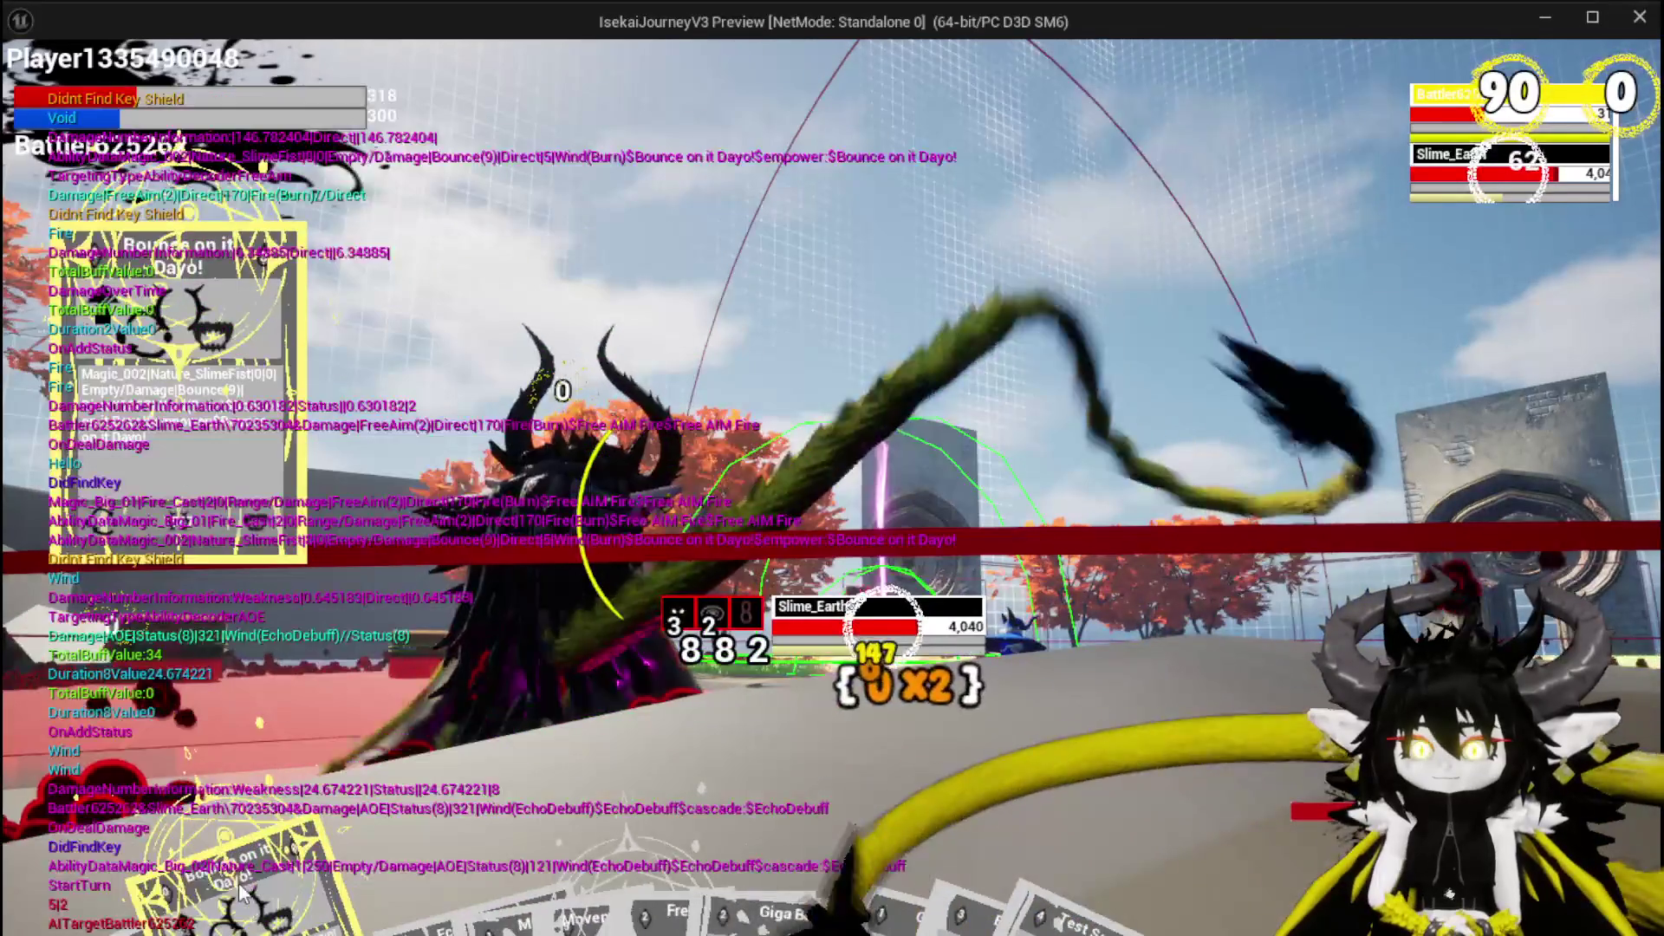
# Play the Bounce on it Dayo card, then save the game from the pause menu.
pyautogui.moveTo(243, 893); pyautogui.dragTo(531, 611)
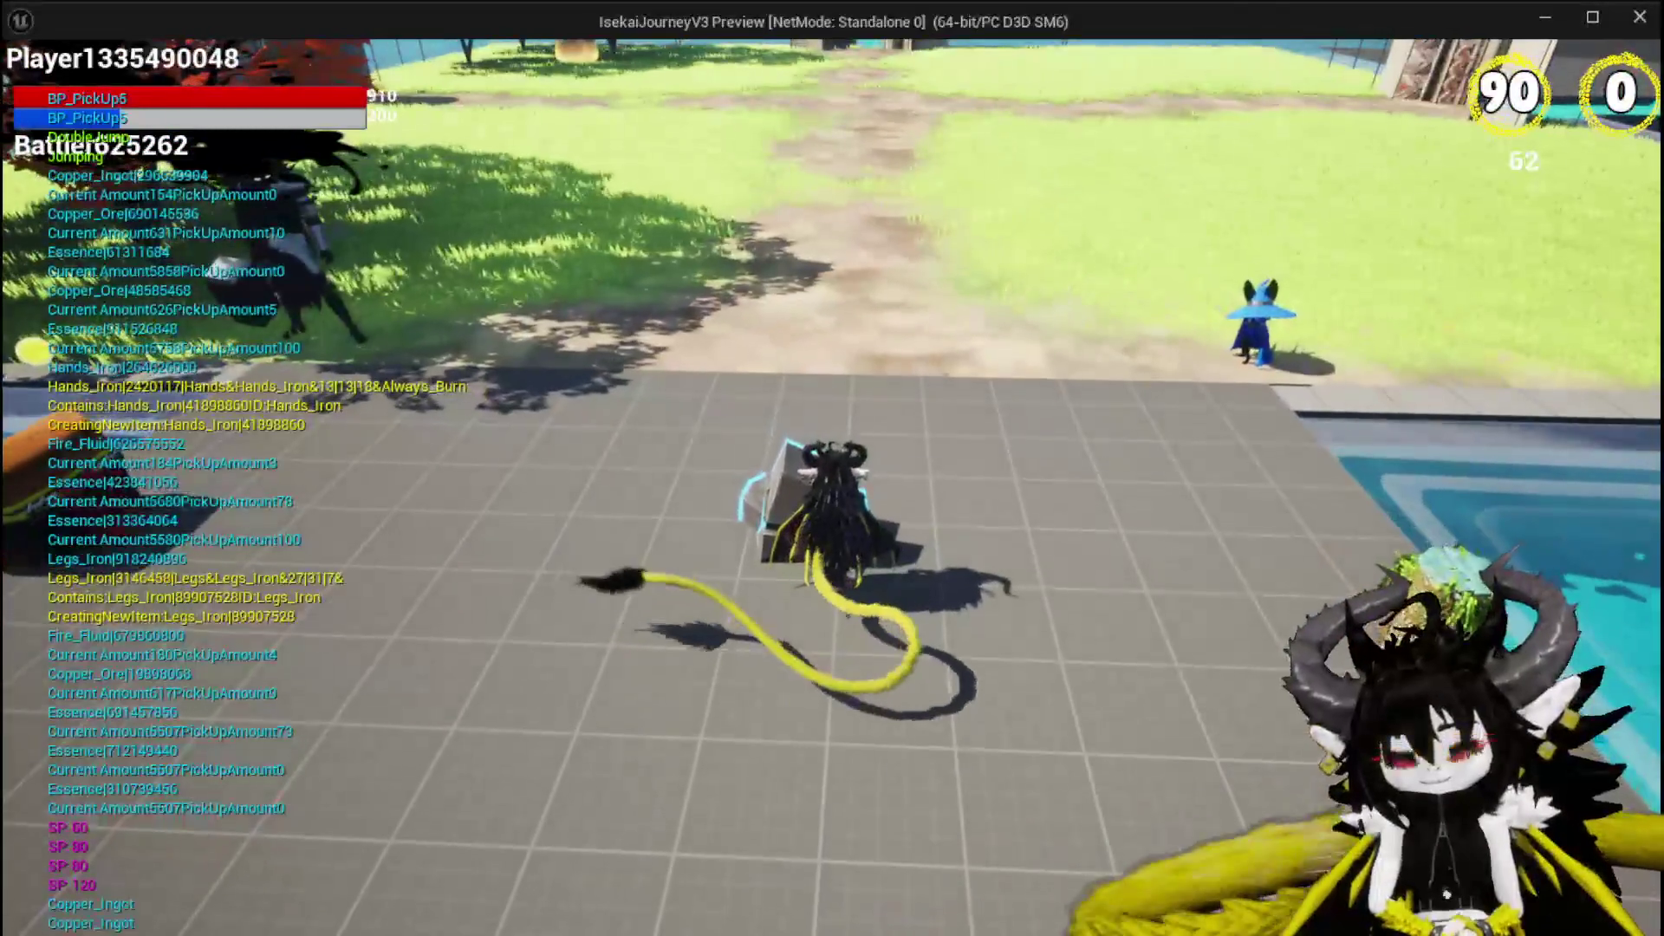
pyautogui.press('Escape')
pyautogui.click(938, 422)
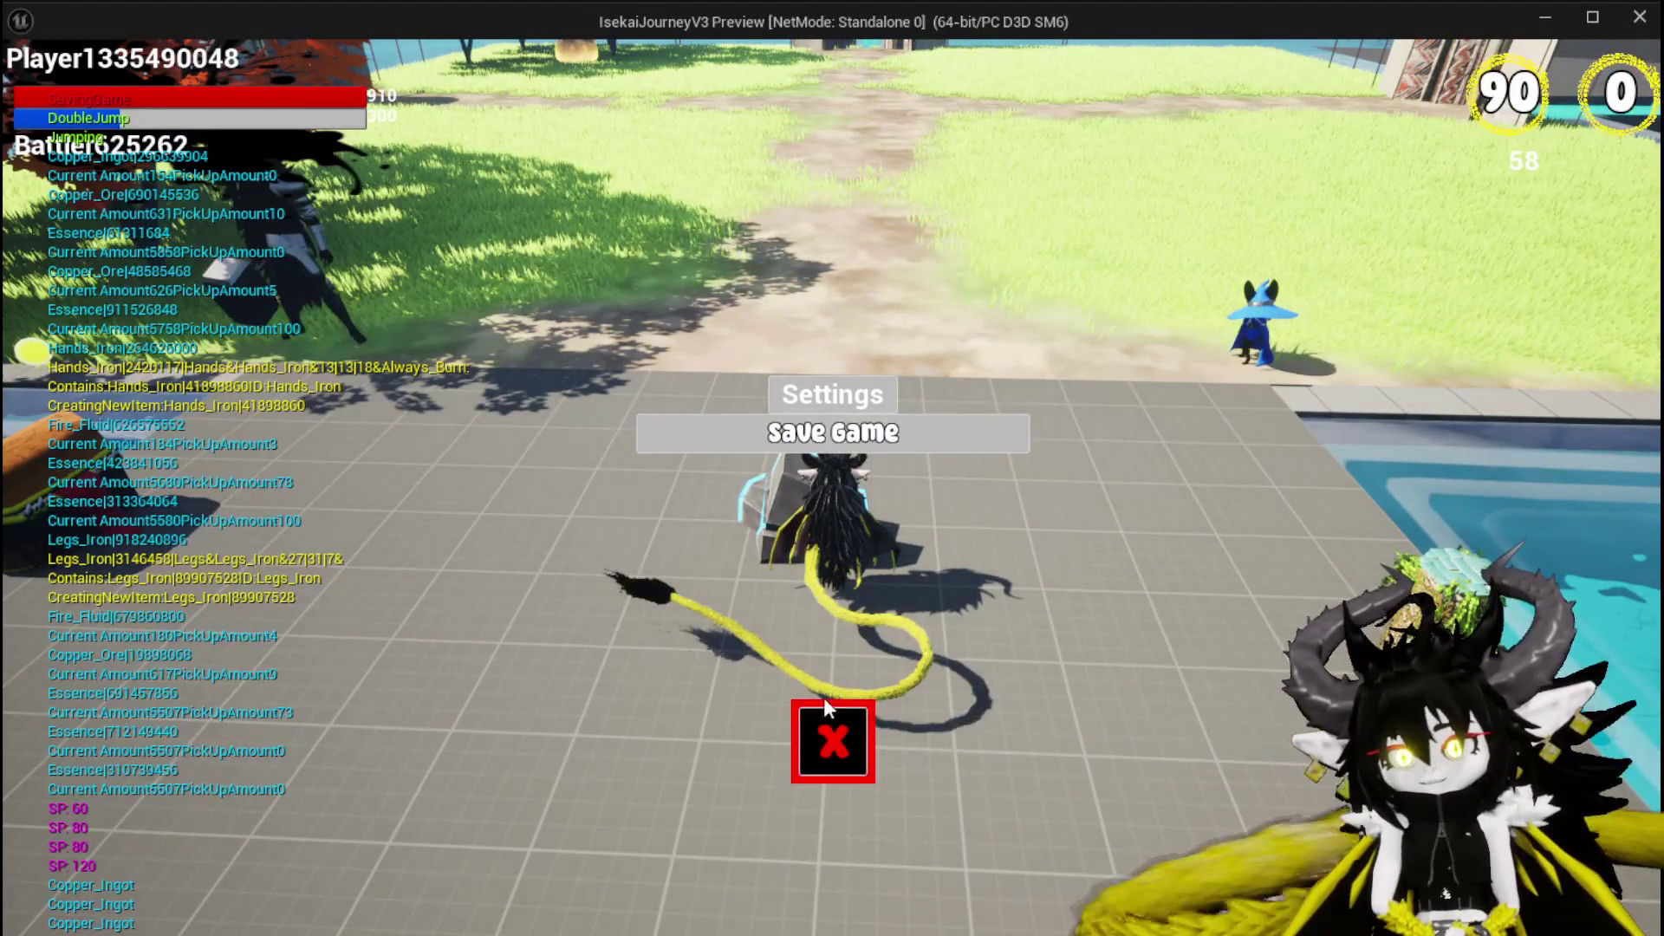
pyautogui.hotkey('alt', 'Tab')
# Stop the play session, save the modified packages, and switch to the Combat_Manager blueprint.
pyautogui.press('Escape')
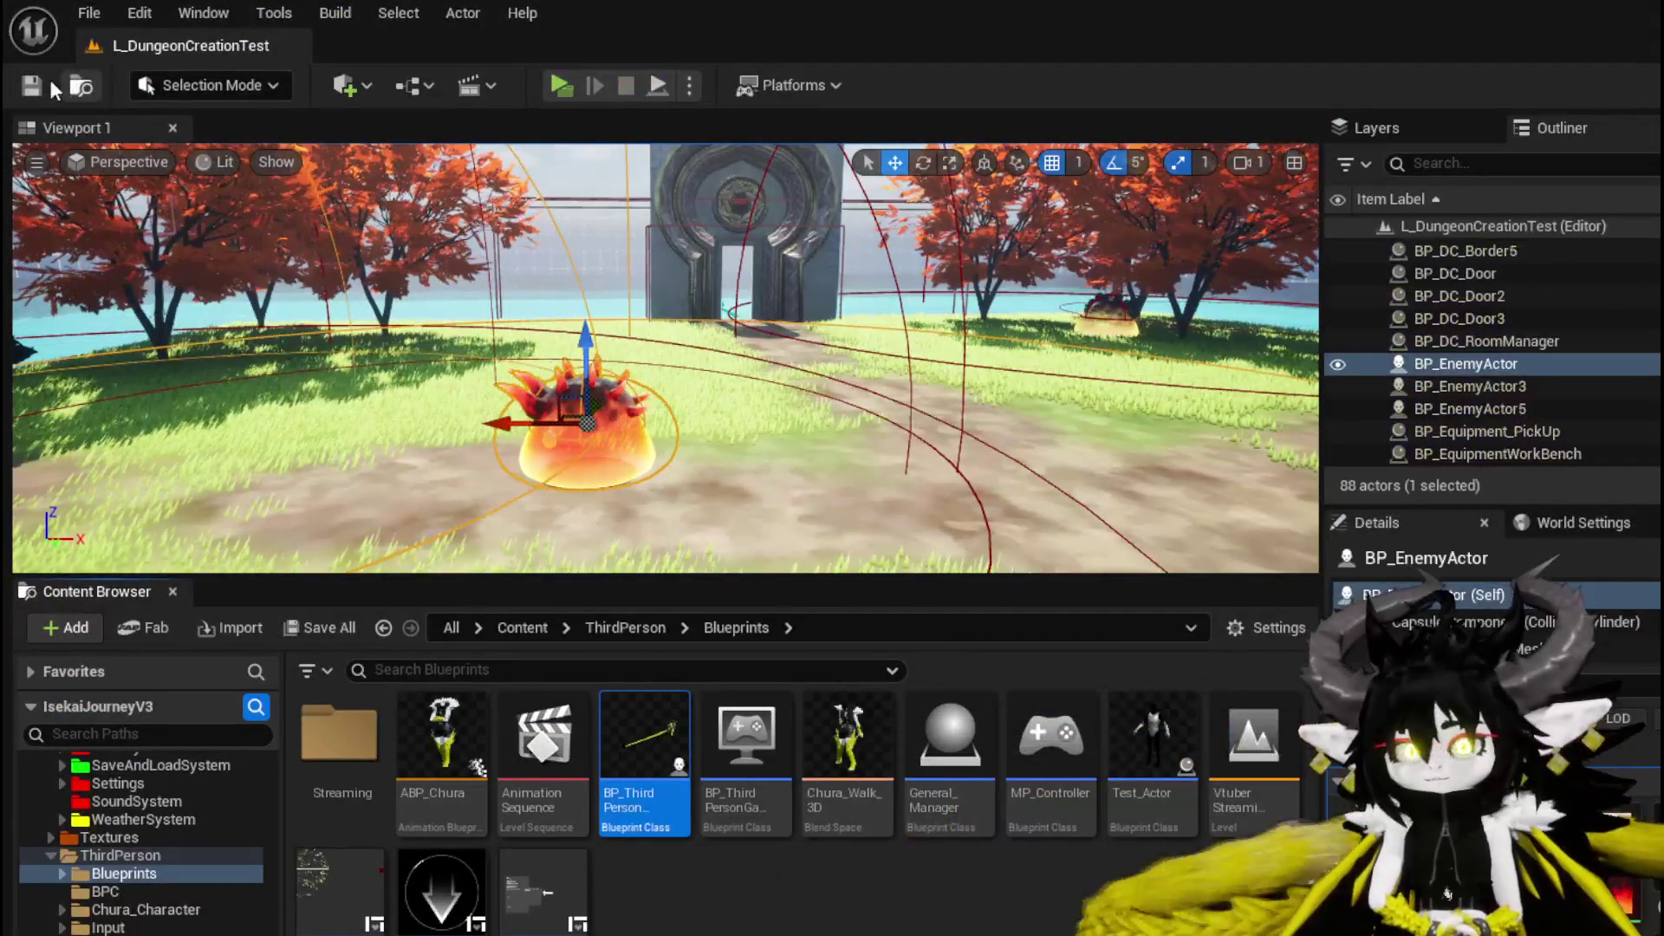
pyautogui.hotkey('ctrl', 's')
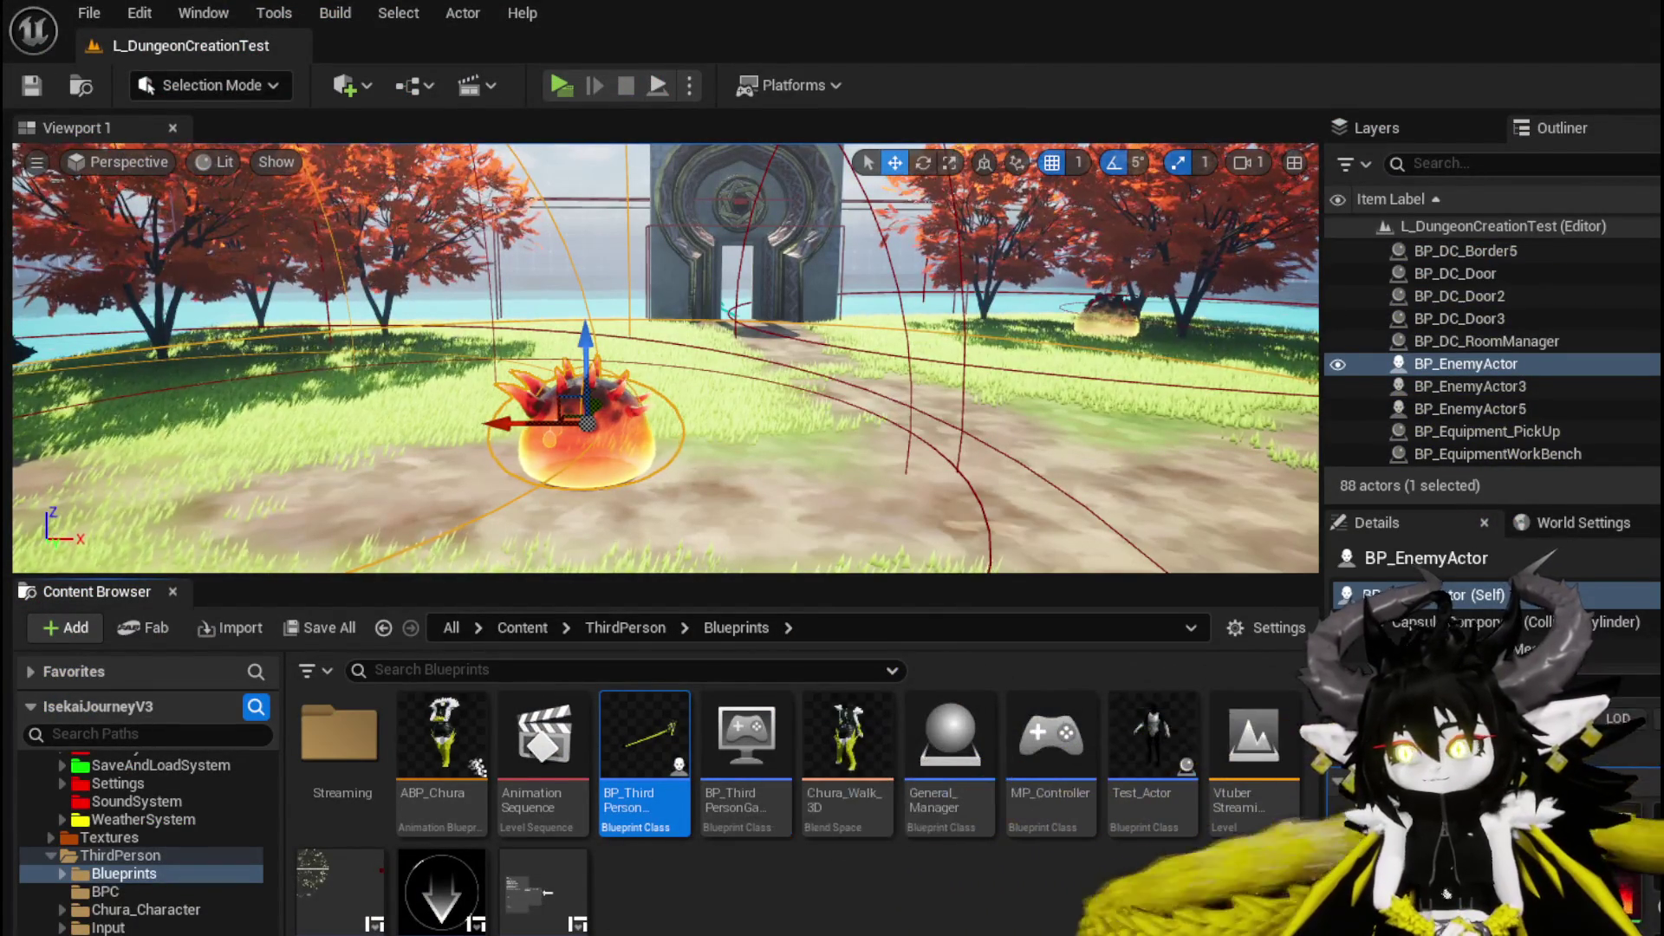
pyautogui.hotkey('alt', 'Tab')
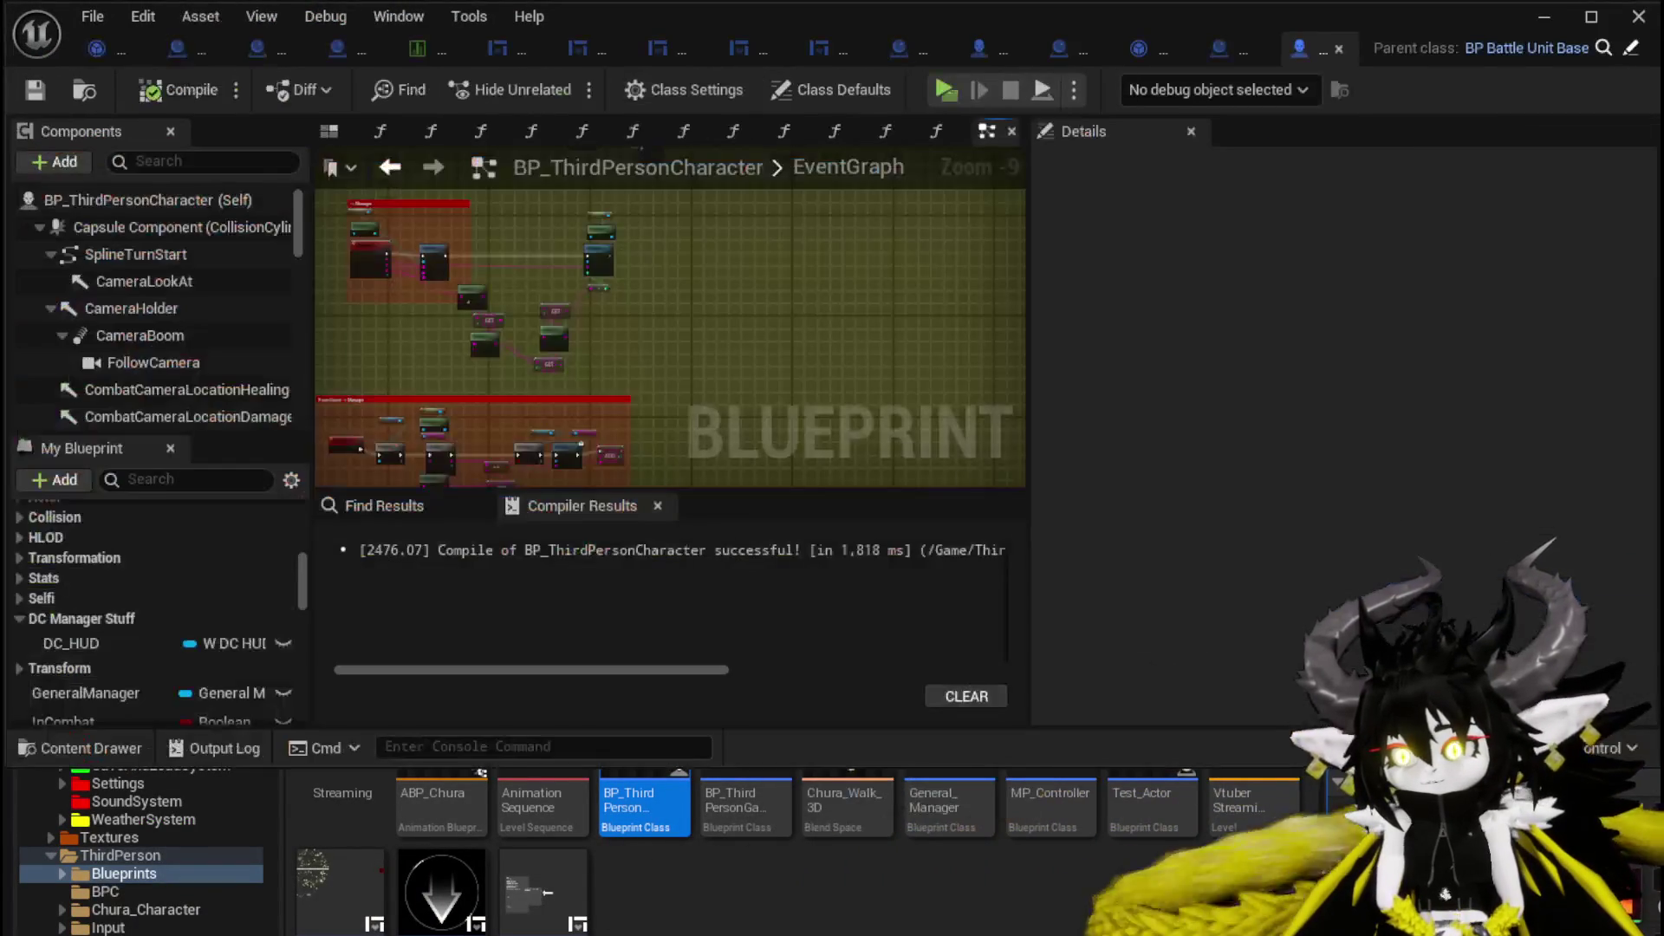
pyautogui.click(34, 89)
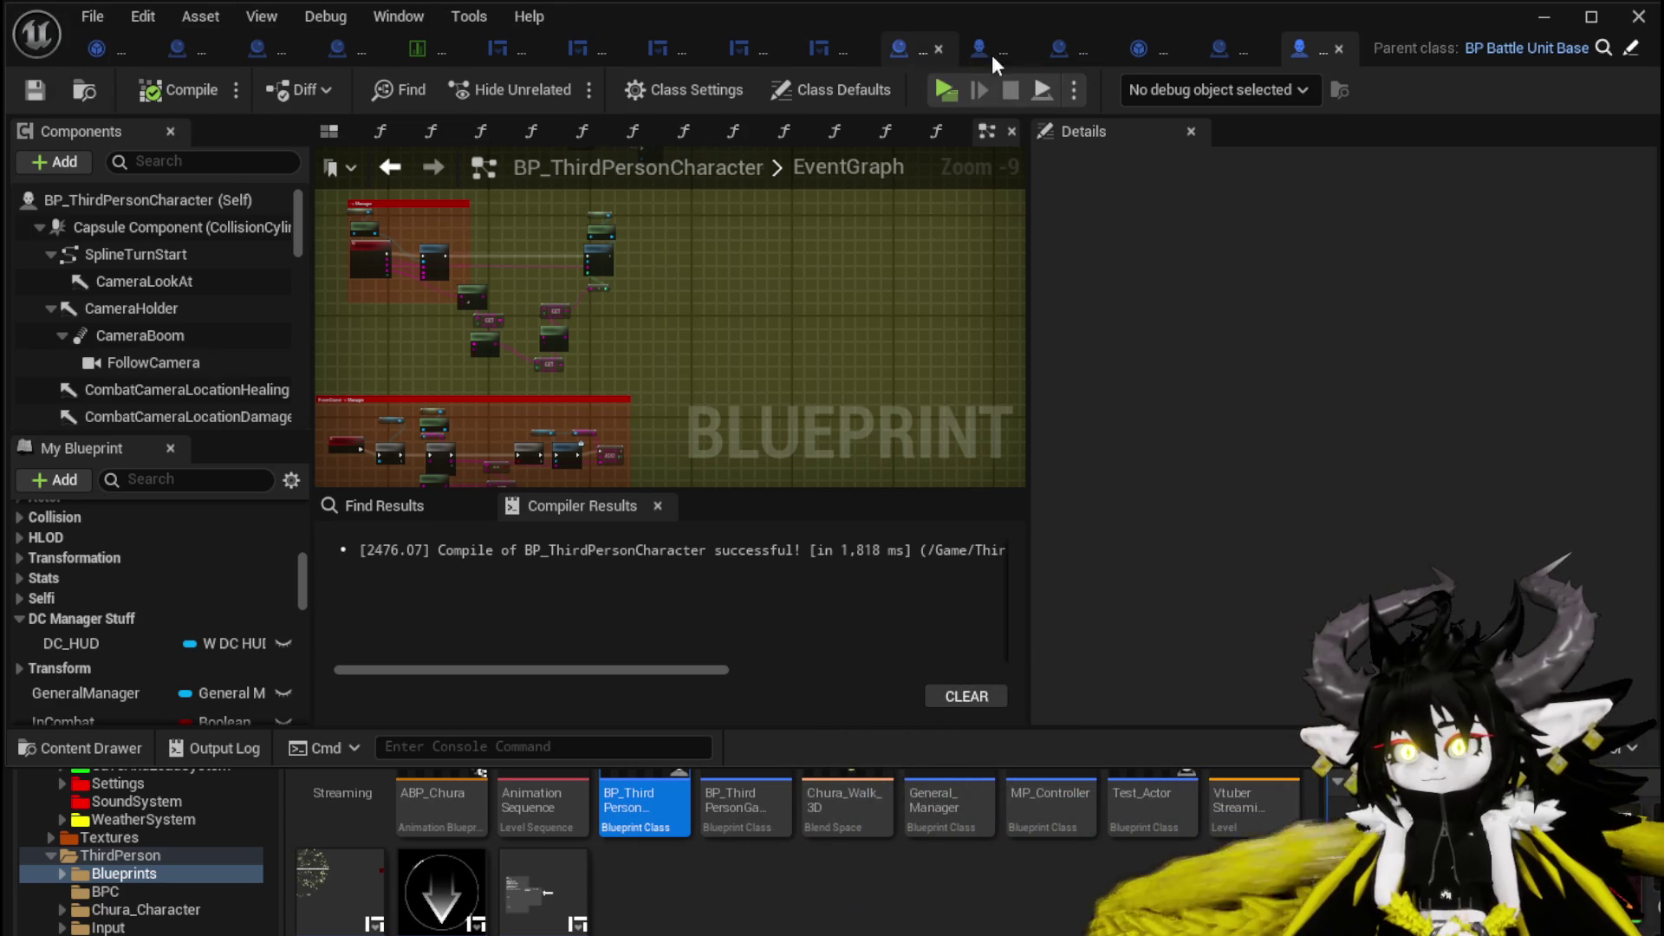
pyautogui.click(1220, 39)
# Open the EnemyScaler function graph and add a Divide node fed by Enemy Level.
pyautogui.scroll(3, 632, 423)
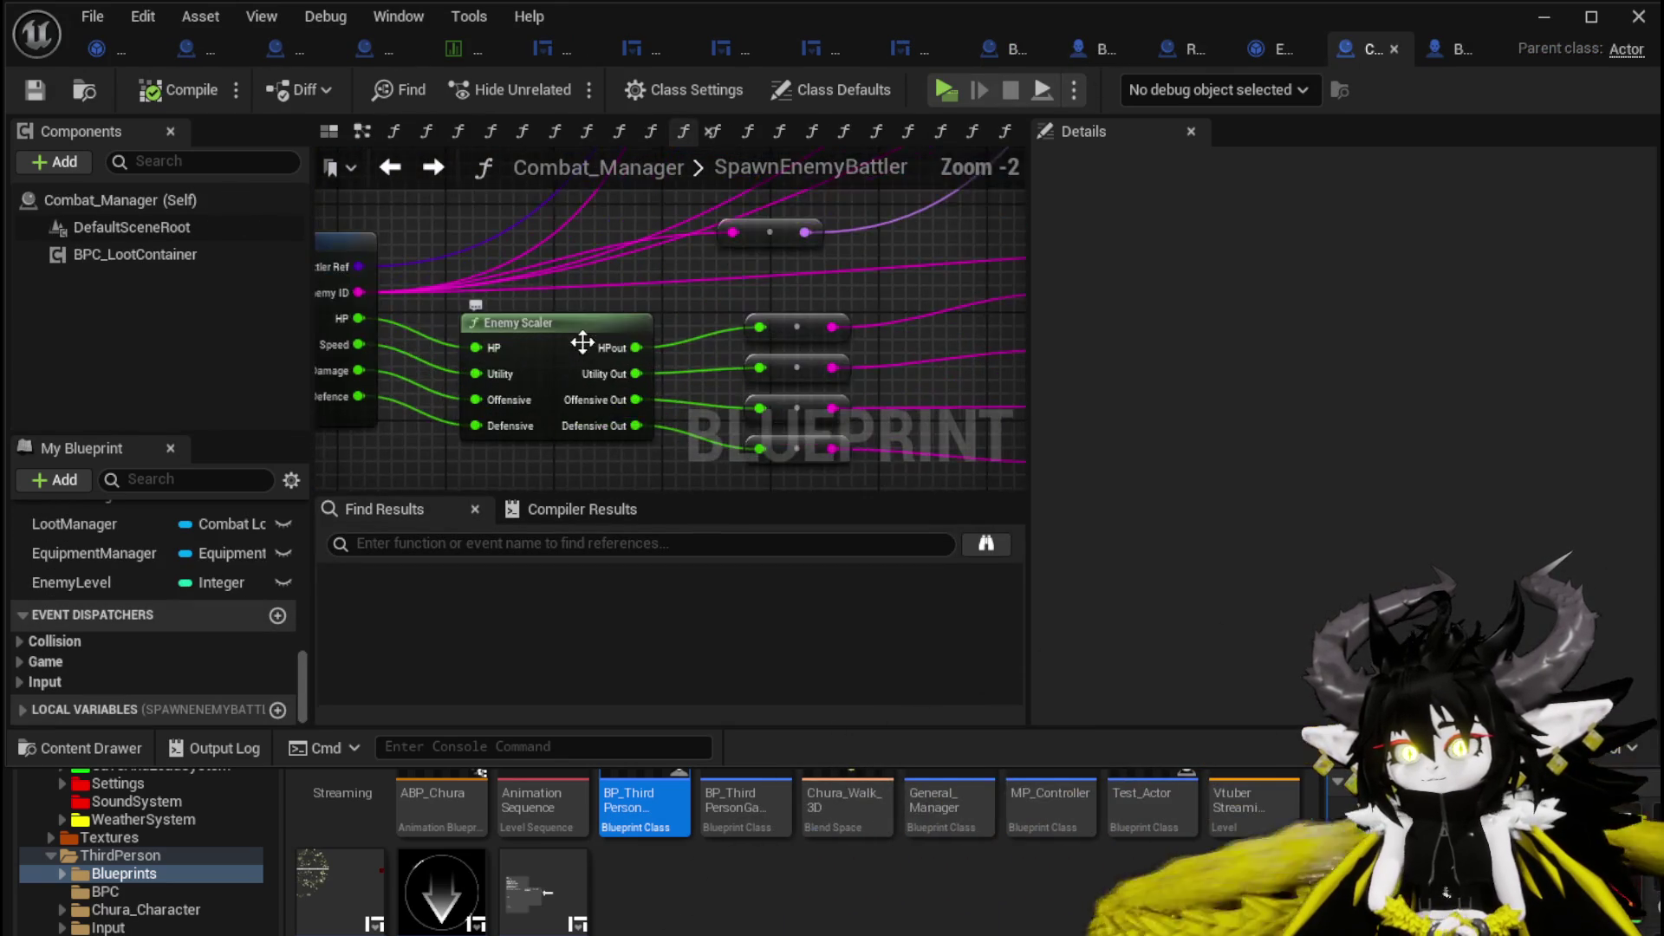
pyautogui.doubleClick(598, 373)
pyautogui.moveTo(439, 339)
pyautogui.mouseDown()
pyautogui.moveTo(347, 381)
pyautogui.moveTo(559, 334)
pyautogui.moveTo(453, 389)
pyautogui.moveTo(433, 368)
pyautogui.moveTo(584, 331)
pyautogui.mouseUp()
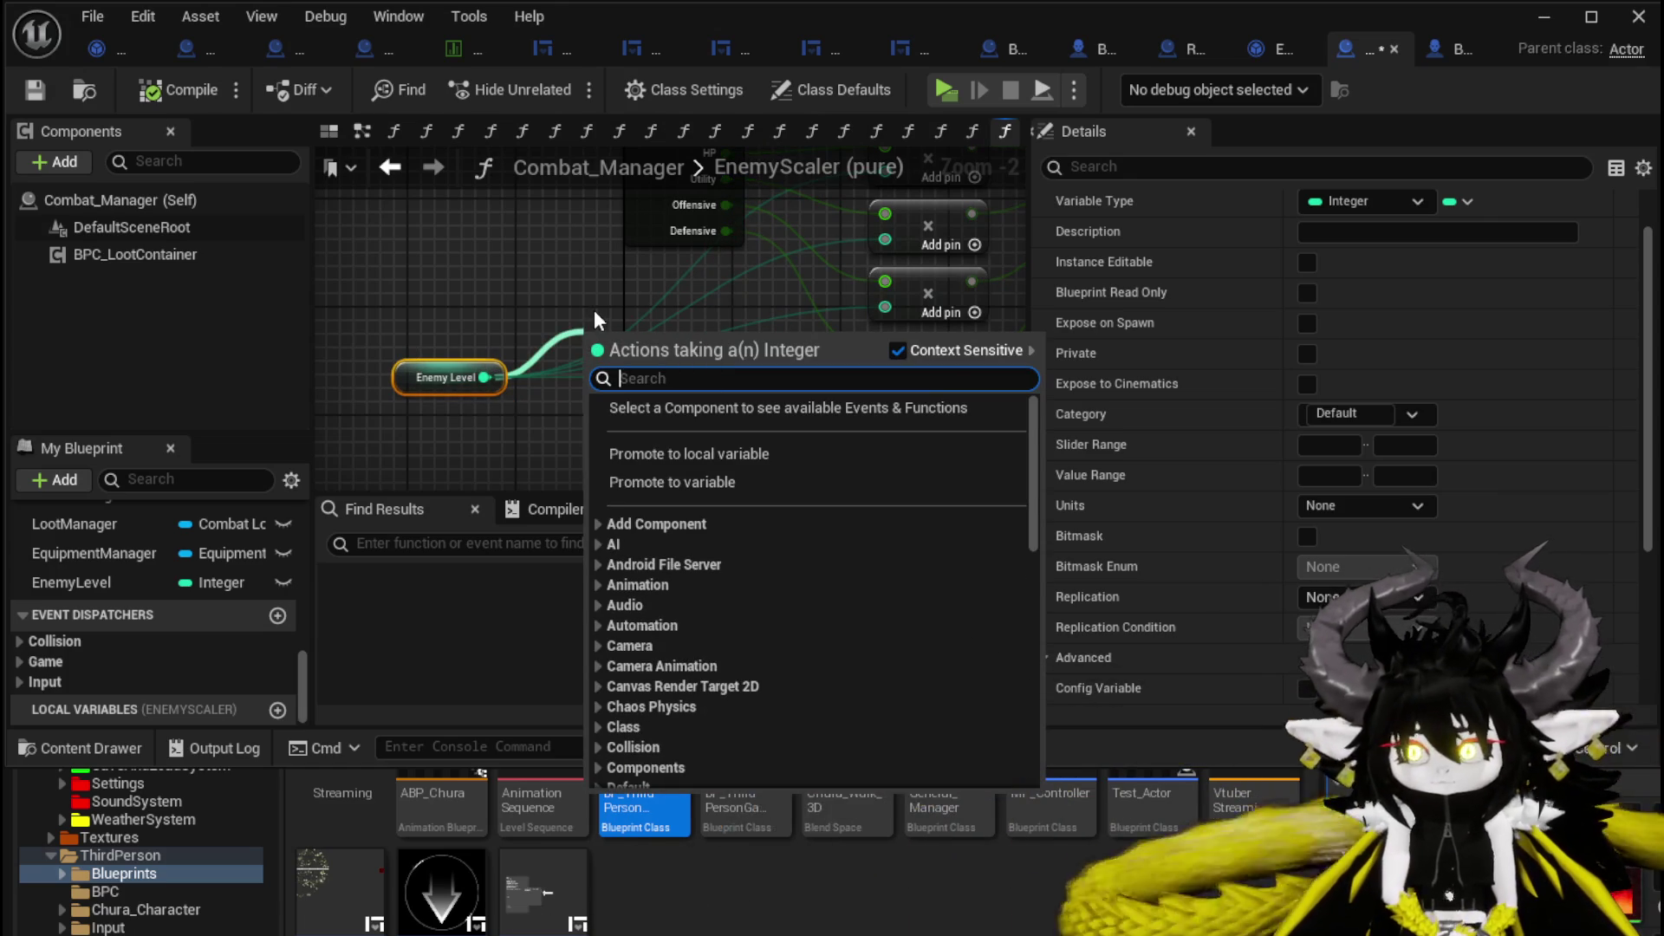
pyautogui.write('/')
pyautogui.click(658, 439)
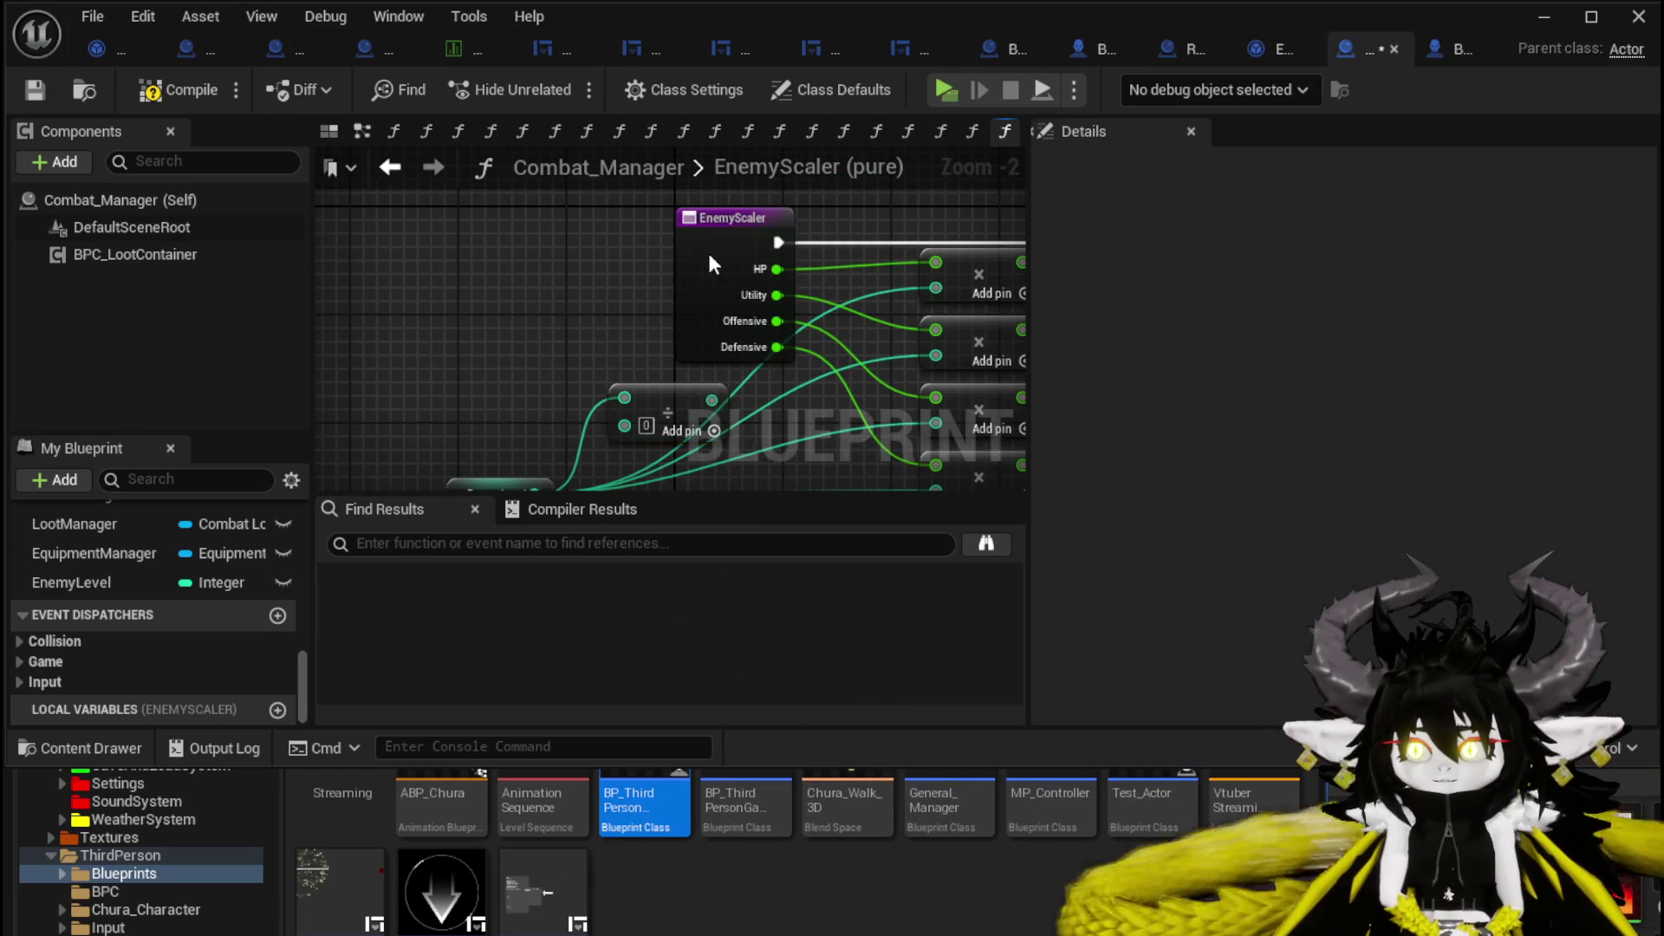
# Set the Divide node's divisor to 10.
pyautogui.click(708, 250)
pyautogui.scroll(-4, 699, 275)
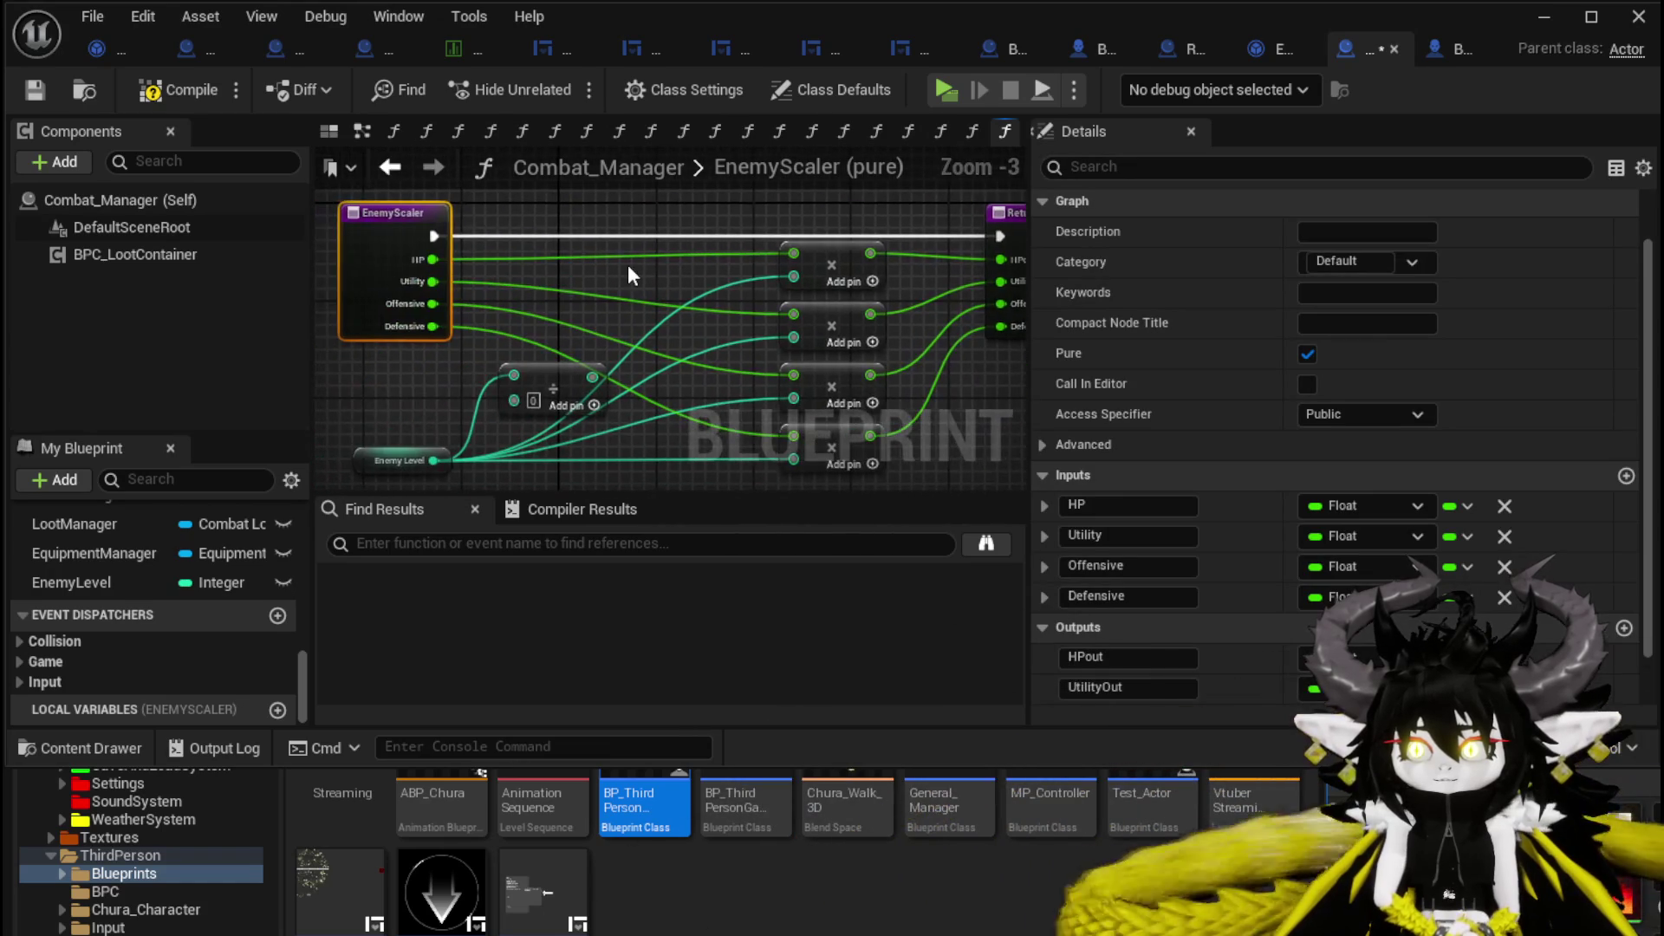
pyautogui.scroll(3, 573, 324)
pyautogui.click(583, 333)
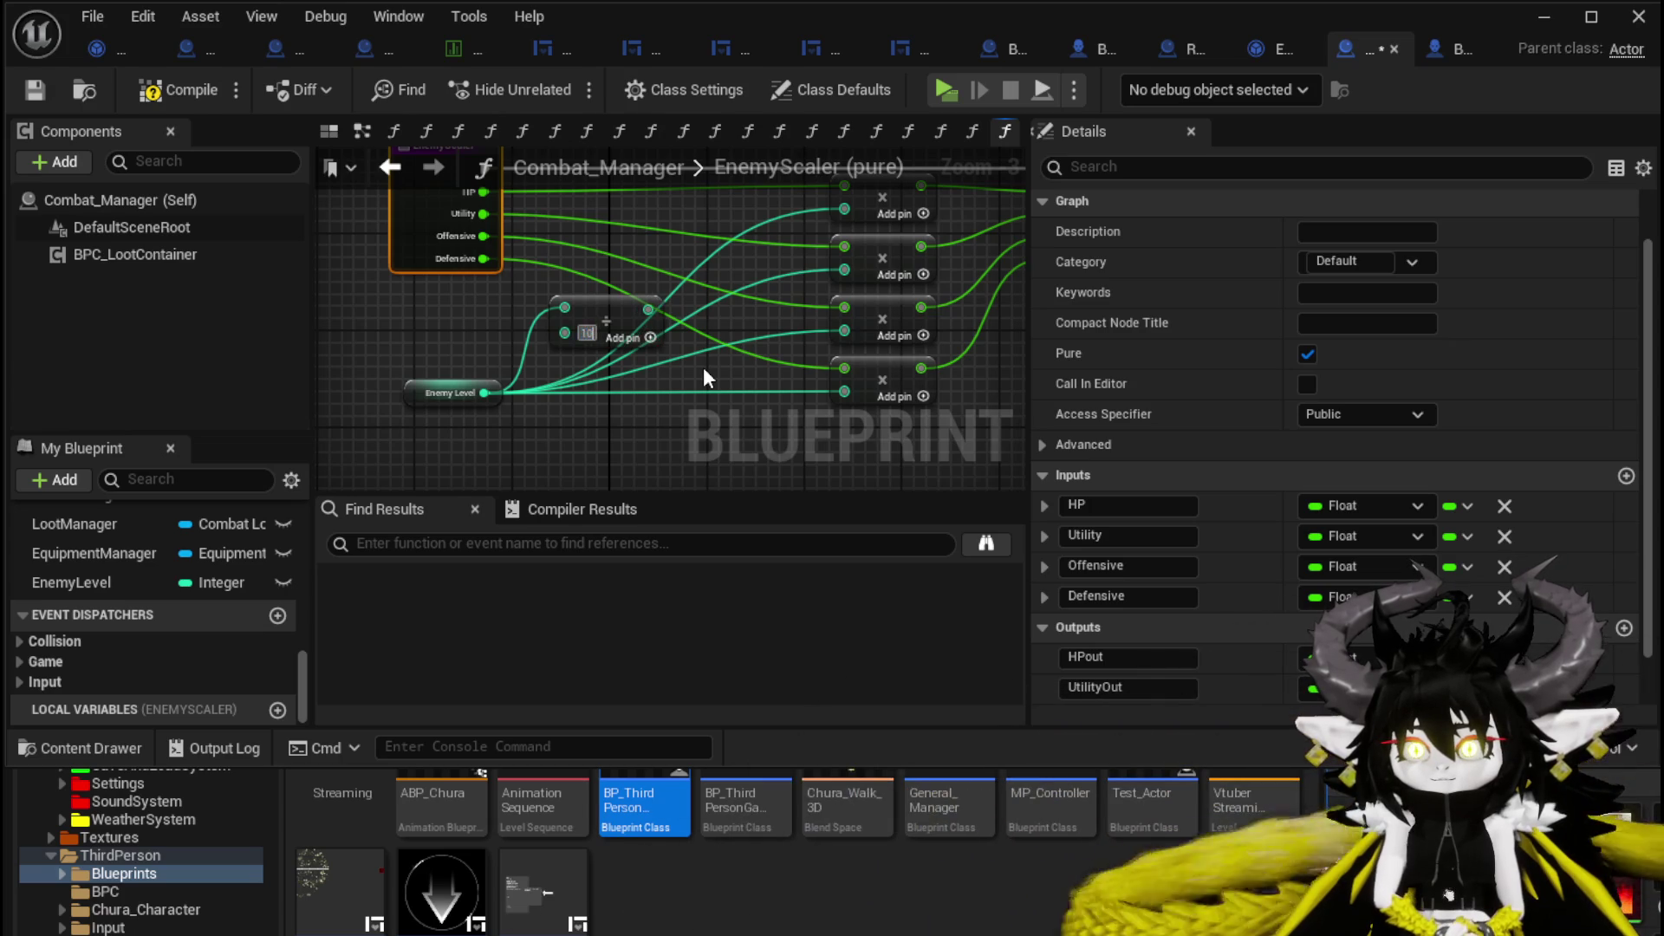
pyautogui.write('10')
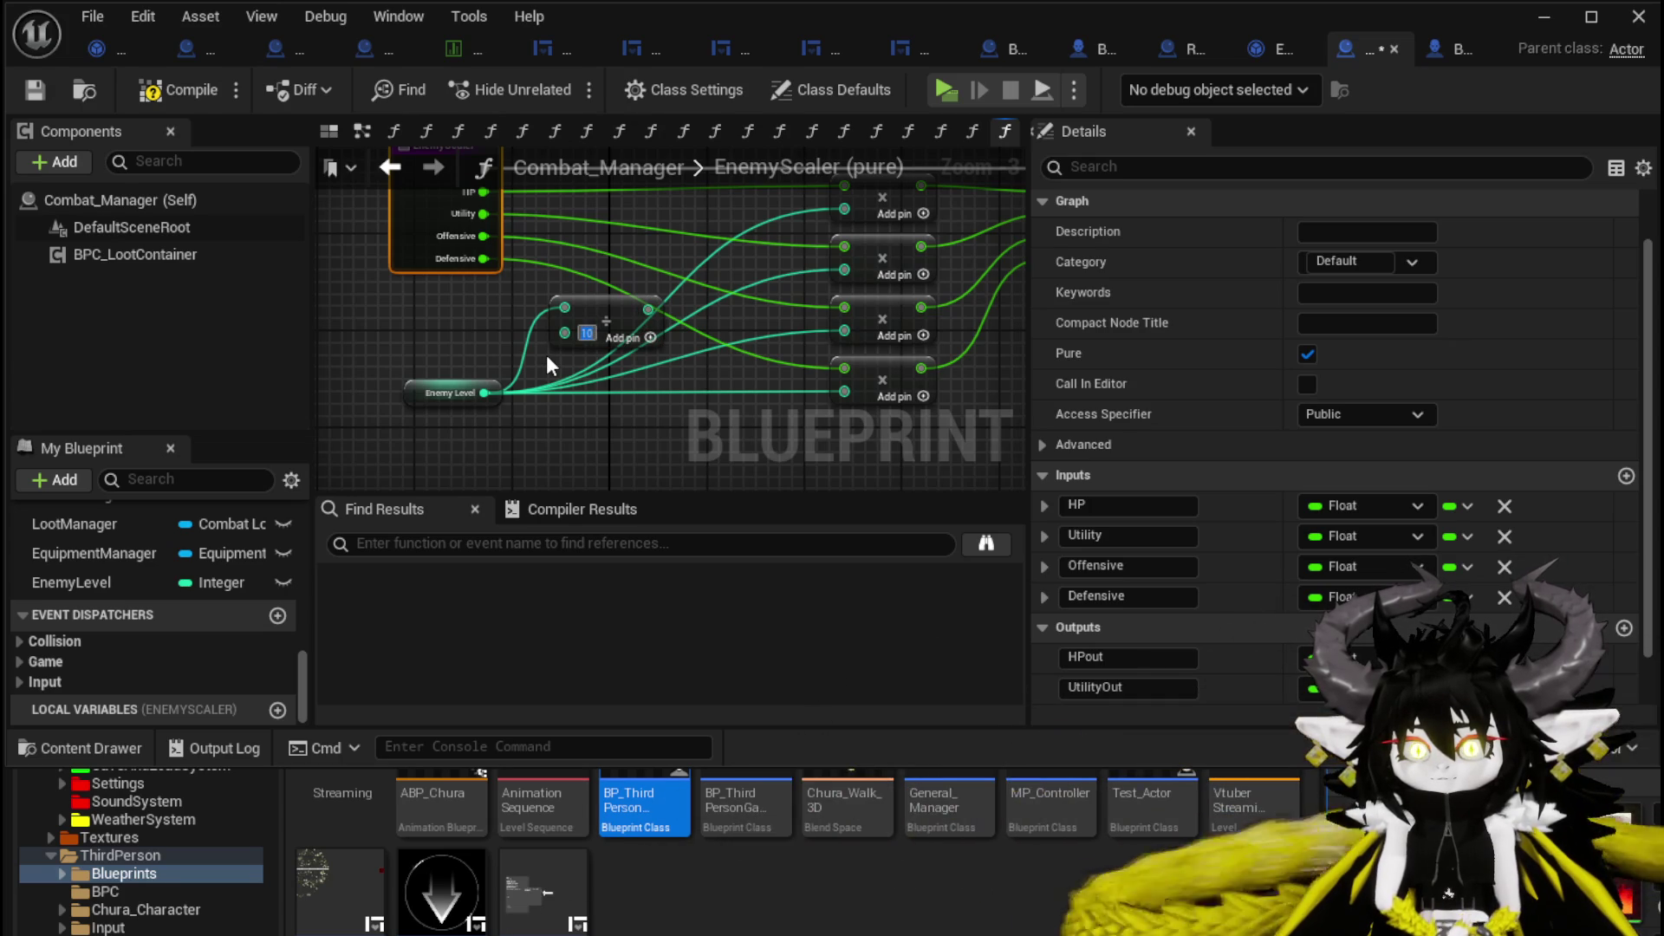
pyautogui.moveTo(546, 356); pyautogui.dragTo(487, 443)
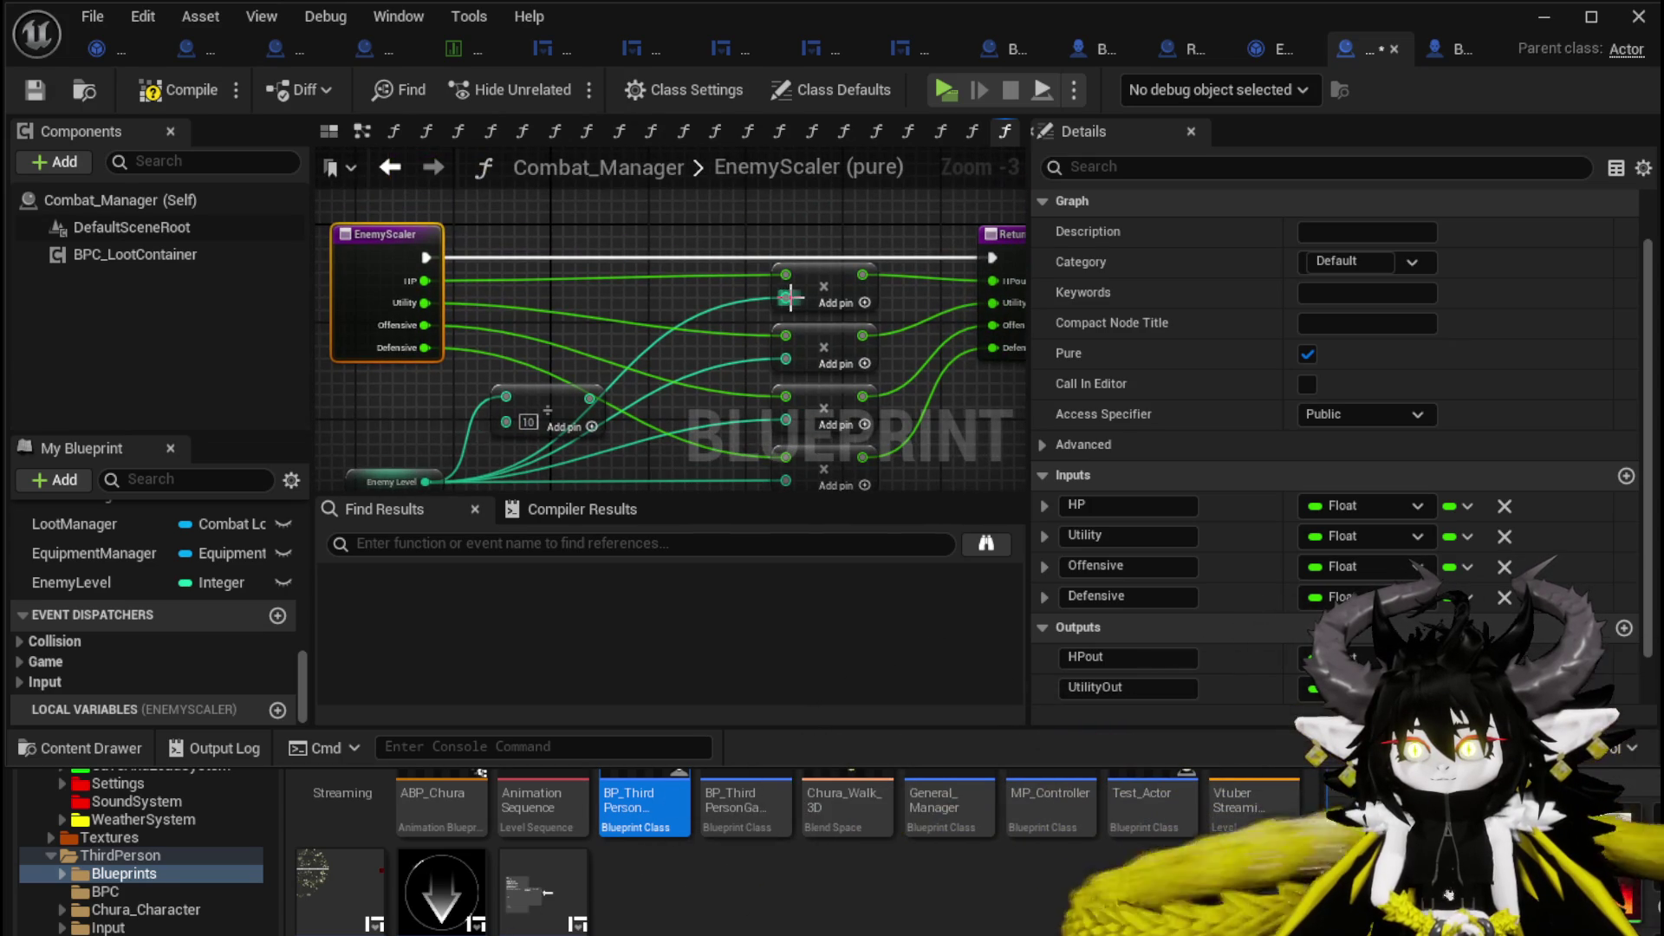
# Add an Add node from HP and wire its output to HP Out.
pyautogui.moveTo(425, 280); pyautogui.dragTo(658, 210)
pyautogui.write('+')
pyautogui.click(670, 419)
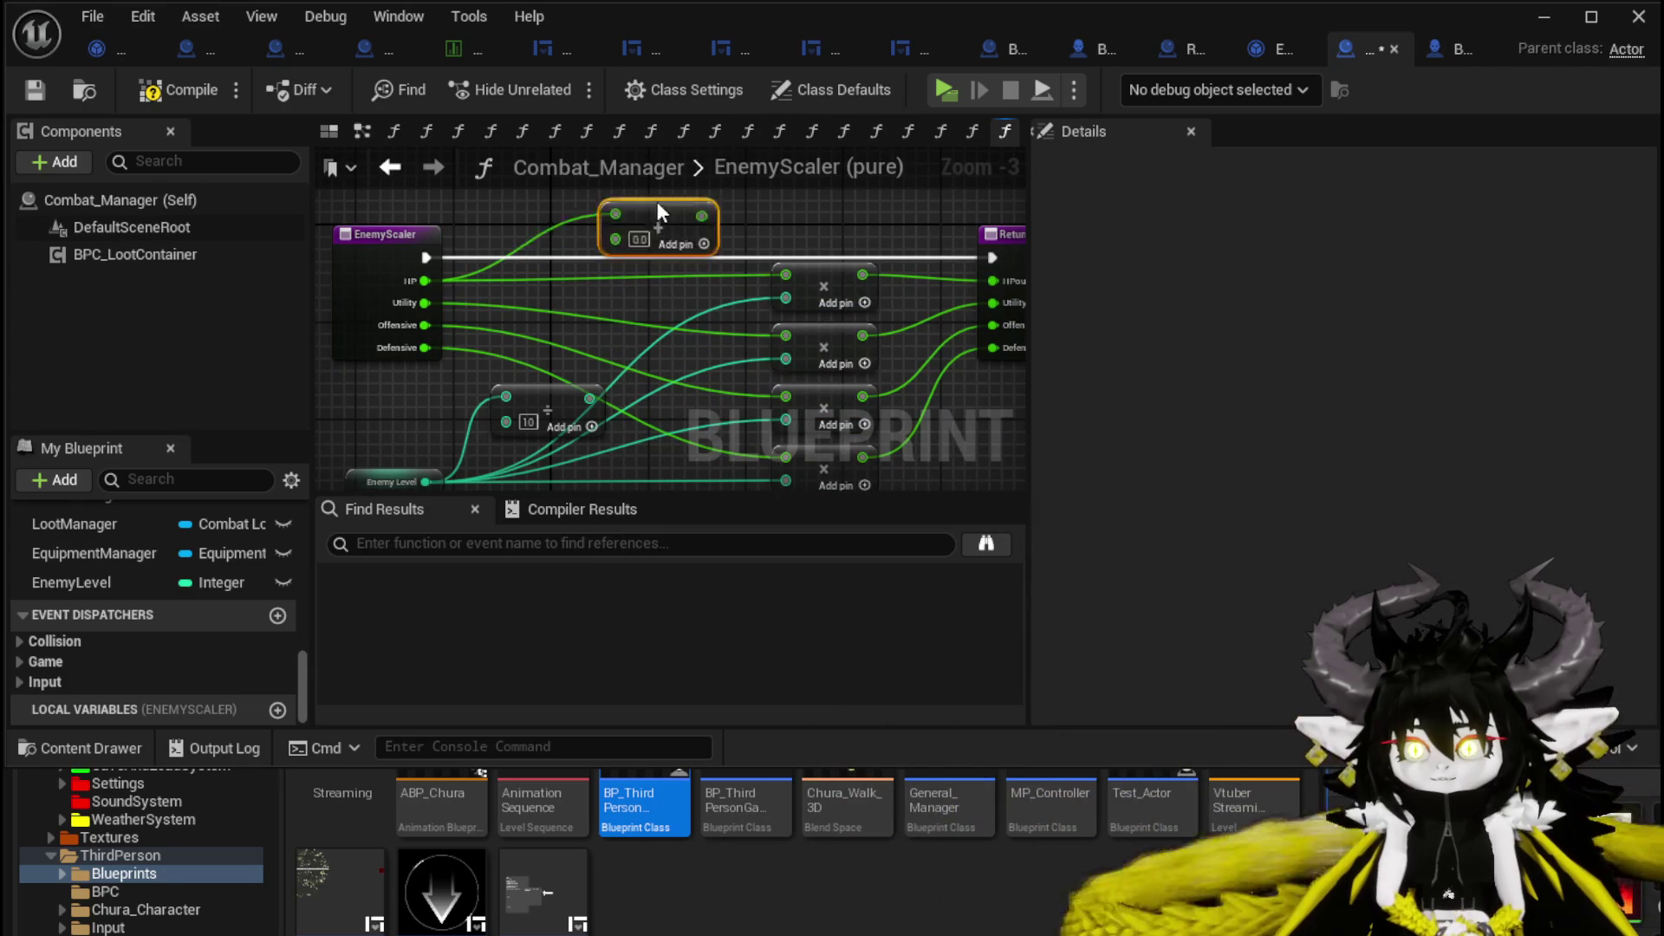
pyautogui.moveTo(819, 276)
pyautogui.mouseDown()
pyautogui.moveTo(575, 287)
pyautogui.moveTo(624, 289)
pyautogui.mouseUp()
pyautogui.moveTo(713, 180)
pyautogui.mouseDown()
pyautogui.moveTo(746, 258)
pyautogui.moveTo(945, 340)
pyautogui.mouseUp()
pyautogui.moveTo(619, 243); pyautogui.dragTo(680, 205)
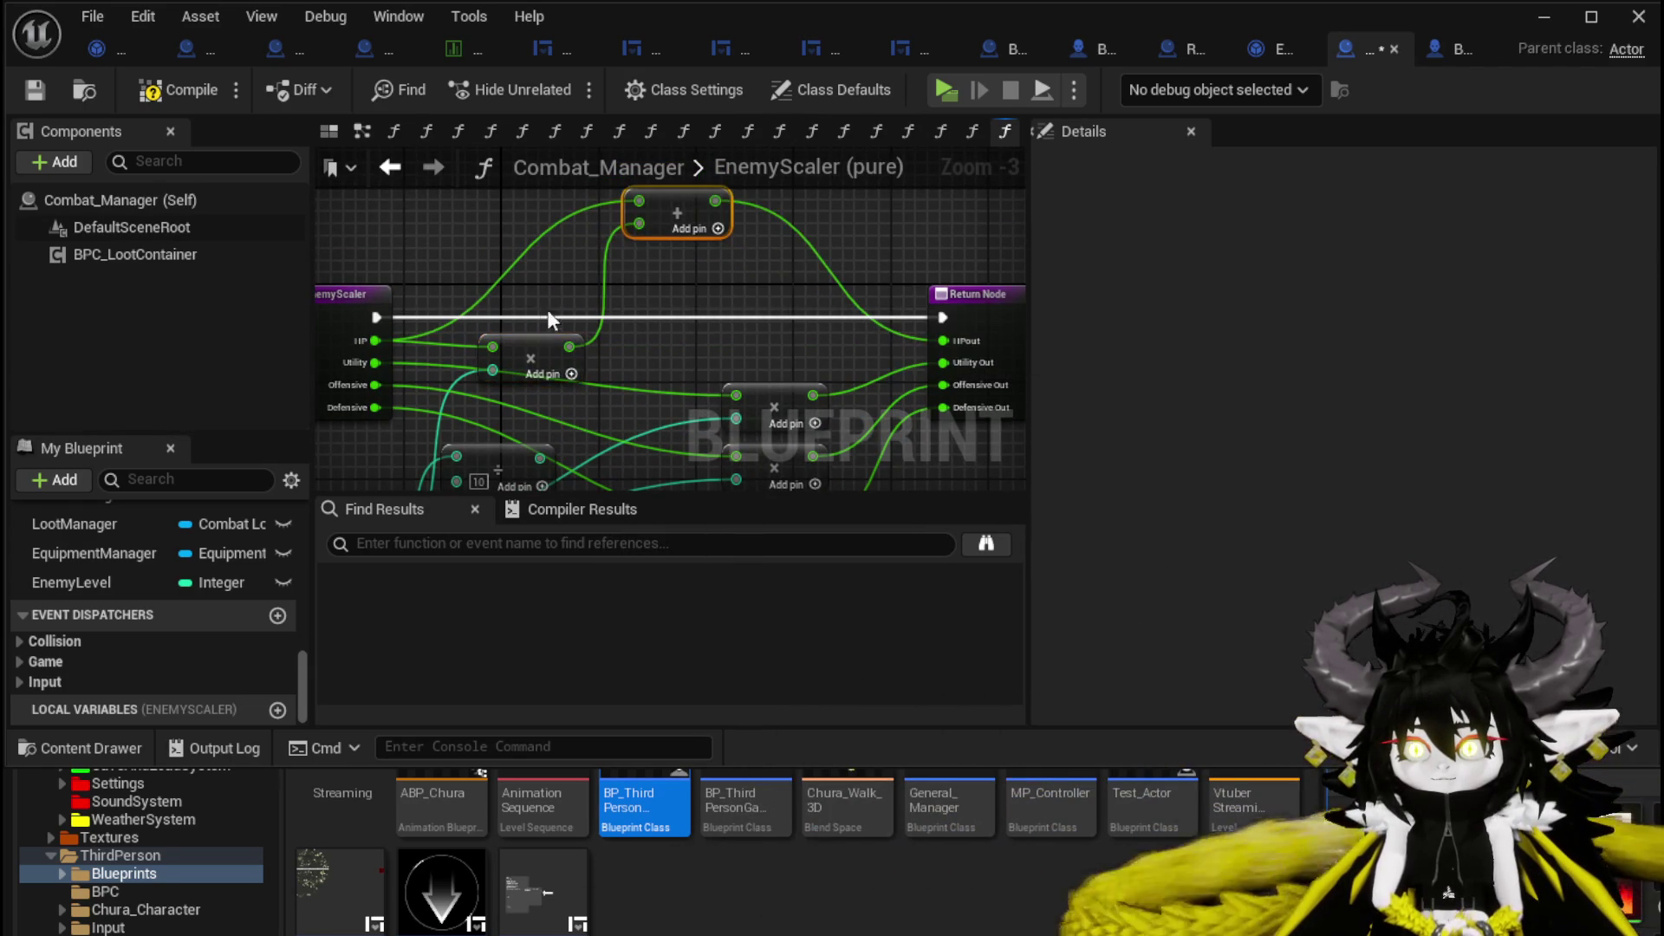
pyautogui.moveTo(547, 309); pyautogui.dragTo(647, 270)
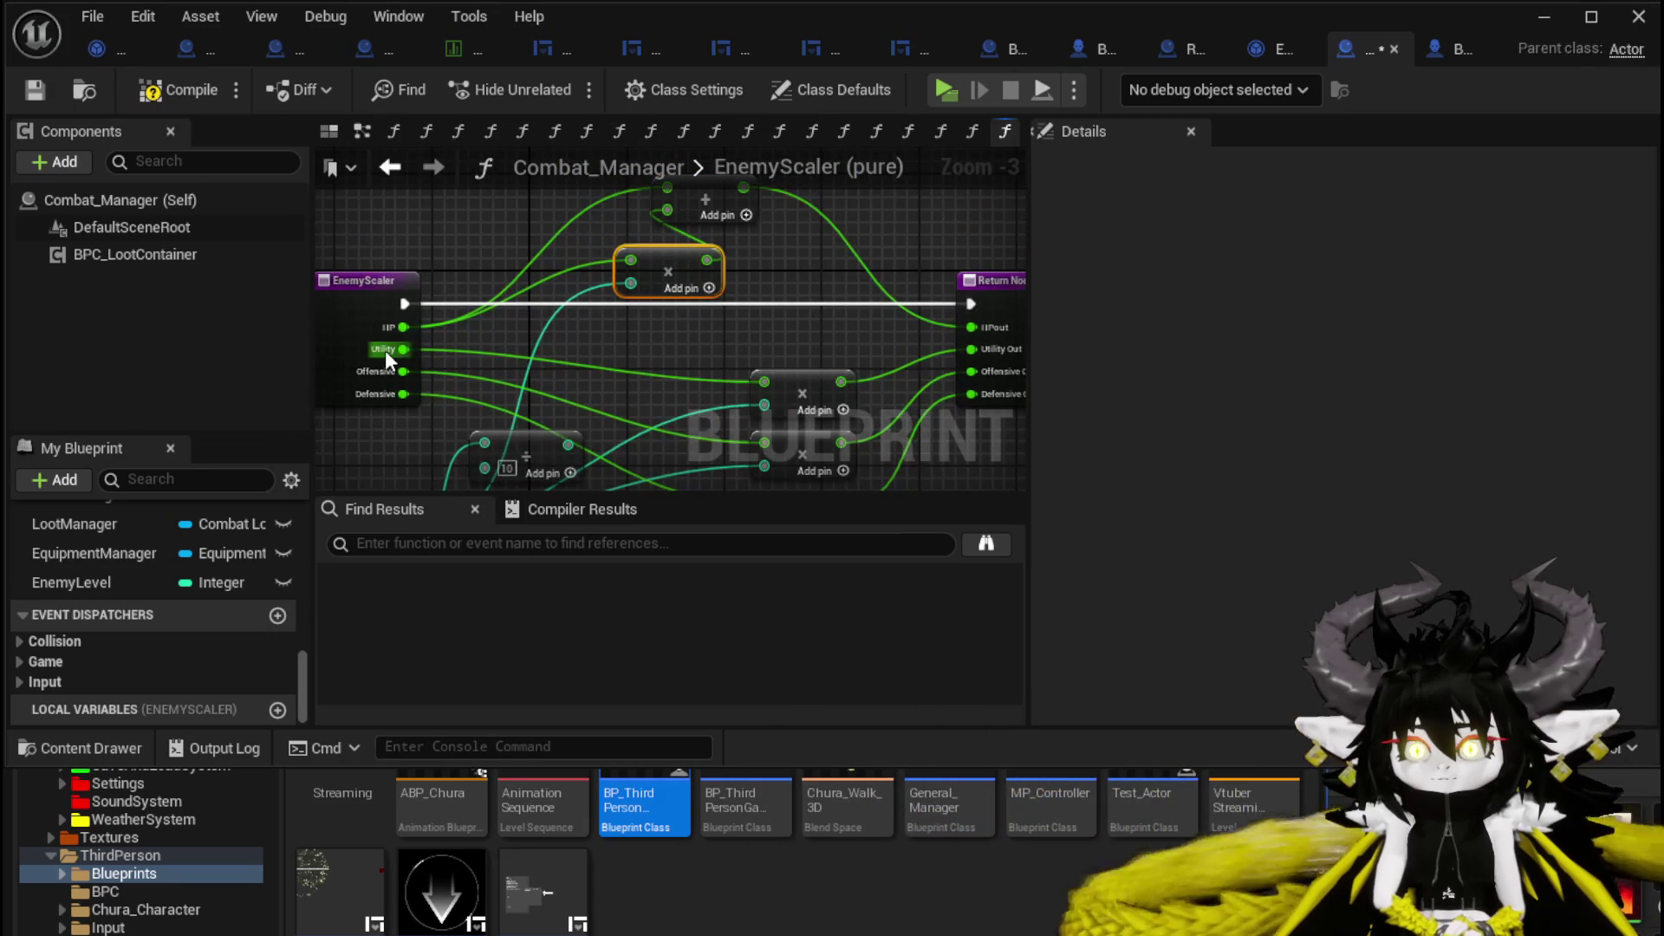
# Route Utility through a new Add node and wire its output onward.
pyautogui.moveTo(403, 349)
pyautogui.mouseDown()
pyautogui.moveTo(748, 357)
pyautogui.moveTo(773, 383)
pyautogui.moveTo(656, 355)
pyautogui.mouseUp()
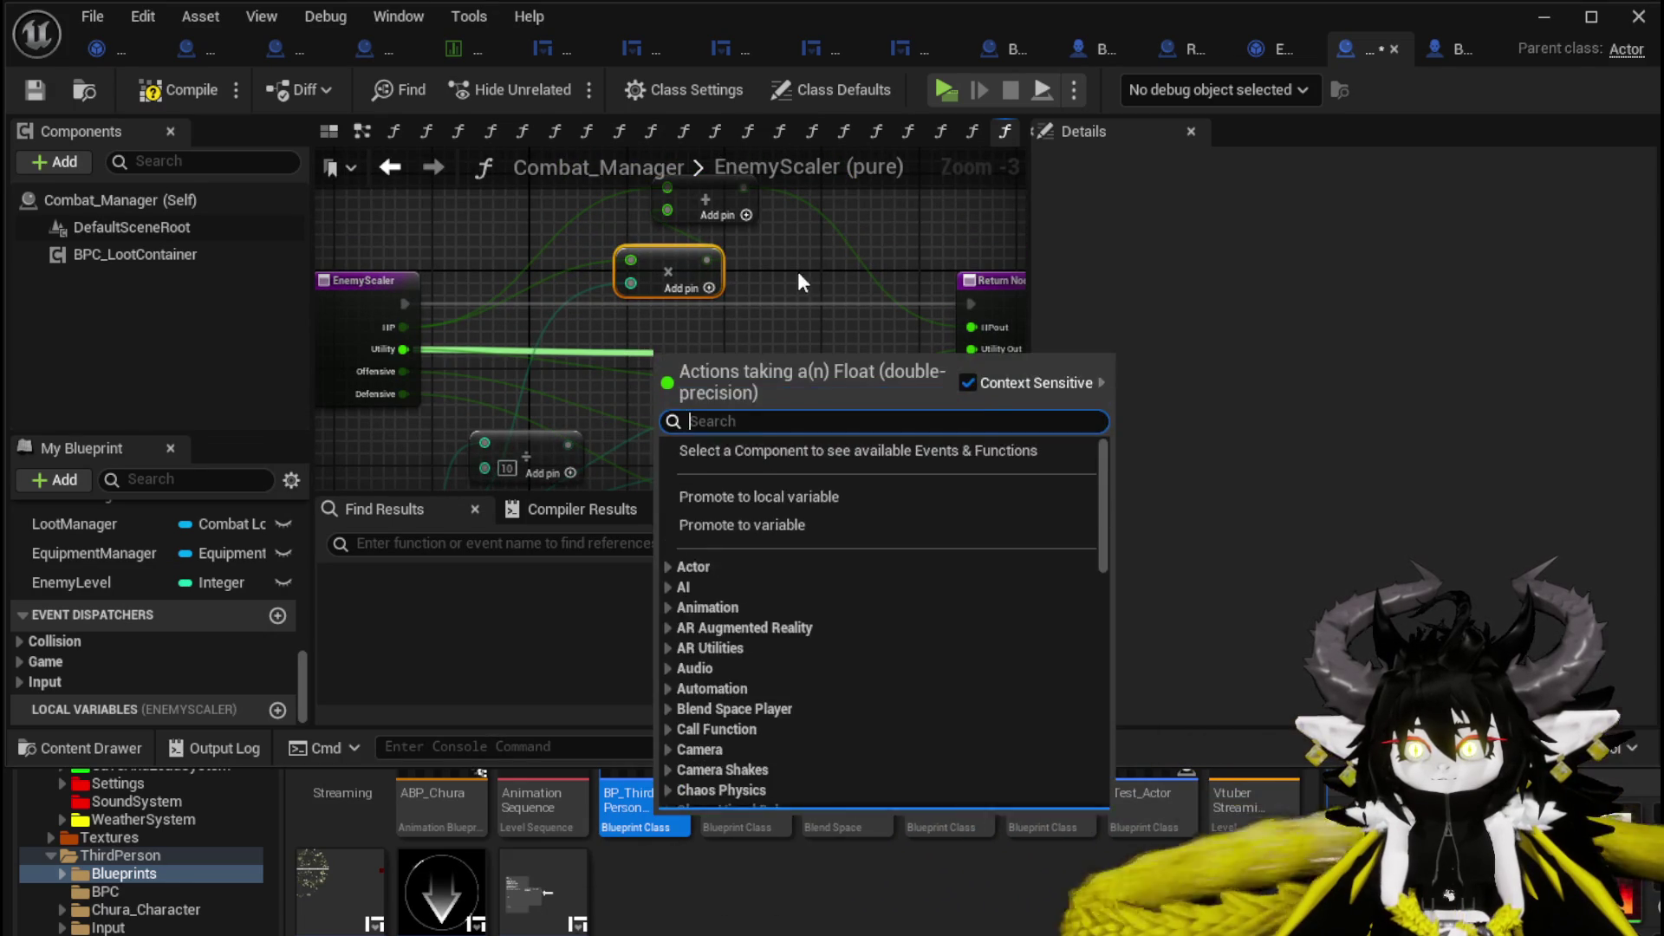
pyautogui.moveTo(794, 246); pyautogui.dragTo(740, 209)
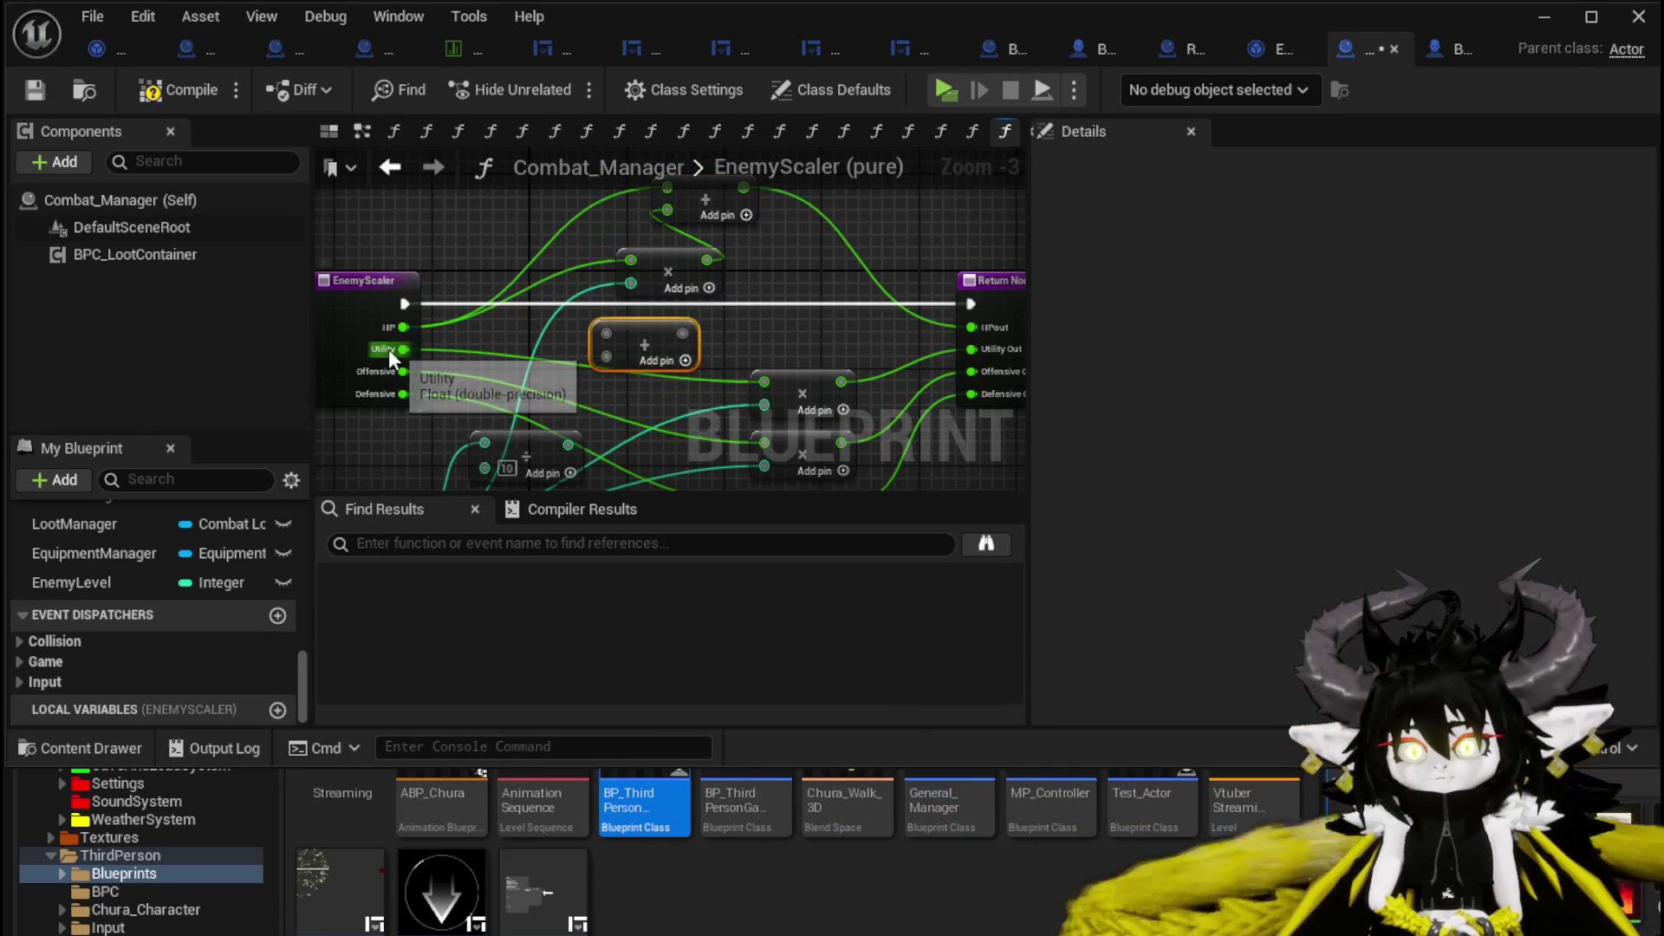
pyautogui.moveTo(403, 350)
pyautogui.mouseDown()
pyautogui.moveTo(606, 335)
pyautogui.moveTo(740, 360)
pyautogui.moveTo(606, 389)
pyautogui.mouseUp()
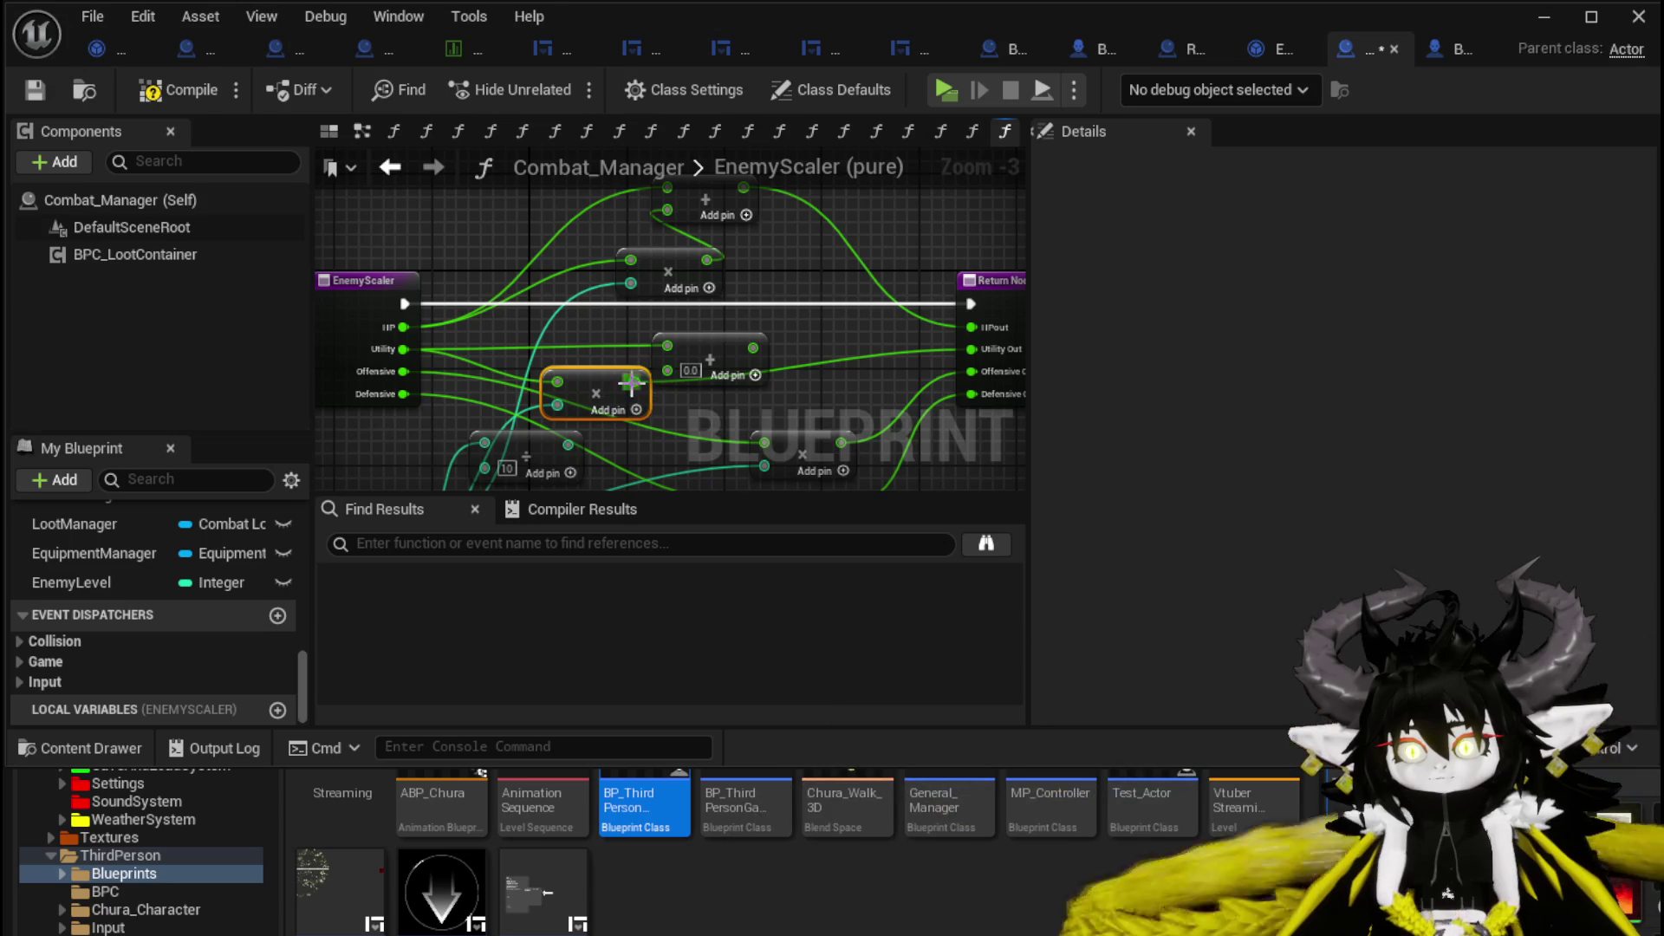
pyautogui.moveTo(805, 333)
pyautogui.mouseDown()
pyautogui.moveTo(1075, 373)
pyautogui.moveTo(971, 349)
pyautogui.mouseUp()
pyautogui.moveTo(638, 364)
pyautogui.mouseDown()
pyautogui.moveTo(642, 301)
pyautogui.moveTo(691, 284)
pyautogui.moveTo(792, 294)
pyautogui.mouseUp()
# Connect a multiply result into the Add node and rearrange the Multiply nodes.
pyautogui.moveTo(643, 295); pyautogui.dragTo(679, 308)
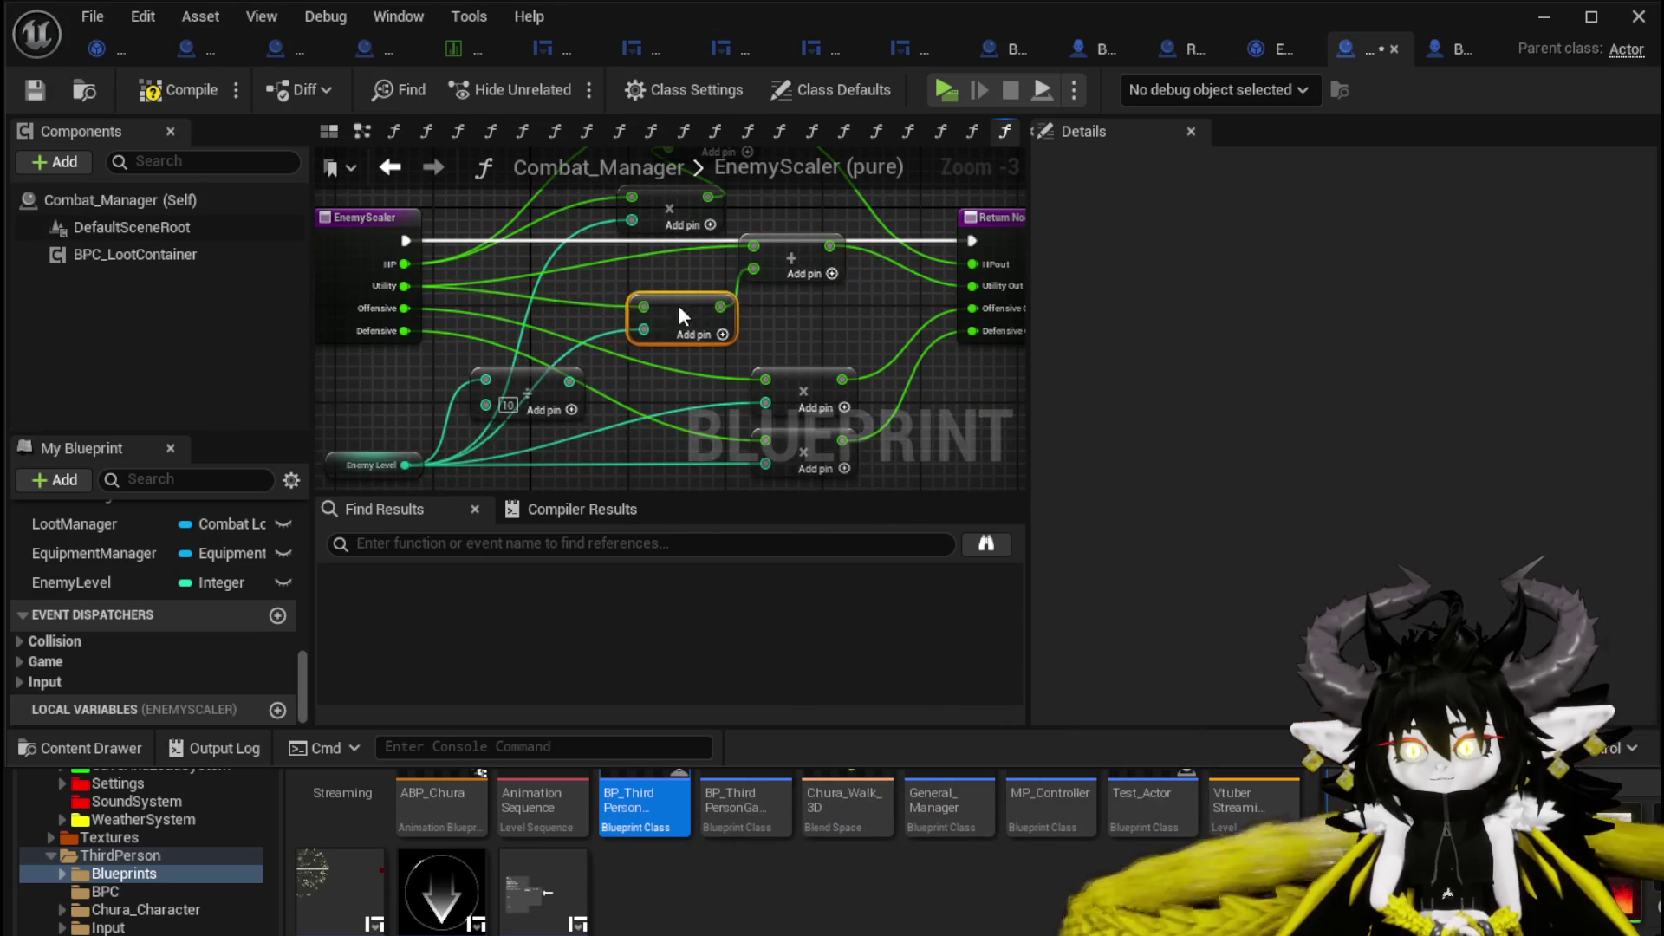
pyautogui.click(780, 276)
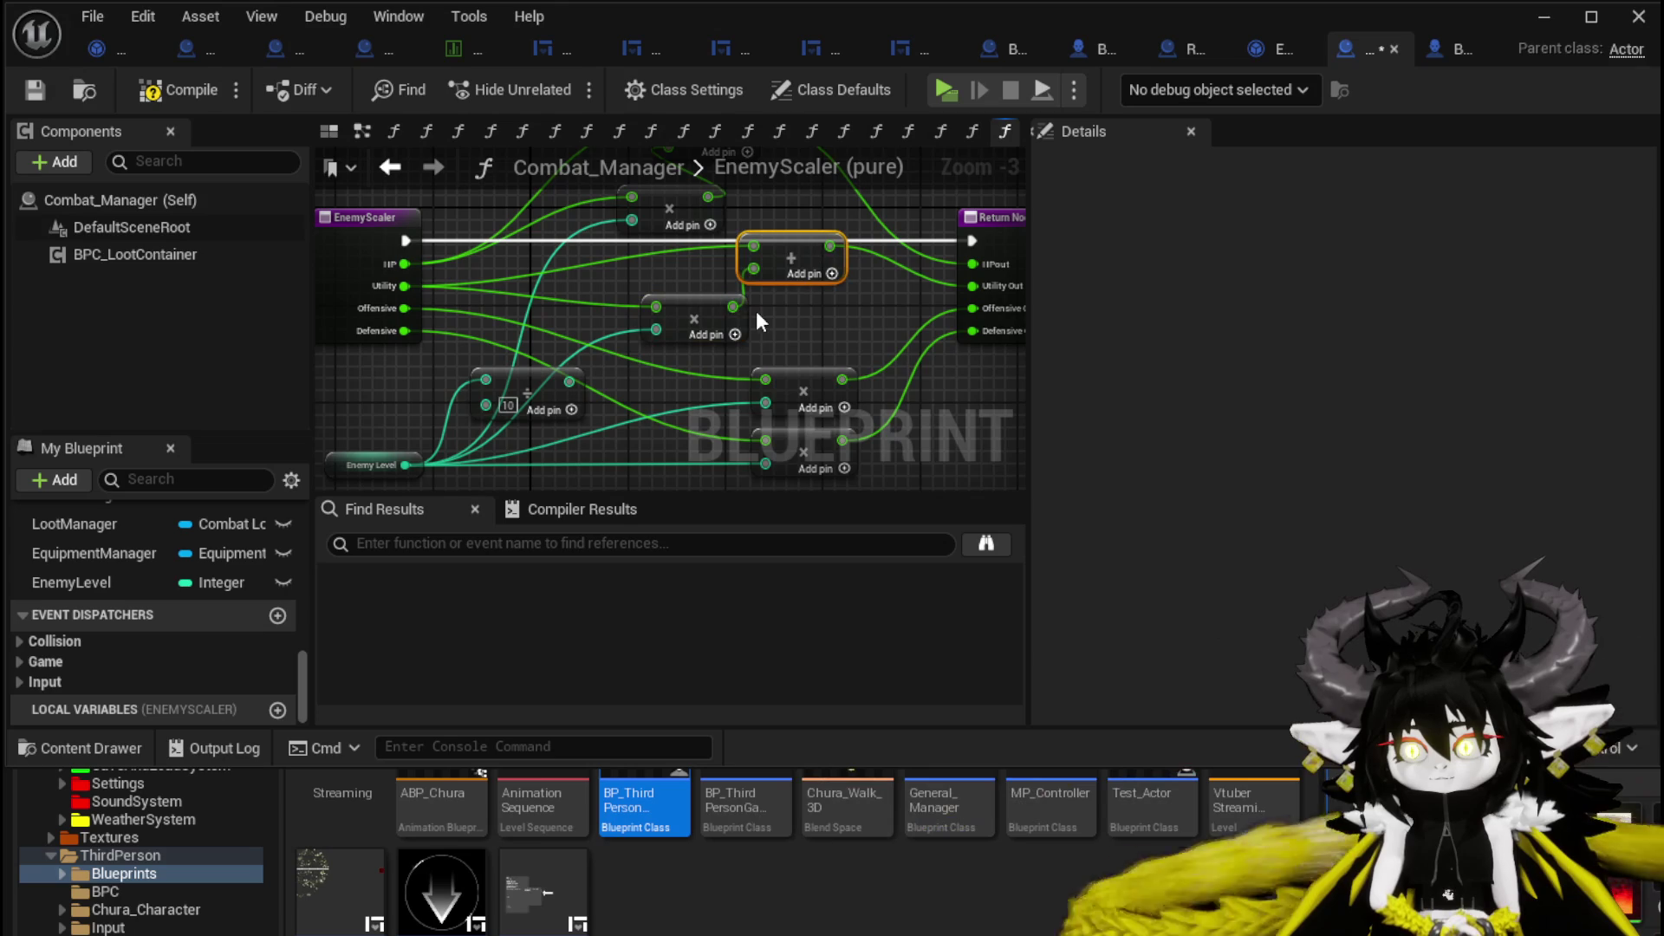
pyautogui.moveTo(404, 307); pyautogui.dragTo(778, 318)
pyautogui.moveTo(665, 351); pyautogui.dragTo(697, 297)
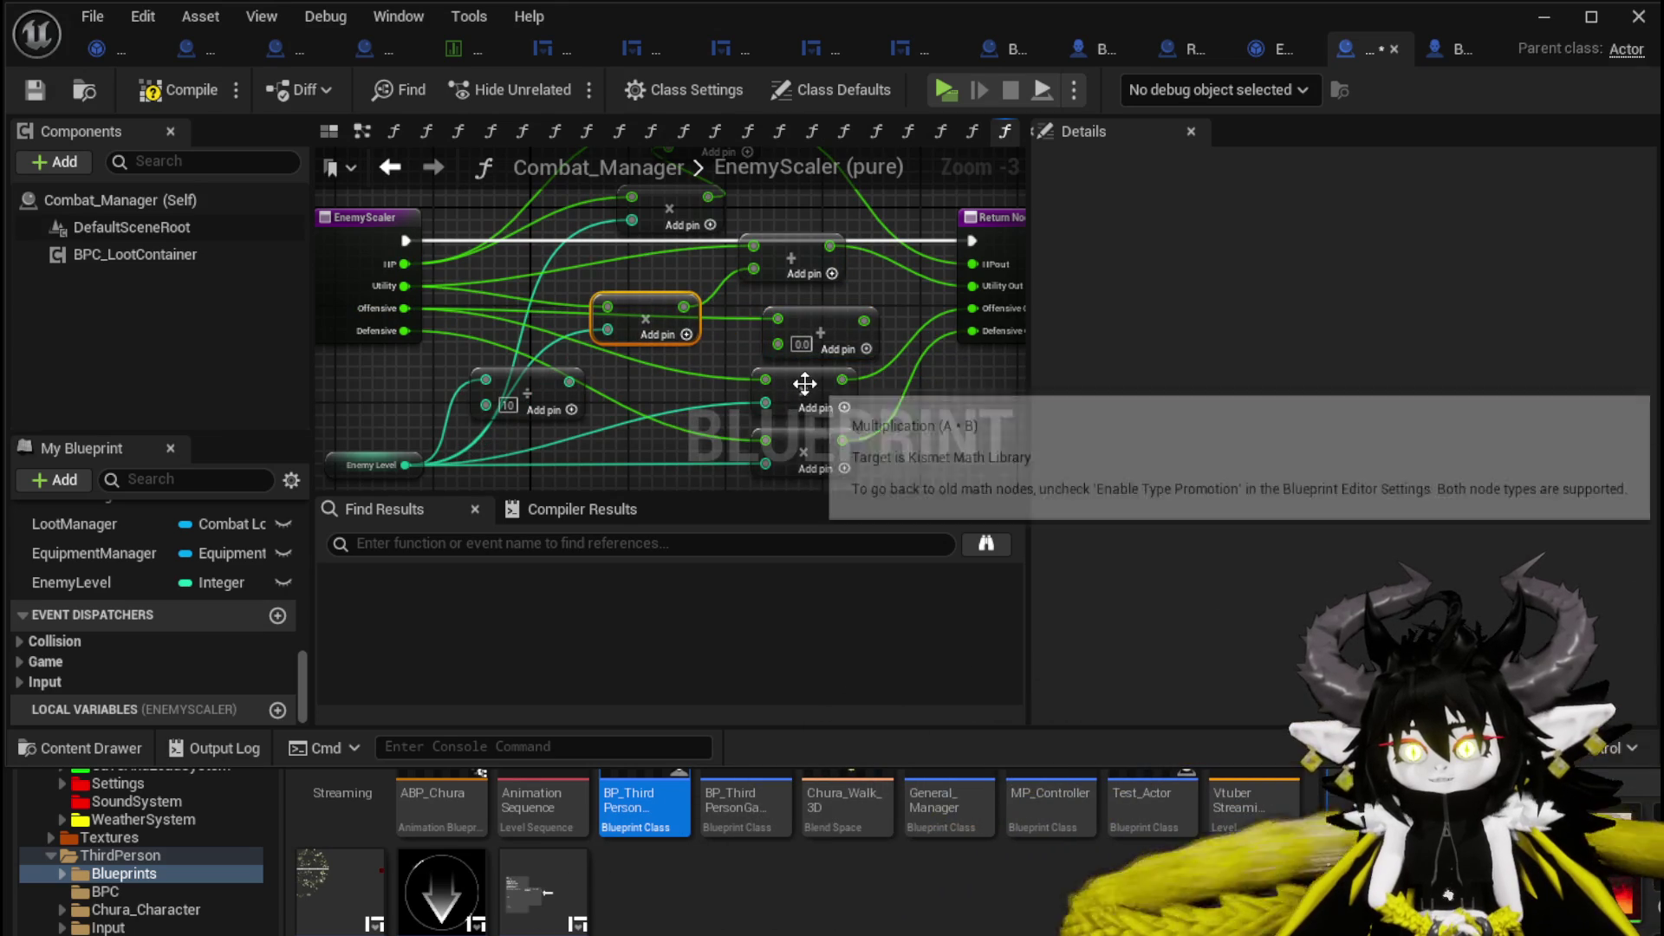
pyautogui.moveTo(796, 395)
pyautogui.mouseDown()
pyautogui.moveTo(727, 371)
pyautogui.moveTo(777, 341)
pyautogui.moveTo(782, 319)
pyautogui.mouseUp()
# Paste a new Add node, wire Defensive into it, and connect it to Defensive Out.
pyautogui.click(787, 340)
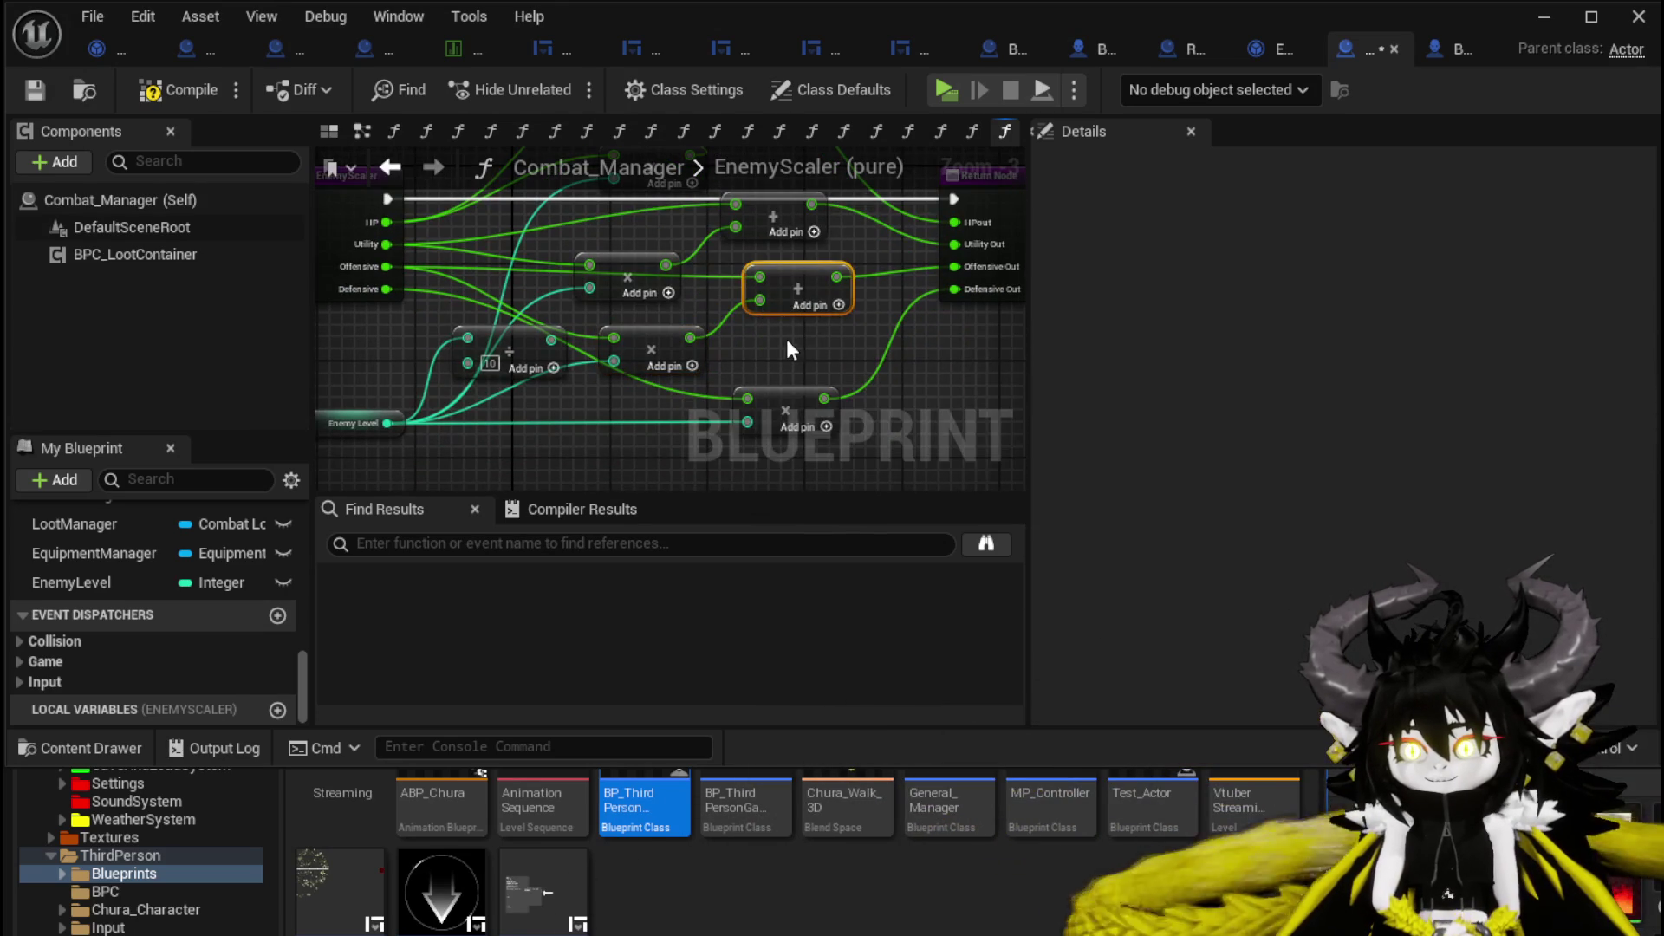
pyautogui.hotkey('ctrl', 'v')
pyautogui.moveTo(785, 407)
pyautogui.mouseDown()
pyautogui.moveTo(650, 402)
pyautogui.moveTo(813, 359)
pyautogui.mouseUp()
pyautogui.press('Escape')
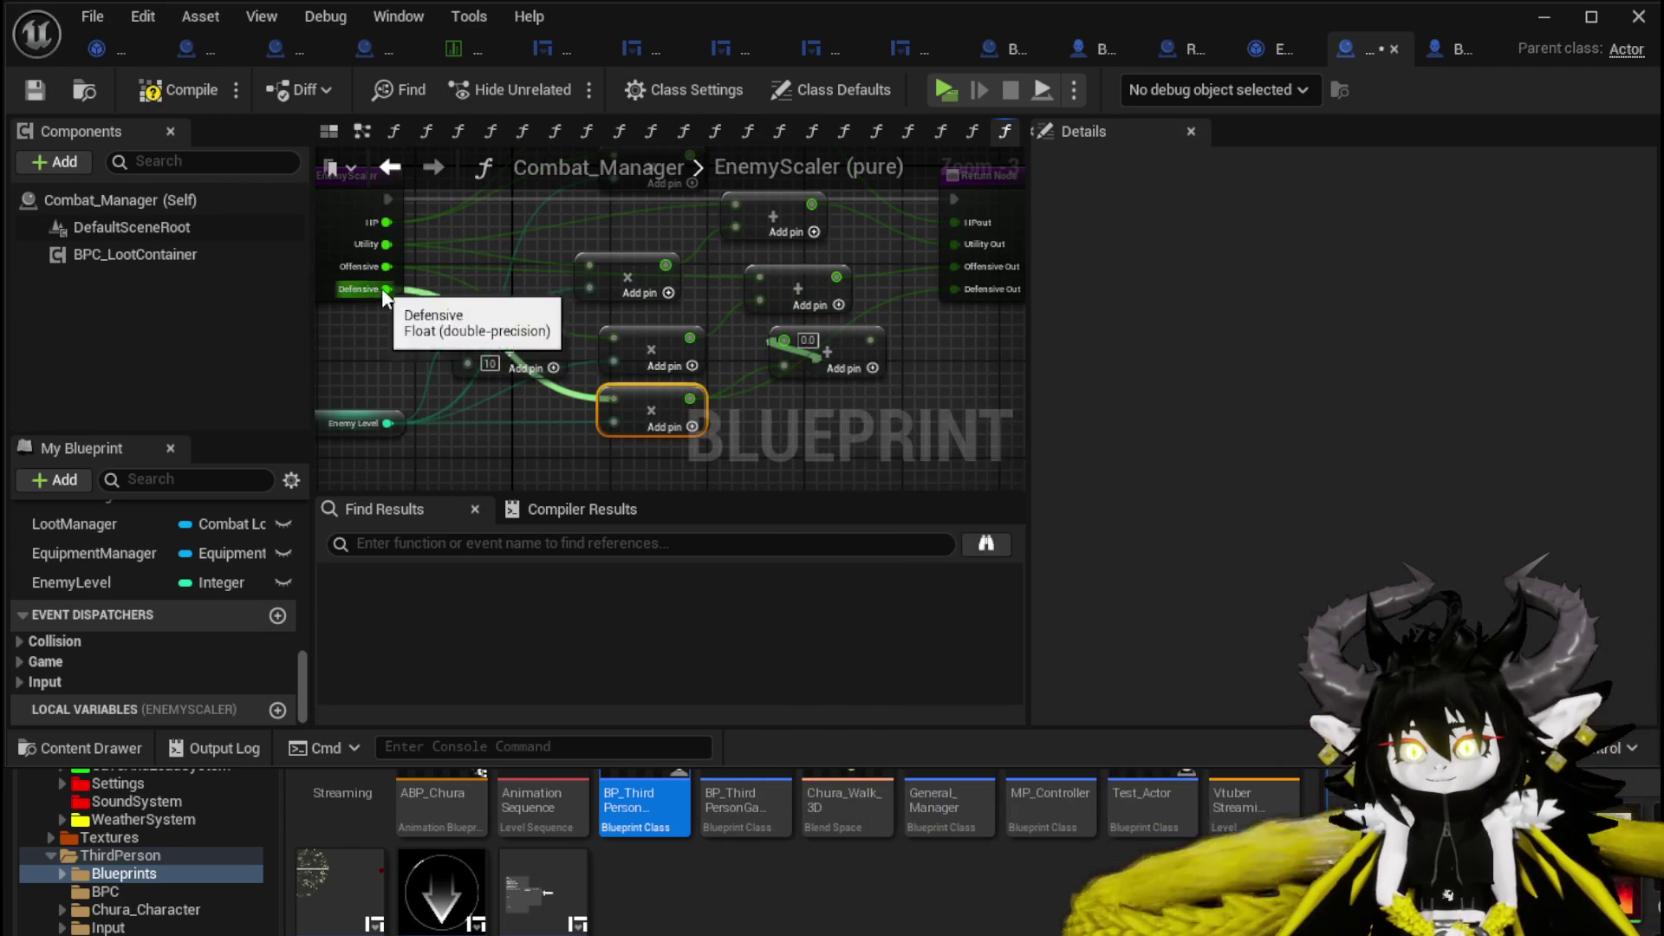
pyautogui.moveTo(388, 288)
pyautogui.mouseDown()
pyautogui.moveTo(784, 339)
pyautogui.moveTo(862, 340)
pyautogui.moveTo(954, 289)
pyautogui.mouseUp()
pyautogui.moveTo(829, 347); pyautogui.dragTo(794, 358)
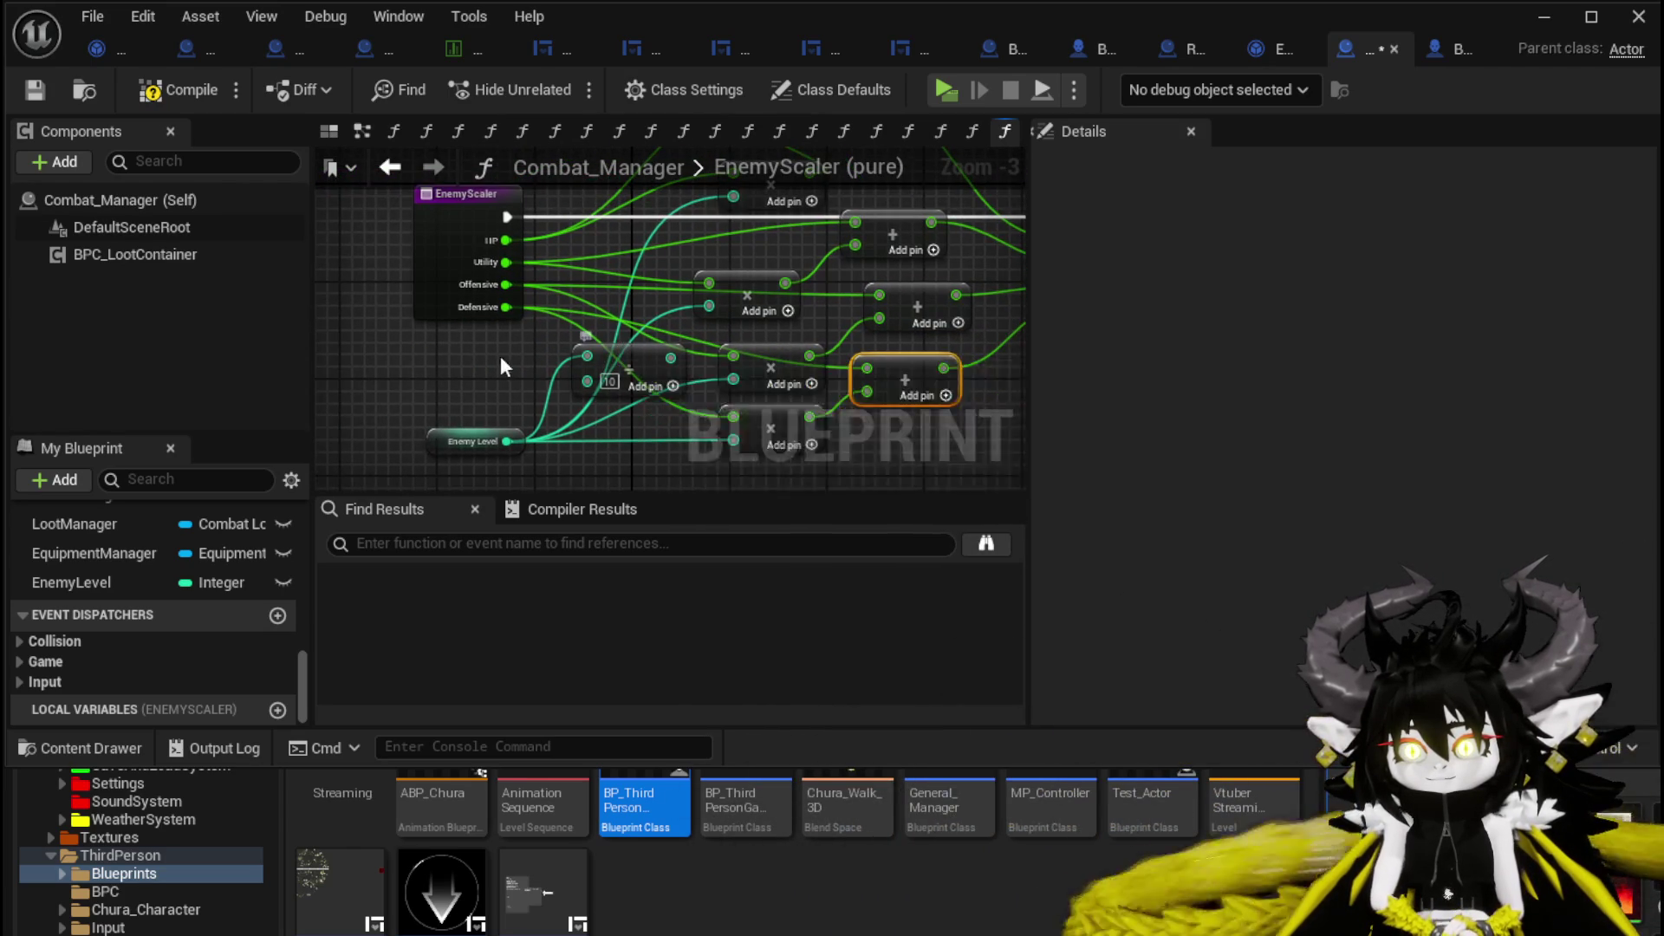
# Move Enemy Level and the Divide node left and drag from the divide output.
pyautogui.moveTo(510, 417); pyautogui.dragTo(449, 420)
pyautogui.moveTo(707, 350)
pyautogui.mouseDown()
pyautogui.moveTo(551, 352)
pyautogui.moveTo(568, 348)
pyautogui.mouseUp()
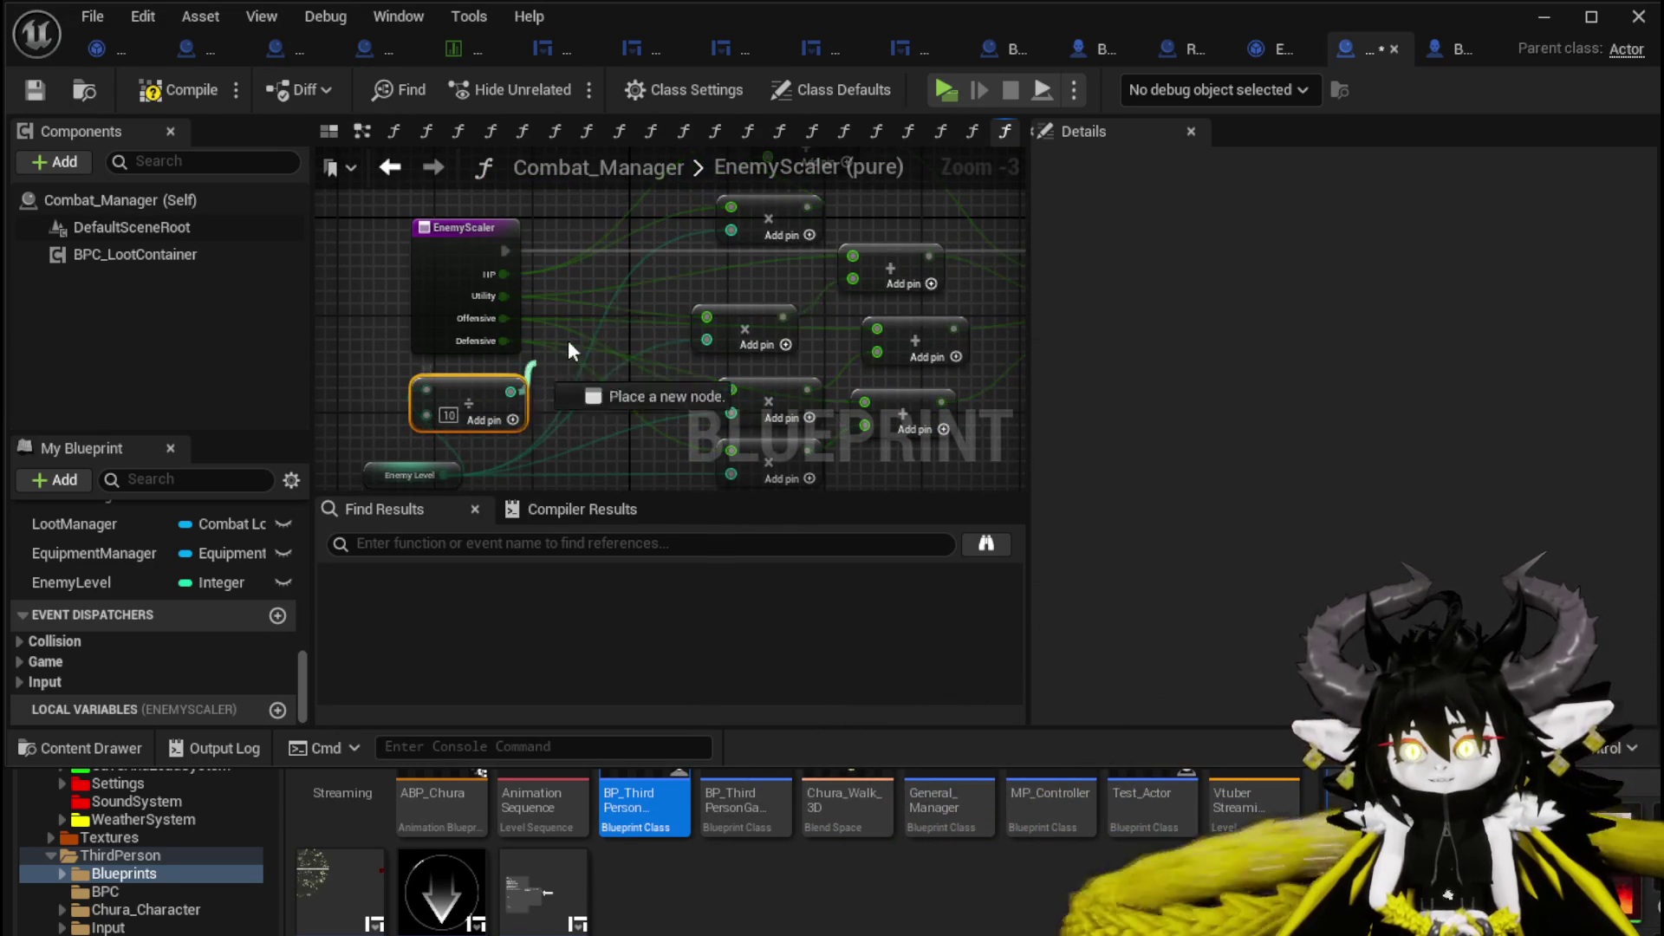
pyautogui.moveTo(694, 272)
pyautogui.mouseDown()
pyautogui.moveTo(917, 1)
pyautogui.moveTo(710, 369)
pyautogui.moveTo(761, 196)
pyautogui.moveTo(772, 291)
pyautogui.moveTo(778, 231)
pyautogui.moveTo(663, 449)
pyautogui.moveTo(705, 403)
pyautogui.mouseUp()
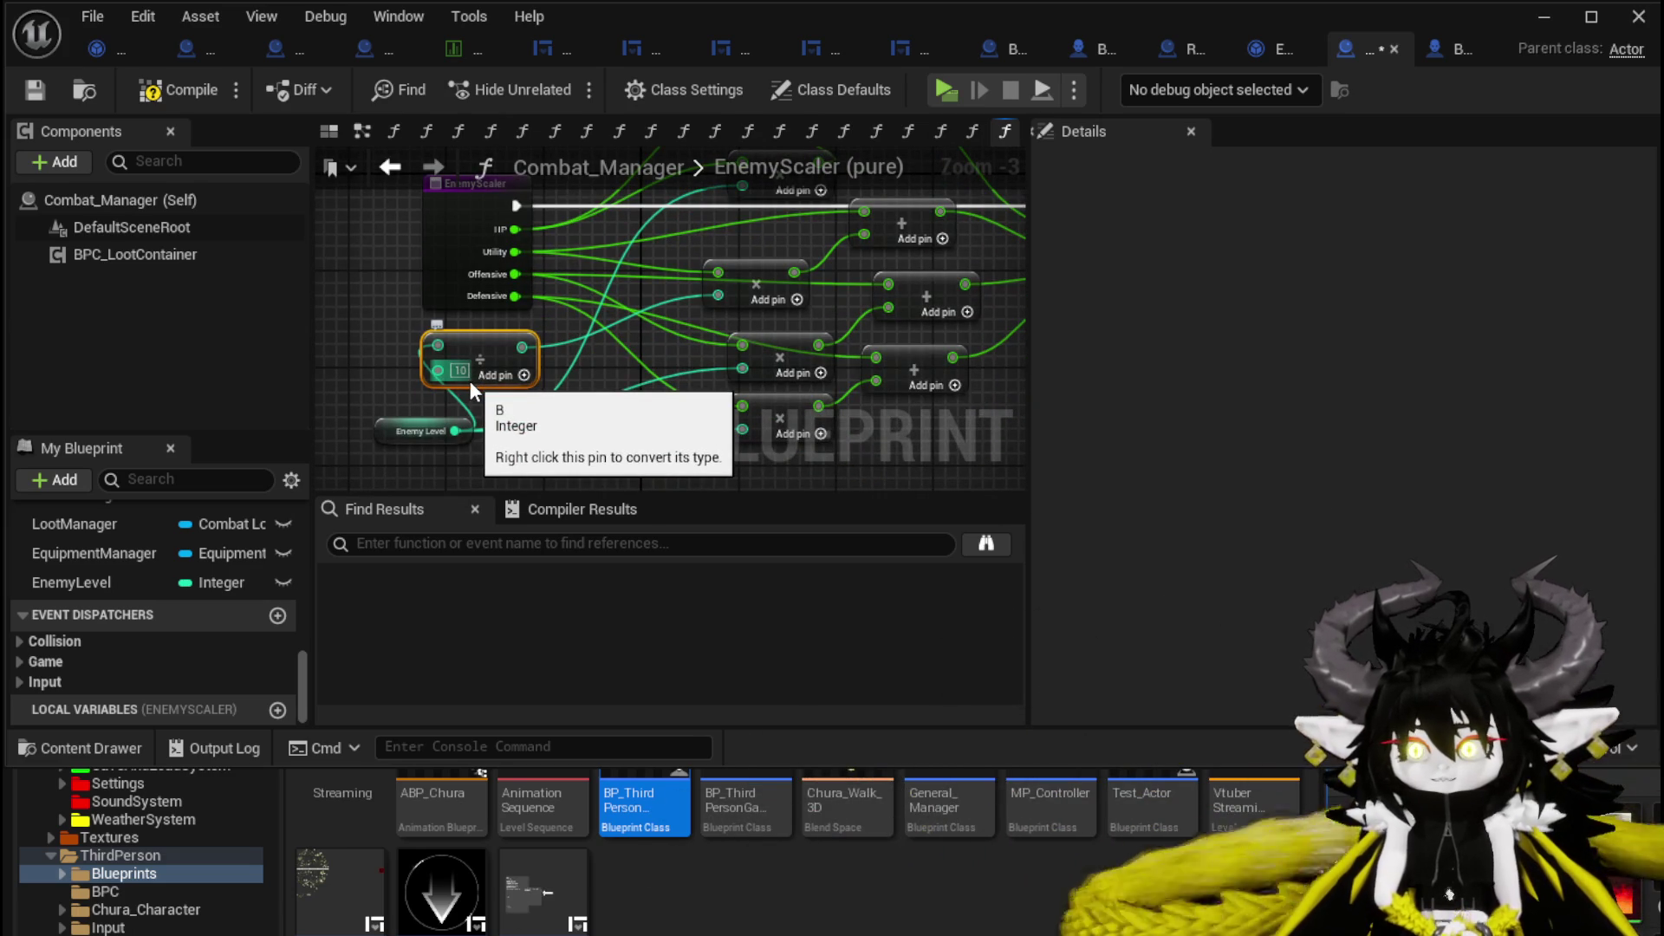
# Change the divisor to 100, duplicate the divide node, and feed Enemy Level into the copy.
pyautogui.click(462, 371)
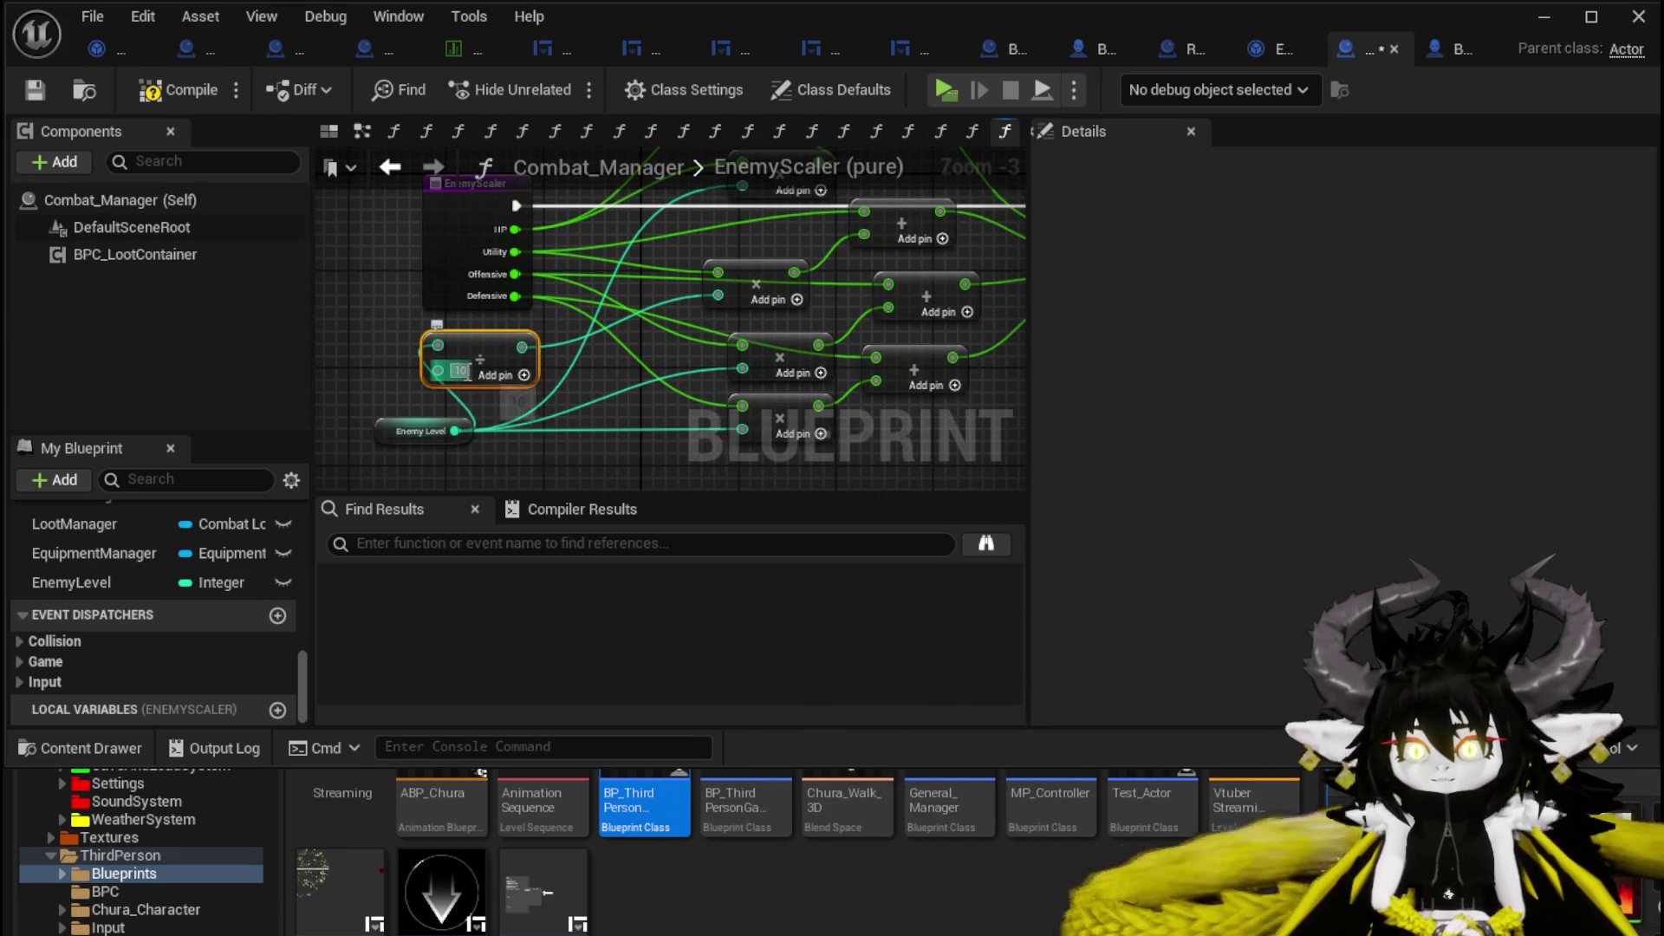
pyautogui.write('0')
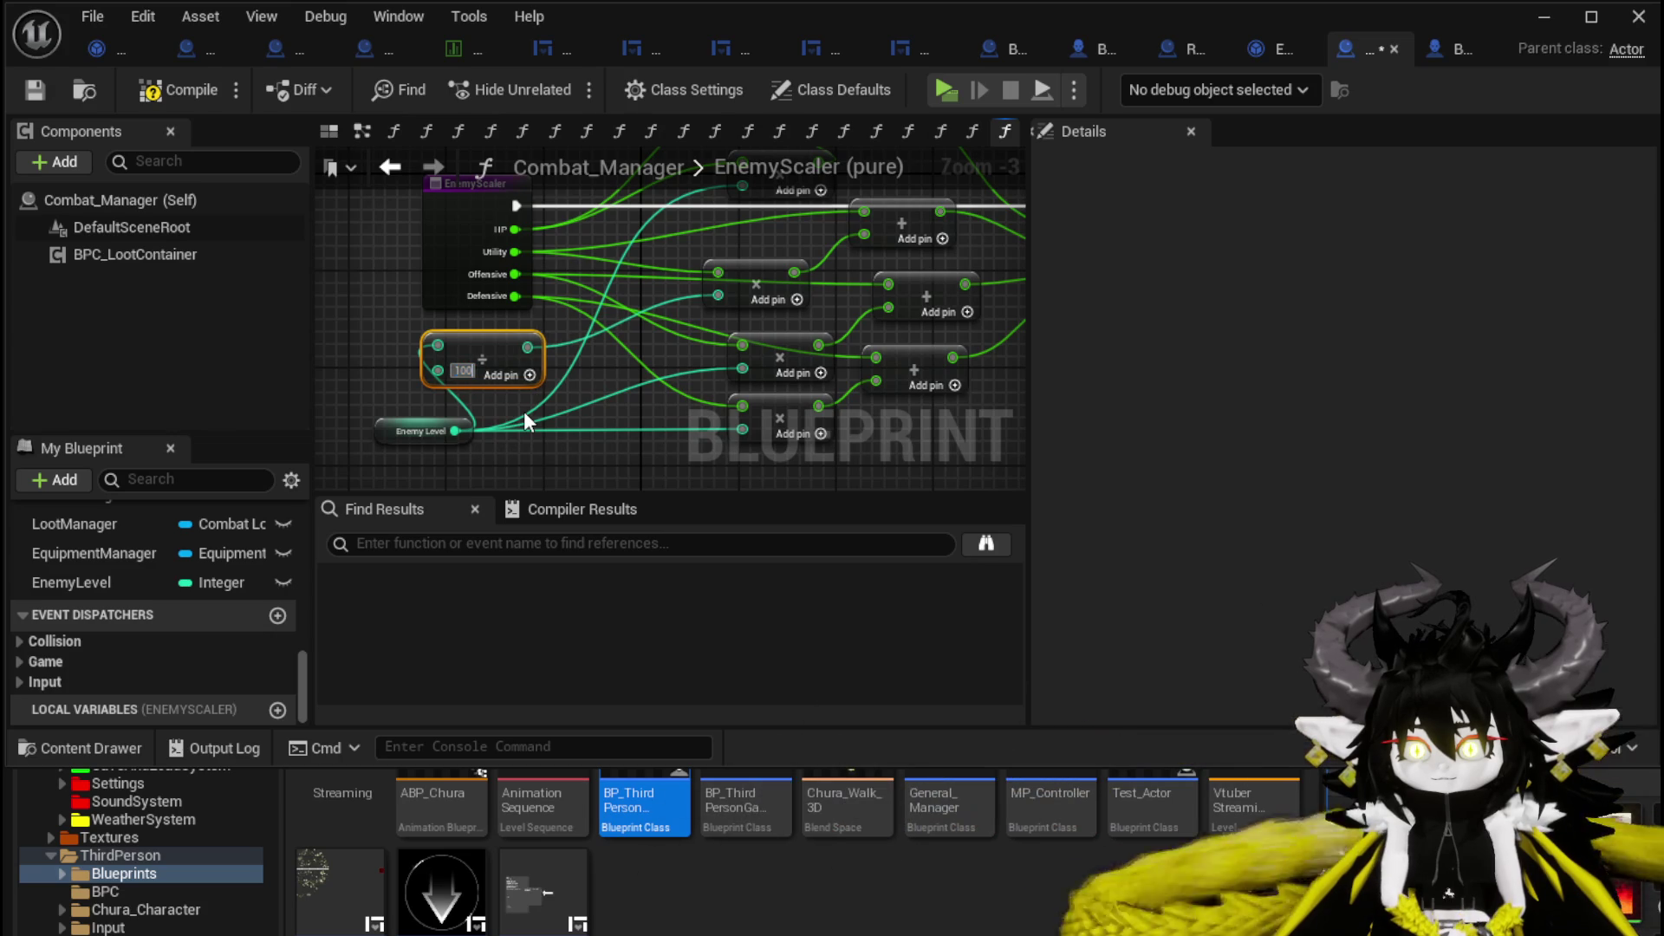
pyautogui.moveTo(490, 394); pyautogui.dragTo(399, 399)
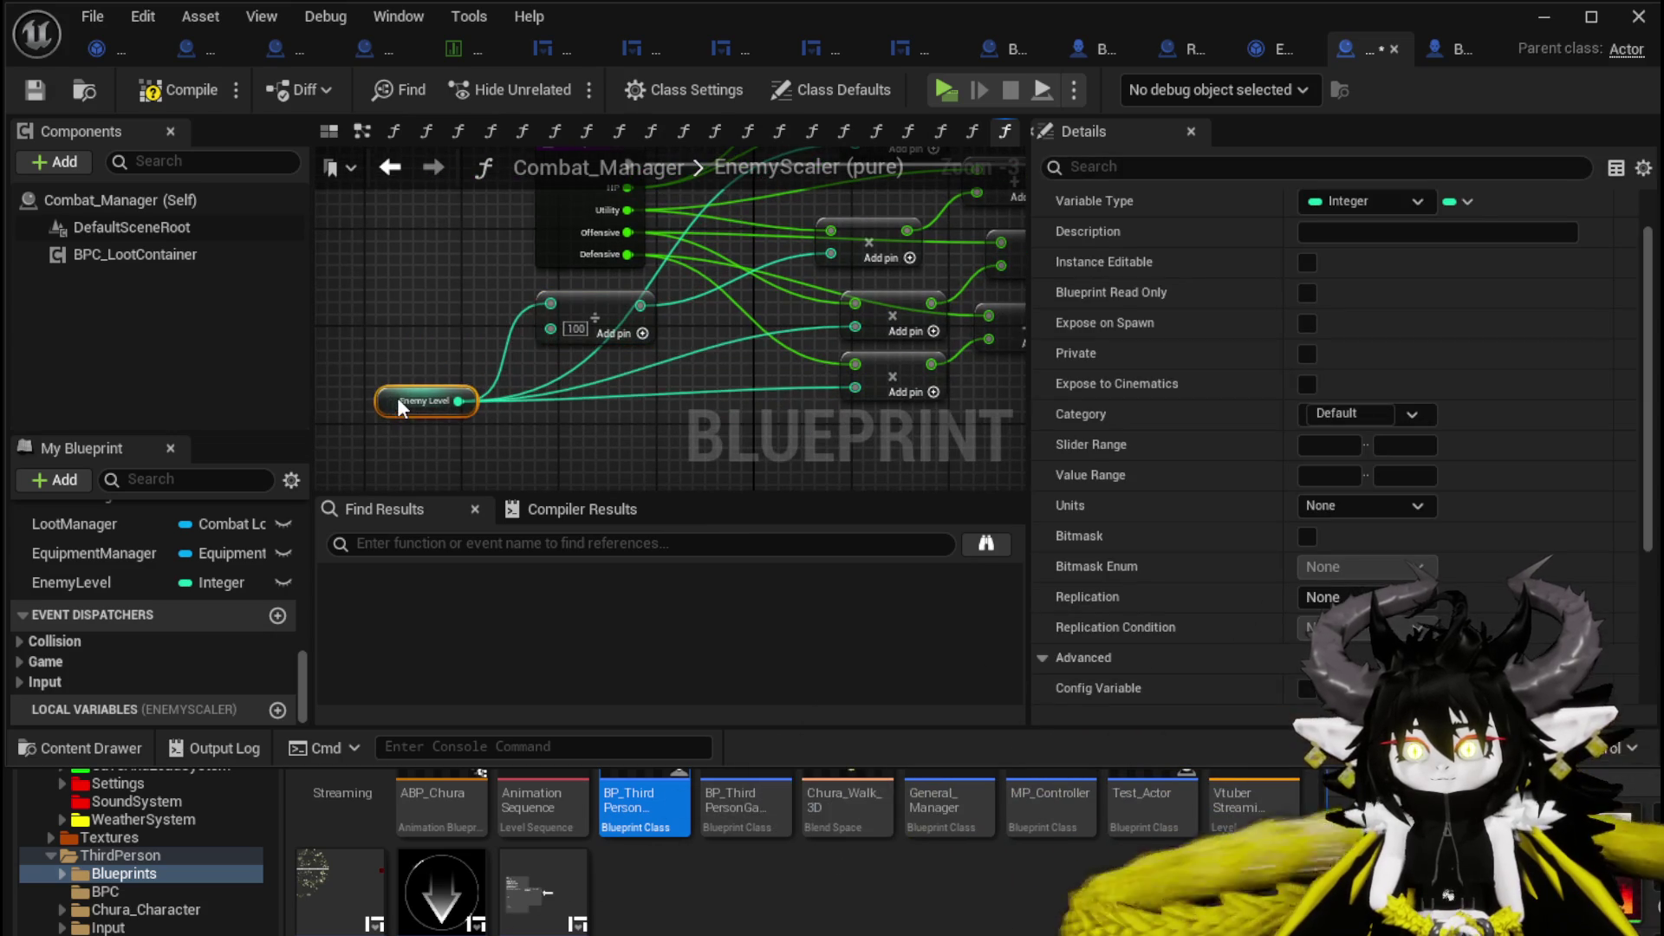
pyautogui.click(648, 340)
pyautogui.hotkey('ctrl', 'v')
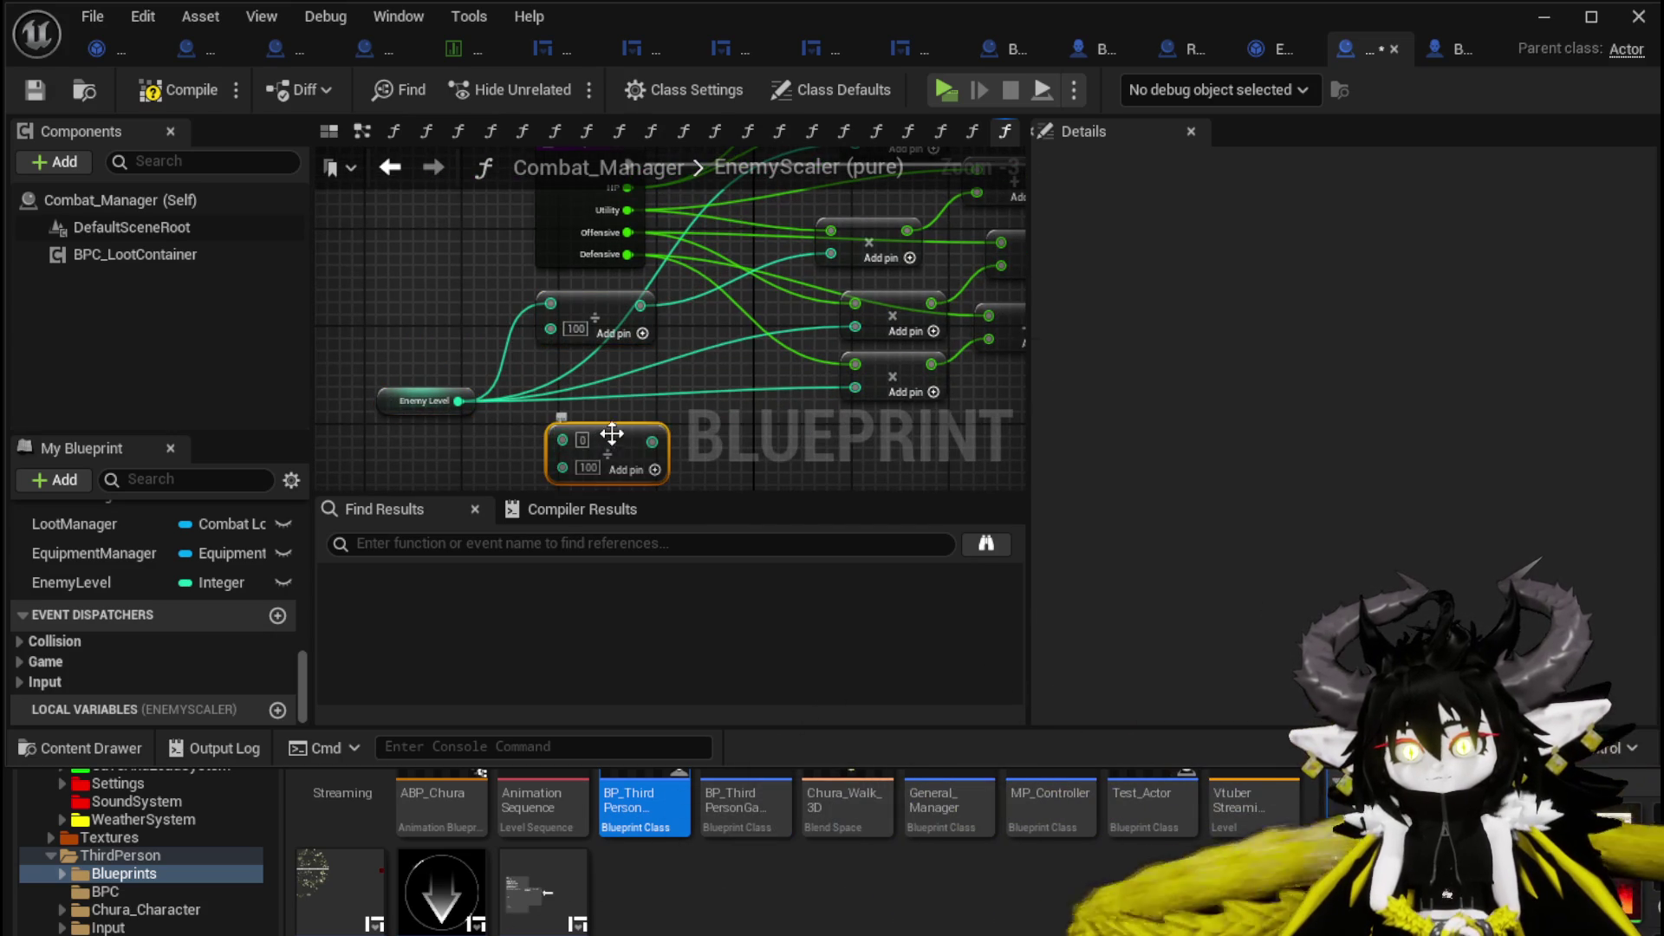
pyautogui.moveTo(459, 400); pyautogui.dragTo(576, 401)
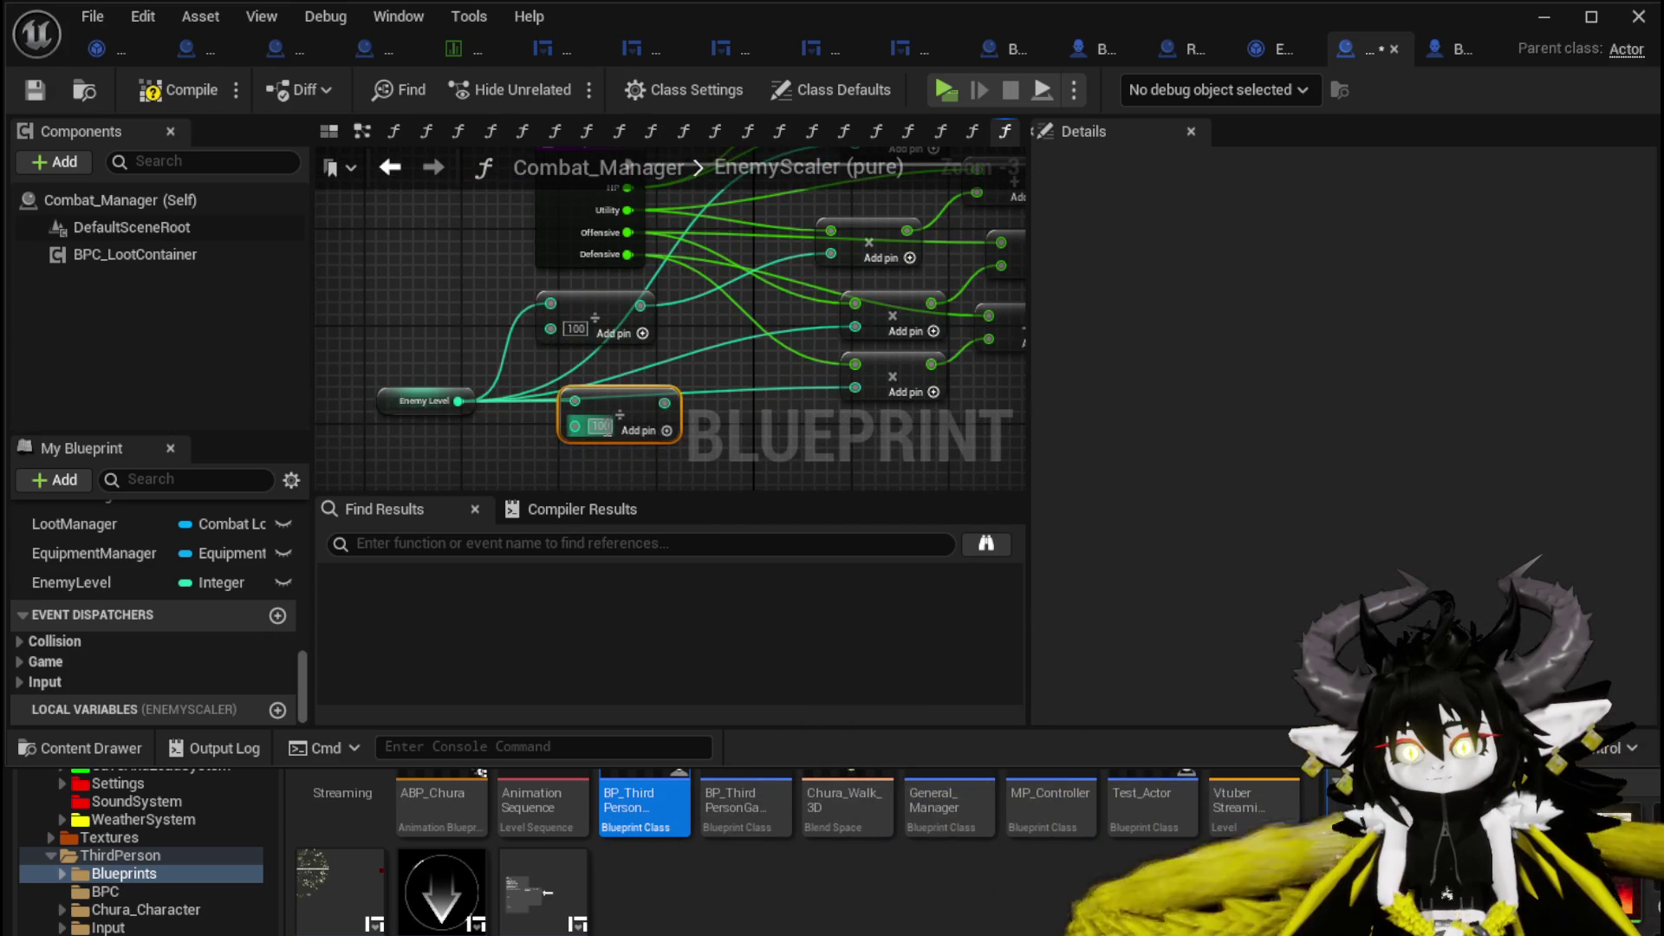
pyautogui.write('10')
pyautogui.click(760, 439)
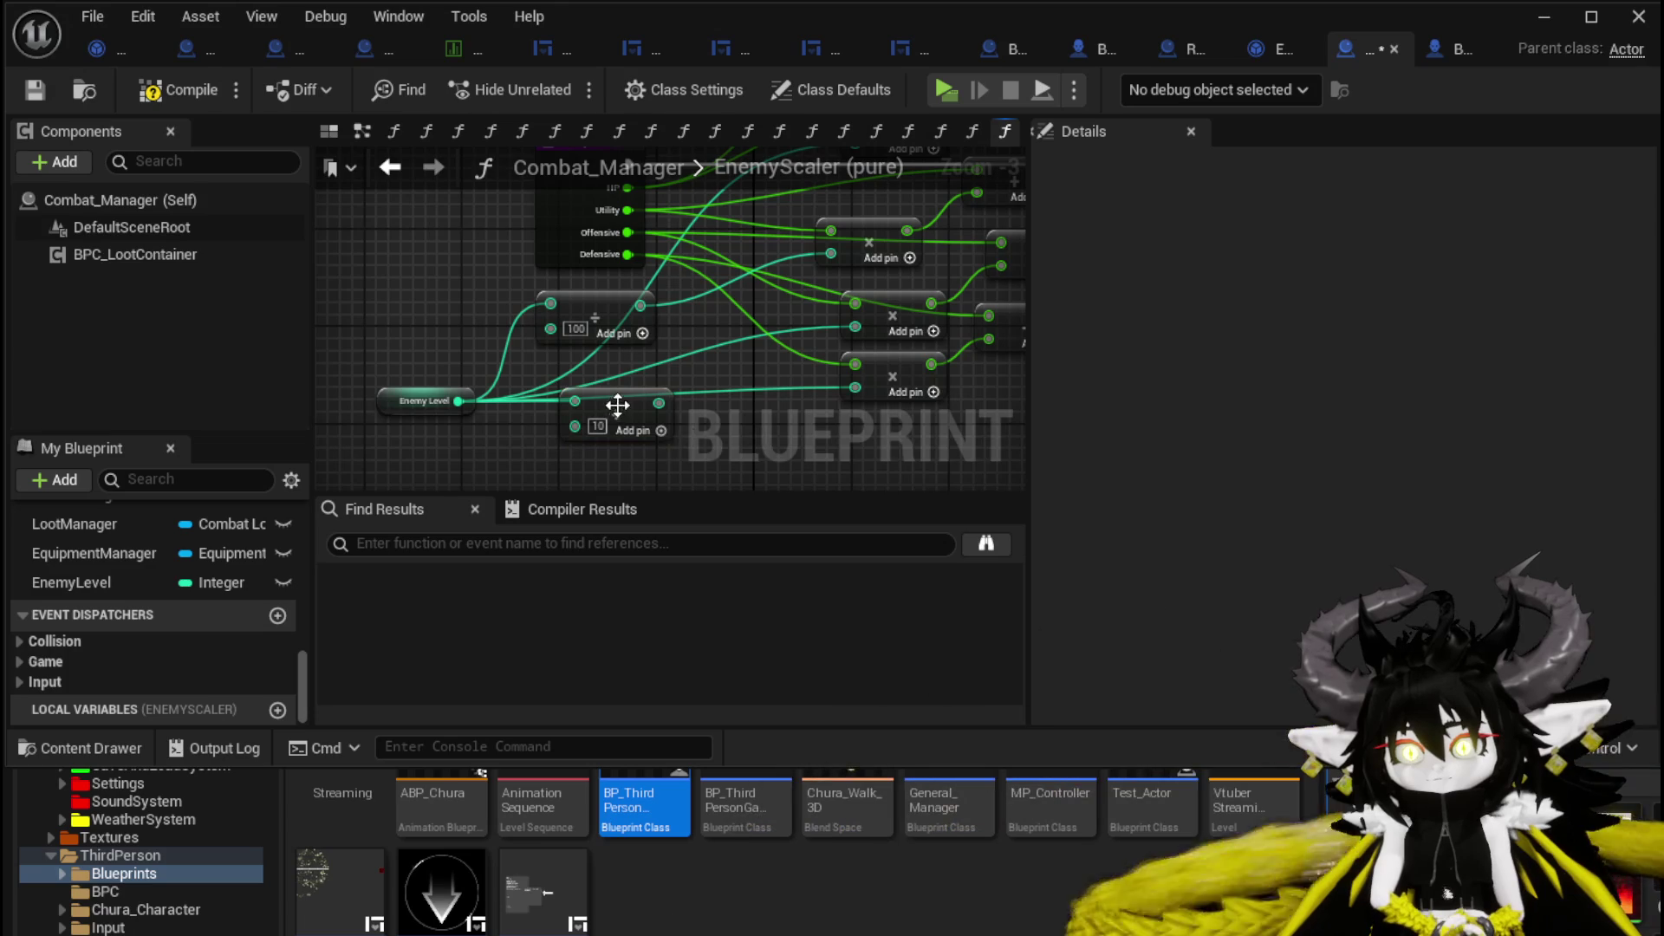
# Compile and save the Combat_Manager blueprint.
pyautogui.moveTo(768, 388)
pyautogui.mouseDown()
pyautogui.moveTo(566, 399)
pyautogui.moveTo(675, 411)
pyautogui.mouseUp()
pyautogui.scroll(-2, 850, 409)
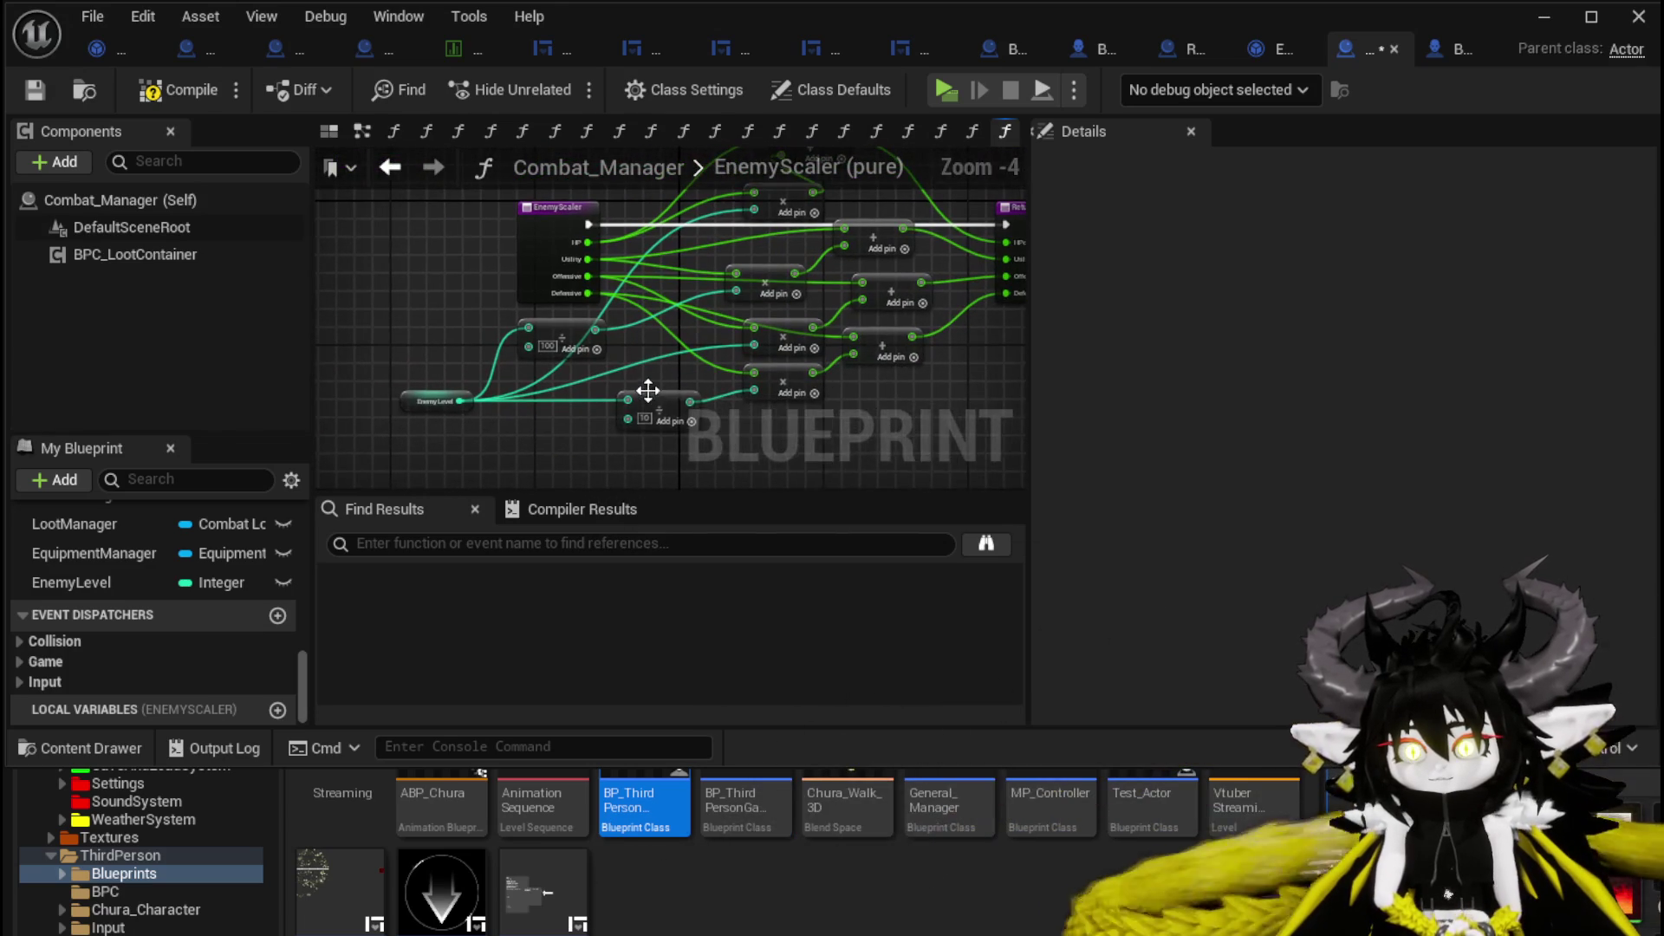
pyautogui.moveTo(627, 374)
pyautogui.mouseDown()
pyautogui.moveTo(412, 383)
pyautogui.moveTo(465, 403)
pyautogui.moveTo(620, 379)
pyautogui.mouseUp()
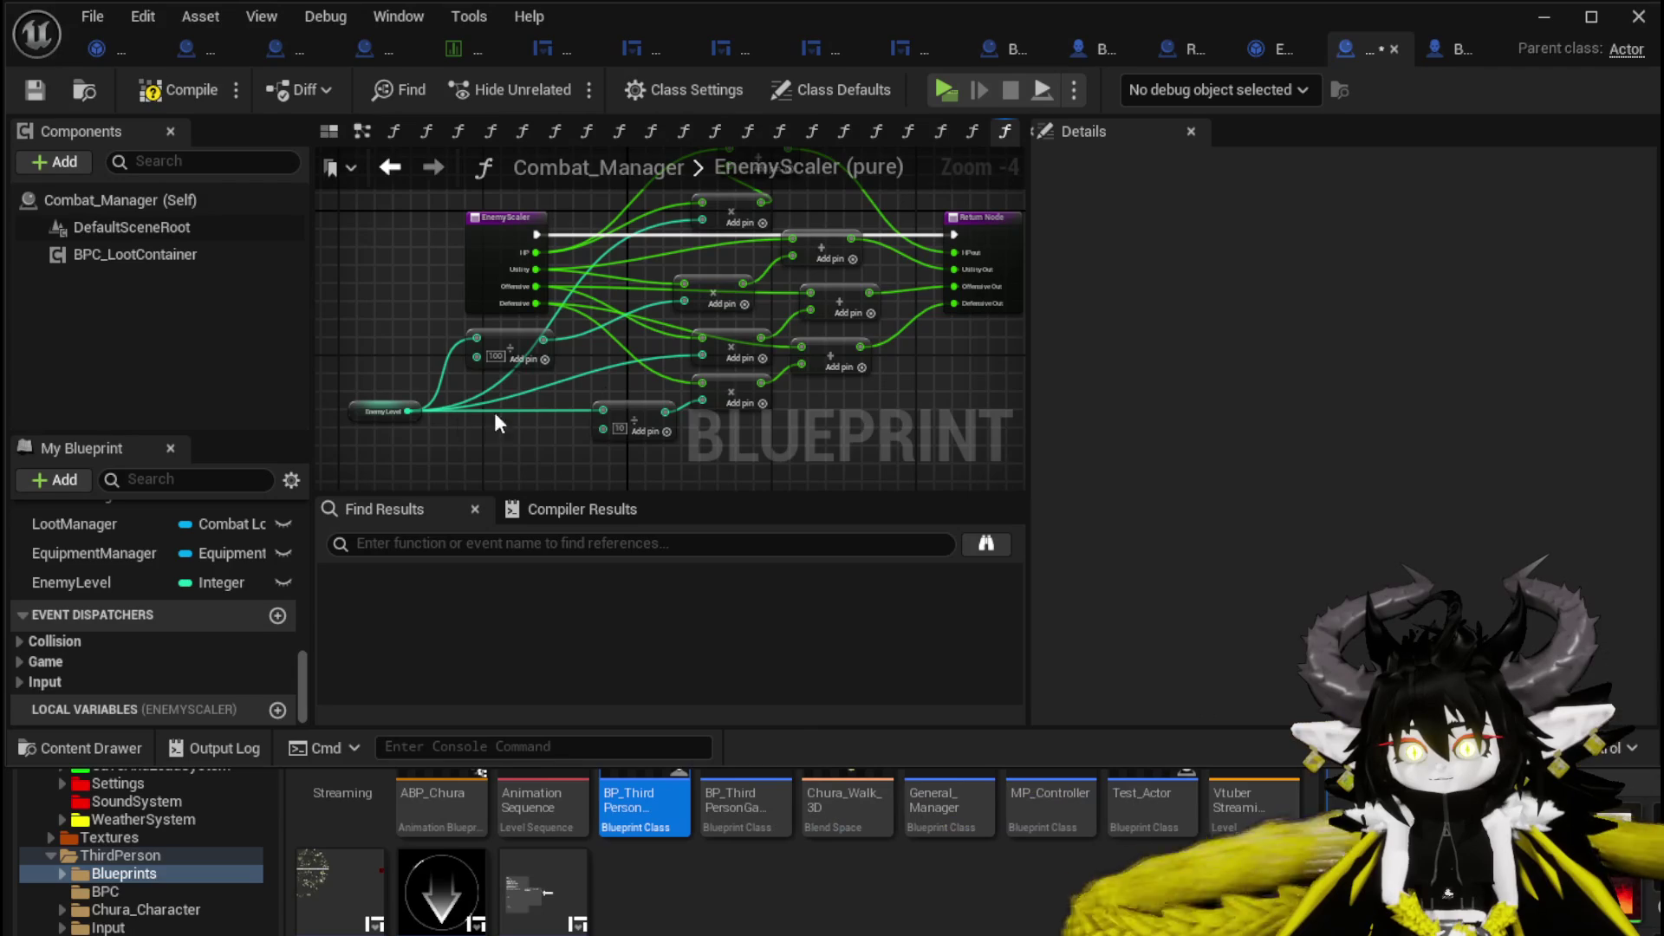
pyautogui.press('F7')
pyautogui.click(30, 95)
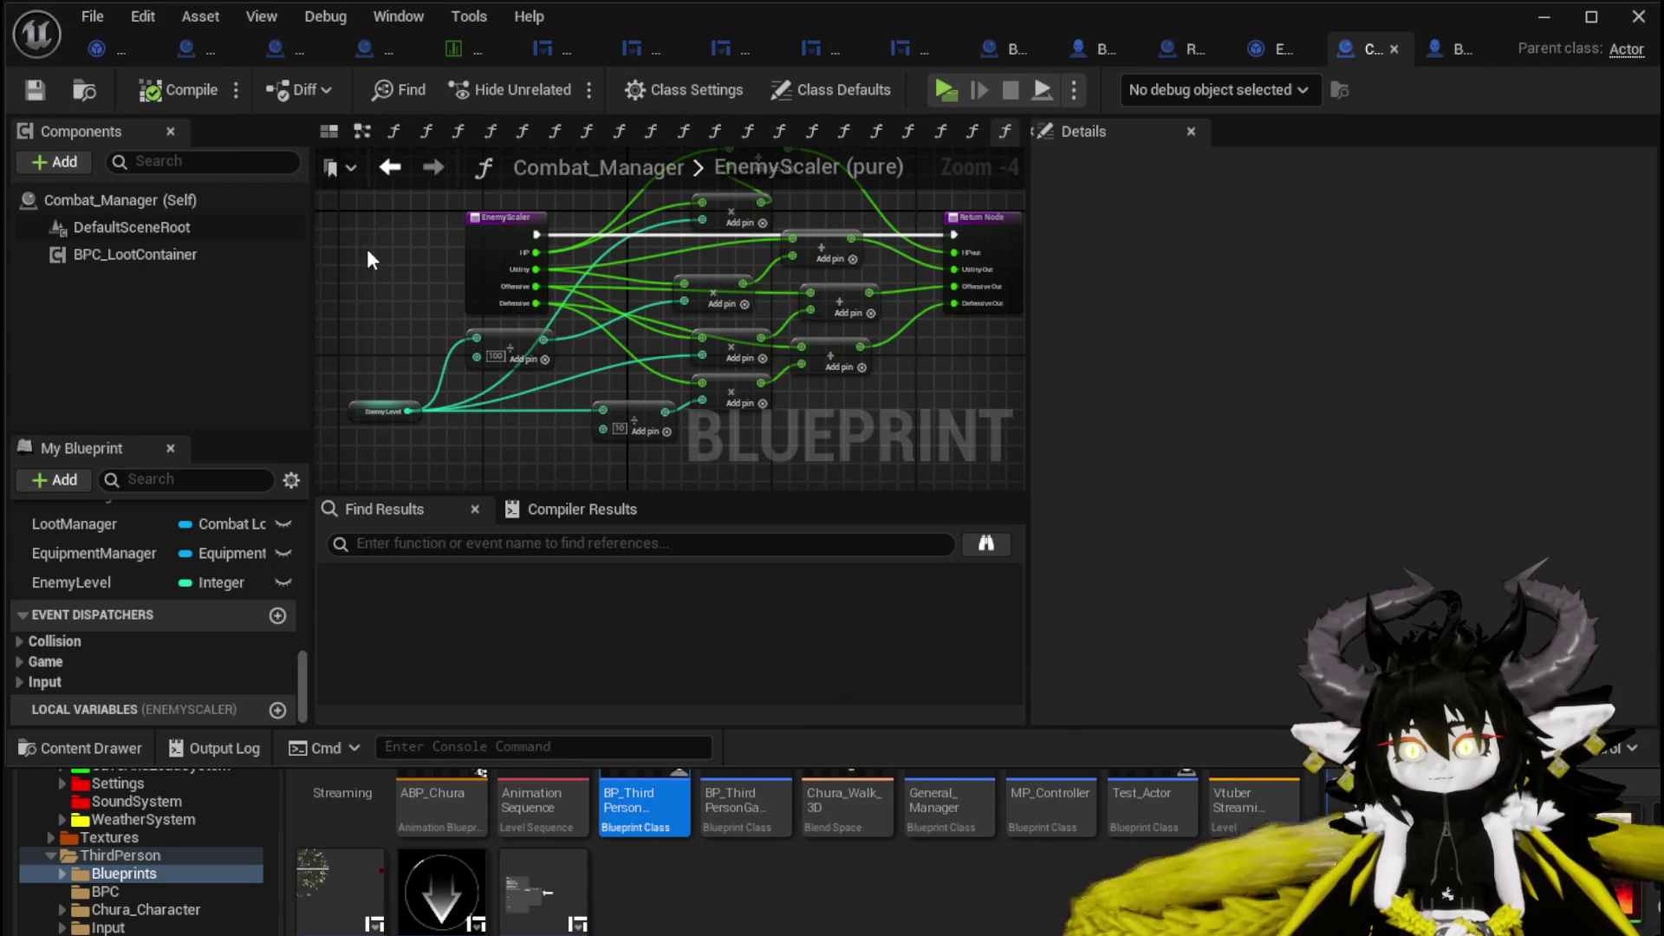
pyautogui.moveTo(892, 359); pyautogui.dragTo(865, 413)
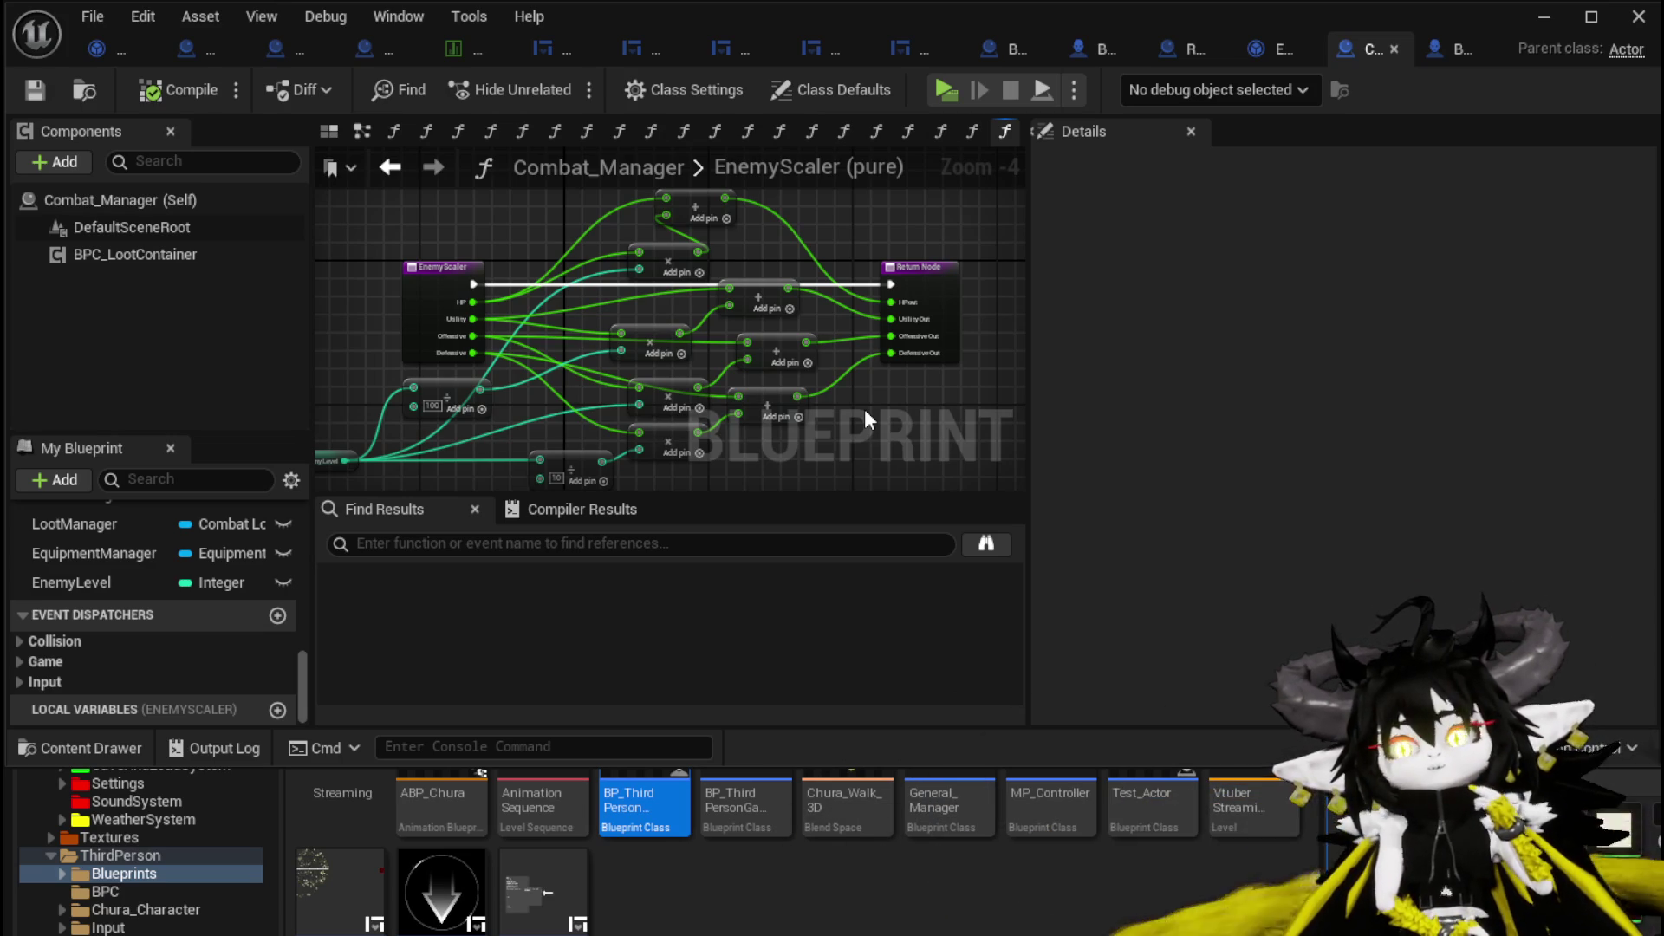
# Check the Enemy Level variable's default value and save the blueprint.
pyautogui.click(335, 469)
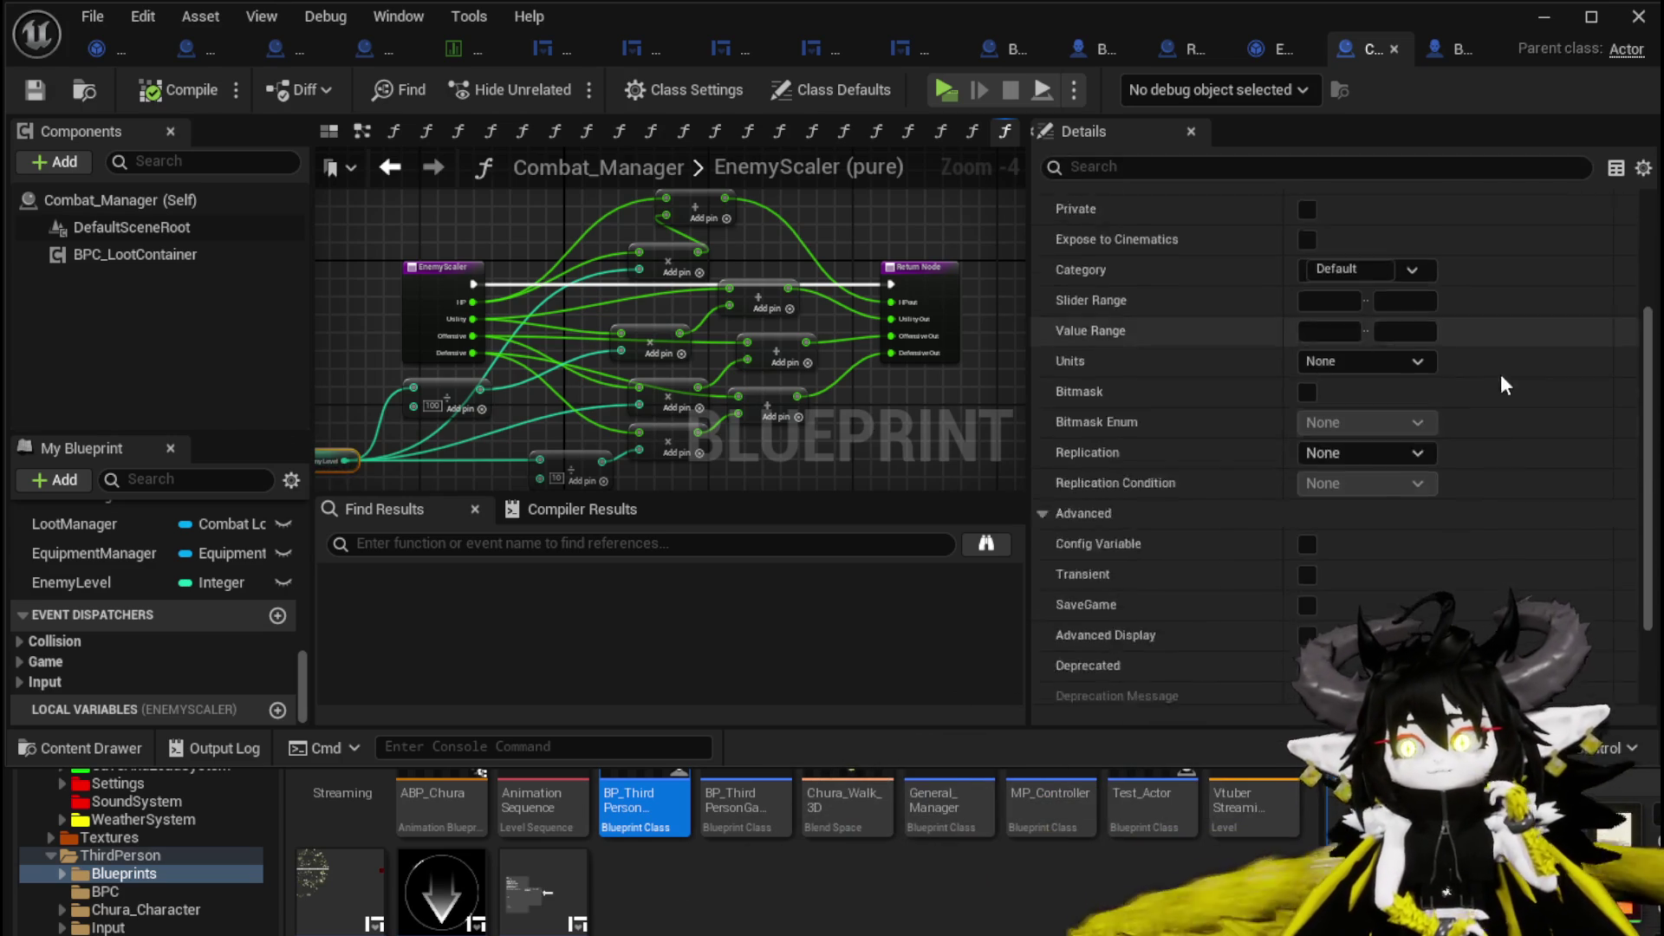
pyautogui.scroll(-5, 1473, 399)
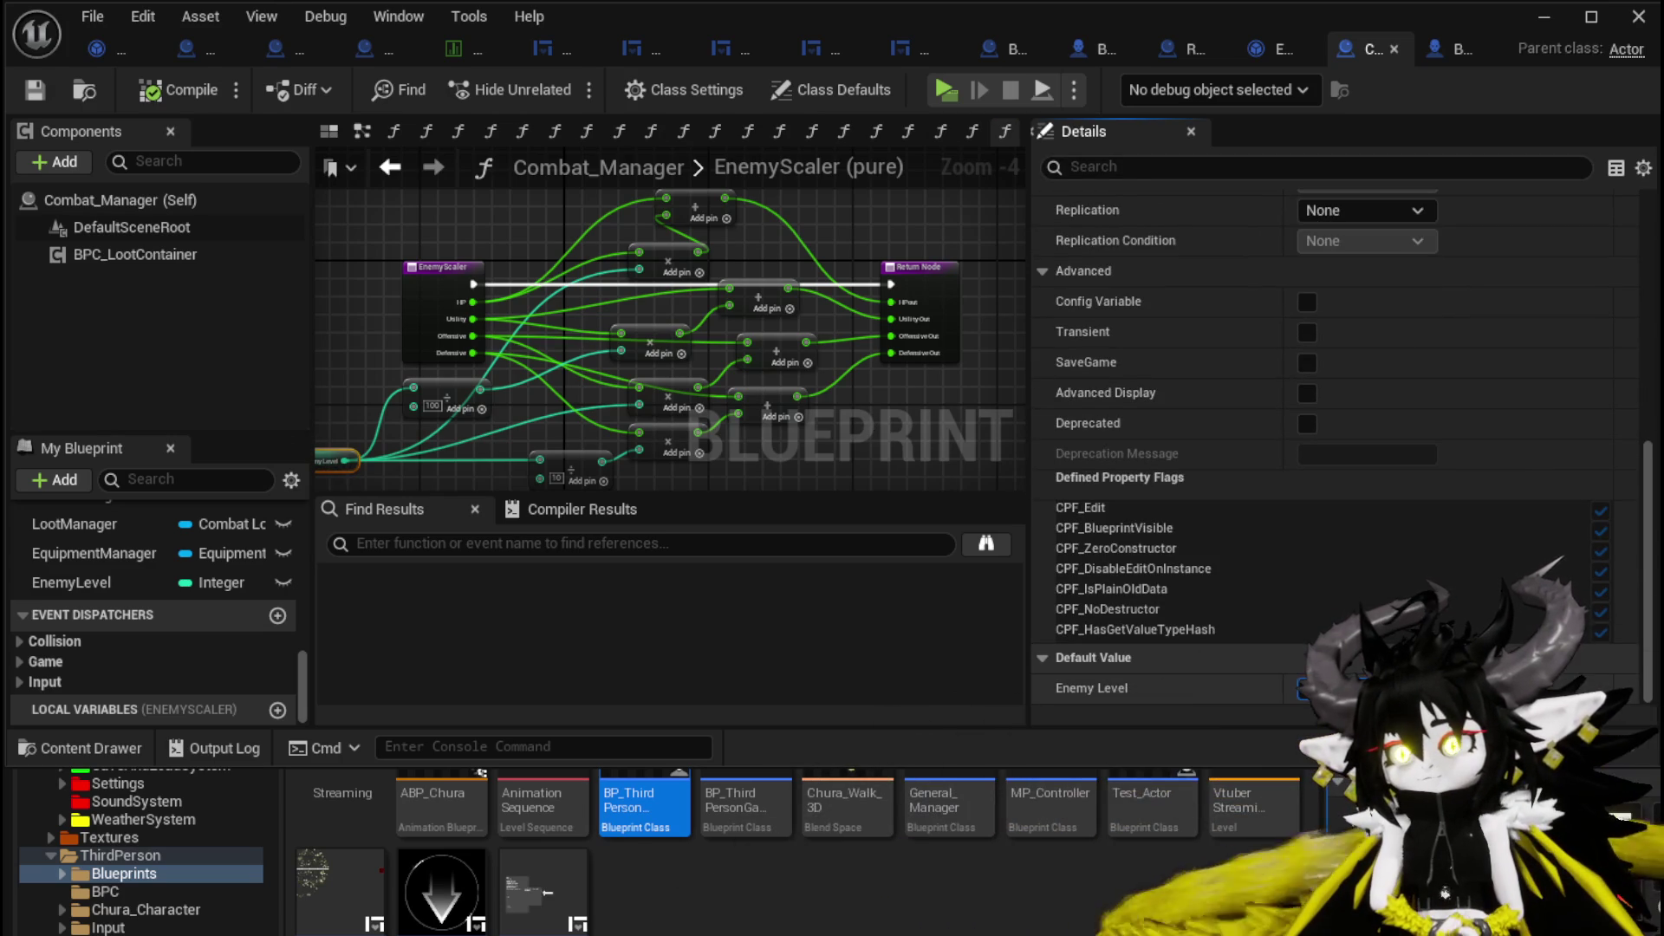
pyautogui.click(30, 92)
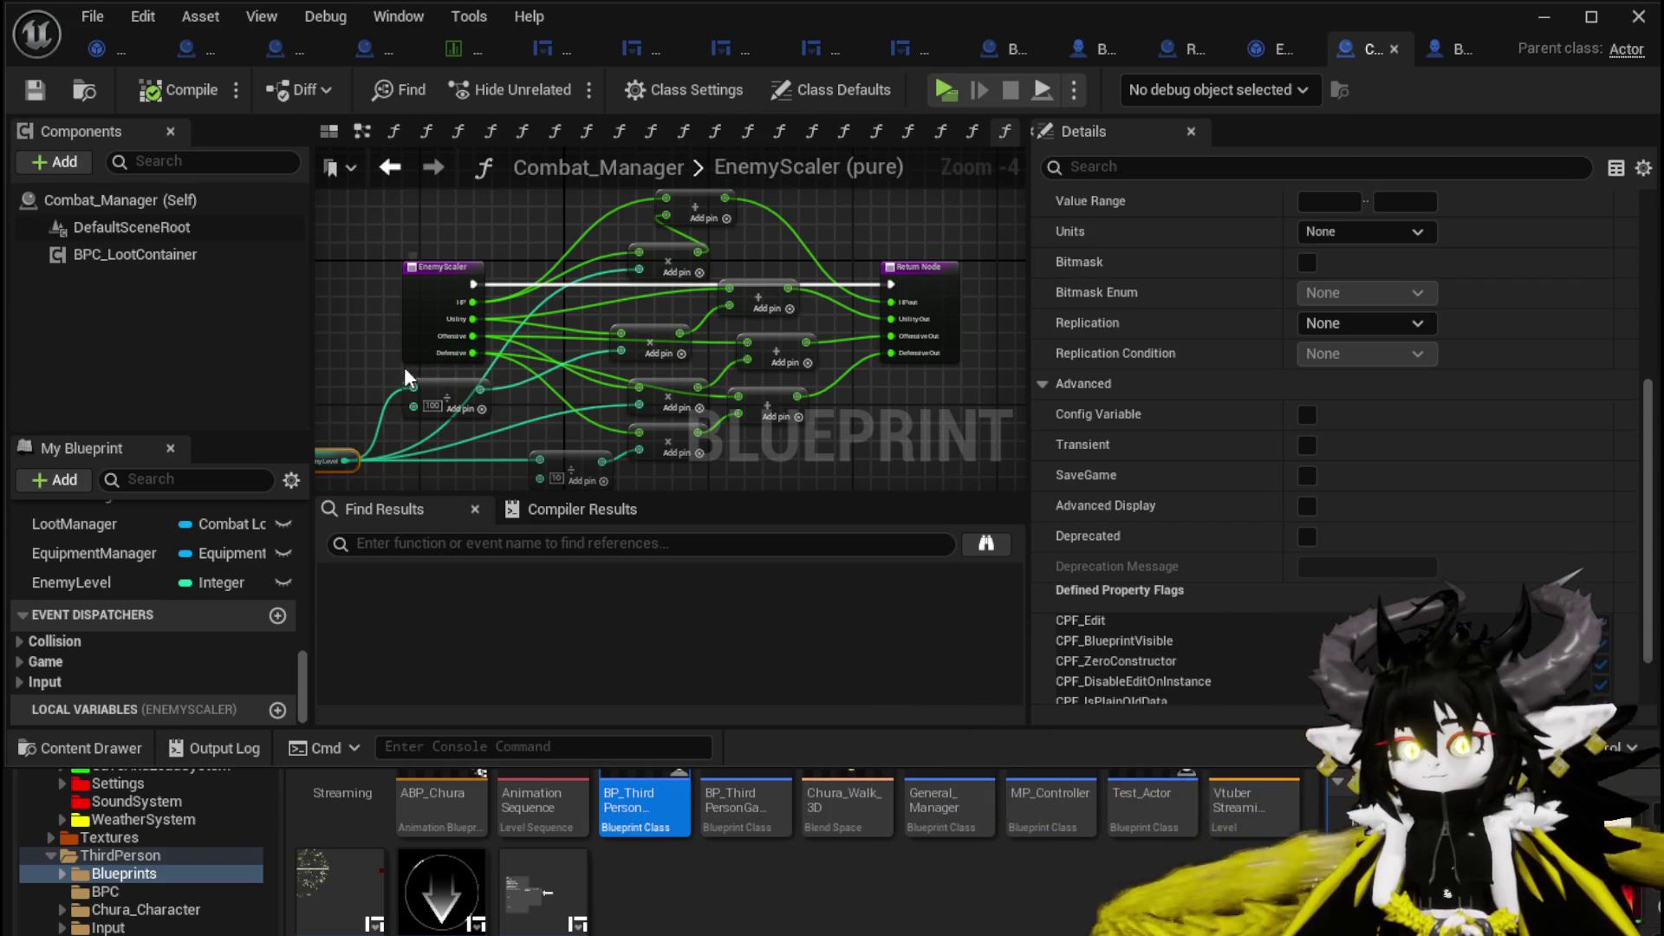
# Nudge the Enemy Level node, save again, and switch to Encounter_Object's AddBattler graph.
pyautogui.moveTo(404, 367); pyautogui.dragTo(527, 351)
pyautogui.click(174, 164)
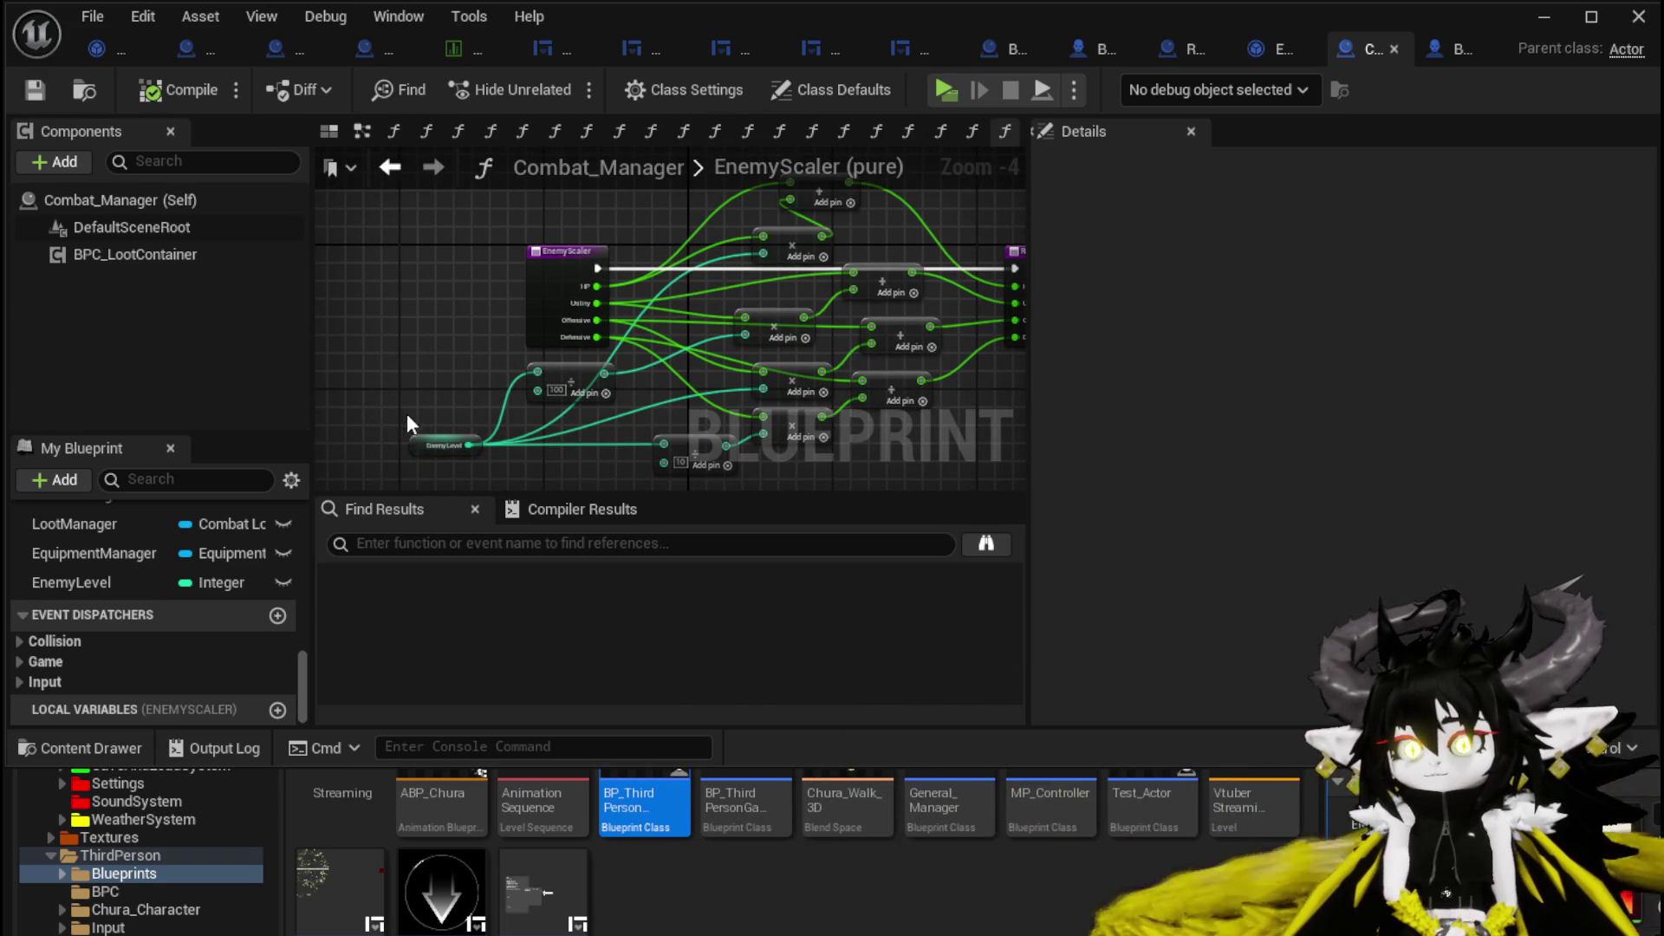
pyautogui.moveTo(433, 445); pyautogui.dragTo(433, 454)
pyautogui.click(50, 90)
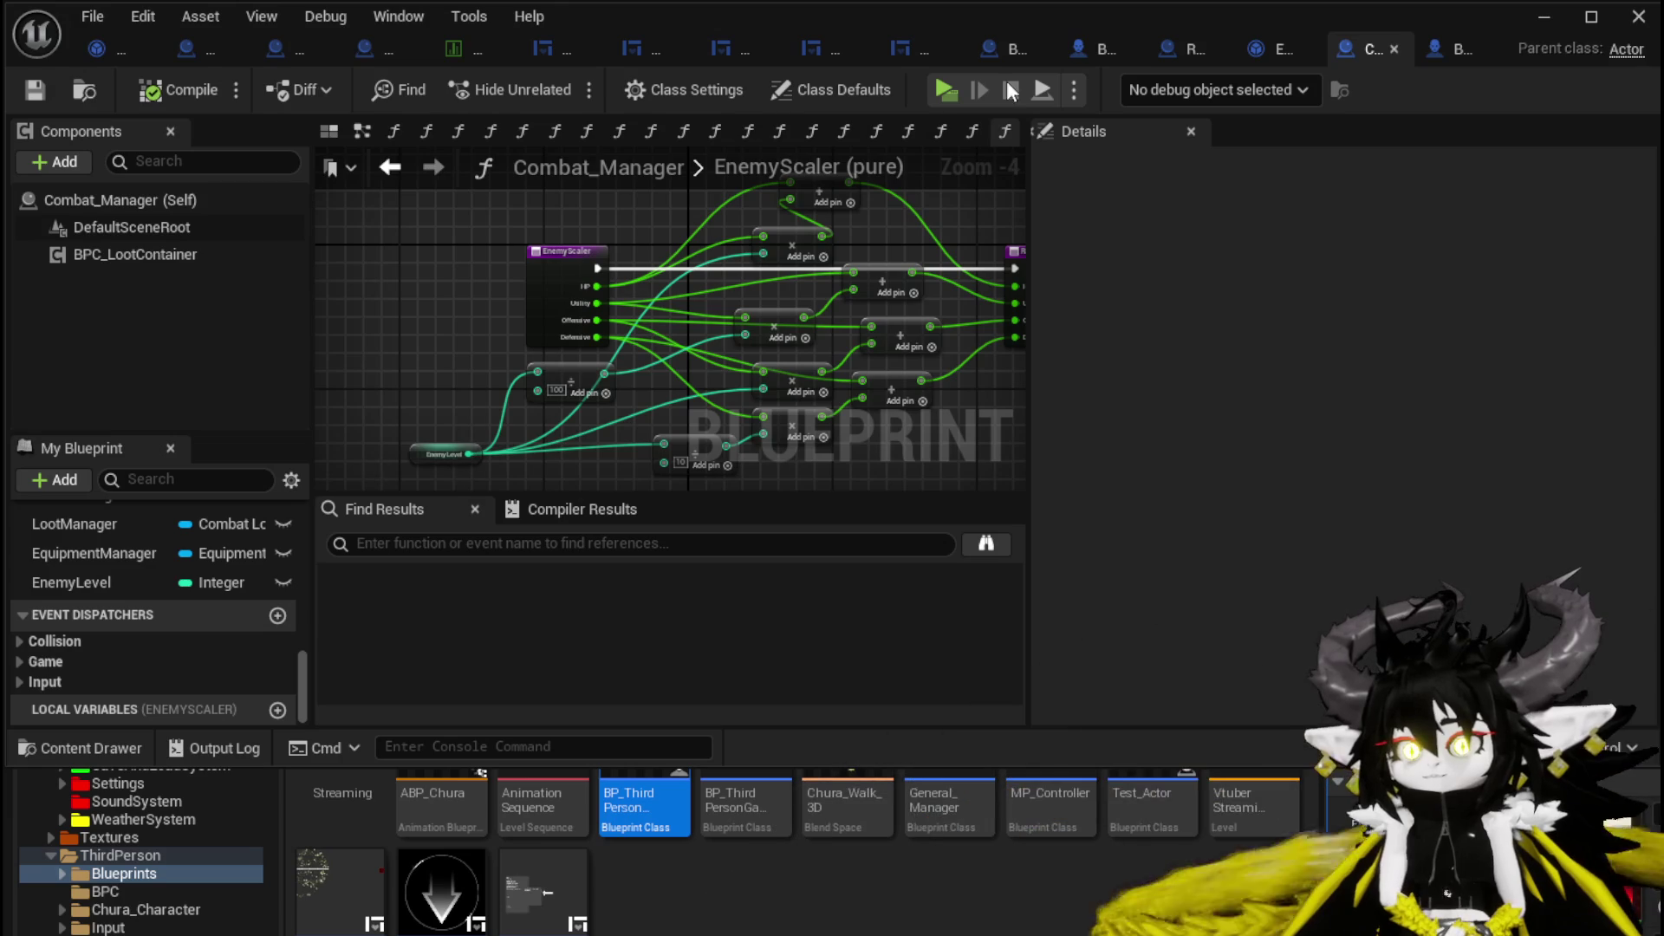
pyautogui.click(1257, 50)
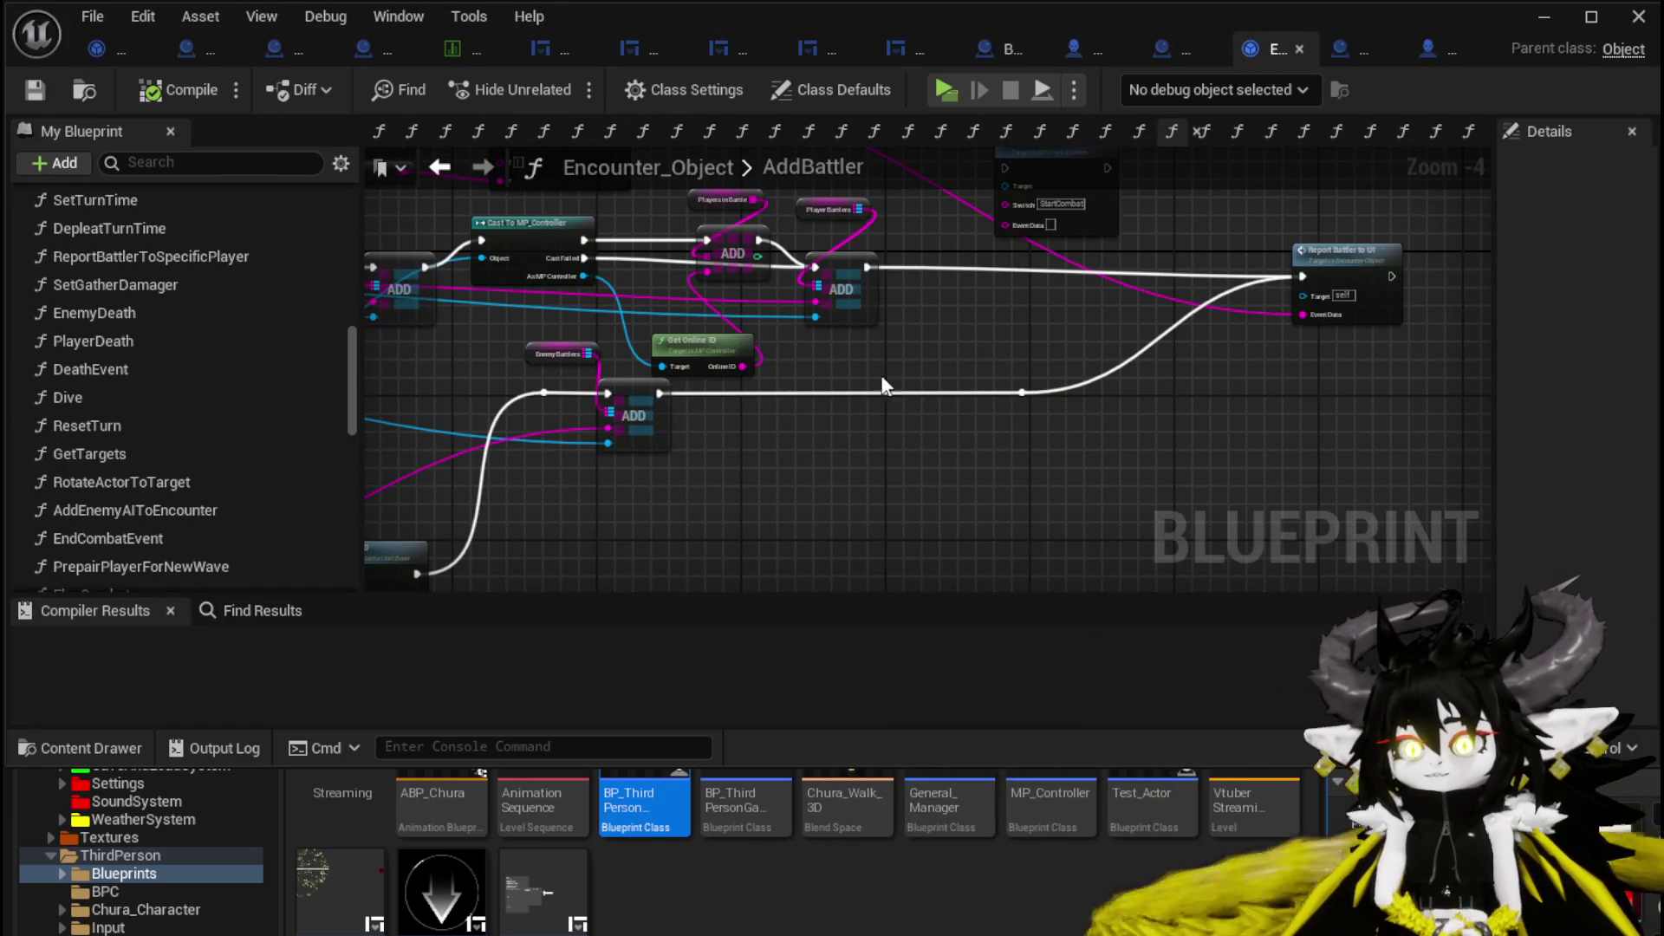
pyautogui.scroll(5, 208, 343)
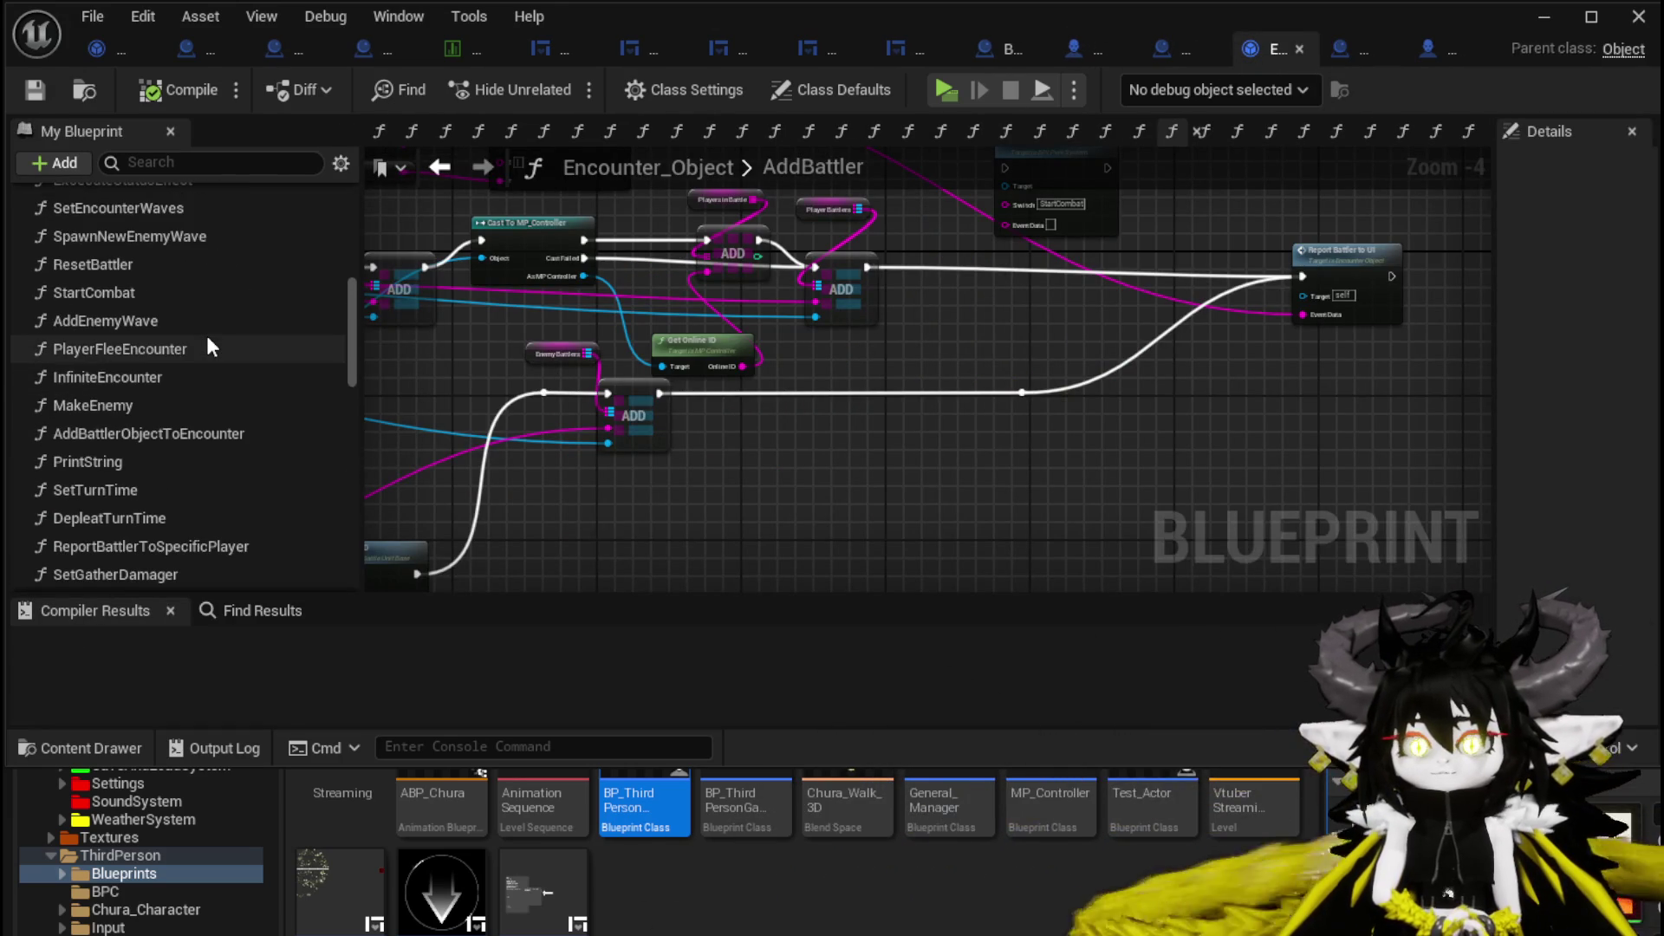
pyautogui.scroll(6, 208, 342)
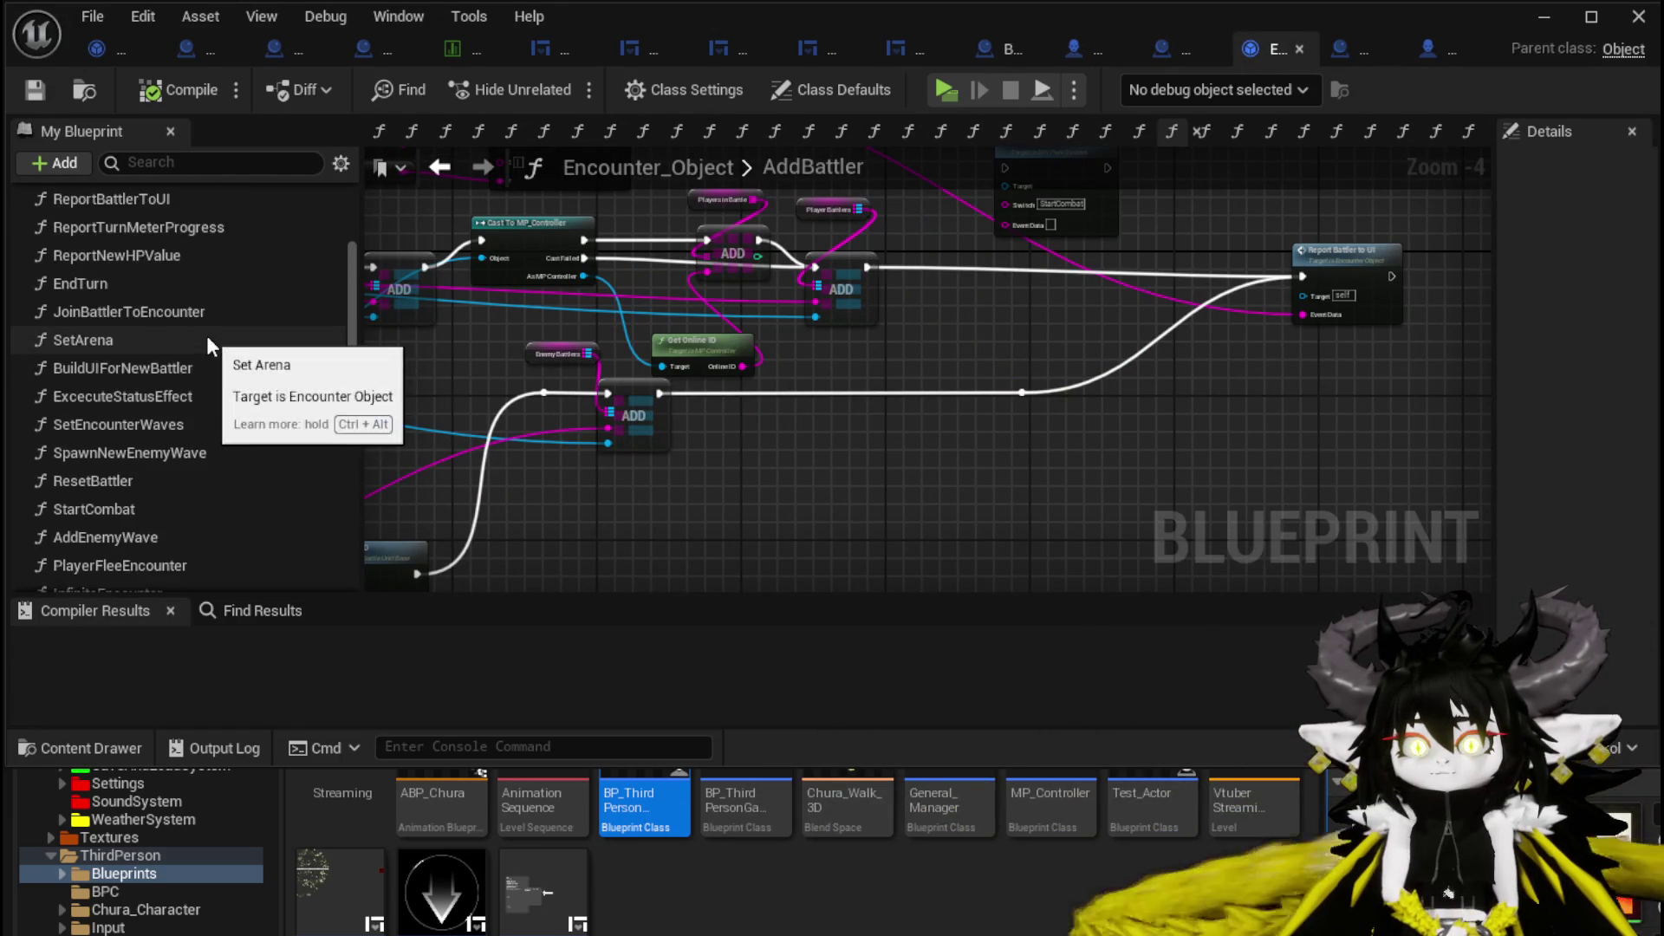
pyautogui.scroll(3, 207, 335)
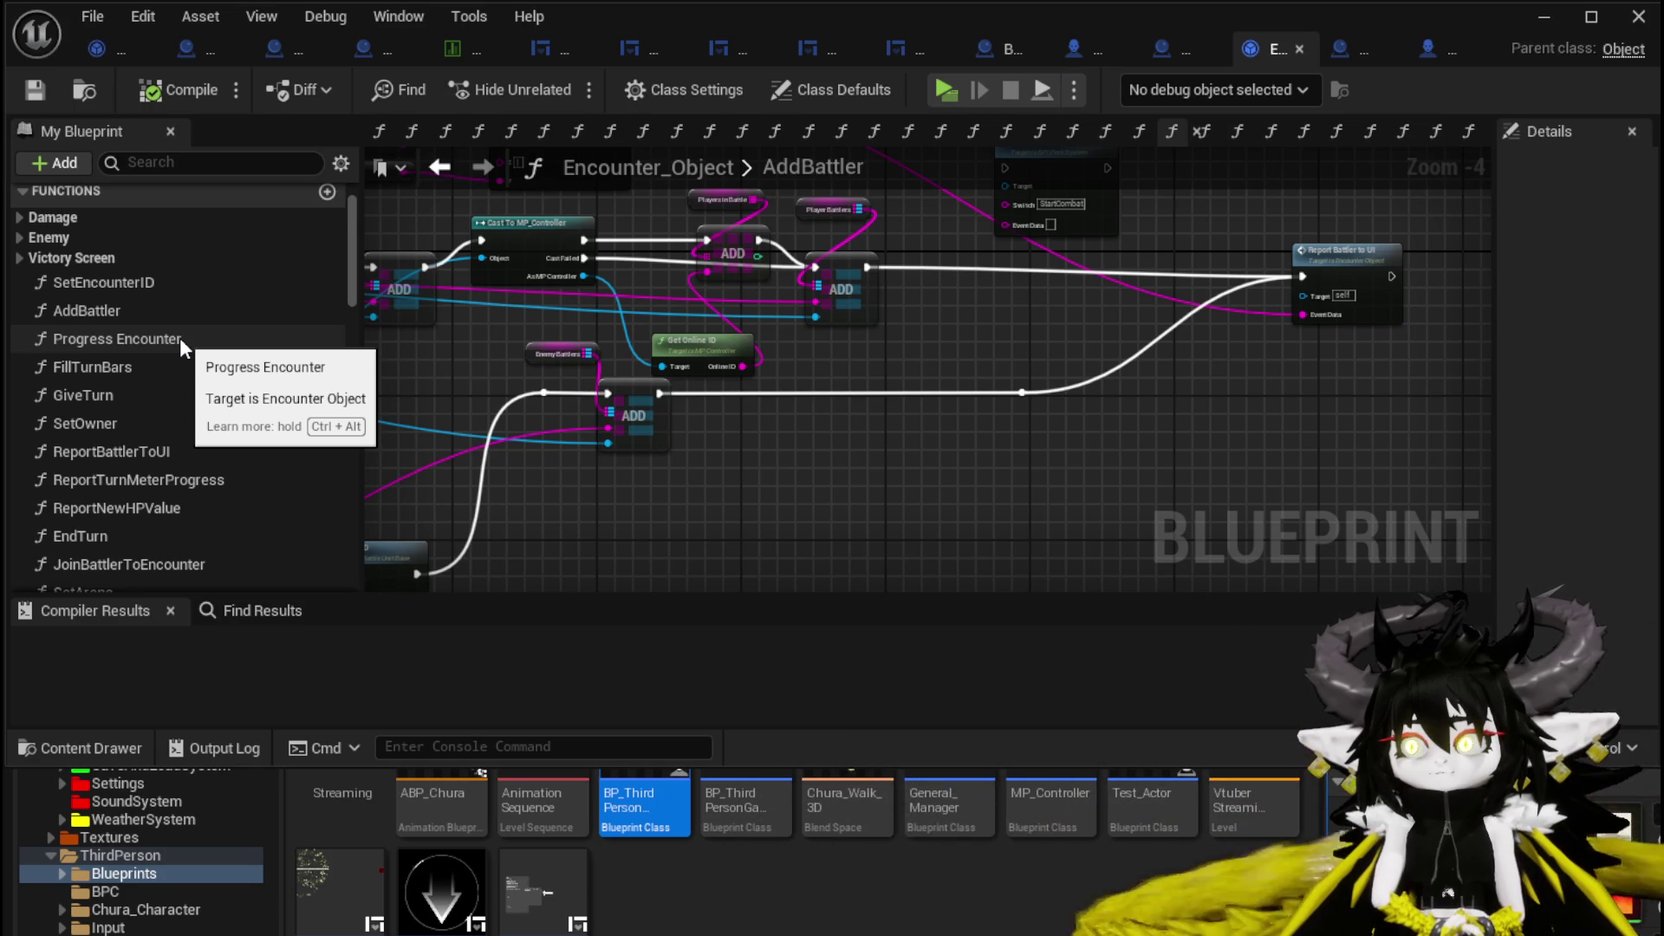
pyautogui.scroll(-5, 180, 344)
pyautogui.scroll(-2, 180, 344)
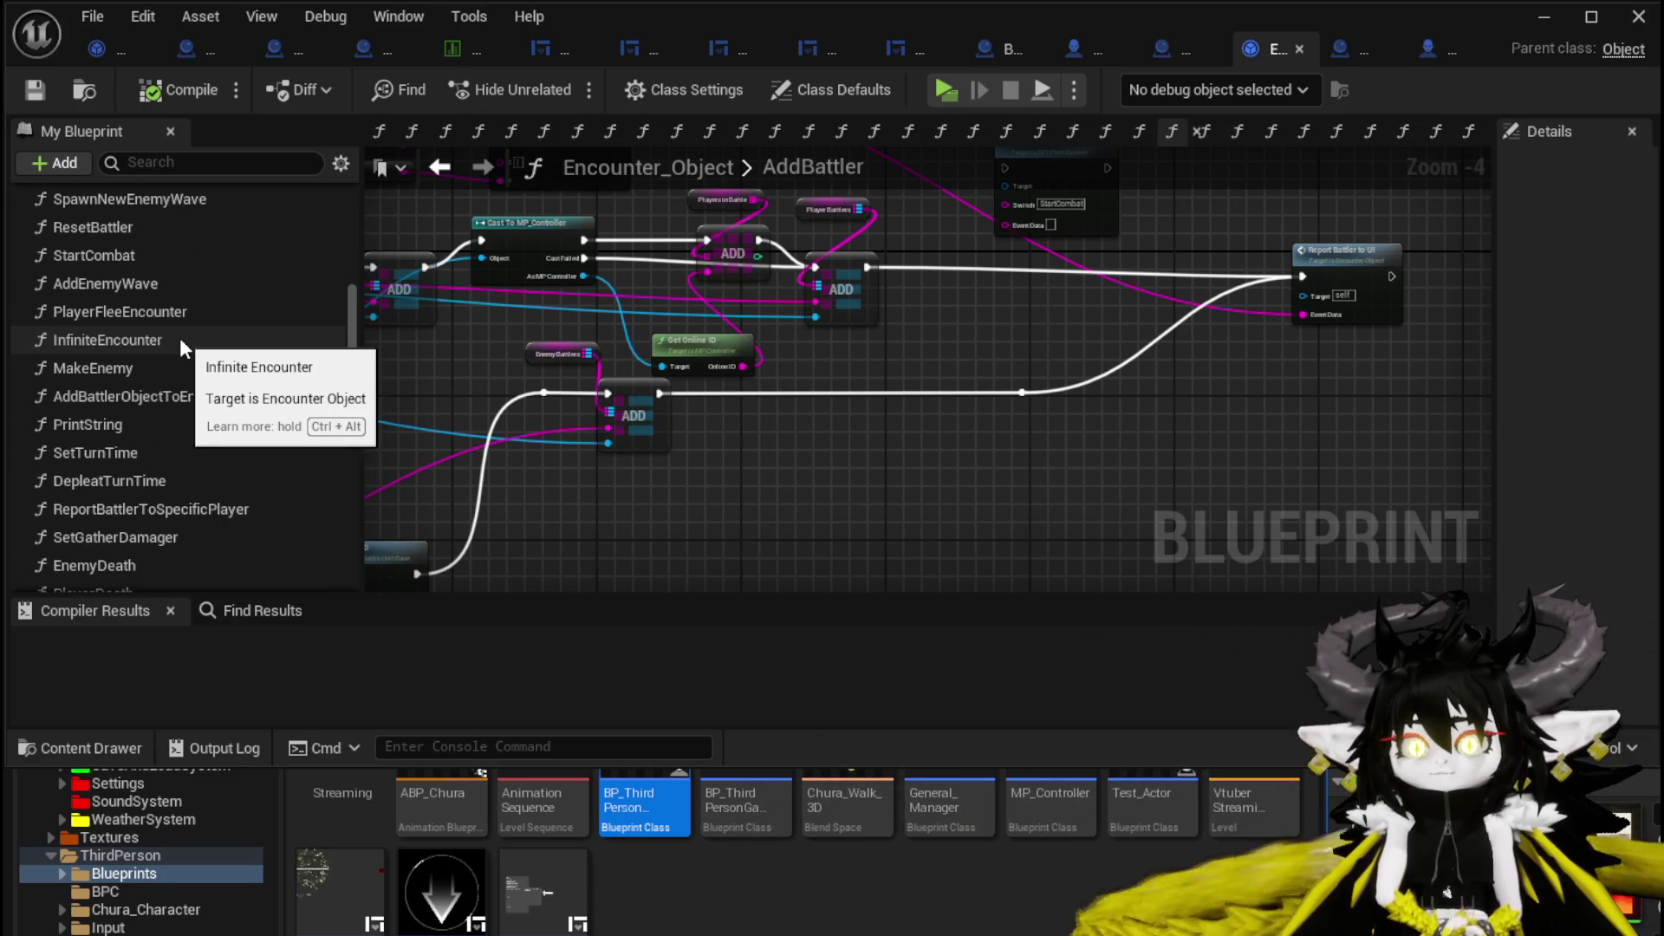
pyautogui.scroll(-1, 179, 300)
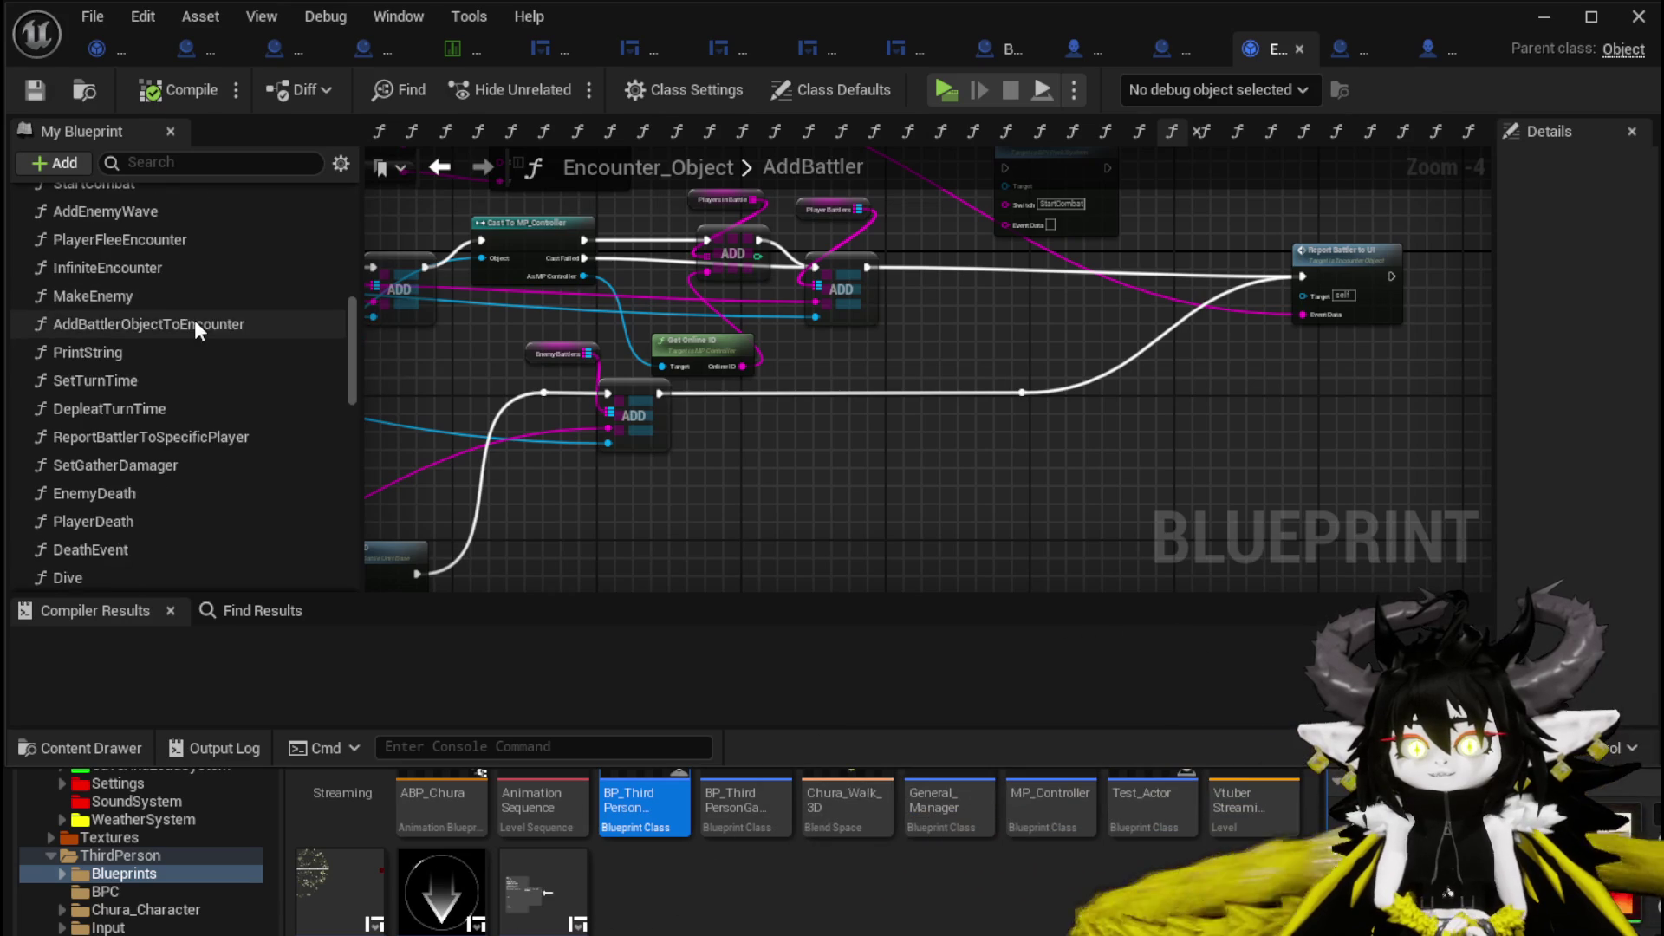
pyautogui.scroll(-3, 199, 323)
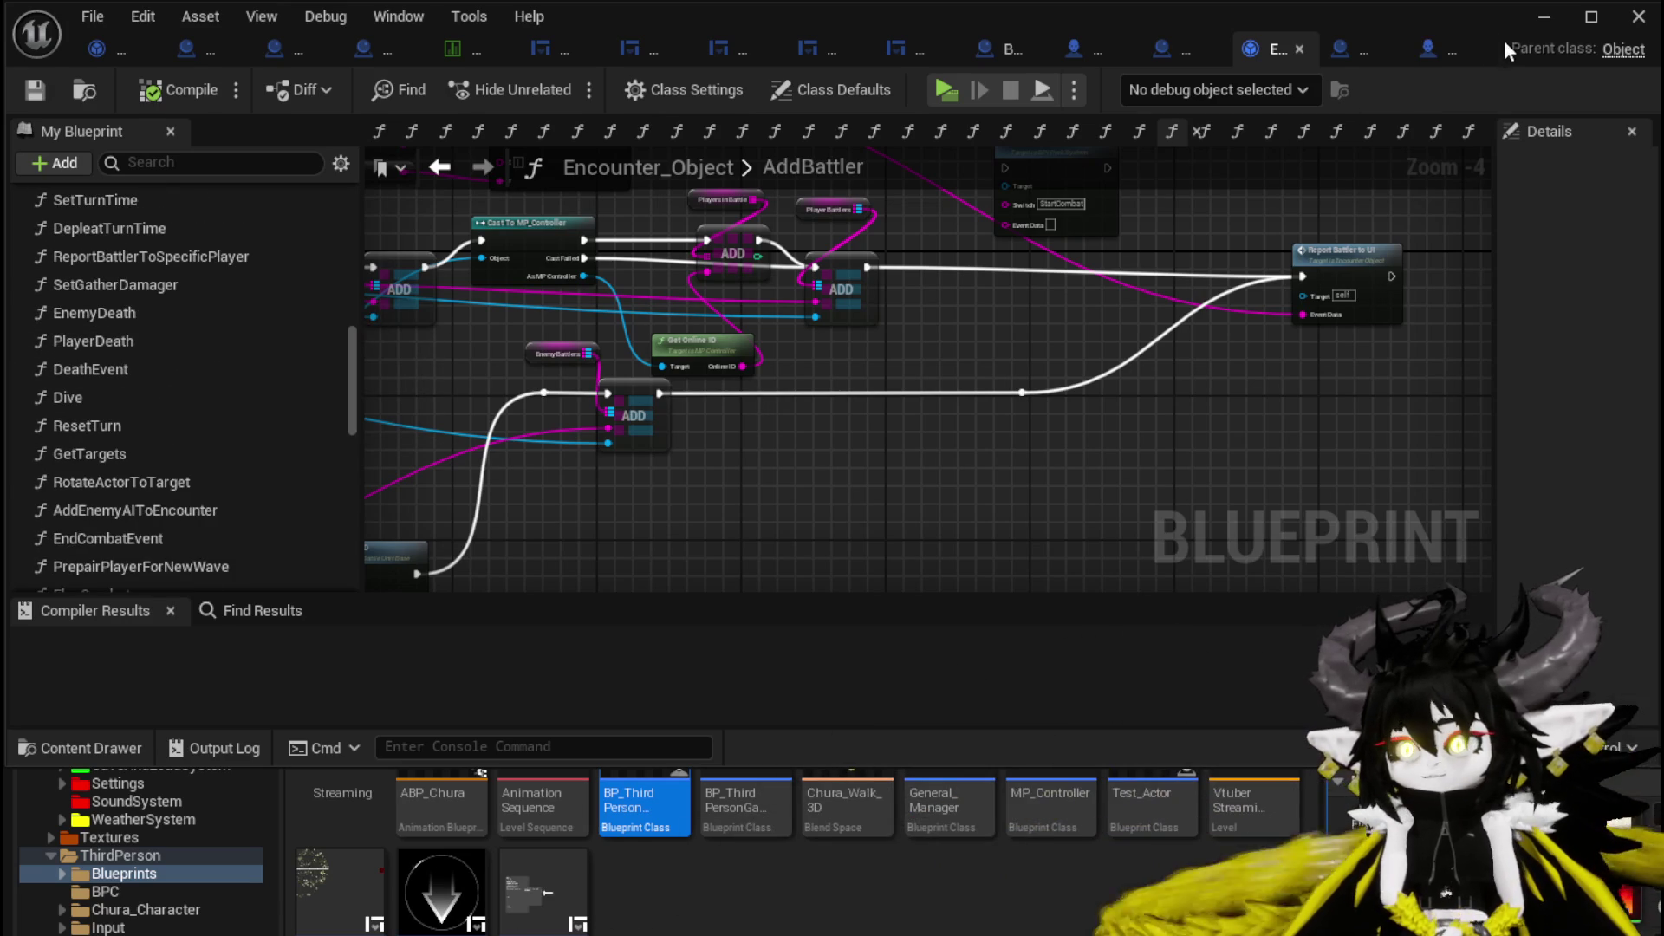
# Return to Combat_Manager and open its SpawnLootManager function graph.
pyautogui.click(1359, 52)
pyautogui.scroll(10, 139, 546)
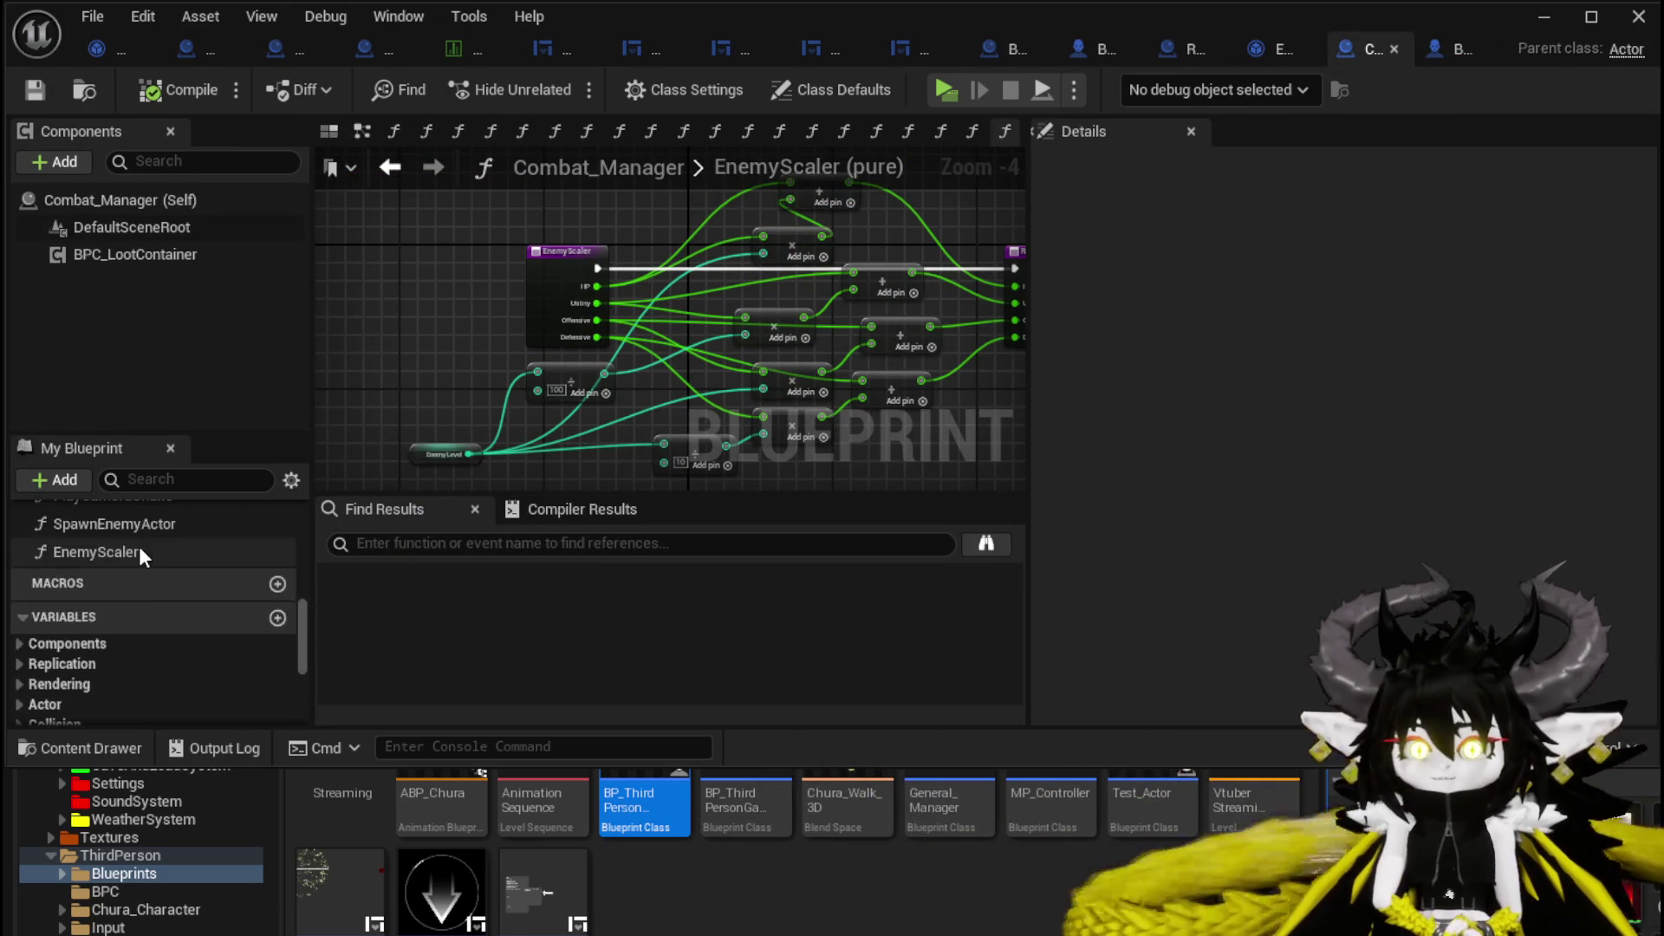
pyautogui.scroll(3, 186, 606)
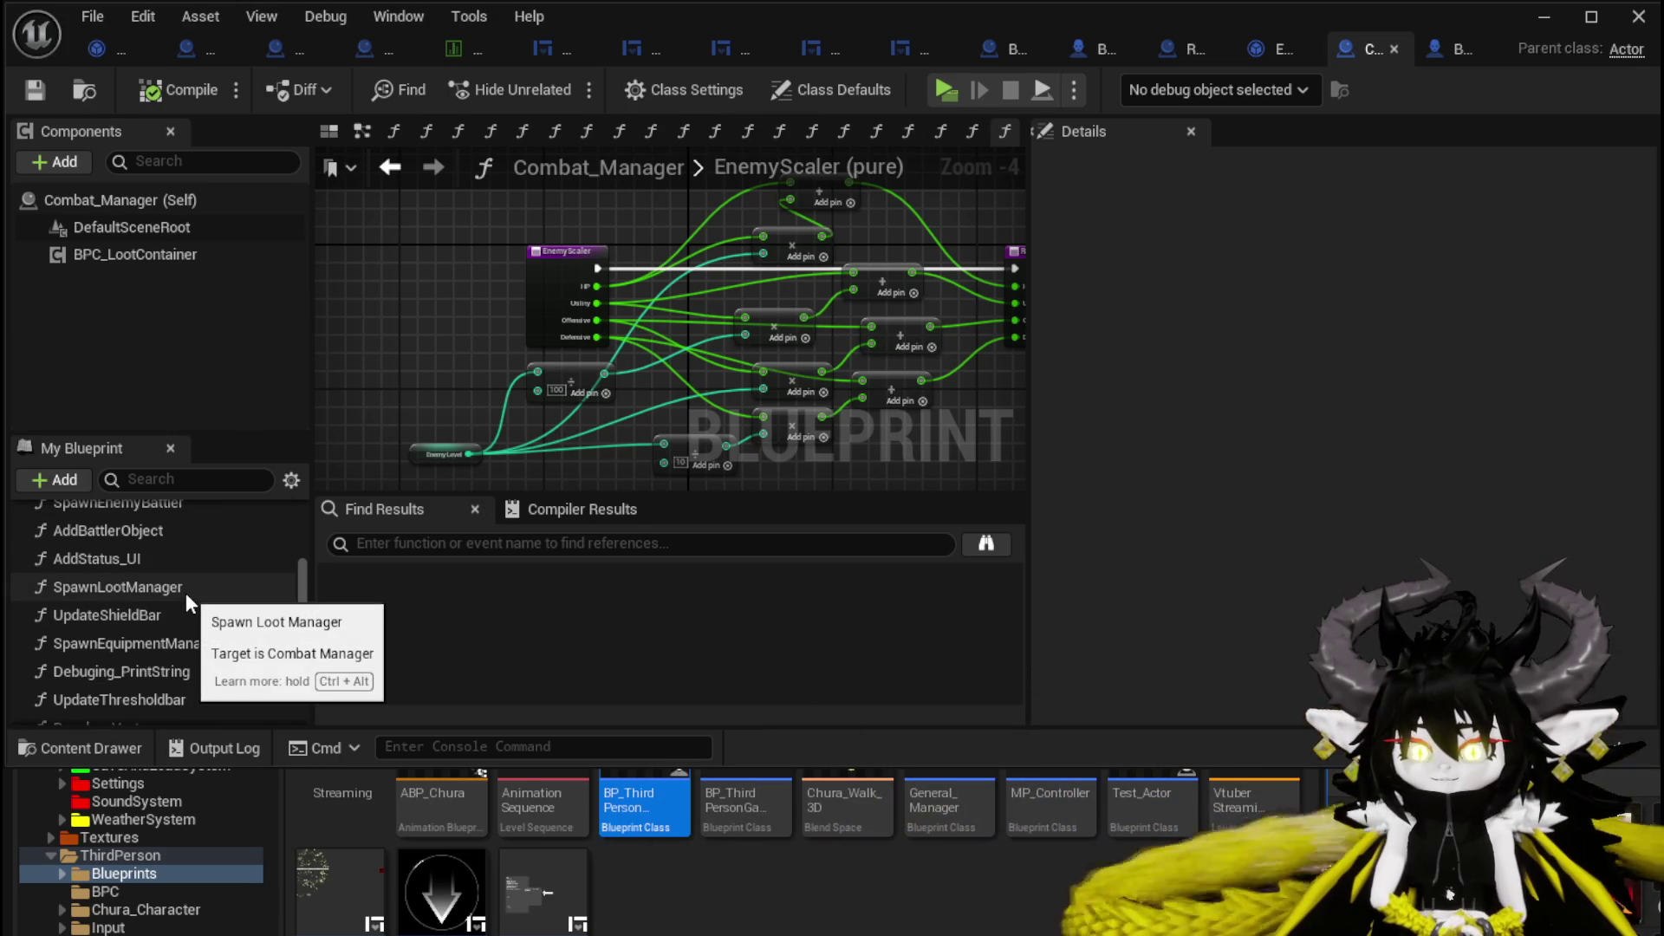
pyautogui.scroll(1, 186, 593)
pyautogui.doubleClick(153, 624)
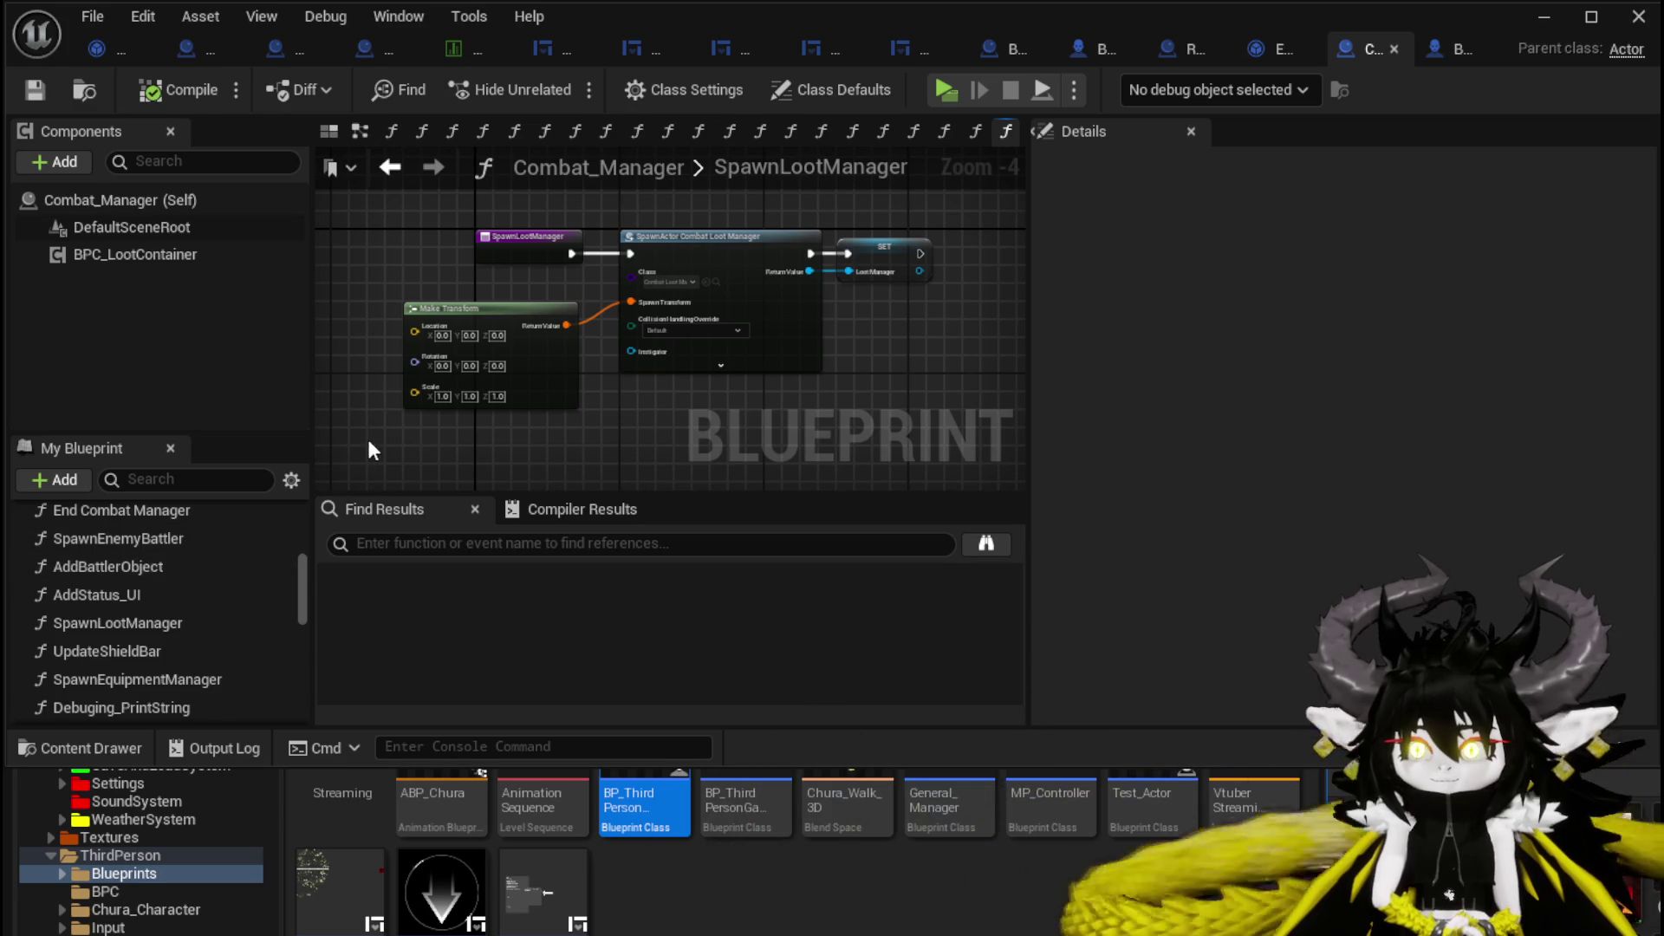
pyautogui.scroll(3, 170, 587)
pyautogui.scroll(4, 169, 580)
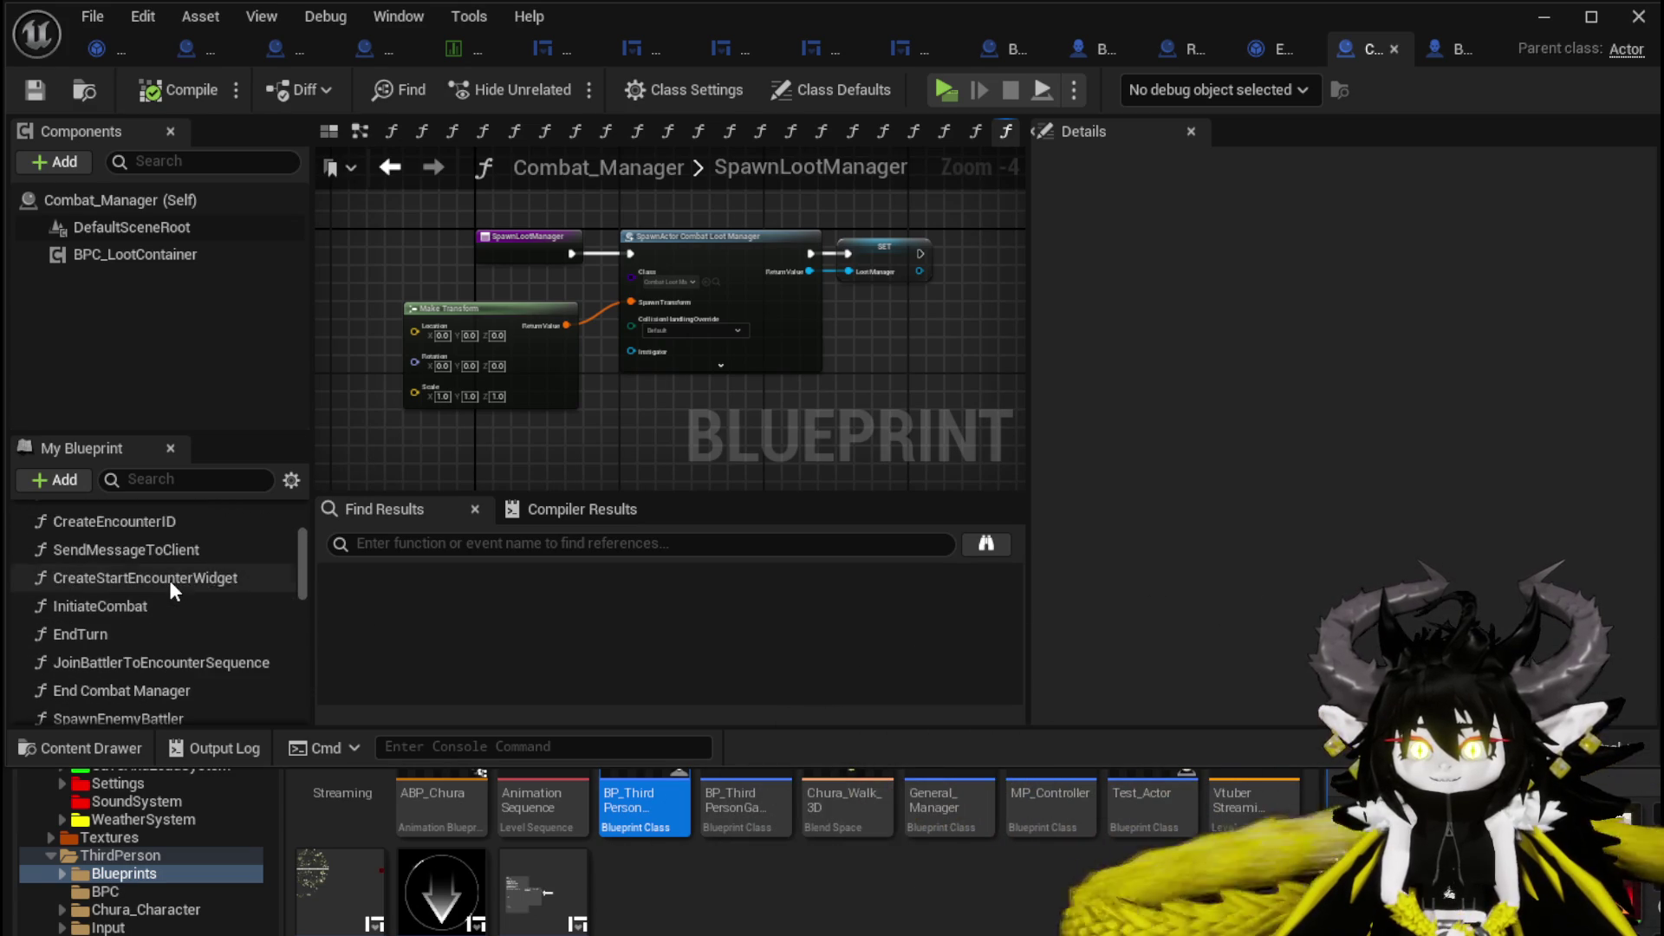
pyautogui.scroll(5, 169, 580)
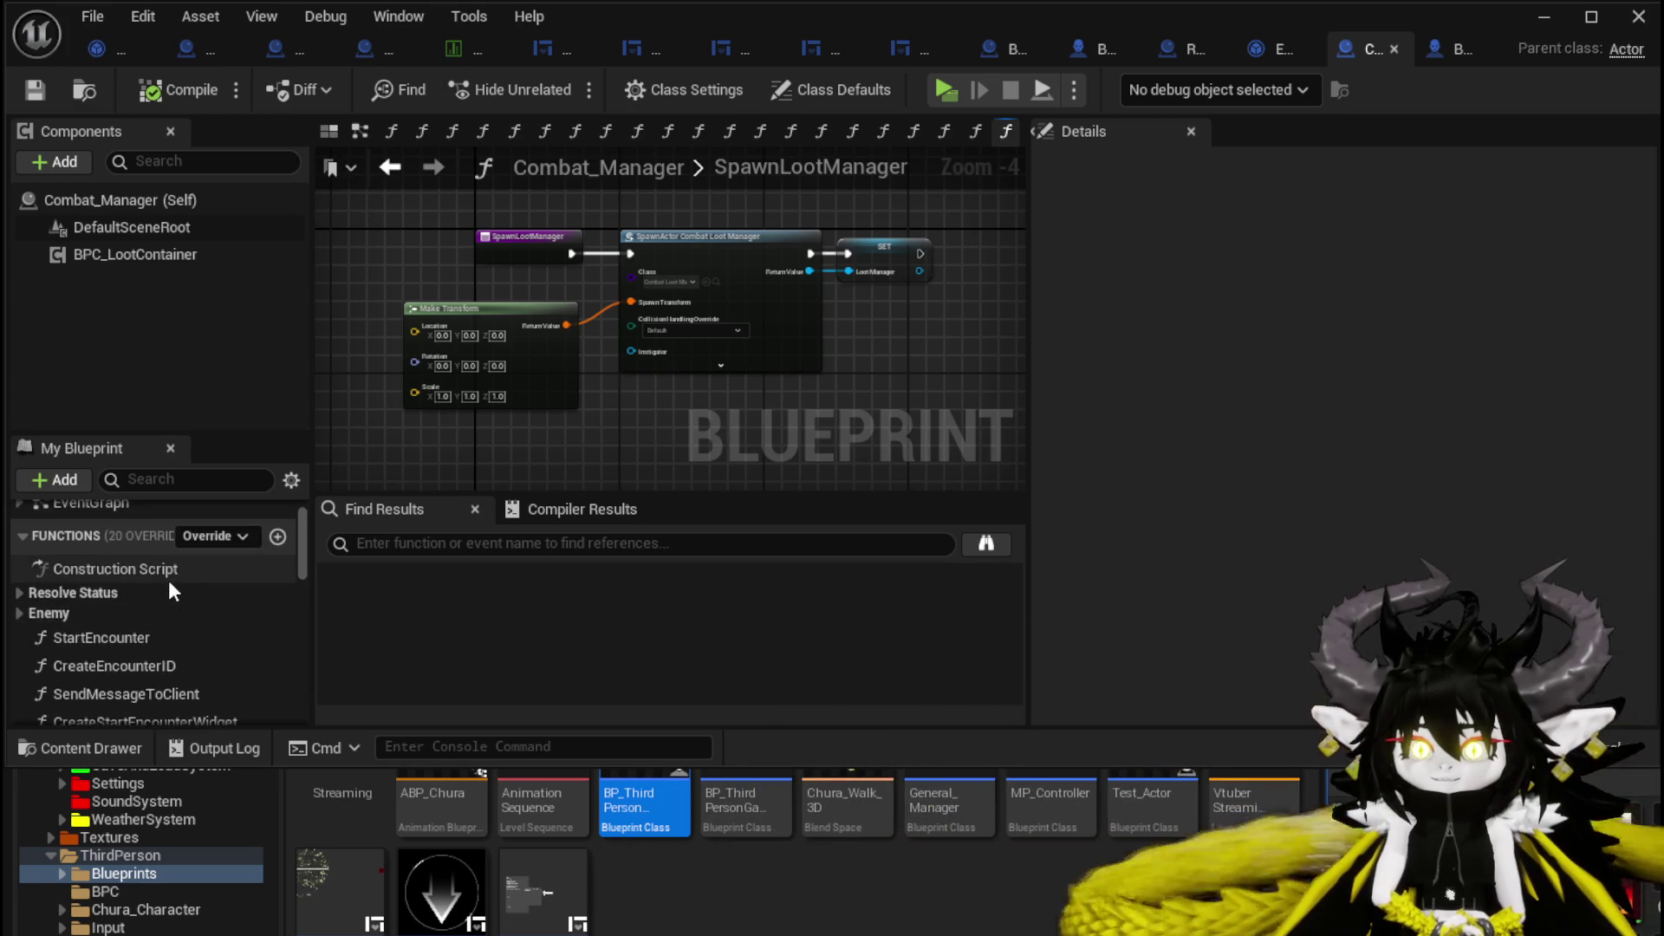
pyautogui.scroll(-3, 168, 580)
pyautogui.scroll(-10, 169, 580)
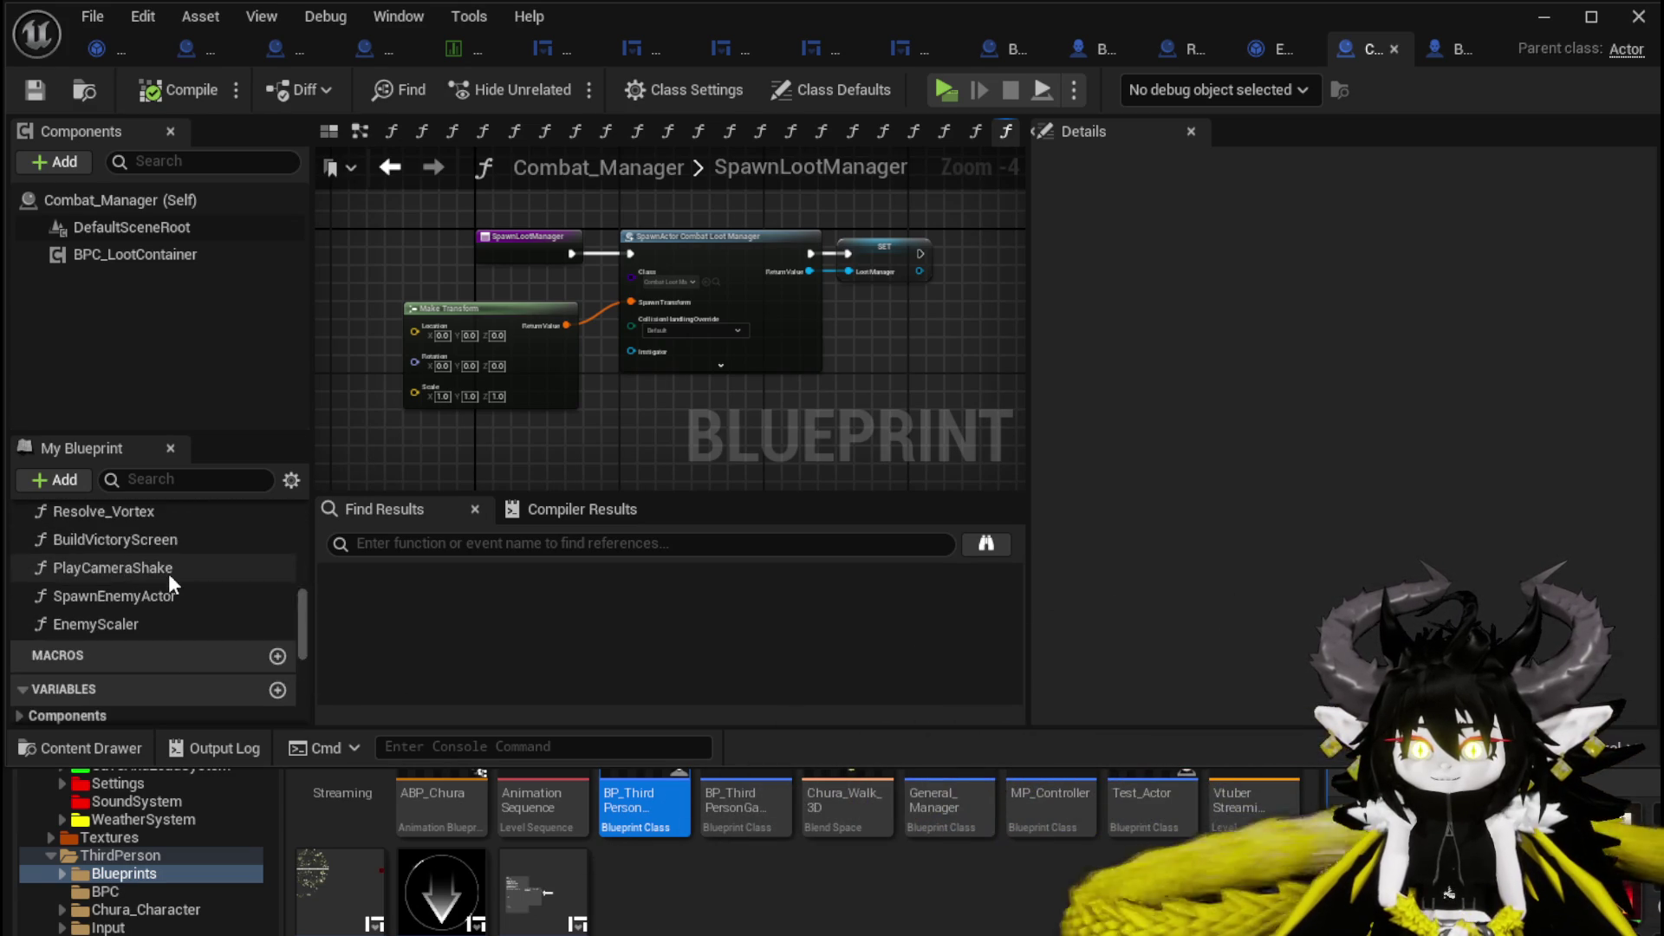
pyautogui.scroll(3, 169, 600)
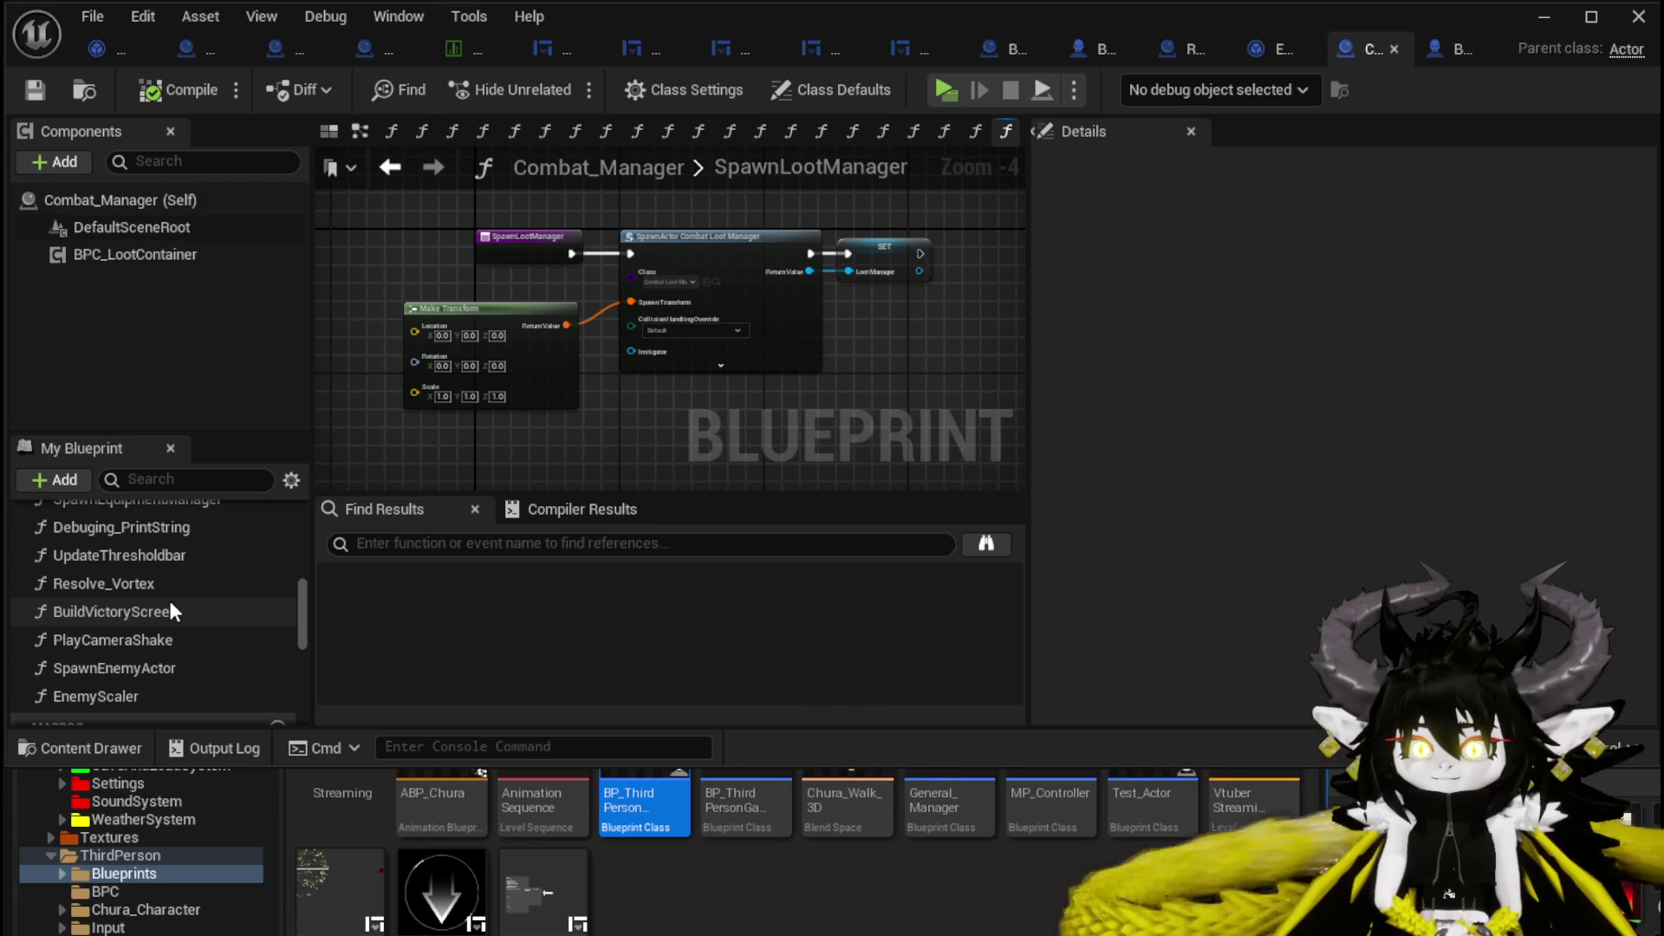
# Open the BuildVictoryScreen function and jump into the Build Container node's definition.
pyautogui.doubleClick(137, 611)
pyautogui.scroll(1, 751, 423)
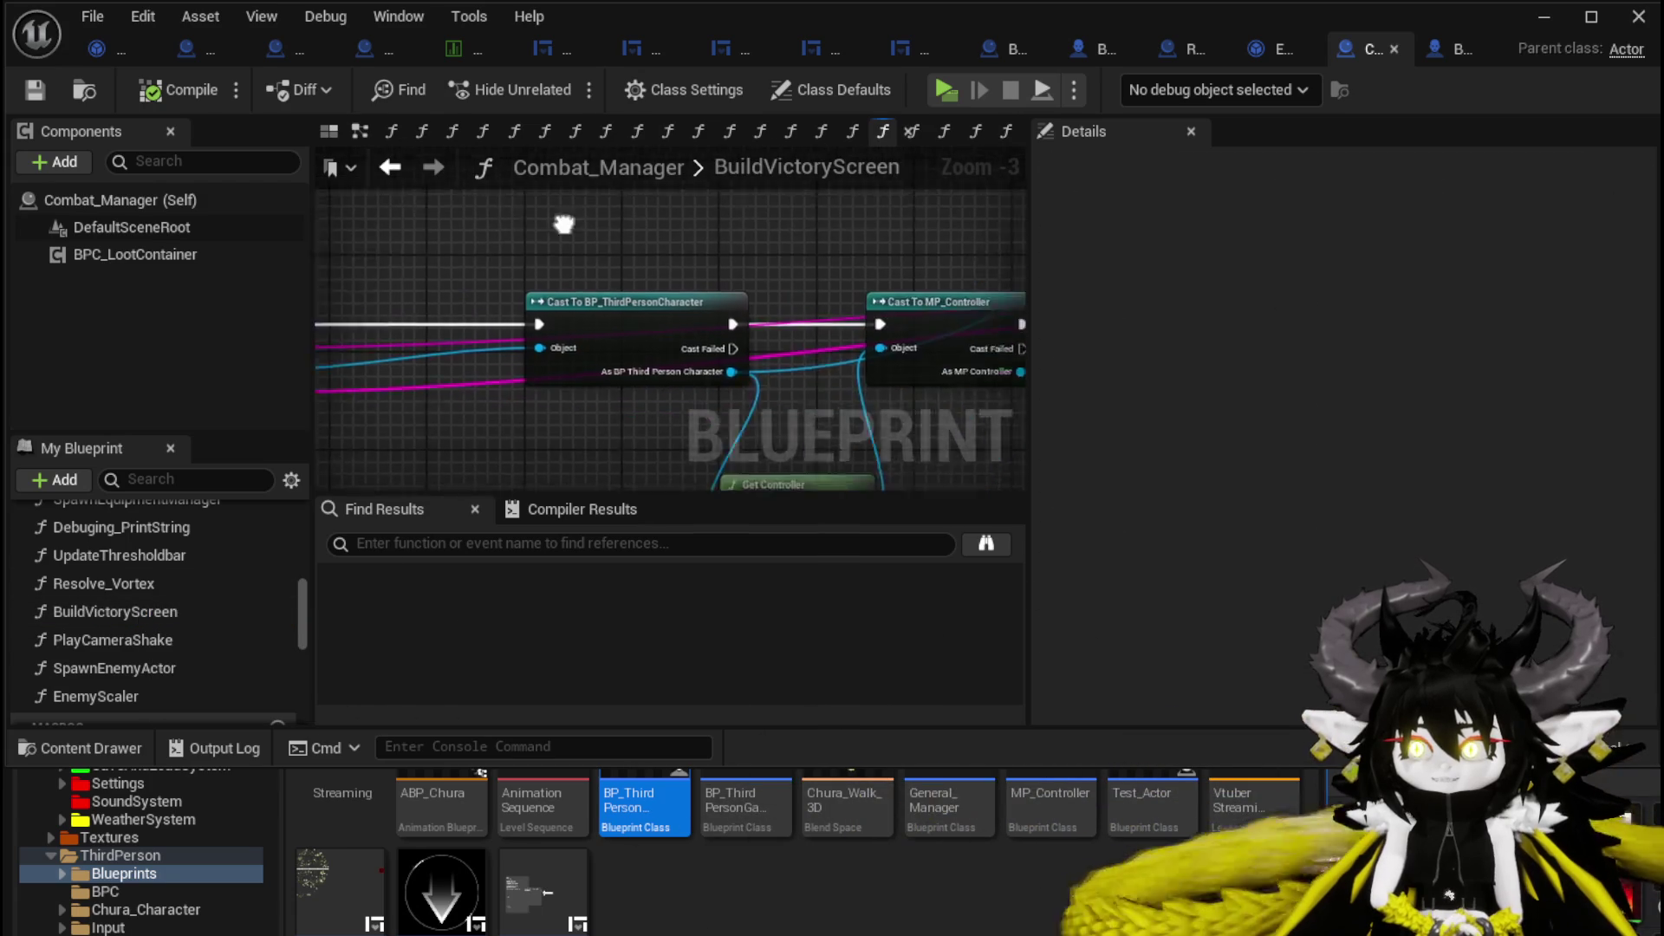
pyautogui.moveTo(480, 285)
pyautogui.mouseDown()
pyautogui.moveTo(723, 409)
pyautogui.moveTo(320, 409)
pyautogui.moveTo(645, 270)
pyautogui.moveTo(501, 271)
pyautogui.mouseUp()
pyautogui.scroll(-1, 871, 236)
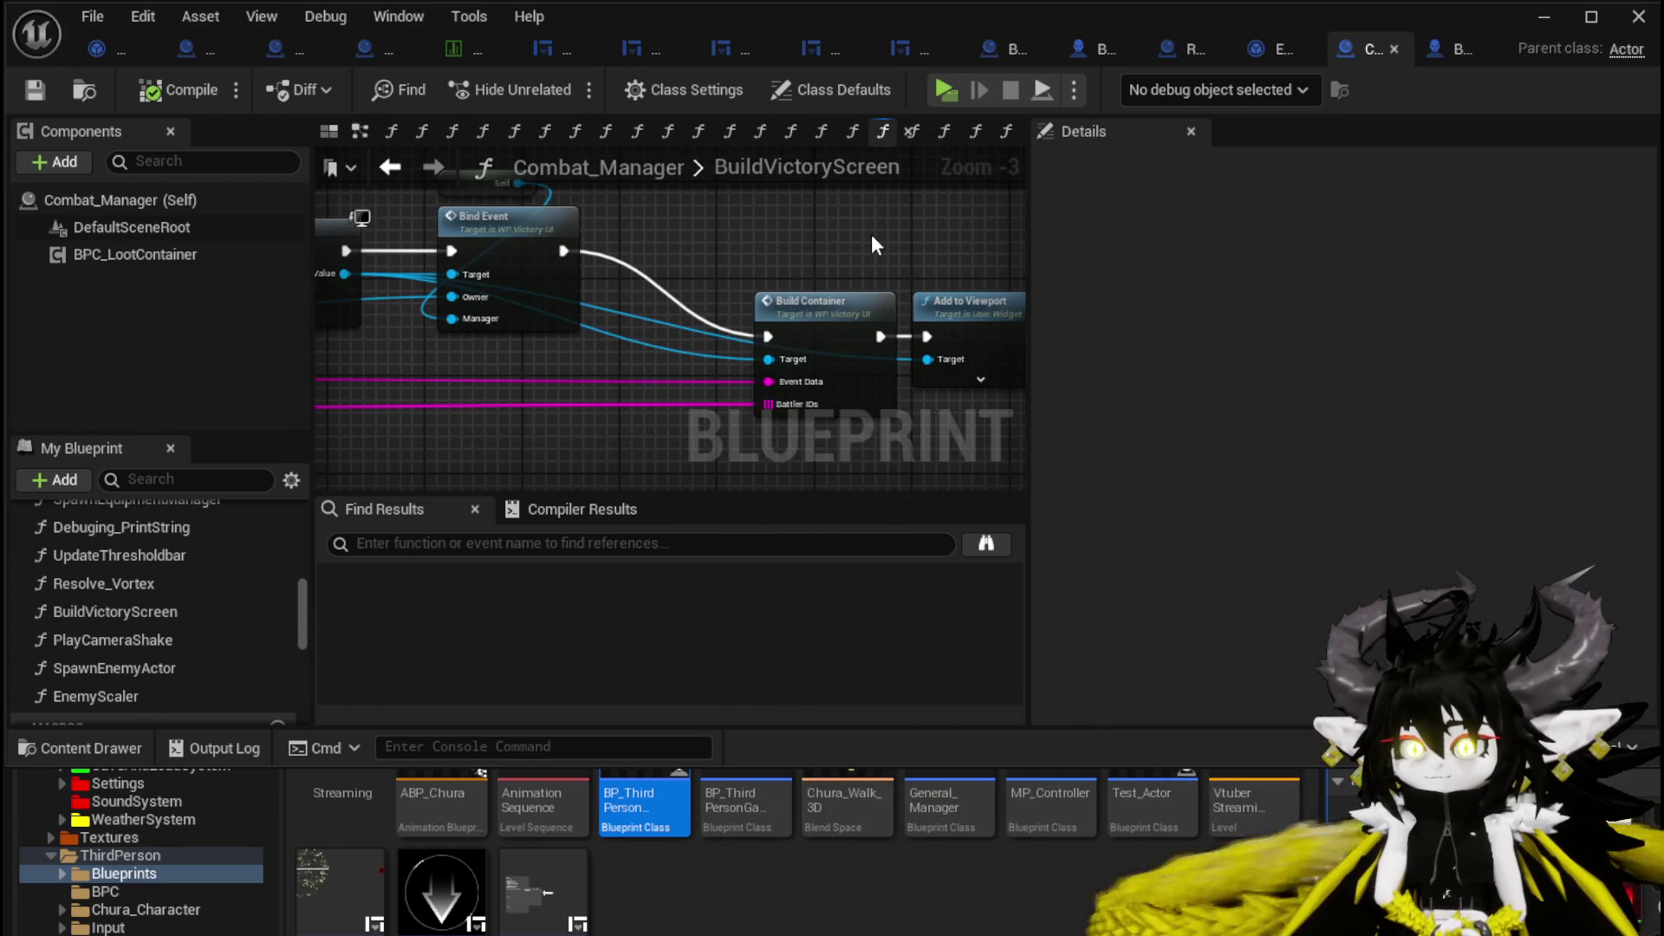
pyautogui.scroll(-1, 872, 238)
pyautogui.doubleClick(839, 276)
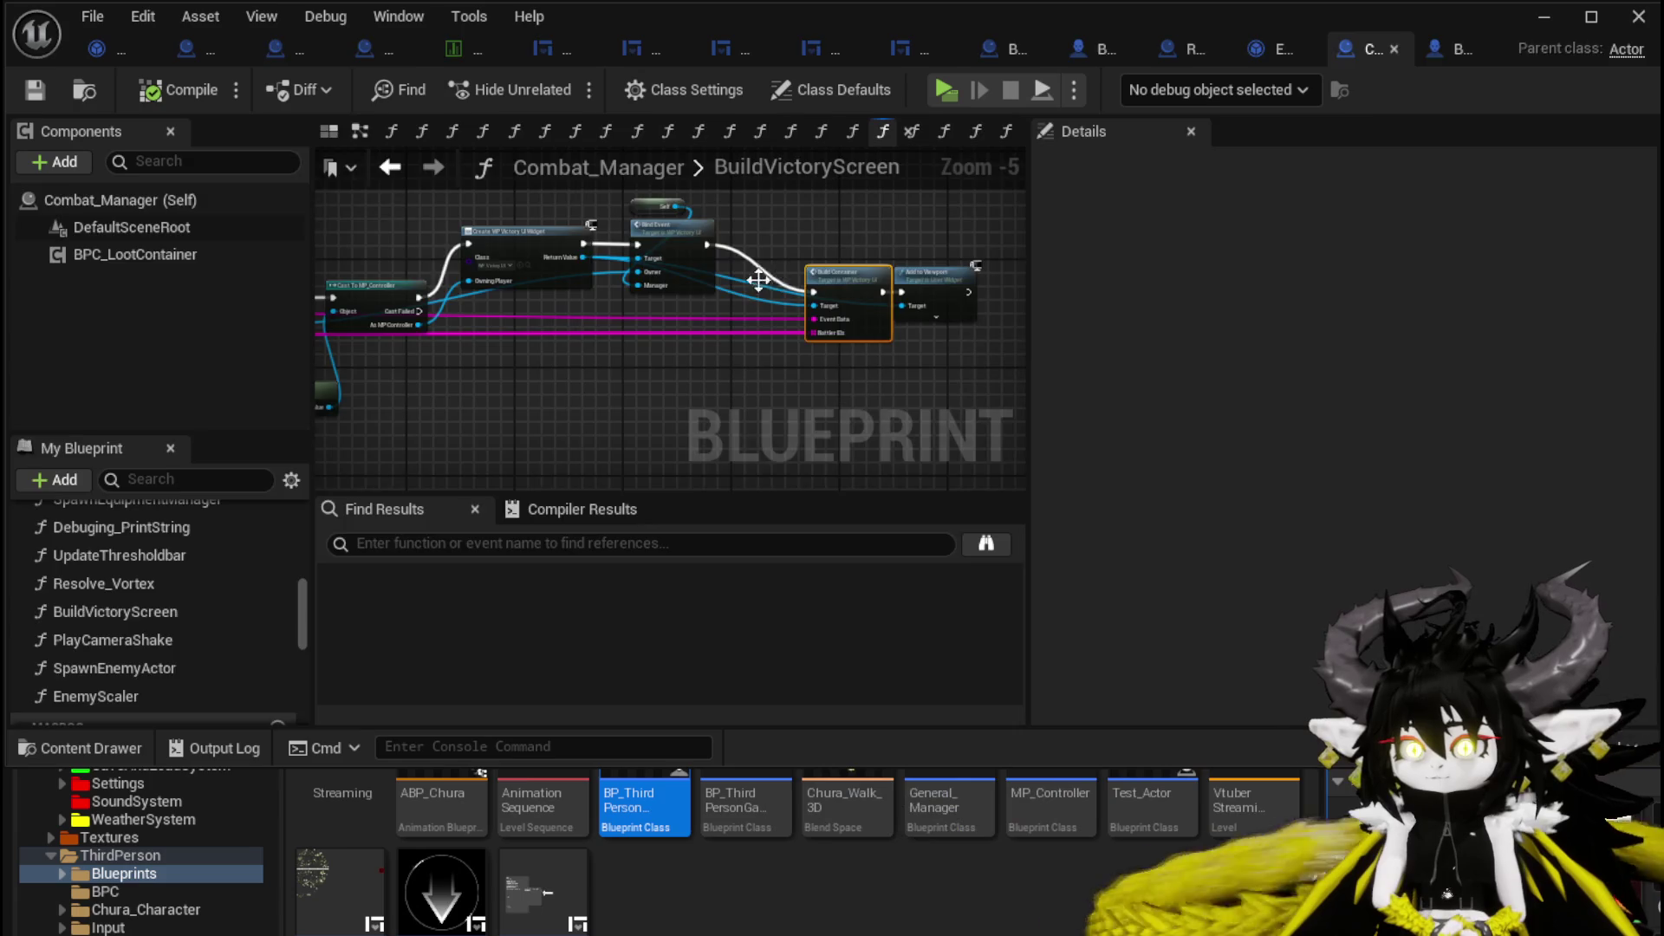
pyautogui.scroll(3, 1033, 369)
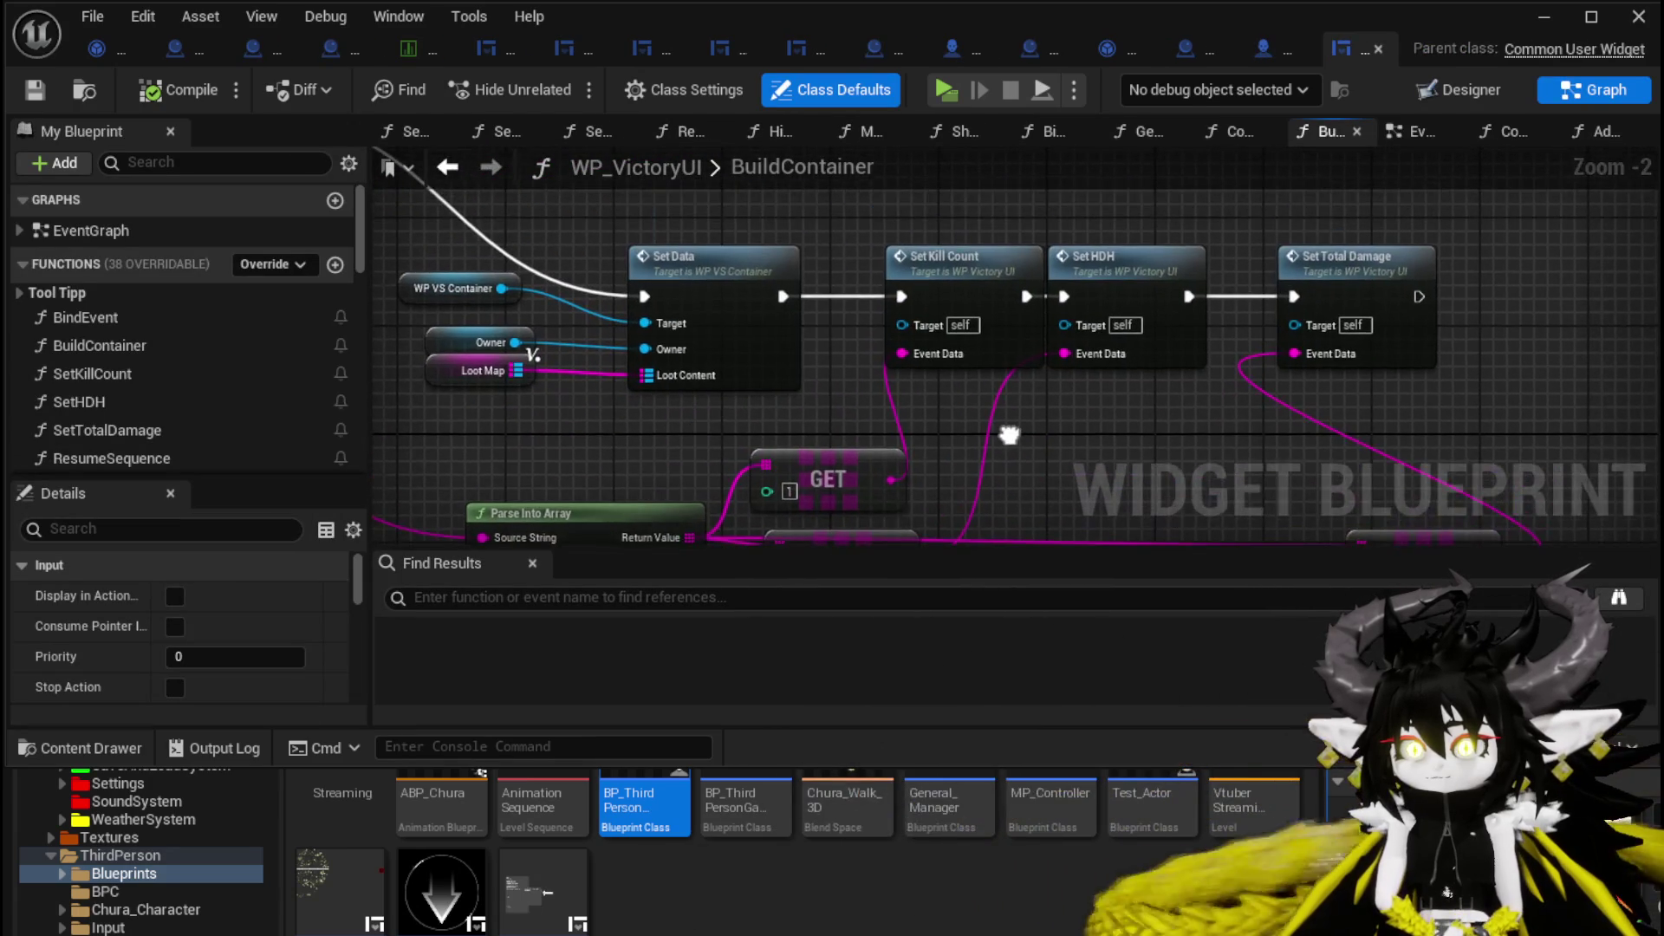
pyautogui.moveTo(1027, 446); pyautogui.dragTo(1242, 471)
pyautogui.click(905, 305)
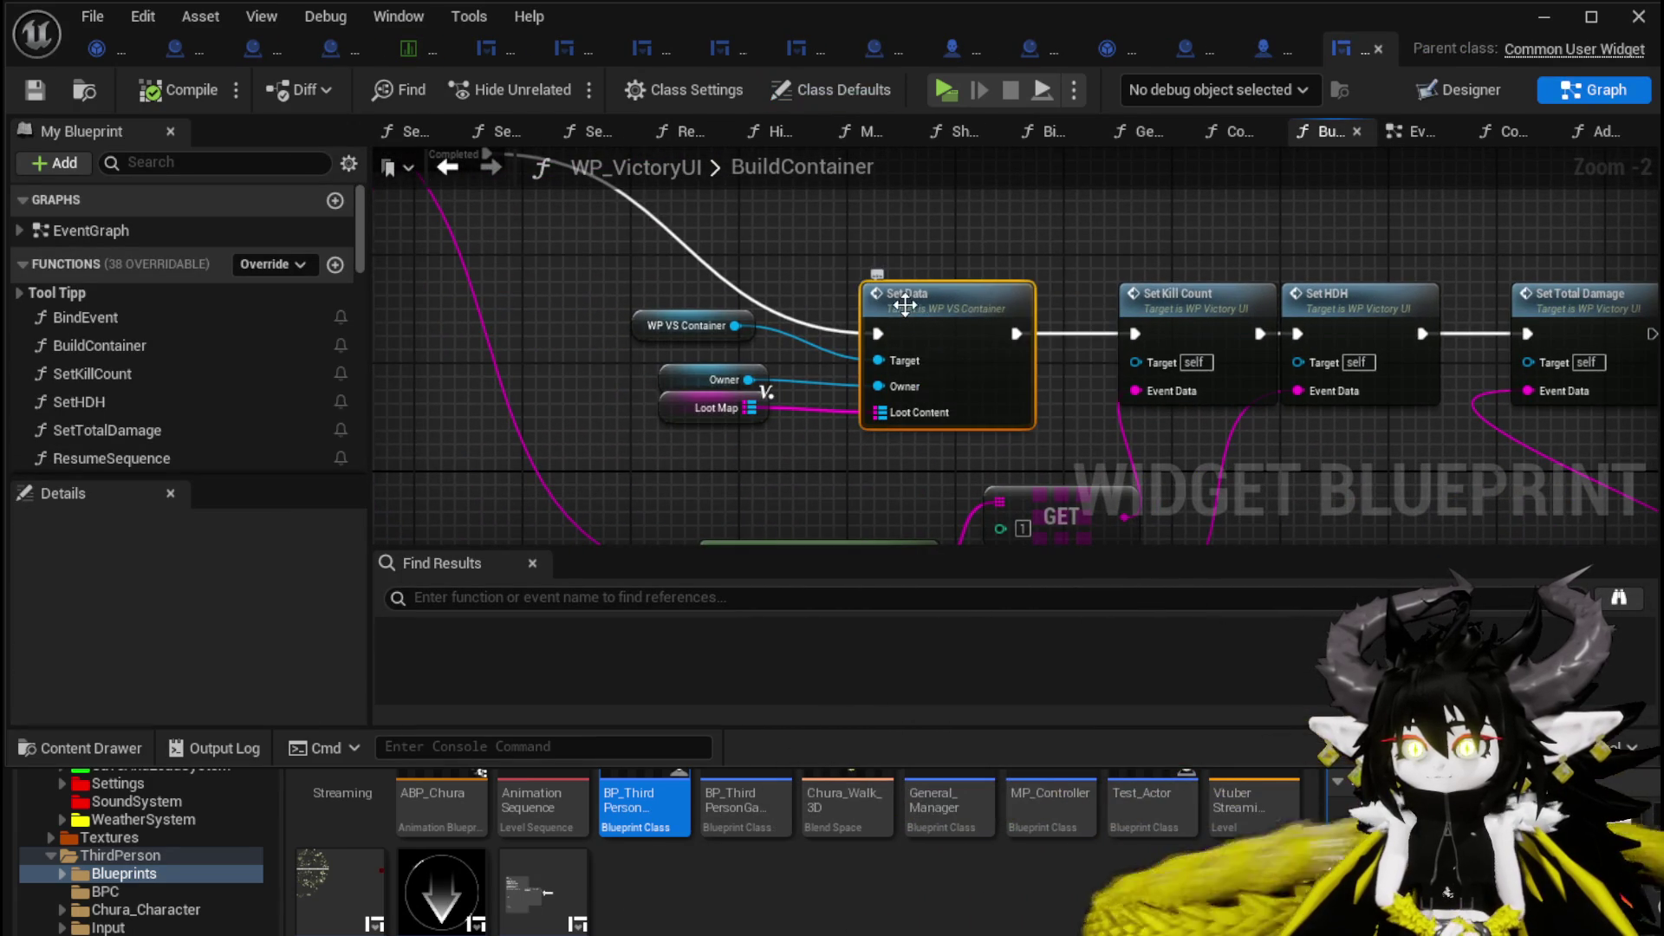
pyautogui.doubleClick(804, 301)
pyautogui.moveTo(482, 388); pyautogui.dragTo(985, 393)
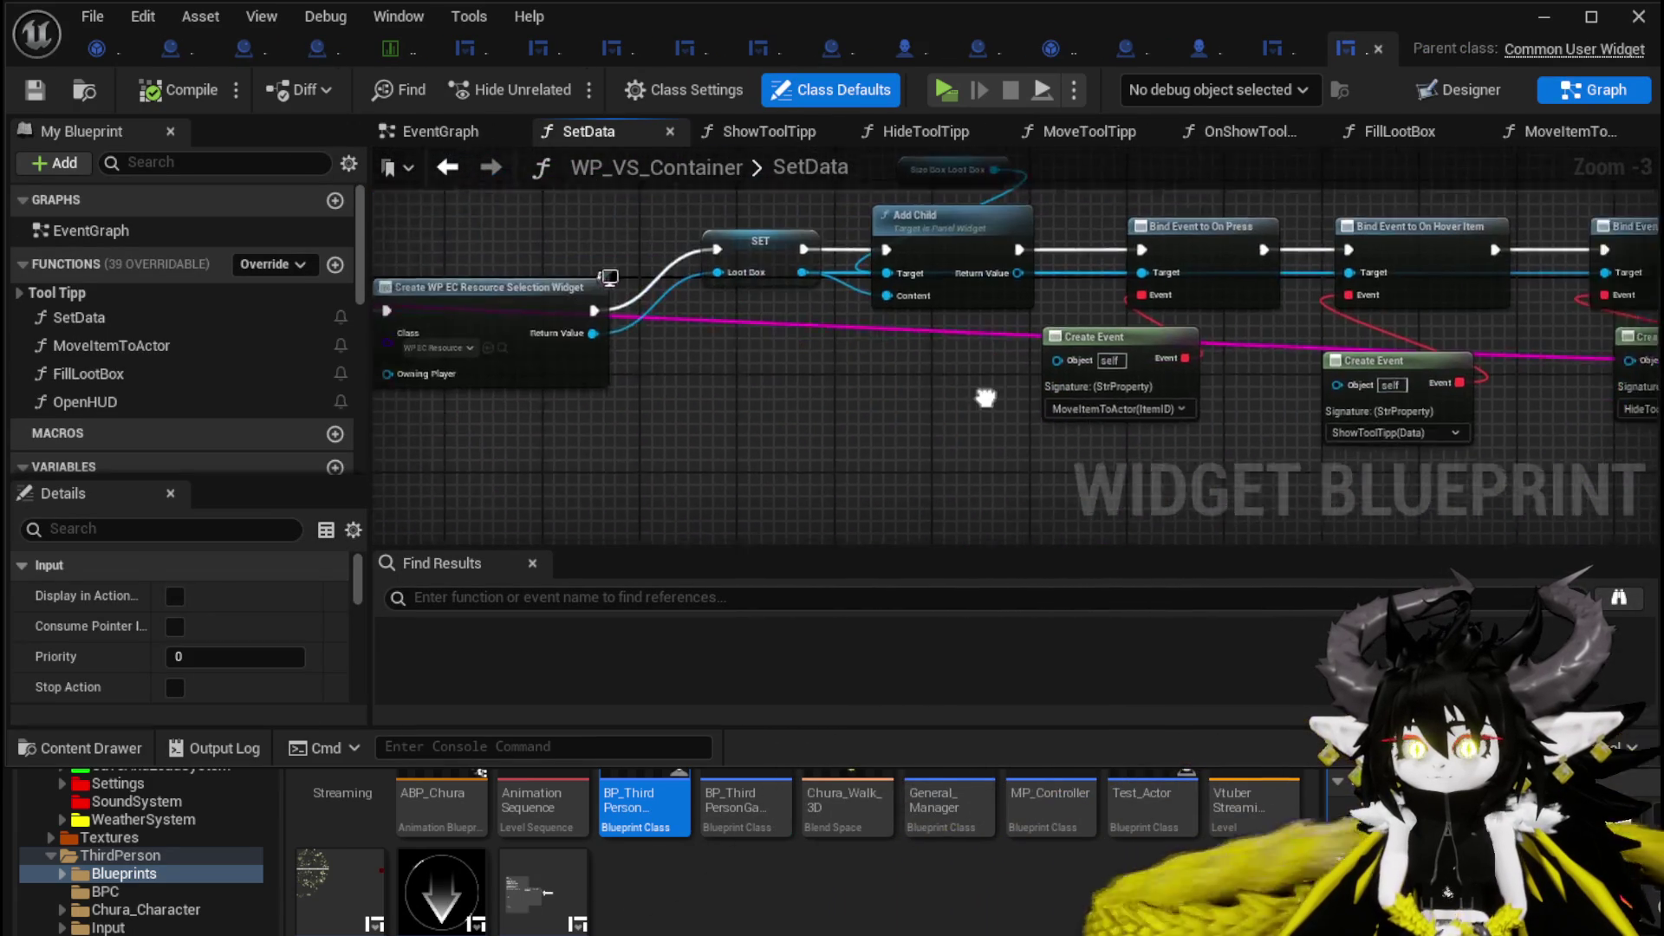
pyautogui.moveTo(654, 409); pyautogui.dragTo(1133, 421)
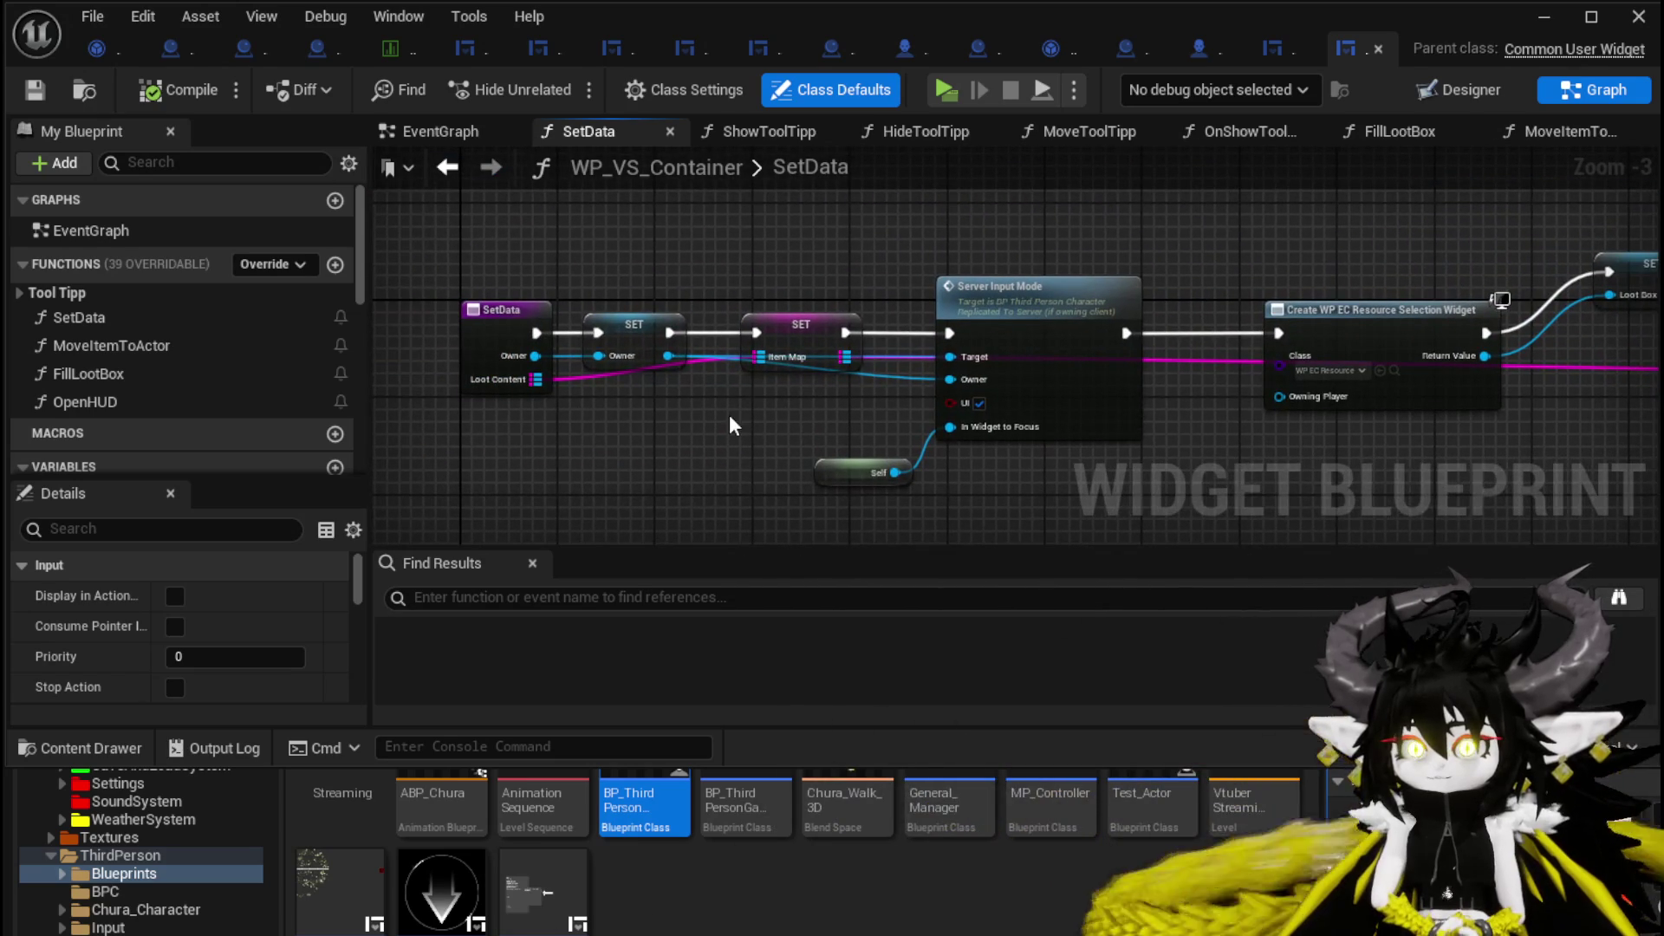
pyautogui.click(1258, 40)
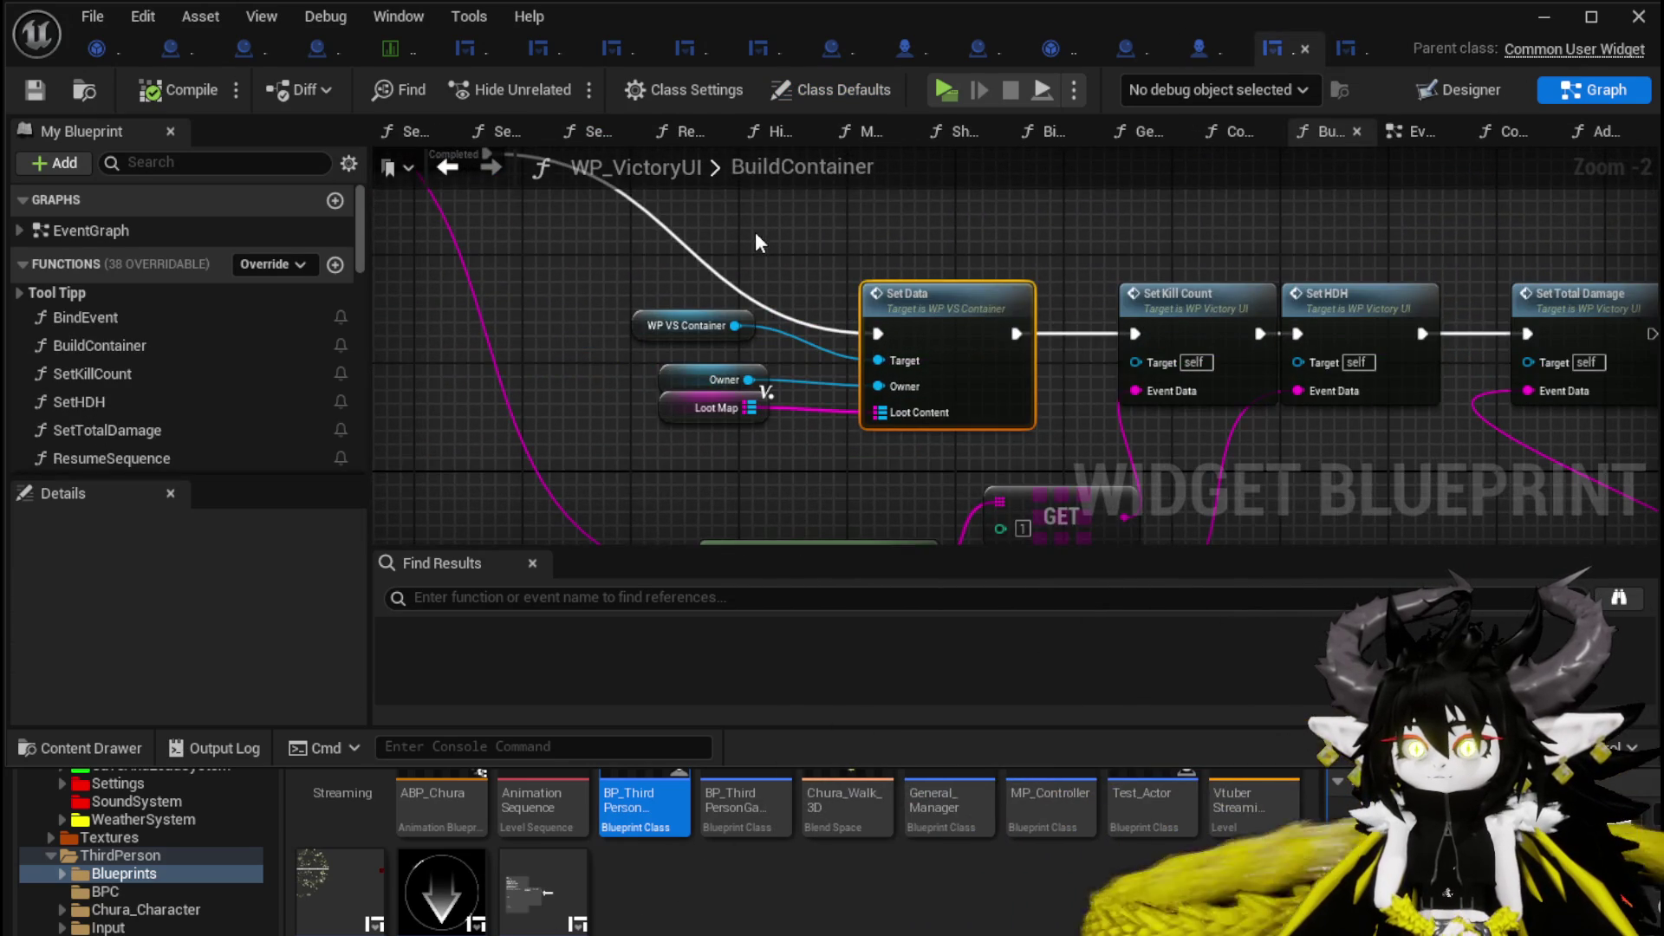
pyautogui.moveTo(759, 242)
pyautogui.mouseDown()
pyautogui.moveTo(1018, 364)
pyautogui.moveTo(1089, 439)
pyautogui.moveTo(1003, 479)
pyautogui.mouseUp()
pyautogui.scroll(-1, 1090, 412)
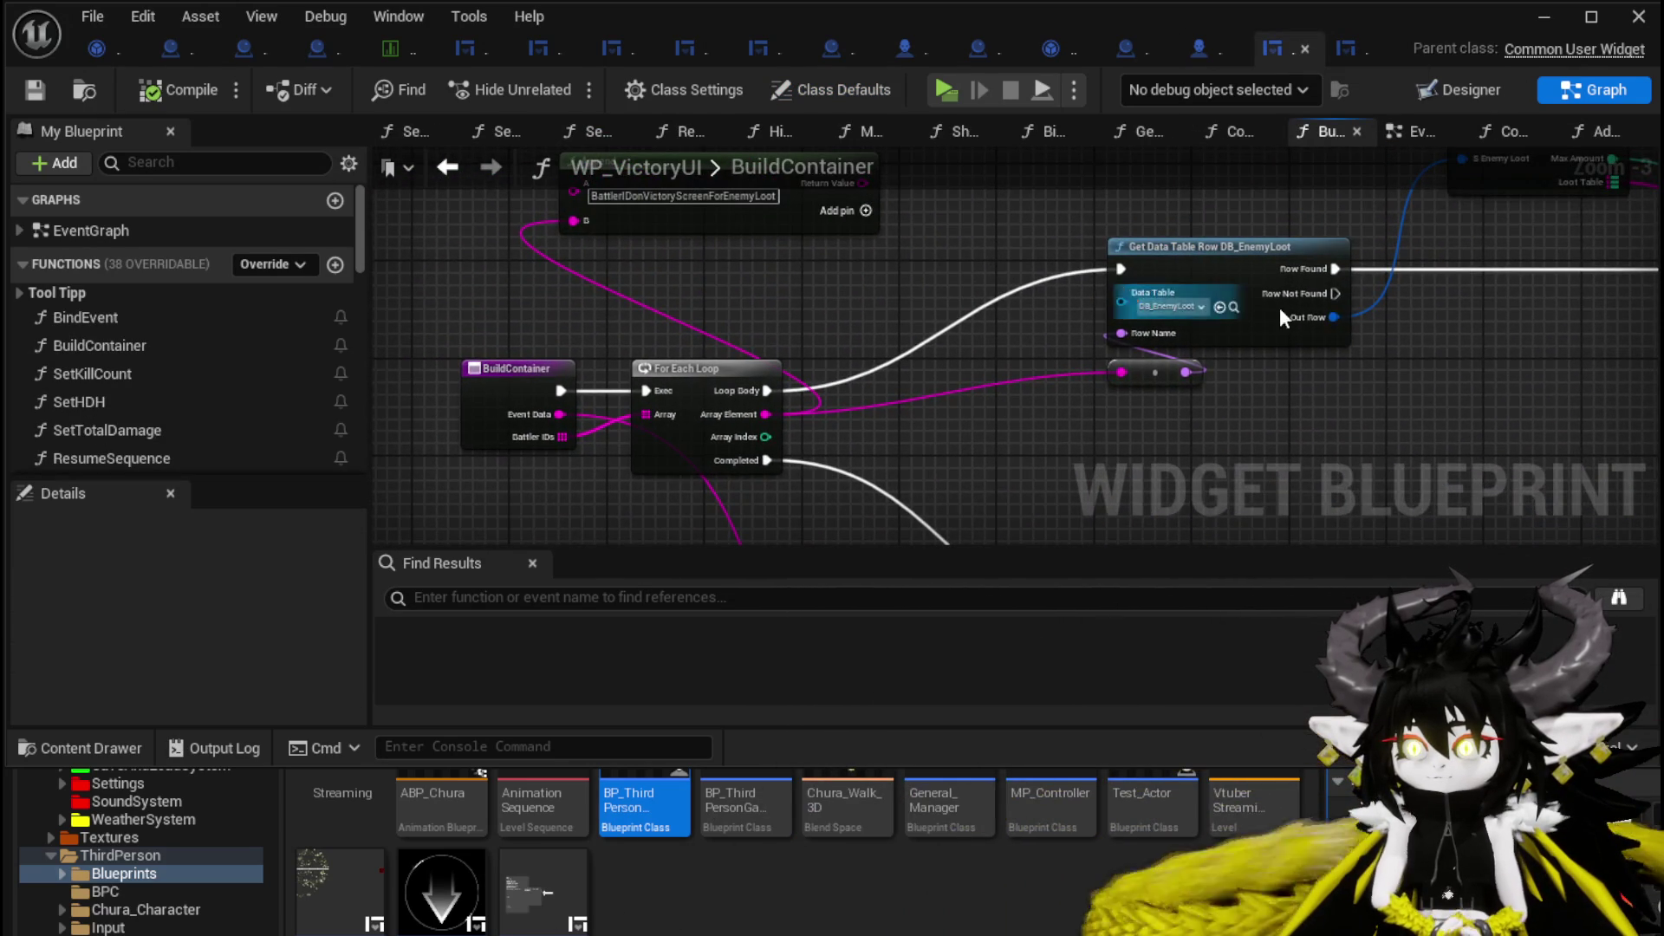
pyautogui.moveTo(1279, 307); pyautogui.dragTo(632, 353)
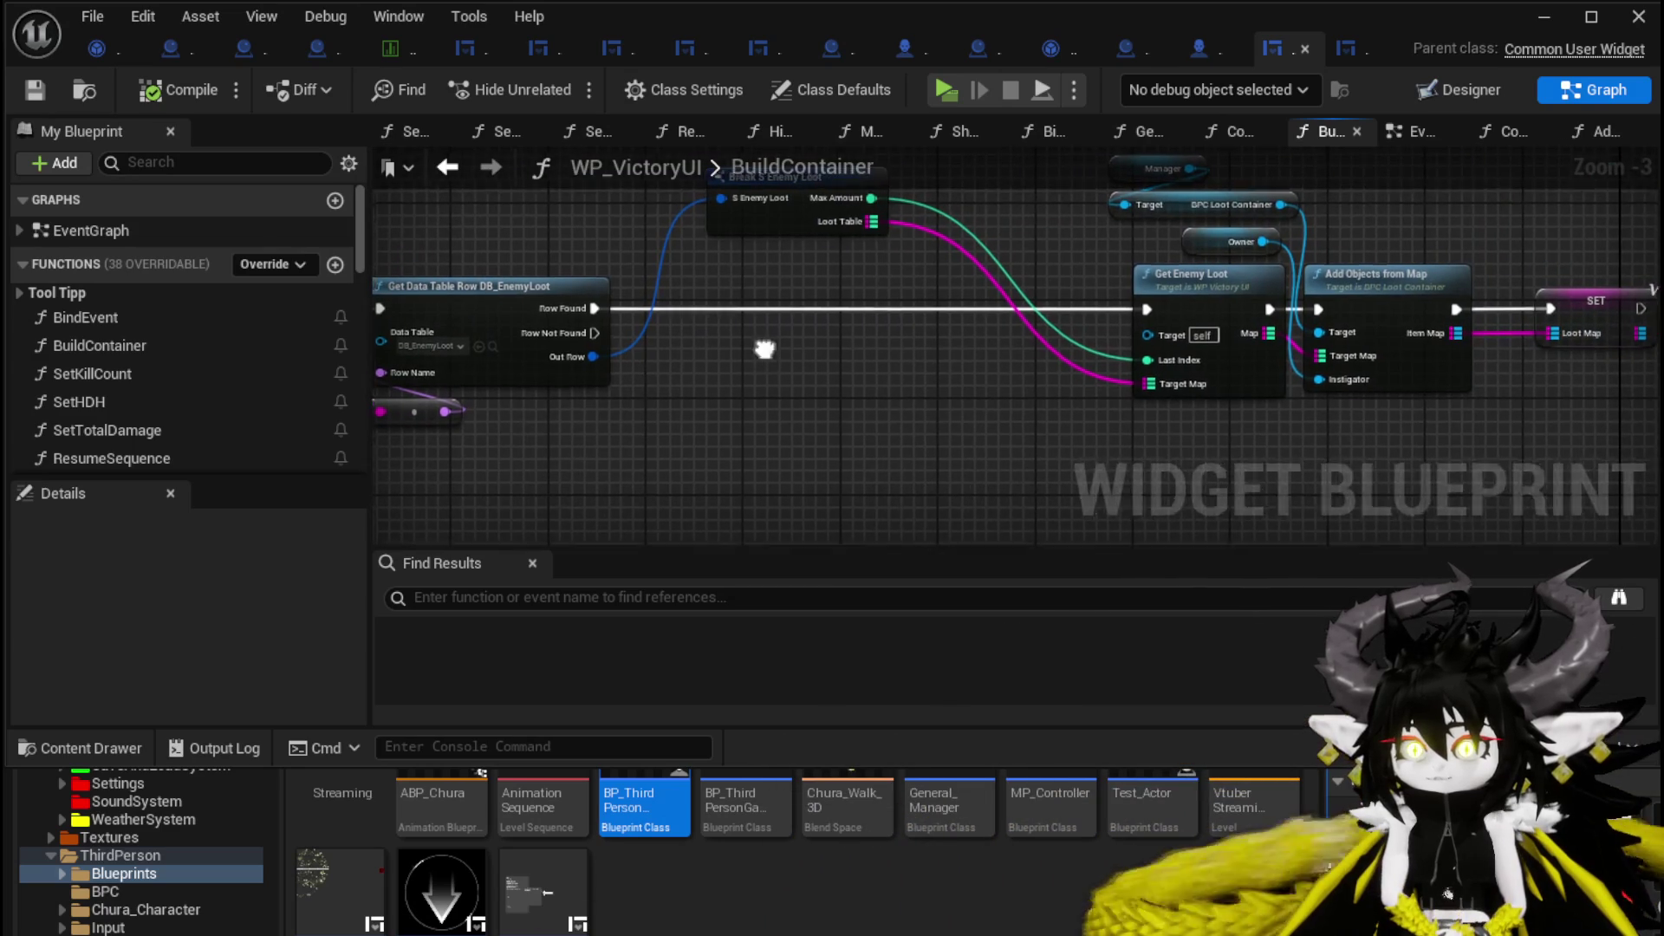
pyautogui.moveTo(763, 349)
pyautogui.mouseDown()
pyautogui.moveTo(946, 355)
pyautogui.moveTo(669, 388)
pyautogui.mouseUp()
pyautogui.click(685, 219)
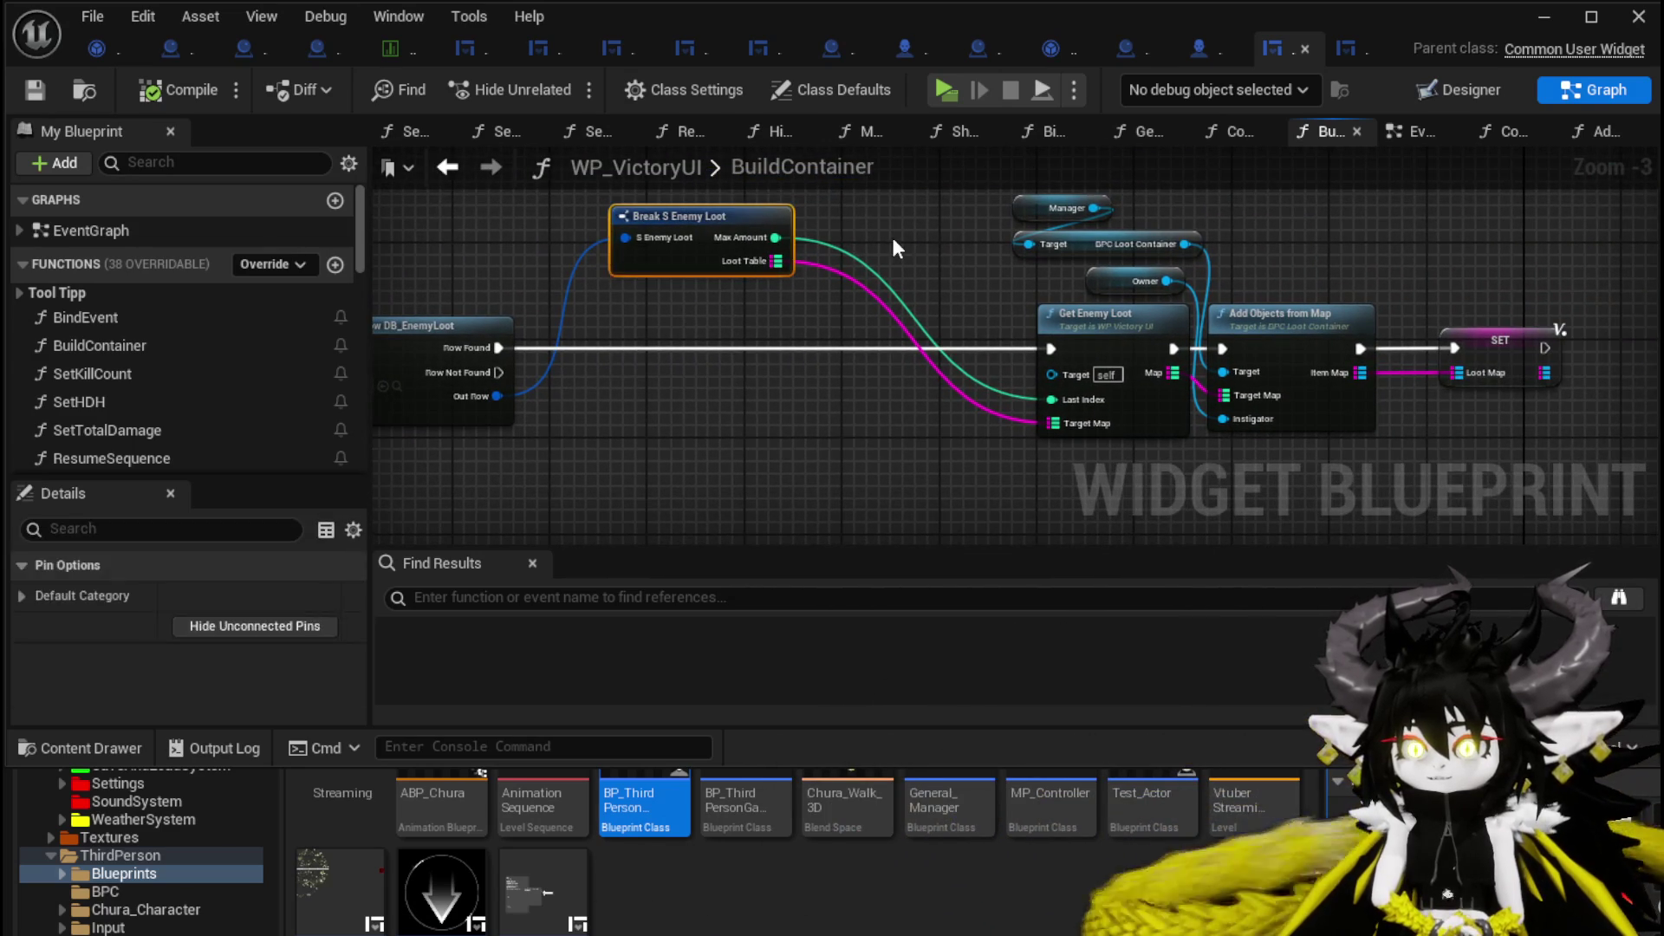
pyautogui.click(898, 249)
pyautogui.moveTo(897, 249)
pyautogui.mouseDown()
pyautogui.moveTo(661, 260)
pyautogui.moveTo(685, 255)
pyautogui.mouseUp()
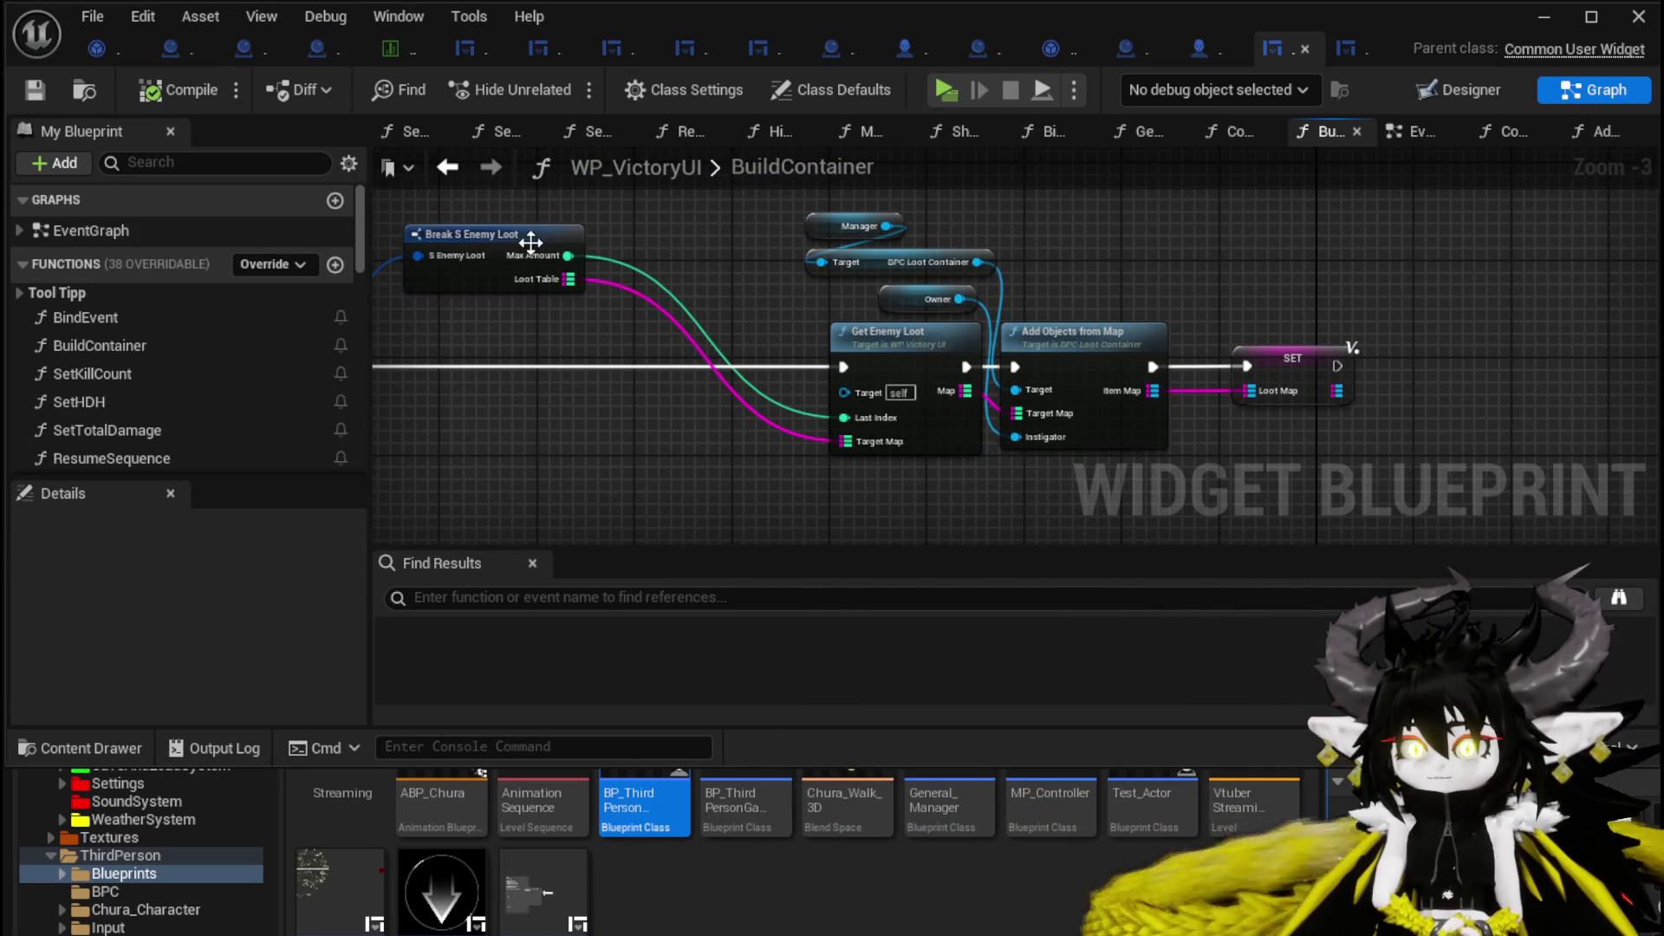
# Add a Multiply node fed by the Break S Enemy Loot node's Max Amount.
pyautogui.moveTo(531, 243)
pyautogui.mouseDown()
pyautogui.moveTo(533, 310)
pyautogui.moveTo(556, 264)
pyautogui.moveTo(653, 290)
pyautogui.mouseUp()
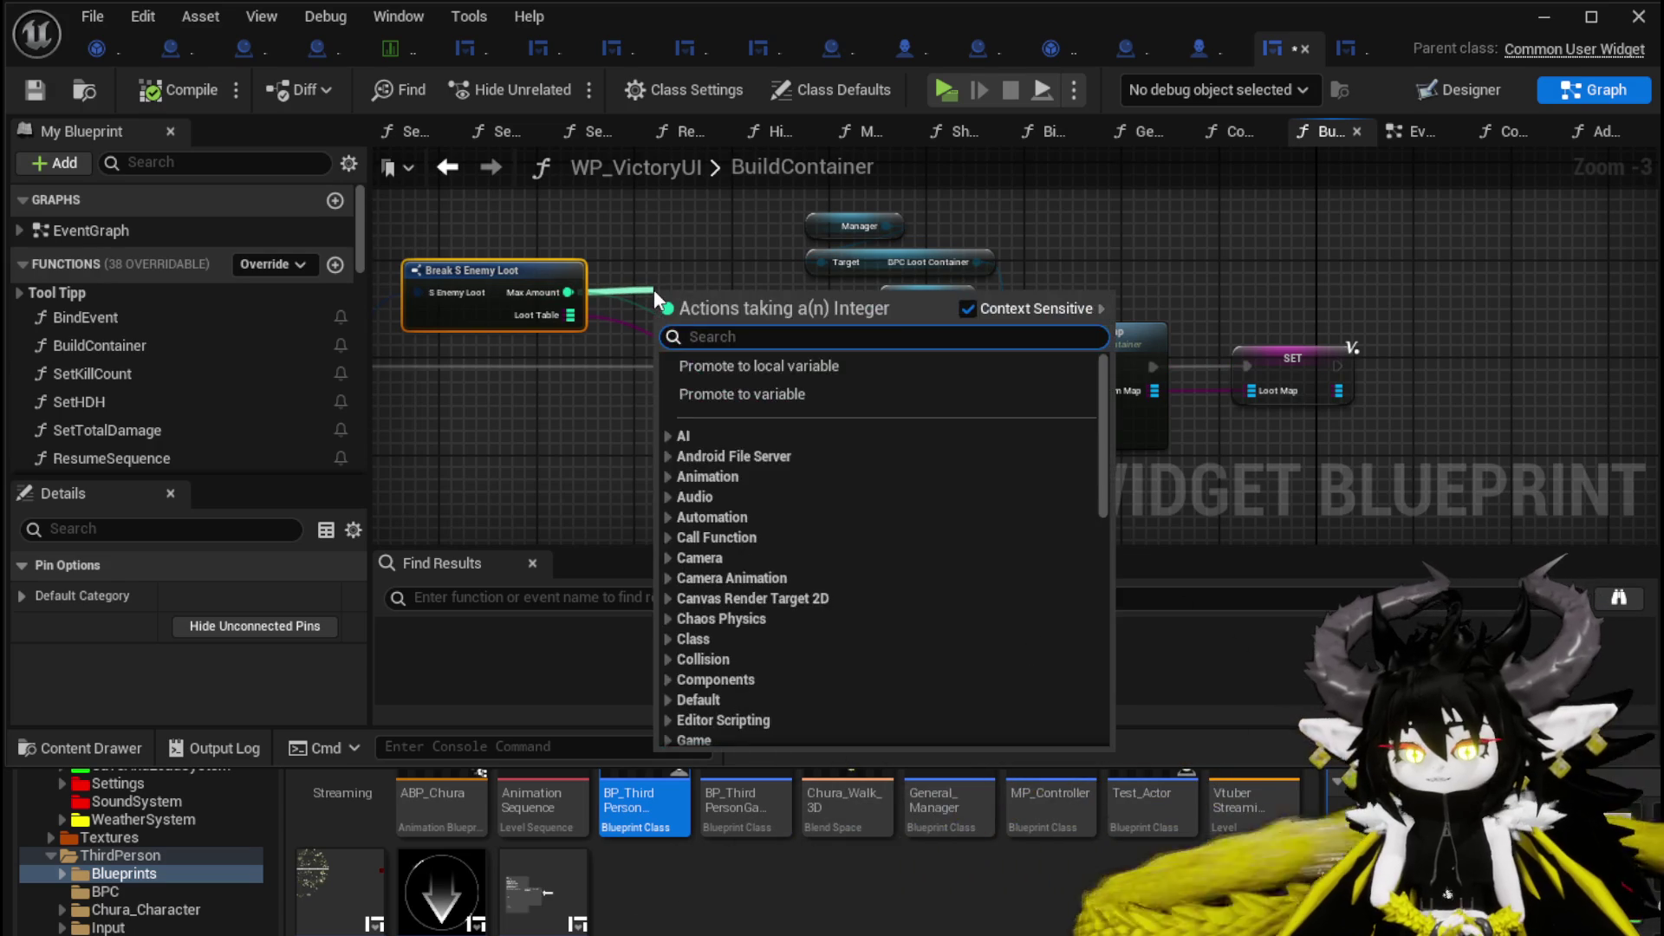
pyautogui.write('*')
pyautogui.click(736, 405)
pyautogui.moveTo(715, 340)
pyautogui.mouseDown()
pyautogui.moveTo(701, 257)
pyautogui.moveTo(660, 434)
pyautogui.mouseUp()
pyautogui.moveTo(738, 279)
pyautogui.mouseDown()
pyautogui.moveTo(687, 361)
pyautogui.moveTo(1026, 361)
pyautogui.moveTo(662, 446)
pyautogui.moveTo(674, 419)
pyautogui.mouseUp()
# Add Get Combat Manager and Get Enemy Level nodes, feeding Enemy Level into the Multiply.
pyautogui.rightClick(674, 420)
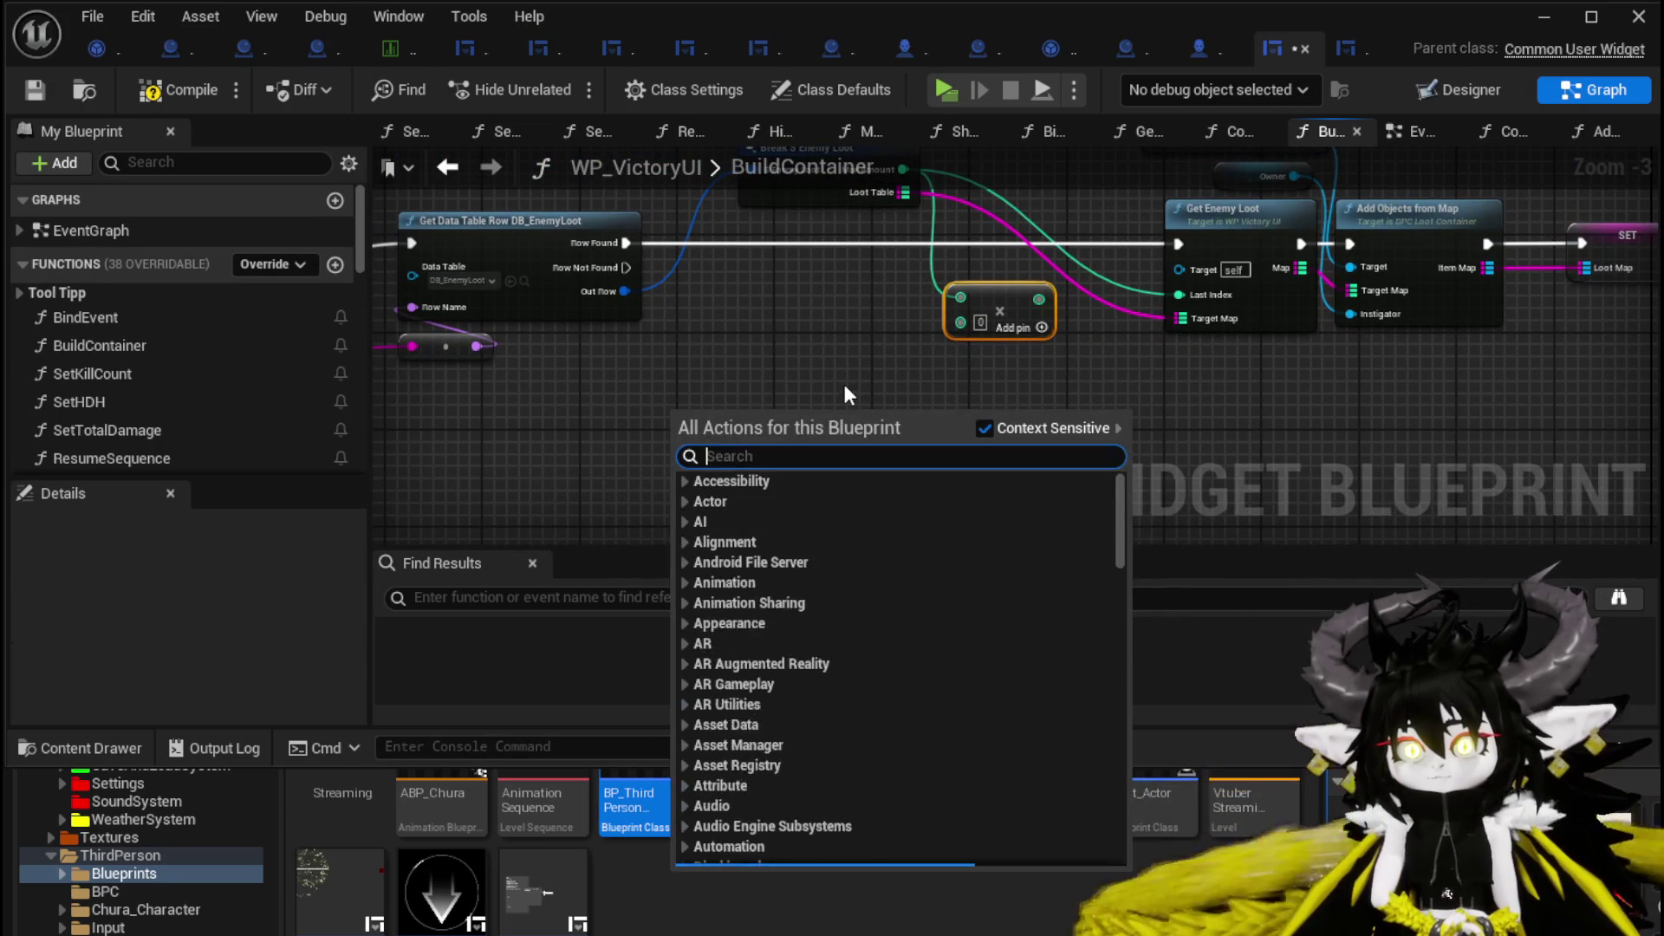
pyautogui.write('get combat')
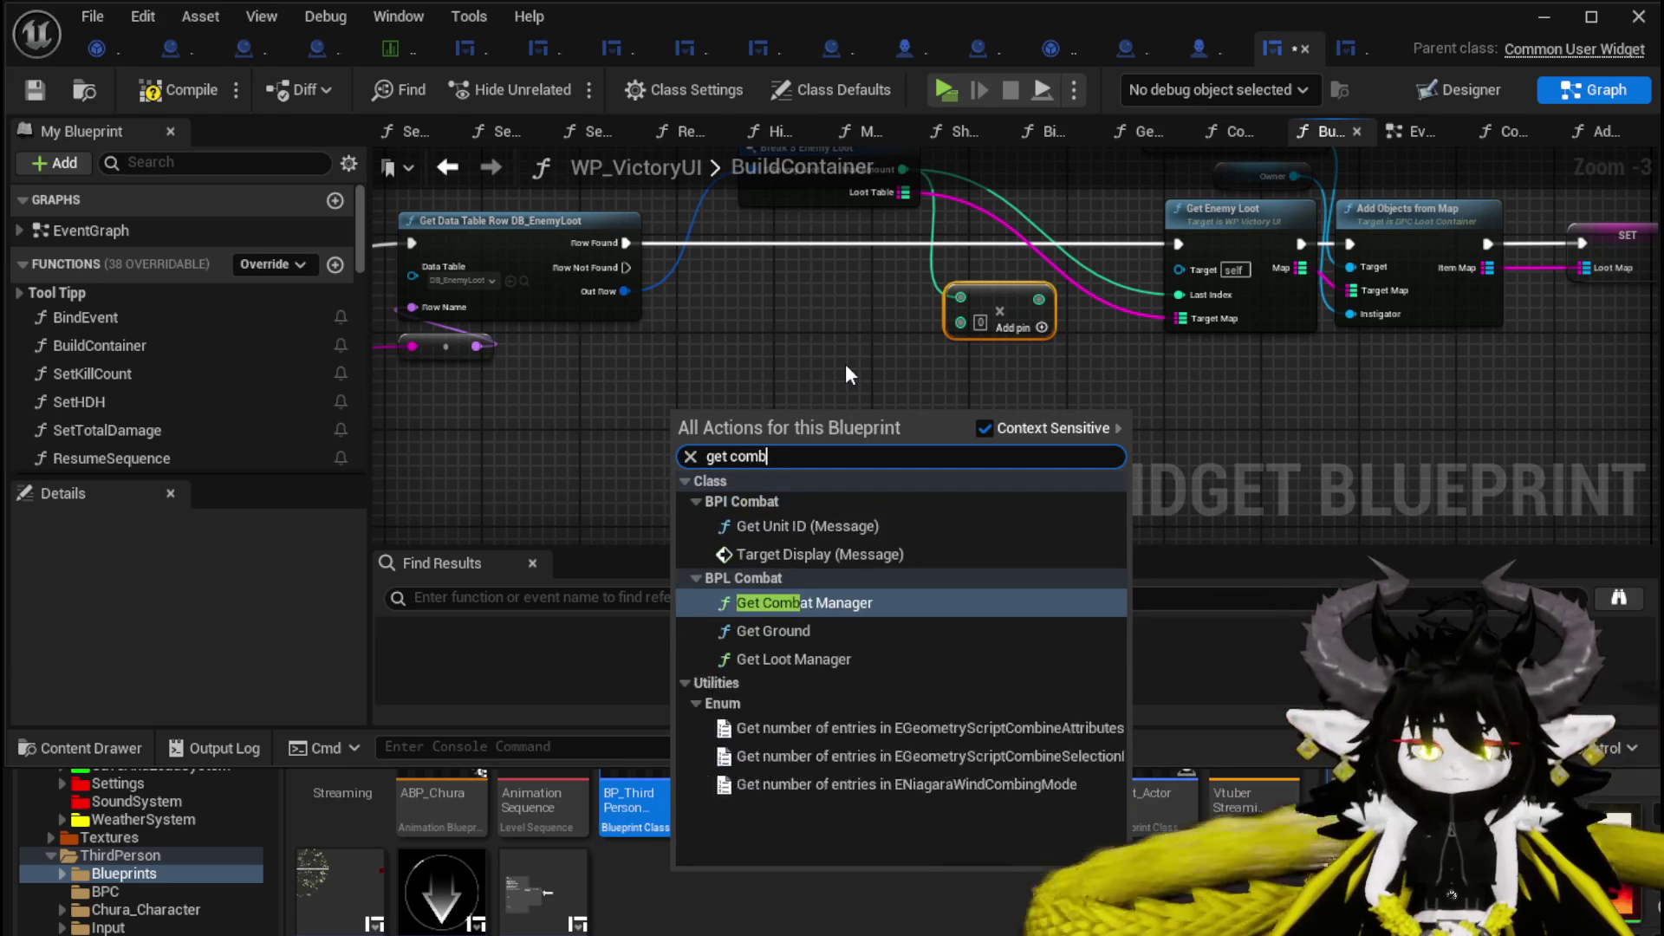
pyautogui.click(771, 599)
pyautogui.moveTo(838, 437); pyautogui.dragTo(901, 439)
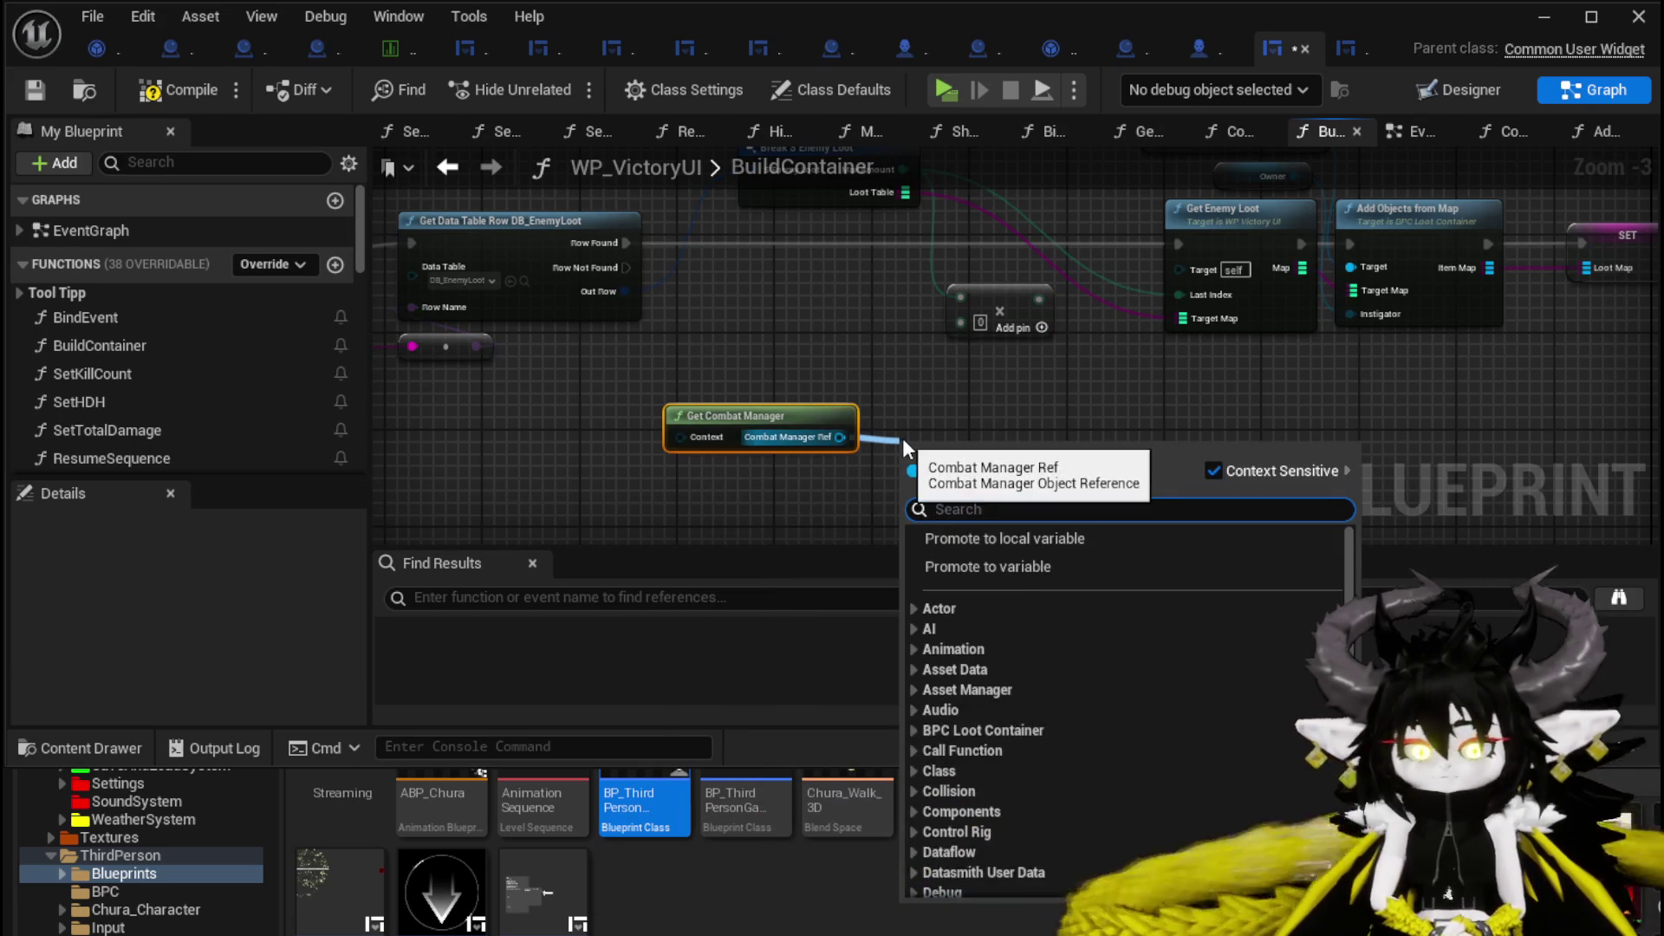
pyautogui.write('Enemy level')
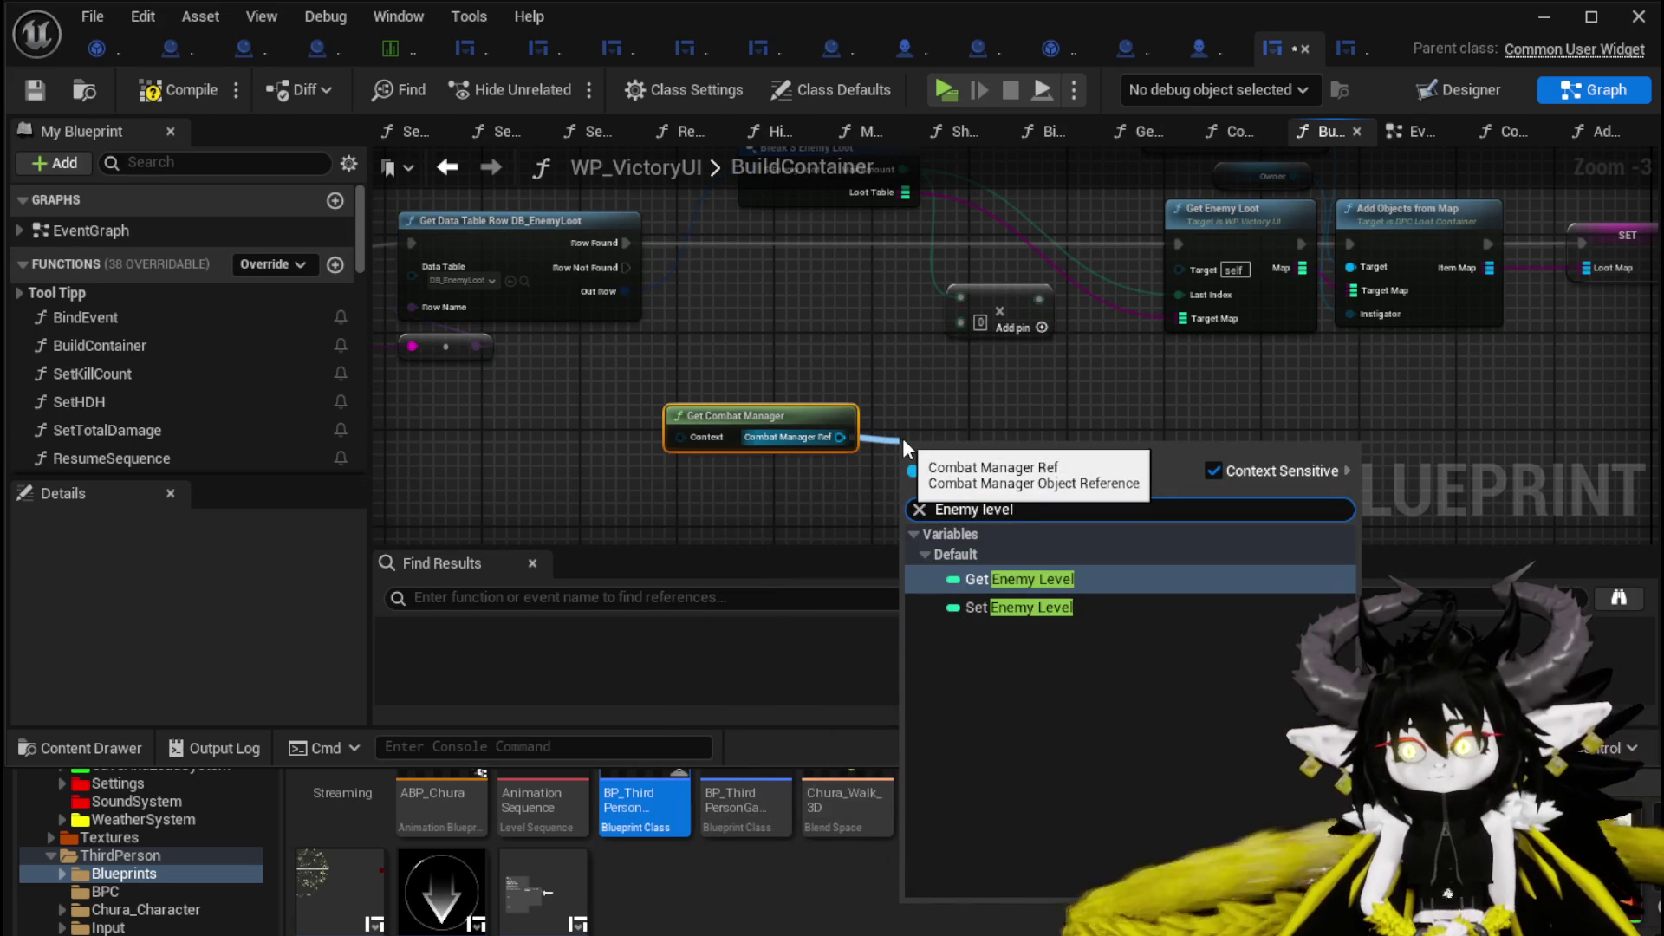
pyautogui.click(1094, 579)
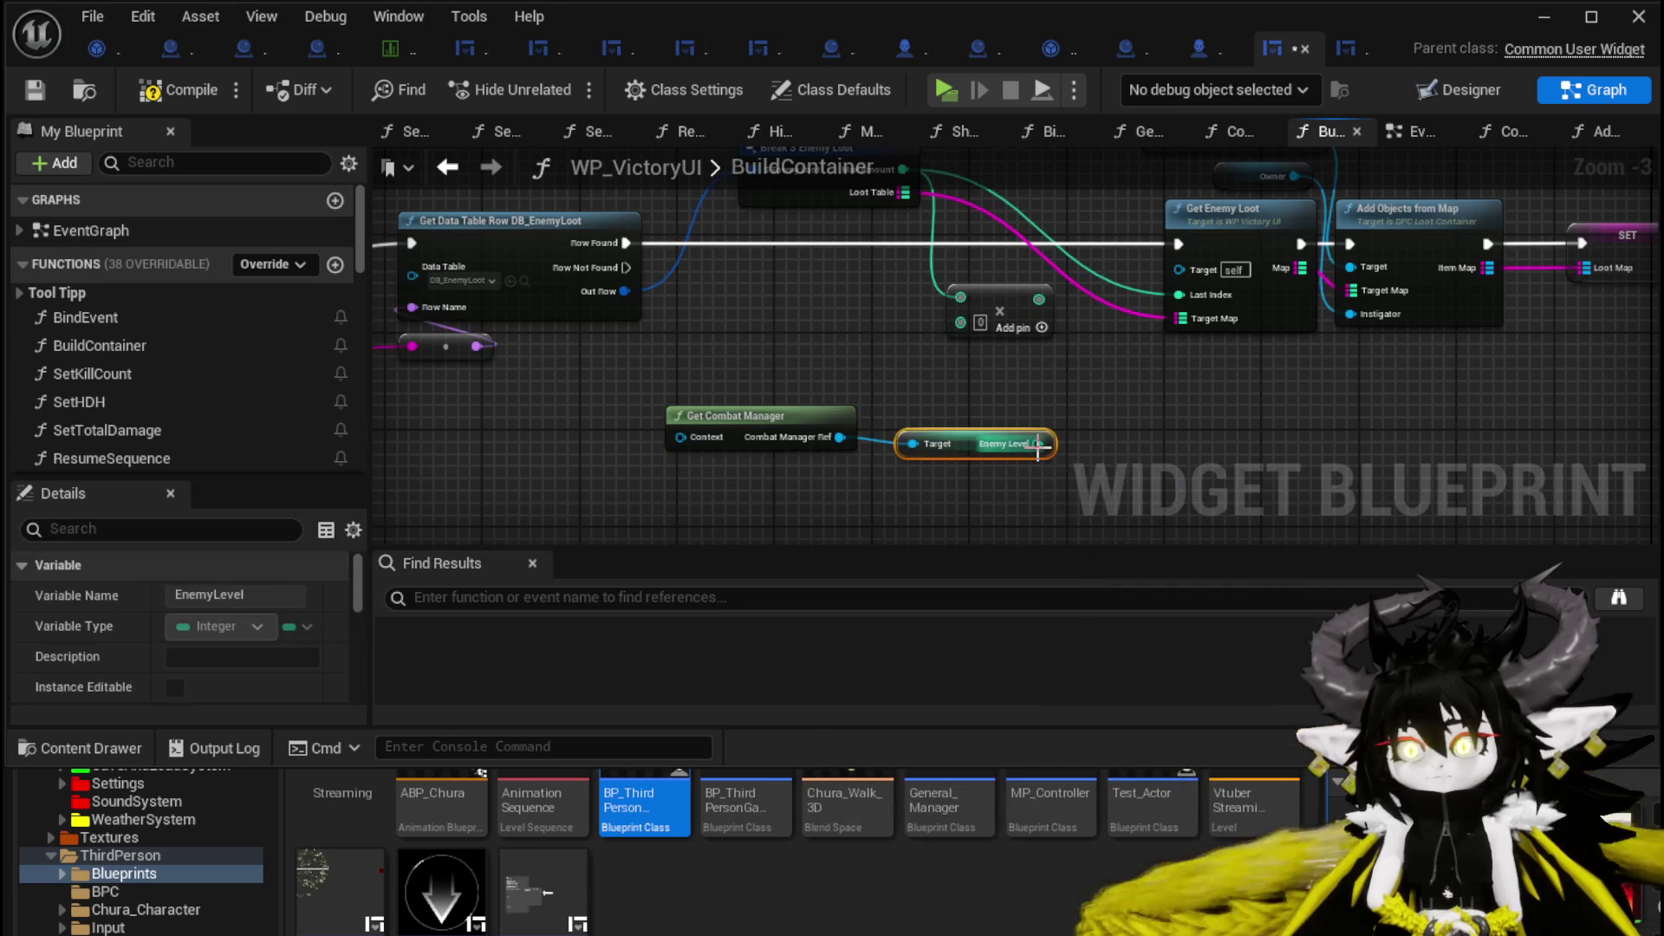
pyautogui.moveTo(1038, 444)
pyautogui.mouseDown()
pyautogui.moveTo(964, 341)
pyautogui.moveTo(1017, 312)
pyautogui.mouseUp()
# Add an Add node from Max Amount and arrange it above the Multiply node.
pyautogui.moveTo(902, 169); pyautogui.dragTo(883, 346)
pyautogui.write('+')
pyautogui.press('Return')
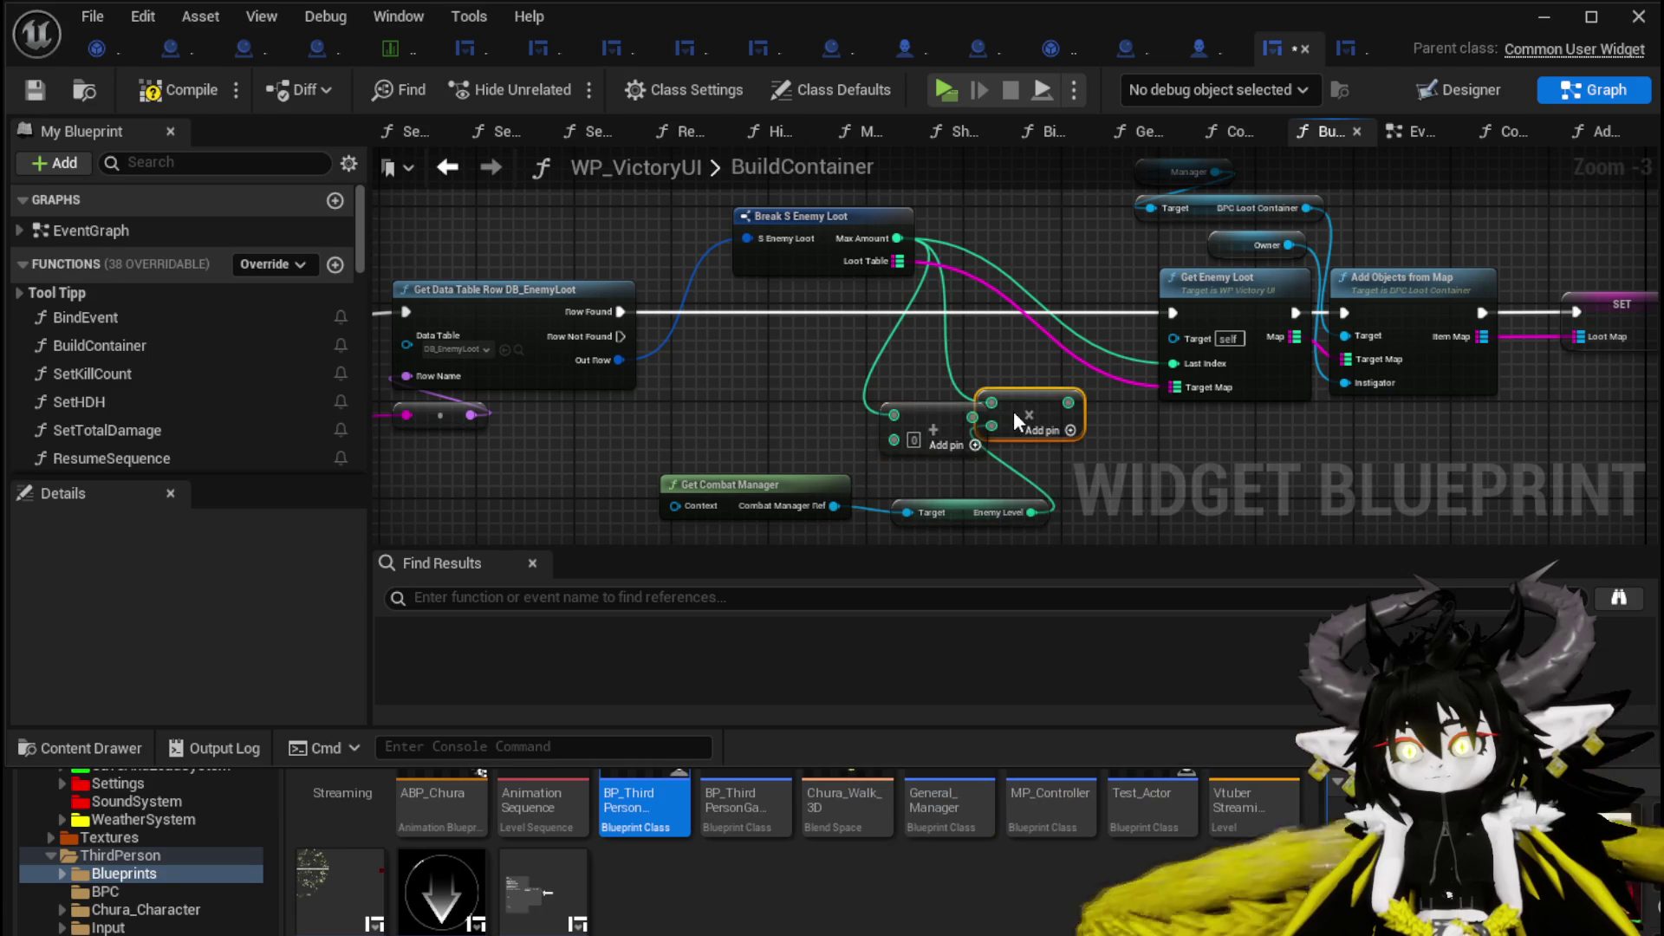
pyautogui.moveTo(923, 397); pyautogui.dragTo(947, 358)
pyautogui.moveTo(1029, 399); pyautogui.dragTo(919, 423)
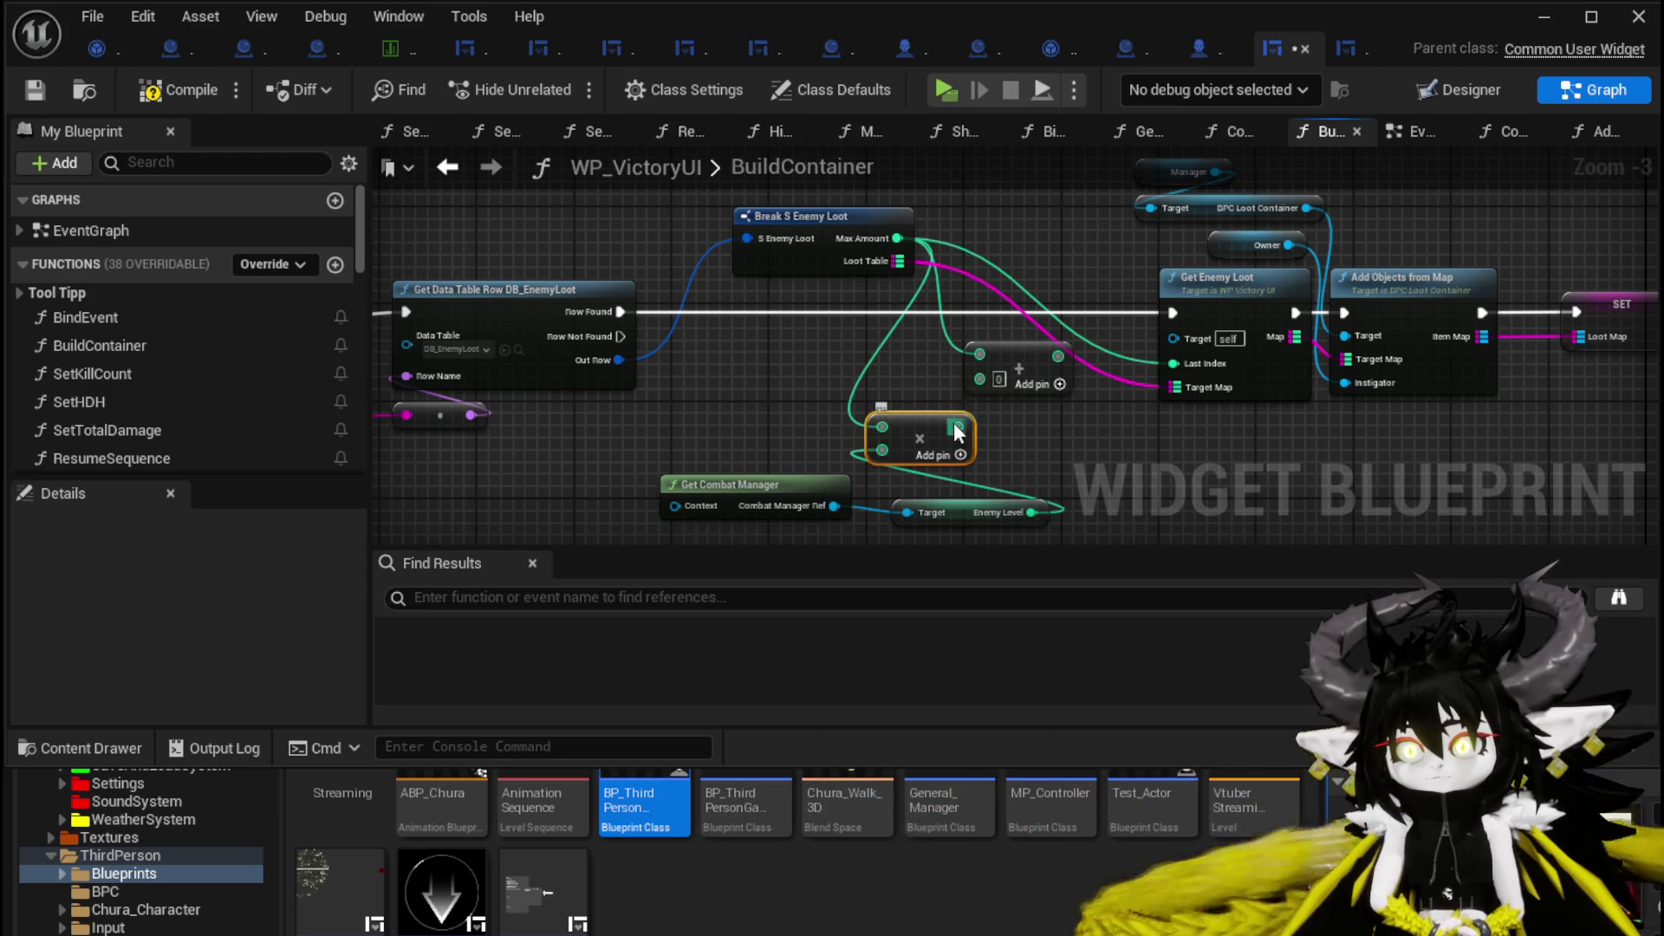
pyautogui.moveTo(1044, 423); pyautogui.dragTo(1130, 350)
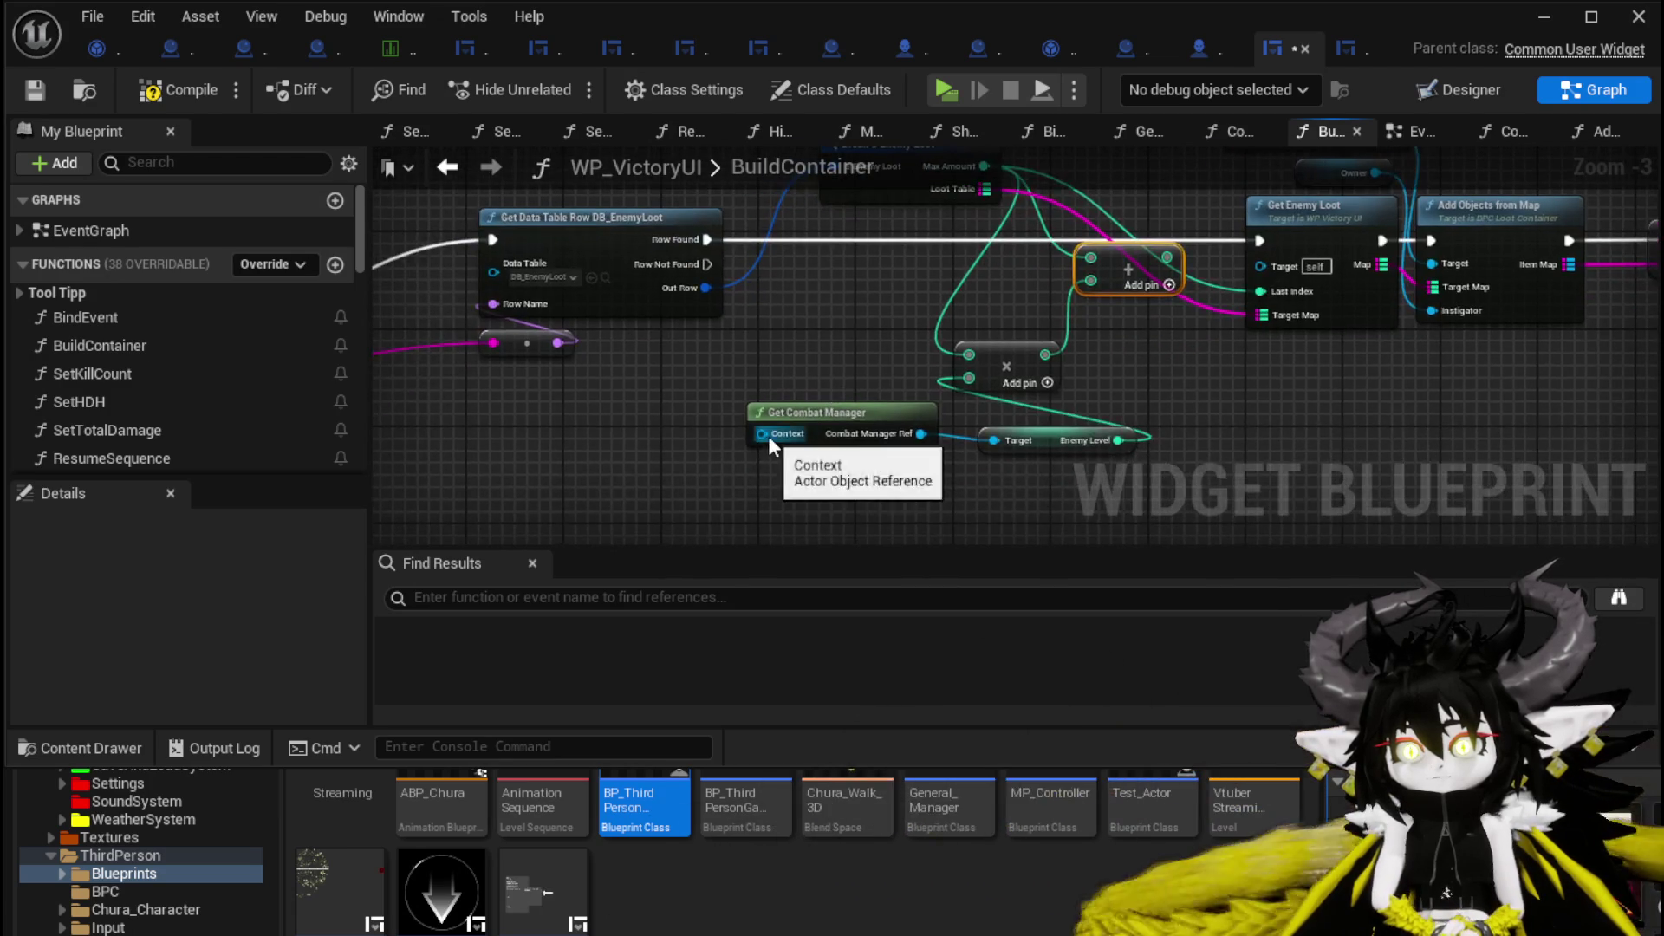
pyautogui.moveTo(763, 434); pyautogui.dragTo(808, 360)
pyautogui.write('Self')
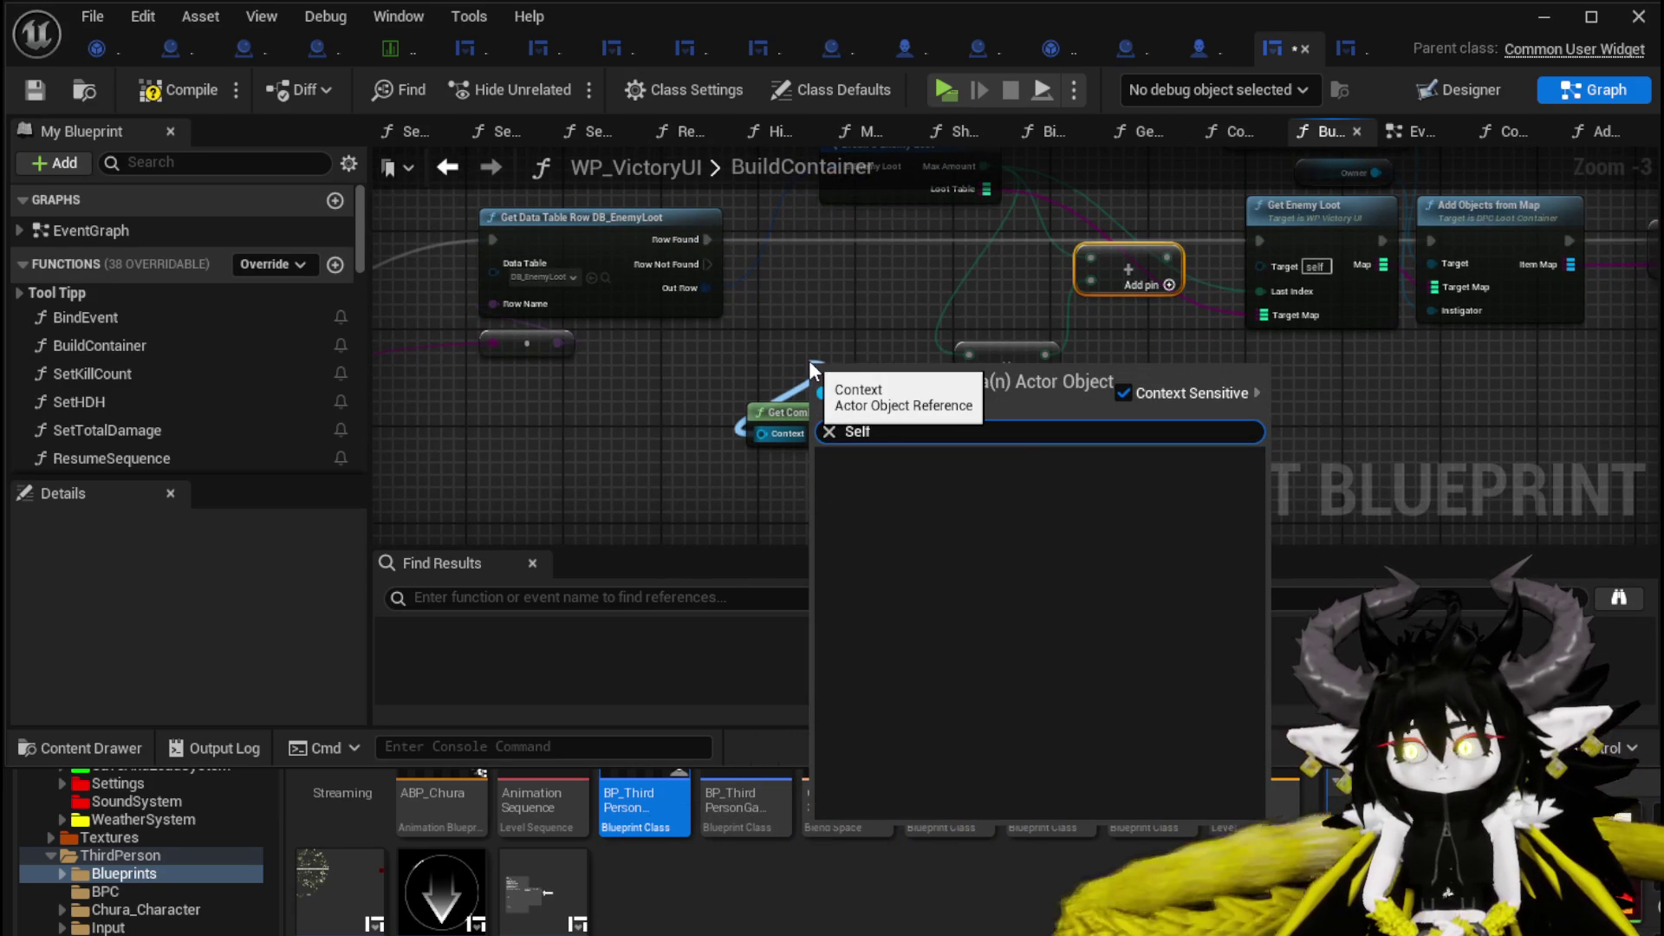
pyautogui.press('BackSpace')
pyautogui.press('BackSpace')
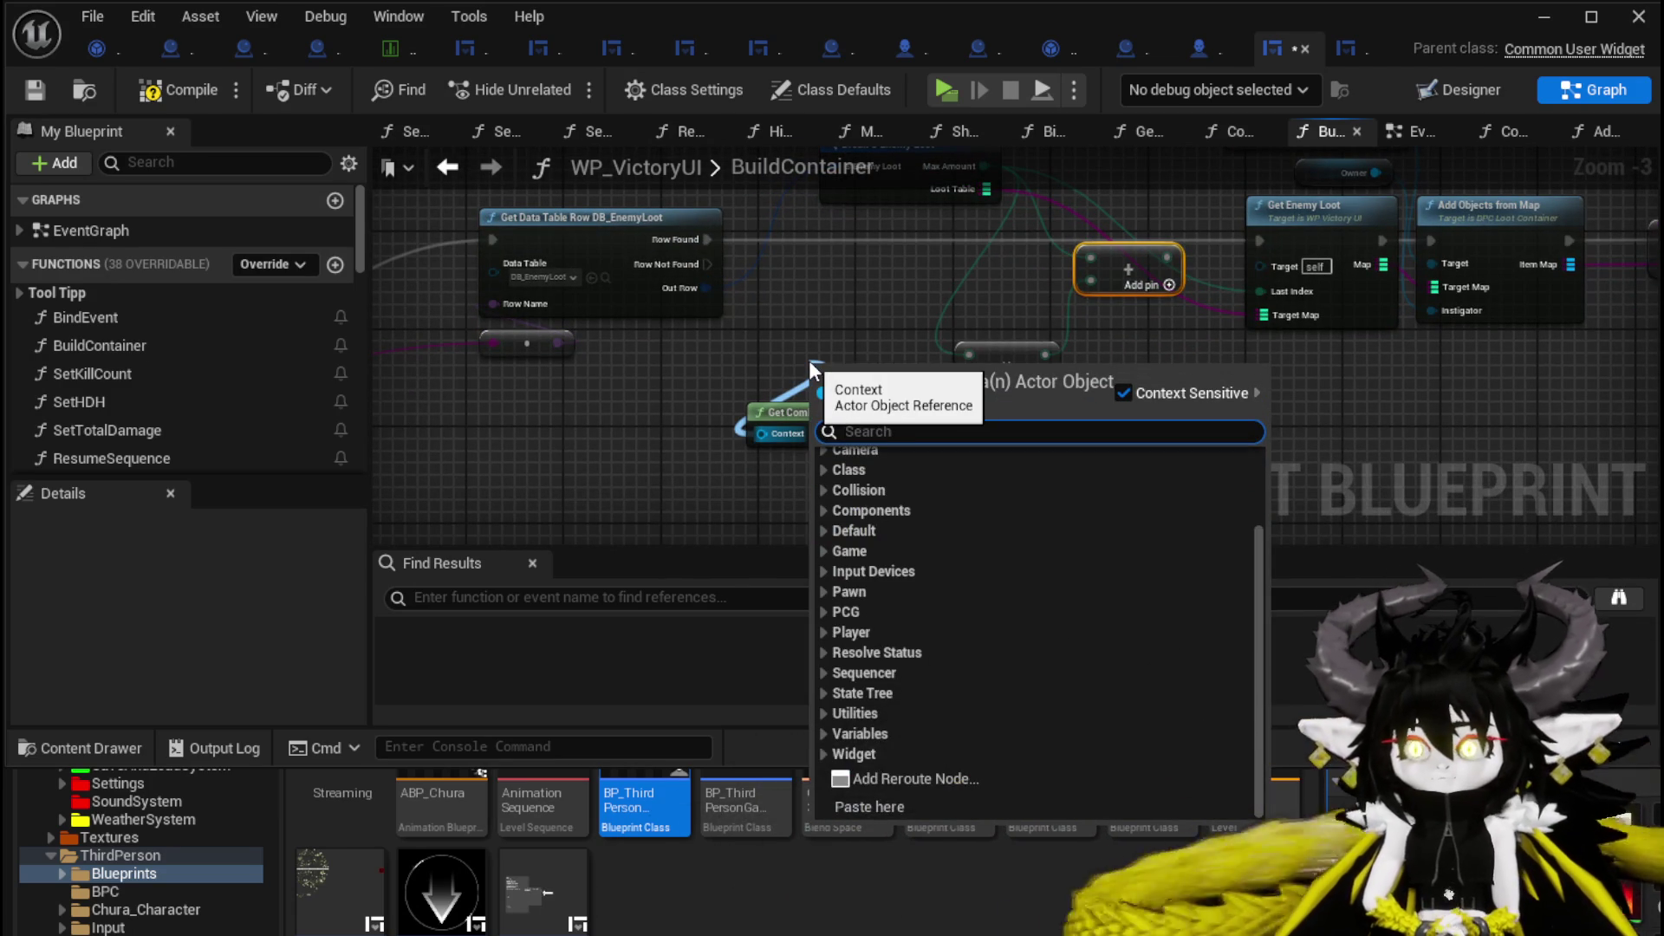
pyautogui.scroll(-3, 321, 331)
pyautogui.scroll(-10, 322, 335)
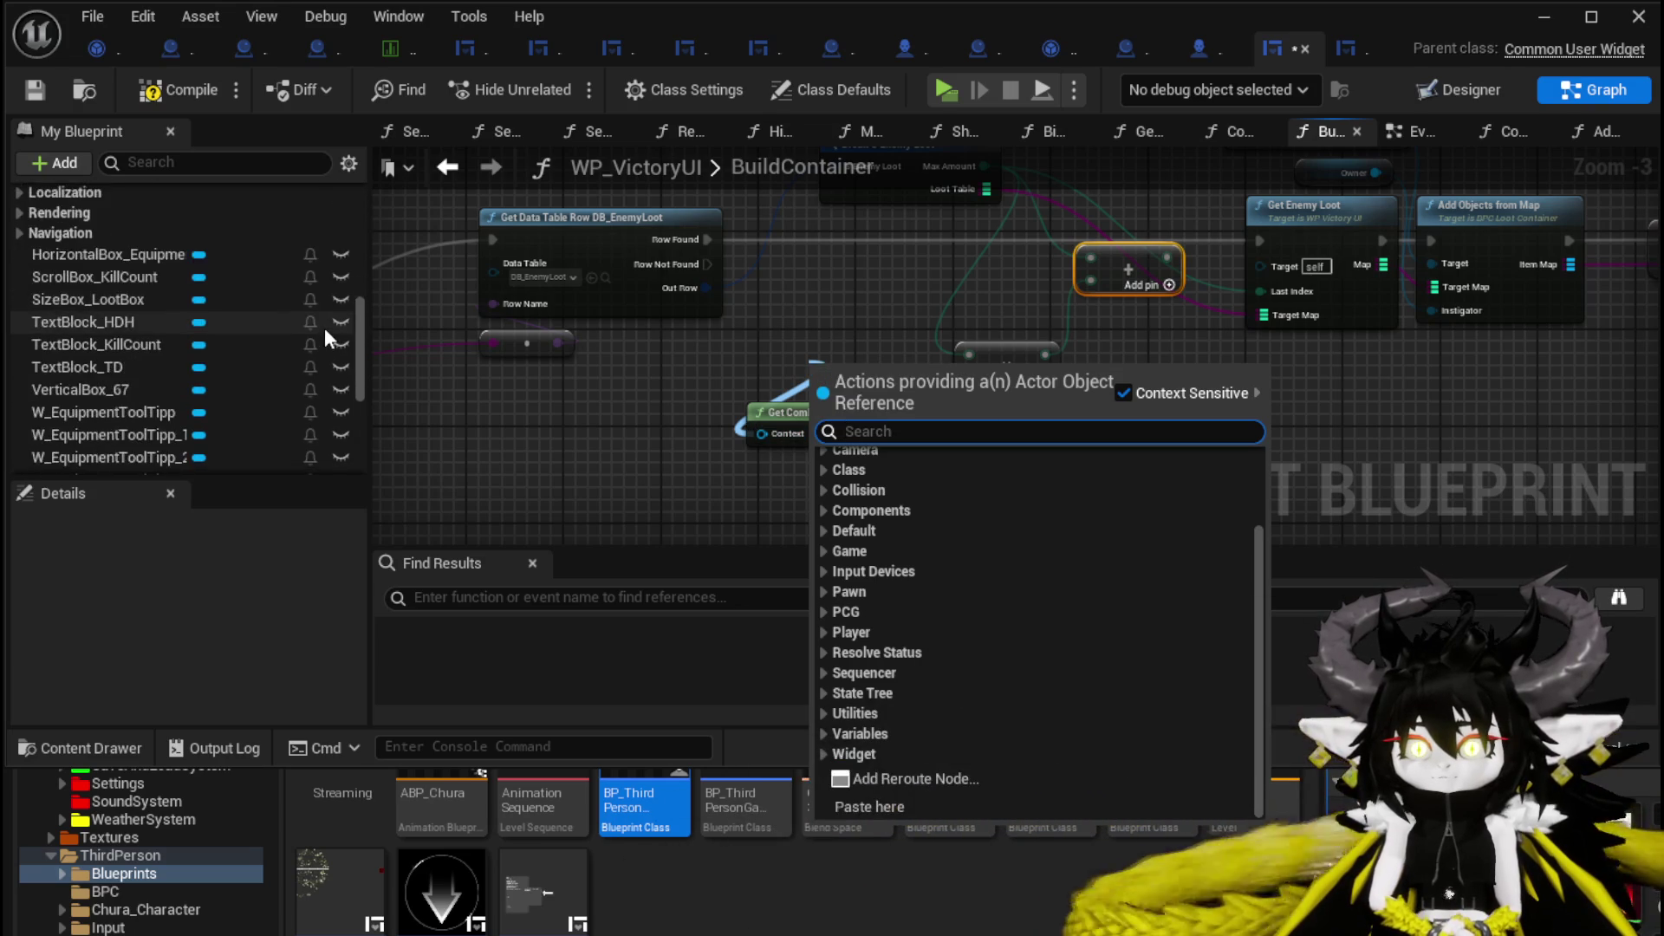
pyautogui.scroll(-3, 324, 328)
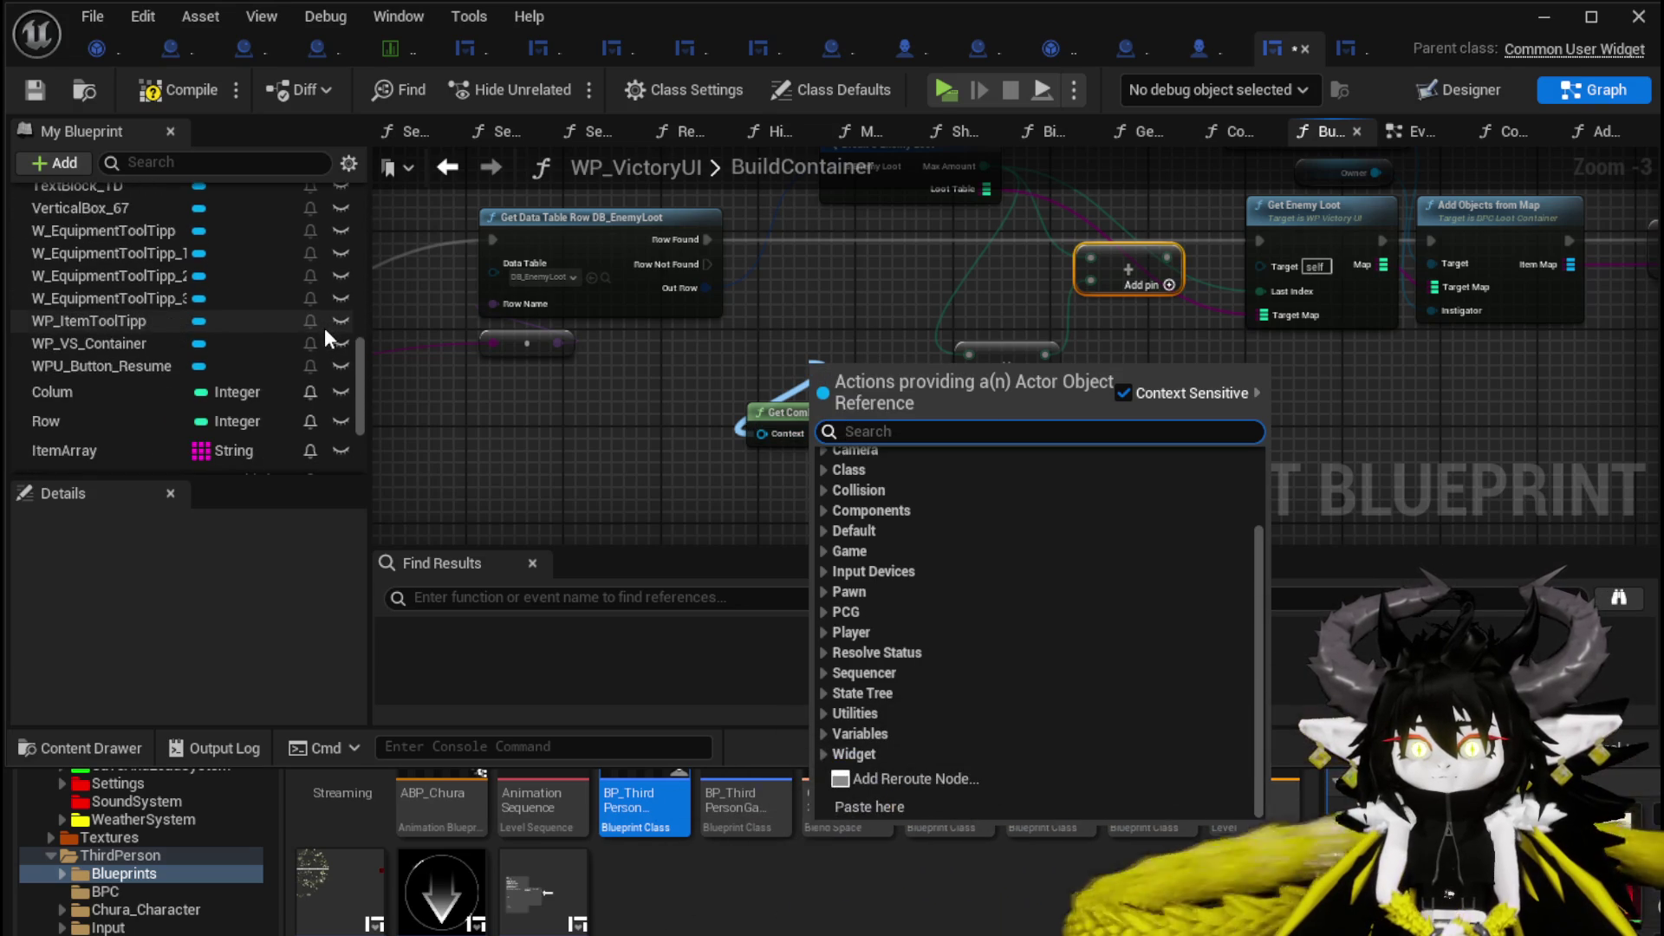
pyautogui.scroll(-3, 324, 328)
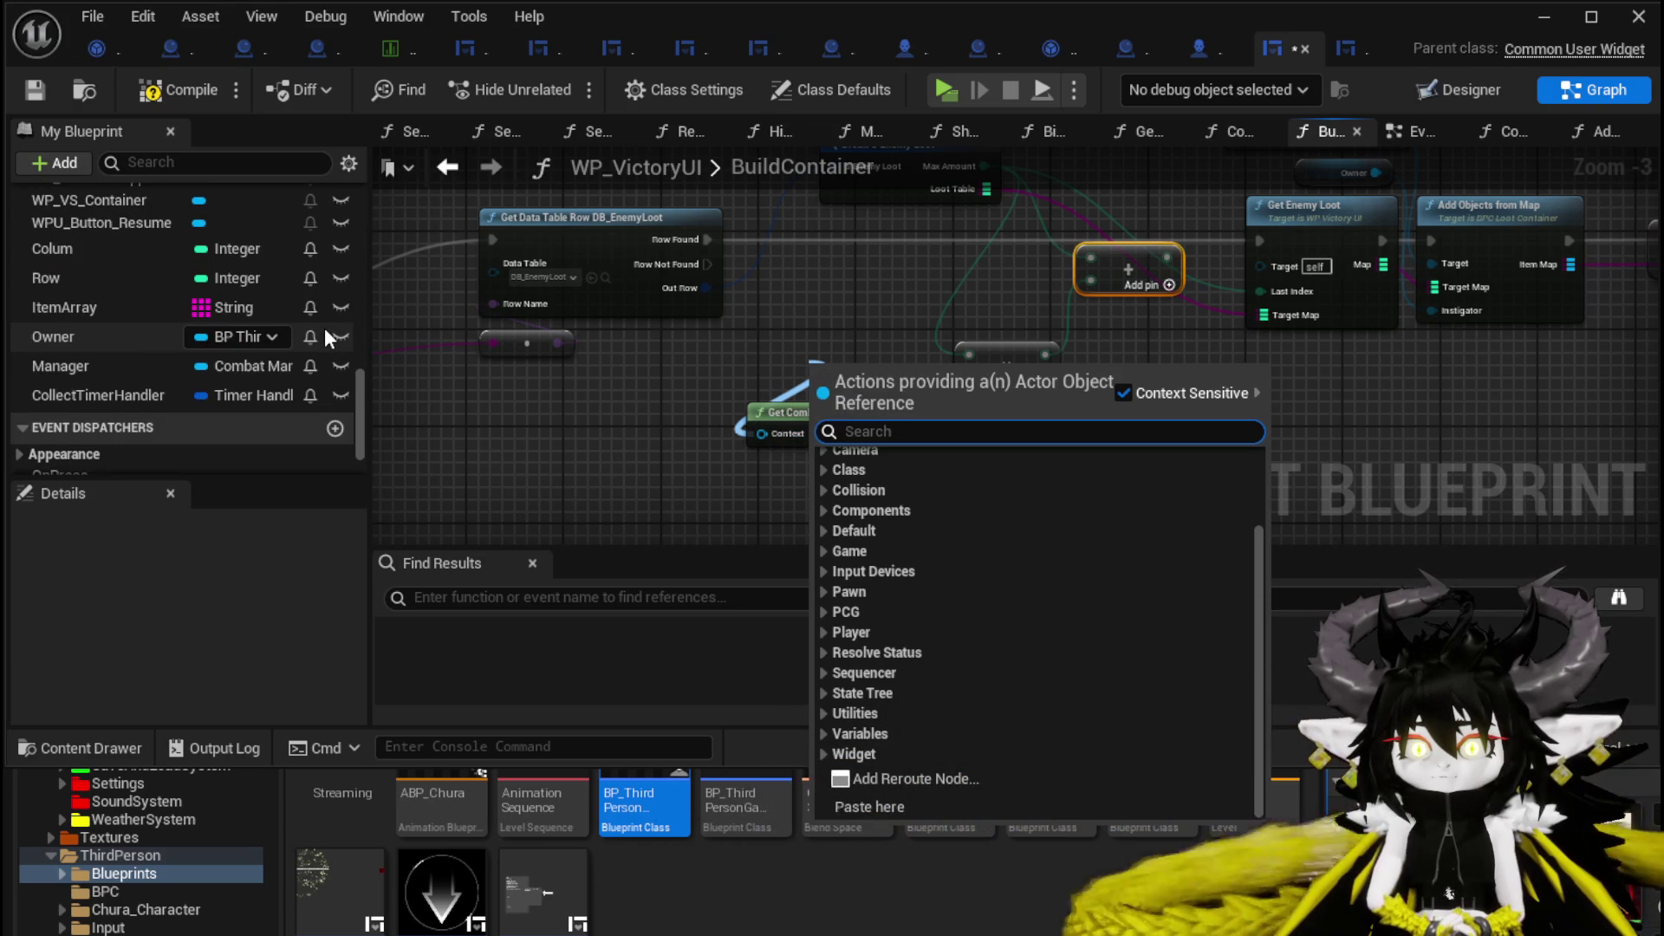
pyautogui.moveTo(154, 369)
pyautogui.mouseDown()
pyautogui.moveTo(794, 471)
pyautogui.moveTo(932, 511)
pyautogui.moveTo(994, 441)
pyautogui.mouseUp()
pyautogui.click(933, 520)
pyautogui.click(832, 413)
pyautogui.press('Delete')
pyautogui.moveTo(889, 469); pyautogui.dragTo(877, 443)
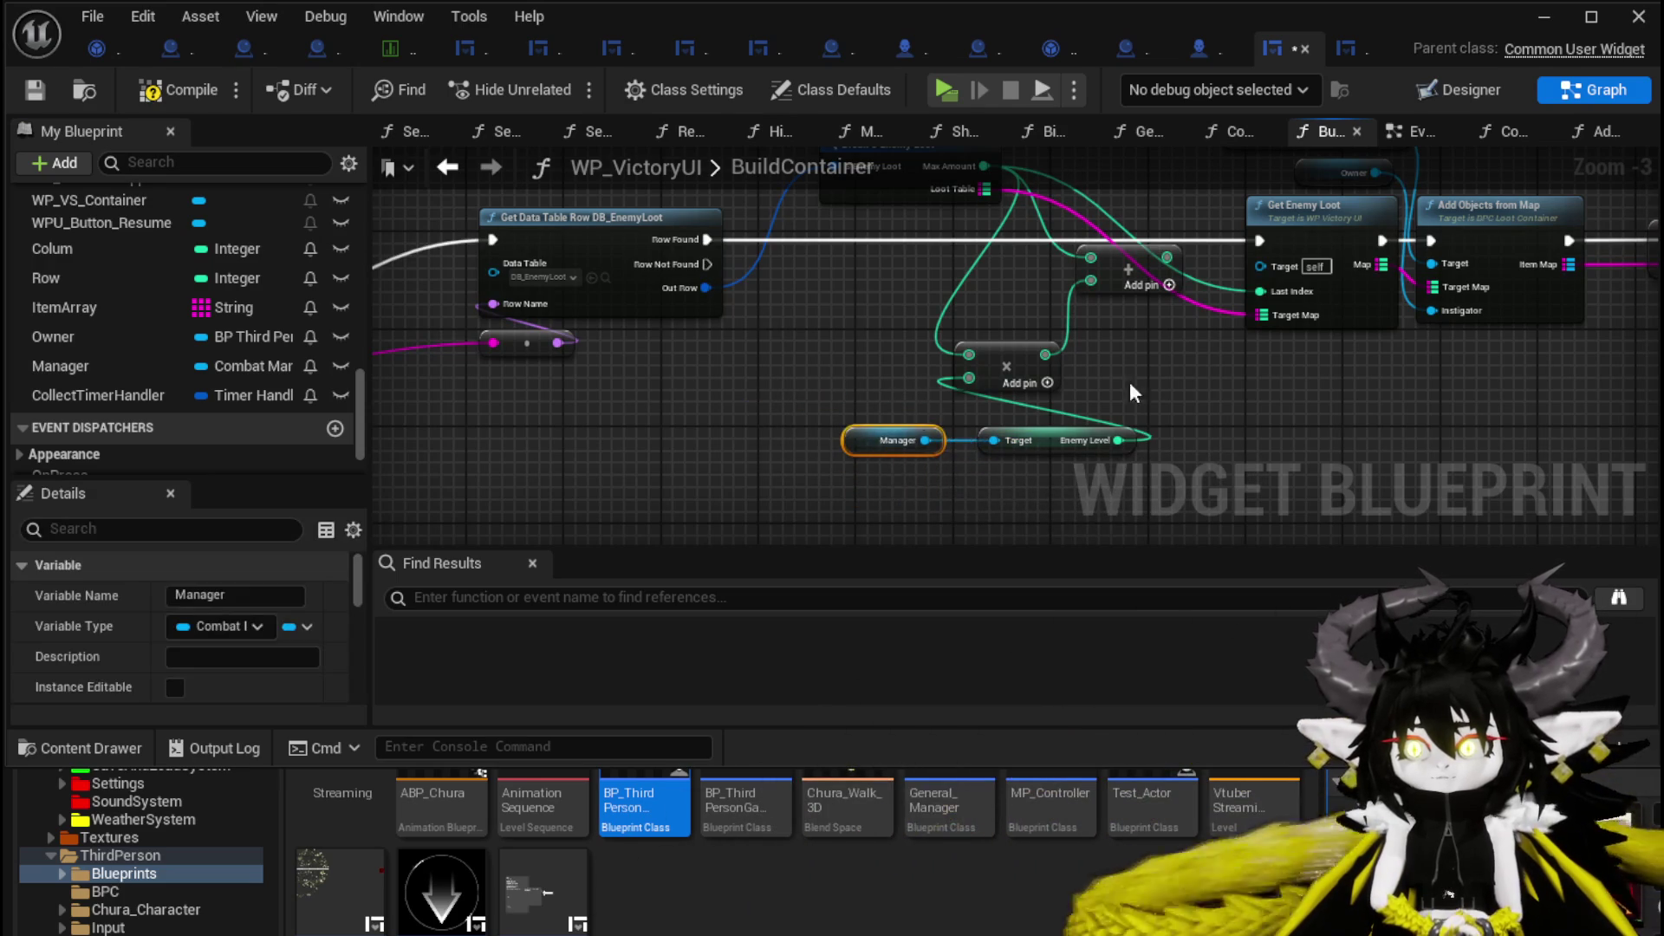
pyautogui.moveTo(1130, 382)
pyautogui.mouseDown()
pyautogui.moveTo(1029, 435)
pyautogui.moveTo(878, 386)
pyautogui.moveTo(964, 384)
pyautogui.mouseUp()
pyautogui.click(1028, 470)
pyautogui.moveTo(1028, 470)
pyautogui.mouseDown()
pyautogui.moveTo(893, 488)
pyautogui.moveTo(1154, 477)
pyautogui.mouseUp()
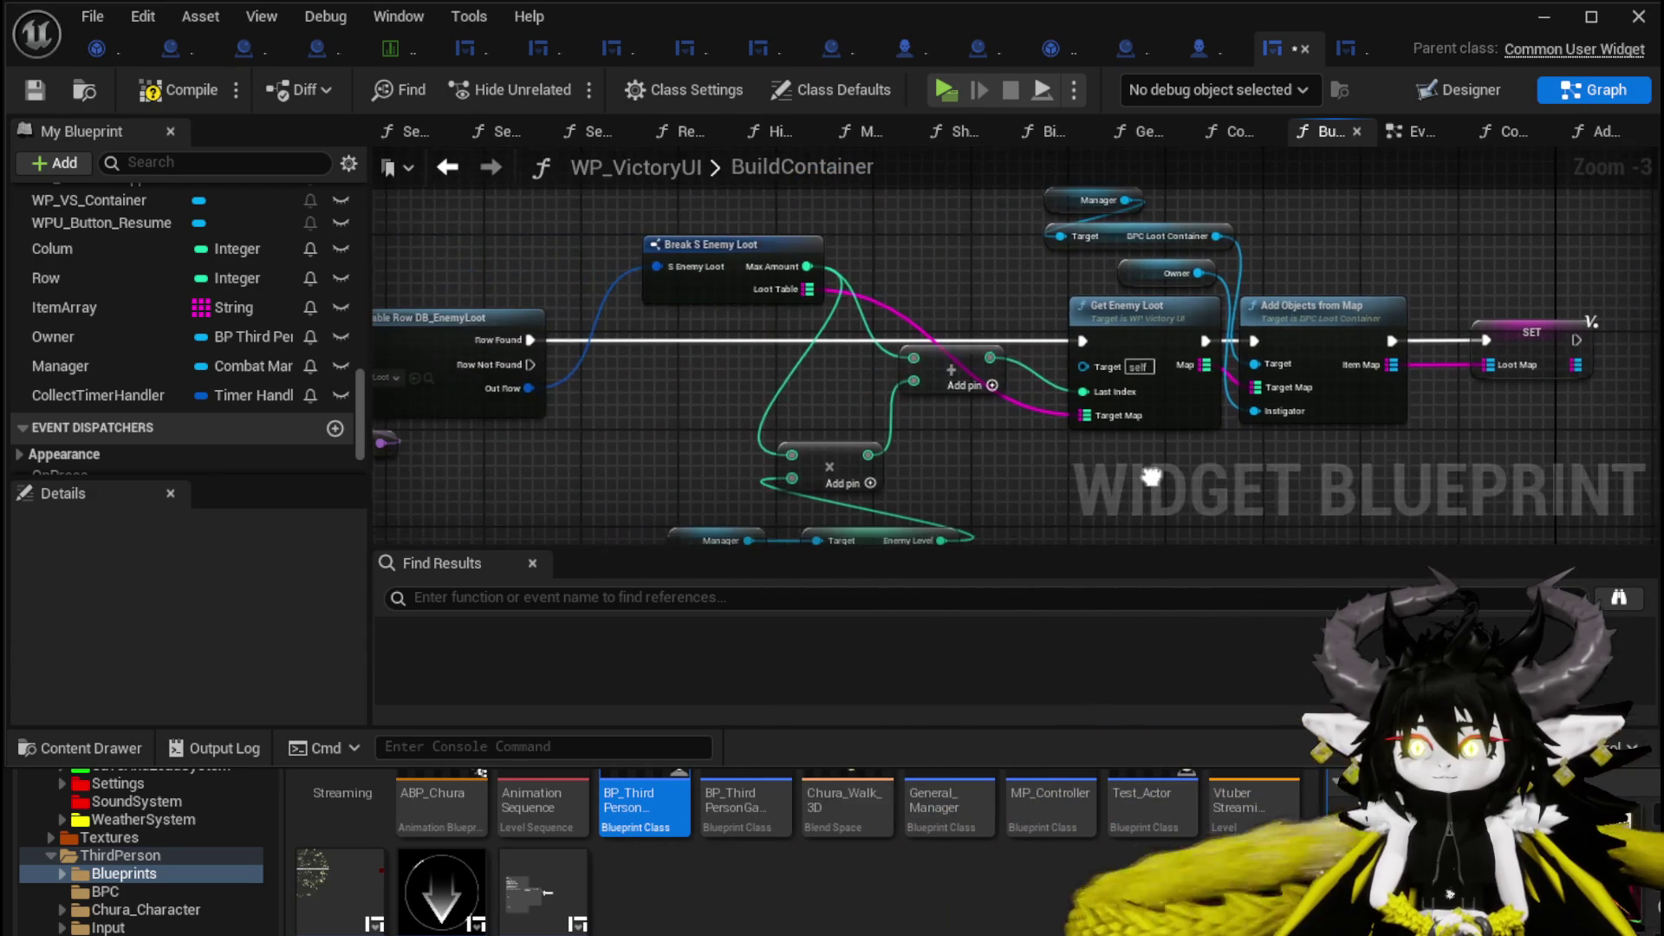
pyautogui.moveTo(756, 259); pyautogui.dragTo(689, 357)
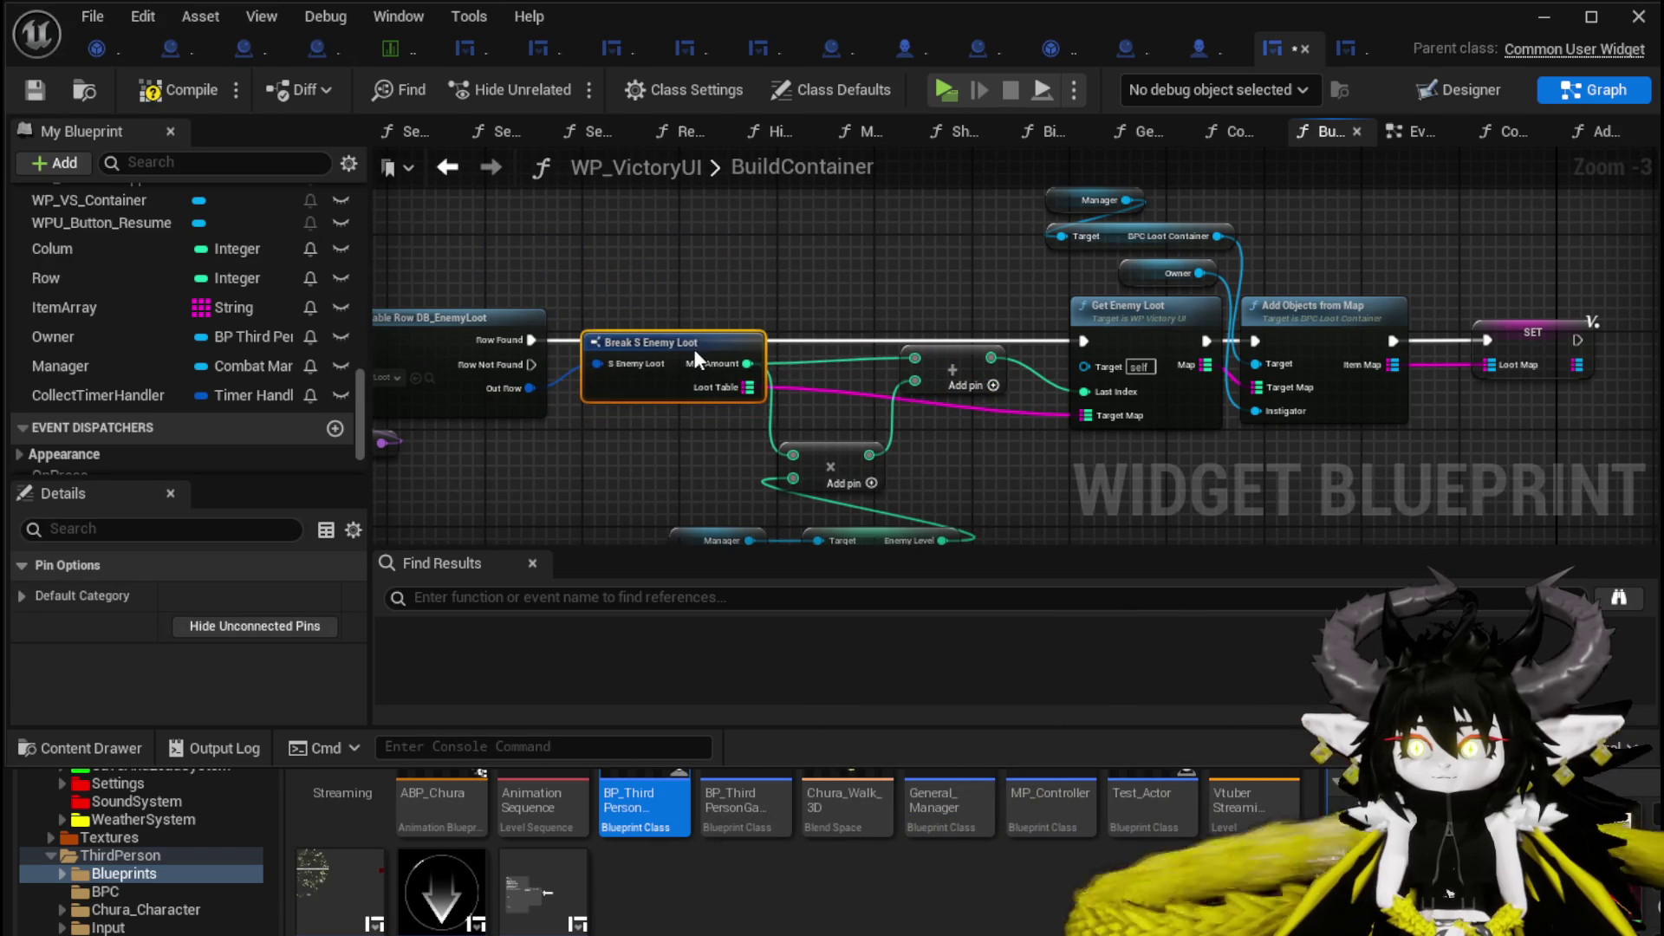
pyautogui.scroll(-2, 694, 348)
pyautogui.click(865, 413)
pyautogui.moveTo(924, 300)
pyautogui.mouseDown()
pyautogui.moveTo(854, 267)
pyautogui.moveTo(850, 245)
pyautogui.moveTo(880, 331)
pyautogui.moveTo(919, 347)
pyautogui.mouseUp()
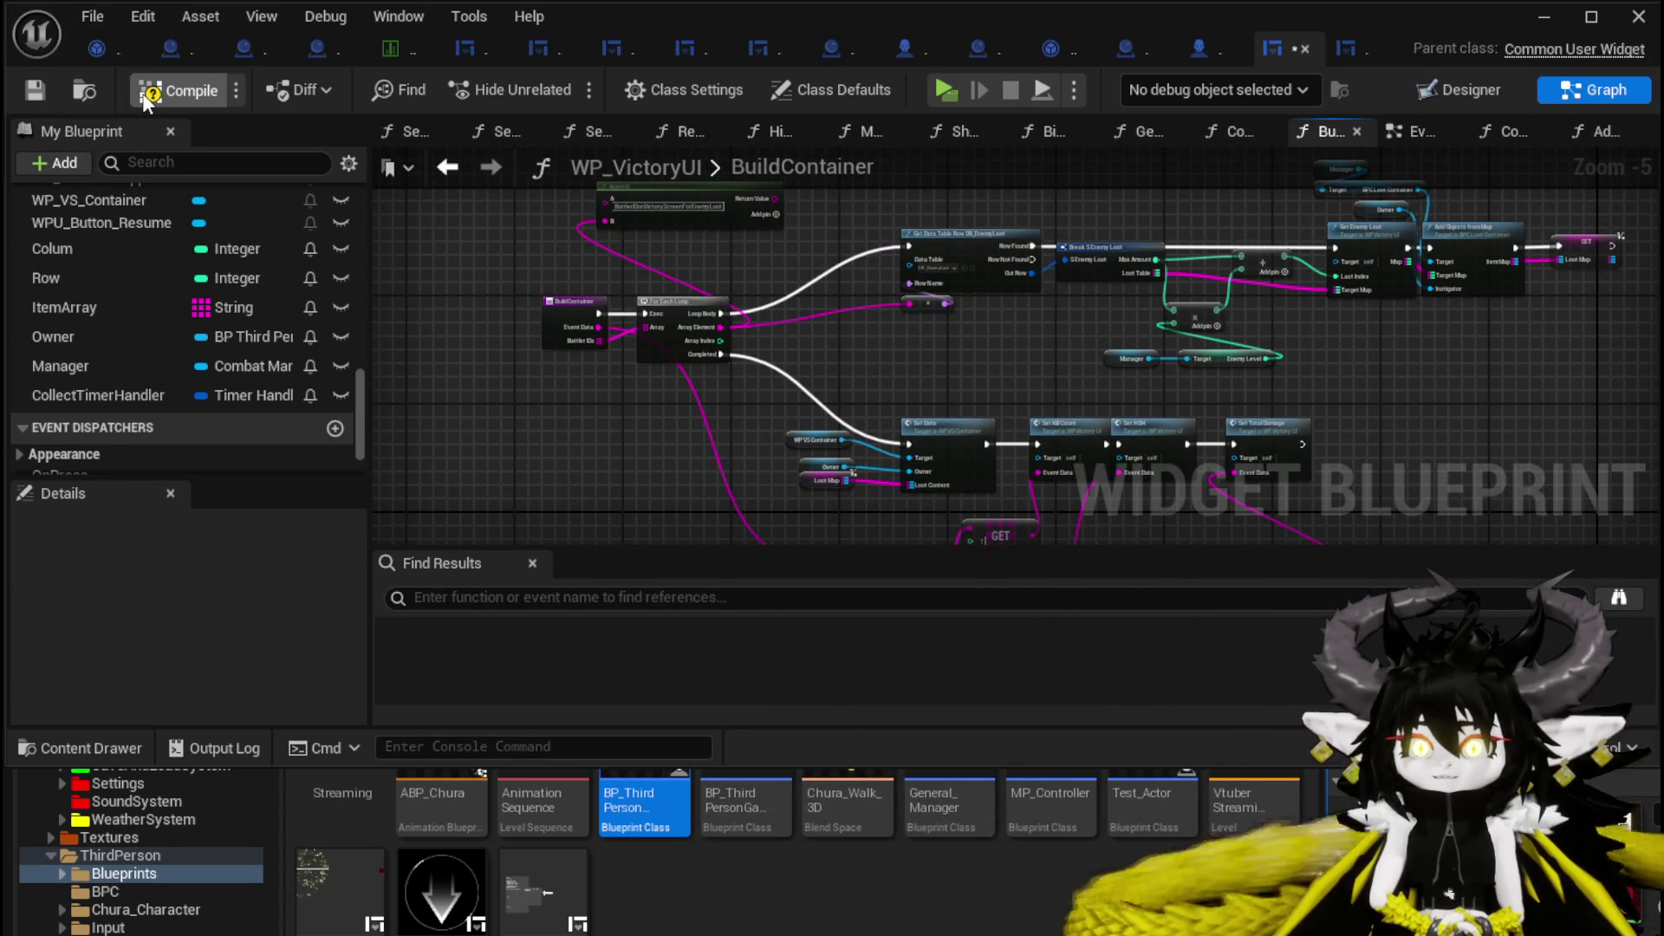
pyautogui.click(39, 87)
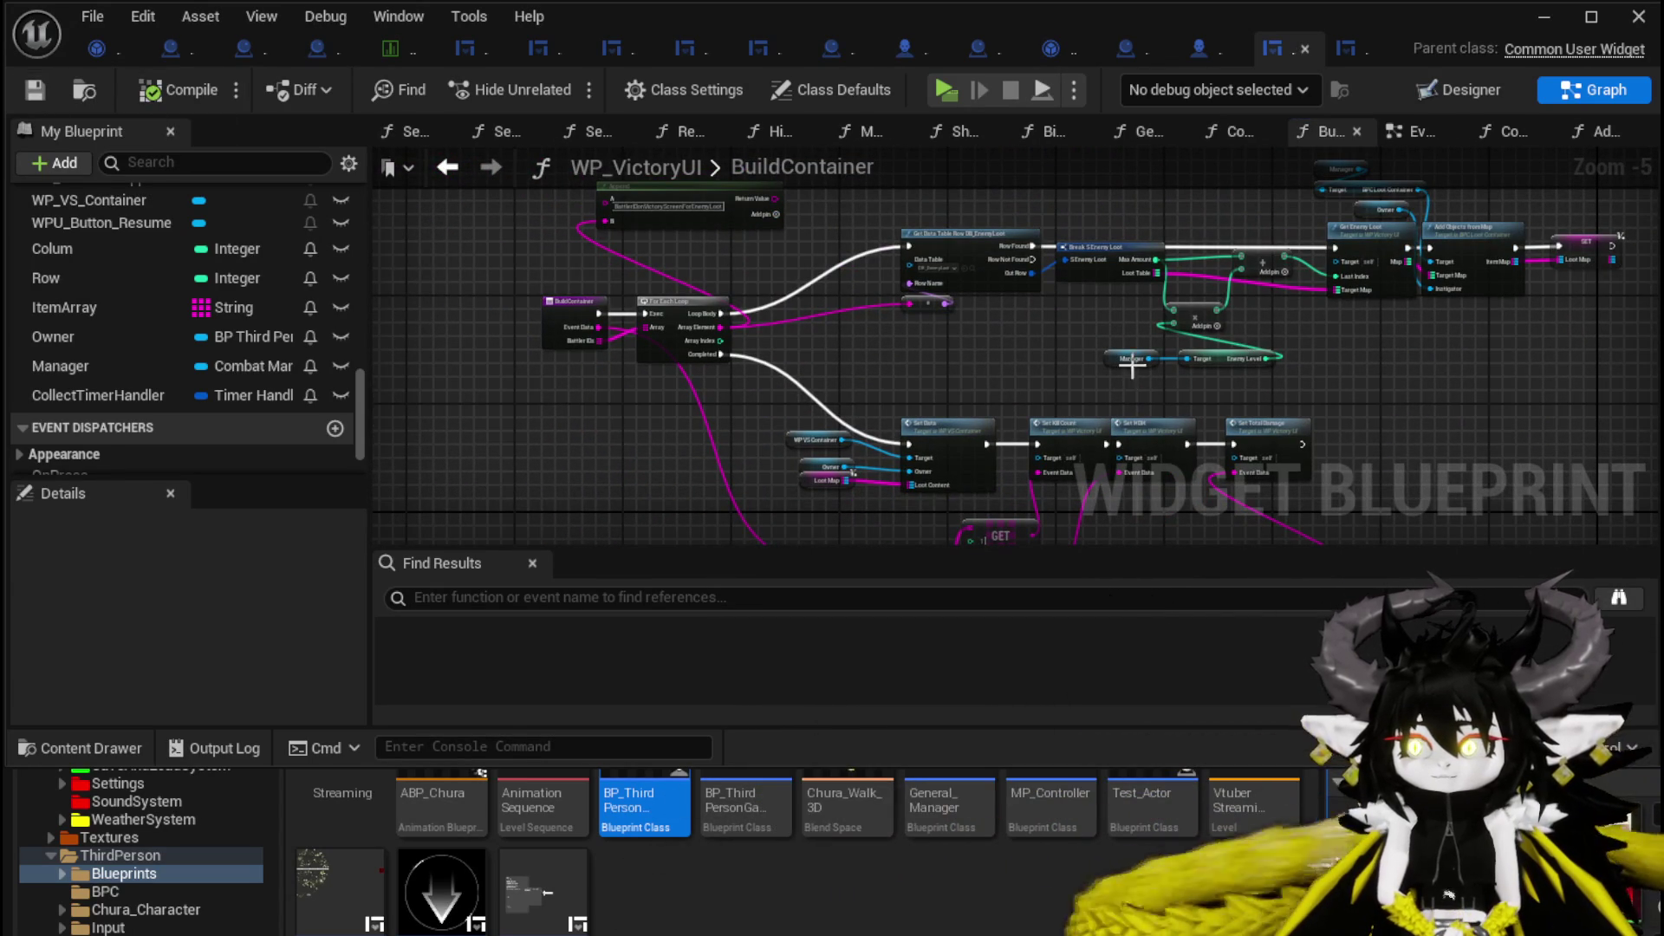
pyautogui.moveTo(1122, 391); pyautogui.dragTo(1262, 314)
pyautogui.scroll(5, 195, 333)
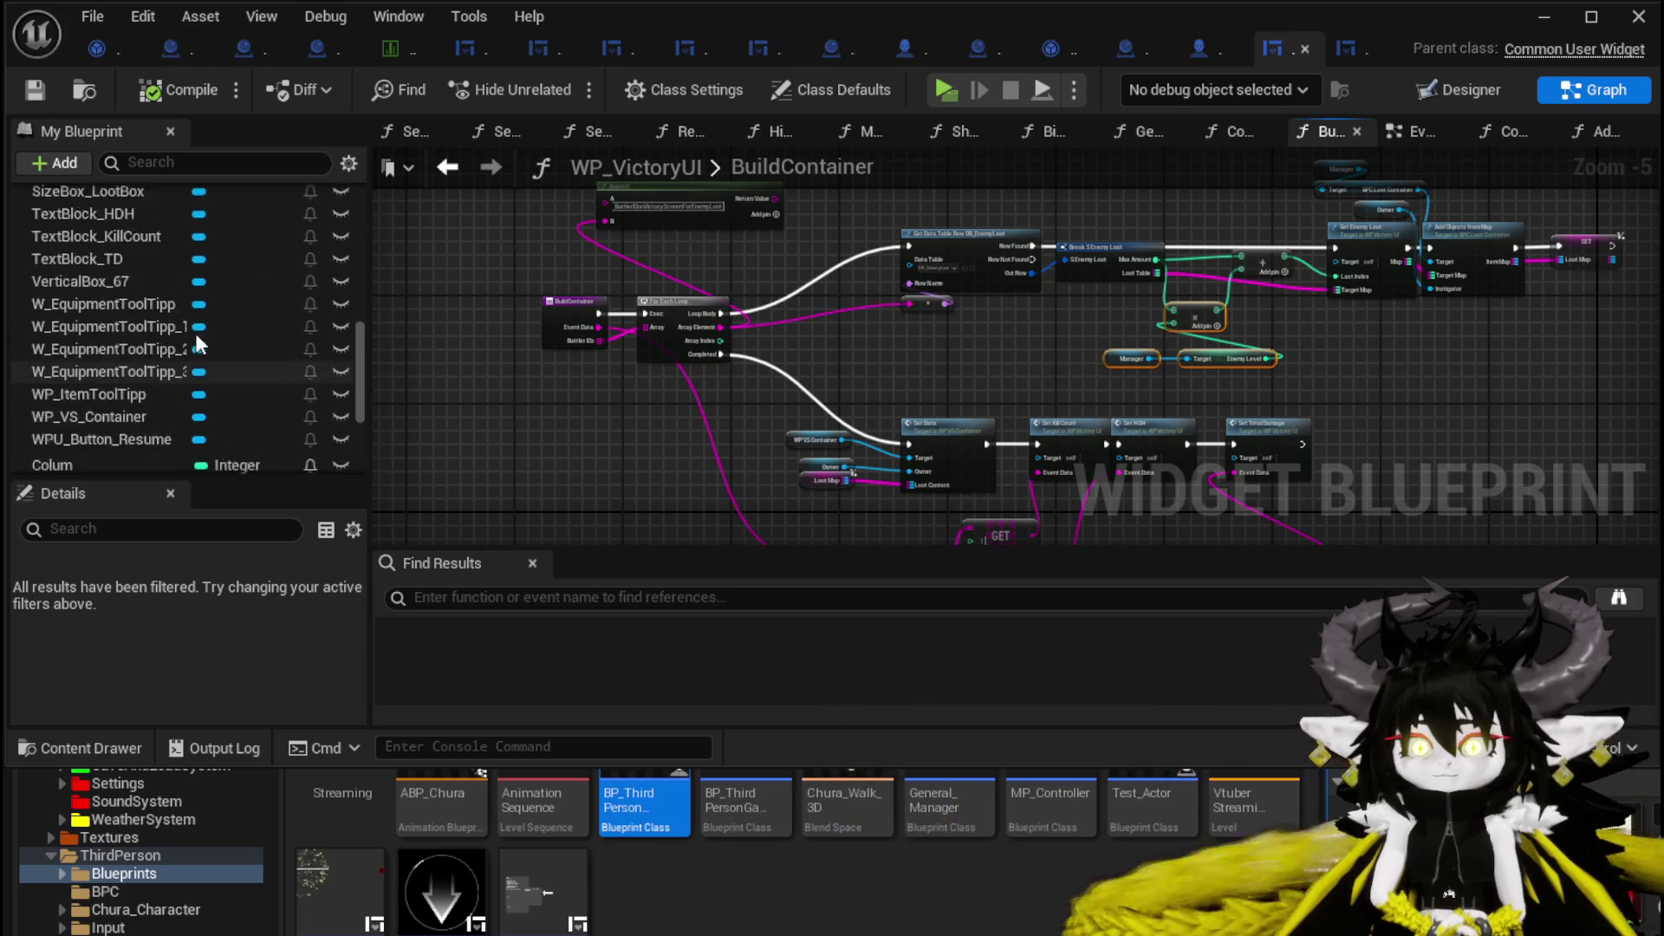
pyautogui.scroll(10, 201, 332)
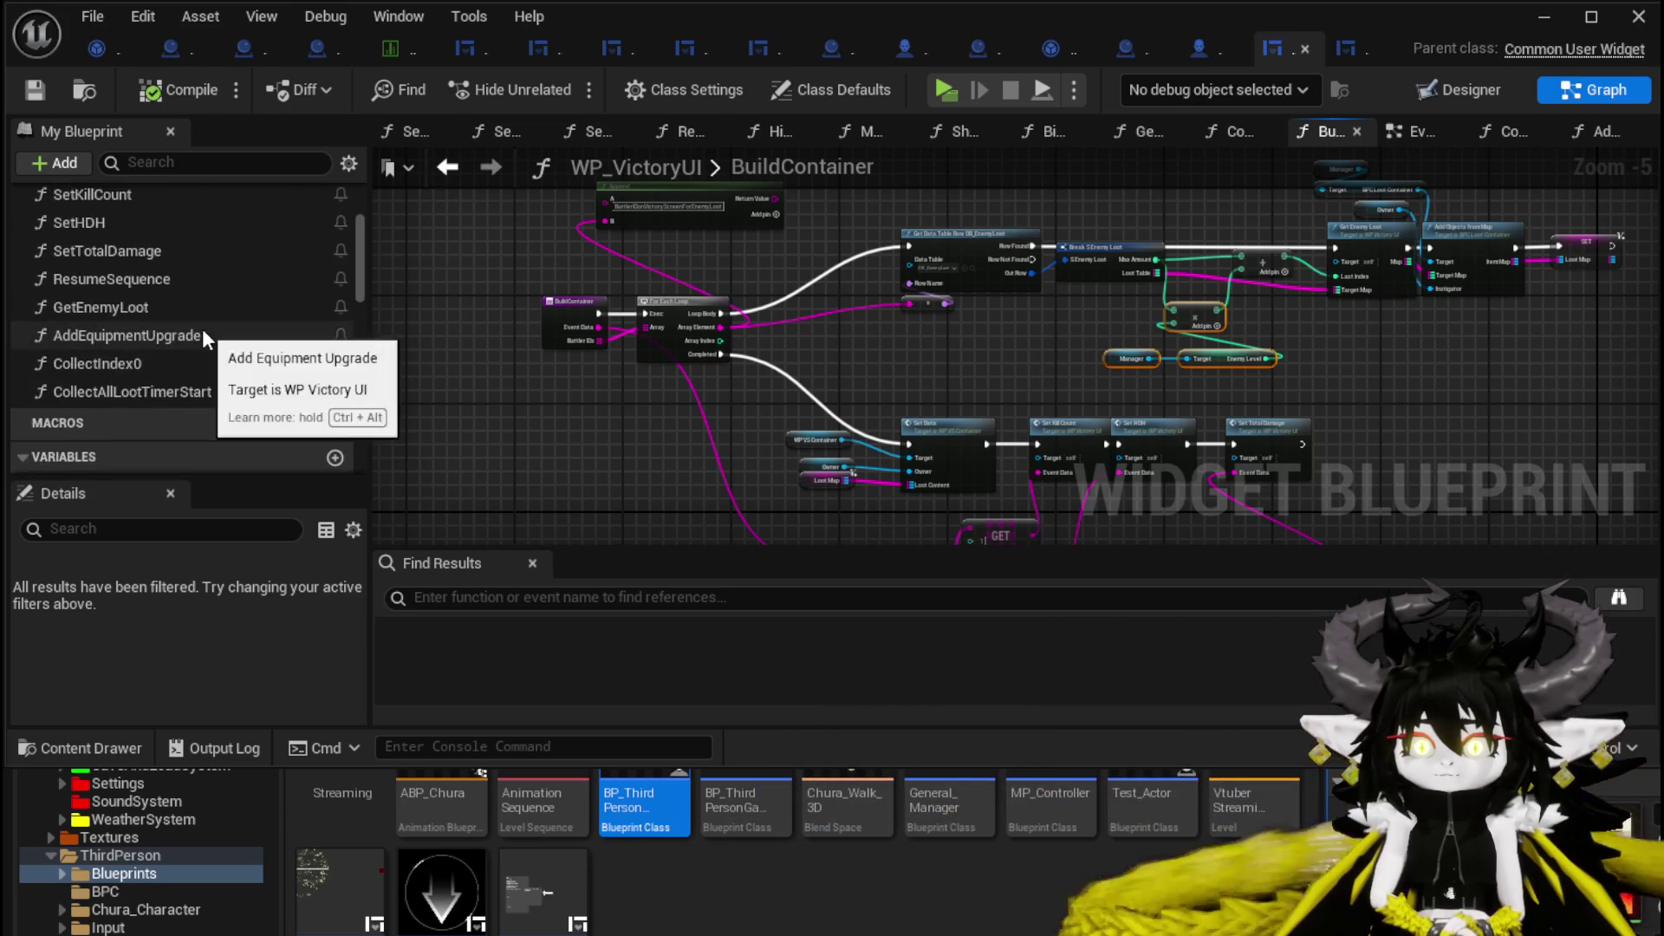
pyautogui.scroll(-3, 201, 338)
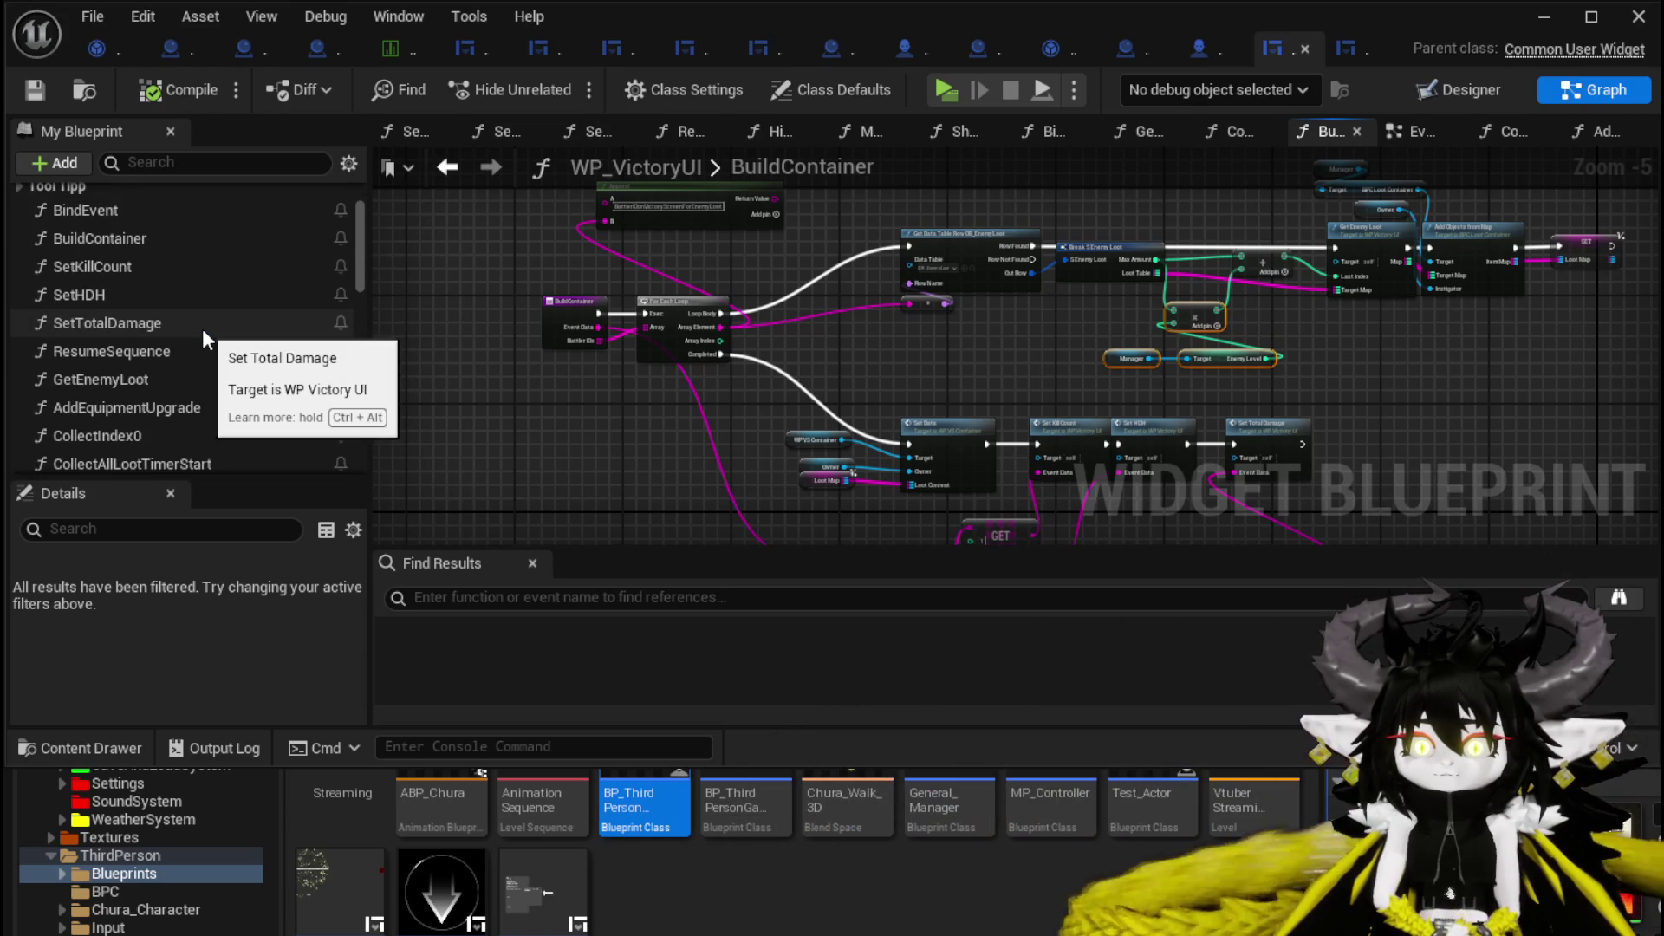
pyautogui.scroll(-1, 201, 338)
# Open the AddEquipmentUpgrade graph and pan left to its entry and VALUES nodes.
pyautogui.doubleClick(197, 371)
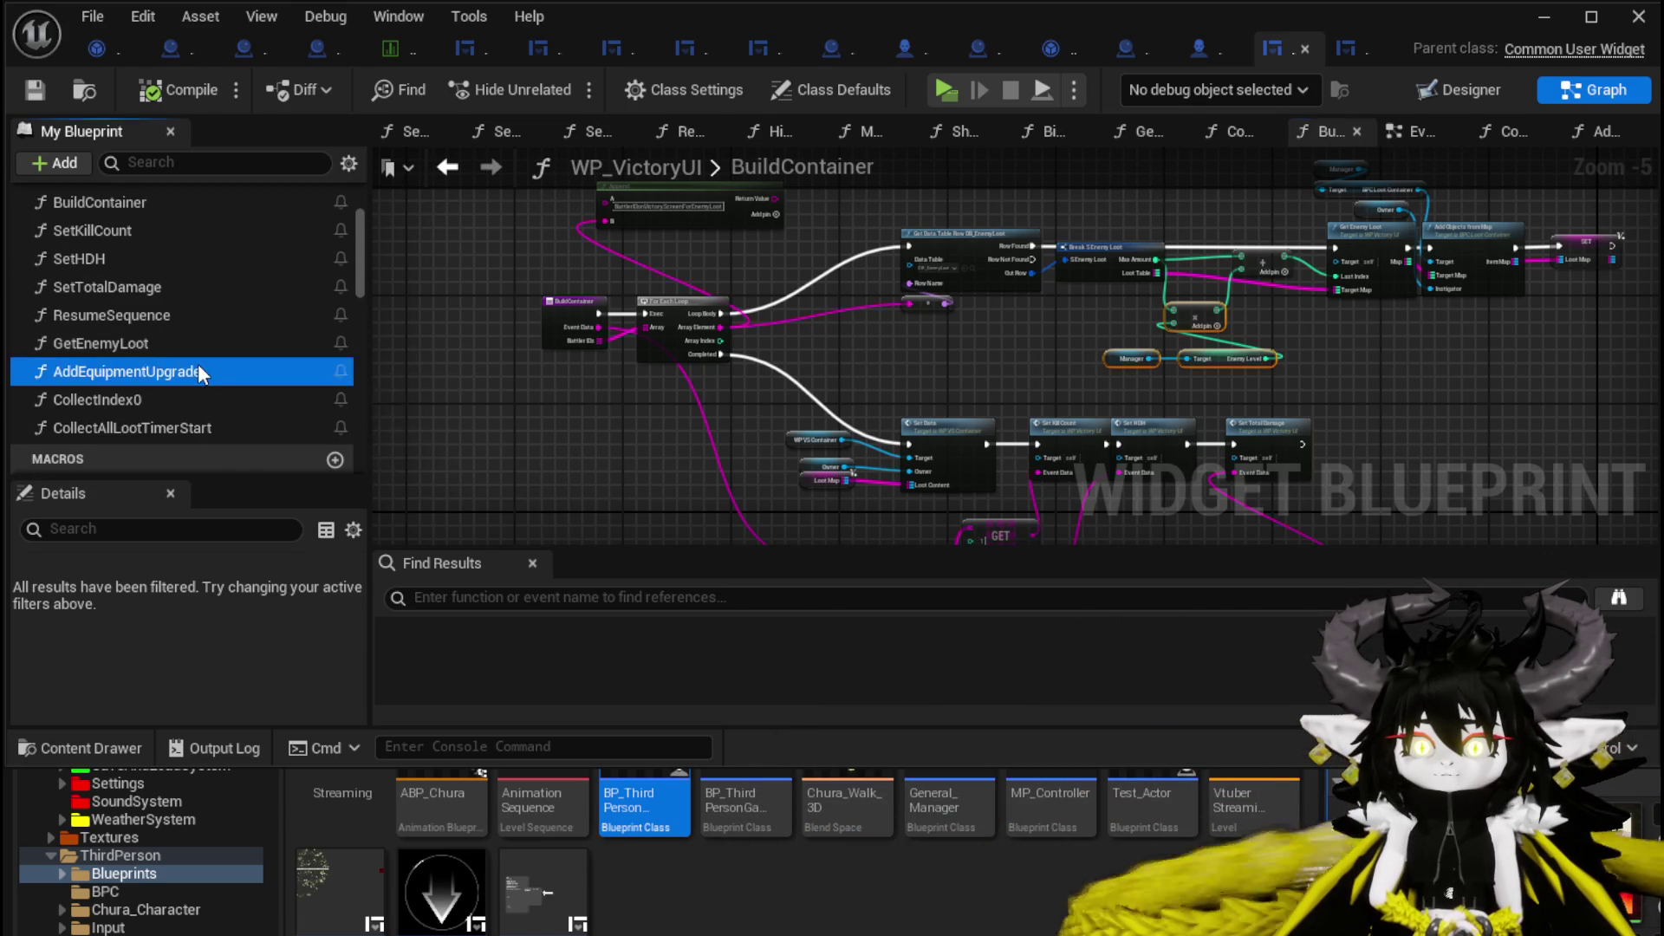
pyautogui.moveTo(796, 384)
pyautogui.mouseDown()
pyautogui.moveTo(845, 357)
pyautogui.moveTo(1382, 373)
pyautogui.mouseUp()
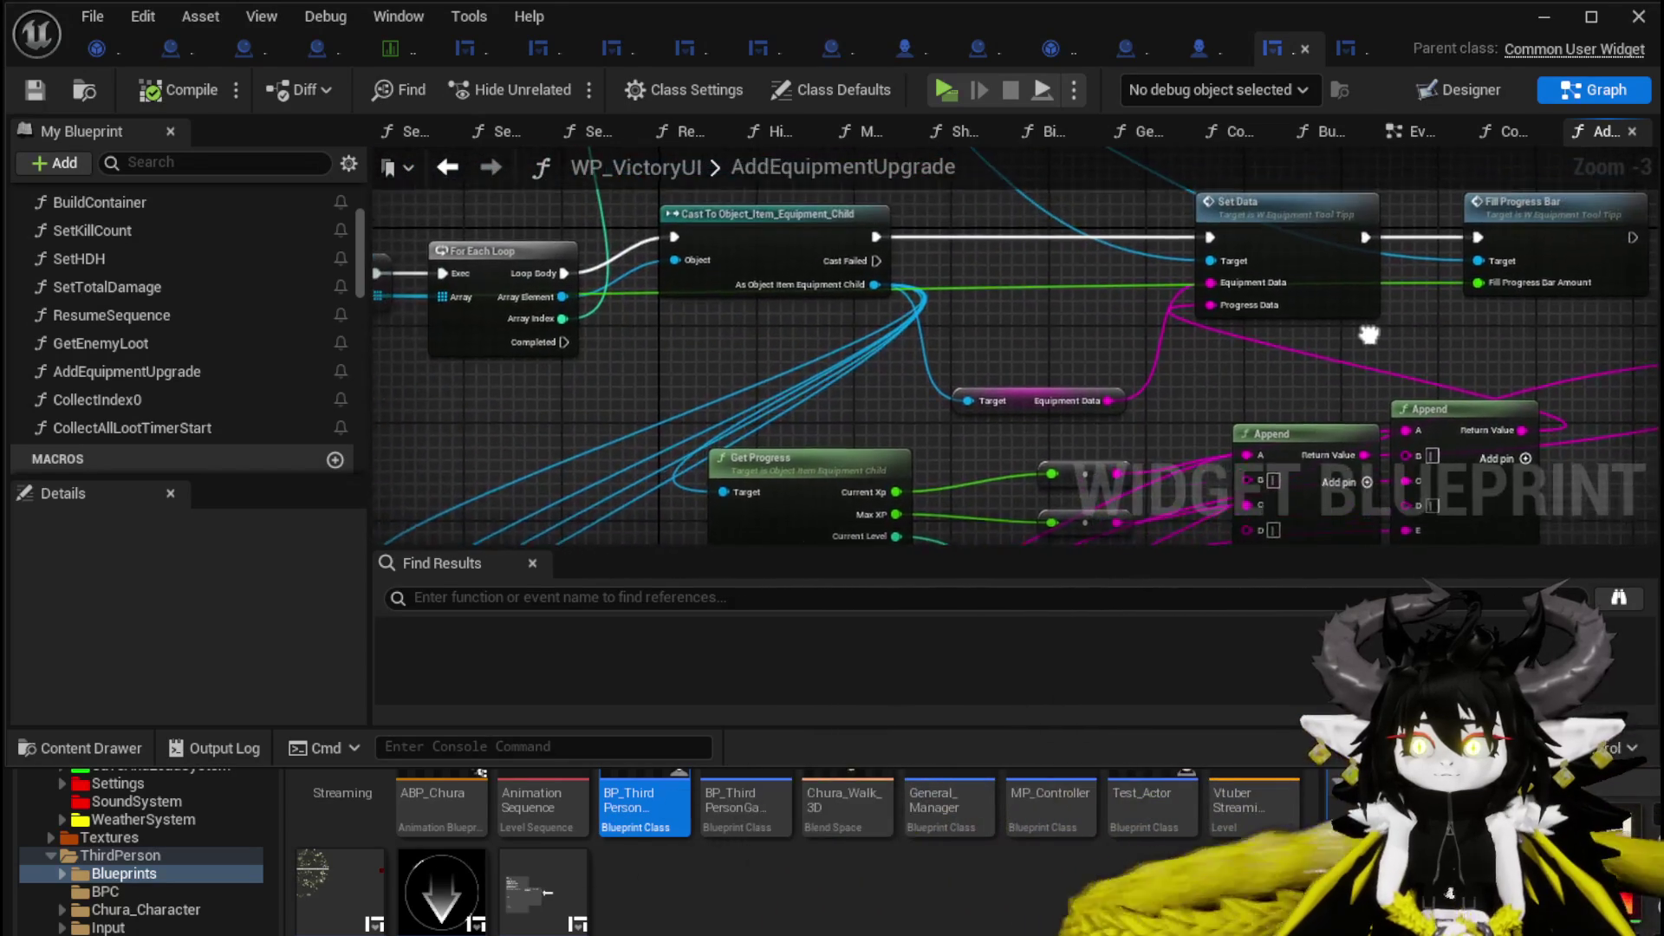
pyautogui.moveTo(943, 366)
pyautogui.mouseDown()
pyautogui.moveTo(1219, 372)
pyautogui.moveTo(917, 397)
pyautogui.mouseUp()
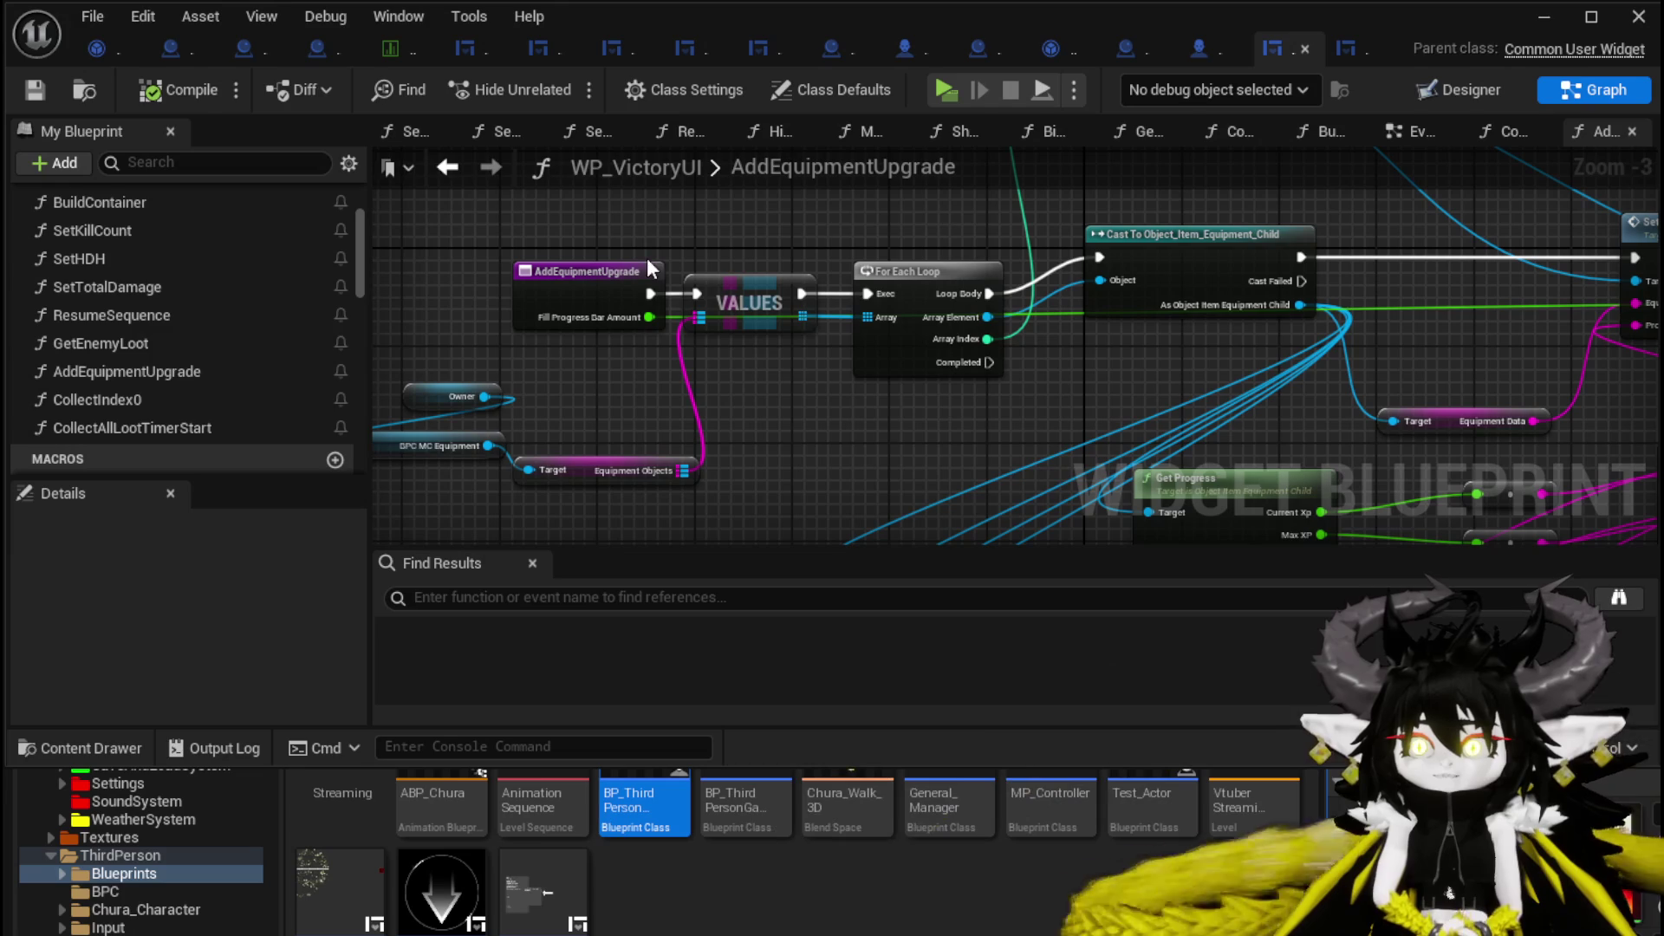
pyautogui.scroll(3, 113, 303)
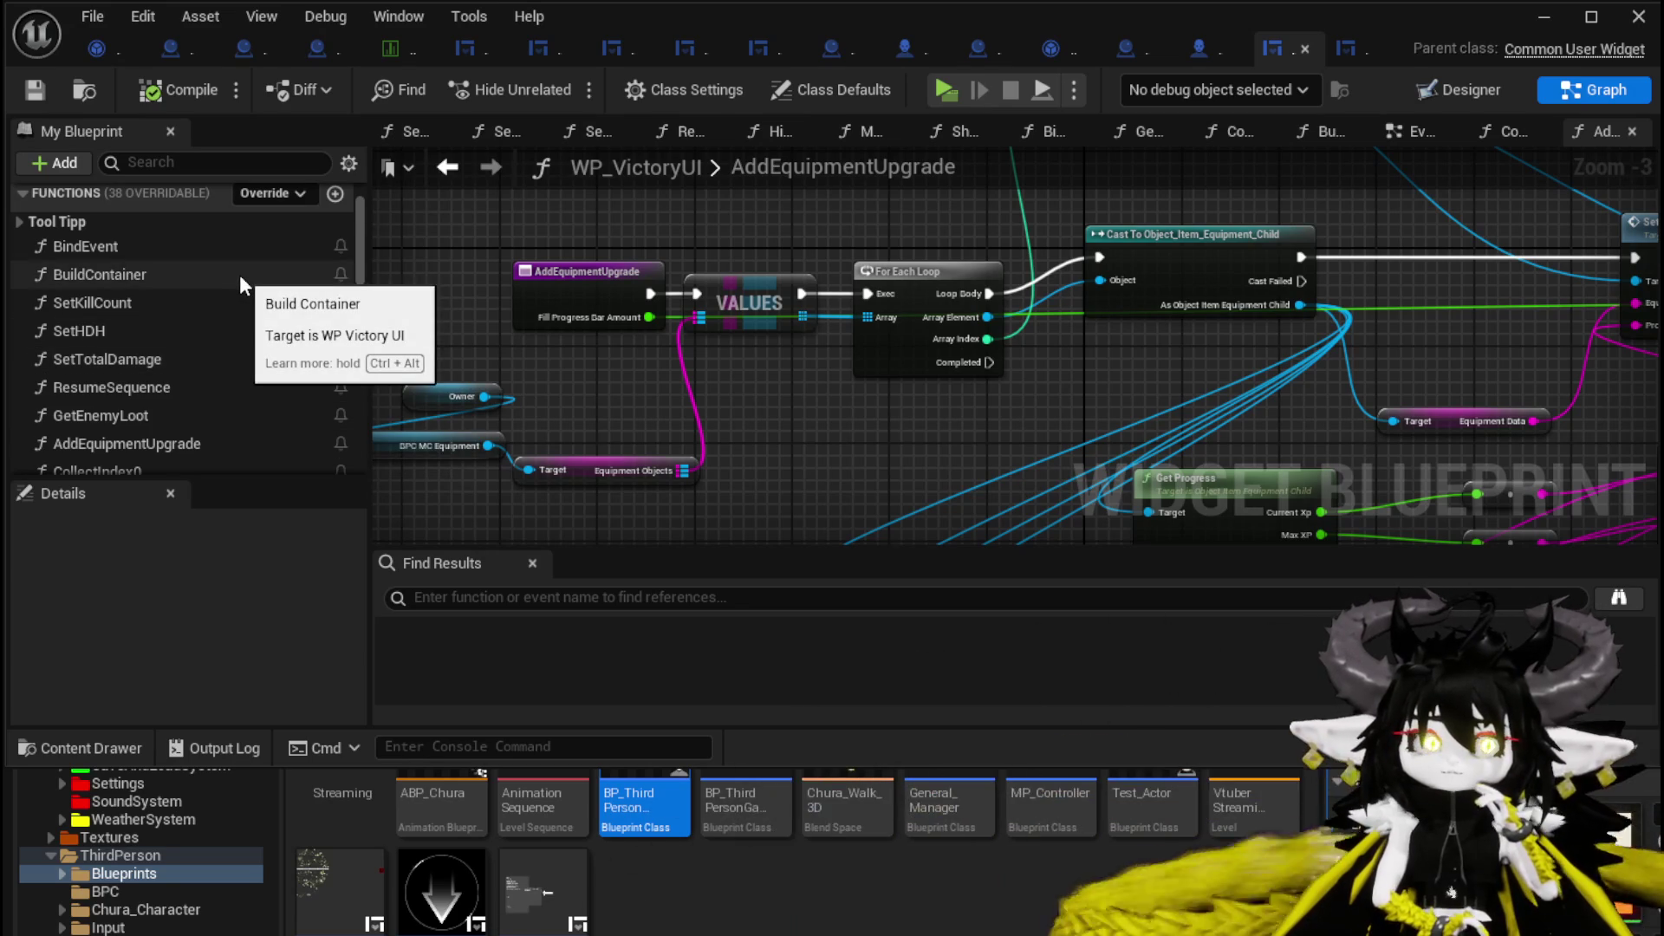
pyautogui.scroll(-1, 241, 277)
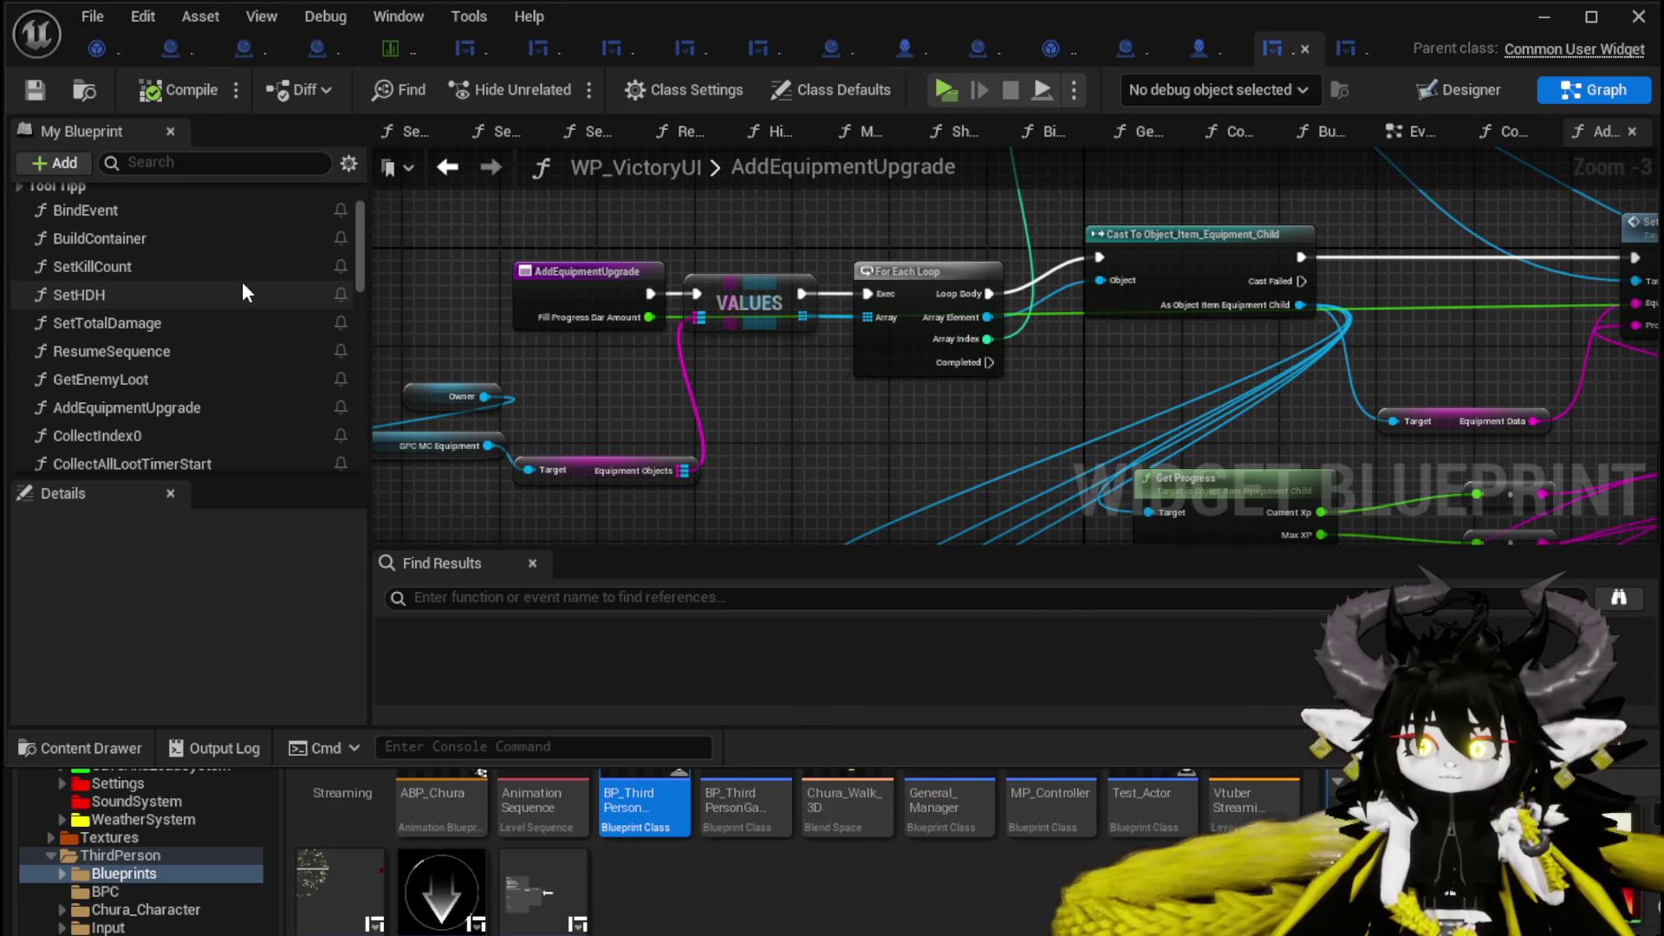
pyautogui.scroll(-2, 242, 281)
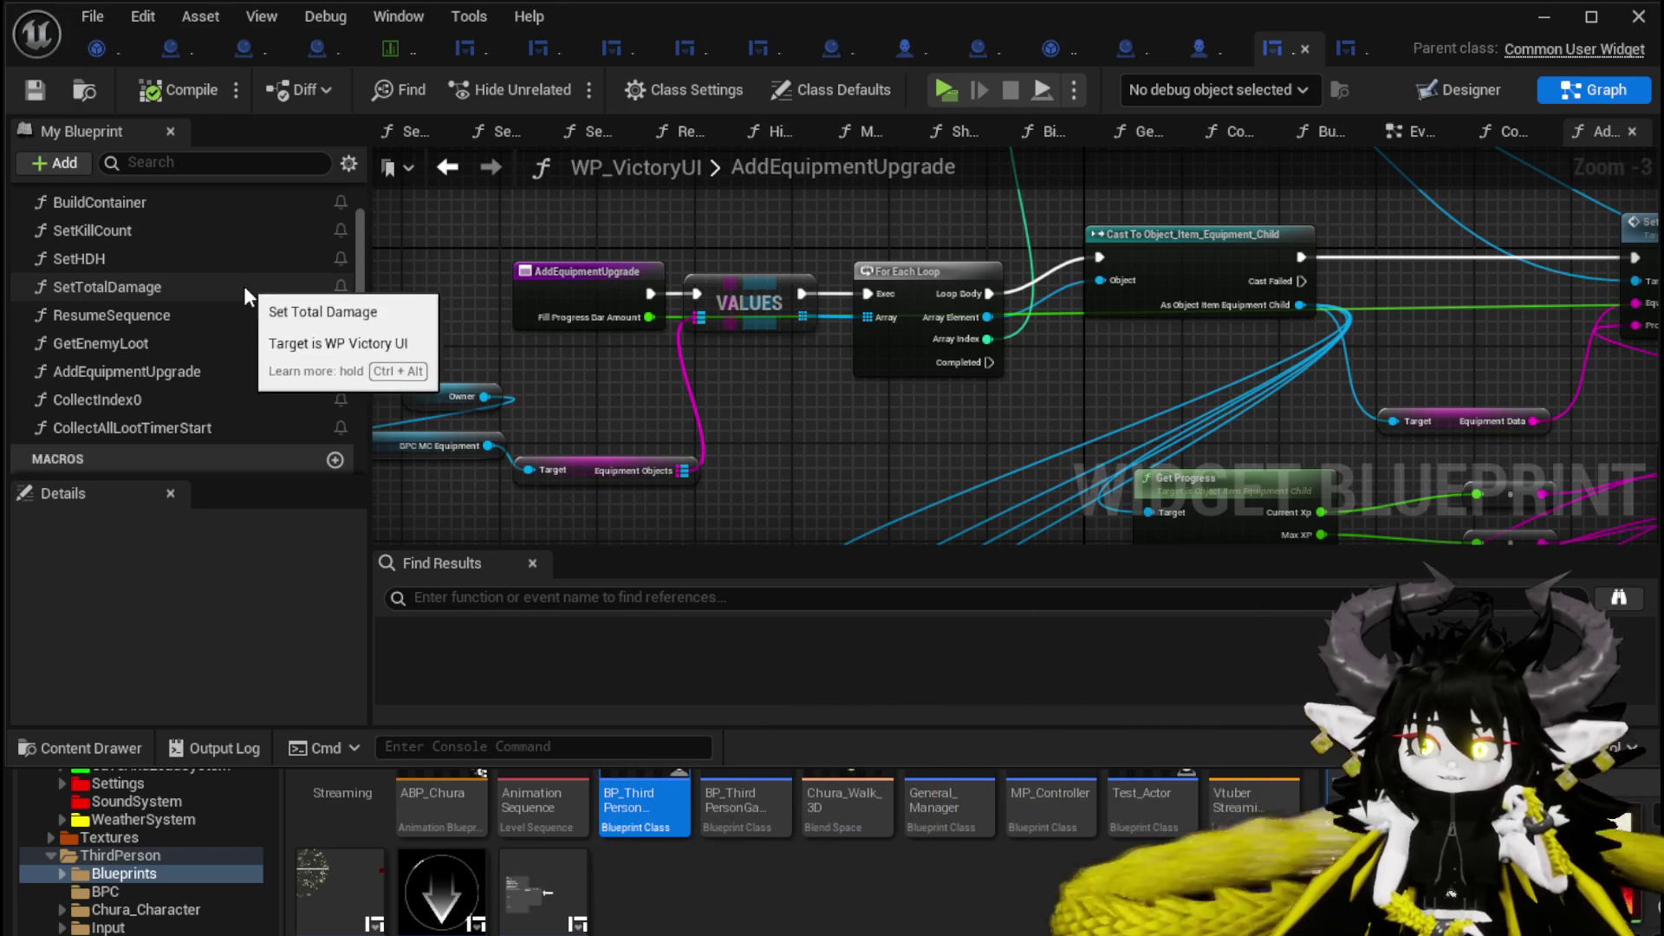
# Open the GetEnemyLoot function graph and scroll through it.
pyautogui.doubleClick(235, 344)
pyautogui.scroll(-6, 622, 403)
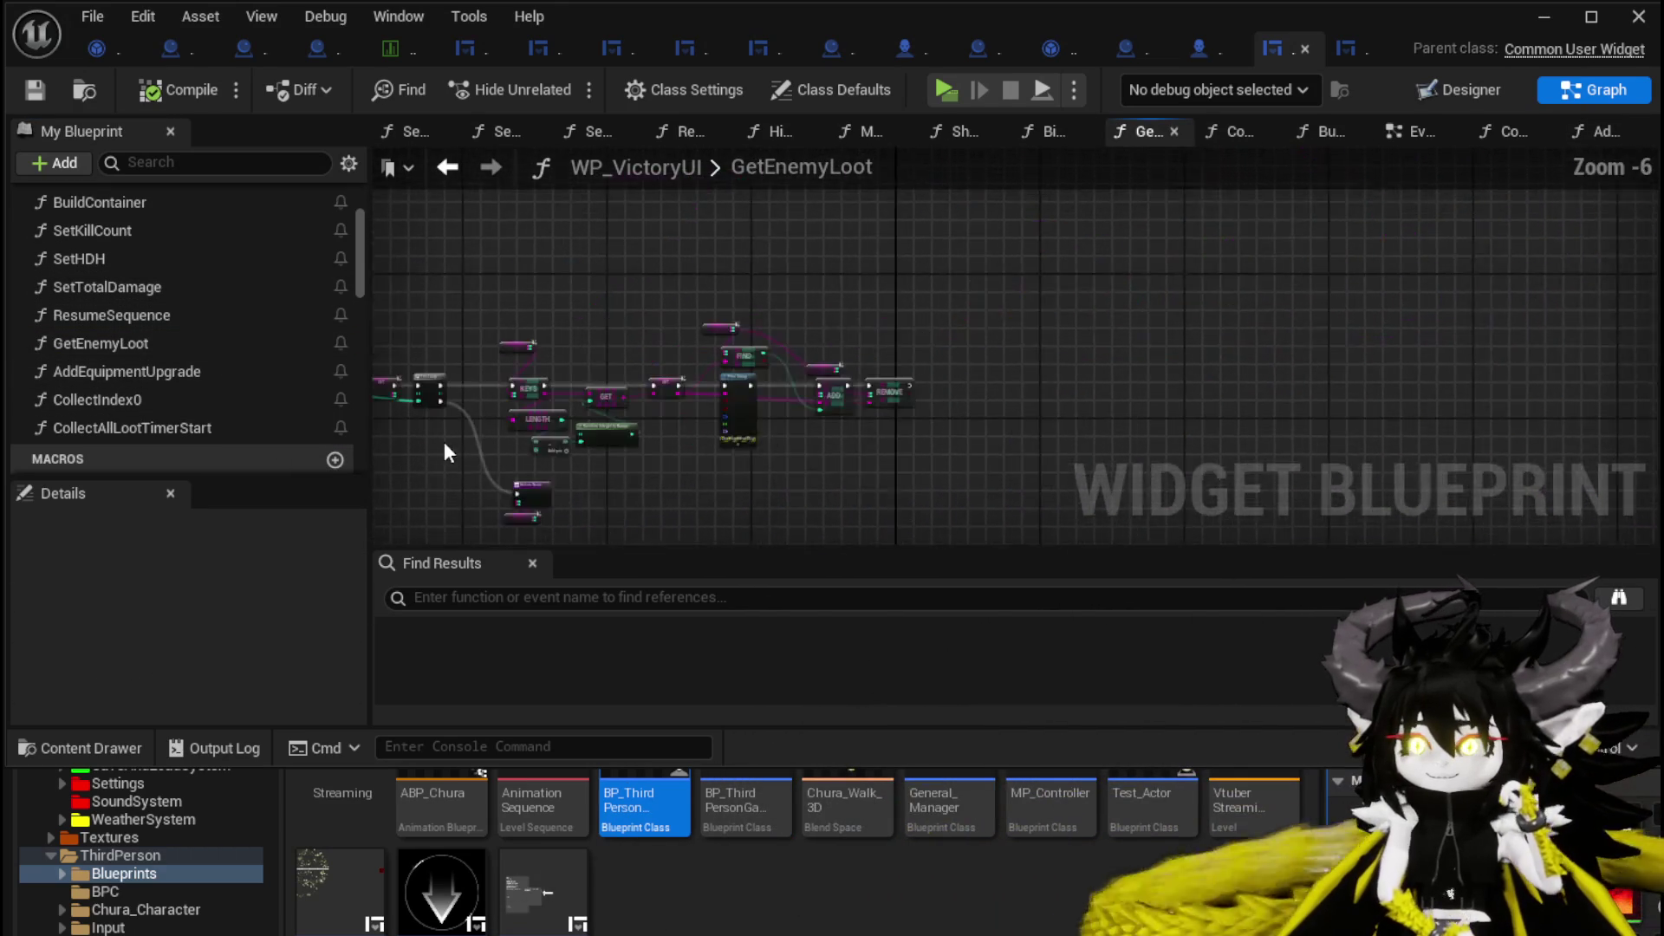
pyautogui.scroll(2, 616, 375)
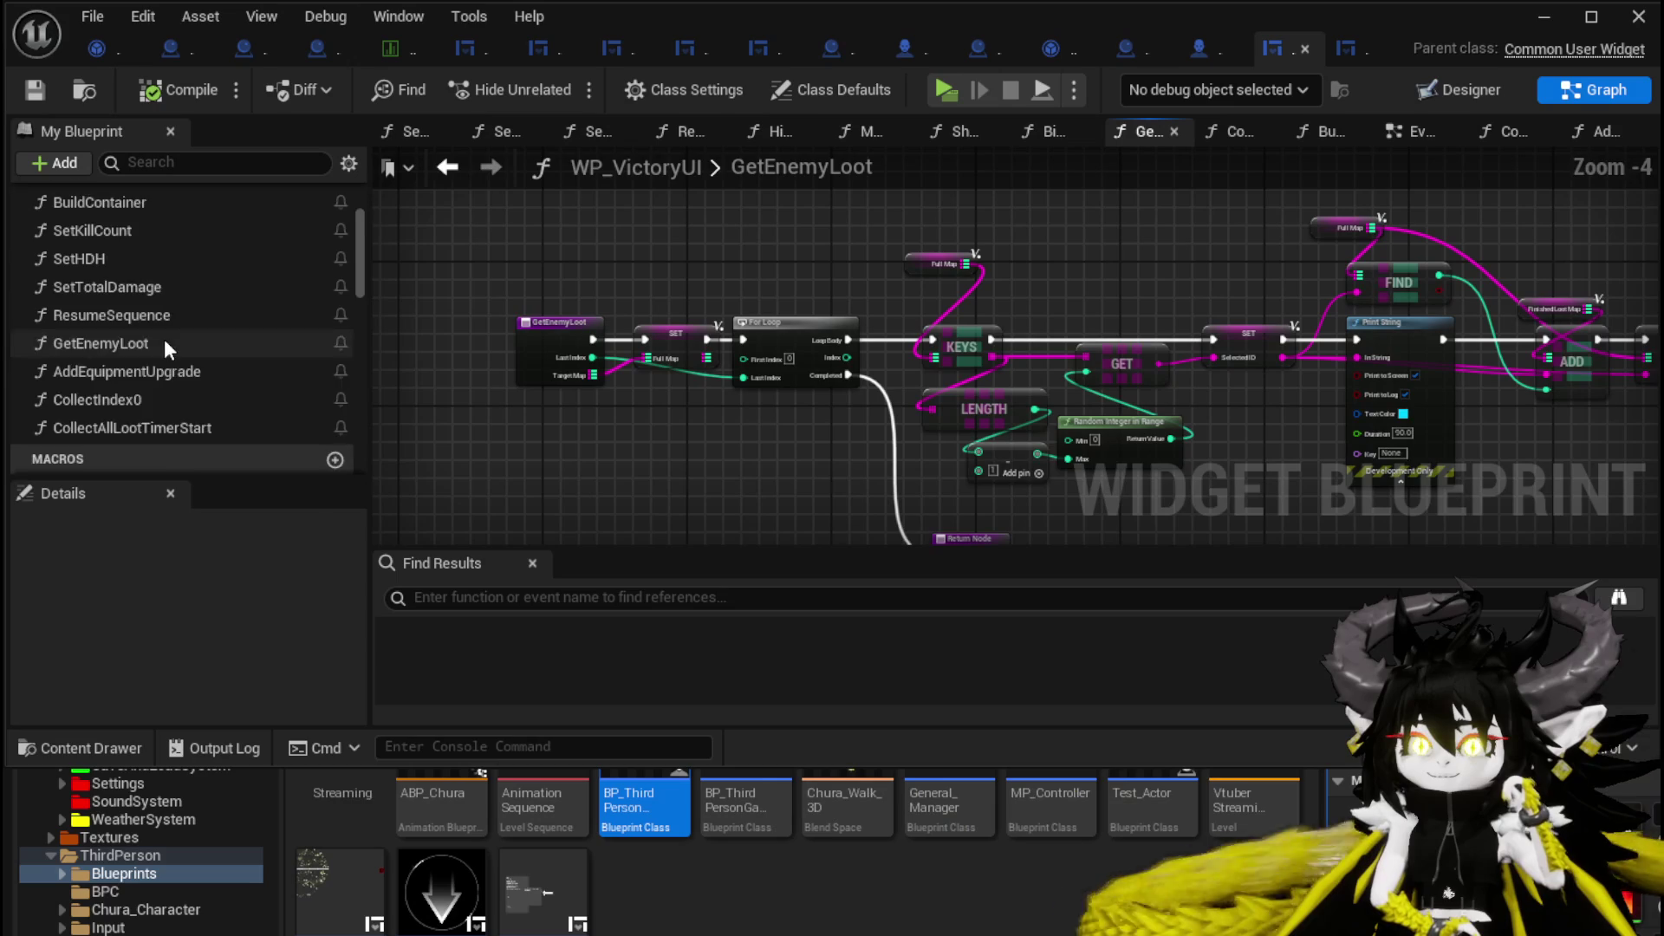
pyautogui.scroll(2, 164, 335)
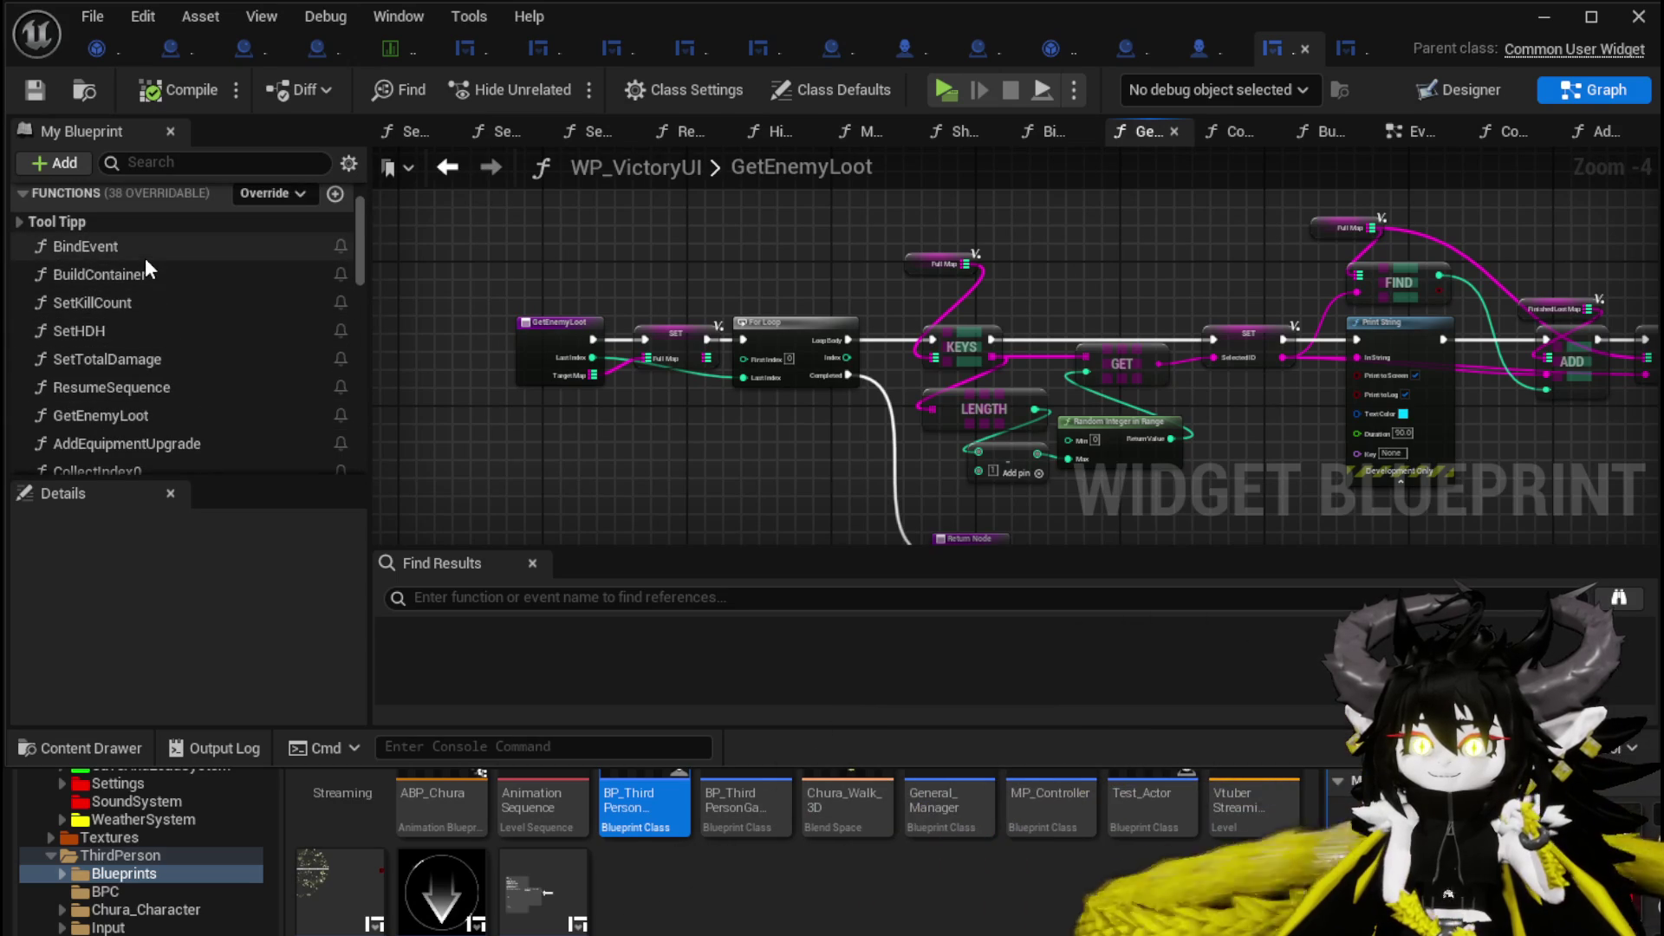
# In the BindEvent graph, move the Make Literal Float node into the empty space below its wires.
pyautogui.doubleClick(144, 258)
pyautogui.moveTo(830, 288); pyautogui.dragTo(702, 229)
pyautogui.moveTo(706, 416); pyautogui.dragTo(943, 413)
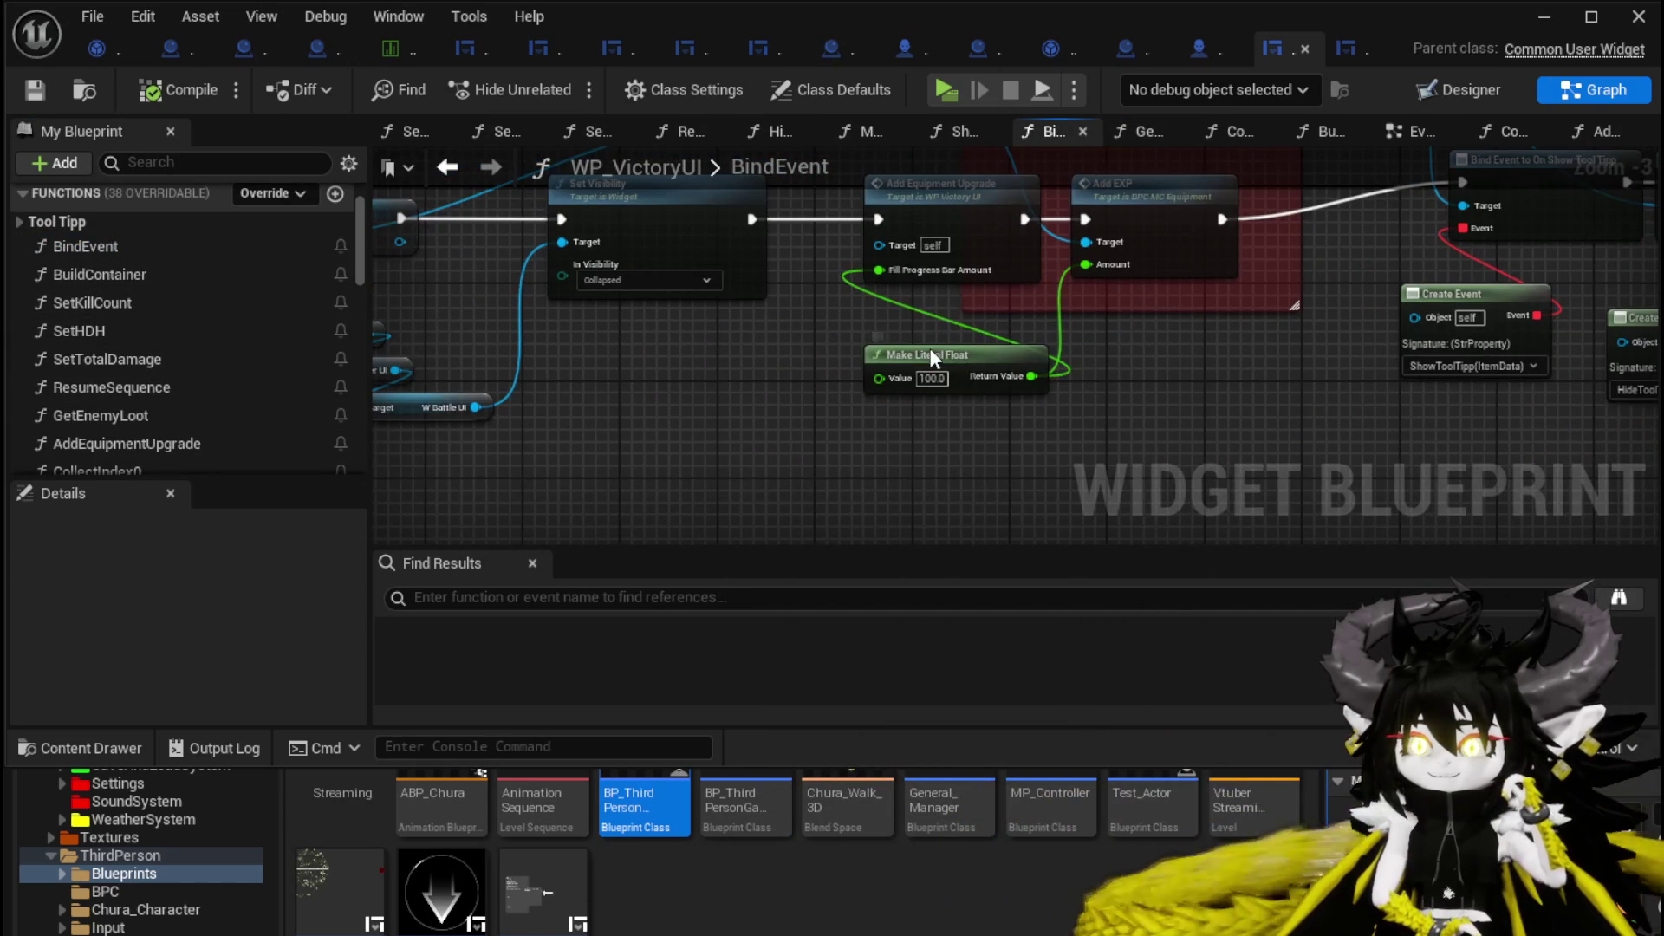
pyautogui.moveTo(945, 353); pyautogui.dragTo(845, 423)
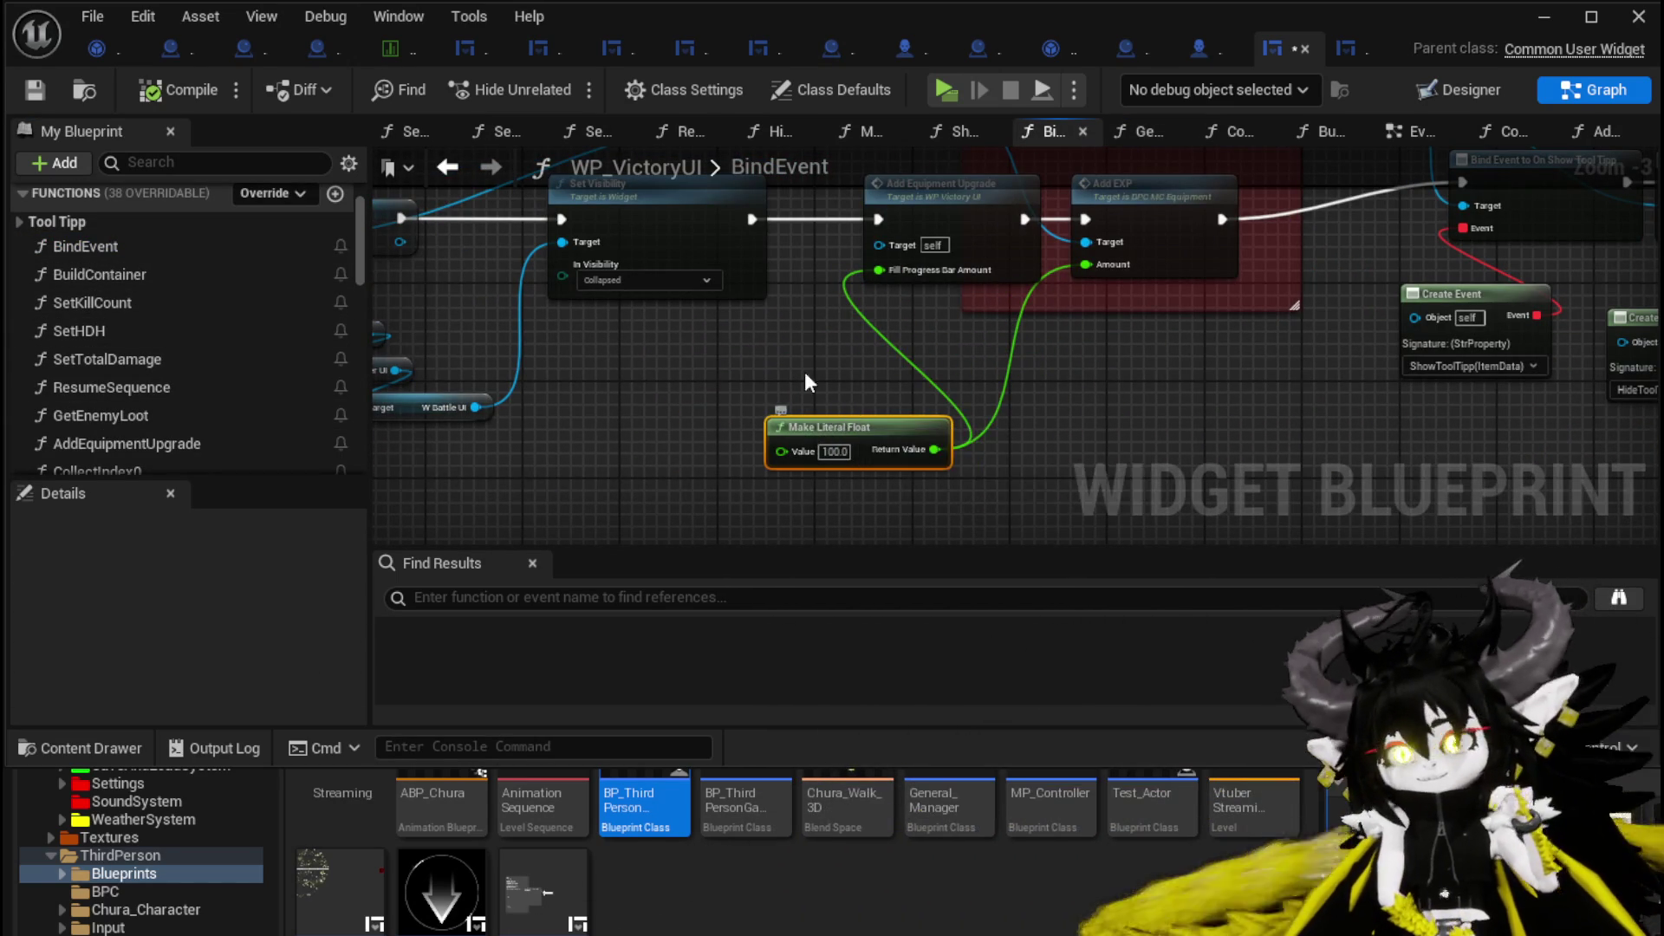
pyautogui.moveTo(798, 394)
pyautogui.mouseDown()
pyautogui.moveTo(820, 376)
pyautogui.moveTo(899, 379)
pyautogui.moveTo(1033, 450)
pyautogui.moveTo(537, 444)
pyautogui.mouseUp()
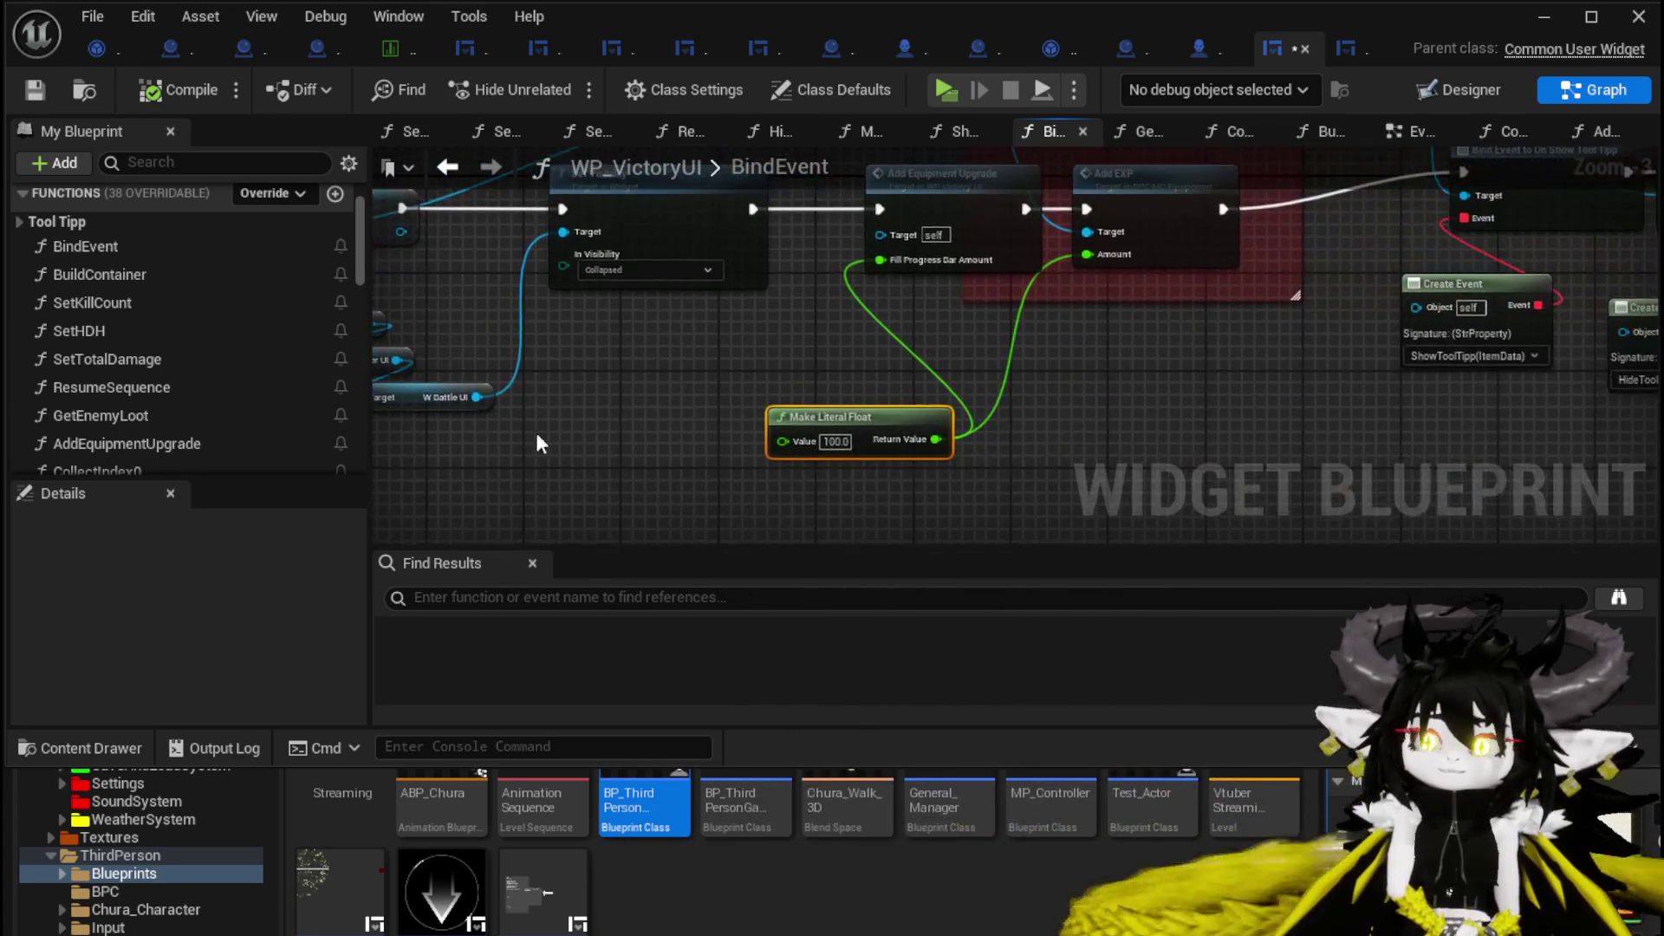
pyautogui.moveTo(907, 404); pyautogui.dragTo(1053, 416)
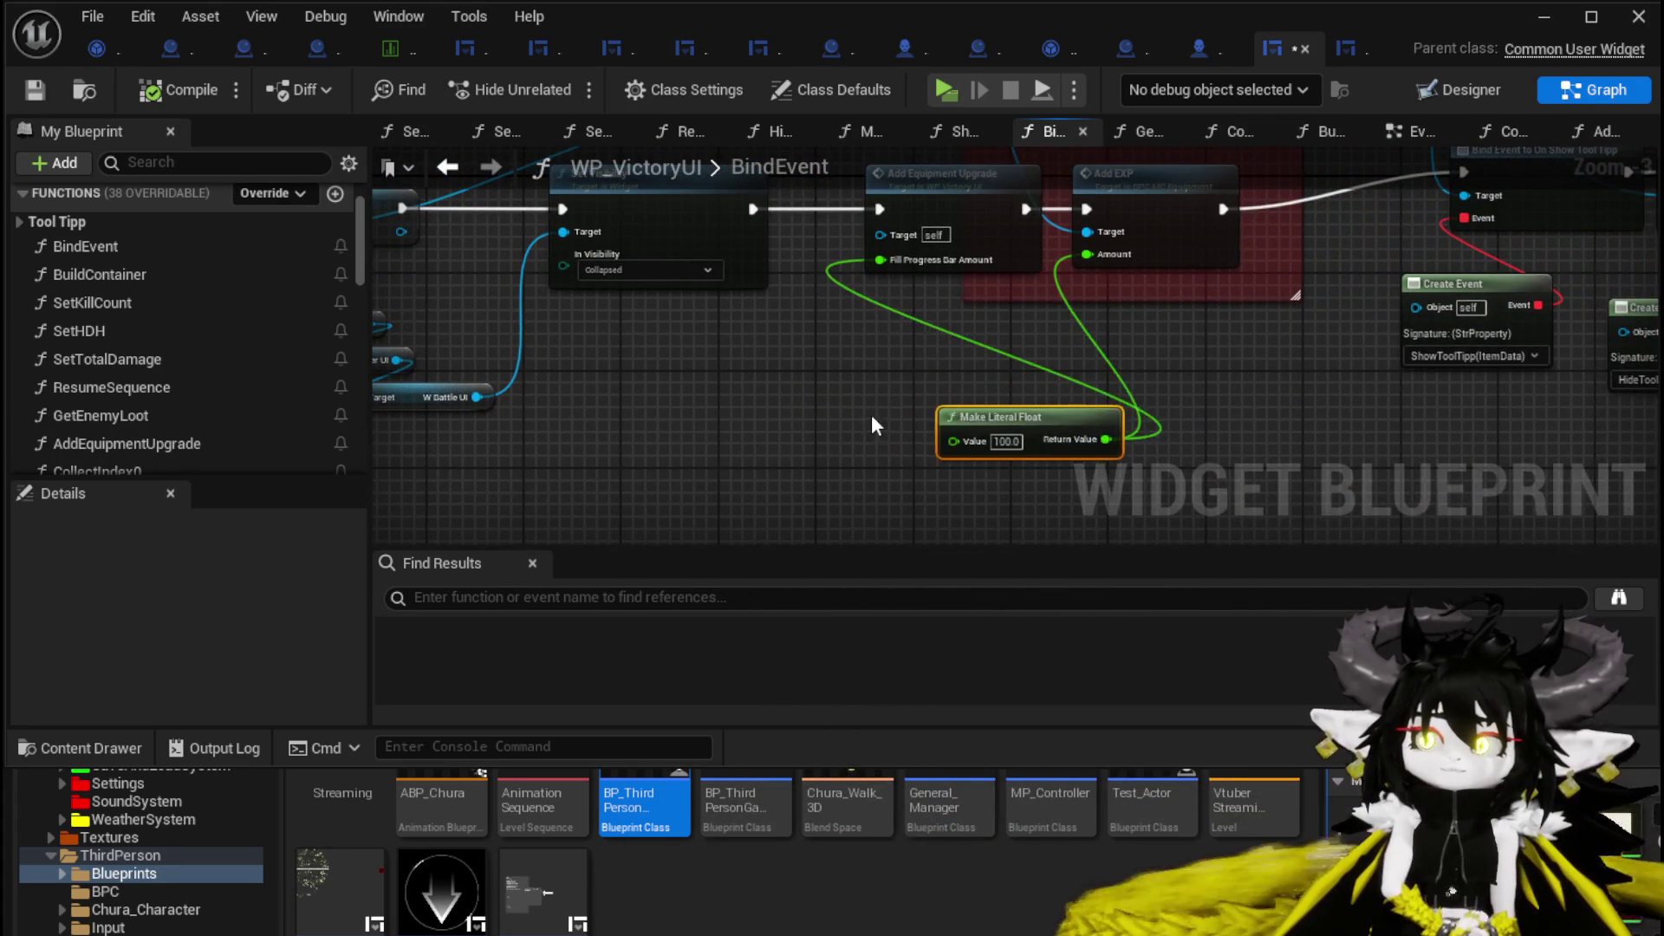
pyautogui.moveTo(730, 456)
pyautogui.mouseDown()
pyautogui.moveTo(712, 401)
pyautogui.moveTo(776, 384)
pyautogui.mouseUp()
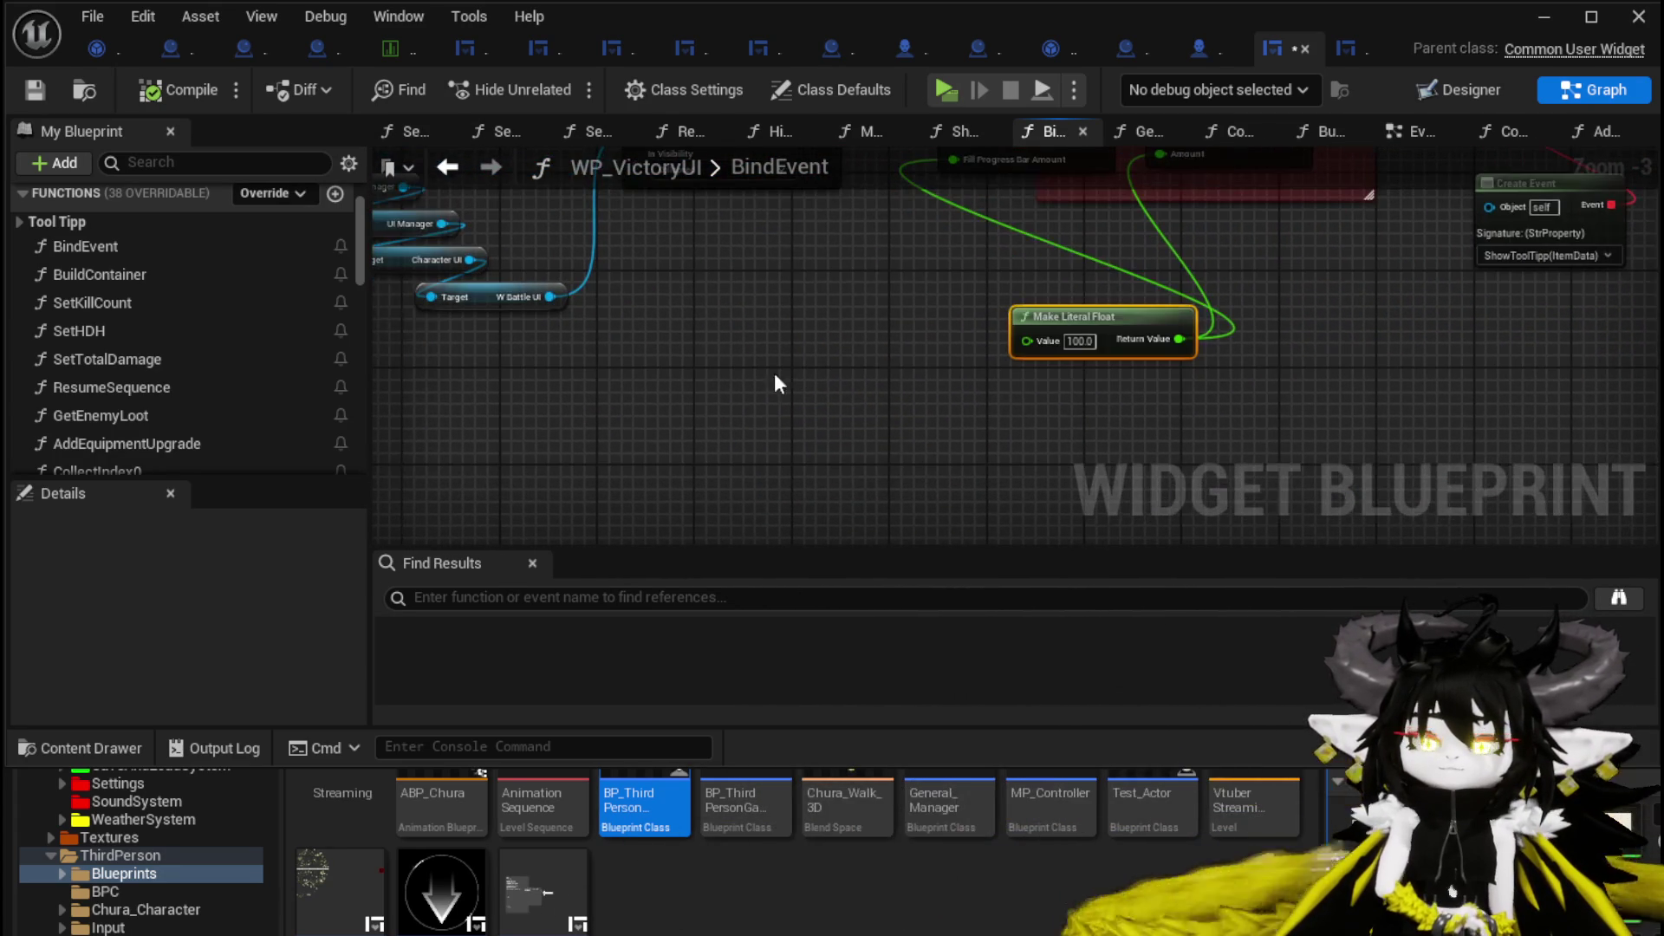
# Paste the Multiply and Enemy Level nodes, feed the 100.0 literal into Multiply, and link it to the fill amount.
pyautogui.hotkey('ctrl', 'v')
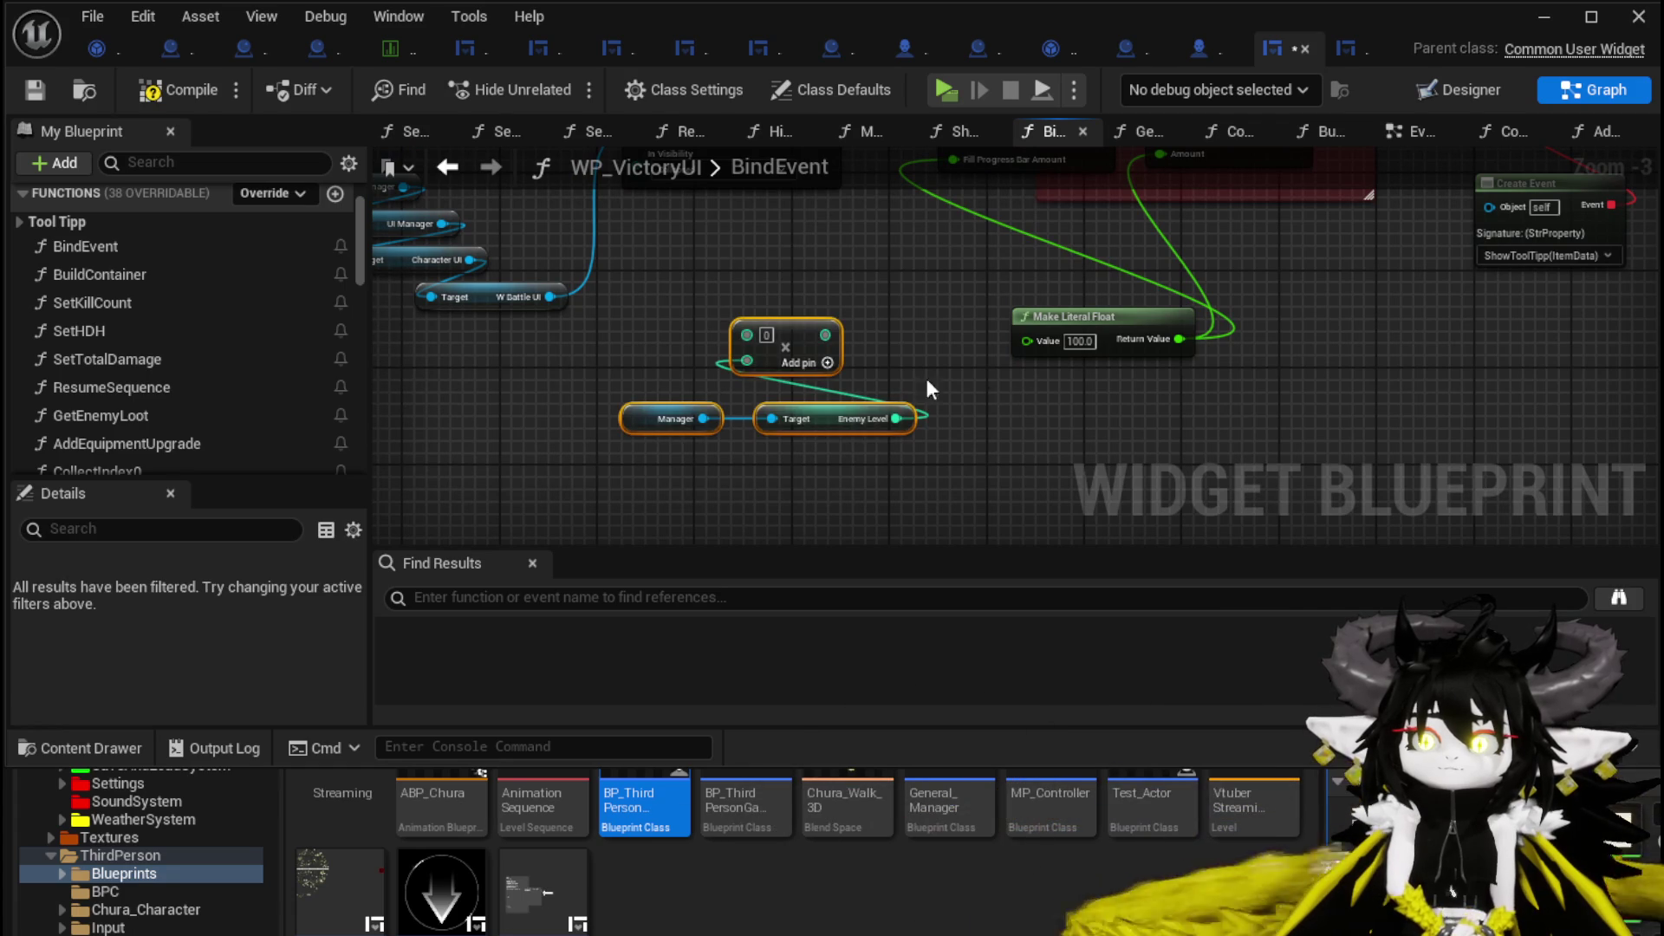
pyautogui.moveTo(791, 340)
pyautogui.mouseDown()
pyautogui.moveTo(936, 387)
pyautogui.moveTo(901, 360)
pyautogui.moveTo(918, 479)
pyautogui.moveTo(918, 448)
pyautogui.moveTo(1109, 367)
pyautogui.mouseUp()
pyautogui.click(1066, 419)
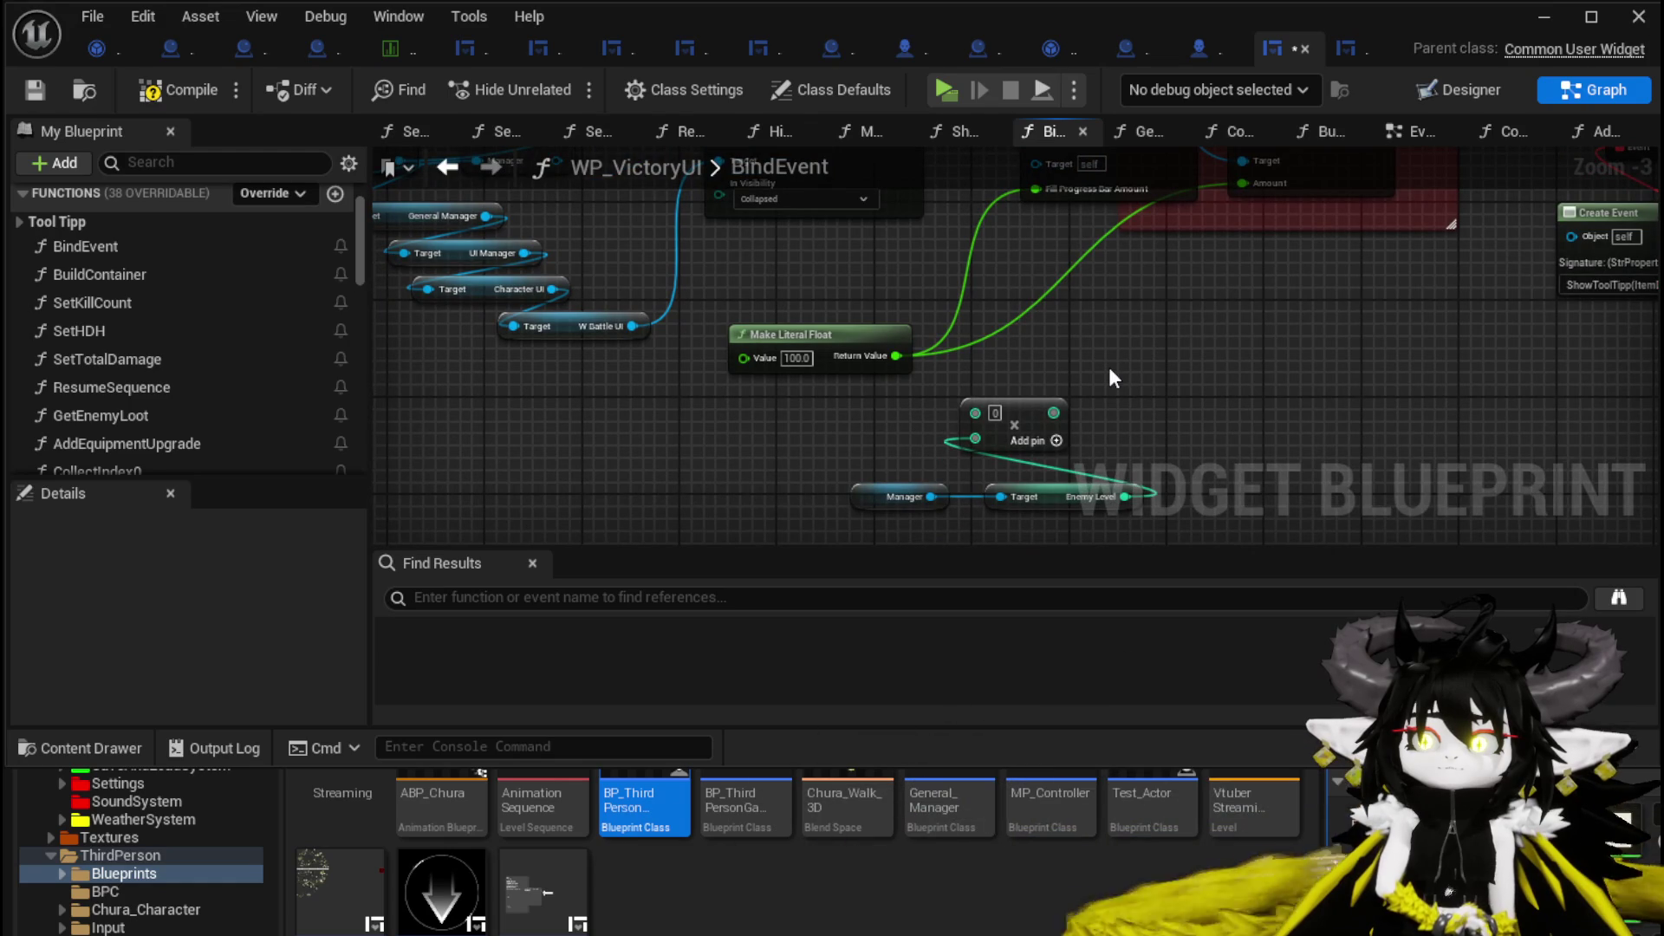
pyautogui.moveTo(896, 355); pyautogui.dragTo(975, 412)
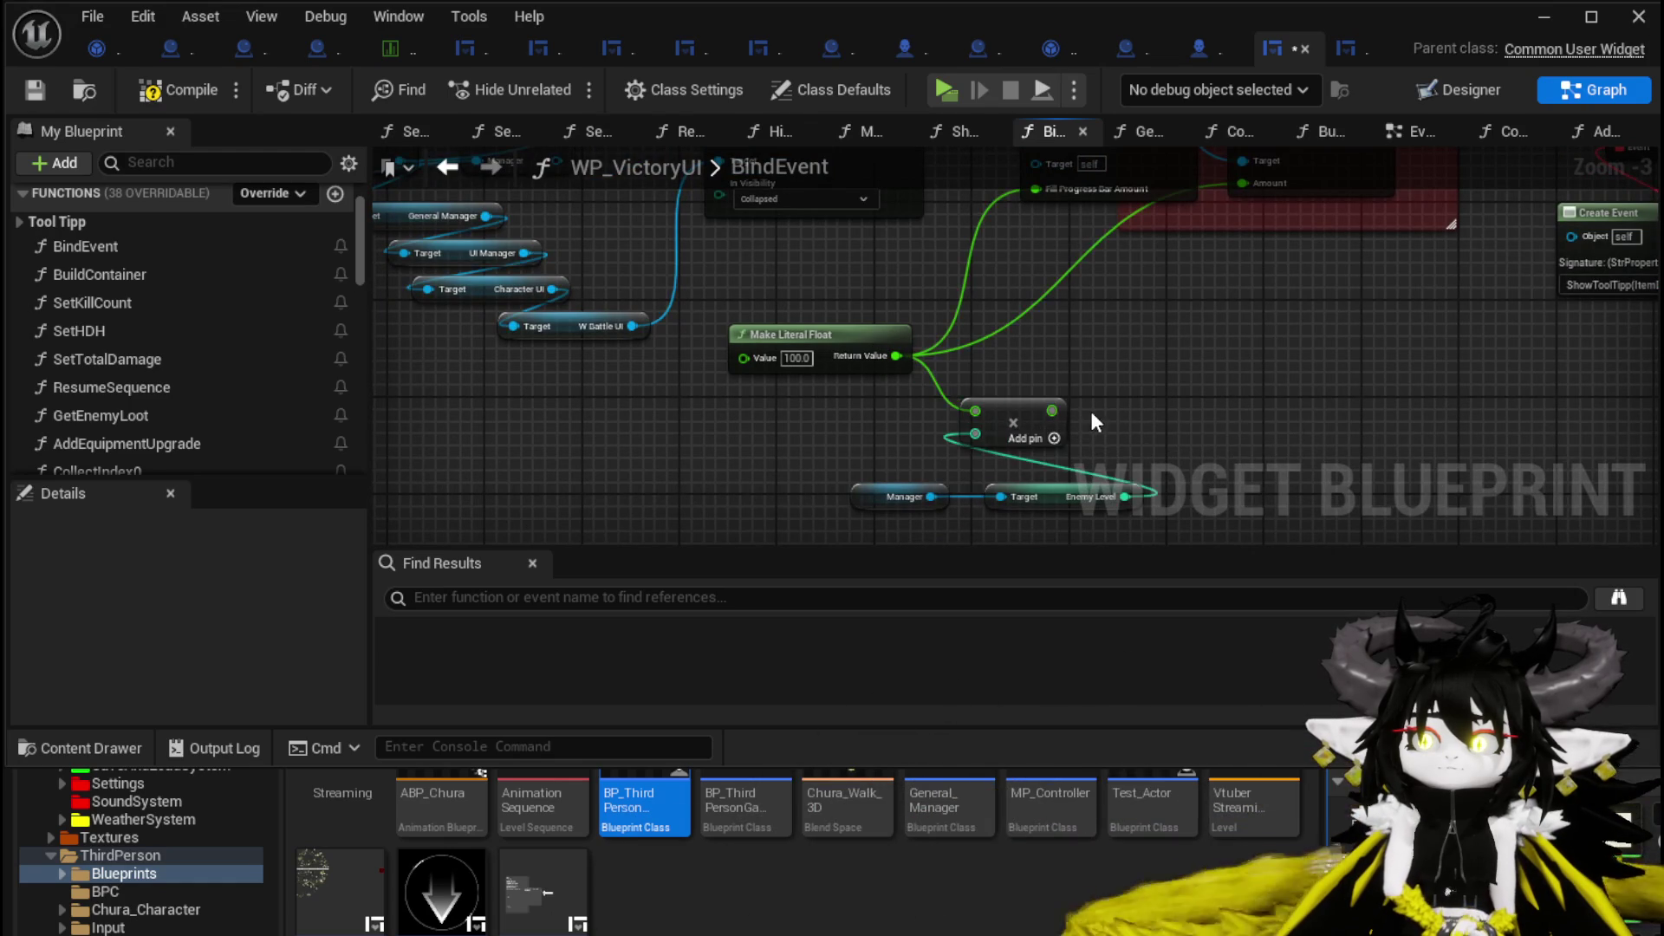
pyautogui.moveTo(1036, 201); pyautogui.dragTo(1038, 196)
pyautogui.moveTo(1052, 422)
pyautogui.mouseDown()
pyautogui.moveTo(975, 437)
pyautogui.moveTo(943, 480)
pyautogui.moveTo(1083, 425)
pyautogui.moveTo(1133, 238)
pyautogui.mouseUp()
# Add an Add node from the literal and route both amount pins to its result.
pyautogui.moveTo(882, 401); pyautogui.dragTo(934, 397)
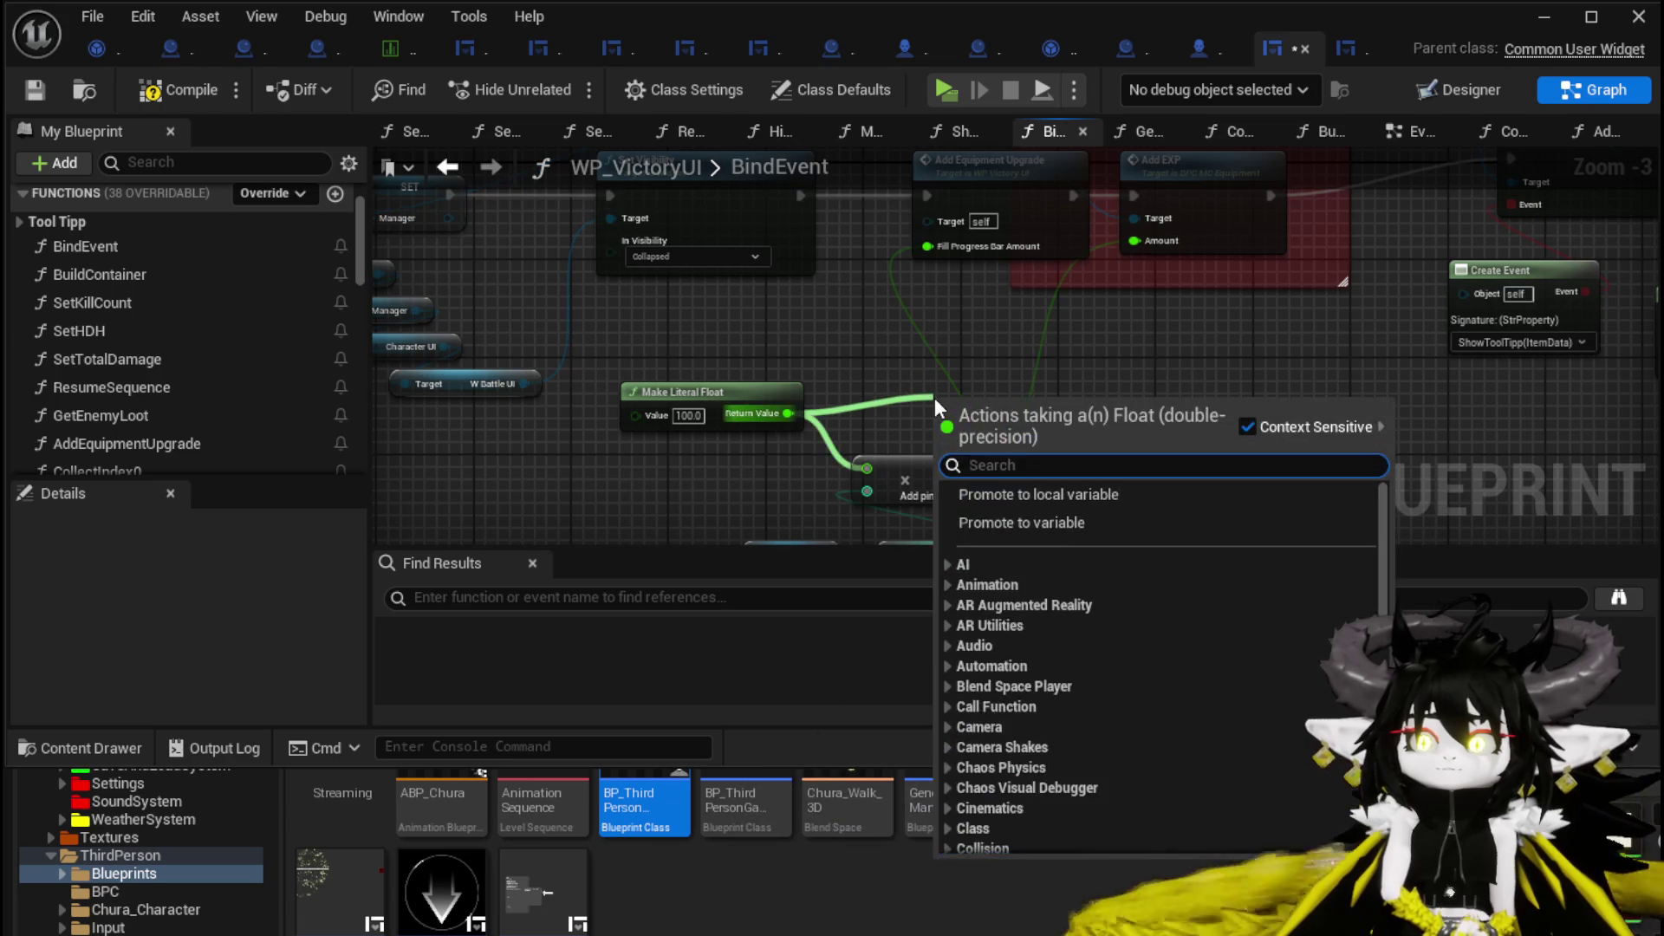
pyautogui.write('add')
pyautogui.press('Return')
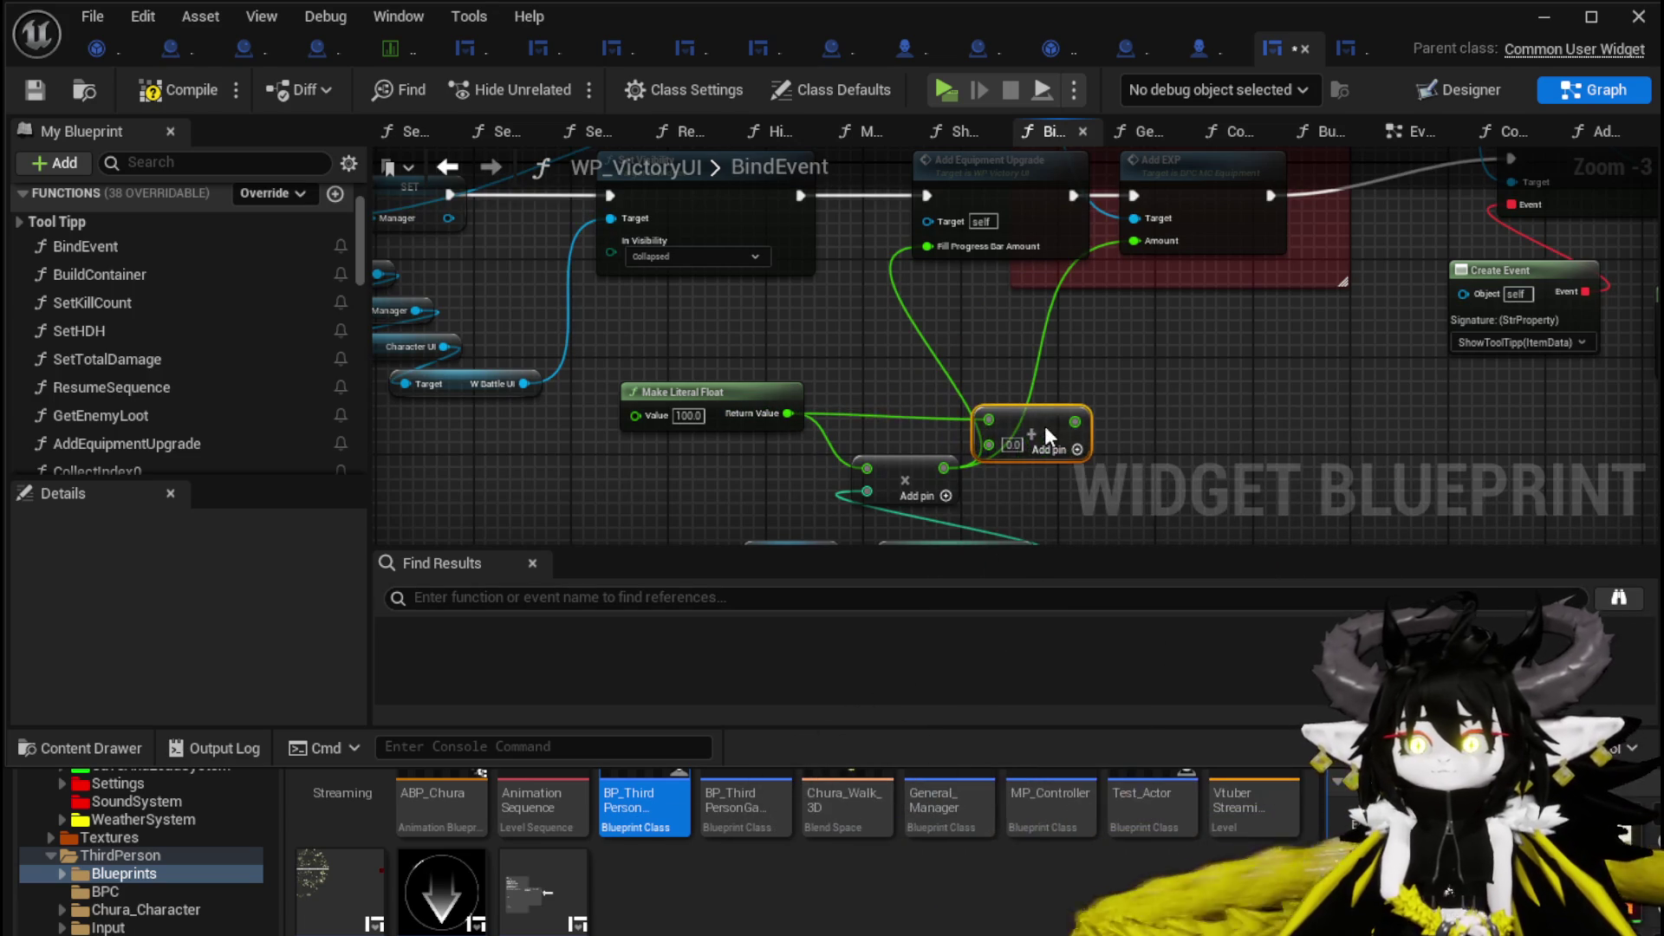
pyautogui.moveTo(1075, 422)
pyautogui.mouseDown()
pyautogui.moveTo(1083, 451)
pyautogui.moveTo(970, 447)
pyautogui.moveTo(1003, 411)
pyautogui.mouseUp()
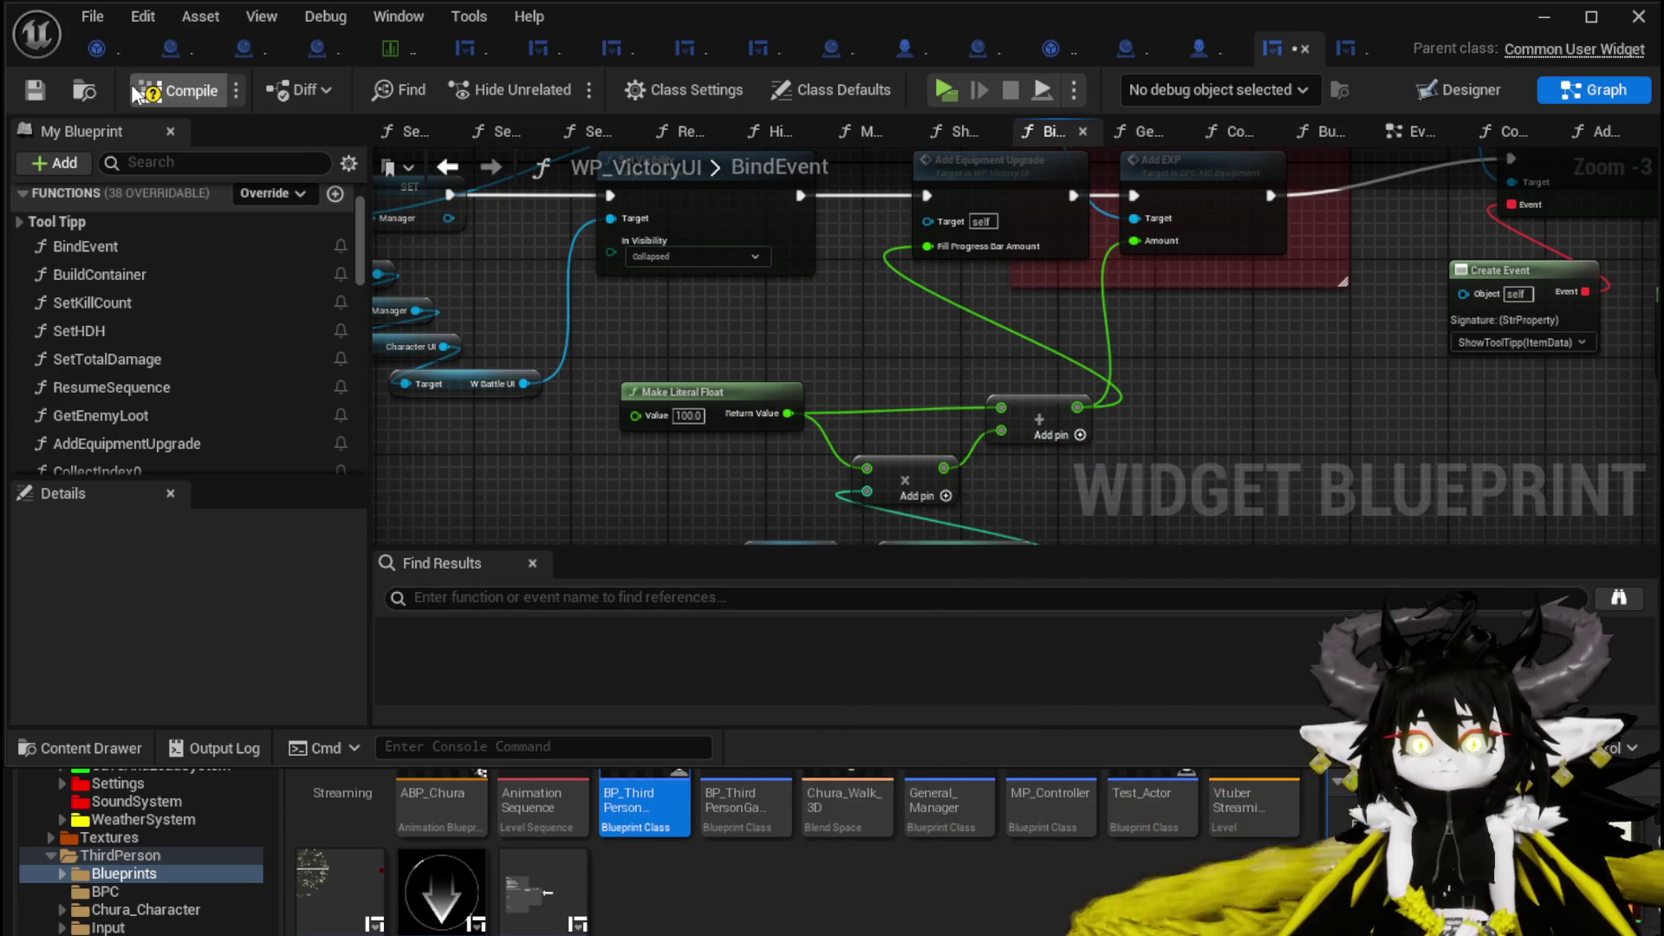
pyautogui.click(1544, 16)
# Start a play session and run the character into the glowing encounter orb.
pyautogui.click(572, 81)
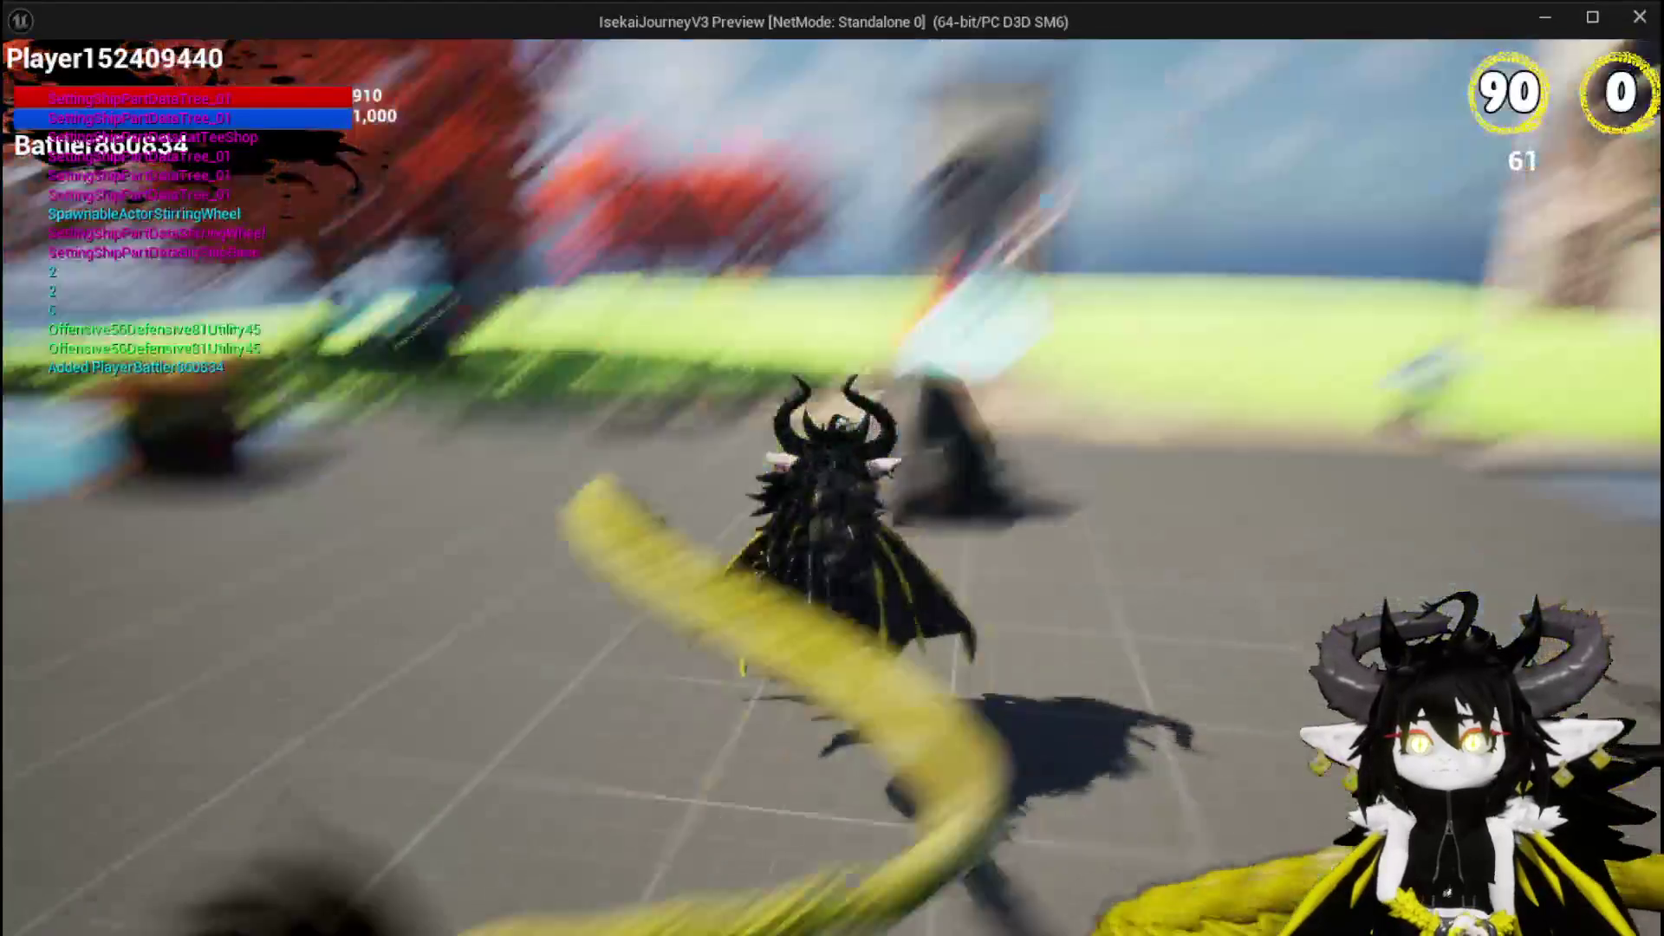
pyautogui.press('w')
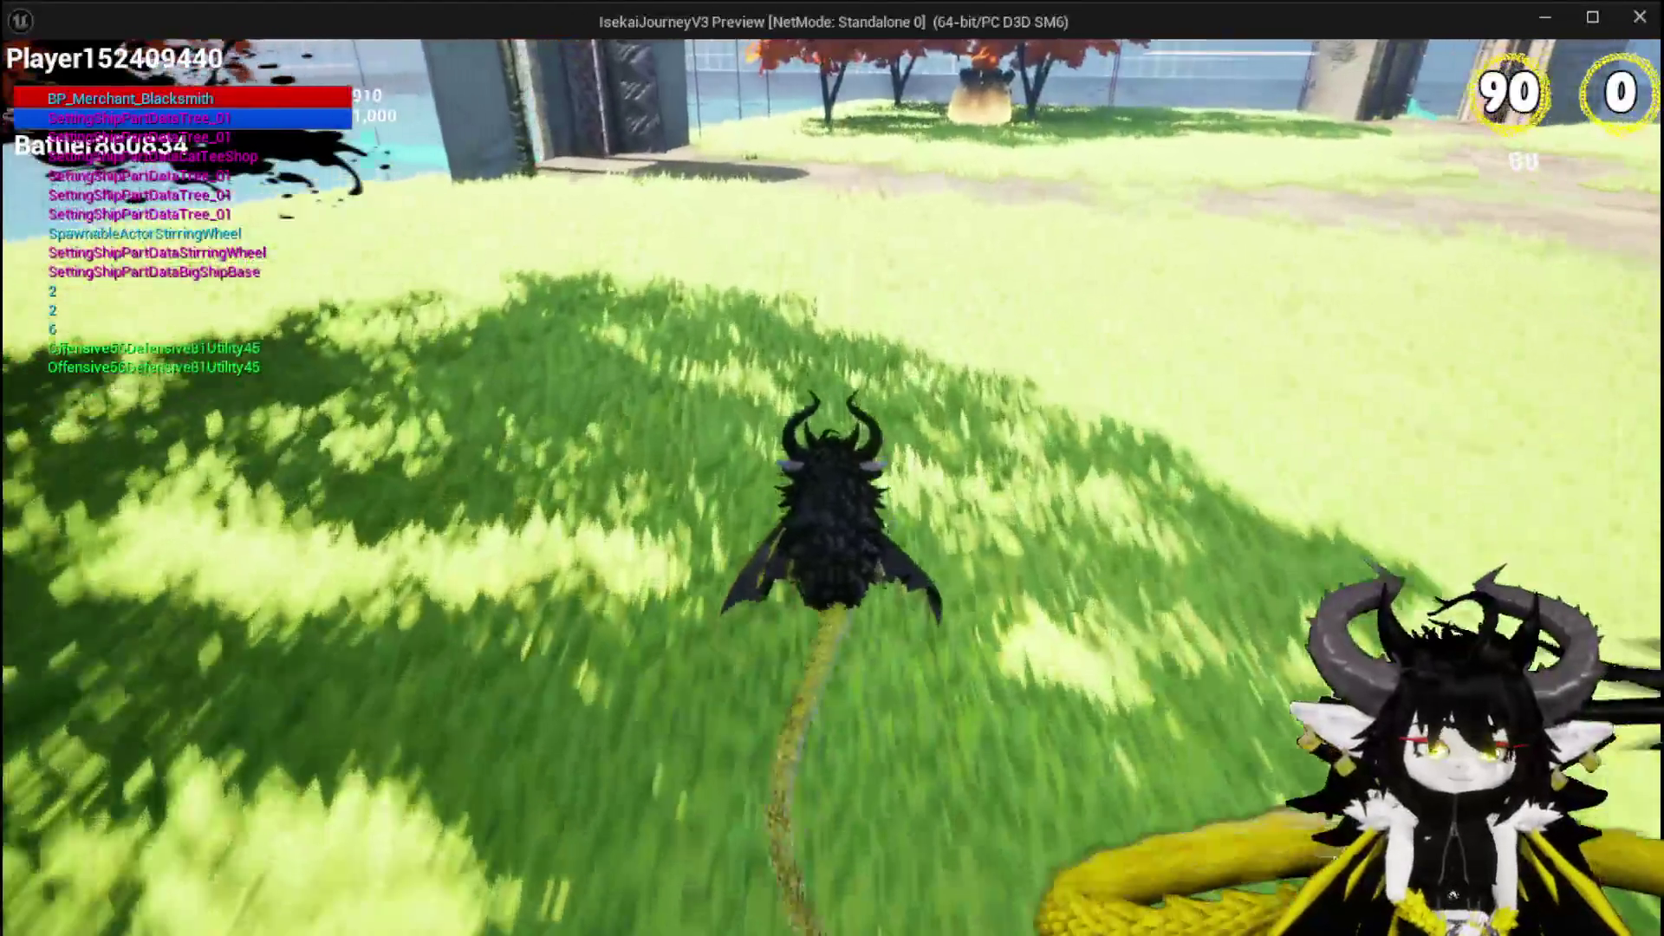
pyautogui.press('w')
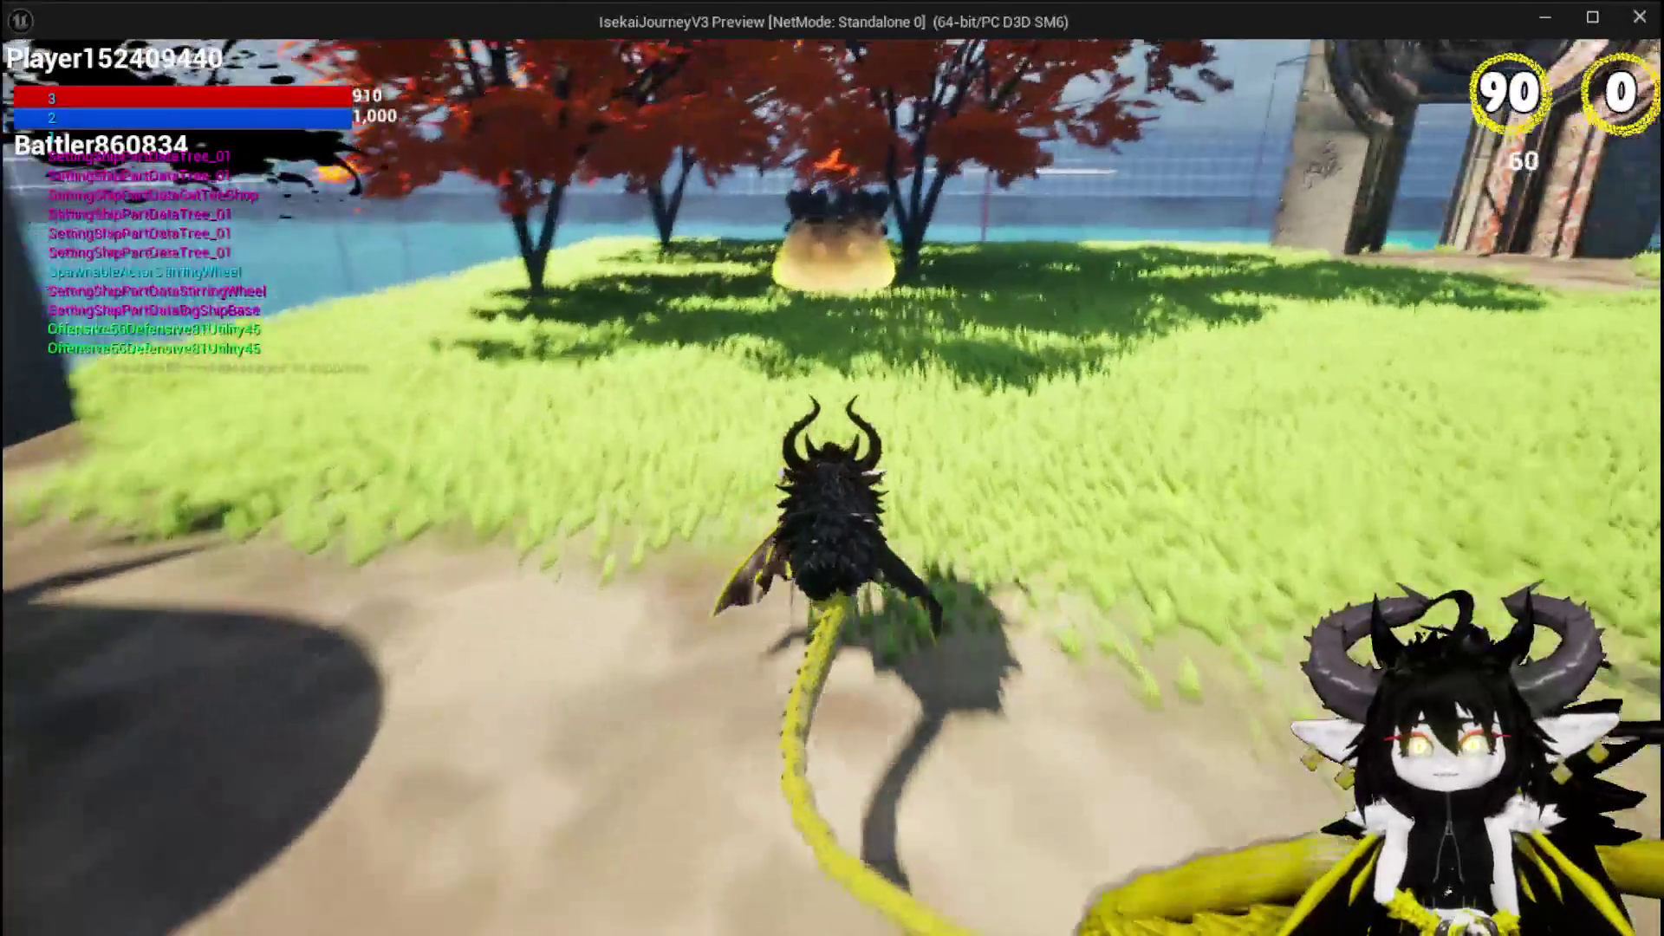
pyautogui.press('w')
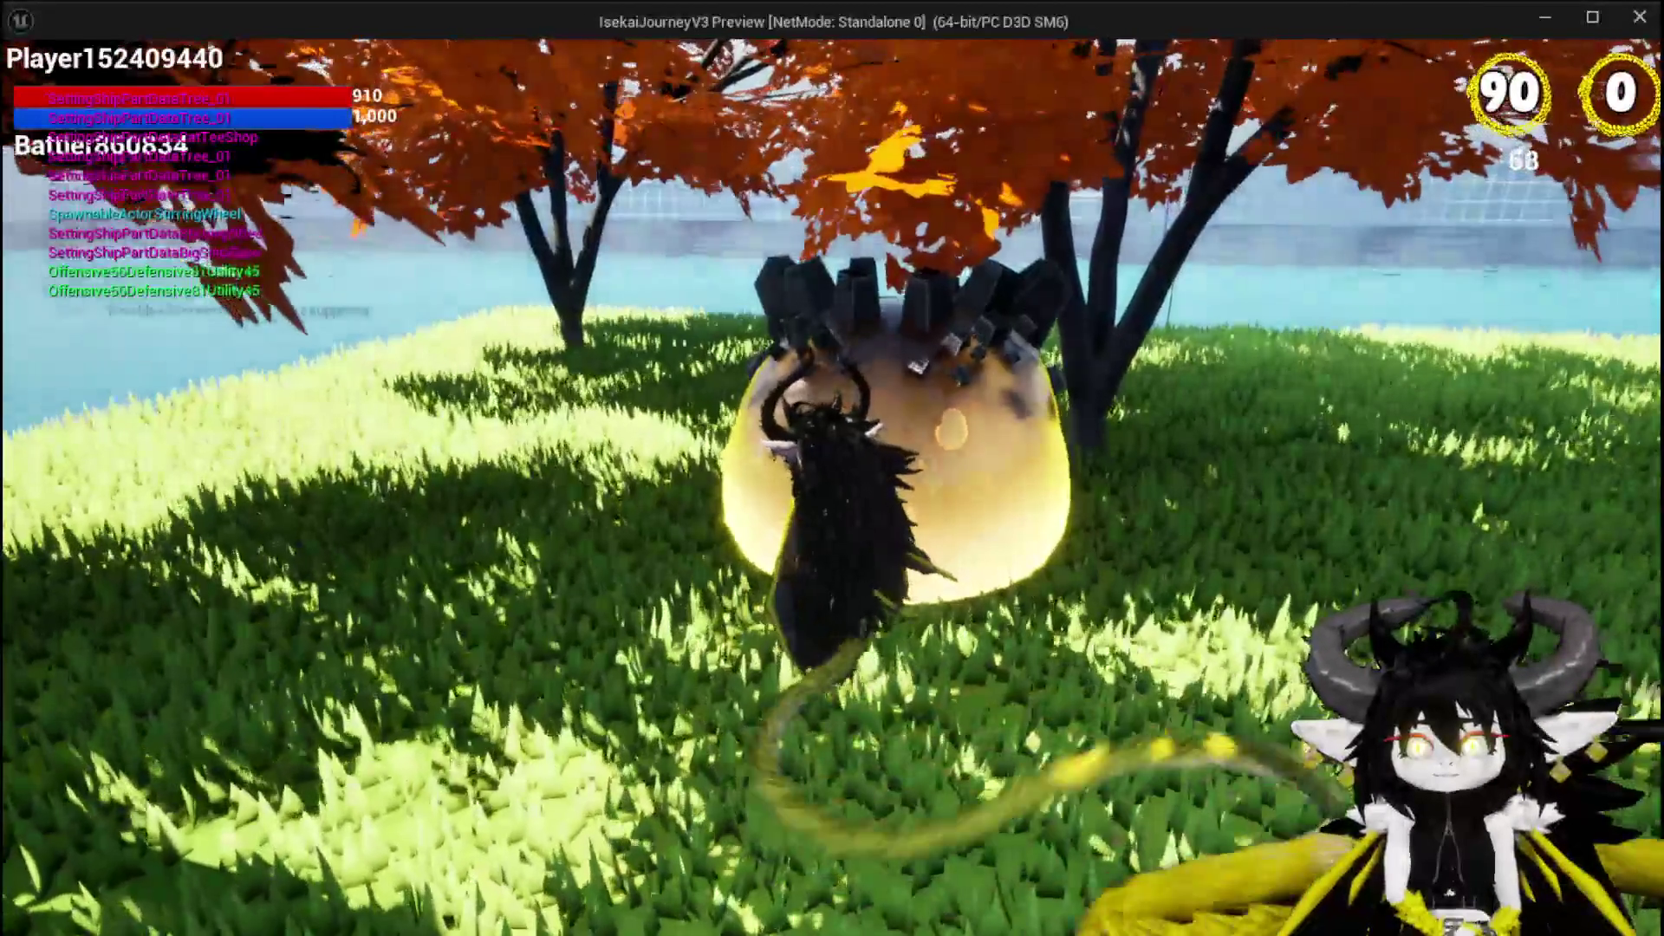
pyautogui.press('w')
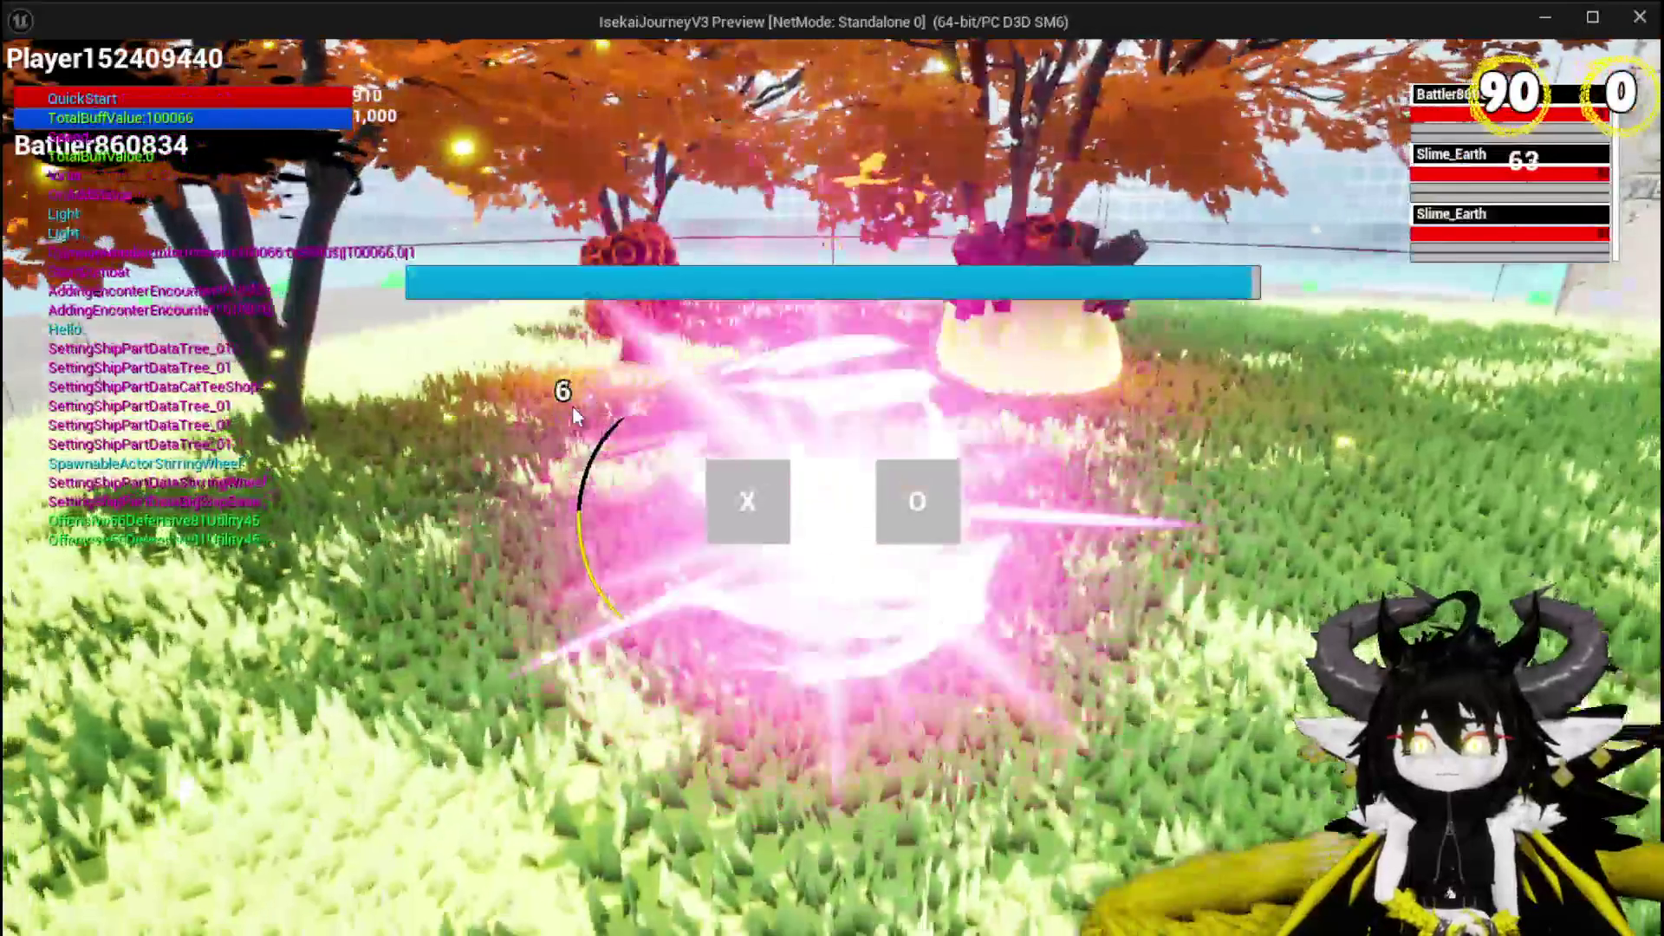
# Fire the Free AIM Fire card at the slimes to win the battle.
pyautogui.click(754, 522)
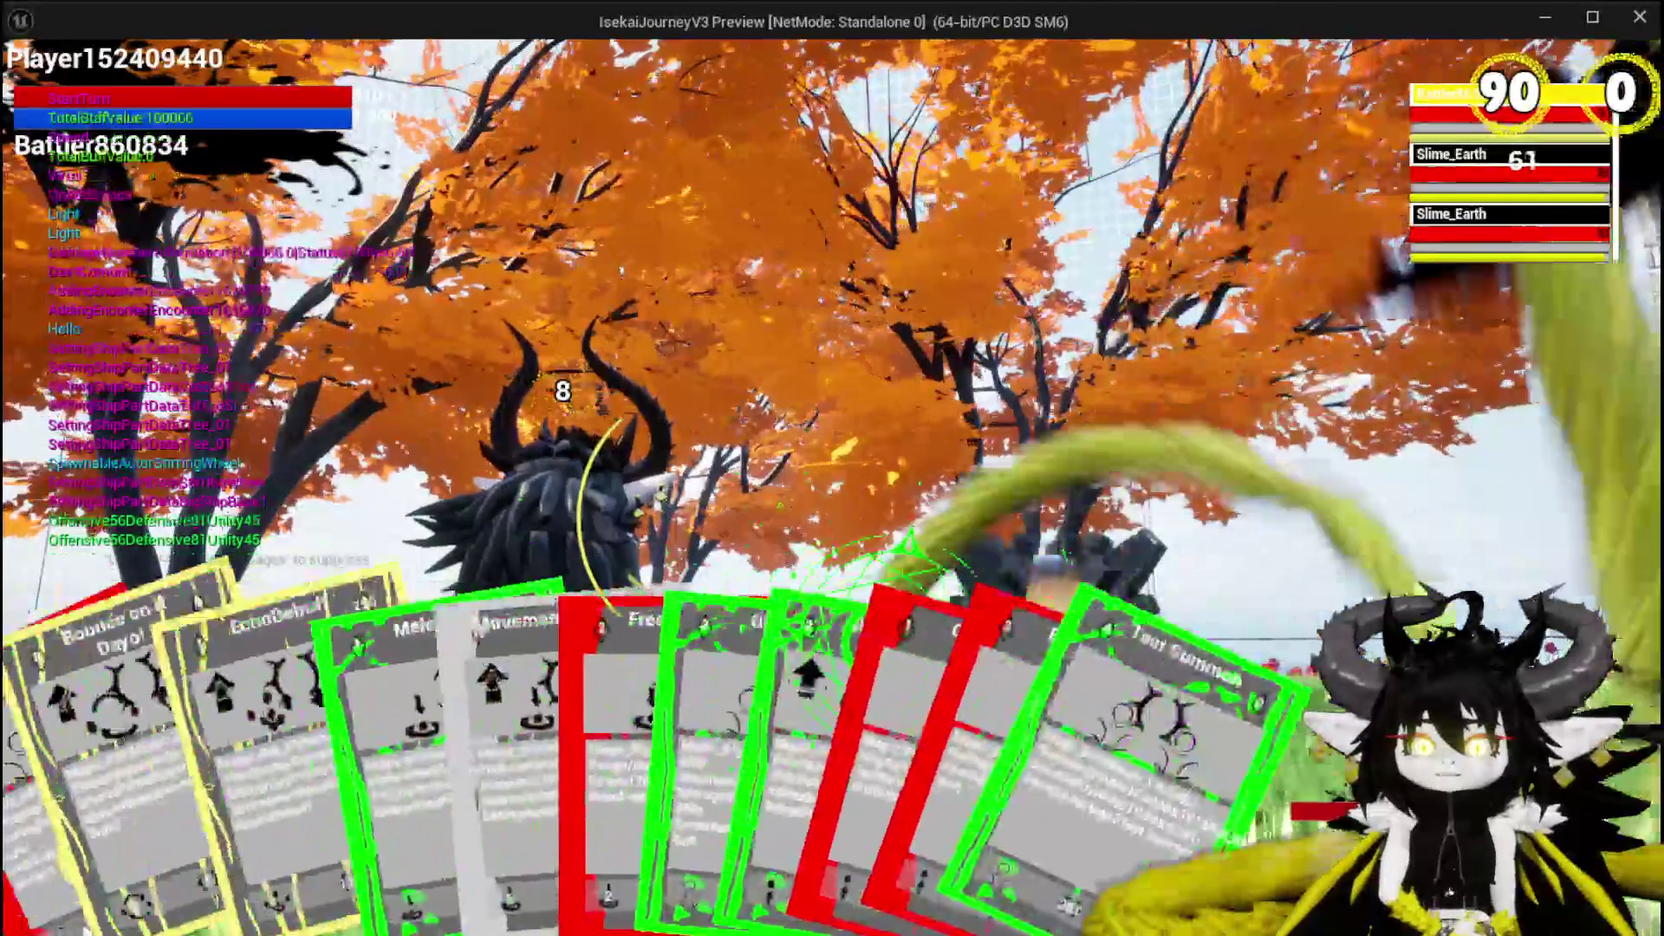
pyautogui.click(563, 742)
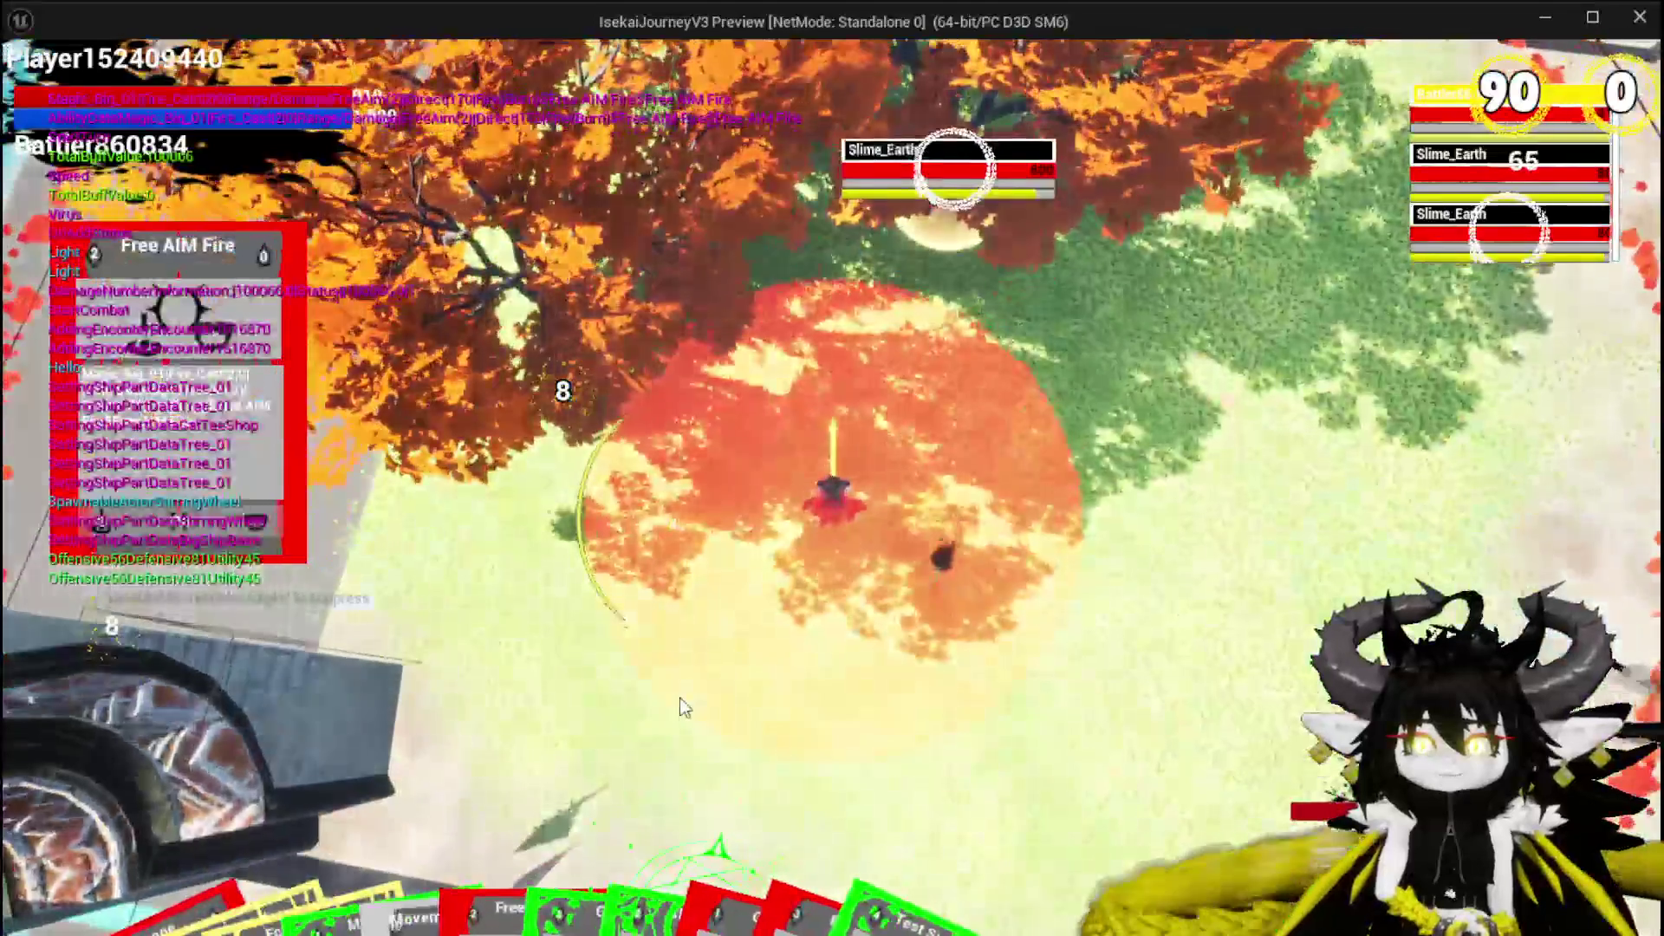
pyautogui.click(679, 698)
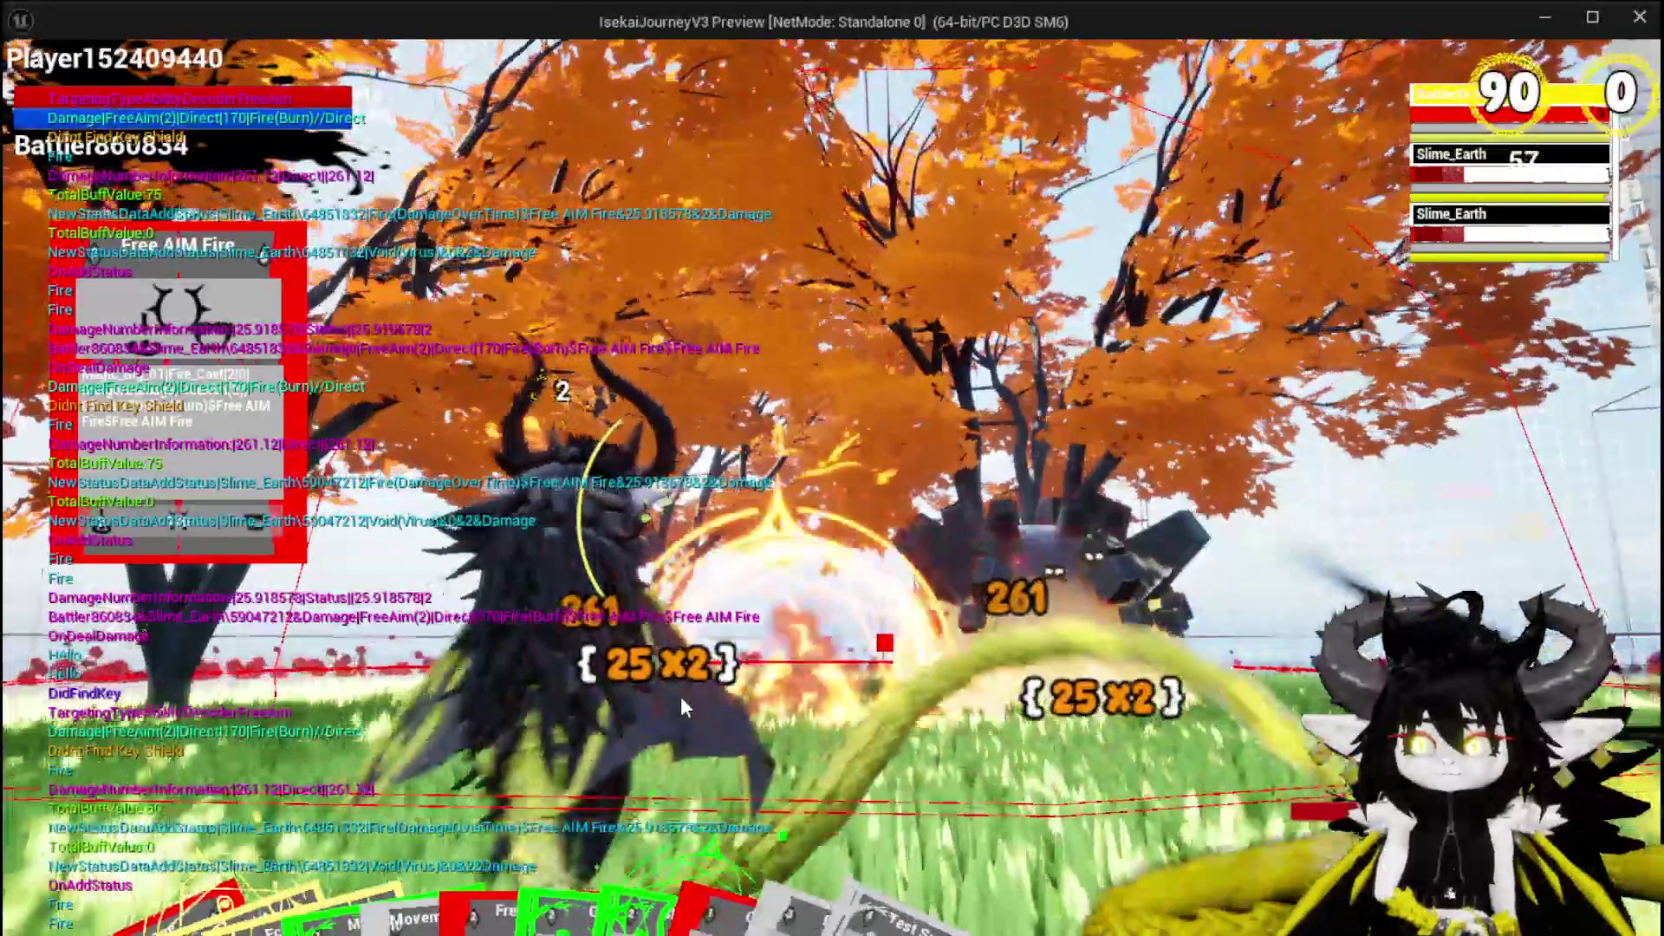
pyautogui.click(680, 696)
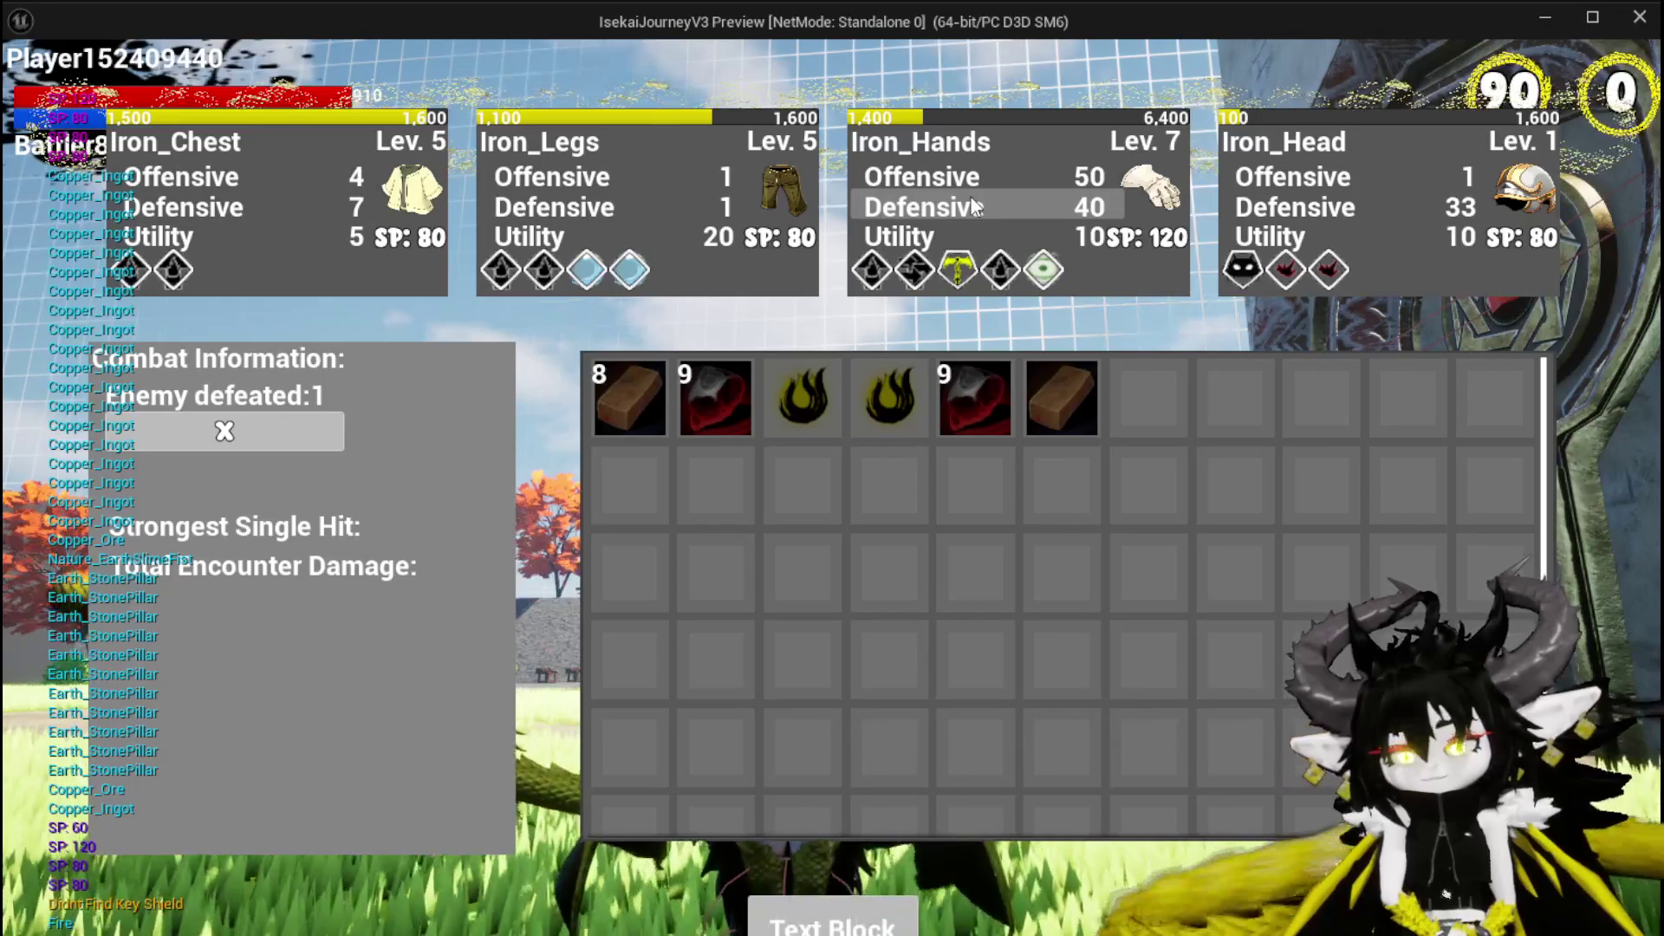
# Close the victory inventory screen, then jump and fly the character toward the red trees.
pyautogui.click(849, 925)
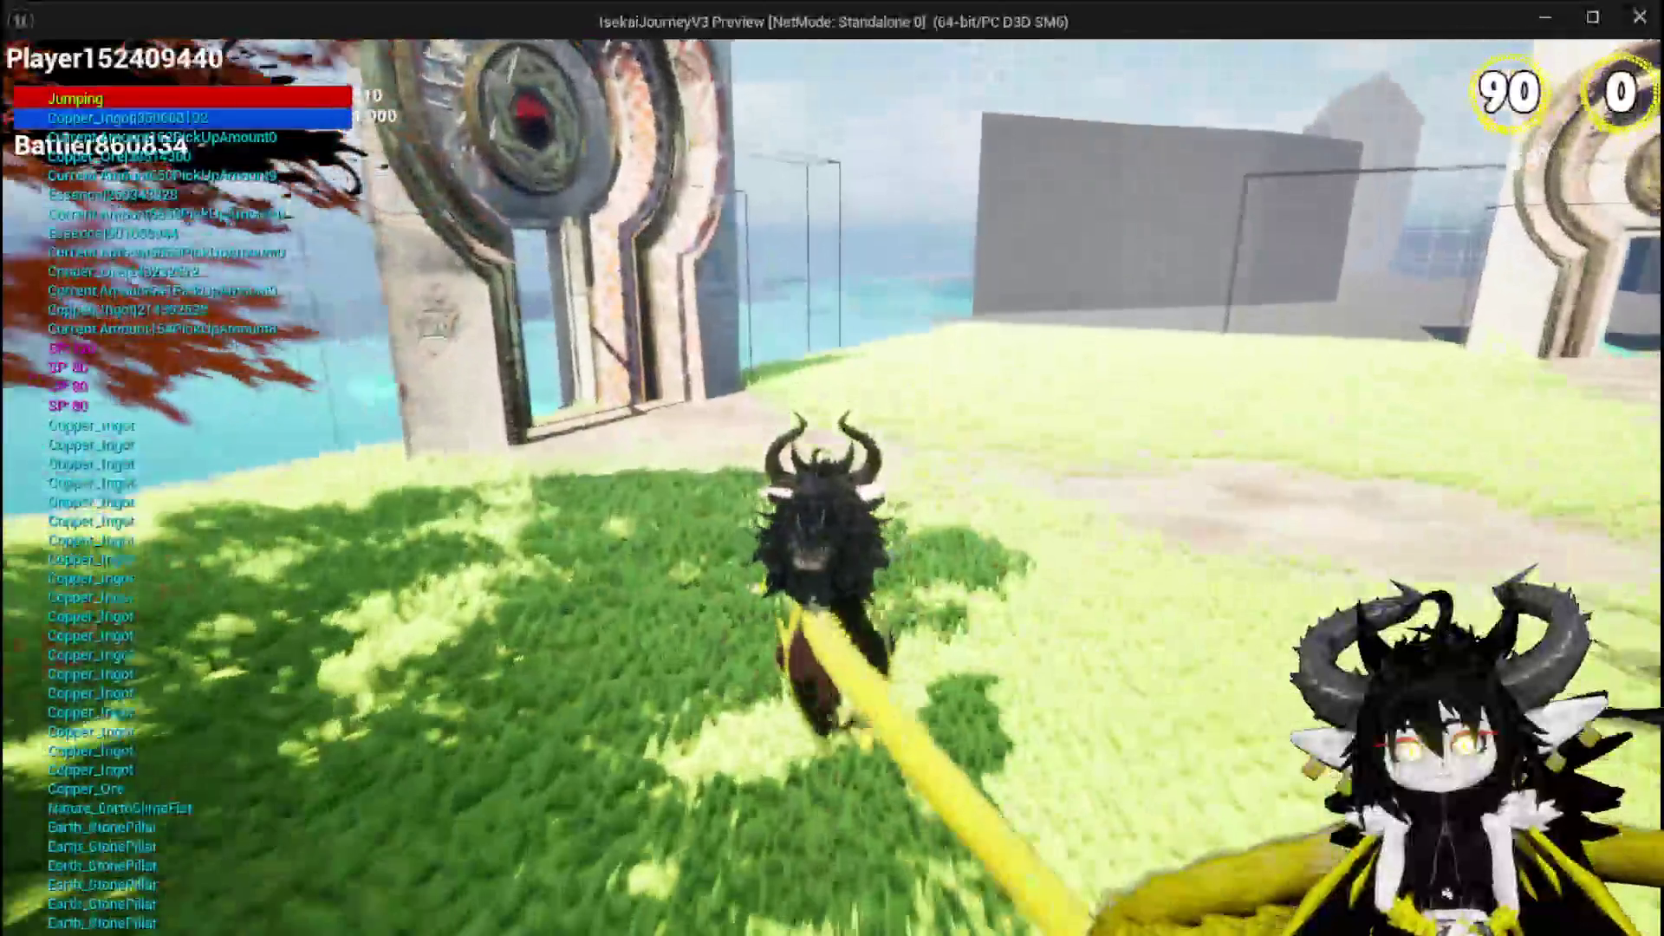
pyautogui.press('space')
pyautogui.press('space')
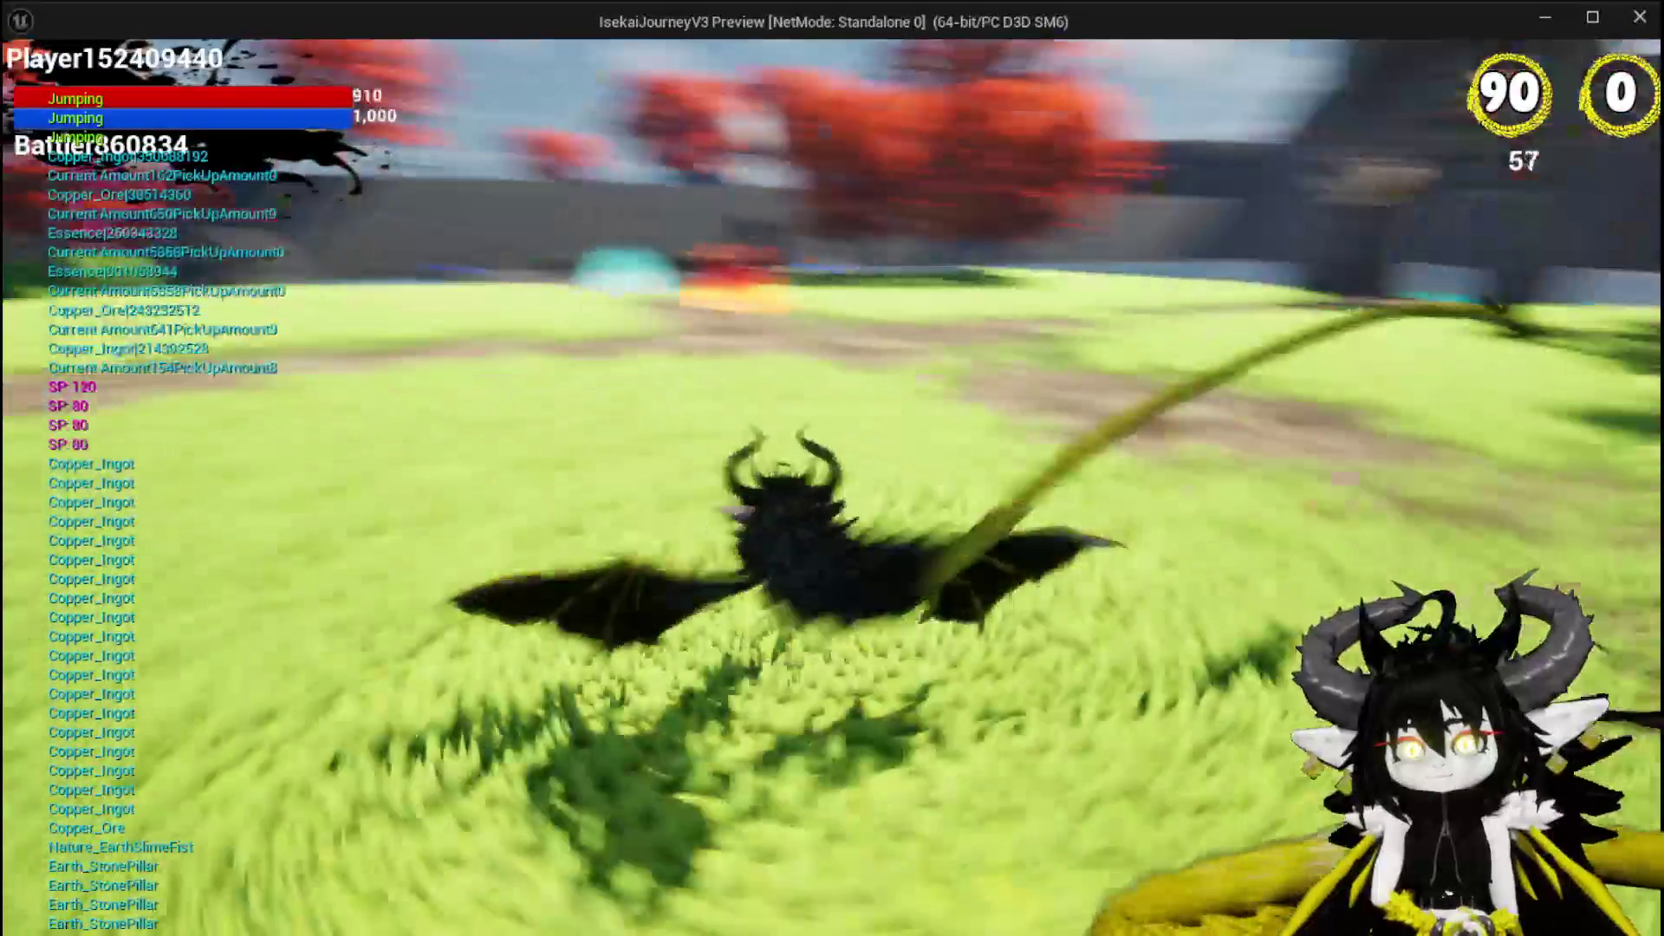
pyautogui.press('w')
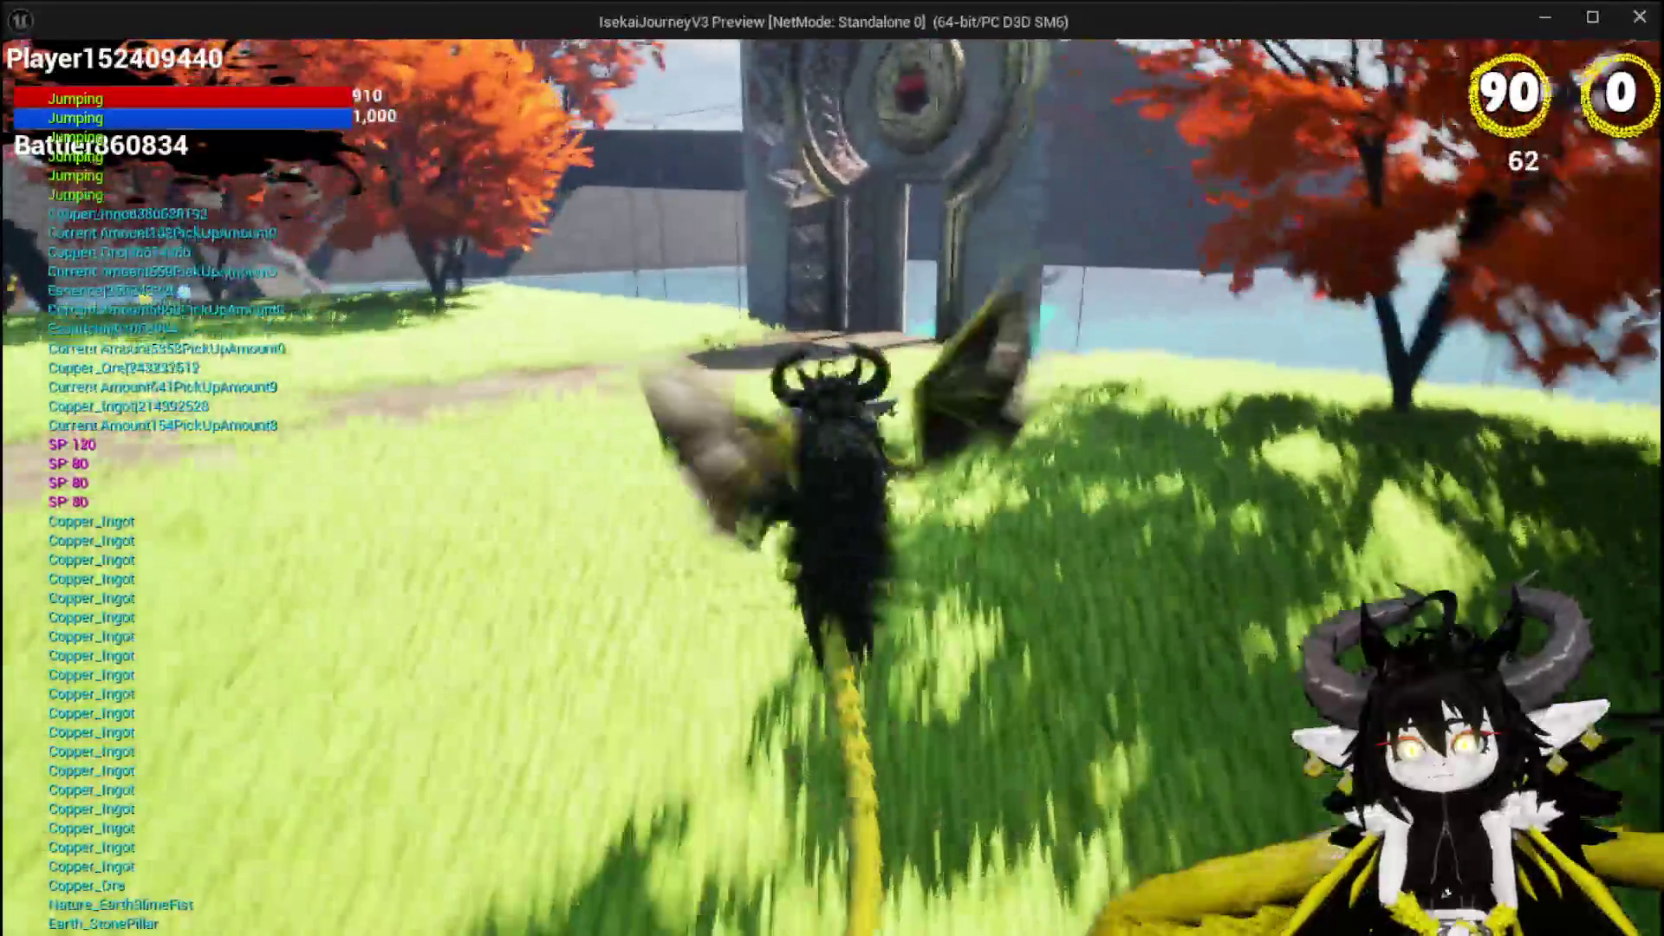
pyautogui.press('space')
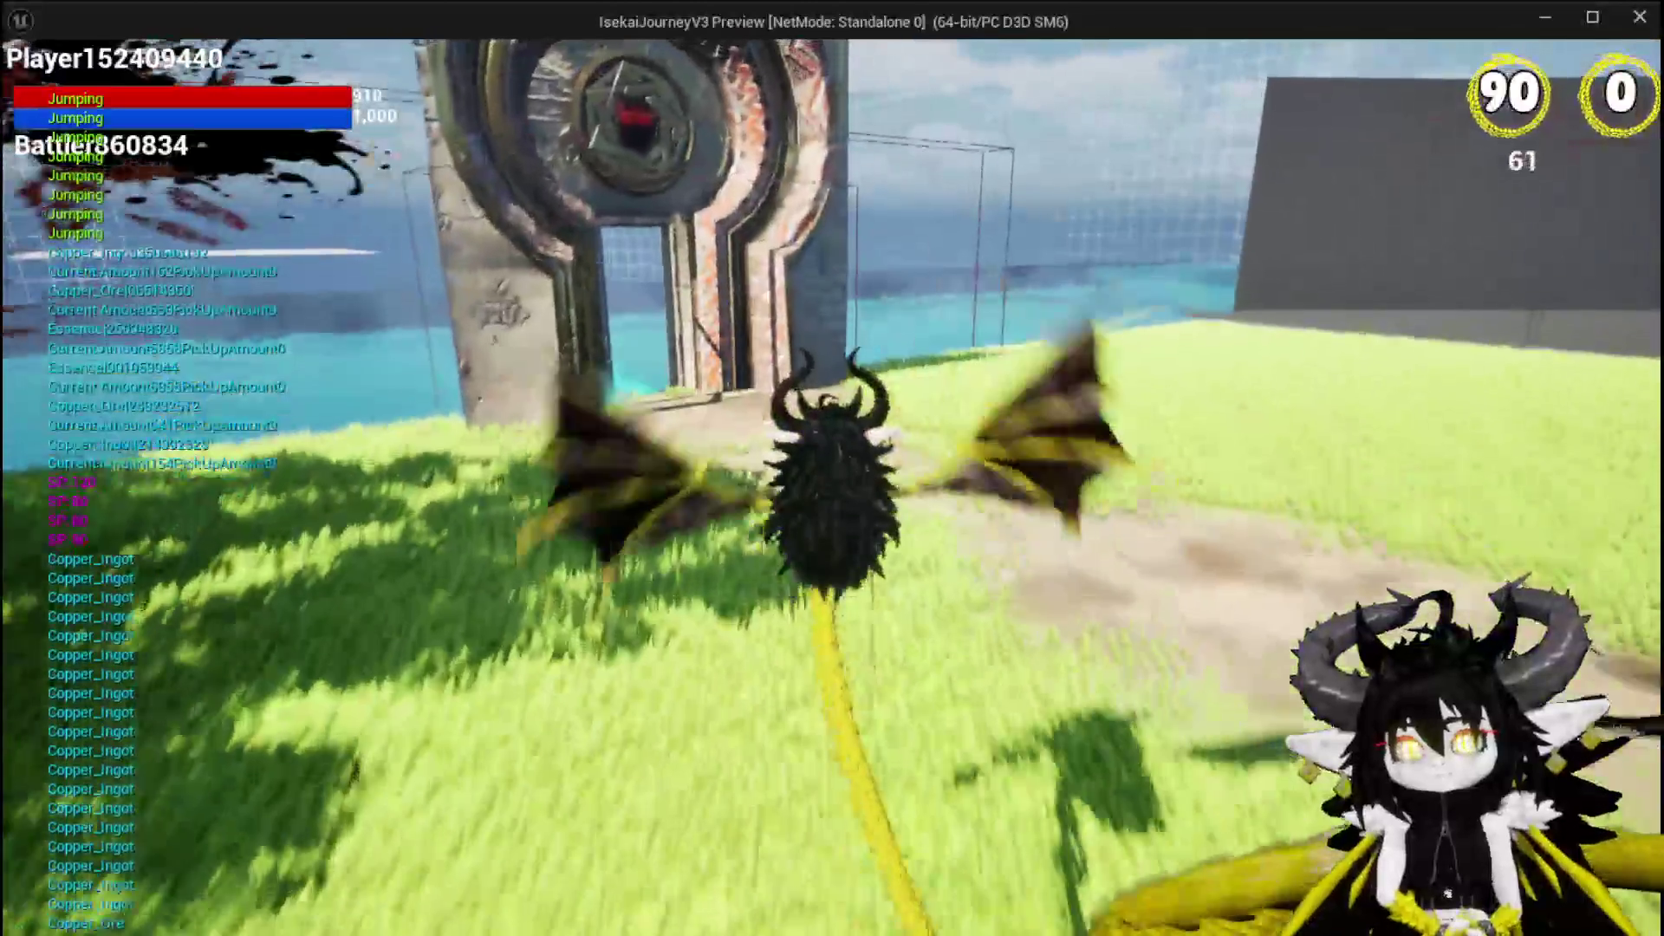
pyautogui.press('space')
pyautogui.press('space')
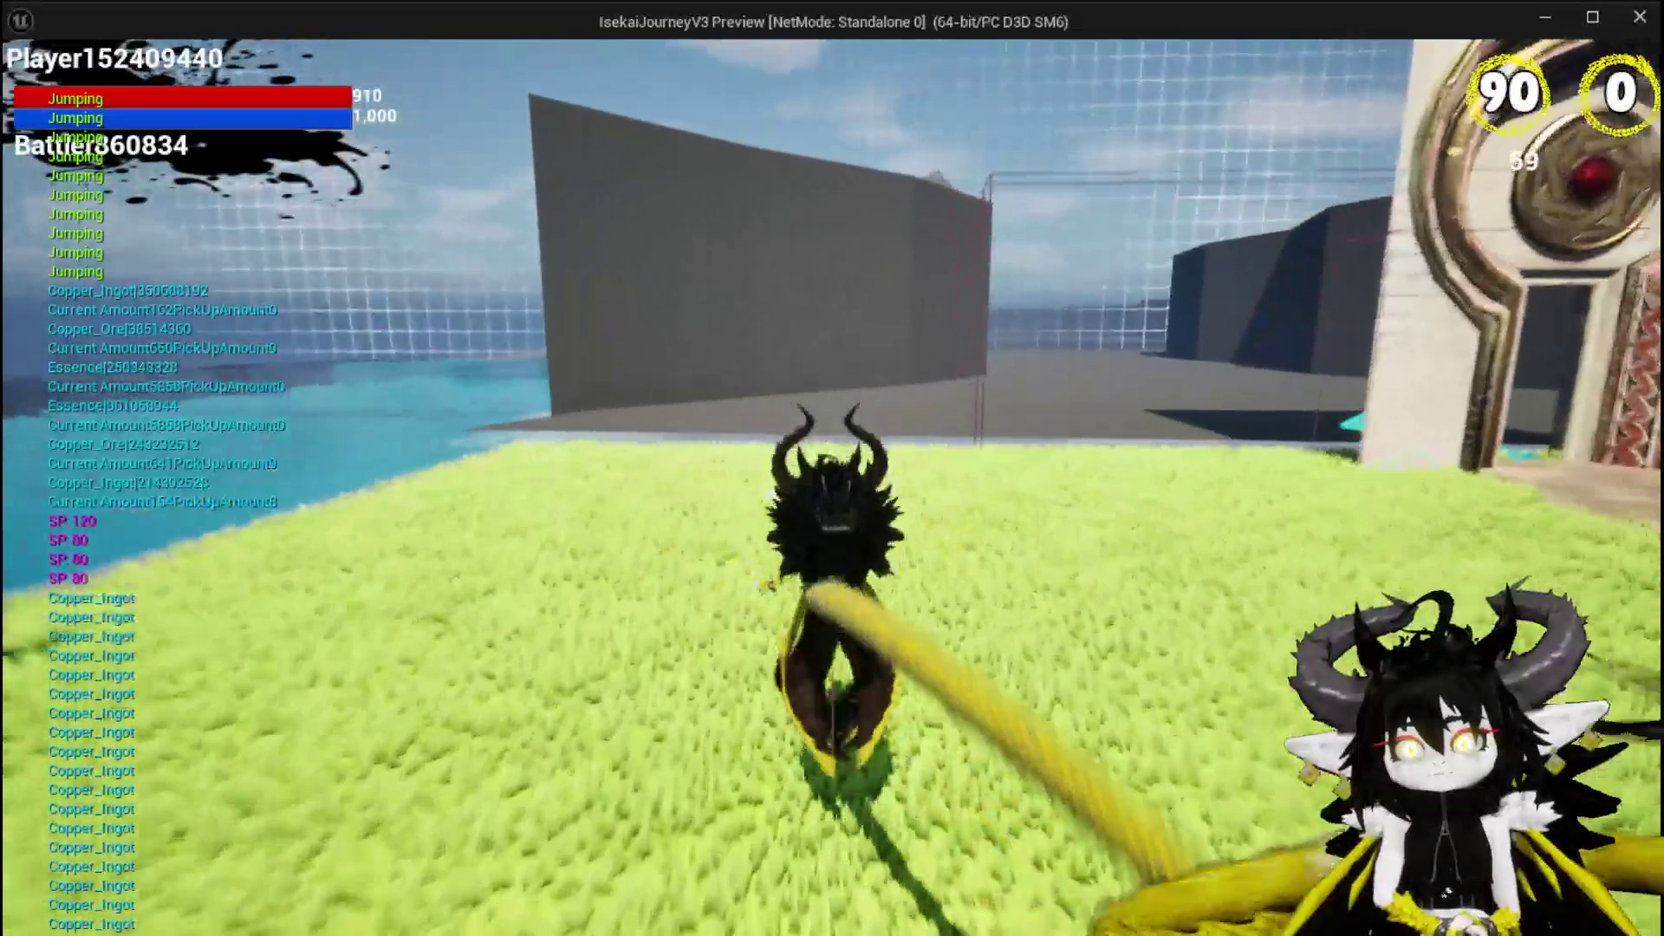
pyautogui.press('space')
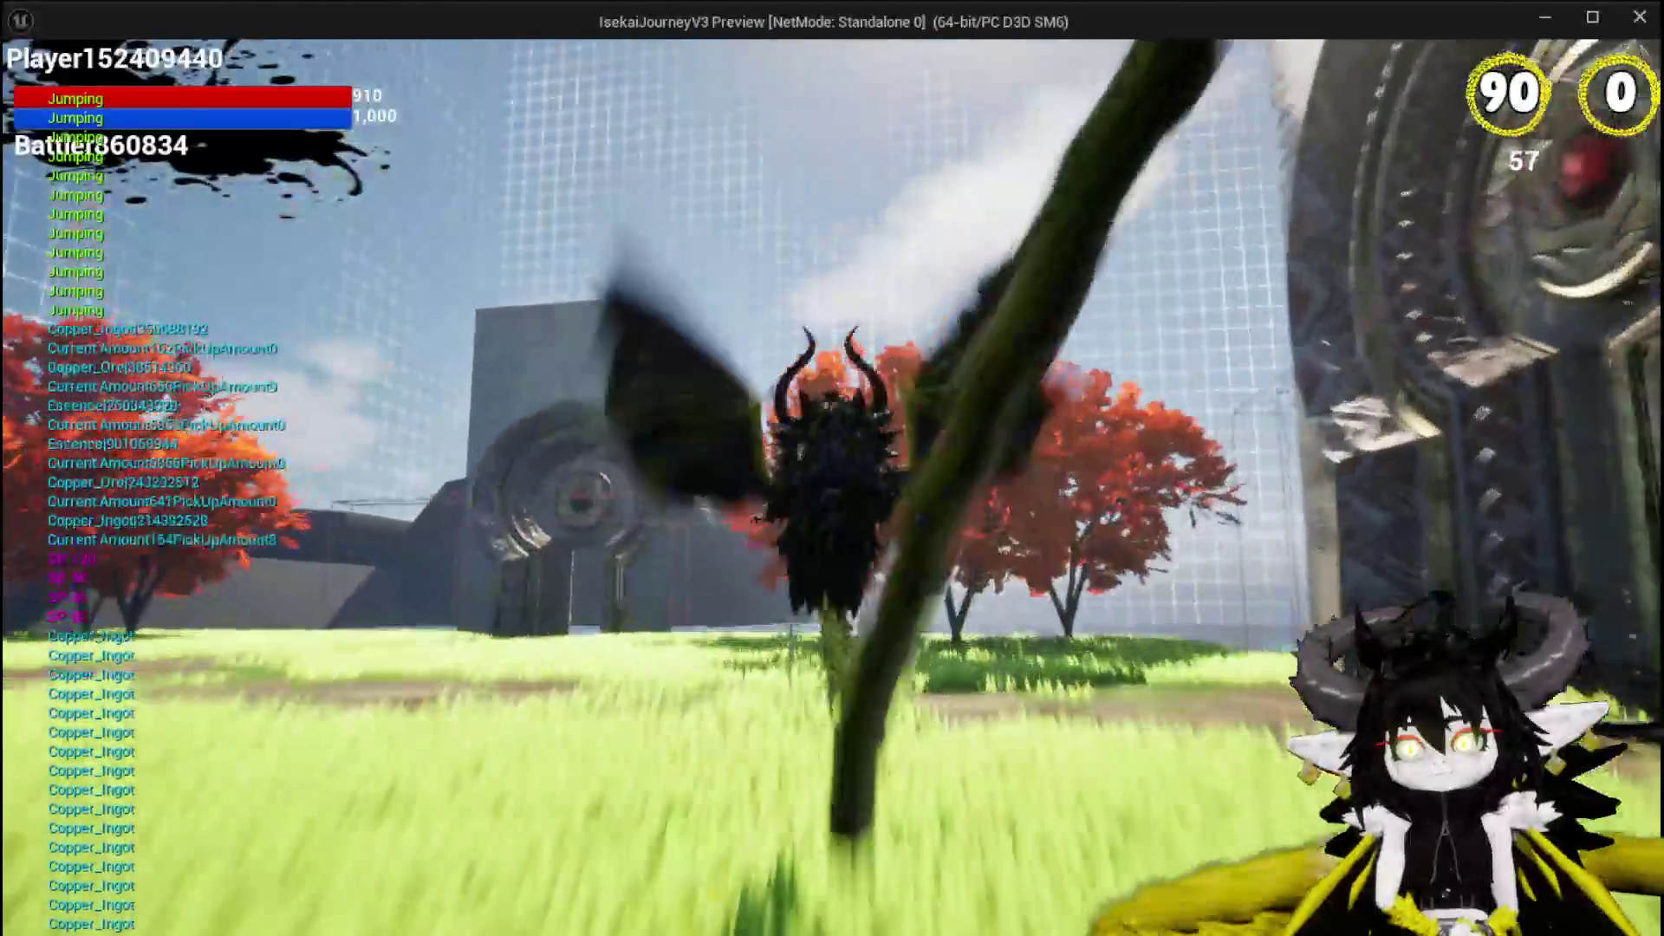
pyautogui.press('space')
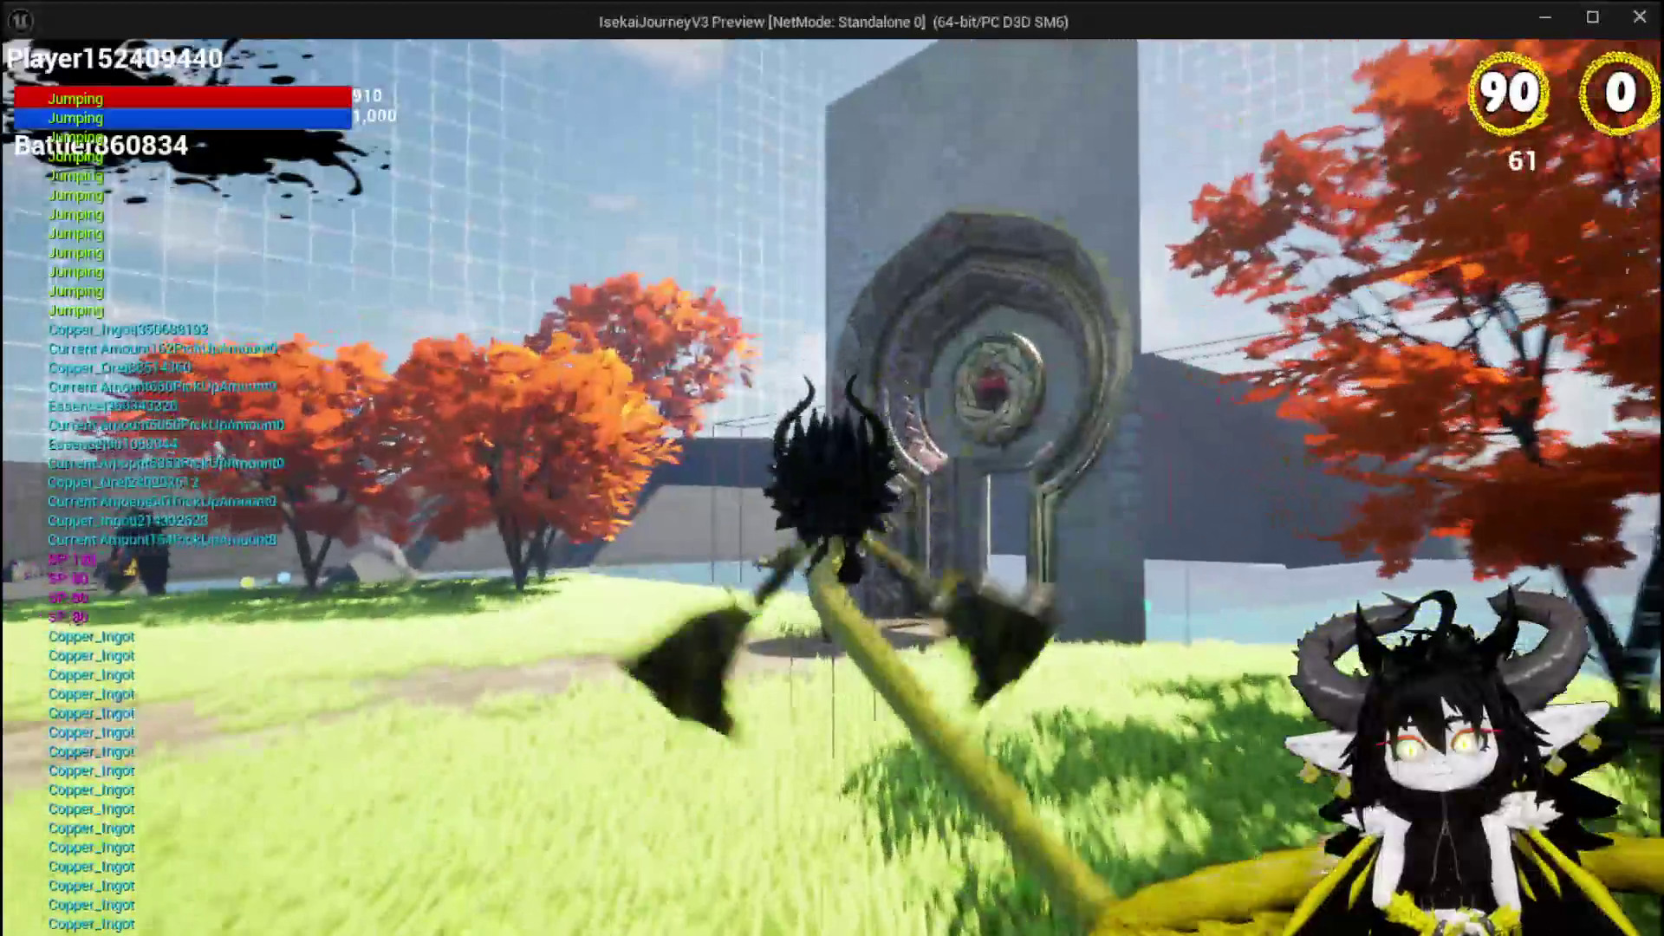
# Run the character across the grass, then end the play session with Esc.
pyautogui.press('w')
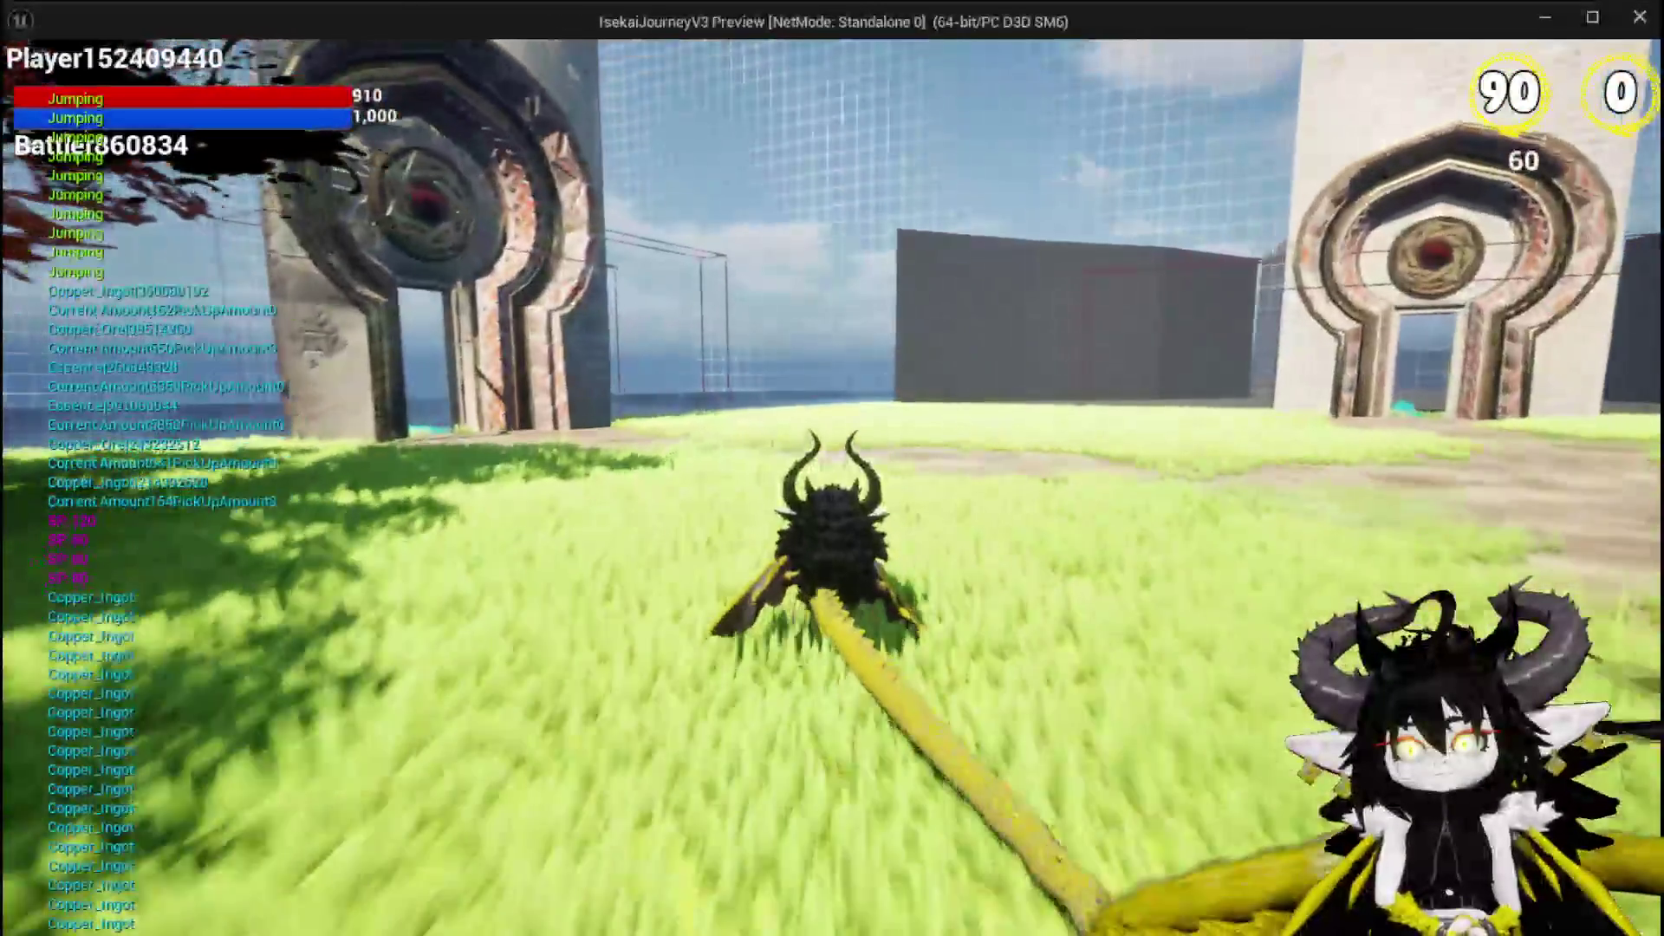
pyautogui.press('w')
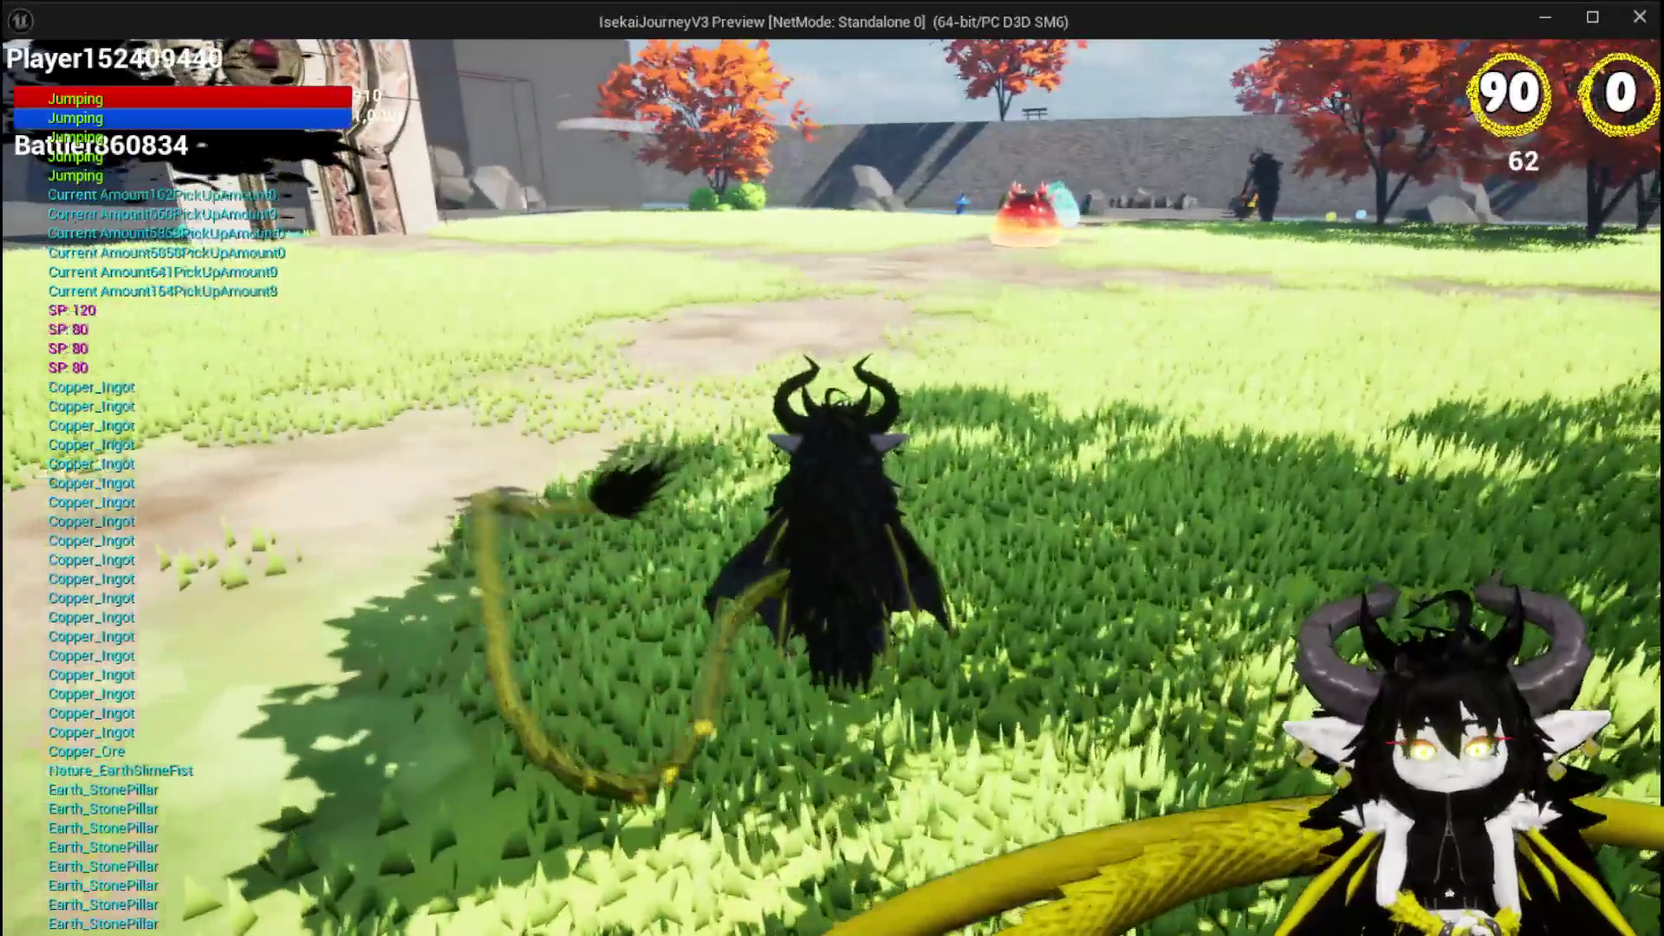
pyautogui.press('Escape')
# Save the level and switch to WP_VictoryUI's BindEvent graph, panning to the Manager and Target nodes.
pyautogui.click(31, 86)
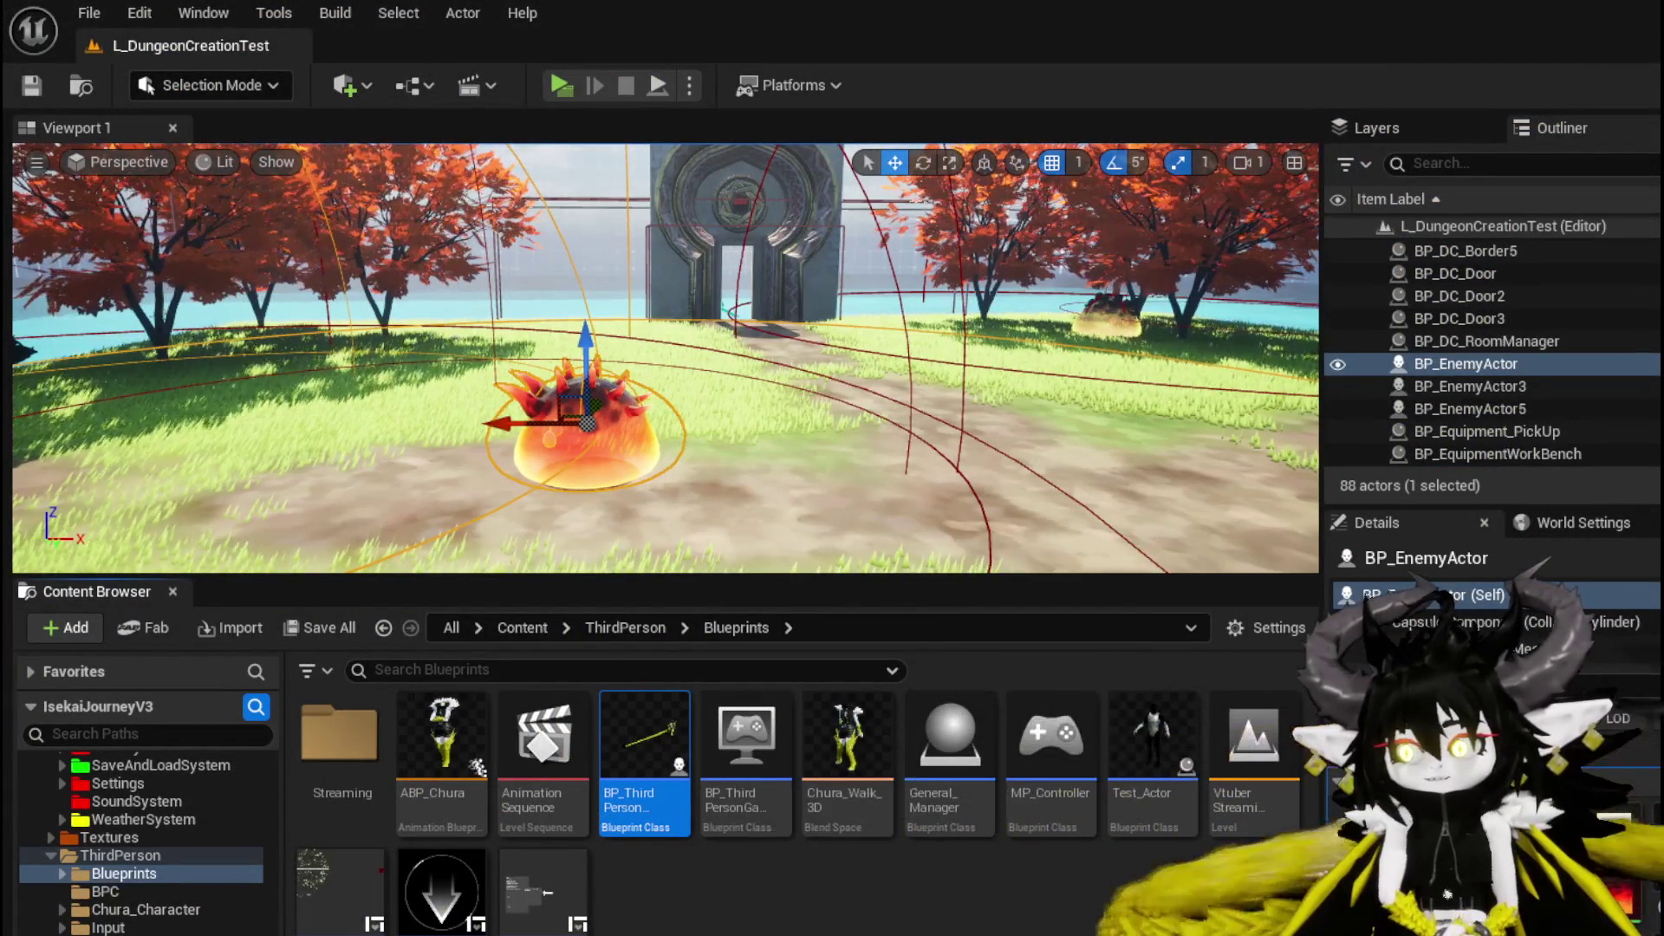
pyautogui.hotkey('alt', 'Tab')
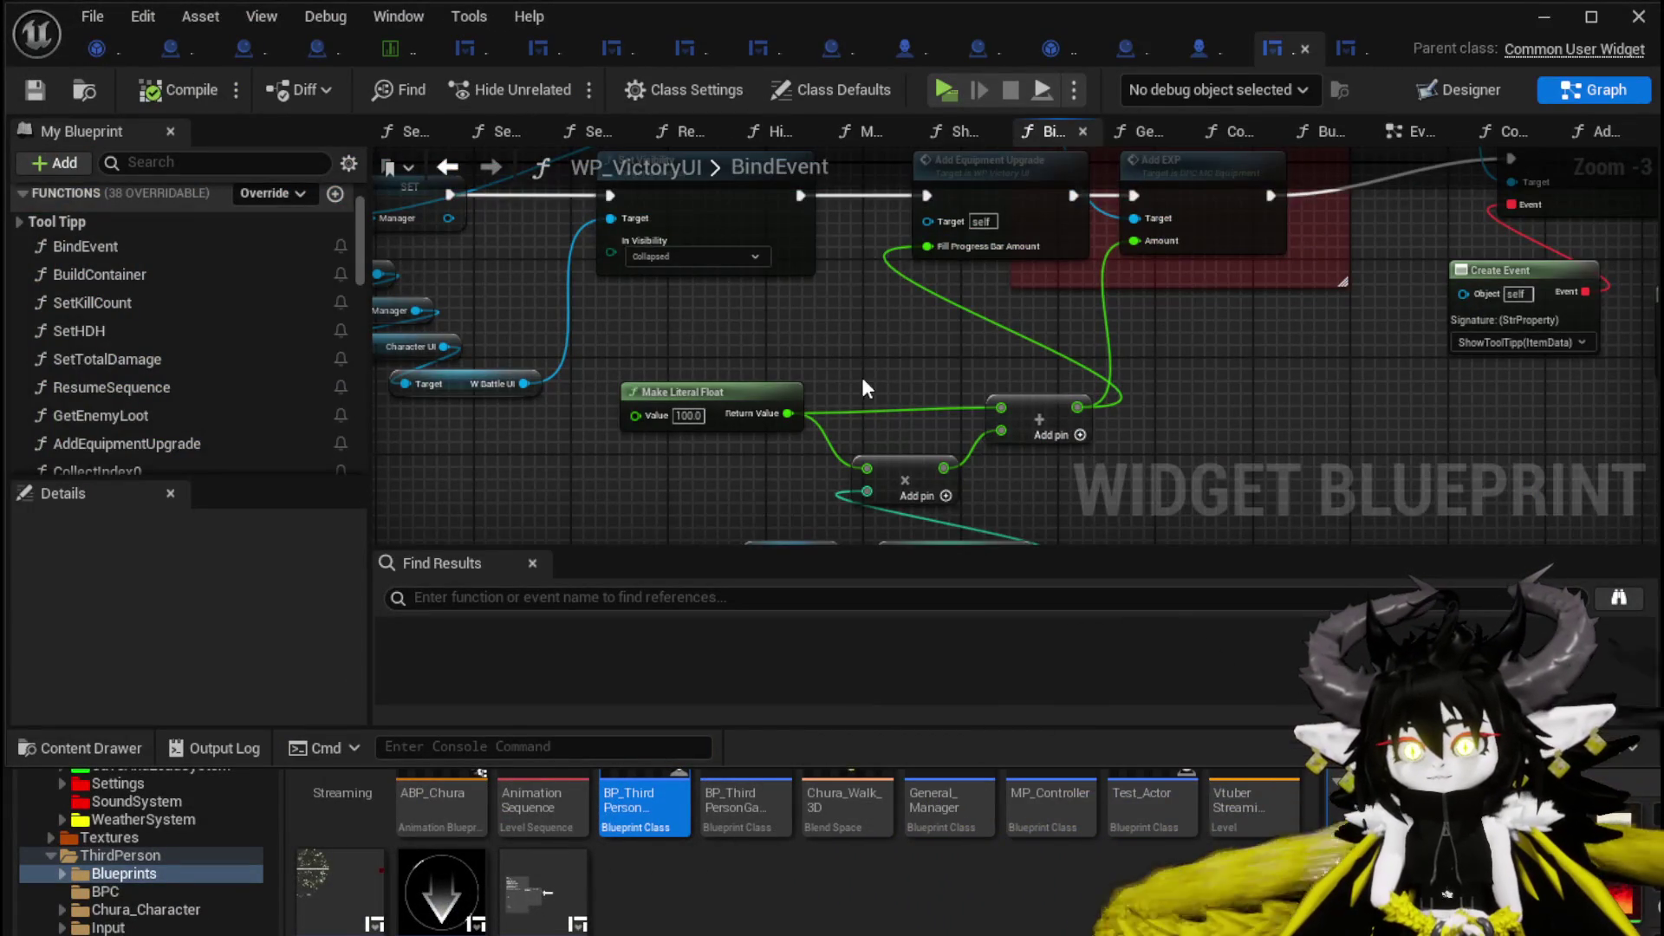
pyautogui.moveTo(865, 388)
pyautogui.mouseDown()
pyautogui.moveTo(855, 278)
pyautogui.moveTo(1111, 393)
pyautogui.moveTo(962, 411)
pyautogui.mouseUp()
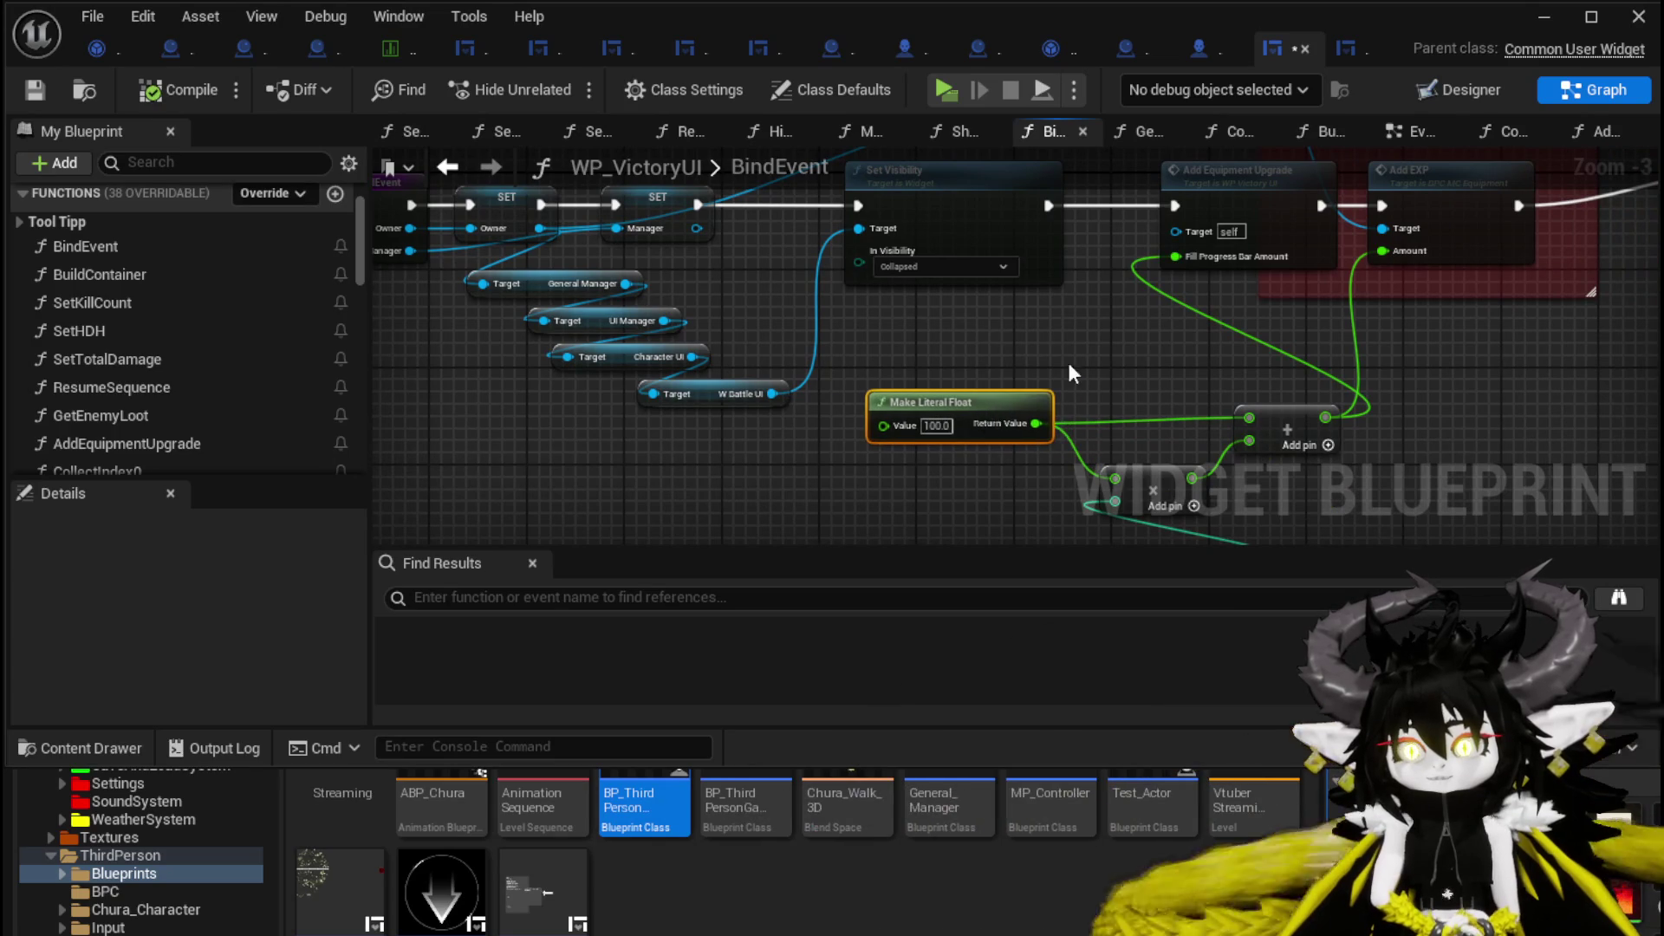
pyautogui.scroll(-1, 931, 422)
pyautogui.scroll(-1, 946, 430)
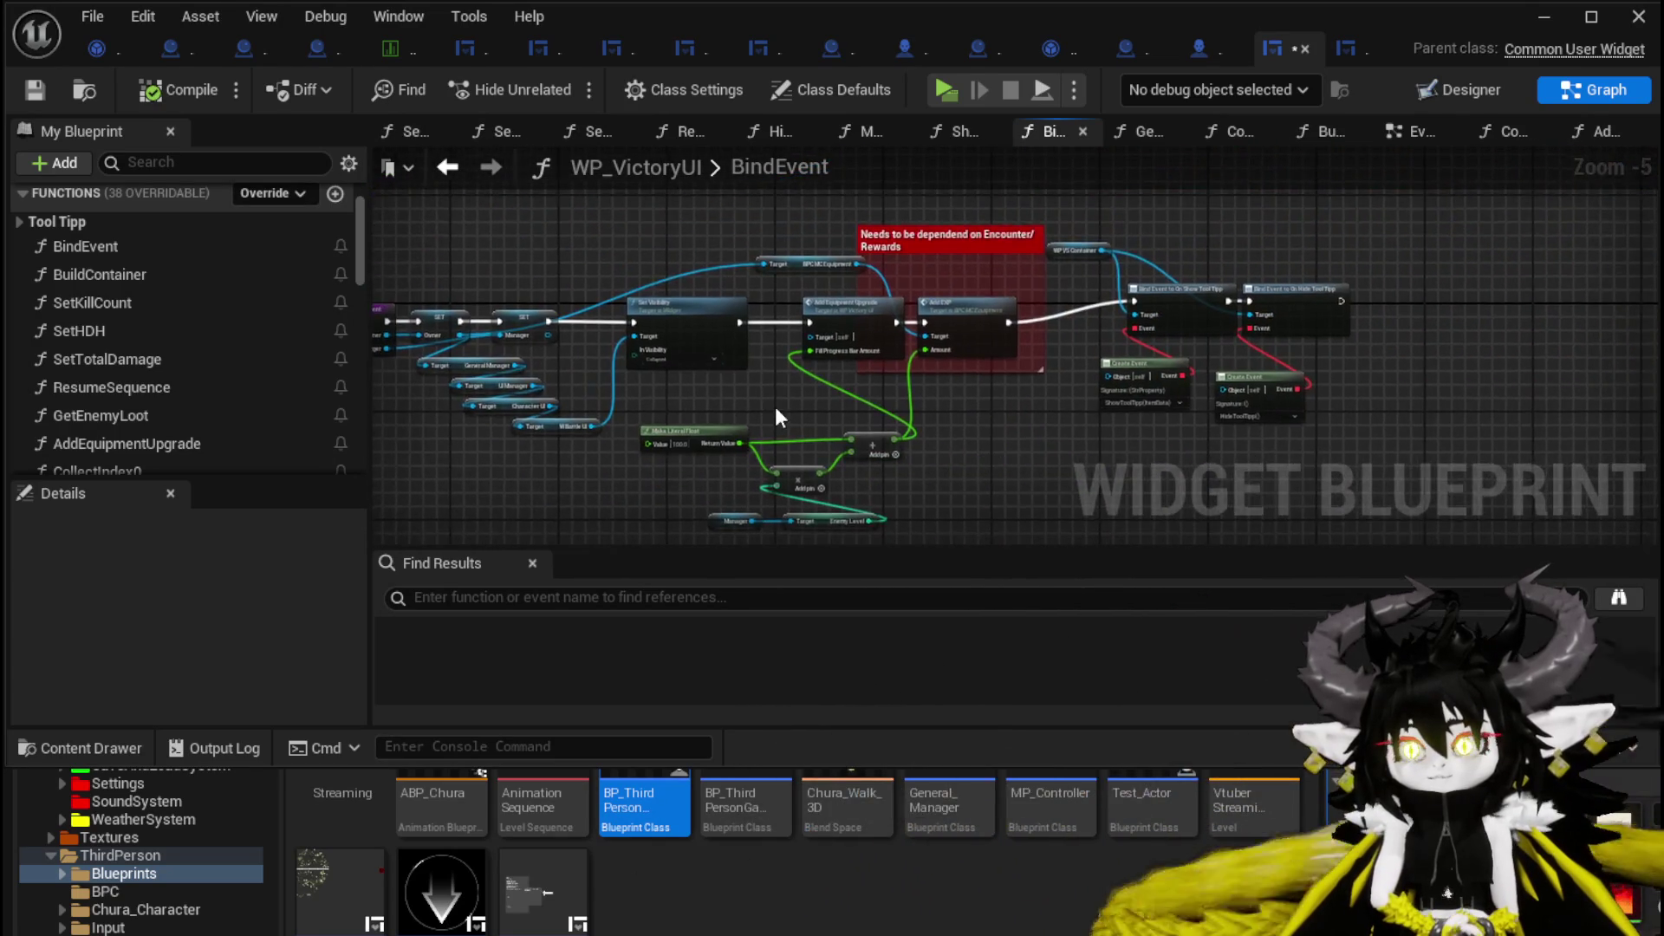
pyautogui.scroll(3, 774, 408)
# Select and box-select the Make Literal Float node, then deselect and scroll the My Blueprint functions.
pyautogui.click(801, 427)
pyautogui.moveTo(745, 425)
pyautogui.mouseDown()
pyautogui.moveTo(688, 414)
pyautogui.moveTo(759, 423)
pyautogui.mouseUp()
pyautogui.moveTo(647, 363); pyautogui.dragTo(683, 490)
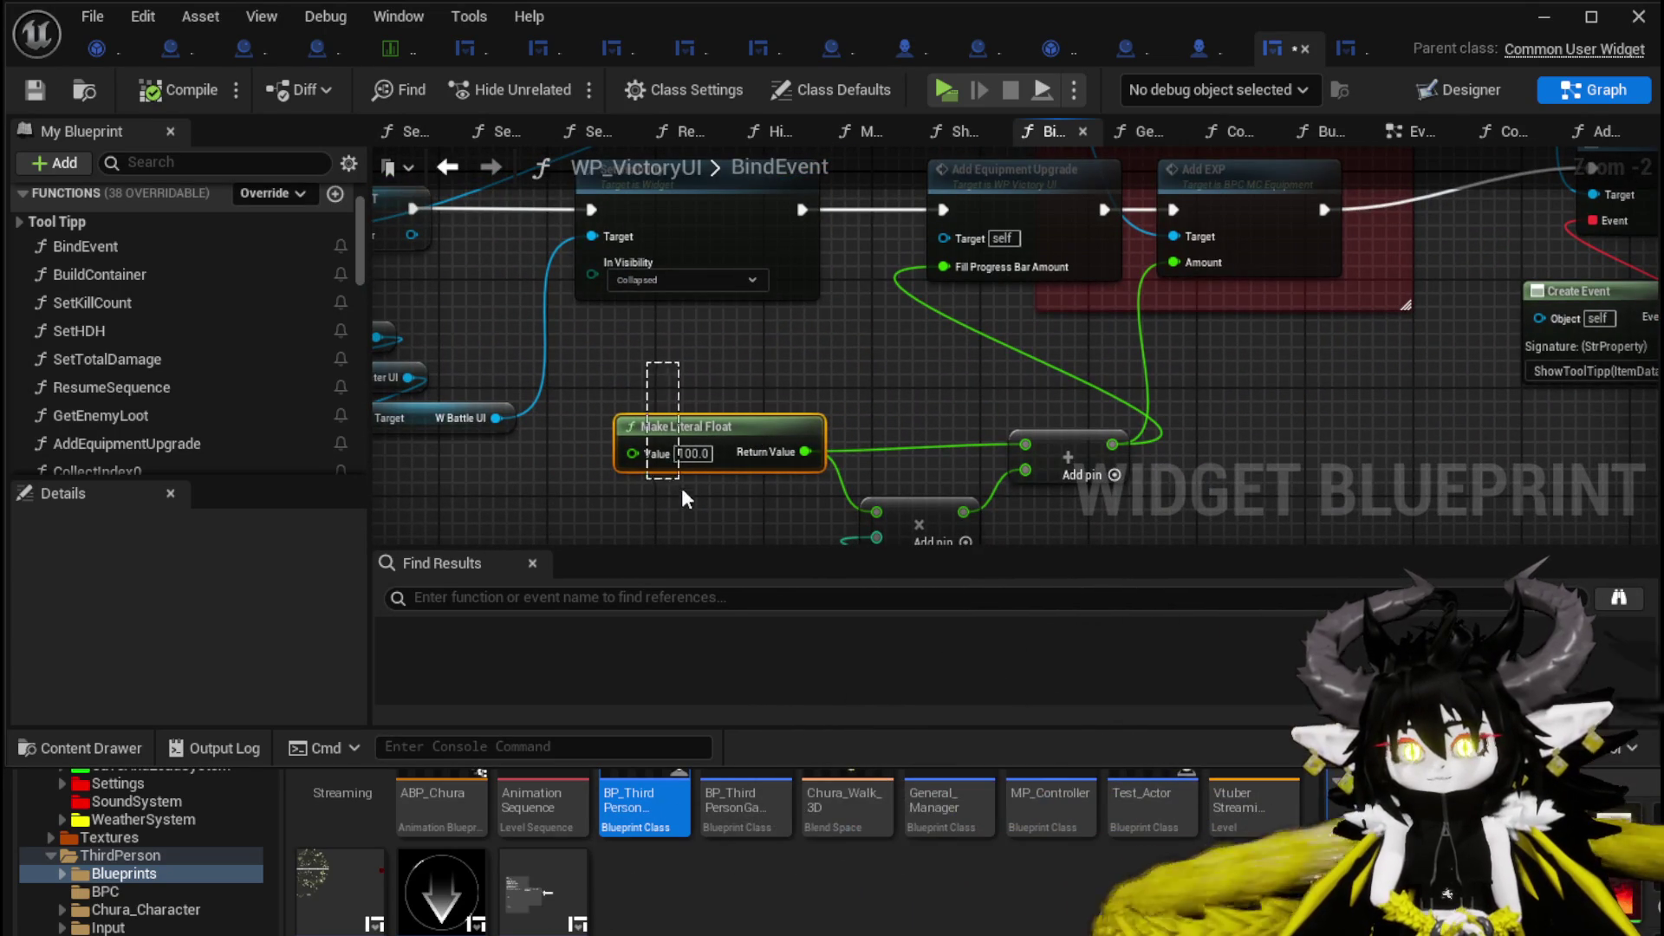
pyautogui.moveTo(855, 478); pyautogui.dragTo(563, 507)
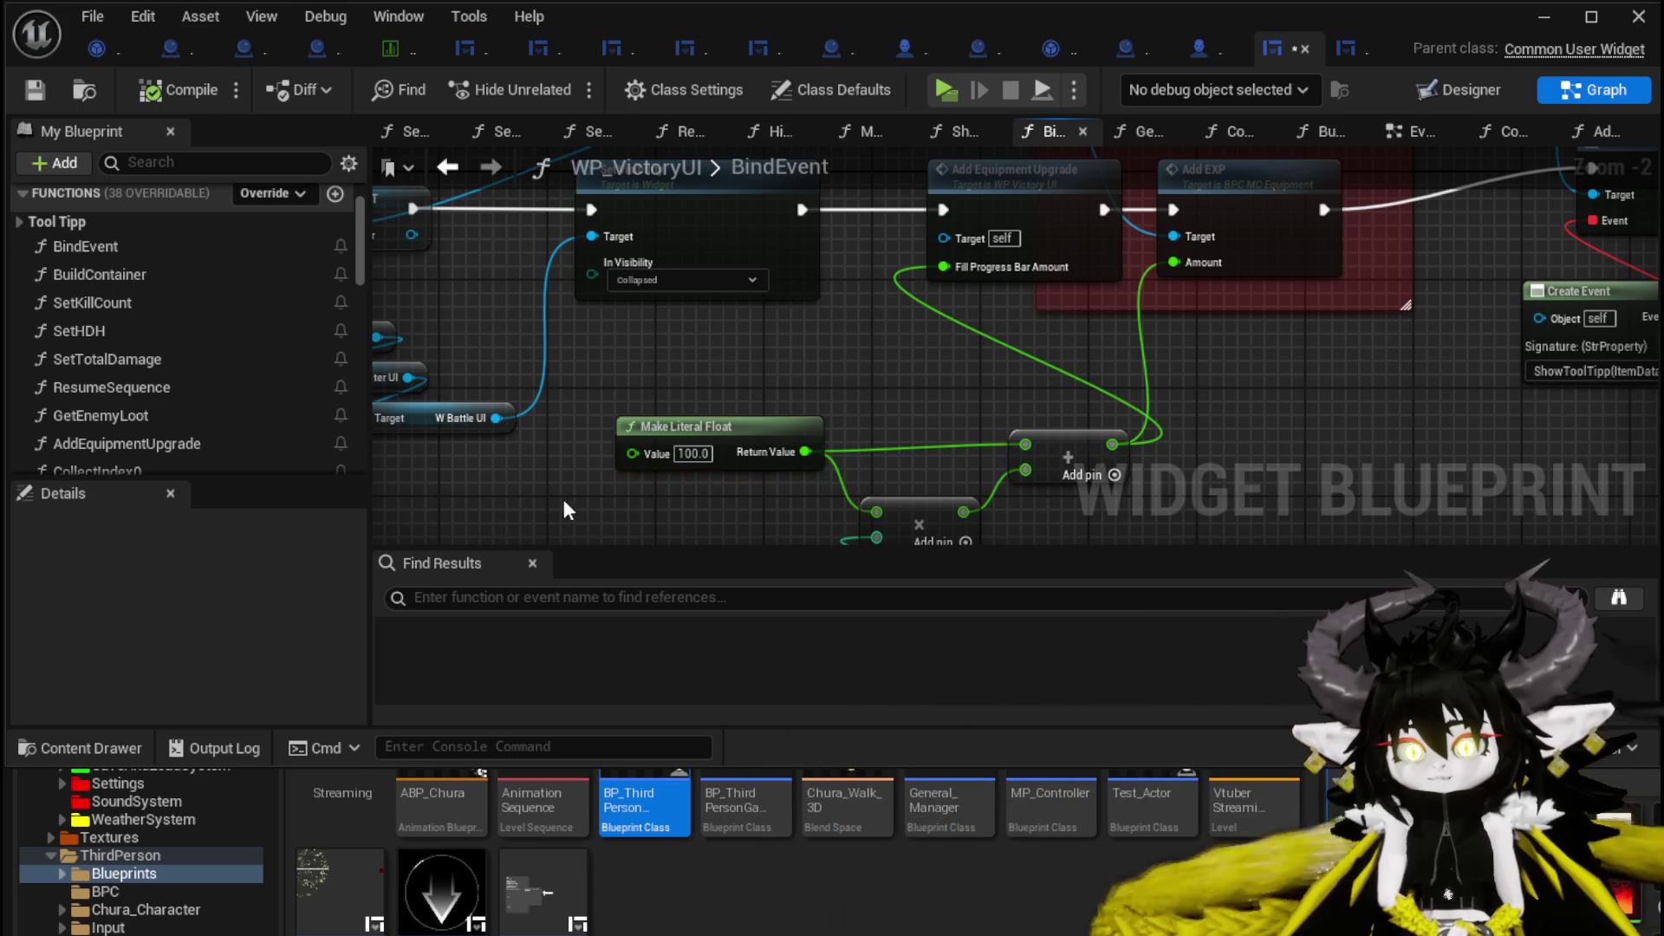
pyautogui.moveTo(848, 385); pyautogui.dragTo(849, 385)
pyautogui.moveTo(595, 392); pyautogui.dragTo(838, 478)
pyautogui.click(838, 427)
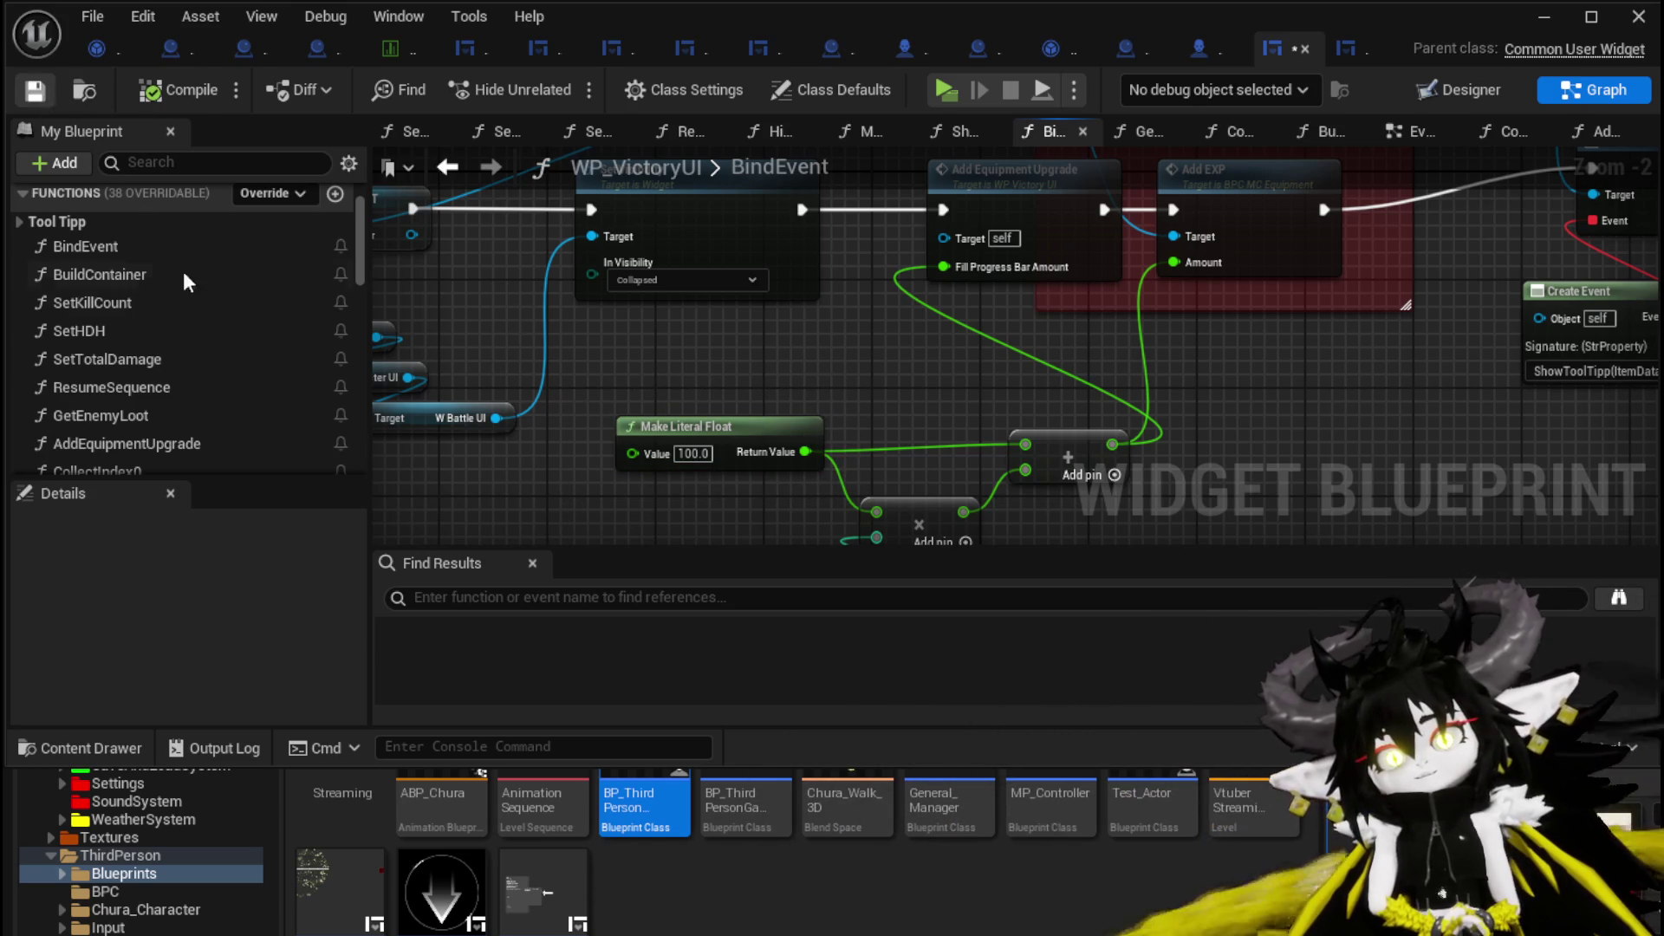
pyautogui.scroll(-2, 232, 304)
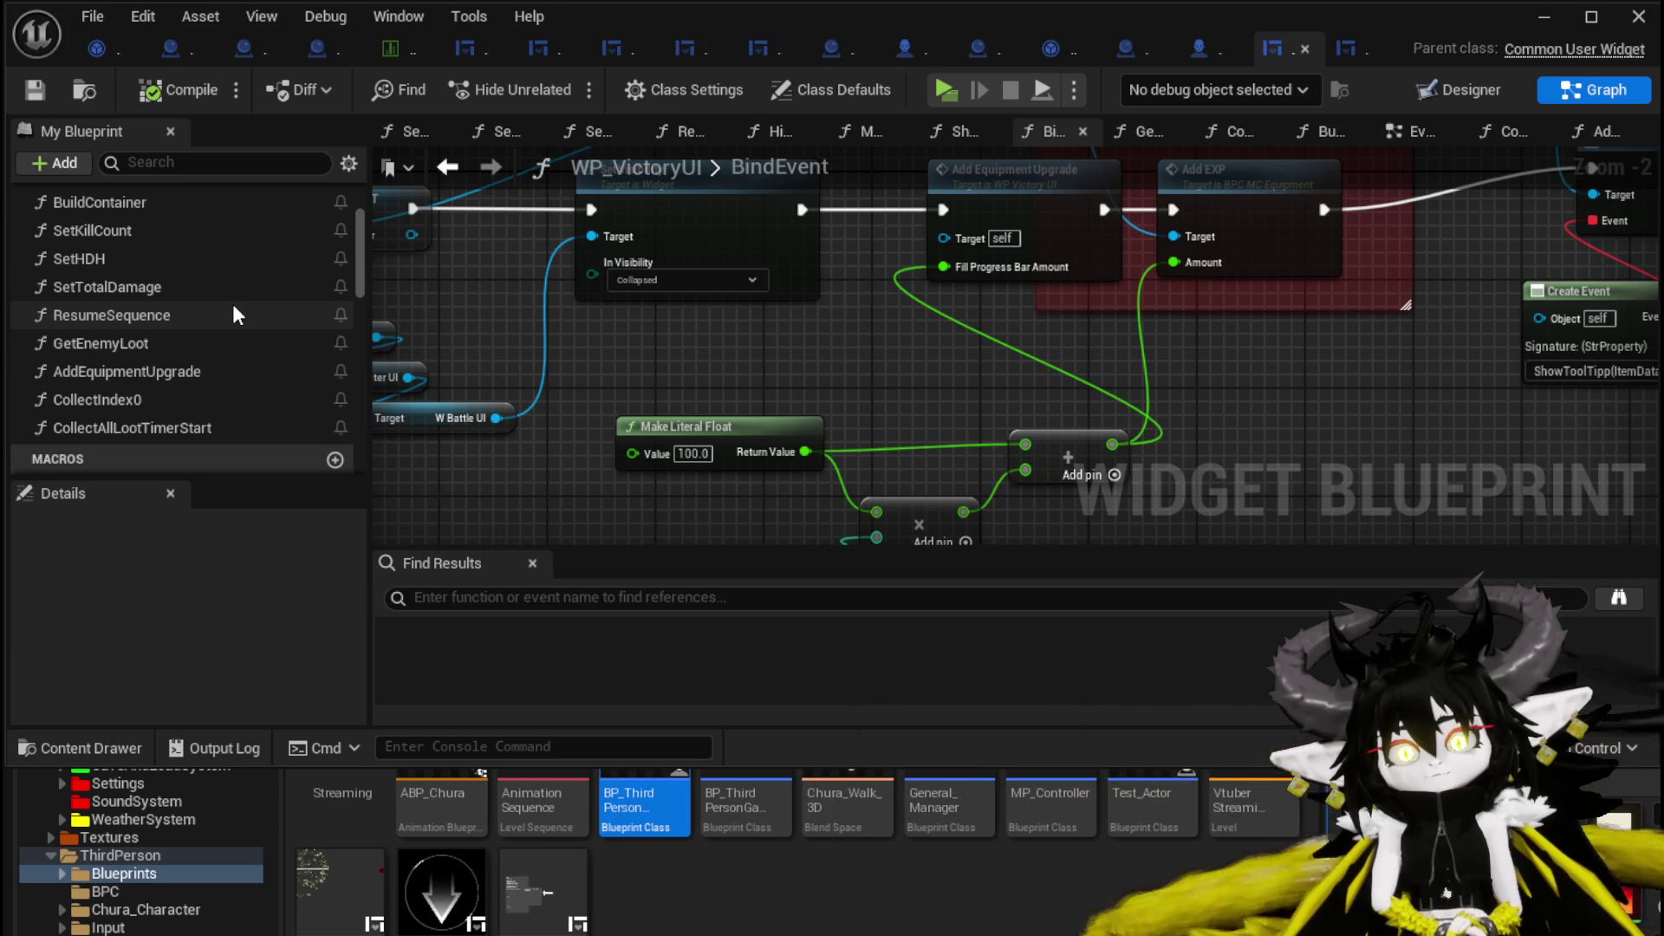
pyautogui.scroll(2, 233, 308)
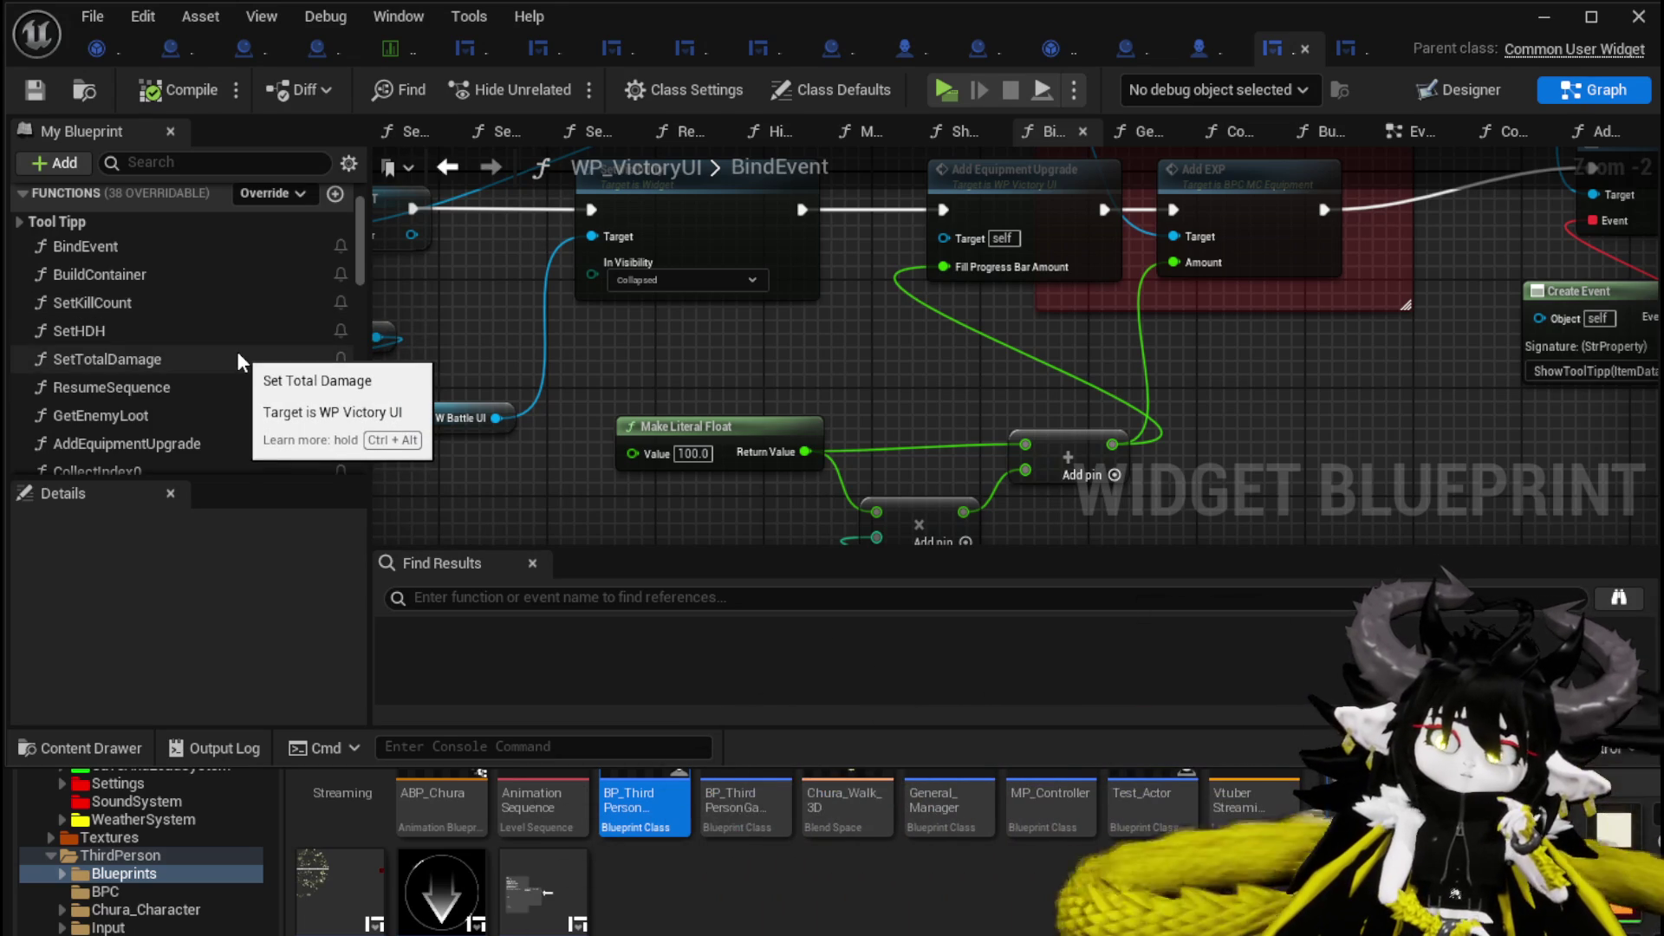
# Open SetKillCount, pan to its kill-count SetText node, and select TextBlock Kill Count.
pyautogui.doubleClick(195, 291)
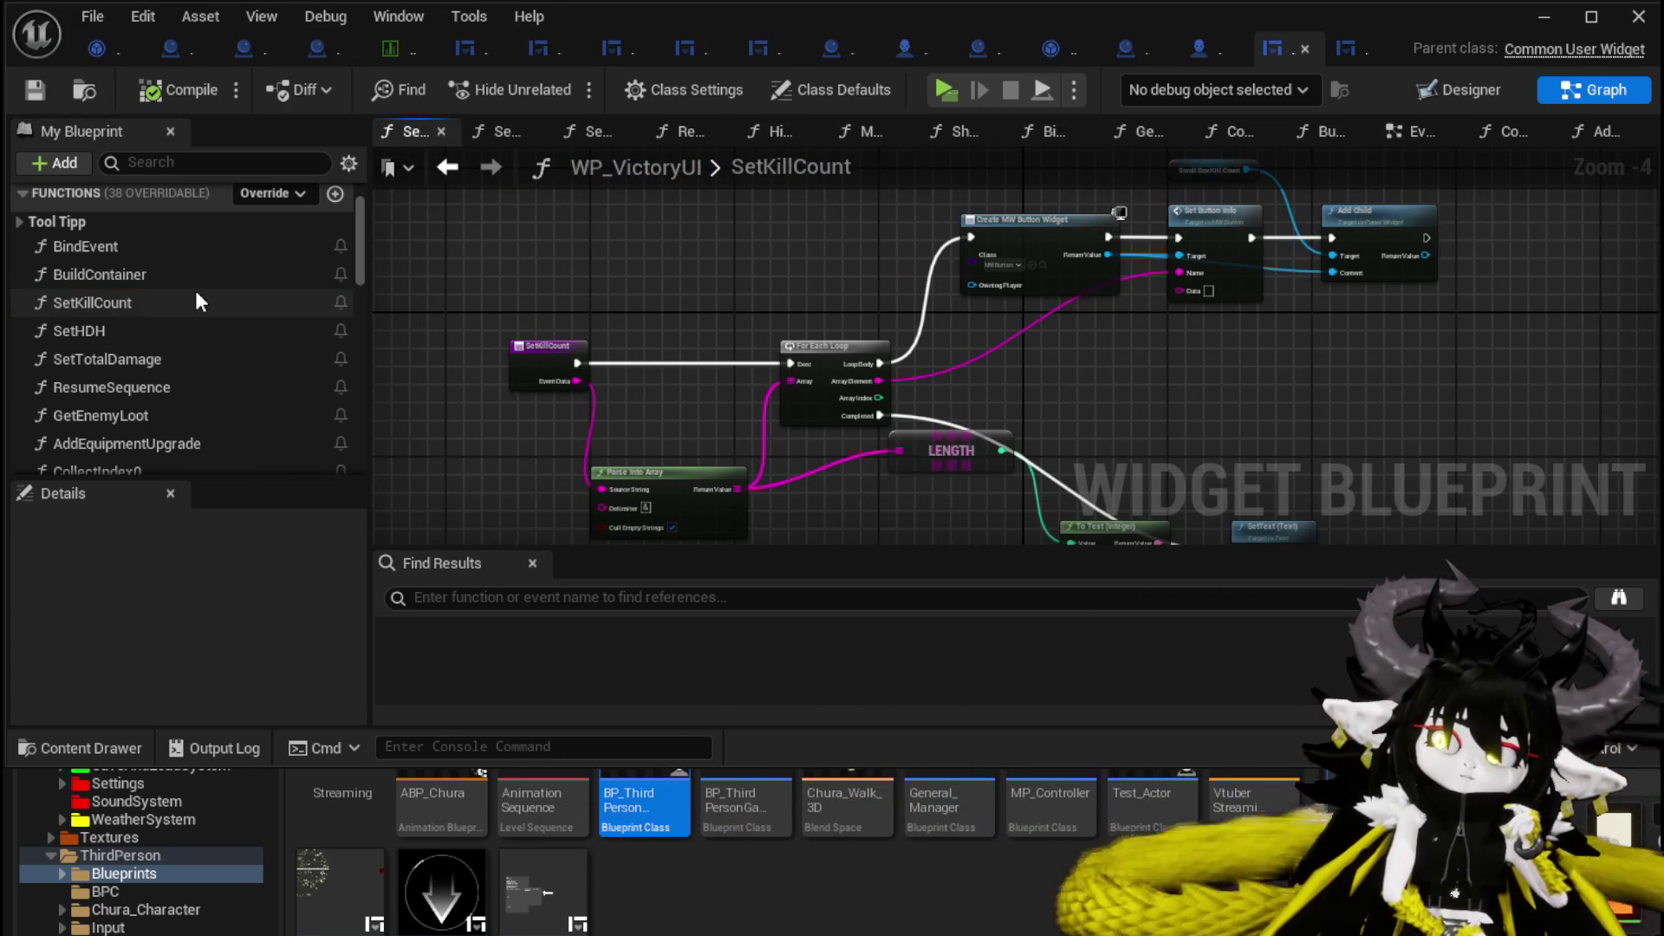
pyautogui.moveTo(756, 280); pyautogui.dragTo(619, 291)
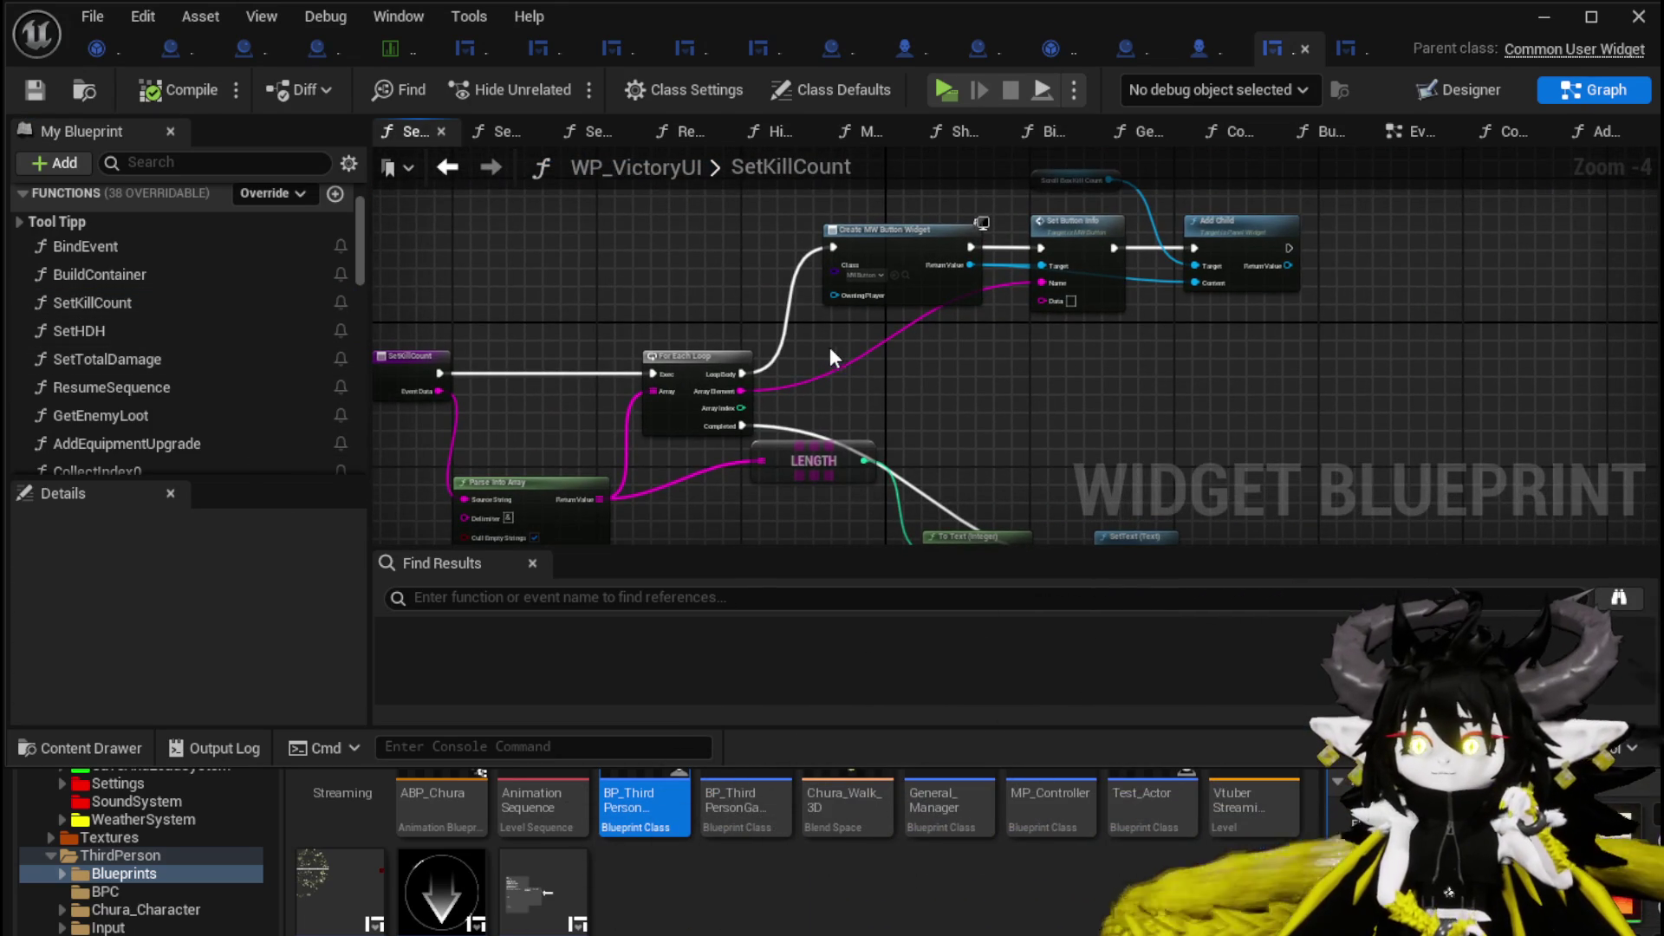
pyautogui.moveTo(830, 349); pyautogui.dragTo(880, 290)
pyautogui.moveTo(670, 546)
pyautogui.mouseDown()
pyautogui.moveTo(669, 438)
pyautogui.moveTo(788, 519)
pyautogui.moveTo(772, 563)
pyautogui.mouseUp()
pyautogui.moveTo(779, 521); pyautogui.dragTo(706, 391)
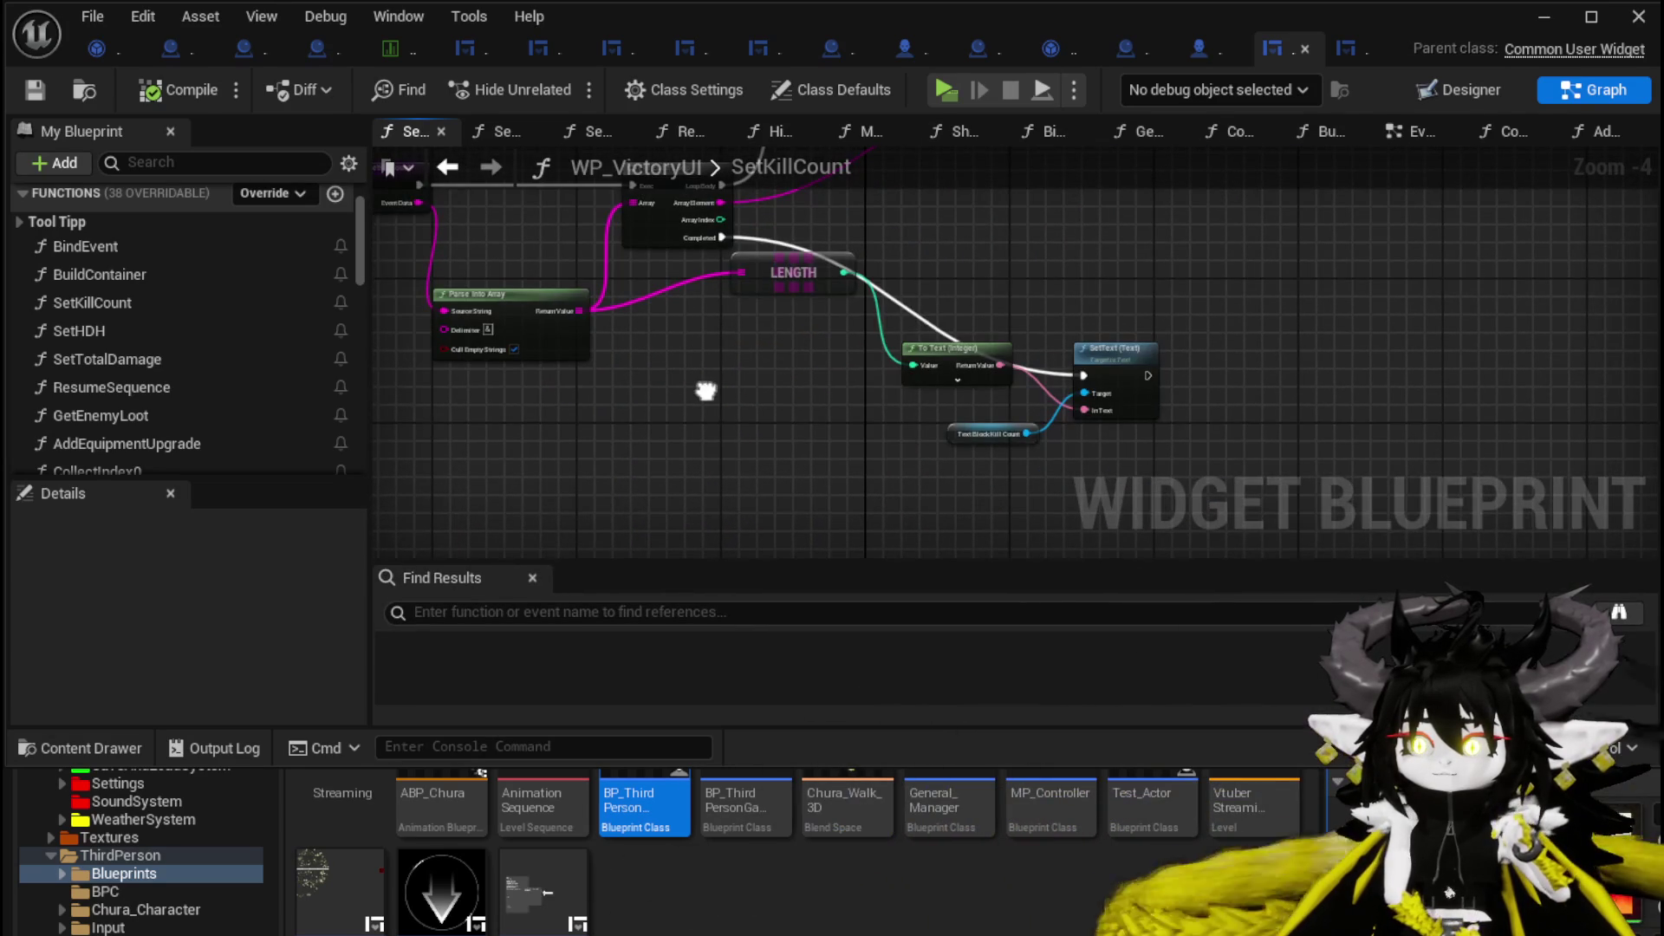
pyautogui.click(988, 434)
pyautogui.scroll(3, 850, 425)
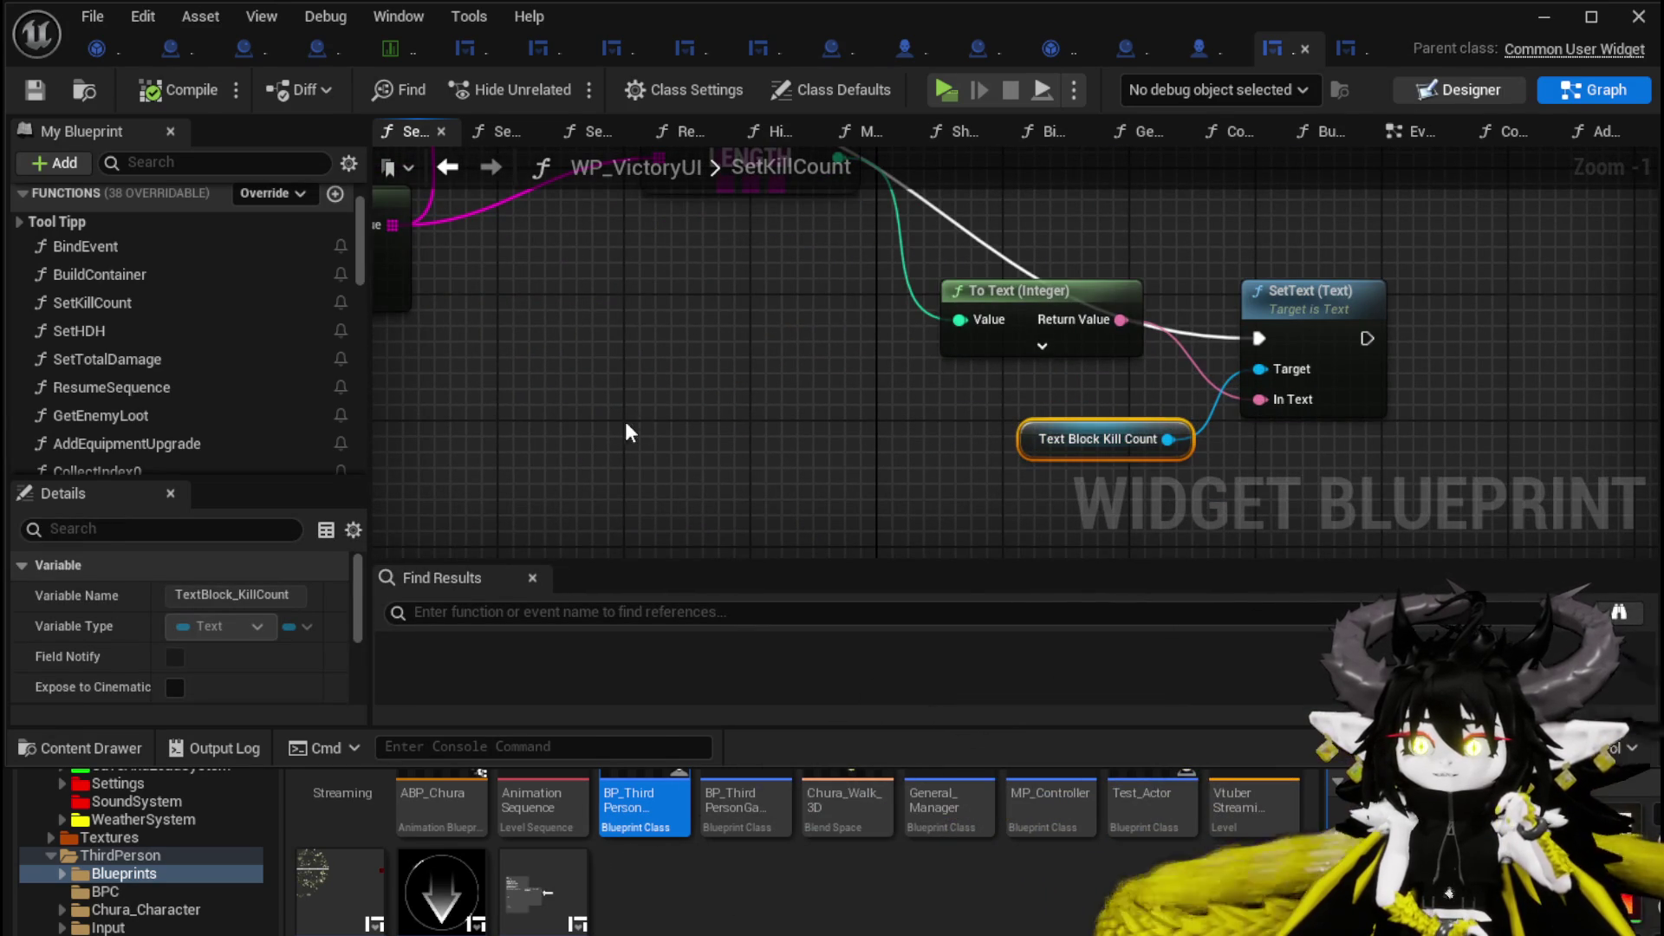
pyautogui.scroll(3, 579, 406)
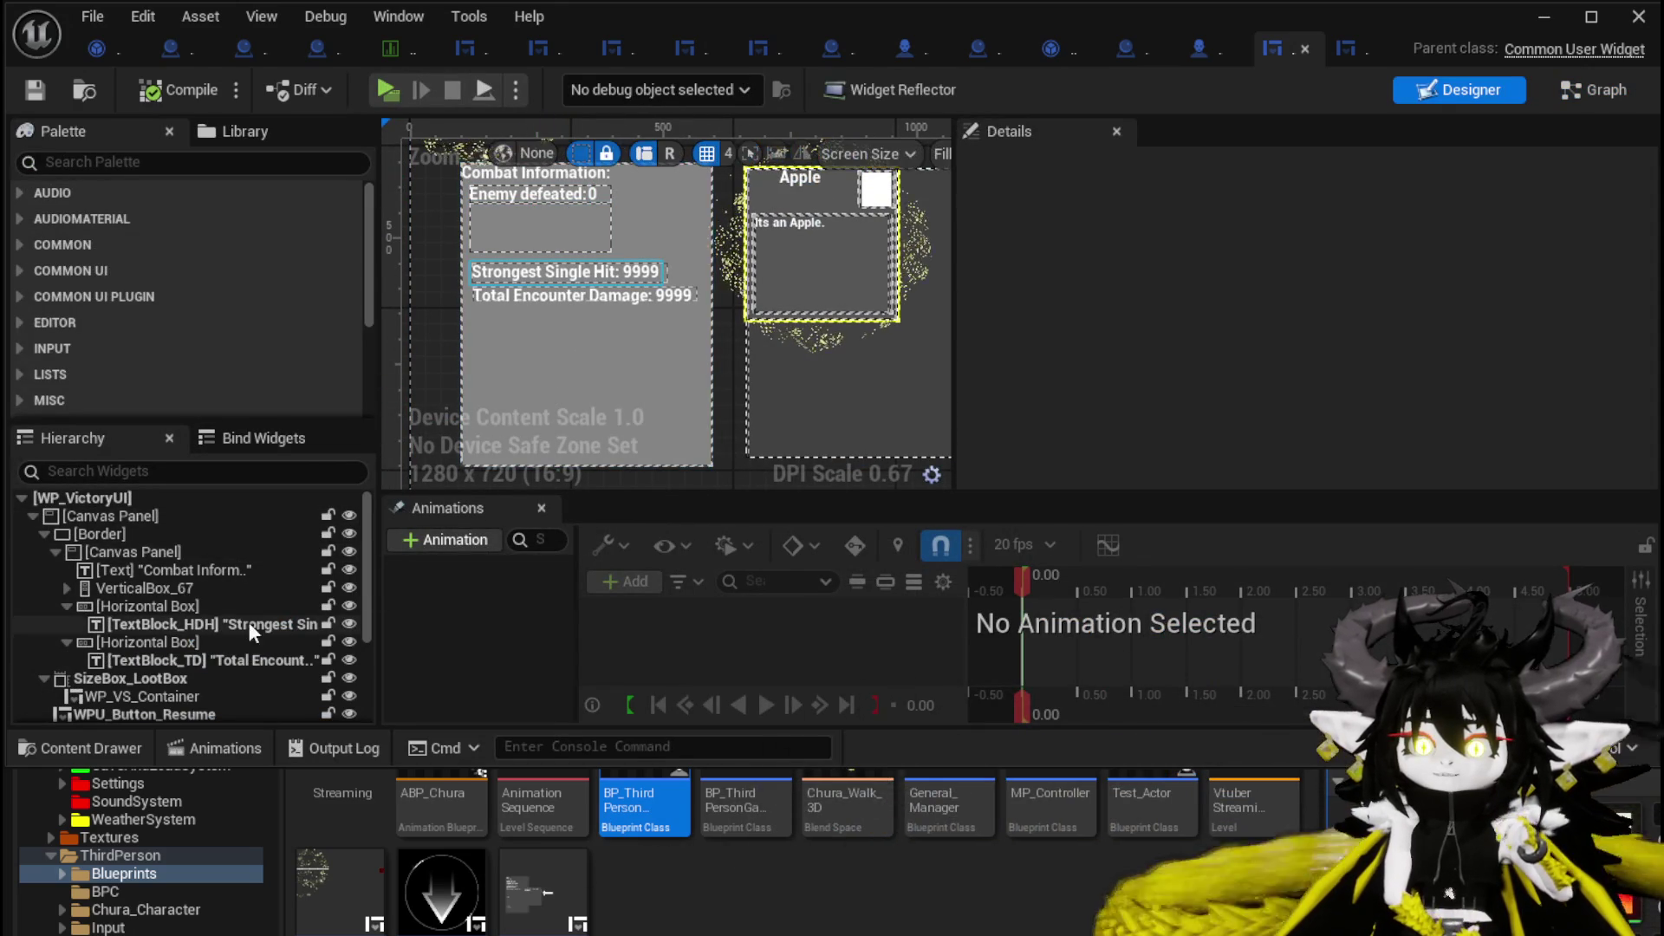
# View the whole SetKillCount node chain, then switch to the Designer layout with Ctrl+Shift+D.
pyautogui.click(1593, 89)
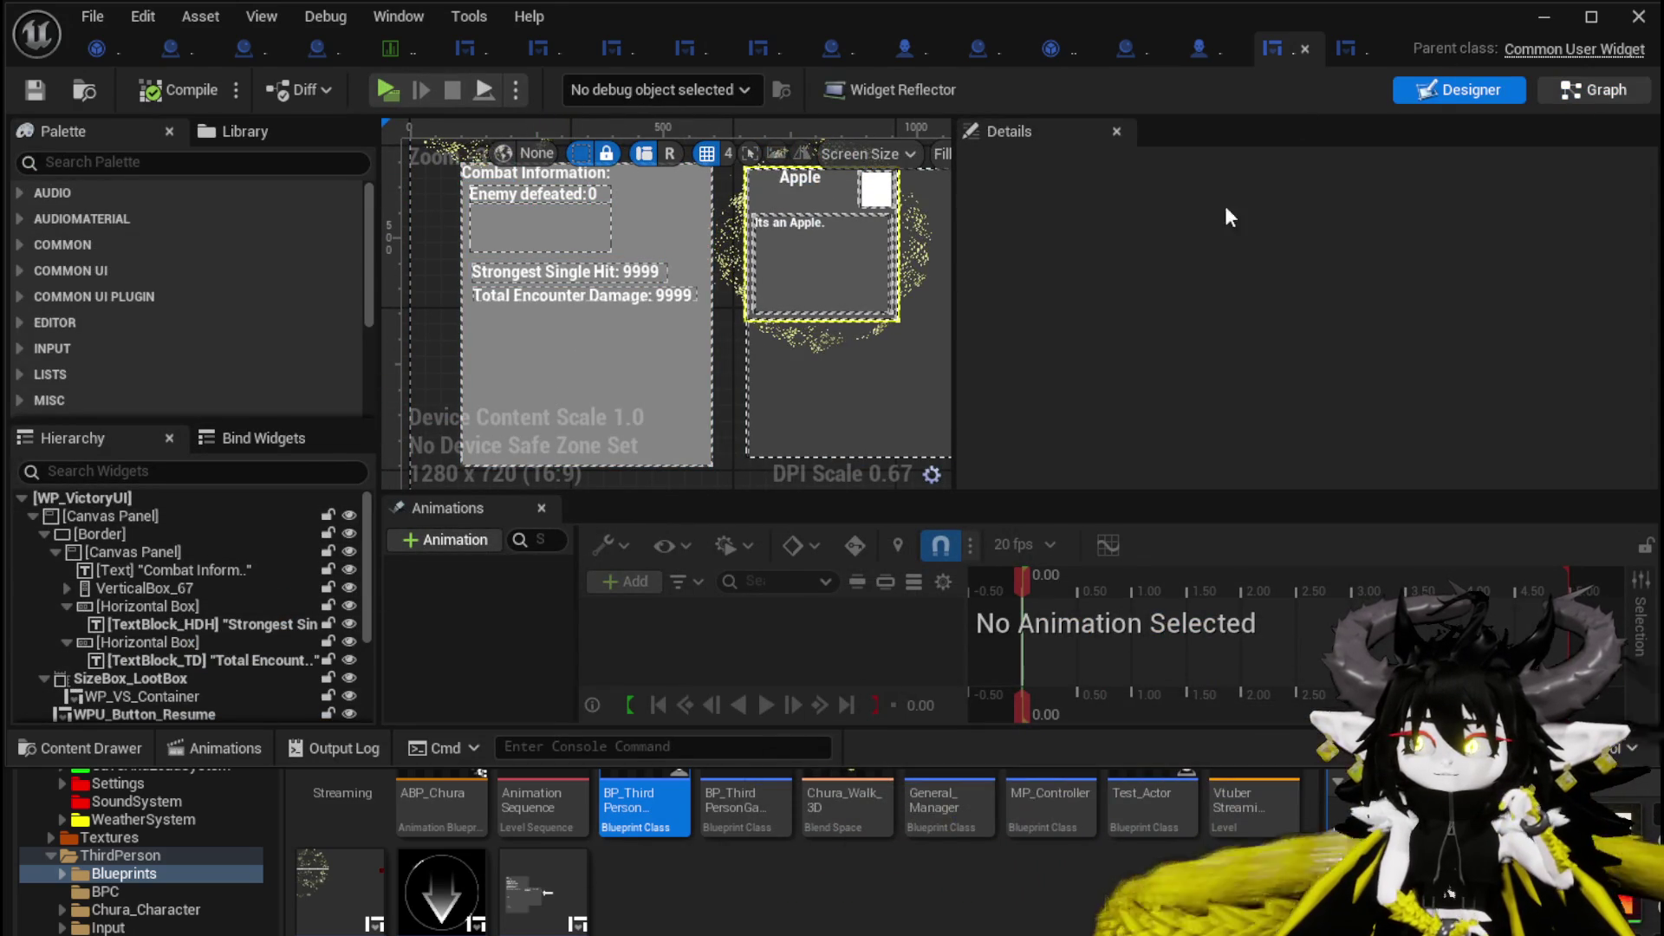
pyautogui.scroll(-2, 851, 419)
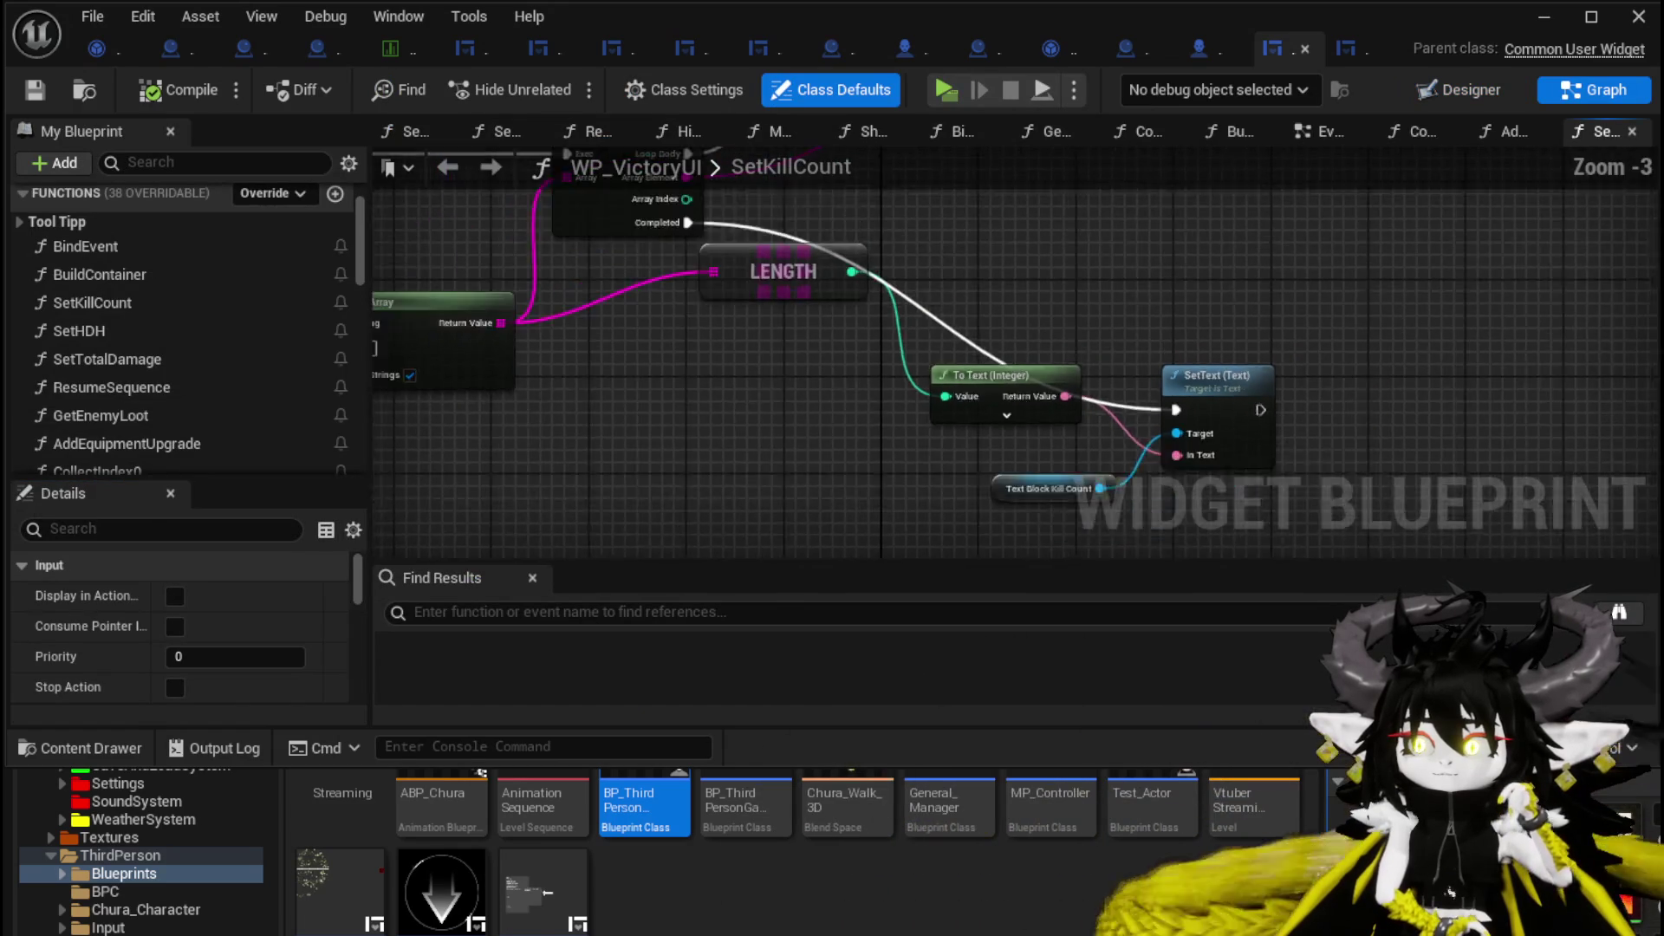
pyautogui.moveTo(850, 420)
pyautogui.mouseDown()
pyautogui.moveTo(1089, 491)
pyautogui.moveTo(822, 422)
pyautogui.mouseUp()
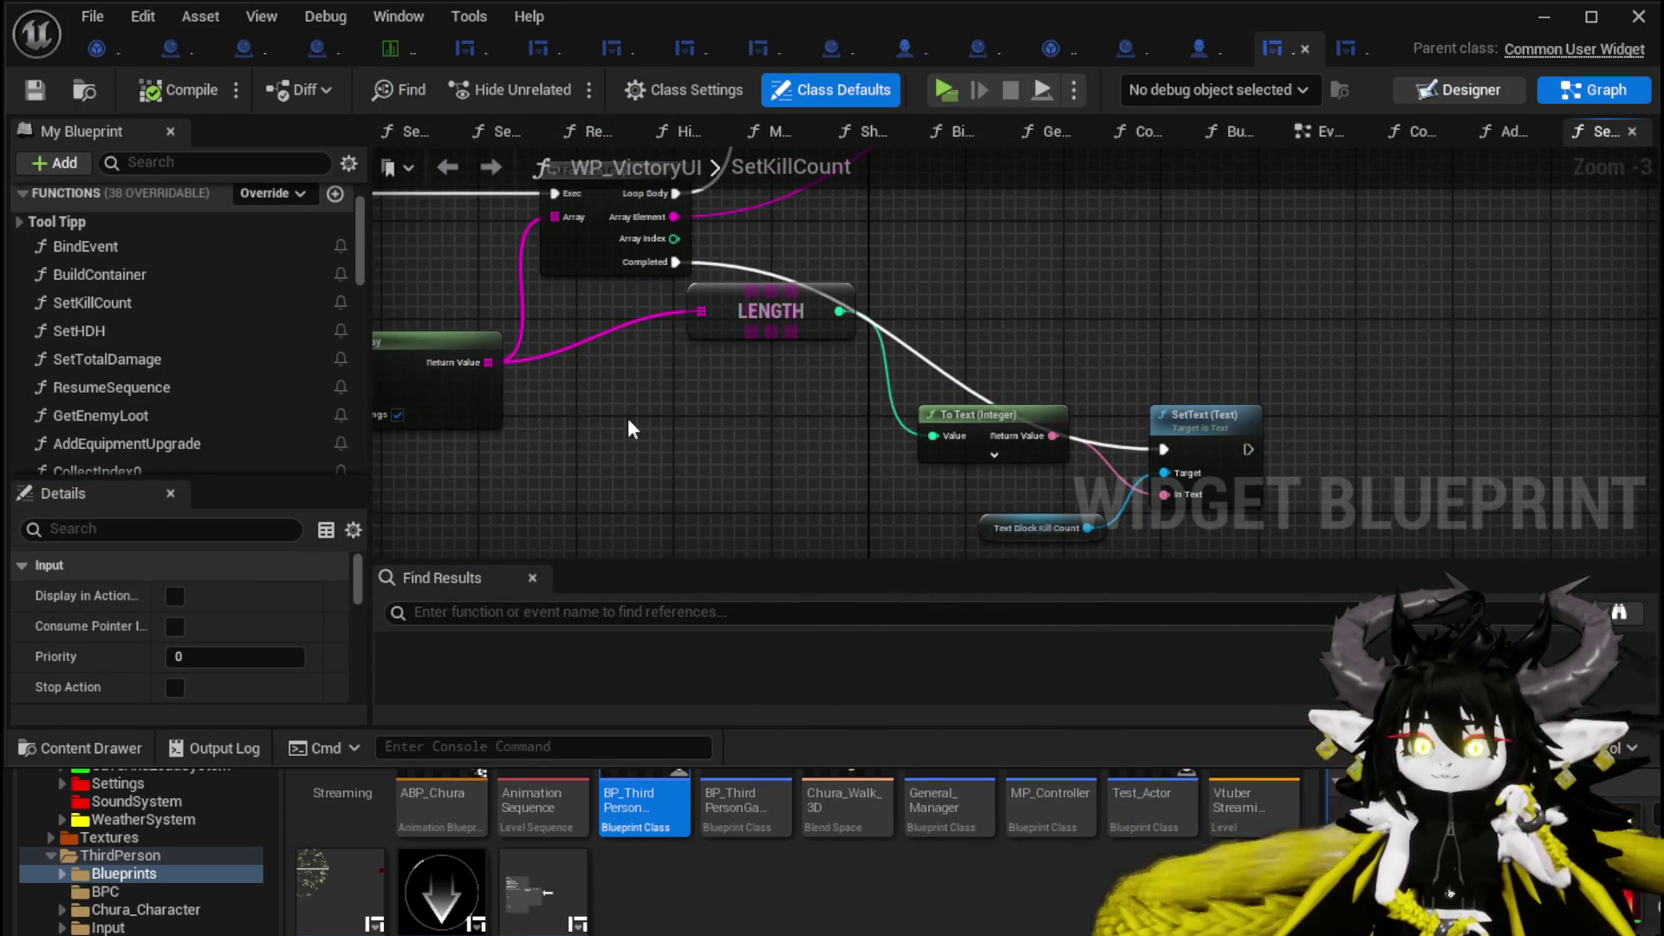
pyautogui.hotkey('ctrl', 'shift', 'd')
pyautogui.scroll(-3, 262, 589)
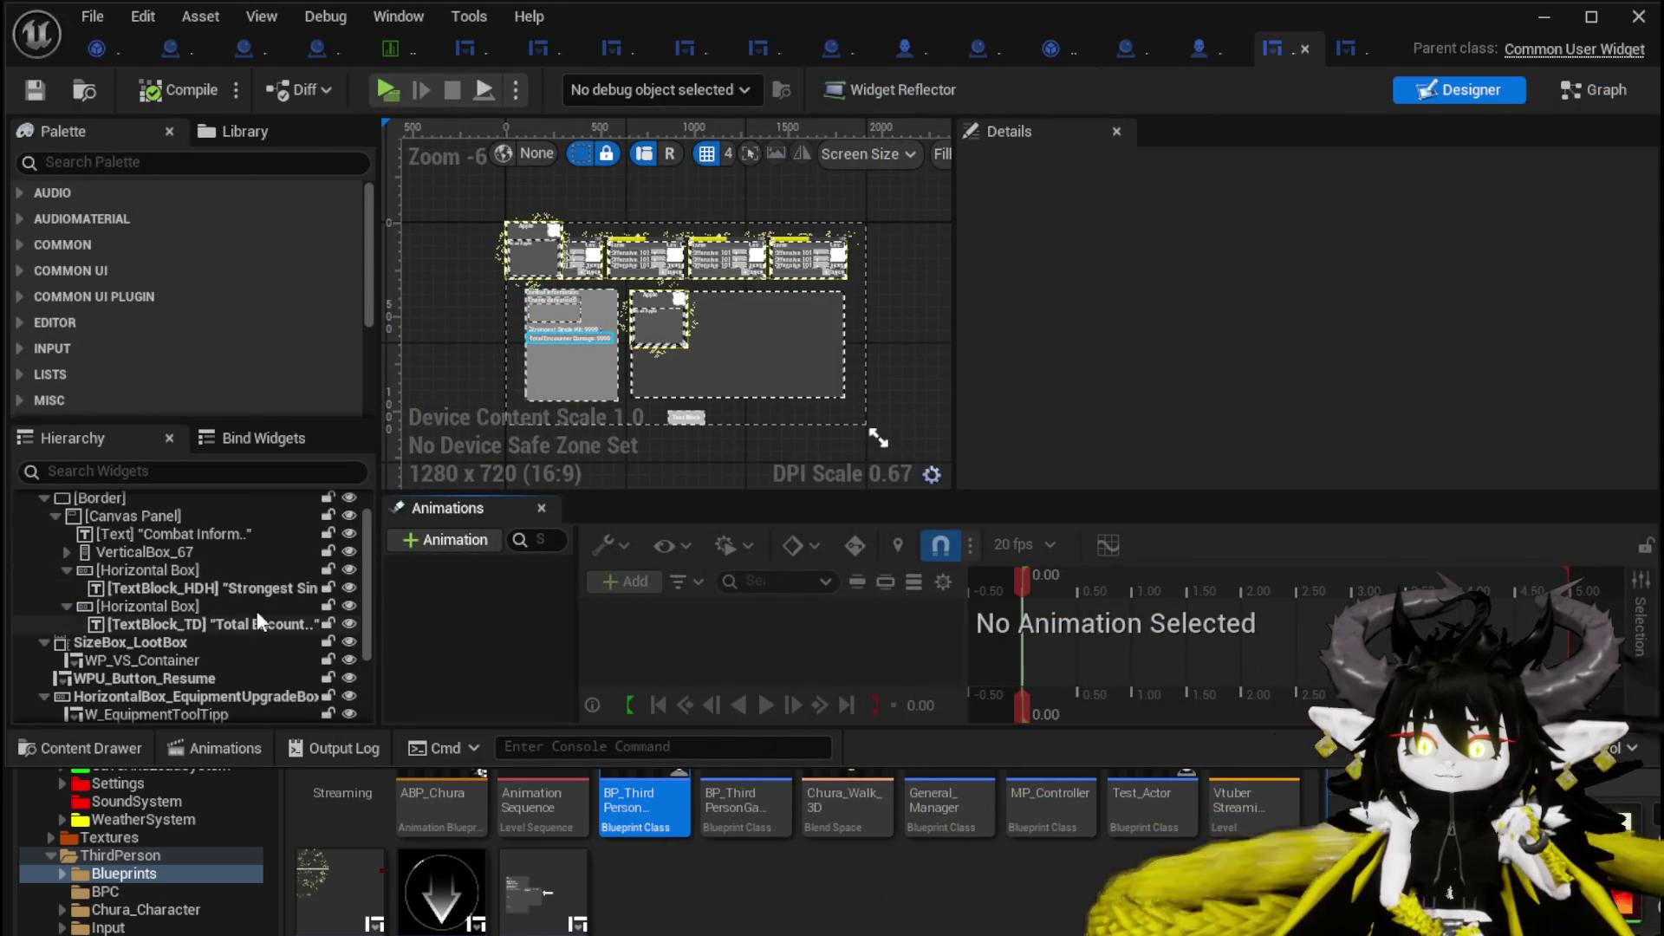
pyautogui.scroll(-2, 233, 559)
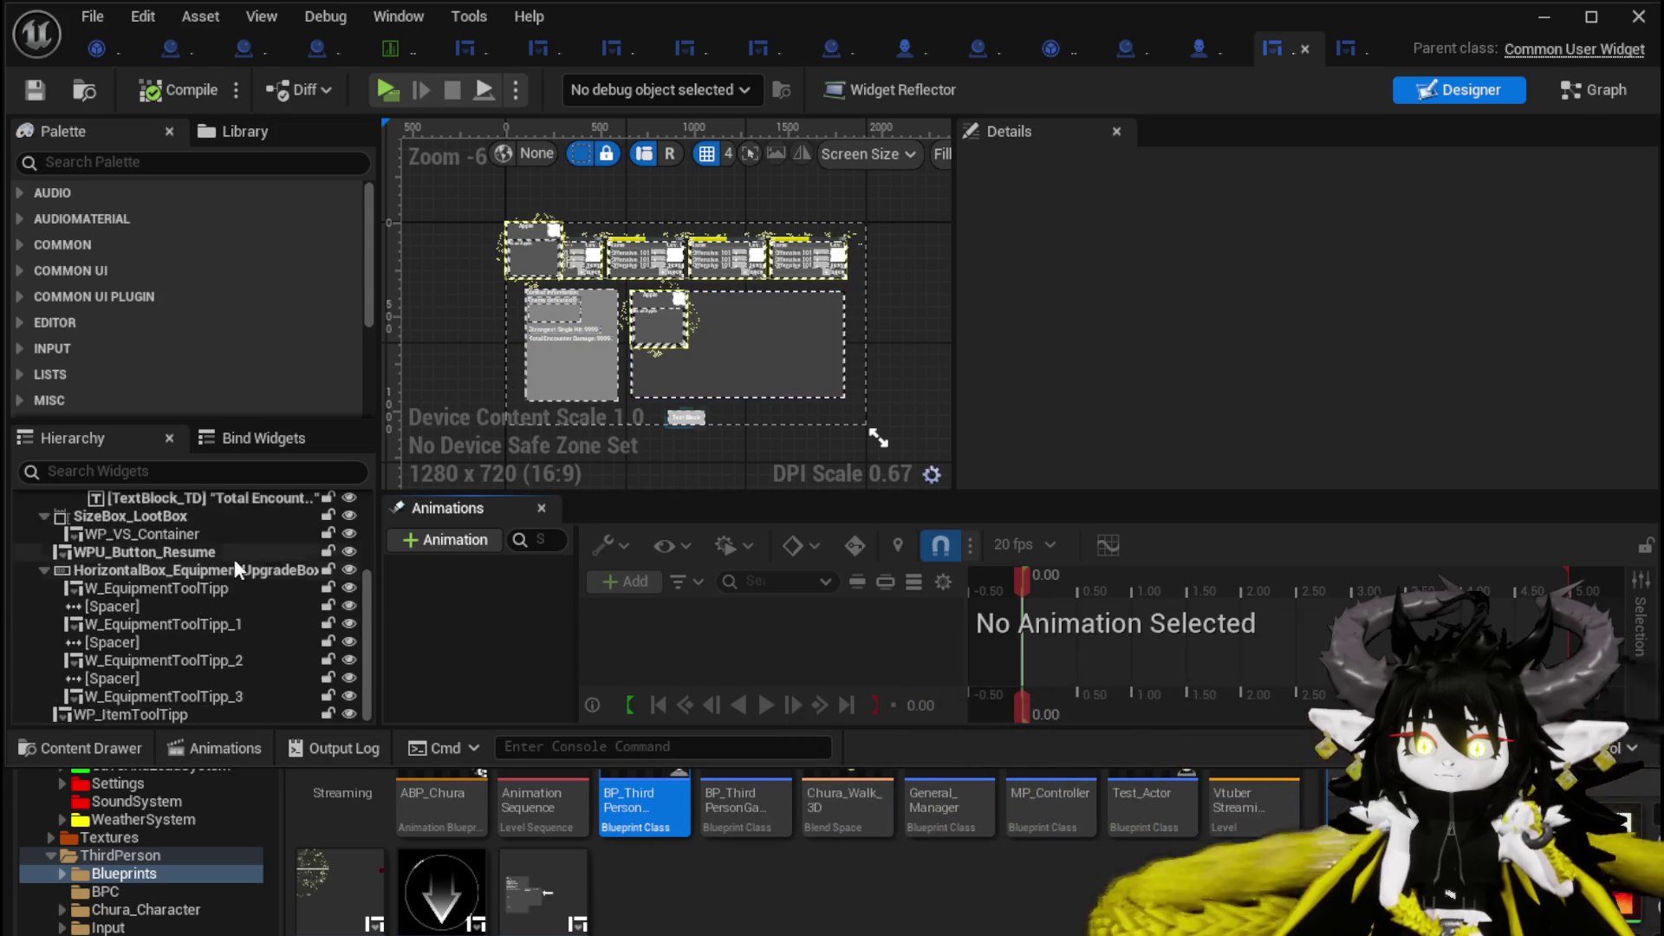
pyautogui.scroll(2, 251, 559)
pyautogui.scroll(3, 251, 558)
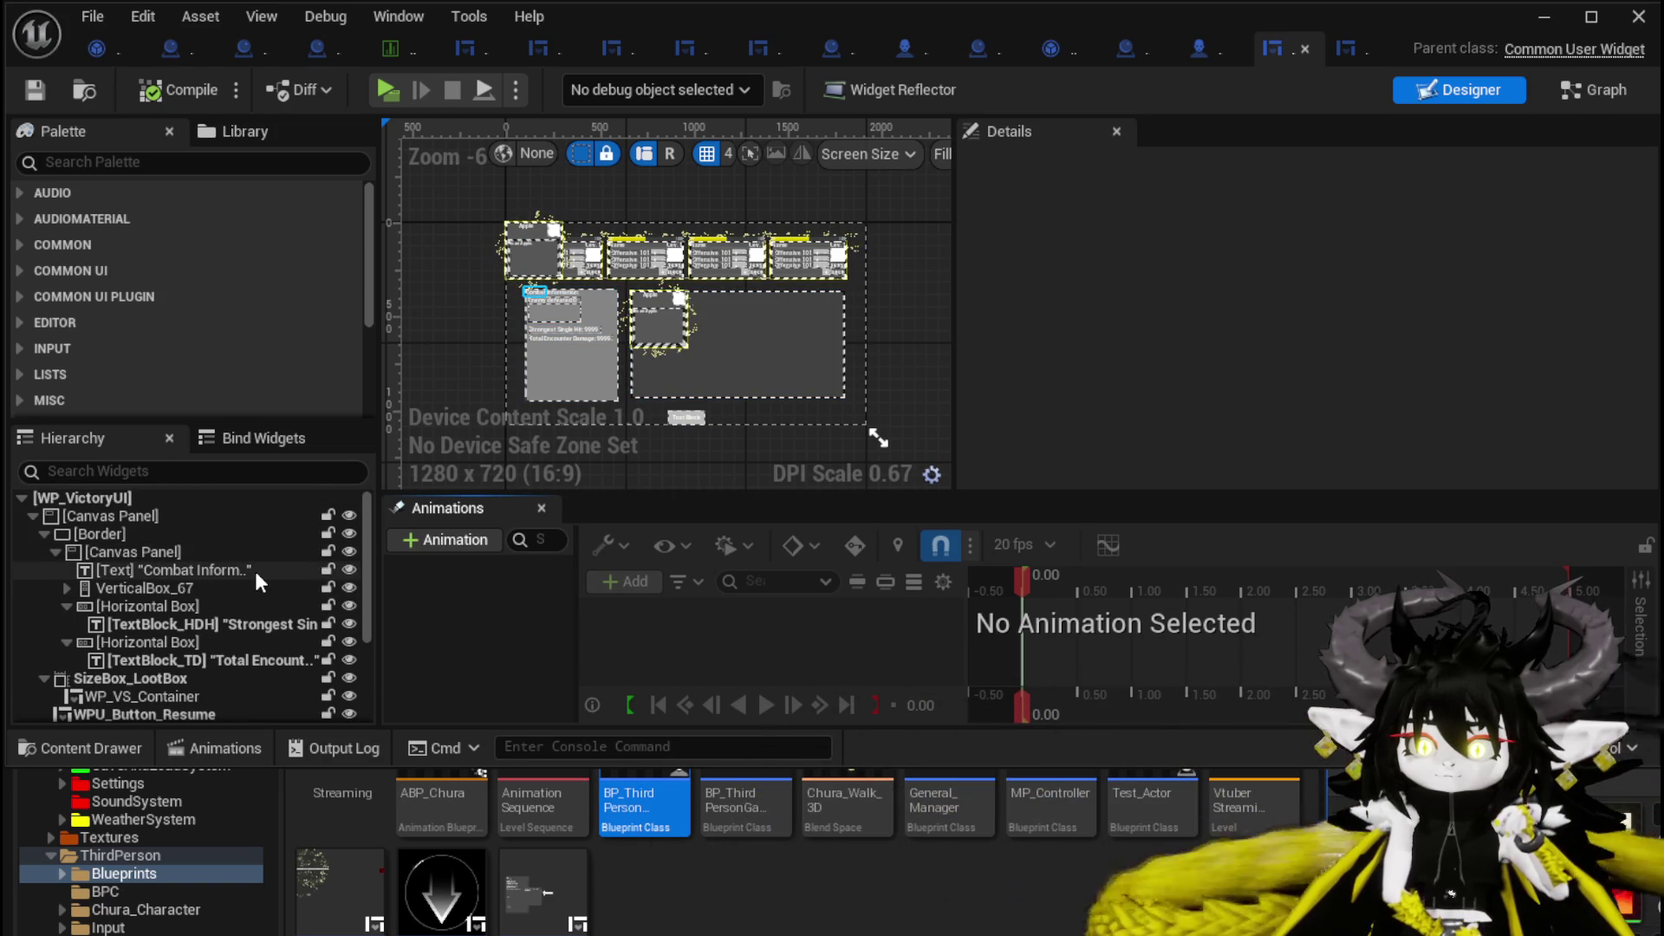
pyautogui.scroll(-4, 255, 570)
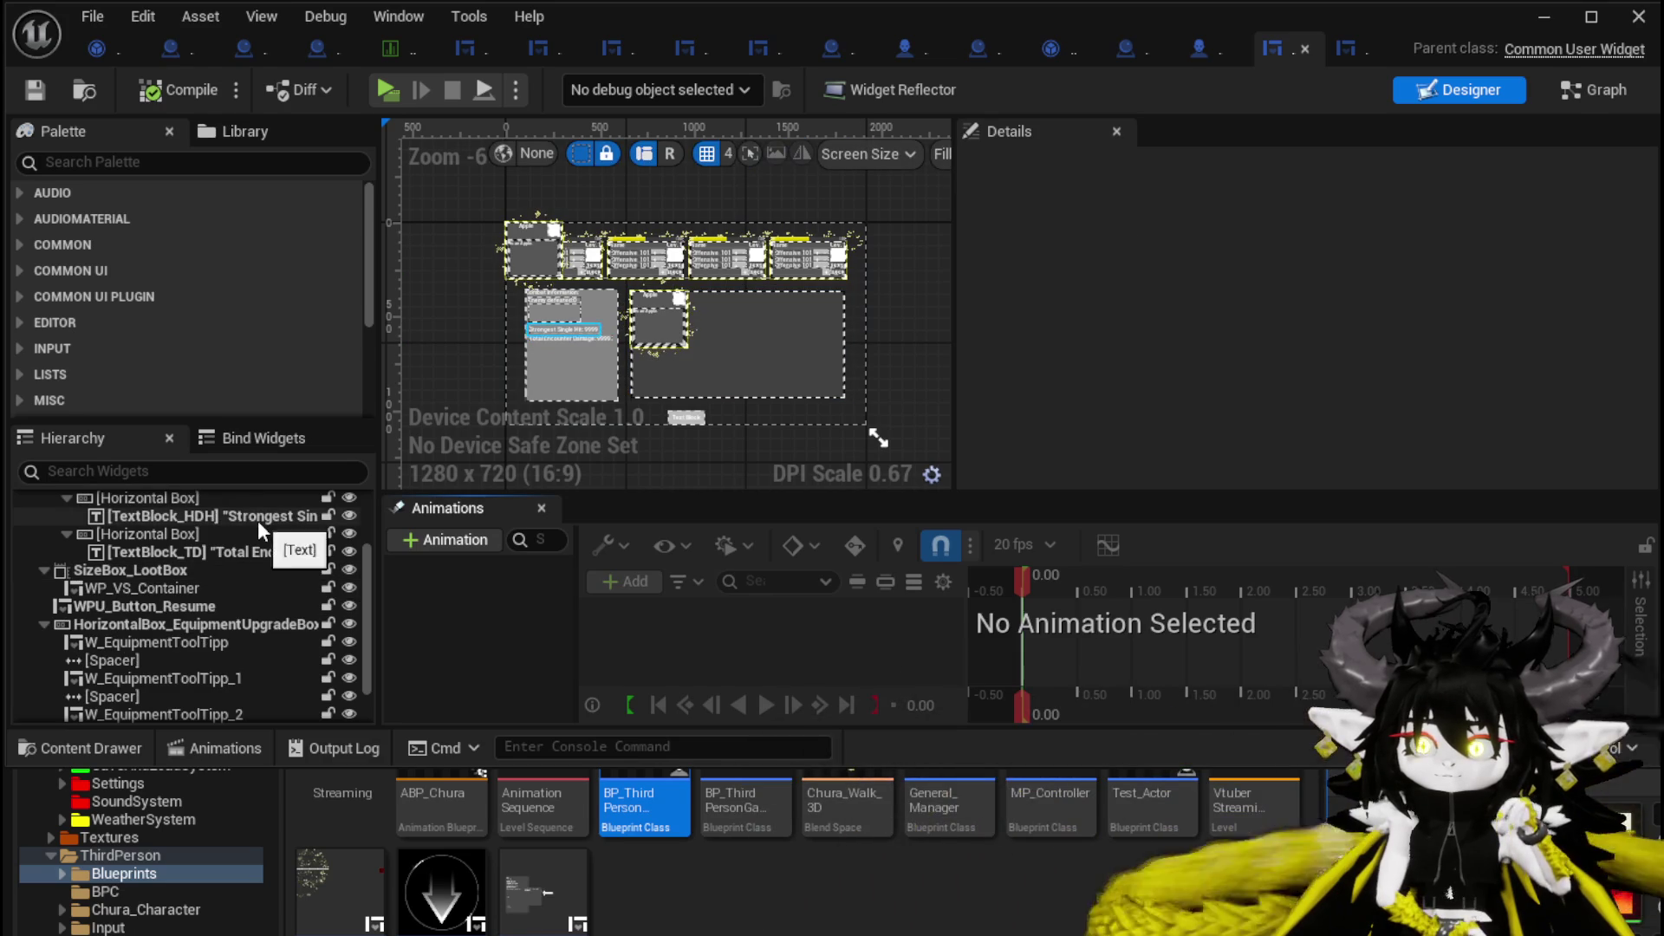
pyautogui.scroll(-2, 234, 546)
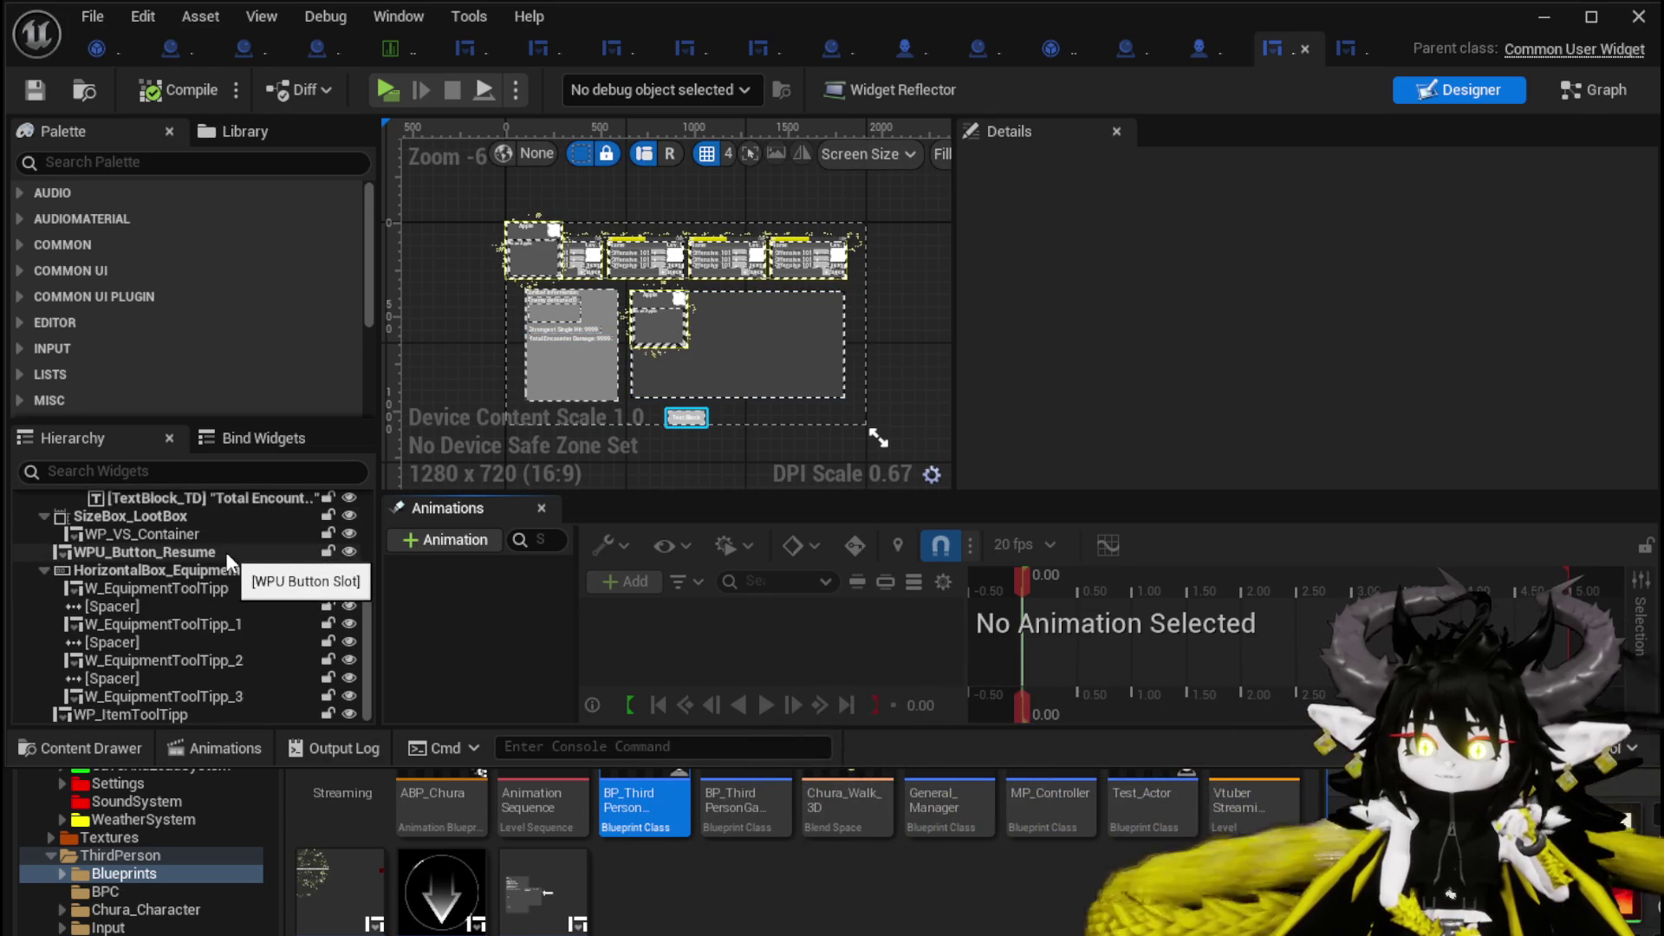
pyautogui.scroll(3, 209, 599)
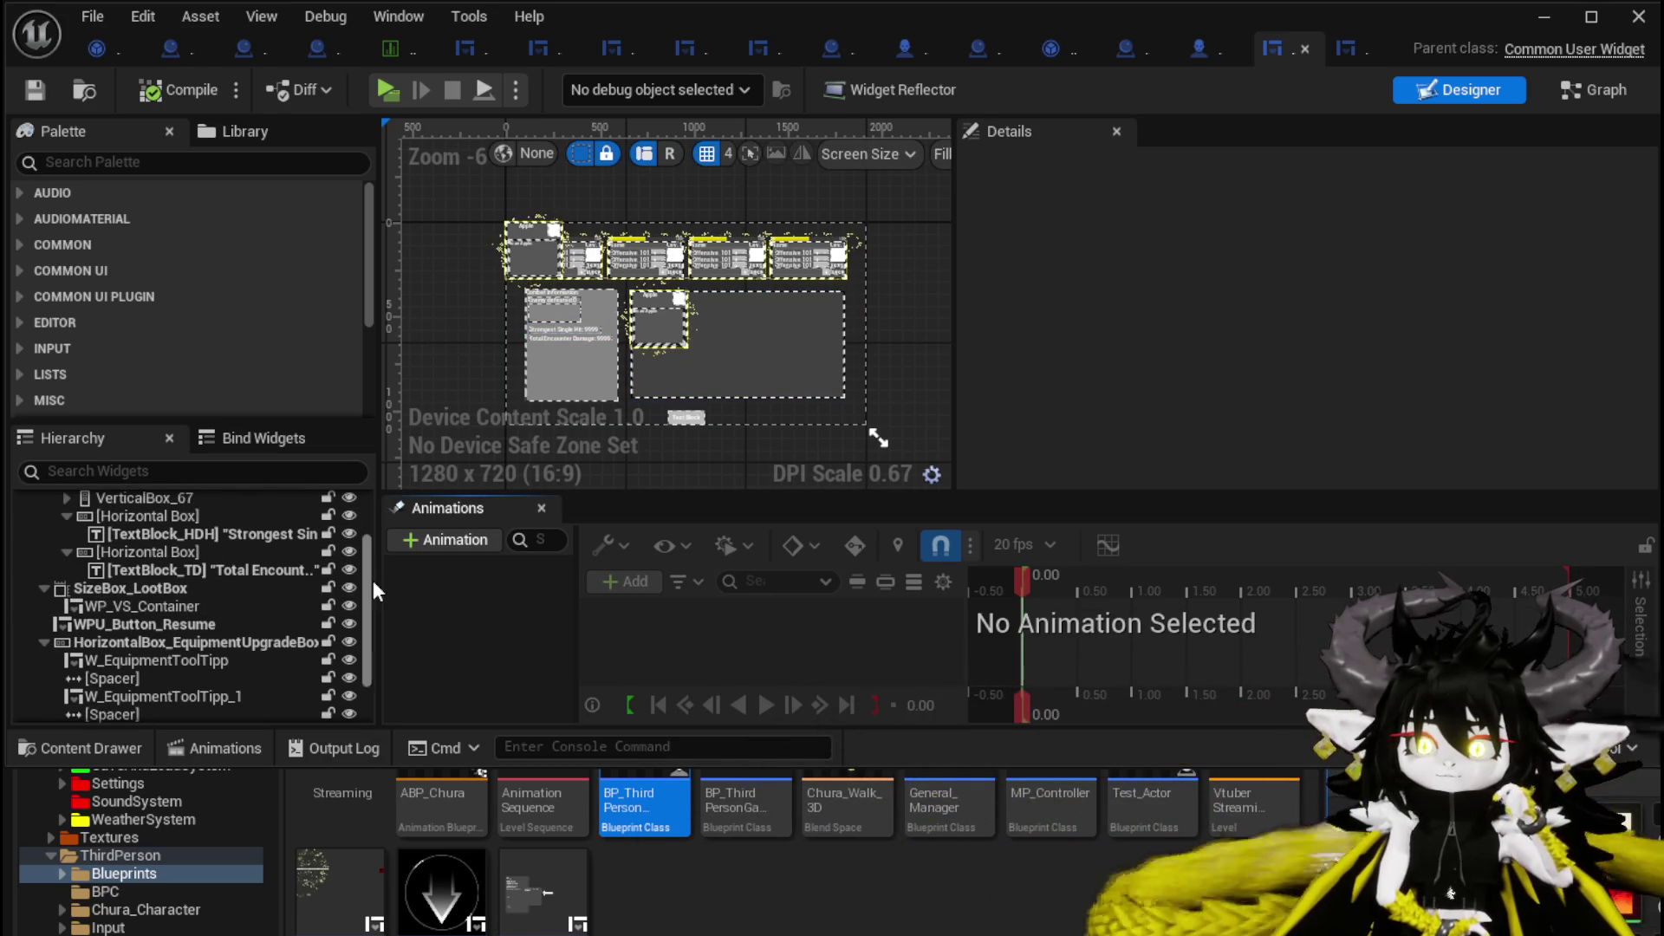
# Widen the Hierarchy column and select the TextBlock_TD total damage text.
pyautogui.moveTo(377, 581); pyautogui.dragTo(497, 588)
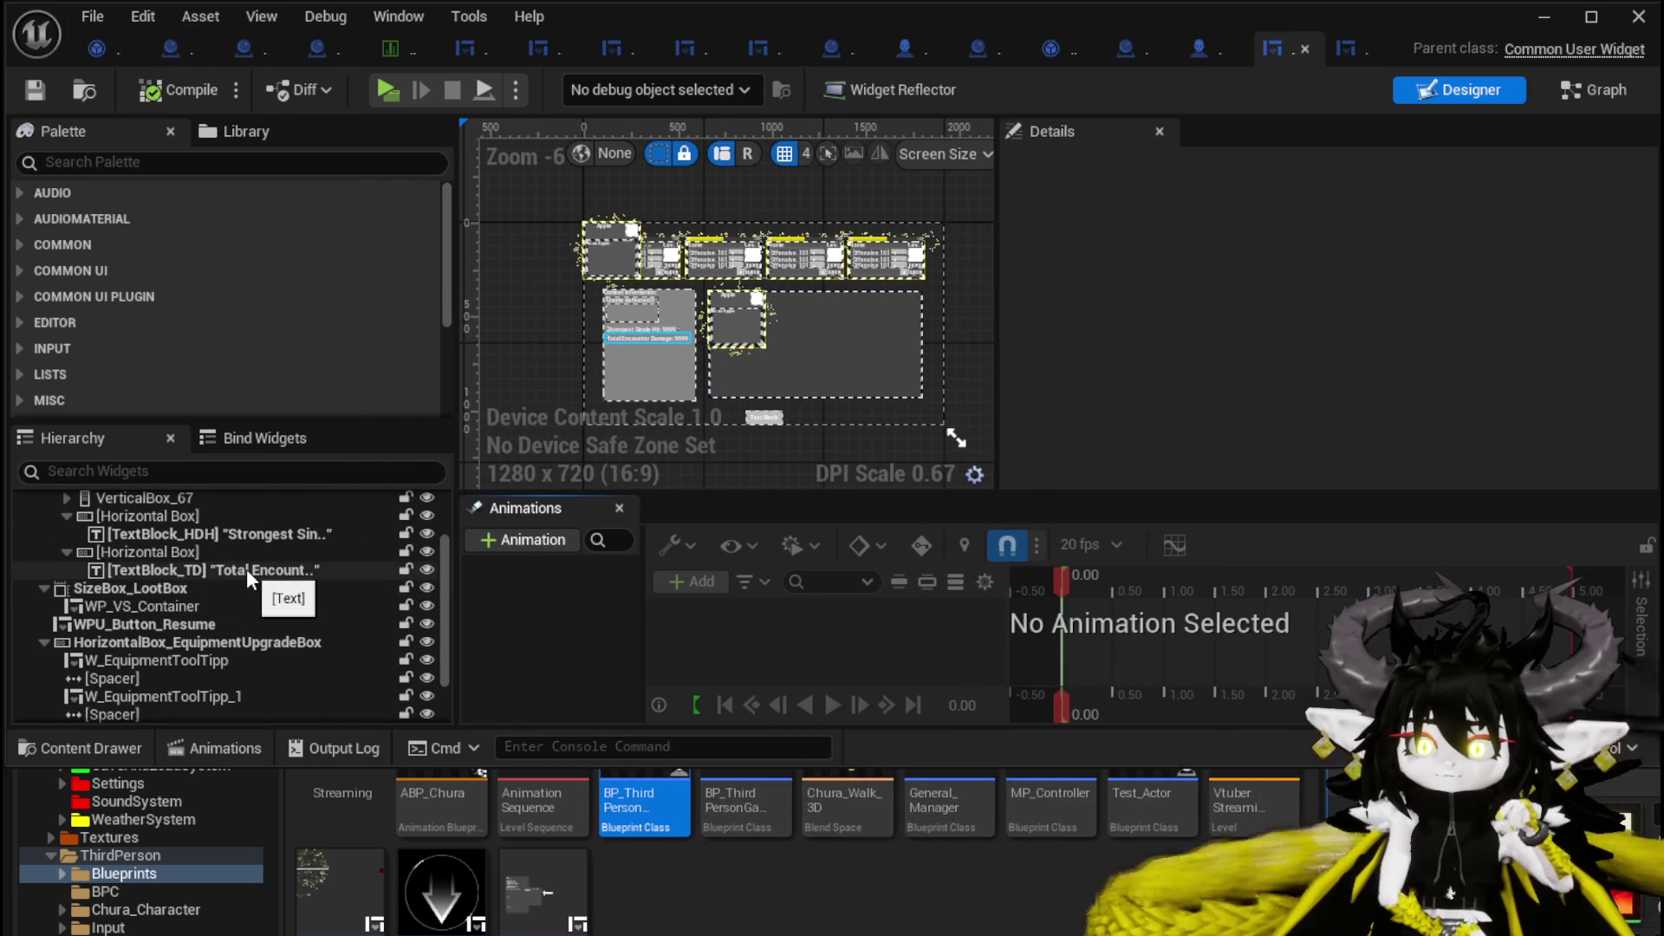
pyautogui.click(246, 569)
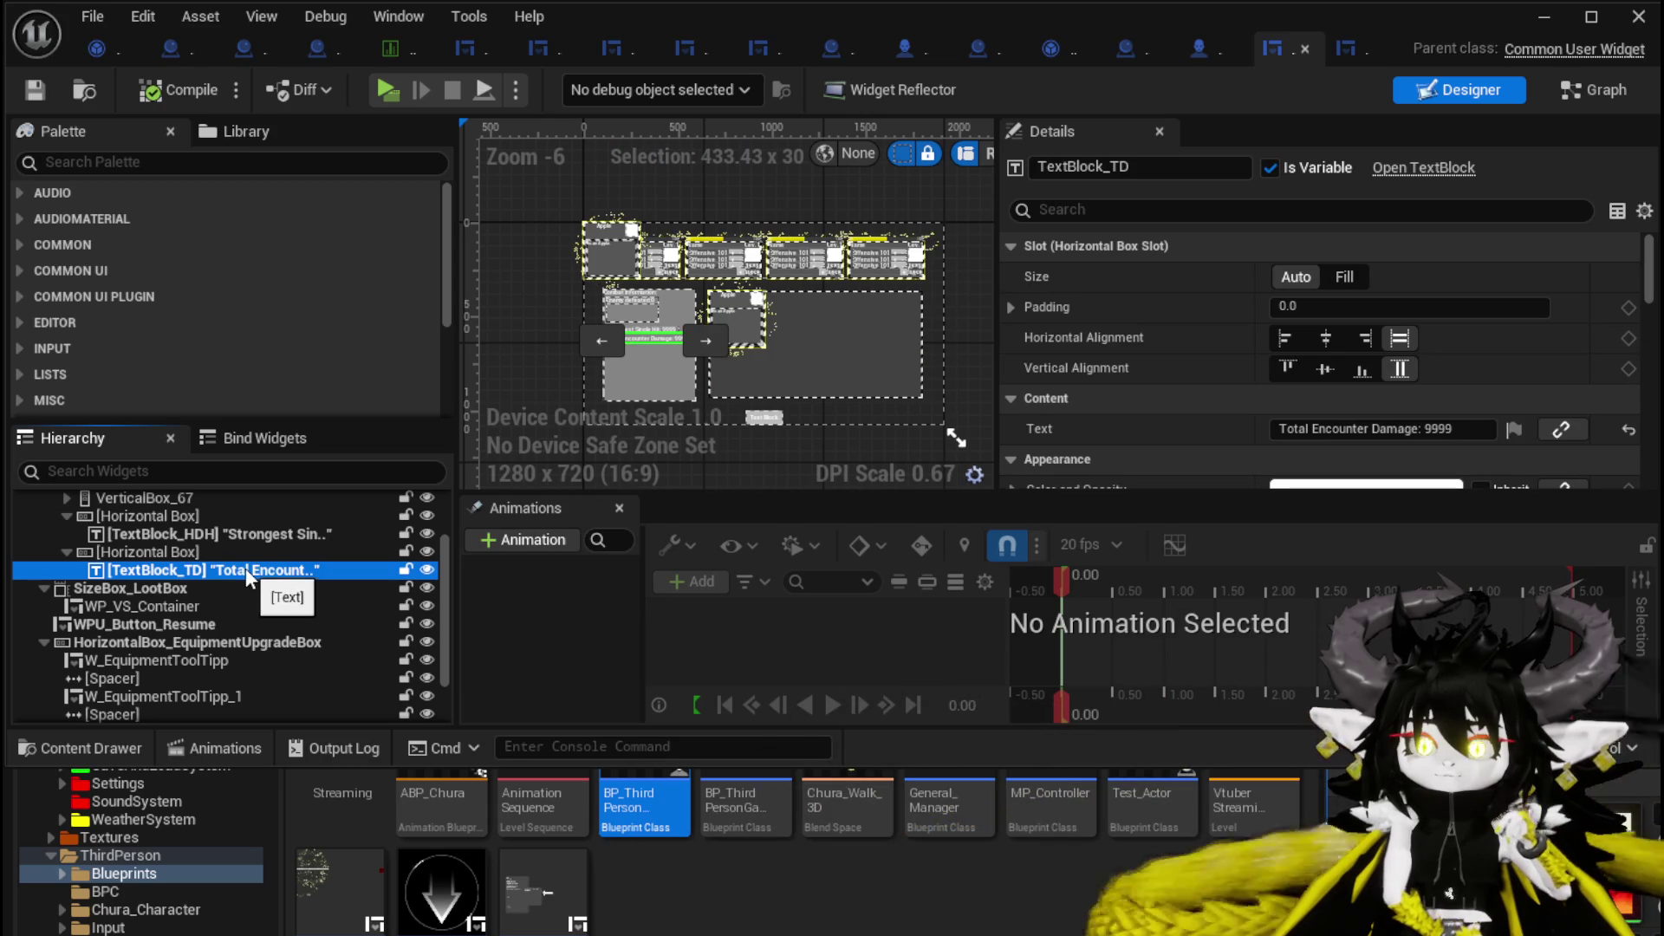
pyautogui.scroll(1, 248, 578)
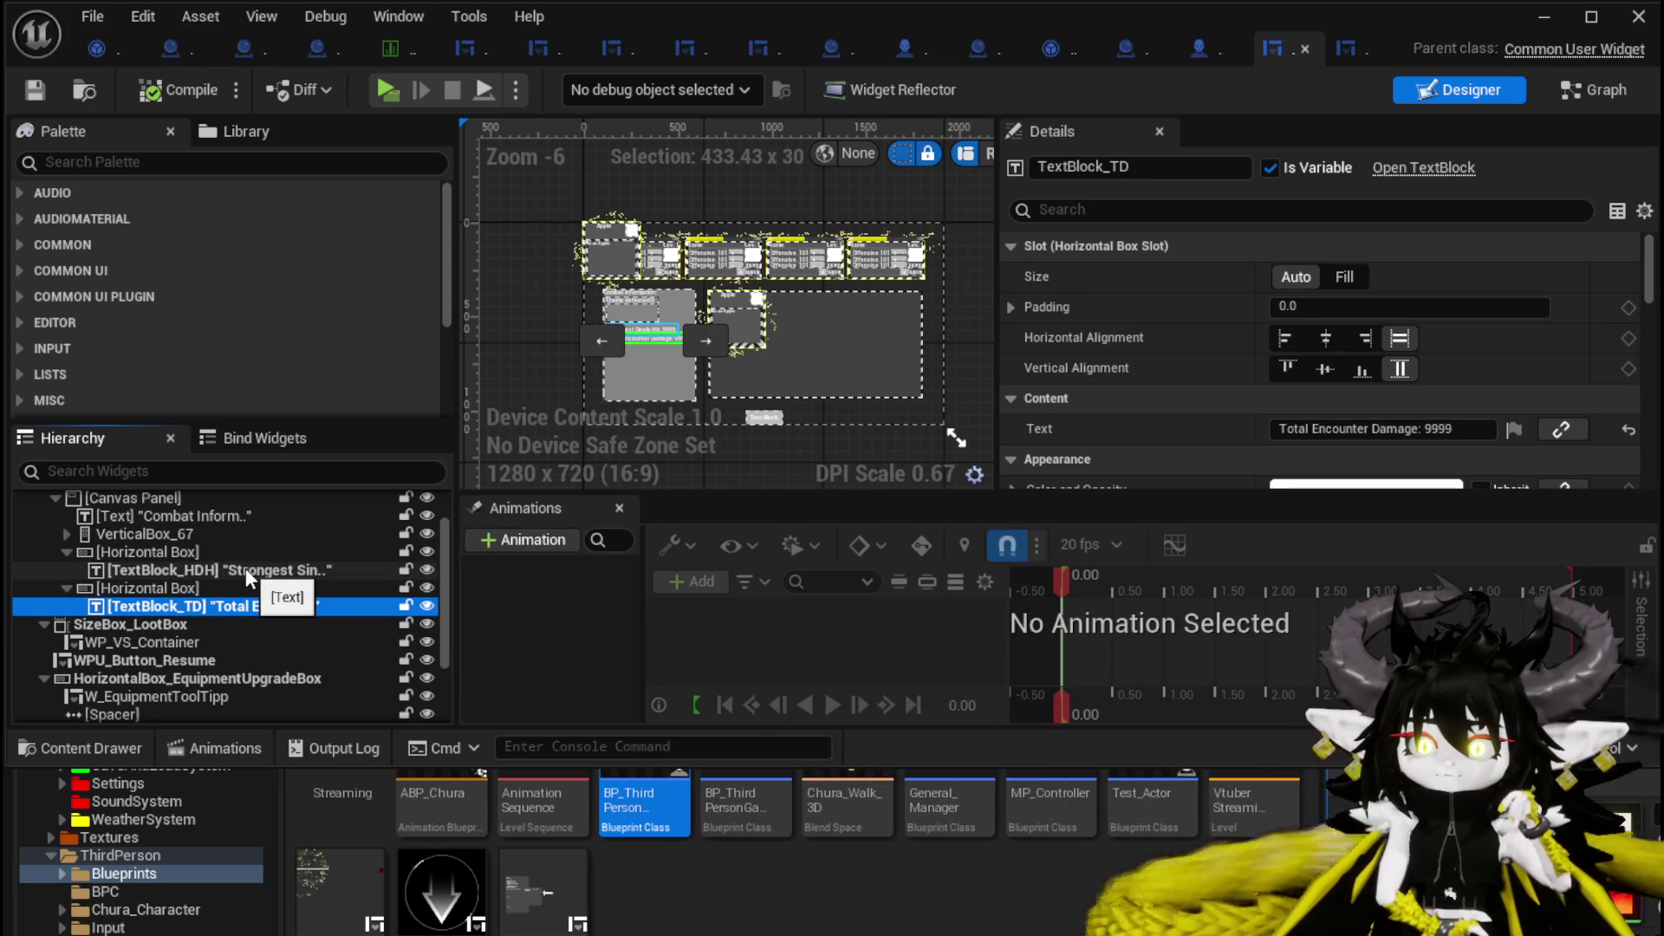
pyautogui.scroll(1, 249, 579)
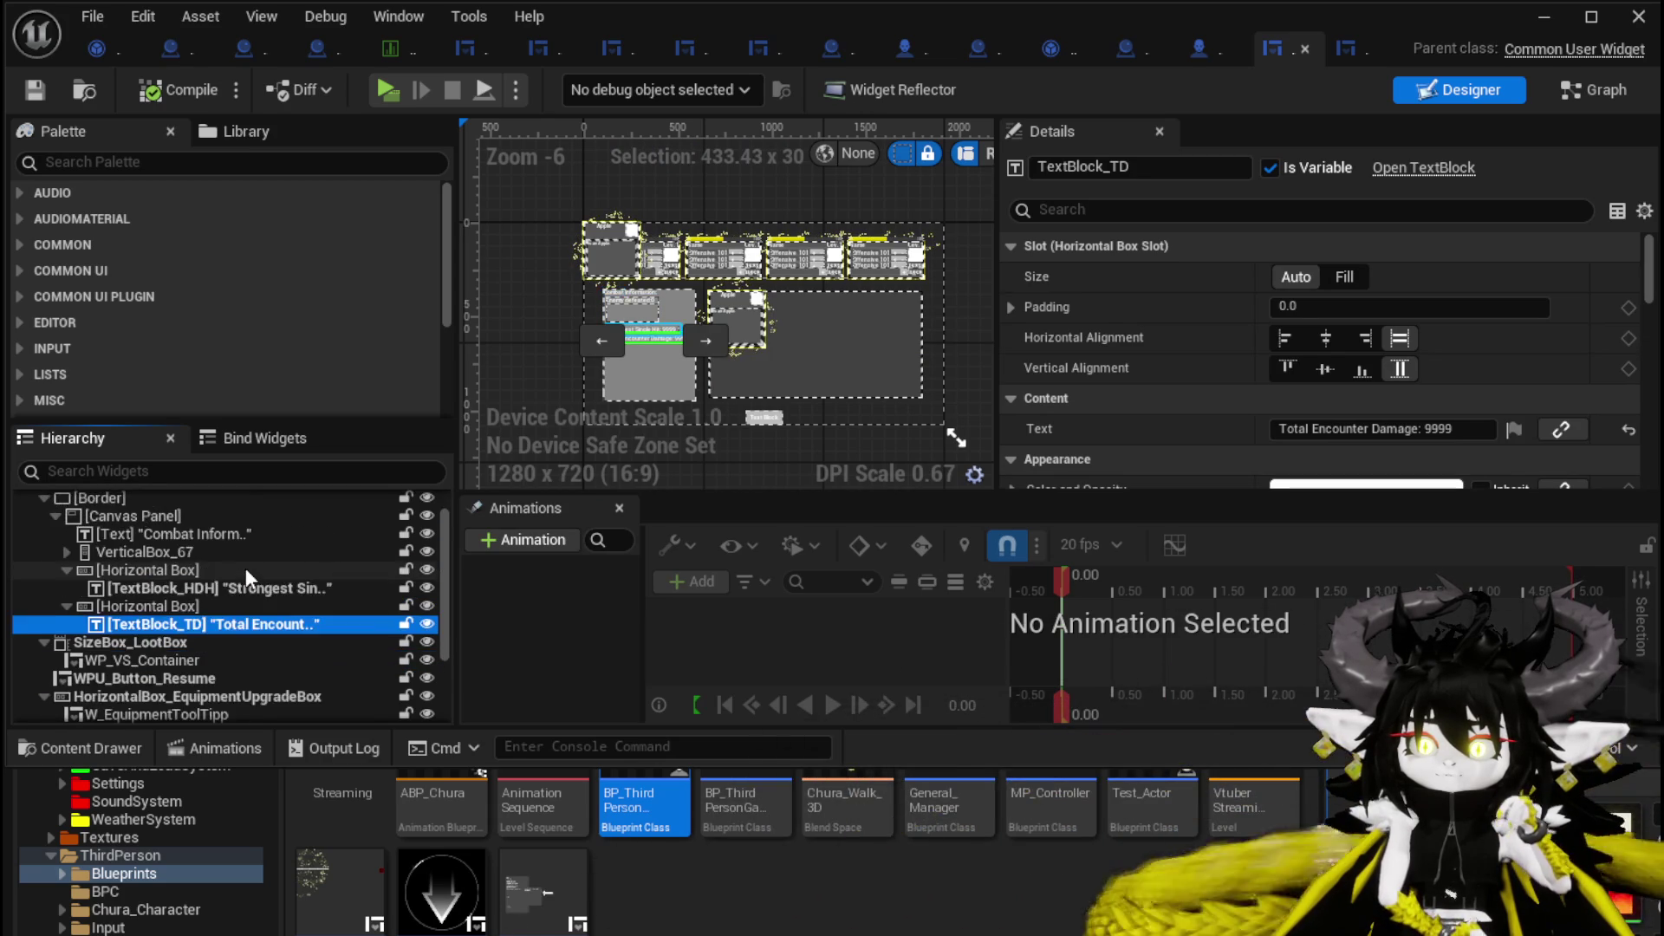
pyautogui.scroll(-1, 246, 569)
pyautogui.scroll(-3, 248, 572)
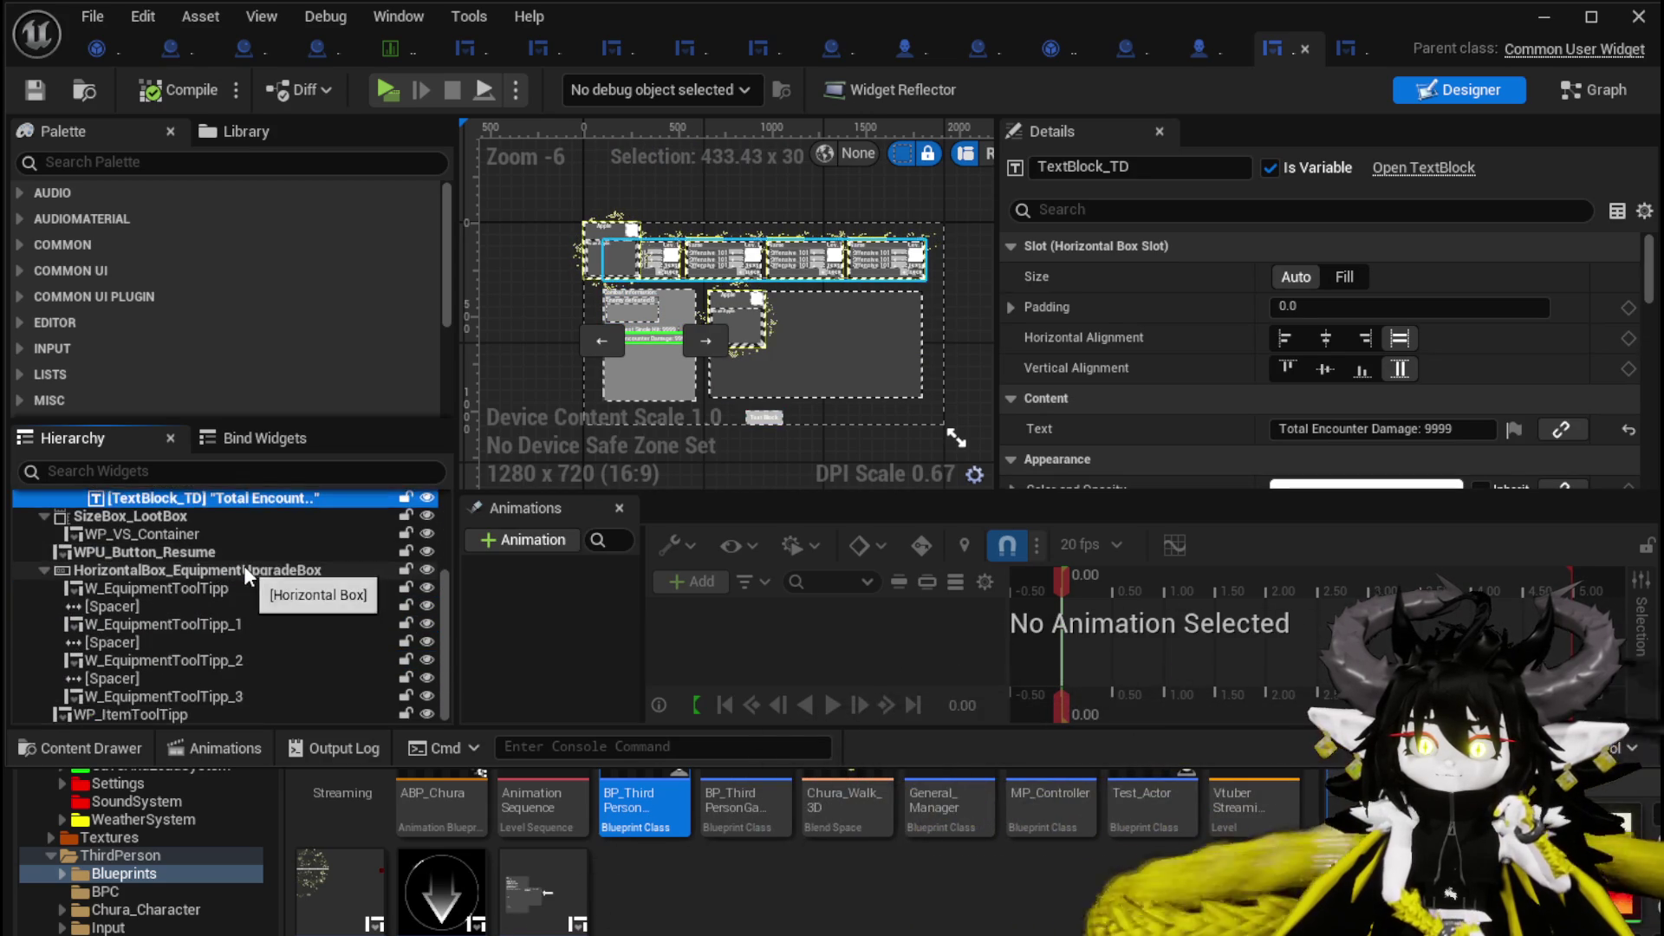
pyautogui.scroll(5, 244, 568)
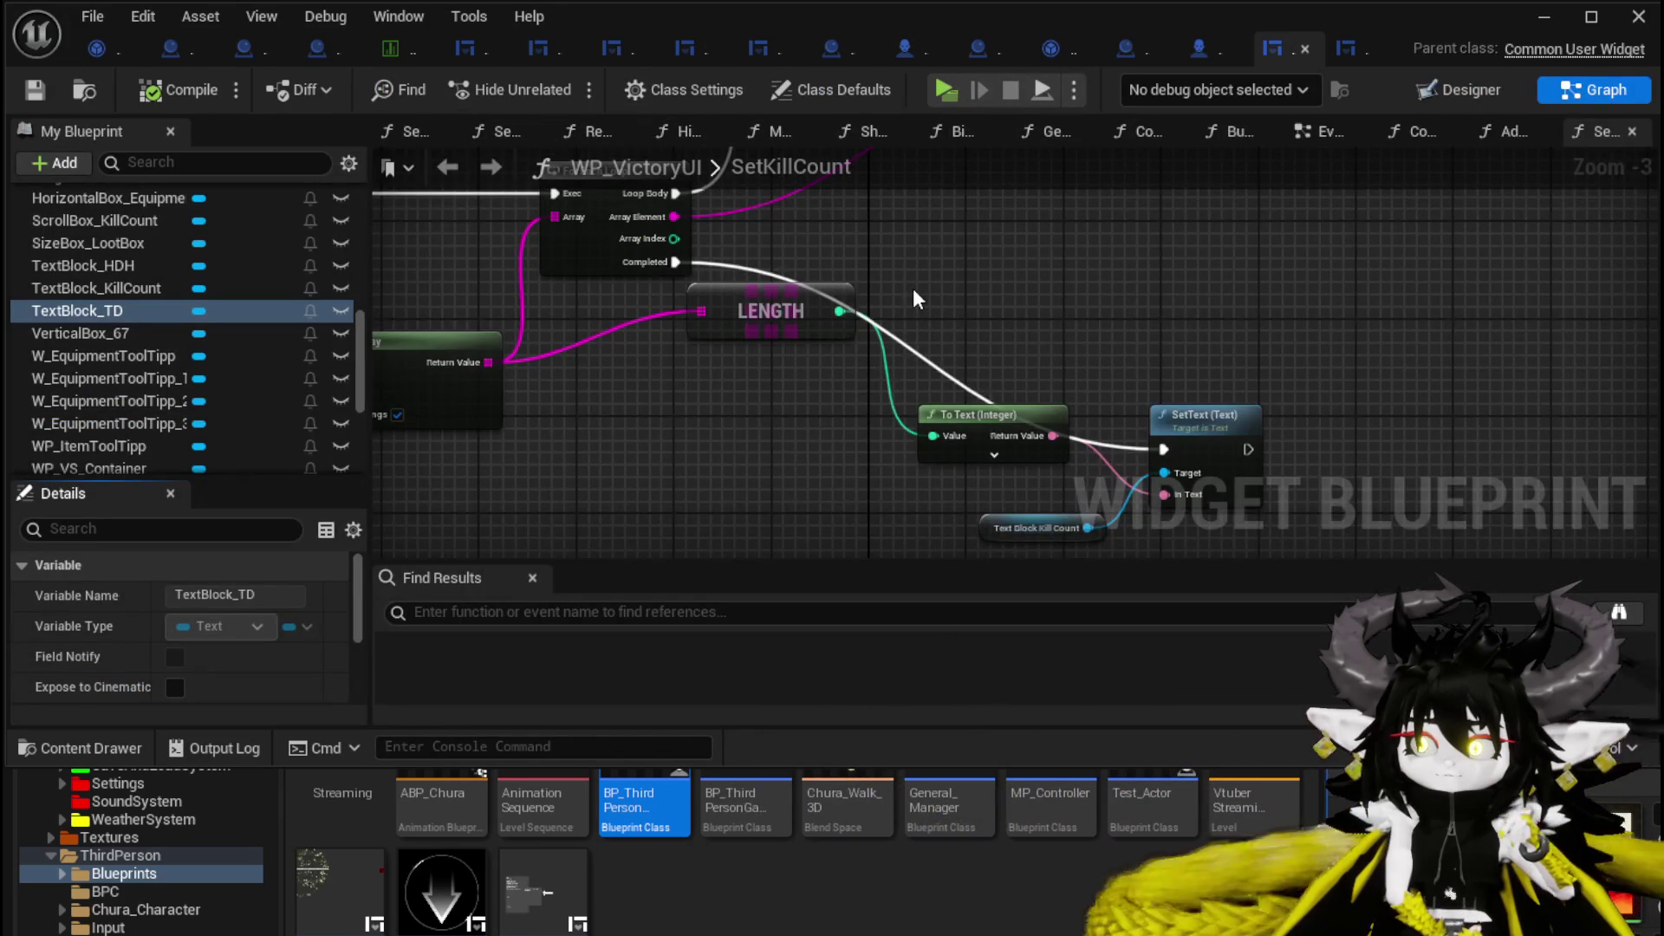
# Pan the SetKillCount graph, then switch to Designer zoomed on the Combat Information panel.
pyautogui.moveTo(913, 287)
pyautogui.mouseDown()
pyautogui.moveTo(1248, 355)
pyautogui.moveTo(1196, 367)
pyautogui.moveTo(879, 568)
pyautogui.mouseUp()
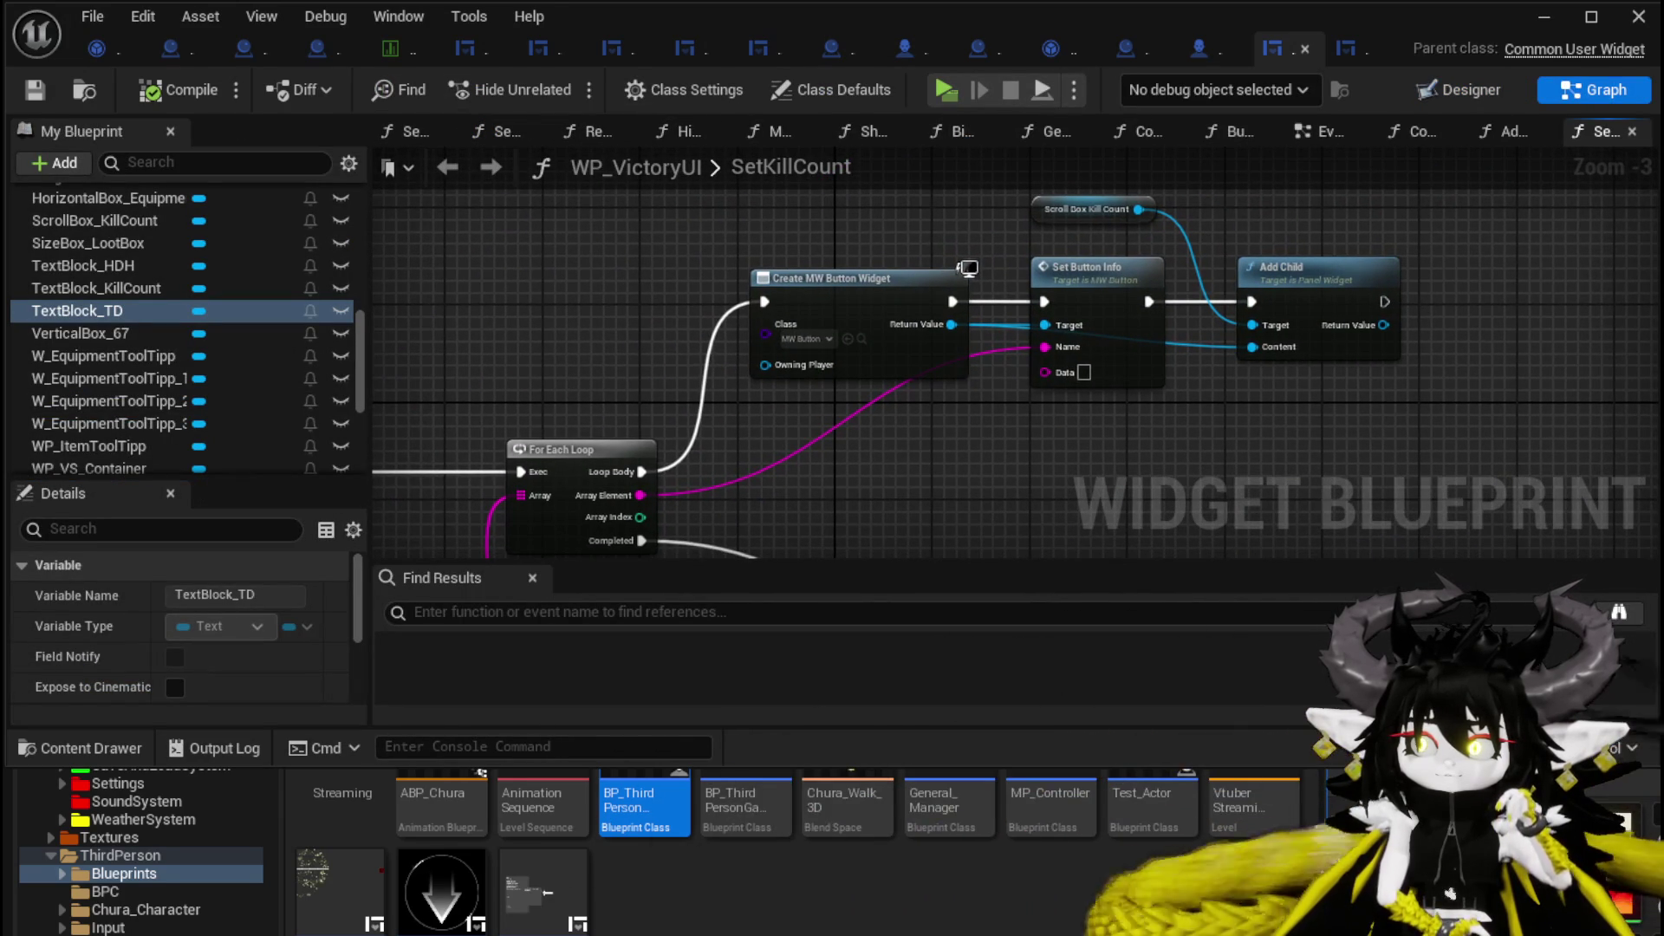
pyautogui.moveTo(880, 569); pyautogui.dragTo(879, 566)
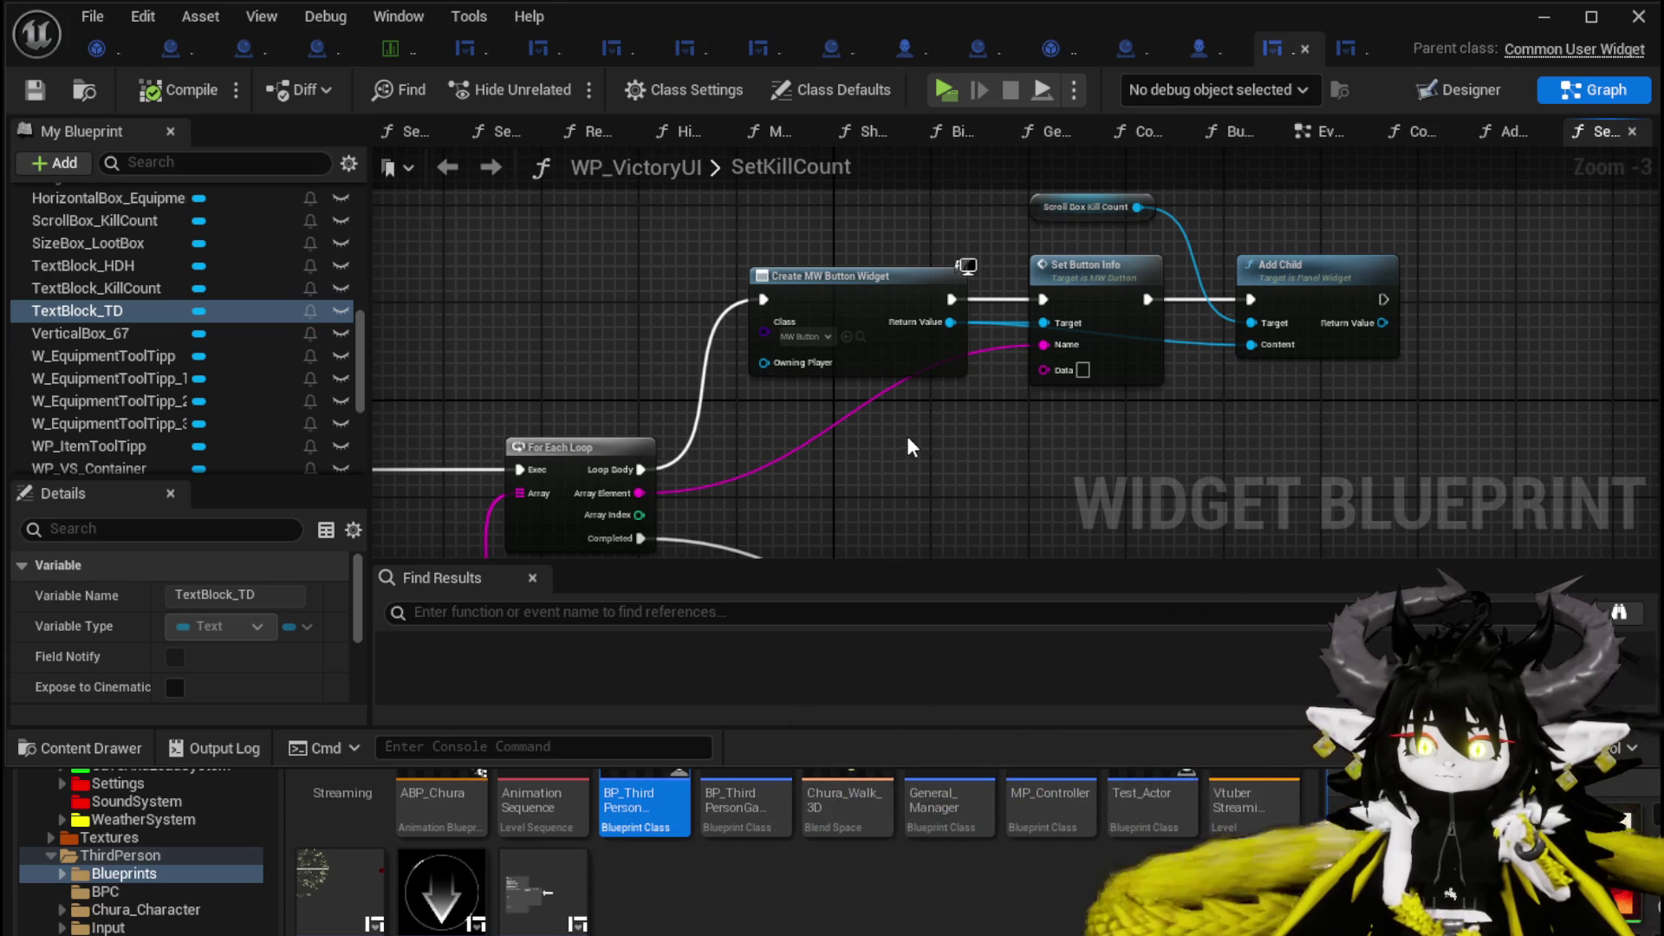
pyautogui.click(1451, 92)
pyautogui.scroll(4, 642, 346)
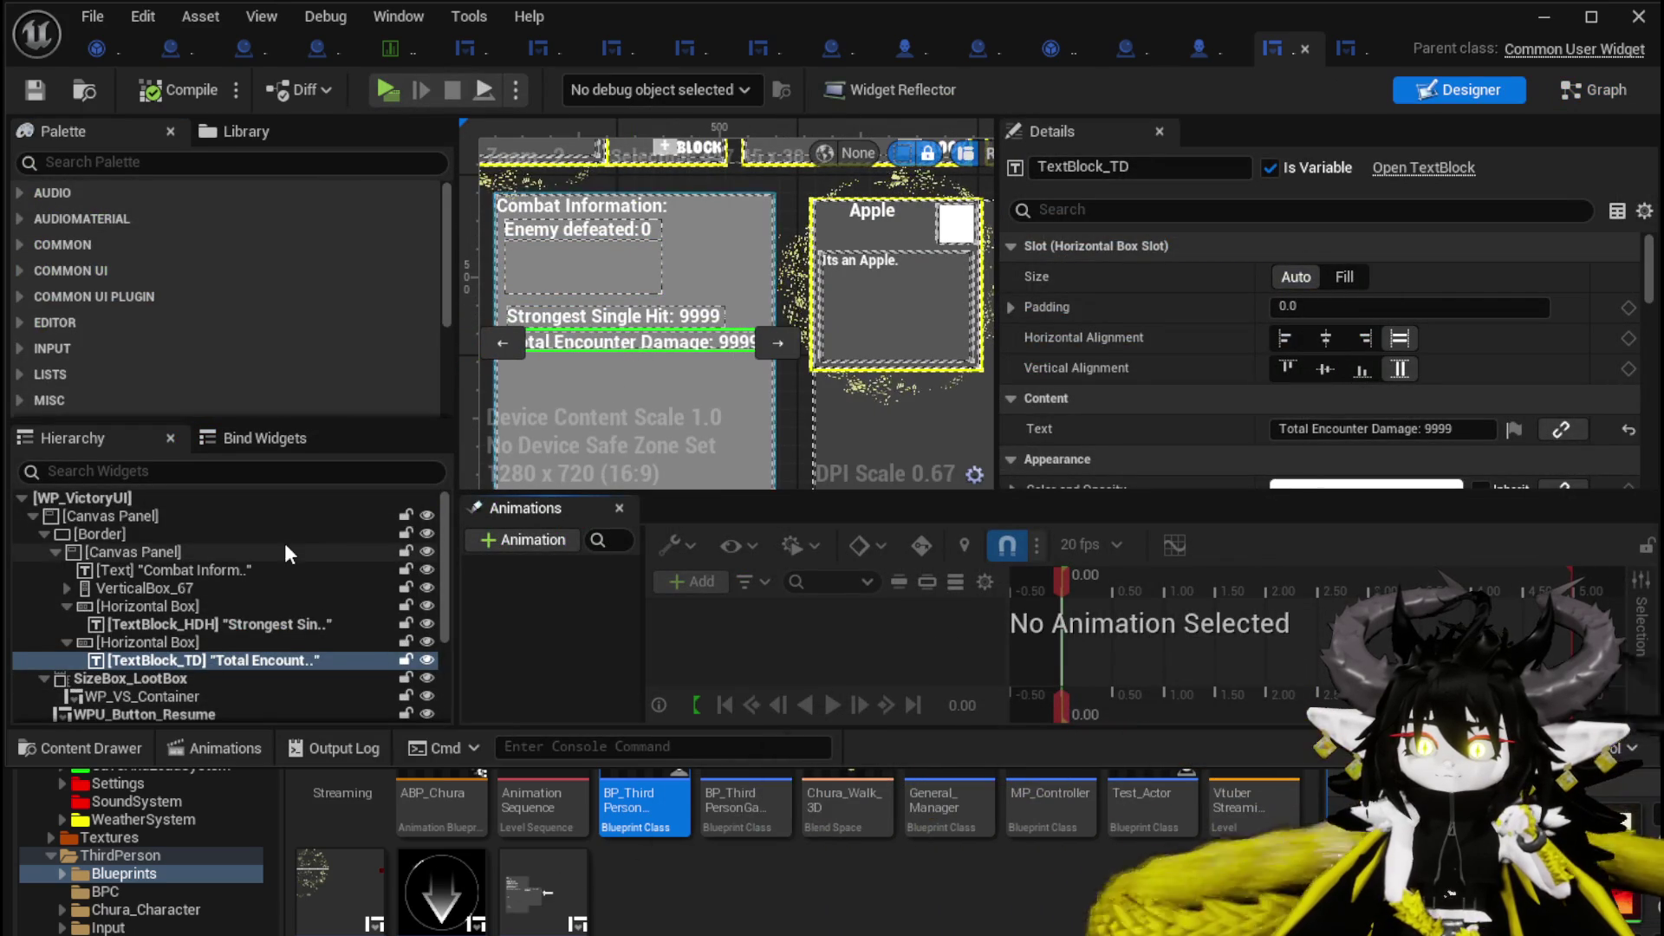
# Filter the widget Hierarchy by 'Kill' and select TextBlock_KillCount.
pyautogui.click(247, 468)
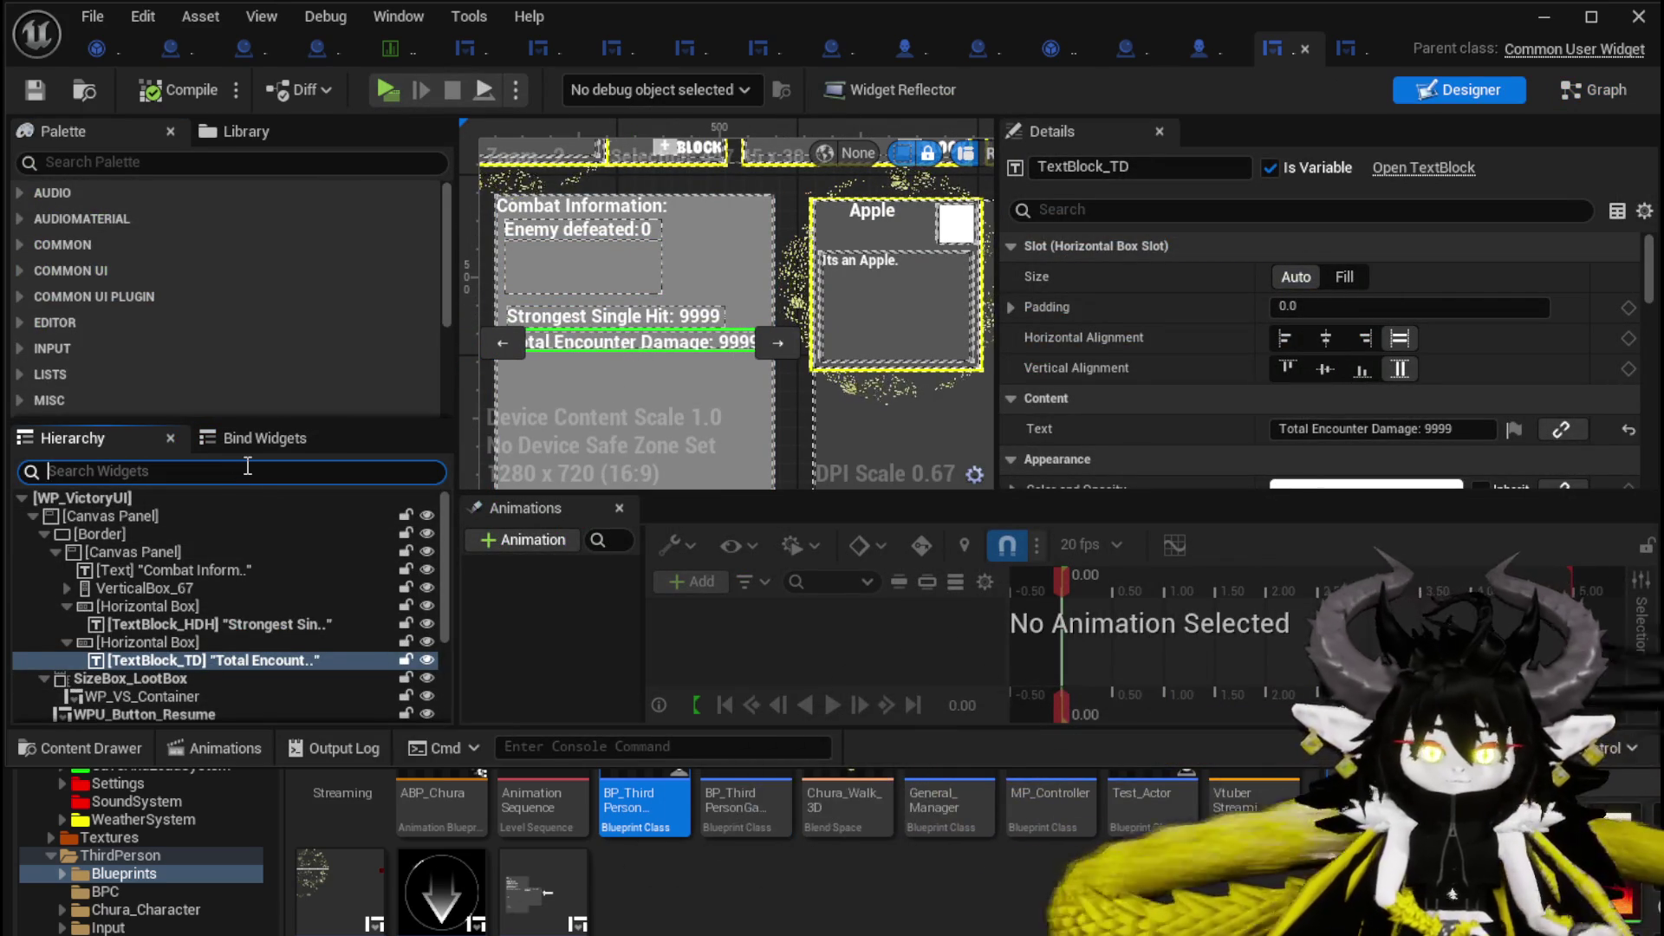
pyautogui.write('Kill')
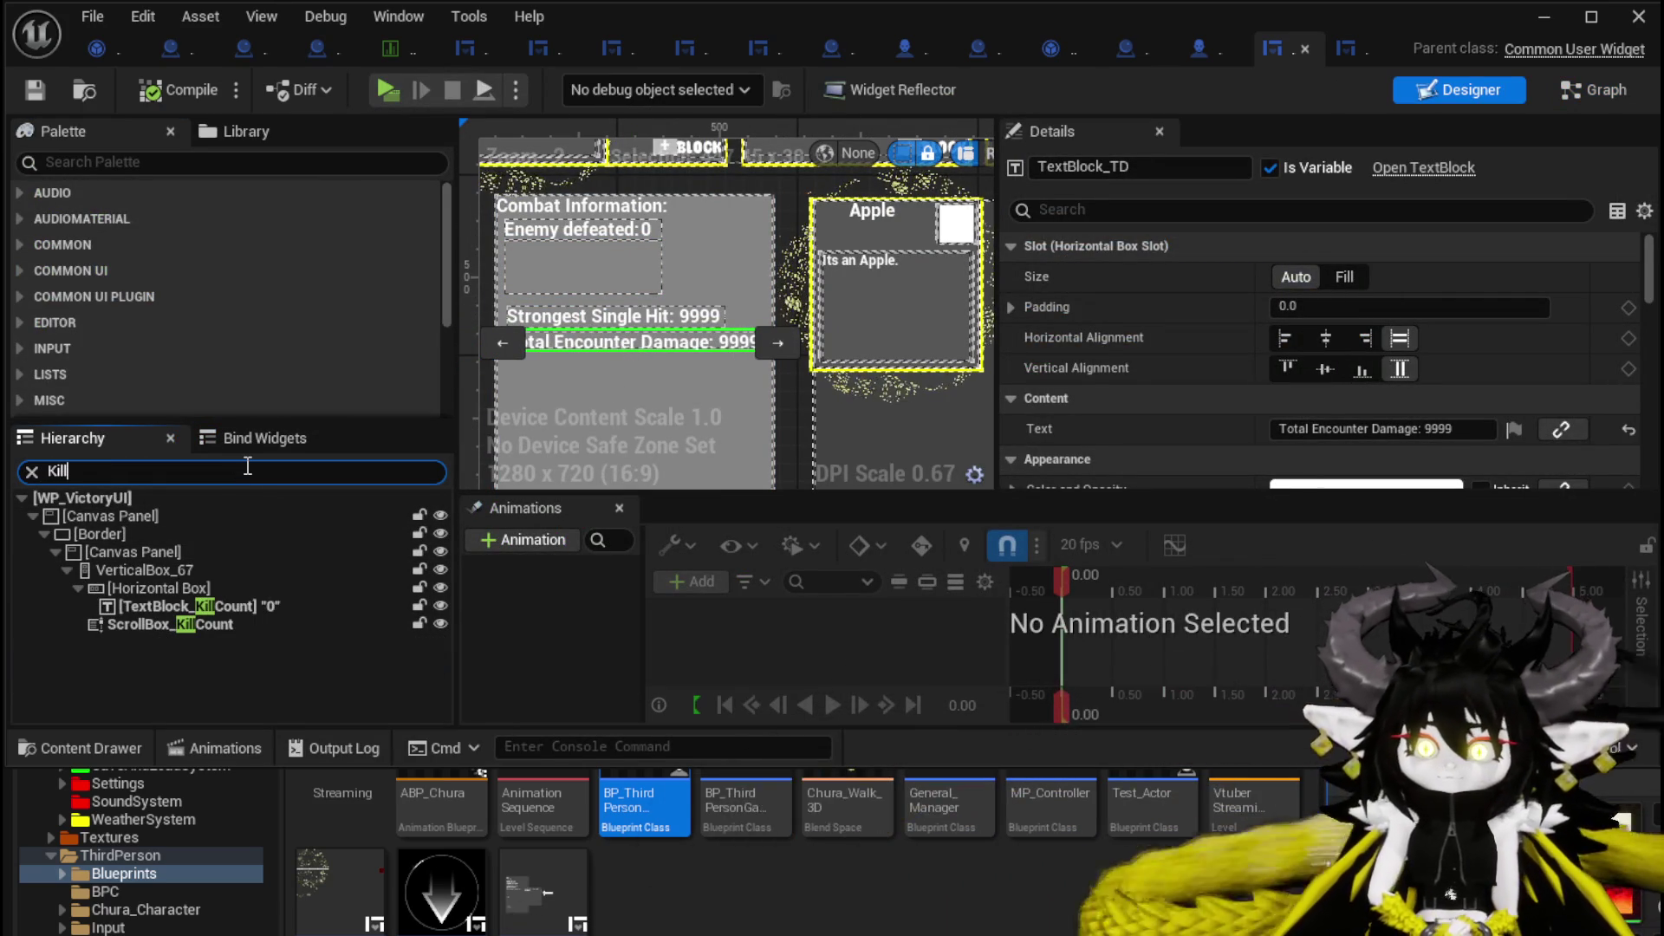
pyautogui.click(227, 602)
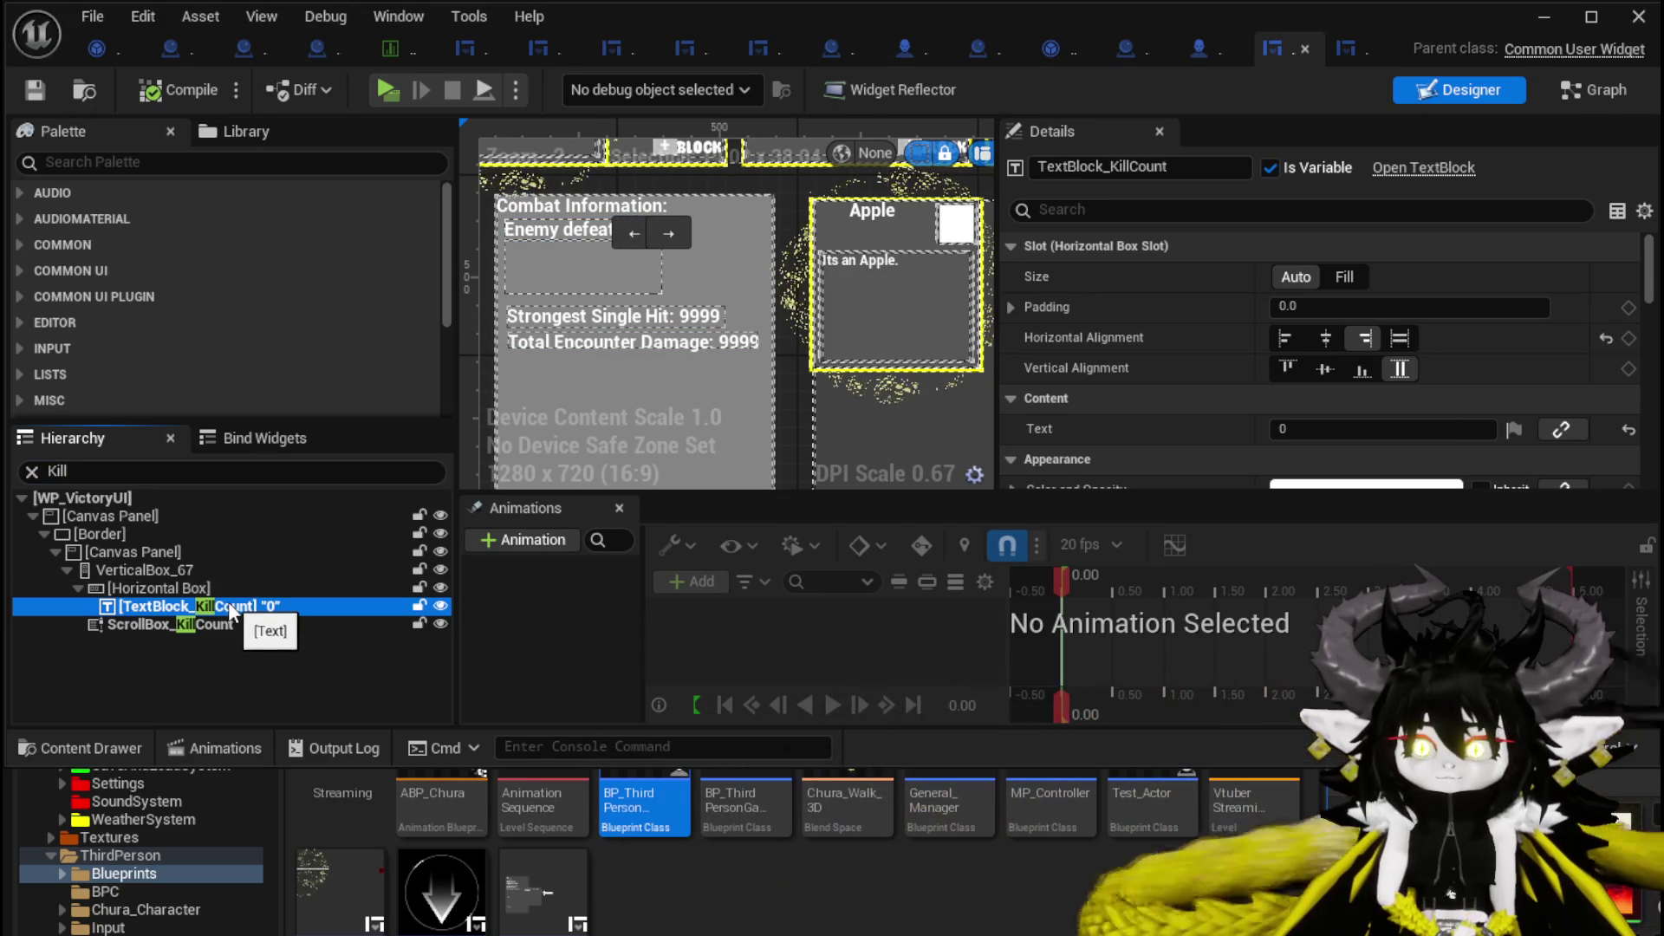
pyautogui.scroll(-2, 598, 234)
pyautogui.scroll(4, 598, 234)
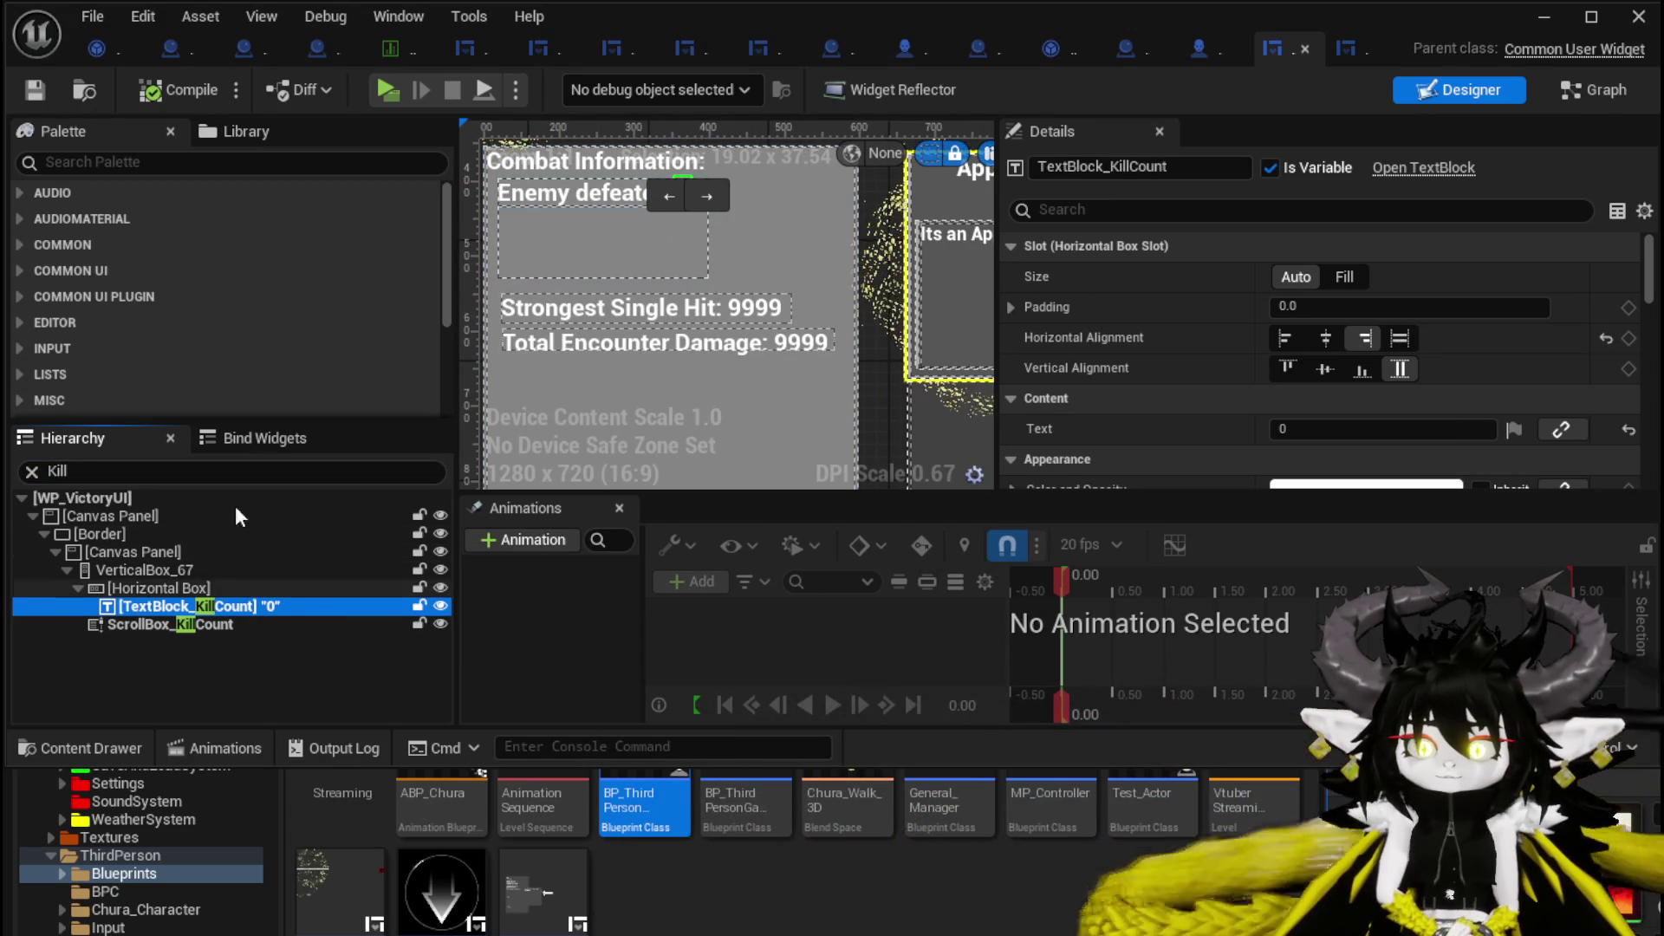
# Minimize the widget editor, beat a slime with Free AIM Fire in play, then stop and save.
pyautogui.click(1562, 20)
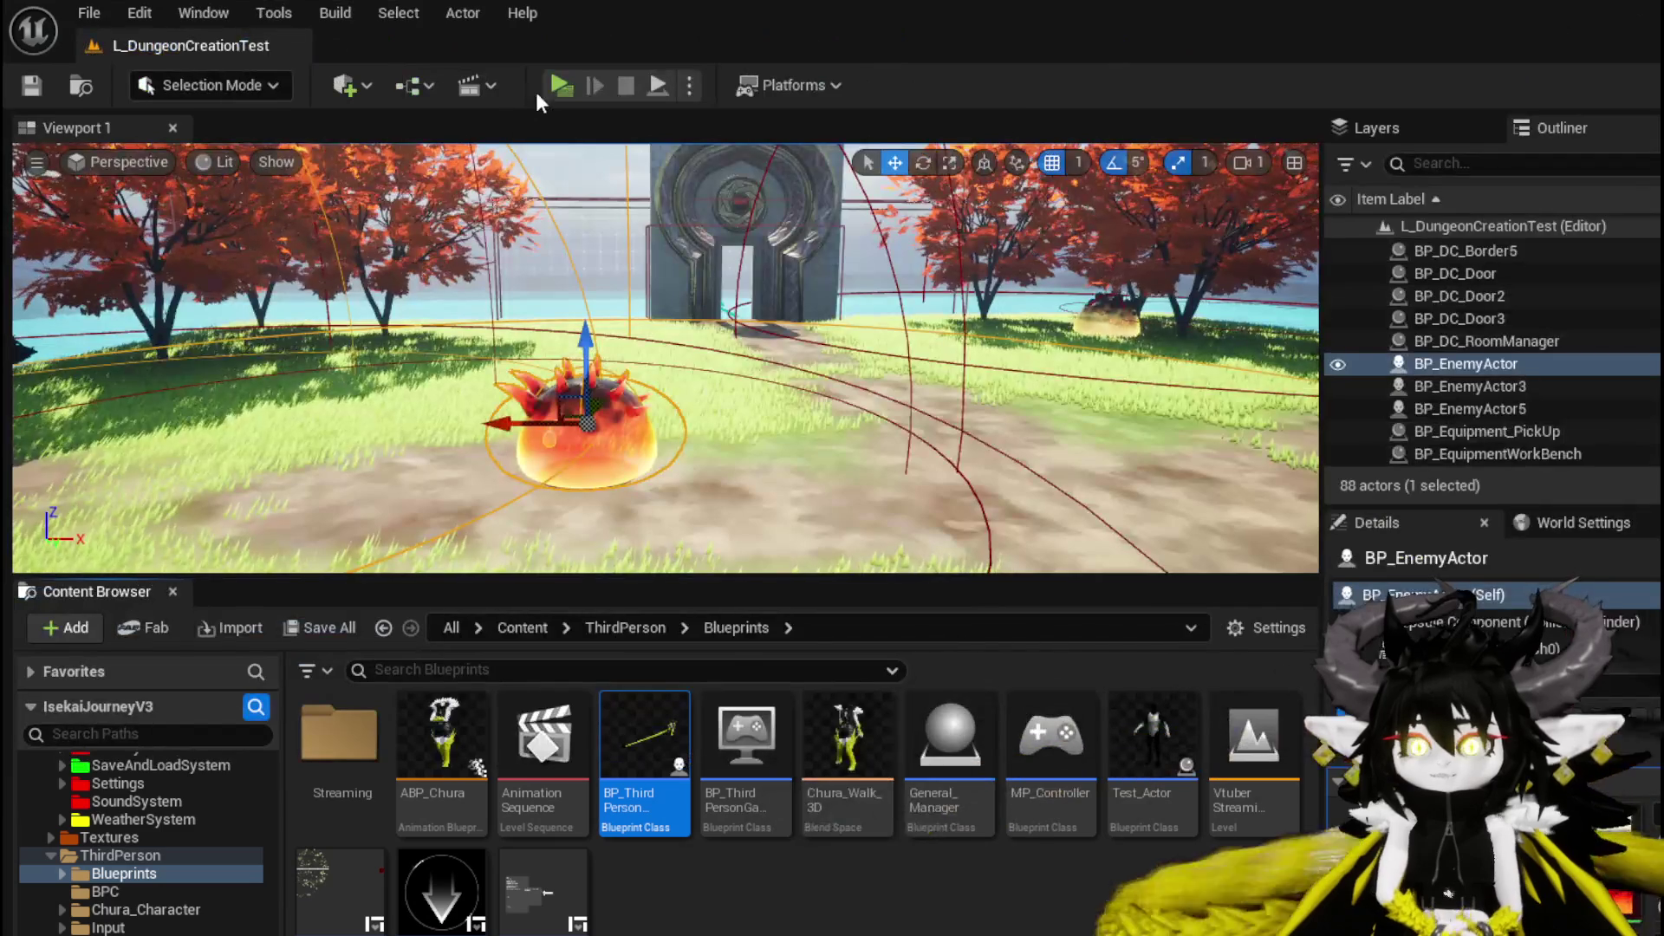
pyautogui.hotkey('alt', 'p')
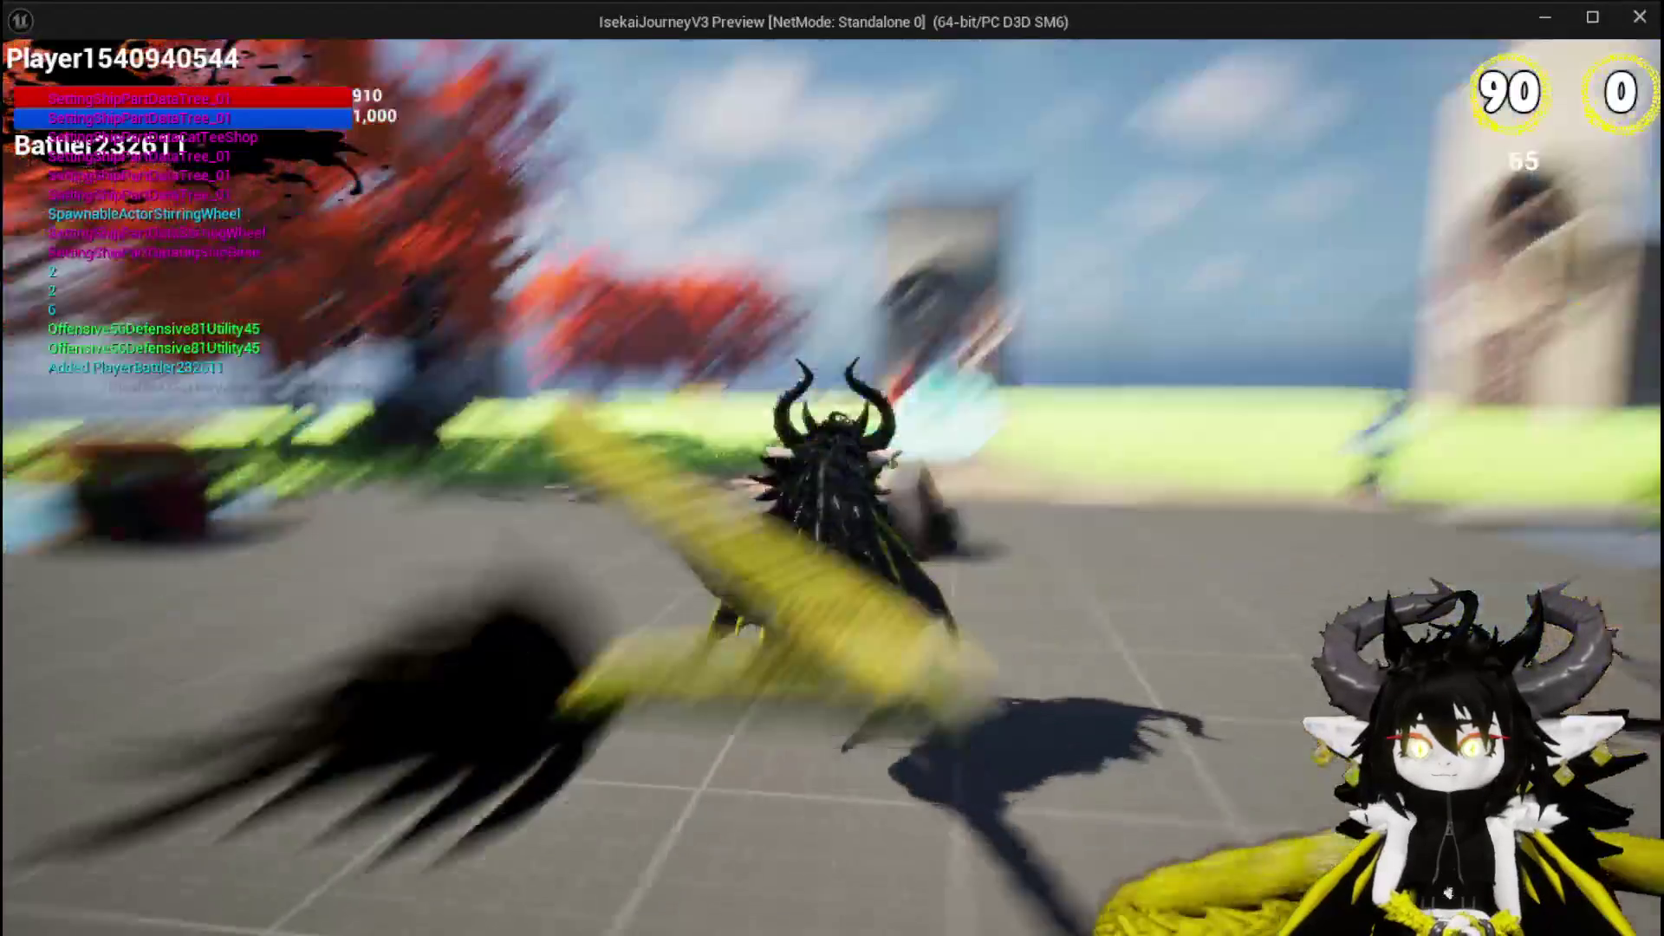
pyautogui.press('space')
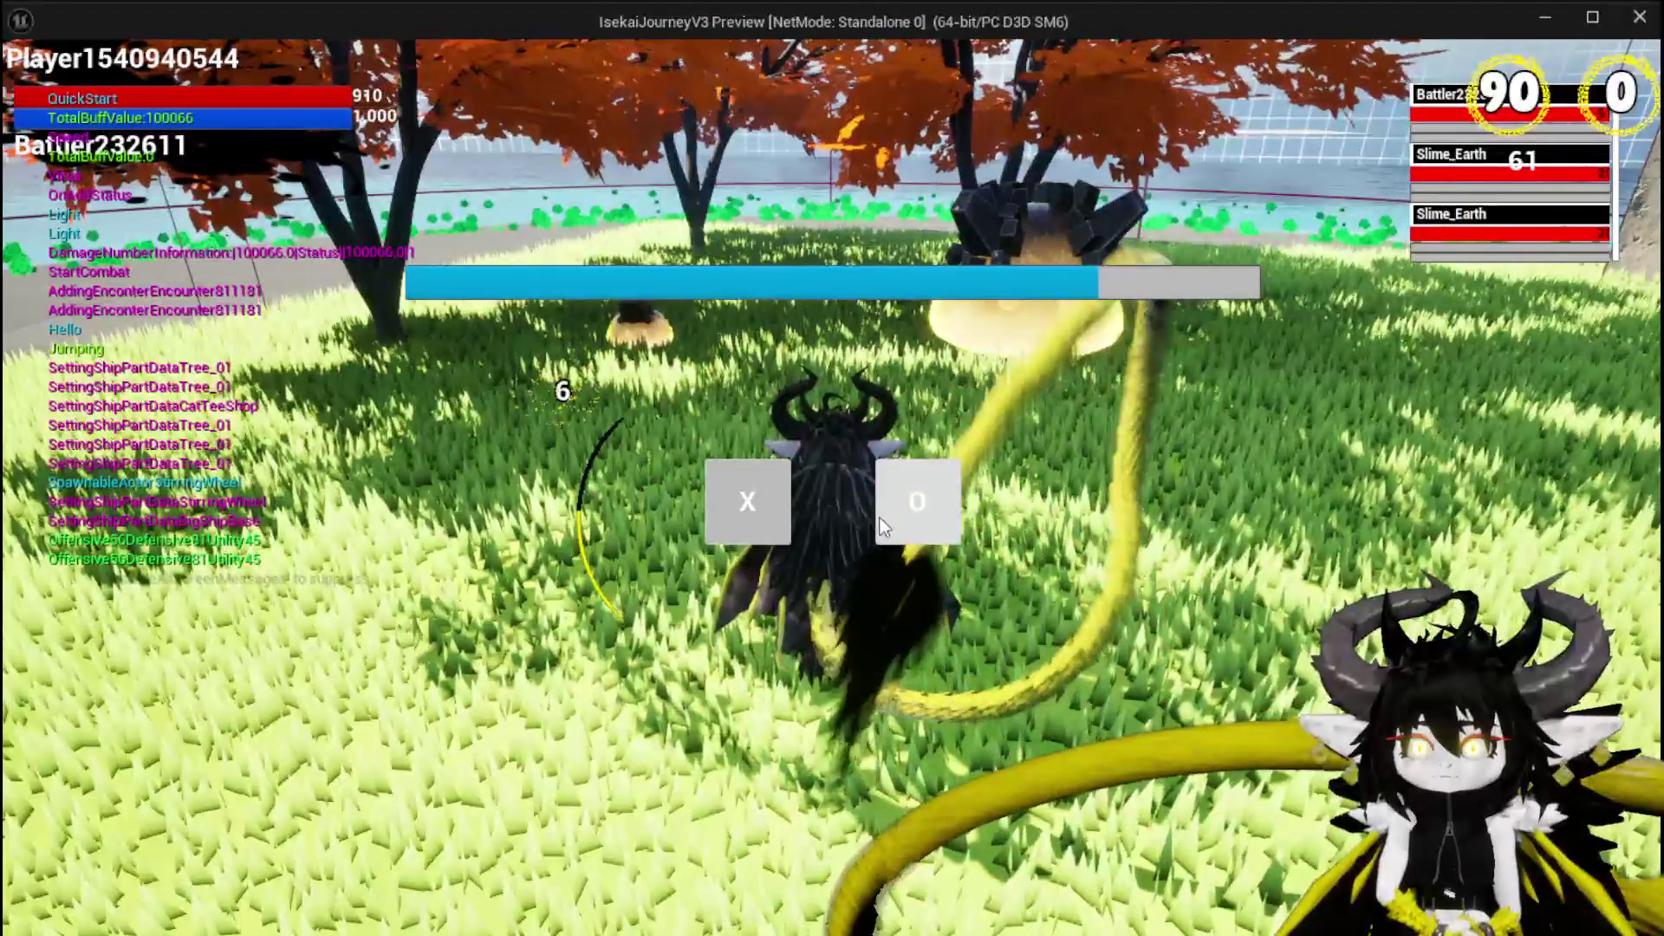
pyautogui.click(750, 518)
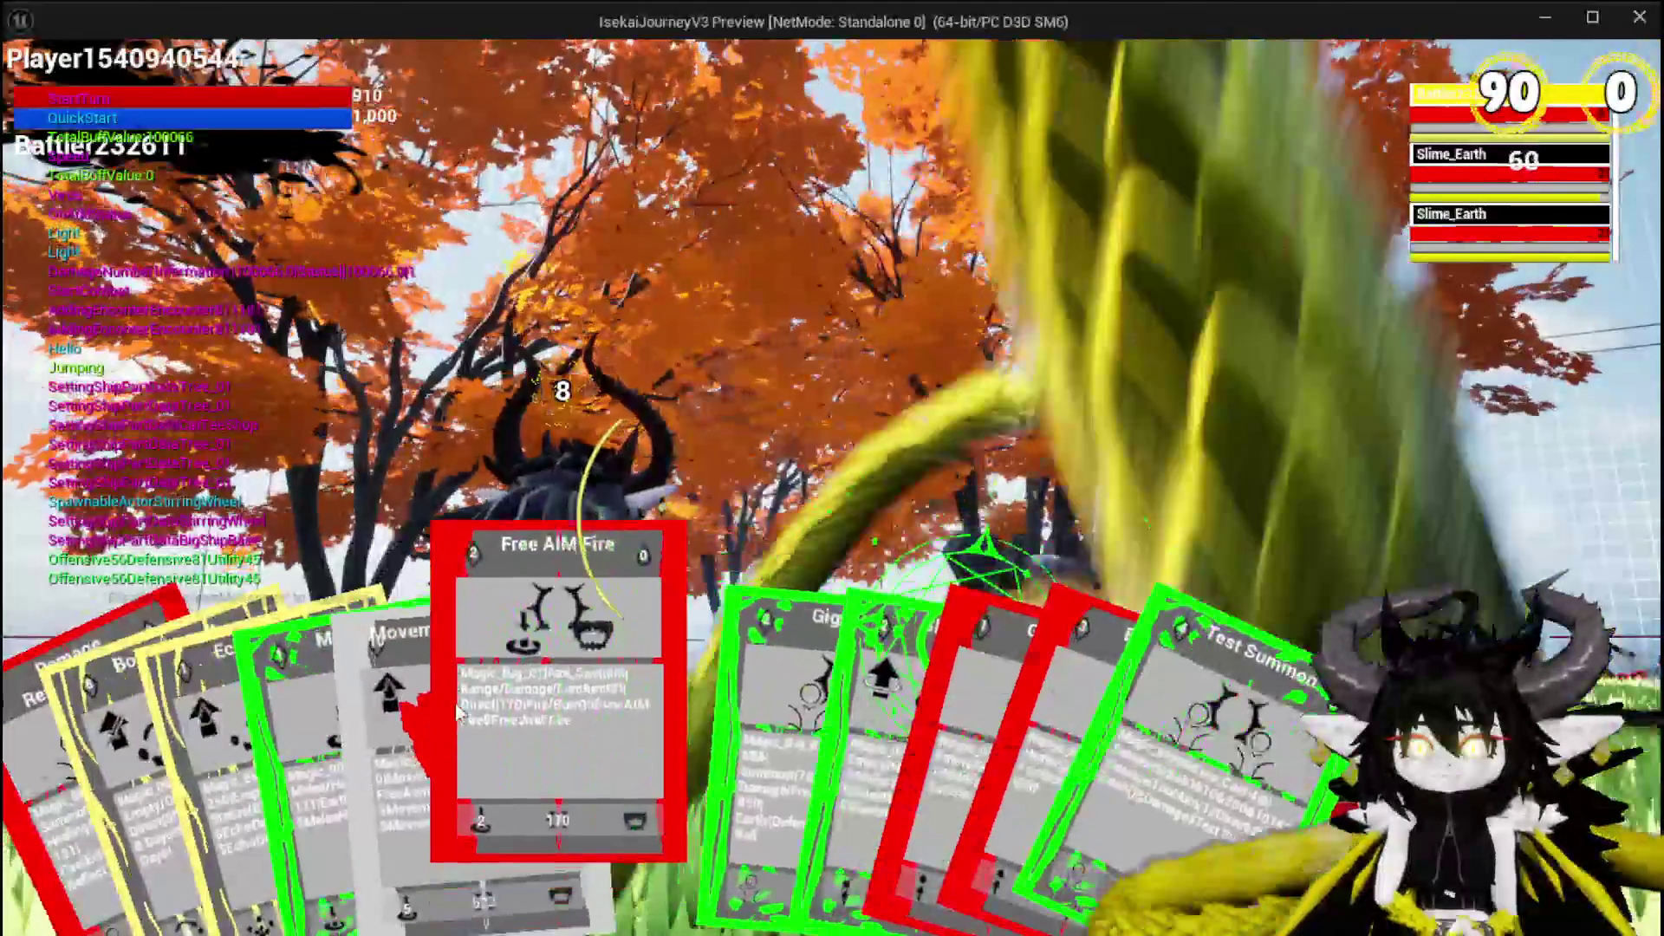
pyautogui.click(523, 711)
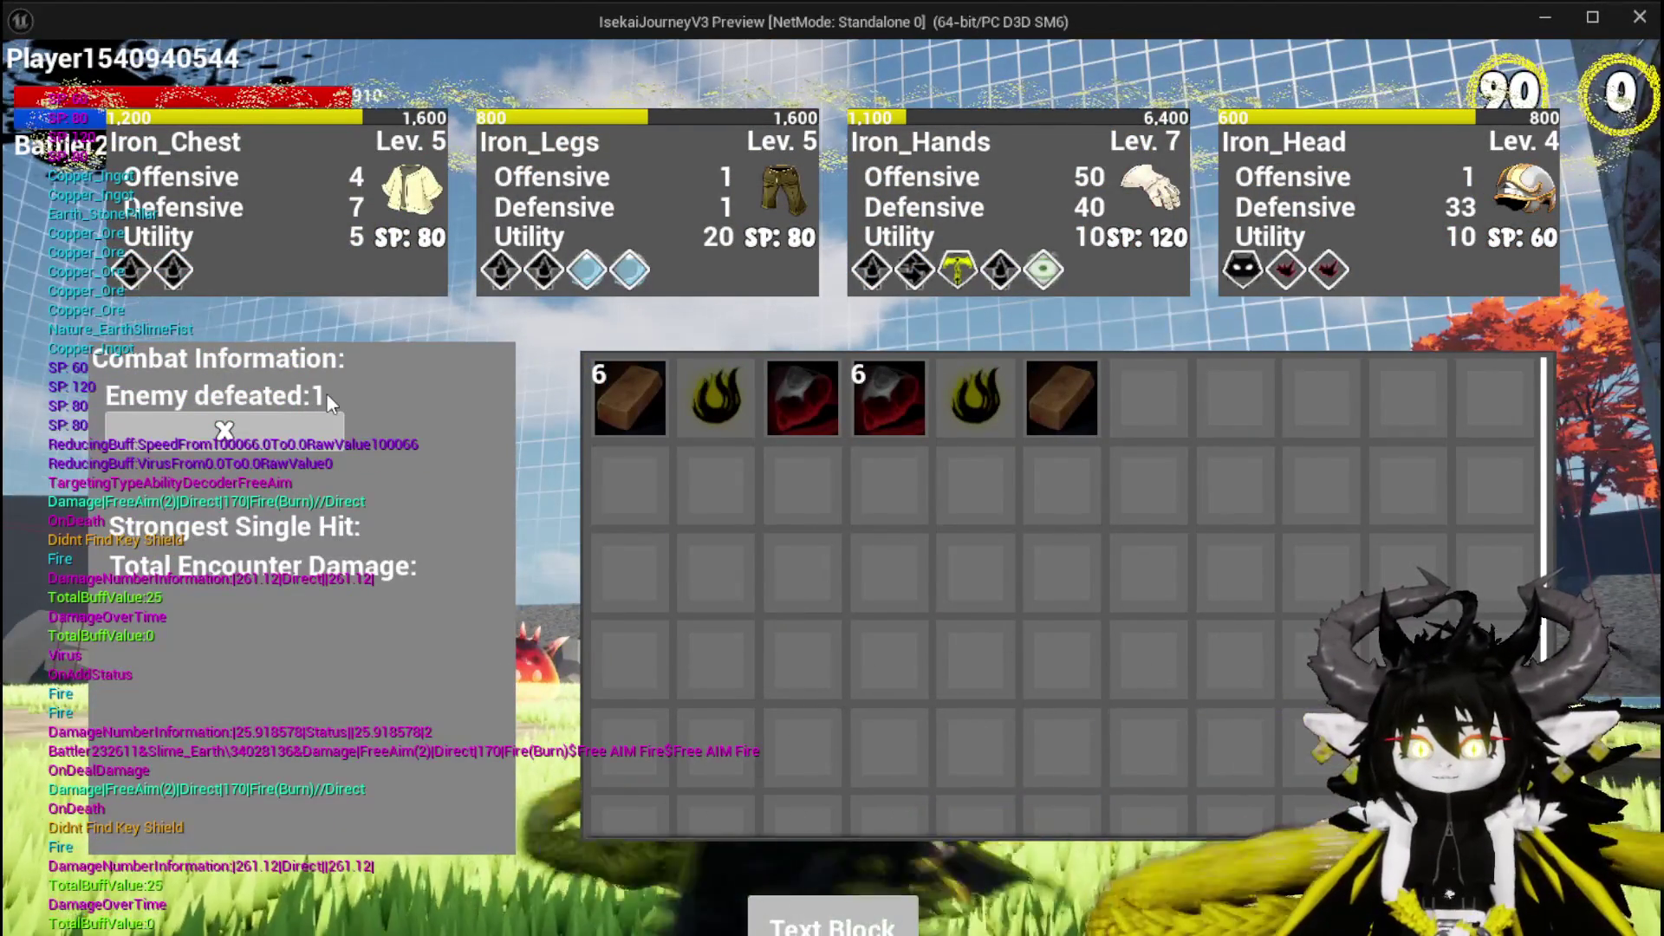
pyautogui.press('Escape')
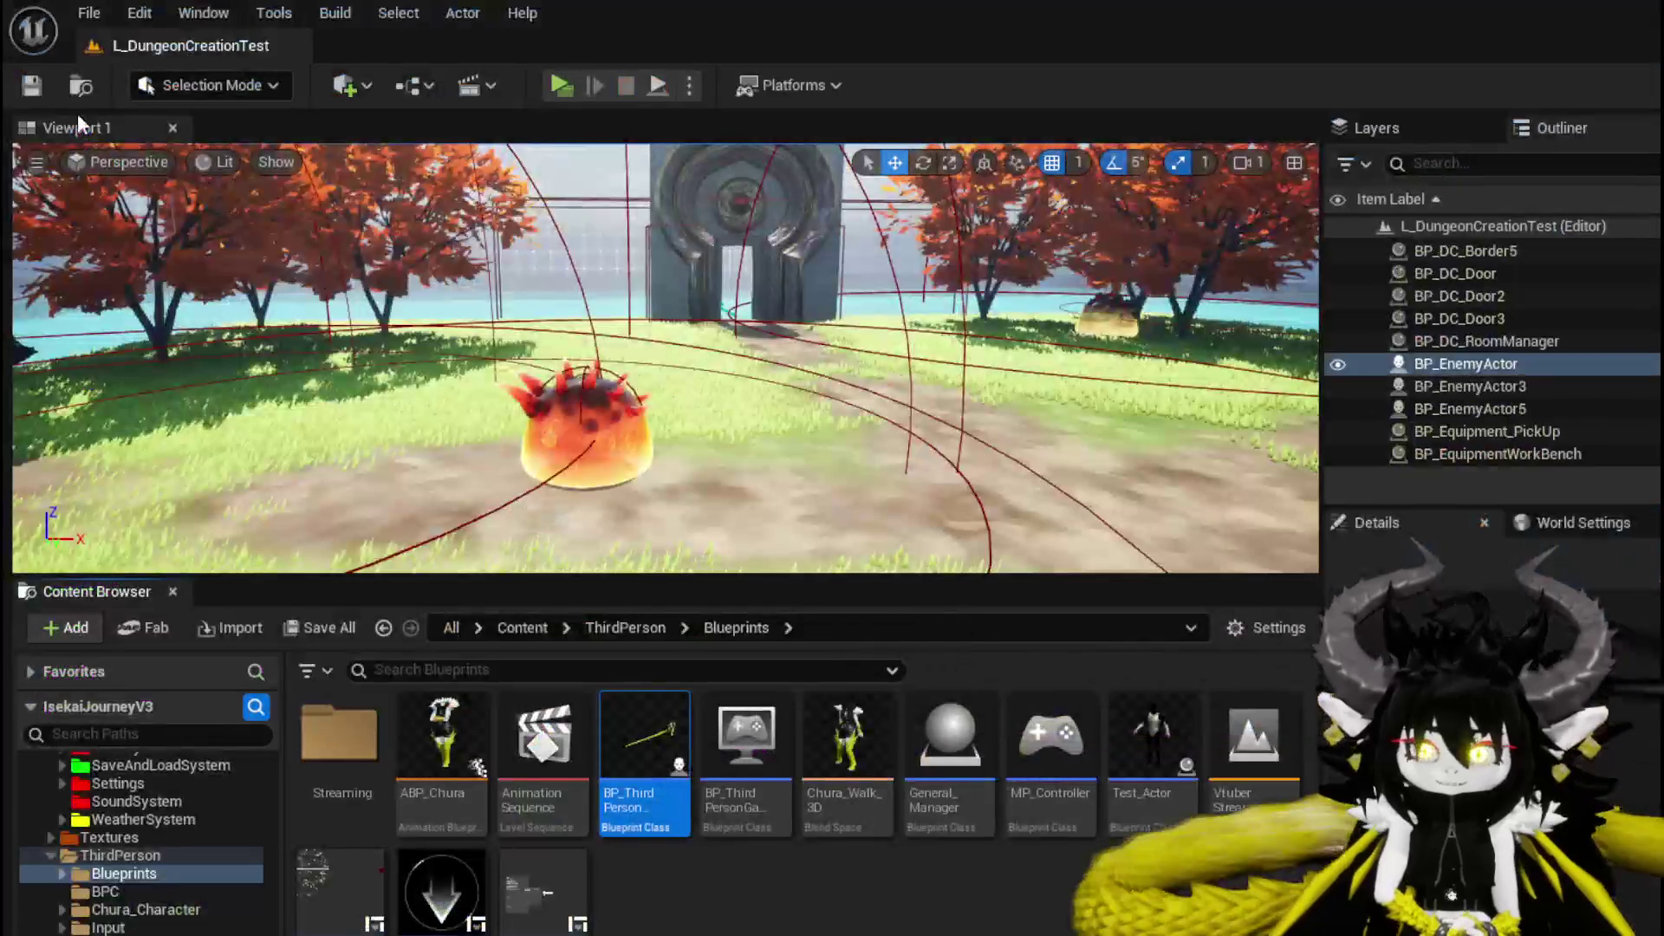
pyautogui.hotkey('ctrl', 's')
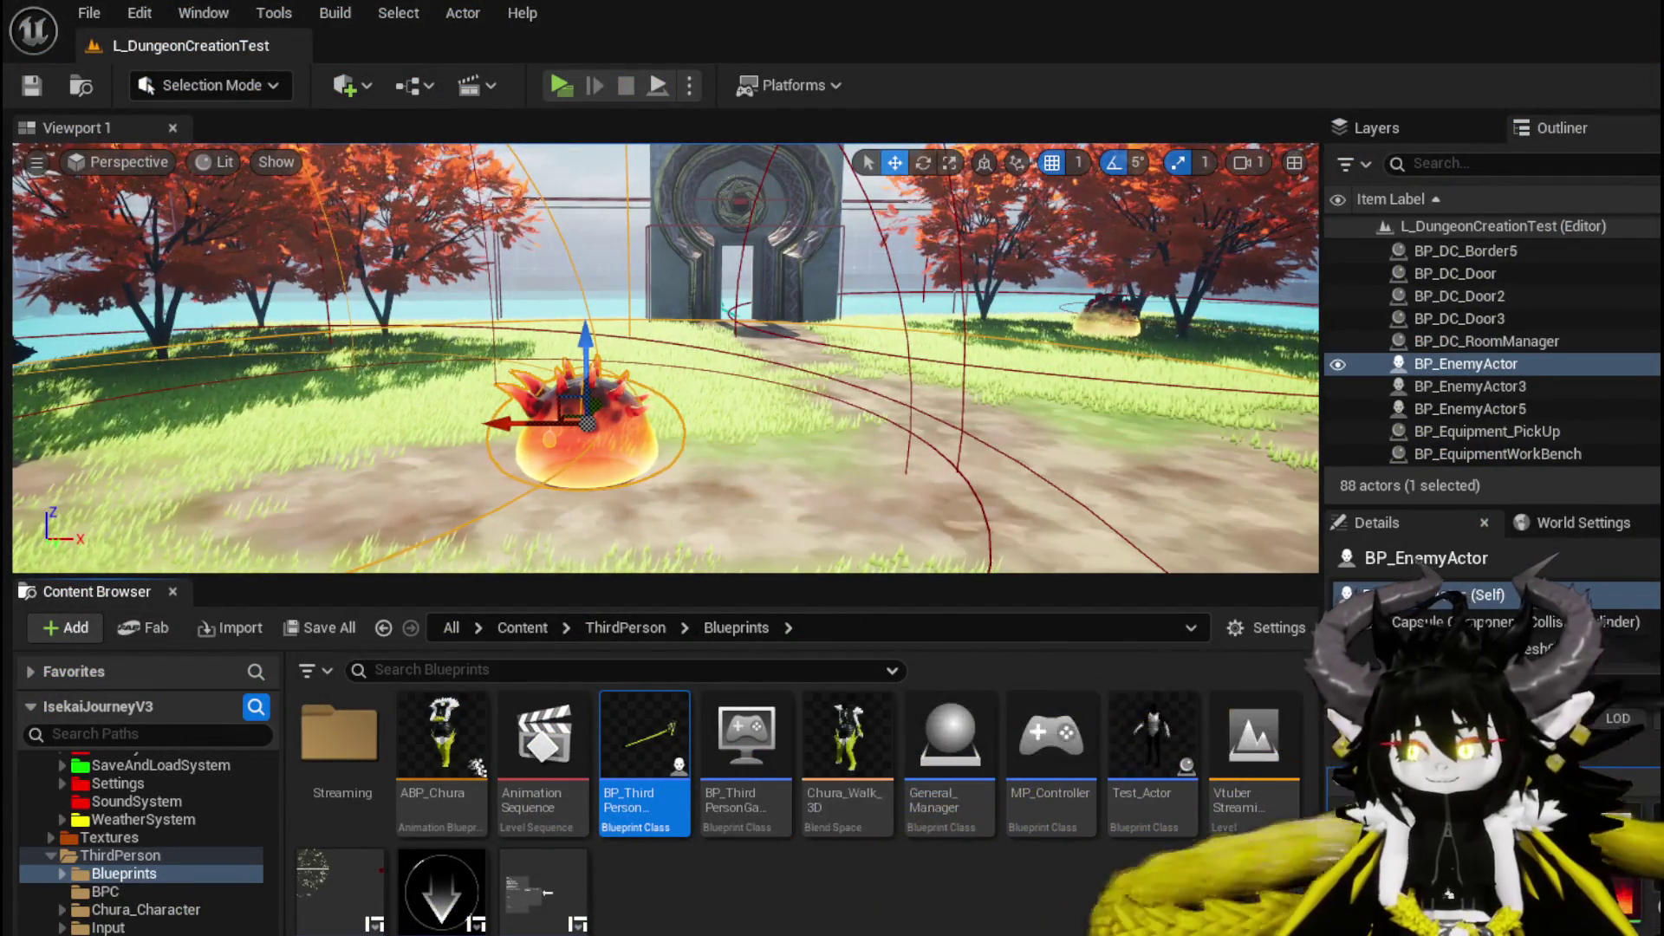
# Return to WP_VictoryUI's SetKillCount graph and shift the SetKillCount event node further left.
pyautogui.hotkey('alt', 'Tab')
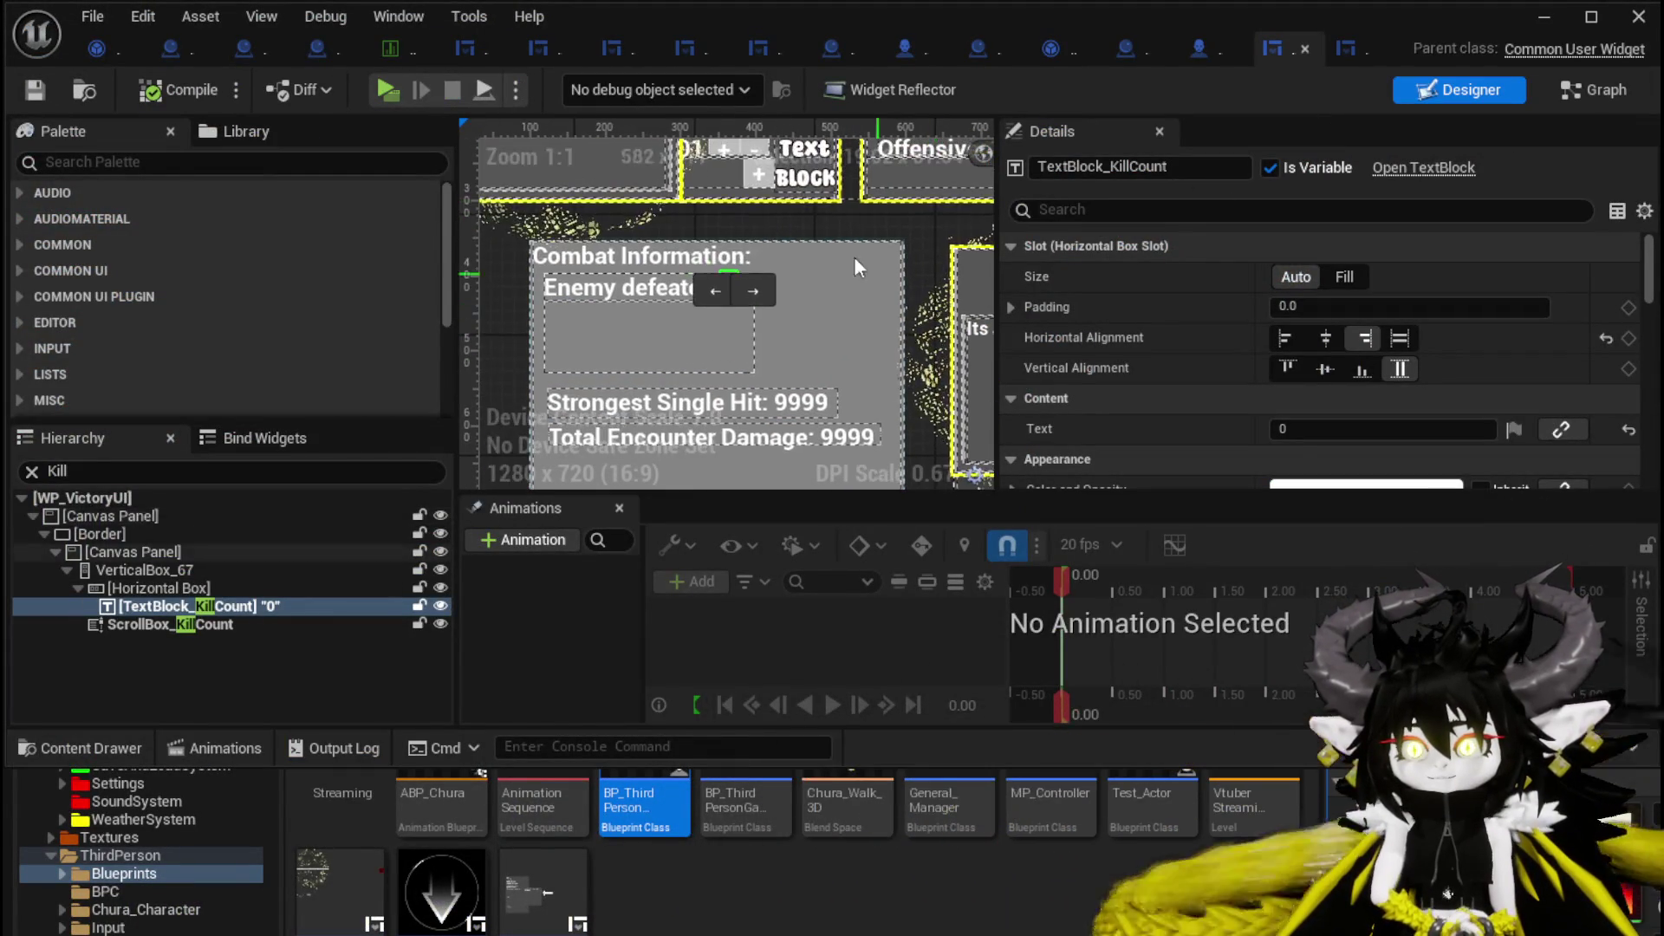
pyautogui.click(855, 256)
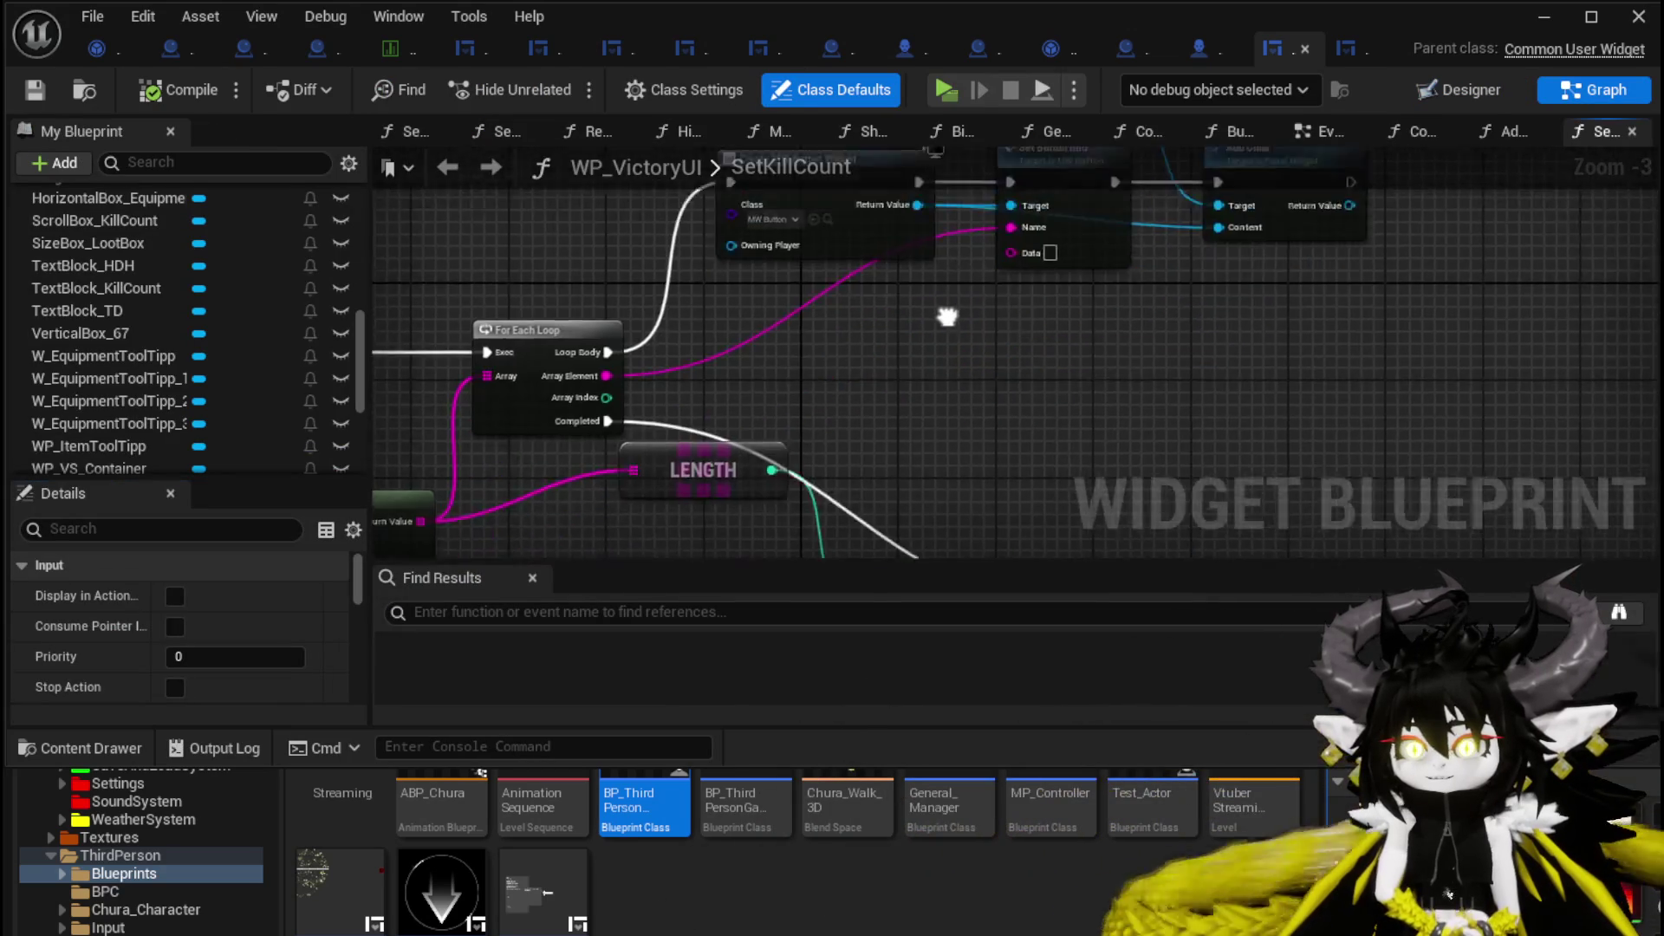
pyautogui.moveTo(938, 389)
pyautogui.mouseDown()
pyautogui.moveTo(954, 331)
pyautogui.moveTo(1211, 239)
pyautogui.moveTo(1291, 239)
pyautogui.mouseUp()
pyautogui.moveTo(752, 310); pyautogui.dragTo(664, 374)
pyautogui.click(606, 412)
pyautogui.moveTo(449, 256); pyautogui.dragTo(408, 257)
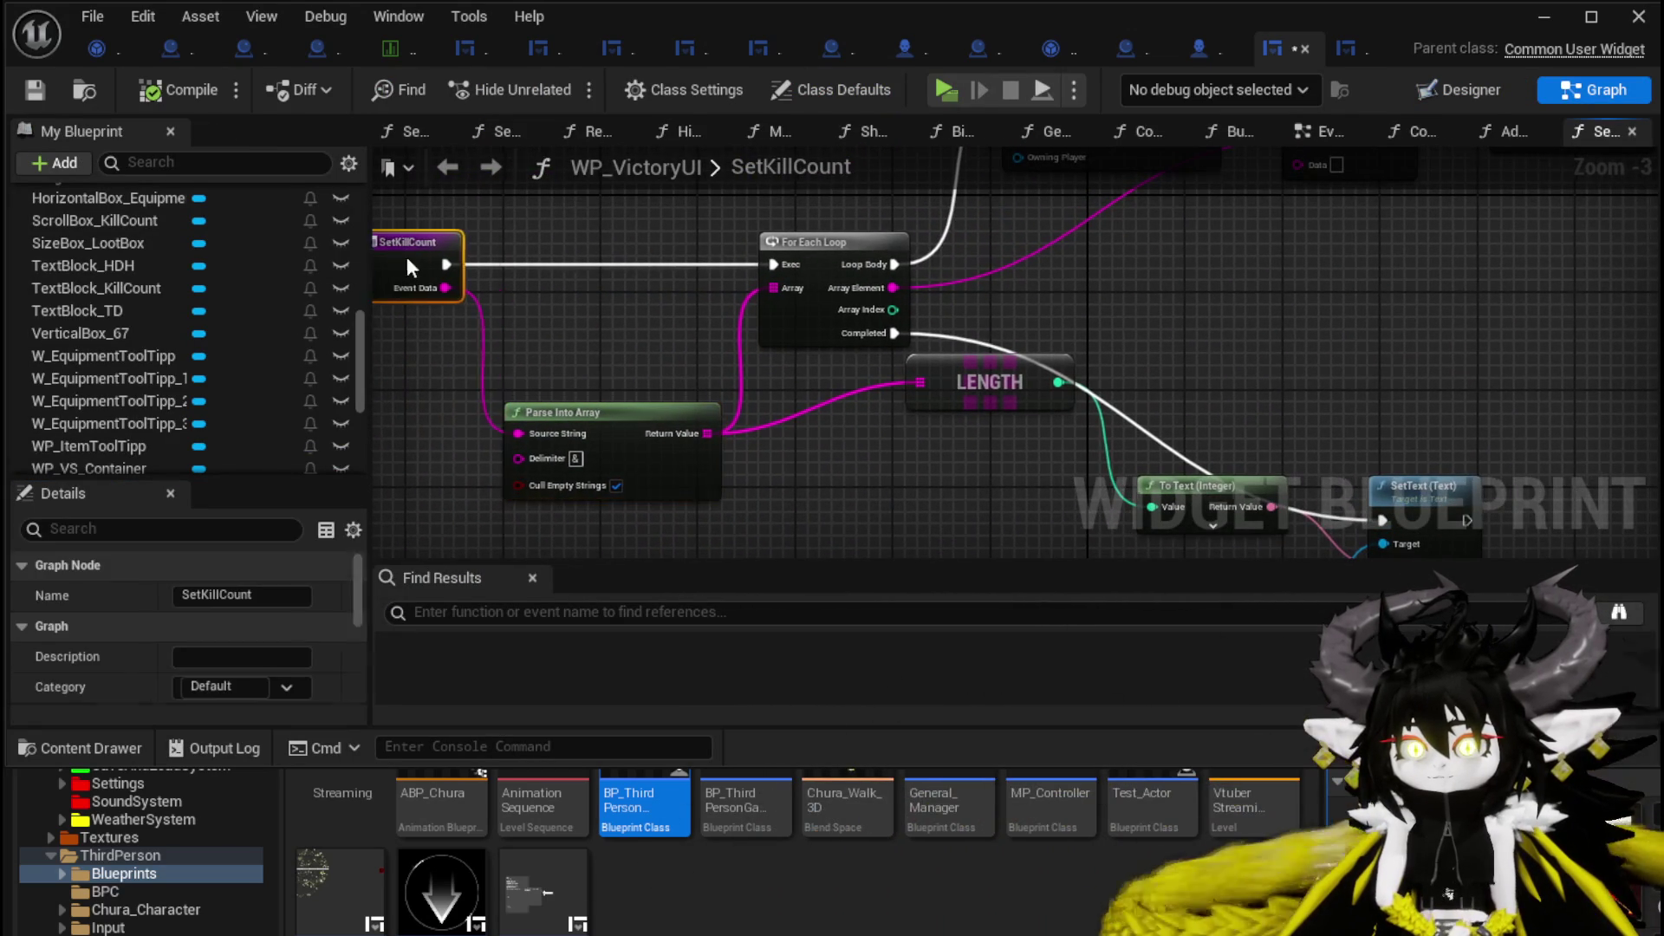
# Pack LENGTH, To Text (Integer), SetText and Text Block Kill Count together, then view the EventGraph.
pyautogui.moveTo(922, 396)
pyautogui.mouseDown()
pyautogui.moveTo(791, 449)
pyautogui.moveTo(770, 496)
pyautogui.moveTo(690, 471)
pyautogui.mouseUp()
pyautogui.moveTo(1060, 525)
pyautogui.mouseDown()
pyautogui.moveTo(872, 414)
pyautogui.moveTo(715, 363)
pyautogui.moveTo(430, 459)
pyautogui.moveTo(278, 481)
pyautogui.moveTo(761, 485)
pyautogui.mouseUp()
pyautogui.keyDown('ctrl'); pyautogui.click(520, 373); pyautogui.keyUp('ctrl')
pyautogui.click(951, 381)
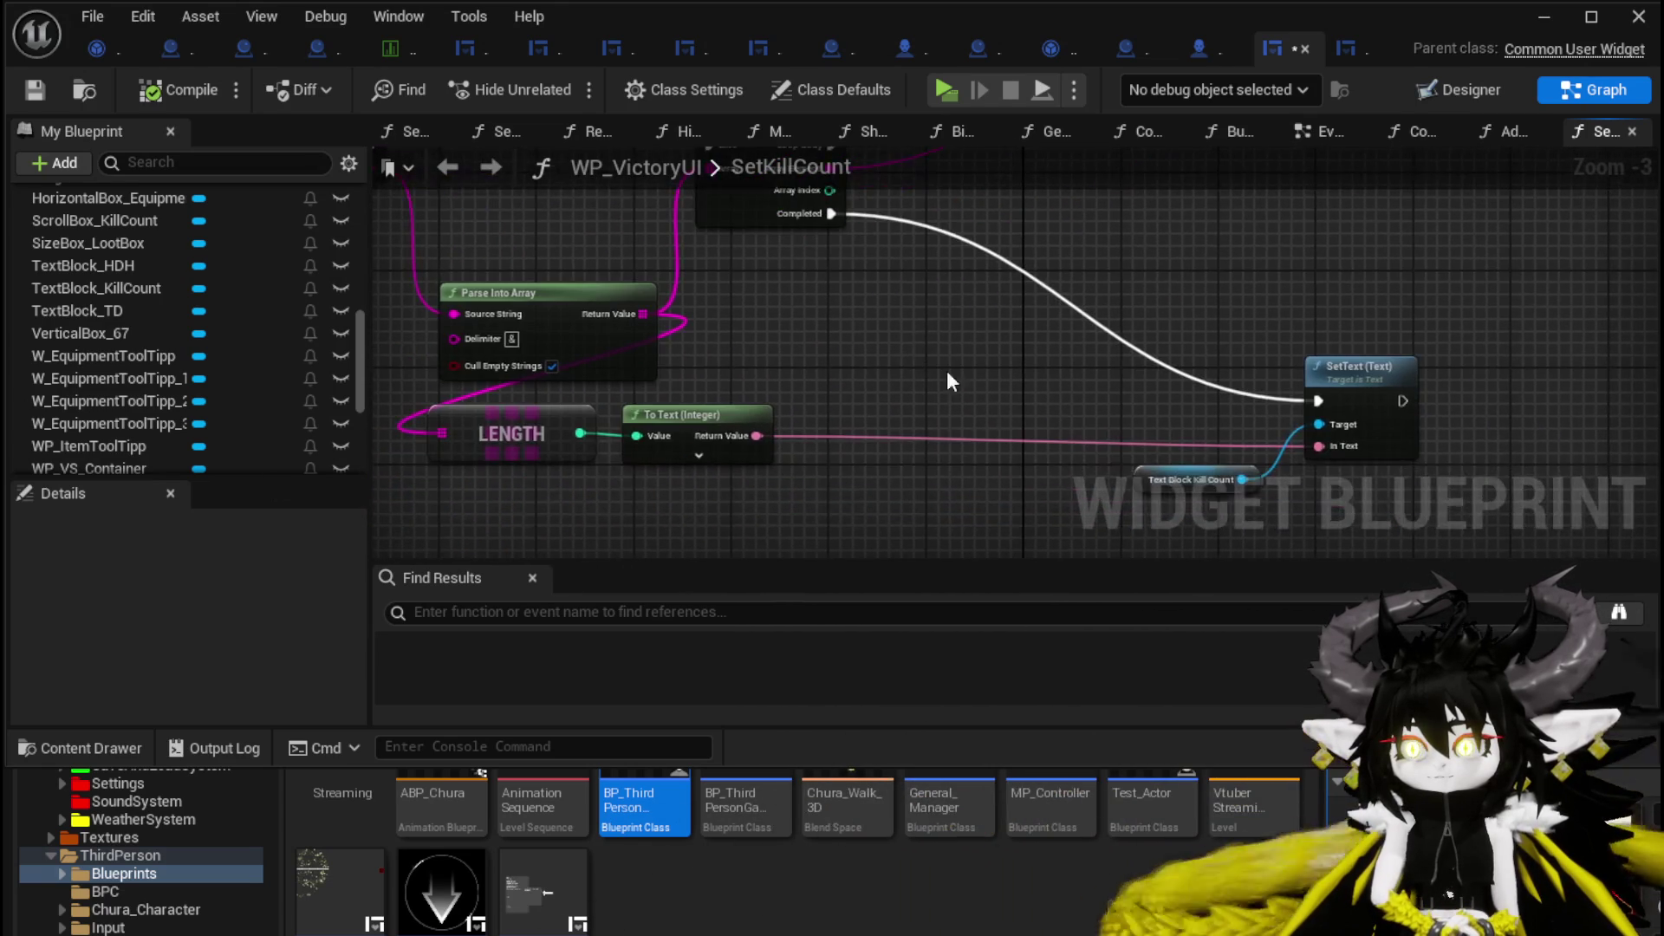
pyautogui.moveTo(1352, 367)
pyautogui.mouseDown()
pyautogui.moveTo(1127, 243)
pyautogui.moveTo(954, 192)
pyautogui.moveTo(893, 223)
pyautogui.moveTo(991, 216)
pyautogui.moveTo(958, 223)
pyautogui.mouseUp()
pyautogui.moveTo(802, 288); pyautogui.dragTo(764, 279)
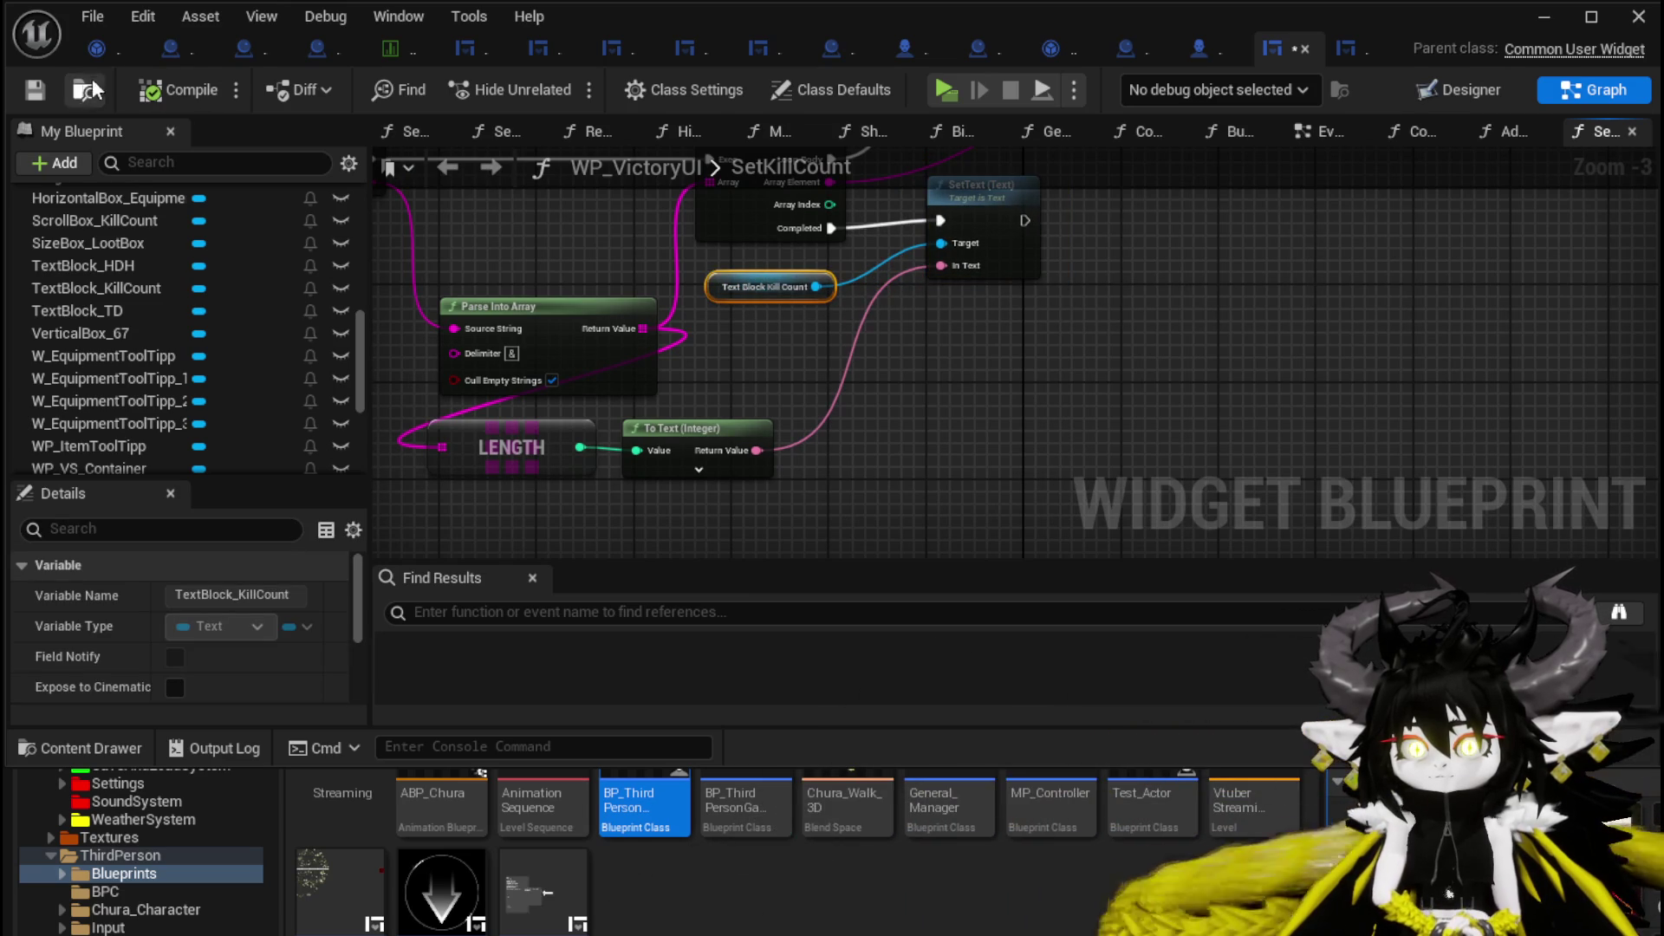
pyautogui.moveTo(679, 399)
pyautogui.mouseDown()
pyautogui.moveTo(869, 483)
pyautogui.moveTo(768, 677)
pyautogui.moveTo(679, 380)
pyautogui.moveTo(861, 310)
pyautogui.mouseUp()
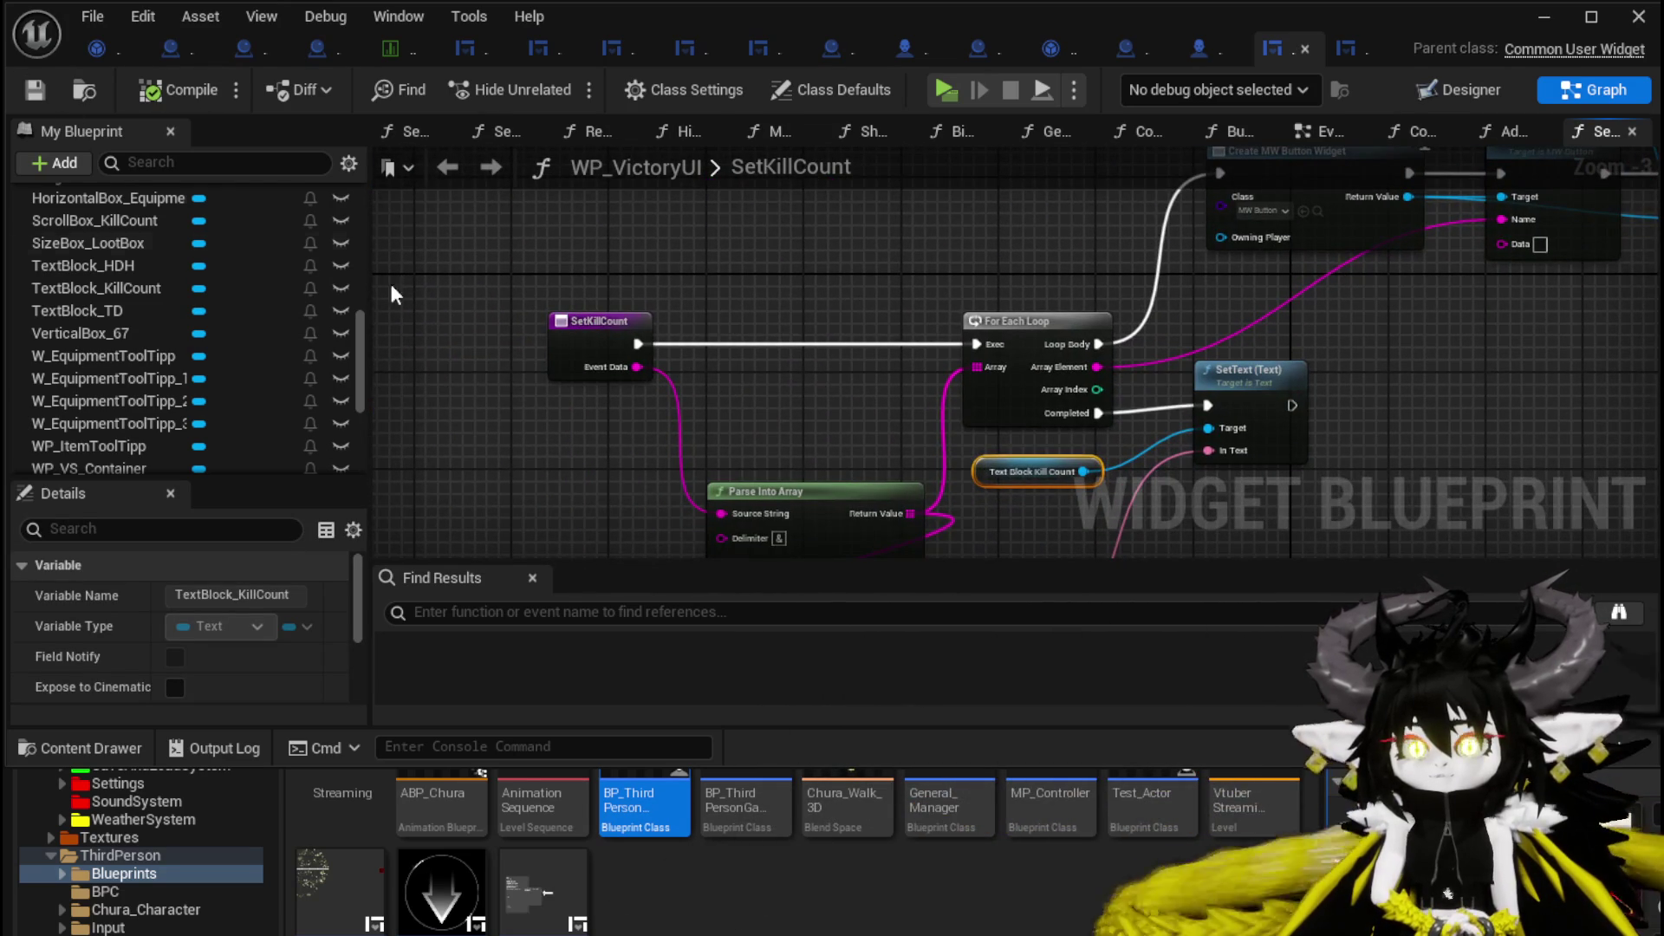
pyautogui.scroll(10, 189, 260)
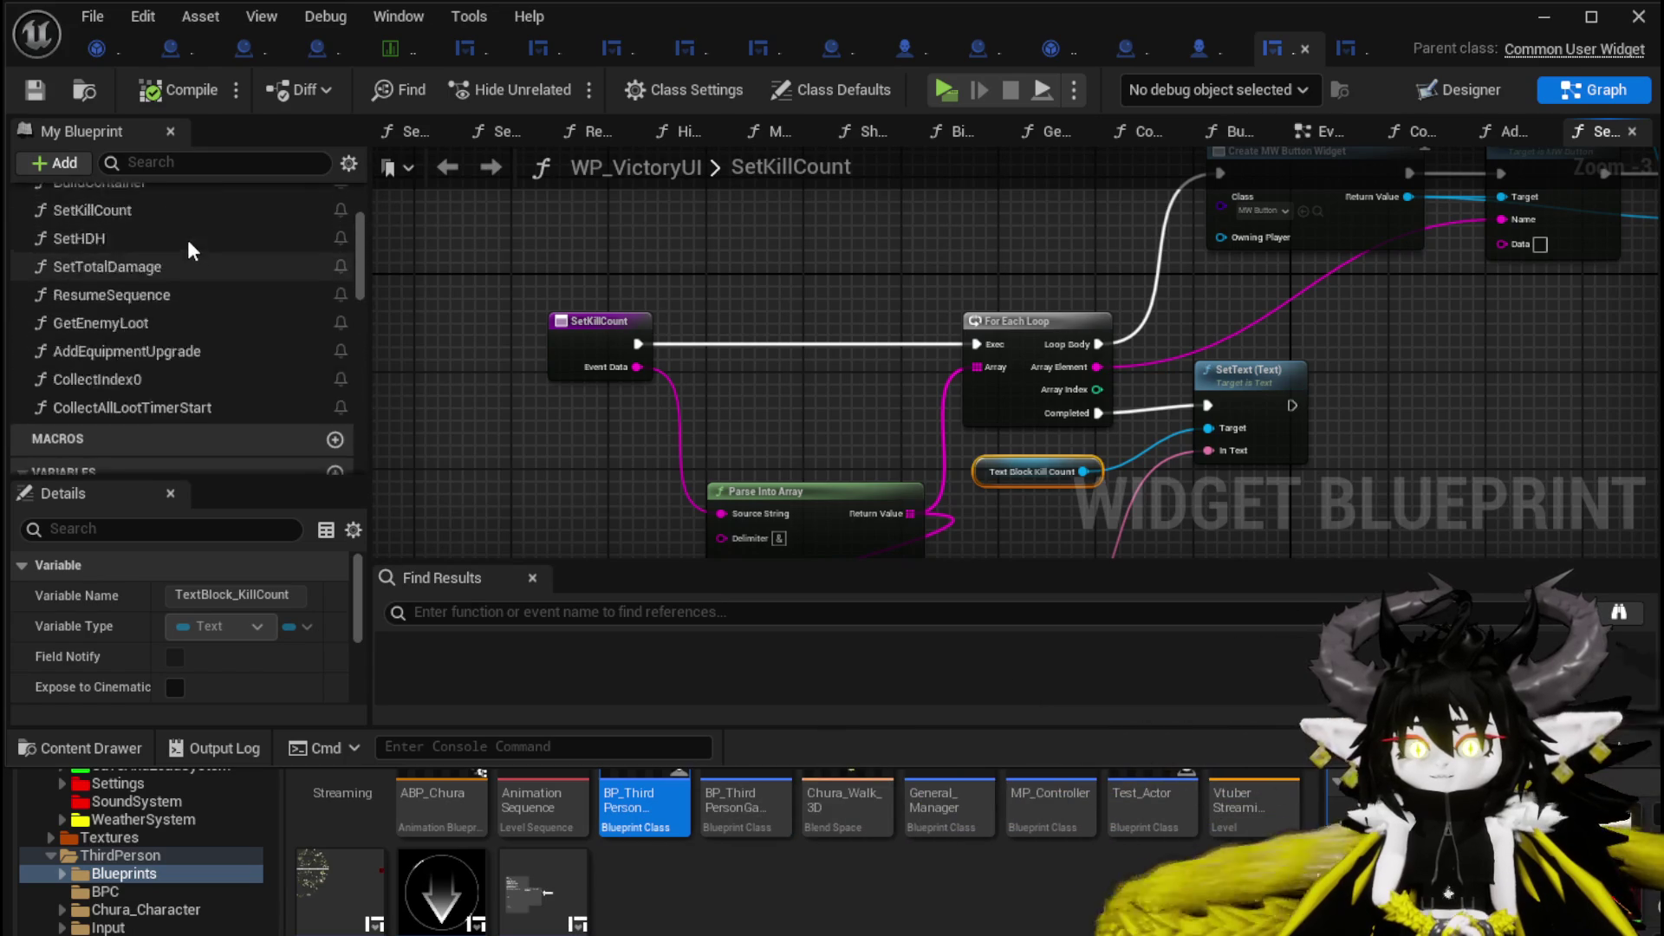
pyautogui.click(1322, 132)
# Open the BuildContainer function graph and reposition its String to Name conversion node.
pyautogui.moveTo(881, 372)
pyautogui.mouseDown()
pyautogui.moveTo(626, 338)
pyautogui.moveTo(871, 351)
pyautogui.moveTo(908, 416)
pyautogui.mouseUp()
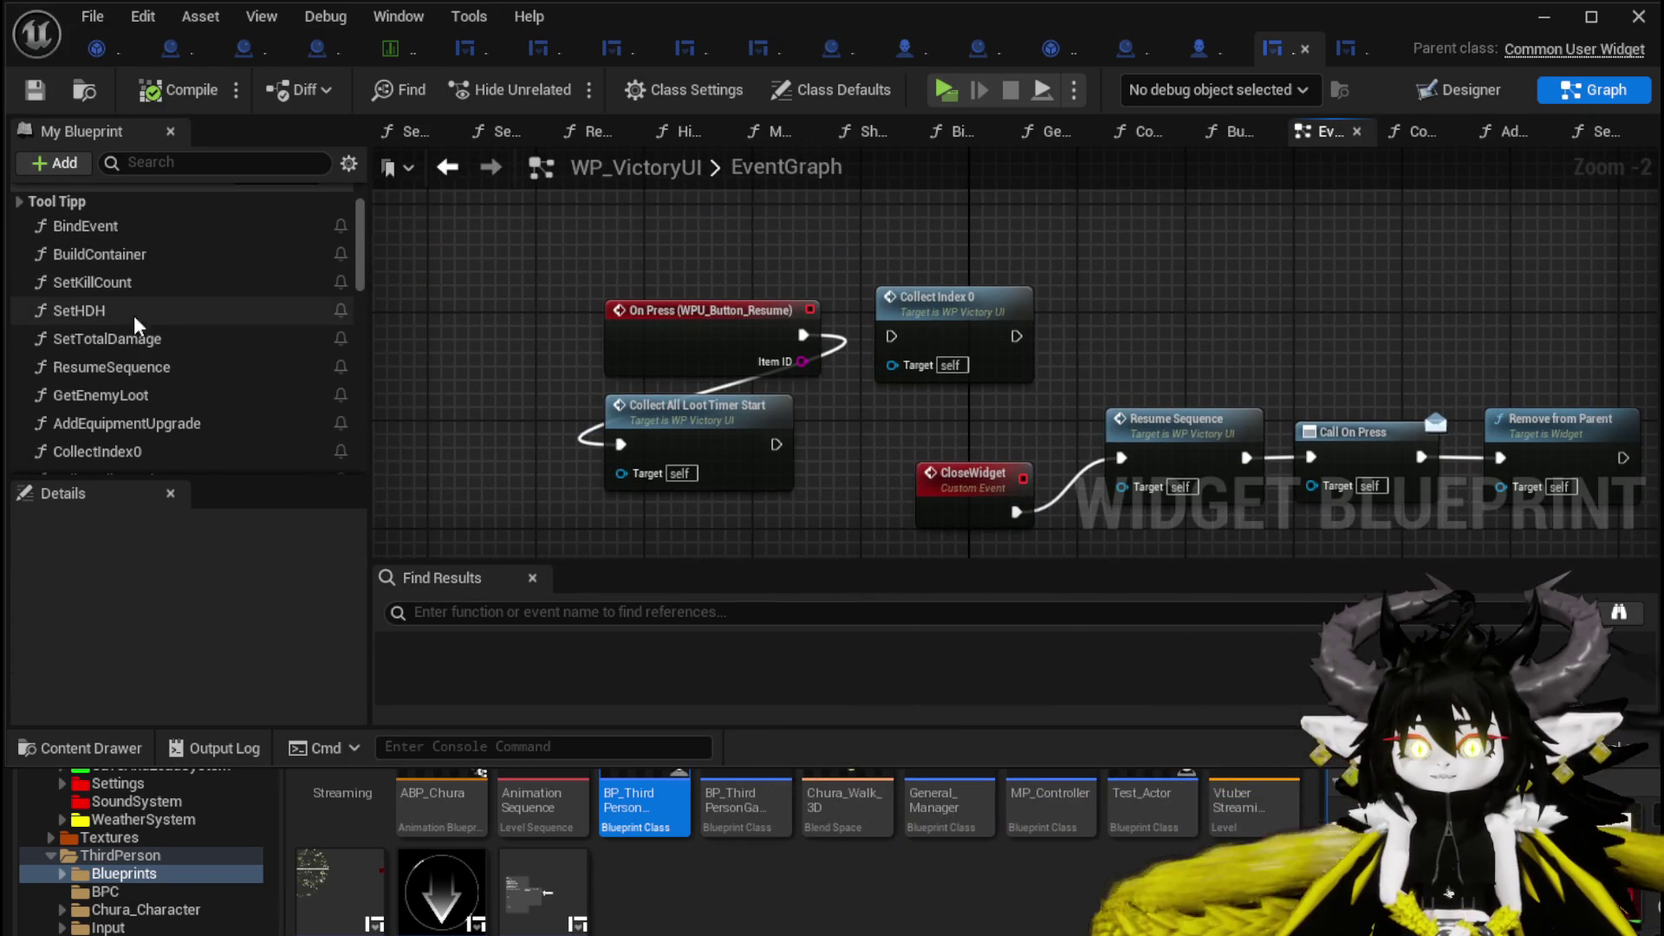
pyautogui.doubleClick(153, 253)
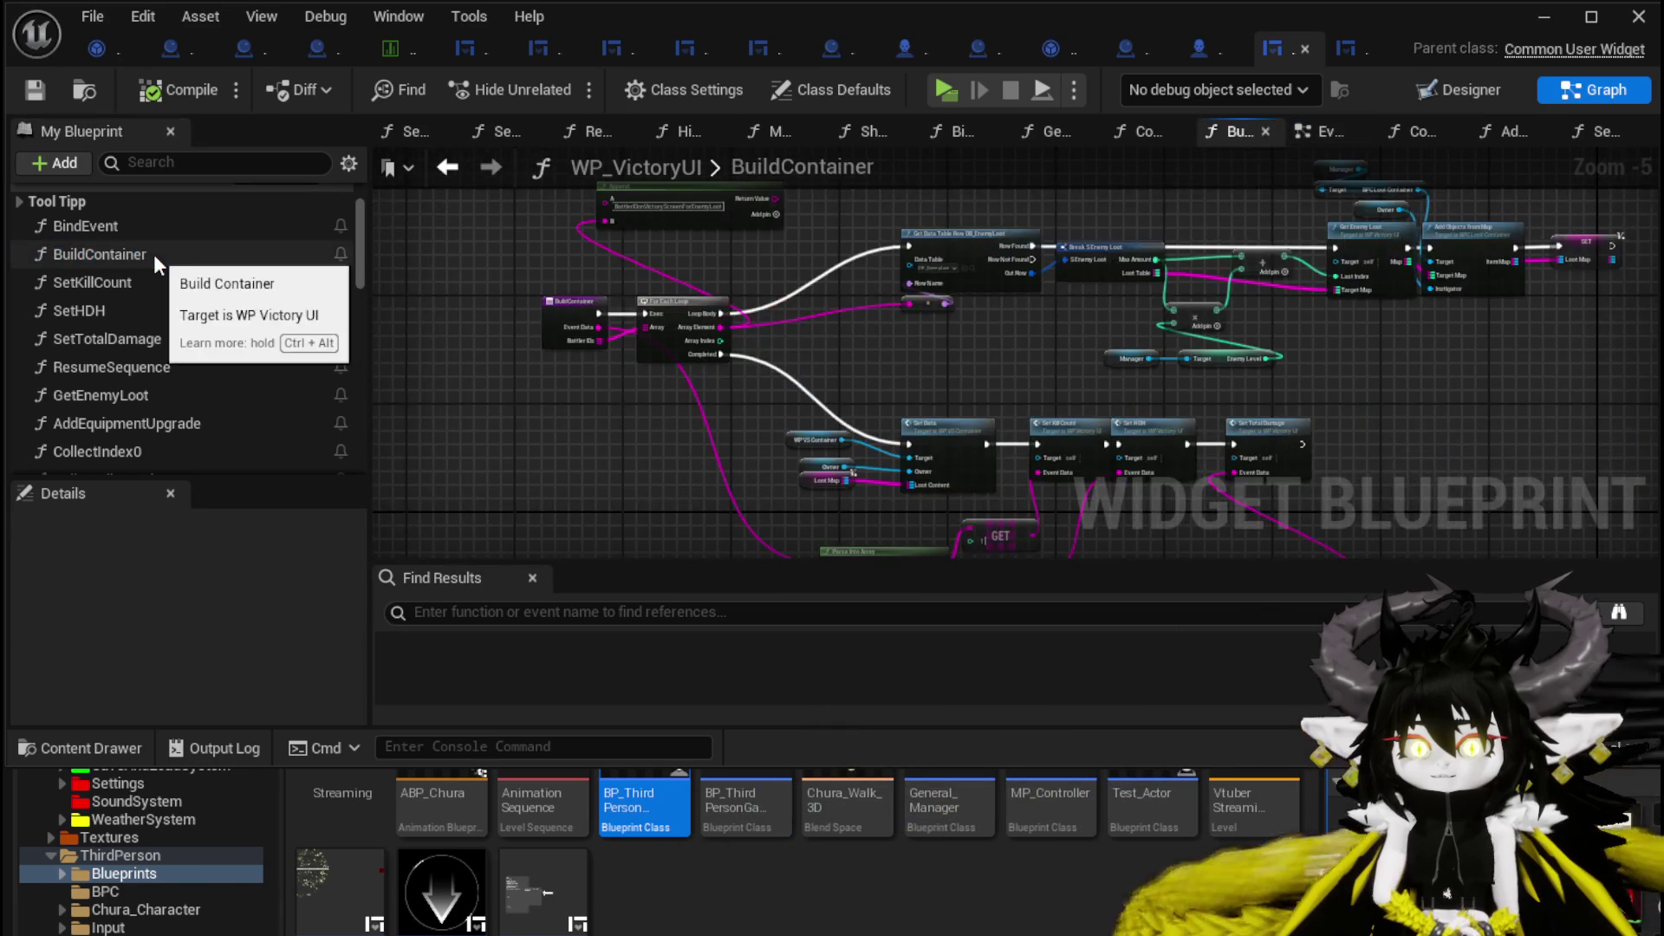
pyautogui.scroll(2, 858, 250)
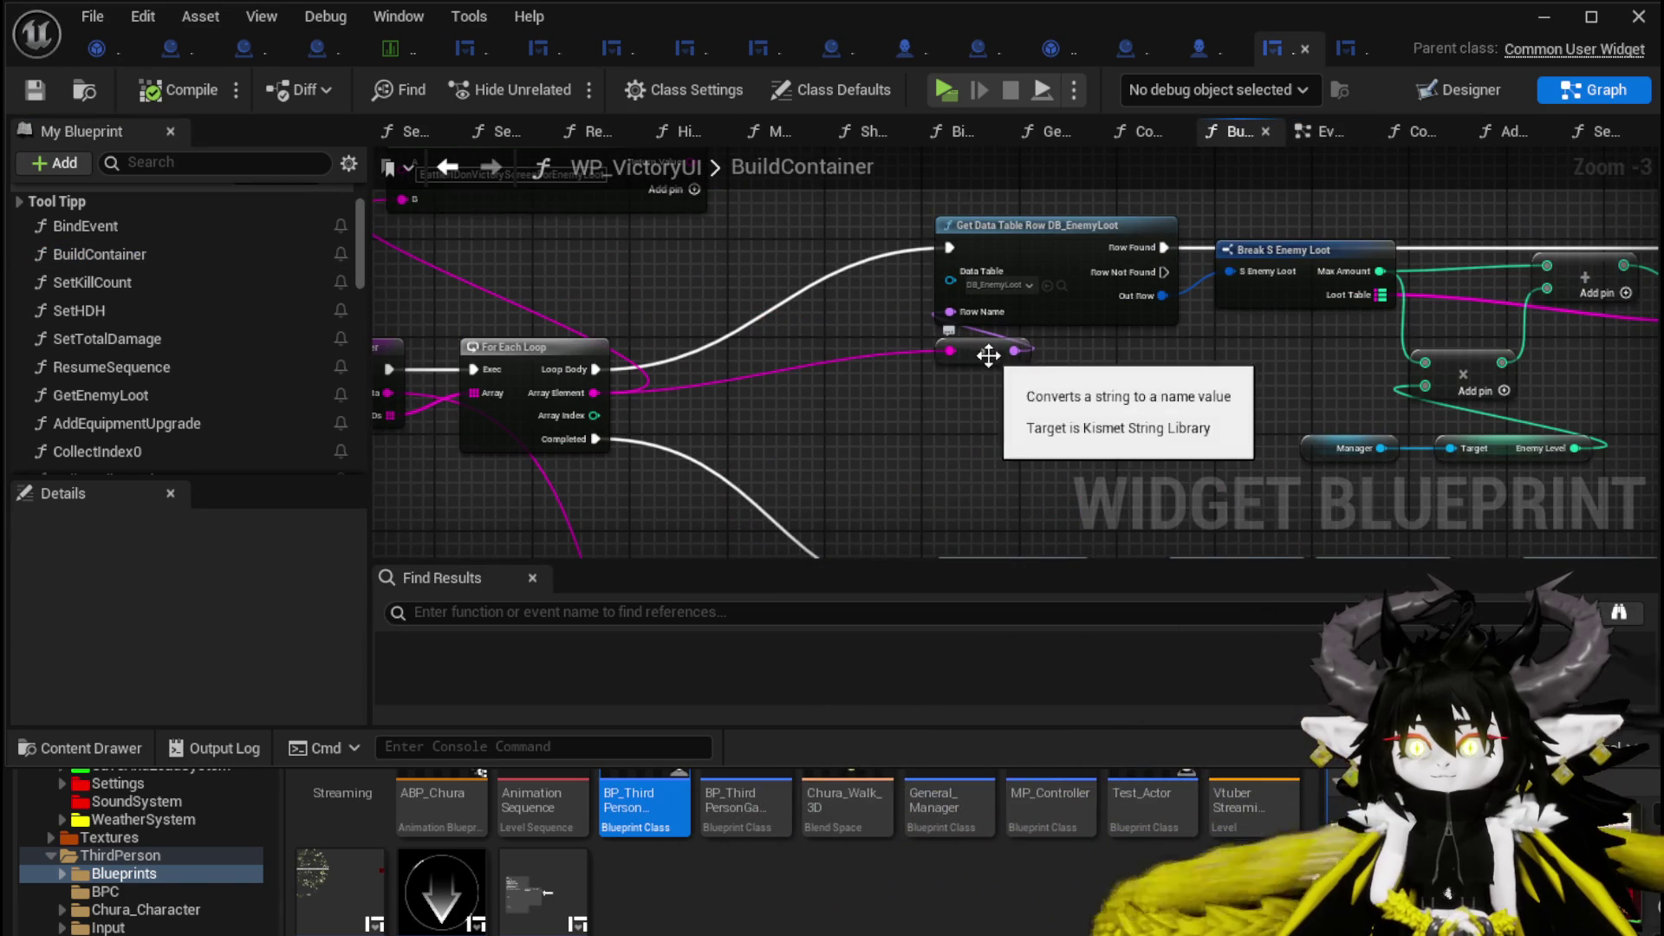
pyautogui.moveTo(990, 354); pyautogui.dragTo(877, 382)
pyautogui.moveTo(601, 288)
pyautogui.mouseDown()
pyautogui.moveTo(762, 382)
pyautogui.moveTo(736, 354)
pyautogui.mouseUp()
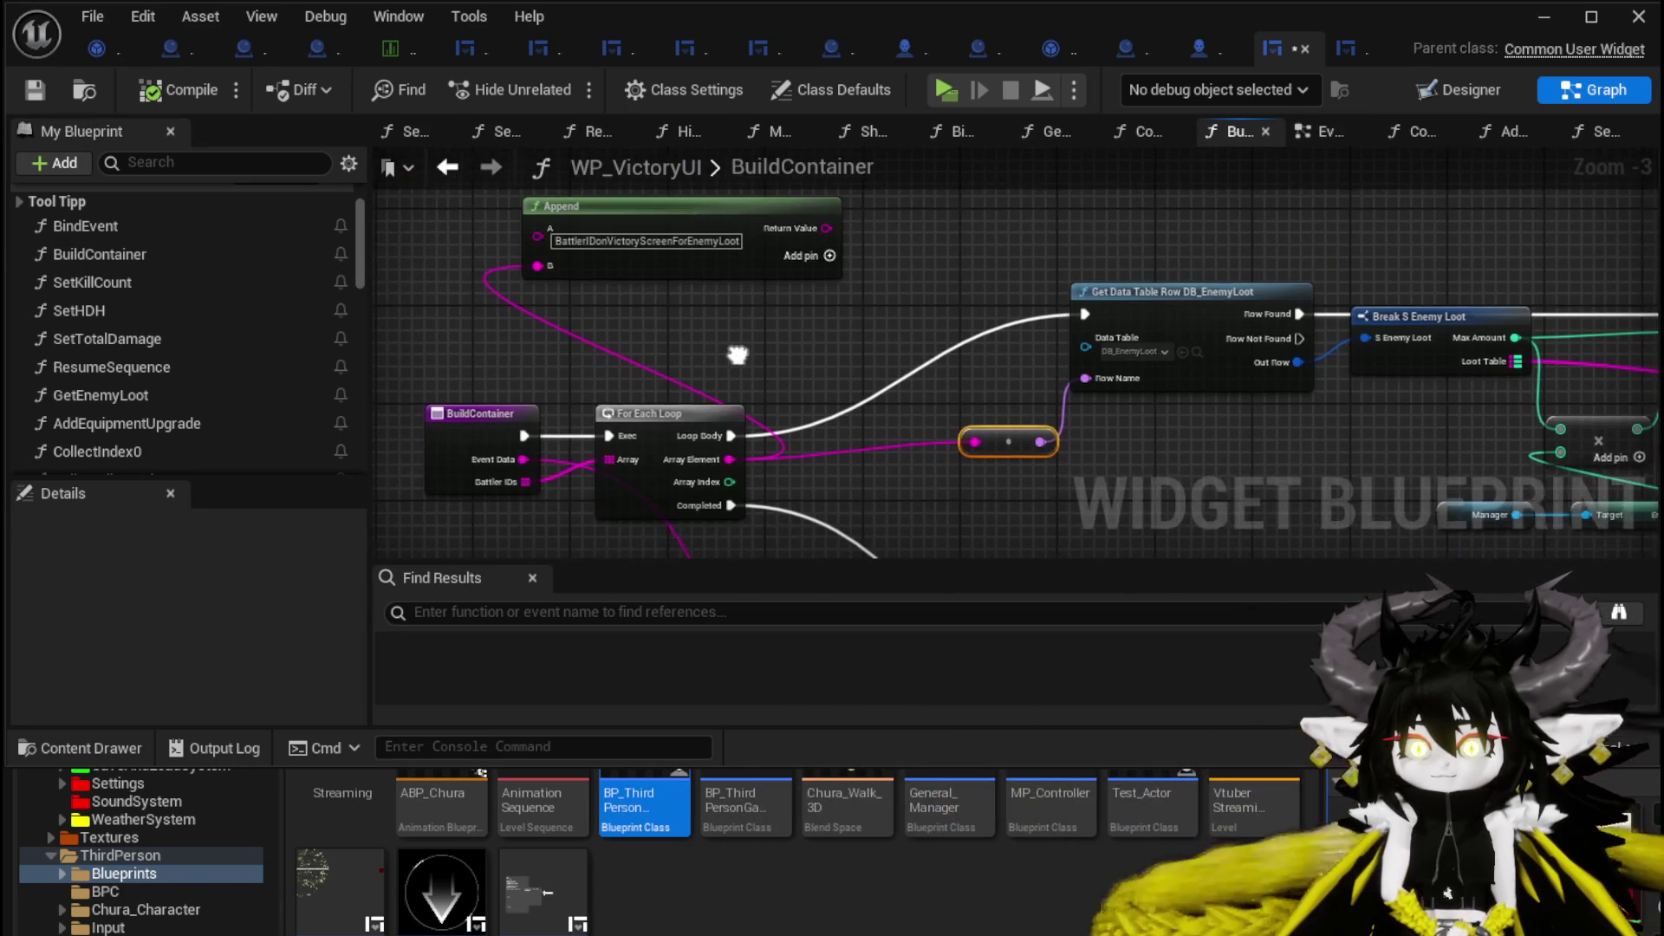
pyautogui.moveTo(506, 482)
pyautogui.mouseDown()
pyautogui.moveTo(571, 456)
pyautogui.moveTo(0, 506)
pyautogui.moveTo(483, 438)
pyautogui.moveTo(304, 434)
pyautogui.moveTo(217, 390)
pyautogui.mouseUp()
pyautogui.scroll(1, 520, 488)
pyautogui.scroll(-3, 208, 347)
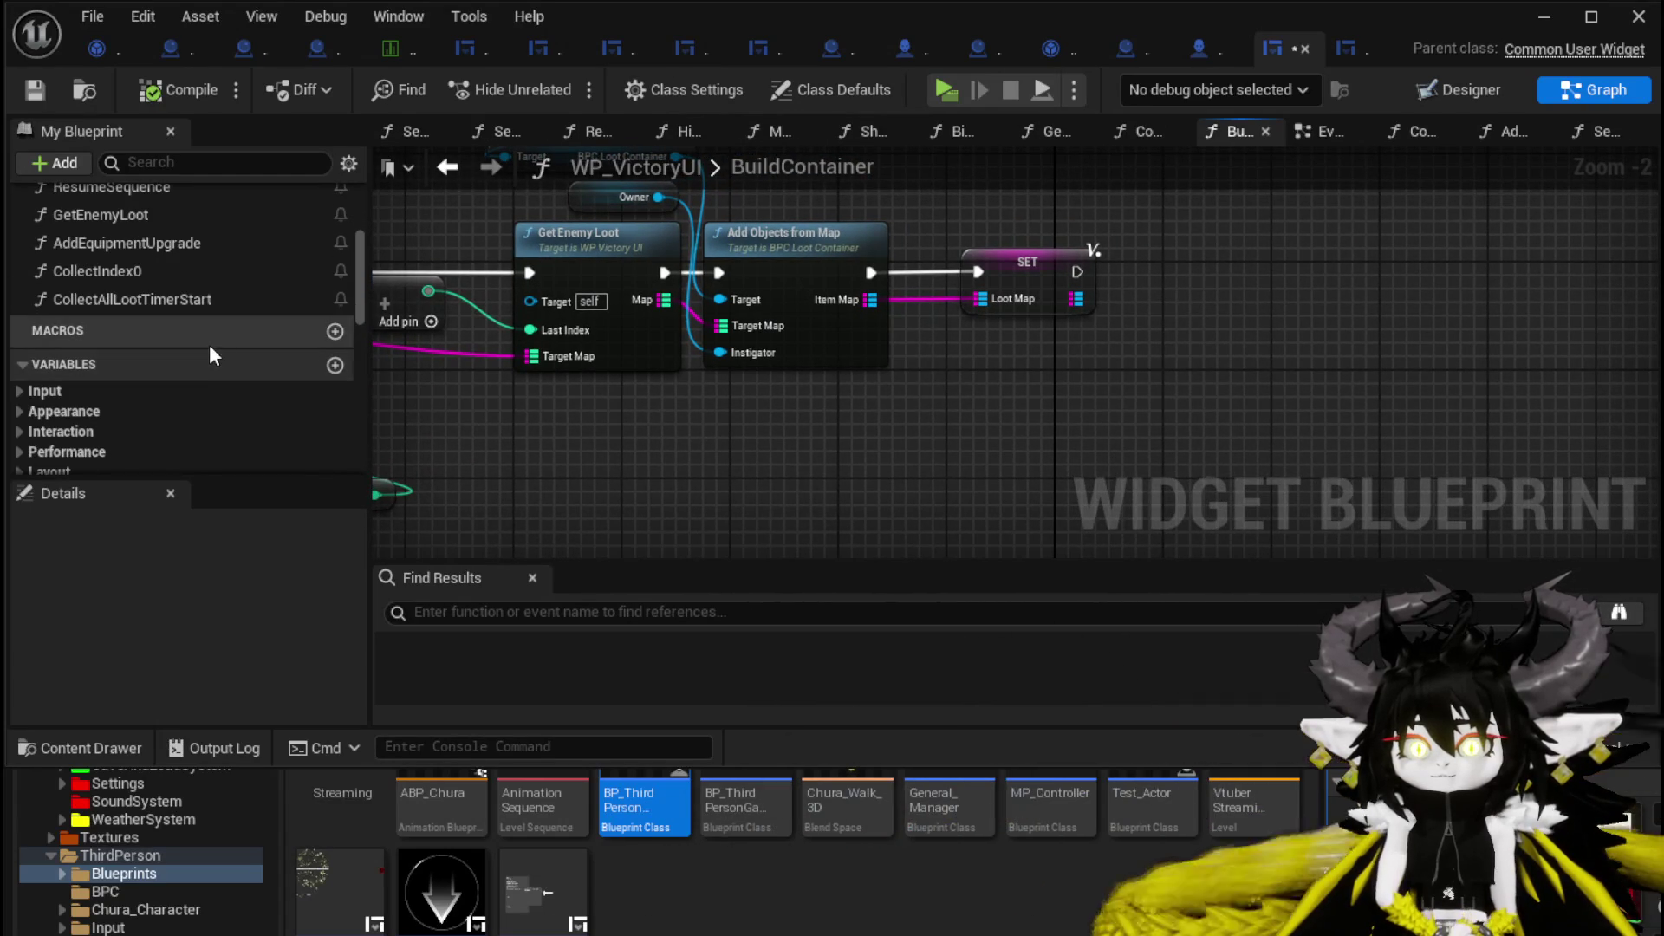
# Place a SetKillCount call in BuildContainer and open the SetKillCount function graph.
pyautogui.moveTo(390, 372)
pyautogui.mouseDown()
pyautogui.moveTo(714, 413)
pyautogui.moveTo(1124, 369)
pyautogui.mouseUp()
pyautogui.scroll(-2, 652, 401)
pyautogui.scroll(2, 168, 373)
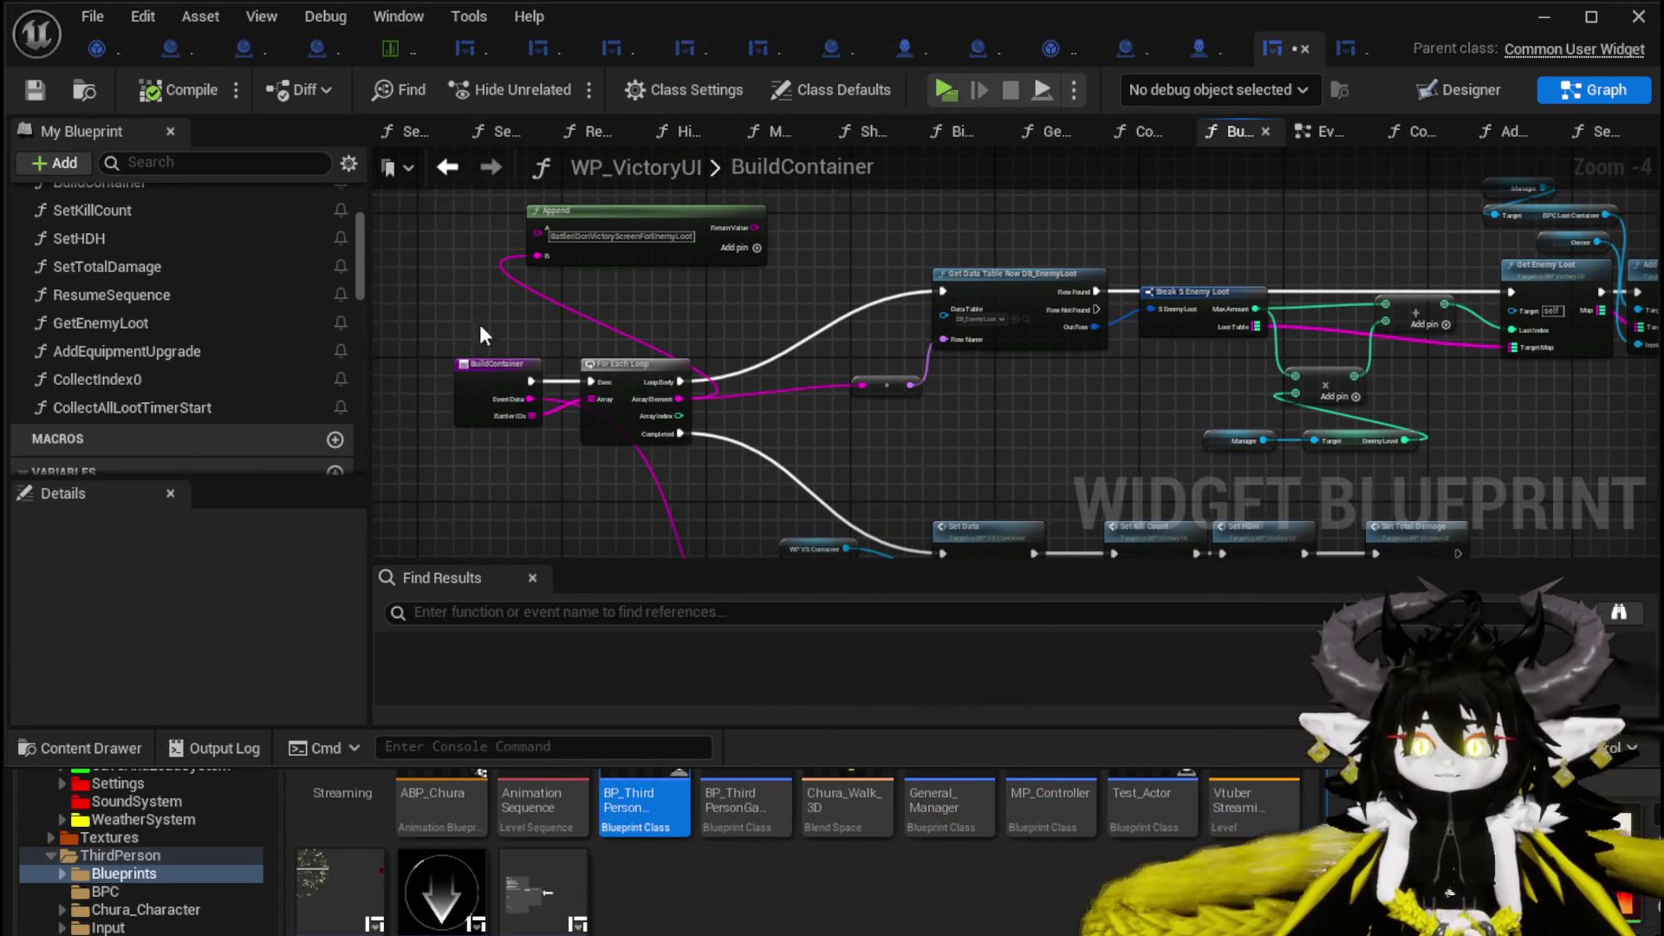
pyautogui.moveTo(870, 384); pyautogui.dragTo(808, 377)
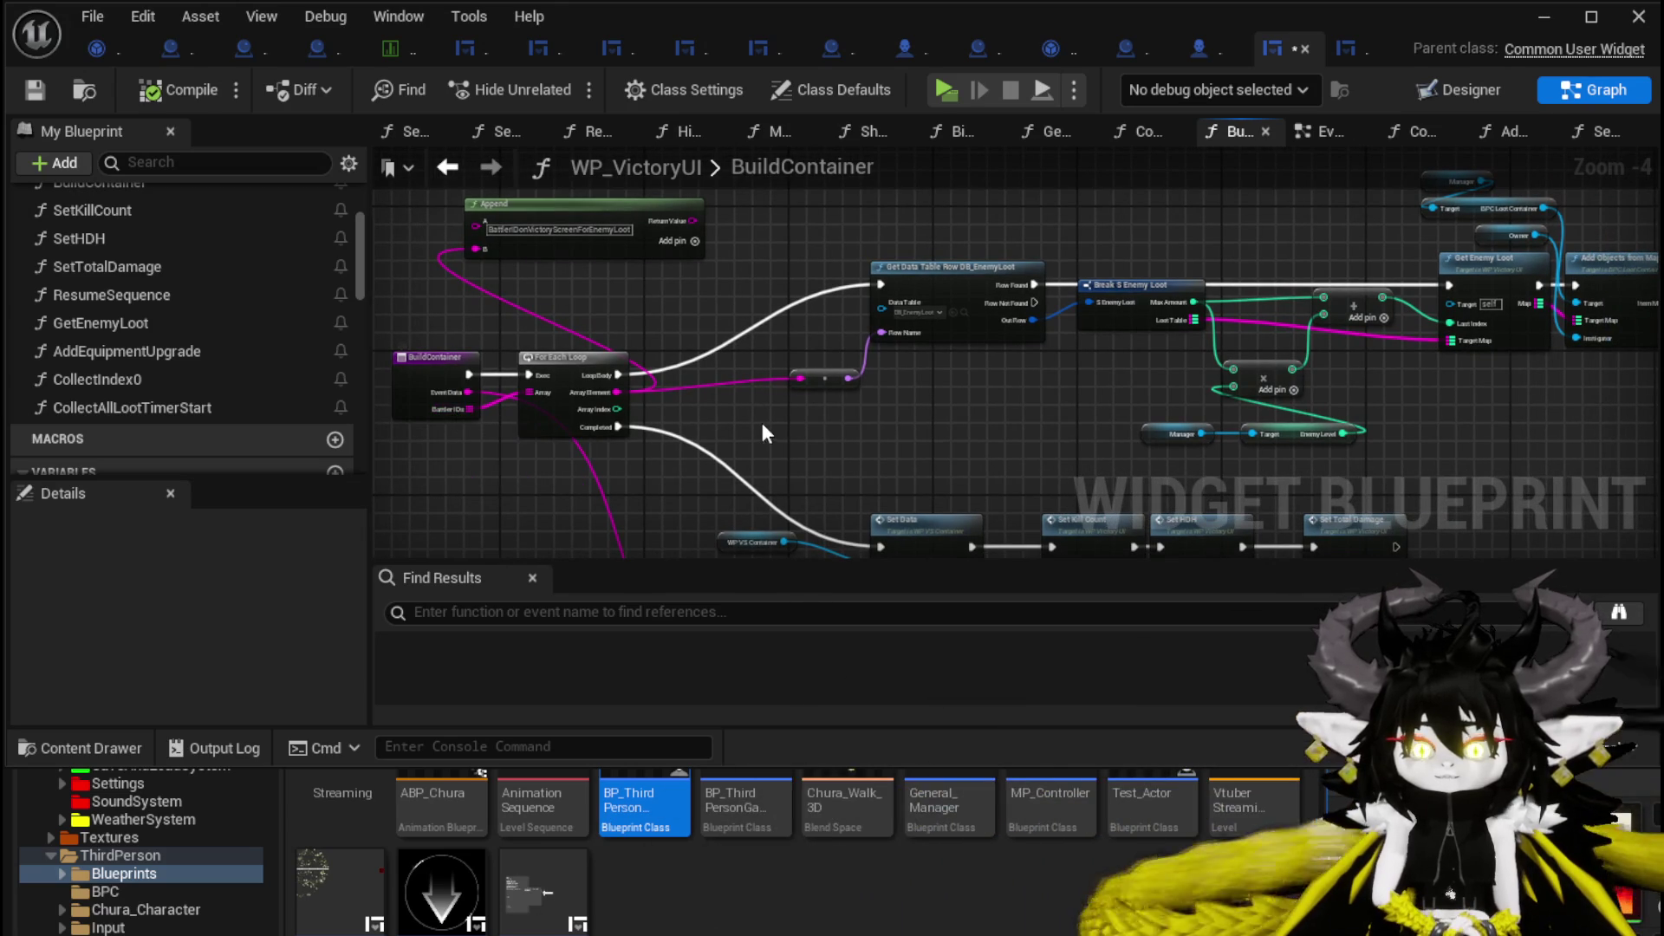
pyautogui.scroll(1, 163, 340)
pyautogui.scroll(3, 163, 340)
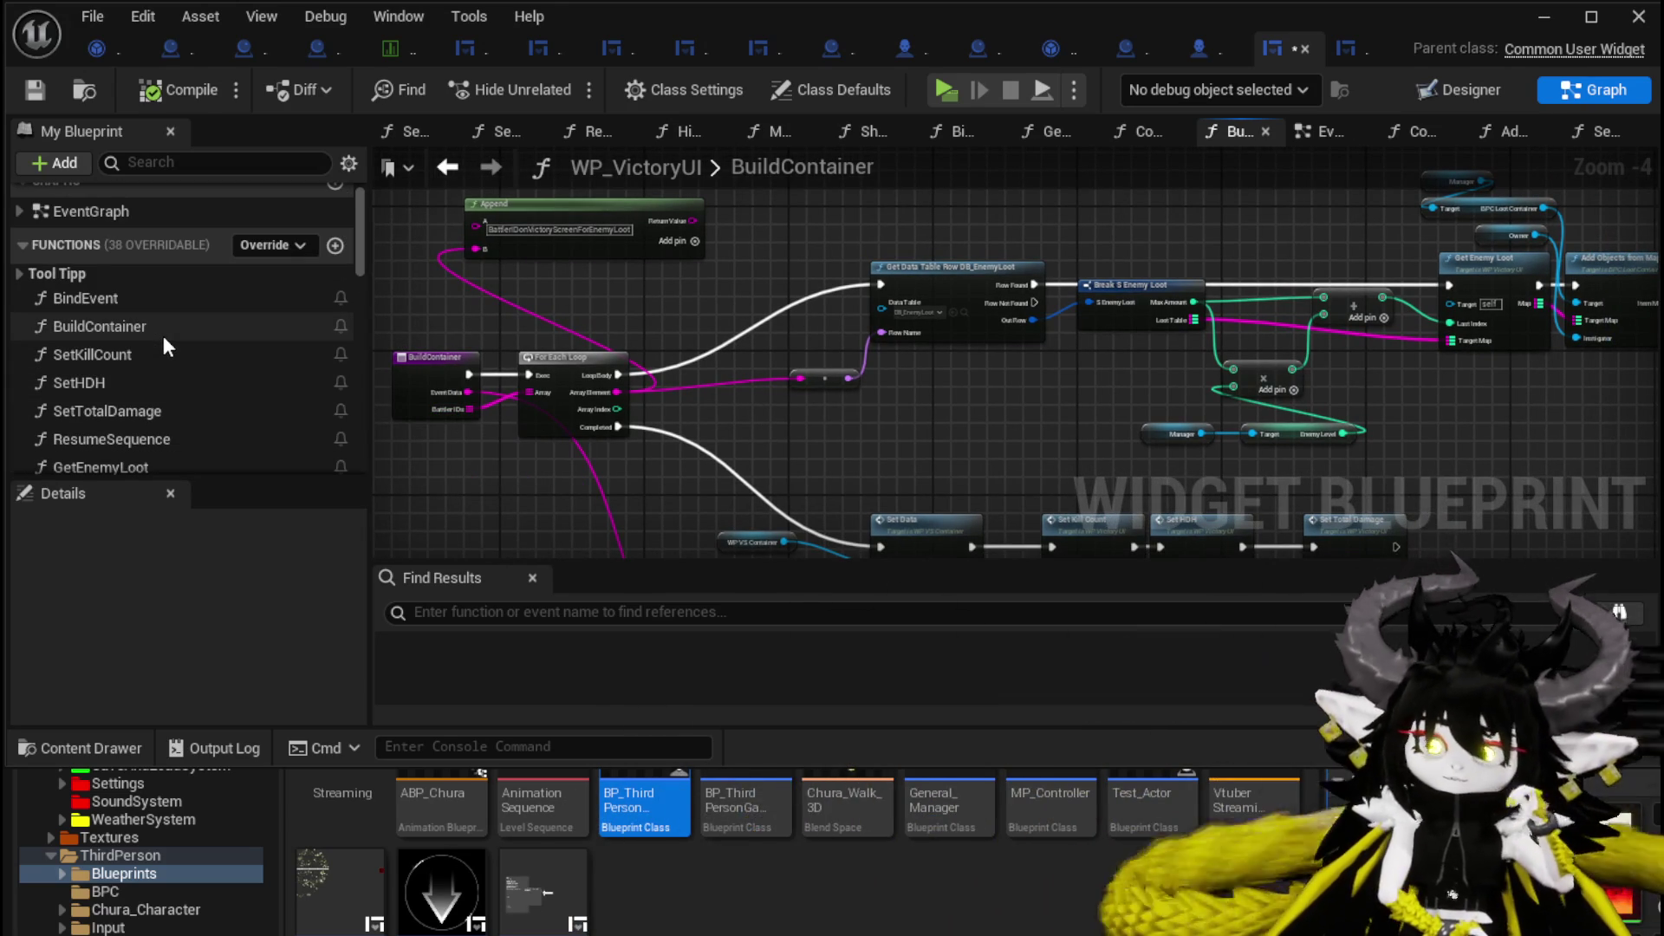
pyautogui.moveTo(148, 355)
pyautogui.mouseDown()
pyautogui.moveTo(144, 374)
pyautogui.moveTo(388, 328)
pyautogui.moveTo(795, 356)
pyautogui.moveTo(913, 260)
pyautogui.mouseUp()
pyautogui.doubleClick(914, 265)
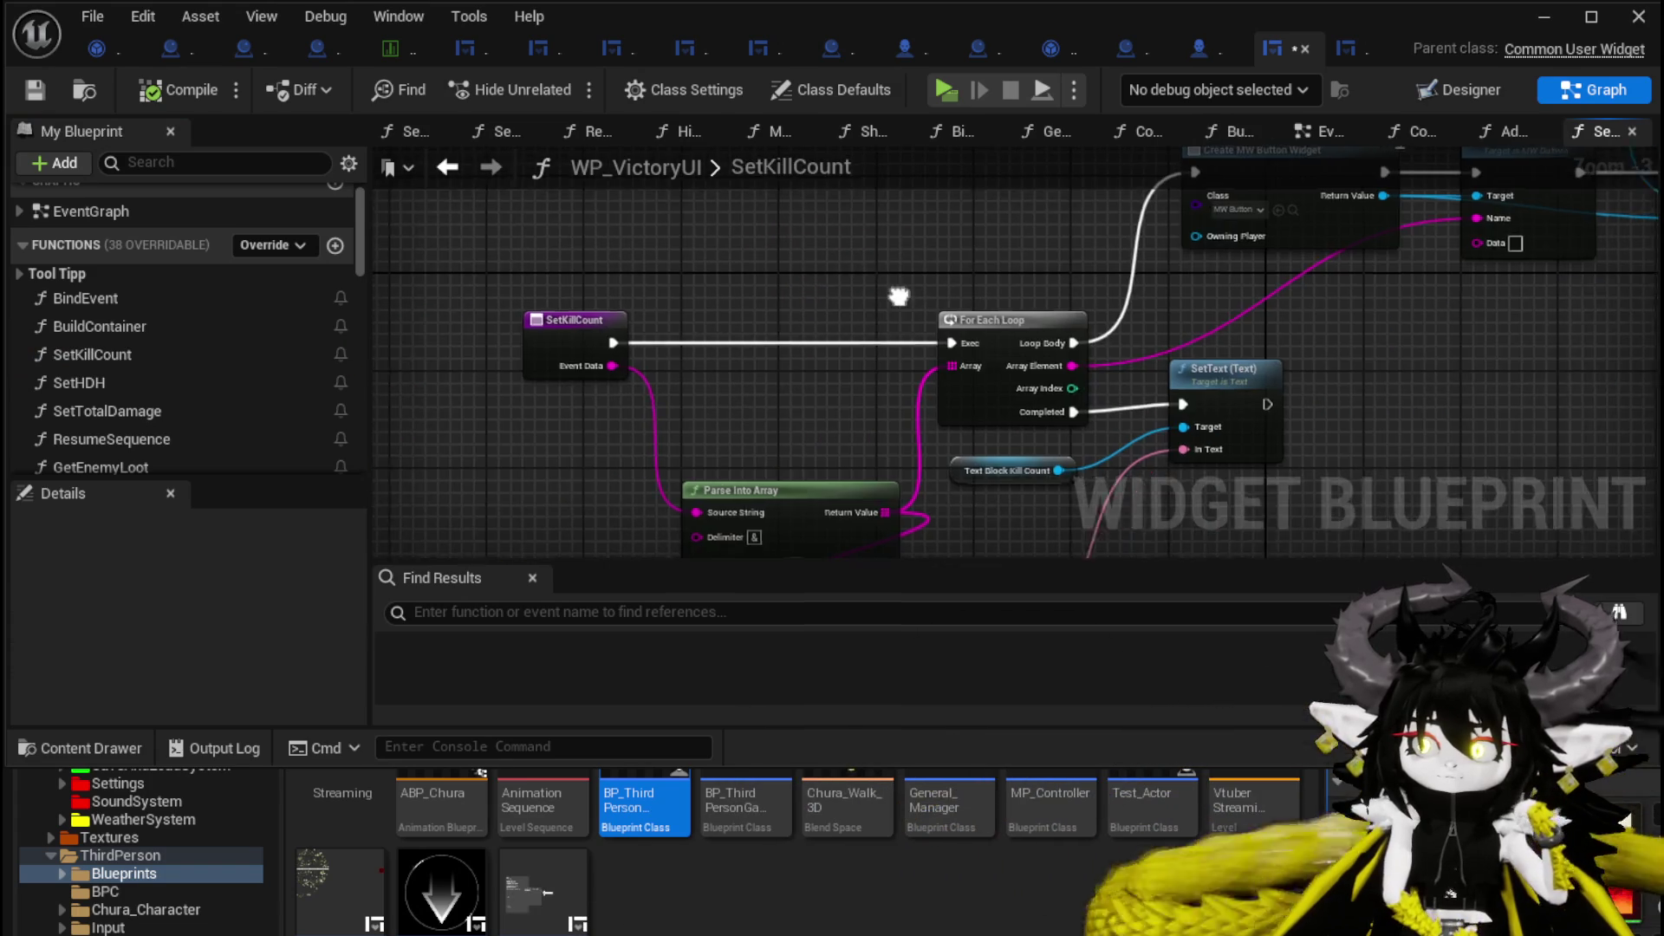
# Route SetKillCount's exec straight into Create MW Button Widget and wire Event Data to Set Button Info's Name.
pyautogui.moveTo(534, 367); pyautogui.dragTo(694, 299)
pyautogui.scroll(1, 520, 343)
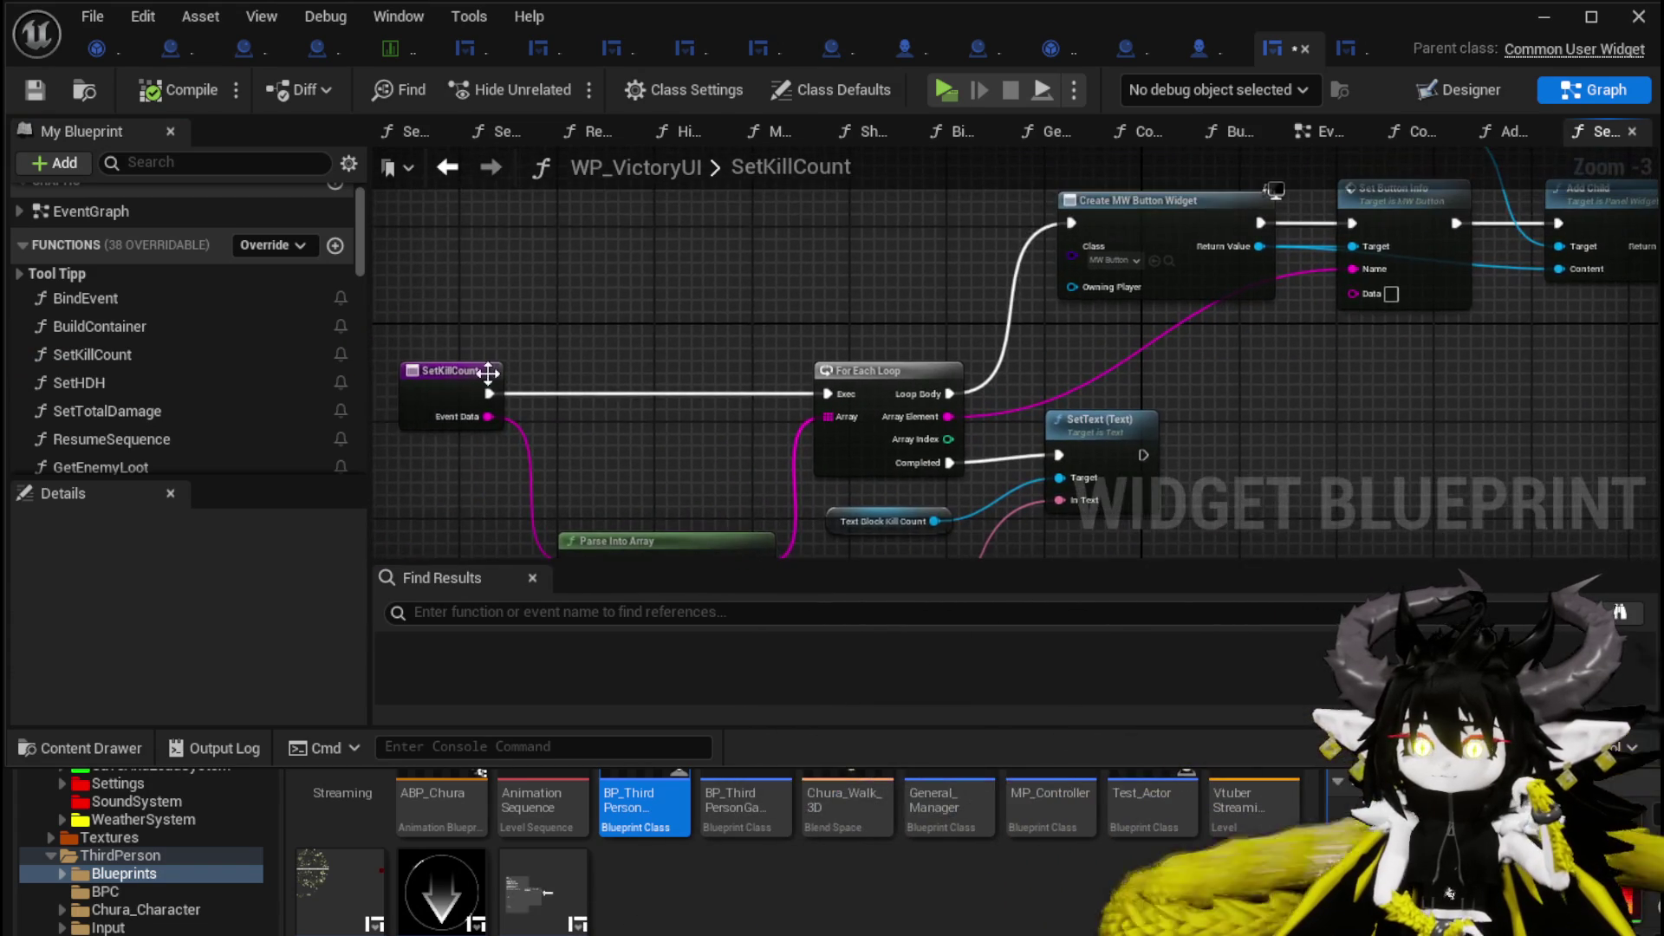
pyautogui.moveTo(491, 369)
pyautogui.mouseDown()
pyautogui.moveTo(702, 194)
pyautogui.moveTo(613, 213)
pyautogui.moveTo(1163, 223)
pyautogui.mouseUp()
pyautogui.scroll(1, 605, 234)
pyautogui.moveTo(551, 234); pyautogui.dragTo(551, 218)
pyautogui.moveTo(892, 301)
pyautogui.mouseDown()
pyautogui.moveTo(598, 314)
pyautogui.moveTo(633, 319)
pyautogui.mouseUp()
pyautogui.scroll(-1, 632, 319)
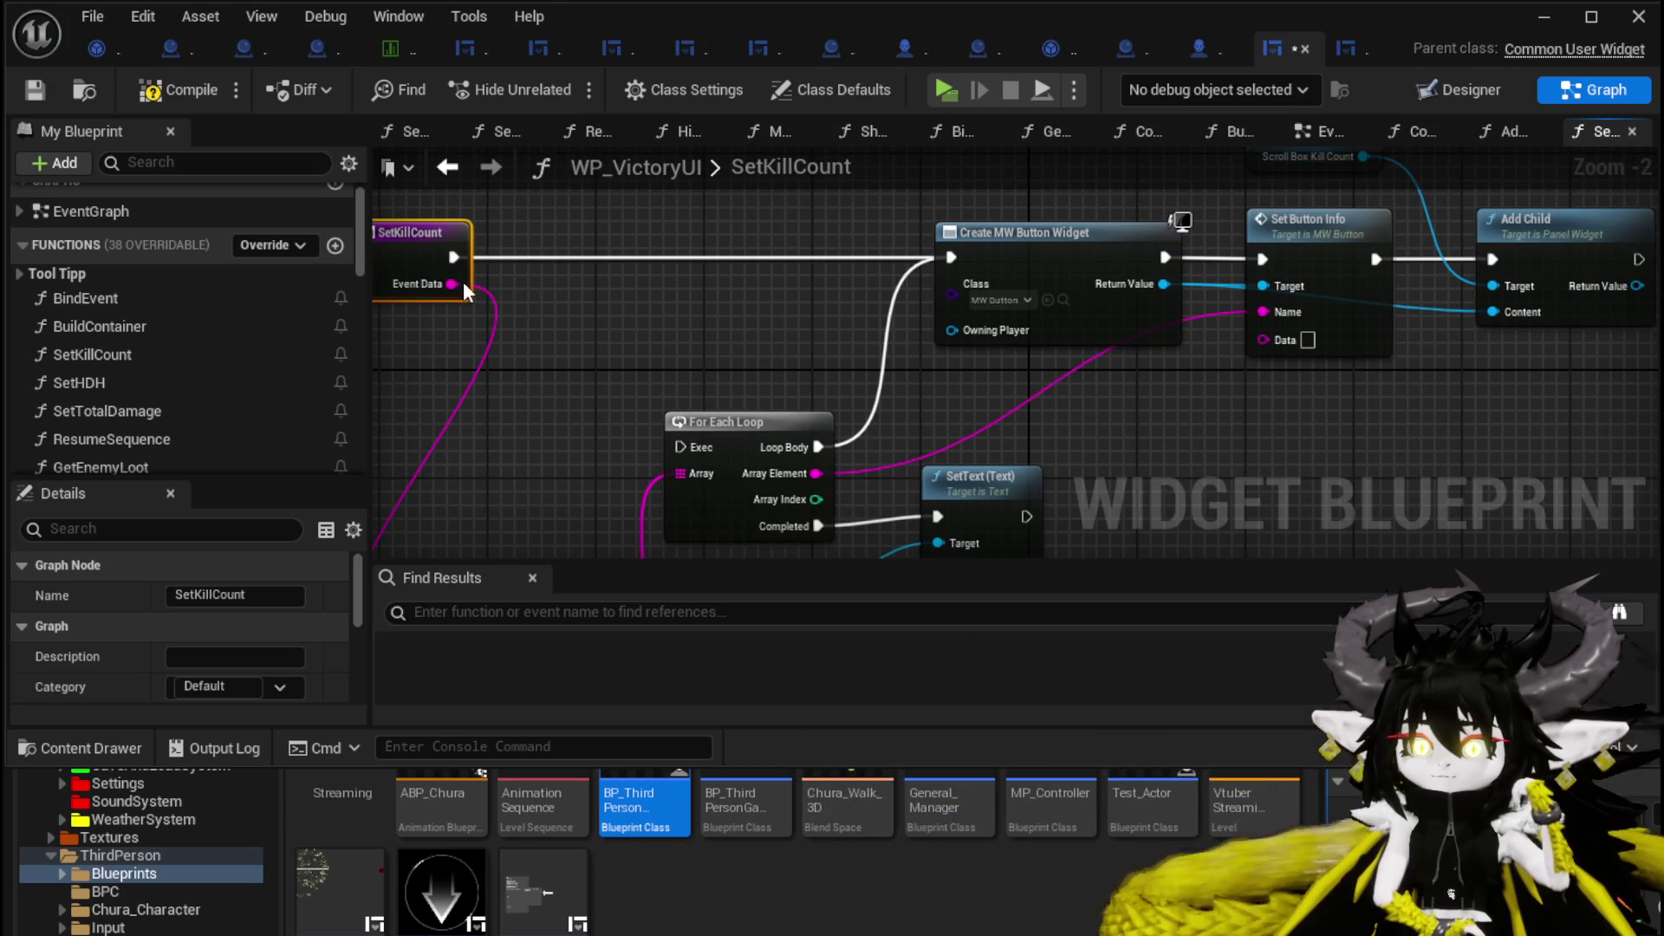
pyautogui.moveTo(451, 284); pyautogui.dragTo(1263, 311)
# Rearrange SetText, Text Block Kill Count and To Text (Integer), and disconnect LENGTH from To Text.
pyautogui.moveTo(1447, 358)
pyautogui.mouseDown()
pyautogui.moveTo(1159, 361)
pyautogui.moveTo(1372, 340)
pyautogui.mouseUp()
pyautogui.click(714, 422)
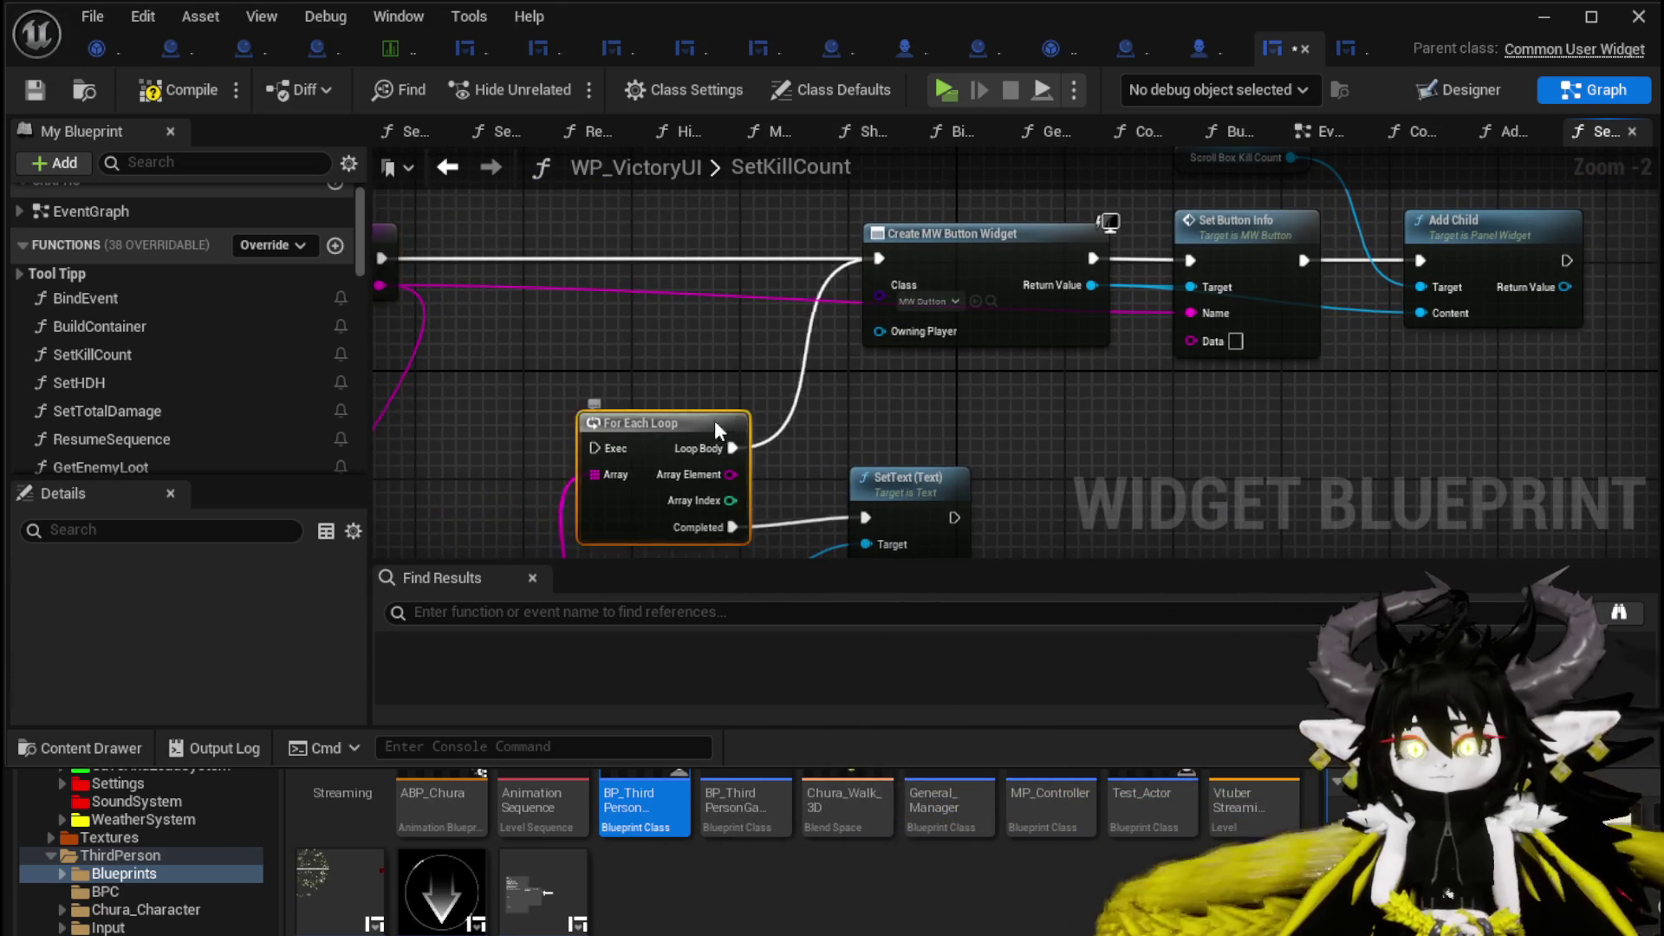
pyautogui.moveTo(714, 419)
pyautogui.mouseDown()
pyautogui.moveTo(550, 407)
pyautogui.moveTo(715, 395)
pyautogui.moveTo(736, 278)
pyautogui.moveTo(736, 427)
pyautogui.moveTo(860, 468)
pyautogui.mouseUp()
pyautogui.click(797, 290)
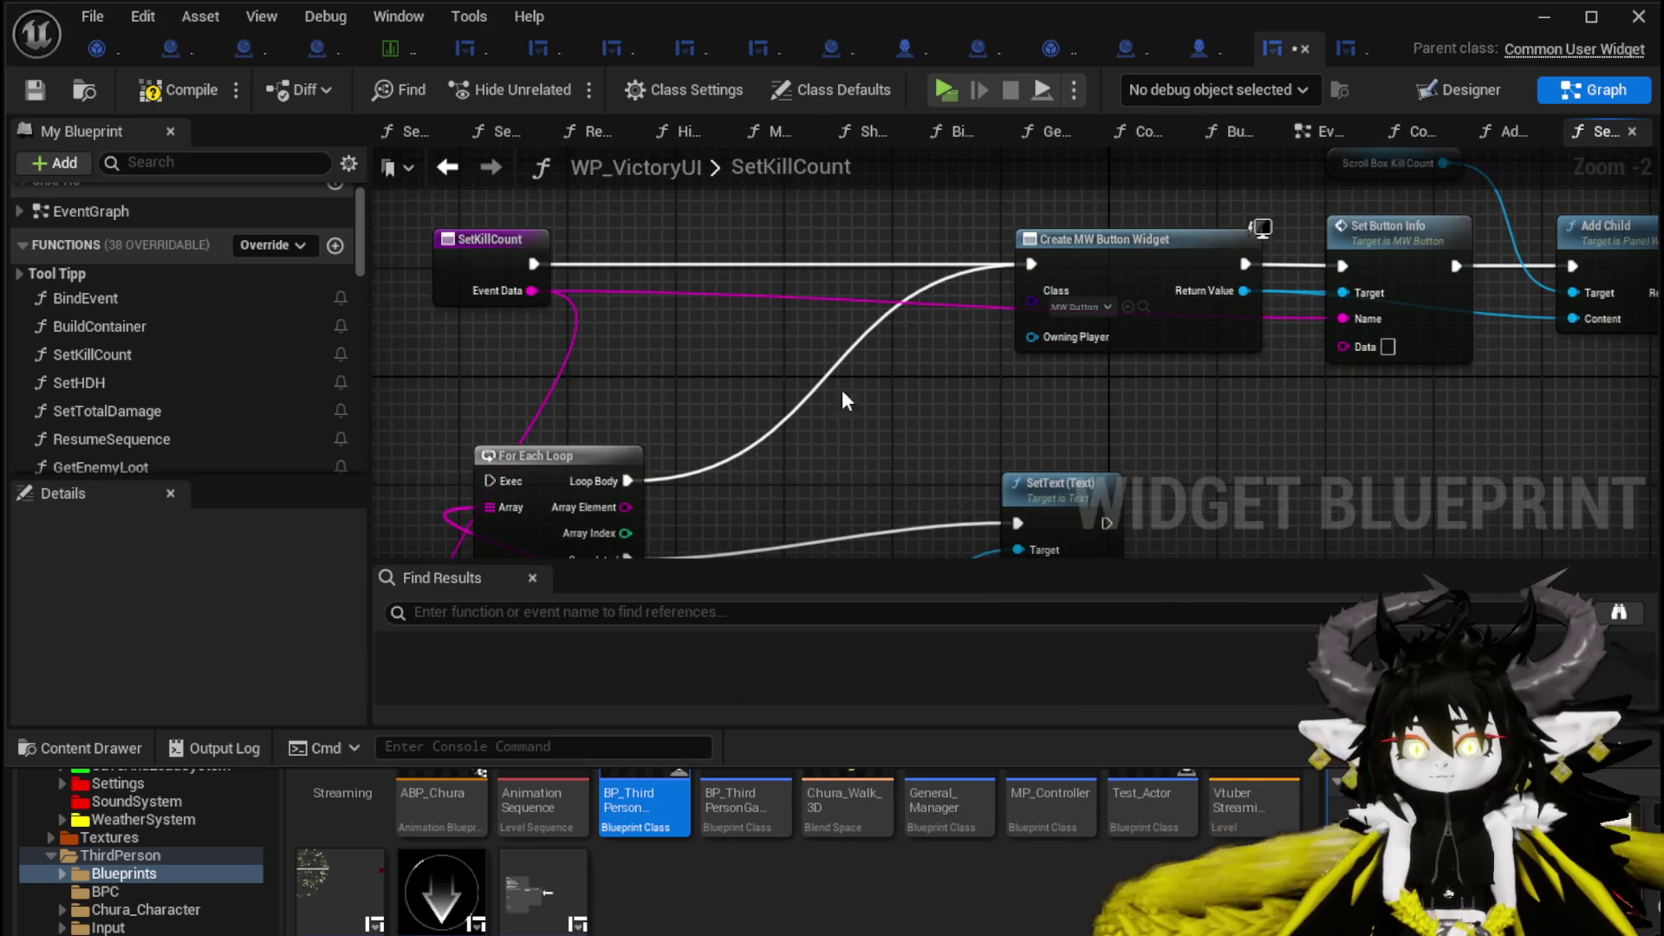
pyautogui.moveTo(841, 388)
pyautogui.mouseDown()
pyautogui.moveTo(598, 306)
pyautogui.moveTo(1157, 374)
pyautogui.mouseUp()
pyautogui.moveTo(585, 518); pyautogui.dragTo(1154, 338)
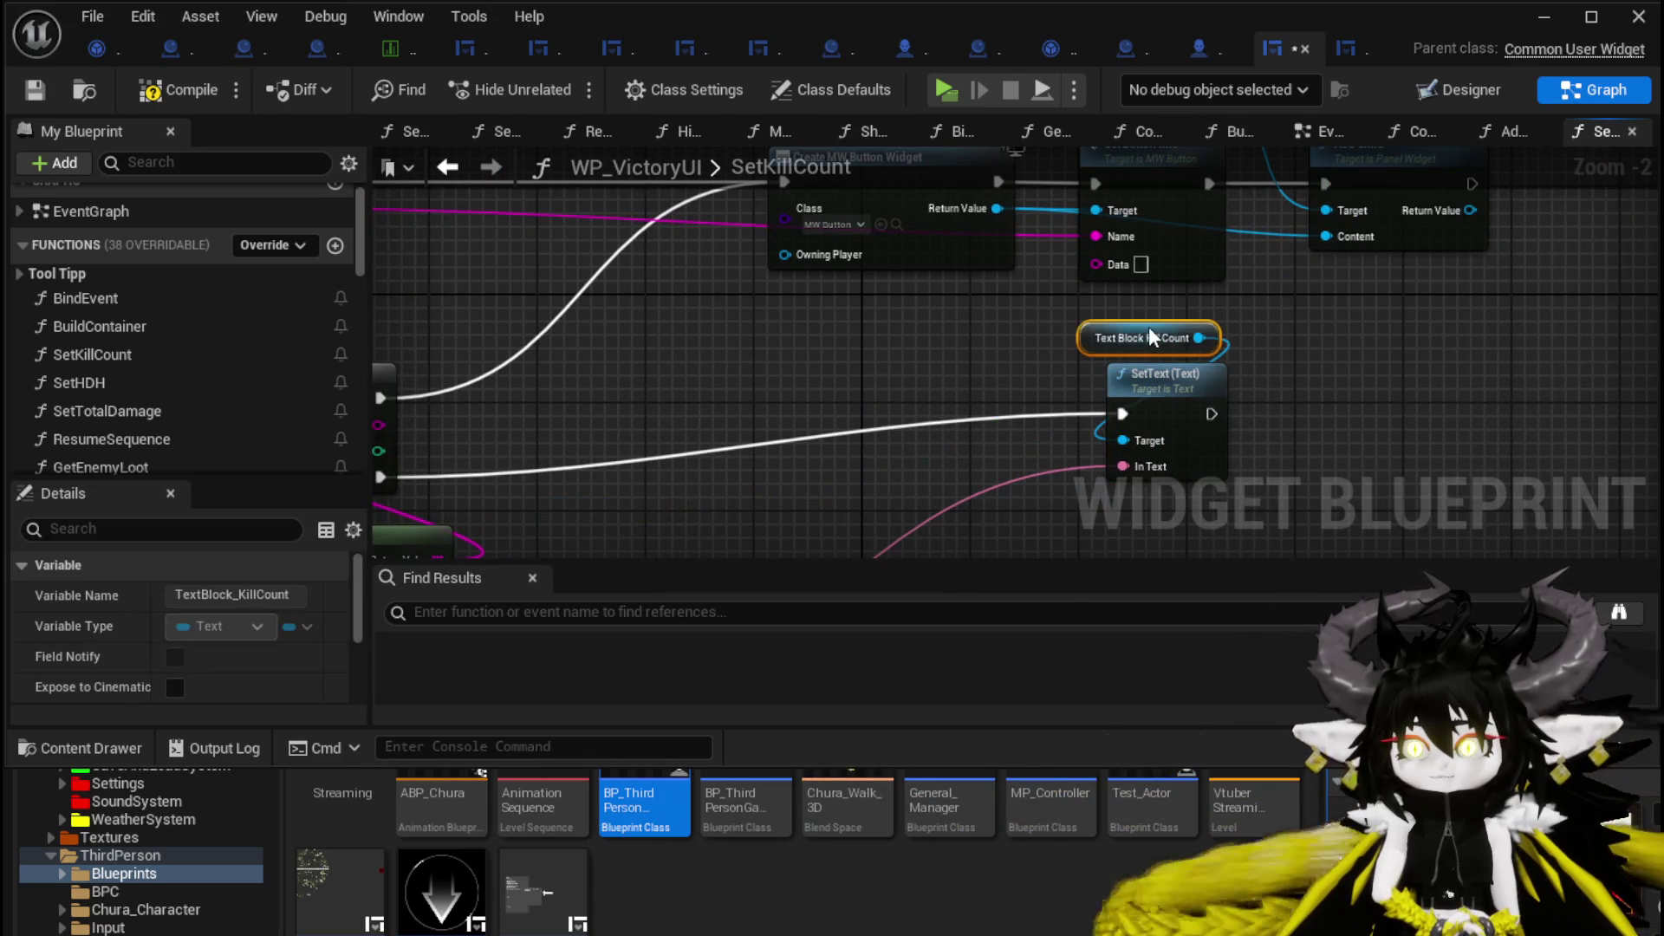
pyautogui.moveTo(910, 404); pyautogui.dragTo(1028, 257)
pyautogui.moveTo(649, 527); pyautogui.dragTo(1070, 360)
pyautogui.moveTo(574, 498); pyautogui.dragTo(748, 455)
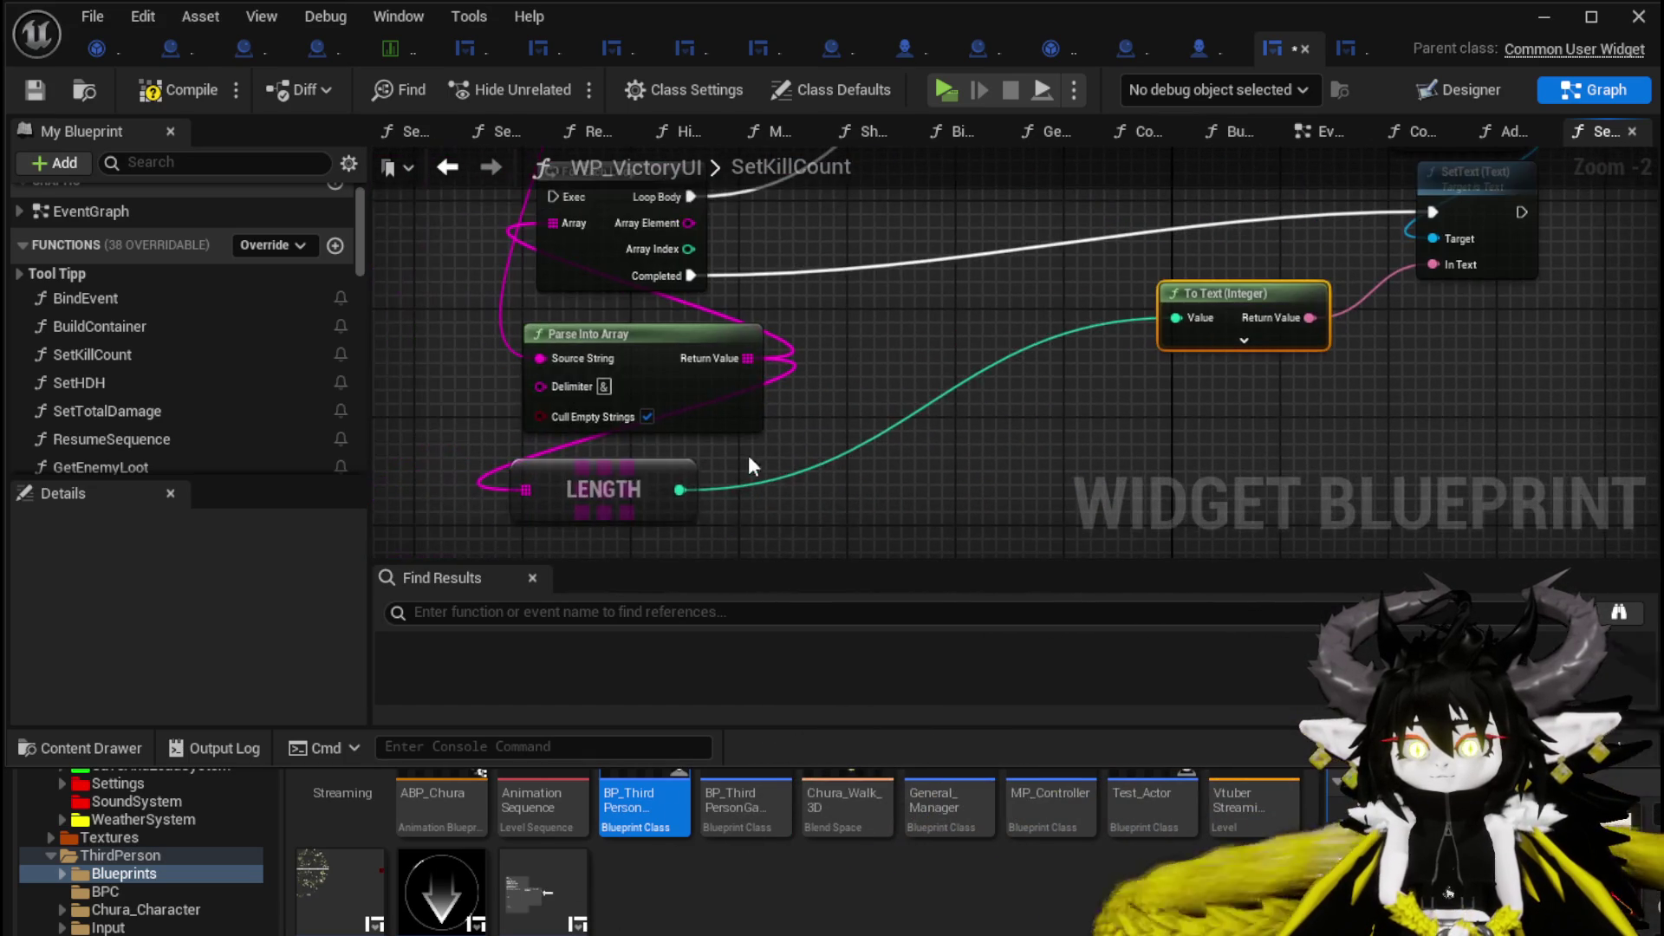
pyautogui.moveTo(637, 480)
pyautogui.mouseDown()
pyautogui.moveTo(841, 459)
pyautogui.moveTo(869, 433)
pyautogui.mouseUp()
pyautogui.keyDown('alt'); pyautogui.click(1177, 317); pyautogui.keyUp('alt')
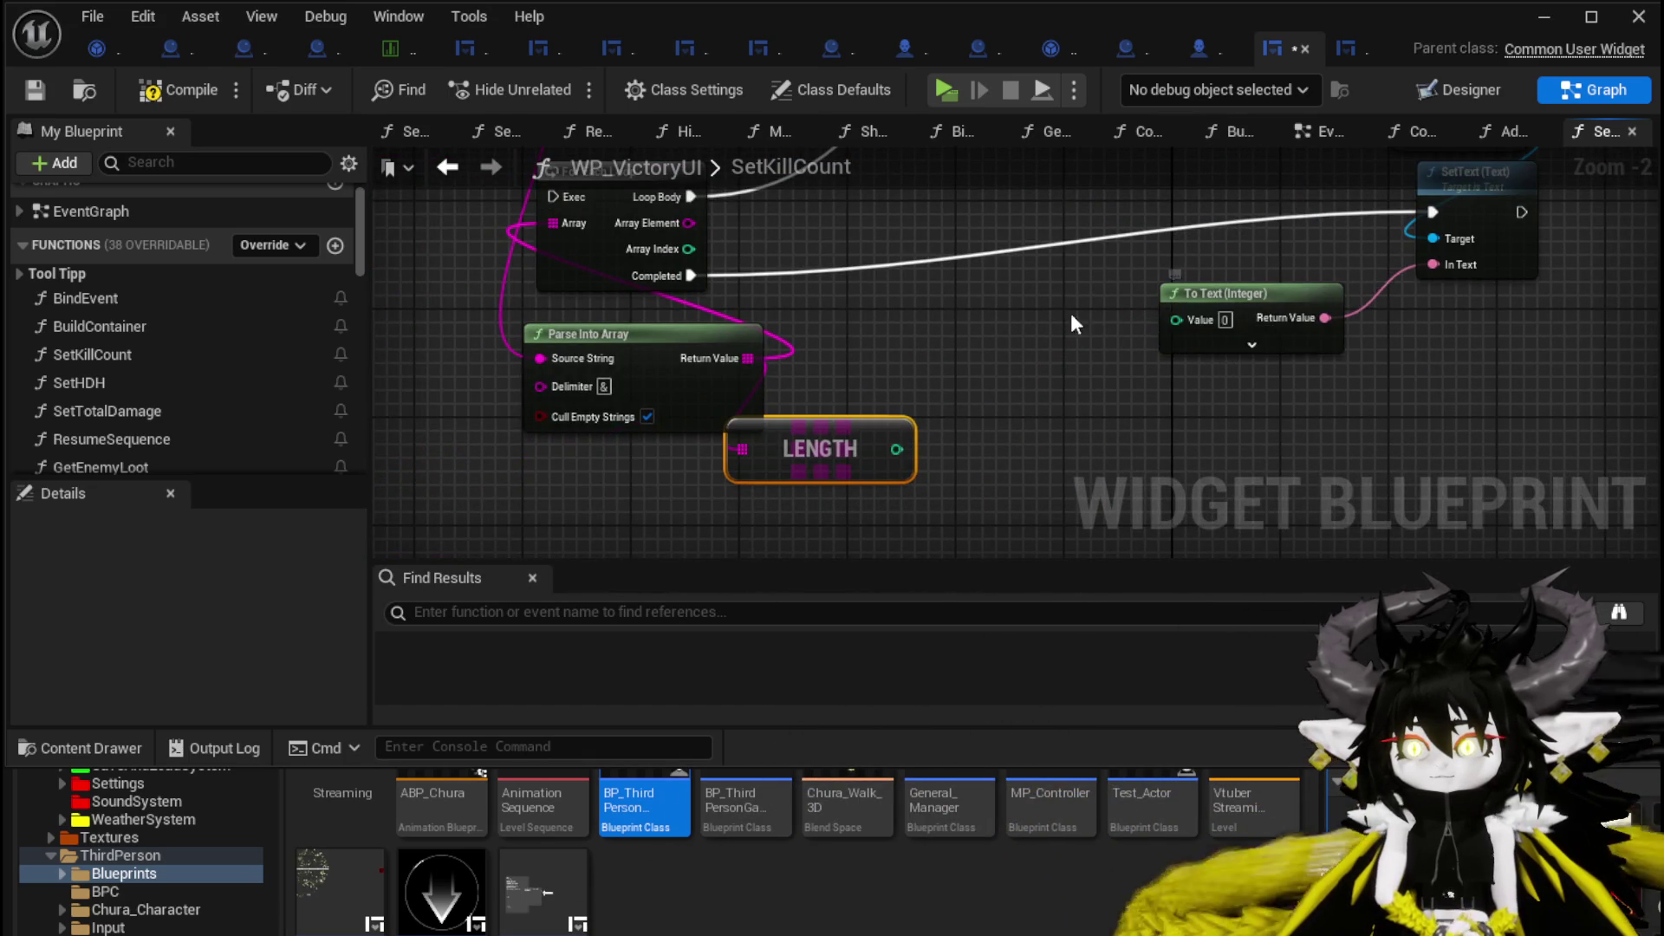
pyautogui.moveTo(1070, 313); pyautogui.dragTo(1021, 338)
# Add a Get Text node for Text Block Kill Count and convert its text to a string.
pyautogui.click(1144, 273)
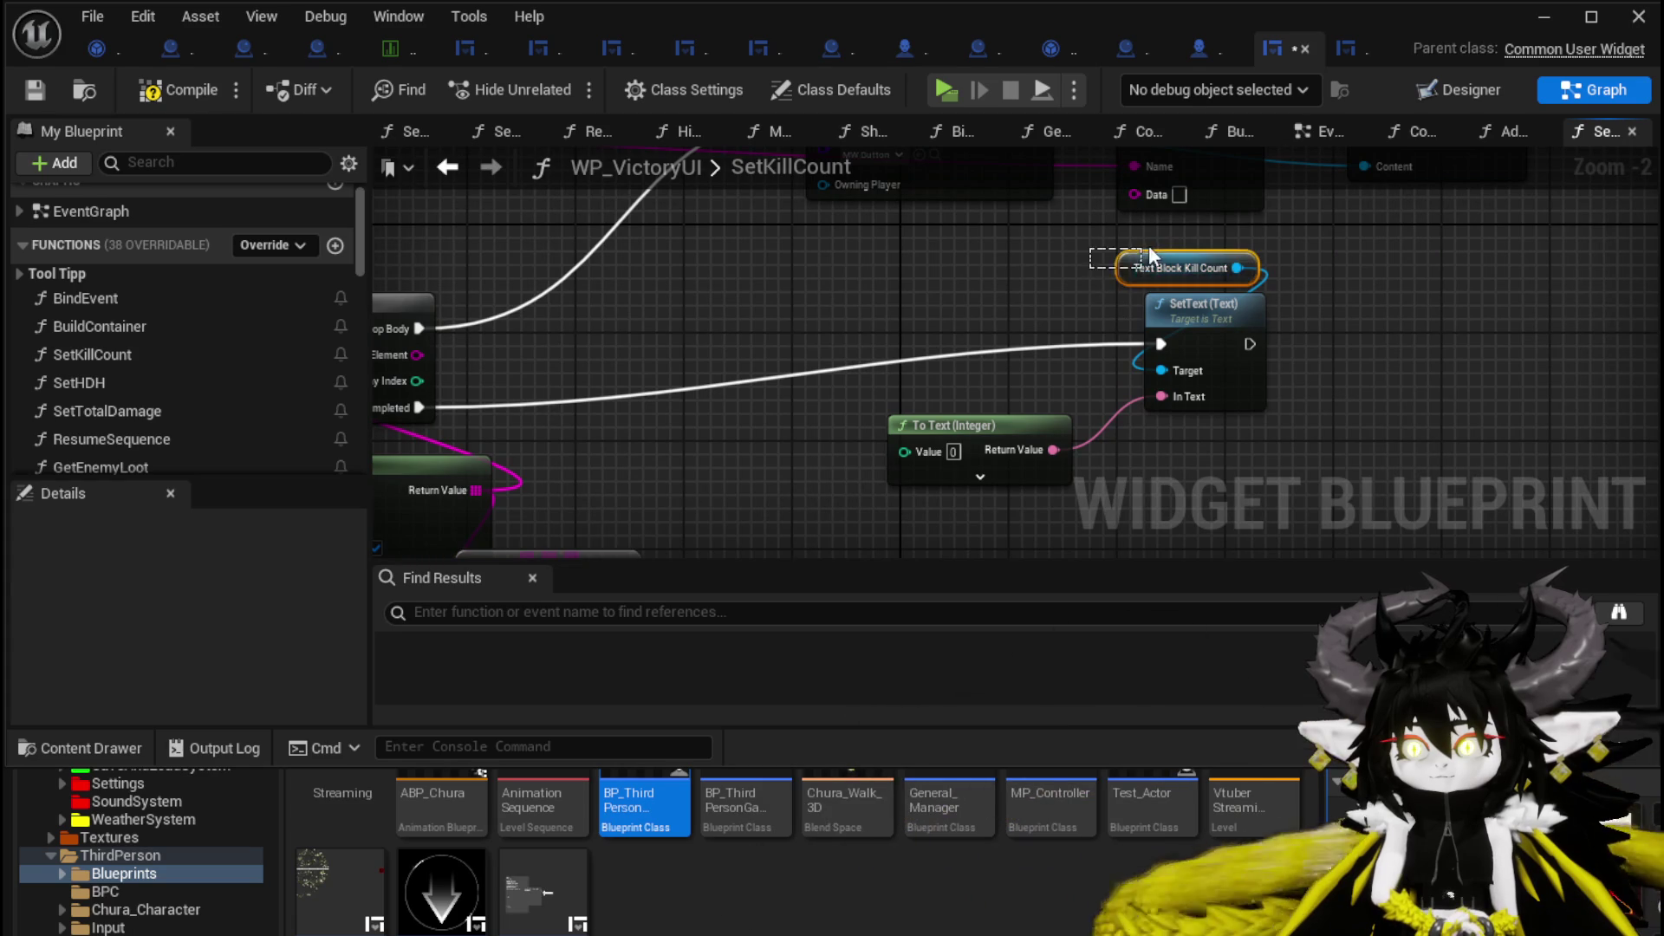
pyautogui.moveTo(845, 282); pyautogui.dragTo(944, 317)
pyautogui.write('get Text')
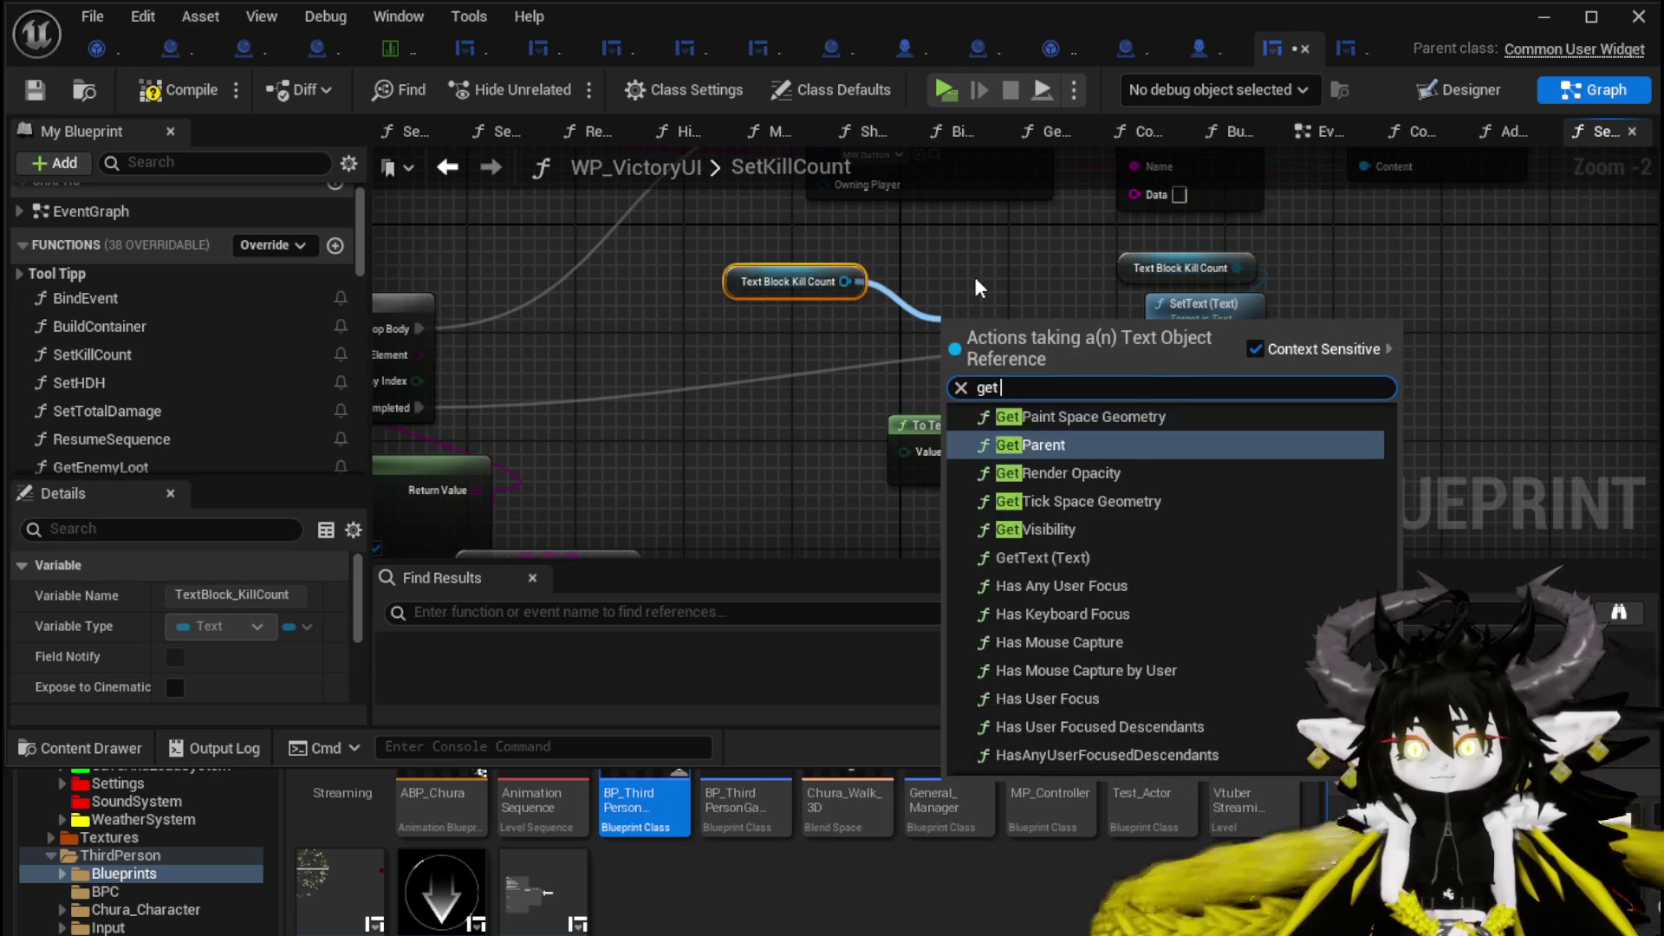
pyautogui.click(1031, 426)
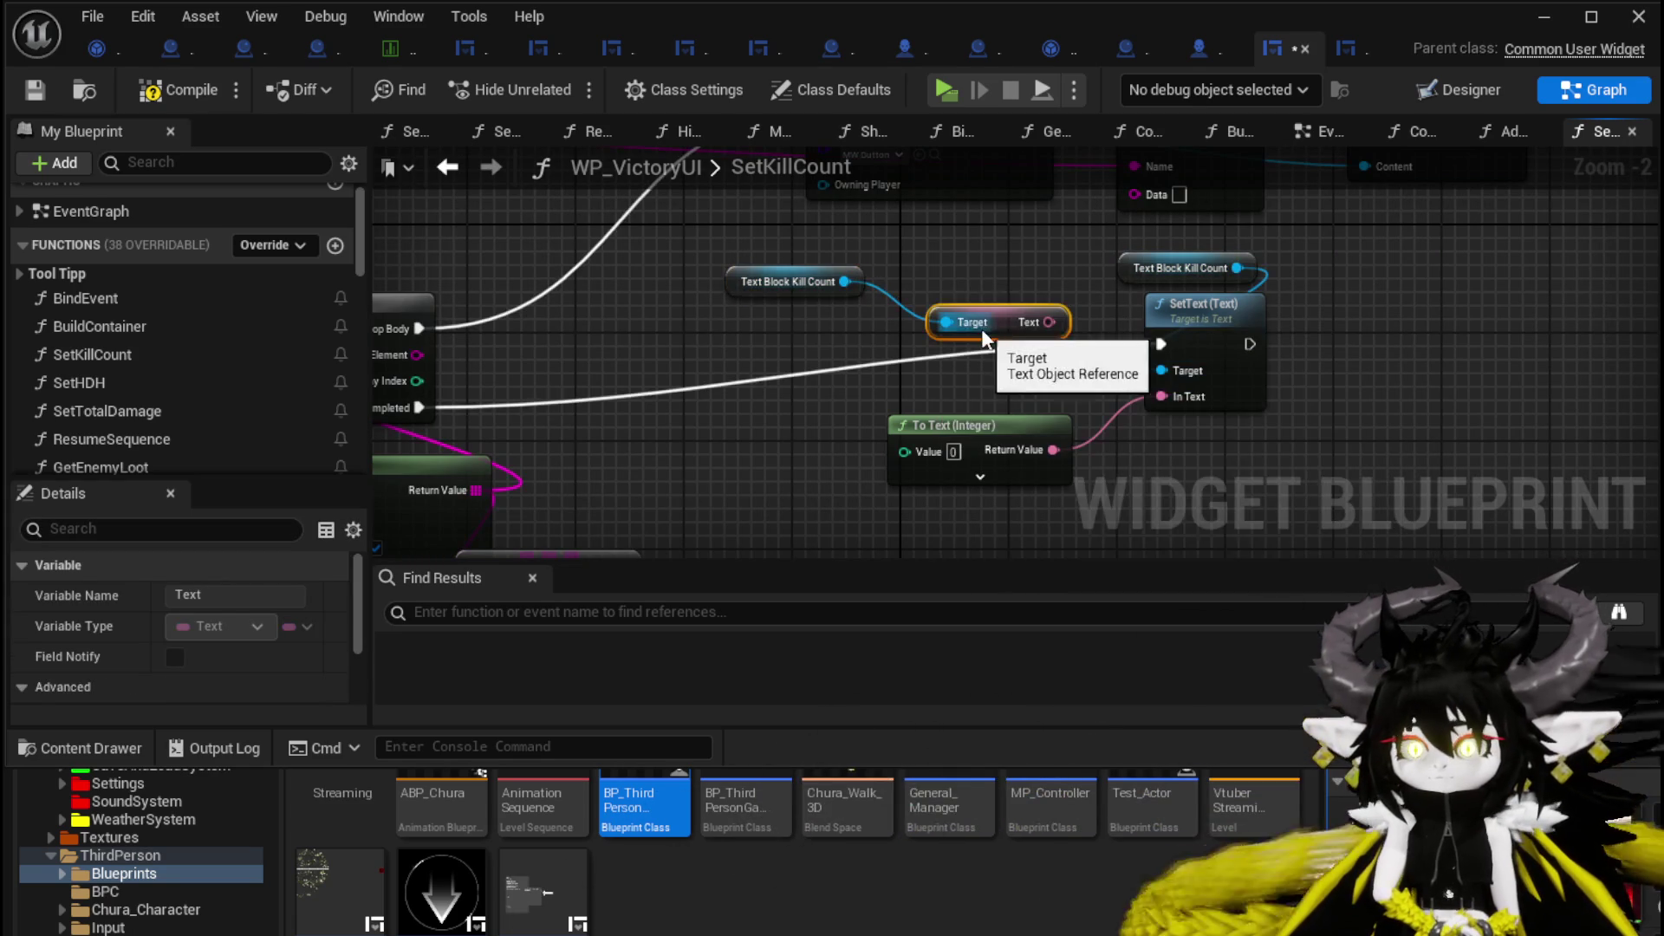
pyautogui.moveTo(982, 329)
pyautogui.mouseDown()
pyautogui.moveTo(795, 335)
pyautogui.moveTo(867, 334)
pyautogui.mouseUp()
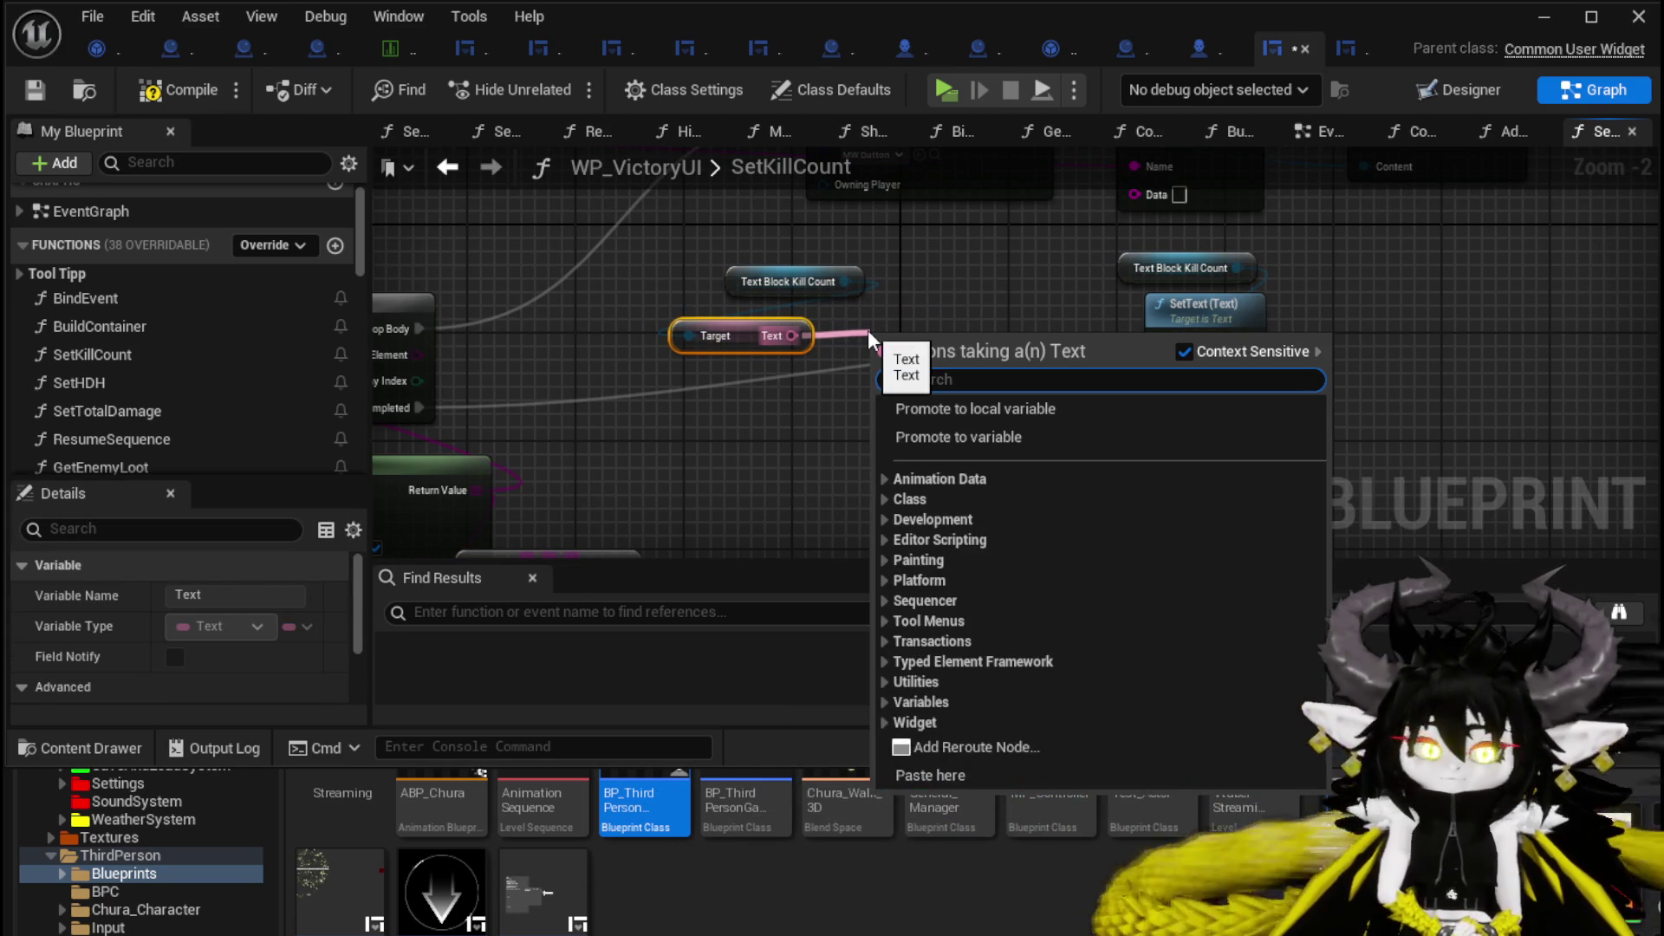
pyautogui.write('string')
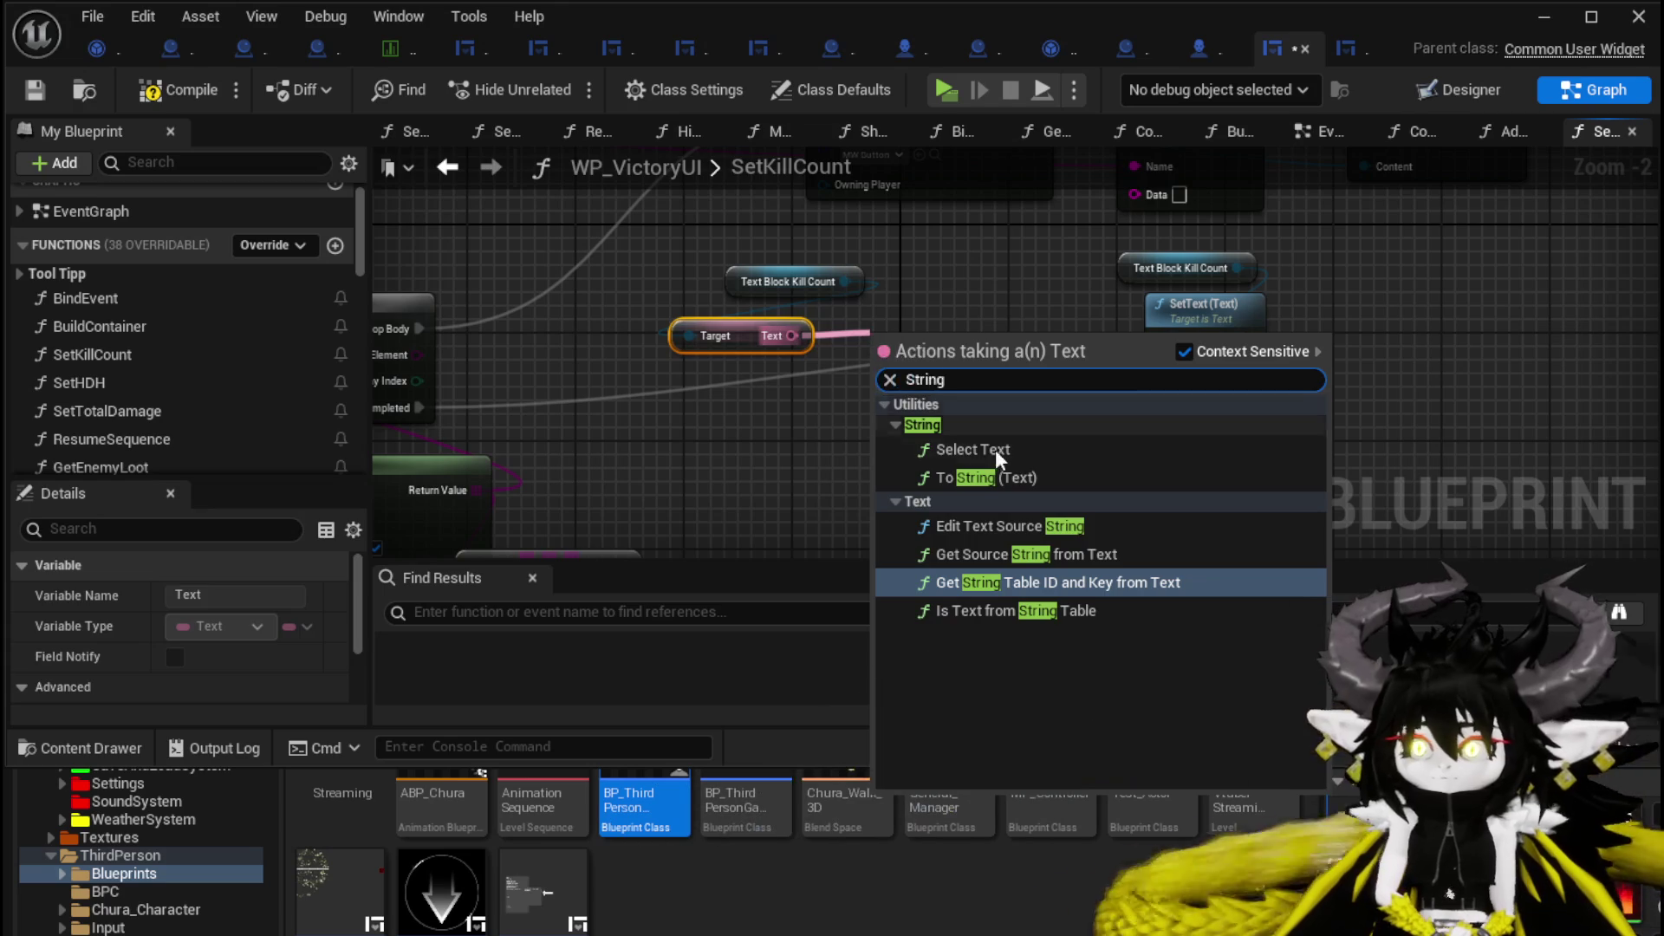
pyautogui.click(988, 478)
# Convert that string with String To Integer, pass it through an integer Add, and feed To Text's Value.
pyautogui.moveTo(950, 336); pyautogui.dragTo(1020, 319)
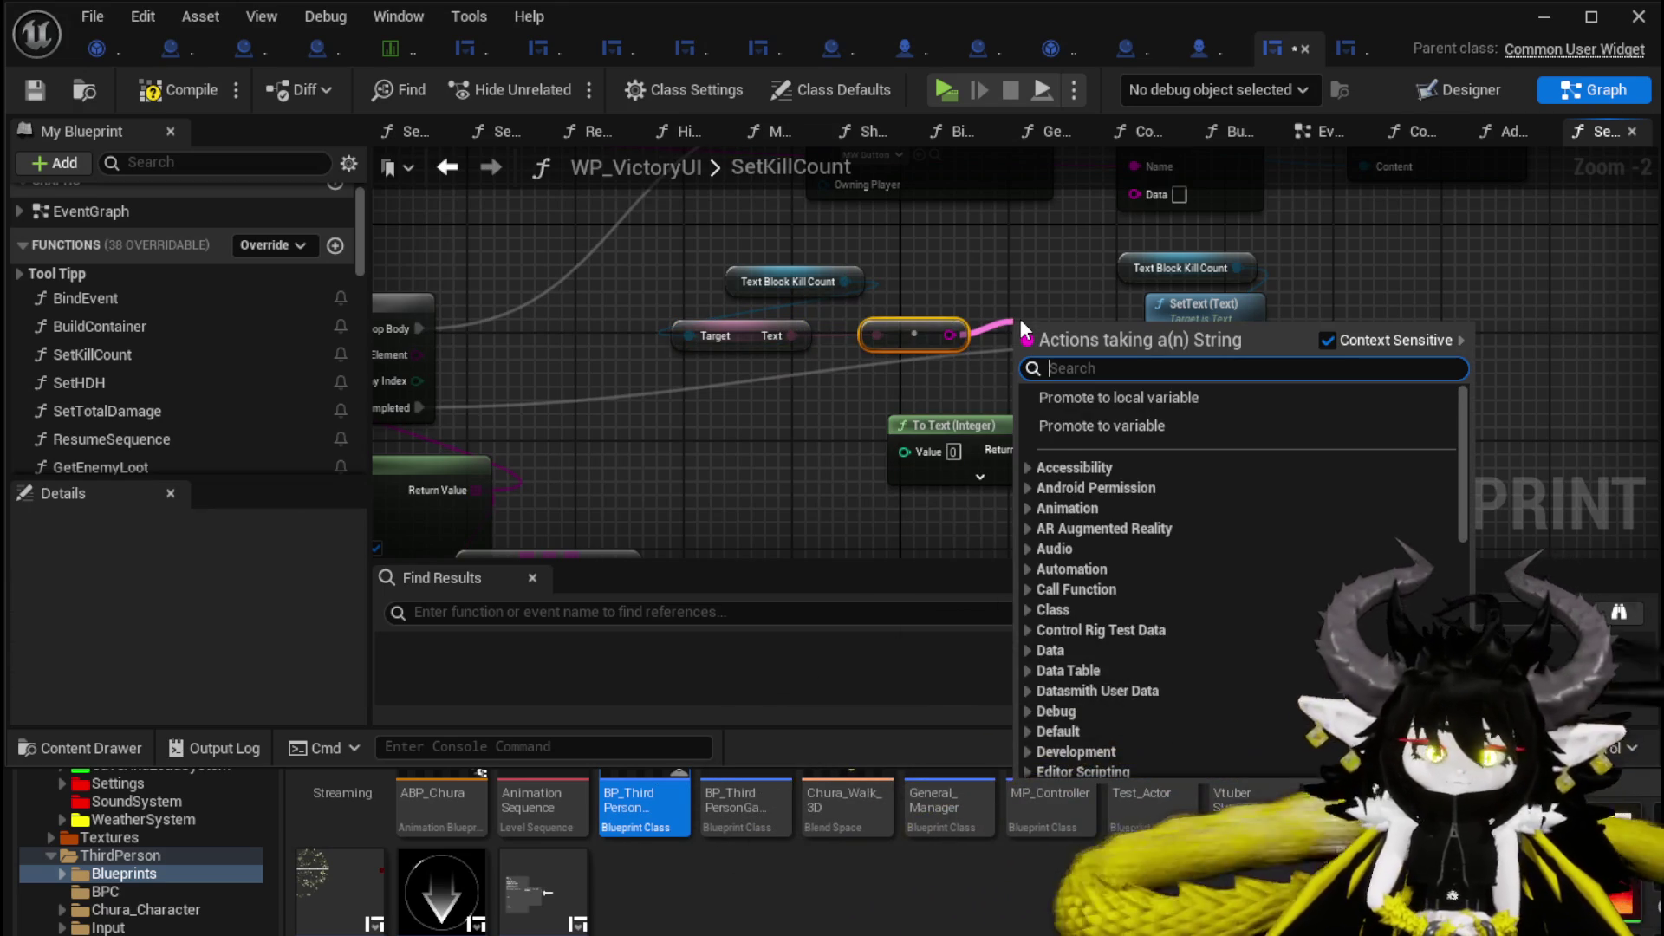
pyautogui.write('Intg')
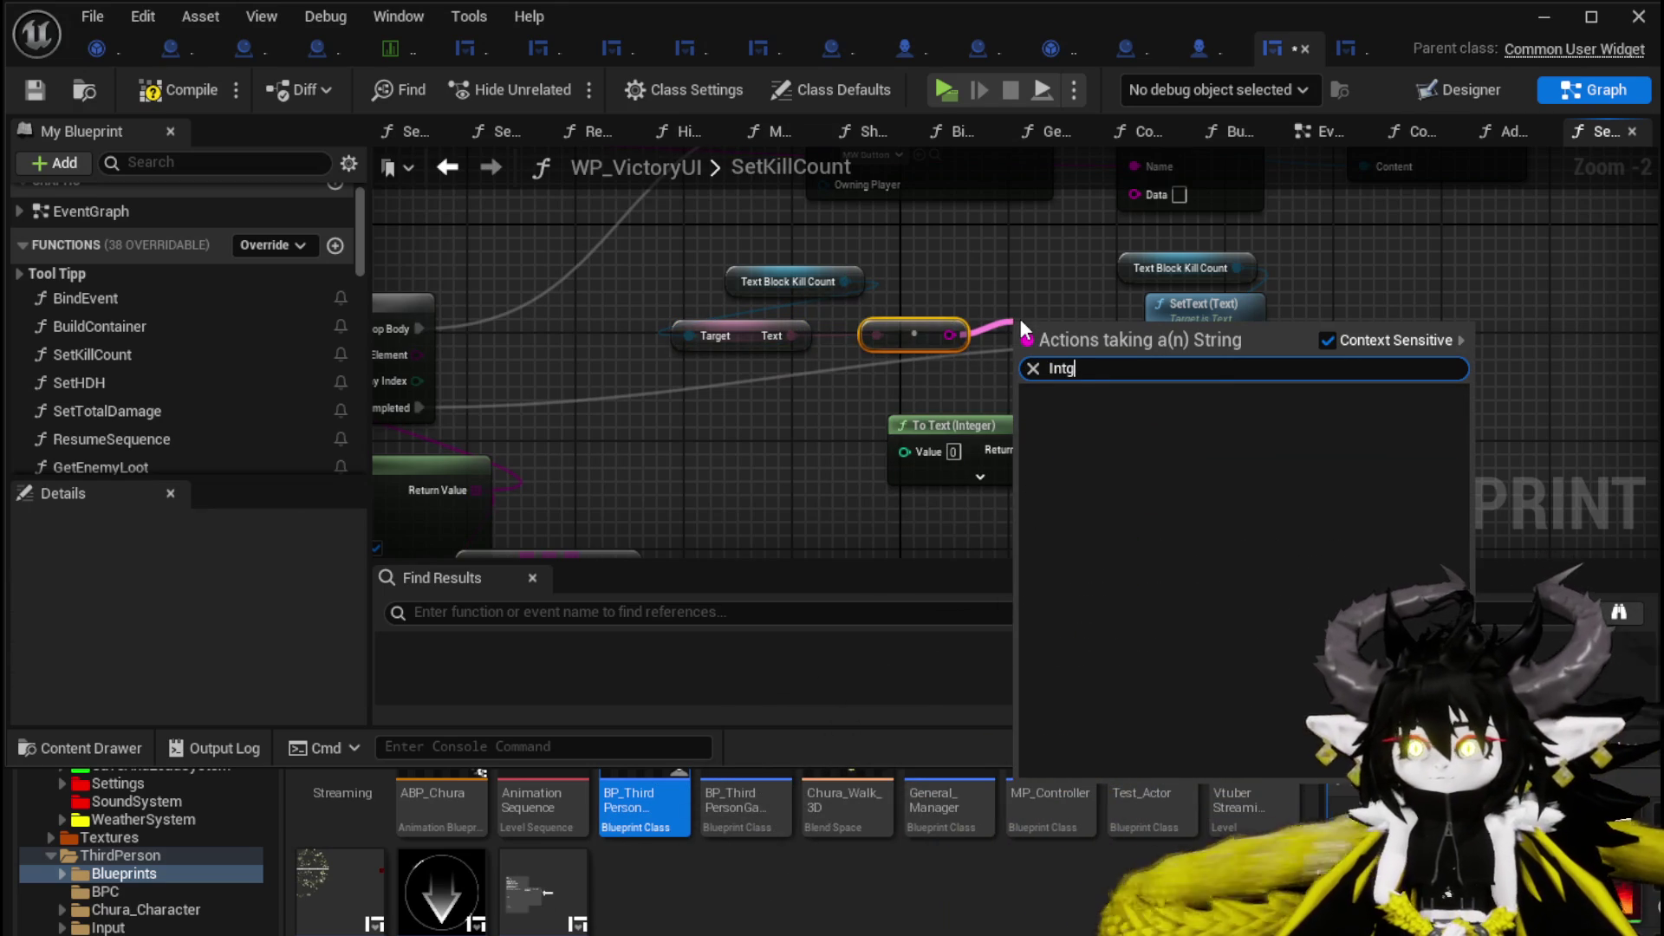
pyautogui.press('BackSpace')
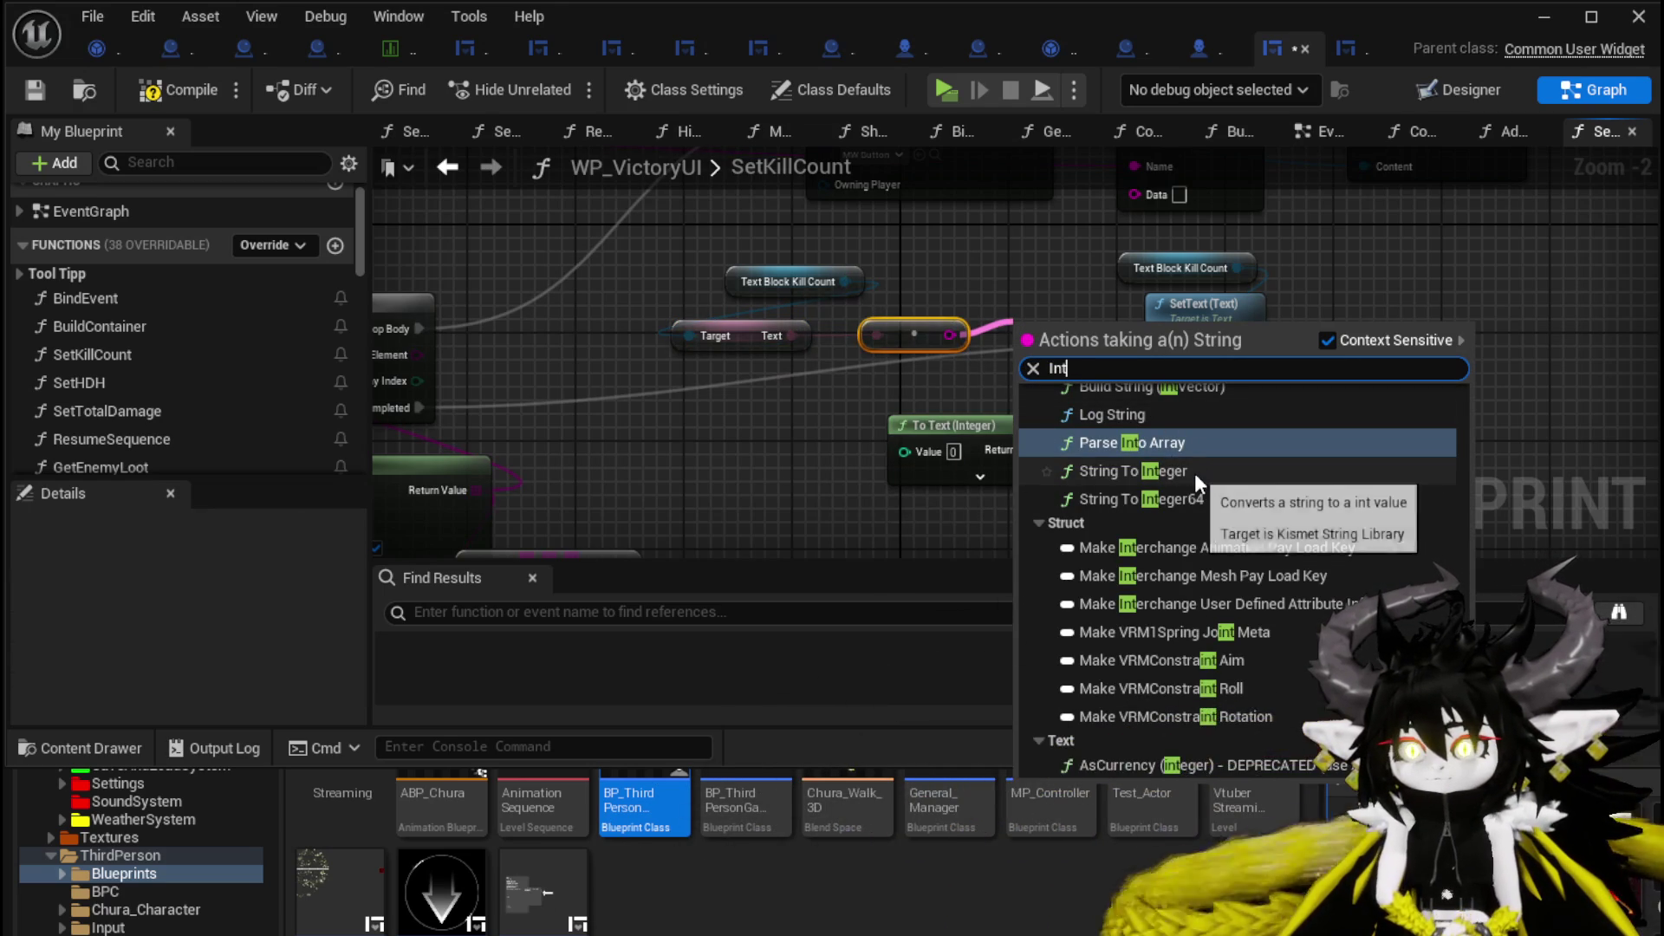
pyautogui.click(1195, 473)
pyautogui.moveTo(1079, 355)
pyautogui.mouseDown()
pyautogui.moveTo(819, 388)
pyautogui.moveTo(755, 437)
pyautogui.mouseUp()
pyautogui.write('+')
pyautogui.click(808, 620)
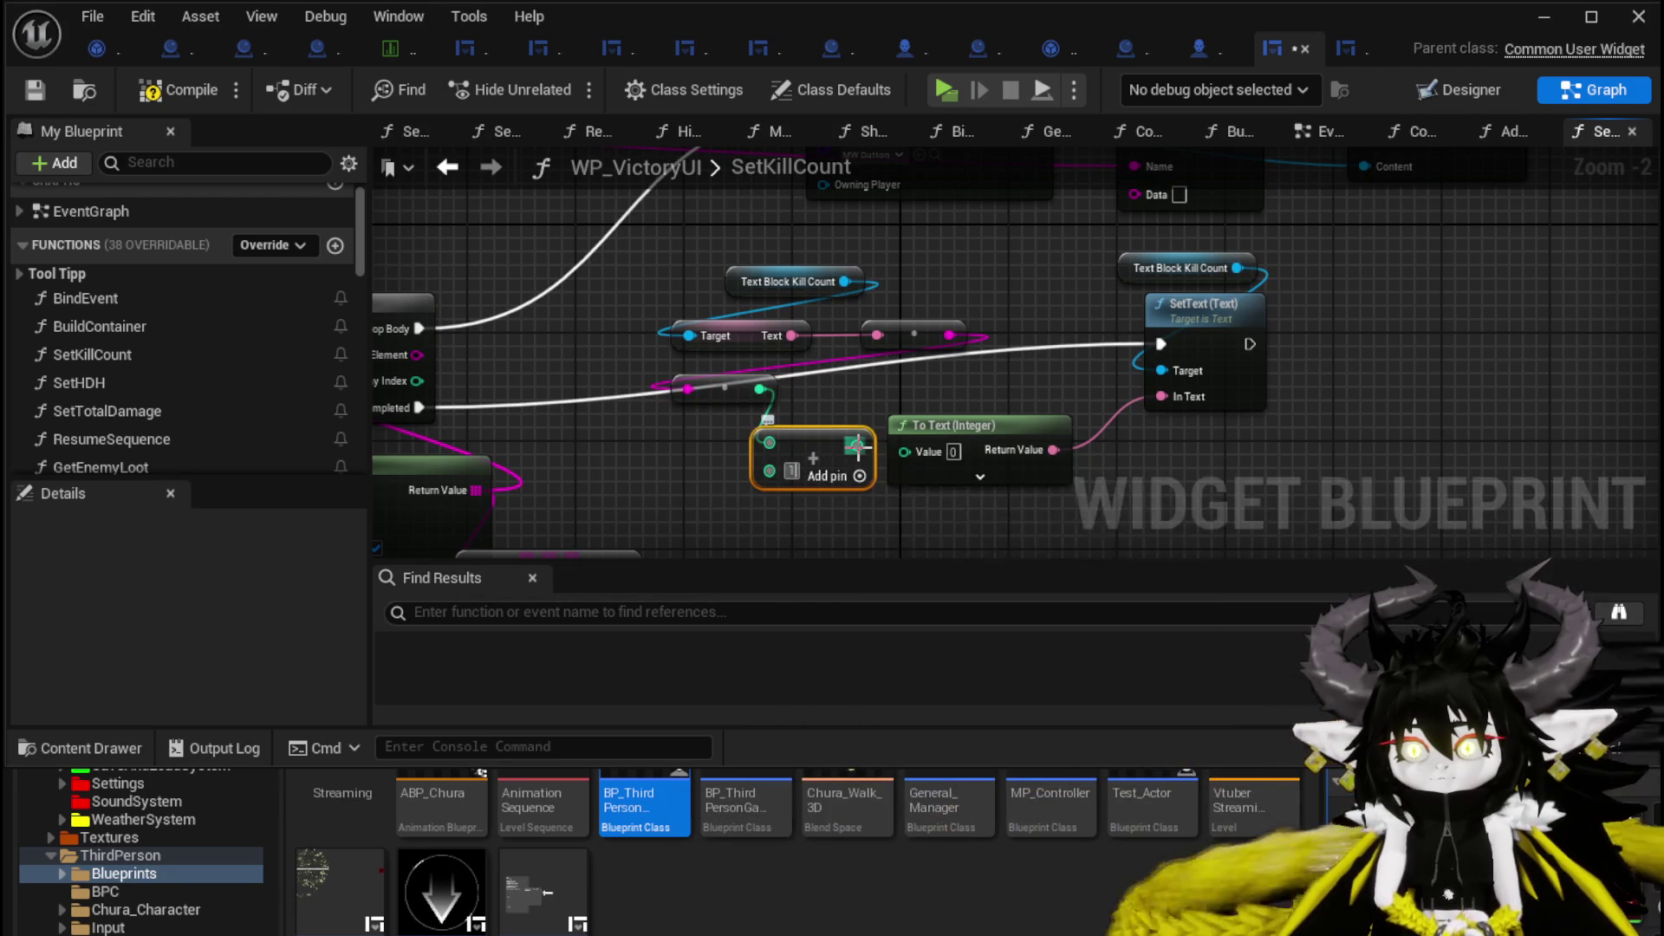
pyautogui.moveTo(856, 445); pyautogui.dragTo(1014, 426)
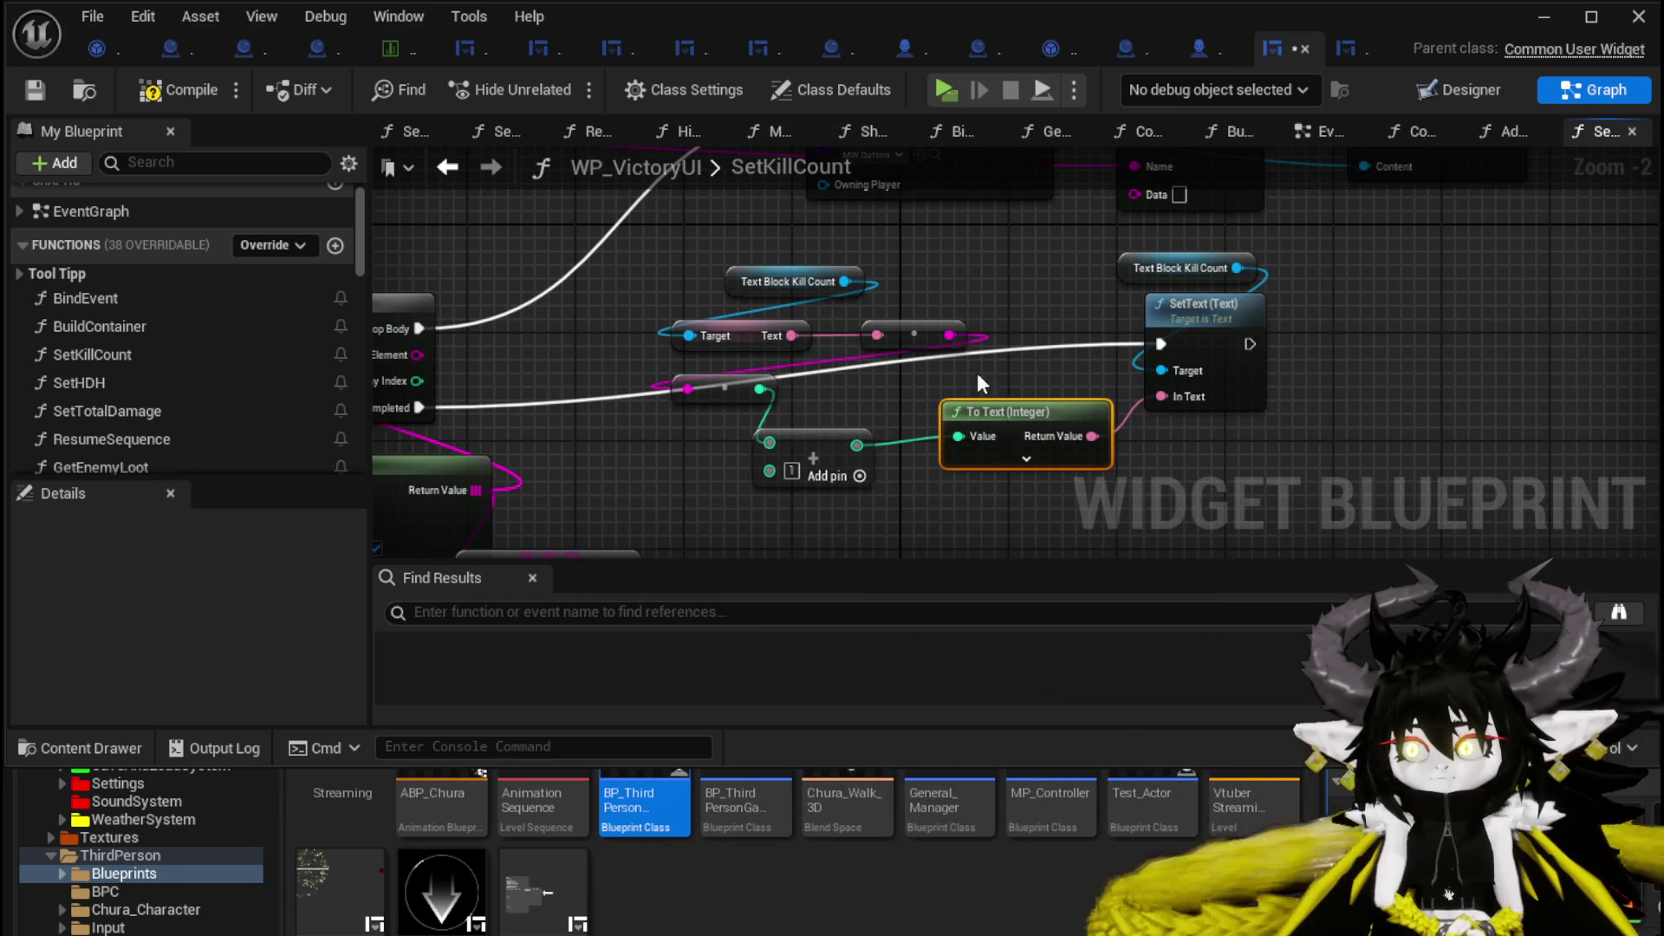
# Run SetText after Add Child instead of the loop's Completed, then compile and save.
pyautogui.scroll(-2, 878, 394)
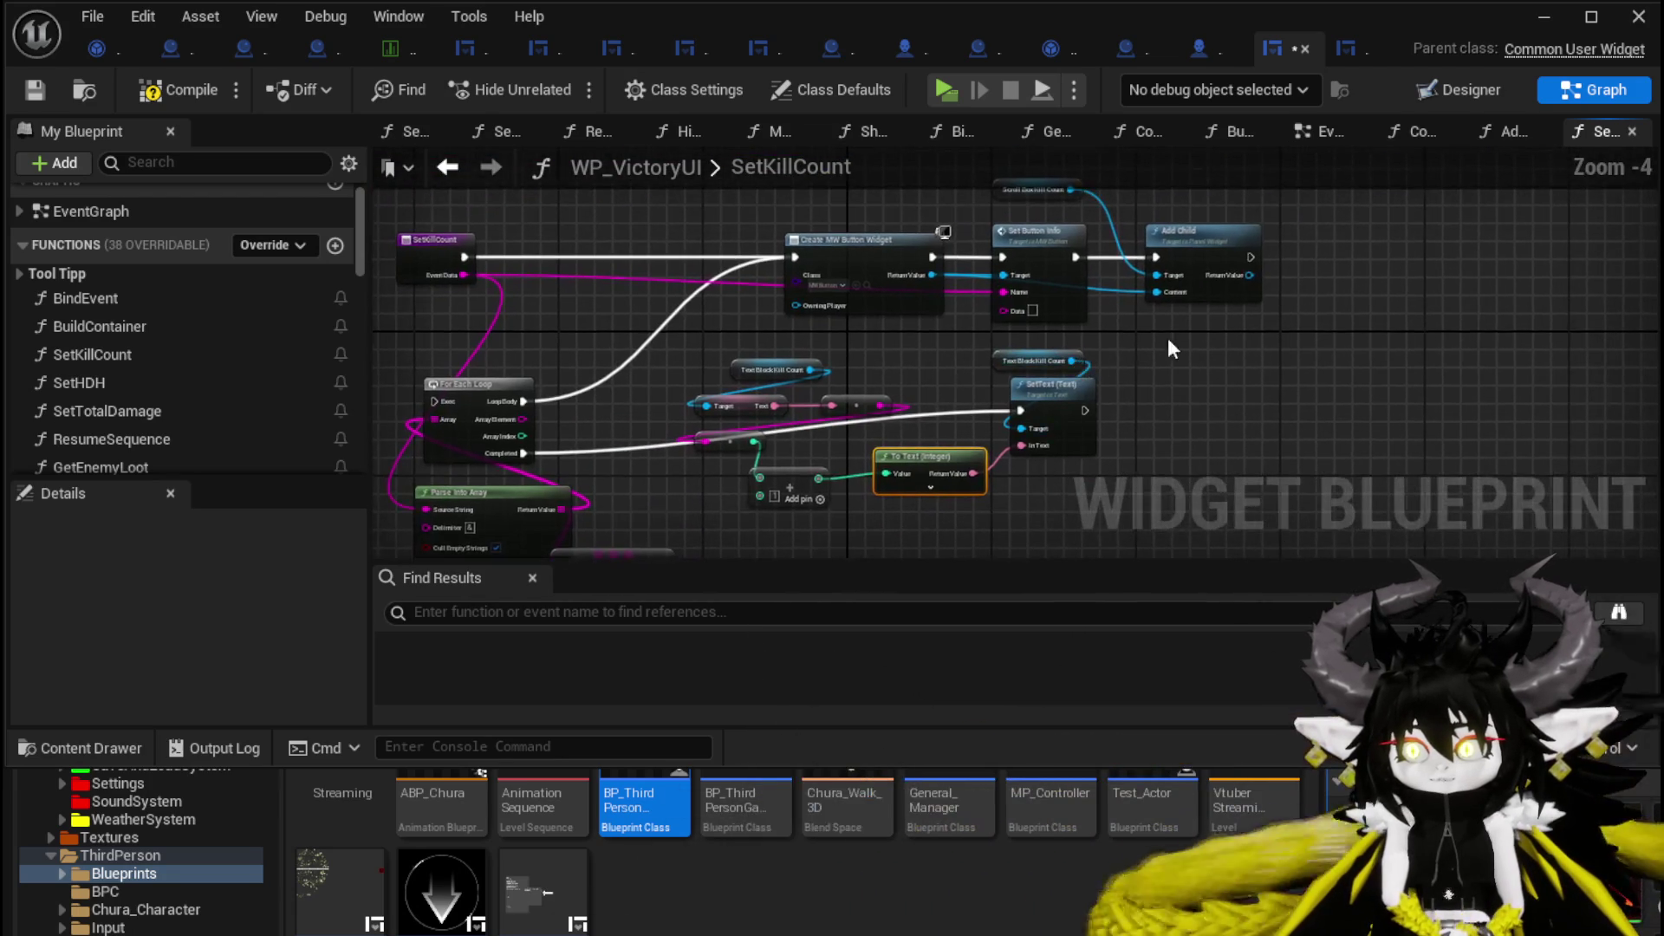
pyautogui.moveTo(1248, 257); pyautogui.dragTo(1021, 410)
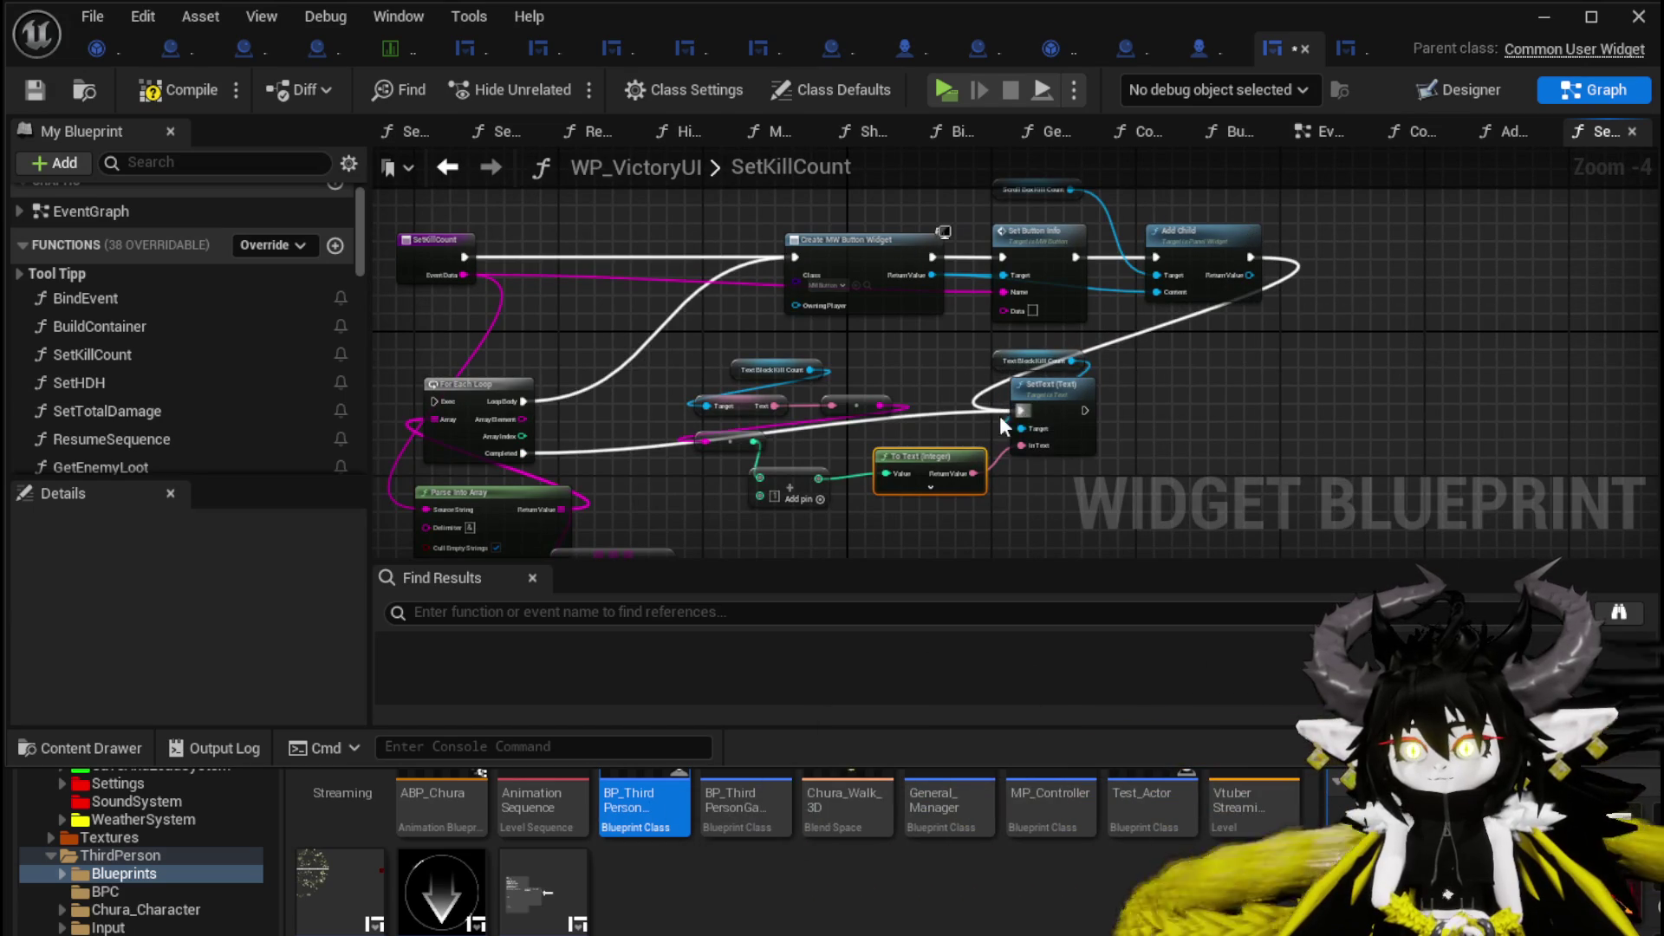
pyautogui.keyDown('alt'); pyautogui.click(638, 446); pyautogui.keyUp('alt')
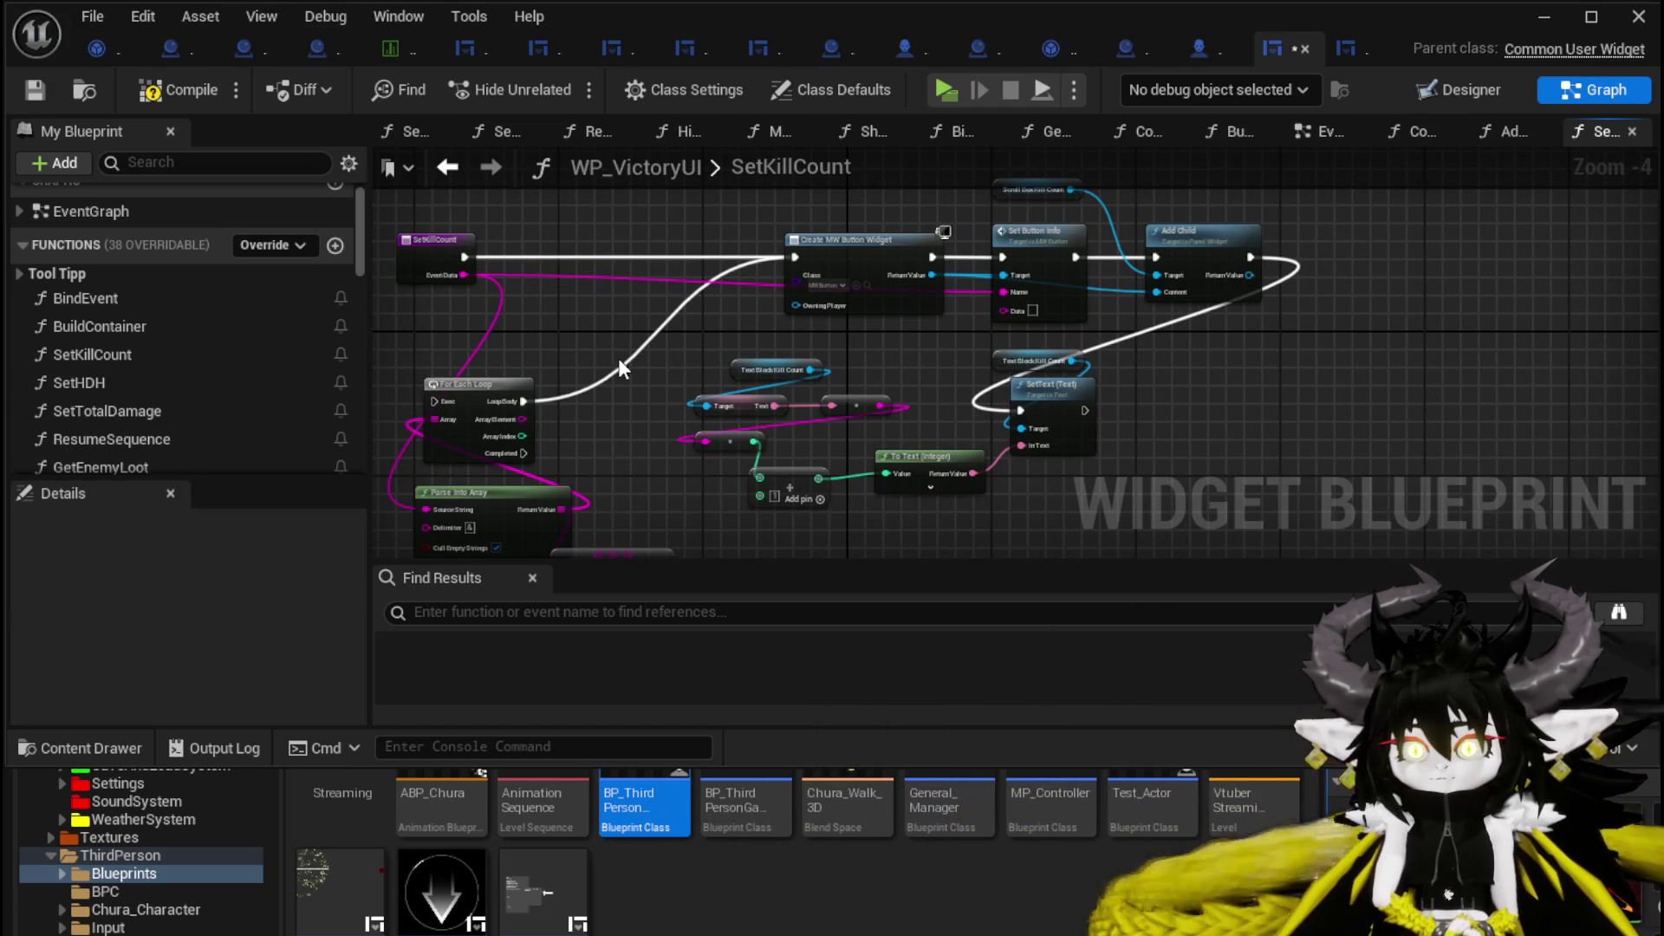
pyautogui.moveTo(653, 386); pyautogui.dragTo(773, 327)
pyautogui.click(165, 102)
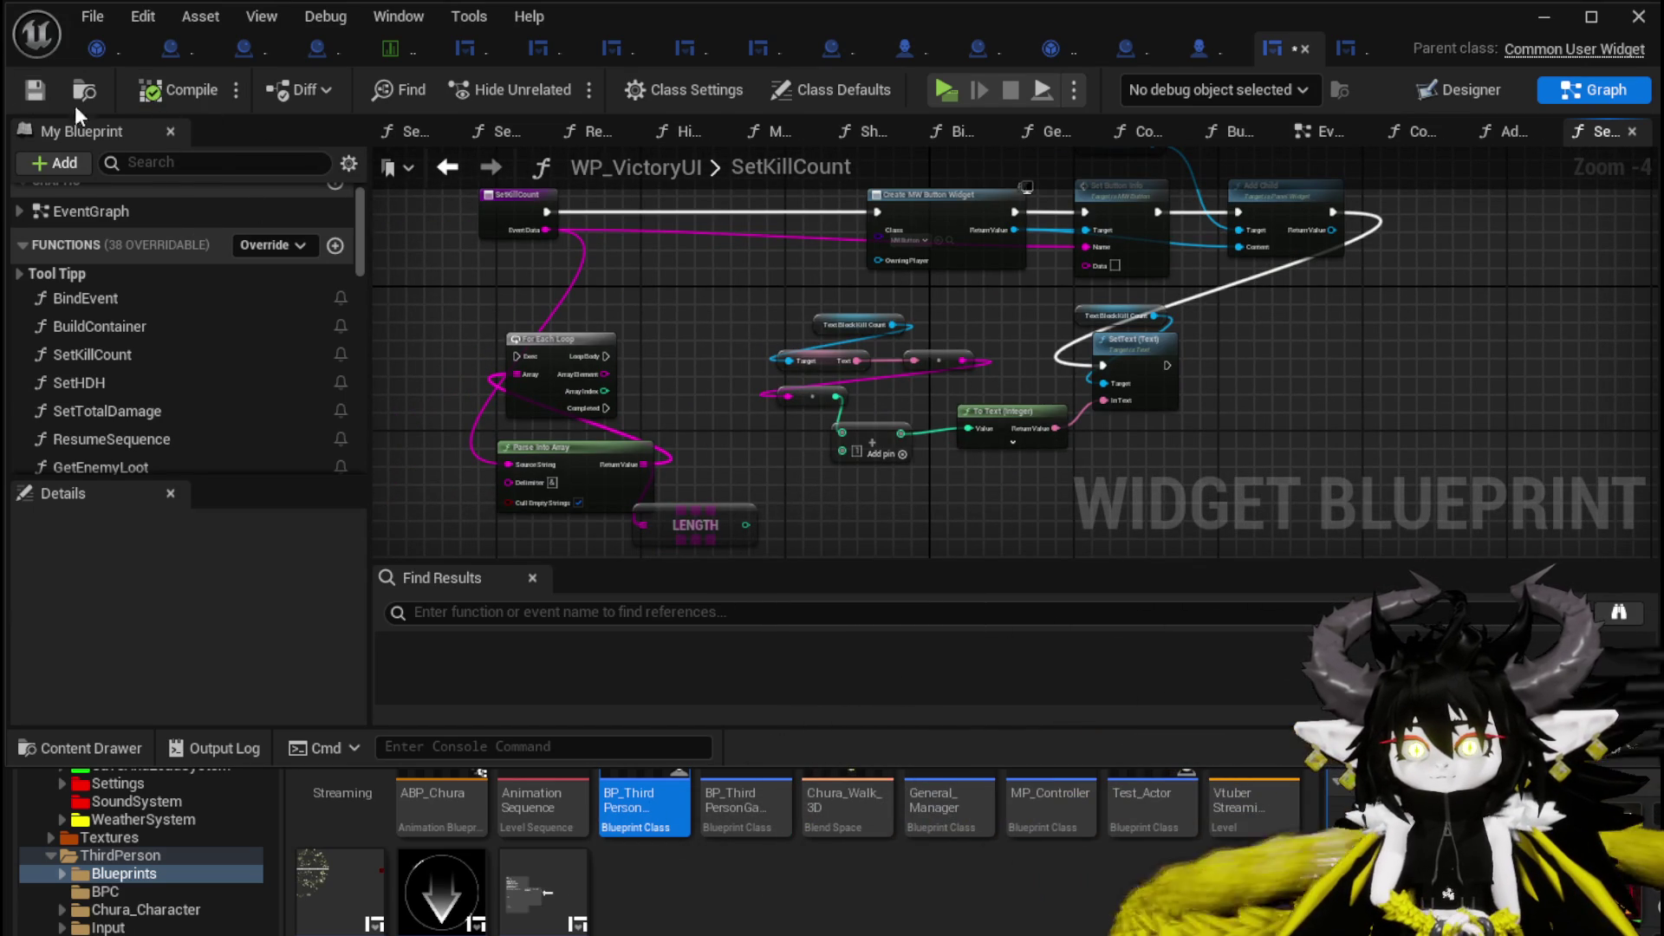
pyautogui.hotkey('ctrl', 's')
# Move the selected kill-count node group to the right beside the Create MW Button Widget chain.
pyautogui.moveTo(770, 482); pyautogui.dragTo(1217, 321)
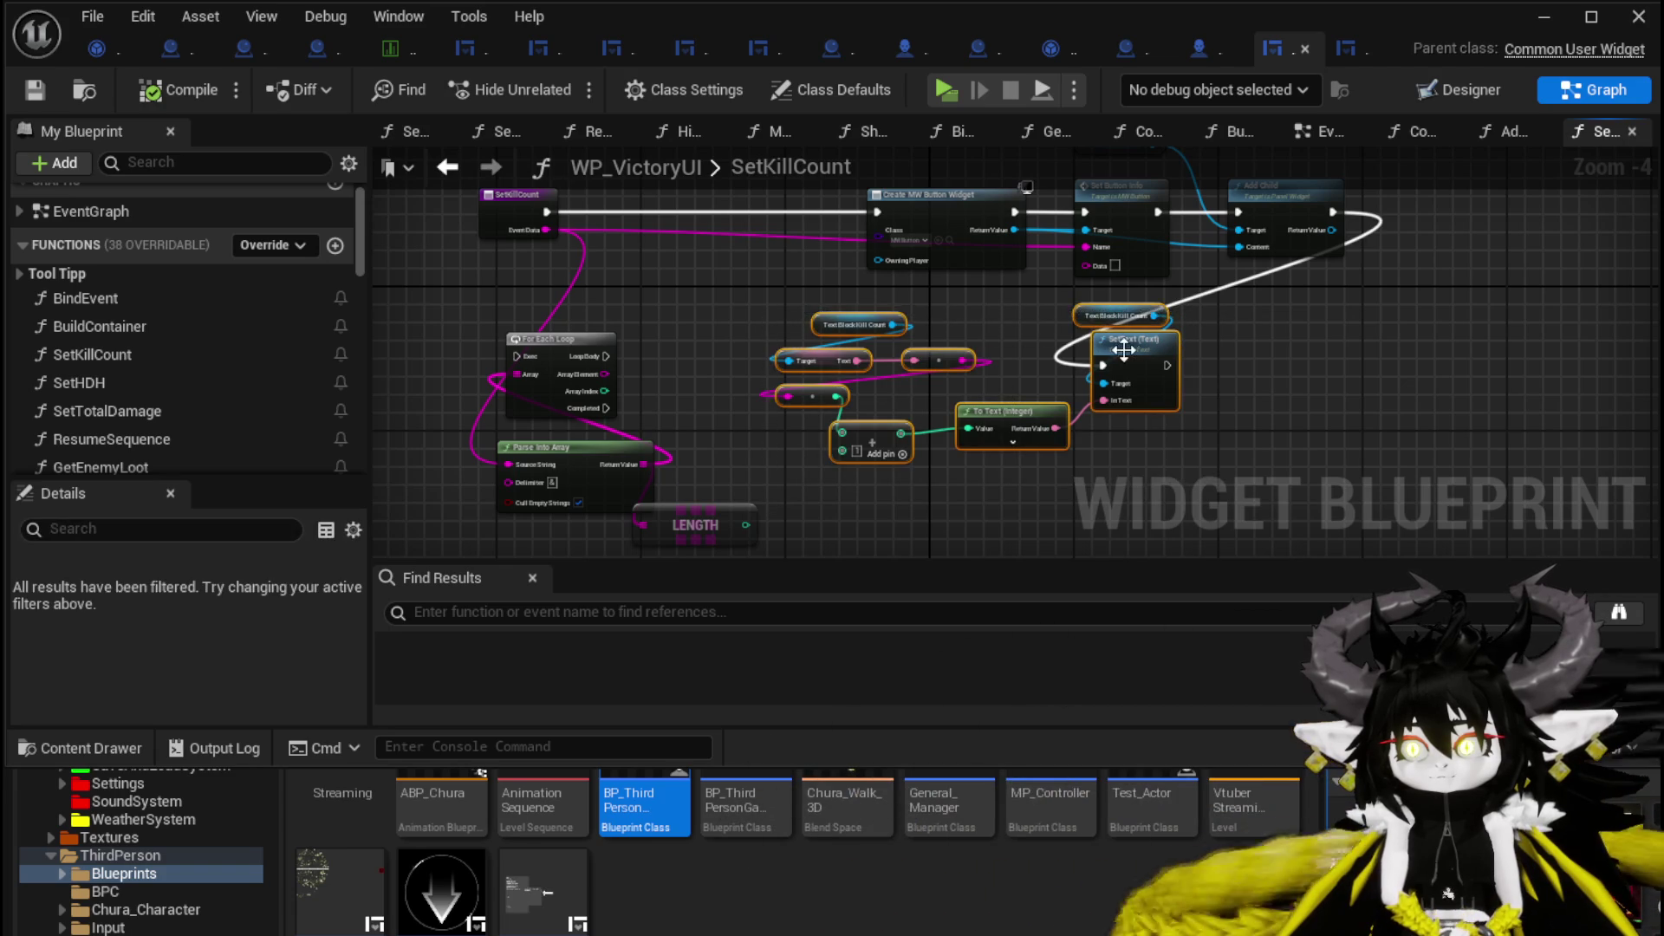
pyautogui.moveTo(1125, 350)
pyautogui.mouseDown()
pyautogui.moveTo(1558, 237)
pyautogui.moveTo(1467, 367)
pyautogui.moveTo(1457, 359)
pyautogui.mouseUp()
pyautogui.click(1434, 309)
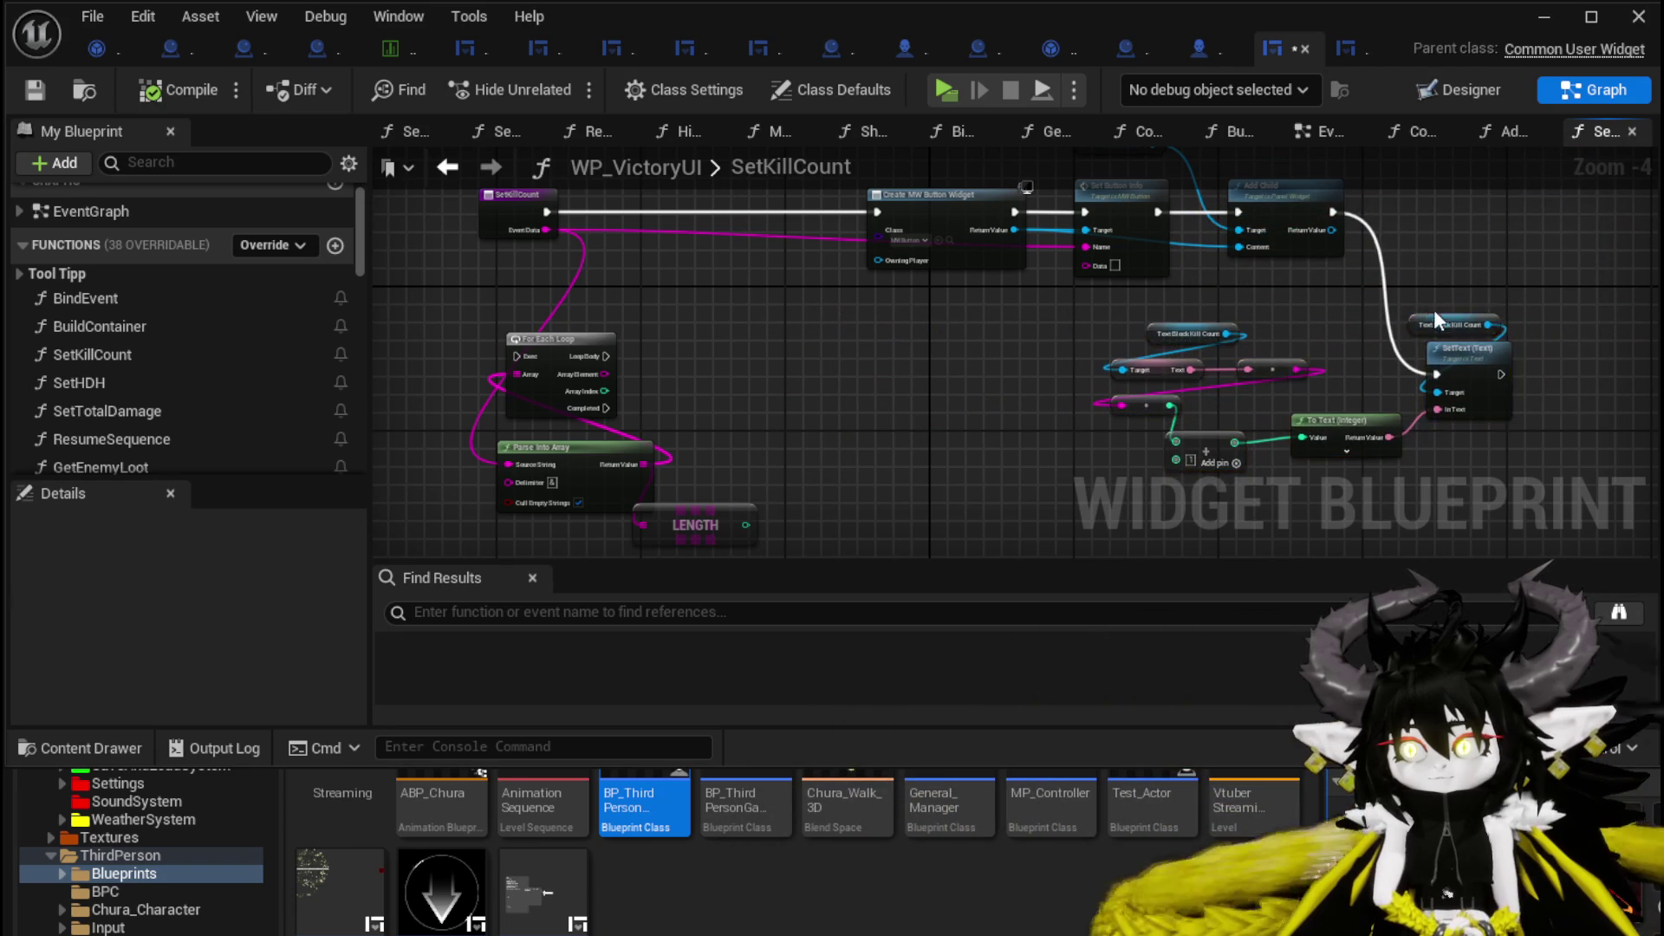
pyautogui.moveTo(1461, 297); pyautogui.dragTo(1342, 411)
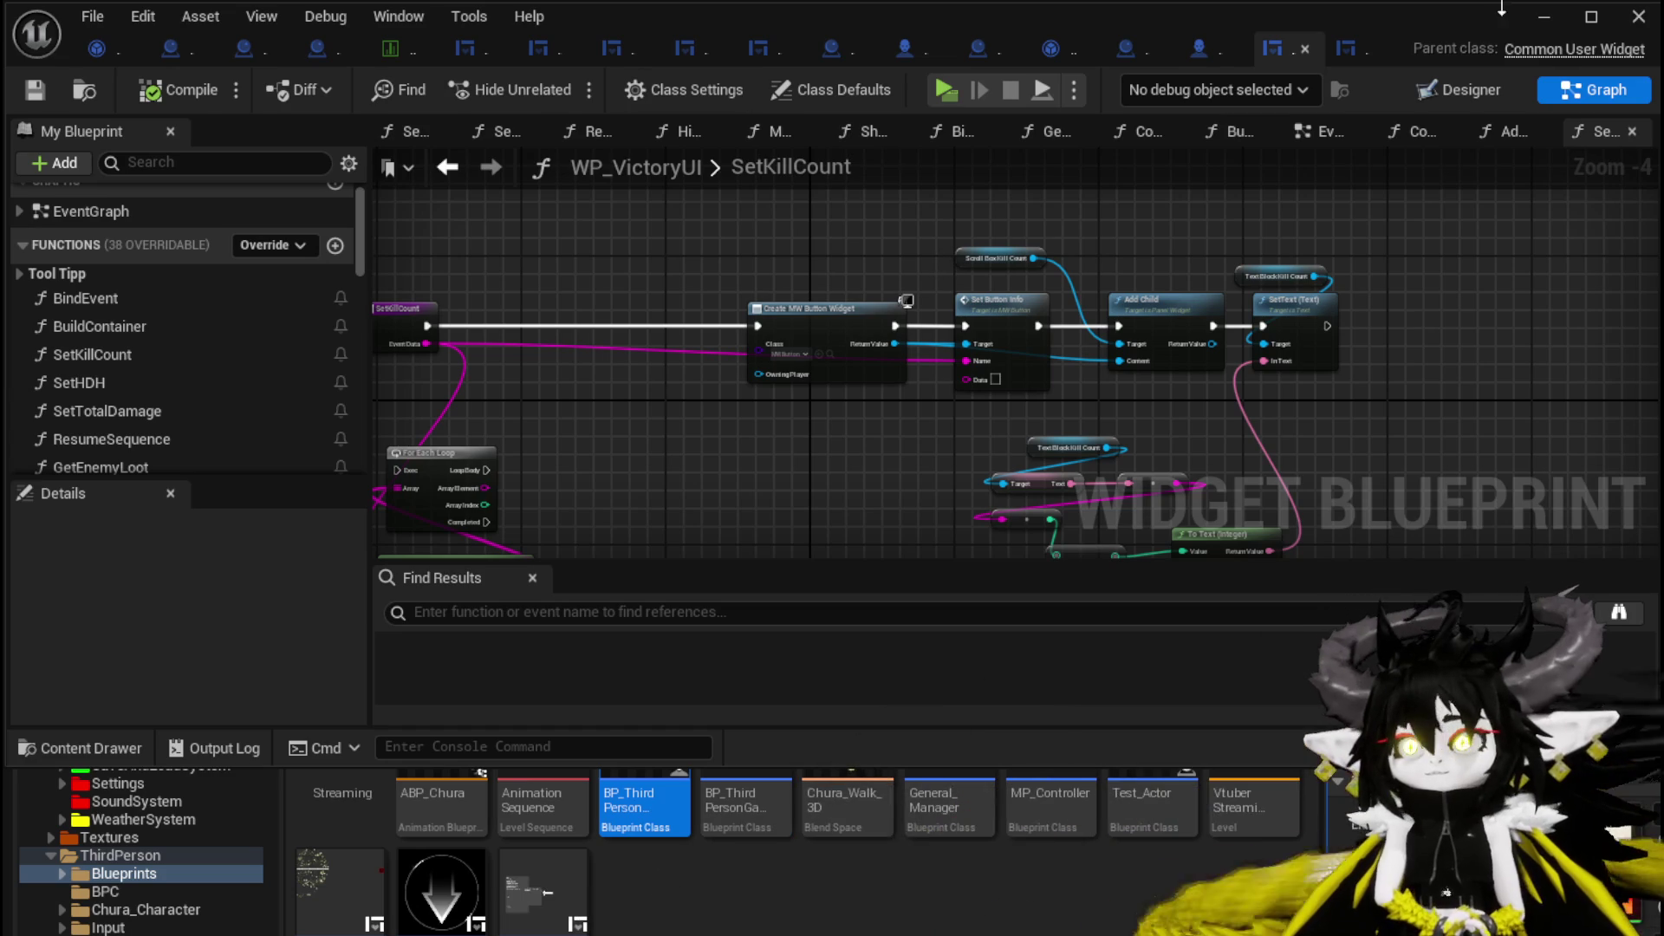
pyautogui.moveTo(614, 320); pyautogui.dragTo(841, 301)
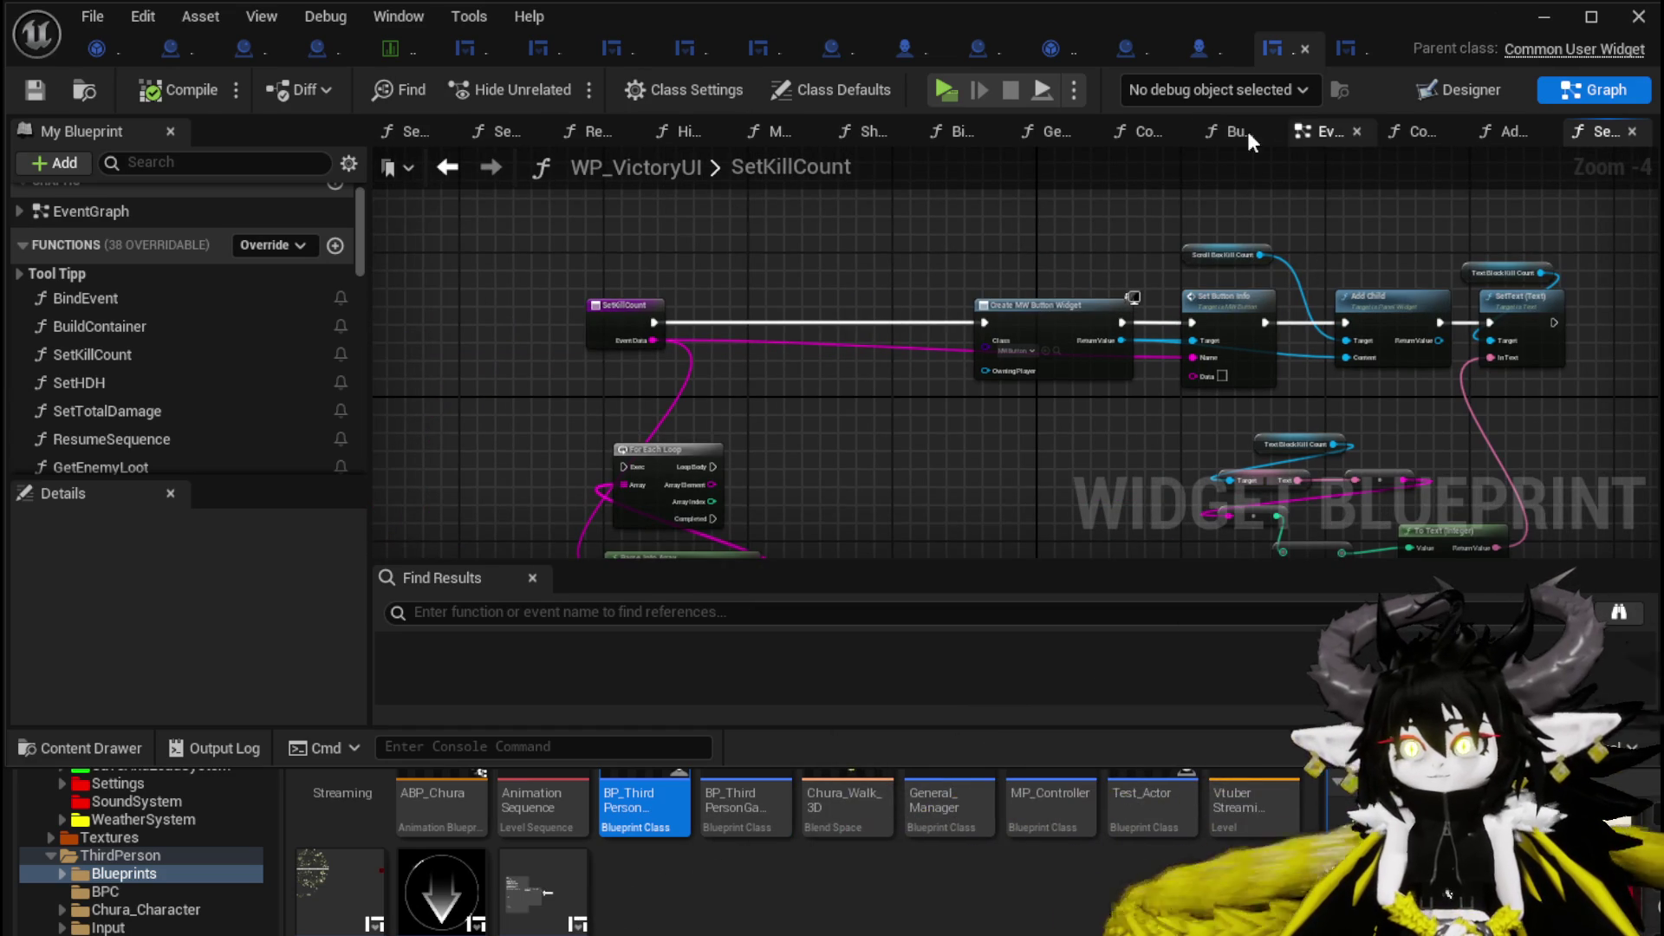
pyautogui.doubleClick(137, 305)
# Look over the BindEvent graph, then bring BuildContainer's Append and For Each Loop nodes into view.
pyautogui.moveTo(893, 317)
pyautogui.mouseDown()
pyautogui.moveTo(893, 403)
pyautogui.moveTo(754, 425)
pyautogui.moveTo(653, 438)
pyautogui.moveTo(632, 416)
pyautogui.moveTo(260, 408)
pyautogui.moveTo(1400, 349)
pyautogui.moveTo(1472, 222)
pyautogui.moveTo(1221, 479)
pyautogui.moveTo(773, 496)
pyautogui.mouseUp()
pyautogui.moveTo(1011, 482)
pyautogui.mouseDown()
pyautogui.moveTo(780, 268)
pyautogui.moveTo(1003, 390)
pyautogui.moveTo(825, 233)
pyautogui.moveTo(676, 399)
pyautogui.moveTo(707, 466)
pyautogui.mouseUp()
pyautogui.doubleClick(170, 329)
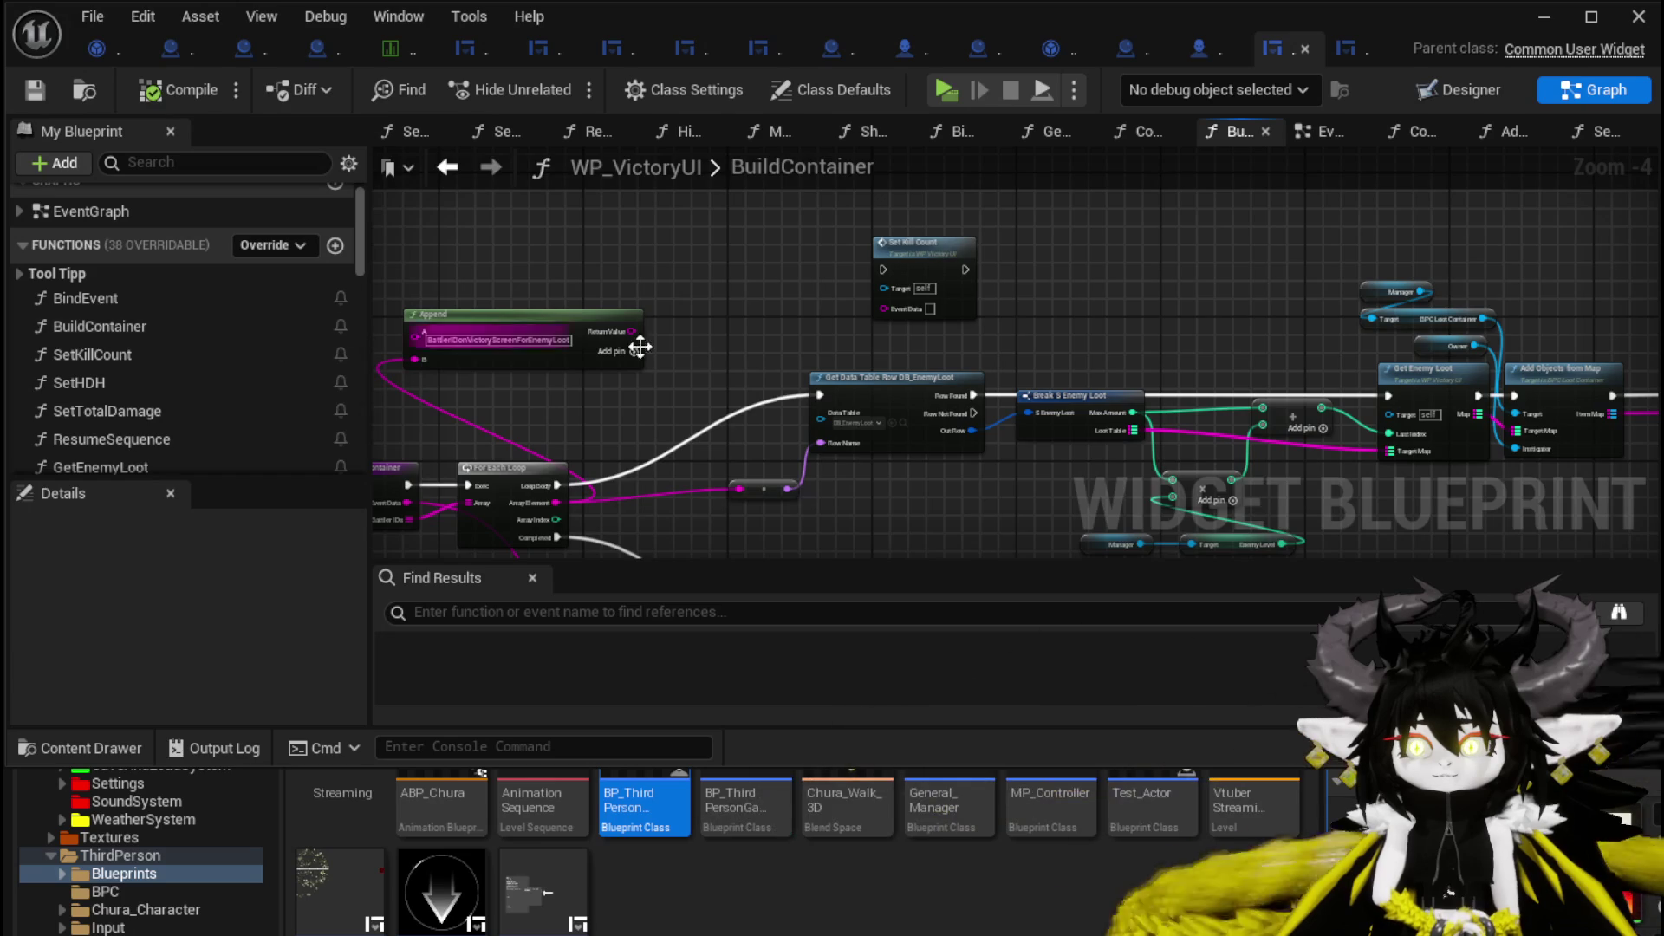
pyautogui.moveTo(639, 342)
pyautogui.mouseDown()
pyautogui.moveTo(848, 216)
pyautogui.moveTo(787, 354)
pyautogui.mouseUp()
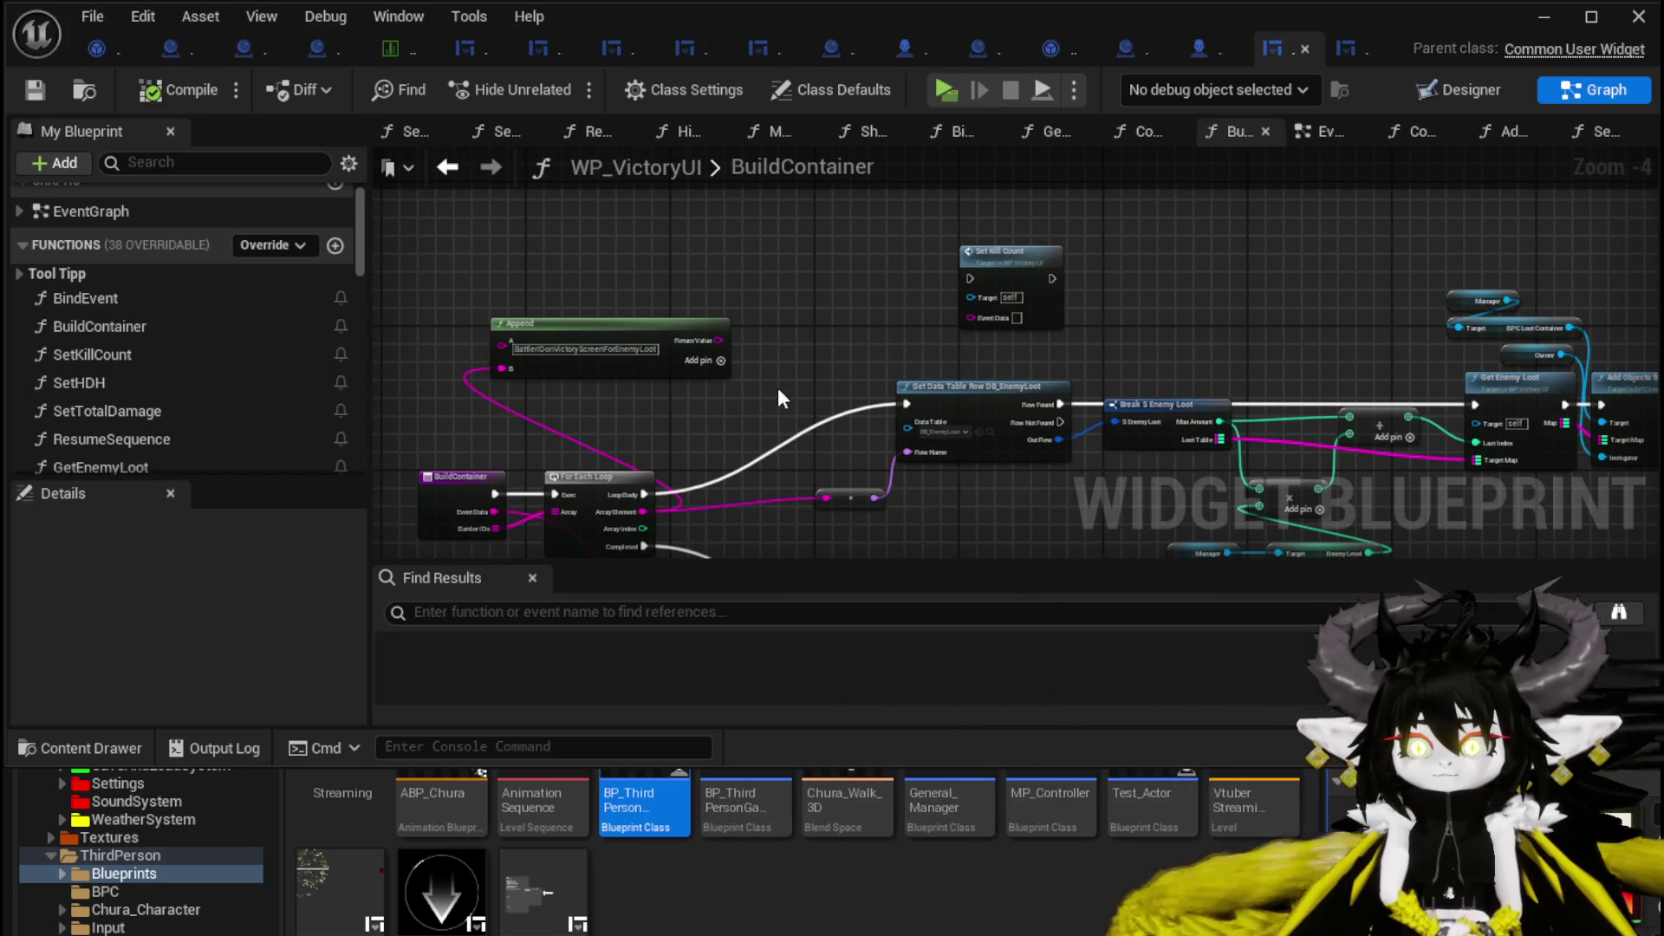
pyautogui.moveTo(780, 395)
pyautogui.mouseDown()
pyautogui.moveTo(793, 314)
pyautogui.moveTo(429, 348)
pyautogui.mouseUp()
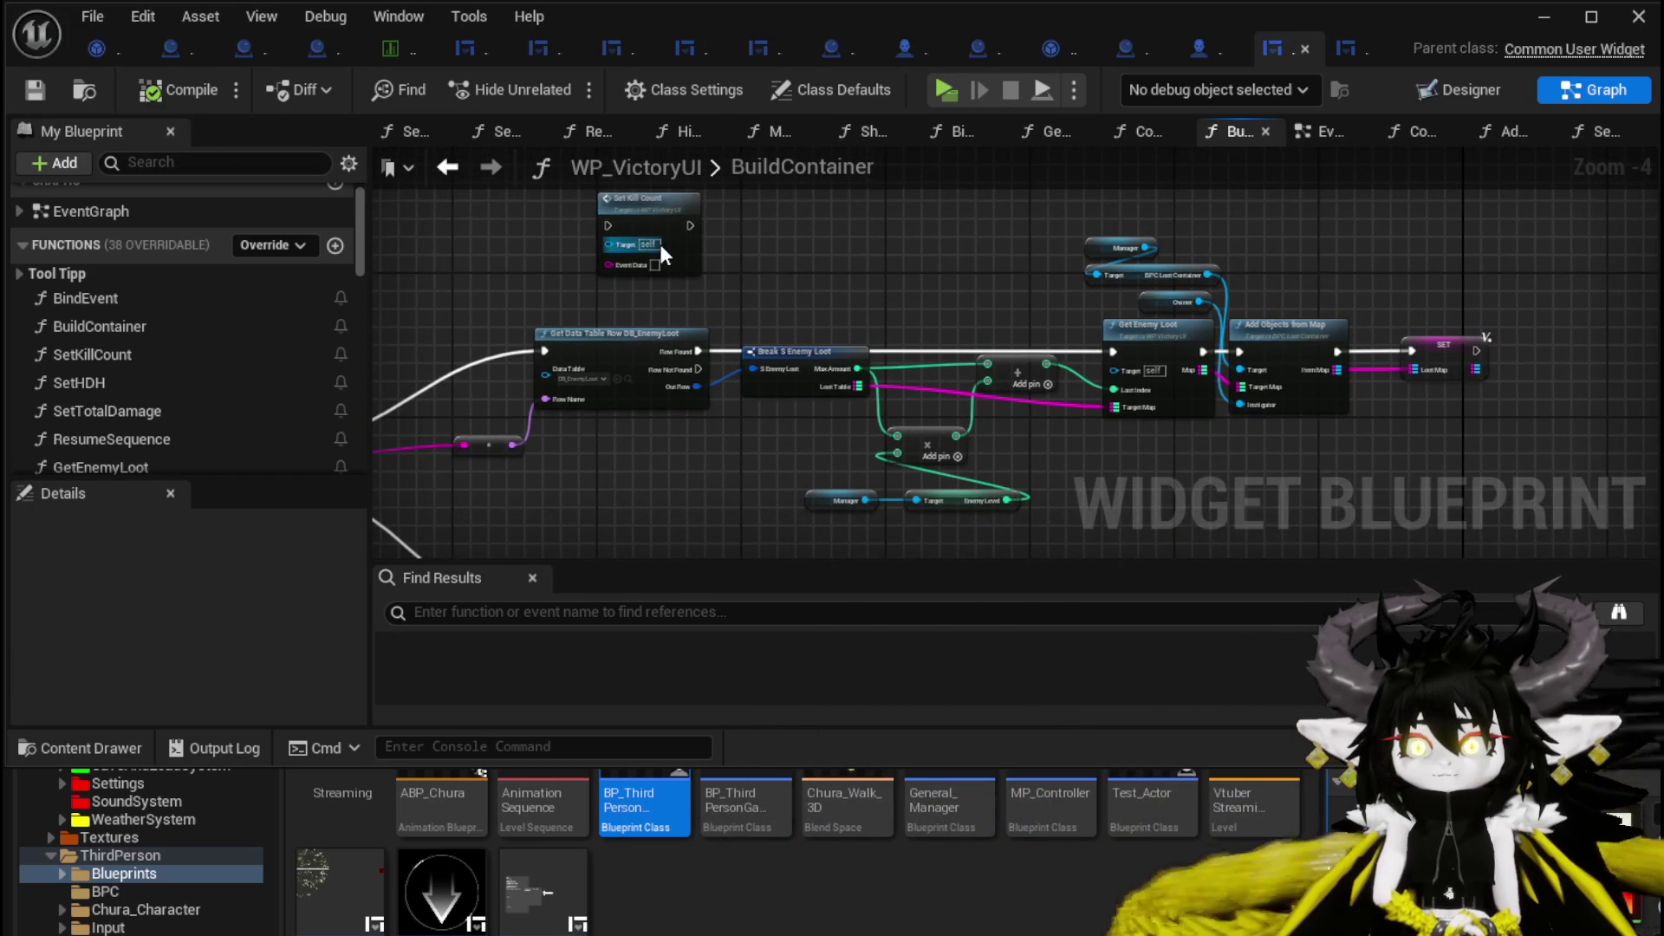
# Place Set Kill Count after the final SET, wire its Event Data, compile, save and play.
pyautogui.moveTo(659, 242)
pyautogui.mouseDown()
pyautogui.moveTo(668, 286)
pyautogui.moveTo(1339, 381)
pyautogui.mouseUp()
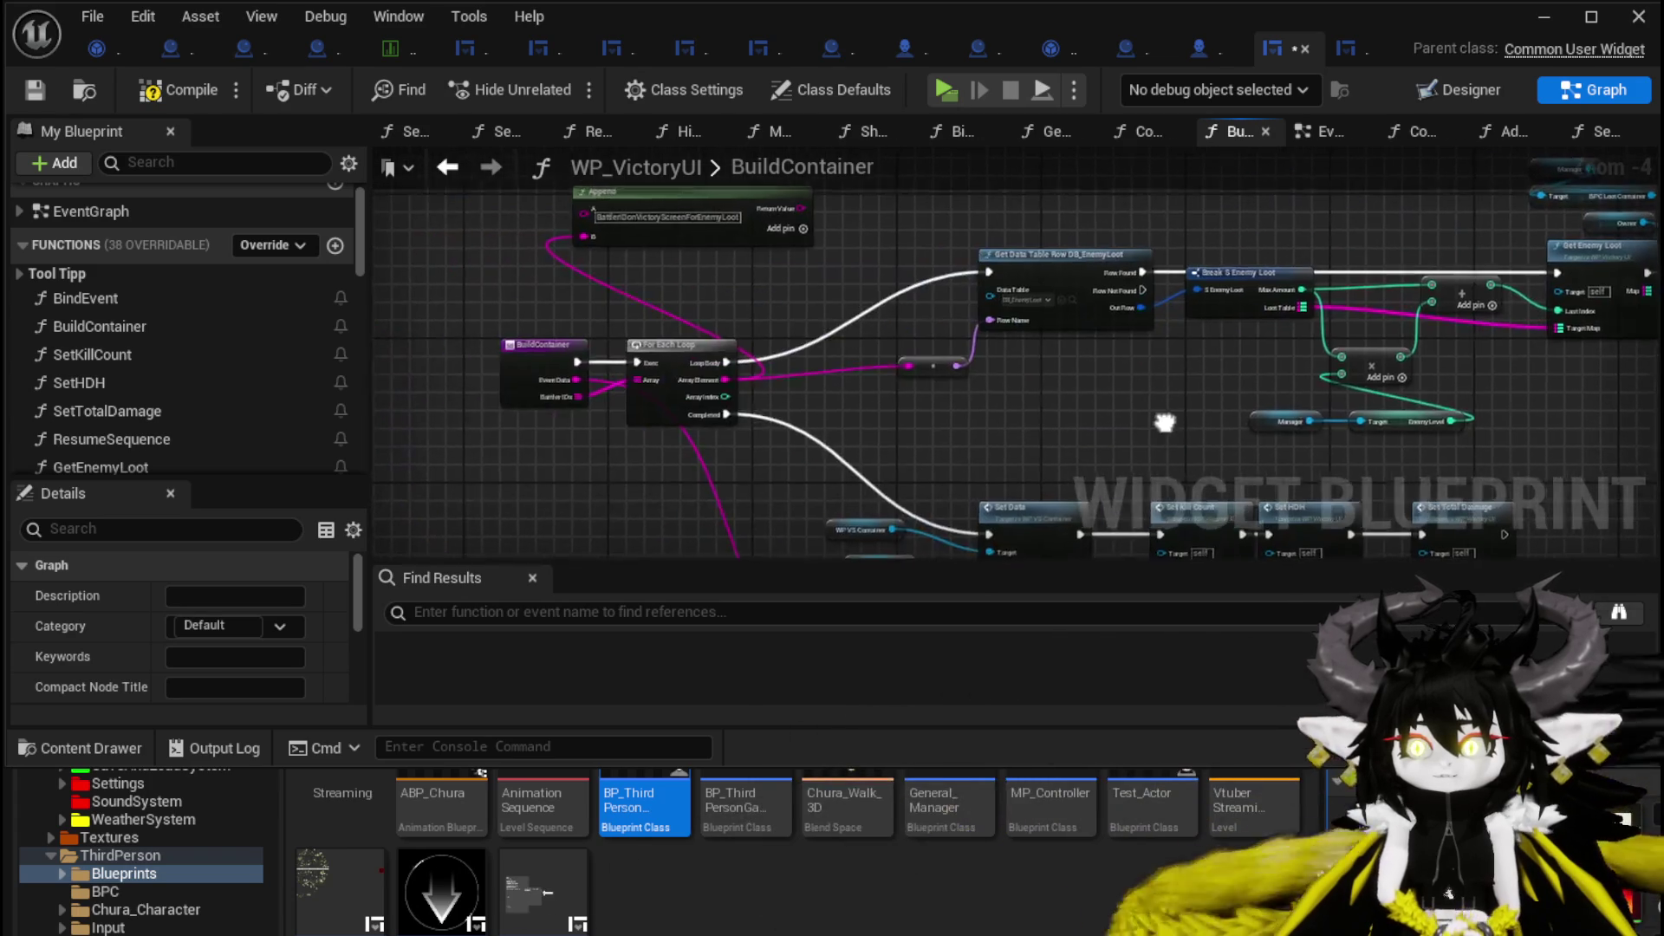
pyautogui.moveTo(726, 381); pyautogui.dragTo(1500, 335)
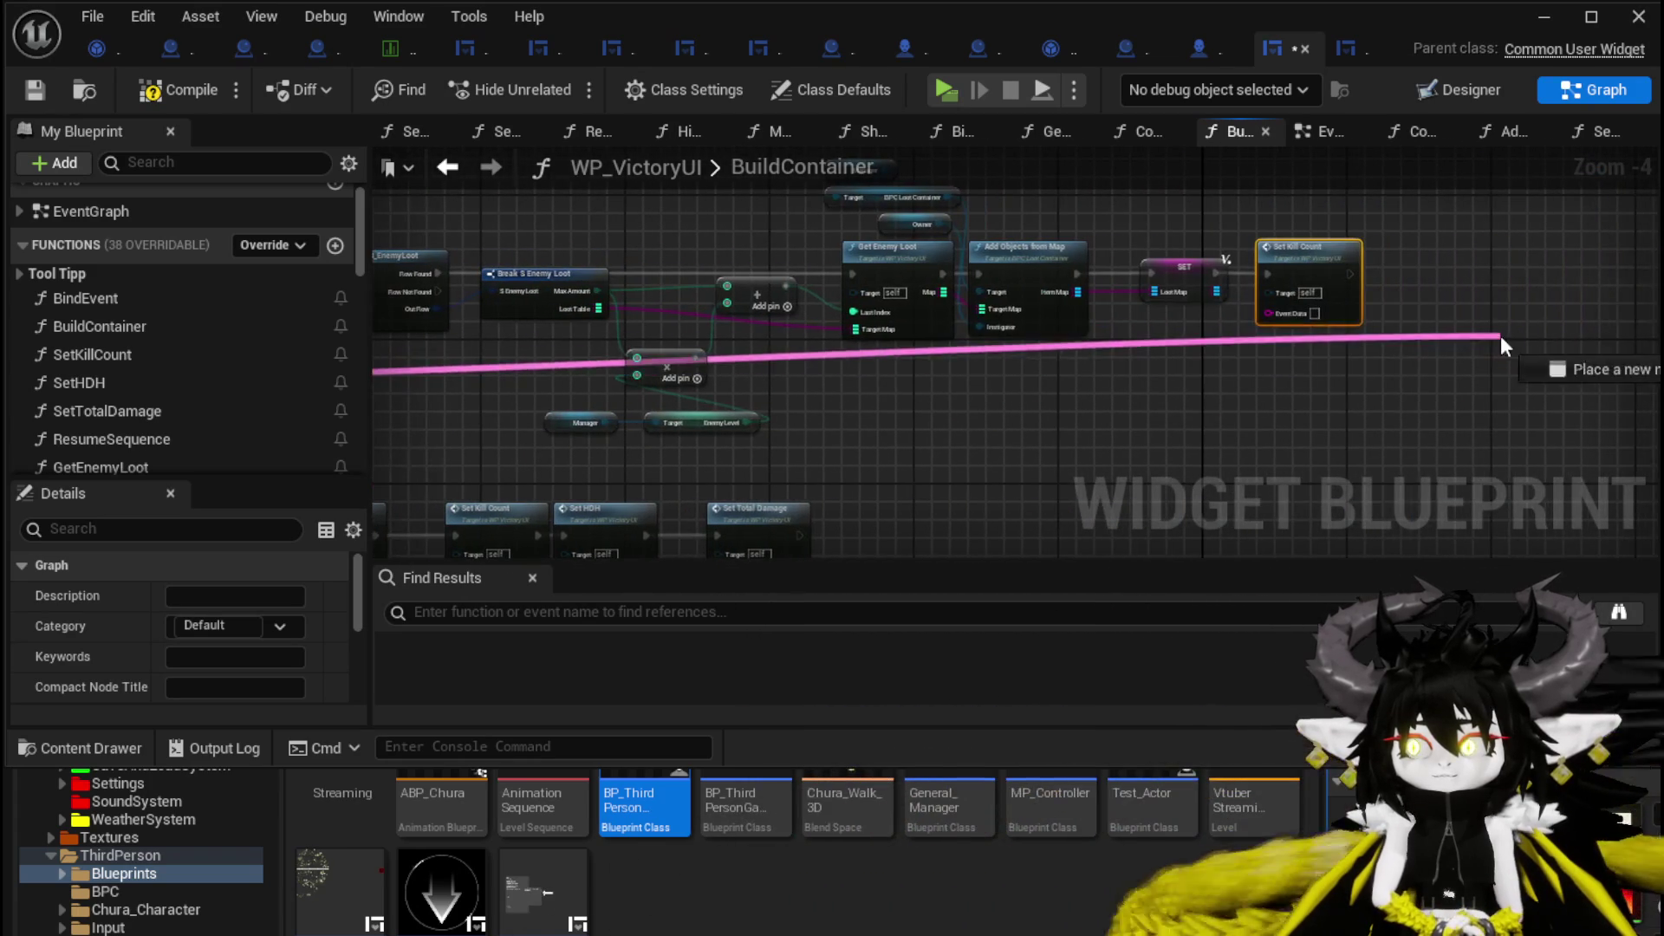
pyautogui.moveTo(1292, 316); pyautogui.dragTo(1292, 314)
pyautogui.click(178, 96)
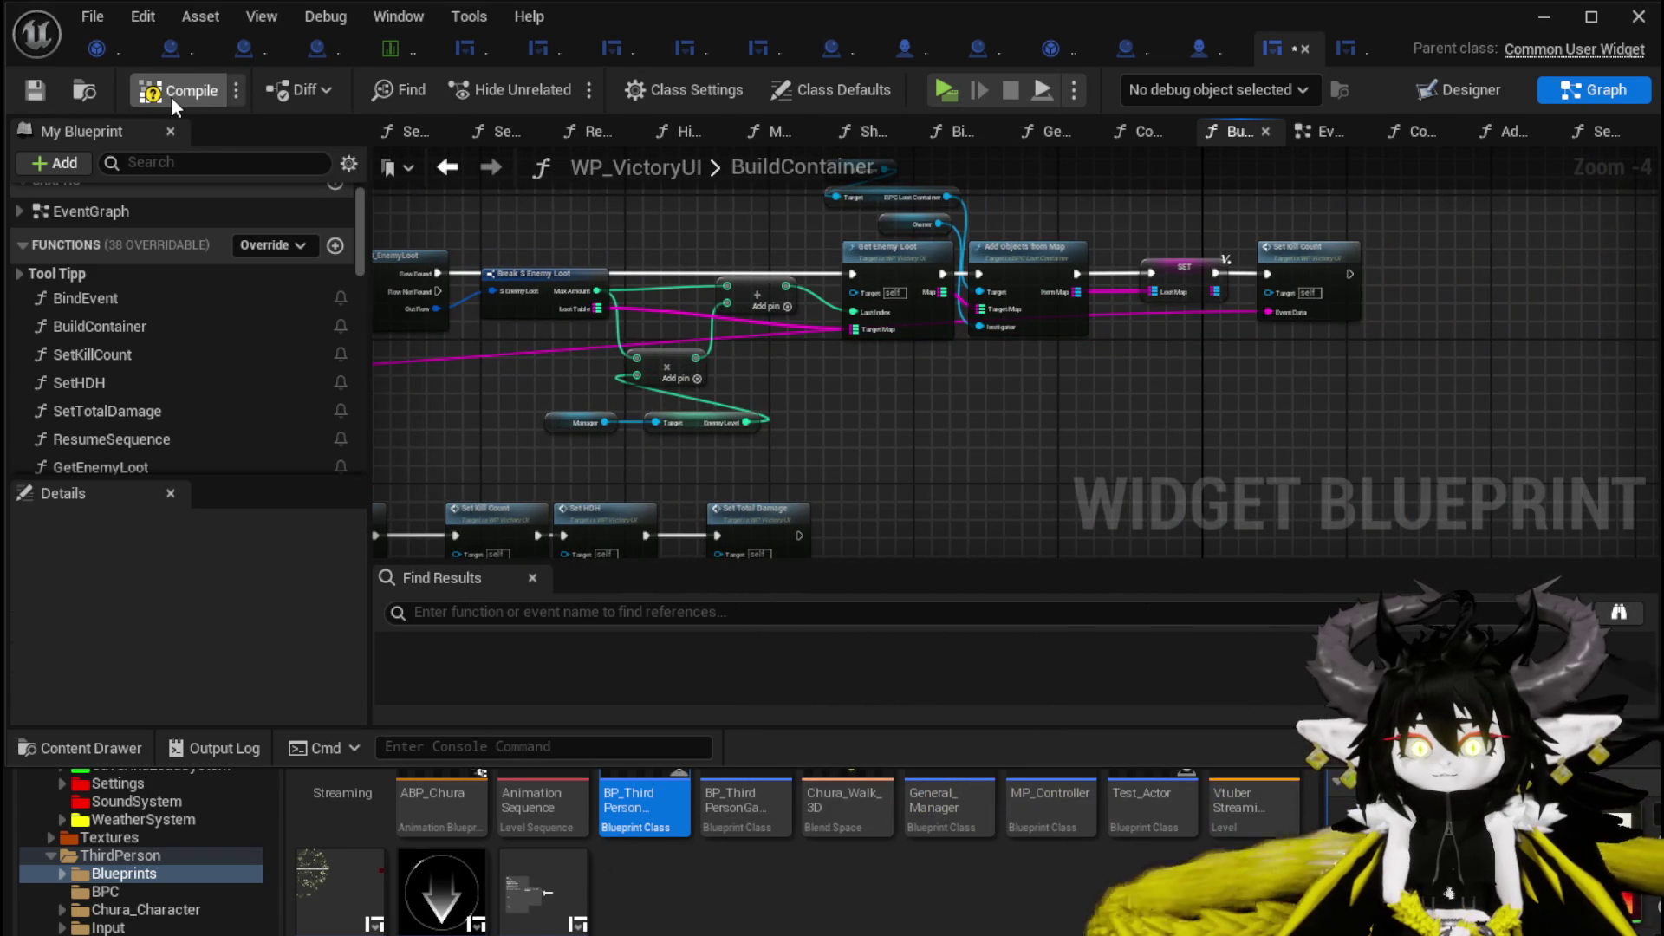
pyautogui.click(26, 94)
pyautogui.click(1544, 18)
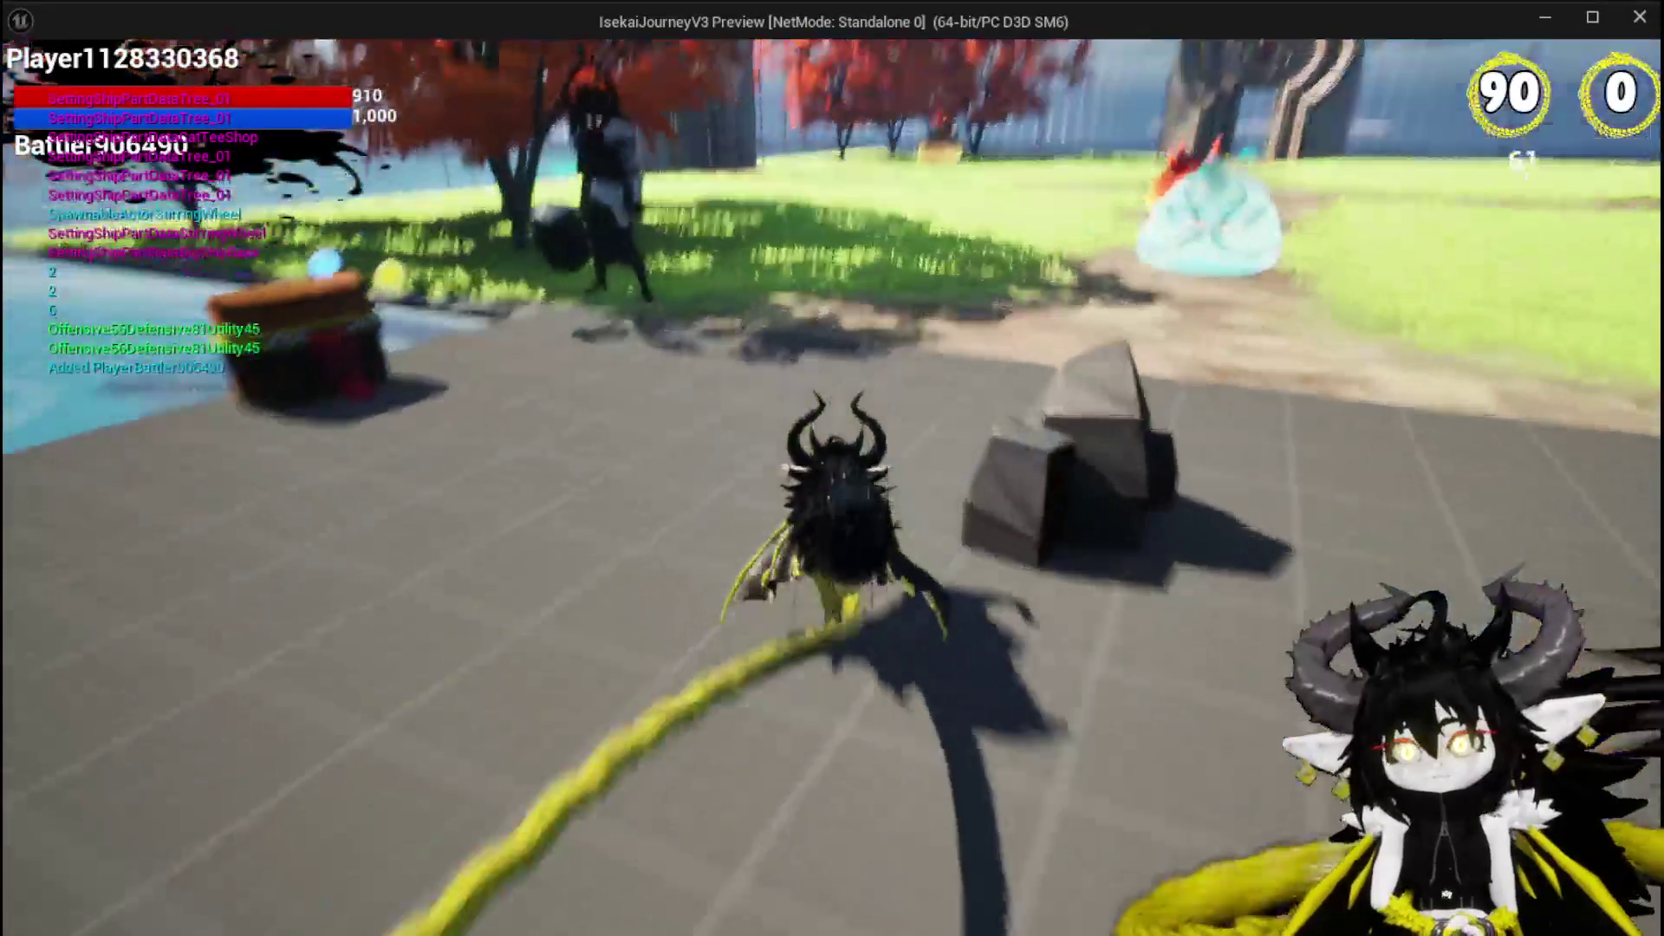
# Jump into the slime, win with the Free AIM Fire card showing 3 enemies defeated, then exit.
pyautogui.press('space')
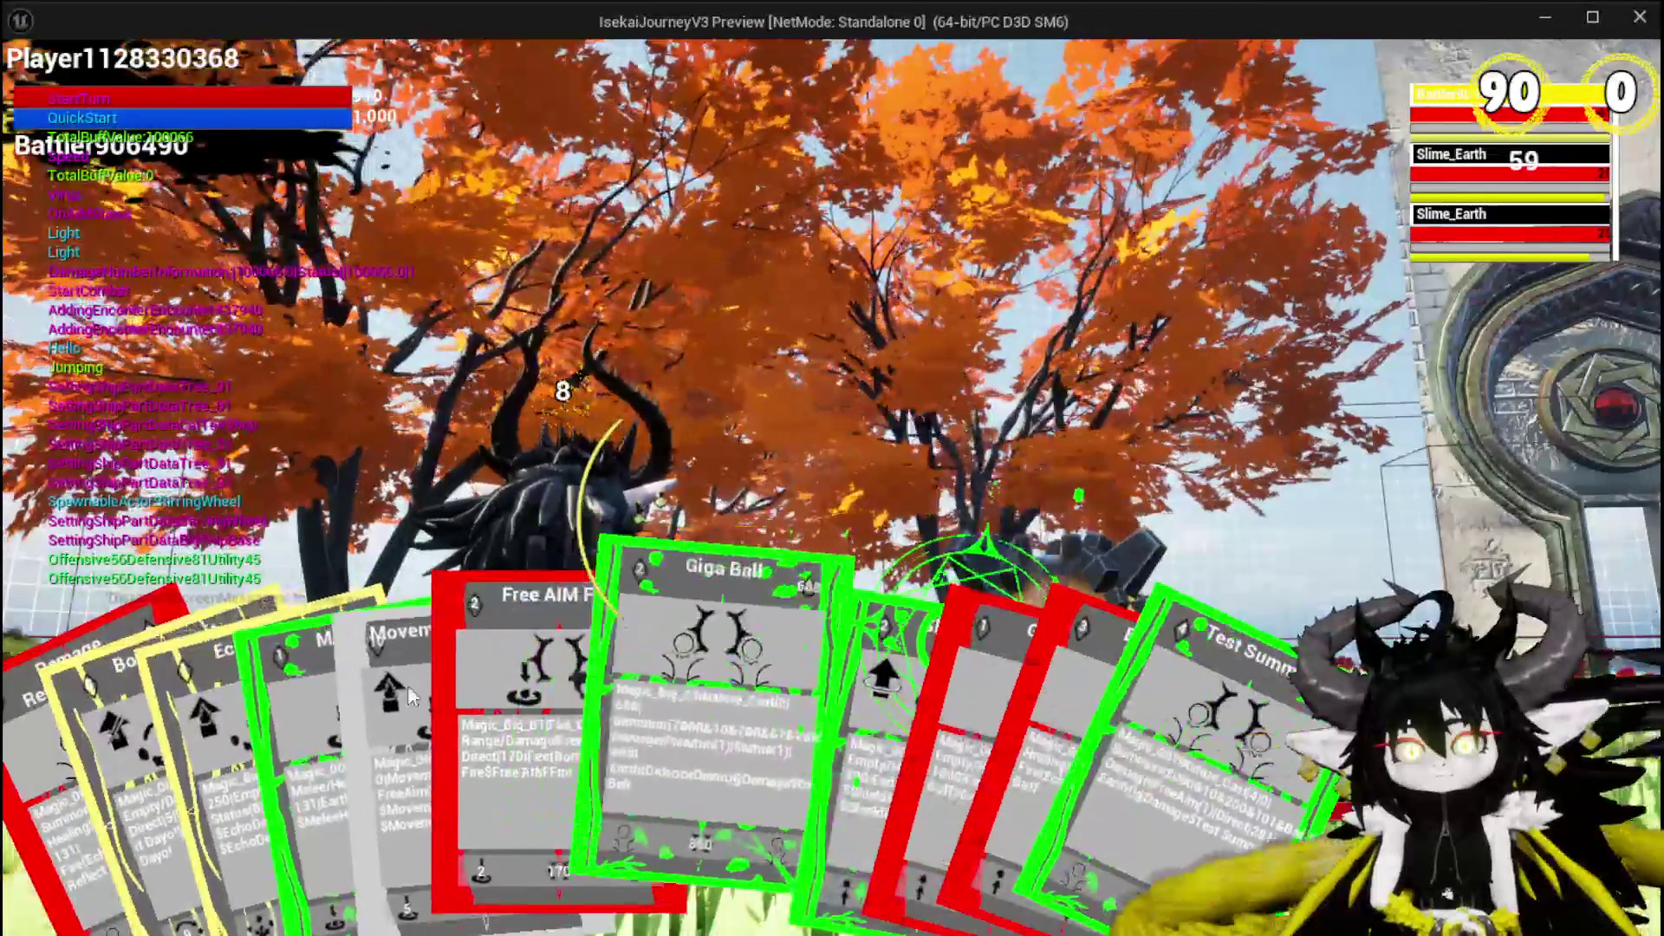
pyautogui.click(563, 674)
pyautogui.click(565, 675)
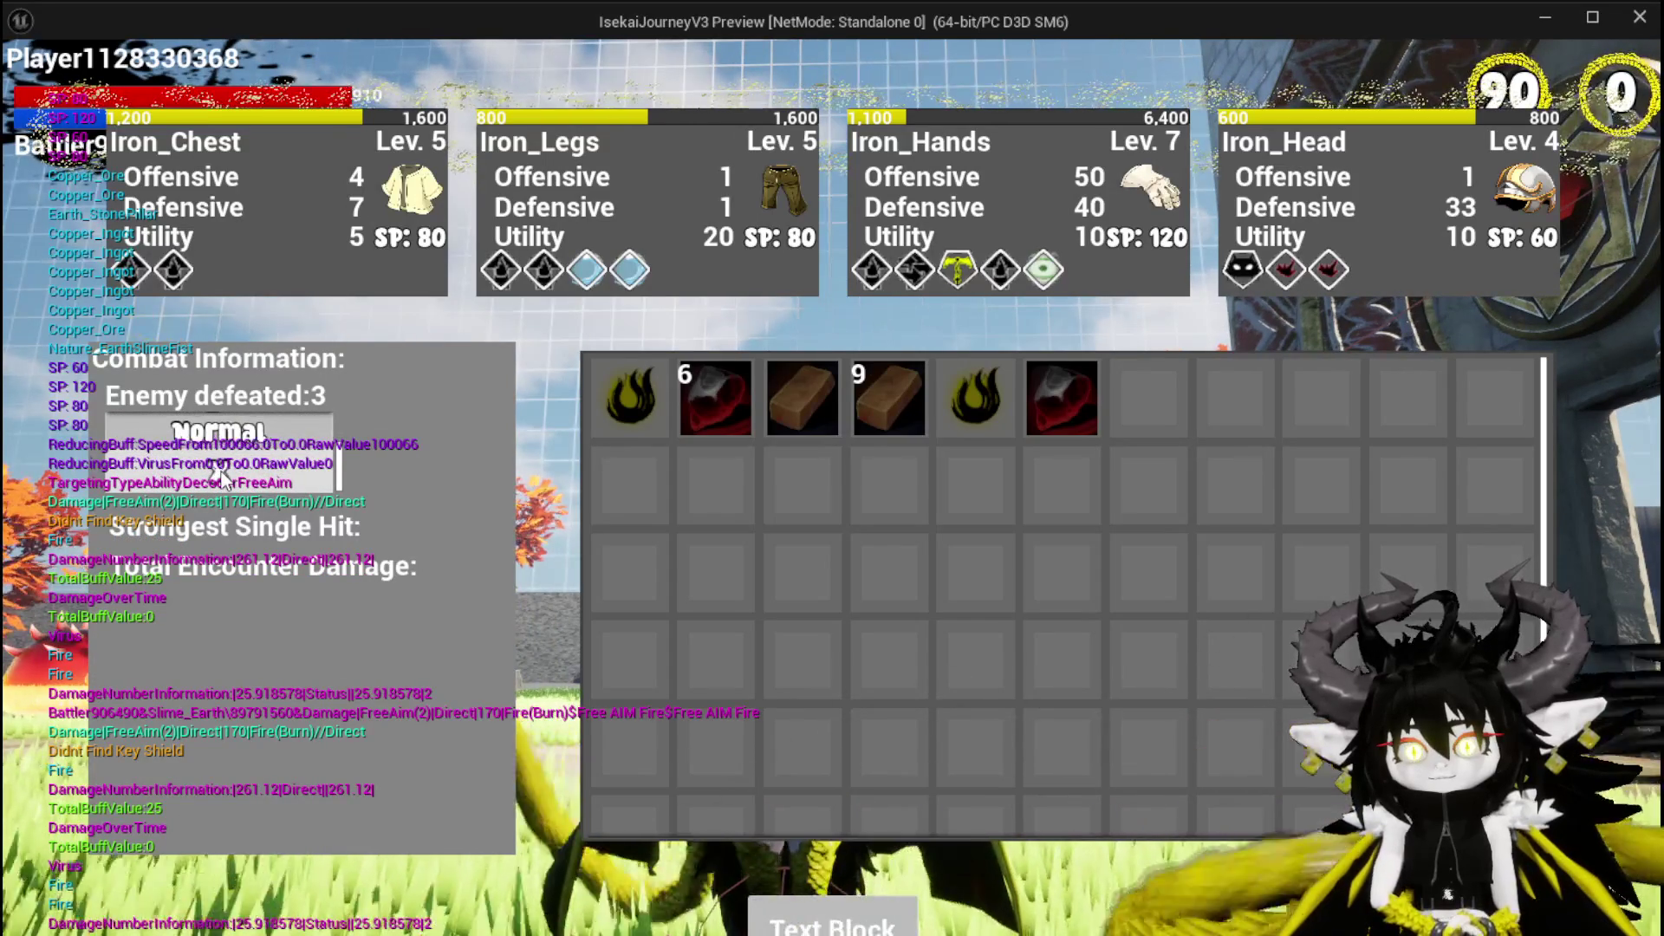
pyautogui.press('Escape')
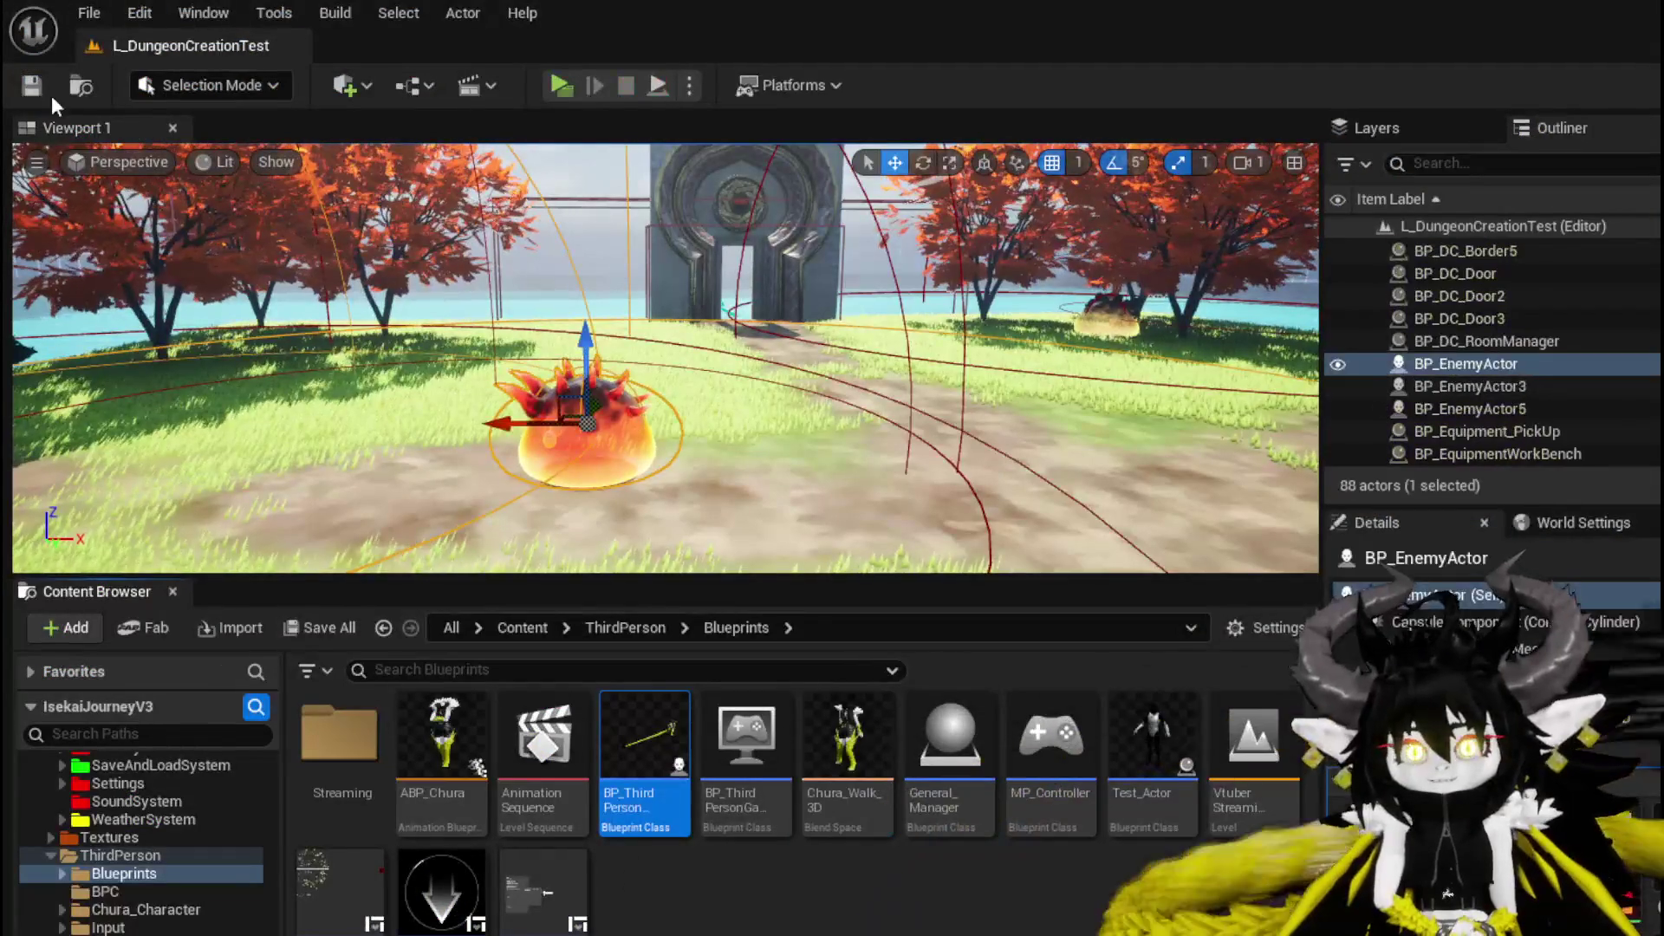
# Save, return to WP_VictoryUI's BuildContainer graph, and shift its entry node left toward Get Data Table Row.
pyautogui.hotkey('ctrl', 's')
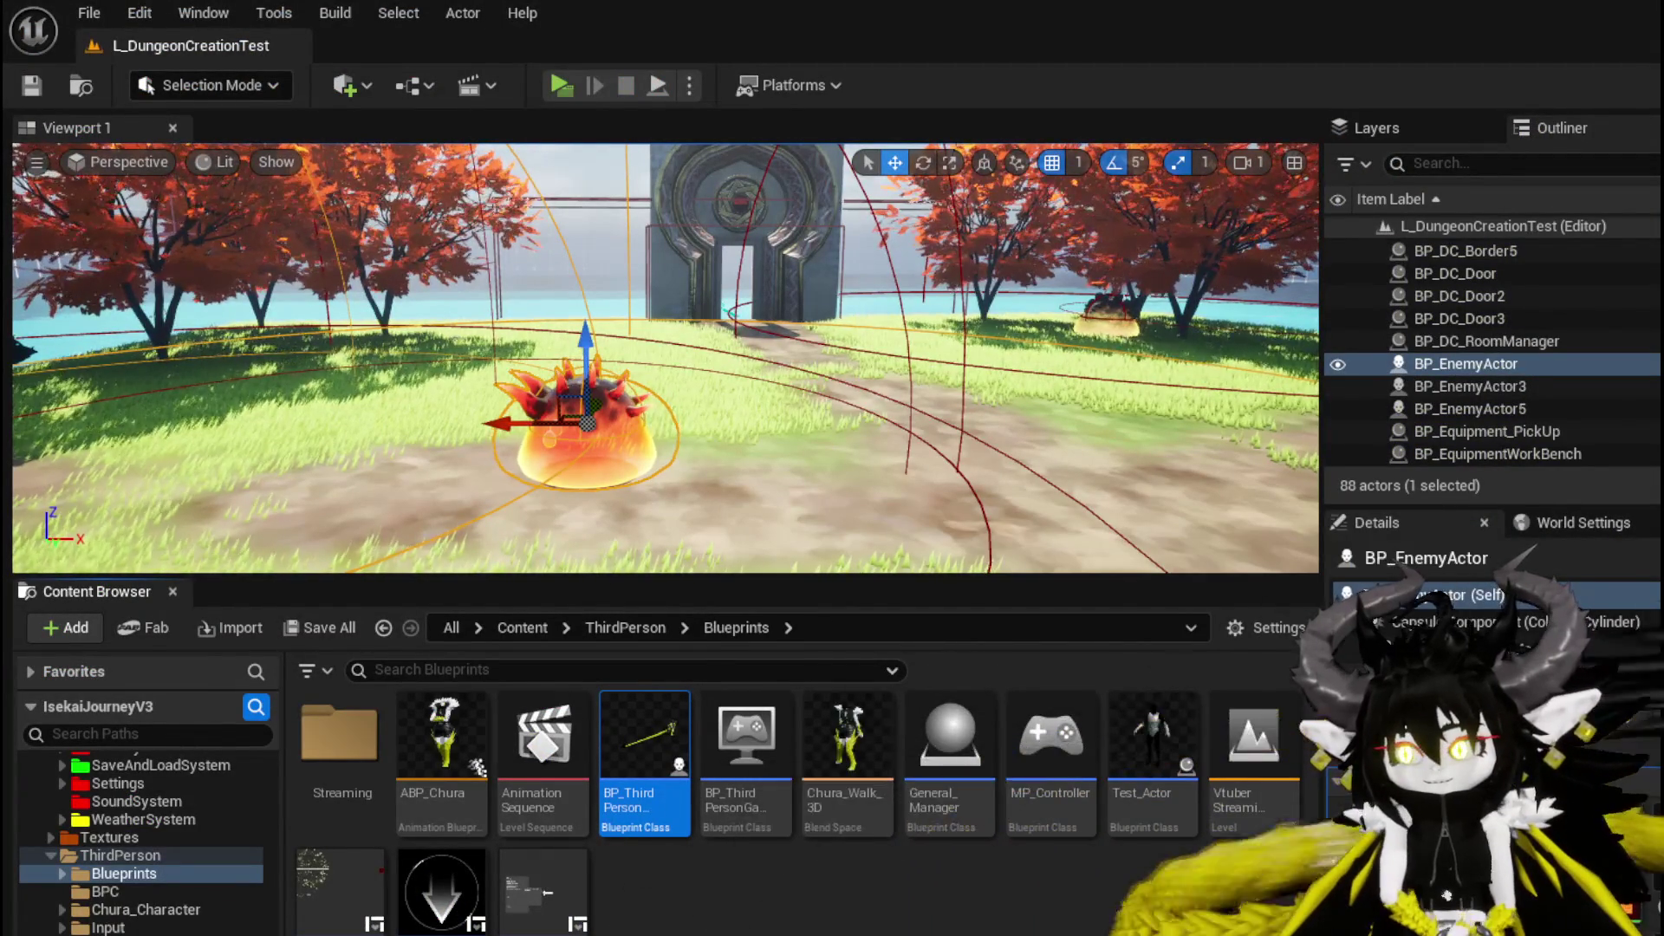
pyautogui.hotkey('alt', 'Tab')
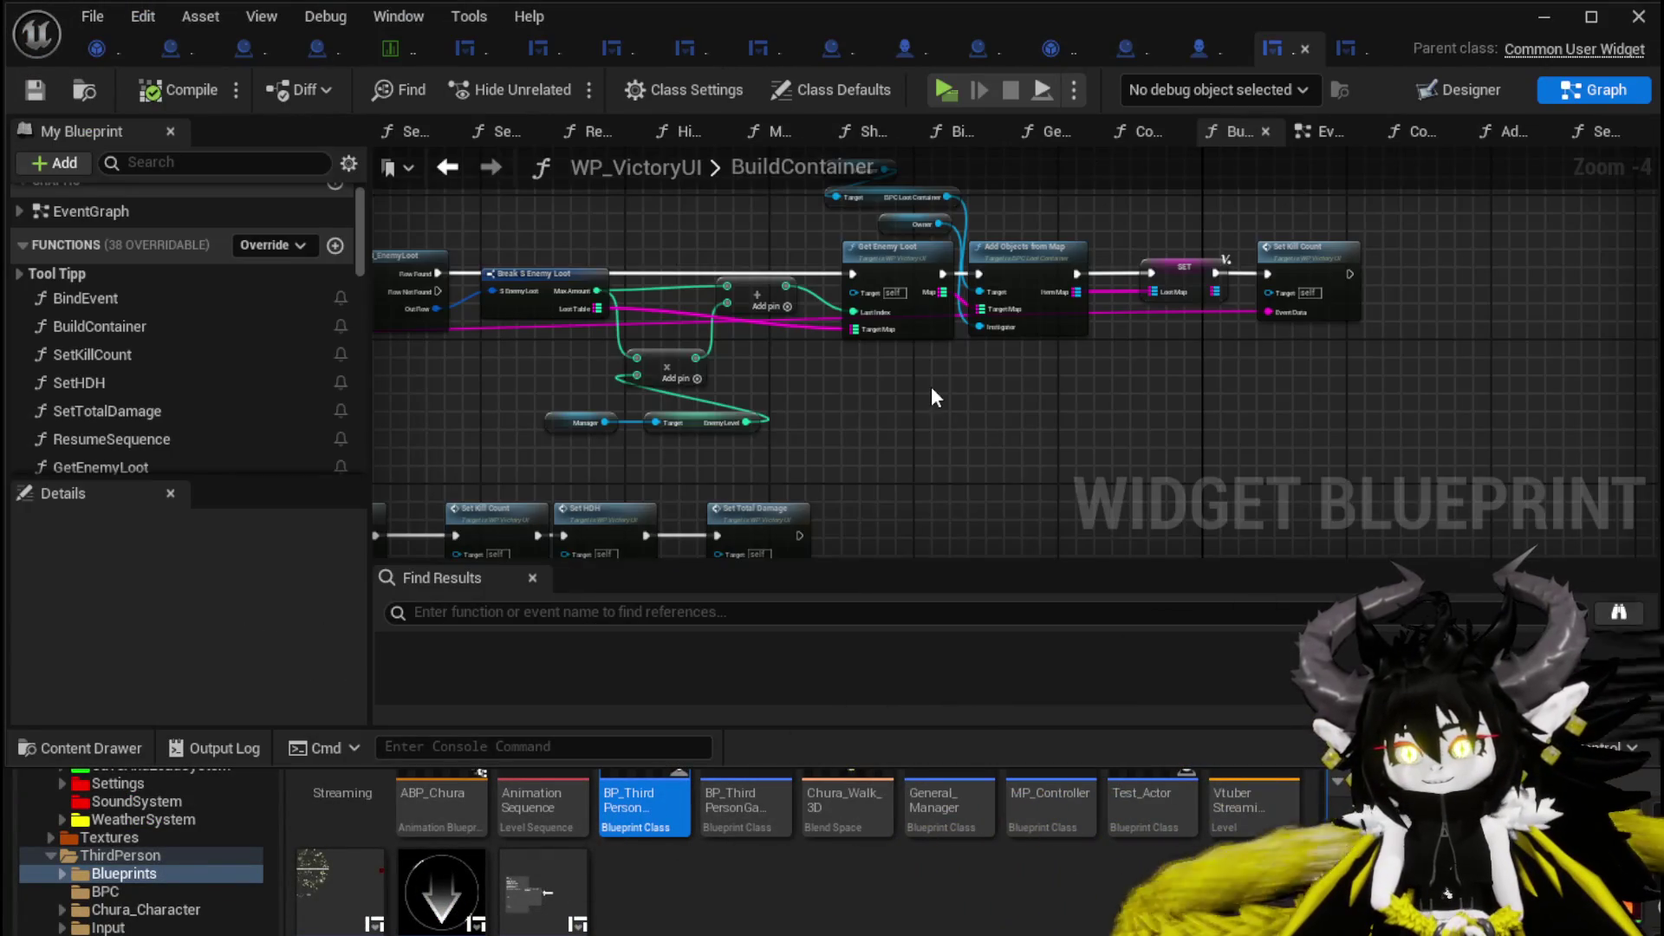
pyautogui.scroll(3, 931, 387)
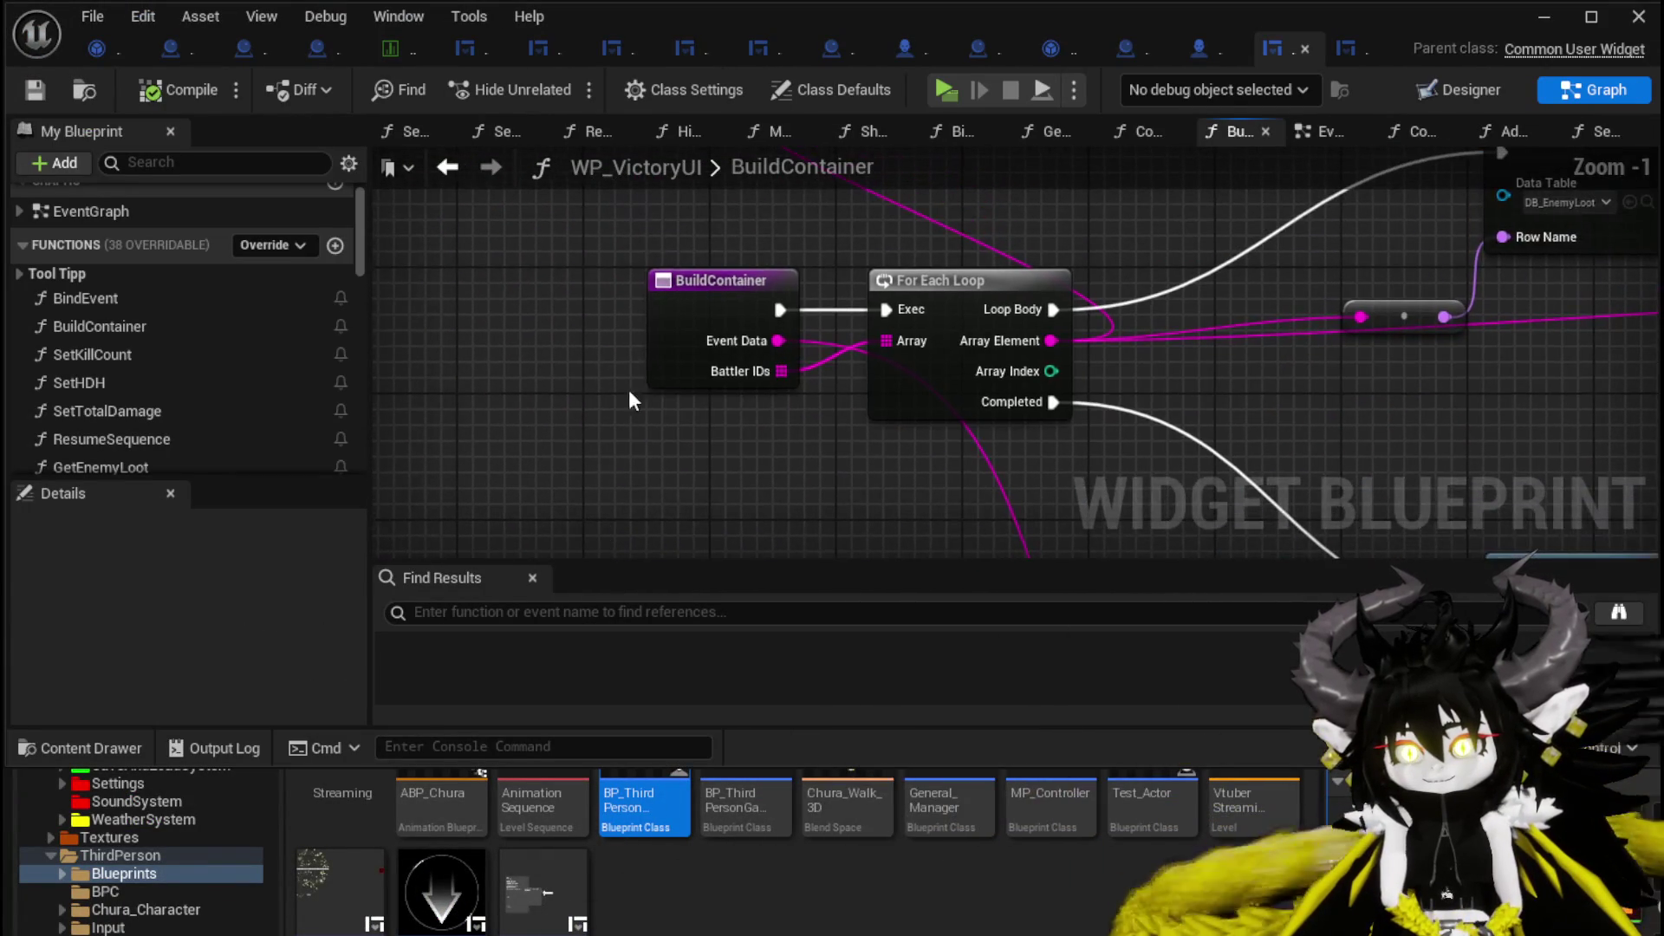
pyautogui.moveTo(666, 341); pyautogui.dragTo(453, 348)
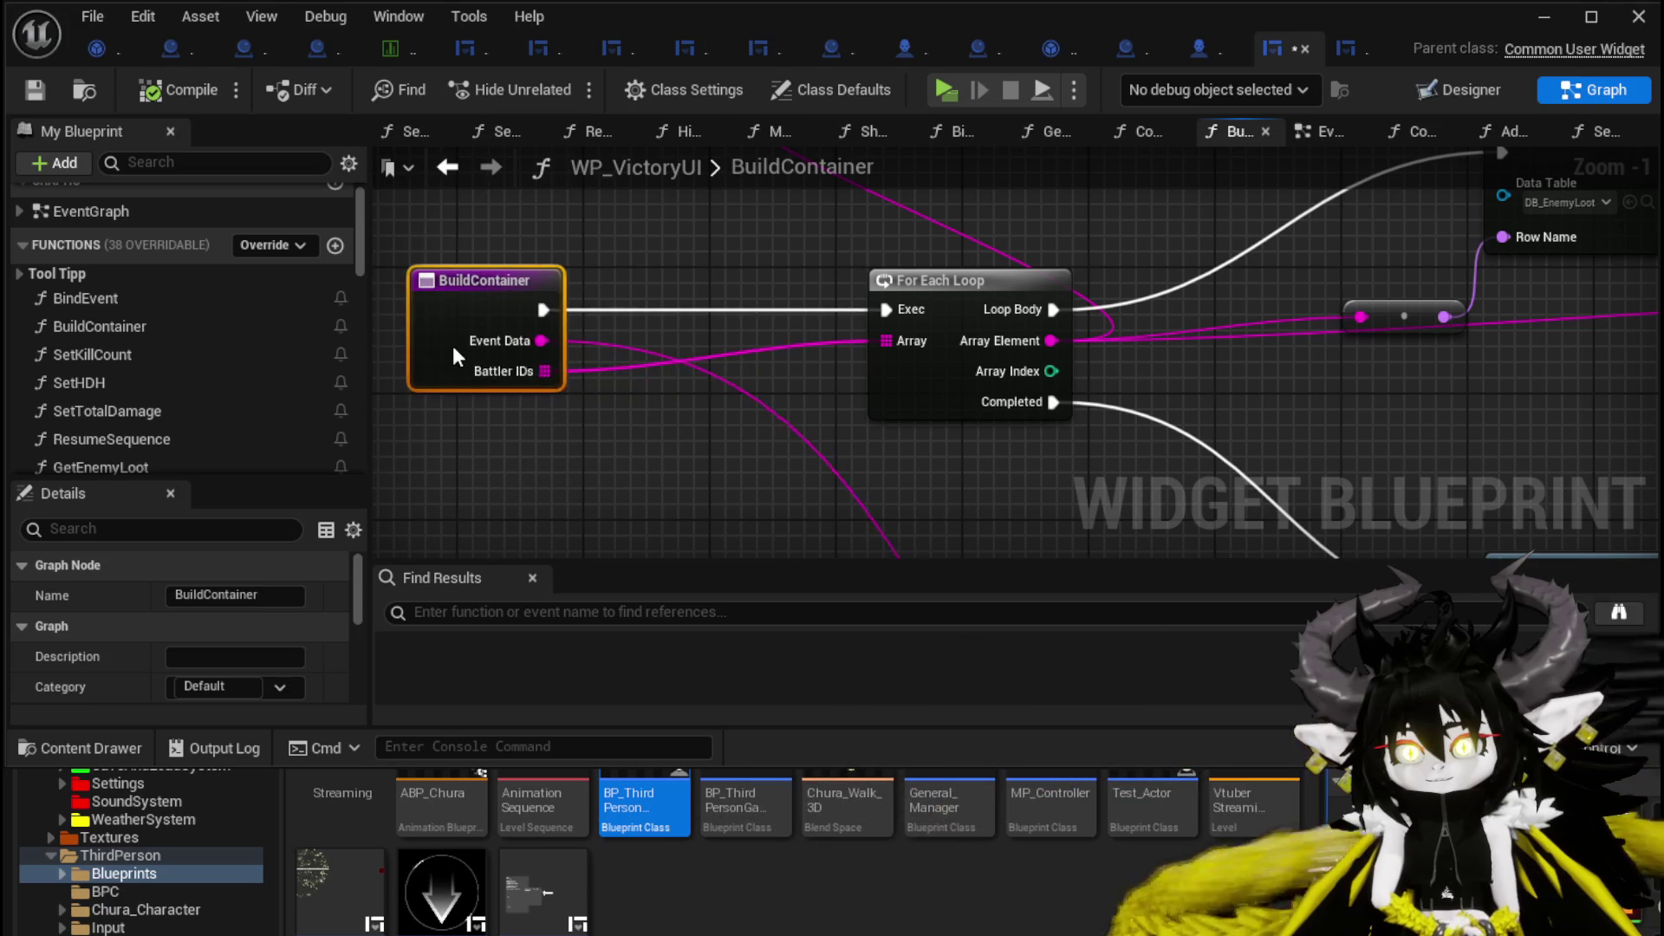
pyautogui.scroll(-1, 663, 242)
pyautogui.moveTo(662, 243)
pyautogui.mouseDown()
pyautogui.moveTo(693, 463)
pyautogui.moveTo(676, 476)
pyautogui.moveTo(688, 447)
pyautogui.mouseUp()
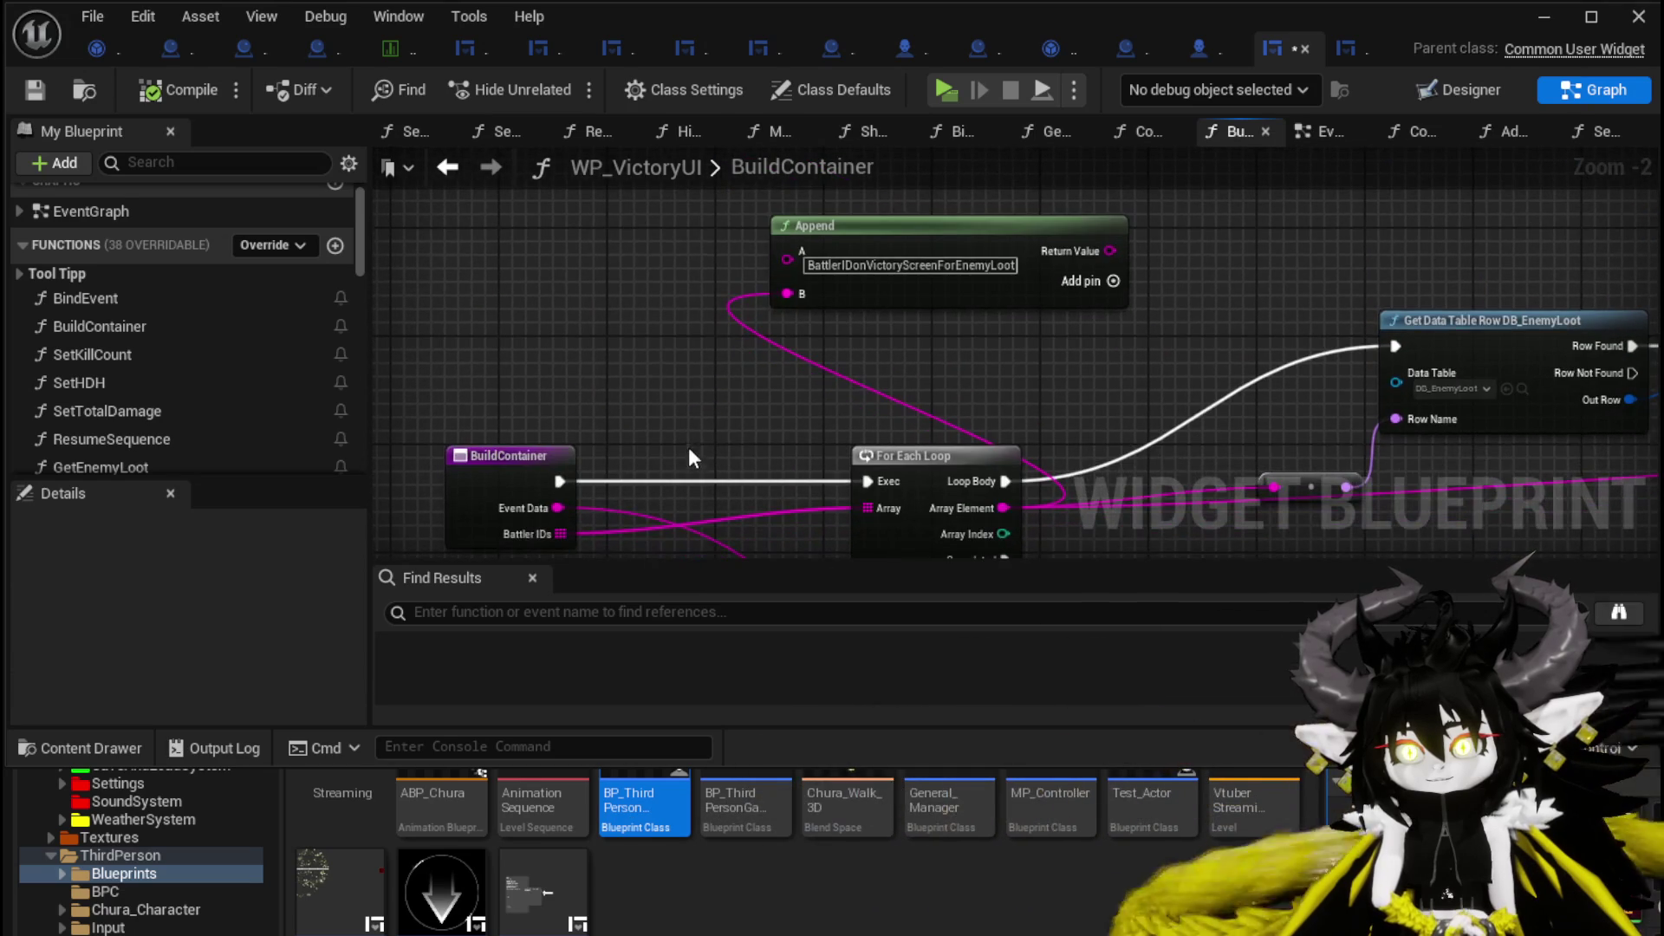
pyautogui.moveTo(468, 449); pyautogui.dragTo(527, 381)
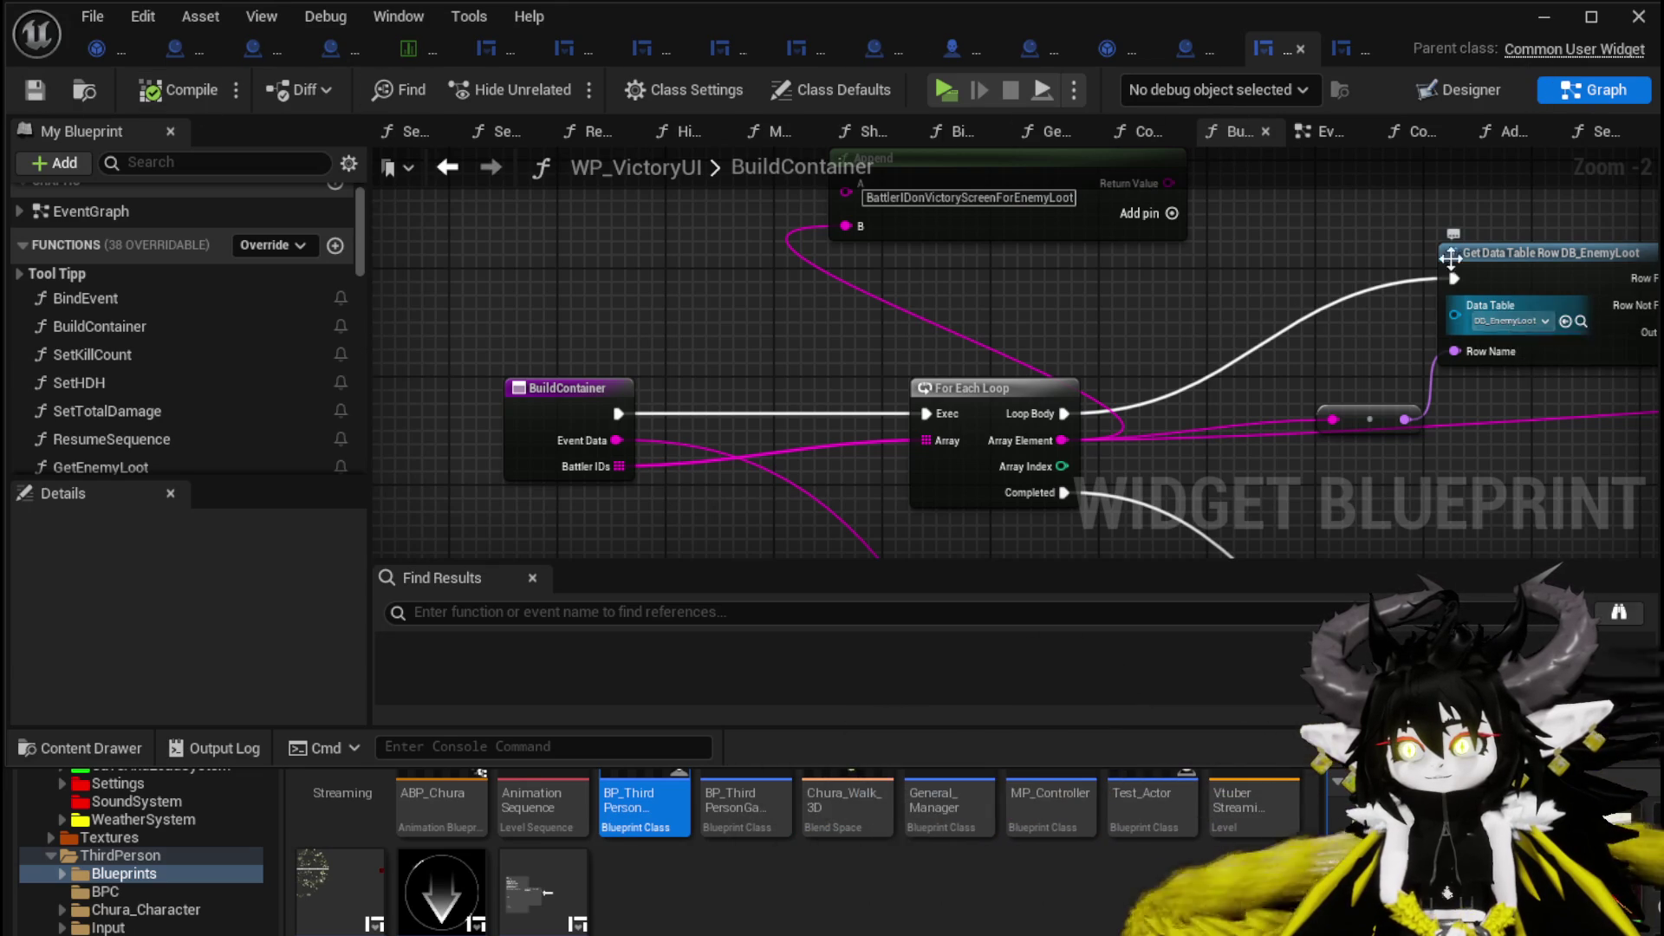
# Glance over WP_VS_Container's SetData graph, then close it and another blueprint editor.
pyautogui.click(1344, 45)
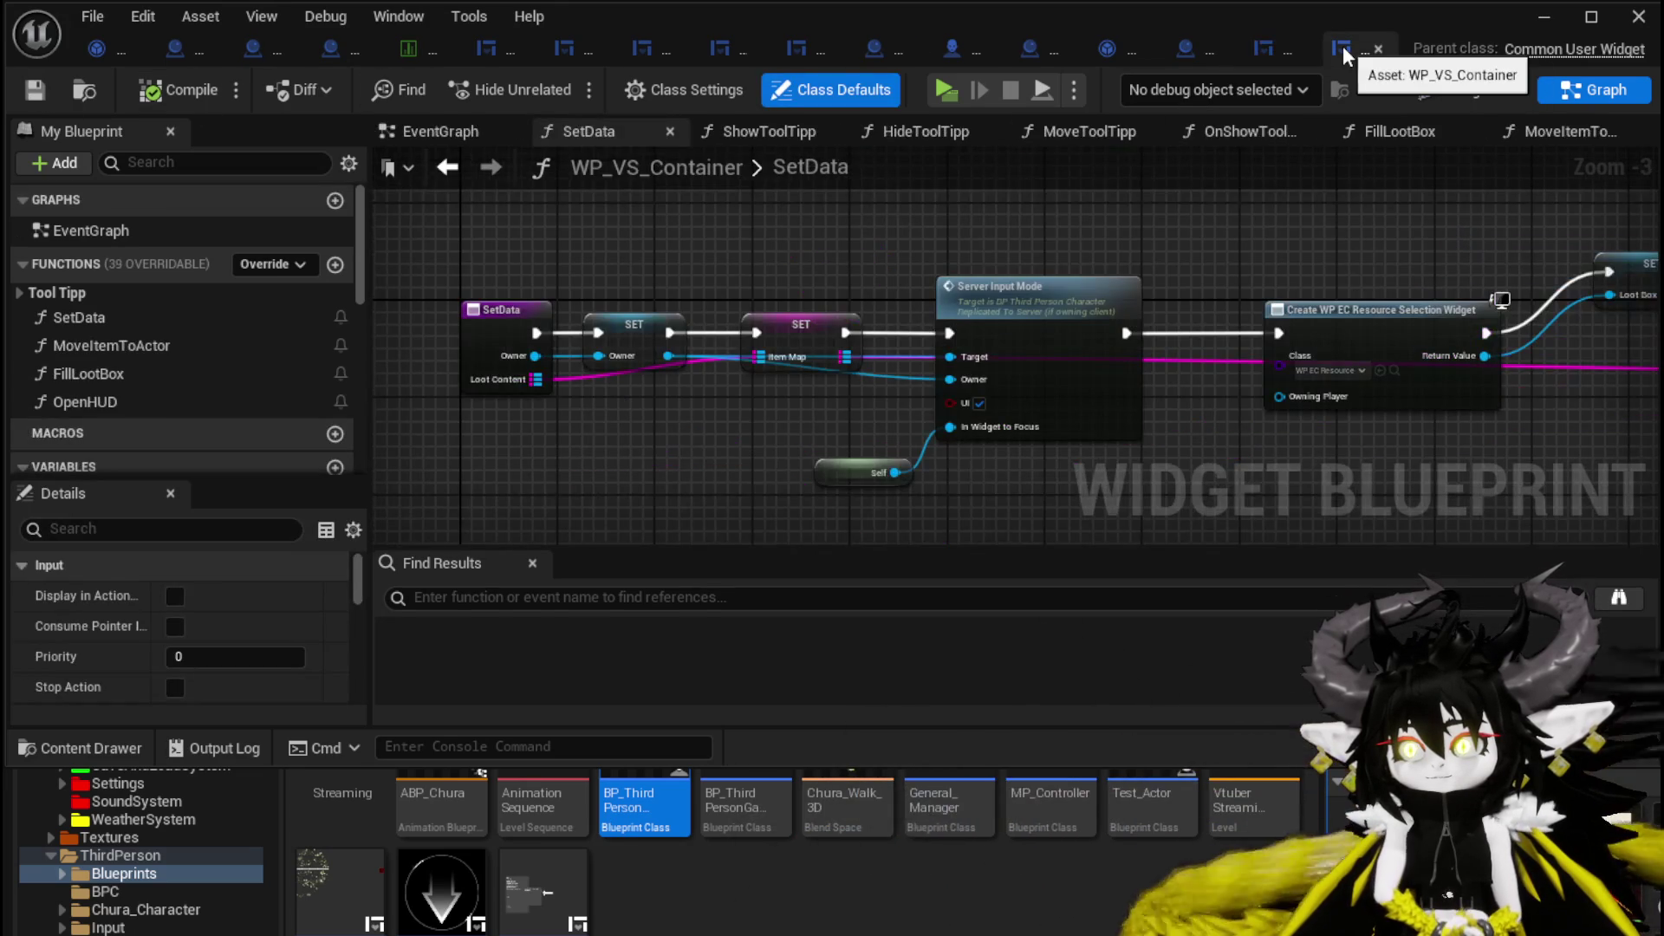
pyautogui.moveTo(1280, 200)
pyautogui.mouseDown()
pyautogui.moveTo(697, 218)
pyautogui.moveTo(1136, 224)
pyautogui.mouseUp()
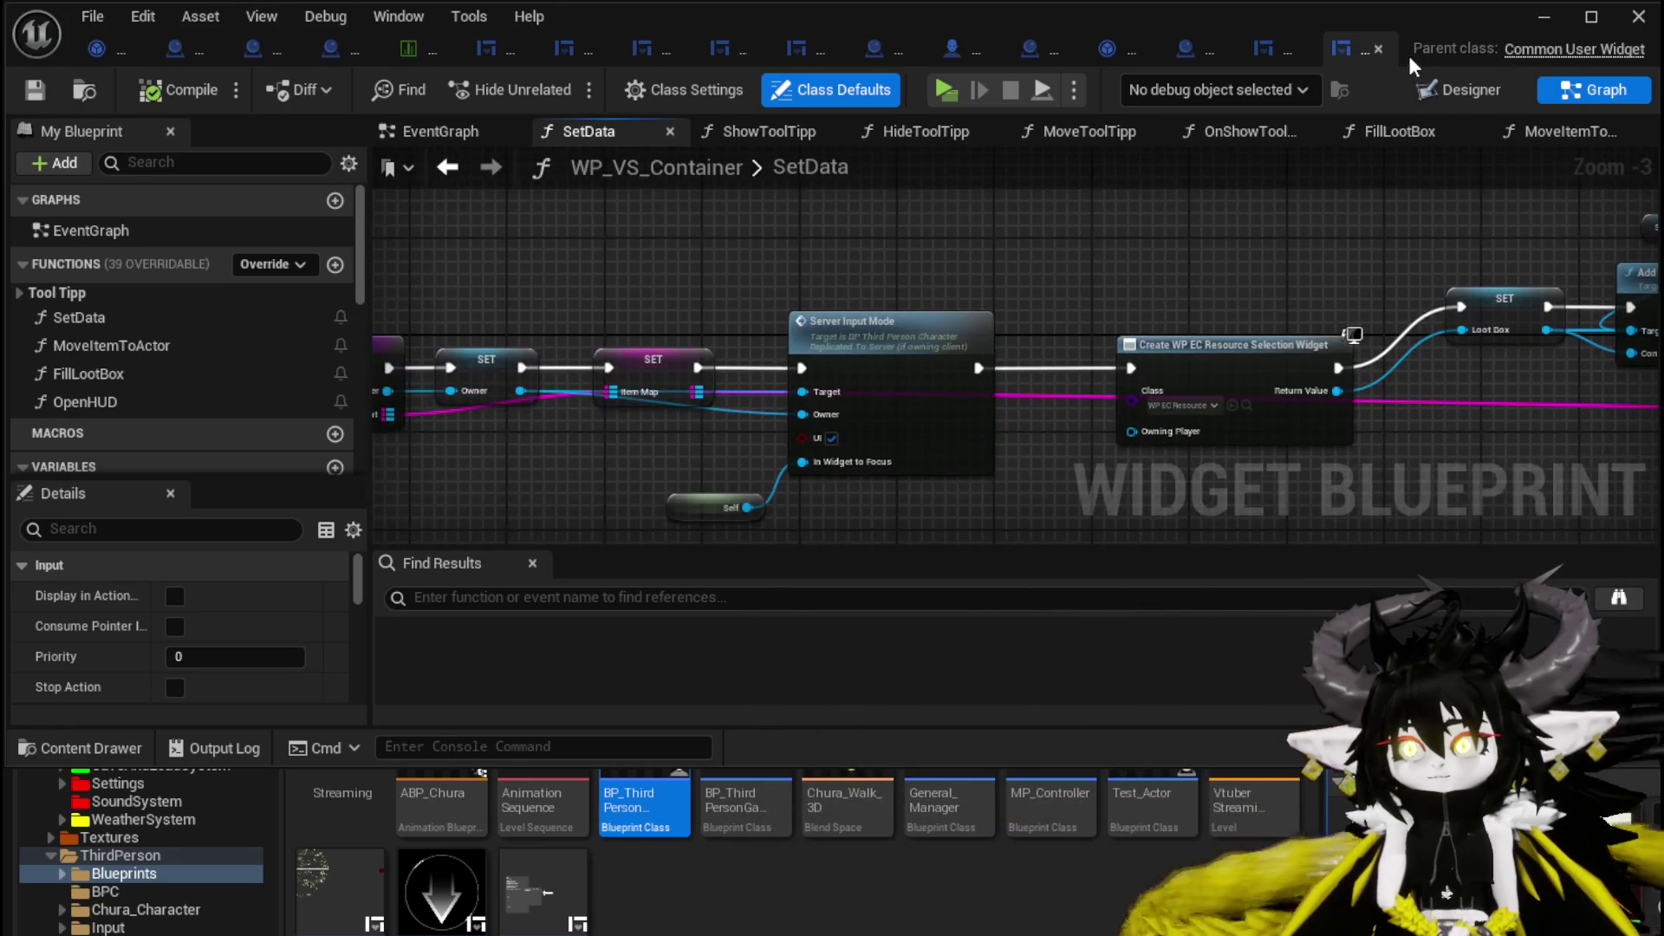
pyautogui.click(1378, 49)
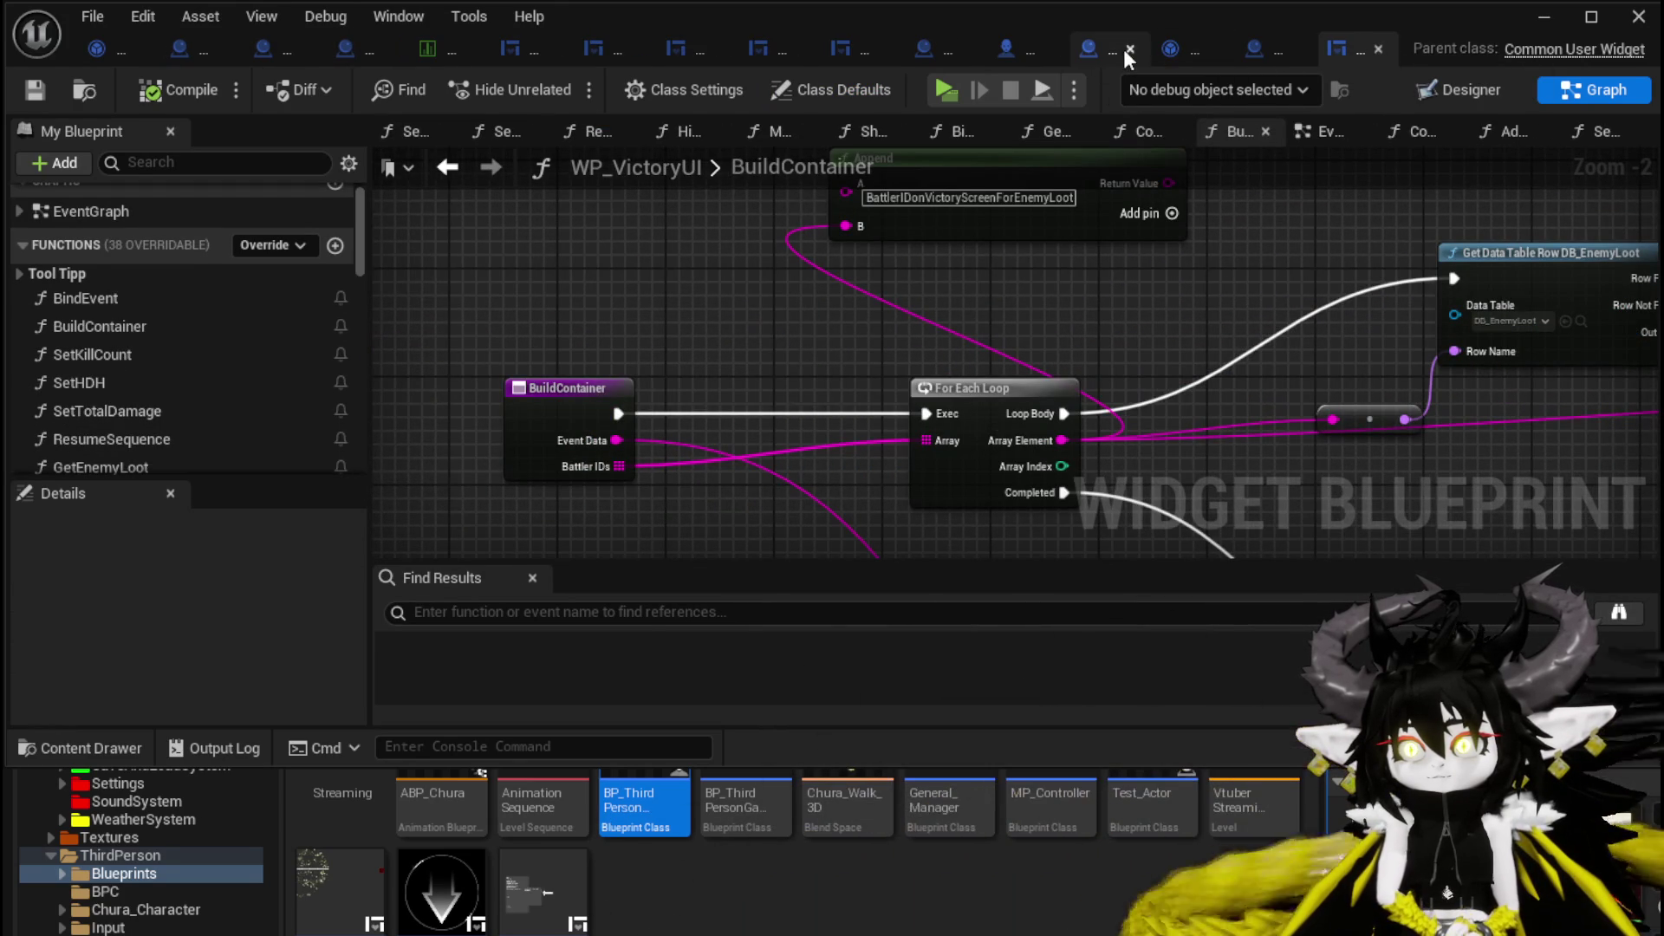
pyautogui.click(1130, 49)
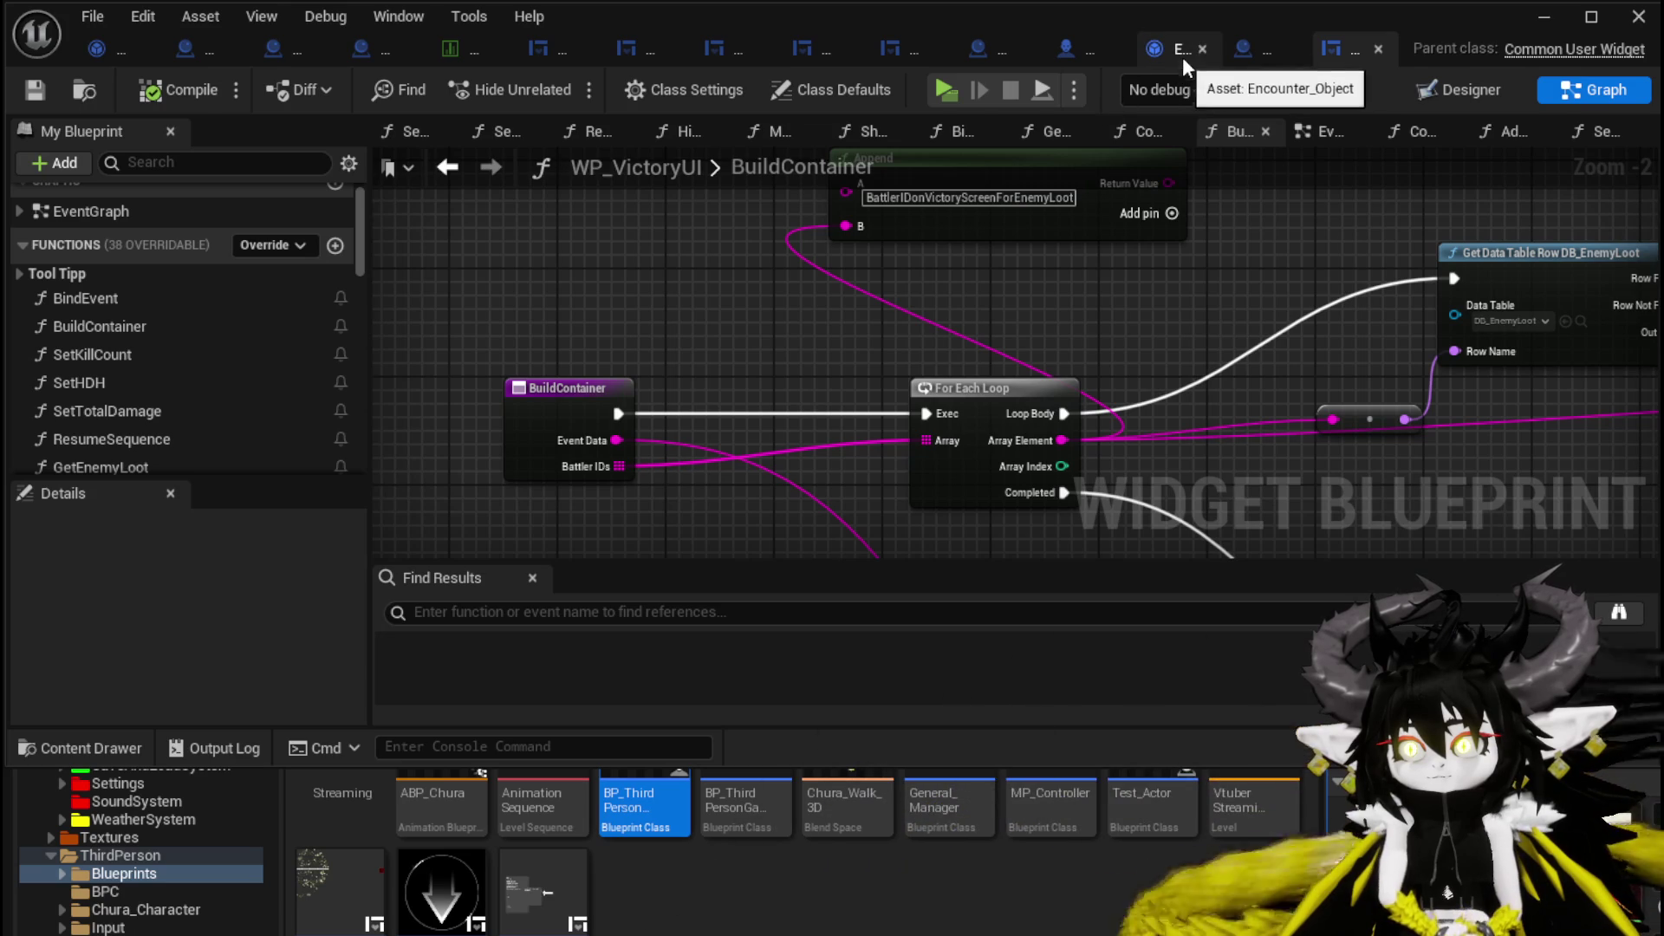
# Inspect Combat_Manager's BuildVictoryScreen wiring into Build Container, then go back to SpawnLootManager.
pyautogui.click(1253, 49)
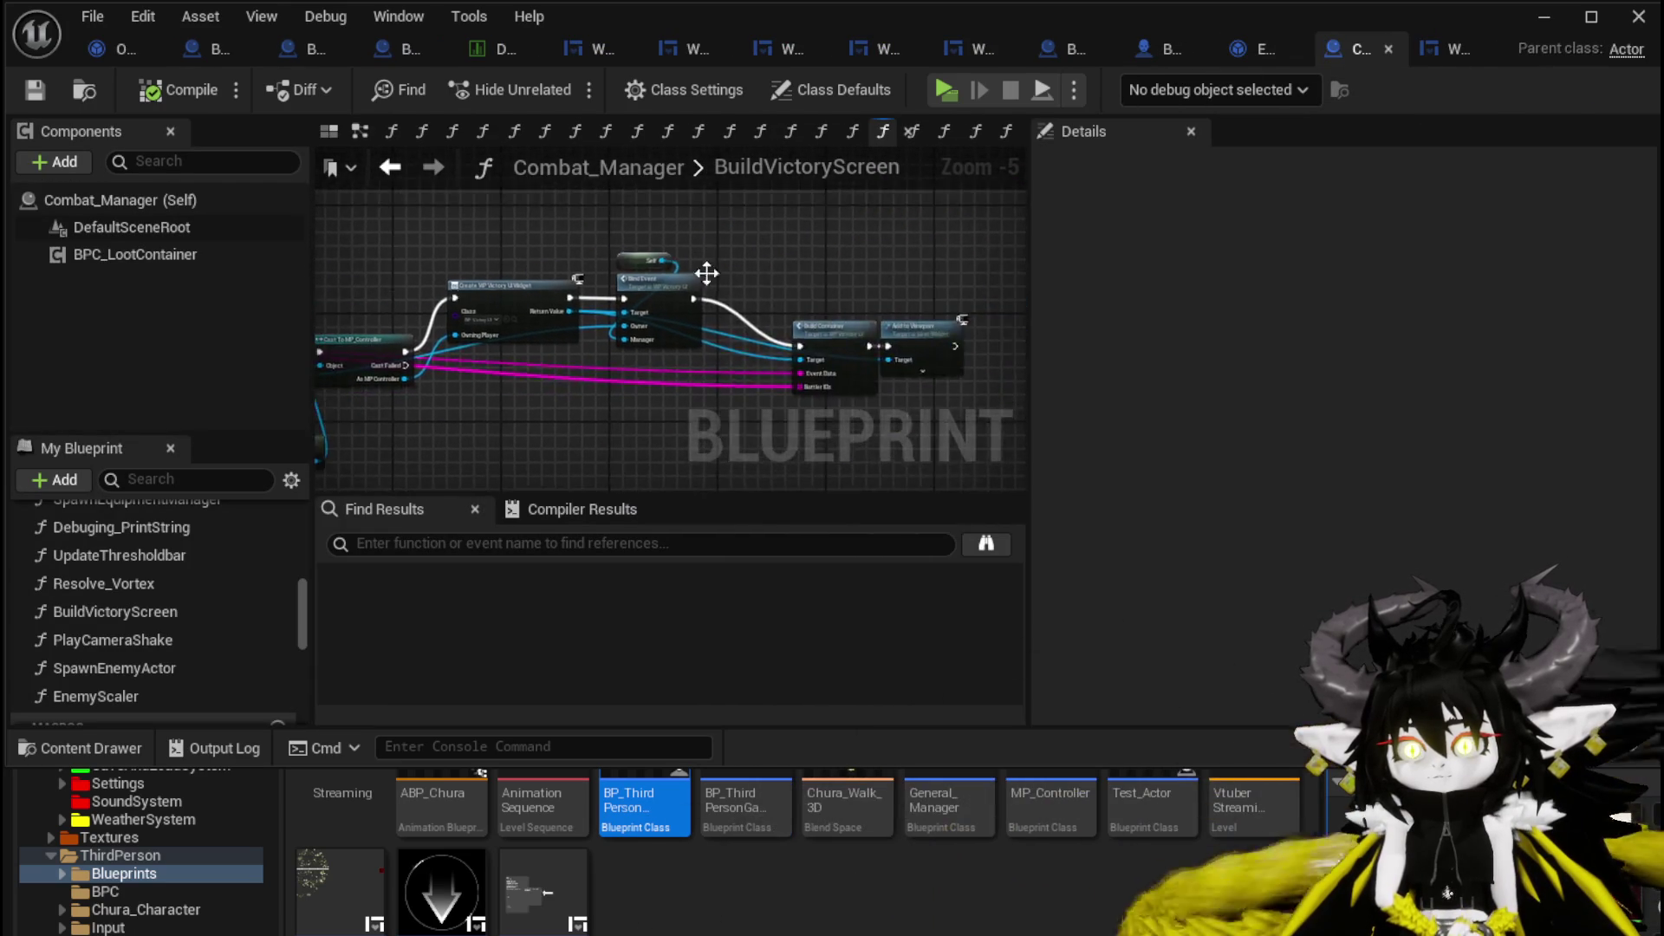
pyautogui.scroll(2, 653, 231)
pyautogui.click(761, 319)
pyautogui.click(789, 234)
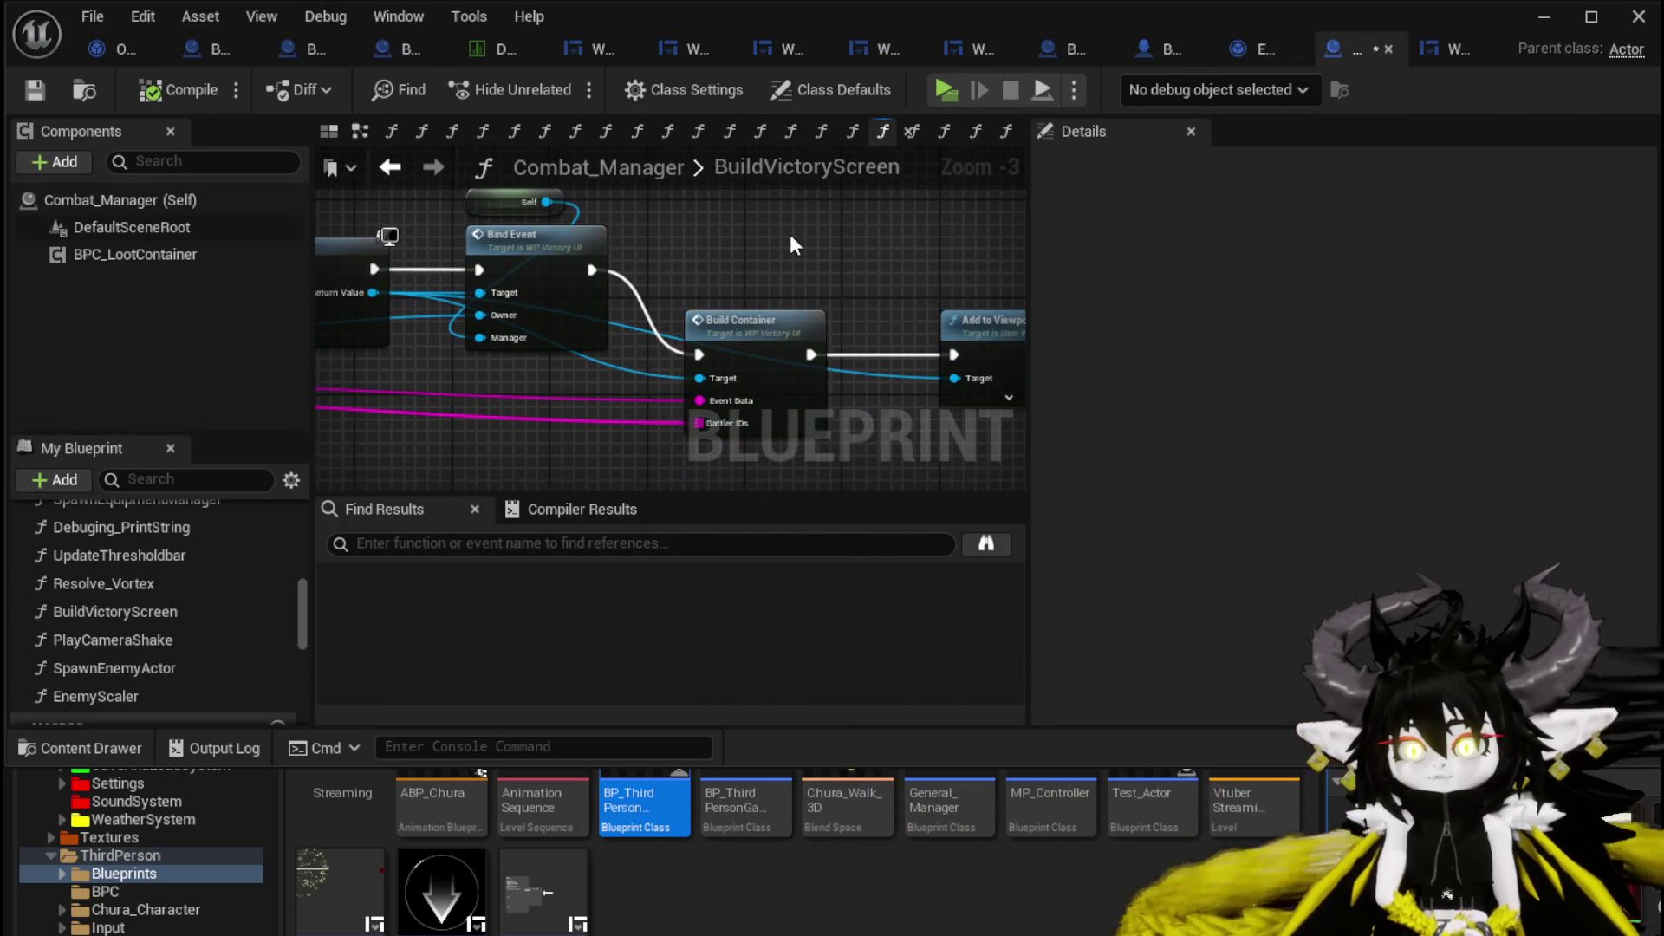
pyautogui.moveTo(789, 234)
pyautogui.mouseDown()
pyautogui.moveTo(808, 194)
pyautogui.moveTo(664, 232)
pyautogui.mouseUp()
pyautogui.moveTo(721, 314)
pyautogui.mouseDown()
pyautogui.moveTo(719, 212)
pyautogui.moveTo(716, 286)
pyautogui.moveTo(758, 408)
pyautogui.mouseUp()
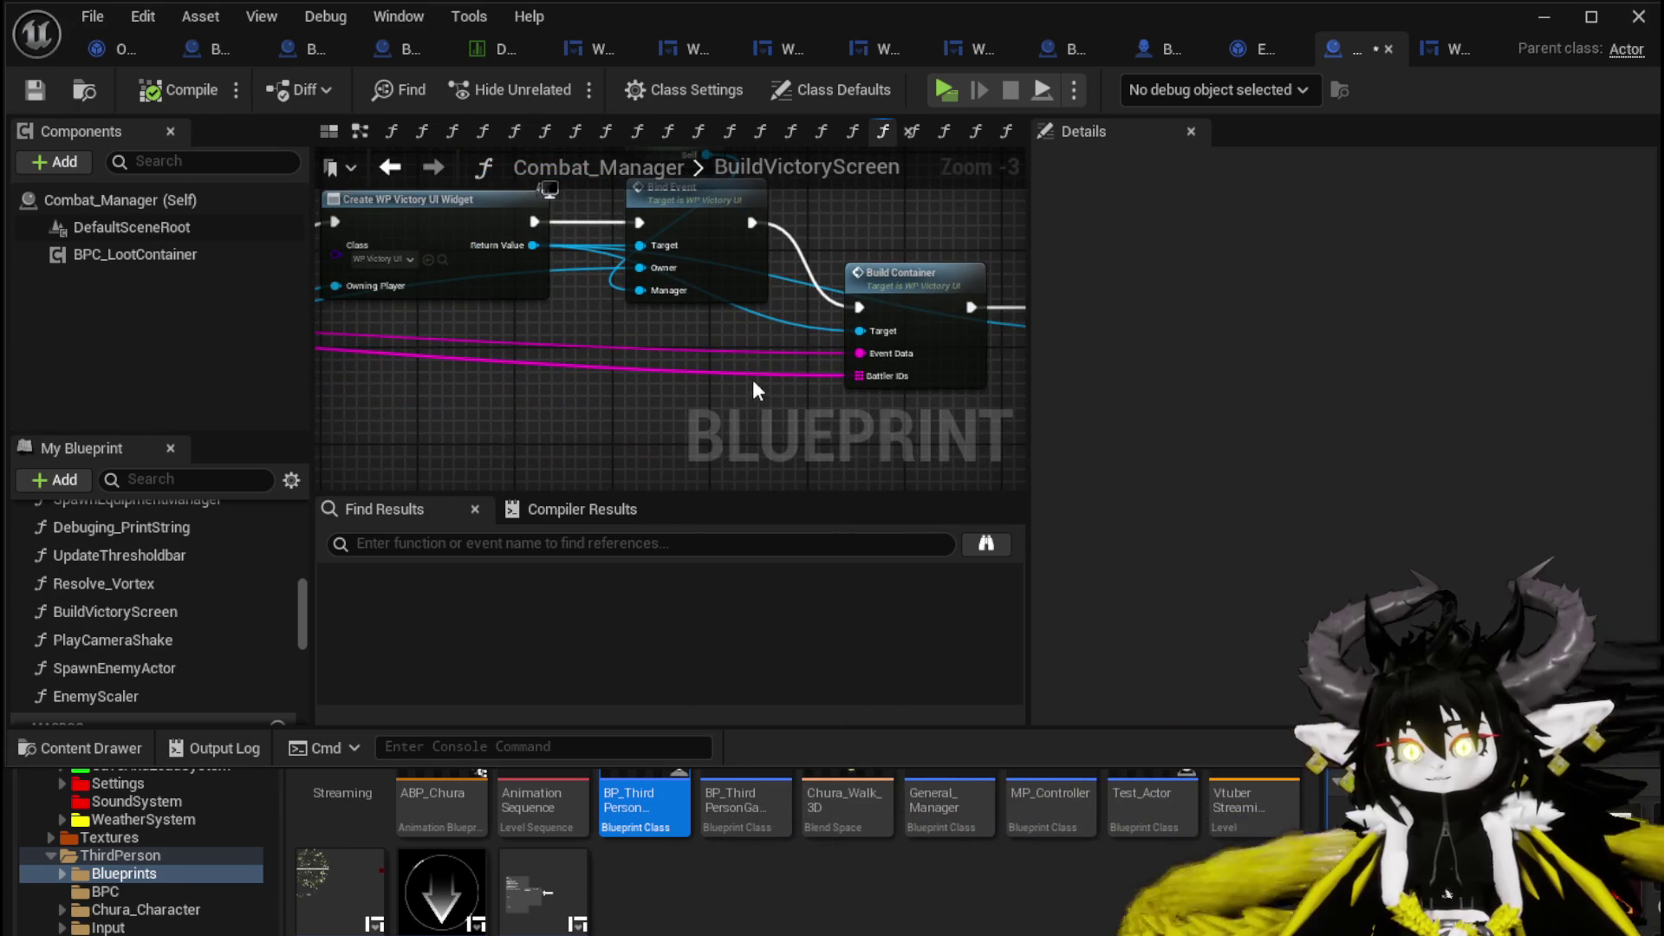
pyautogui.moveTo(573, 398)
pyautogui.mouseDown()
pyautogui.moveTo(646, 412)
pyautogui.moveTo(636, 305)
pyautogui.moveTo(762, 342)
pyautogui.mouseUp()
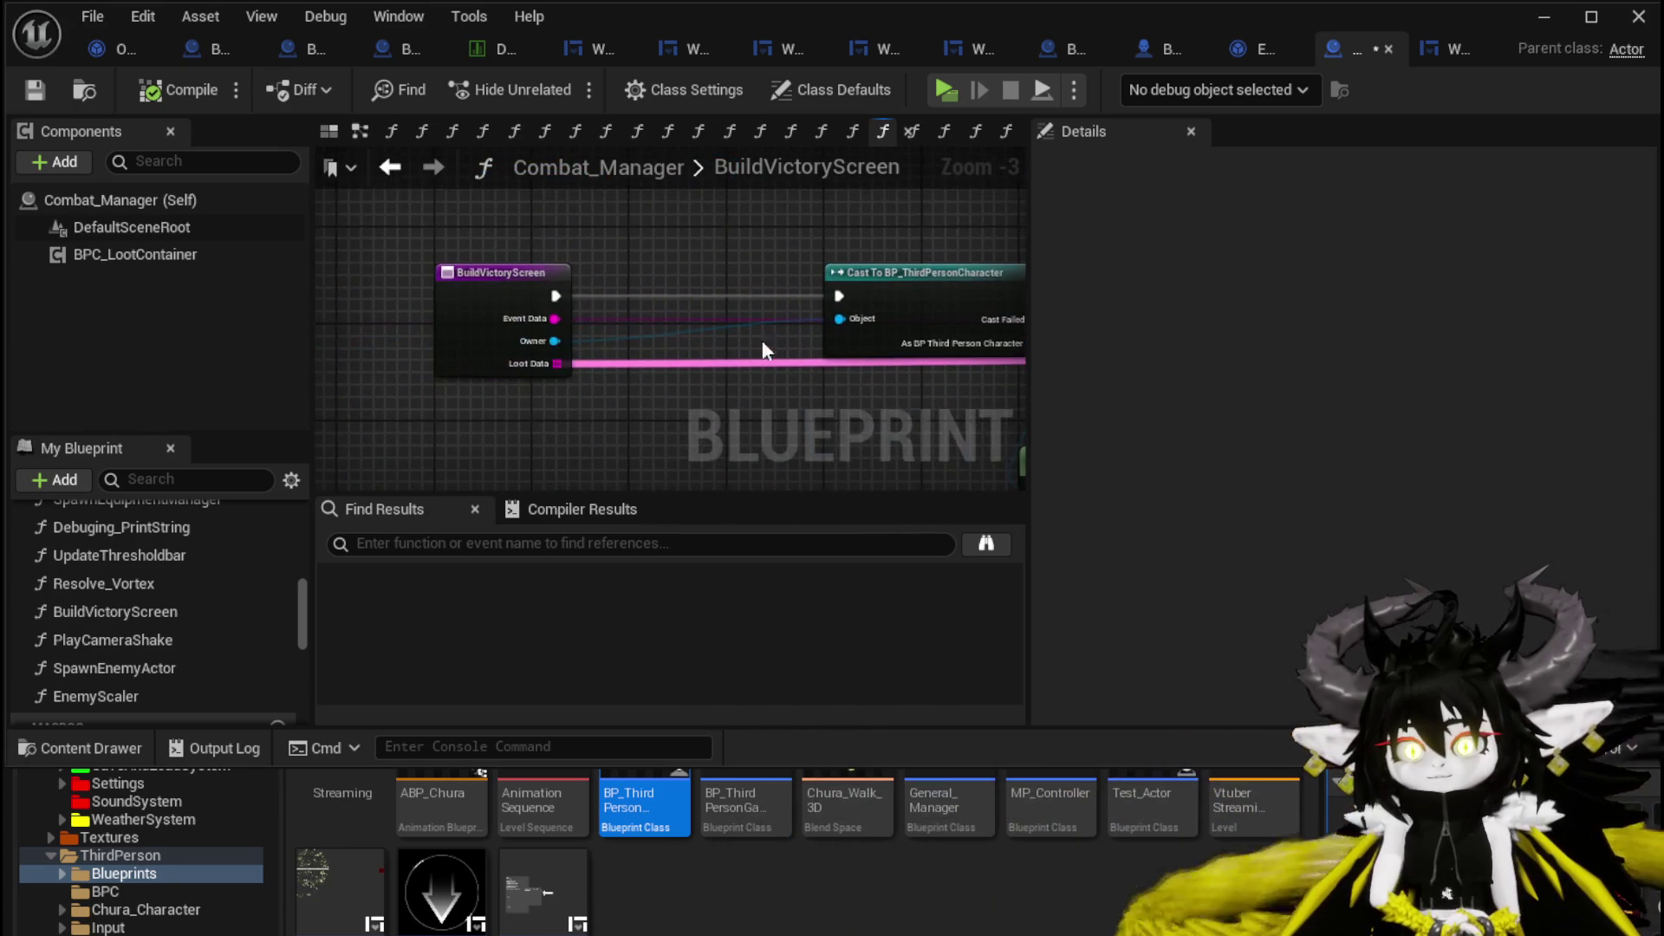
pyautogui.click(382, 292)
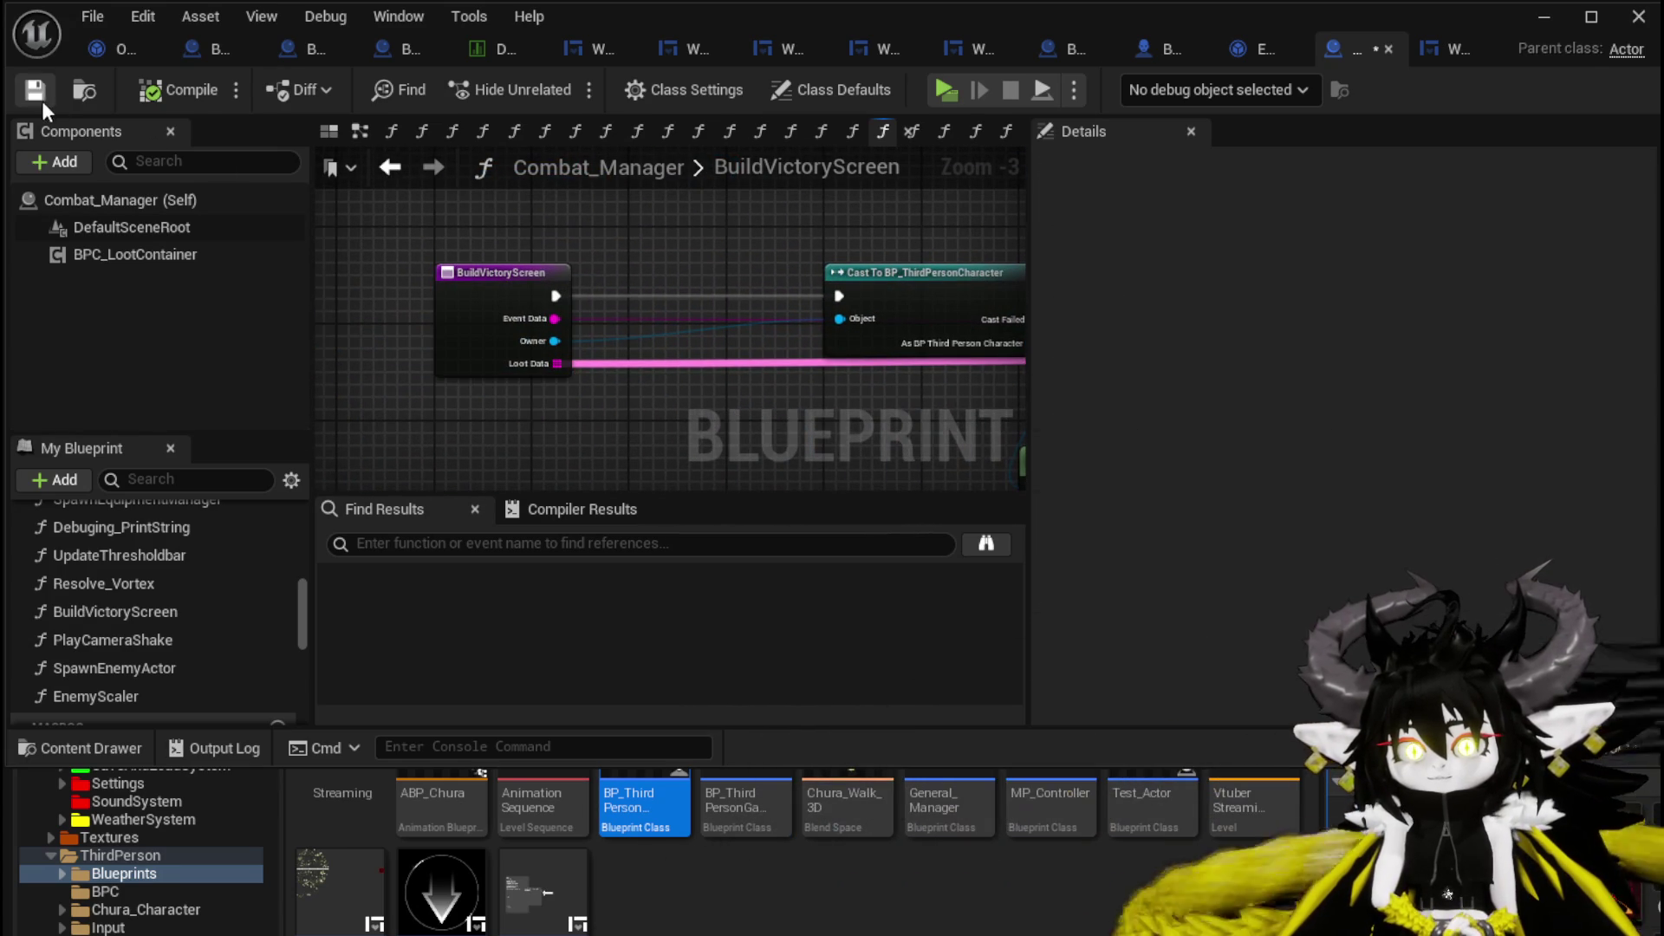
pyautogui.hotkey('alt', 'Left')
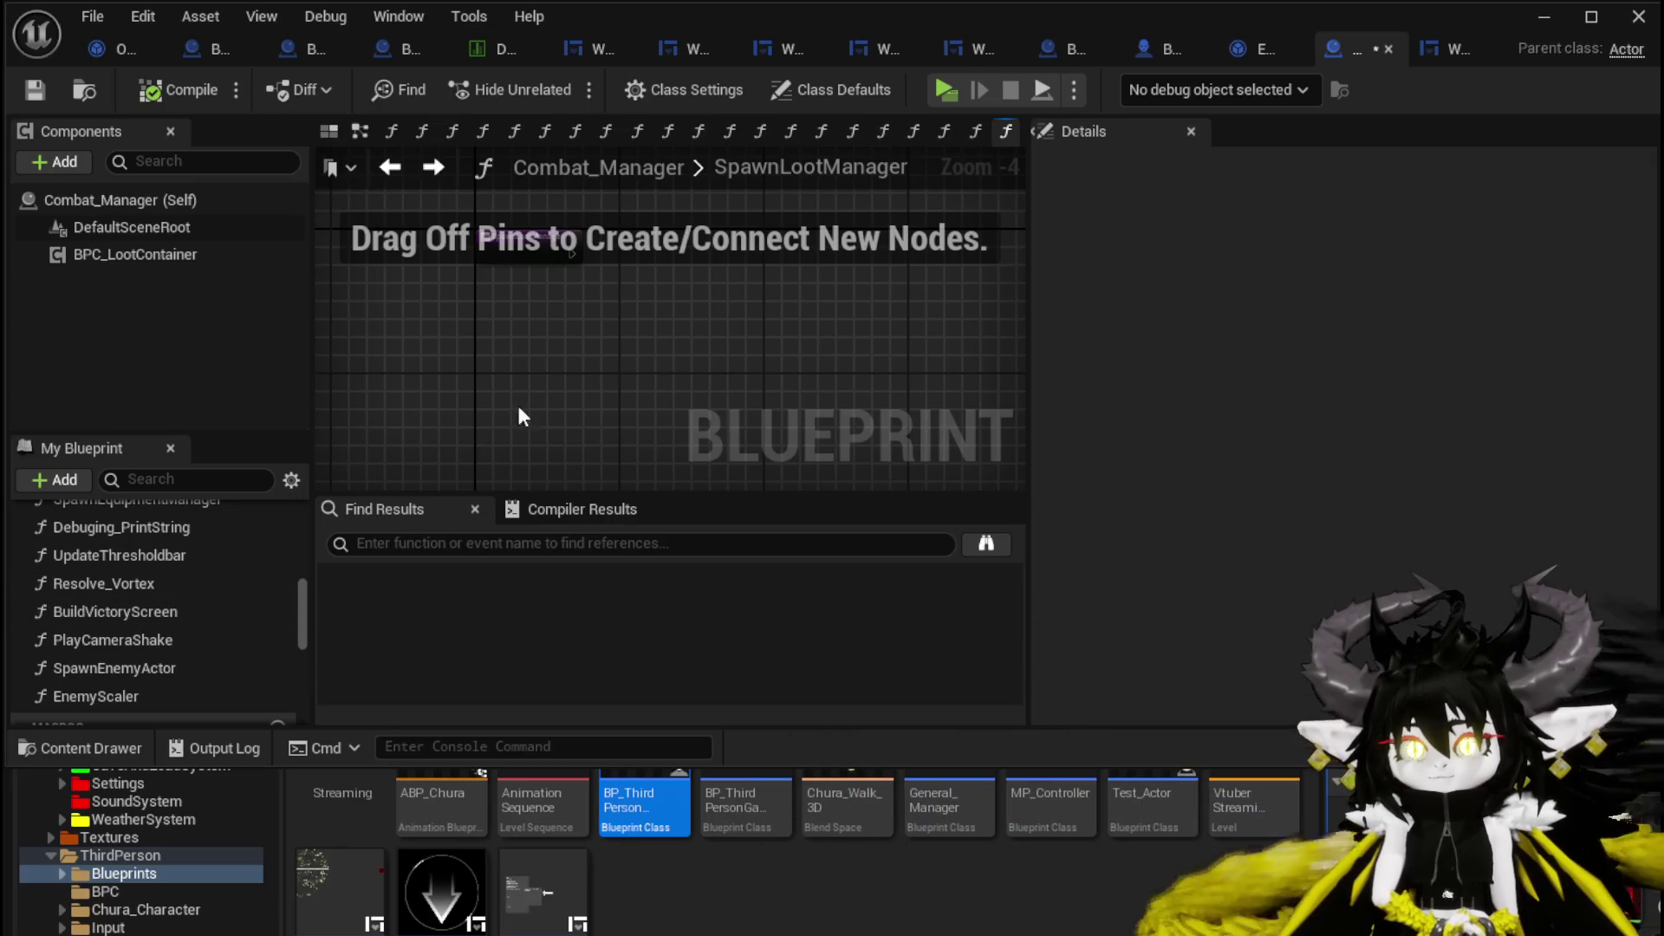
# Try deleting SpawnLootManager but cancel the confirmation, then minimize the Combat_Manager editor.
pyautogui.scroll(3, 172, 615)
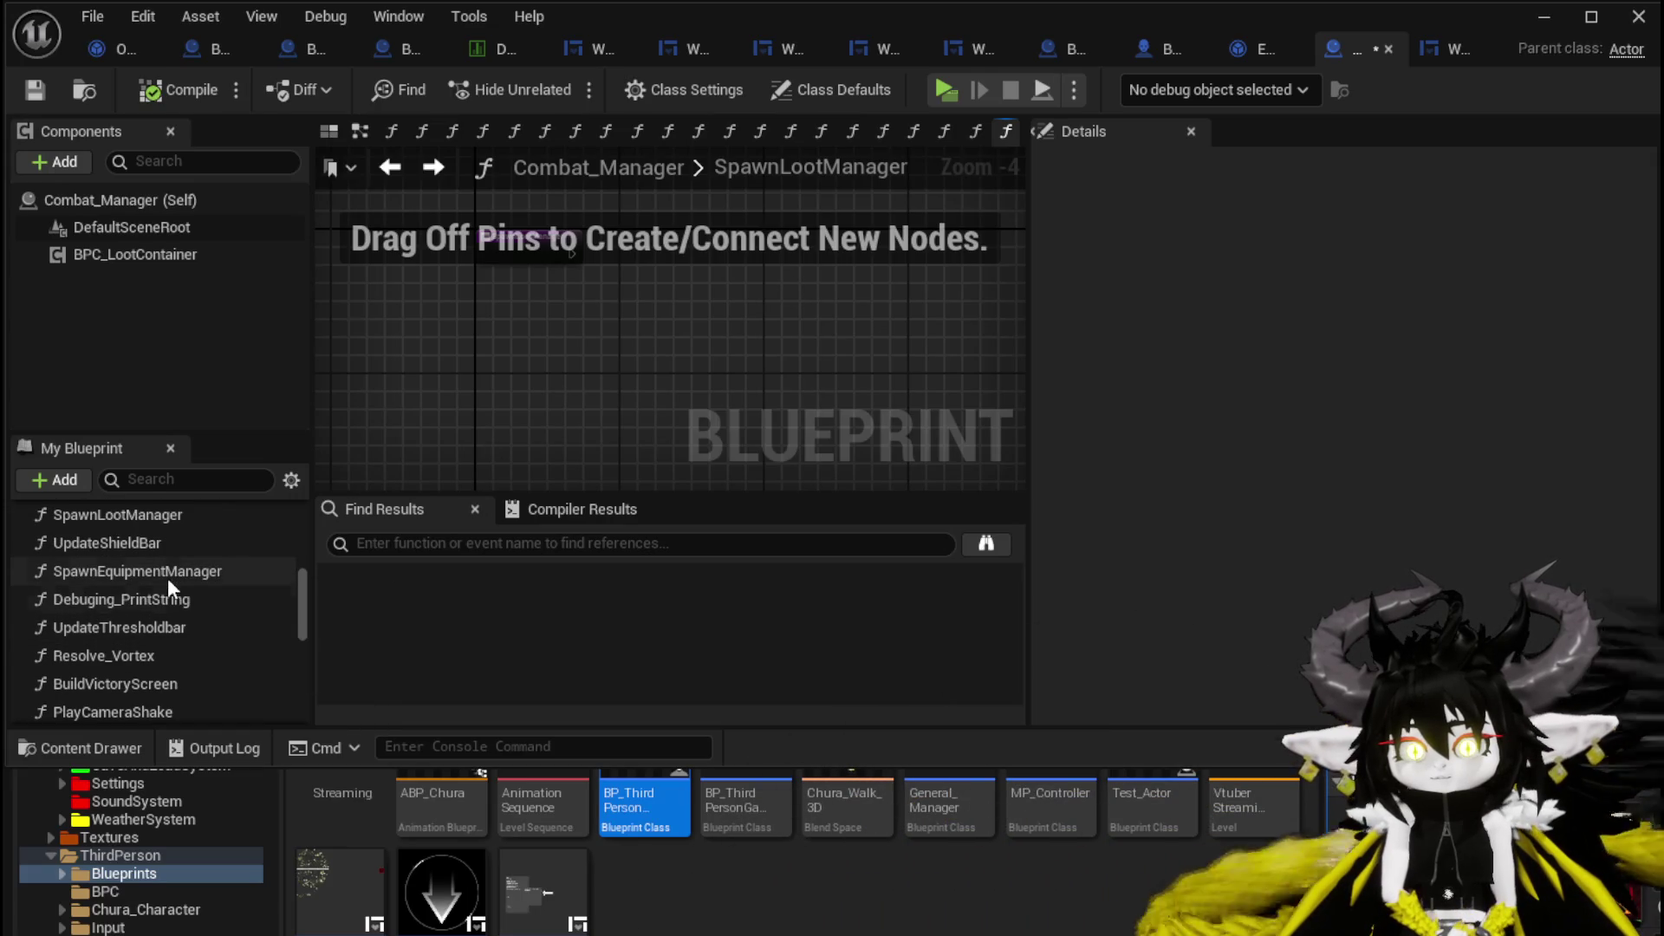
pyautogui.moveTo(434, 356); pyautogui.dragTo(496, 481)
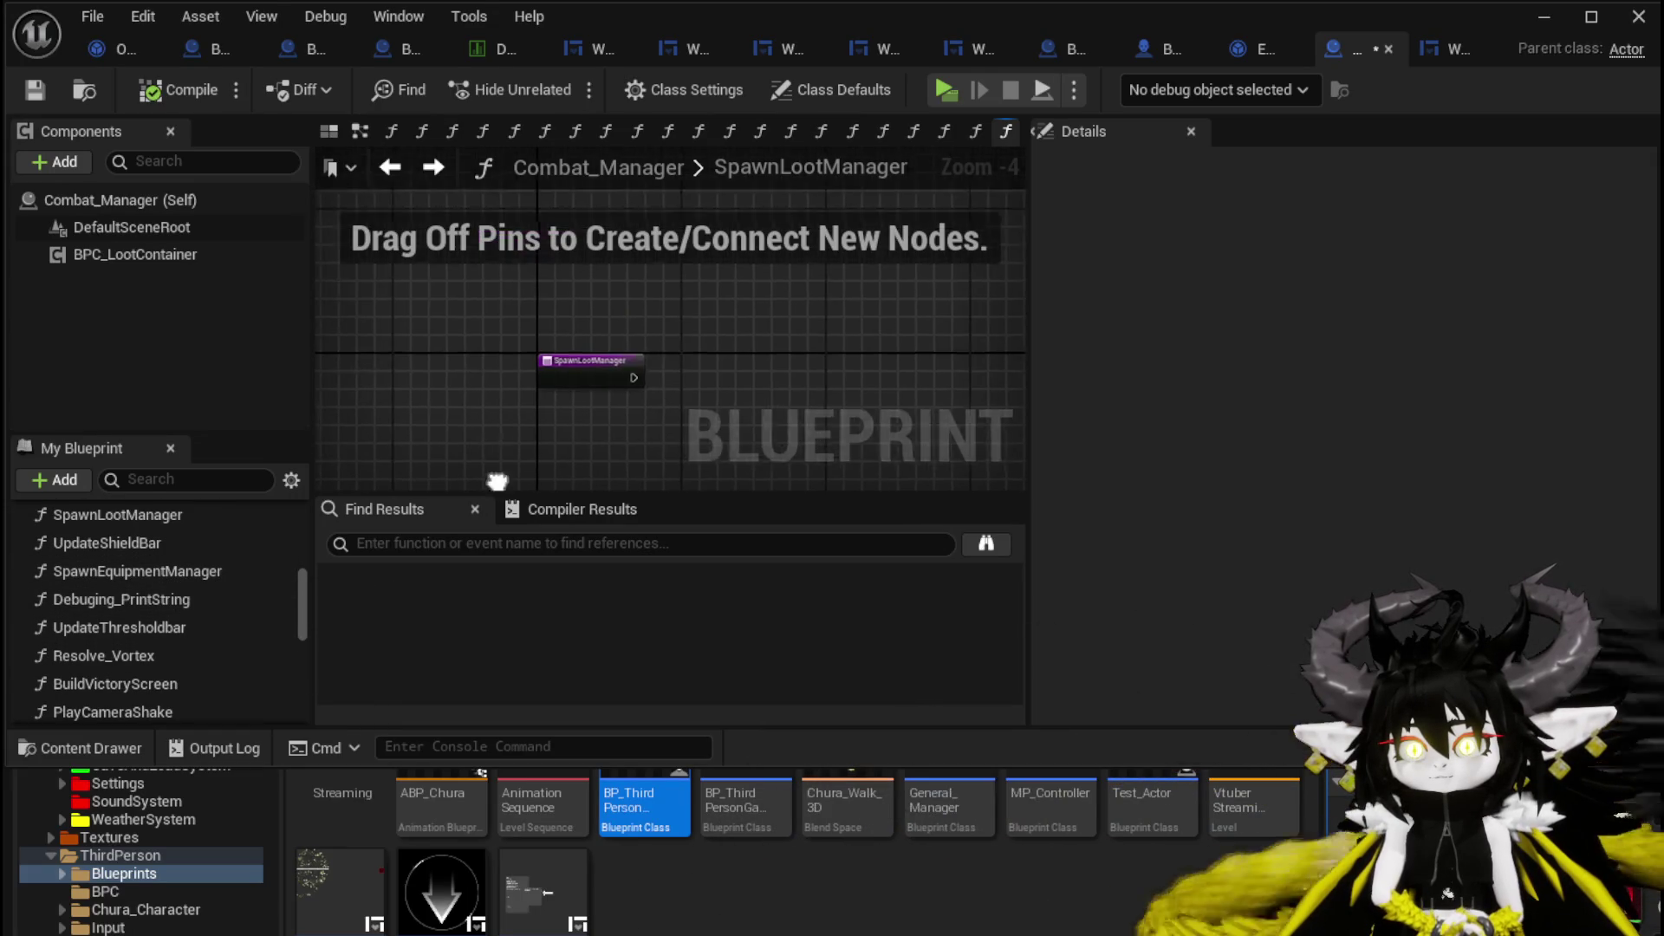
pyautogui.scroll(2, 510, 429)
pyautogui.scroll(1, 163, 620)
pyautogui.click(128, 553)
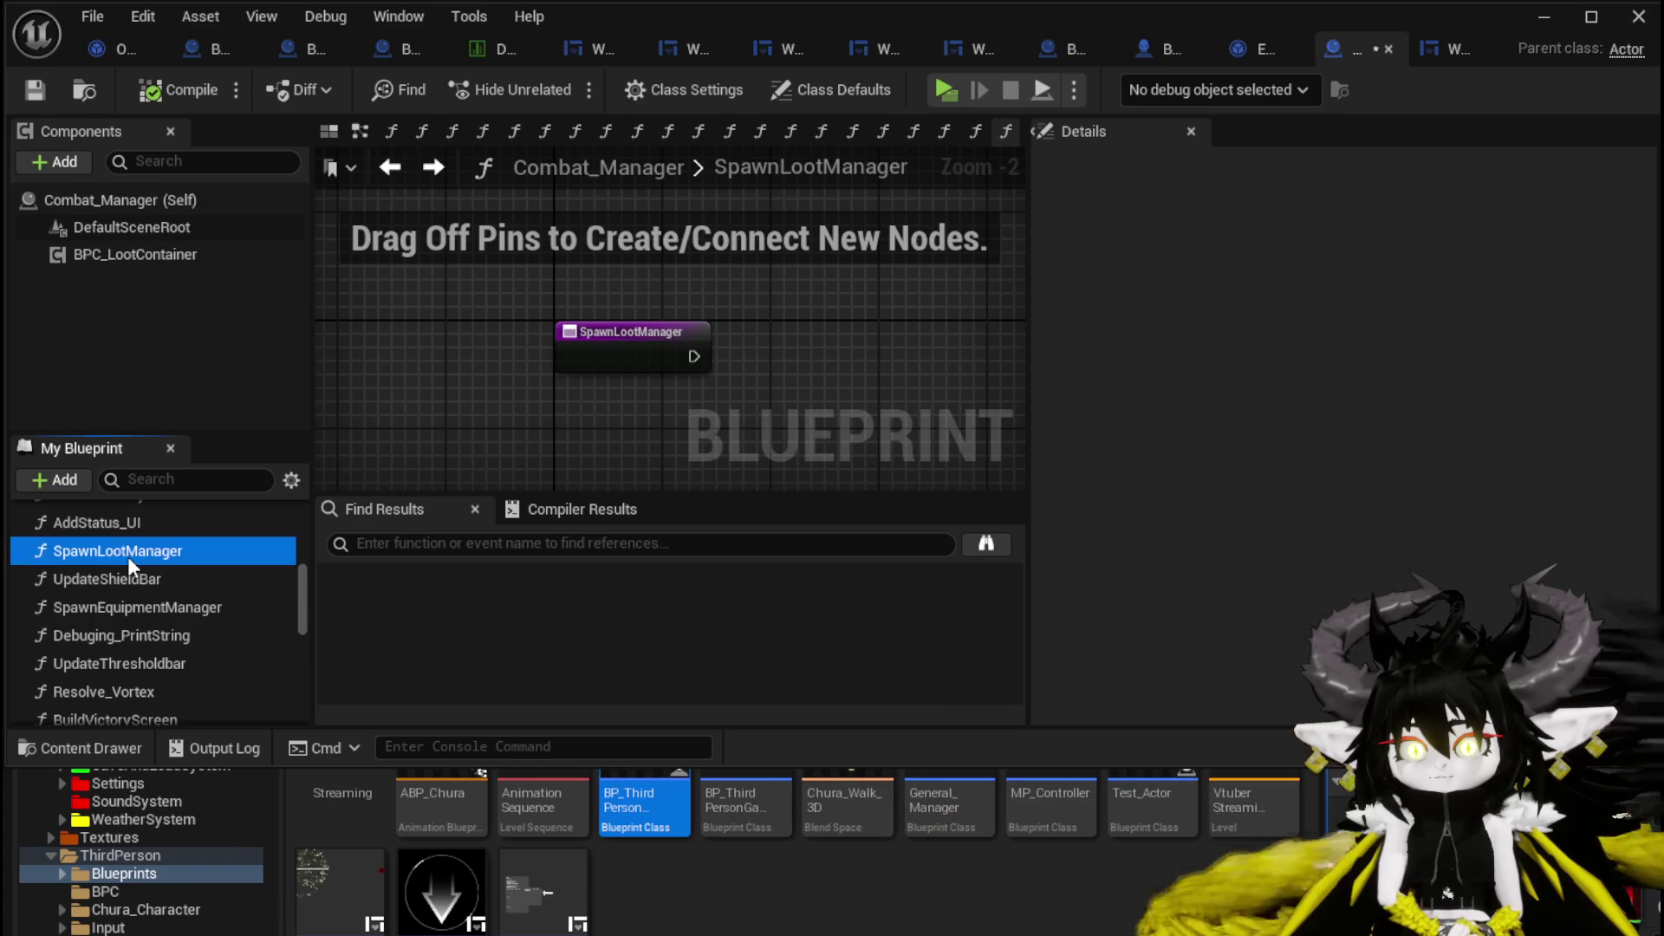
pyautogui.press('Delete')
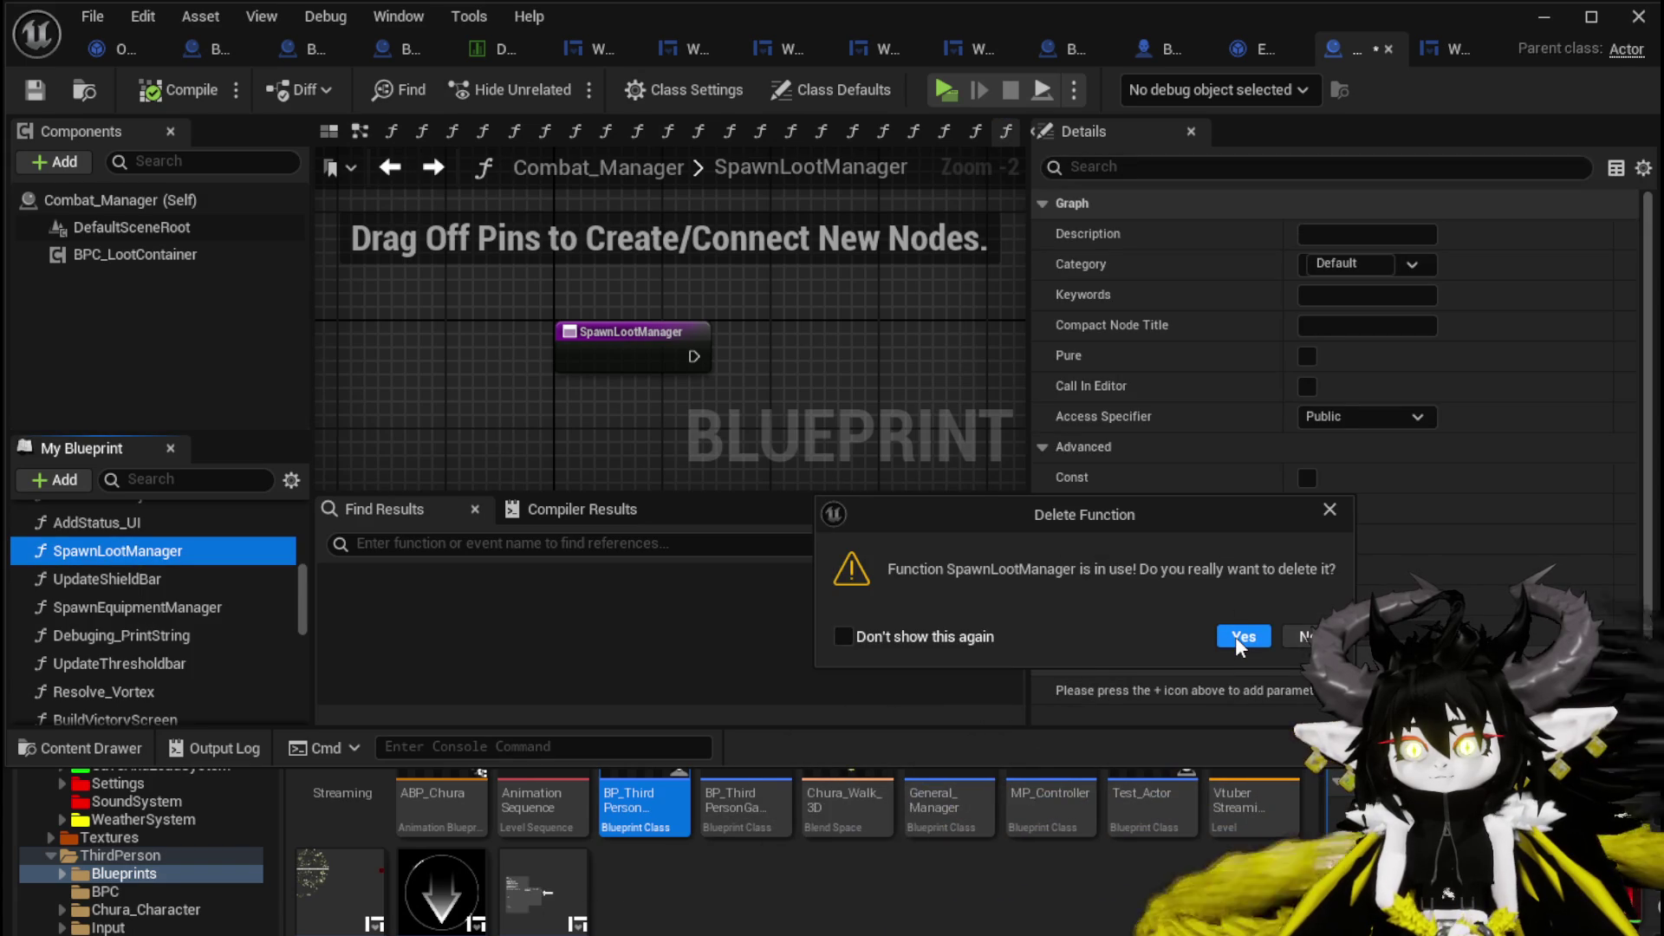
pyautogui.click(1243, 636)
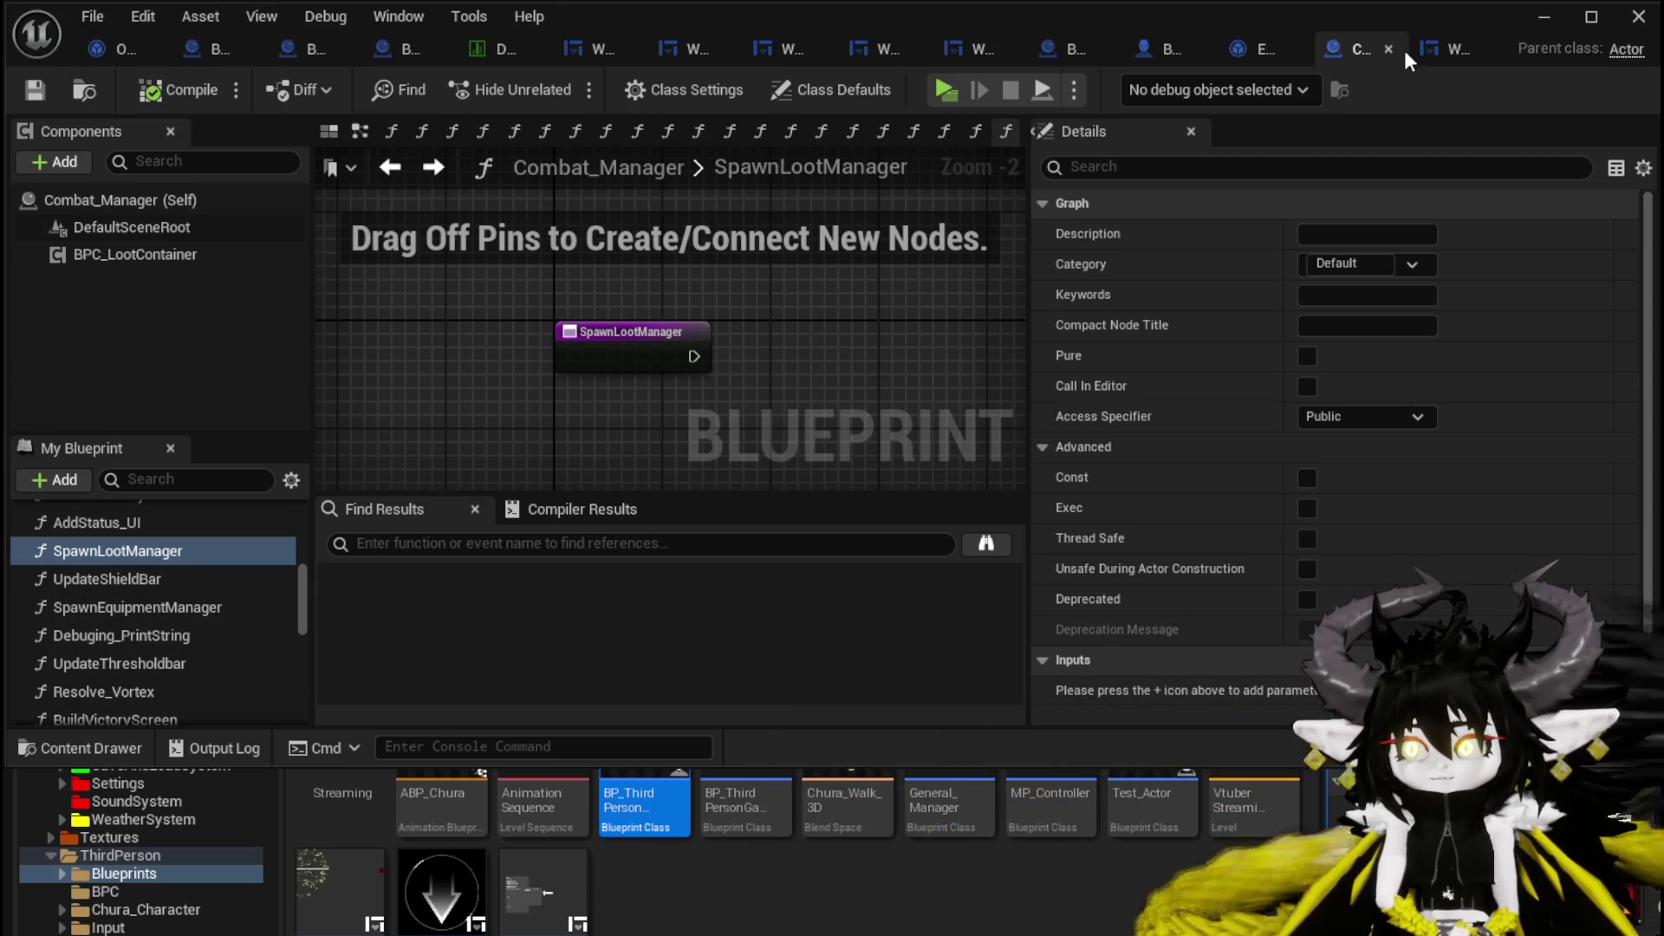
pyautogui.click(1551, 15)
# Start a standalone session, defeat the slime with Free AIM Fire for 3 kills, close results and exit.
pyautogui.hotkey('alt', 'p')
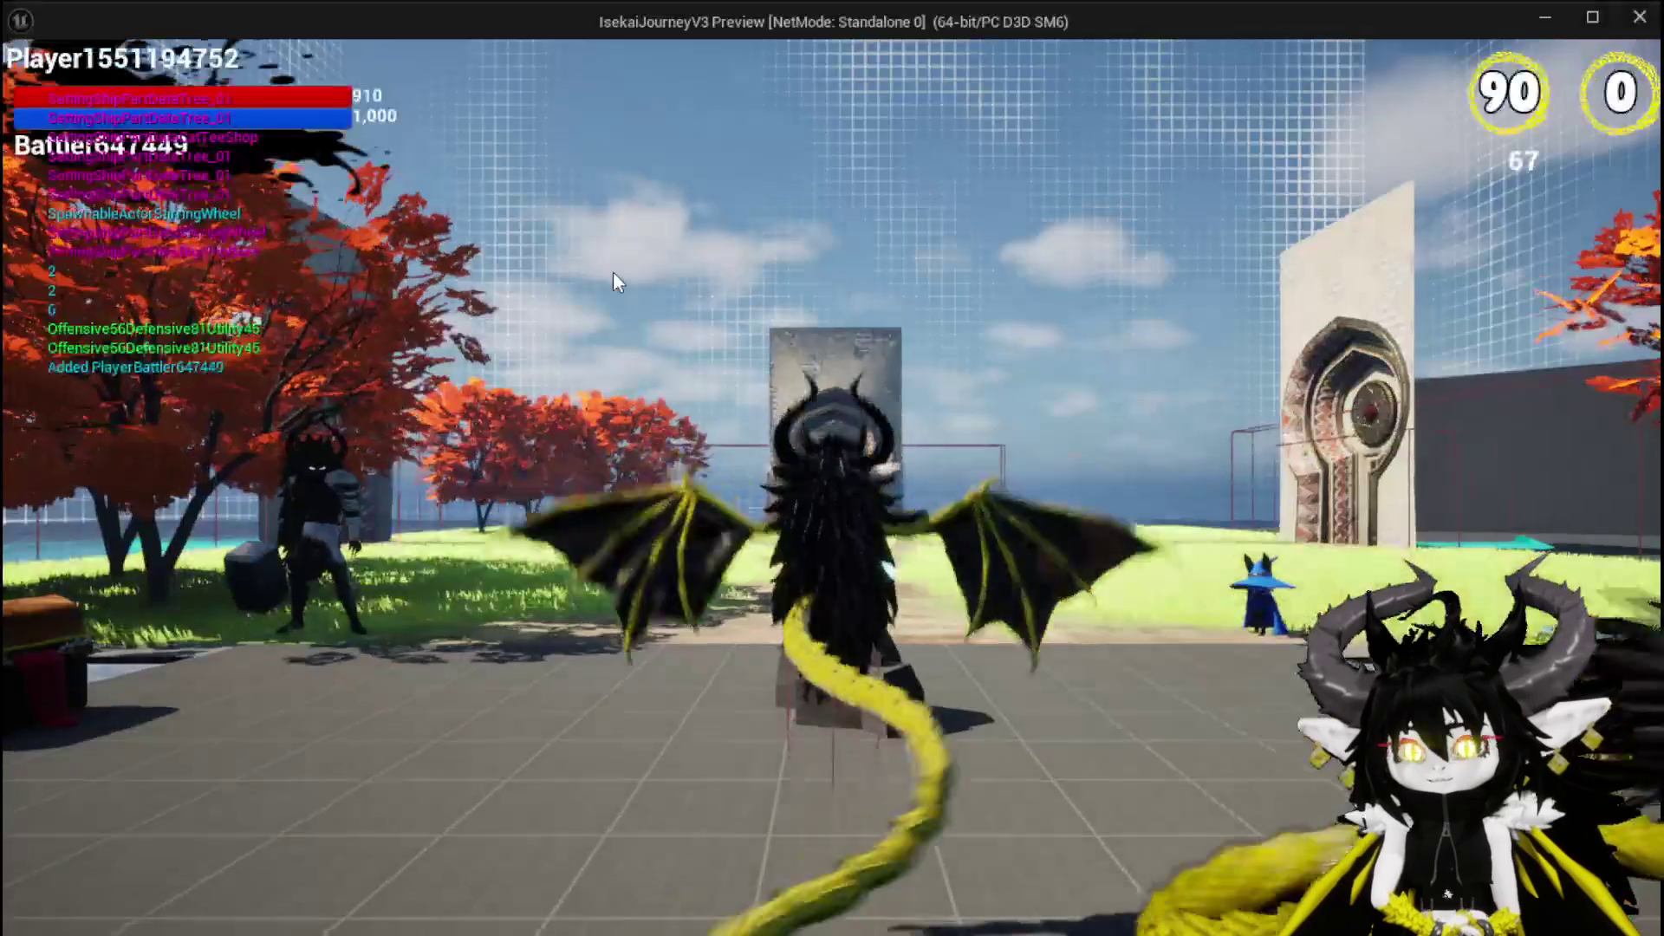
pyautogui.press('space')
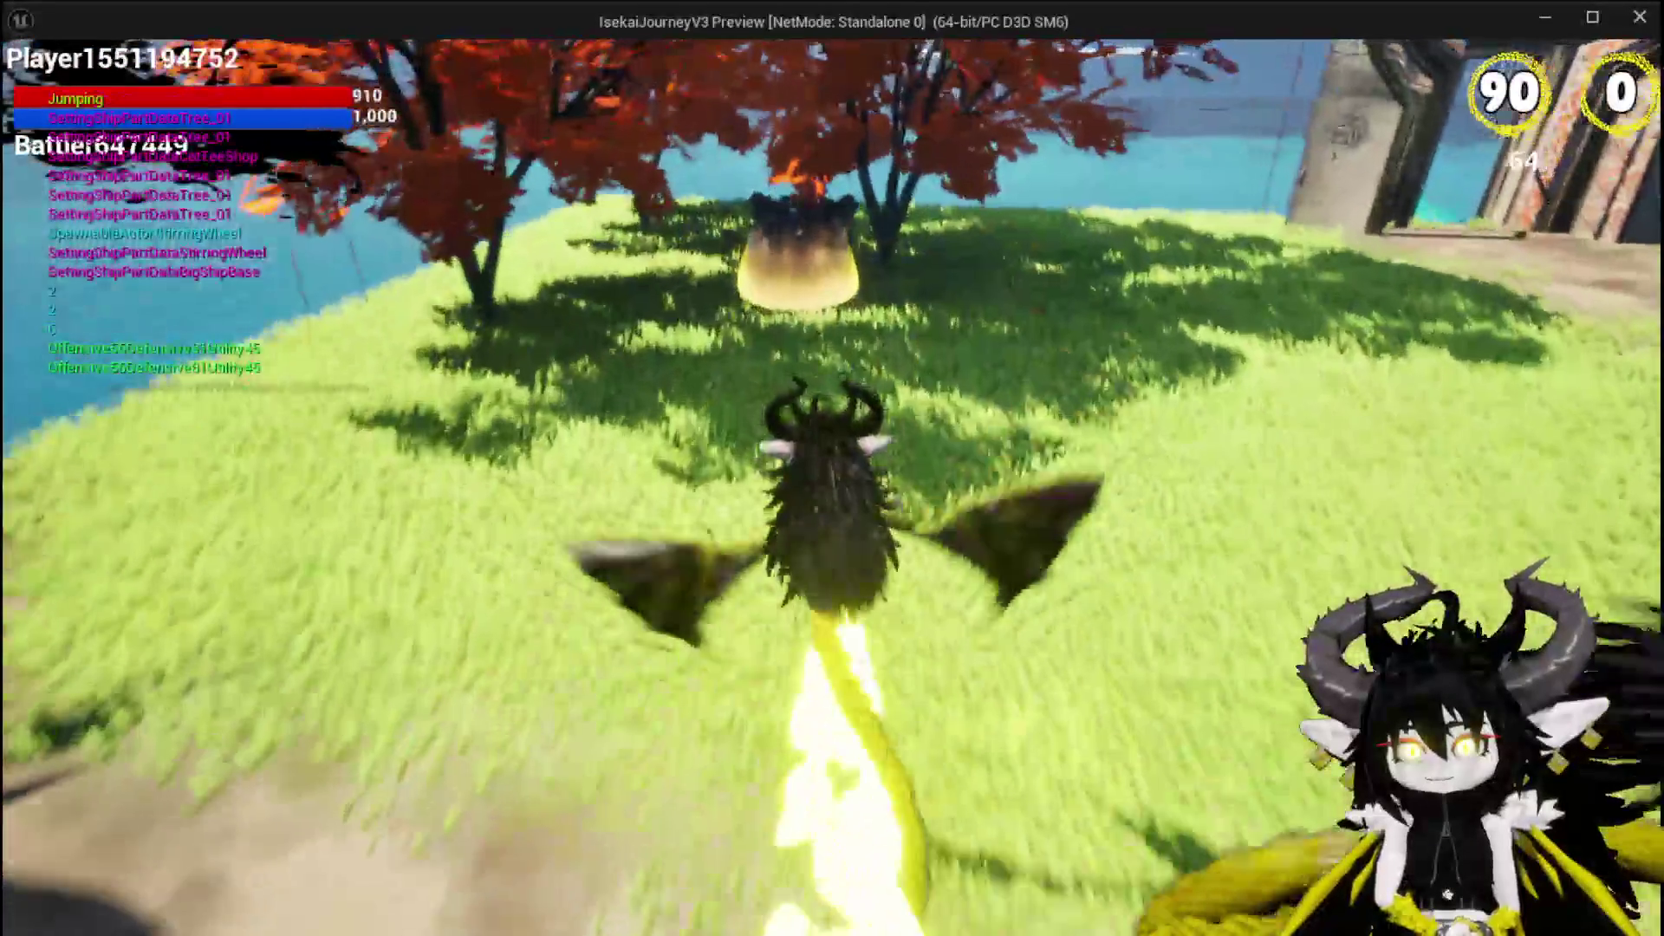
pyautogui.press('w')
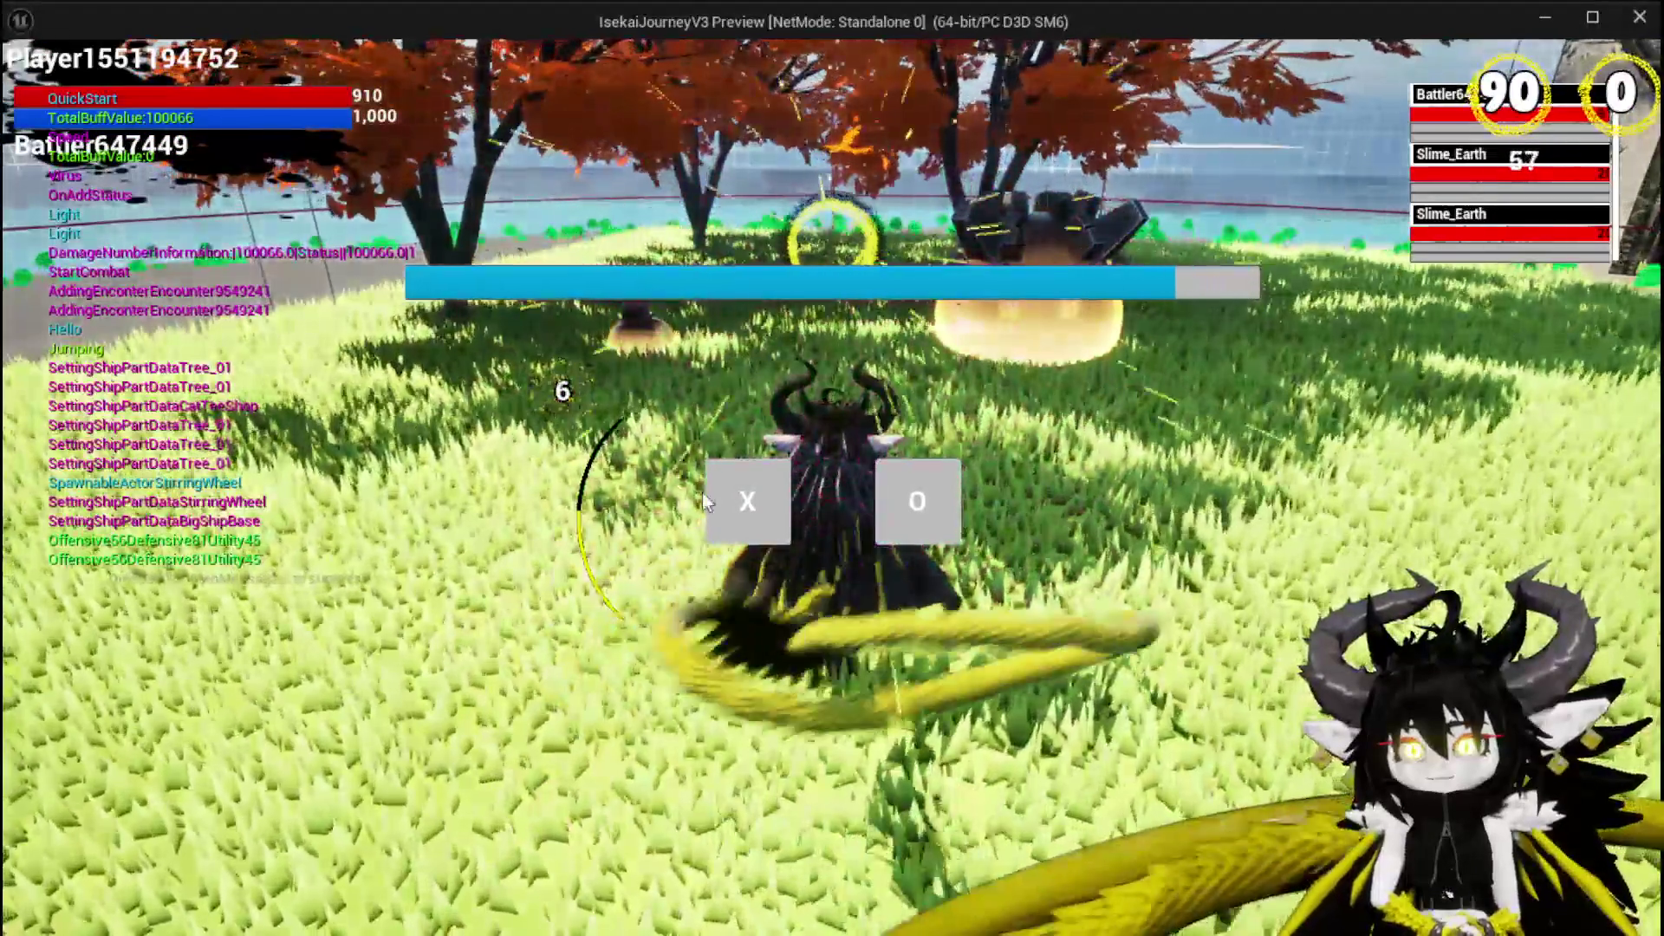
pyautogui.click(727, 503)
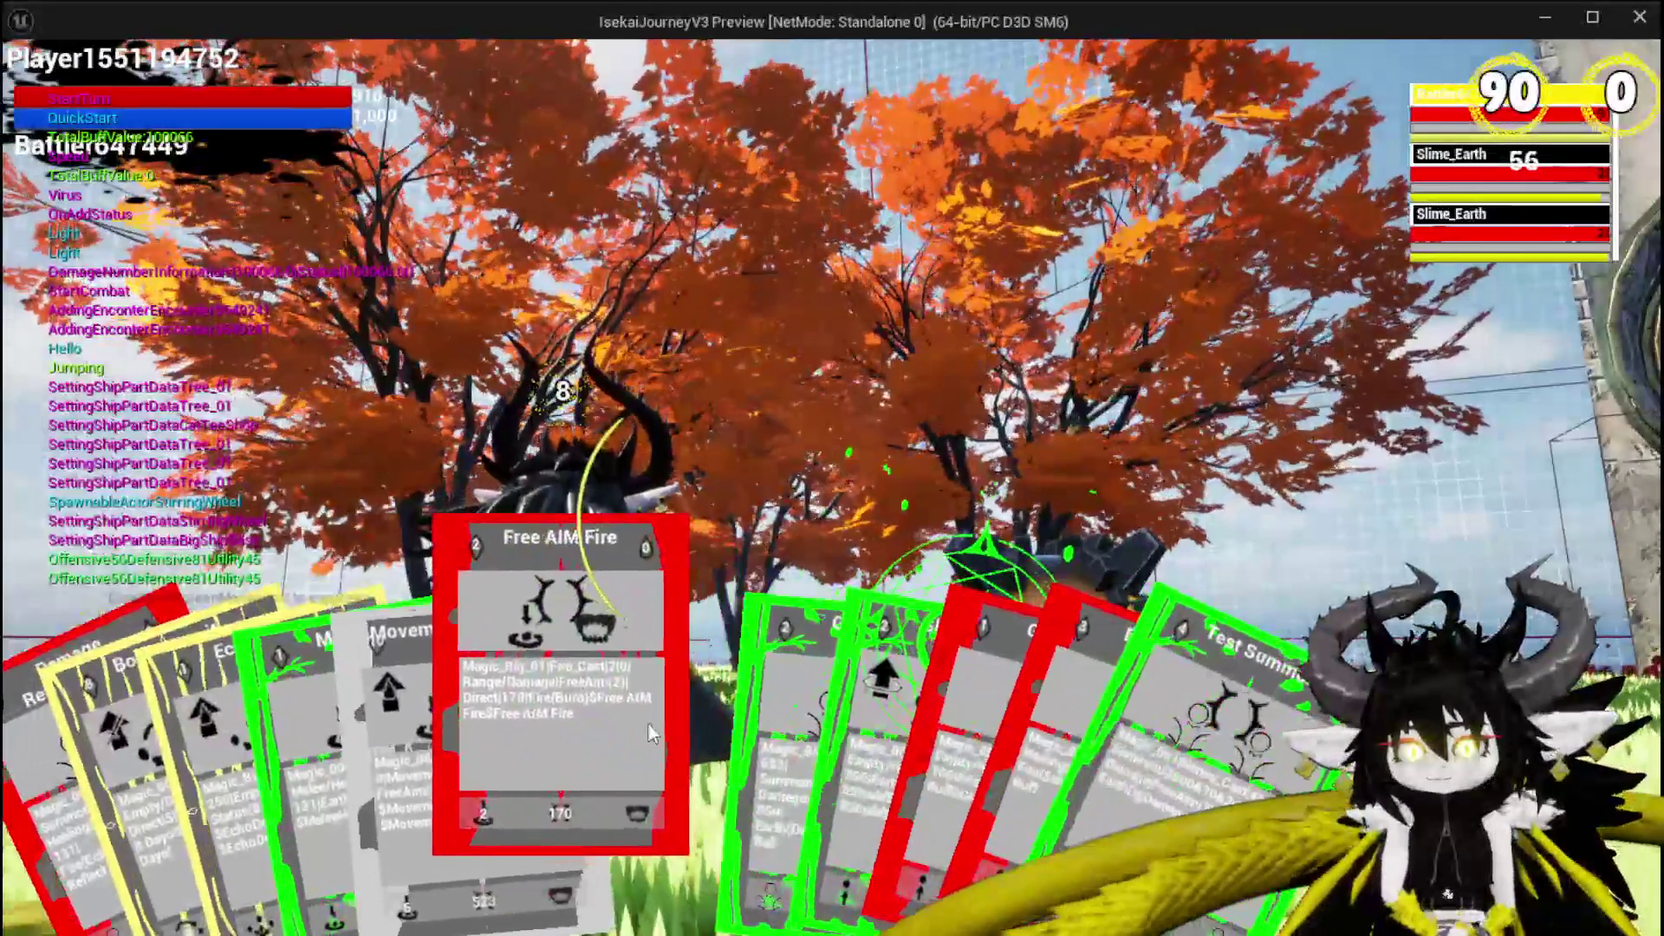
pyautogui.click(555, 763)
pyautogui.click(649, 725)
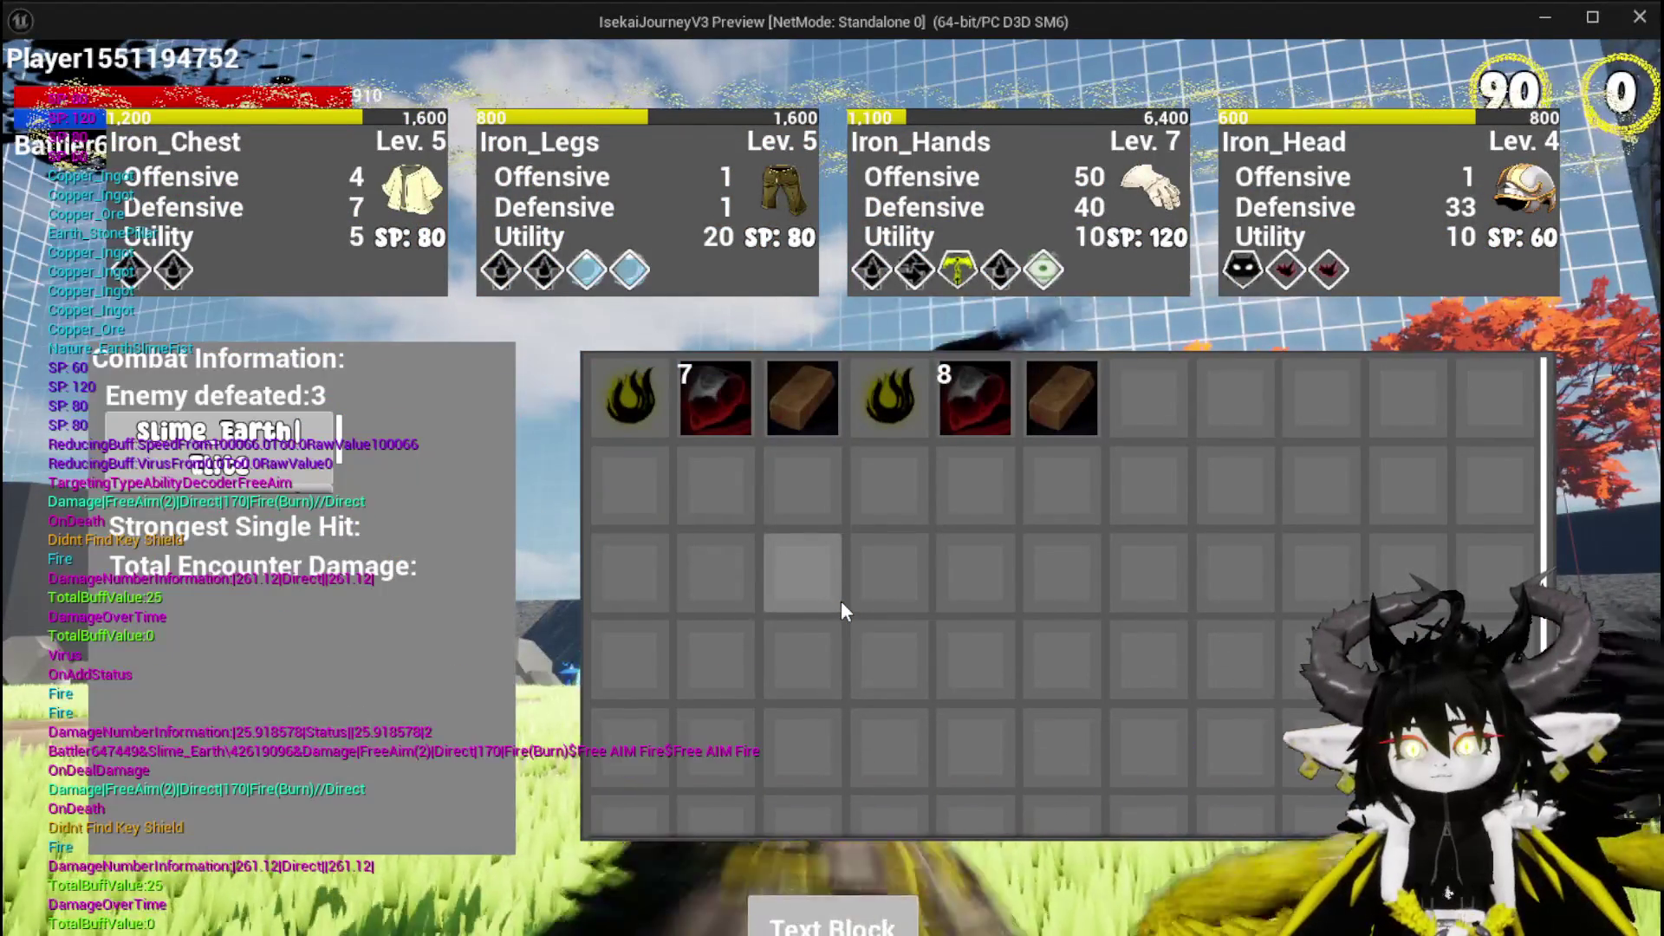
pyautogui.click(836, 919)
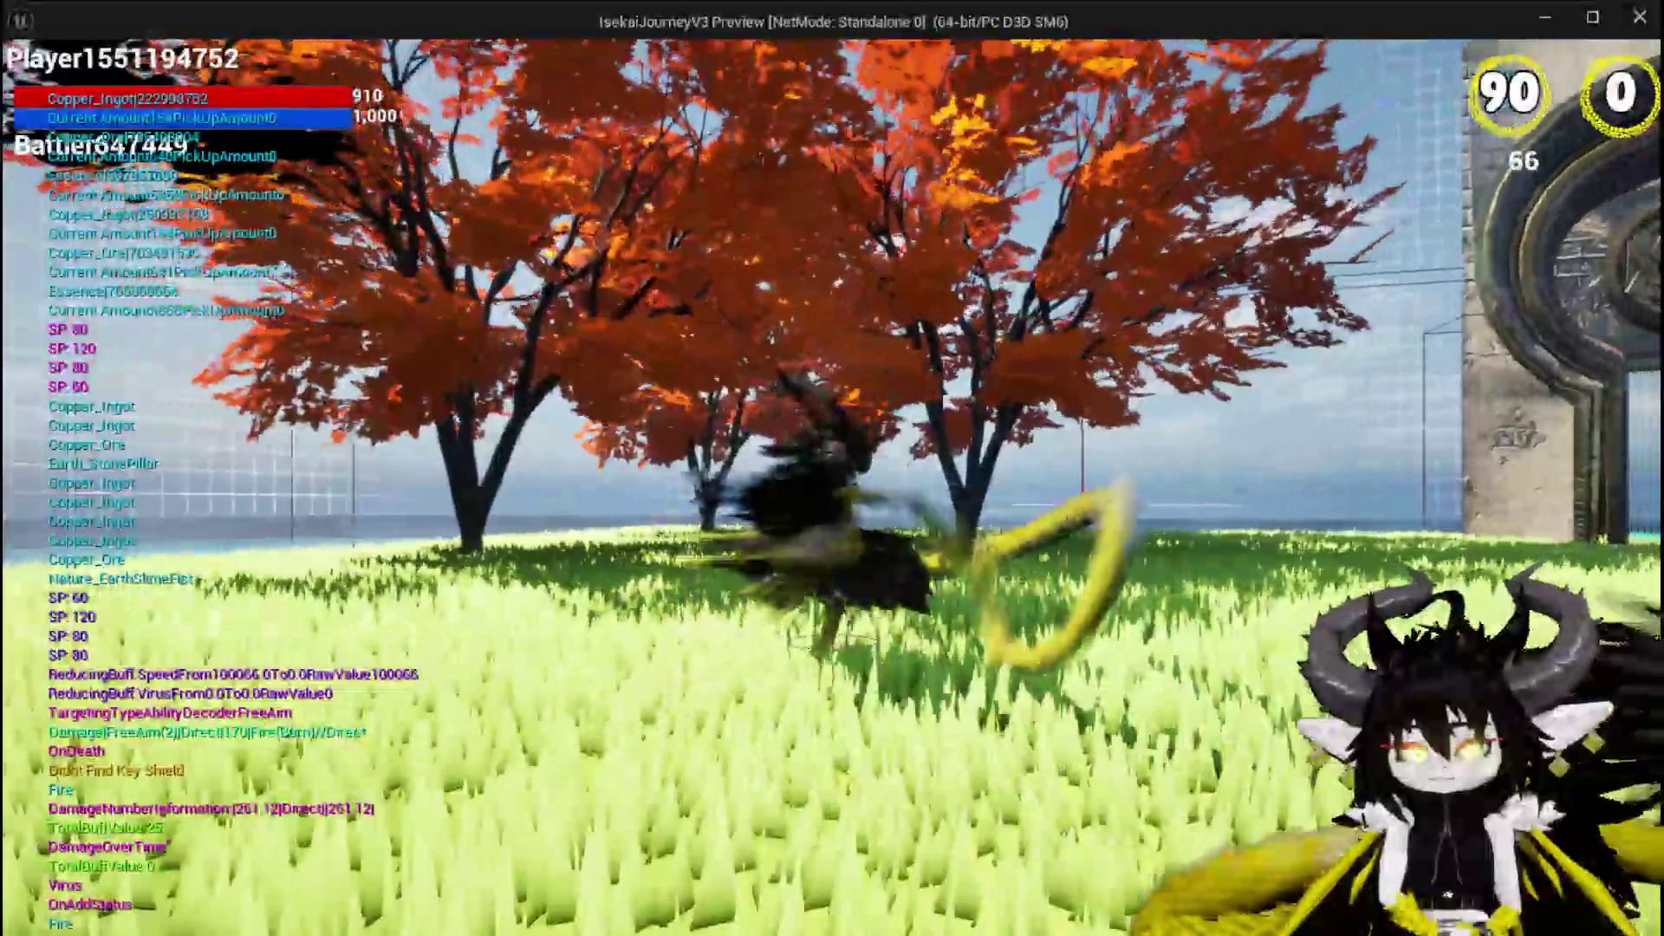
pyautogui.press('Escape')
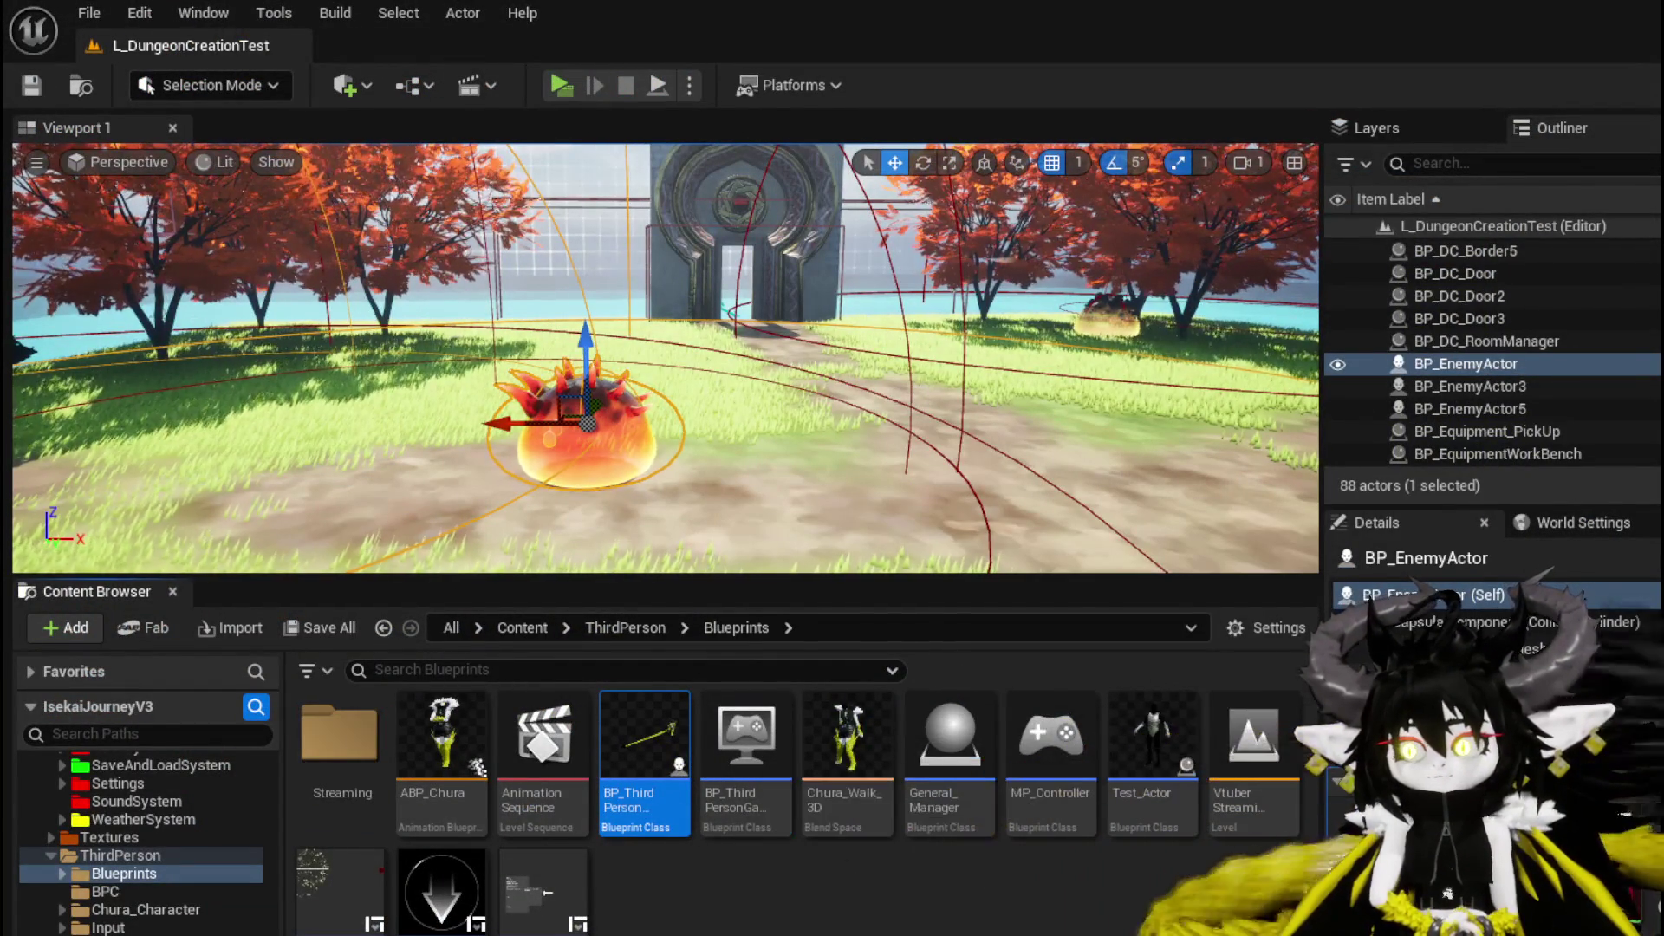
# Return to Combat_Manager and open its End Combat Manager function graph.
pyautogui.hotkey('alt', 'Tab')
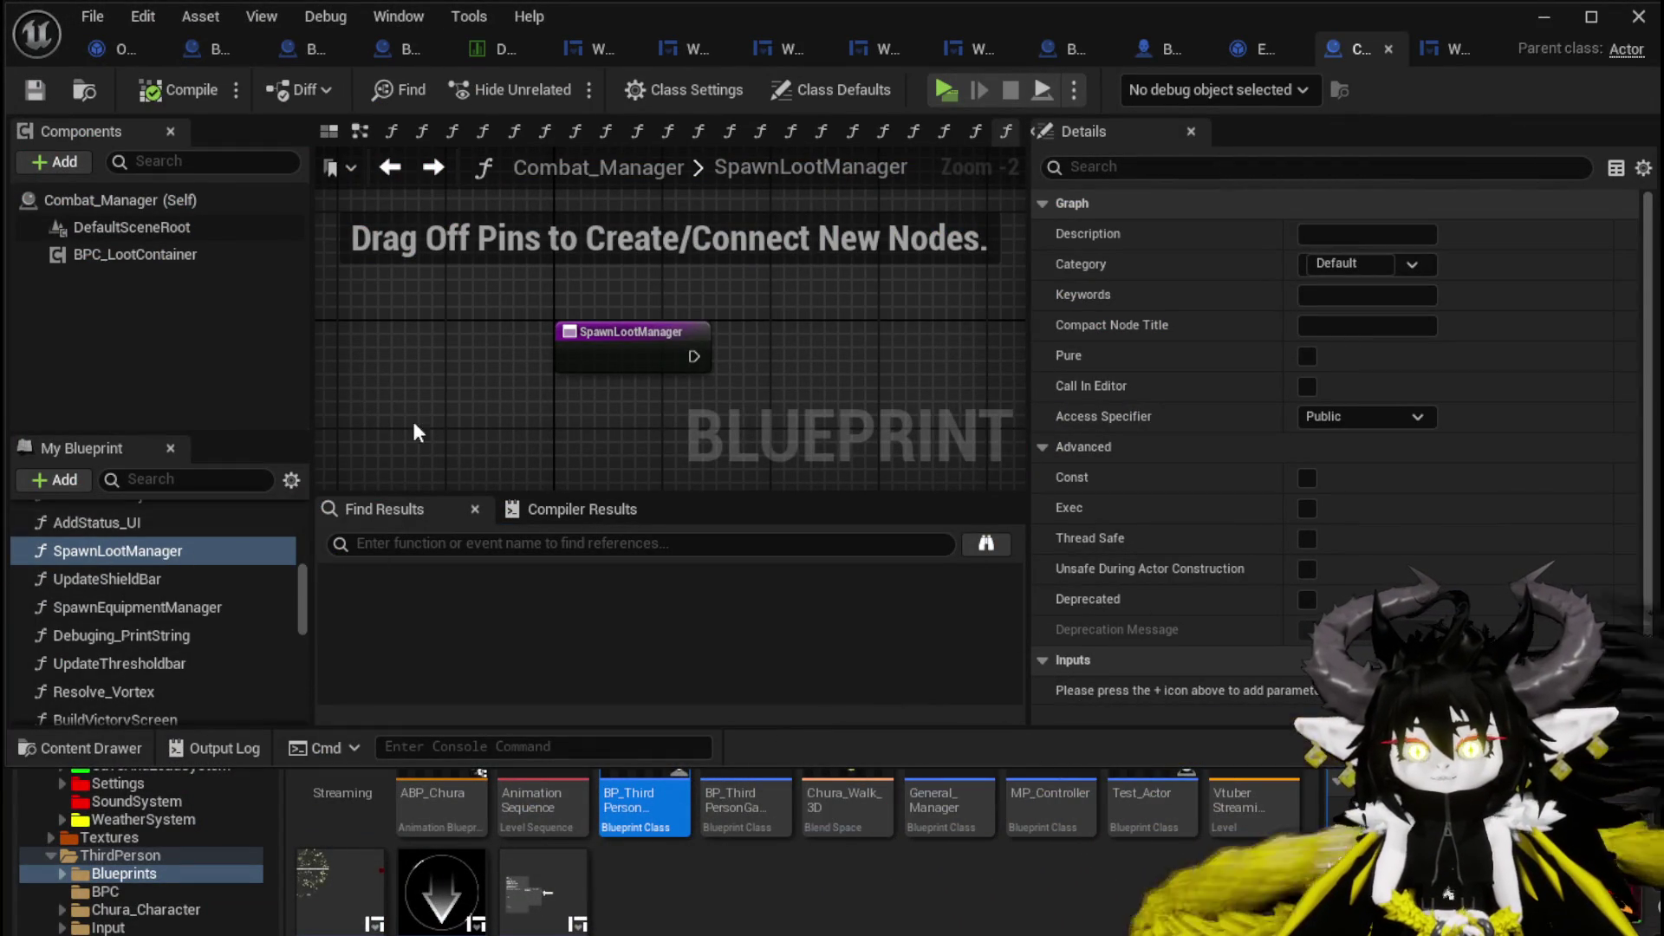
pyautogui.scroll(5, 159, 616)
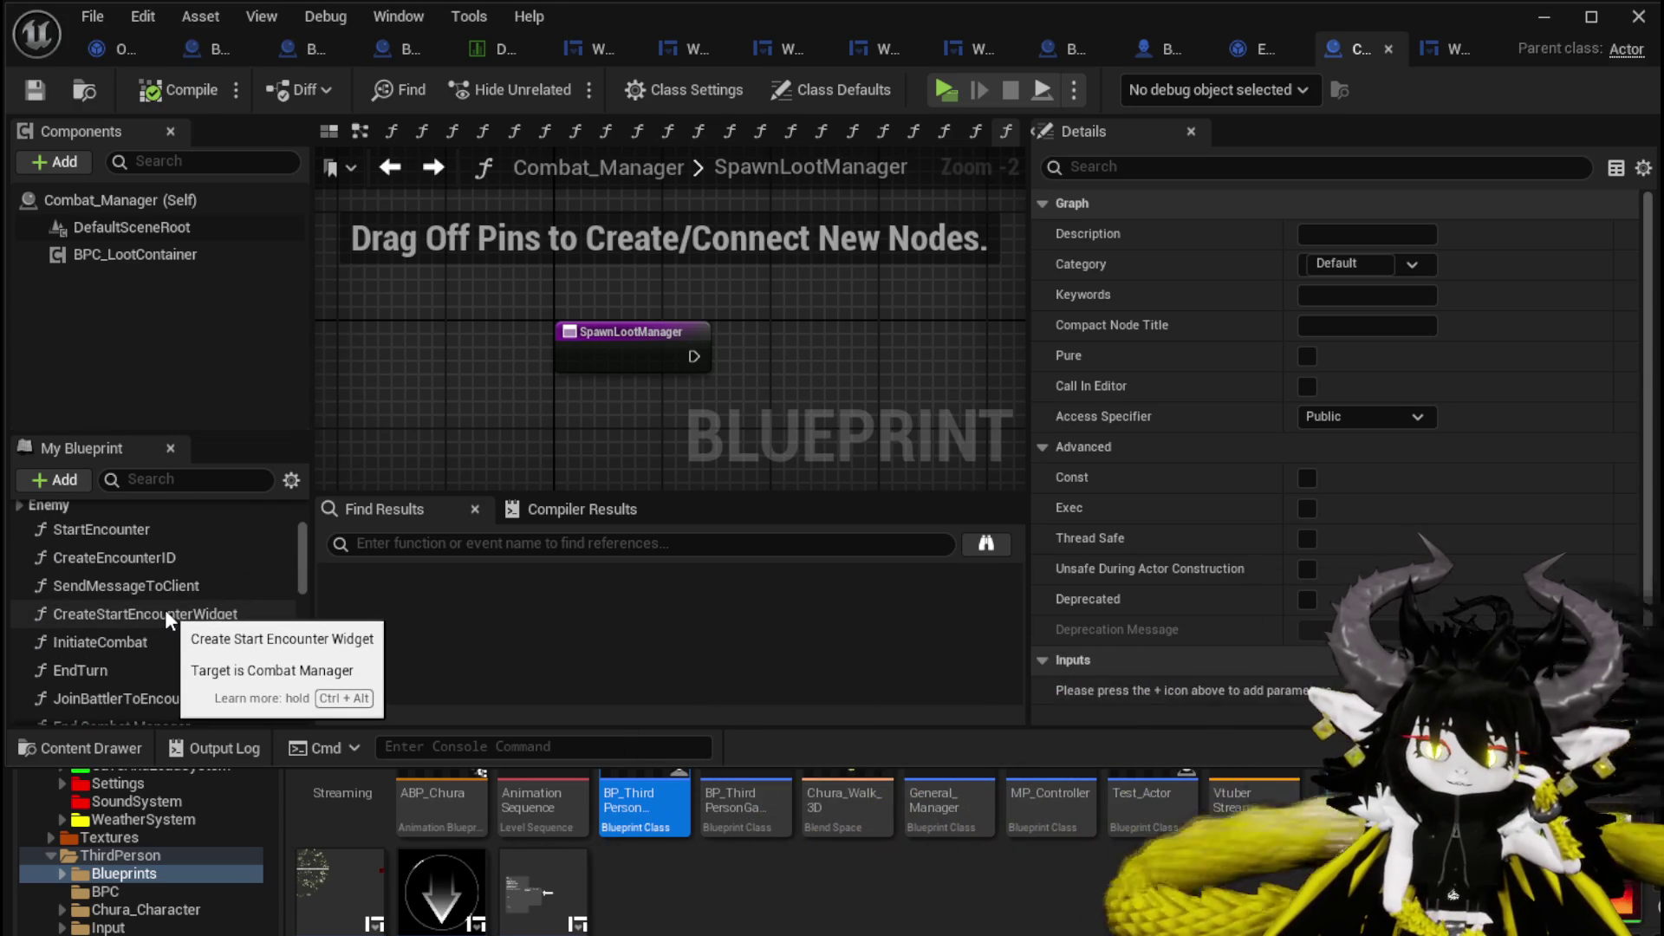
pyautogui.scroll(-1, 165, 610)
pyautogui.scroll(-1, 165, 617)
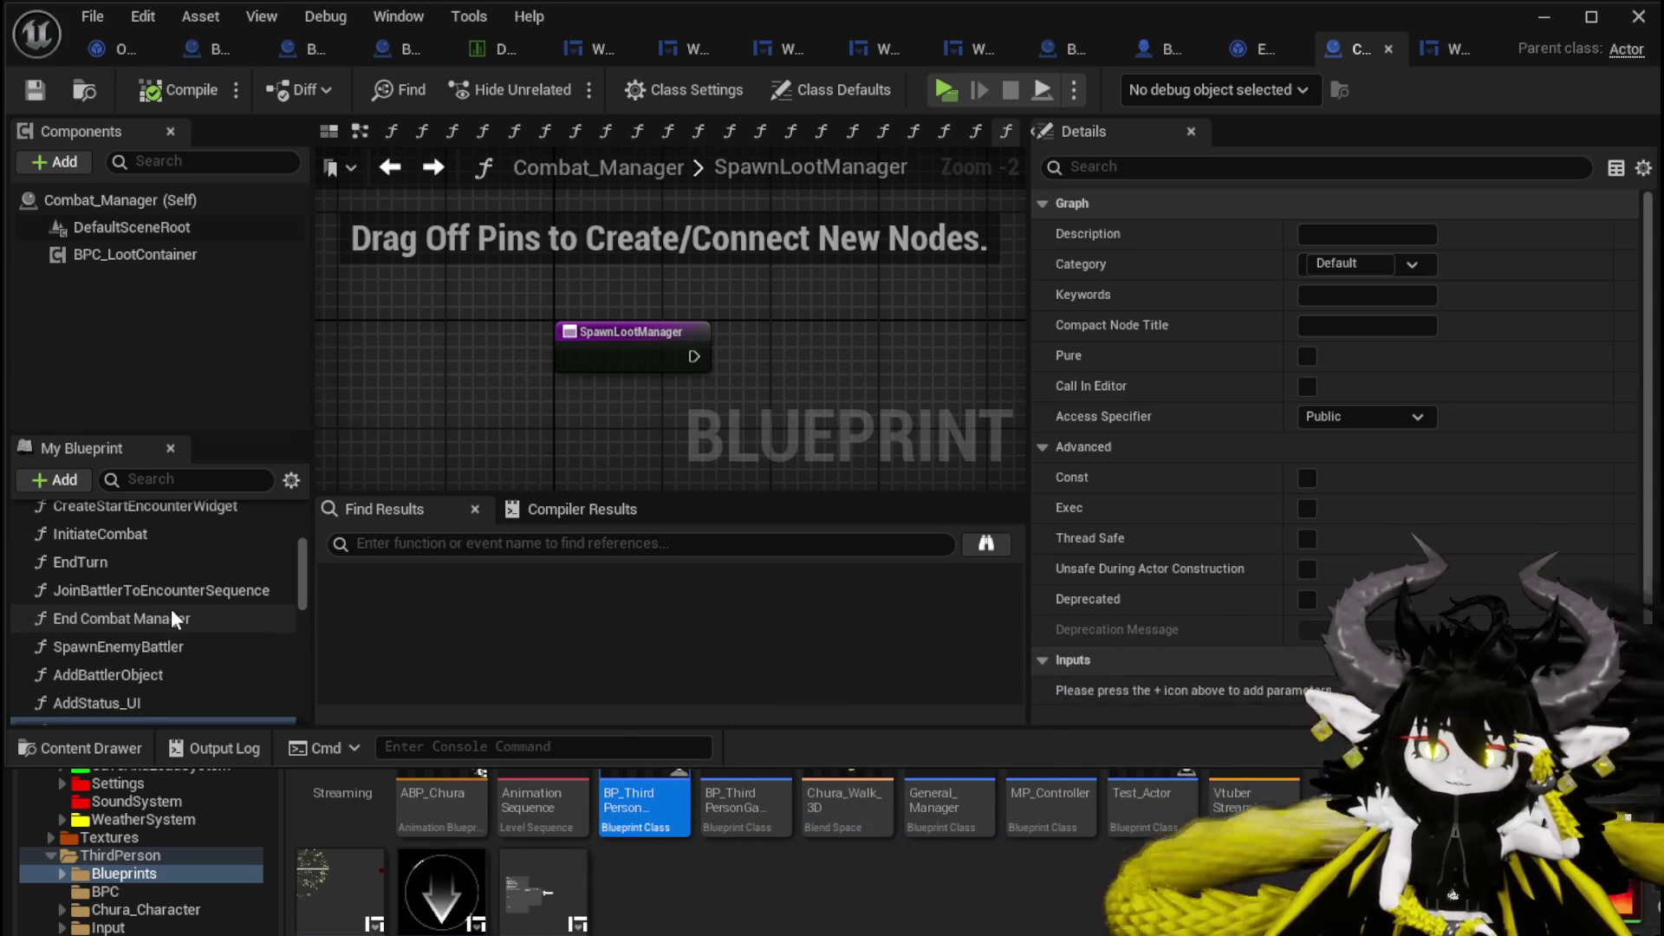
pyautogui.scroll(-1, 172, 617)
pyautogui.doubleClick(172, 589)
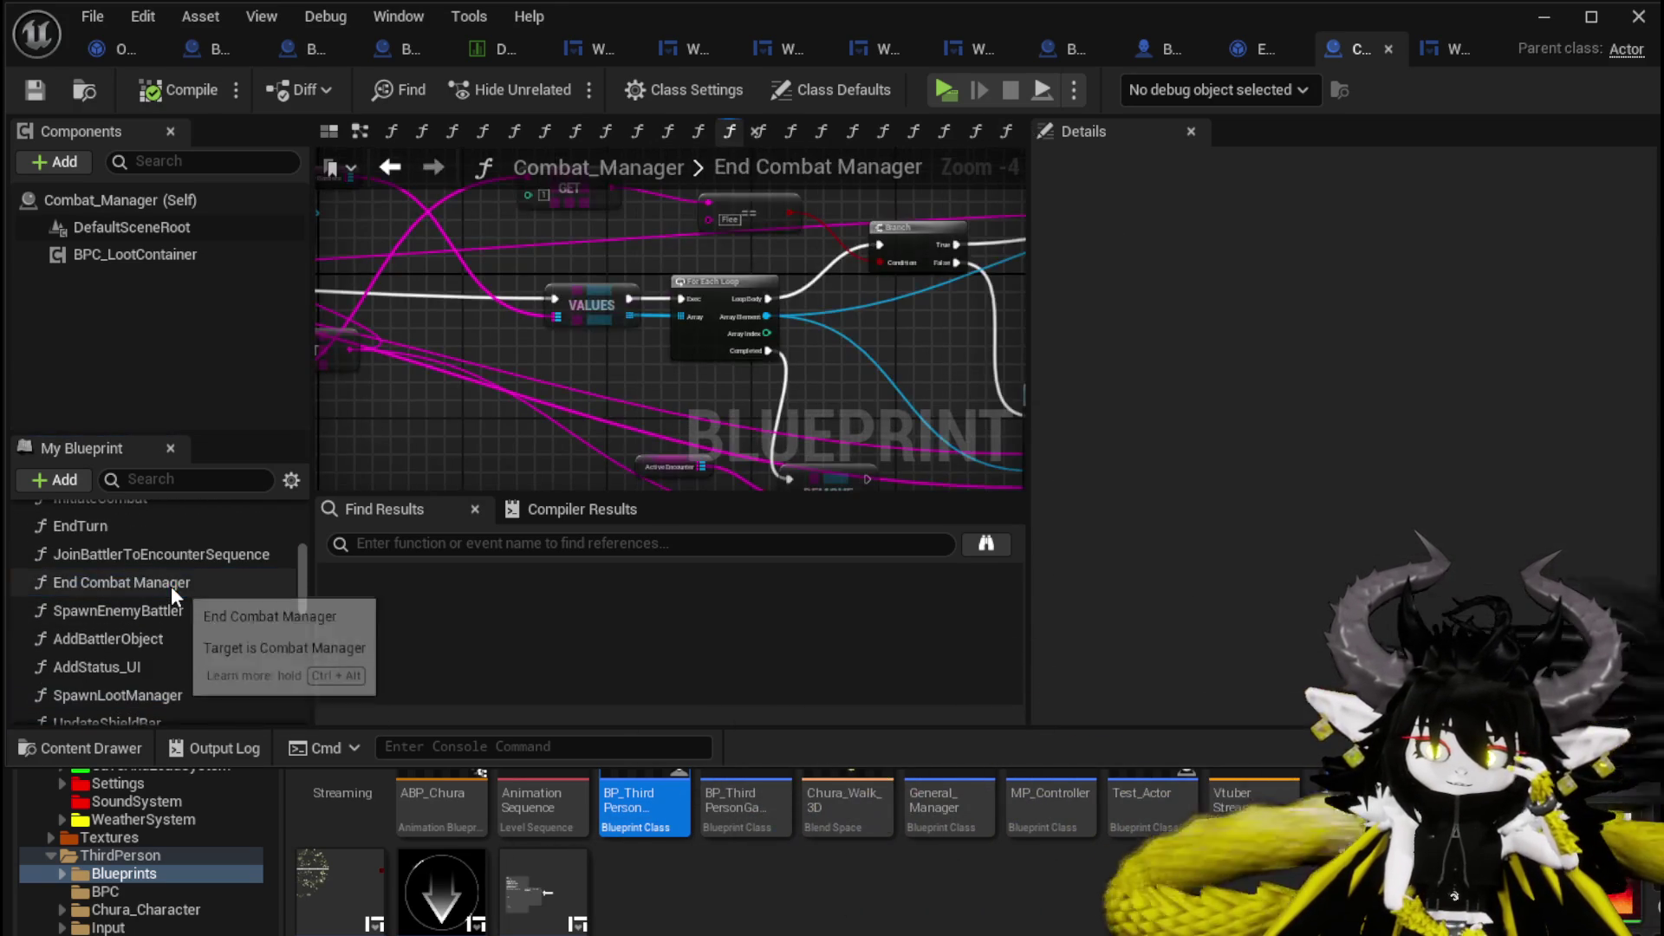
# Inspect the Branch, Build Victory Screen, Parse Into Array and For Each Loop node wiring.
pyautogui.scroll(-1, 704, 371)
pyautogui.moveTo(704, 371); pyautogui.dragTo(362, 397)
pyautogui.scroll(1, 606, 387)
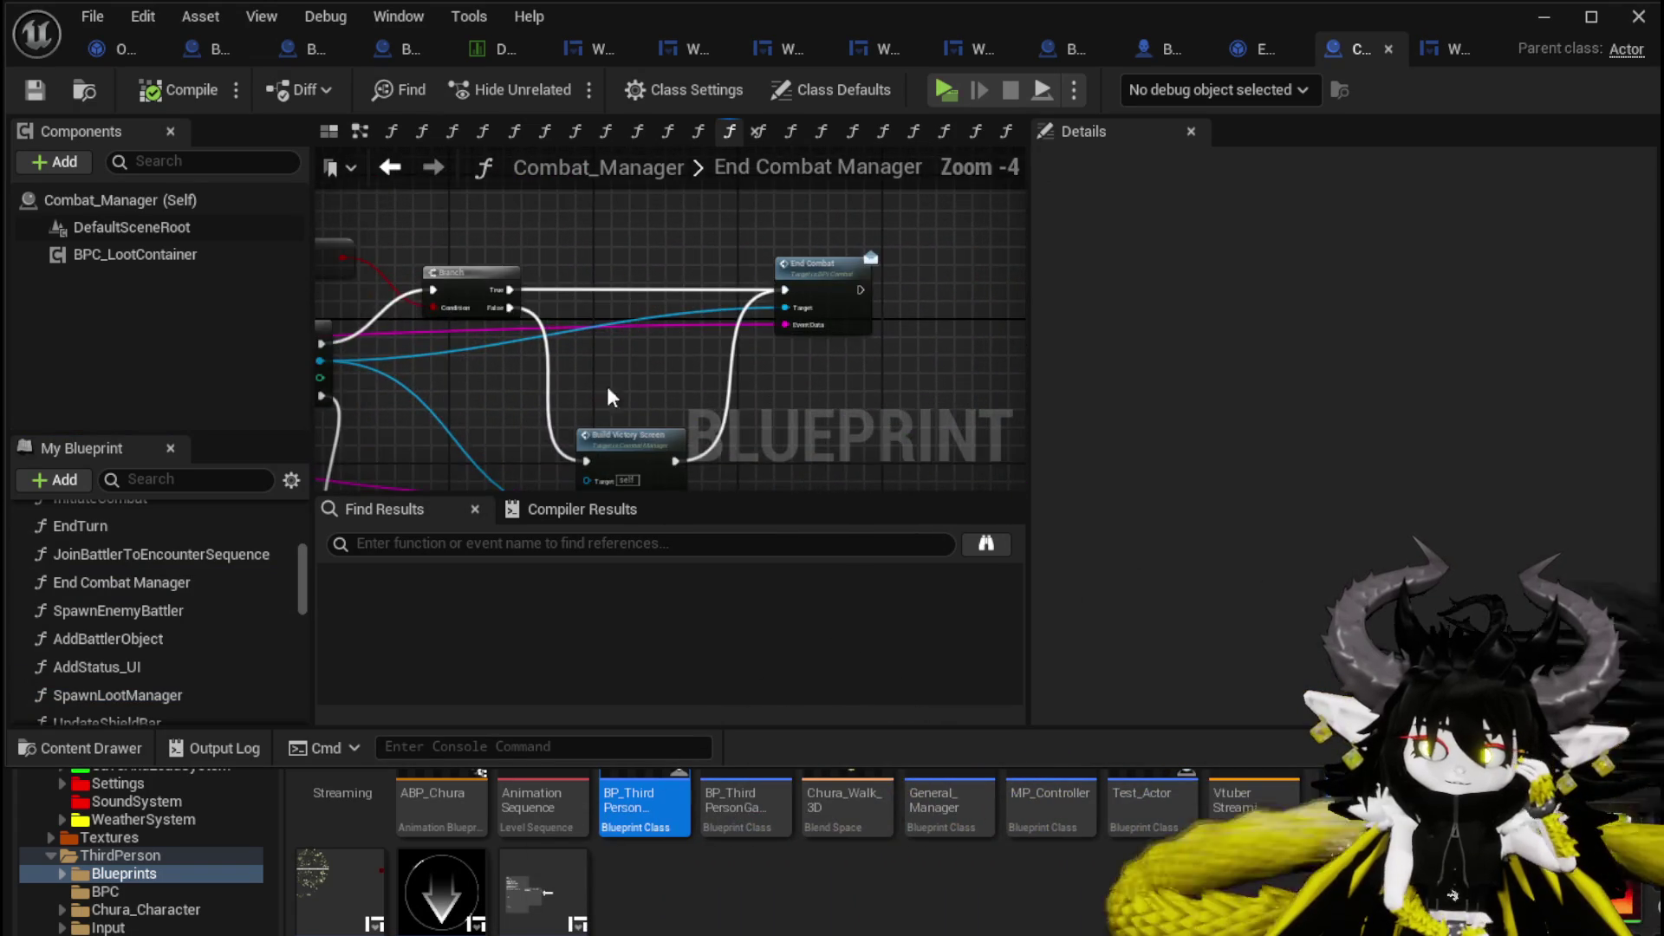
pyautogui.scroll(2, 745, 343)
pyautogui.moveTo(745, 343)
pyautogui.mouseDown()
pyautogui.moveTo(687, 353)
pyautogui.moveTo(746, 198)
pyautogui.mouseUp()
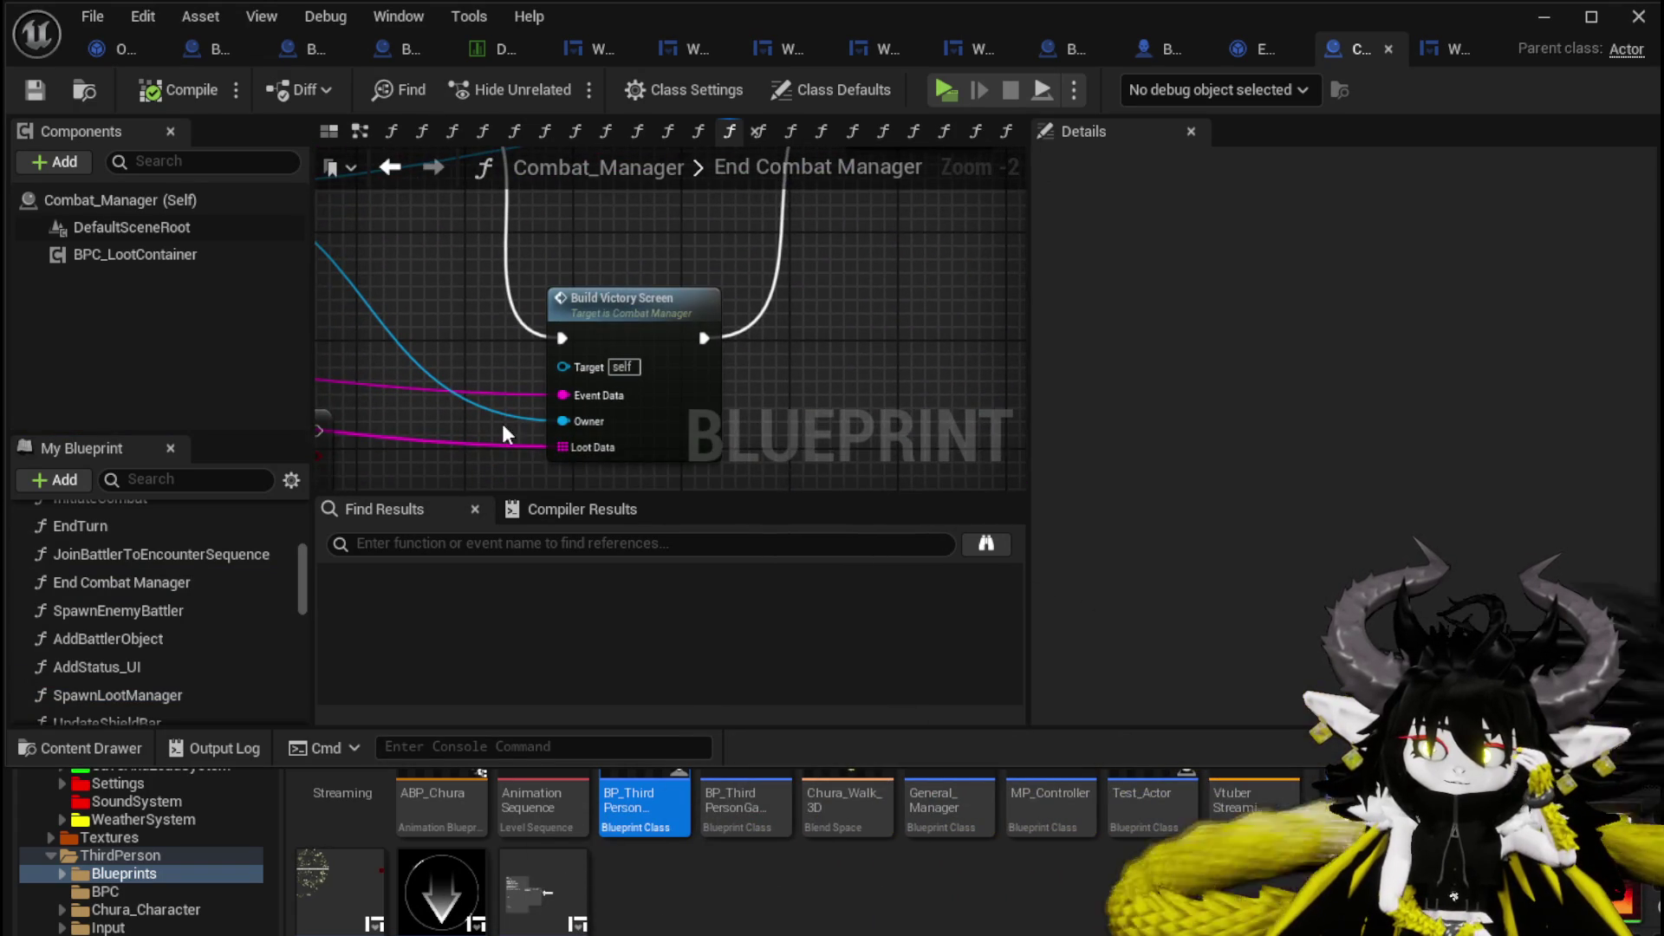
pyautogui.moveTo(506, 433)
pyautogui.mouseDown()
pyautogui.moveTo(912, 396)
pyautogui.moveTo(1014, 356)
pyautogui.moveTo(966, 346)
pyautogui.moveTo(814, 387)
pyautogui.mouseUp()
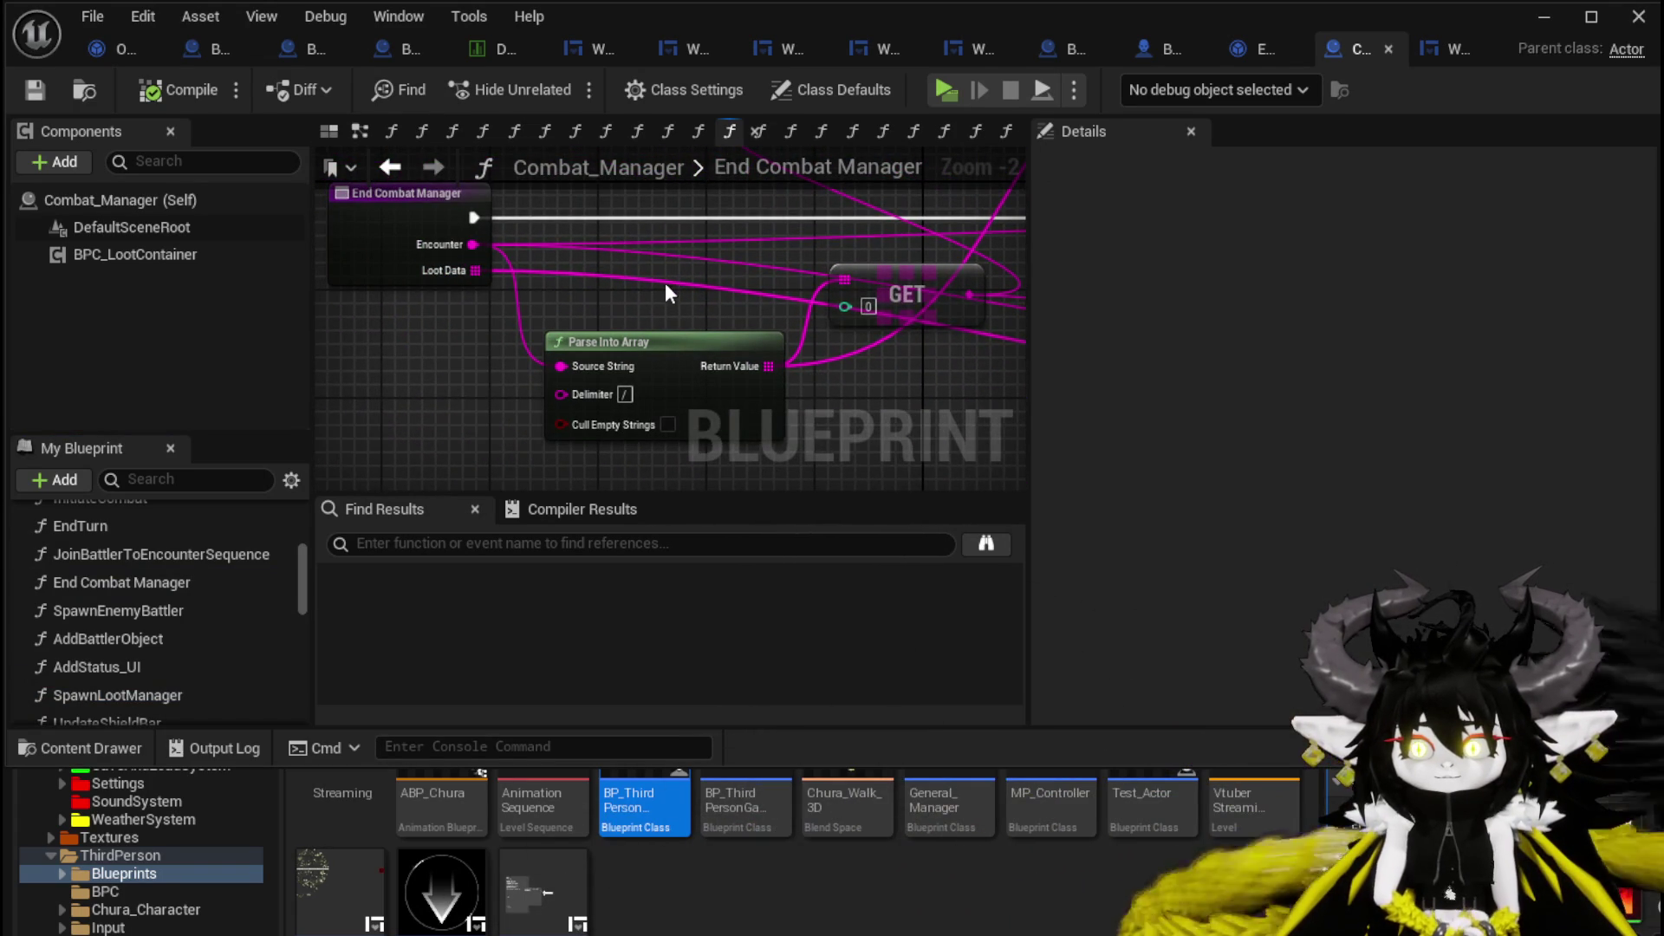
pyautogui.scroll(-2, 298, 388)
pyautogui.moveTo(444, 385)
pyautogui.mouseDown()
pyautogui.moveTo(461, 370)
pyautogui.moveTo(438, 382)
pyautogui.moveTo(494, 401)
pyautogui.moveTo(709, 388)
pyautogui.moveTo(532, 404)
pyautogui.mouseUp()
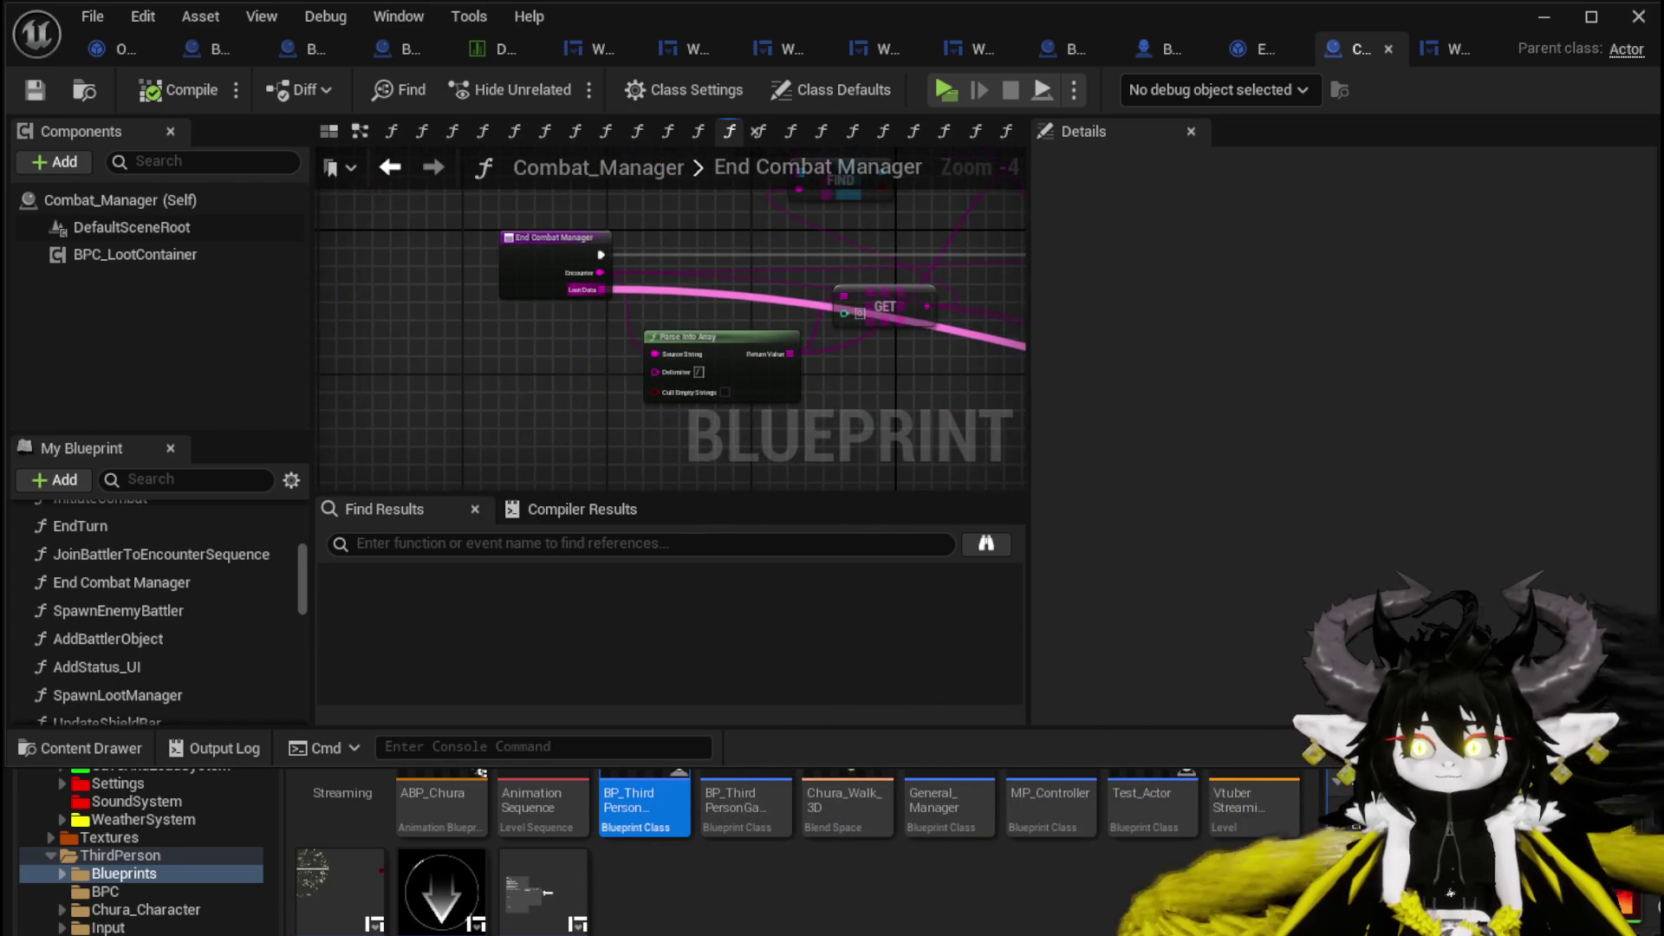
pyautogui.scroll(2, 532, 432)
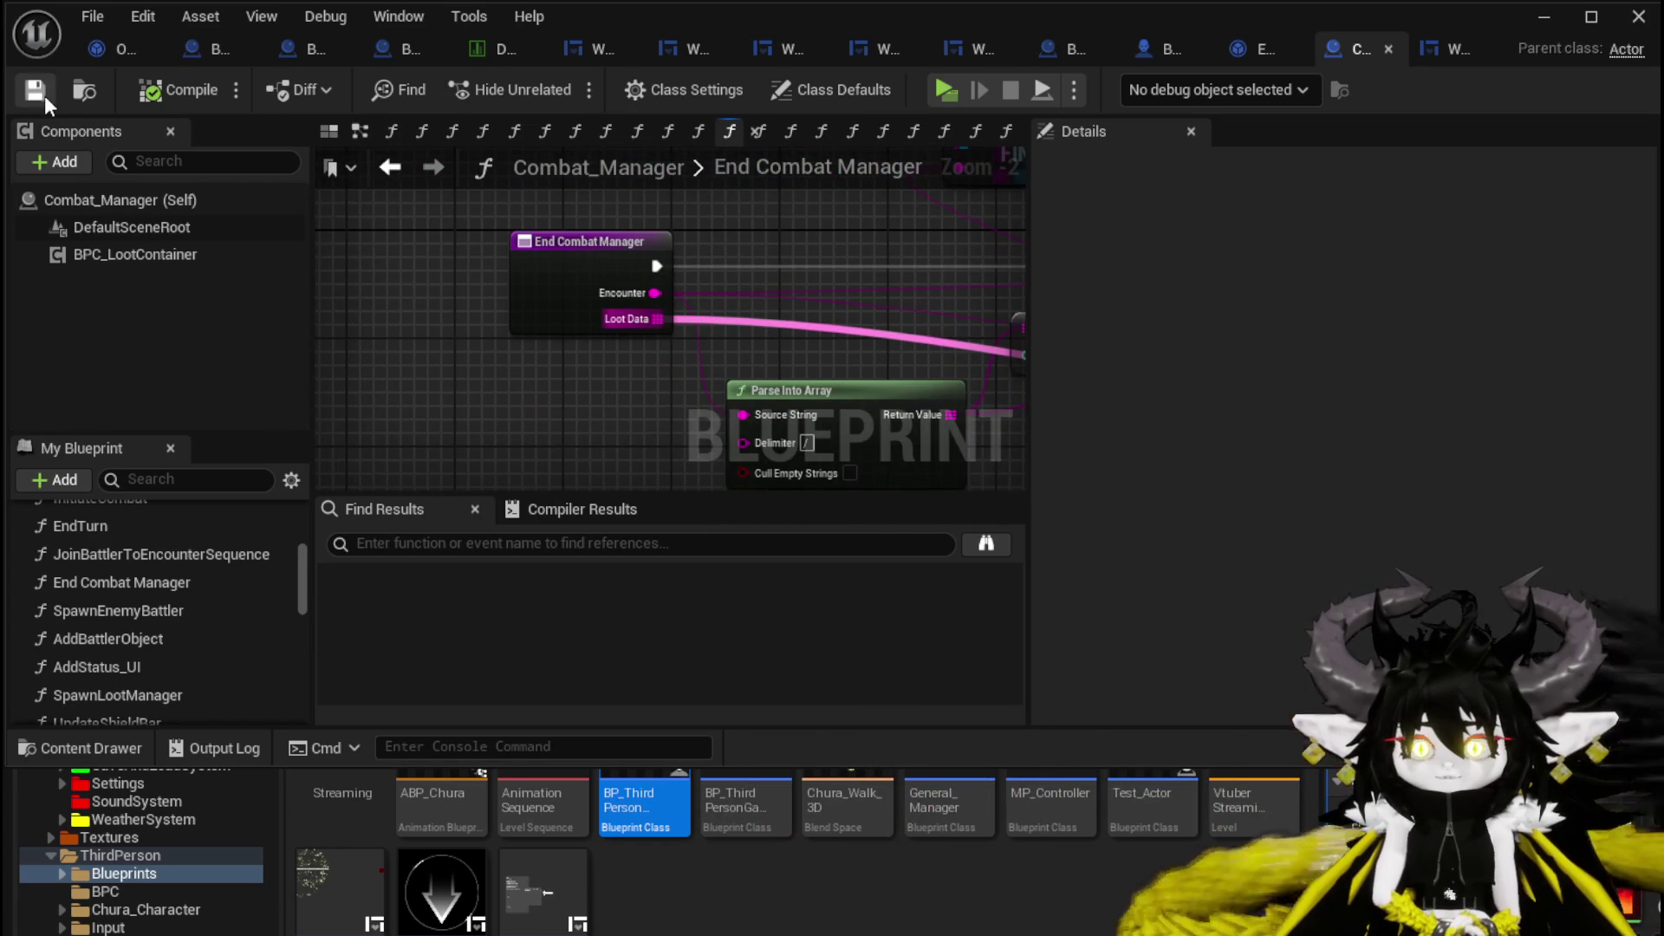
# In Encounter_Object, expand the Damage category and open the DamageBattler graph.
pyautogui.click(1251, 50)
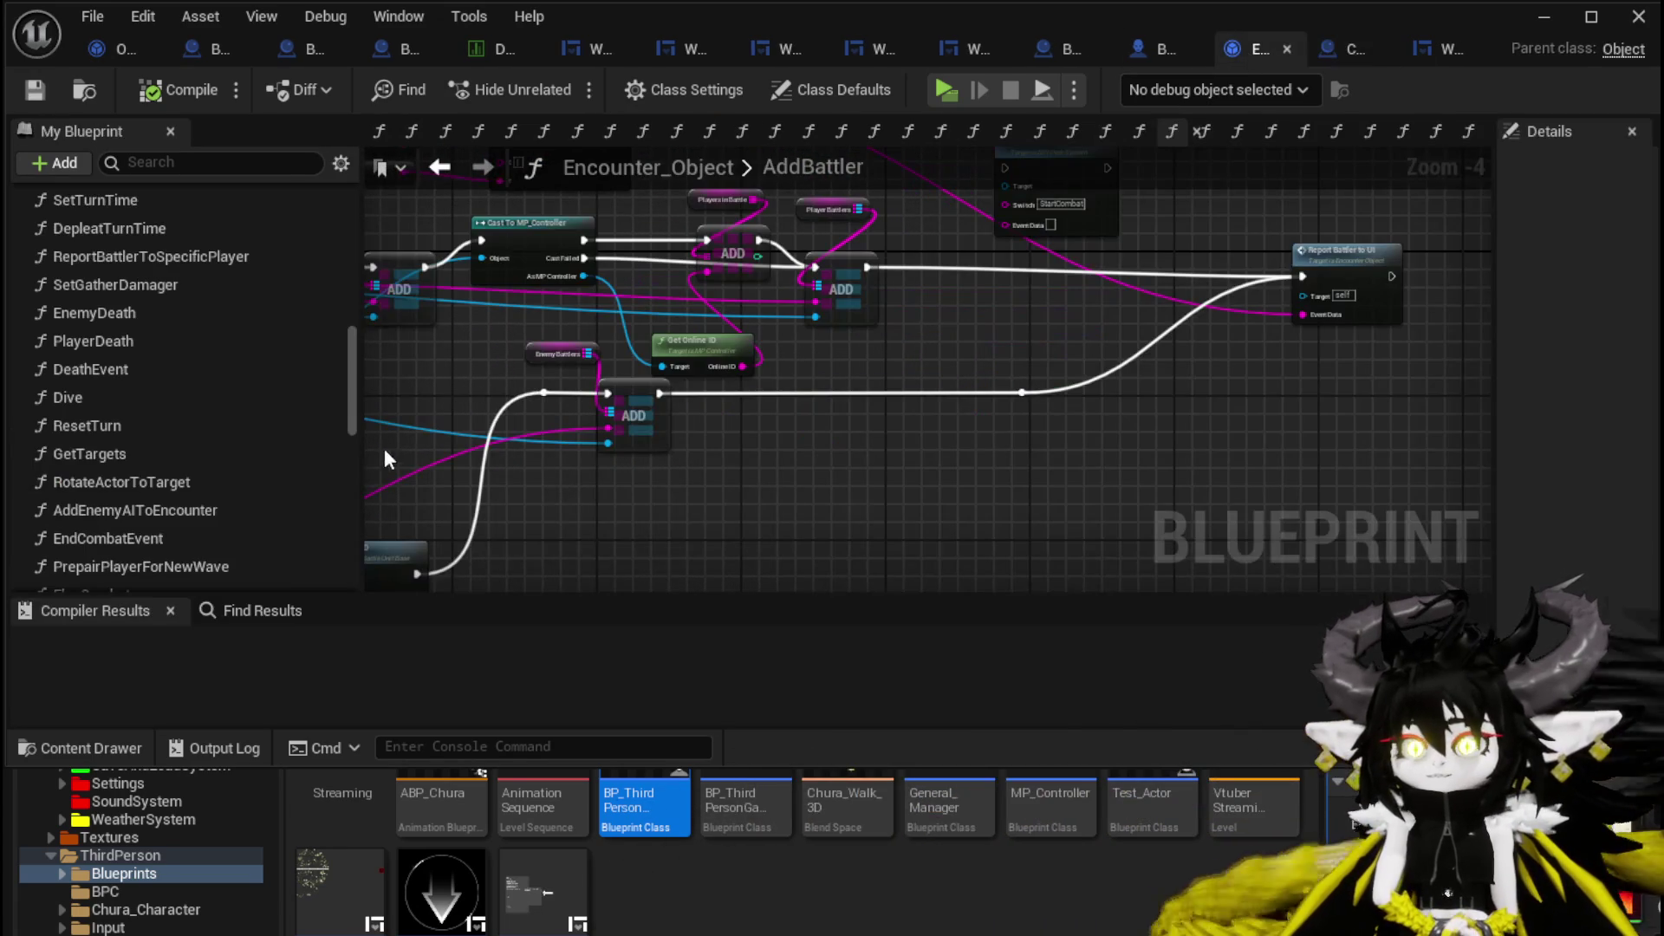
pyautogui.scroll(12, 165, 419)
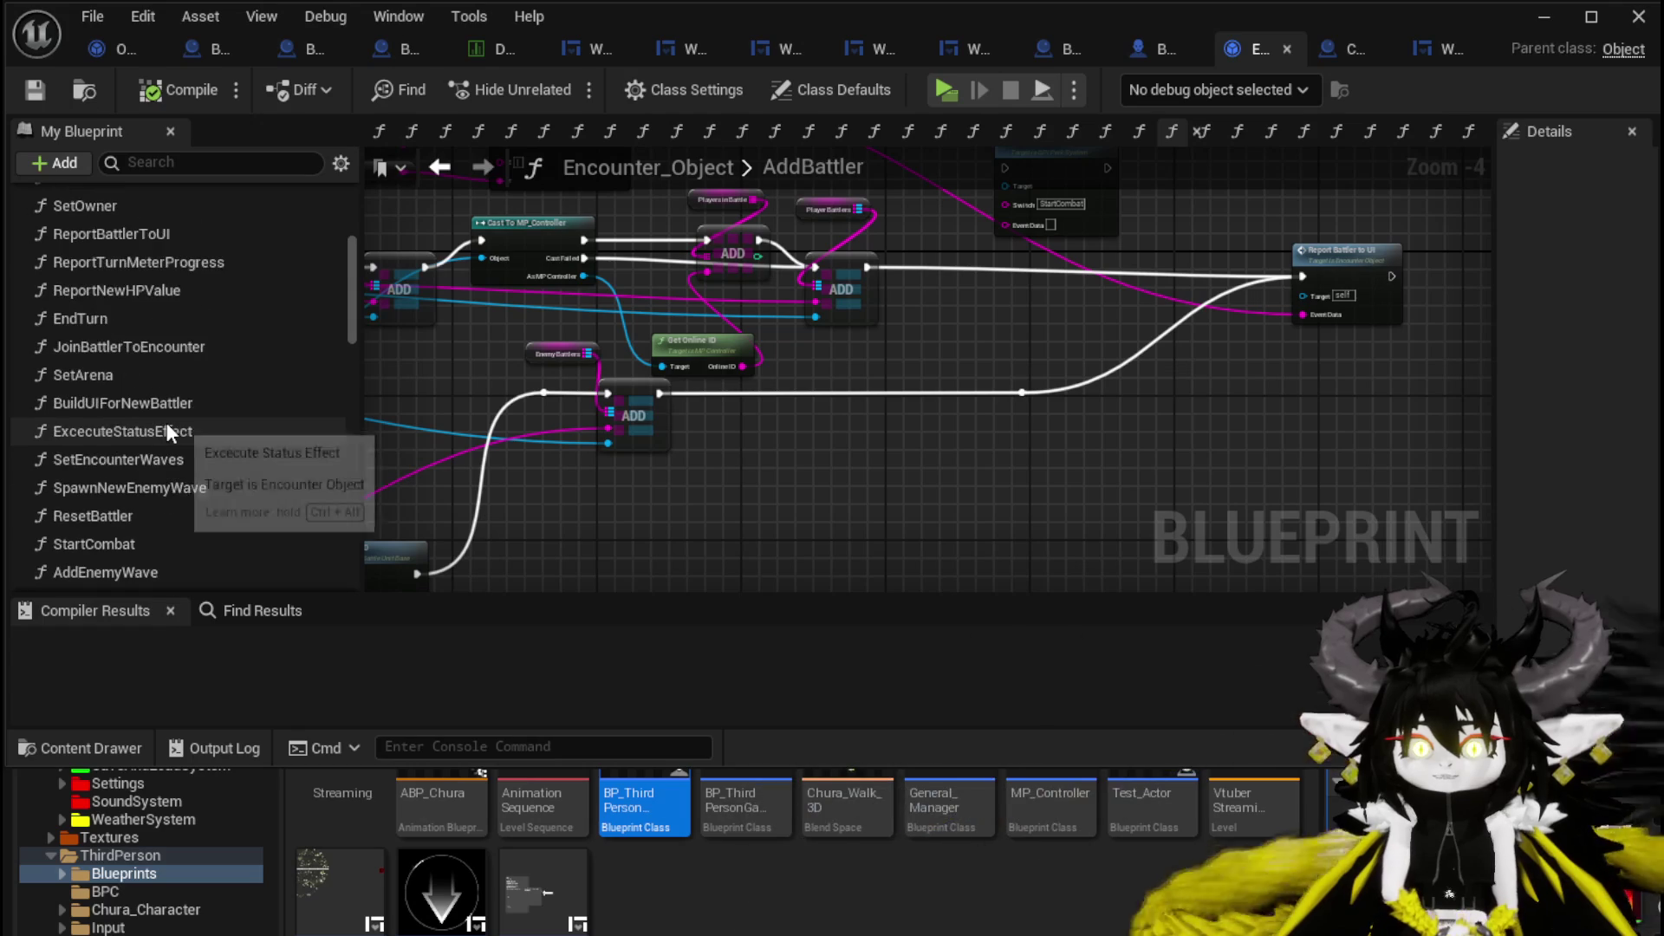
pyautogui.scroll(5, 152, 383)
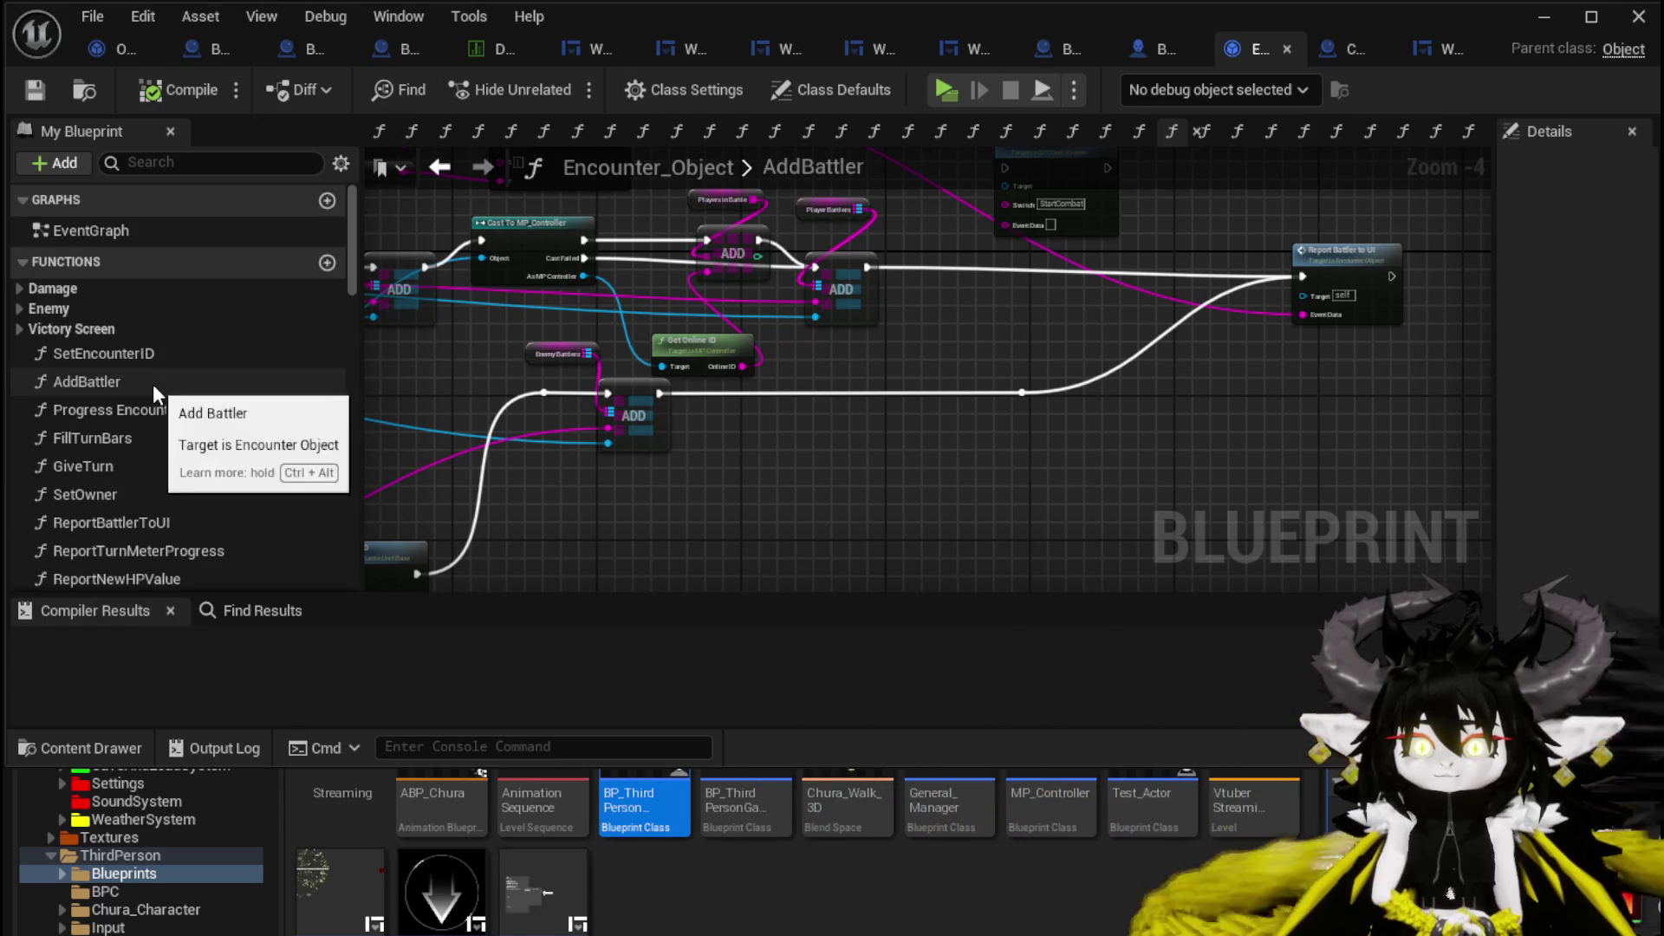
pyautogui.click(37, 288)
pyautogui.doubleClick(134, 314)
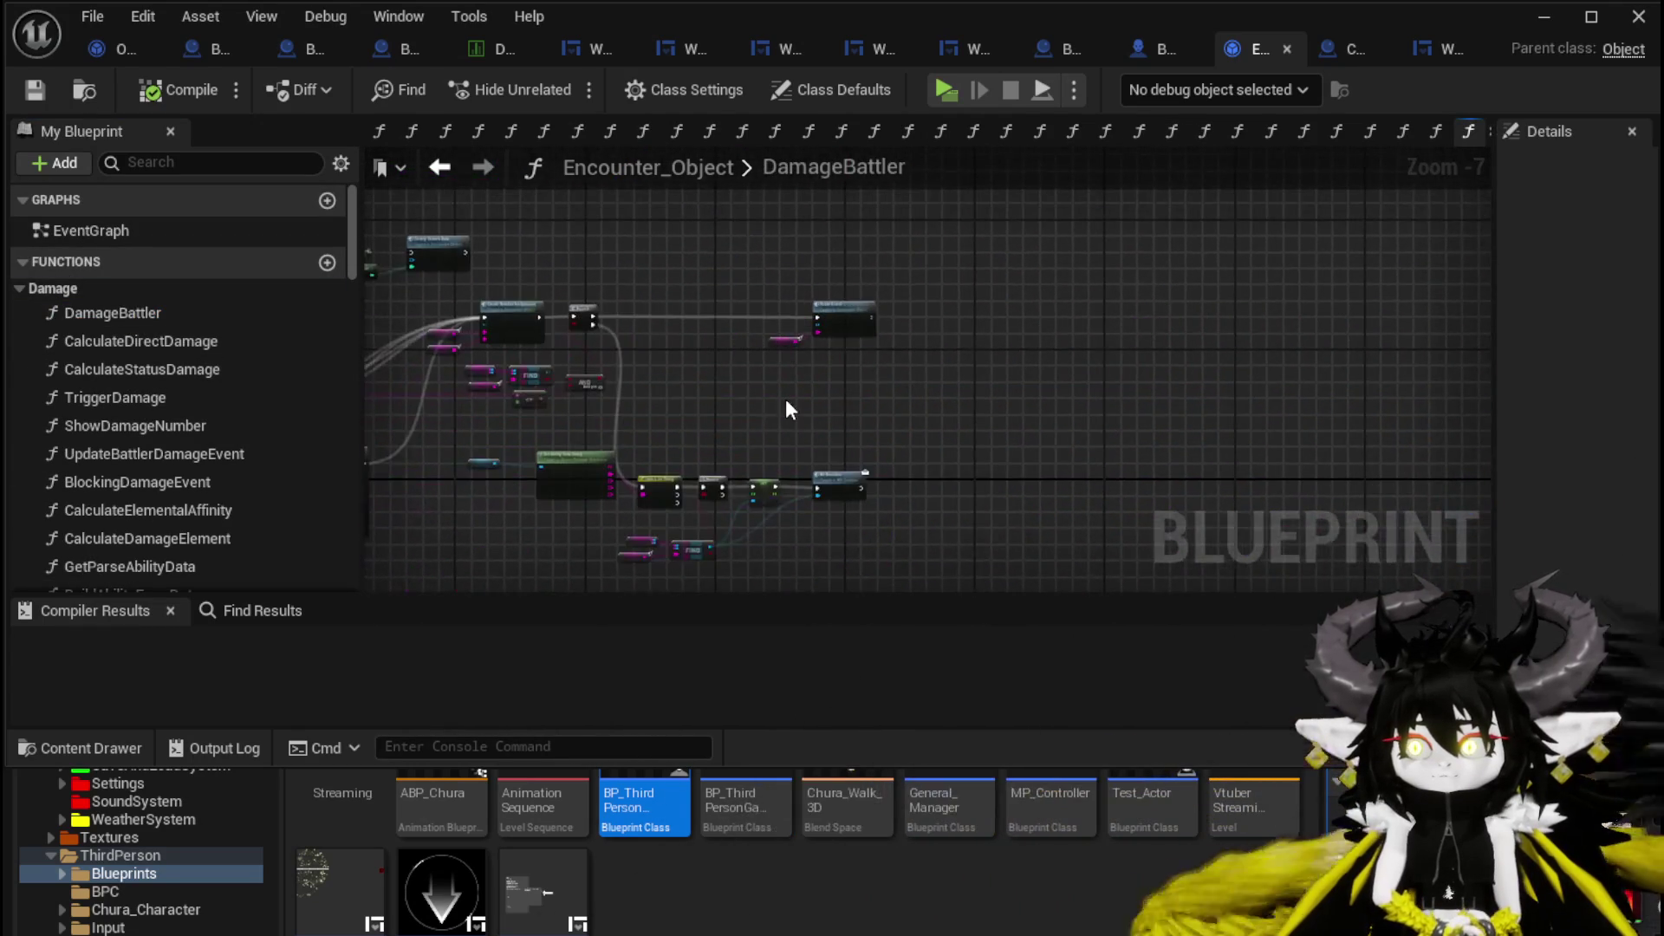
# Open the DeathEvent graph and review its Enemy Death, Branch, End Combat Event and Set Timer nodes.
pyautogui.scroll(4, 785, 399)
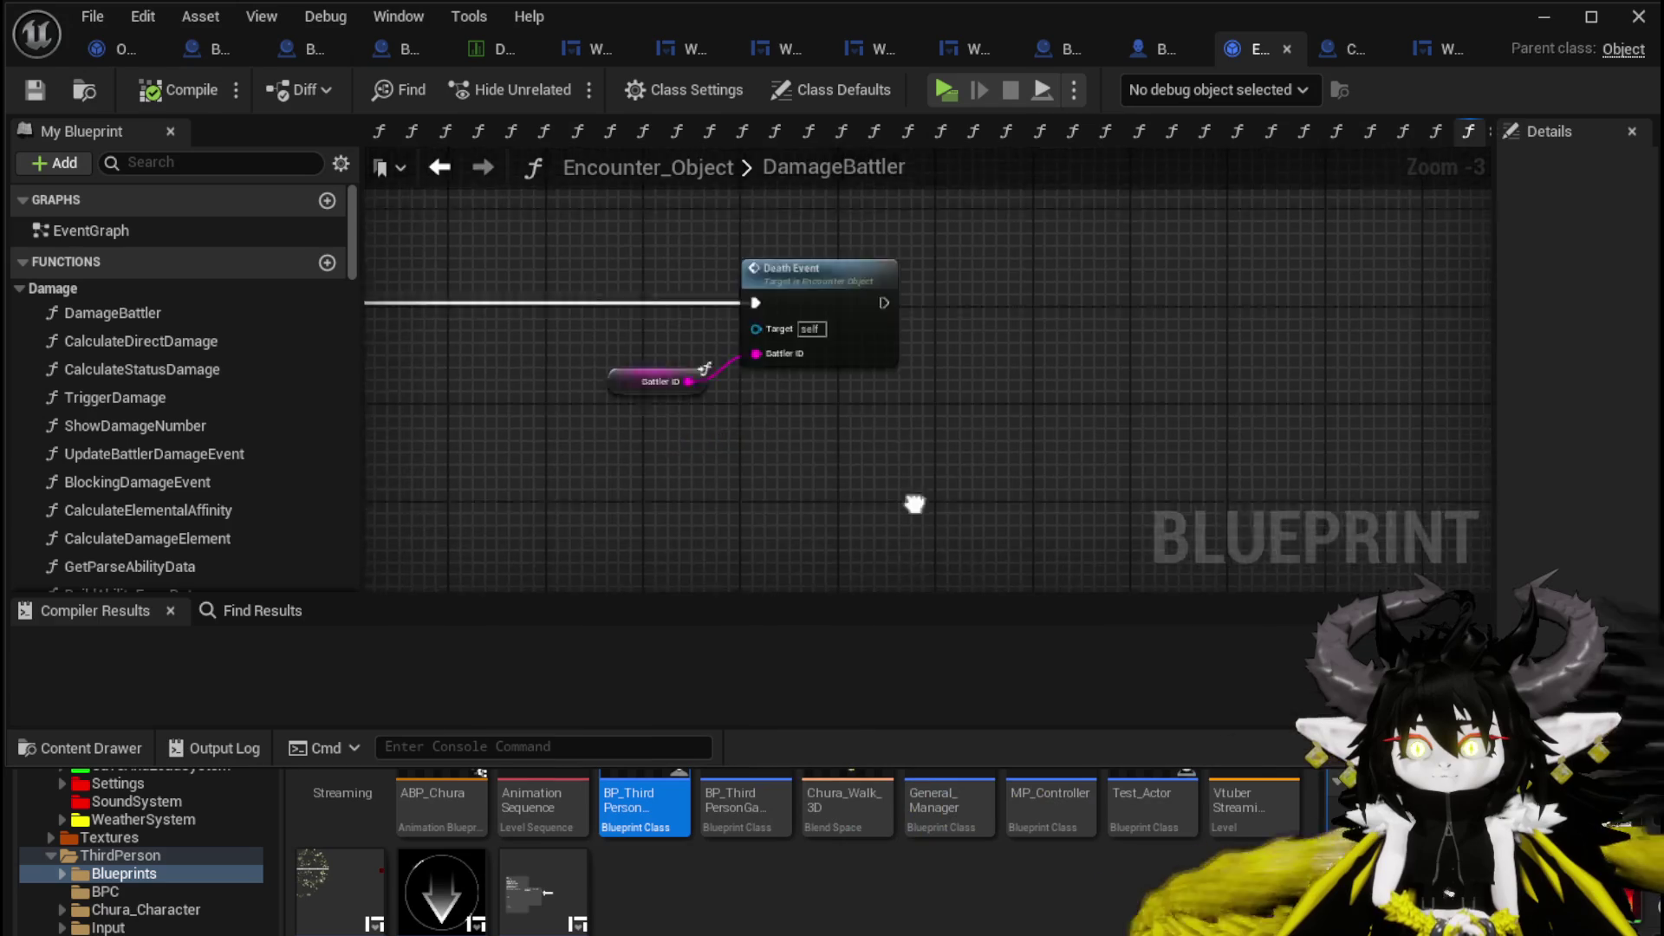
pyautogui.doubleClick(807, 267)
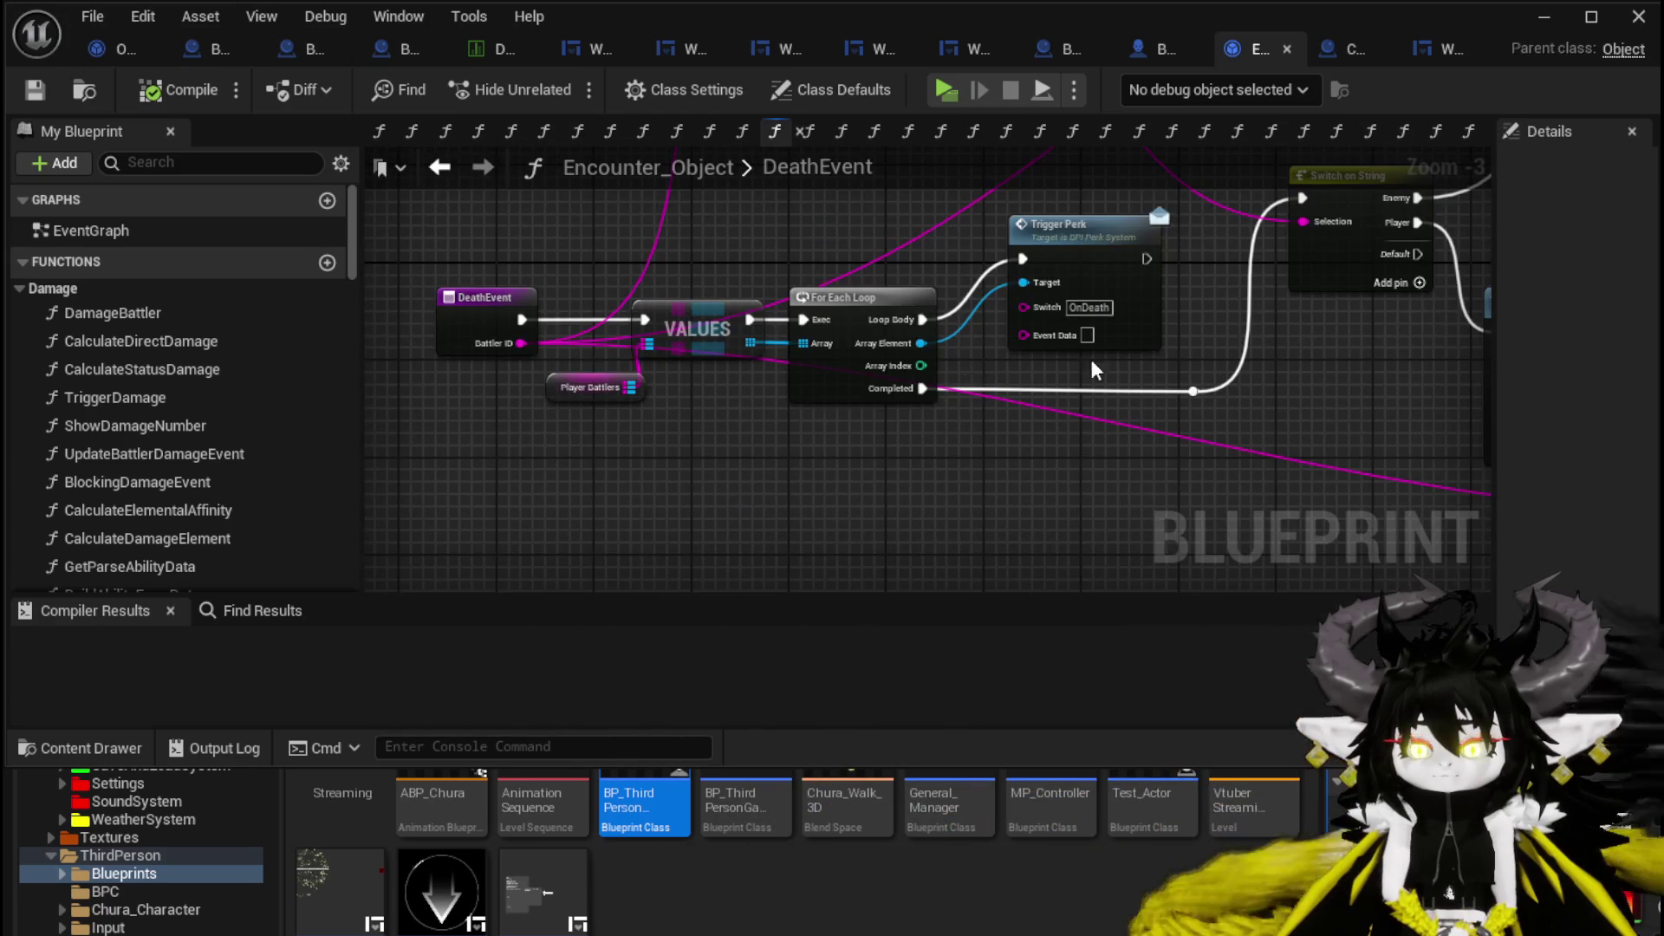
pyautogui.scroll(-1, 1237, 382)
pyautogui.moveTo(1237, 382)
pyautogui.mouseDown()
pyautogui.moveTo(668, 495)
pyautogui.moveTo(866, 398)
pyautogui.moveTo(777, 466)
pyautogui.moveTo(599, 446)
pyautogui.mouseUp()
pyautogui.scroll(1, 610, 414)
pyautogui.moveTo(873, 402); pyautogui.dragTo(617, 408)
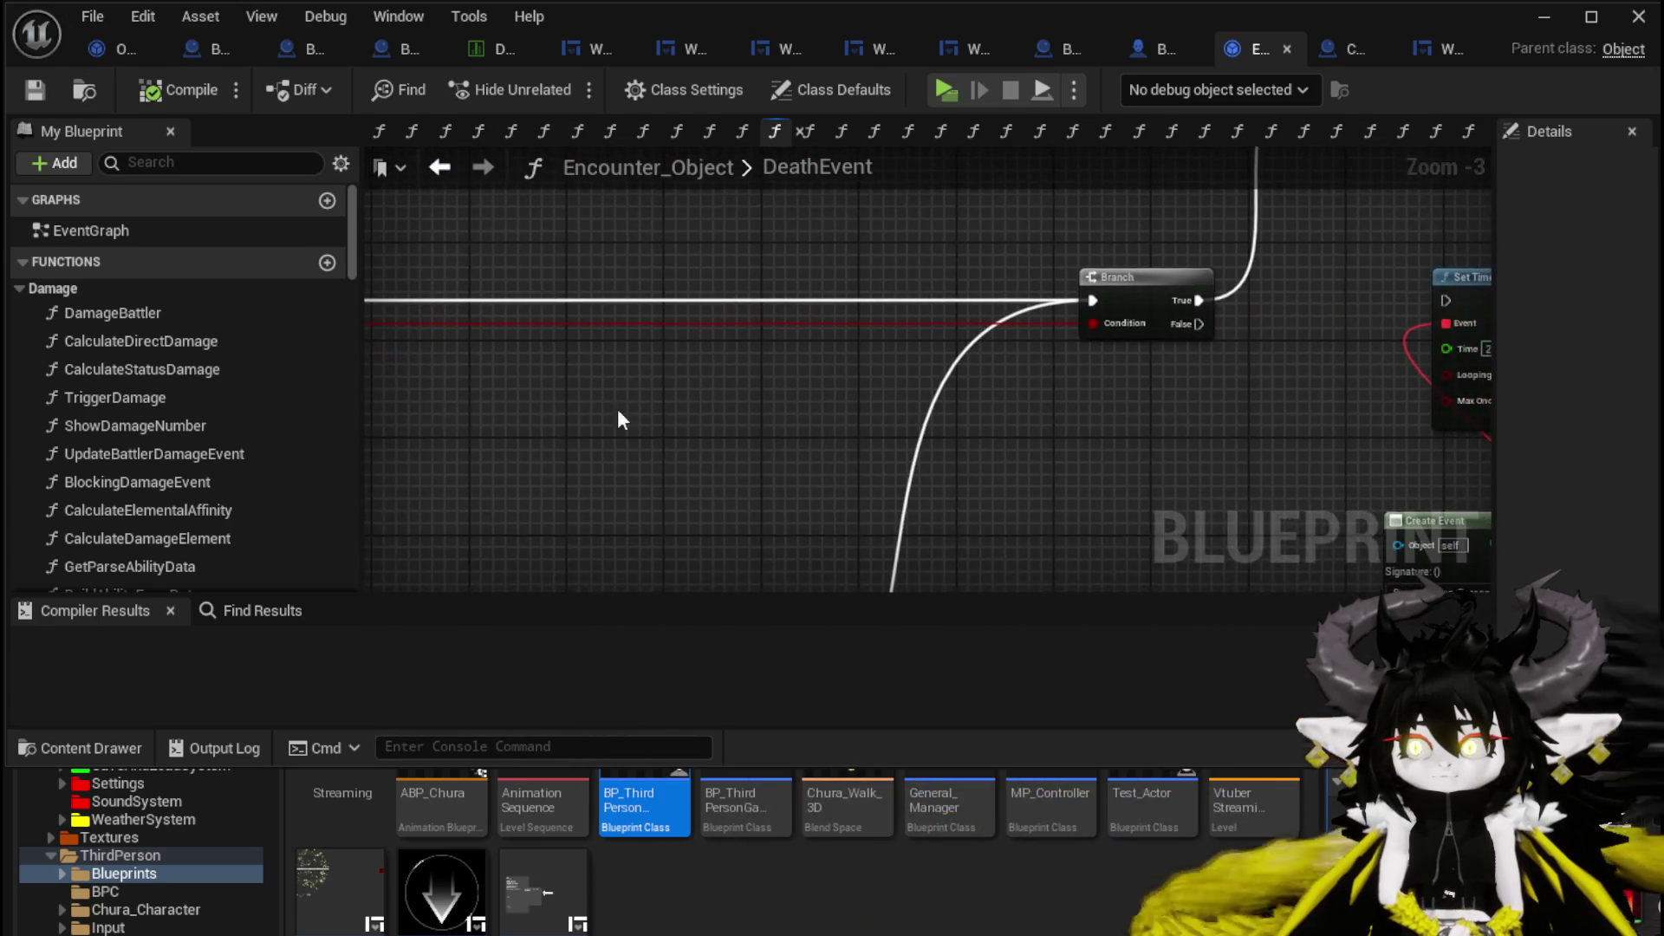
pyautogui.scroll(-1, 618, 420)
pyautogui.moveTo(958, 431); pyautogui.dragTo(791, 375)
pyautogui.scroll(1, 791, 375)
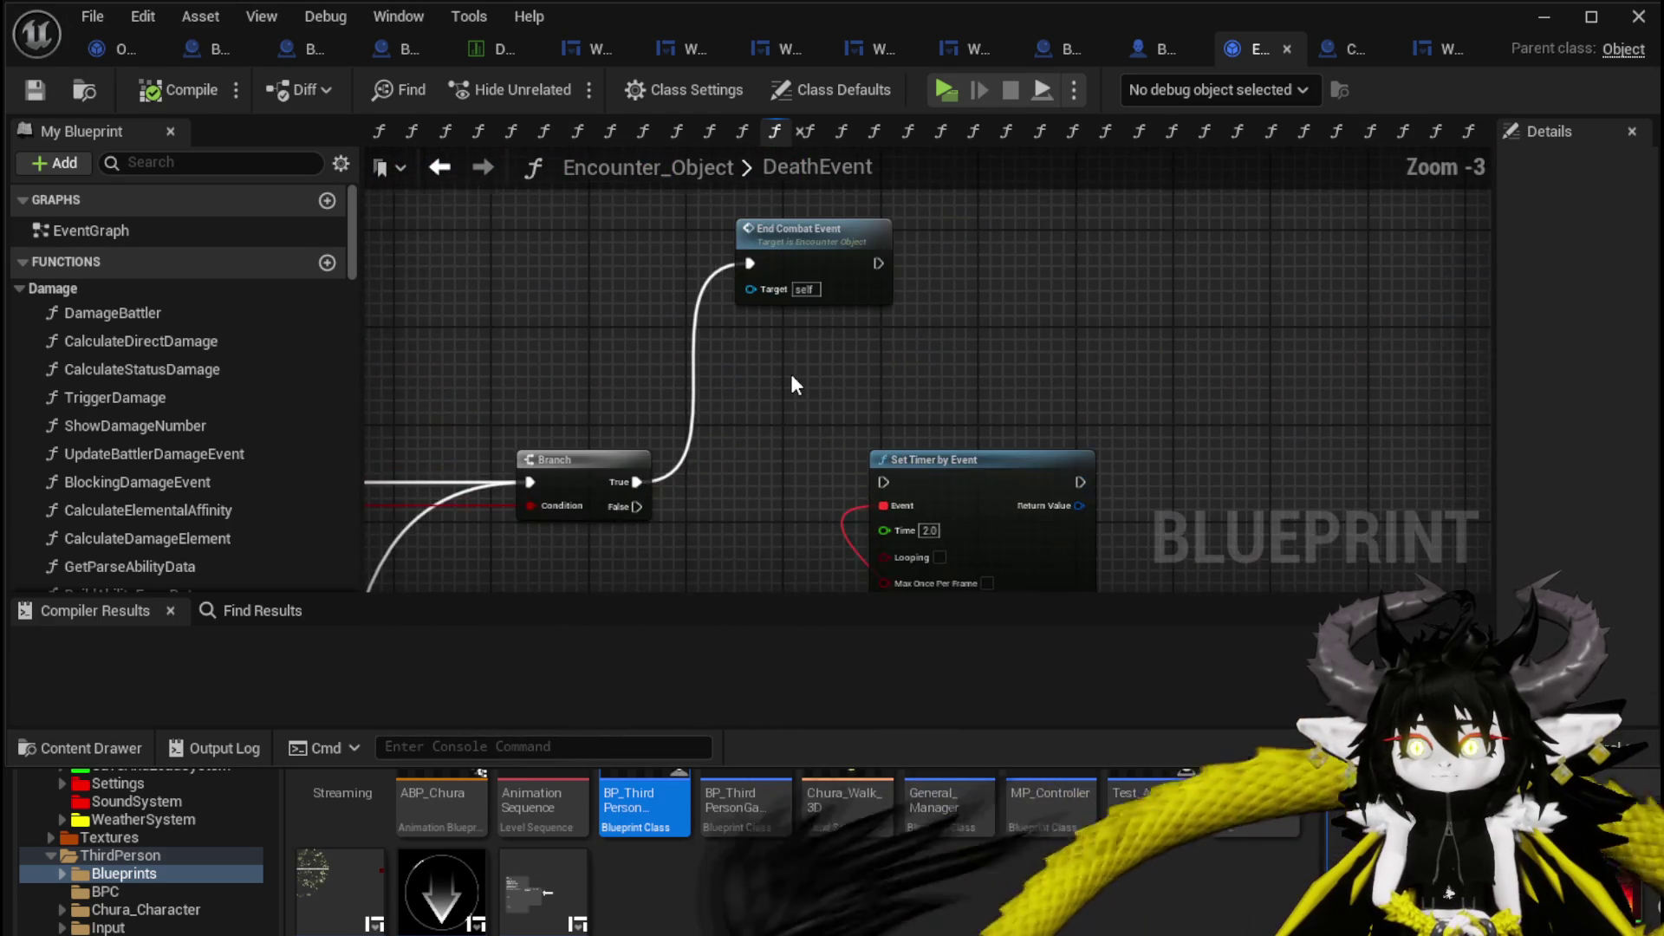
# Open EndCombatEvent and check the Set Timer by Function Name node calling SpawnVictoryScreen after 3.0 seconds.
pyautogui.doubleClick(837, 245)
pyautogui.moveTo(688, 392)
pyautogui.mouseDown()
pyautogui.moveTo(1174, 431)
pyautogui.moveTo(855, 434)
pyautogui.moveTo(1069, 419)
pyautogui.moveTo(956, 378)
pyautogui.moveTo(791, 360)
pyautogui.moveTo(743, 278)
pyautogui.moveTo(744, 373)
pyautogui.mouseUp()
pyautogui.moveTo(1006, 518); pyautogui.dragTo(1017, 501)
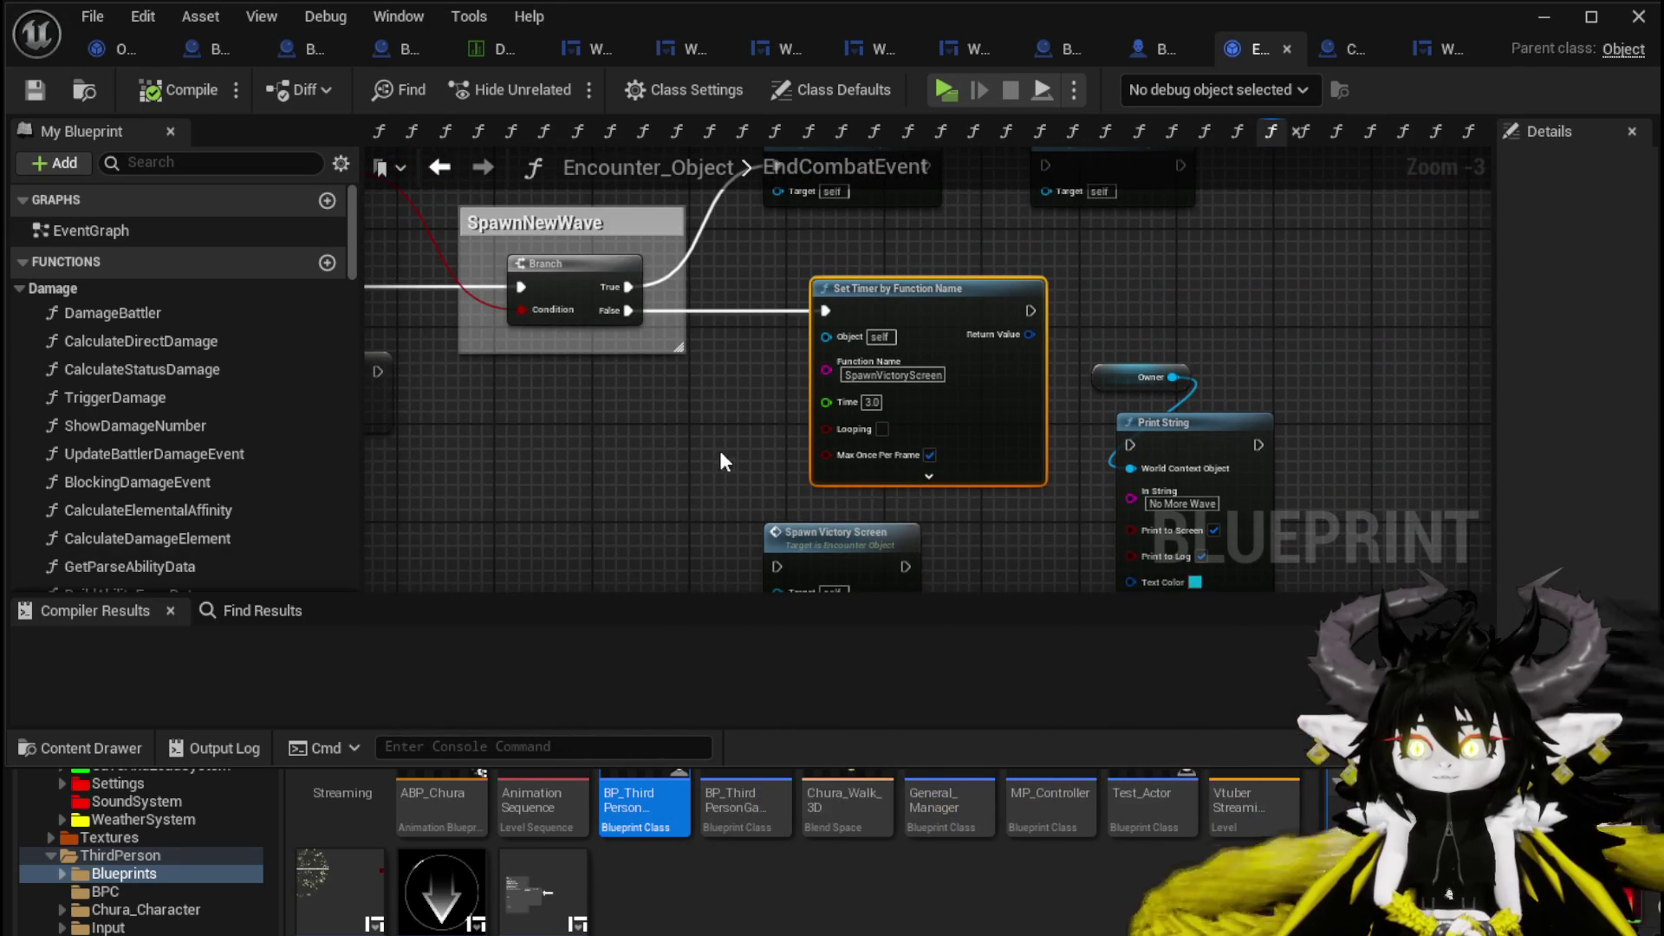
pyautogui.click(659, 464)
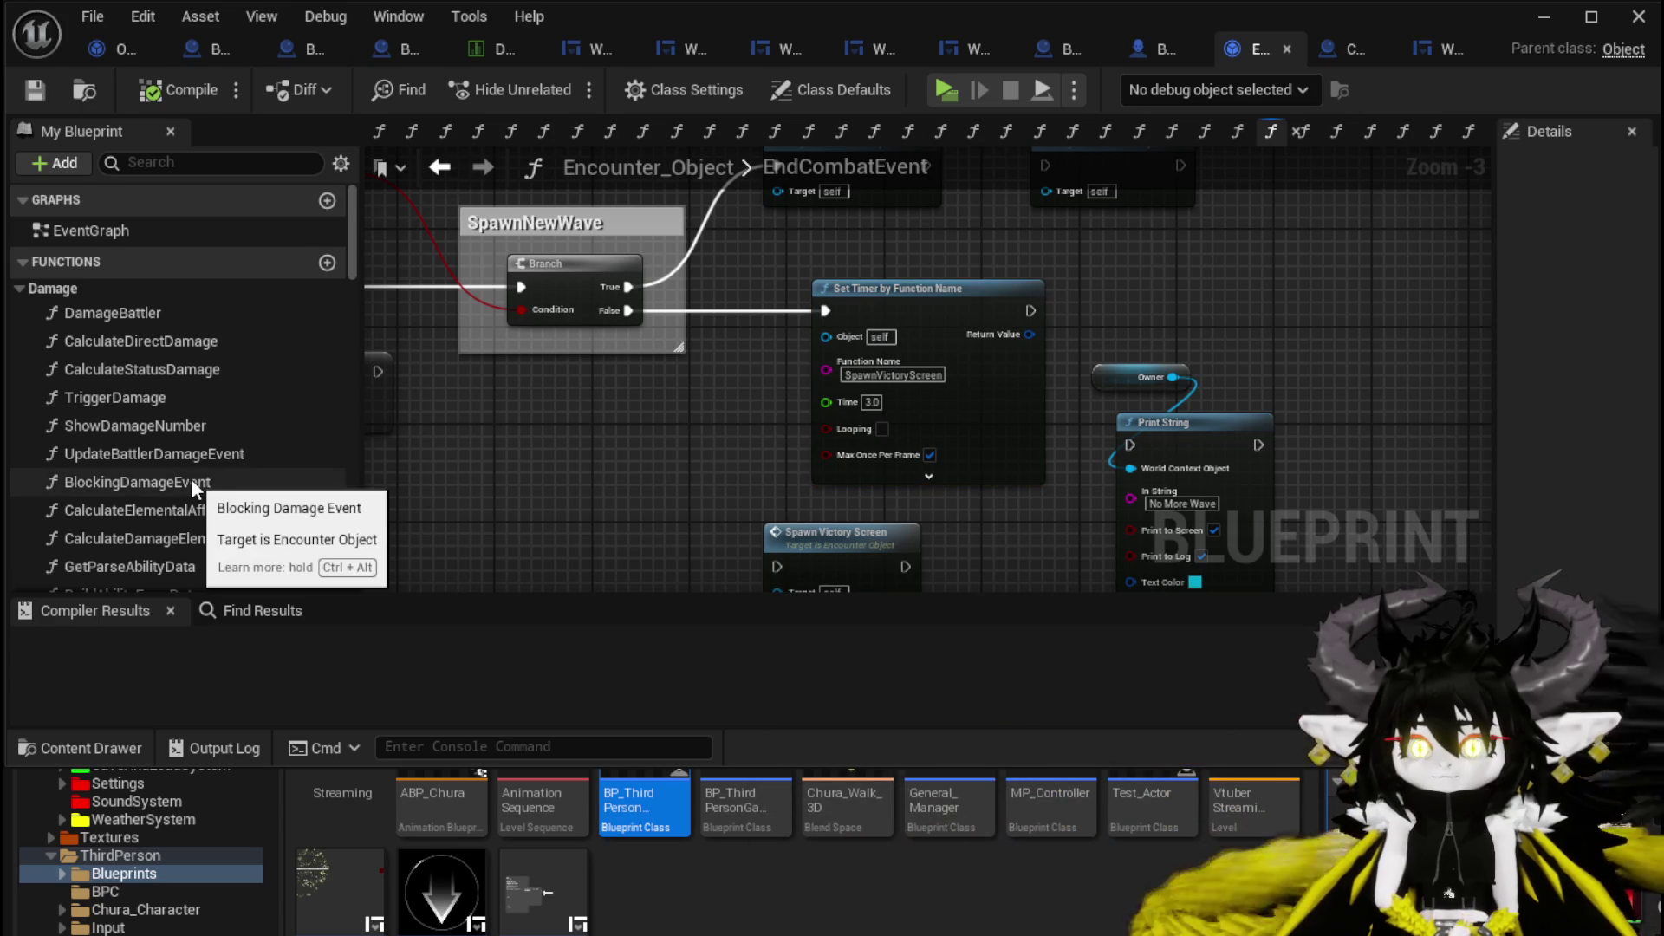
# Scroll the My Blueprint functions list and expand the Victory Screen category.
pyautogui.scroll(-2, 236, 481)
pyautogui.scroll(-10, 235, 483)
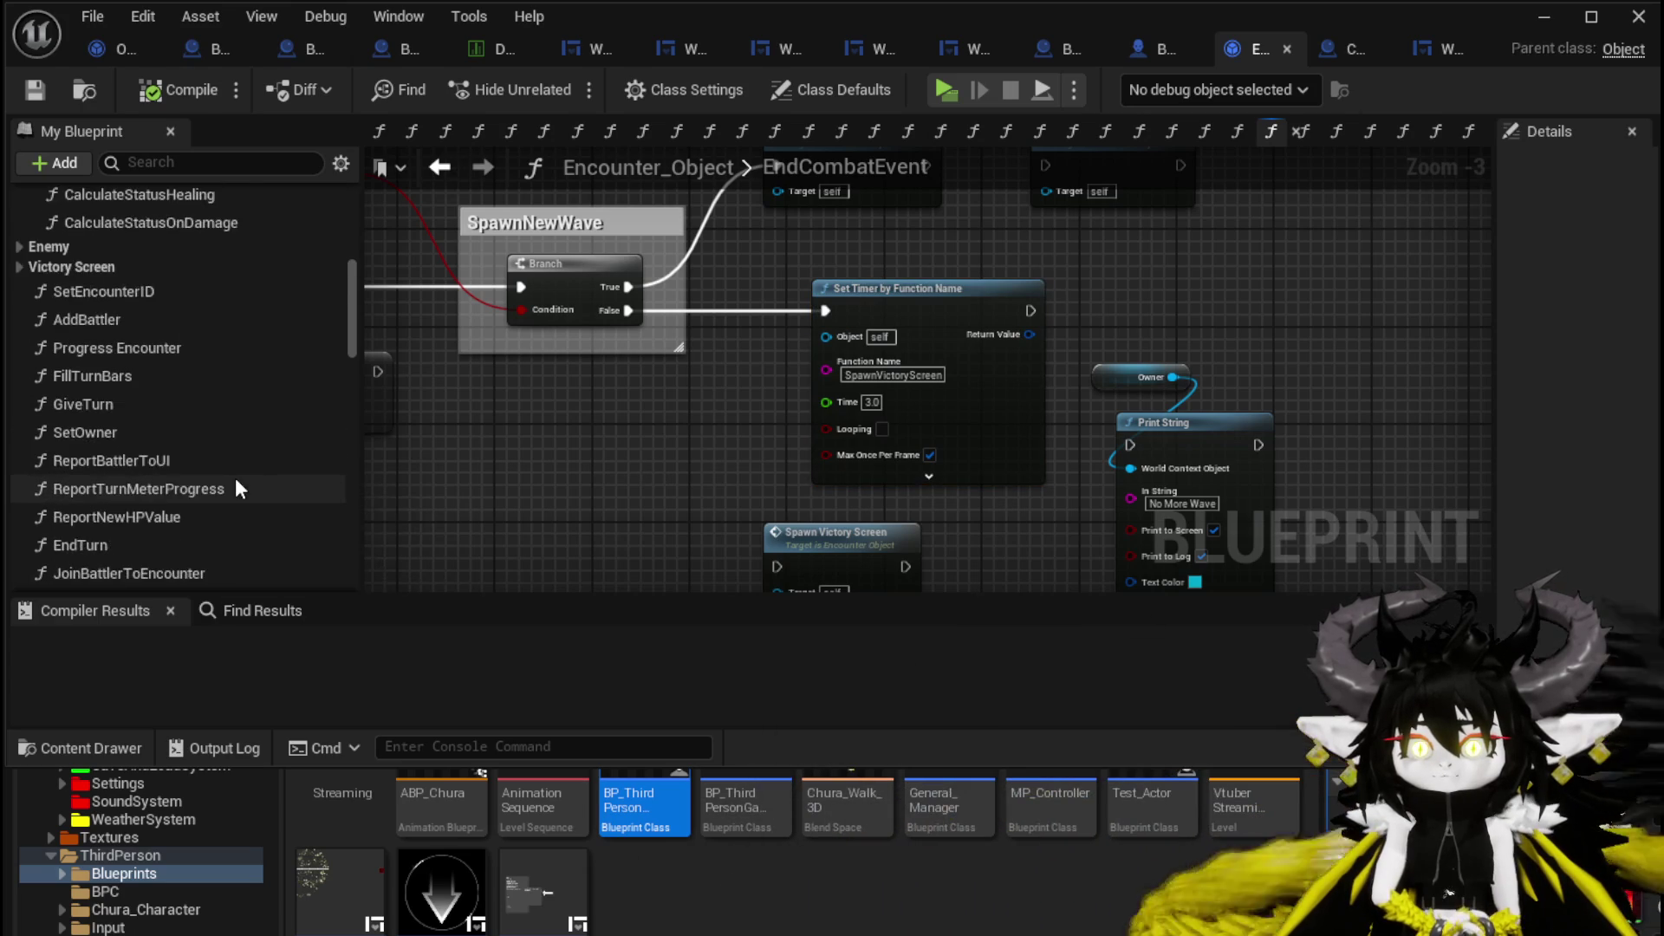
pyautogui.scroll(-10, 236, 483)
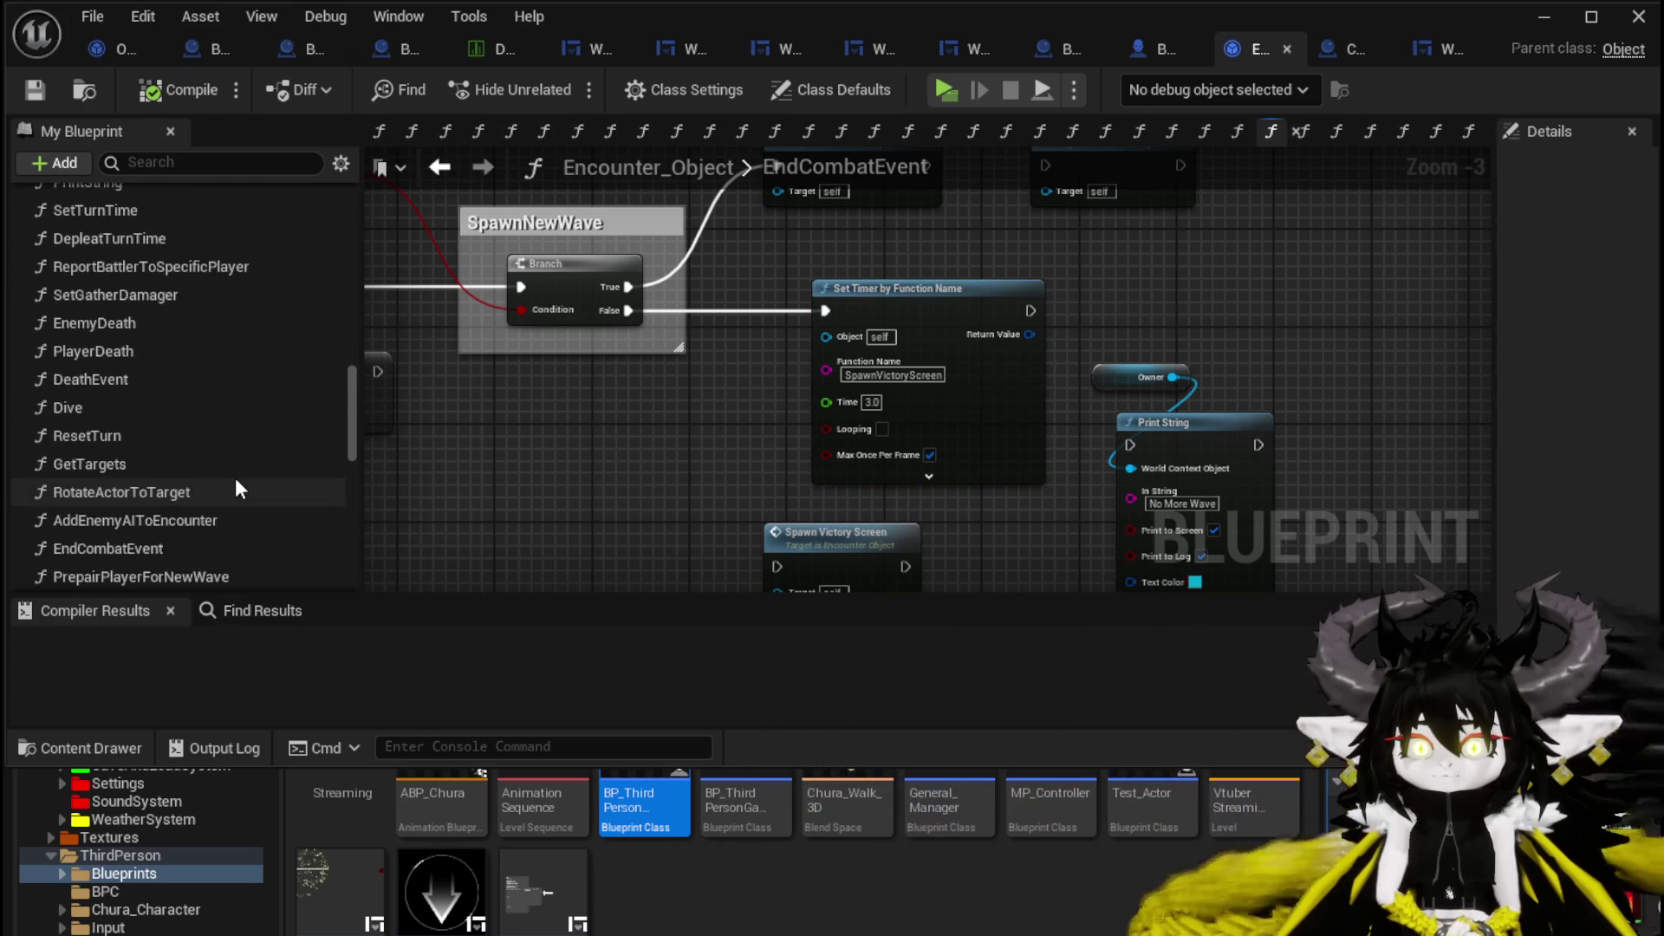
pyautogui.scroll(-2, 236, 485)
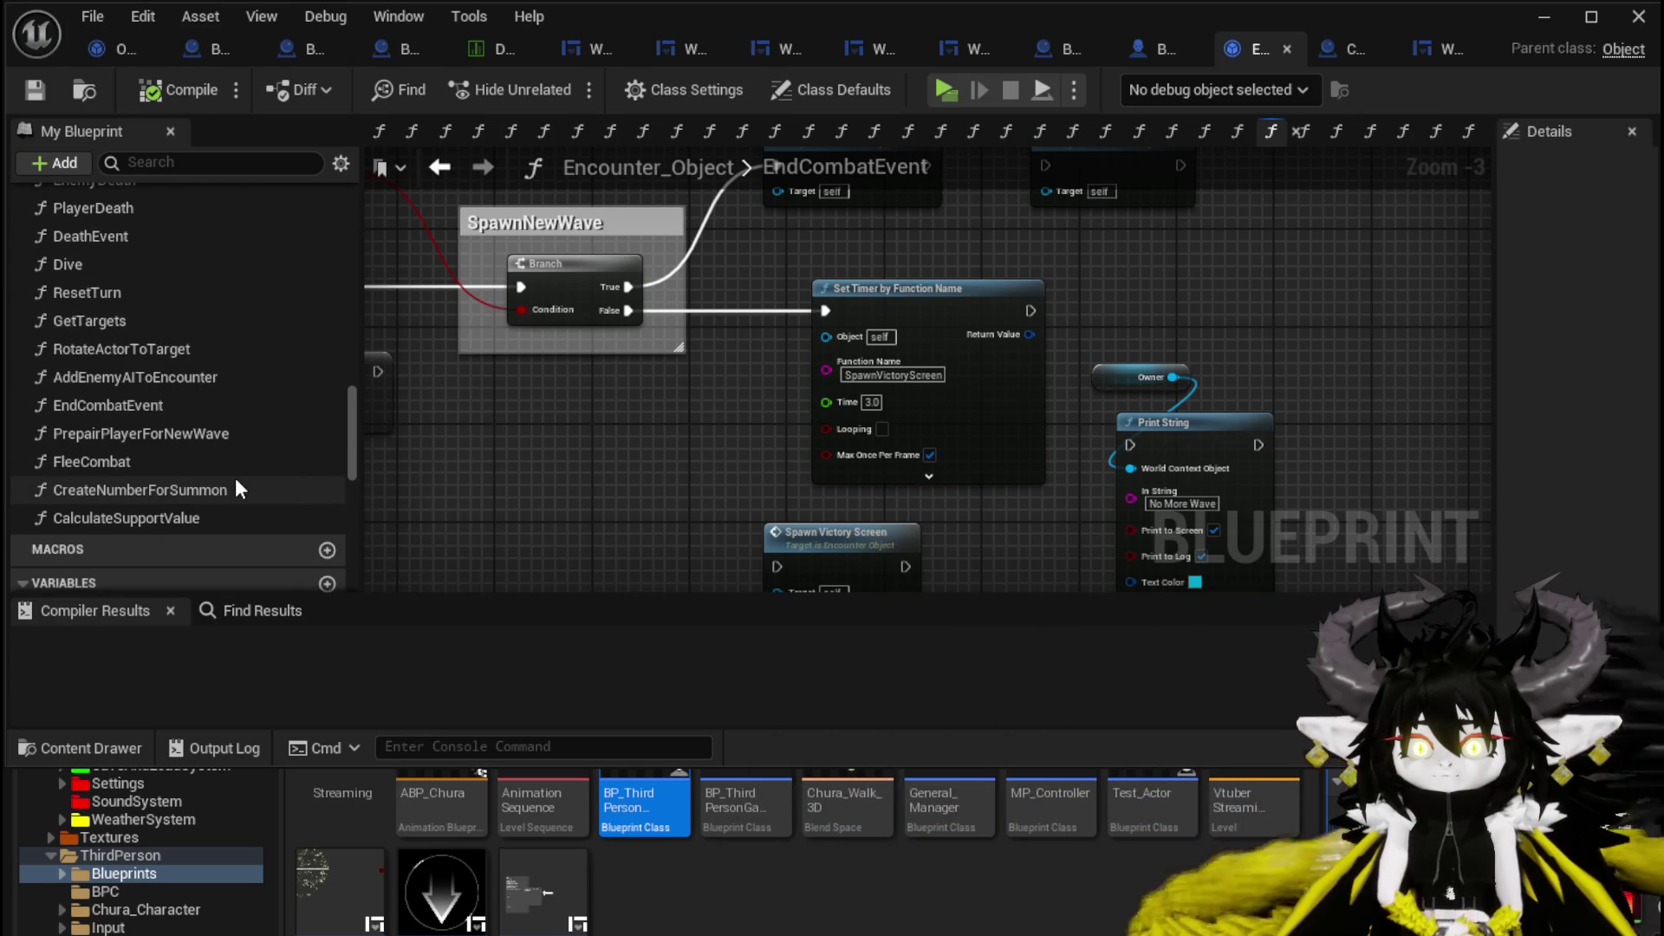
pyautogui.scroll(1, 236, 483)
pyautogui.scroll(1, 236, 483)
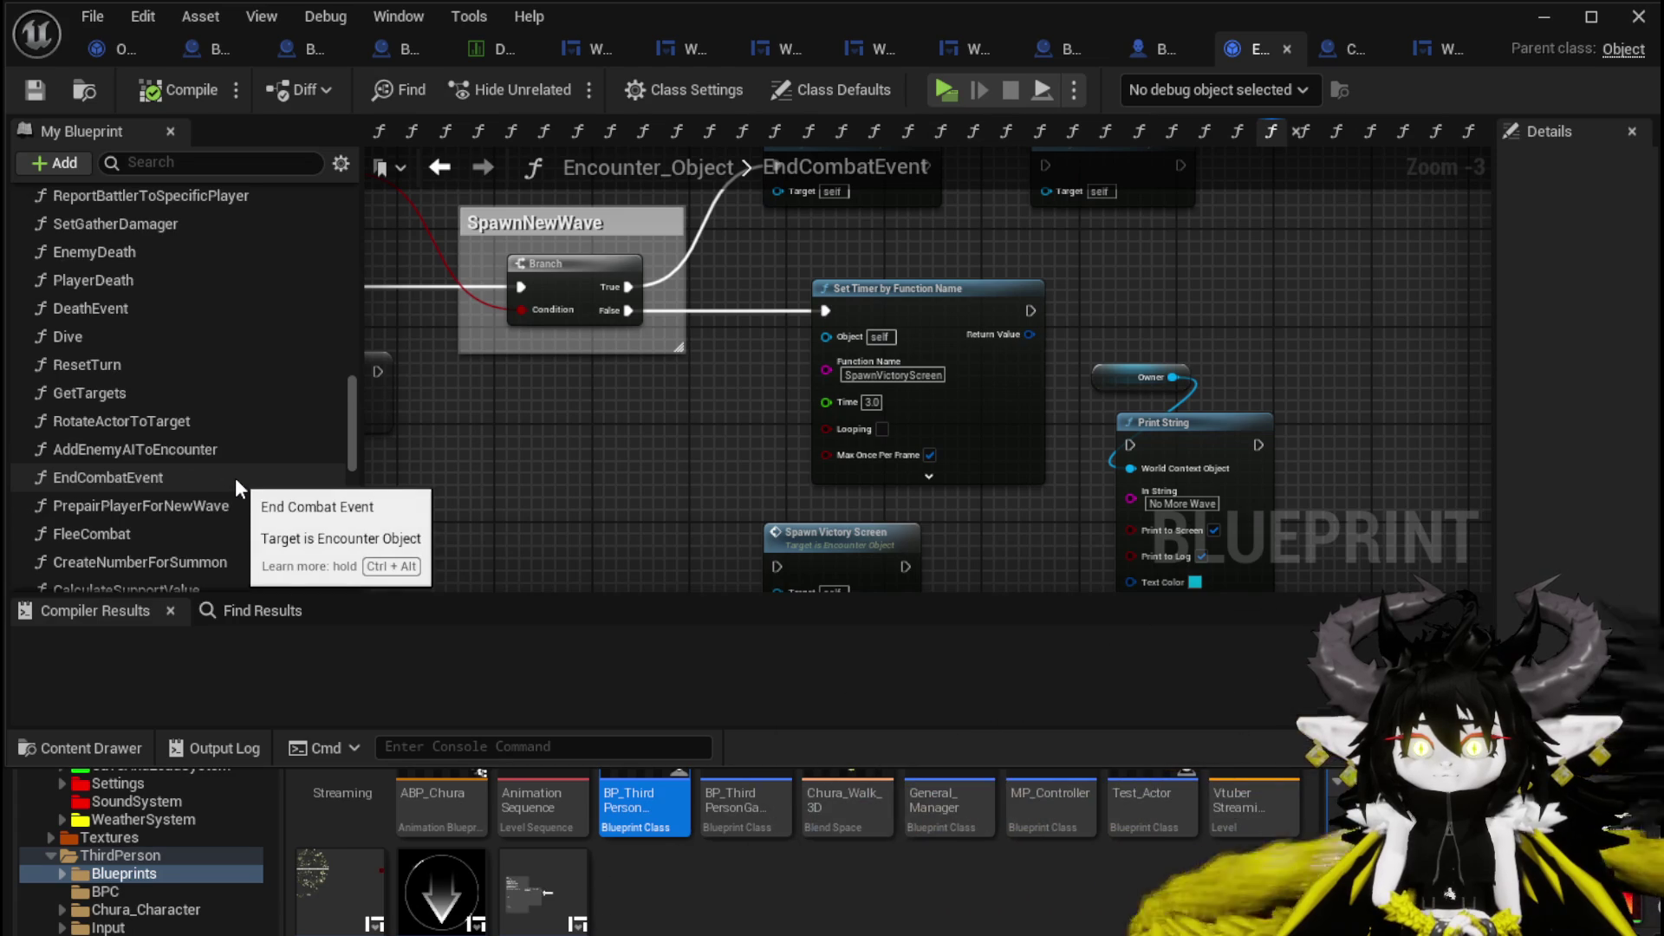
pyautogui.scroll(-2, 236, 477)
pyautogui.scroll(15, 236, 476)
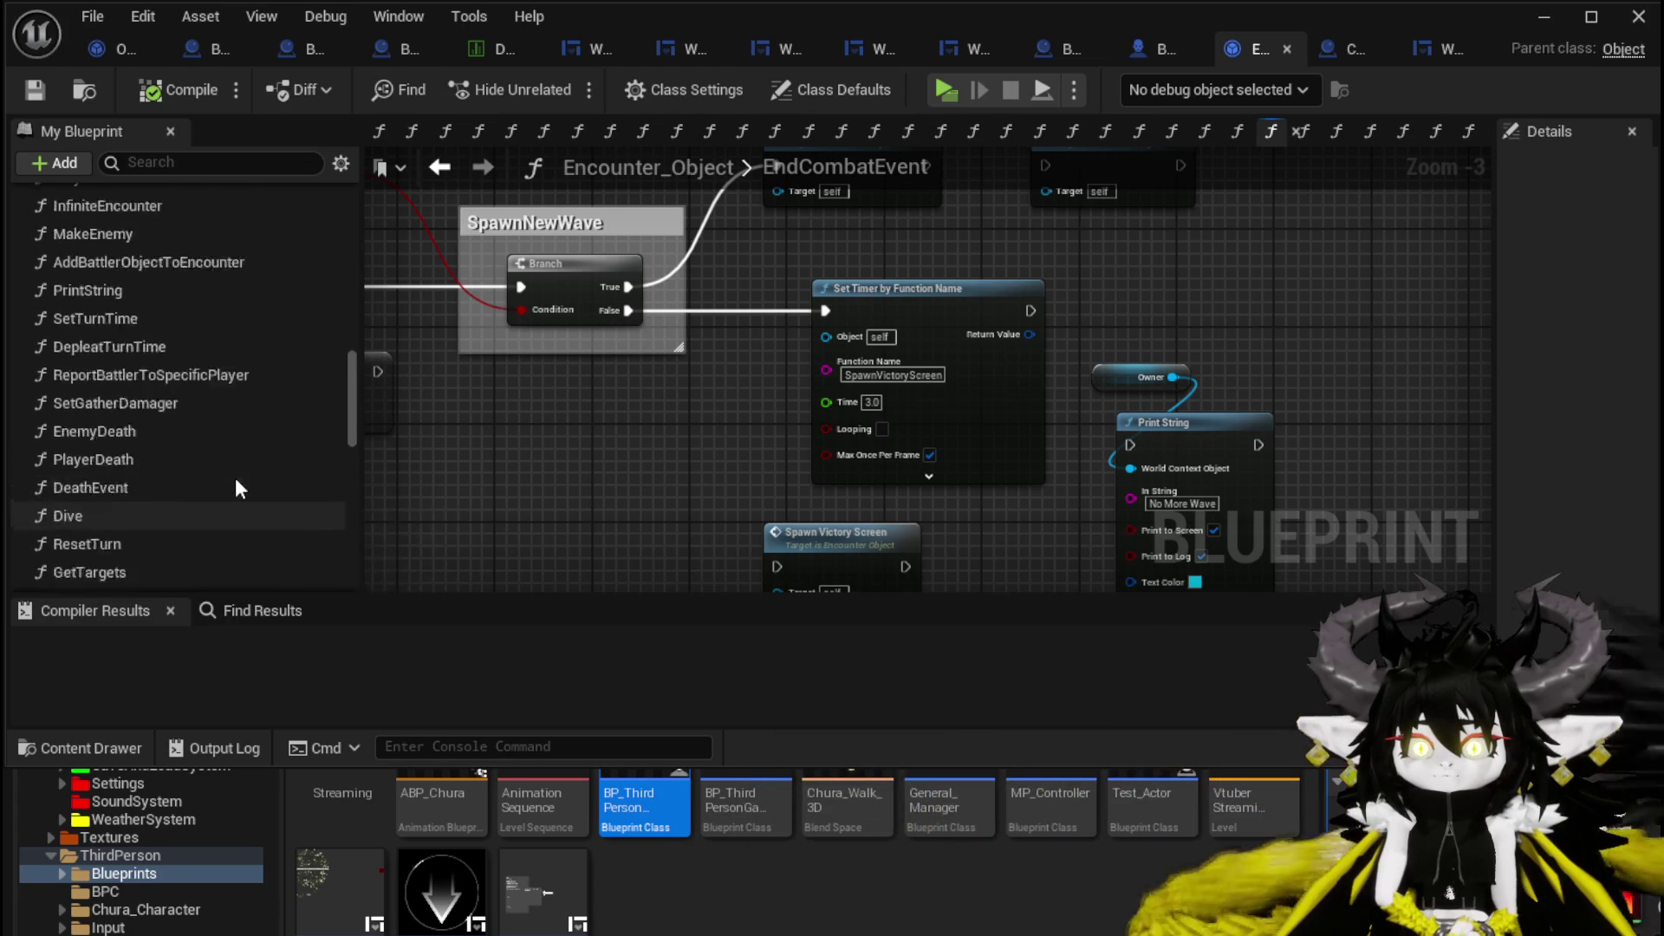
pyautogui.scroll(6, 236, 475)
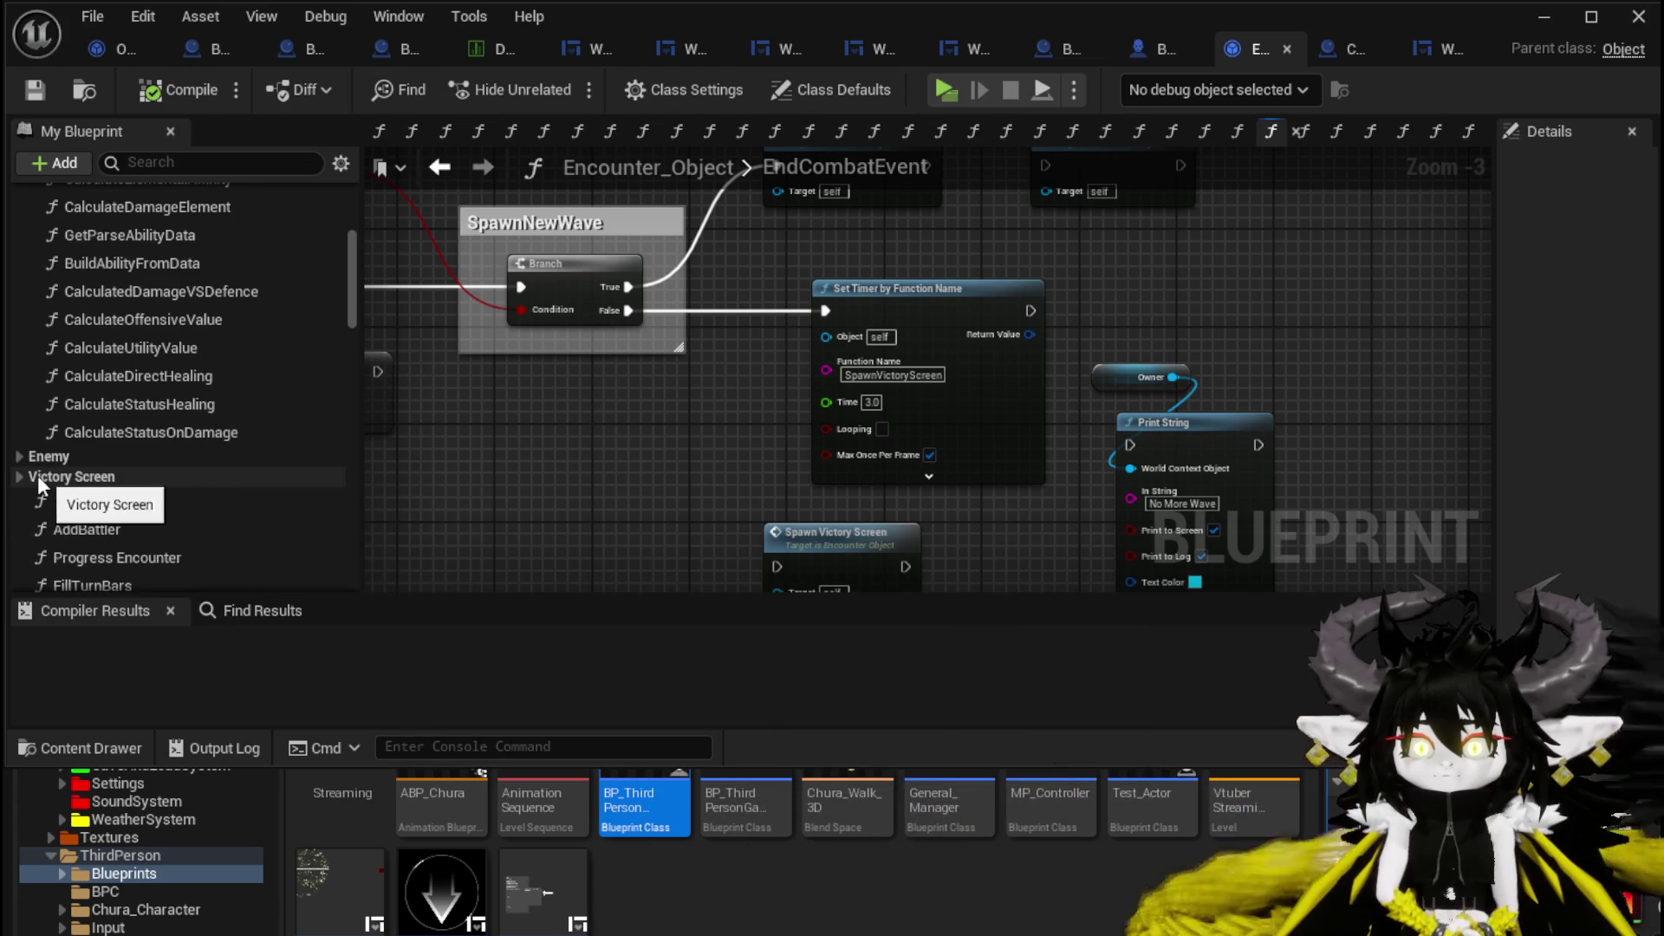
pyautogui.click(139, 479)
# Open the SpawnVictoryScreen graph and bring the Append and Kill Data nodes into view.
pyautogui.scroll(-1, 173, 490)
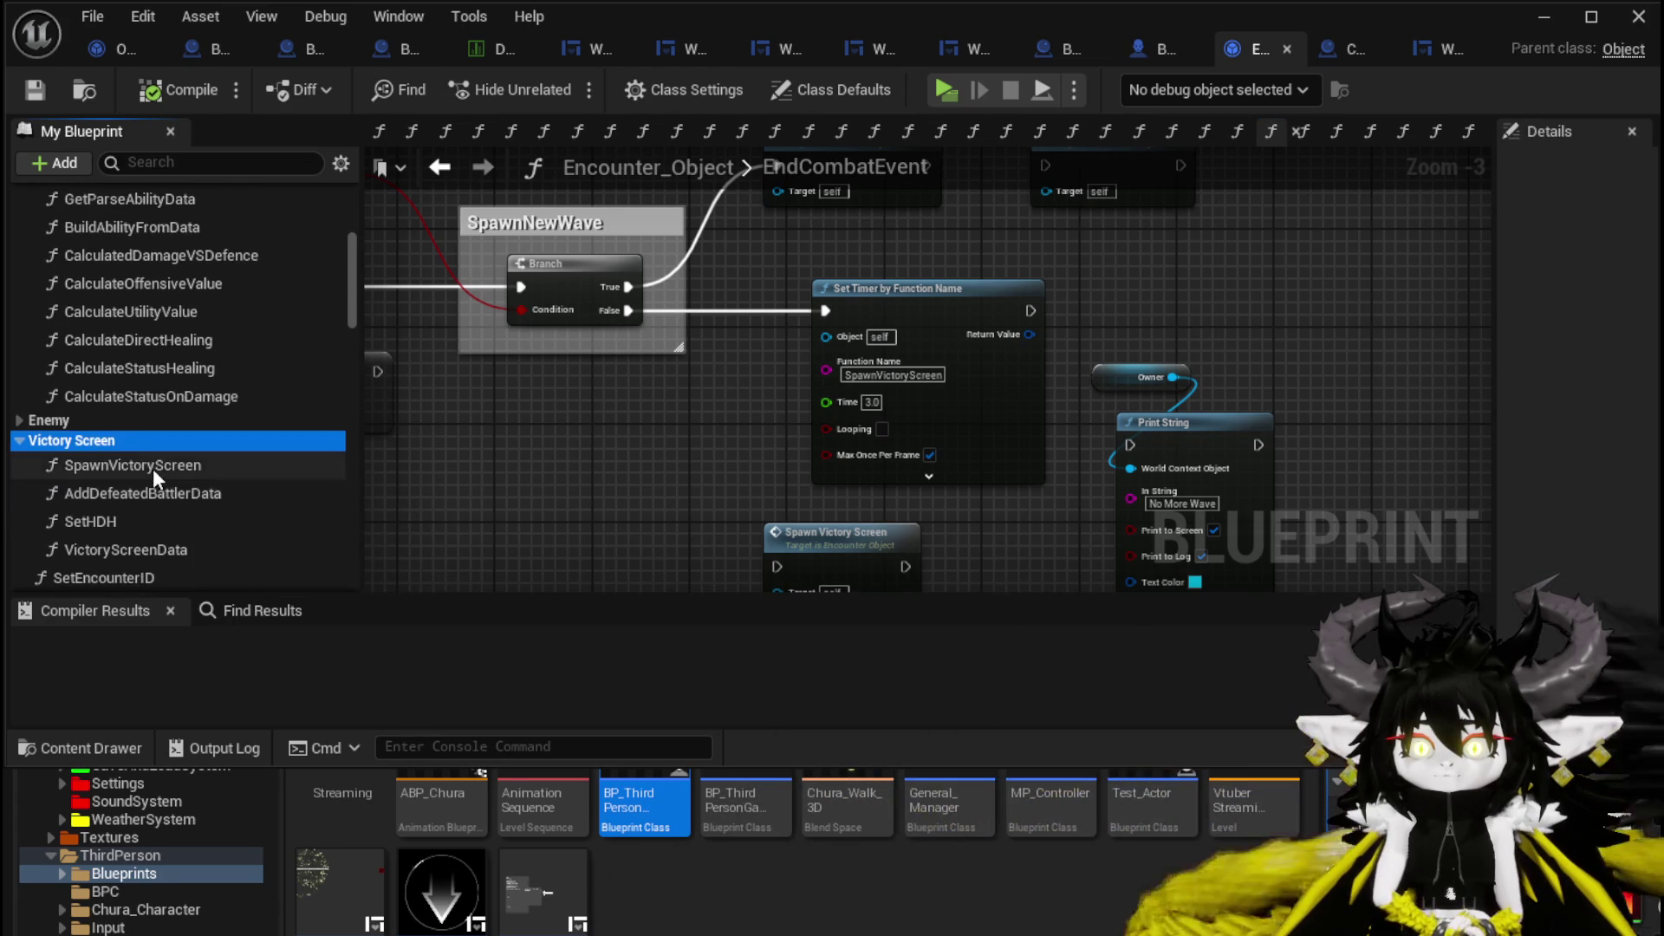
pyautogui.doubleClick(152, 466)
pyautogui.moveTo(797, 468)
pyautogui.mouseDown()
pyautogui.moveTo(465, 450)
pyautogui.moveTo(427, 468)
pyautogui.moveTo(390, 392)
pyautogui.moveTo(267, 325)
pyautogui.moveTo(298, 284)
pyautogui.mouseUp()
pyautogui.scroll(3, 689, 409)
pyautogui.moveTo(689, 408); pyautogui.dragTo(674, 388)
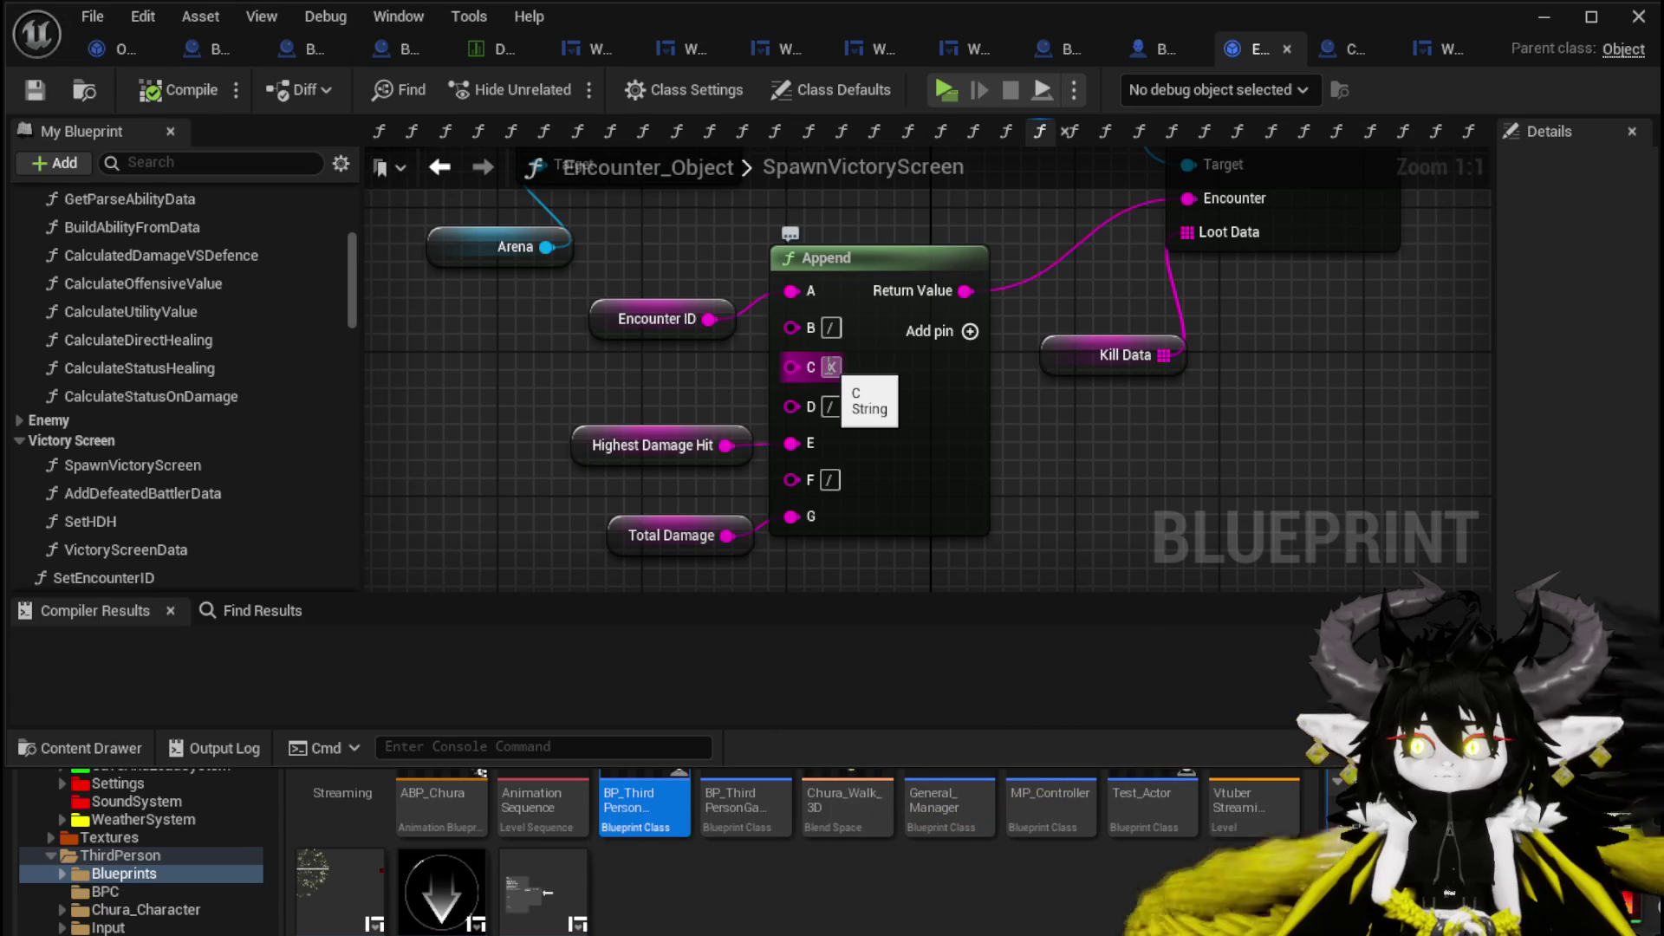
pyautogui.moveTo(996, 382)
pyautogui.mouseDown()
pyautogui.moveTo(1067, 516)
pyautogui.moveTo(1042, 523)
pyautogui.moveTo(944, 459)
pyautogui.mouseUp()
# Select the Kill Data string variable, widen Details, and enable Multi line.
pyautogui.click(926, 478)
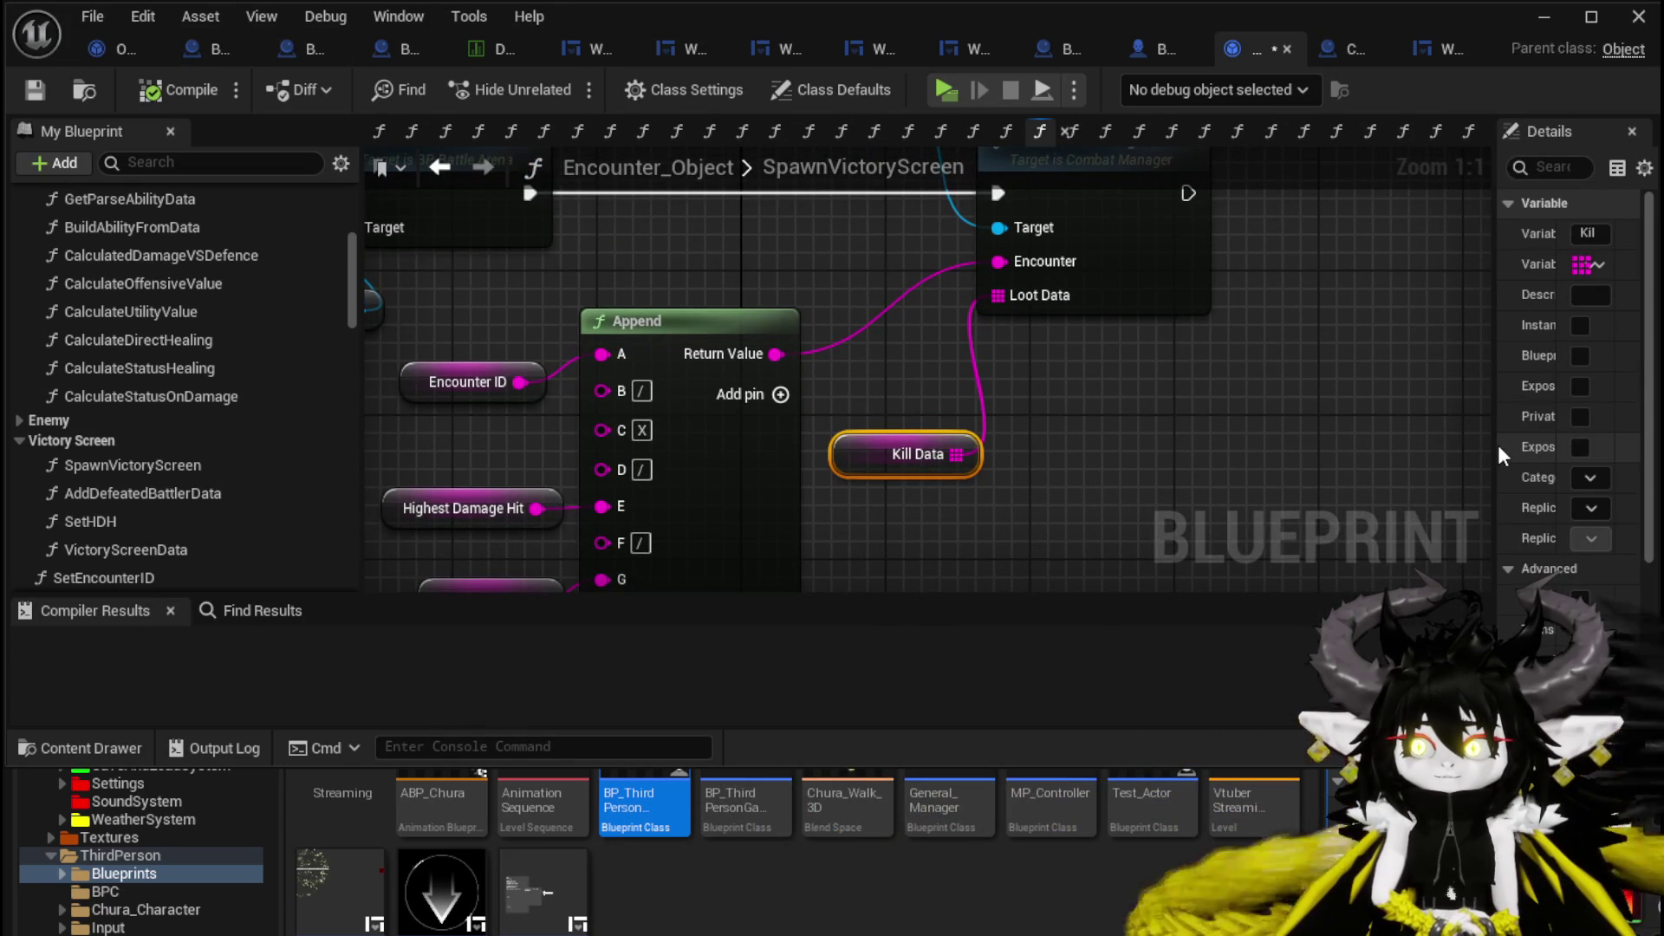
pyautogui.moveTo(1496, 442); pyautogui.dragTo(1058, 438)
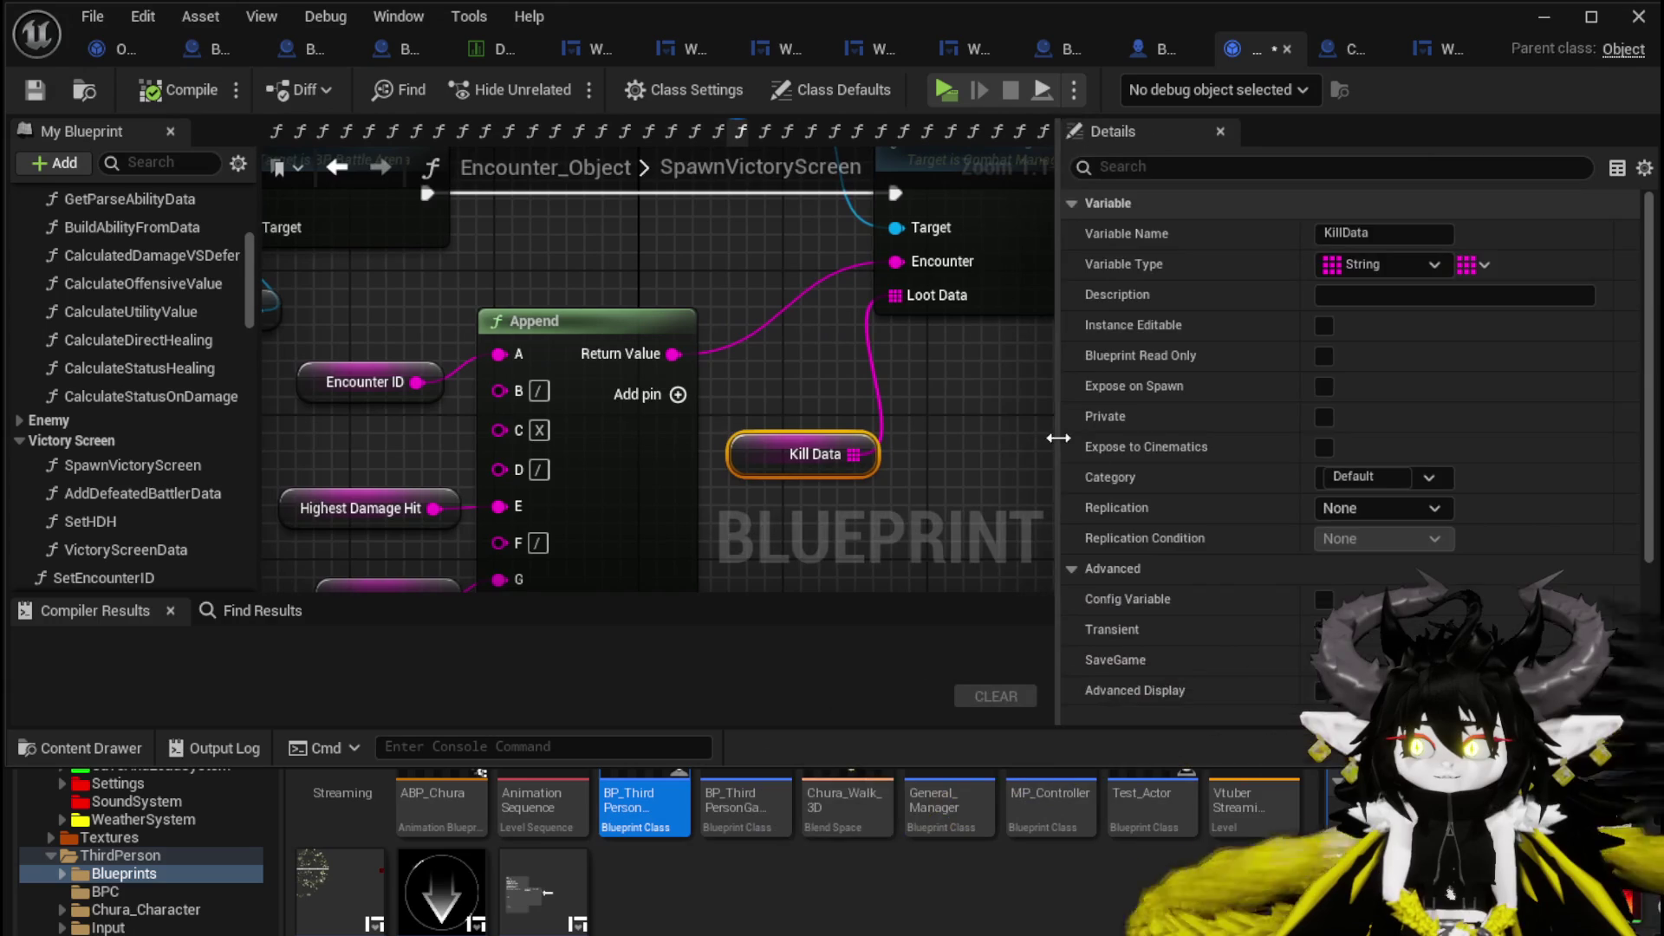
pyautogui.scroll(-5, 1207, 449)
pyautogui.click(788, 413)
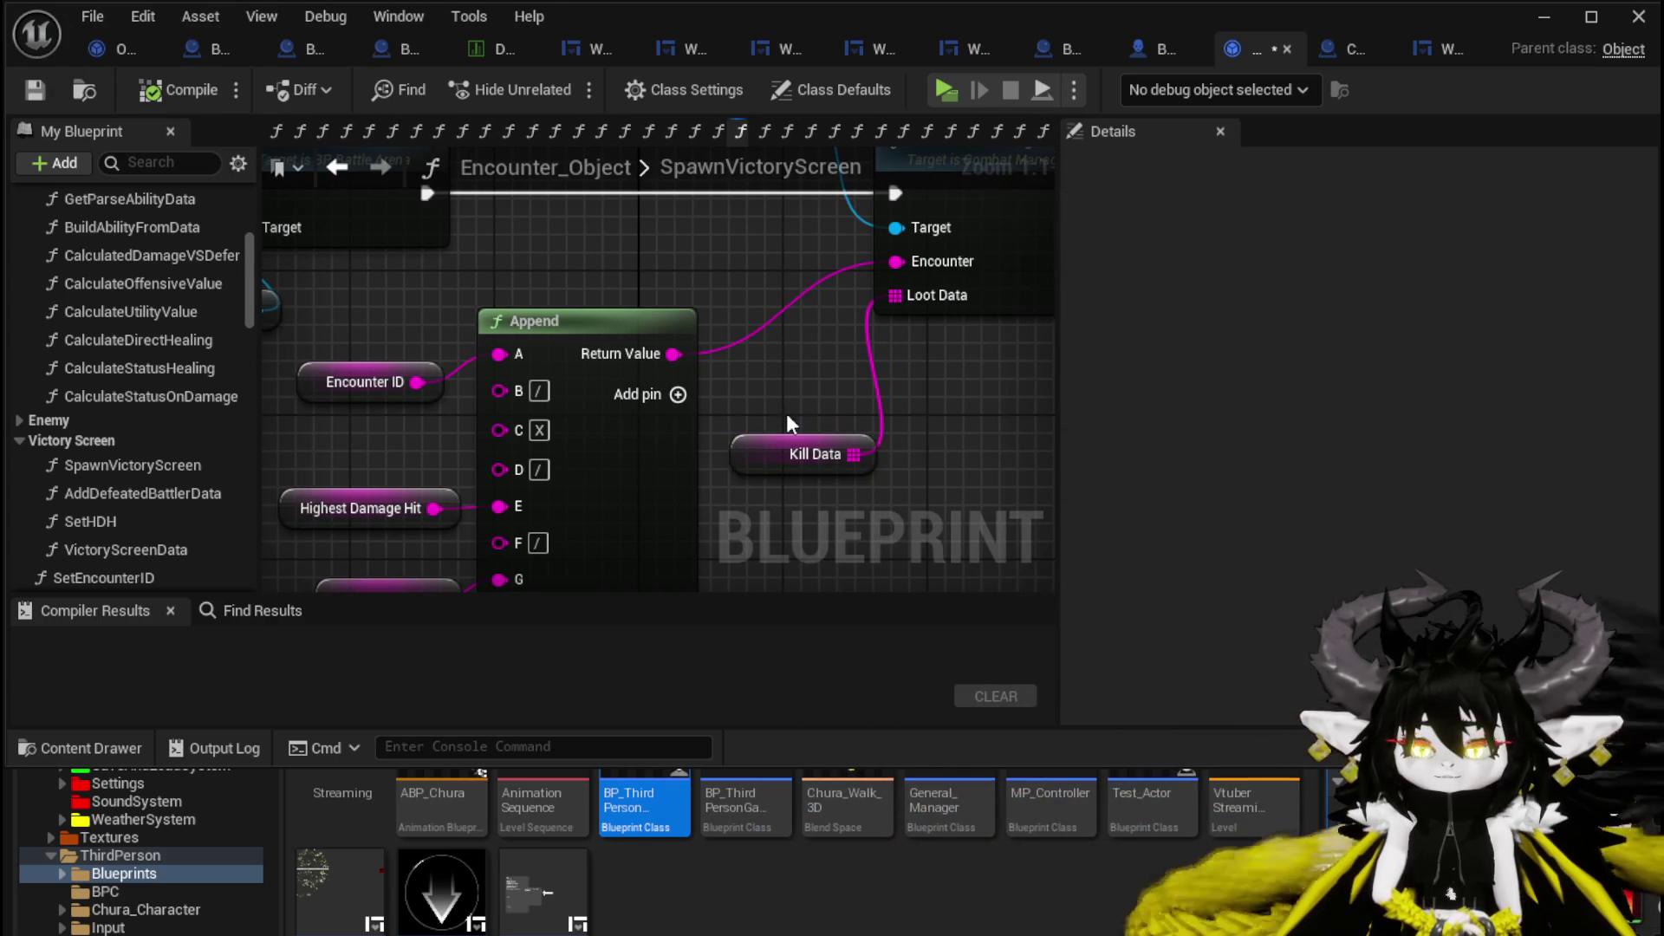
pyautogui.moveTo(780, 371); pyautogui.dragTo(772, 426)
pyautogui.click(1324, 474)
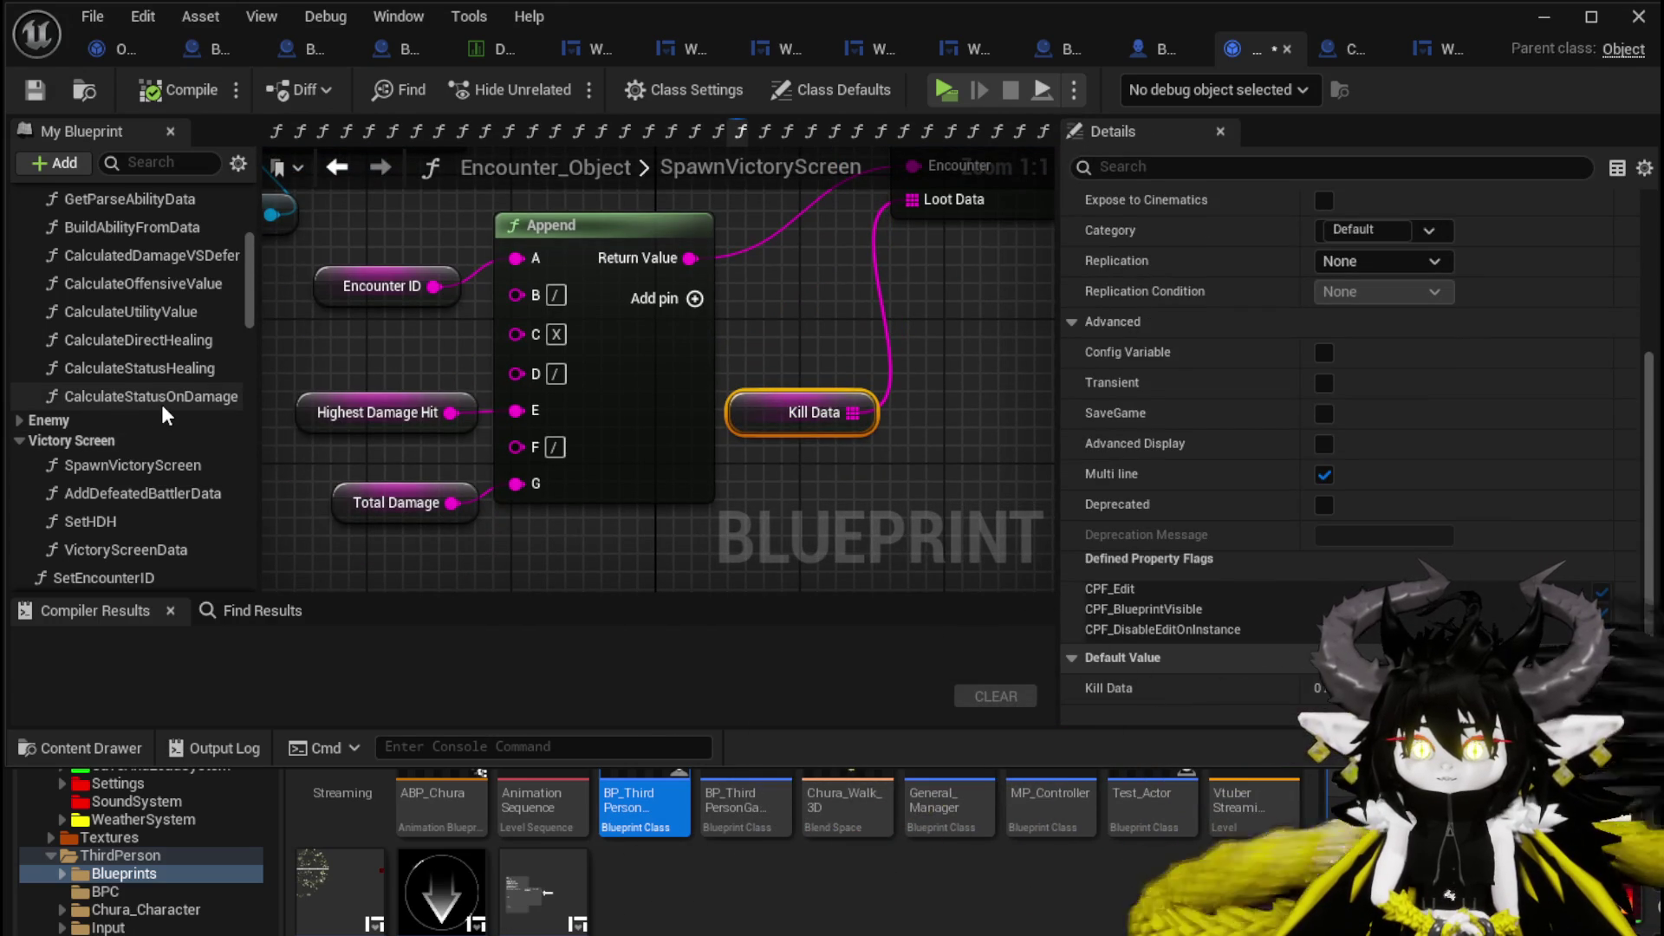
pyautogui.scroll(-2, 161, 404)
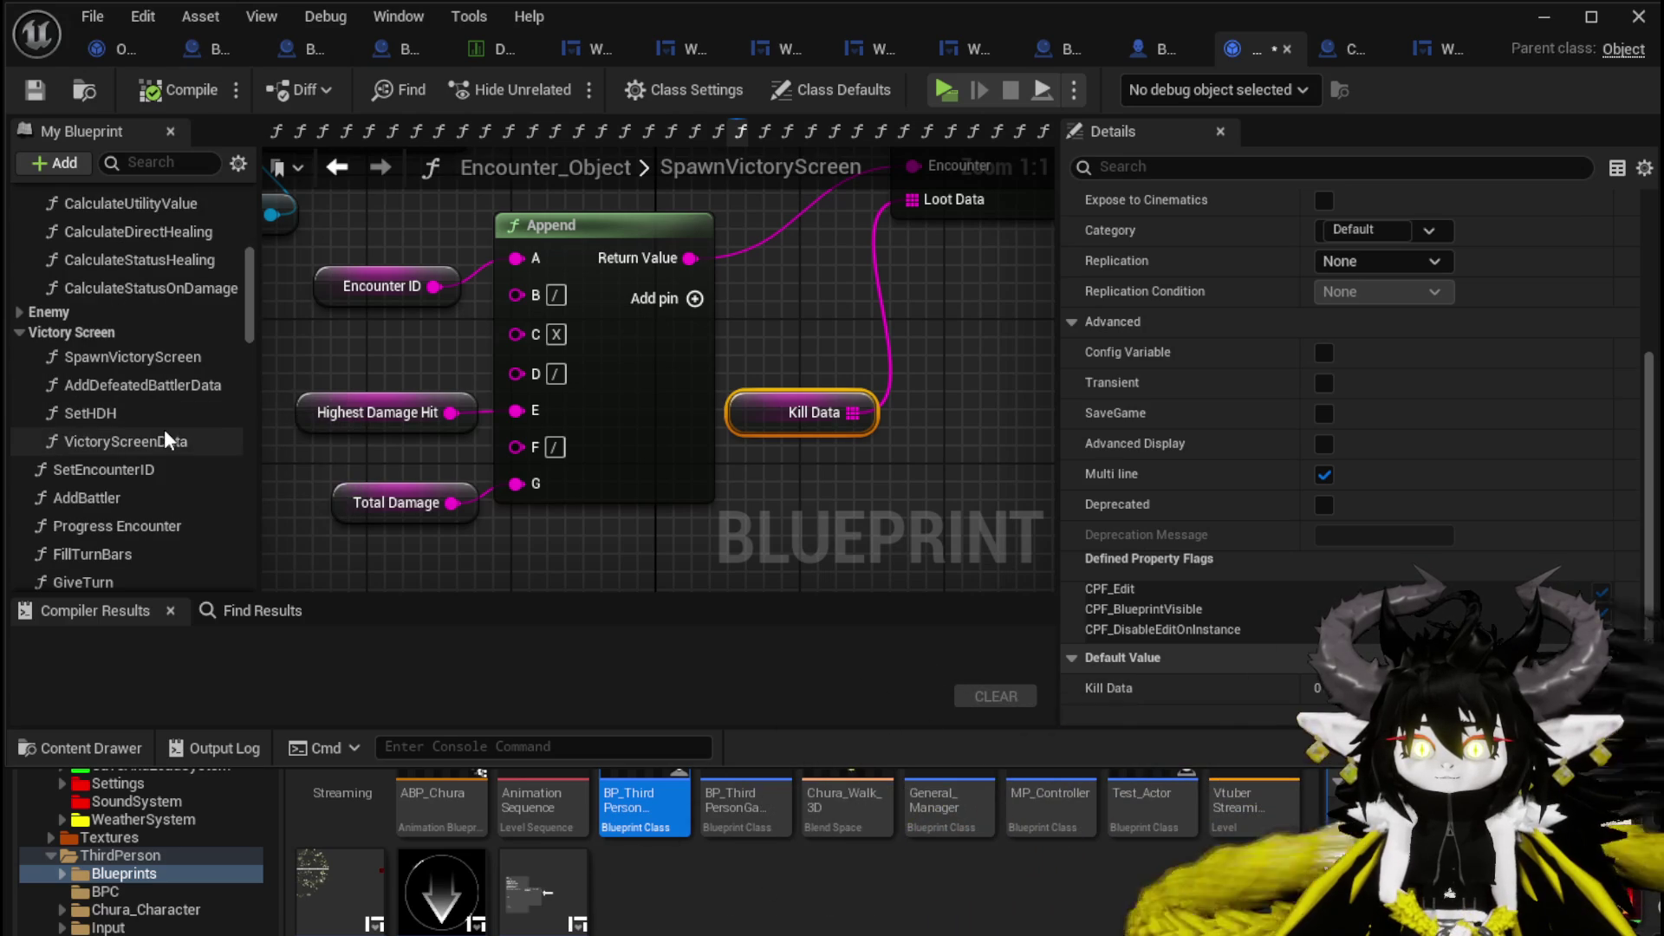
# Open AddDefeatedBattlerData and tidy the ADD and entry node positions.
pyautogui.doubleClick(161, 392)
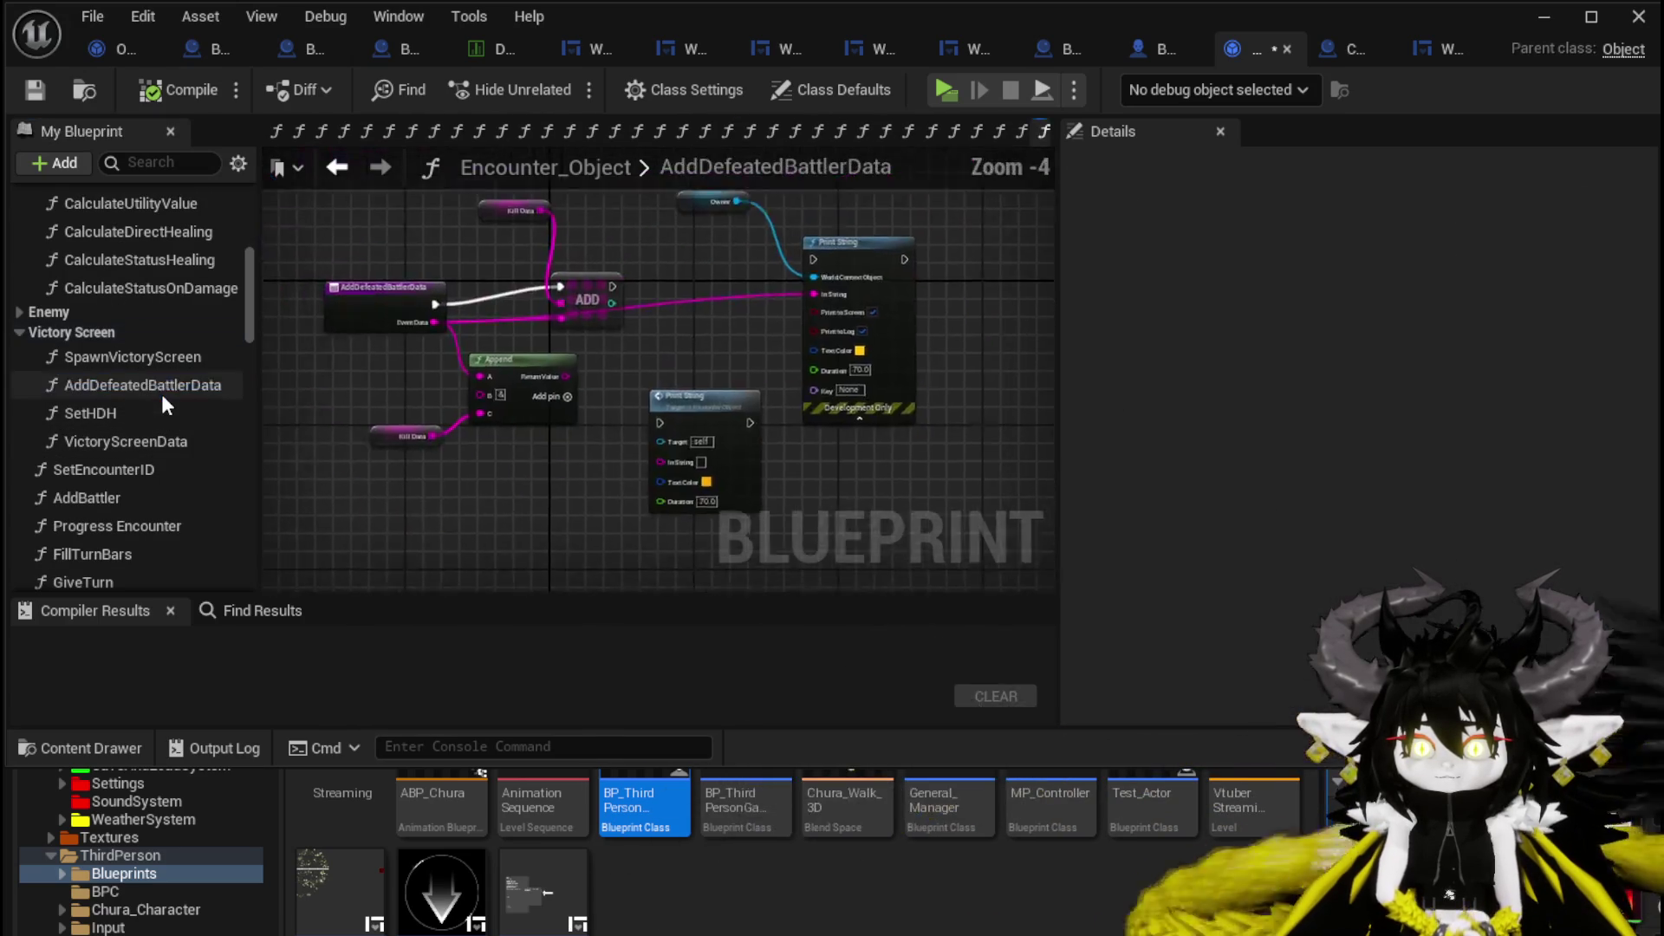
pyautogui.scroll(2, 690, 382)
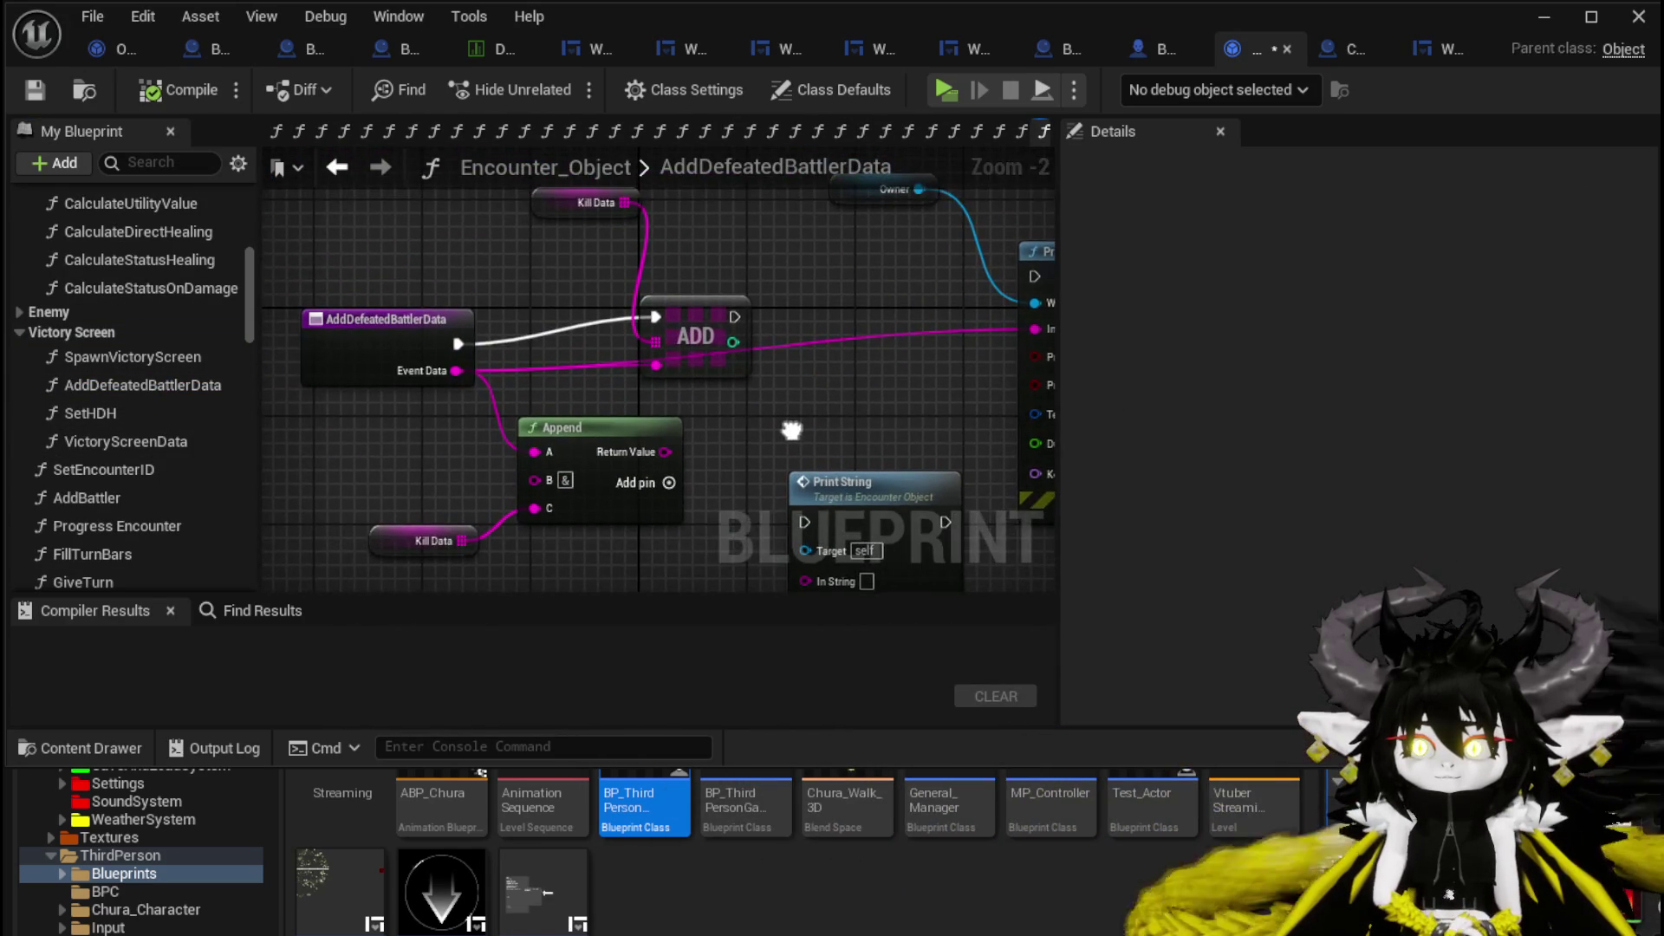
pyautogui.moveTo(716, 322); pyautogui.dragTo(715, 283)
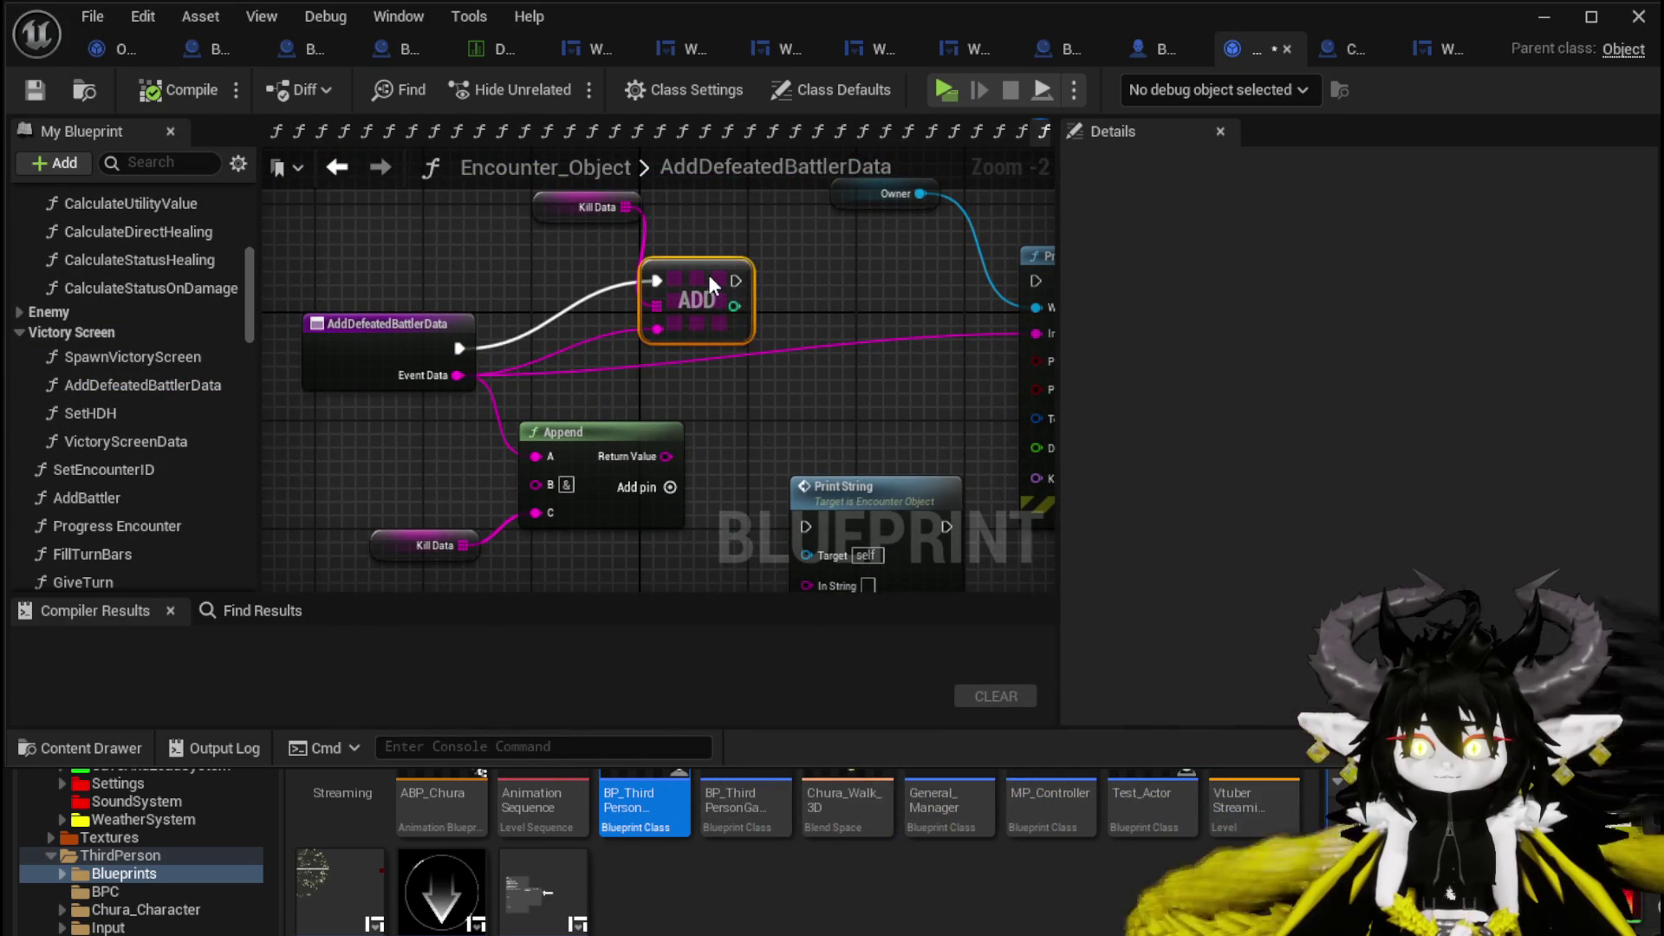
pyautogui.moveTo(355, 377); pyautogui.dragTo(368, 308)
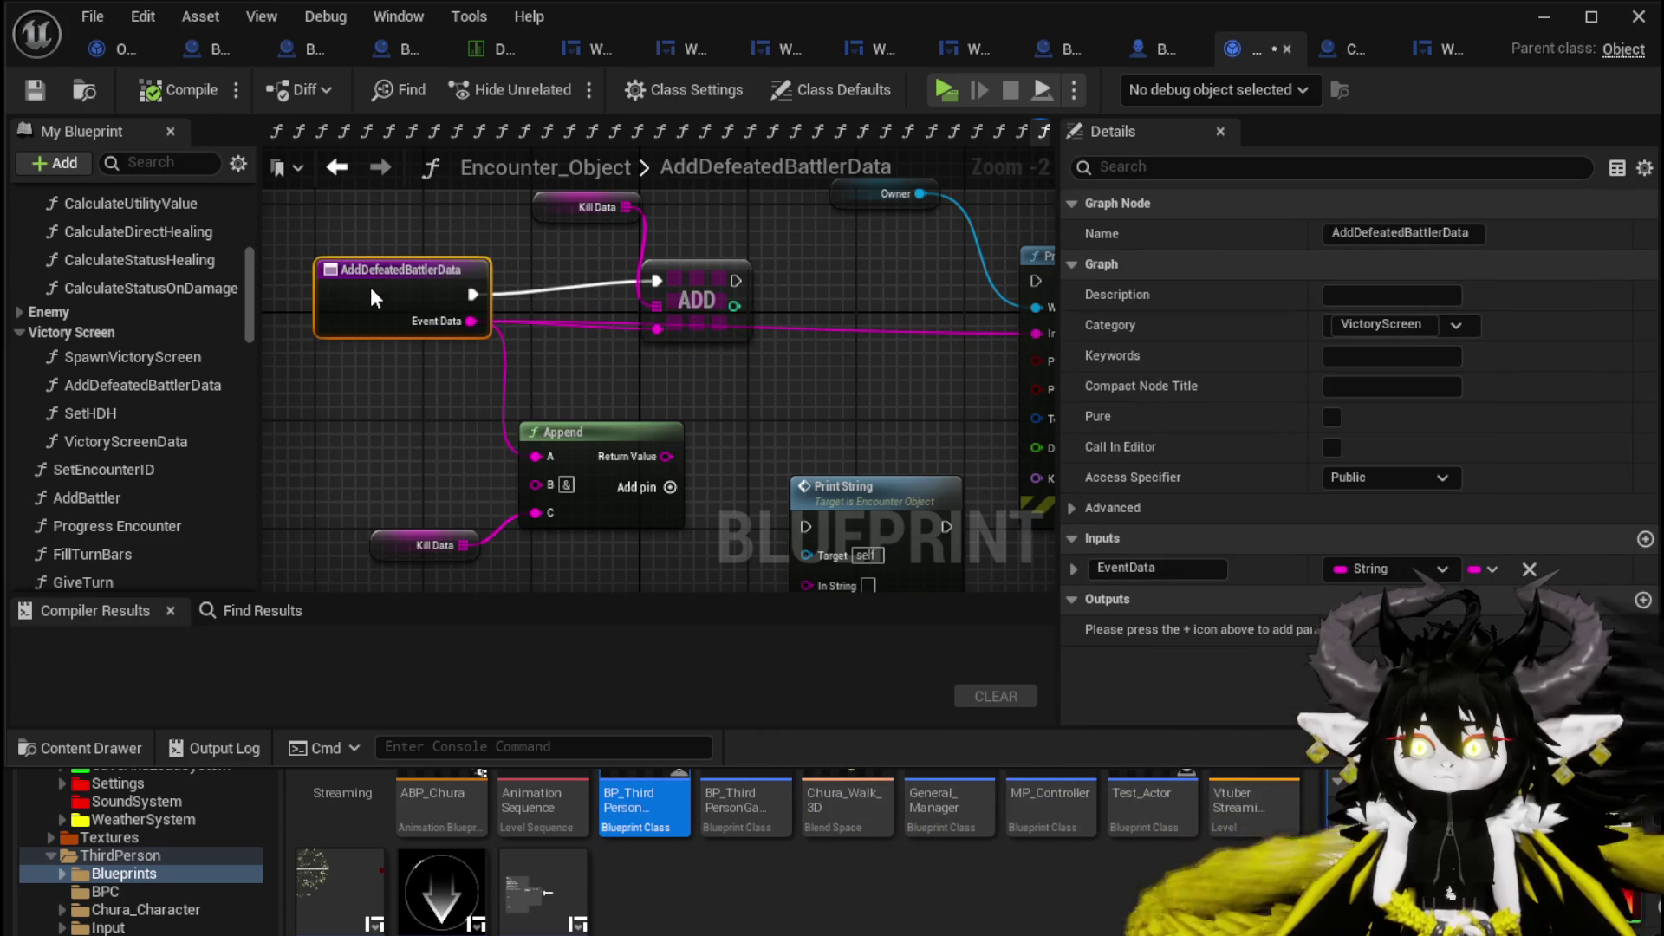
pyautogui.moveTo(1041, 331)
pyautogui.mouseDown()
pyautogui.moveTo(973, 251)
pyautogui.moveTo(973, 359)
pyautogui.moveTo(971, 309)
pyautogui.mouseUp()
# Wire ADD into Print String with Event Data as its string, then compile and save Encounter_Object.
pyautogui.moveTo(403, 335)
pyautogui.mouseDown()
pyautogui.moveTo(999, 358)
pyautogui.moveTo(968, 361)
pyautogui.mouseUp()
pyautogui.click(773, 427)
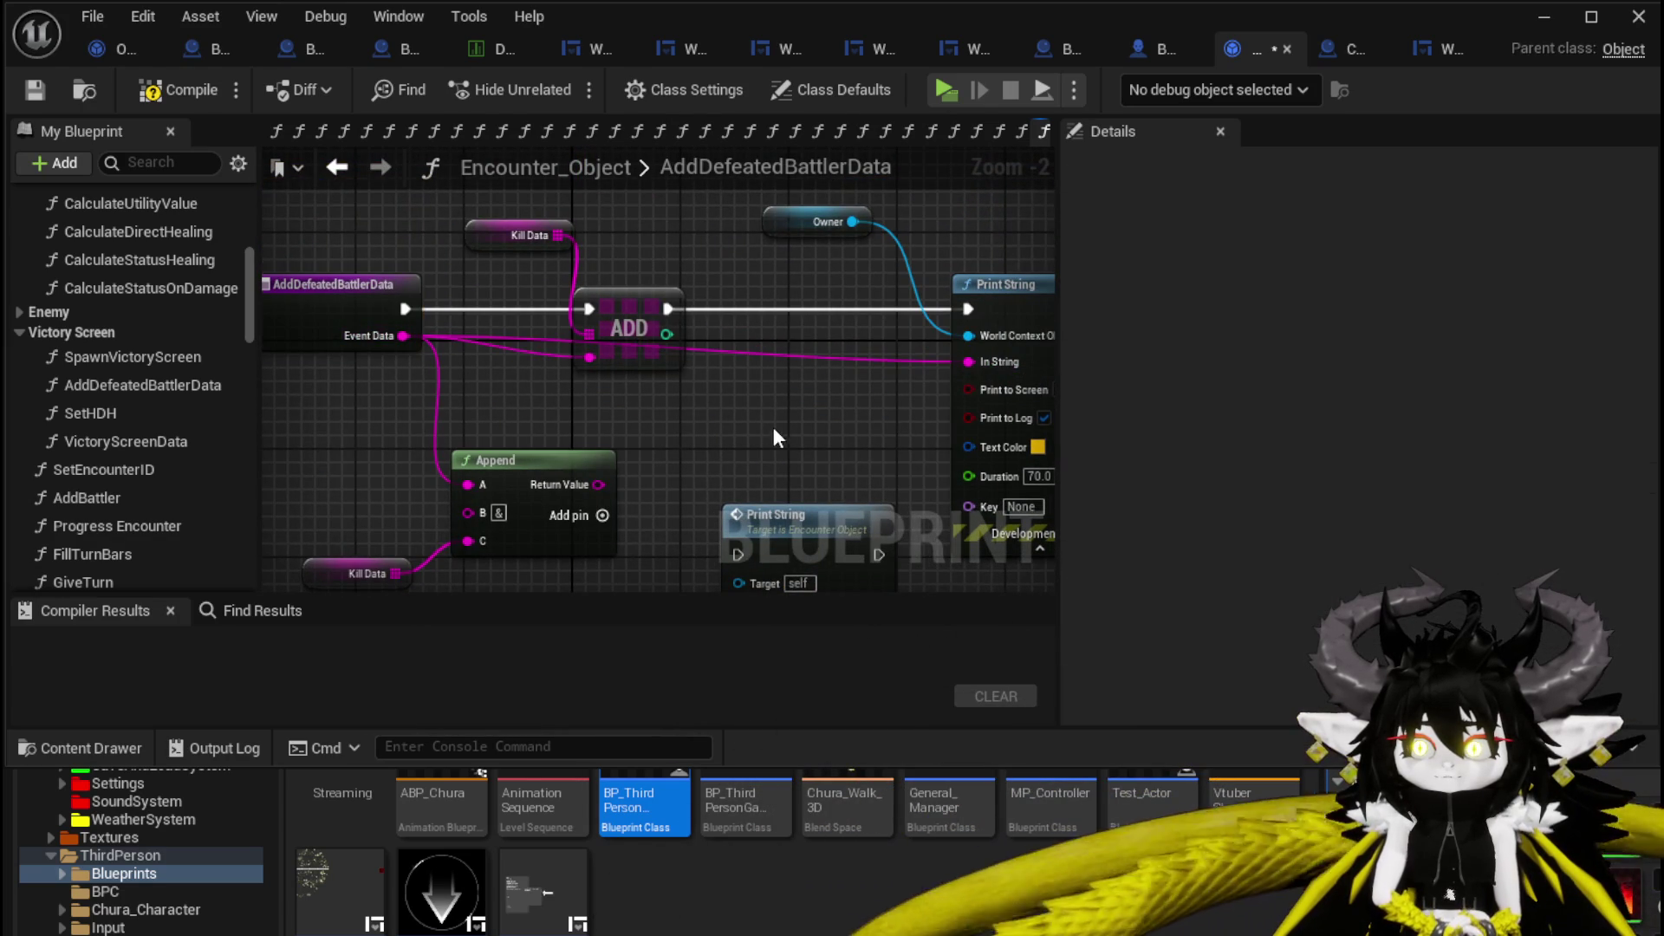
pyautogui.click(31, 88)
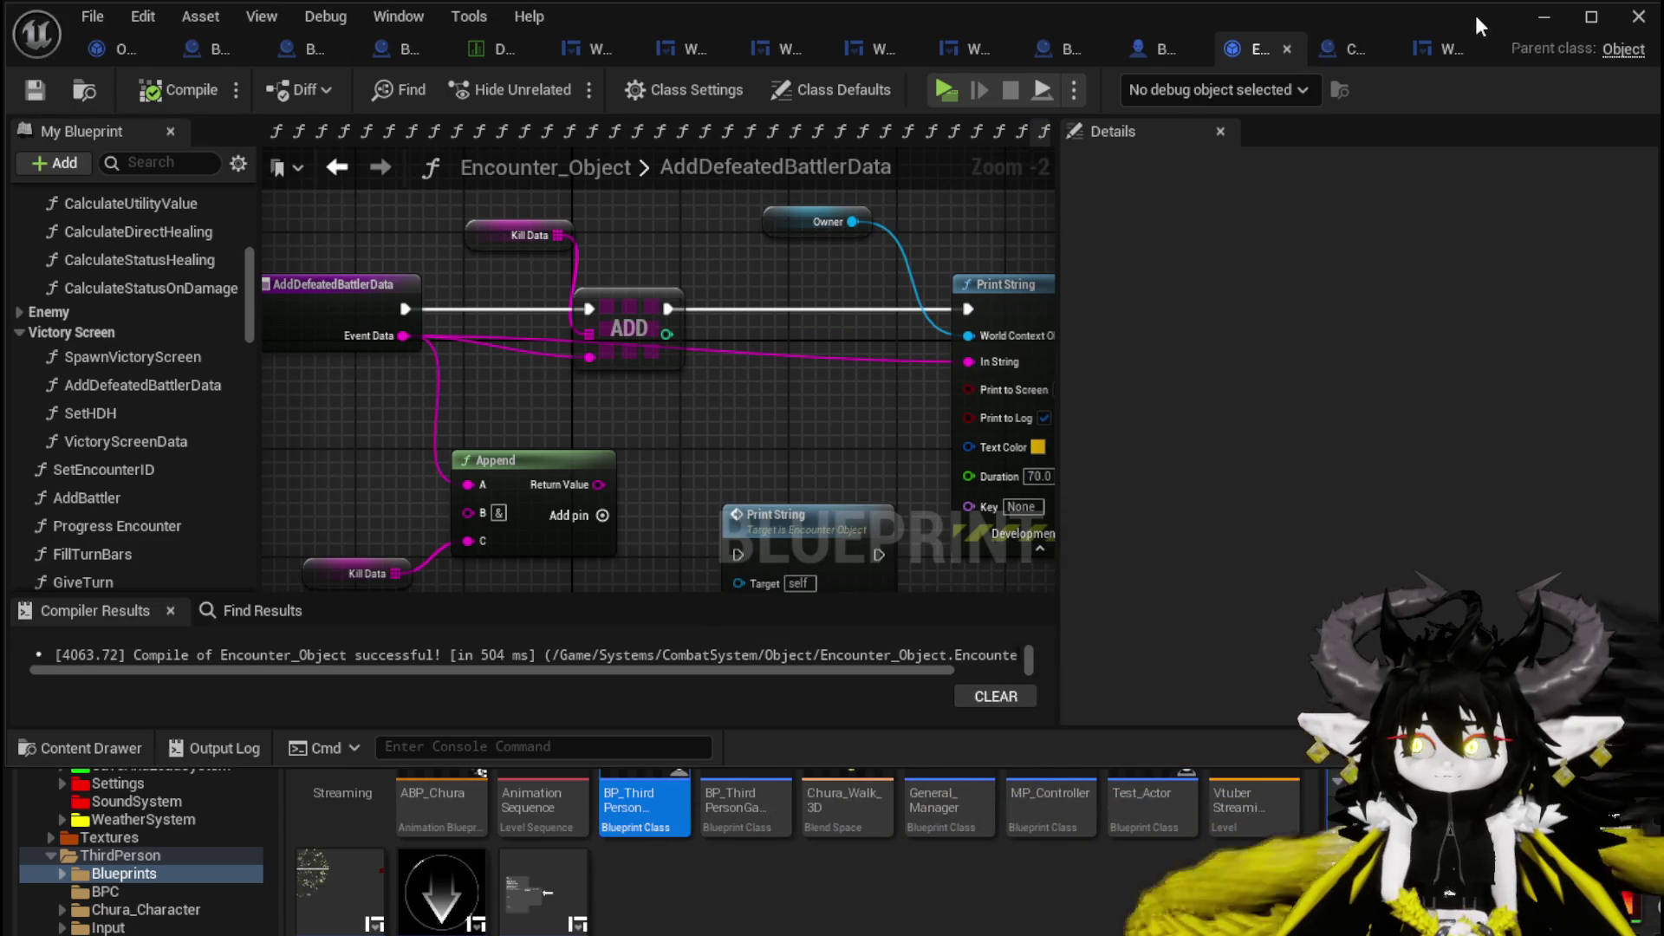
pyautogui.click(1543, 16)
# Launch a Standalone play session and run the character into the slime to start combat.
pyautogui.click(564, 81)
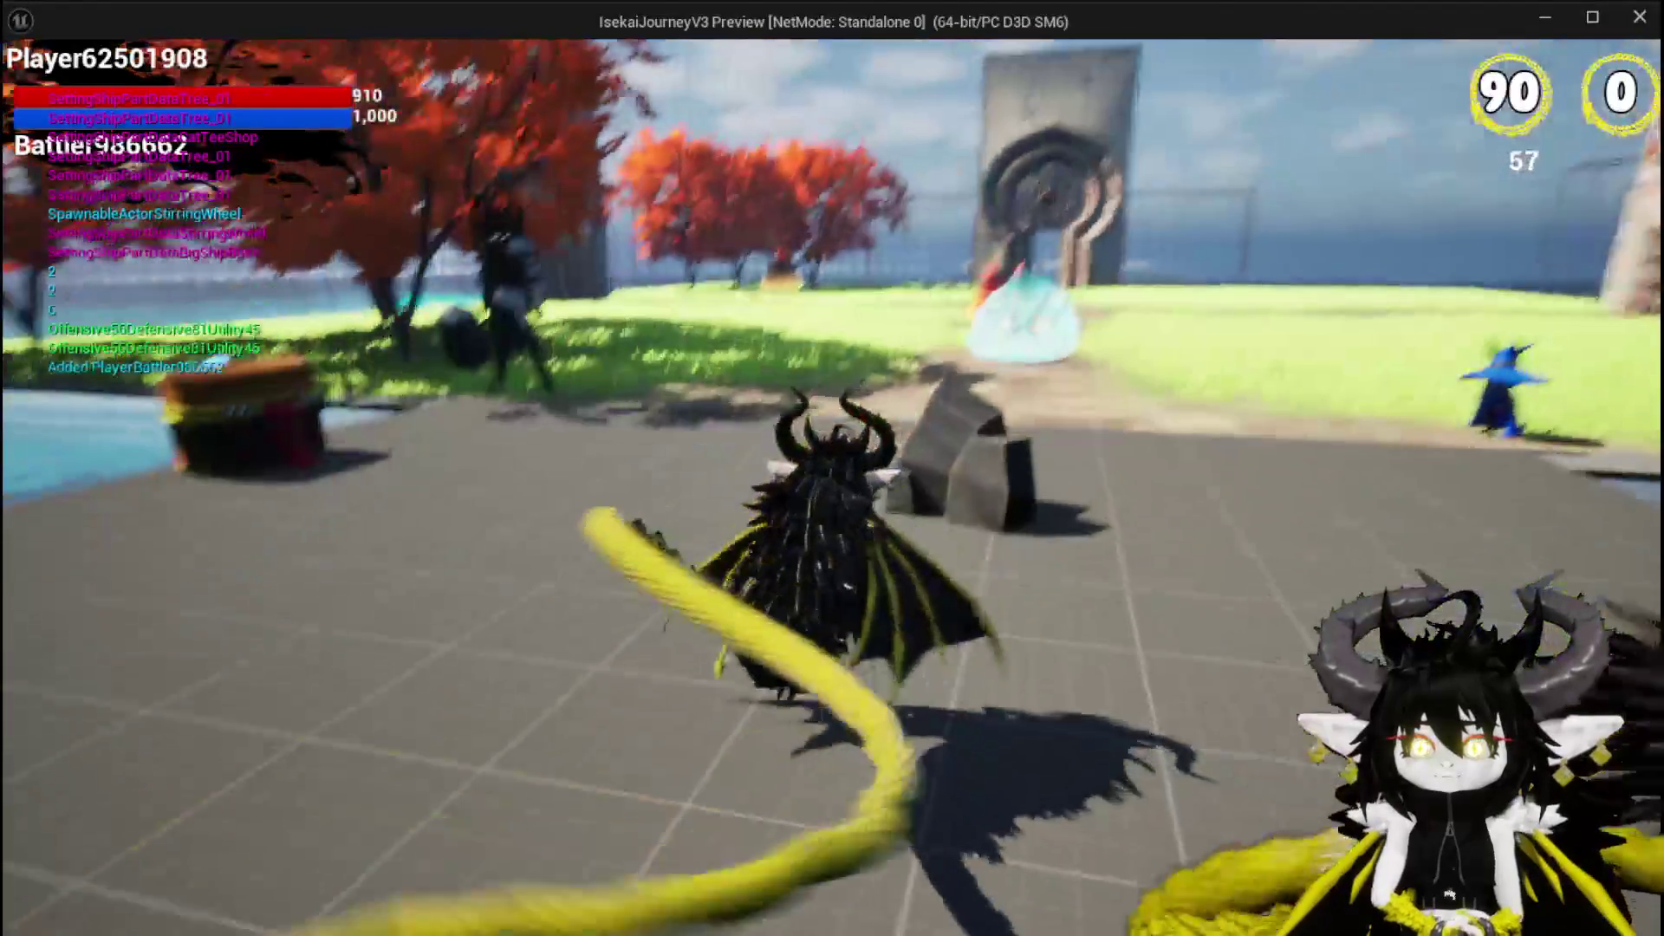
pyautogui.press('w')
pyautogui.press('space')
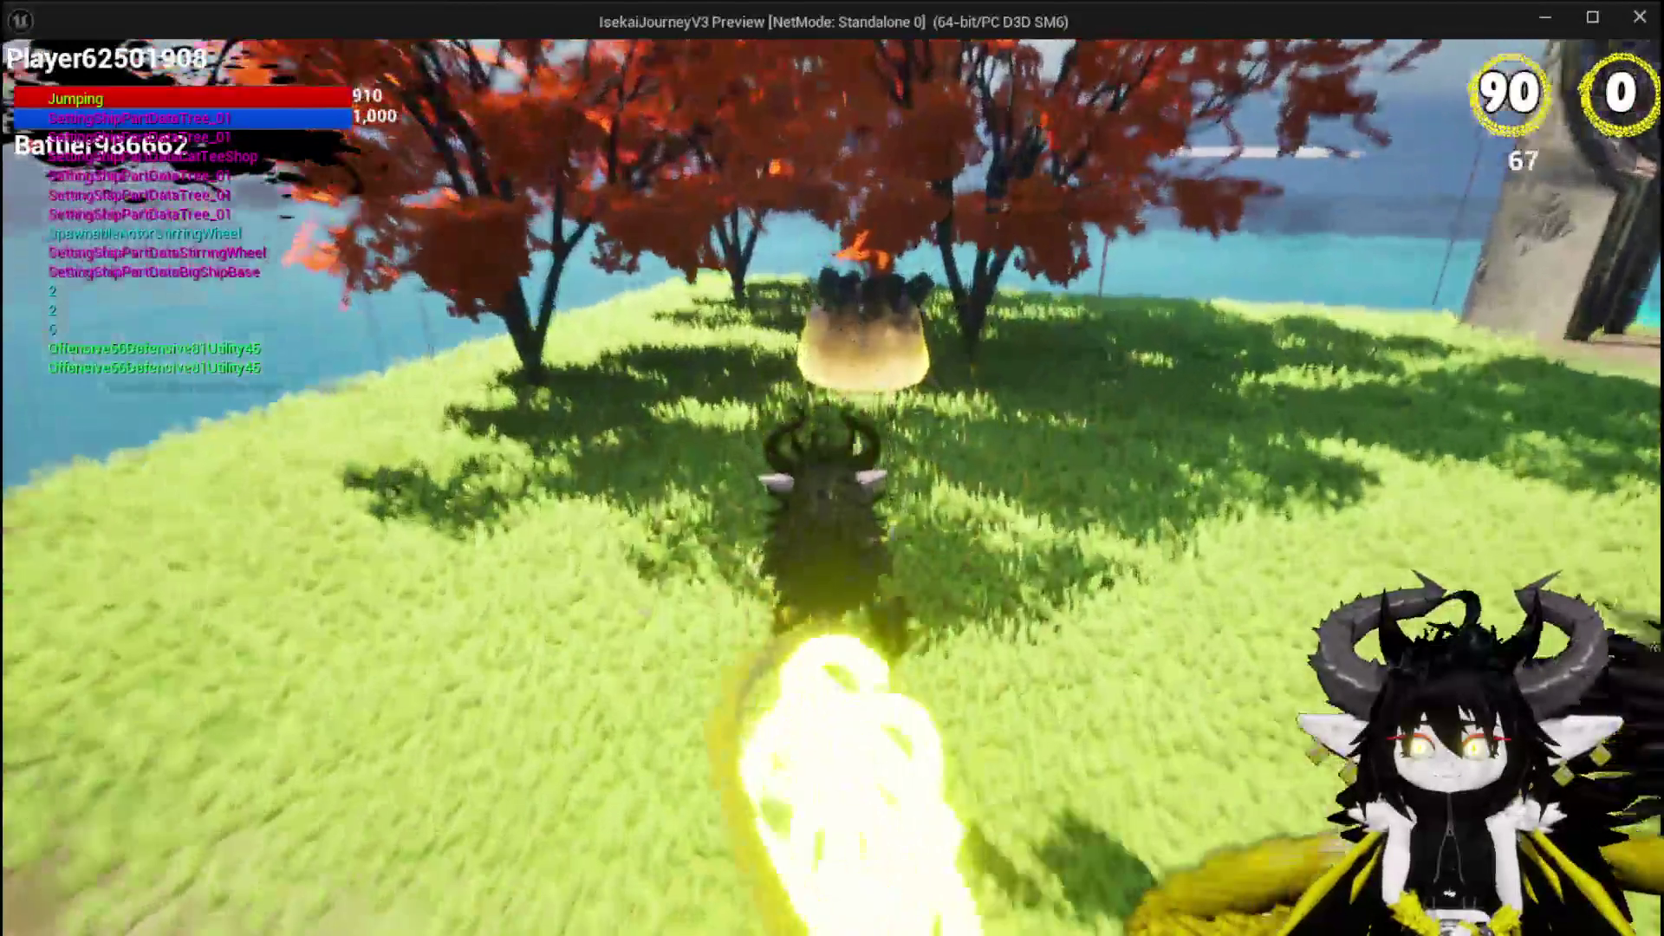
pyautogui.press('w')
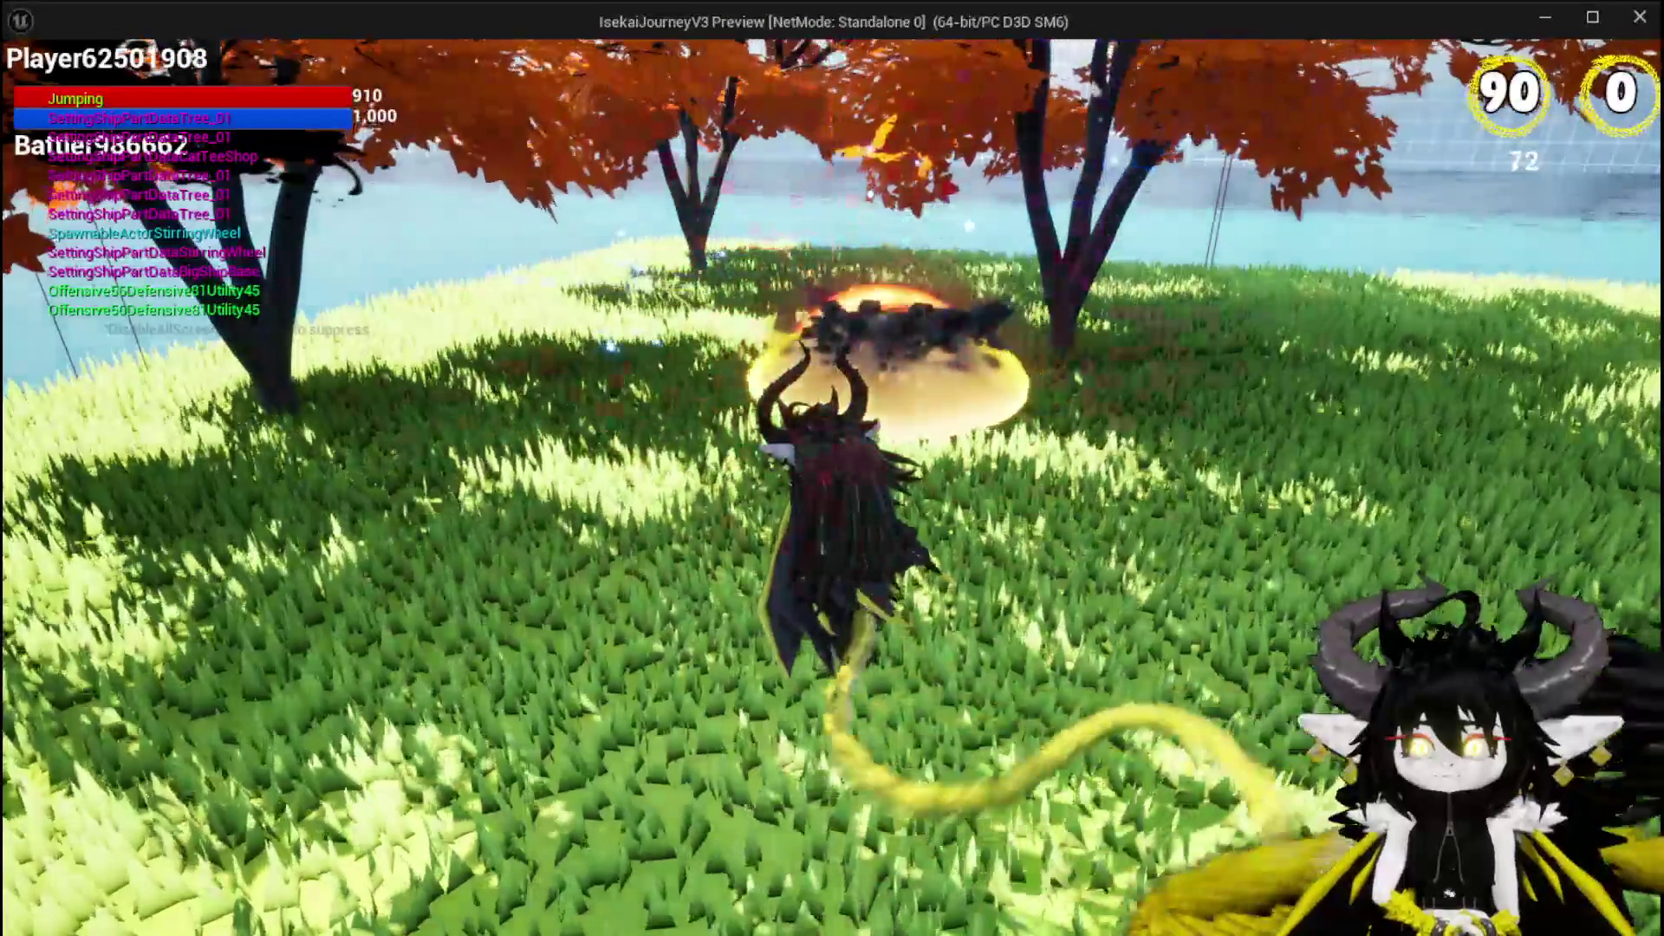
pyautogui.press('w')
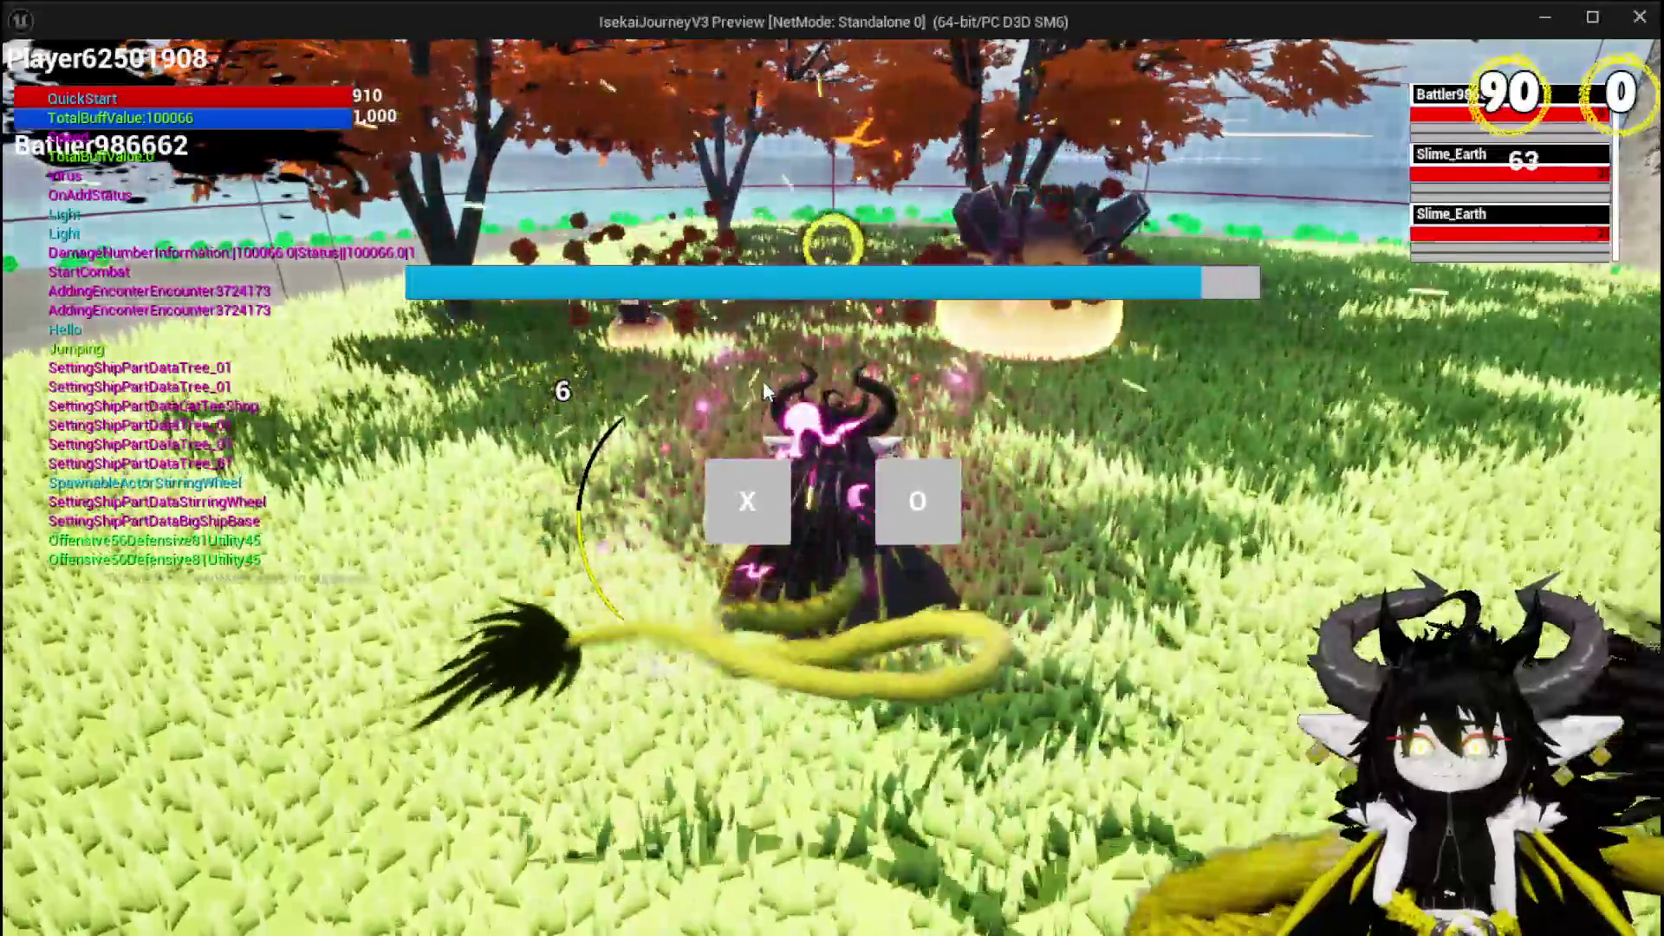
# Dismiss the X/O prompt and fire the Free AIM Fire card at the slime.
pyautogui.click(917, 501)
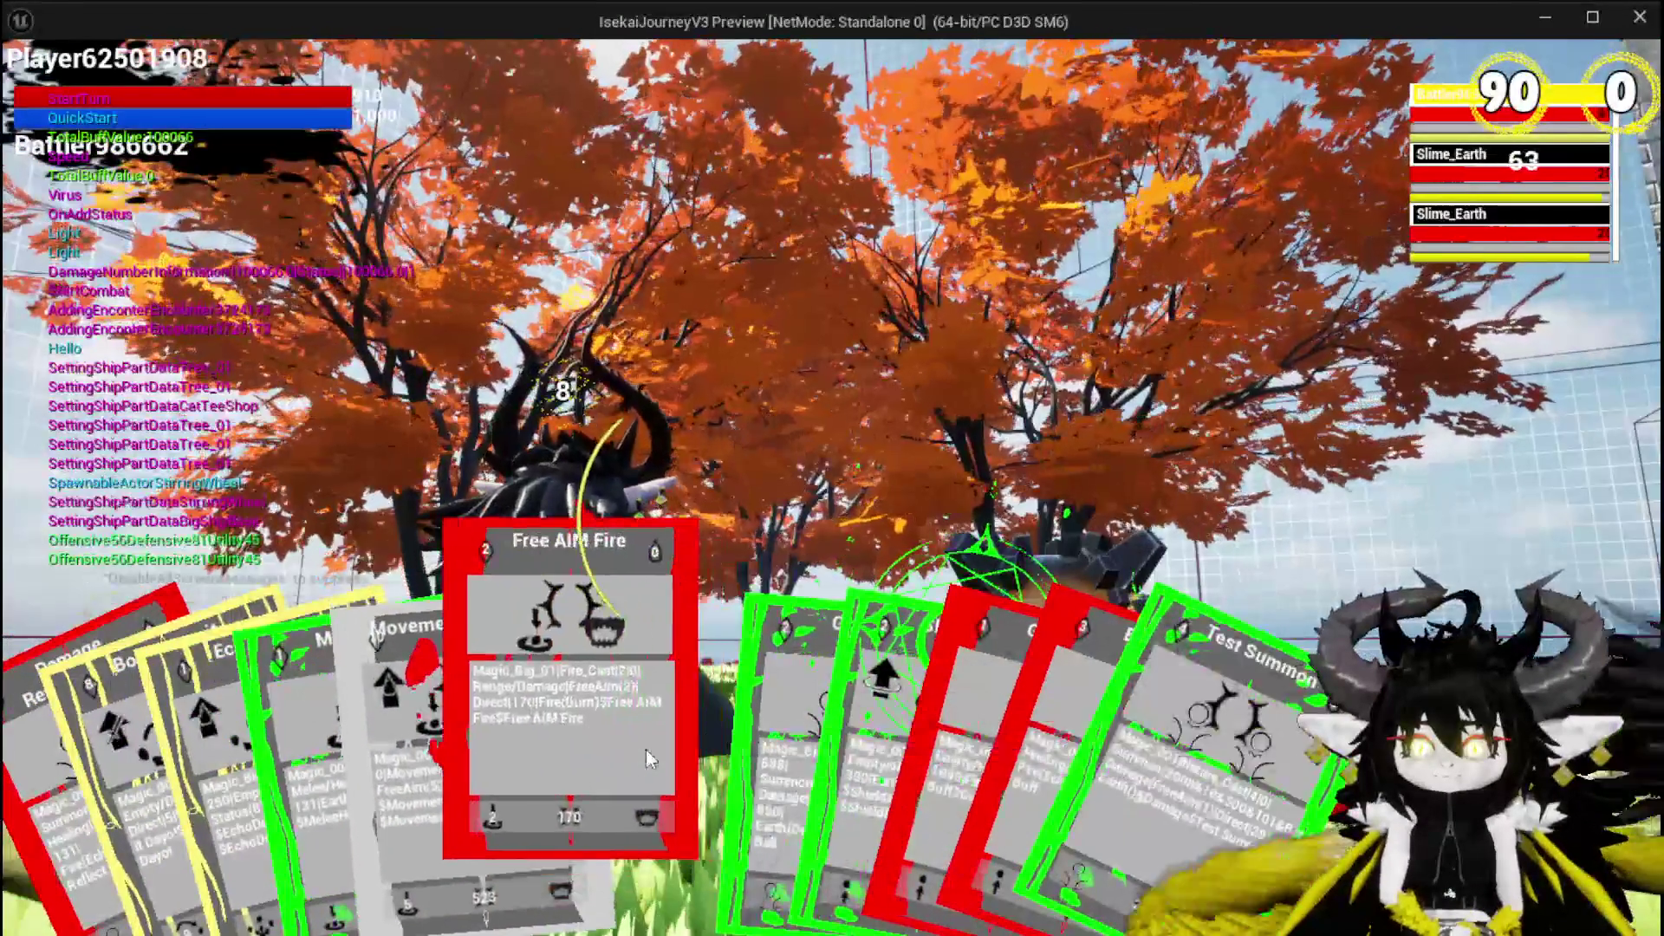
pyautogui.click(647, 751)
pyautogui.click(646, 749)
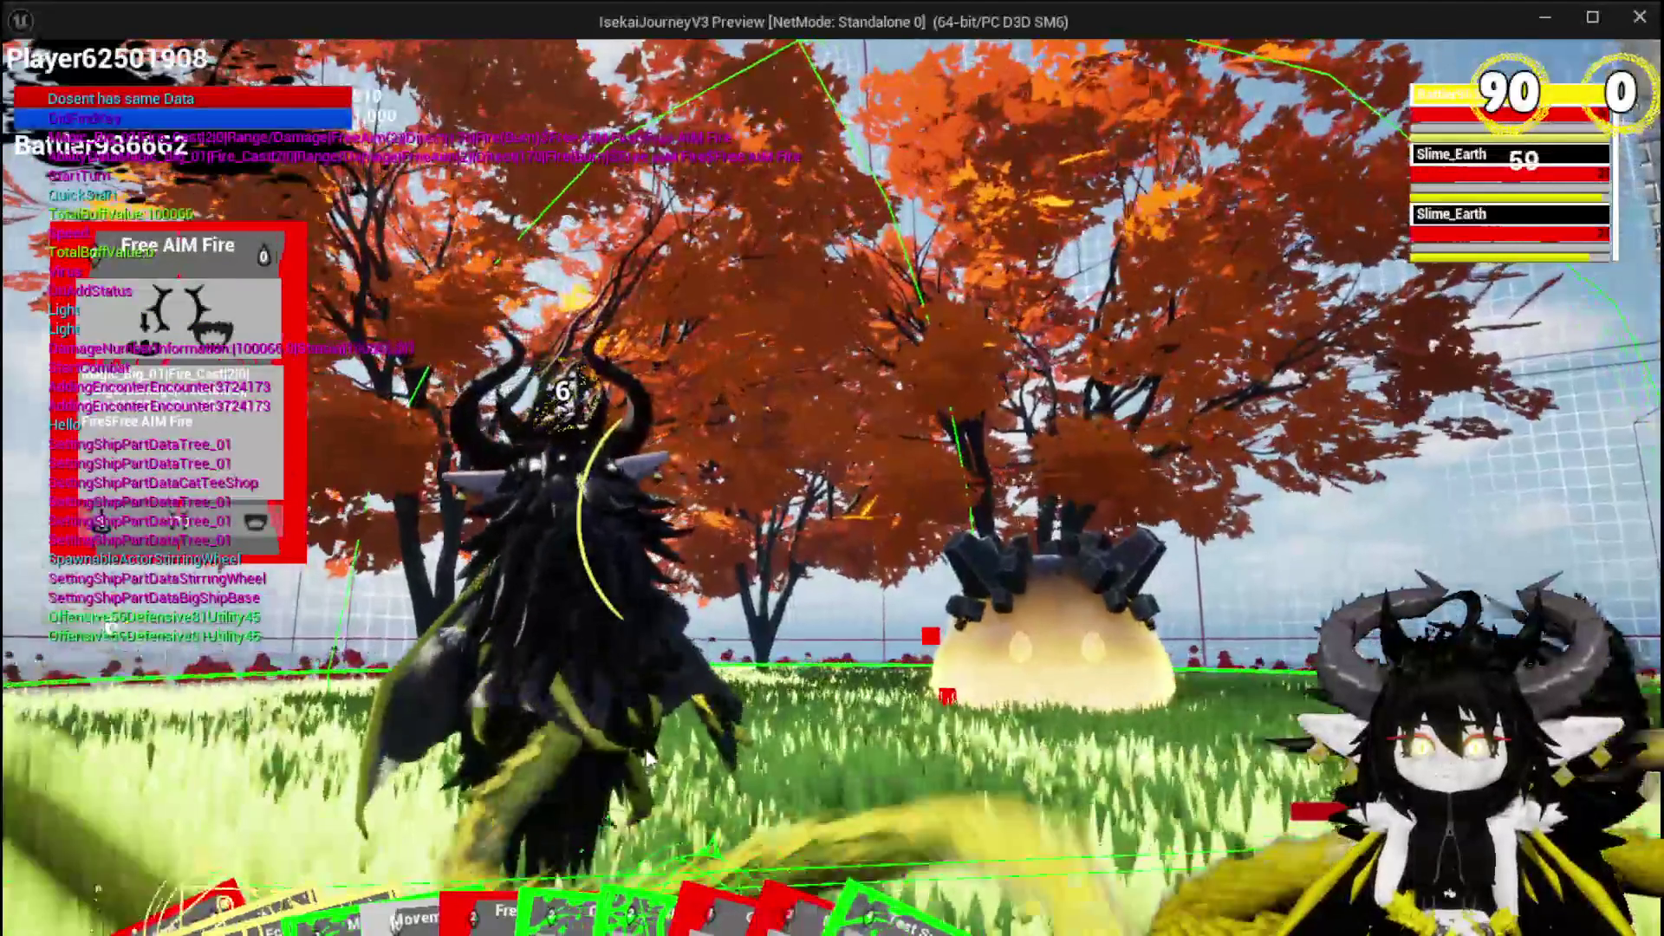
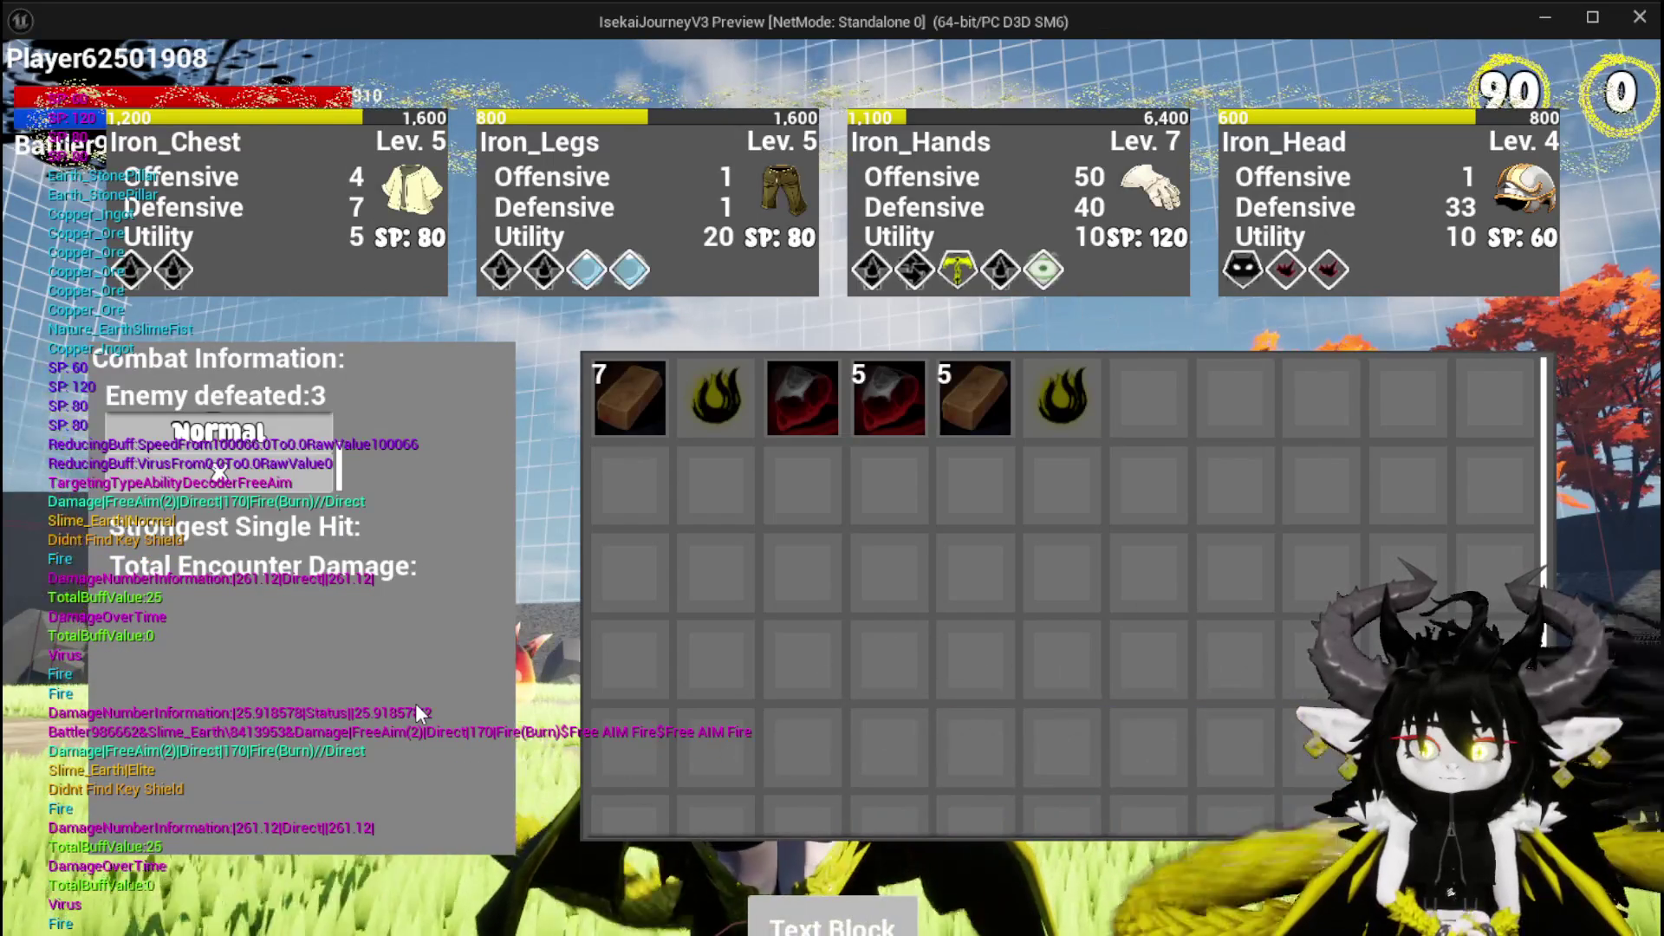
# Stop the play session with Esc and save, returning to the L_DungeonCreationTest level editor.
pyautogui.press('Escape')
pyautogui.hotkey('ctrl', 's')
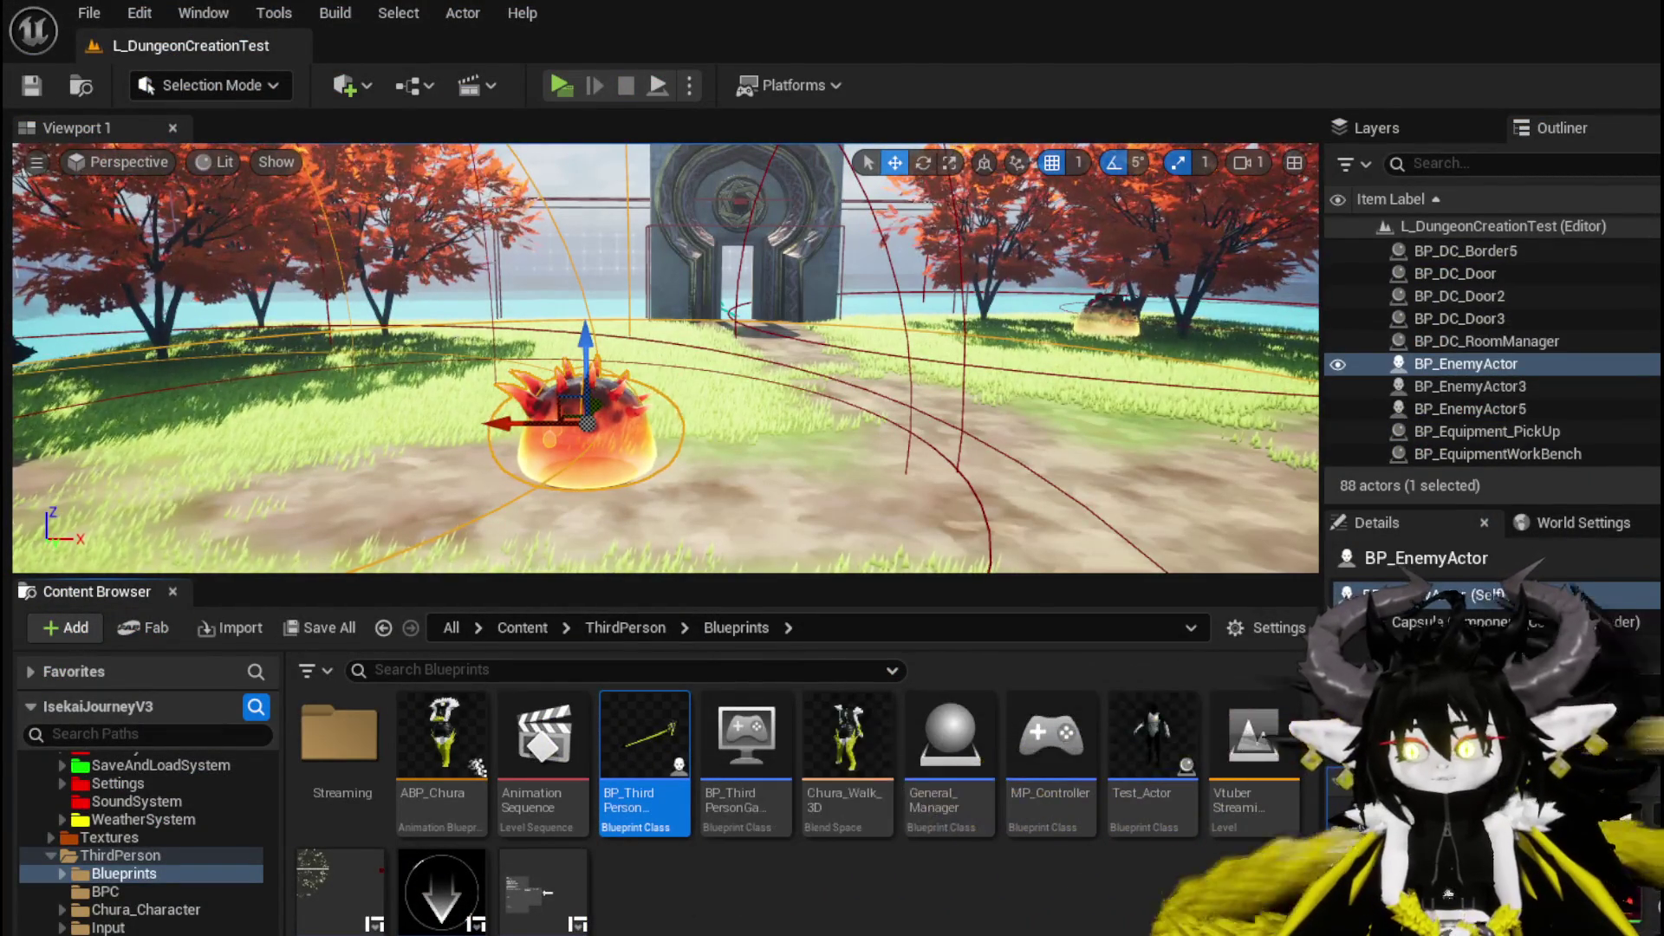
# Delete Append and the lower Kill Data node from AddDefeatedBattlerData, tidy the graph, and save Encounter_Object.
pyautogui.hotkey('alt', 'Tab')
pyautogui.moveTo(747, 414)
pyautogui.mouseDown()
pyautogui.moveTo(610, 400)
pyautogui.moveTo(803, 437)
pyautogui.mouseUp()
pyautogui.moveTo(676, 440)
pyautogui.mouseDown()
pyautogui.moveTo(362, 367)
pyautogui.moveTo(569, 534)
pyautogui.mouseUp()
pyautogui.press('Delete')
pyautogui.moveTo(646, 456)
pyautogui.mouseDown()
pyautogui.moveTo(613, 425)
pyautogui.moveTo(642, 478)
pyautogui.mouseUp()
pyautogui.moveTo(942, 310); pyautogui.dragTo(741, 313)
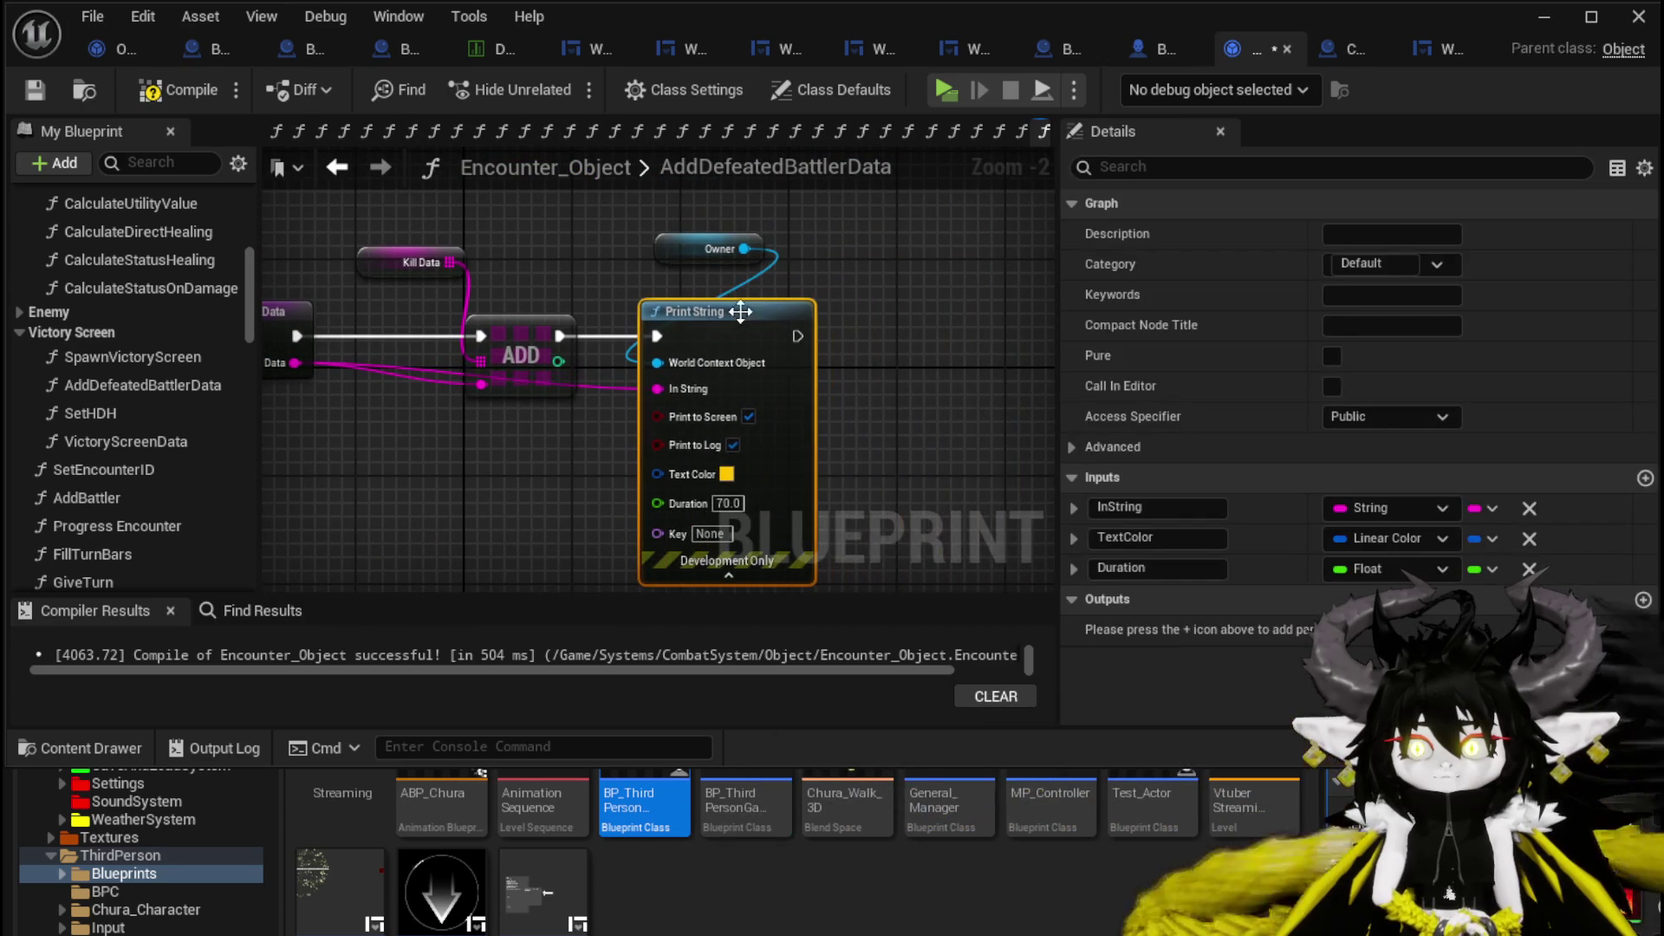
pyautogui.moveTo(665, 253); pyautogui.dragTo(665, 265)
pyautogui.click(613, 291)
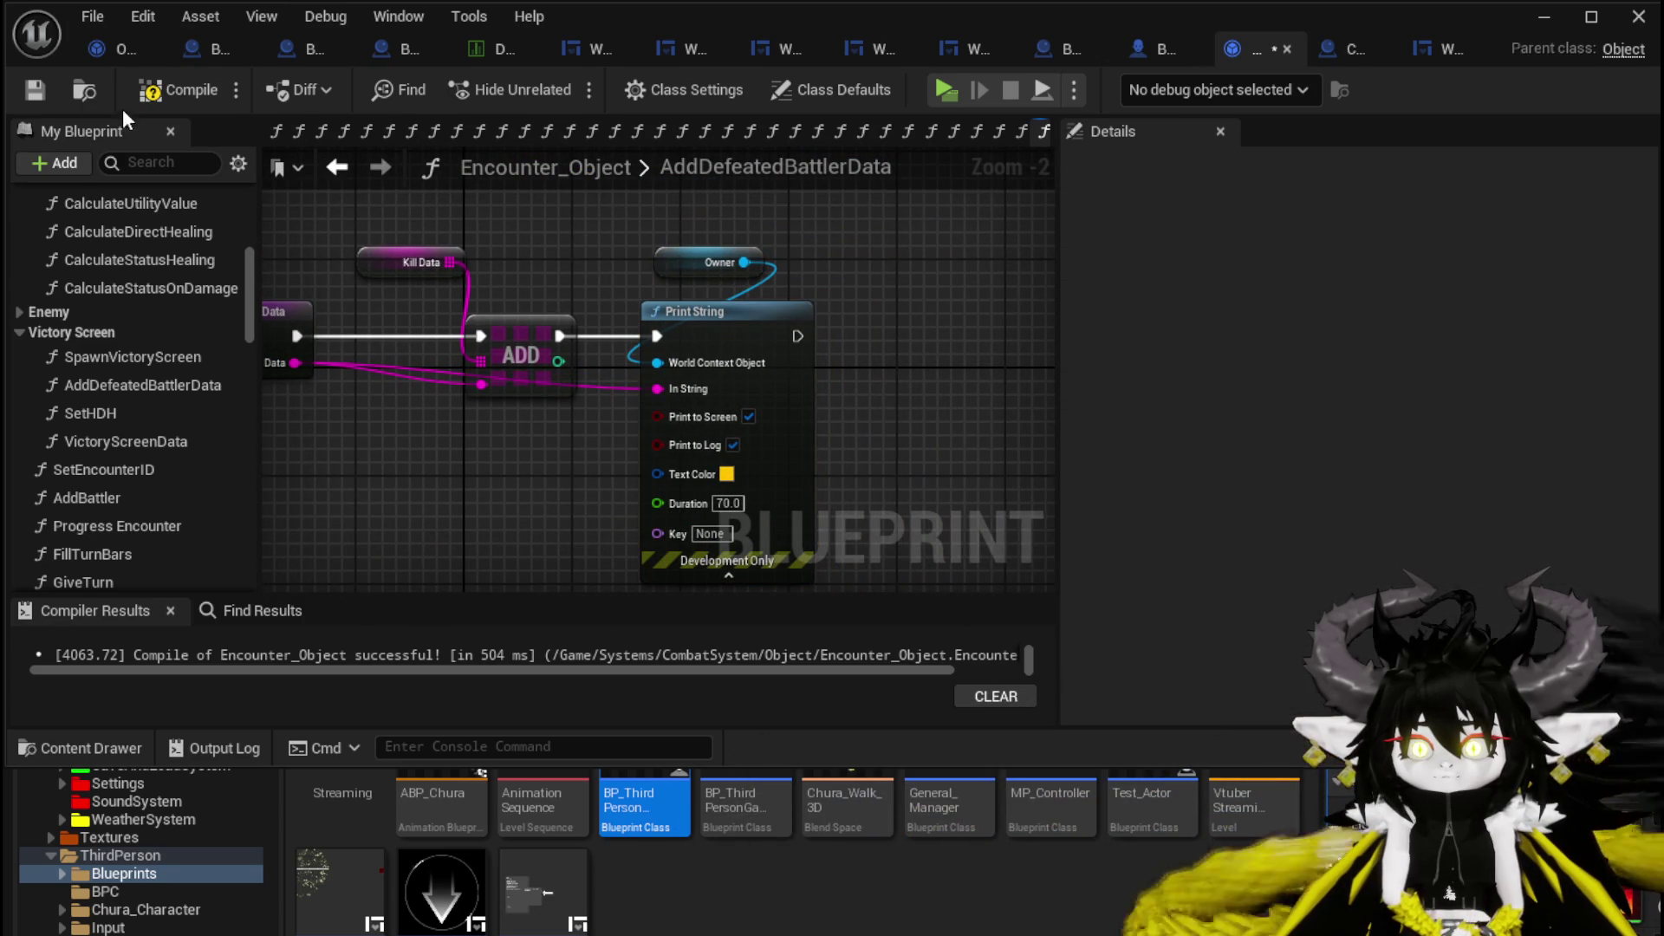
pyautogui.click(28, 96)
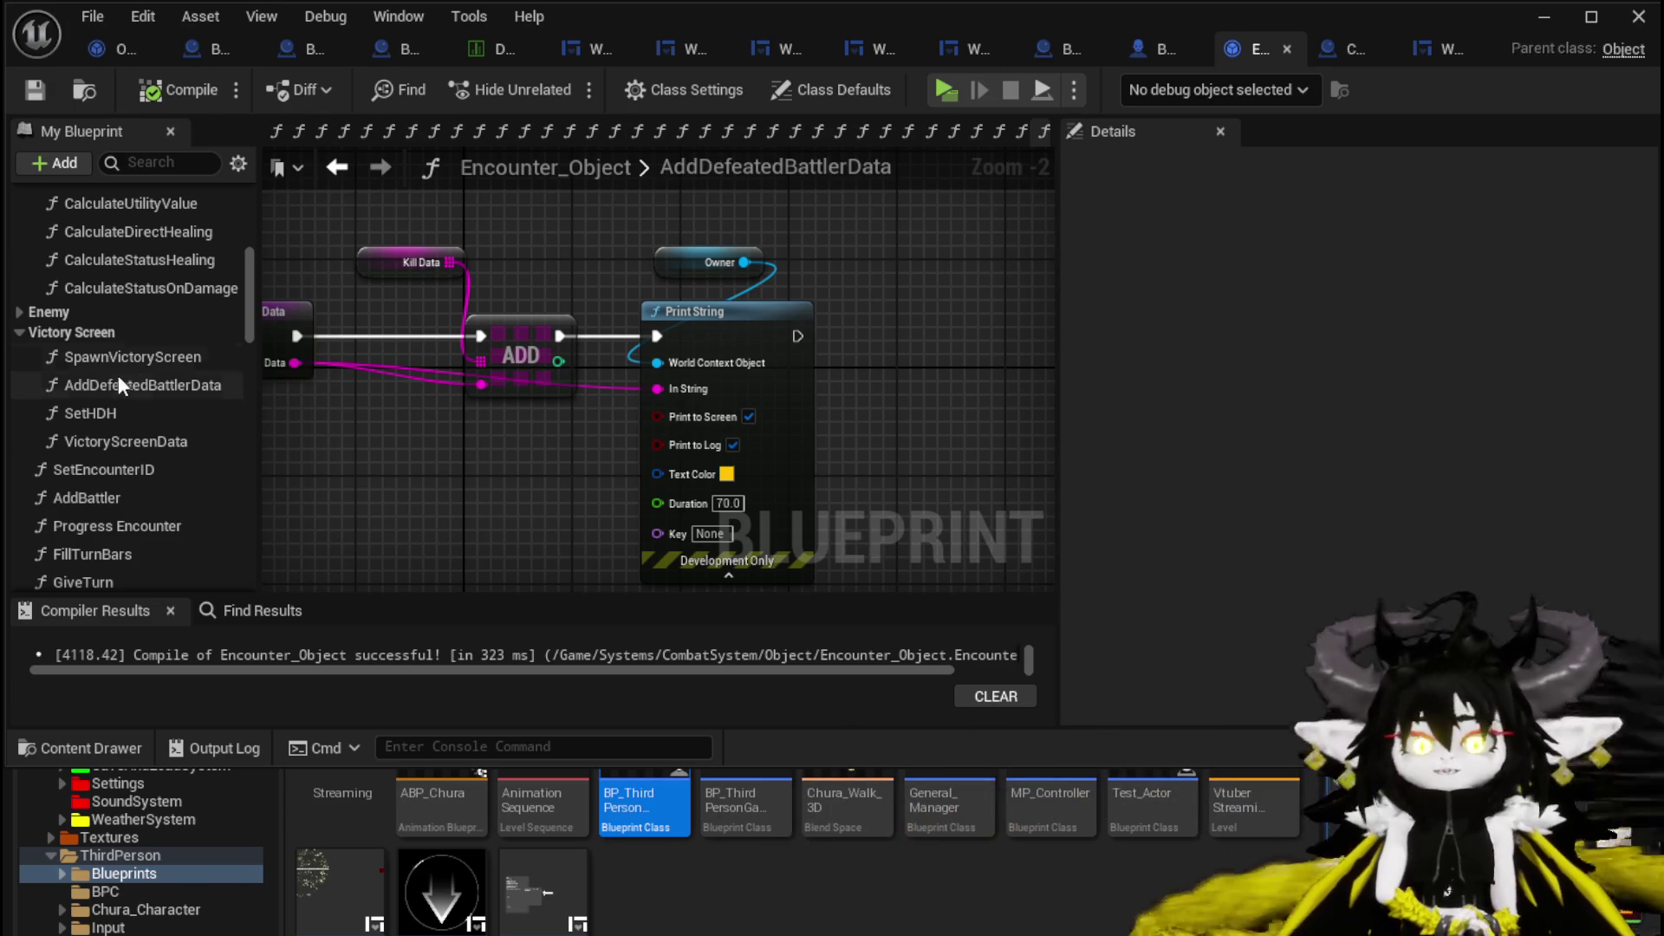
# Trace through the VictoryScreenData, SetHDH, AddDefeatedBattlerData and SpawnVictoryScreen function graphs.
pyautogui.doubleClick(169, 440)
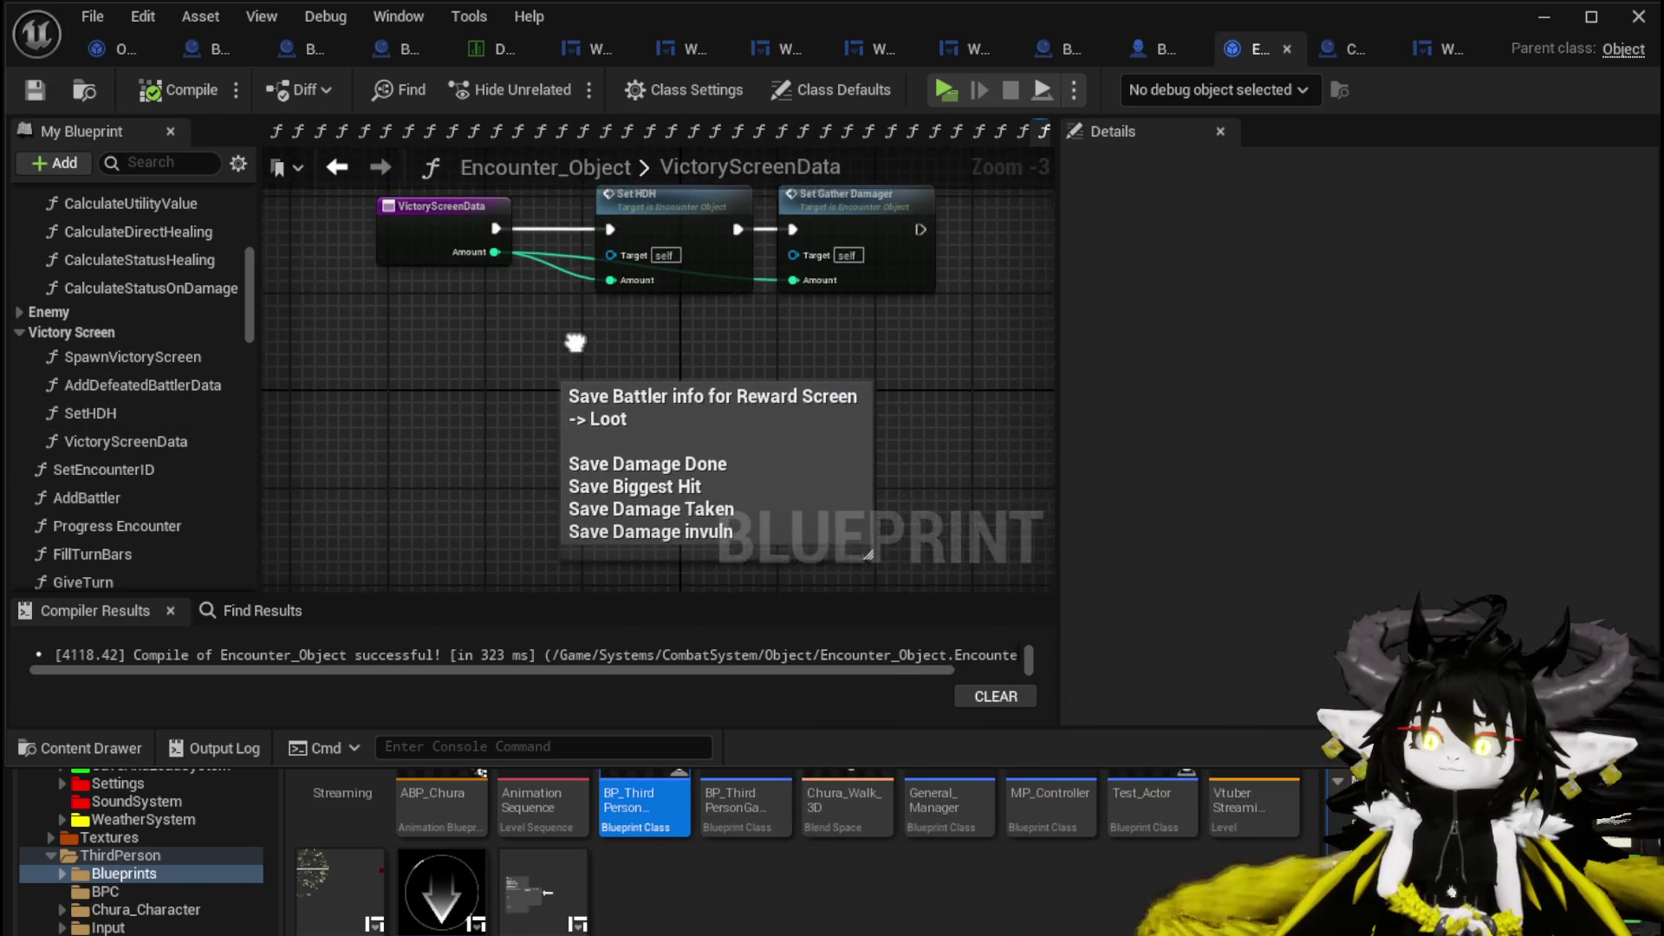
pyautogui.moveTo(576, 342); pyautogui.dragTo(535, 397)
pyautogui.doubleClick(138, 414)
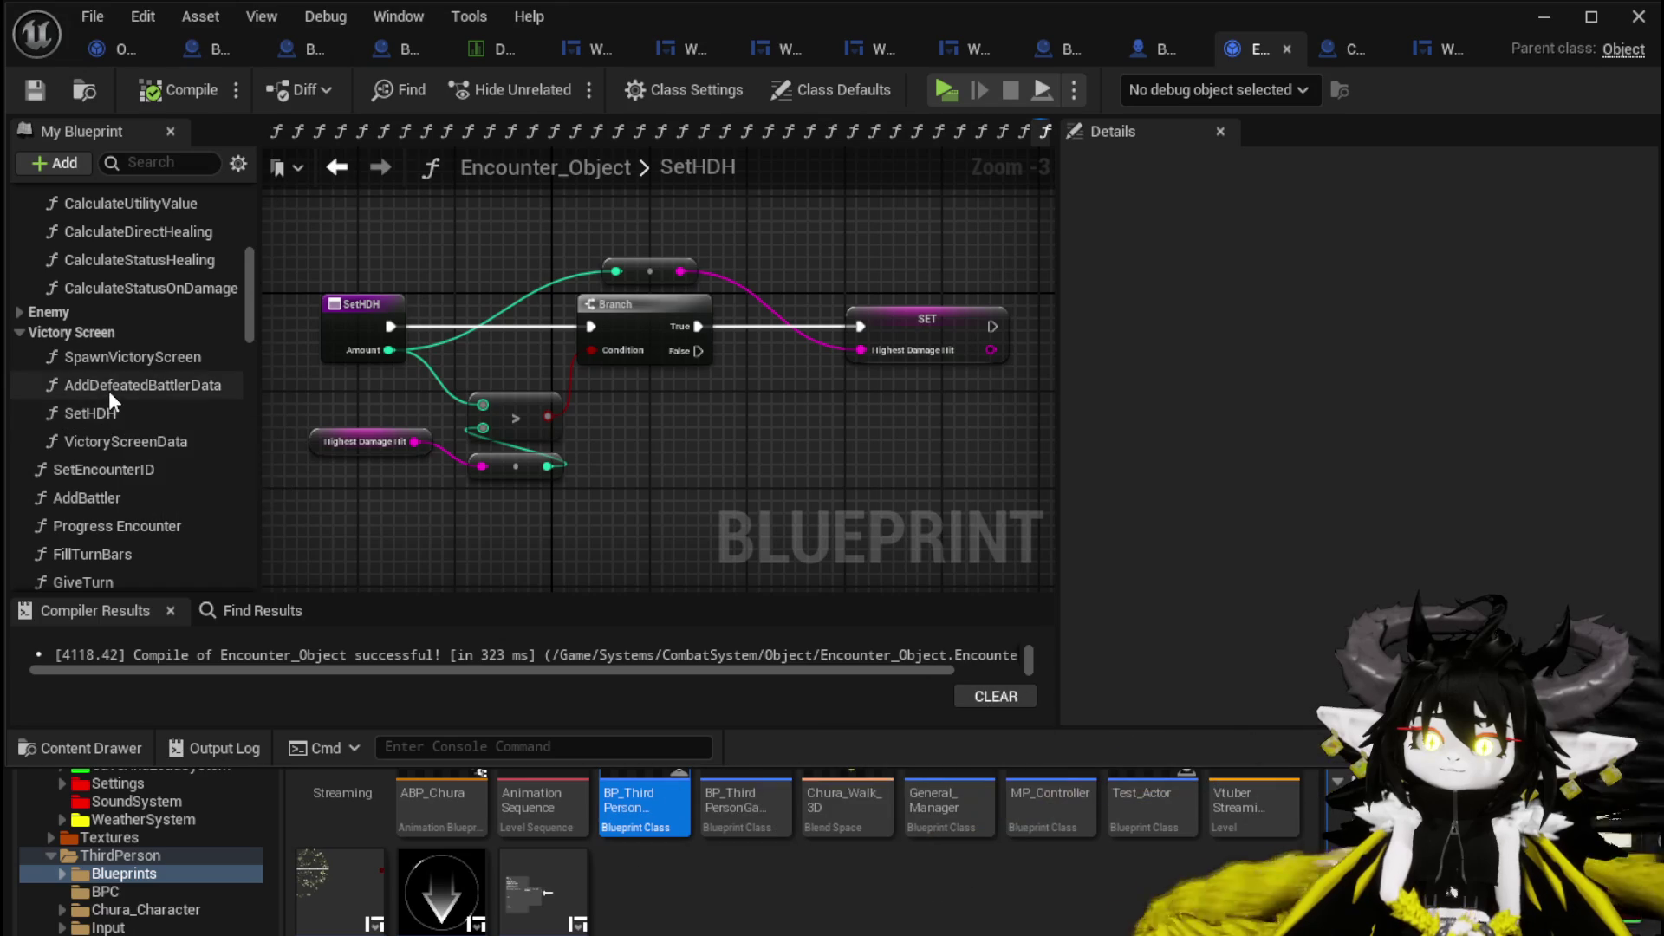
pyautogui.doubleClick(107, 392)
pyautogui.doubleClick(129, 358)
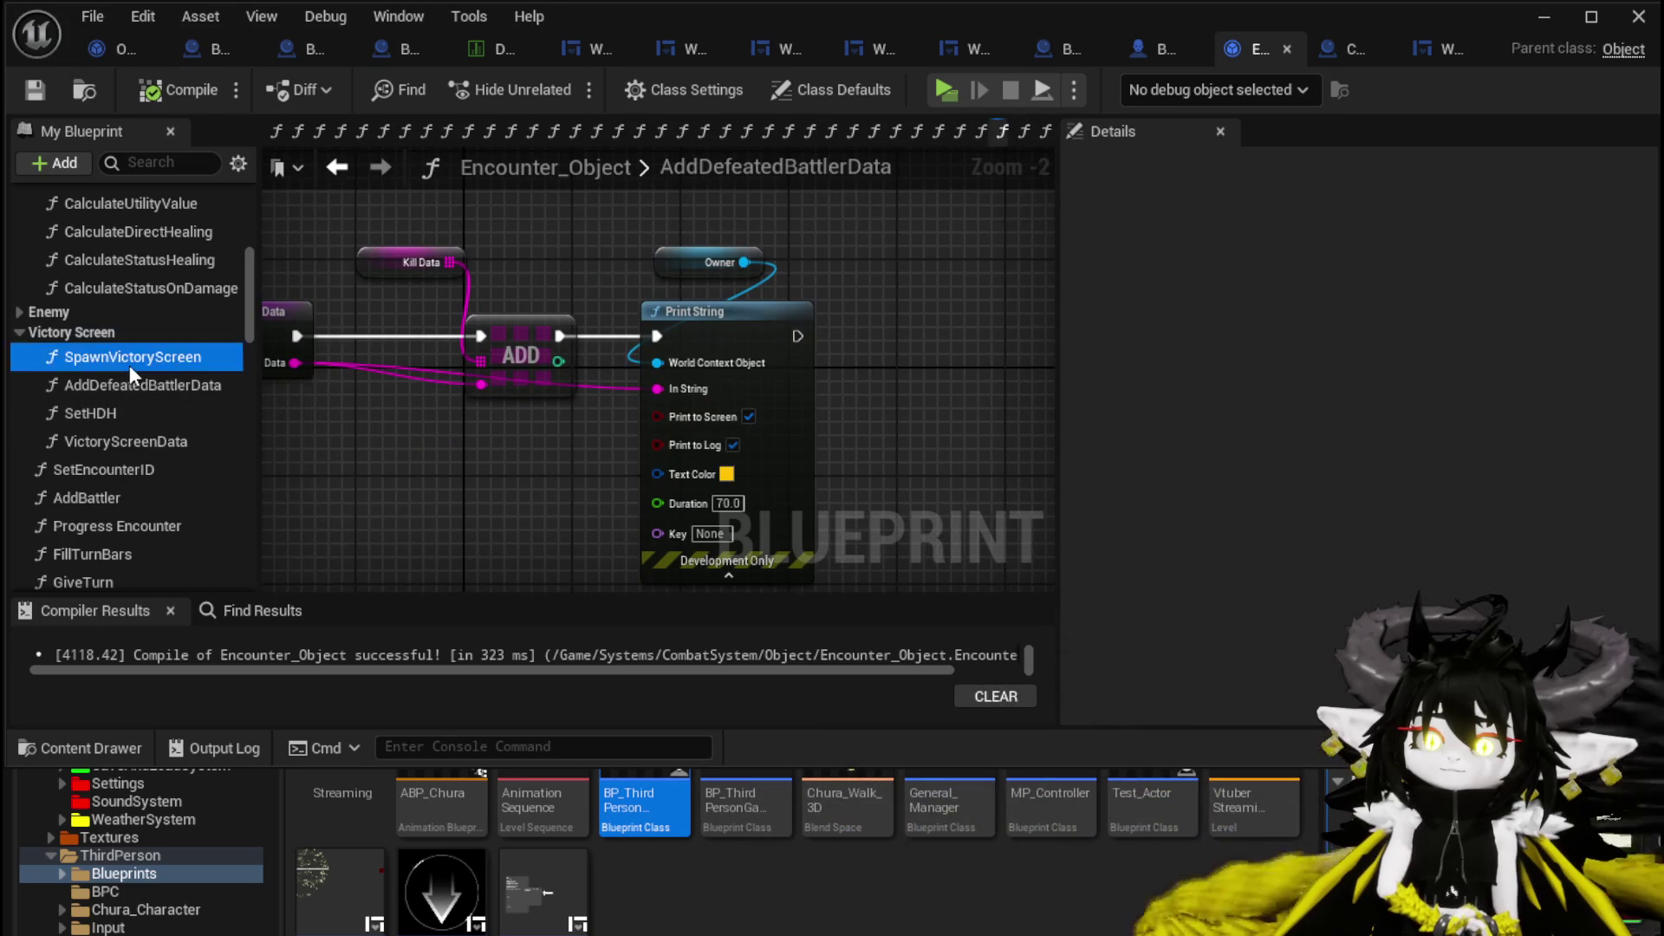
pyautogui.moveTo(426, 373)
pyautogui.mouseDown()
pyautogui.moveTo(500, 408)
pyautogui.moveTo(457, 440)
pyautogui.mouseUp()
pyautogui.scroll(-1, 457, 441)
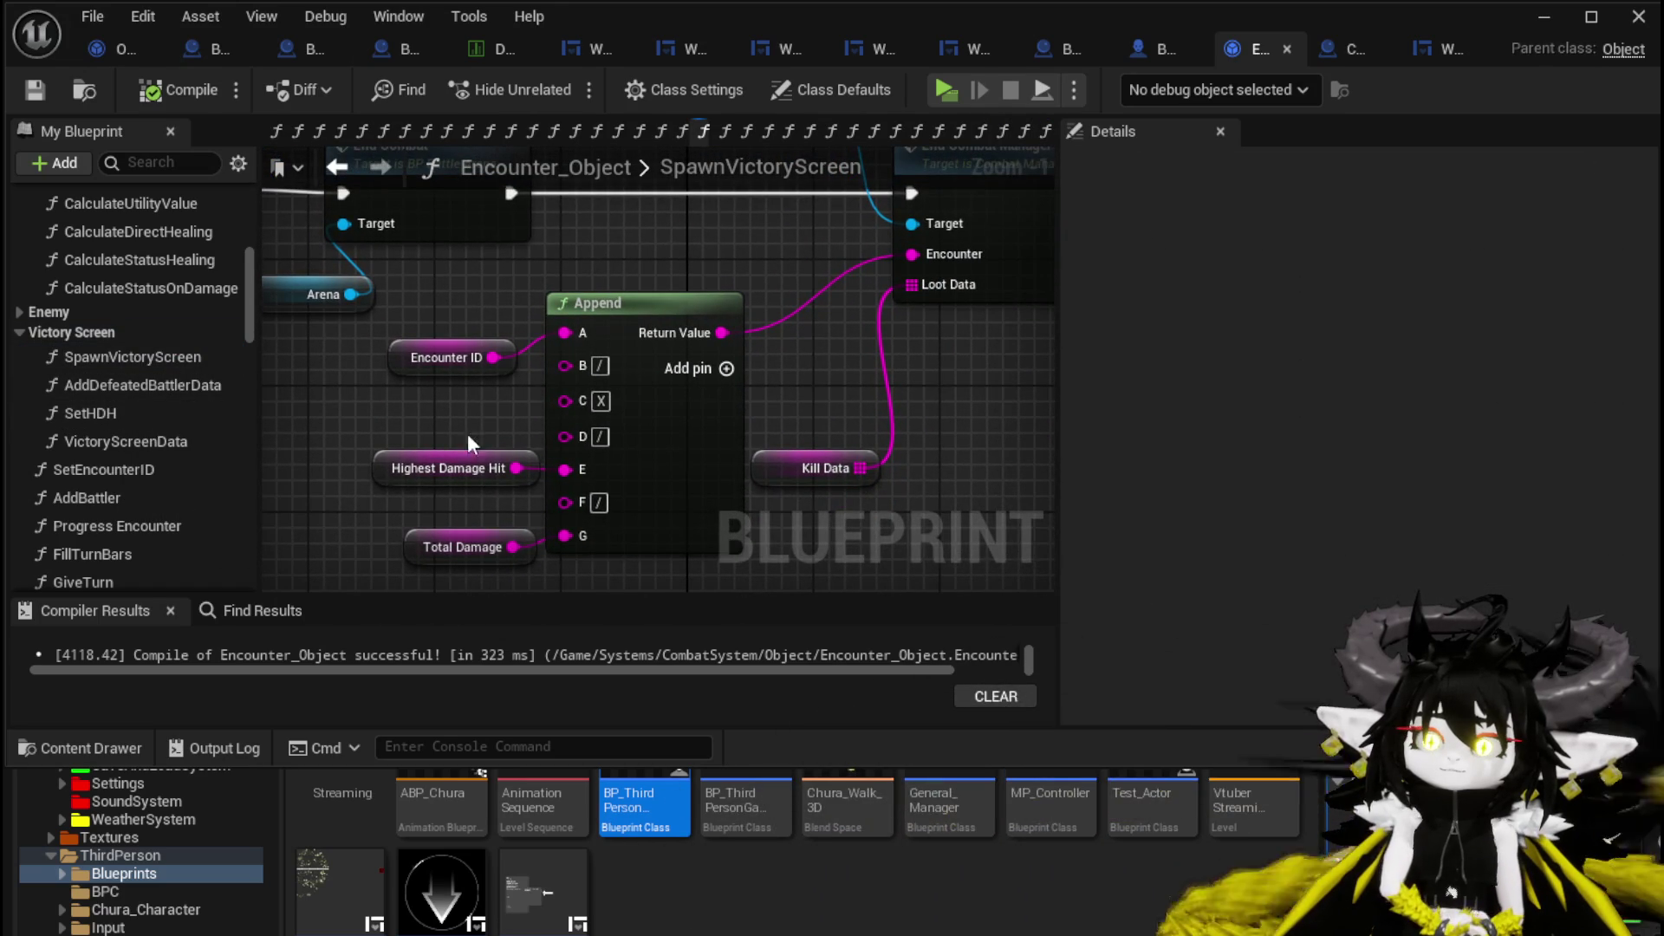
pyautogui.moveTo(604, 418)
pyautogui.mouseDown()
pyautogui.moveTo(751, 469)
pyautogui.moveTo(725, 514)
pyautogui.moveTo(862, 445)
pyautogui.moveTo(832, 581)
pyautogui.moveTo(867, 533)
pyautogui.mouseUp()
pyautogui.scroll(-1, 650, 287)
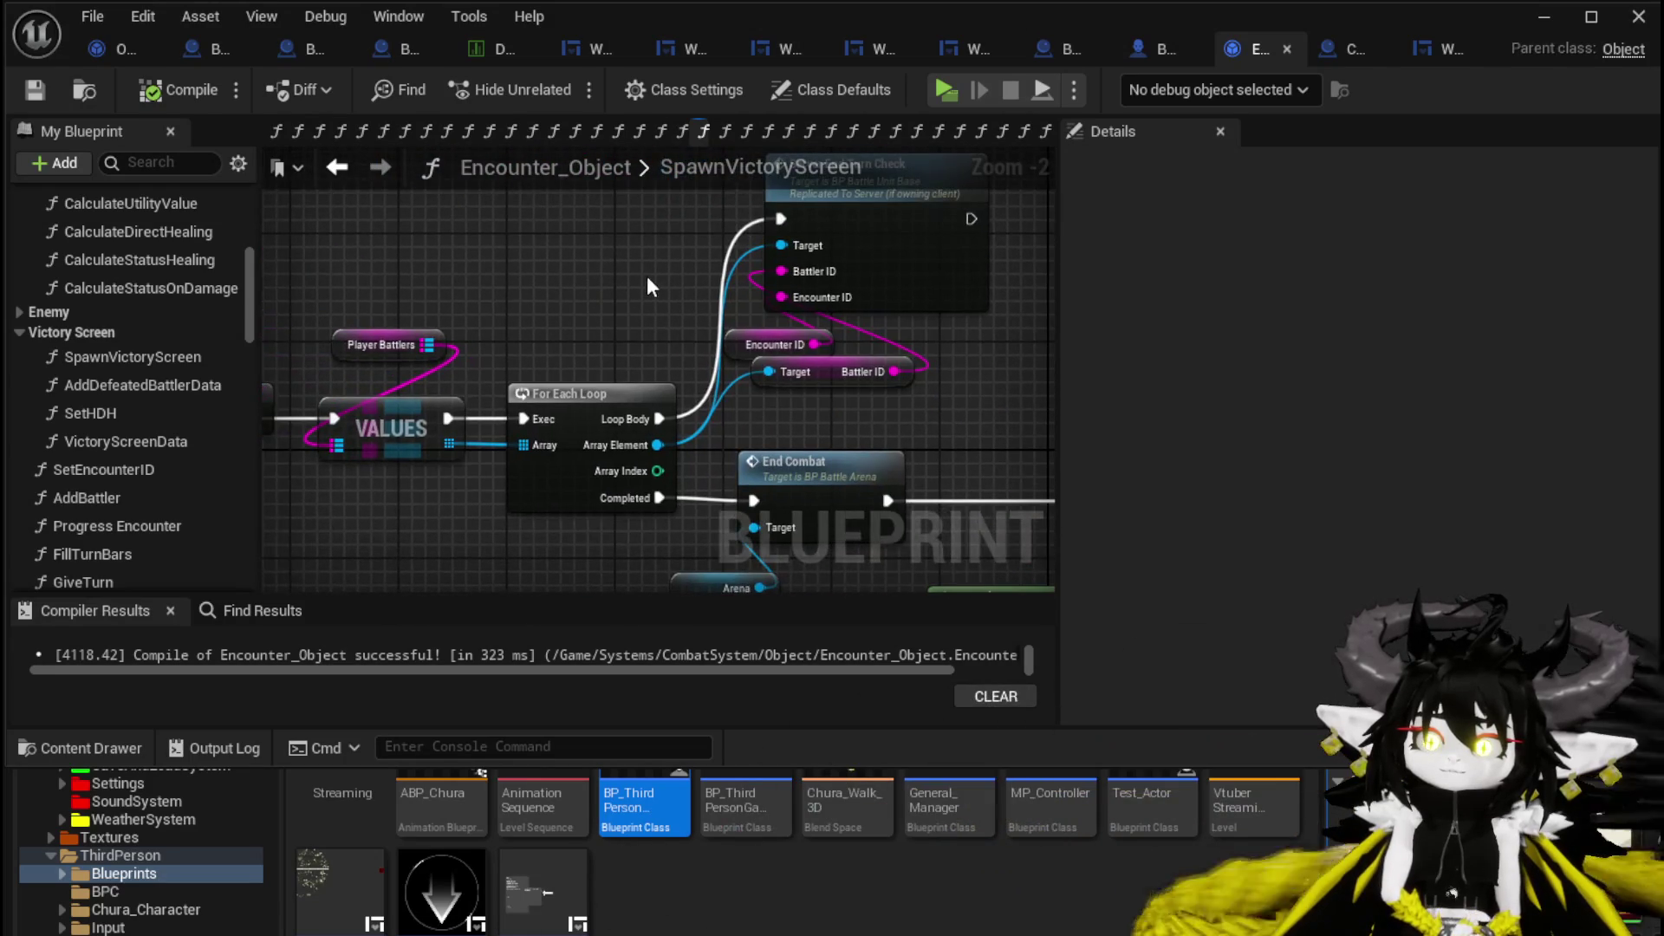
pyautogui.moveTo(745, 329)
pyautogui.mouseDown()
pyautogui.moveTo(364, 268)
pyautogui.moveTo(607, 364)
pyautogui.moveTo(917, 286)
pyautogui.mouseUp()
# Open the End Combat Manager function in Combat_Manager and locate the Build Victory Screen node.
pyautogui.doubleClick(916, 286)
pyautogui.moveTo(741, 312)
pyautogui.mouseDown()
pyautogui.moveTo(405, 286)
pyautogui.moveTo(684, 345)
pyautogui.moveTo(607, 364)
pyautogui.moveTo(607, 317)
pyautogui.moveTo(887, 320)
pyautogui.mouseUp()
pyautogui.moveTo(483, 273)
pyautogui.mouseDown()
pyautogui.moveTo(584, 298)
pyautogui.moveTo(516, 321)
pyautogui.mouseUp()
pyautogui.moveTo(957, 373); pyautogui.dragTo(720, 386)
pyautogui.scroll(1, 745, 358)
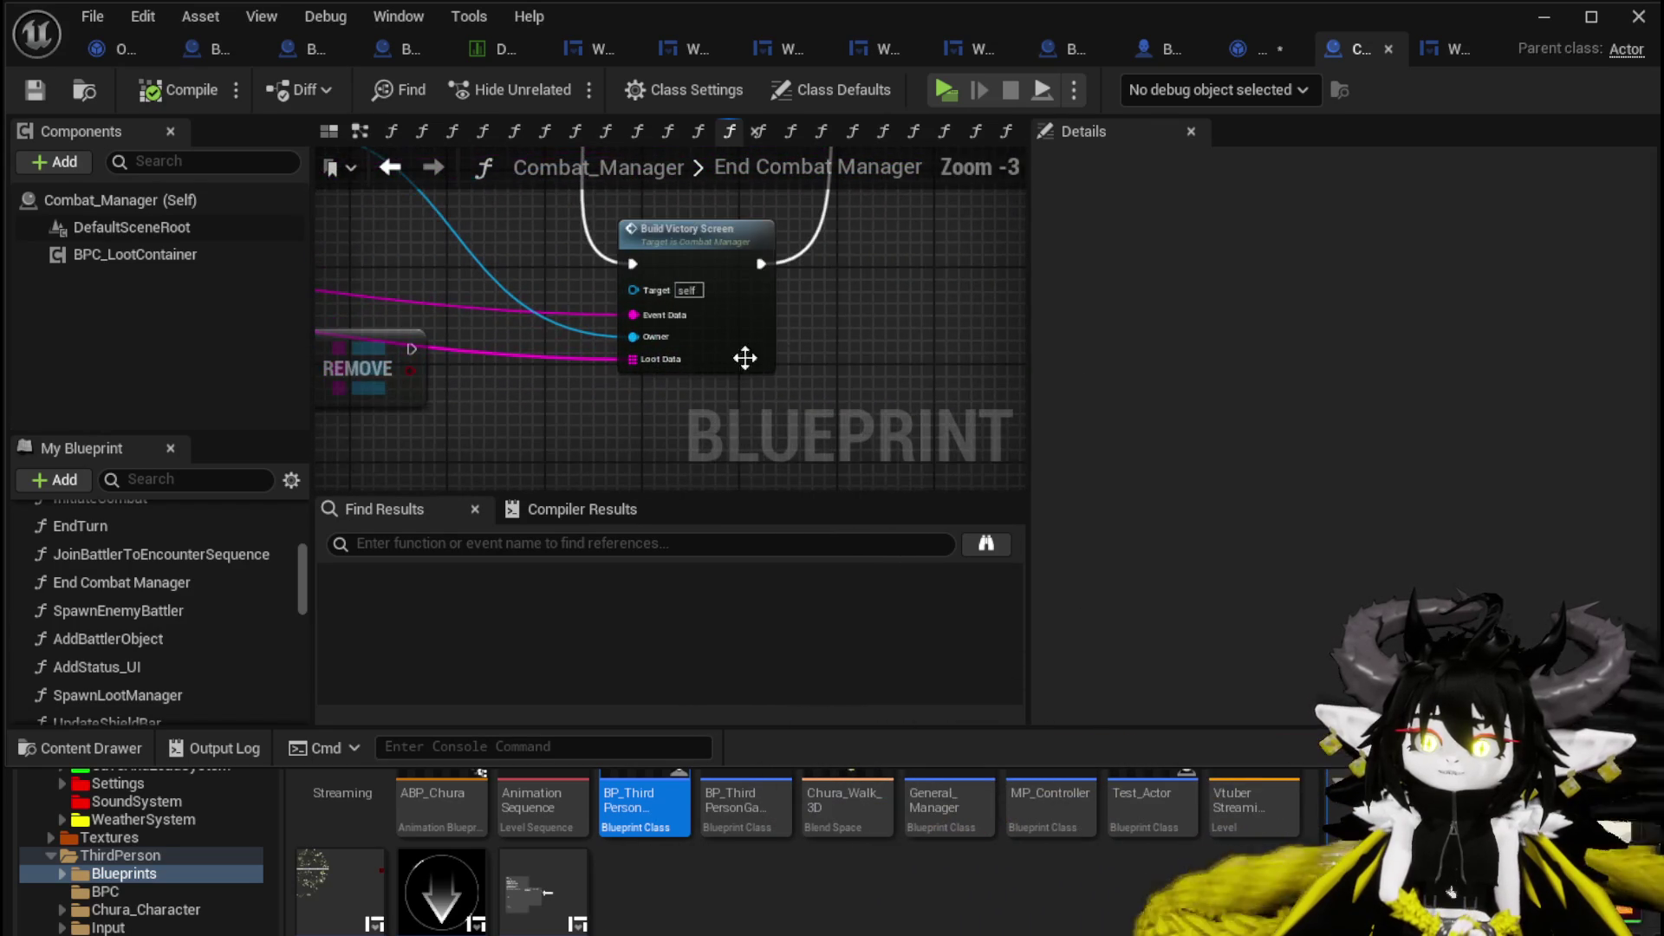
# Follow BuildVictoryScreen to its Build Container node and open WP_VictoryUI's BuildContainer function.
pyautogui.doubleClick(773, 302)
pyautogui.moveTo(584, 381); pyautogui.dragTo(355, 366)
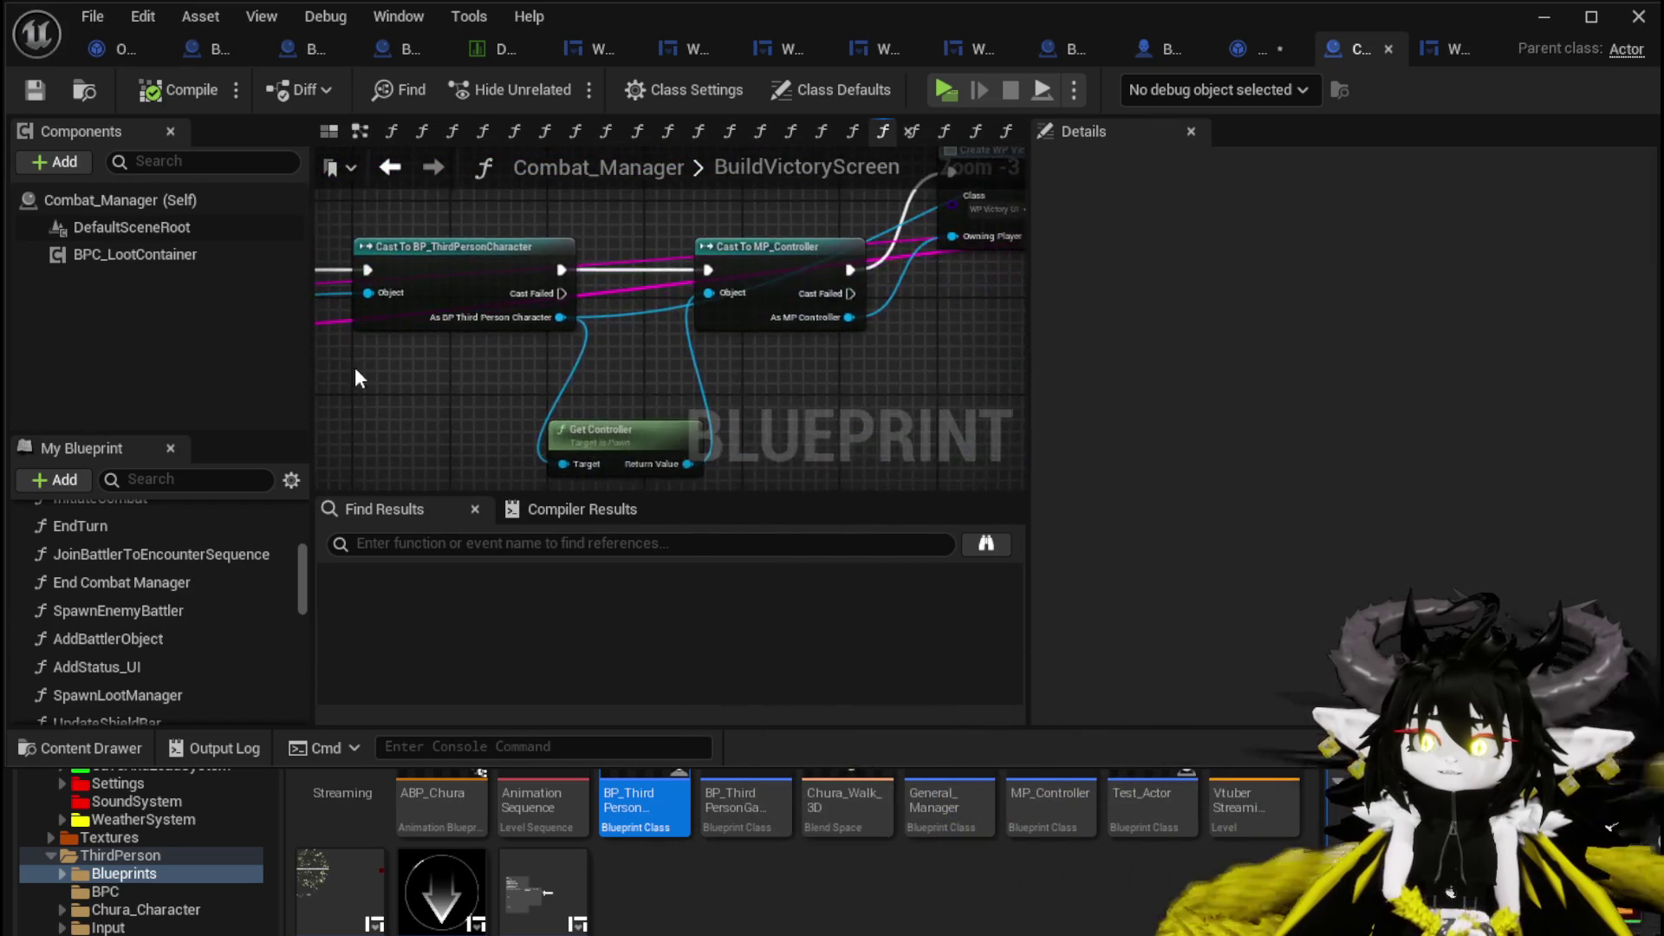
pyautogui.moveTo(793, 362); pyautogui.dragTo(407, 315)
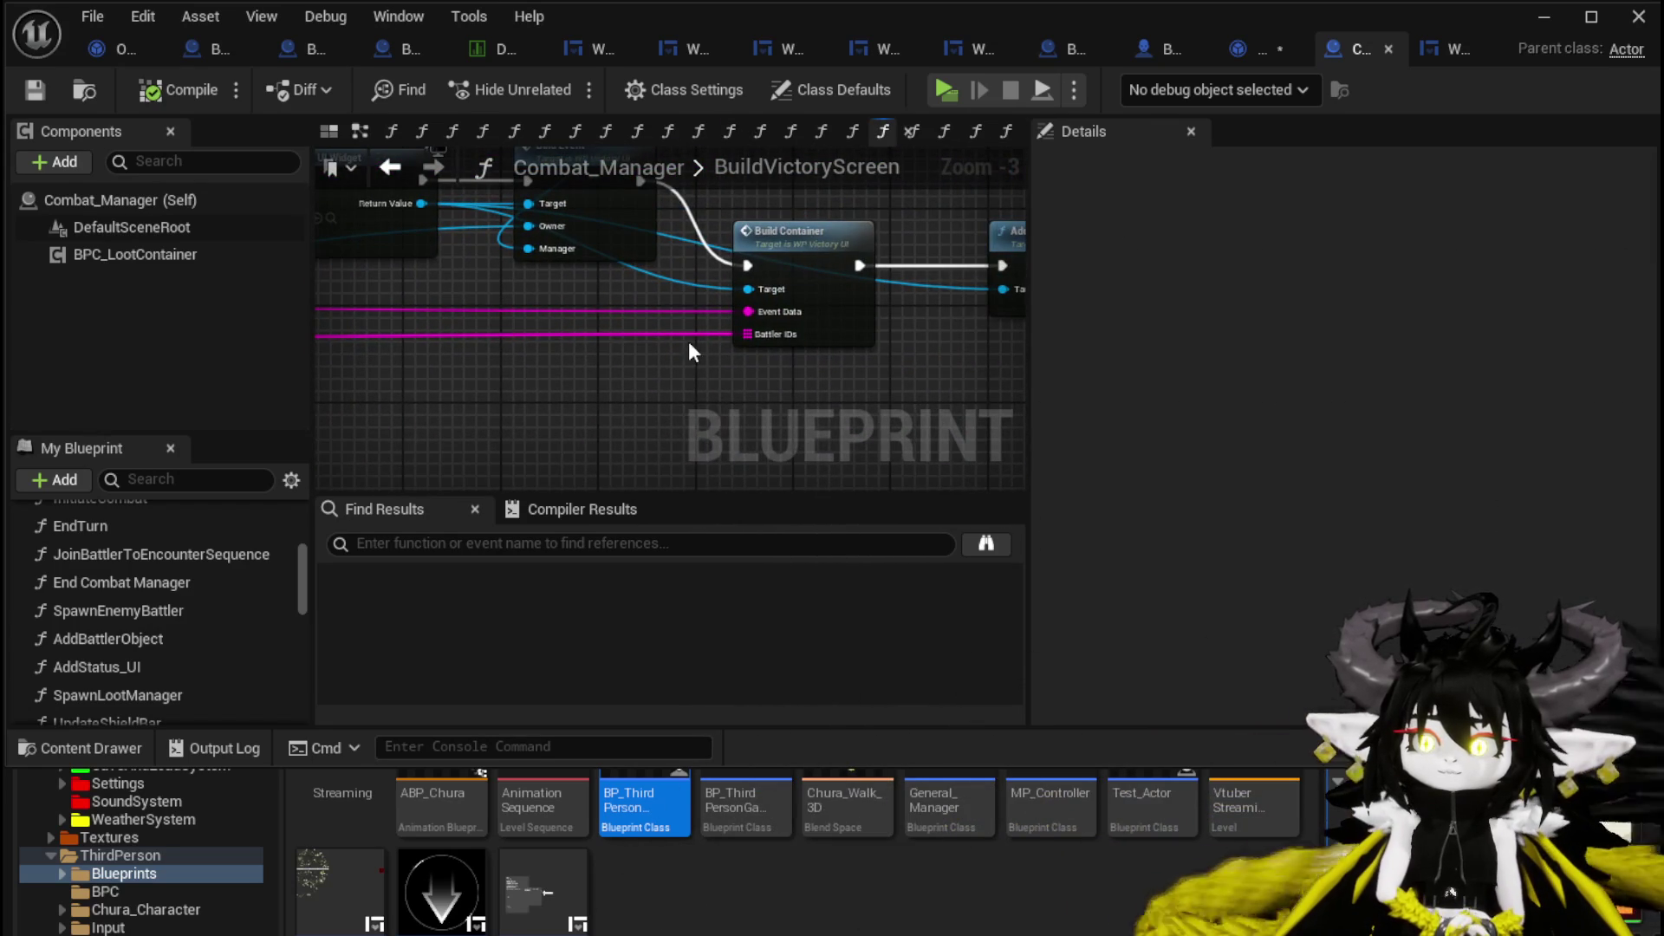
pyautogui.scroll(-2, 880, 360)
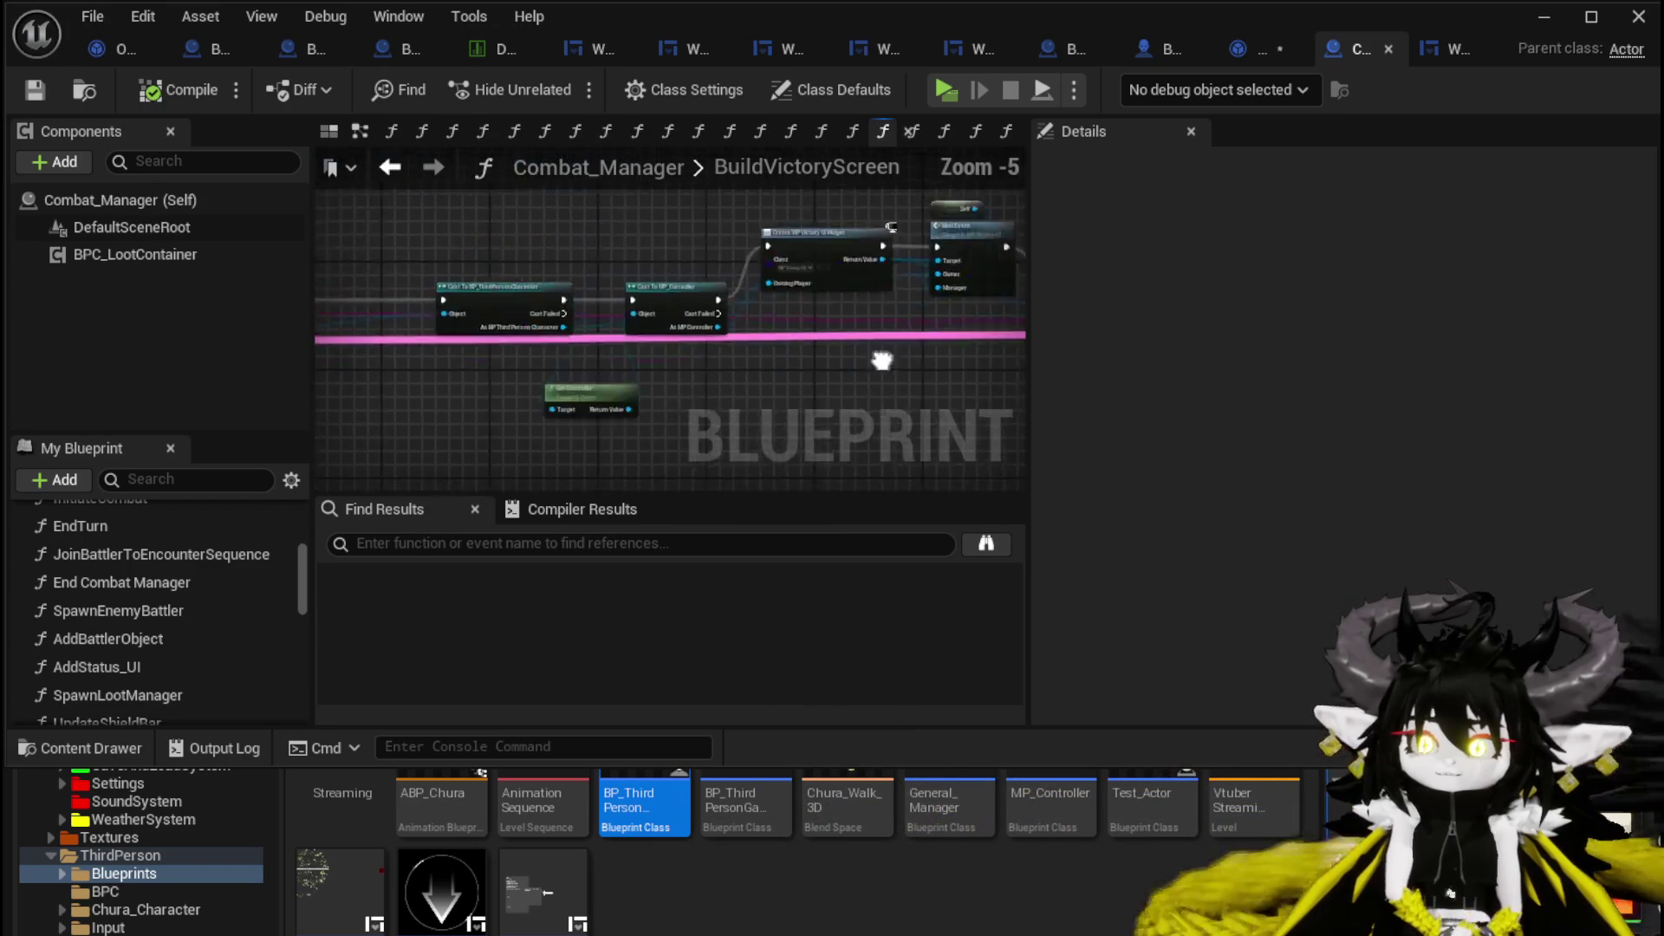
pyautogui.moveTo(881, 360); pyautogui.dragTo(717, 357)
pyautogui.scroll(3, 809, 249)
pyautogui.doubleClick(809, 249)
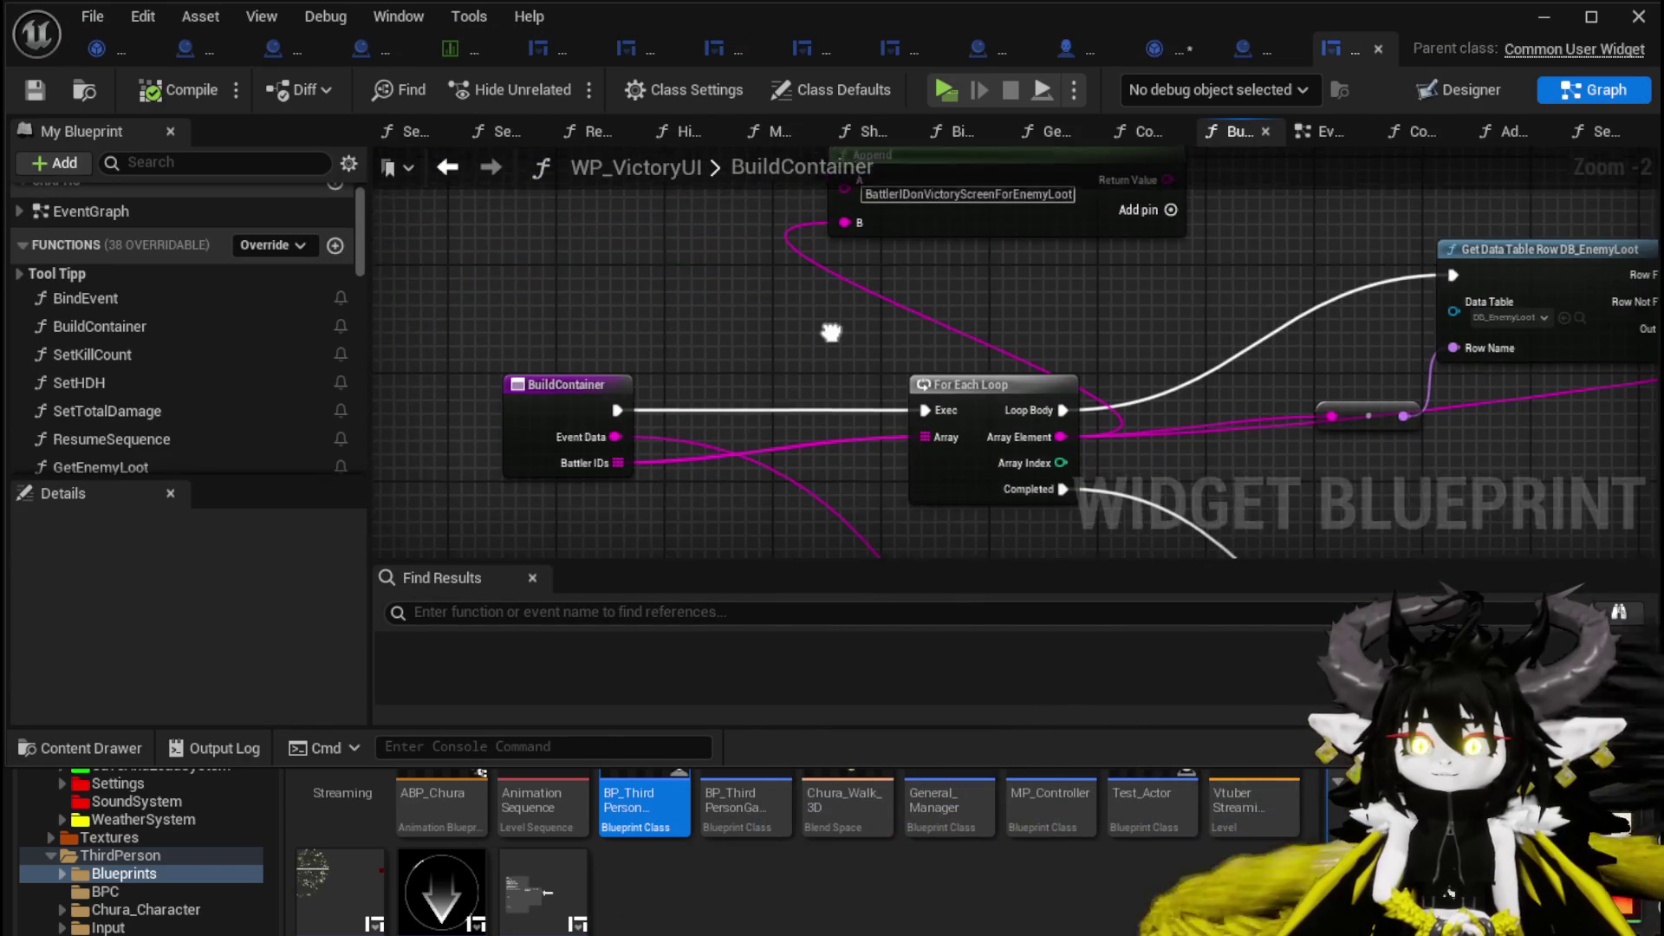
# Inspect BuildContainer's nodes and the SetKillCount function's loop and Text Block Kill Count node.
pyautogui.moveTo(839, 333)
pyautogui.mouseDown()
pyautogui.moveTo(531, 303)
pyautogui.moveTo(496, 320)
pyautogui.moveTo(779, 313)
pyautogui.mouseUp()
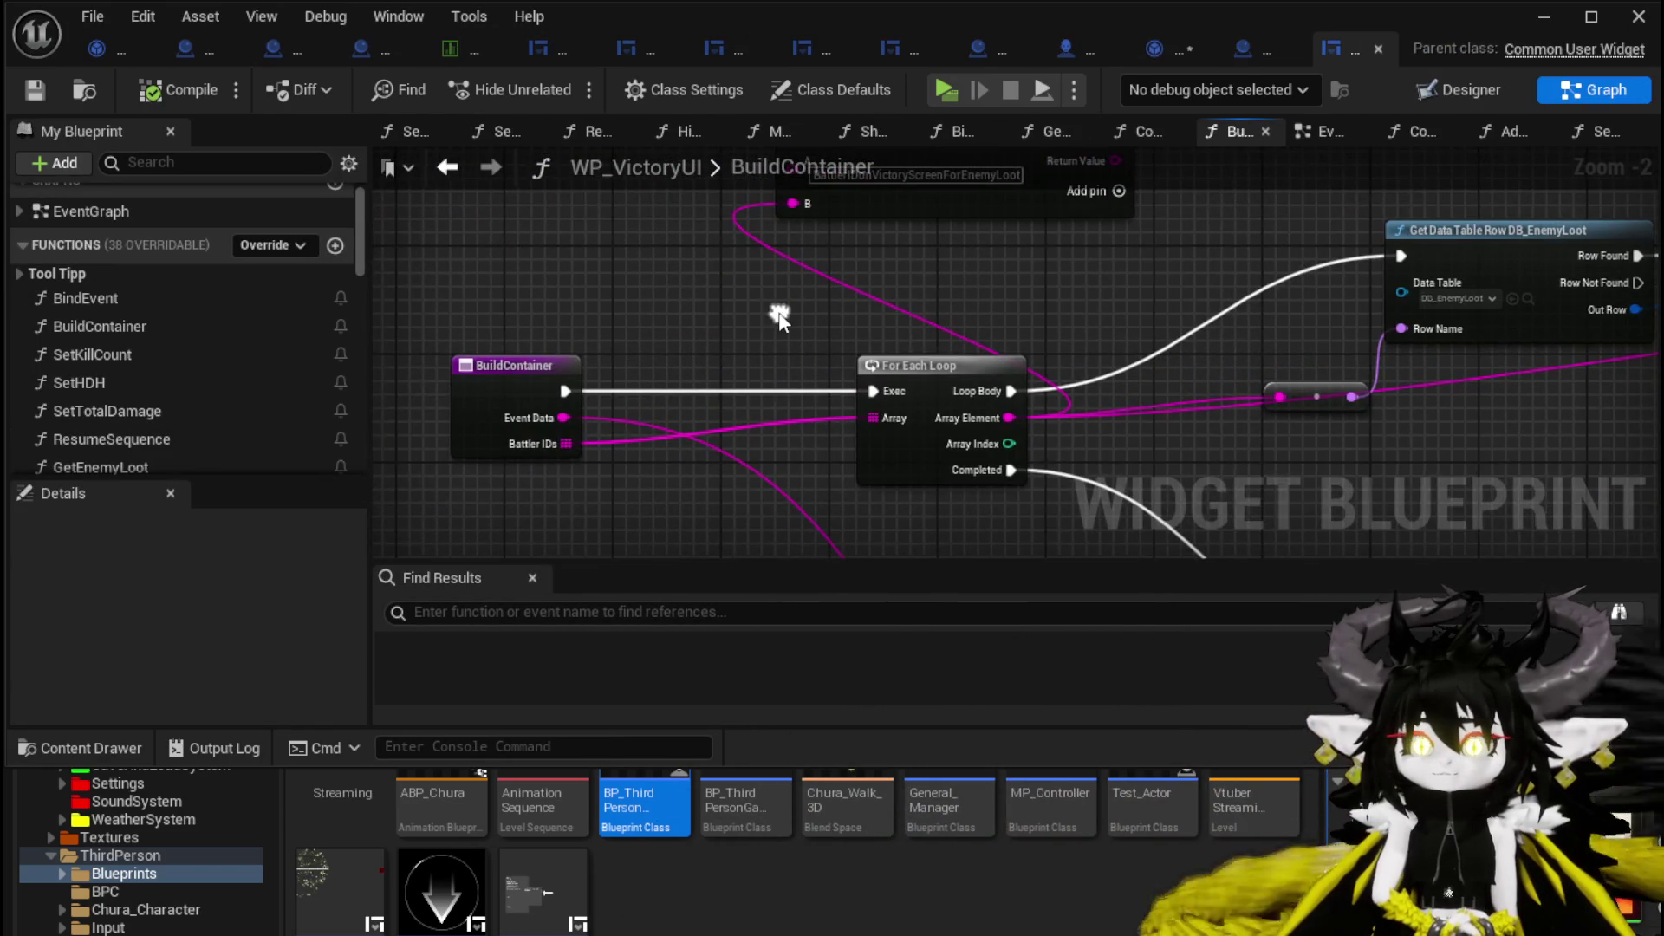
pyautogui.scroll(-2, 778, 313)
pyautogui.moveTo(1033, 303); pyautogui.dragTo(520, 312)
pyautogui.moveTo(1299, 422); pyautogui.dragTo(727, 410)
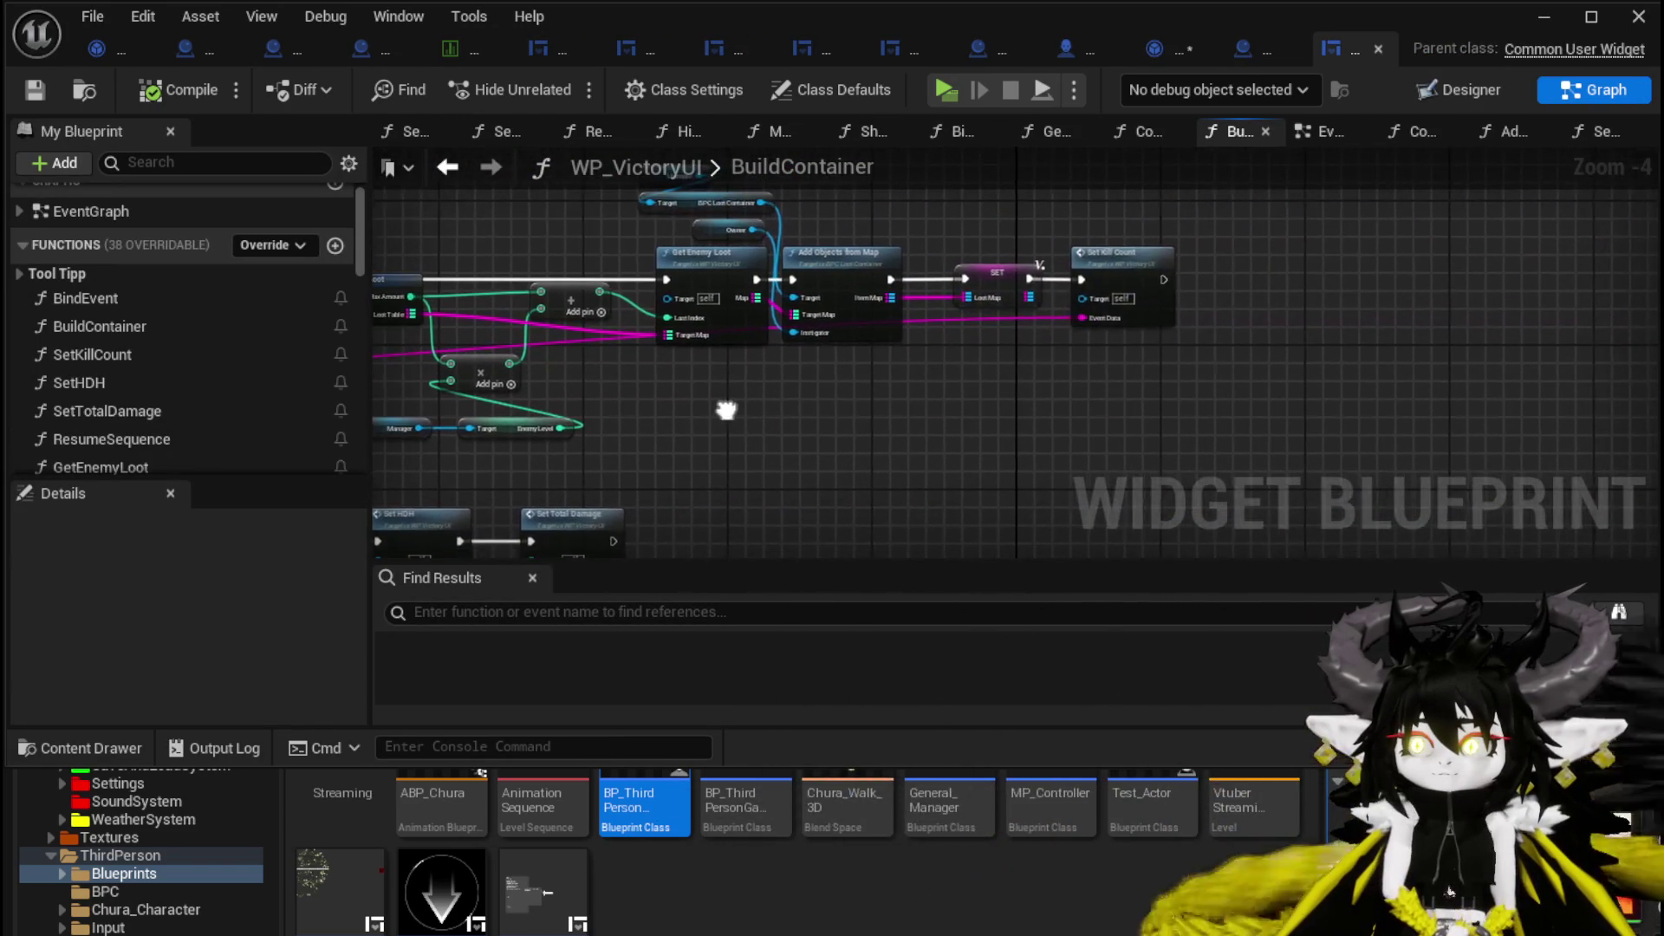
pyautogui.doubleClick(1140, 249)
pyautogui.scroll(1, 846, 257)
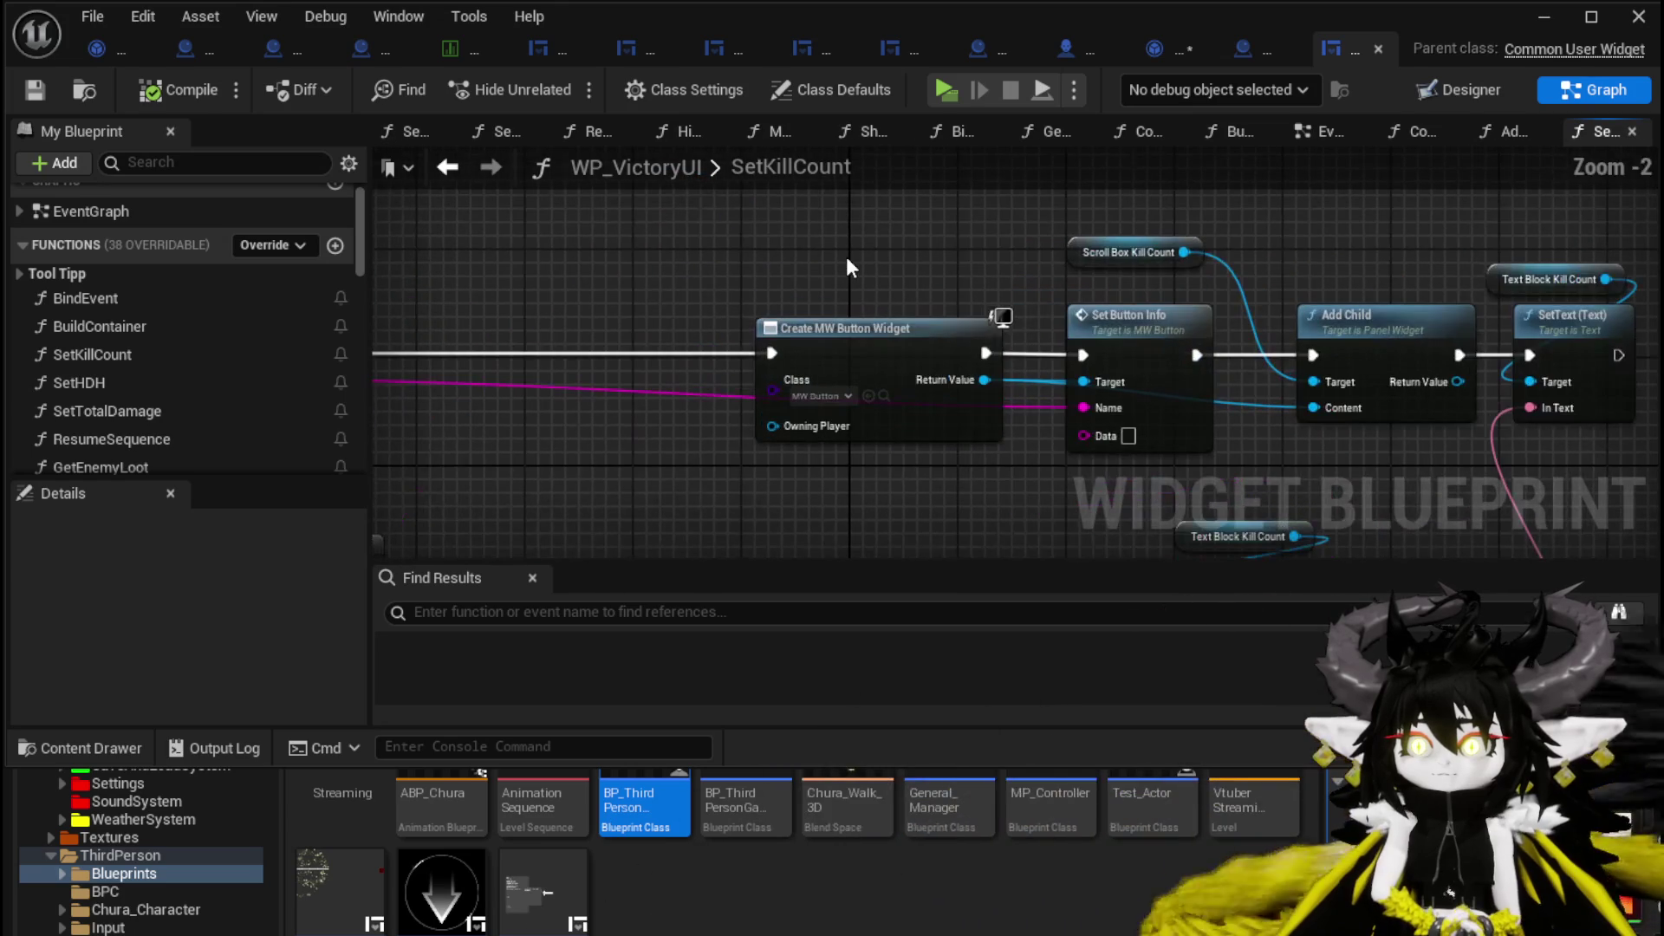
pyautogui.scroll(-2, 846, 257)
pyautogui.moveTo(721, 271); pyautogui.dragTo(852, 167)
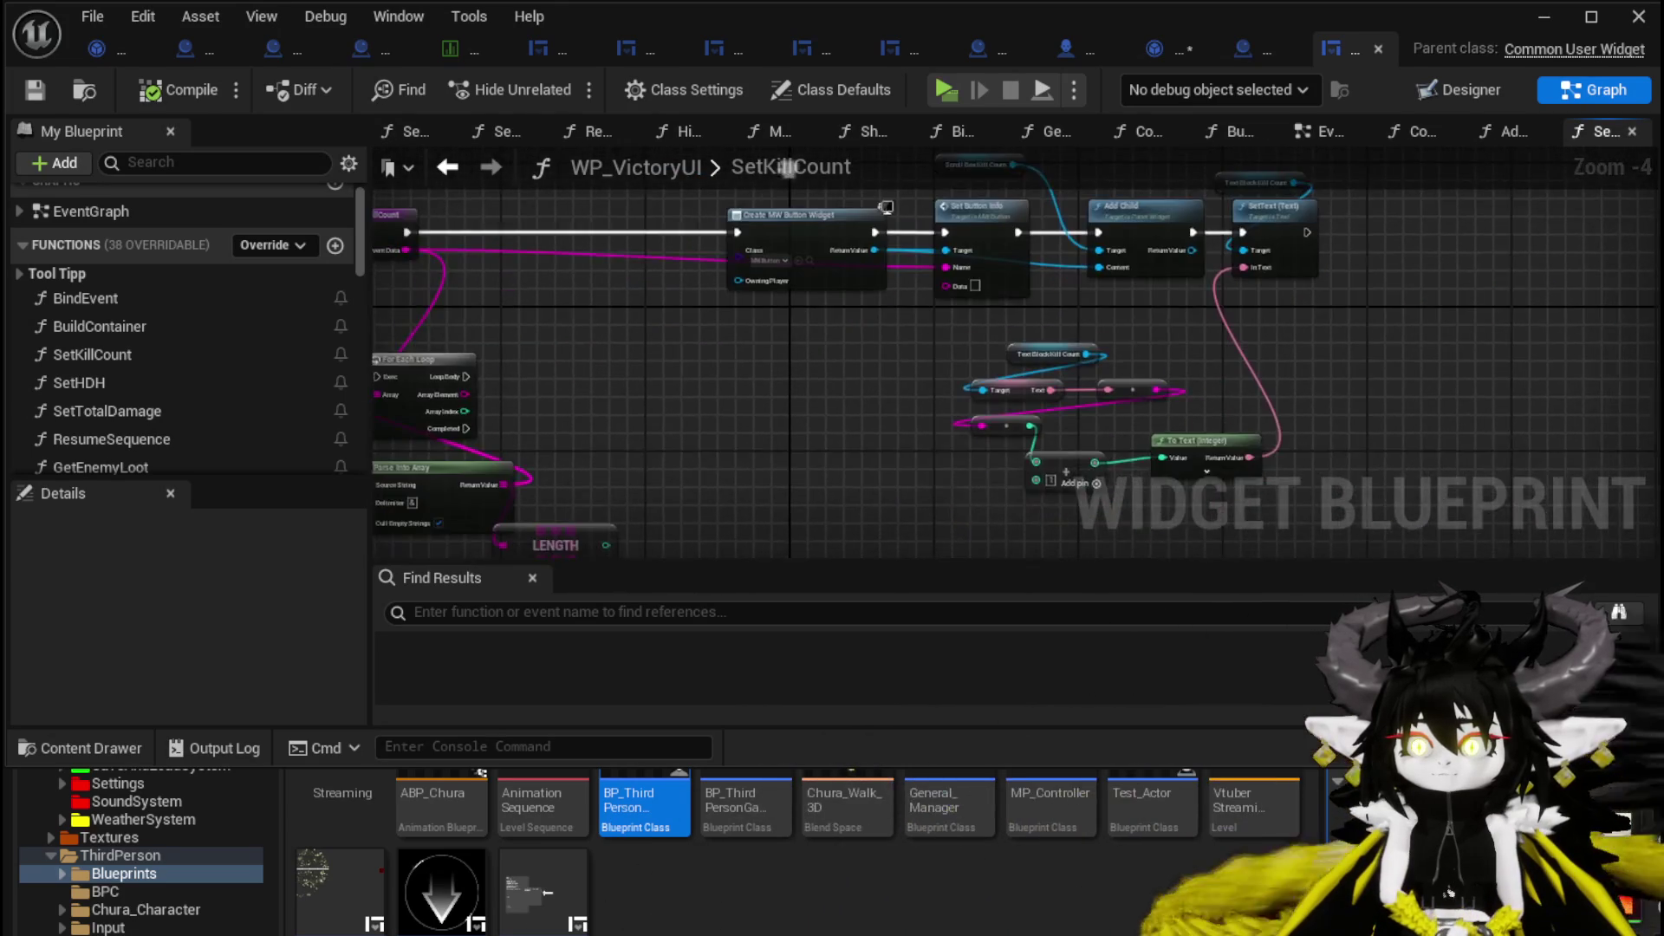
pyautogui.scroll(3, 978, 347)
pyautogui.moveTo(828, 265)
pyautogui.mouseDown()
pyautogui.moveTo(730, 462)
pyautogui.moveTo(966, 216)
pyautogui.mouseUp()
pyautogui.scroll(-2, 1219, 260)
pyautogui.moveTo(1219, 260)
pyautogui.mouseDown()
pyautogui.moveTo(801, 326)
pyautogui.moveTo(801, 360)
pyautogui.mouseUp()
# Return to BuildContainer and frame the Set Data and Set Kill Count nodes.
pyautogui.click(447, 172)
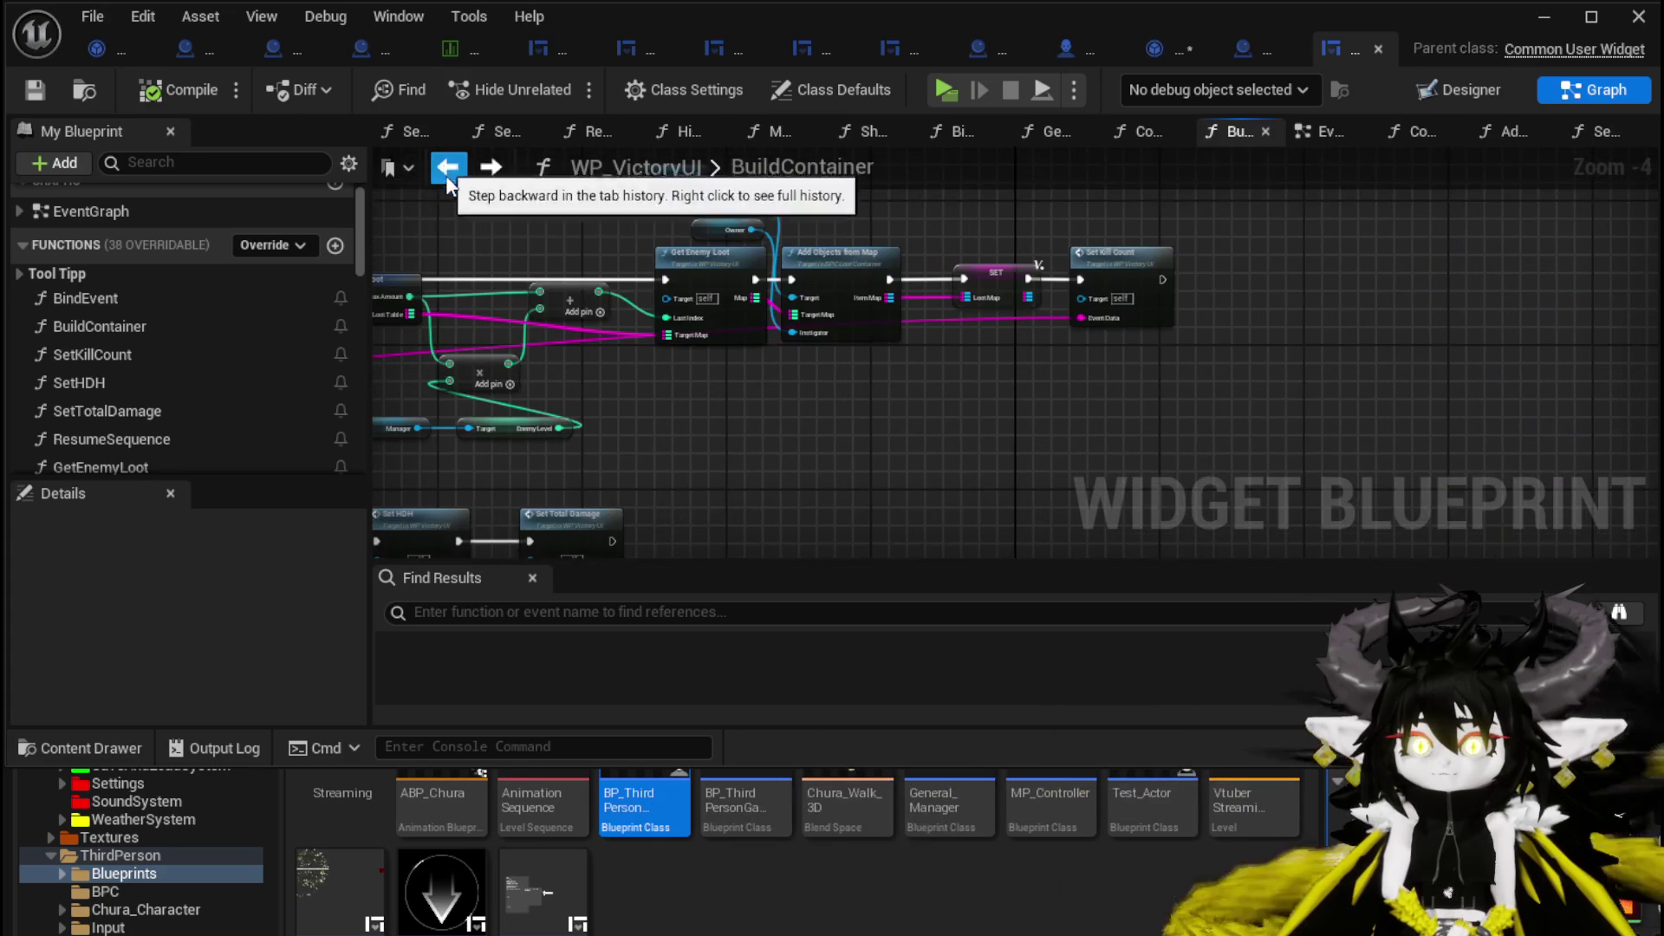
pyautogui.moveTo(897, 441); pyautogui.dragTo(1300, 433)
pyautogui.moveTo(373, 403); pyautogui.dragTo(995, 407)
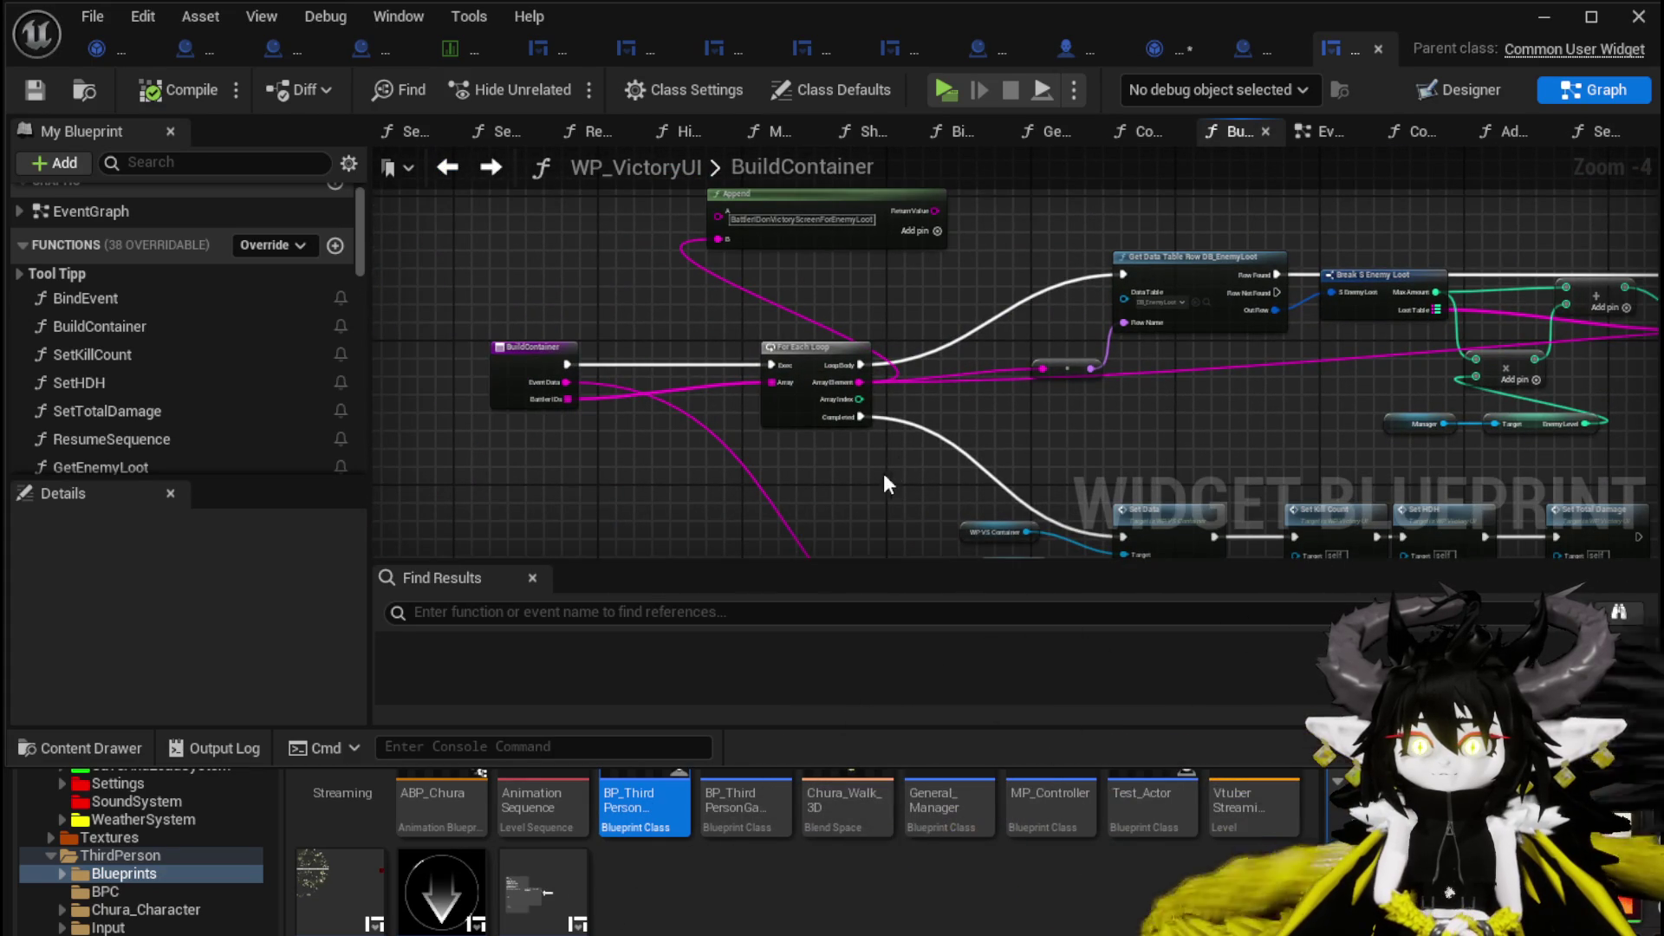
pyautogui.moveTo(886, 482); pyautogui.dragTo(714, 198)
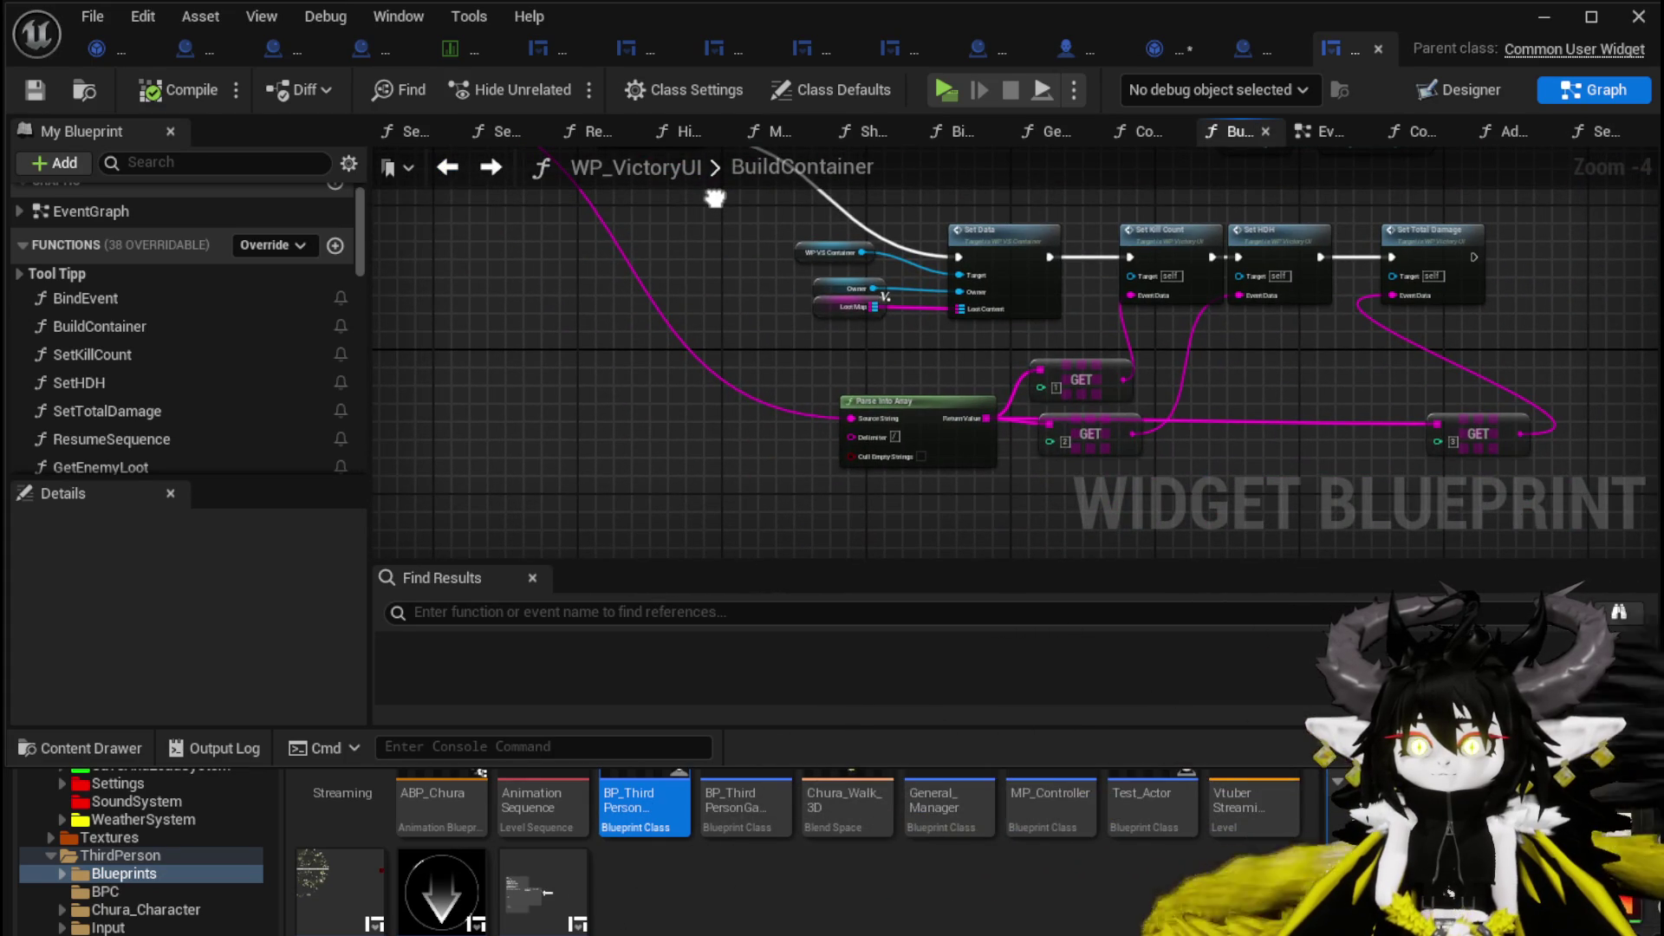
pyautogui.scroll(2, 642, 290)
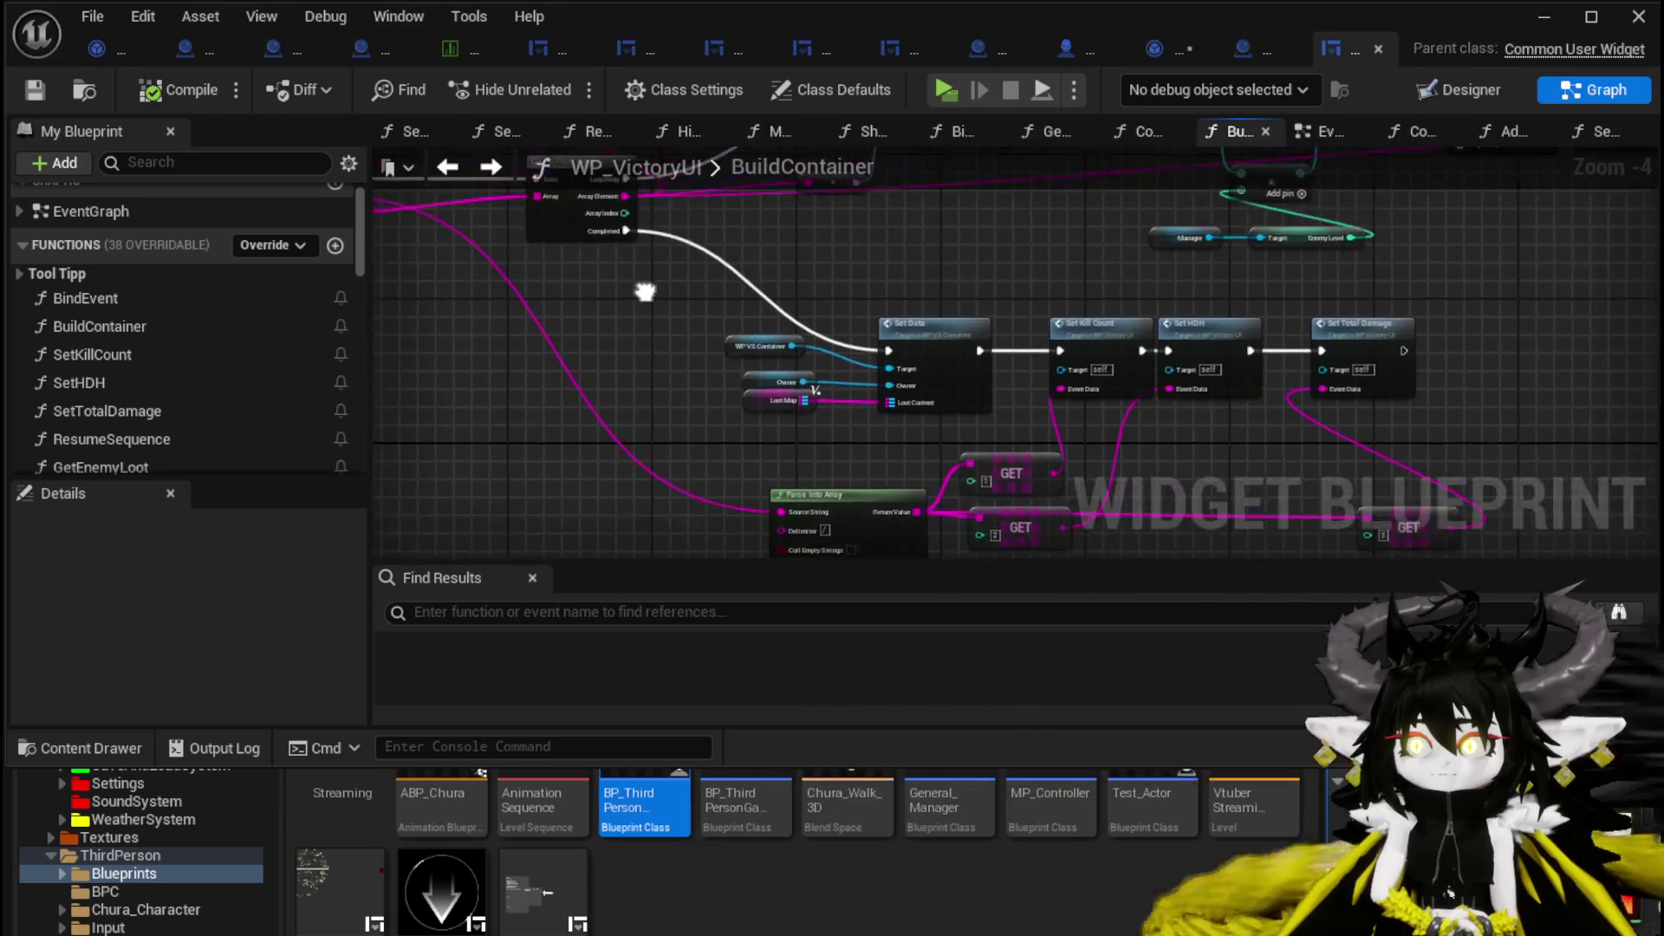
pyautogui.moveTo(987, 314)
pyautogui.mouseDown()
pyautogui.moveTo(1080, 280)
pyautogui.moveTo(918, 416)
pyautogui.moveTo(889, 360)
pyautogui.moveTo(886, 289)
pyautogui.mouseUp()
pyautogui.scroll(-1, 887, 289)
pyautogui.moveTo(800, 417)
pyautogui.mouseDown()
pyautogui.moveTo(923, 394)
pyautogui.moveTo(931, 370)
pyautogui.mouseUp()
# Move Set Kill Count out of the chain, wire Set Data into Set HDH, and return to the level editor.
pyautogui.moveTo(966, 261); pyautogui.dragTo(930, 260)
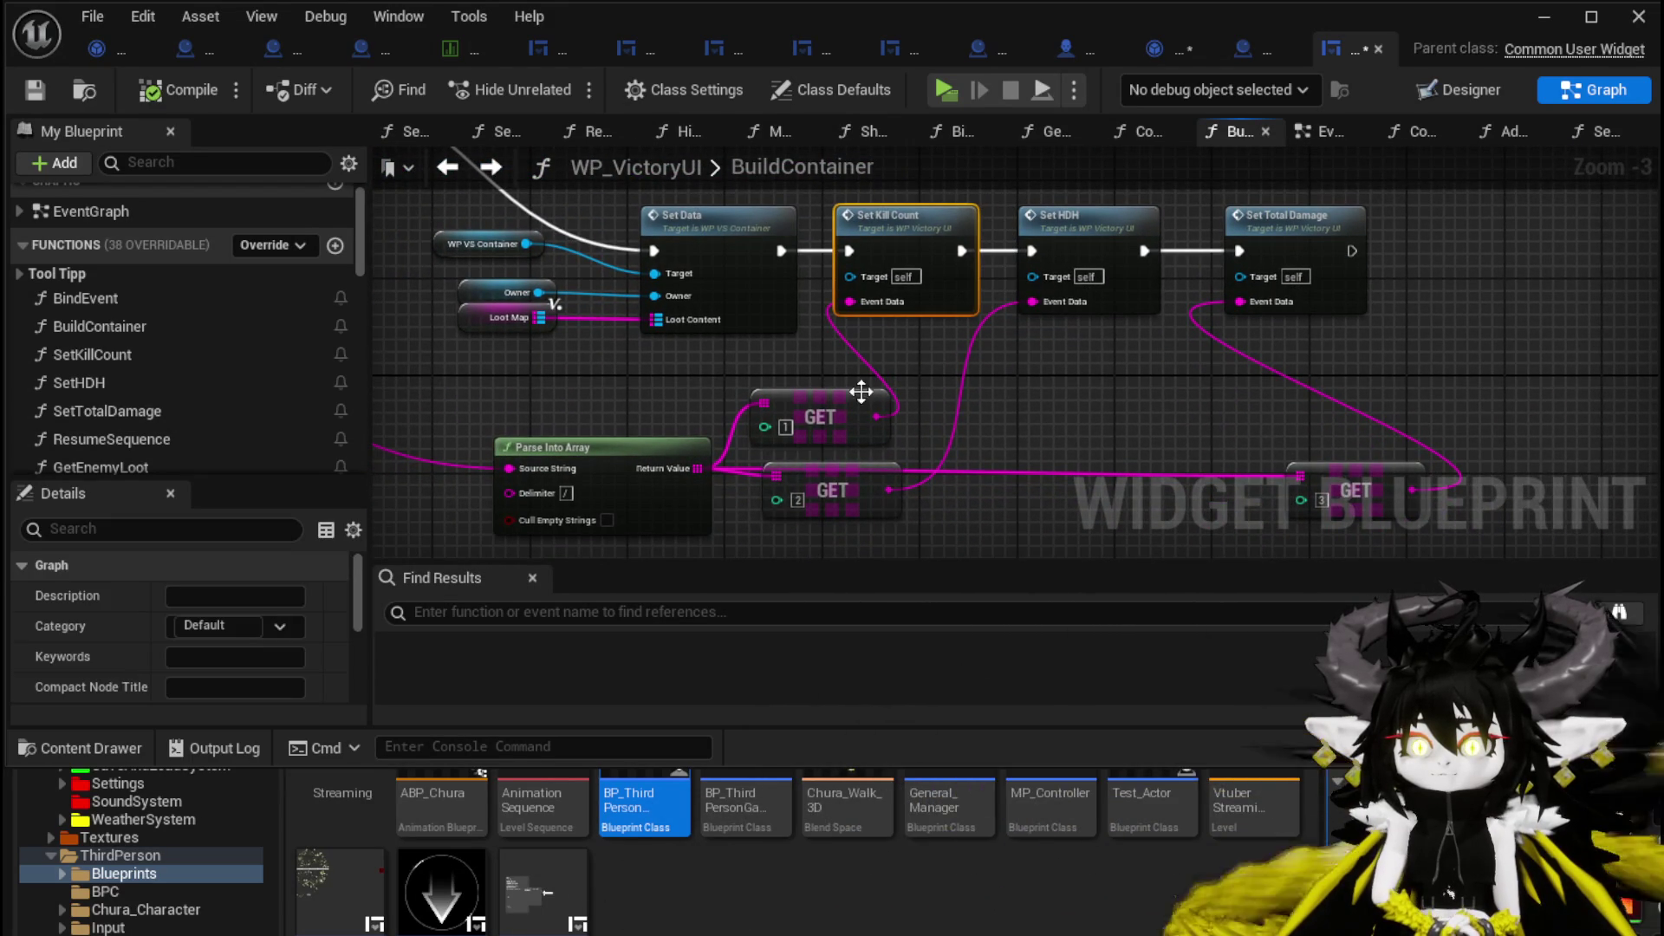
pyautogui.moveTo(860, 392); pyautogui.dragTo(779, 398)
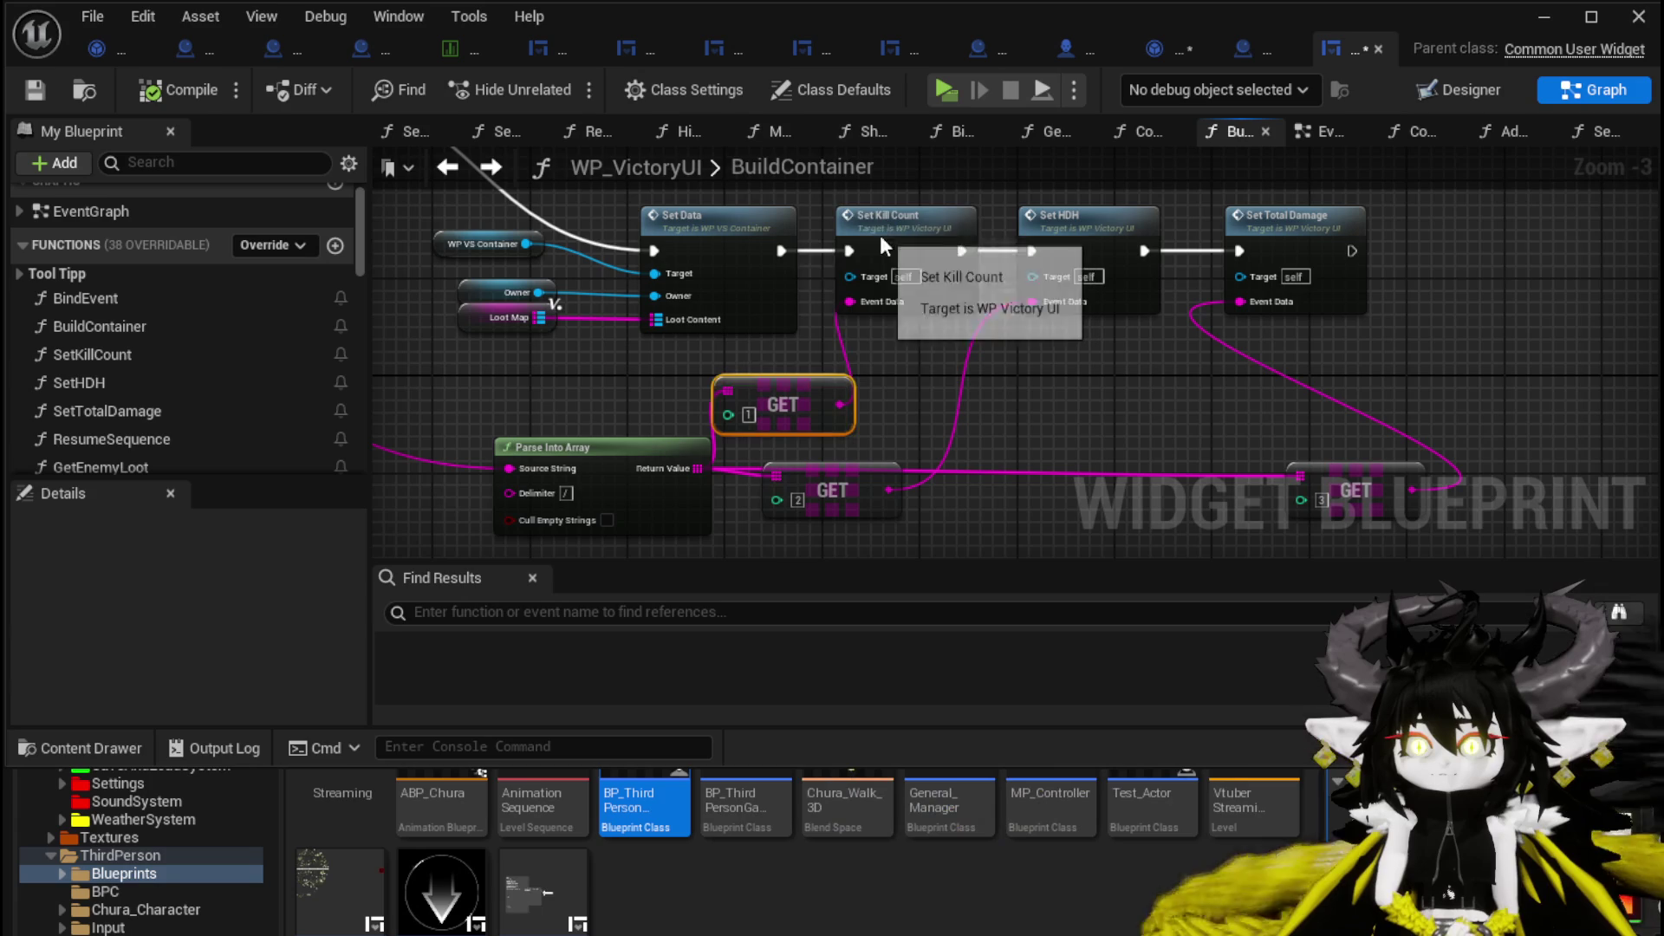
pyautogui.moveTo(852, 208); pyautogui.dragTo(837, 264)
pyautogui.moveTo(1012, 250); pyautogui.dragTo(1032, 250)
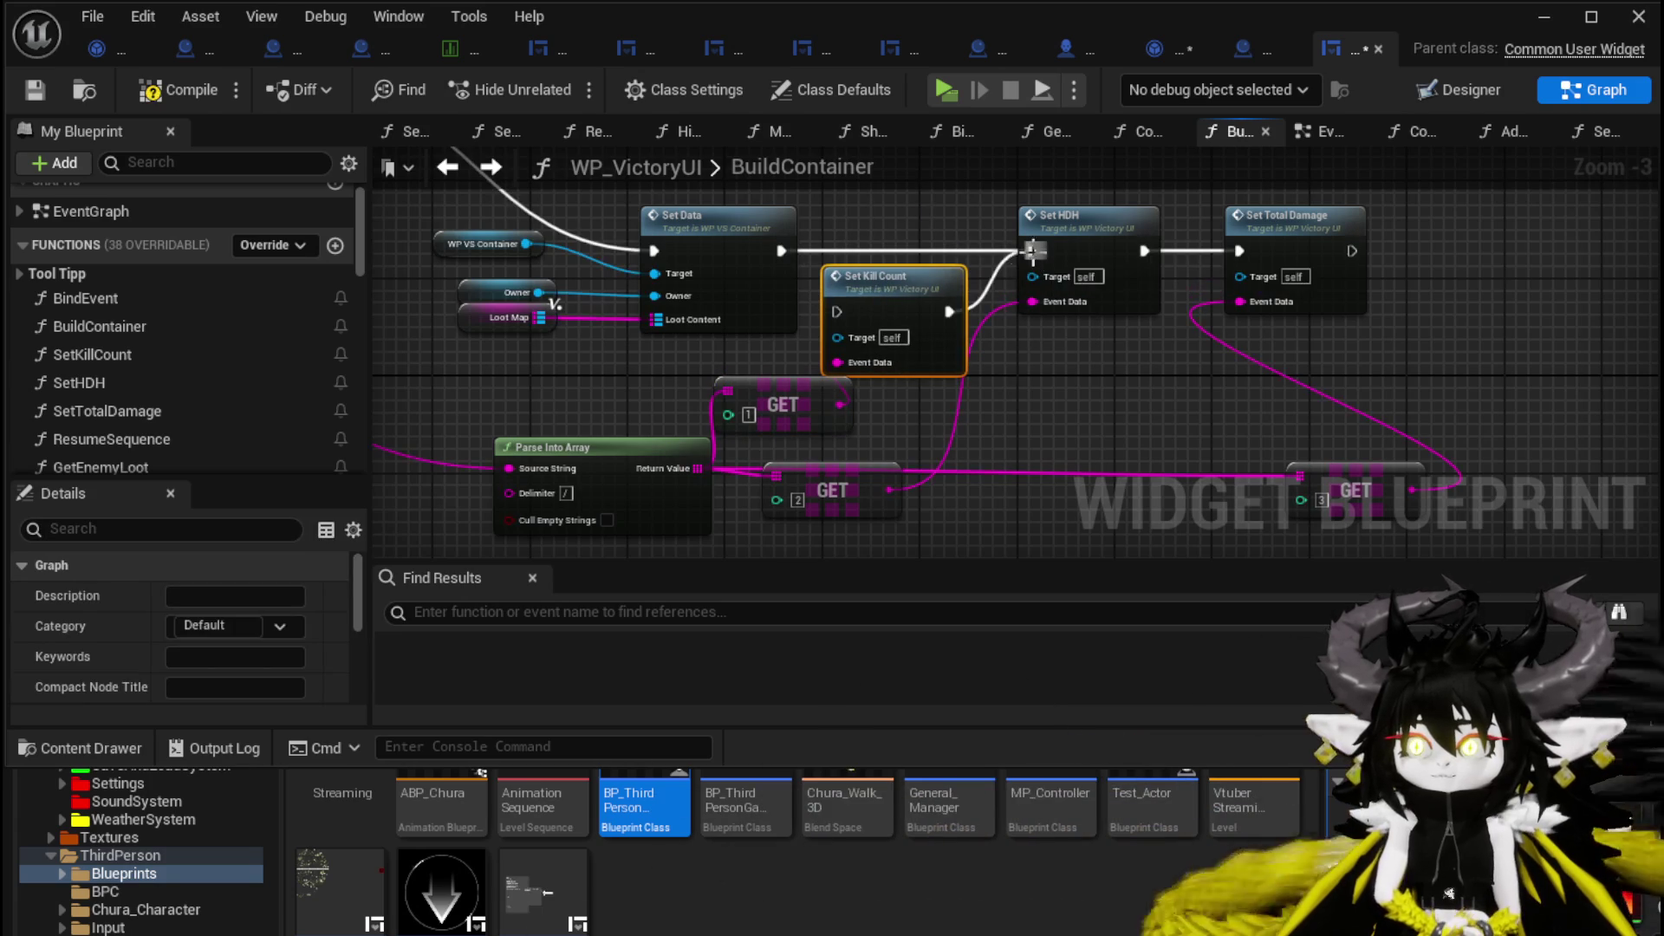
pyautogui.scroll(-2, 763, 404)
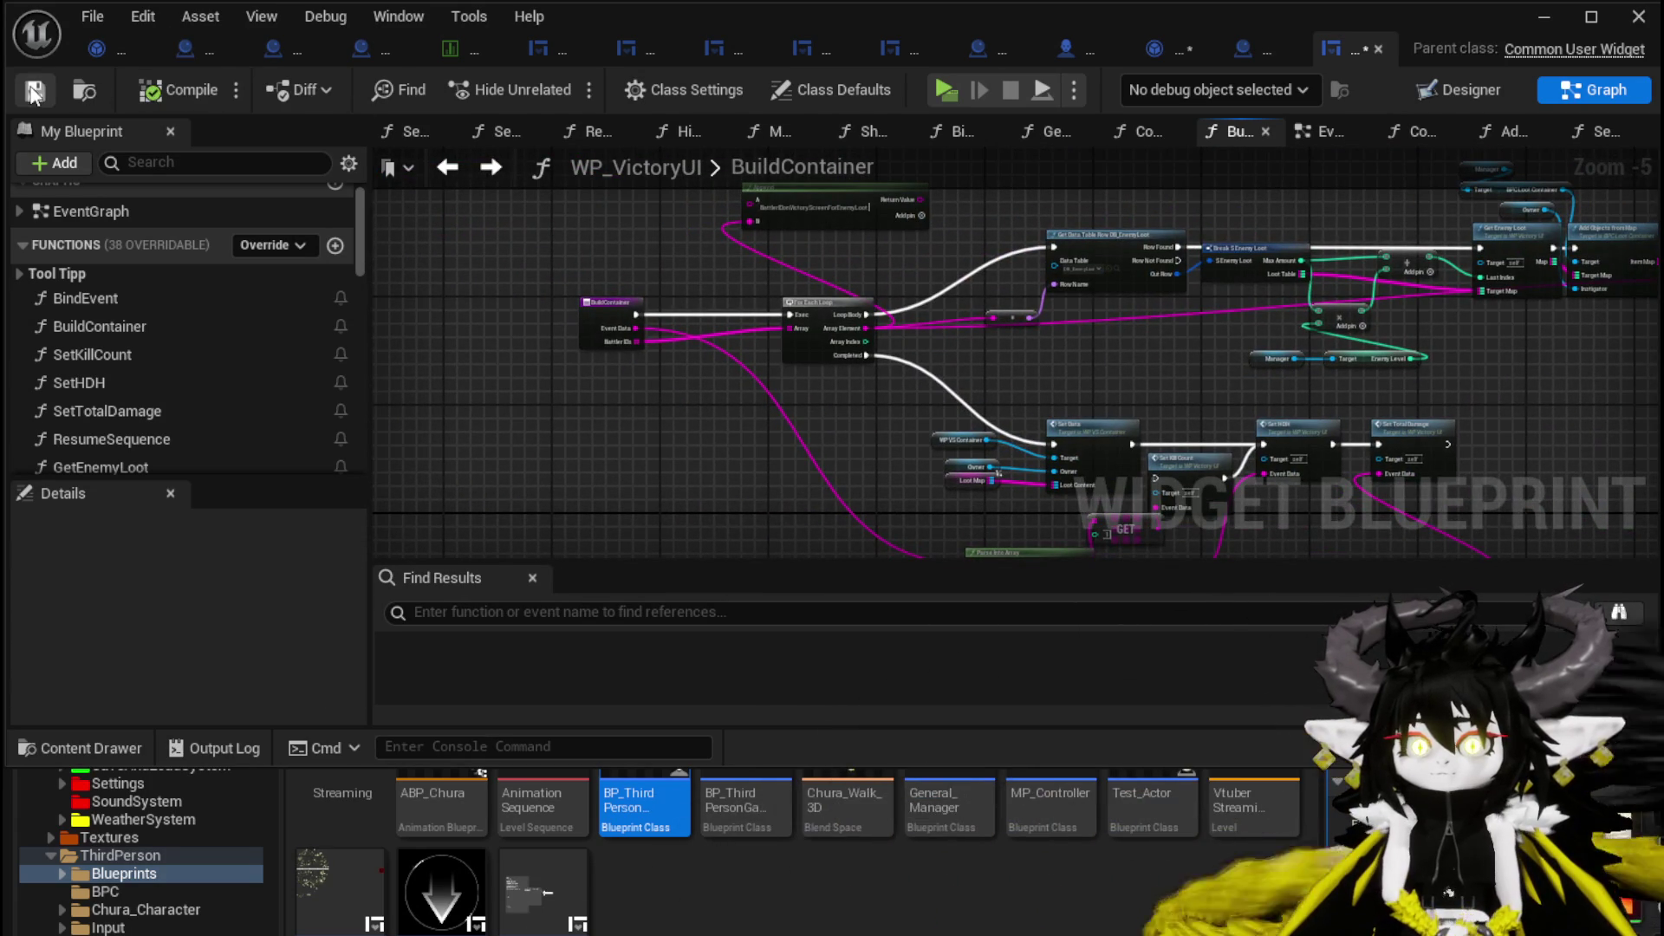
pyautogui.click(1552, 14)
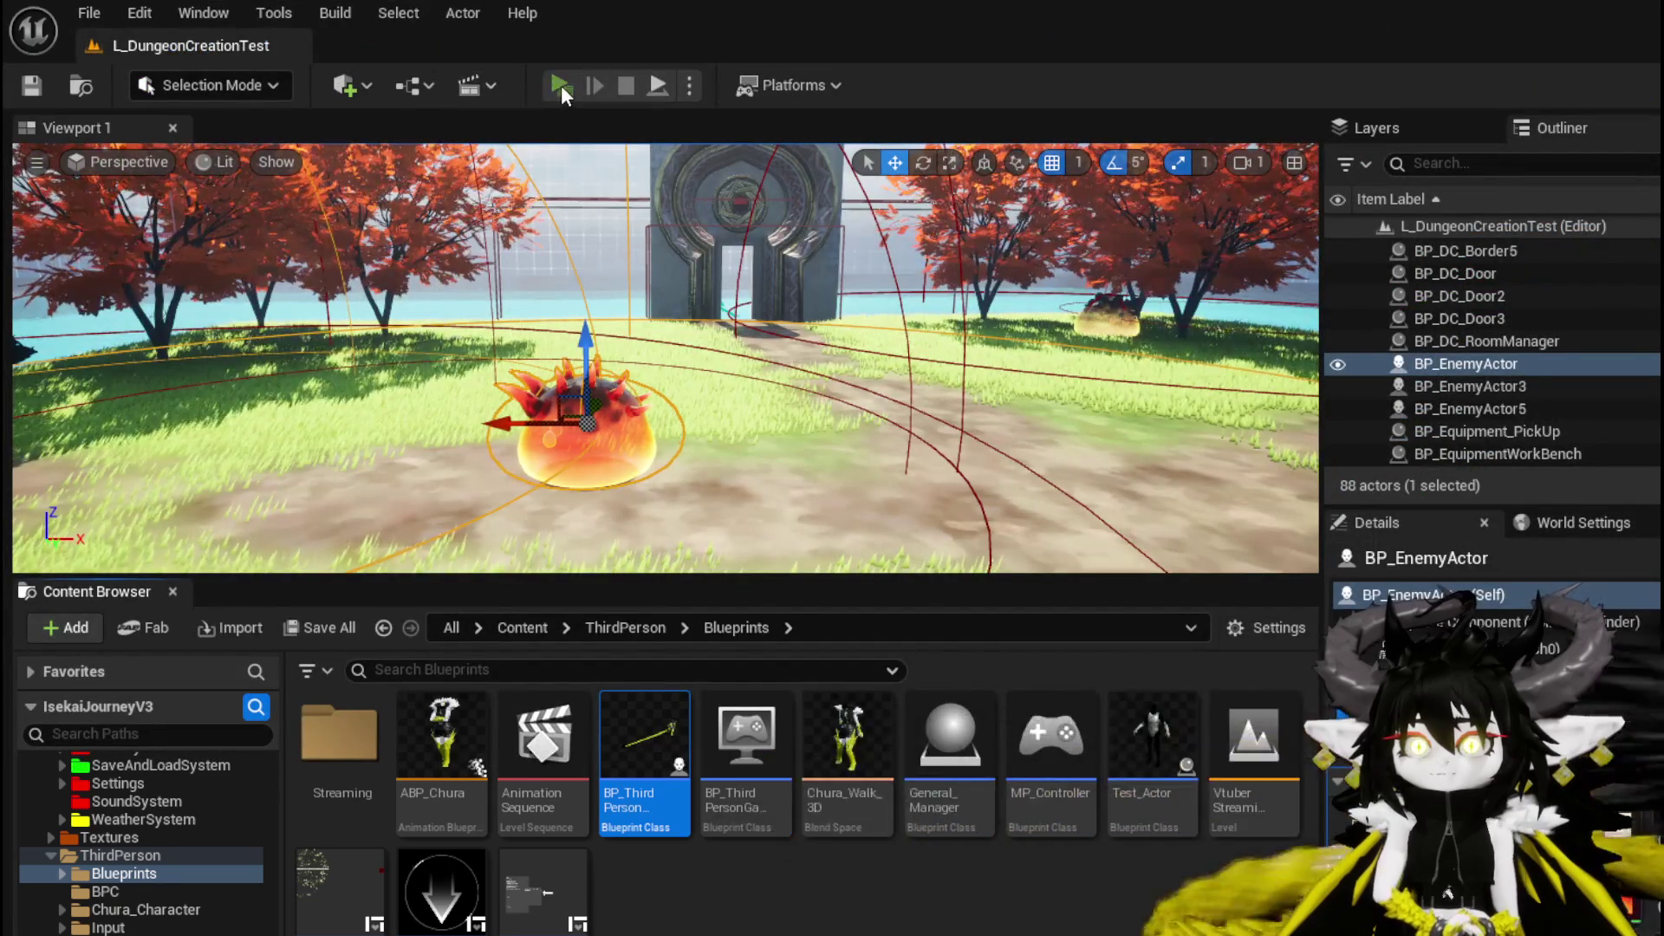
# Launch a standalone test run, run to the slime, and strike it to start combat.
pyautogui.click(560, 85)
pyautogui.click(753, 190)
pyautogui.press('w')
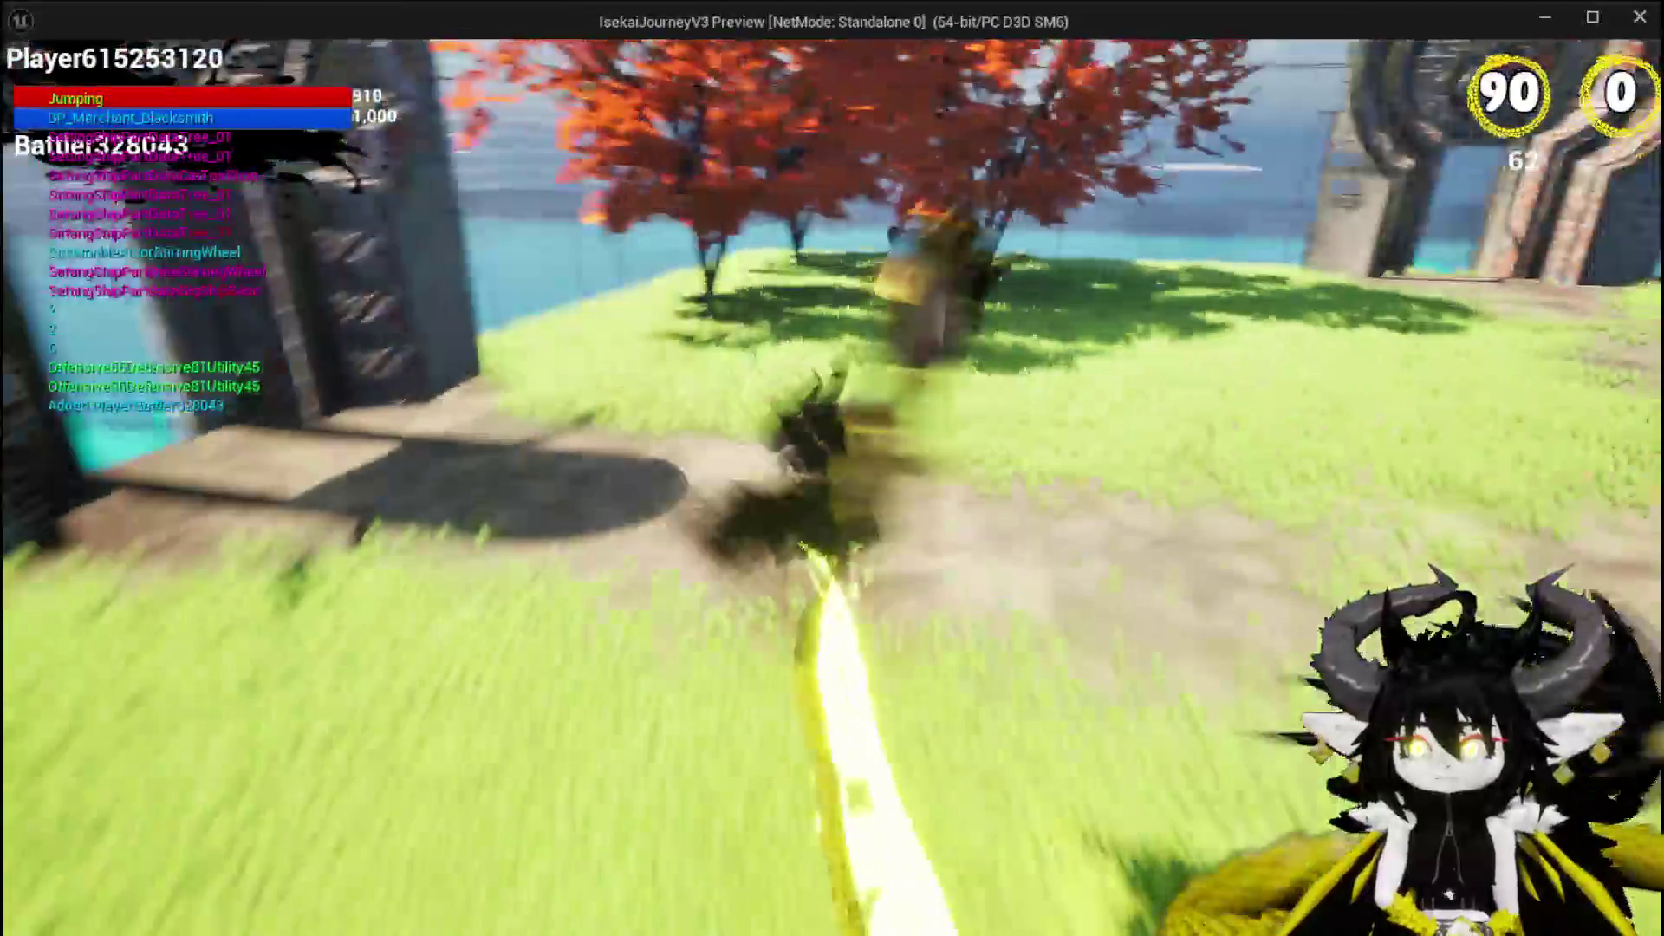
pyautogui.press('space')
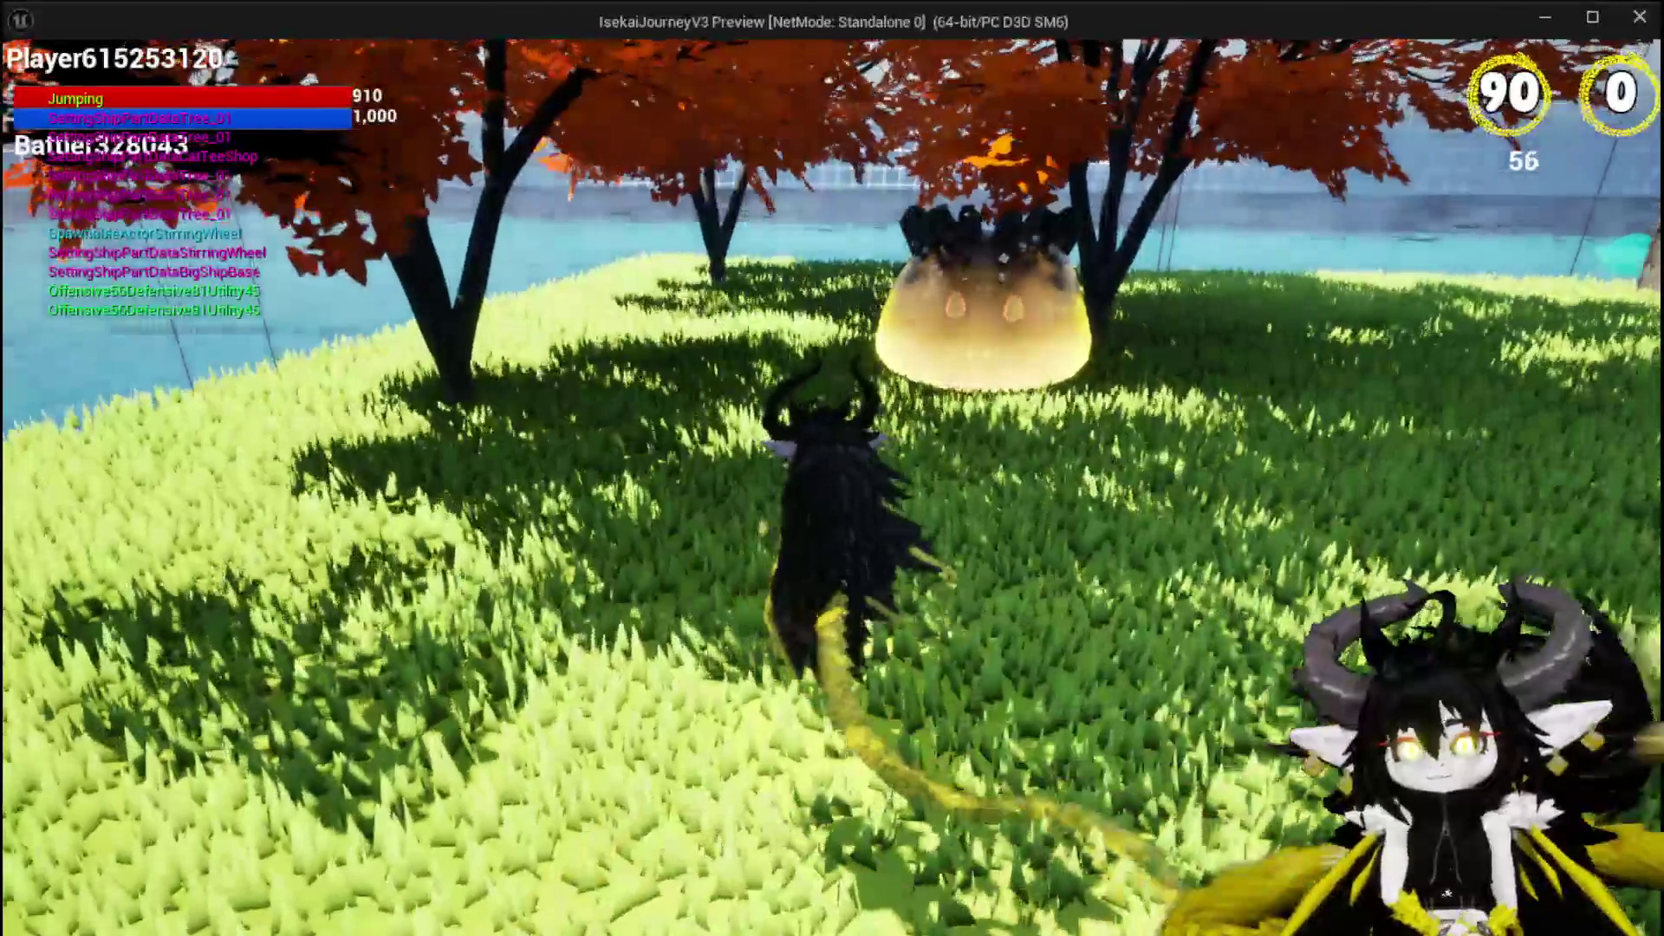
pyautogui.click(832, 468)
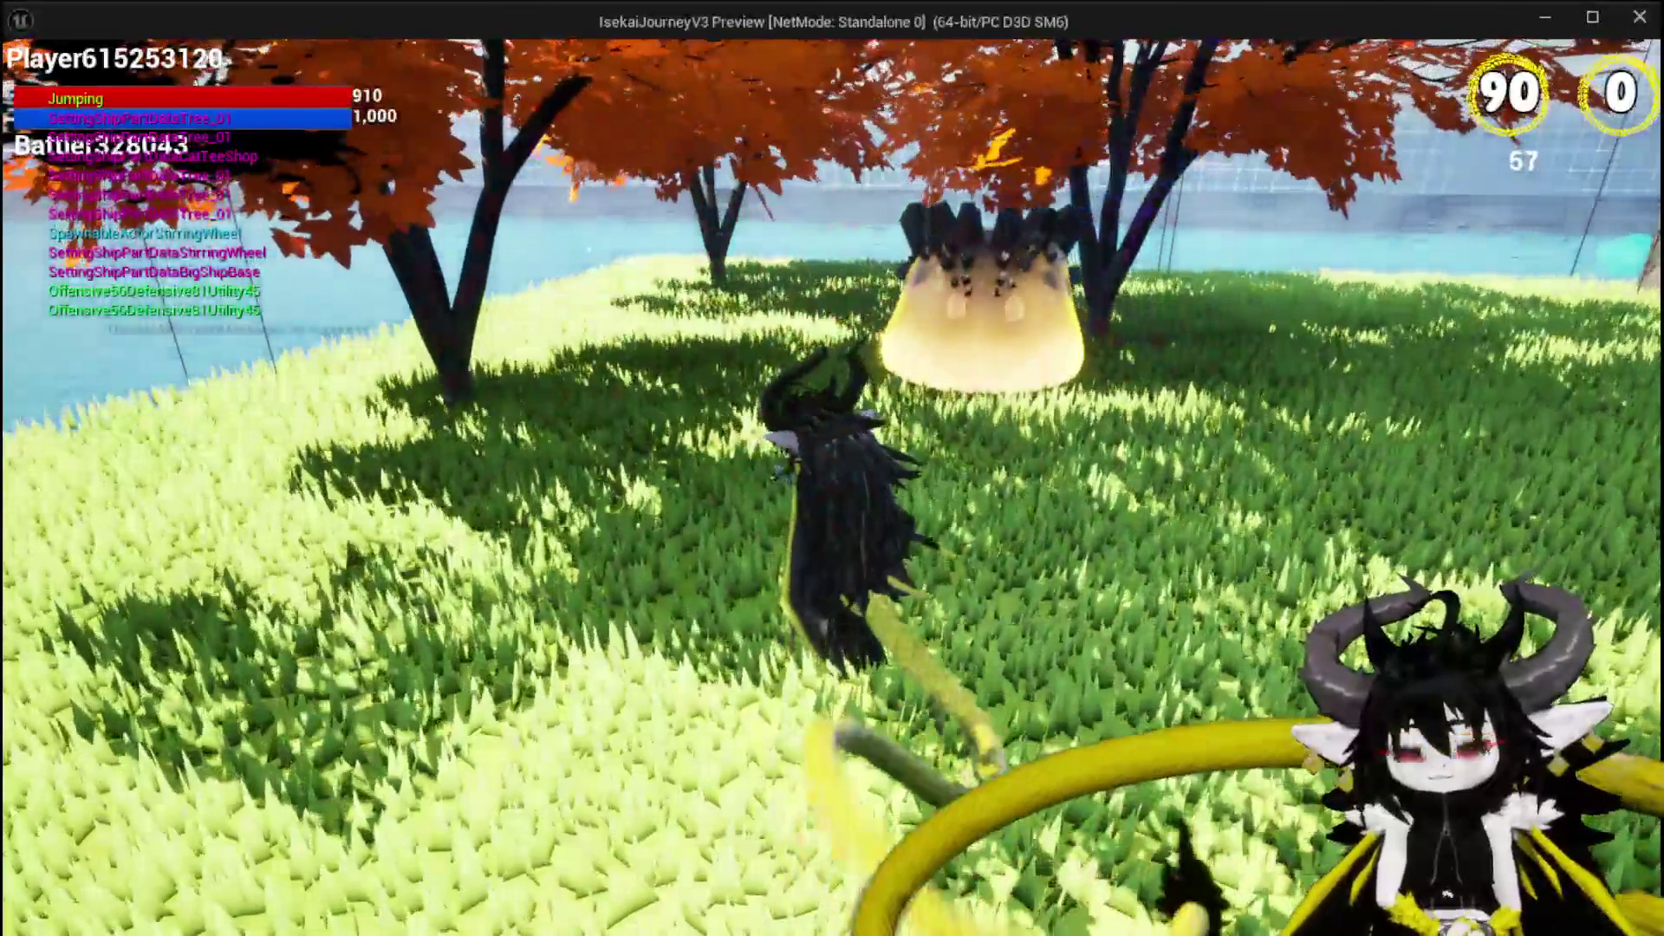
pyautogui.click(832, 468)
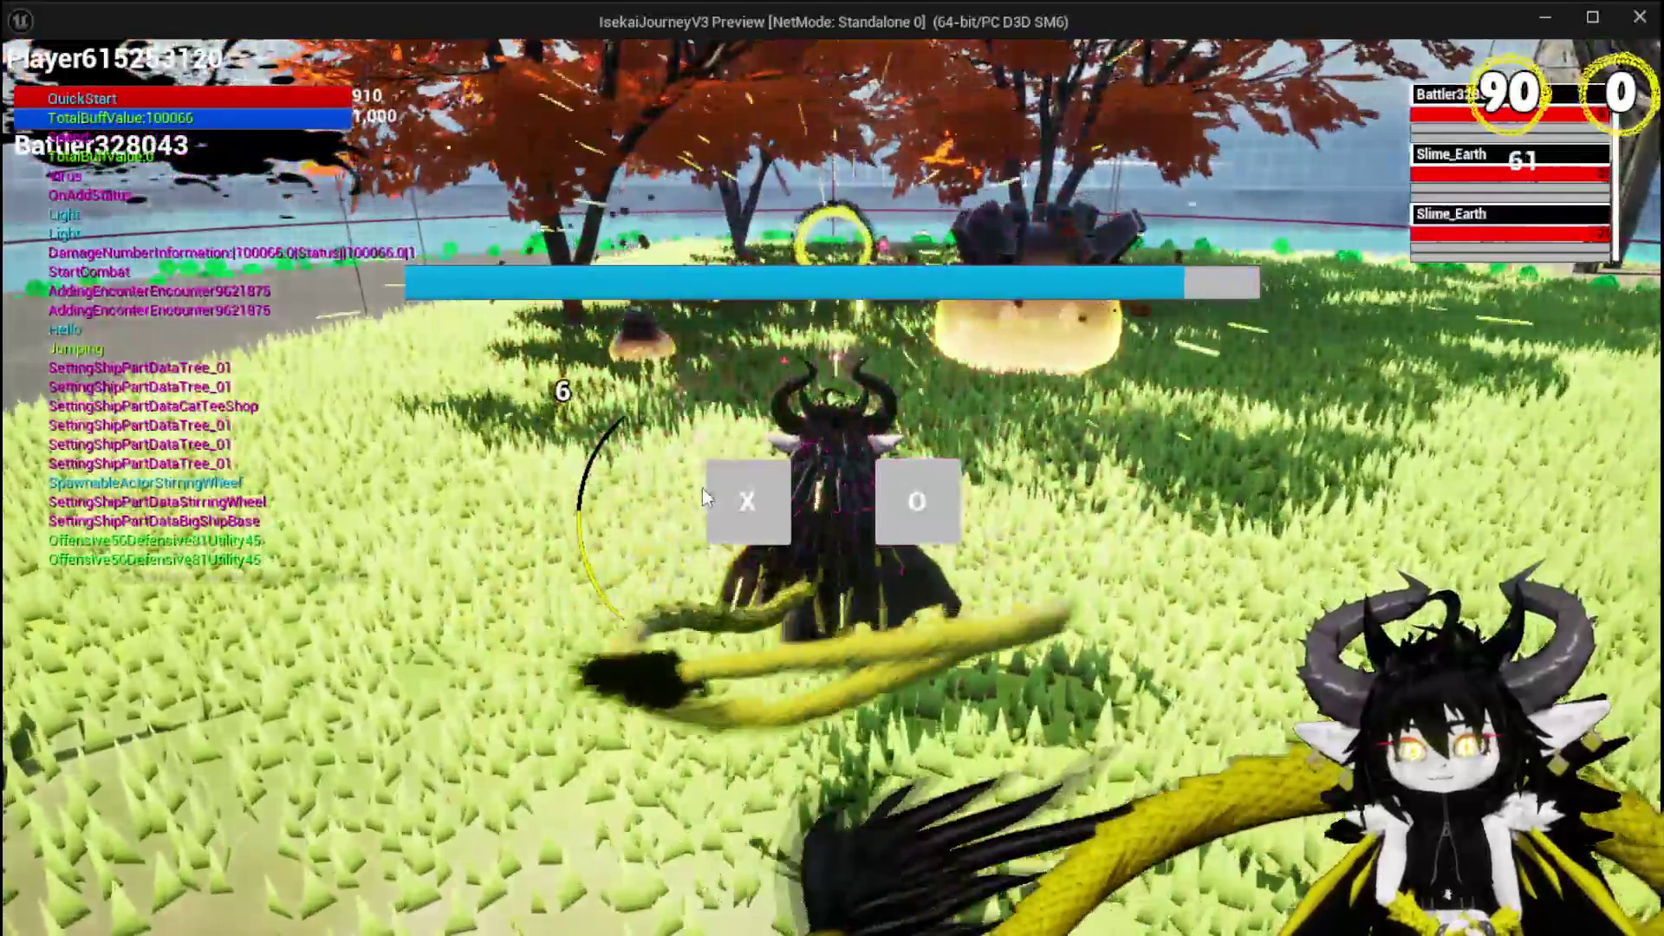
pyautogui.click(715, 486)
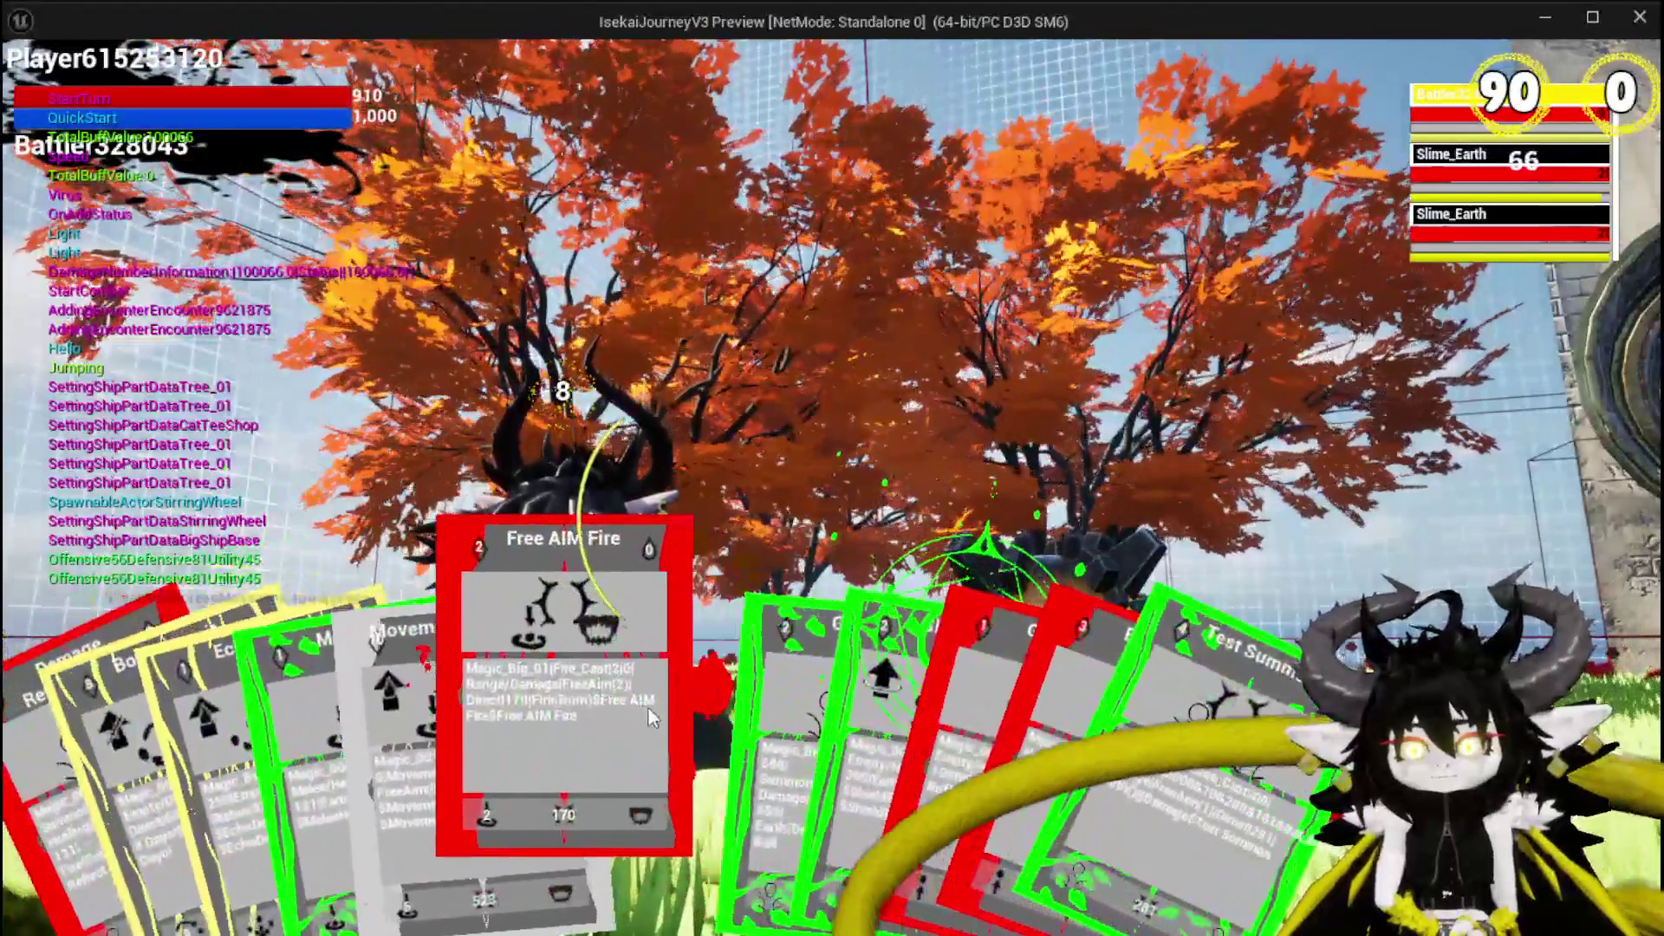
# Defeat the slime with the Free AIM Fire card, then end the session with Esc.
pyautogui.click(648, 706)
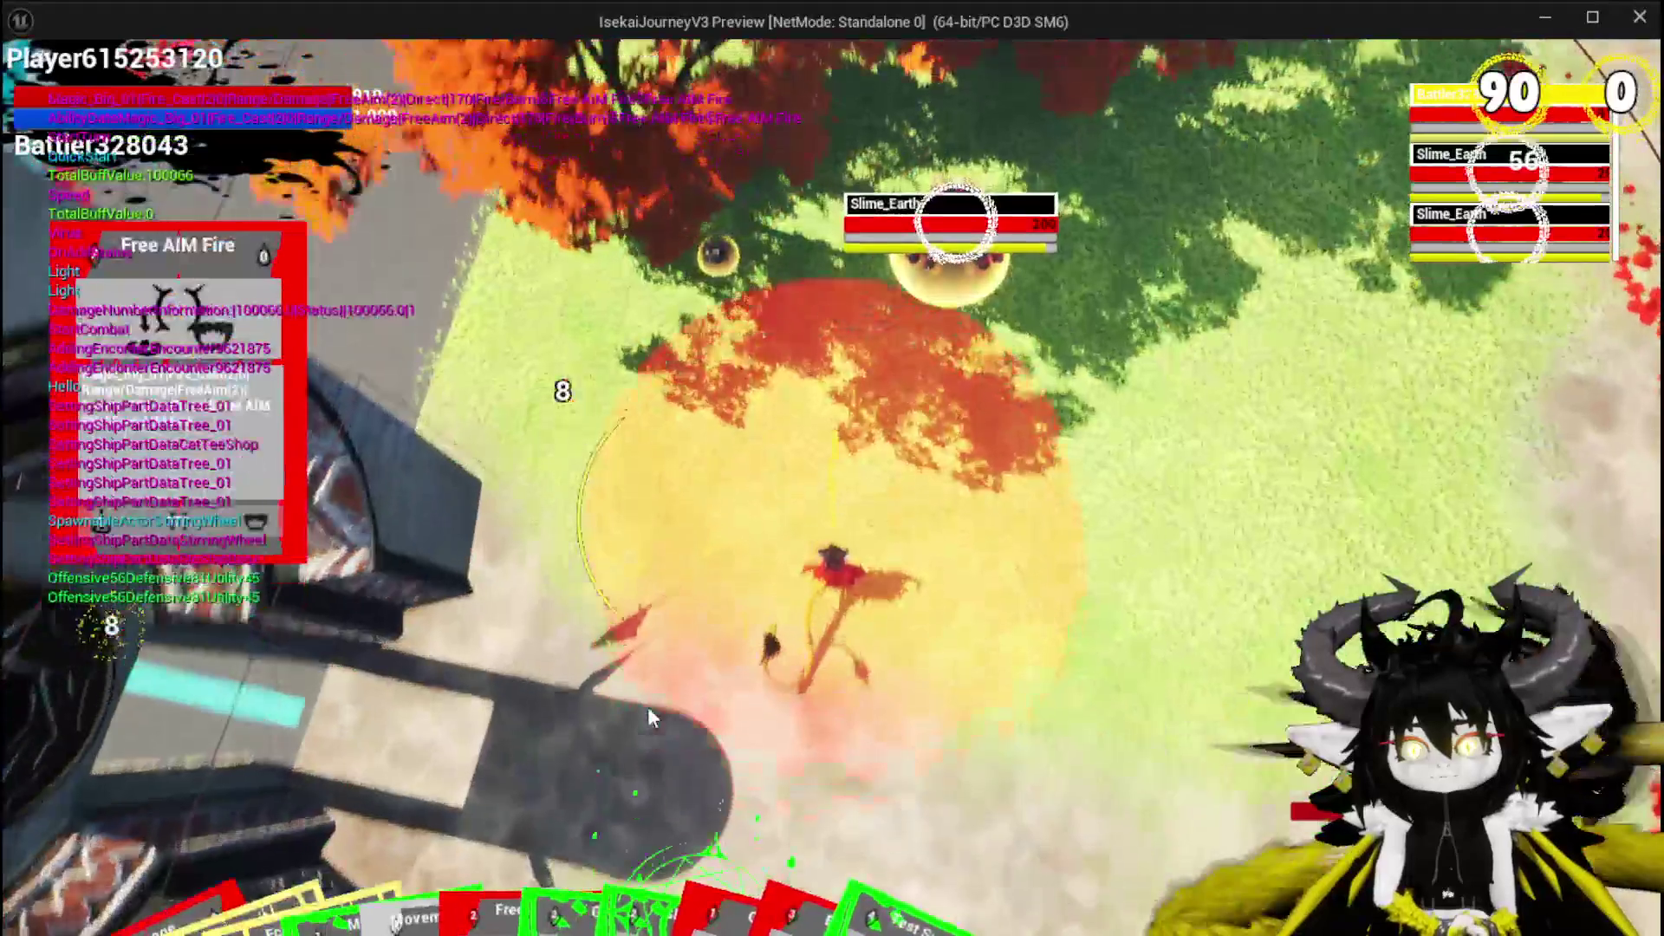
pyautogui.click(647, 704)
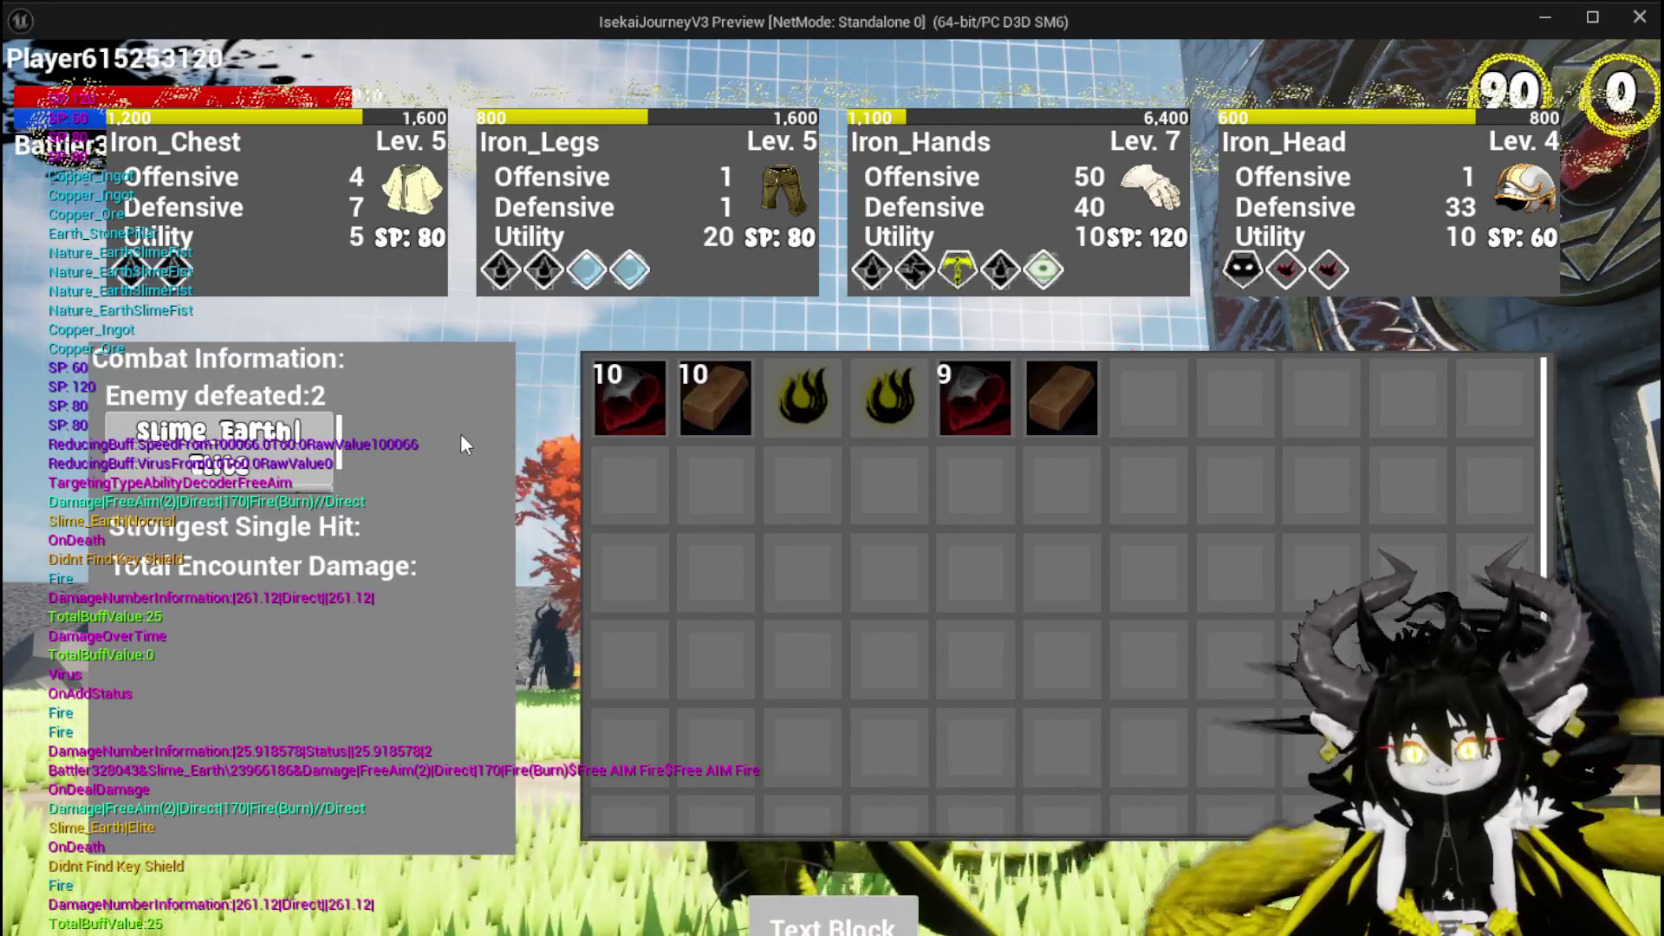
pyautogui.press('Escape')
pyautogui.hotkey('ctrl', 's')
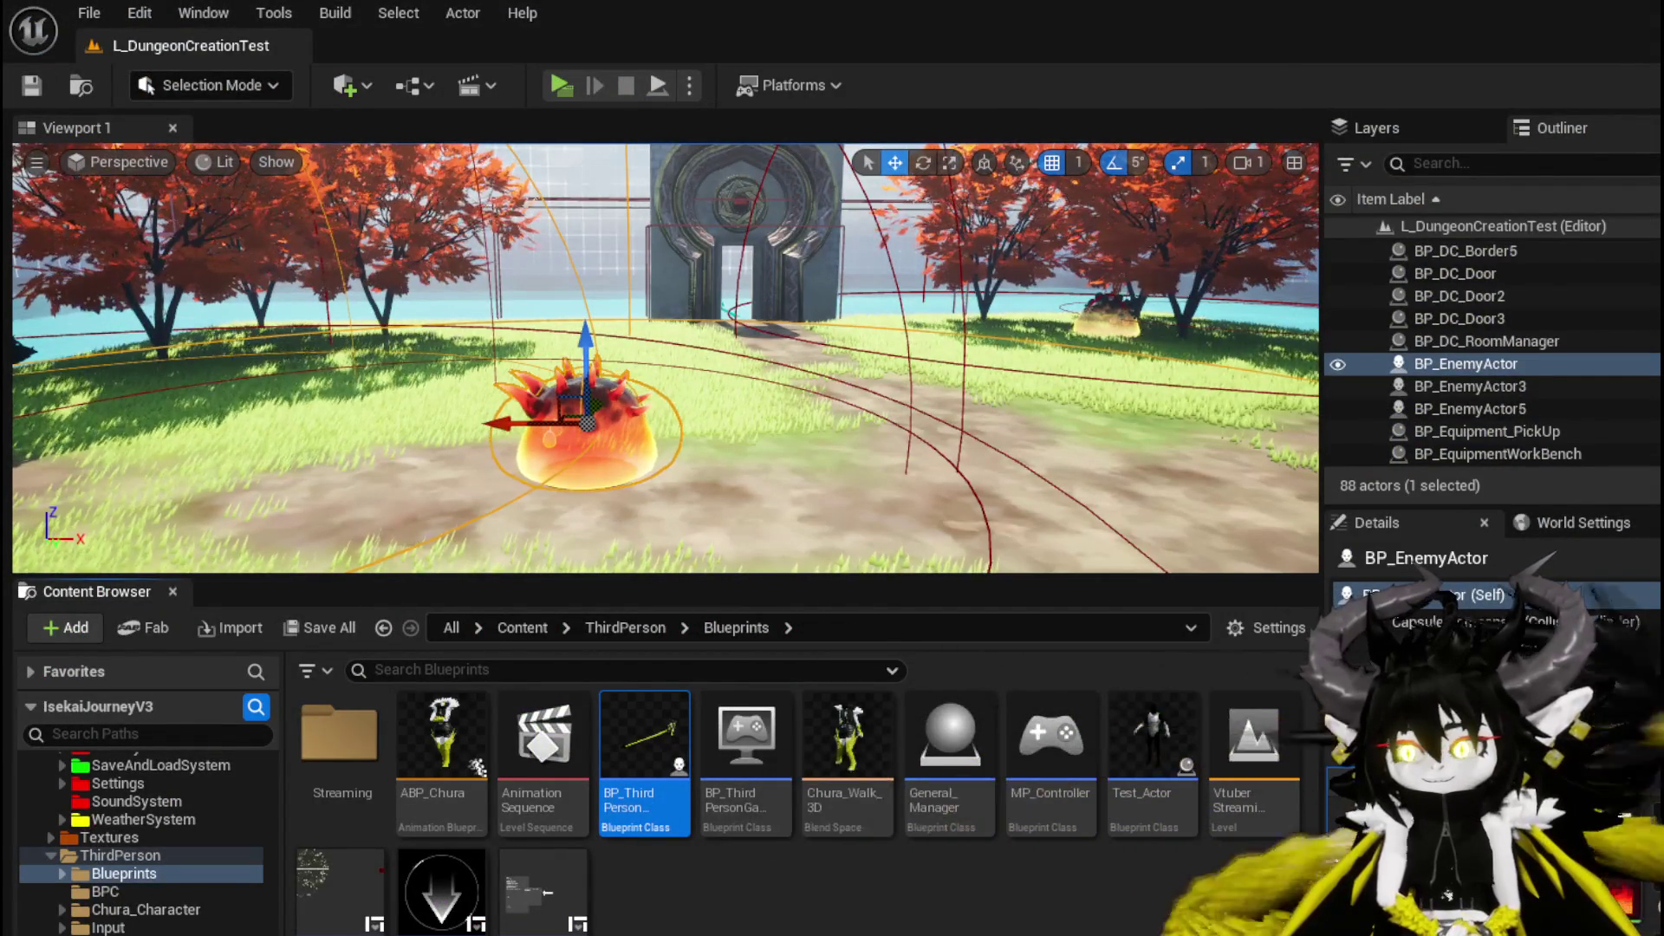
# In WP_VictoryUI's Designer view, select the VerticalBox_67 combat-info container.
pyautogui.hotkey('alt', 'Tab')
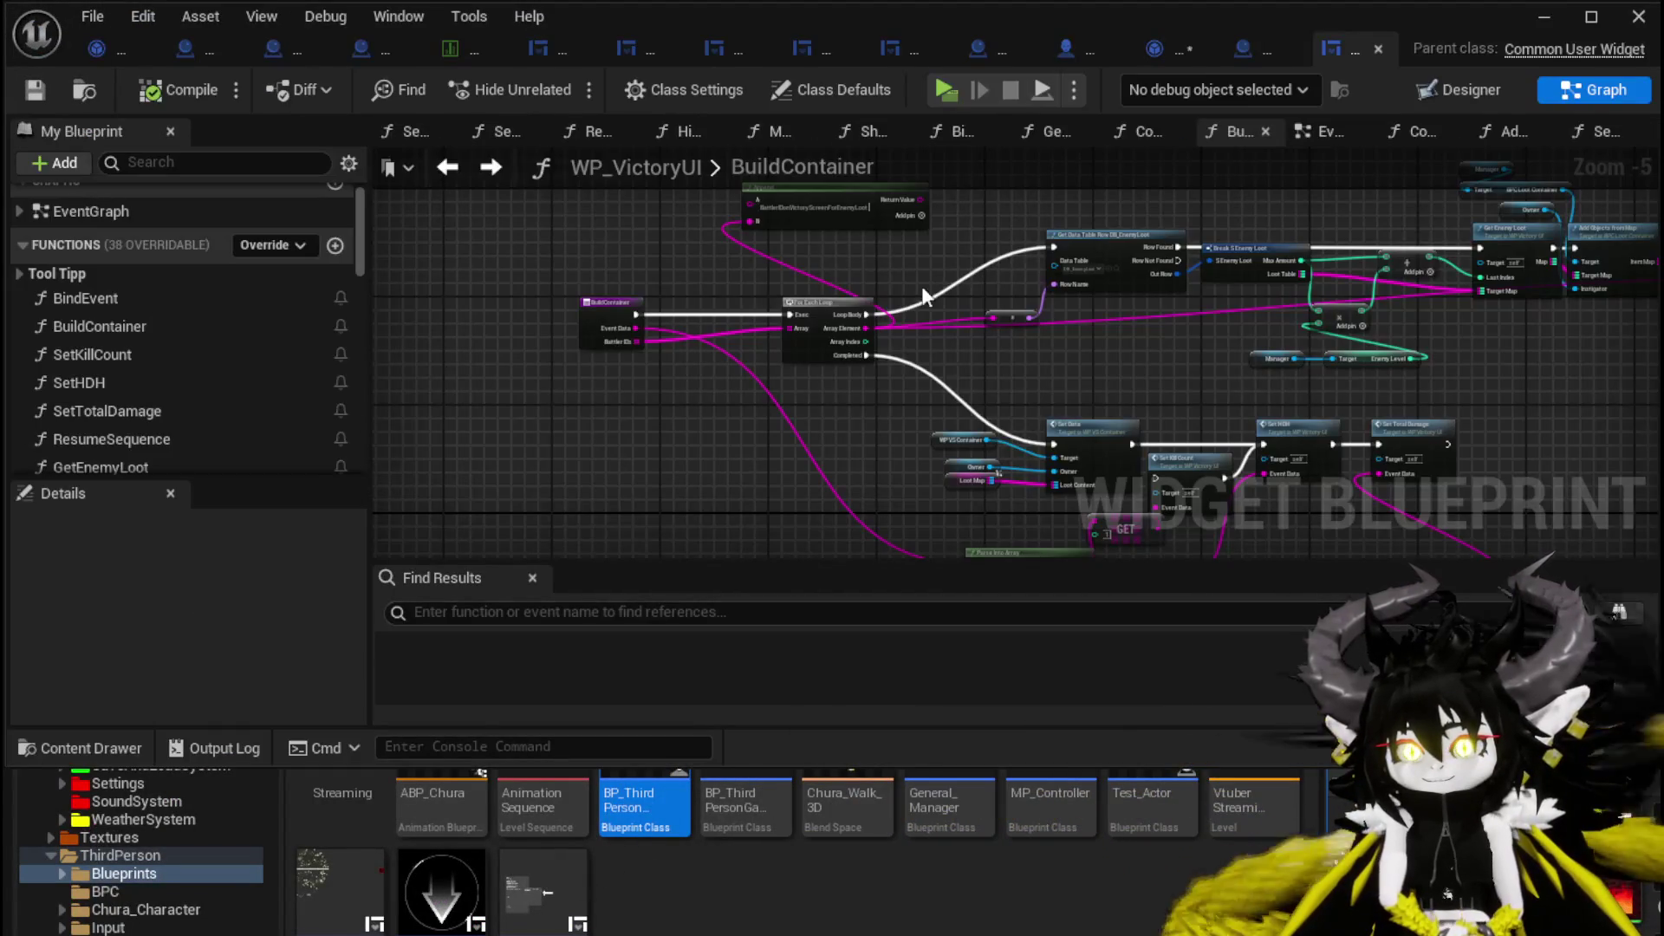
pyautogui.hotkey('ctrl', 'shift', 'alt', 'd')
pyautogui.scroll(5, 563, 311)
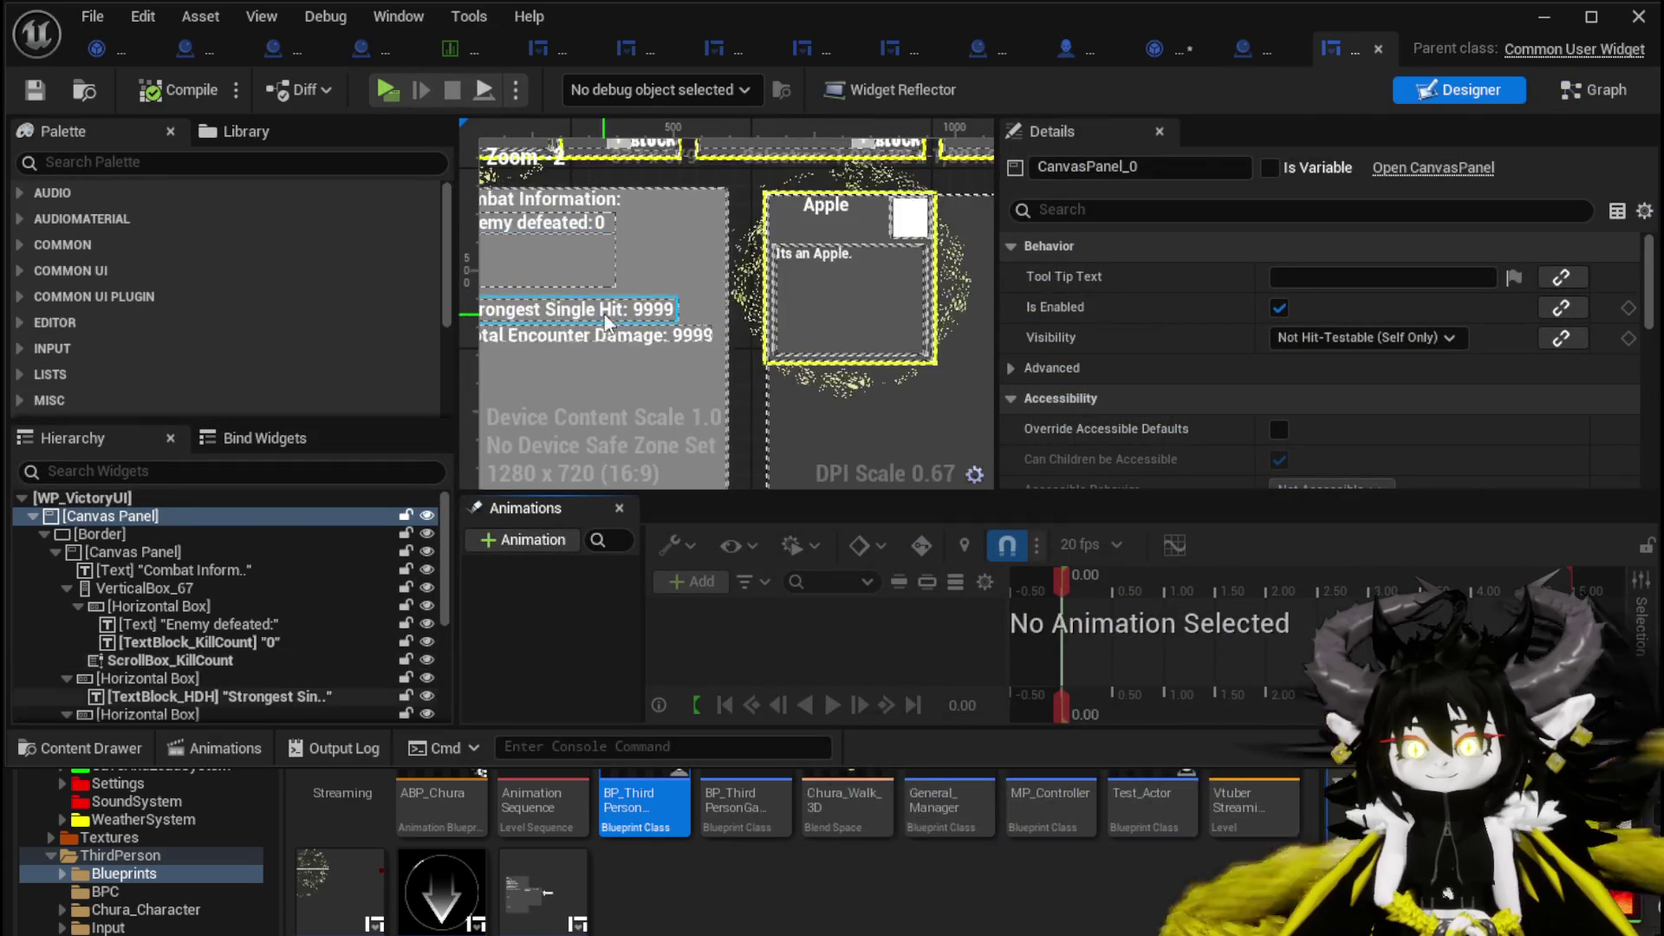
pyautogui.click(612, 251)
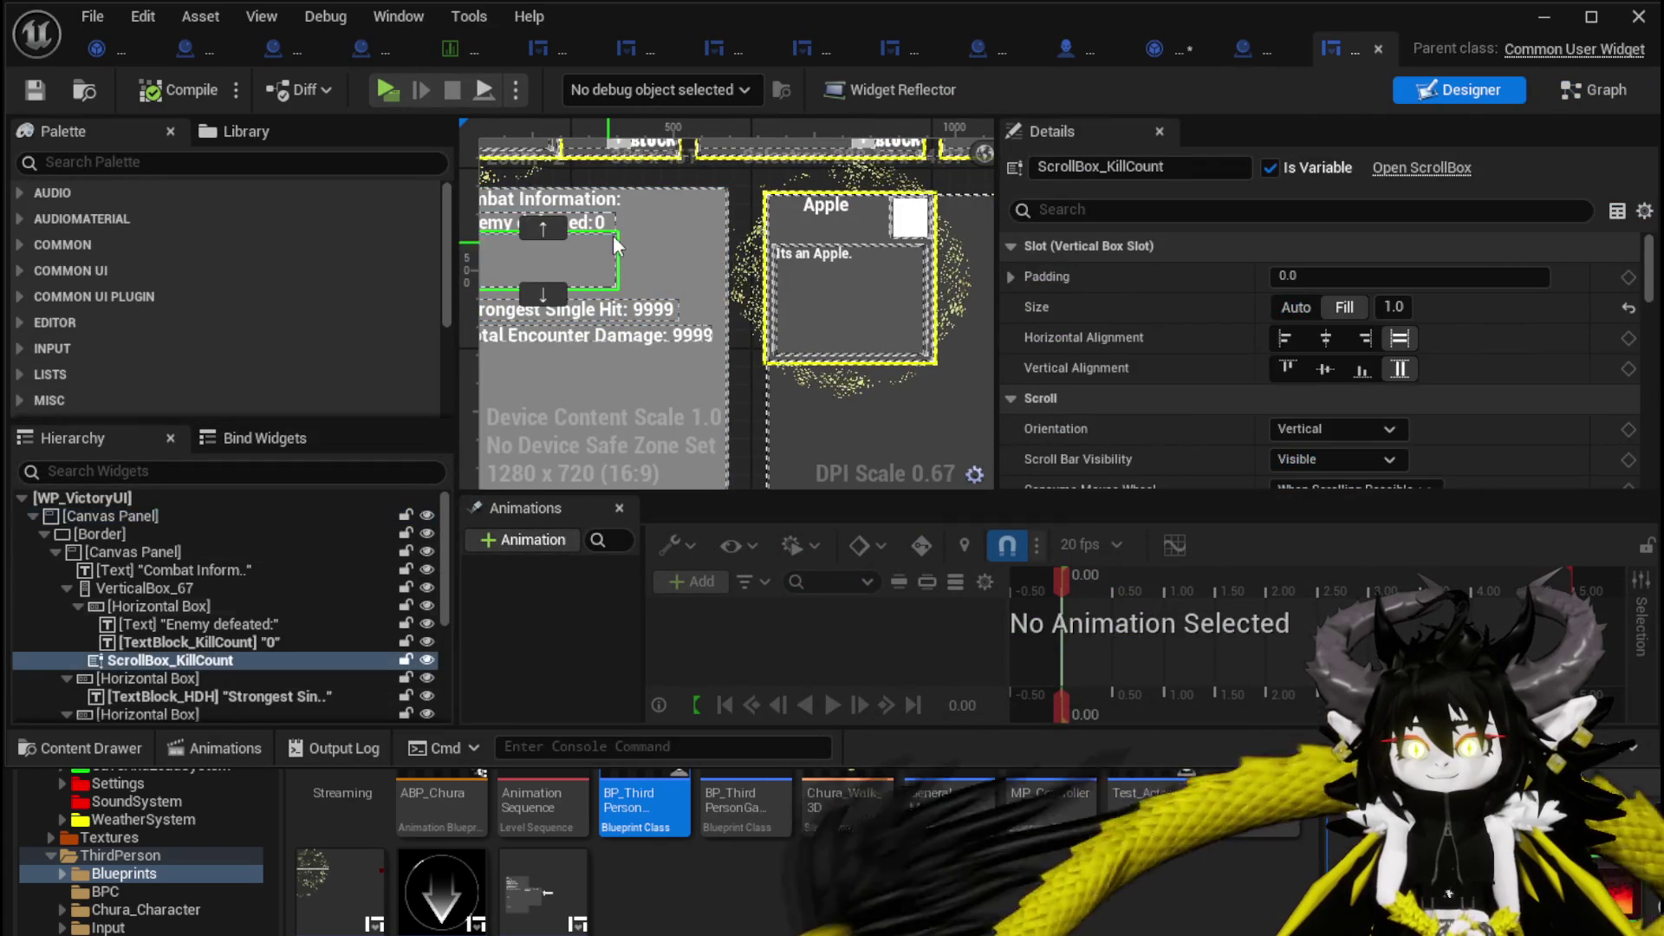
pyautogui.click(137, 598)
pyautogui.click(139, 589)
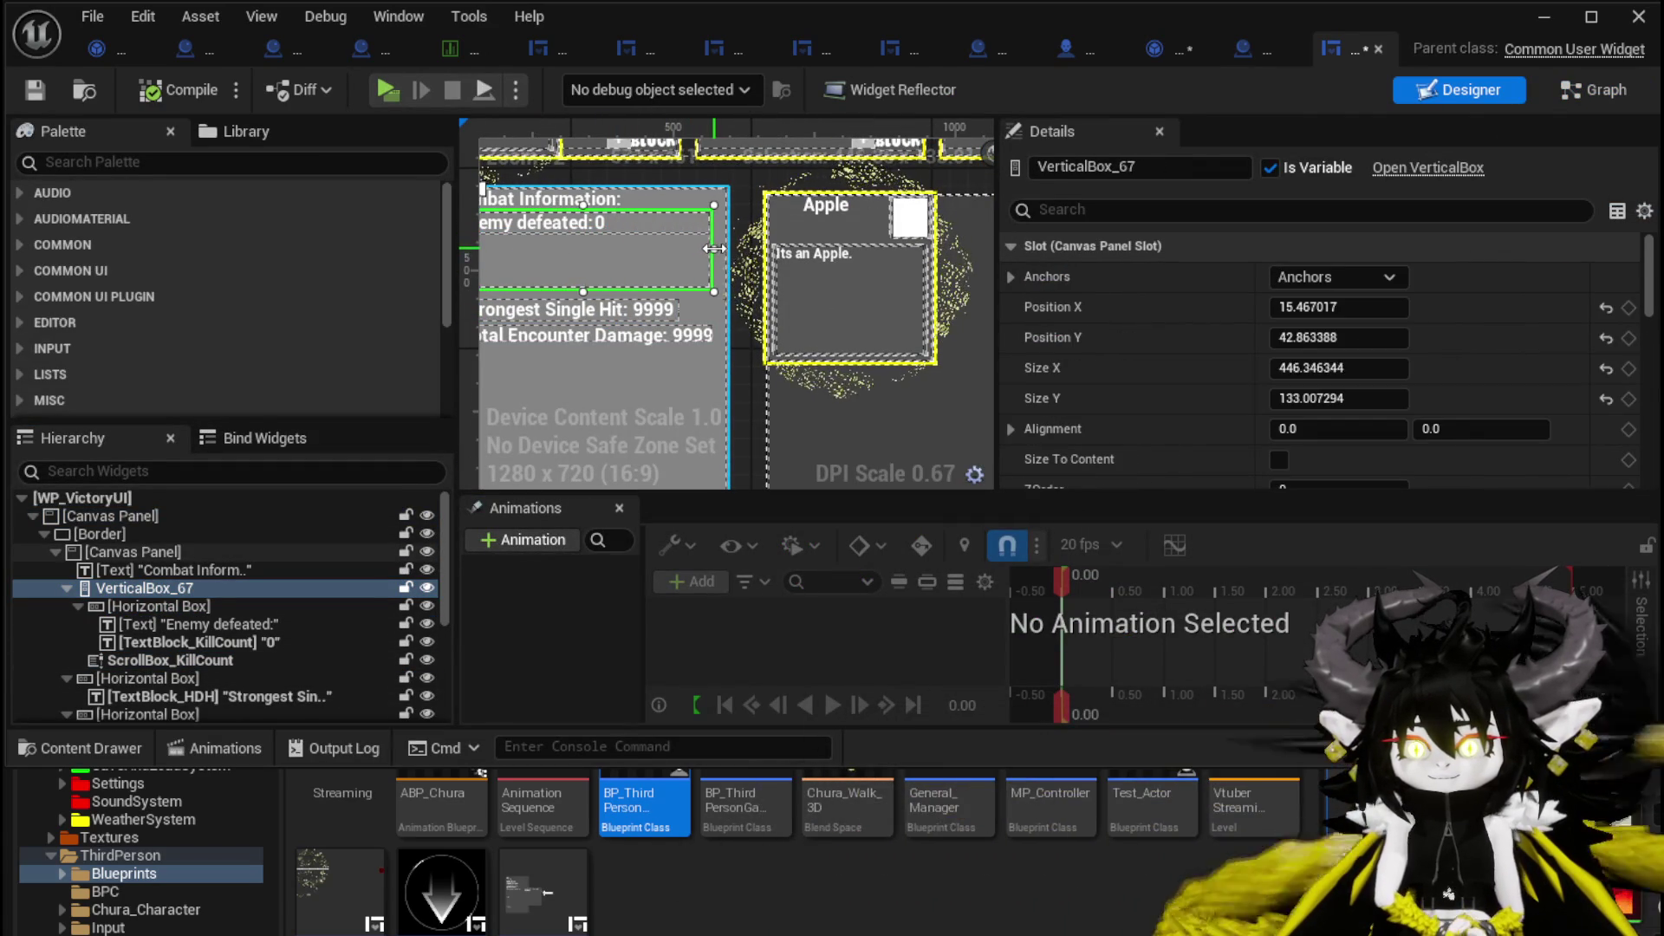
pyautogui.moveTo(678, 253)
pyautogui.mouseDown()
pyautogui.moveTo(806, 277)
pyautogui.moveTo(763, 282)
pyautogui.moveTo(760, 299)
pyautogui.mouseUp()
pyautogui.scroll(3, 760, 299)
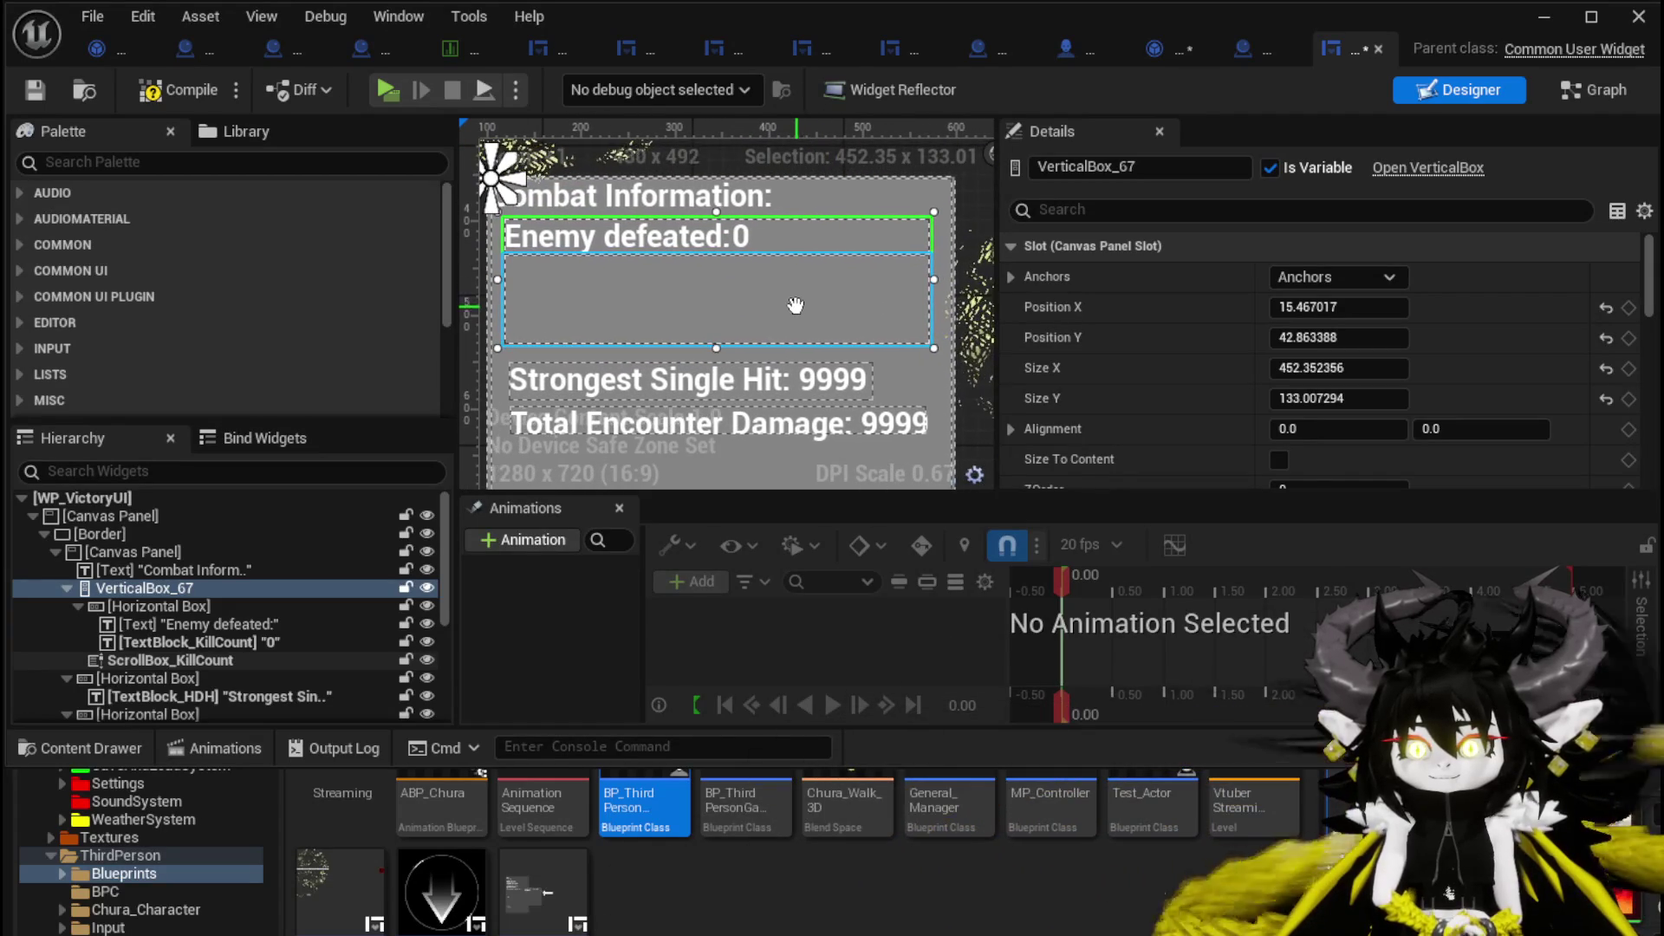
# Widen and shorten VerticalBox_67 to about 460 × 141, then compile and save.
pyautogui.moveTo(937, 278); pyautogui.dragTo(943, 279)
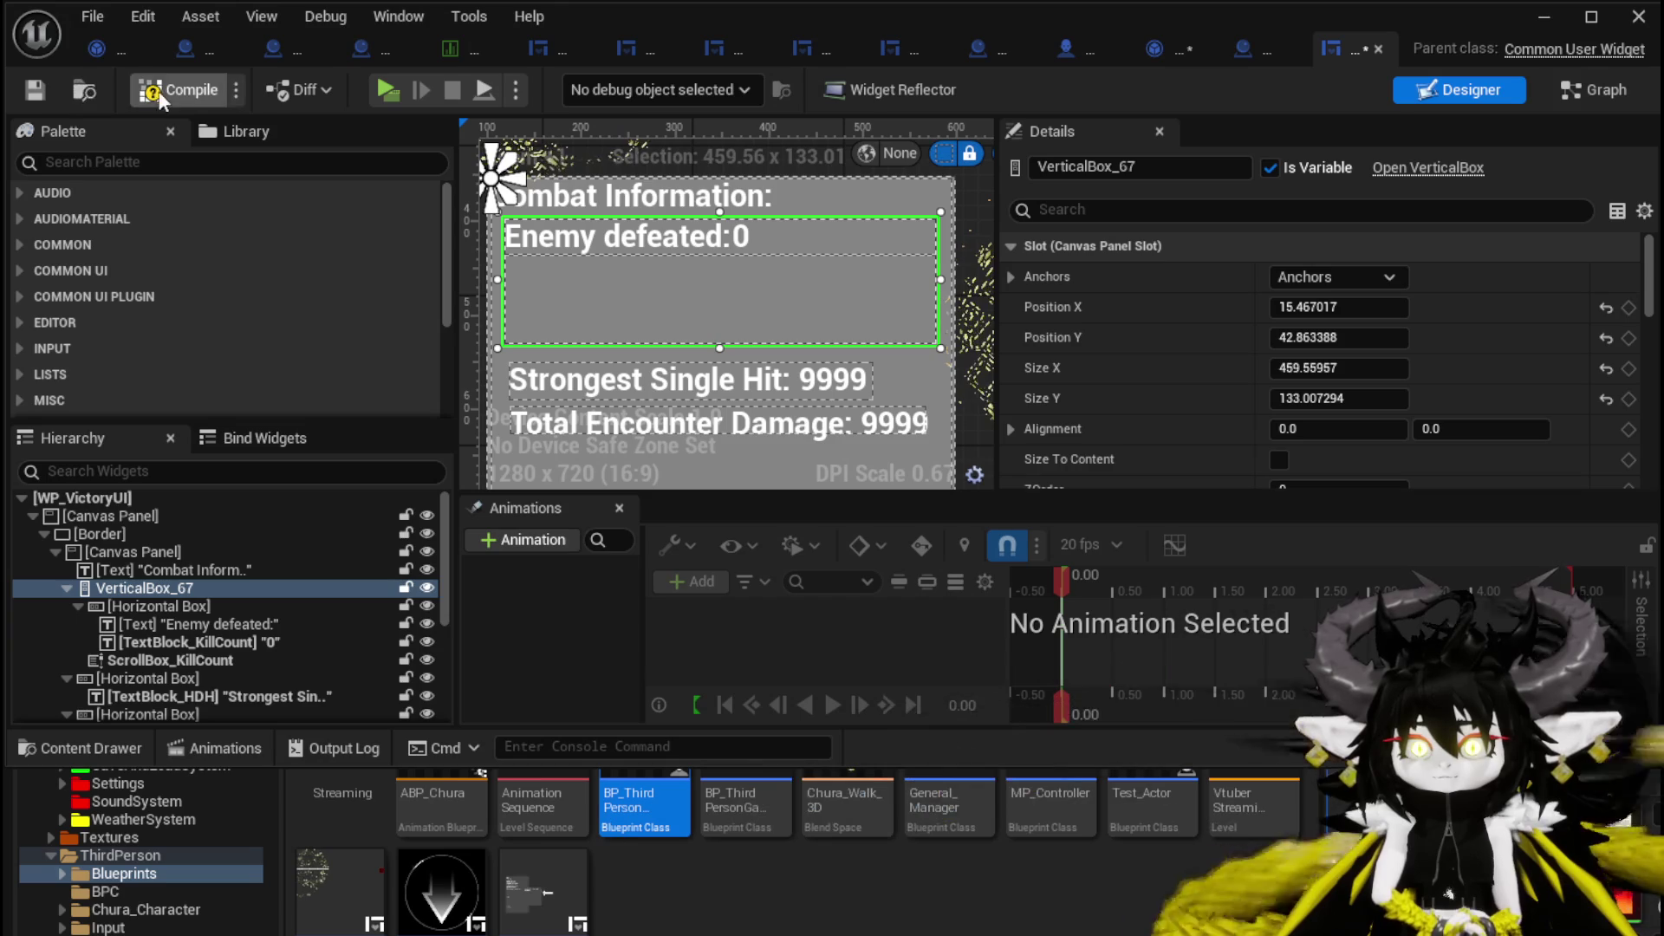
pyautogui.click(24, 91)
pyautogui.scroll(-2, 726, 303)
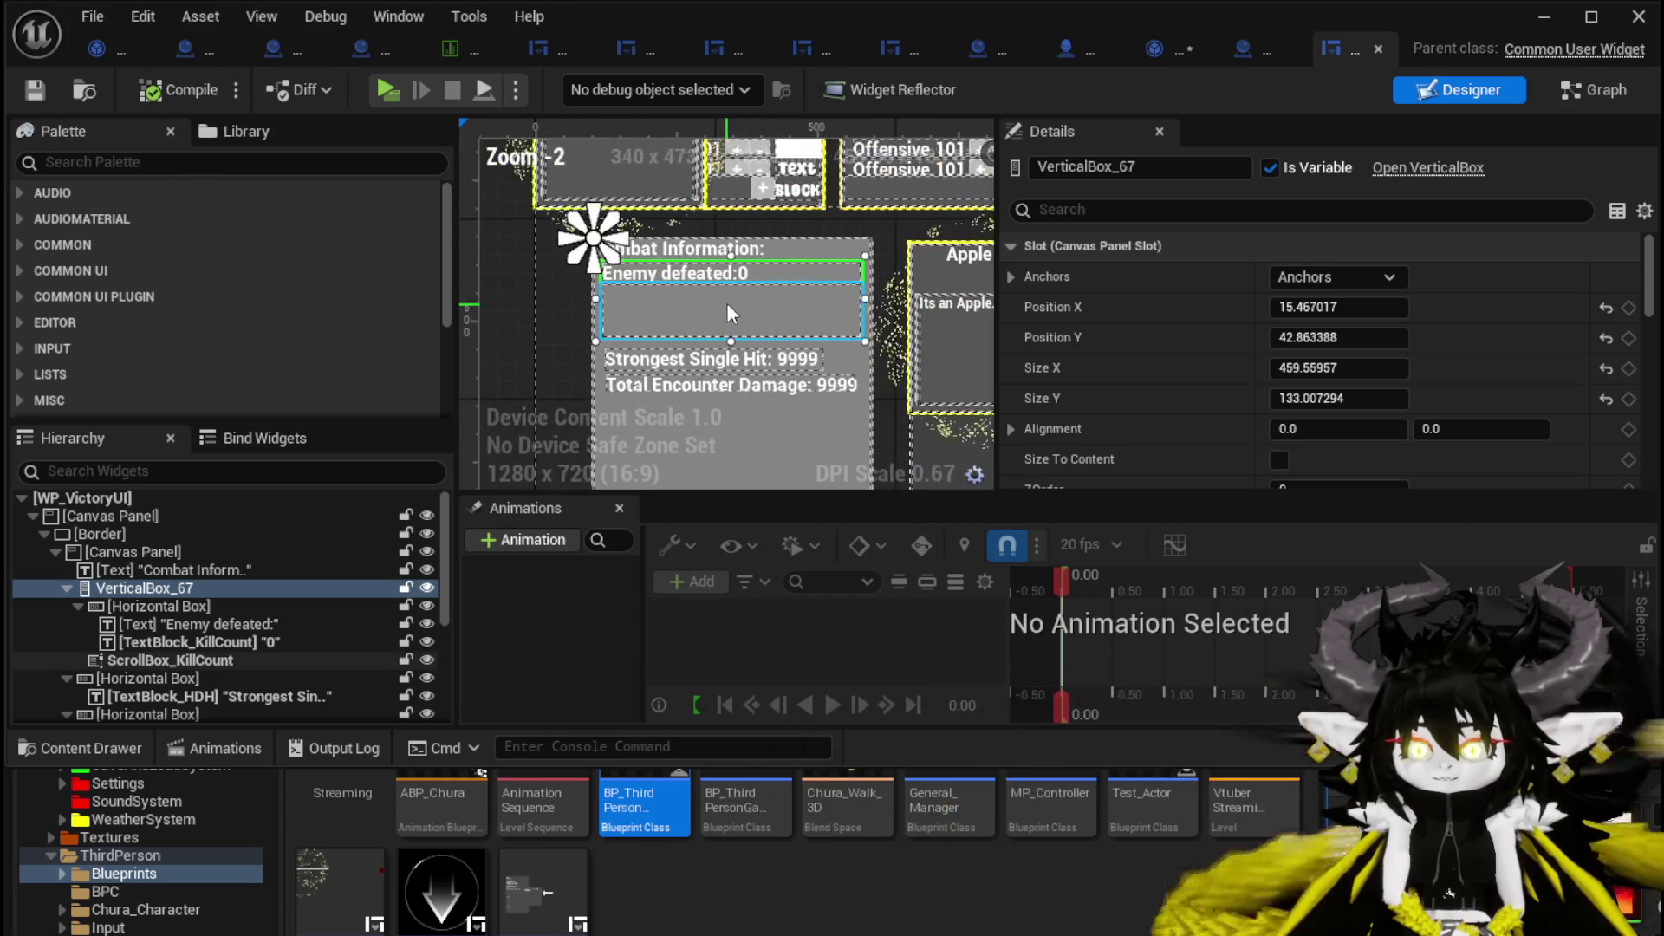
pyautogui.moveTo(731, 359); pyautogui.dragTo(731, 345)
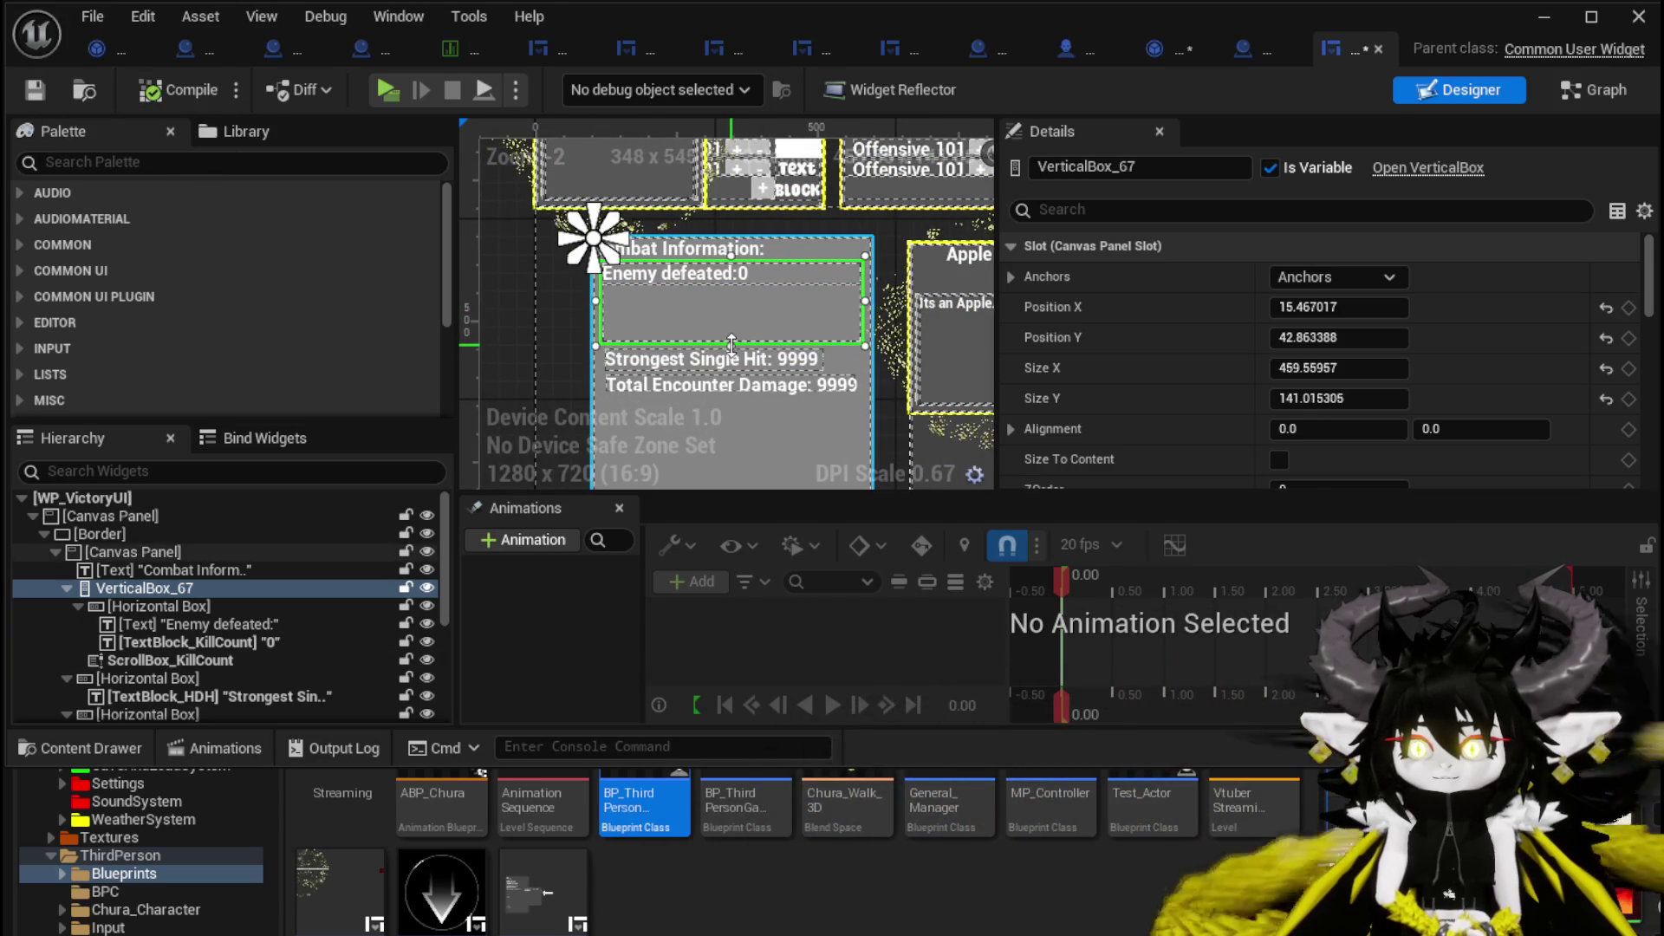
pyautogui.click(29, 96)
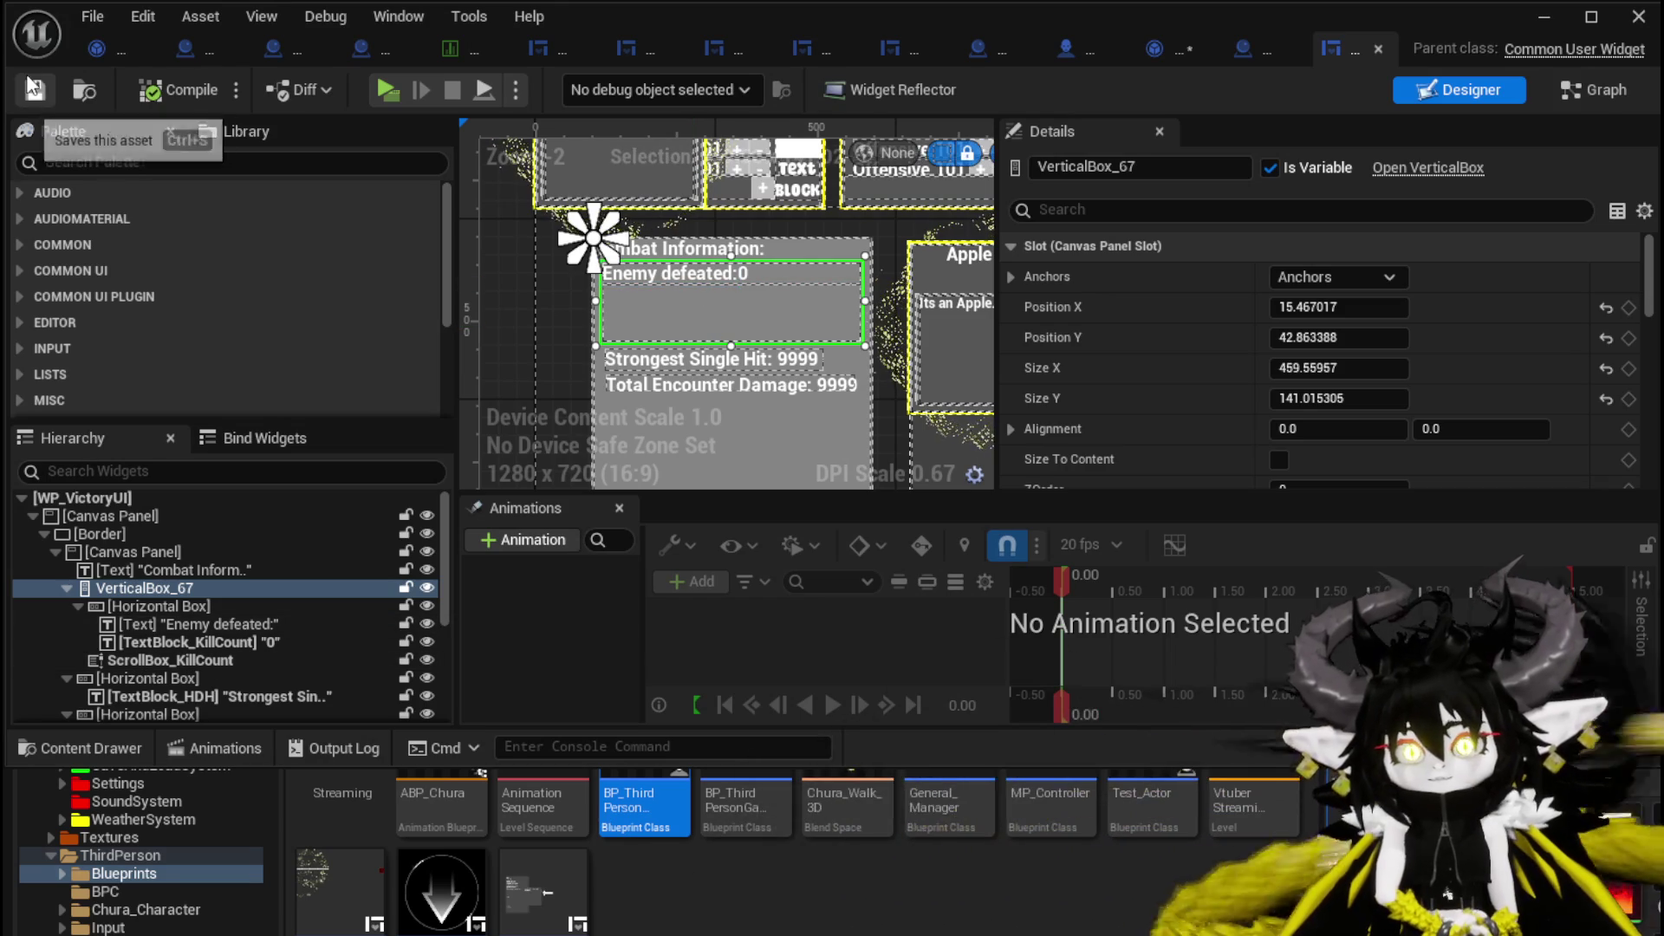
# Save the Encounter_Object blueprint, then go to Combat_Manager's BuildVictoryScreen graph.
pyautogui.click(1155, 52)
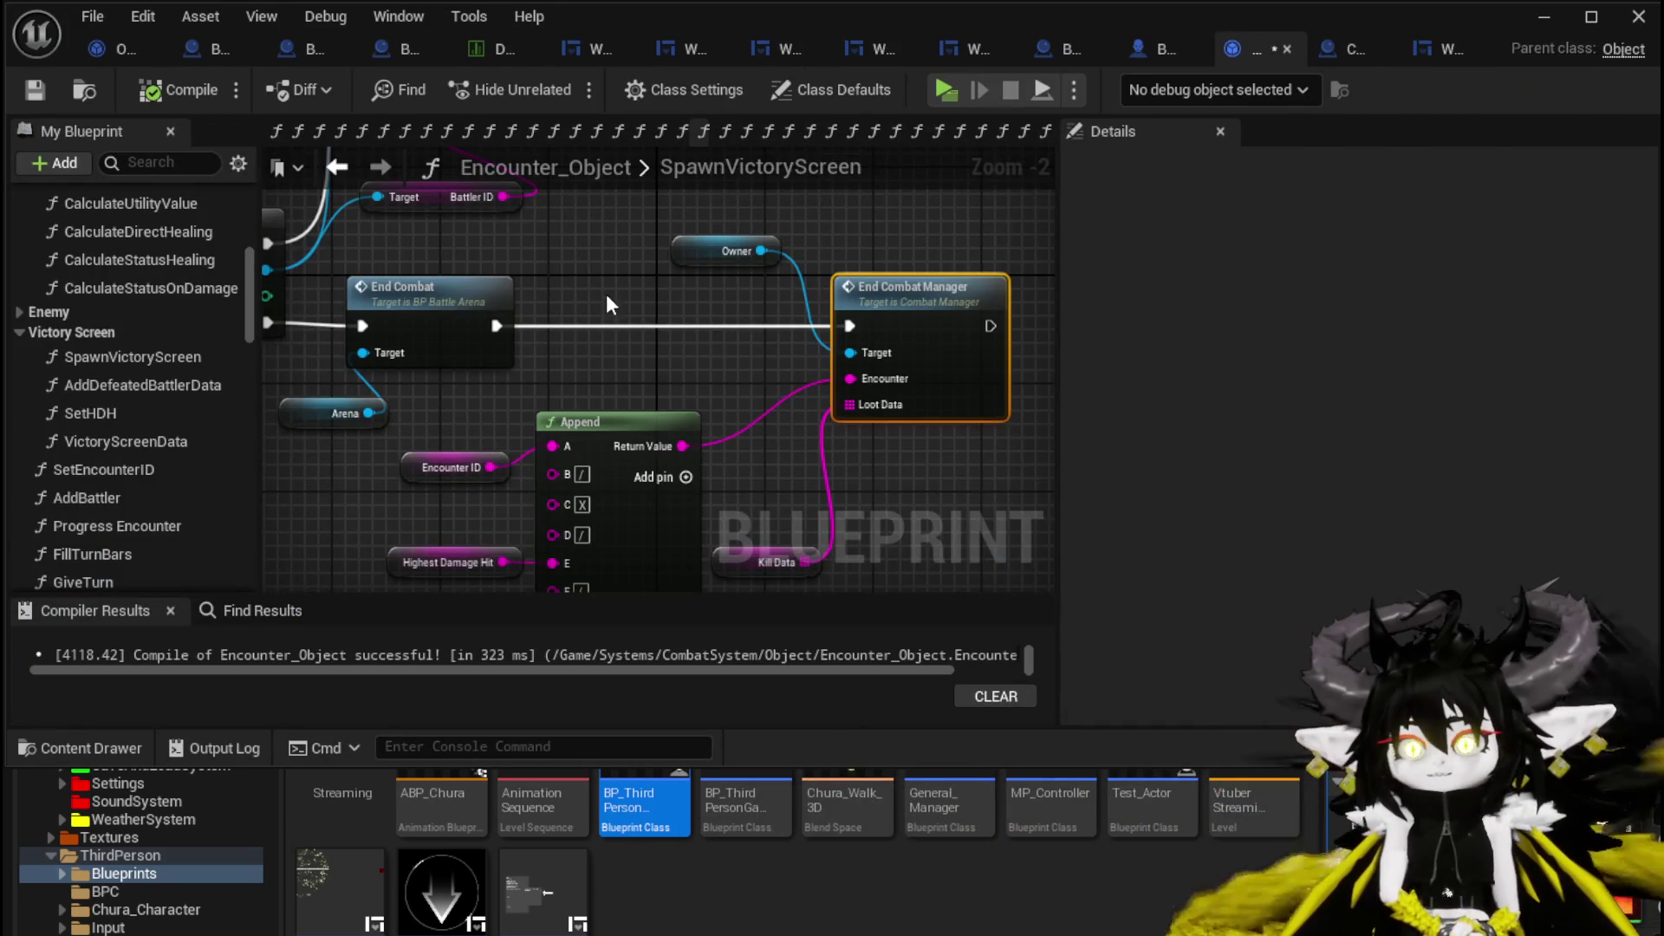
pyautogui.scroll(-3, 606, 303)
pyautogui.click(39, 89)
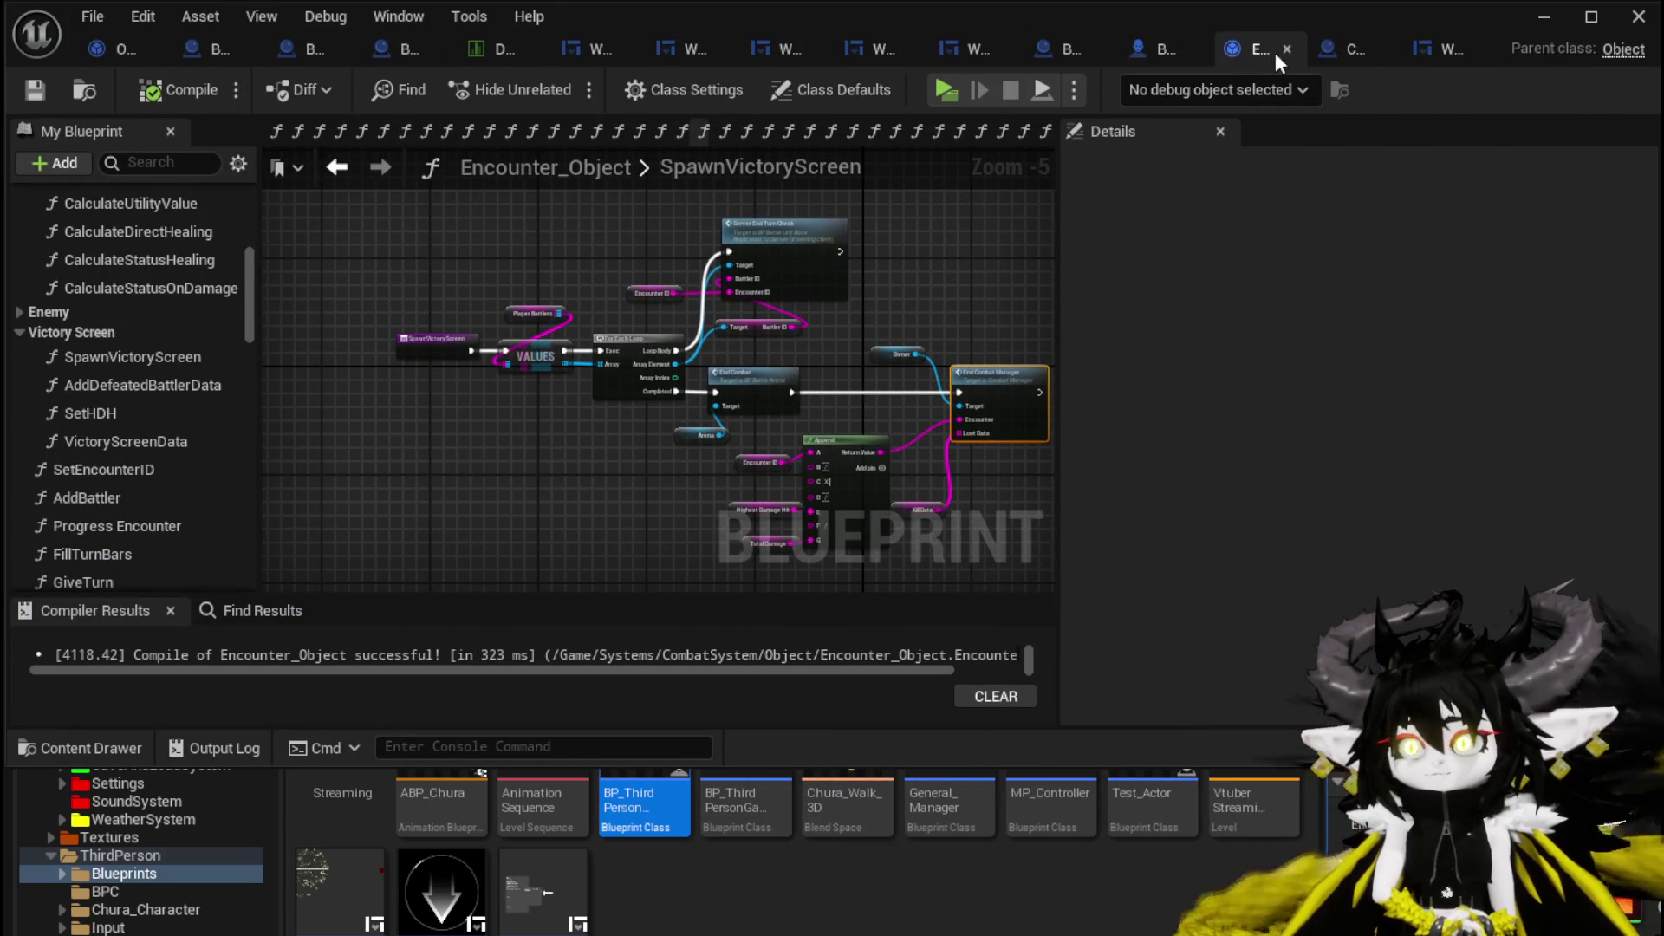
pyautogui.click(1328, 50)
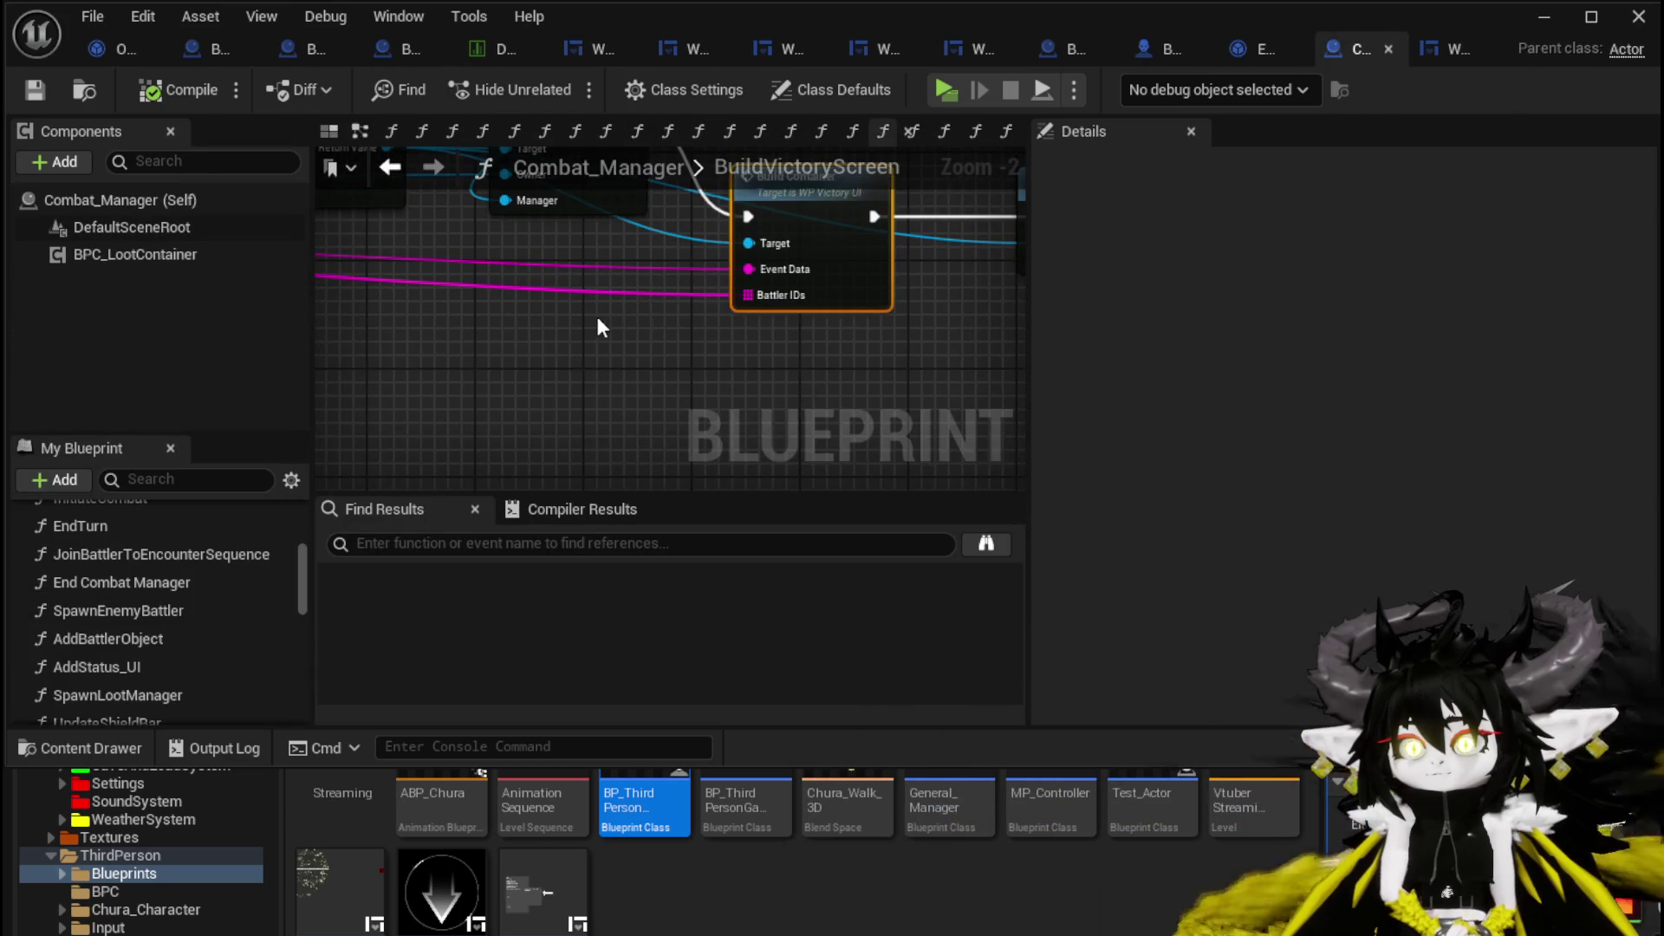
# Open BindEvent and rearrange the BPC MC Equipment getter and Owner SET node.
pyautogui.doubleClick(713, 241)
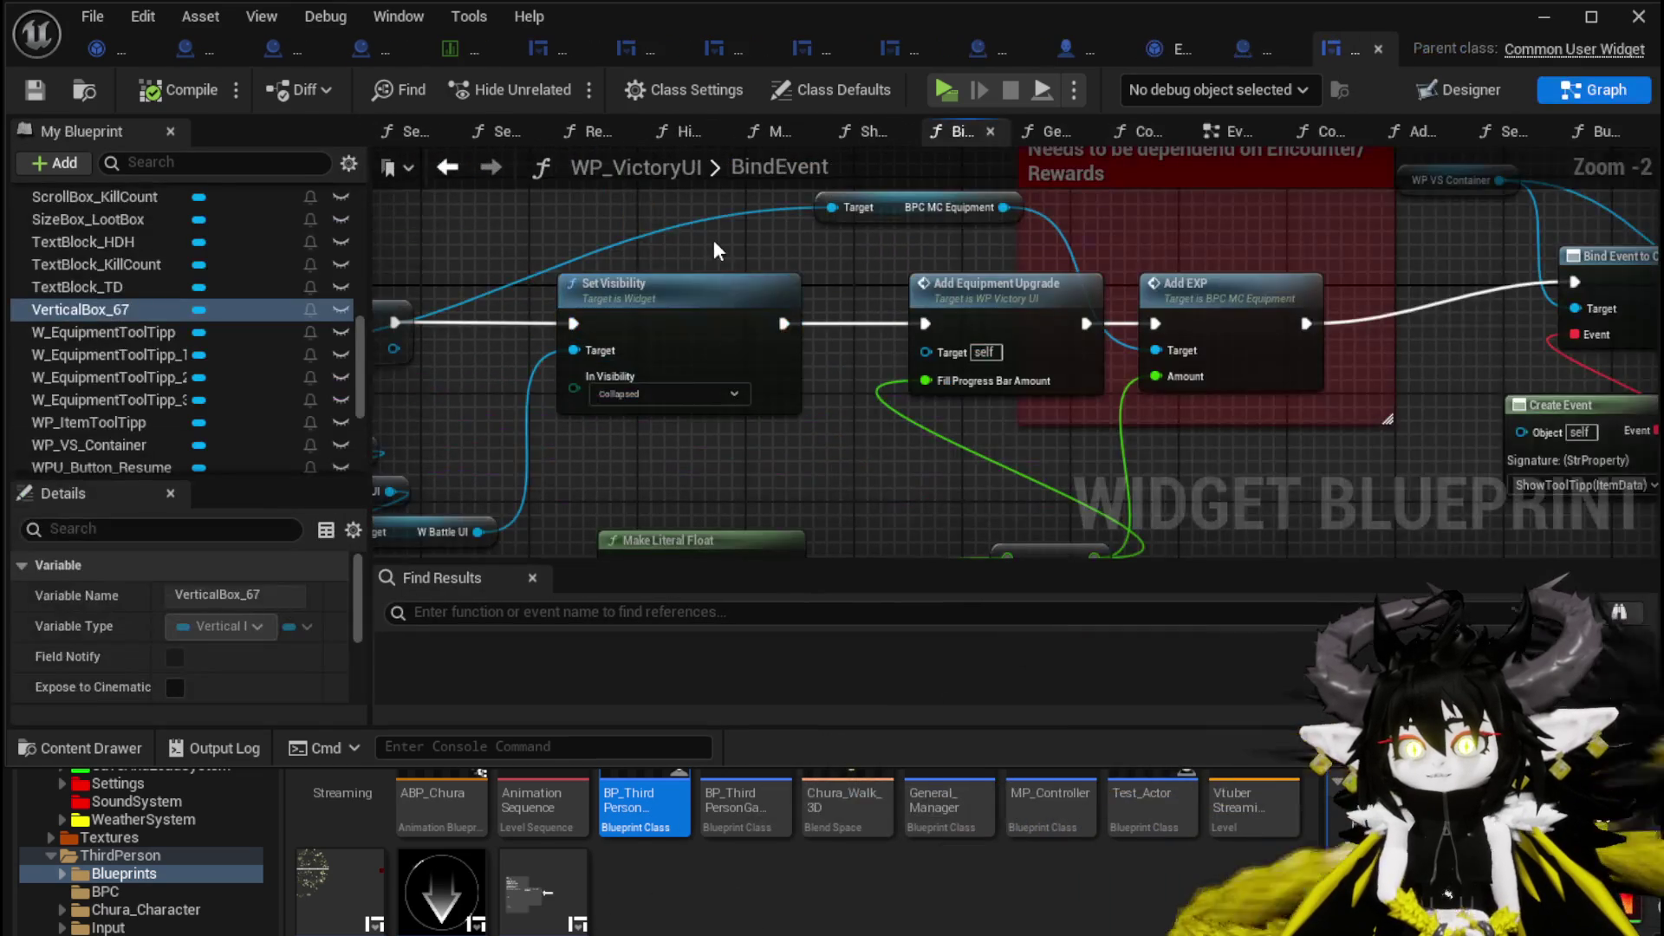
pyautogui.moveTo(867, 302); pyautogui.dragTo(780, 237)
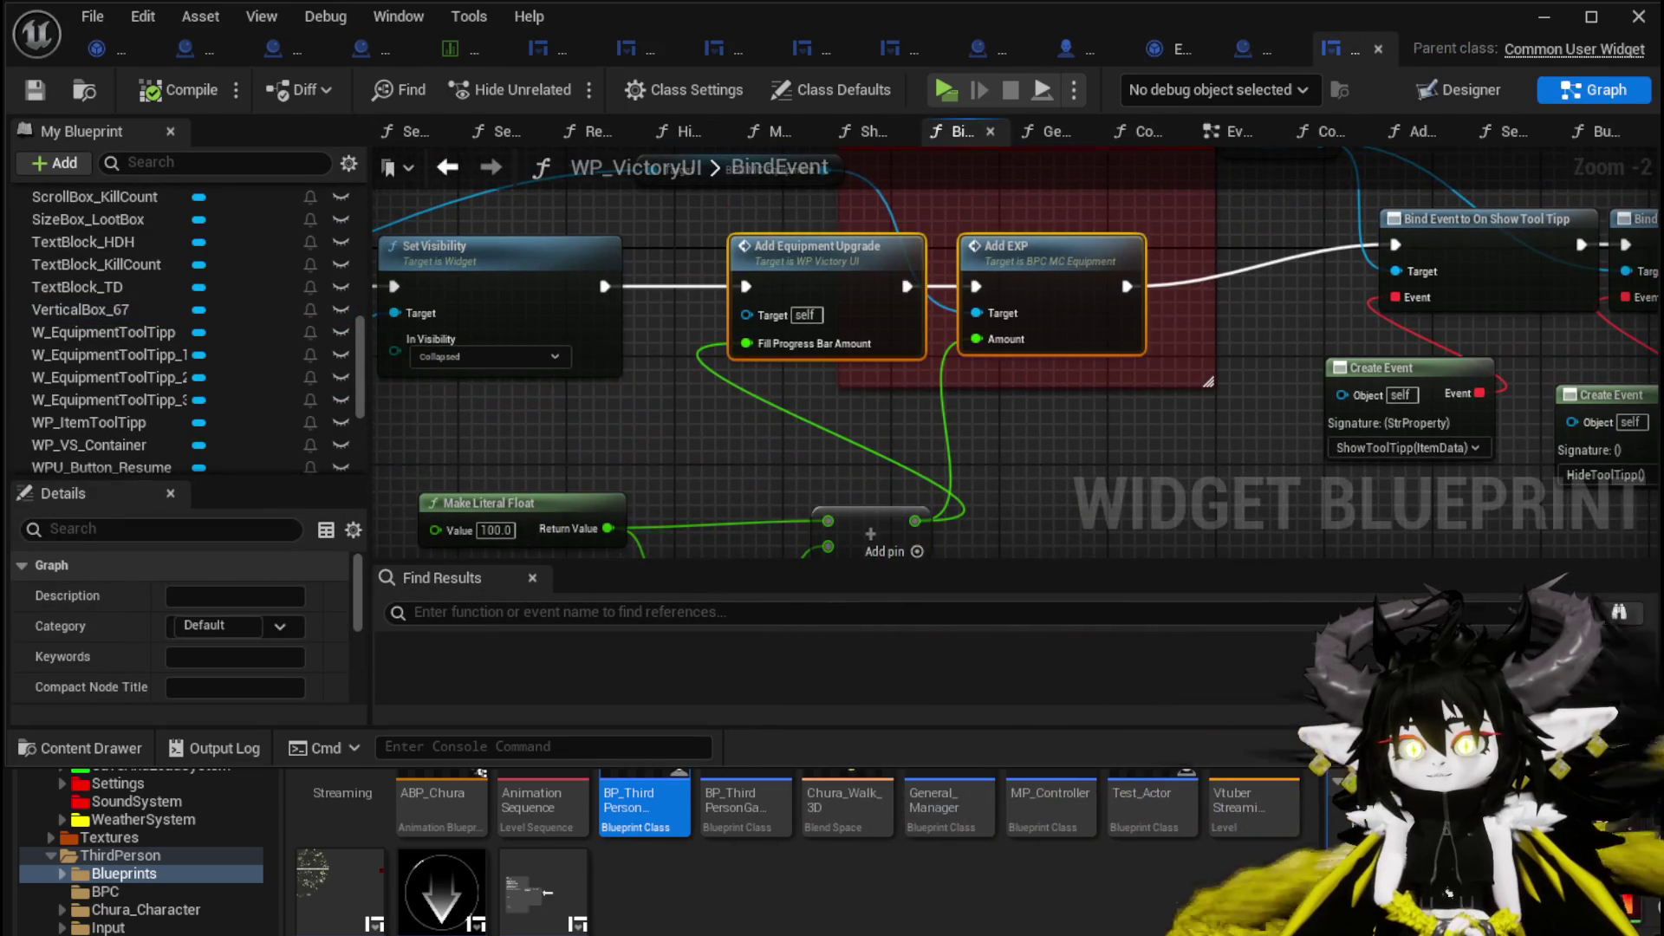
pyautogui.scroll(-1, 1066, 295)
pyautogui.click(563, 413)
pyautogui.moveTo(617, 361); pyautogui.dragTo(638, 513)
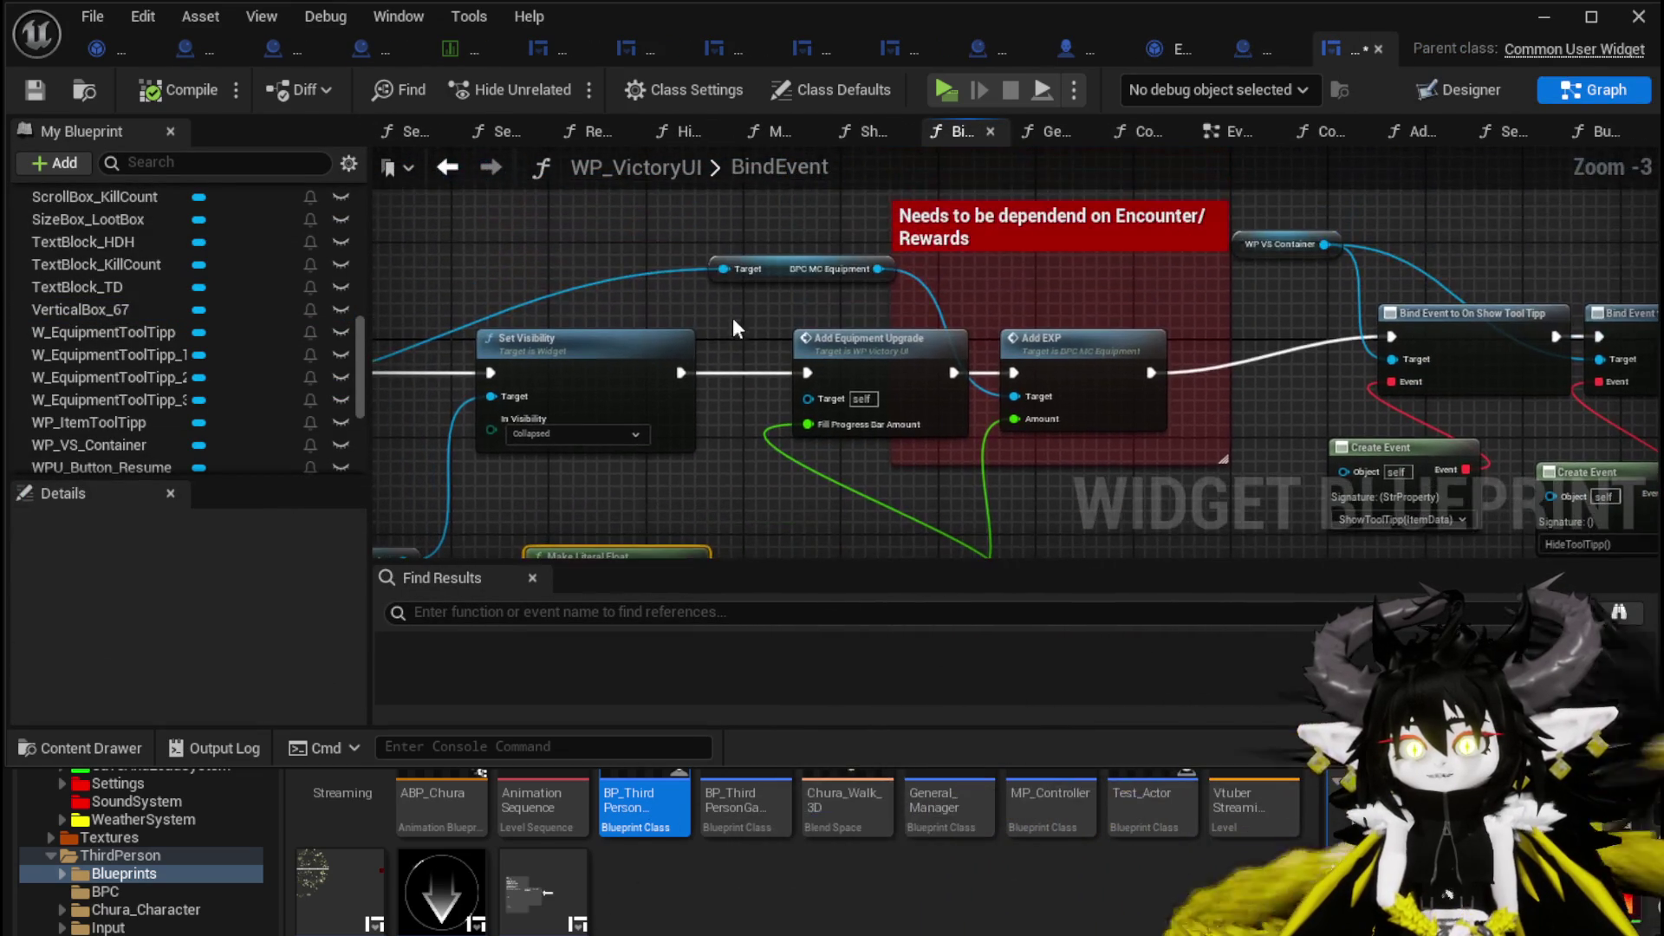
pyautogui.moveTo(803, 269)
pyautogui.mouseDown()
pyautogui.moveTo(726, 264)
pyautogui.moveTo(860, 280)
pyautogui.mouseUp()
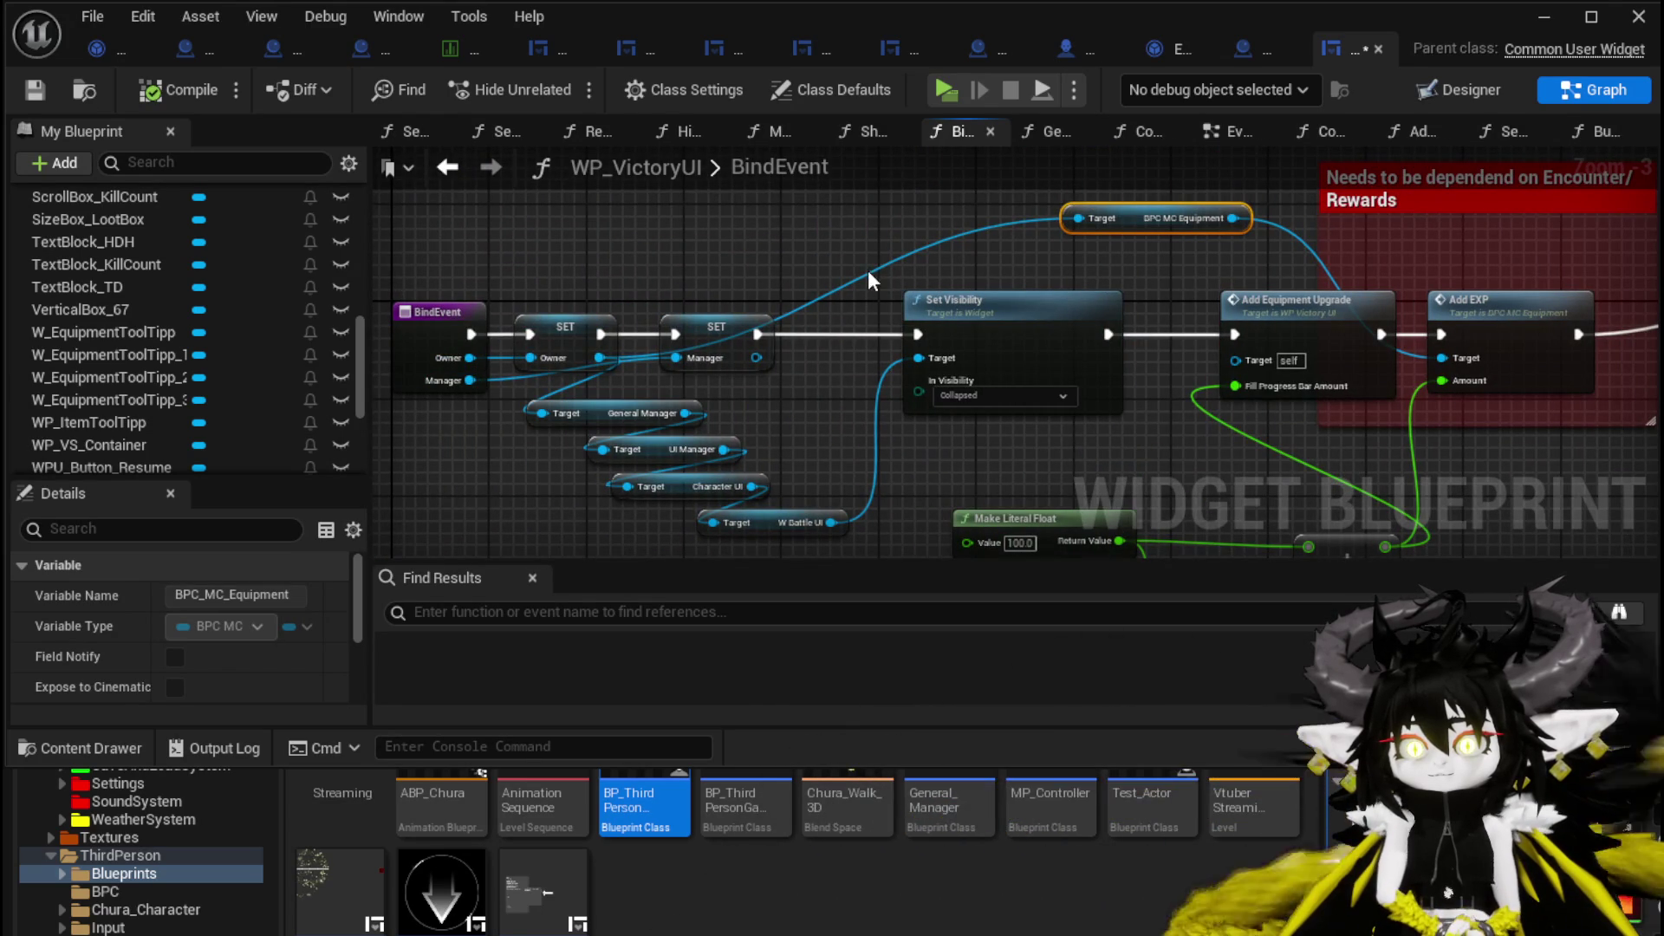
pyautogui.moveTo(592, 323)
pyautogui.mouseDown()
pyautogui.moveTo(592, 274)
pyautogui.moveTo(551, 325)
pyautogui.mouseUp()
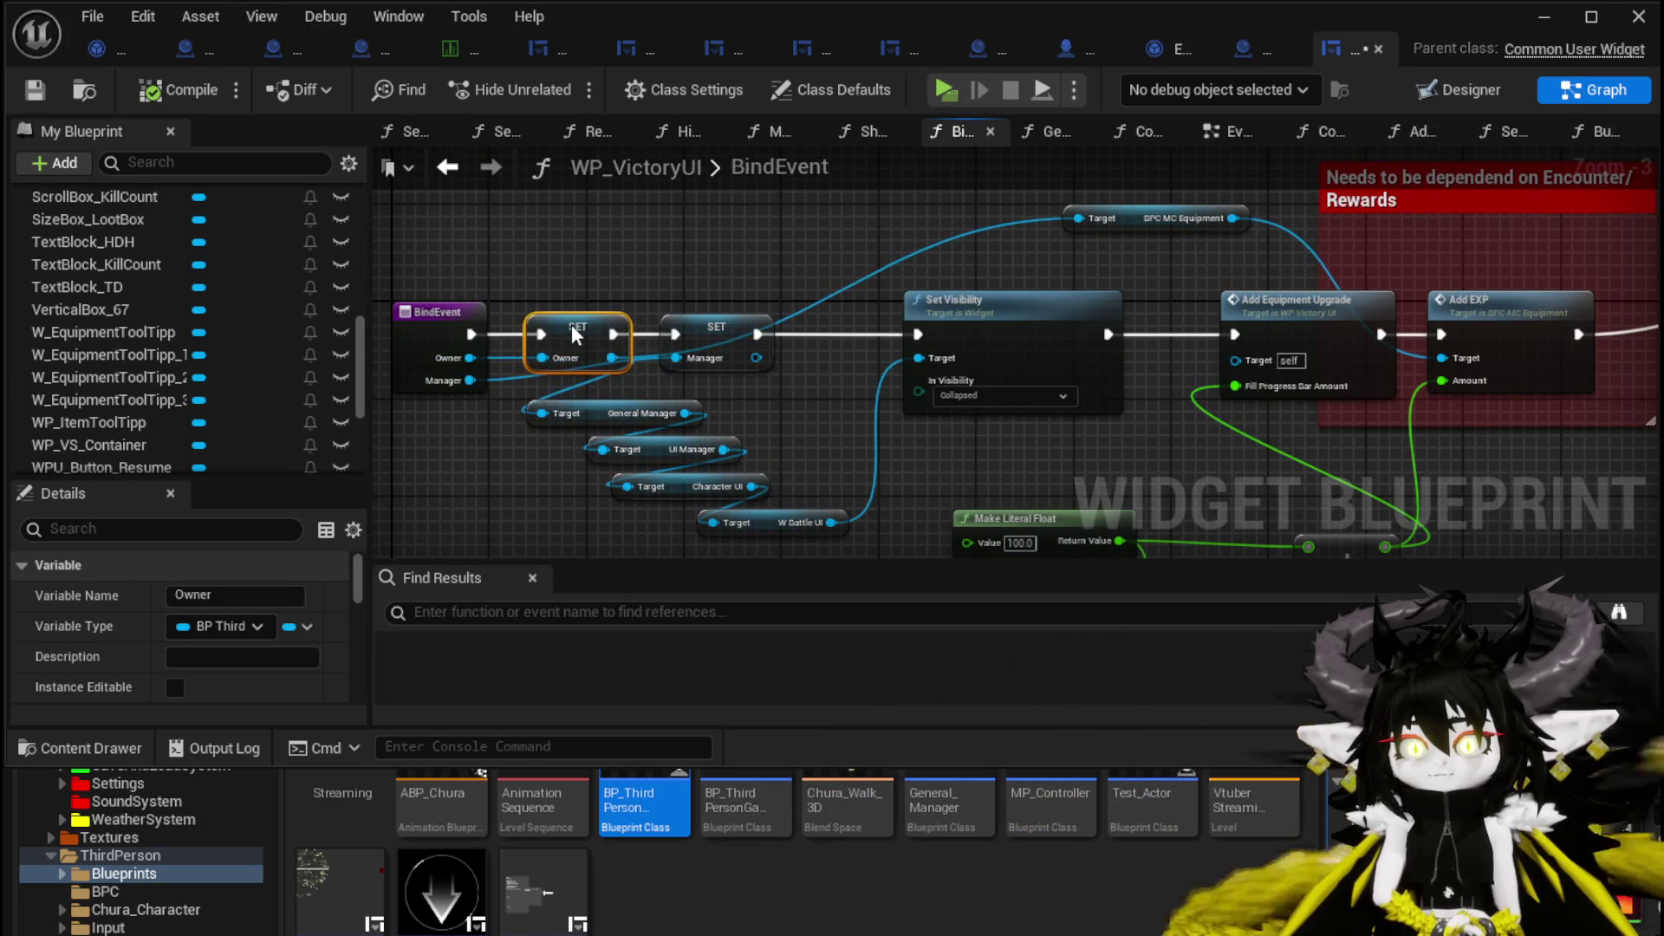
# Add a Get Owner node via 'get own' and wire it to BPC MC Equipment's Target.
pyautogui.rightClick(735, 263)
pyautogui.write('get')
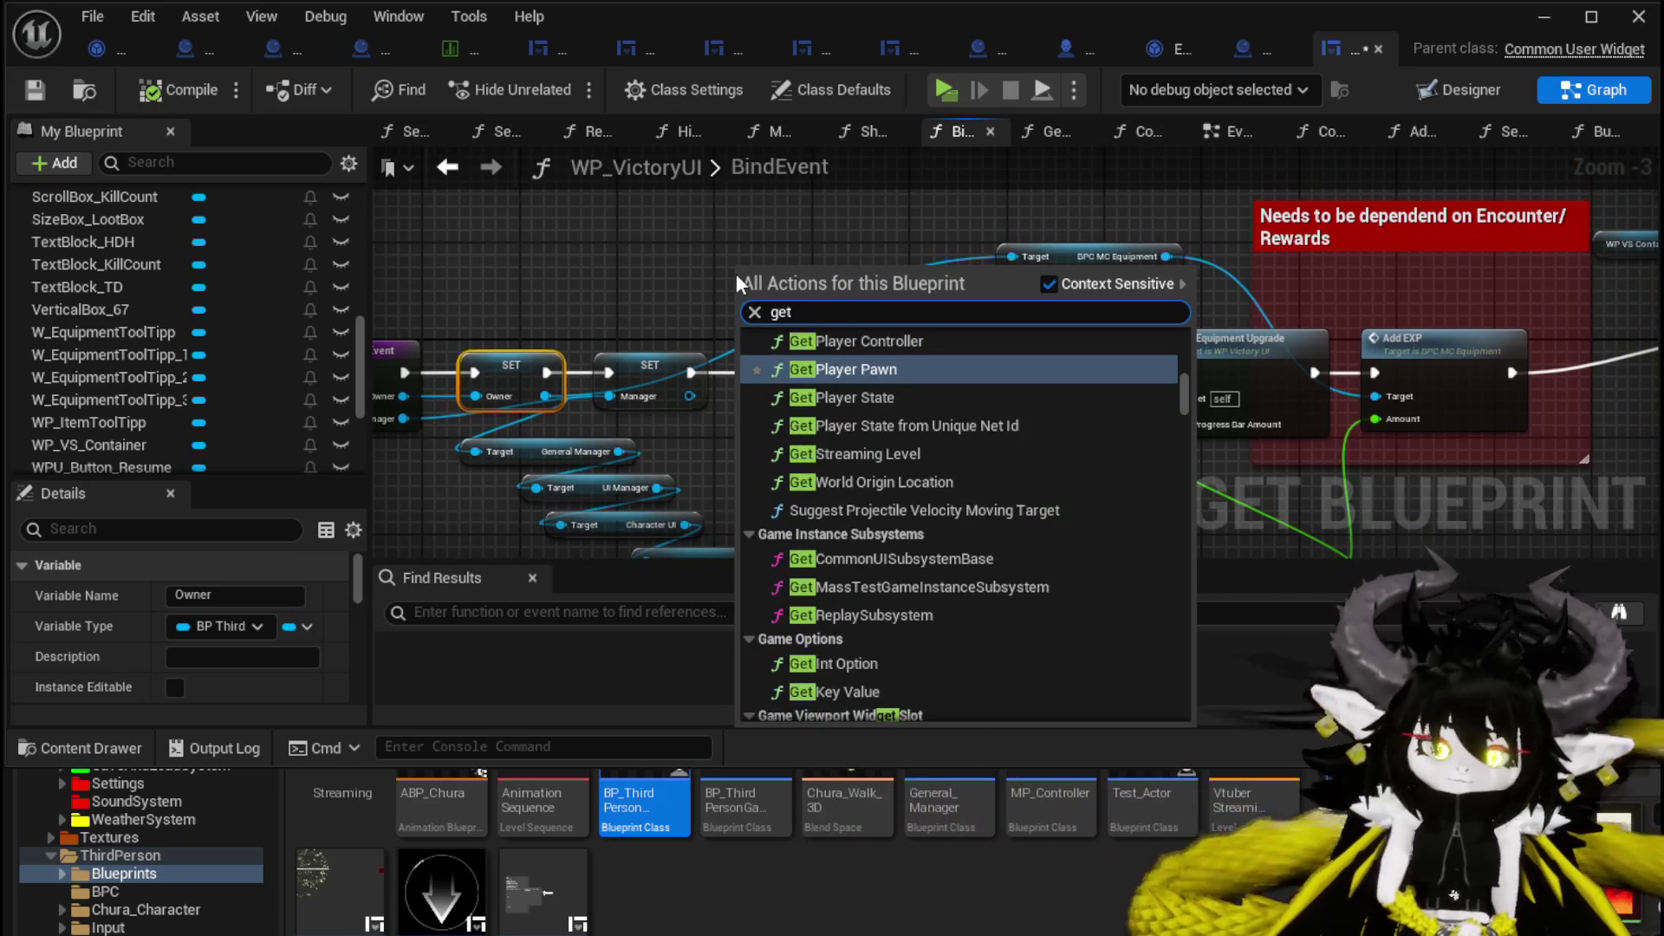
pyautogui.write(' own')
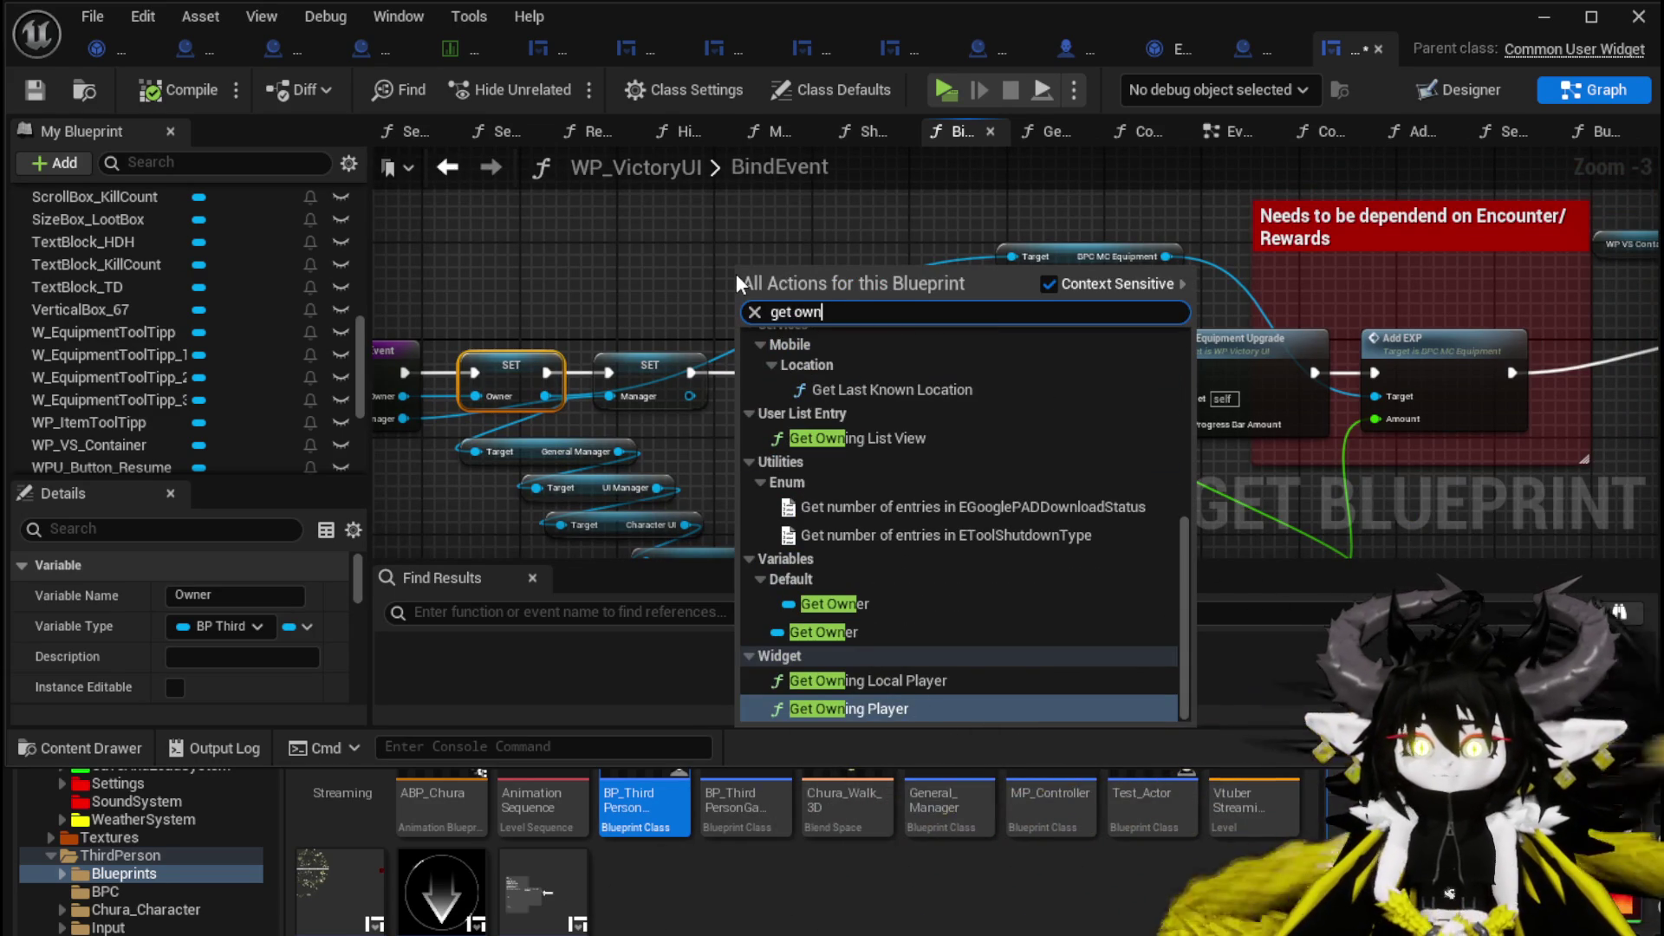
pyautogui.click(828, 604)
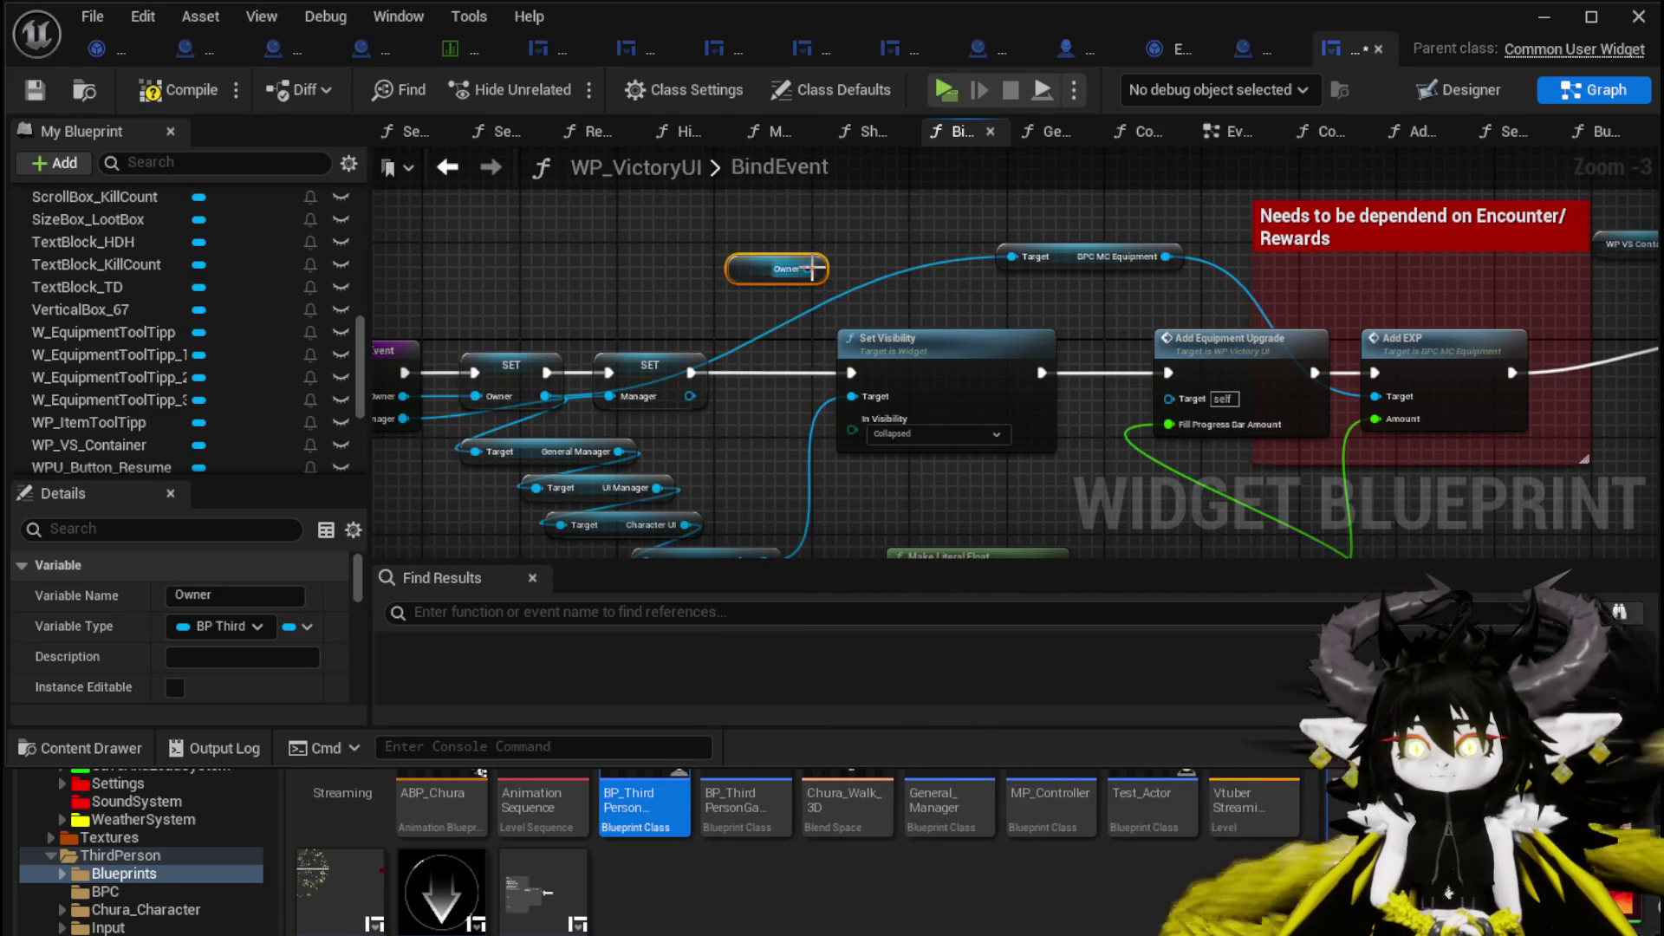
pyautogui.moveTo(808, 269)
pyautogui.mouseDown()
pyautogui.moveTo(1013, 257)
pyautogui.moveTo(774, 278)
pyautogui.moveTo(1012, 256)
pyautogui.mouseUp()
pyautogui.moveTo(778, 270); pyautogui.dragTo(790, 257)
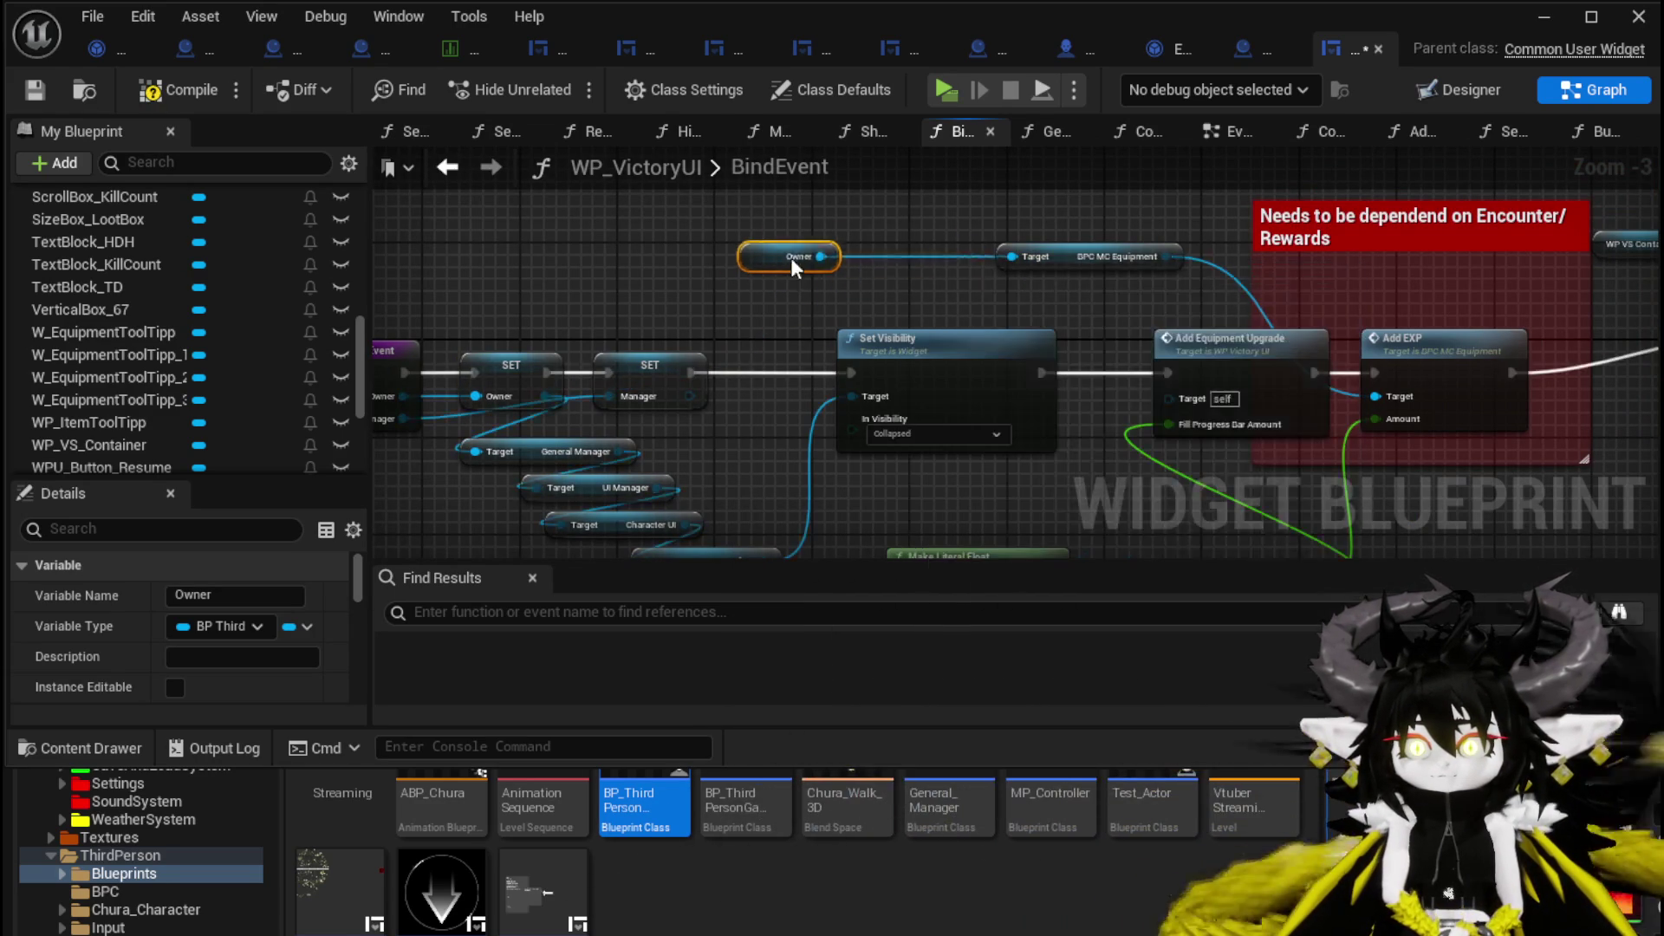
pyautogui.moveTo(933, 257)
pyautogui.mouseDown()
pyautogui.moveTo(549, 272)
pyautogui.moveTo(667, 238)
pyautogui.moveTo(679, 250)
pyautogui.mouseUp()
pyautogui.moveTo(694, 321); pyautogui.dragTo(643, 325)
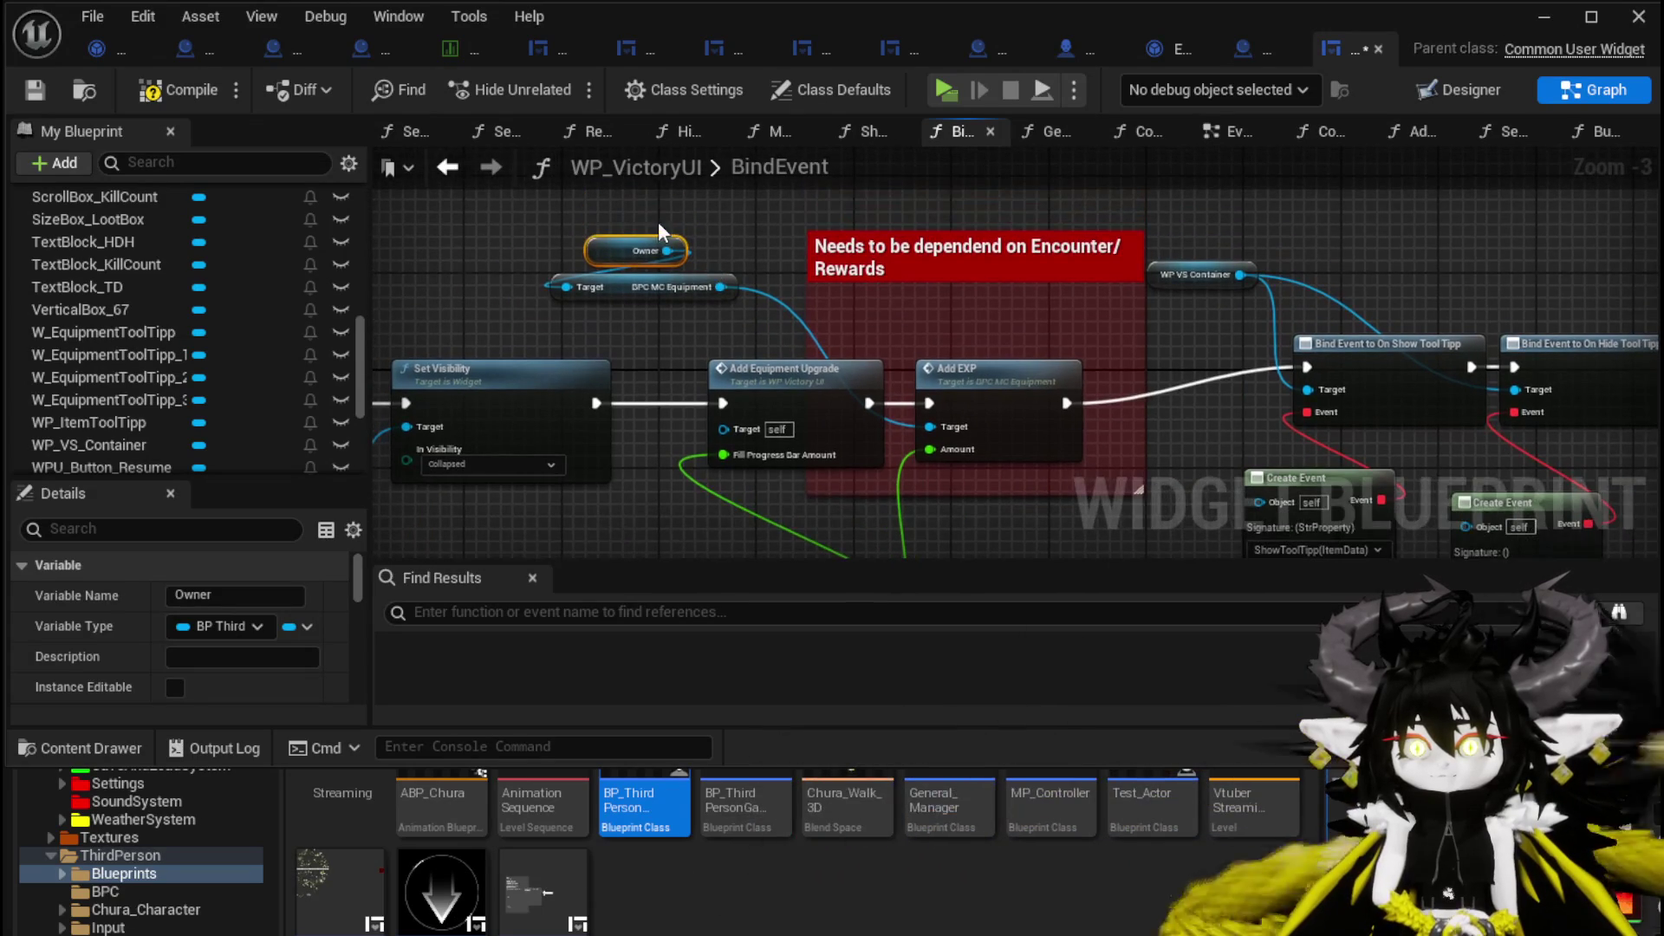
# Marquee-select the Make Literal Float (100.0) and EXP math nodes and bring up their context menu.
pyautogui.keyDown('ctrl'); pyautogui.click(694, 283); pyautogui.keyUp('ctrl')
pyautogui.moveTo(796, 366)
pyautogui.mouseDown()
pyautogui.moveTo(711, 270)
pyautogui.moveTo(932, 397)
pyautogui.moveTo(1059, 232)
pyautogui.mouseUp()
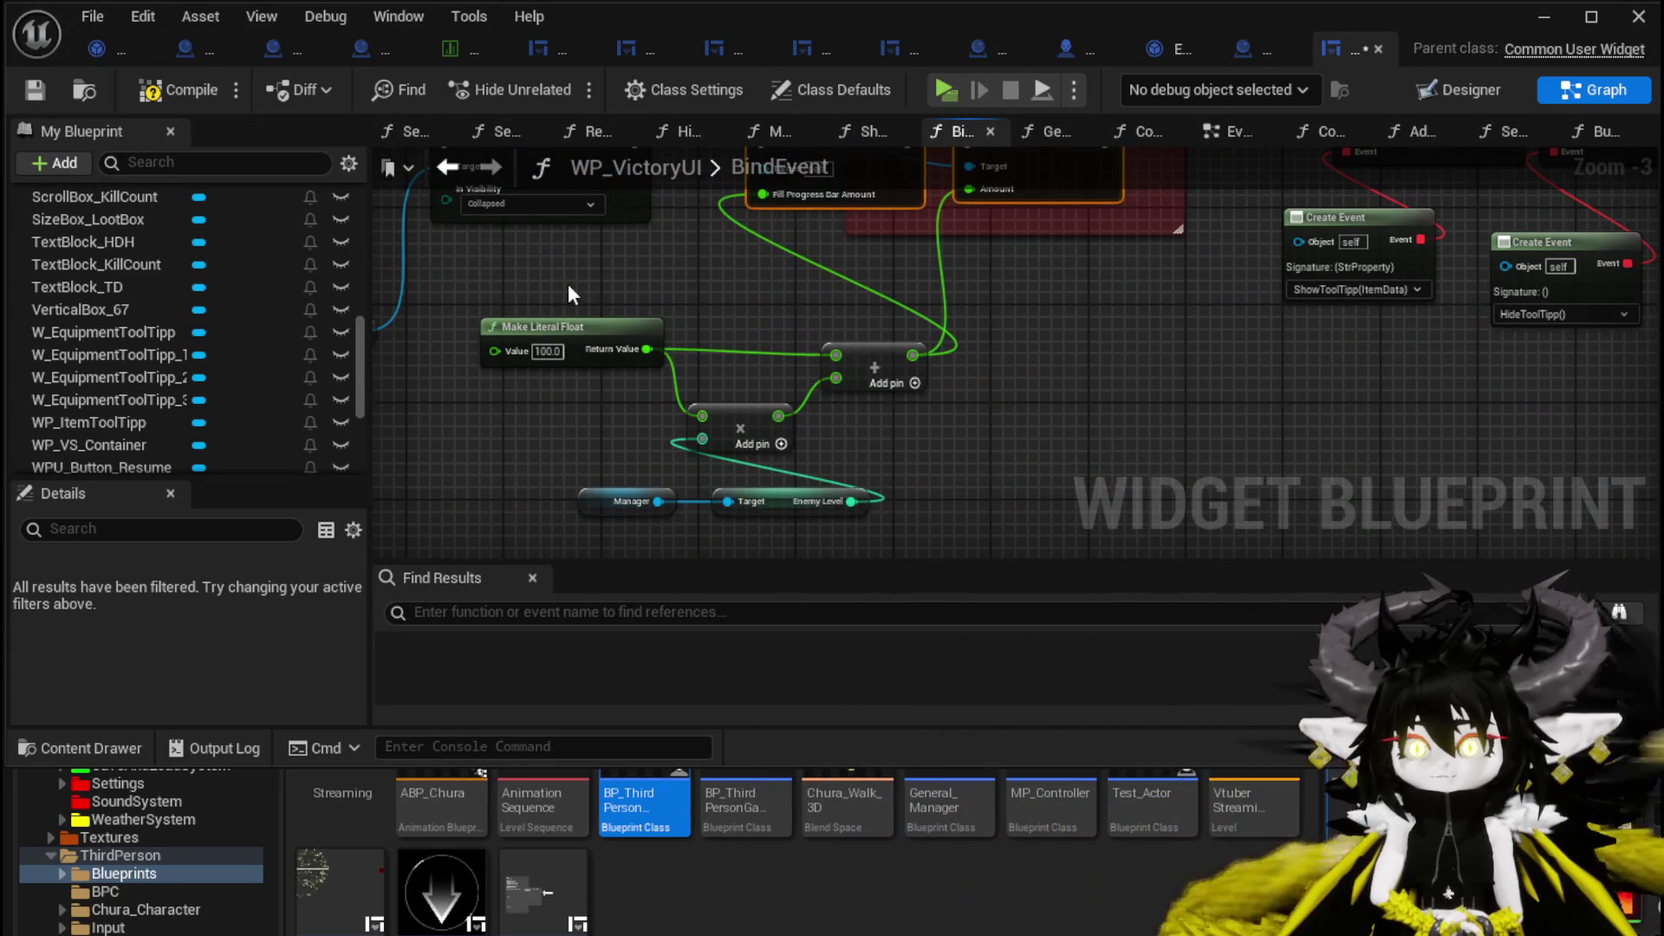
pyautogui.moveTo(569, 287)
pyautogui.mouseDown()
pyautogui.moveTo(922, 466)
pyautogui.moveTo(898, 508)
pyautogui.mouseUp()
pyautogui.rightClick(764, 501)
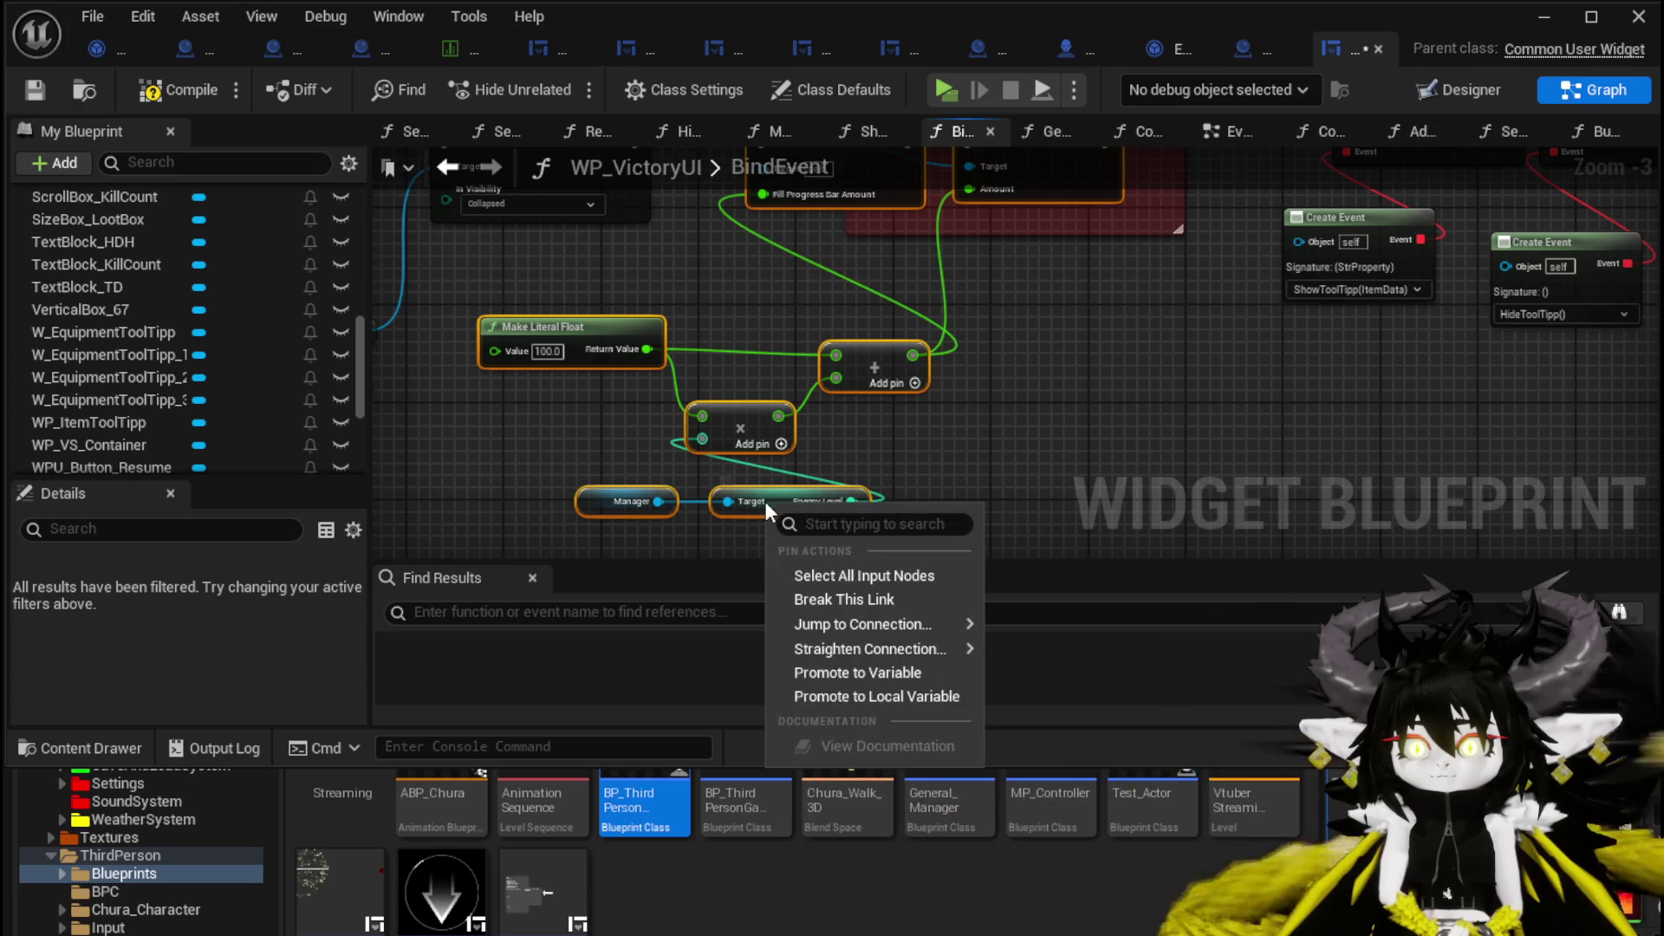
pyautogui.moveTo(898, 629)
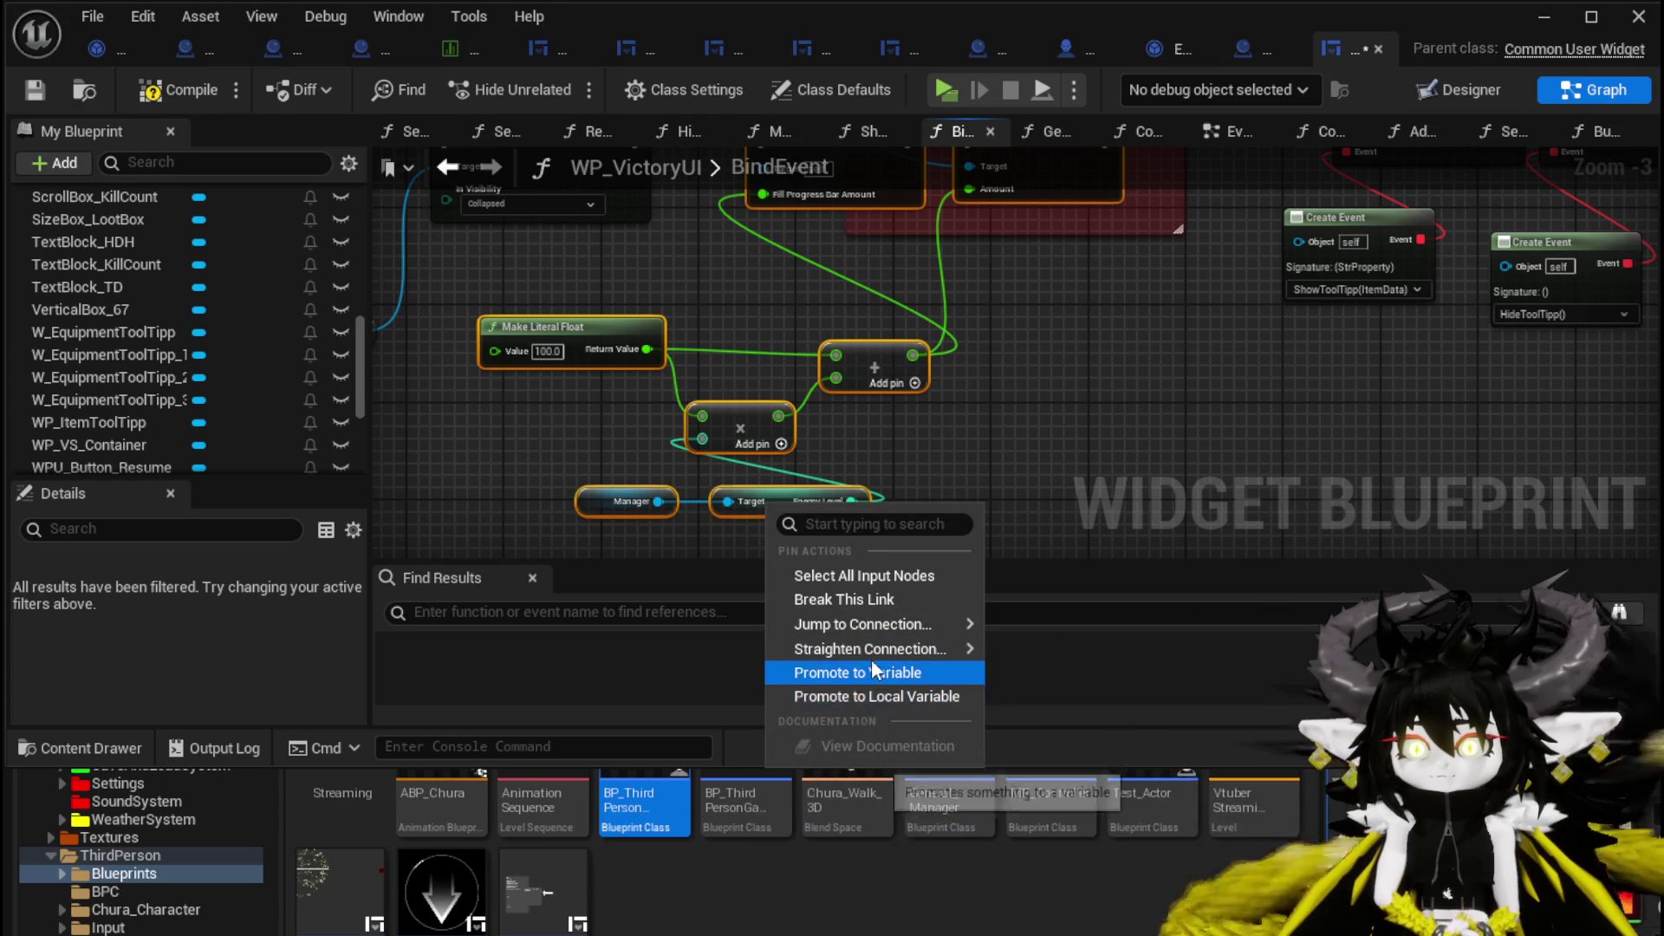
pyautogui.click(737, 423)
# Collapse the selected EXP nodes into a new function named AddXP.
pyautogui.rightClick(737, 423)
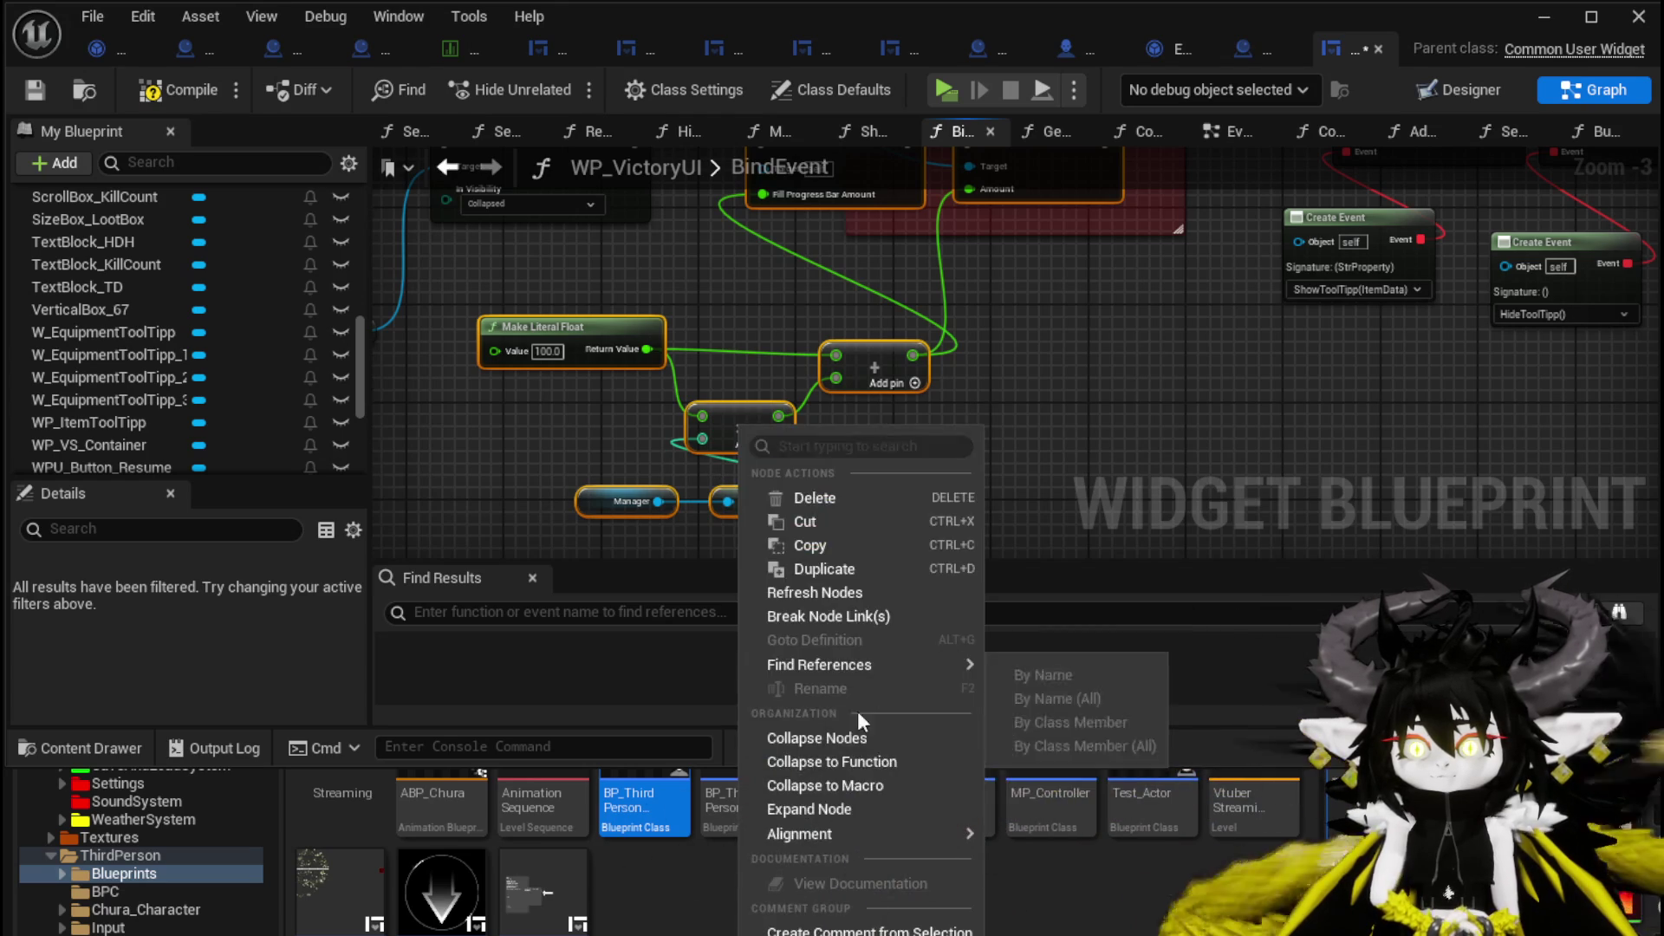
pyautogui.click(849, 761)
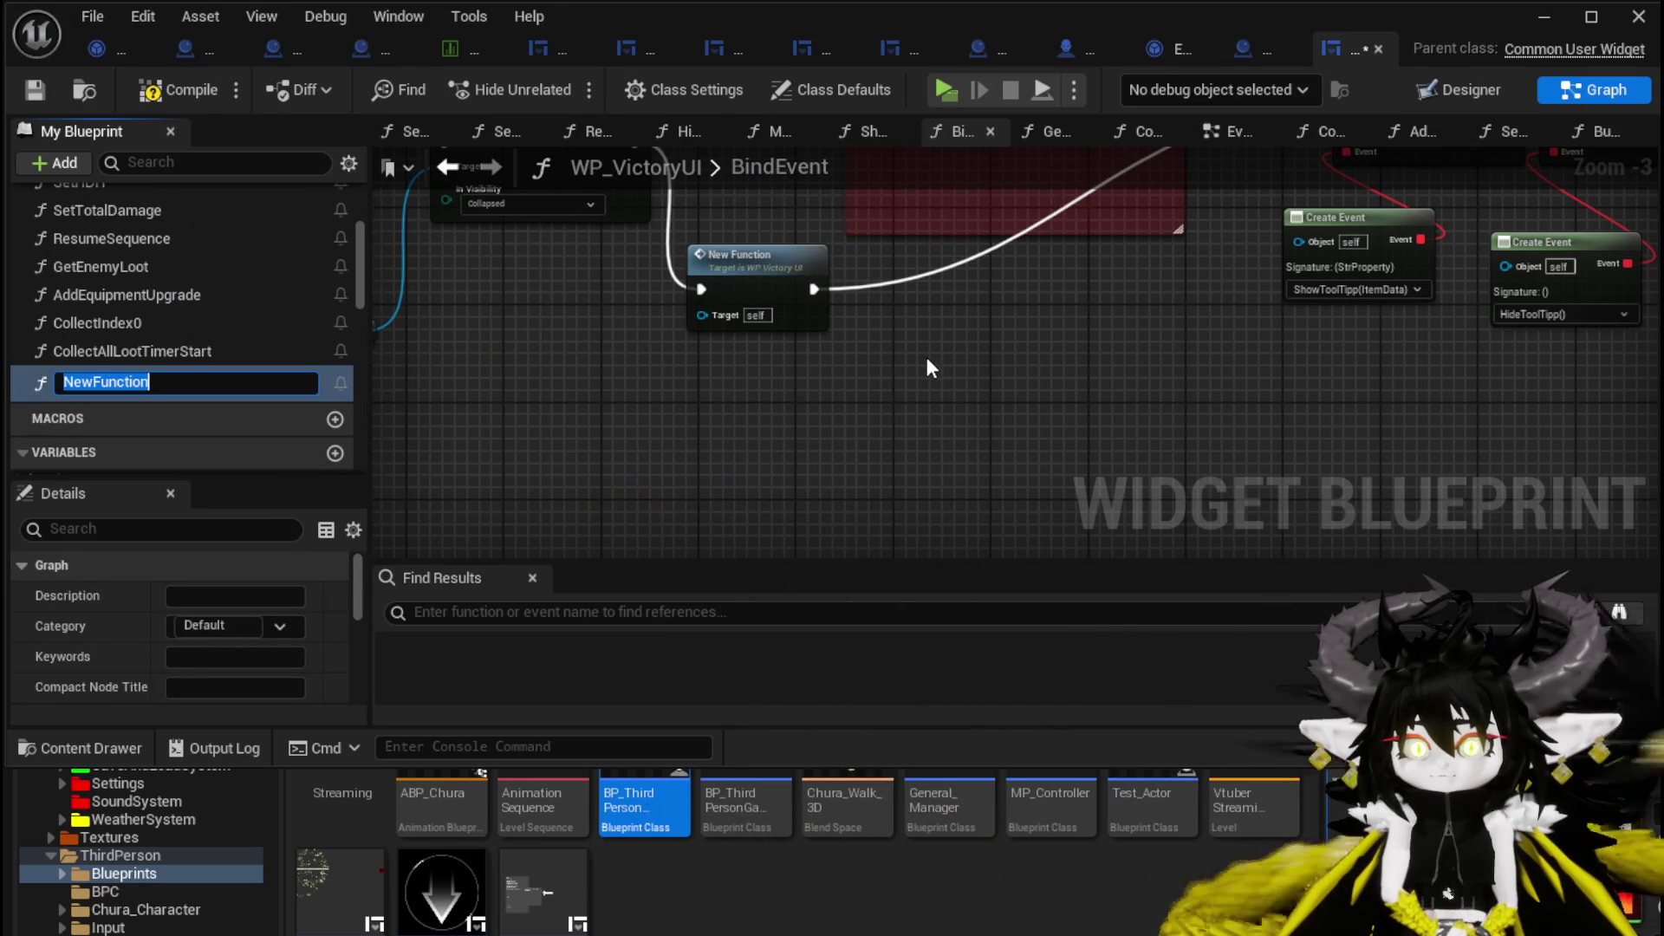
pyautogui.write('AddXP')
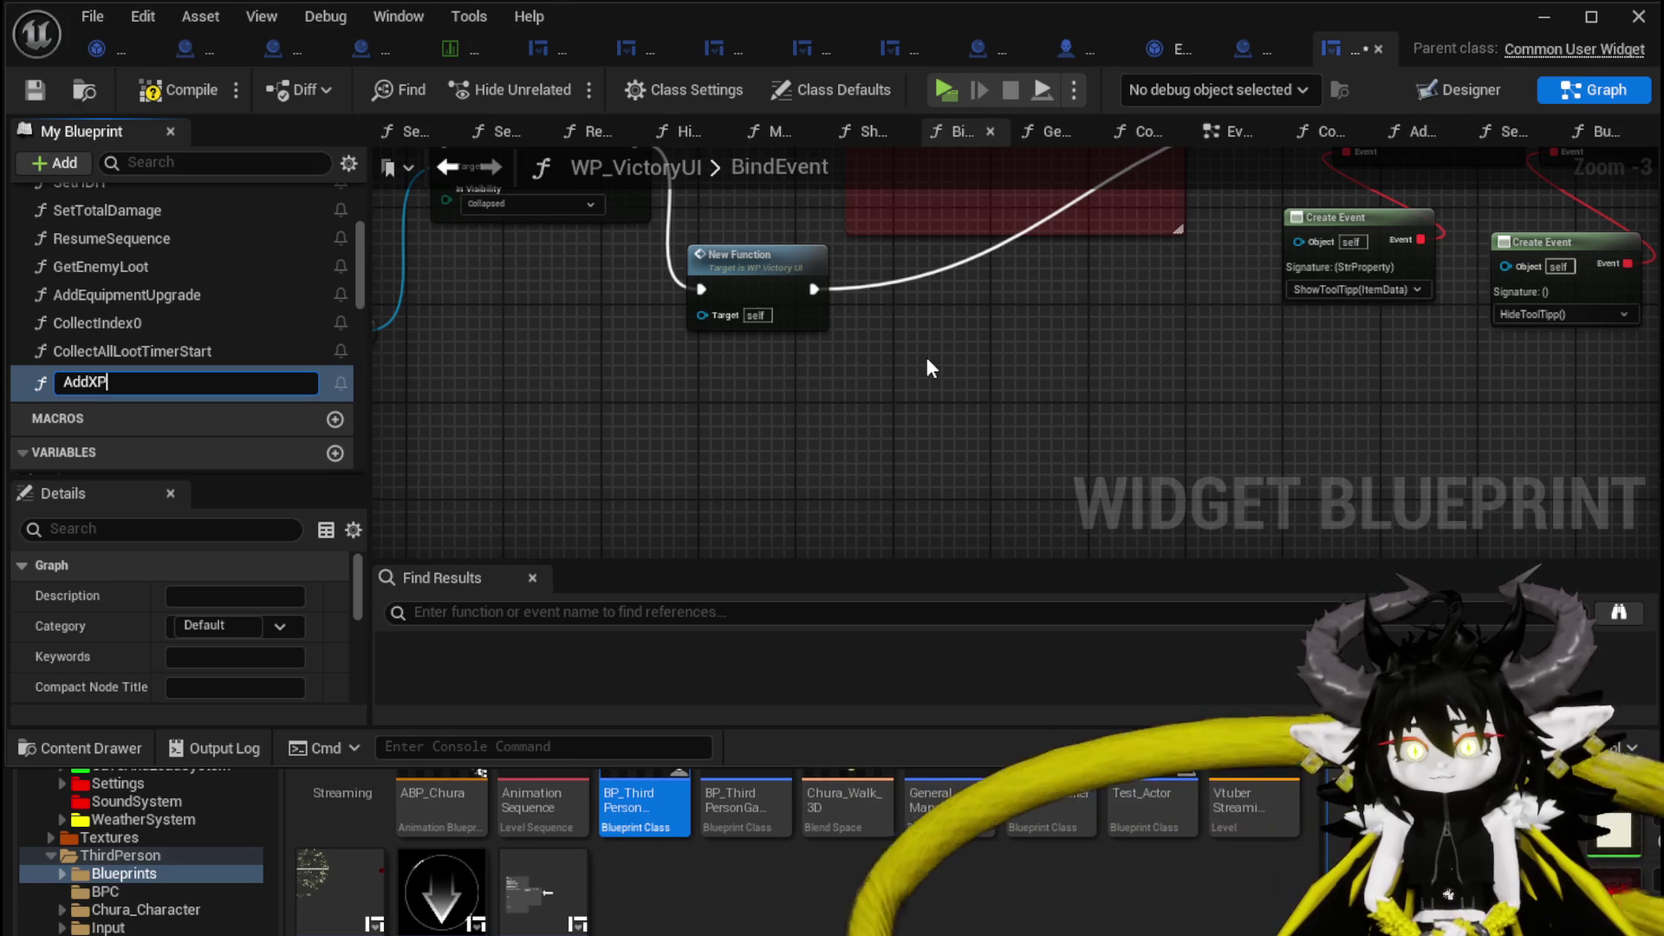
pyautogui.press('Return')
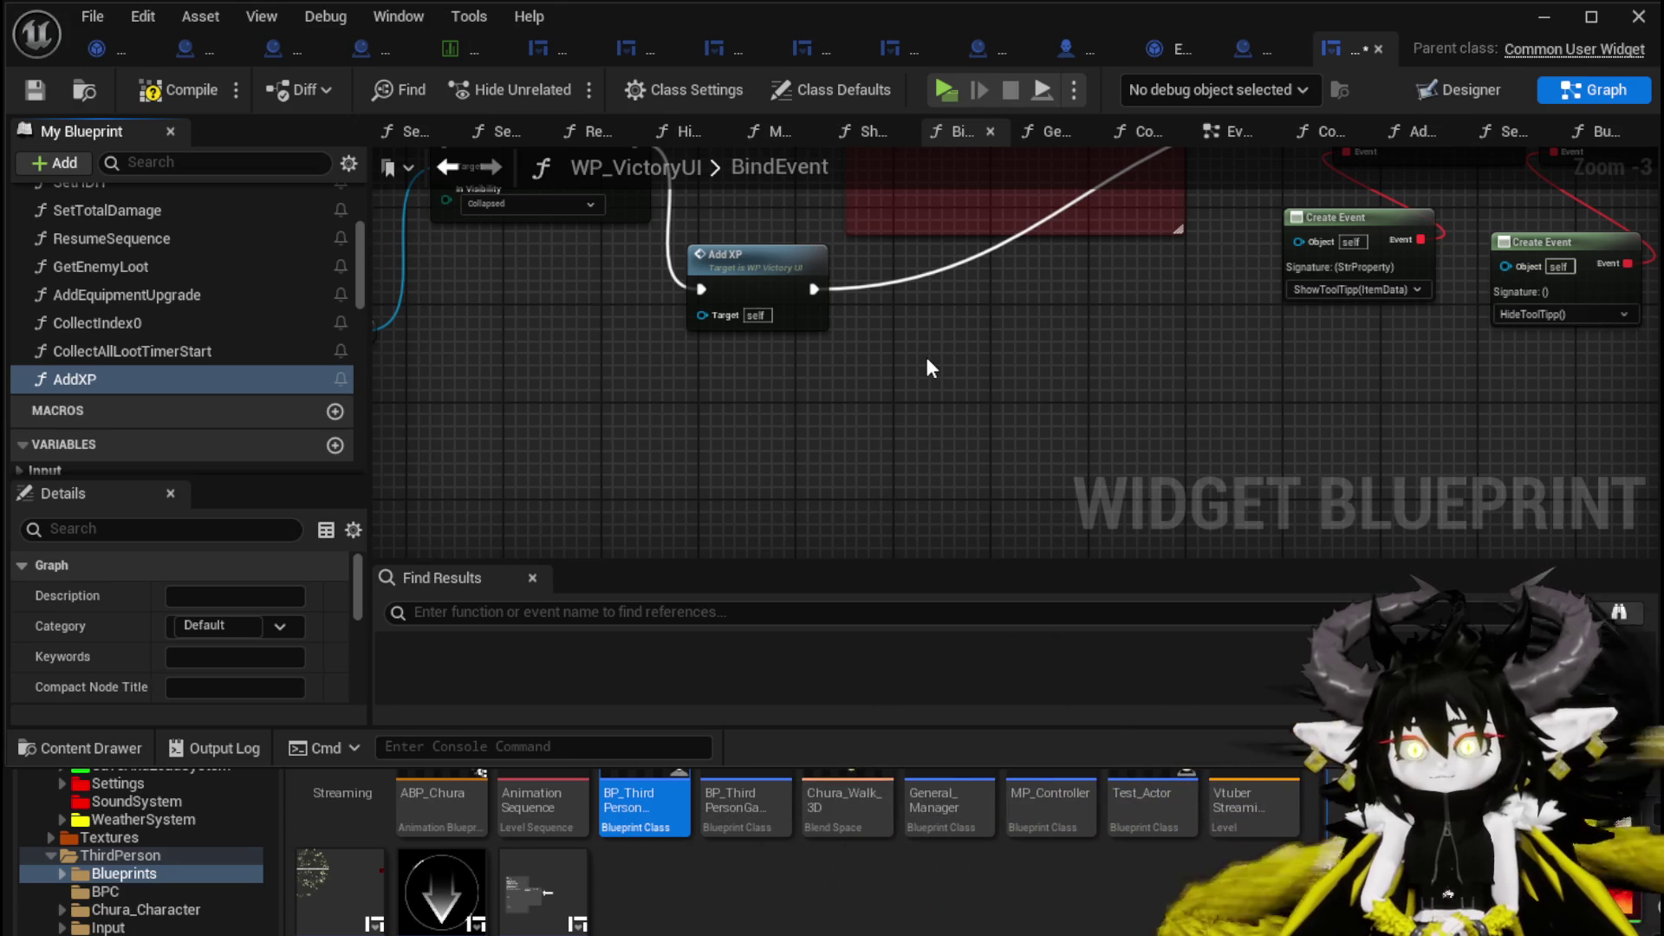
# Wire Set Visibility to Bind Event to On Show Tool Tipp, delete the Add XP call, and save.
pyautogui.moveTo(927, 357); pyautogui.dragTo(866, 521)
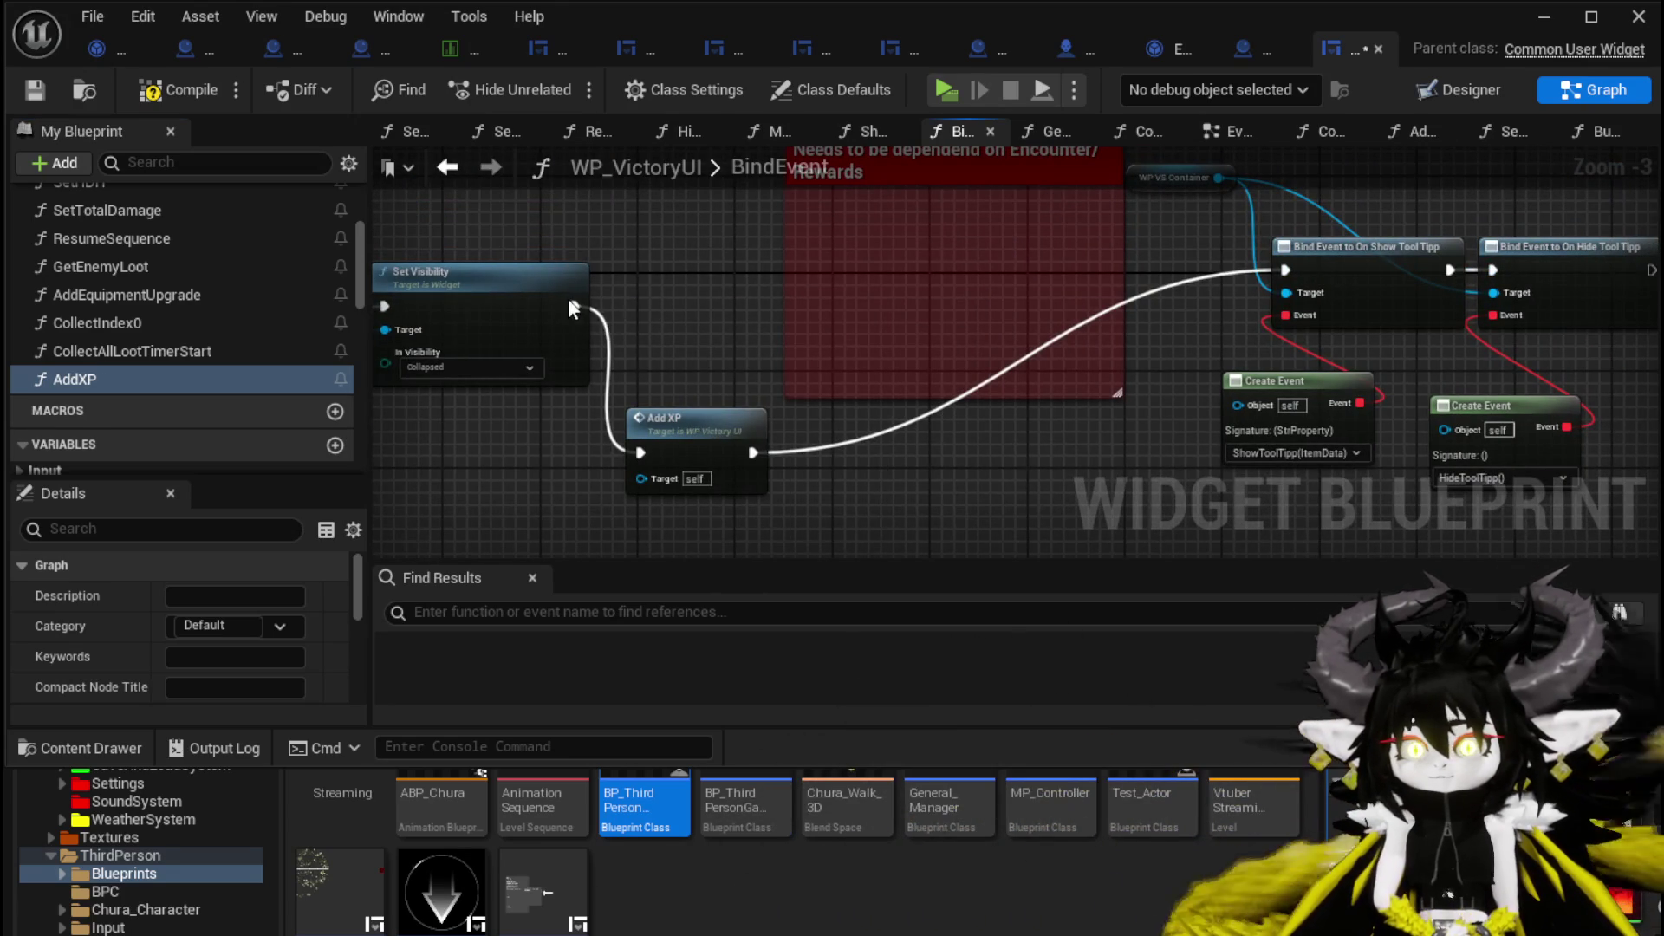
pyautogui.moveTo(575, 306)
pyautogui.mouseDown()
pyautogui.moveTo(1261, 303)
pyautogui.moveTo(1286, 269)
pyautogui.mouseUp()
pyautogui.click(681, 419)
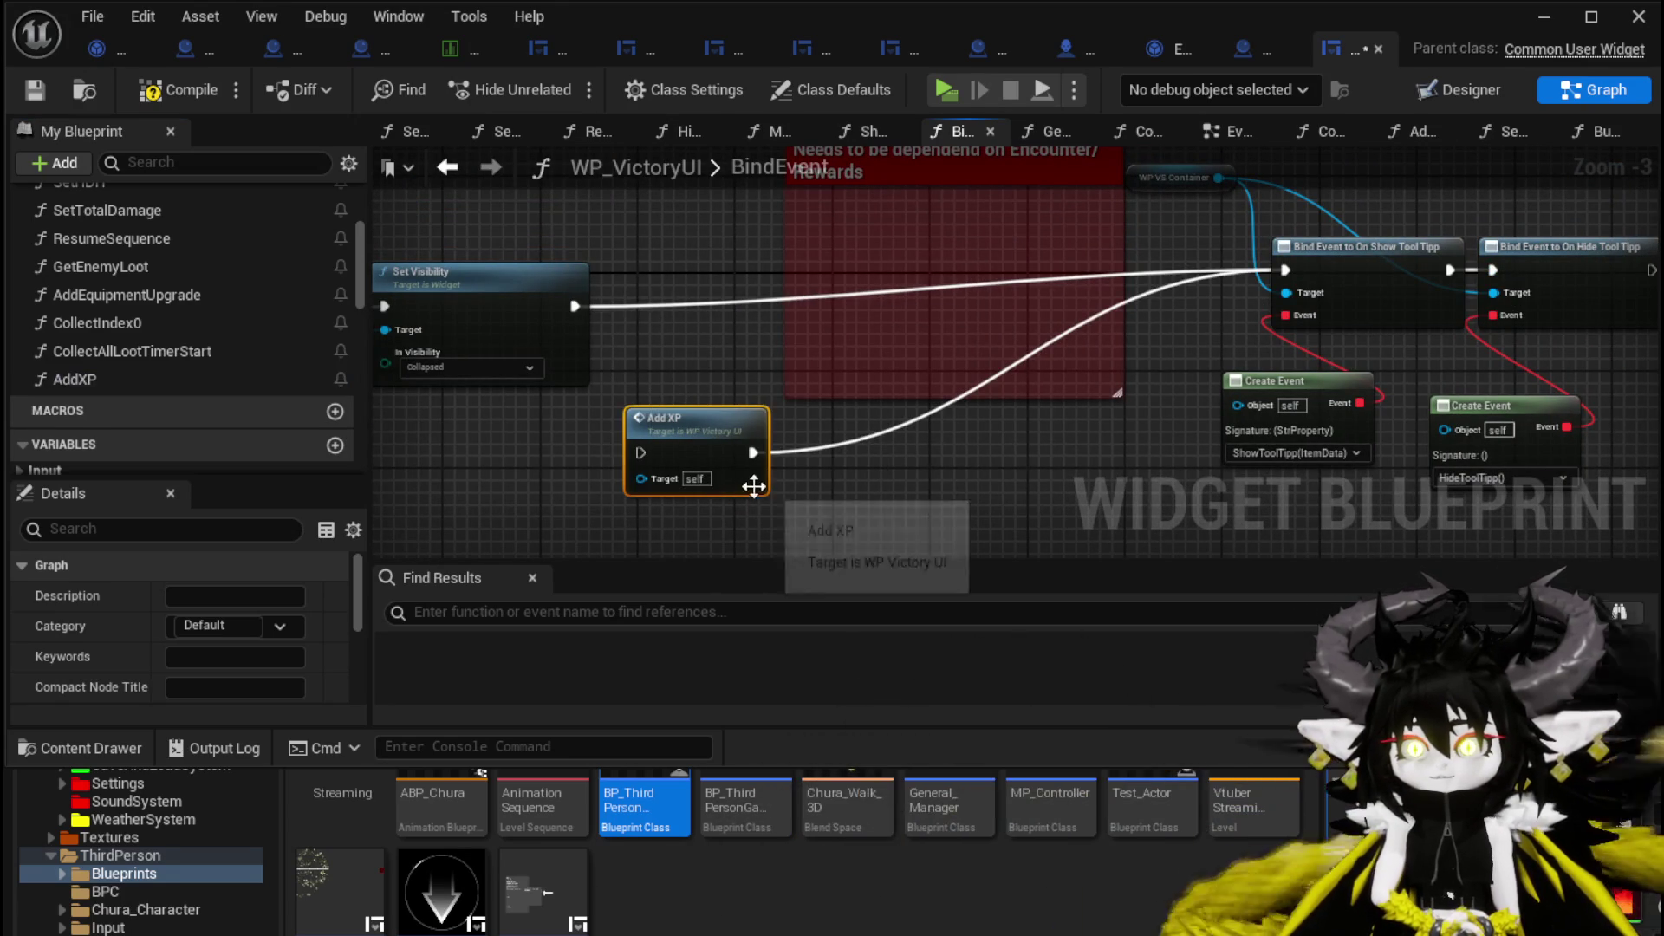
pyautogui.press('Delete')
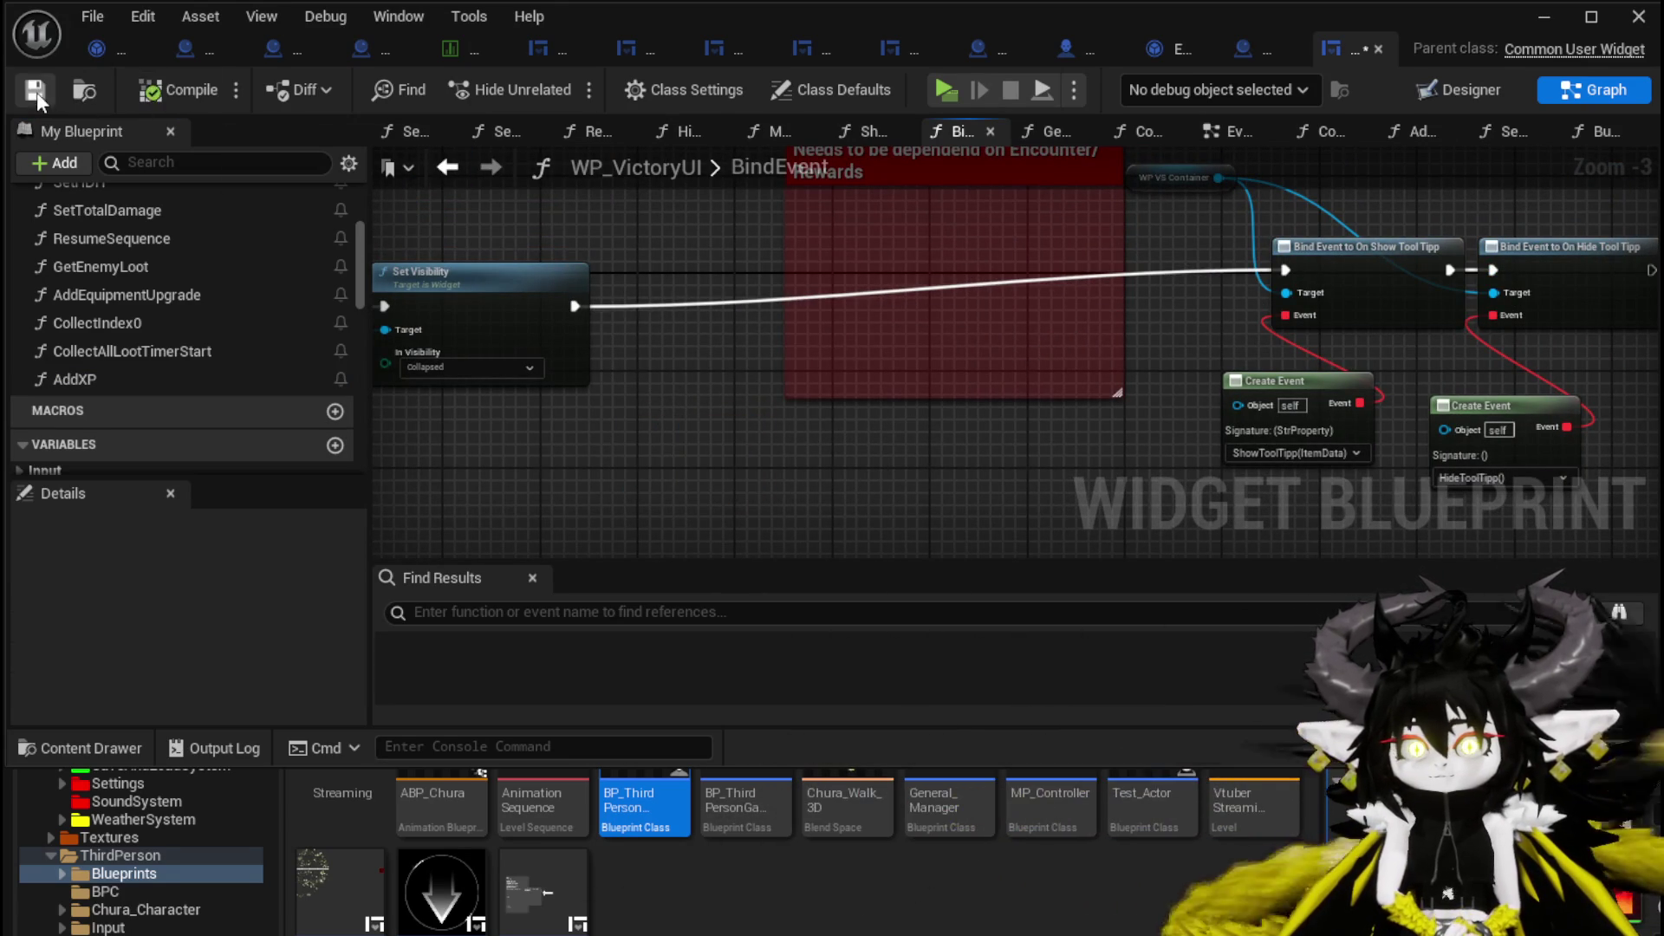
pyautogui.click(36, 91)
pyautogui.scroll(2, 151, 275)
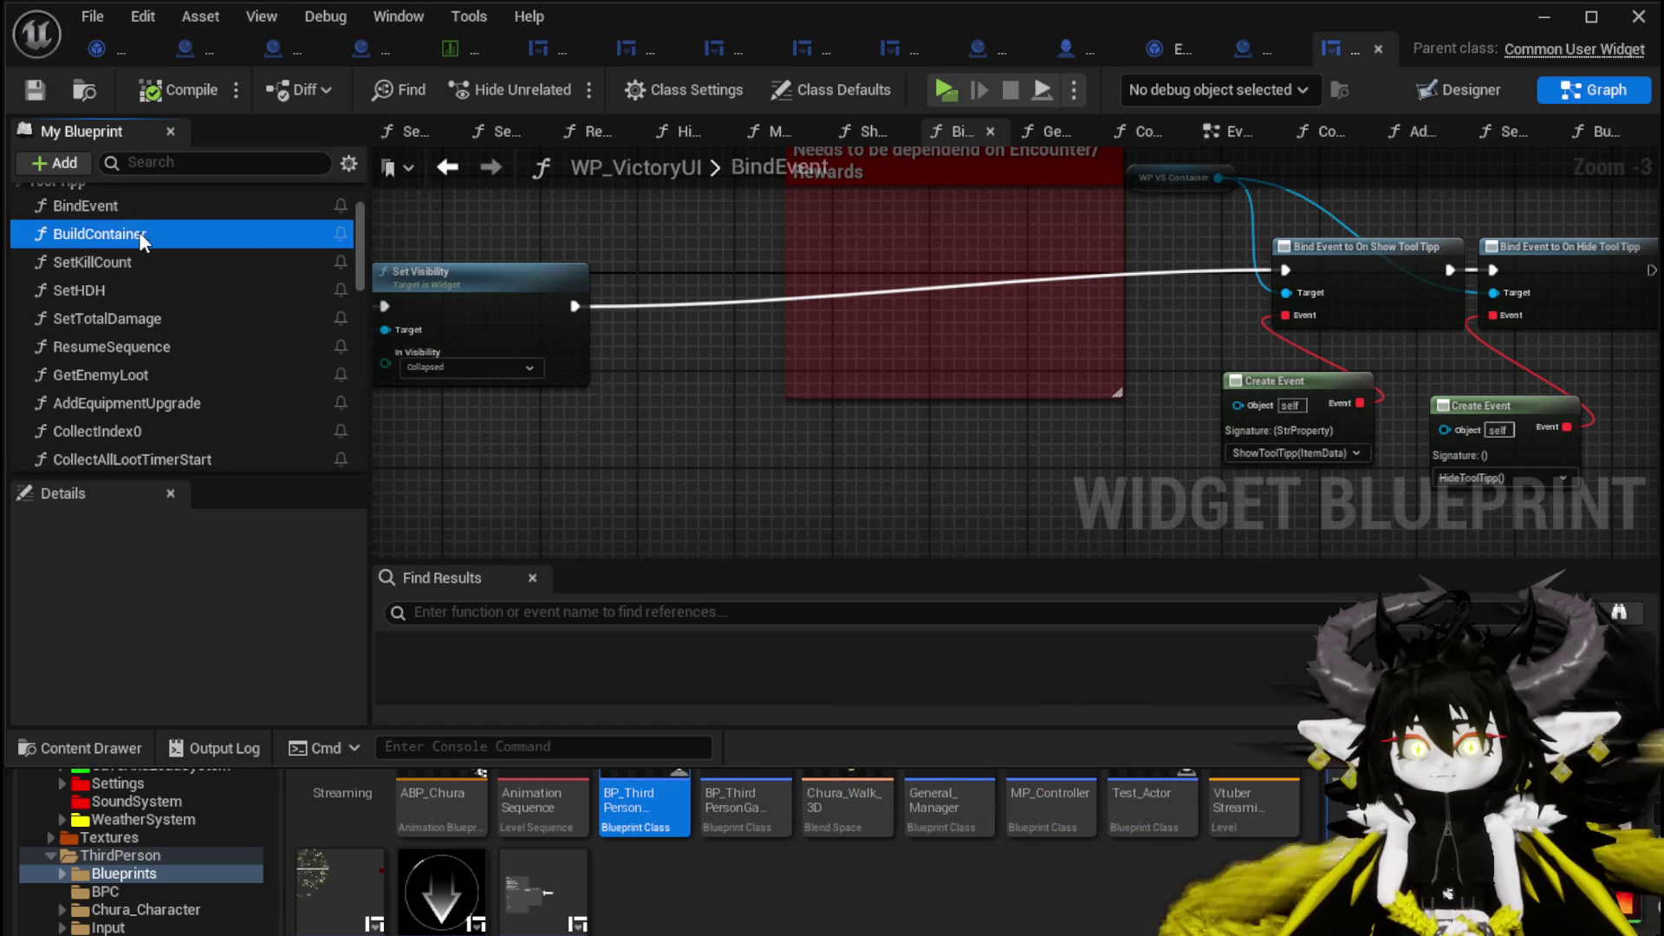
# Drop an Add XP call after Set Total Damage in BuildContainer, then open the AddXP graph.
pyautogui.doubleClick(139, 231)
pyautogui.moveTo(1092, 314)
pyautogui.mouseDown()
pyautogui.moveTo(1066, 408)
pyautogui.moveTo(1040, 384)
pyautogui.mouseUp()
pyautogui.scroll(2, 1040, 385)
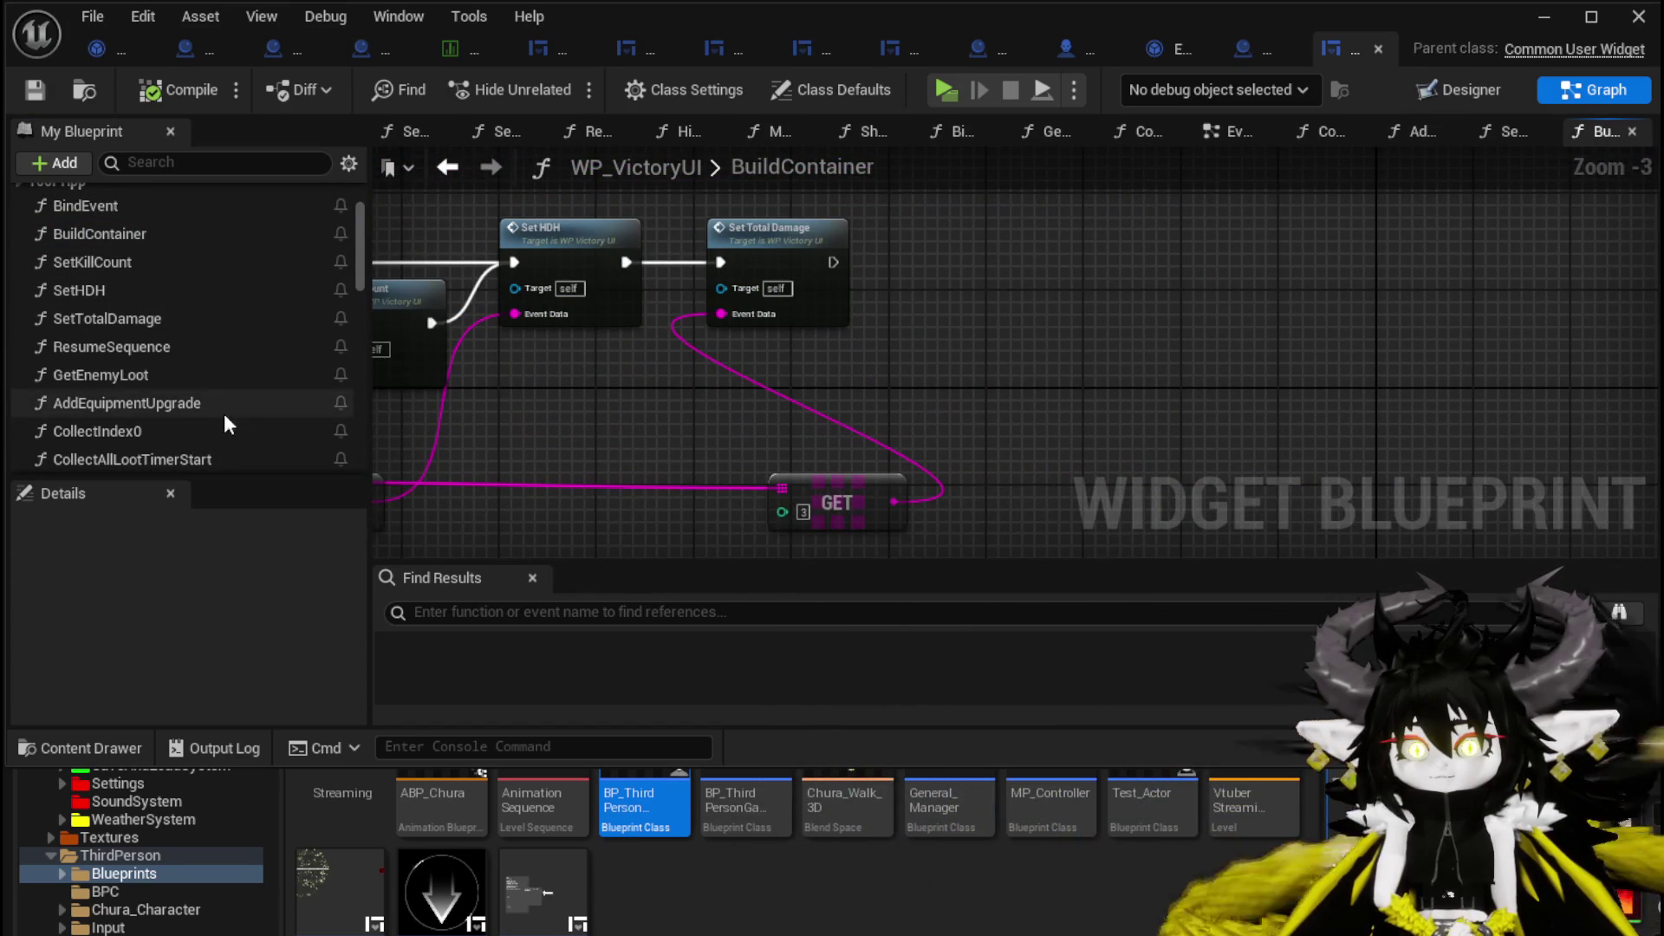
pyautogui.scroll(2, 139, 215)
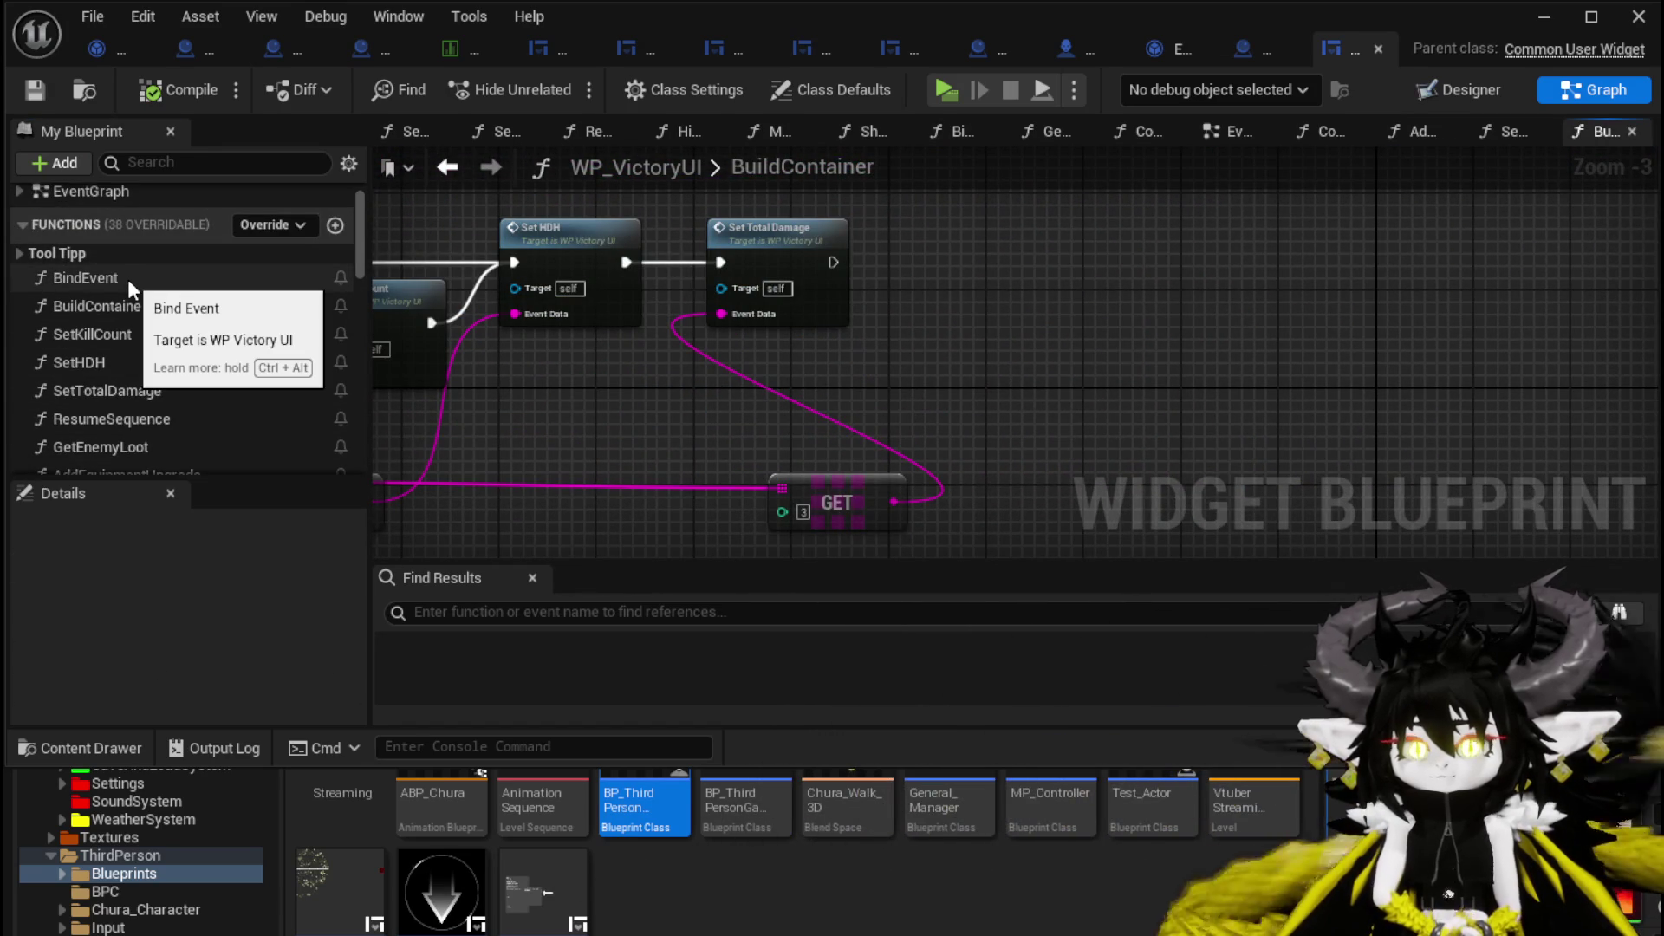
pyautogui.scroll(-3, 133, 279)
pyautogui.moveTo(179, 378)
pyautogui.mouseDown()
pyautogui.moveTo(347, 384)
pyautogui.moveTo(865, 262)
pyautogui.mouseUp()
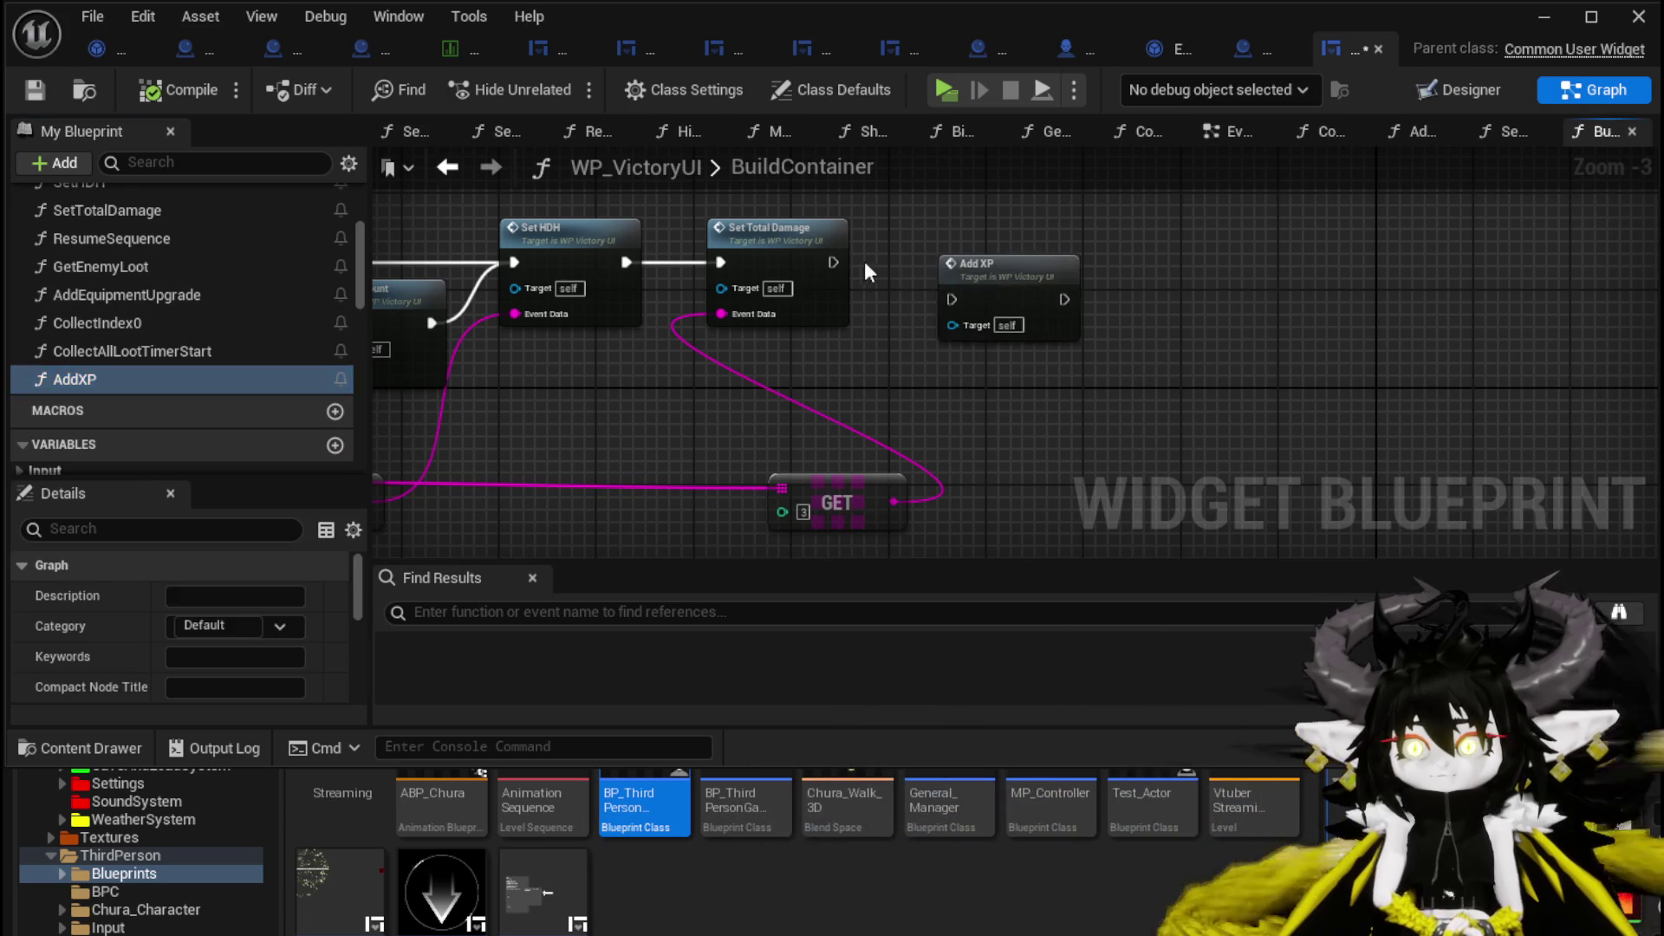
pyautogui.moveTo(973, 309)
pyautogui.mouseDown()
pyautogui.moveTo(1198, 247)
pyautogui.moveTo(1216, 275)
pyautogui.moveTo(994, 309)
pyautogui.mouseUp()
pyautogui.doubleClick(994, 310)
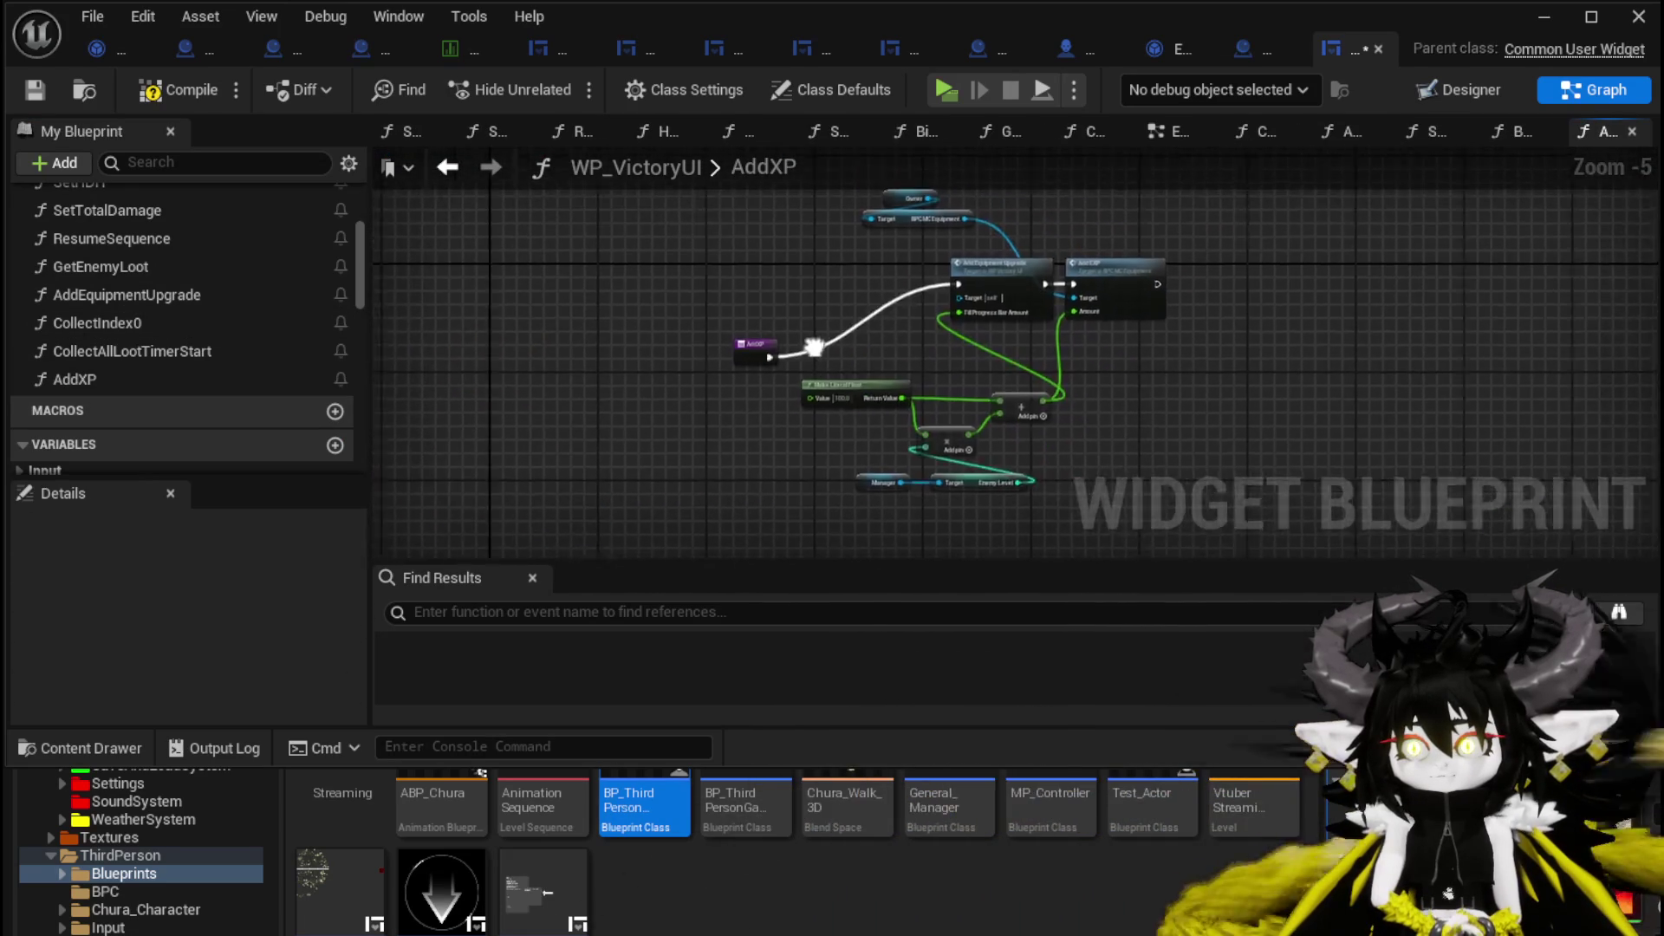
# Add a Get TextBlock_KillCount node via a 'get Kill' search and place it below the AddXP entry.
pyautogui.moveTo(828, 449)
pyautogui.mouseDown()
pyautogui.moveTo(837, 367)
pyautogui.moveTo(658, 371)
pyautogui.mouseUp()
pyautogui.scroll(2, 703, 344)
pyautogui.rightClick(696, 342)
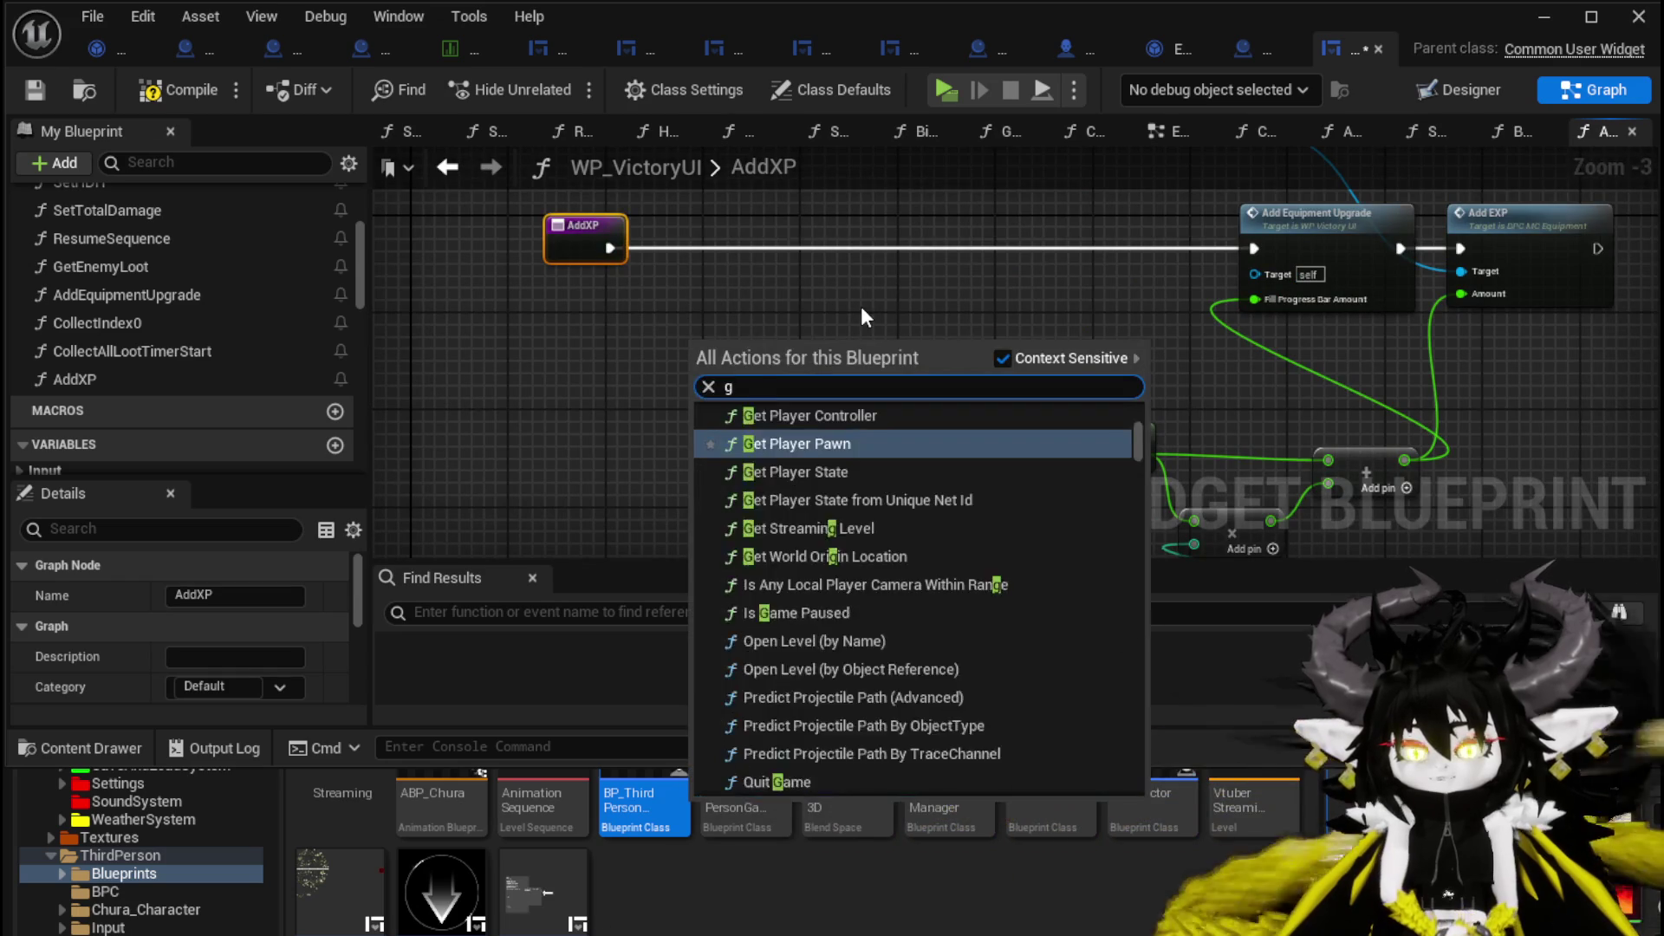
pyautogui.write('get')
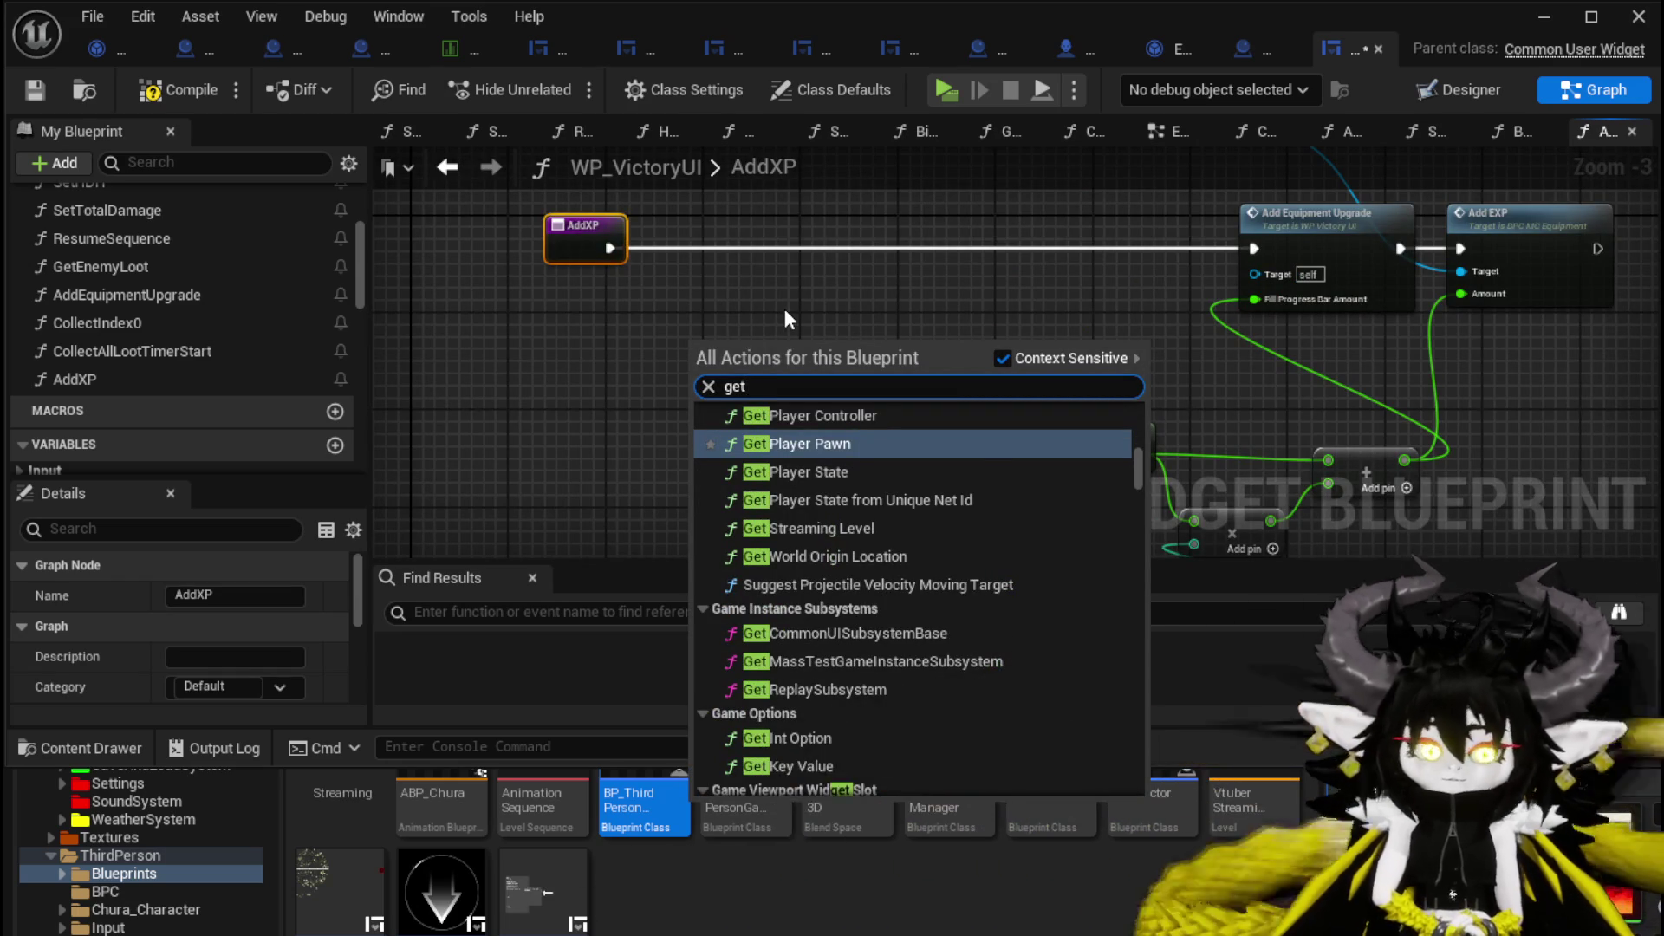
pyautogui.write(' Kill')
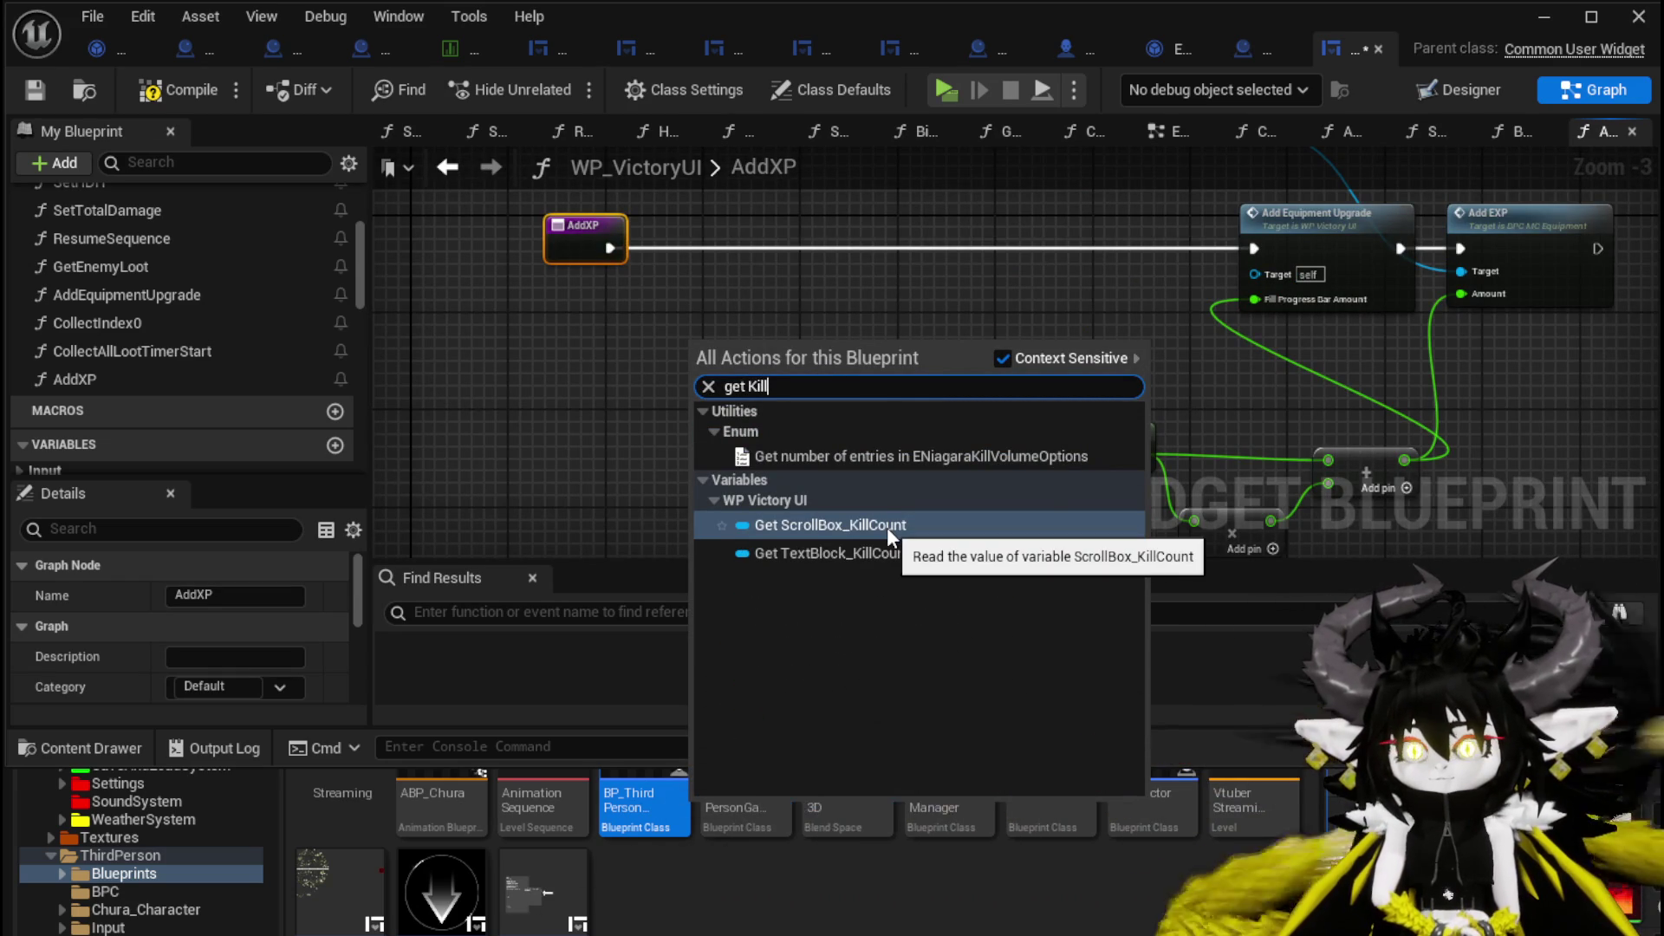
pyautogui.click(872, 553)
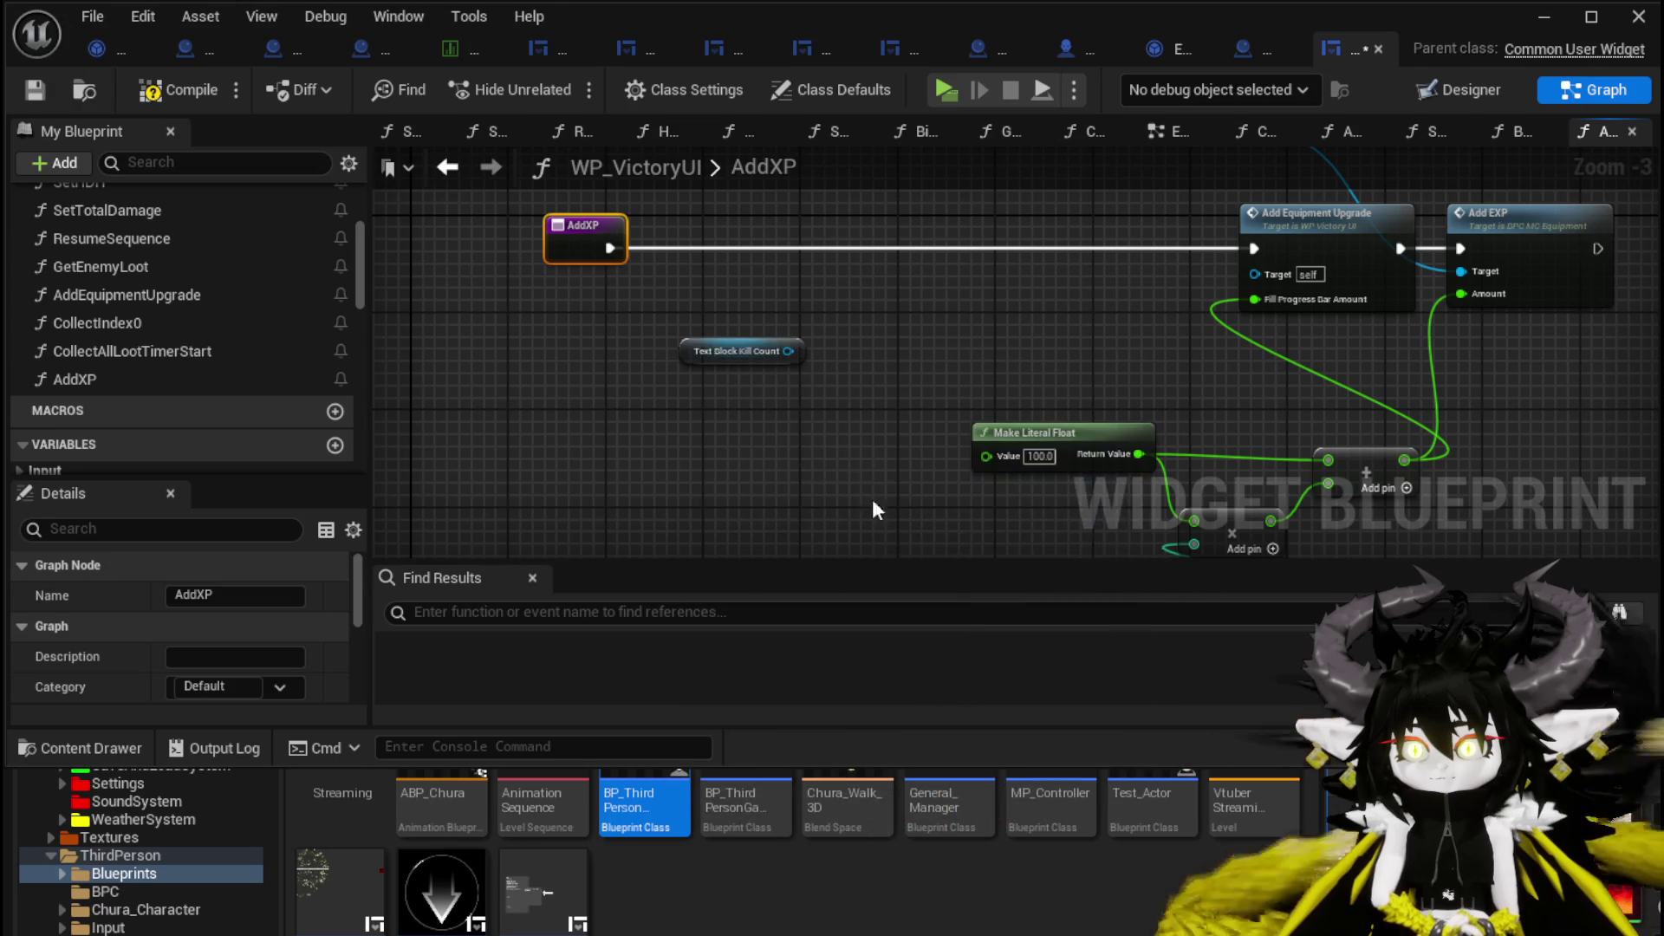
pyautogui.moveTo(689, 357); pyautogui.dragTo(516, 345)
# From the kill count getter's pin, search 'Set' then 'text' and add a Set Text node.
pyautogui.moveTo(617, 339); pyautogui.dragTo(742, 351)
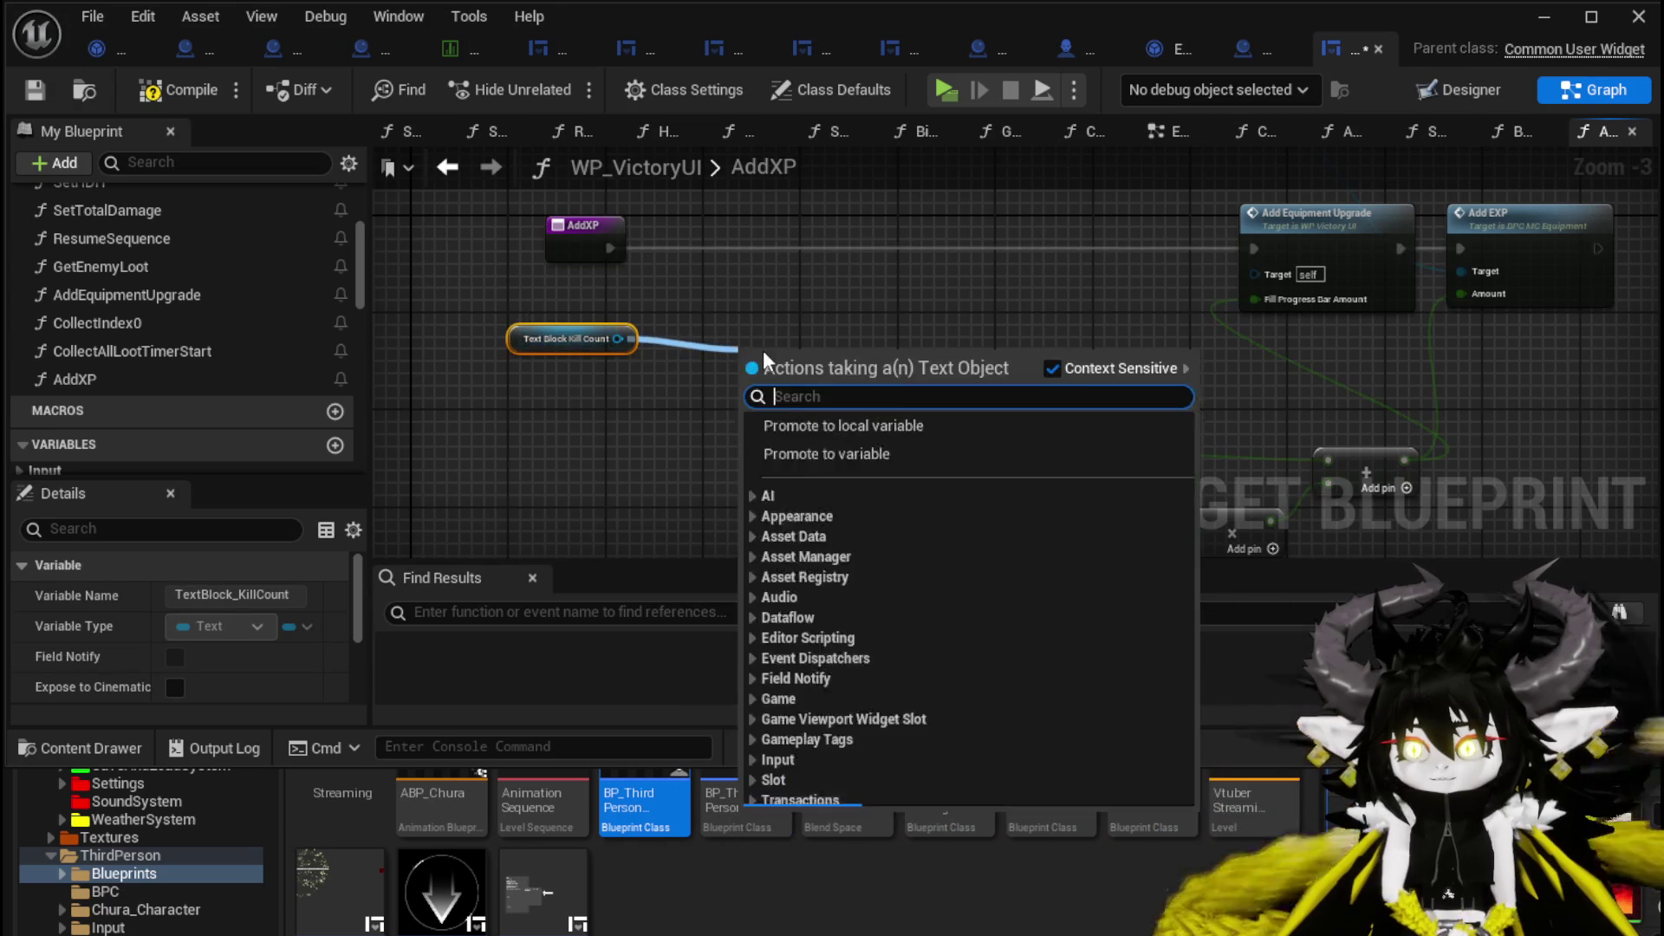
pyautogui.write('Set')
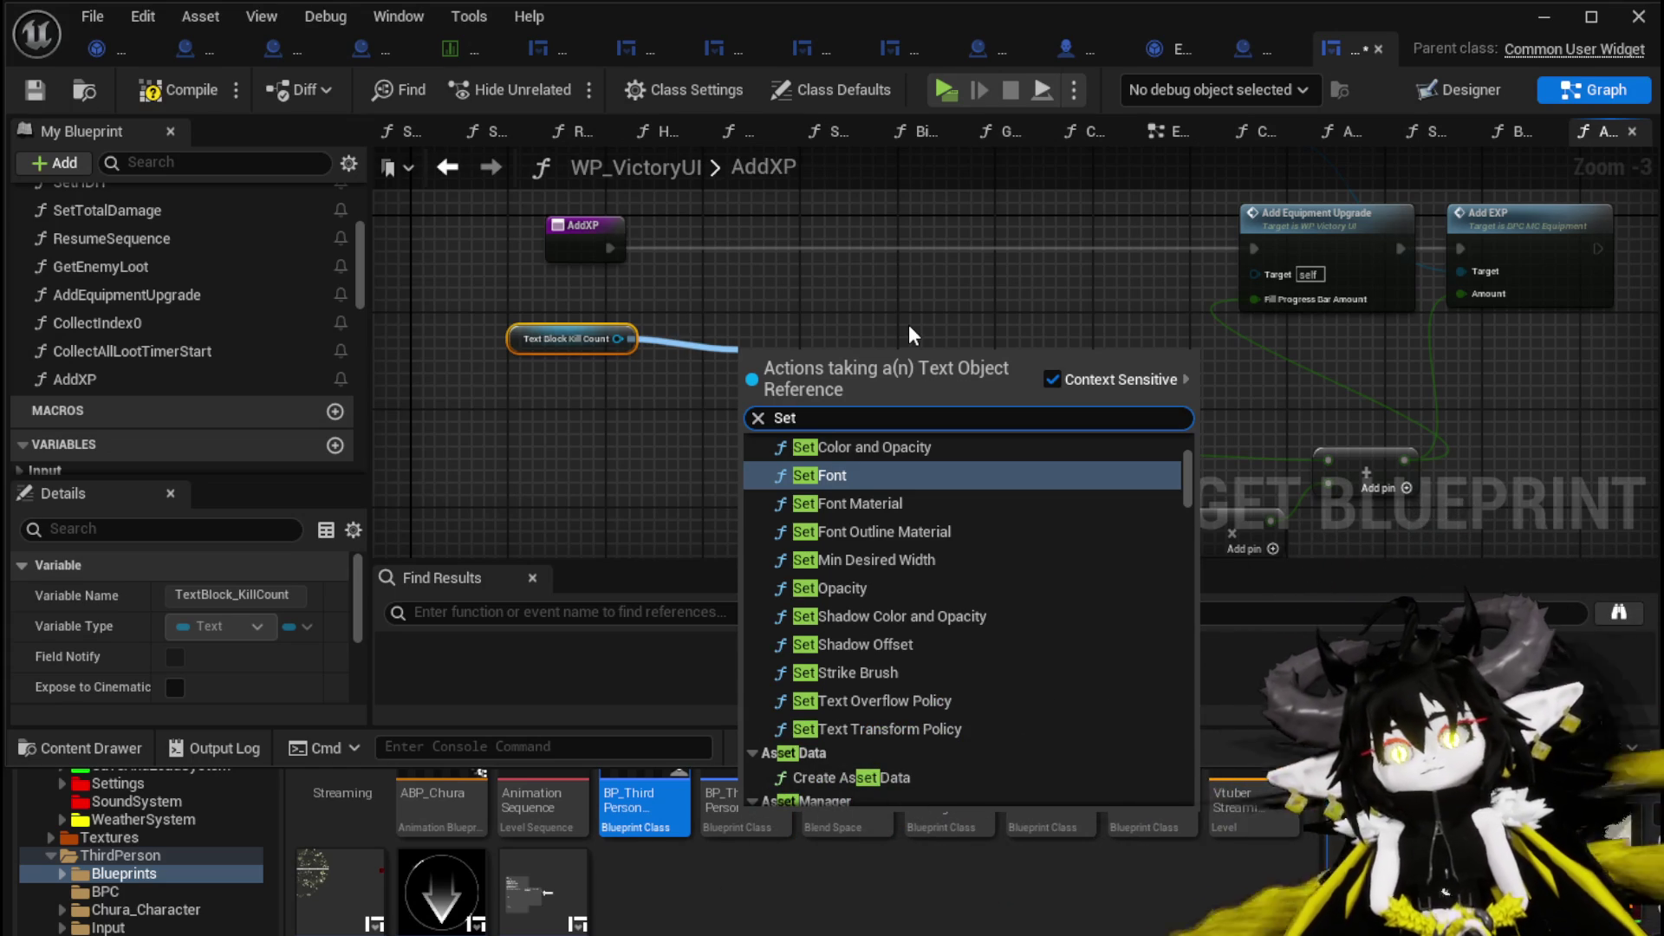
pyautogui.scroll(-10, 248, 294)
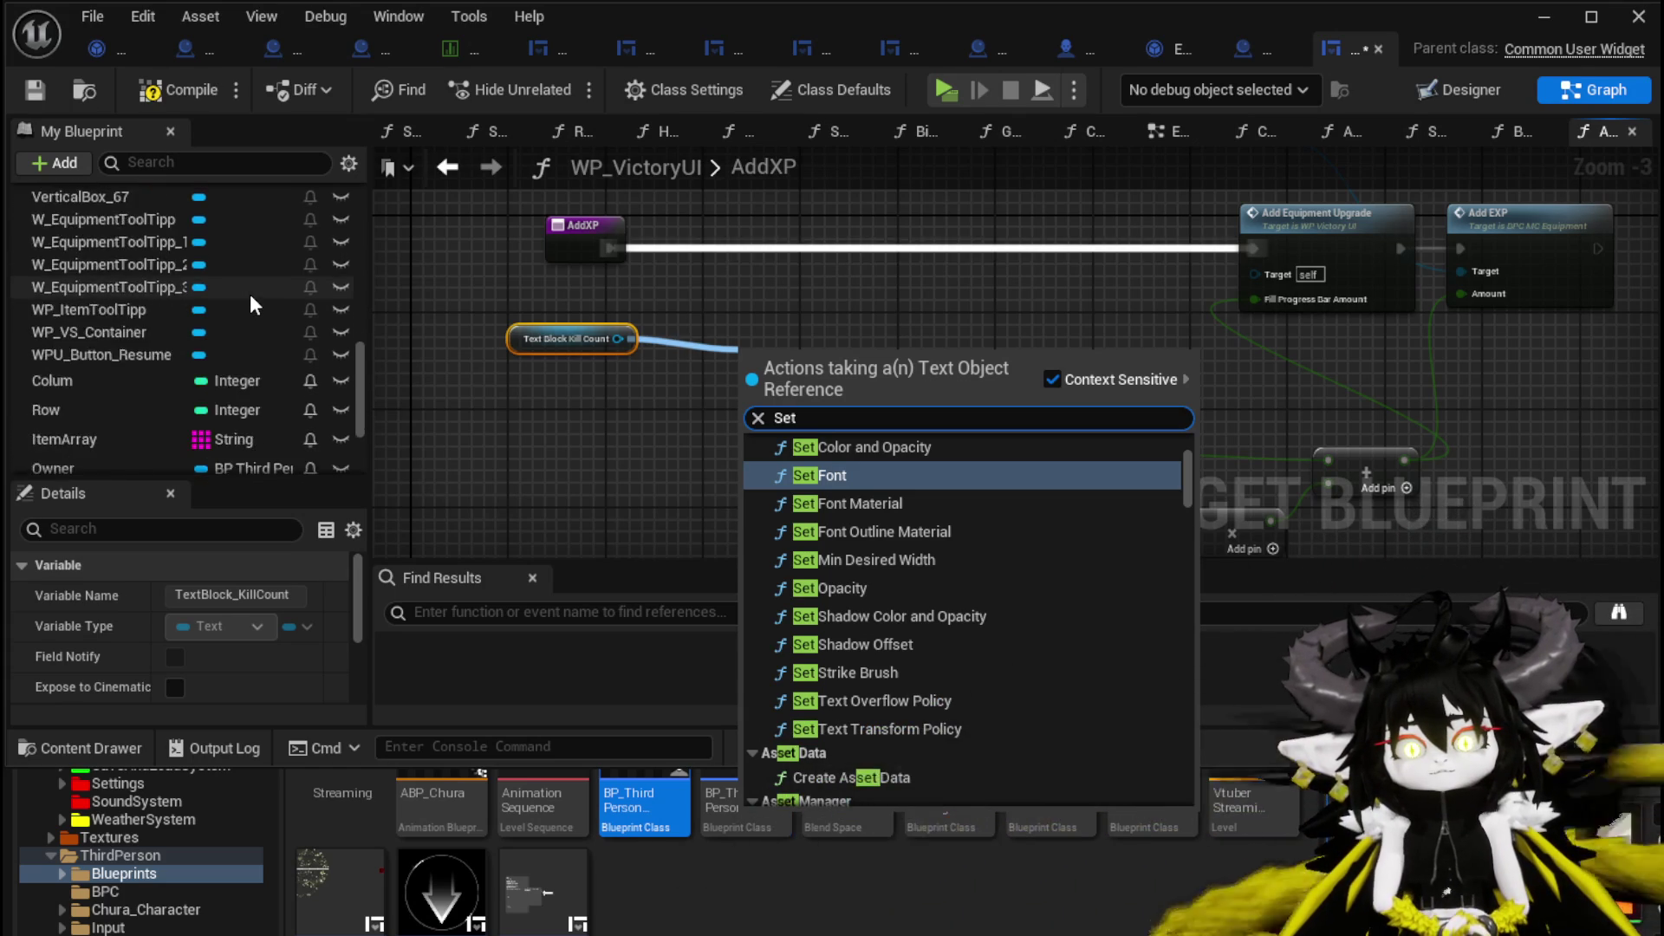
pyautogui.scroll(-3, 249, 294)
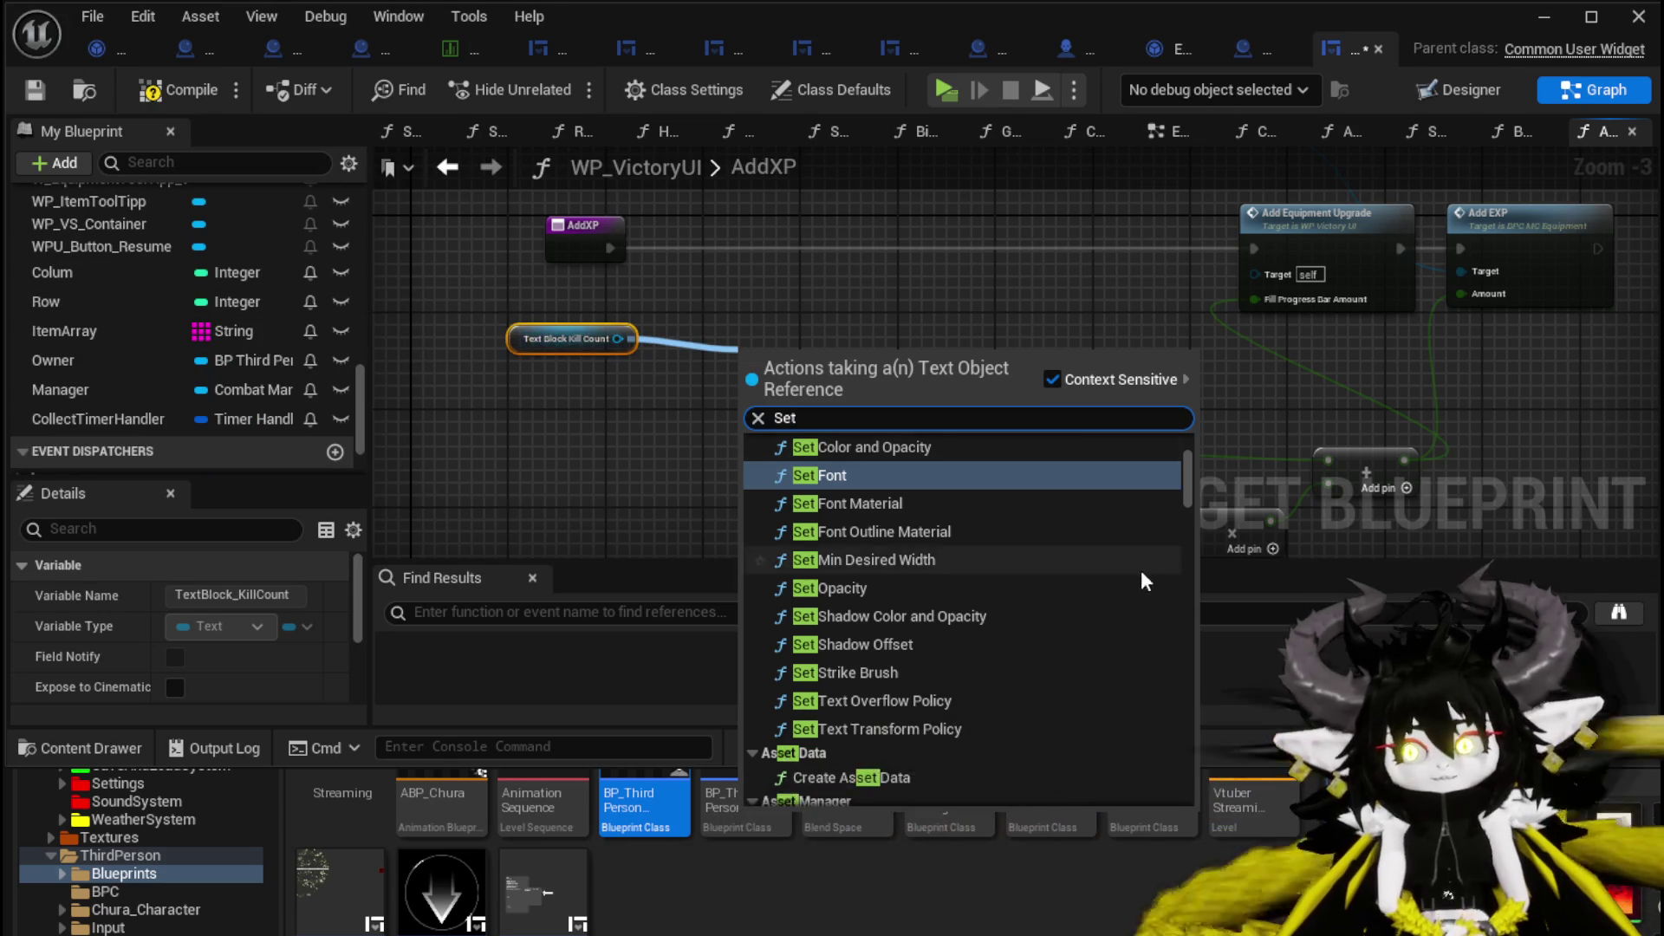
pyautogui.scroll(-6, 1060, 611)
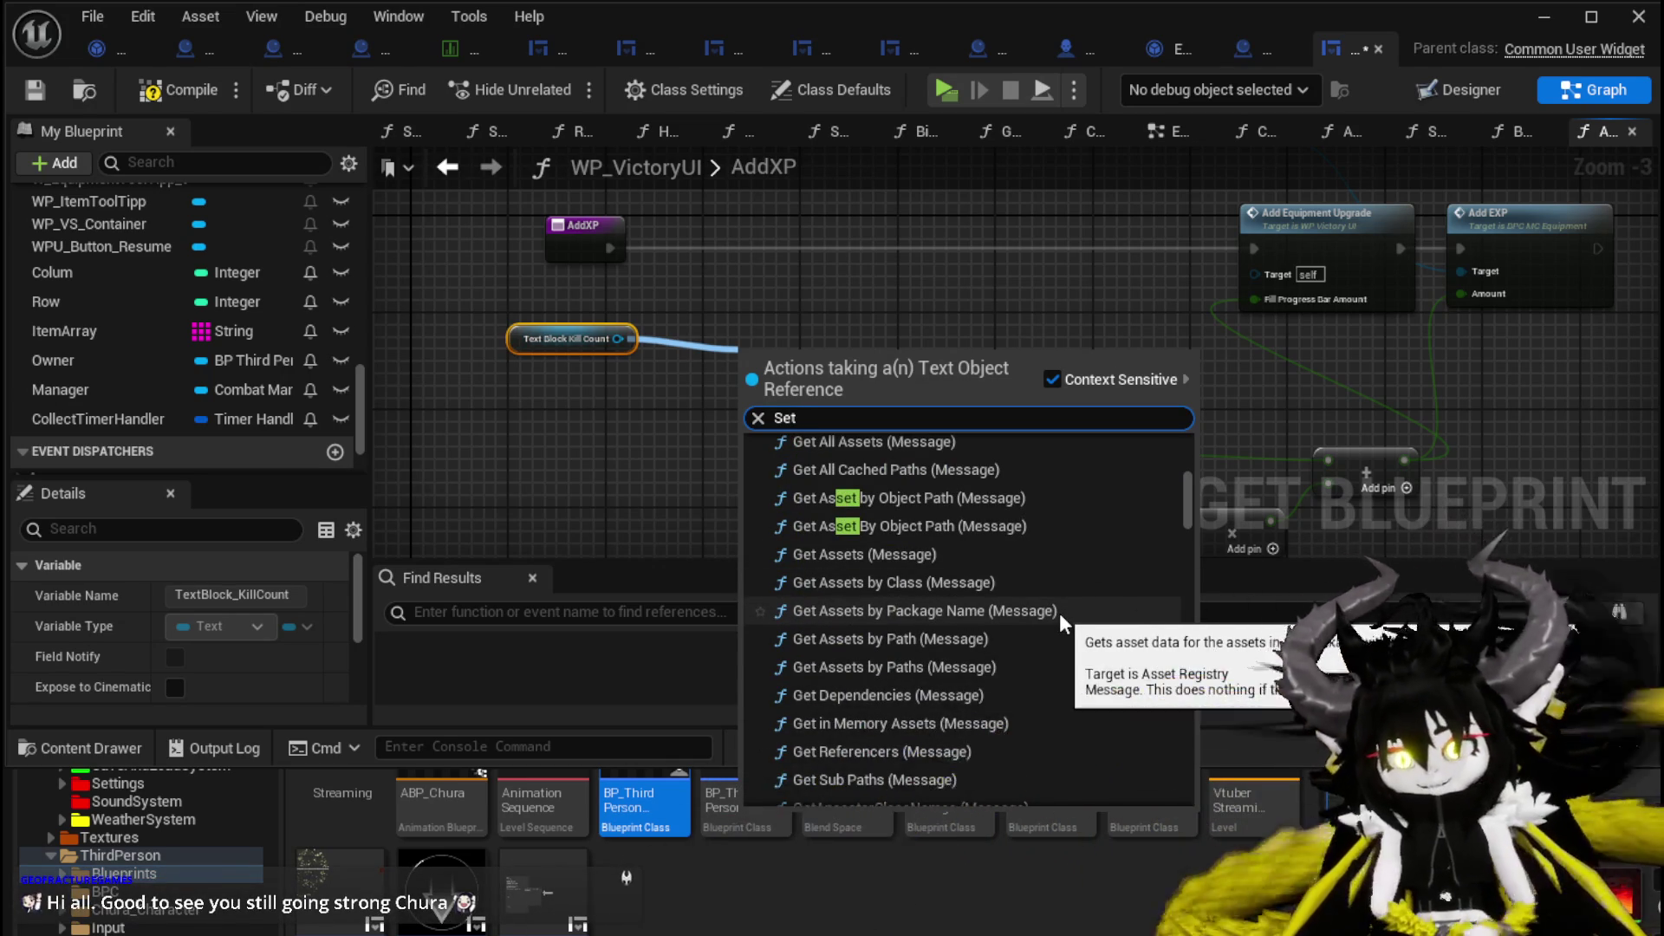
pyautogui.scroll(-3, 1059, 612)
pyautogui.scroll(-3, 1063, 610)
pyautogui.scroll(-15, 1063, 600)
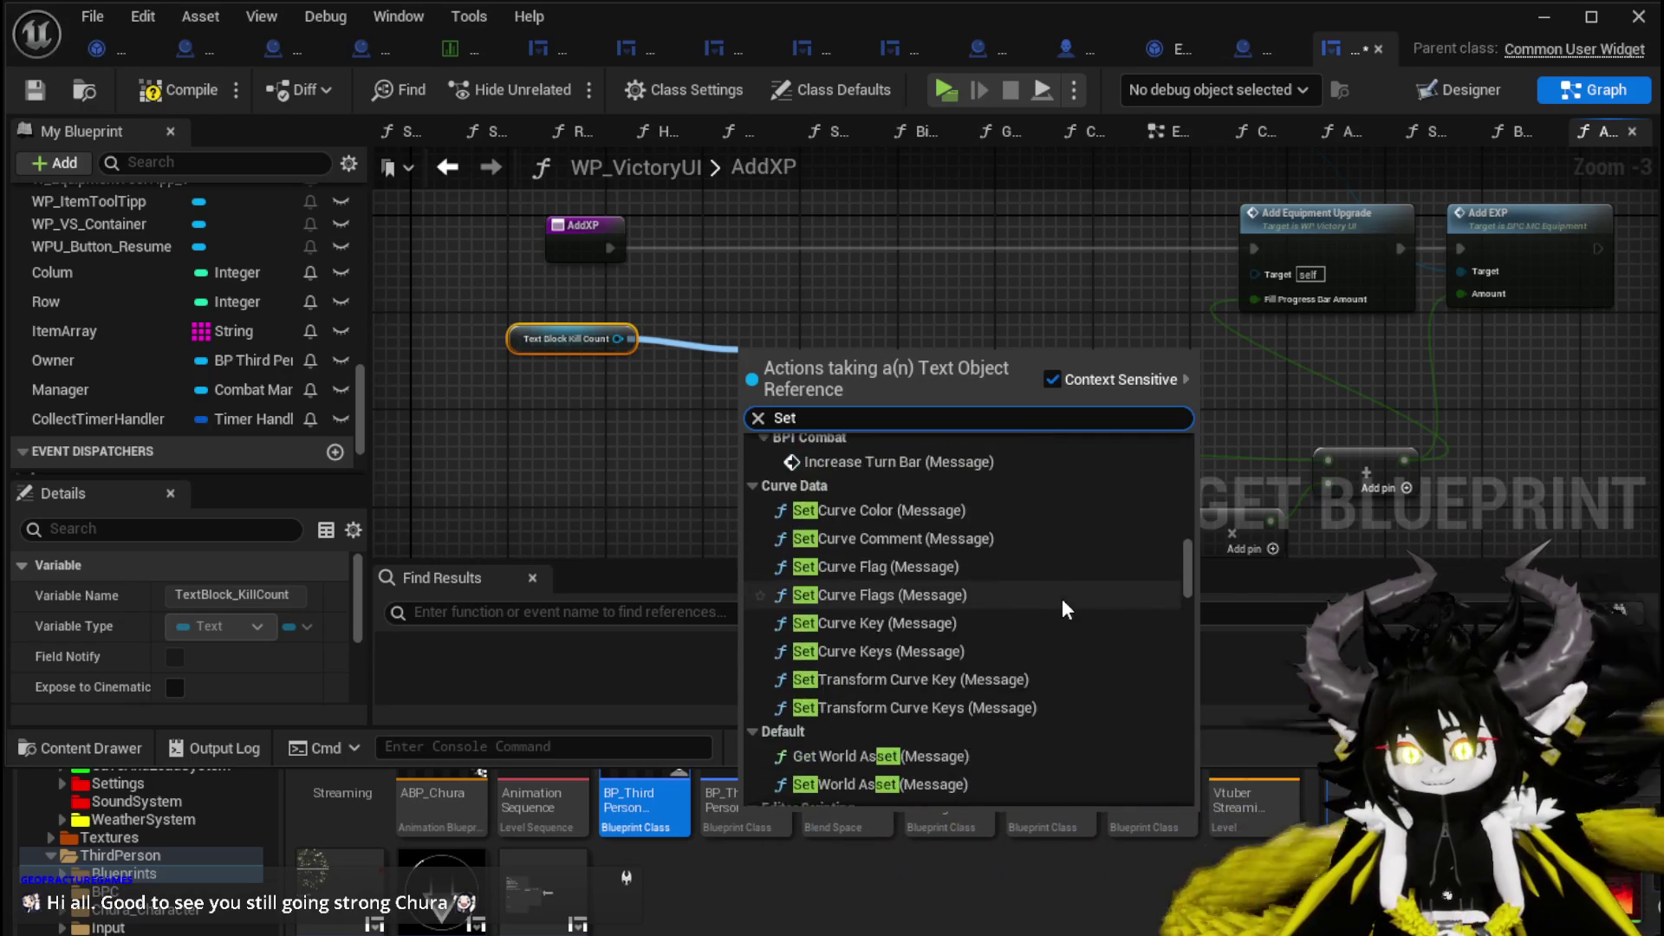
pyautogui.scroll(-15, 1068, 602)
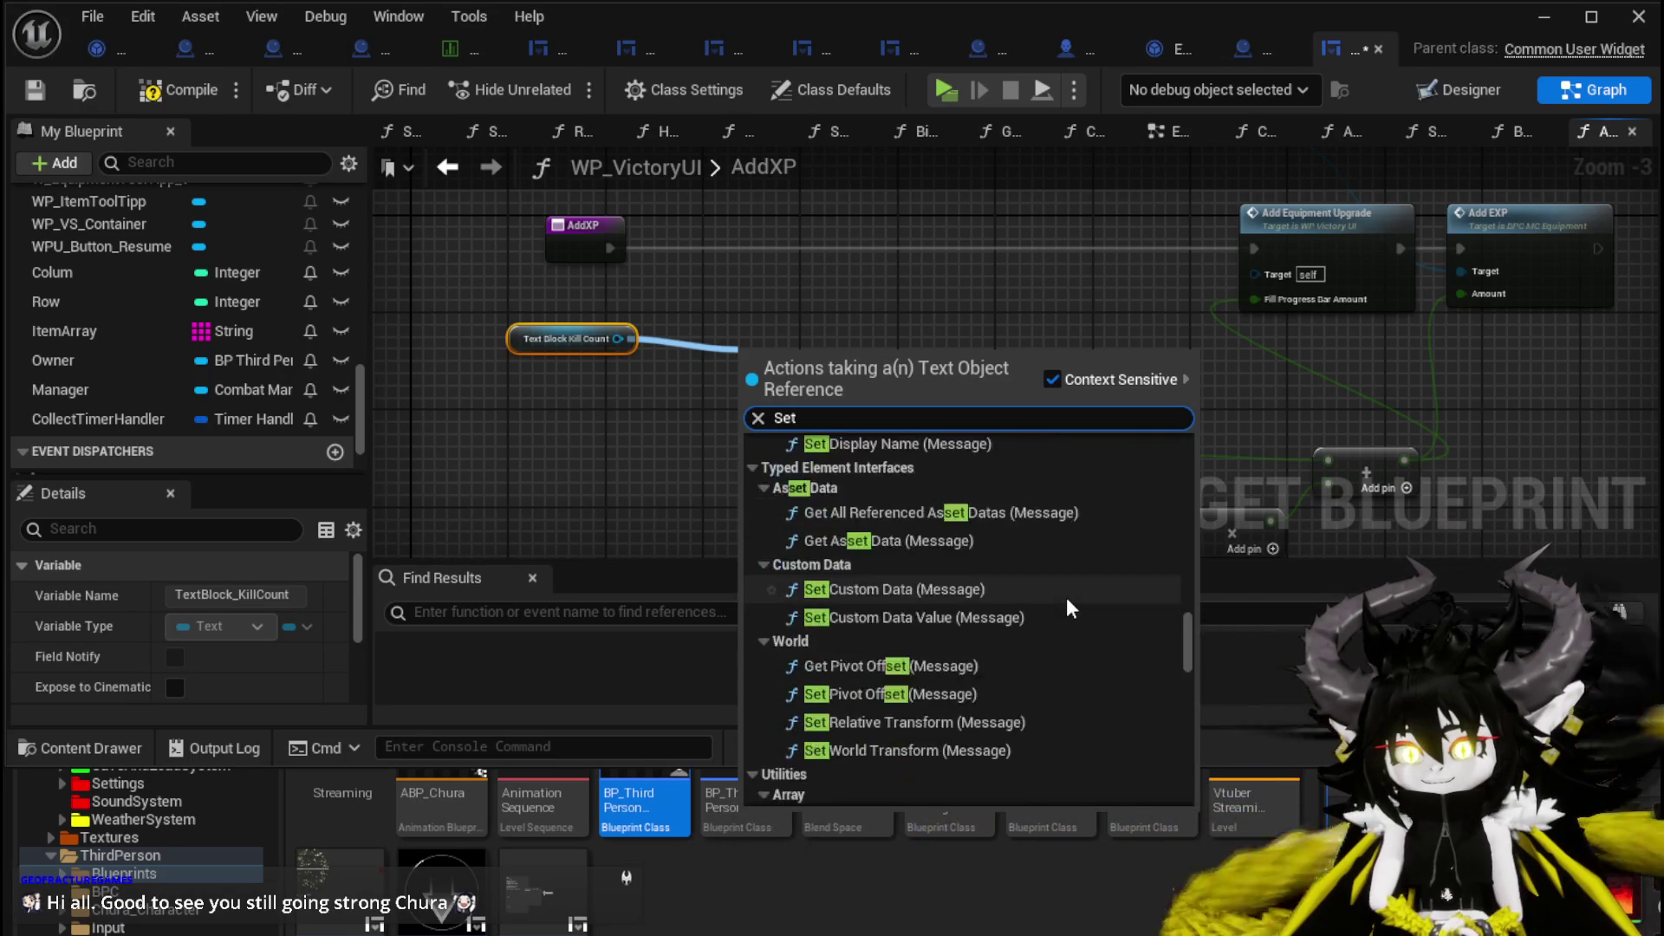
pyautogui.scroll(-5, 1064, 597)
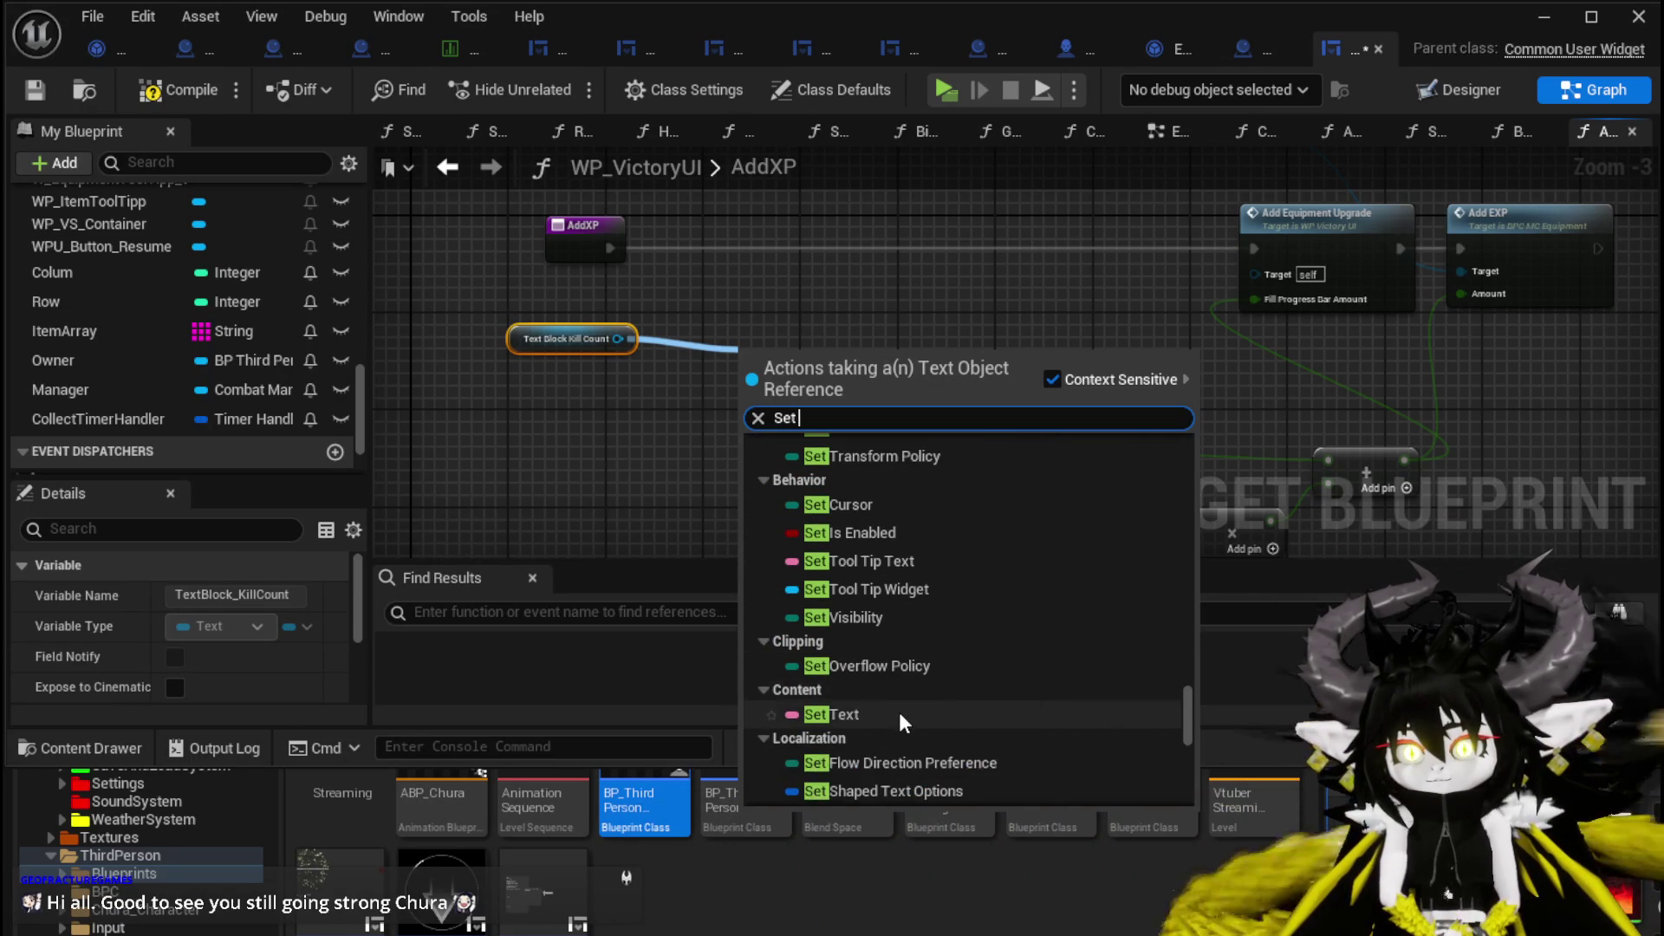
pyautogui.scroll(-3, 898, 710)
pyautogui.write(' g')
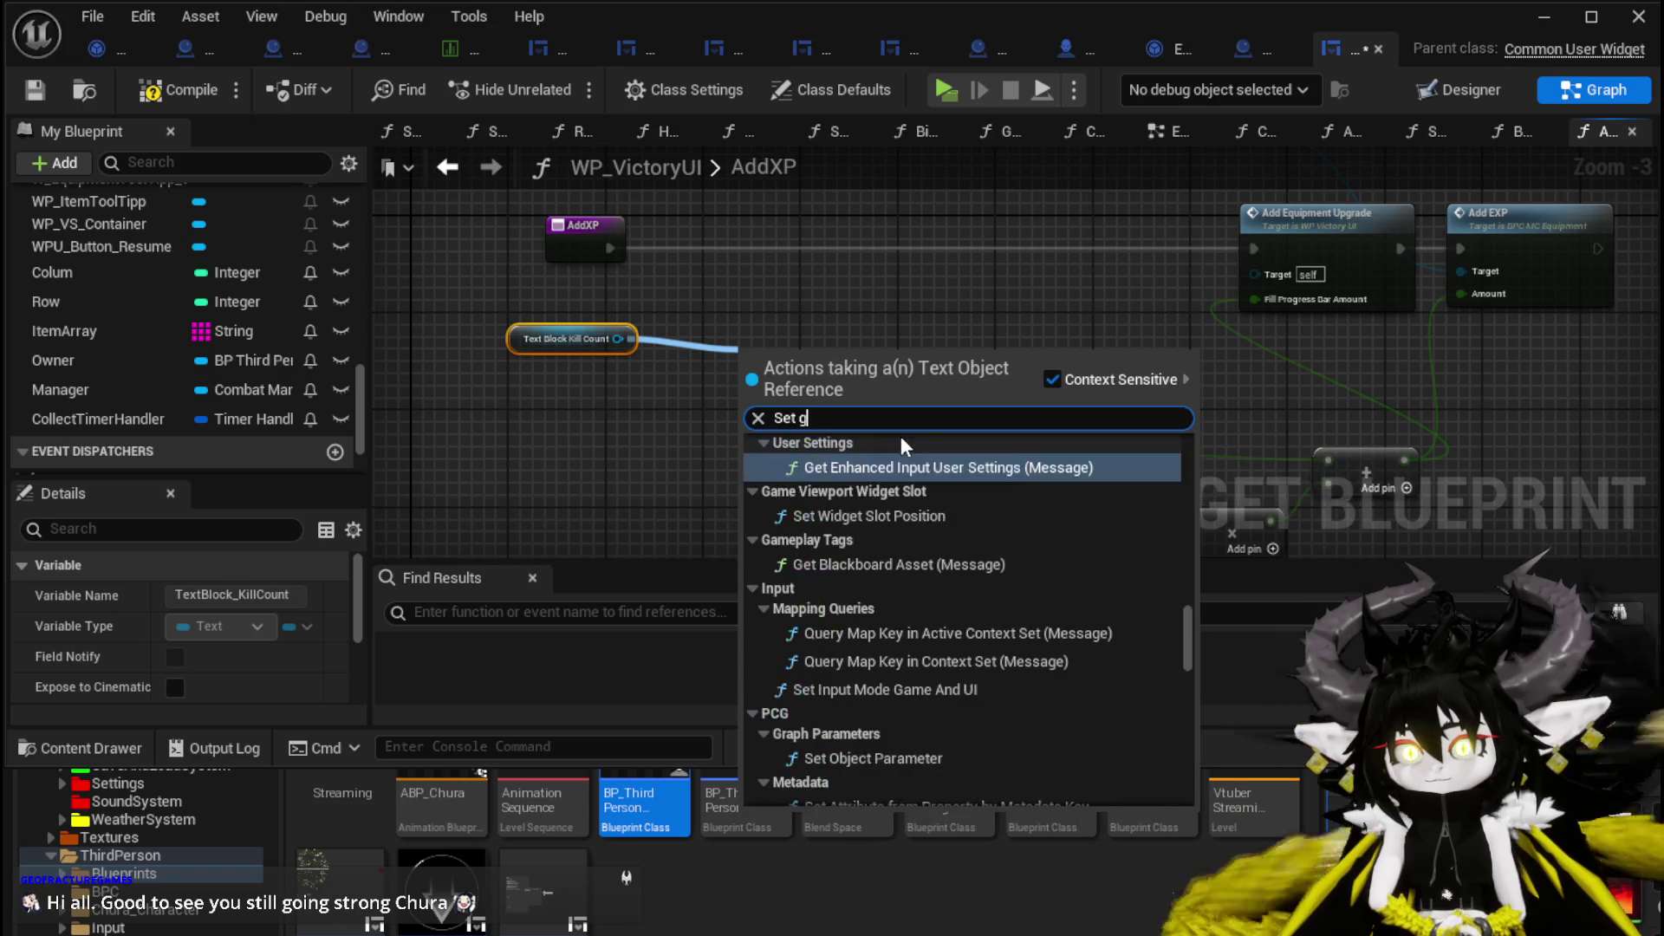
pyautogui.press('BackSpace')
pyautogui.write('text')
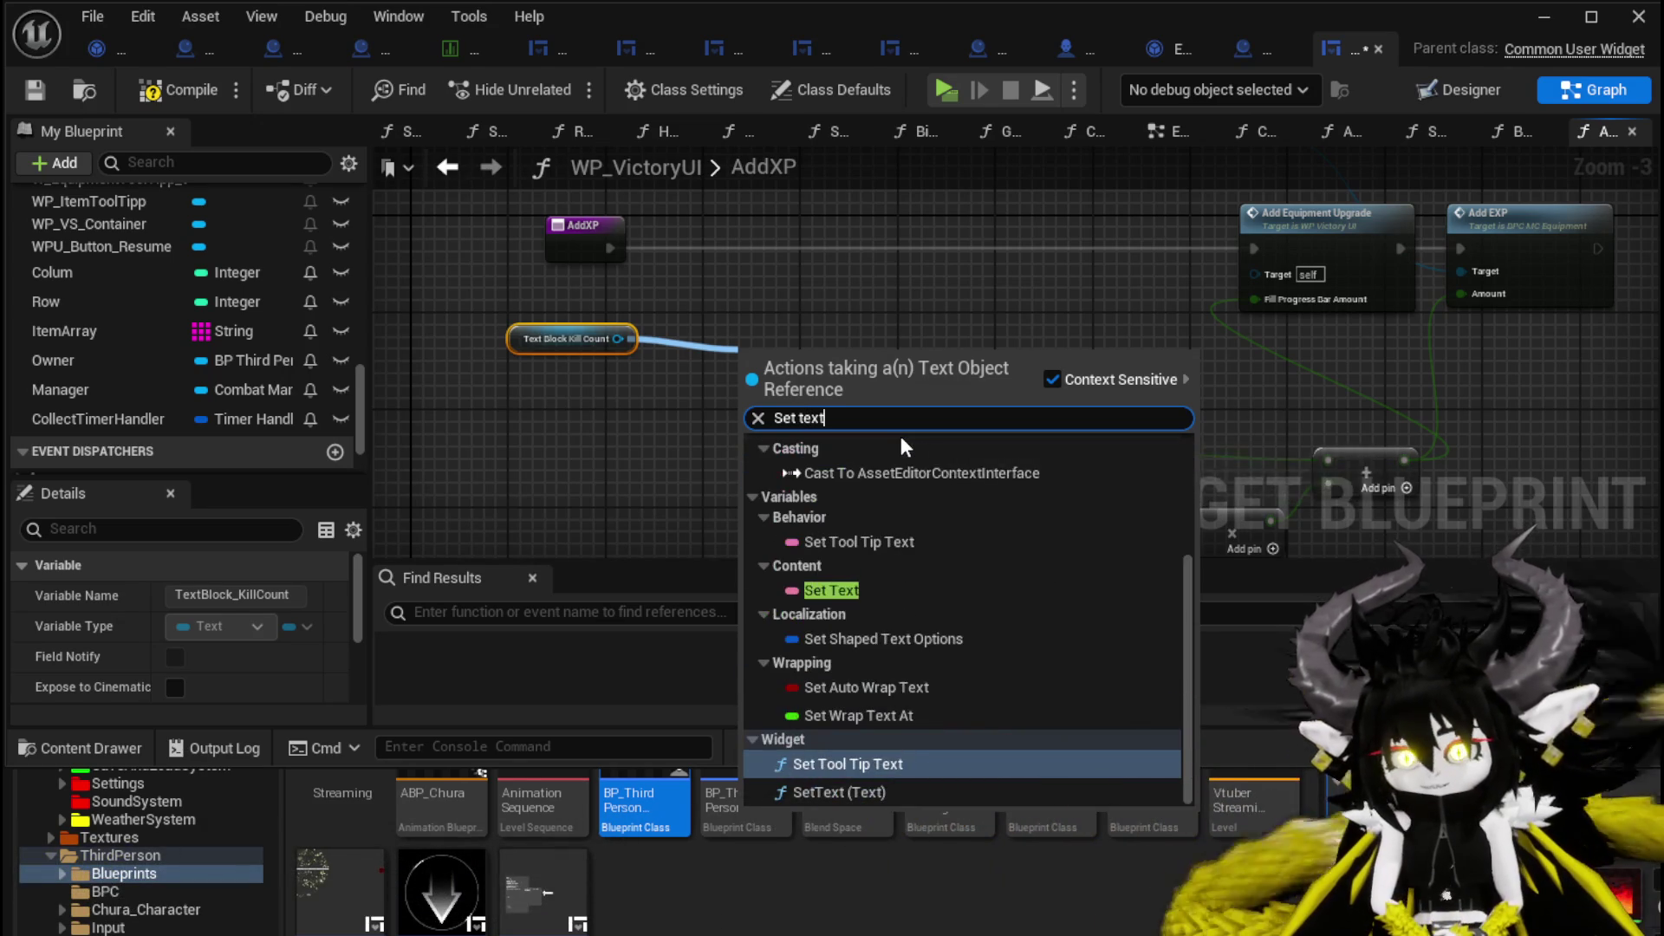
pyautogui.click(852, 587)
# Undo the Set Text node and add a Get Text node under the kill count getter.
pyautogui.hotkey('ctrl', 'z')
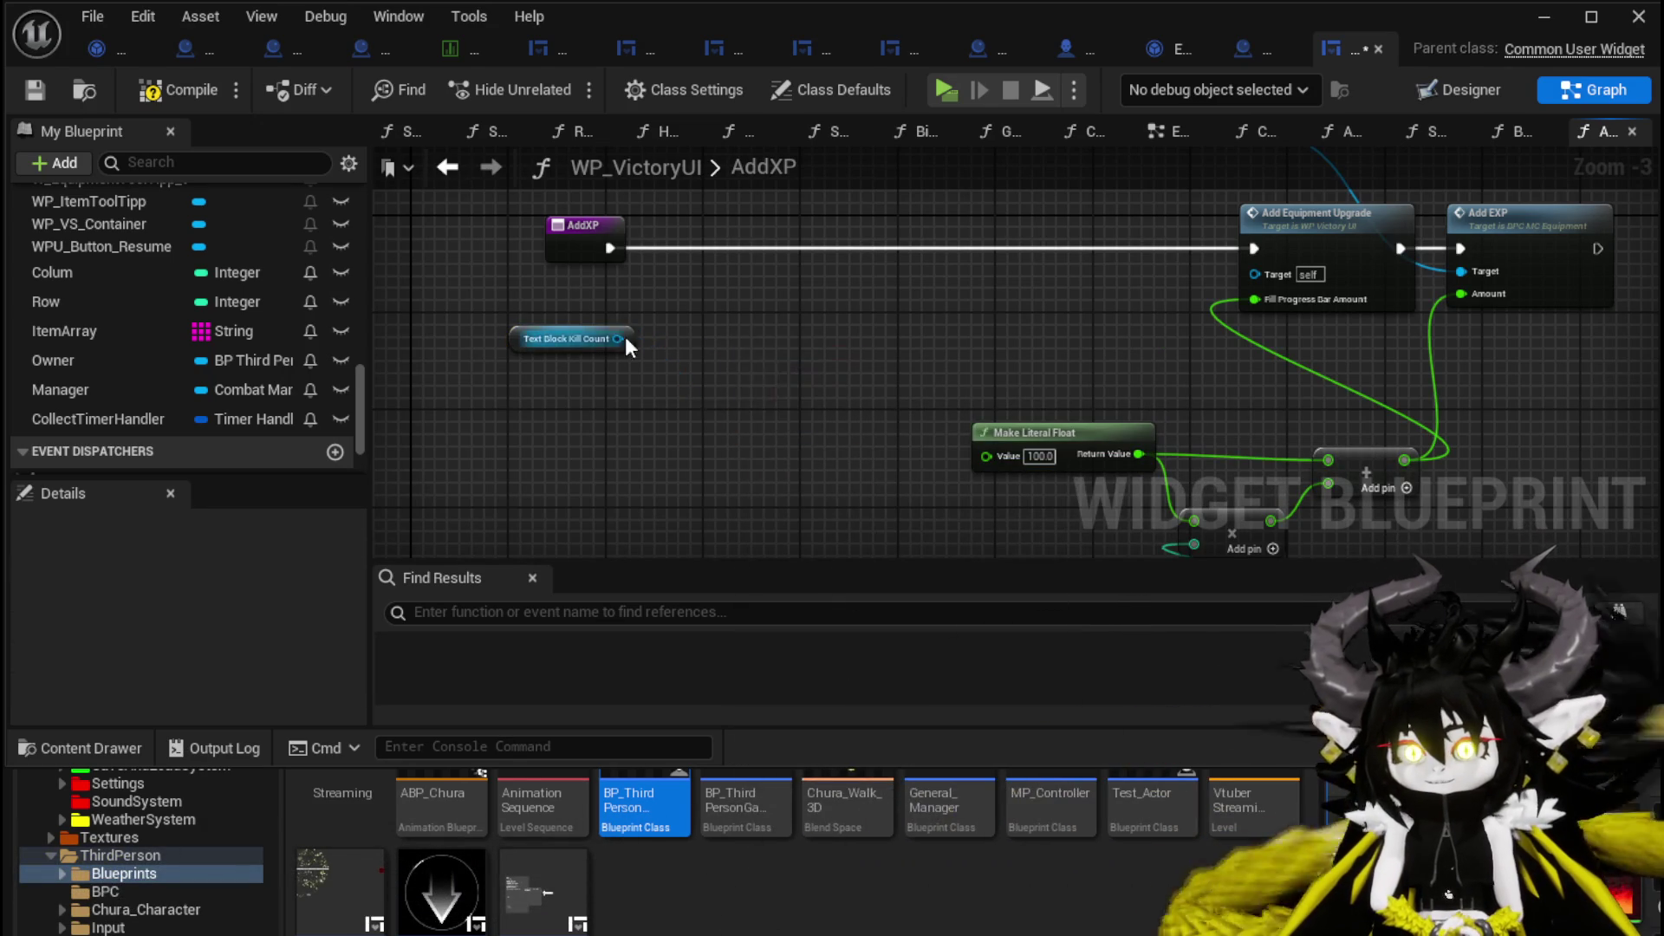
pyautogui.moveTo(617, 338); pyautogui.dragTo(651, 432)
pyautogui.write('get text')
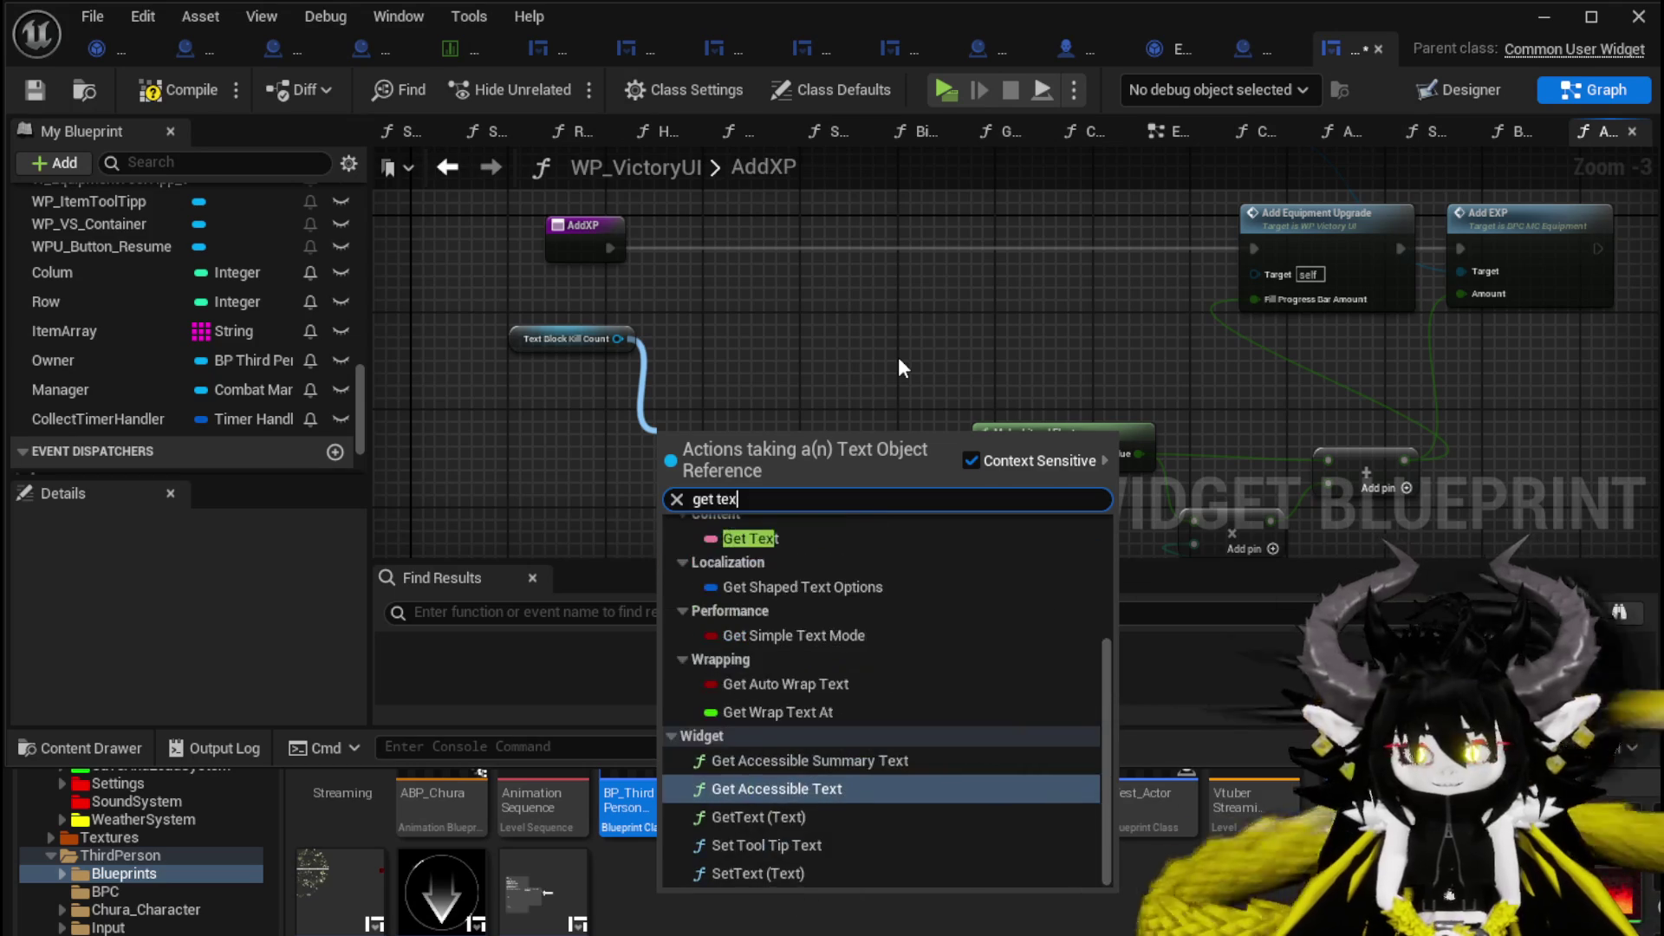
pyautogui.press('Escape')
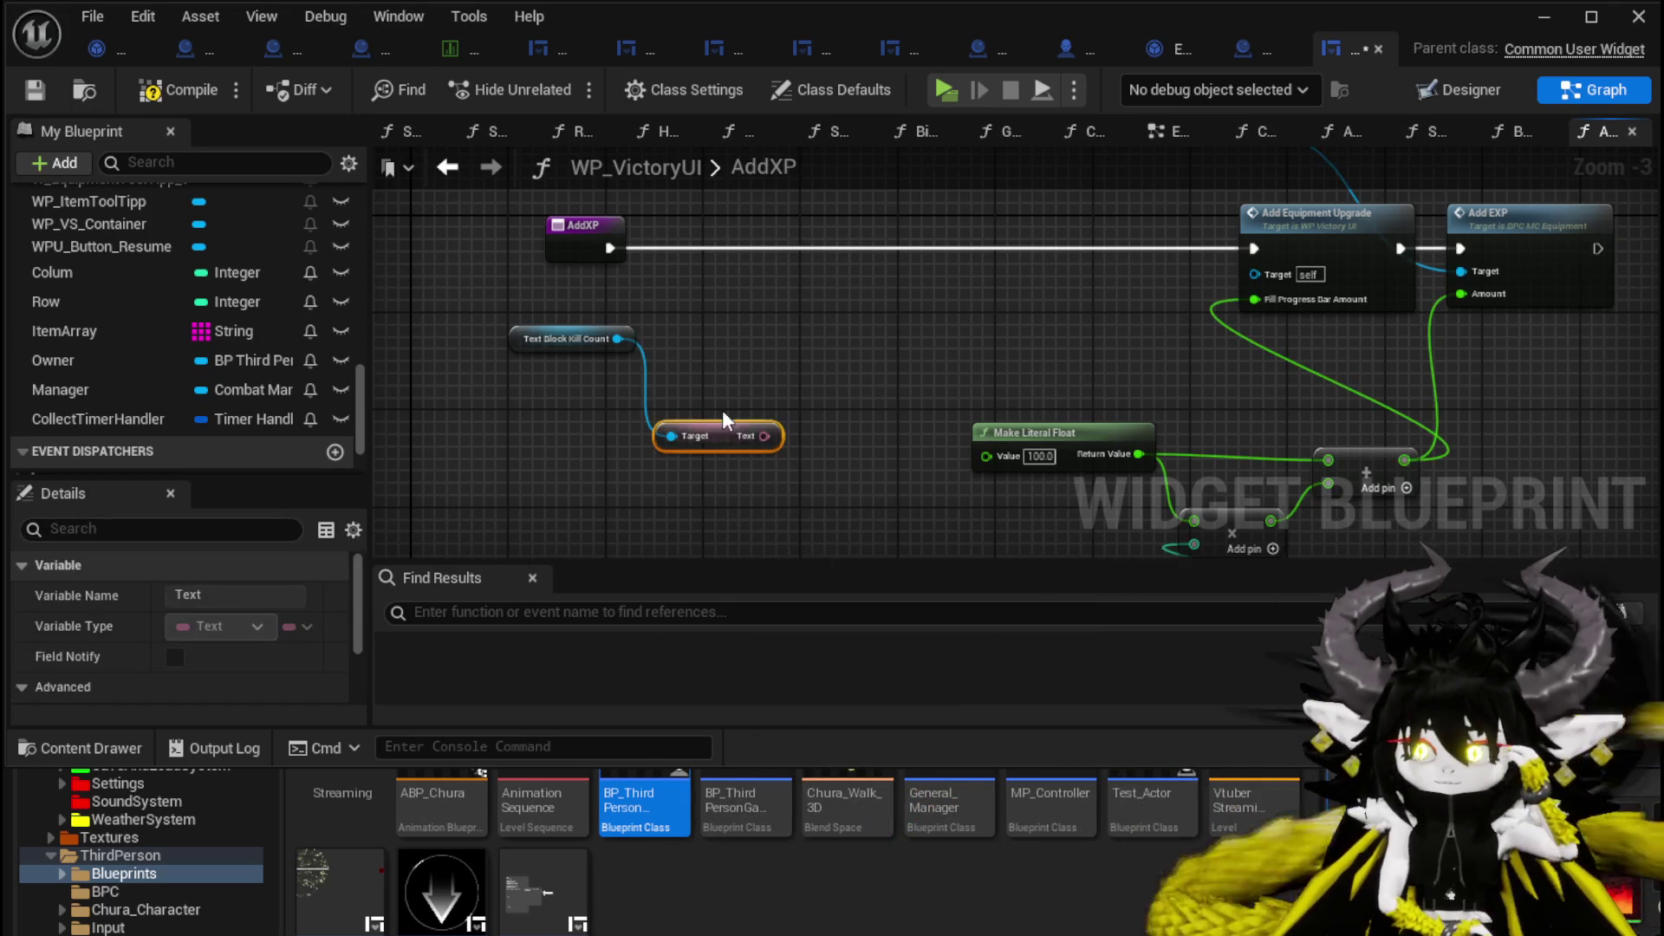
pyautogui.moveTo(809, 387); pyautogui.dragTo(728, 345)
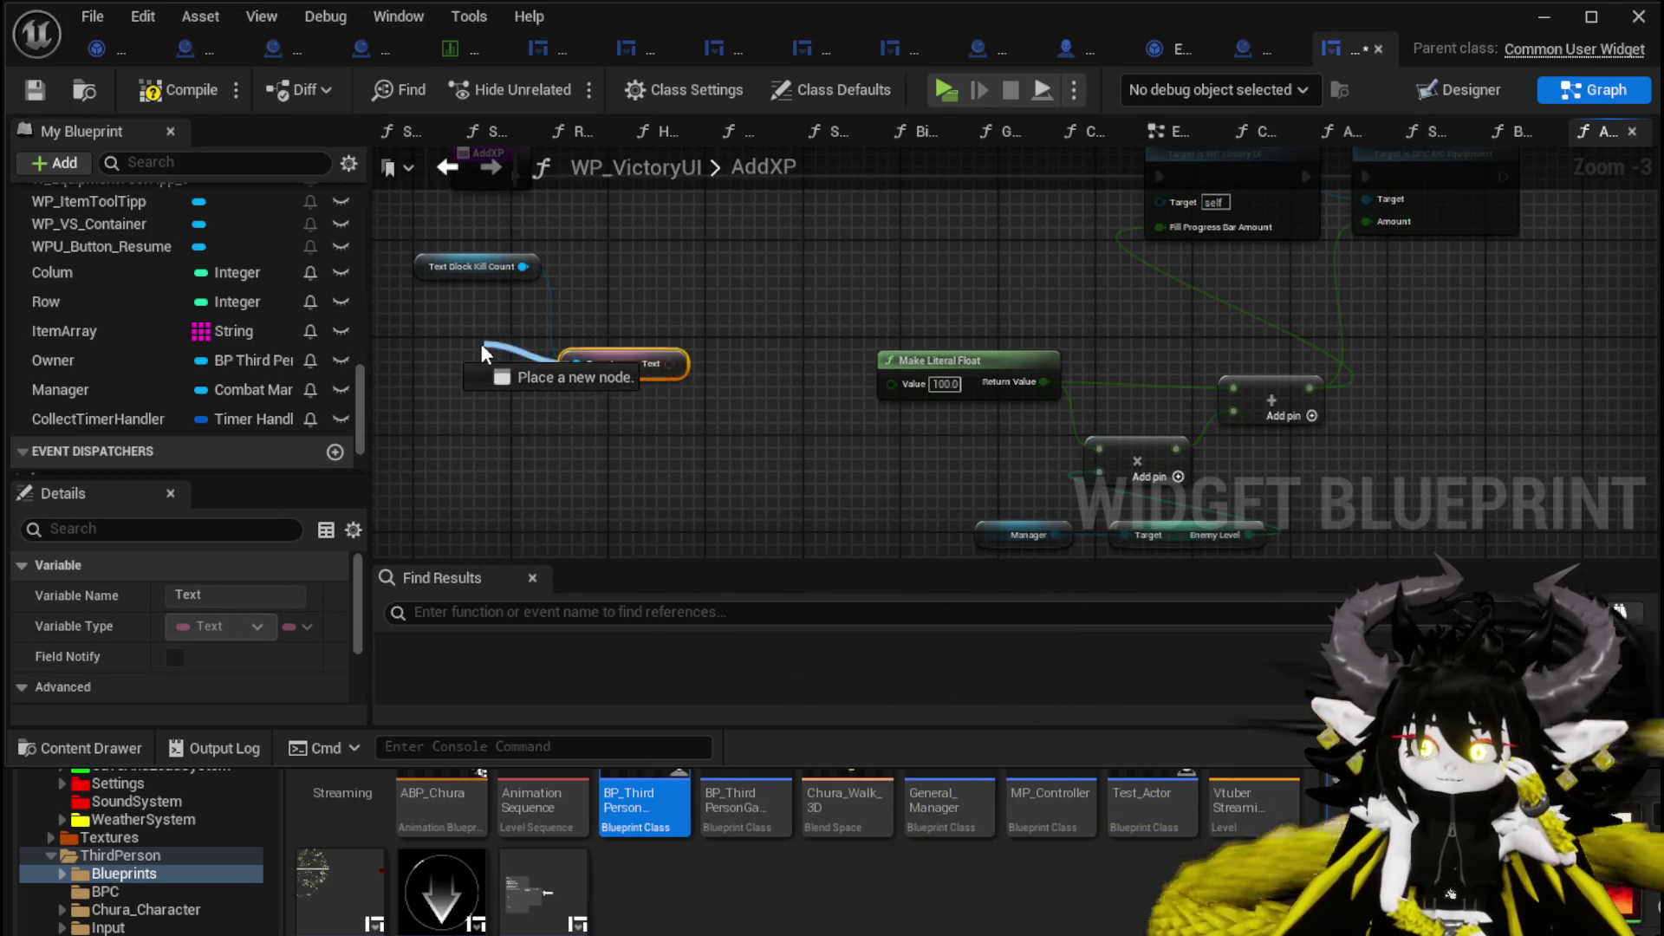
pyautogui.moveTo(636, 367)
pyautogui.mouseDown()
pyautogui.moveTo(588, 424)
pyautogui.moveTo(499, 387)
pyautogui.moveTo(669, 392)
pyautogui.mouseUp()
# Convert the kill count text to a String, then to an integer with String To Integer.
pyautogui.write('String')
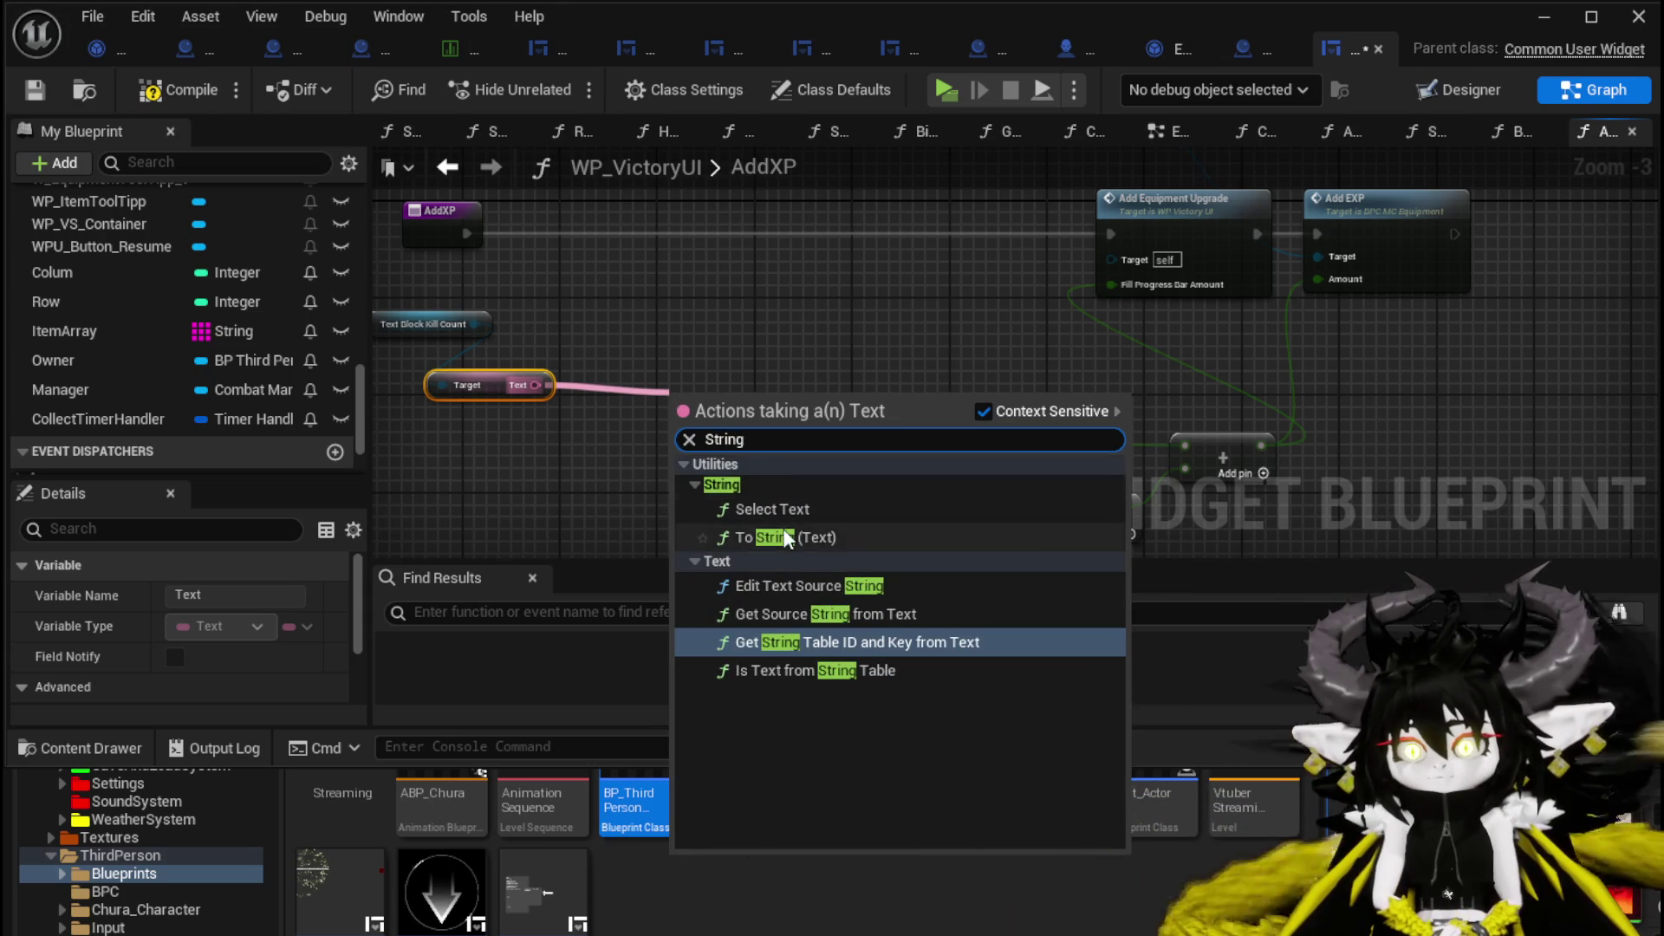
pyautogui.click(780, 537)
pyautogui.moveTo(544, 422); pyautogui.dragTo(634, 406)
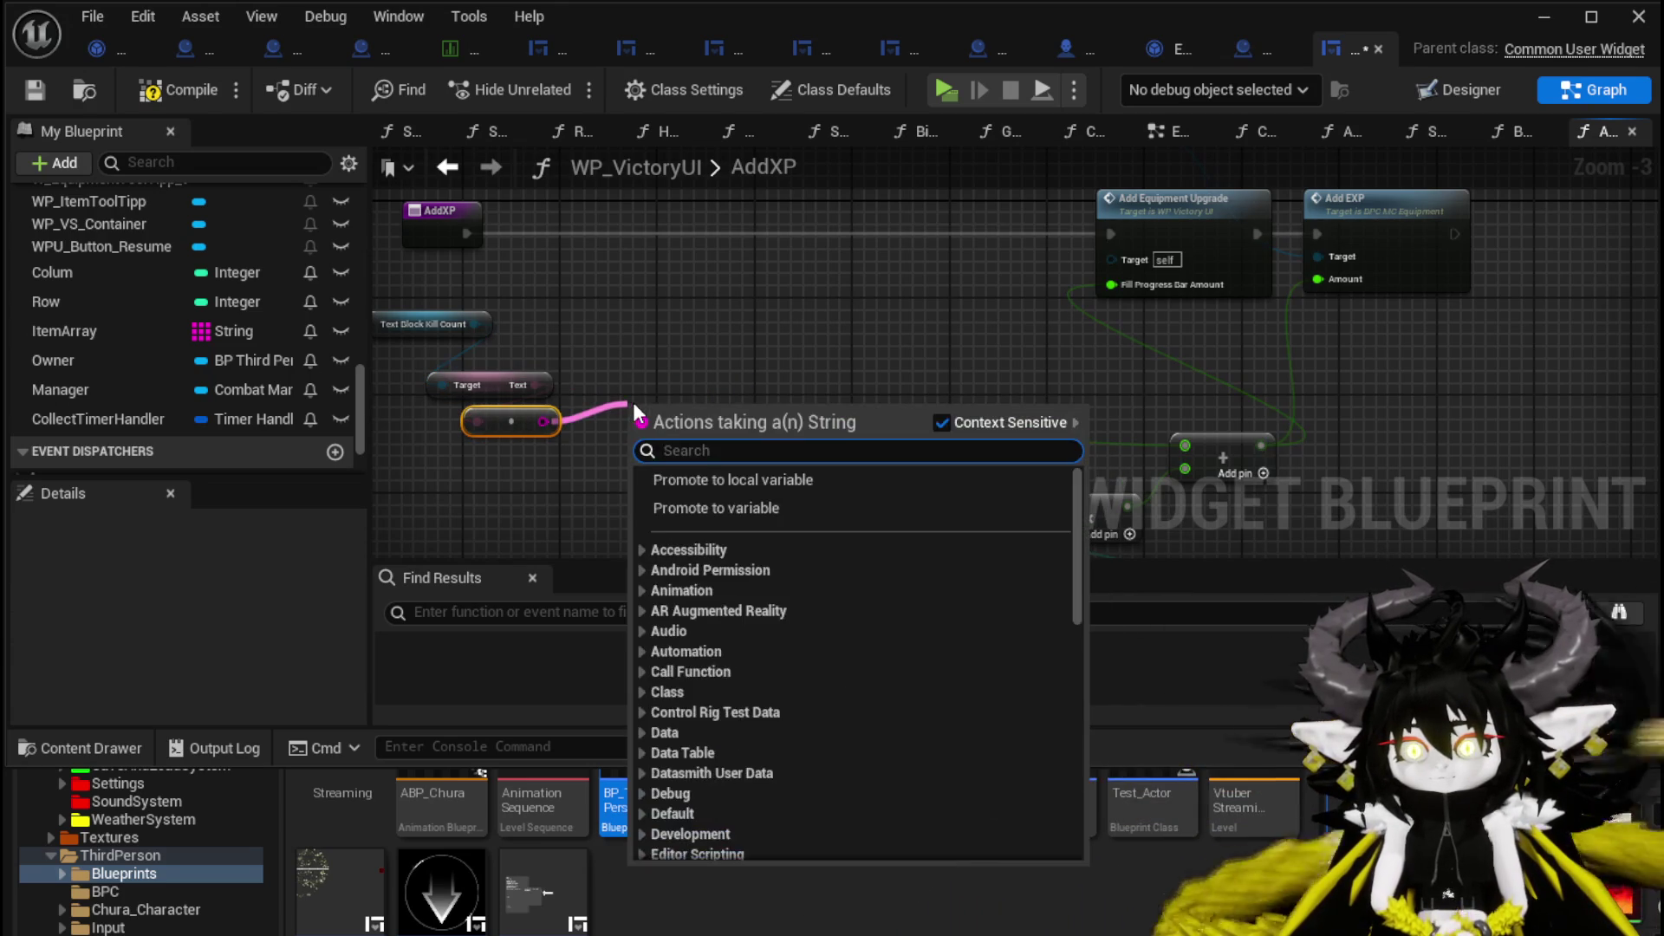
pyautogui.write('Intg')
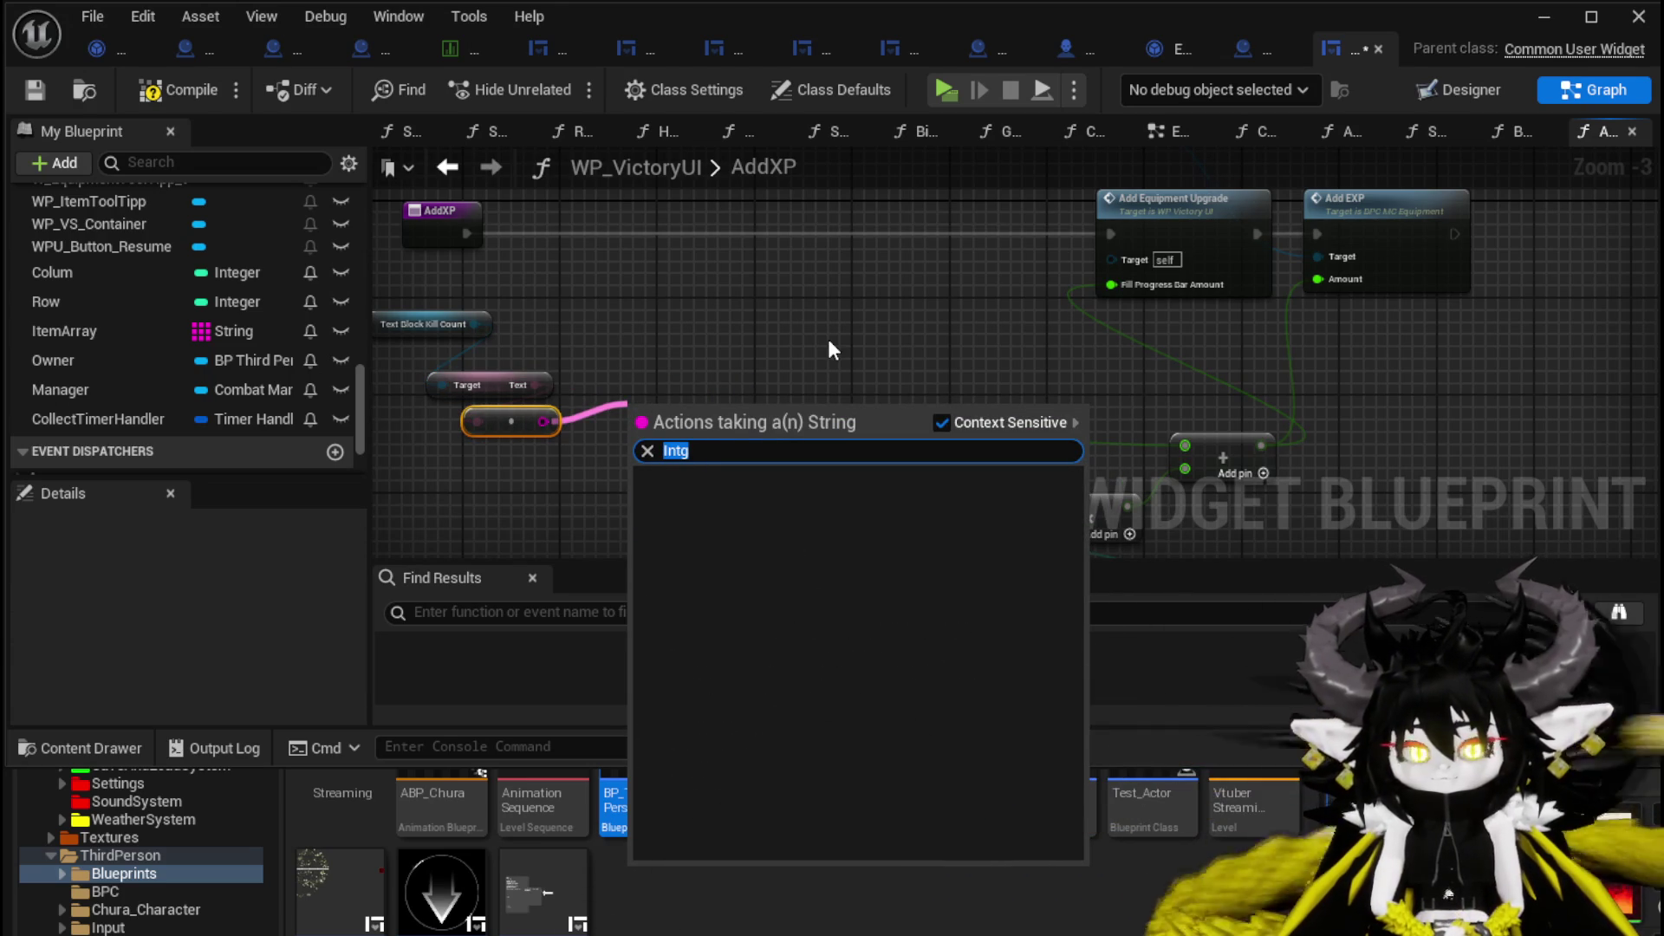
pyautogui.write('int')
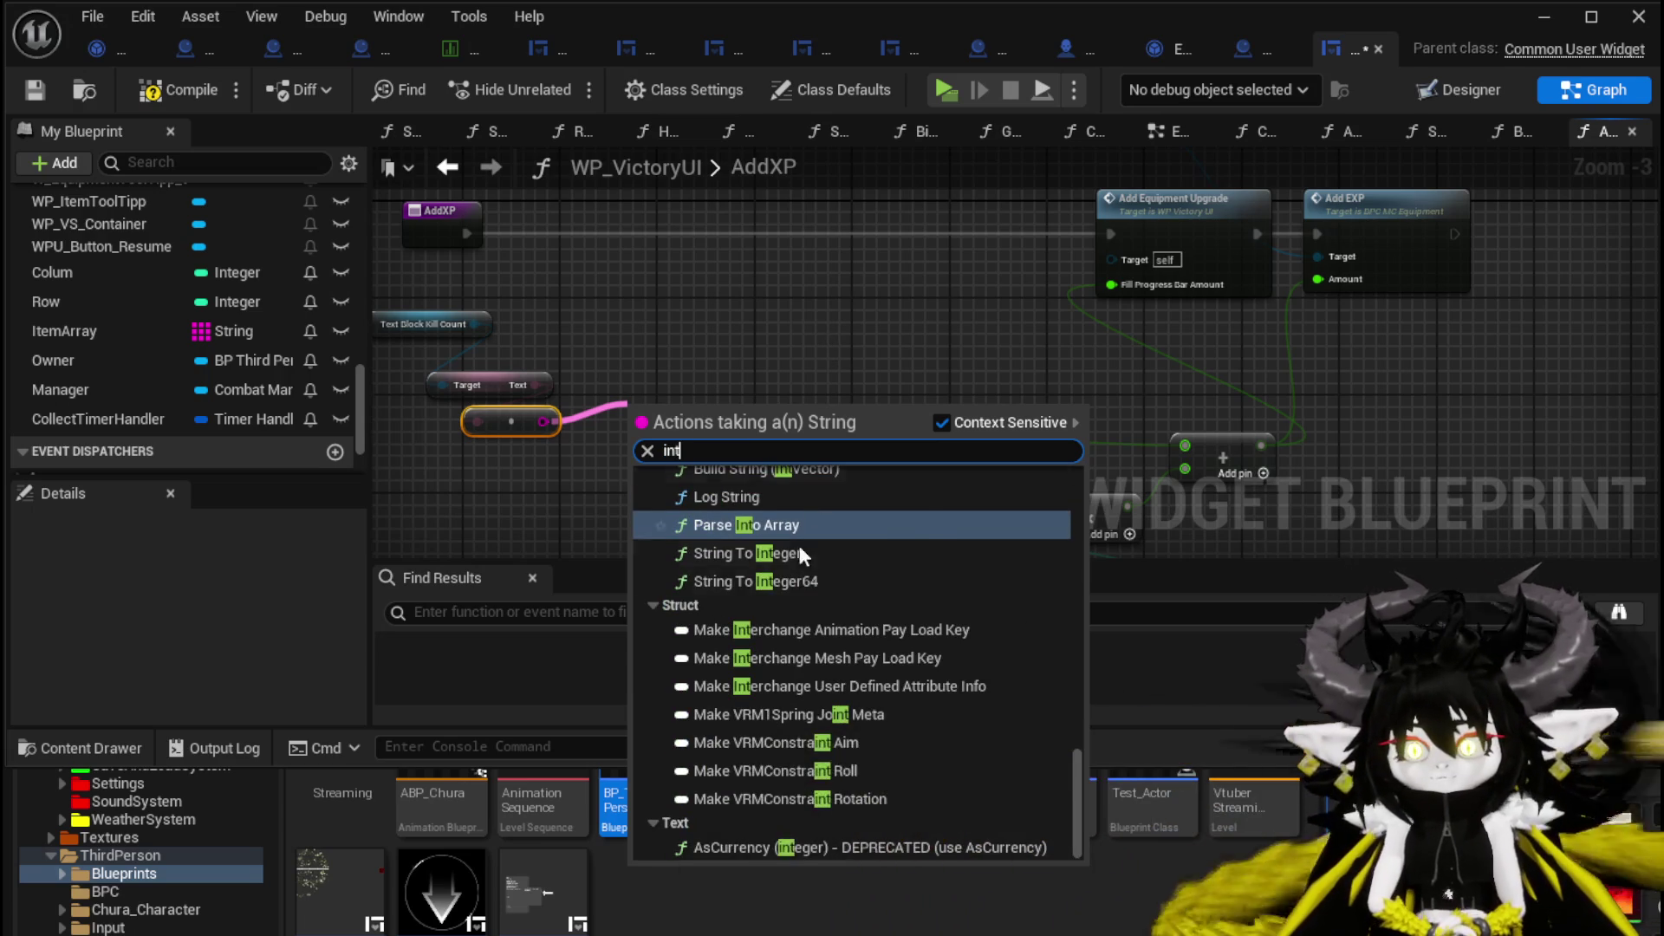
pyautogui.scroll(1, 797, 541)
pyautogui.click(728, 626)
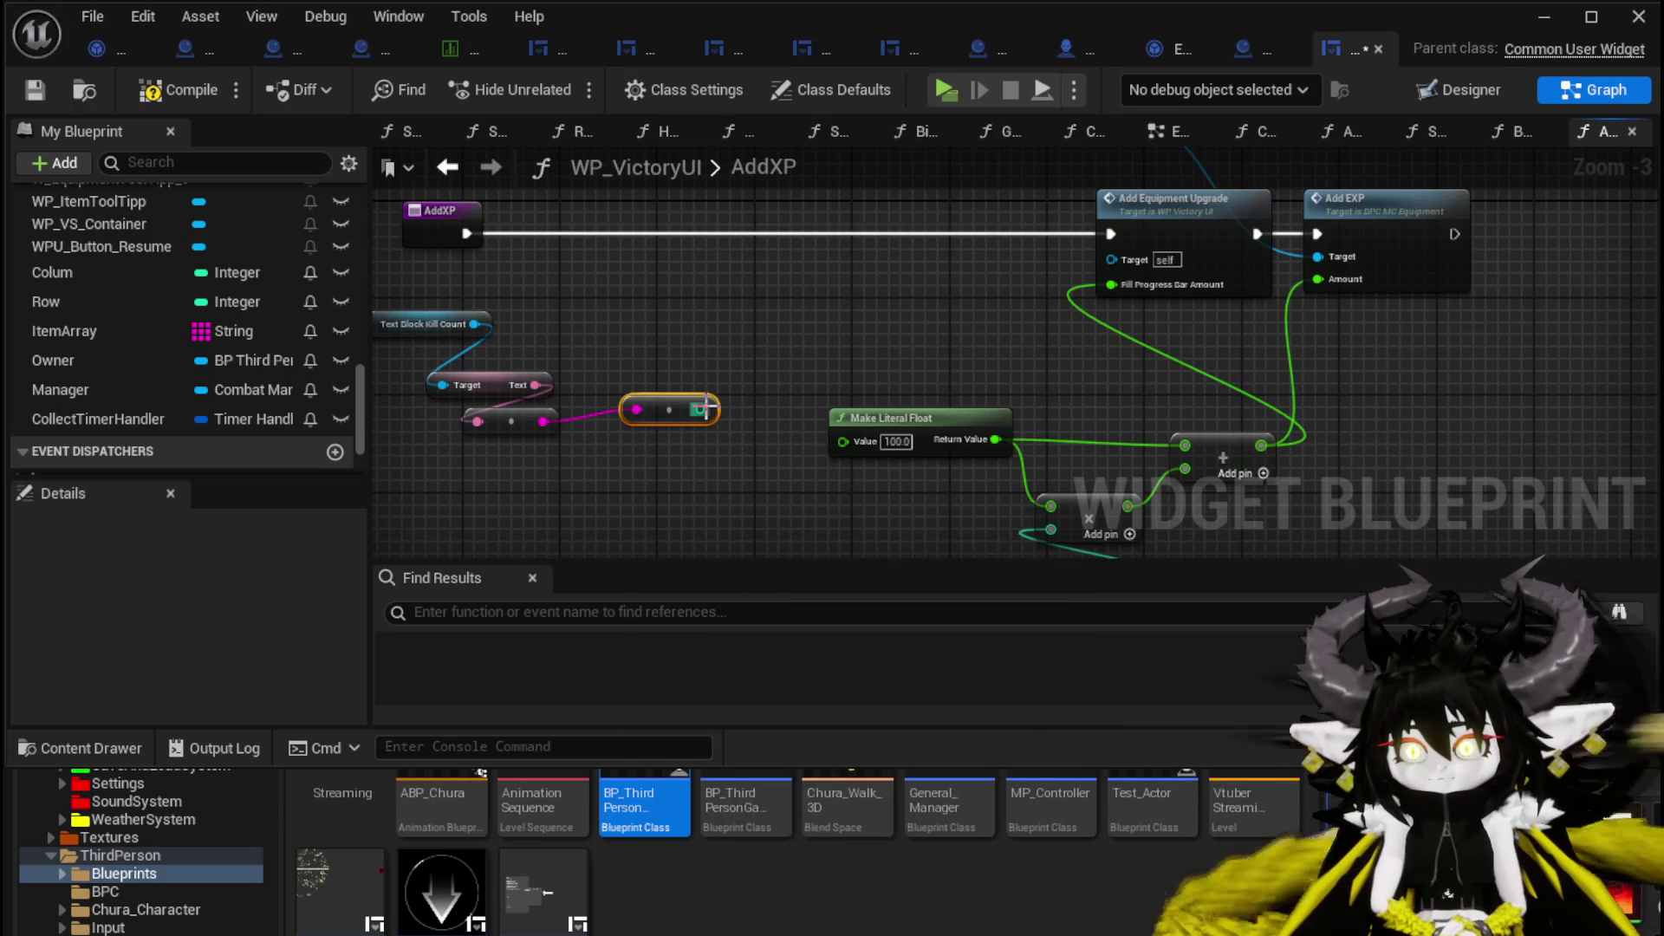
# Add a Multiply node on the integer kill count and feed the level-based sum into it.
pyautogui.moveTo(706, 408); pyautogui.dragTo(823, 347)
pyautogui.write('*')
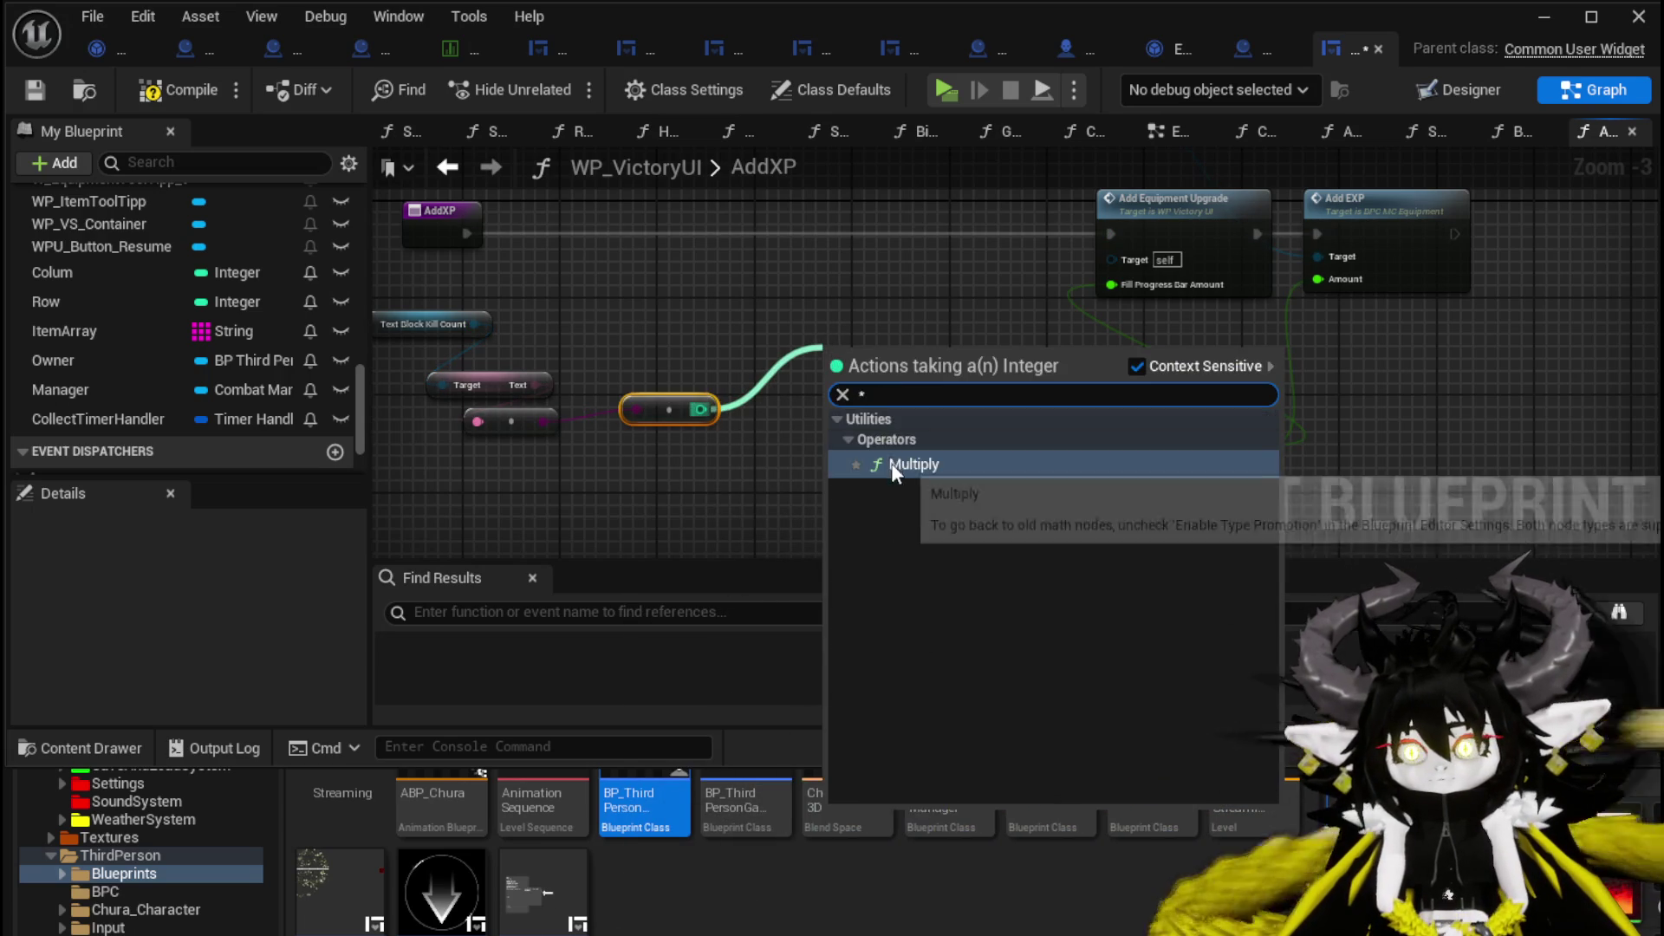
pyautogui.click(891, 463)
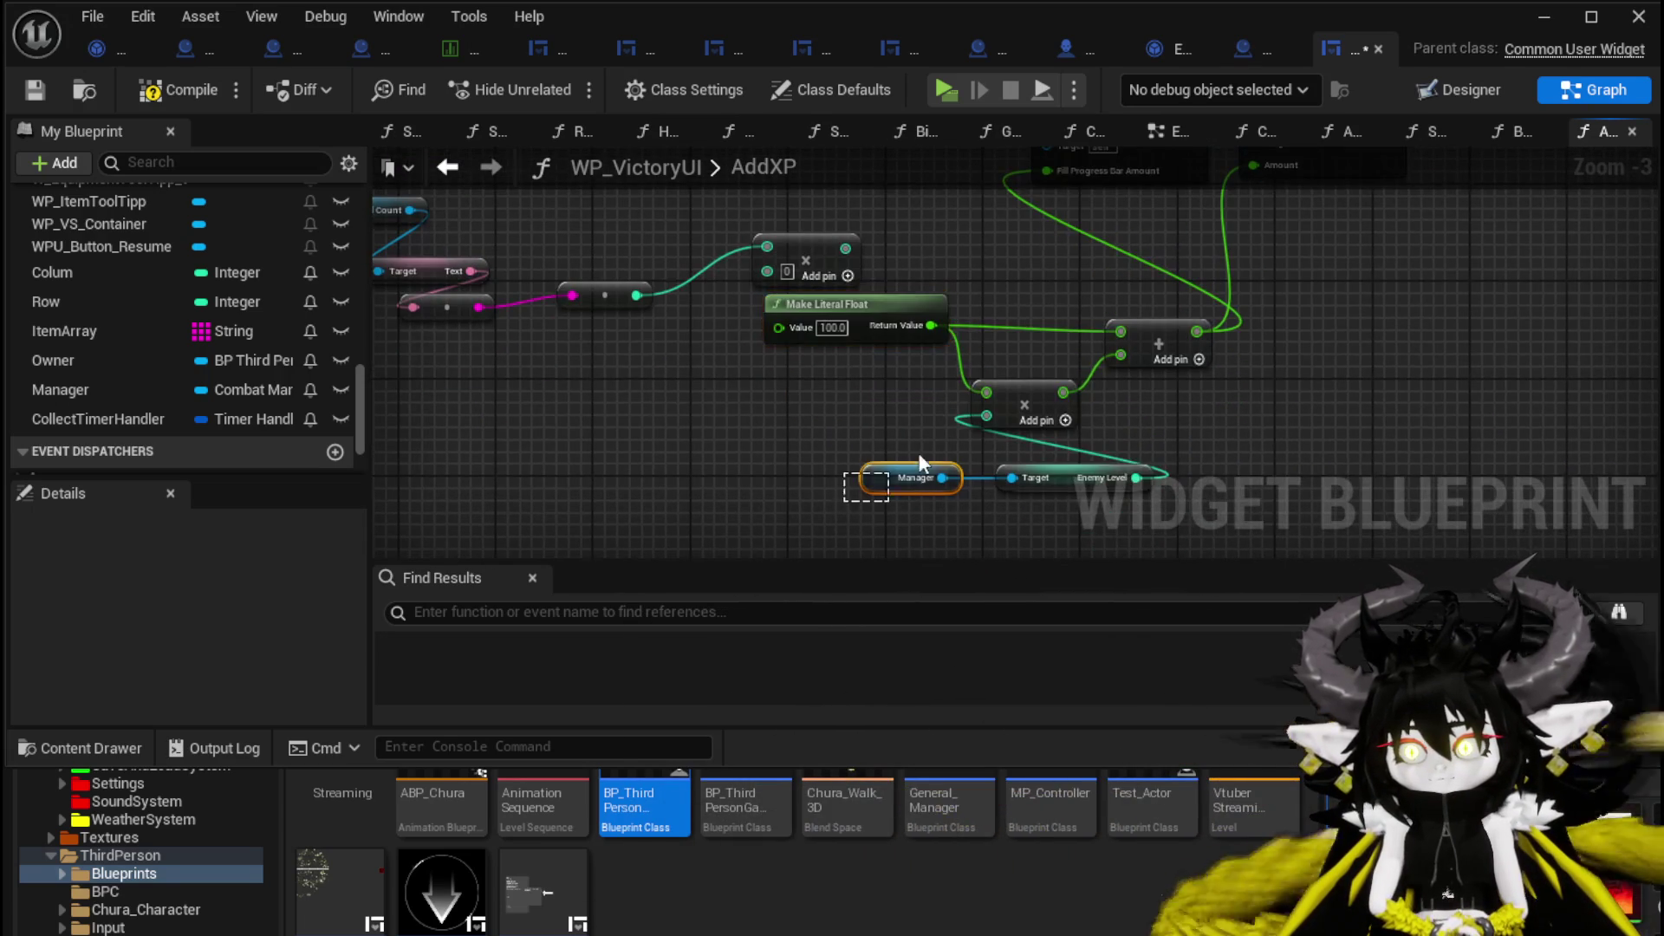
pyautogui.moveTo(920, 463)
pyautogui.mouseDown()
pyautogui.moveTo(1214, 299)
pyautogui.moveTo(839, 388)
pyautogui.moveTo(706, 386)
pyautogui.moveTo(858, 262)
pyautogui.moveTo(845, 249)
pyautogui.mouseUp()
pyautogui.click(789, 343)
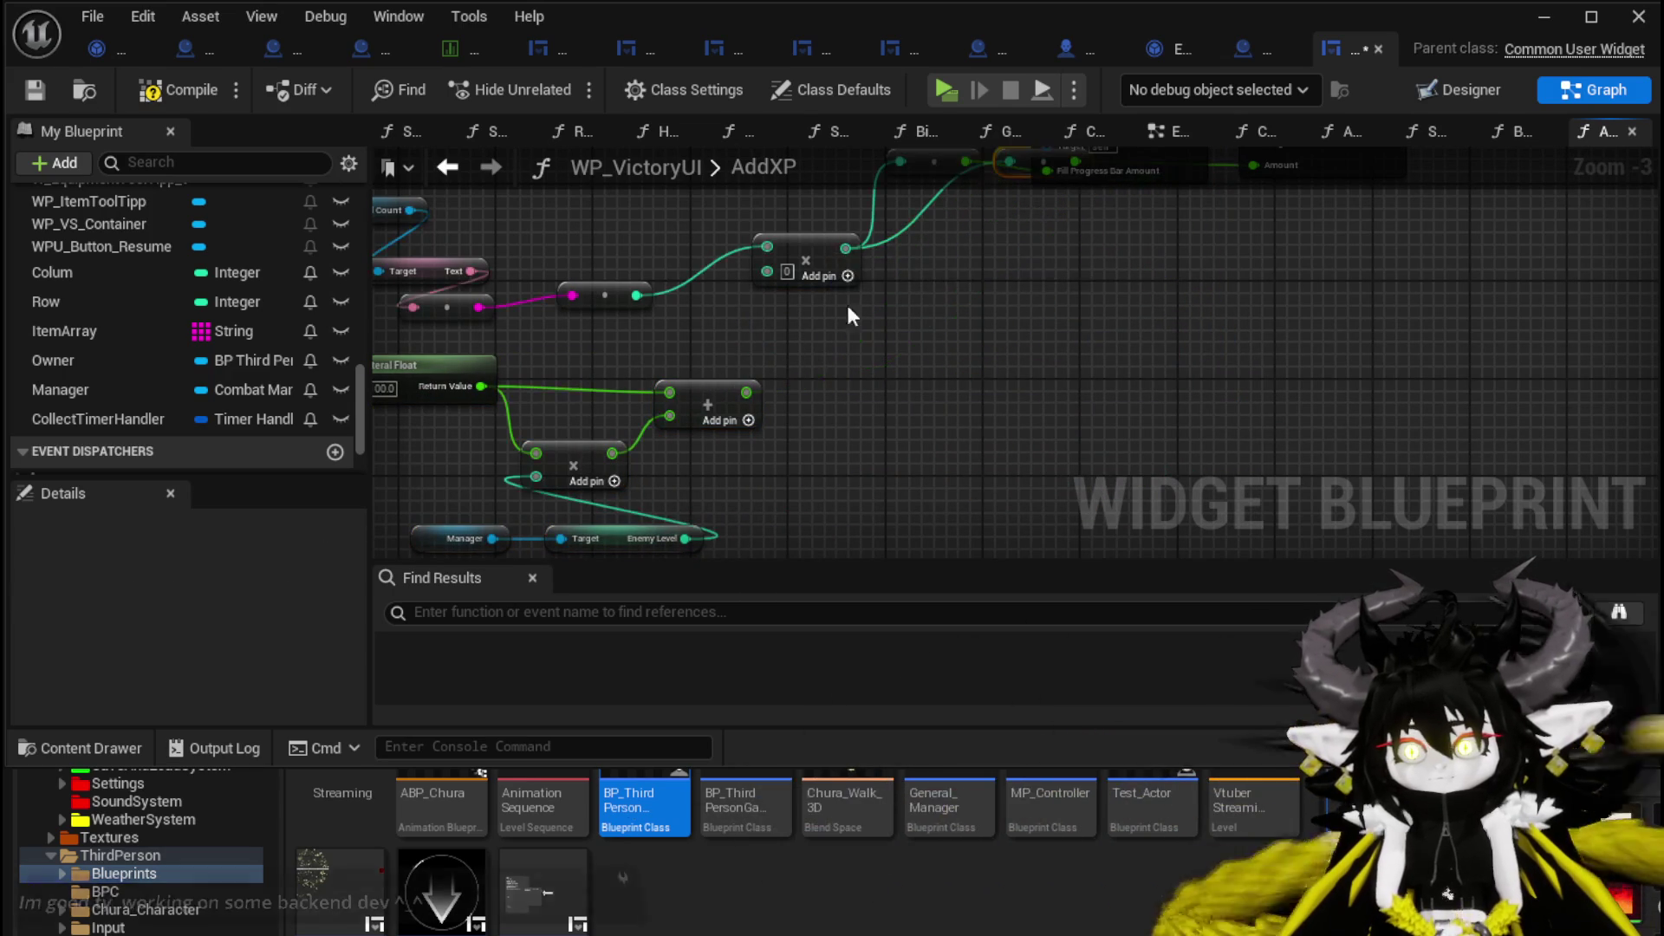
pyautogui.moveTo(746, 393)
pyautogui.mouseDown()
pyautogui.moveTo(795, 278)
pyautogui.moveTo(768, 272)
pyautogui.mouseUp()
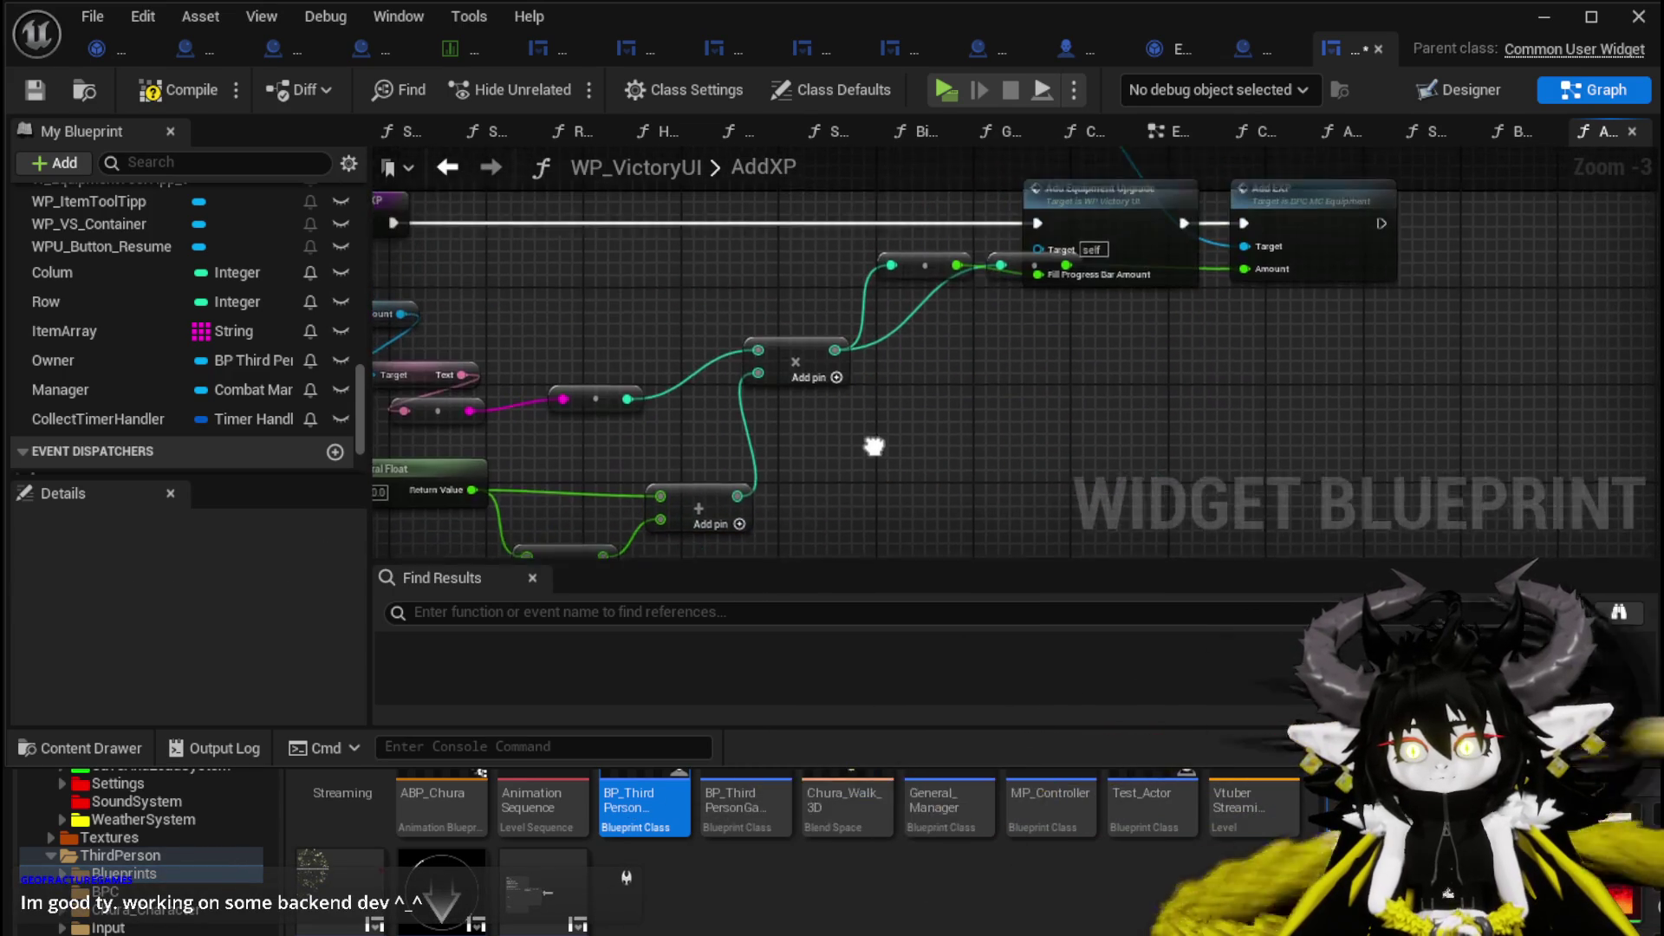
# Tidy the graph, repositioning the lower Add node and the kill count text nodes.
pyautogui.moveTo(874, 446); pyautogui.dragTo(870, 461)
pyautogui.moveTo(917, 288)
pyautogui.mouseDown()
pyautogui.moveTo(899, 382)
pyautogui.moveTo(936, 278)
pyautogui.moveTo(969, 364)
pyautogui.mouseUp()
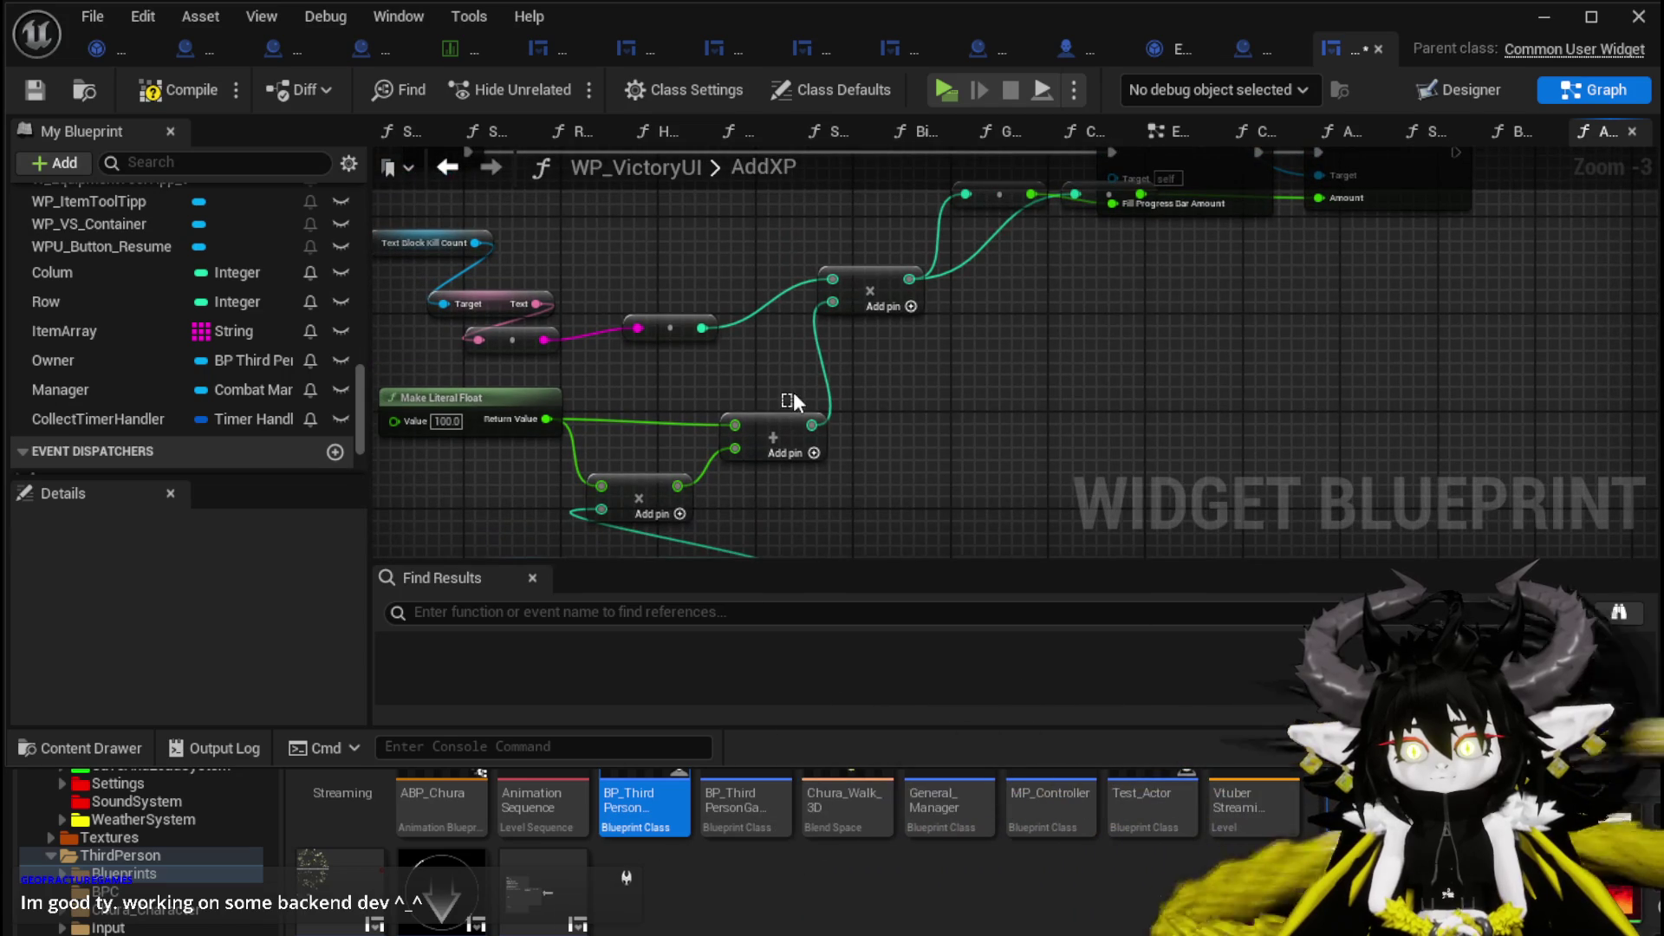
pyautogui.moveTo(786, 424); pyautogui.dragTo(825, 409)
pyautogui.click(809, 356)
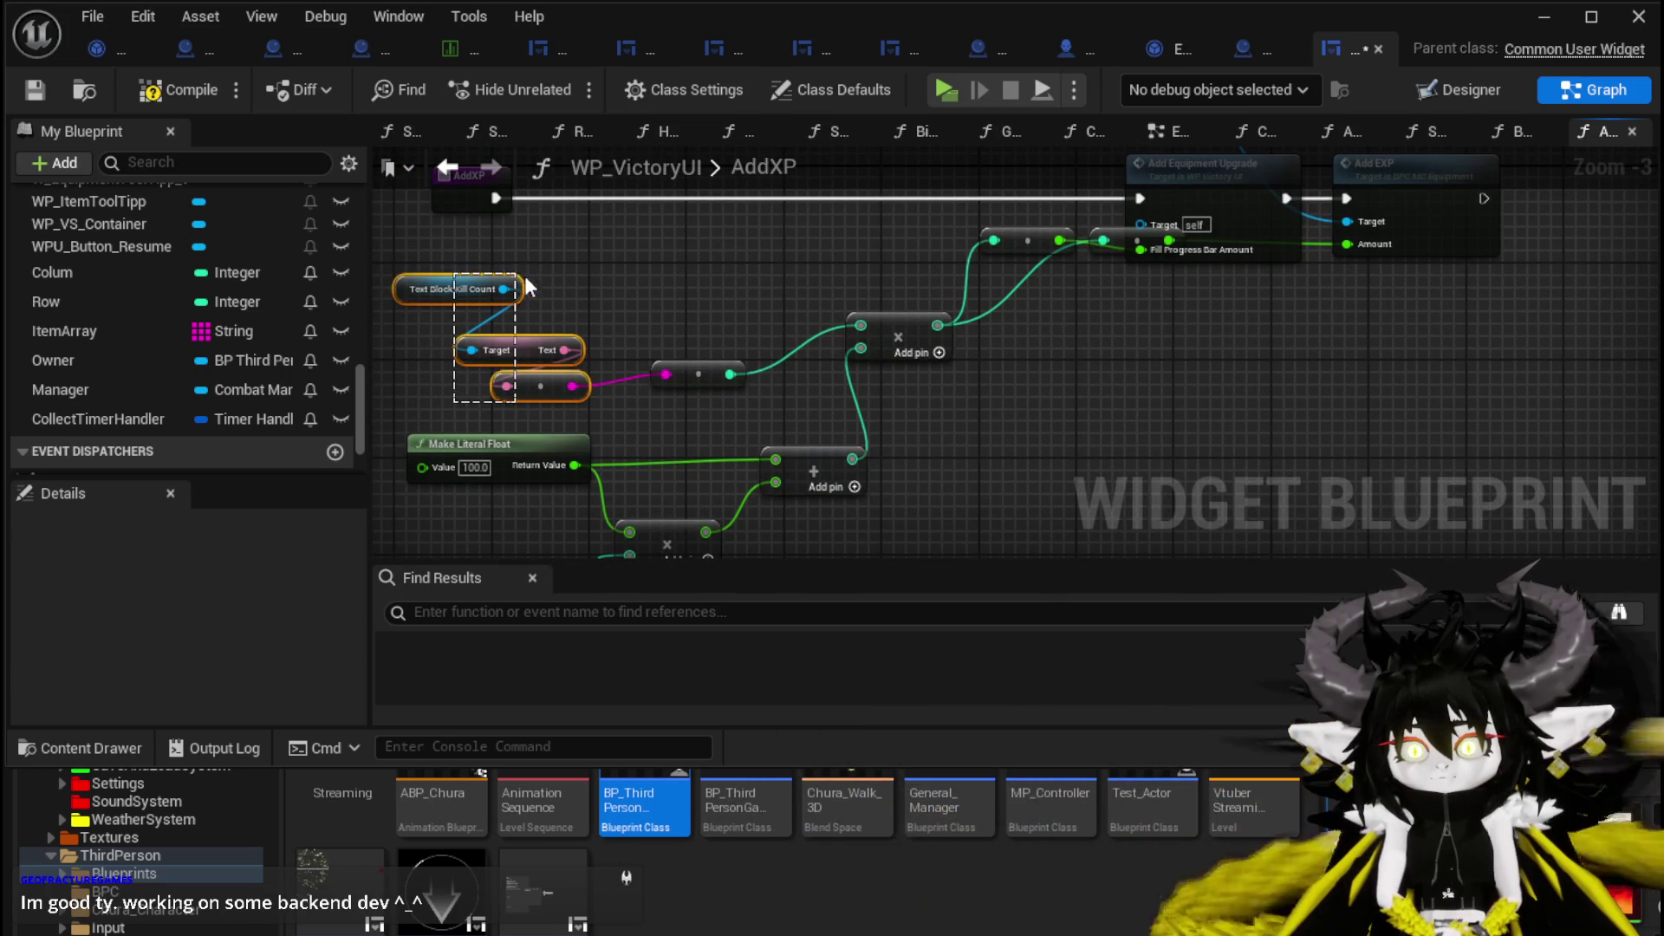
pyautogui.moveTo(546, 373); pyautogui.dragTo(484, 361)
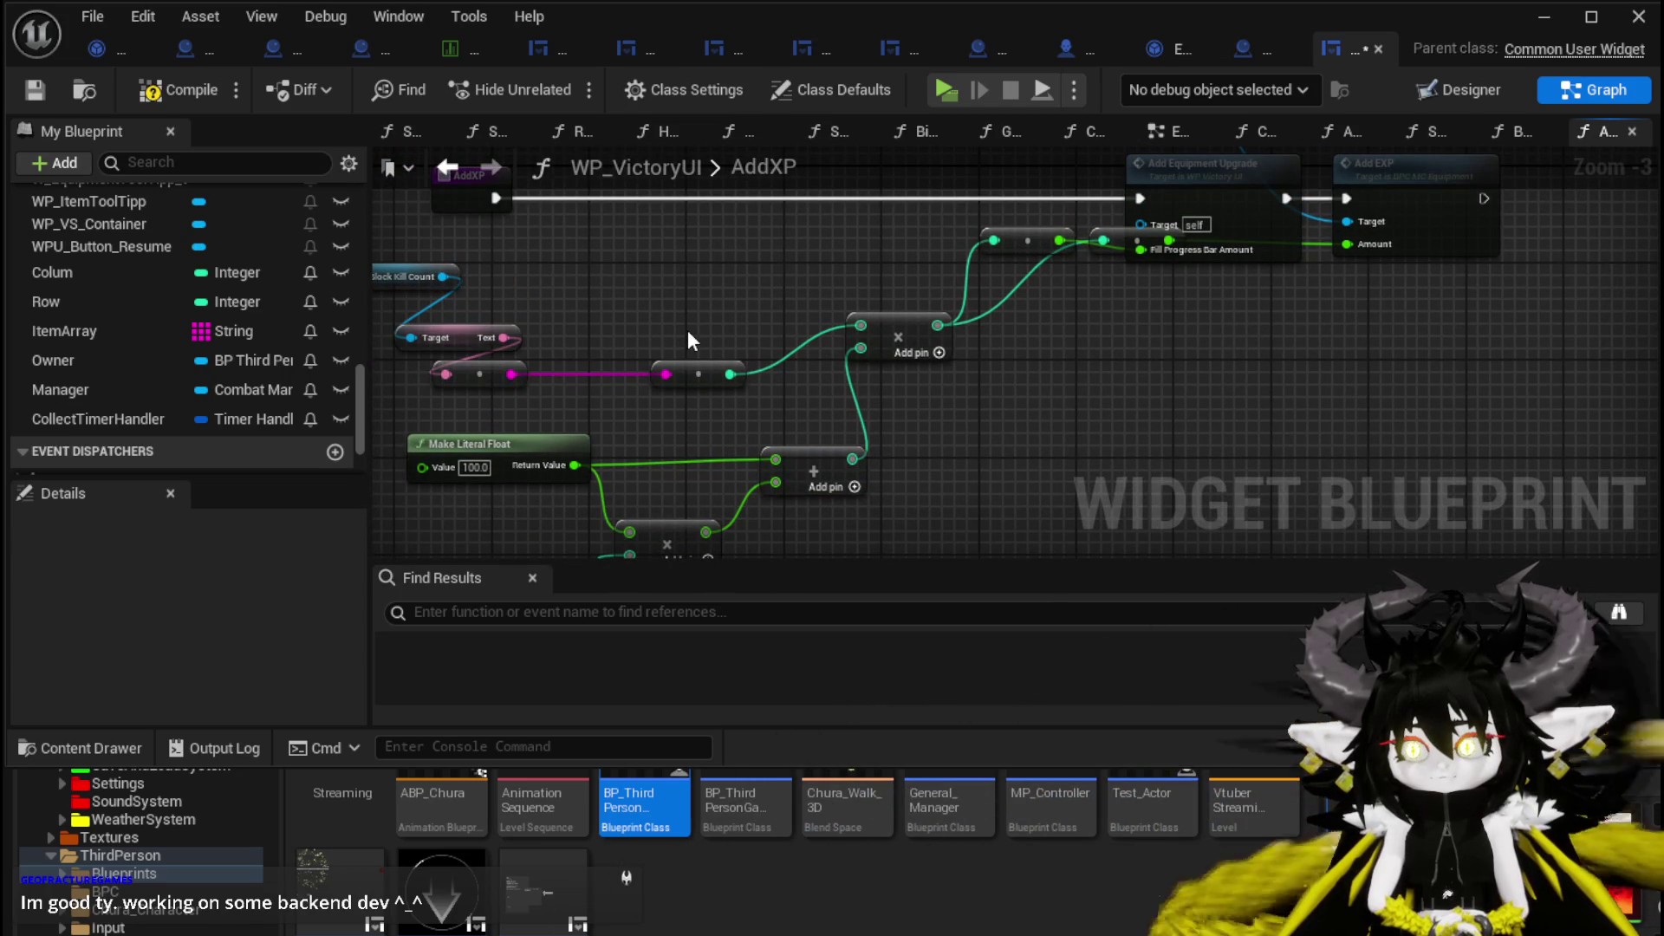
# Break the Add-to-Multiply link, make the Multiply input a double-precision float, and reconnect Add.
pyautogui.rightClick(854, 460)
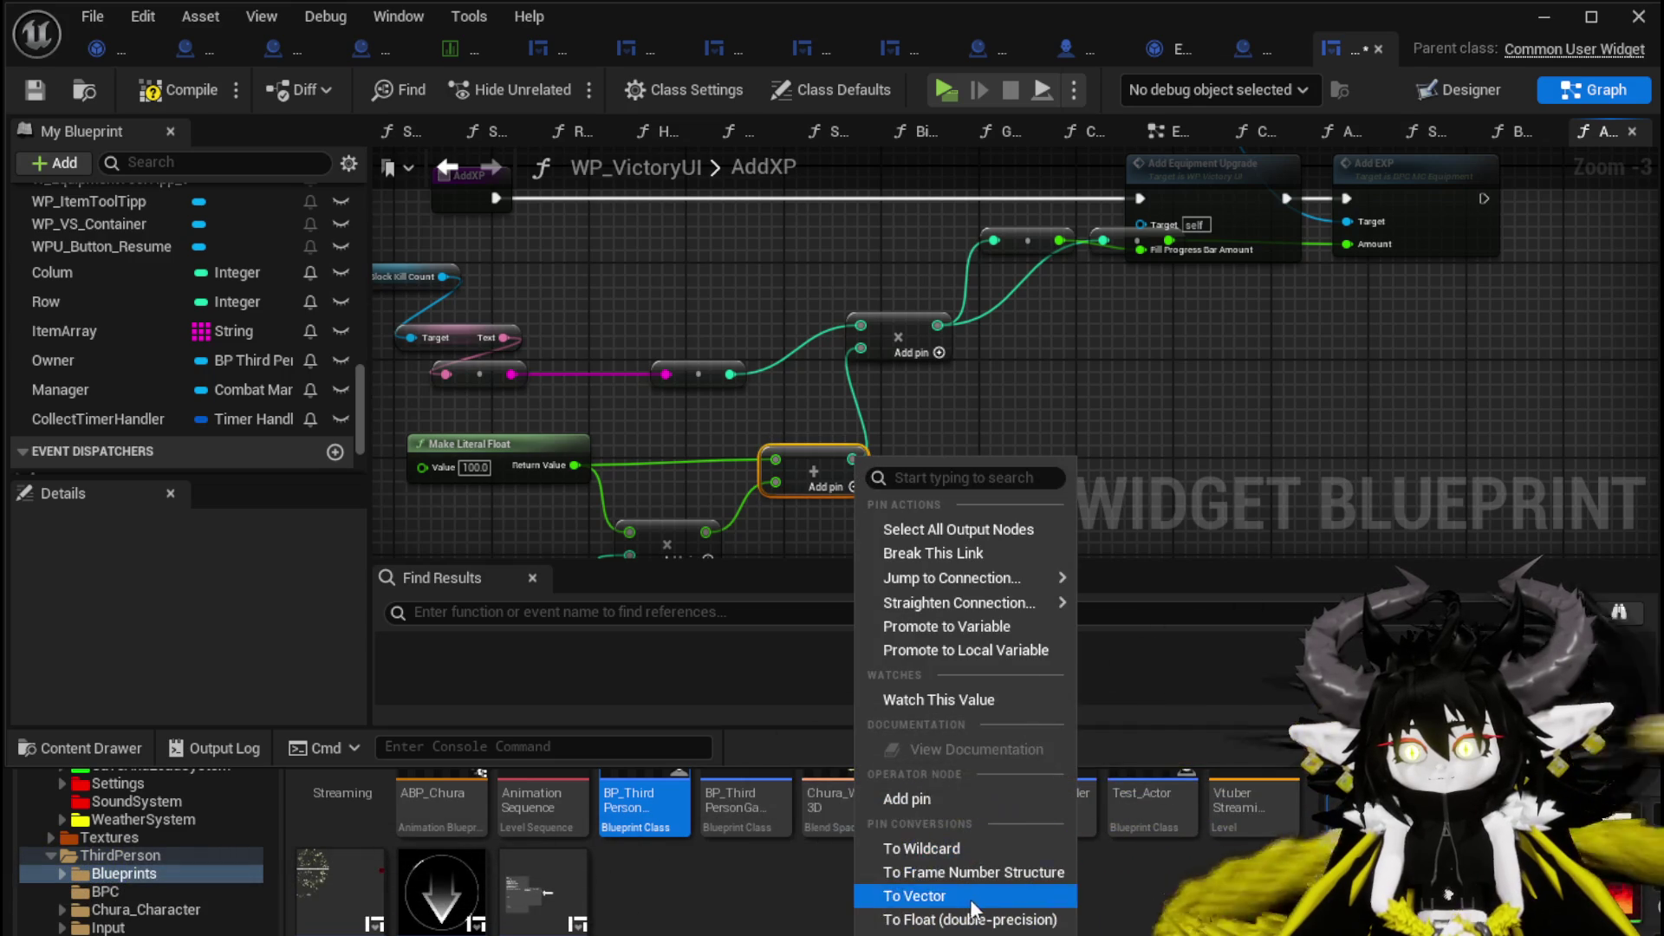
pyautogui.click(934, 553)
pyautogui.moveTo(852, 458); pyautogui.dragTo(860, 431)
pyautogui.rightClick(869, 357)
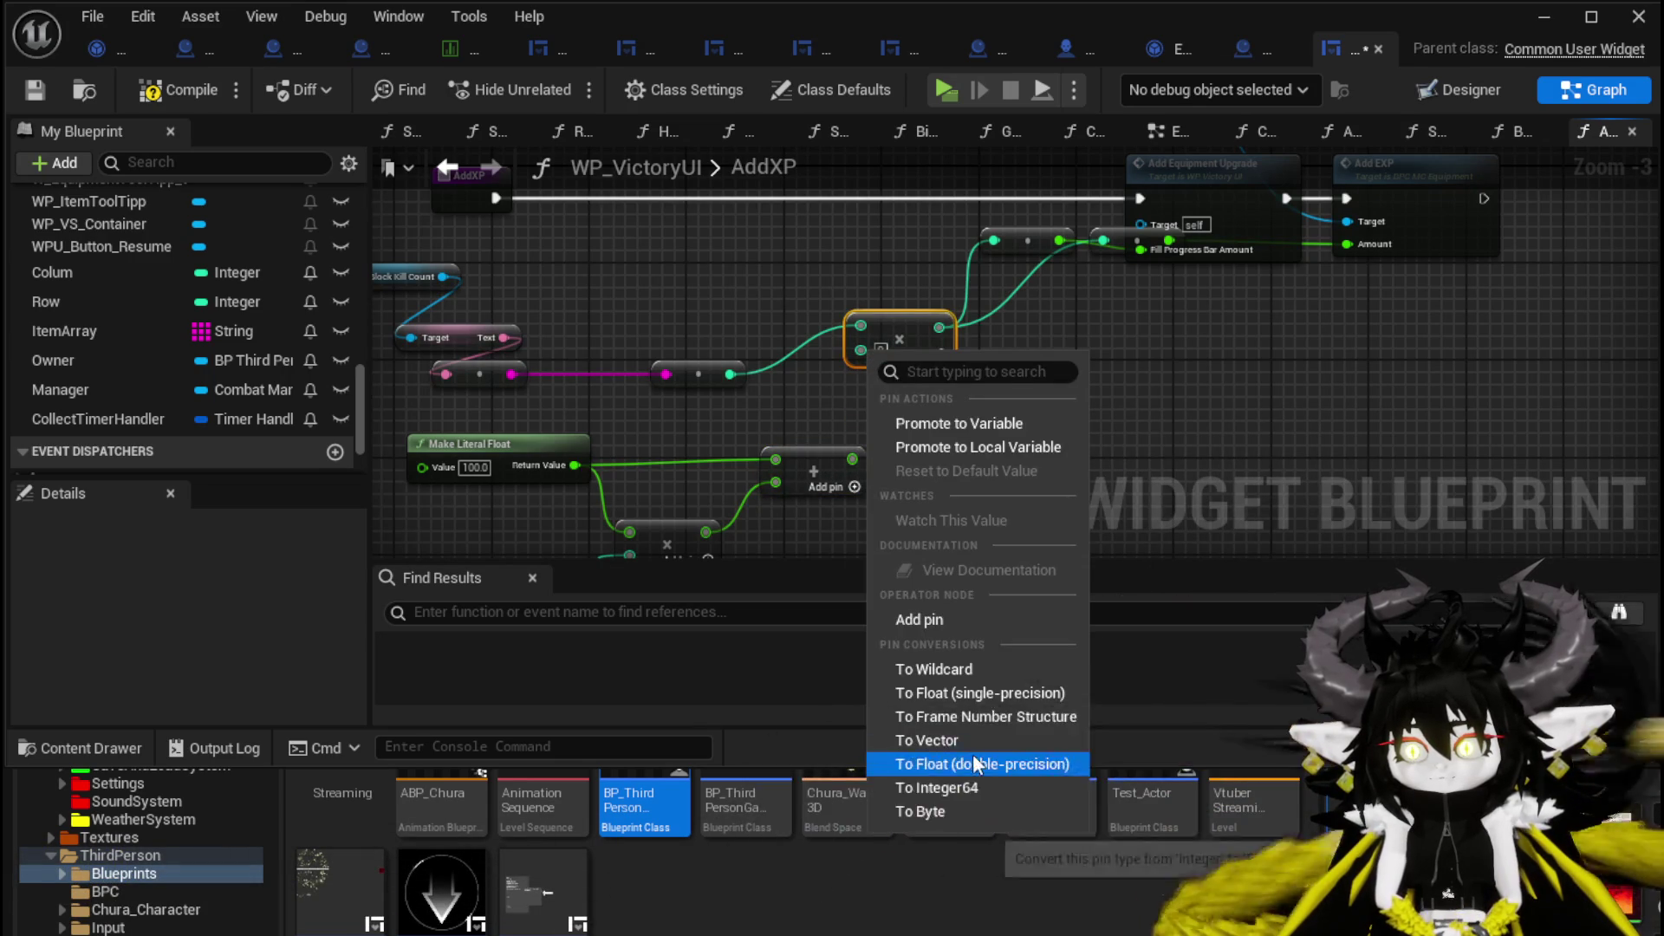
pyautogui.click(919, 764)
pyautogui.moveTo(859, 468); pyautogui.dragTo(861, 348)
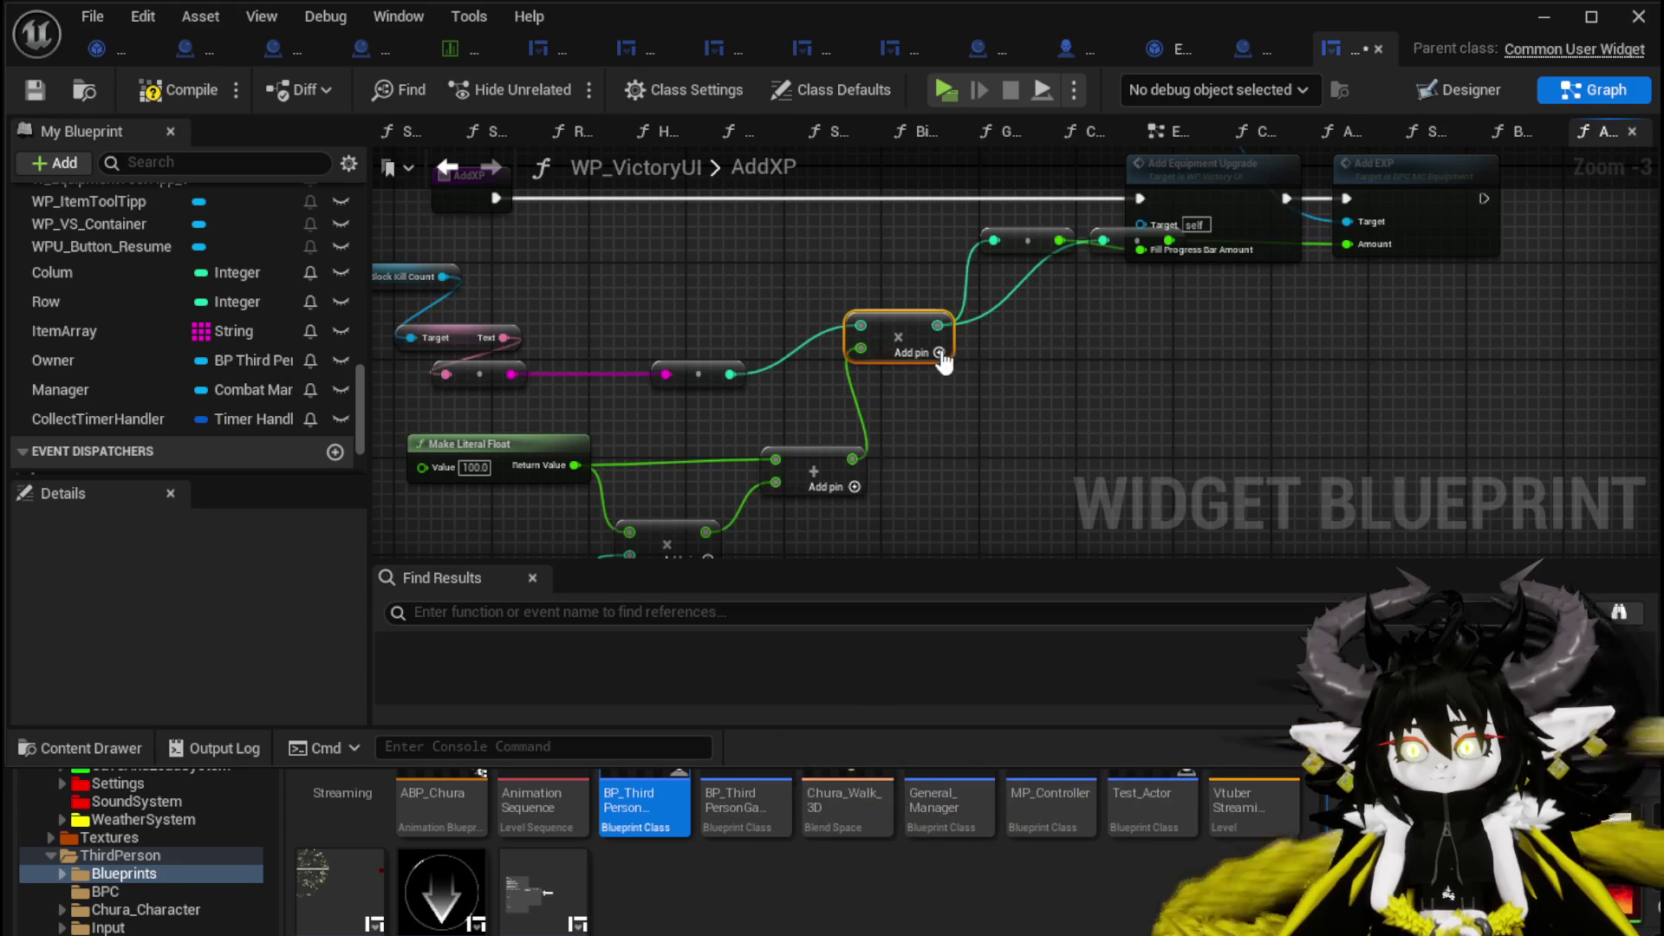
# Make the Multiply output a double float, wire it to the XP amount, and delete Truncate.
pyautogui.rightClick(937, 328)
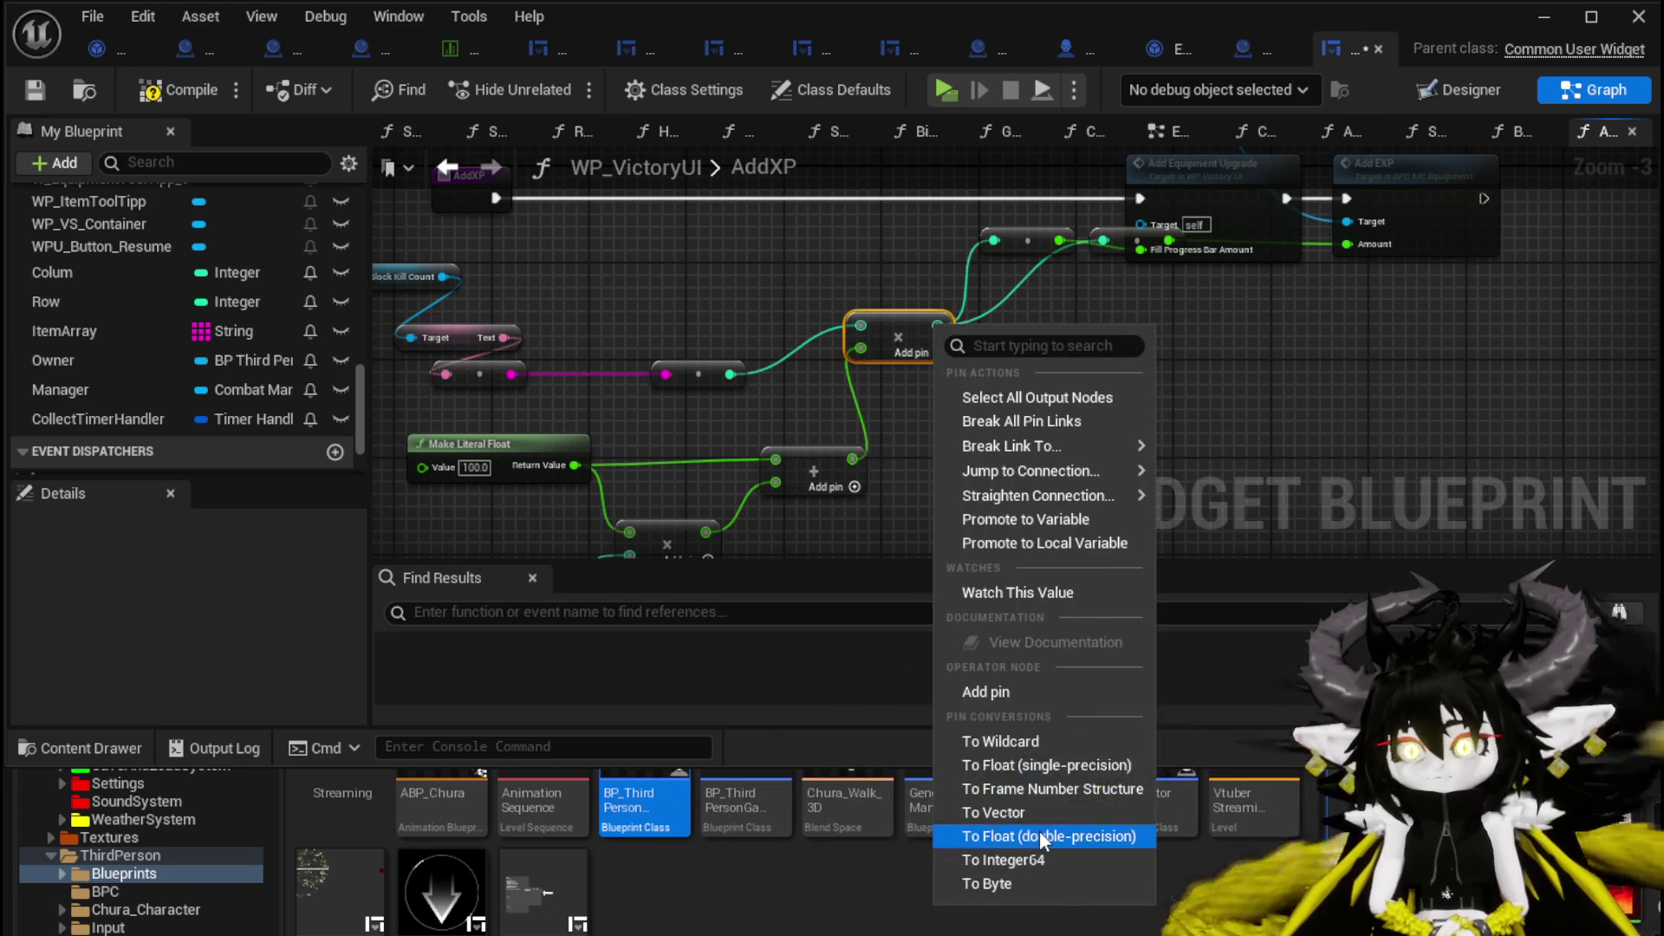
pyautogui.click(1054, 835)
pyautogui.moveTo(933, 326); pyautogui.dragTo(1118, 243)
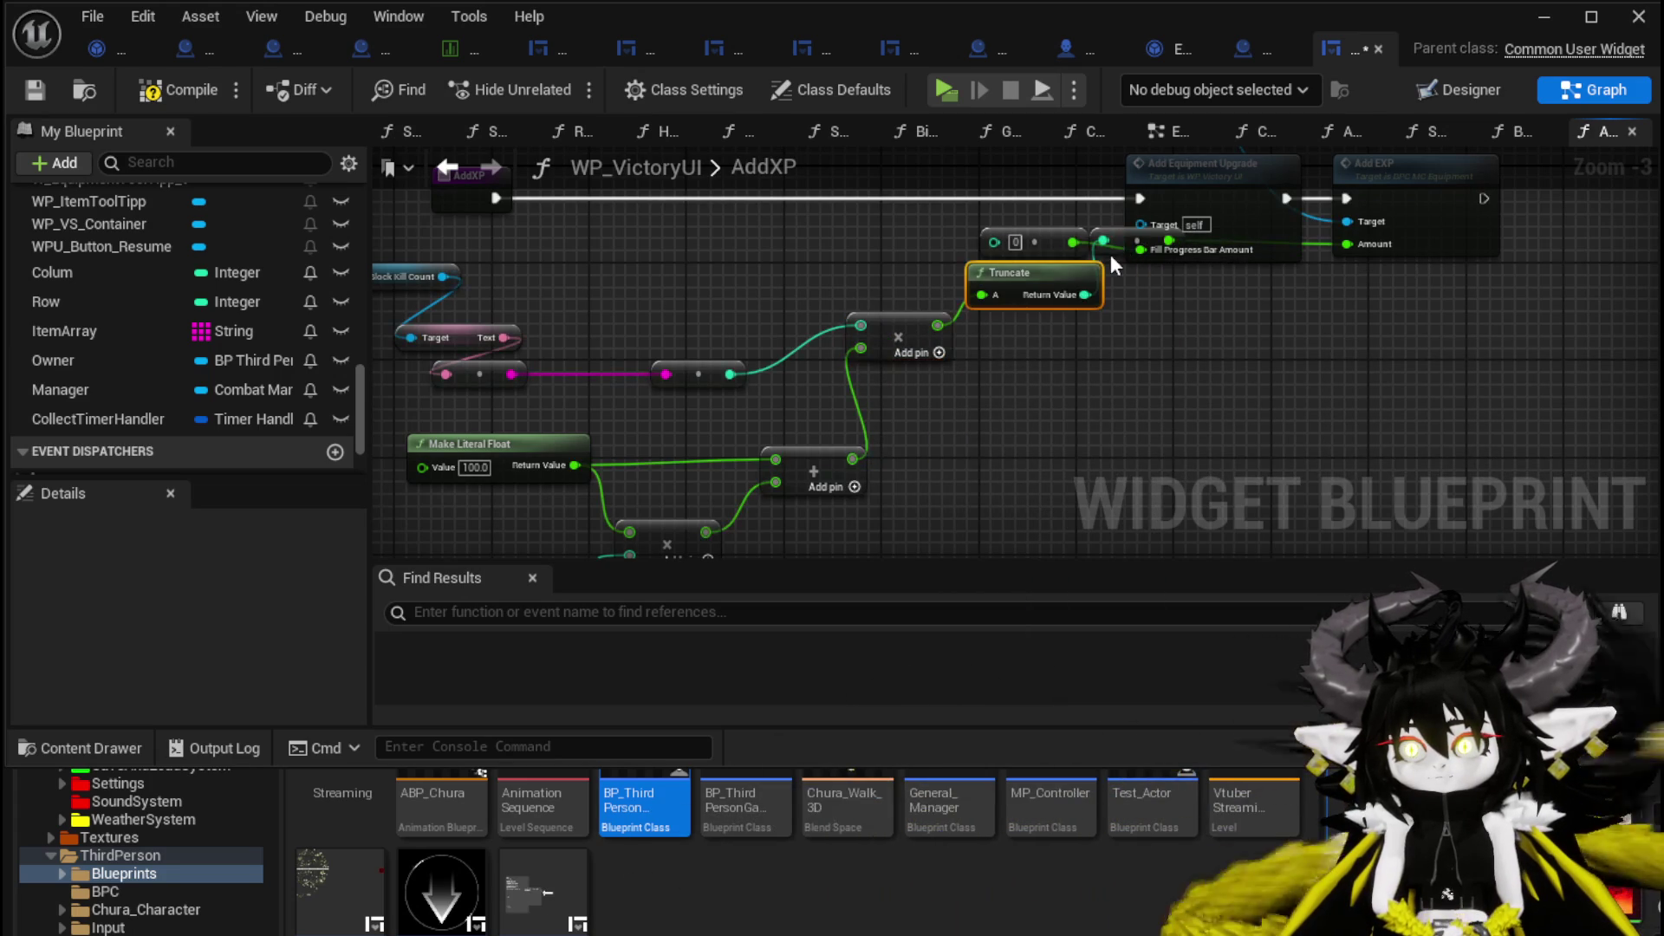
pyautogui.moveTo(967, 328)
pyautogui.mouseDown()
pyautogui.moveTo(845, 380)
pyautogui.moveTo(839, 437)
pyautogui.moveTo(890, 377)
pyautogui.mouseUp()
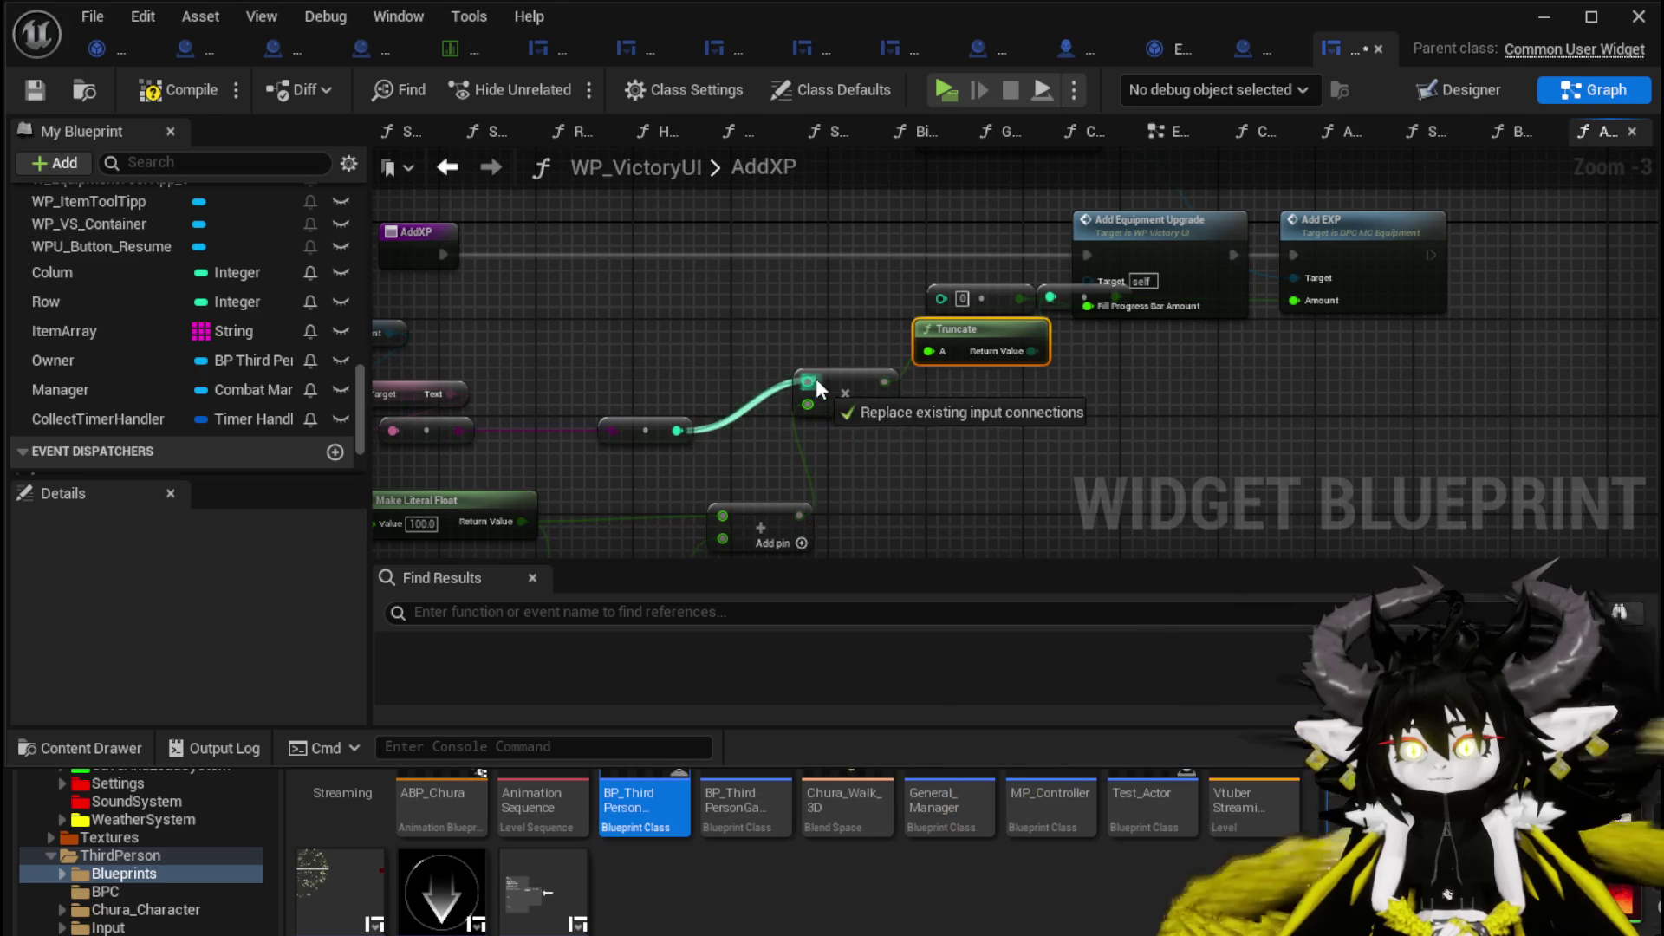
pyautogui.press('Delete')
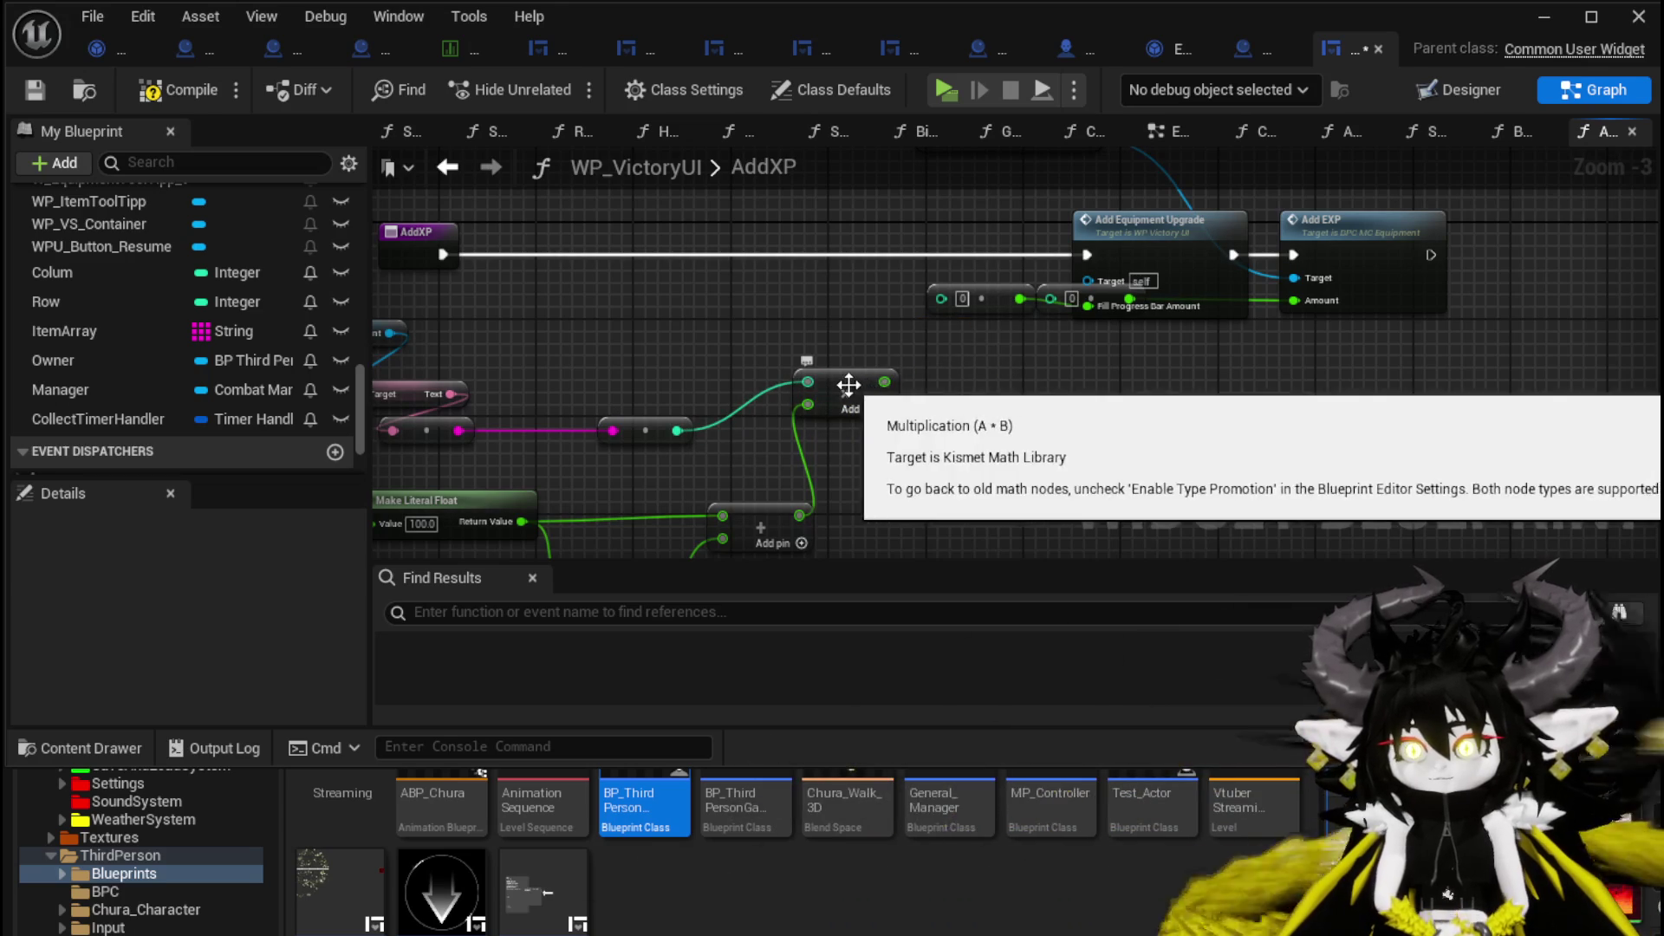
# Convert the Multiply output to an integer, wire it to the XP inputs, and lower the reroutes.
pyautogui.rightClick(883, 383)
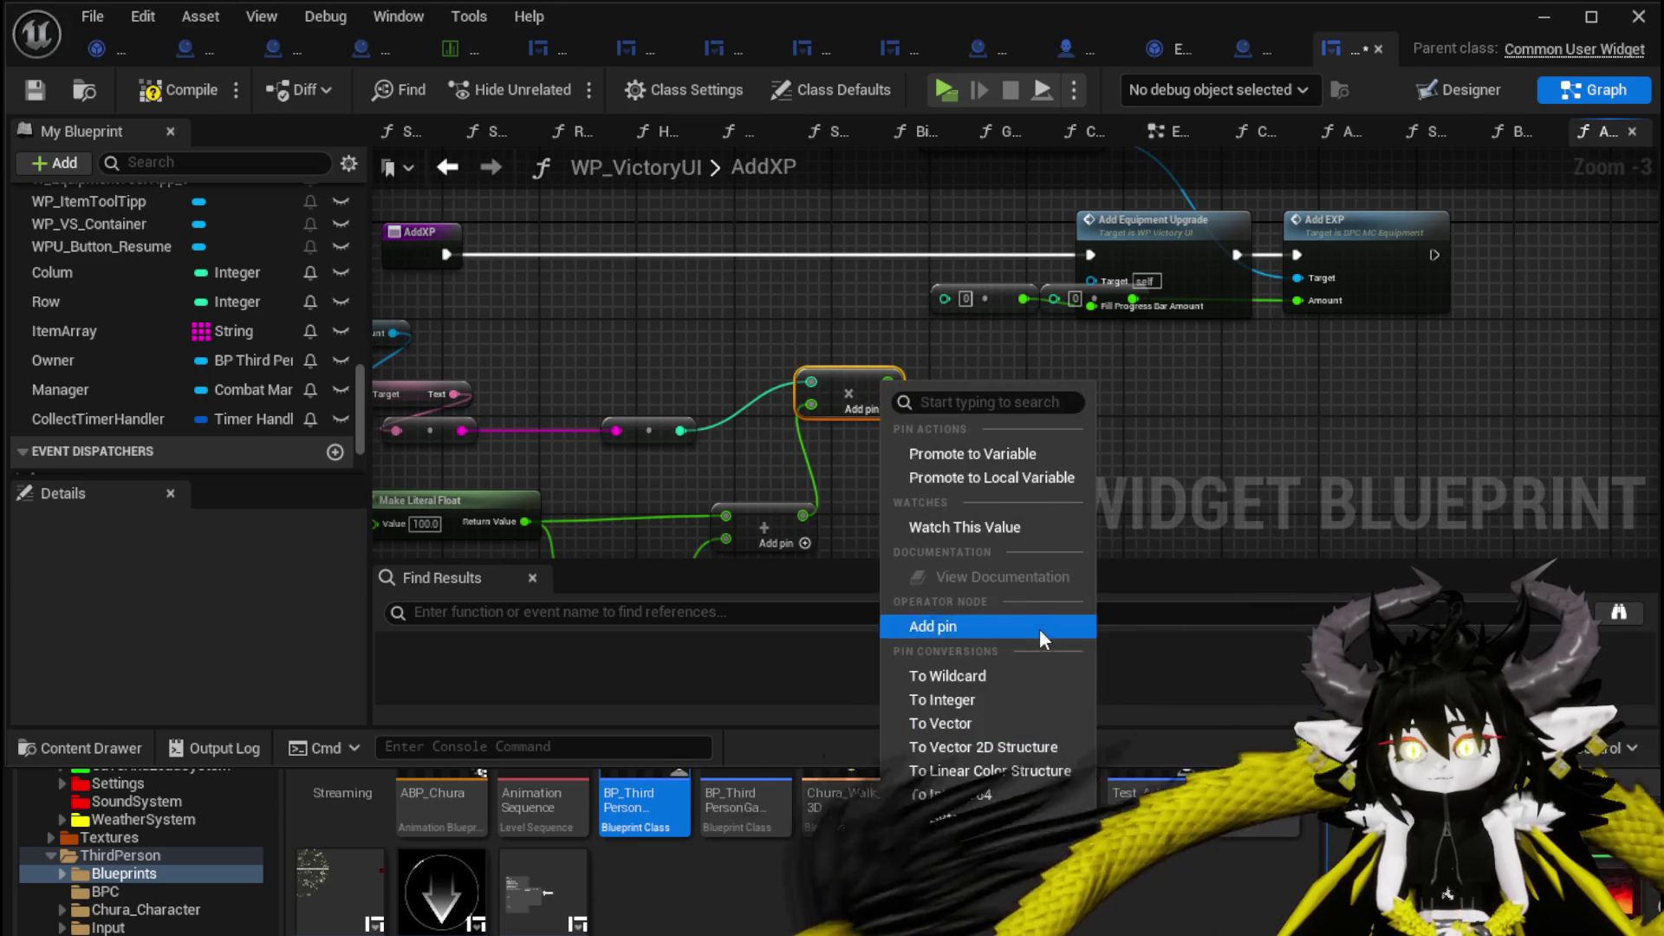
pyautogui.click(965, 695)
pyautogui.moveTo(888, 382)
pyautogui.mouseDown()
pyautogui.moveTo(949, 293)
pyautogui.moveTo(924, 367)
pyautogui.moveTo(982, 326)
pyautogui.moveTo(1063, 303)
pyautogui.mouseUp()
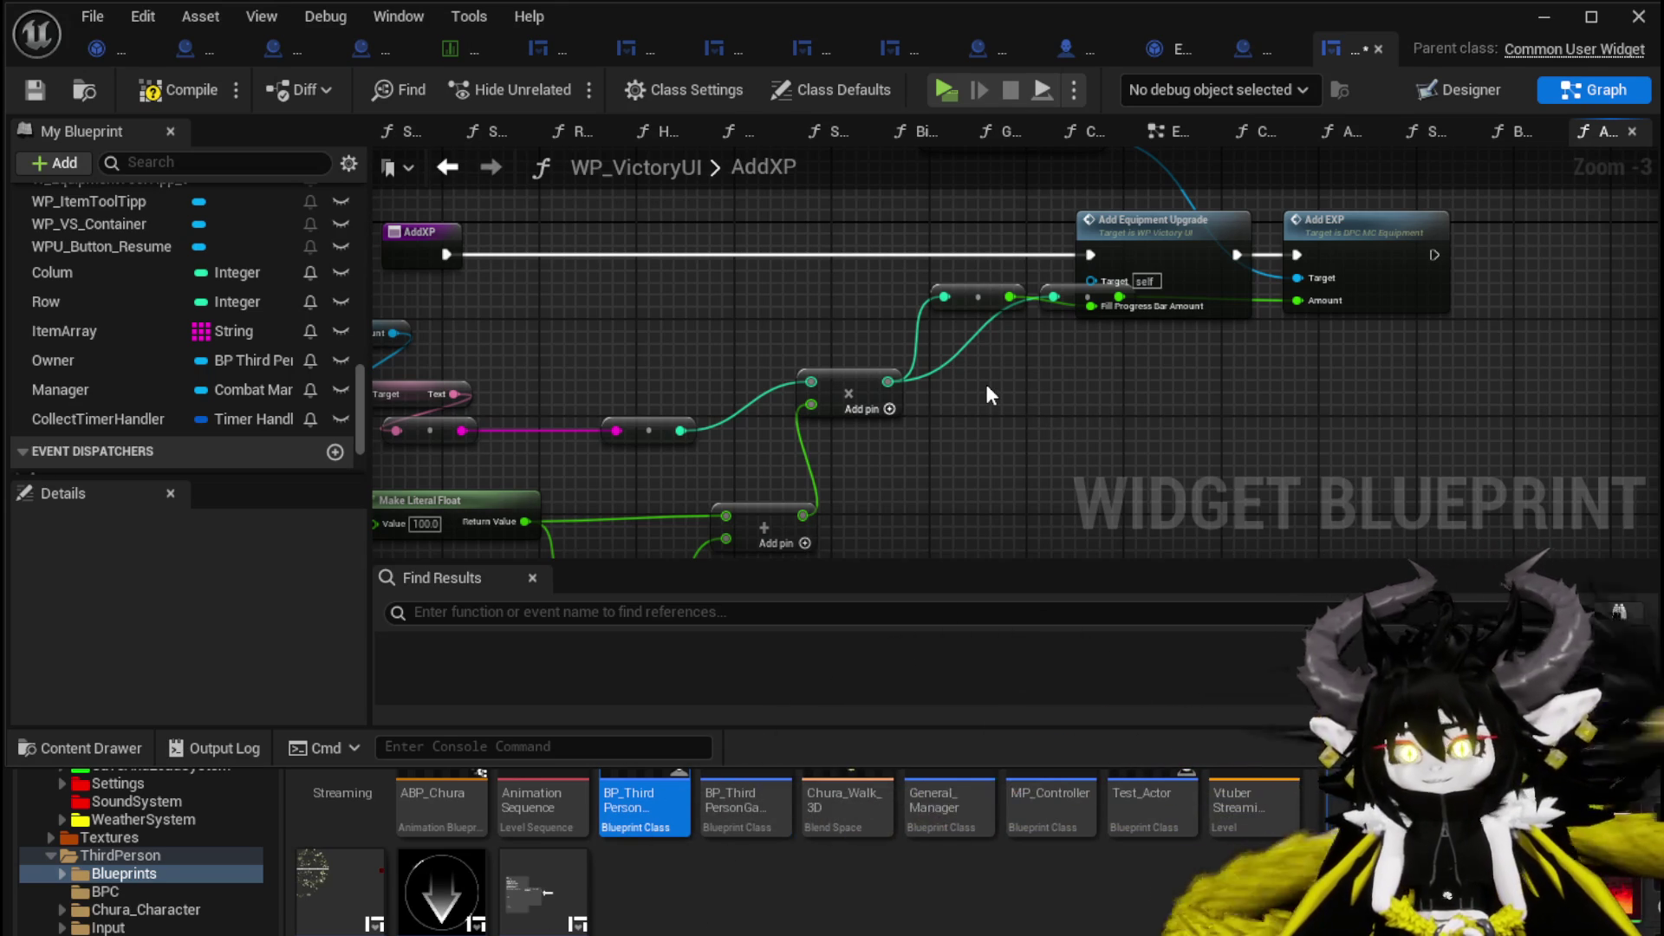
pyautogui.moveTo(979, 350)
pyautogui.mouseDown()
pyautogui.moveTo(1062, 290)
pyautogui.moveTo(1078, 371)
pyautogui.moveTo(969, 370)
pyautogui.moveTo(1050, 328)
pyautogui.moveTo(1016, 338)
pyautogui.moveTo(1101, 382)
pyautogui.moveTo(1074, 383)
pyautogui.mouseUp()
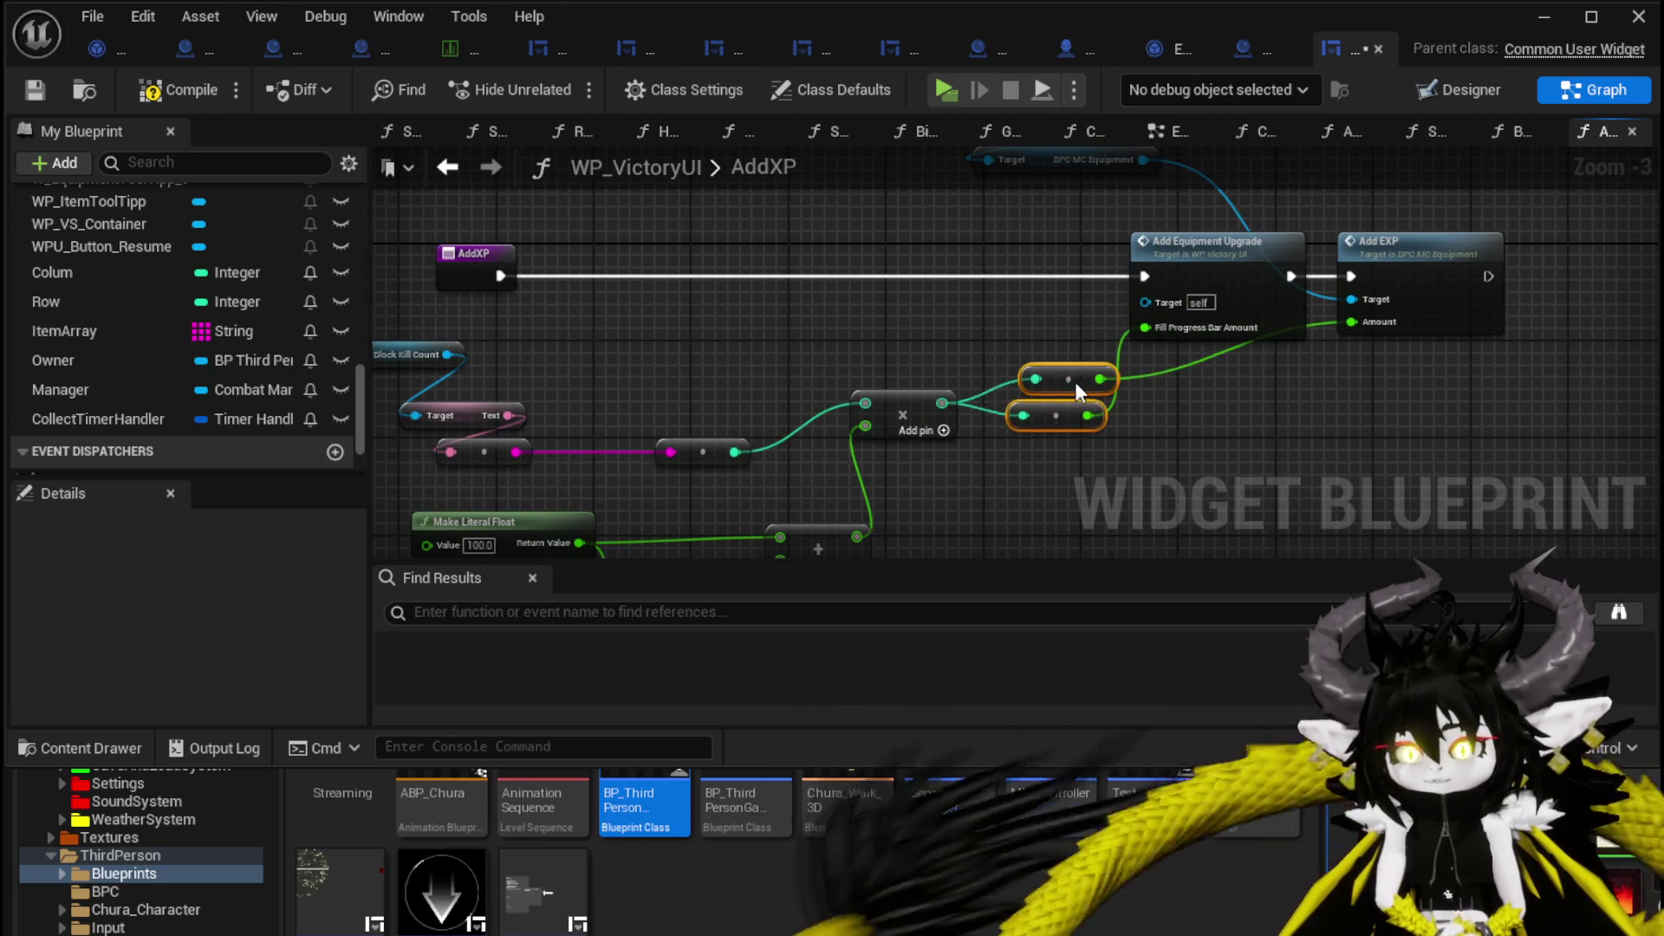
pyautogui.click(961, 338)
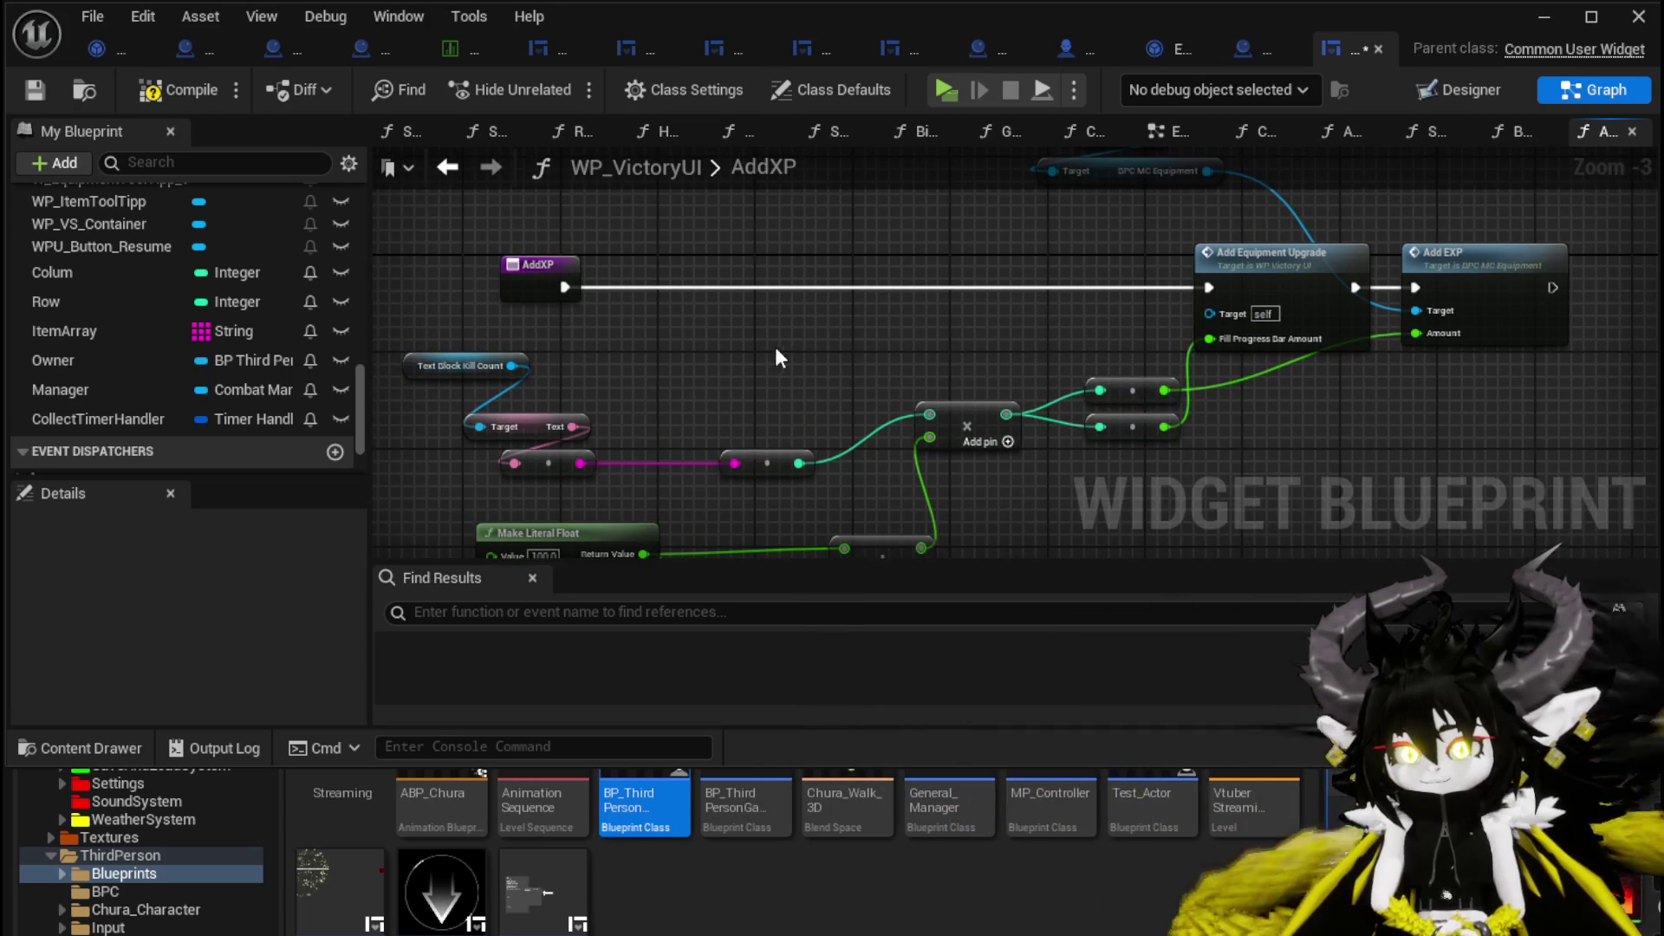
# Compile the widget blueprint and tidy the Manager, Enemy Level and Add nodes.
pyautogui.scroll(-1, 775, 347)
pyautogui.moveTo(693, 469); pyautogui.dragTo(693, 373)
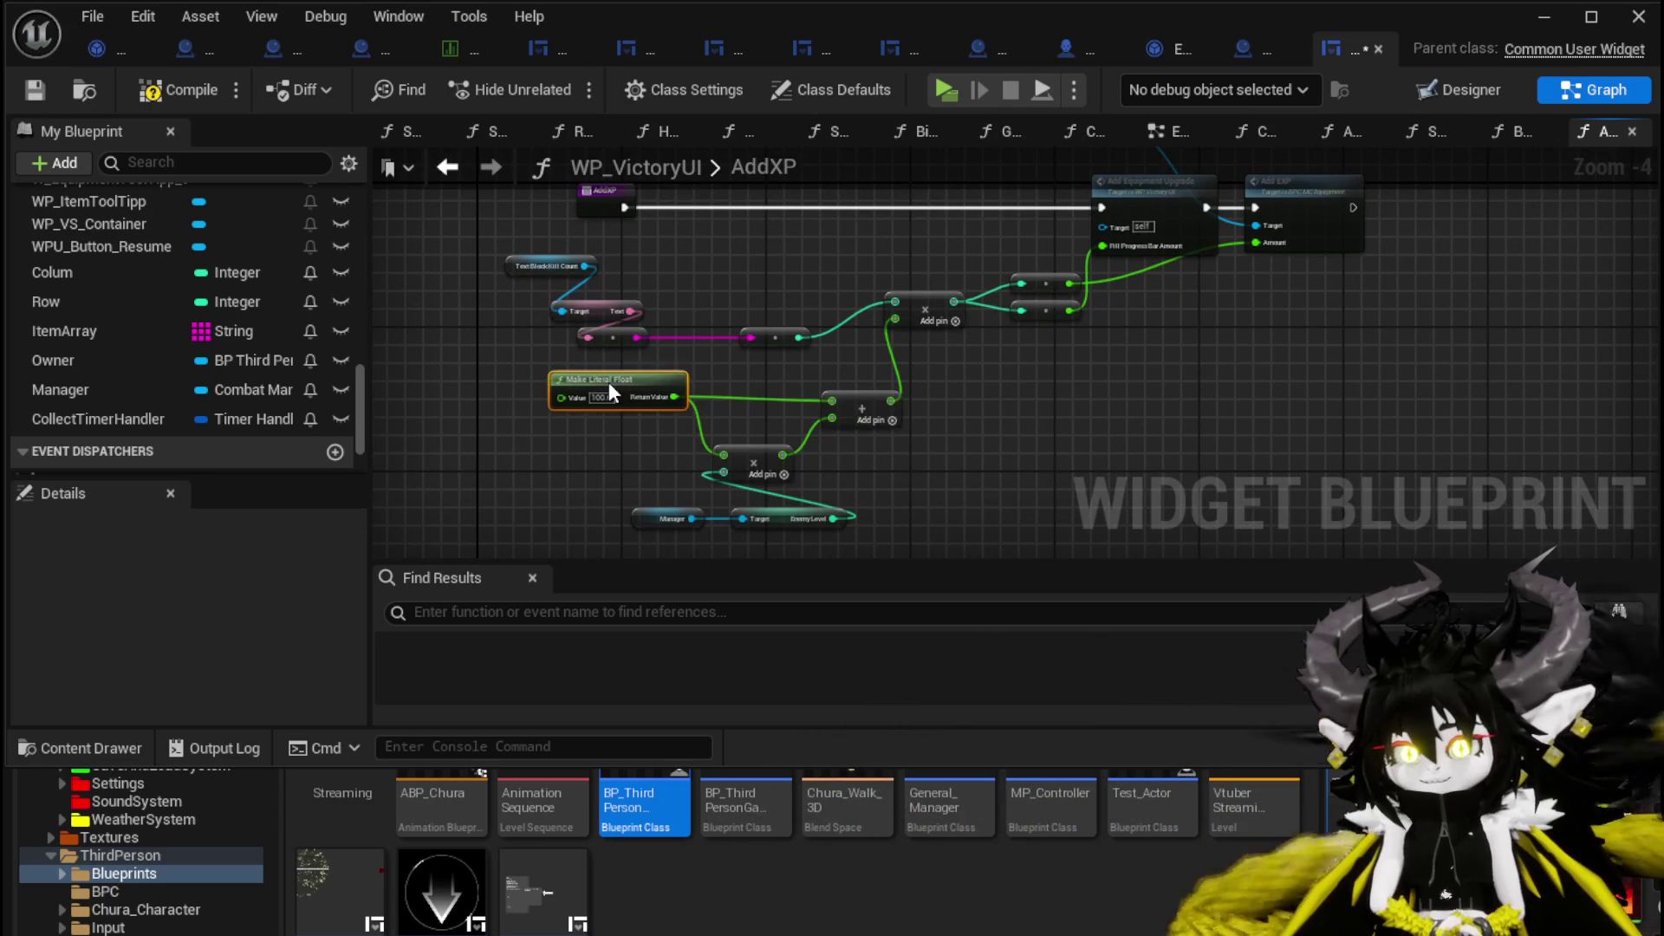
pyautogui.click(156, 98)
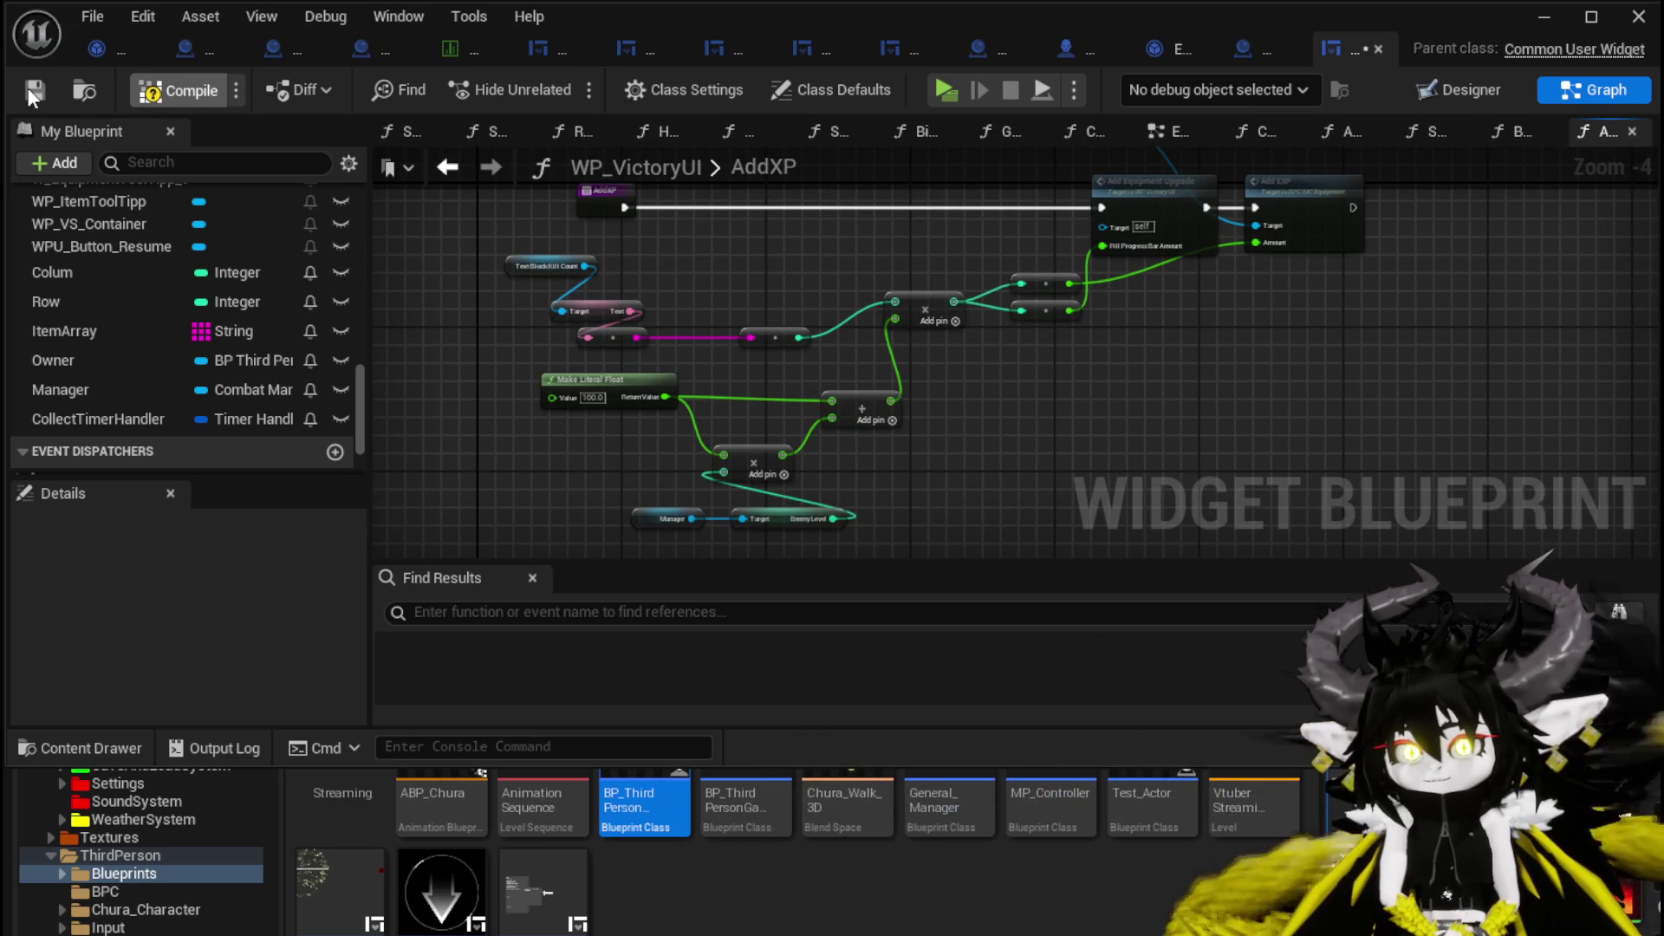
pyautogui.moveTo(595, 251); pyautogui.dragTo(540, 207)
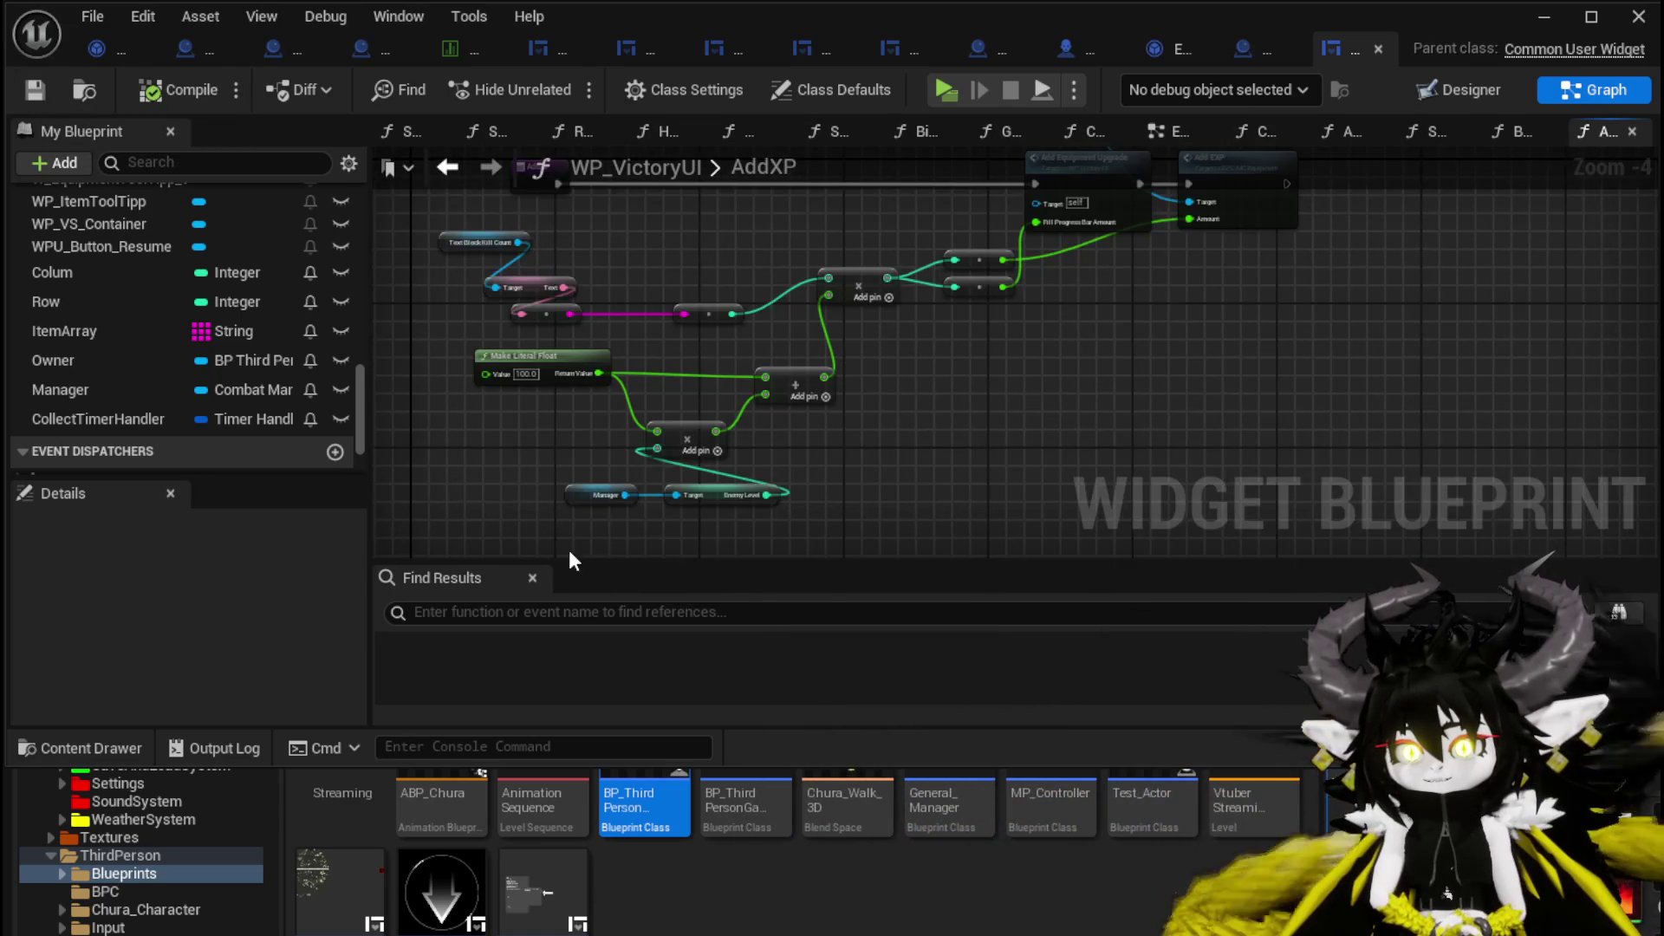
pyautogui.moveTo(569, 550)
pyautogui.mouseDown()
pyautogui.moveTo(785, 459)
pyautogui.moveTo(498, 442)
pyautogui.moveTo(563, 418)
pyautogui.mouseUp()
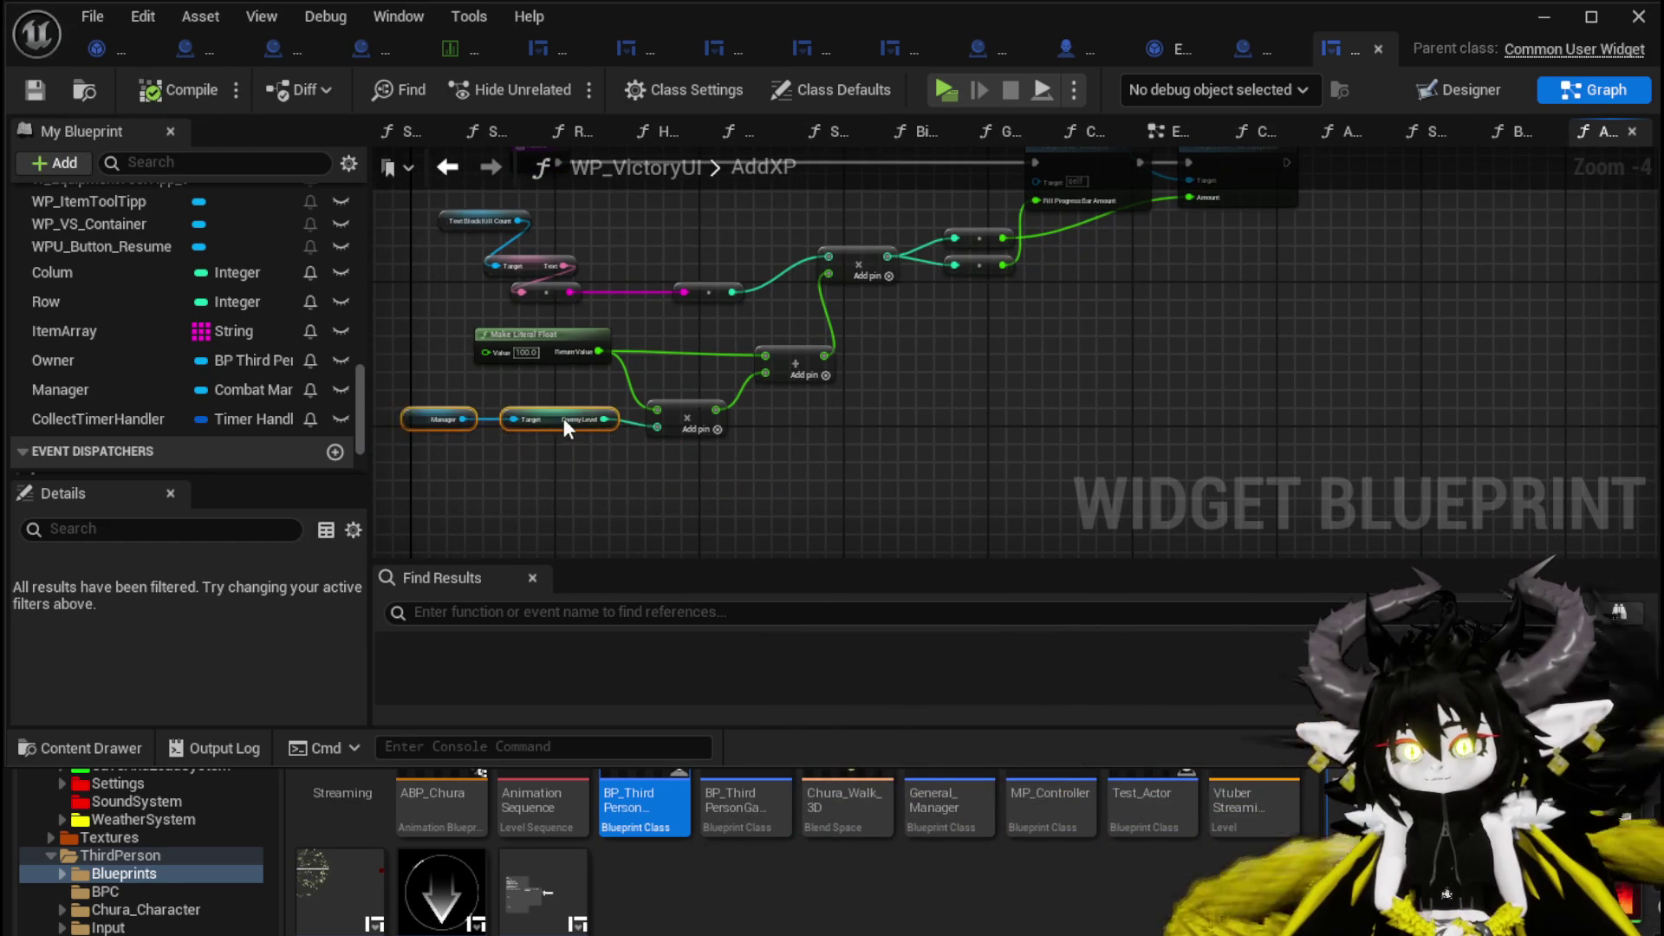
pyautogui.moveTo(780, 362)
pyautogui.mouseDown()
pyautogui.moveTo(806, 360)
pyautogui.moveTo(767, 350)
pyautogui.moveTo(792, 352)
pyautogui.moveTo(799, 388)
pyautogui.mouseUp()
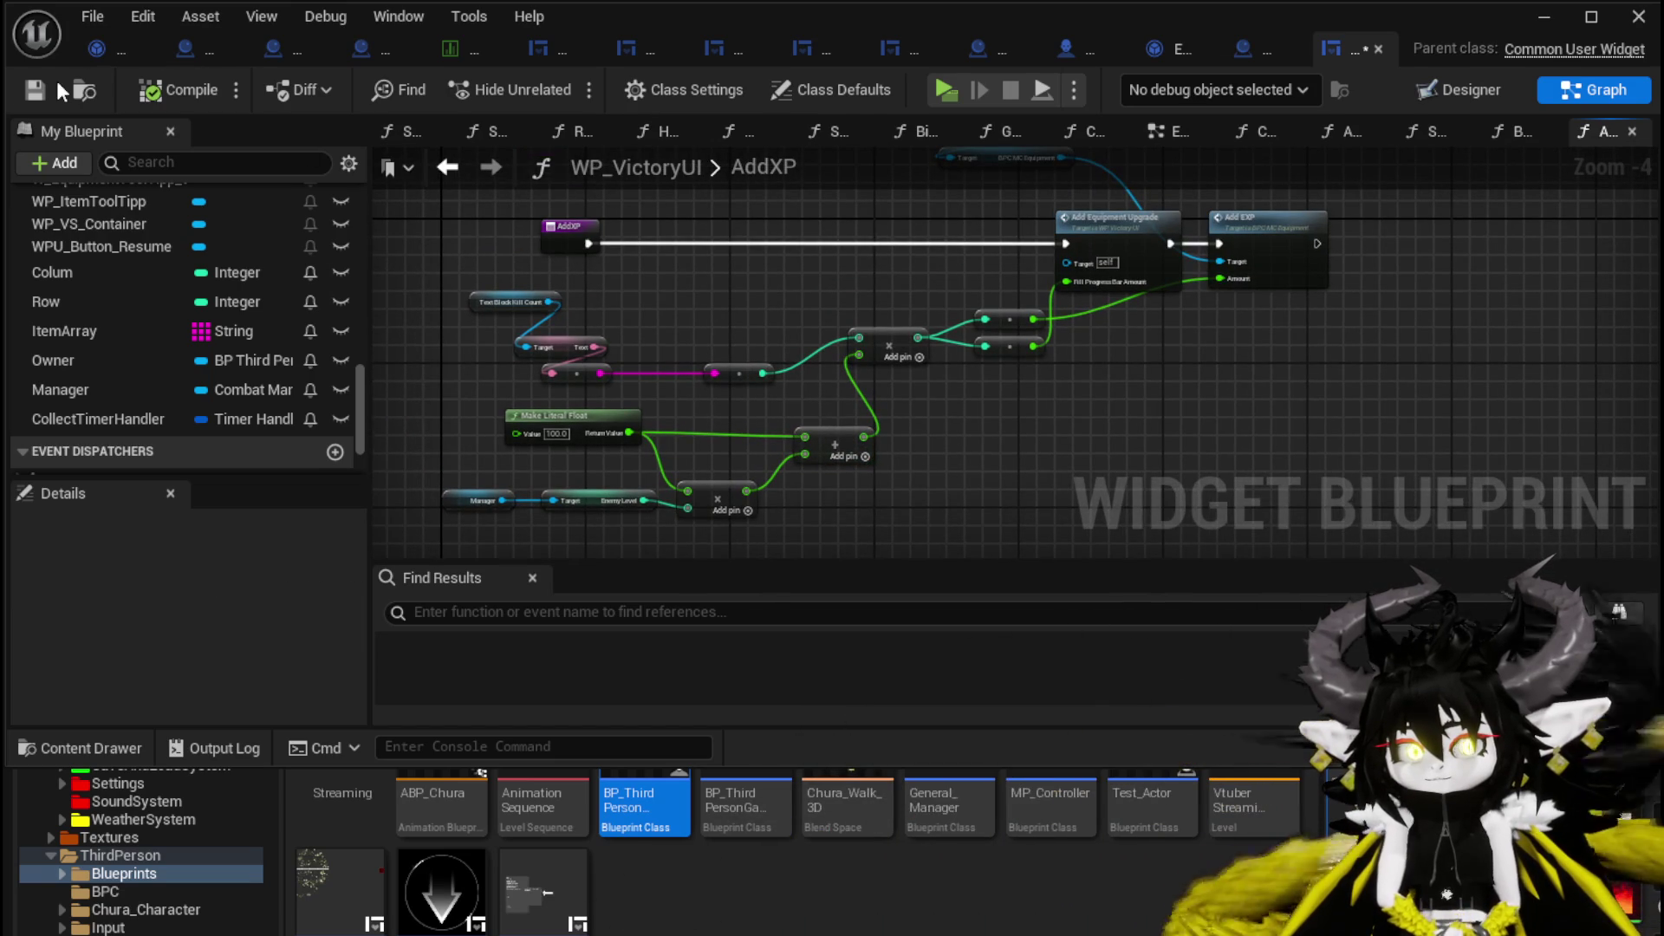
# Back in the level editor, start a play-test and walk the character into the yellow slime.
pyautogui.click(1542, 19)
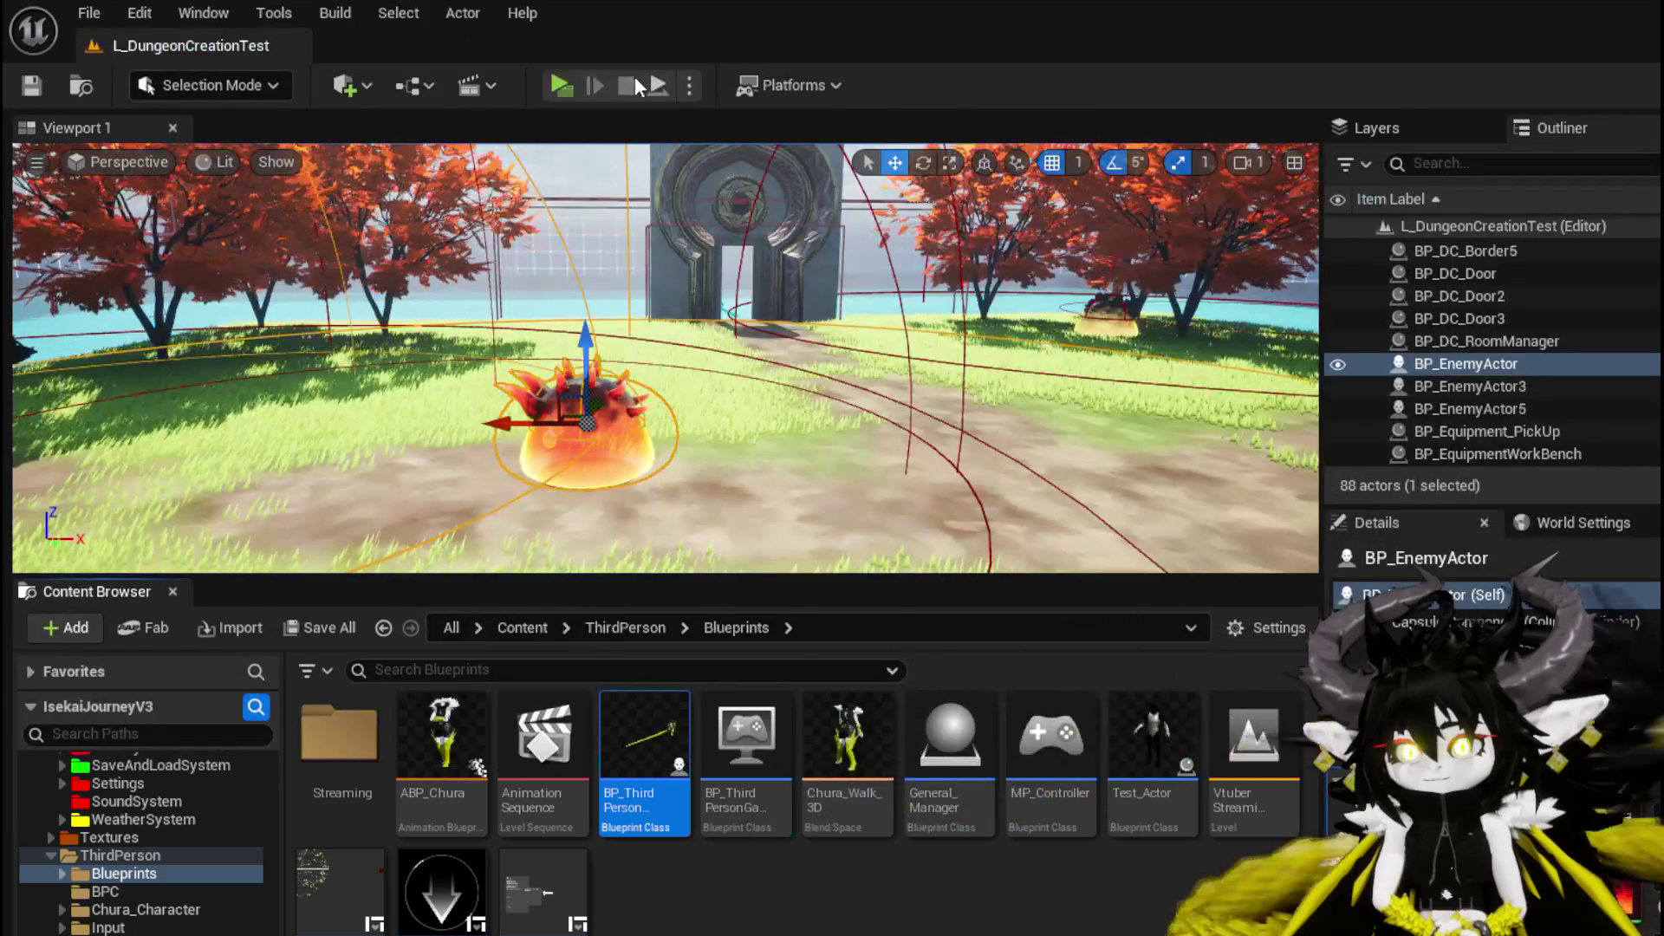
pyautogui.click(549, 74)
pyautogui.press('w')
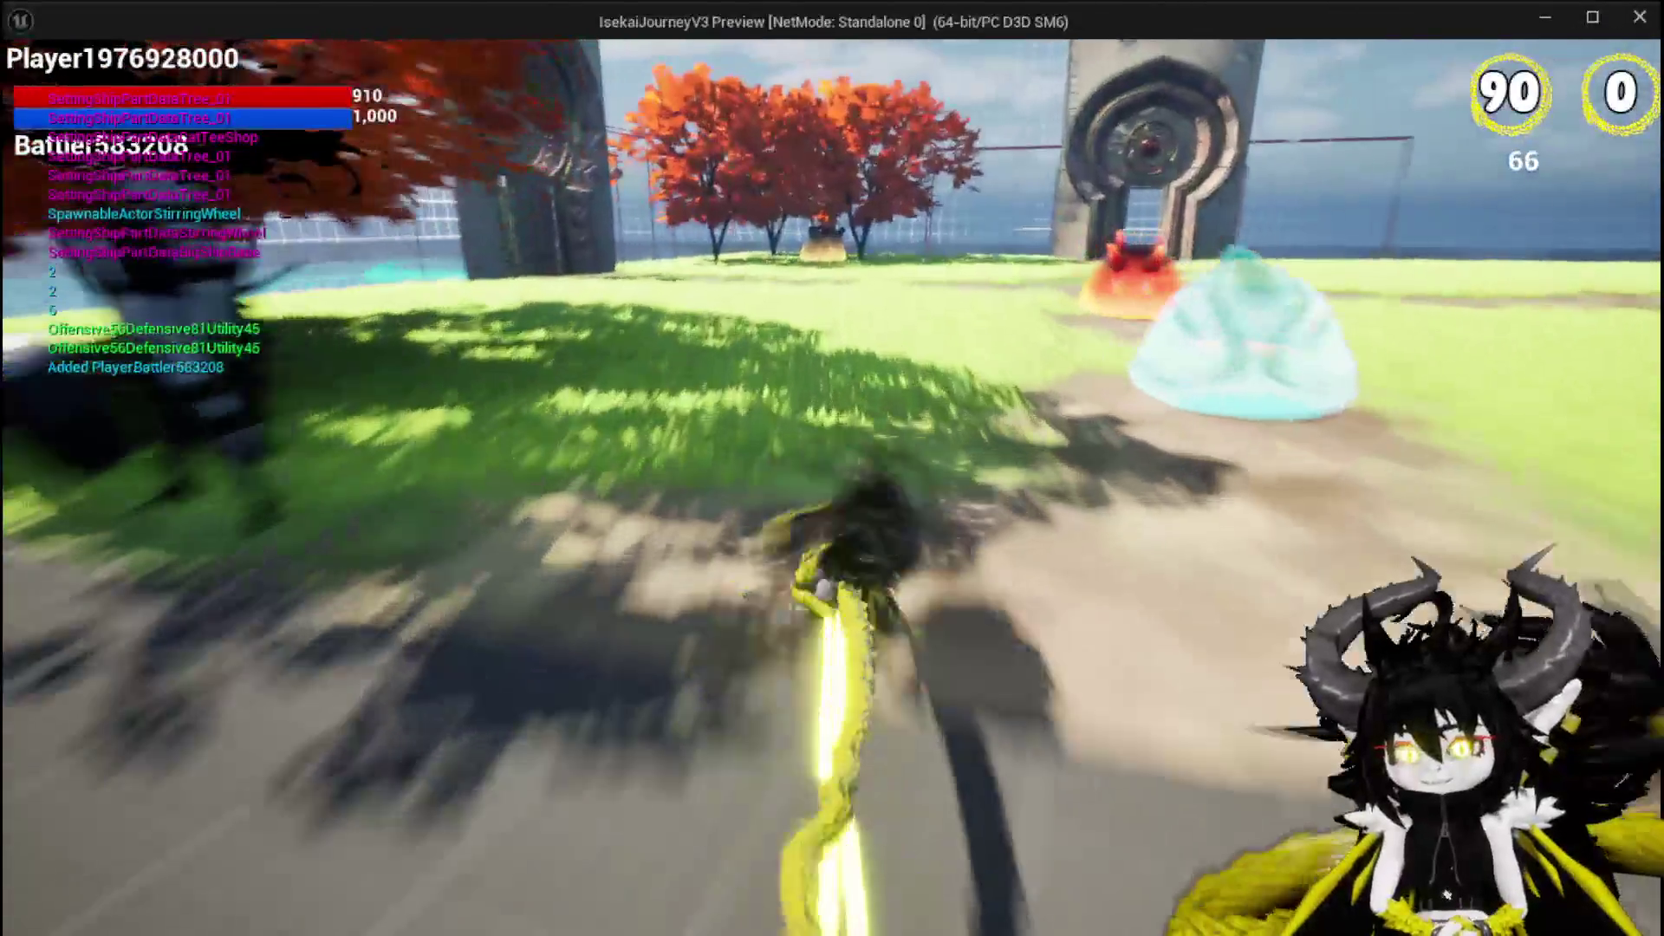
pyautogui.press('space')
pyautogui.press('w')
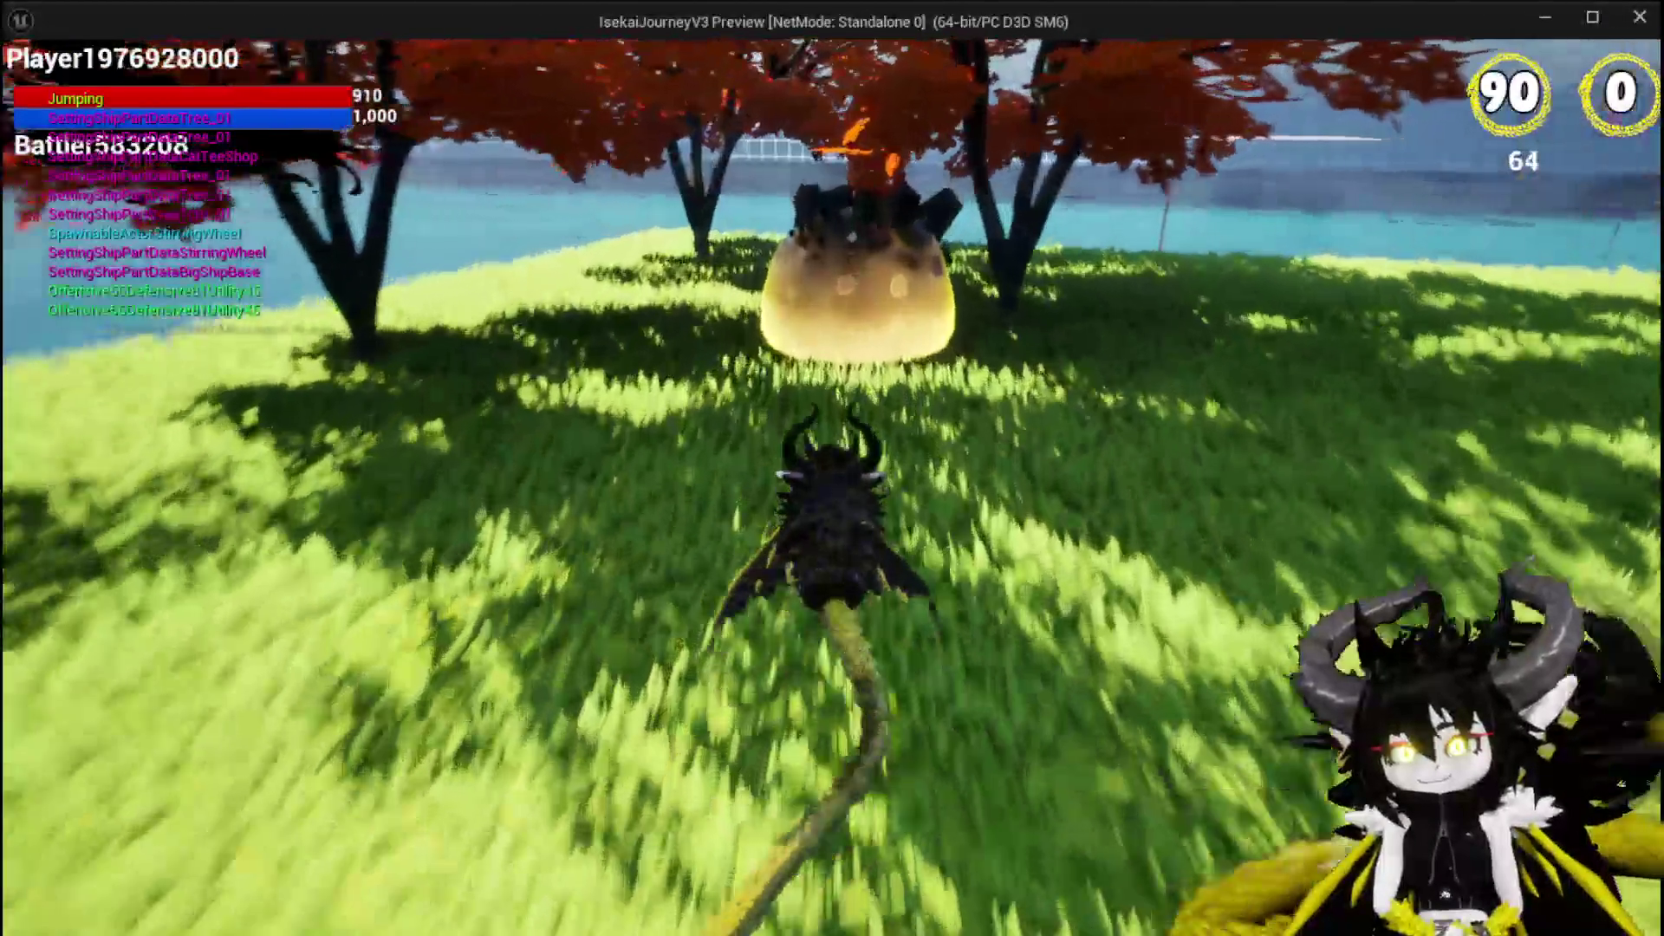
pyautogui.press('w')
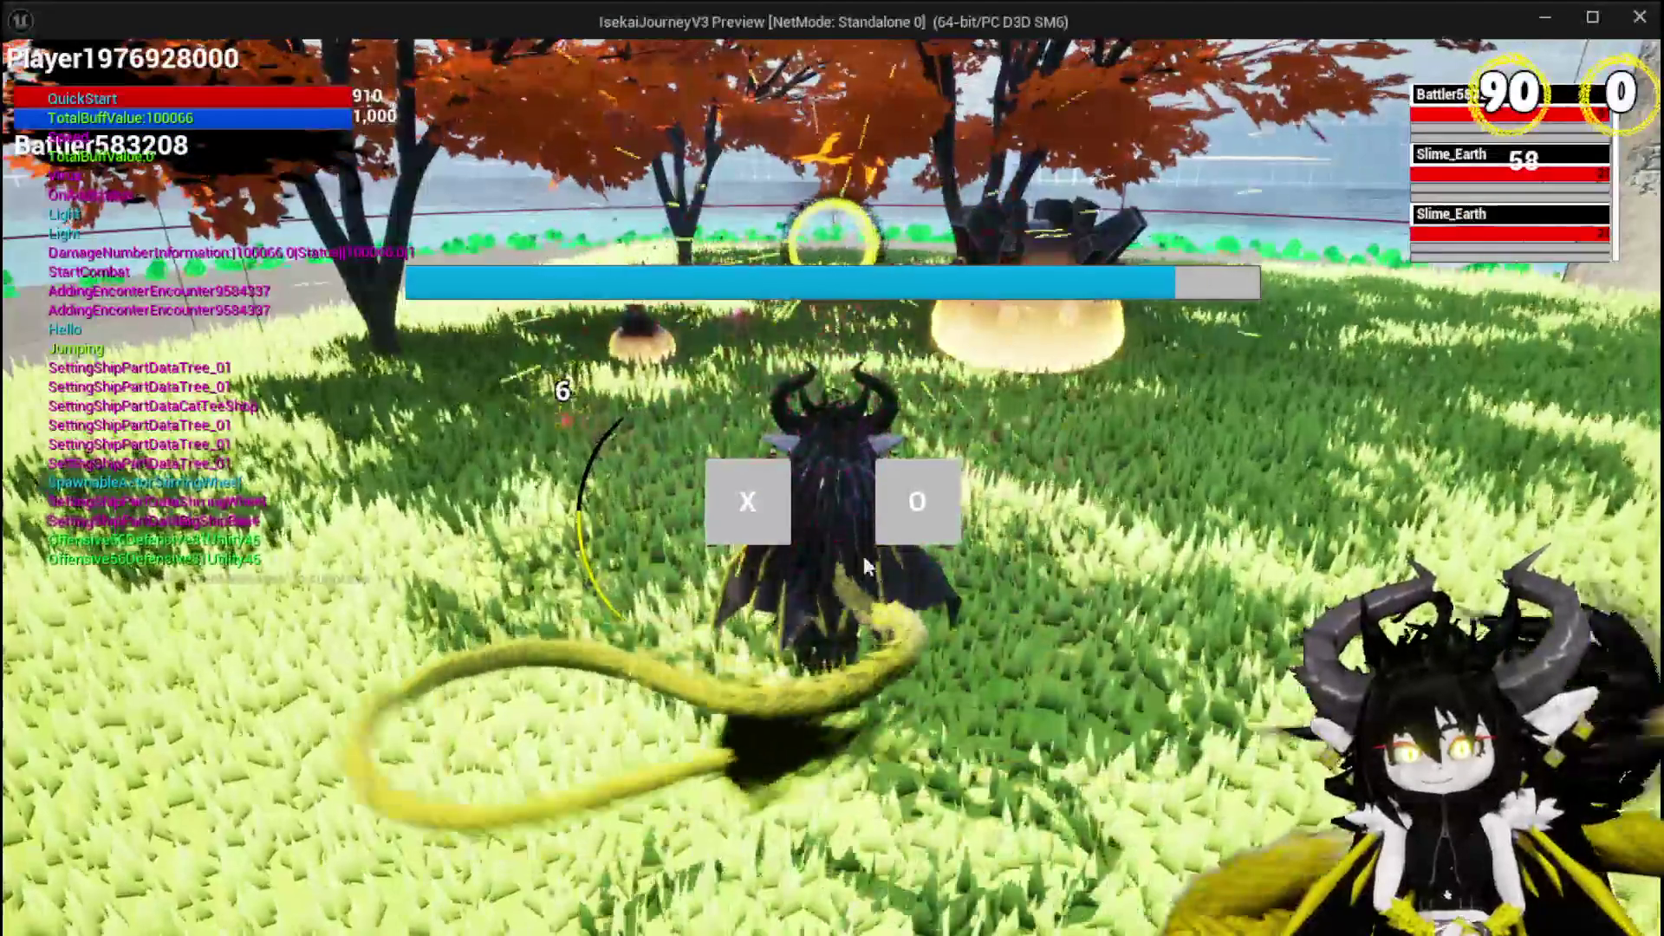
# Attack the slime with the Free AIM Fire card, then stop the play session.
pyautogui.click(728, 503)
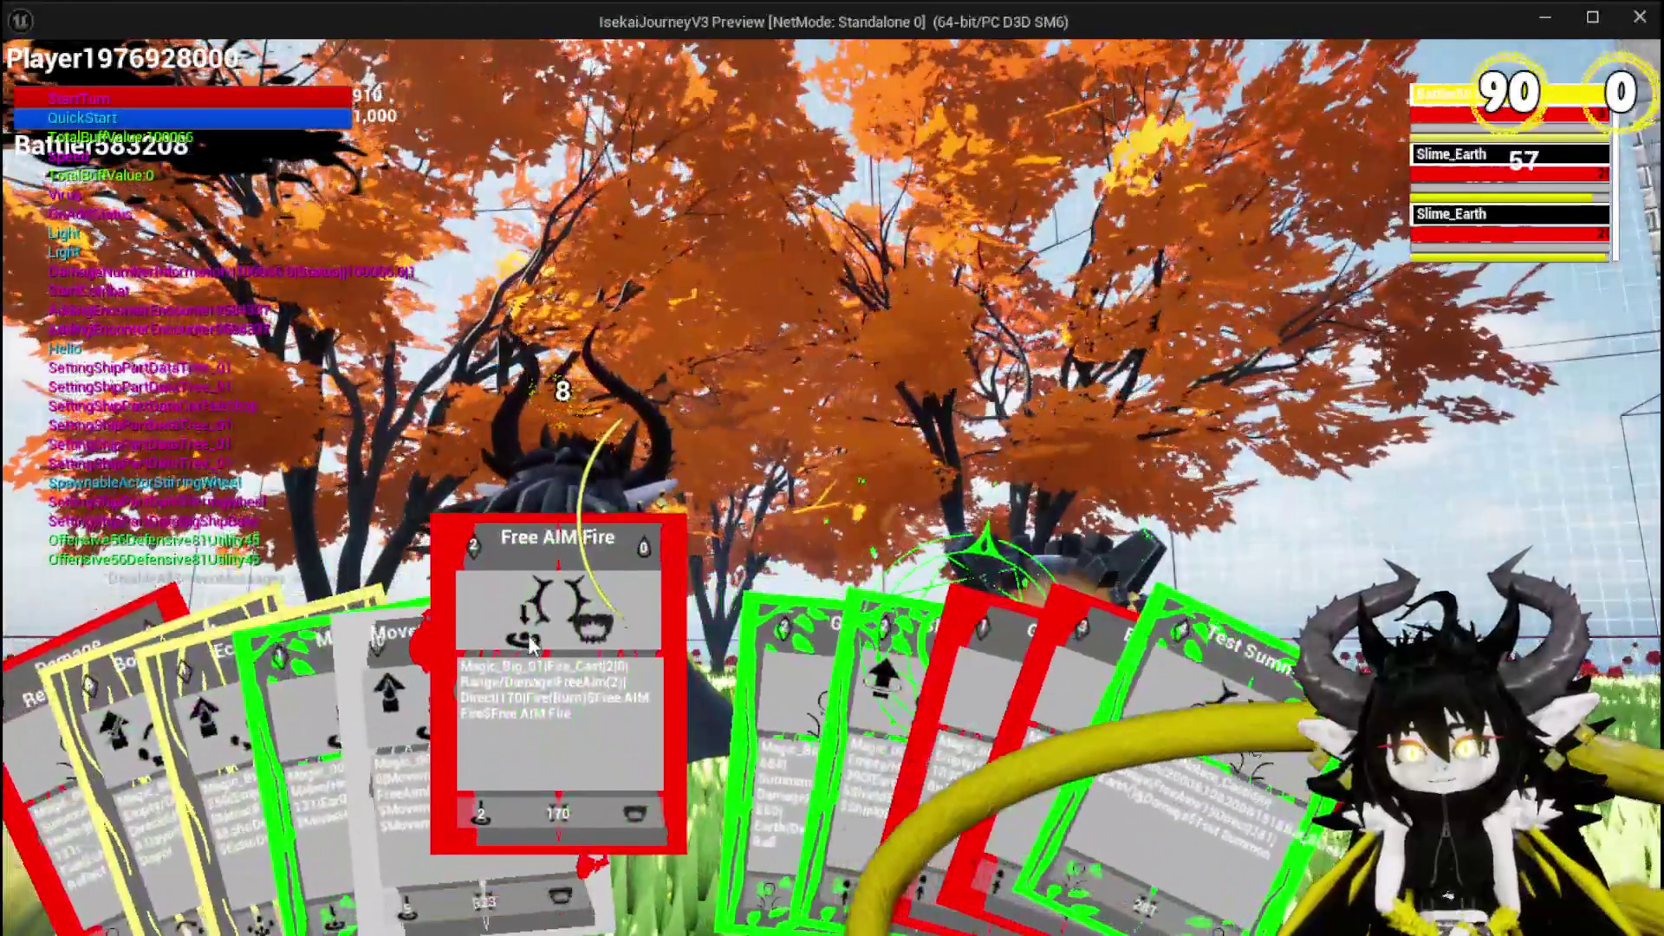
pyautogui.click(532, 642)
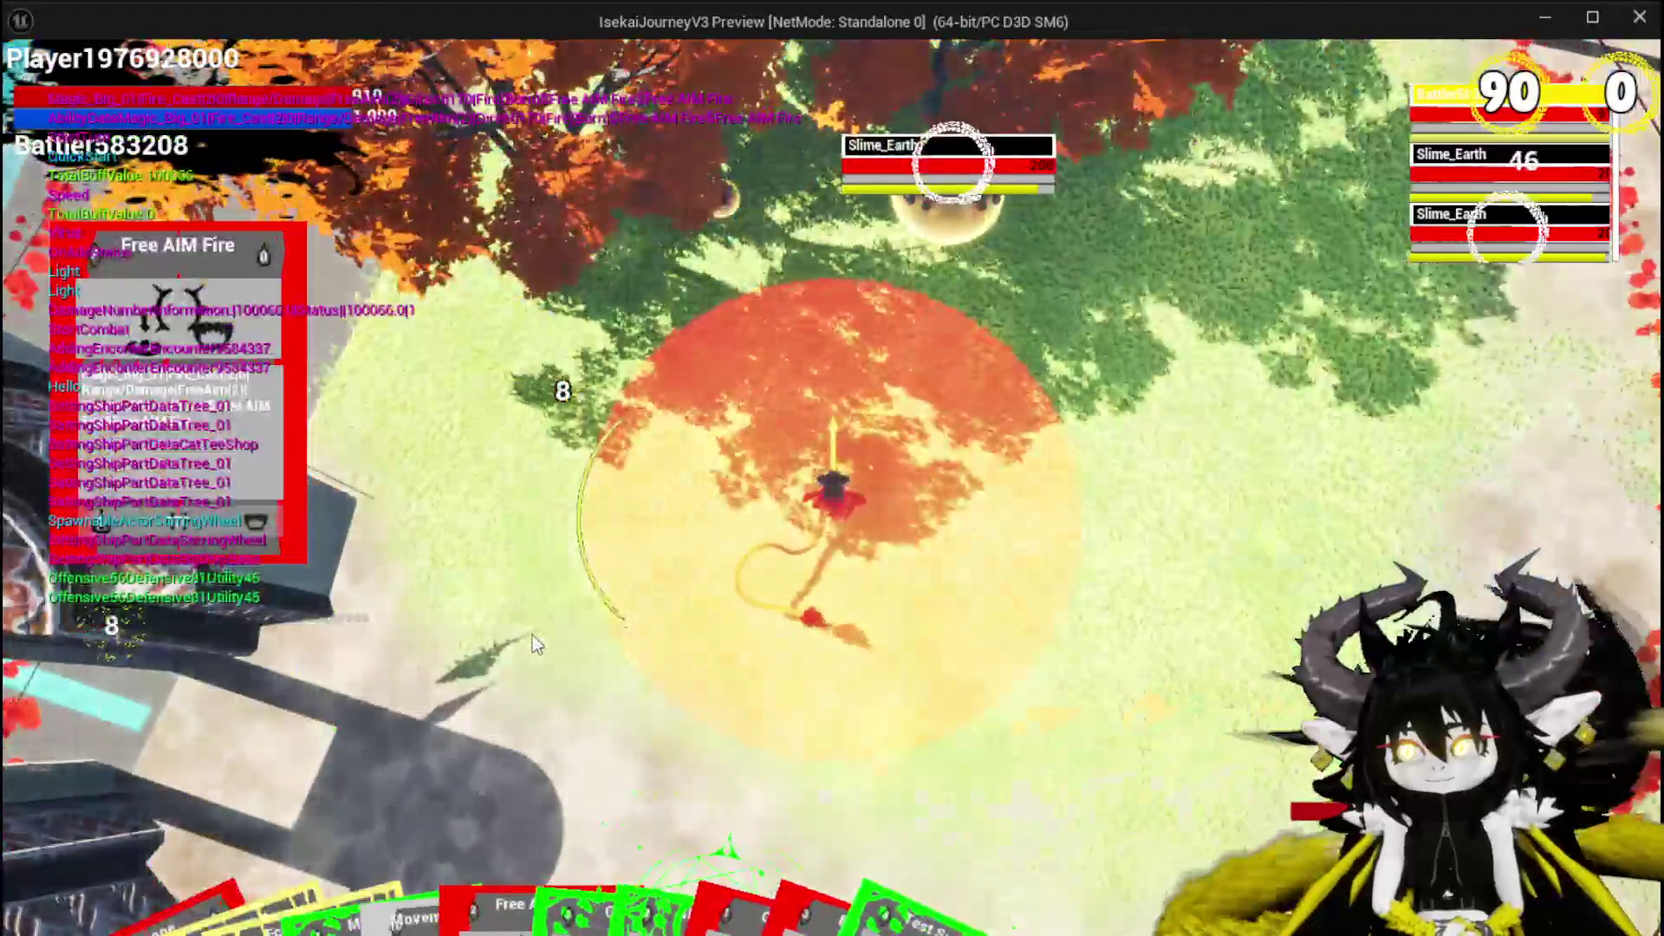
pyautogui.click(569, 621)
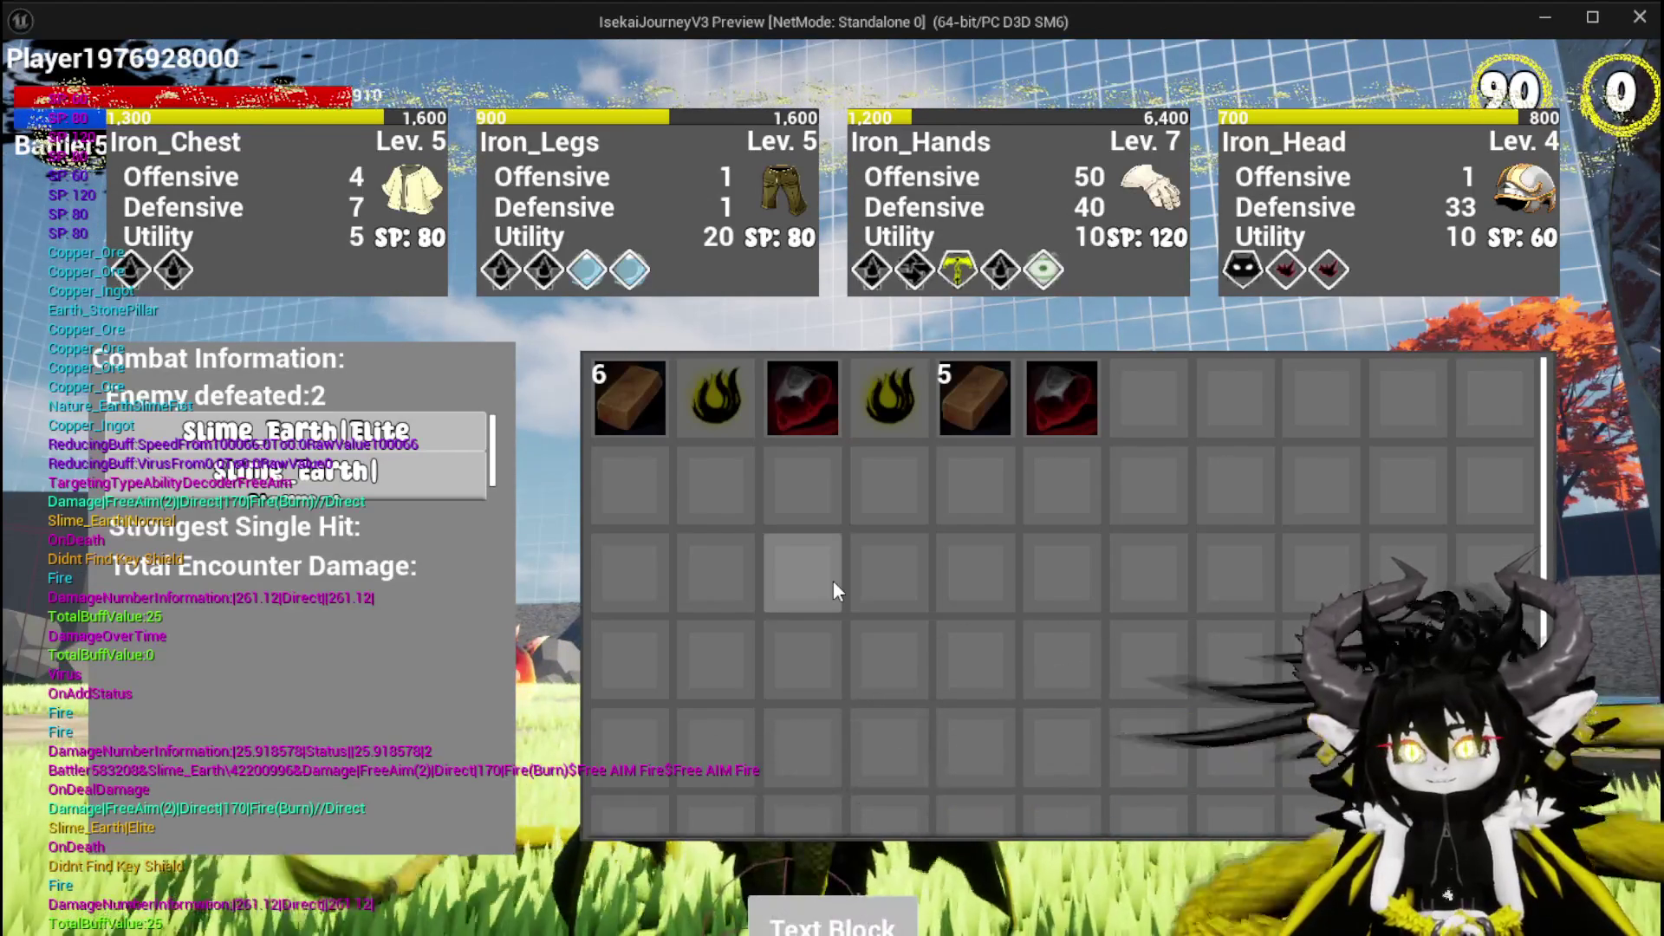
pyautogui.press('Escape')
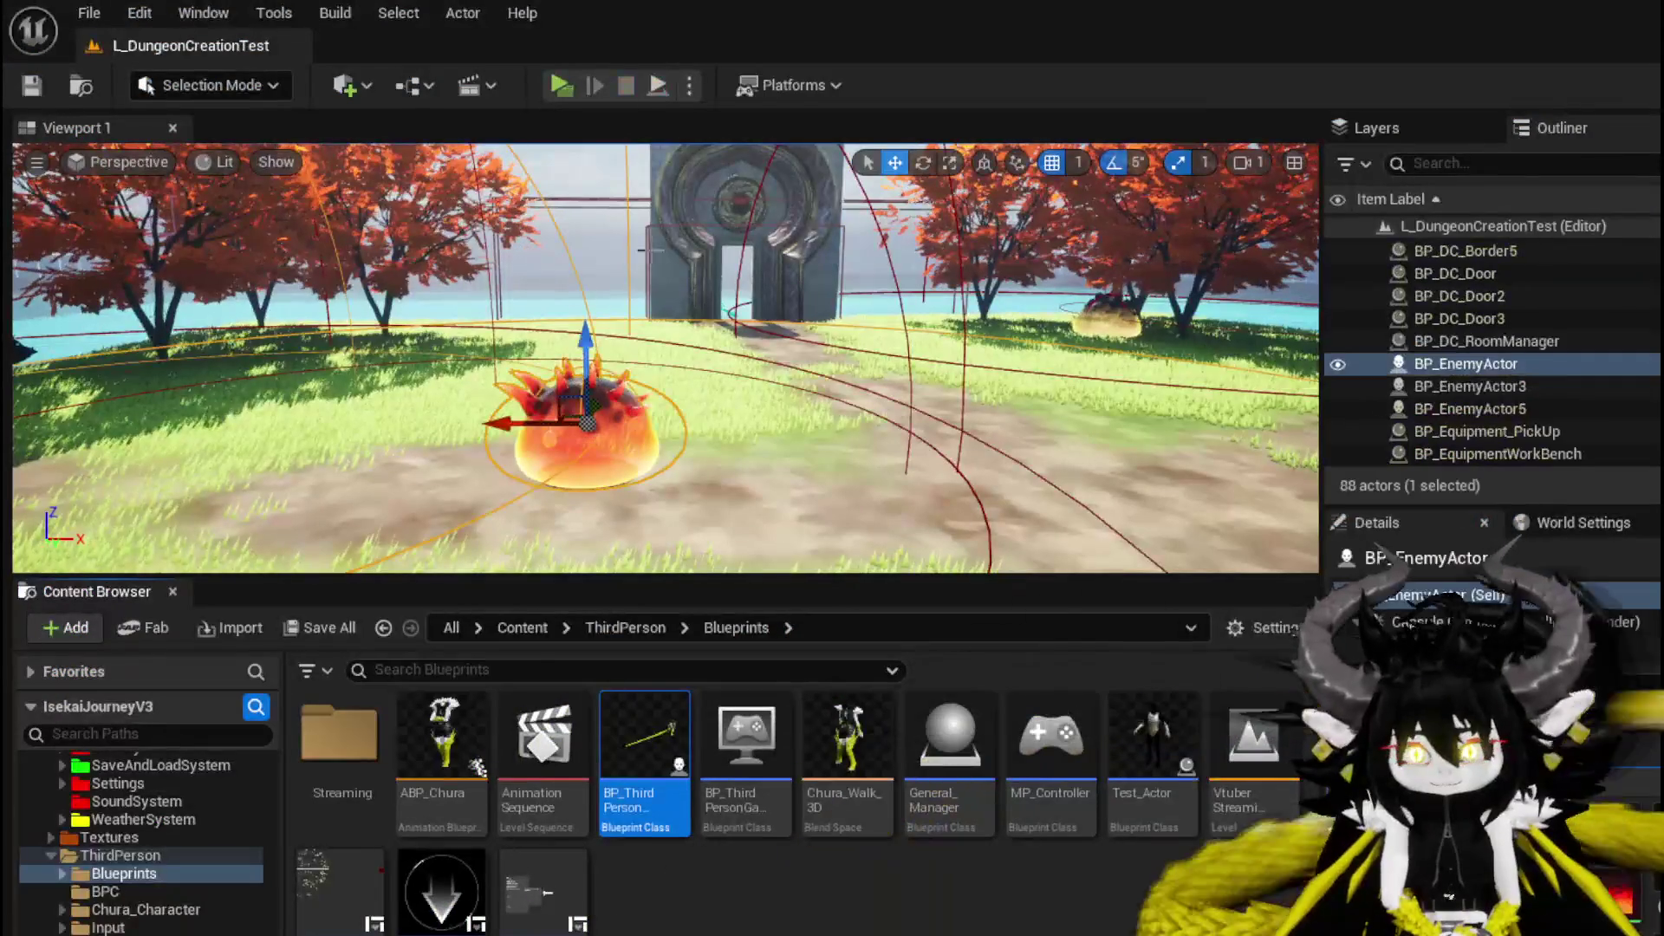
pyautogui.click(565, 78)
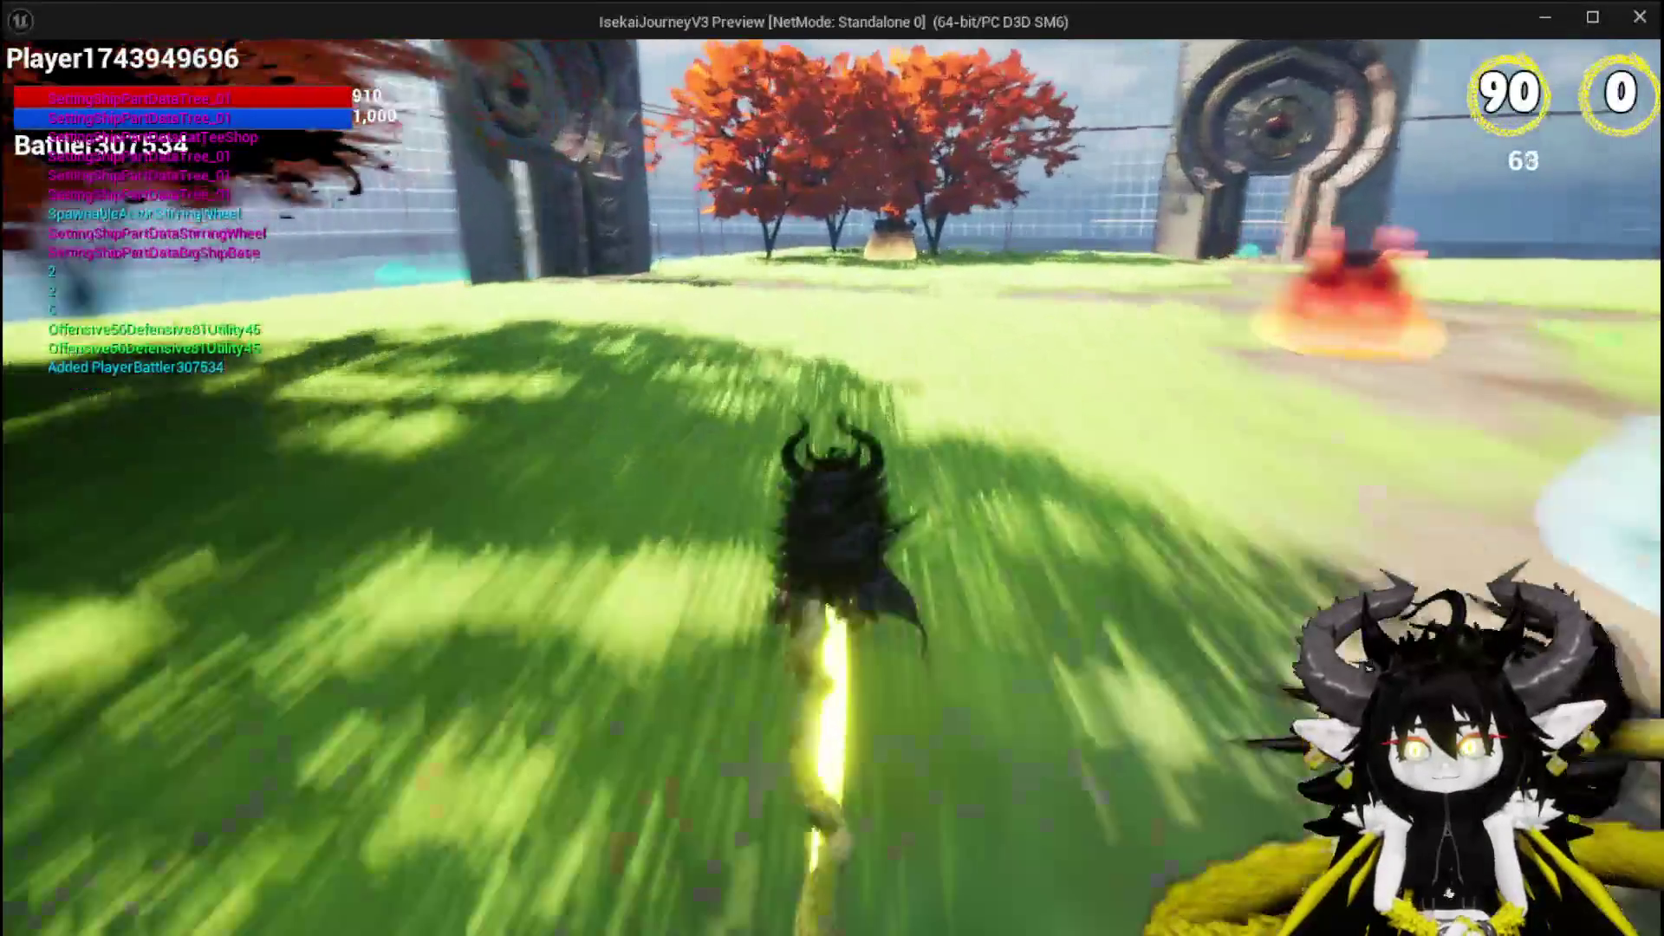
pyautogui.press('space')
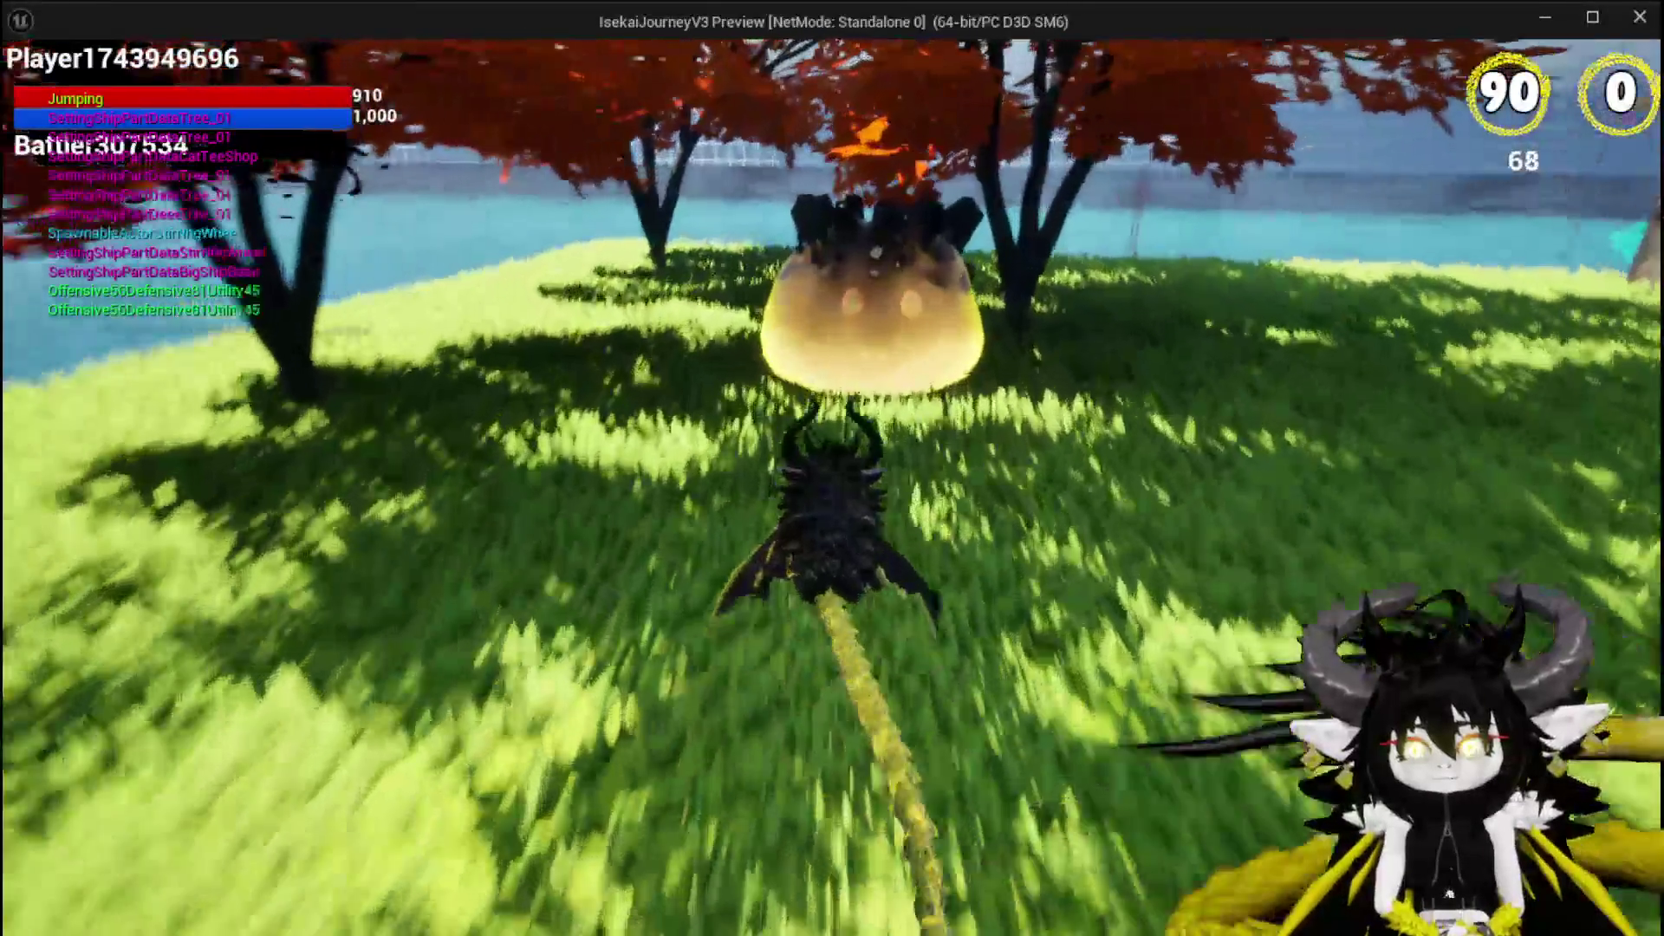
pyautogui.press('w')
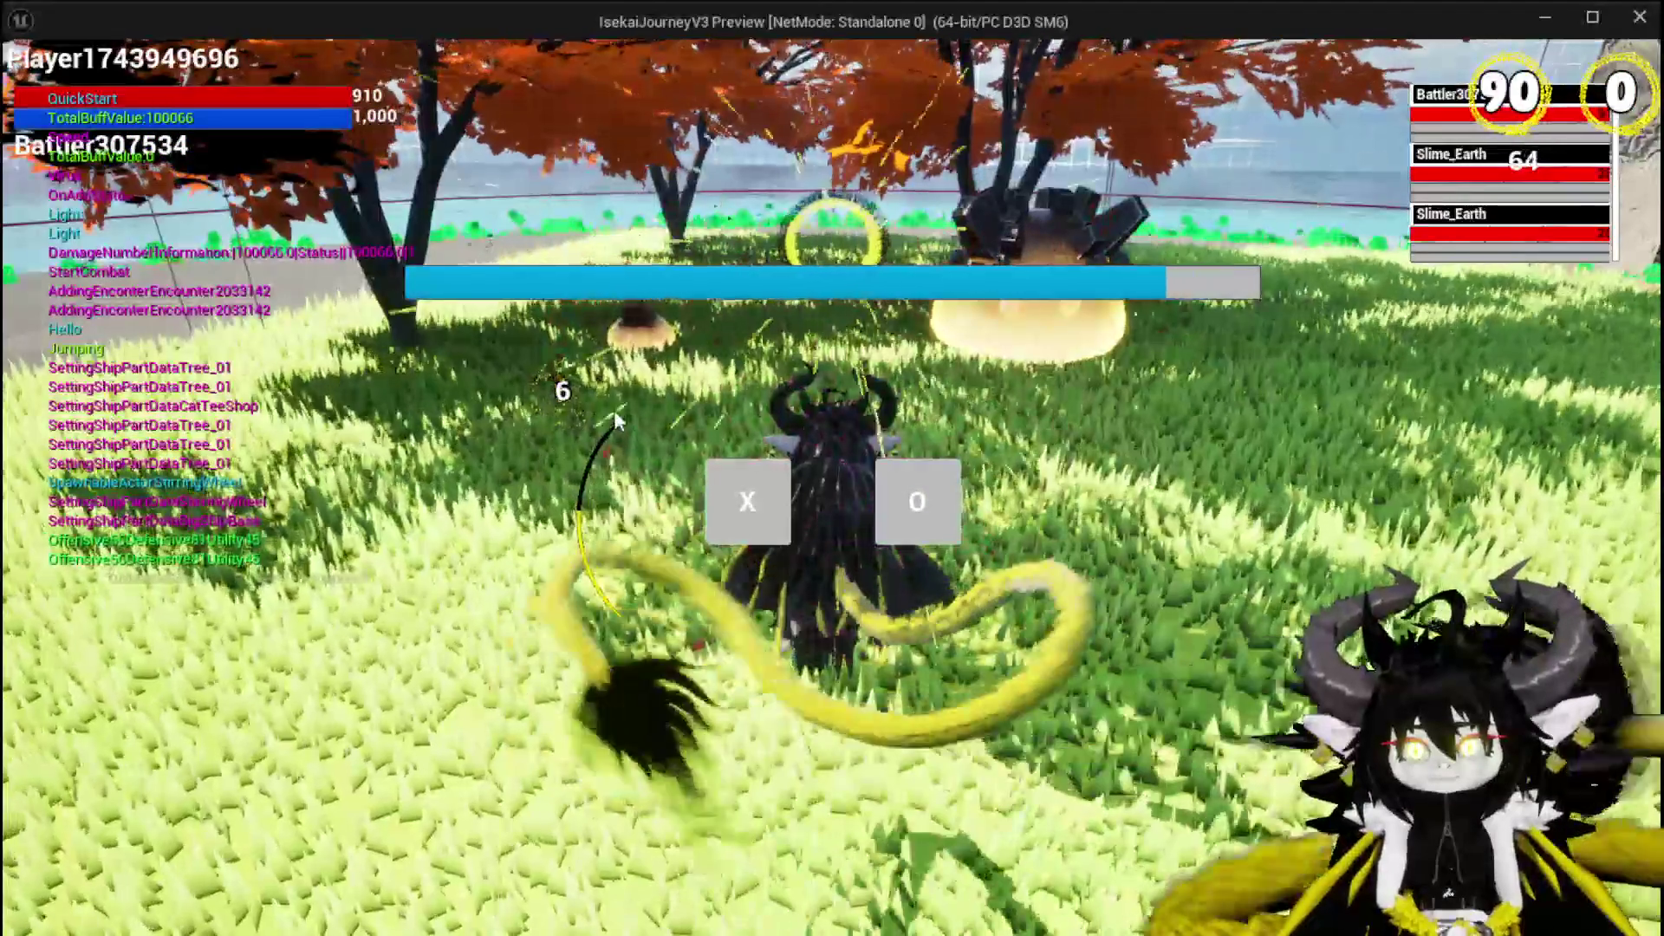
pyautogui.click(734, 535)
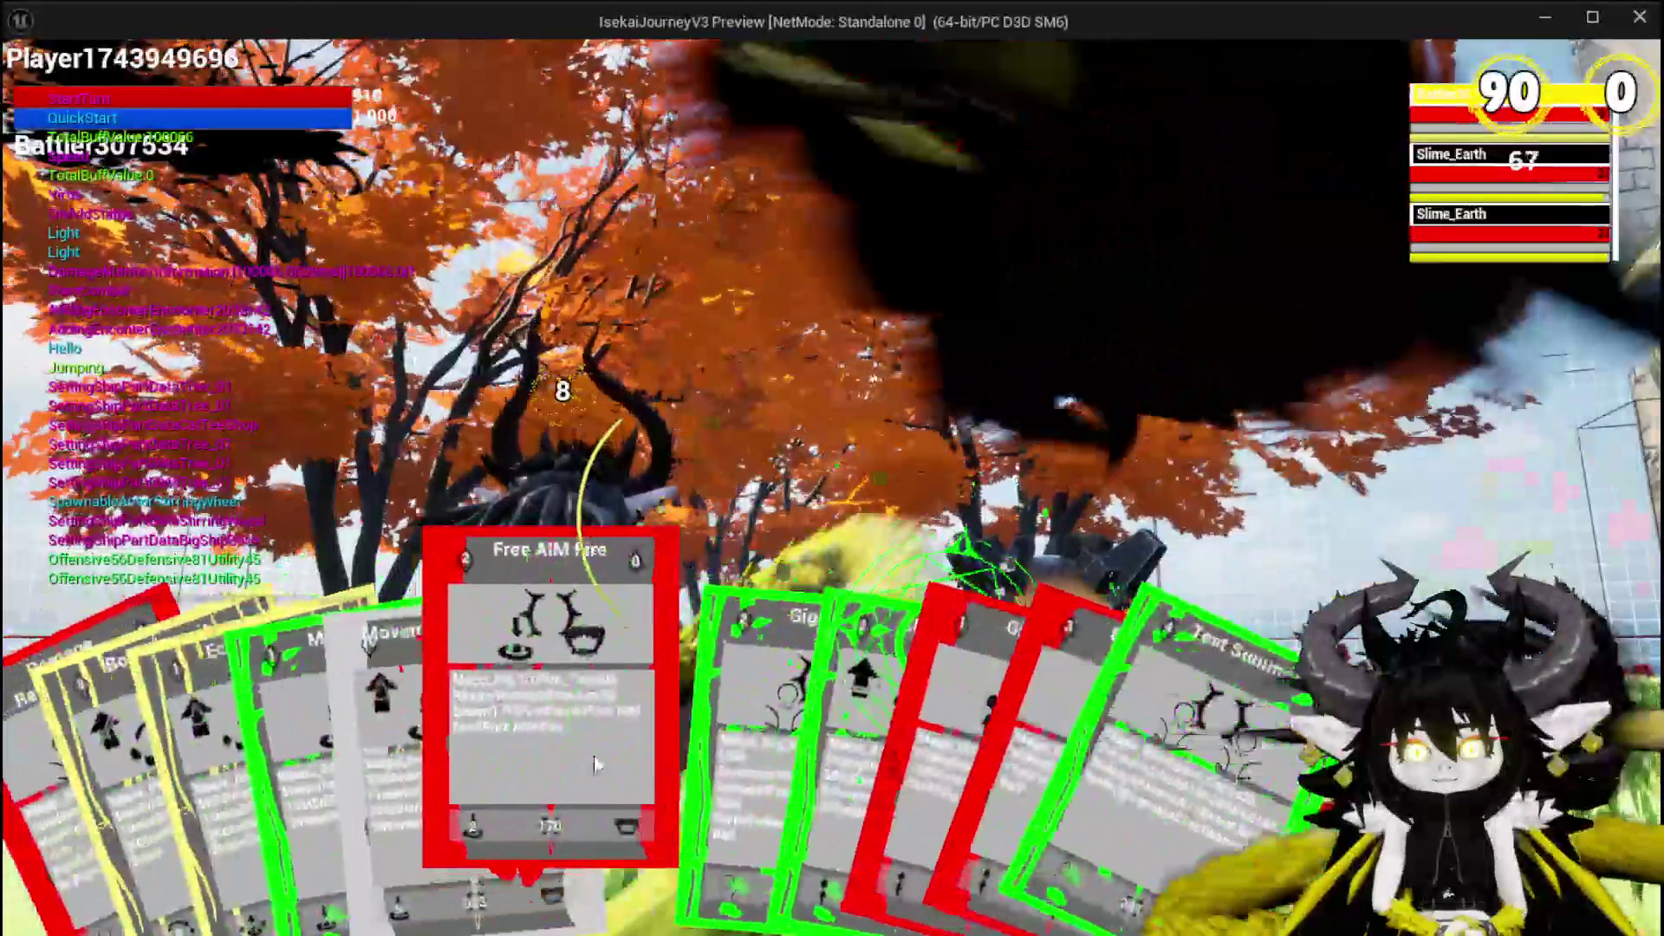
pyautogui.click(595, 677)
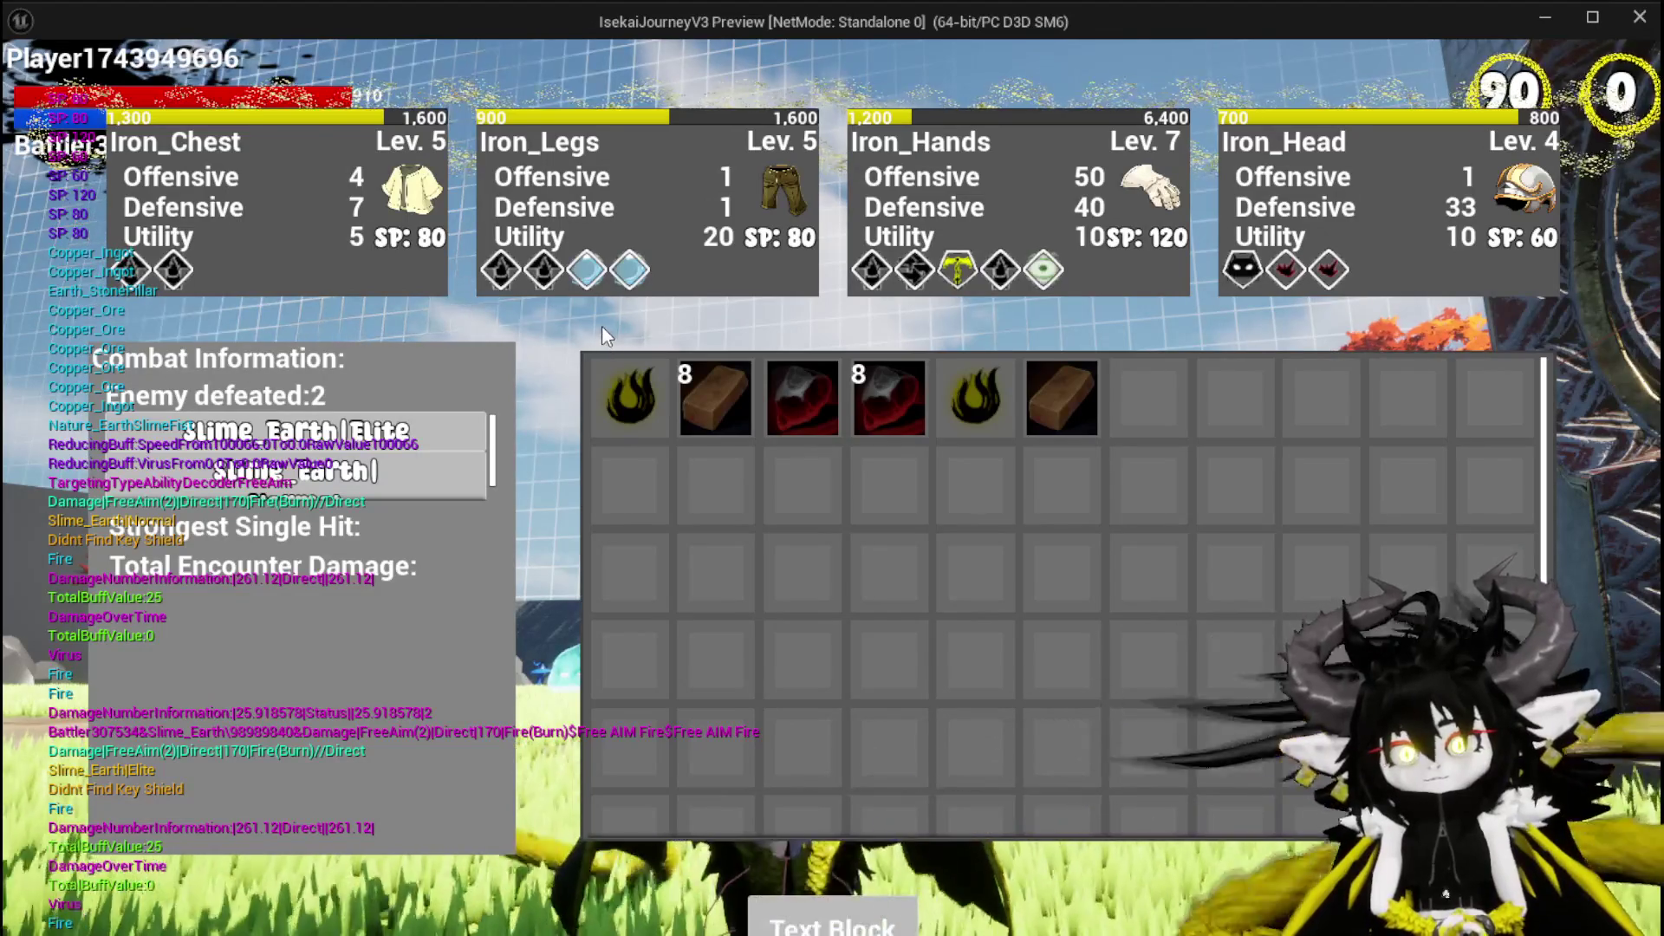
pyautogui.press('Escape')
pyautogui.hotkey('ctrl', 's')
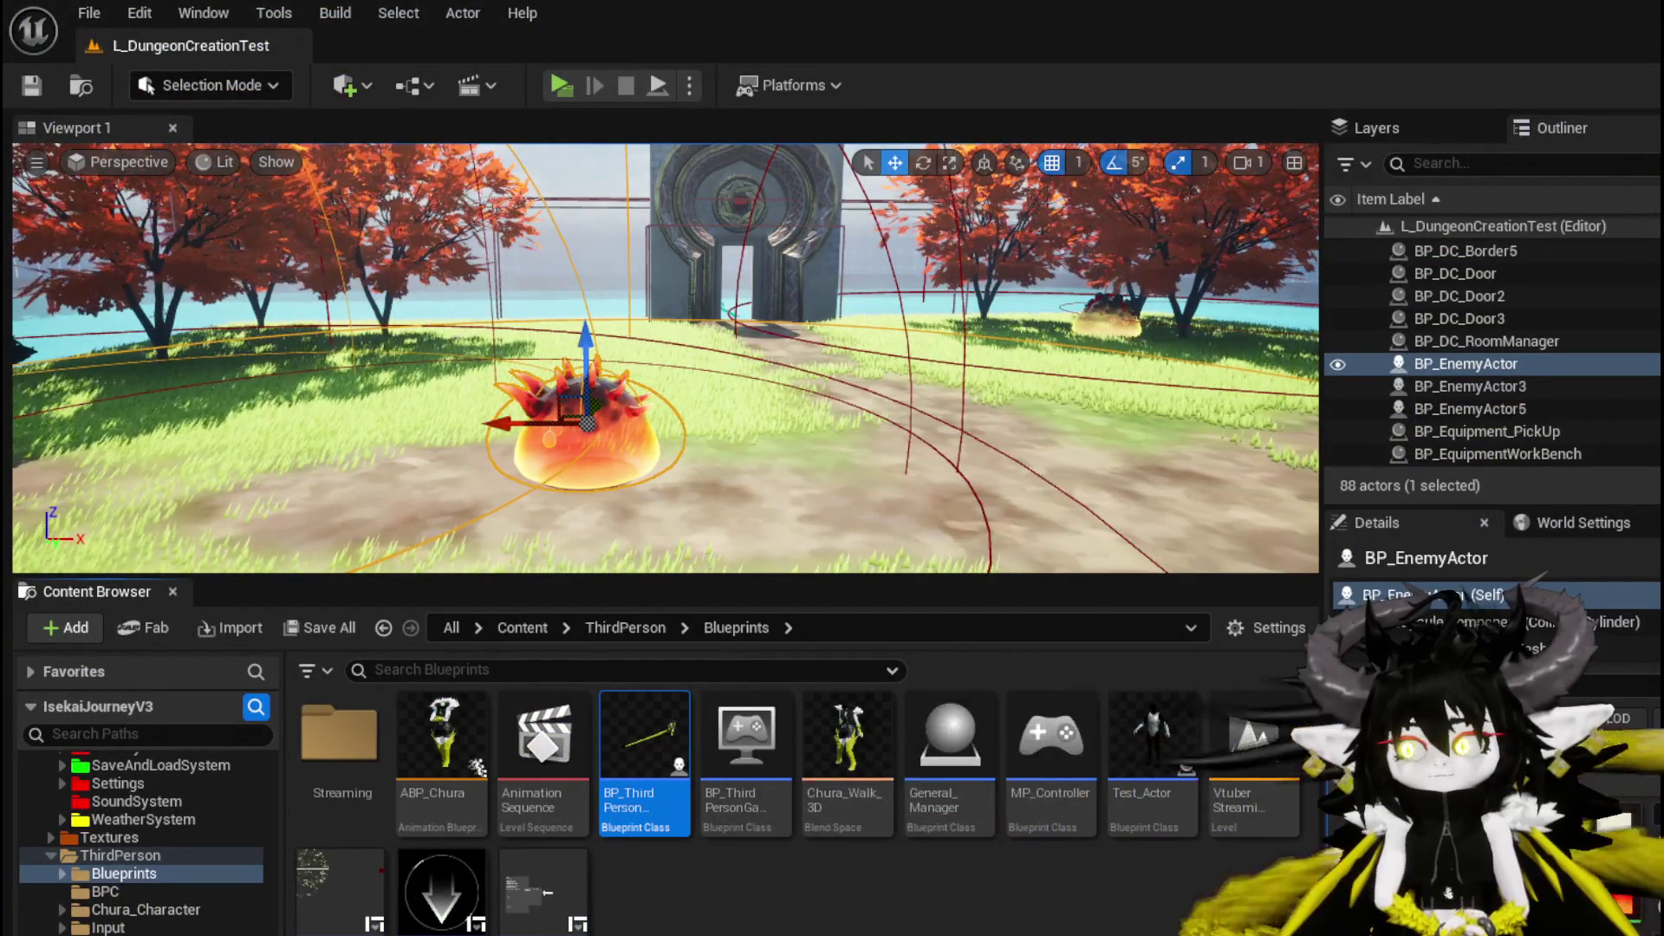
# Save the blueprint assets and open Combat_Manager's End Combat Manager function graph.
pyautogui.hotkey('alt', 'Tab')
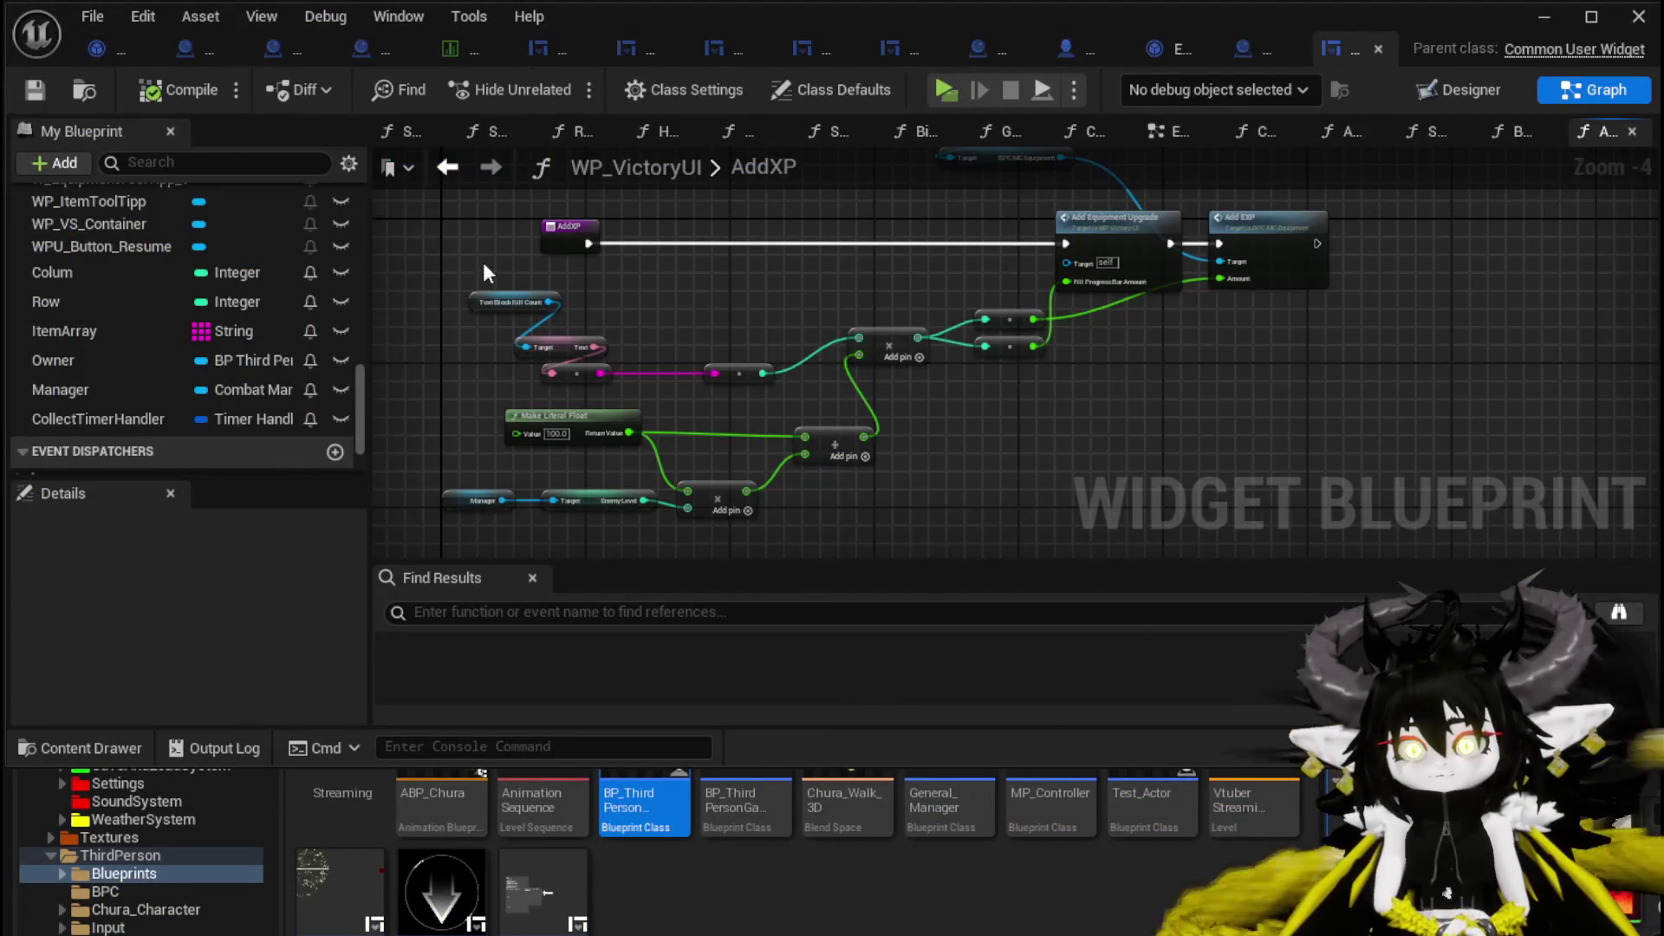
pyautogui.click(50, 89)
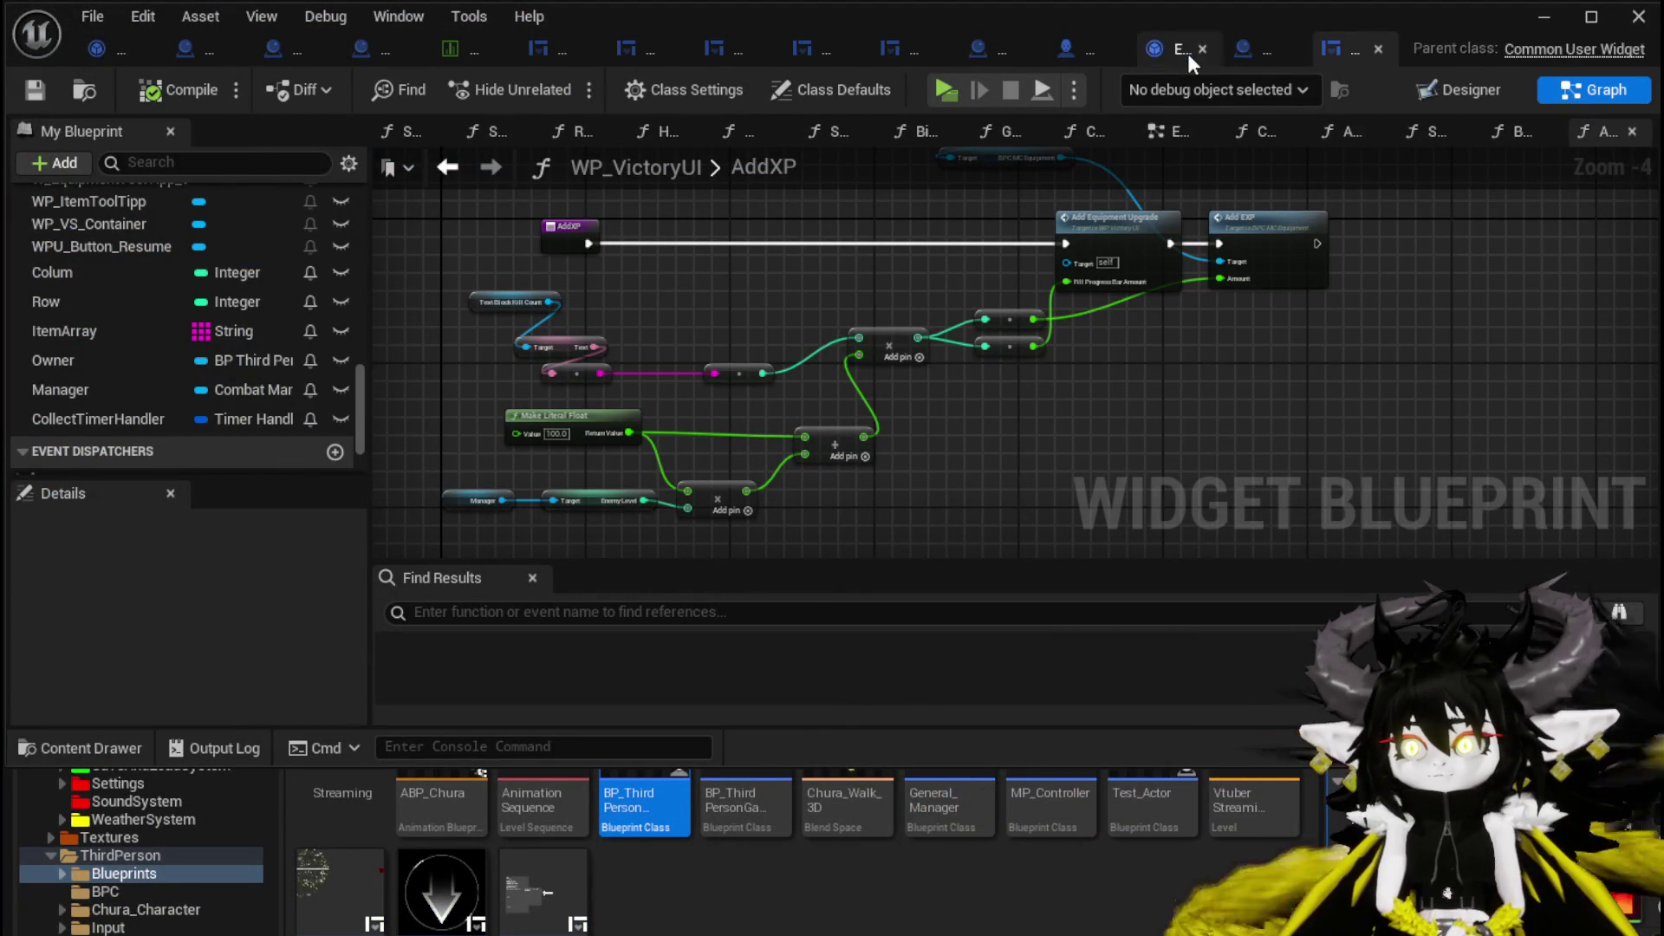
pyautogui.click(1232, 53)
pyautogui.scroll(-2, 696, 319)
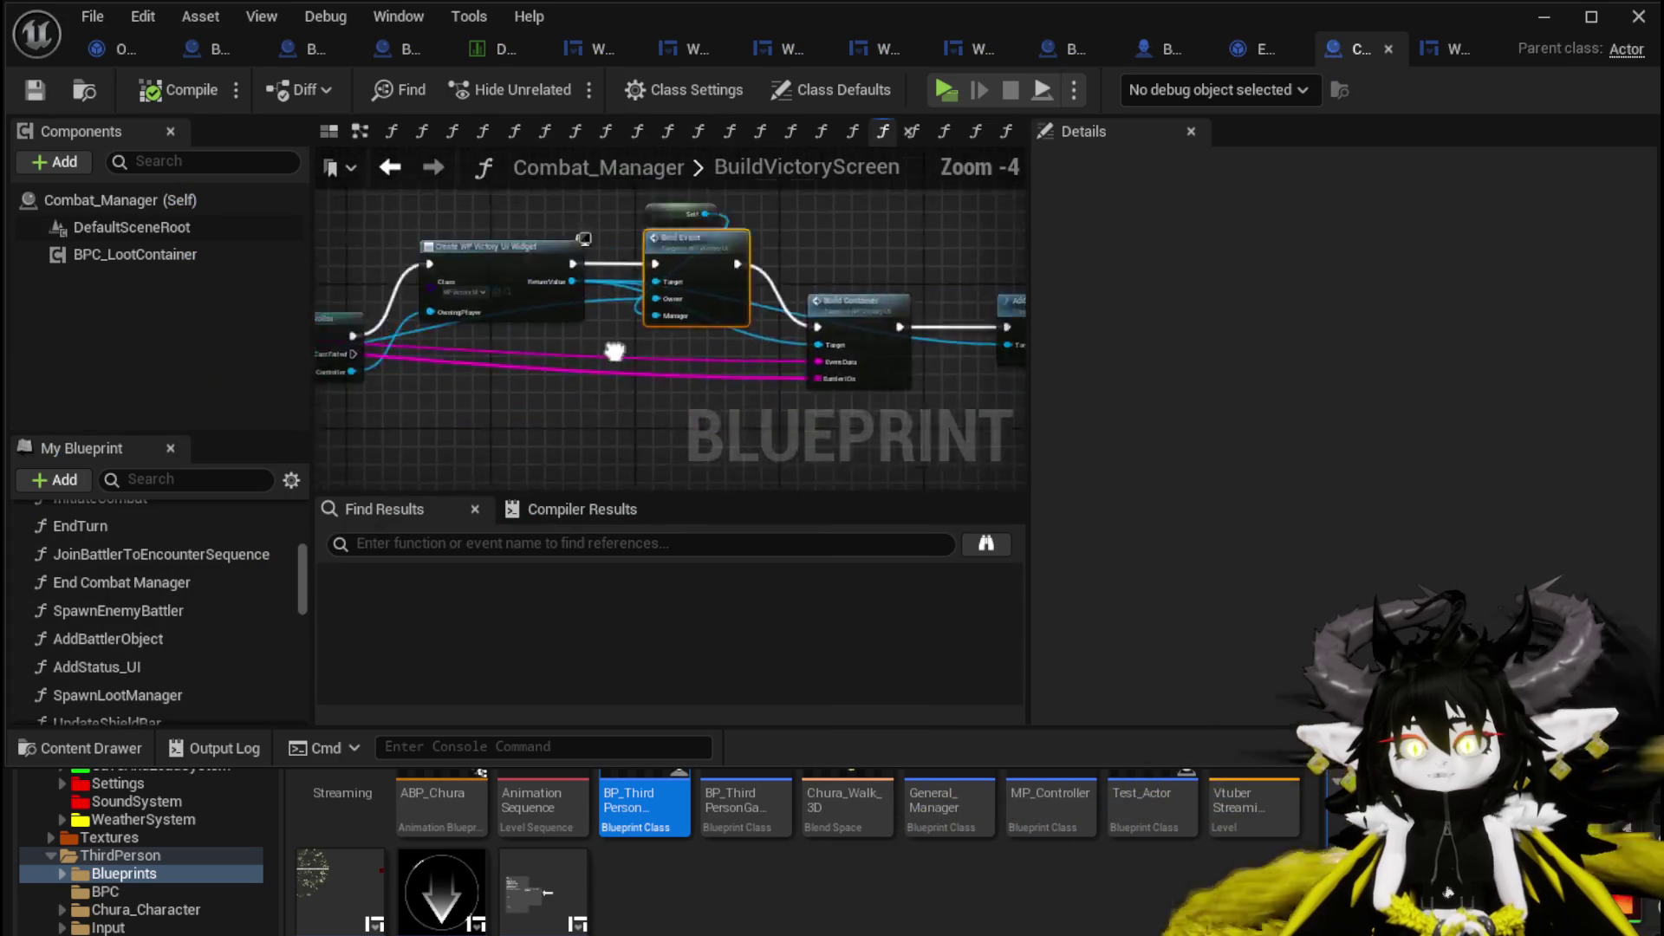
pyautogui.scroll(2, 513, 222)
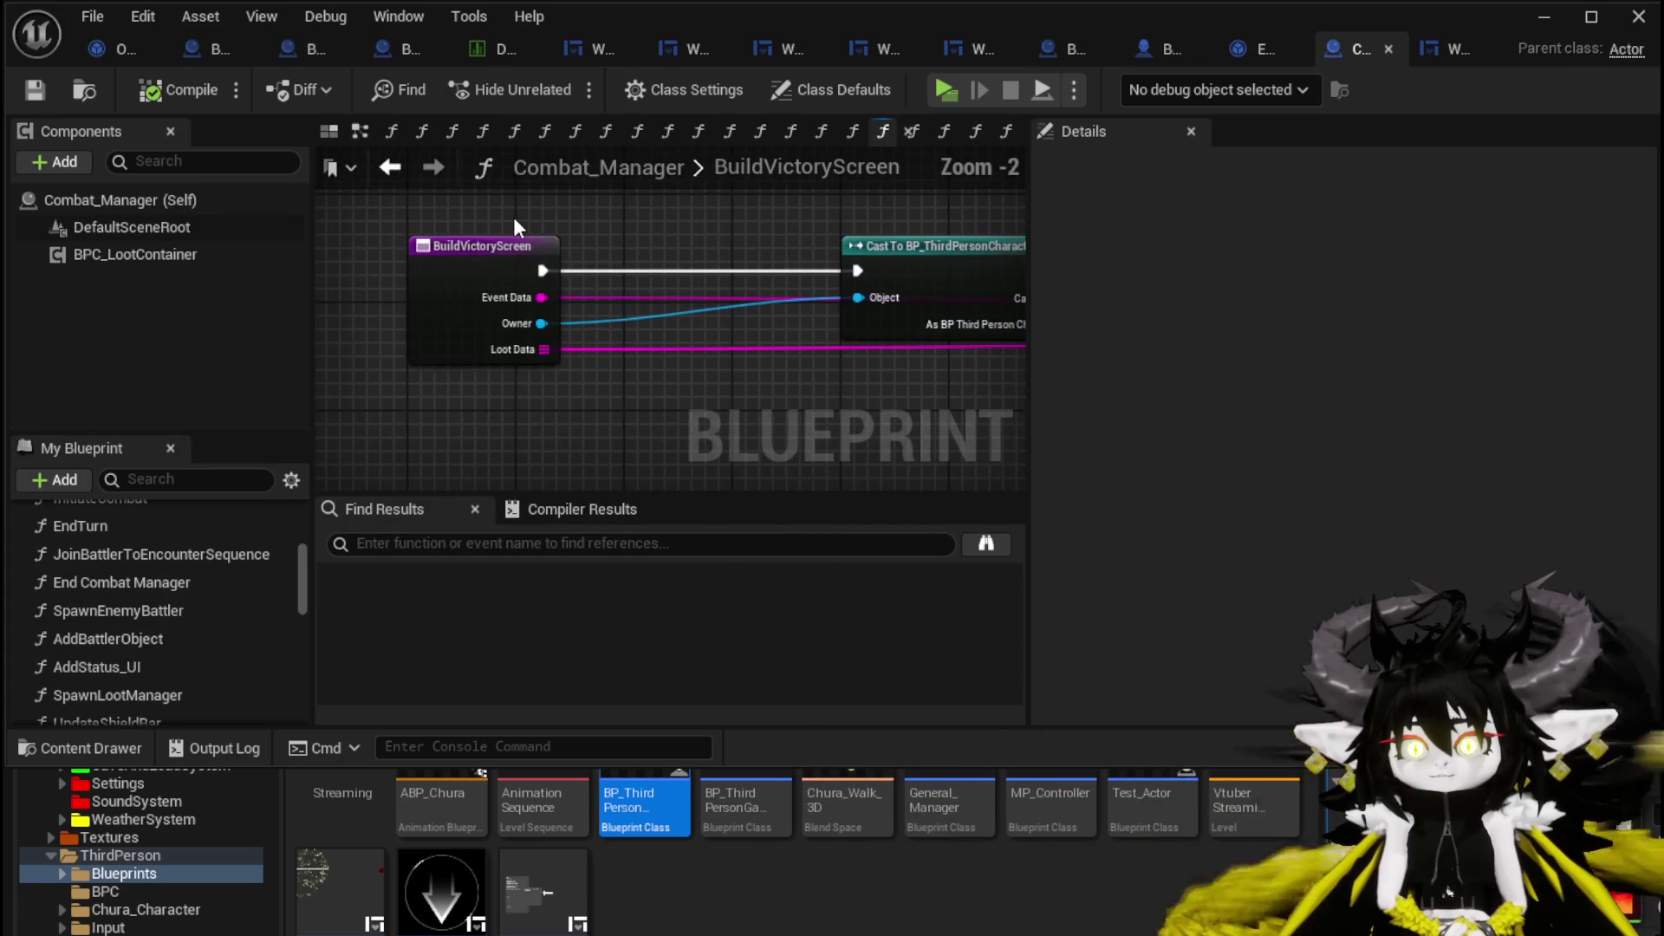
pyautogui.doubleClick(200, 580)
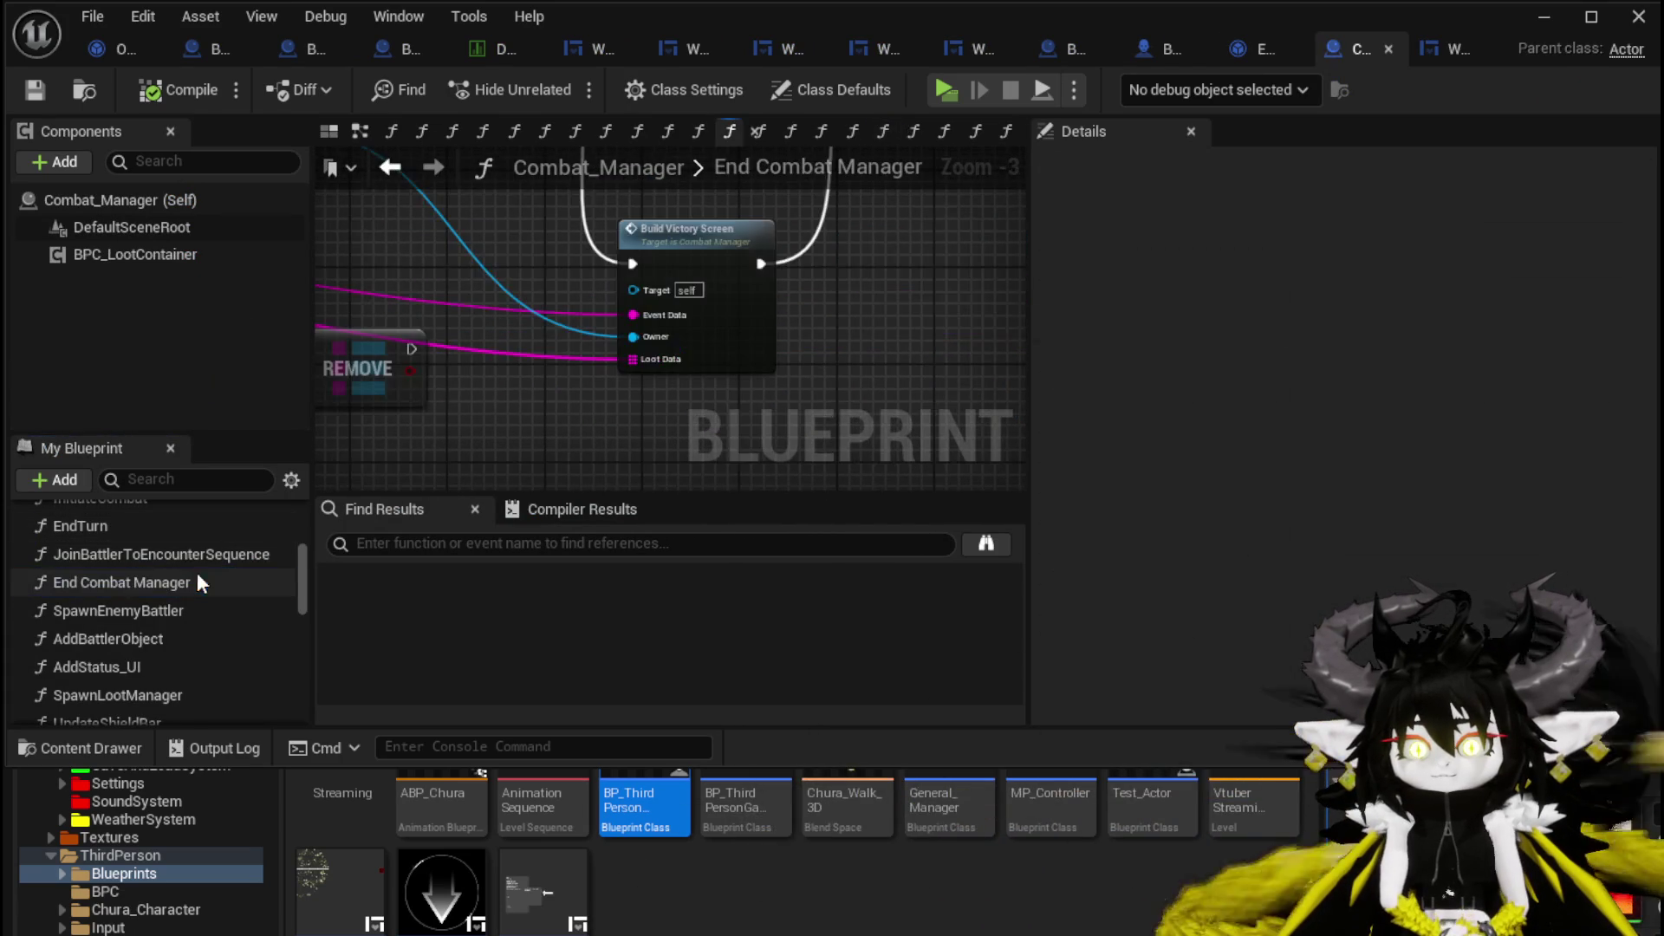
# Check the Active Encounter and REMOVE nodes, then drop a Set EnemyLevel node onto the graph.
pyautogui.scroll(-6, 616, 334)
pyautogui.scroll(4, 483, 349)
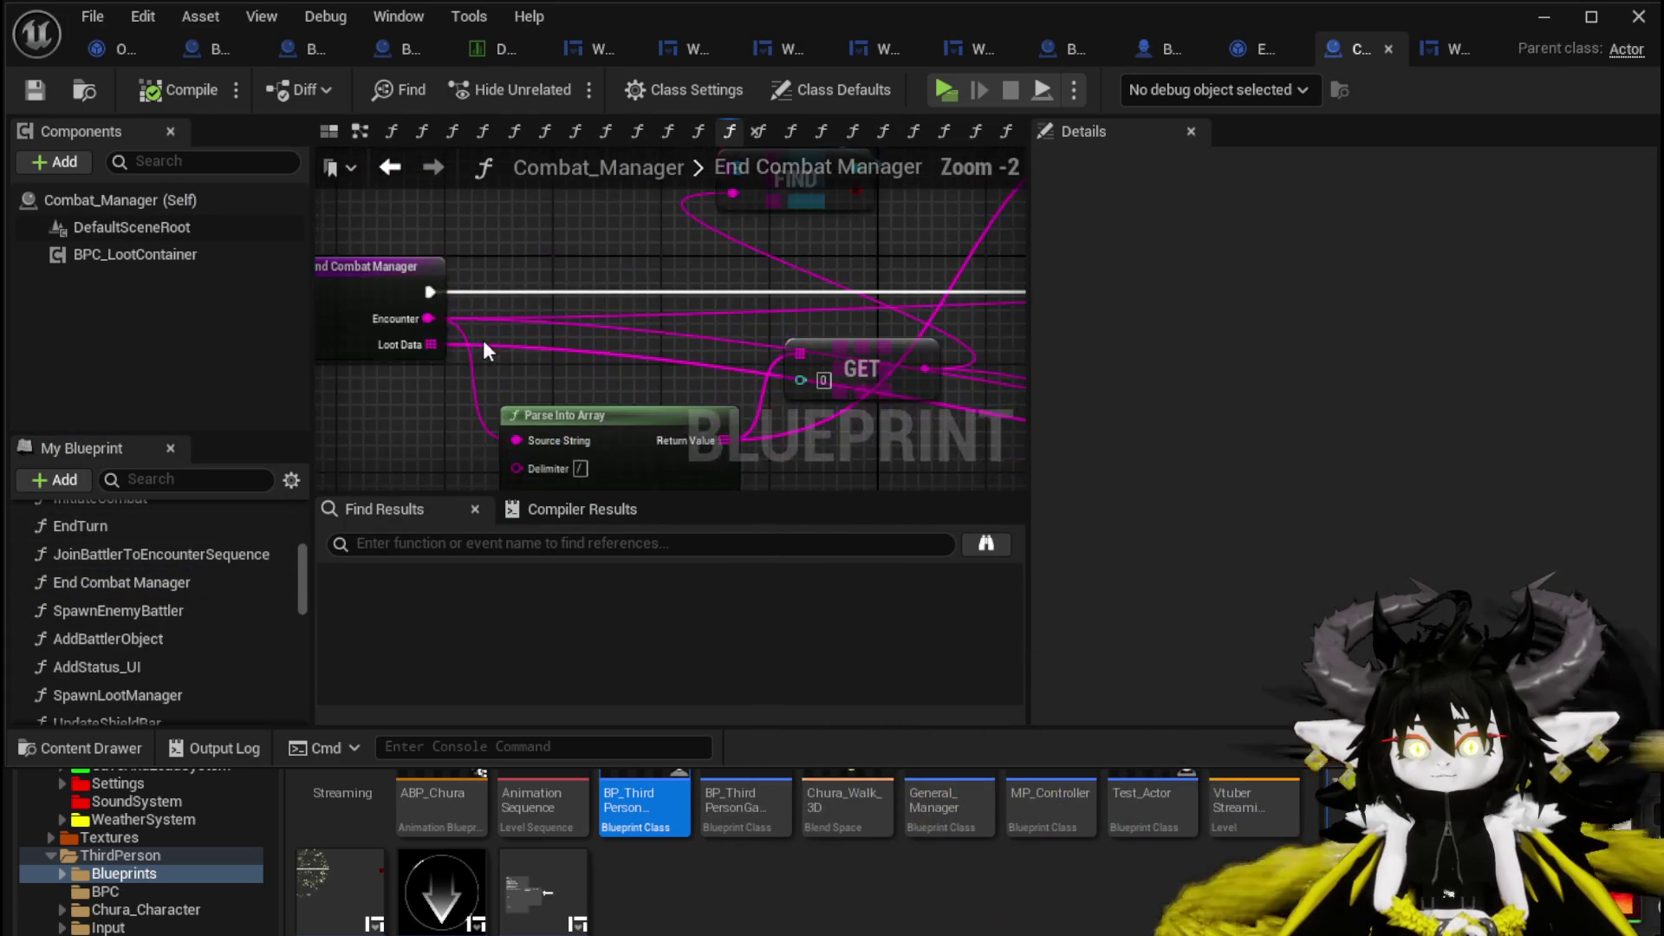
pyautogui.scroll(-3, 555, 257)
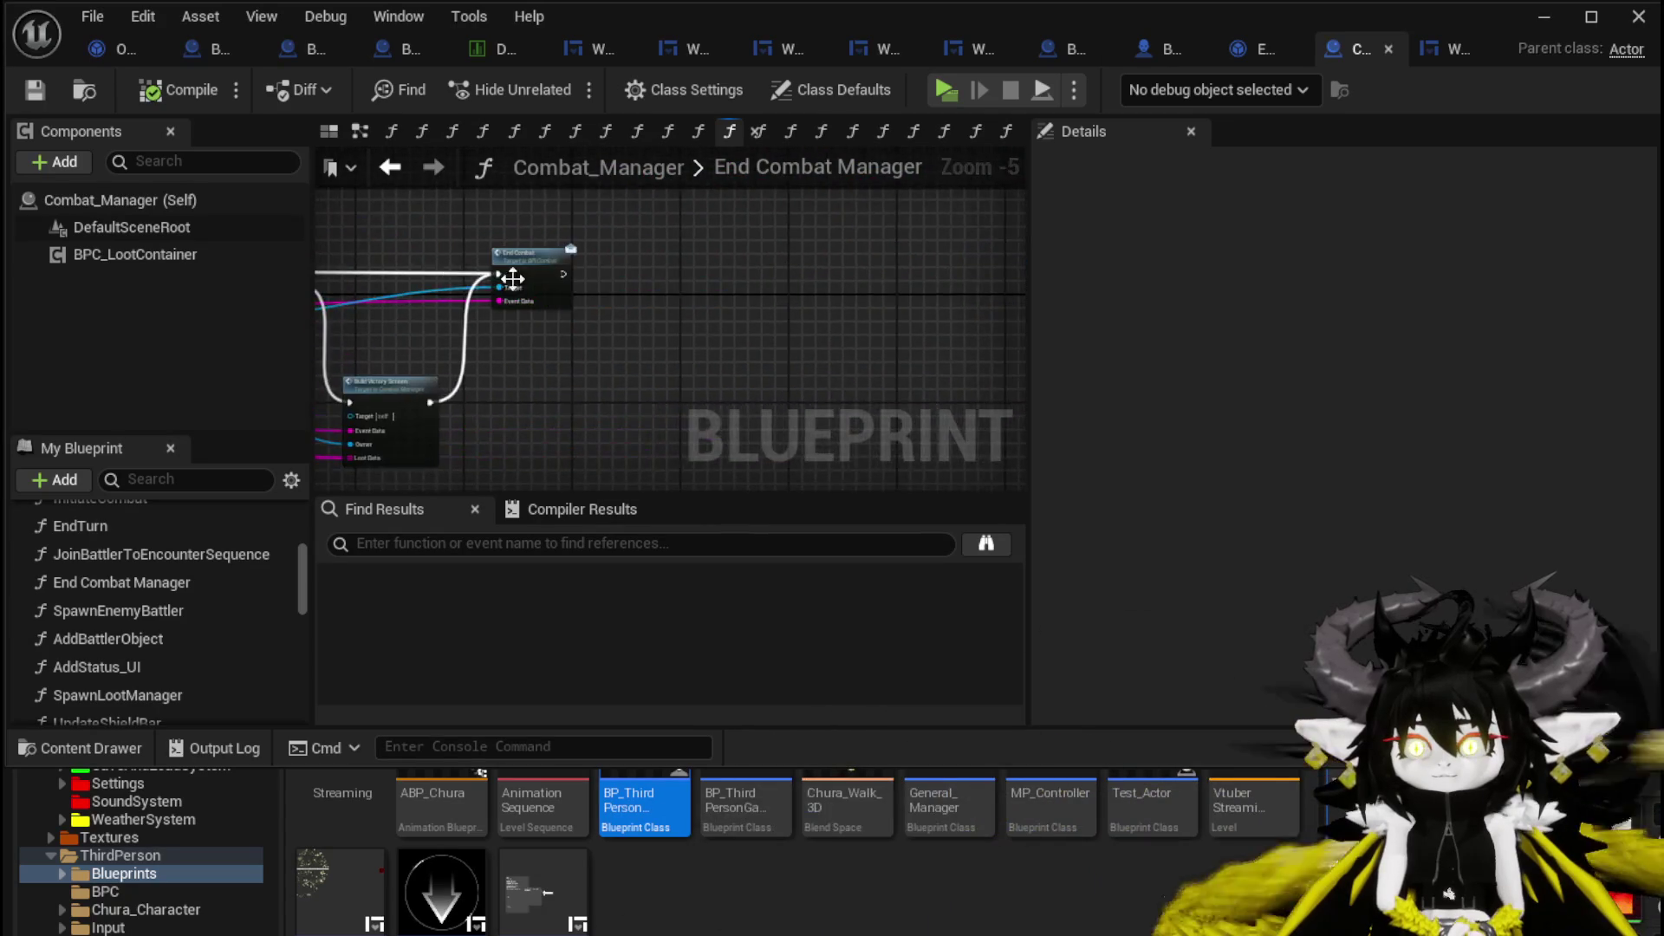
pyautogui.moveTo(447, 271); pyautogui.dragTo(614, 301)
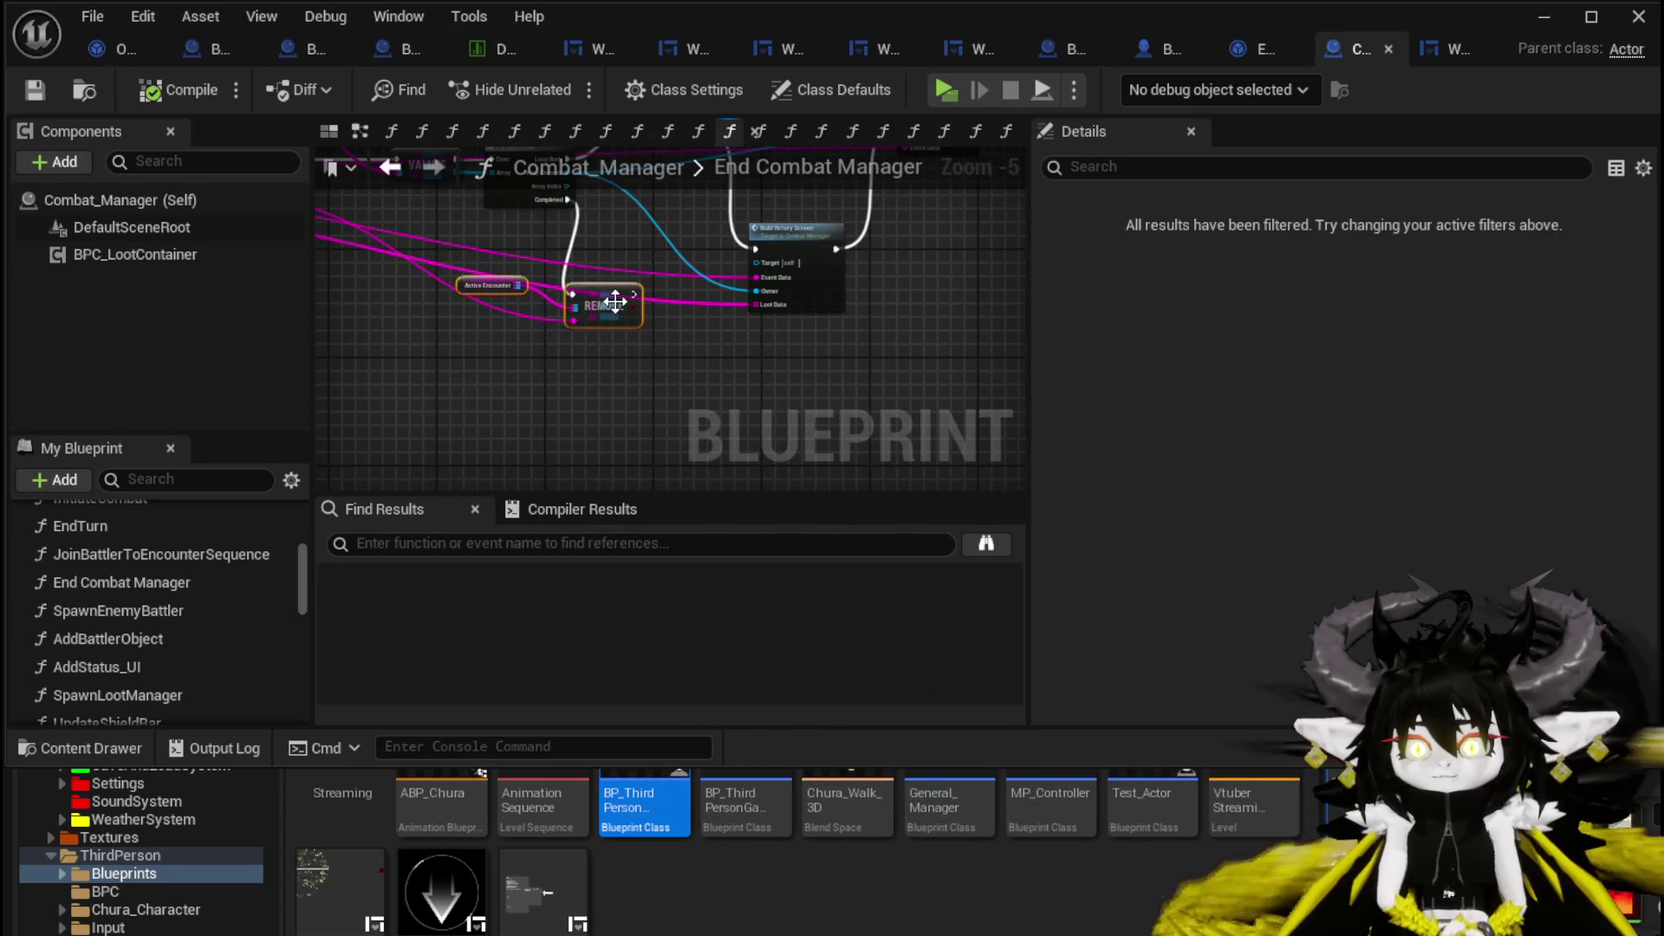
pyautogui.click(708, 361)
pyautogui.scroll(2, 709, 359)
pyautogui.scroll(-10, 174, 602)
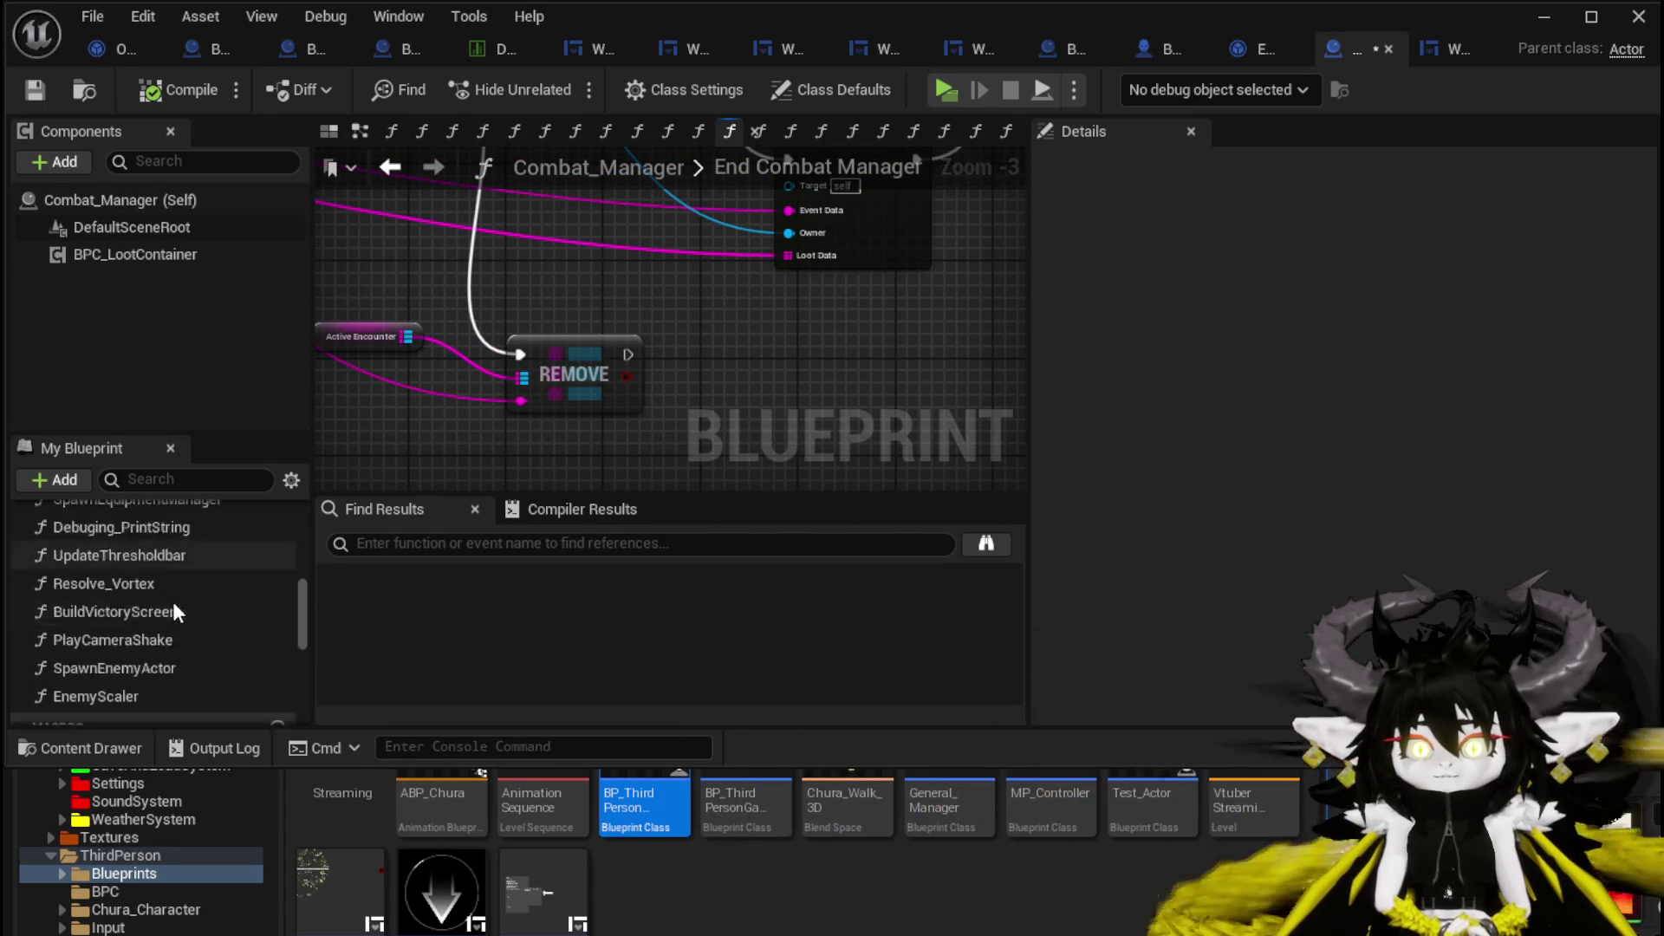
pyautogui.moveTo(179, 586)
pyautogui.mouseDown()
pyautogui.moveTo(732, 451)
pyautogui.moveTo(766, 366)
pyautogui.mouseUp()
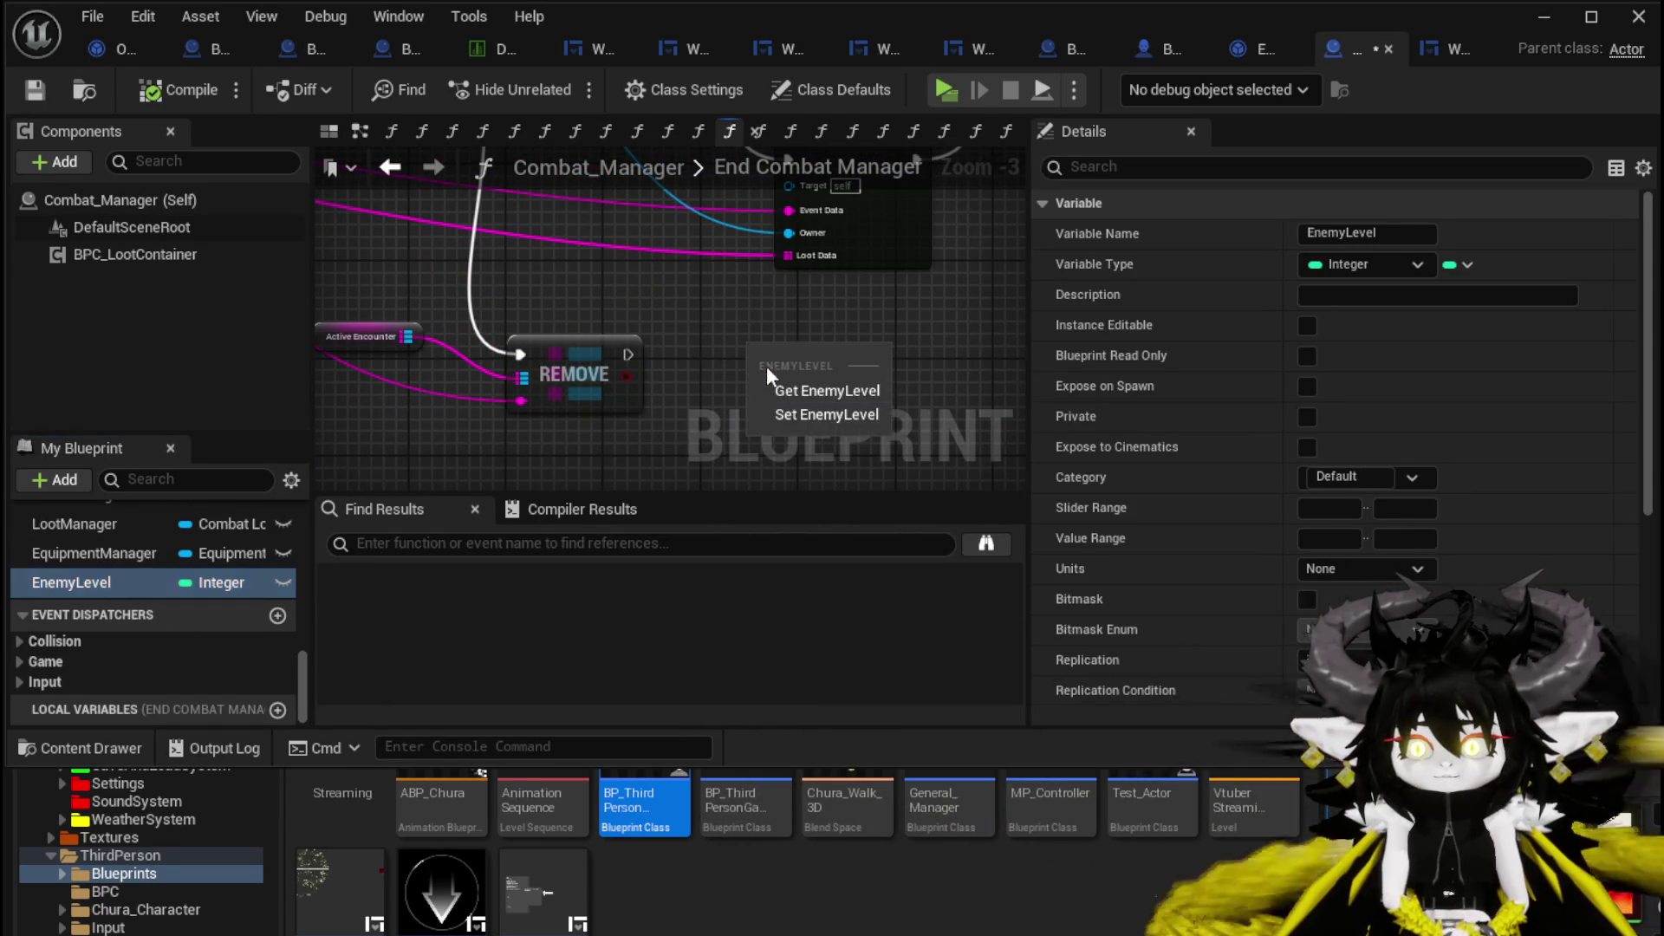
pyautogui.click(809, 415)
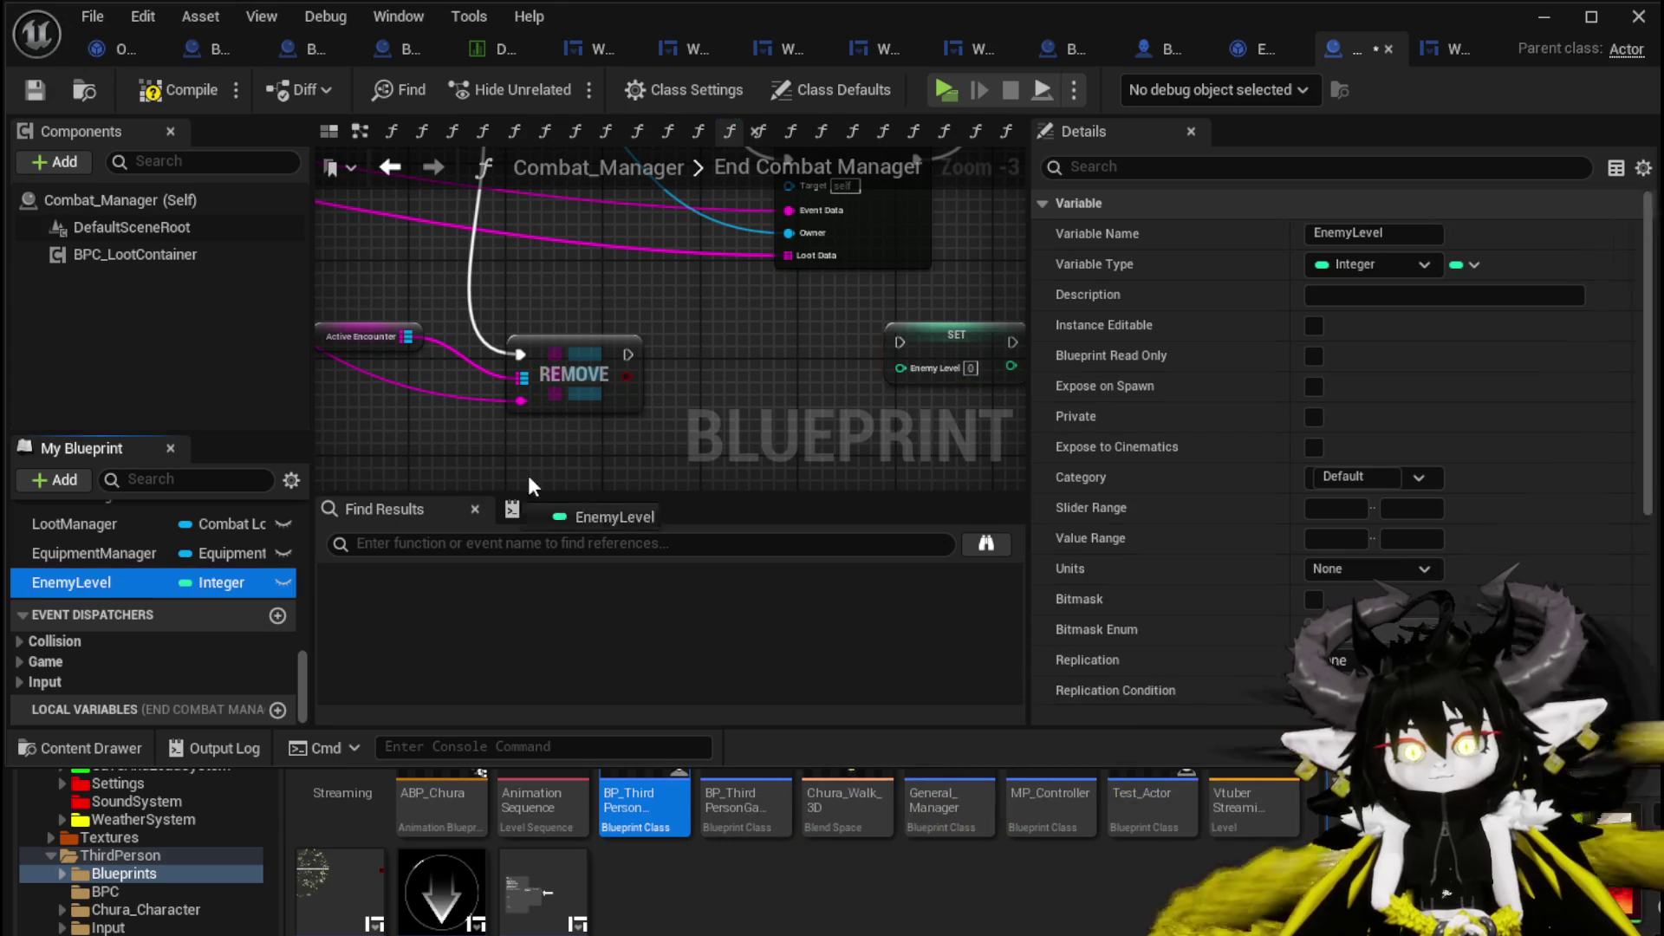
# Feed SET EnemyLevel from Get EnemyLevel plus an Add node, and wire REMOVE's execution into it.
pyautogui.moveTo(529, 479)
pyautogui.mouseDown()
pyautogui.moveTo(676, 485)
pyautogui.moveTo(908, 357)
pyautogui.mouseUp()
pyautogui.click(676, 482)
pyautogui.write('+')
pyautogui.click(835, 635)
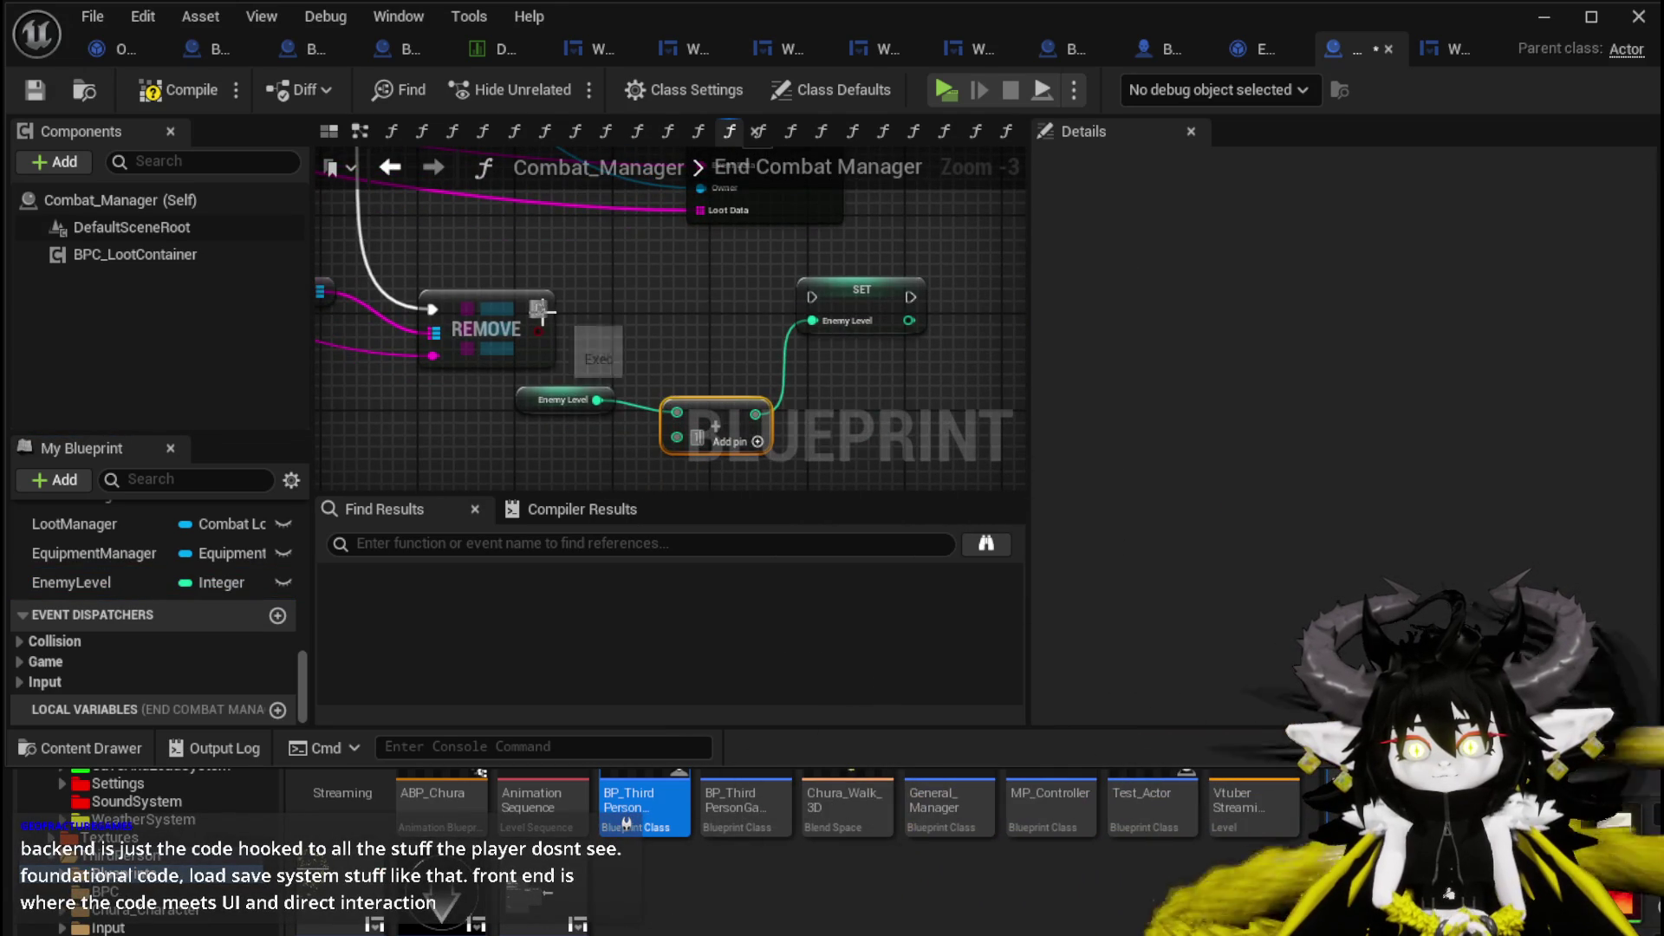
pyautogui.moveTo(801, 309); pyautogui.dragTo(813, 298)
pyautogui.moveTo(868, 311); pyautogui.dragTo(879, 323)
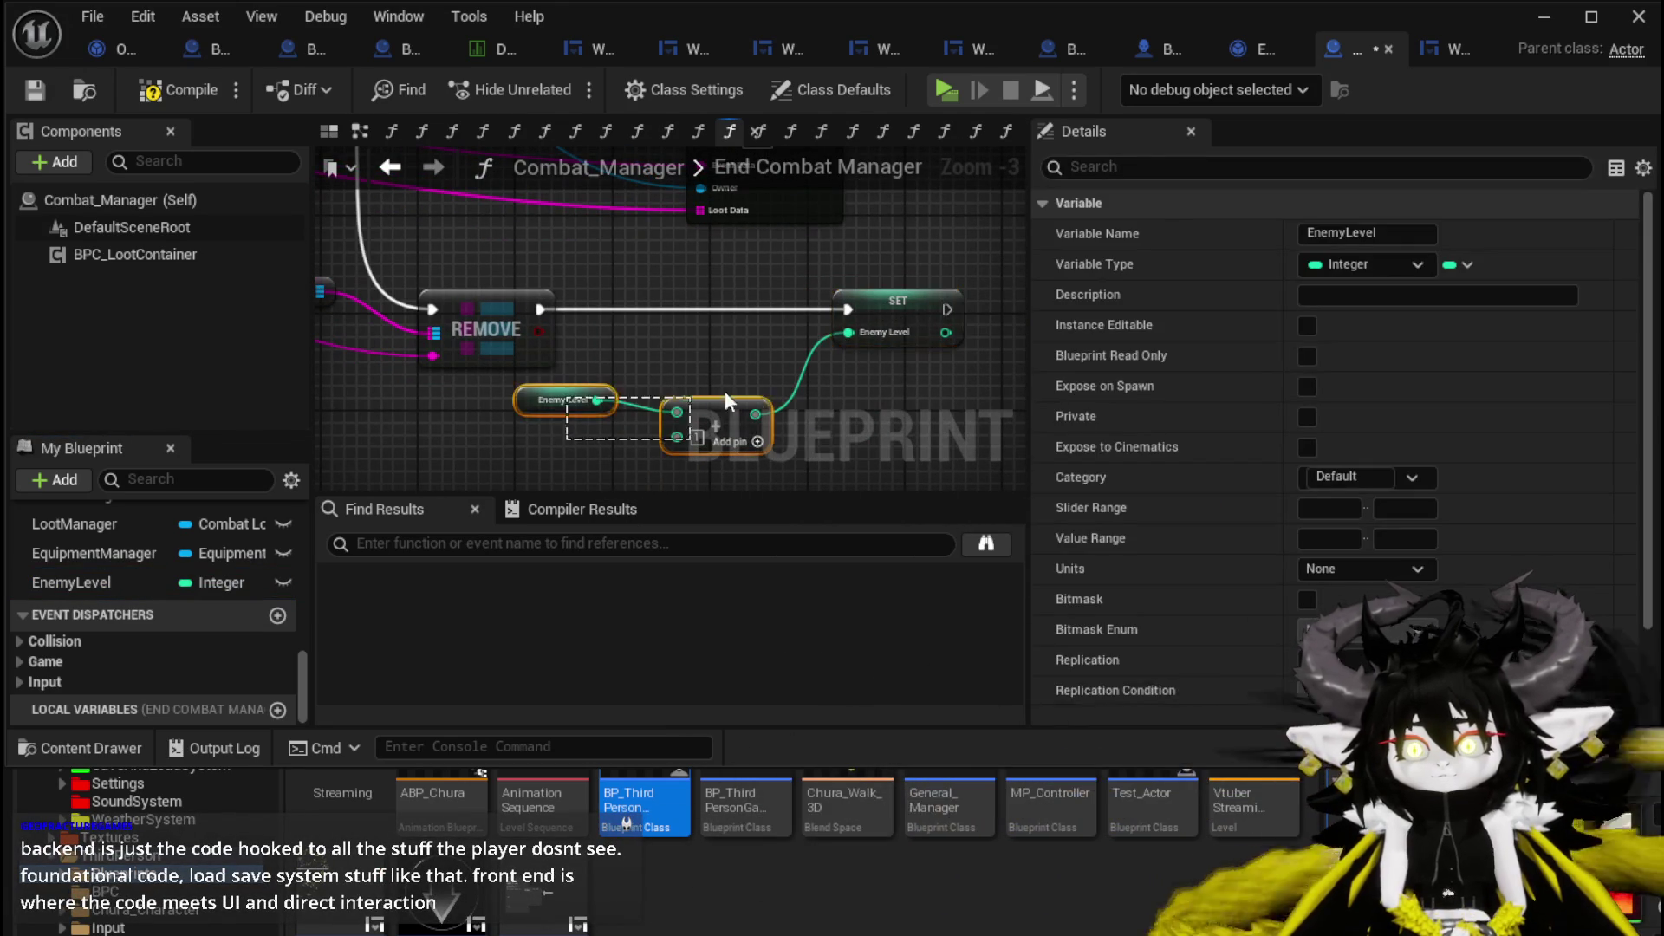
pyautogui.moveTo(725, 397); pyautogui.dragTo(884, 418)
# Box the SET, Get and Add nodes in a red comment titled 'Needs to be removed for real game!'.
pyautogui.moveTo(638, 354); pyautogui.dragTo(902, 283)
pyautogui.press('c')
pyautogui.write('Needs to be re')
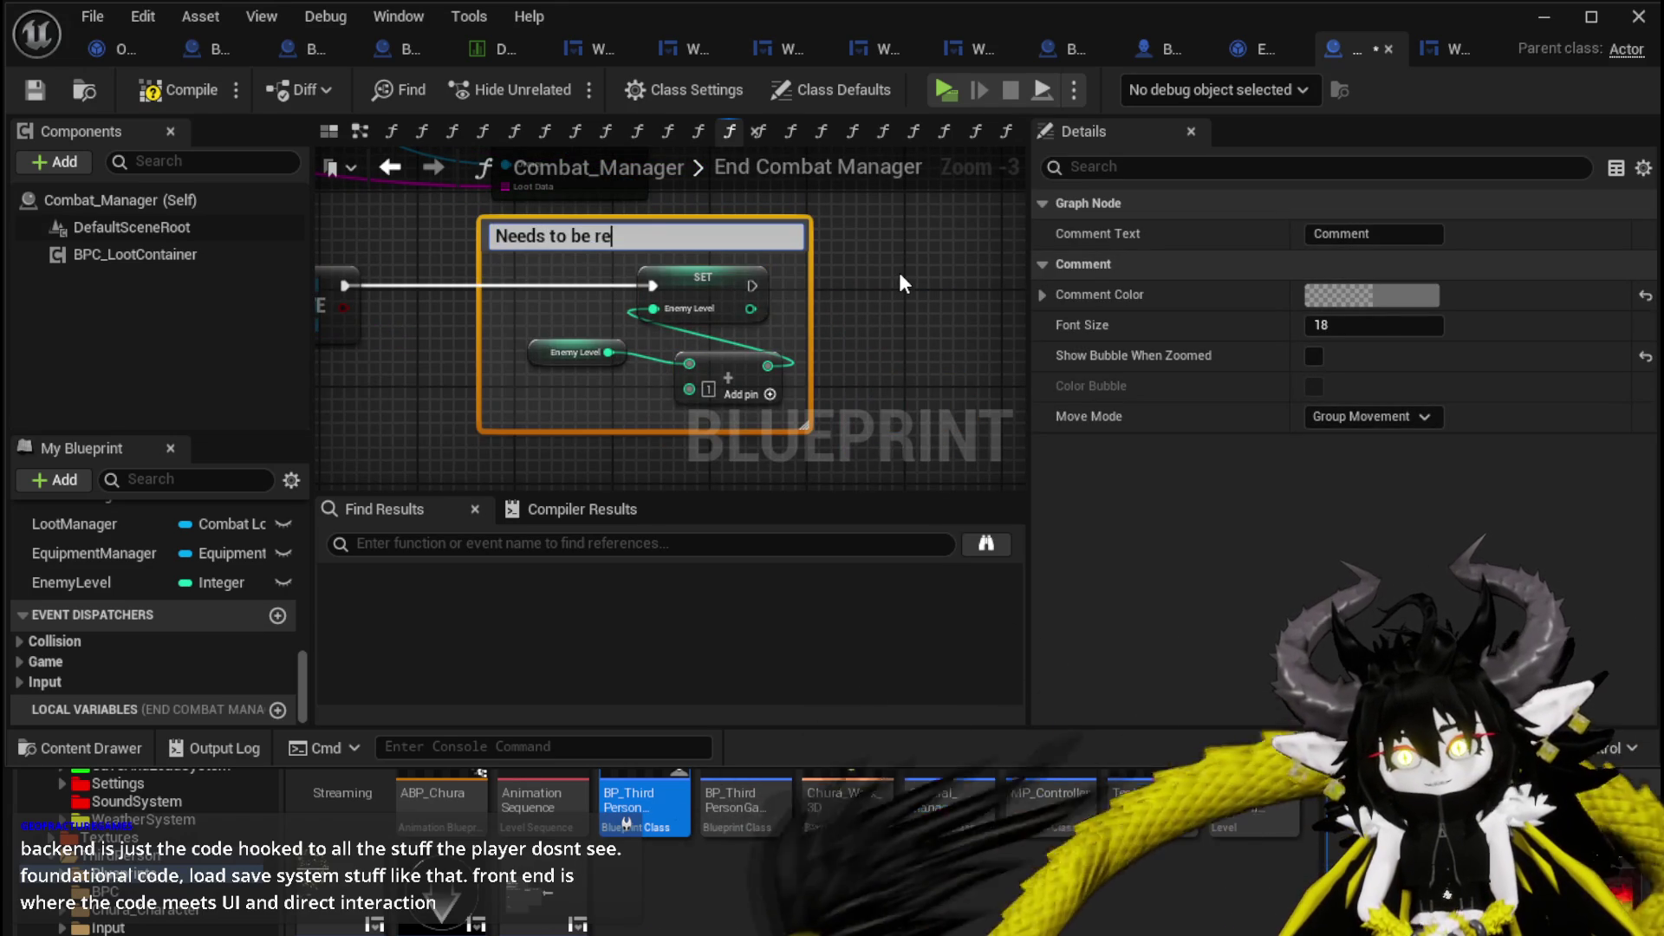
pyautogui.write('moved for re')
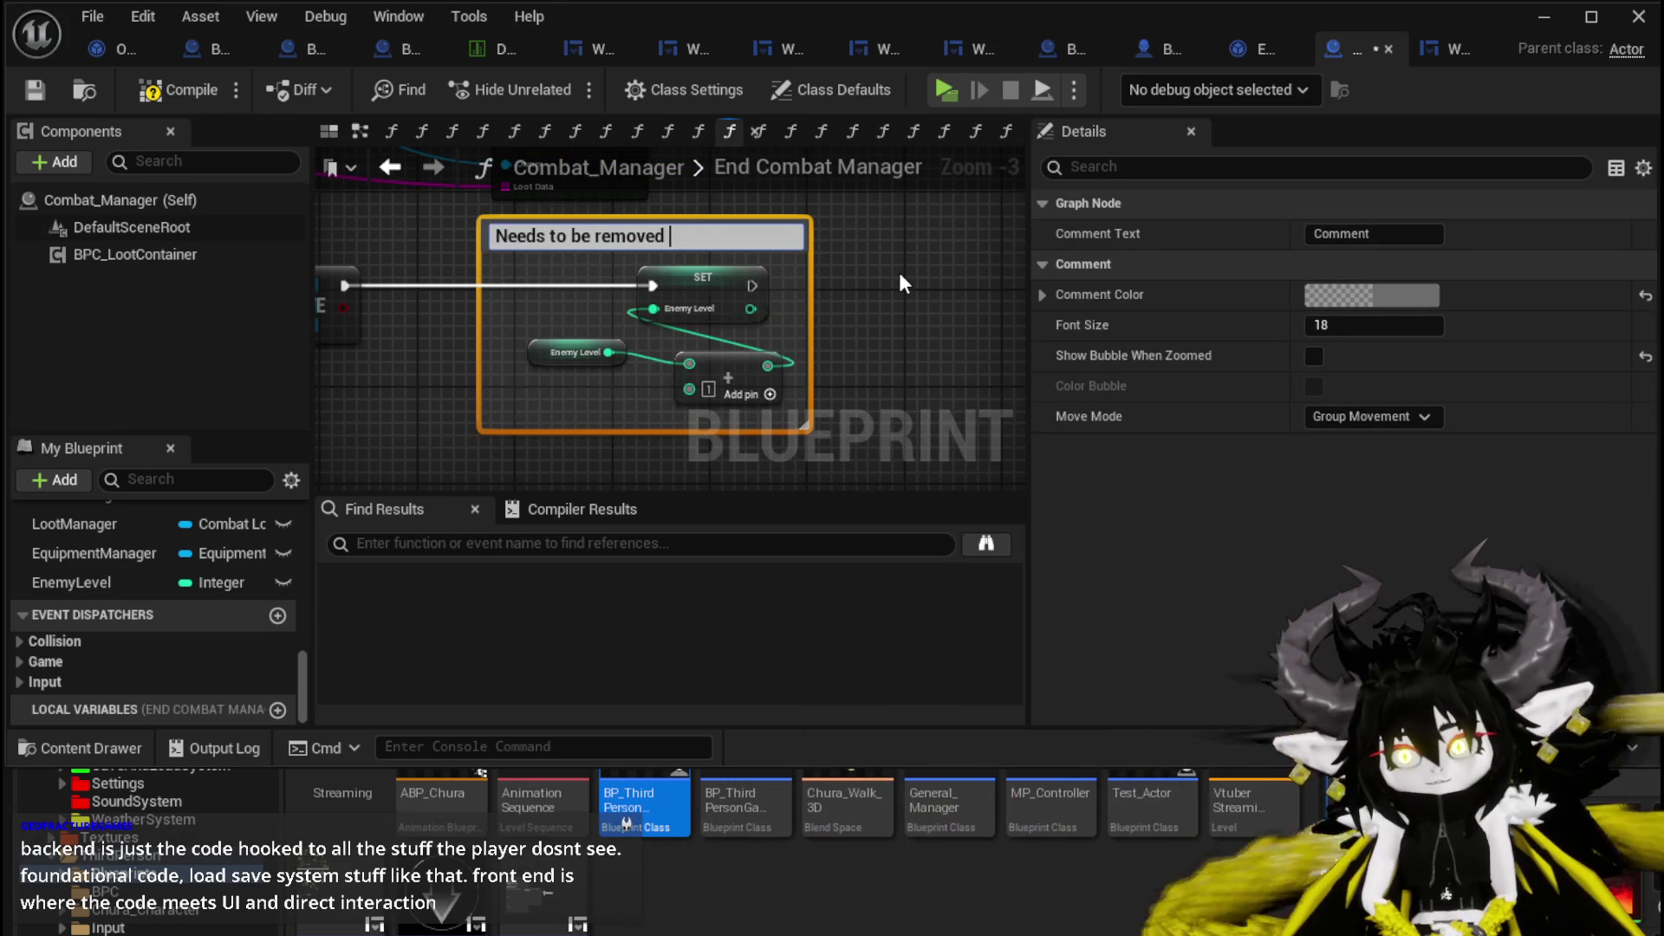
pyautogui.write('al game!')
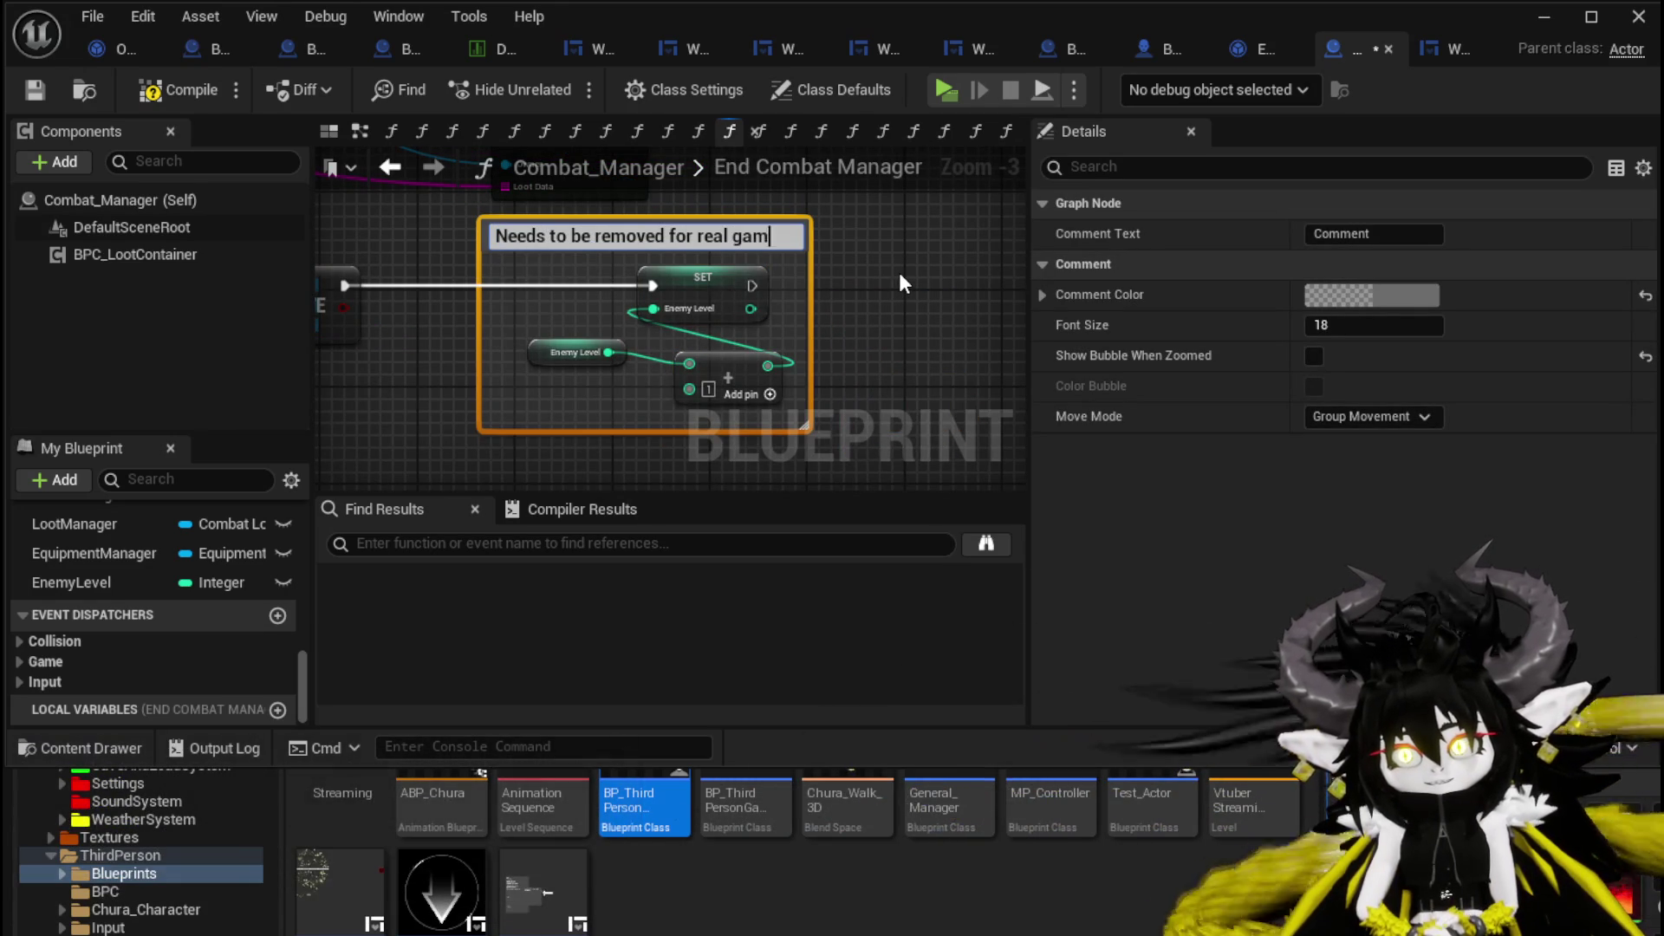
pyautogui.press('Return')
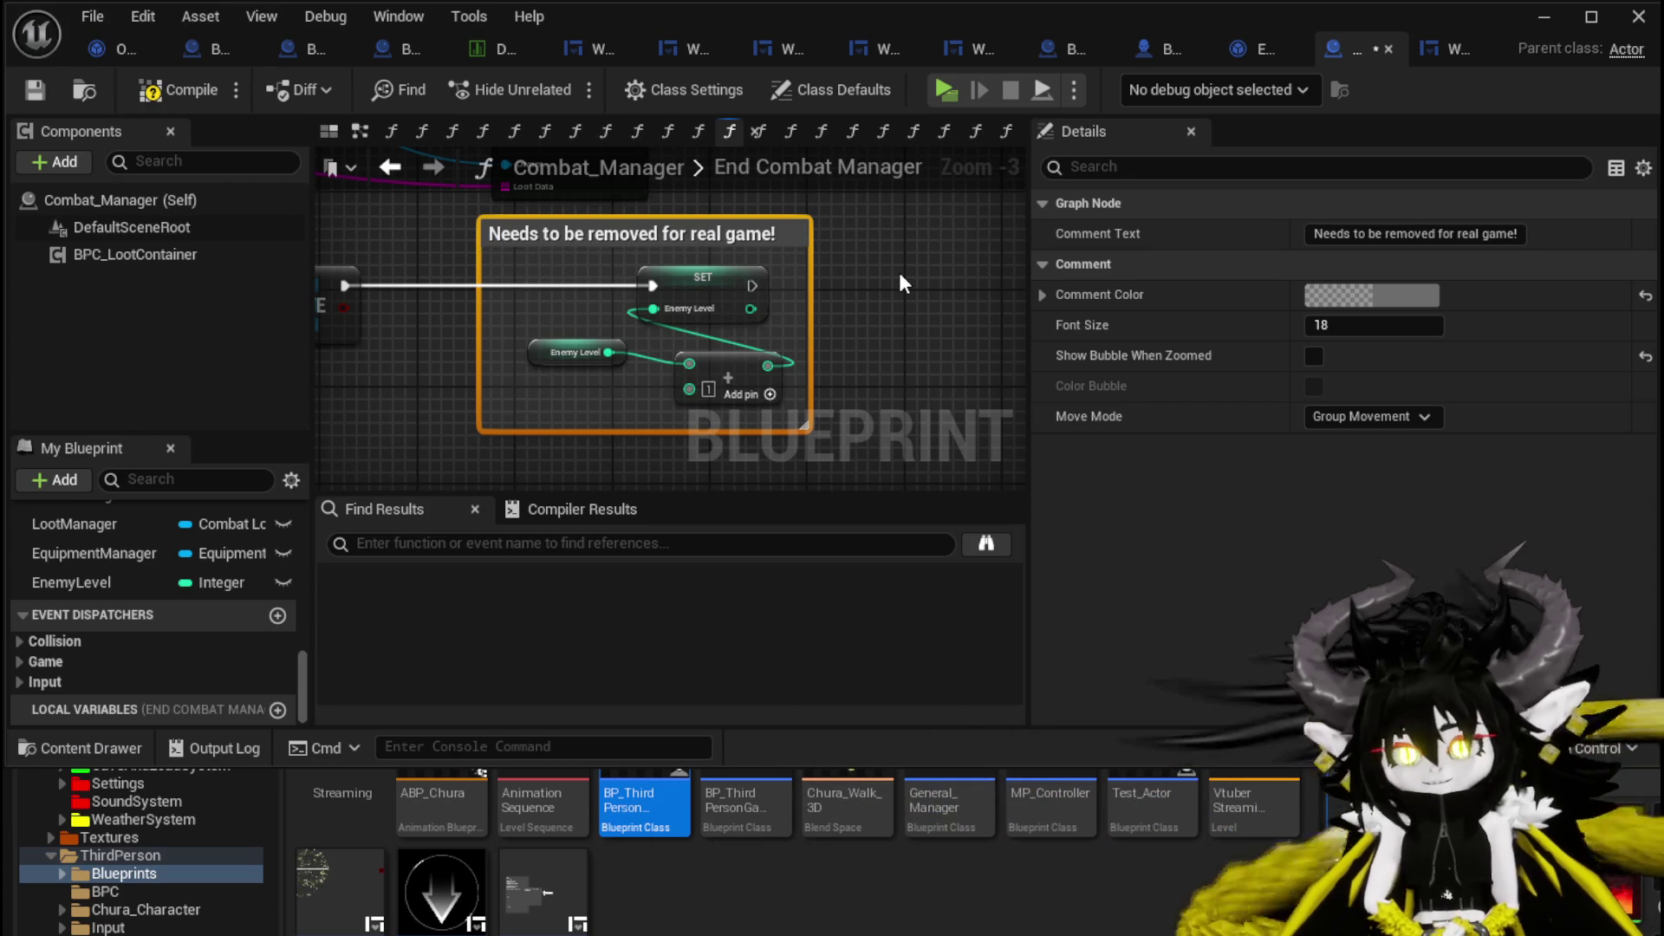
pyautogui.click(1424, 295)
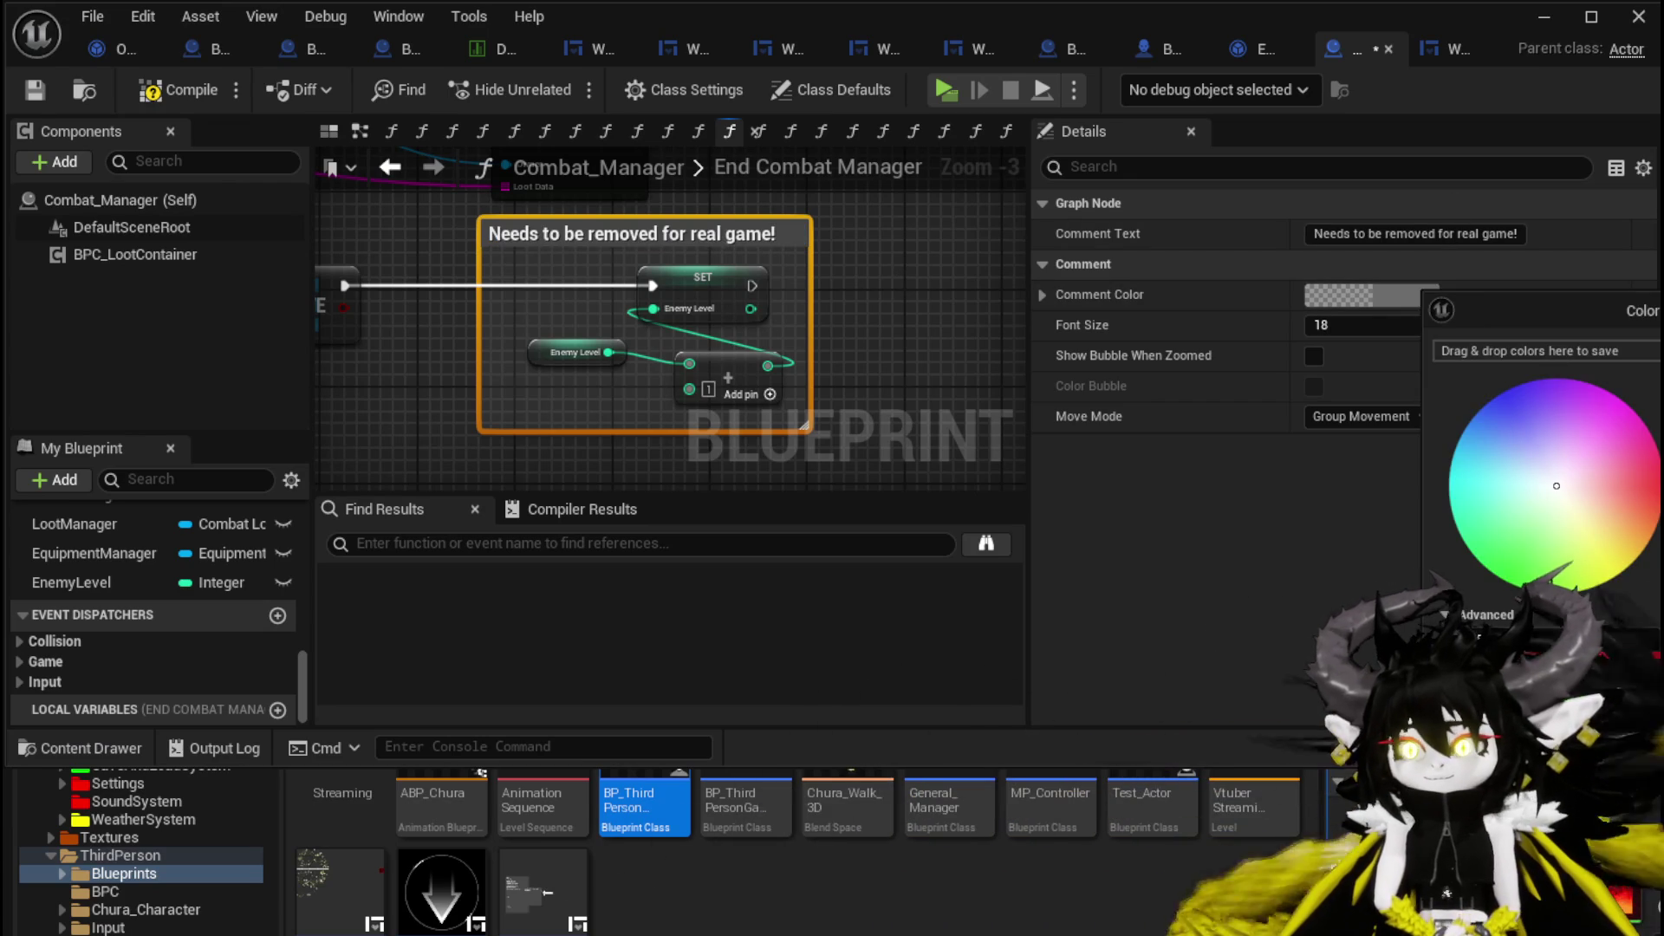
pyautogui.click(1652, 485)
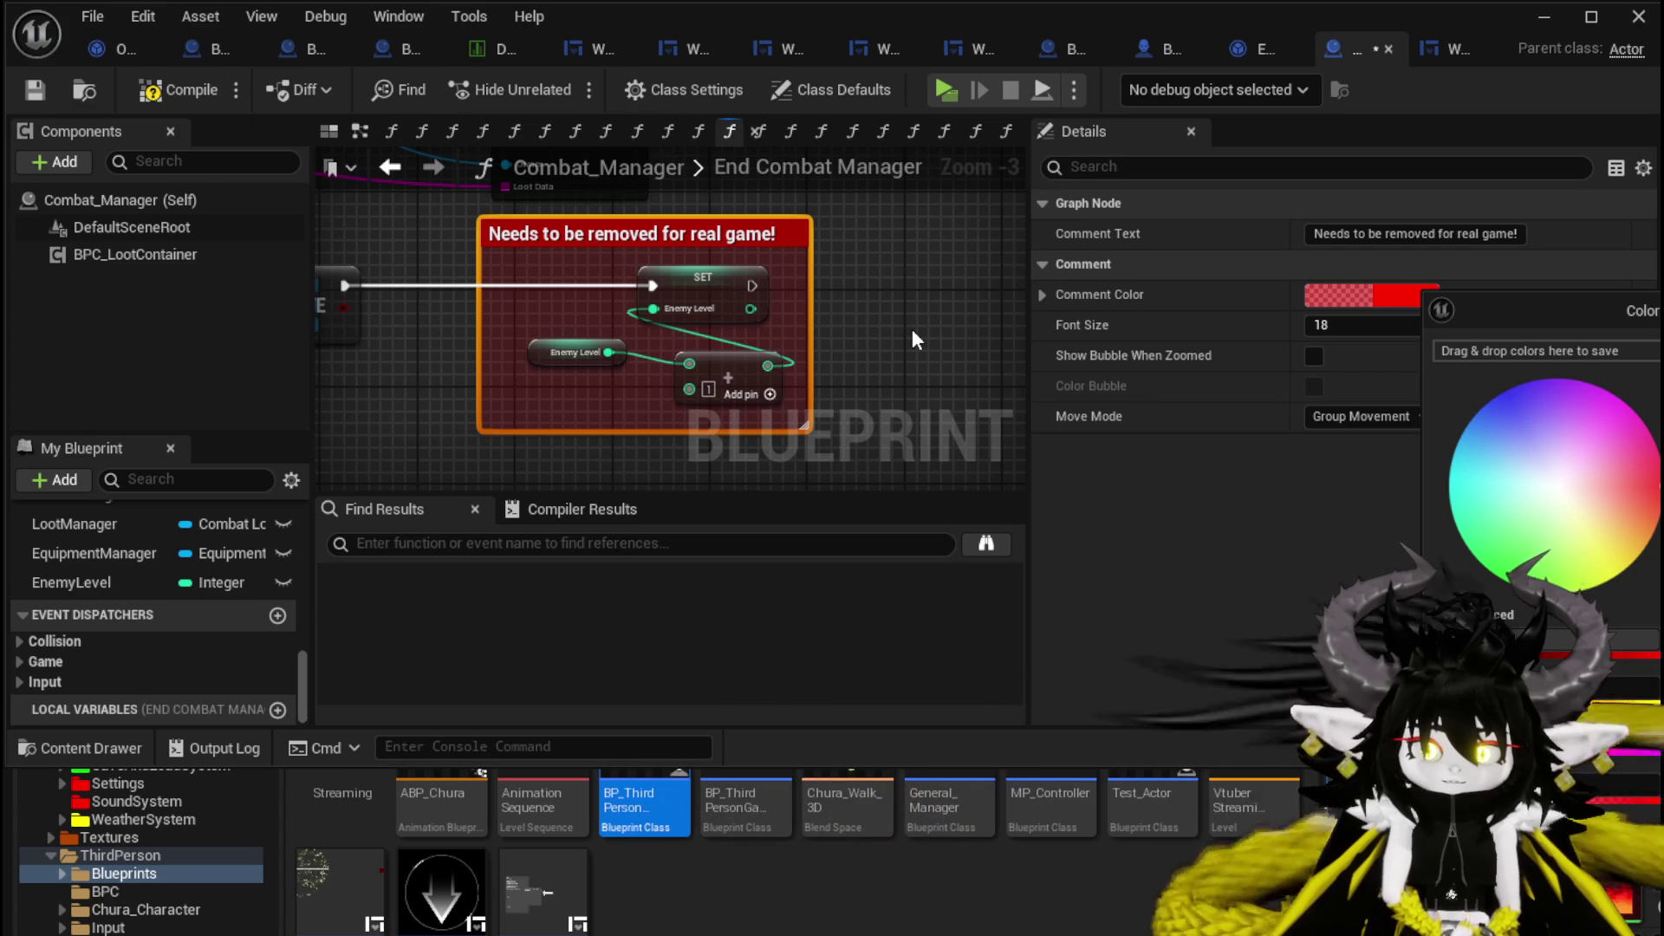
pyautogui.press('Escape')
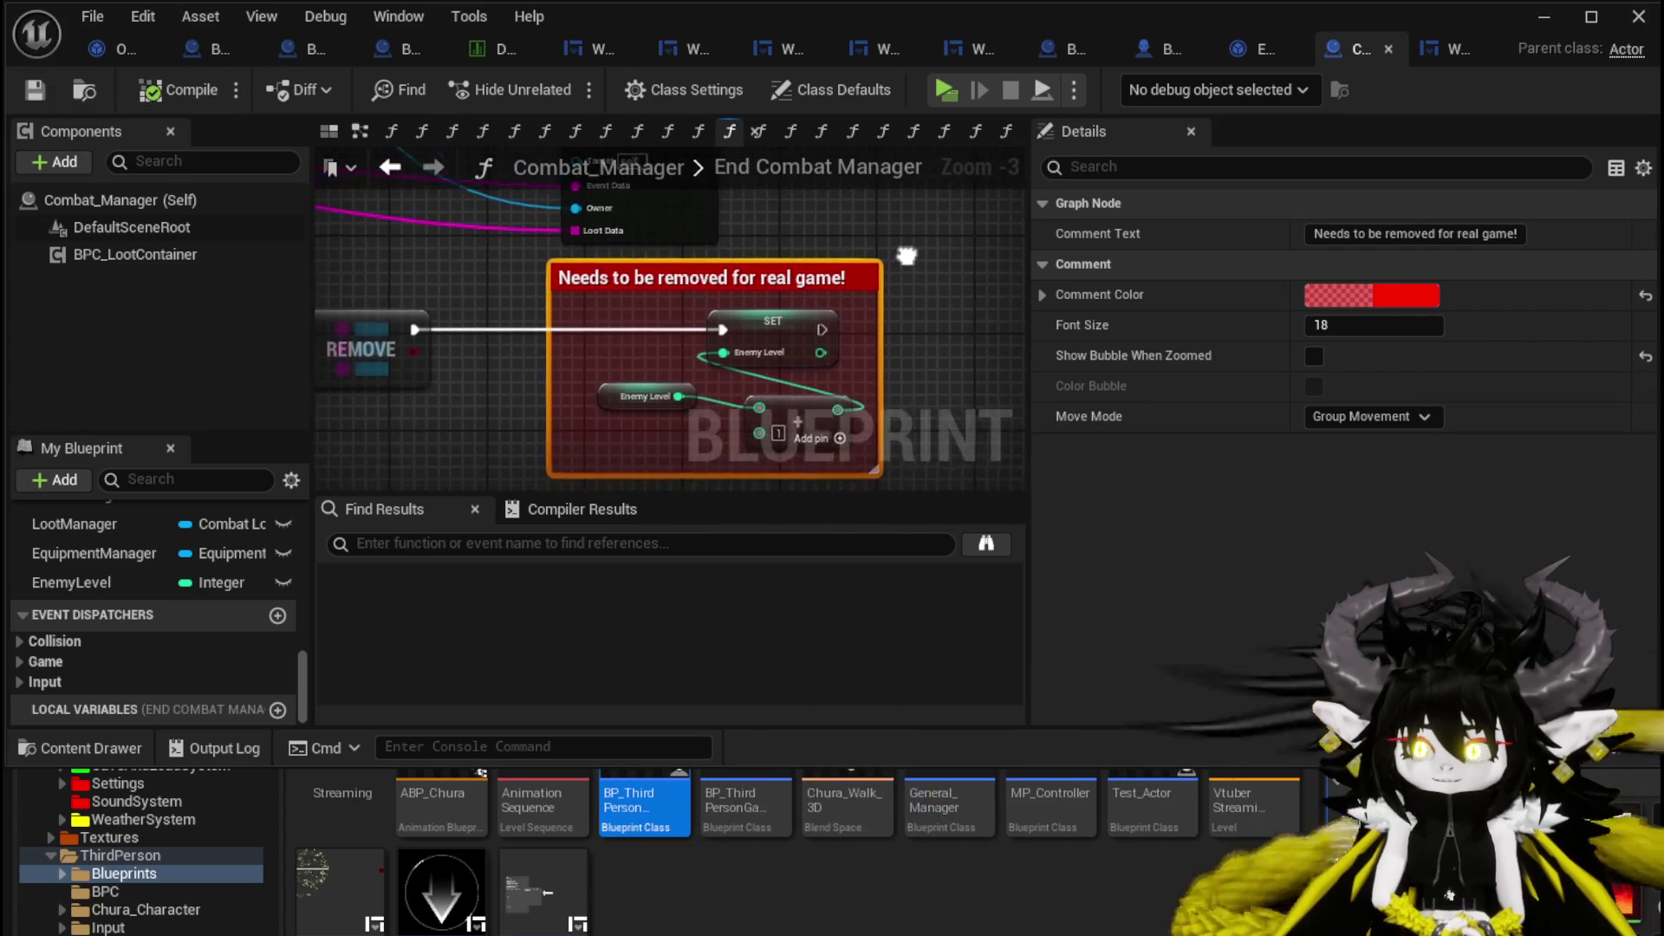
pyautogui.moveTo(532, 265)
pyautogui.mouseDown()
pyautogui.moveTo(882, 470)
pyautogui.moveTo(949, 341)
pyautogui.mouseUp()
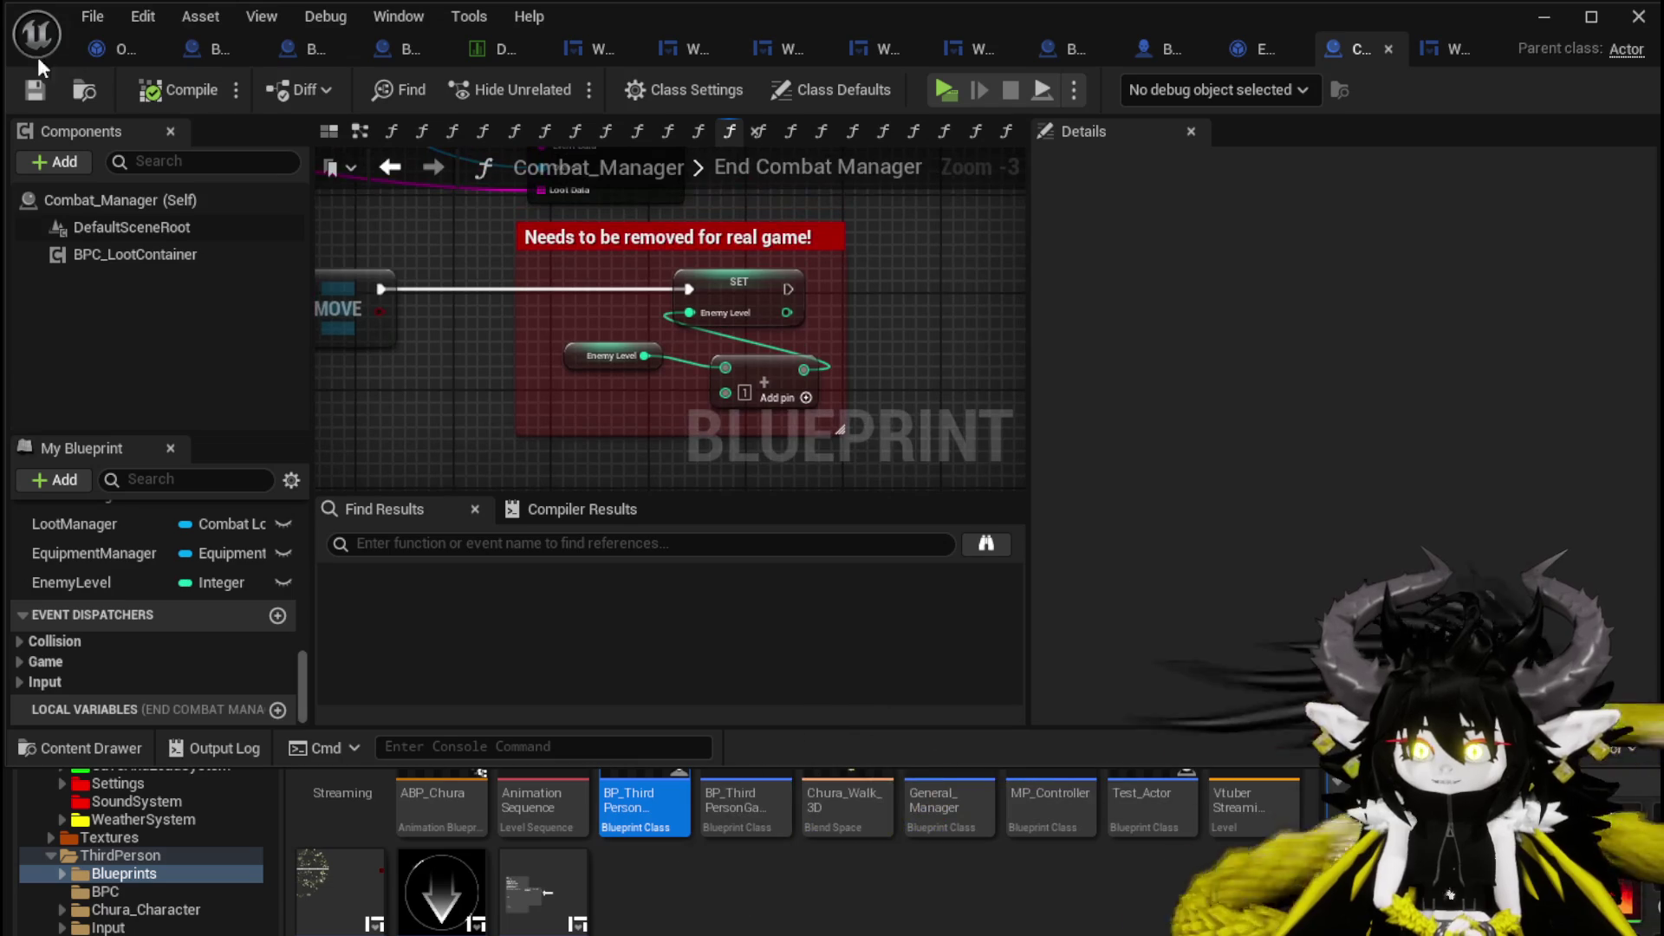
# Start another play-test, reach the glowing slime, and defeat it with a Free AIM Fire cast.
pyautogui.click(1534, 19)
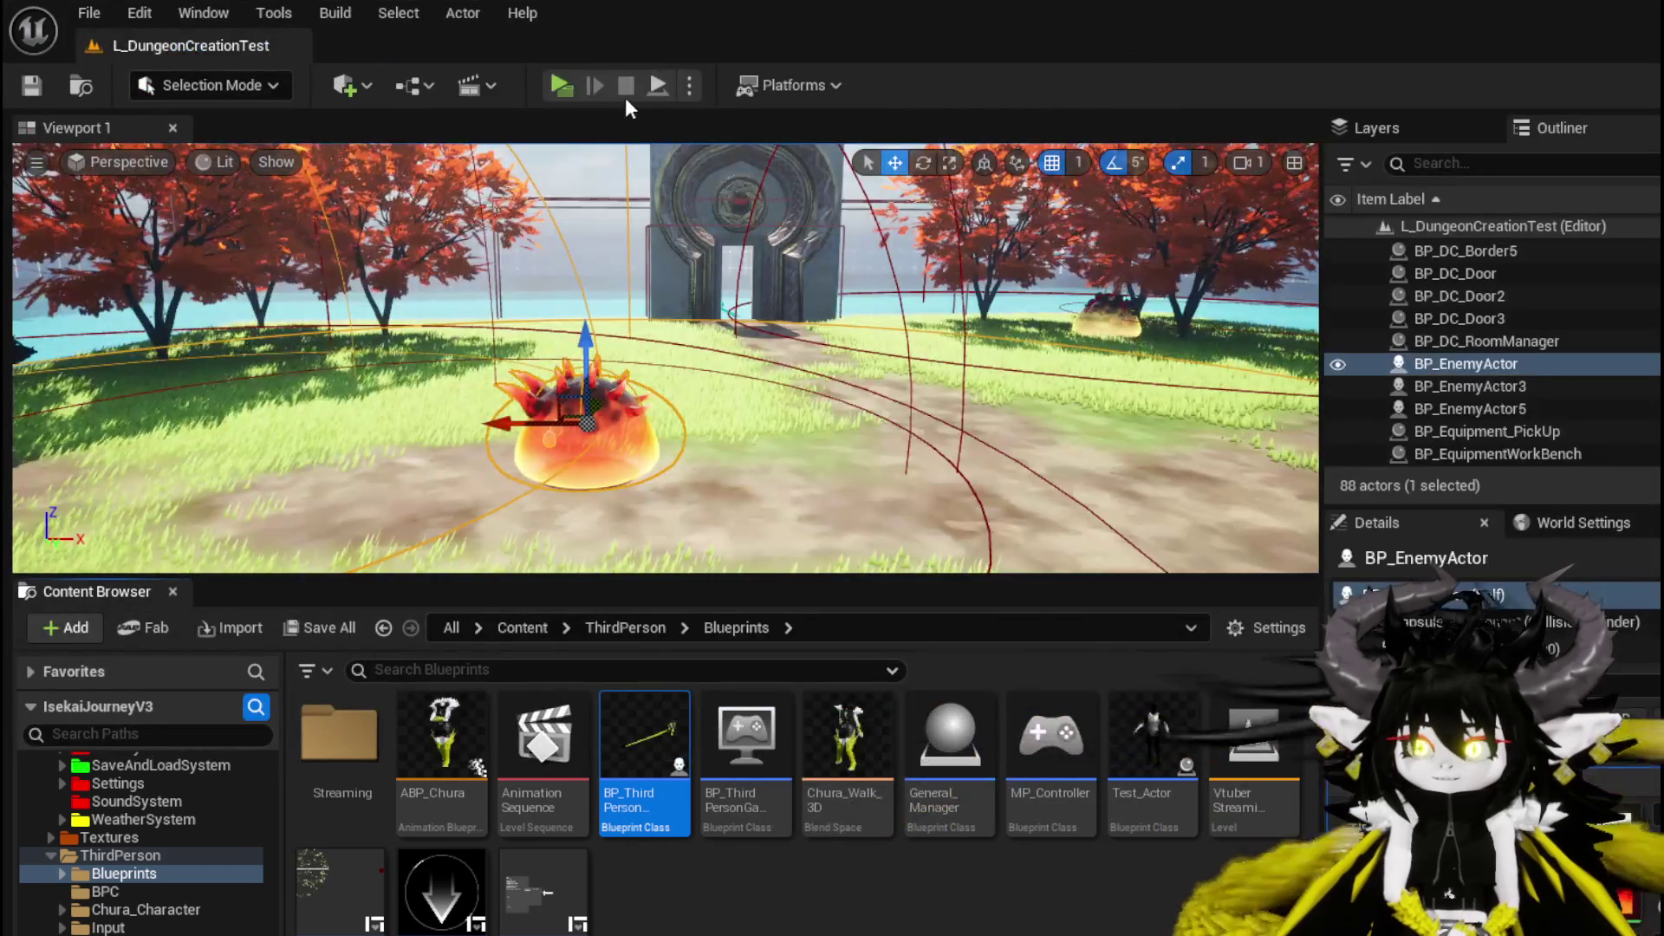
pyautogui.click(549, 85)
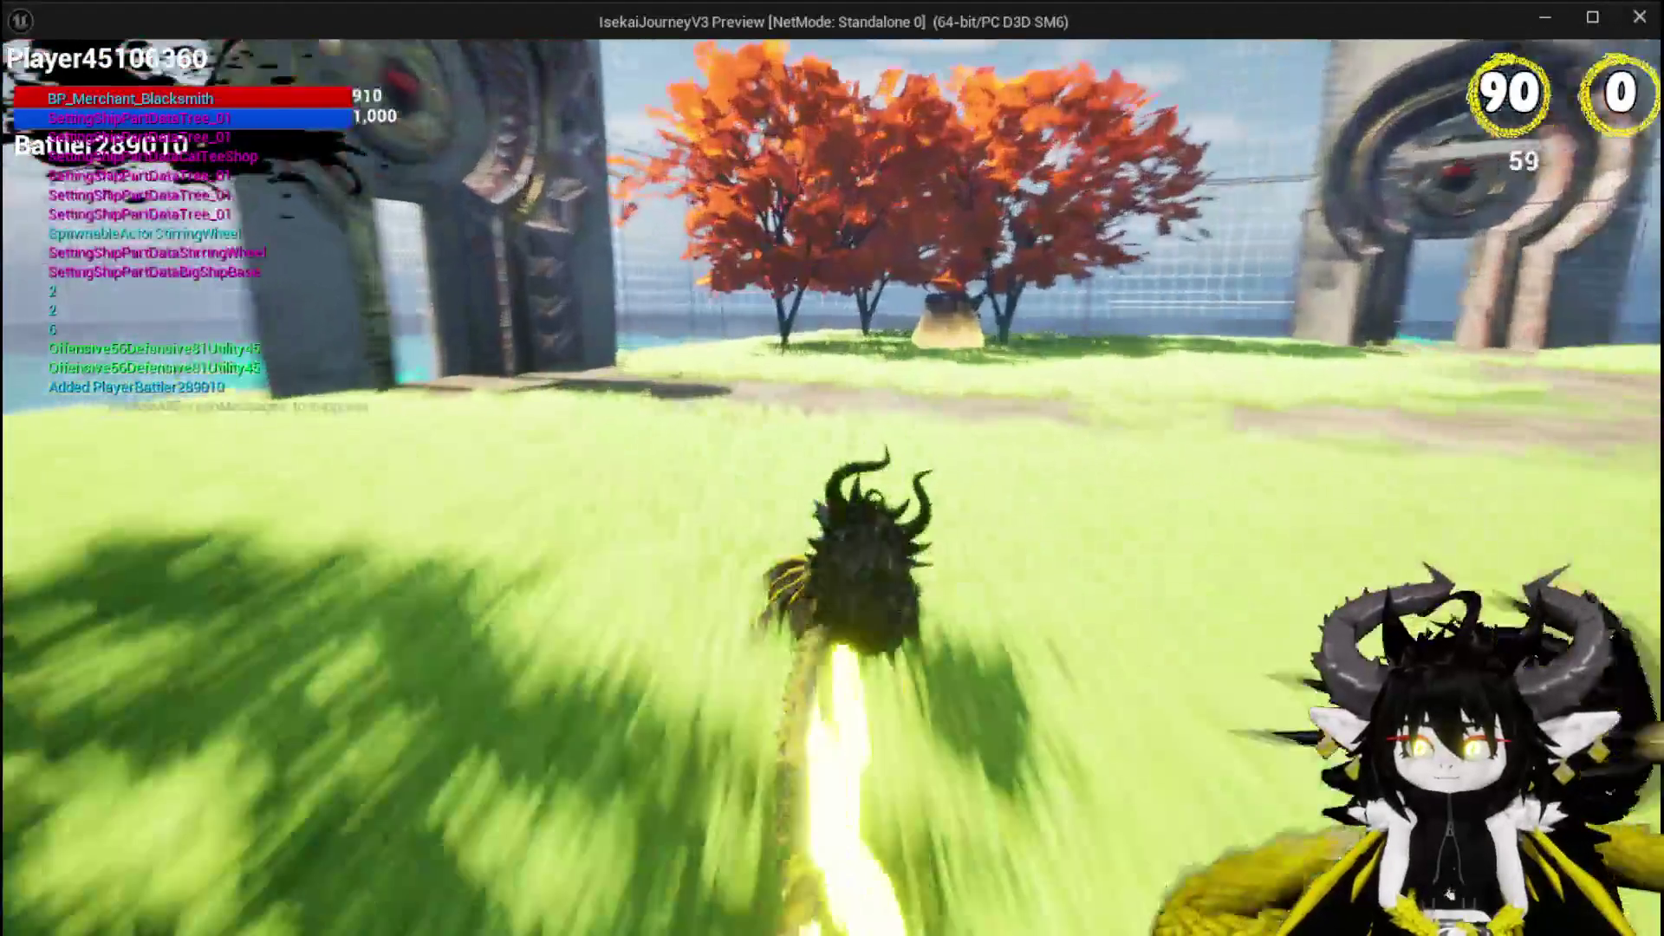
pyautogui.press('space')
pyautogui.press('w')
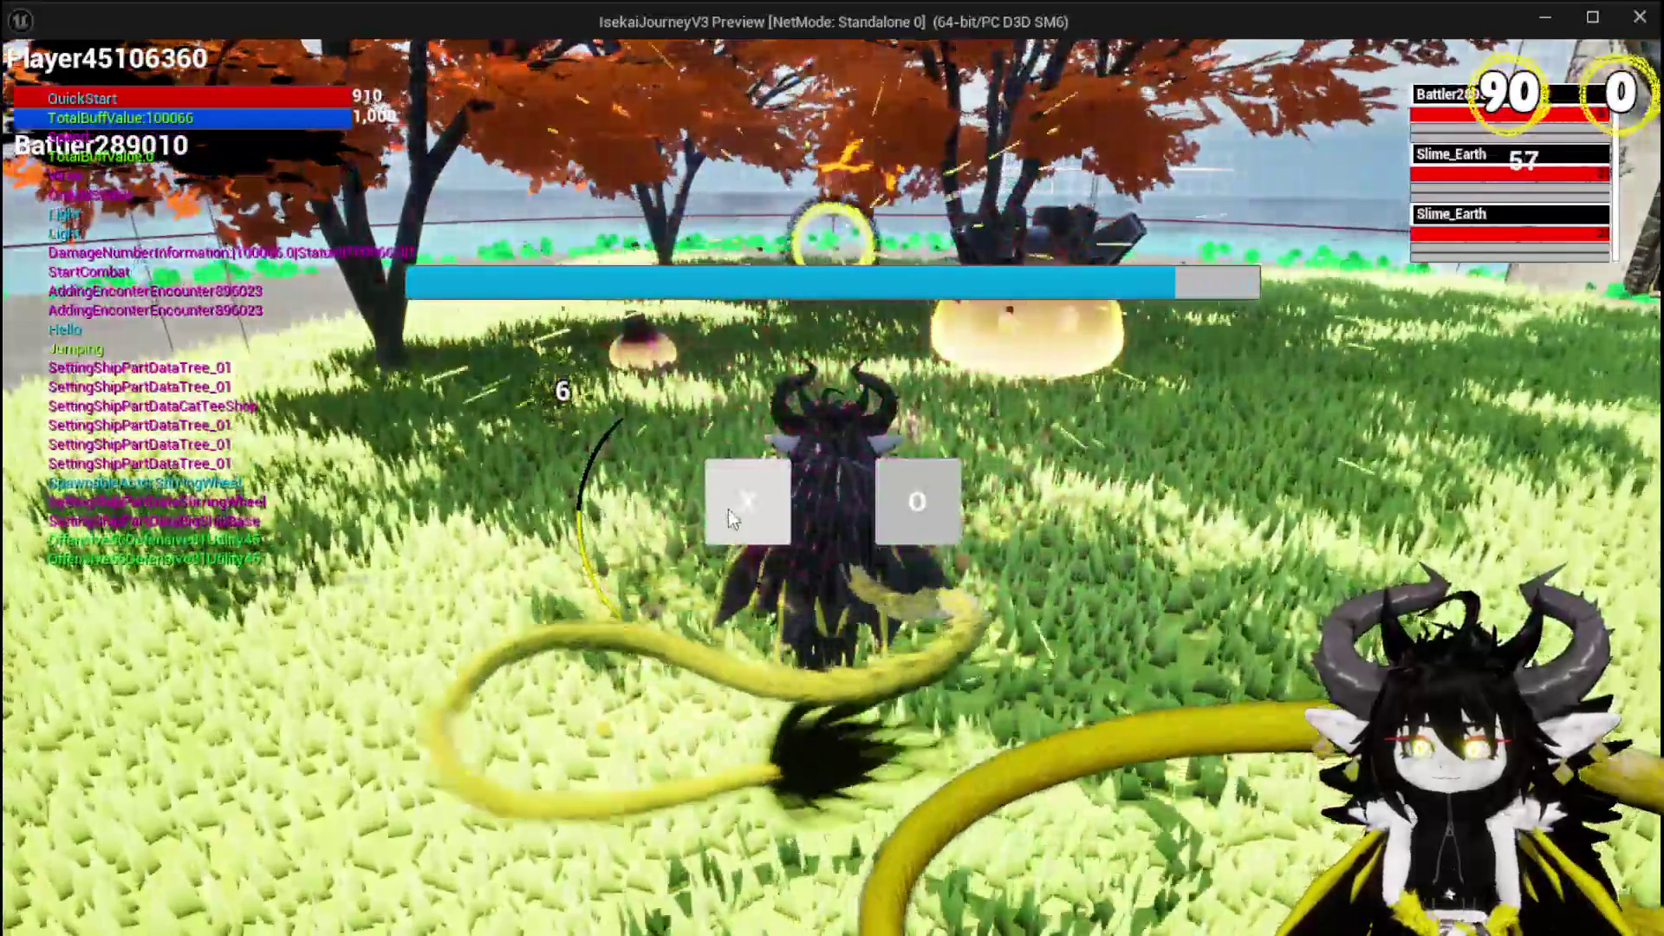
pyautogui.click(728, 518)
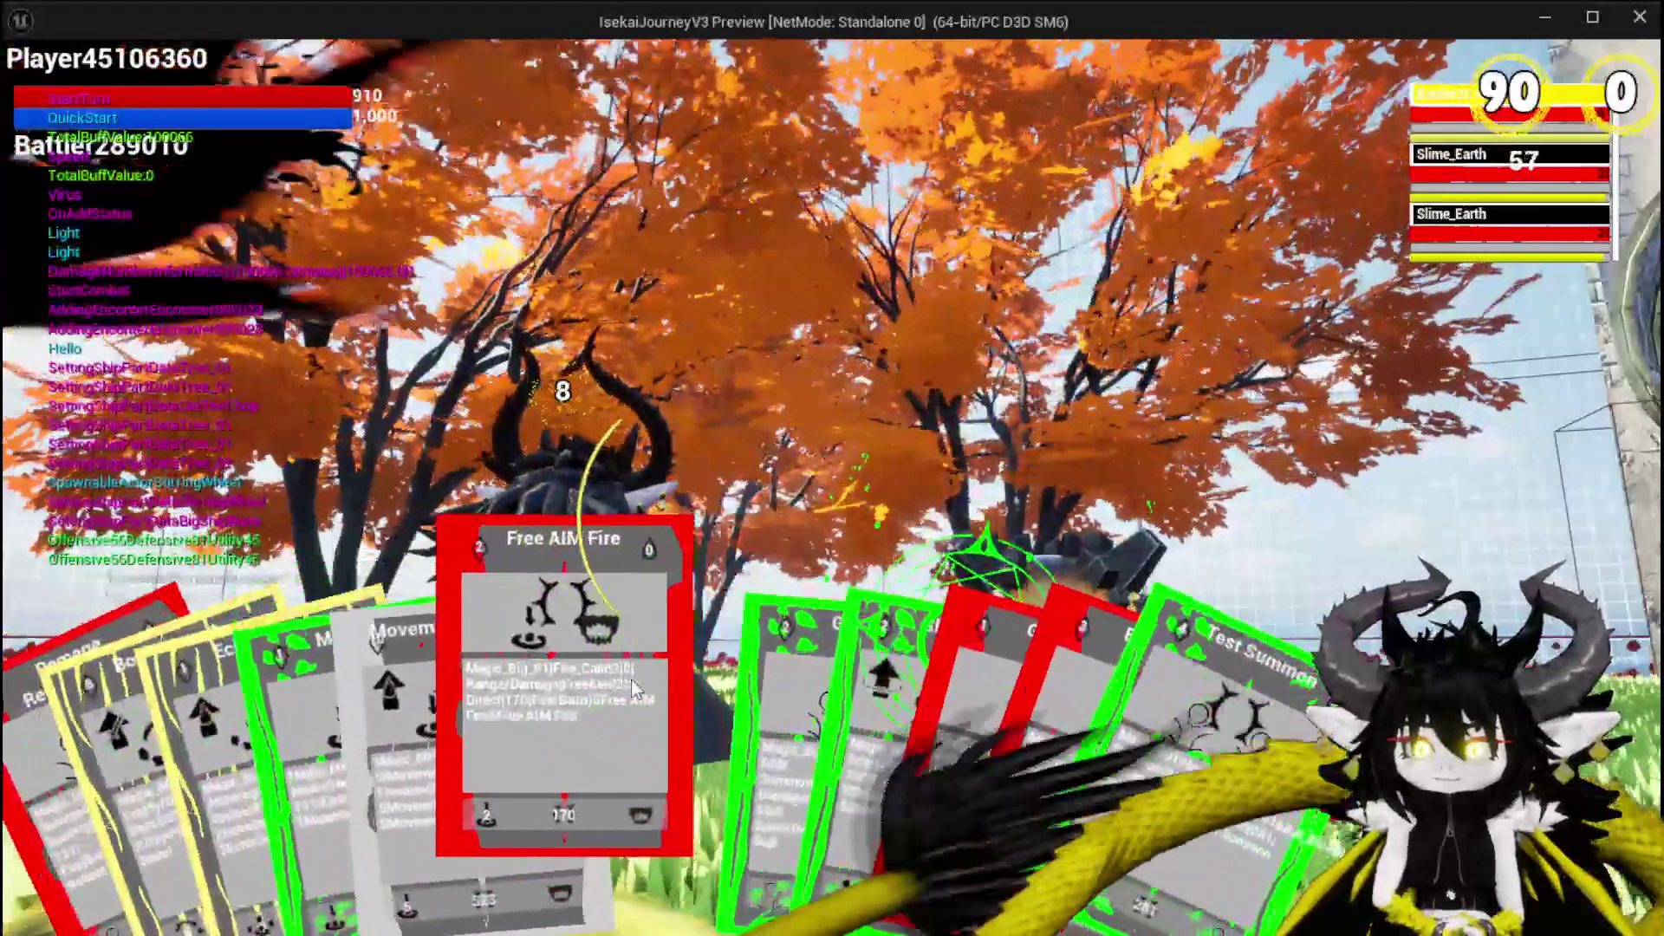
pyautogui.click(554, 693)
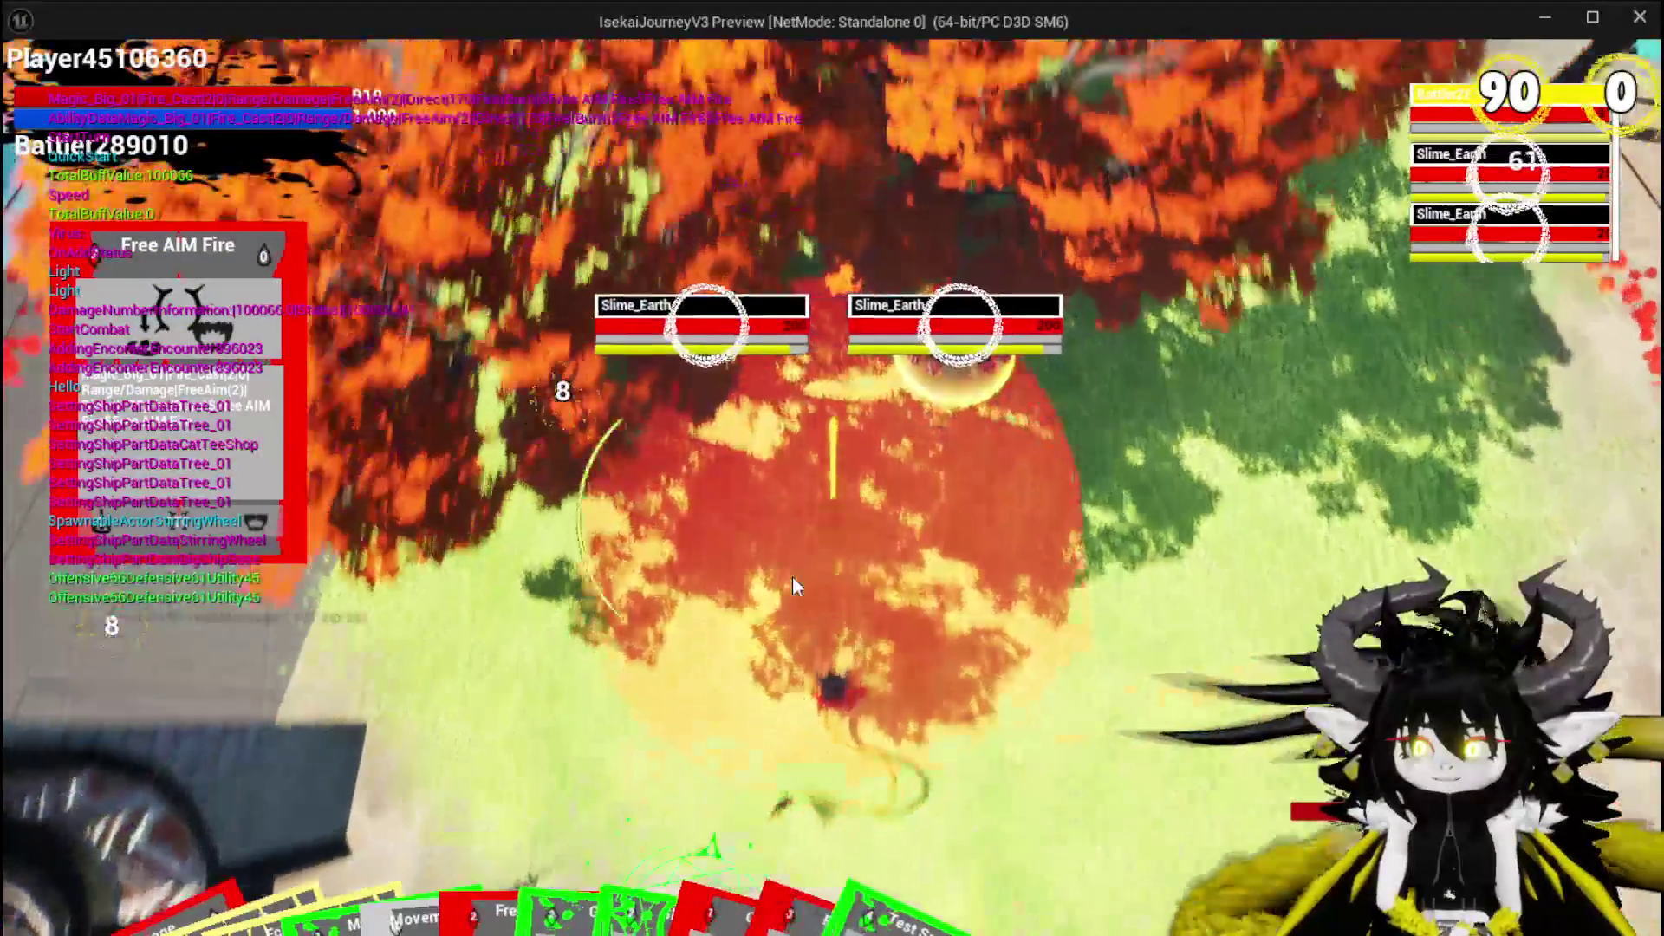
pyautogui.click(792, 575)
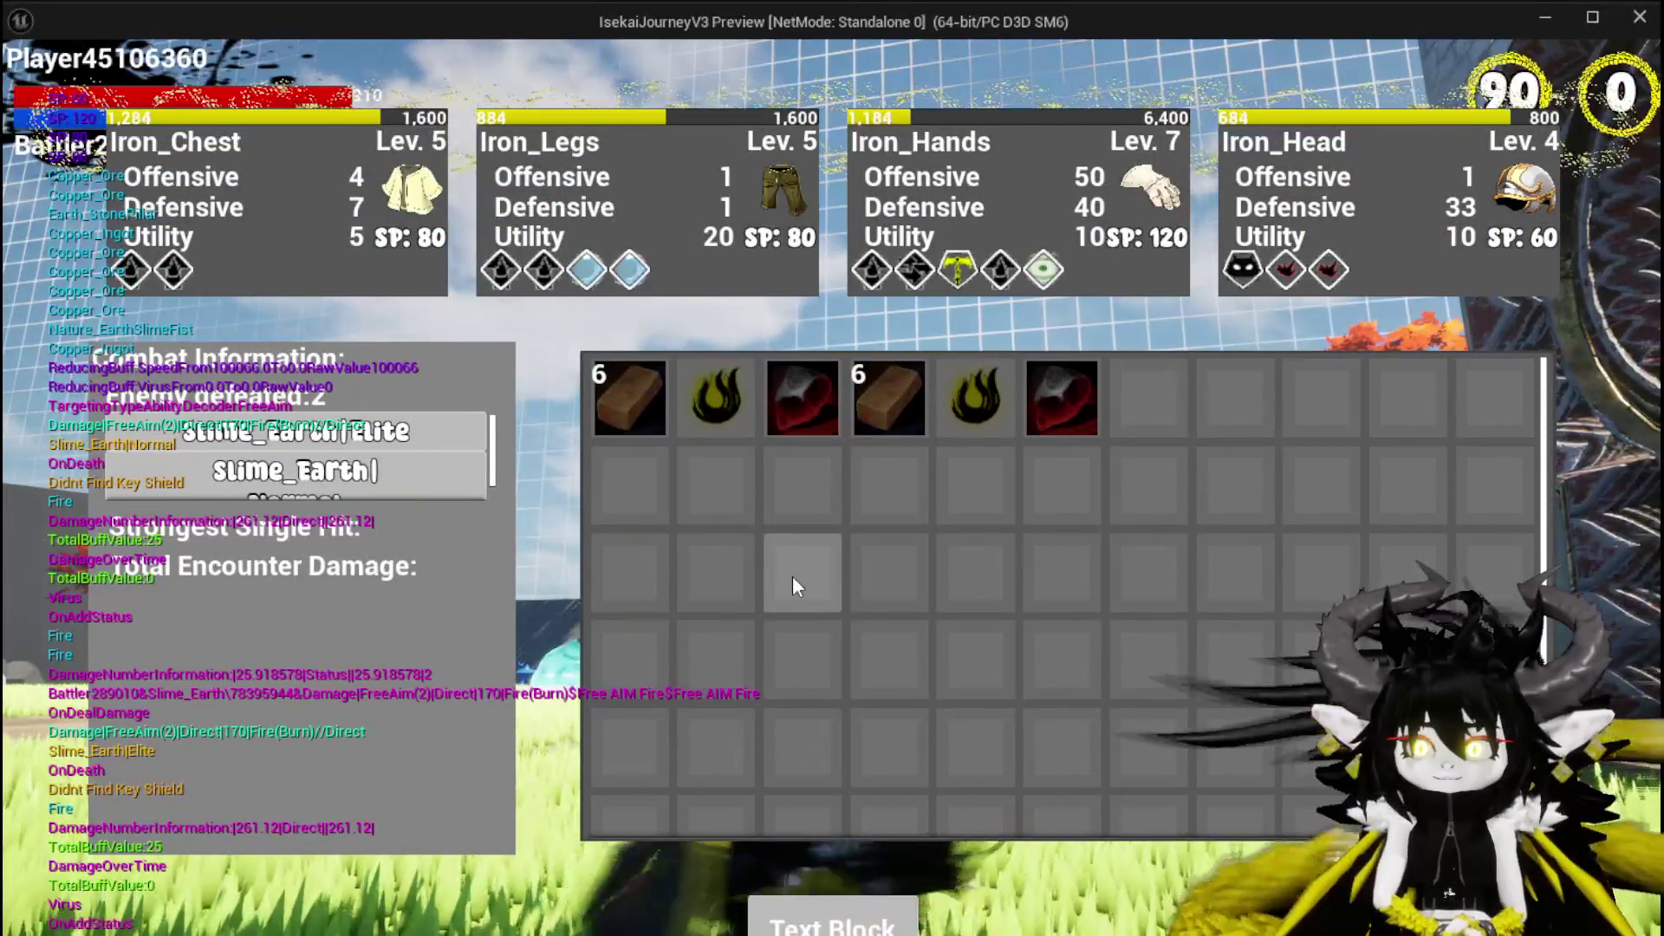
# Collect the loot from the results screen and run into the courtyard slime.
pyautogui.click(825, 917)
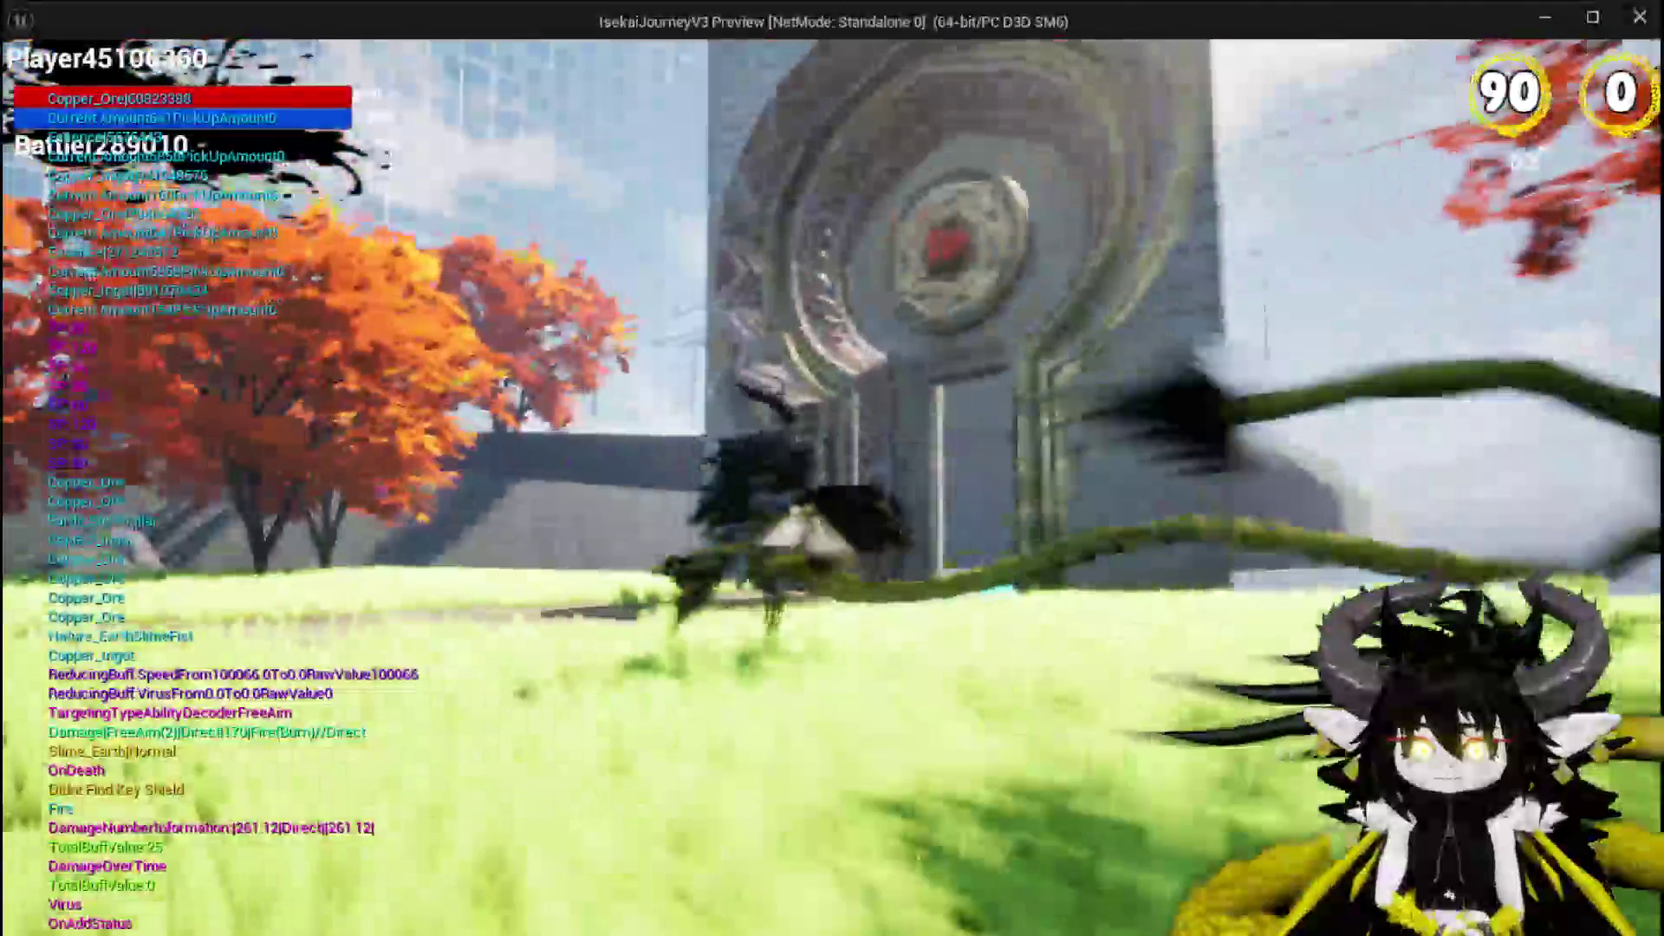
pyautogui.press('space')
pyautogui.press('w')
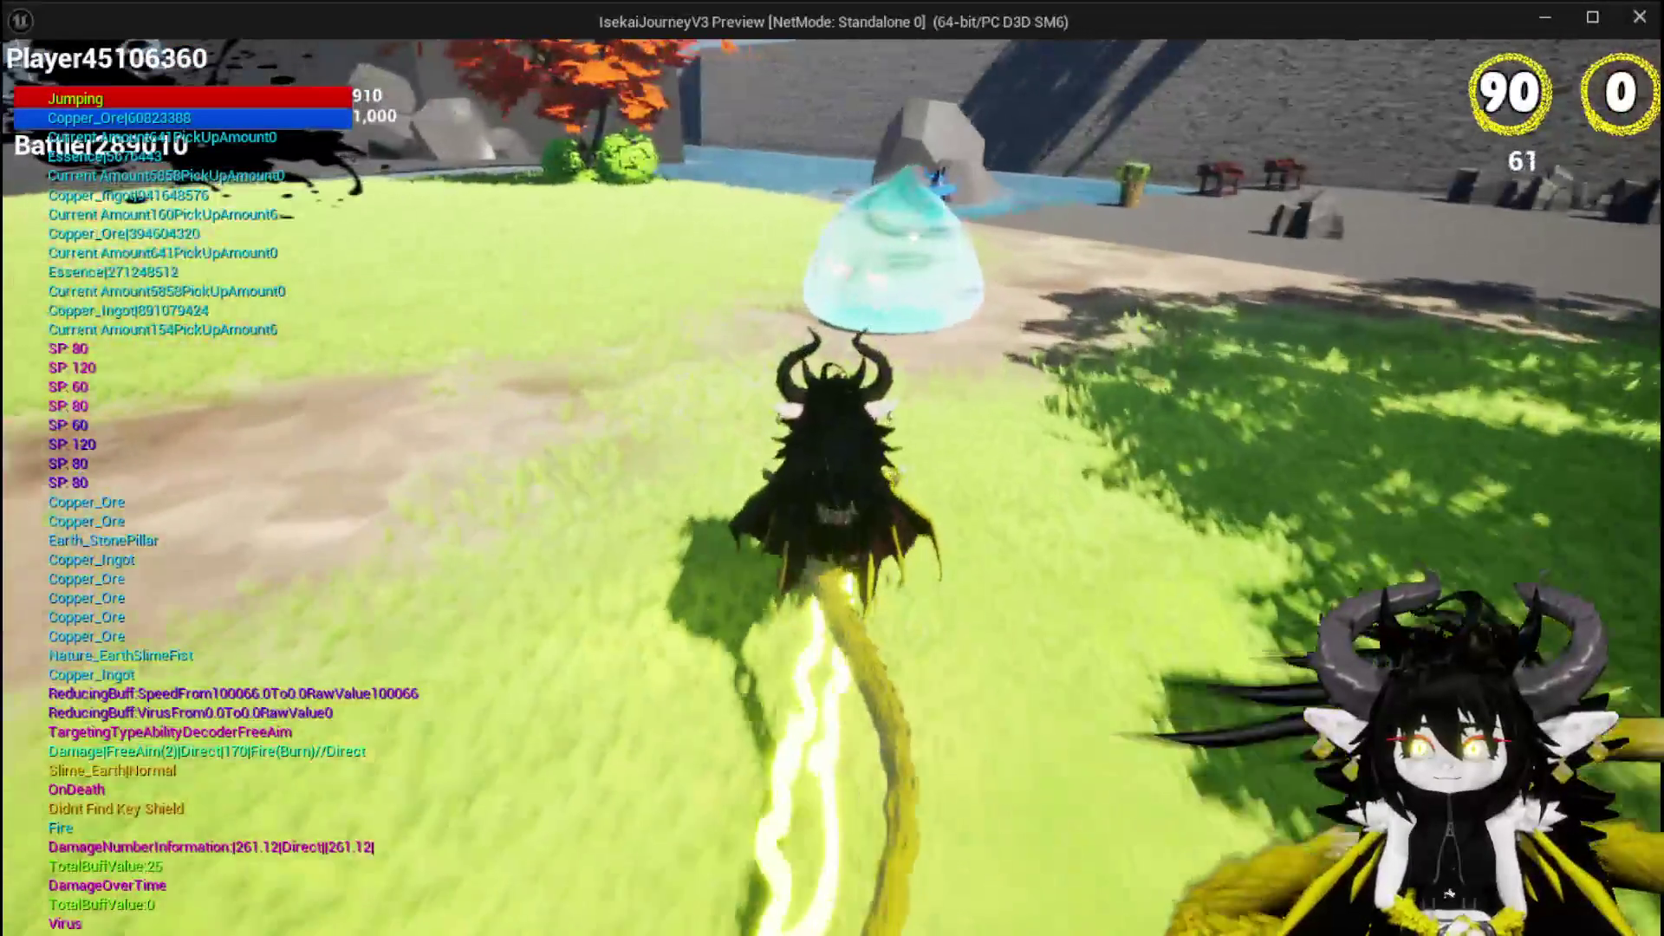
pyautogui.press('w')
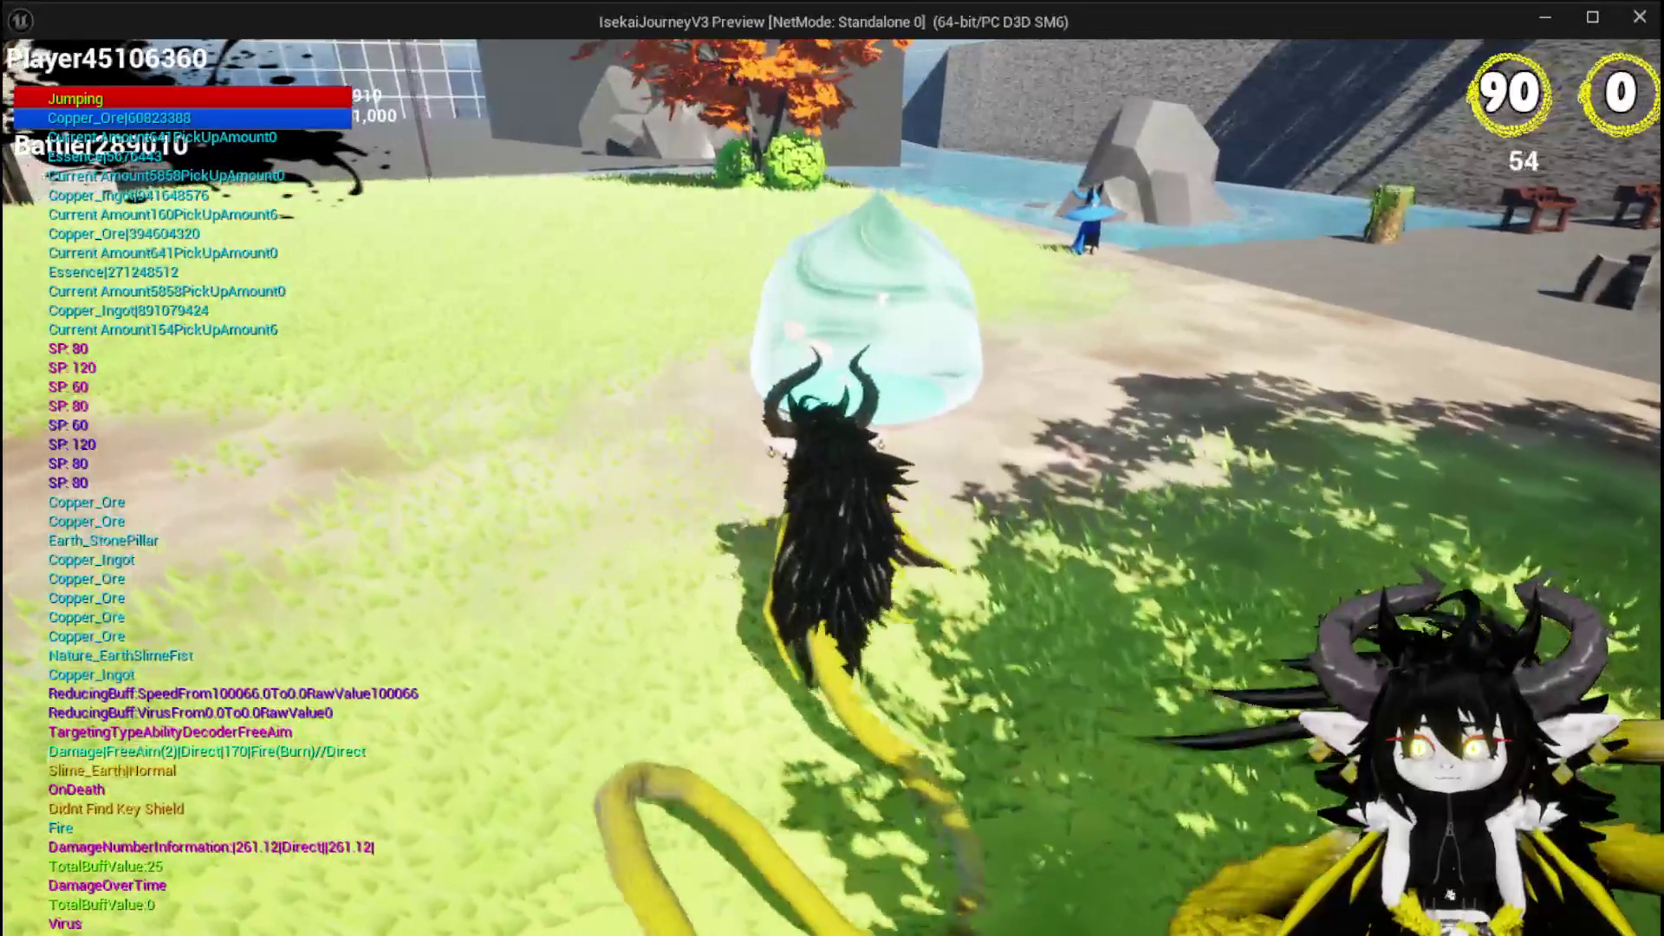
pyautogui.press('w')
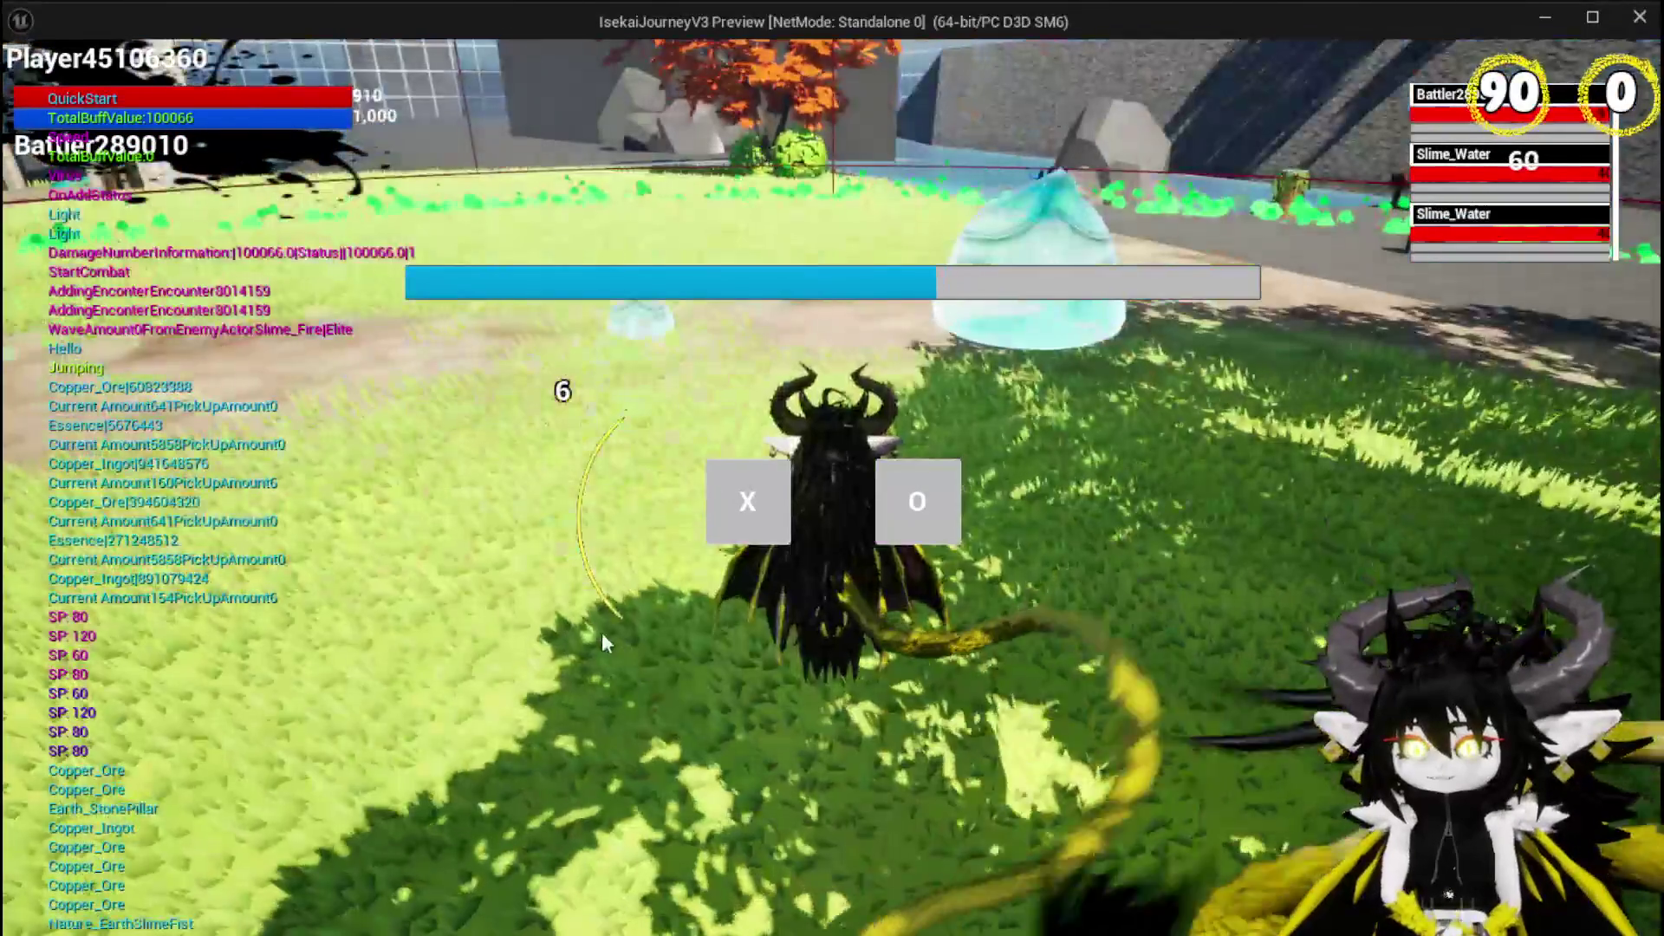
# Start the fight against the slimes and cast Free AIM Fire at the group.
pyautogui.click(749, 507)
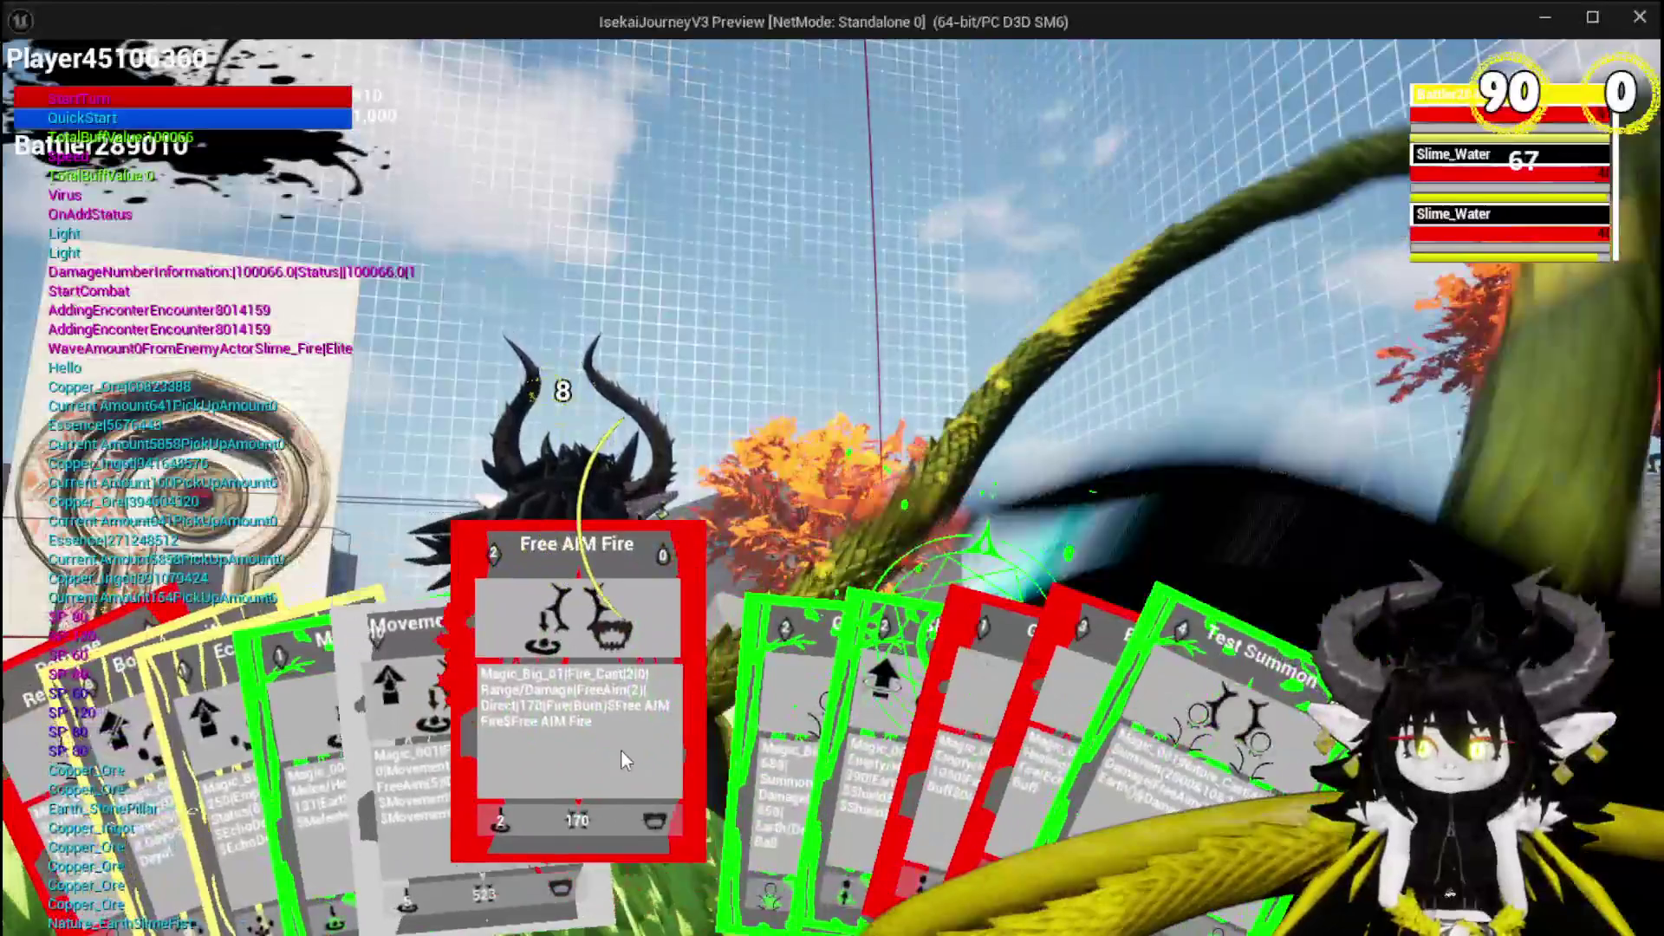
pyautogui.click(621, 750)
pyautogui.click(620, 751)
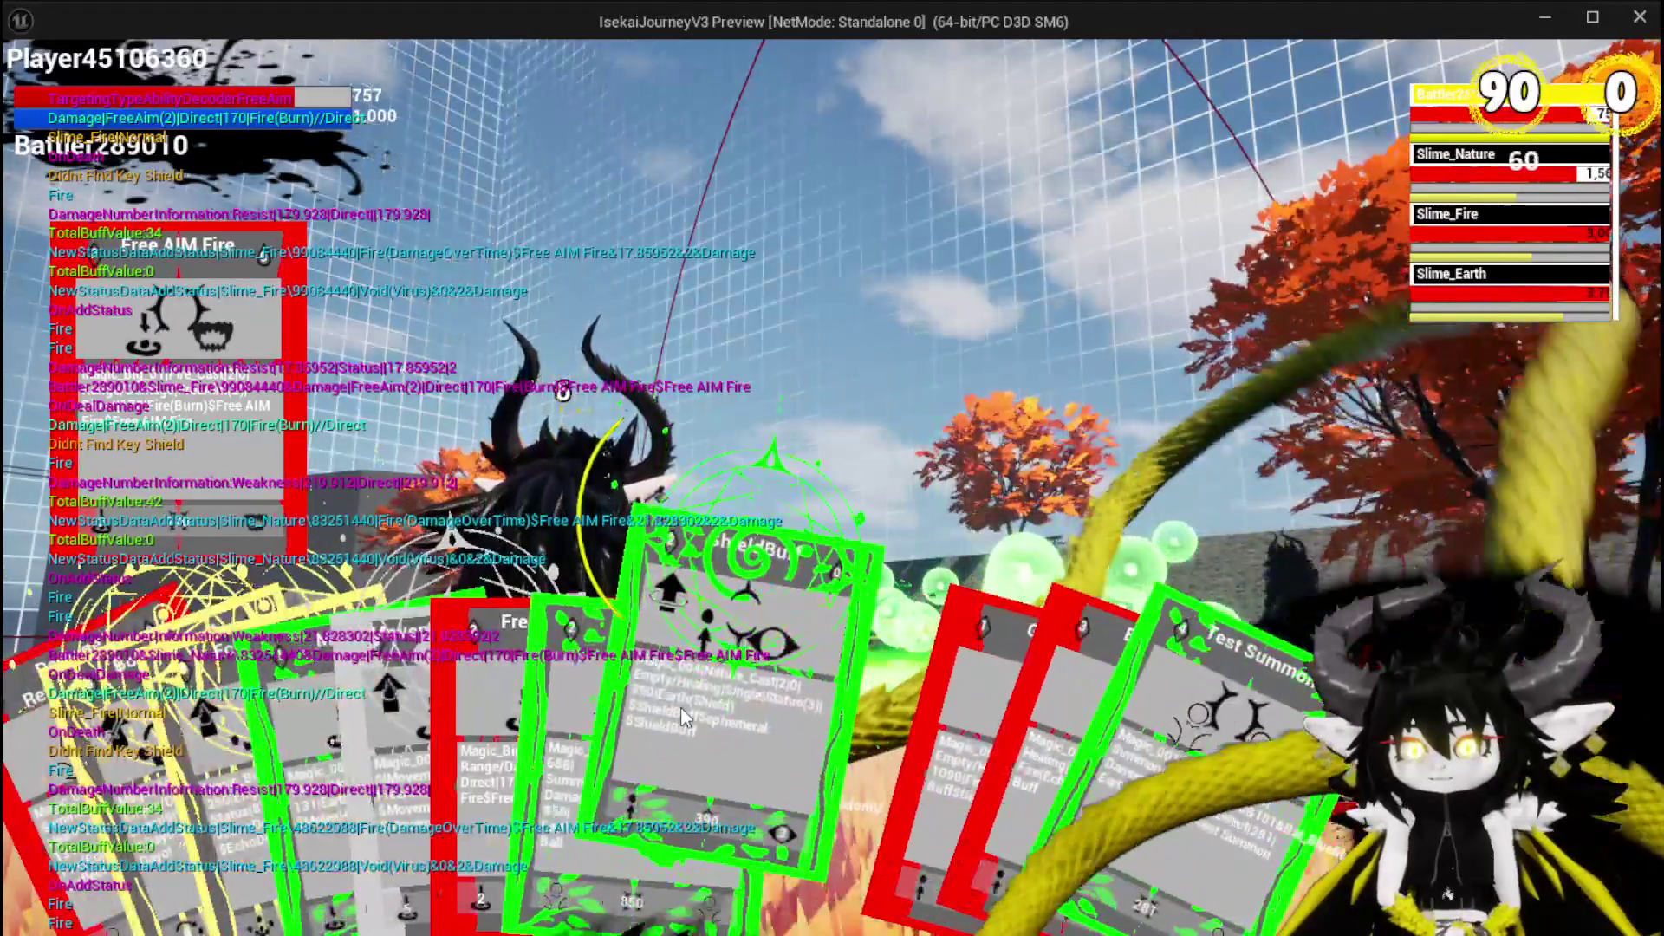
# Play Shield Buff, switch target to the Nature slime, and hit it with Bounce on it Dayo!
pyautogui.click(680, 707)
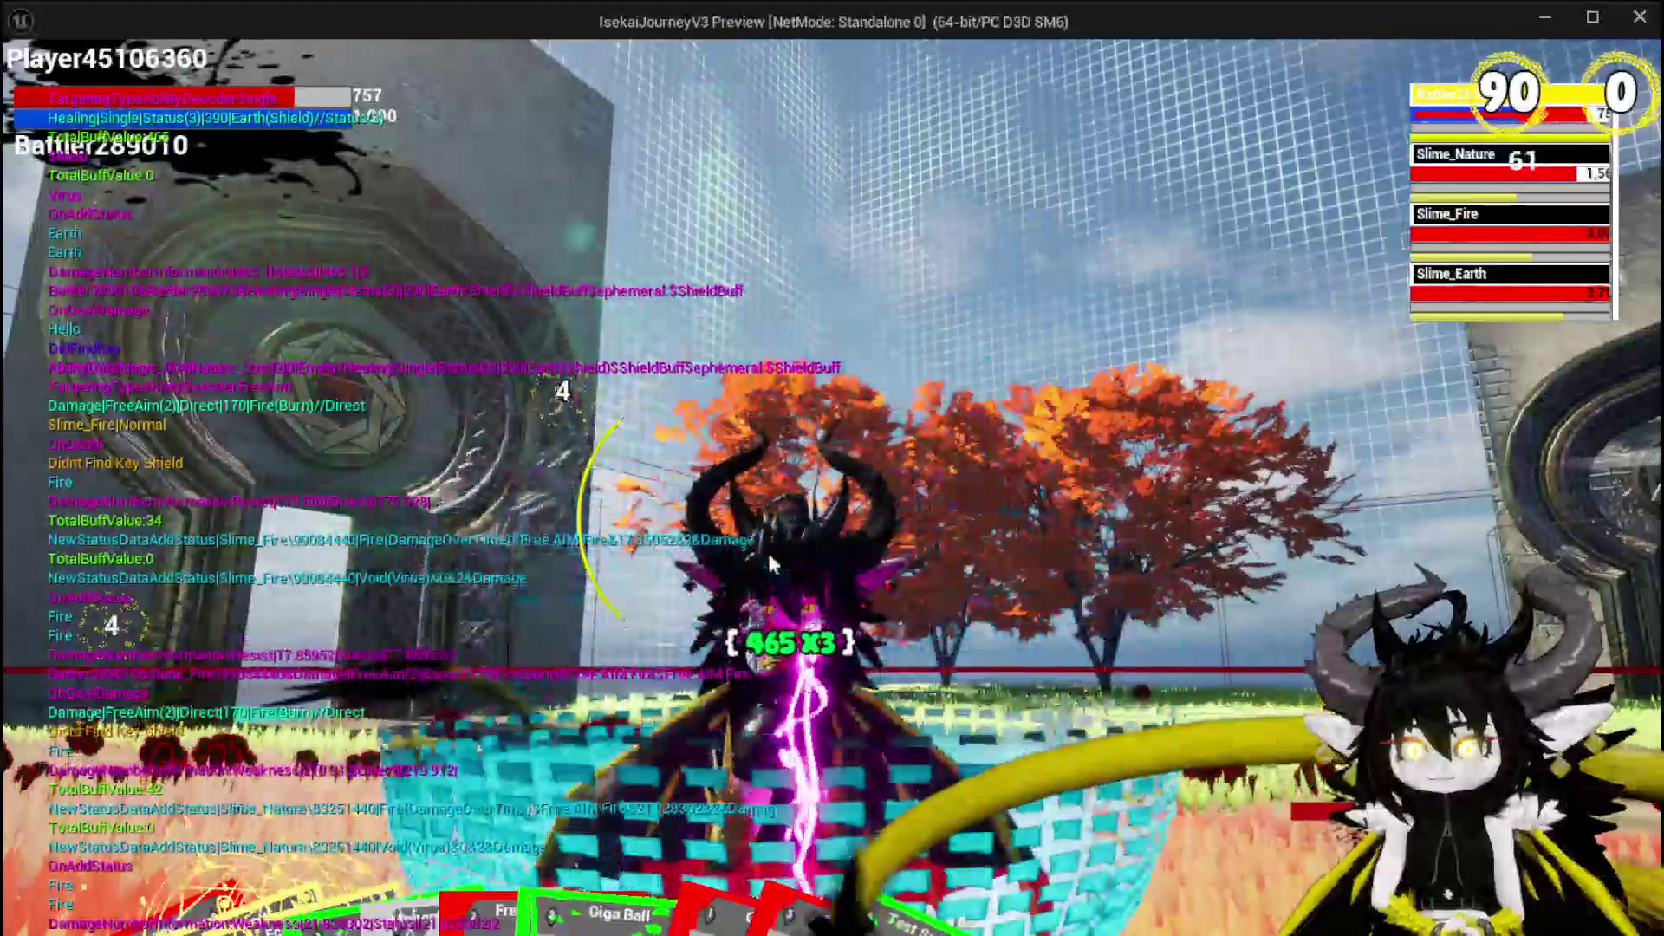
pyautogui.press('space')
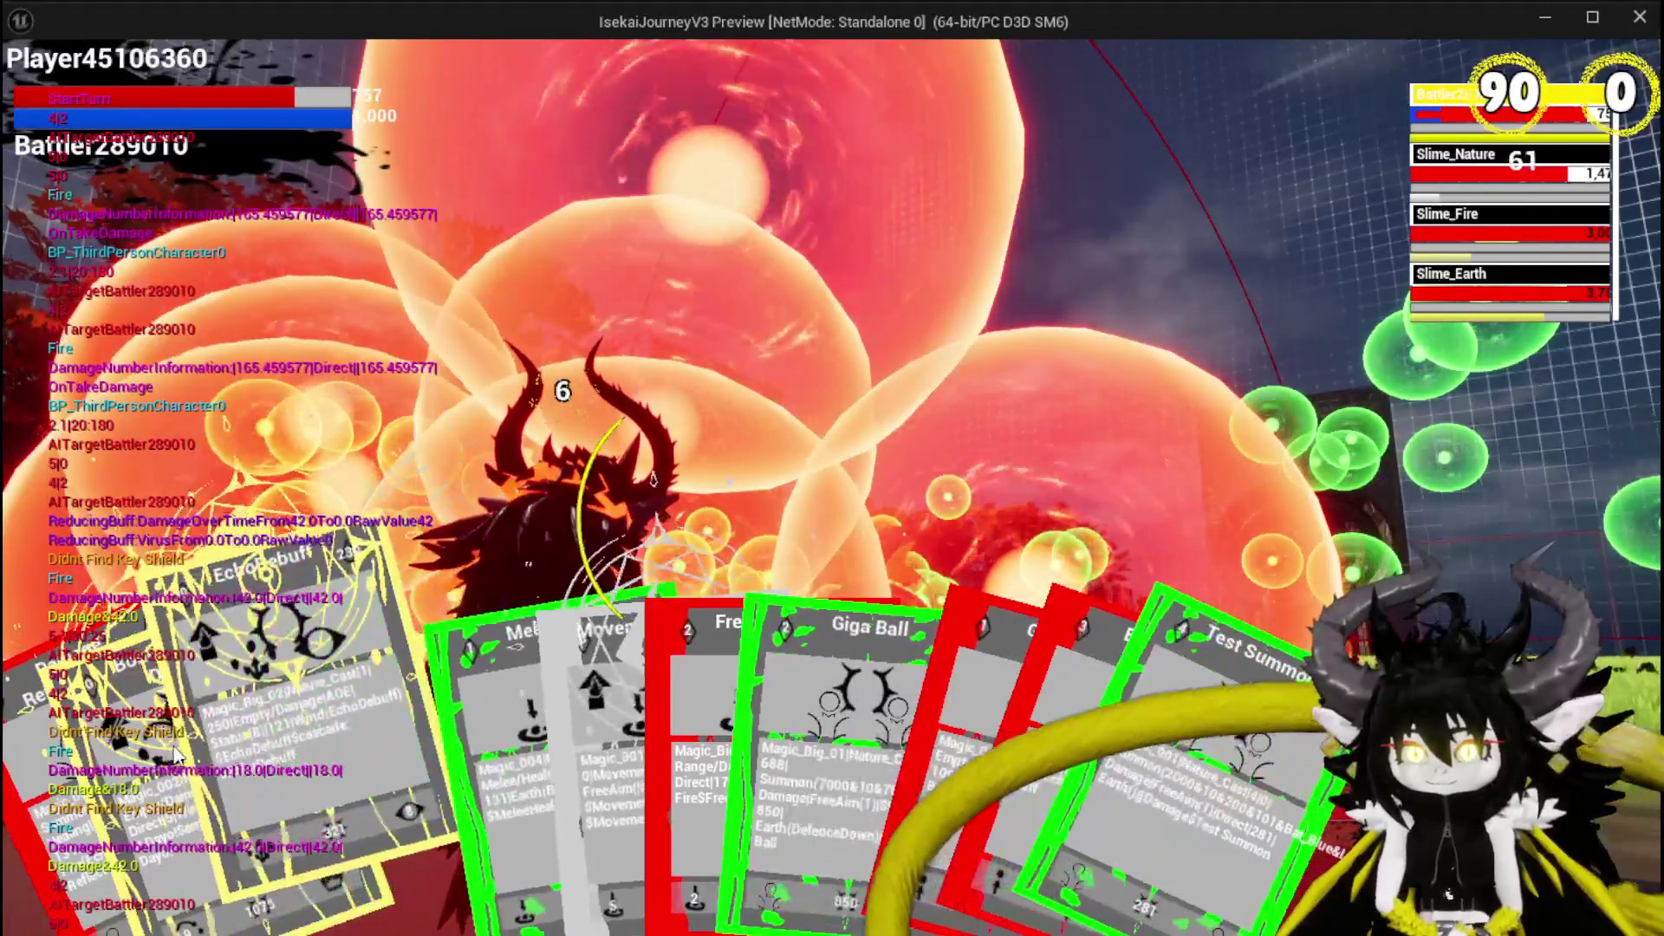
pyautogui.press('e')
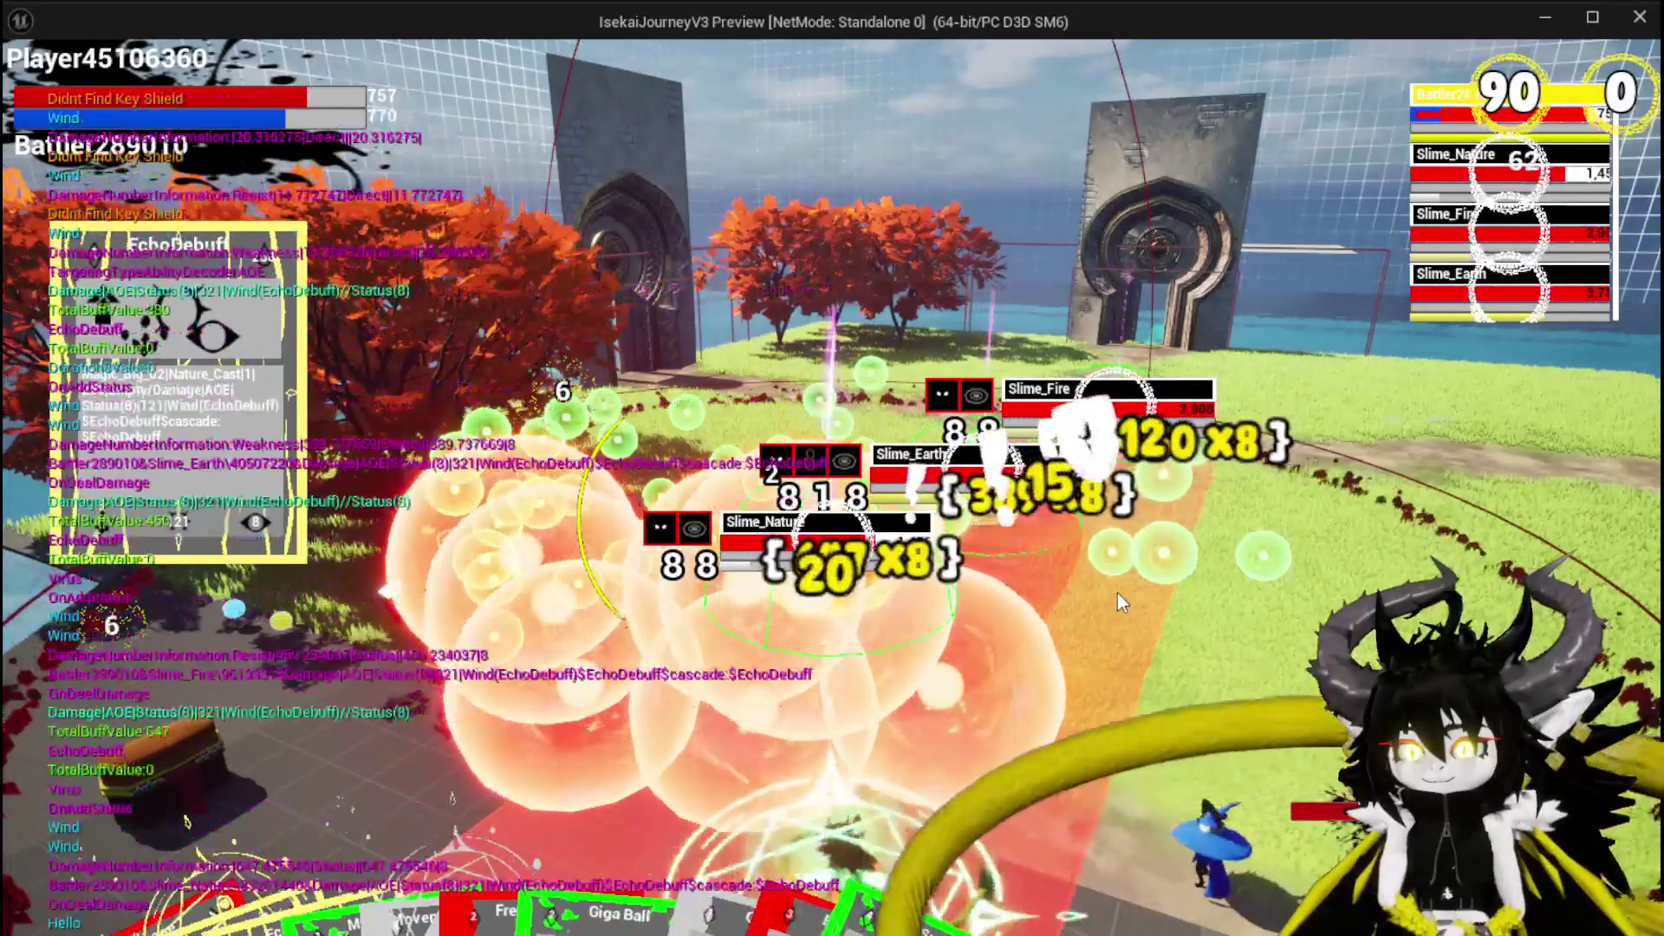
pyautogui.moveTo(299, 811)
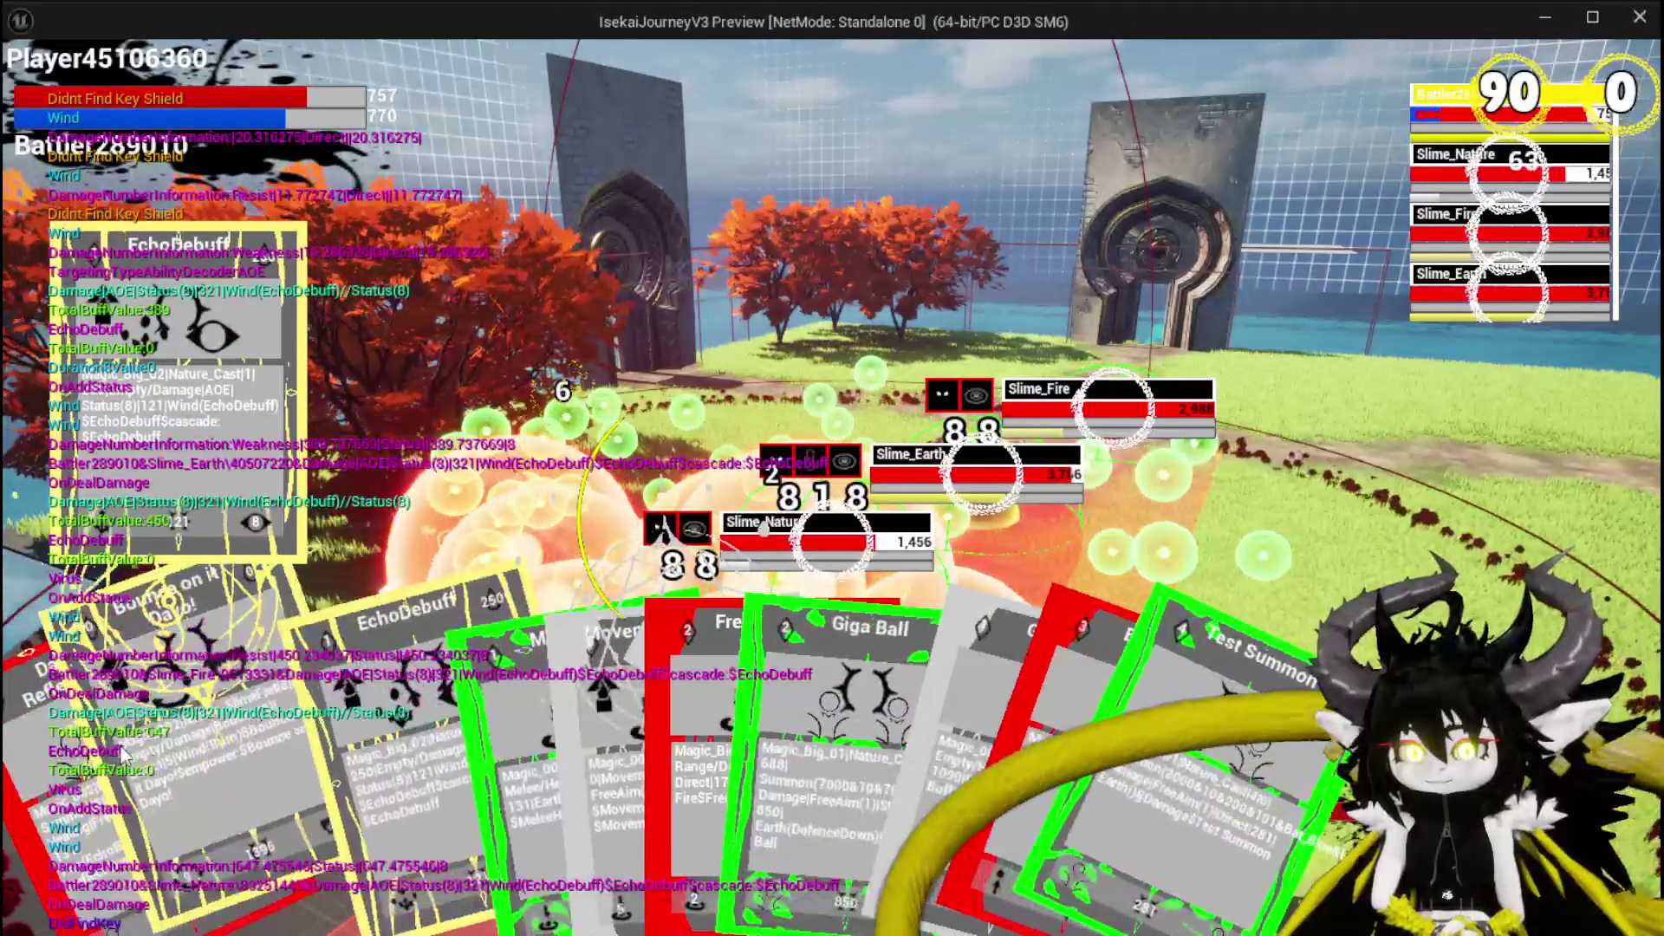
pyautogui.moveTo(294, 767)
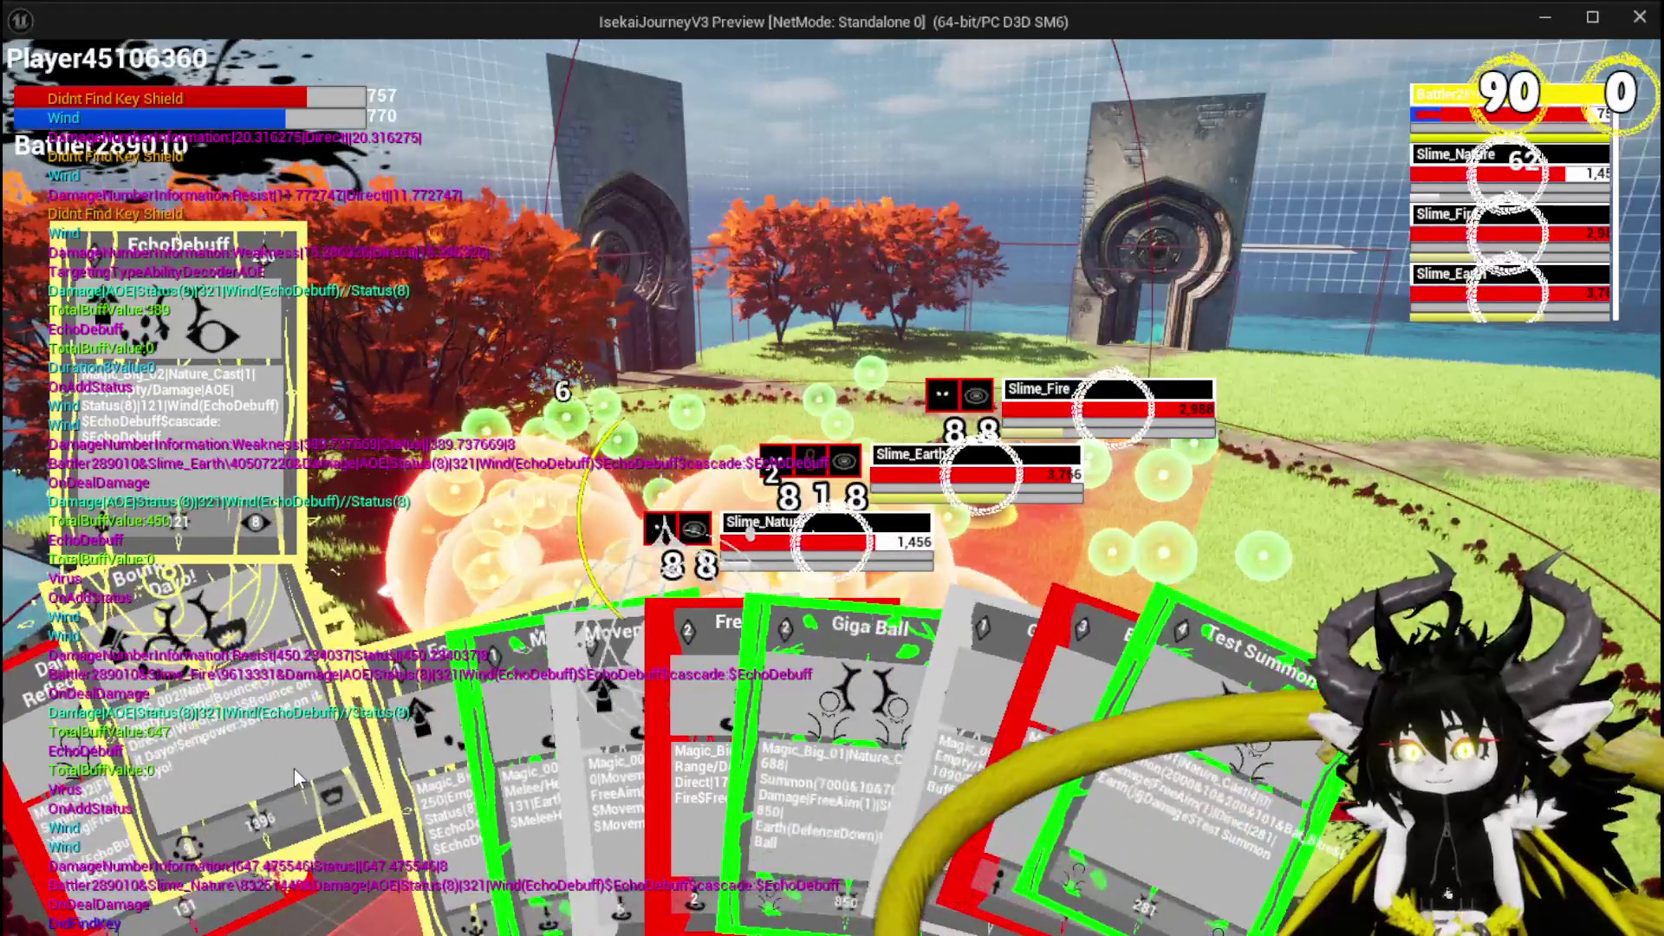
pyautogui.click(294, 767)
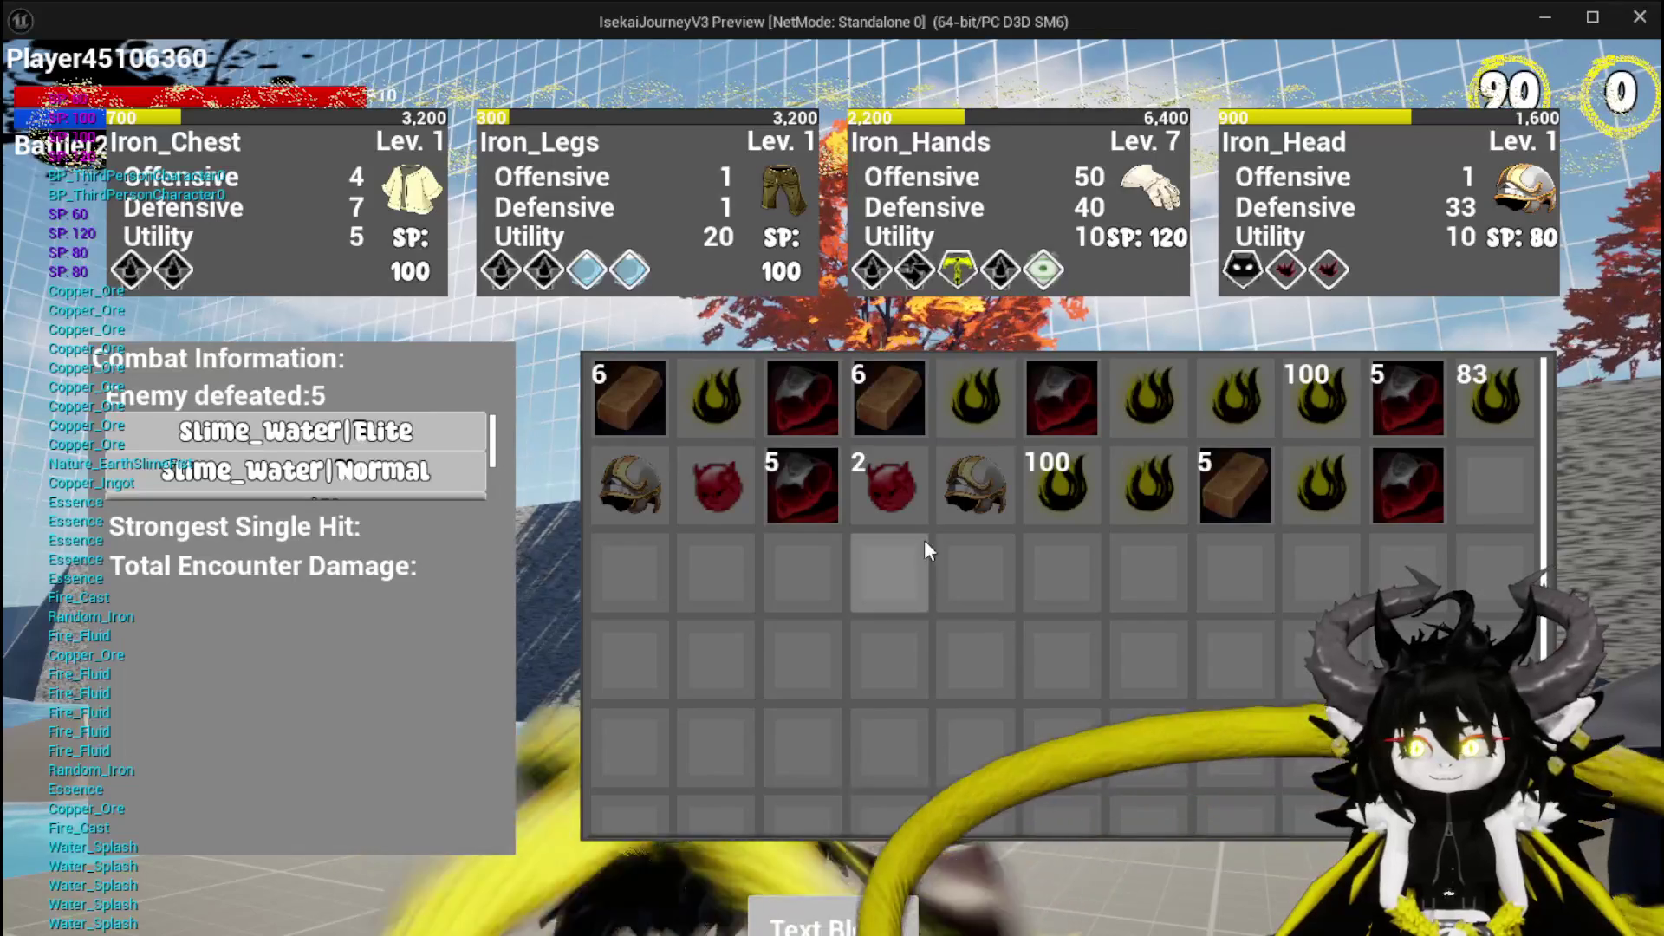
# Collect the loot from the results screen and run and glide to the portal.
pyautogui.scroll(-2, 444, 430)
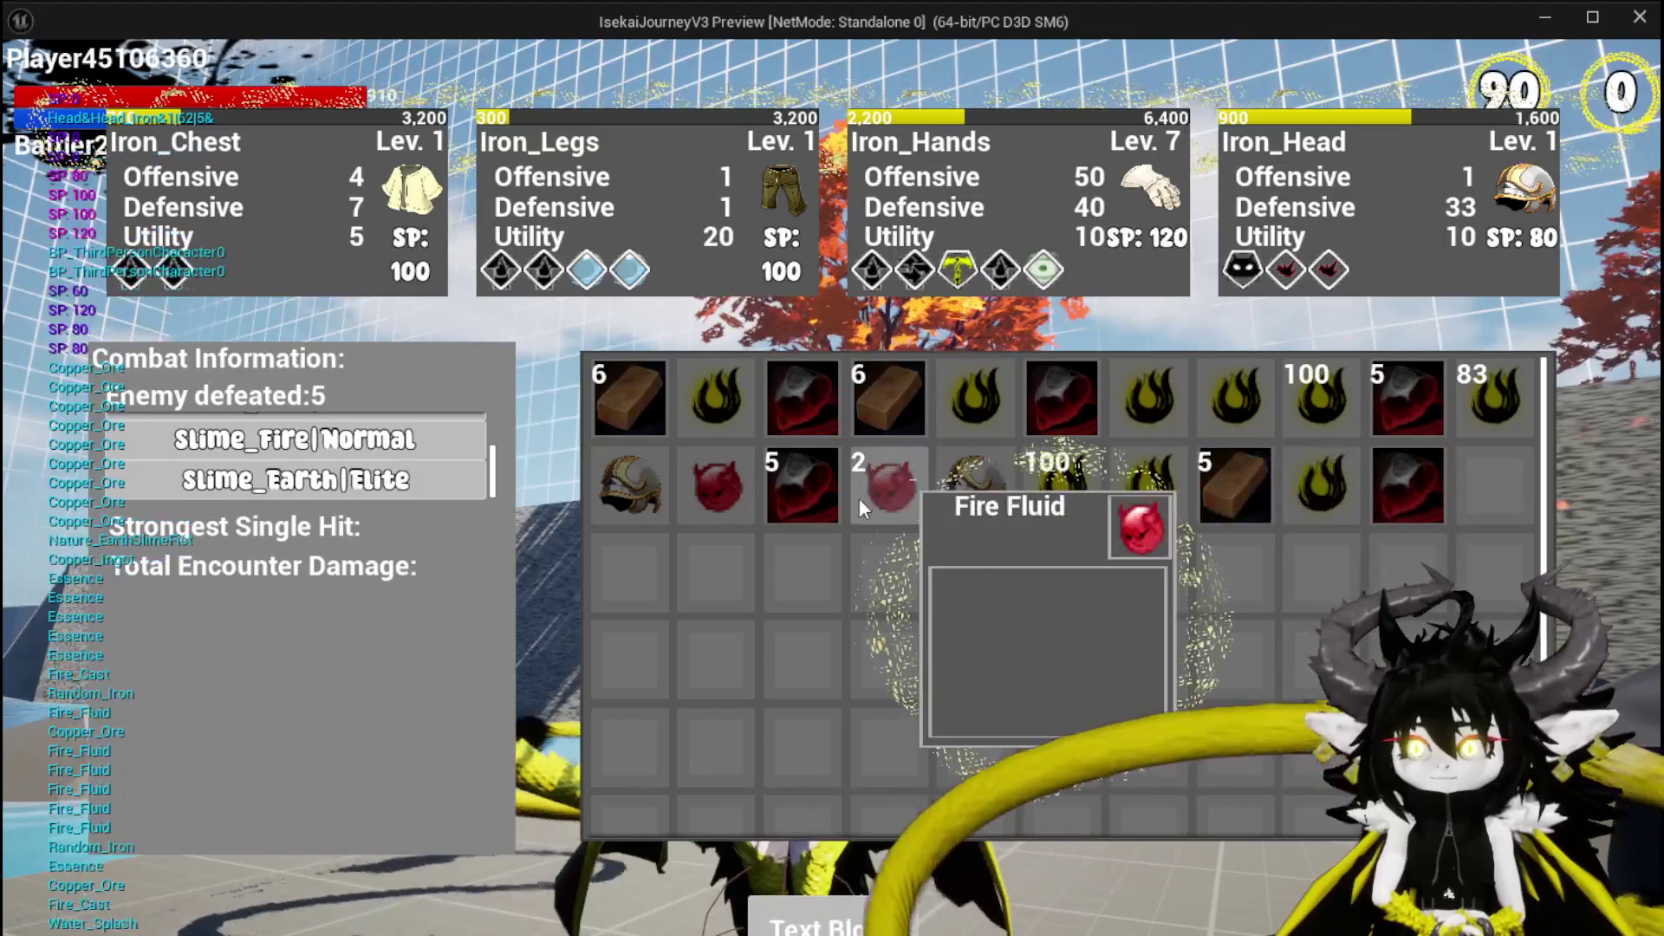
pyautogui.click(845, 926)
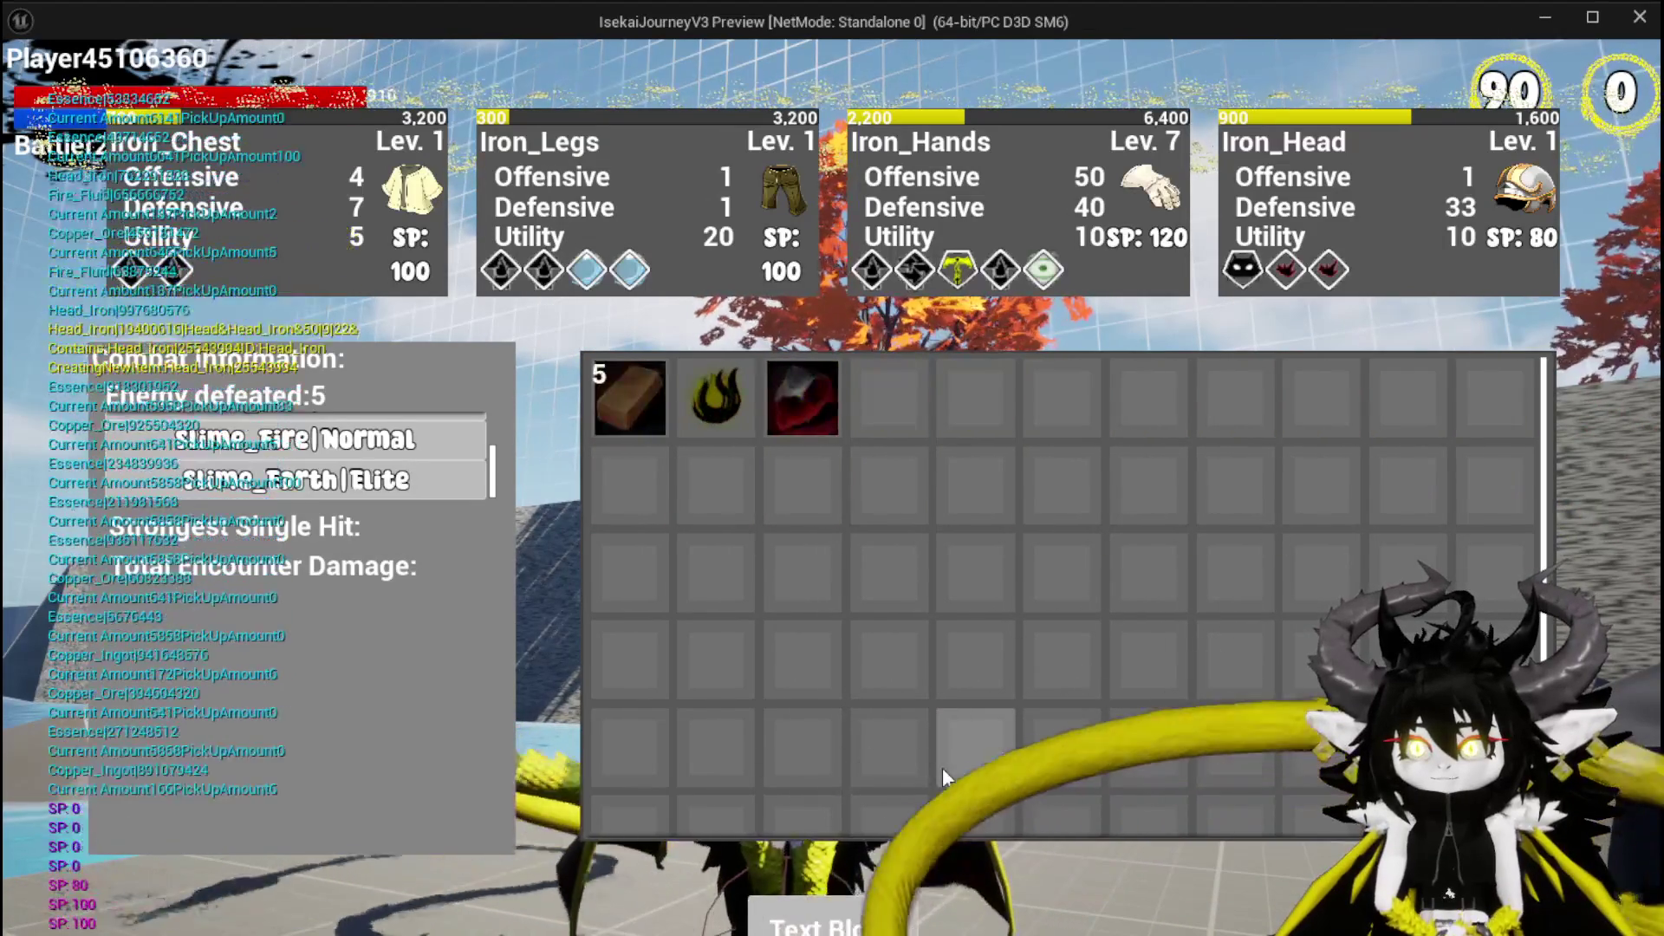
pyautogui.press('w')
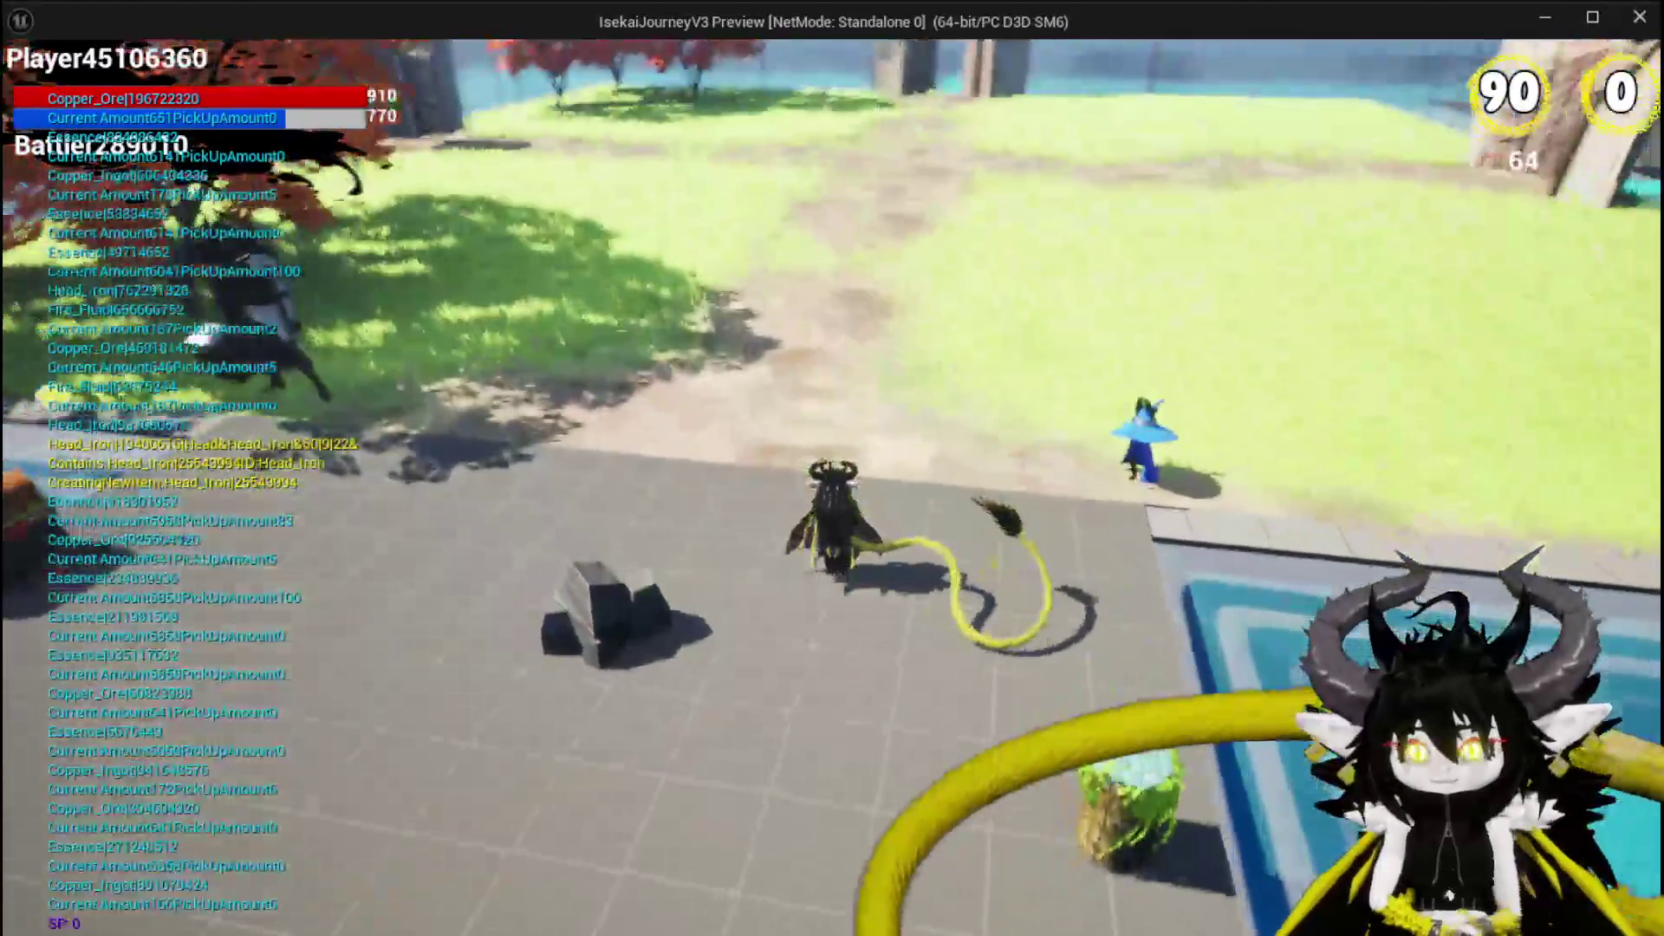
pyautogui.press('space')
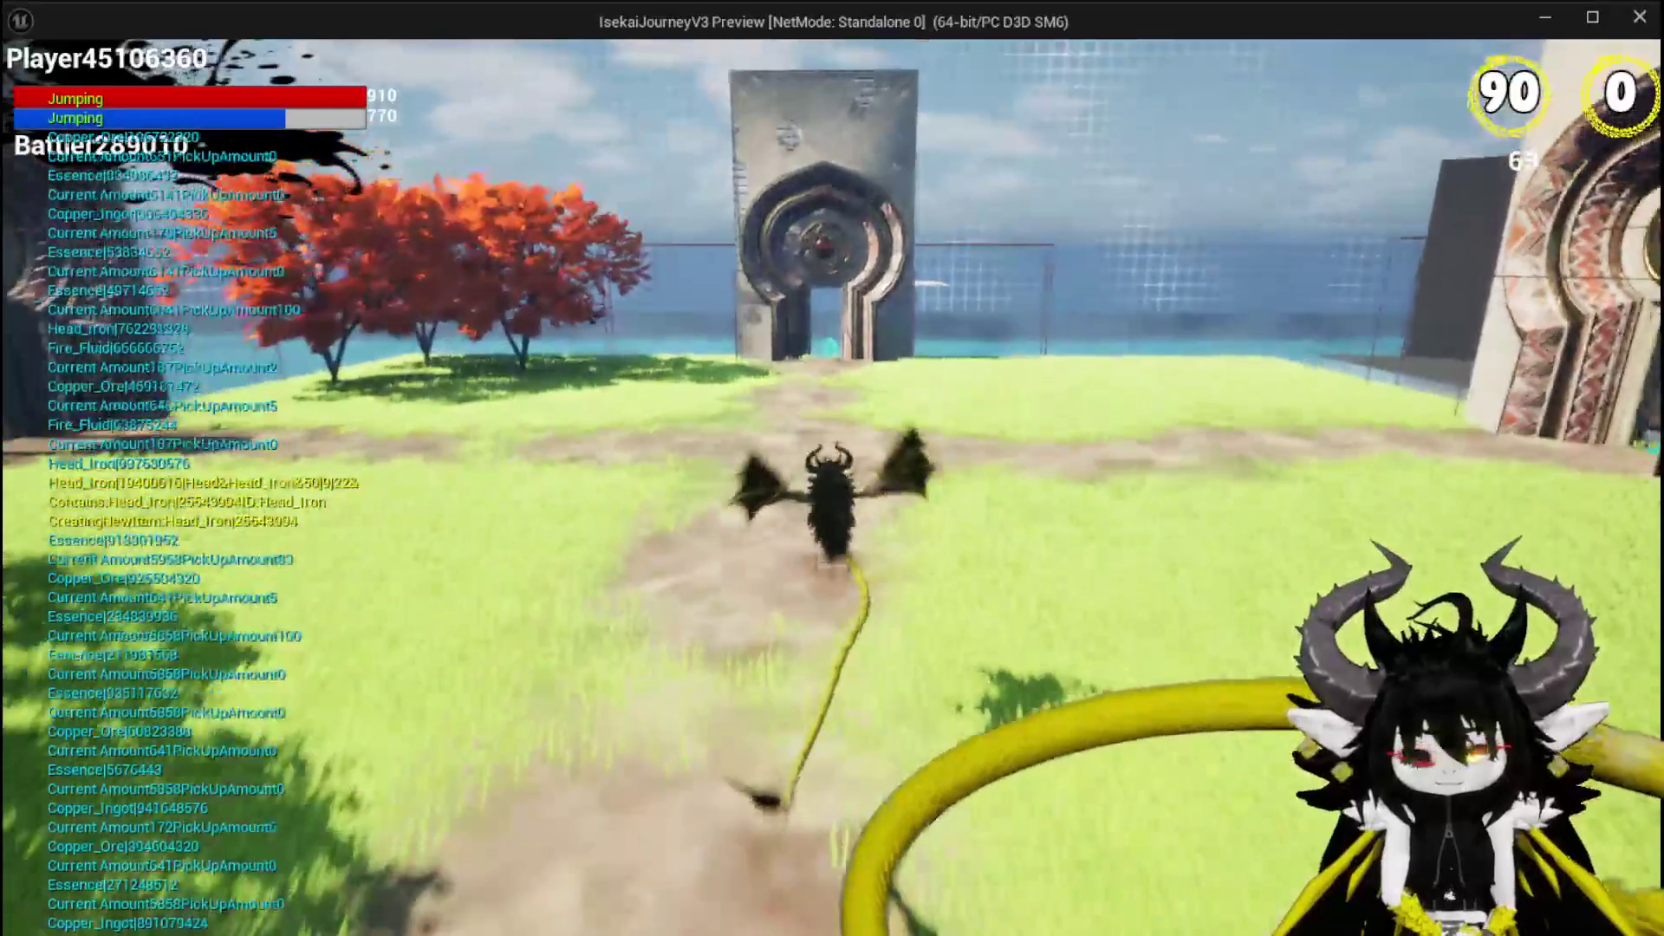
pyautogui.press('space')
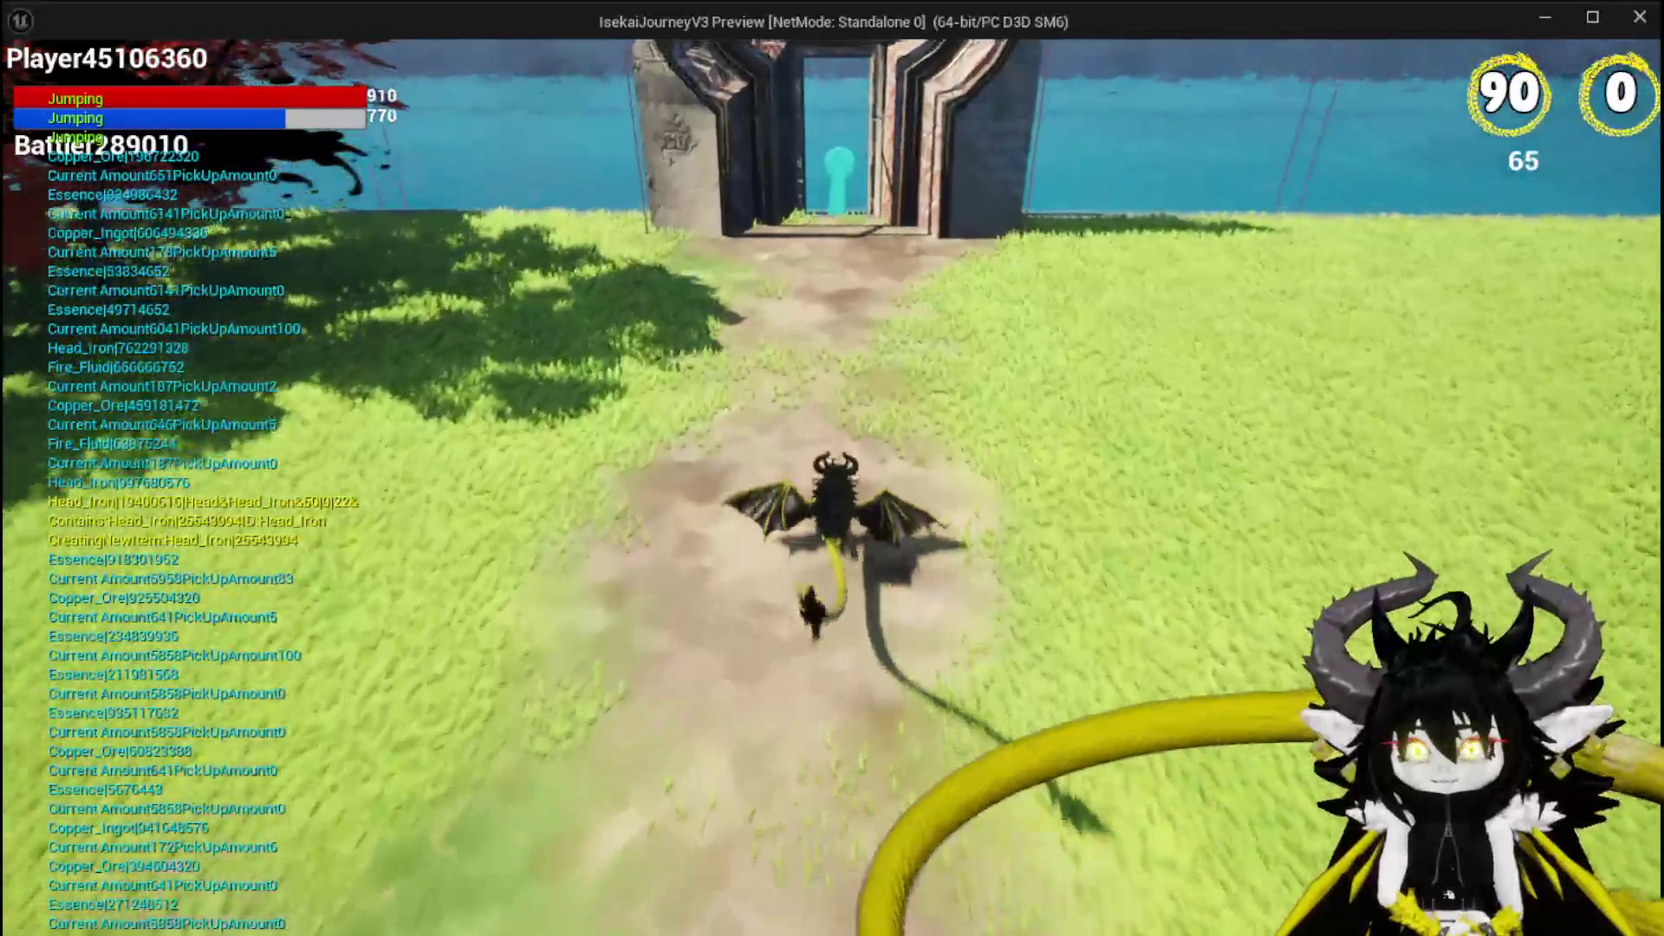
pyautogui.press('space')
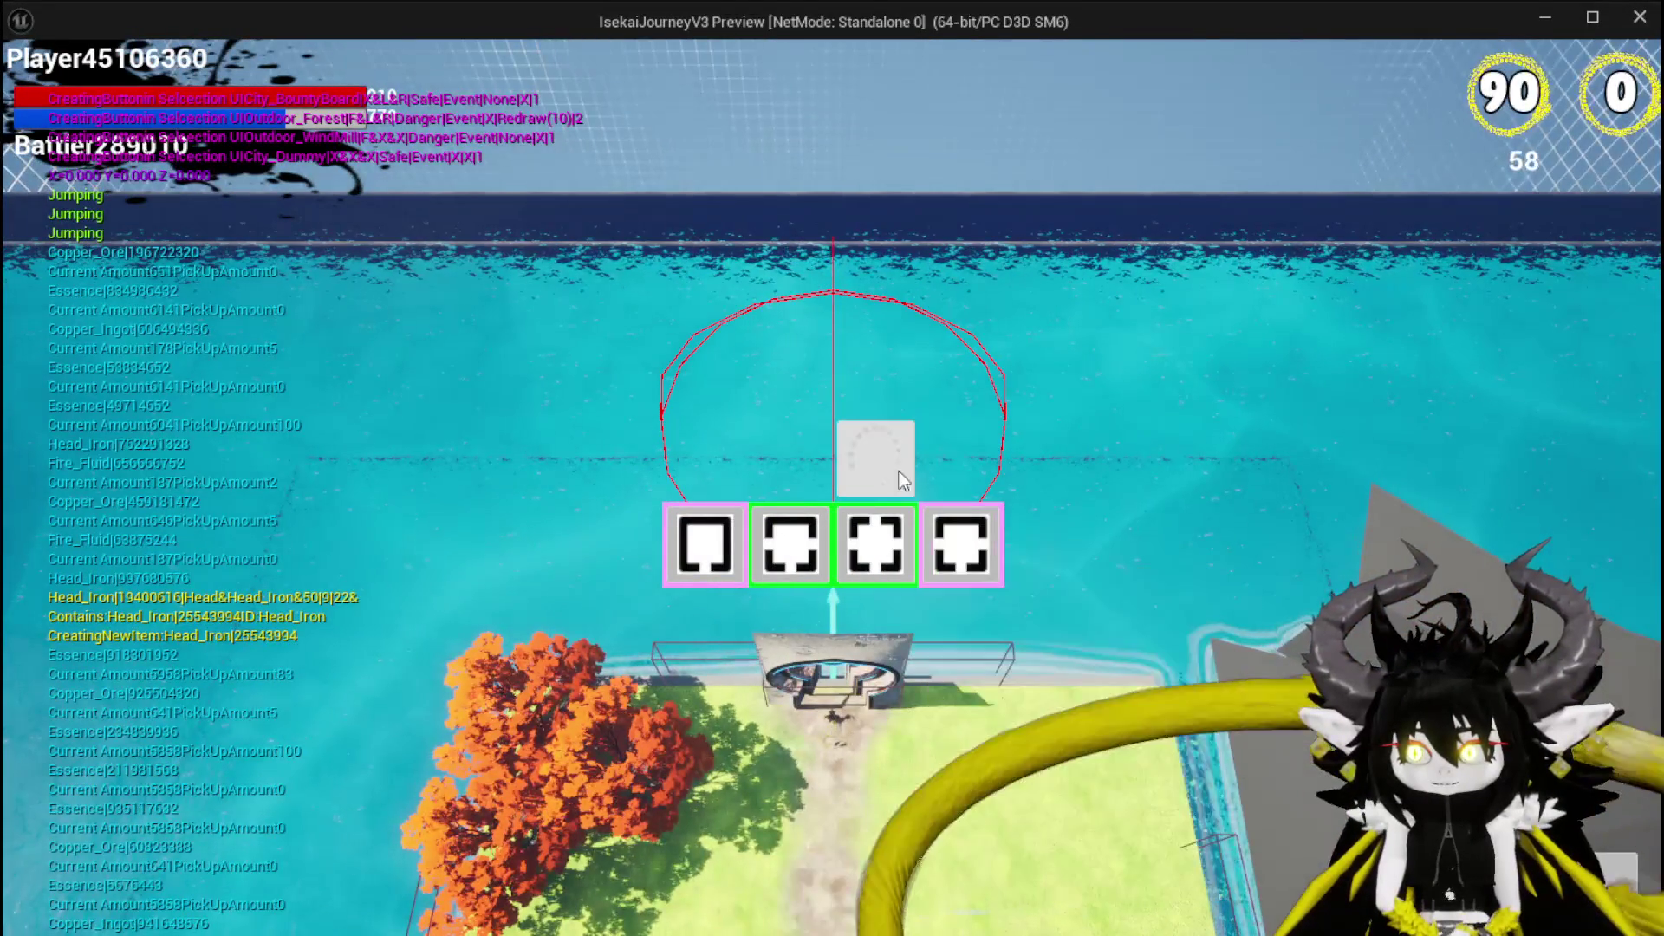
# Reroll the offered locations for 10, then travel through the portal to the WindMill field.
pyautogui.click(892, 460)
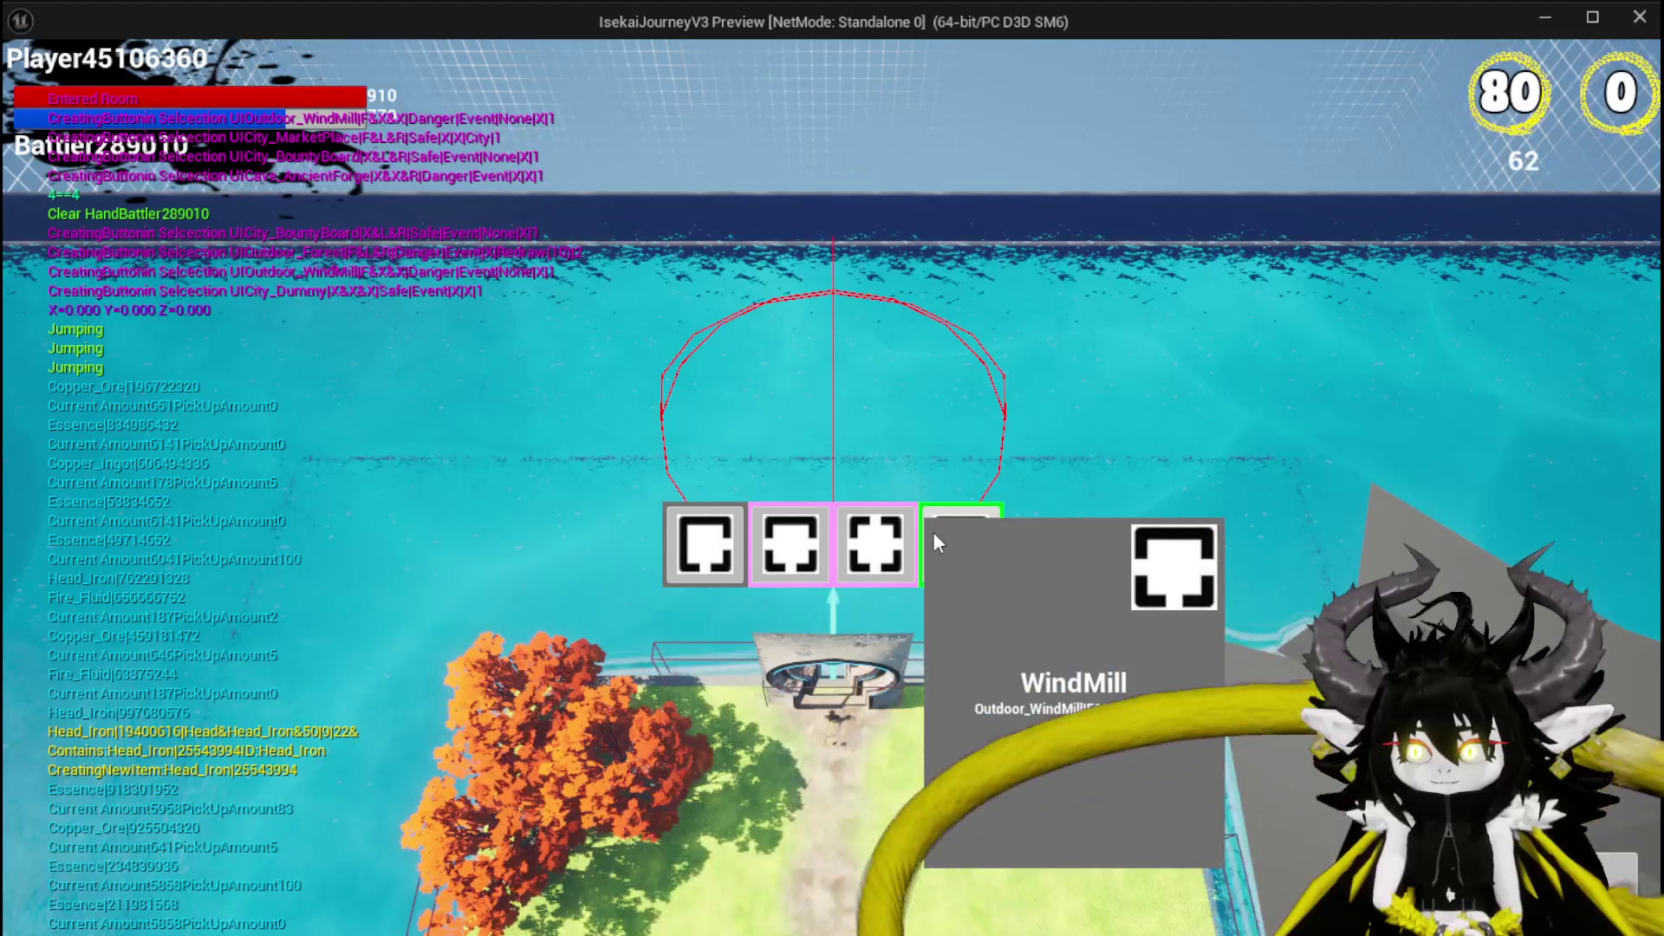
pyautogui.click(966, 546)
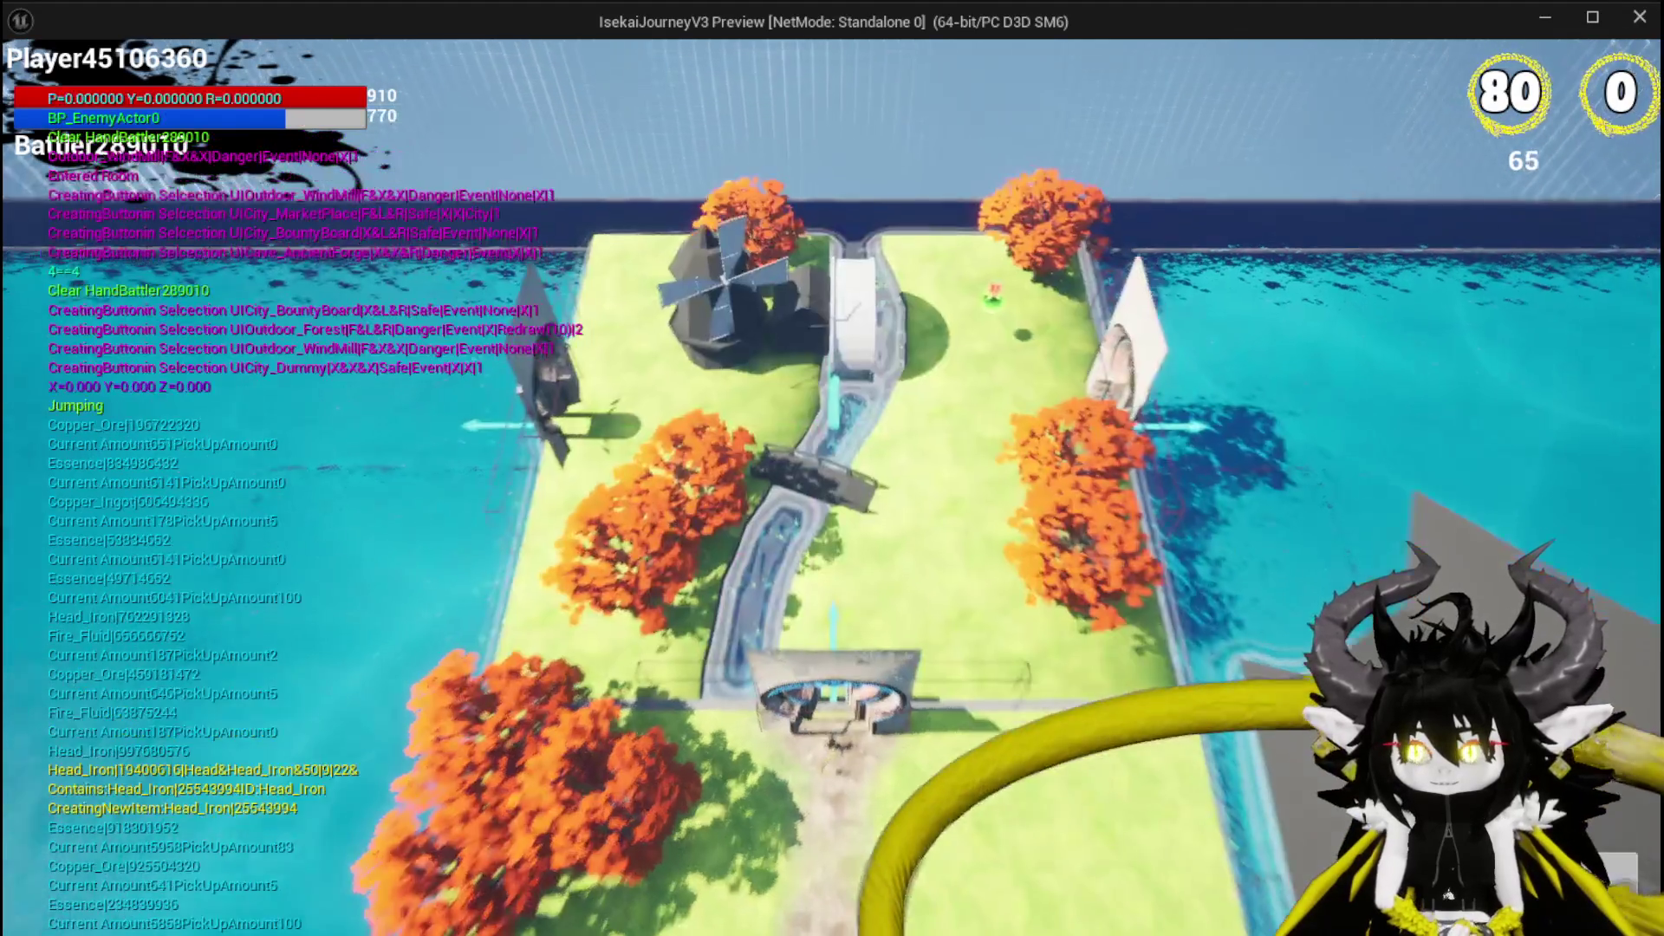
pyautogui.press('w')
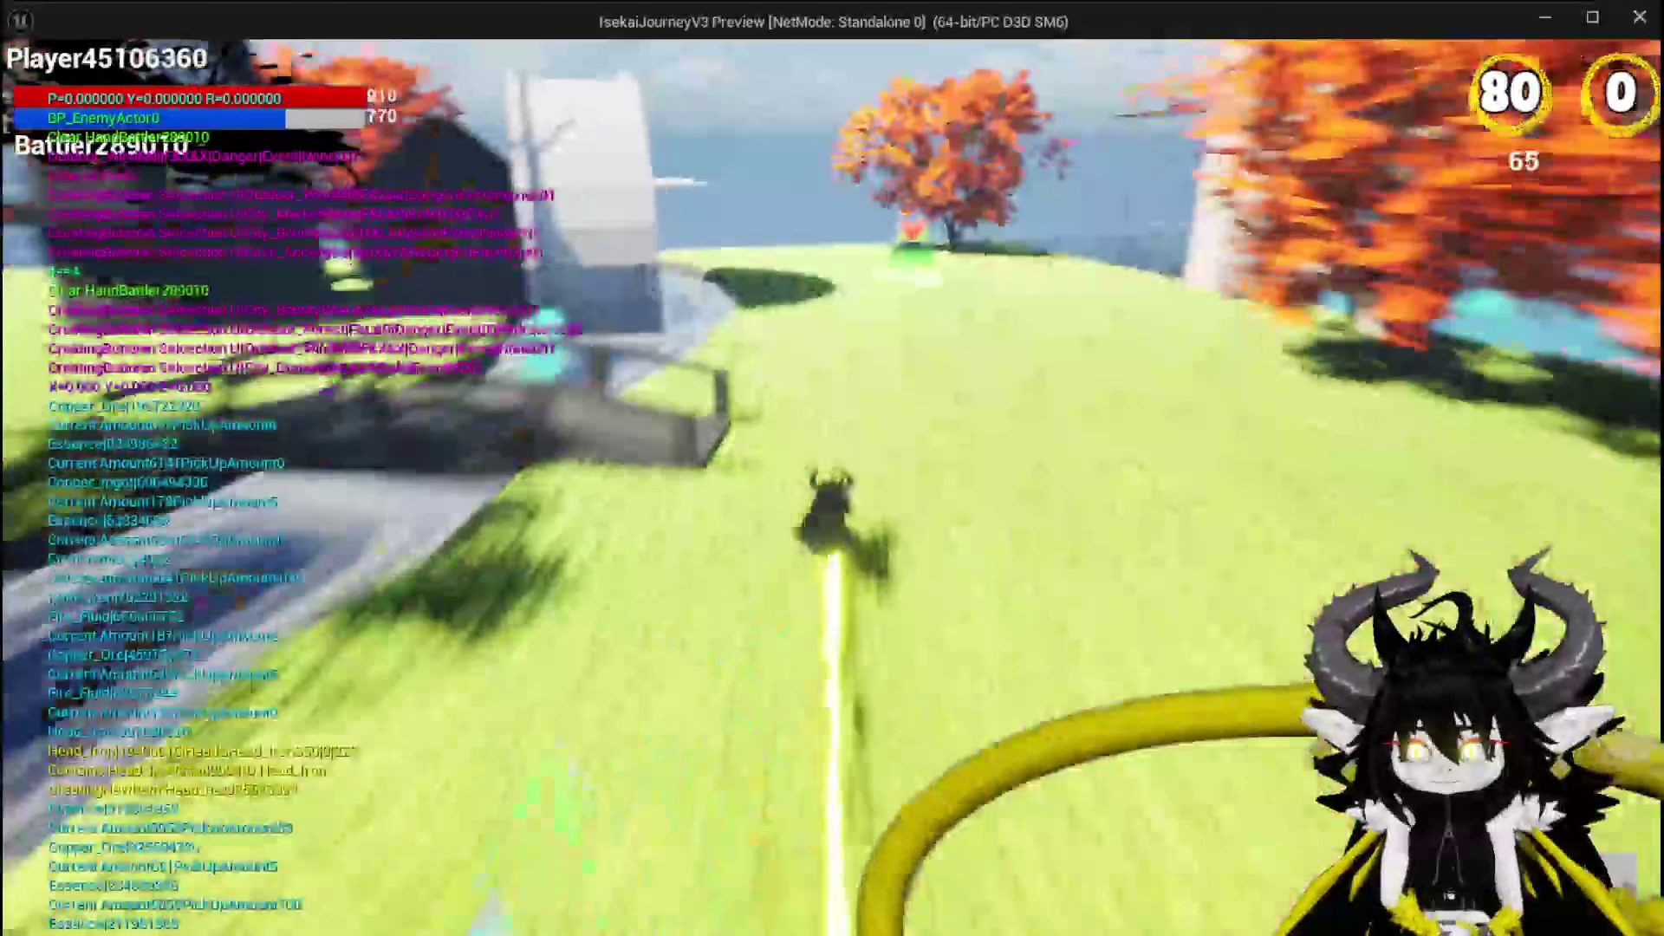
pyautogui.press('w')
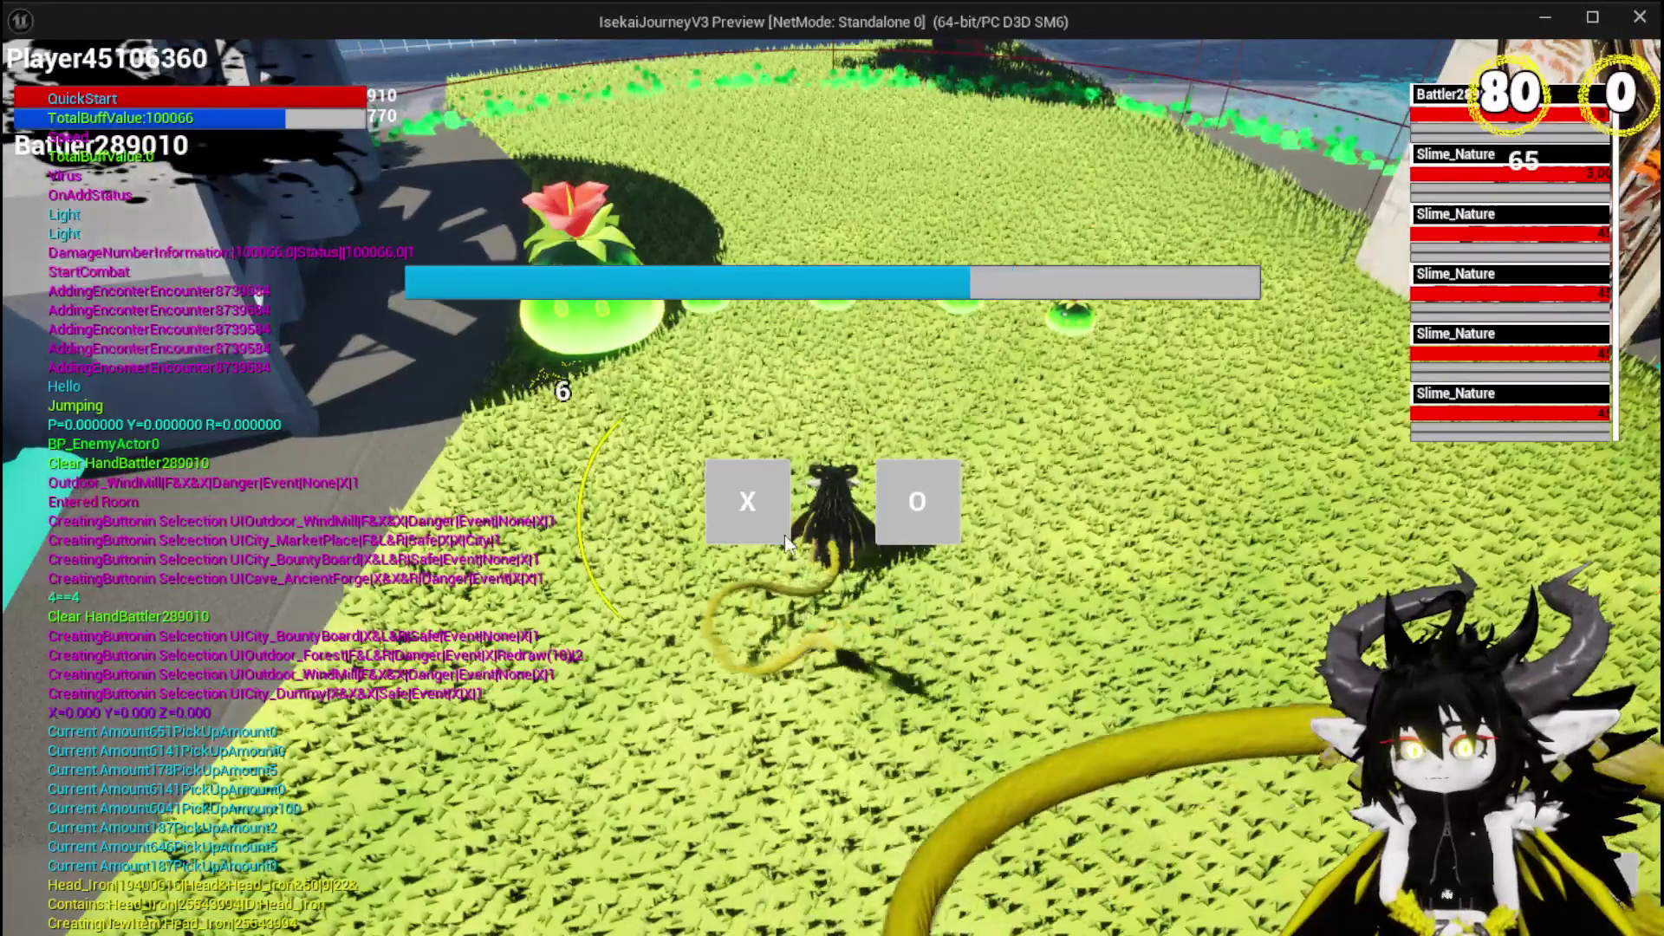
# Start the fight with the Nature slimes and cast Free AIM Fire cards on the aimed area.
pyautogui.click(770, 522)
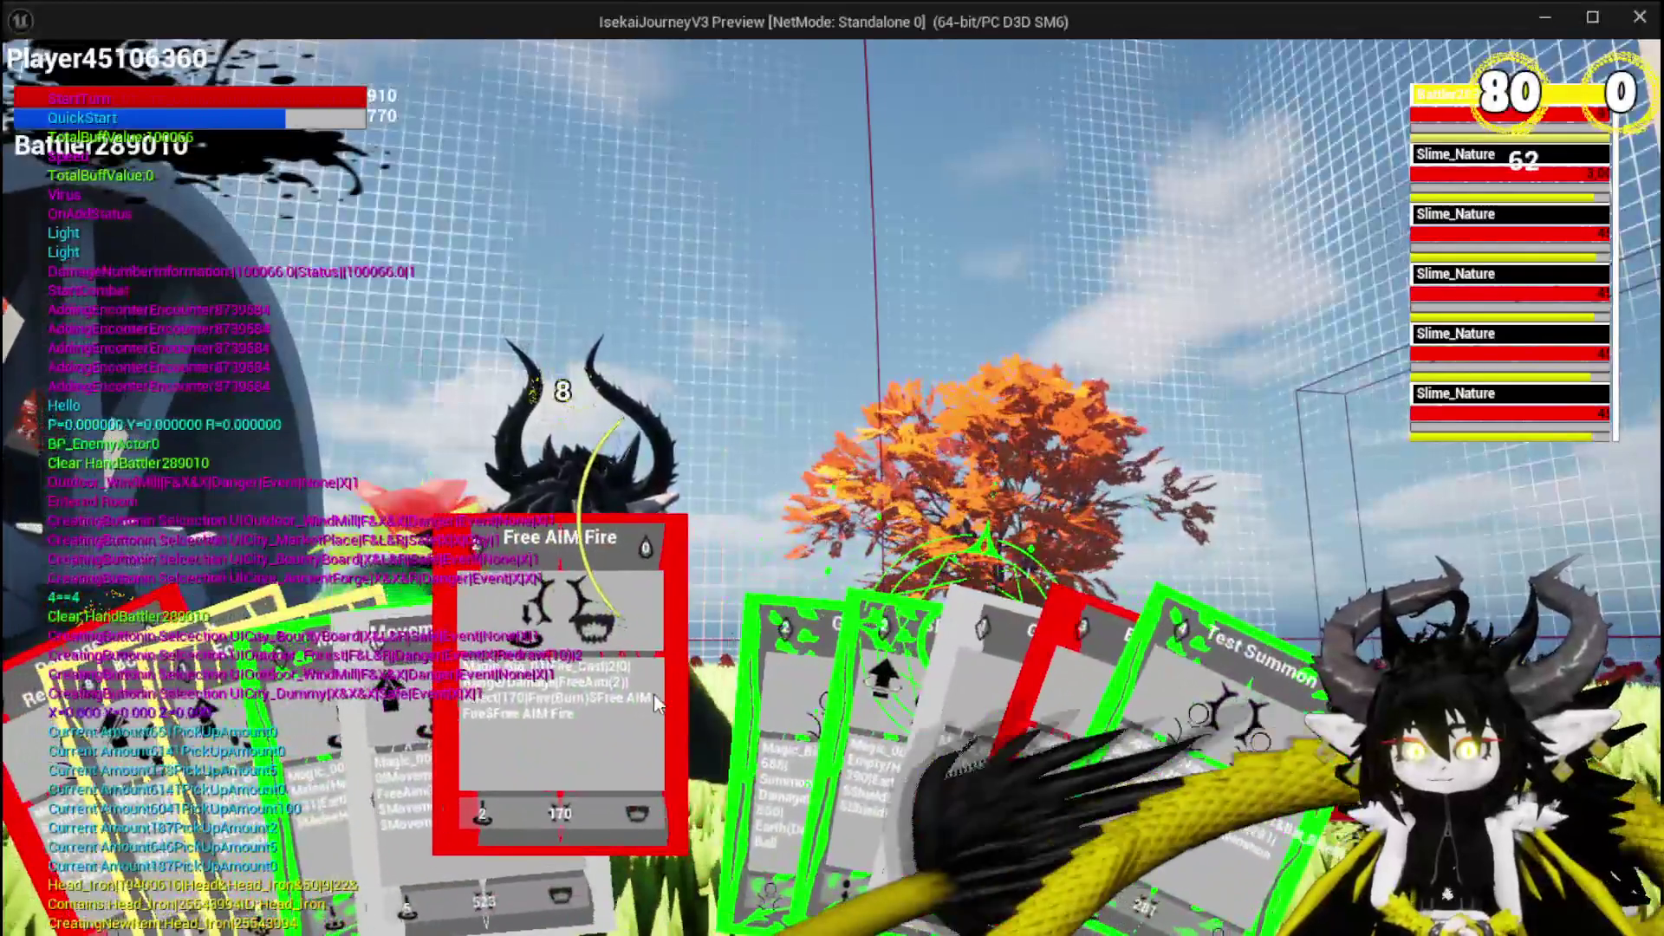
pyautogui.click(653, 690)
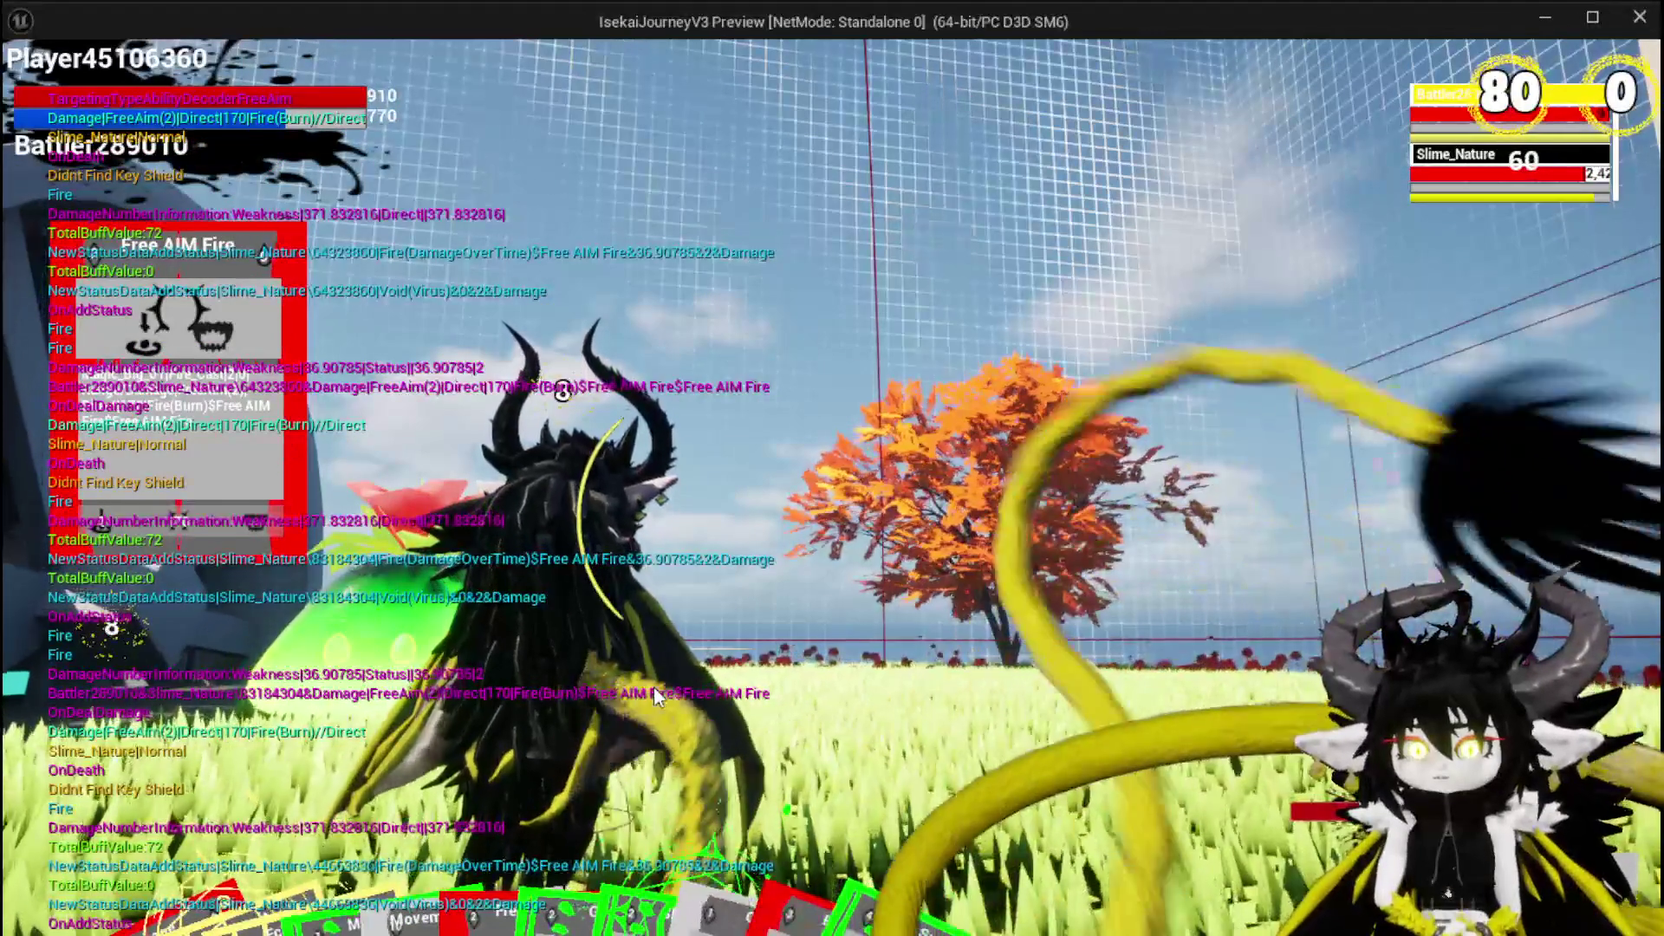
pyautogui.moveTo(226, 901)
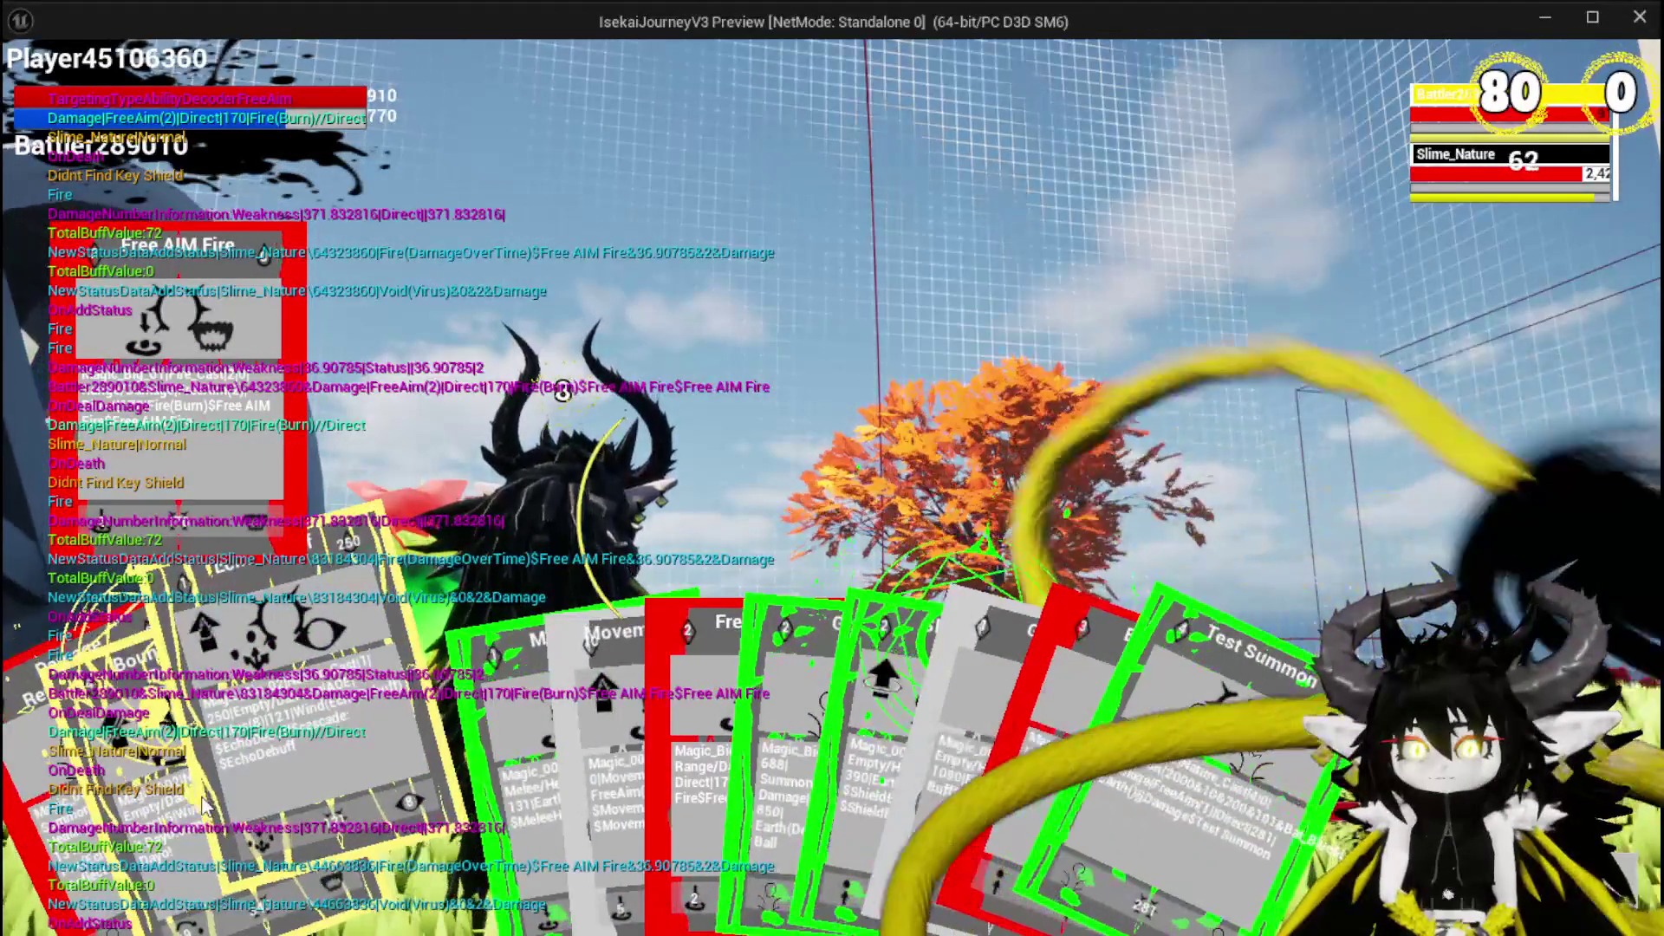
pyautogui.moveTo(650, 779)
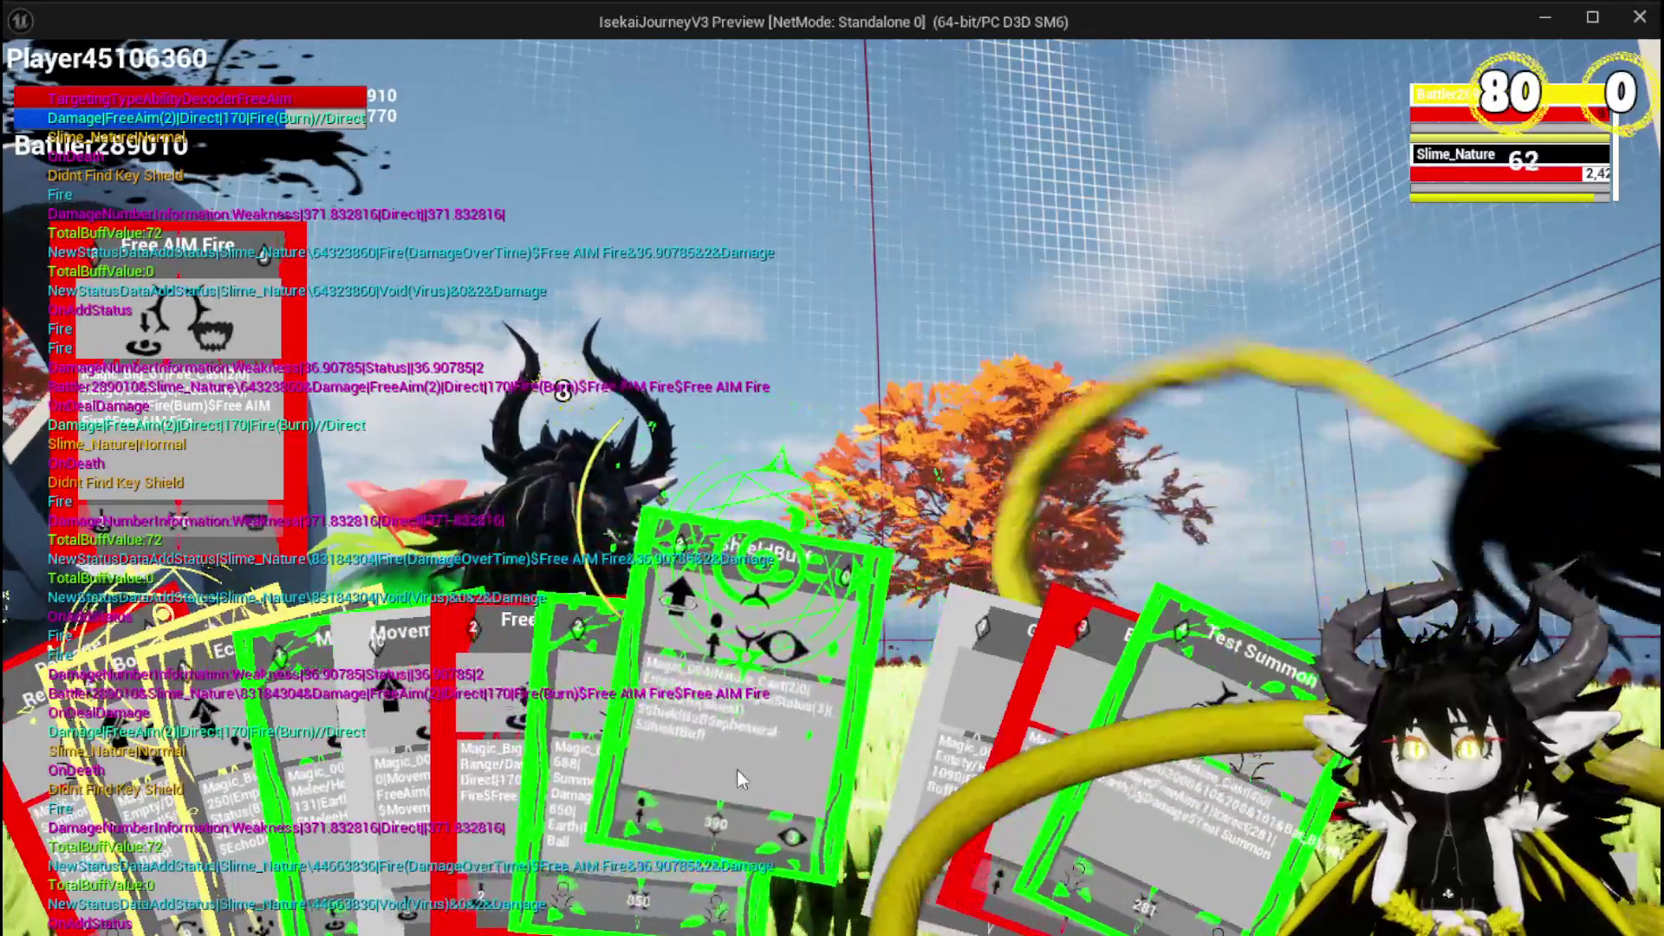
pyautogui.click(442, 772)
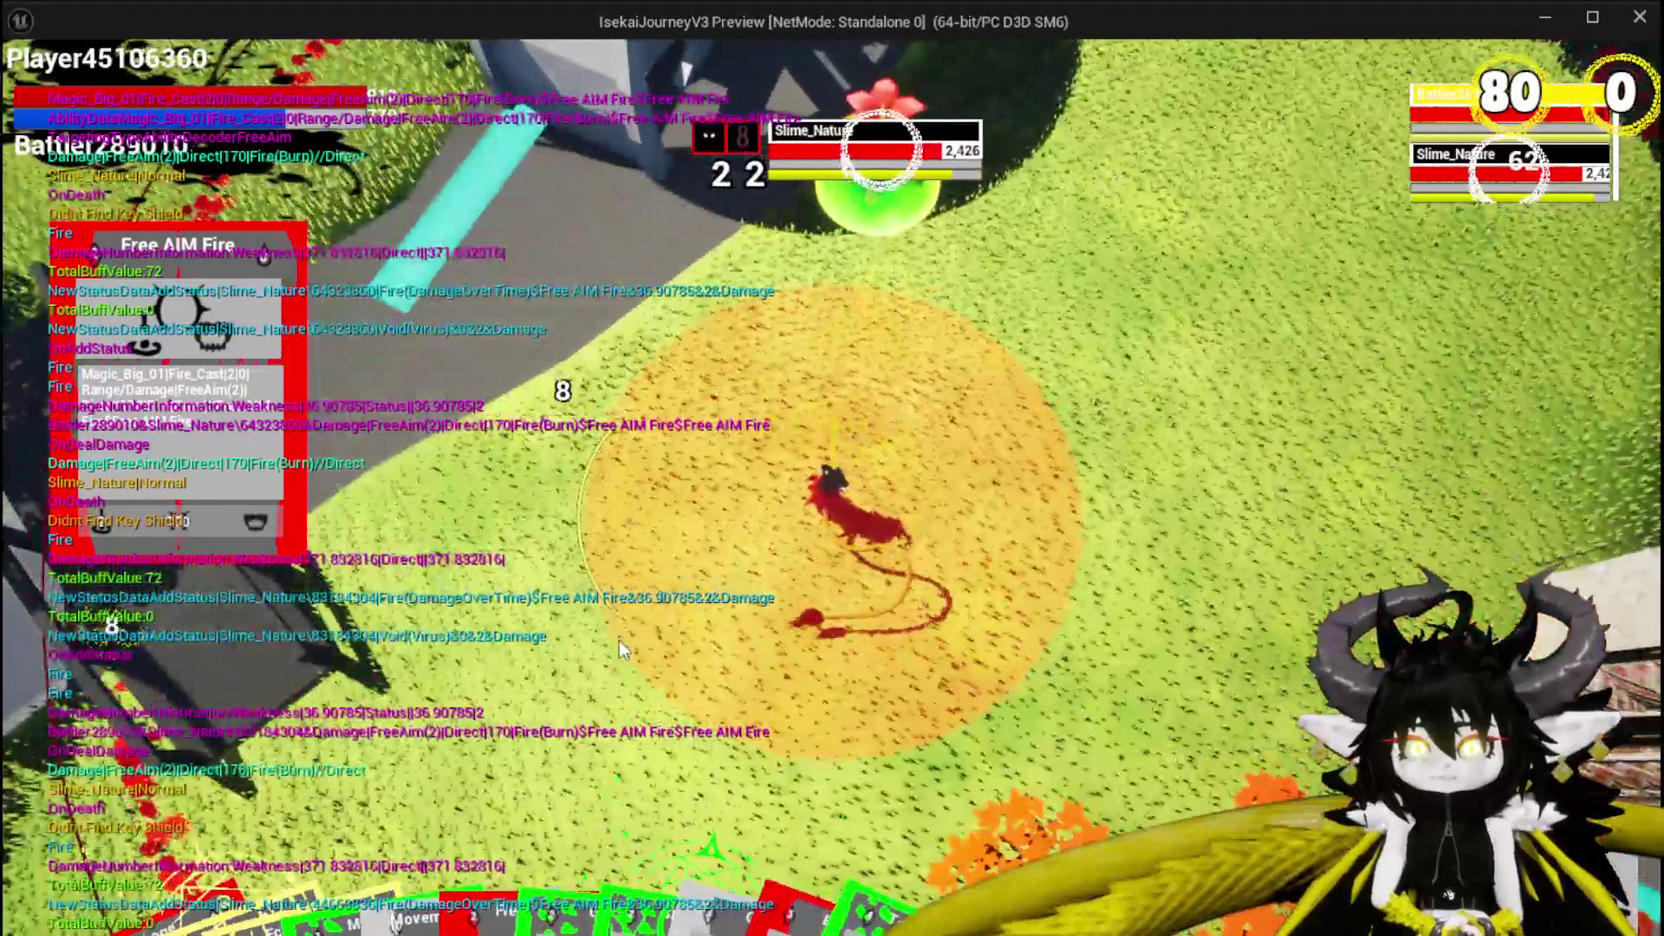
pyautogui.click(619, 641)
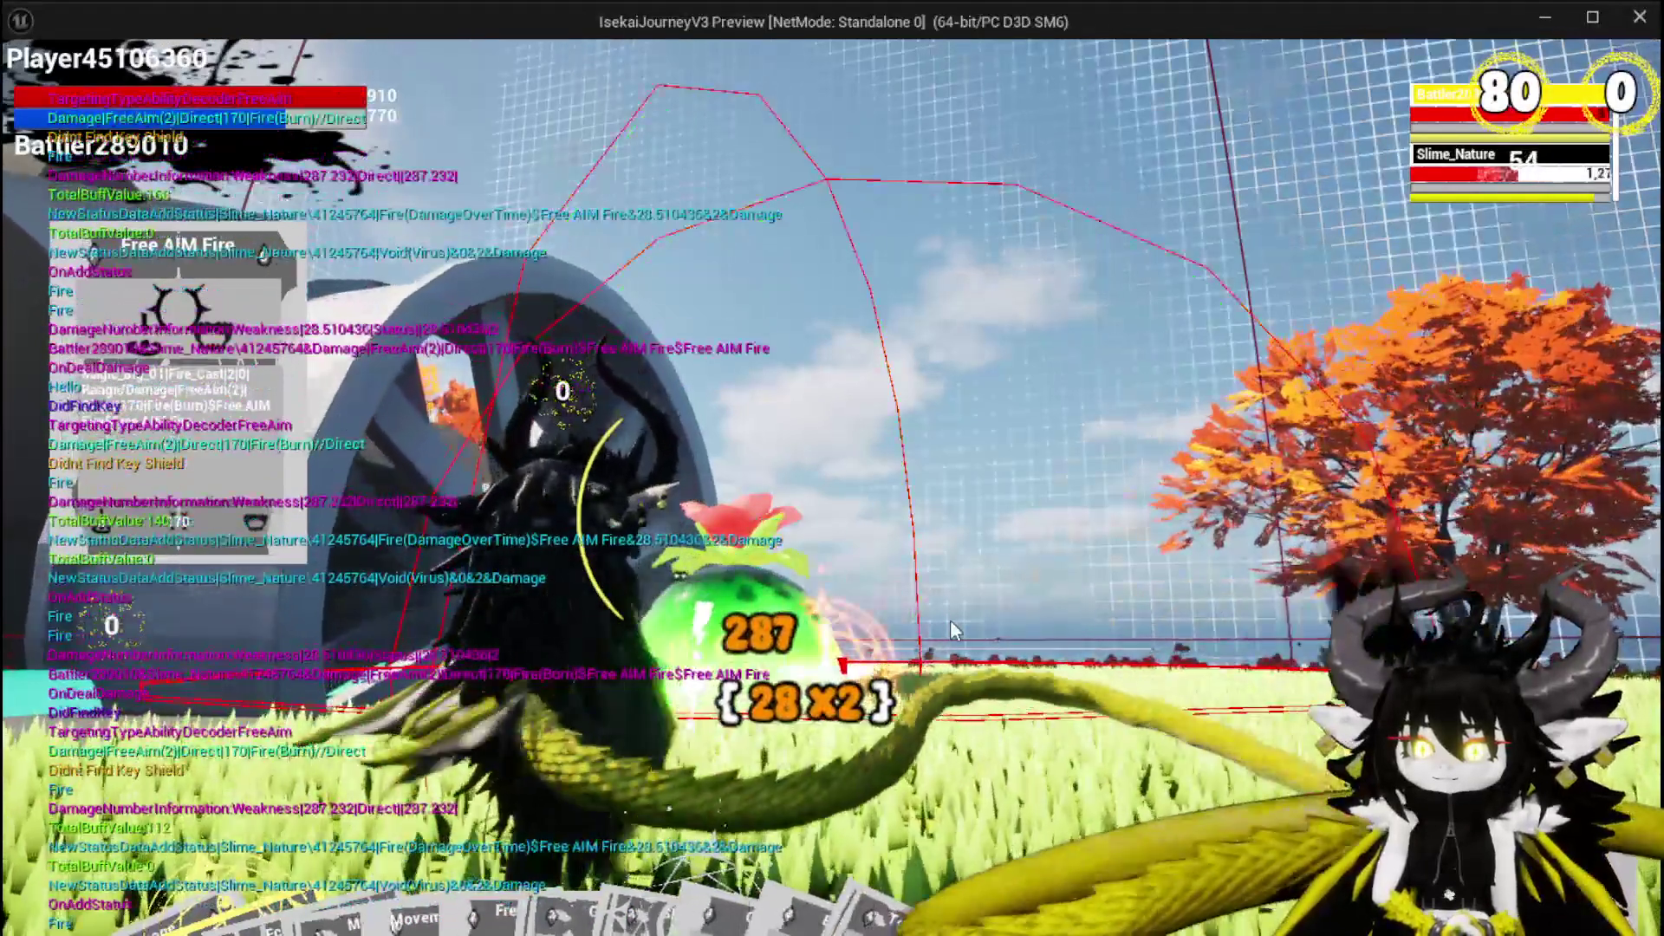
# Attack the Slime_Nature enemy, jumping off the wall and lunging at it near the windmill.
pyautogui.click(950, 621)
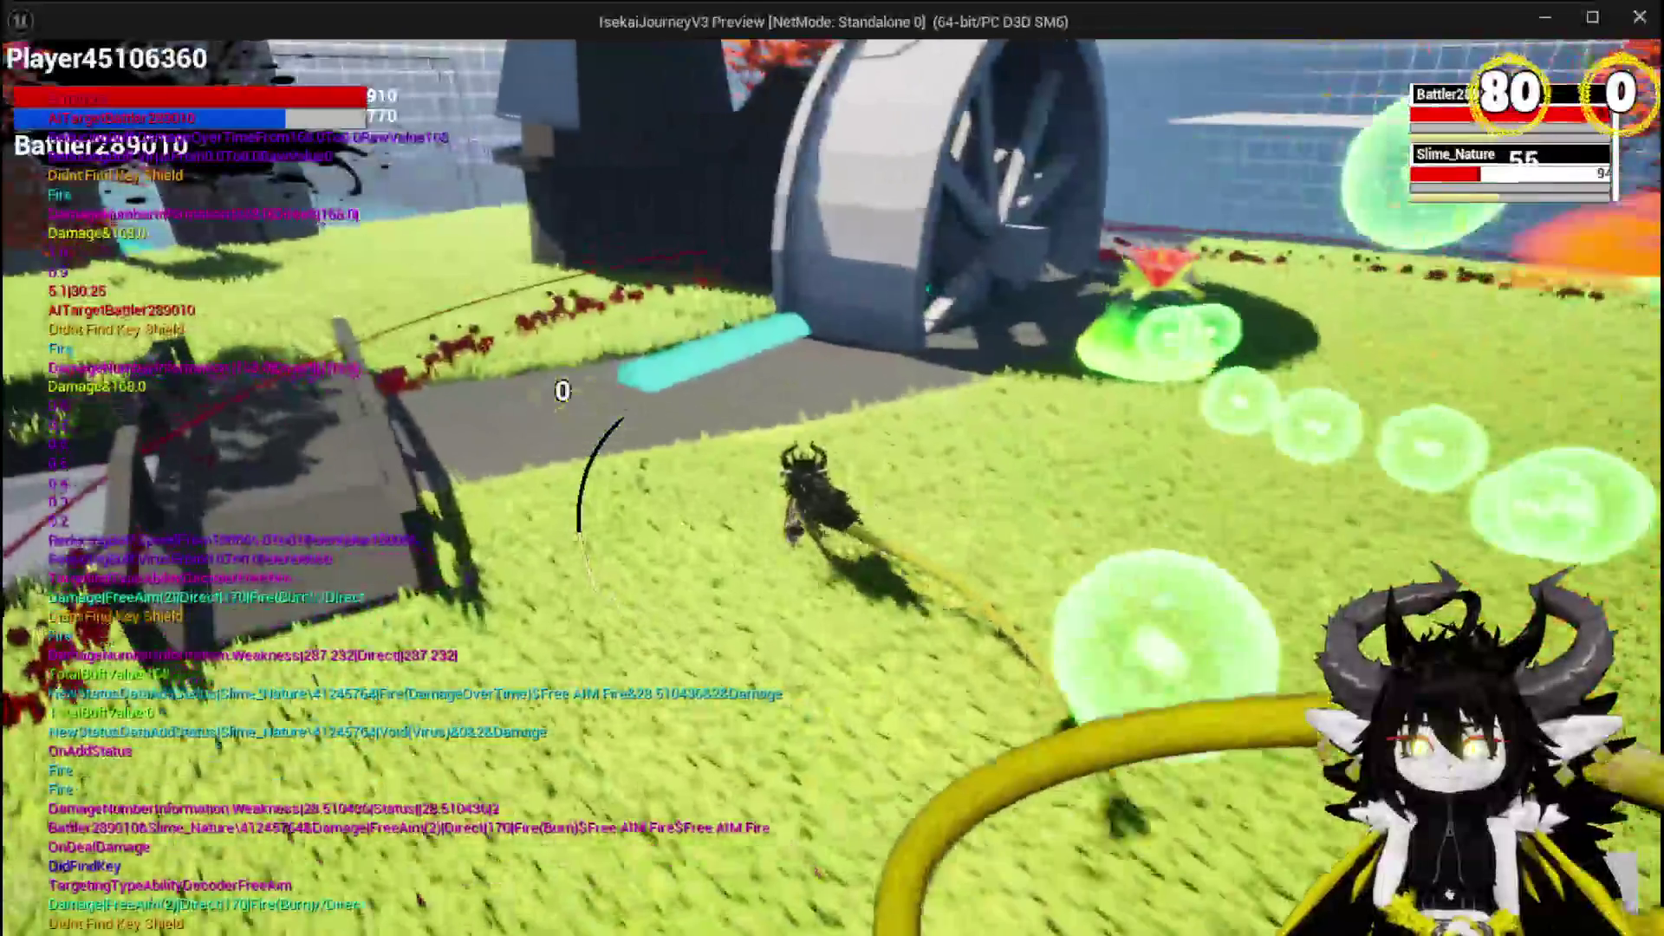
pyautogui.press('space')
pyautogui.press('space')
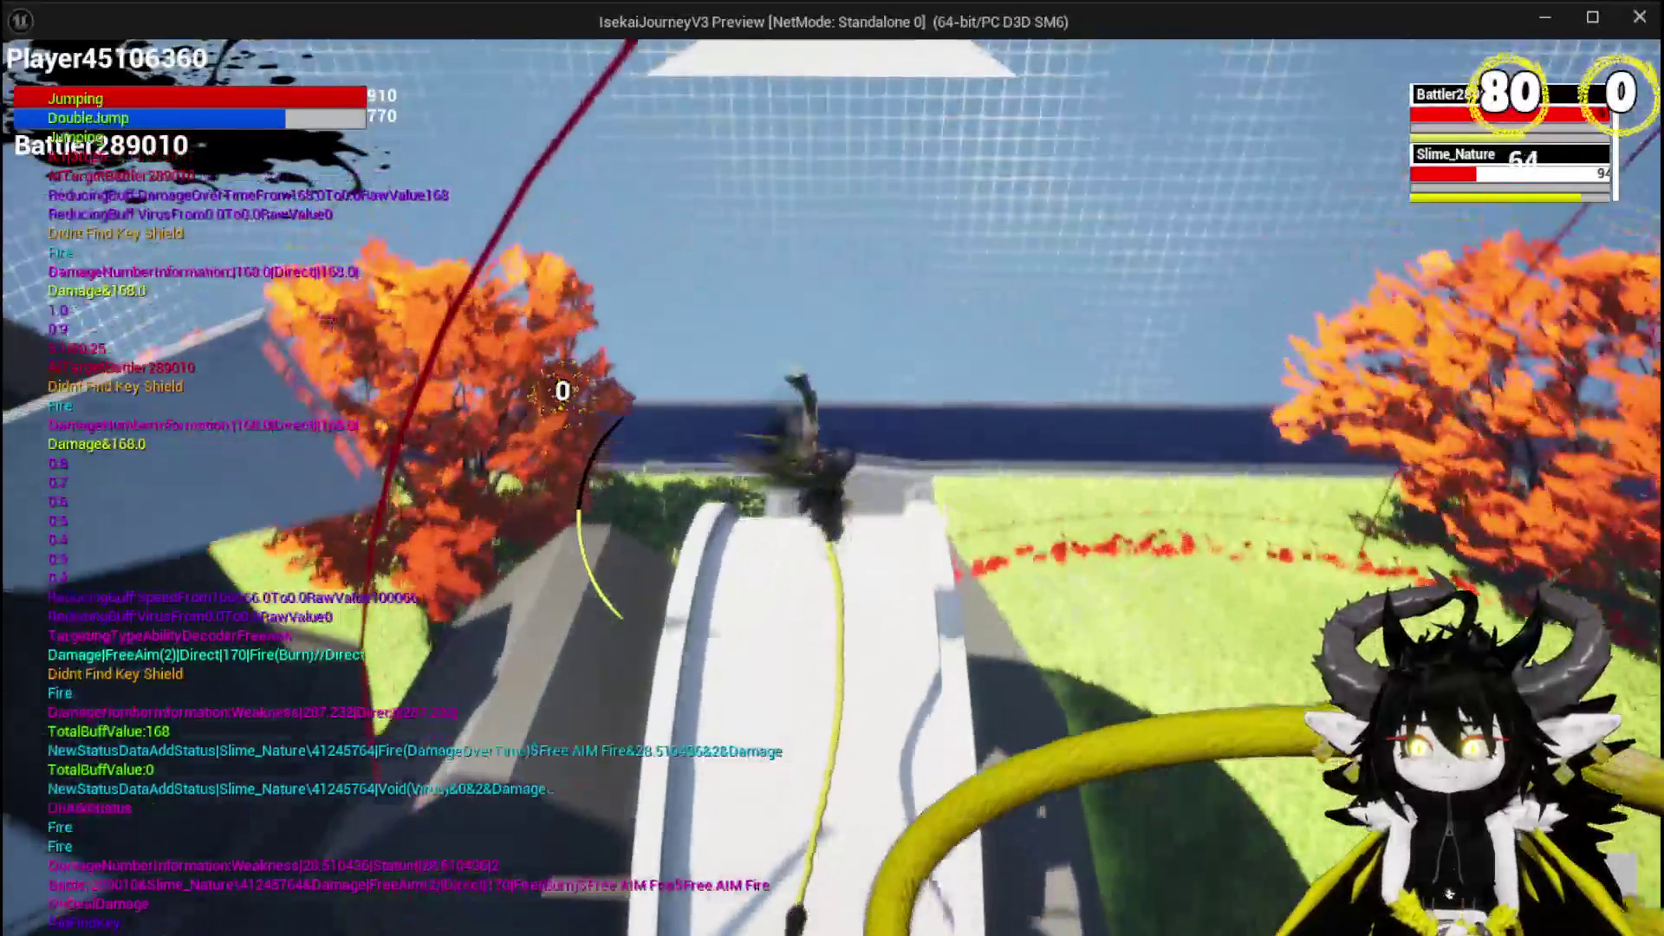
pyautogui.press('space')
pyautogui.press('space')
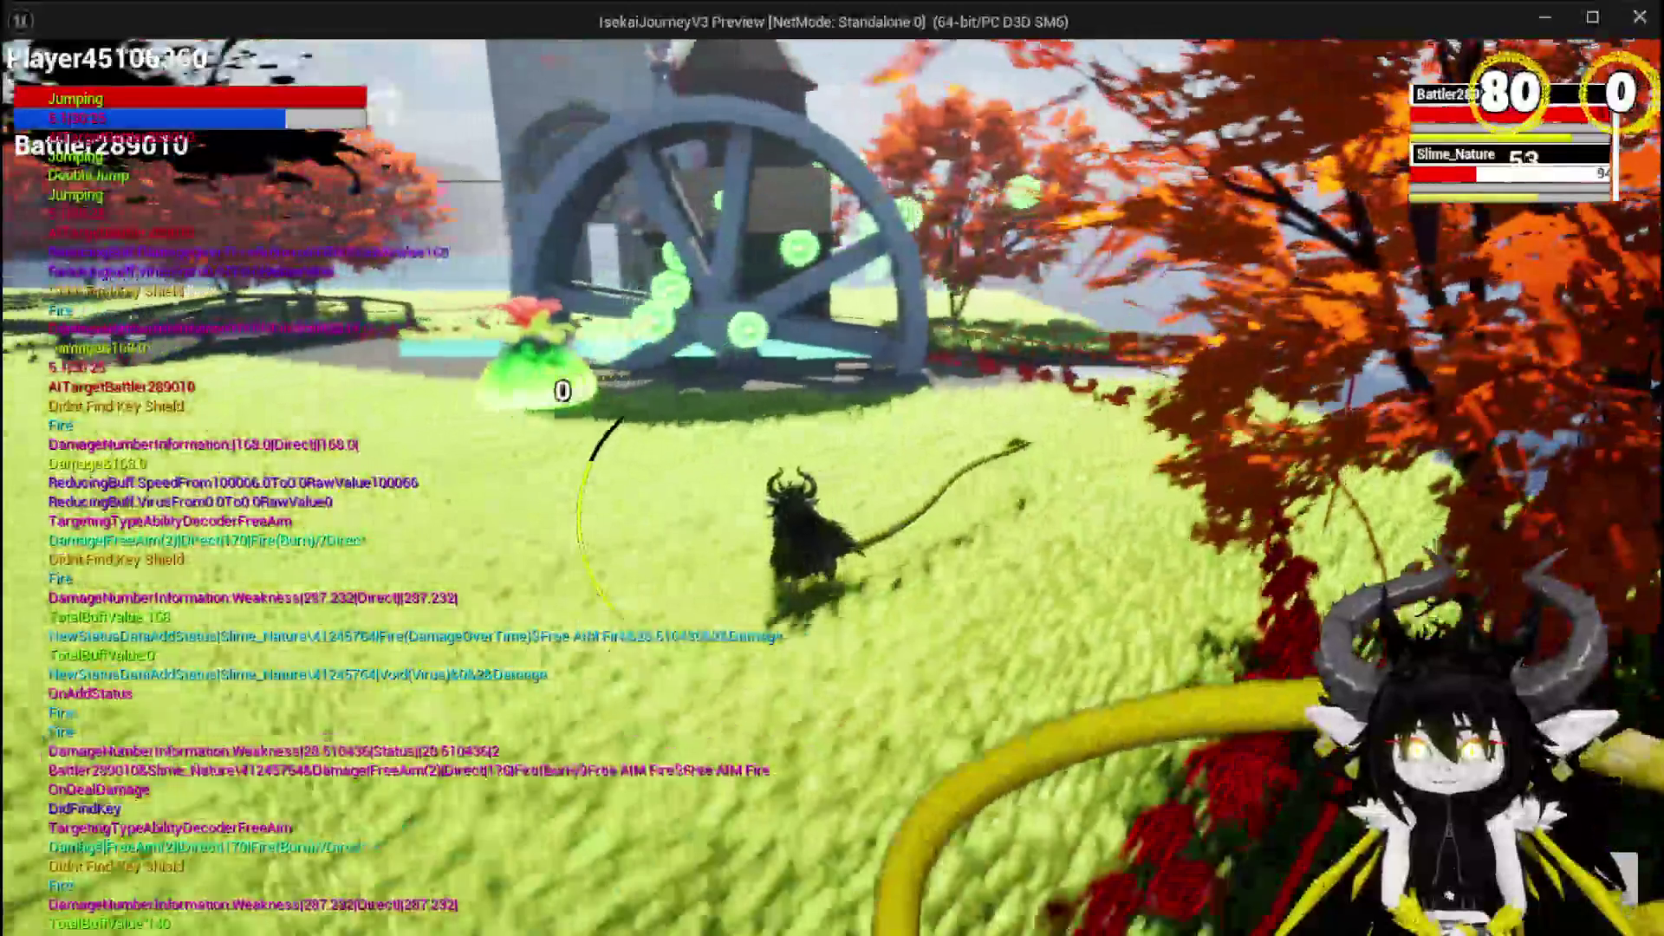
pyautogui.press('w')
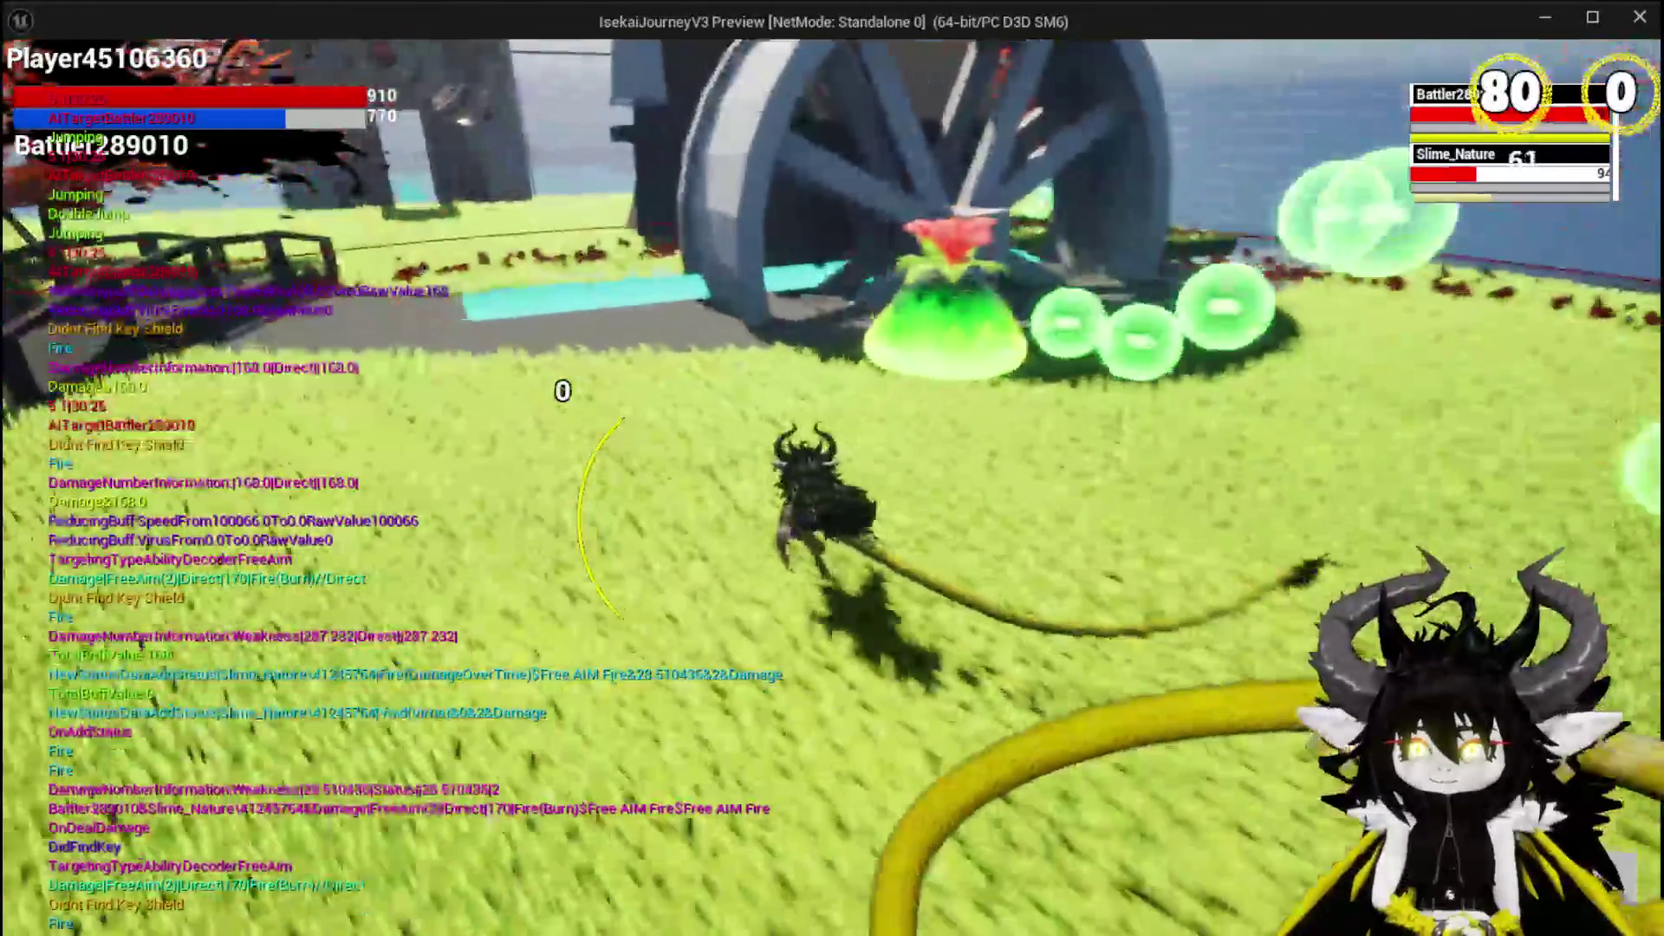
pyautogui.press('space')
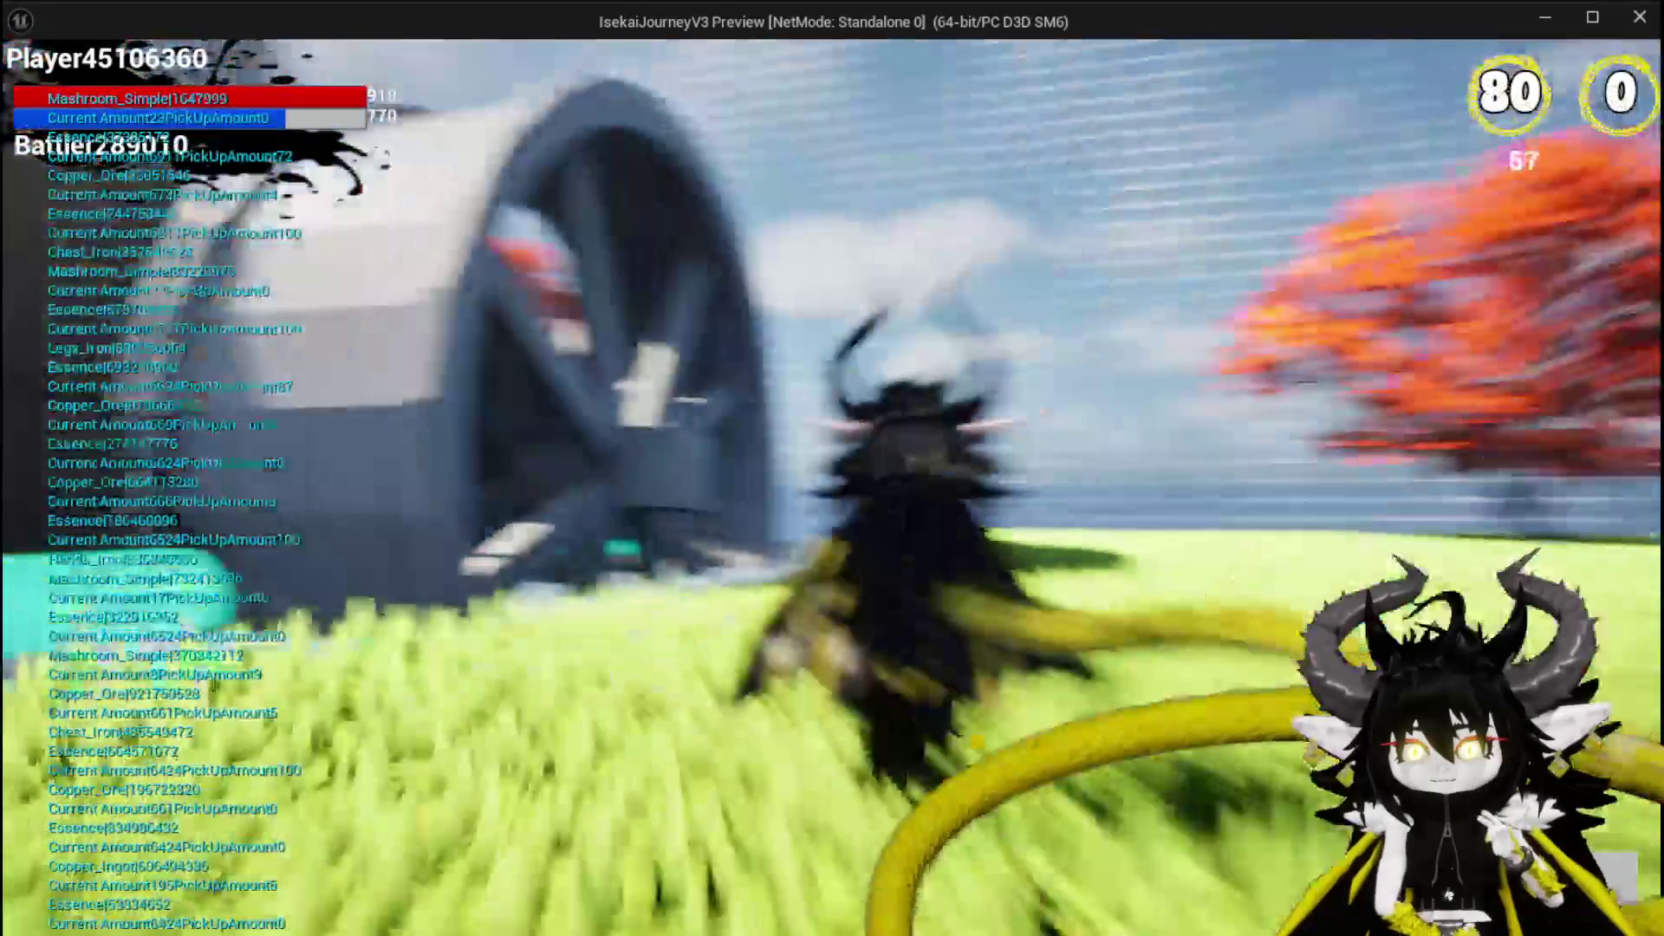
# Enter the stone doorway and beat the Water slimes with EchoDebuff, Shield Buff and Free AIM Fire cards.
pyautogui.press('w')
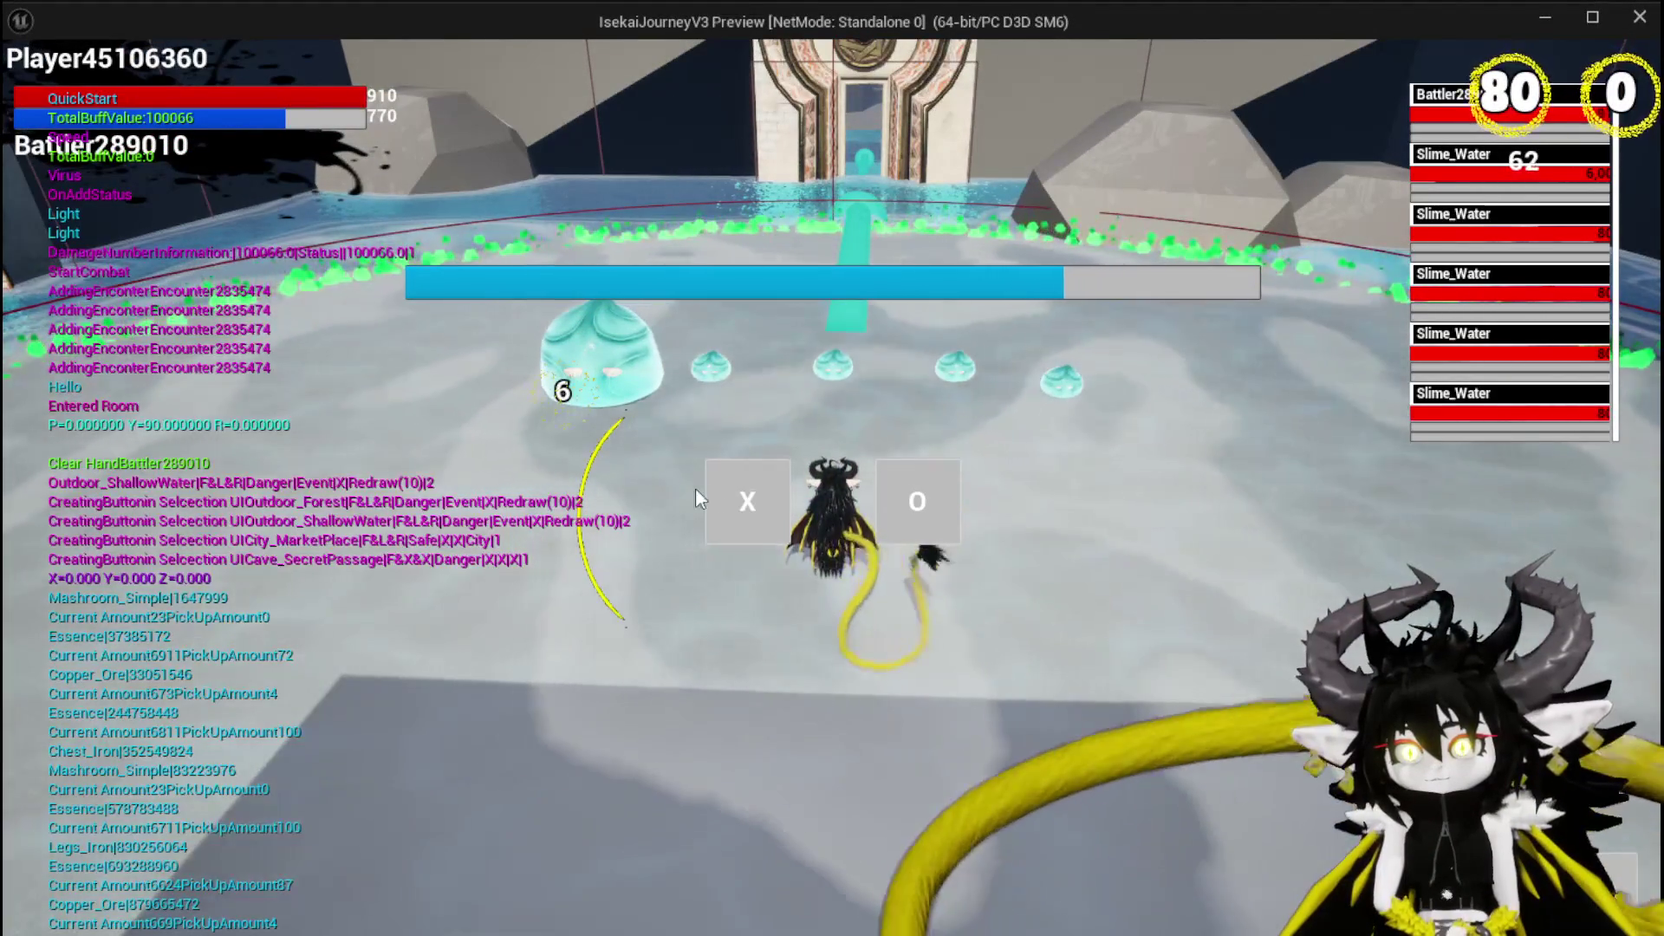
pyautogui.click(719, 498)
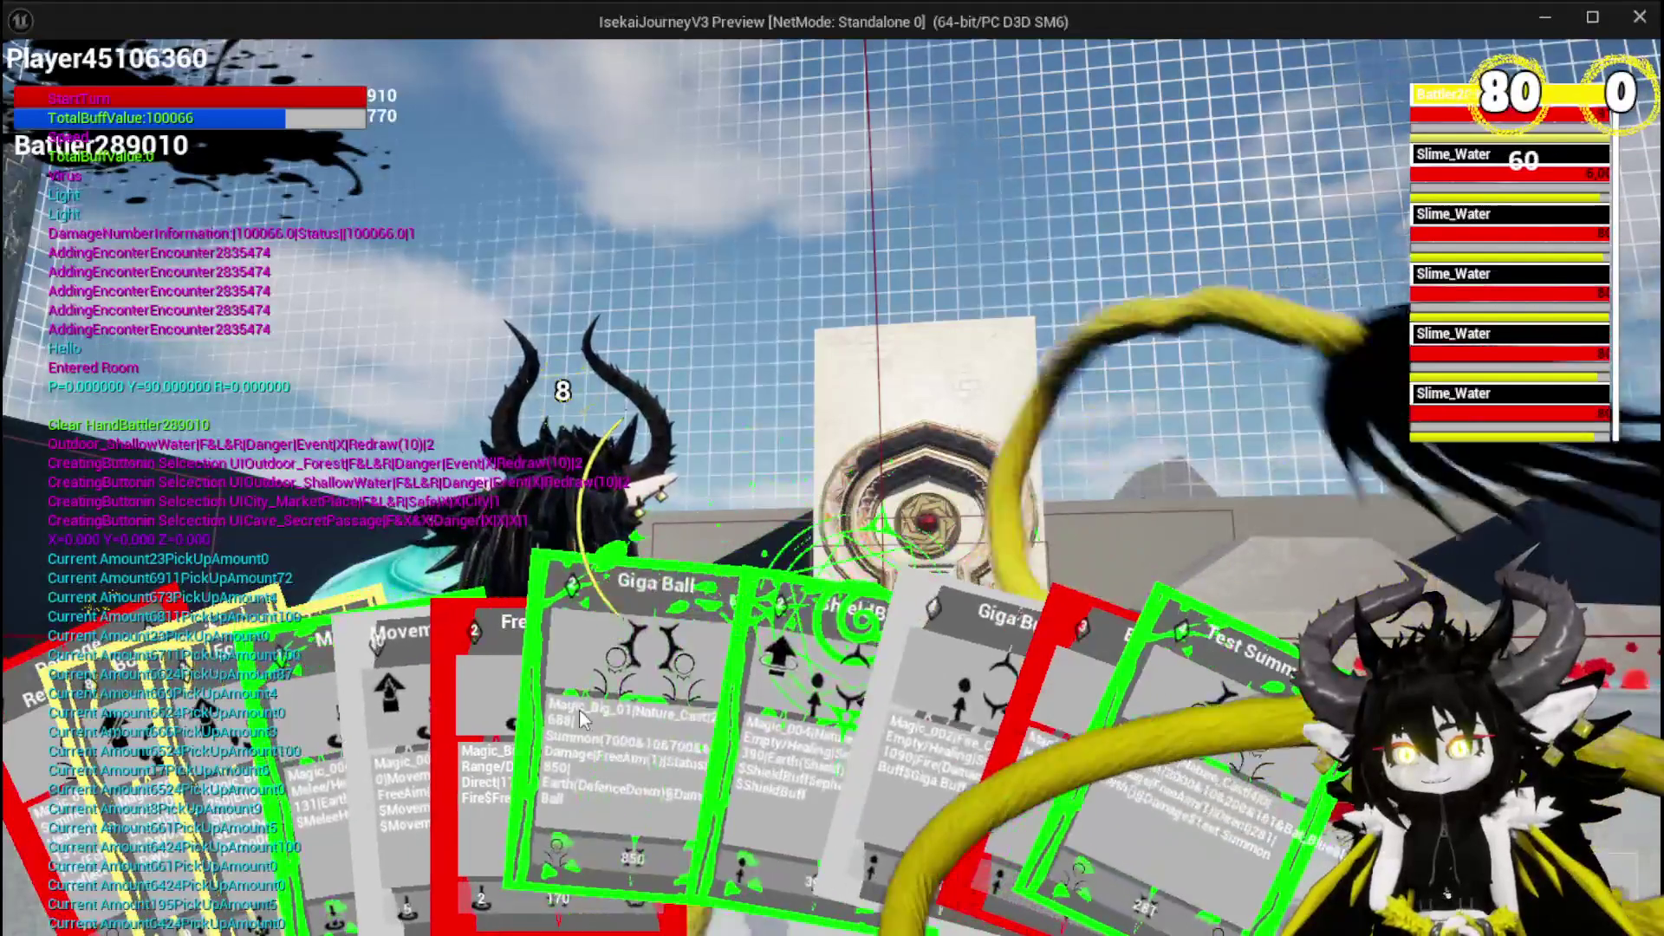
pyautogui.click(256, 731)
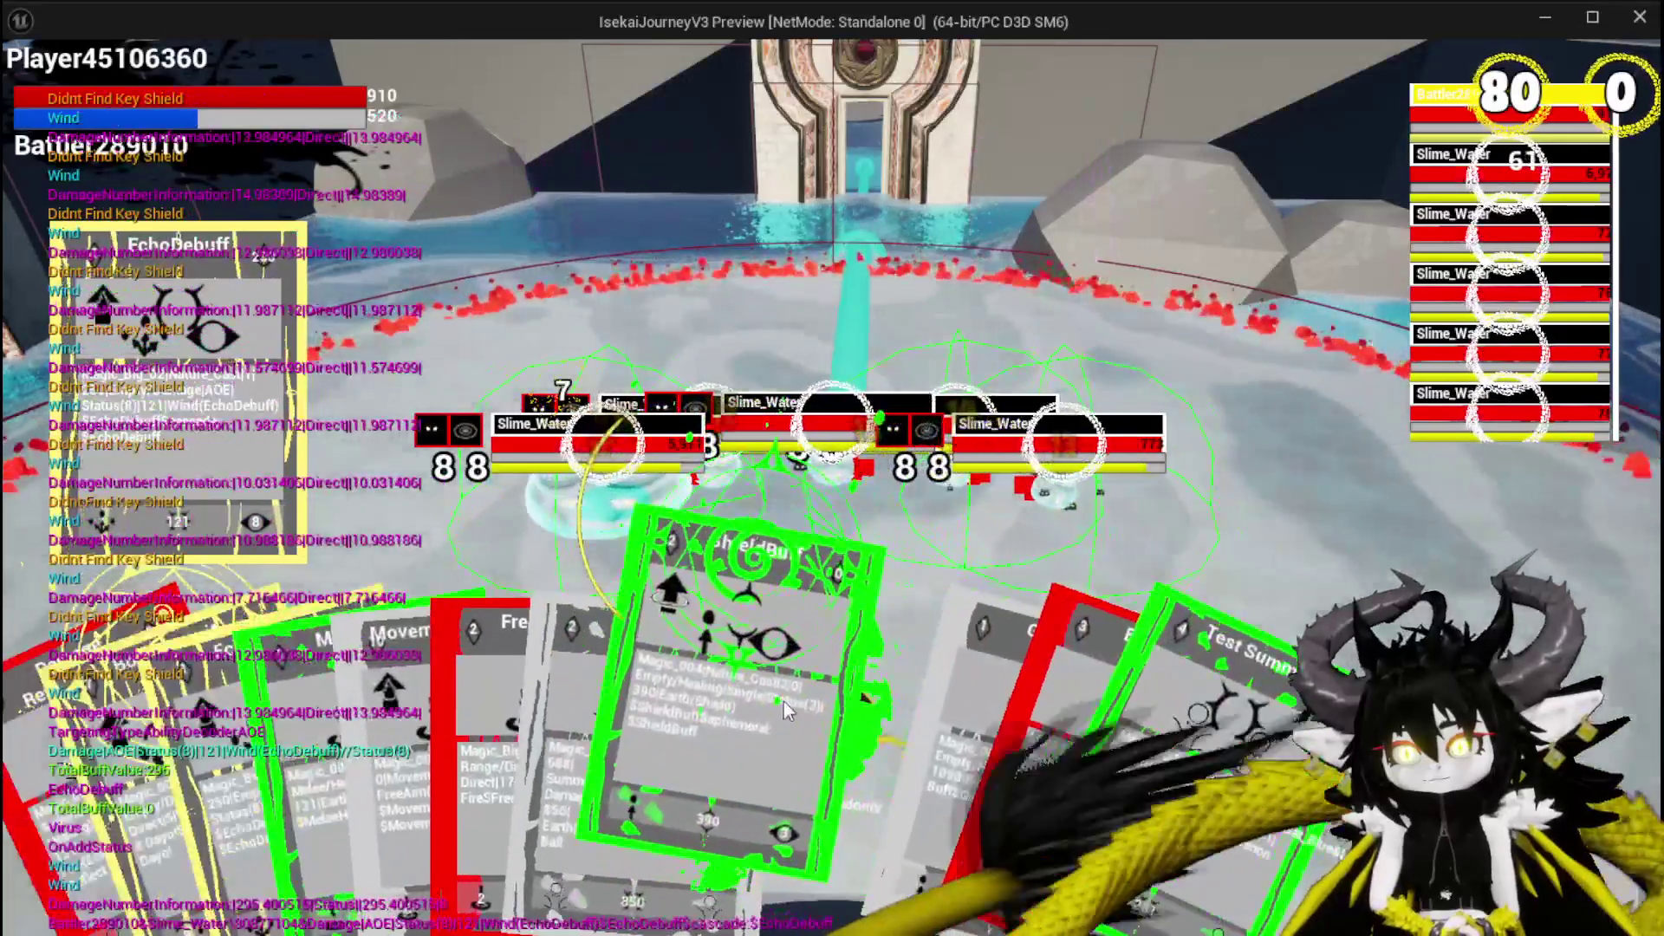
pyautogui.click(784, 701)
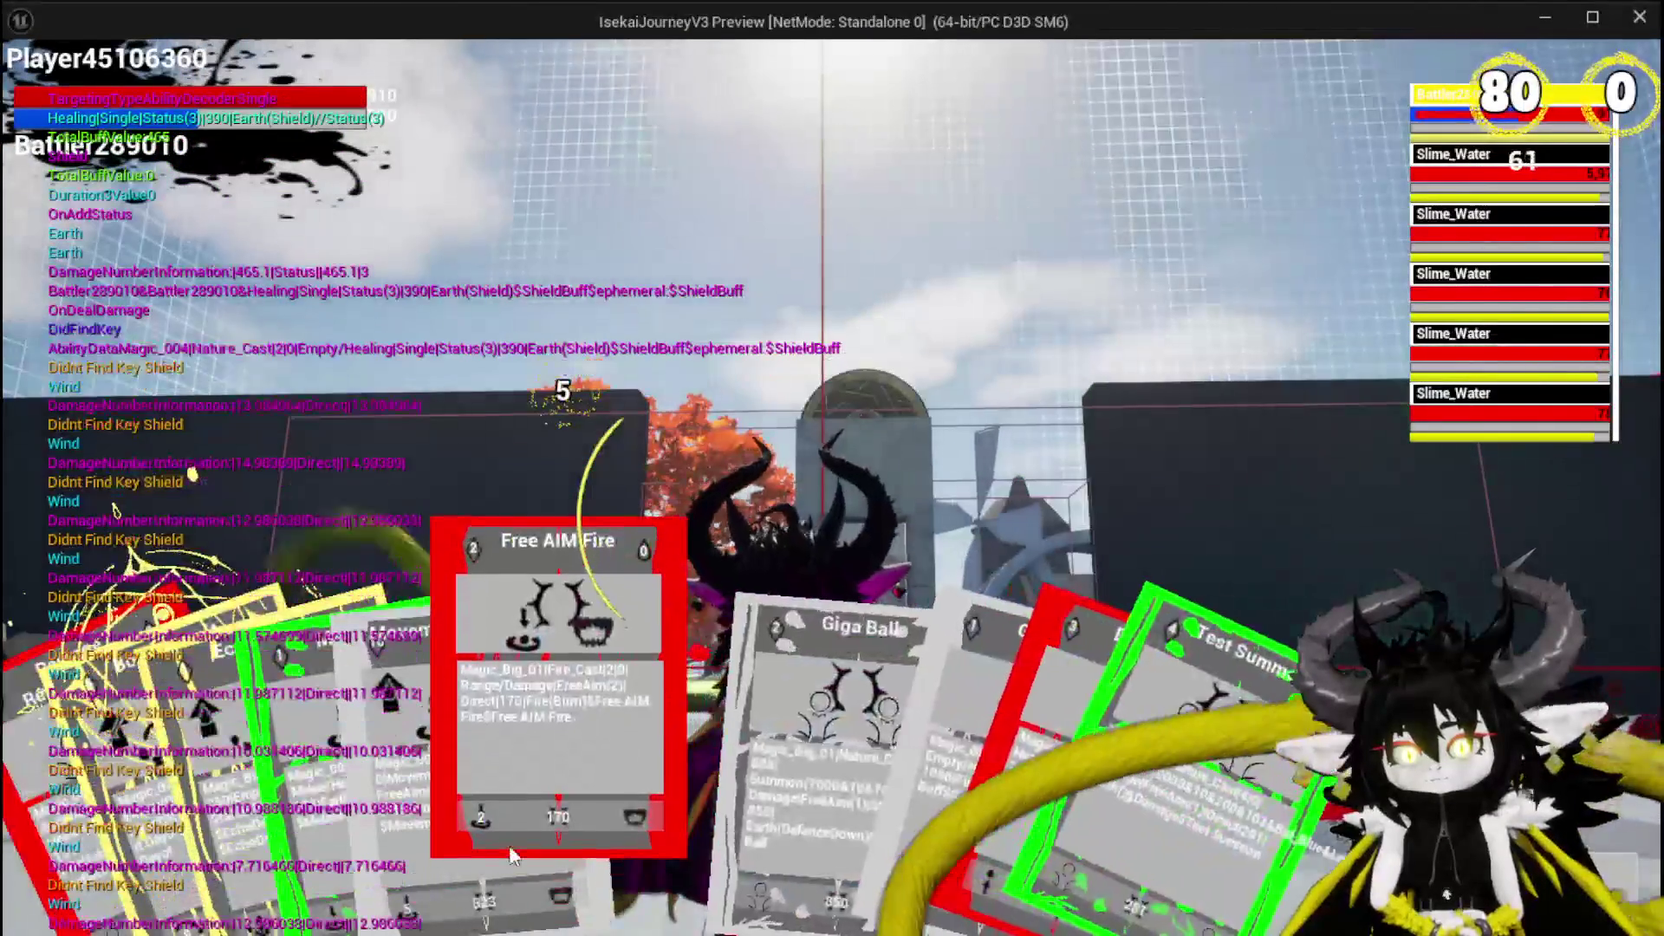
pyautogui.click(514, 822)
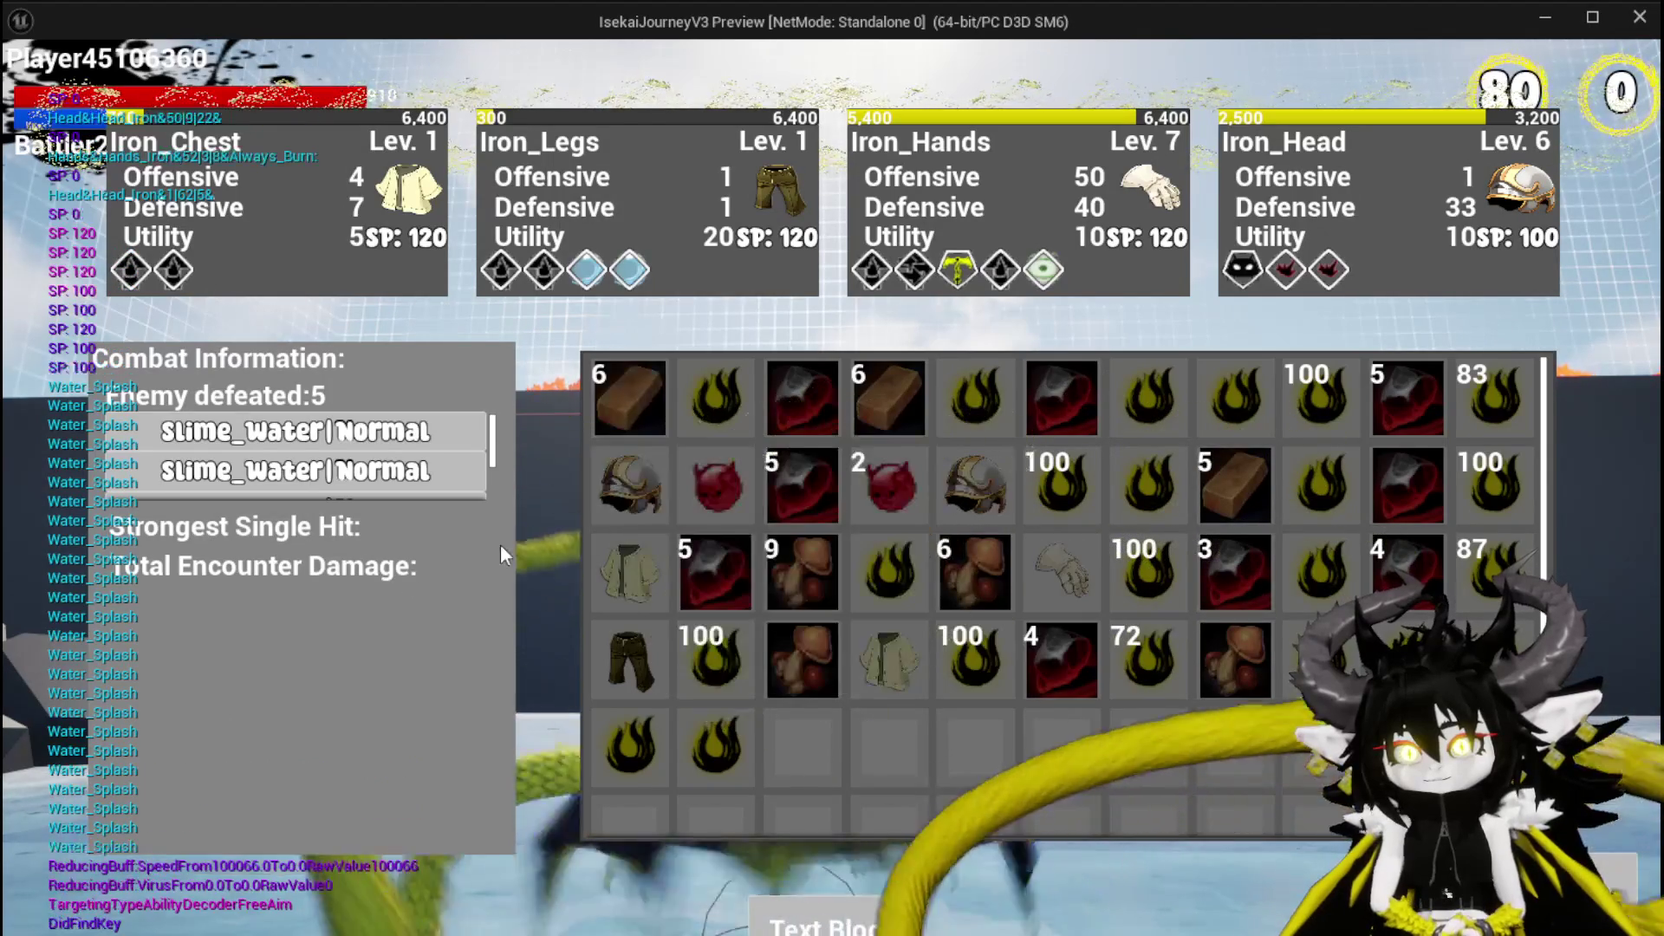
# Review the defeated-enemy list, remove the loot items from the inventory, and jump out over the water.
pyautogui.scroll(-1, 420, 453)
pyautogui.scroll(-2, 347, 468)
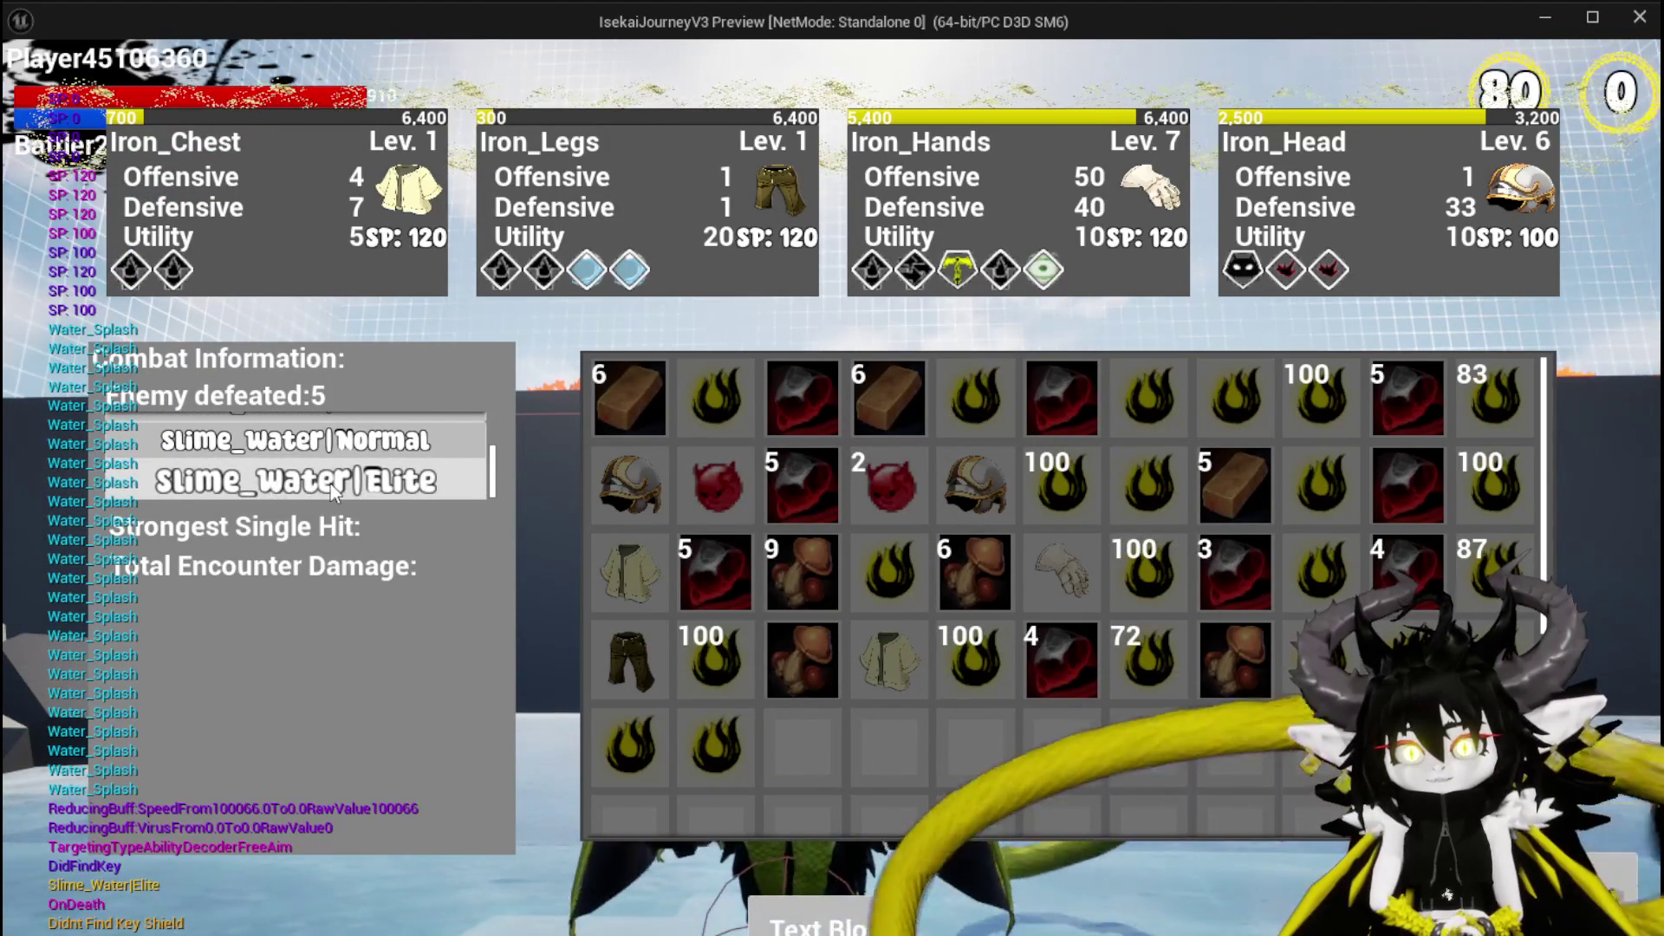
pyautogui.scroll(2, 334, 459)
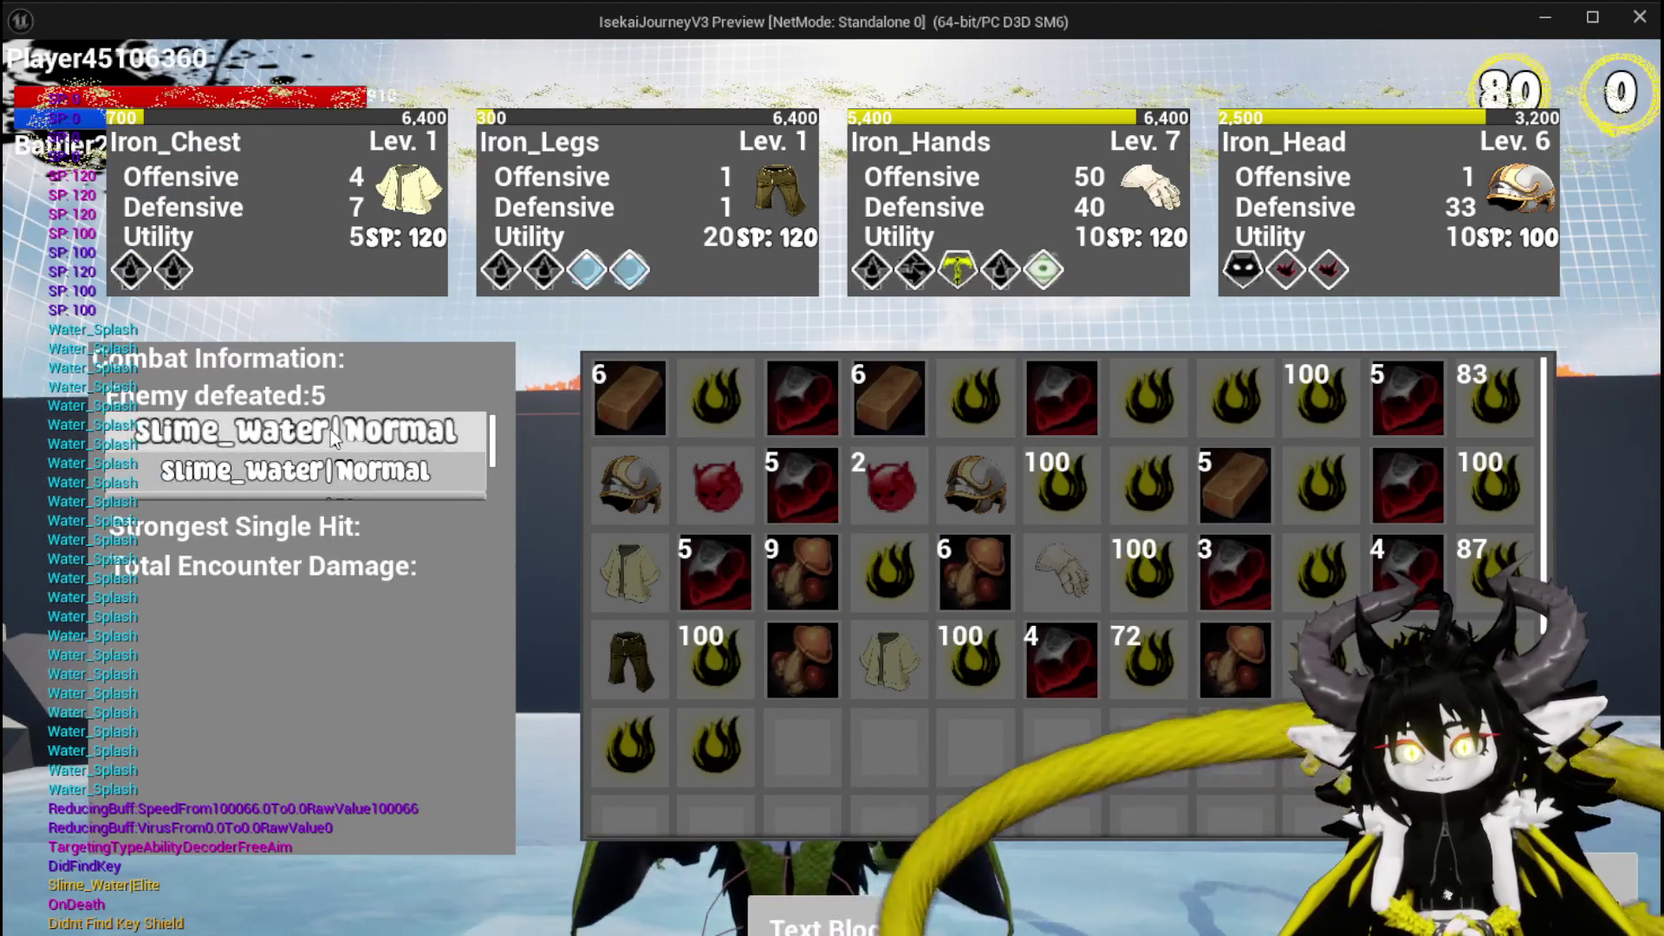
pyautogui.click(847, 924)
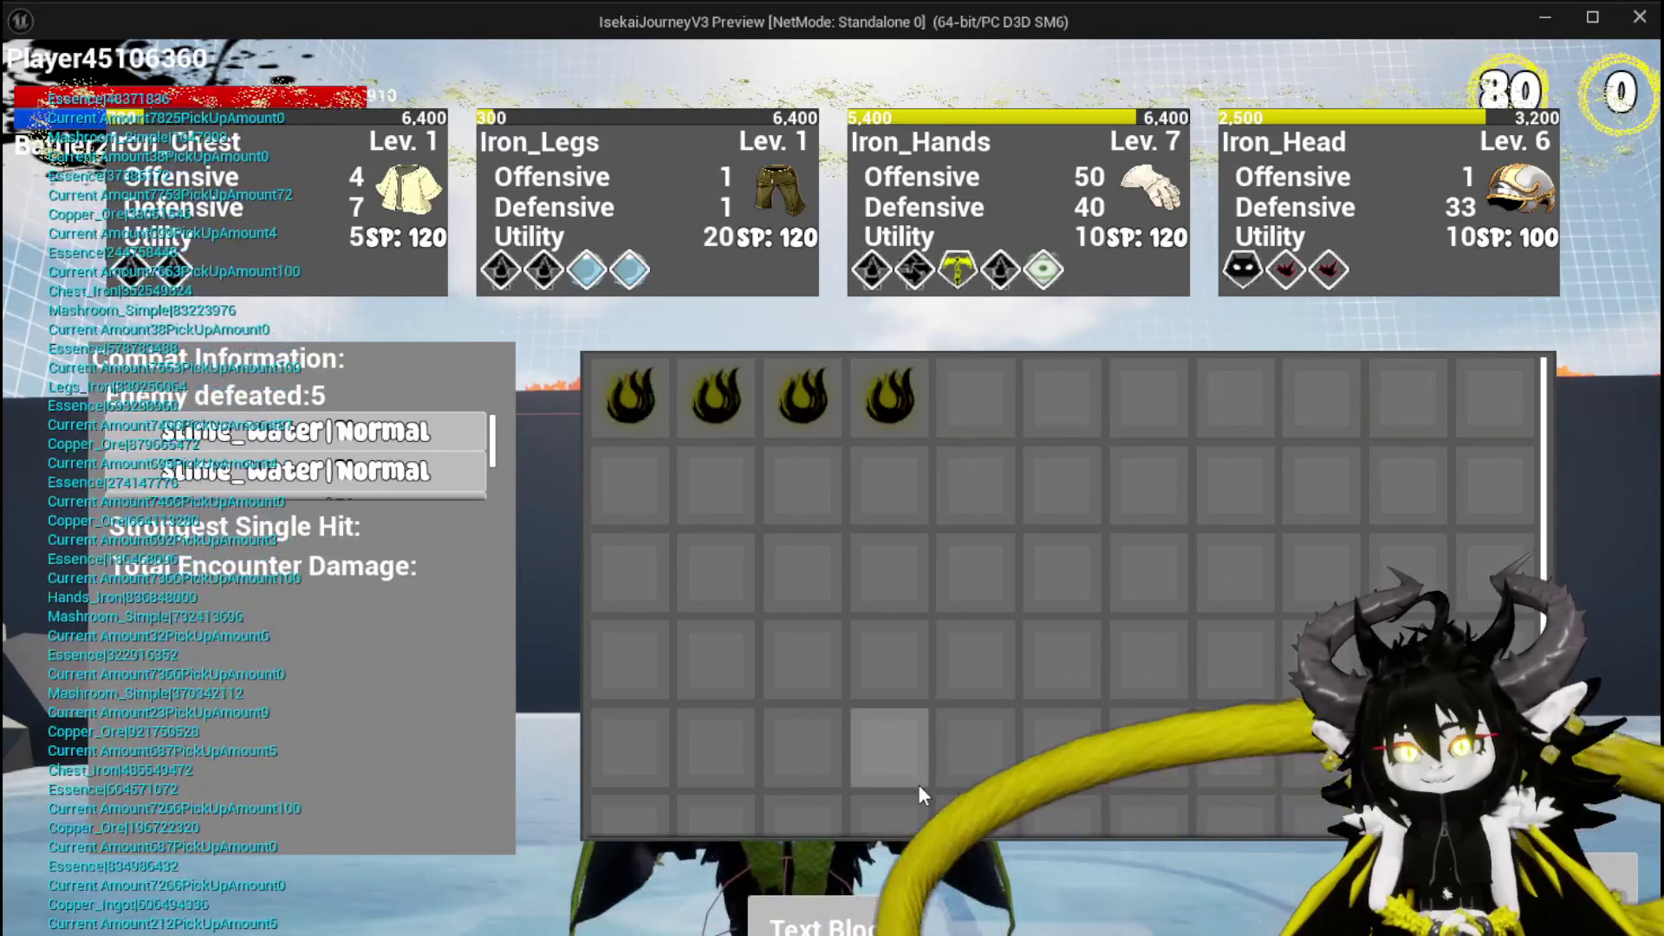
pyautogui.press('space')
pyautogui.press('space')
pyautogui.press('space')
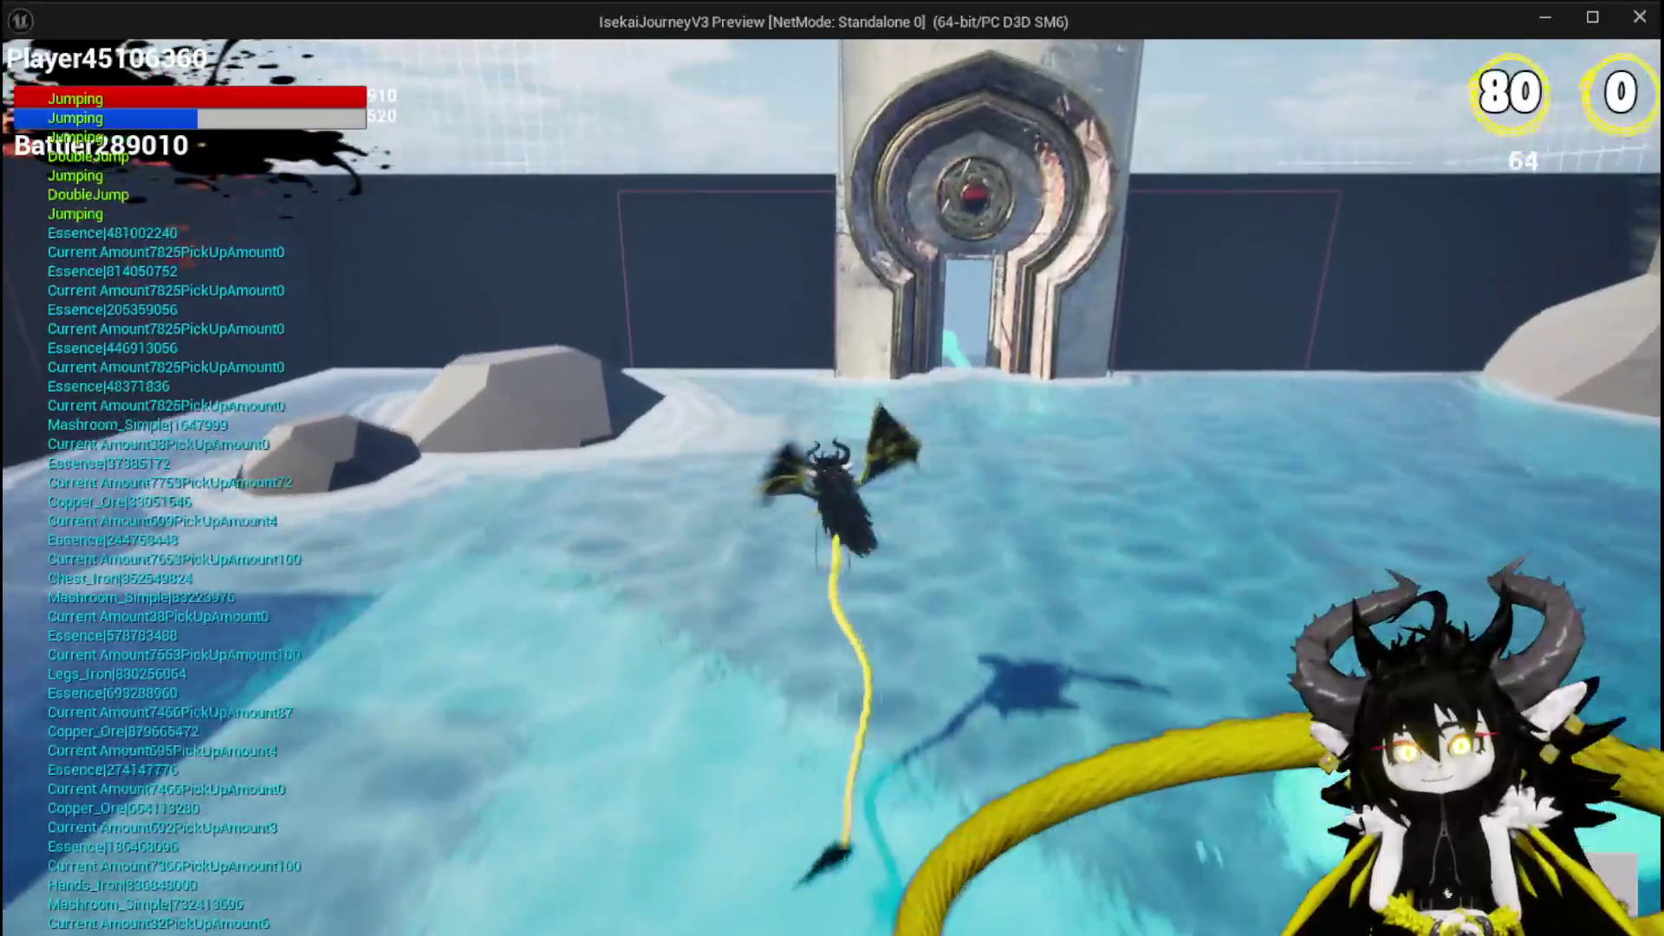
# Fly across the water and ice and go through the doorway into the courtyard.
pyautogui.press('space')
pyautogui.press('space')
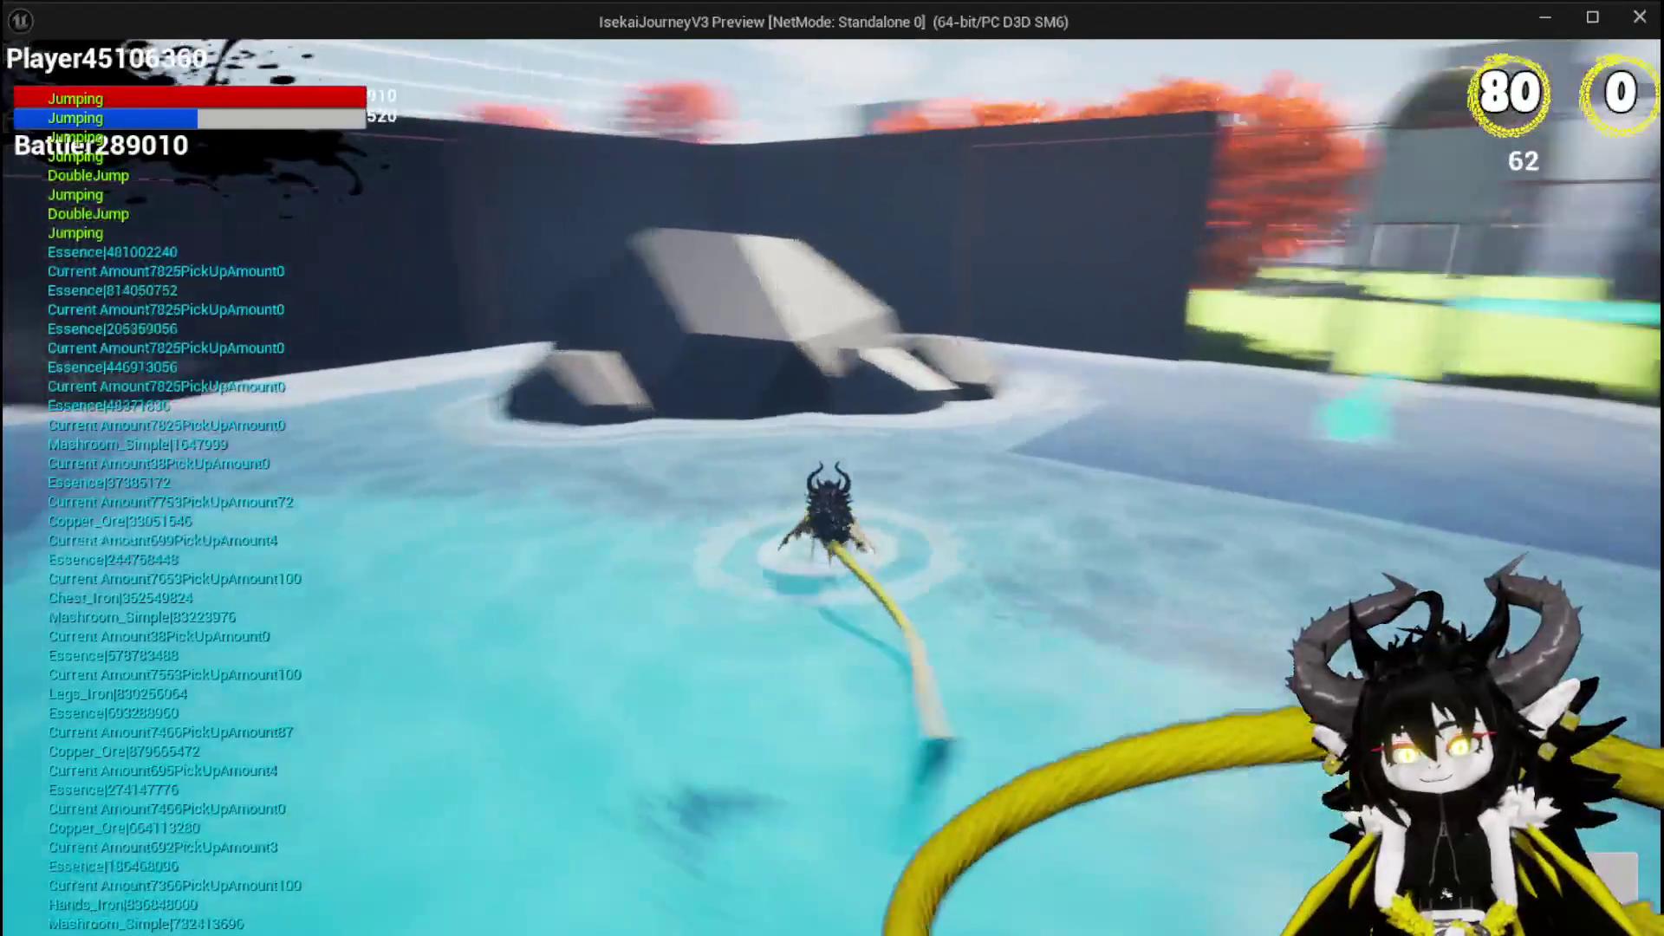
pyautogui.press('space')
pyautogui.press('space')
pyautogui.press('space')
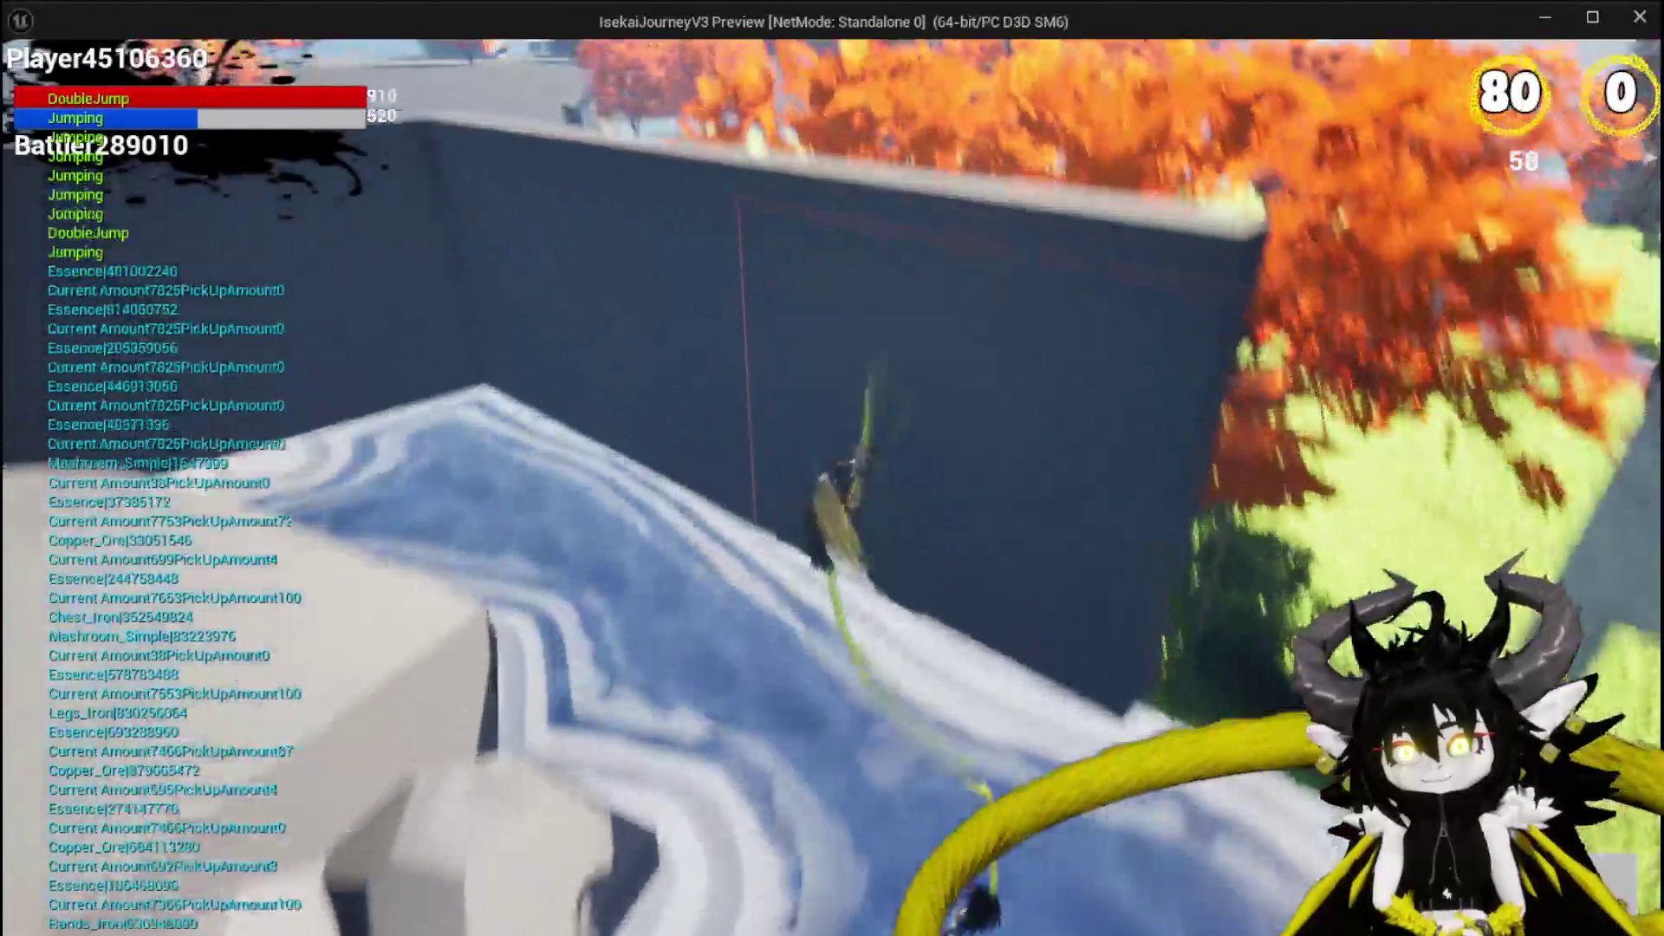
pyautogui.press('space')
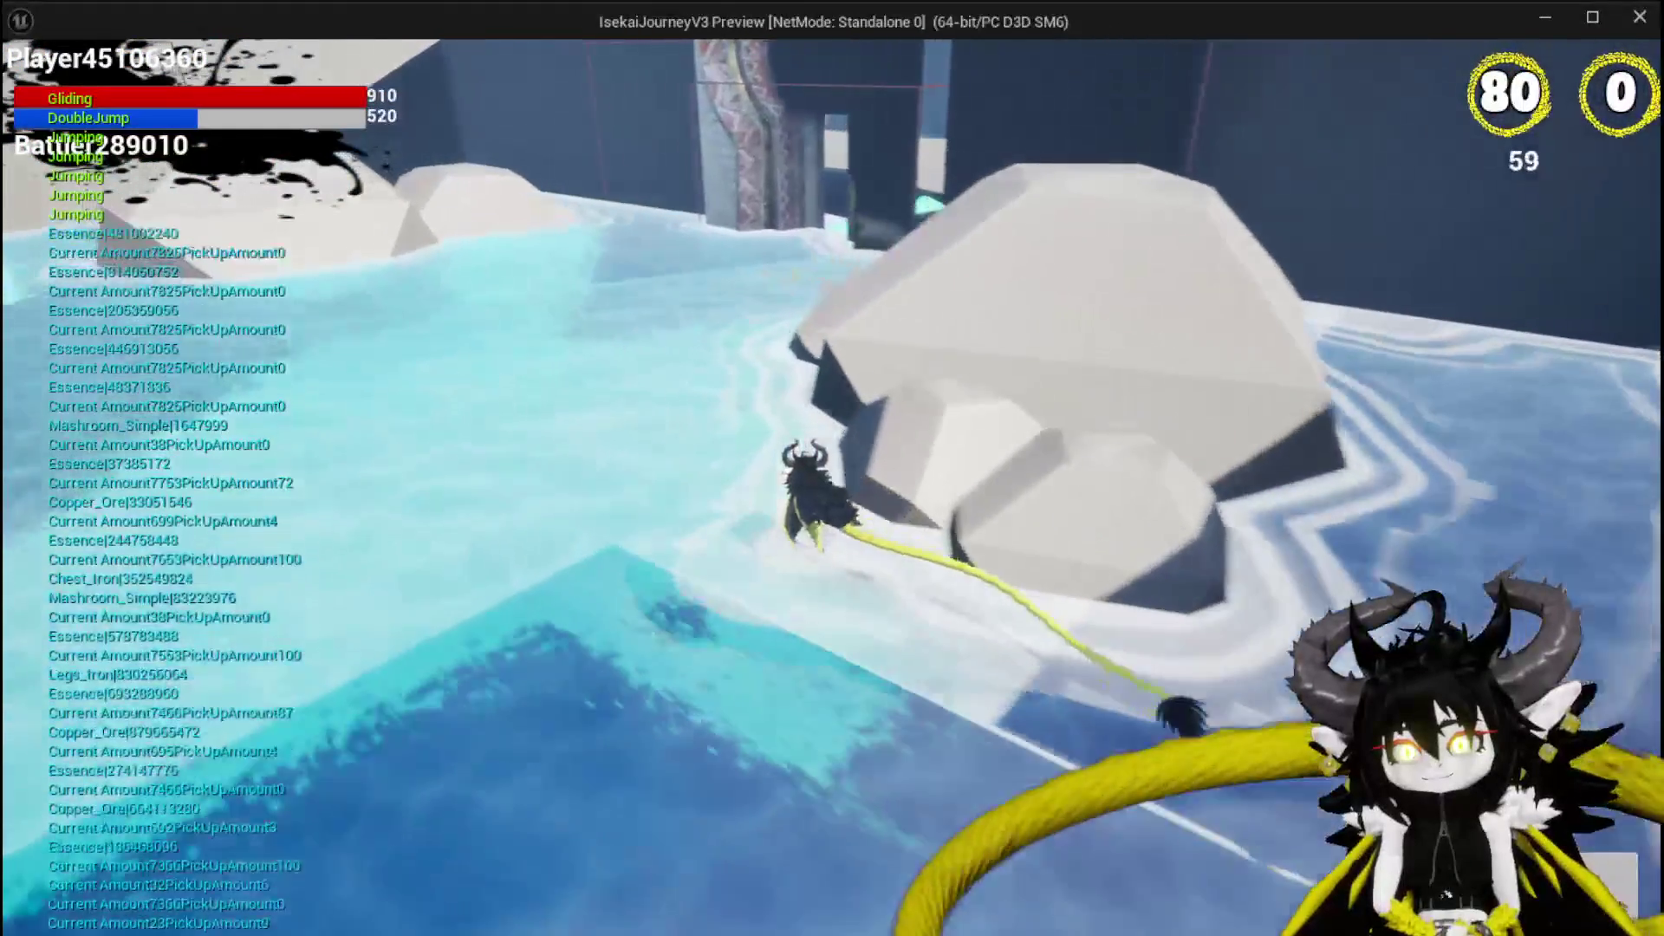
pyautogui.press('space')
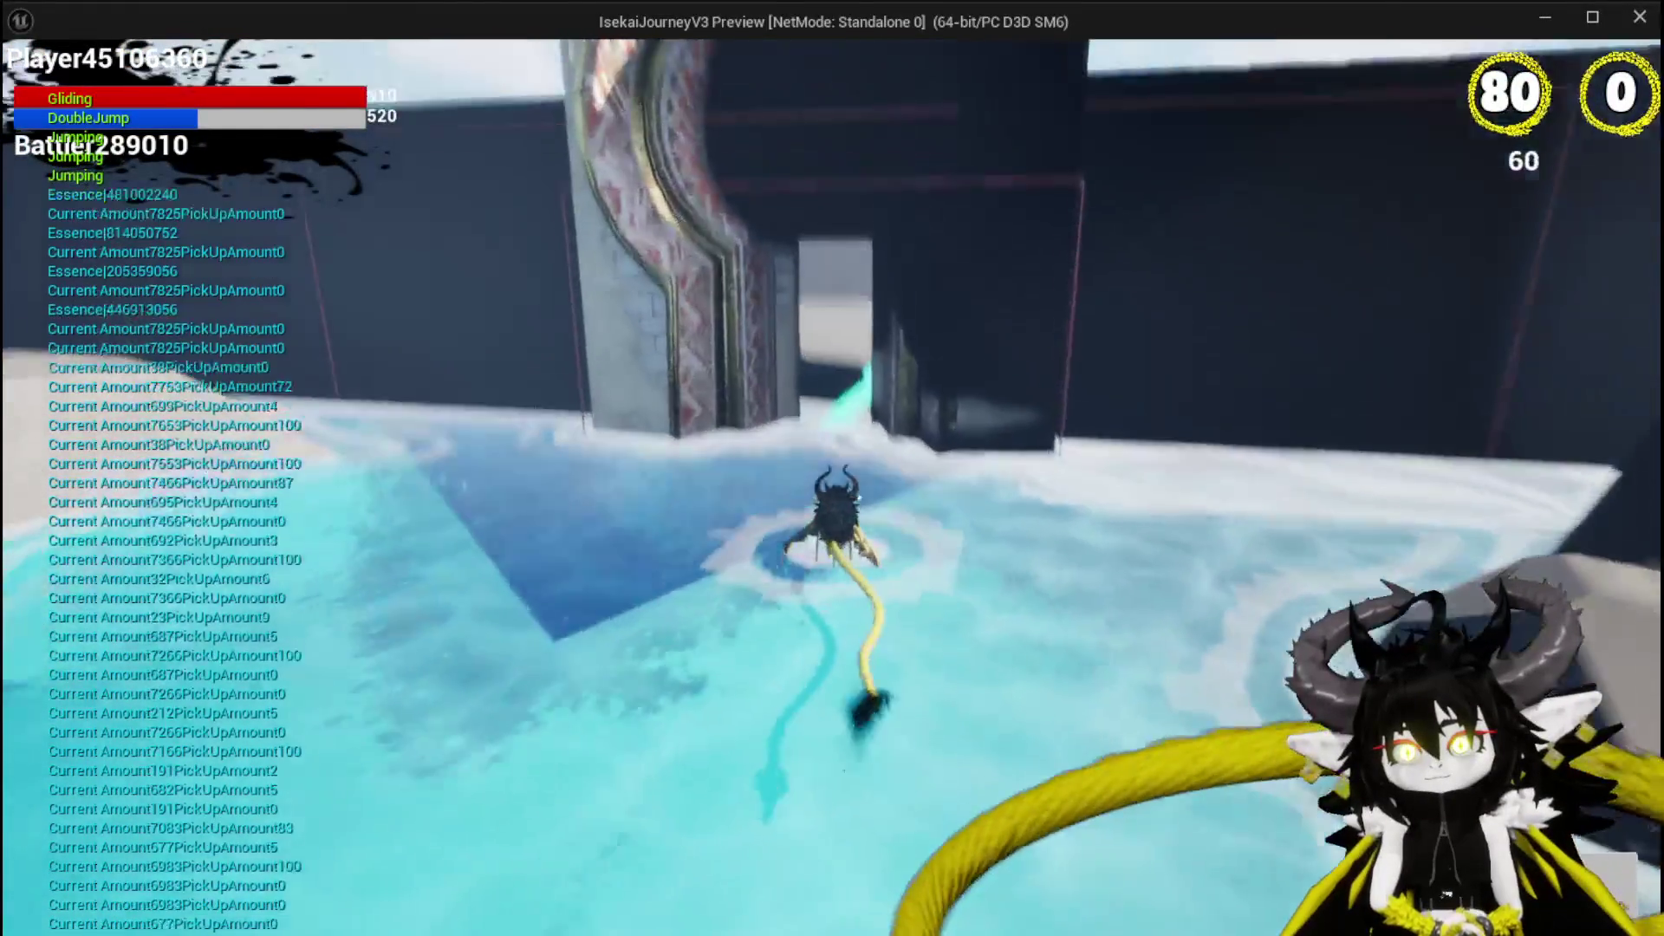
pyautogui.press('space')
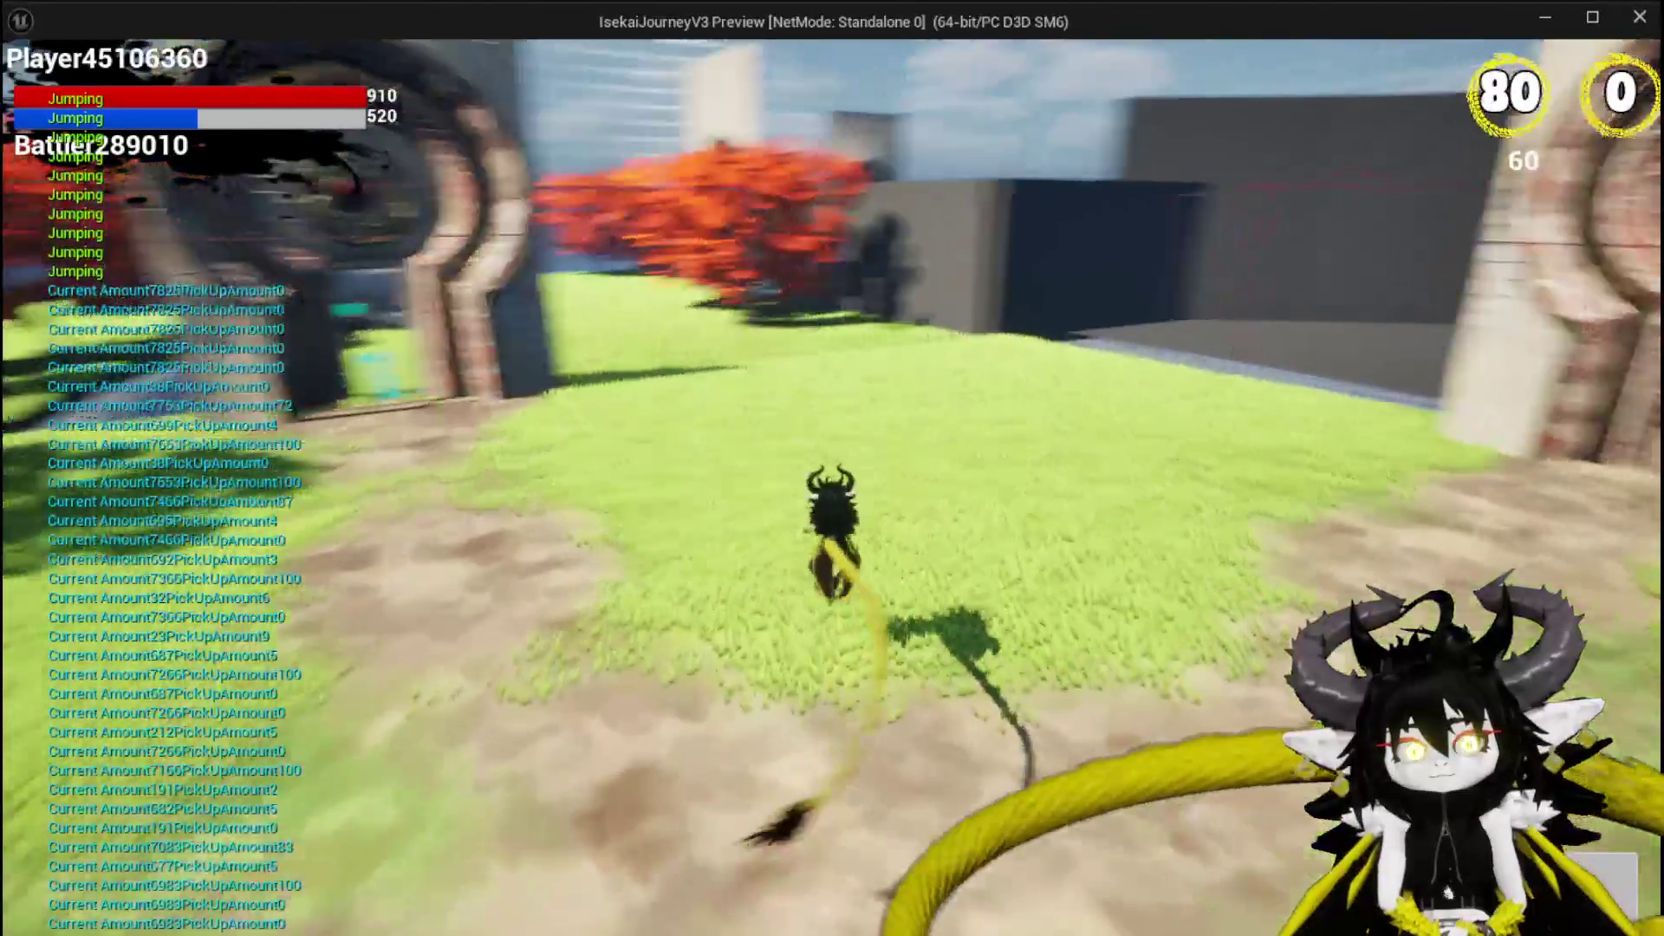
# Glide past the gate, run toward the bridge and water wheel, and double-jump onto the white ramp.
pyautogui.press('w')
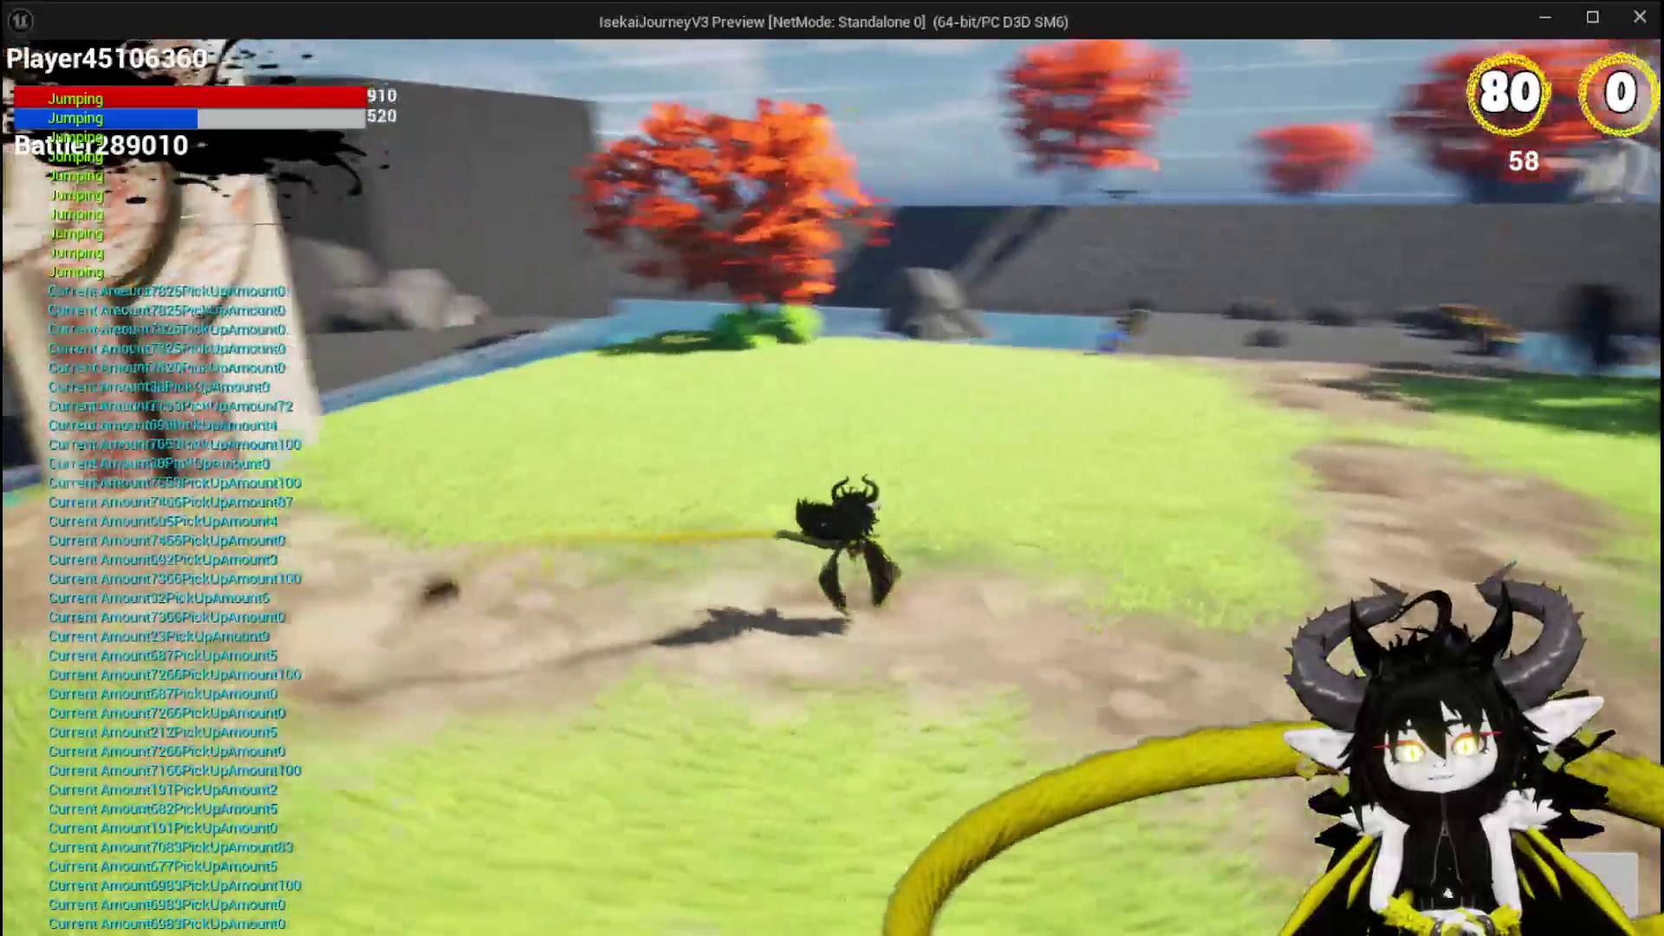
pyautogui.press('space')
pyautogui.press('w')
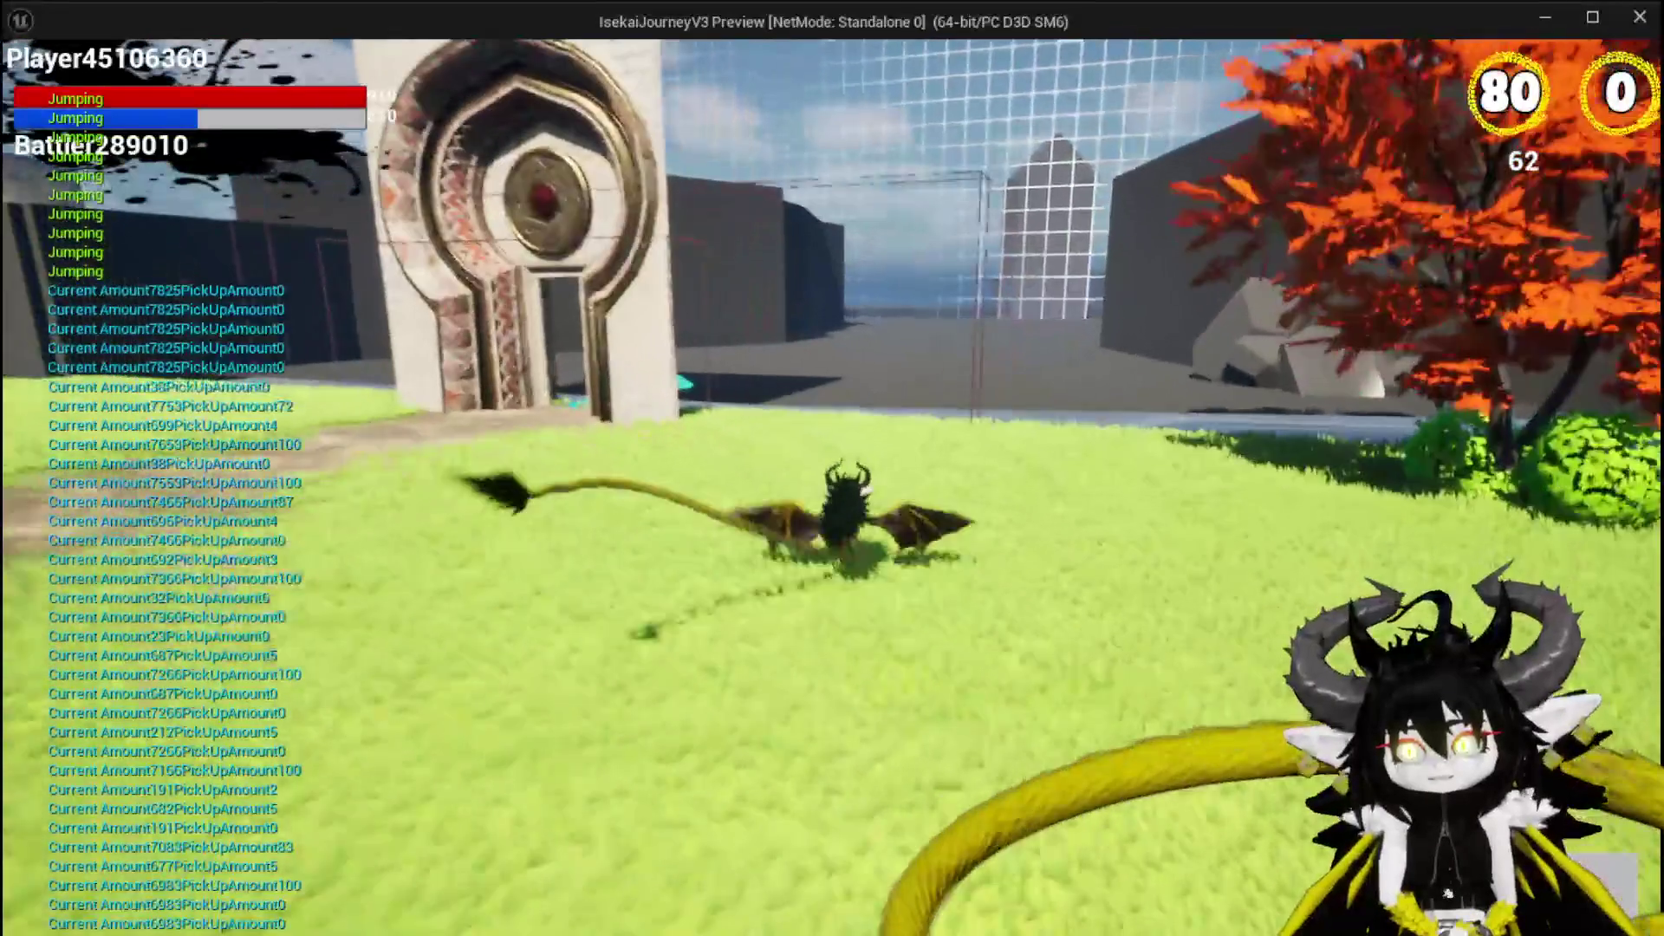
pyautogui.press('w')
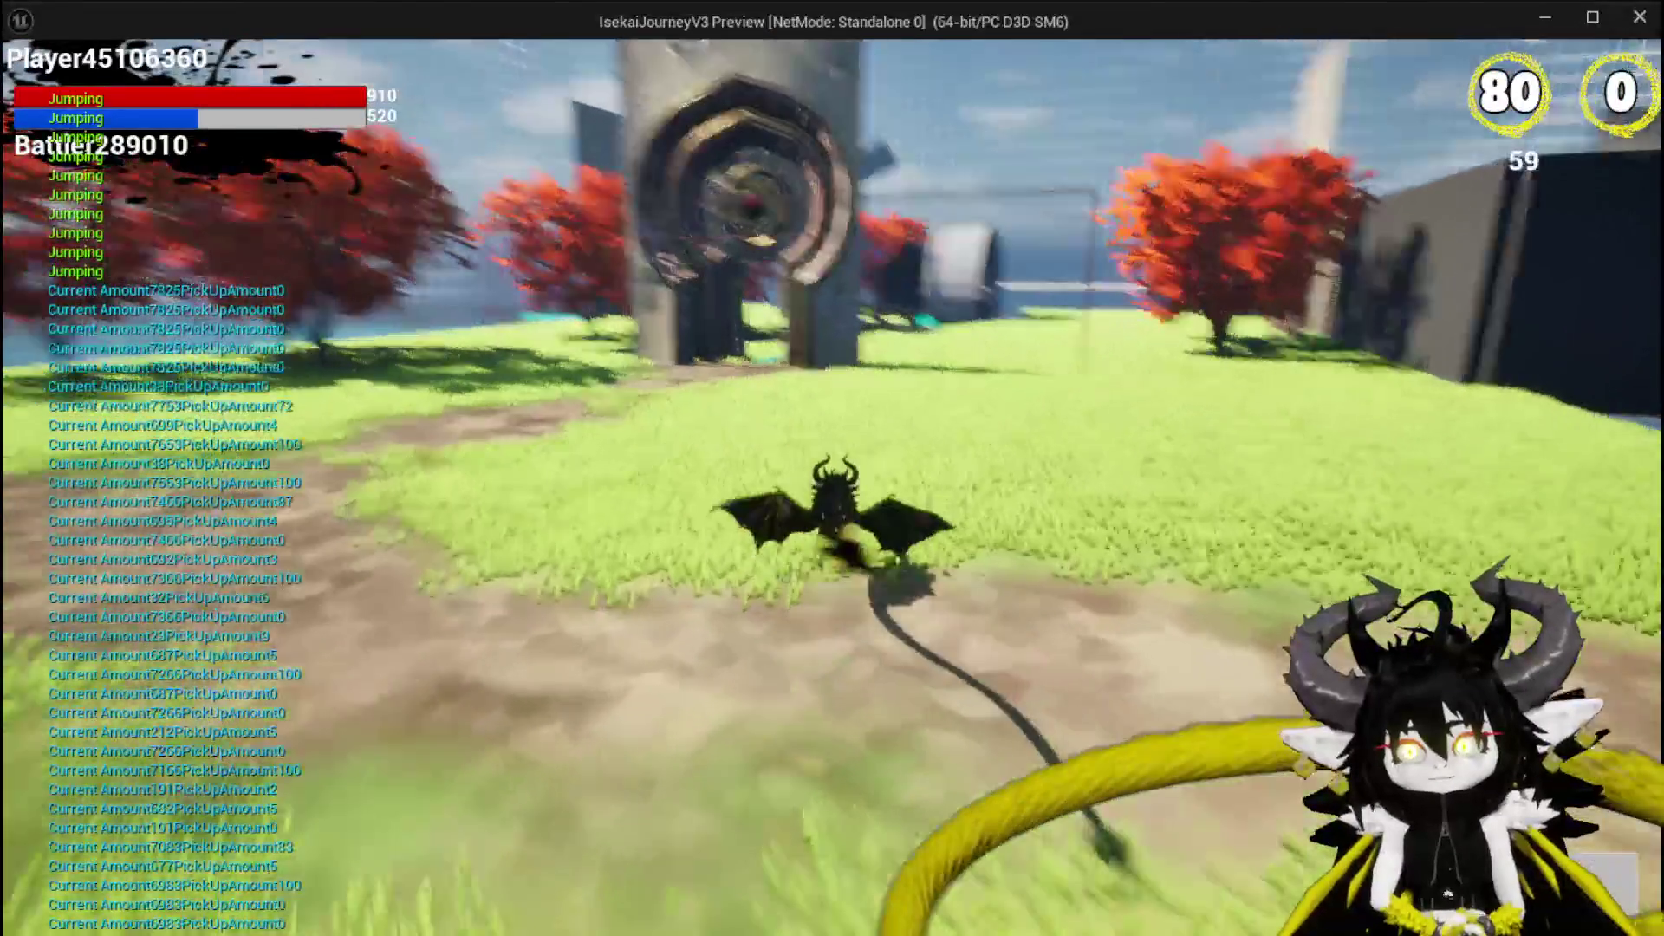
pyautogui.press('w')
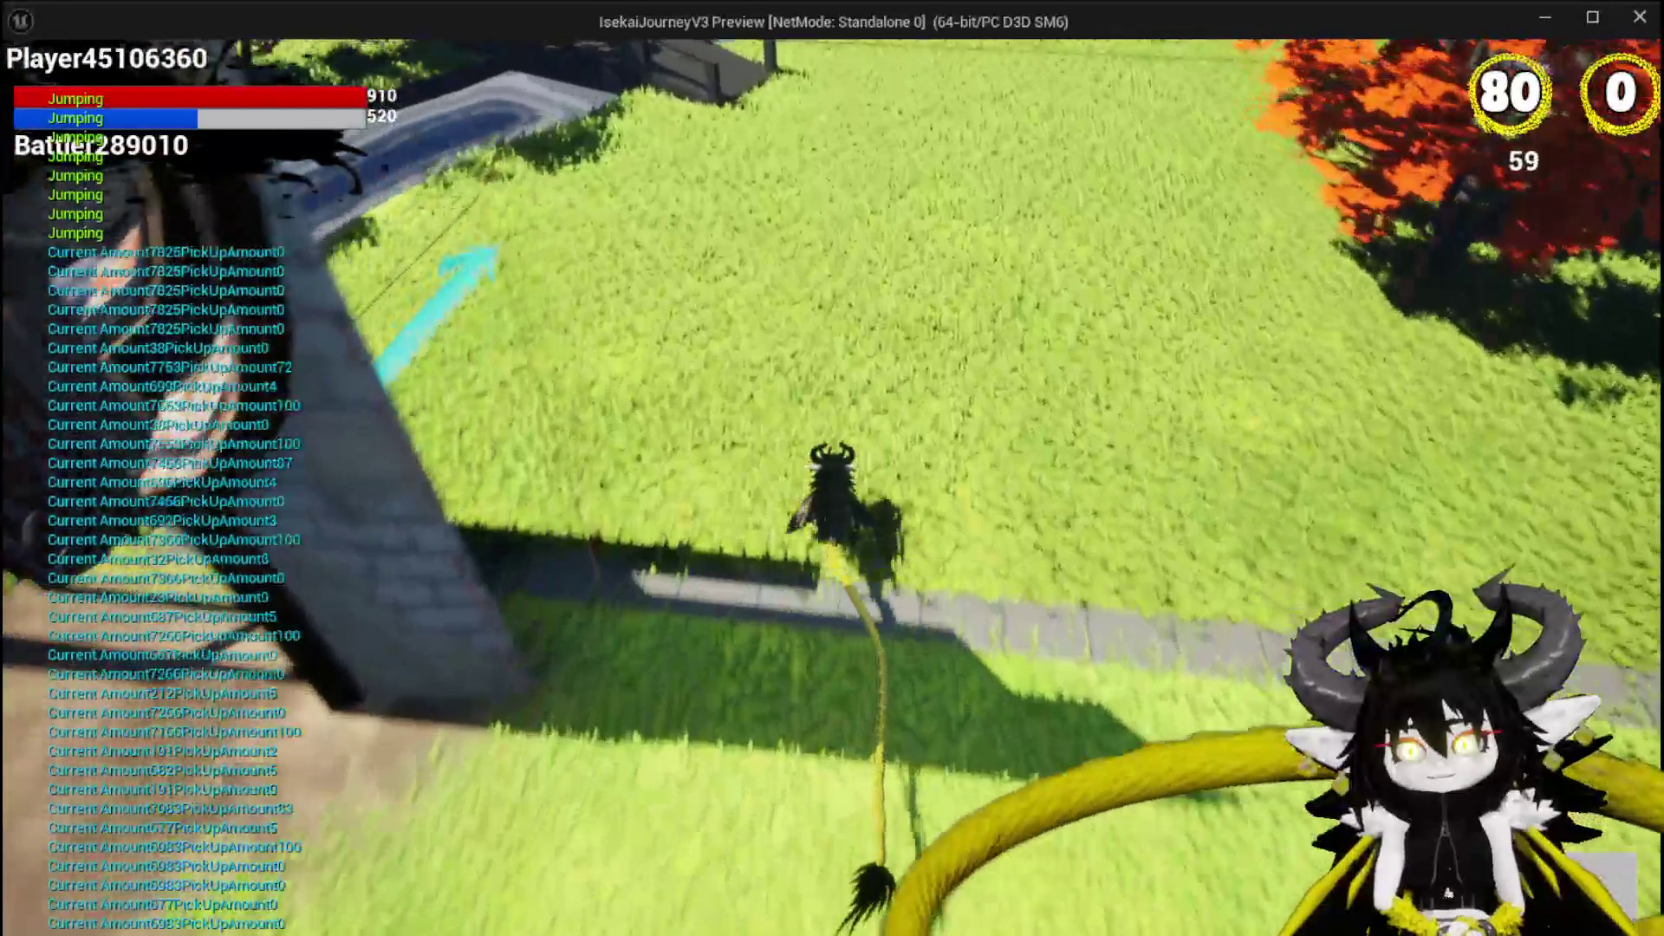
pyautogui.press('w')
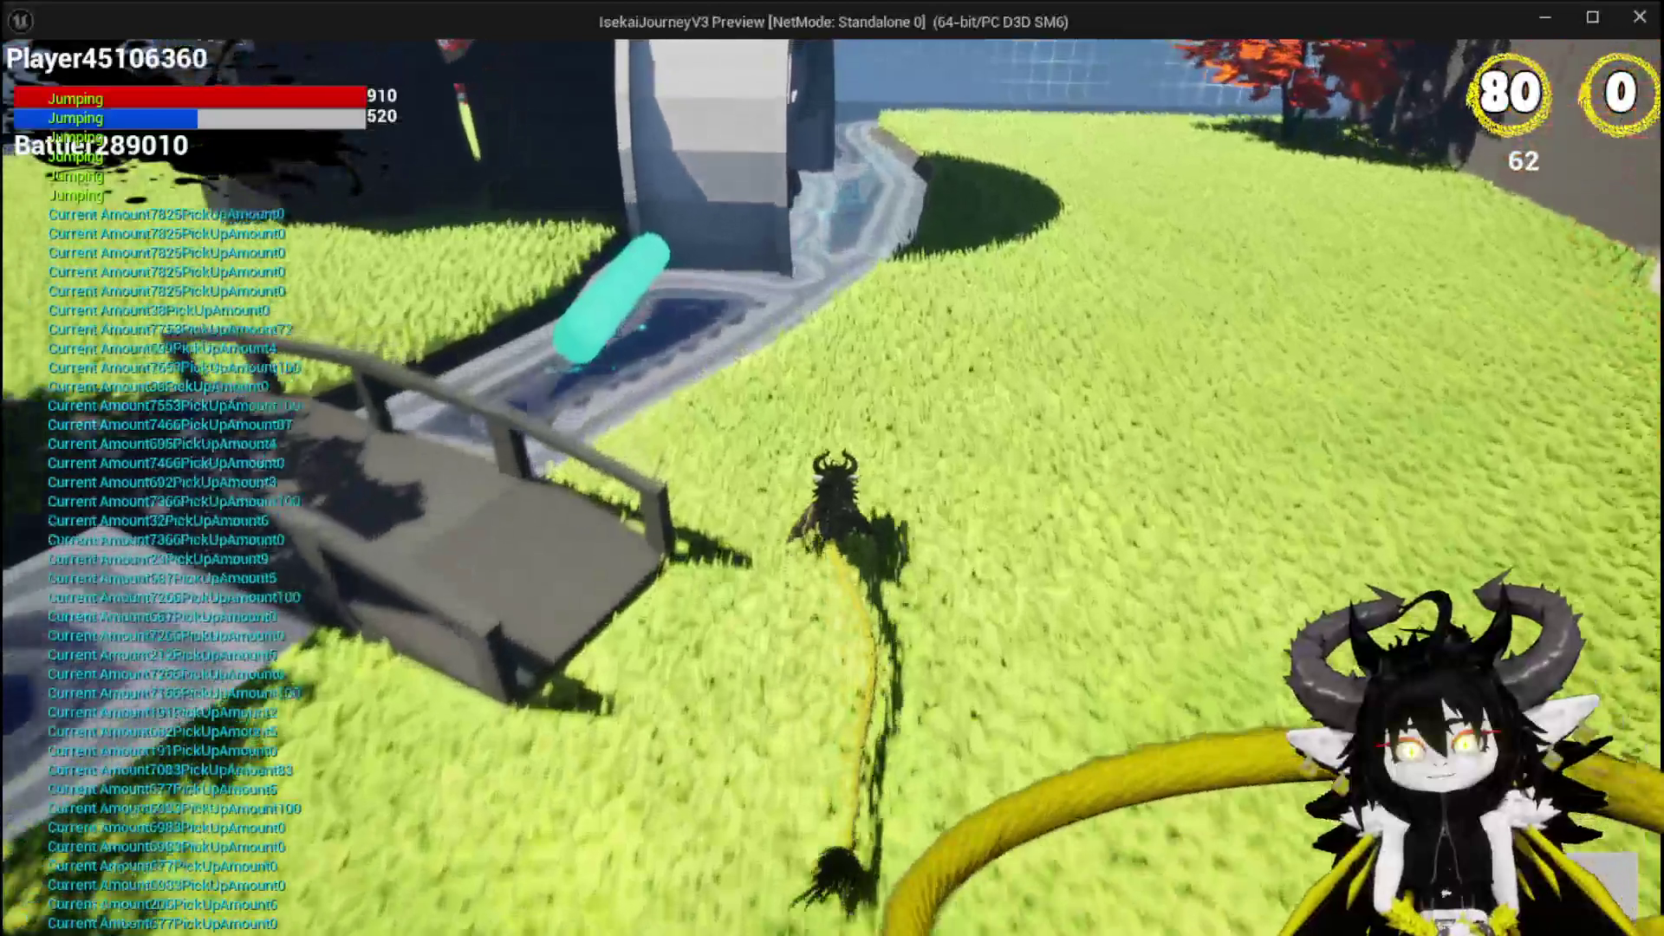
pyautogui.press('space')
pyautogui.press('space')
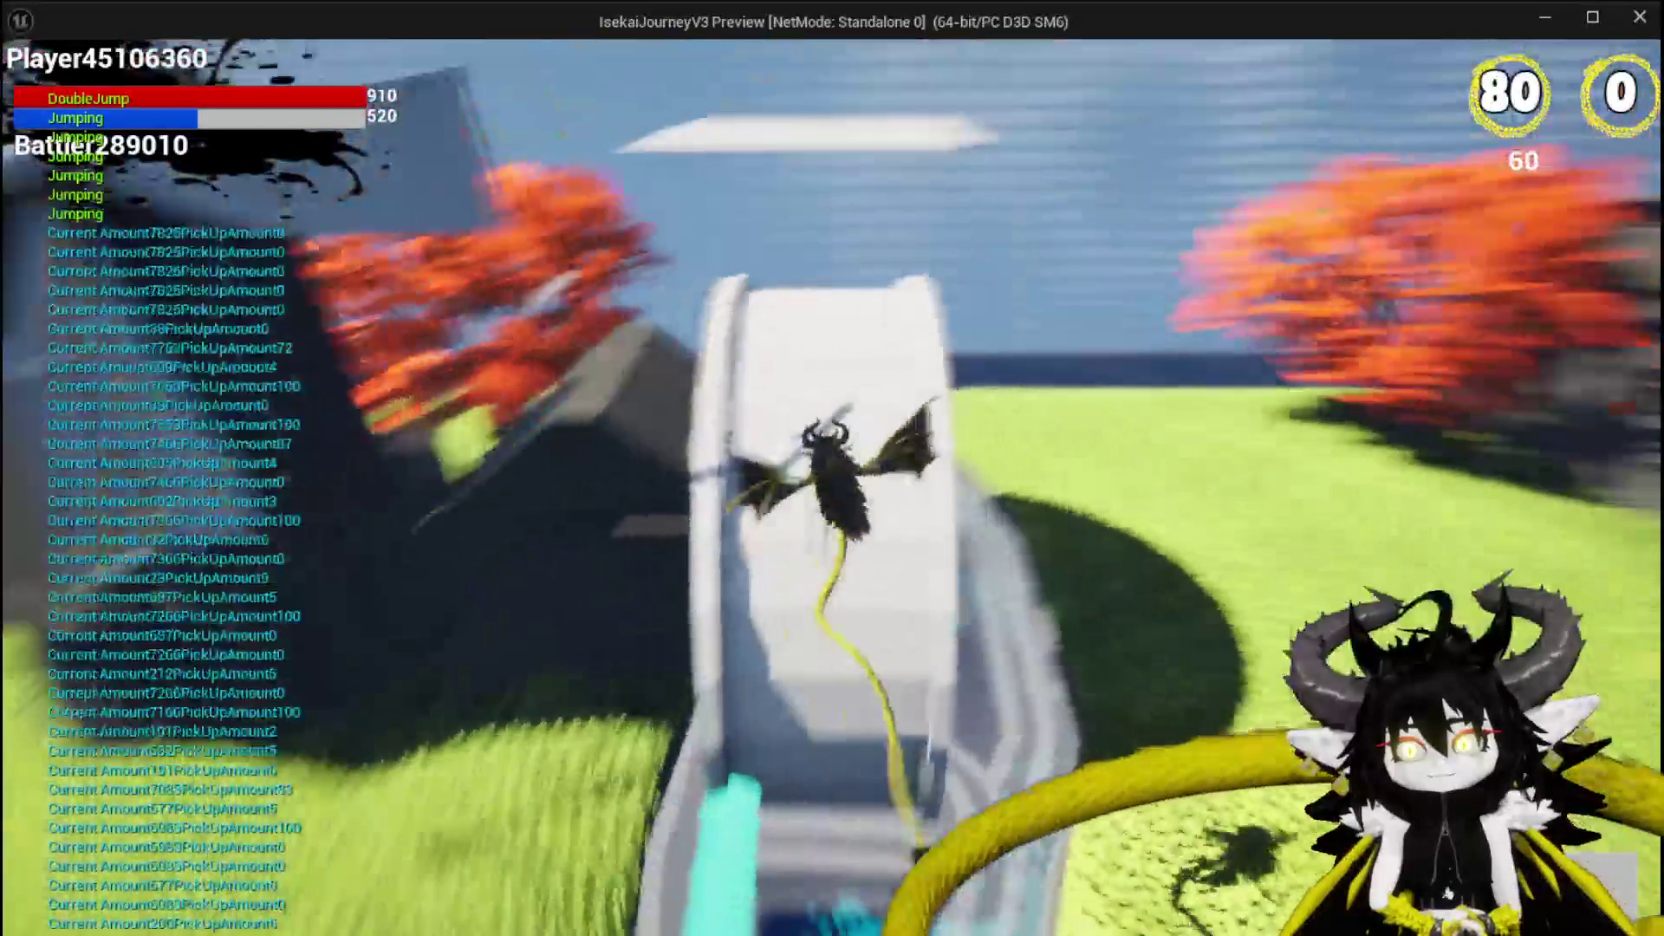
pyautogui.press('w')
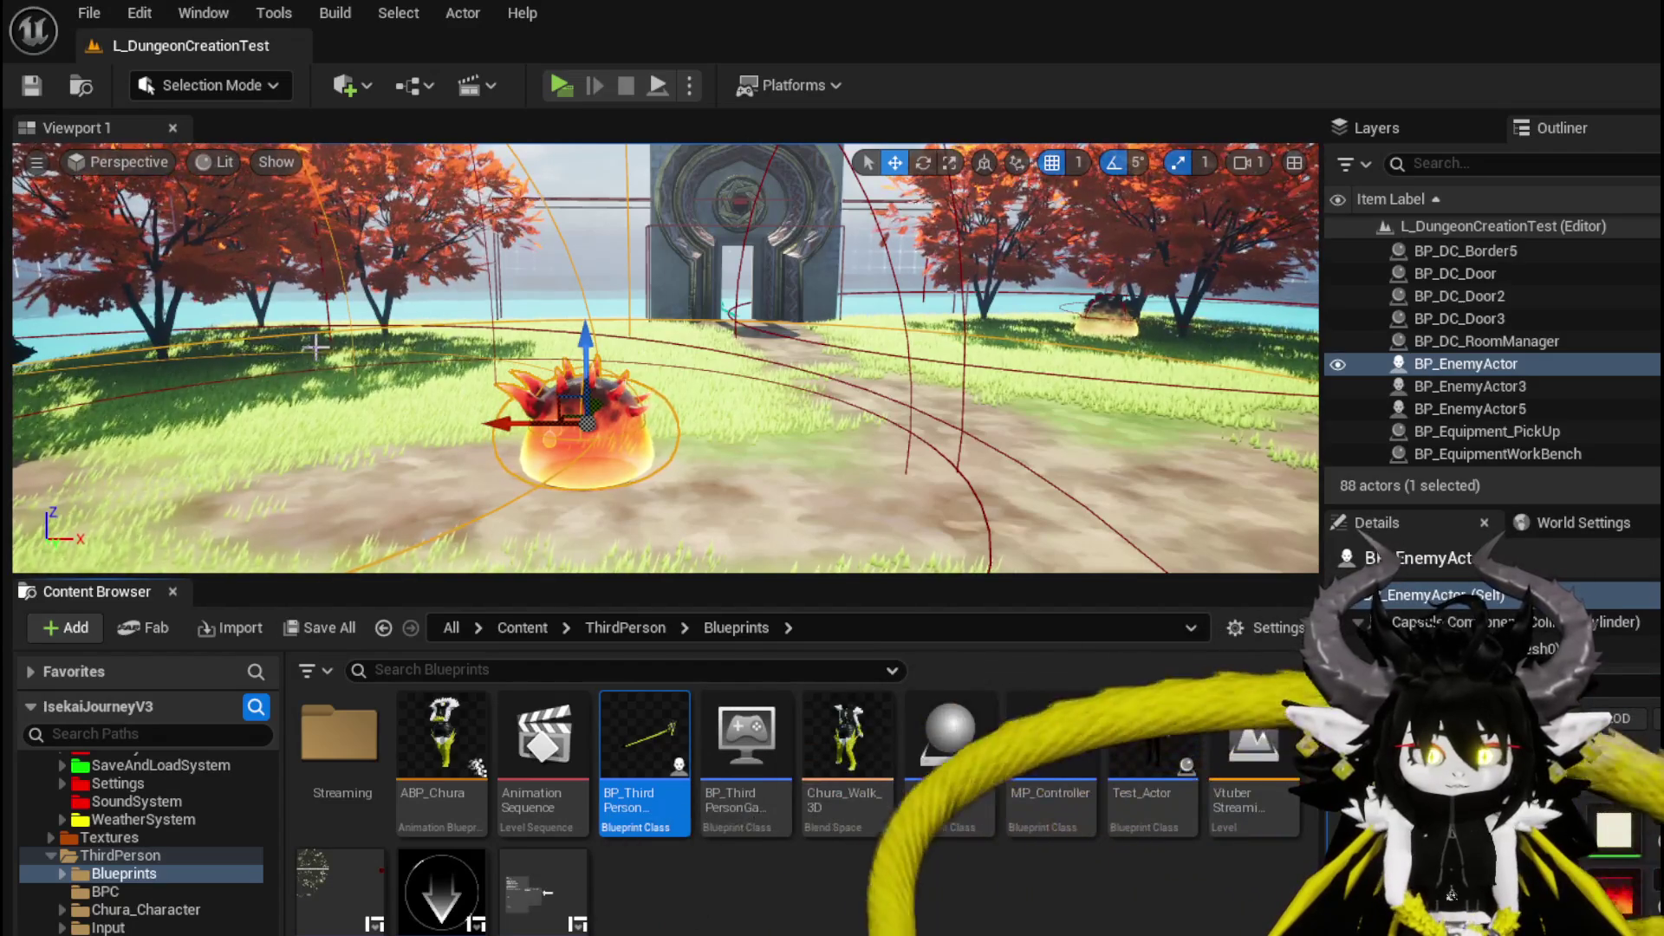
# Fly the viewport over the enemy actor, tower, water and grid wall, then save with Ctrl+S.
pyautogui.moveTo(658, 346)
pyautogui.mouseDown()
pyautogui.moveTo(658, 469)
pyautogui.moveTo(520, 364)
pyautogui.moveTo(462, 295)
pyautogui.moveTo(345, 316)
pyautogui.moveTo(345, 226)
pyautogui.mouseUp()
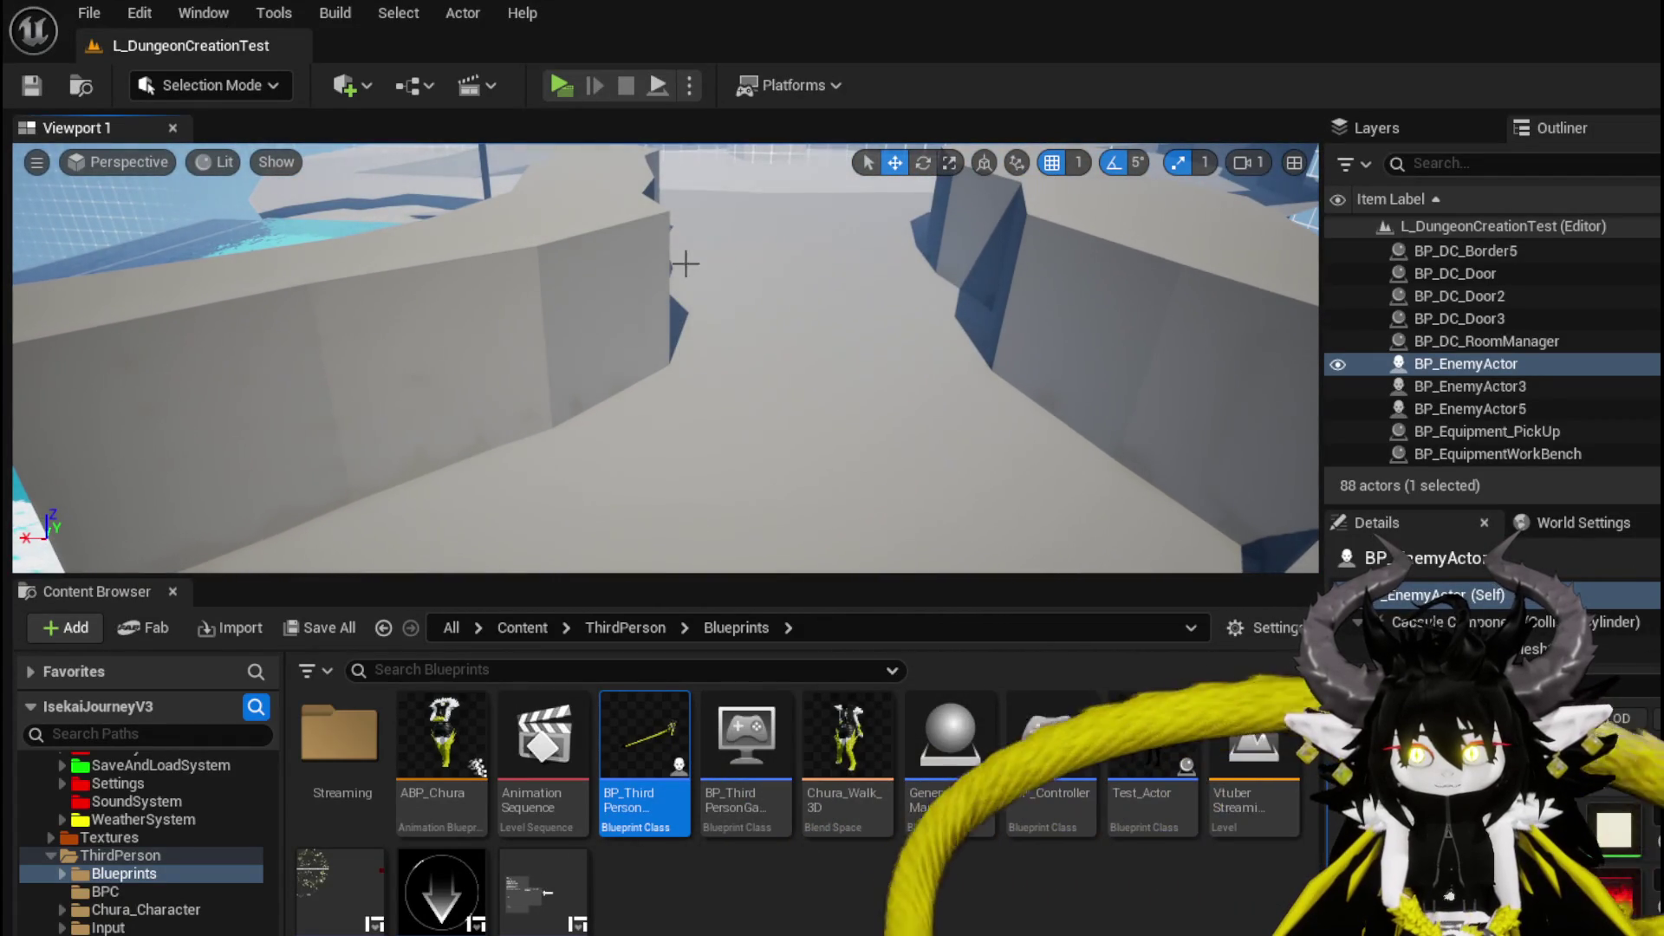
pyautogui.moveTo(1009, 467); pyautogui.dragTo(1004, 446)
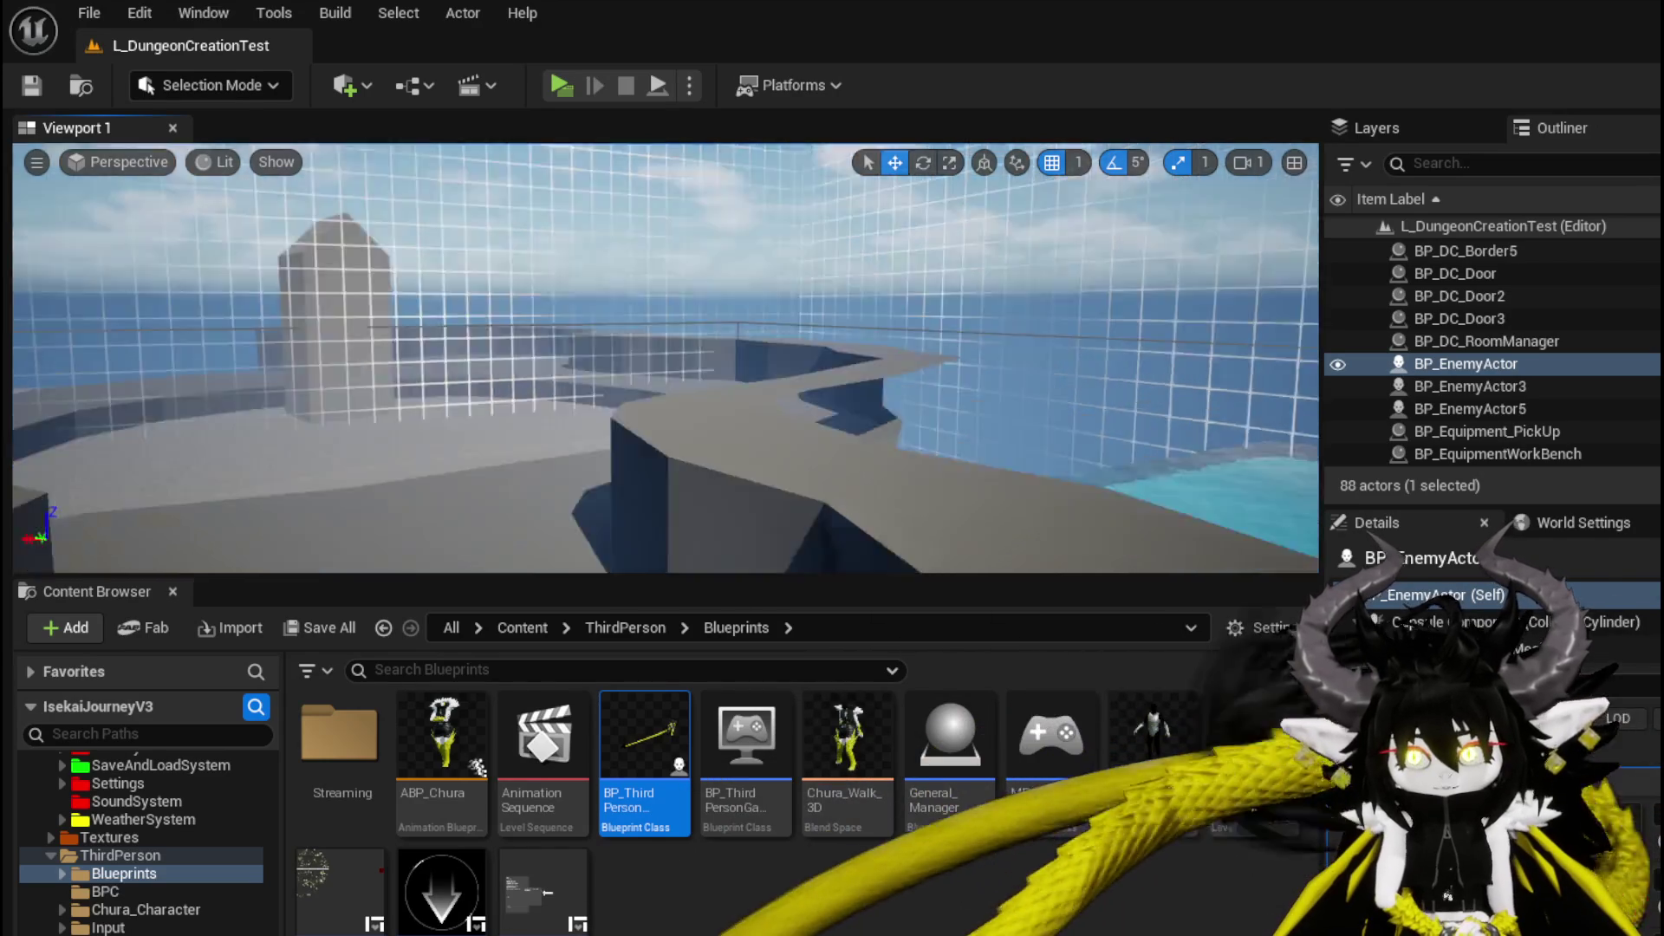
pyautogui.moveTo(1003, 447); pyautogui.dragTo(1083, 446)
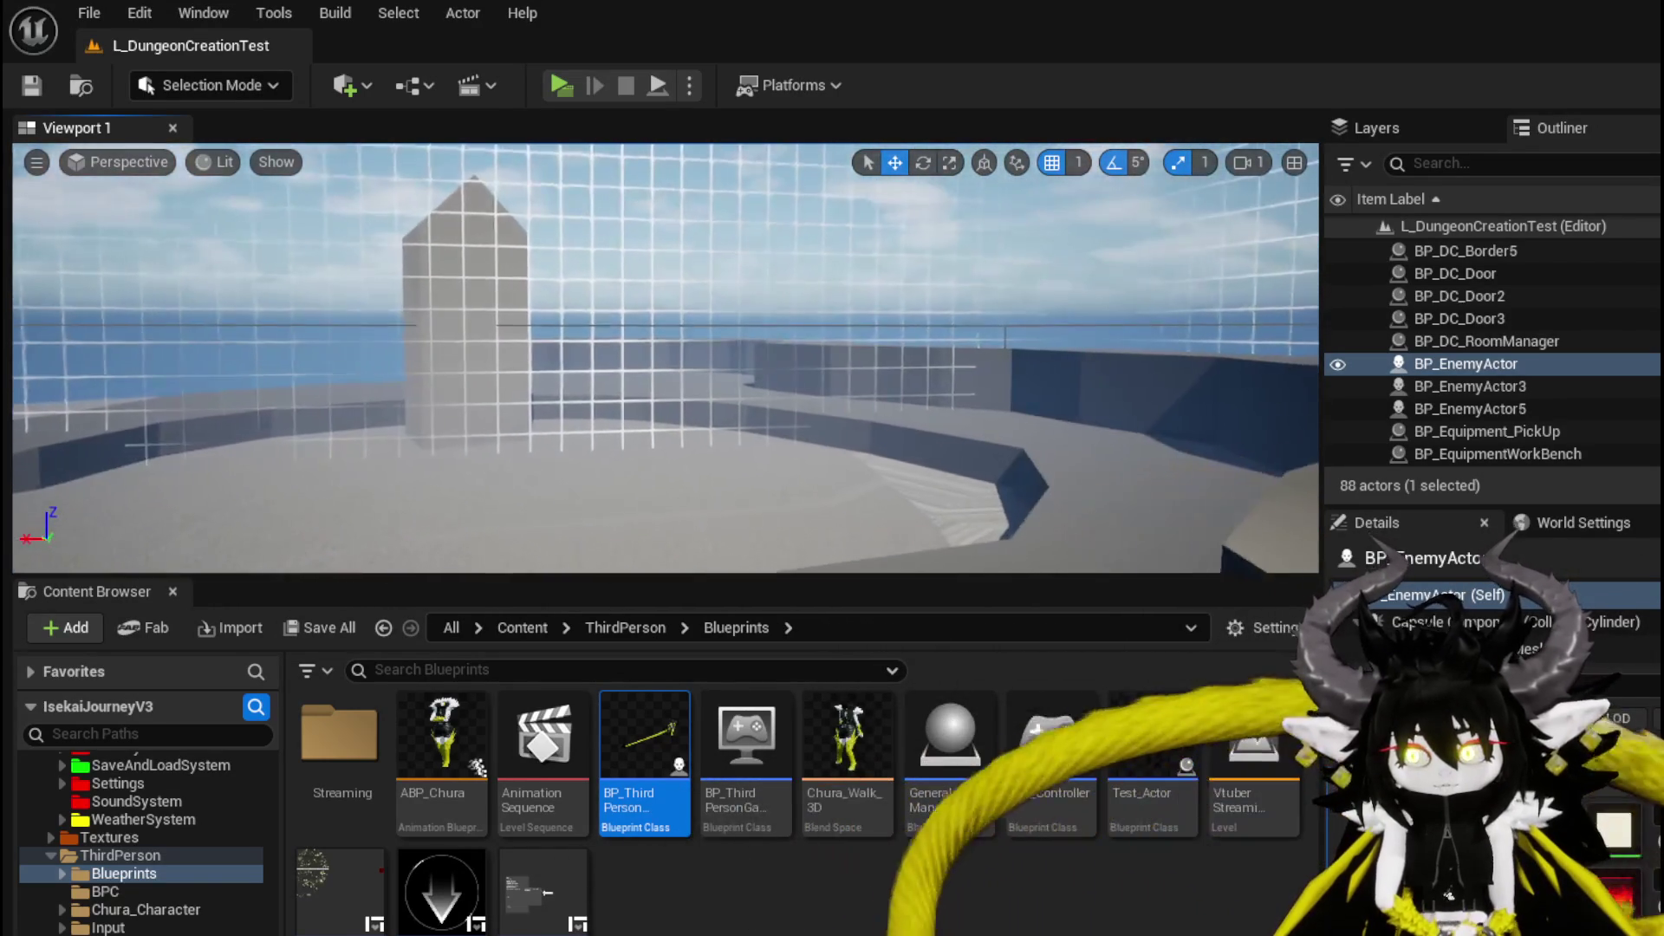
pyautogui.moveTo(696, 436)
pyautogui.mouseDown()
pyautogui.moveTo(677, 251)
pyautogui.moveTo(722, 407)
pyautogui.mouseUp()
pyautogui.hotkey('ctrl', 's')
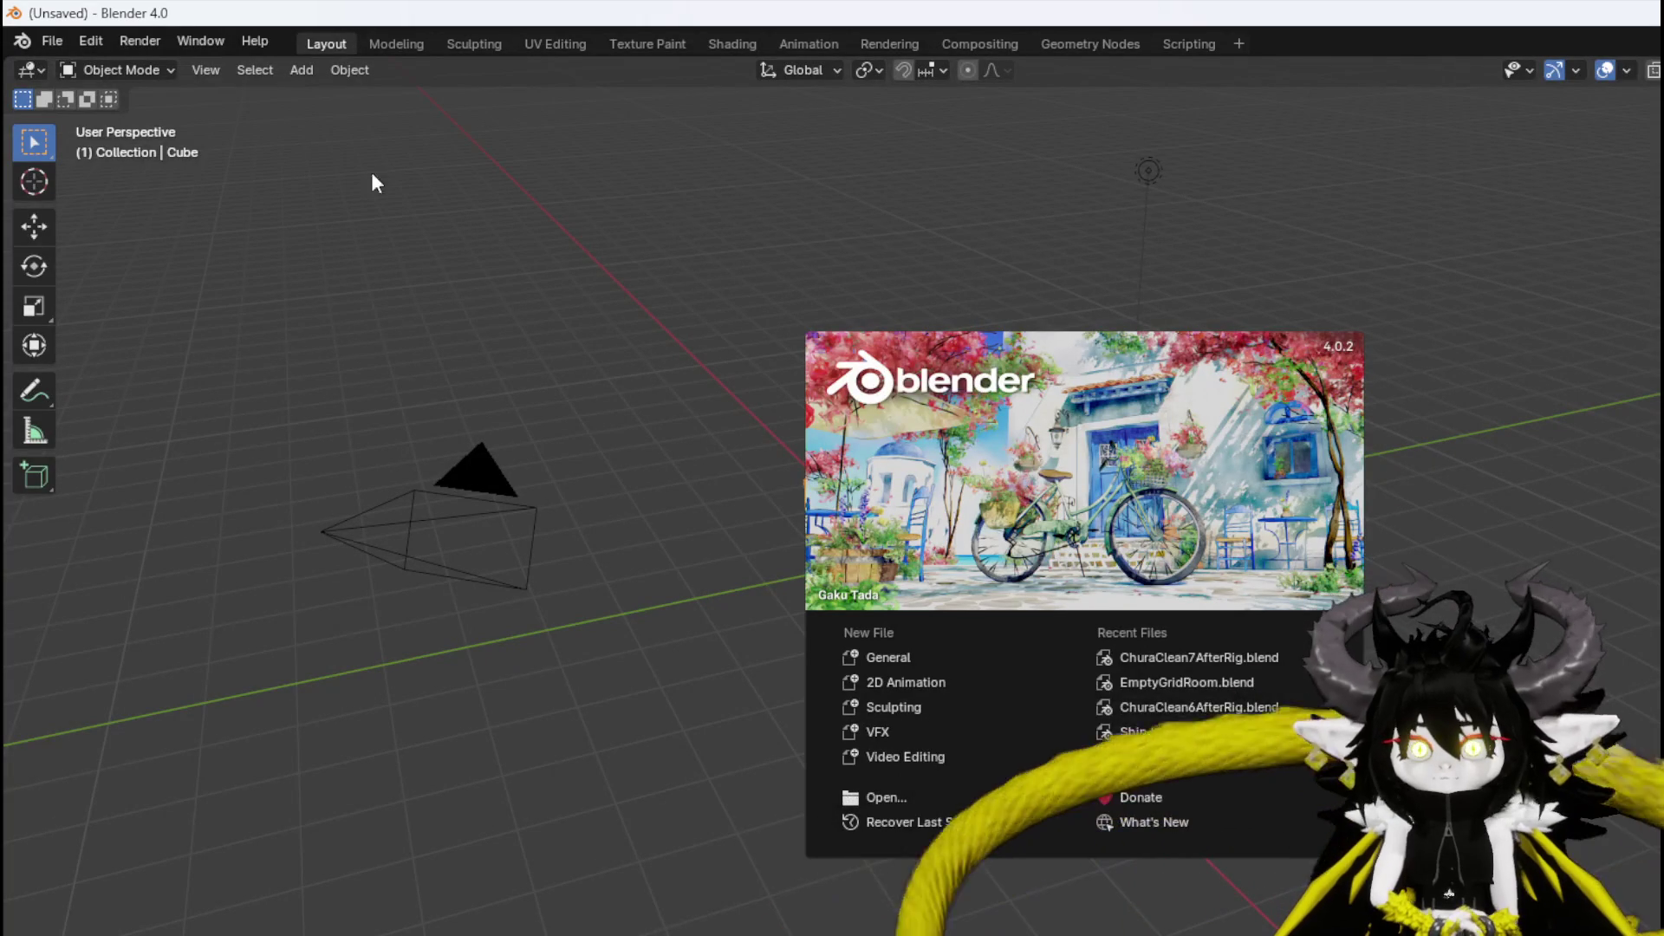
# Dismiss the splash screen, open EmptyGridRoom.blend from recent files, and hide unselected objects with Shift+H.
pyautogui.click(31, 38)
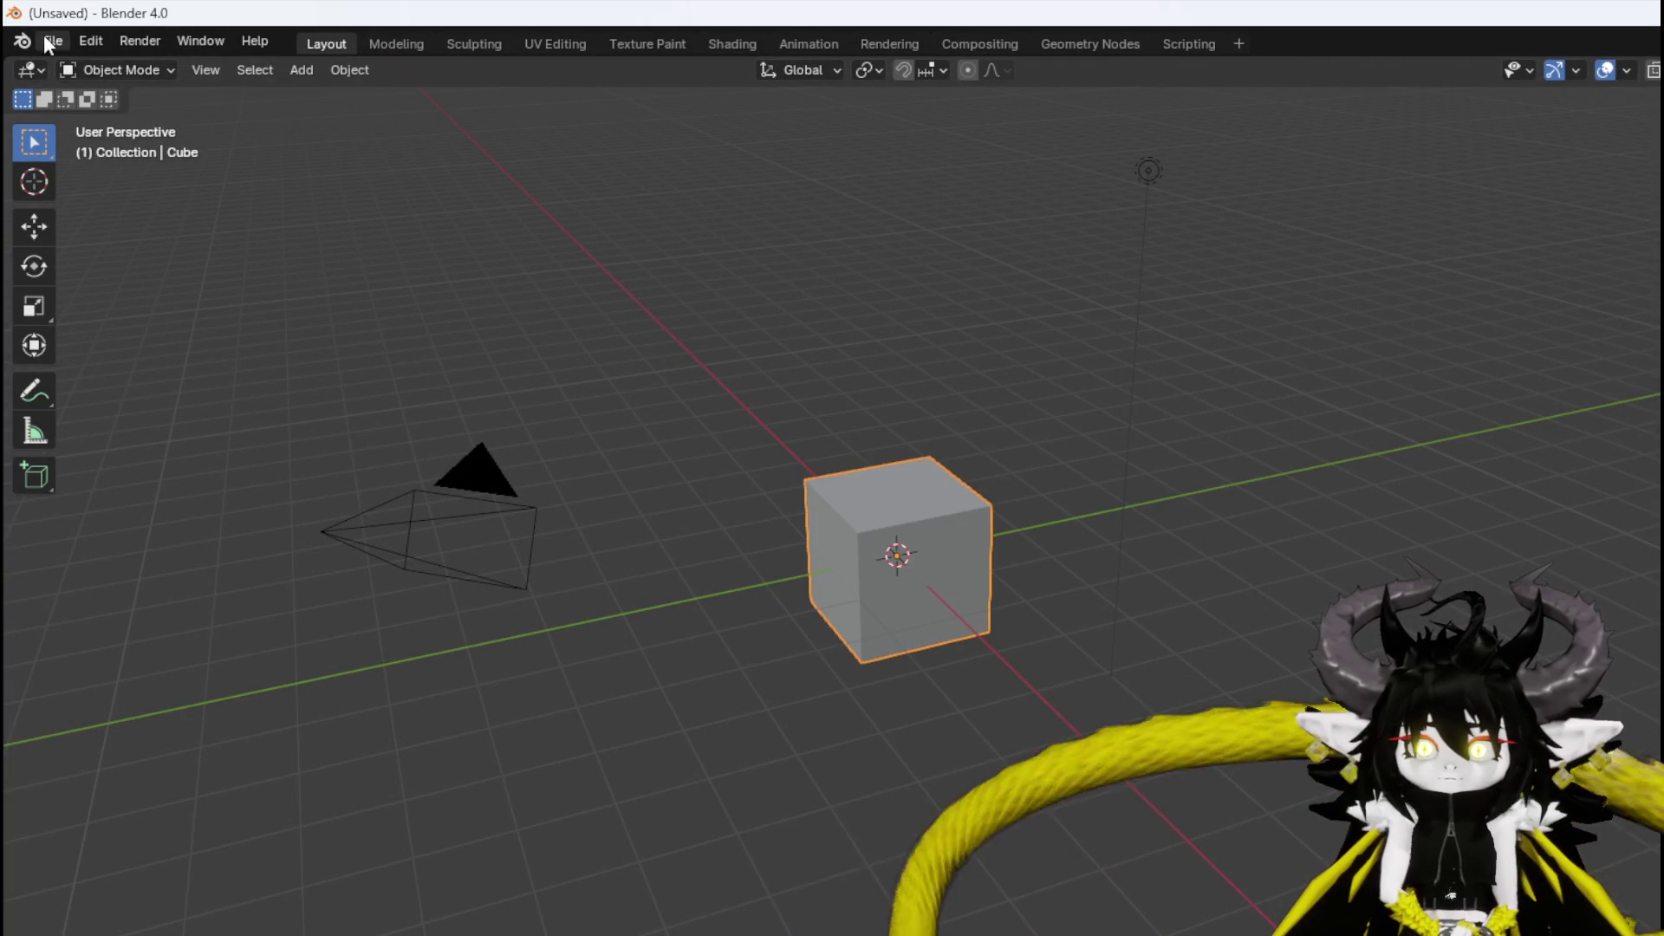
pyautogui.click(82, 45)
pyautogui.press('Escape')
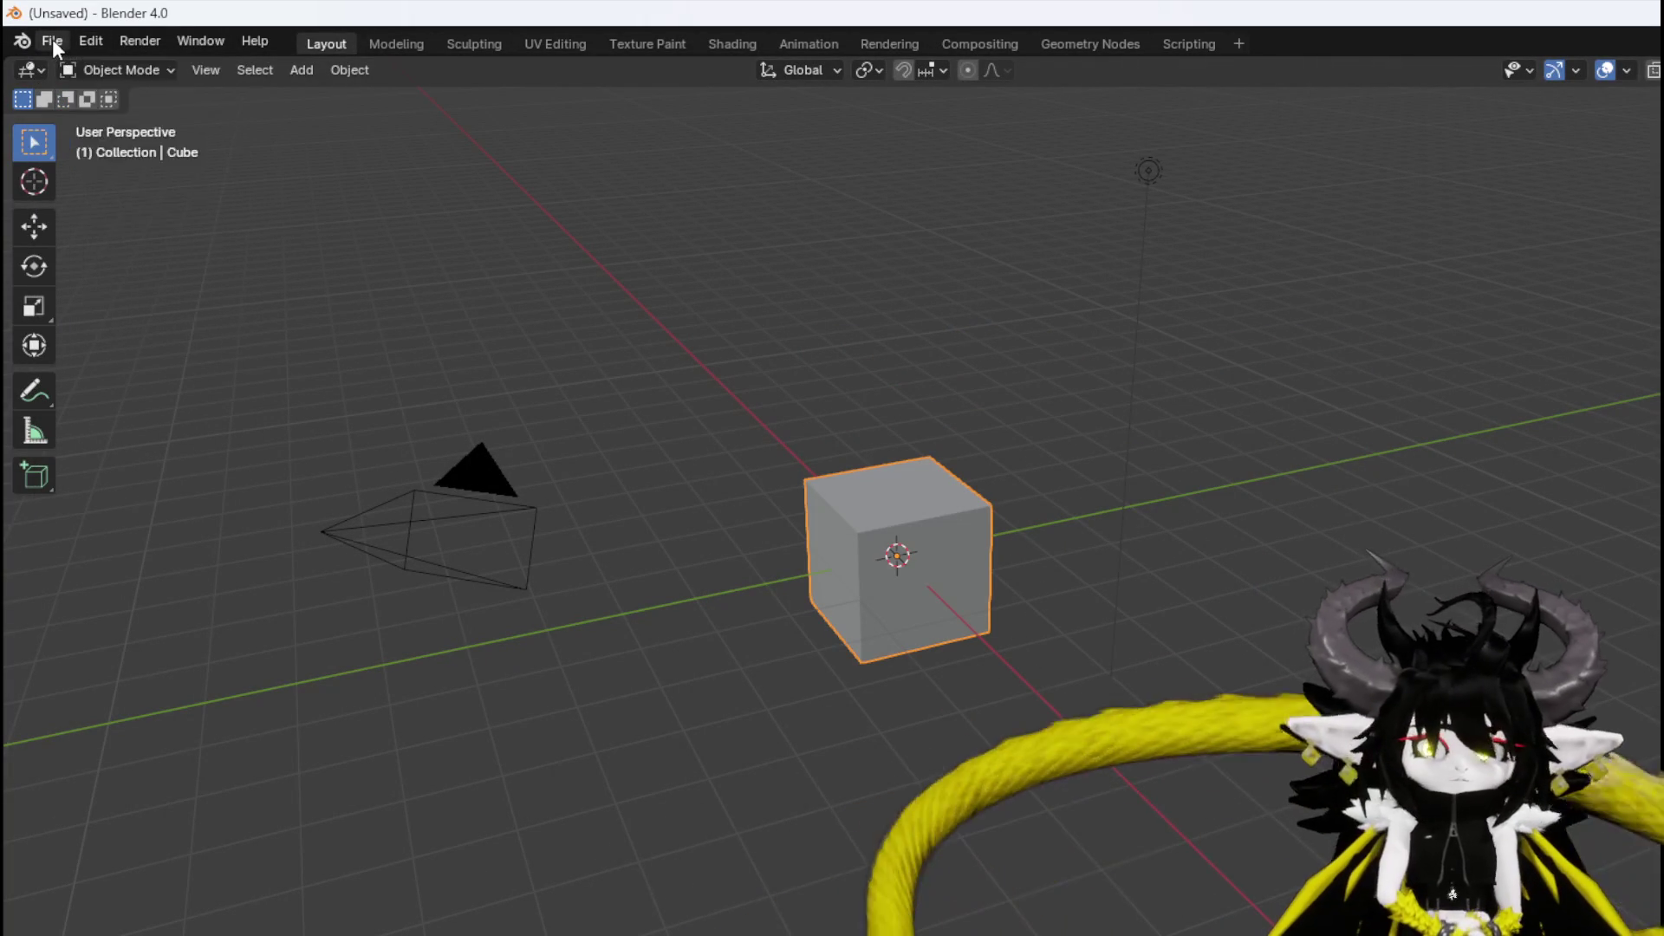
pyautogui.click(52, 39)
pyautogui.moveTo(126, 107)
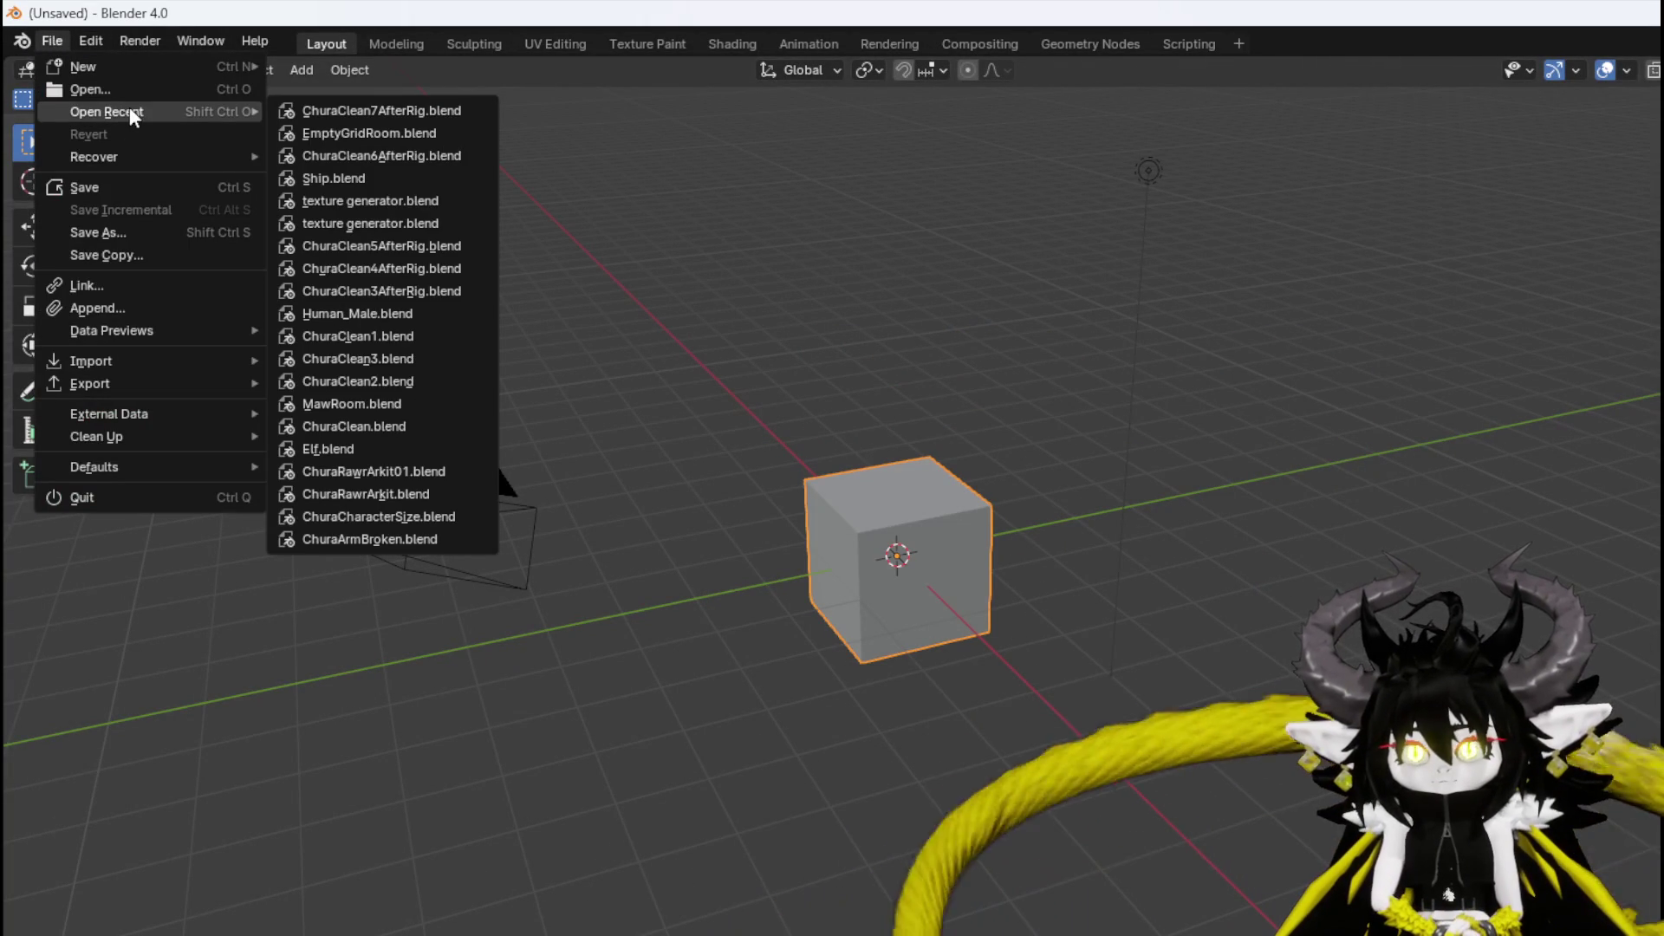
pyautogui.click(367, 133)
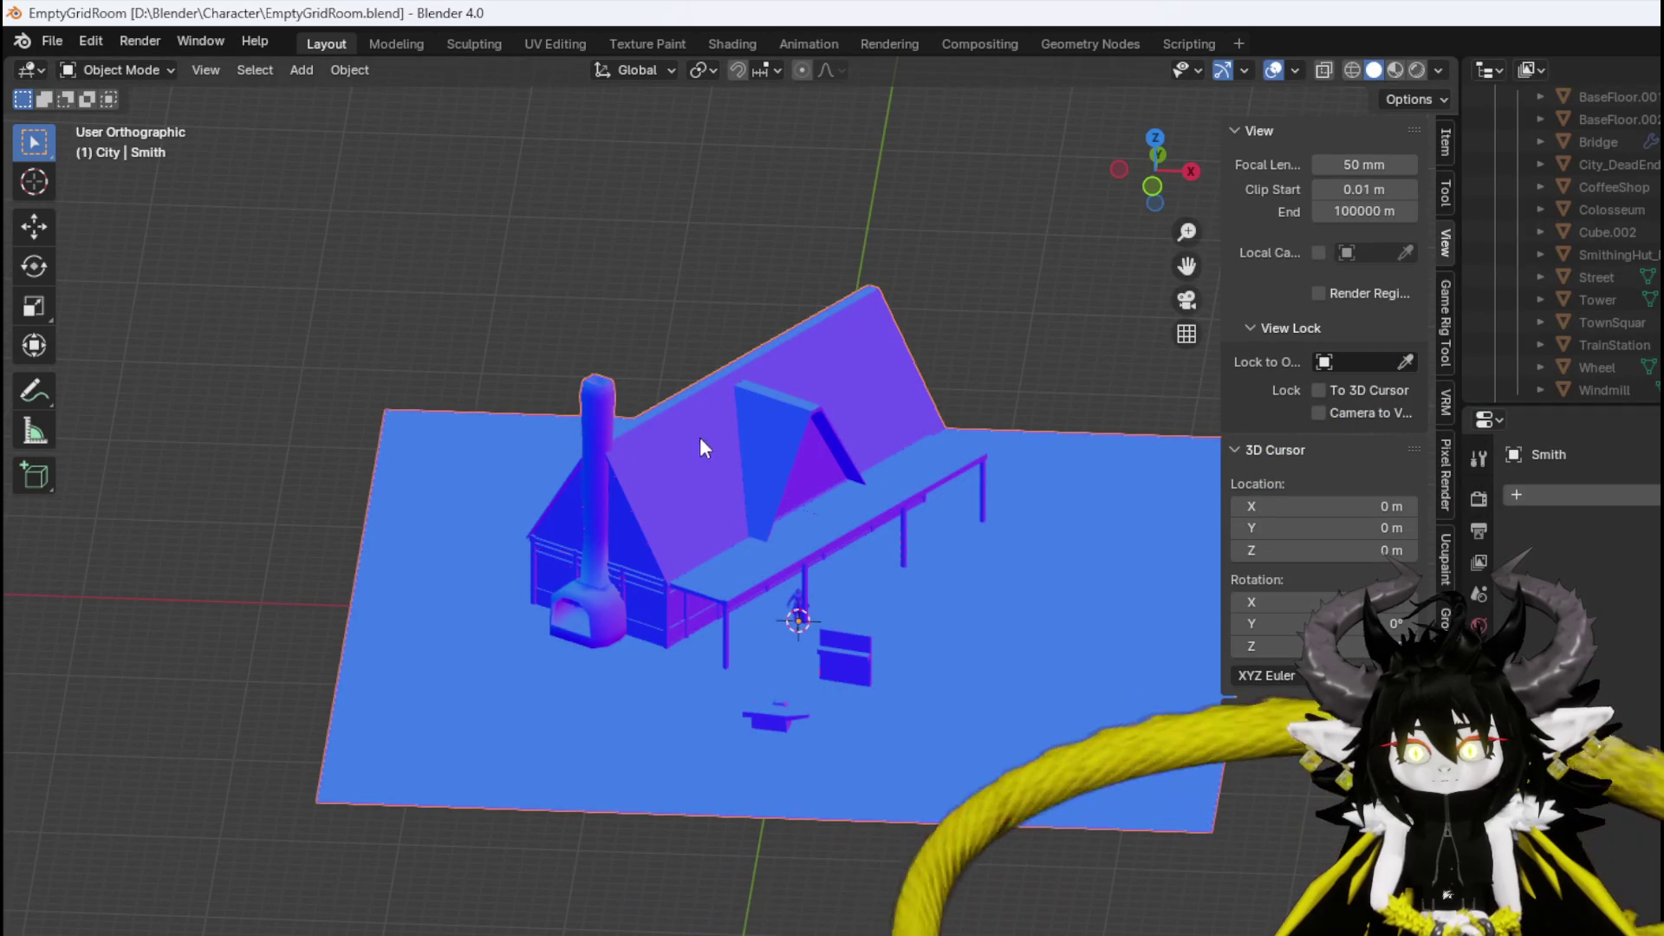
pyautogui.scroll(10, 1561, 243)
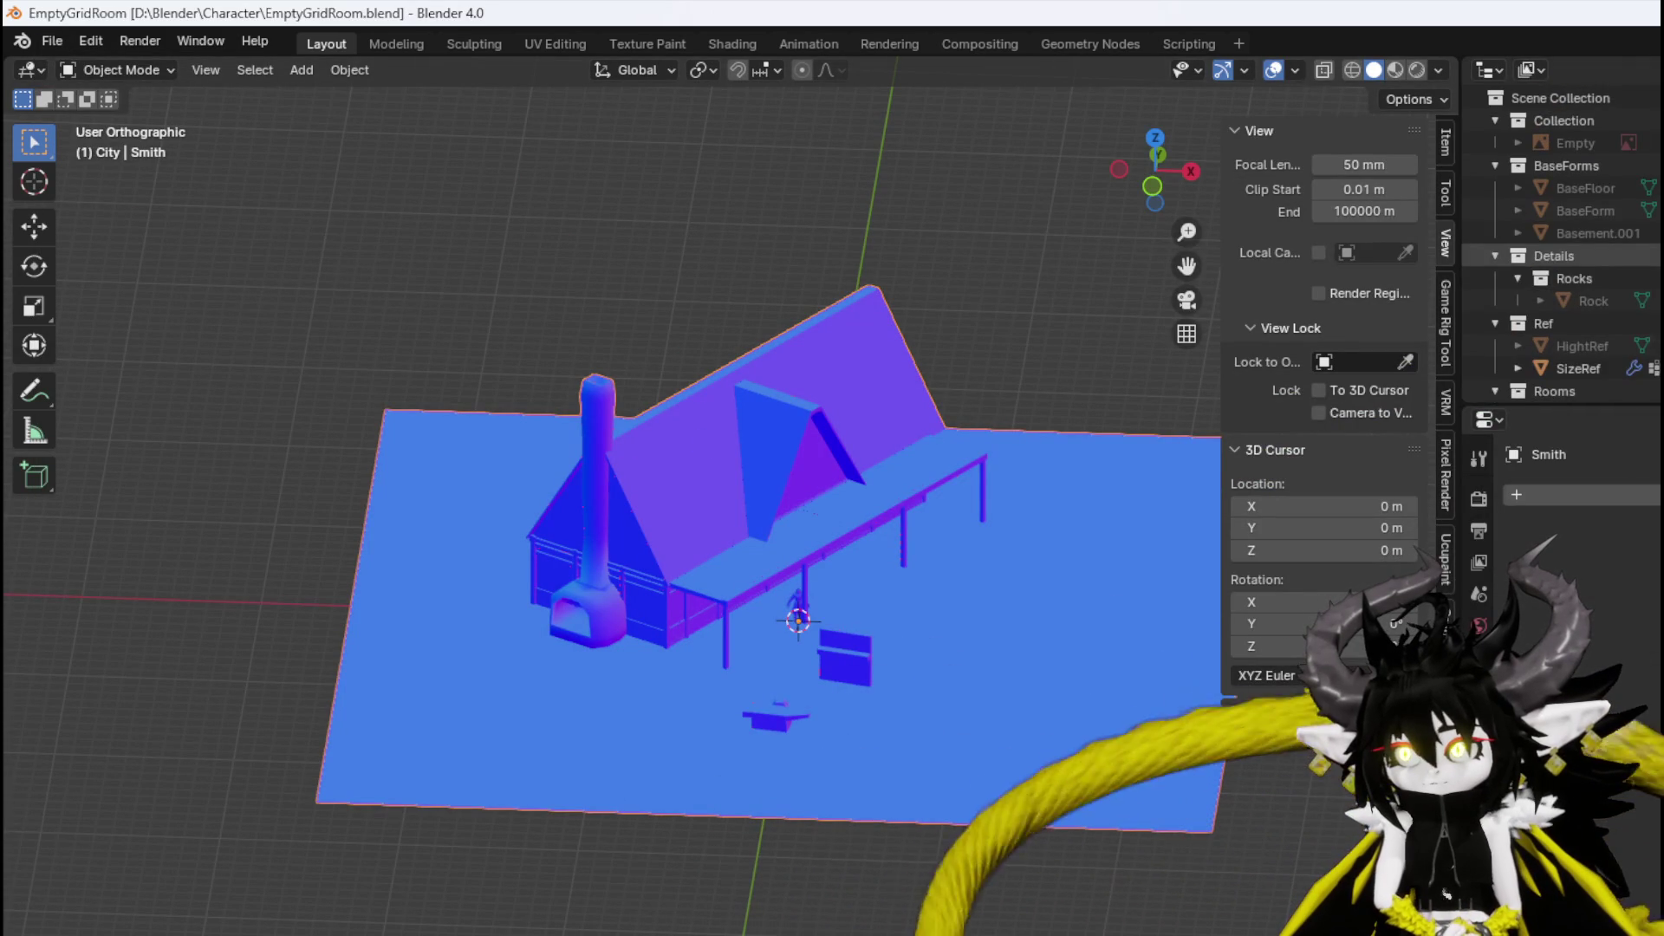
pyautogui.scroll(-15, 1560, 243)
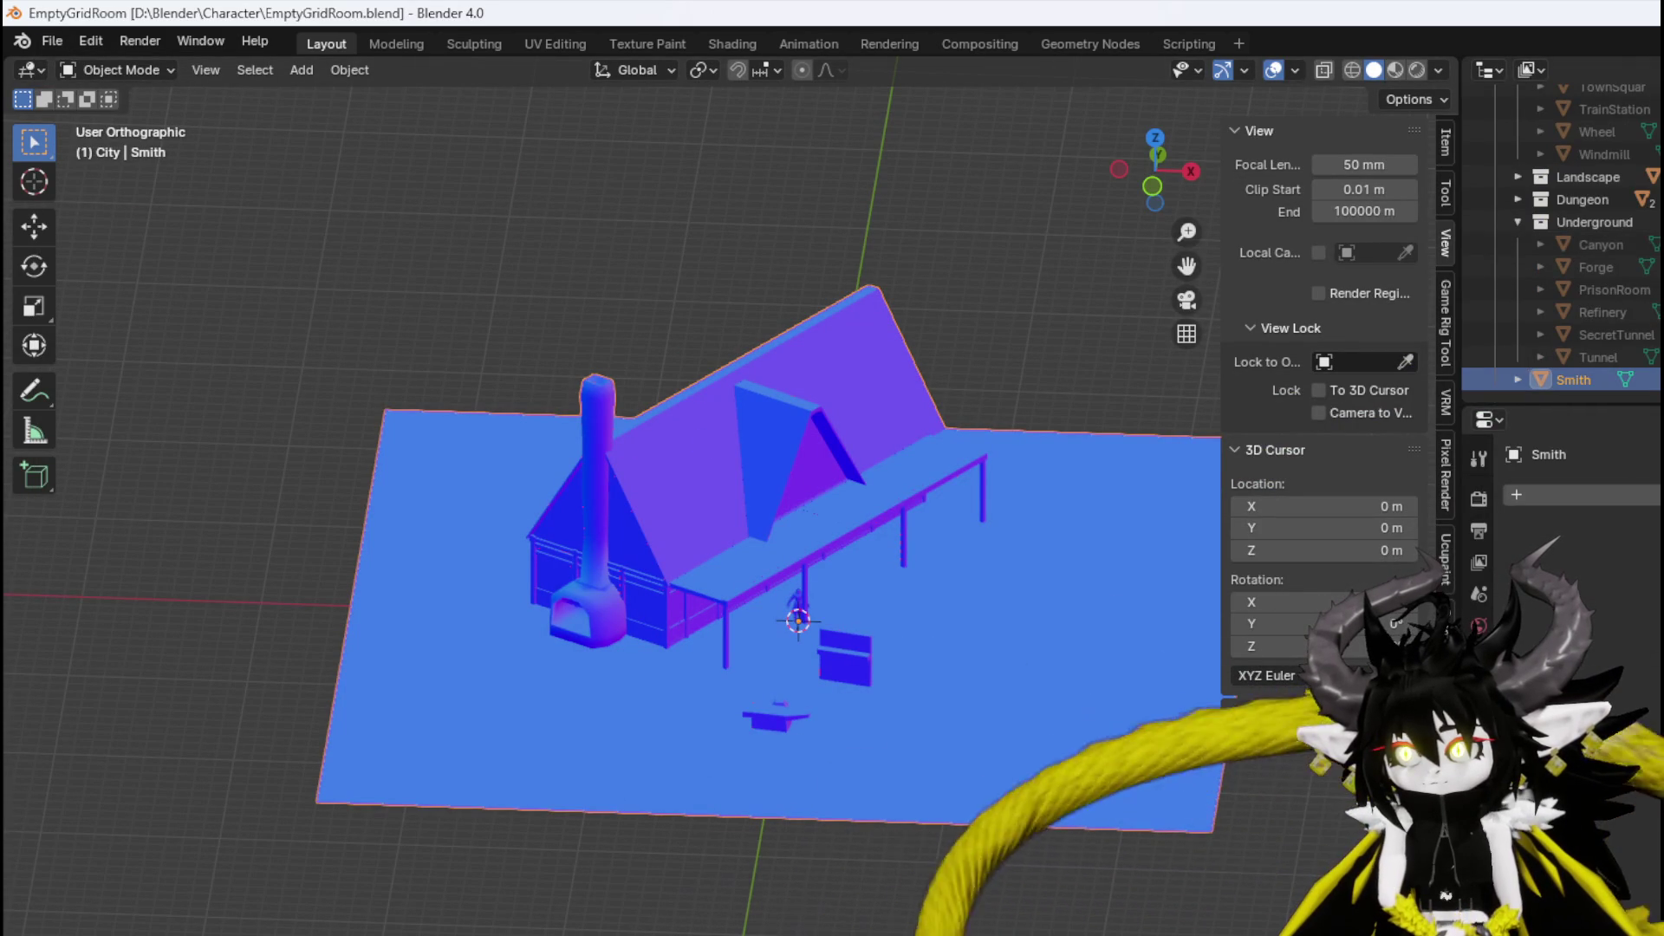
pyautogui.hotkey('shift', 'h')
# Unhide BaseFloor and duplicate the blue floor plane in place.
pyautogui.scroll(10, 1560, 243)
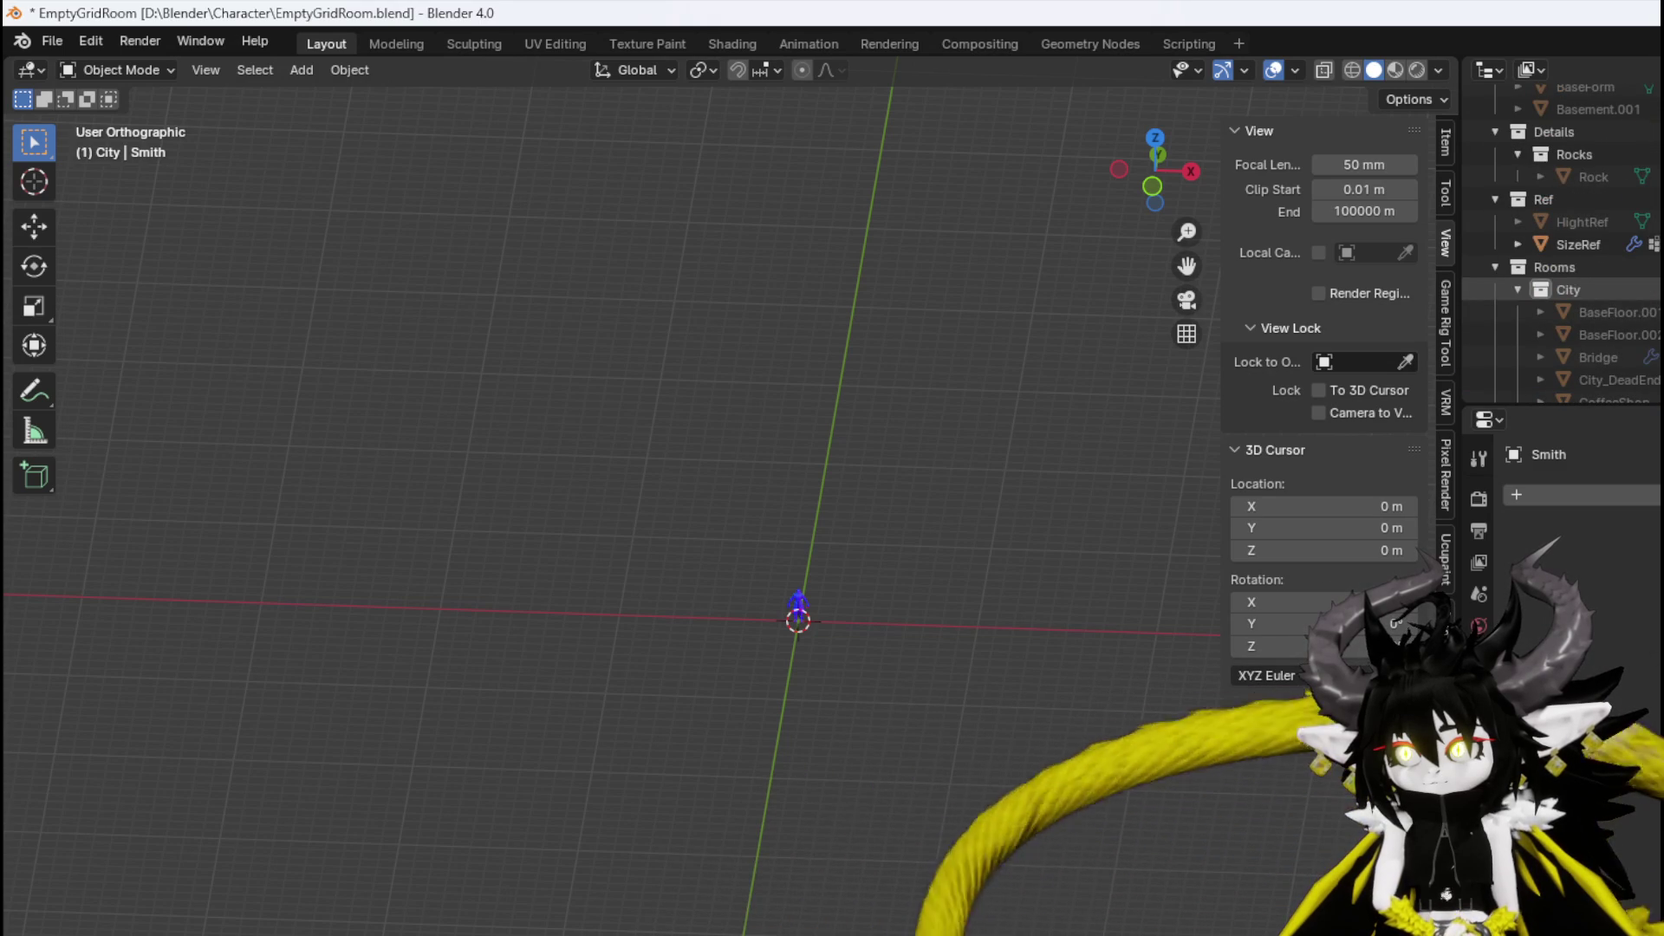
pyautogui.scroll(3, 1561, 243)
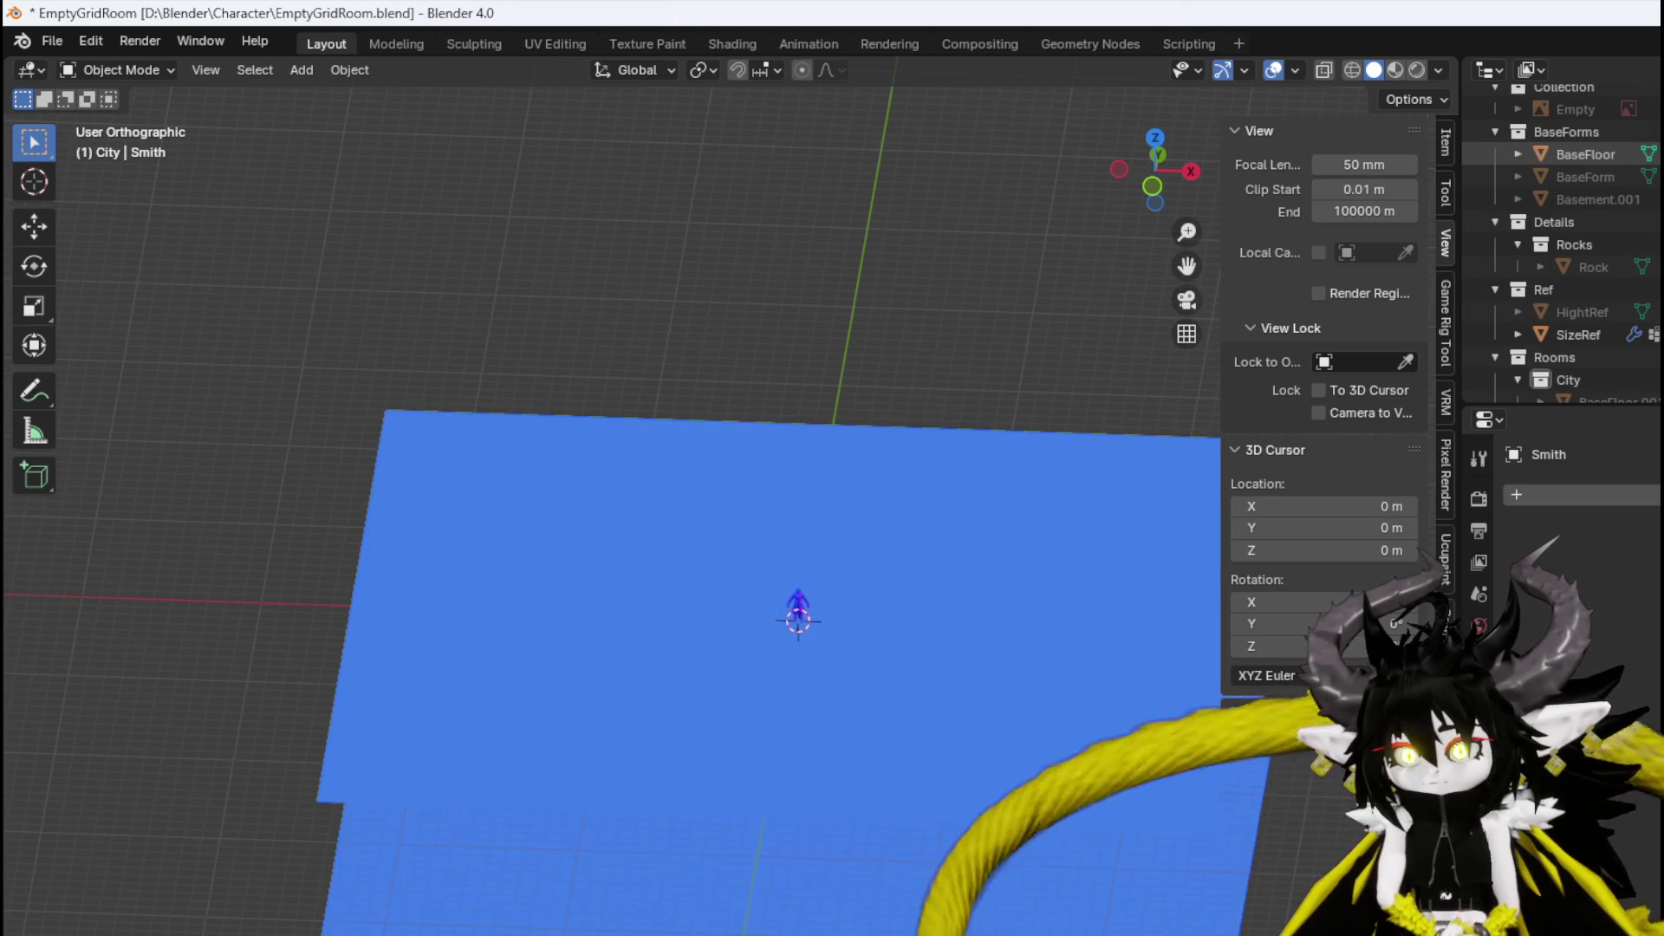
pyautogui.click(1586, 154)
pyautogui.click(1028, 522)
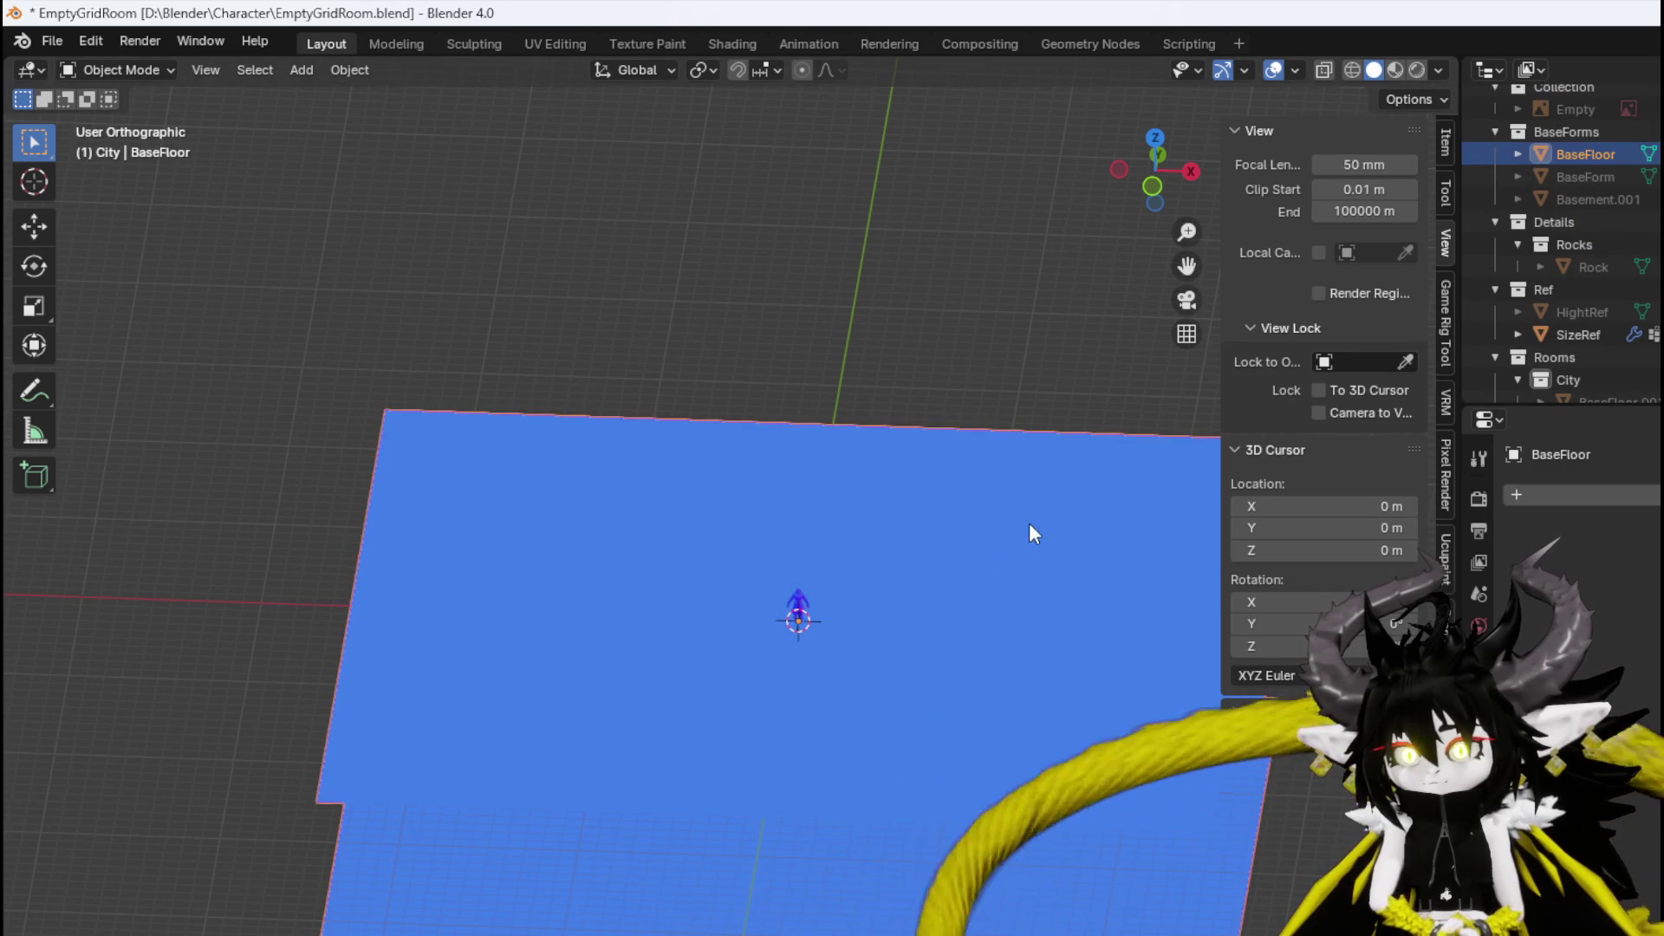
pyautogui.hotkey('shift', 'd')
pyautogui.rightClick(1057, 492)
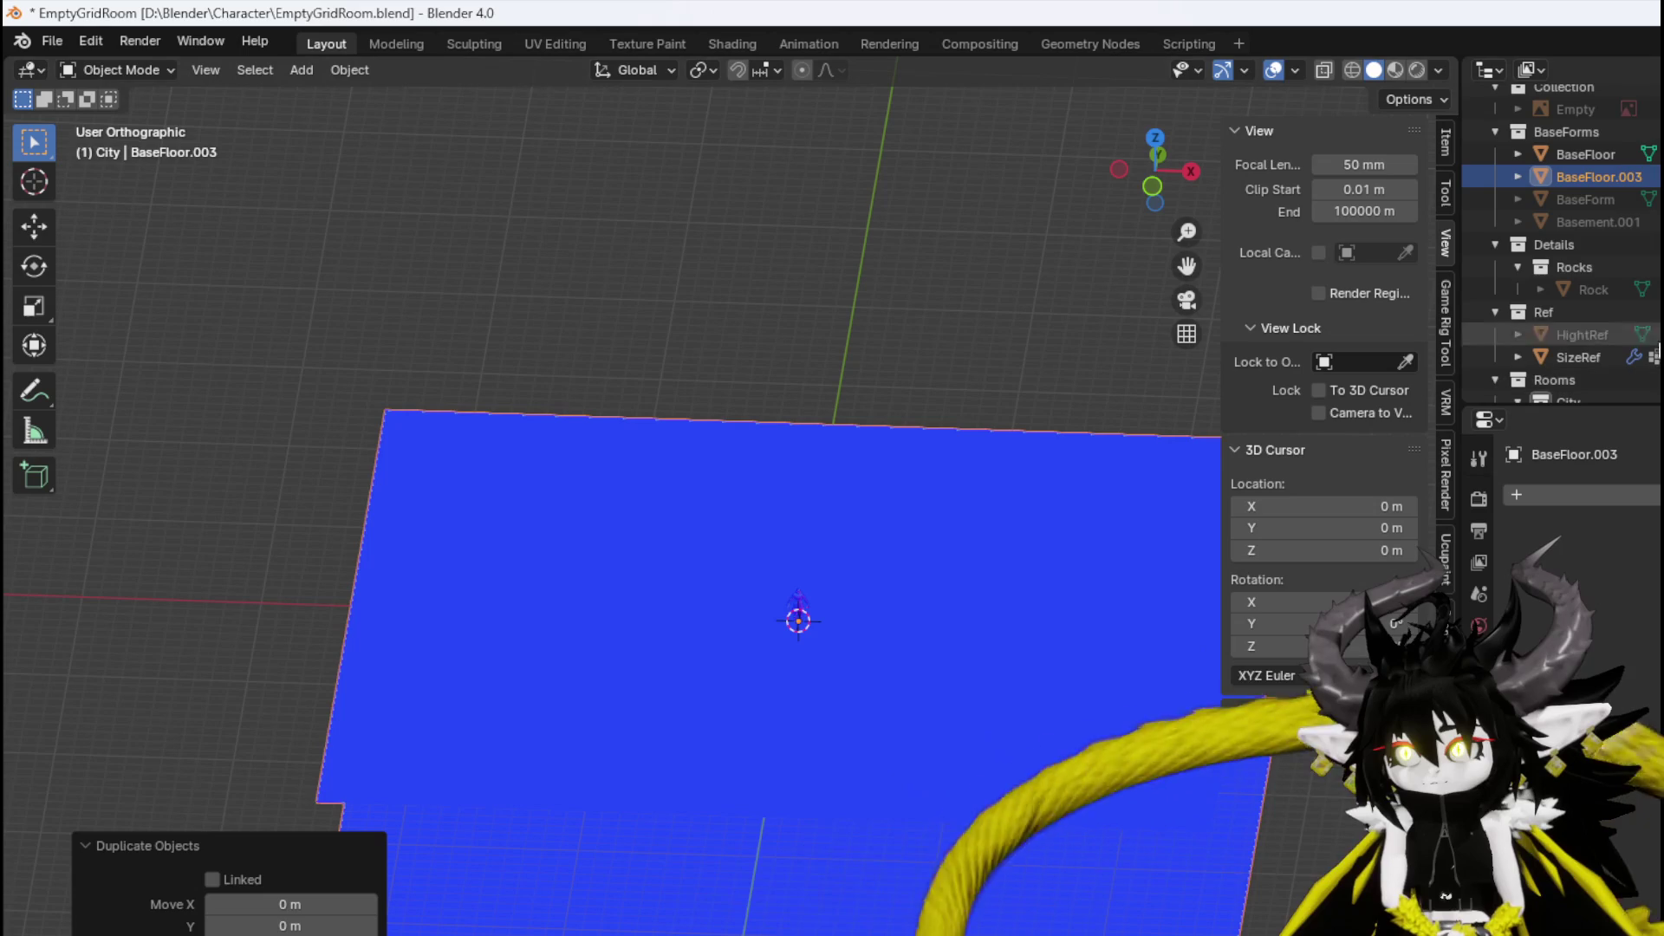
# Hide the original BaseFloor and rename the copy to BaseFloorSingleLayer.
pyautogui.click(1658, 155)
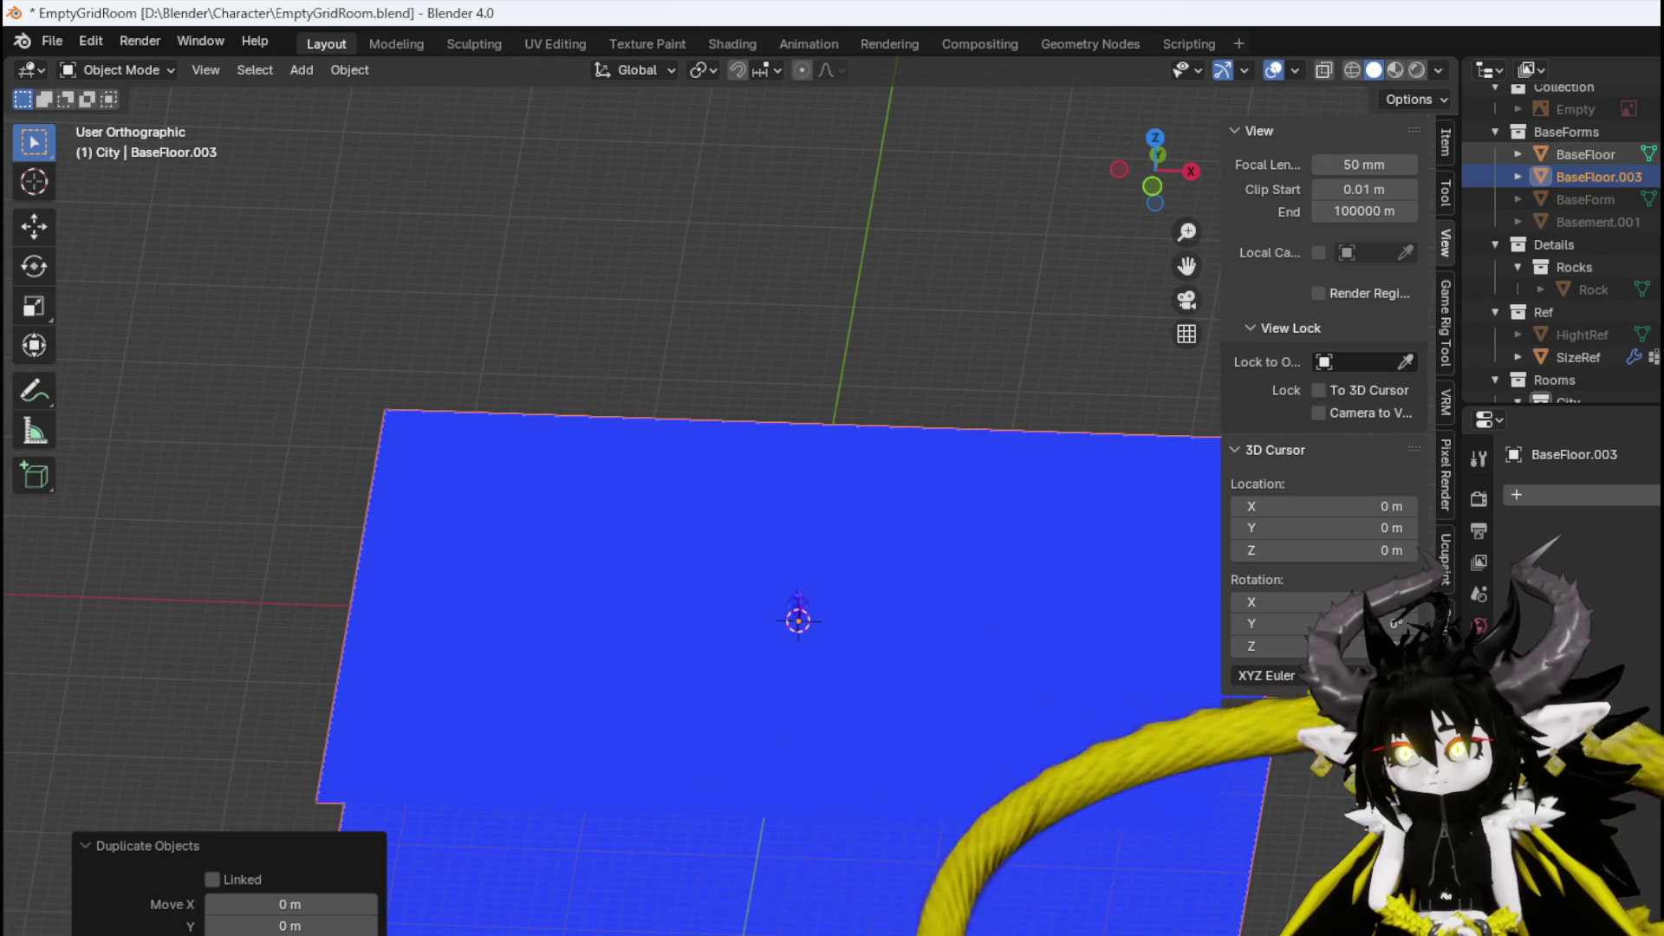
pyautogui.scroll(1, 1610, 175)
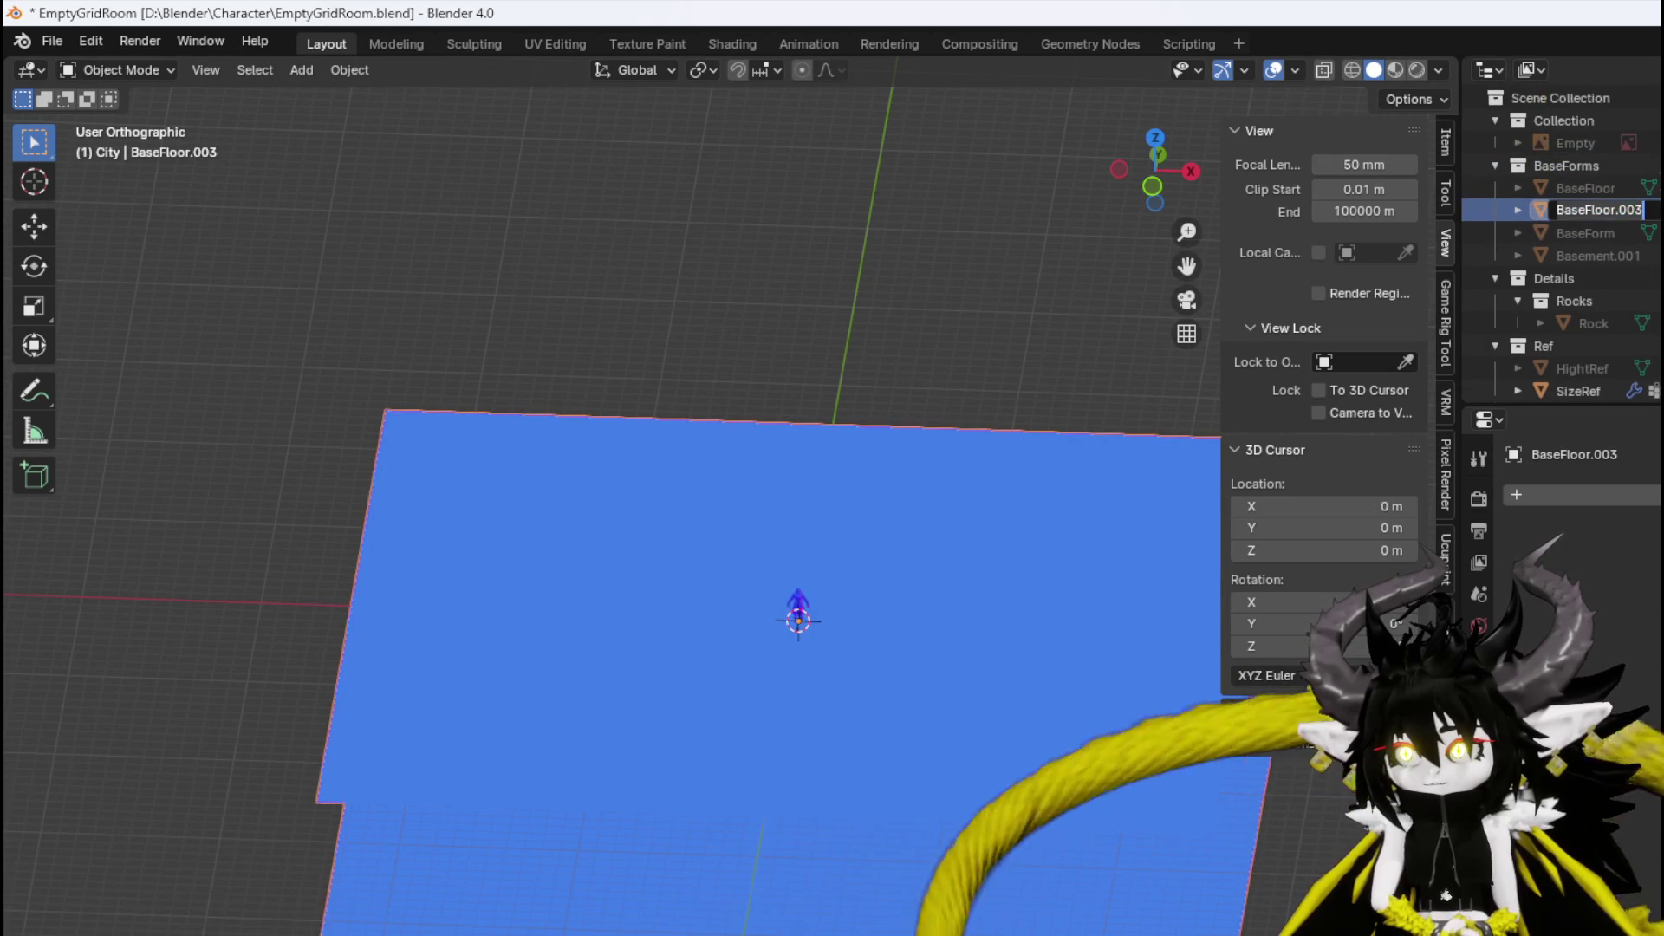
pyautogui.doubleClick(1612, 210)
pyautogui.write('BaseFloorSing')
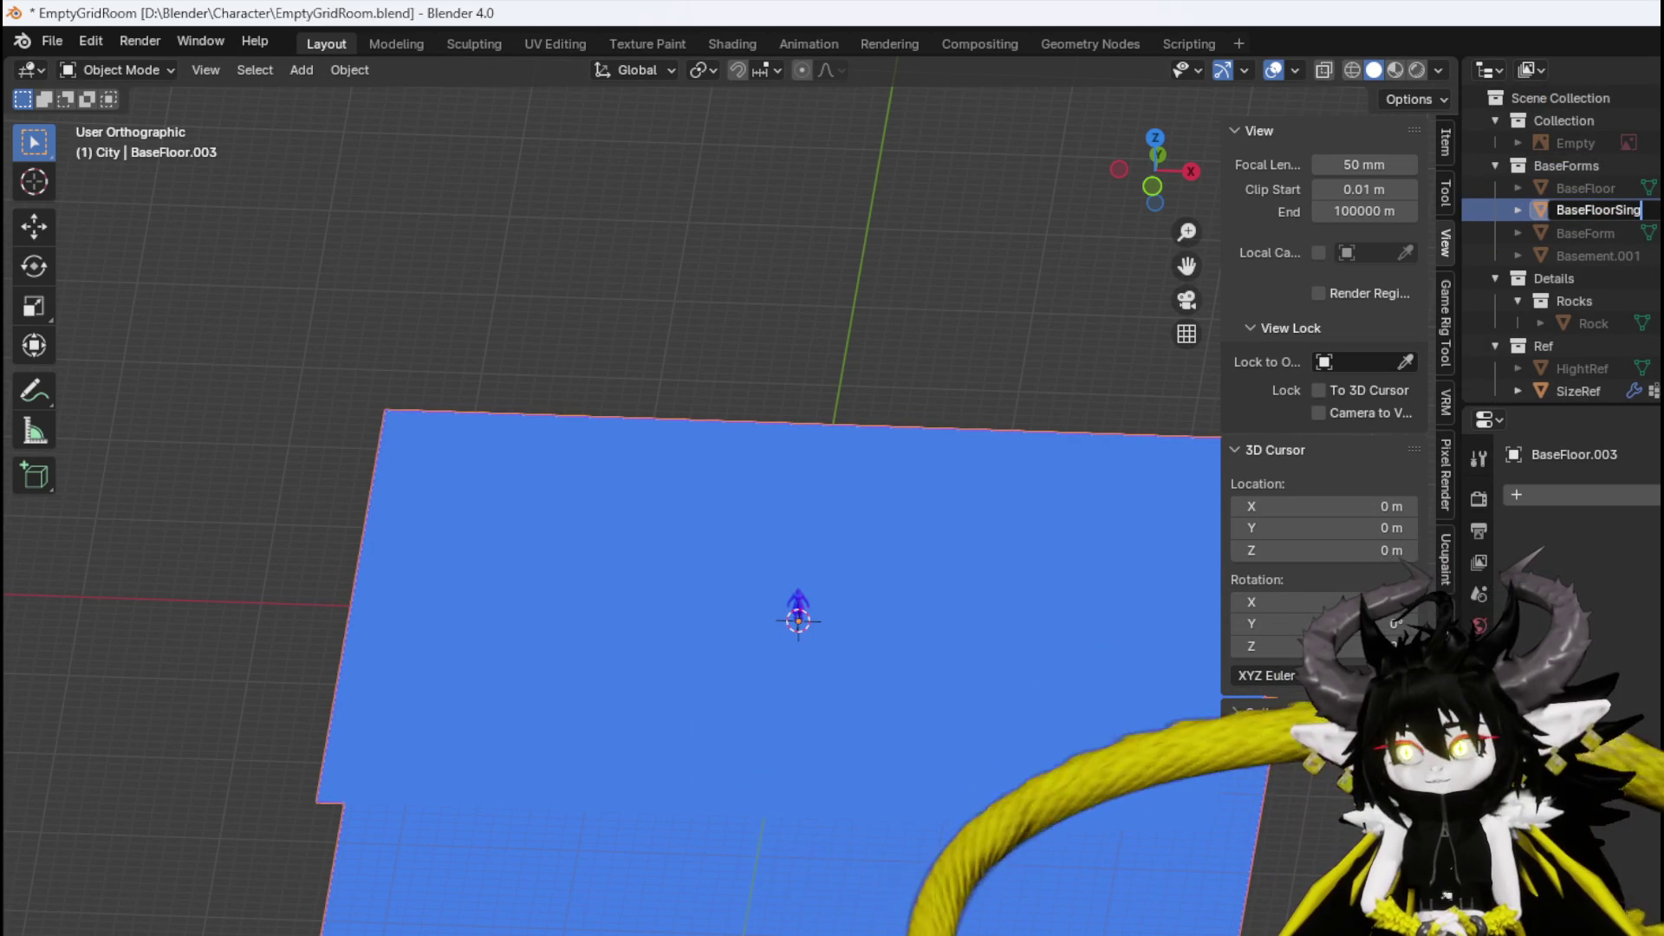
pyautogui.write('leLayer')
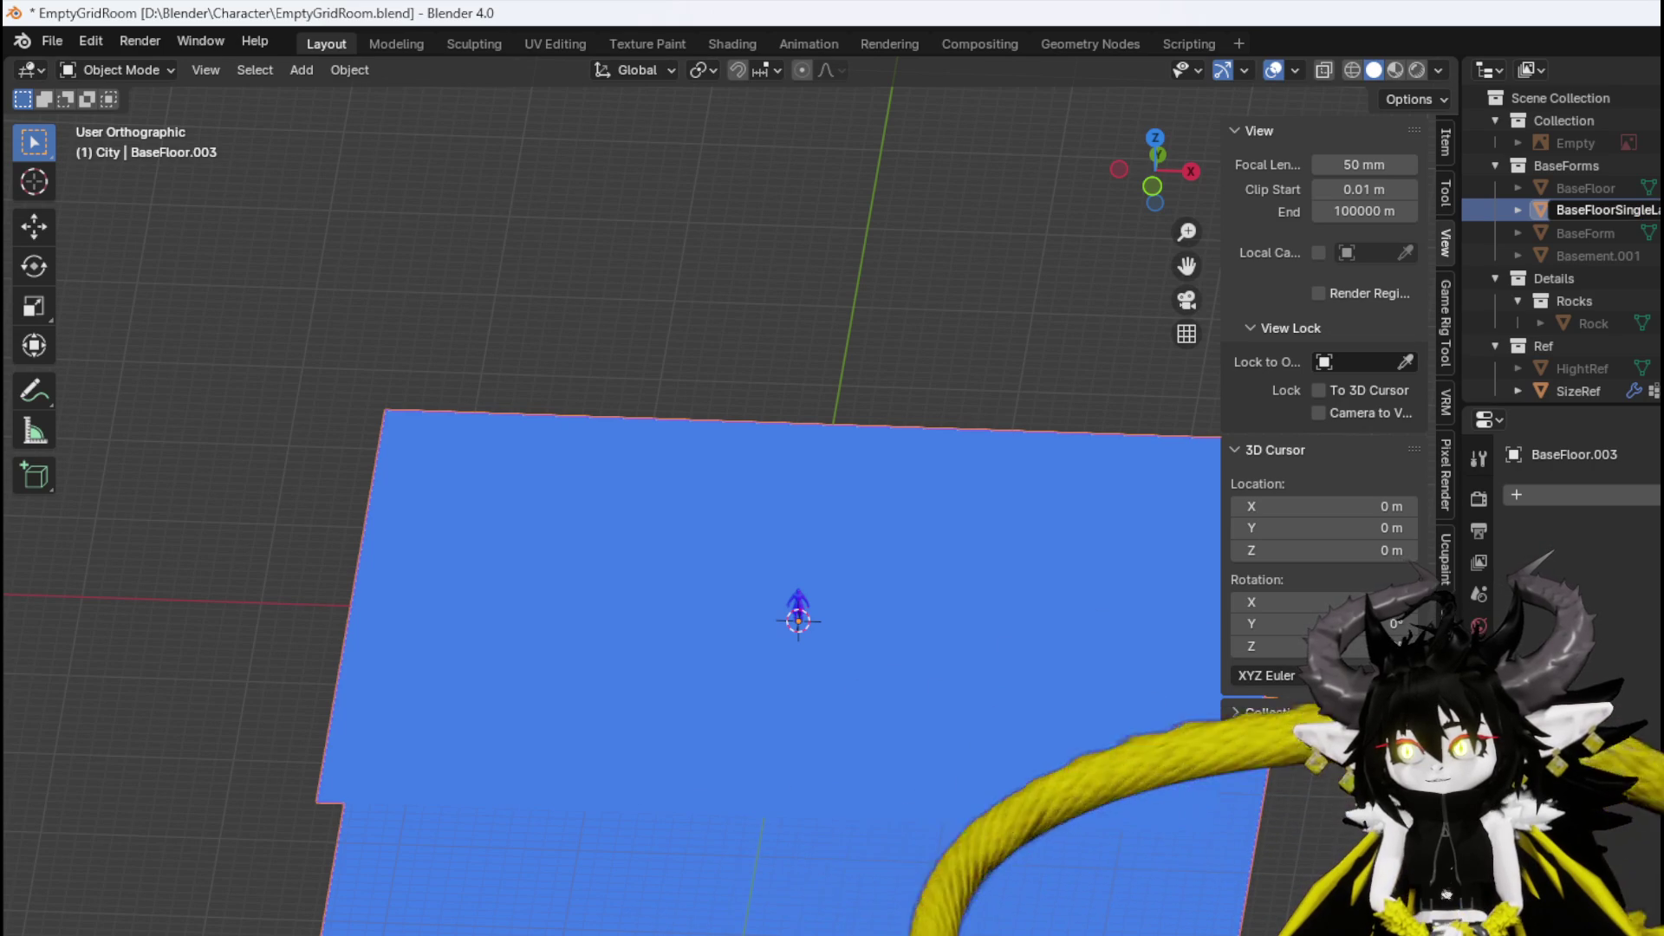
# Confirm the BaseFloorSingleLayer name and delete the floor's lower layer of faces in Edit Mode.
pyautogui.press('Return')
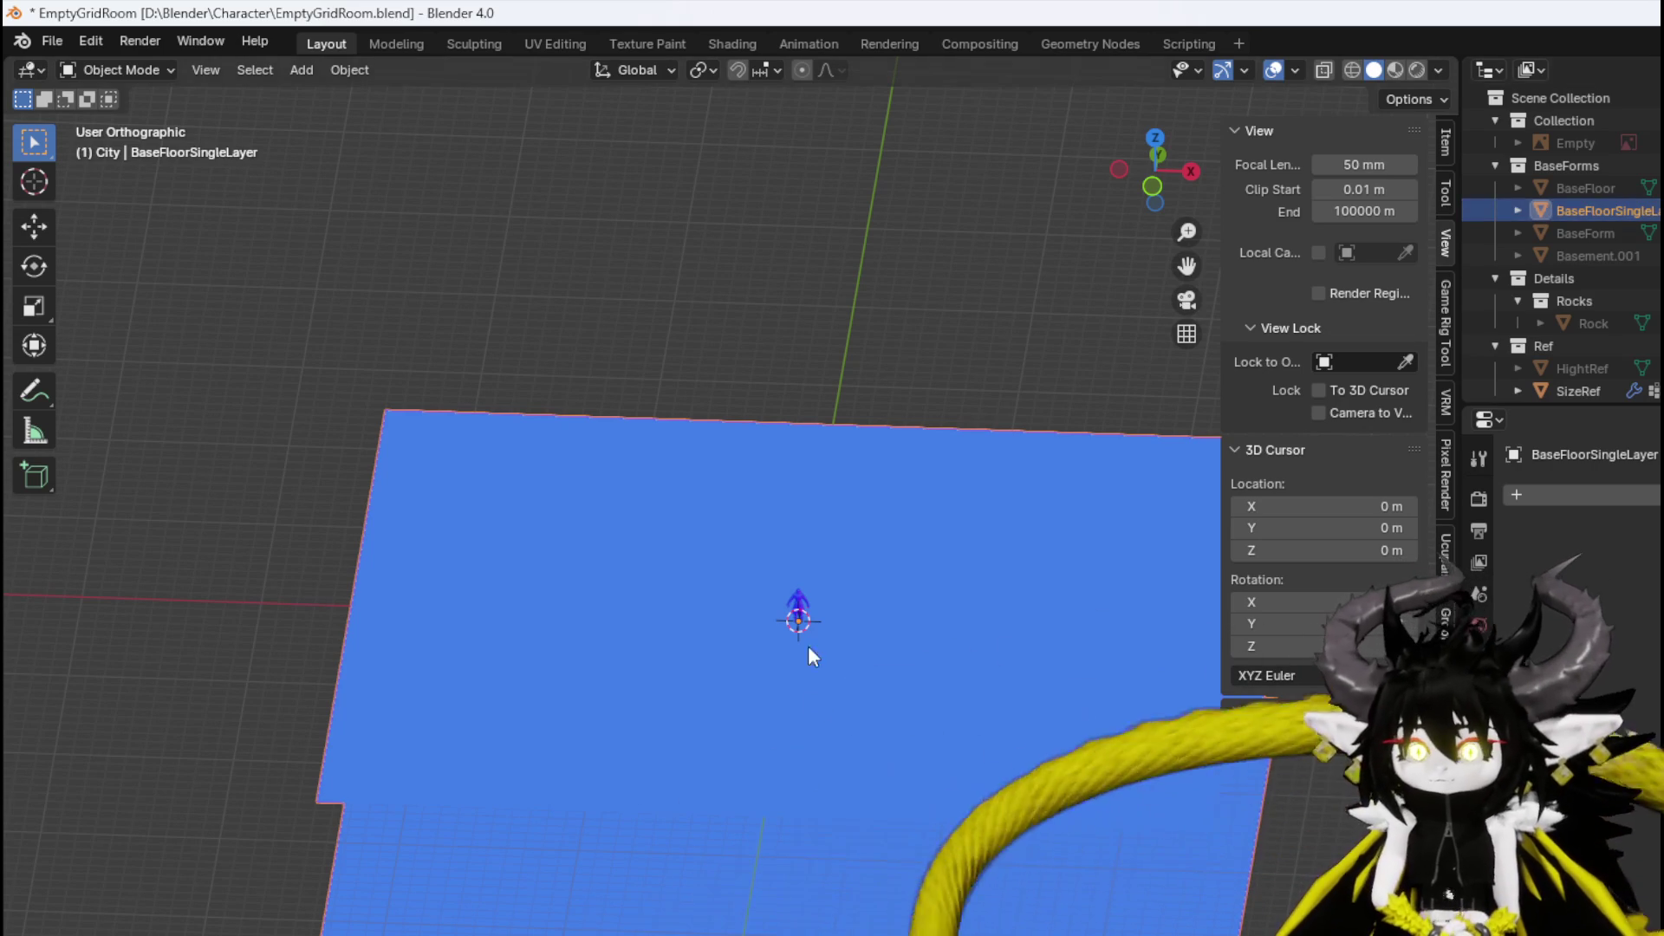
pyautogui.click(123, 71)
pyautogui.click(121, 121)
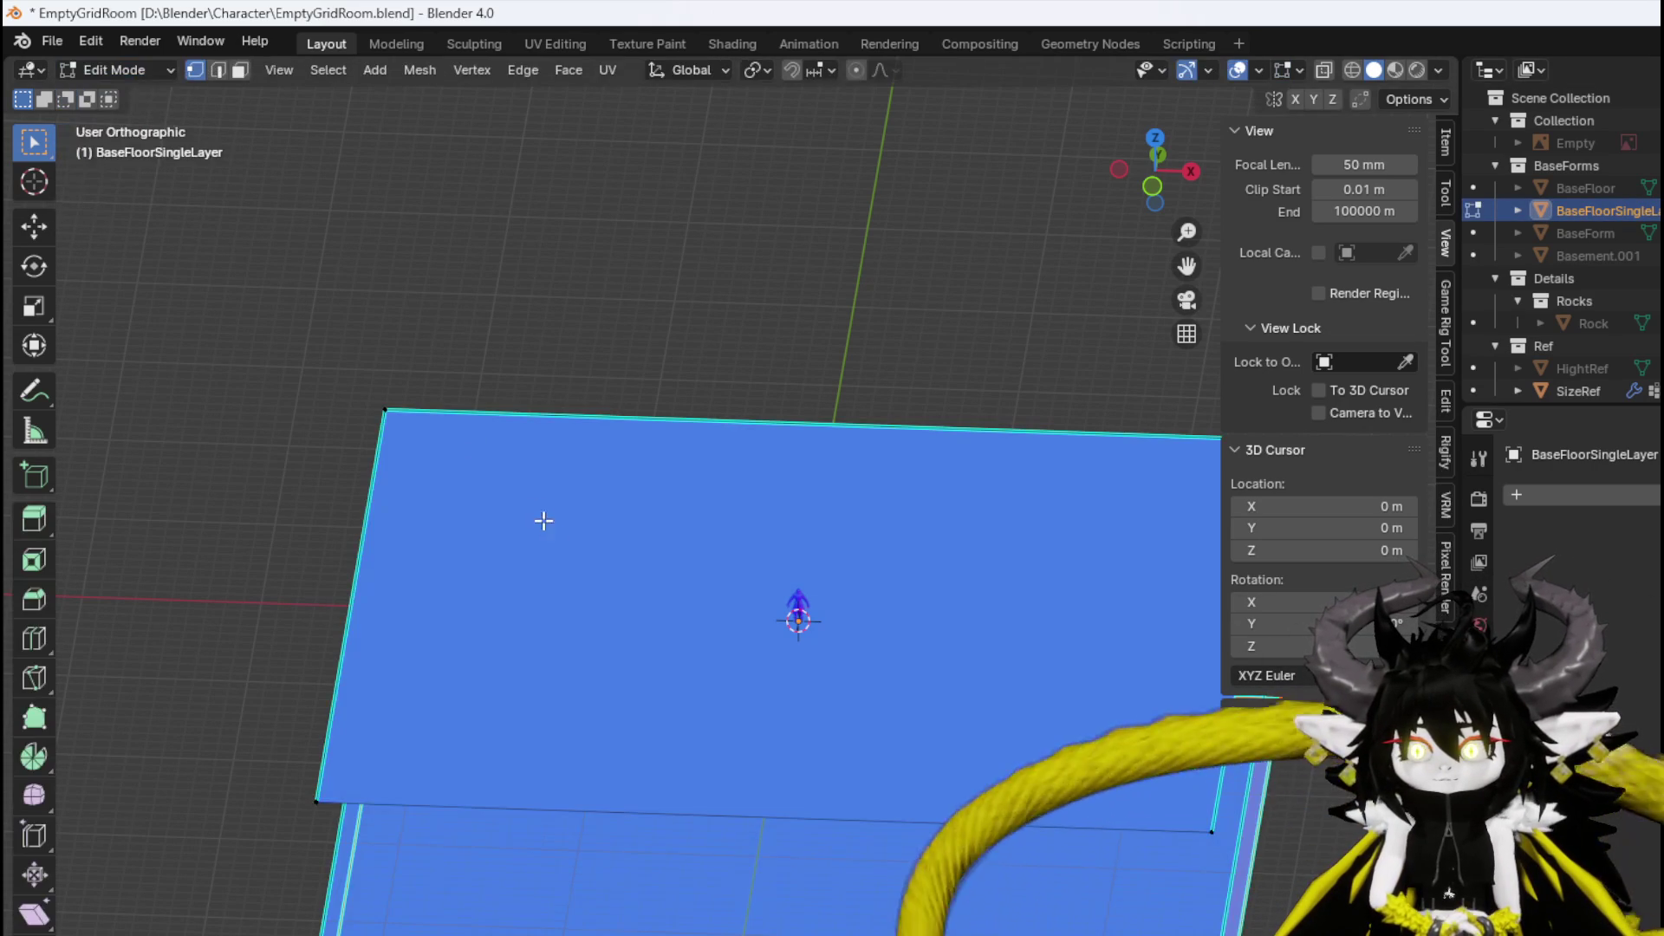
pyautogui.scroll(-3, 606, 737)
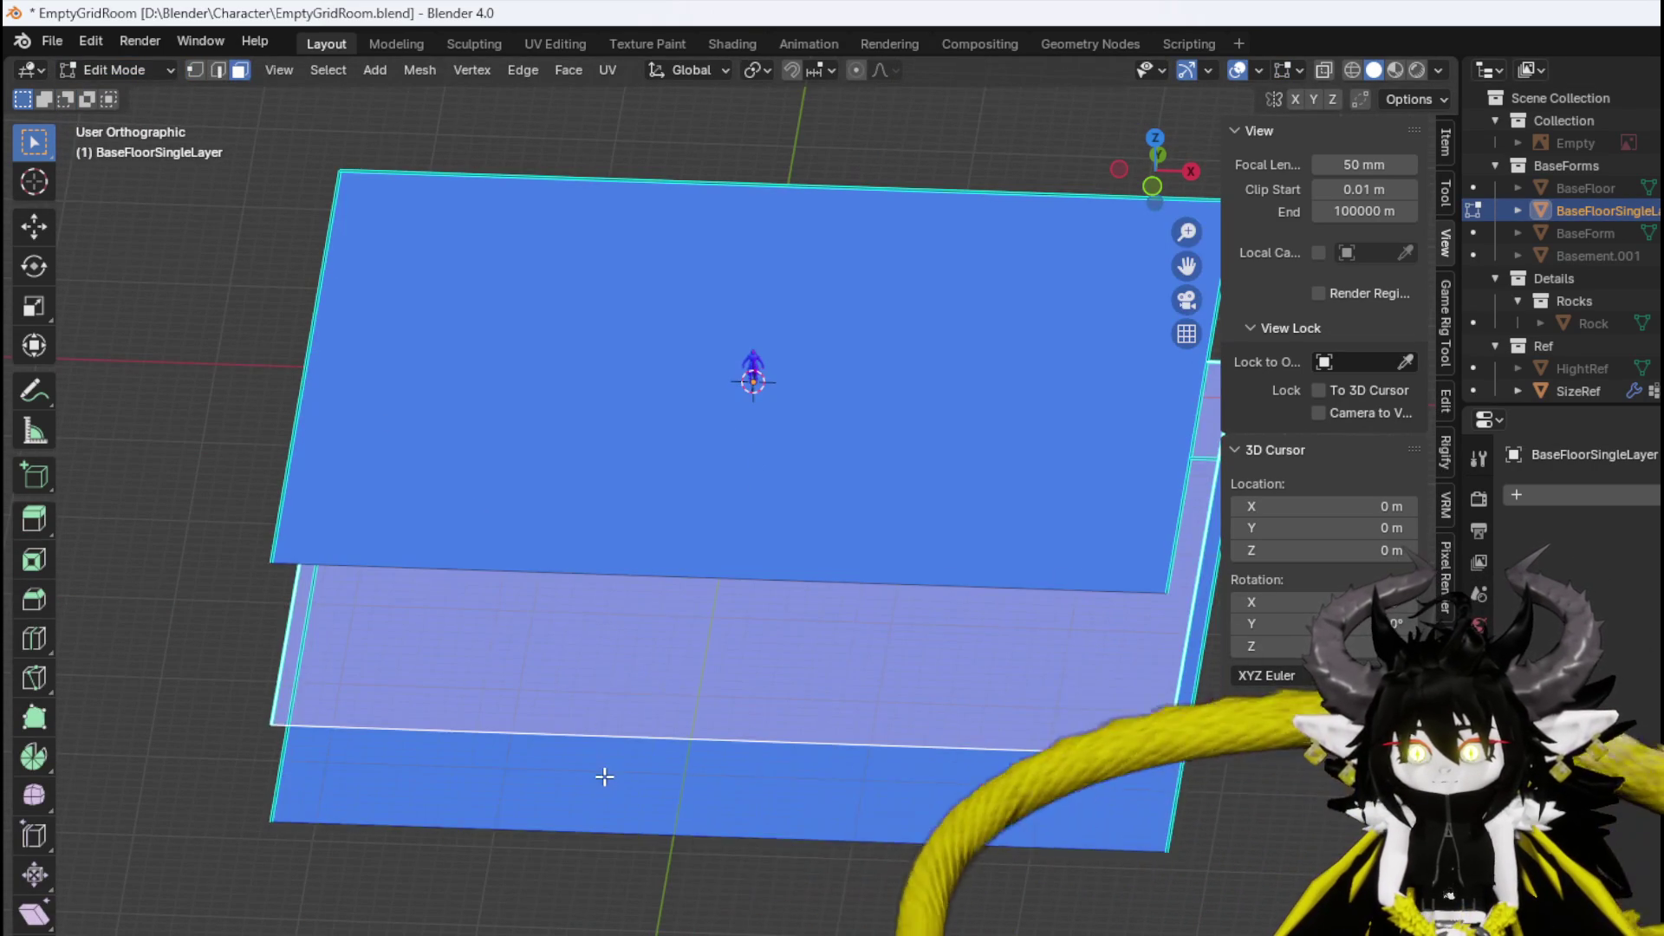
pyautogui.press('x')
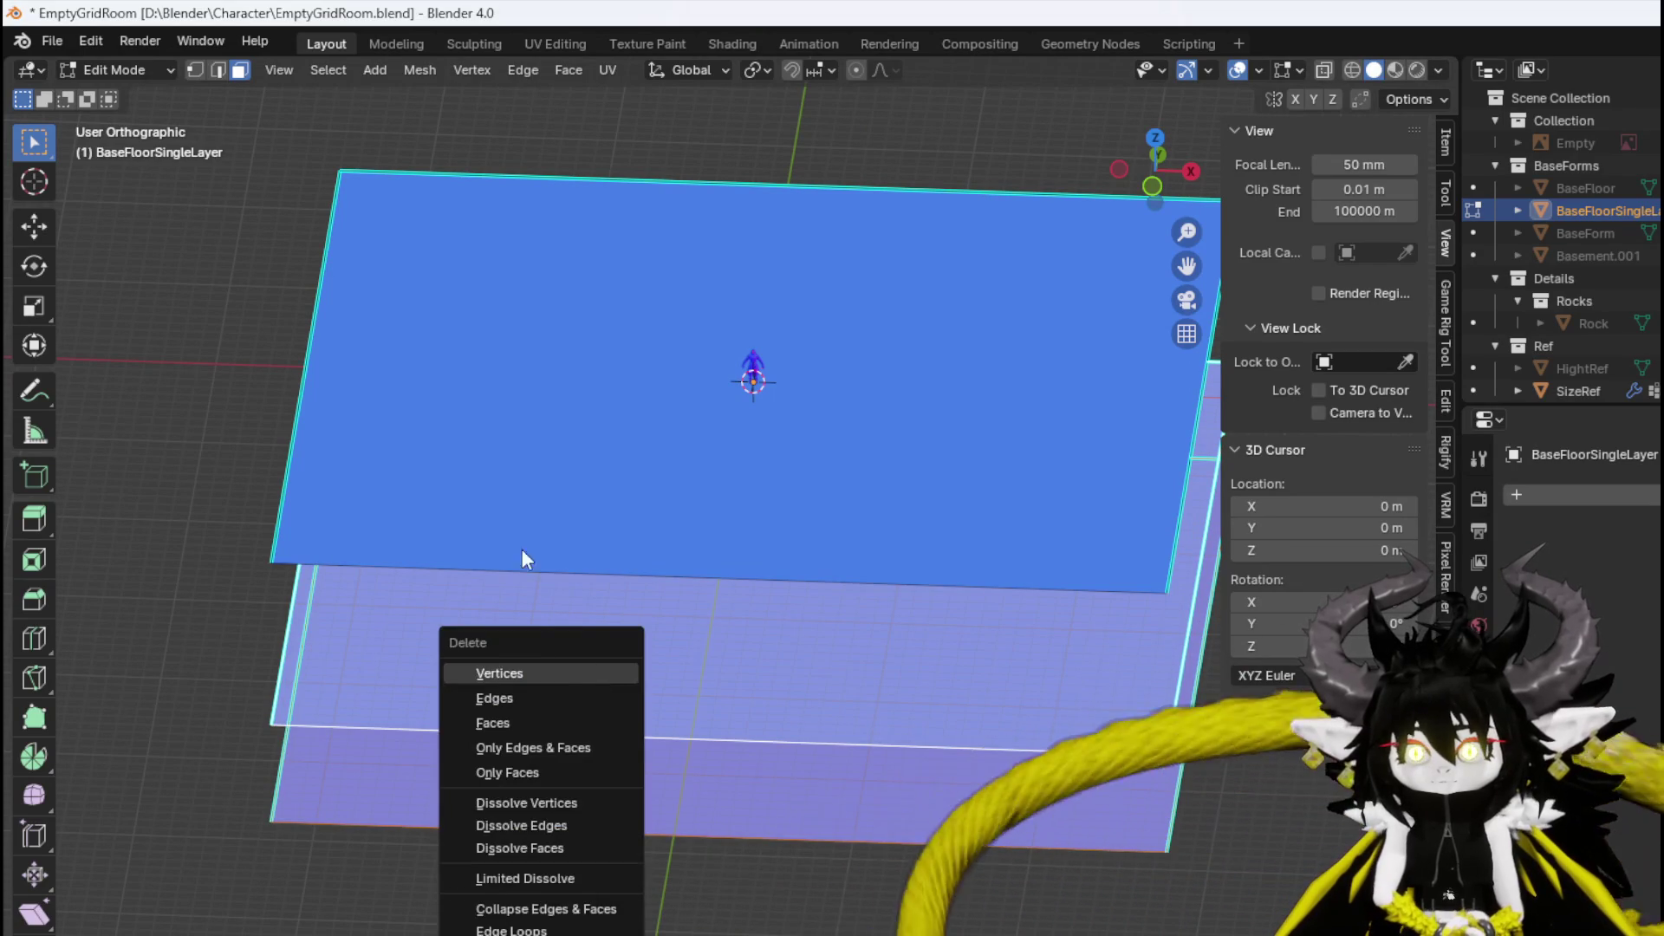
pyautogui.click(548, 726)
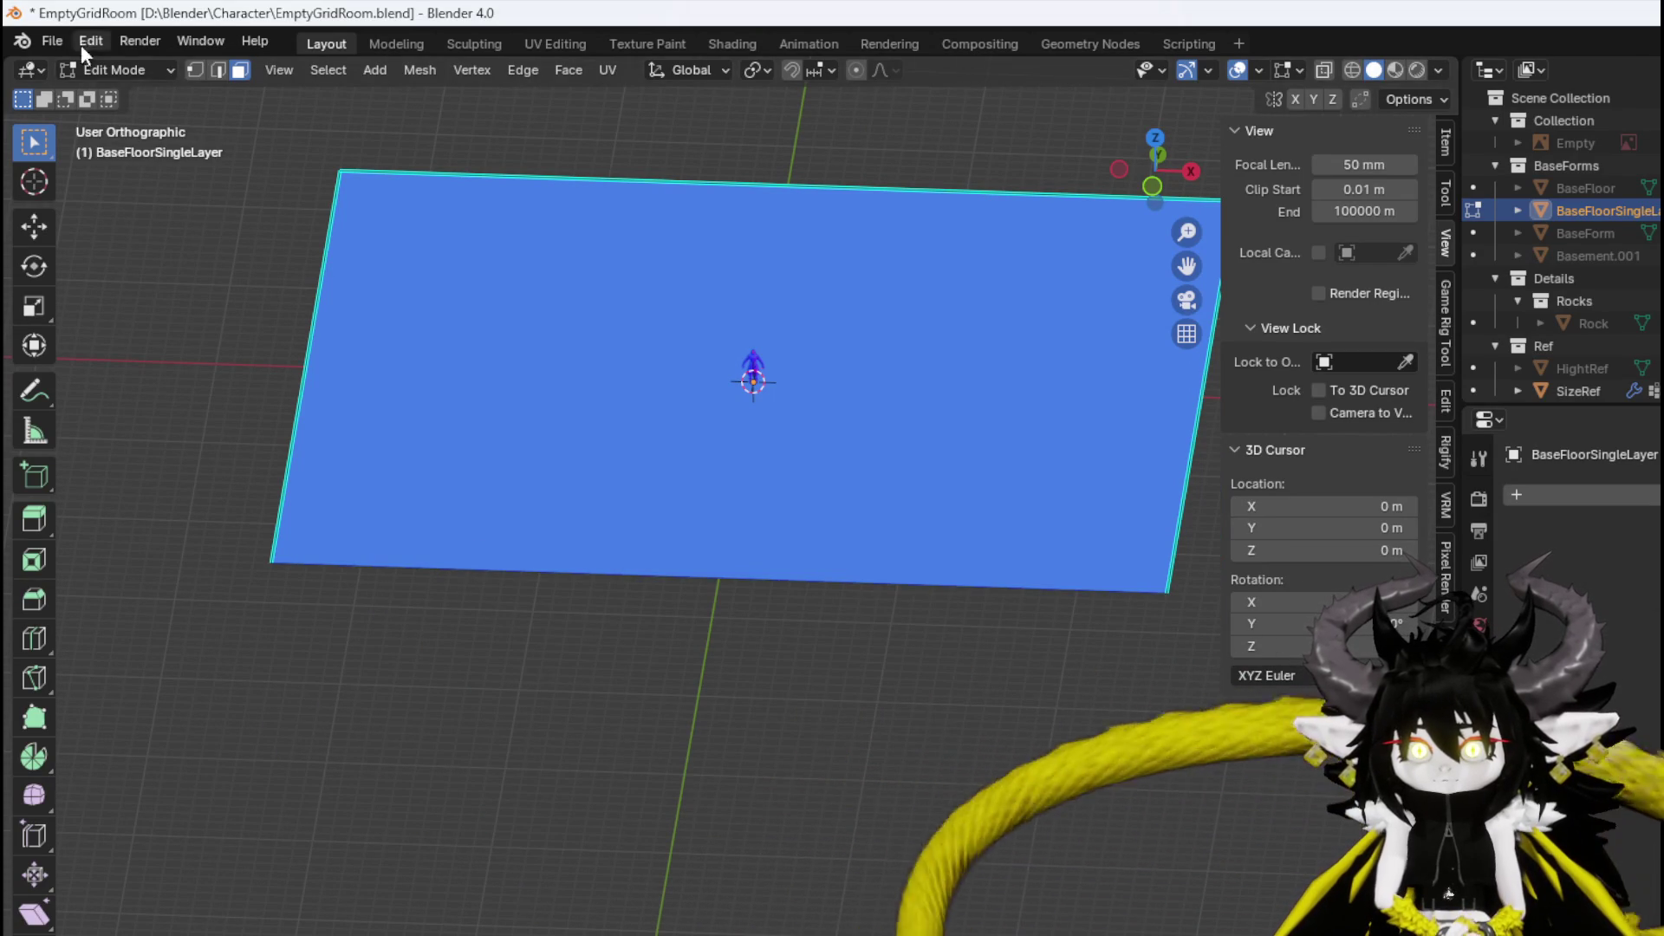
# Save the file, return to Object Mode, and duplicate the single-layer floor in place.
pyautogui.click(54, 40)
pyautogui.click(105, 185)
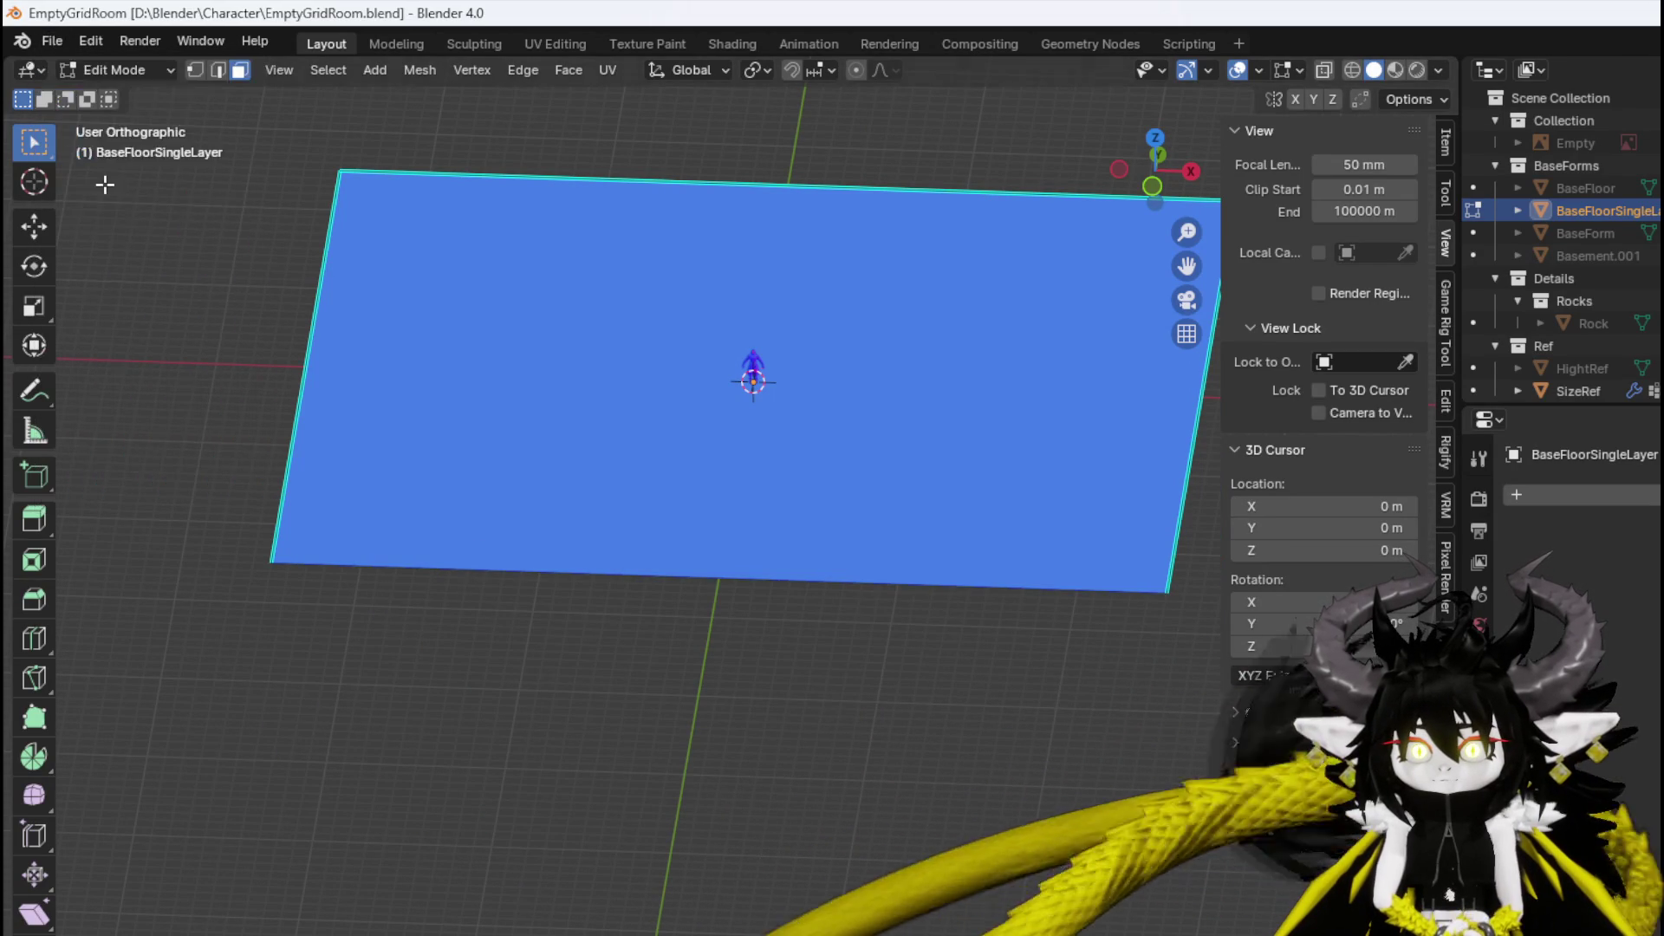
pyautogui.click(86, 71)
pyautogui.click(104, 89)
pyautogui.hotkey('shift', 'd')
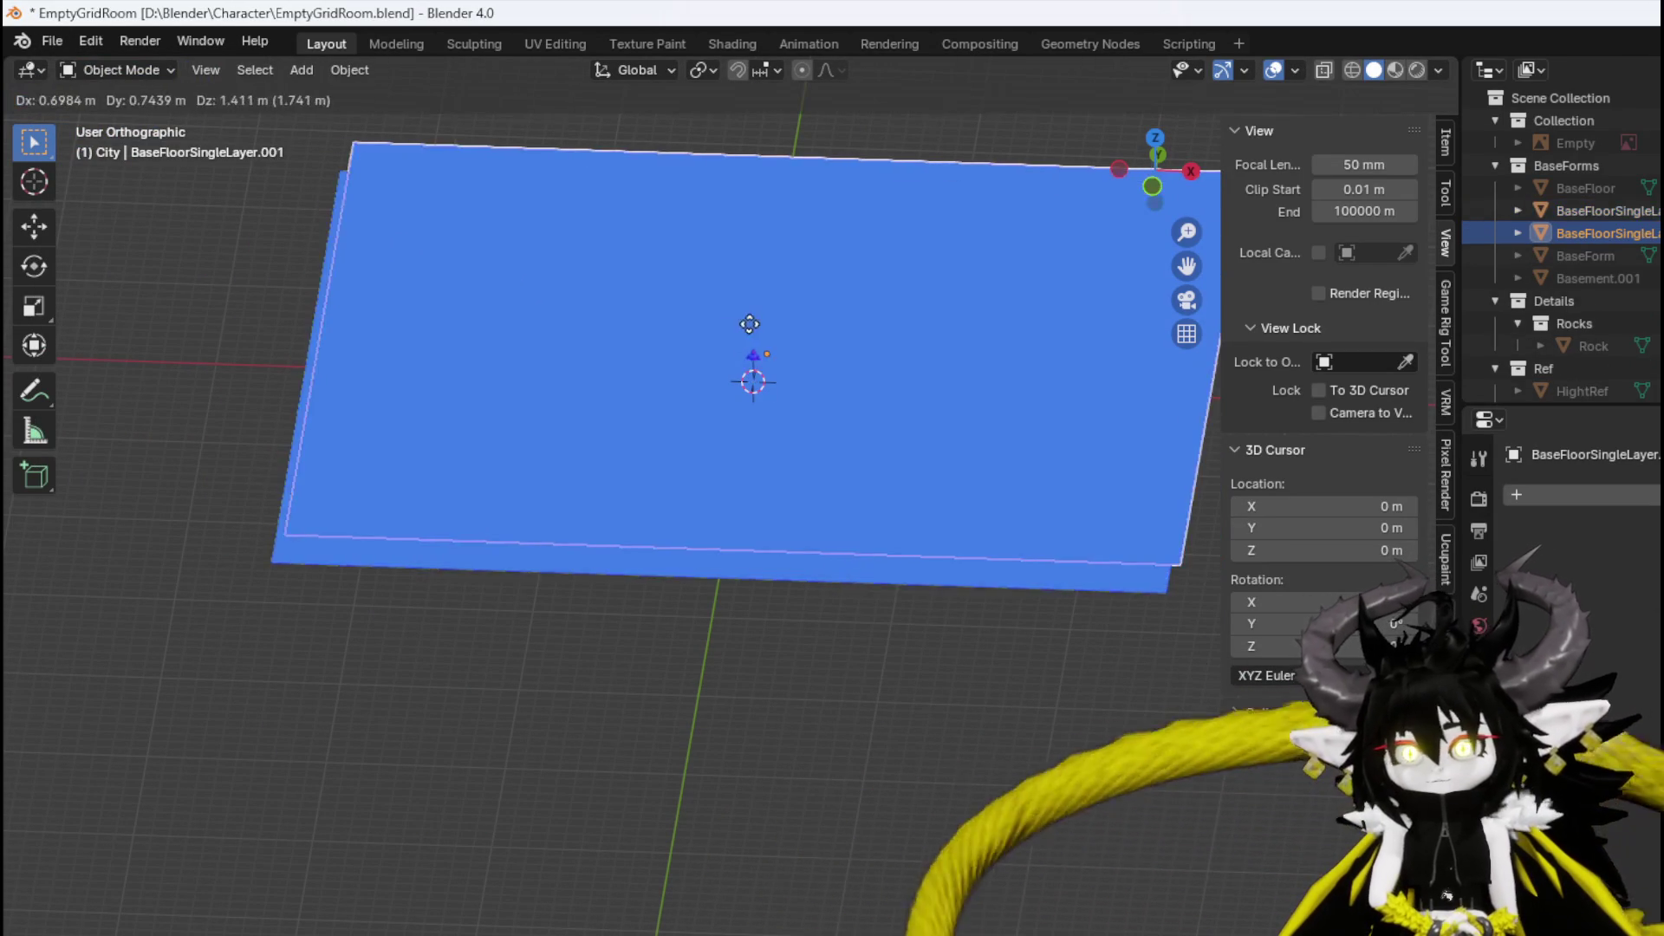
pyautogui.rightClick(963, 338)
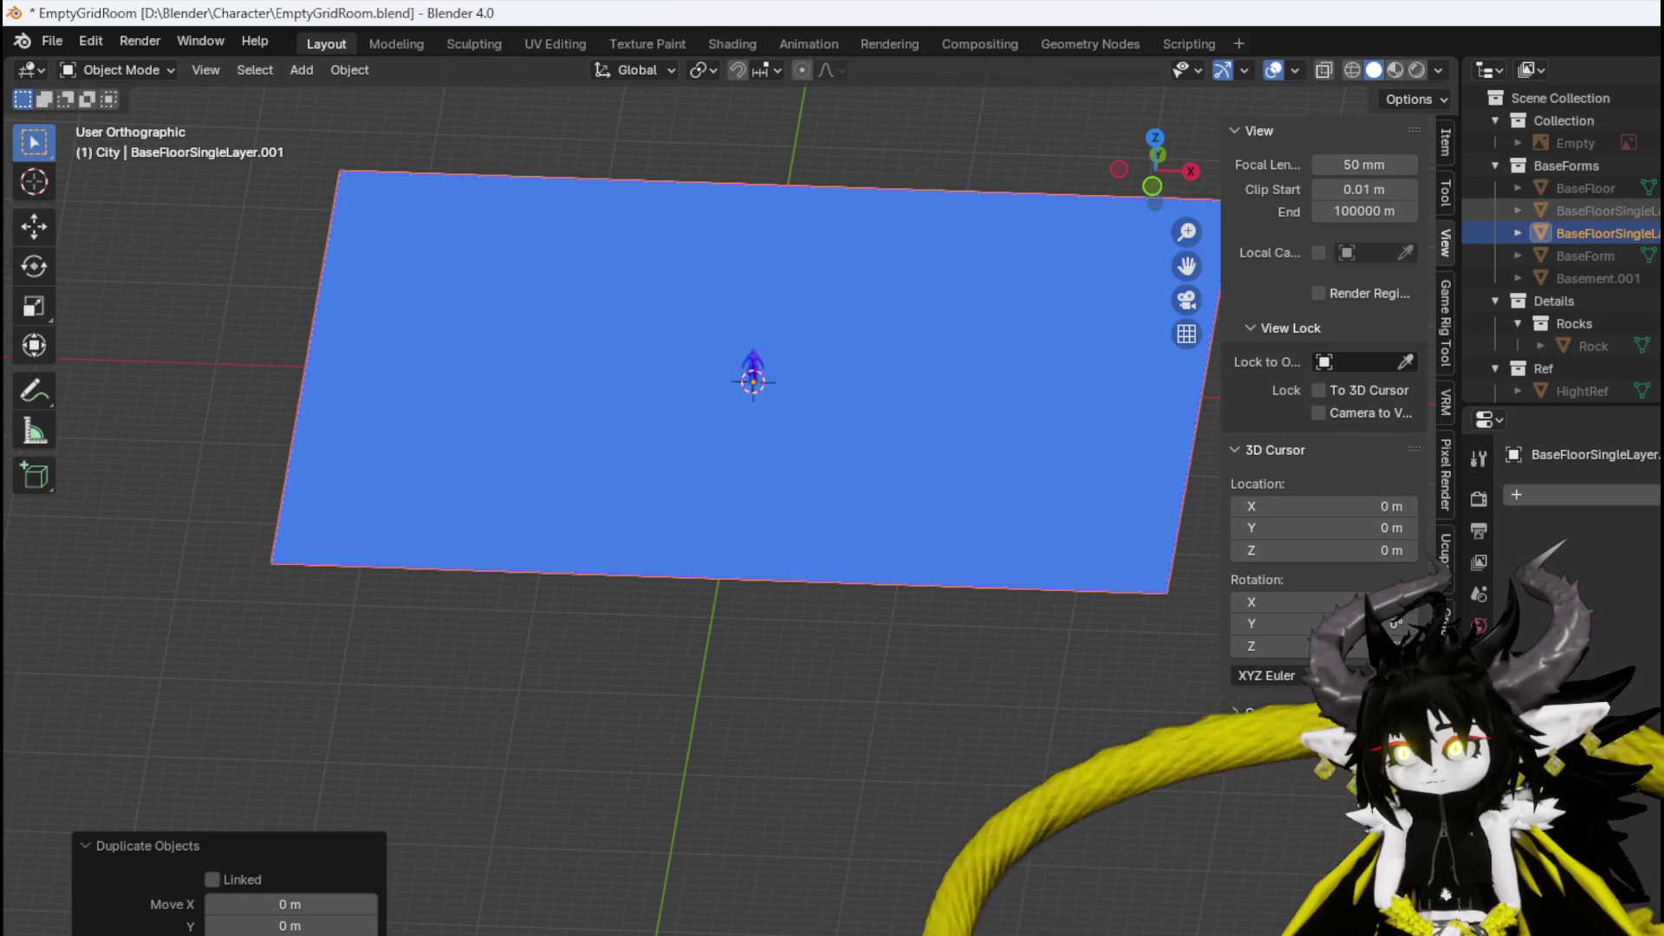
# Move the duplicate floor into the Landscape collection.
pyautogui.moveTo(1625, 230)
pyautogui.mouseDown()
pyautogui.moveTo(1624, 284)
pyautogui.moveTo(1619, 233)
pyautogui.moveTo(1652, 217)
pyautogui.moveTo(1625, 261)
pyautogui.moveTo(1566, 209)
pyautogui.mouseUp()
pyautogui.scroll(-5, 1628, 256)
pyautogui.scroll(-5, 1626, 239)
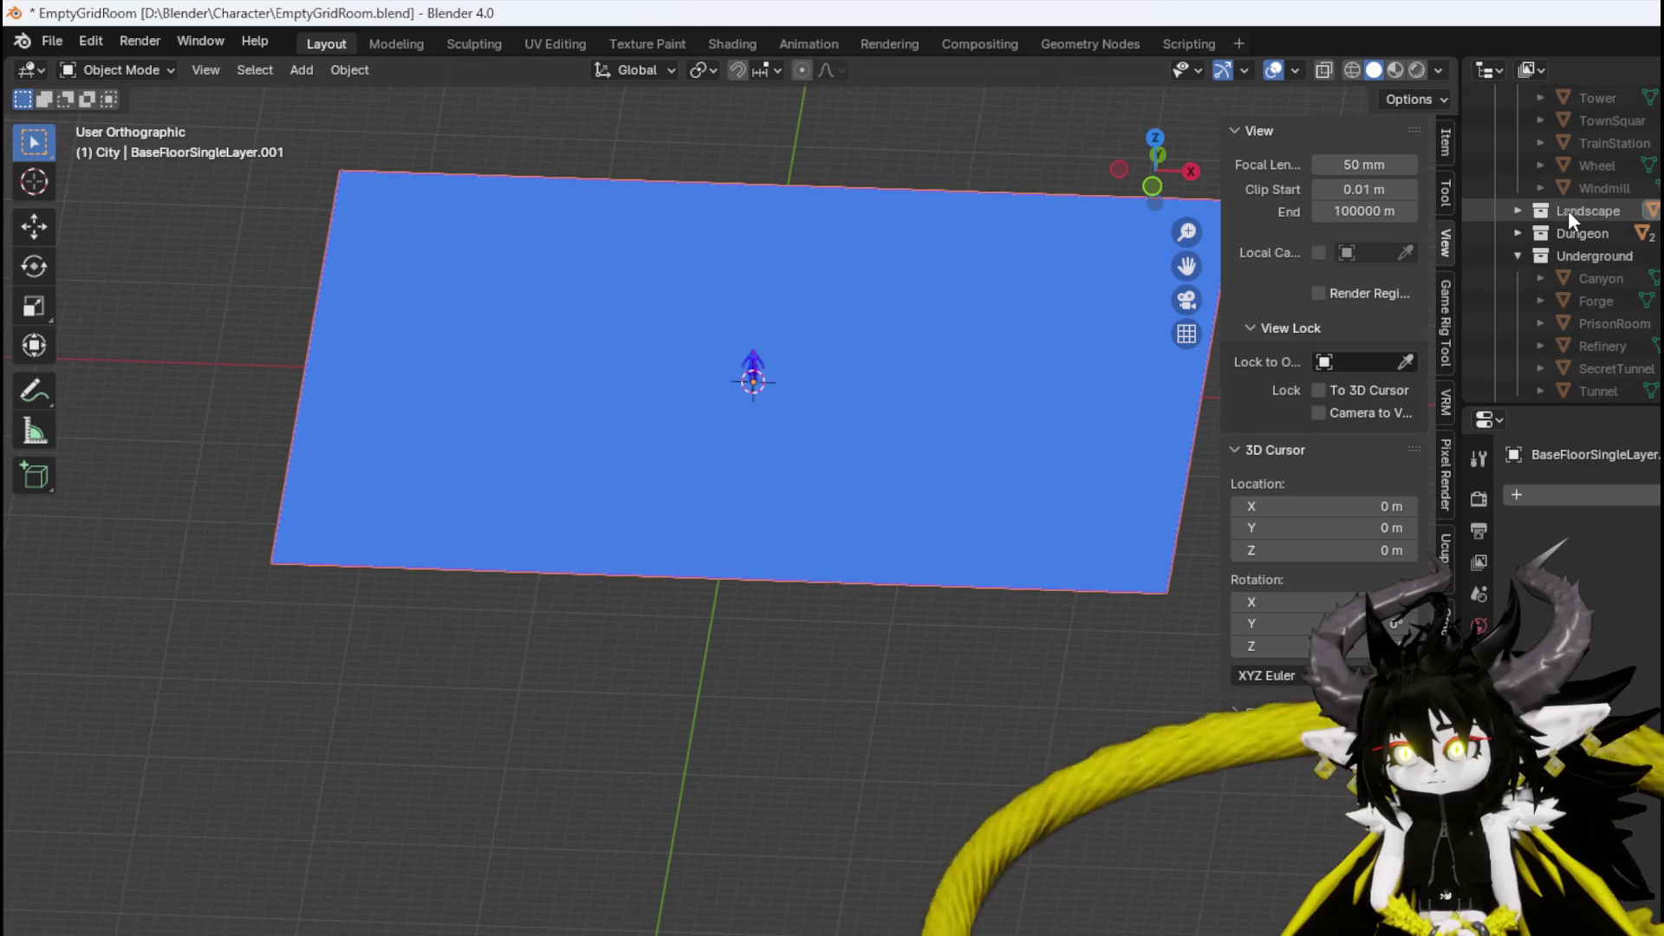
pyautogui.click(1518, 211)
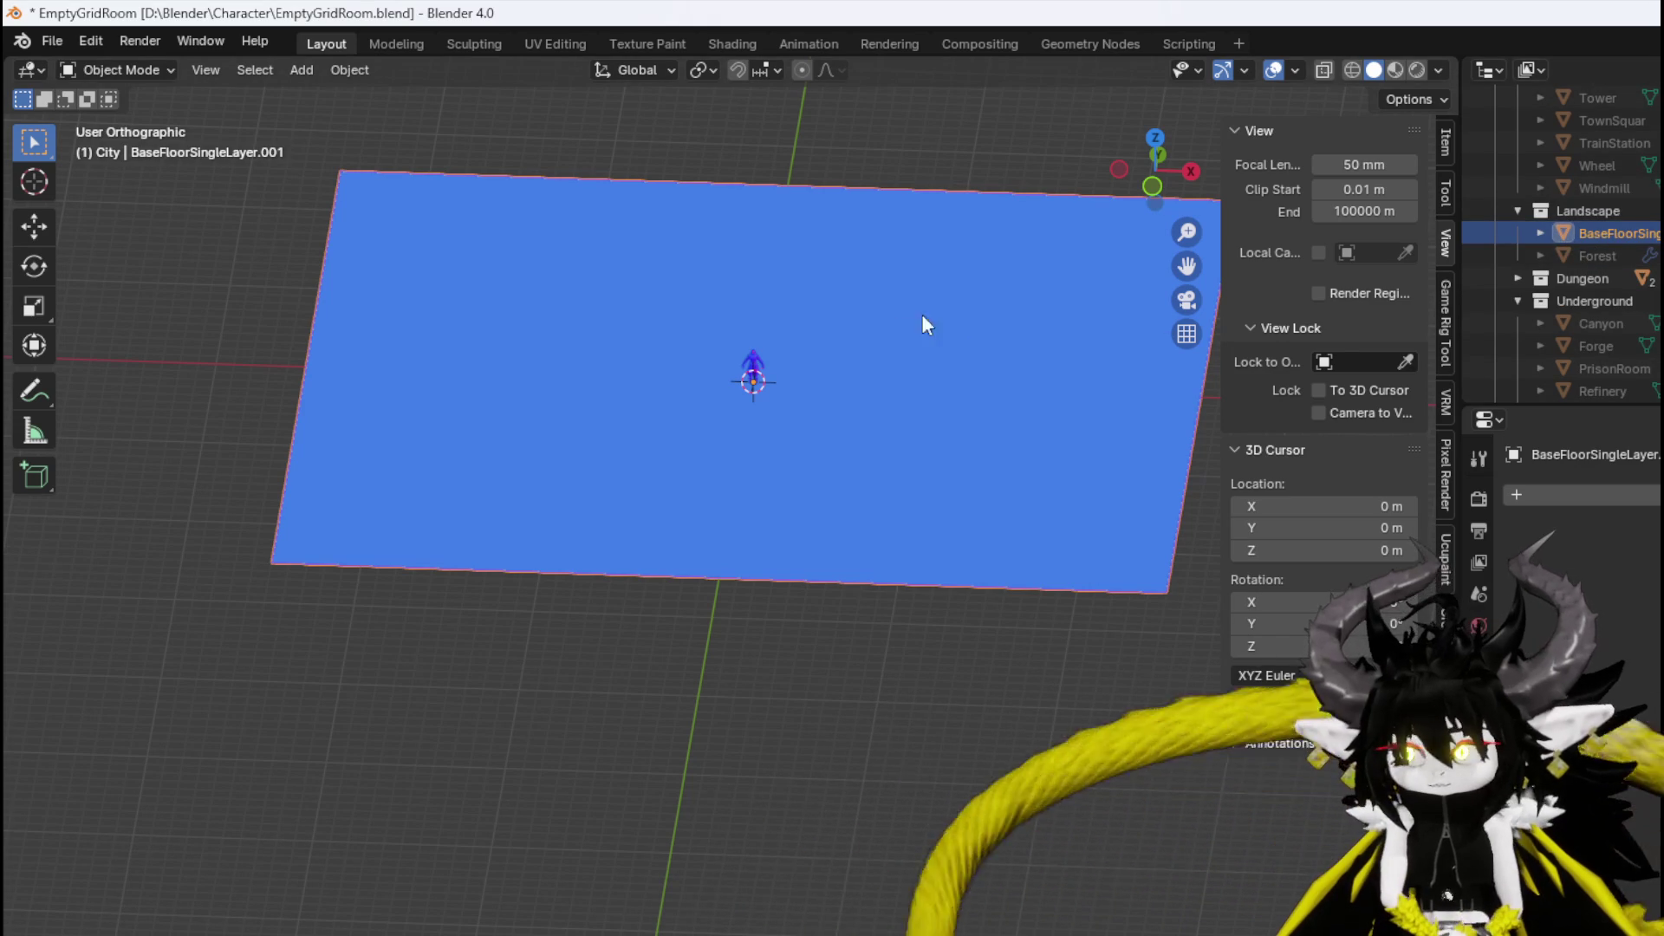
# Centre the plane in top view (numpad 7) and make Landscape the active collection.
pyautogui.moveTo(922, 314)
pyautogui.mouseDown()
pyautogui.moveTo(702, 409)
pyautogui.moveTo(710, 468)
pyautogui.mouseUp()
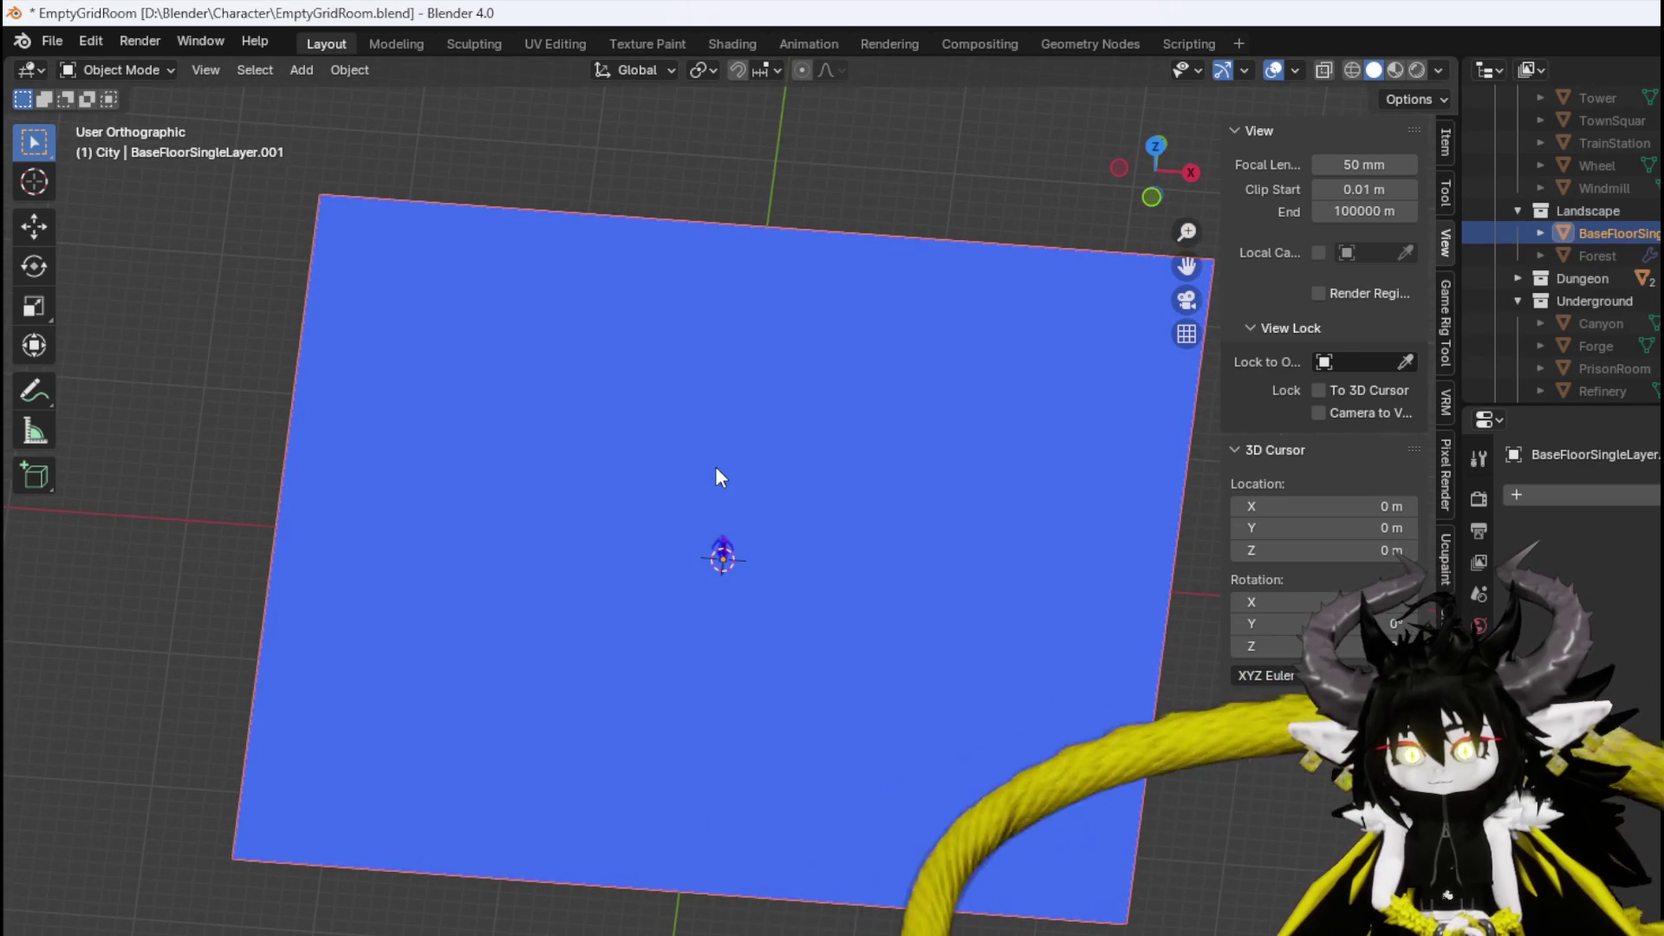
pyautogui.press('KP_7')
pyautogui.scroll(-2, 837, 529)
pyautogui.moveTo(847, 557); pyautogui.dragTo(831, 408)
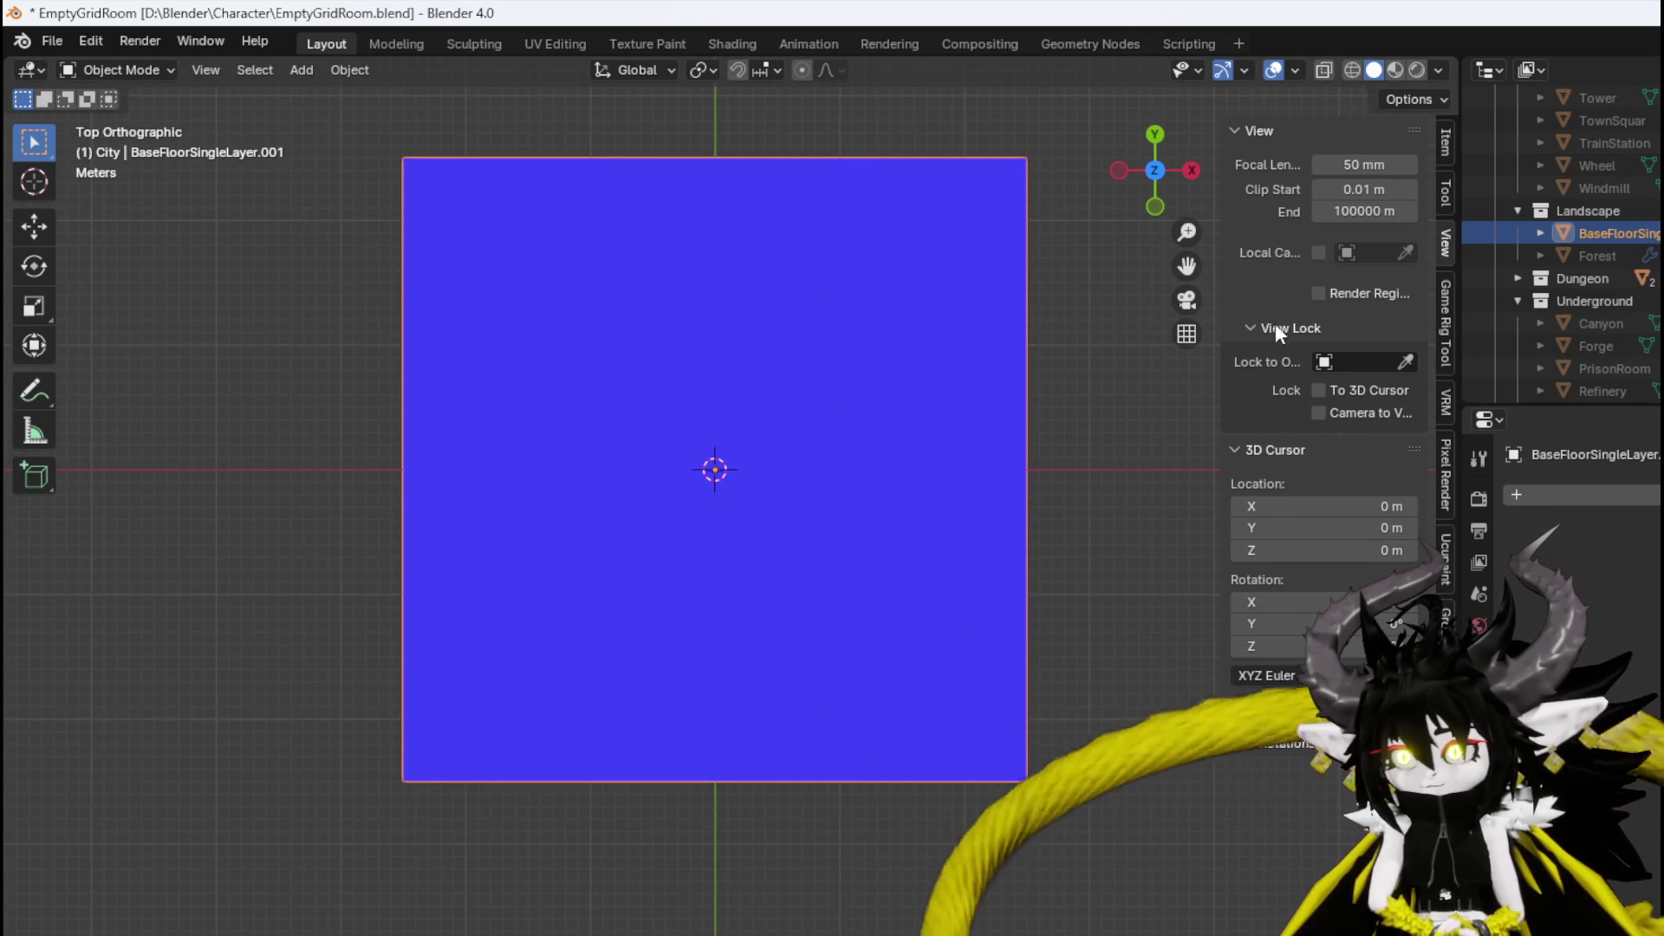
pyautogui.click(299, 70)
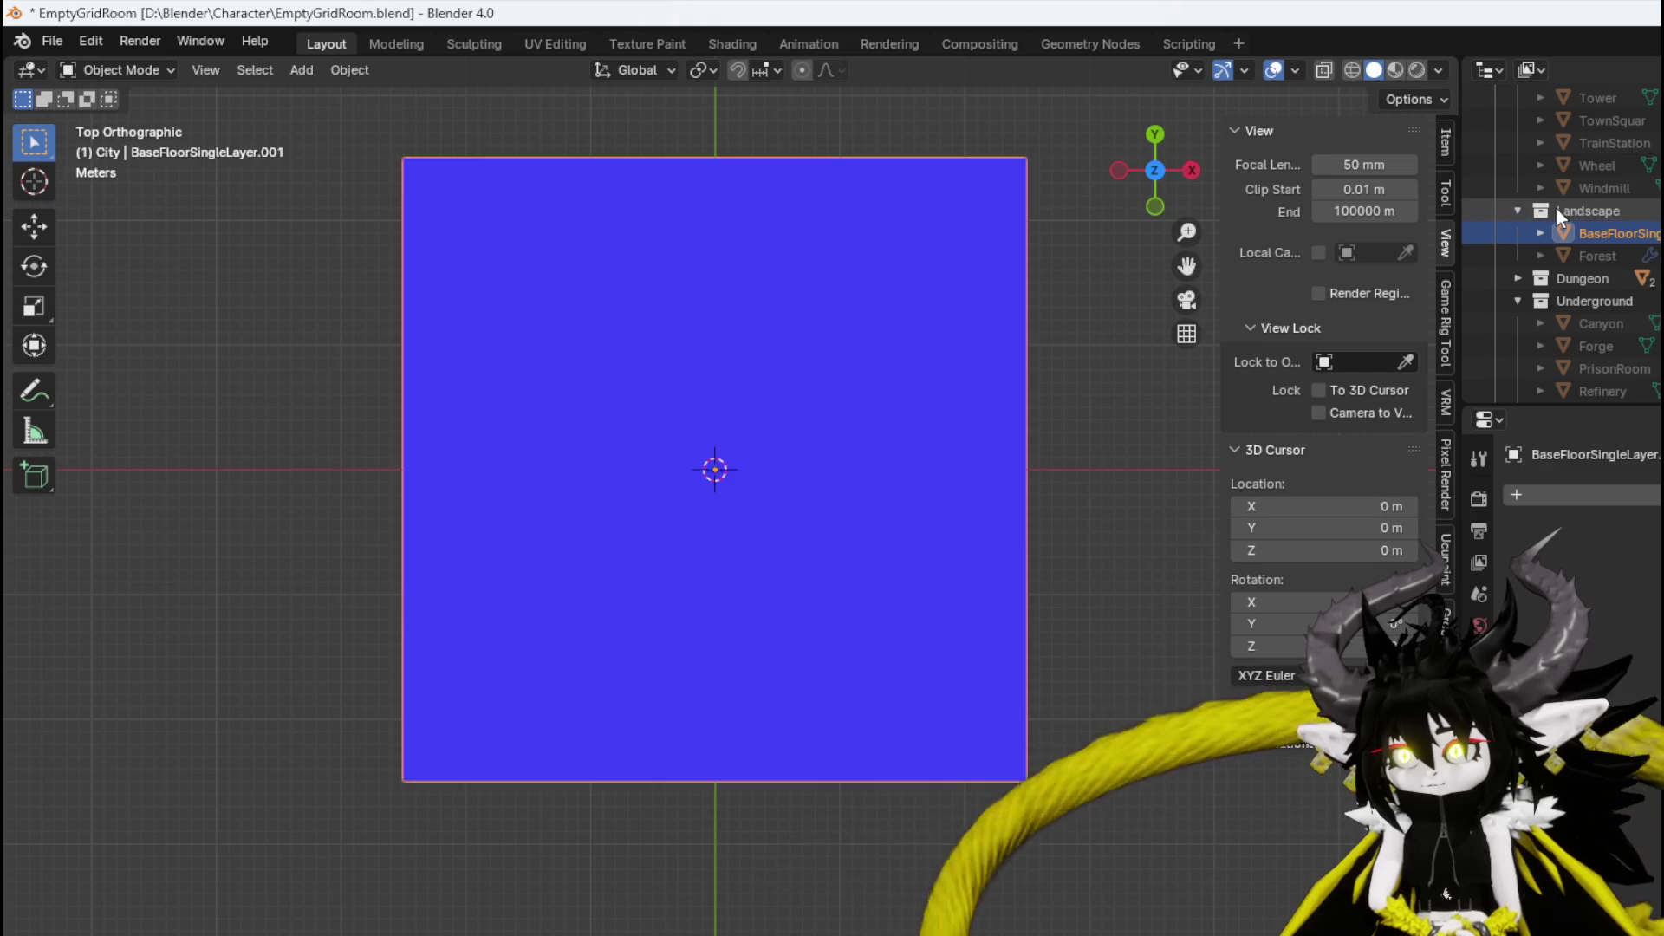
pyautogui.click(1557, 209)
pyautogui.click(299, 69)
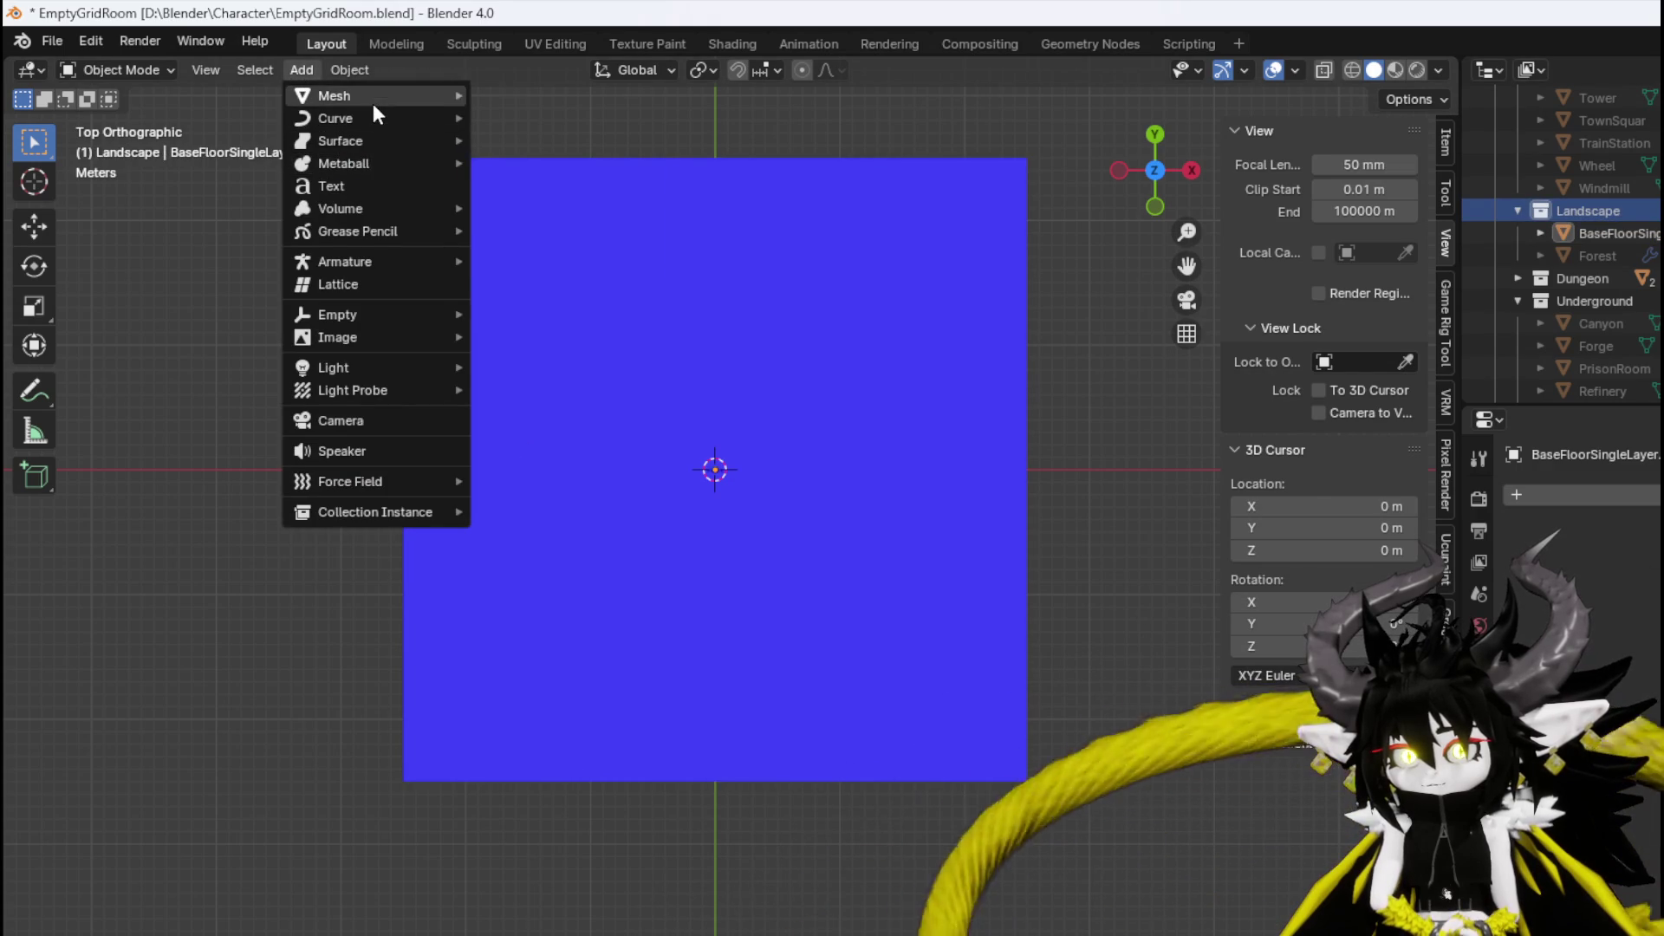
# Add a cube to the Landscape collection and give it a Mirror modifier.
pyautogui.moveTo(372, 97)
pyautogui.click(558, 114)
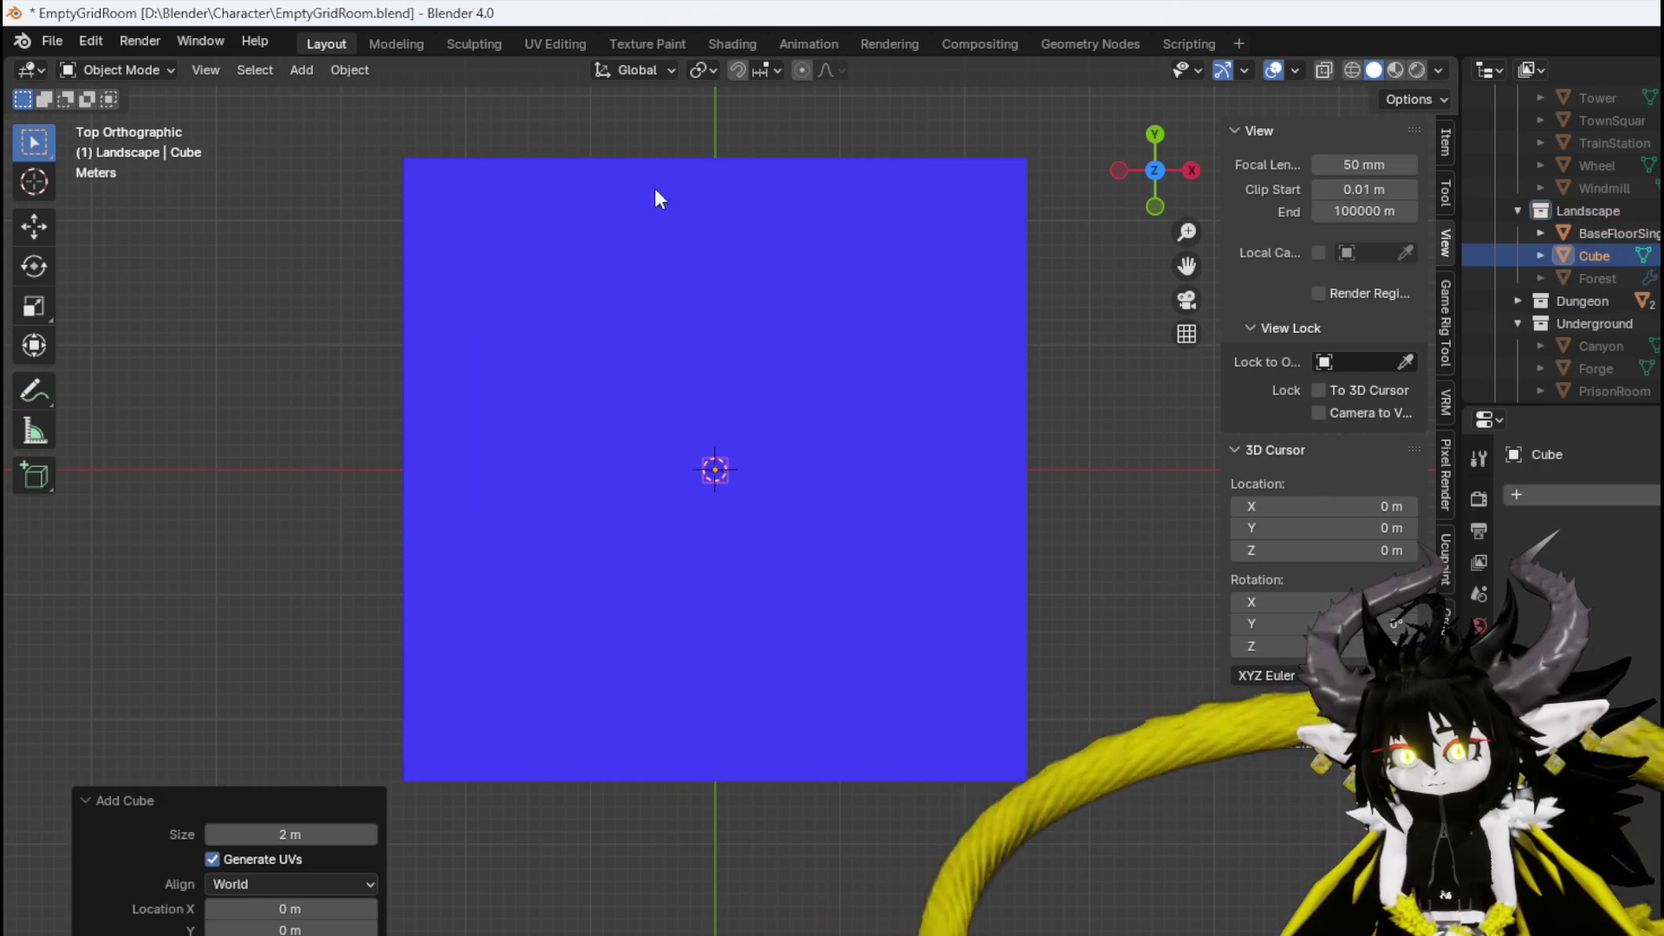
pyautogui.click(1577, 495)
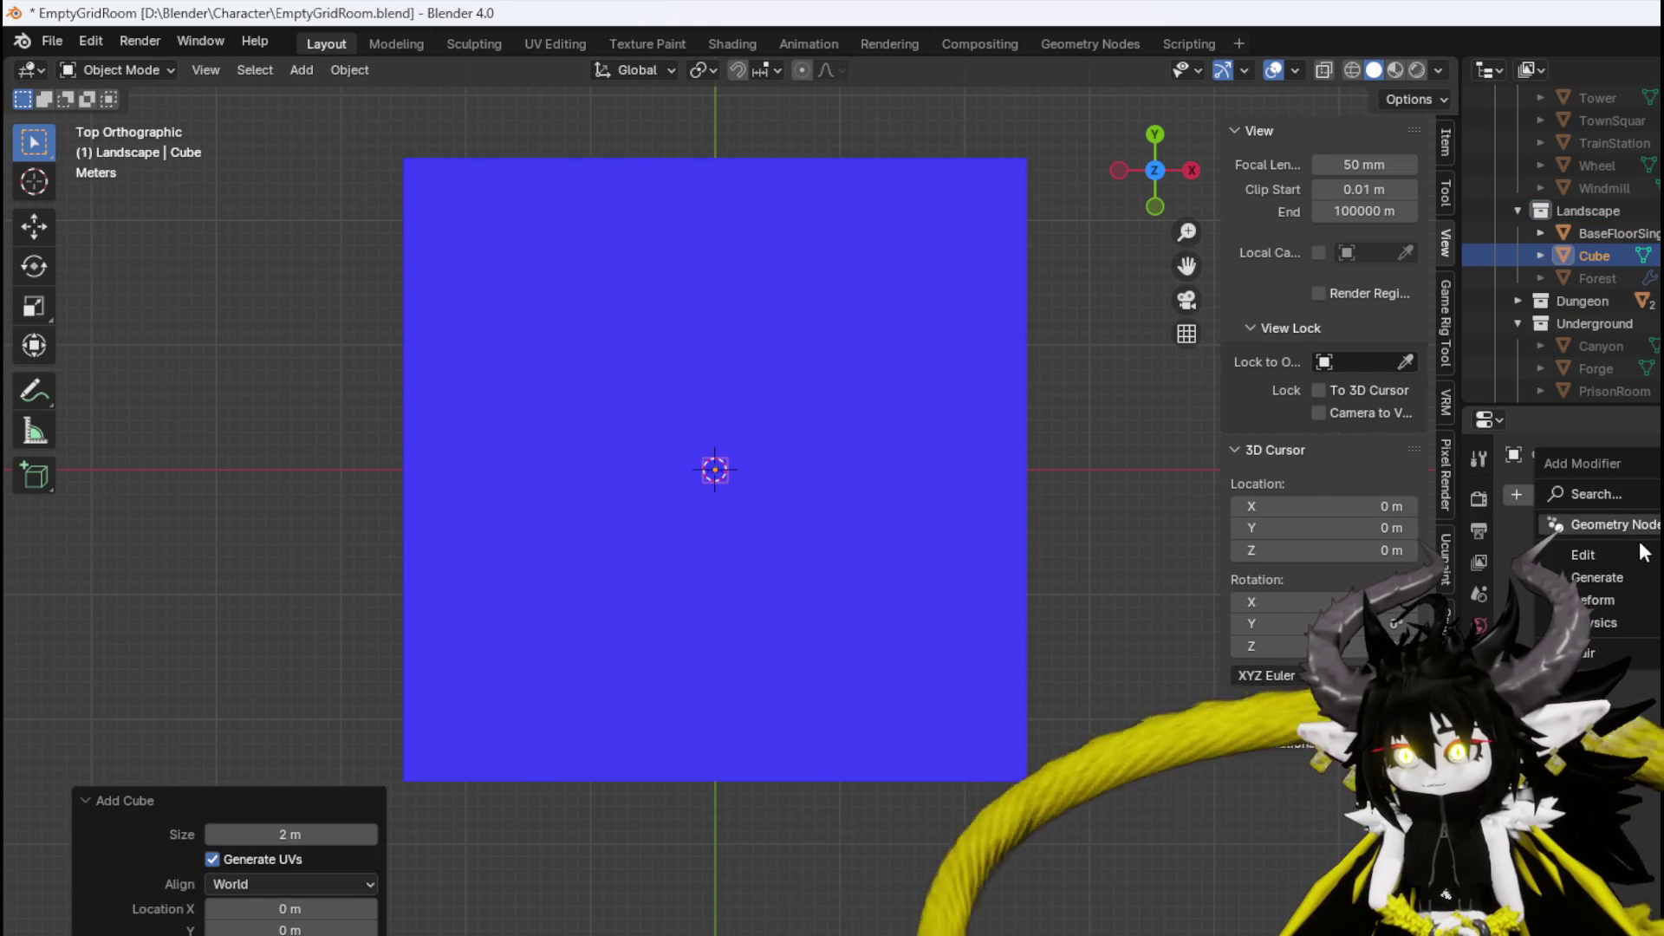
pyautogui.click(1430, 754)
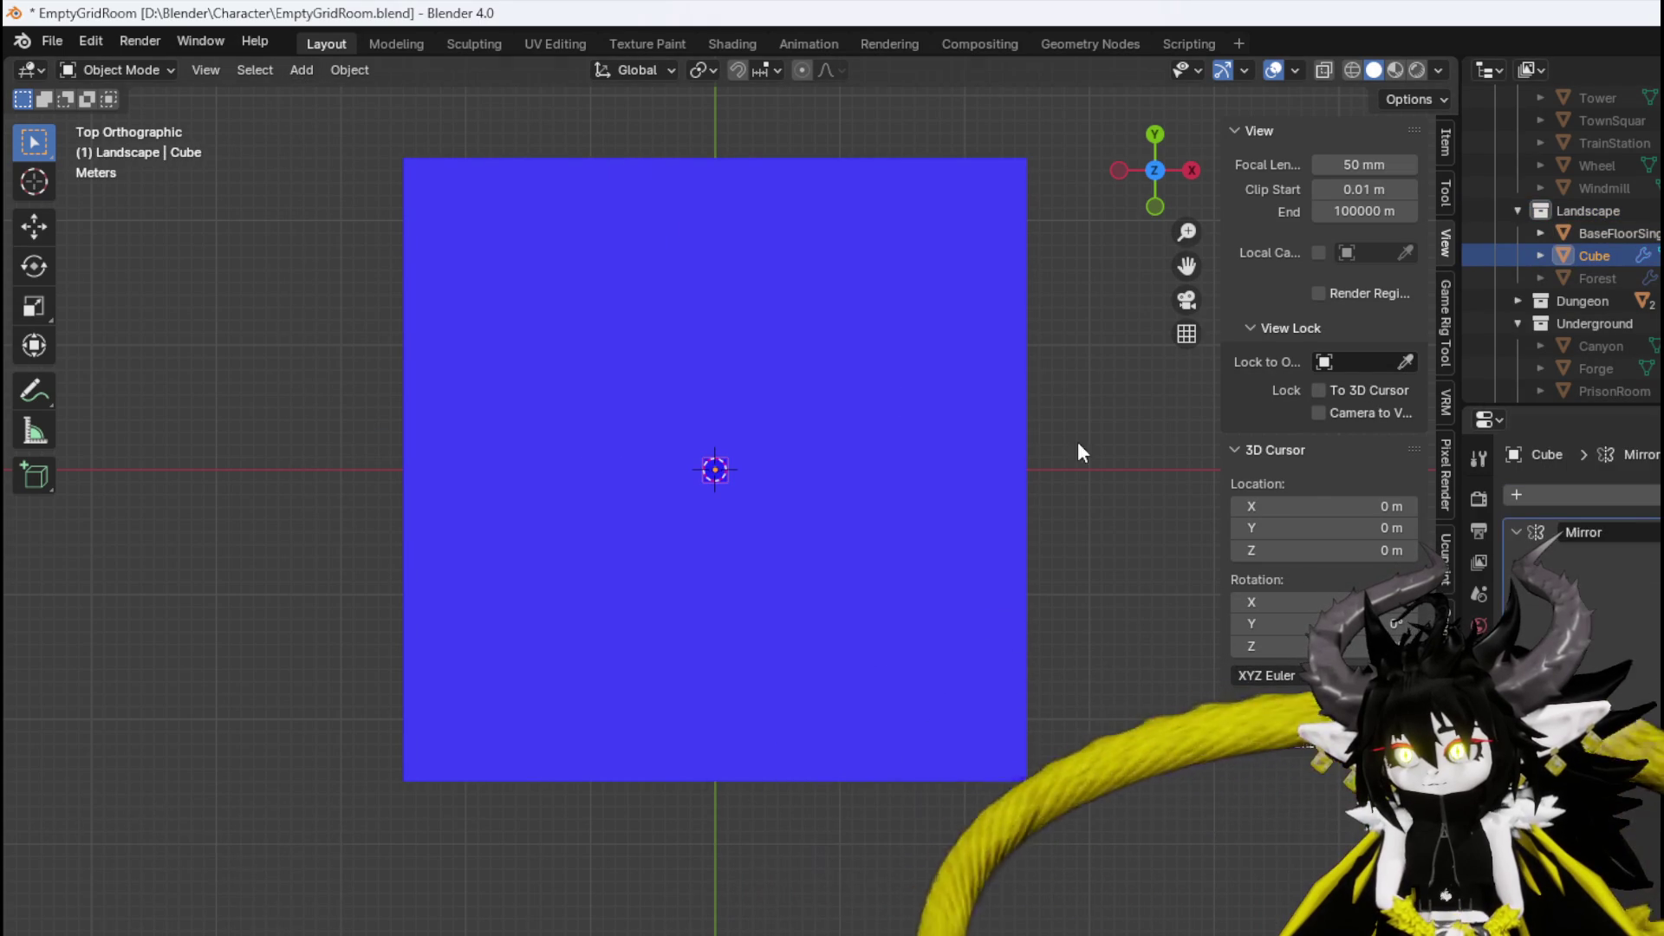
pyautogui.click(111, 75)
pyautogui.click(110, 124)
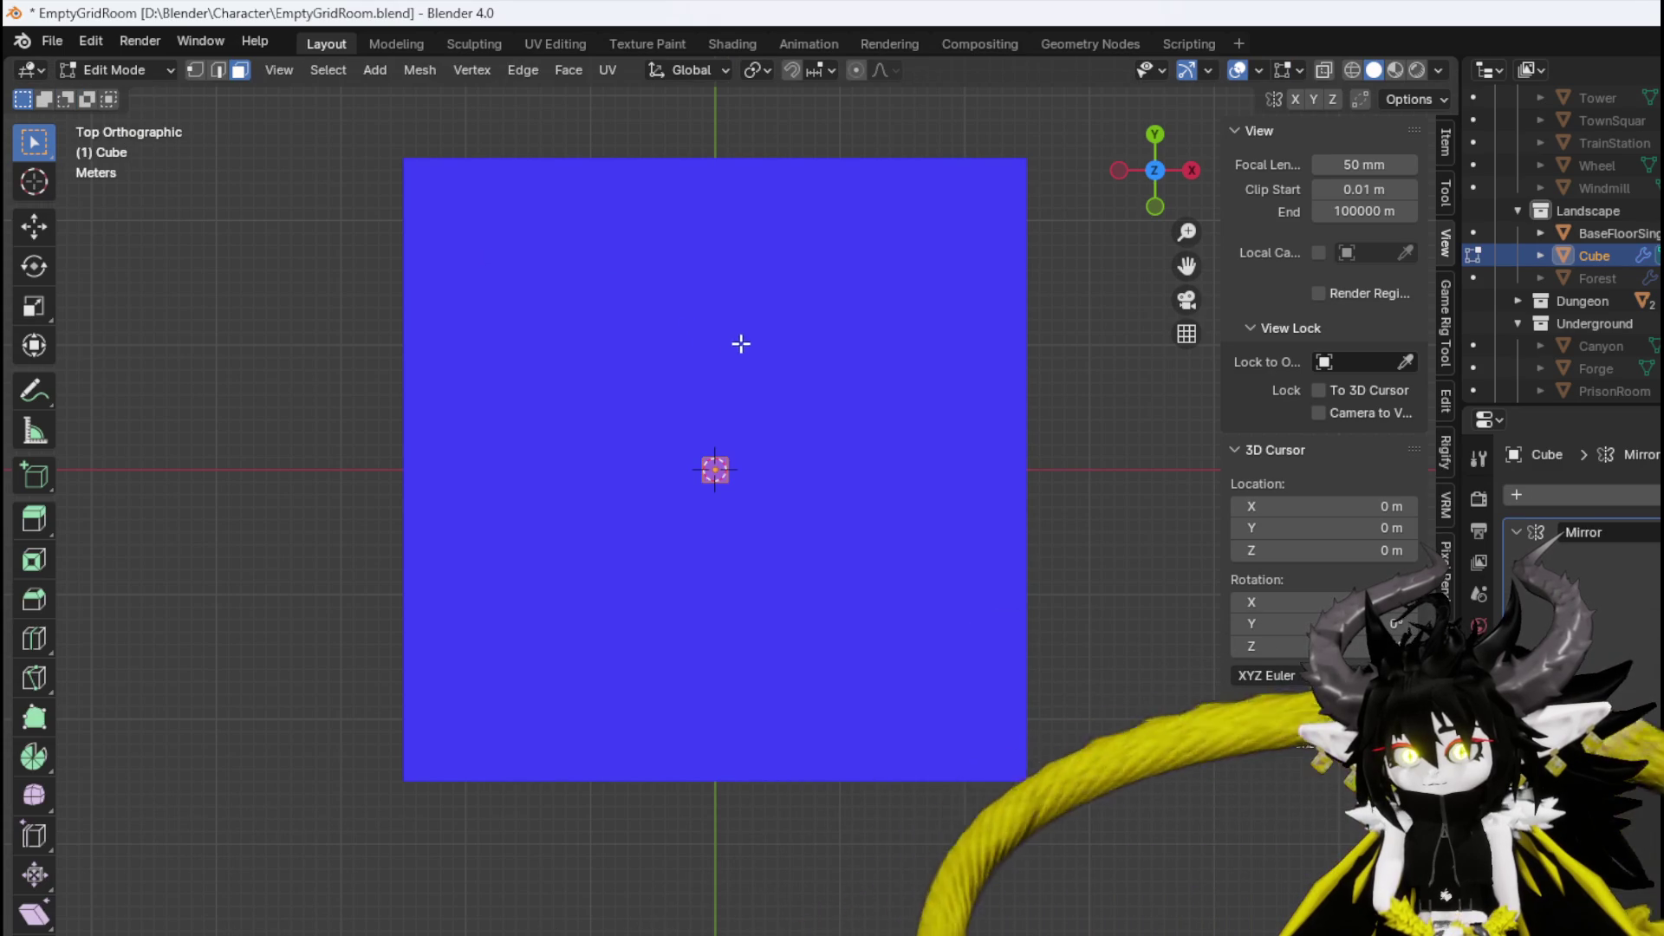
# In Edit Mode, move the block off-centre so its mirrored copy appears opposite.
pyautogui.press('g')
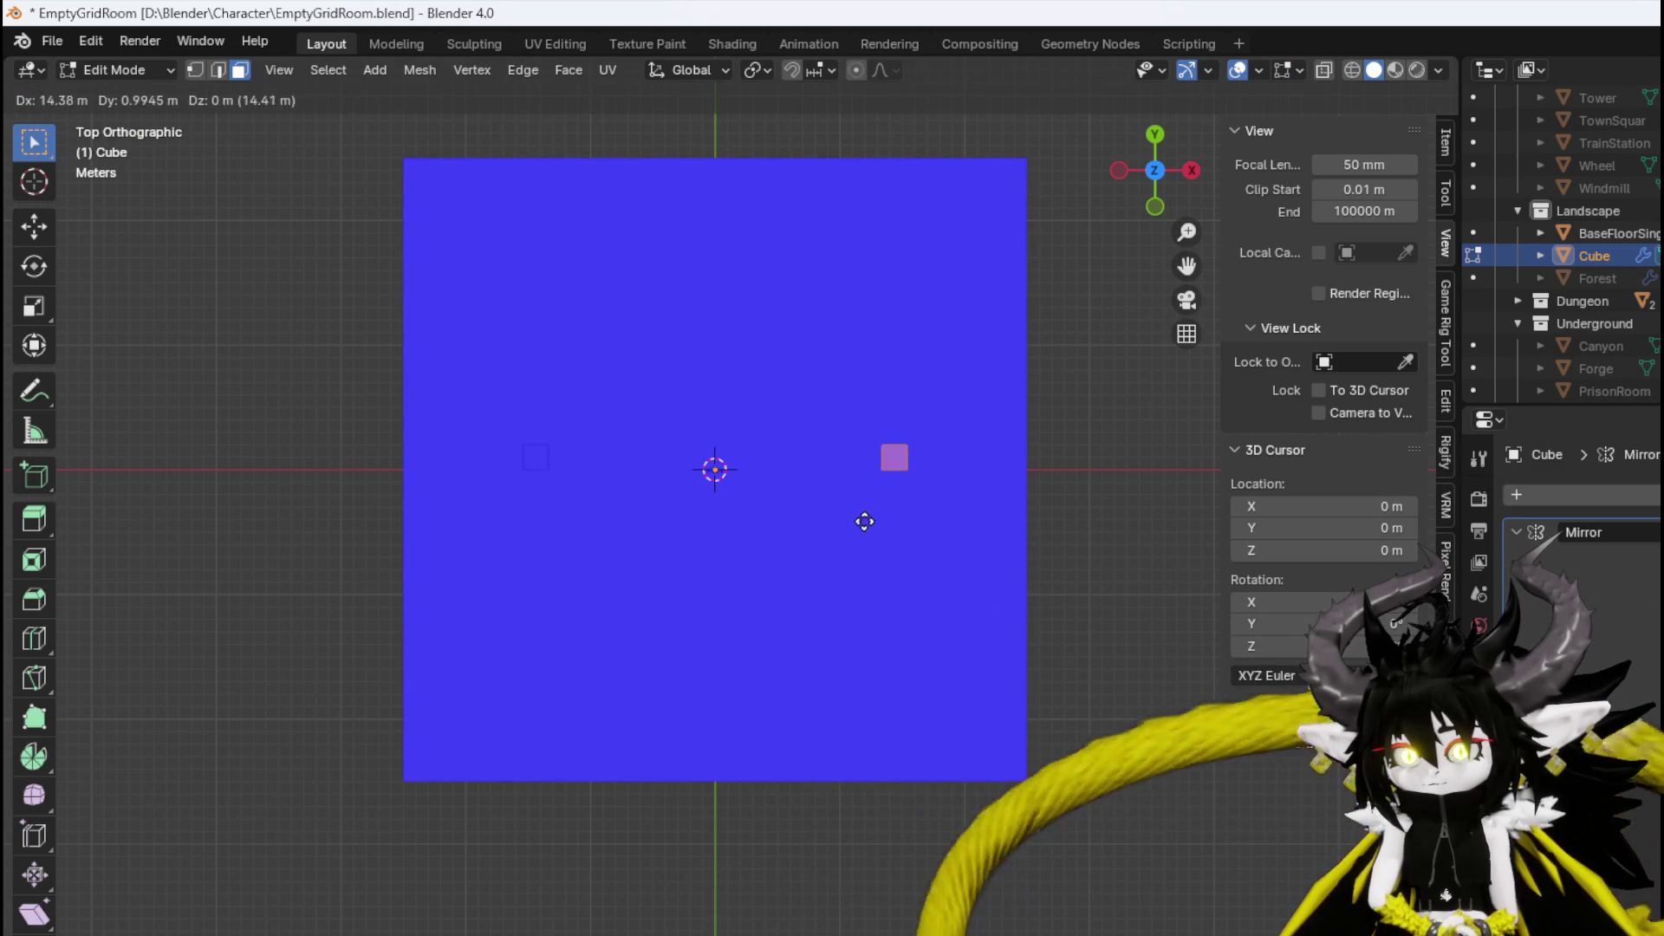
pyautogui.click(865, 520)
pyautogui.moveTo(910, 595)
pyautogui.mouseDown()
pyautogui.moveTo(920, 368)
pyautogui.moveTo(902, 490)
pyautogui.moveTo(1121, 569)
pyautogui.moveTo(991, 566)
pyautogui.mouseUp()
pyautogui.press('KP_7')
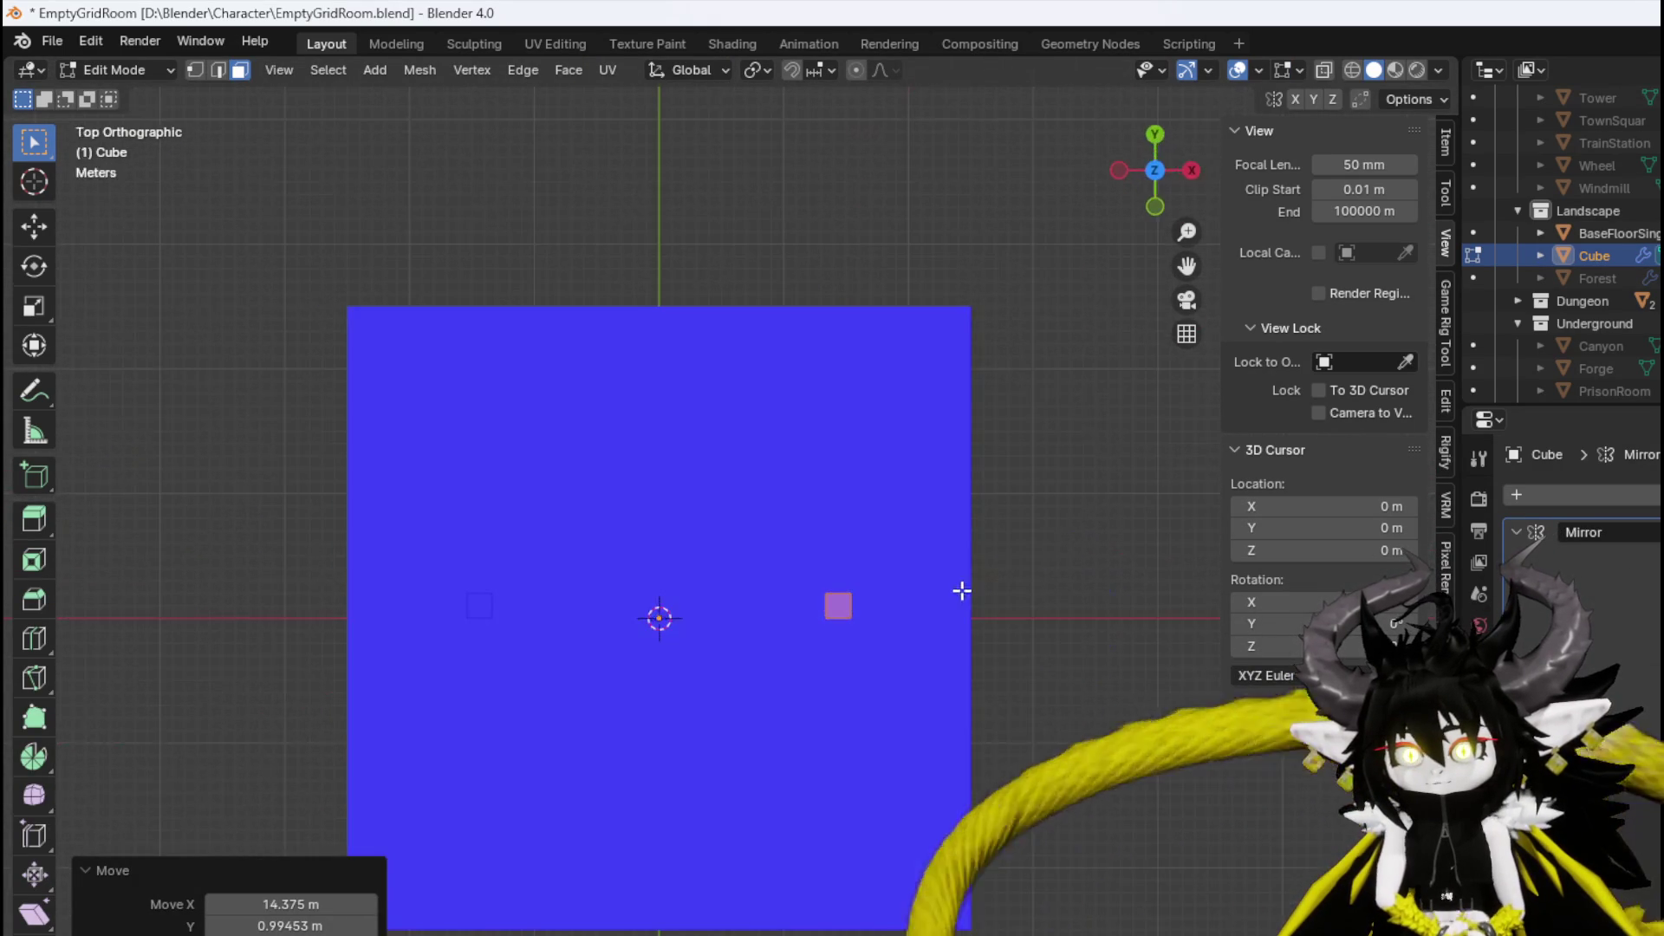
pyautogui.press('g')
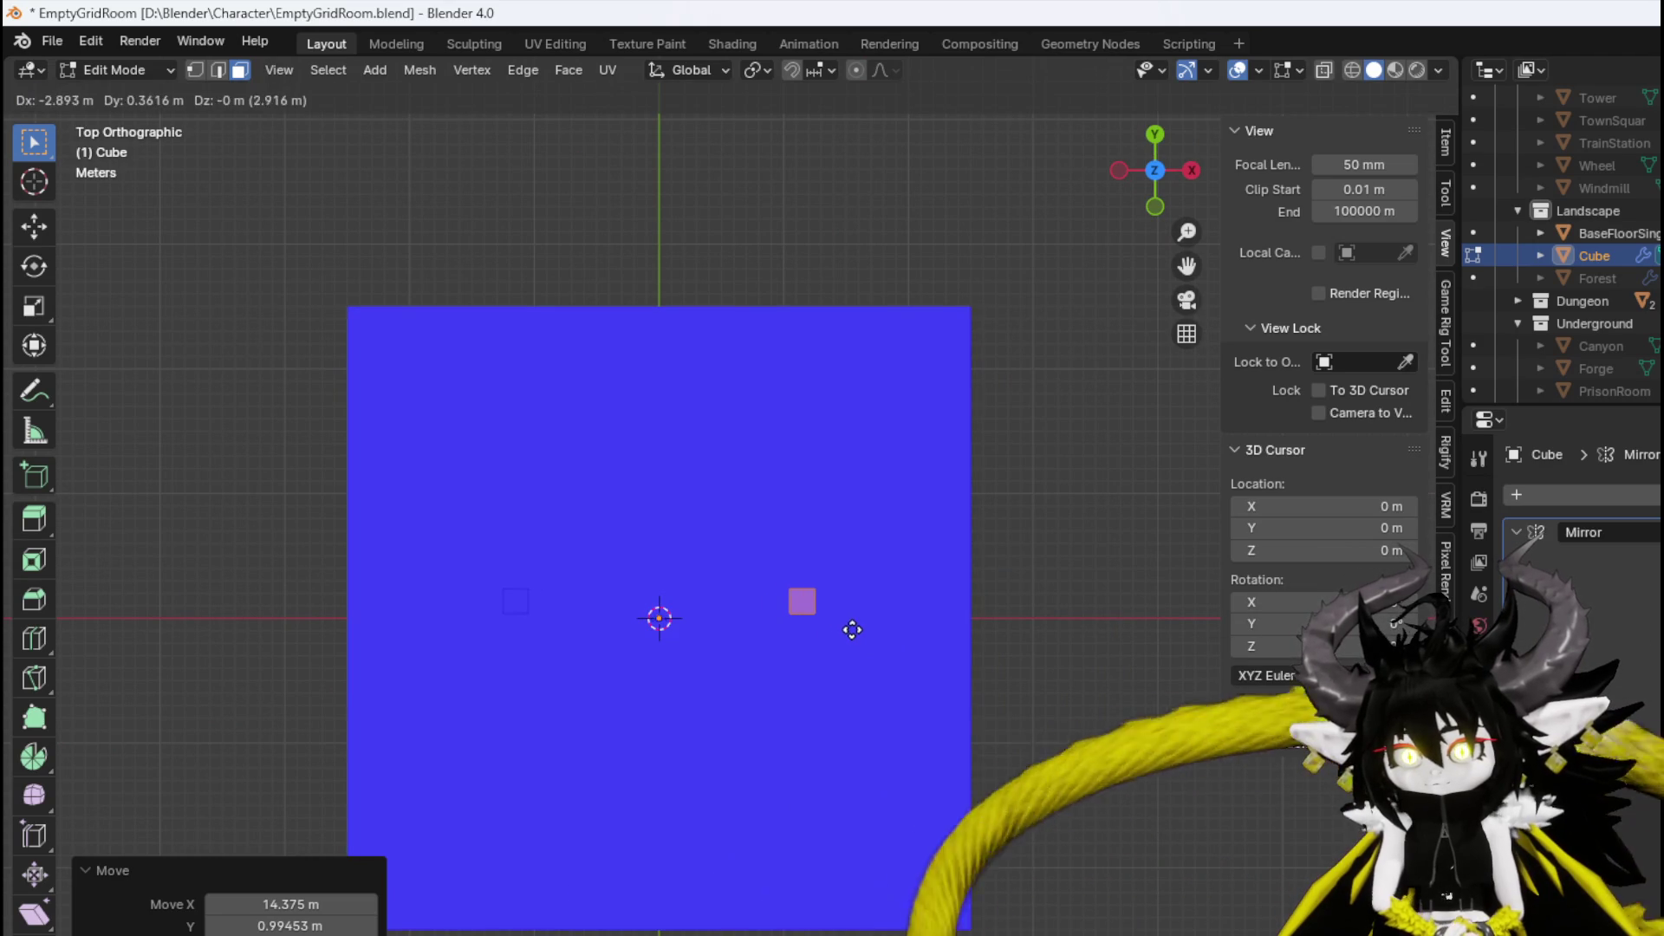
pyautogui.click(850, 627)
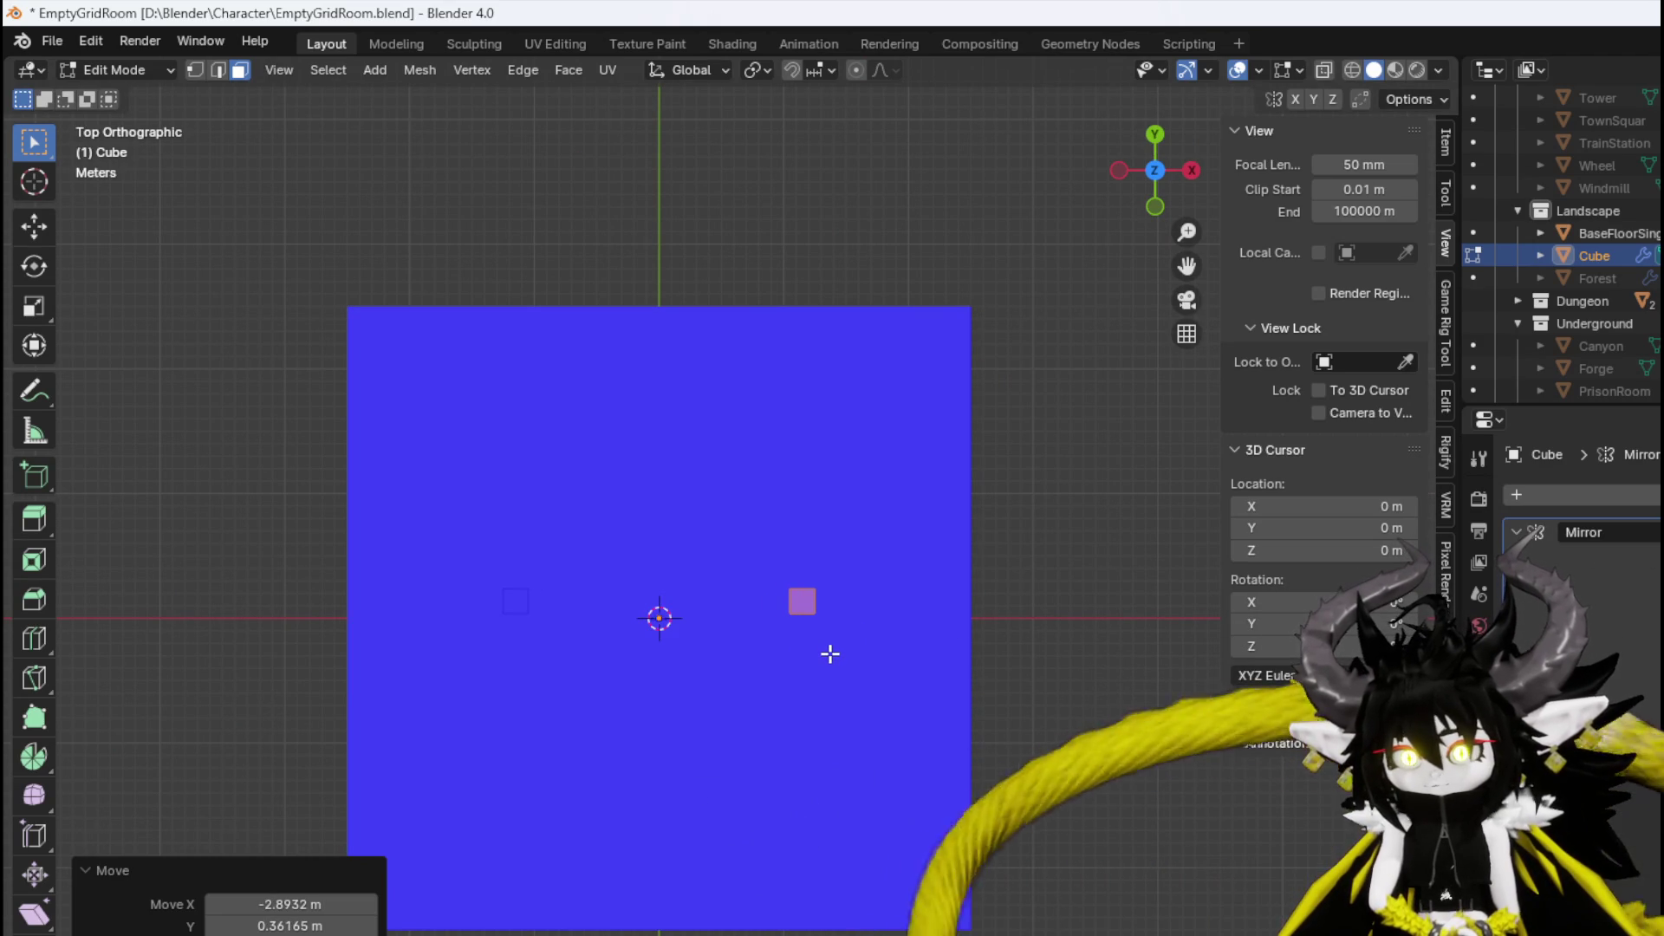
# Duplicate the block seven times, scattering copies from the bottom edge to the top of the floor.
pyautogui.hotkey('shift', 'd')
pyautogui.click(844, 780)
pyautogui.hotkey('shift', 'd')
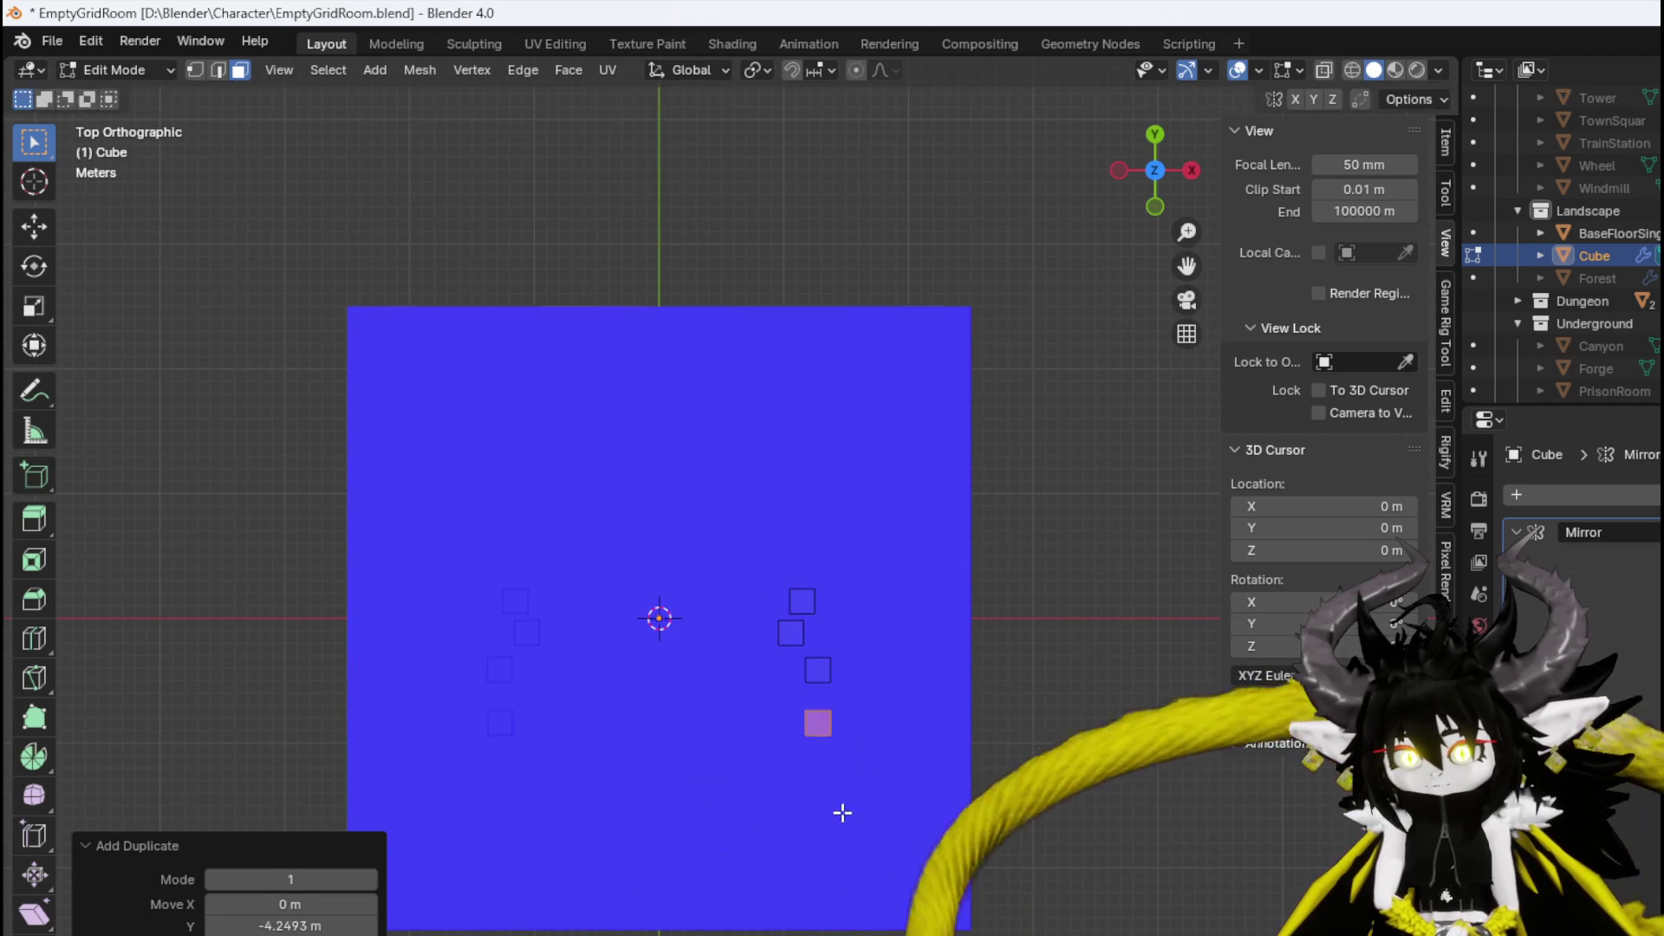
pyautogui.click(866, 870)
pyautogui.hotkey('shift', 'd')
pyautogui.click(843, 913)
pyautogui.hotkey('shift', 'd')
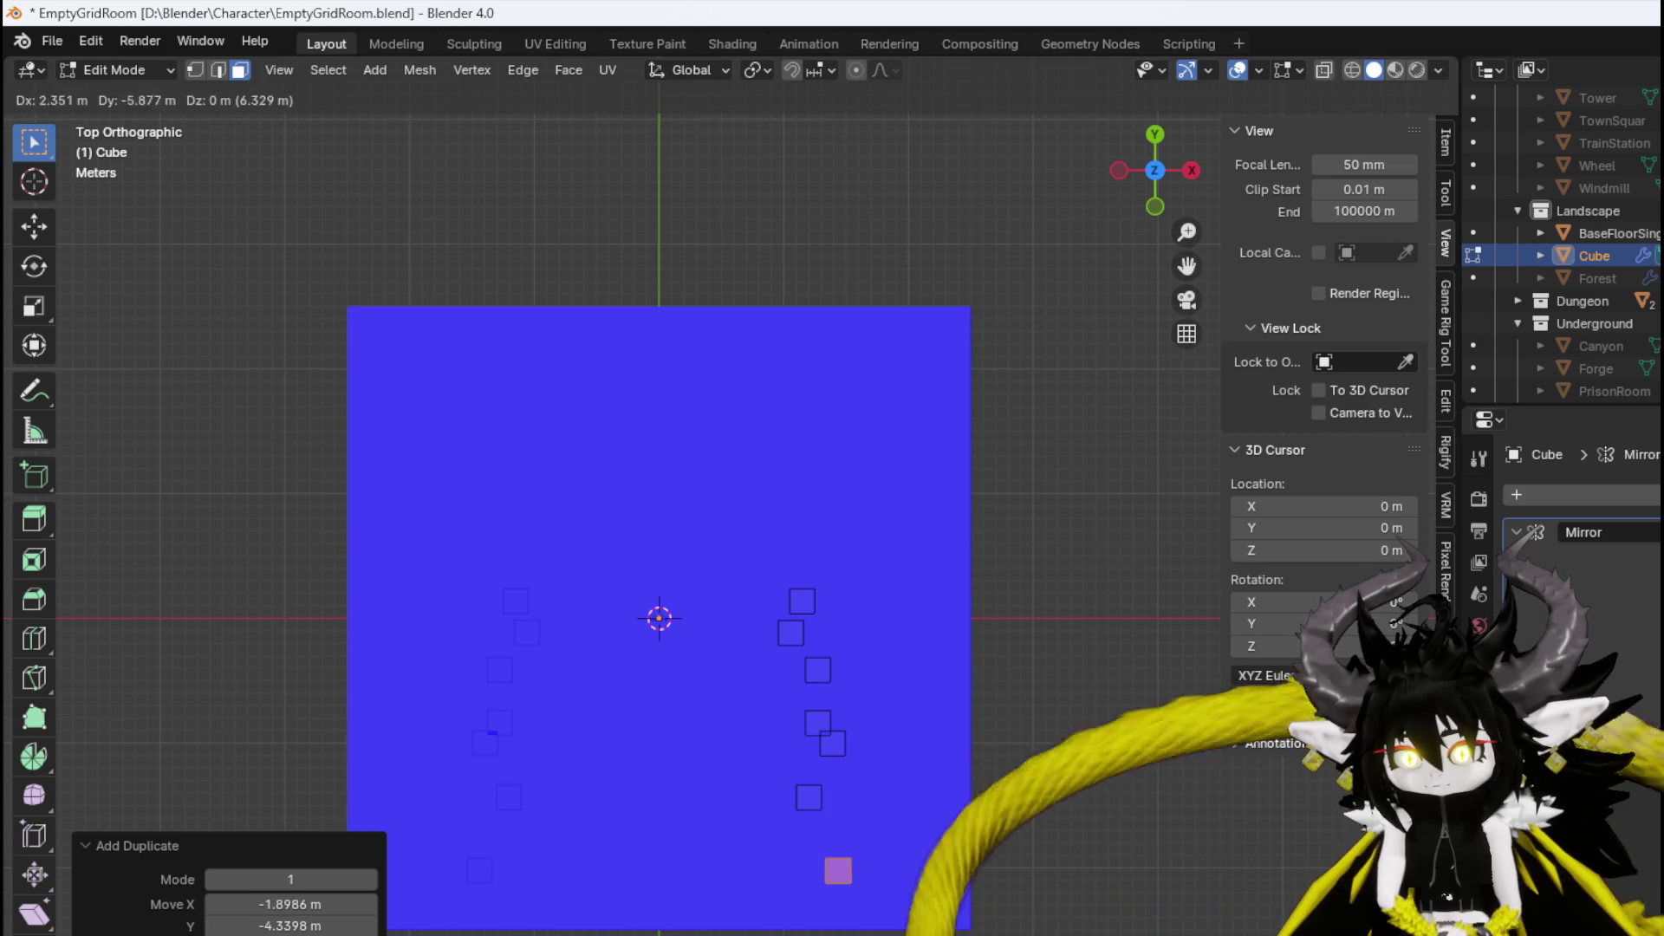
pyautogui.click(865, 935)
pyautogui.hotkey('shift', 'd')
pyautogui.click(824, 935)
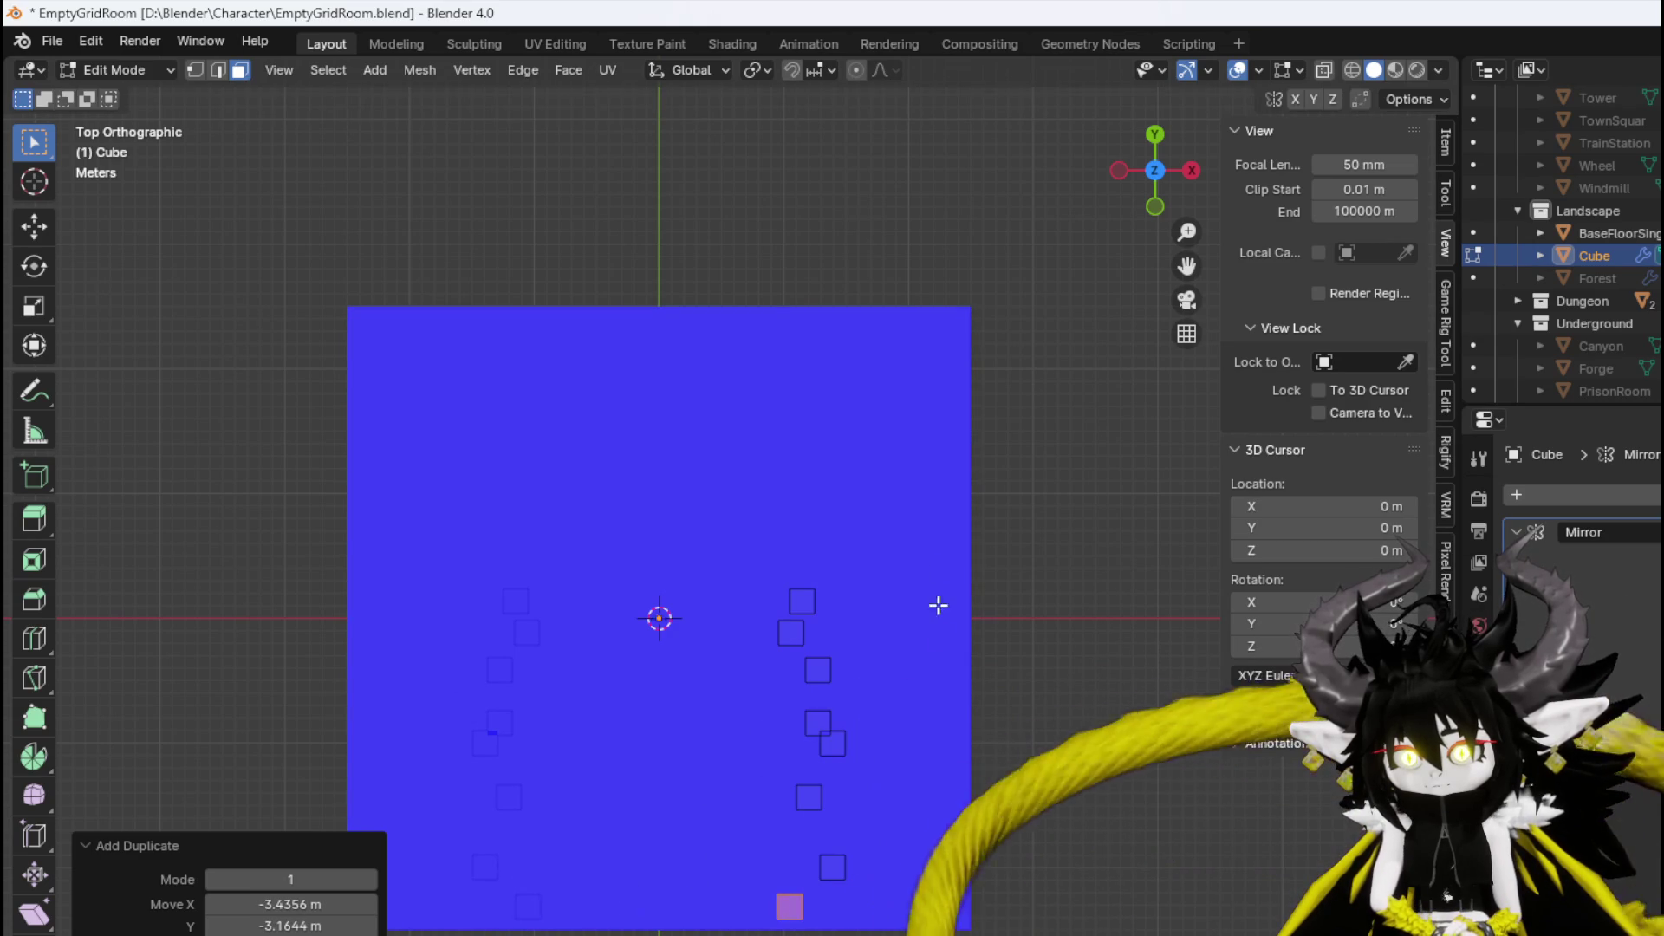
pyautogui.hotkey('shift', 'd')
pyautogui.click(964, 319)
pyautogui.hotkey('shift', 'd')
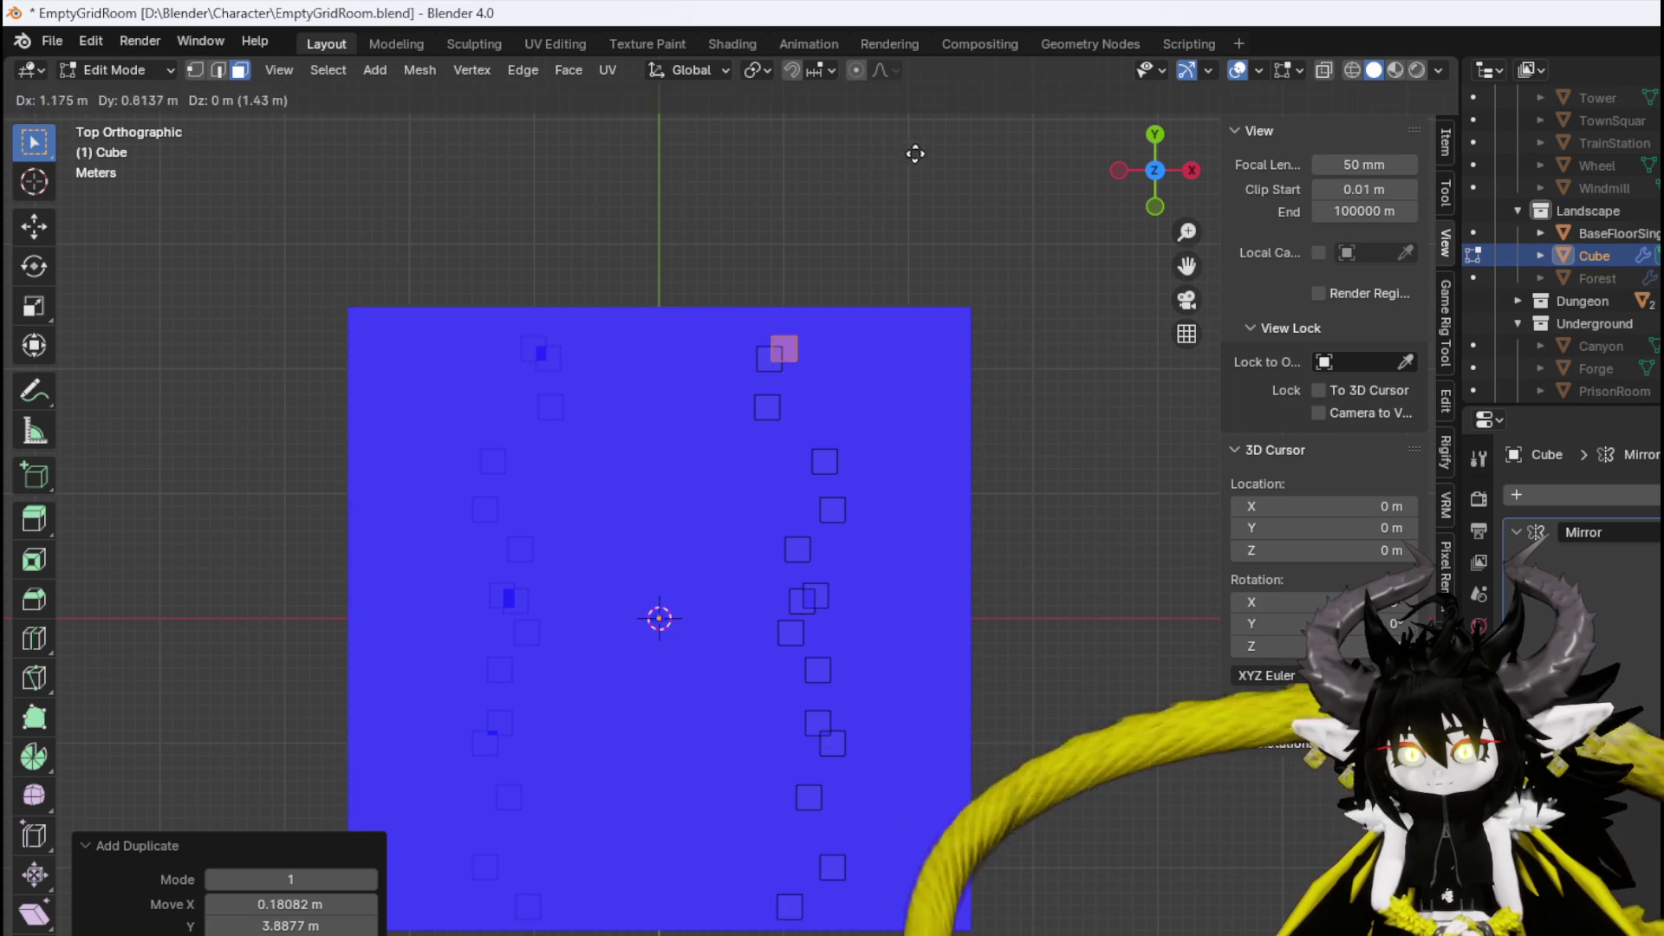
pyautogui.click(940, 138)
pyautogui.moveTo(881, 405)
pyautogui.mouseDown()
pyautogui.moveTo(985, 386)
pyautogui.moveTo(762, 404)
pyautogui.moveTo(645, 459)
pyautogui.moveTo(408, 491)
pyautogui.mouseUp()
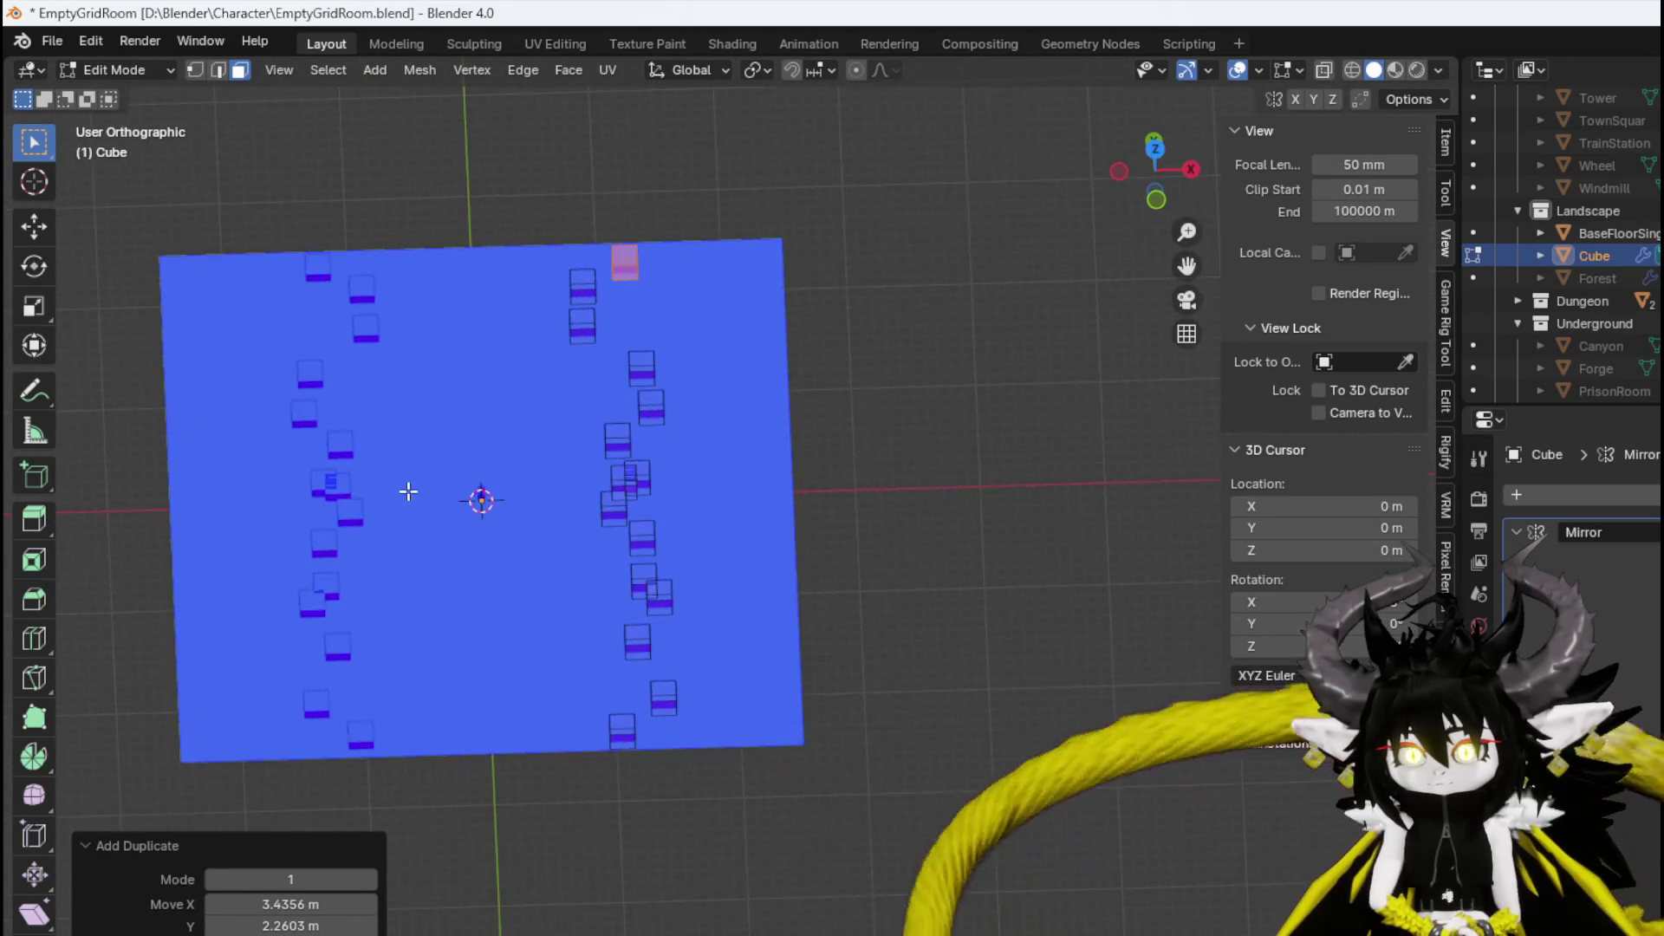
pyautogui.click(614, 504)
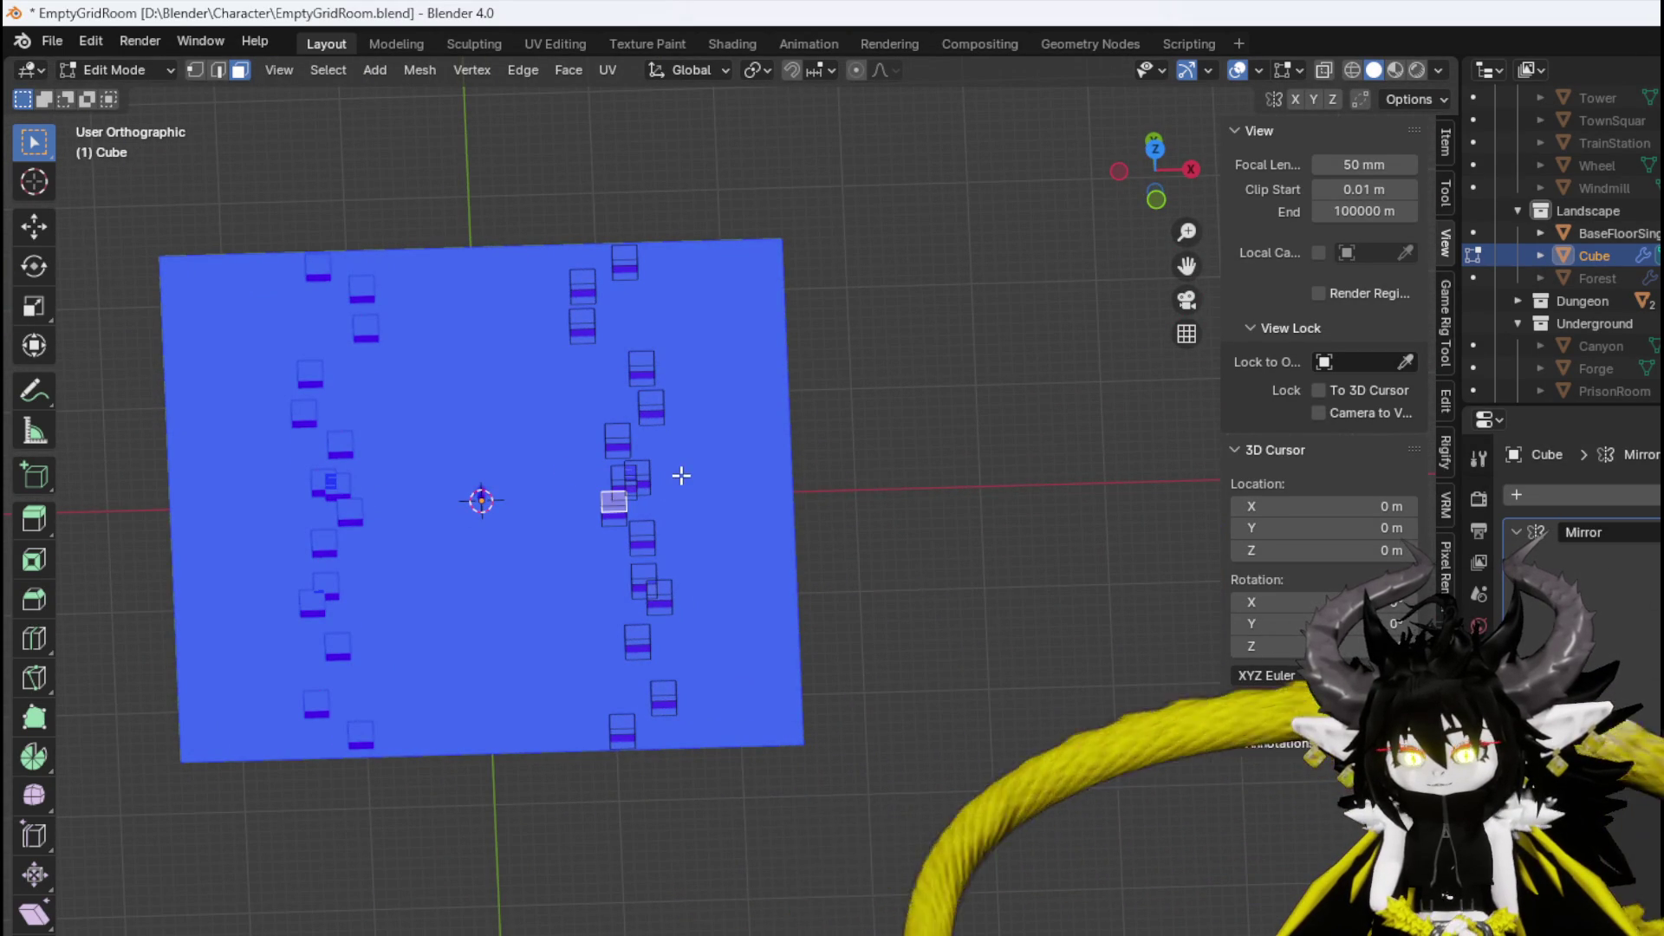
# In front view, extrude the block's top face upward into the first pillar segment.
pyautogui.press('KP_3')
pyautogui.press('KP_1')
pyautogui.scroll(2, 633, 488)
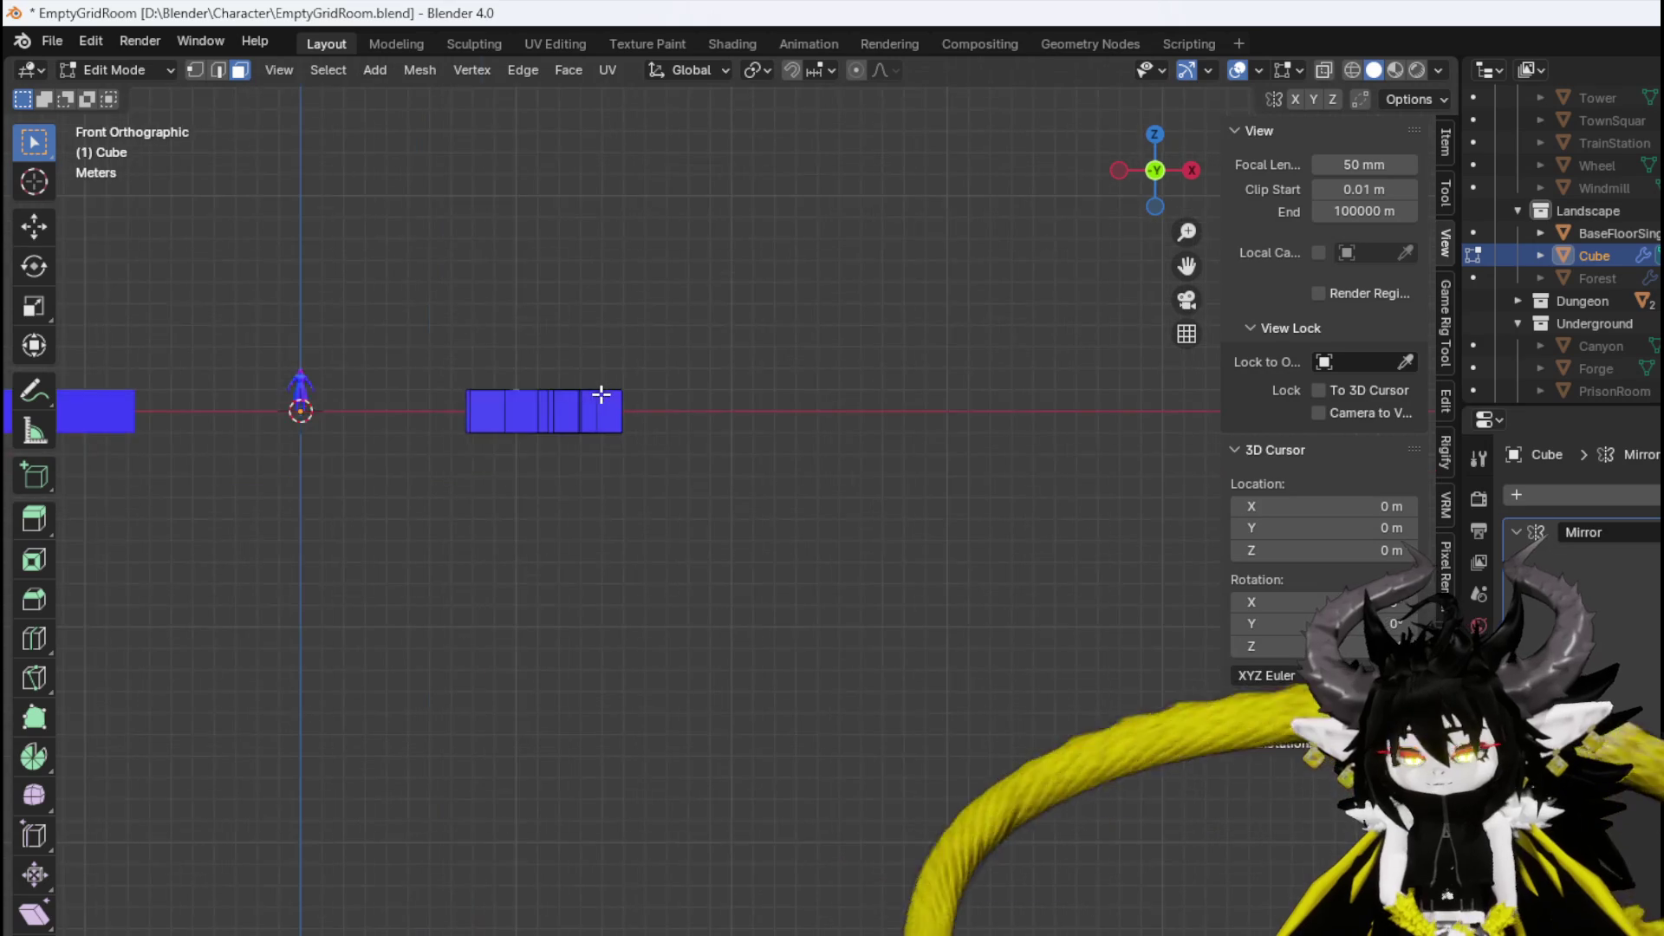
pyautogui.moveTo(603, 397); pyautogui.dragTo(833, 651)
pyautogui.press('e')
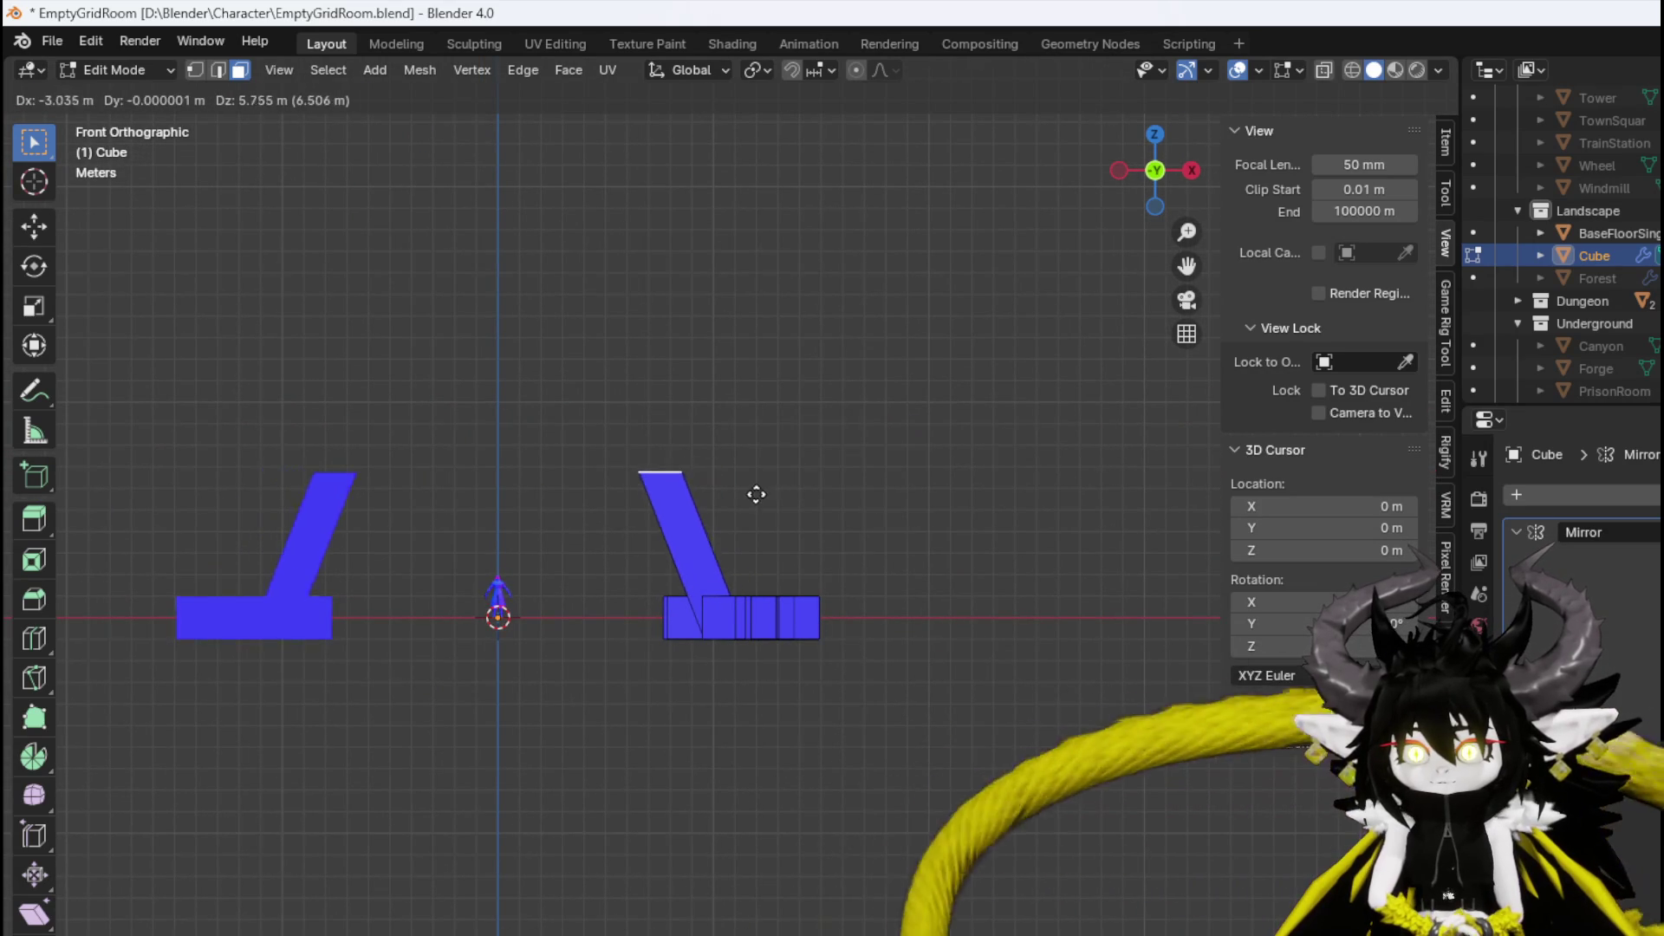
pyautogui.click(756, 495)
pyautogui.click(812, 439)
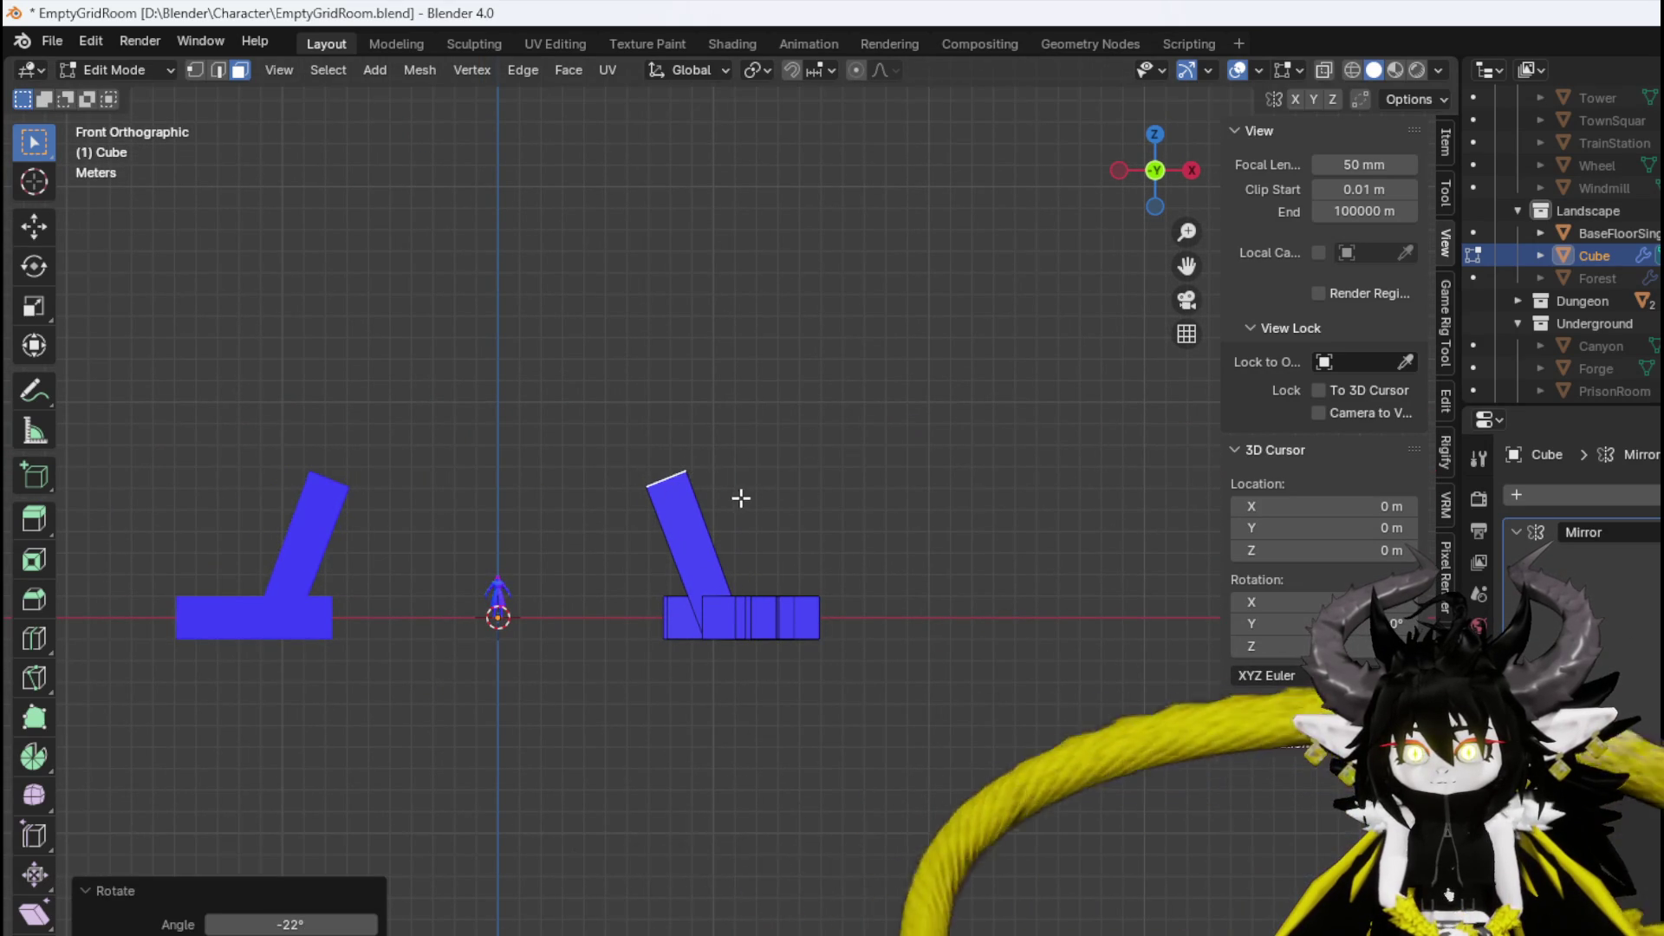
# Extrude two more segments, tilting the top face each time to bend the arch.
pyautogui.press('e')
pyautogui.click(677, 459)
pyautogui.press('r')
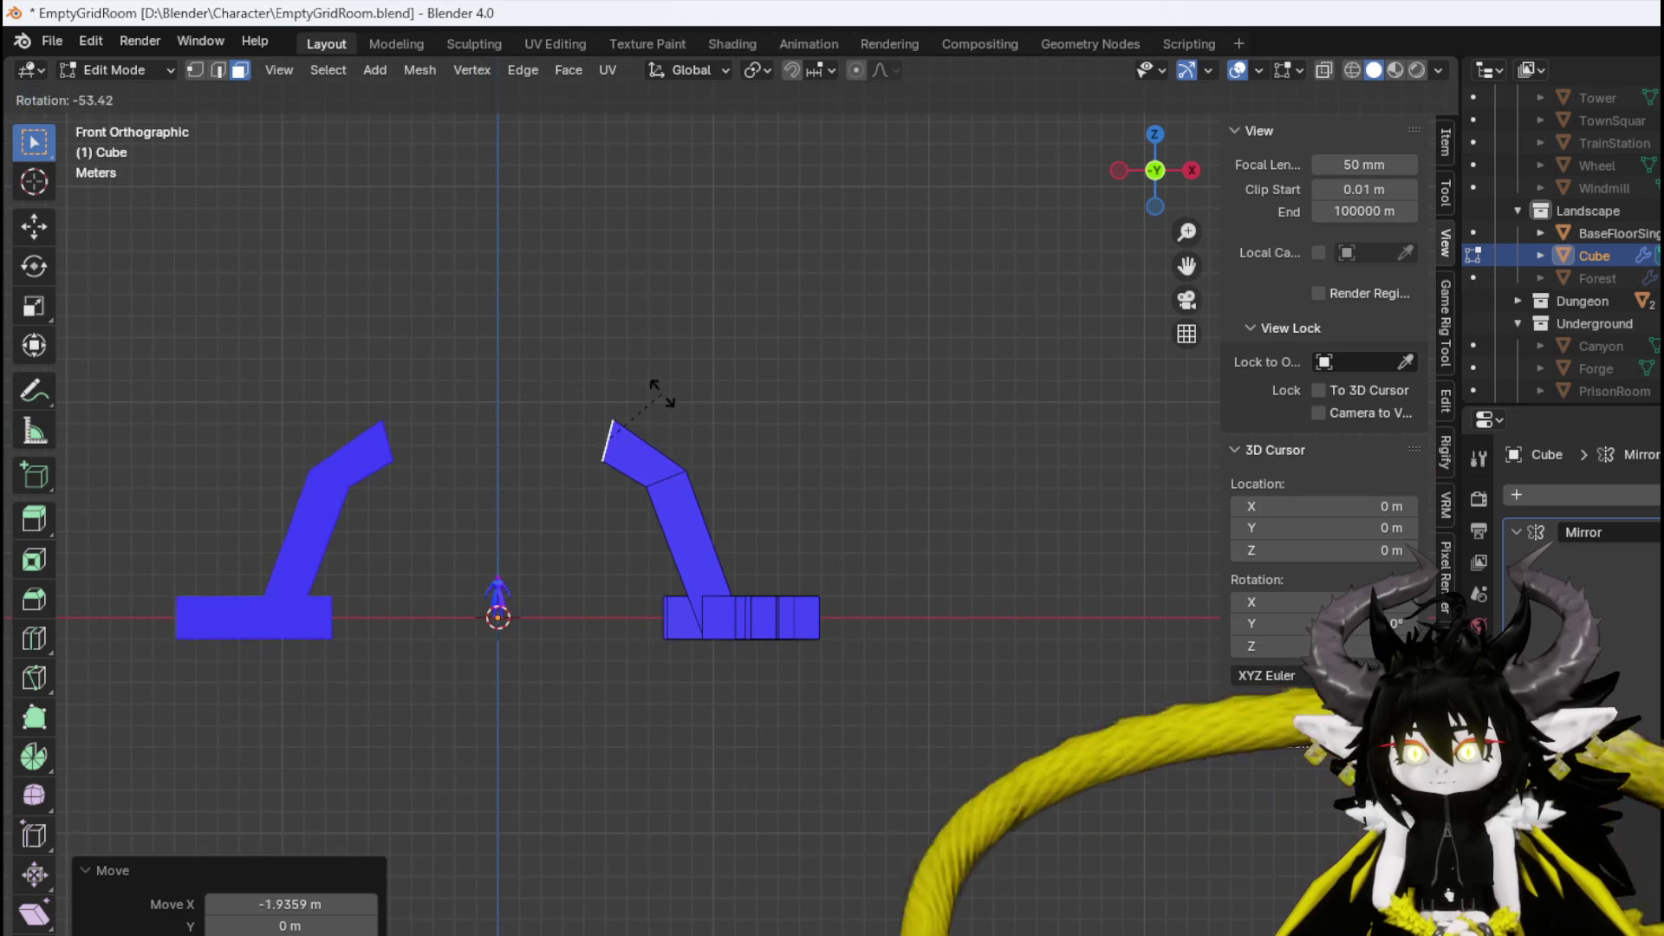
pyautogui.click(663, 391)
pyautogui.press('e')
pyautogui.click(606, 401)
pyautogui.press('g')
pyautogui.click(607, 420)
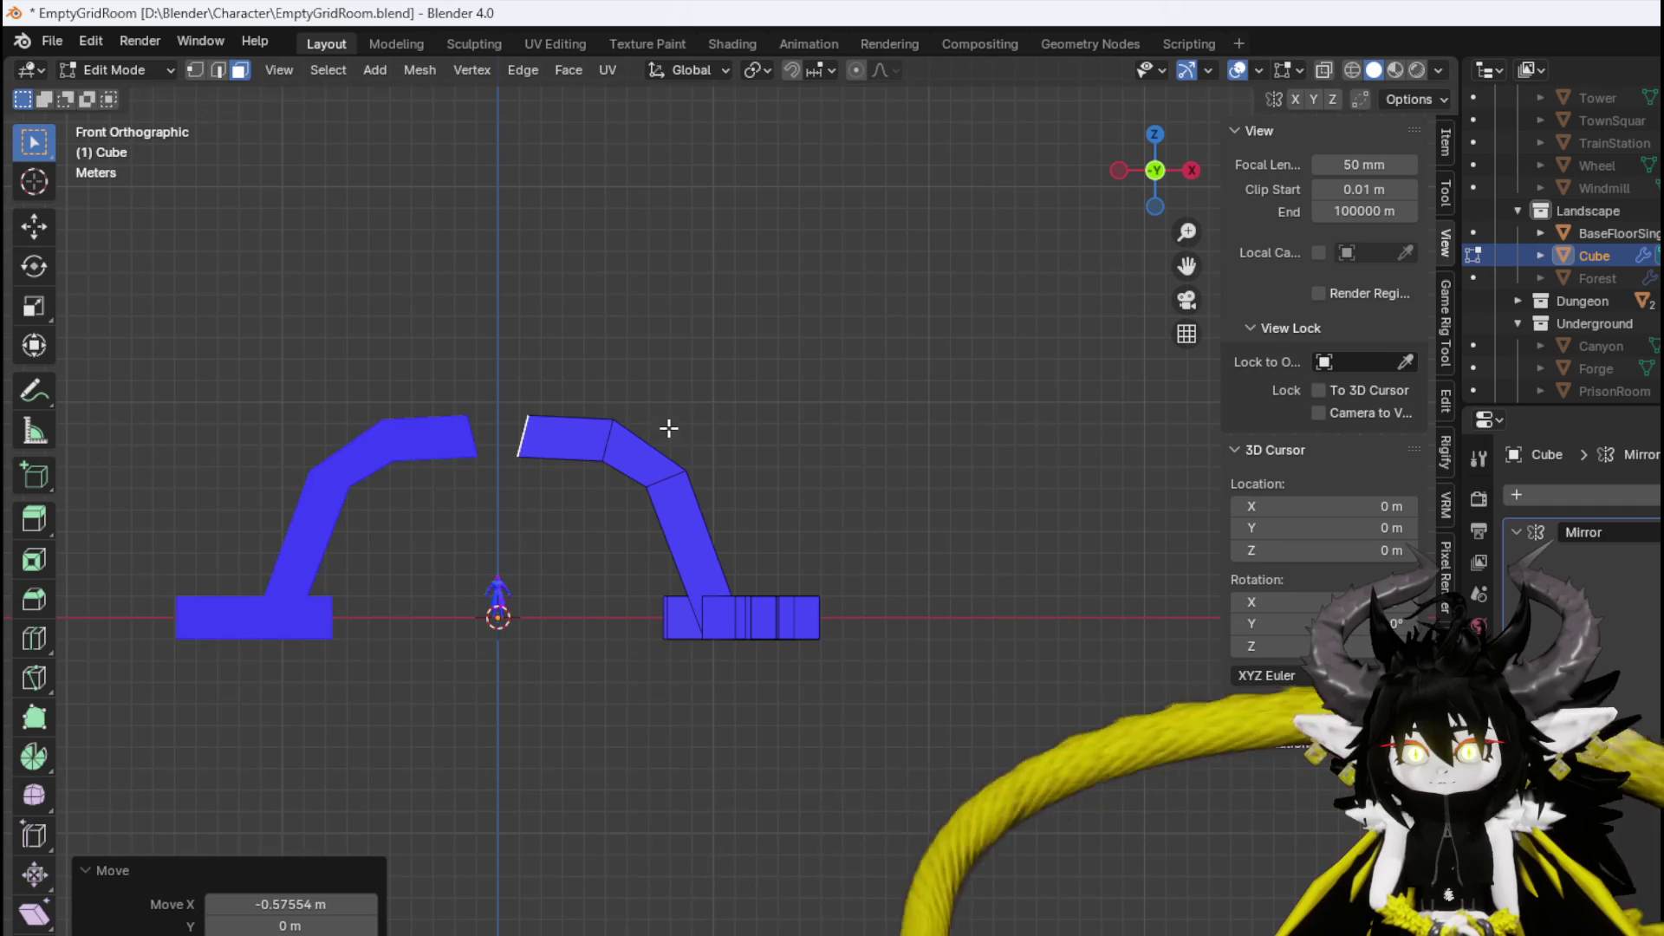
# Extrude and rotate the final segments until the arch meets its mirrored half at the centre.
pyautogui.press('r')
pyautogui.click(654, 392)
pyautogui.press('g')
pyautogui.click(634, 400)
pyautogui.press('r')
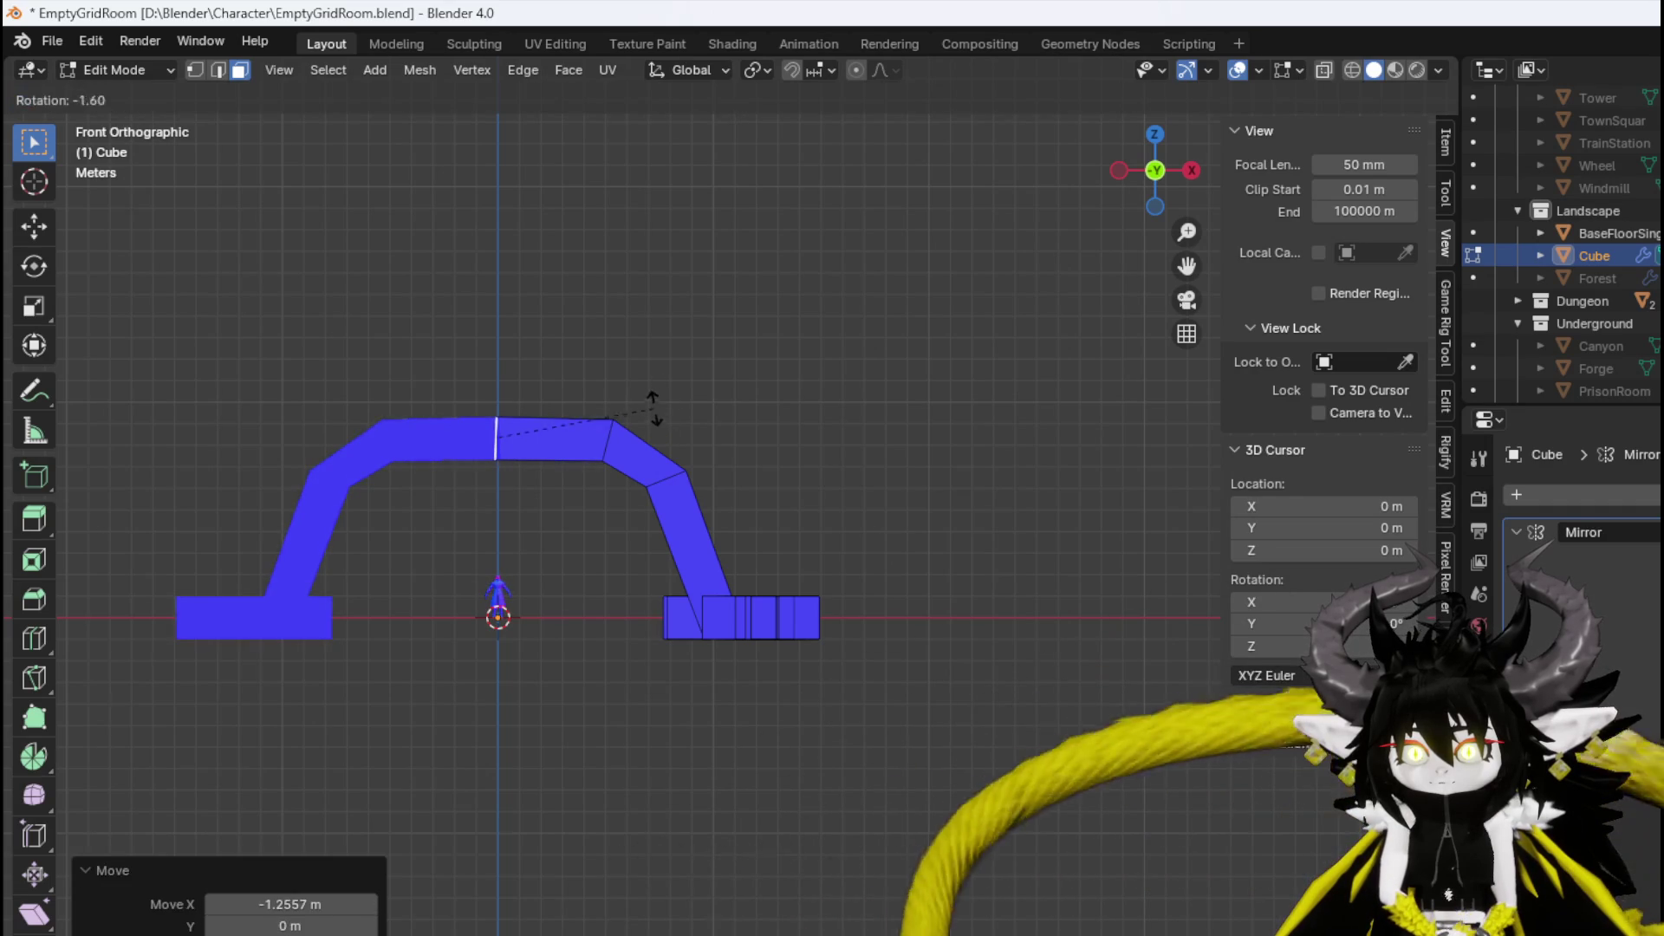
pyautogui.click(652, 408)
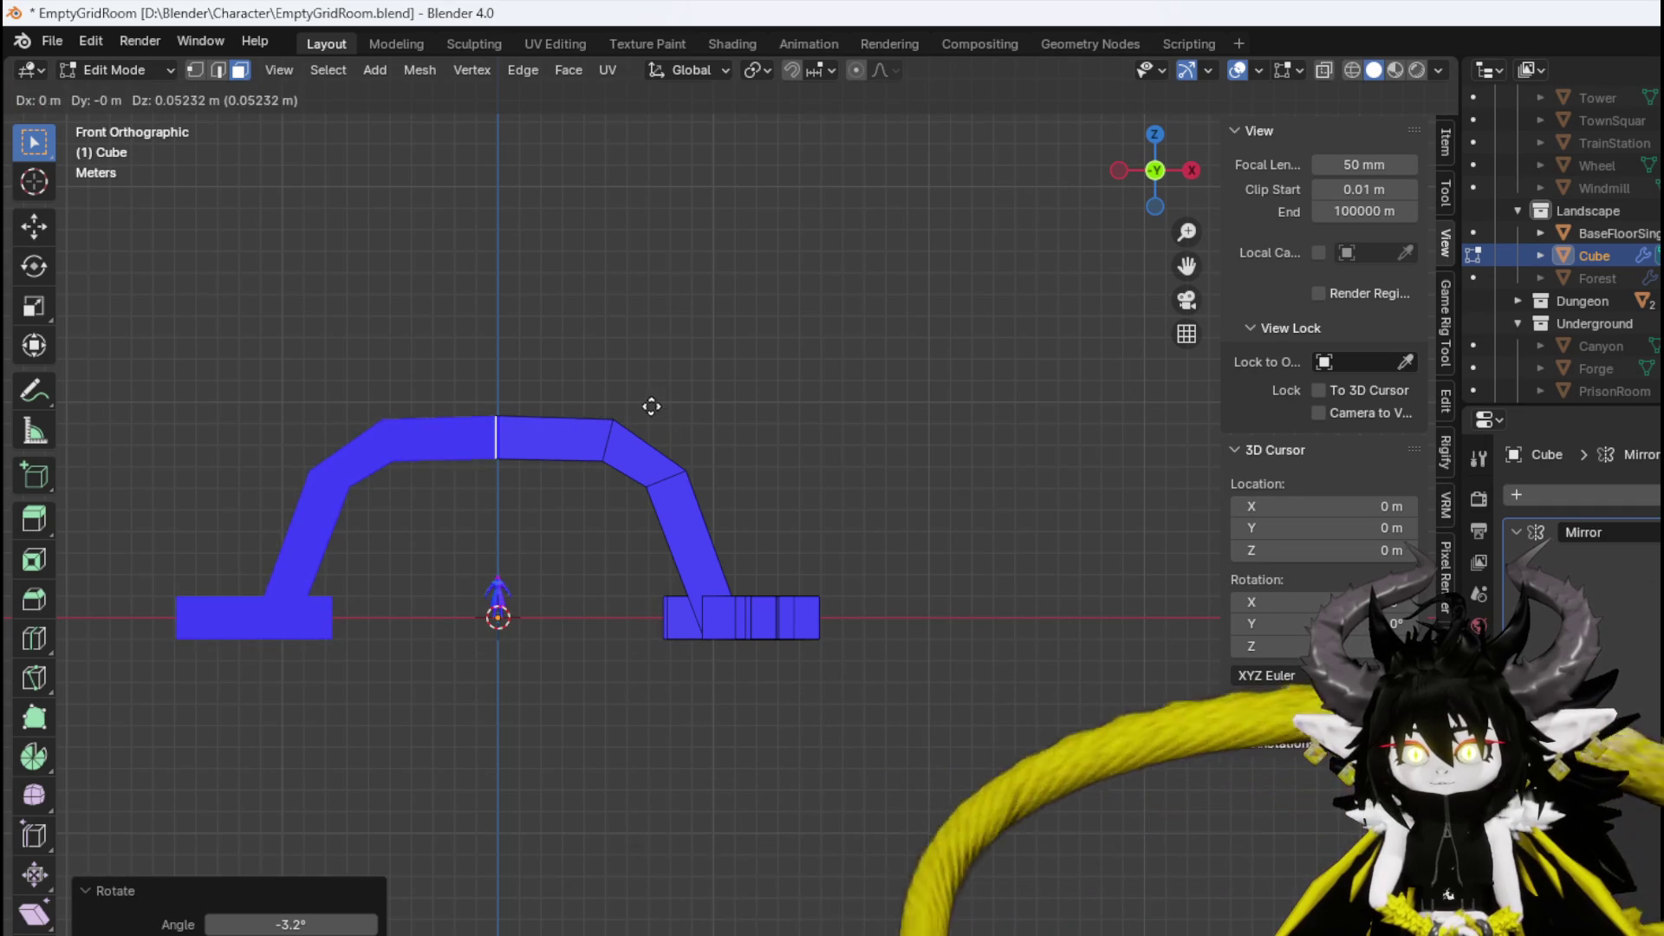
pyautogui.click(651, 409)
# Orbit around the bridge to inspect it in 3D, then return to front view in vertex mode.
pyautogui.moveTo(632, 438)
pyautogui.mouseDown()
pyautogui.moveTo(569, 601)
pyautogui.moveTo(367, 589)
pyautogui.moveTo(613, 558)
pyautogui.mouseUp()
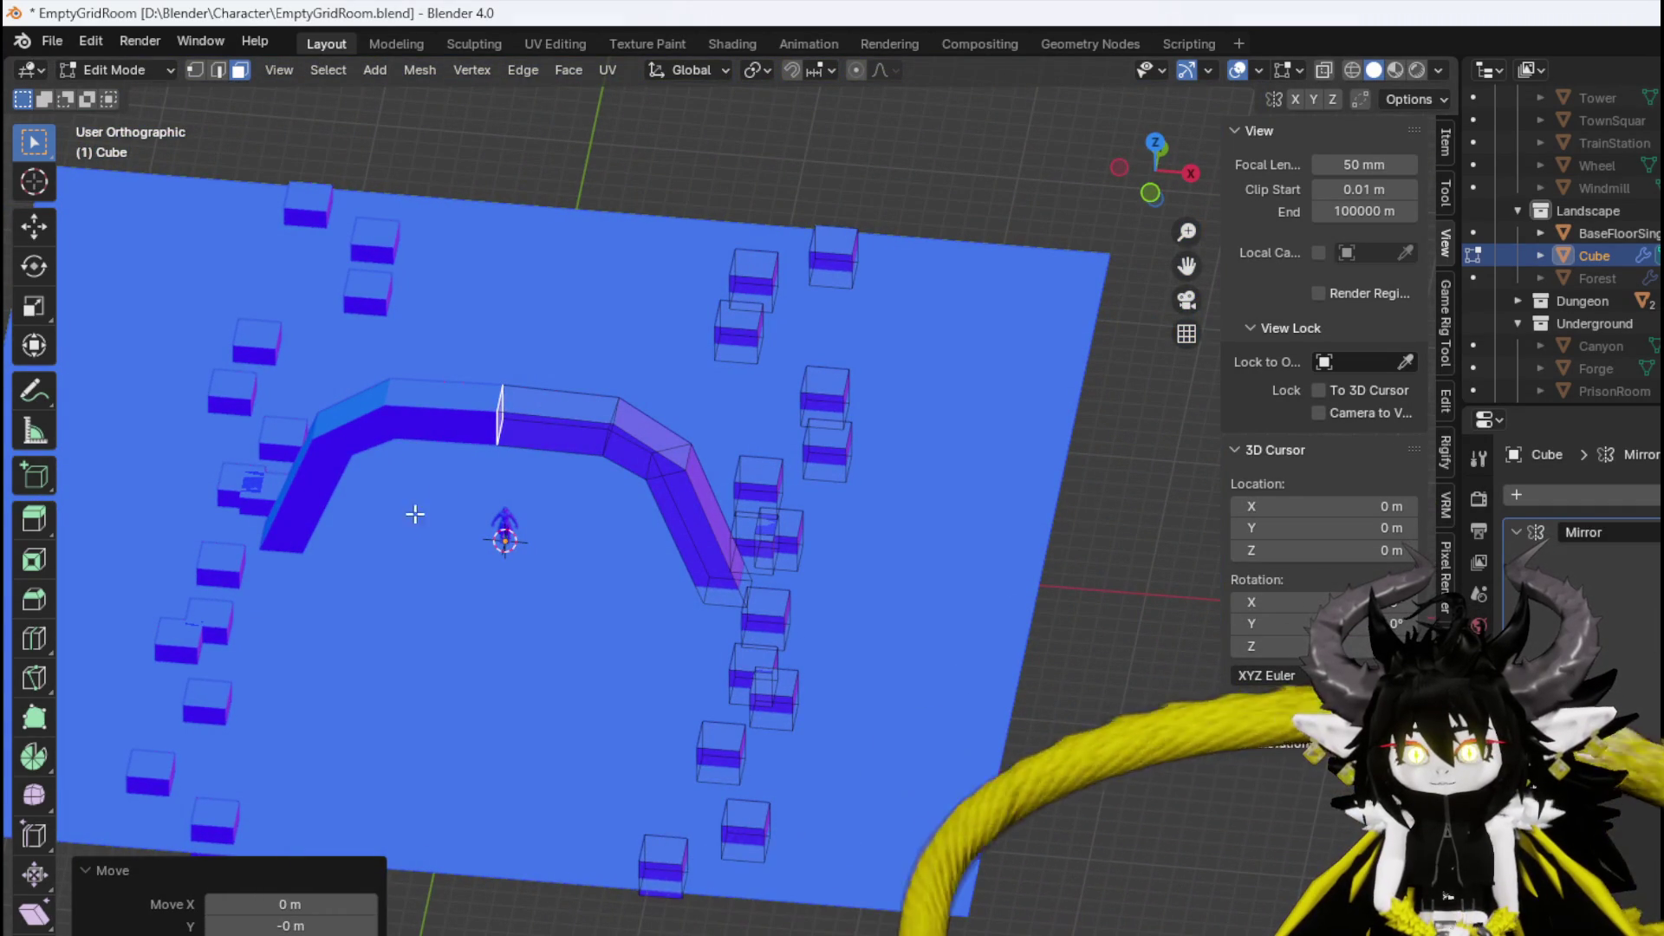
pyautogui.moveTo(445, 502)
pyautogui.mouseDown()
pyautogui.moveTo(494, 471)
pyautogui.moveTo(470, 467)
pyautogui.moveTo(555, 525)
pyautogui.moveTo(751, 539)
pyautogui.moveTo(394, 519)
pyautogui.mouseUp()
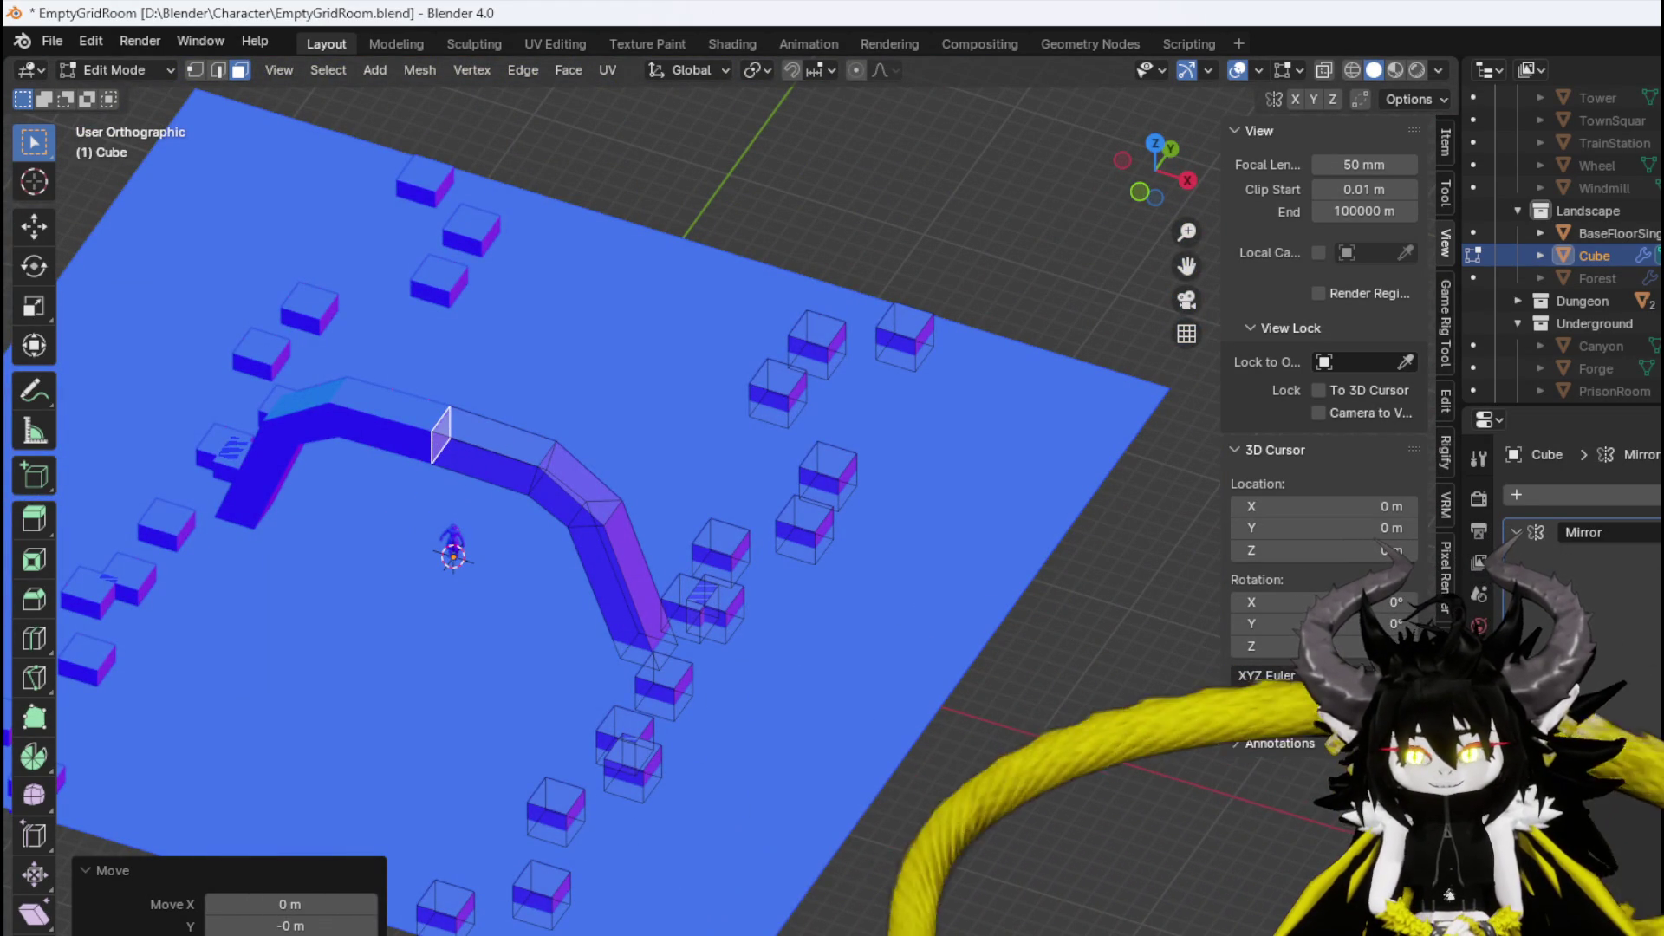
pyautogui.press('KP_1')
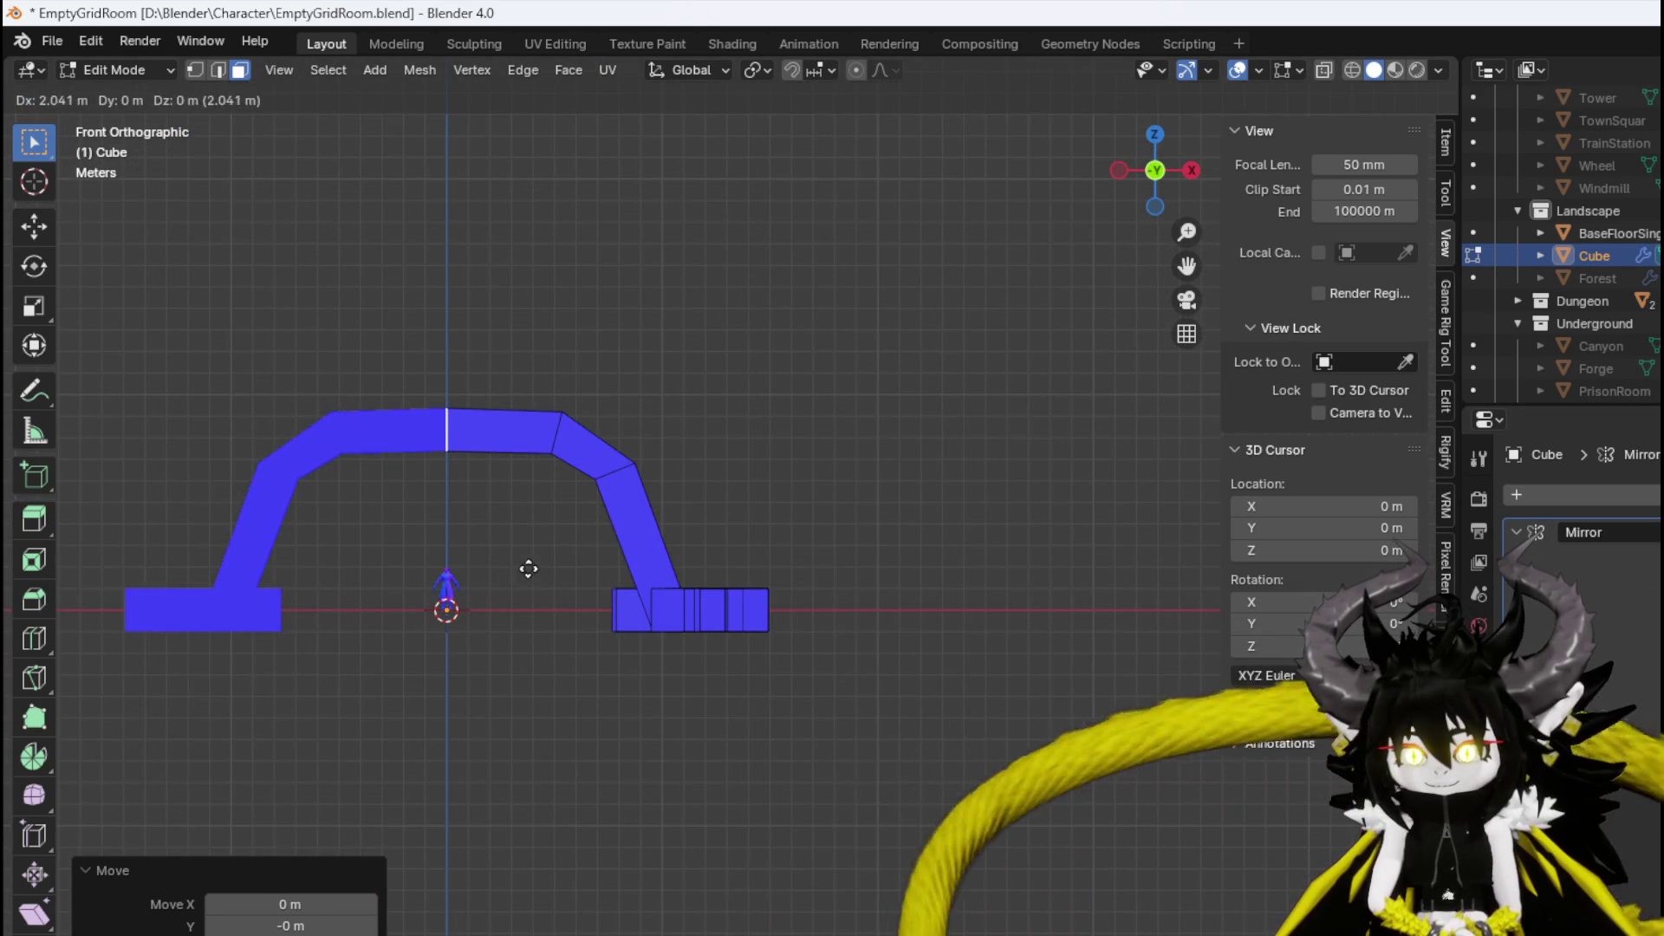
pyautogui.press('1')
pyautogui.moveTo(559, 540)
pyautogui.mouseDown()
pyautogui.moveTo(510, 680)
pyautogui.moveTo(551, 661)
pyautogui.mouseUp()
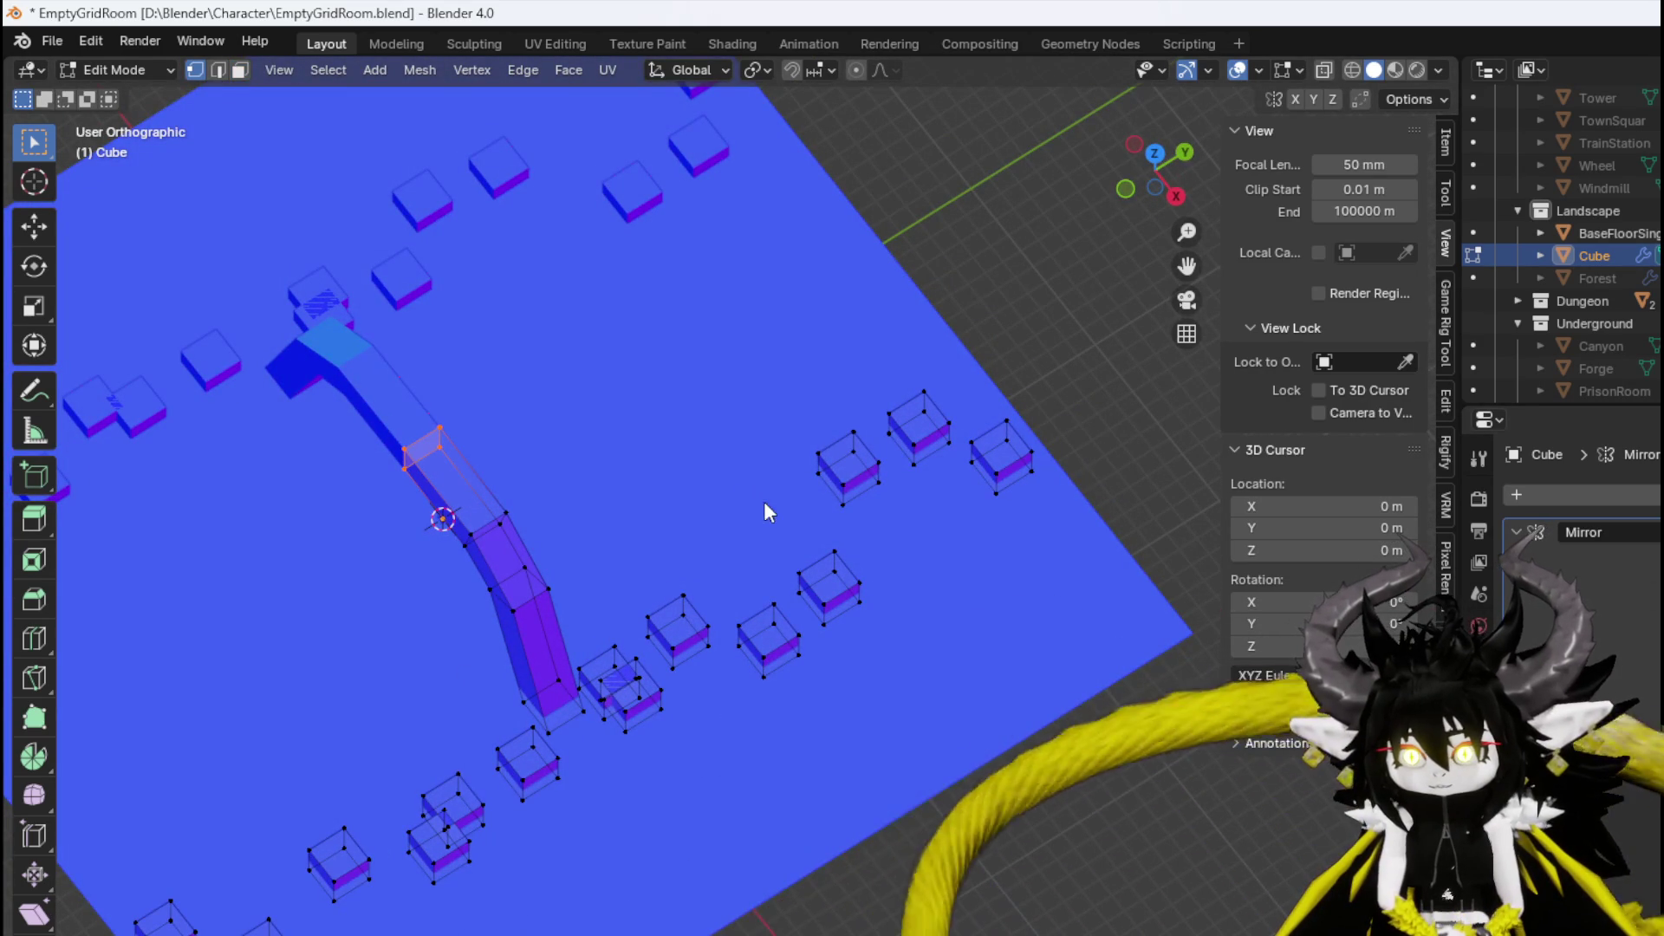
# Select the bottom block's lower-left corner vertex and zoom in on it.
pyautogui.click(832, 476)
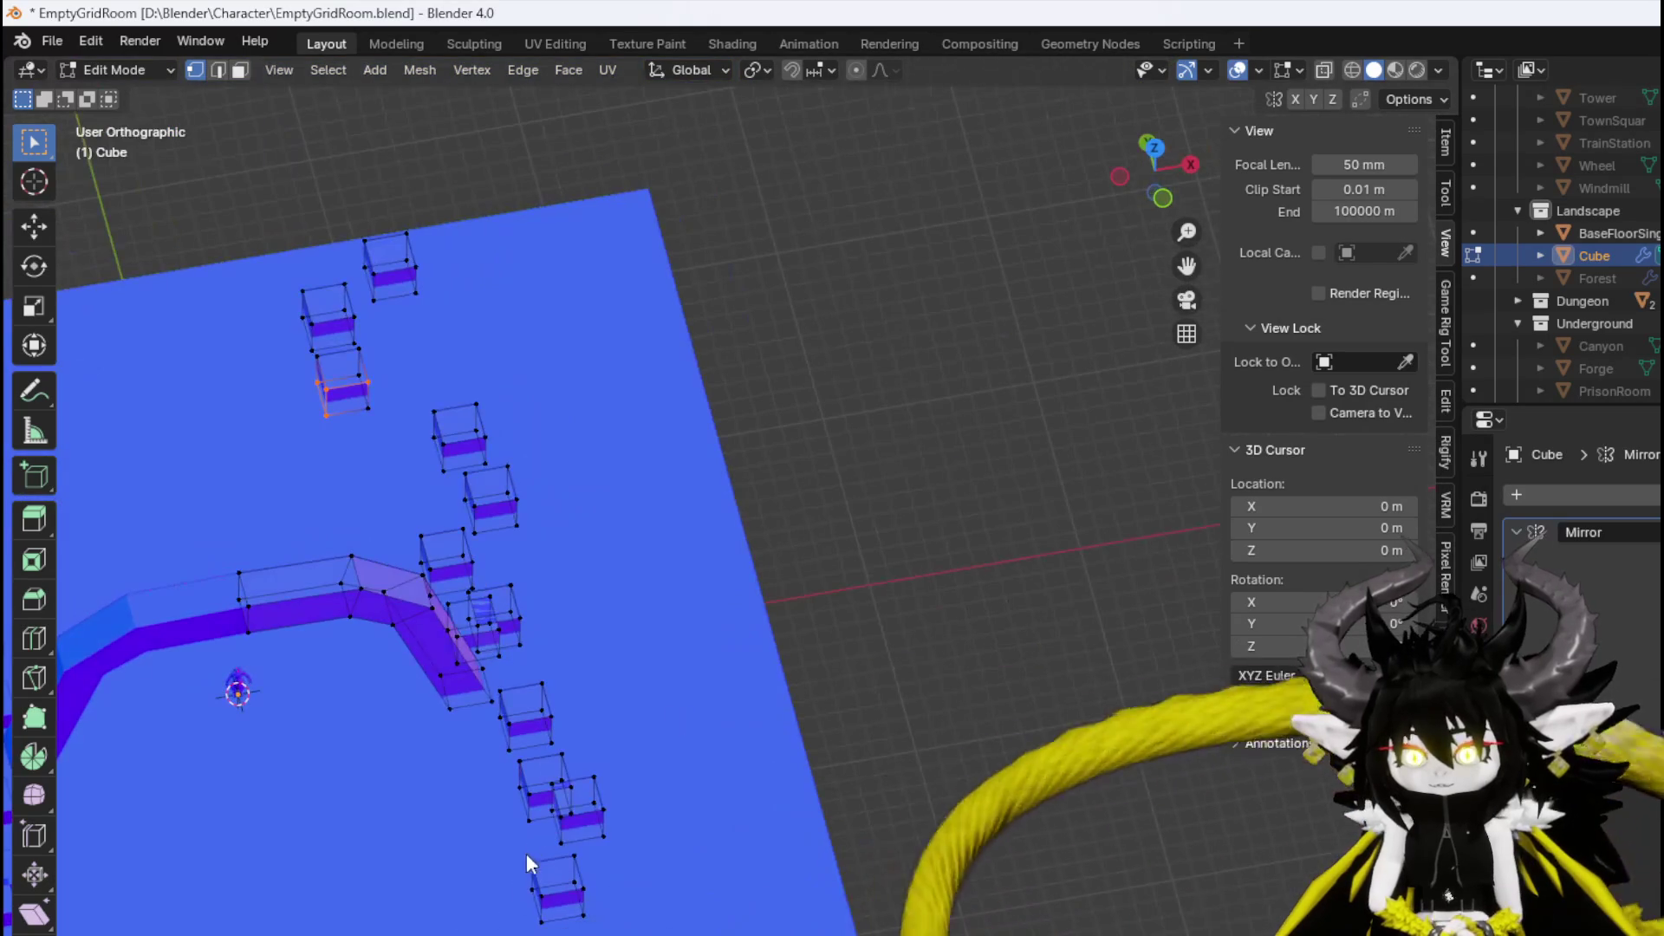
pyautogui.click(565, 893)
pyautogui.click(539, 892)
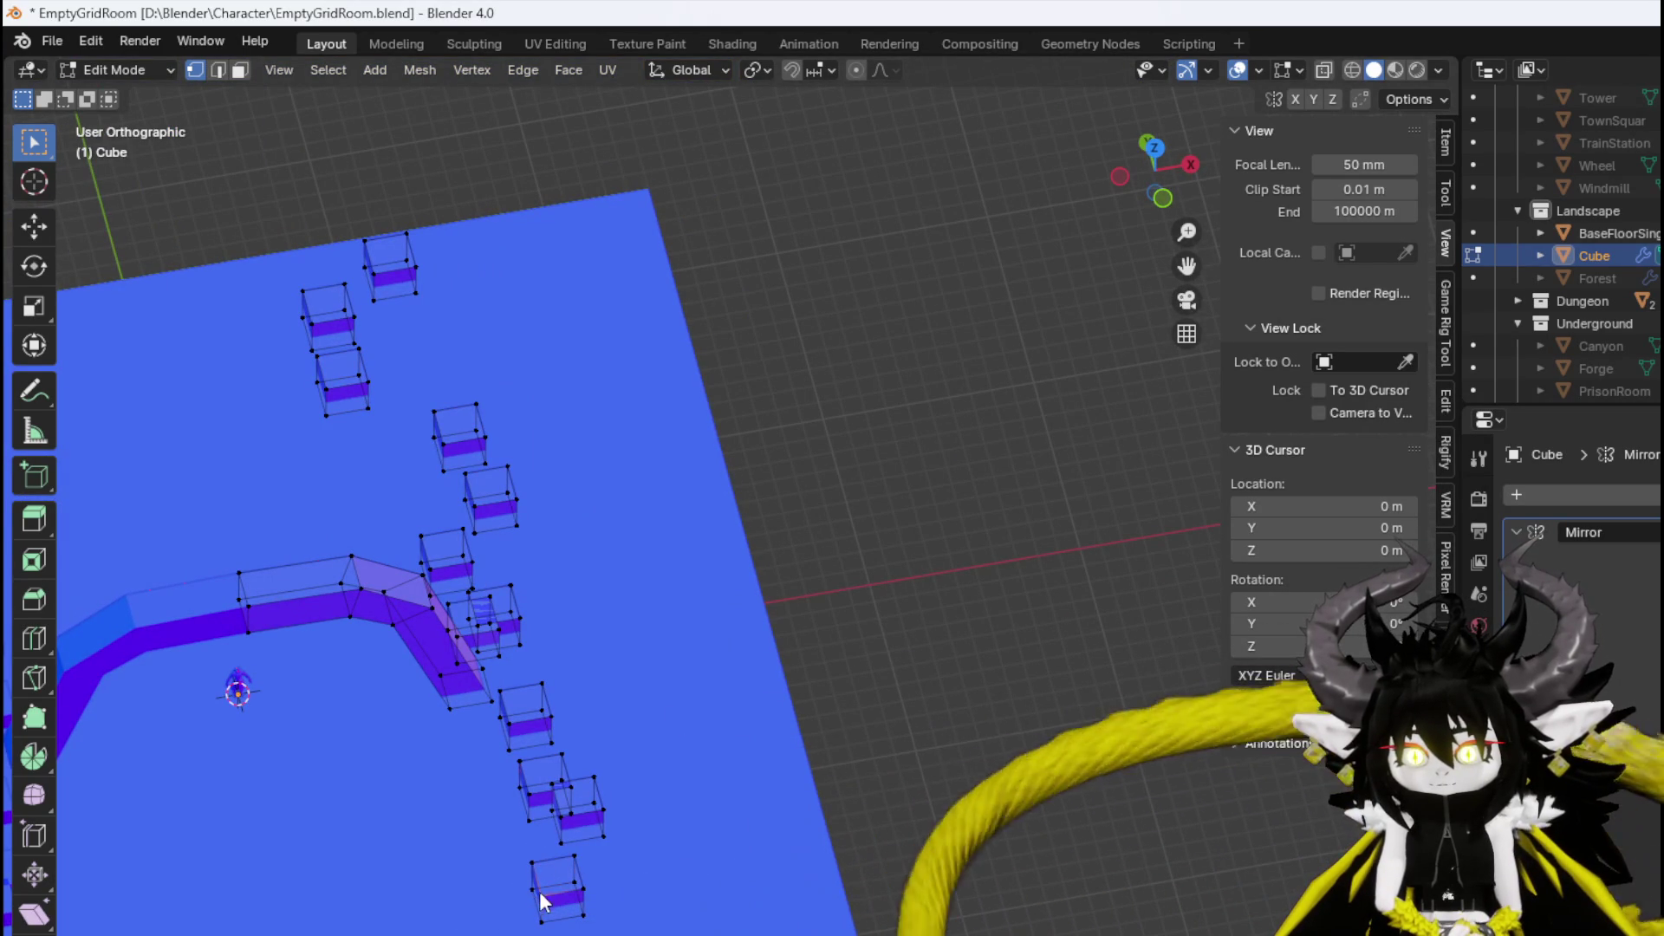
pyautogui.scroll(5, 1573, 224)
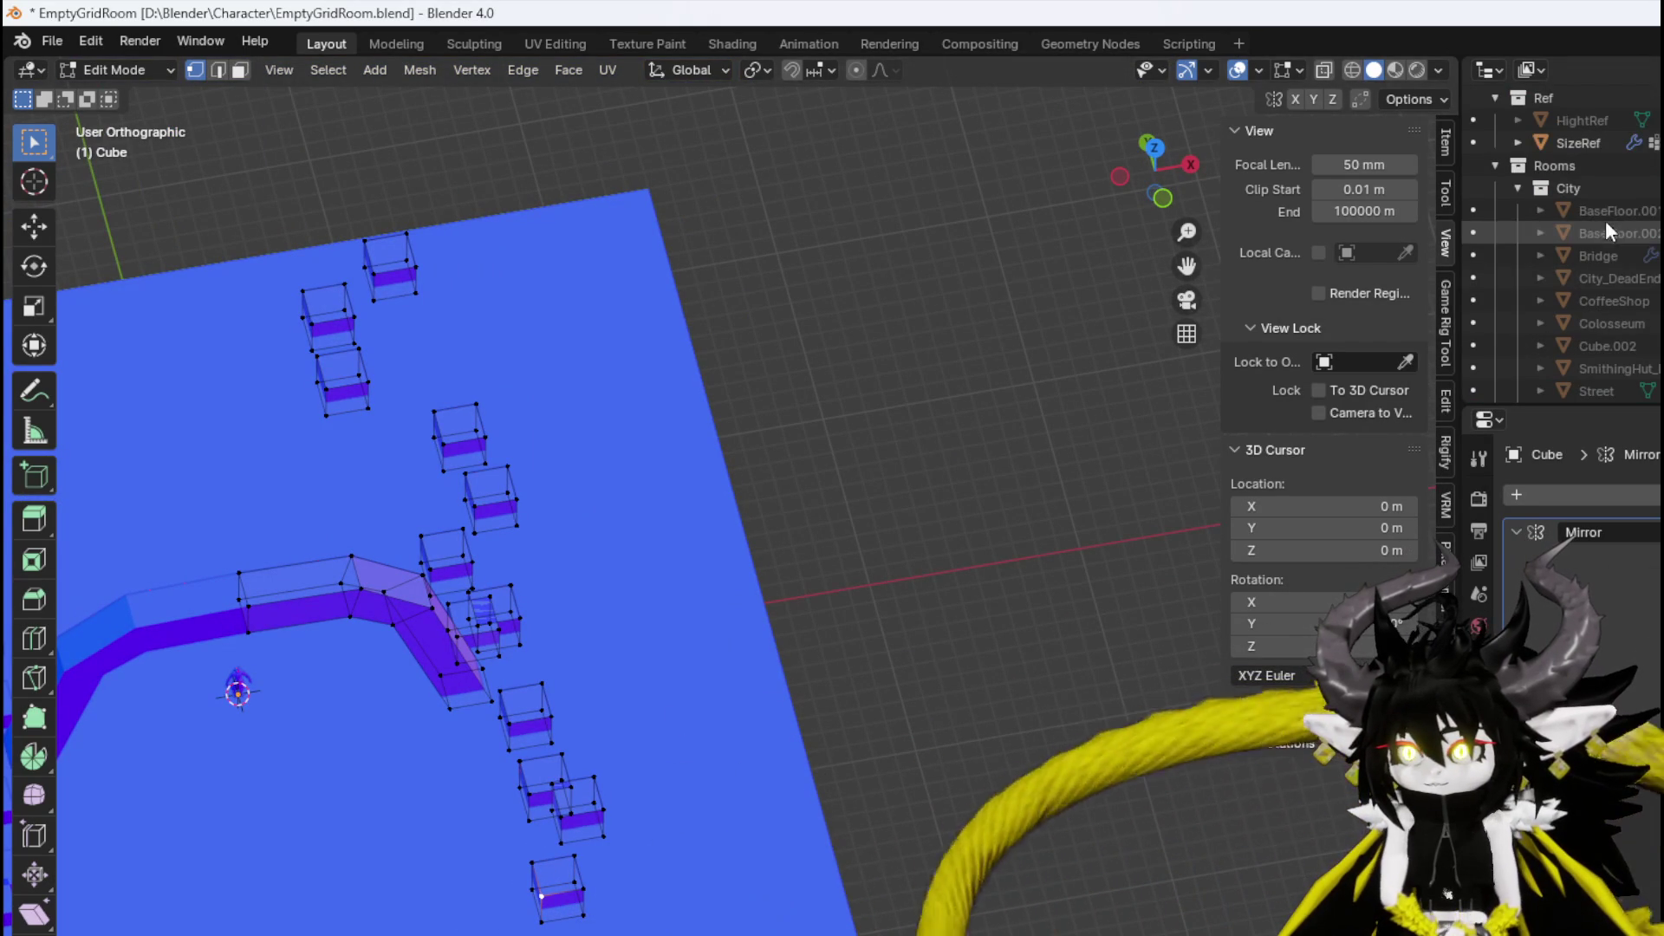
pyautogui.scroll(-5, 1608, 221)
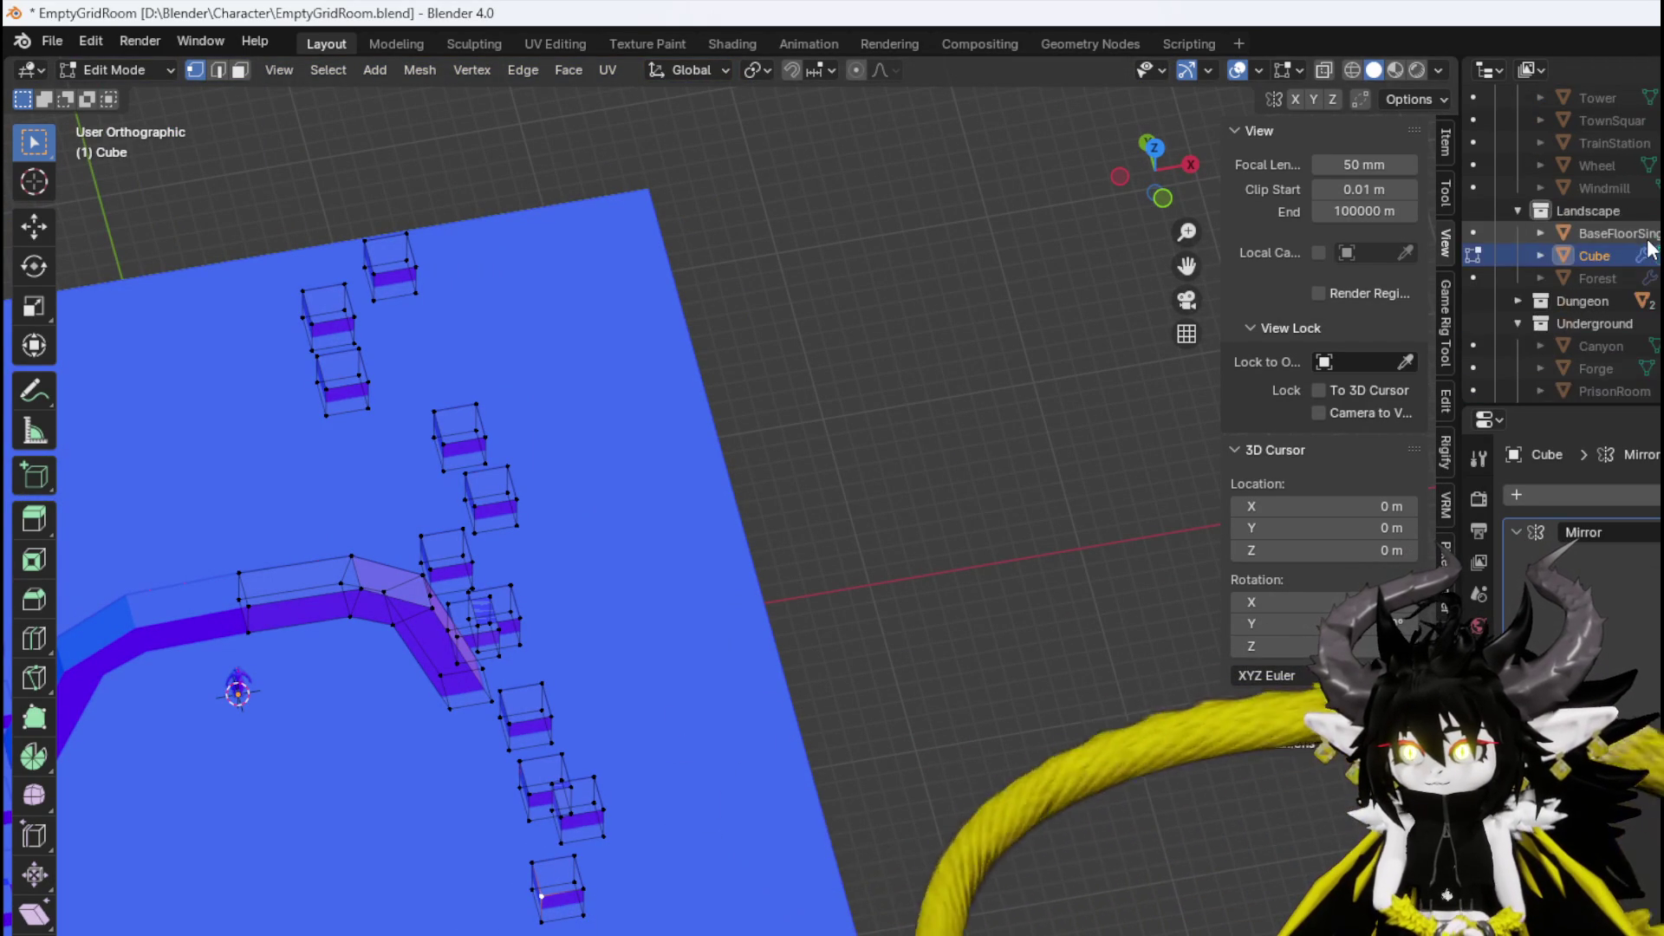
pyautogui.scroll(2, 1651, 249)
pyautogui.scroll(4, 1652, 250)
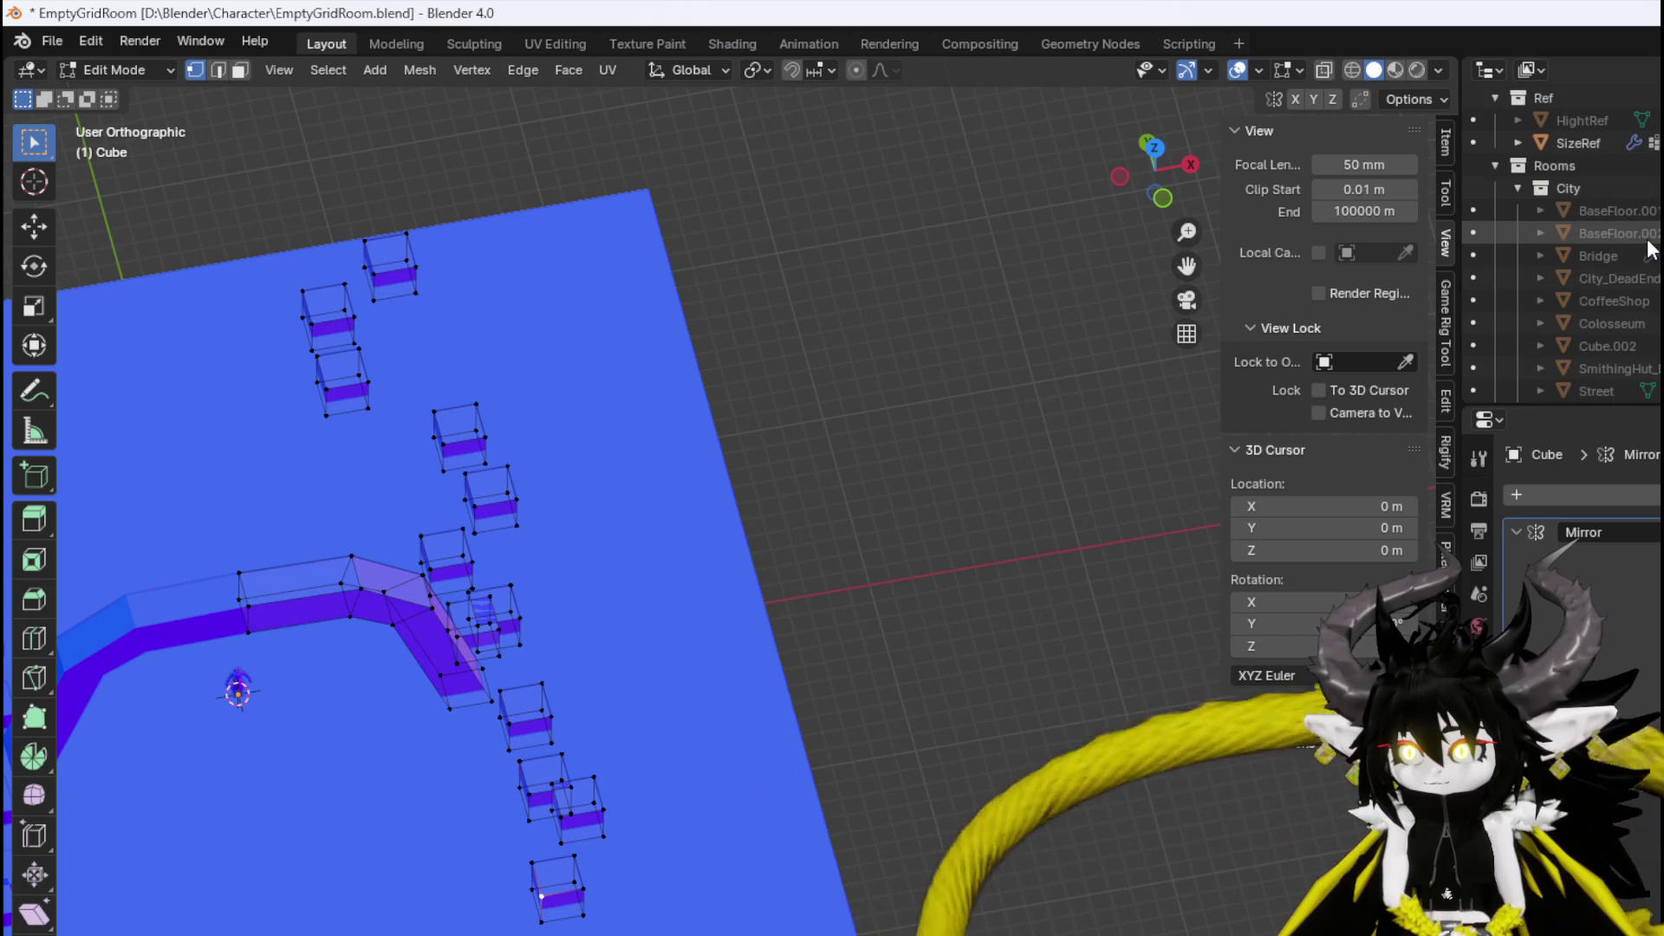
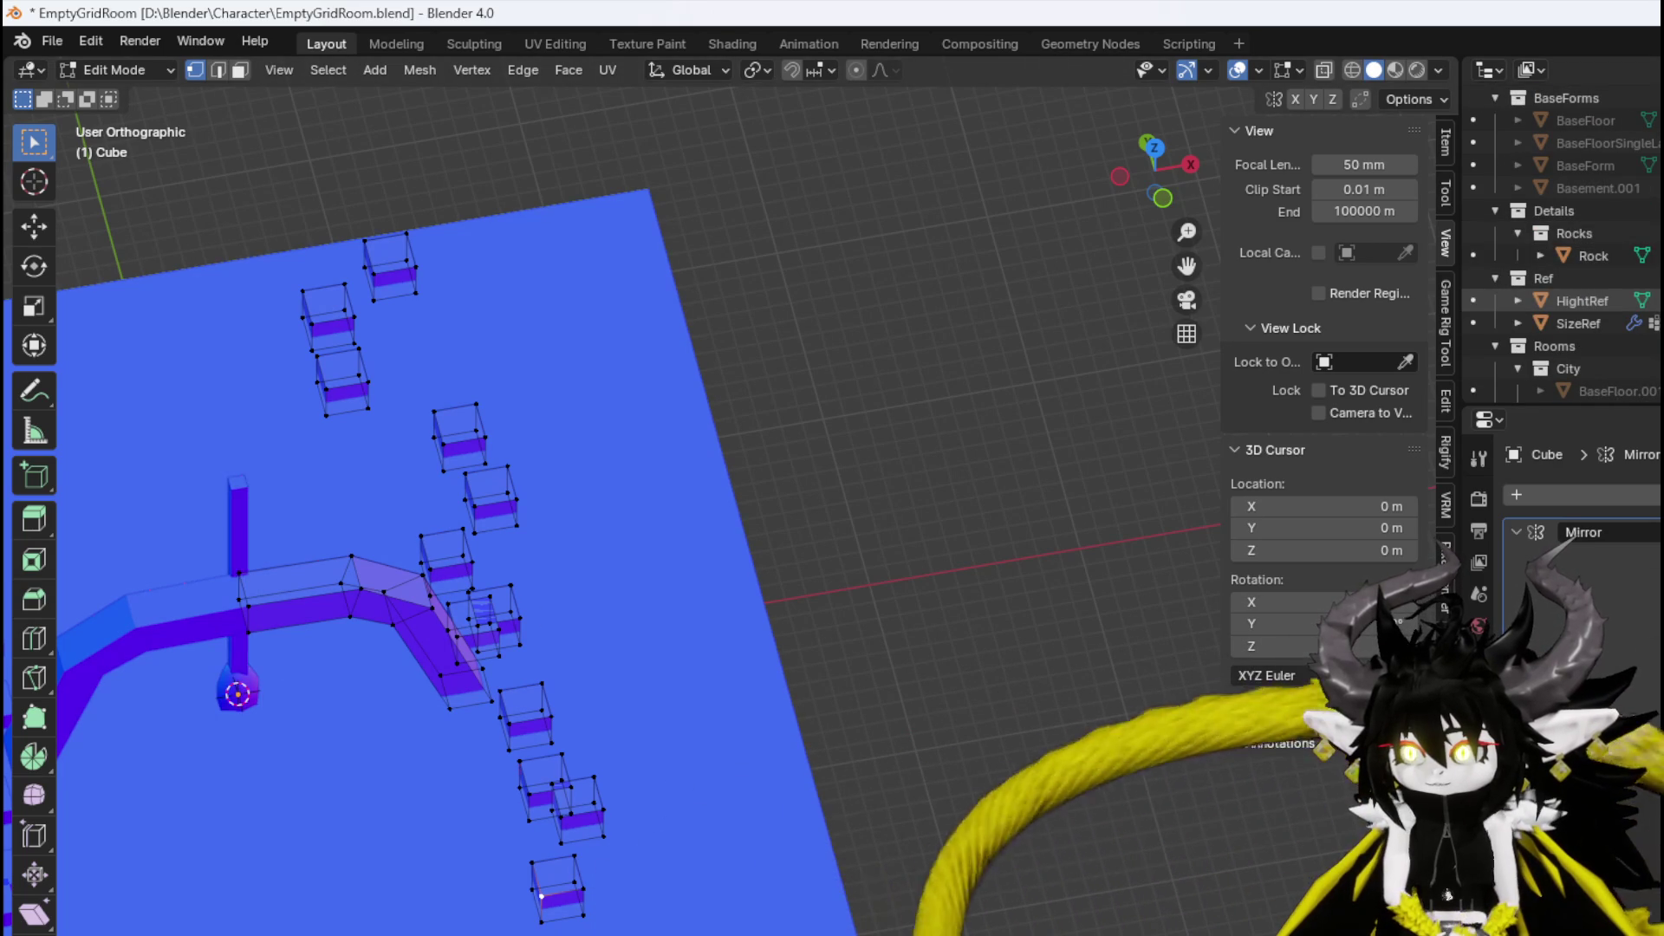
# In face mode, select the whole small box beside the bent wall from its top face, viewed from front.
pyautogui.scroll(-3, 576, 477)
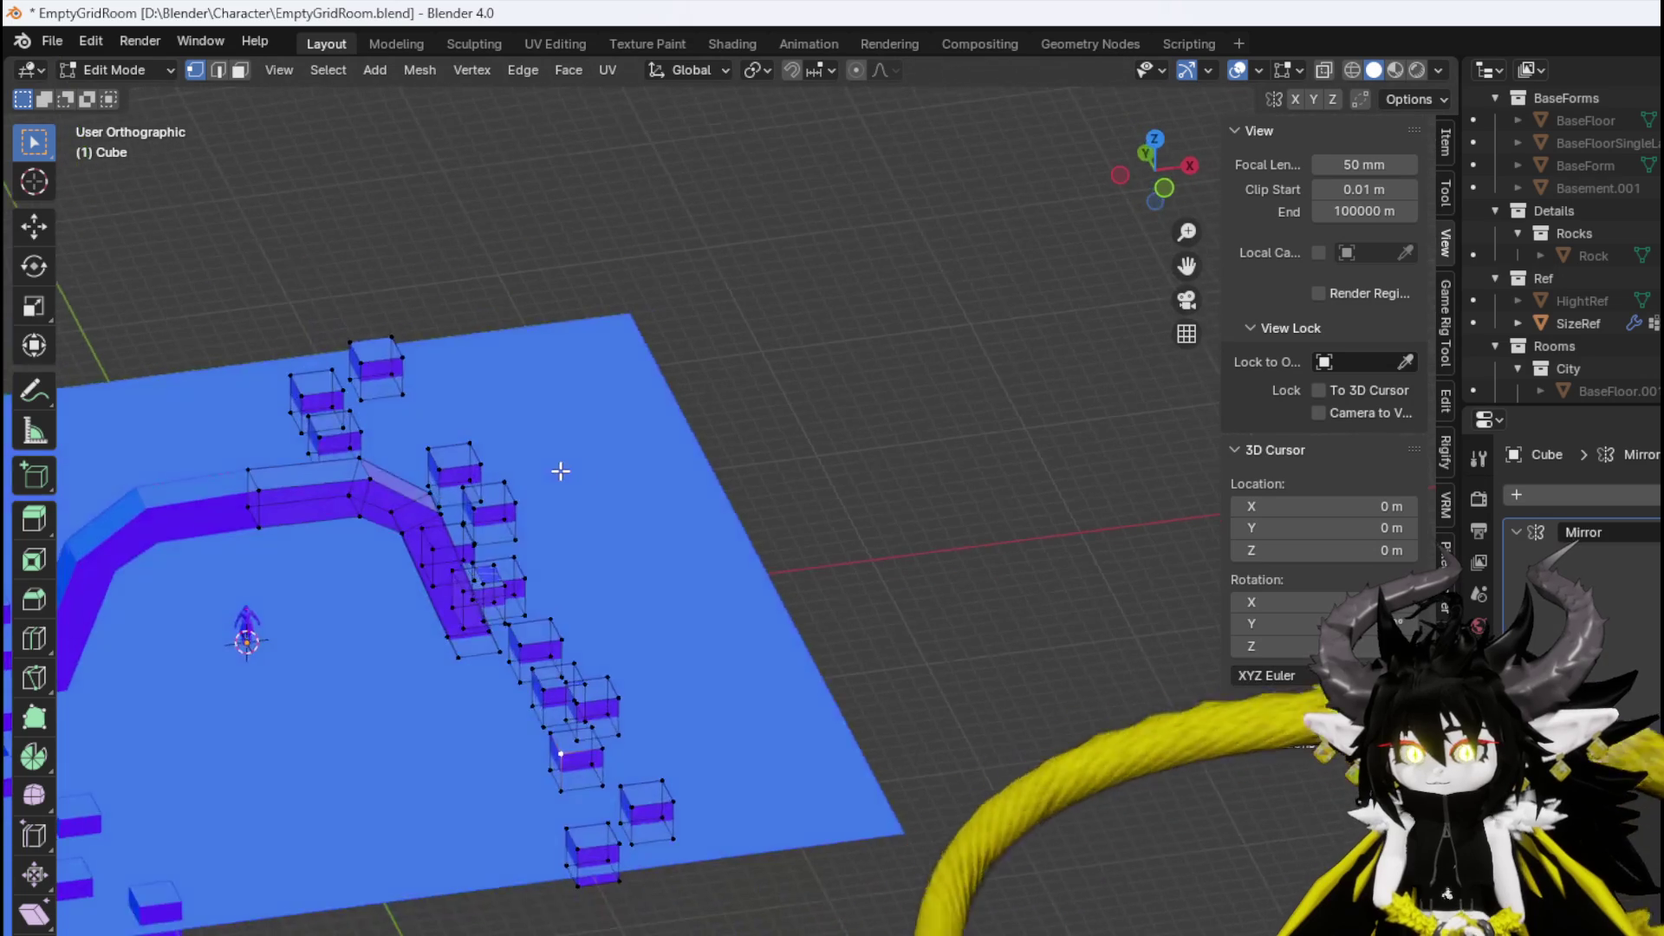
pyautogui.press('KP_1')
pyautogui.scroll(3, 533, 802)
pyautogui.scroll(3, 533, 802)
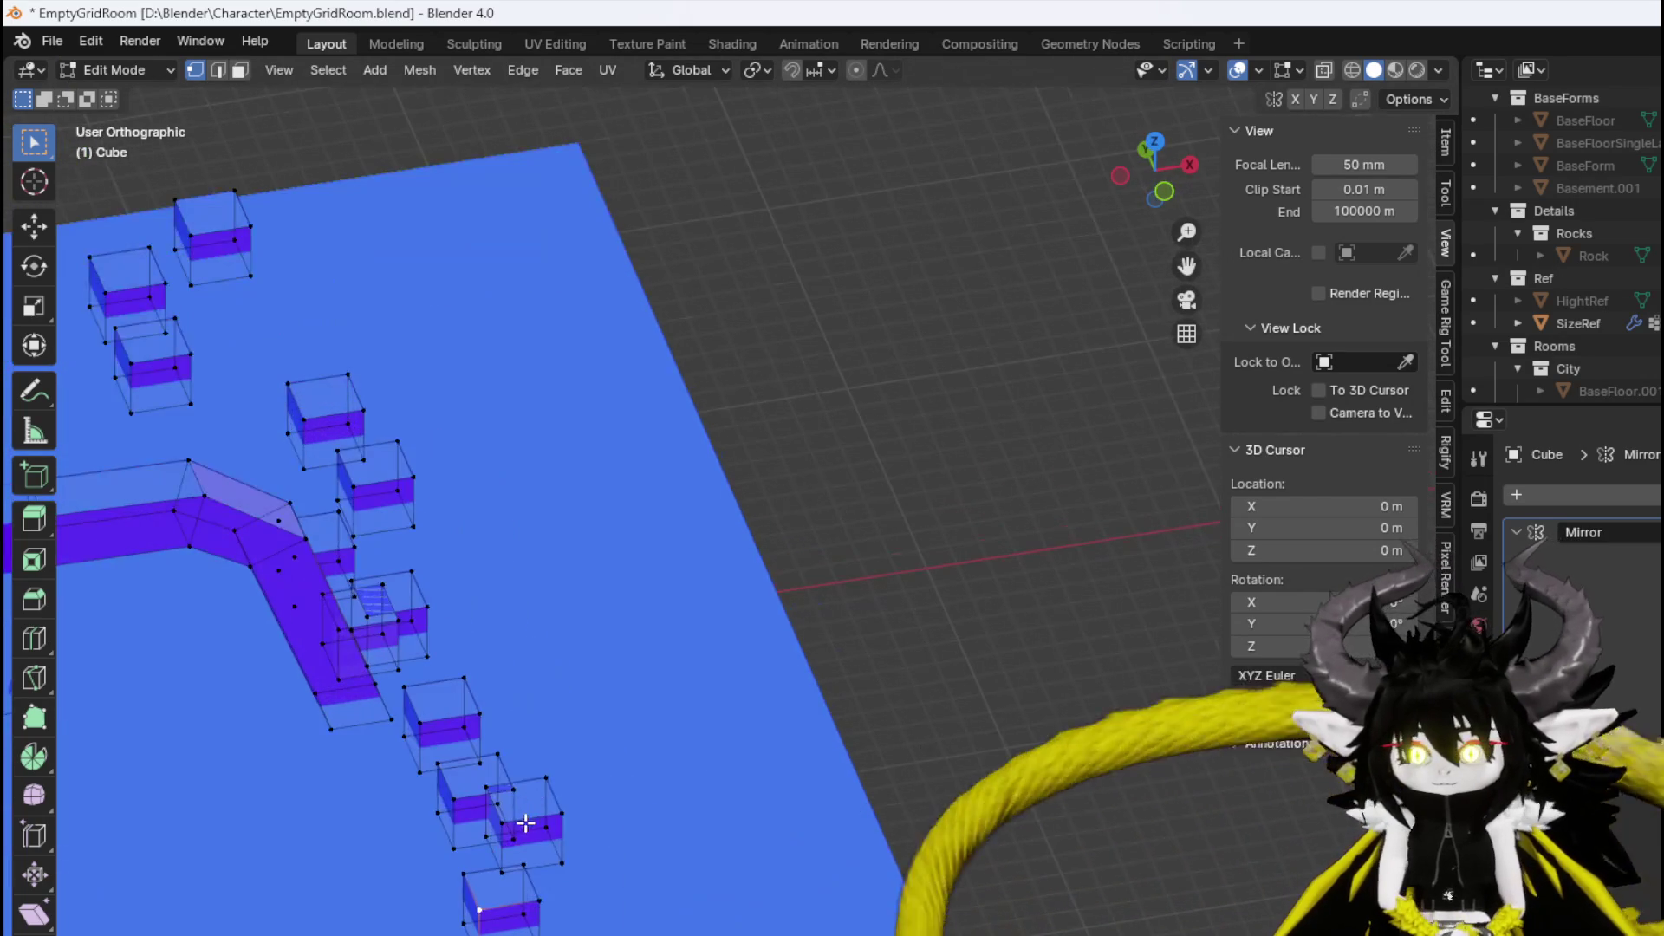
pyautogui.press('3')
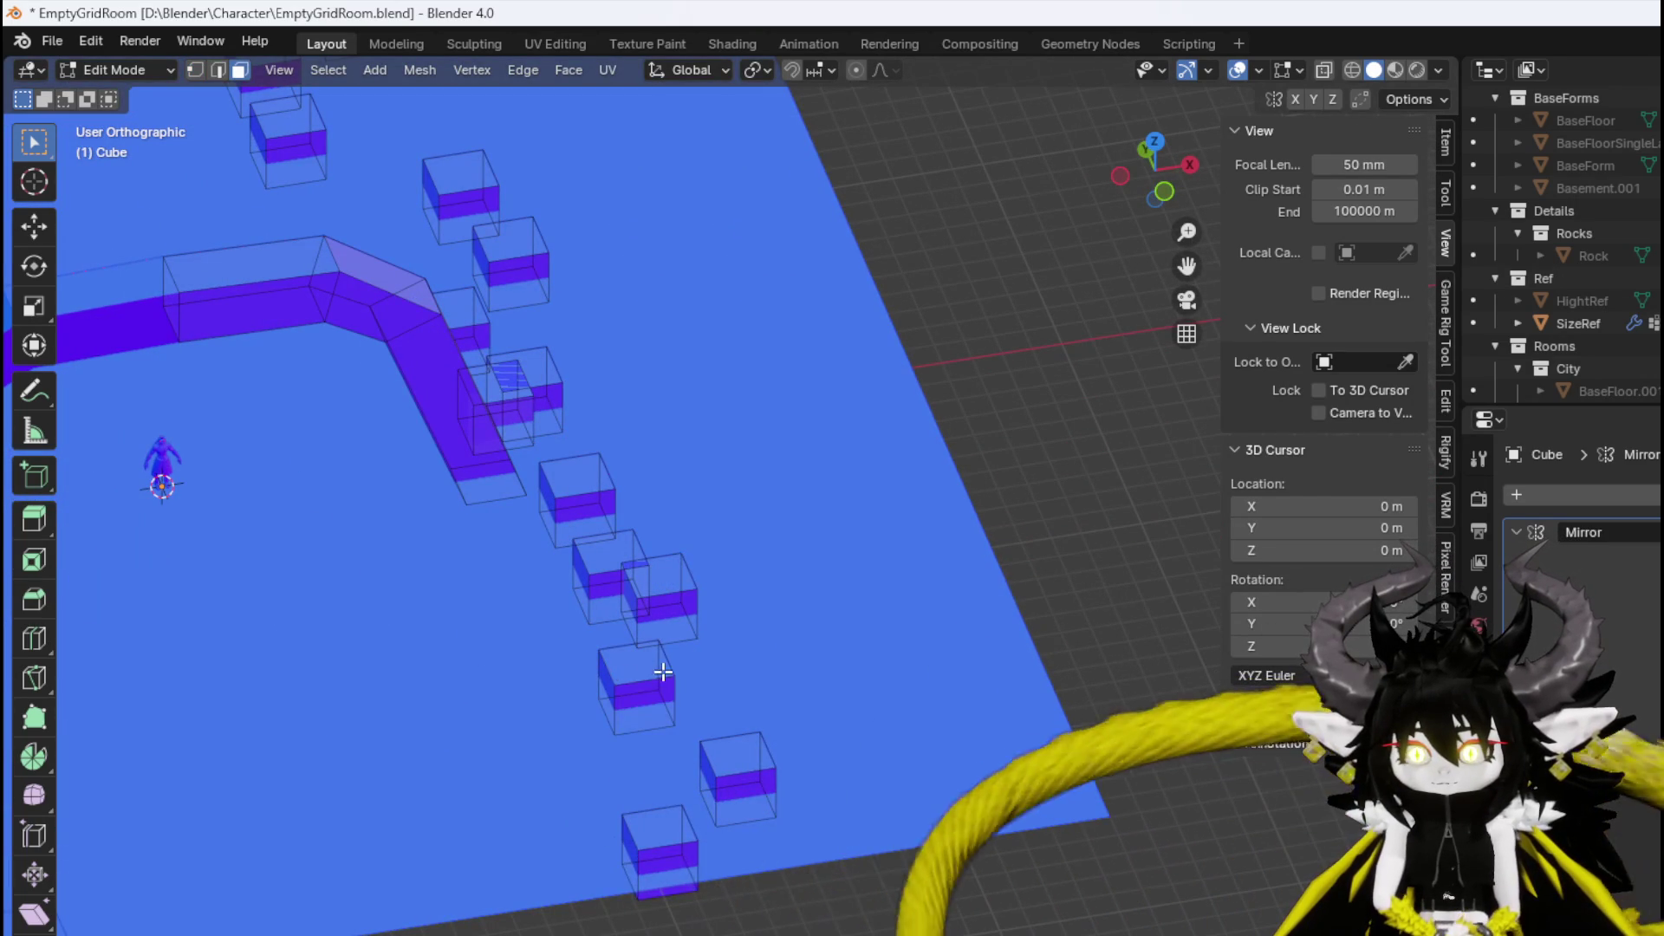
pyautogui.click(666, 672)
pyautogui.hotkey('ctrl', 'l')
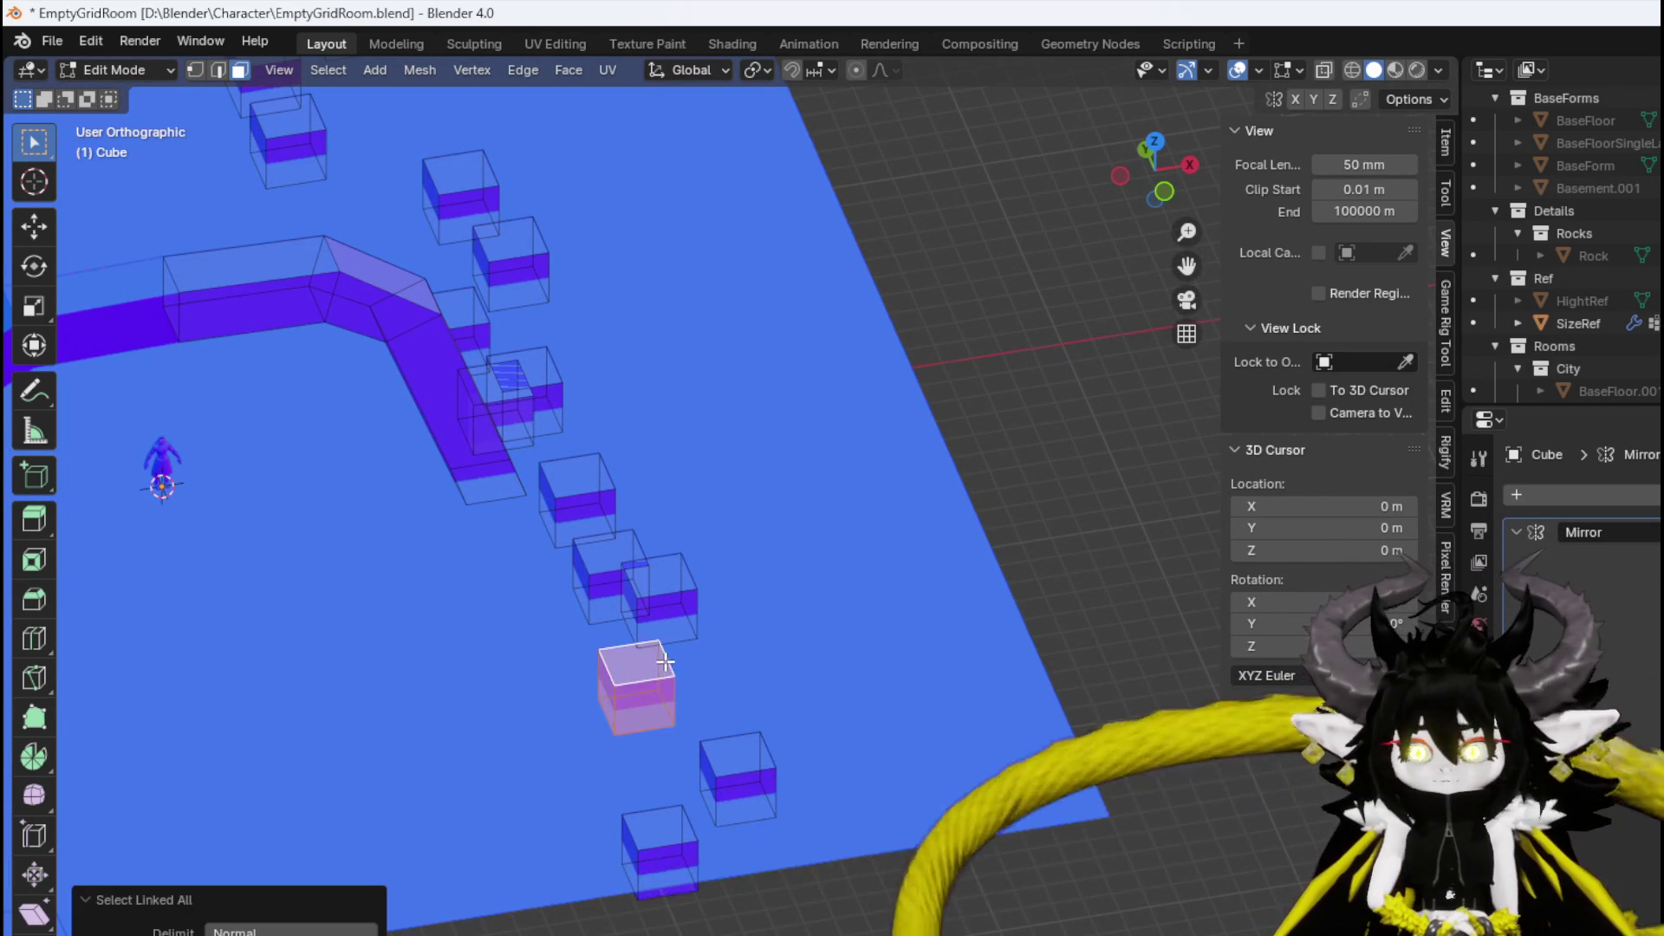
pyautogui.press('KP_1')
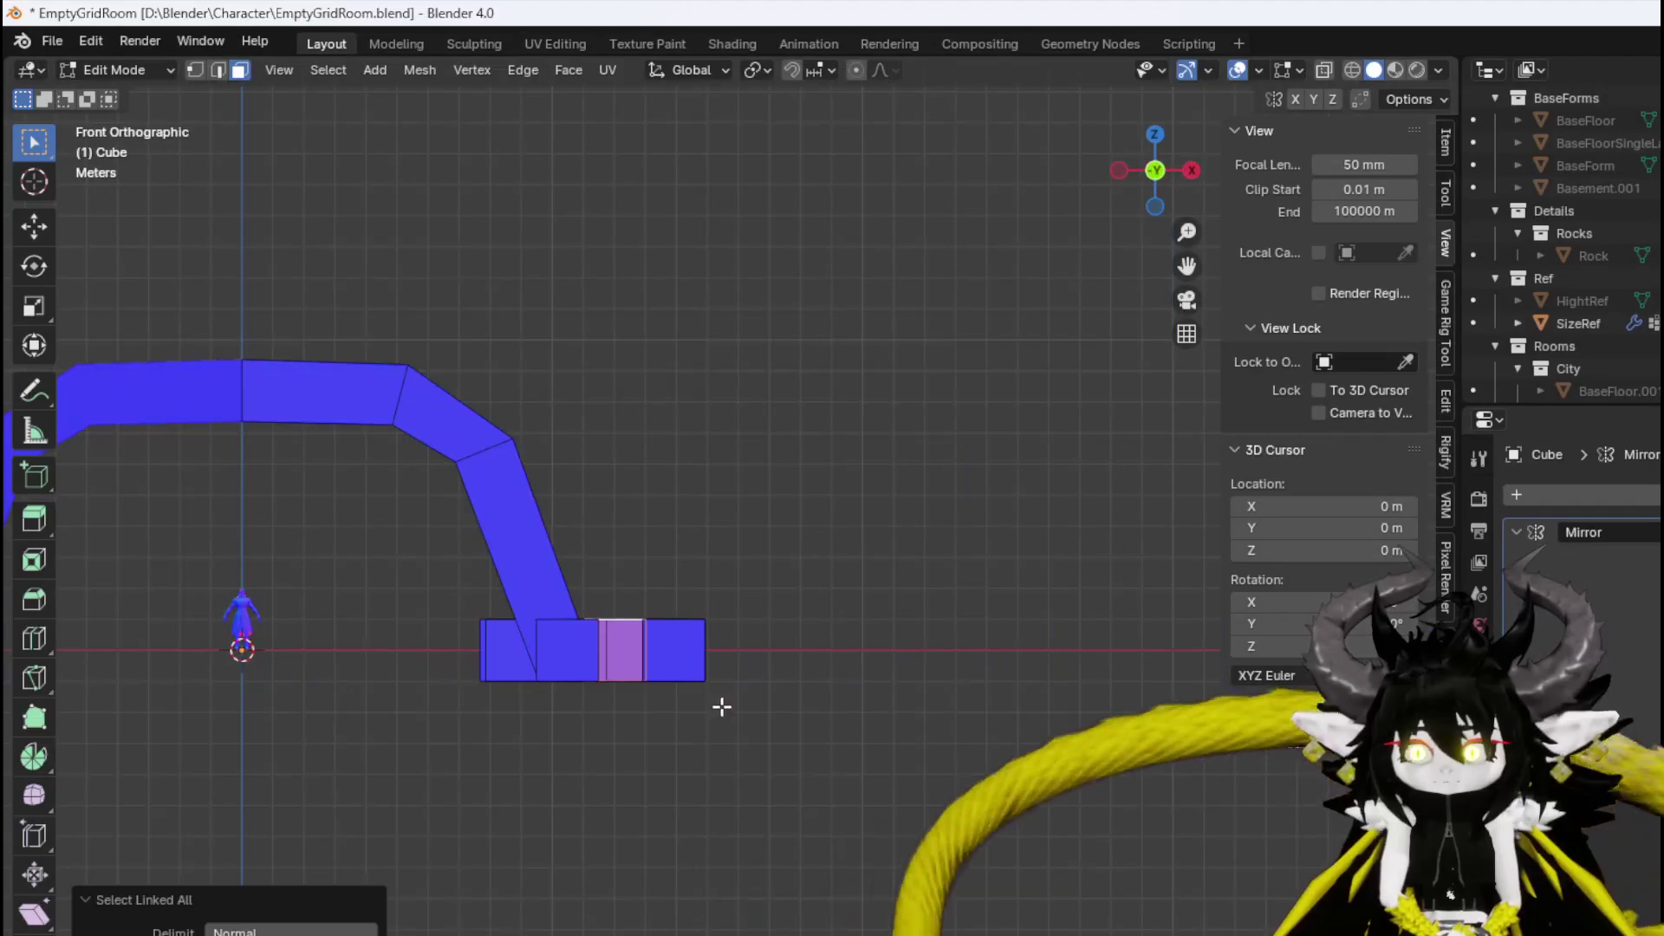
# Scale the small box about 3.111 times and move it -3.96 m along X.
pyautogui.press('s')
pyautogui.click(788, 590)
pyautogui.press('g')
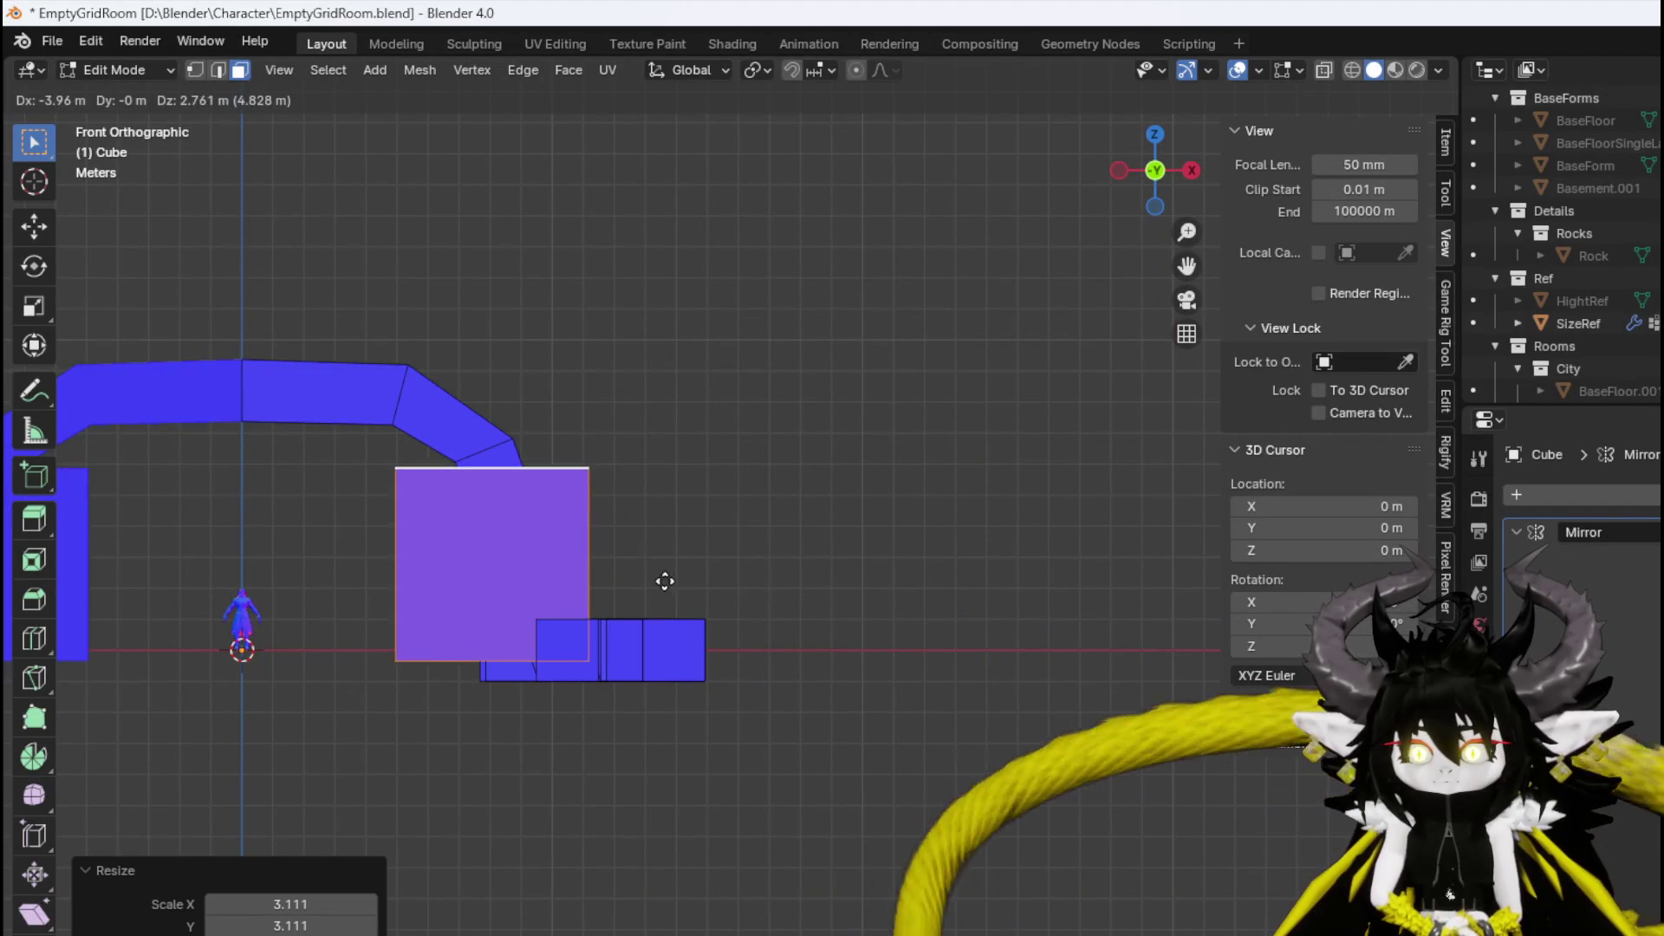
pyautogui.click(665, 584)
pyautogui.moveTo(665, 583)
pyautogui.mouseDown()
pyautogui.moveTo(550, 605)
pyautogui.moveTo(644, 652)
pyautogui.moveTo(494, 620)
pyautogui.moveTo(676, 691)
pyautogui.moveTo(583, 725)
pyautogui.moveTo(648, 647)
pyautogui.mouseUp()
pyautogui.scroll(4, 648, 647)
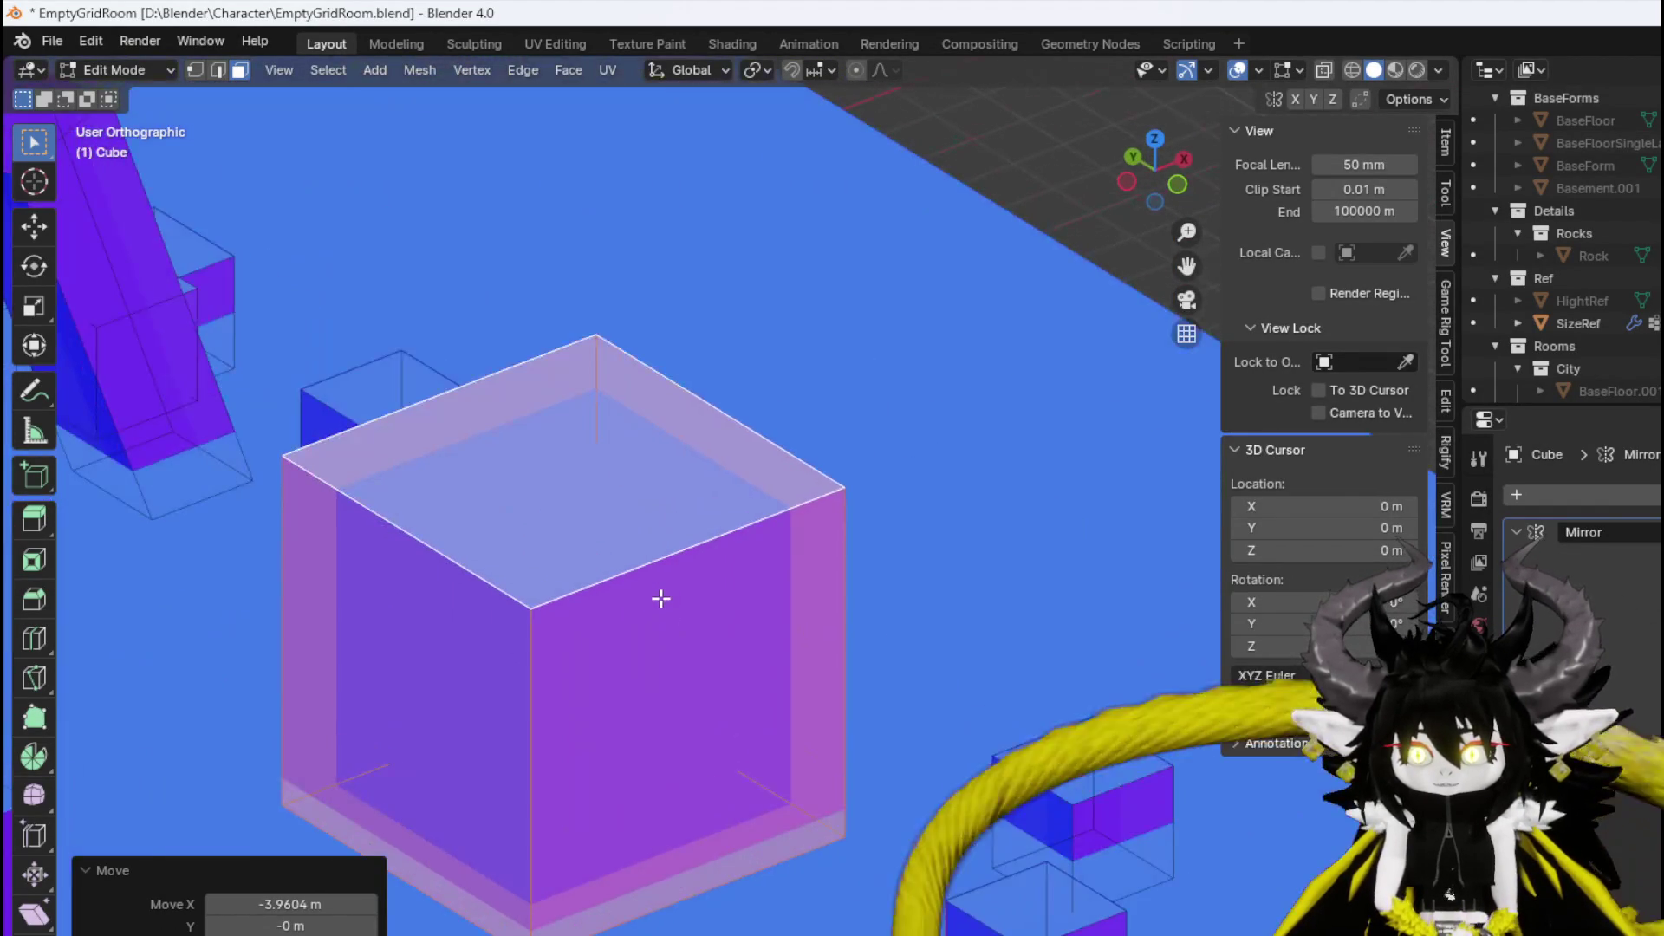
pyautogui.moveTo(557, 601)
pyautogui.mouseDown()
pyautogui.moveTo(586, 549)
pyautogui.moveTo(513, 563)
pyautogui.moveTo(674, 493)
pyautogui.mouseUp()
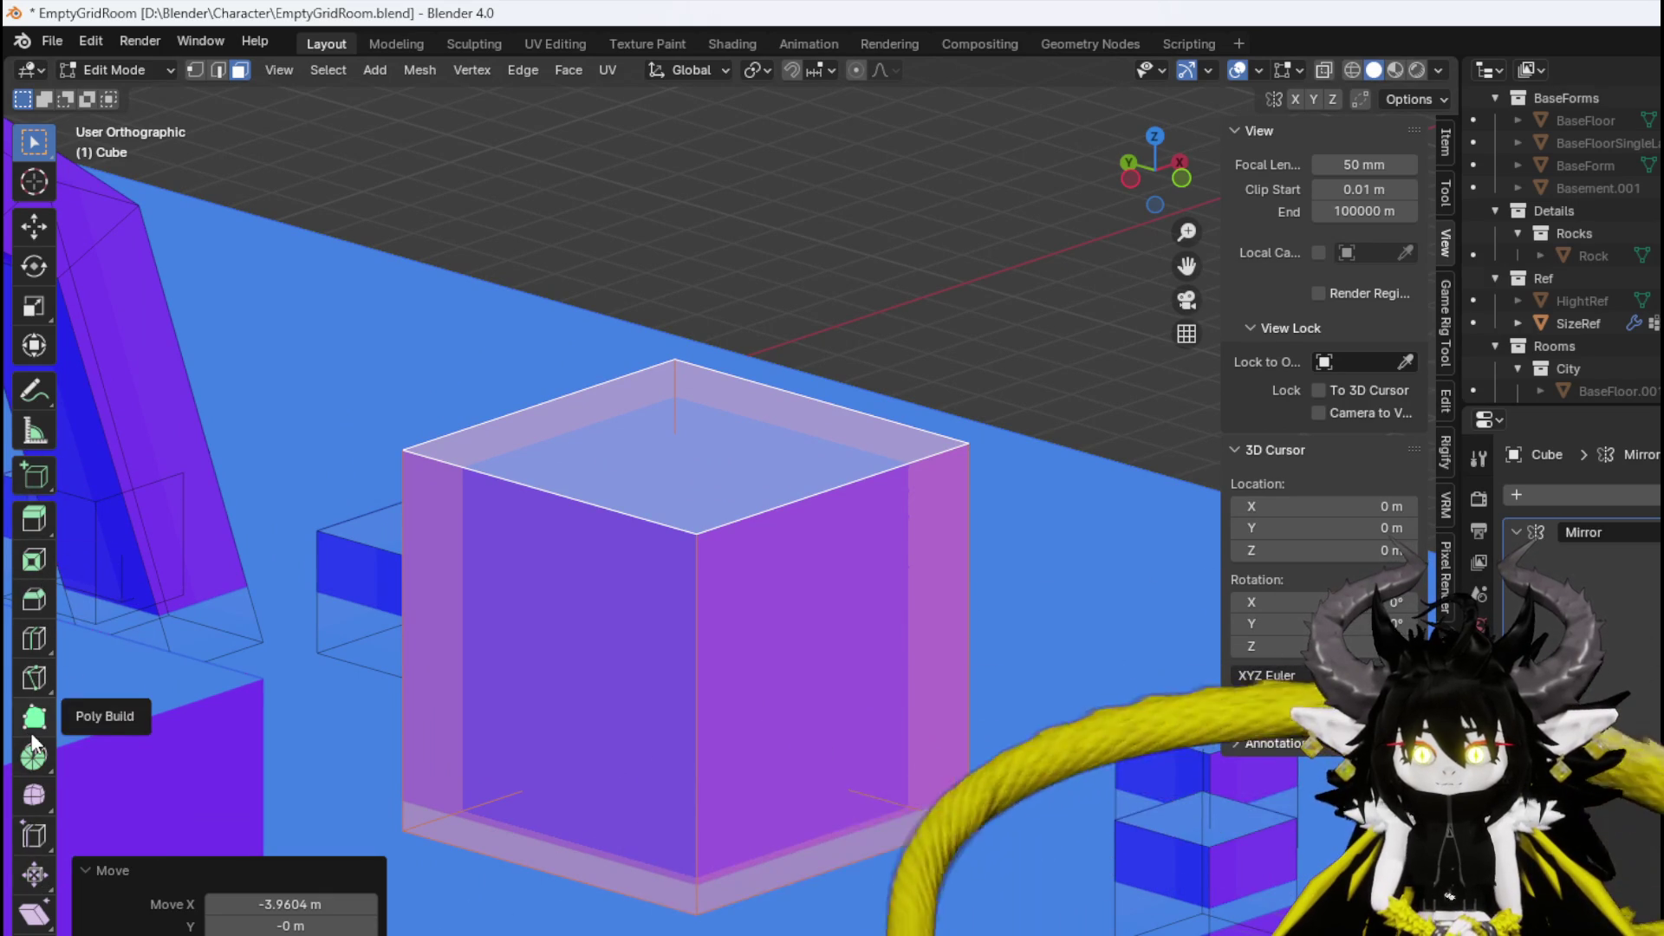
# Switch from the Knife tool to the Bisect tool.
pyautogui.click(37, 685)
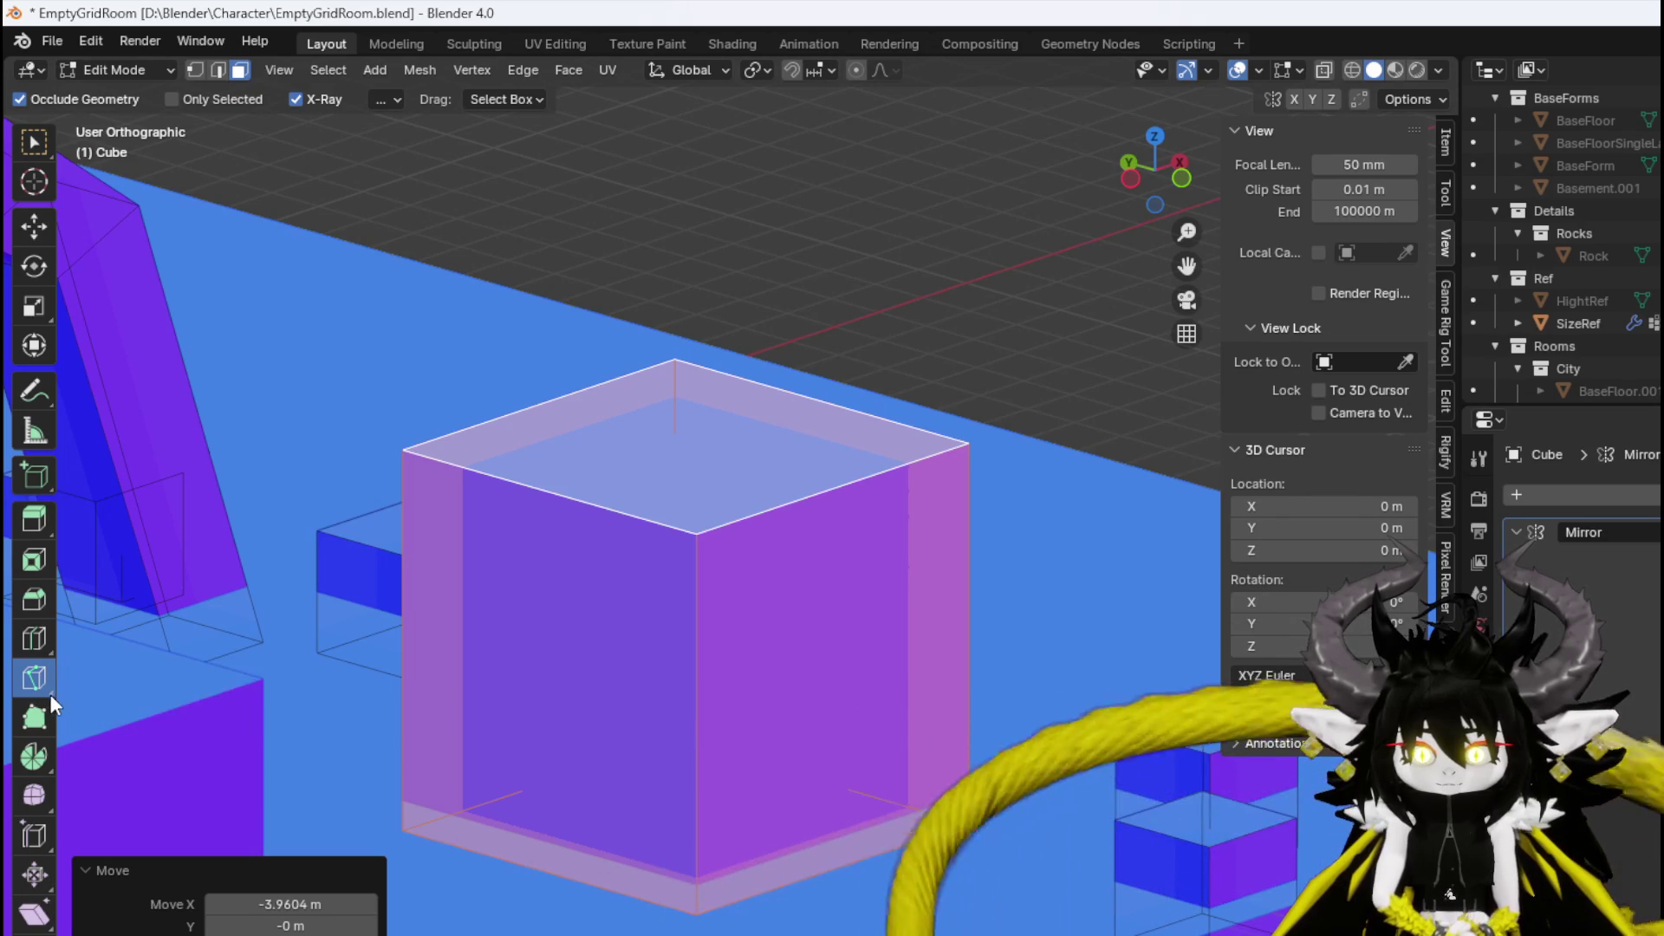
pyautogui.click(34, 681)
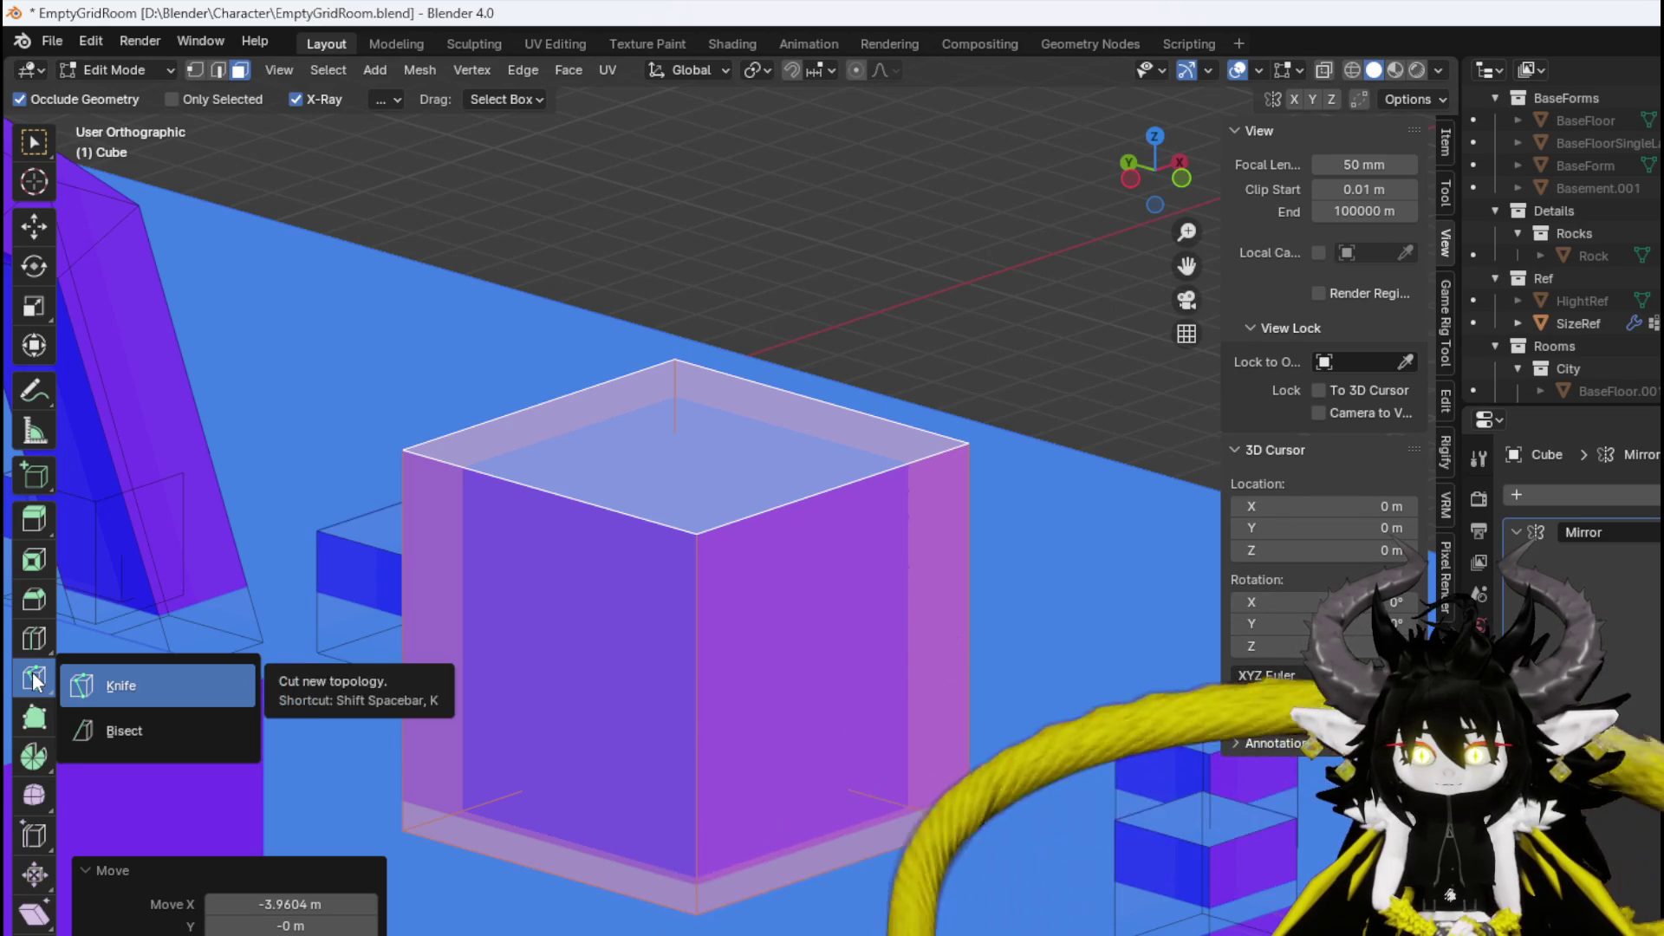
pyautogui.click(138, 726)
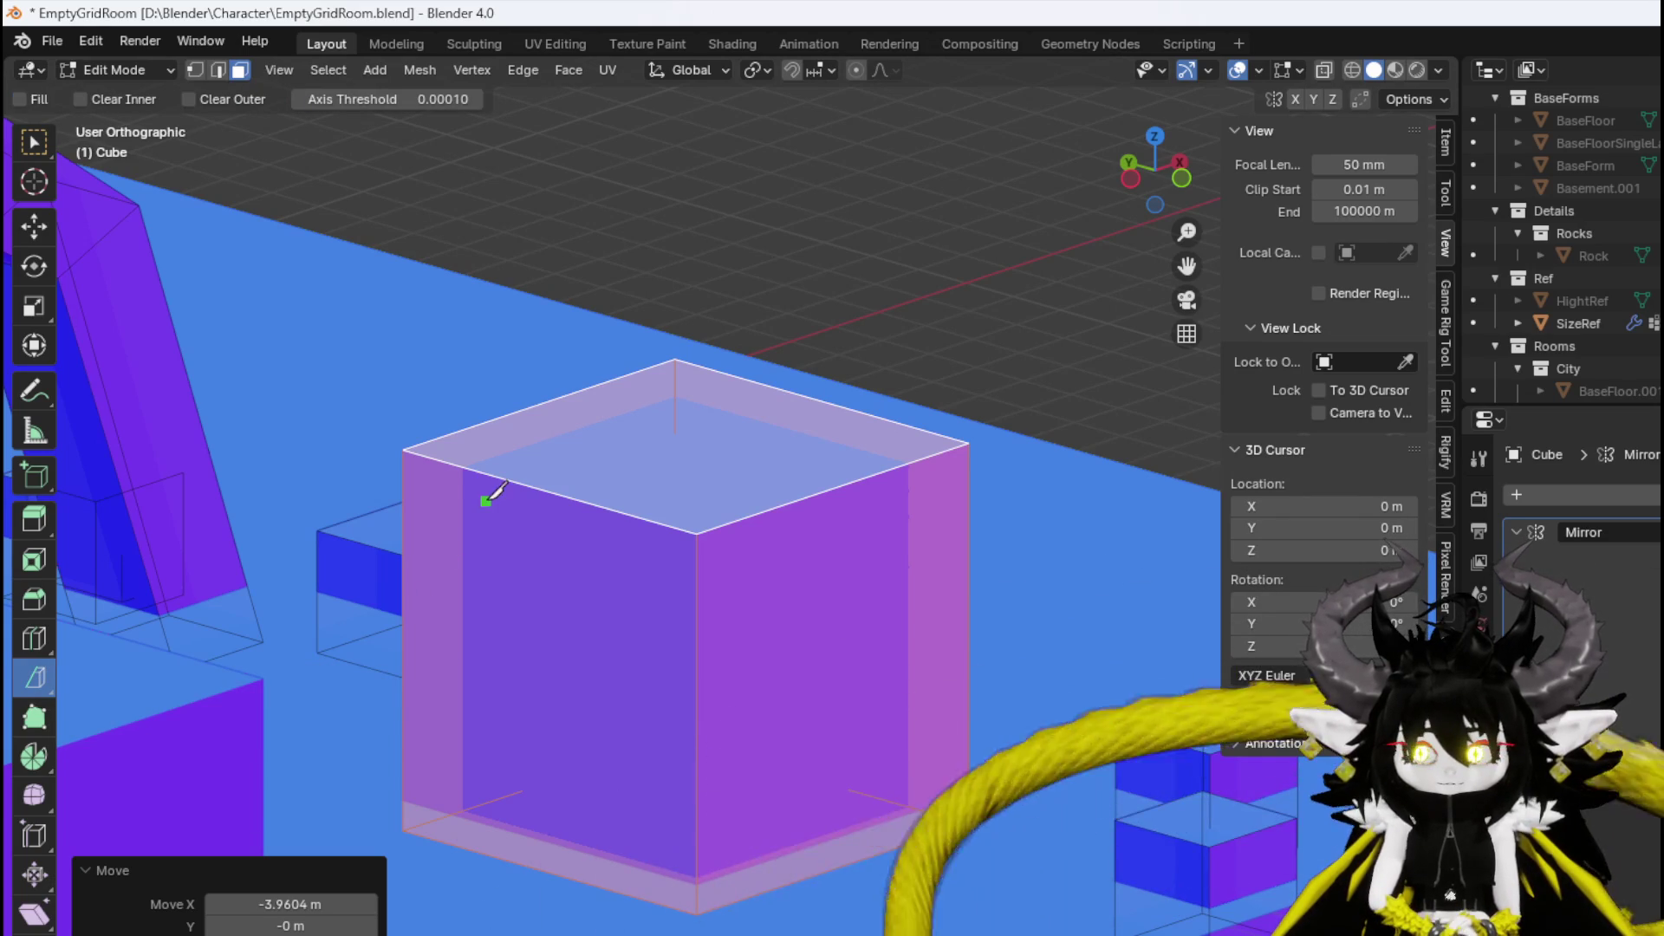
# Try bisect lines across the enlarged block's top, then cancel the pending cuts.
pyautogui.moveTo(551, 457); pyautogui.dragTo(553, 457)
pyautogui.moveTo(402, 582)
pyautogui.mouseDown()
pyautogui.moveTo(531, 483)
pyautogui.moveTo(652, 447)
pyautogui.mouseUp()
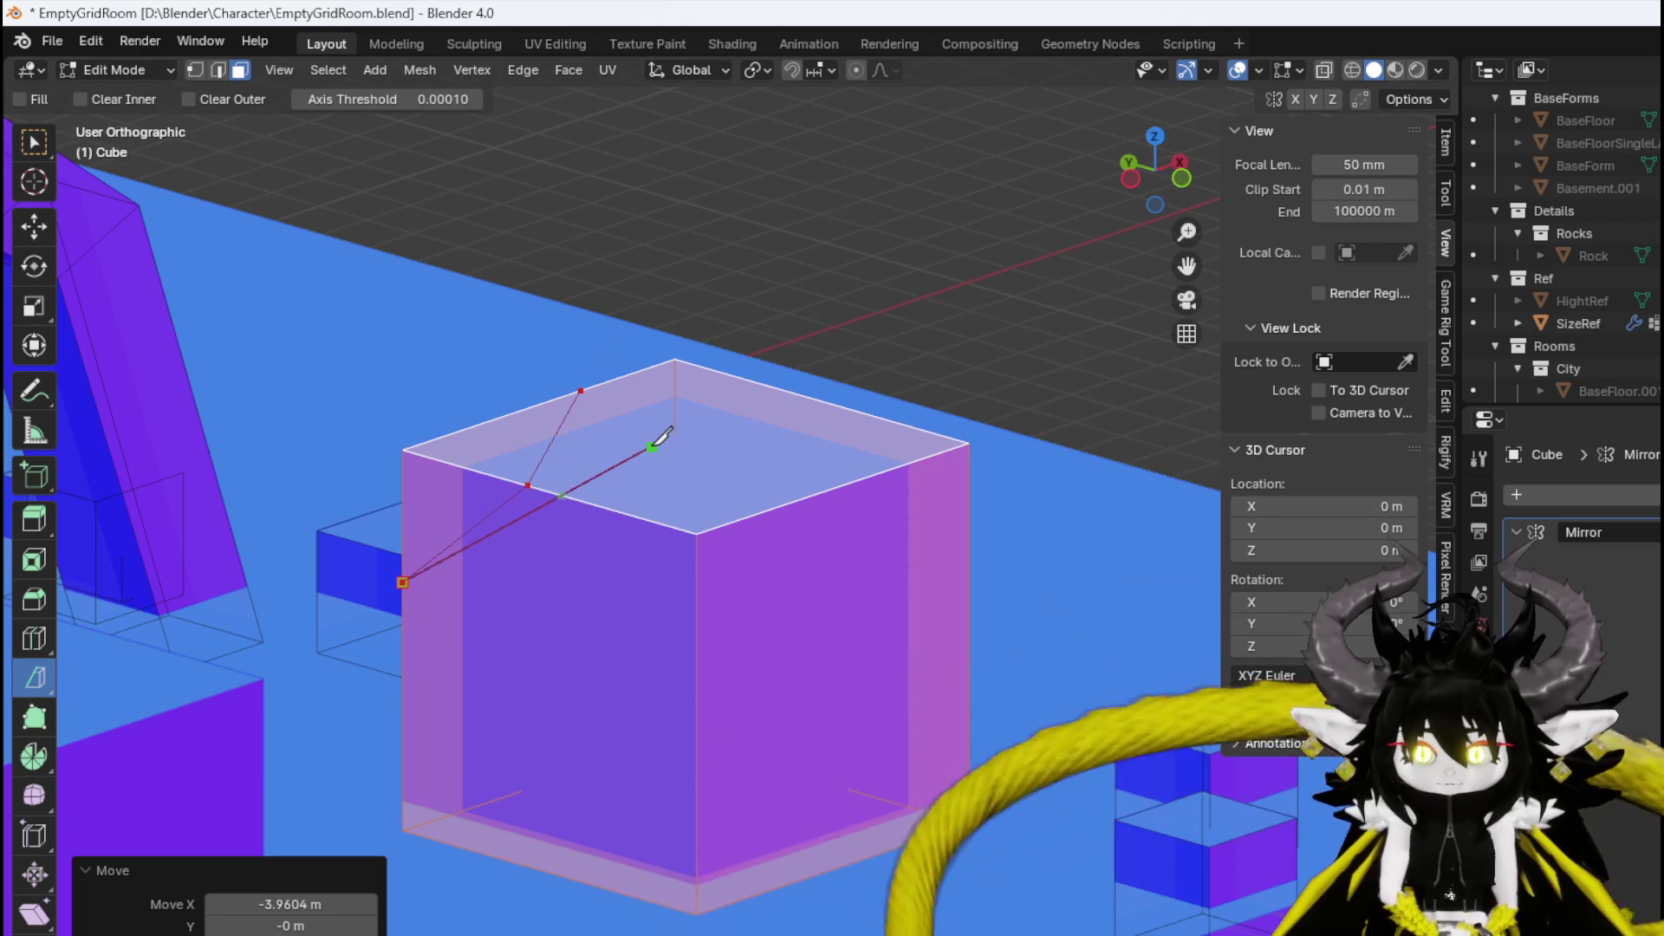
pyautogui.moveTo(720, 387); pyautogui.dragTo(635, 451)
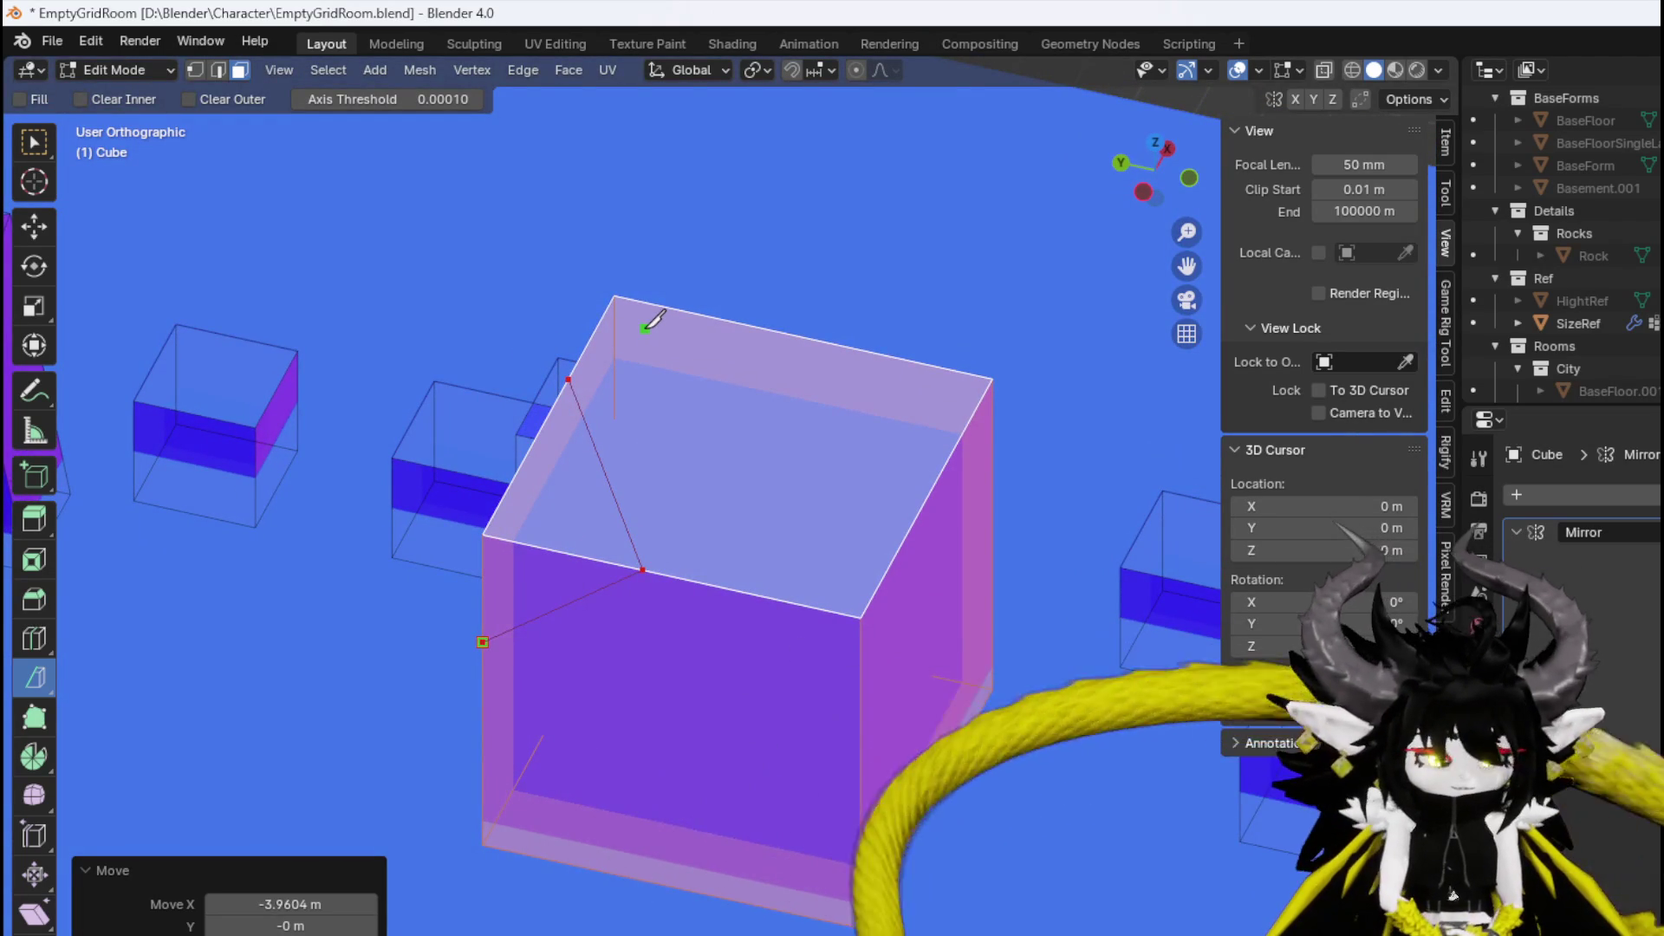
pyautogui.press('Escape')
pyautogui.moveTo(195, 646)
pyautogui.mouseDown()
pyautogui.moveTo(282, 617)
pyautogui.moveTo(253, 550)
pyautogui.moveTo(320, 581)
pyautogui.mouseUp()
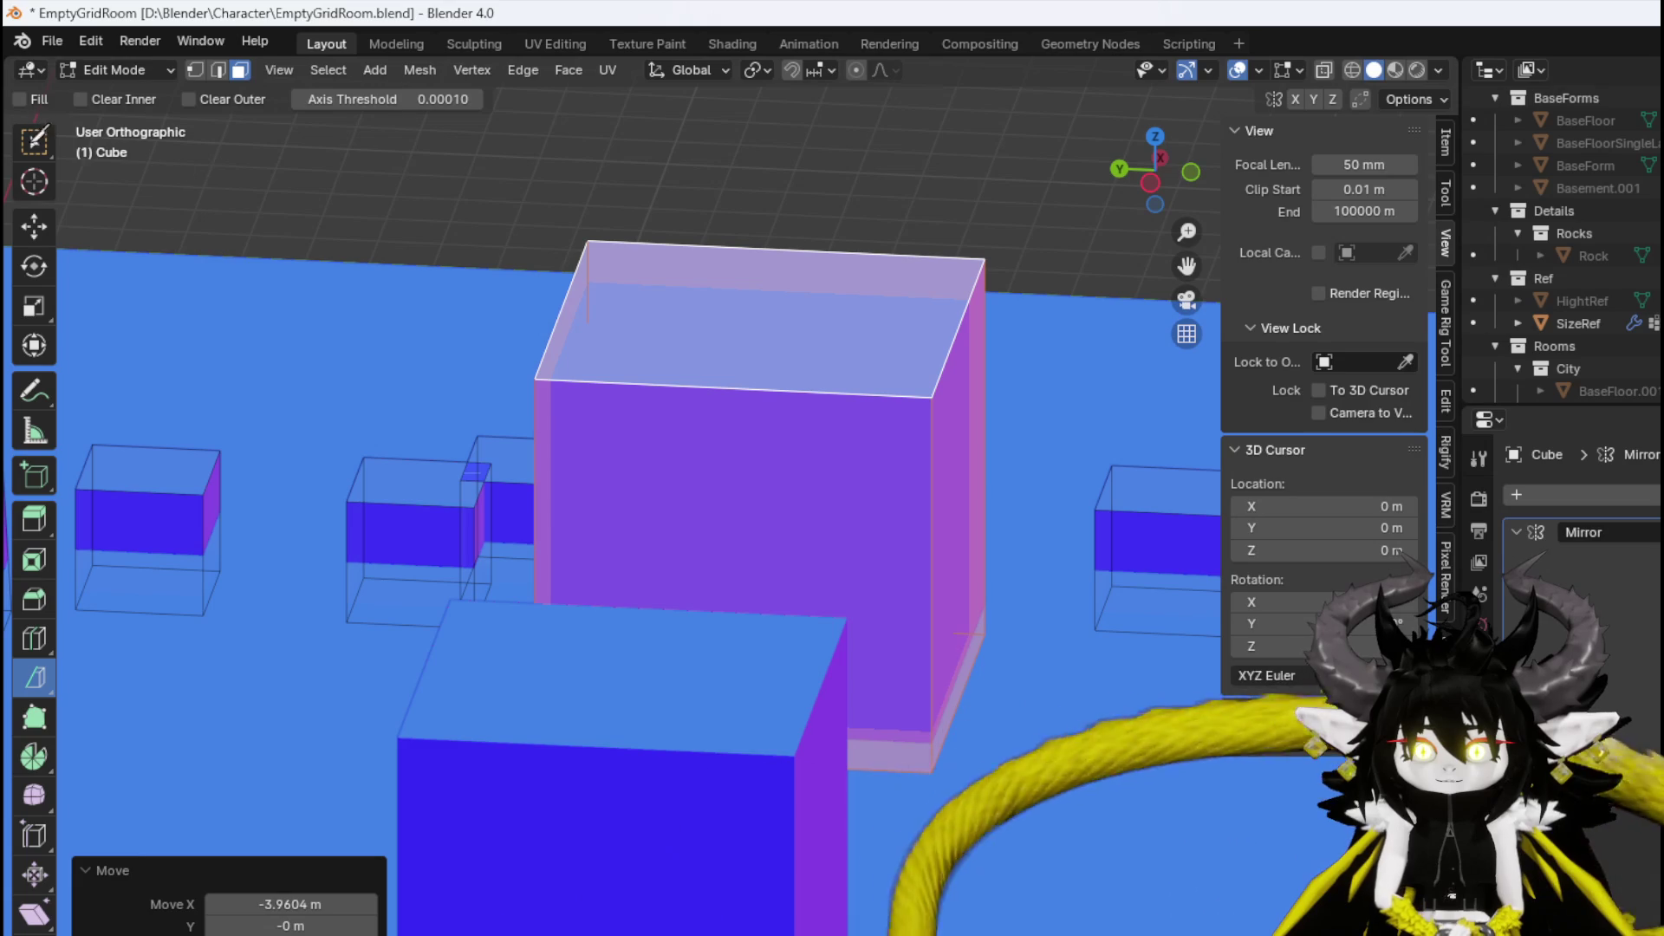
pyautogui.moveTo(545, 180)
pyautogui.mouseDown()
pyautogui.moveTo(499, 169)
pyautogui.moveTo(564, 164)
pyautogui.mouseUp()
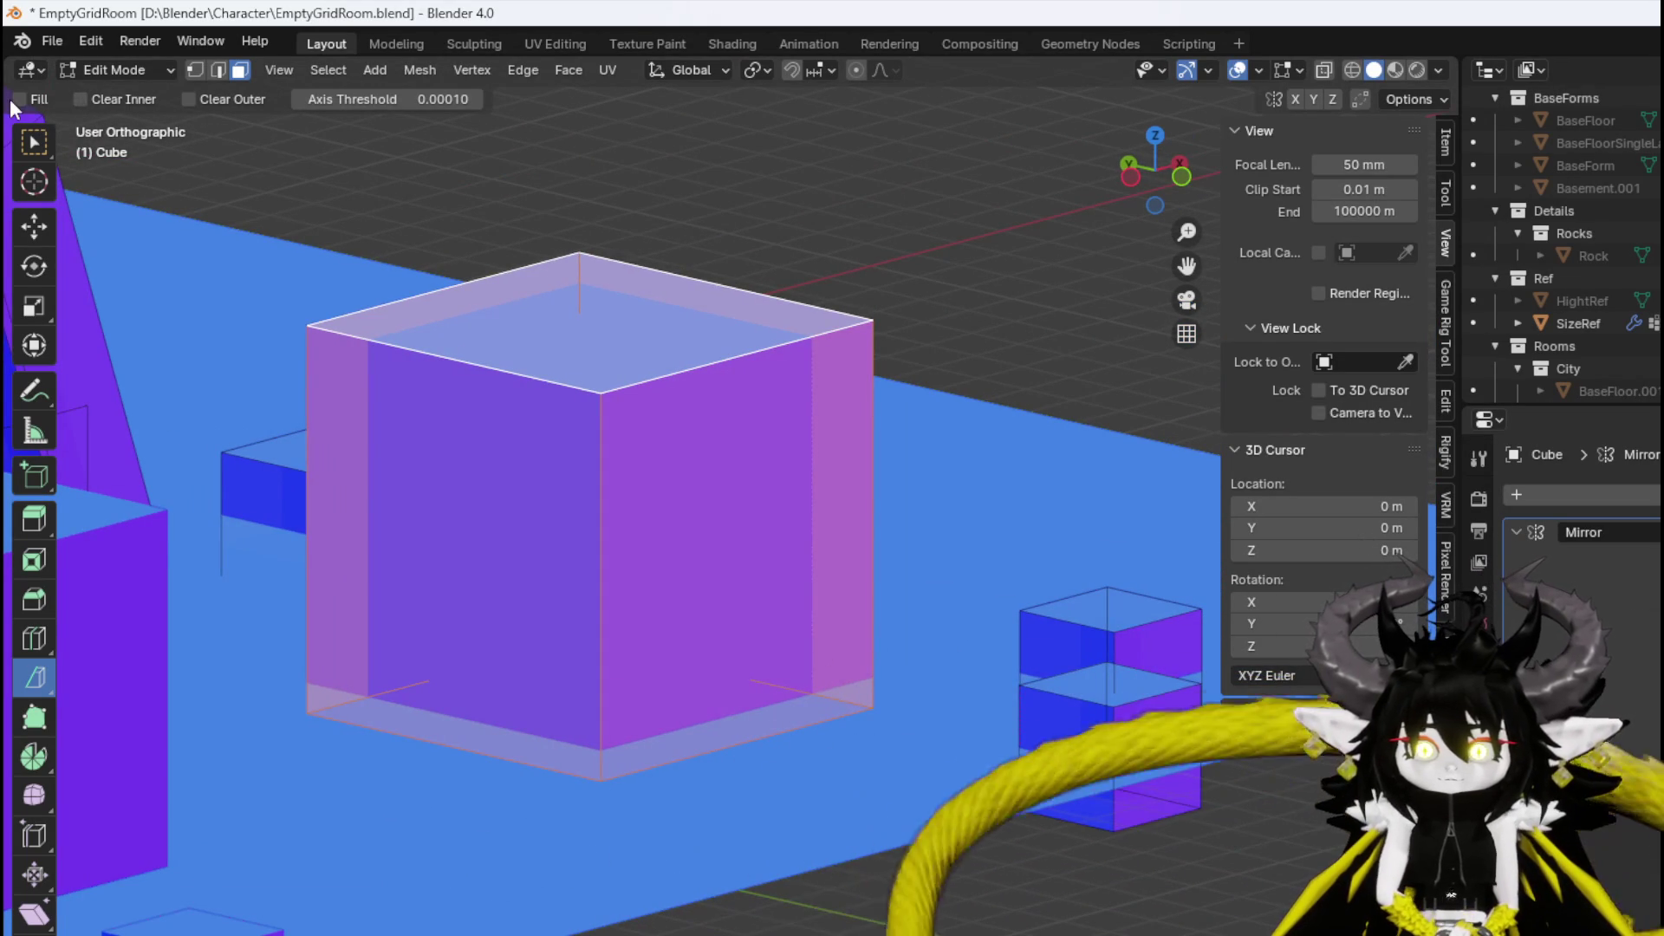
# Enable Fill and Clear Outer so the corner slice is capped and trimmed.
pyautogui.click(19, 100)
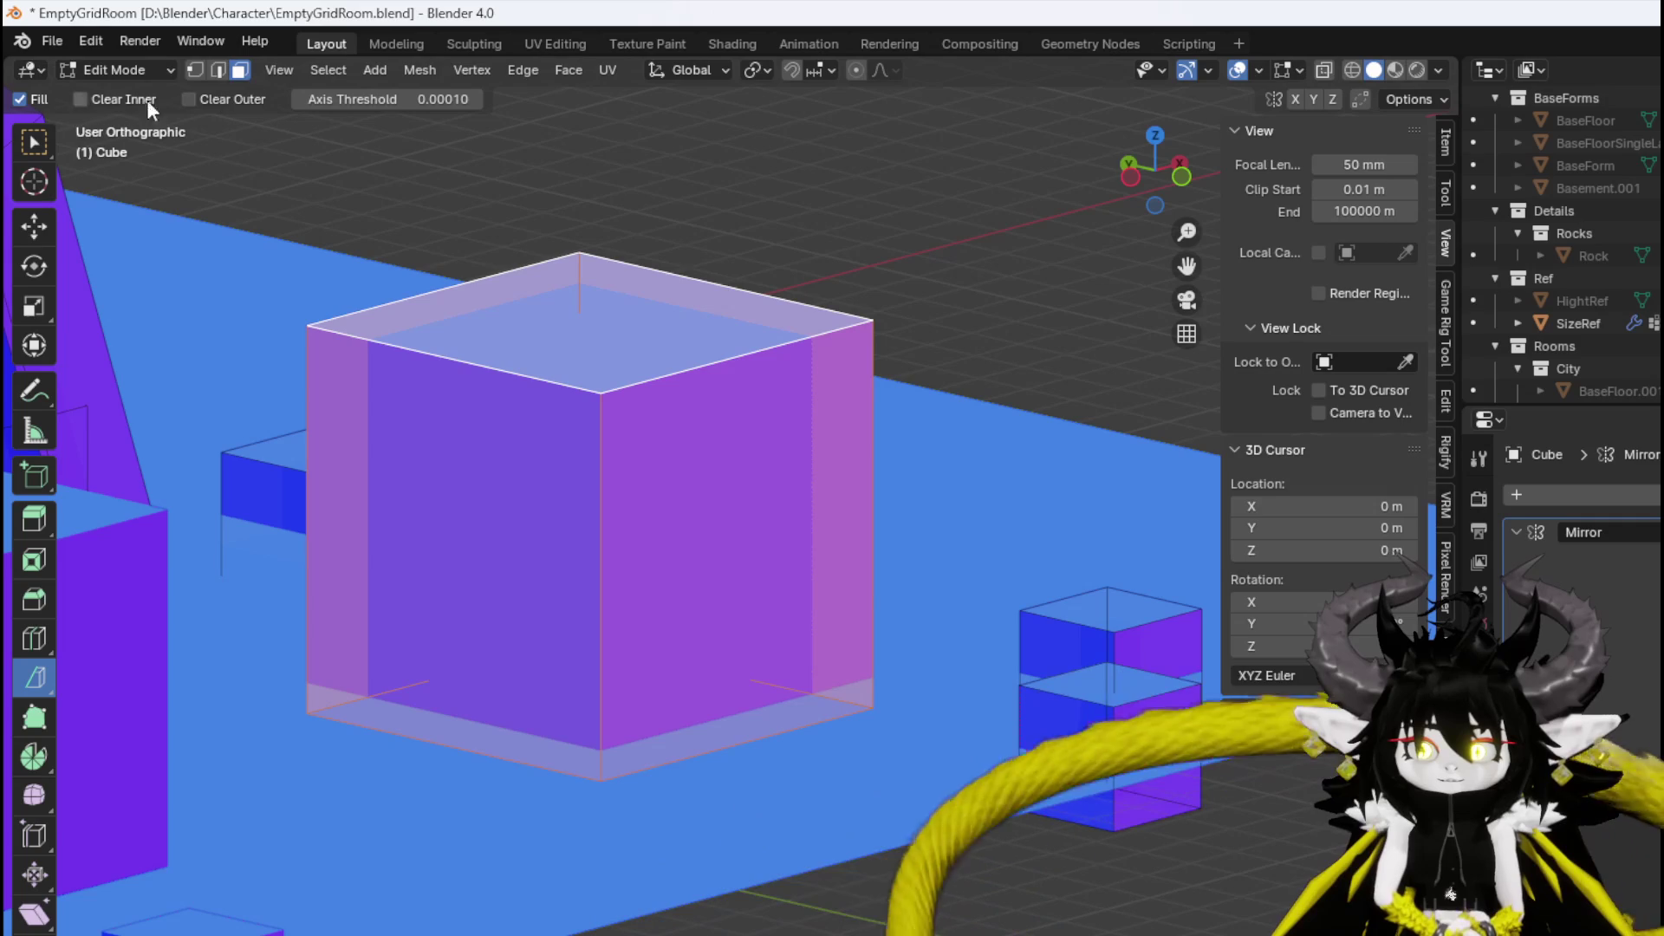
pyautogui.click(209, 96)
pyautogui.moveTo(446, 134); pyautogui.dragTo(580, 145)
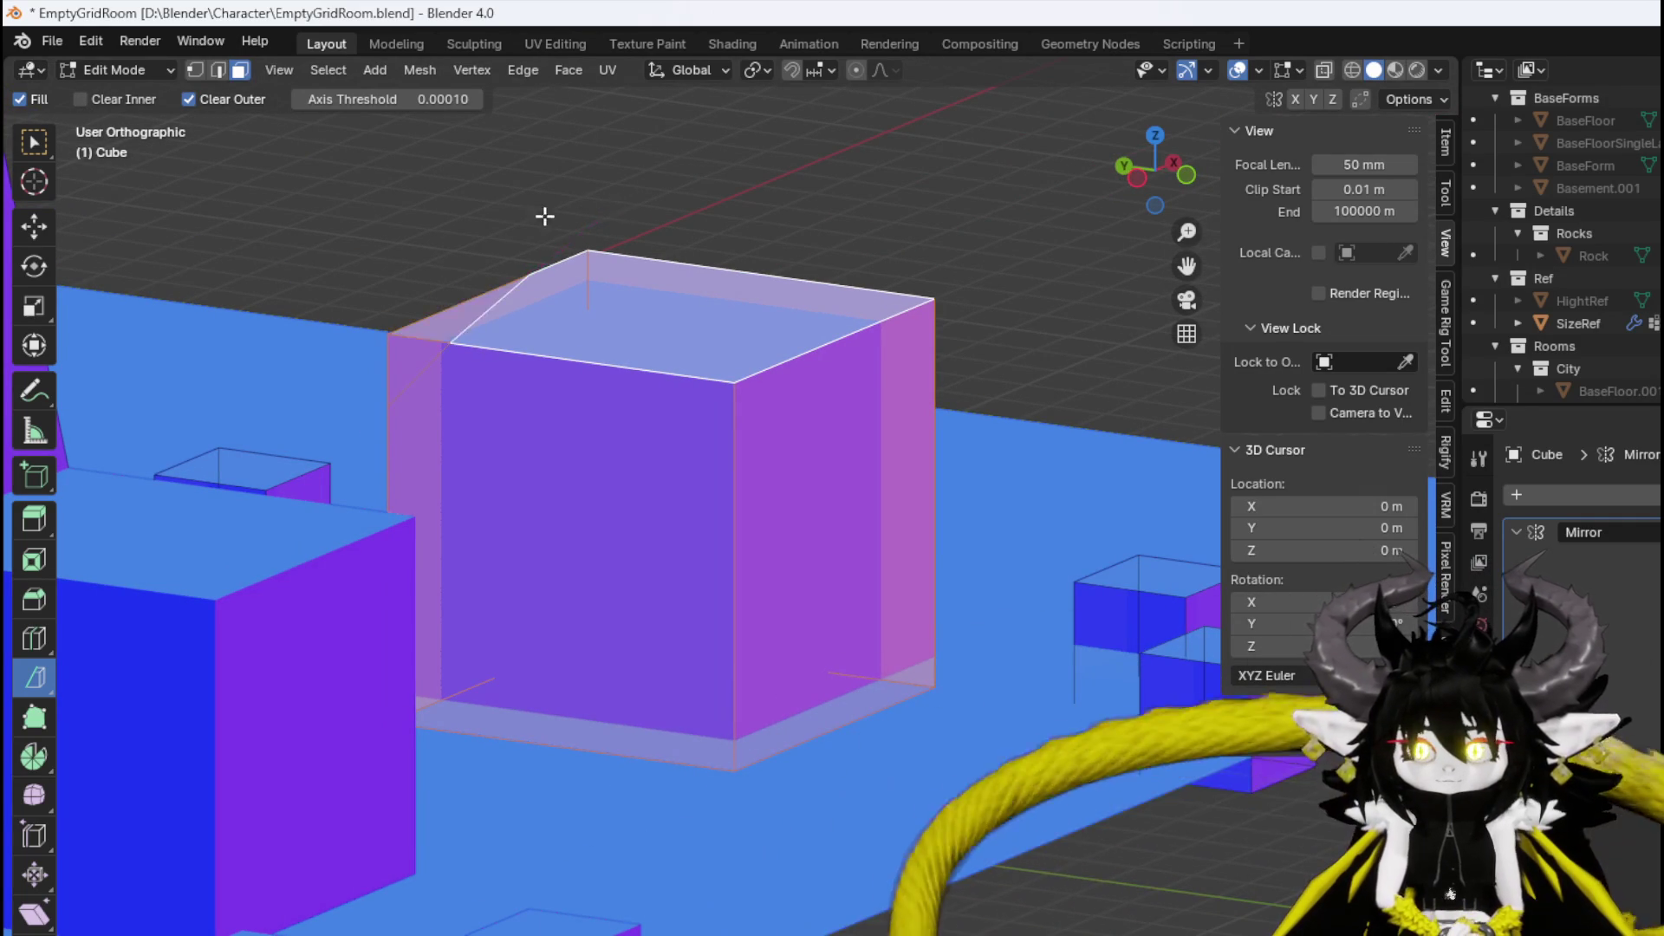
pyautogui.moveTo(546, 216); pyautogui.dragTo(647, 287)
# Undo an accidental corner-vertex deletion and return to face selection.
pyautogui.press('1')
pyautogui.click(692, 403)
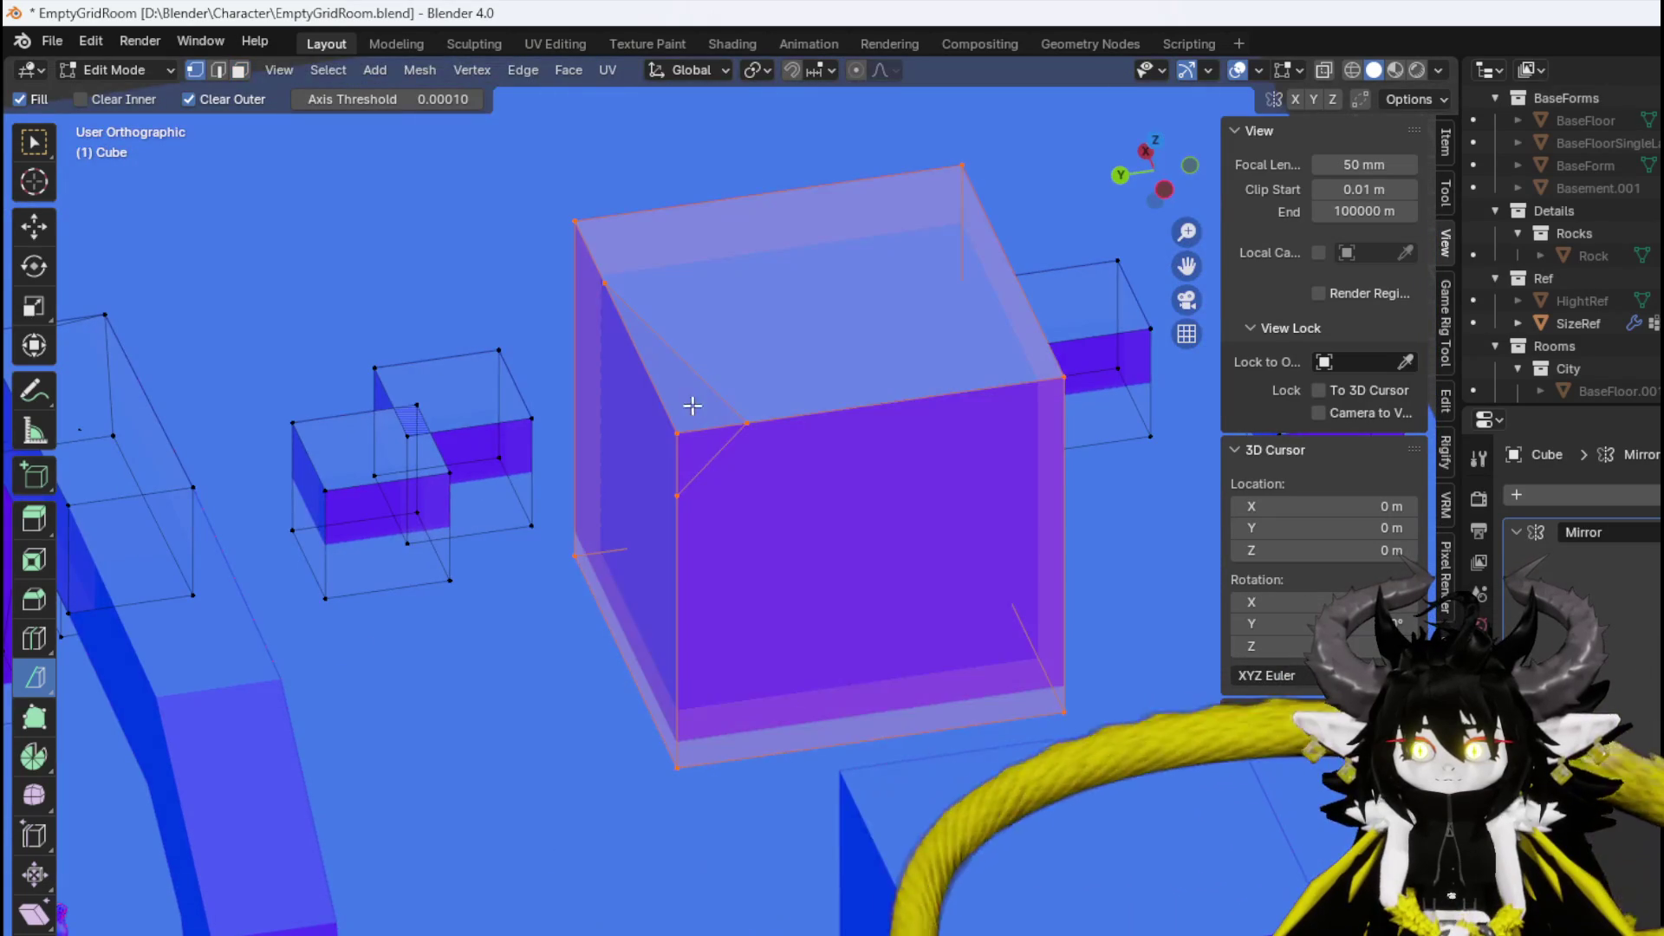
pyautogui.press('x')
pyautogui.click(652, 373)
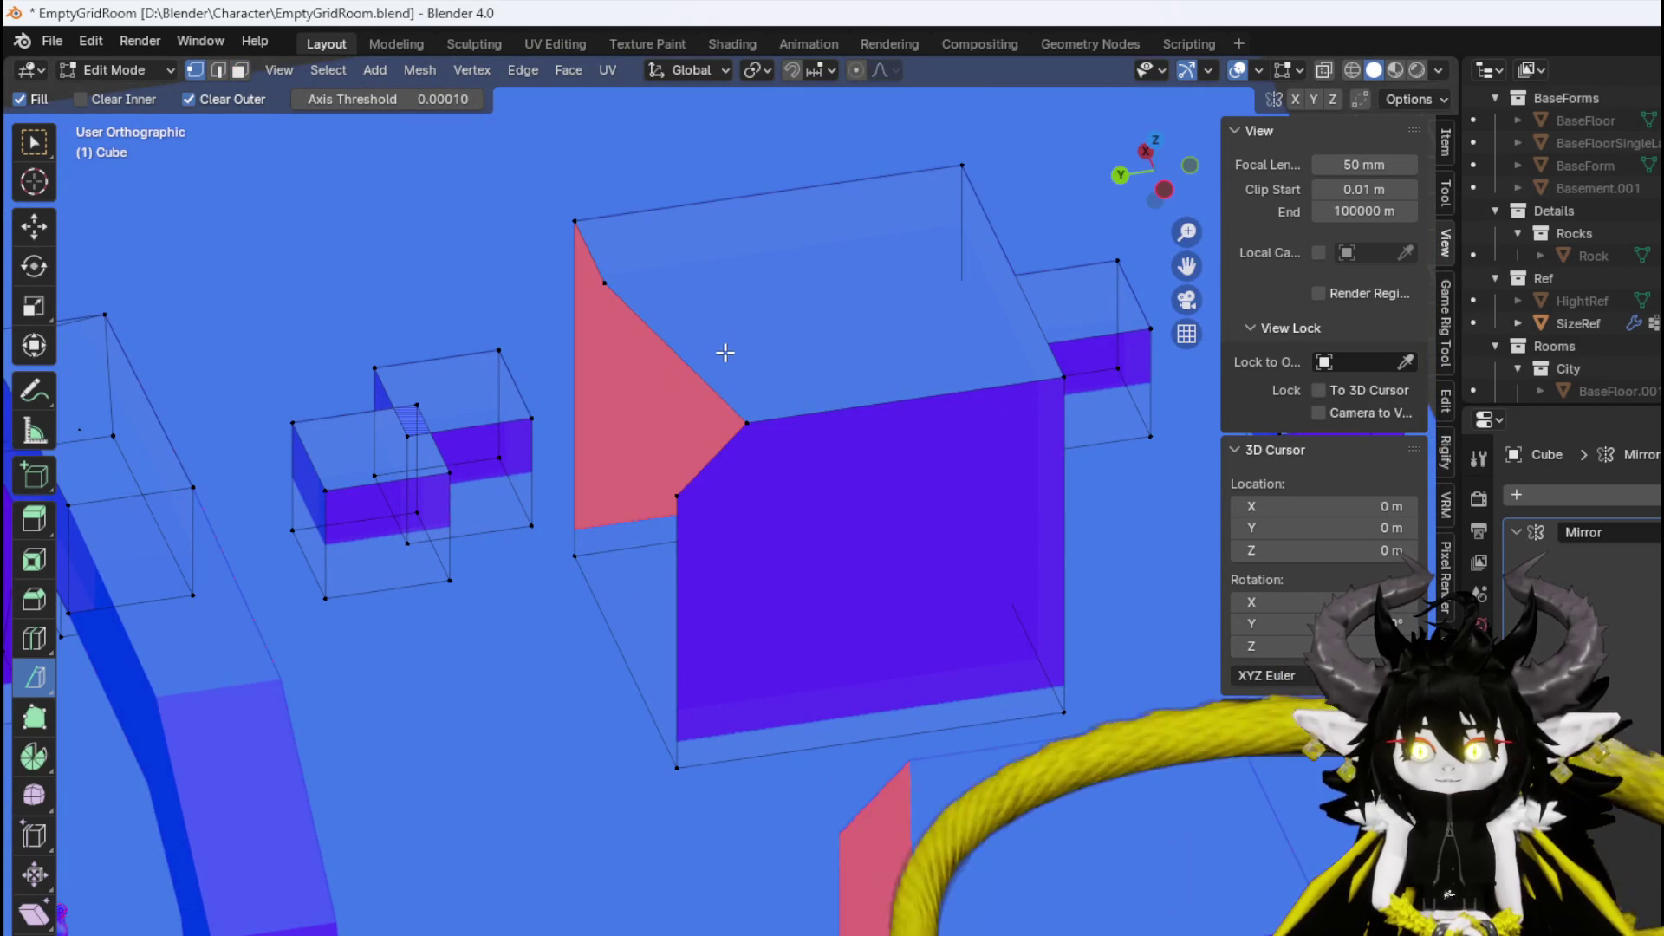
pyautogui.hotkey('ctrl', 'z')
pyautogui.hotkey('ctrl', 'z')
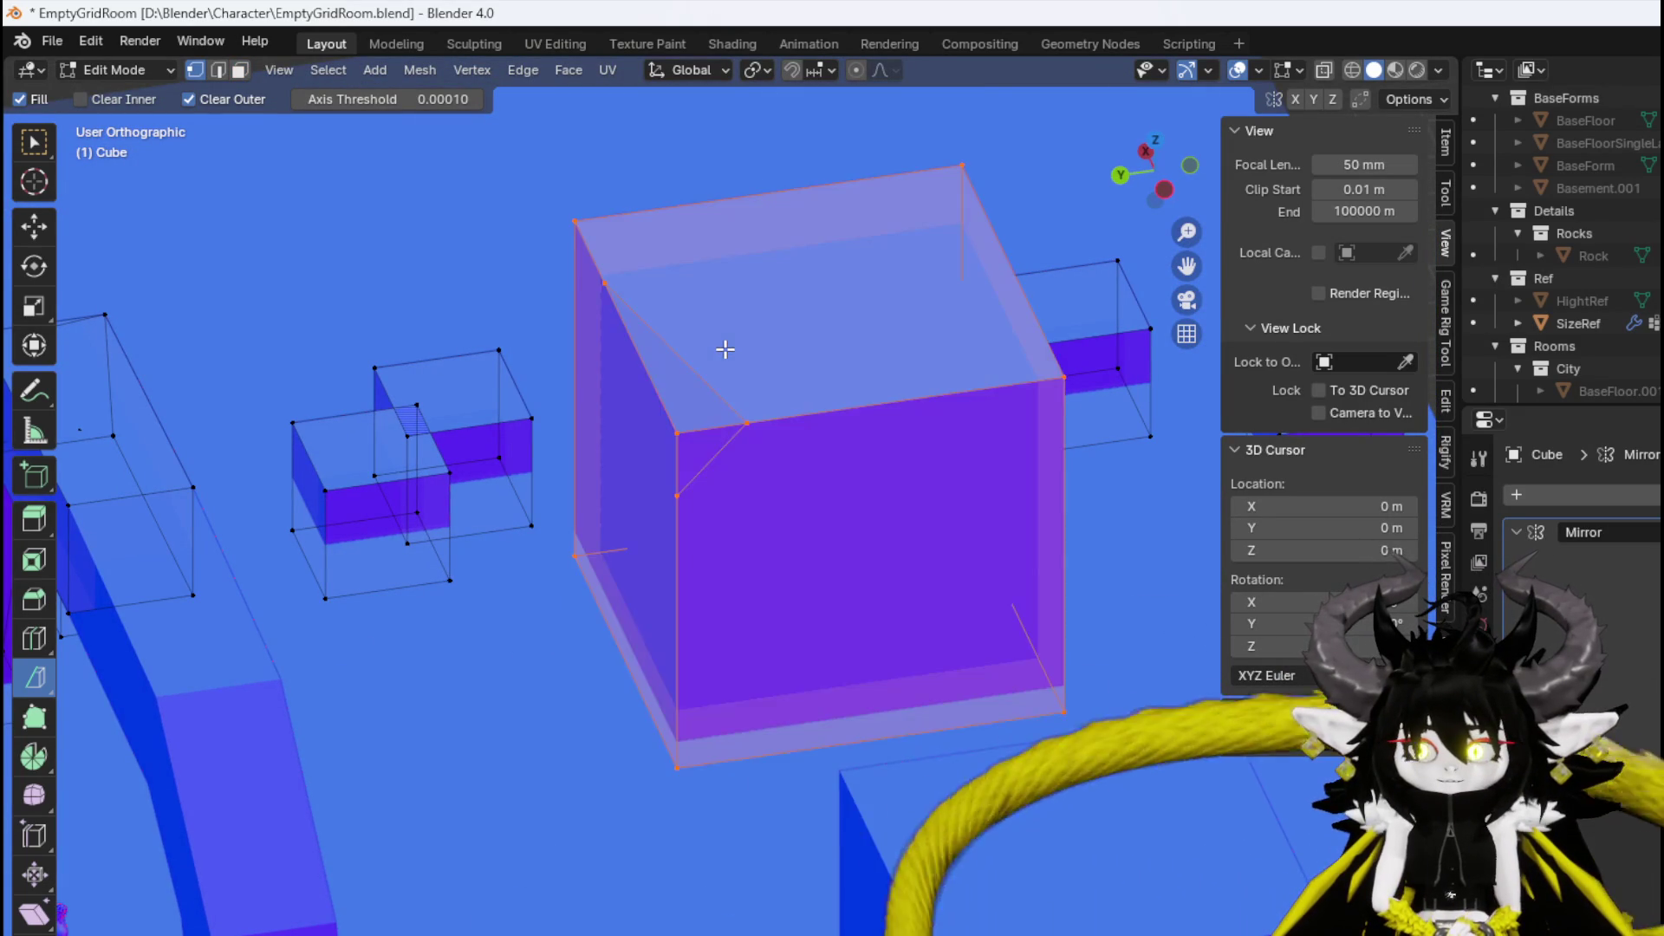
pyautogui.press('3')
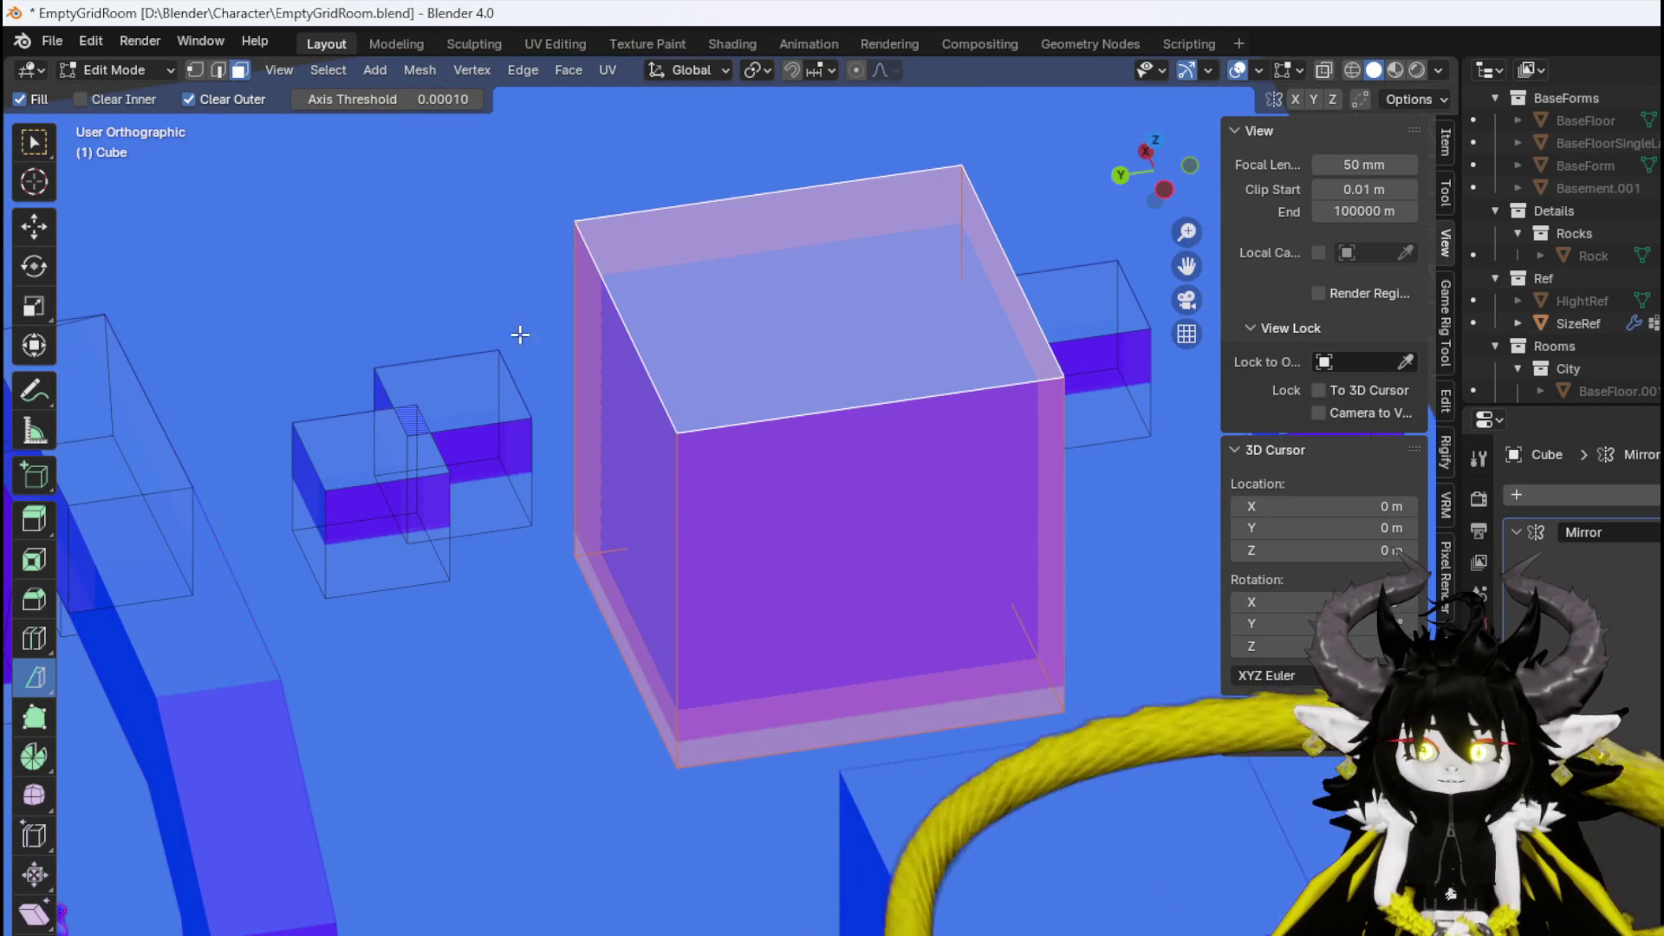
# Reselect the whole block starting from its front face.
pyautogui.moveTo(520, 335)
pyautogui.mouseDown()
pyautogui.moveTo(237, 319)
pyautogui.moveTo(304, 297)
pyautogui.mouseUp()
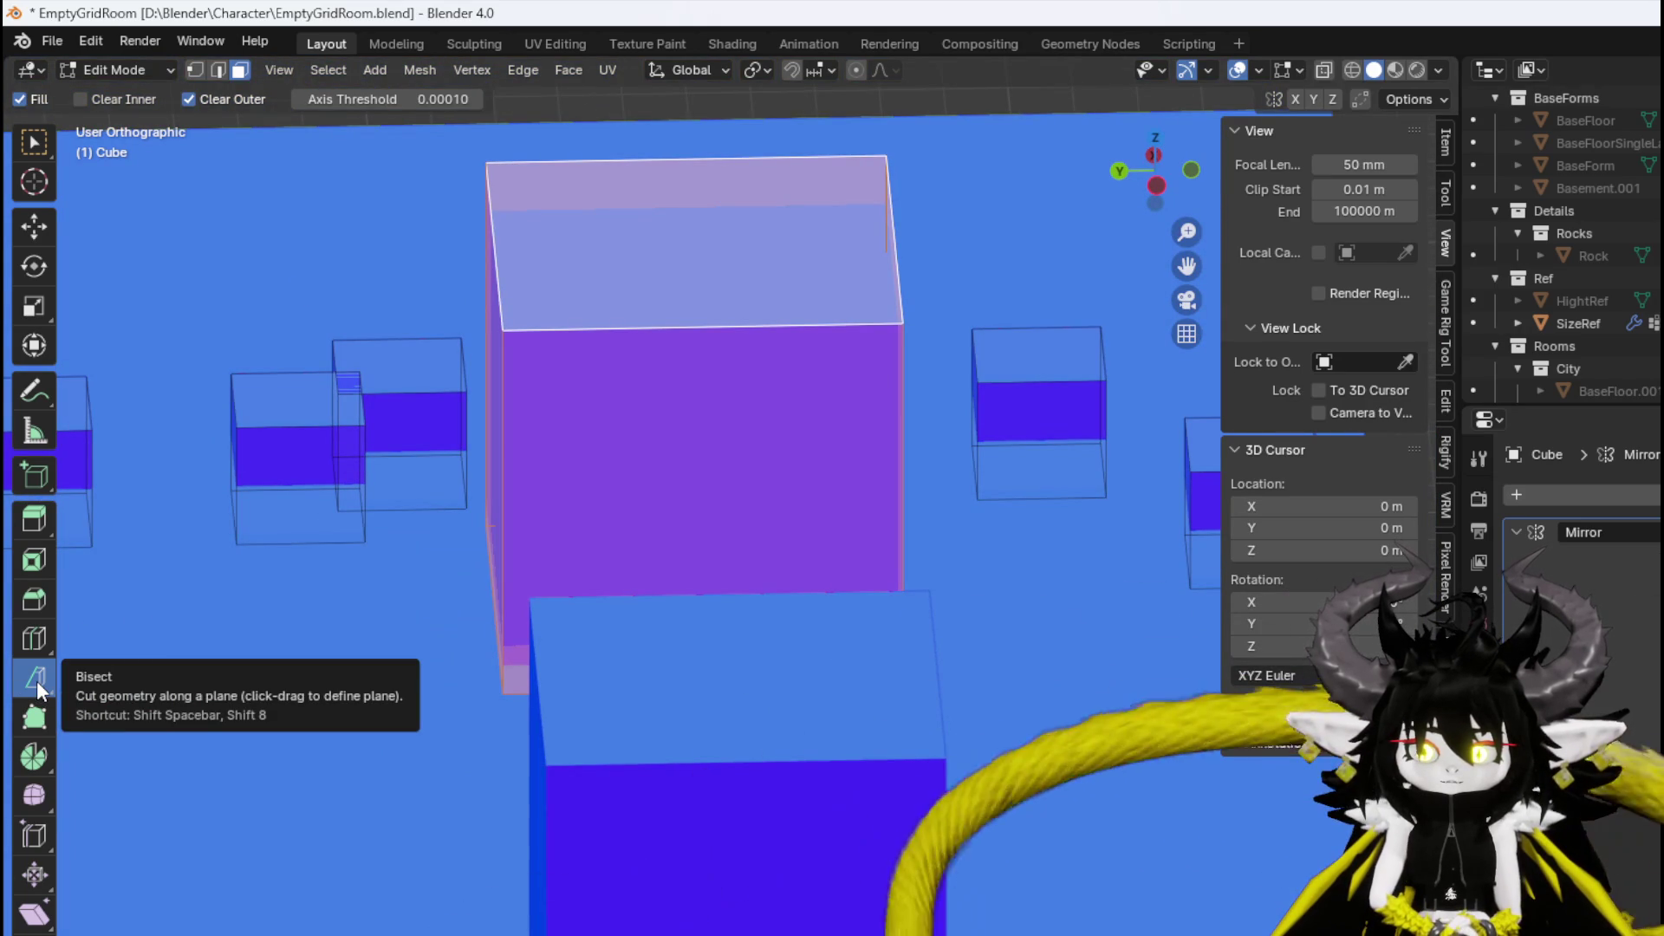
pyautogui.moveTo(476, 253)
pyautogui.mouseDown()
pyautogui.moveTo(641, 544)
pyautogui.moveTo(353, 323)
pyautogui.moveTo(502, 315)
pyautogui.moveTo(452, 296)
pyautogui.mouseUp()
pyautogui.click(360, 353)
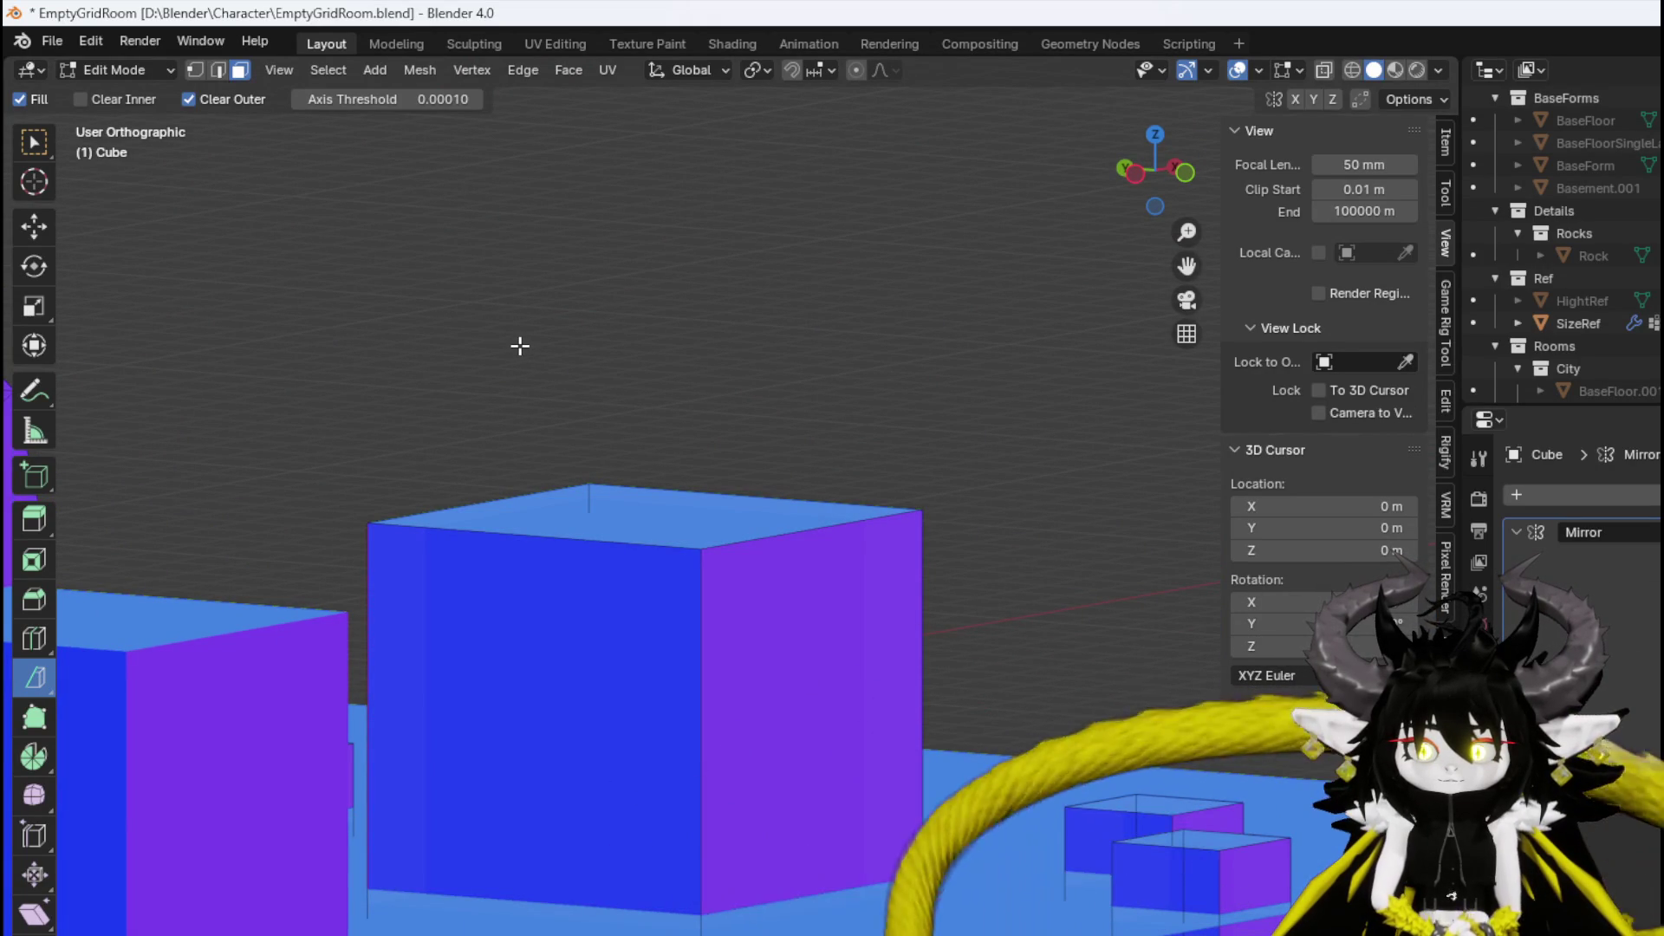
pyautogui.click(466, 590)
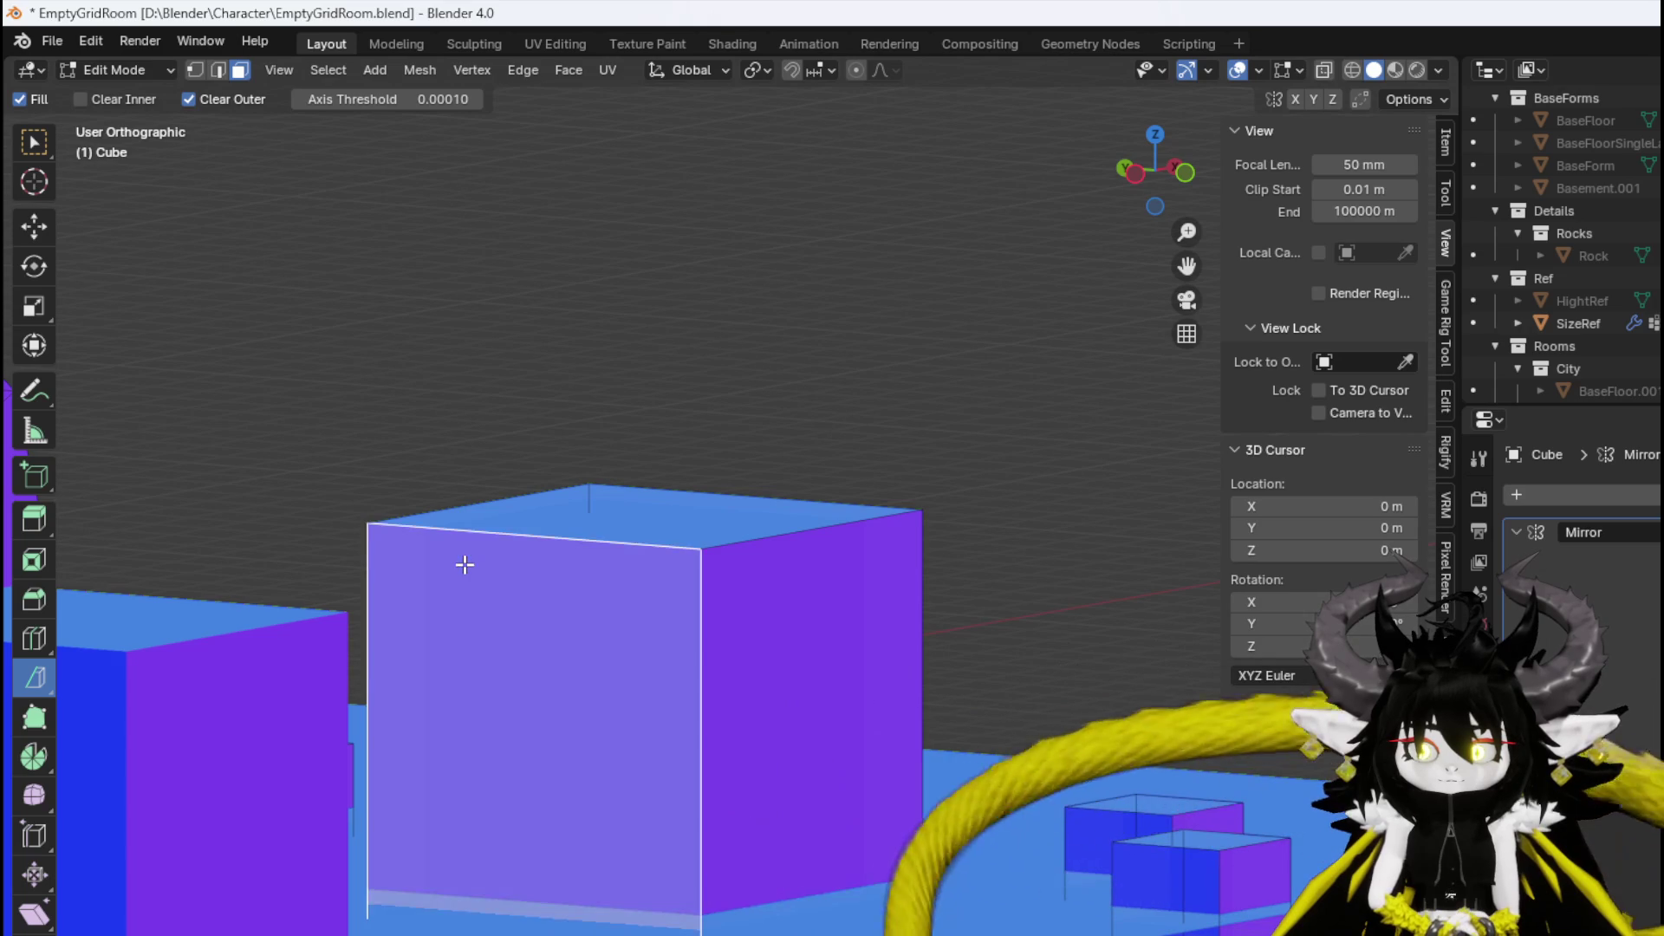
pyautogui.press('a')
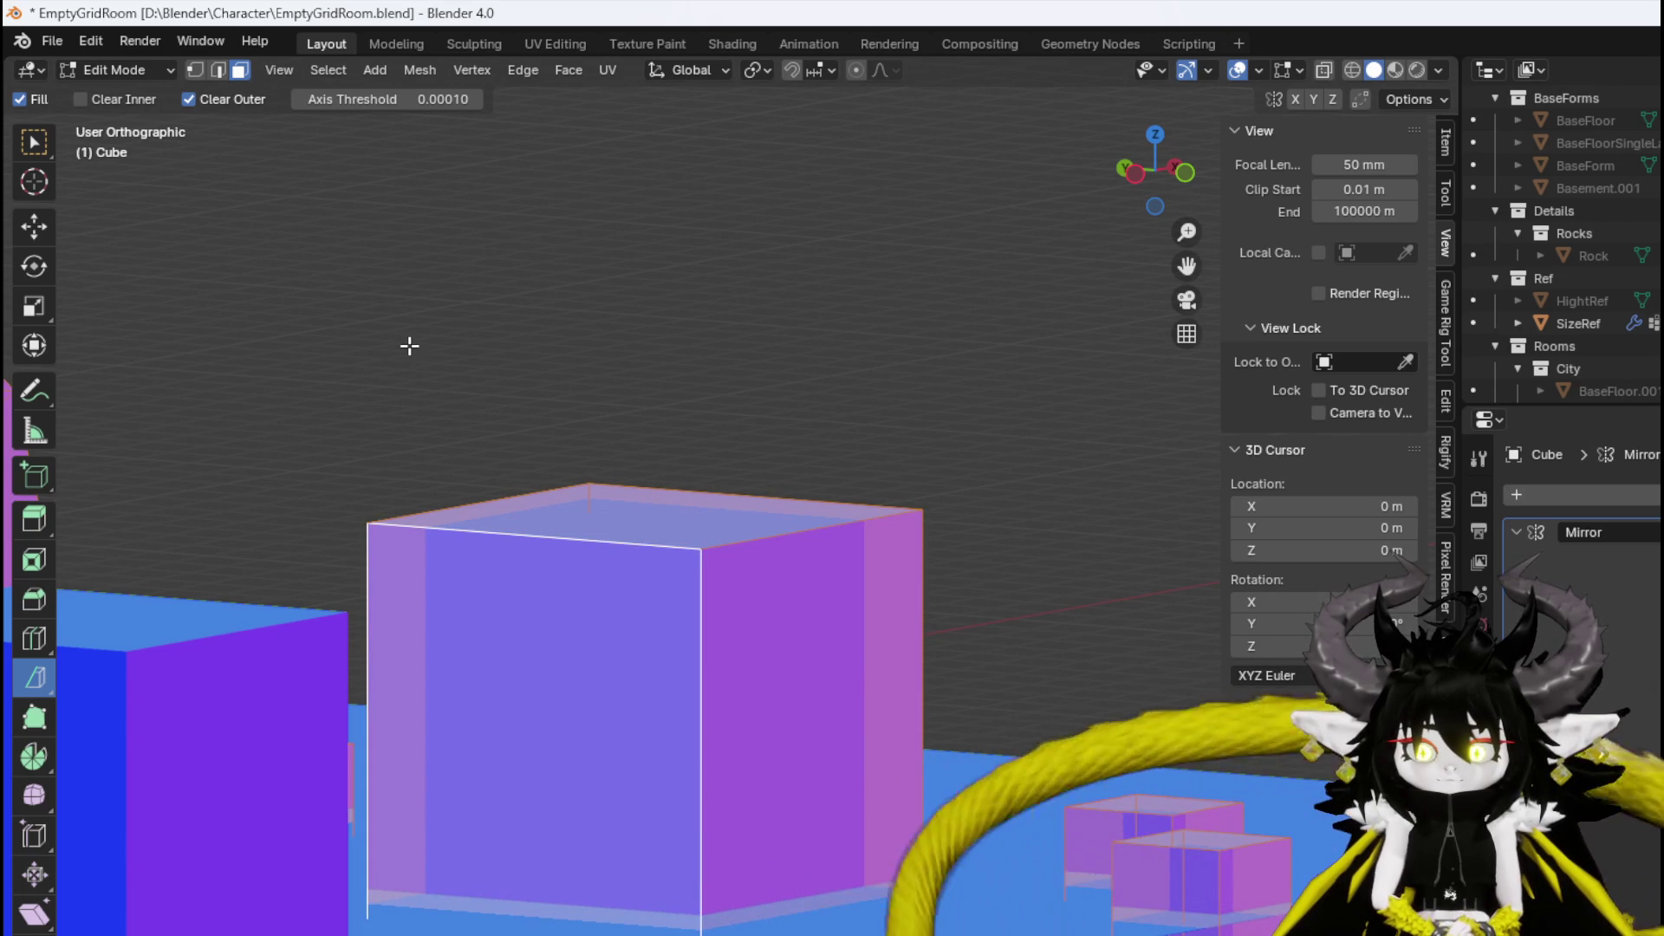
pyautogui.moveTo(408, 346)
pyautogui.mouseDown()
pyautogui.moveTo(450, 364)
pyautogui.moveTo(346, 349)
pyautogui.moveTo(496, 350)
pyautogui.moveTo(517, 460)
pyautogui.moveTo(561, 427)
pyautogui.moveTo(665, 409)
pyautogui.moveTo(568, 431)
pyautogui.moveTo(371, 429)
pyautogui.moveTo(658, 451)
pyautogui.mouseUp()
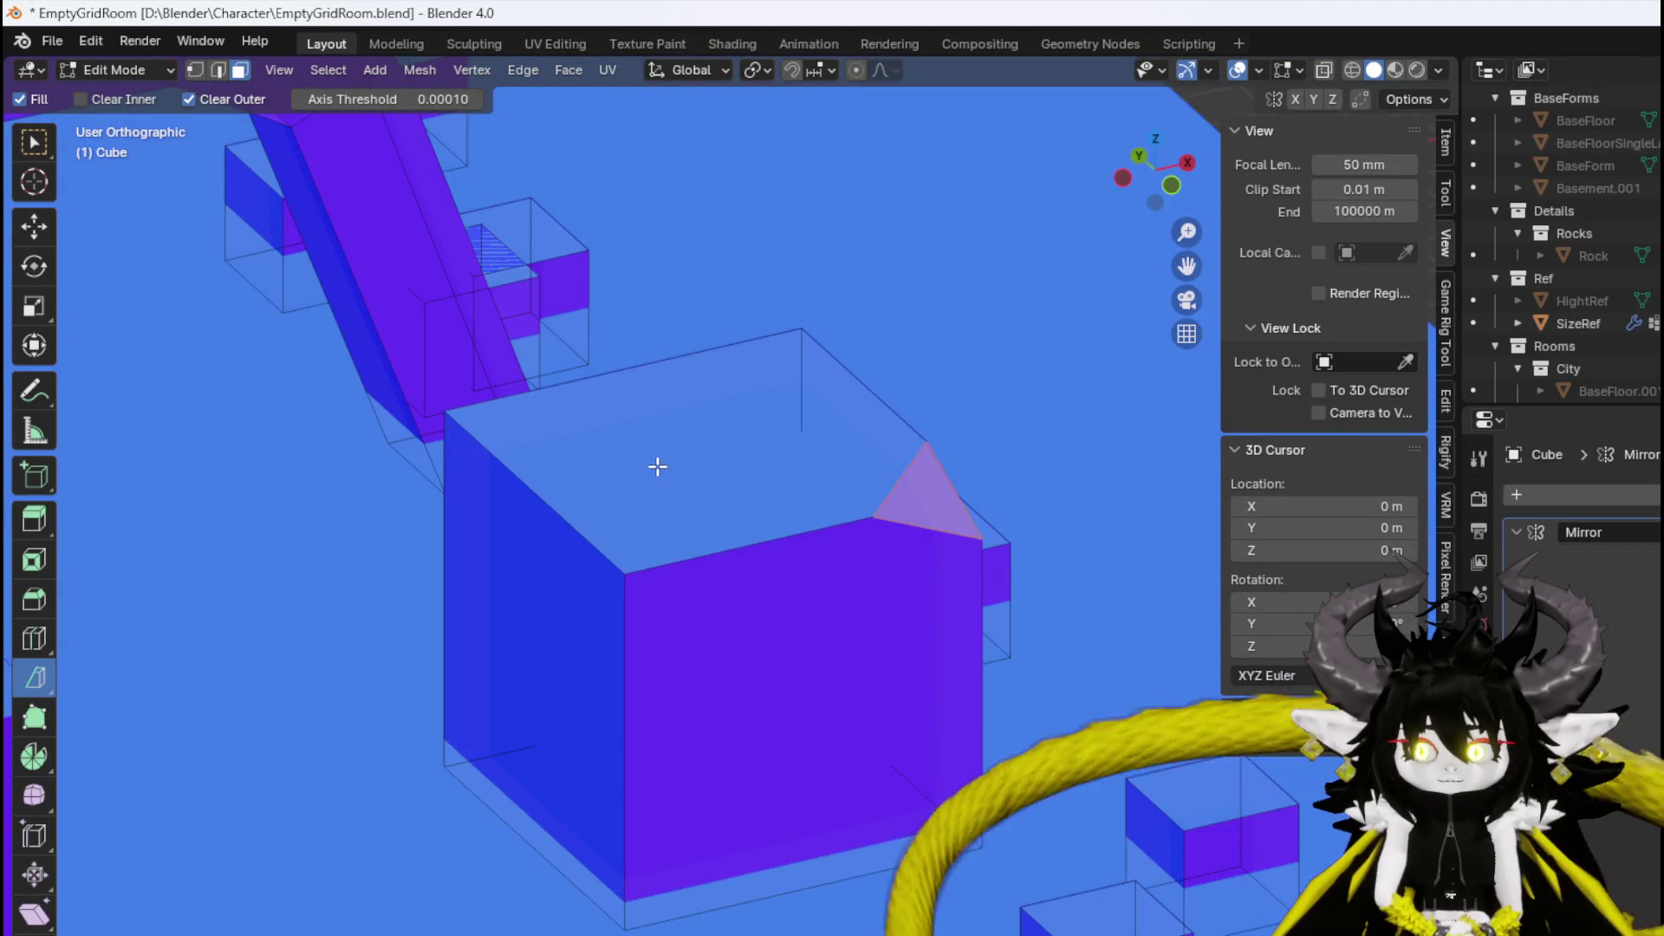
# Select the whole block and set up a new slanted slice across it.
pyautogui.click(658, 466)
pyautogui.hotkey('ctrl', 'l')
pyautogui.moveTo(828, 483)
pyautogui.mouseDown()
pyautogui.moveTo(886, 468)
pyautogui.moveTo(862, 431)
pyautogui.mouseUp()
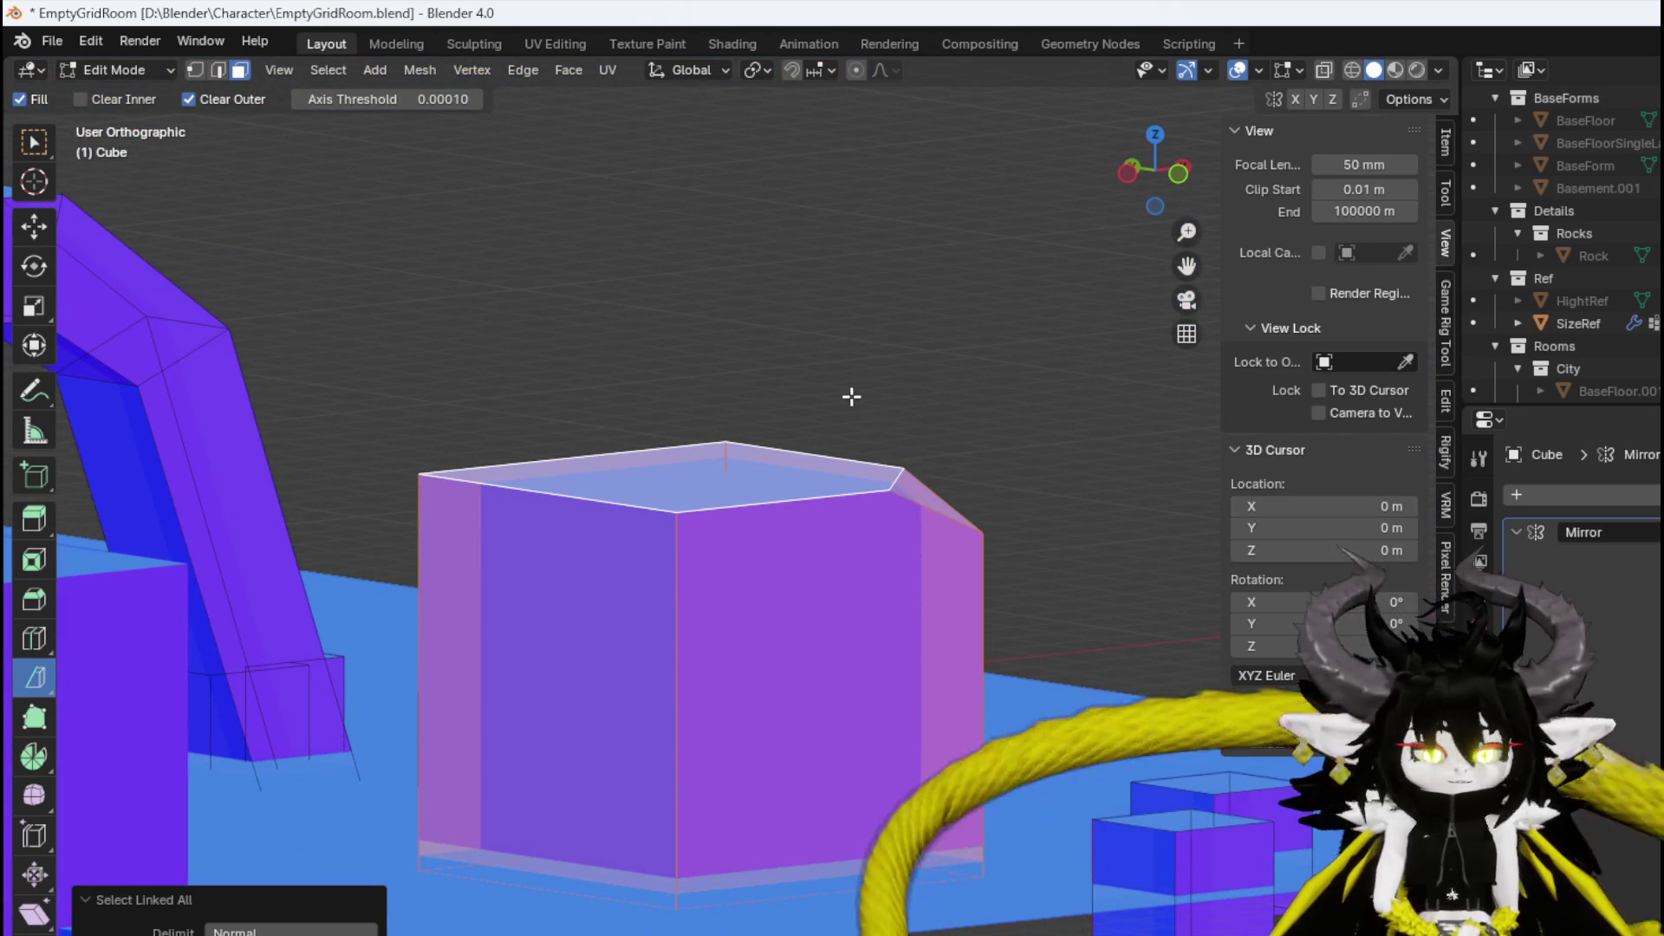
pyautogui.click(645, 296)
pyautogui.hotkey('ctrl', 'z')
pyautogui.moveTo(644, 295)
pyautogui.mouseDown()
pyautogui.moveTo(699, 335)
pyautogui.moveTo(779, 285)
pyautogui.moveTo(721, 185)
pyautogui.moveTo(706, 290)
pyautogui.moveTo(810, 297)
pyautogui.moveTo(549, 257)
pyautogui.moveTo(592, 248)
pyautogui.mouseUp()
pyautogui.scroll(-4, 760, 232)
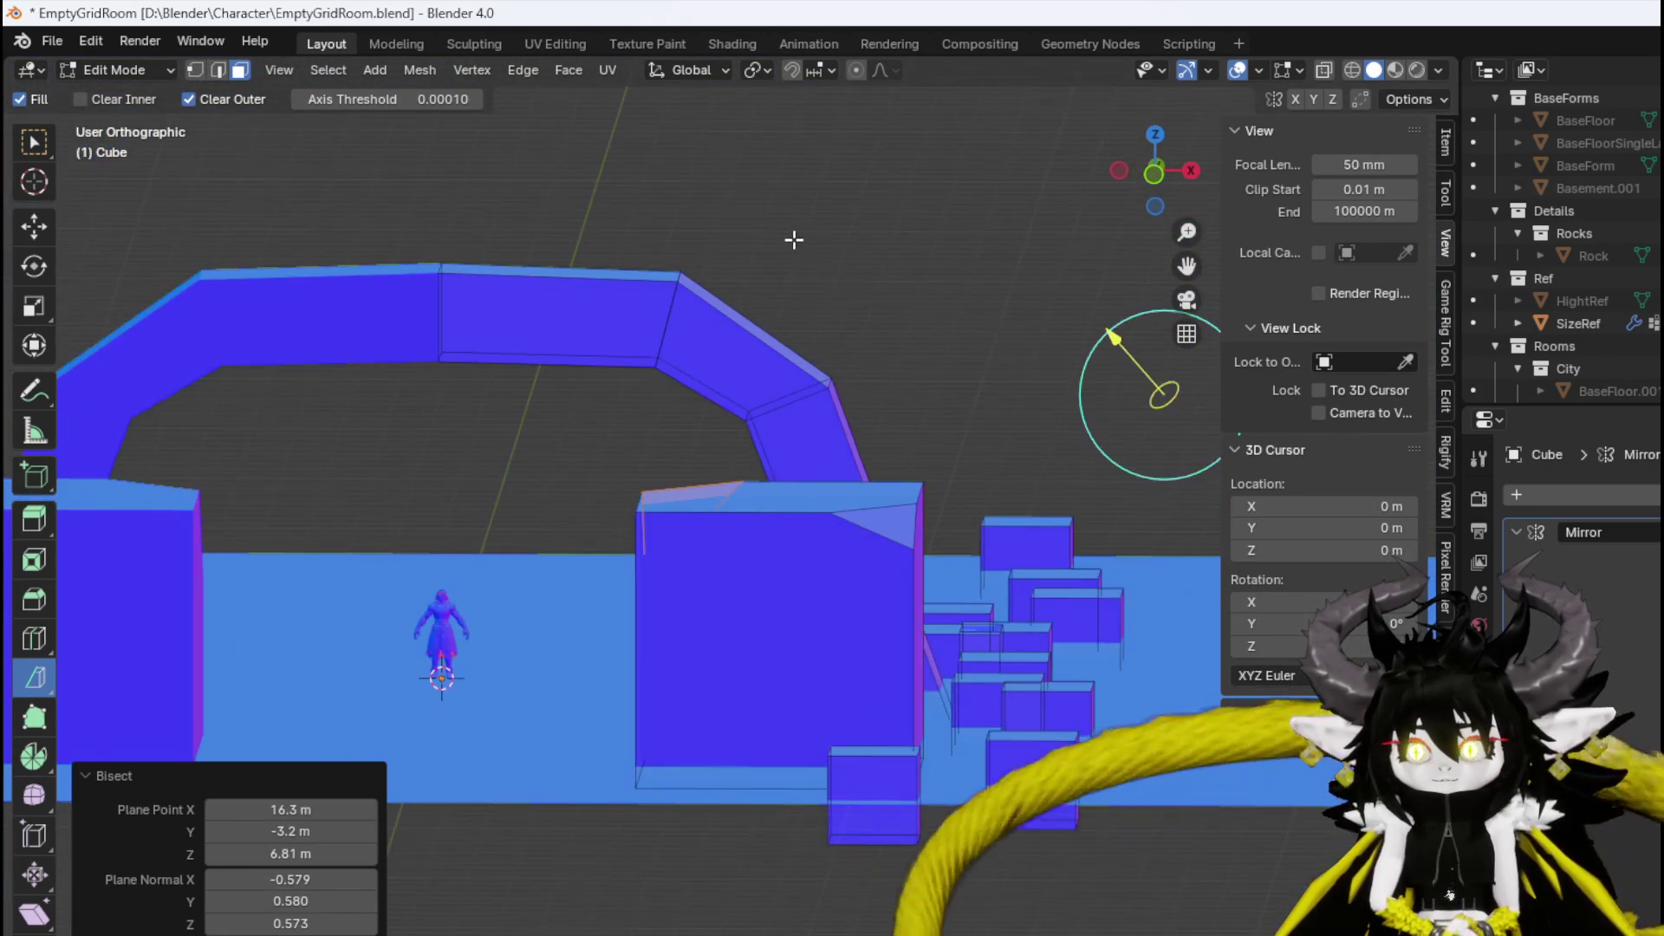
# Reselect the connected box mesh in vertex mode and draw another slicing line.
pyautogui.press('l')
pyautogui.press('1')
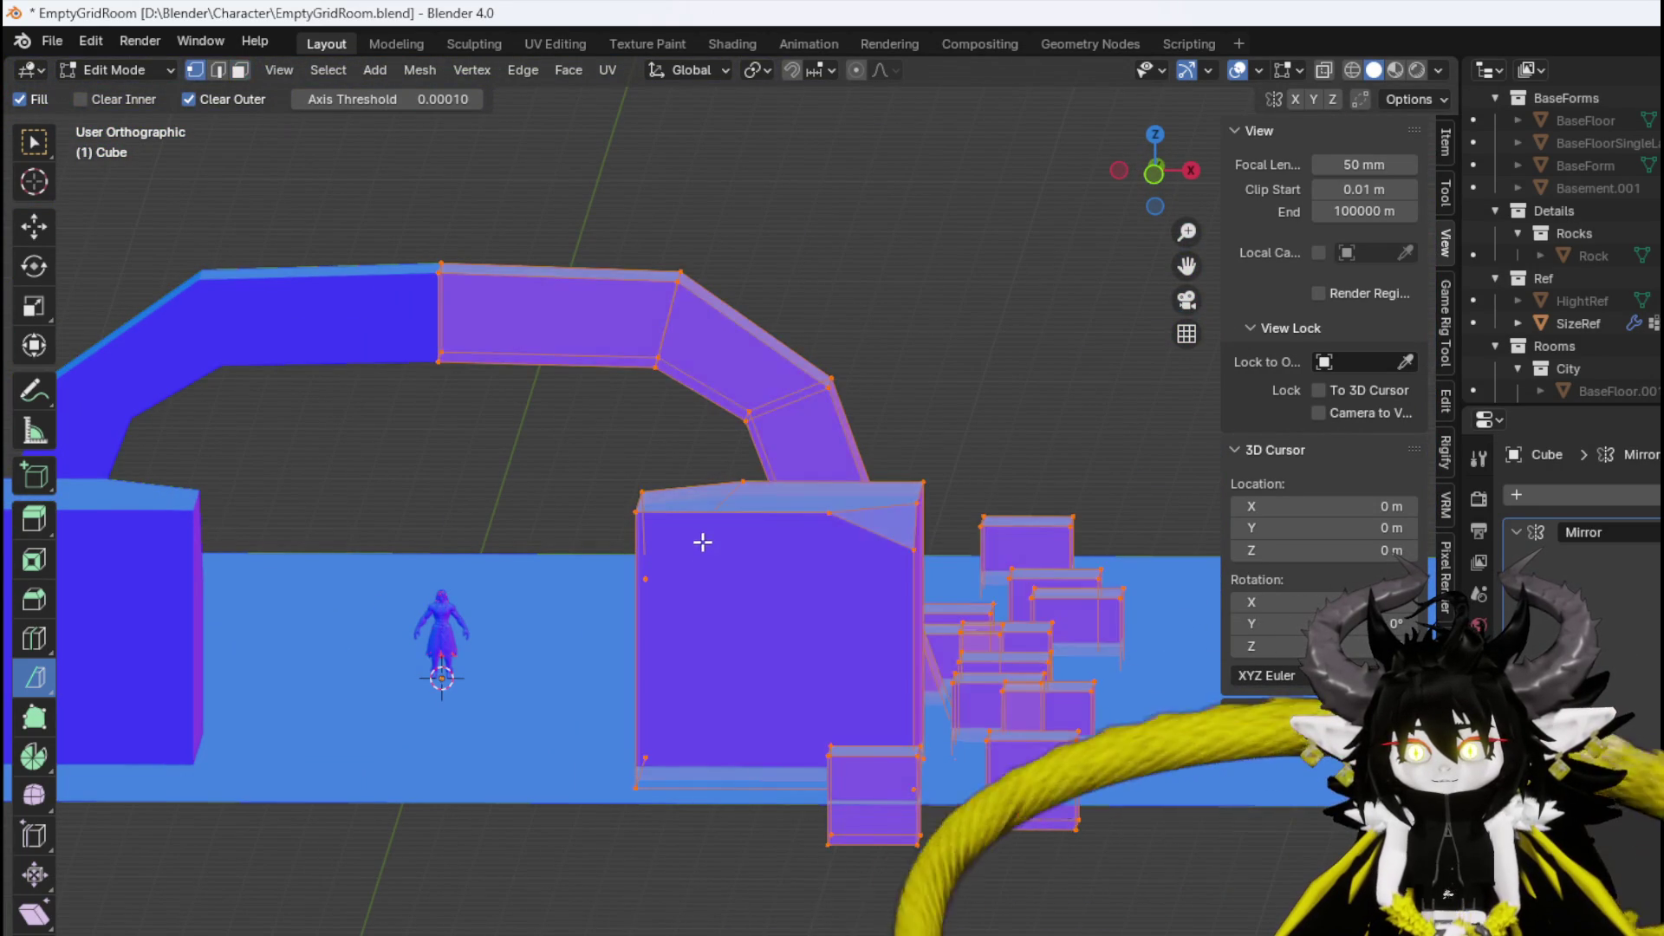
pyautogui.hotkey('alt', 'a')
pyautogui.hotkey('ctrl', 'l')
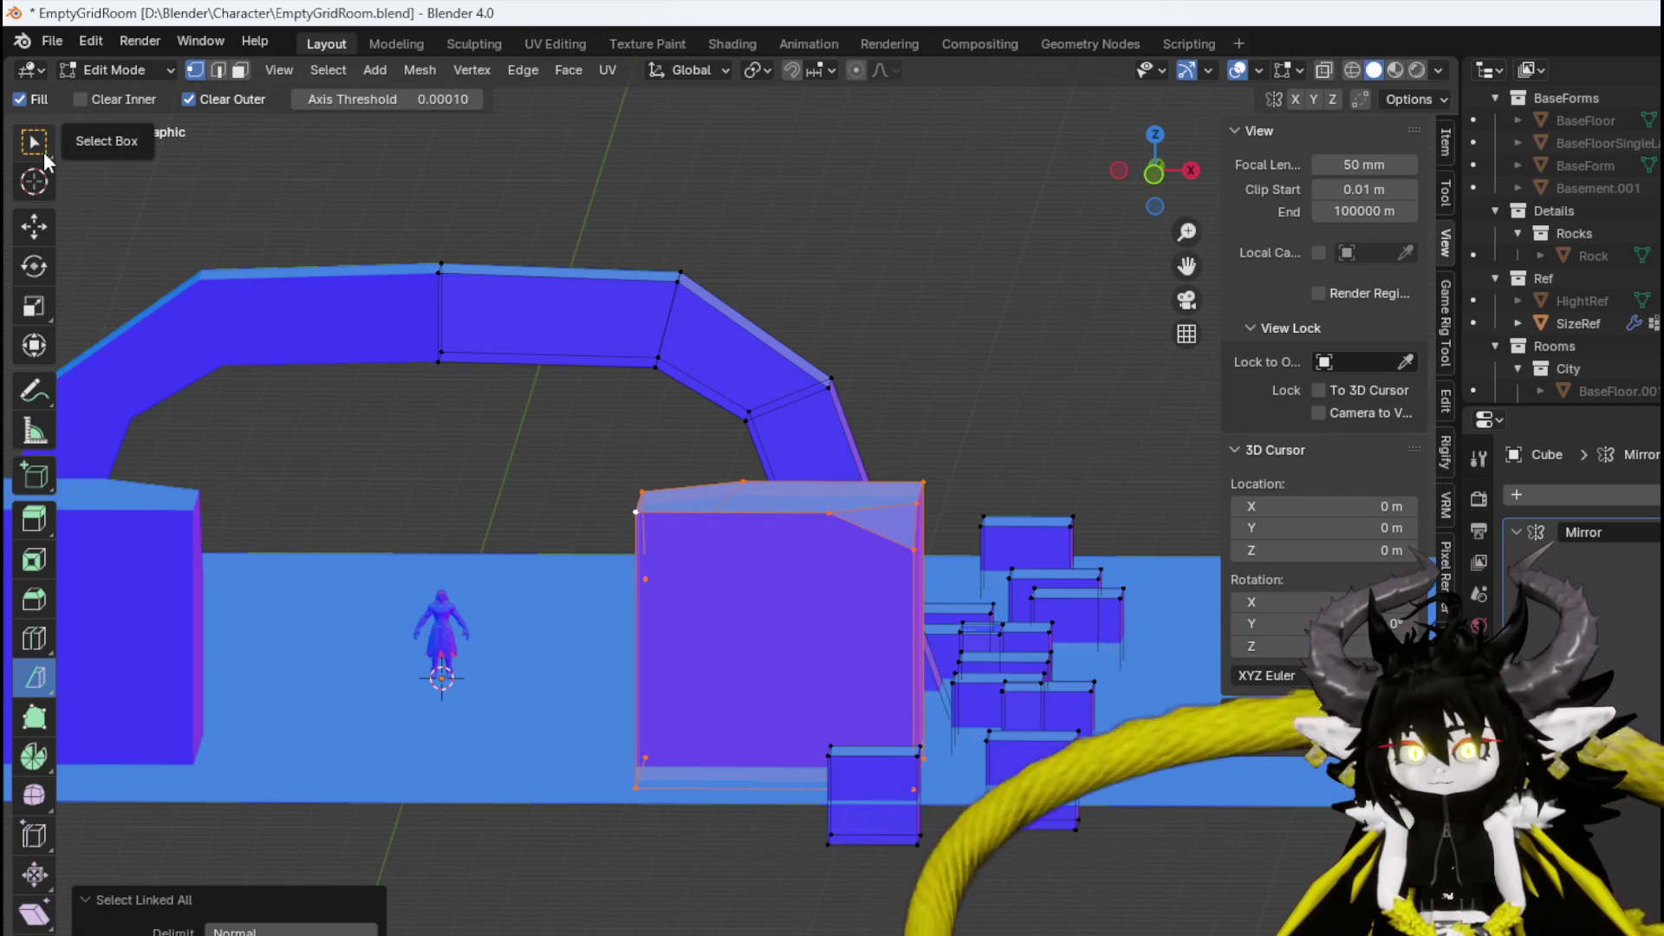
pyautogui.moveTo(1011, 453); pyautogui.dragTo(950, 394)
pyautogui.moveTo(876, 327)
pyautogui.mouseDown()
pyautogui.moveTo(892, 286)
pyautogui.moveTo(908, 308)
pyautogui.moveTo(904, 281)
pyautogui.moveTo(911, 295)
pyautogui.mouseUp()
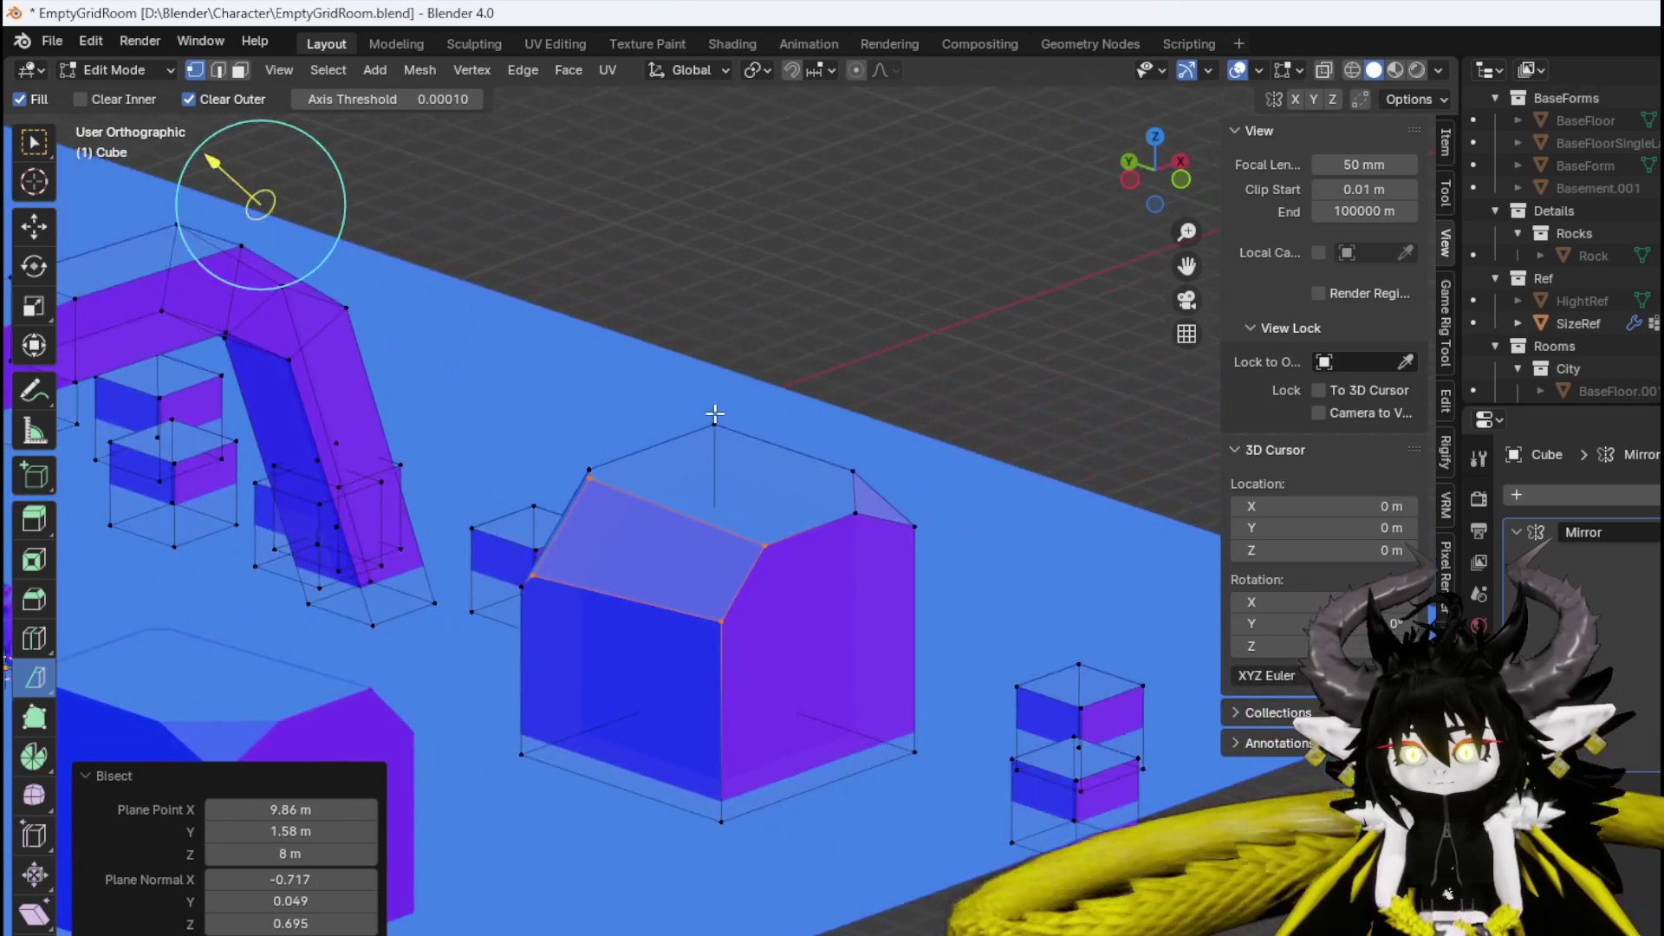
pyautogui.moveTo(715, 414)
pyautogui.mouseDown()
pyautogui.moveTo(940, 471)
pyautogui.moveTo(1066, 439)
pyautogui.moveTo(954, 381)
pyautogui.moveTo(802, 504)
pyautogui.moveTo(794, 405)
pyautogui.mouseUp()
# Reselect the linked box and bisect its top corner off.
pyautogui.hotkey('ctrl', 'l')
pyautogui.click(750, 342)
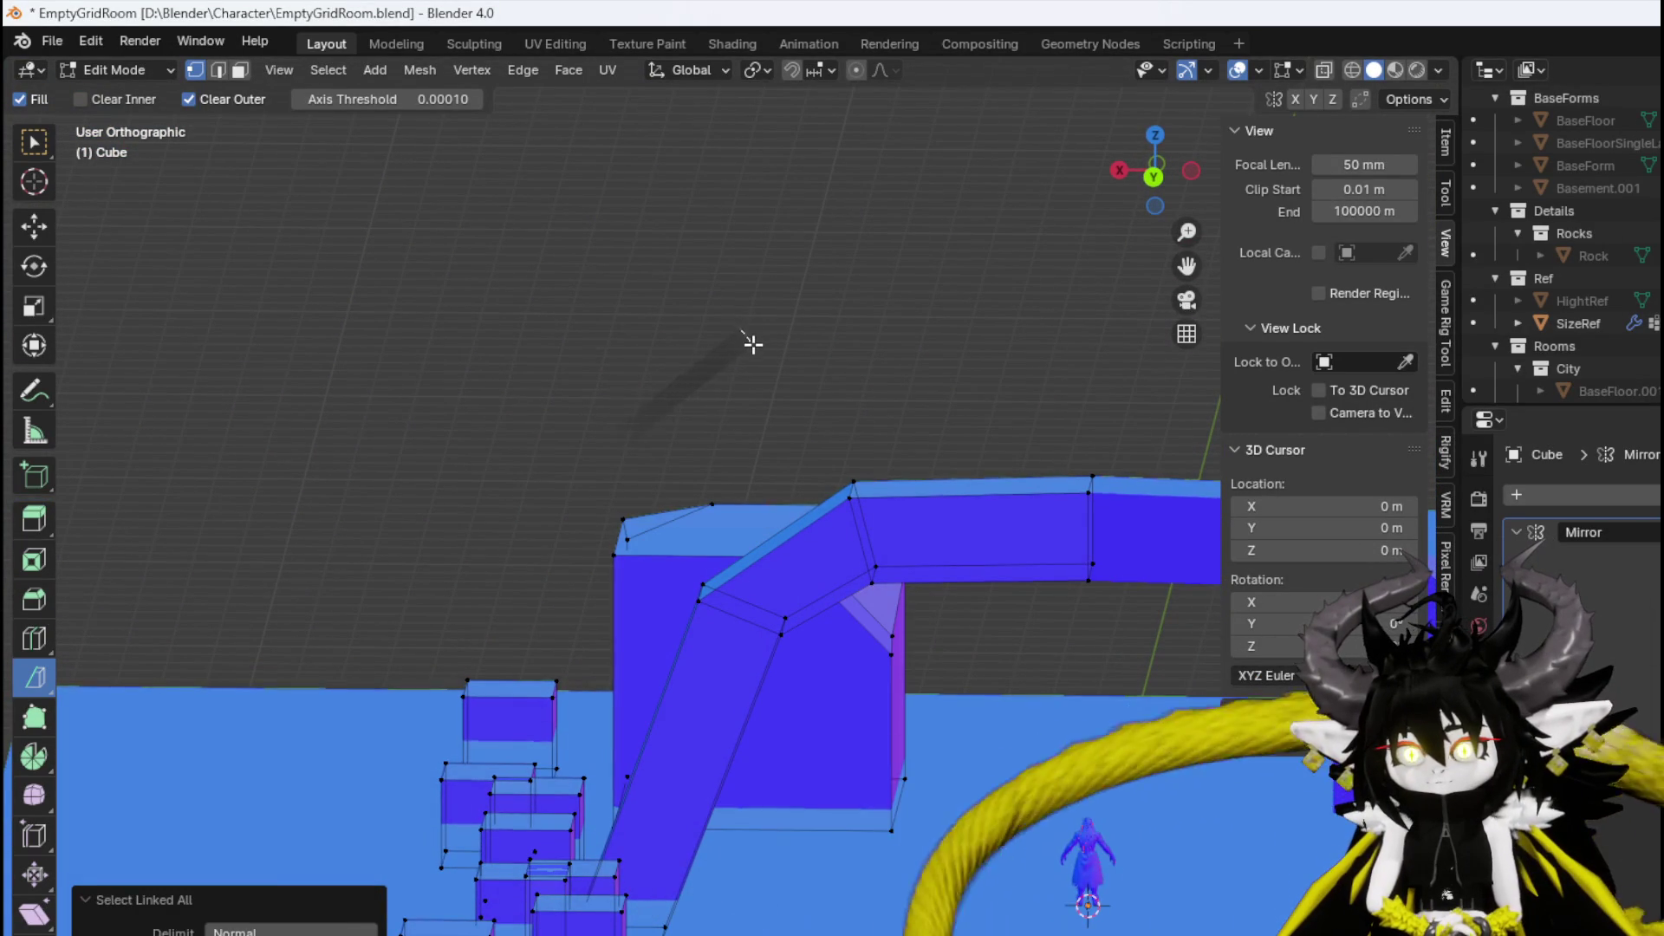
pyautogui.moveTo(752, 344)
pyautogui.mouseDown()
pyautogui.moveTo(786, 401)
pyautogui.moveTo(654, 430)
pyautogui.moveTo(520, 416)
pyautogui.moveTo(606, 476)
pyautogui.moveTo(841, 416)
pyautogui.moveTo(796, 364)
pyautogui.moveTo(742, 353)
pyautogui.mouseUp()
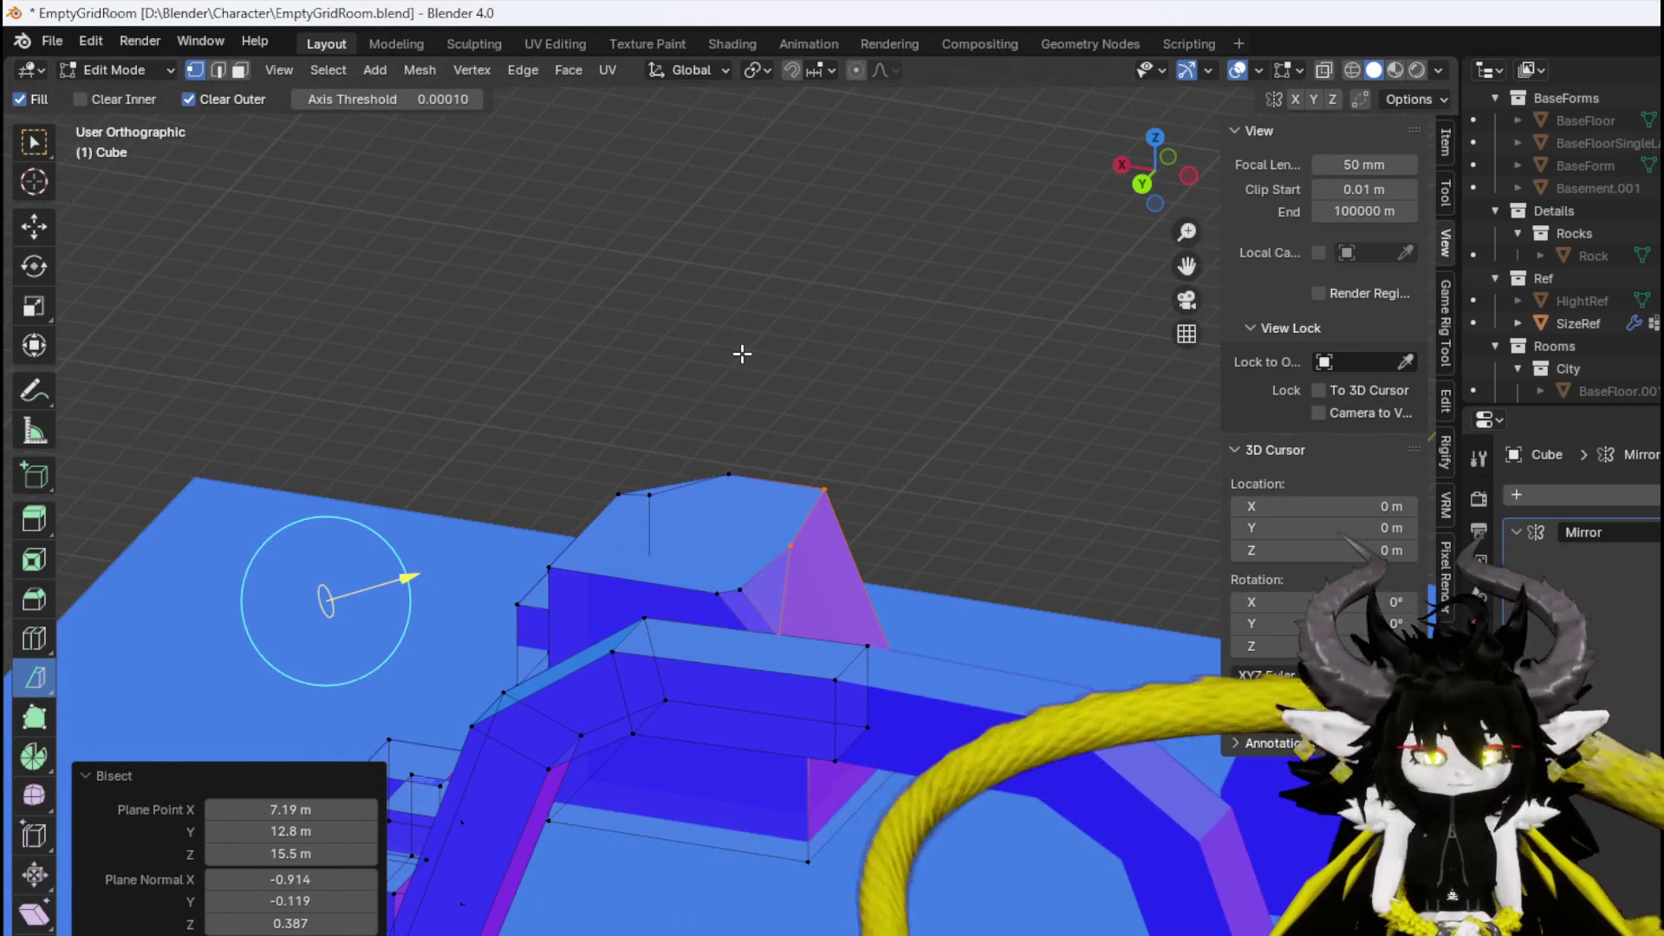
pyautogui.hotkey('ctrl', 'l')
pyautogui.hotkey('alt', 'a')
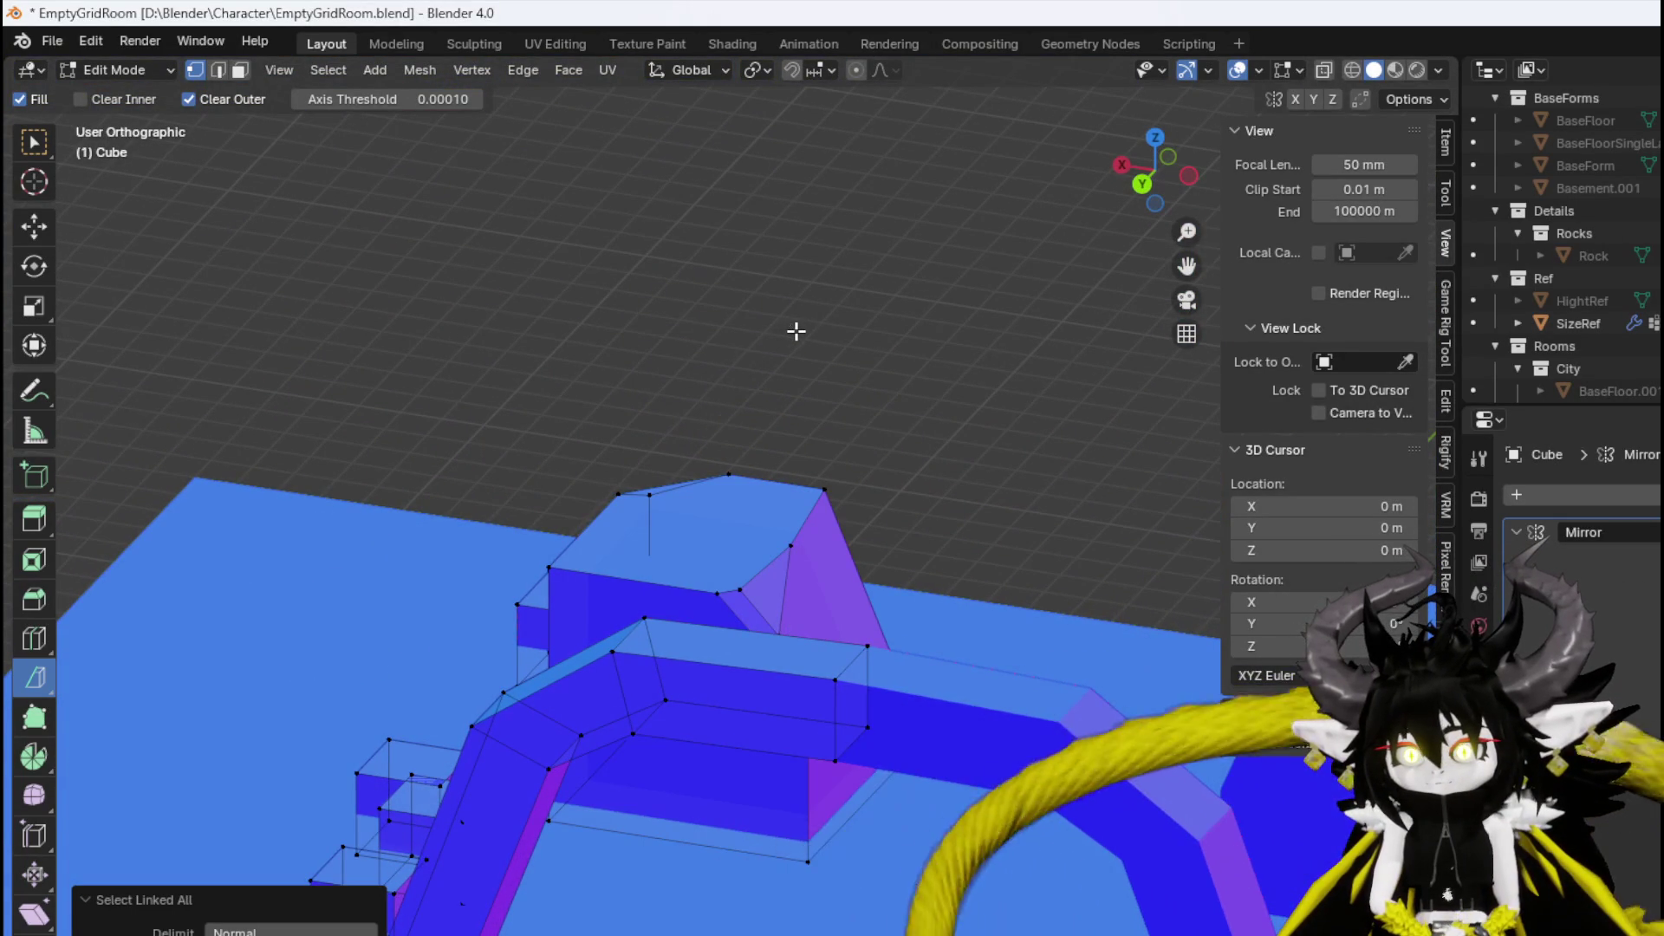
pyautogui.click(740, 406)
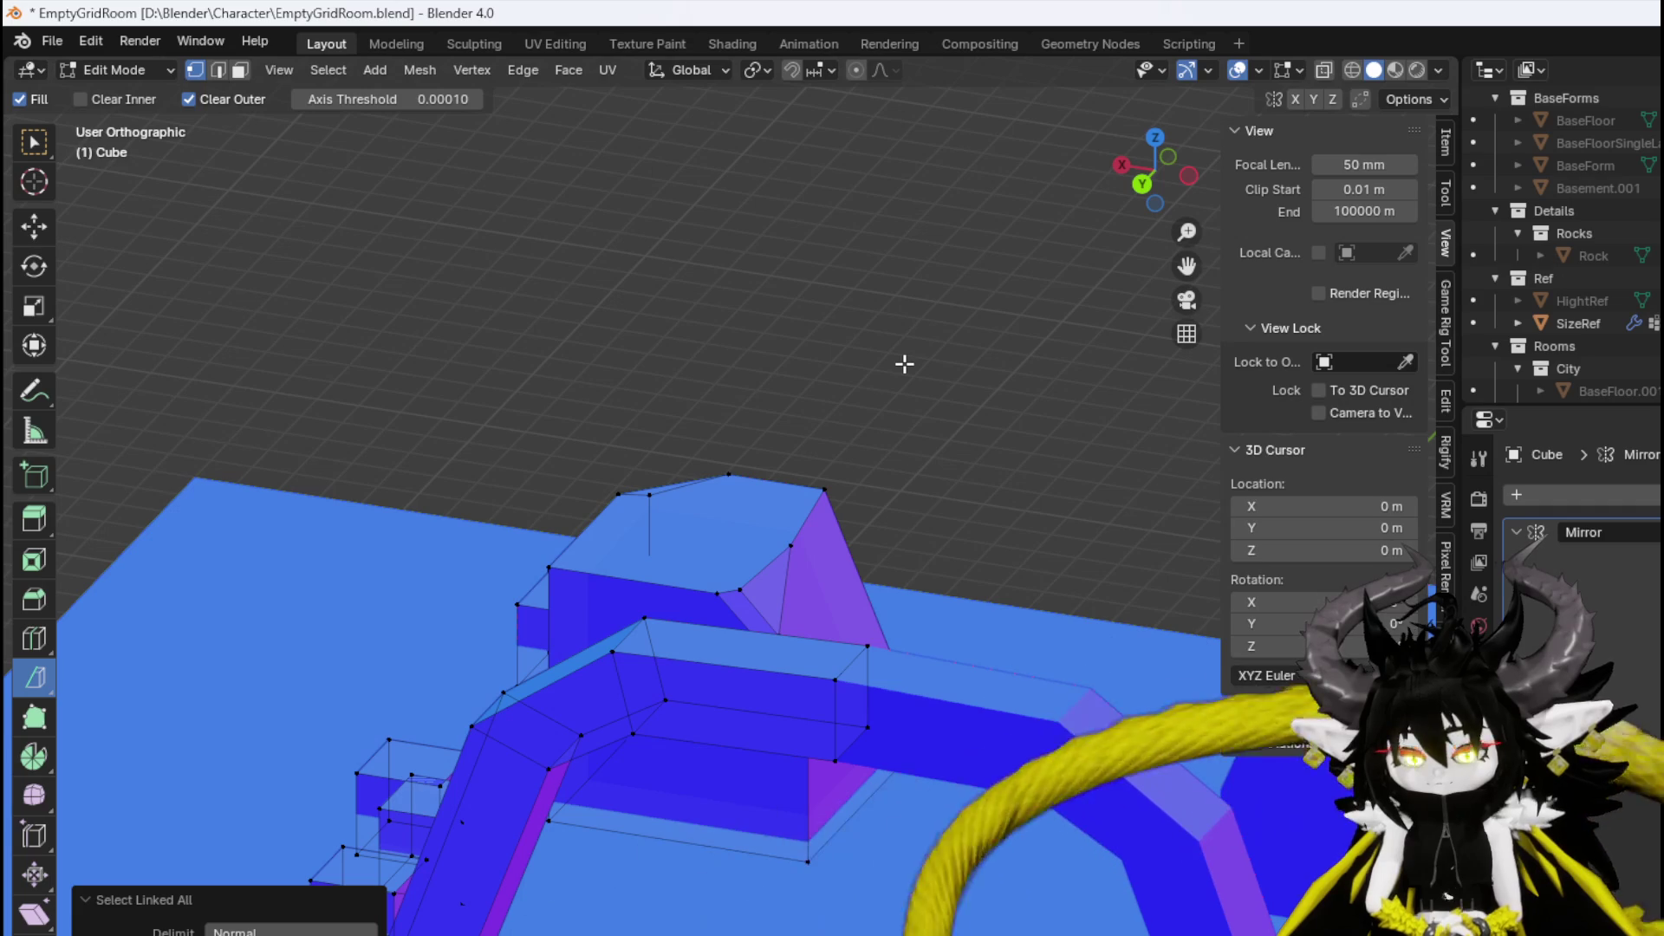
pyautogui.click(845, 485)
pyautogui.hotkey('ctrl', 'l')
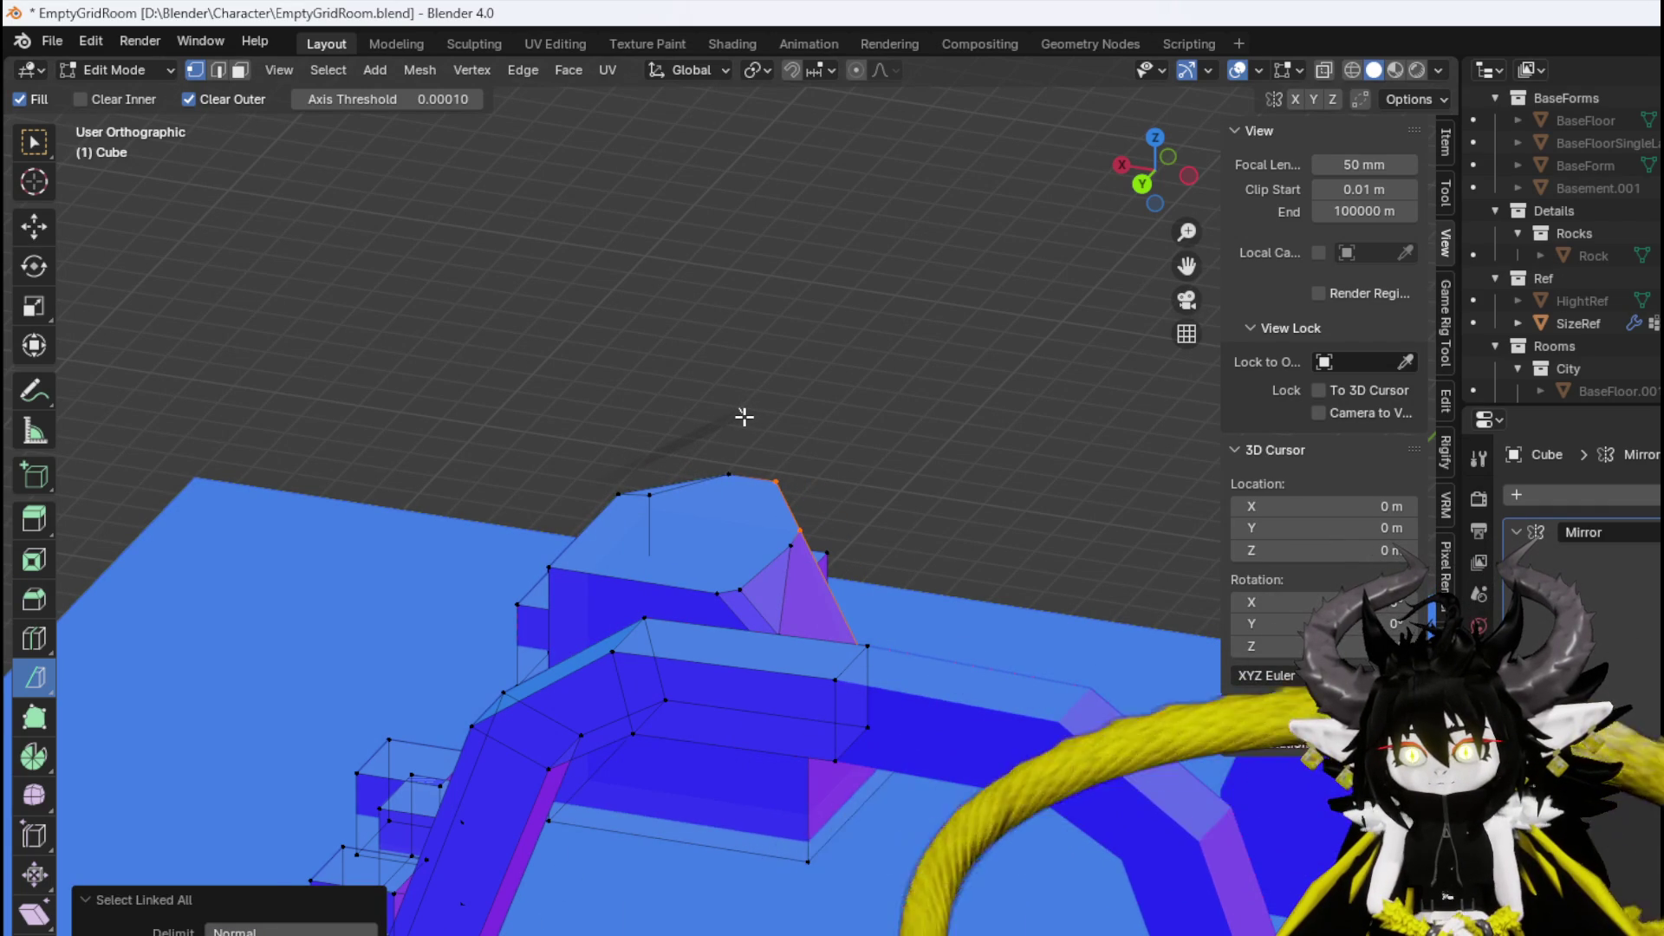
pyautogui.moveTo(744, 417); pyautogui.dragTo(862, 446)
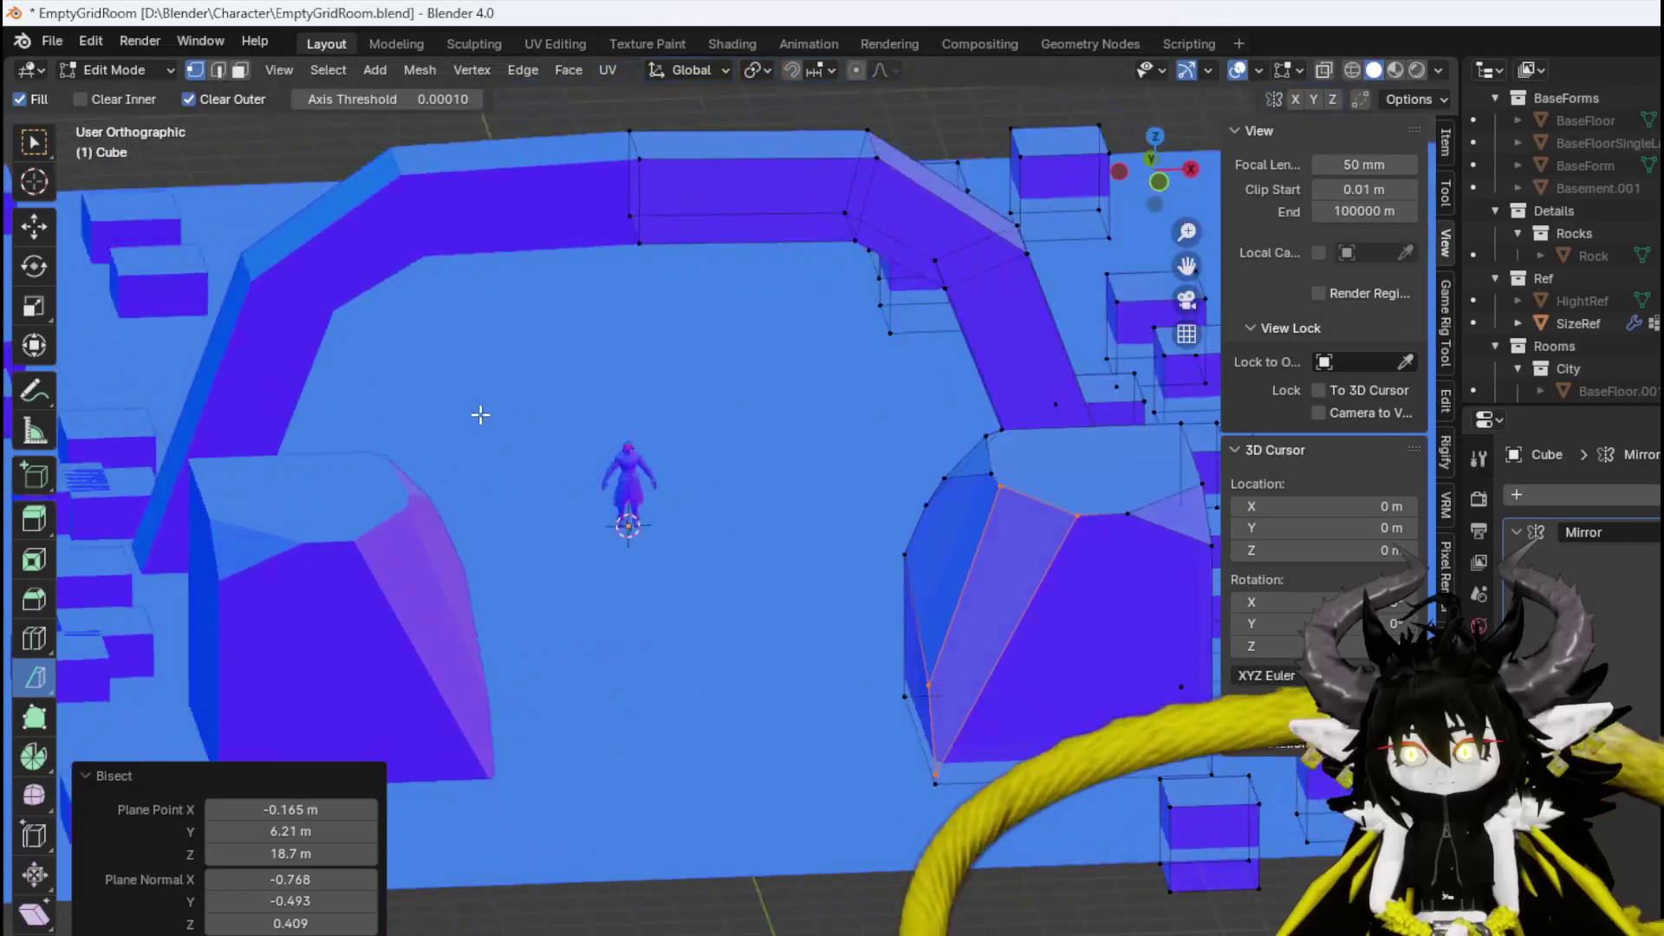
# Select the whole cube and draw a cutting line up across it.
pyautogui.moveTo(480, 415)
pyautogui.mouseDown()
pyautogui.moveTo(456, 376)
pyautogui.moveTo(732, 483)
pyautogui.moveTo(434, 586)
pyautogui.moveTo(744, 434)
pyautogui.moveTo(650, 427)
pyautogui.moveTo(754, 584)
pyautogui.moveTo(910, 512)
pyautogui.moveTo(905, 464)
pyautogui.moveTo(762, 420)
pyautogui.moveTo(549, 408)
pyautogui.moveTo(817, 632)
pyautogui.moveTo(659, 624)
pyautogui.mouseUp()
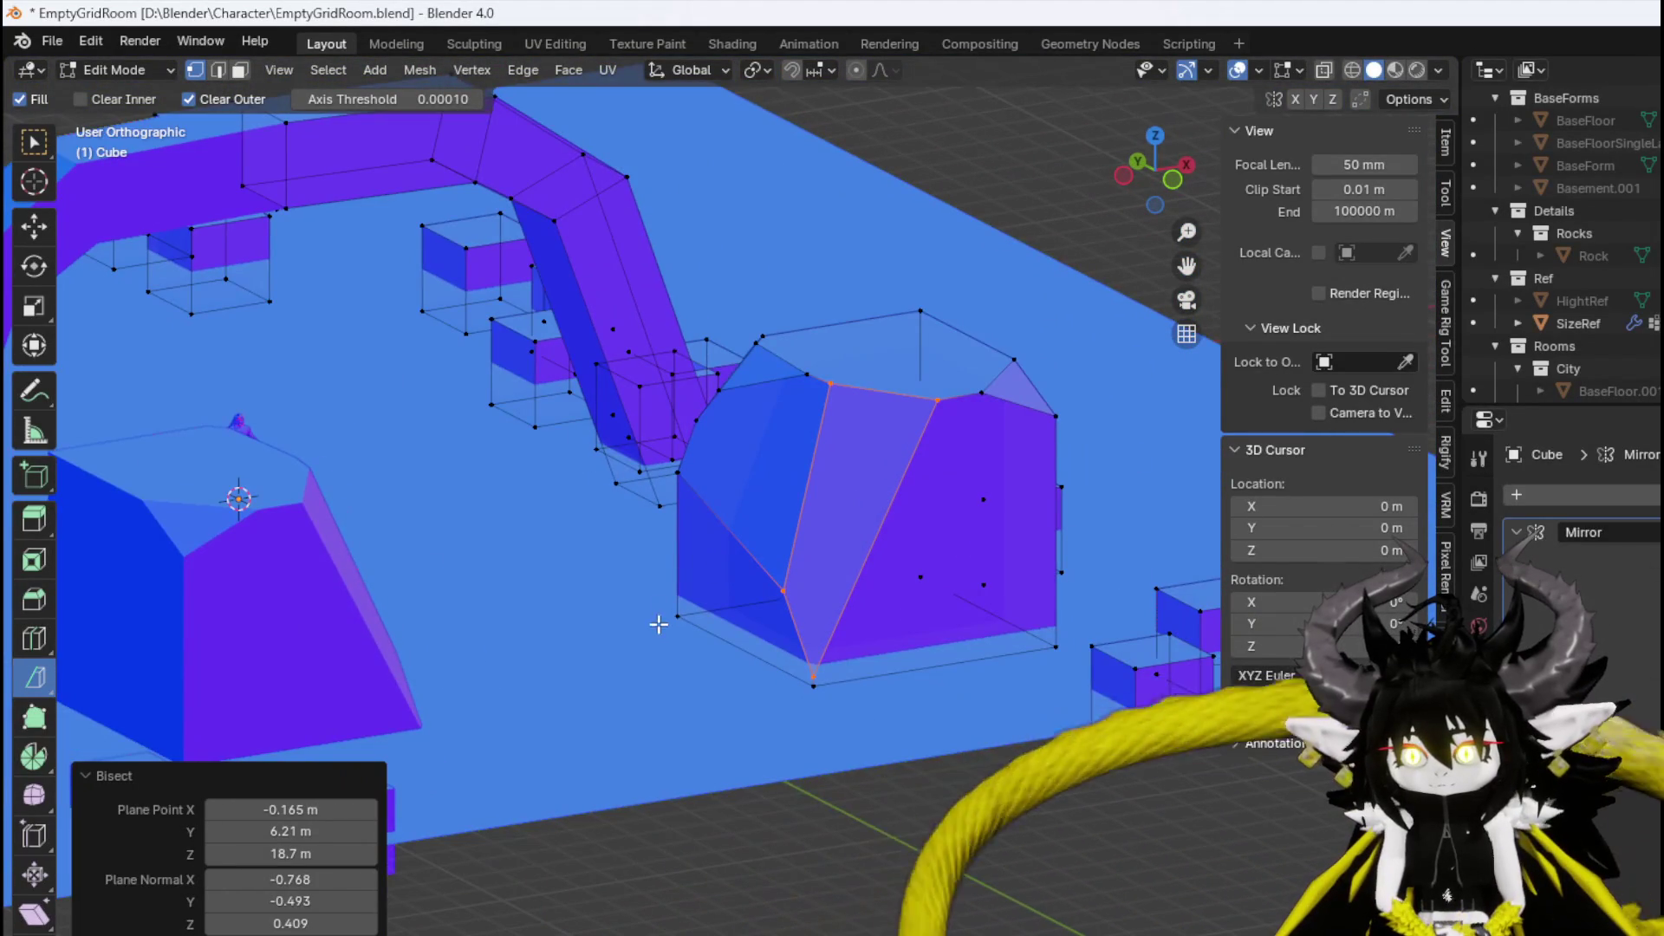
pyautogui.hotkey('ctrl', 'l')
pyautogui.scroll(2, 631, 597)
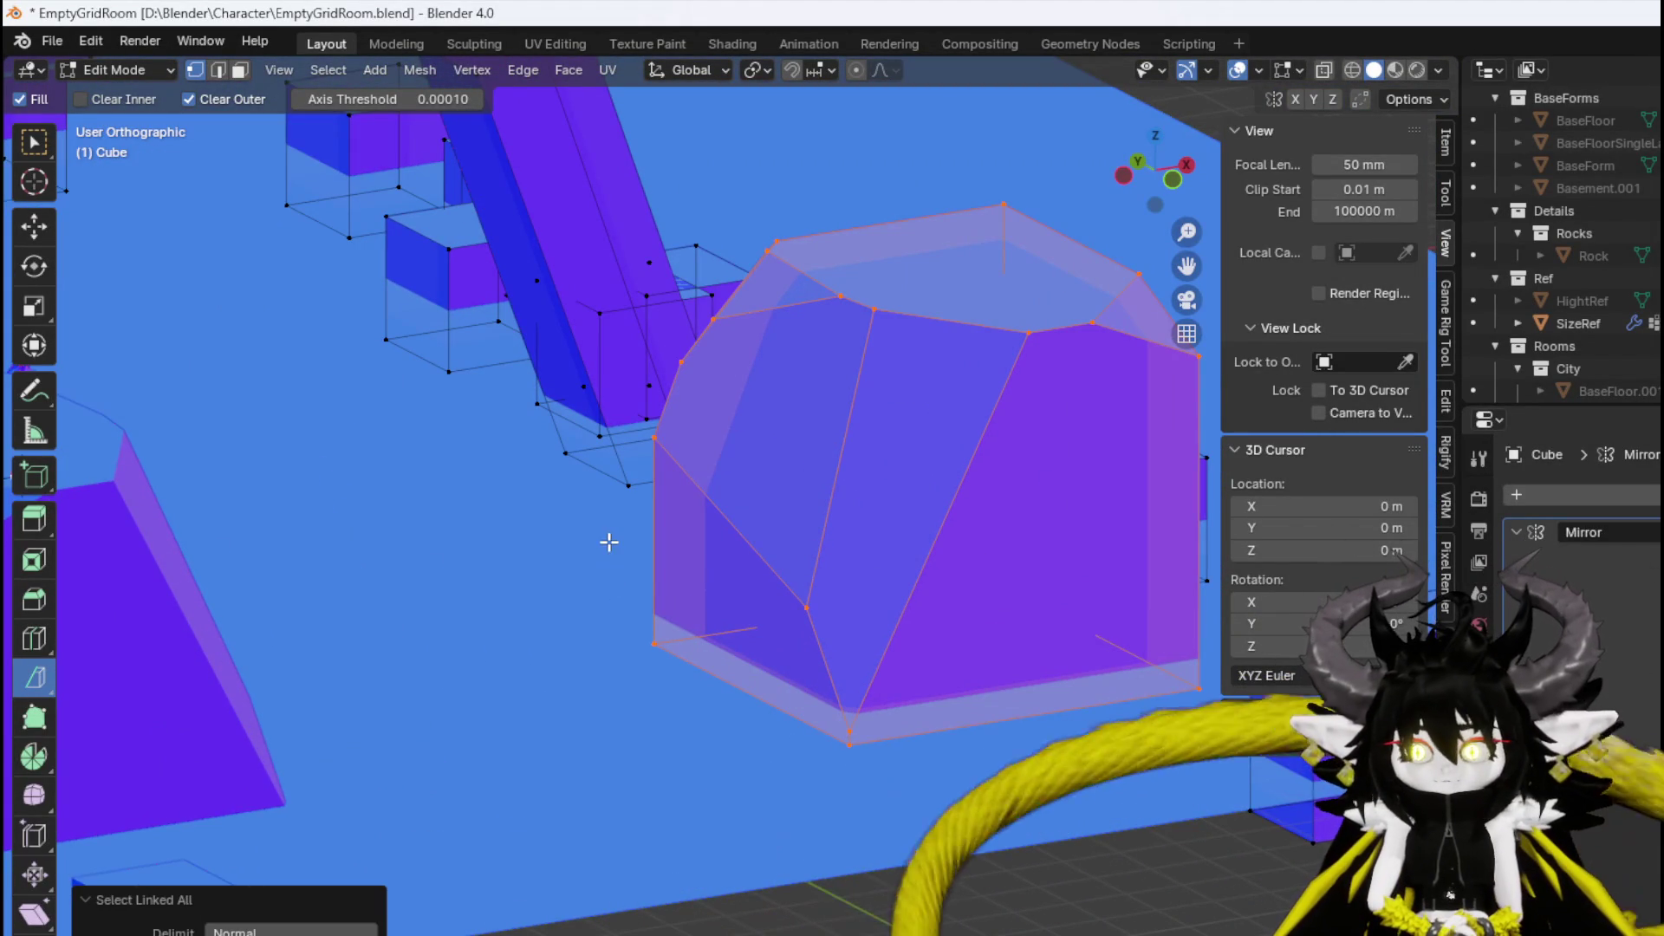
pyautogui.click(615, 543)
pyautogui.scroll(-3, 612, 550)
pyautogui.scroll(3, 625, 532)
pyautogui.moveTo(609, 542)
pyautogui.mouseDown()
pyautogui.moveTo(605, 479)
pyautogui.moveTo(576, 475)
pyautogui.moveTo(866, 606)
pyautogui.moveTo(839, 709)
pyautogui.moveTo(595, 698)
pyautogui.mouseUp()
# Slice the cube along a new line, switching the cut to Clear Inner.
pyautogui.hotkey('ctrl', 'l')
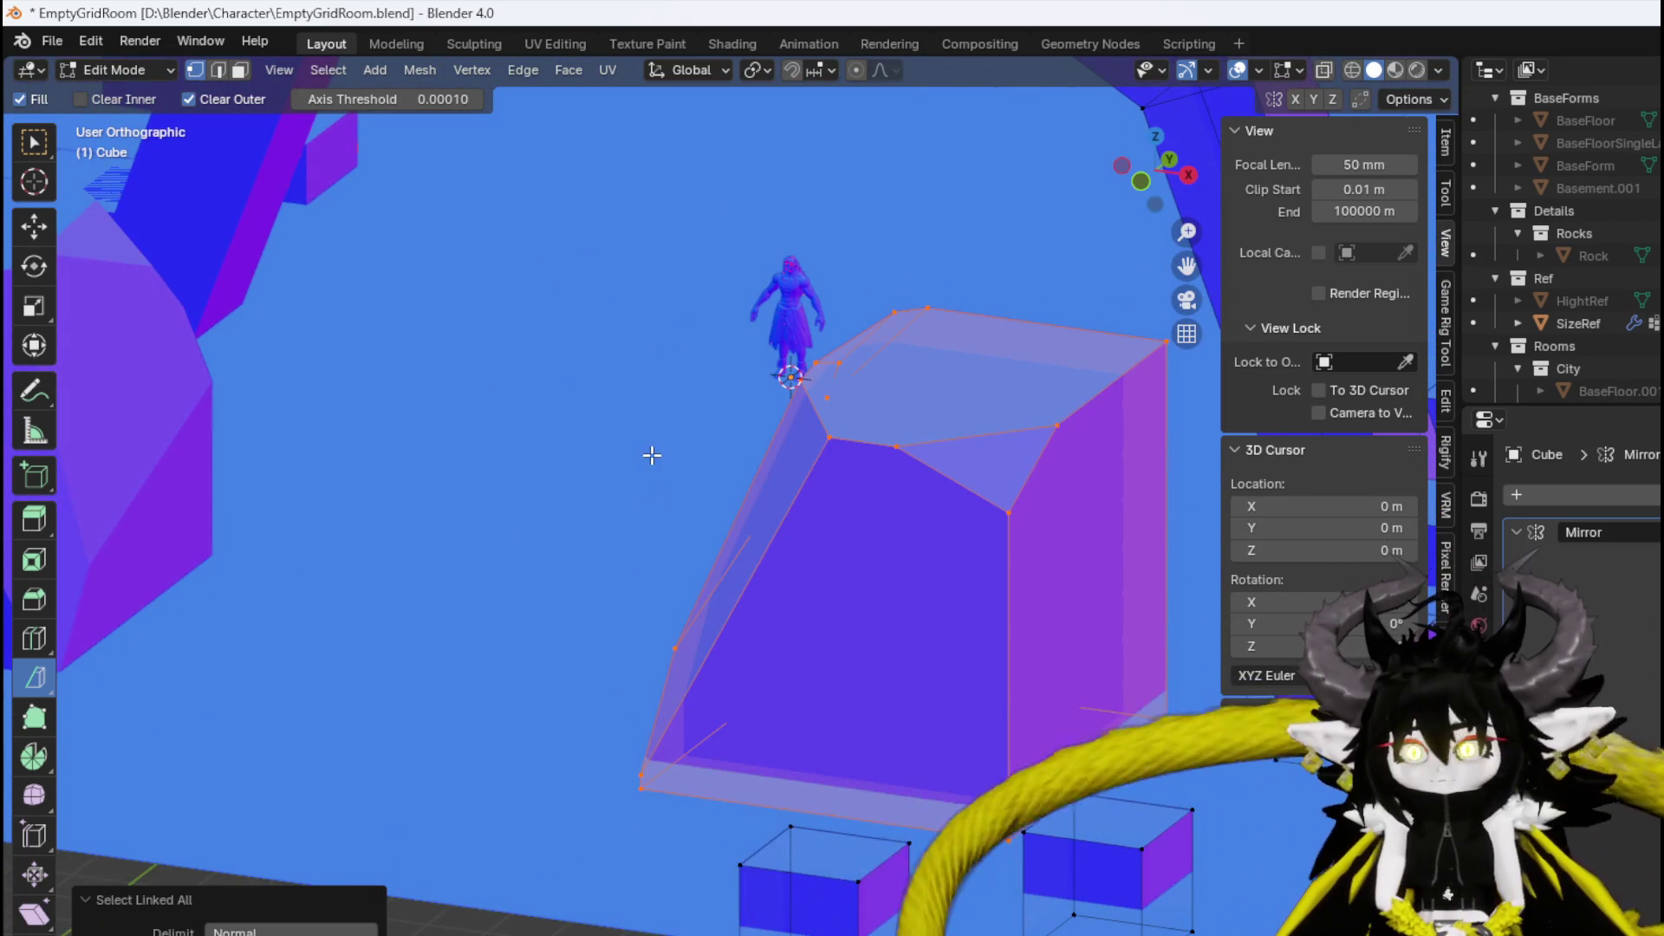
pyautogui.moveTo(652, 455)
pyautogui.mouseDown()
pyautogui.moveTo(688, 460)
pyautogui.moveTo(651, 494)
pyautogui.moveTo(679, 482)
pyautogui.moveTo(639, 408)
pyautogui.mouseUp()
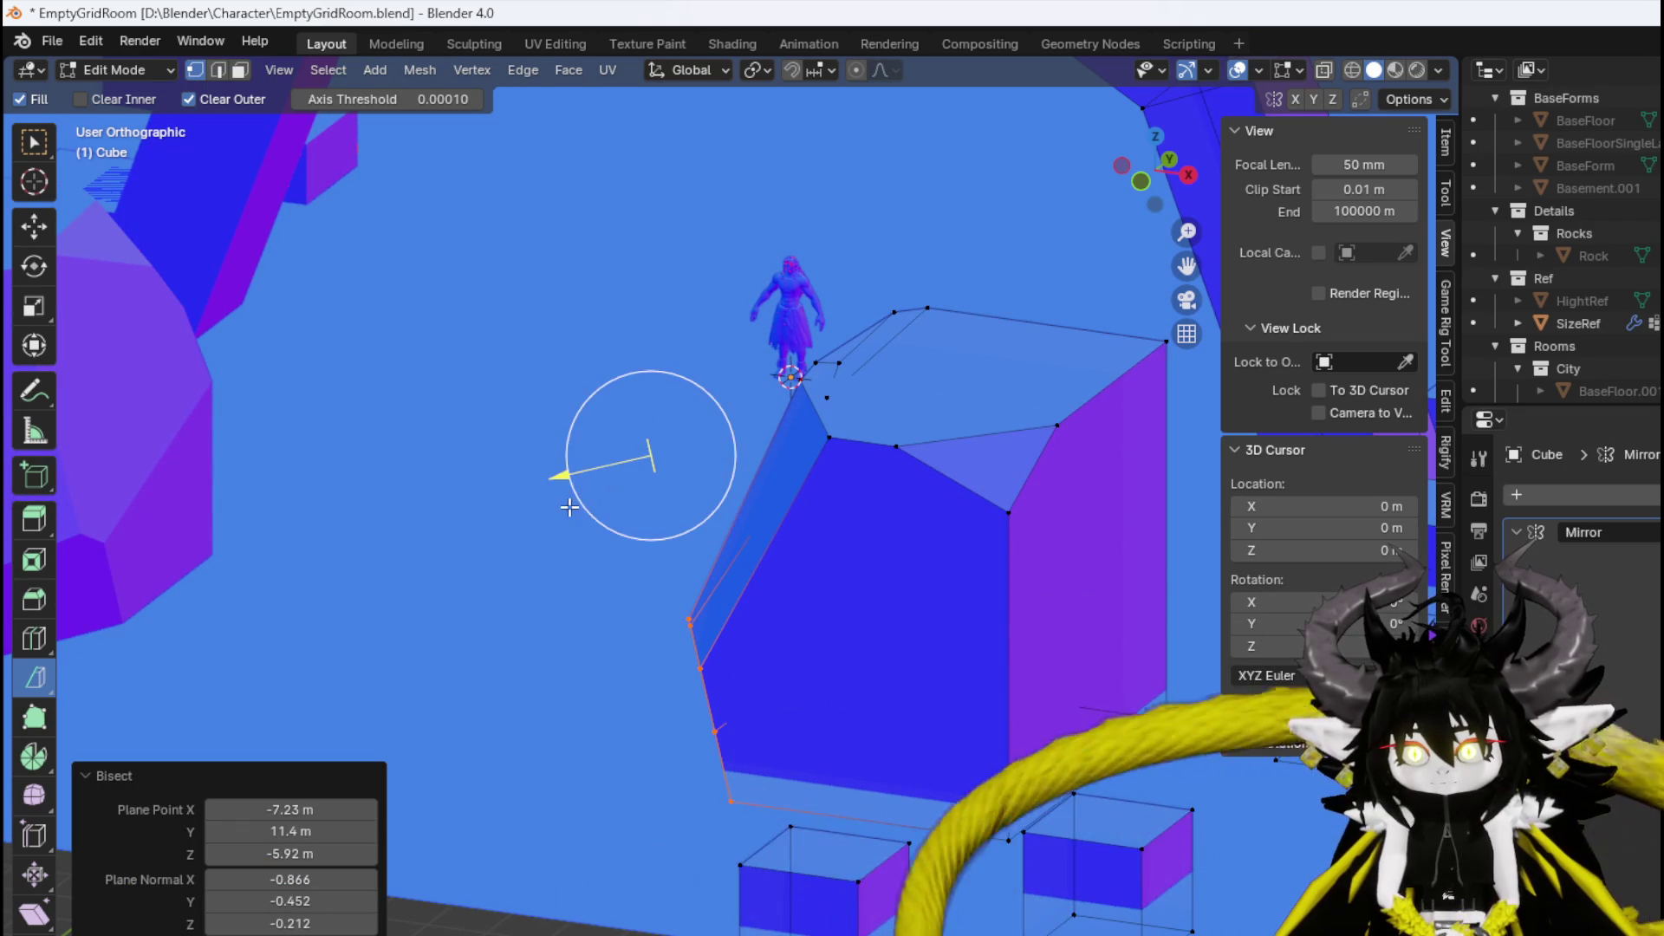
pyautogui.click(189, 99)
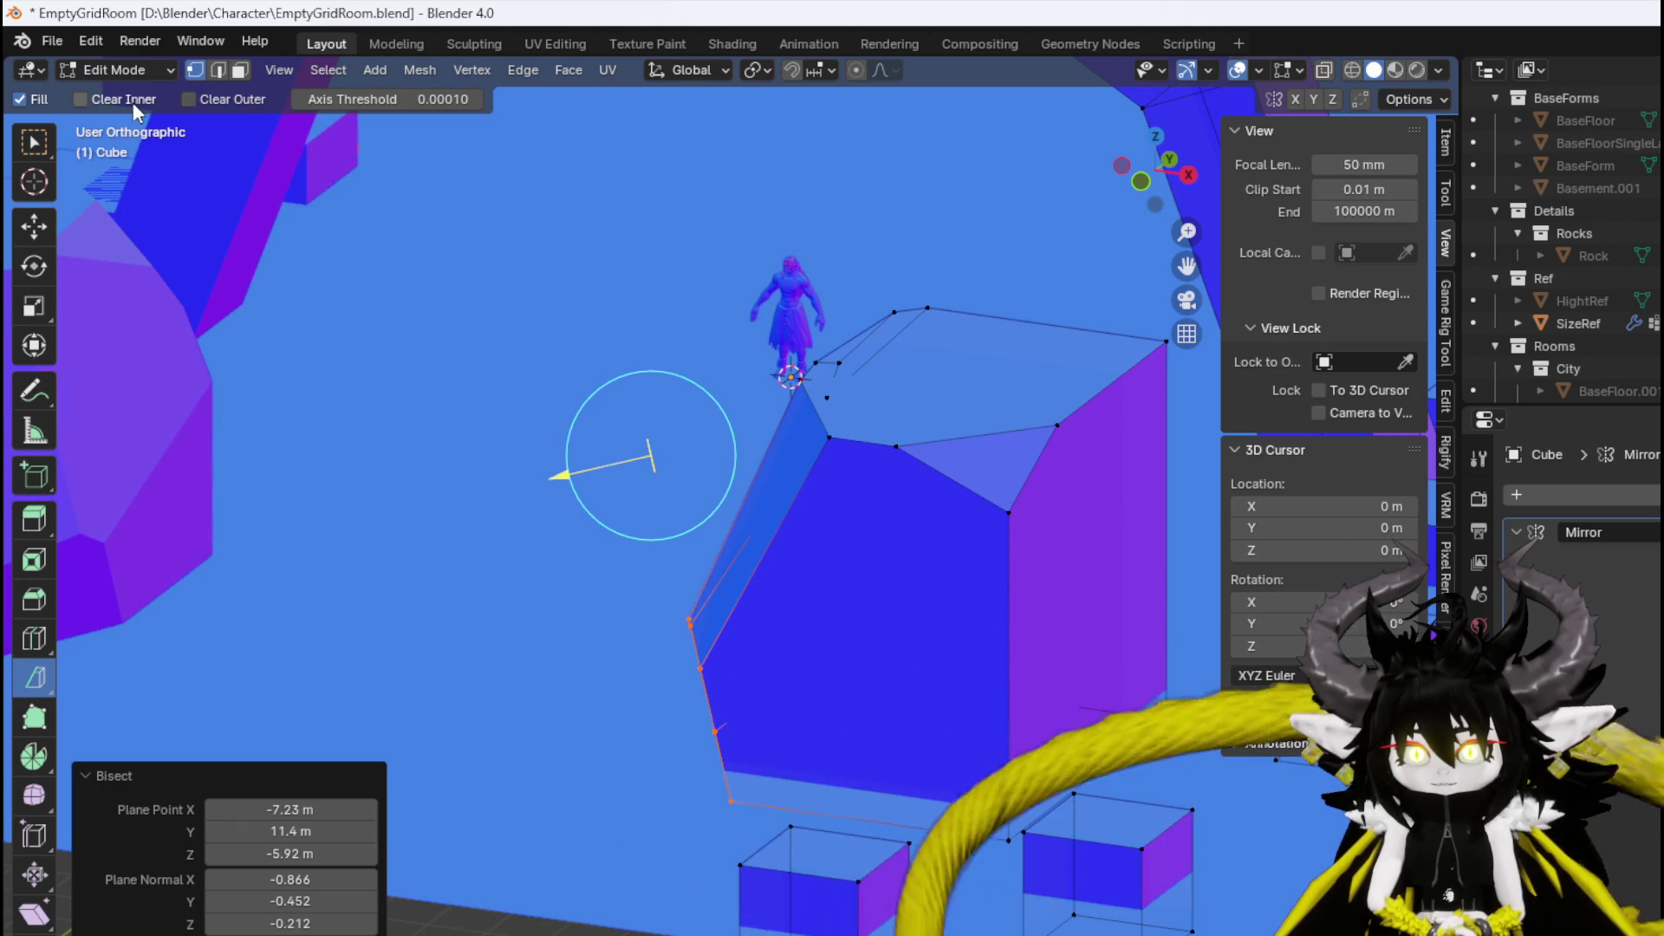
pyautogui.click(84, 102)
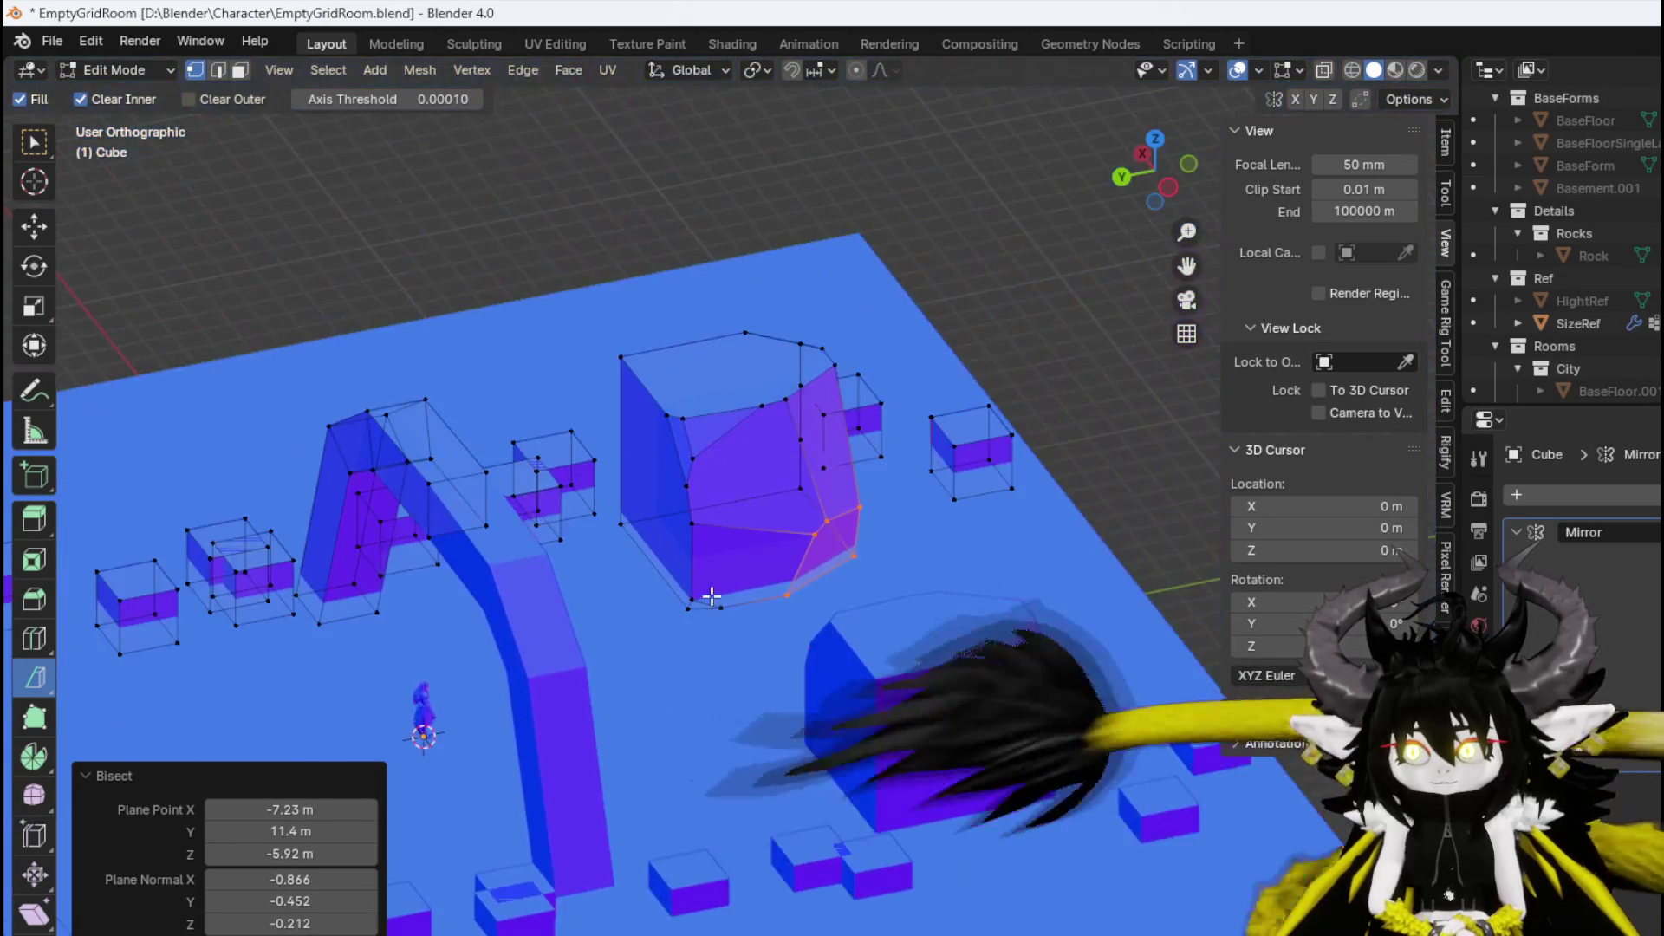
pyautogui.moveTo(711, 596)
pyautogui.mouseDown()
pyautogui.moveTo(810, 491)
pyautogui.moveTo(632, 631)
pyautogui.moveTo(861, 583)
pyautogui.moveTo(578, 512)
pyautogui.moveTo(747, 461)
pyautogui.moveTo(723, 278)
pyautogui.moveTo(683, 265)
pyautogui.moveTo(718, 309)
pyautogui.moveTo(710, 227)
pyautogui.mouseUp()
# Cut another facet across the rock, switching back to Clear Outer.
pyautogui.hotkey('ctrl', 'l')
pyautogui.scroll(3, 732, 449)
pyautogui.click(722, 279)
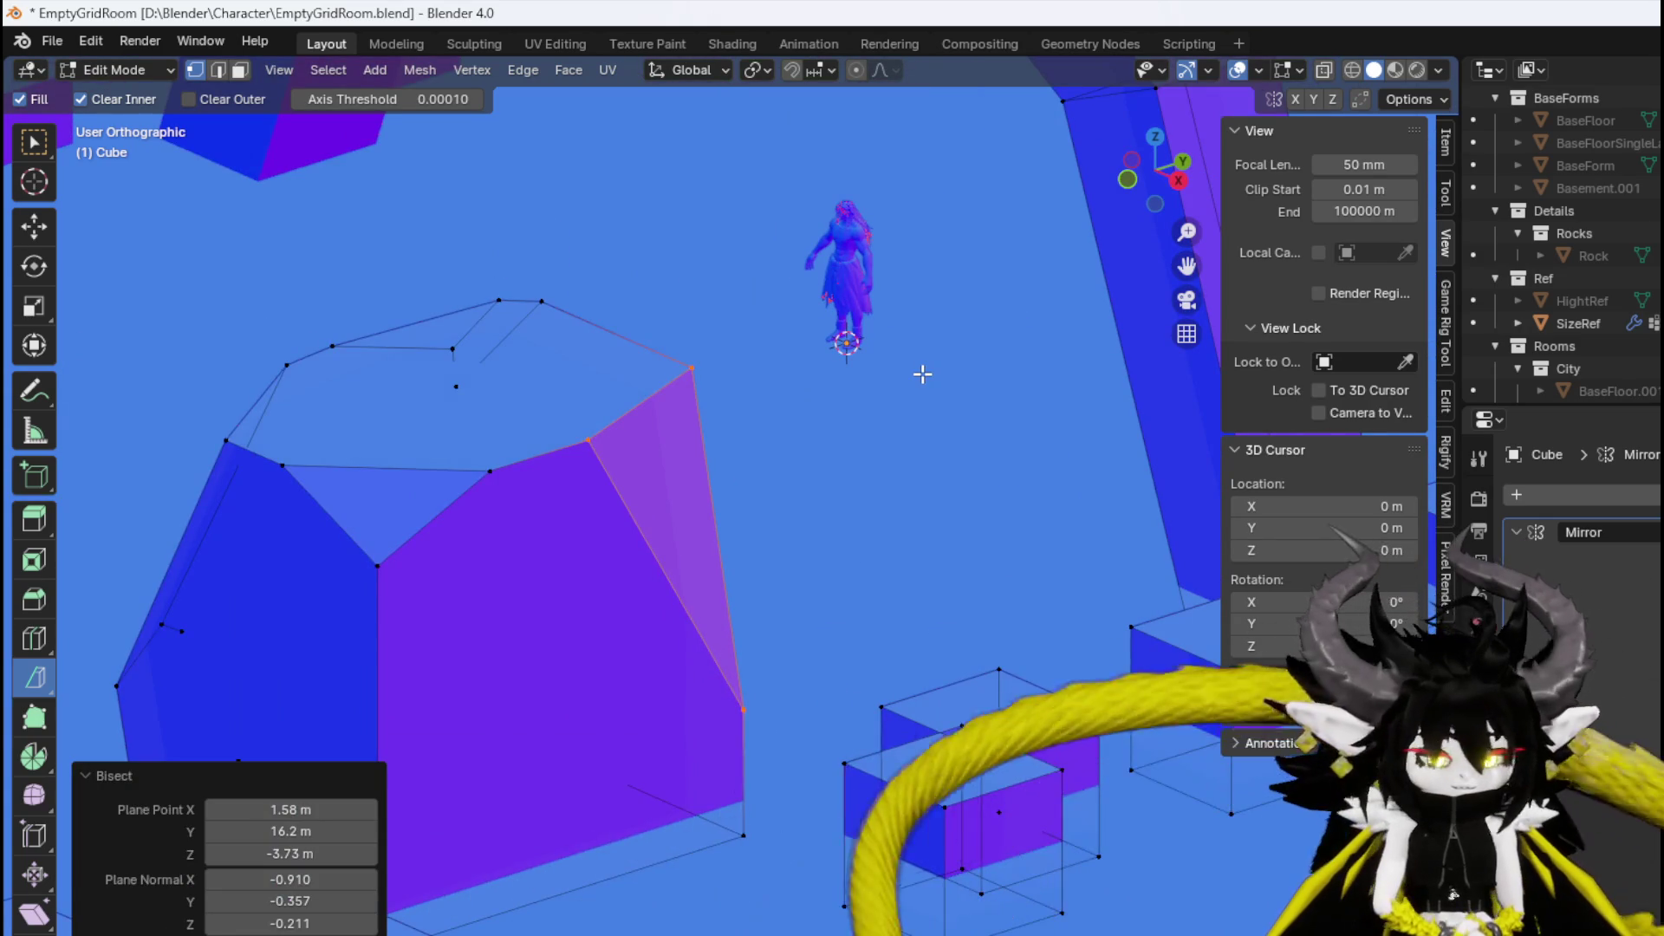
pyautogui.hotkey('ctrl', 'l')
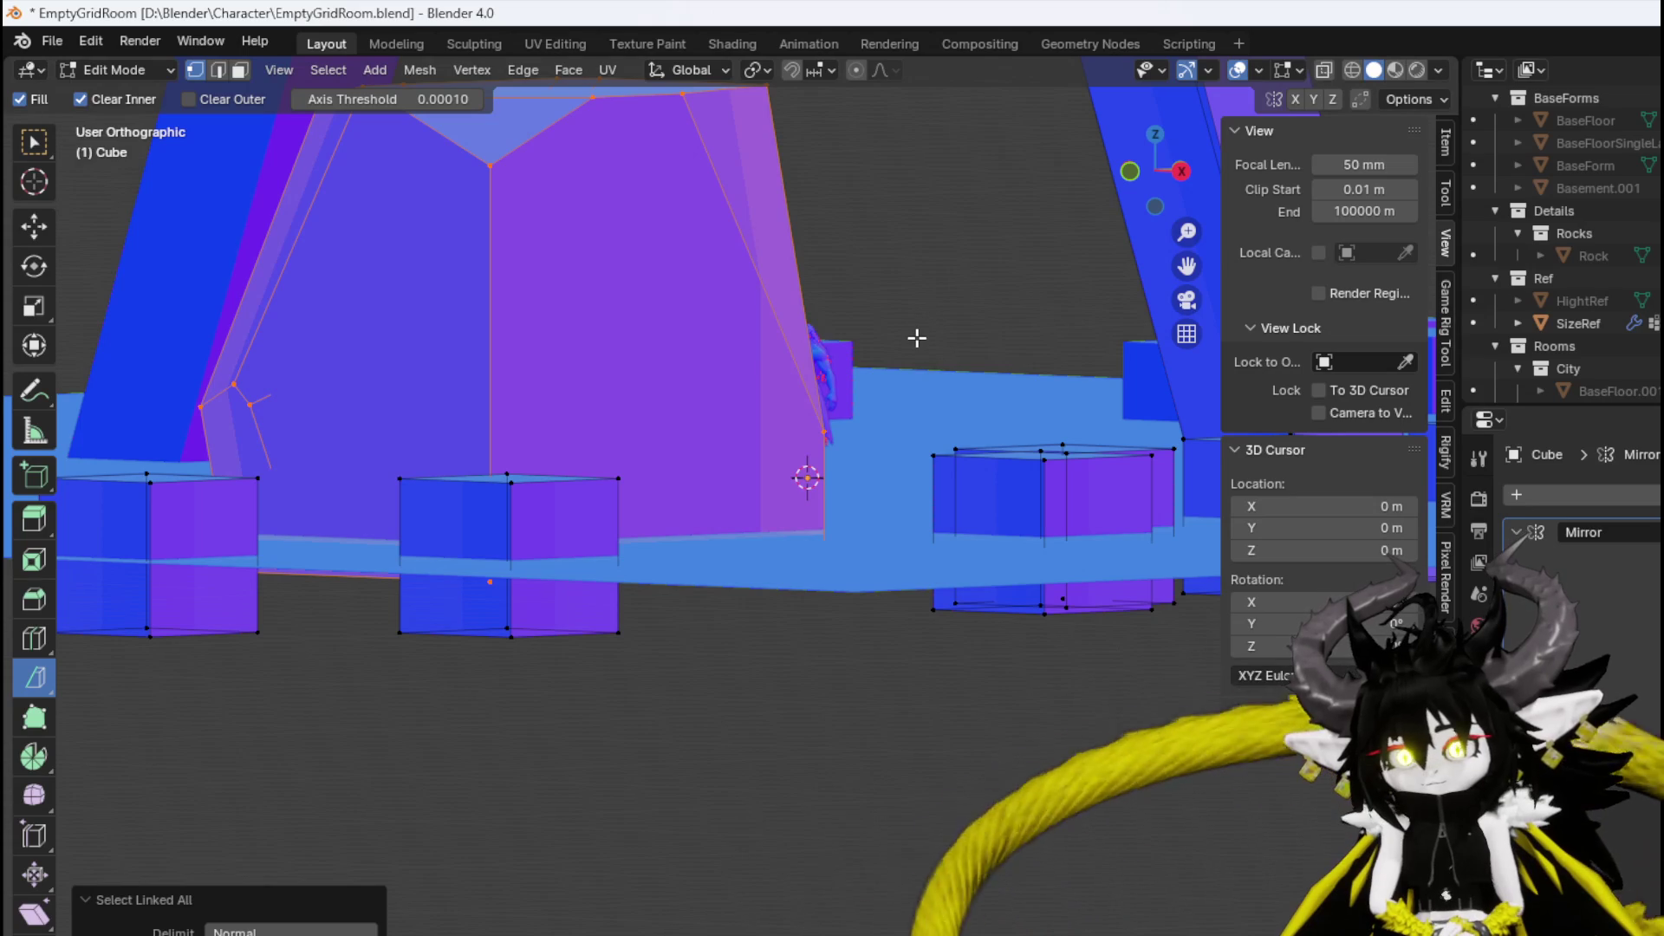
pyautogui.hotkey('ctrl', 'z')
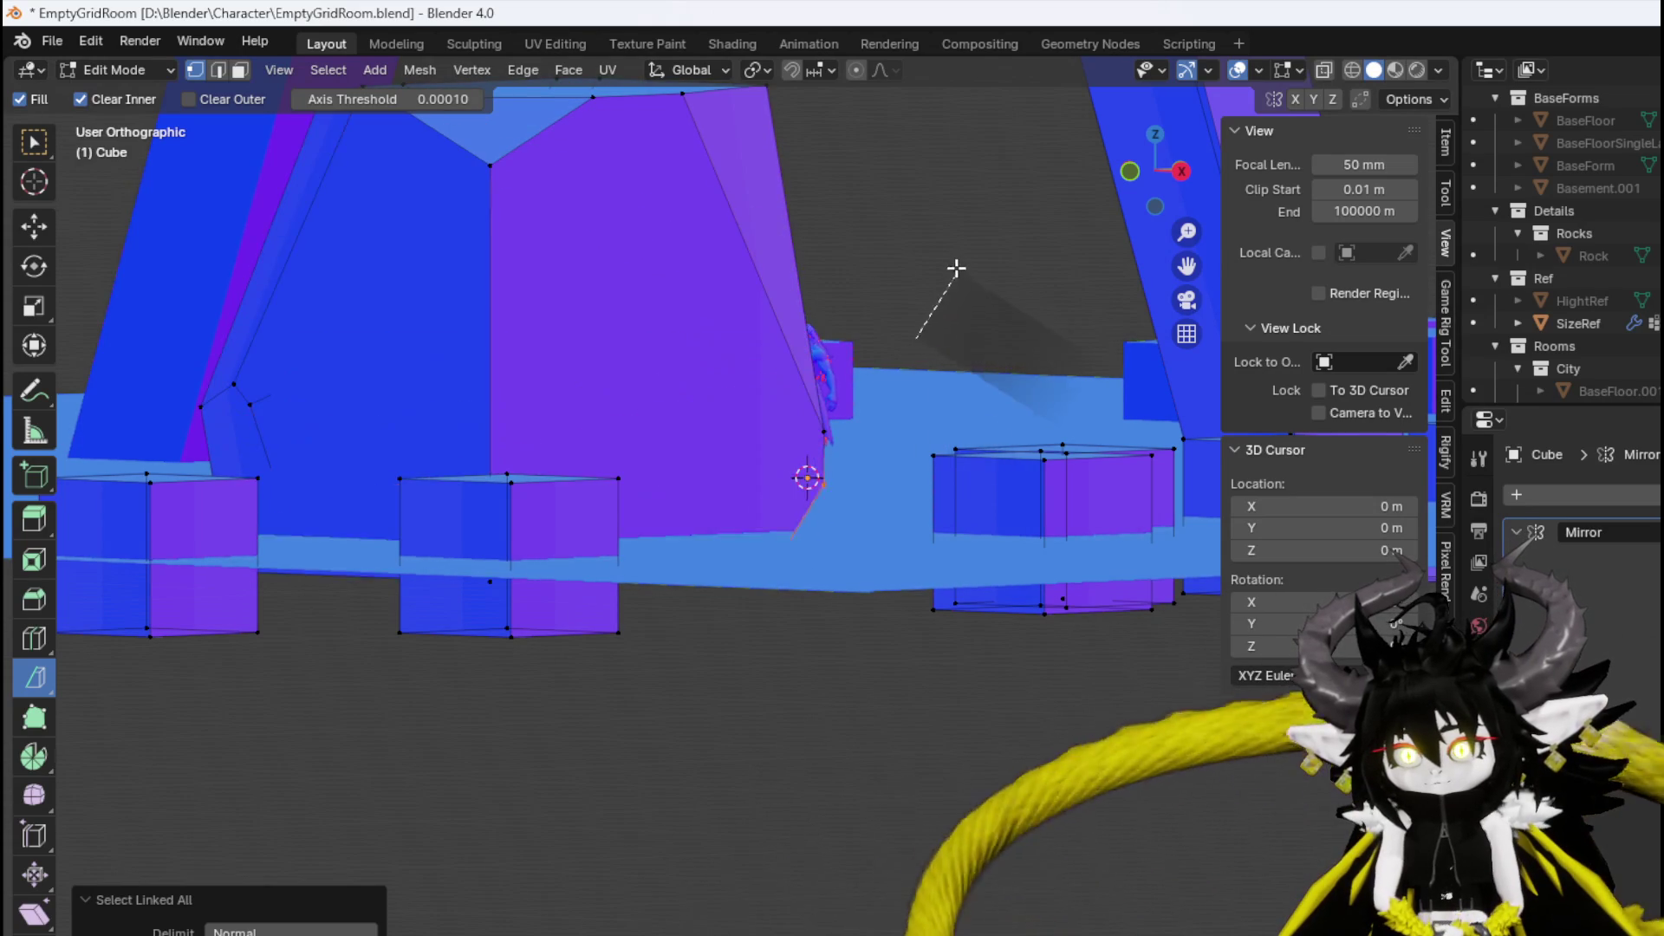
pyautogui.moveTo(918, 335)
pyautogui.mouseDown()
pyautogui.moveTo(961, 277)
pyautogui.moveTo(993, 293)
pyautogui.mouseUp()
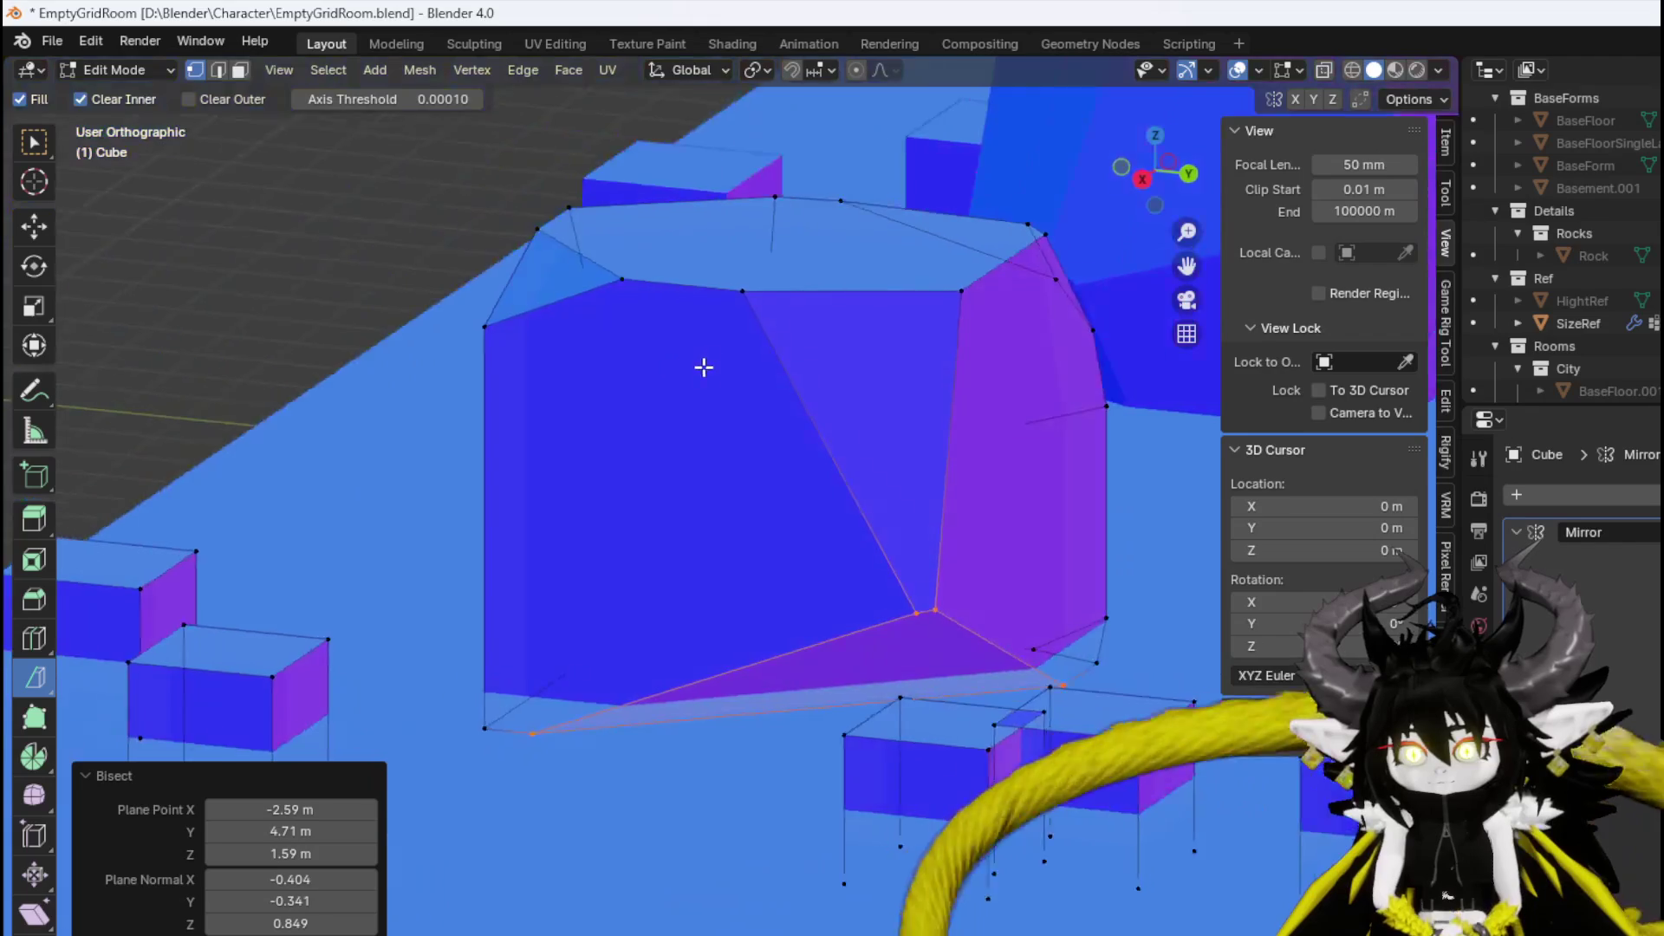
pyautogui.scroll(-3, 704, 367)
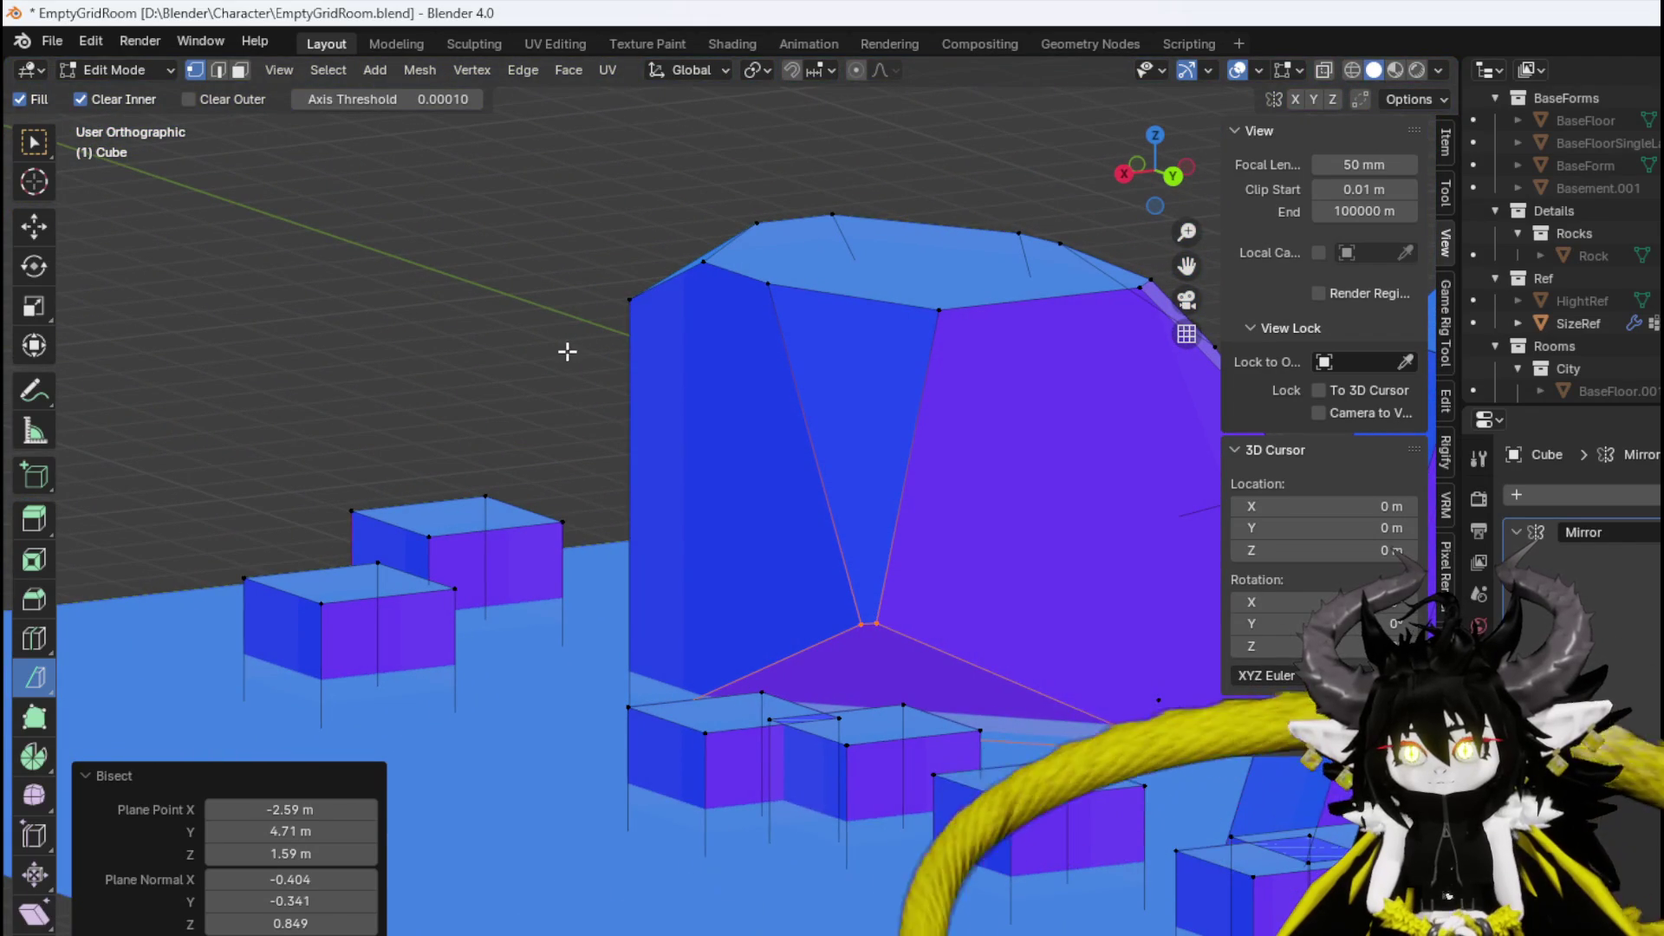
pyautogui.click(85, 97)
pyautogui.click(187, 98)
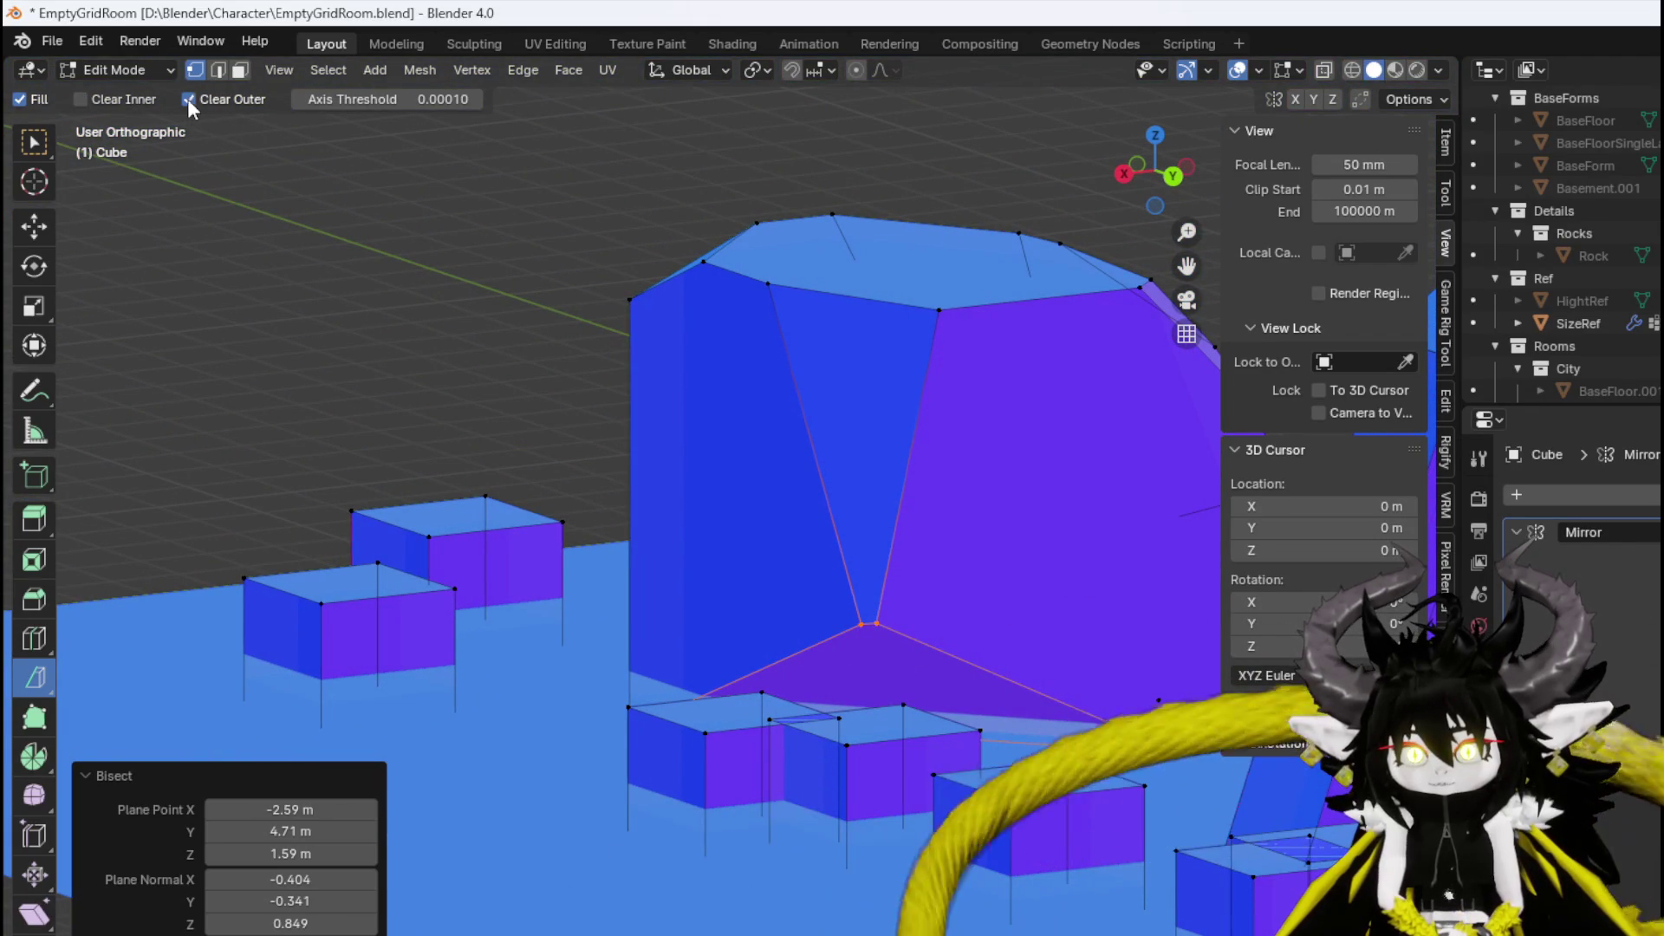
# Slice a facet off the rock's left side; undo a failed cut on its back.
pyautogui.hotkey('ctrl', 'l')
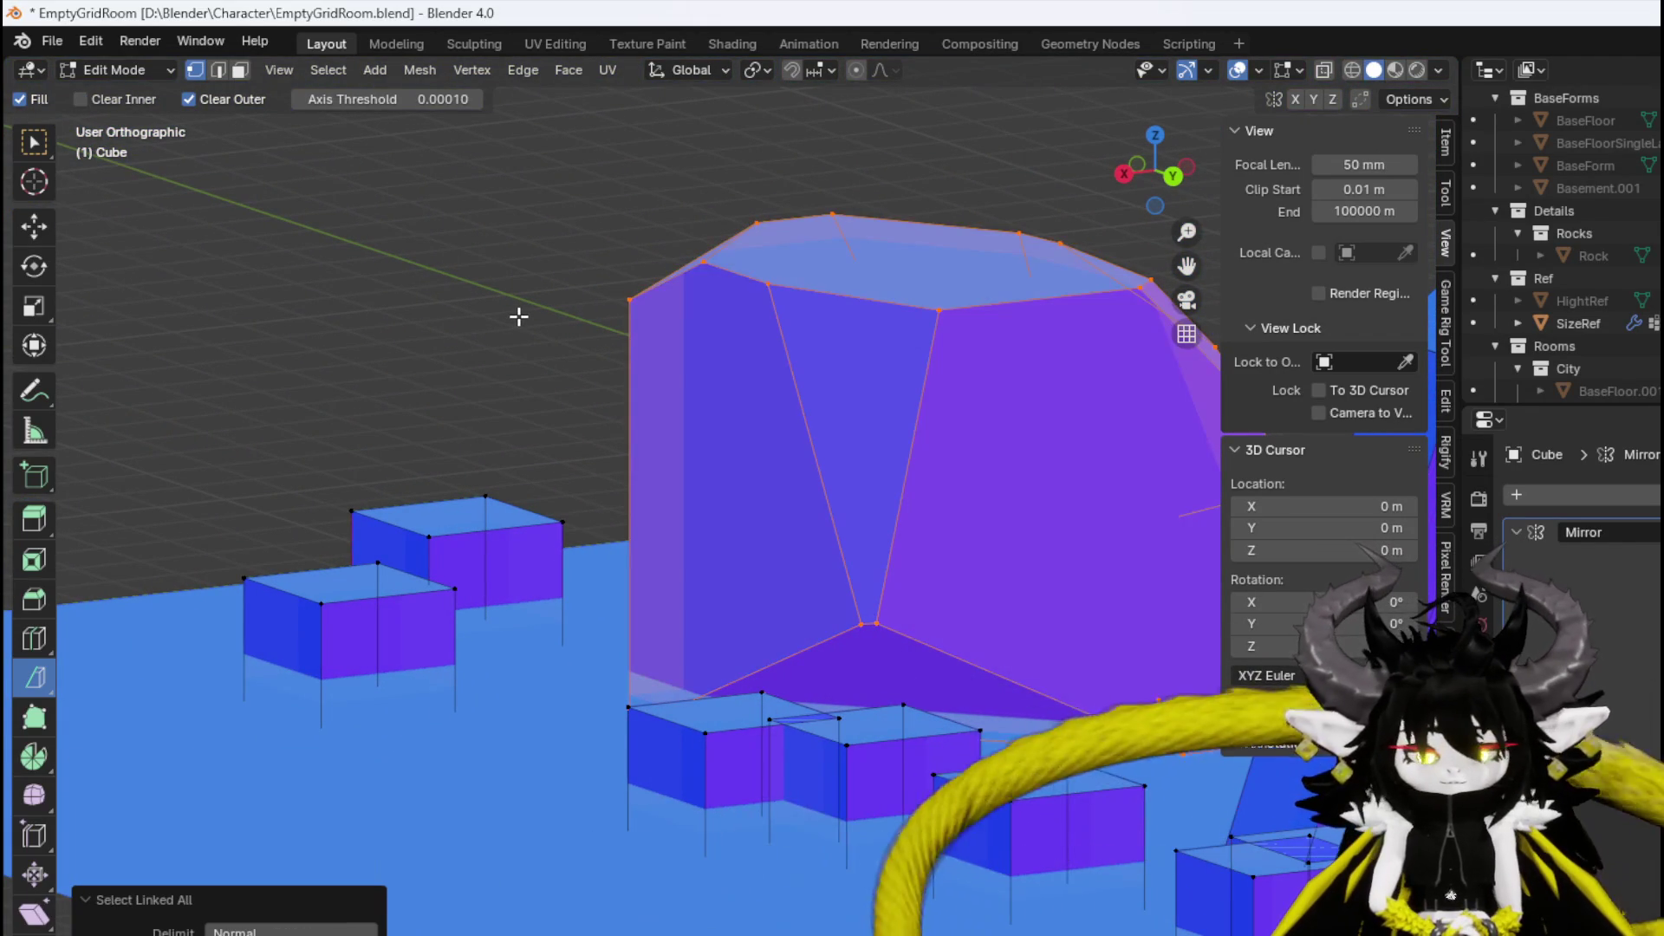
pyautogui.moveTo(538, 274); pyautogui.dragTo(531, 309)
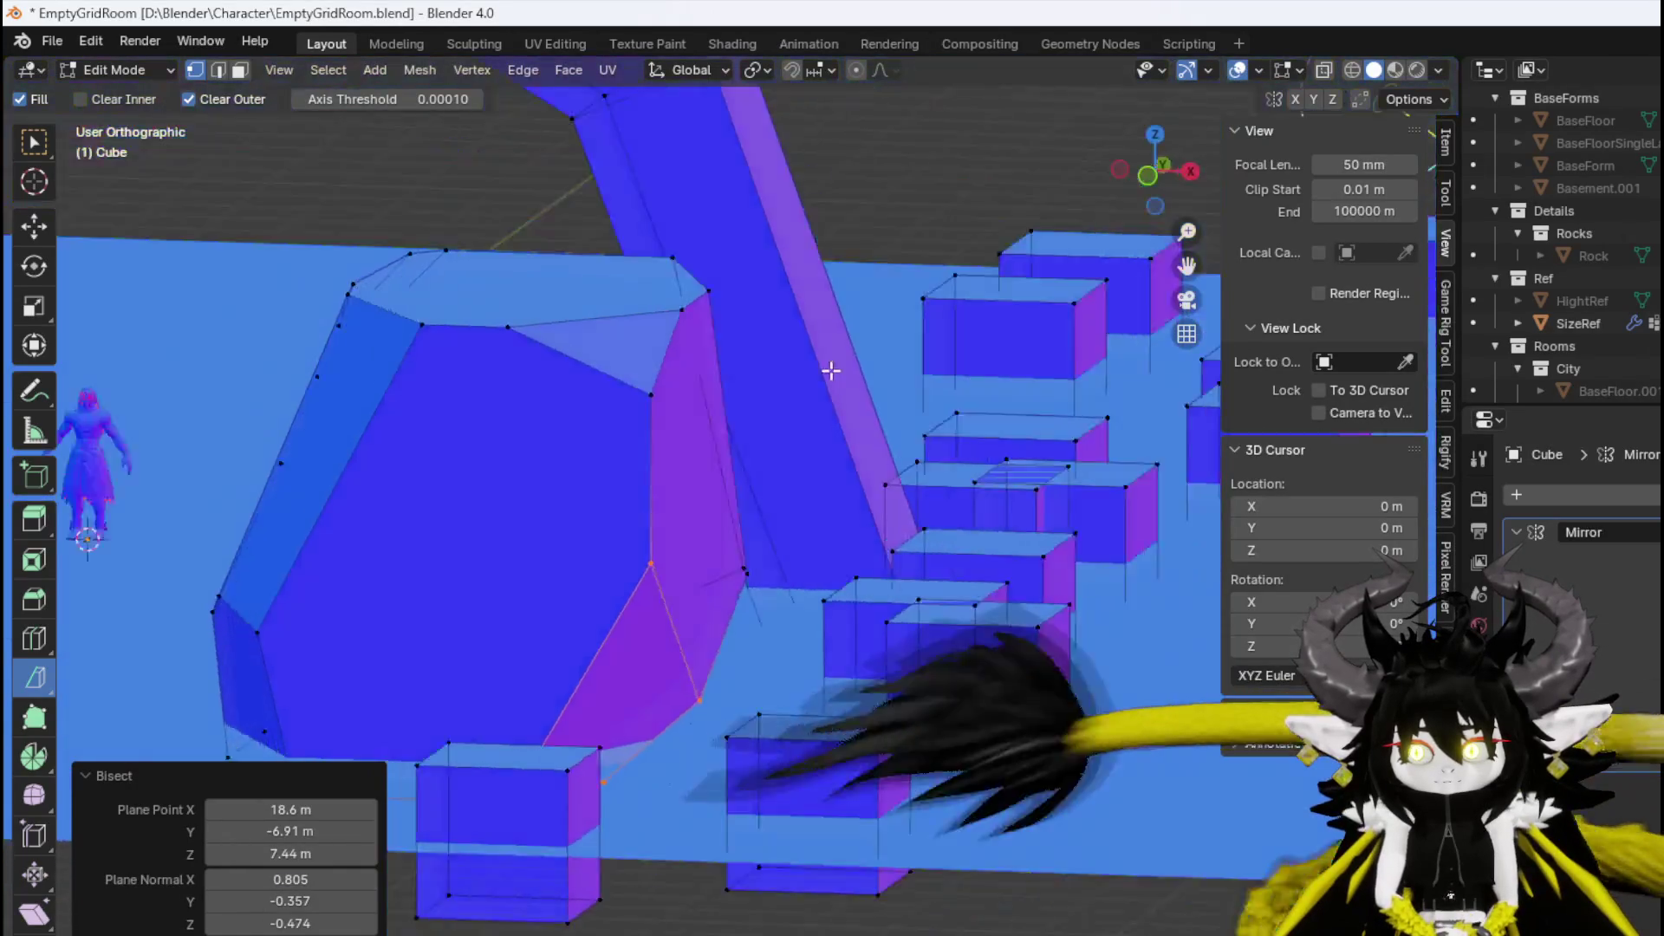
pyautogui.moveTo(830, 371)
pyautogui.mouseDown()
pyautogui.moveTo(568, 413)
pyautogui.moveTo(592, 320)
pyautogui.moveTo(568, 282)
pyautogui.moveTo(696, 366)
pyautogui.moveTo(624, 486)
pyautogui.moveTo(617, 312)
pyautogui.moveTo(401, 361)
pyautogui.moveTo(226, 548)
pyautogui.moveTo(245, 661)
pyautogui.moveTo(223, 637)
pyautogui.mouseUp()
pyautogui.moveTo(381, 462)
pyautogui.mouseDown()
pyautogui.moveTo(416, 434)
pyautogui.moveTo(389, 414)
pyautogui.mouseUp()
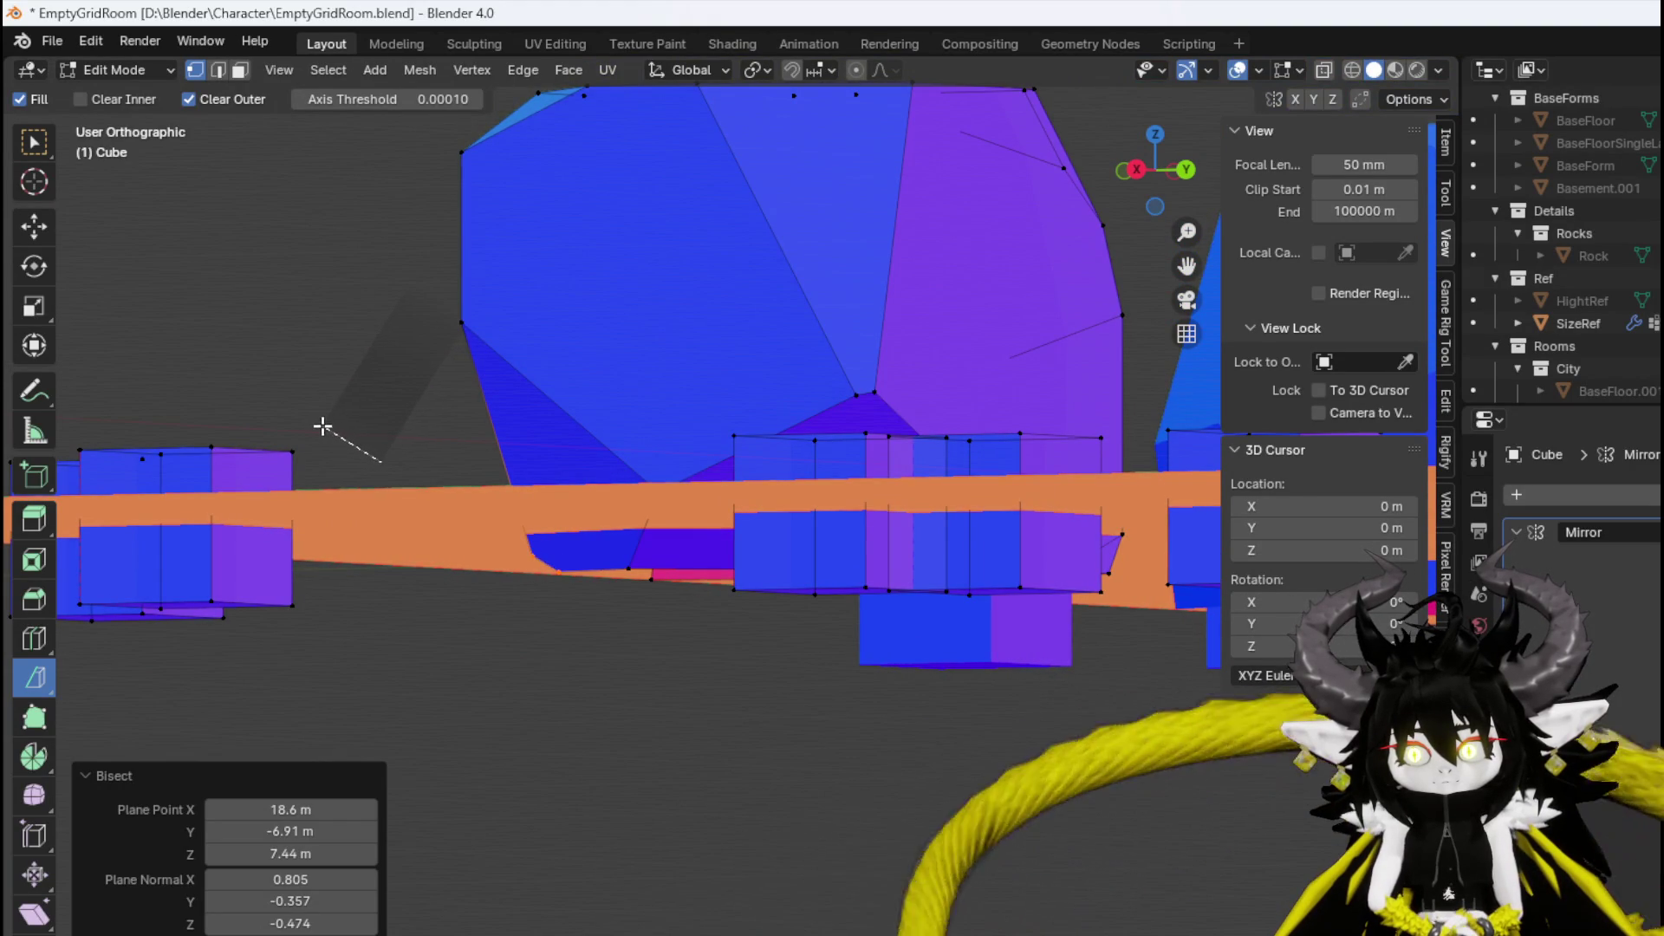
pyautogui.moveTo(321, 433)
pyautogui.mouseDown()
pyautogui.moveTo(557, 223)
pyautogui.moveTo(866, 476)
pyautogui.moveTo(1020, 639)
pyautogui.moveTo(973, 576)
pyautogui.moveTo(569, 650)
pyautogui.mouseUp()
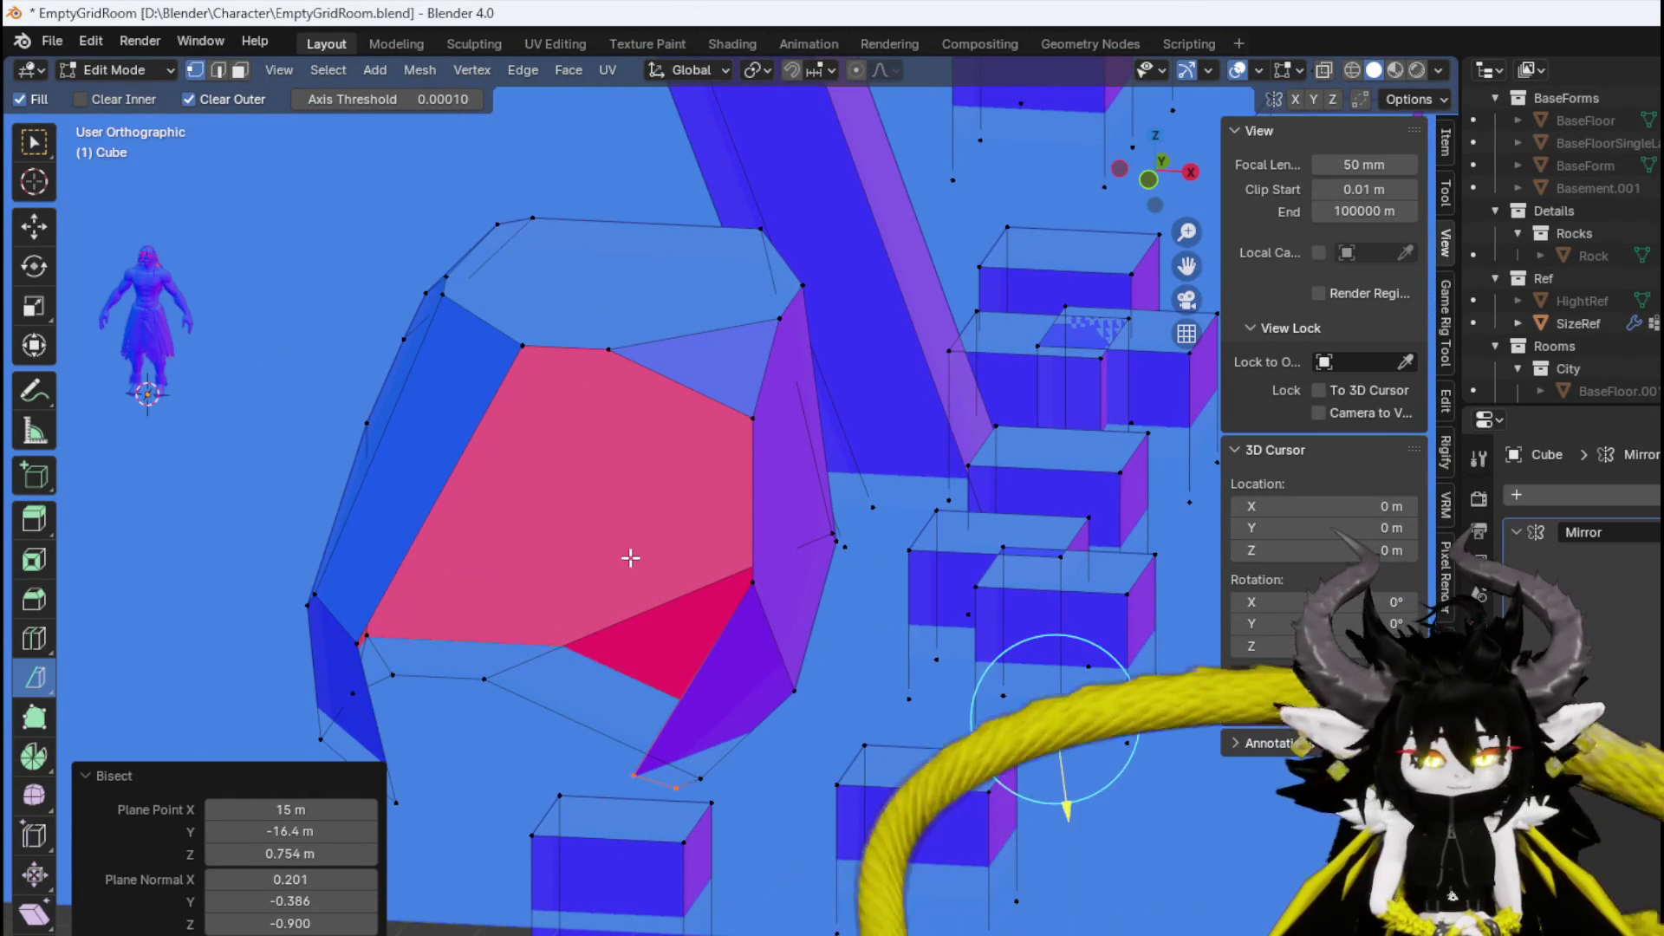
pyautogui.hotkey('ctrl', 'z')
# Reselect the rock and slice off its lower-left corner.
pyautogui.moveTo(629, 559)
pyautogui.mouseDown()
pyautogui.moveTo(558, 491)
pyautogui.moveTo(560, 537)
pyautogui.moveTo(422, 557)
pyautogui.mouseUp()
pyautogui.hotkey('ctrl', 'l')
pyautogui.press('h')
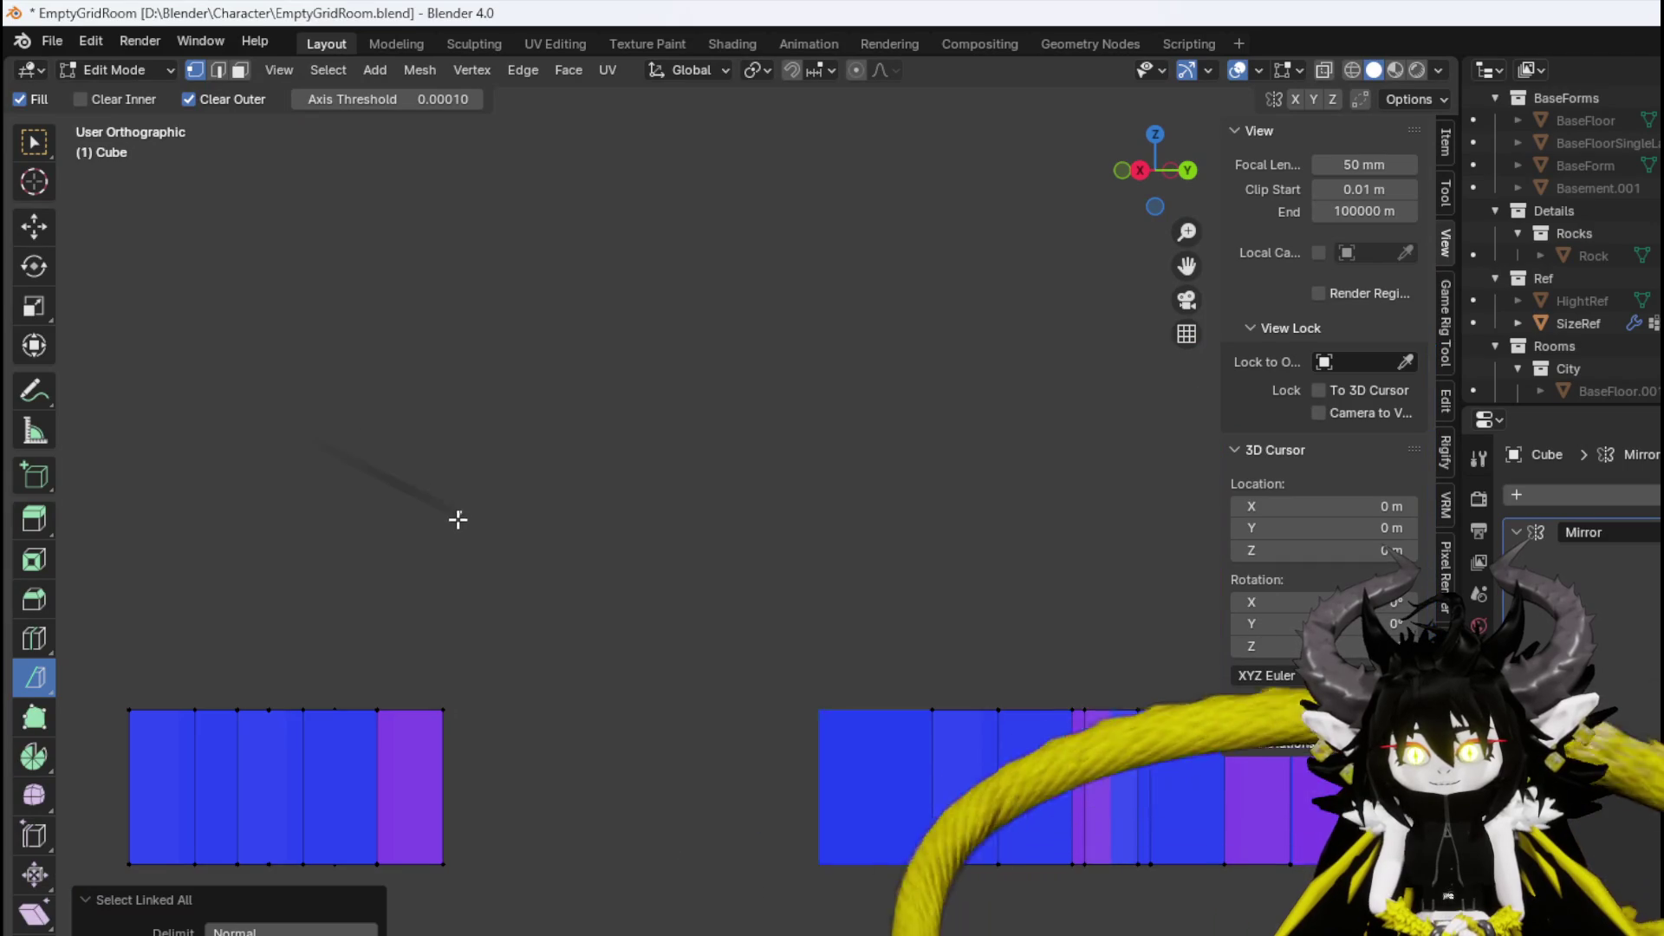
pyautogui.moveTo(582, 571); pyautogui.dragTo(416, 460)
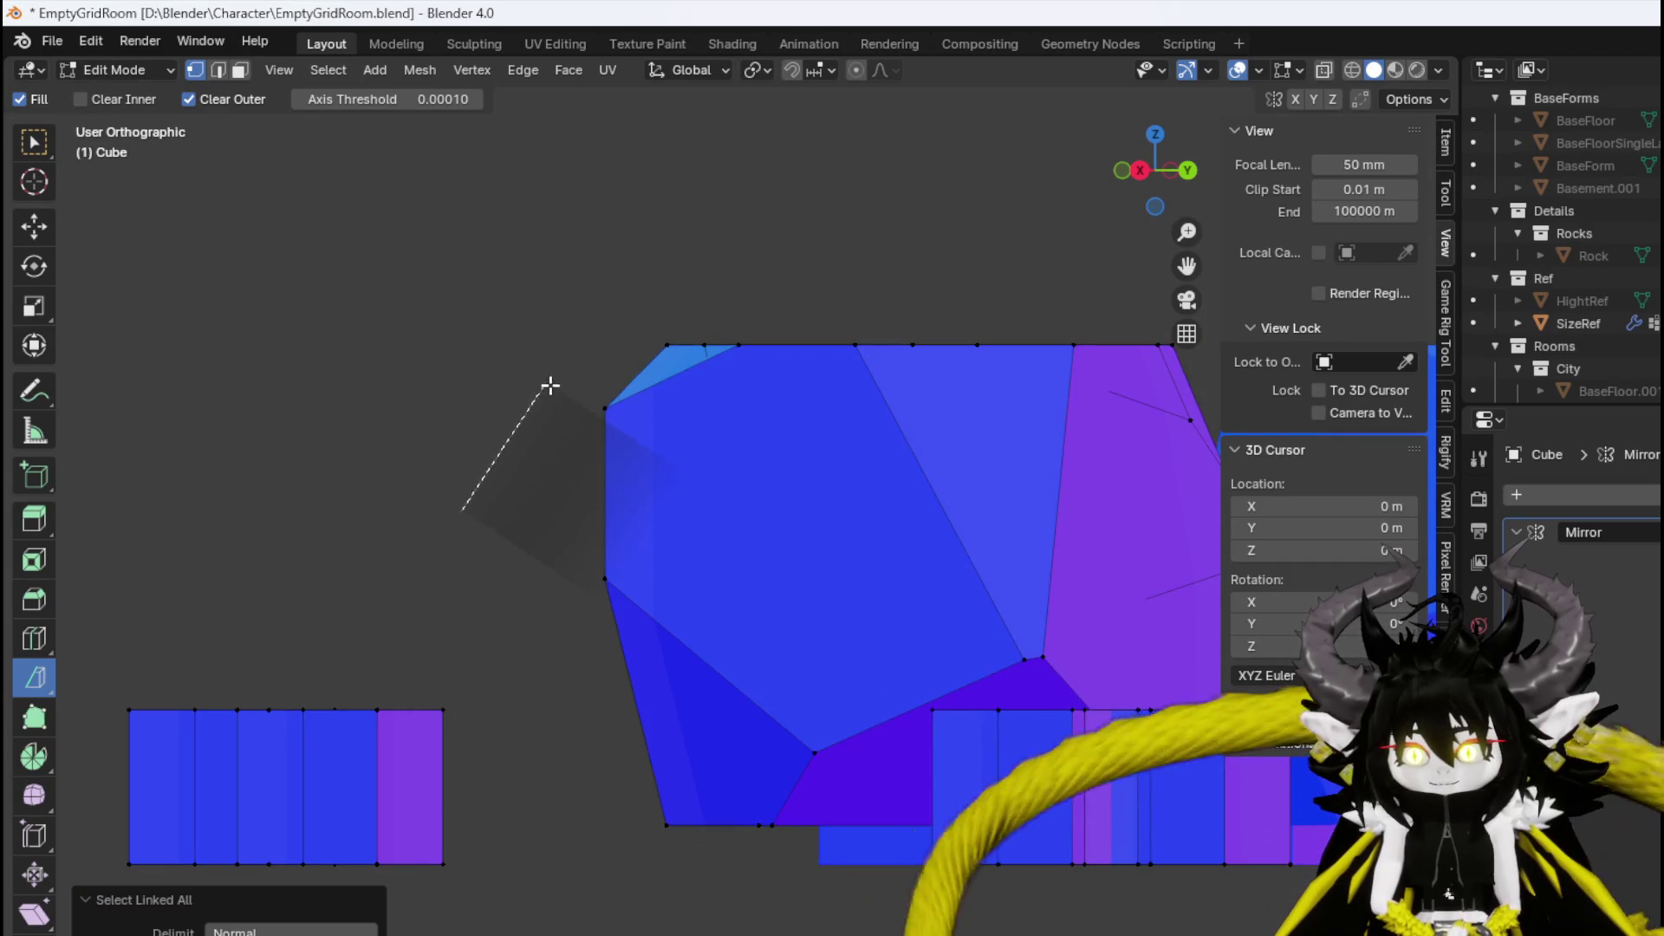
pyautogui.moveTo(641, 417)
pyautogui.mouseDown()
pyautogui.moveTo(560, 637)
pyautogui.moveTo(386, 451)
pyautogui.mouseUp()
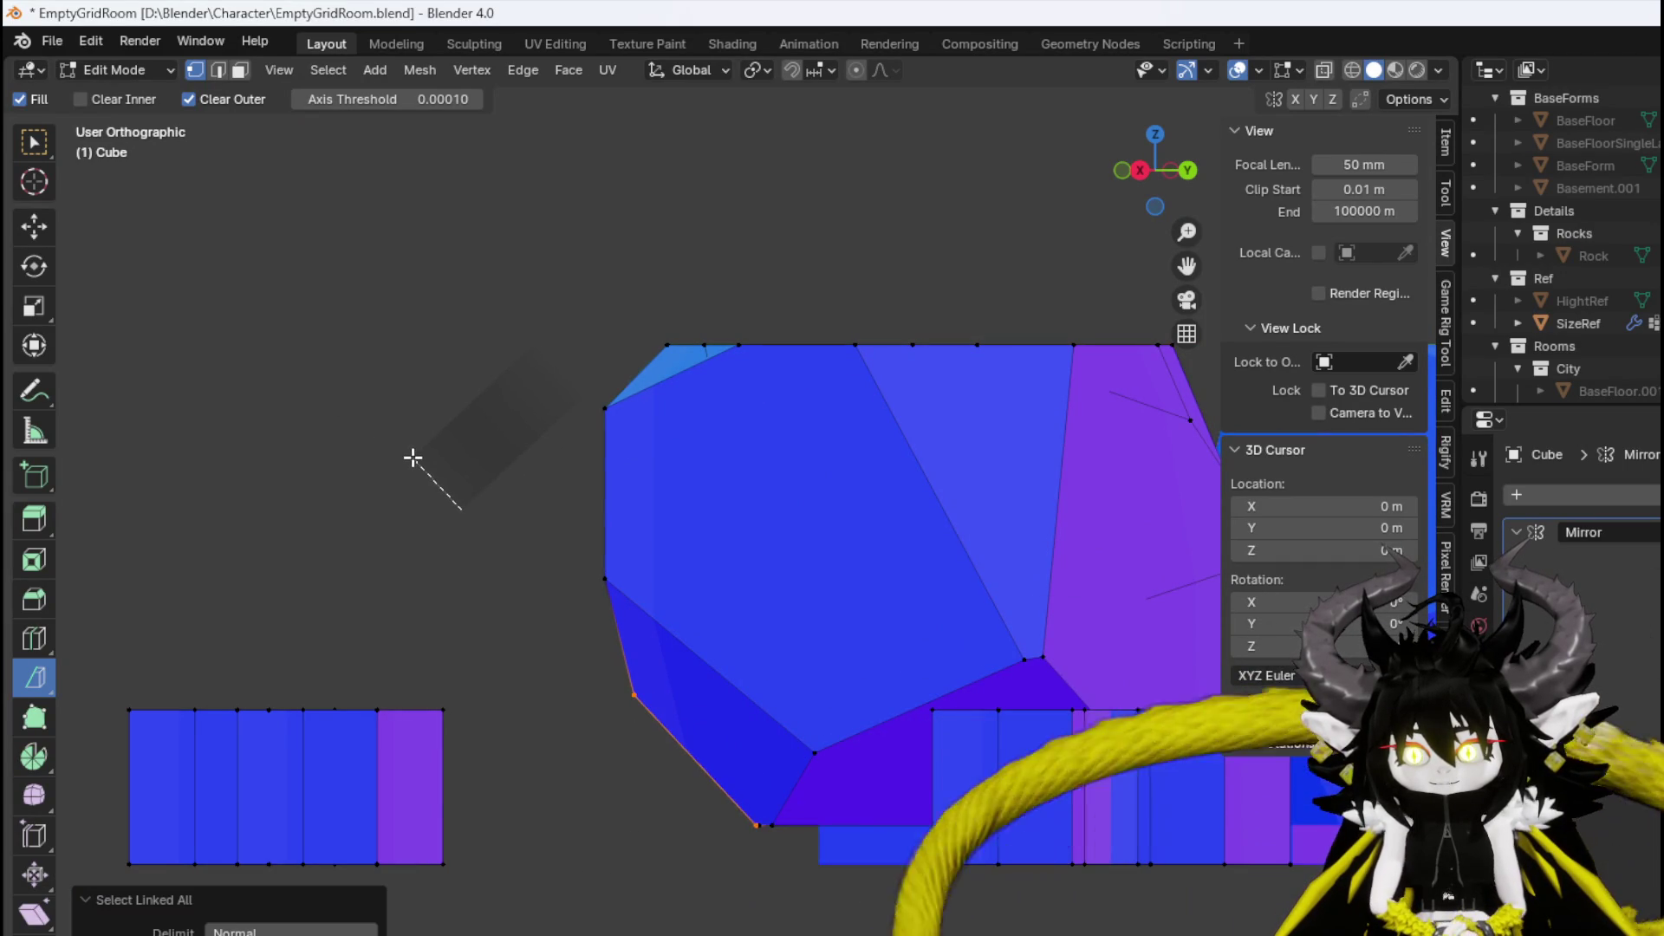
pyautogui.moveTo(415, 458); pyautogui.dragTo(415, 457)
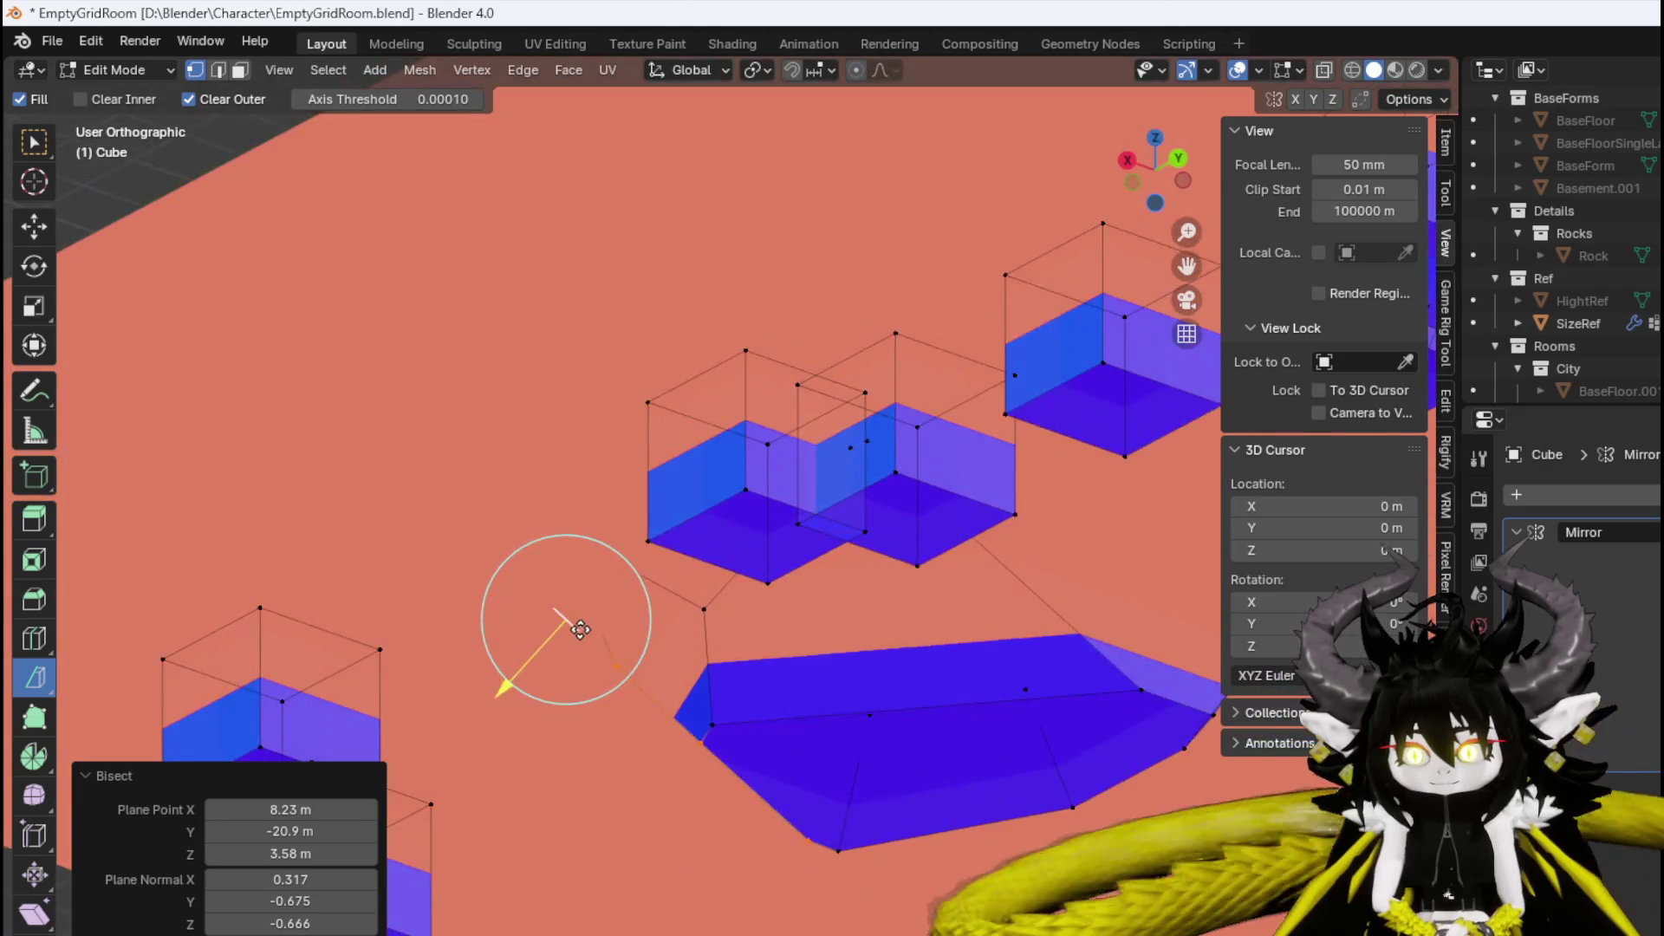
pyautogui.moveTo(580, 629)
pyautogui.mouseDown()
pyautogui.moveTo(728, 601)
pyautogui.moveTo(724, 650)
pyautogui.moveTo(498, 612)
pyautogui.moveTo(643, 624)
pyautogui.moveTo(639, 650)
pyautogui.moveTo(784, 675)
pyautogui.moveTo(650, 653)
pyautogui.moveTo(476, 564)
pyautogui.moveTo(449, 583)
pyautogui.moveTo(502, 617)
pyautogui.moveTo(595, 587)
pyautogui.moveTo(550, 513)
pyautogui.moveTo(382, 662)
pyautogui.moveTo(406, 622)
pyautogui.moveTo(482, 688)
pyautogui.moveTo(431, 679)
pyautogui.moveTo(256, 494)
pyautogui.moveTo(231, 495)
pyautogui.moveTo(565, 519)
pyautogui.moveTo(494, 558)
pyautogui.moveTo(445, 550)
pyautogui.moveTo(518, 589)
pyautogui.mouseUp()
pyautogui.hotkey('ctrl', 'l')
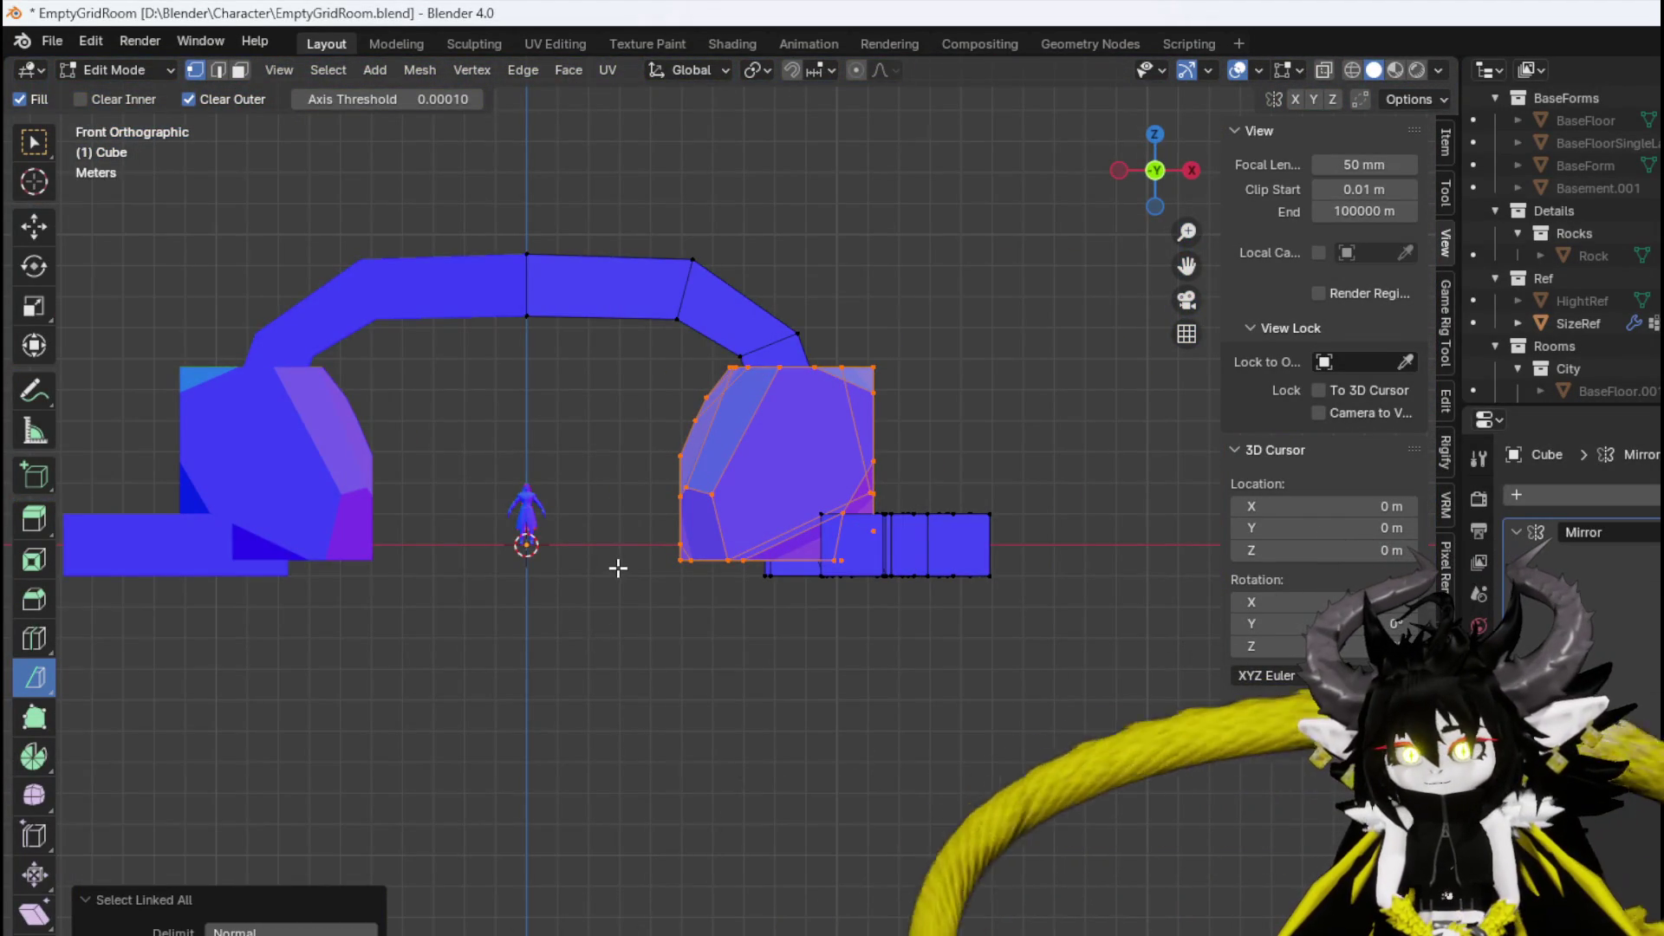
# Bisect a small facet off the rock's top-right corner, then select the whole rock mesh.
pyautogui.moveTo(618, 568)
pyautogui.mouseDown()
pyautogui.moveTo(621, 613)
pyautogui.moveTo(840, 684)
pyautogui.moveTo(825, 561)
pyautogui.mouseUp()
pyautogui.scroll(2, 846, 507)
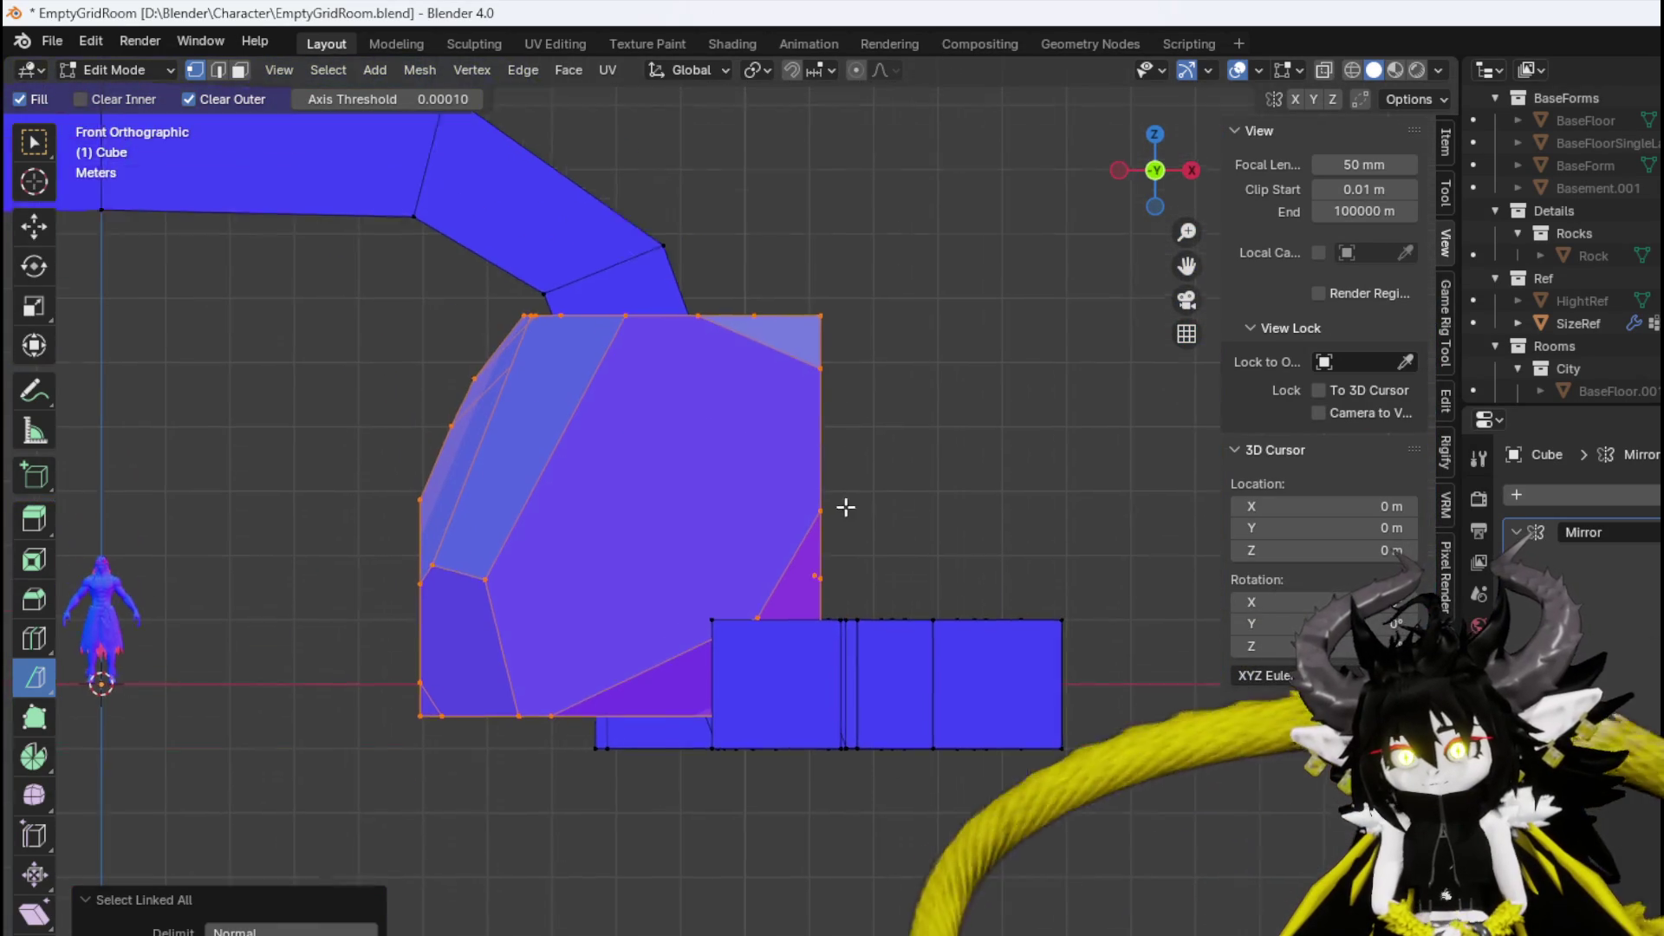
pyautogui.scroll(3, 846, 507)
pyautogui.moveTo(775, 480)
pyautogui.mouseDown()
pyautogui.moveTo(804, 465)
pyautogui.moveTo(743, 450)
pyautogui.moveTo(841, 488)
pyautogui.mouseUp()
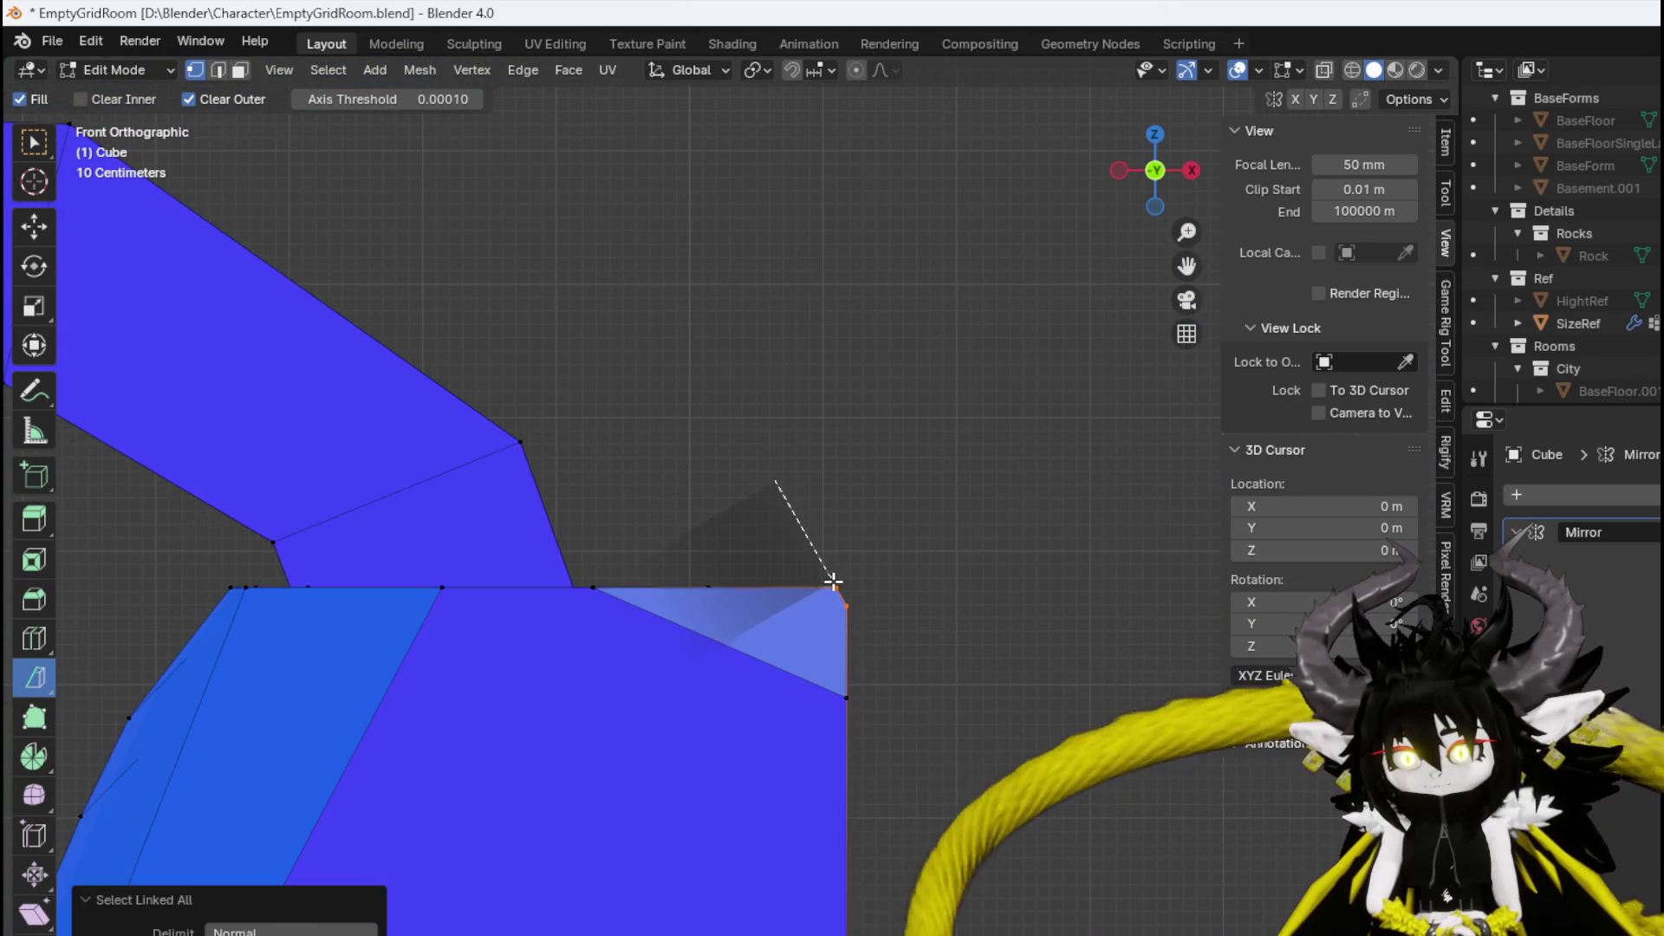
pyautogui.moveTo(833, 580)
pyautogui.mouseDown()
pyautogui.moveTo(816, 583)
pyautogui.moveTo(892, 575)
pyautogui.moveTo(758, 613)
pyautogui.moveTo(943, 570)
pyautogui.moveTo(861, 583)
pyautogui.moveTo(1040, 598)
pyautogui.moveTo(883, 597)
pyautogui.mouseUp()
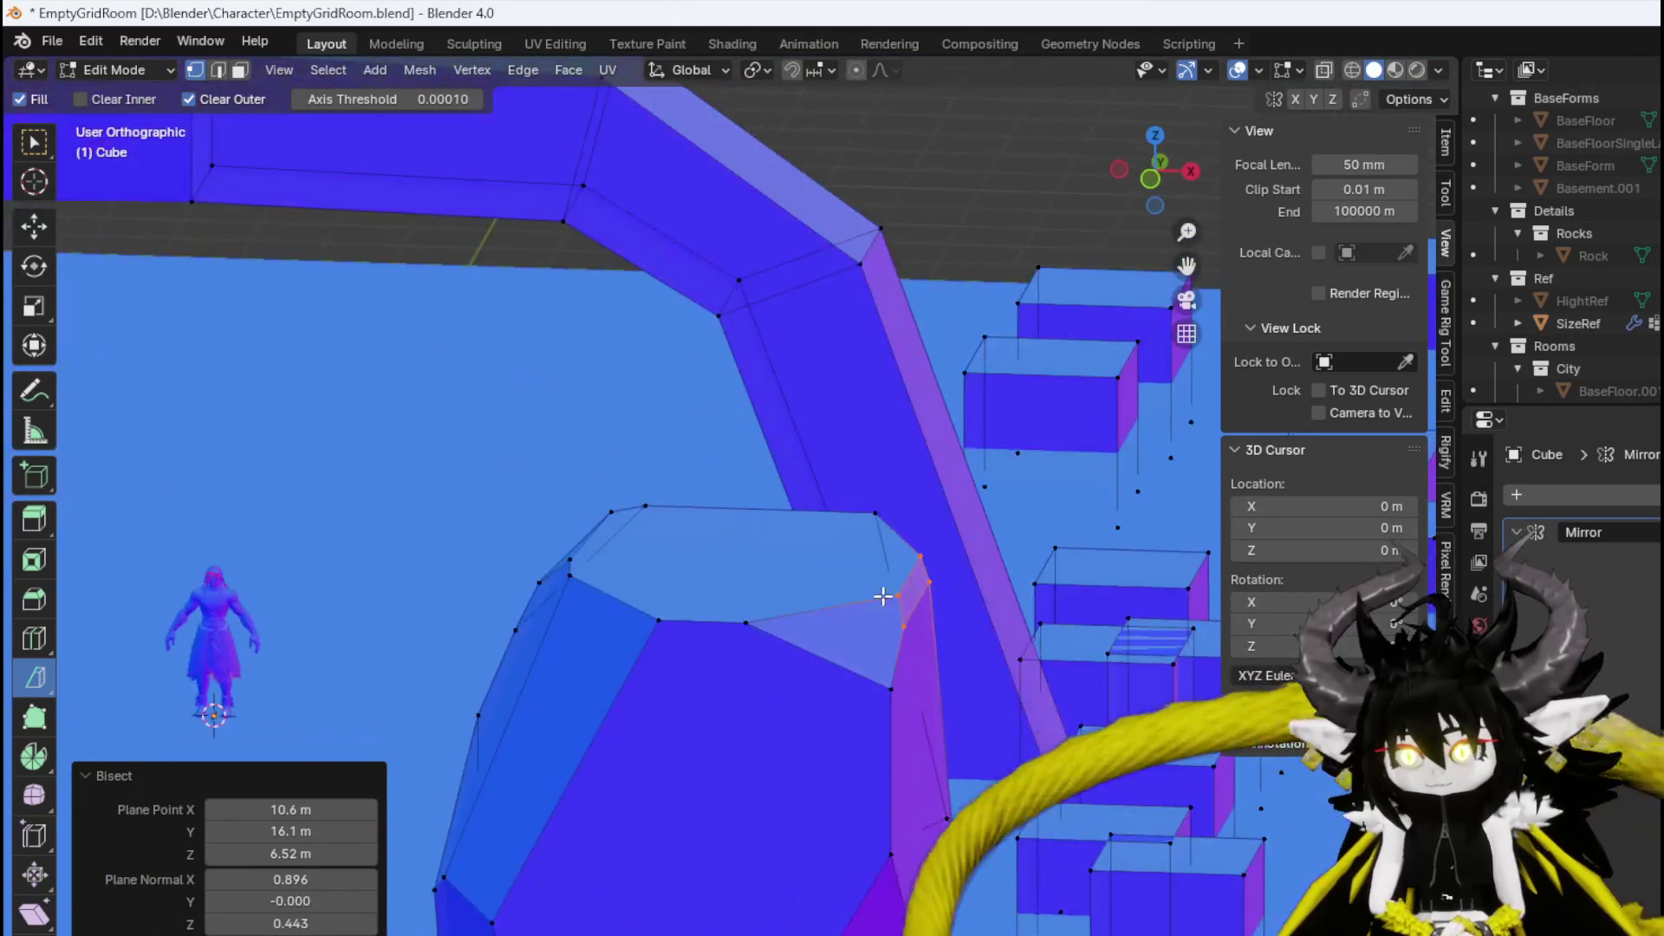
pyautogui.scroll(-3, 883, 596)
pyautogui.hotkey('ctrl', 'l')
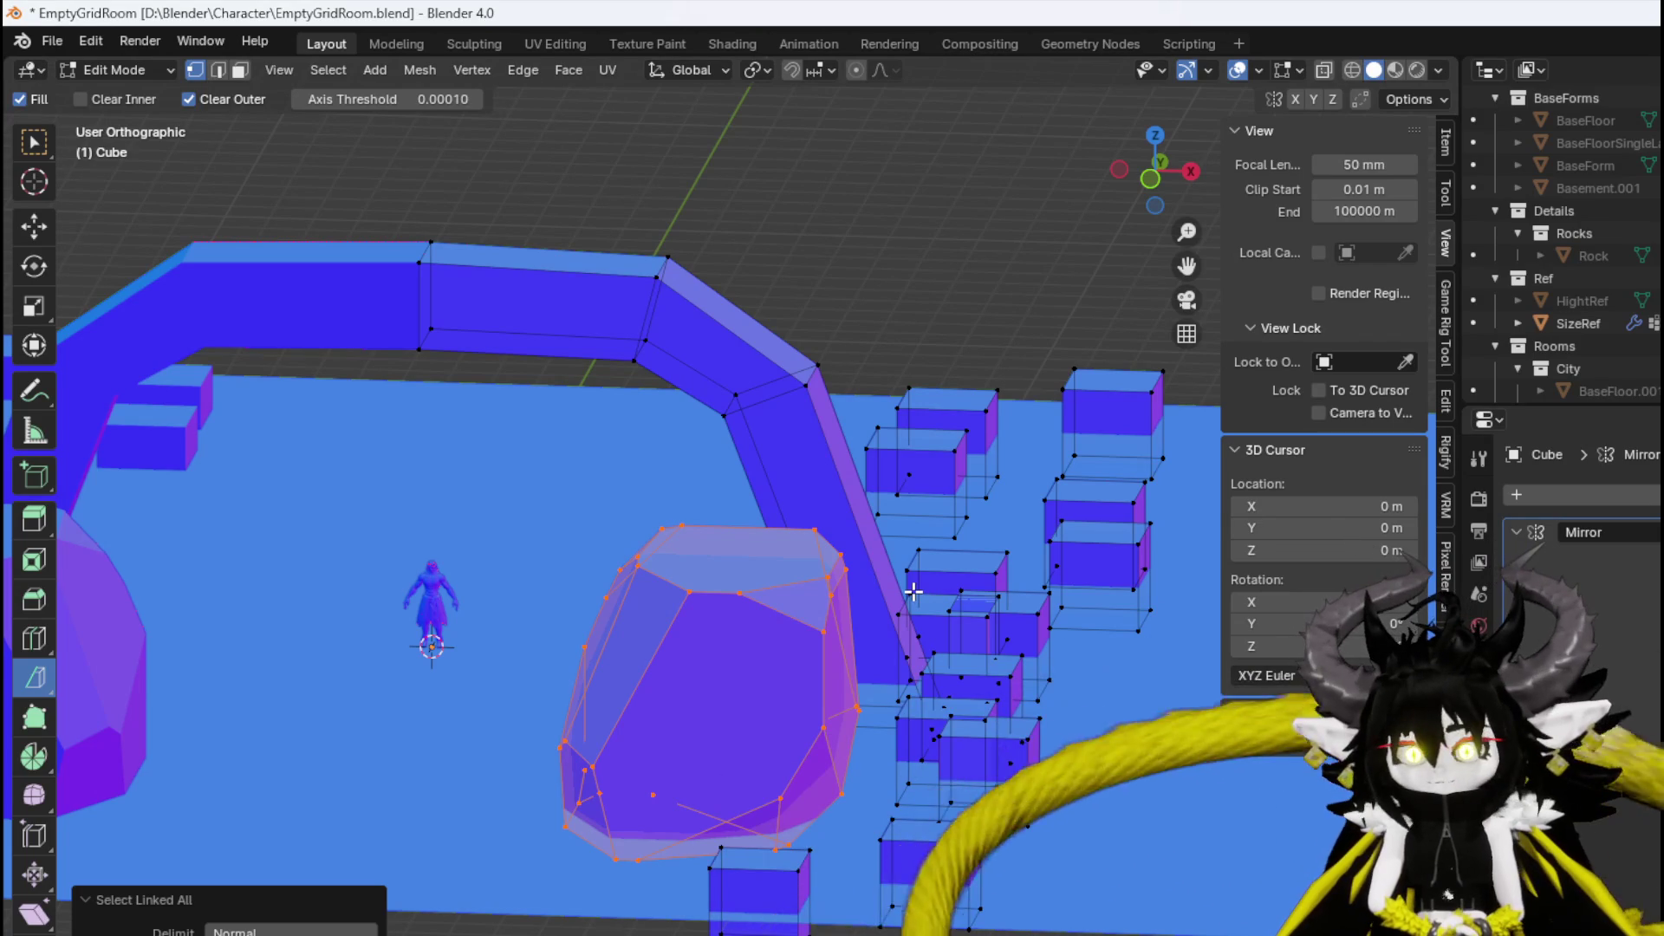
# Duplicate the rock and separate the copy into its own object, Cube.001.
pyautogui.press('p')
pyautogui.click(913, 590)
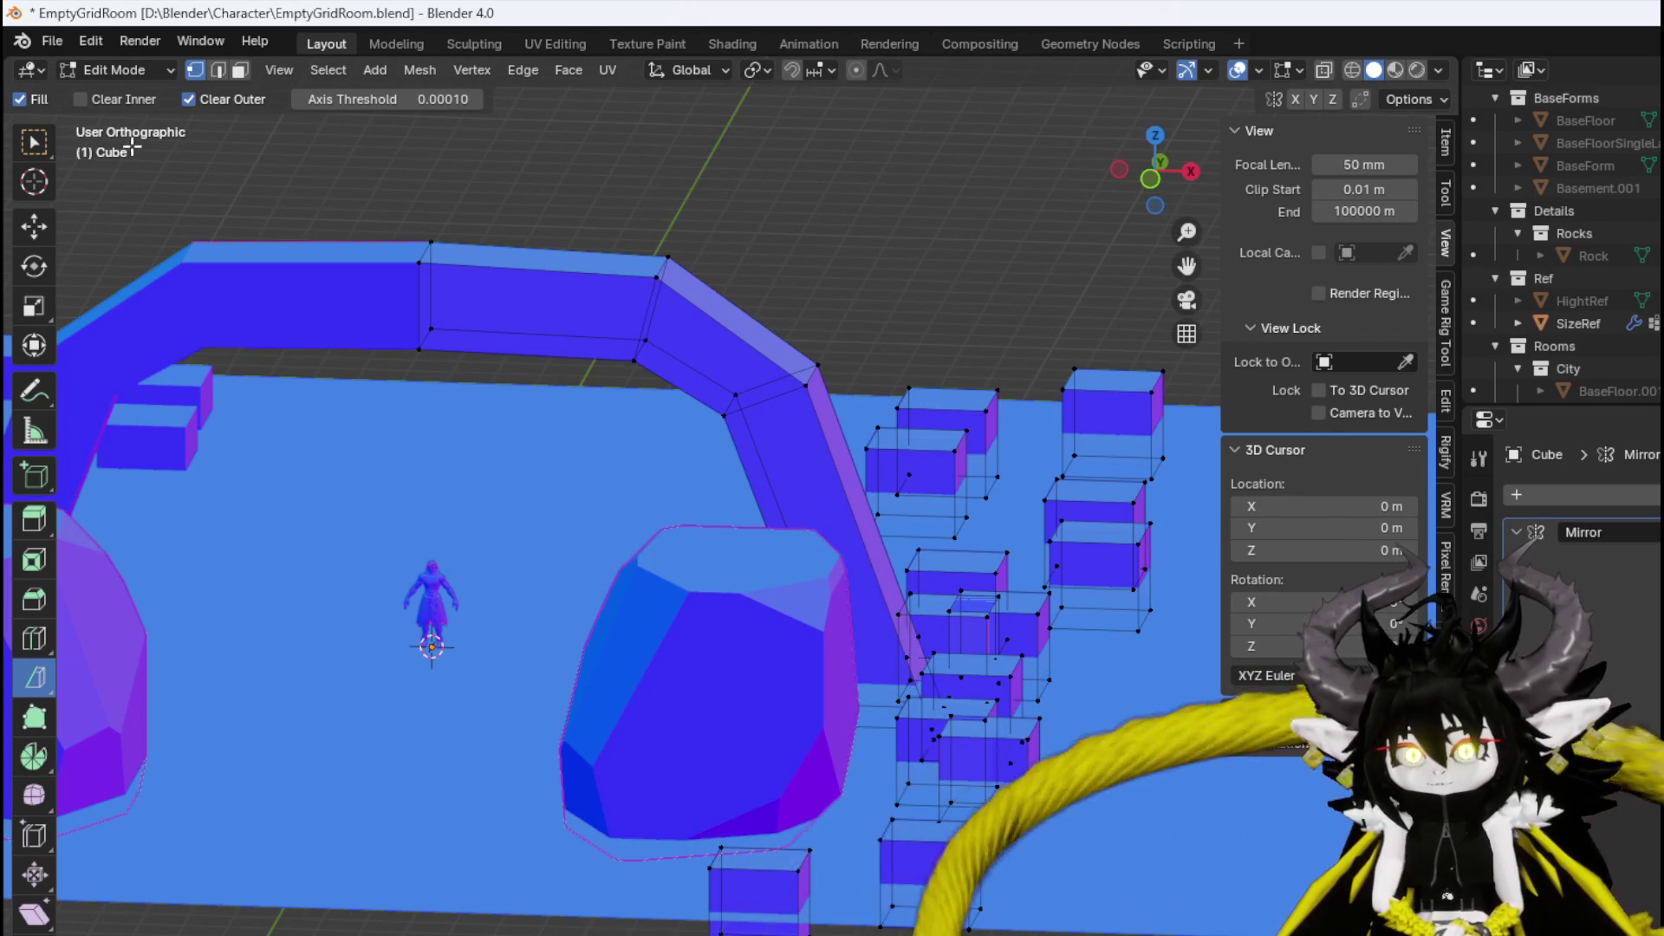
pyautogui.hotkey('ctrl', 'z')
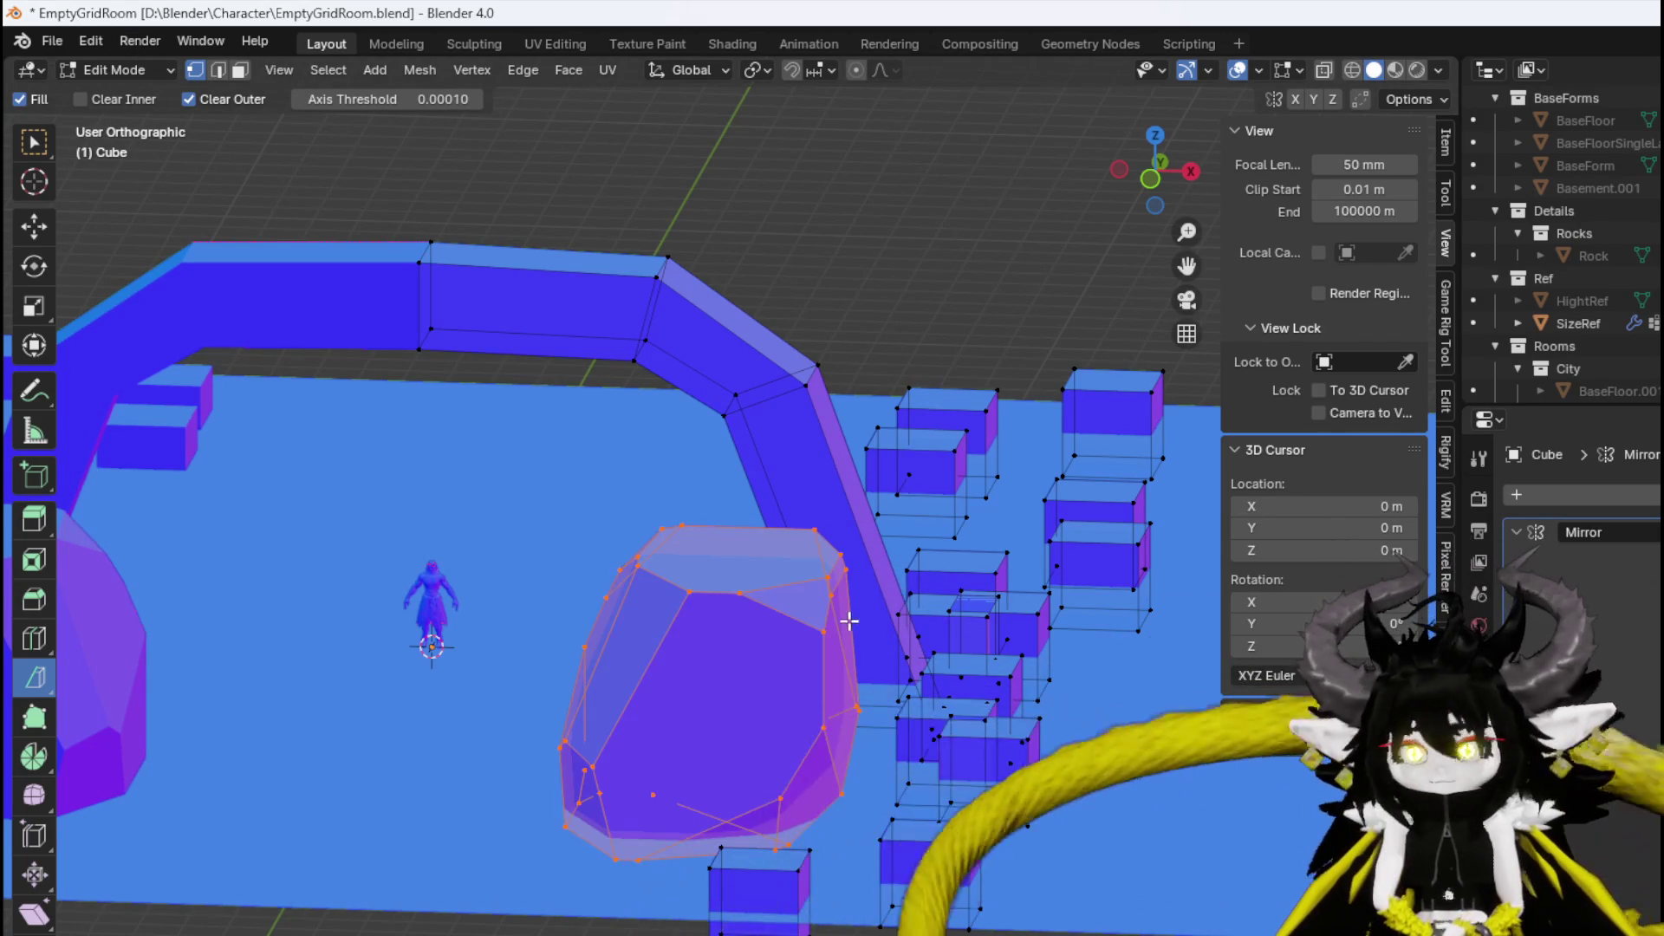
pyautogui.hotkey('shift', 'd')
pyautogui.press('Escape')
pyautogui.press('p')
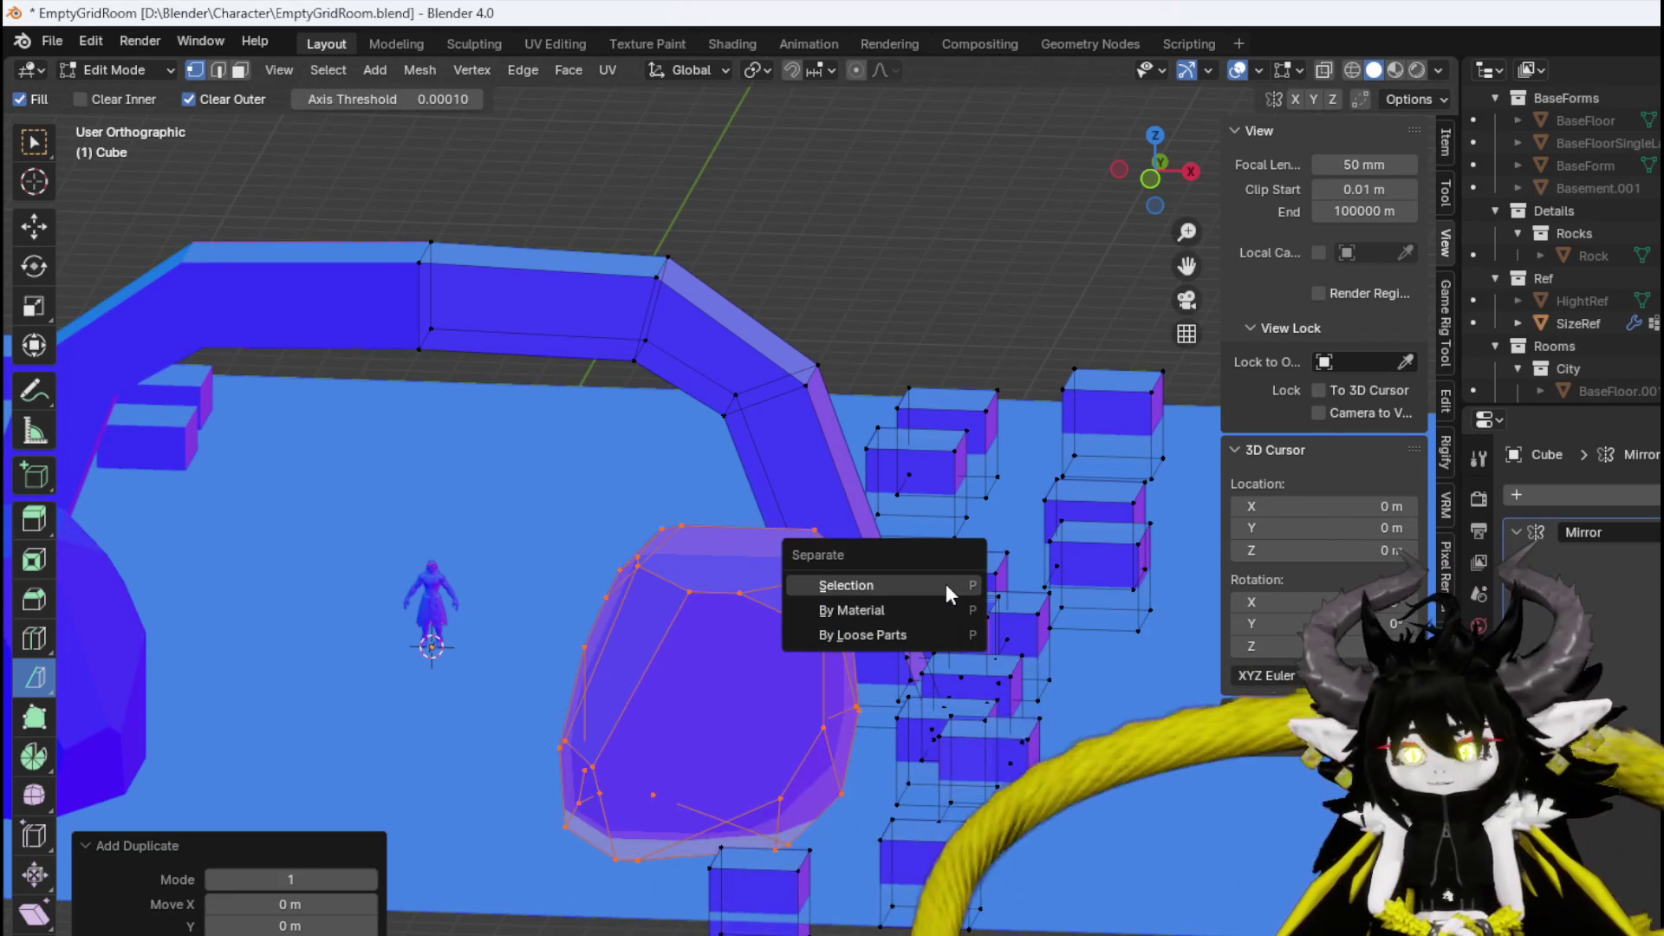
pyautogui.click(945, 585)
# In Object Mode, move Cube.001 into the Rocks collection in the outliner.
pyautogui.click(122, 74)
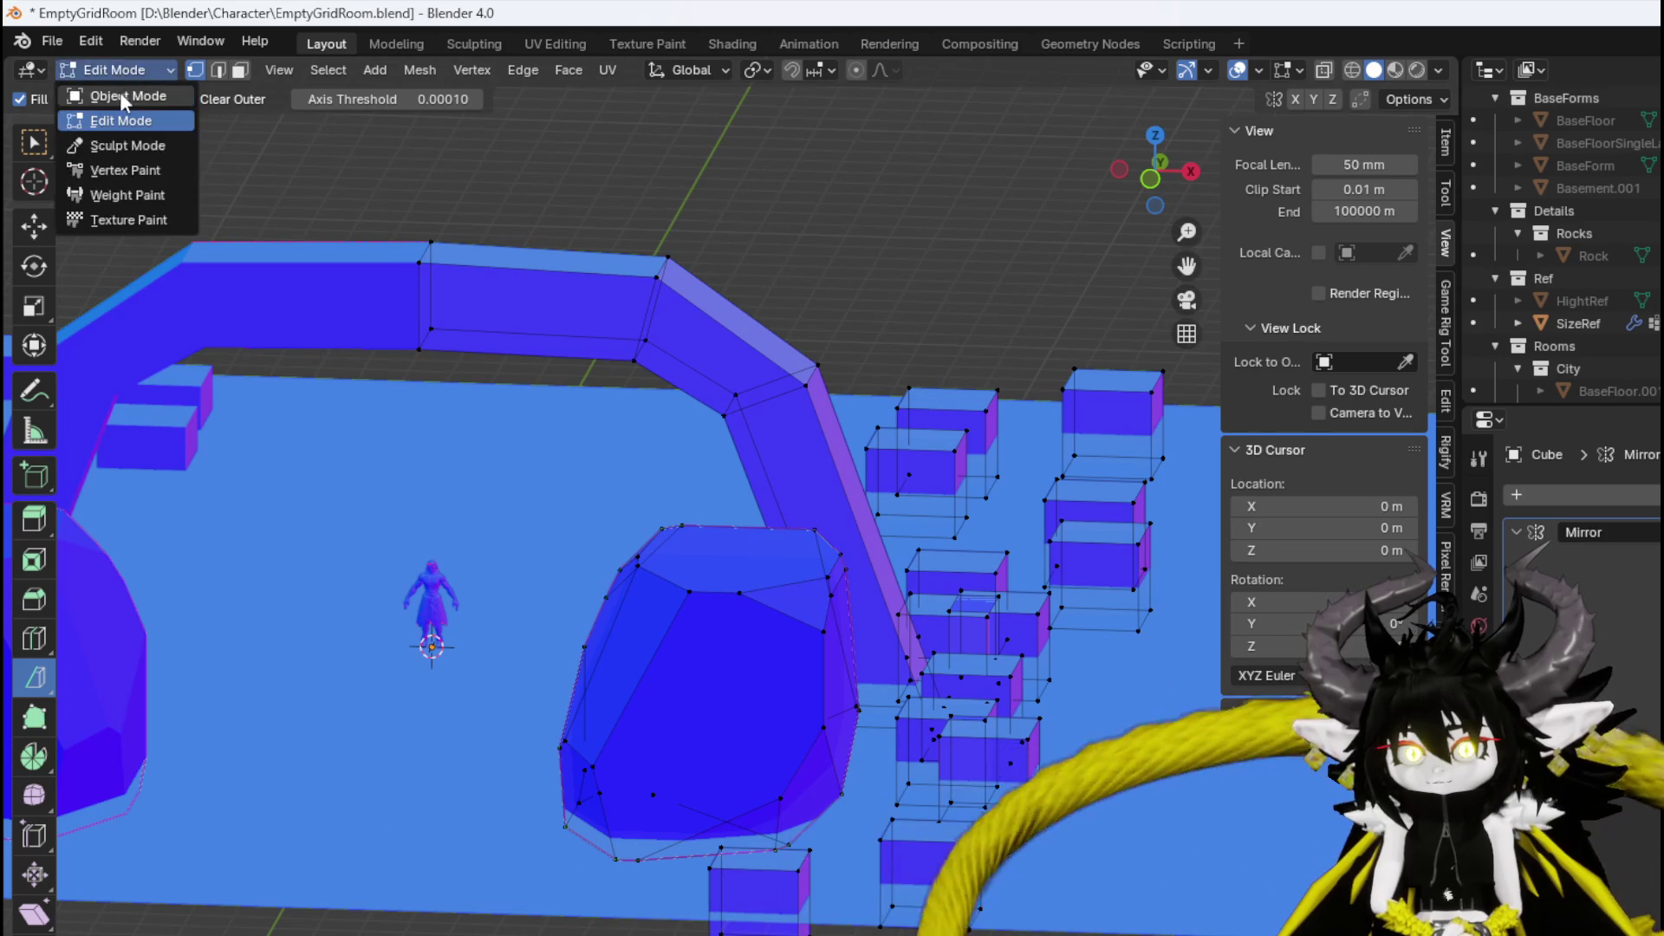
pyautogui.click(121, 75)
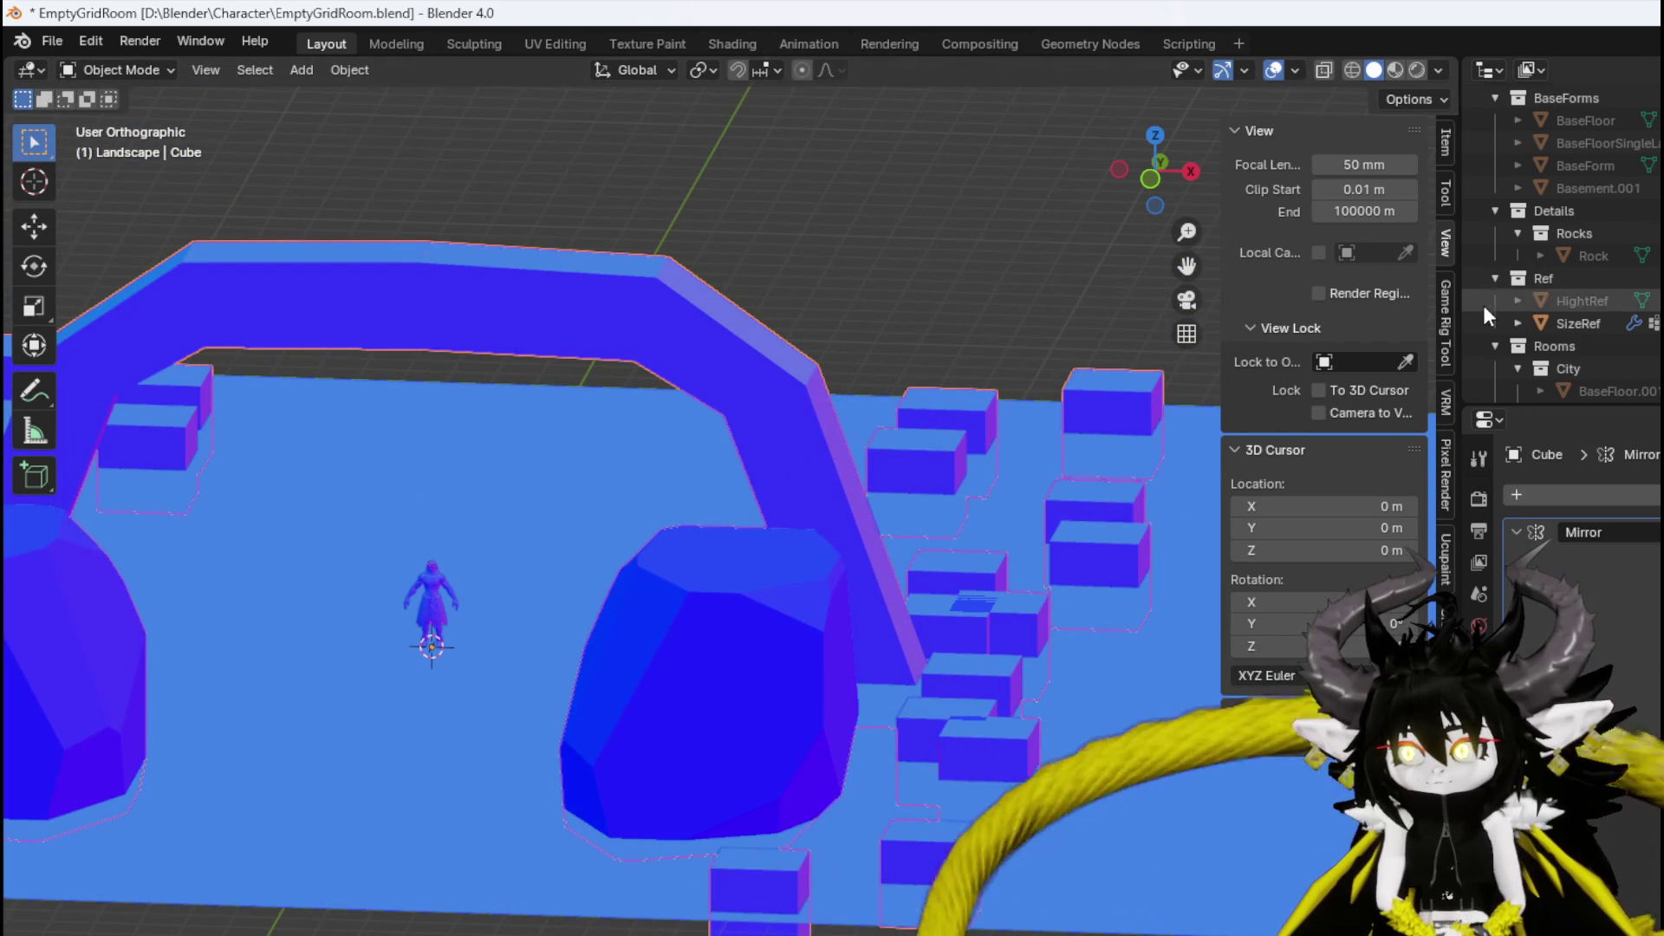
pyautogui.scroll(-10, 1554, 348)
pyautogui.click(1603, 323)
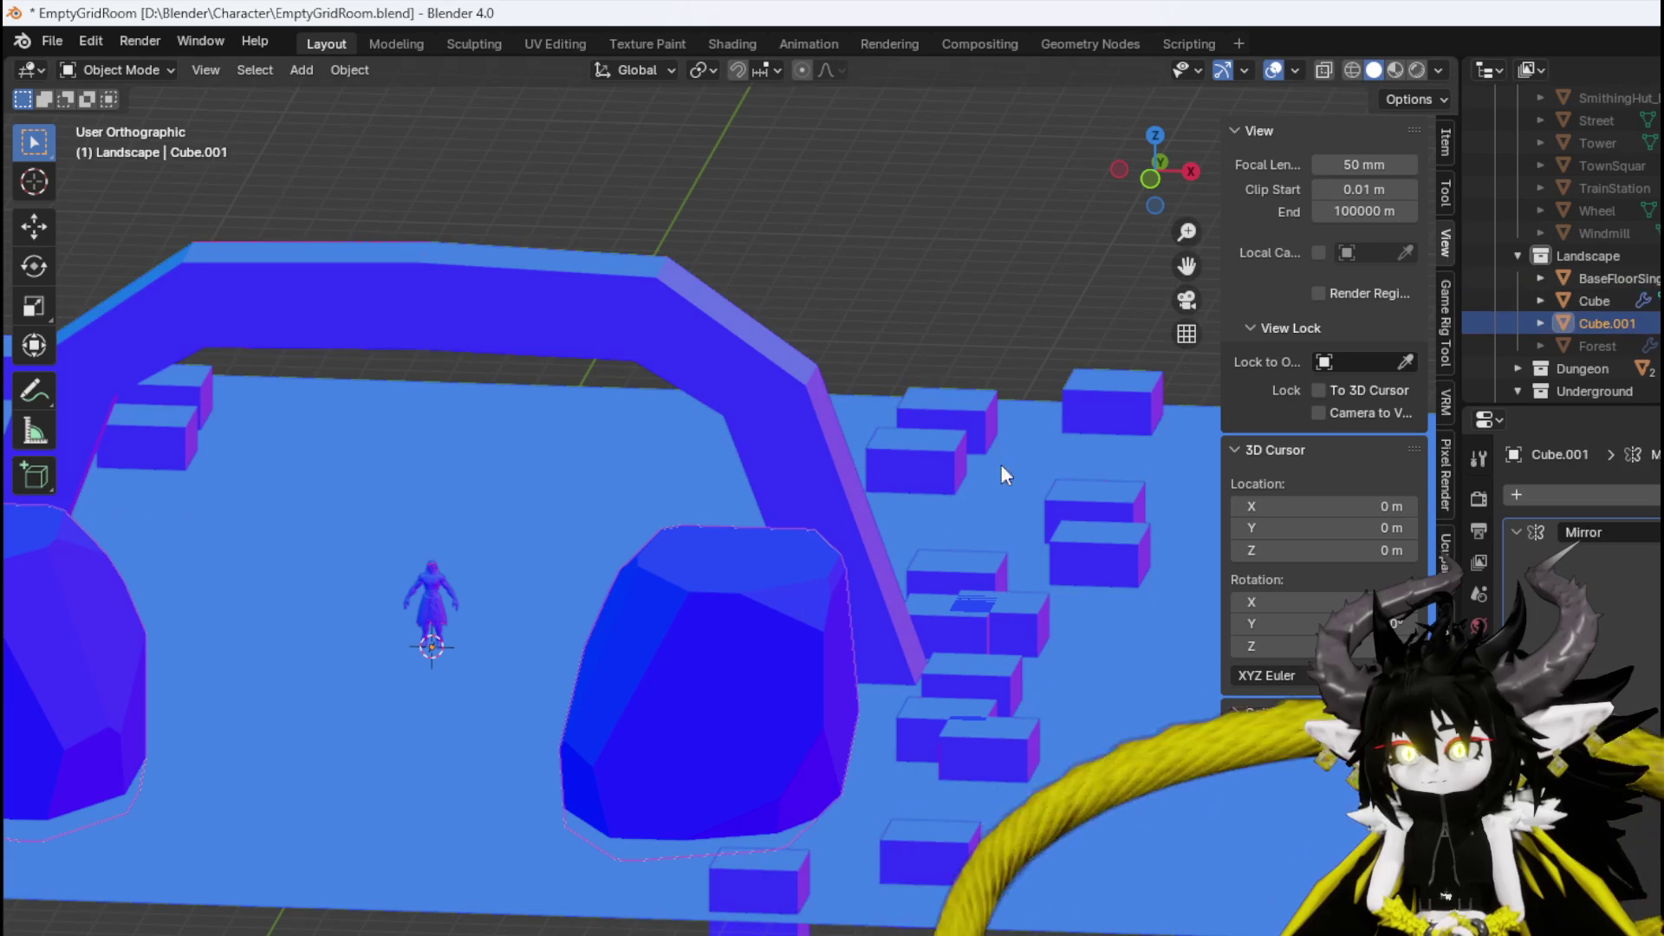
pyautogui.scroll(4, 1599, 318)
pyautogui.moveTo(1598, 318)
pyautogui.mouseDown()
pyautogui.moveTo(1593, 189)
pyautogui.moveTo(1590, 221)
pyautogui.moveTo(1641, 265)
pyautogui.moveTo(1570, 294)
pyautogui.mouseUp()
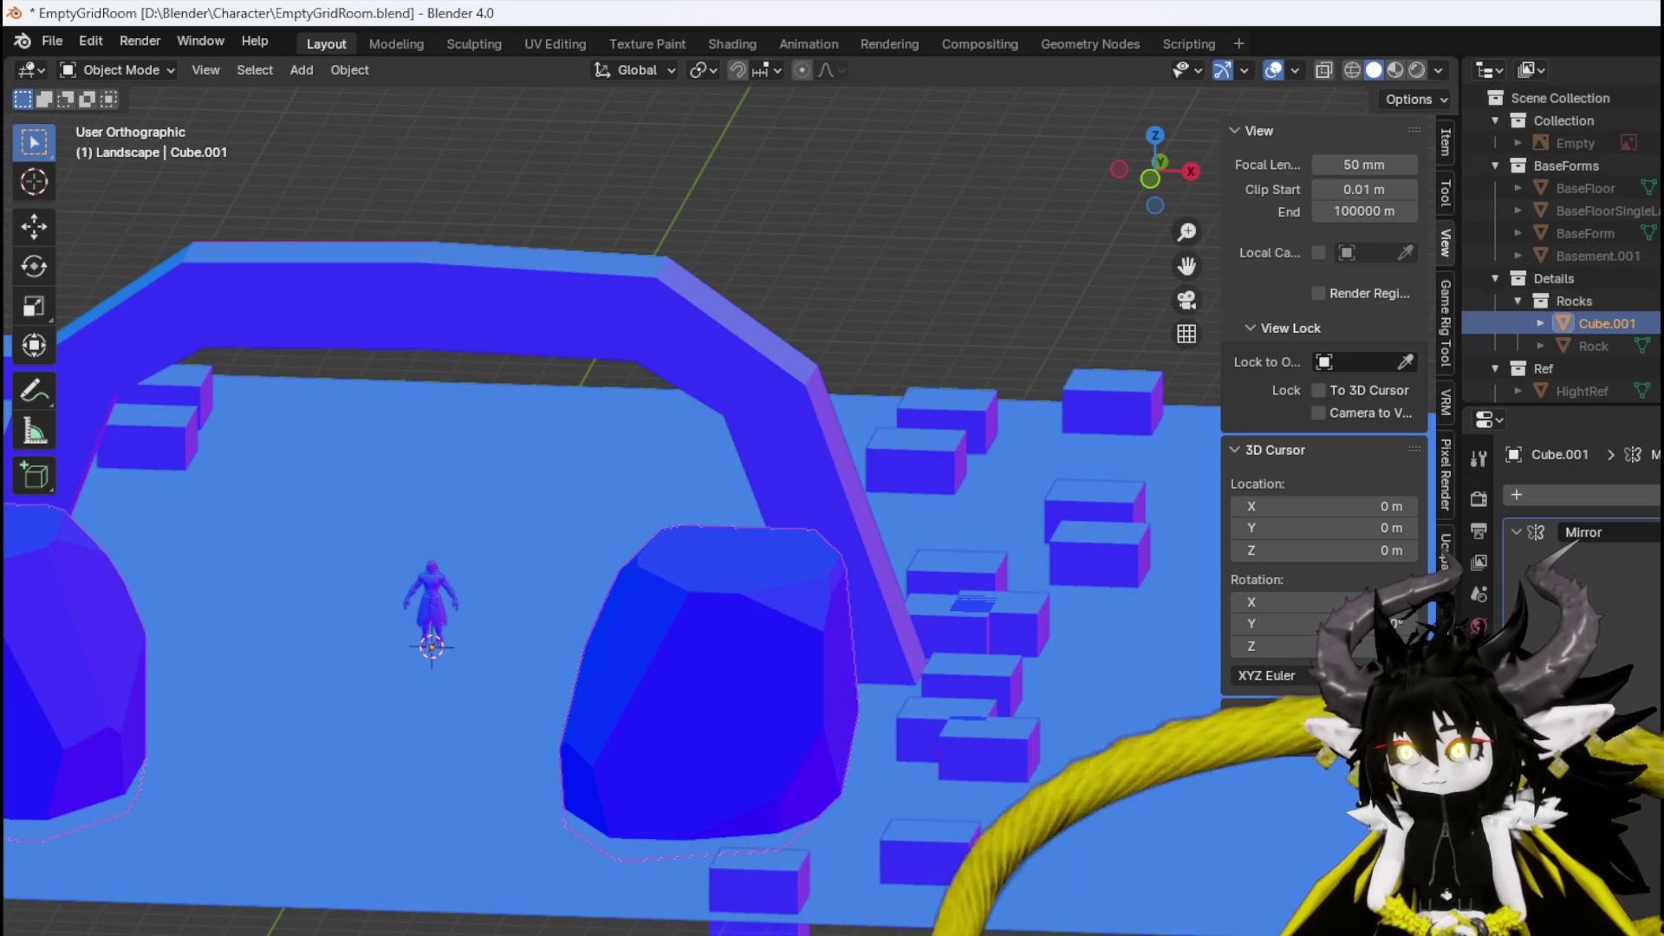
# Select the blockout Cube object and enter Edit Mode.
pyautogui.click(605, 483)
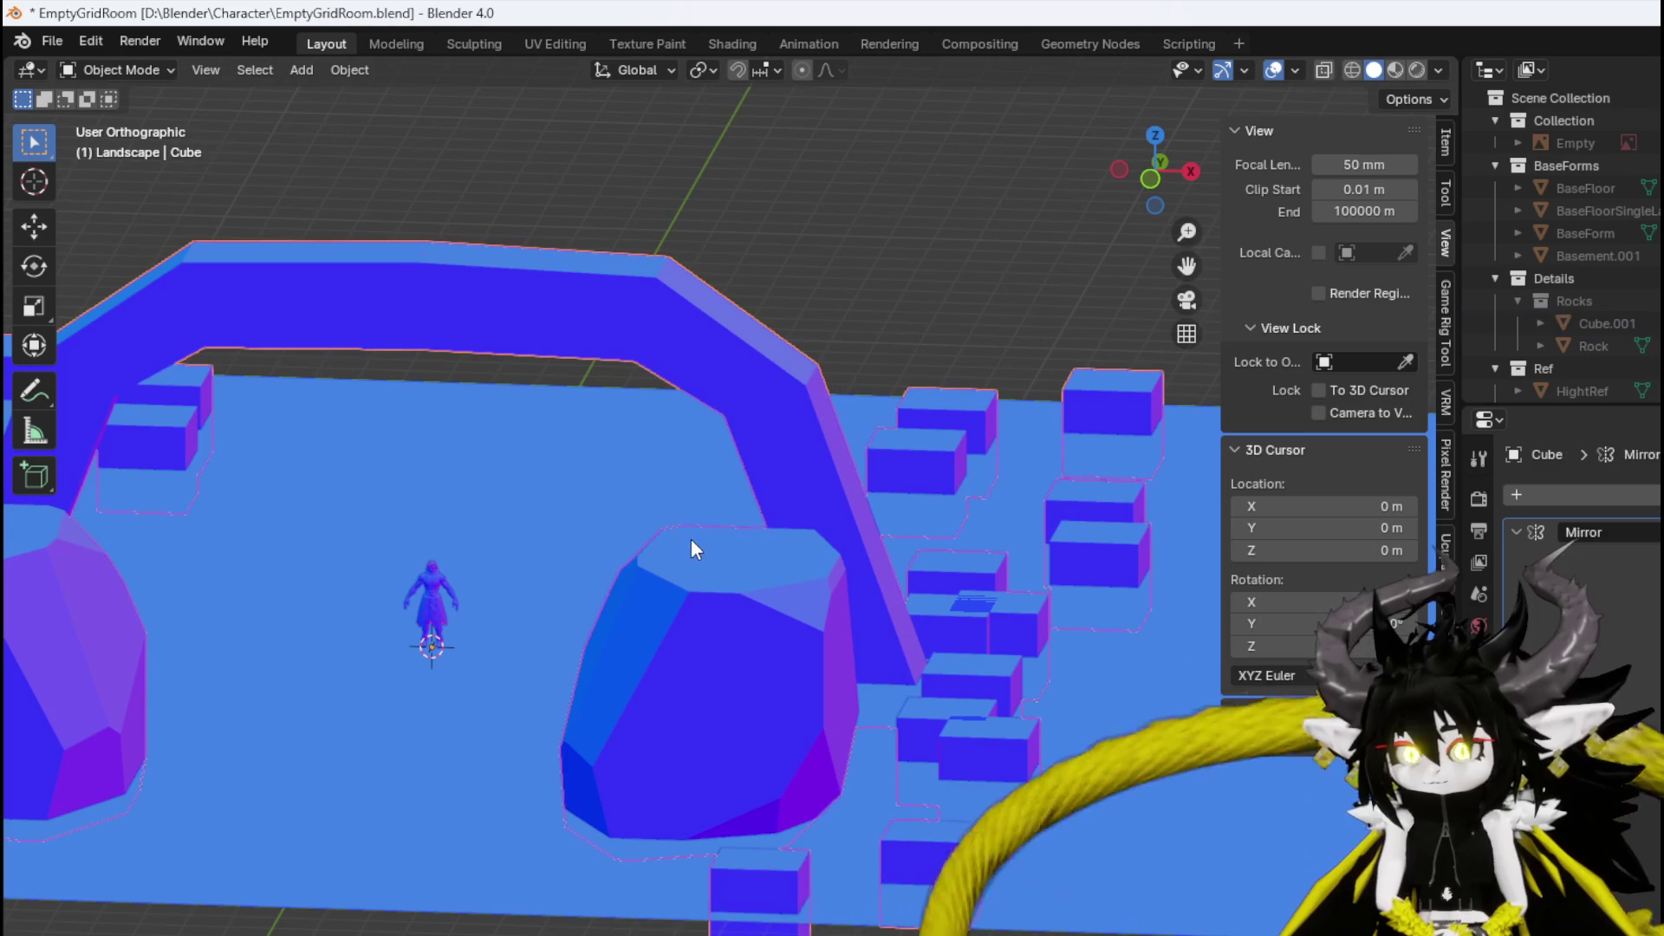
pyautogui.click(148, 70)
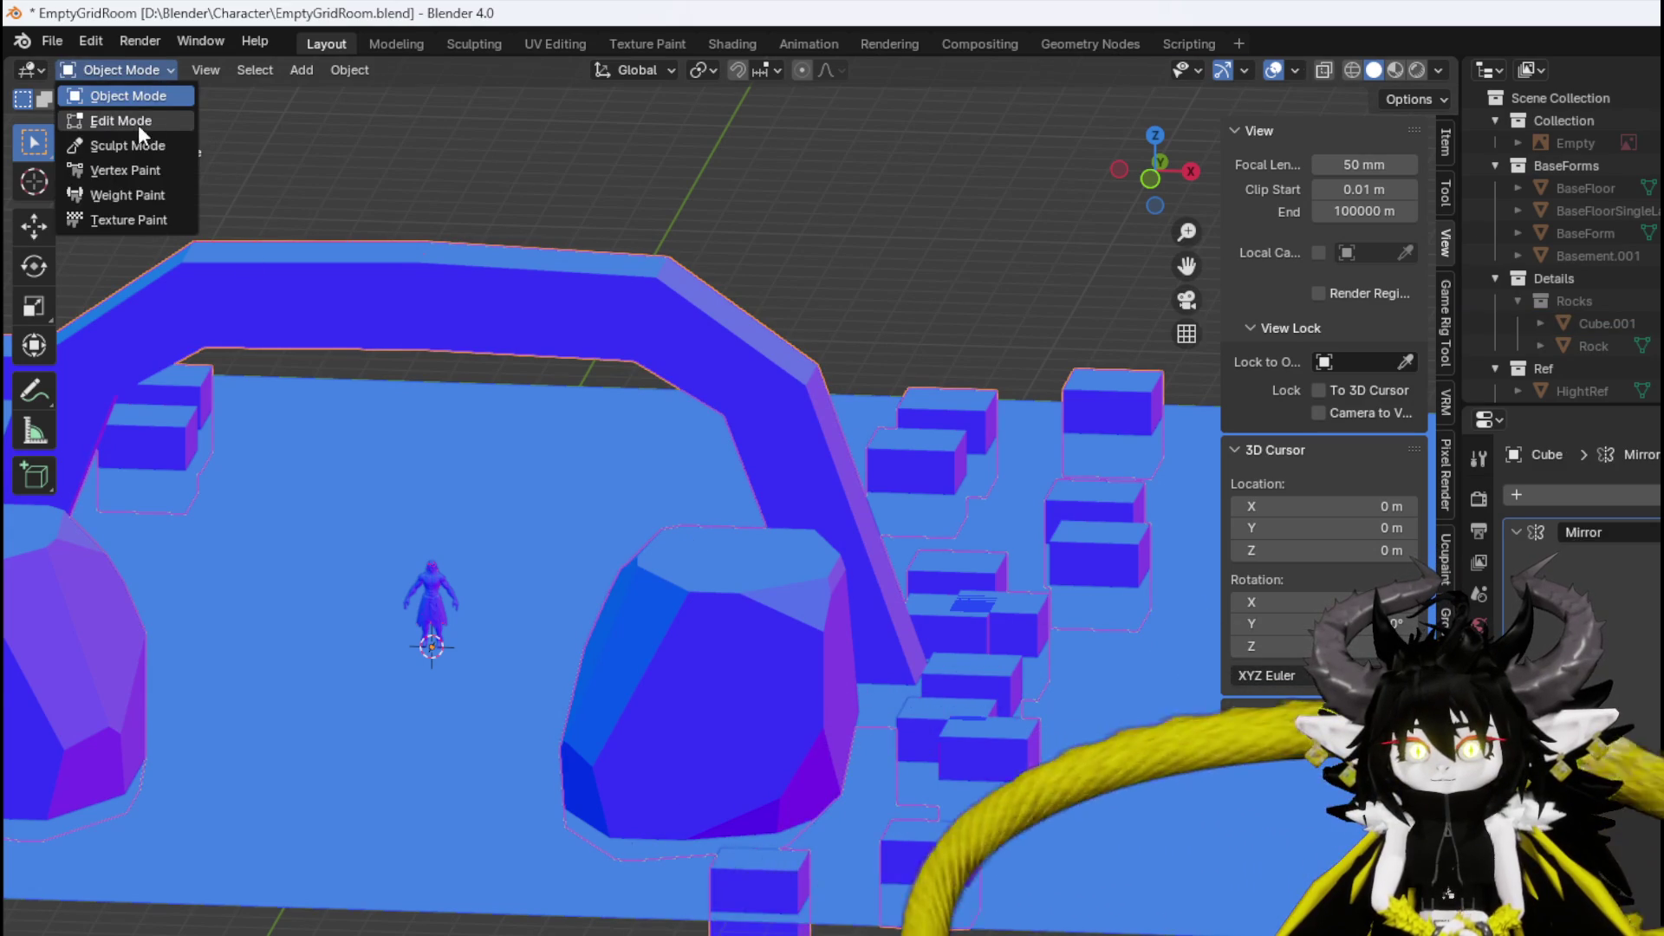
pyautogui.click(137, 123)
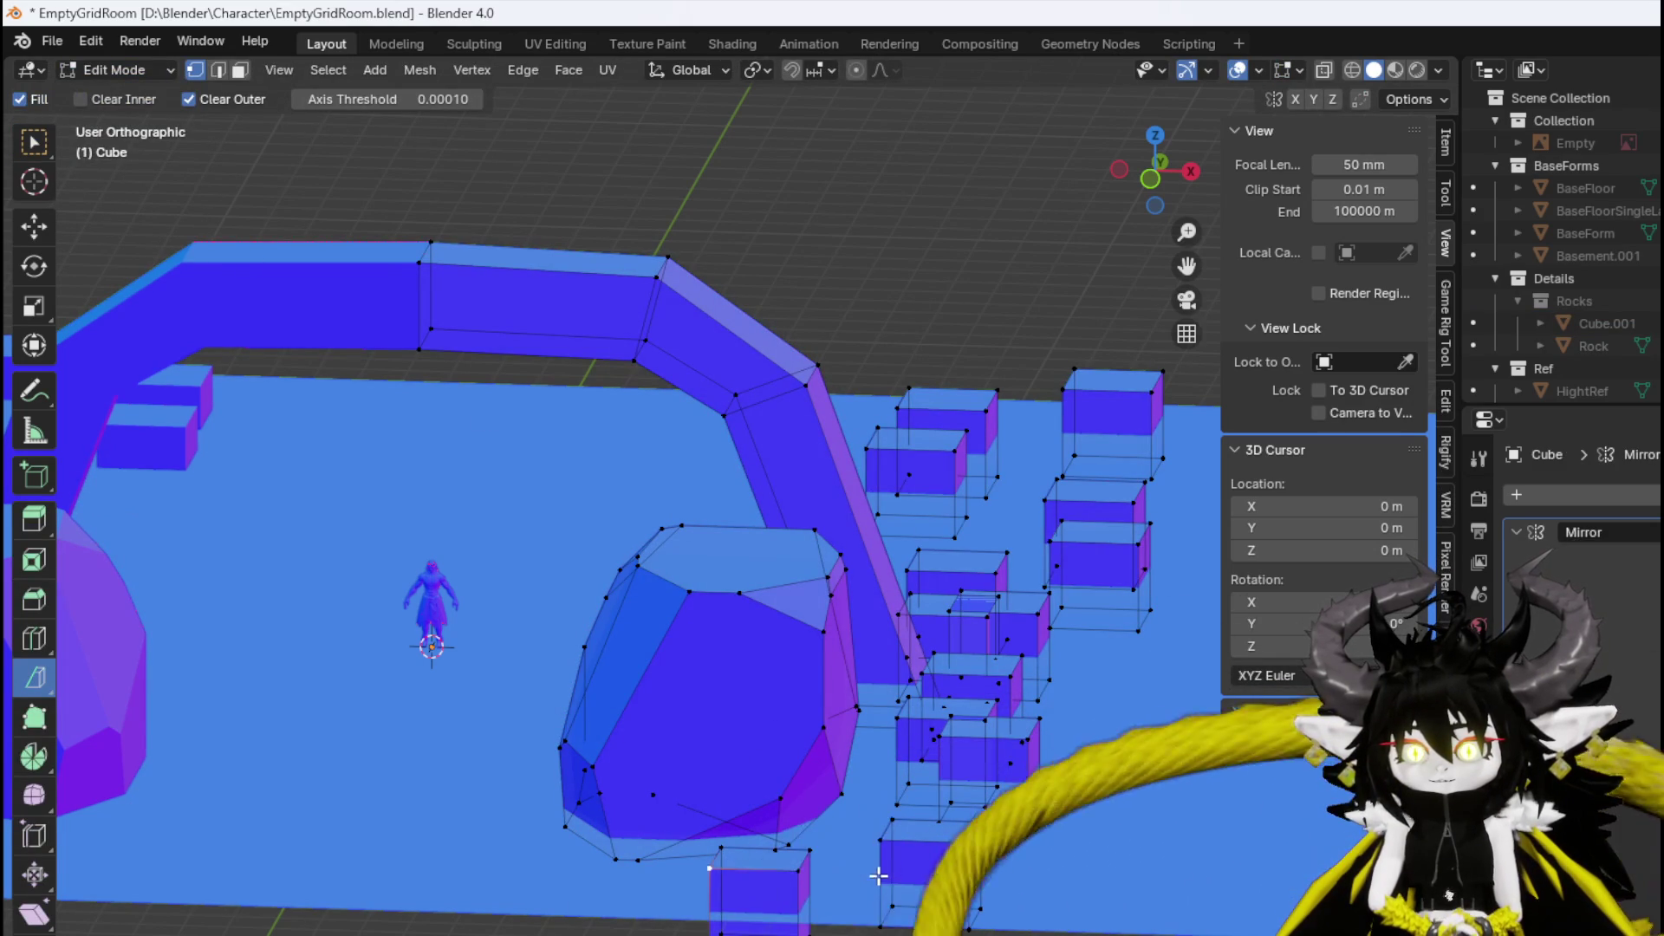
# Scale the box below the rock up about 2.08 times in top view and move it against the rock.
pyautogui.hotkey('ctrl', 'l')
pyautogui.press('KP_8')
pyautogui.press('KP_8')
pyautogui.press('KP_8')
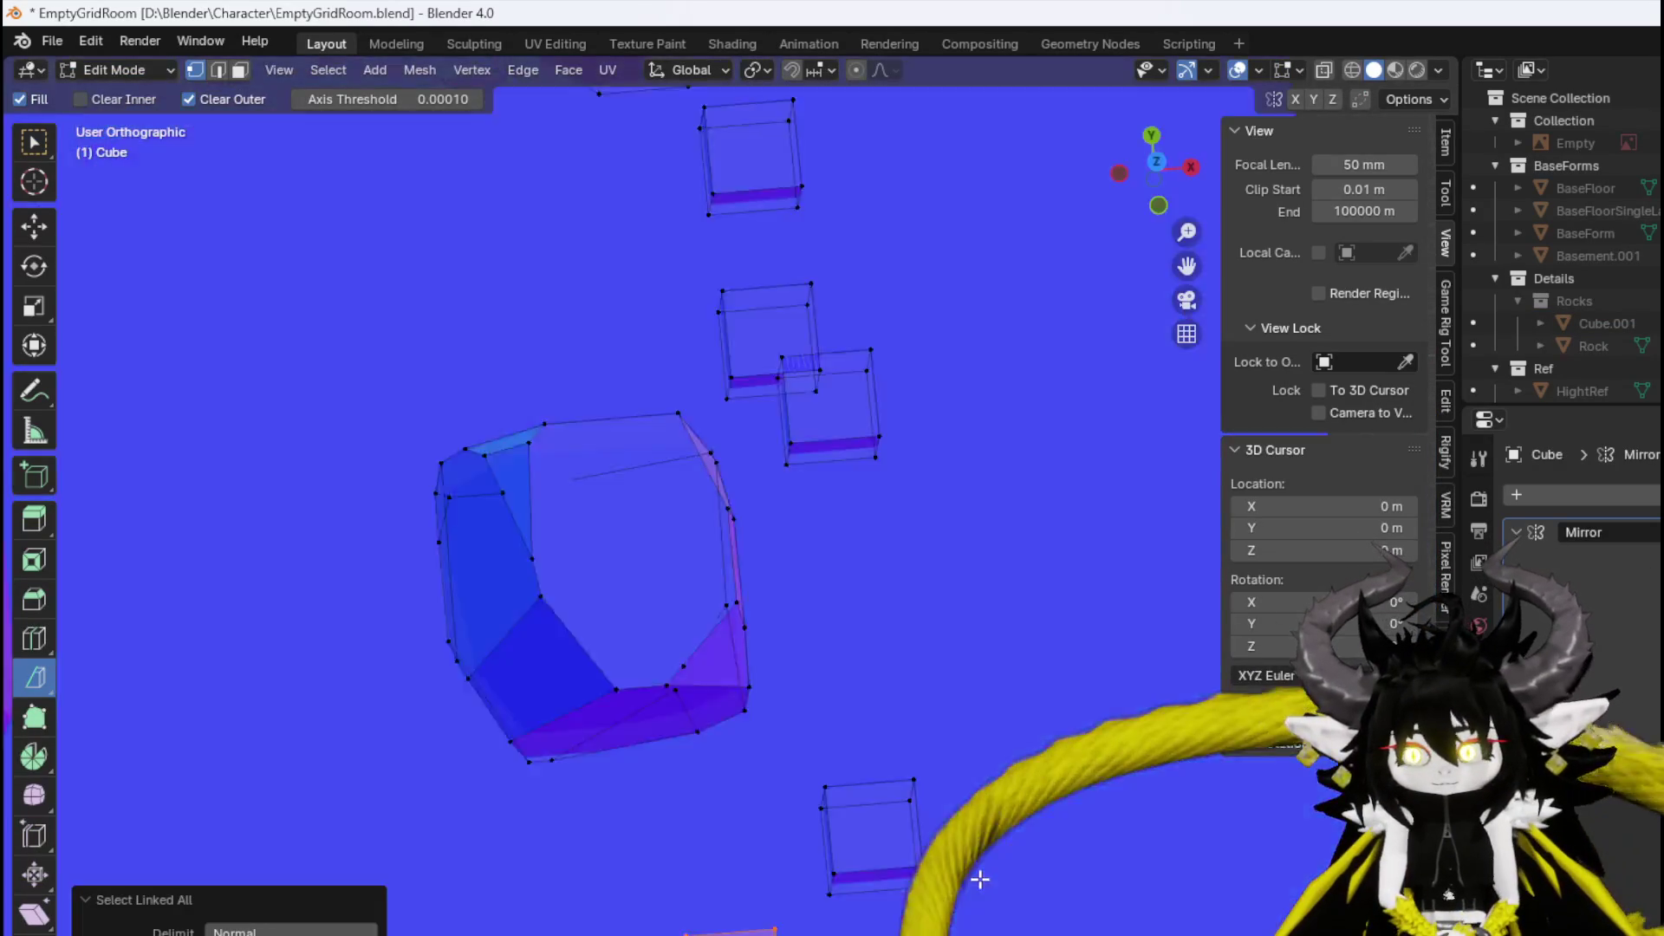
pyautogui.press('KP_7')
pyautogui.press('s')
pyautogui.click(940, 773)
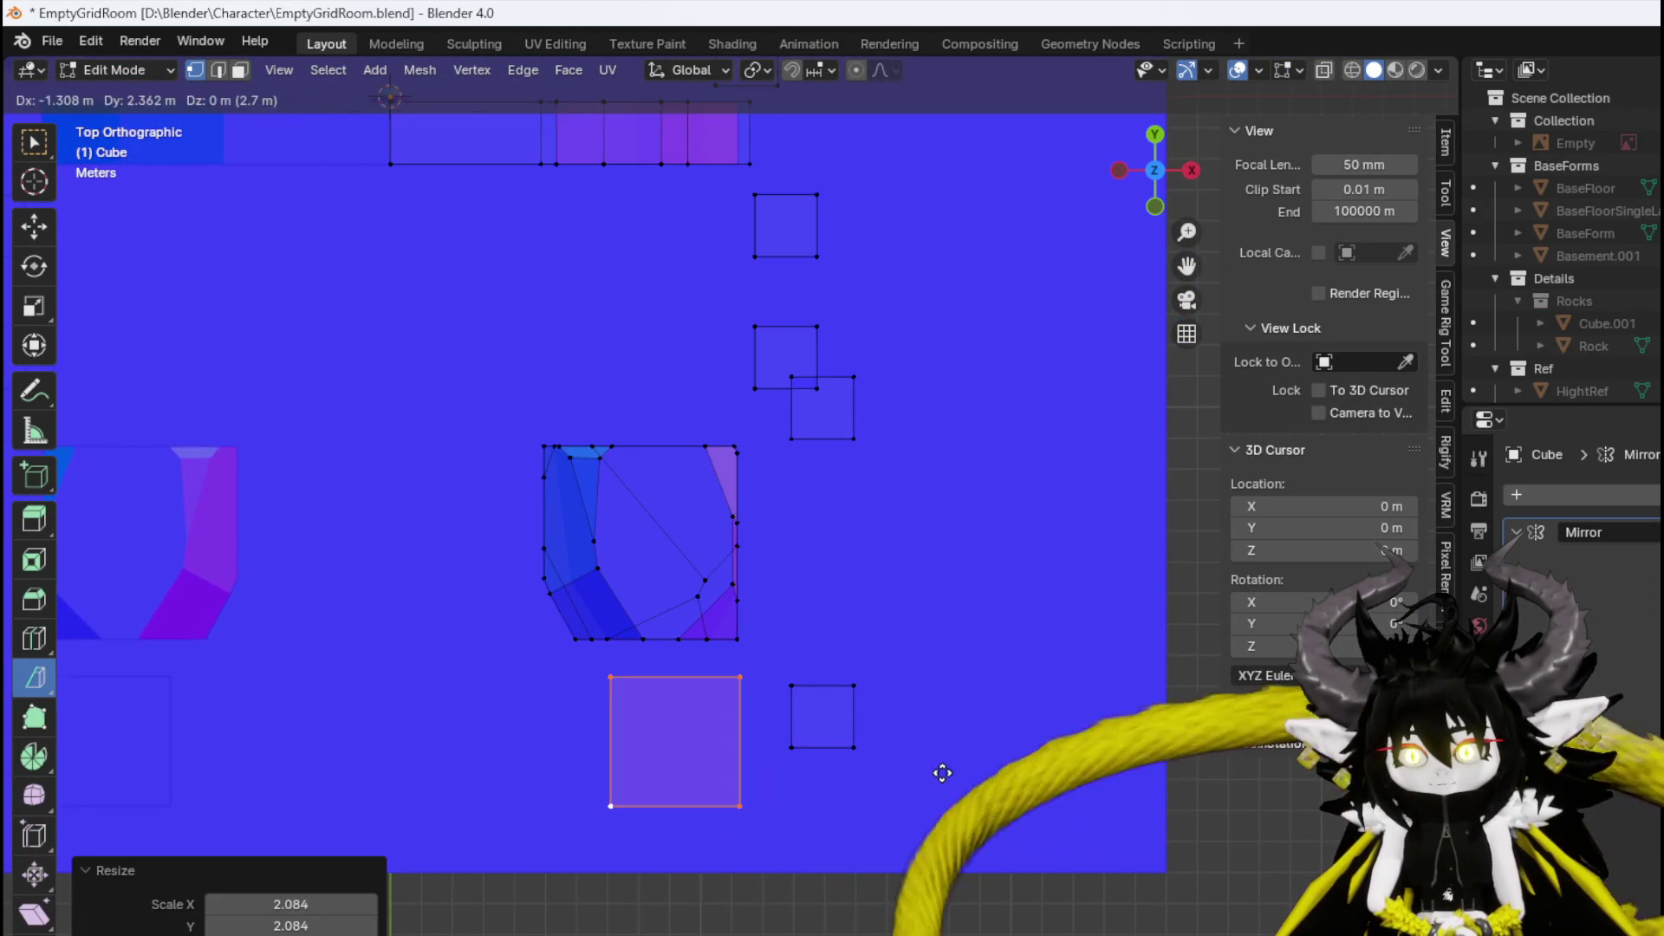
pyautogui.scroll(3, 679, 476)
pyautogui.press('KP_8')
pyautogui.press('KP_8')
pyautogui.press('KP_8')
pyautogui.press('KP_8')
pyautogui.press('KP_8')
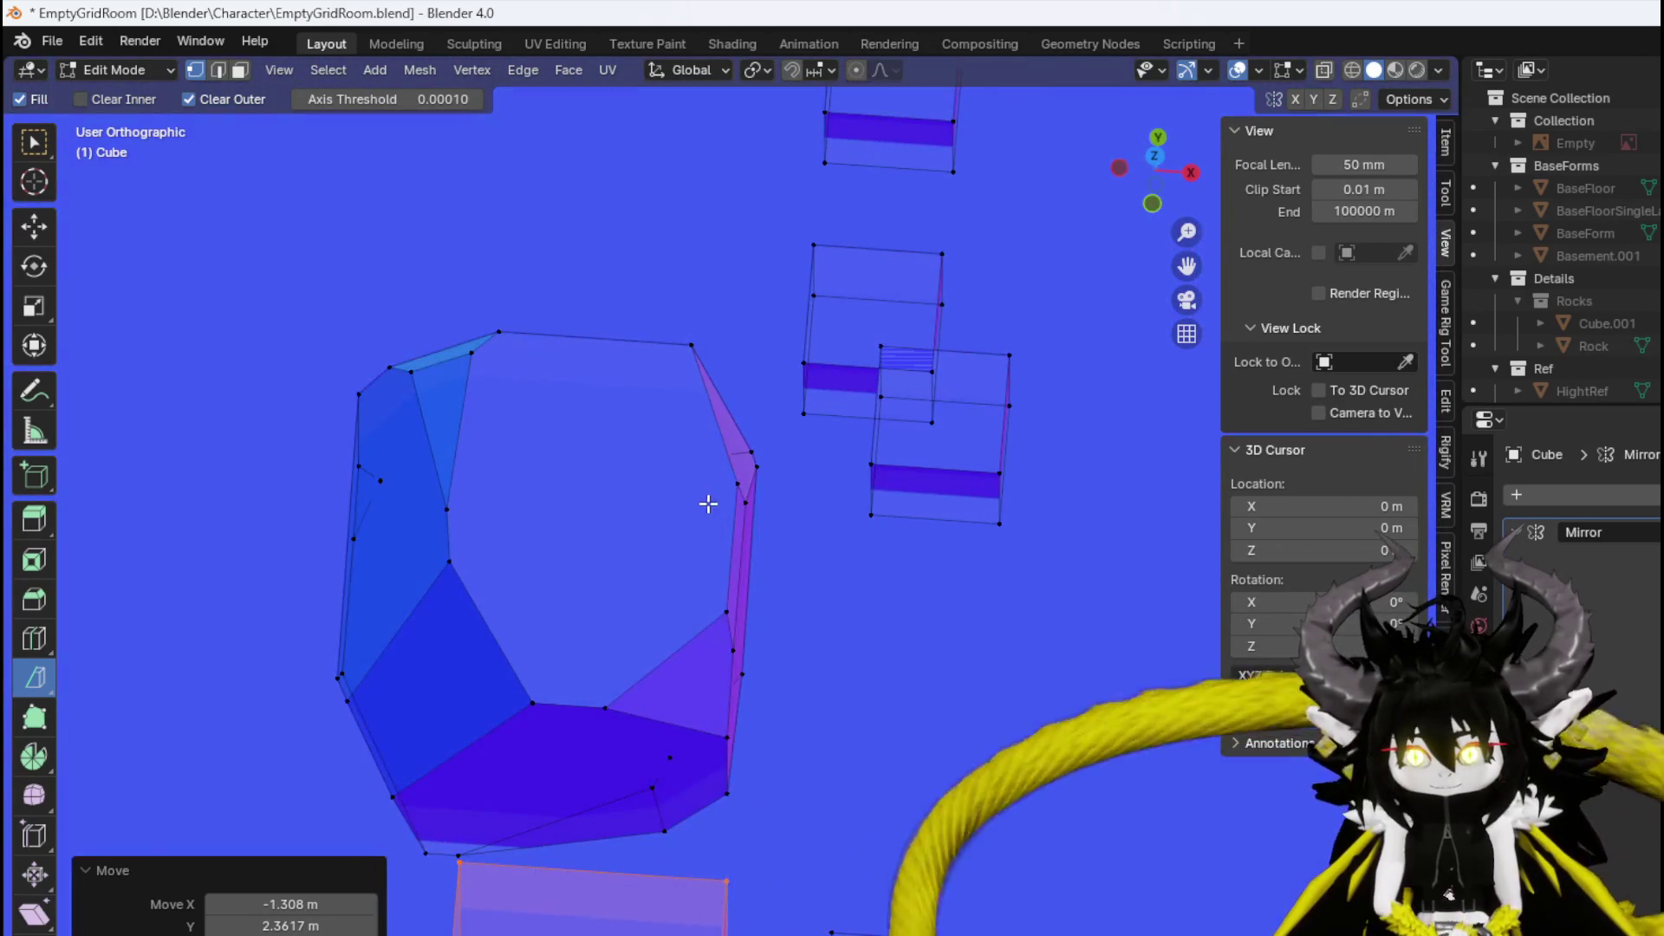
# Orbit and reframe the view to check the enlarged box's height beside the rock.
pyautogui.press('KP_8')
pyautogui.press('KP_8')
pyautogui.press('KP_8')
pyautogui.scroll(3, 1125, 401)
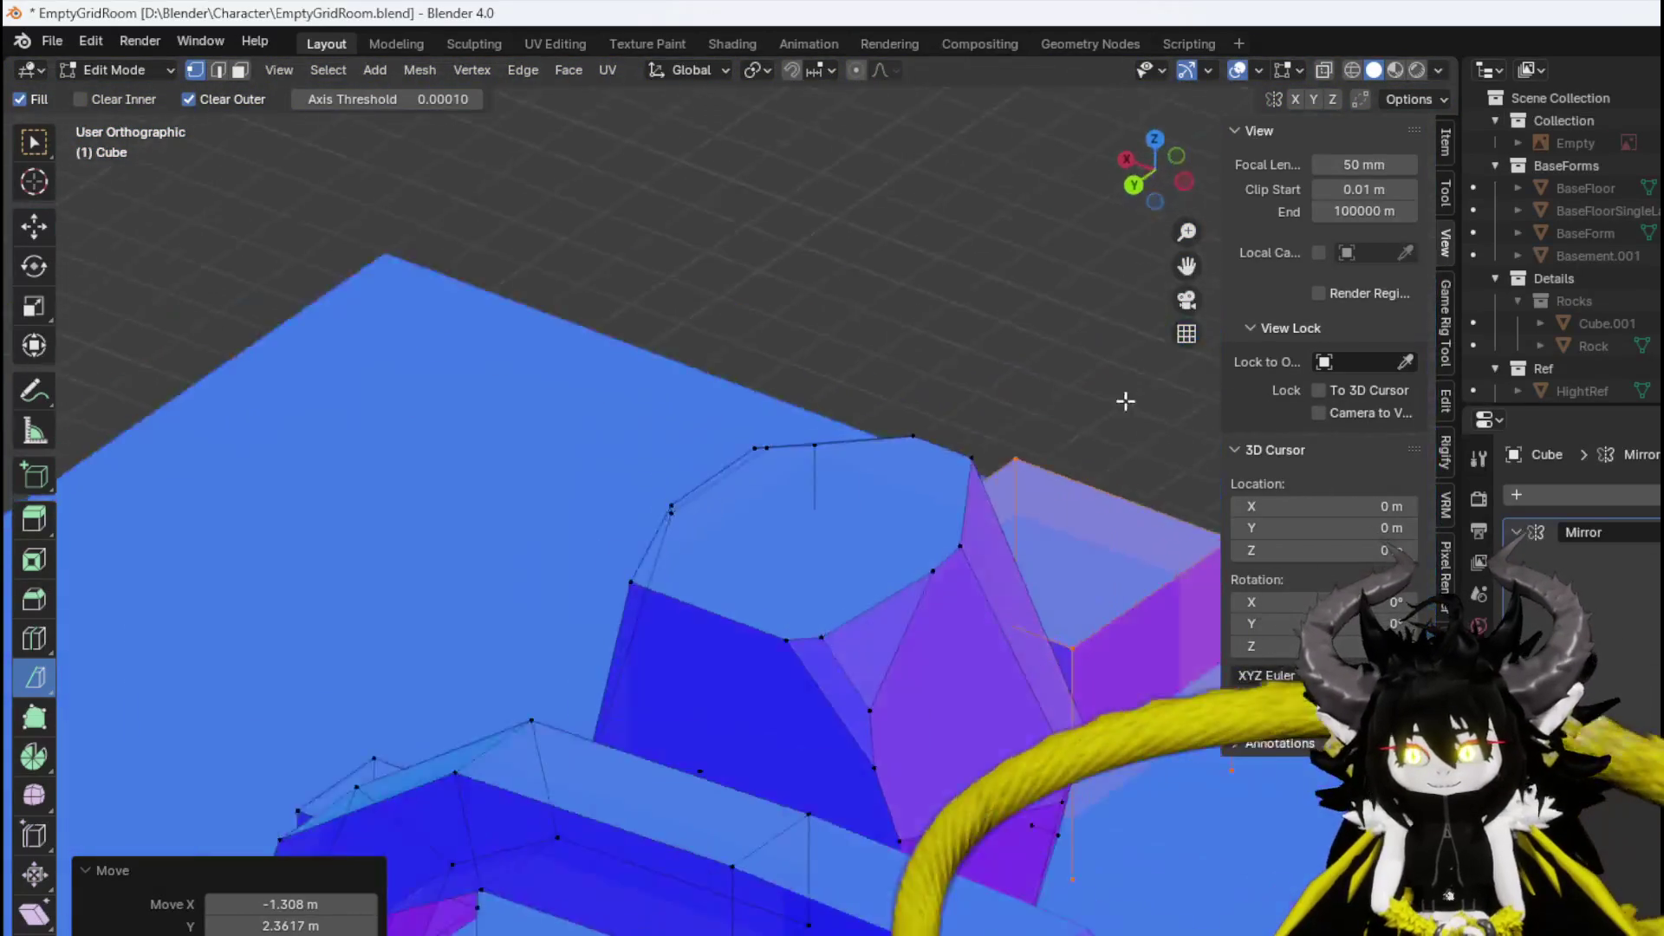
pyautogui.press('KP_8')
pyautogui.press('KP_8')
pyautogui.press('KP_8')
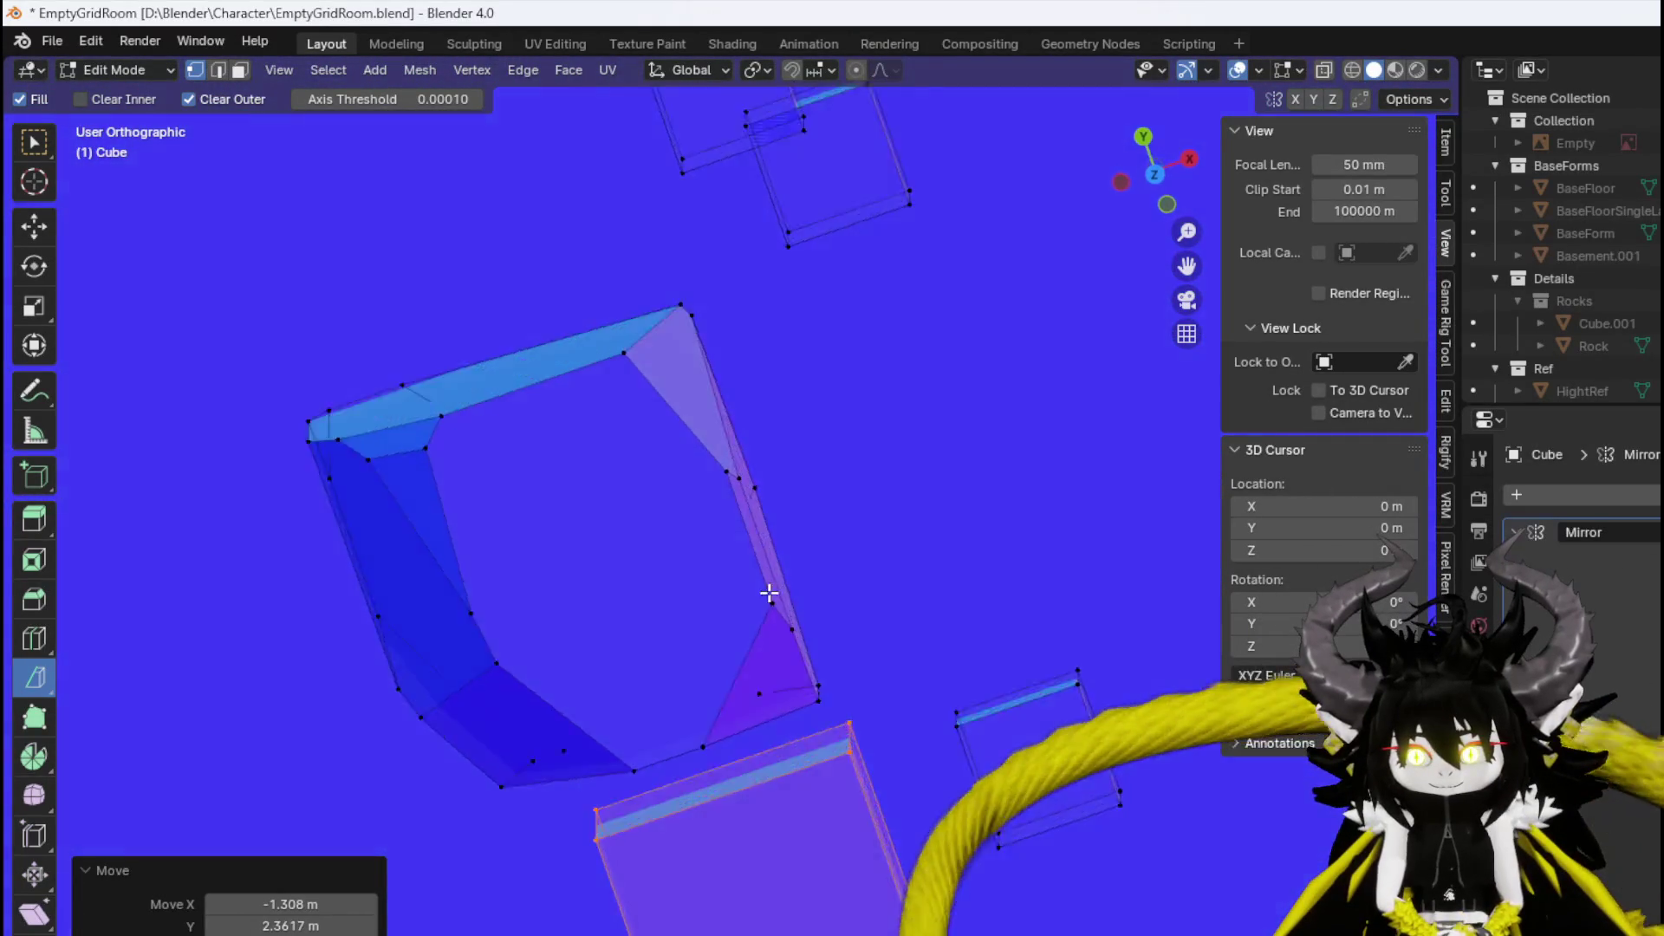
pyautogui.press('KP_8')
pyautogui.press('KP_8')
pyautogui.press('KP_8')
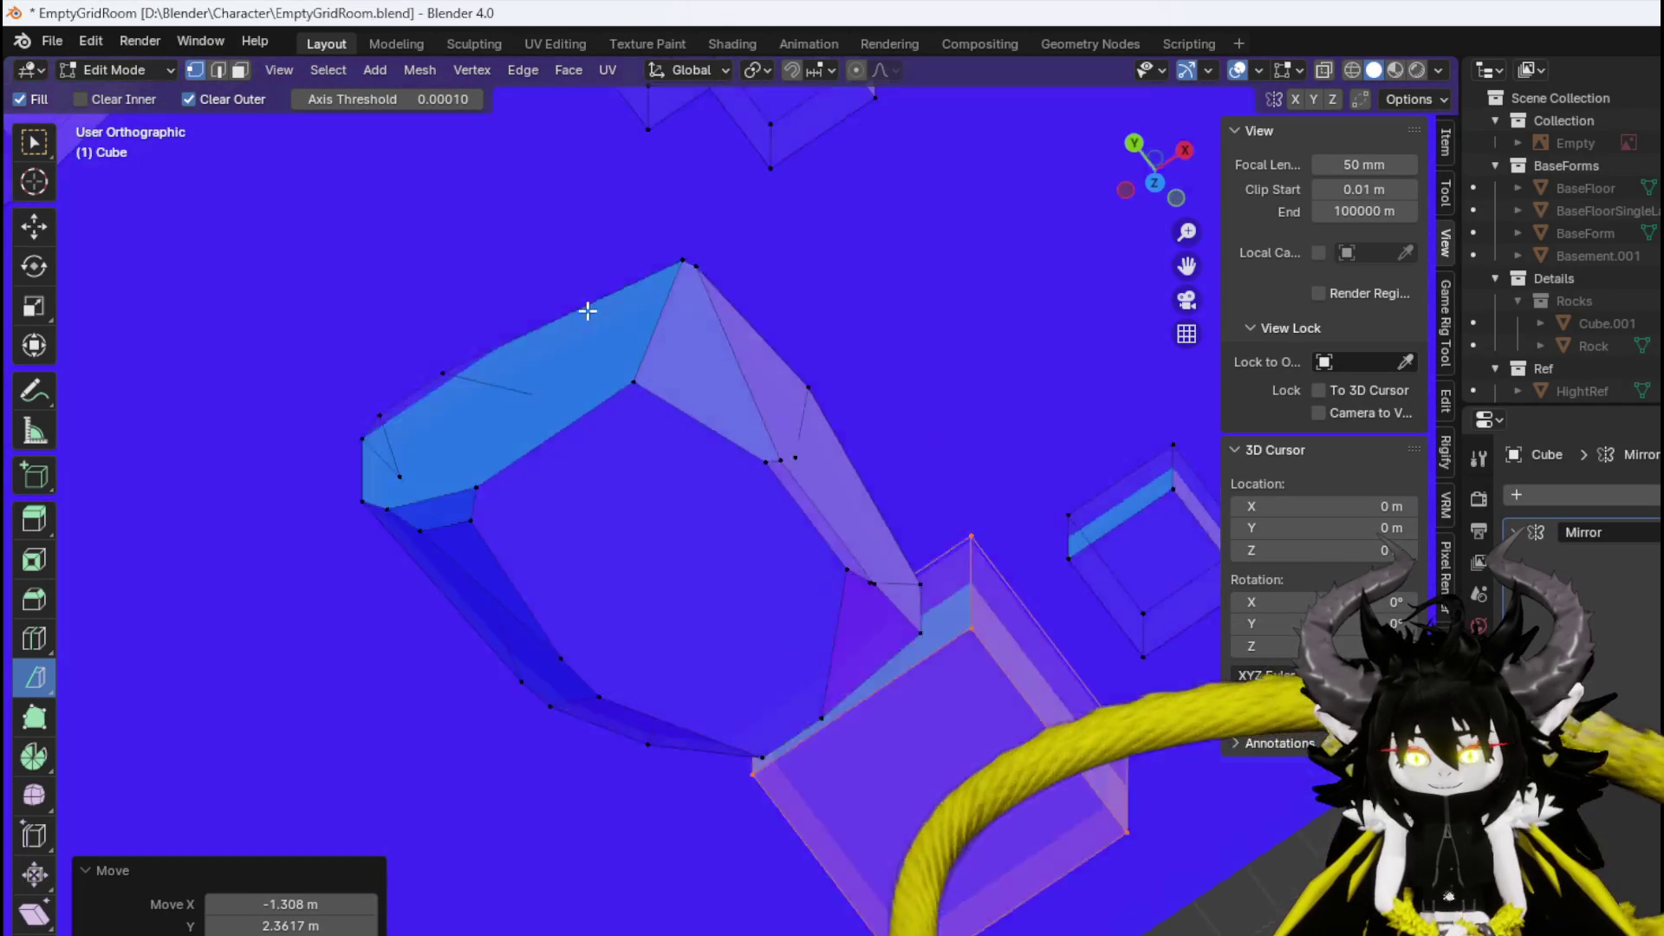
pyautogui.press('KP_8')
pyautogui.press('KP_8')
pyautogui.press('KP_8')
pyautogui.scroll(-3, 632, 371)
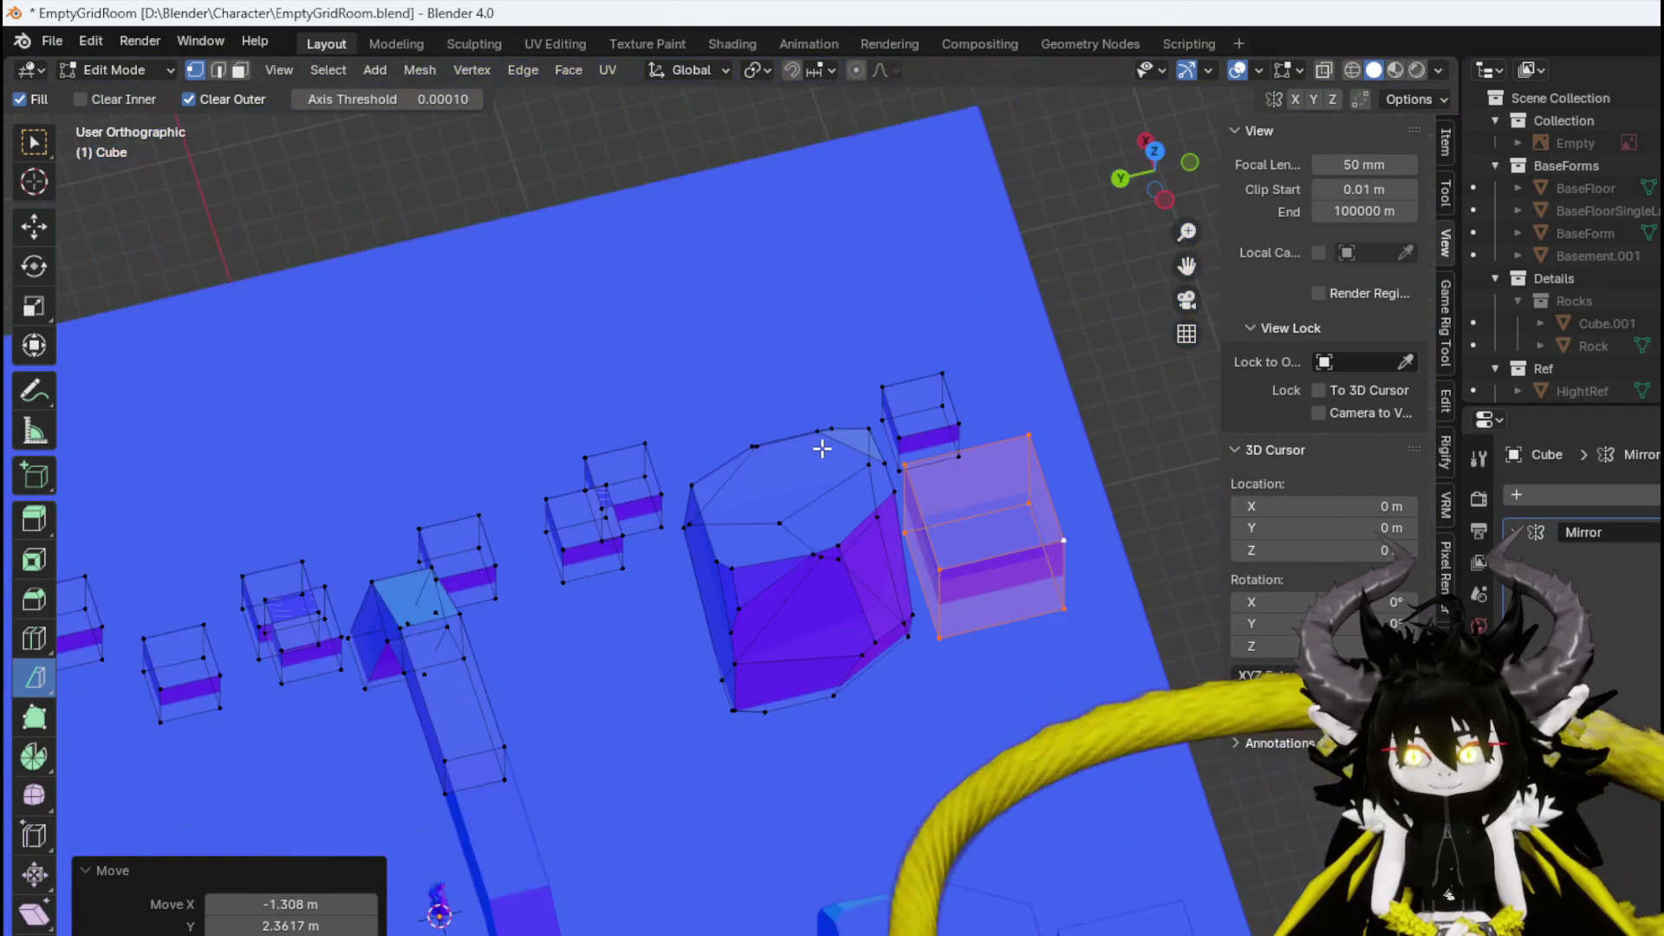
pyautogui.press('KP_3')
pyautogui.press('KP_7')
pyautogui.press('ctrl+KP_2')
pyautogui.press('ctrl+KP_2')
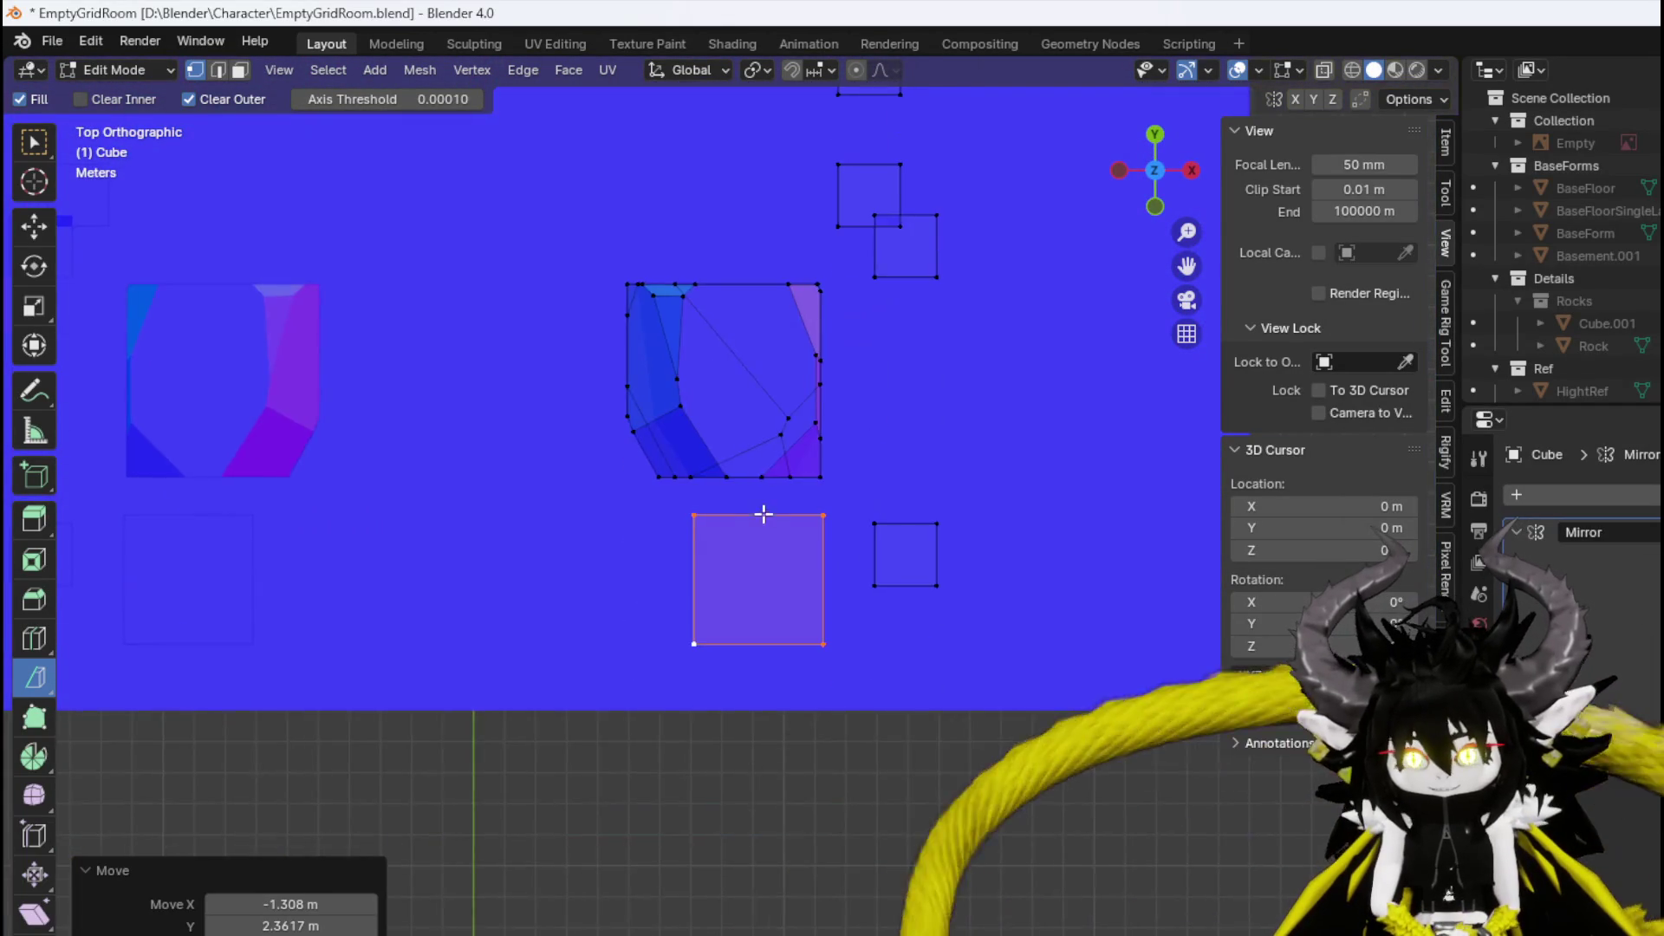
pyautogui.scroll(2, 764, 514)
pyautogui.press('KP_8')
pyautogui.press('KP_8')
pyautogui.press('KP_8')
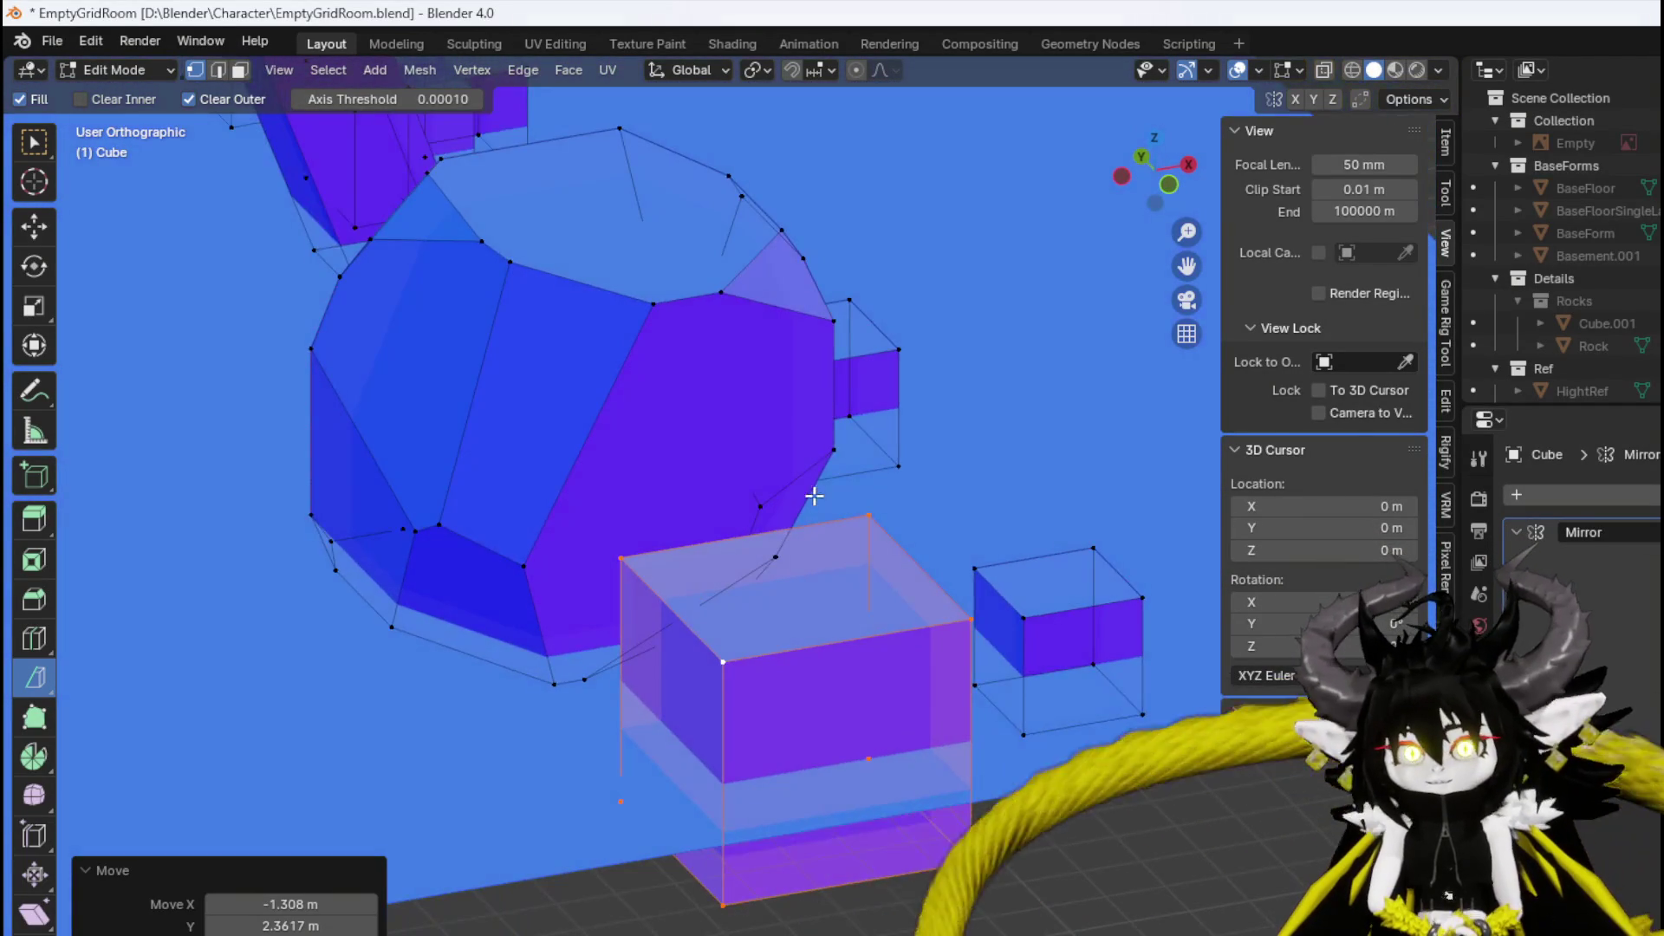
pyautogui.press('ctrl+KP_6')
pyautogui.press('ctrl+KP_2')
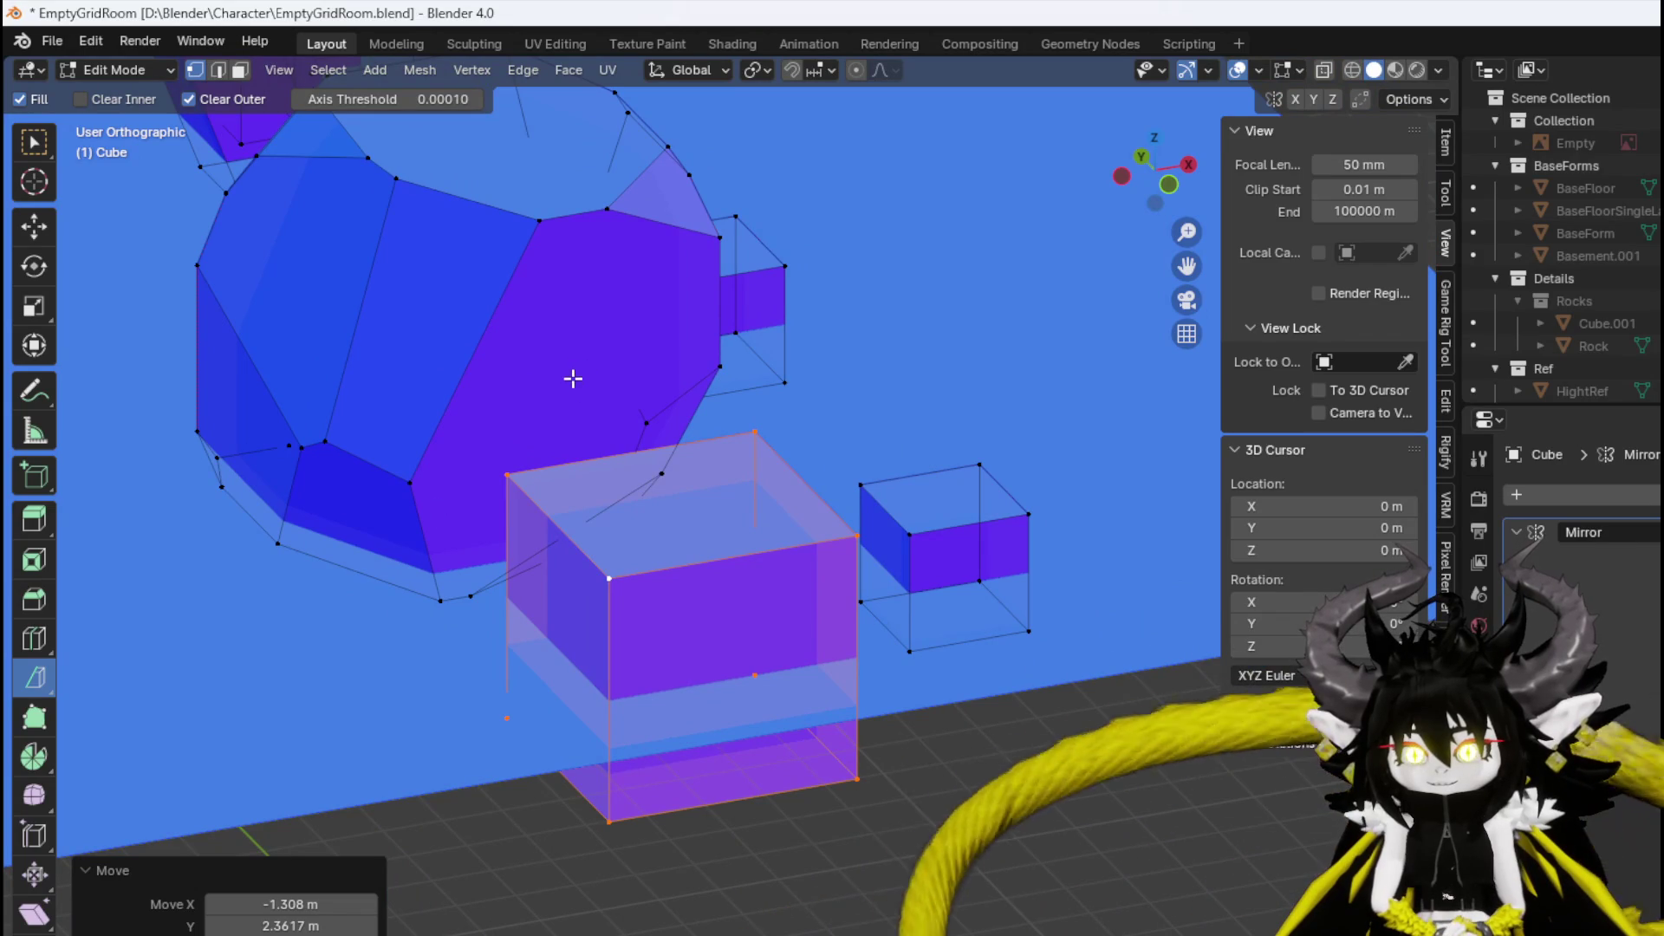
# Bisect slanted facets into the enlarged box where it meets the rock and across its corner.
pyautogui.moveTo(573, 378)
pyautogui.mouseDown()
pyautogui.moveTo(553, 375)
pyautogui.moveTo(590, 394)
pyautogui.moveTo(525, 376)
pyautogui.moveTo(605, 318)
pyautogui.mouseUp()
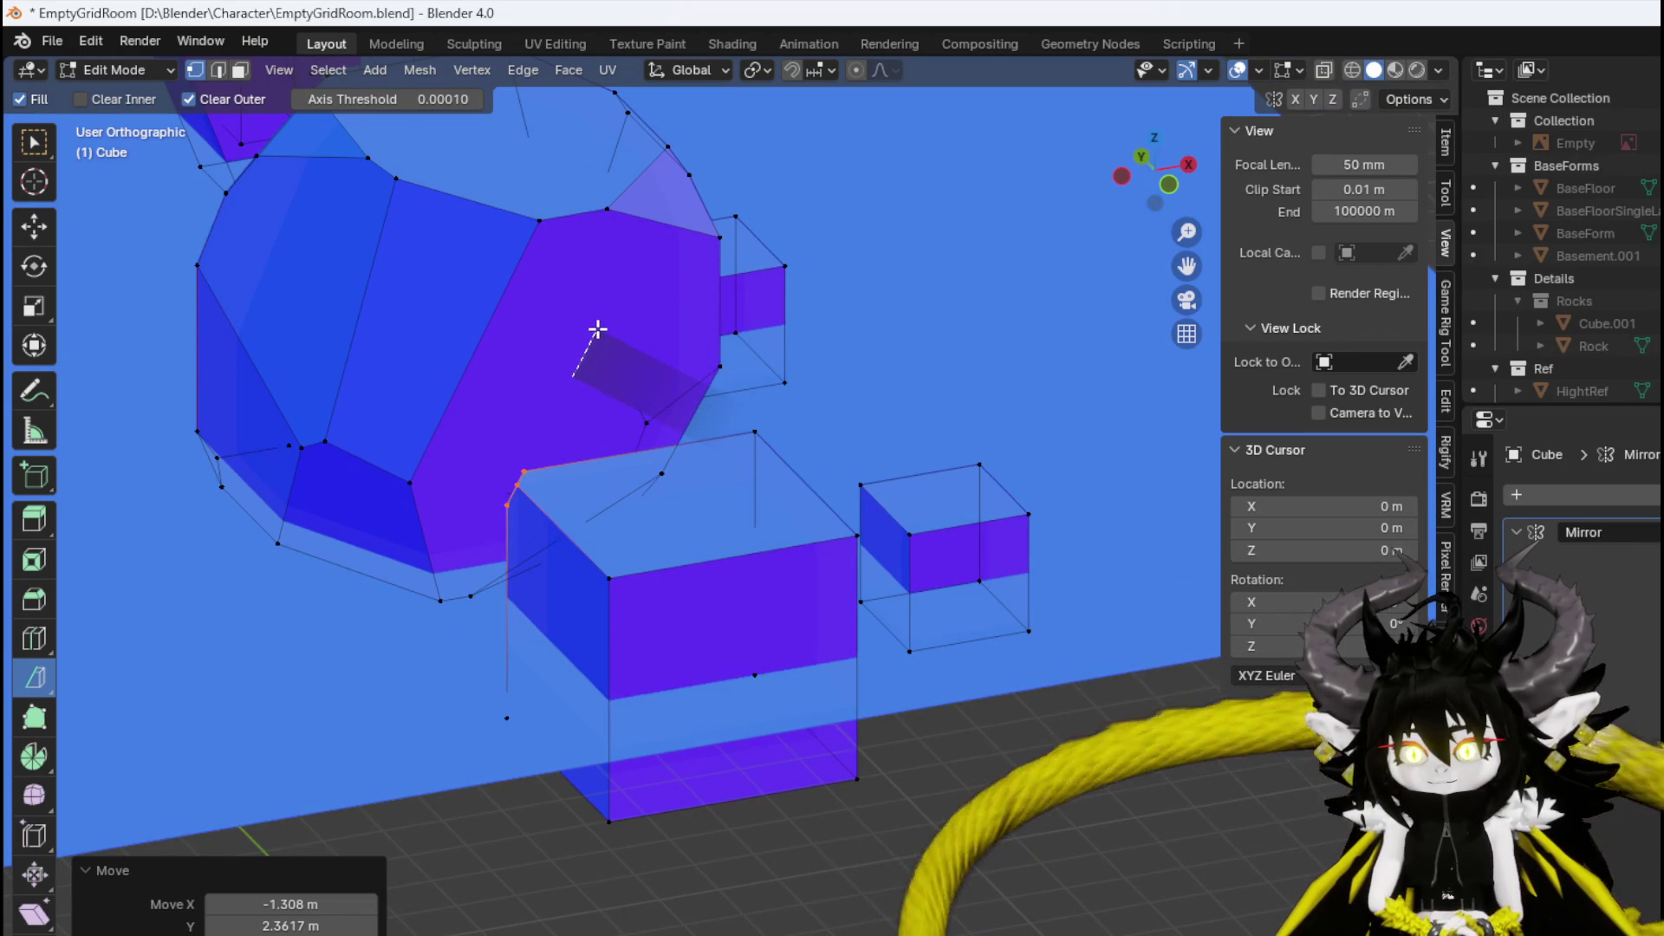
pyautogui.moveTo(589, 321); pyautogui.dragTo(590, 322)
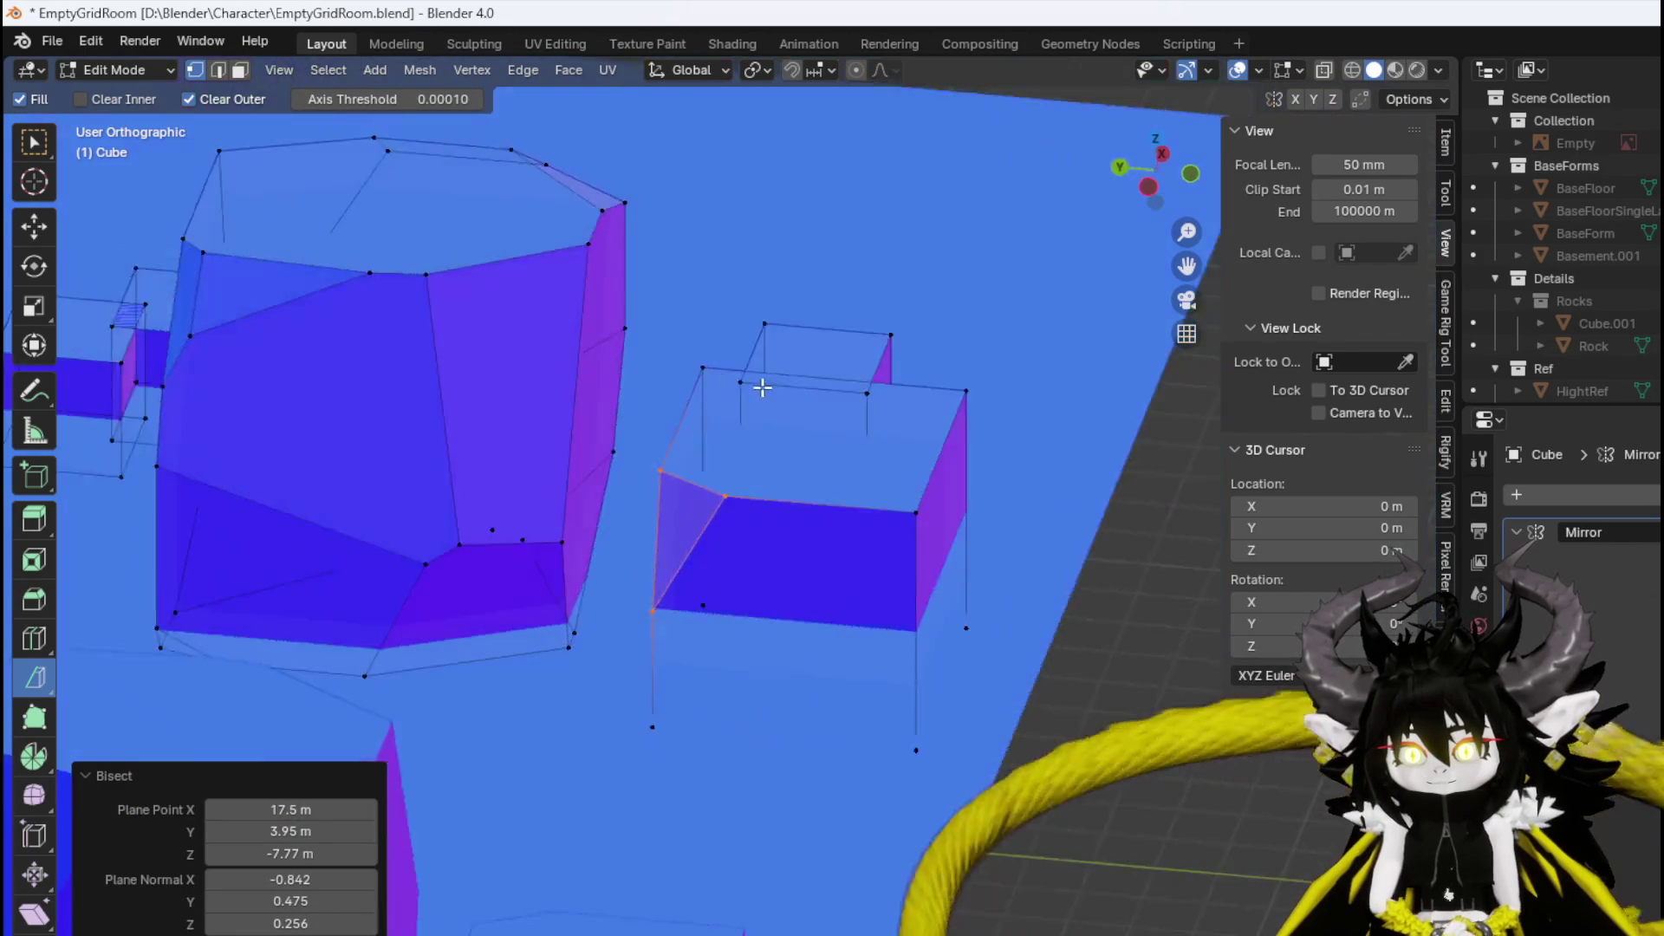
pyautogui.hotkey('ctrl', 'l')
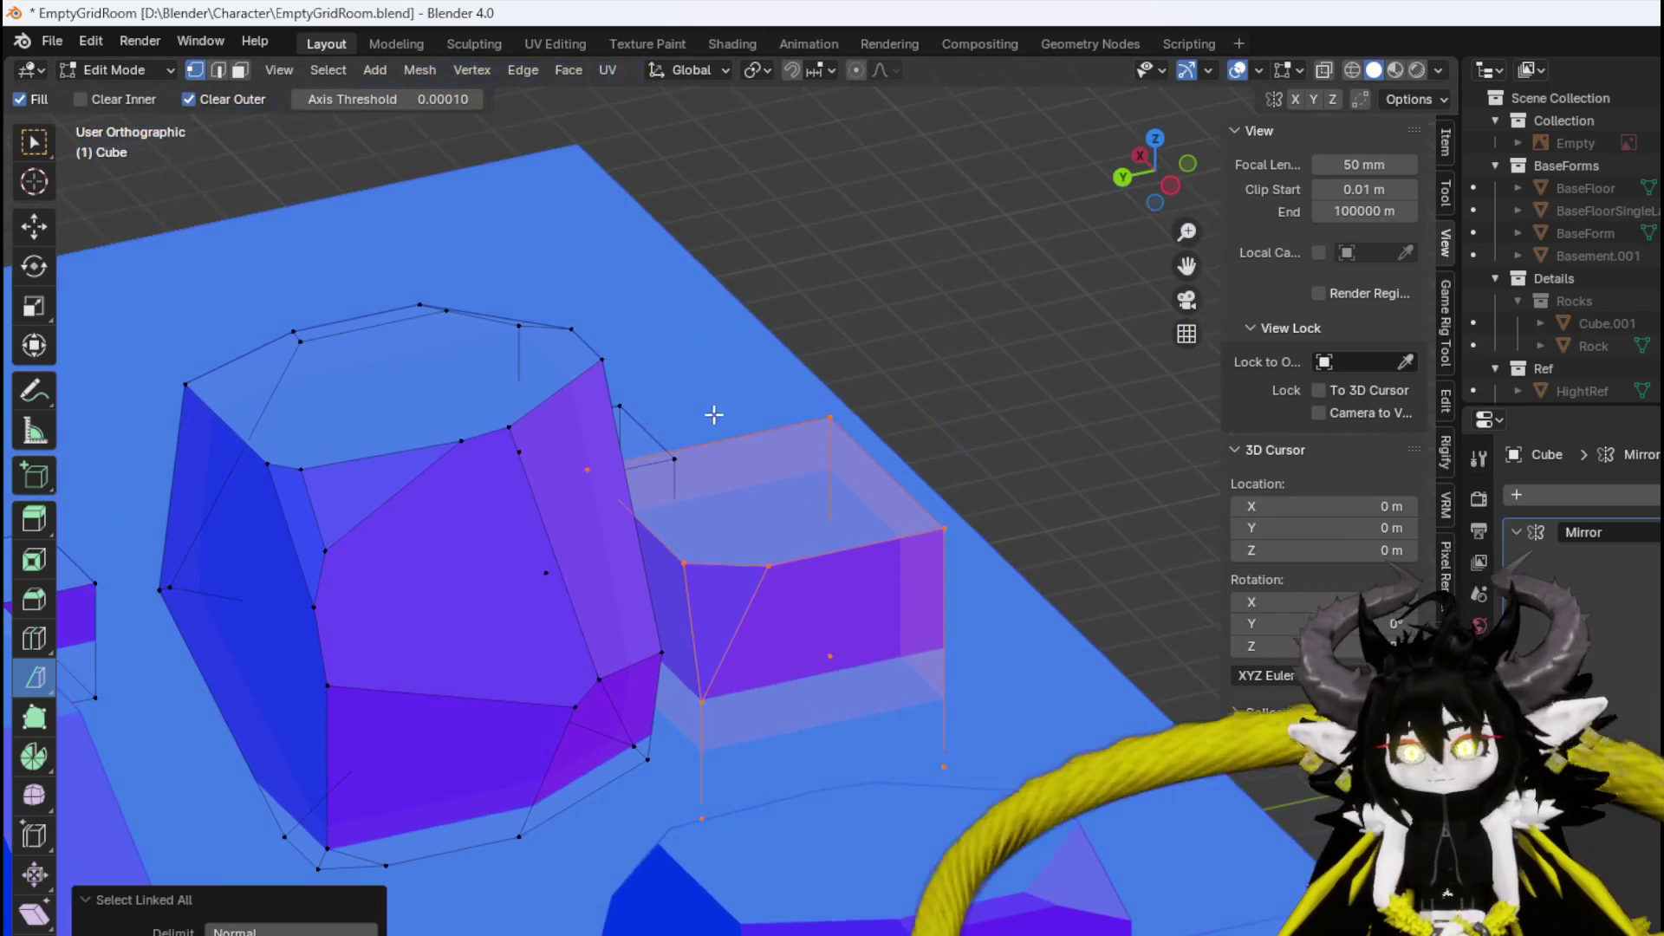
pyautogui.moveTo(680, 312)
pyautogui.mouseDown()
pyautogui.moveTo(669, 260)
pyautogui.moveTo(689, 280)
pyautogui.mouseUp()
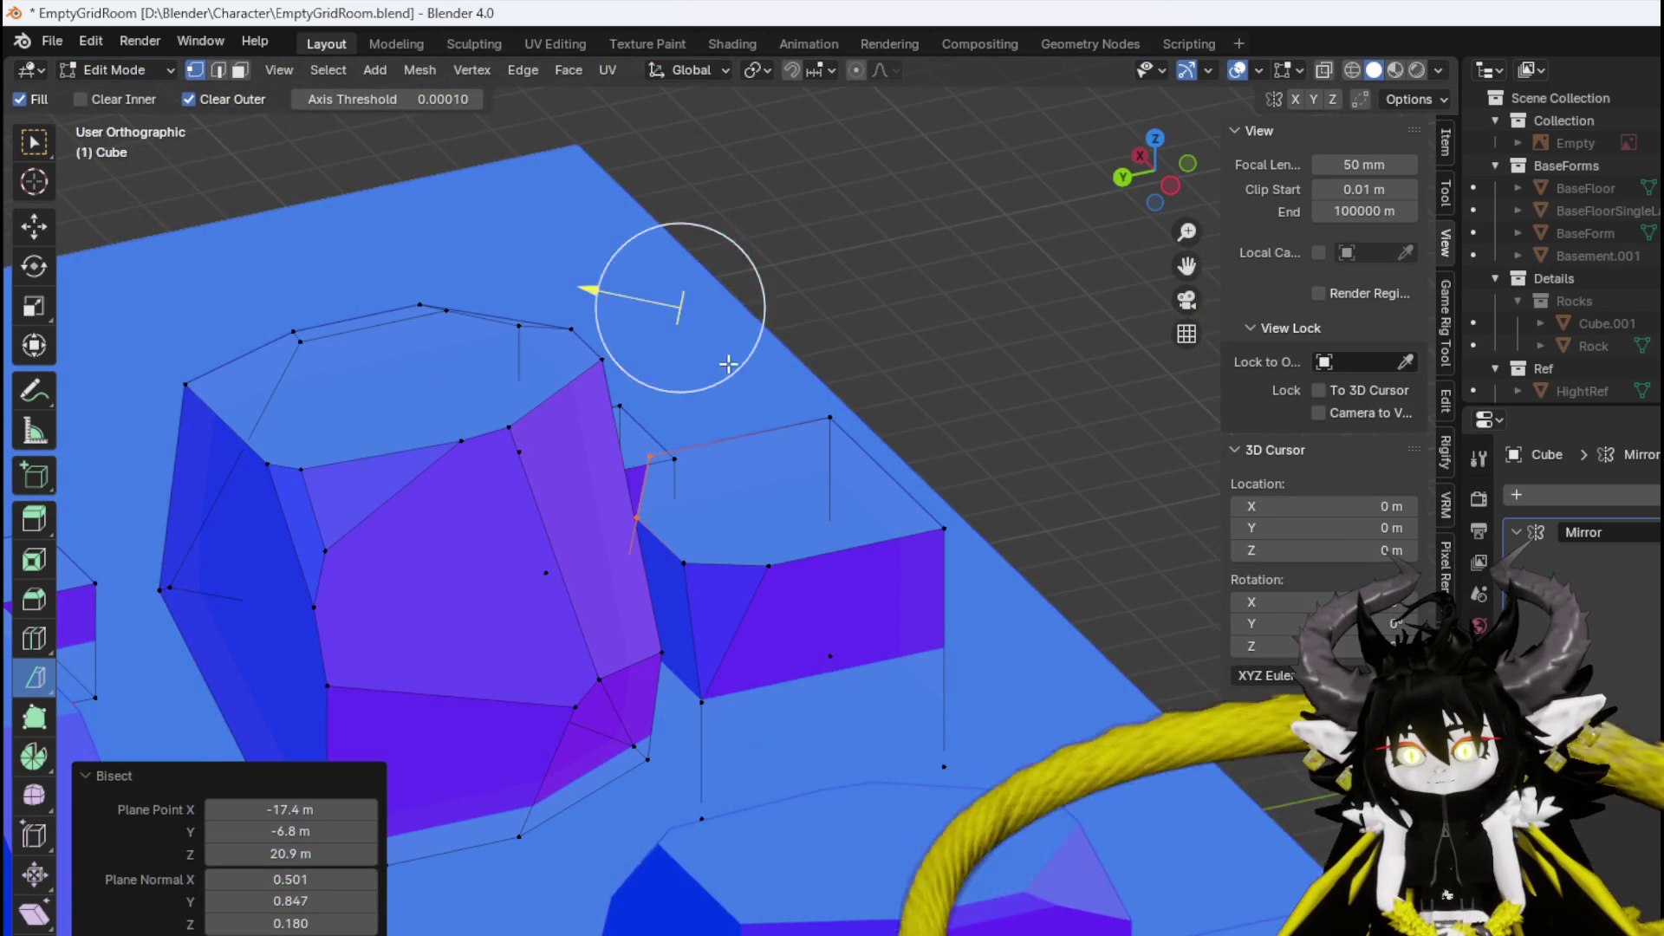
pyautogui.hotkey('ctrl', 'l')
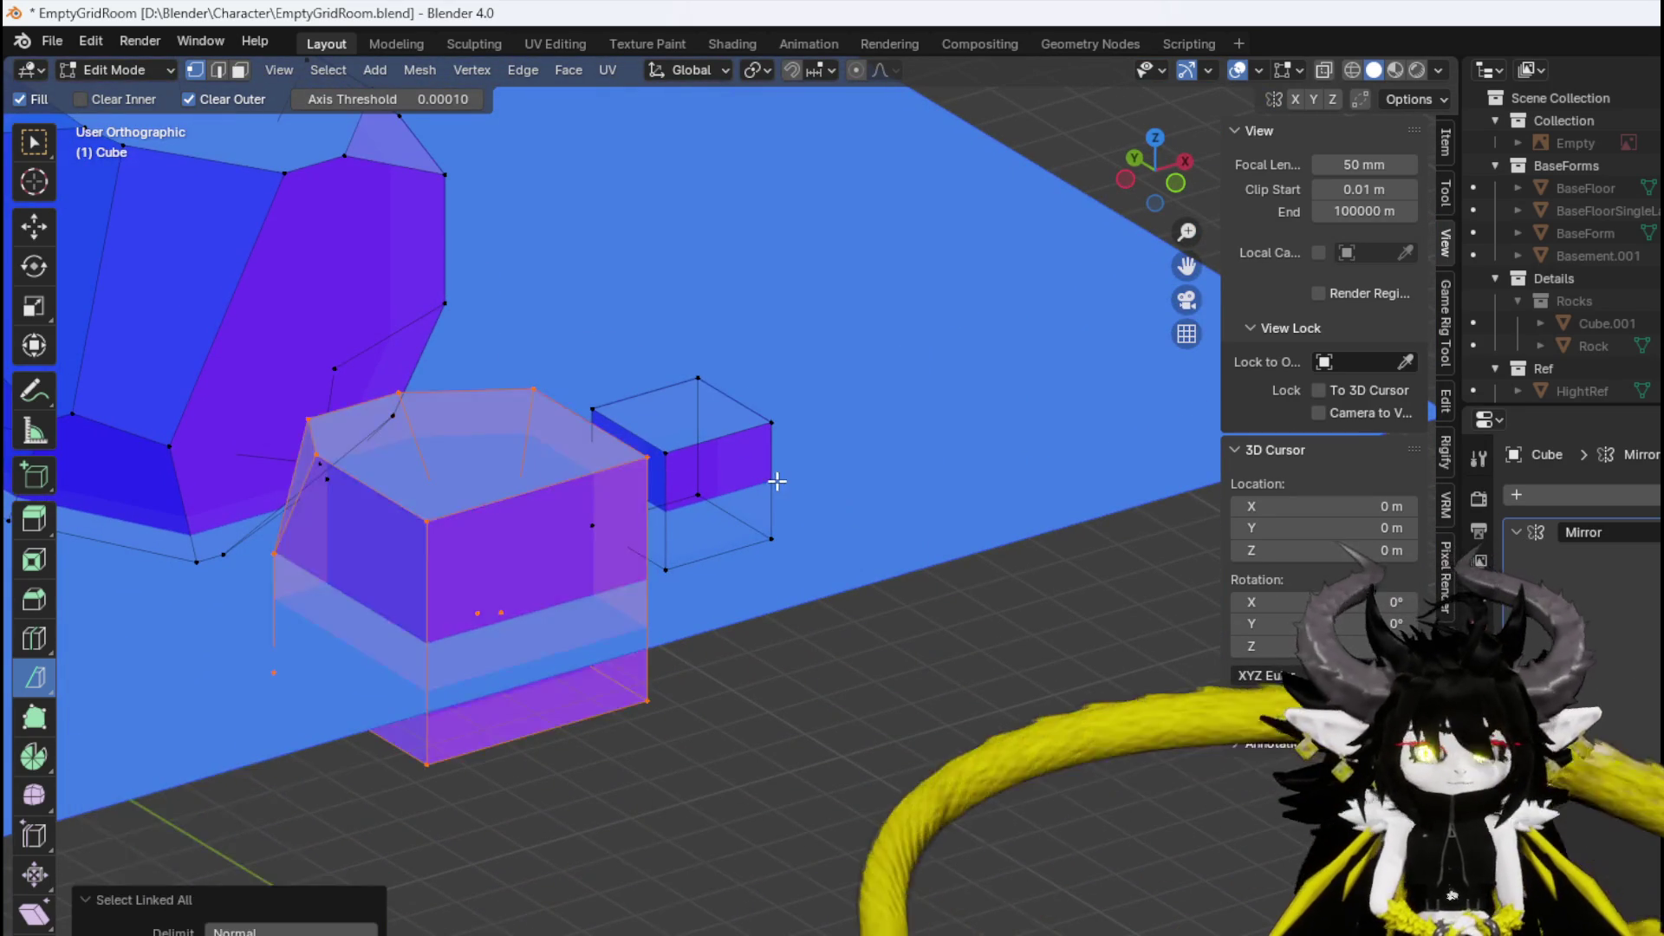
pyautogui.moveTo(696, 271)
pyautogui.mouseDown()
pyautogui.moveTo(721, 268)
pyautogui.moveTo(658, 226)
pyautogui.moveTo(736, 287)
pyautogui.mouseUp()
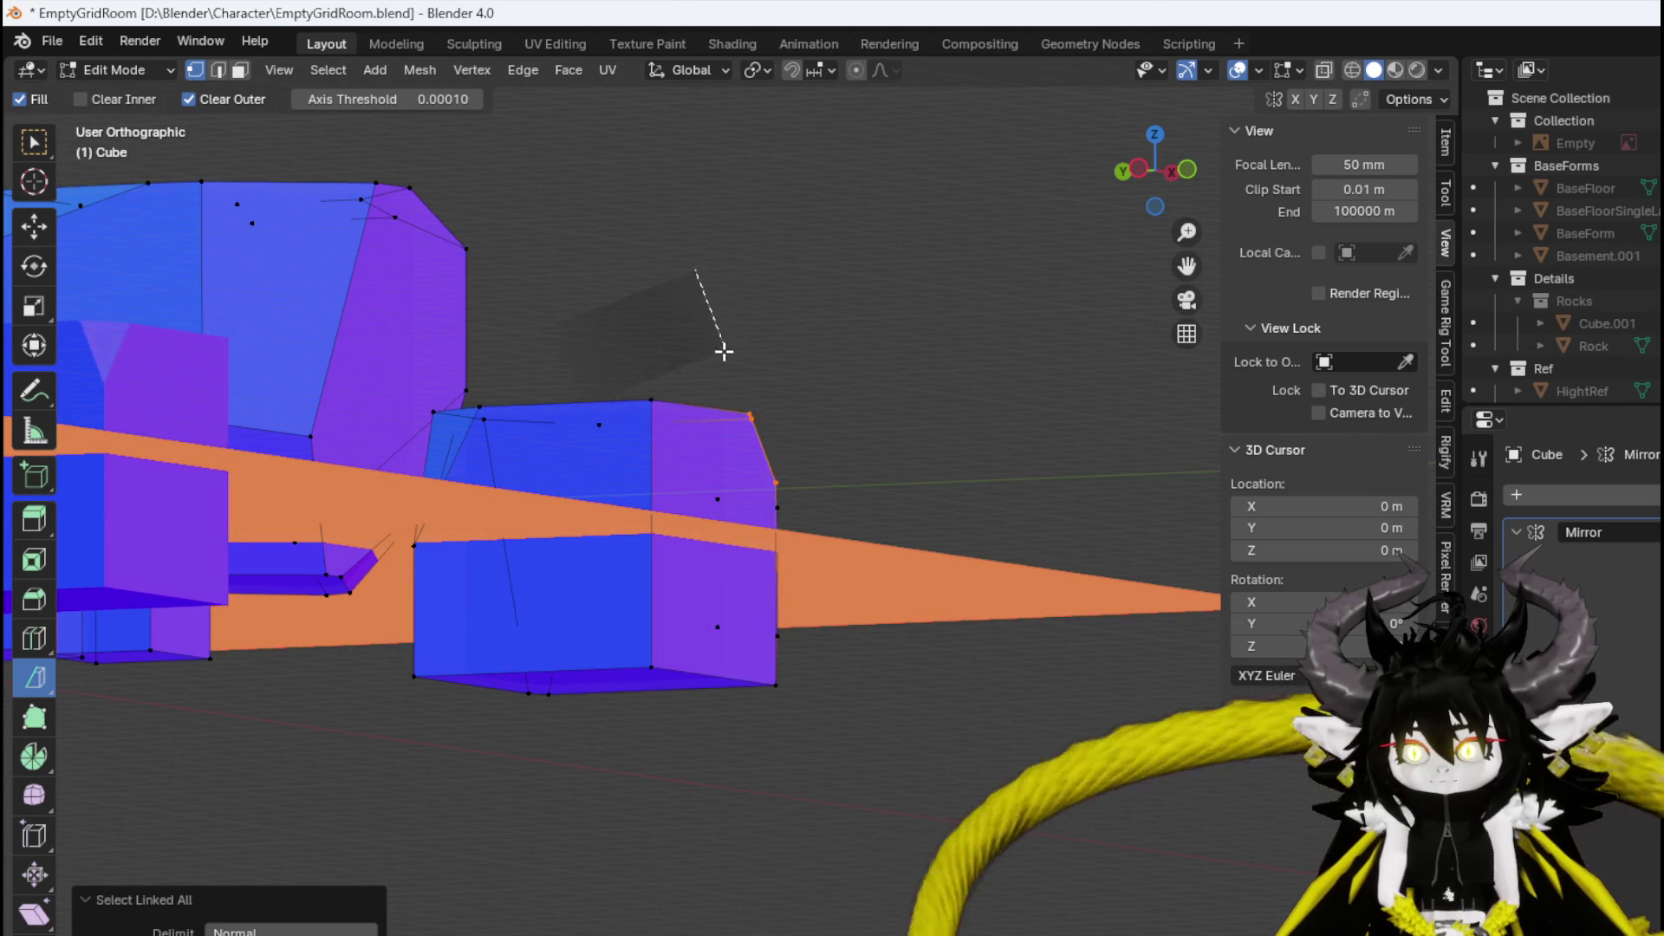
pyautogui.moveTo(717, 368); pyautogui.dragTo(725, 360)
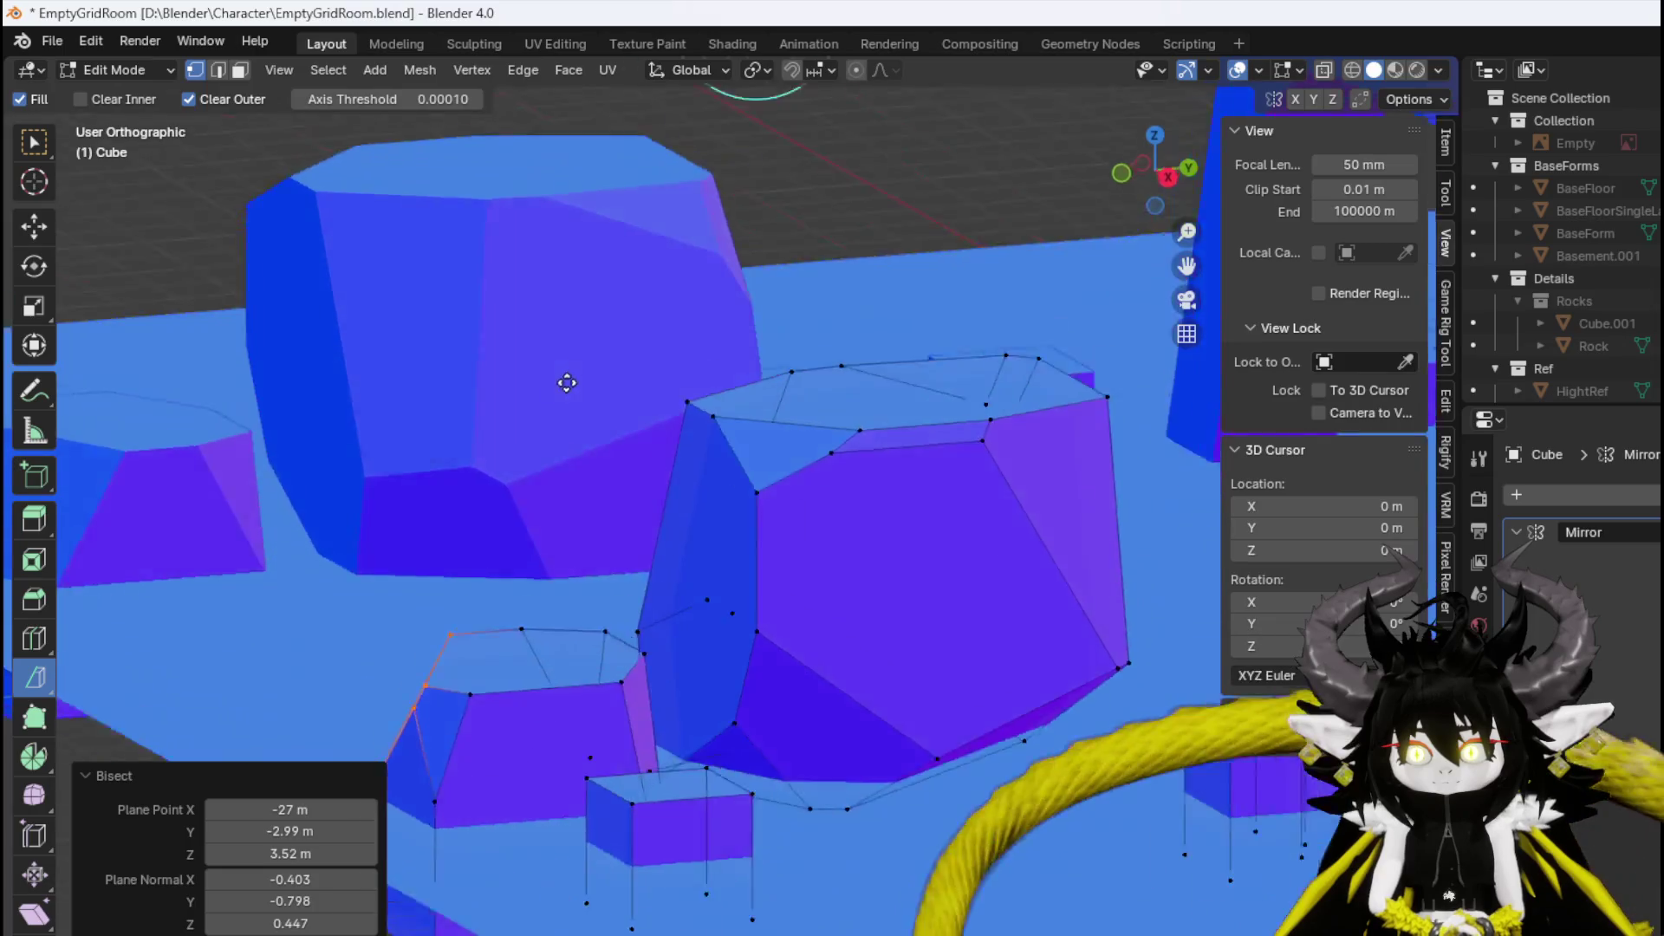
pyautogui.hotkey('ctrl', 'l')
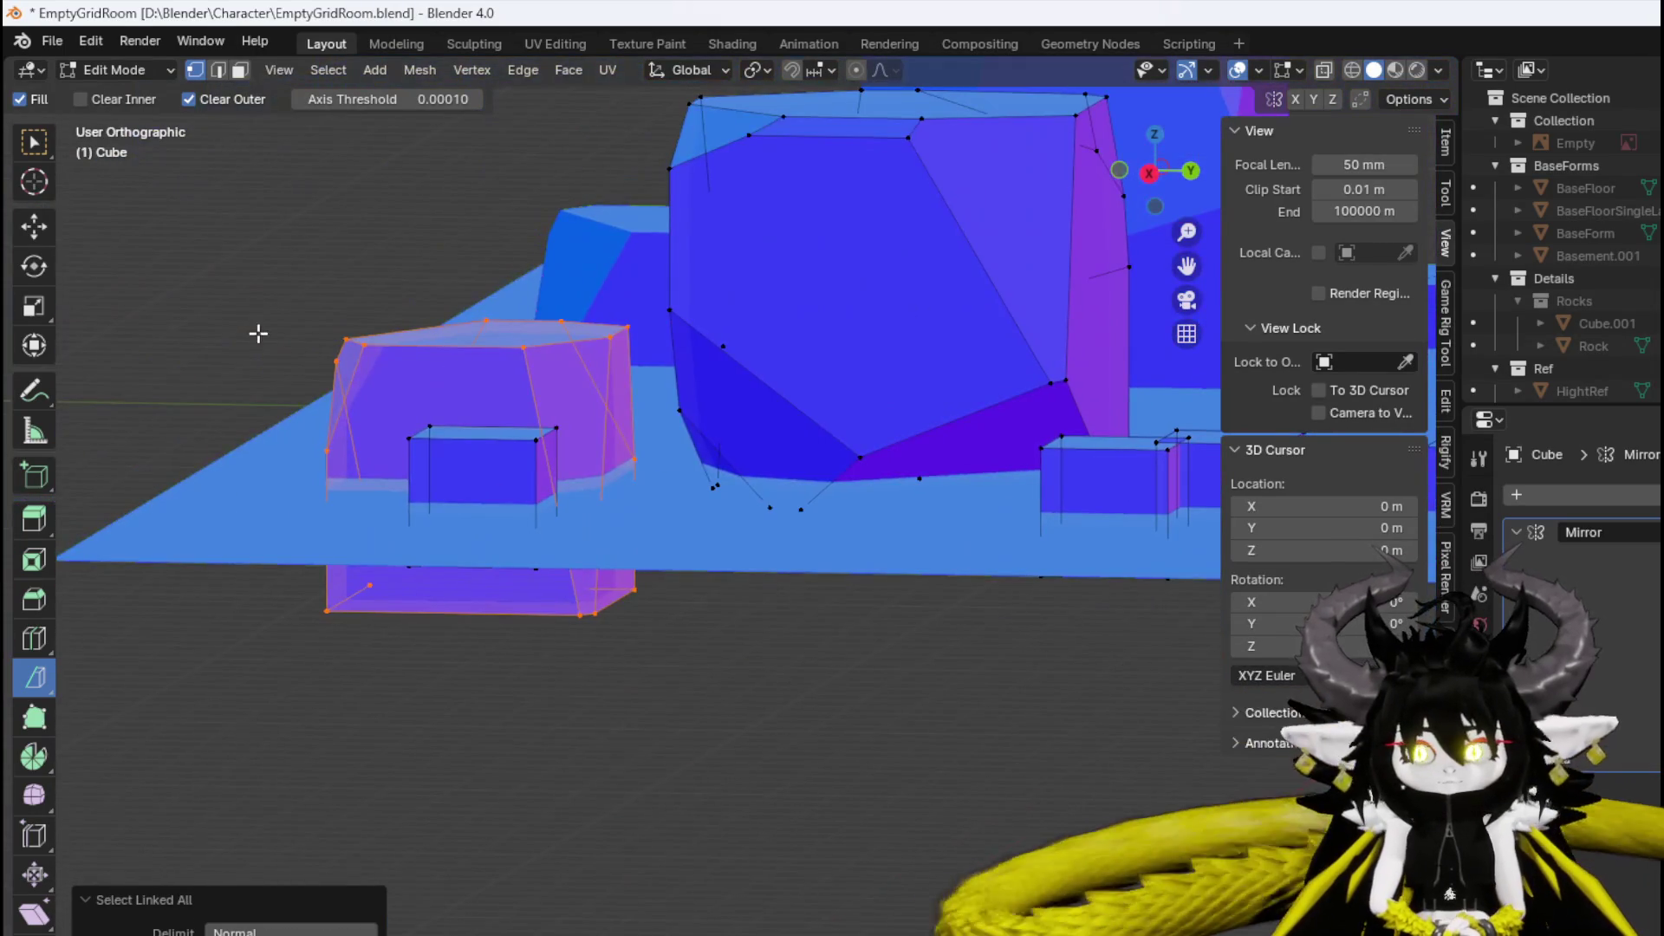
# Cut more slanted facets into the box from below, redoing one cut after an undo.
pyautogui.moveTo(259, 334)
pyautogui.mouseDown()
pyautogui.moveTo(636, 382)
pyautogui.moveTo(580, 372)
pyautogui.moveTo(539, 410)
pyautogui.moveTo(543, 361)
pyautogui.moveTo(507, 367)
pyautogui.mouseUp()
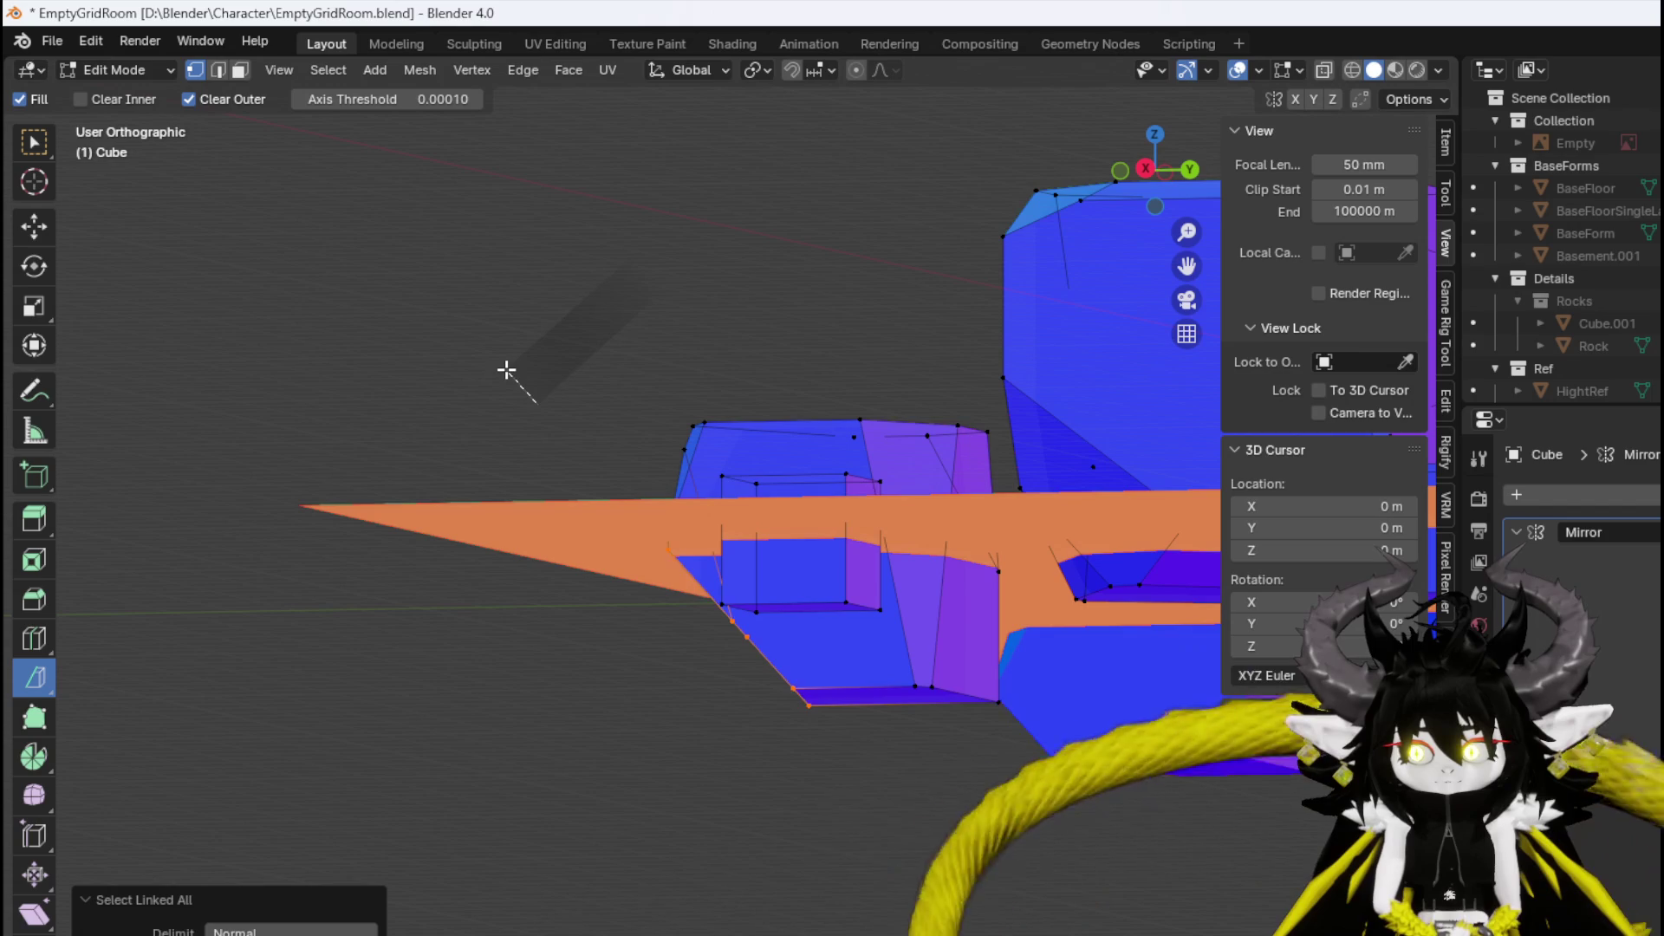
pyautogui.moveTo(512, 371); pyautogui.dragTo(671, 413)
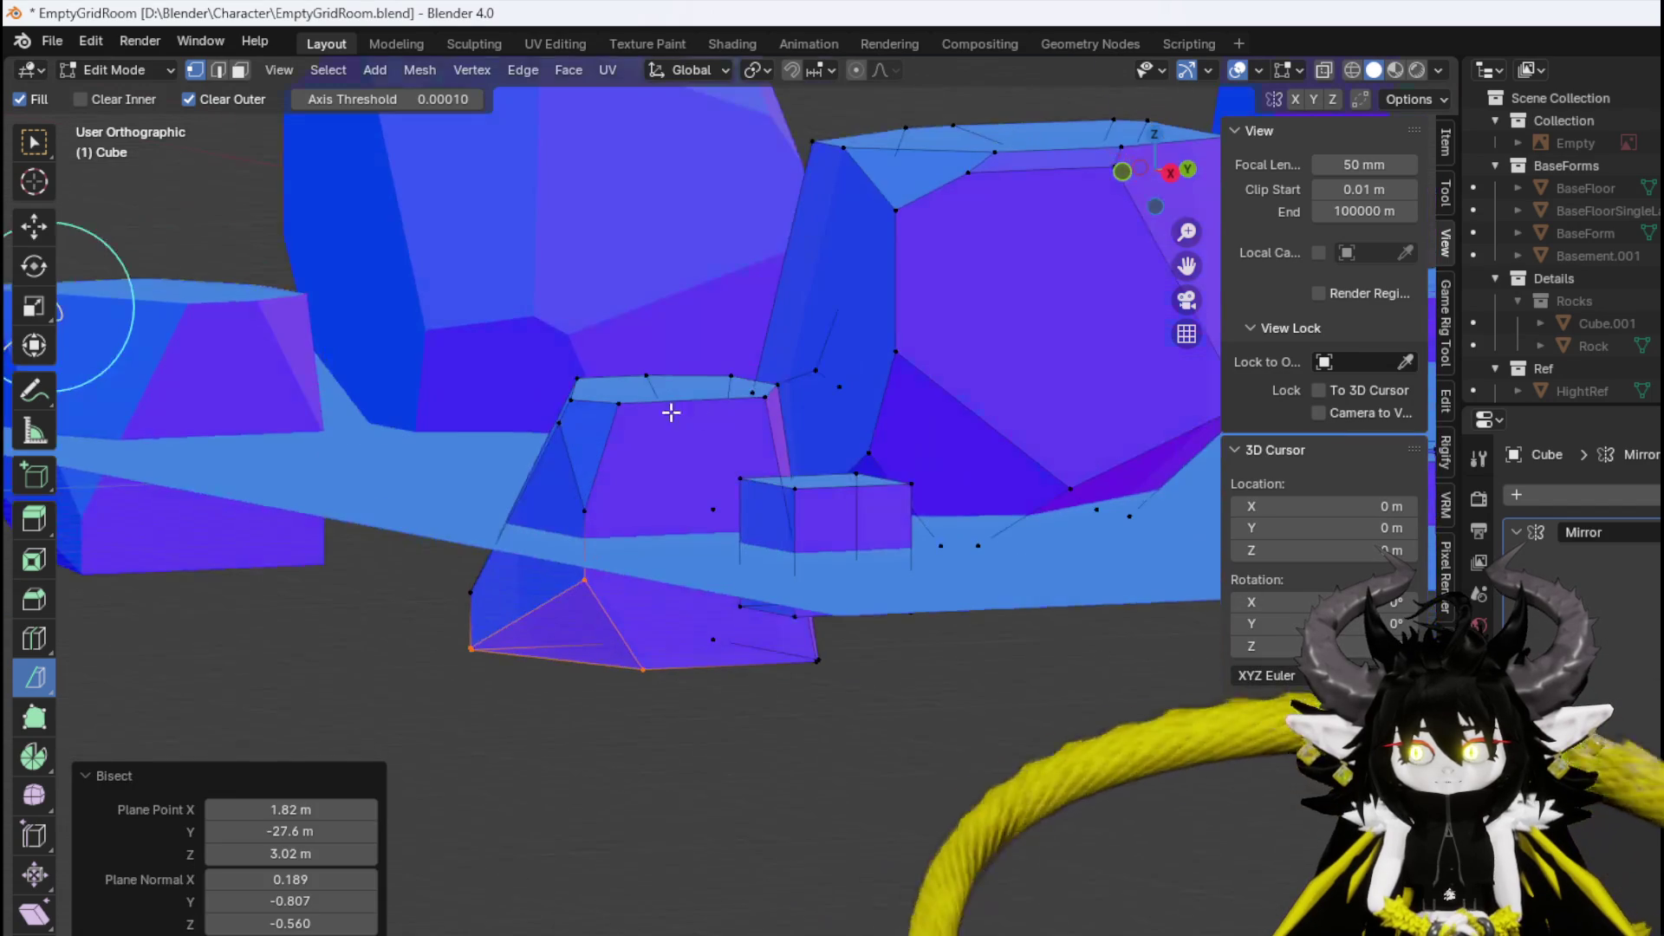
pyautogui.hotkey('ctrl', 'l')
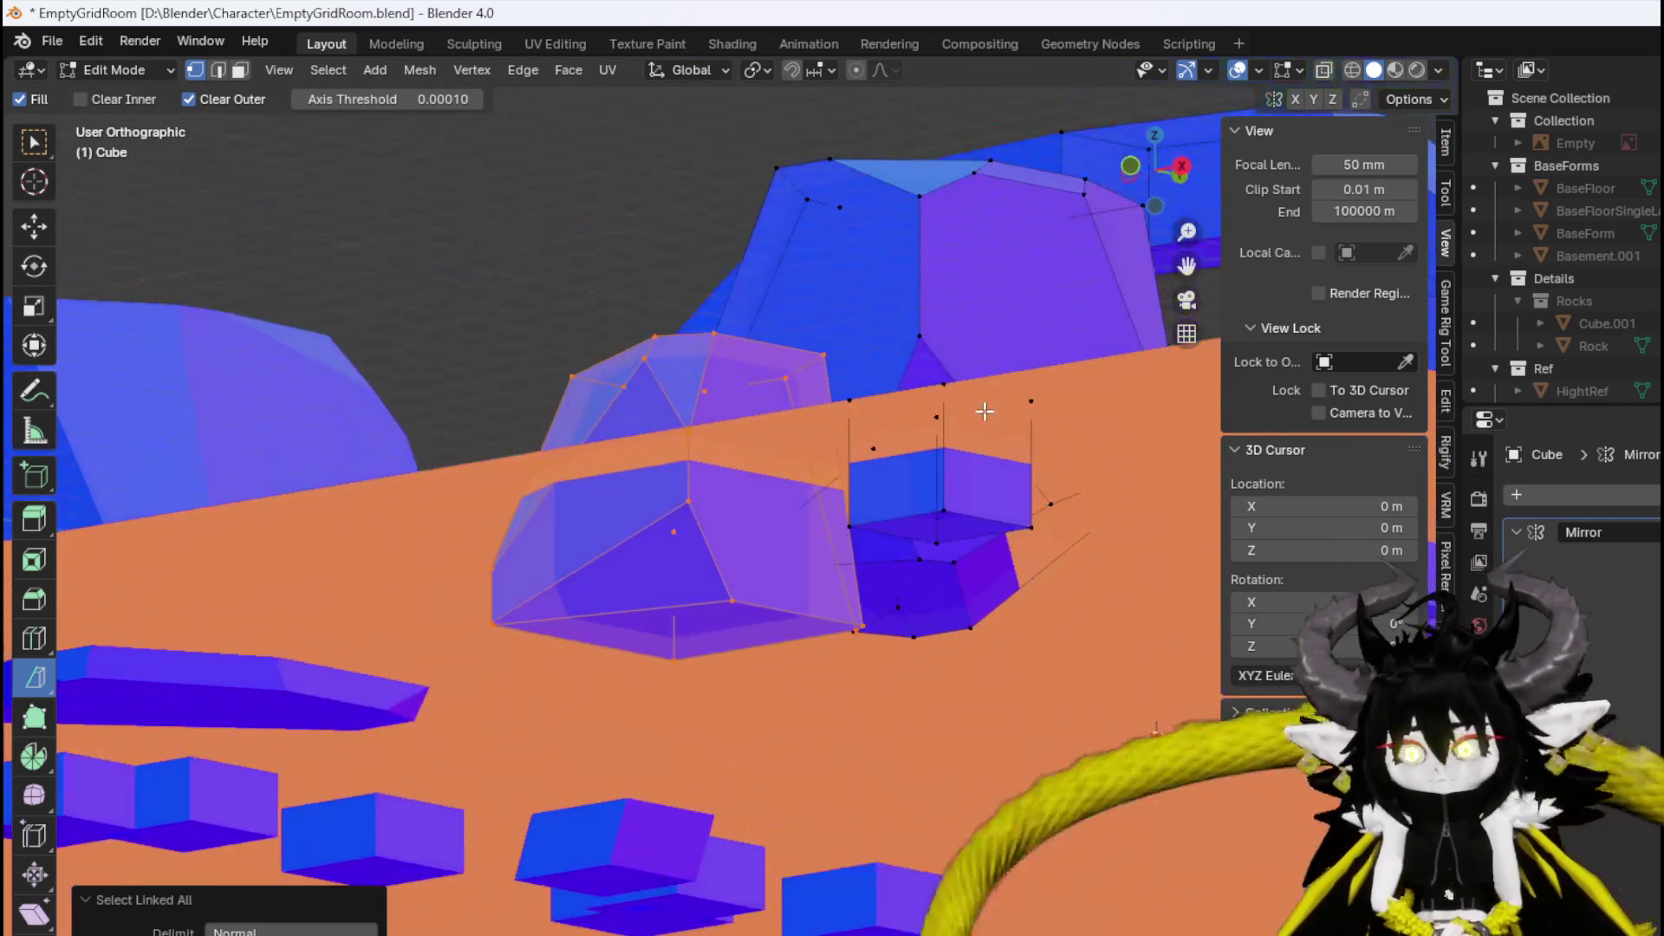
pyautogui.moveTo(1011, 479)
pyautogui.mouseDown()
pyautogui.moveTo(887, 548)
pyautogui.moveTo(855, 528)
pyautogui.moveTo(841, 562)
pyautogui.mouseUp()
pyautogui.moveTo(684, 531)
pyautogui.mouseDown()
pyautogui.moveTo(476, 457)
pyautogui.moveTo(583, 548)
pyautogui.moveTo(728, 551)
pyautogui.moveTo(1432, 479)
pyautogui.mouseUp()
pyautogui.hotkey('ctrl', 'z')
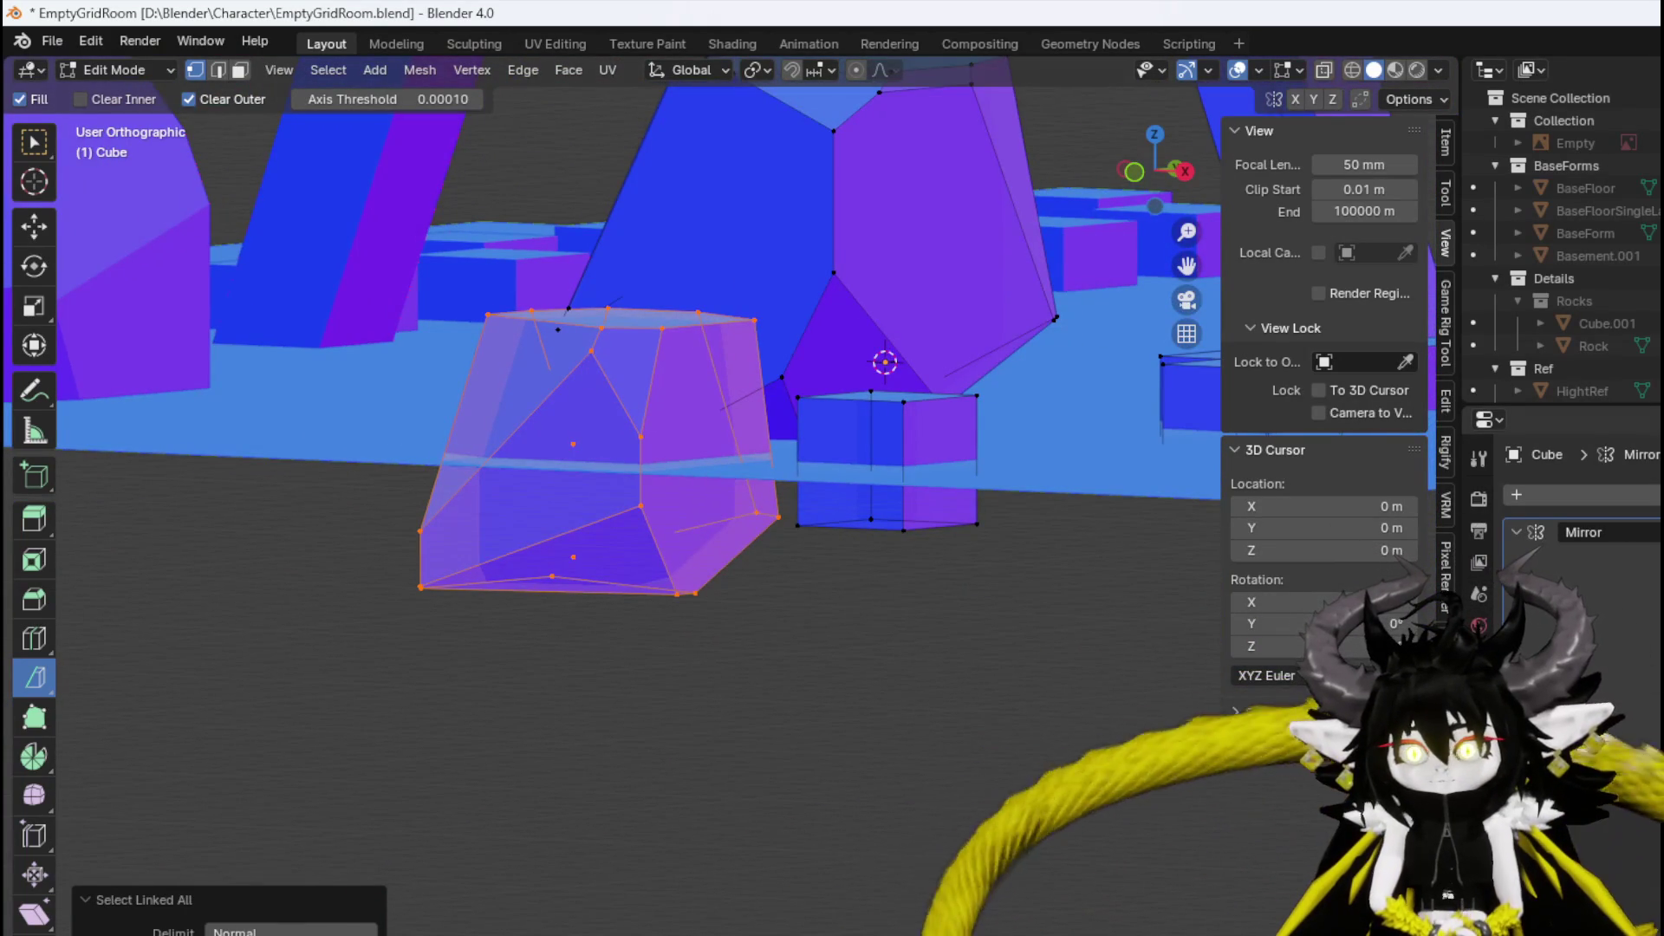
pyautogui.moveTo(397, 286)
pyautogui.mouseDown()
pyautogui.moveTo(438, 286)
pyautogui.moveTo(374, 239)
pyautogui.mouseUp()
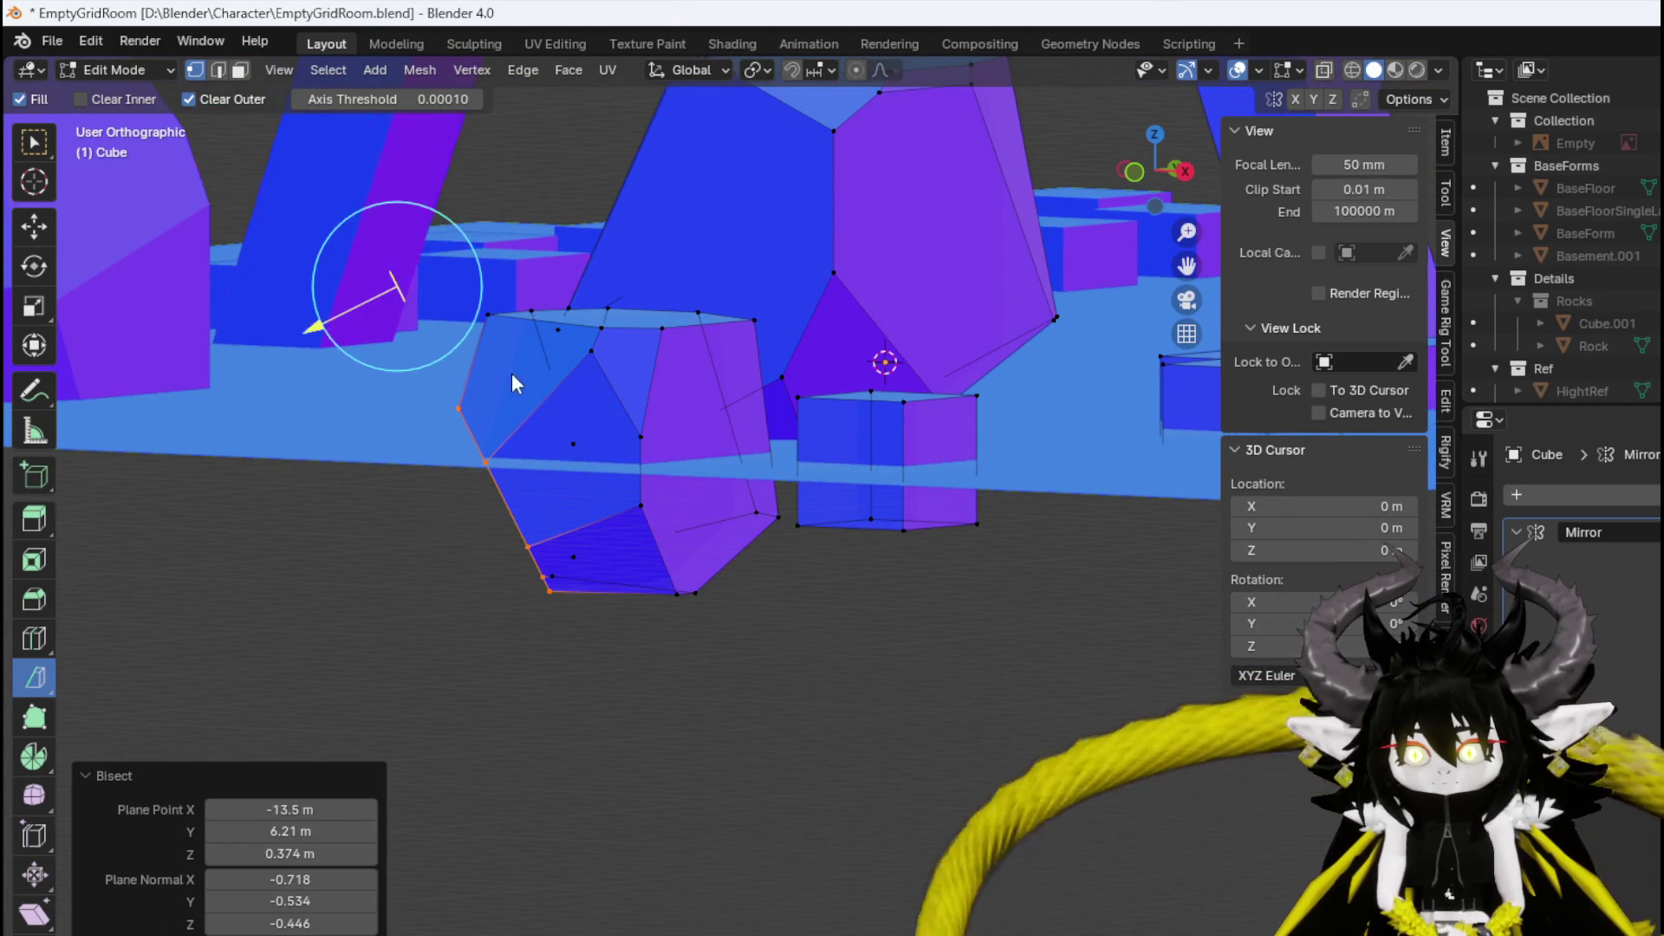
pyautogui.moveTo(511, 373)
pyautogui.mouseDown()
pyautogui.moveTo(690, 378)
pyautogui.moveTo(820, 302)
pyautogui.moveTo(813, 196)
pyautogui.moveTo(708, 366)
pyautogui.moveTo(664, 549)
pyautogui.moveTo(257, 448)
pyautogui.mouseUp()
pyautogui.moveTo(493, 608)
pyautogui.mouseDown()
pyautogui.moveTo(545, 451)
pyautogui.moveTo(730, 383)
pyautogui.moveTo(549, 466)
pyautogui.moveTo(570, 452)
pyautogui.moveTo(661, 483)
pyautogui.mouseUp()
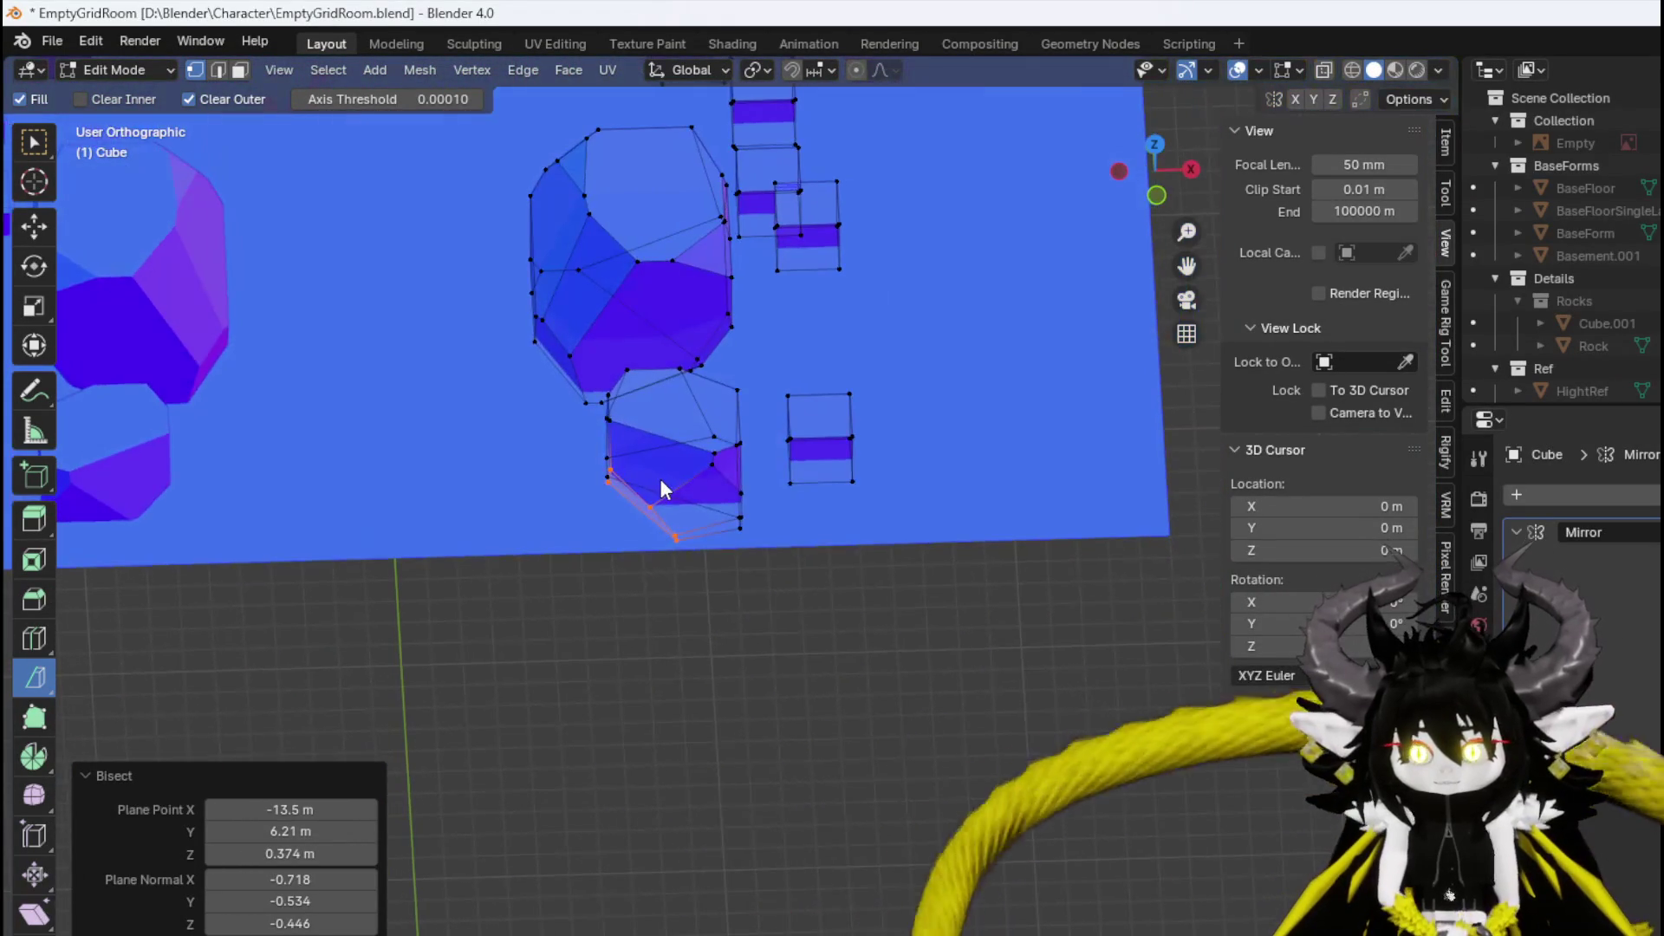
# Duplicate the lower rock in place and separate the copy as its own object.
pyautogui.hotkey('ctrl', 'l')
pyautogui.hotkey('shift', 'd')
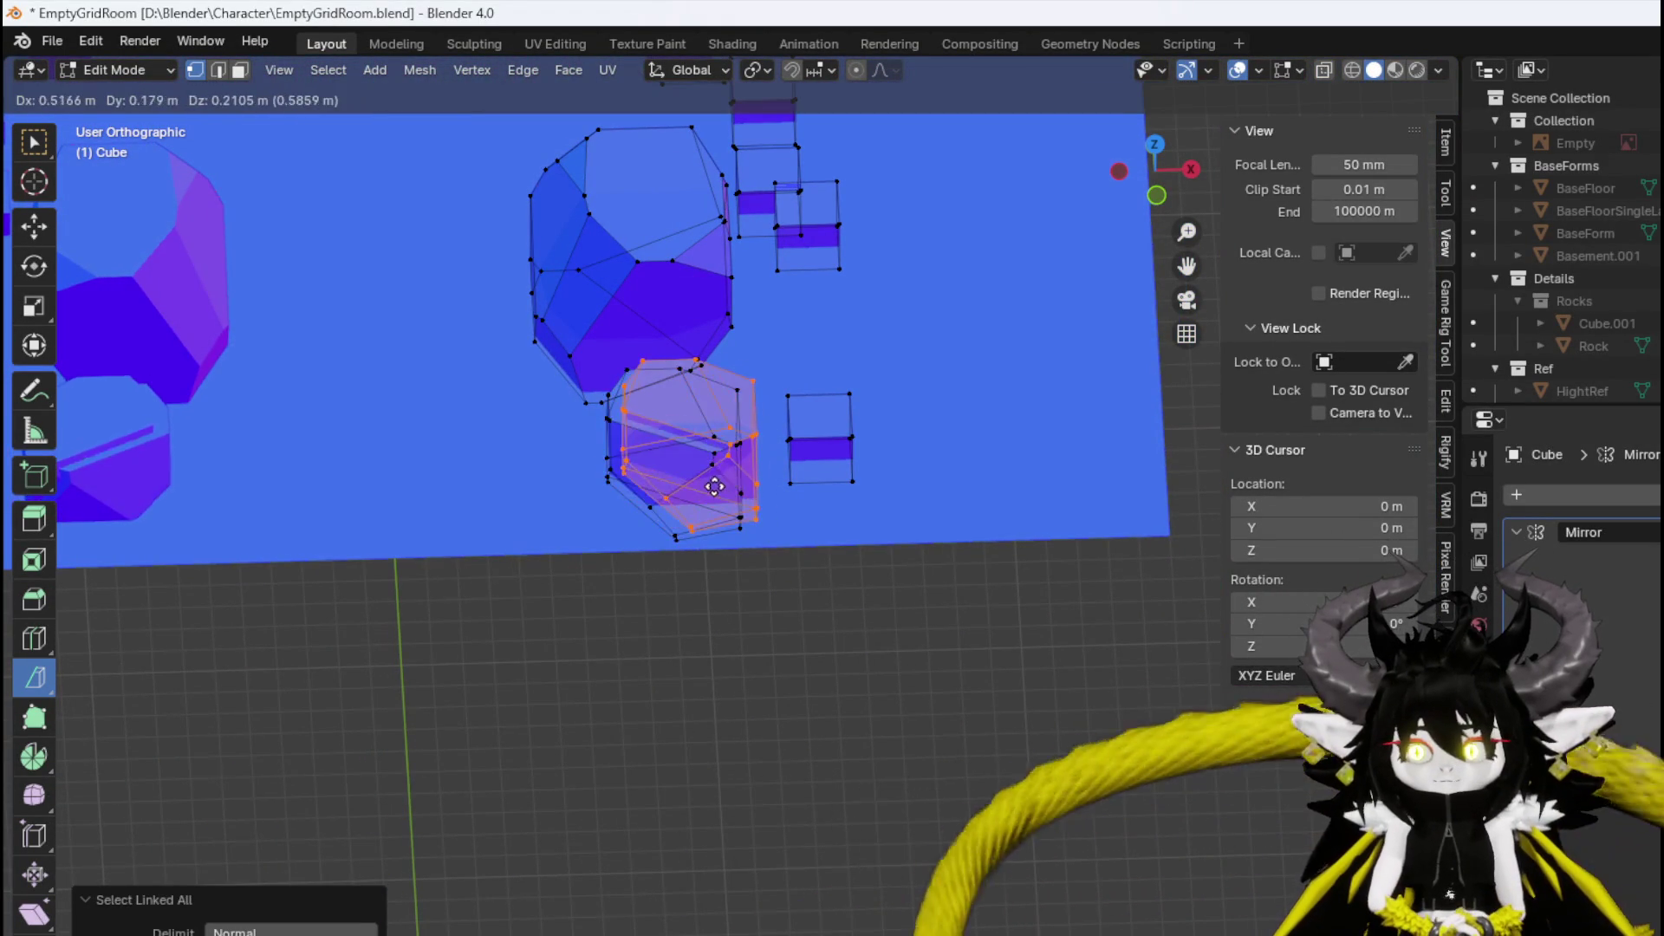
pyautogui.press('Escape')
pyautogui.press('p')
pyautogui.click(711, 486)
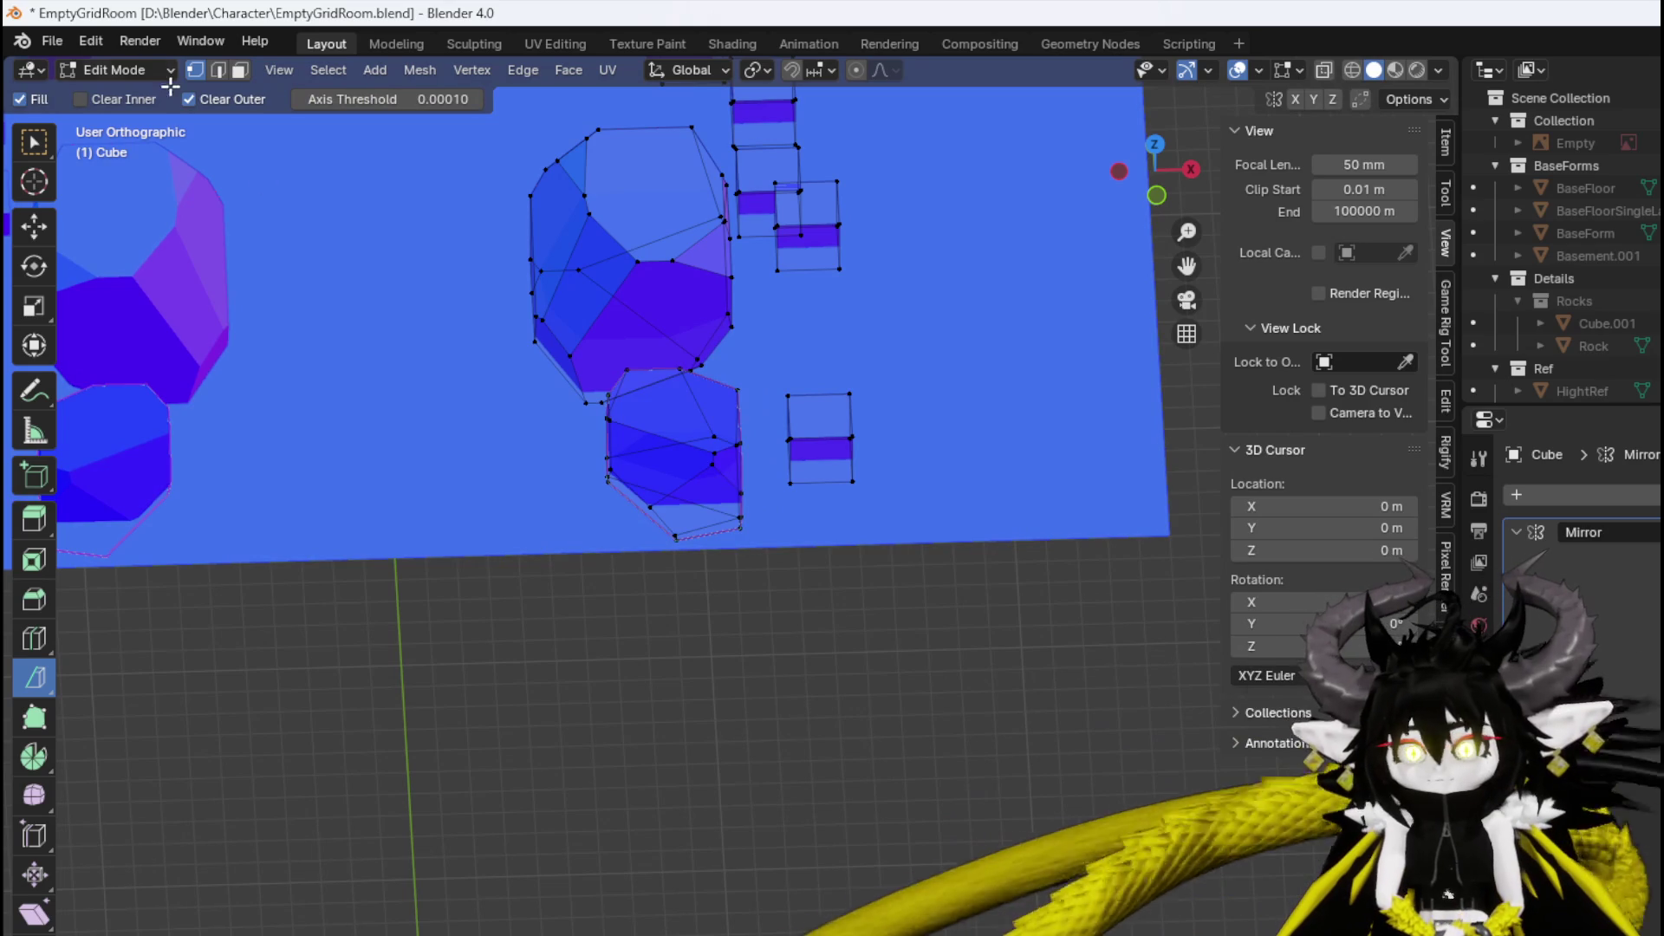
# In Object Mode, drag Cube.003 in the Outliner from Landscape into Details > Rocks.
pyautogui.click(126, 71)
pyautogui.click(117, 91)
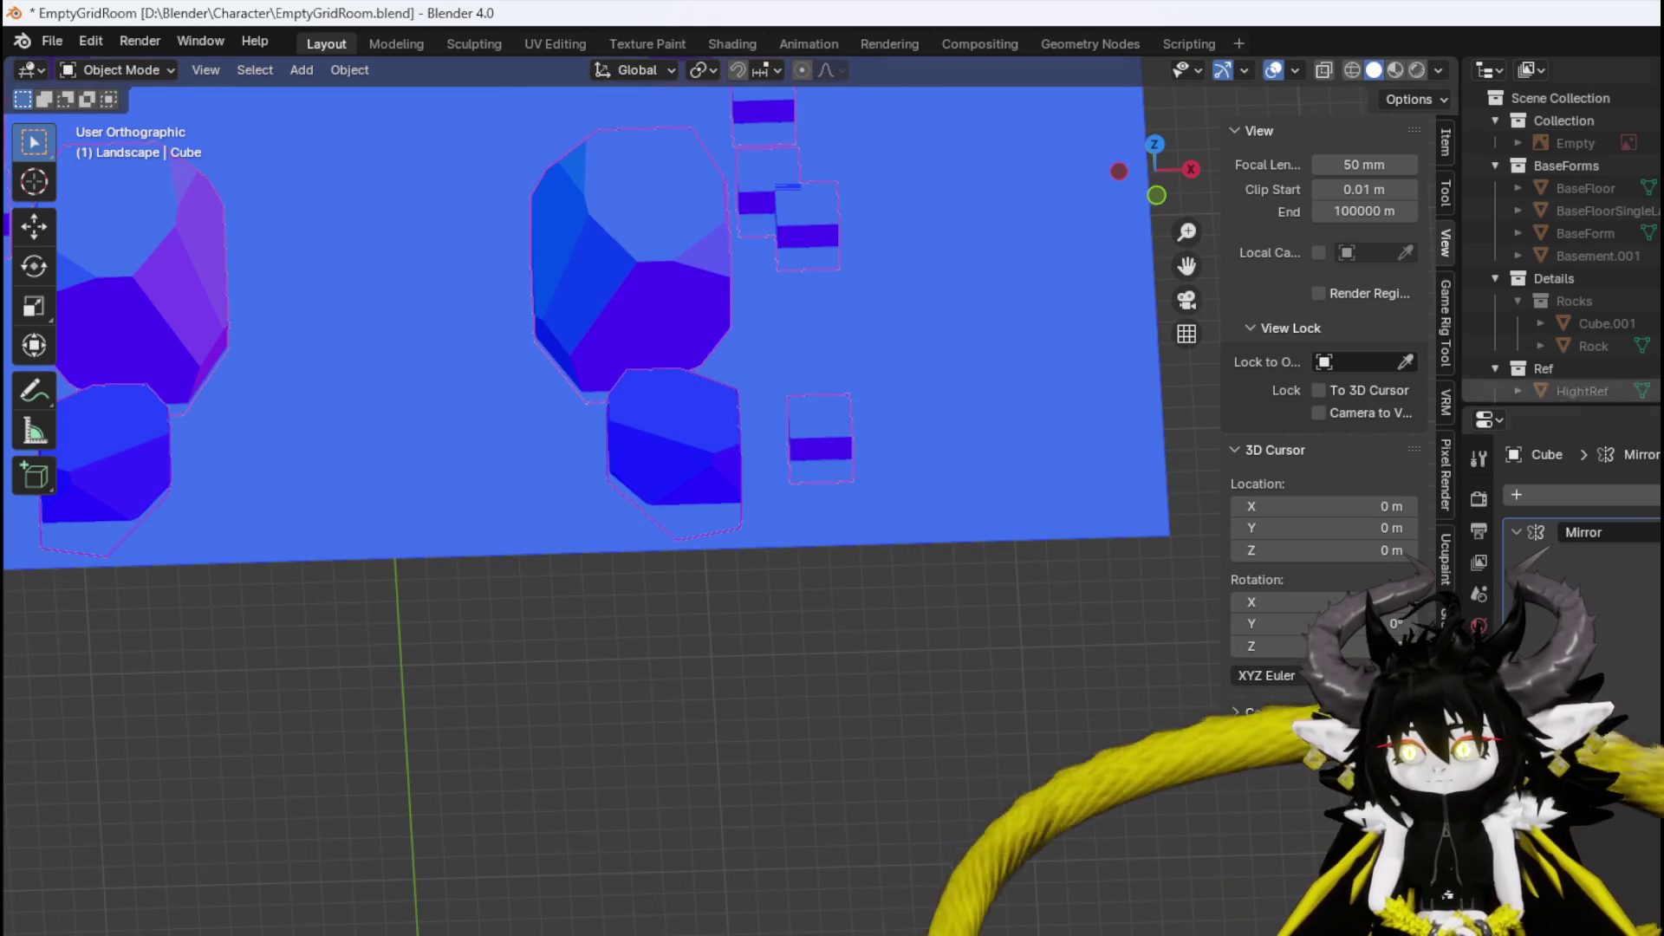
pyautogui.scroll(-10, 1658, 338)
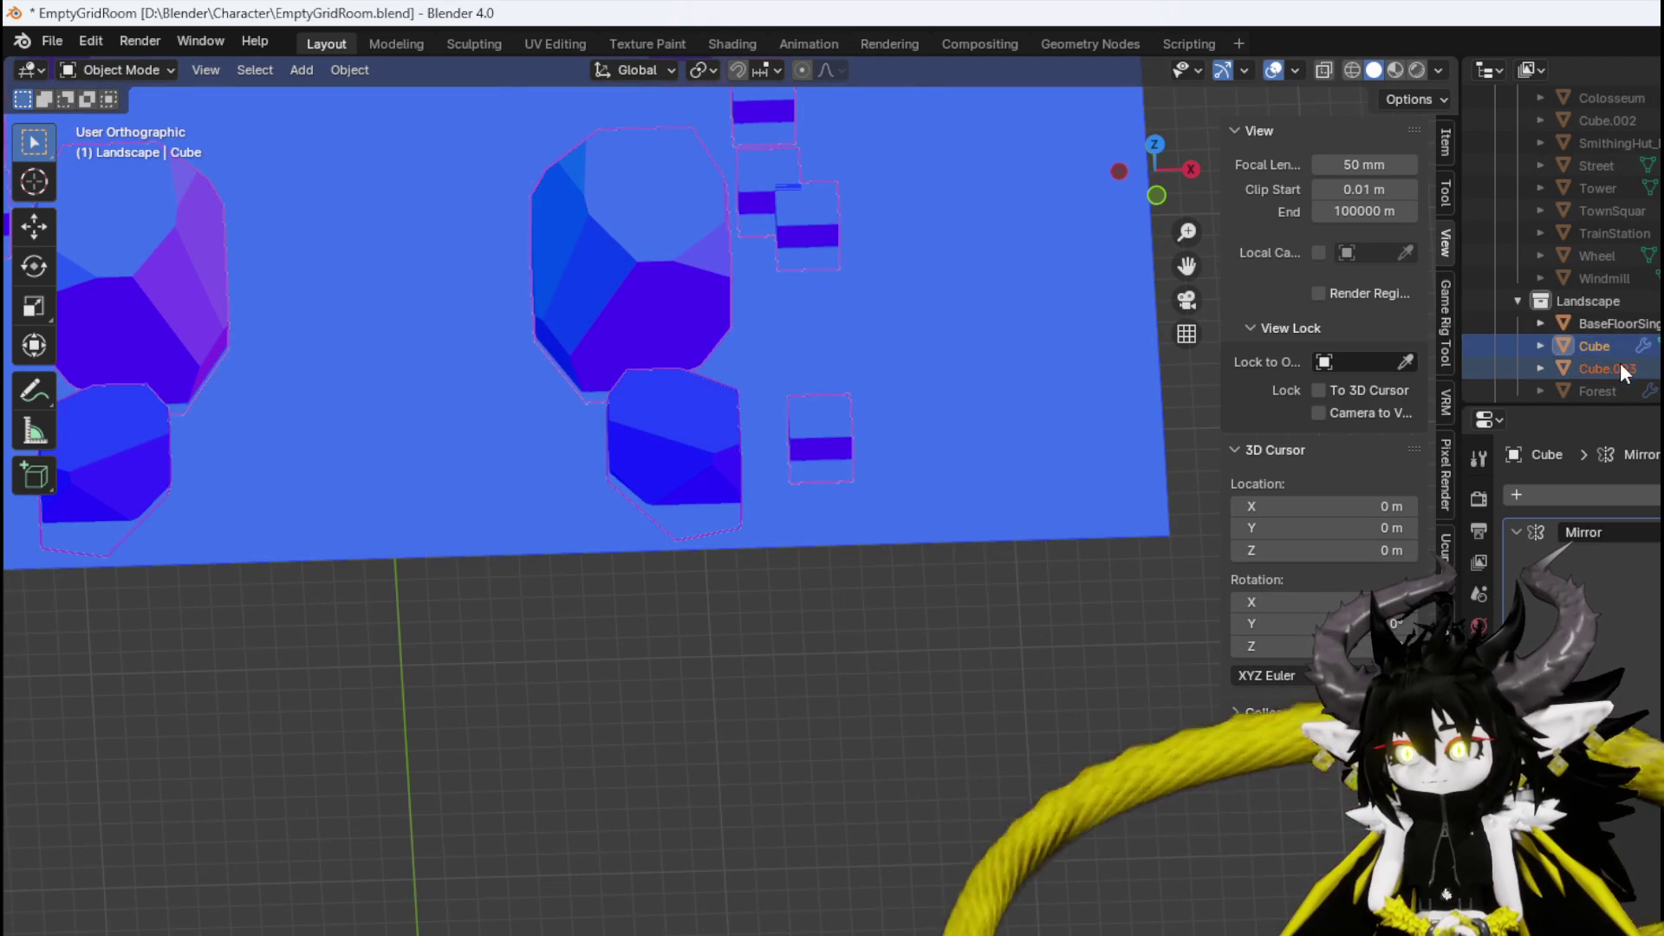
pyautogui.moveTo(1617, 369)
pyautogui.mouseDown()
pyautogui.moveTo(1617, 304)
pyautogui.moveTo(1631, 319)
pyautogui.moveTo(1579, 294)
pyautogui.mouseUp()
pyautogui.scroll(7, 1617, 308)
pyautogui.scroll(2, 1617, 311)
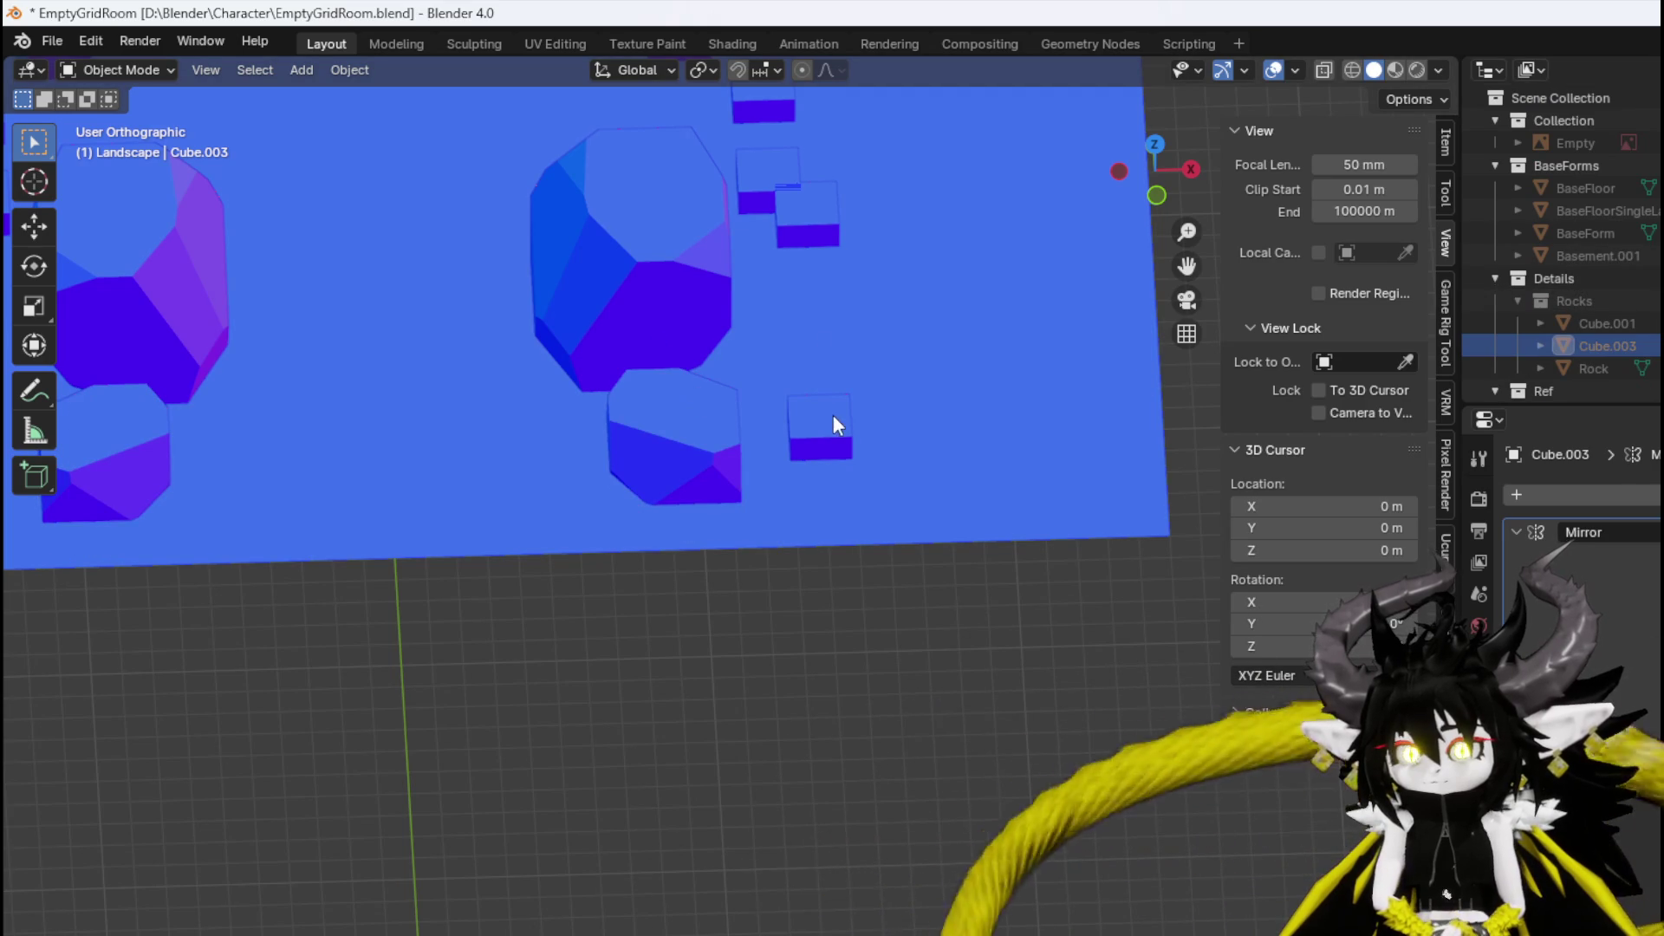
pyautogui.click(171, 70)
# Back in Edit Mode, scale the small cube up and place it beside the rocks.
pyautogui.click(154, 119)
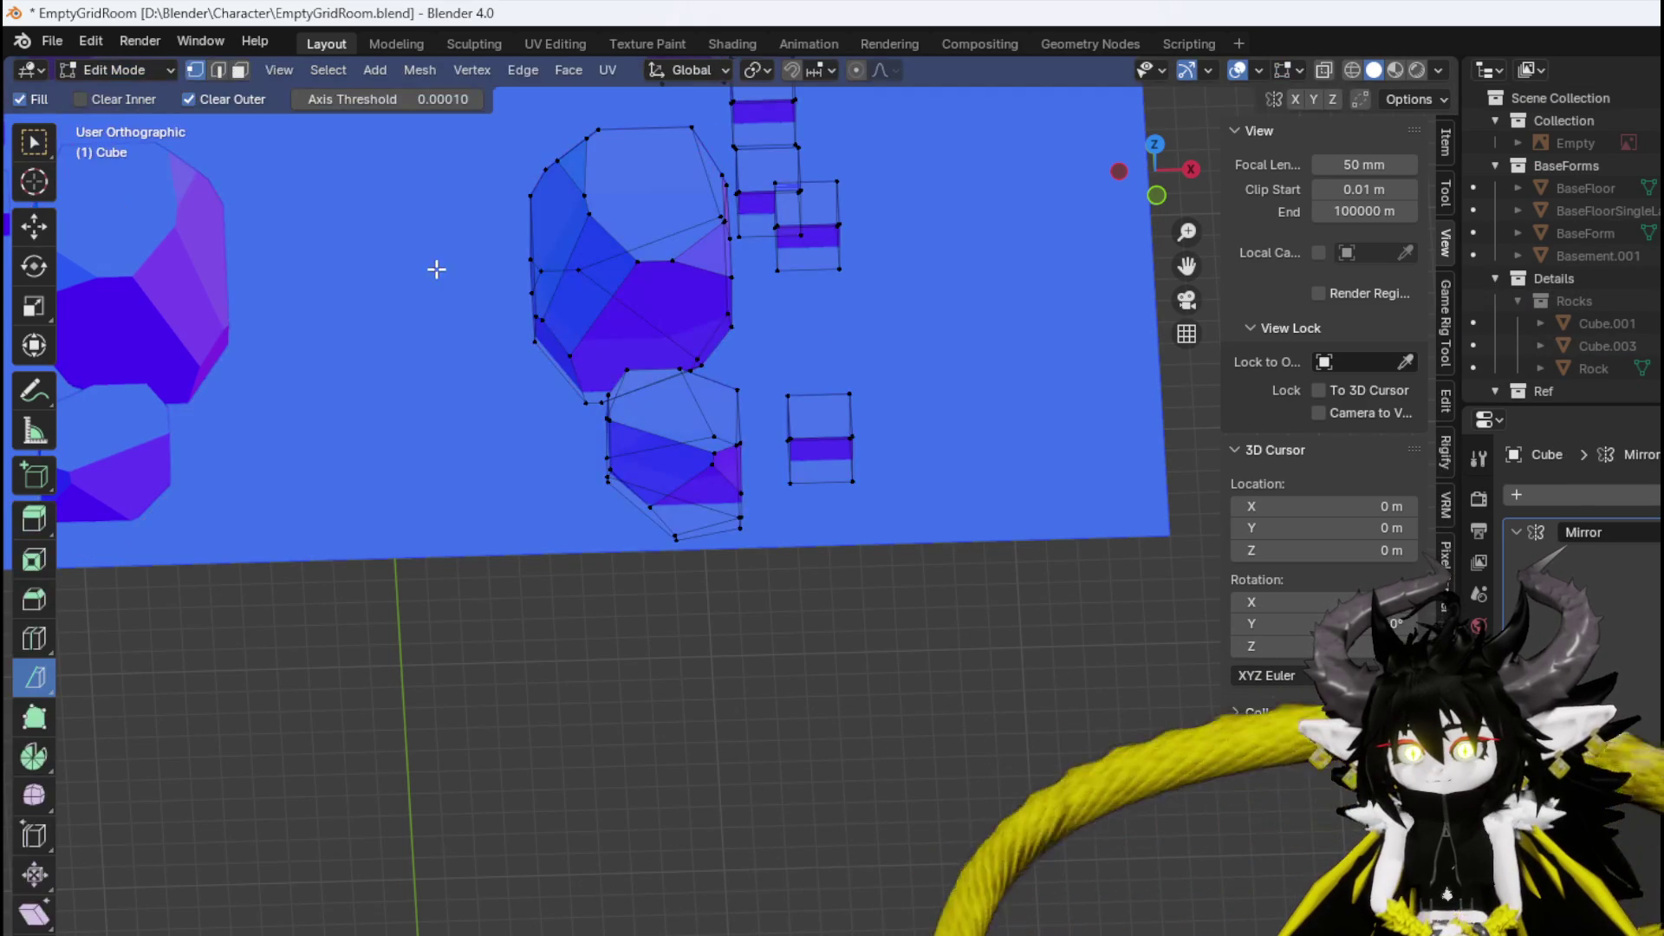
pyautogui.hotkey('ctrl', 'l')
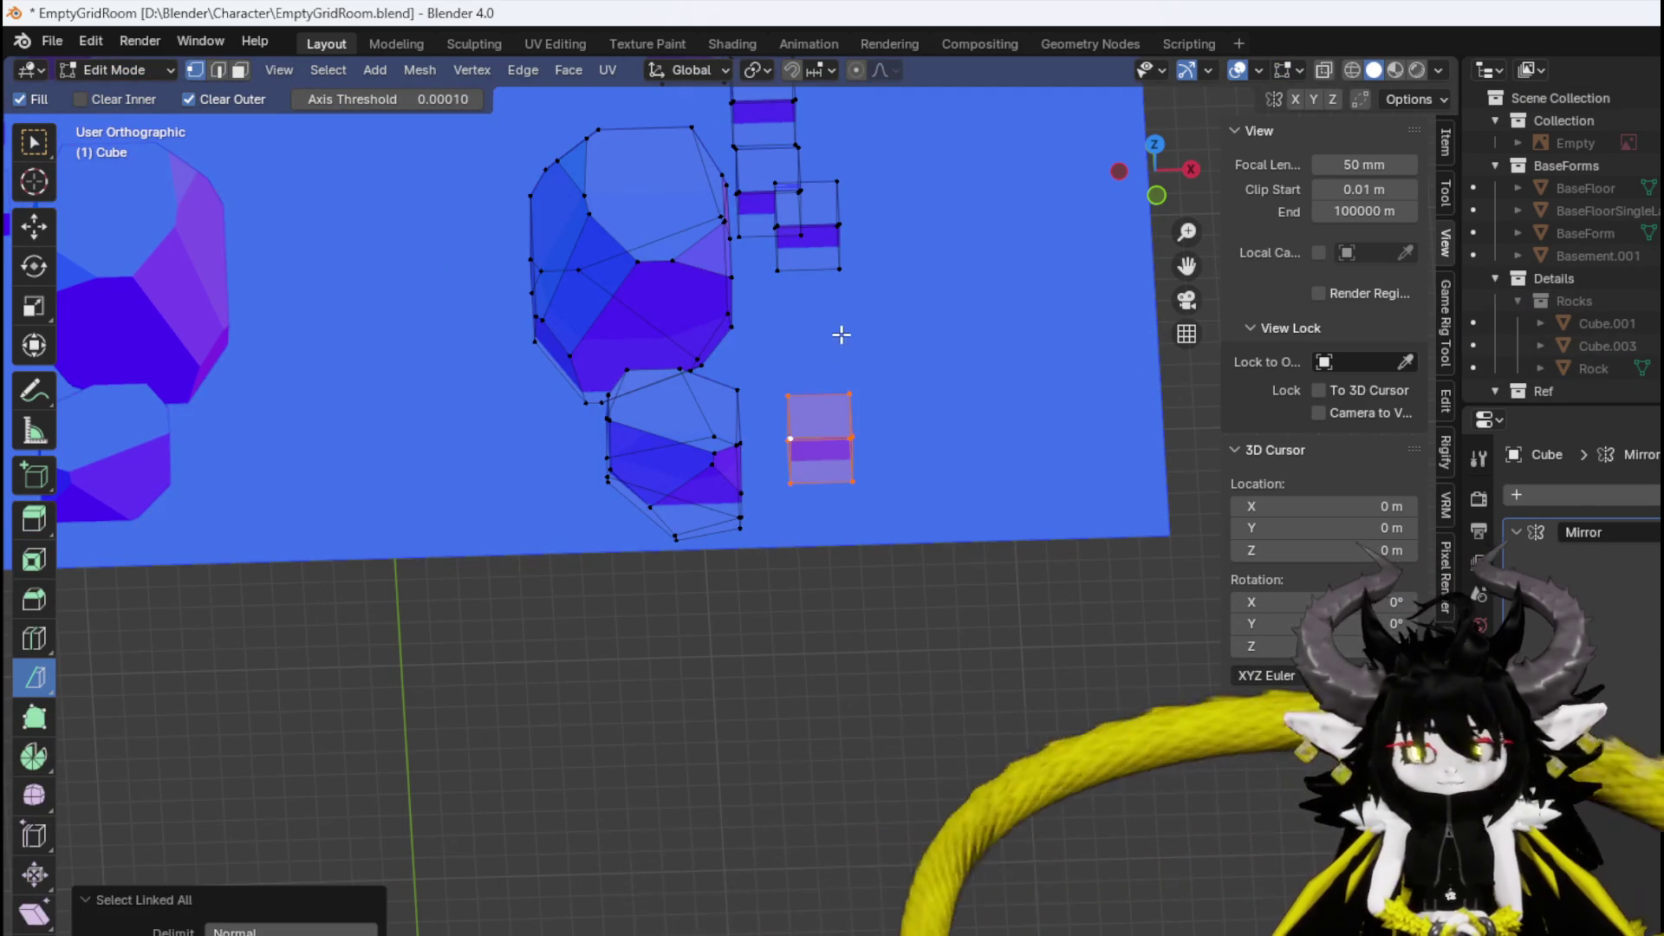
pyautogui.press('s')
pyautogui.click(858, 527)
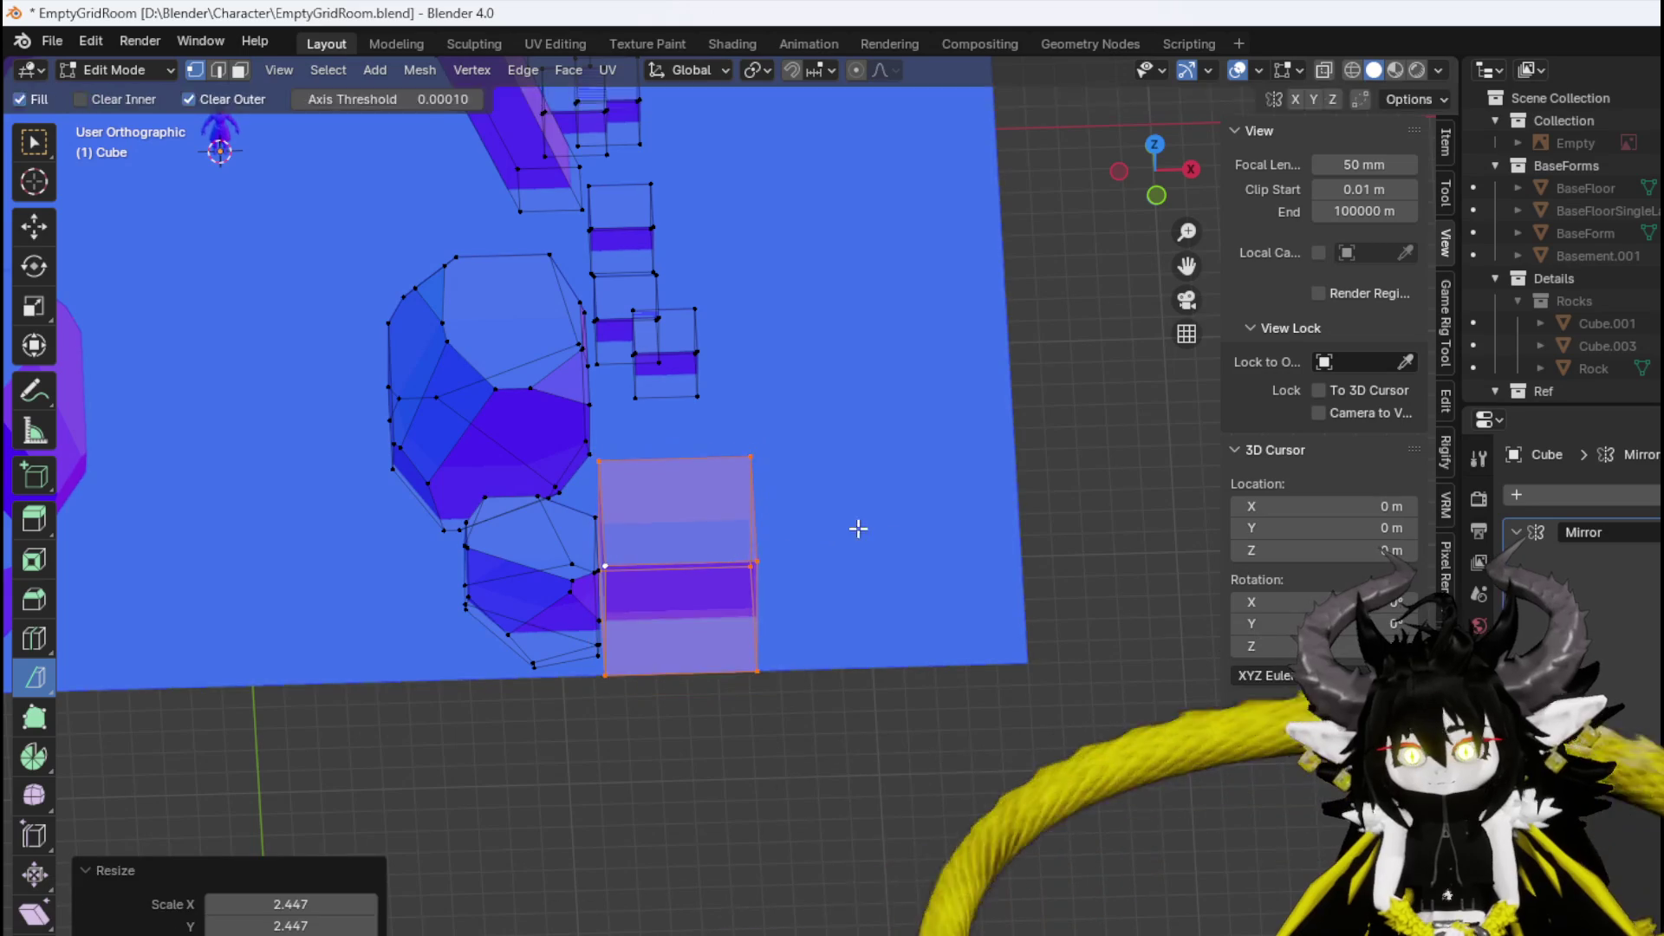
pyautogui.press('g')
pyautogui.click(941, 443)
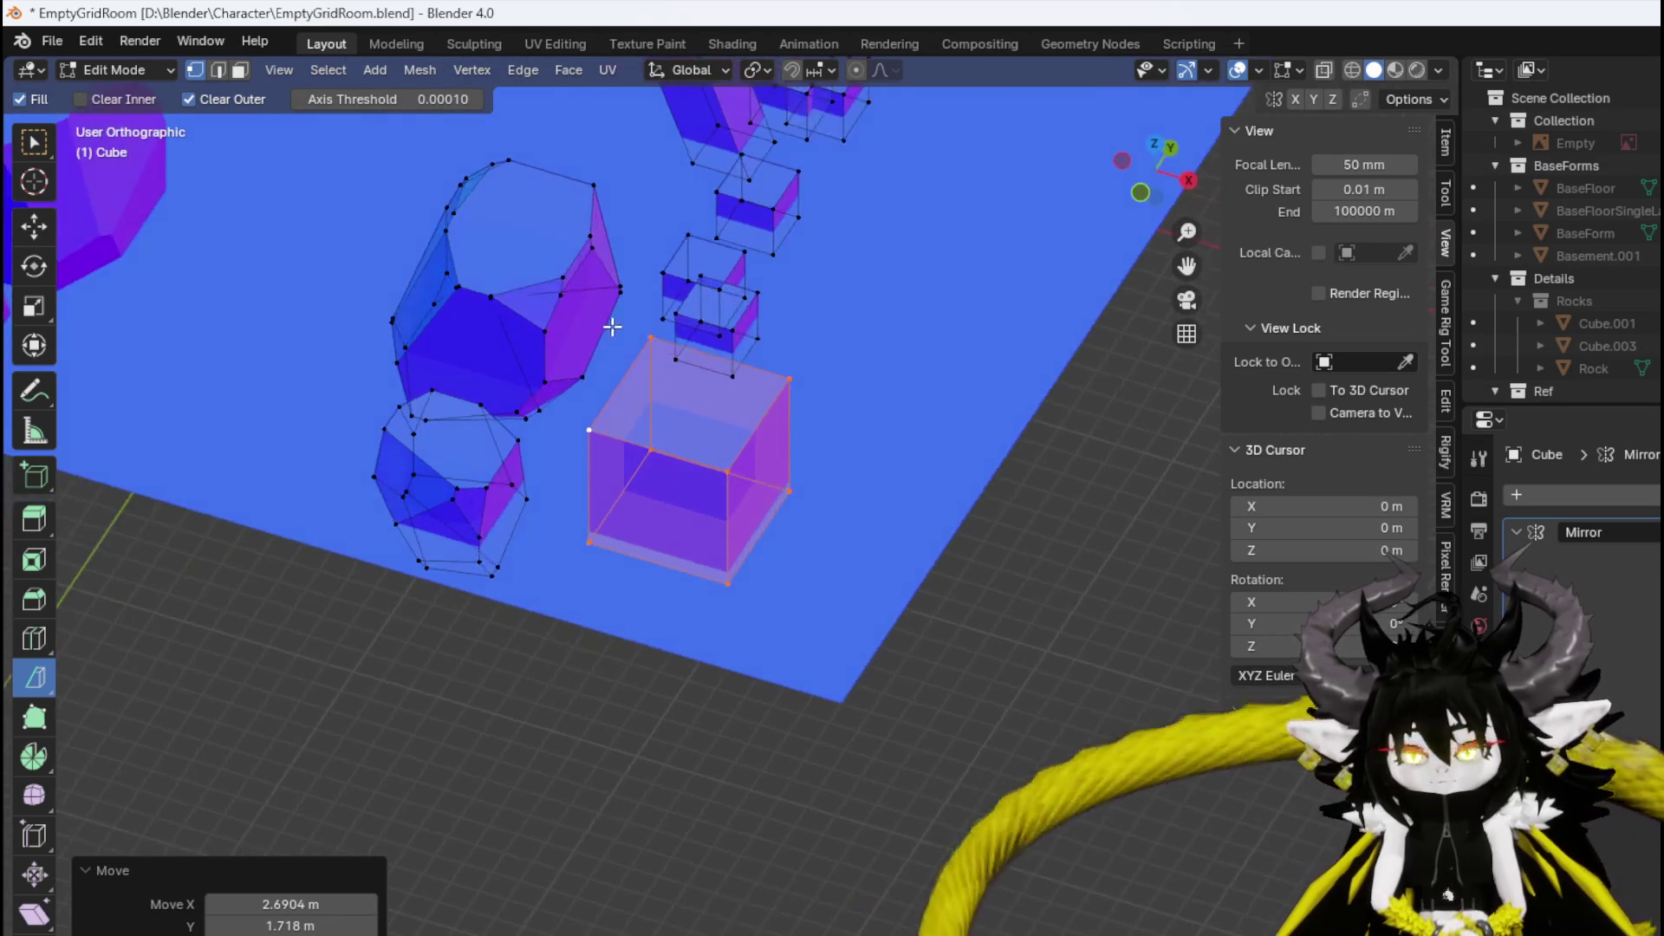
pyautogui.scroll(4, 649, 400)
pyautogui.scroll(2, 556, 463)
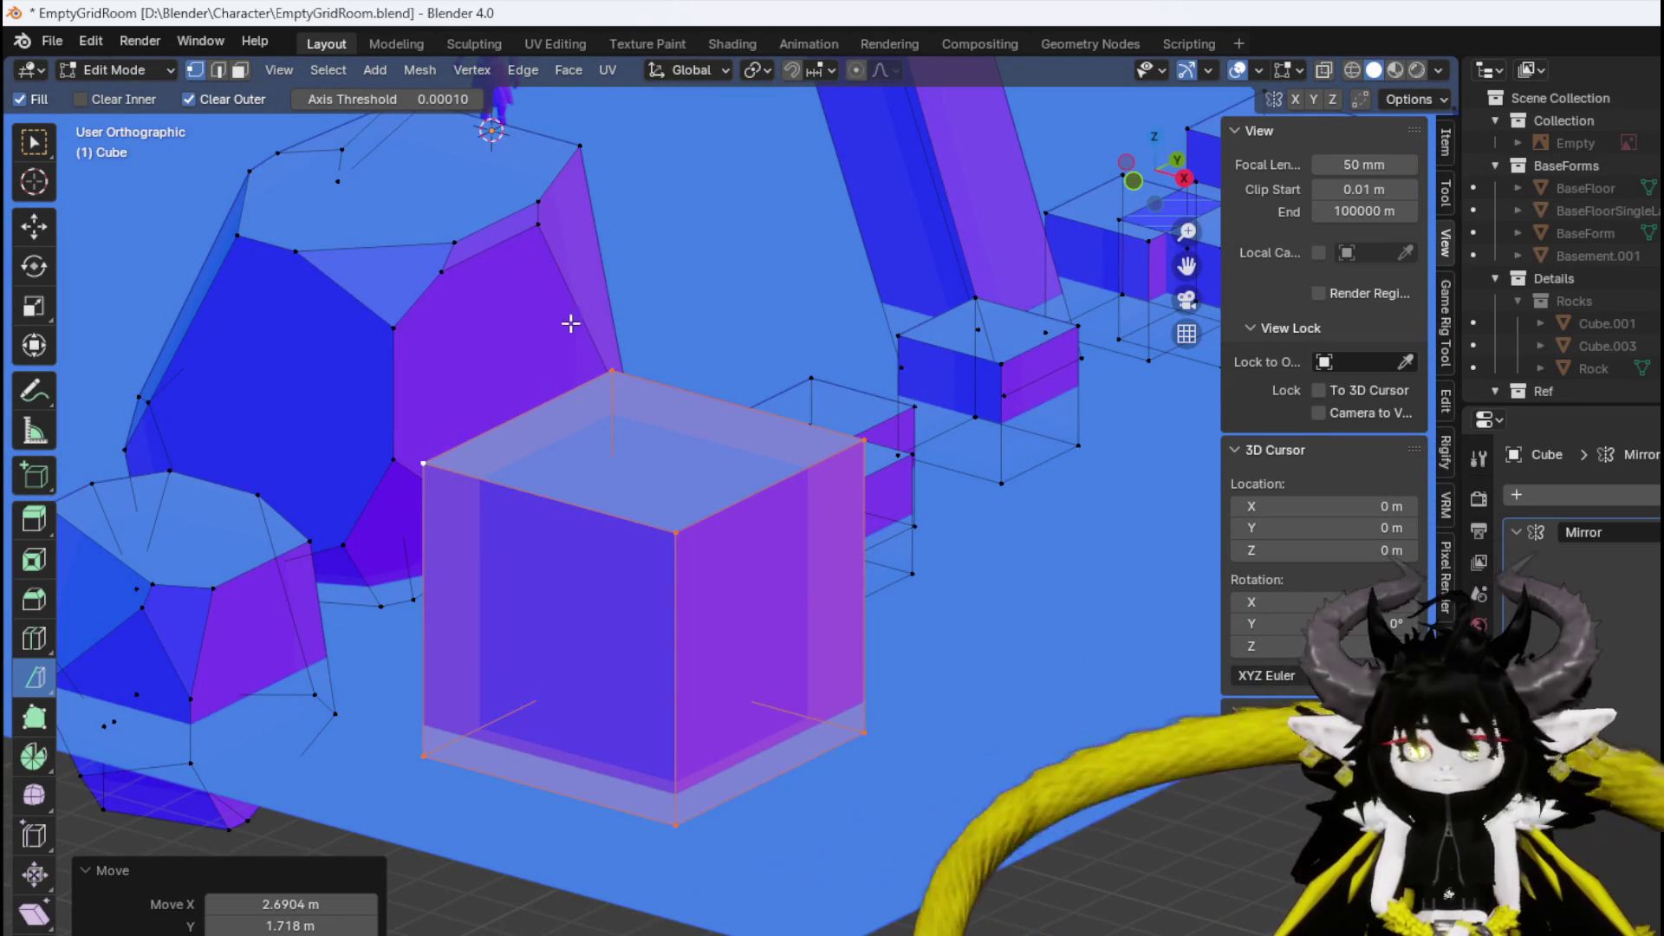
# Bisect the cube's top corner and cut across it, undoing an accidental deletion of the cut-off part.
pyautogui.moveTo(535, 327)
pyautogui.mouseDown()
pyautogui.moveTo(564, 374)
pyautogui.moveTo(558, 361)
pyautogui.moveTo(613, 375)
pyautogui.mouseUp()
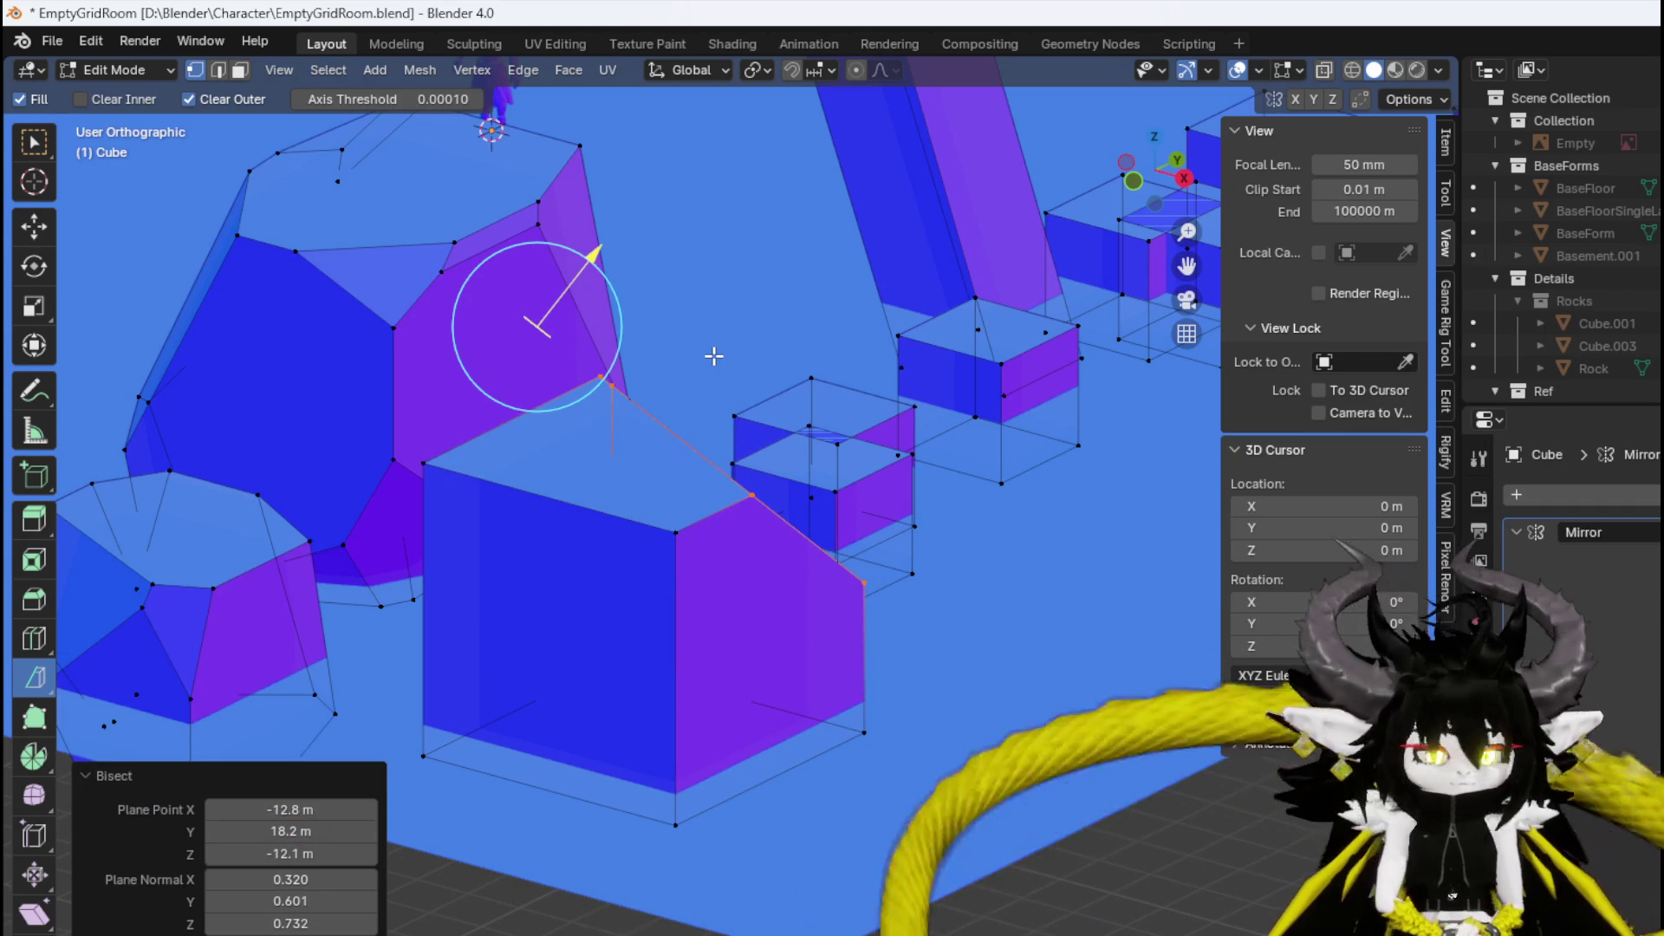
pyautogui.hotkey('ctrl', 'l')
pyautogui.press('Delete')
pyautogui.hotkey('ctrl', 'l')
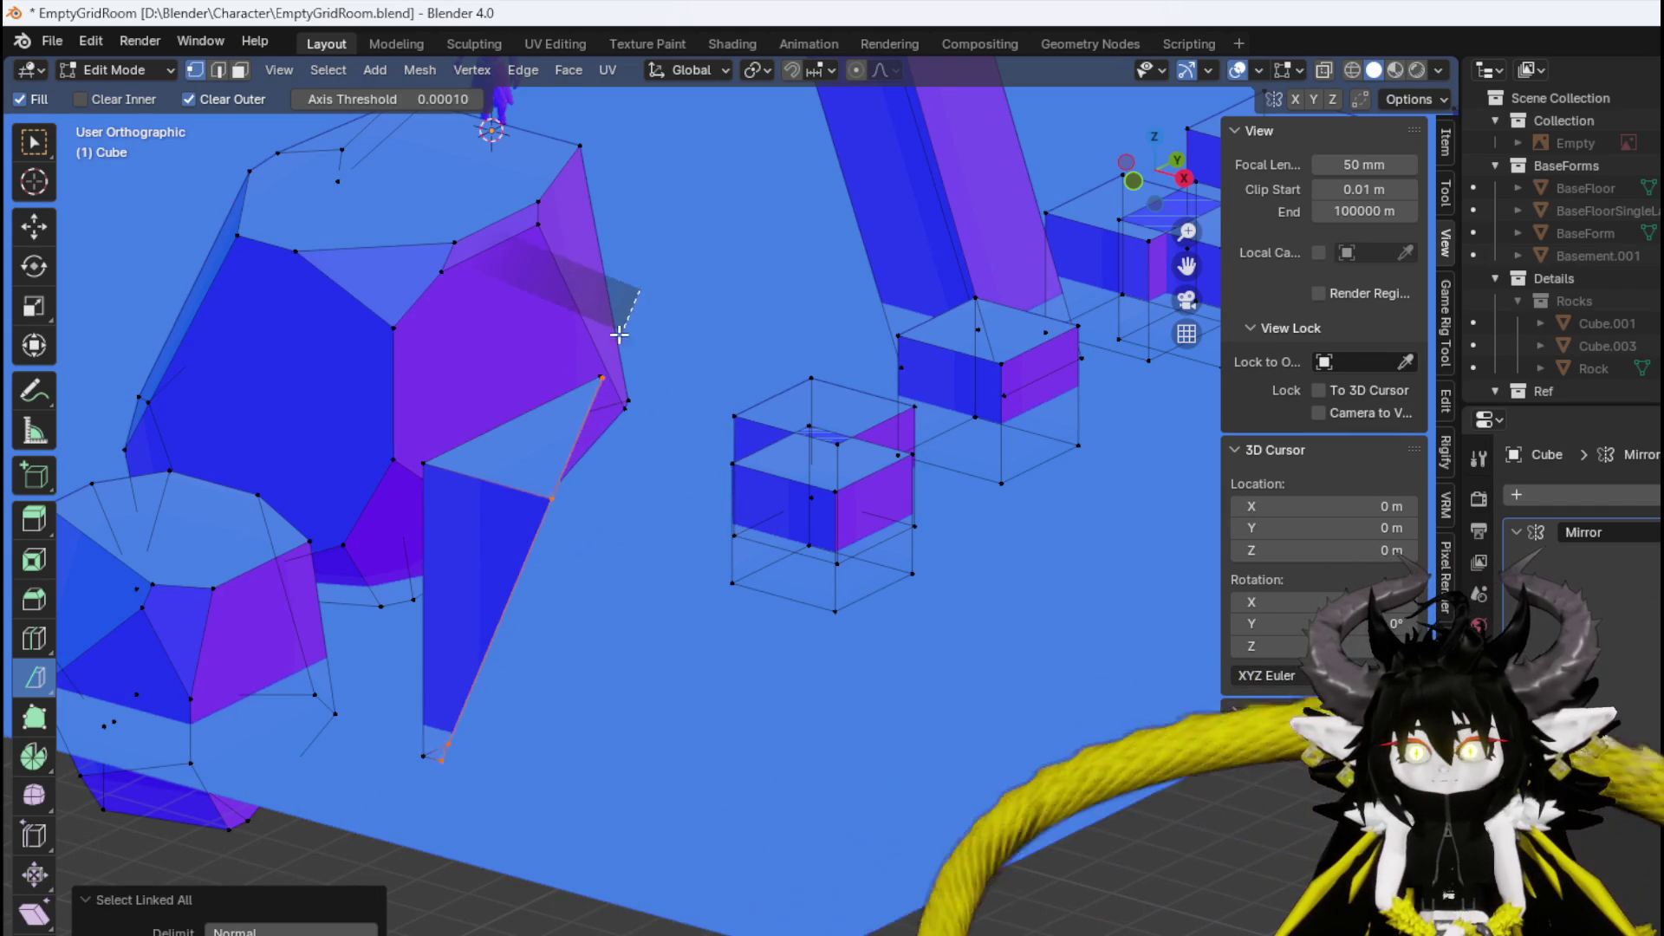
pyautogui.hotkey('ctrl', 'z')
pyautogui.hotkey('ctrl', 'z')
pyautogui.moveTo(641, 288)
pyautogui.mouseDown()
pyautogui.moveTo(736, 286)
pyautogui.moveTo(720, 189)
pyautogui.mouseUp()
pyautogui.hotkey('ctrl', 'l')
pyautogui.moveTo(737, 280)
pyautogui.mouseDown()
pyautogui.moveTo(395, 272)
pyautogui.moveTo(698, 357)
pyautogui.moveTo(1013, 365)
pyautogui.moveTo(407, 475)
pyautogui.mouseUp()
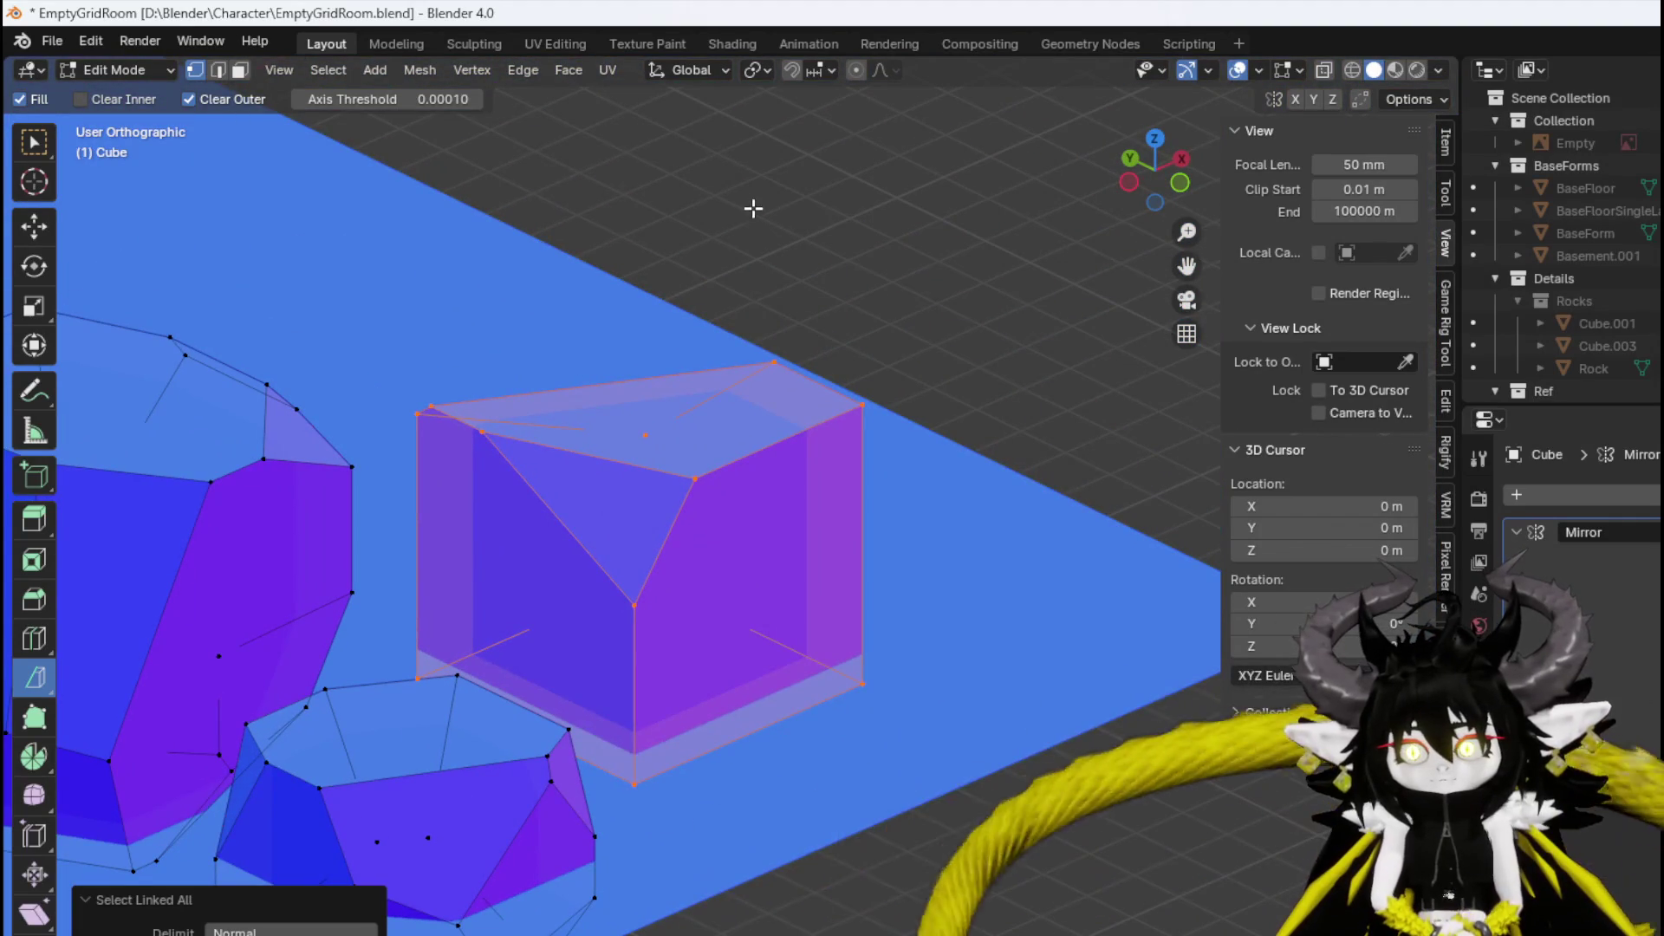
pyautogui.hotkey('alt', 'a')
# Slice further slanted facets across the box to make it angular.
pyautogui.moveTo(743, 205)
pyautogui.mouseDown()
pyautogui.moveTo(763, 232)
pyautogui.moveTo(743, 245)
pyautogui.moveTo(632, 242)
pyautogui.moveTo(860, 373)
pyautogui.mouseUp()
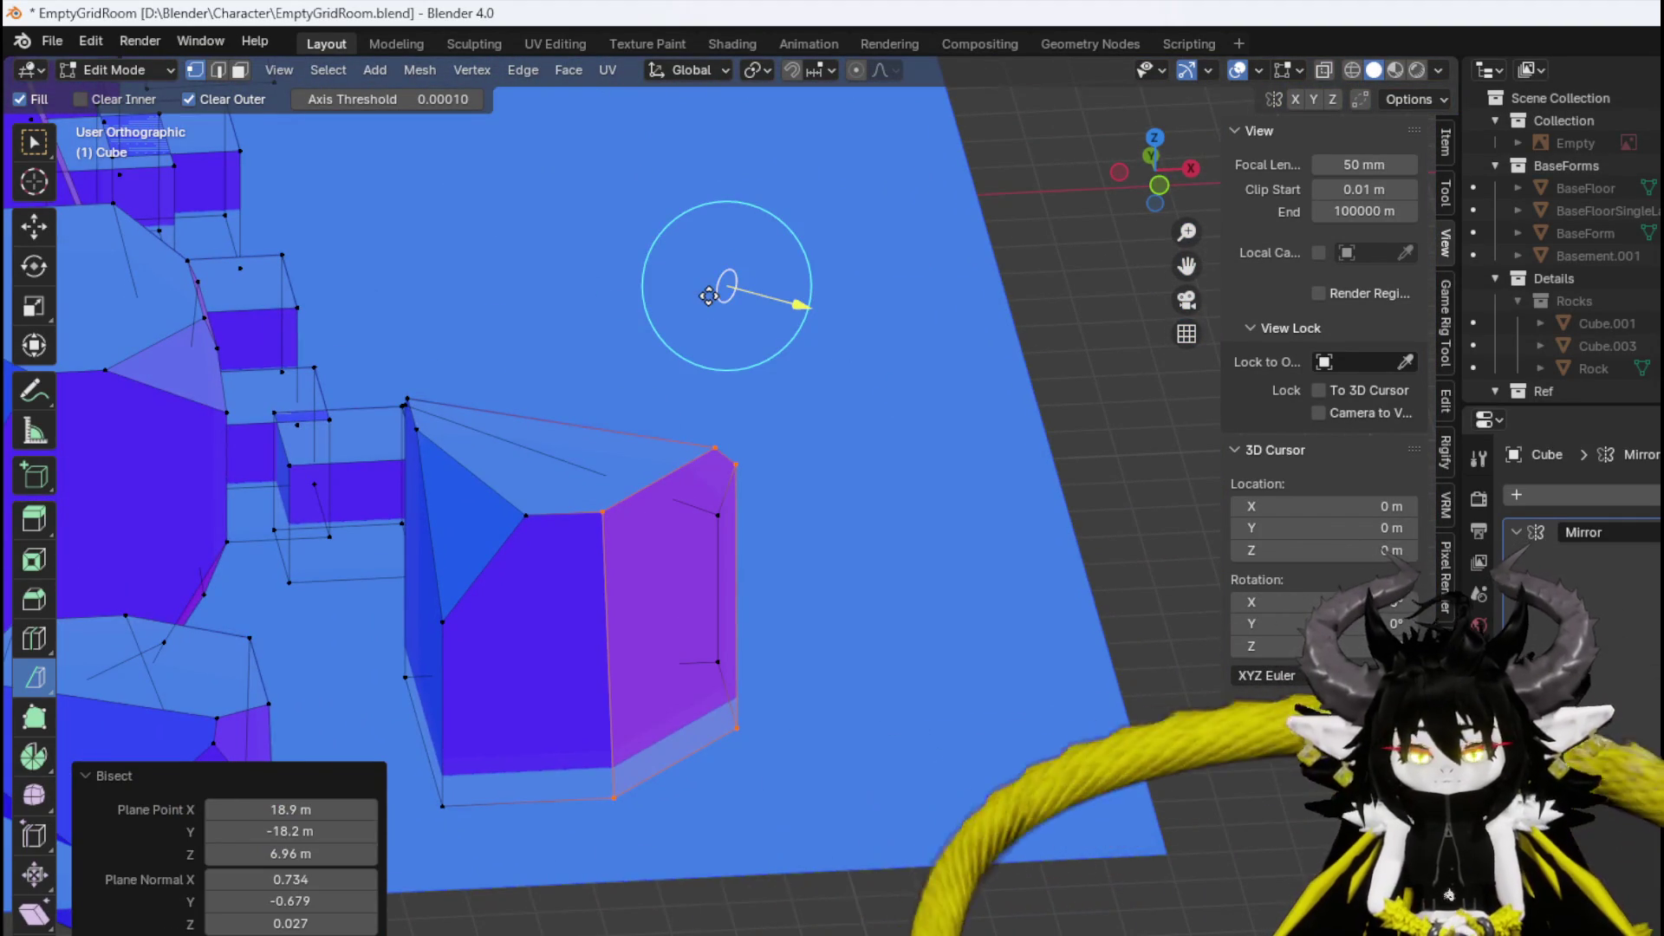
pyautogui.hotkey('ctrl', 'l')
pyautogui.moveTo(635, 288)
pyautogui.mouseDown()
pyautogui.moveTo(598, 301)
pyautogui.moveTo(757, 317)
pyautogui.moveTo(735, 142)
pyautogui.moveTo(761, 234)
pyautogui.mouseUp()
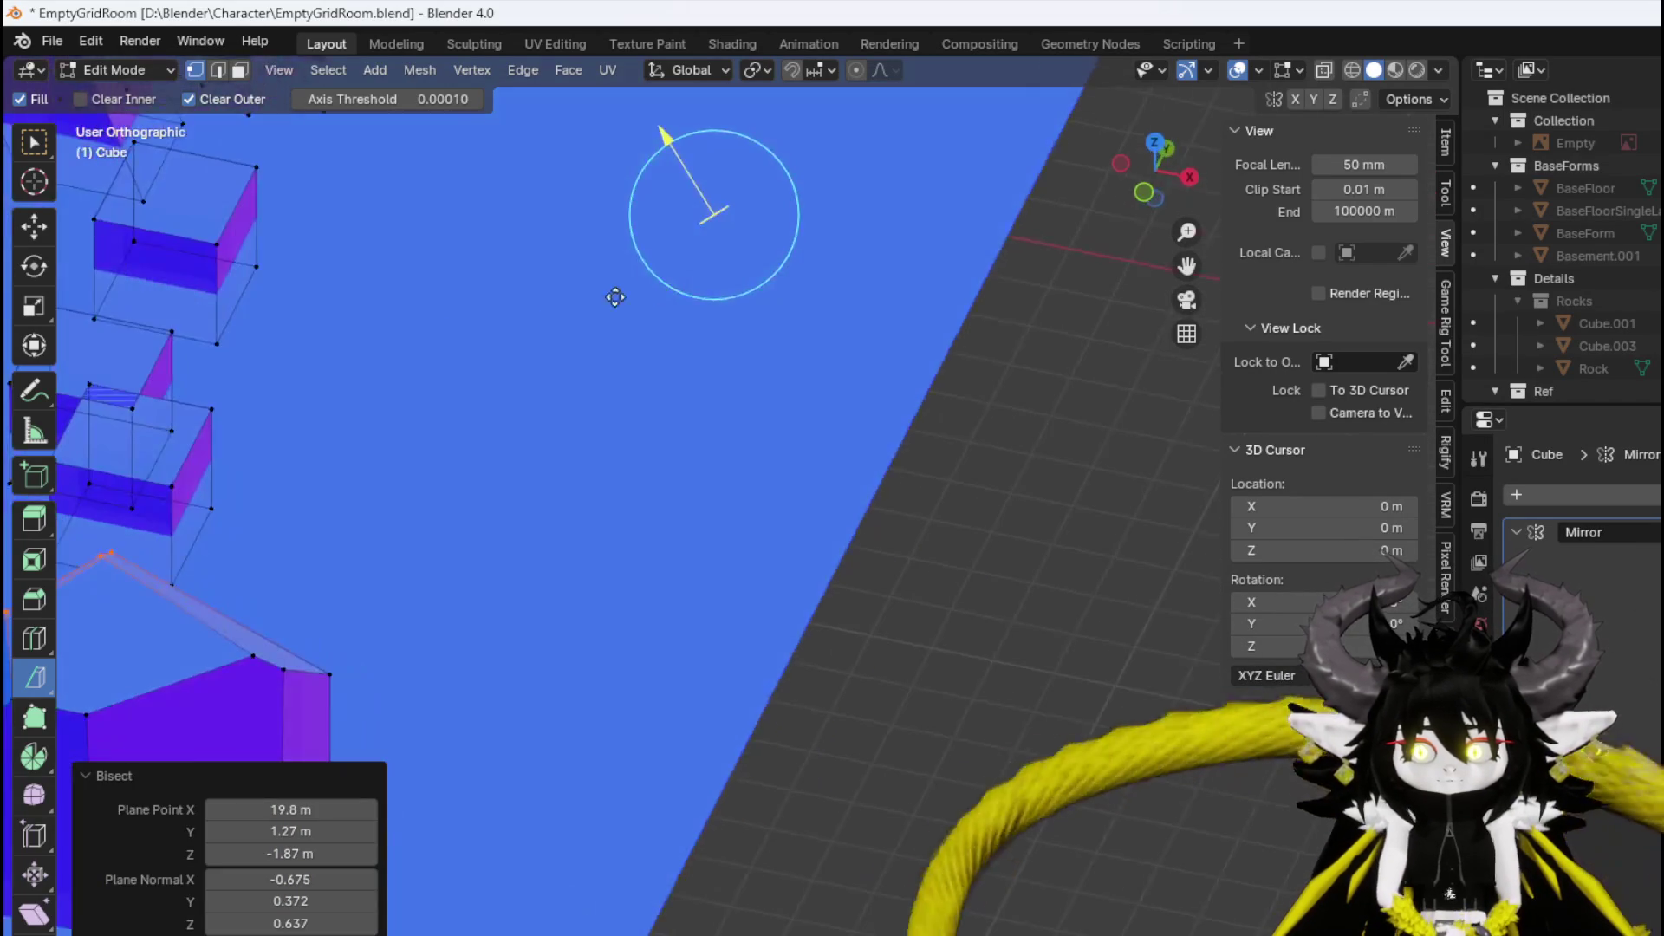
pyautogui.scroll(-5, 615, 298)
pyautogui.moveTo(616, 297)
pyautogui.mouseDown()
pyautogui.moveTo(825, 280)
pyautogui.moveTo(625, 298)
pyautogui.moveTo(907, 398)
pyautogui.mouseUp()
pyautogui.scroll(3, 975, 410)
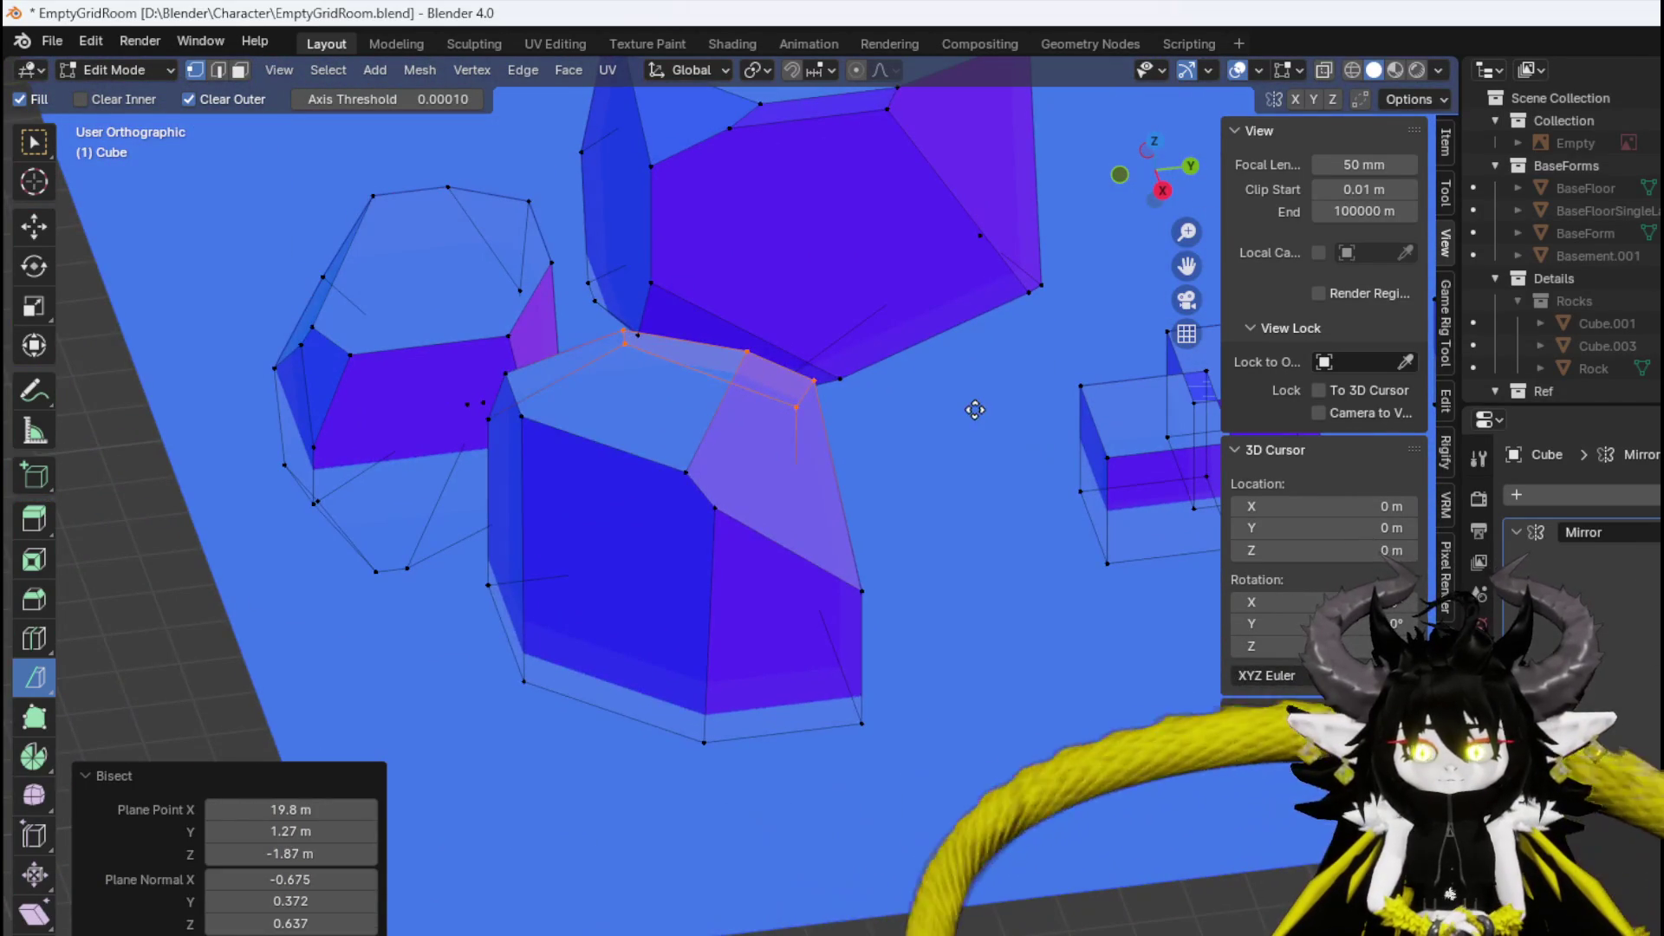
pyautogui.hotkey('ctrl', 'l')
pyautogui.hotkey('alt', 'a')
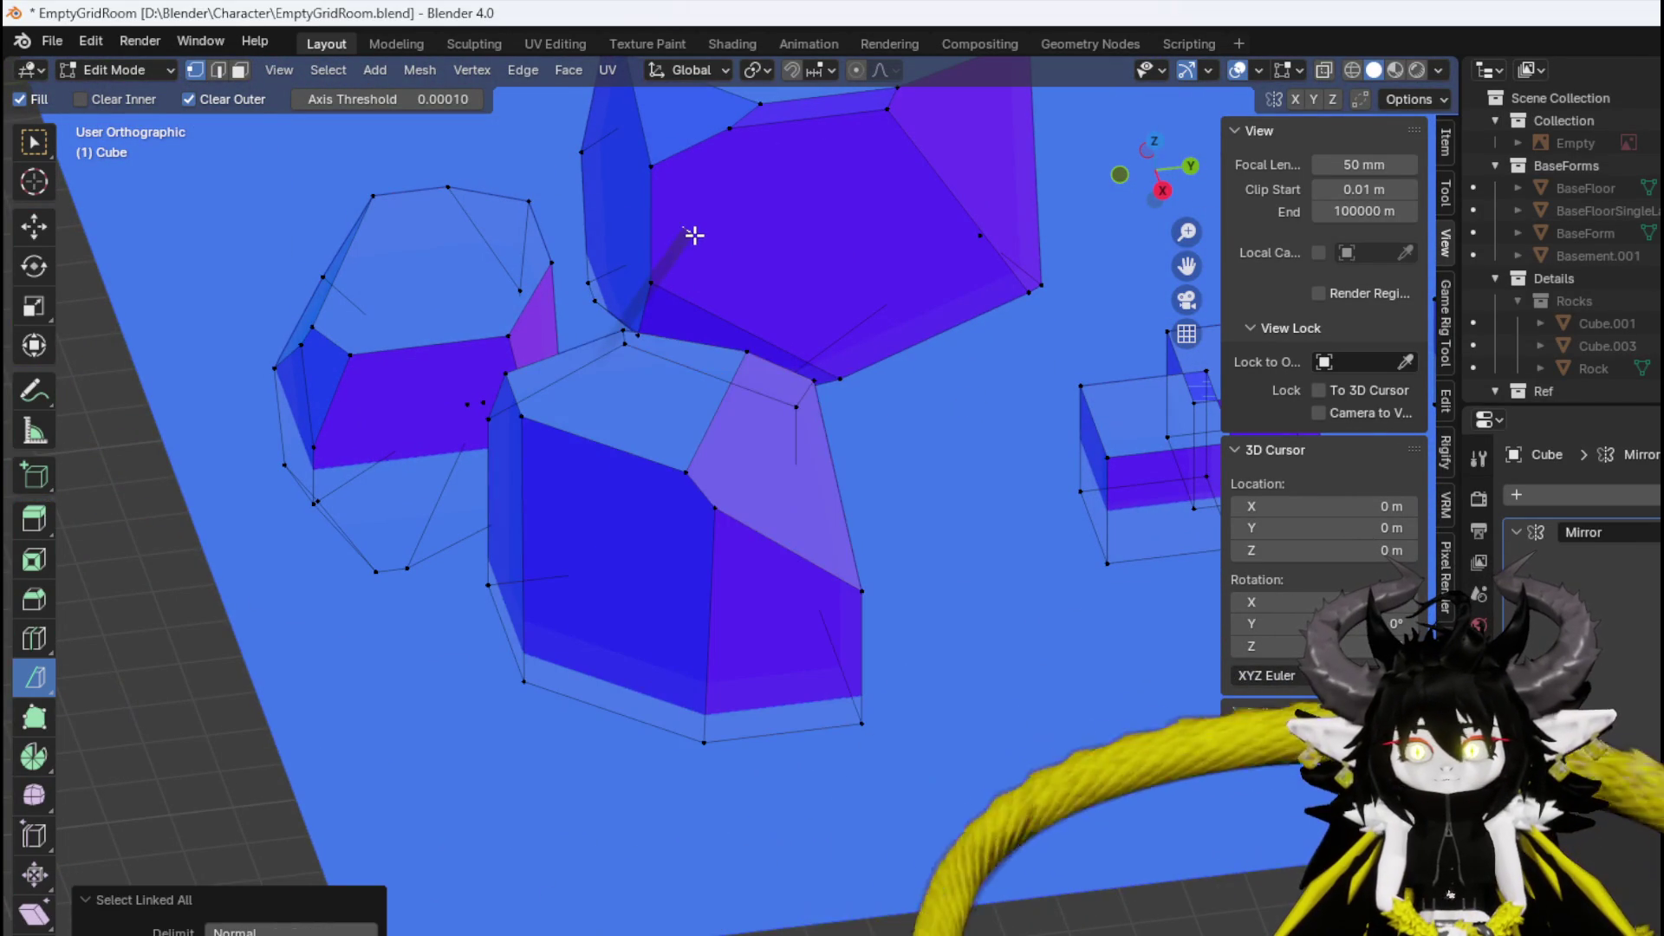
pyautogui.moveTo(784, 380)
pyautogui.mouseDown()
pyautogui.moveTo(790, 362)
pyautogui.moveTo(684, 279)
pyautogui.moveTo(1048, 342)
pyautogui.moveTo(996, 431)
pyautogui.moveTo(918, 468)
pyautogui.moveTo(1030, 484)
pyautogui.mouseUp()
pyautogui.hotkey('ctrl', 'l')
# Slice angled facets off the rock from several new viewing angles.
pyautogui.click(1050, 501)
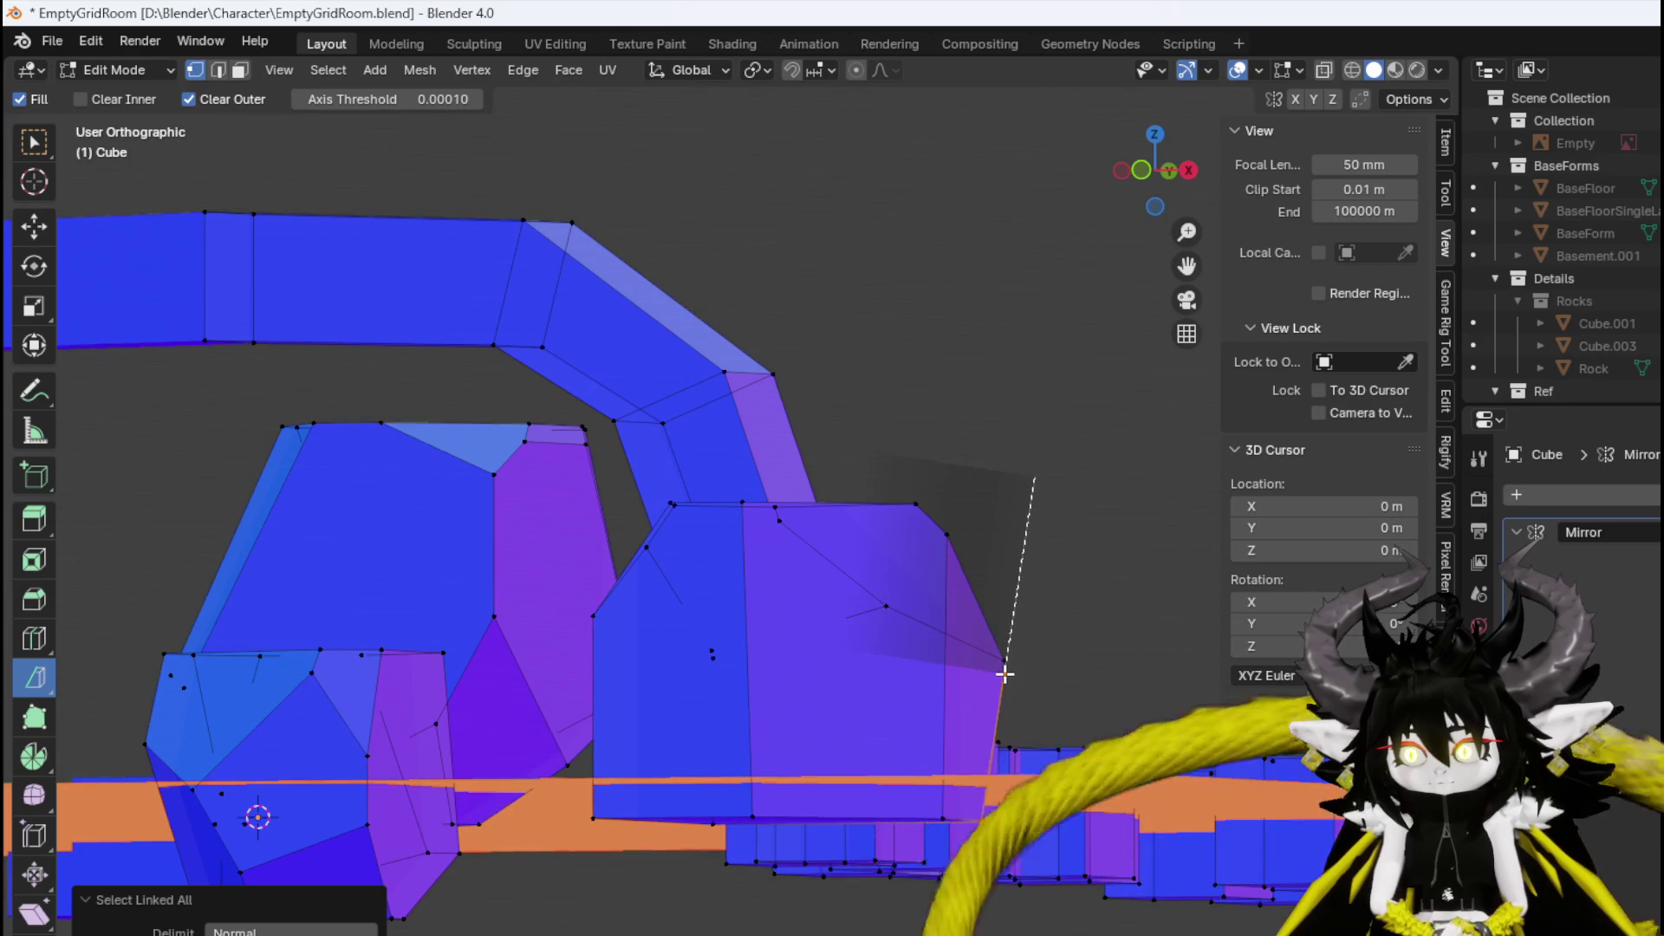
pyautogui.moveTo(977, 675); pyautogui.dragTo(741, 549)
pyautogui.hotkey('ctrl', 'l')
pyautogui.moveTo(954, 501)
pyautogui.mouseDown()
pyautogui.moveTo(483, 483)
pyautogui.moveTo(639, 460)
pyautogui.moveTo(454, 466)
pyautogui.moveTo(482, 427)
pyautogui.moveTo(346, 545)
pyautogui.mouseUp()
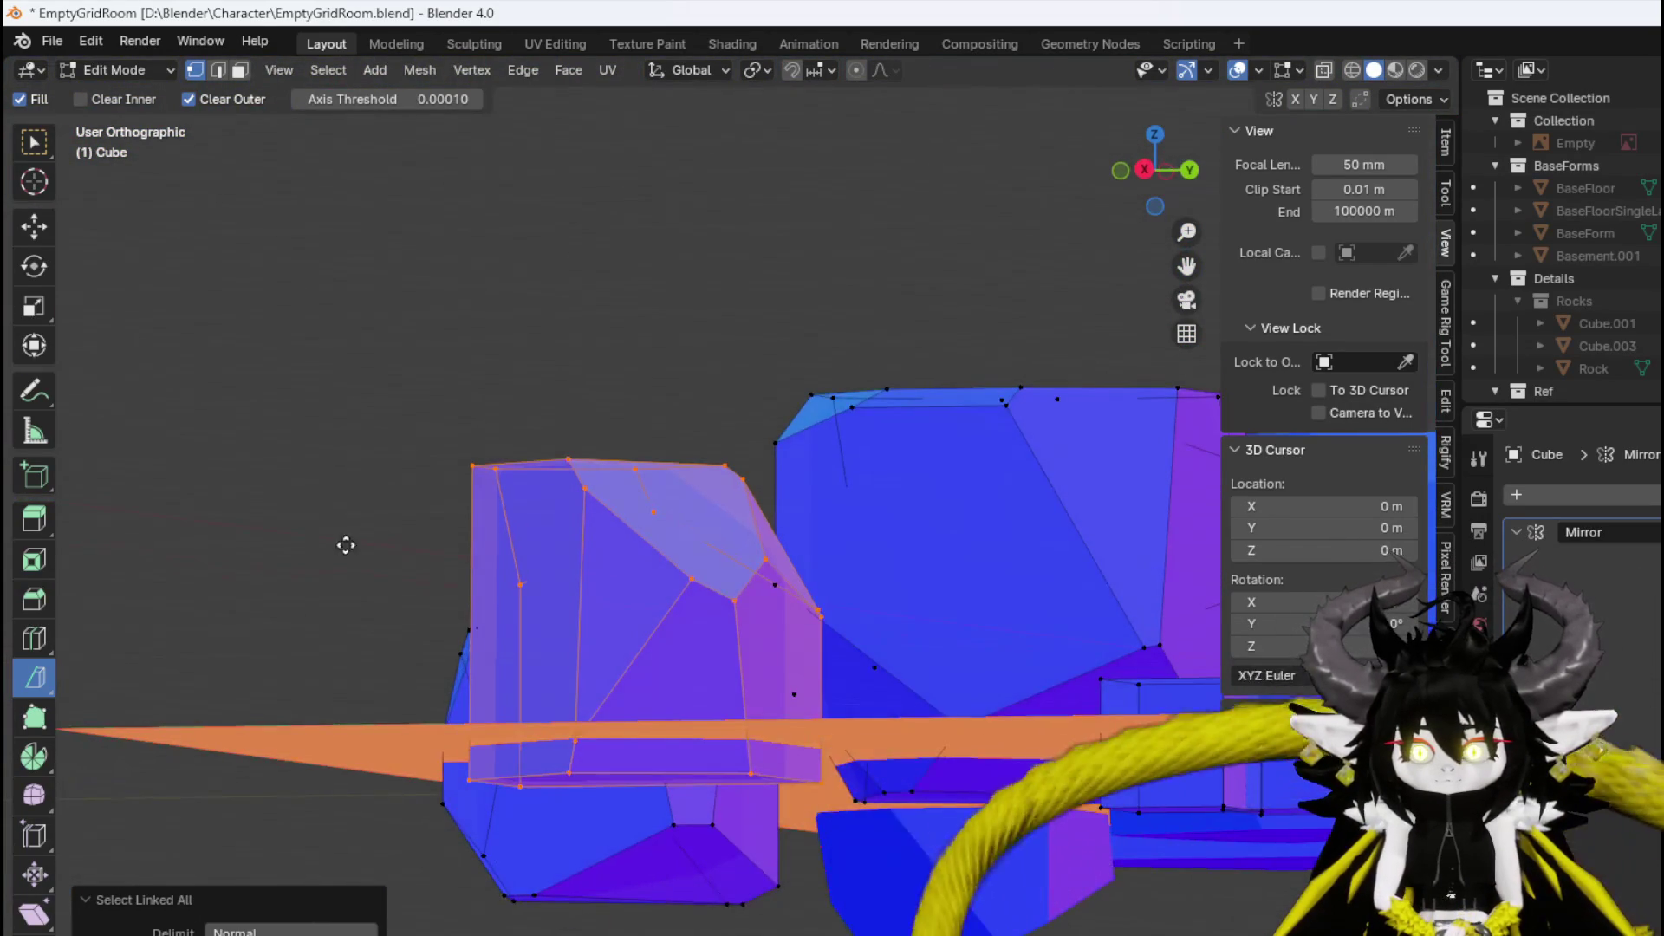
pyautogui.moveTo(373, 445)
pyautogui.mouseDown()
pyautogui.moveTo(384, 465)
pyautogui.moveTo(454, 449)
pyautogui.moveTo(491, 494)
pyautogui.moveTo(358, 348)
pyautogui.moveTo(350, 450)
pyautogui.moveTo(322, 367)
pyautogui.moveTo(503, 360)
pyautogui.mouseUp()
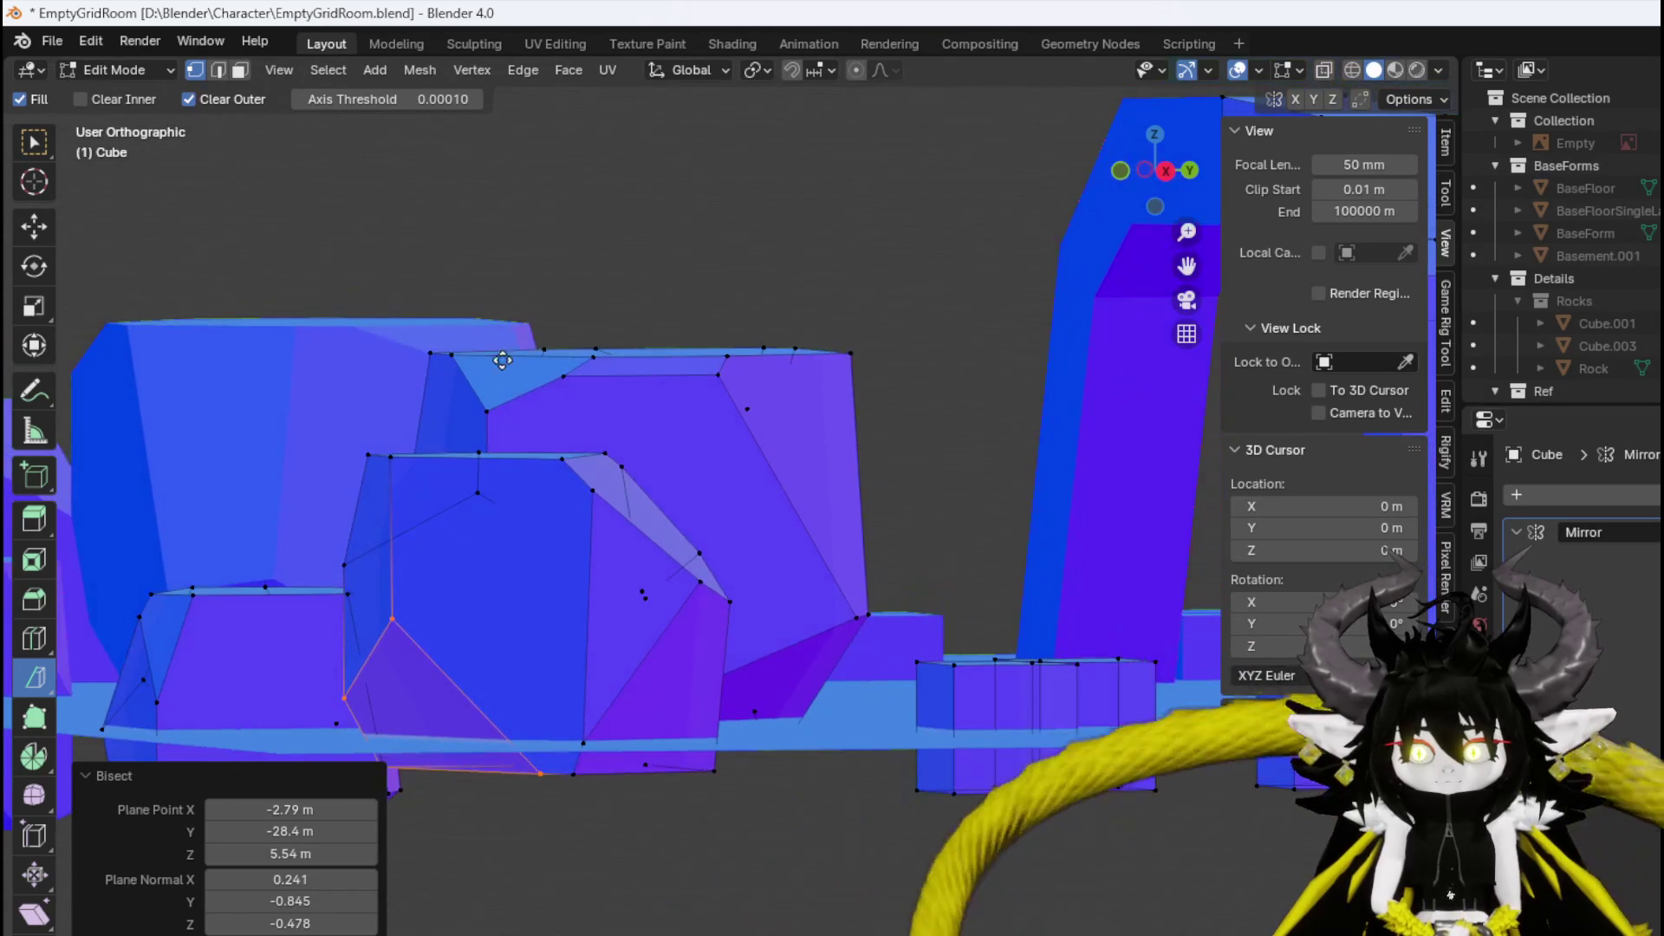
pyautogui.hotkey('ctrl', 'l')
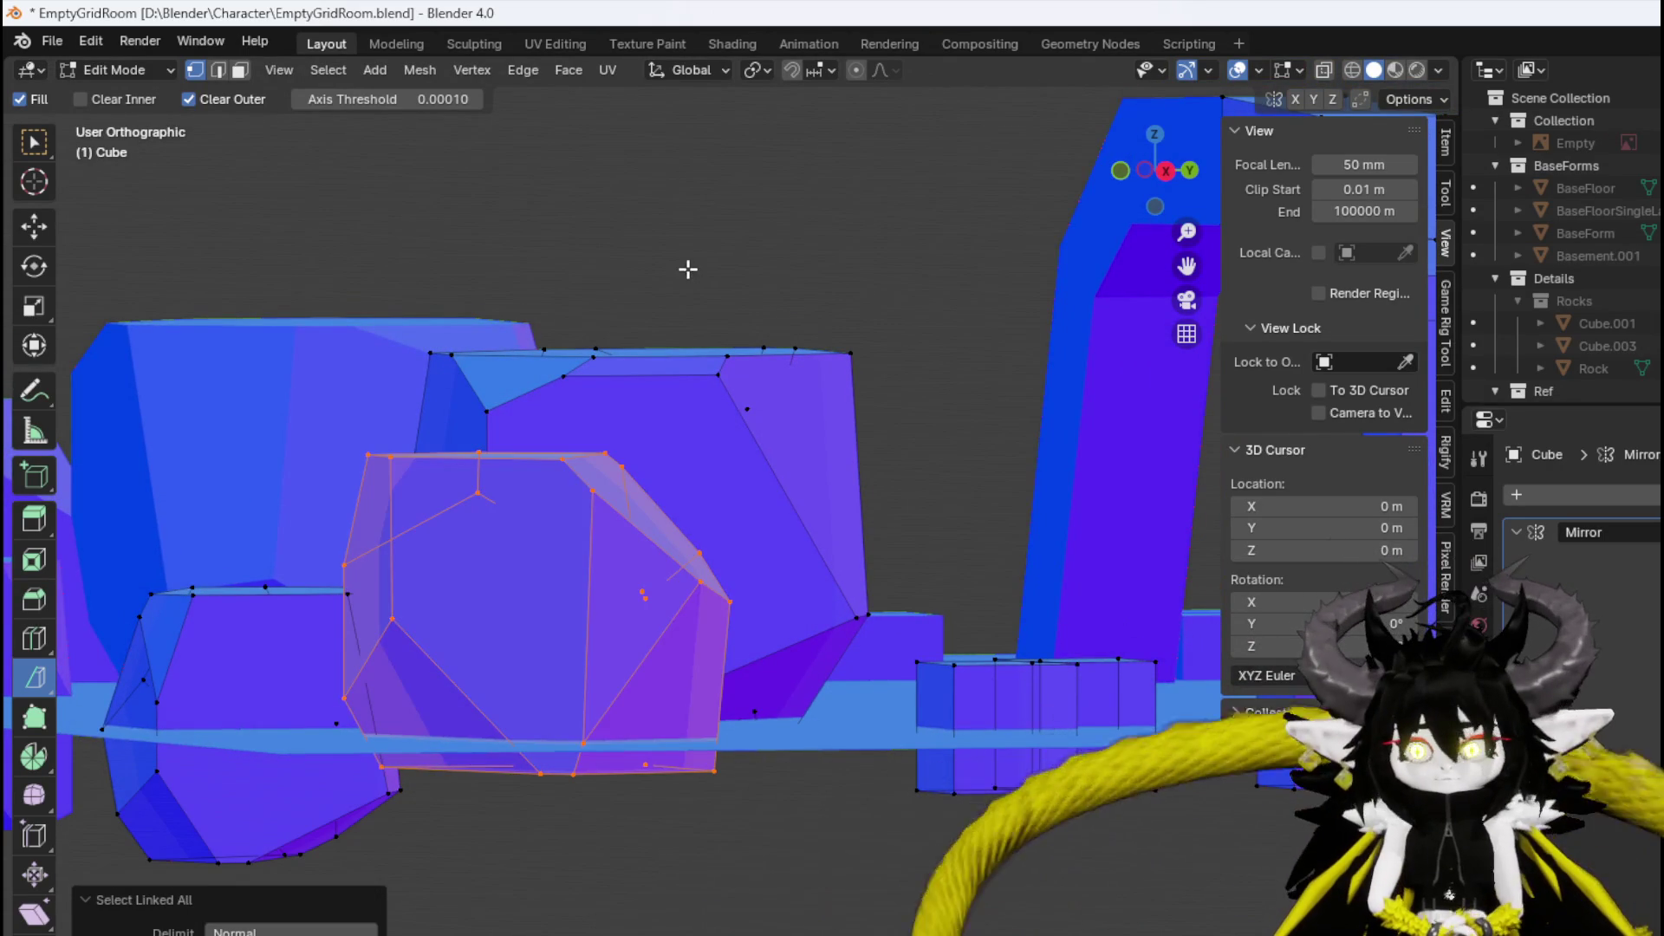
pyautogui.hotkey('alt', 'a')
pyautogui.moveTo(685, 276); pyautogui.dragTo(747, 351)
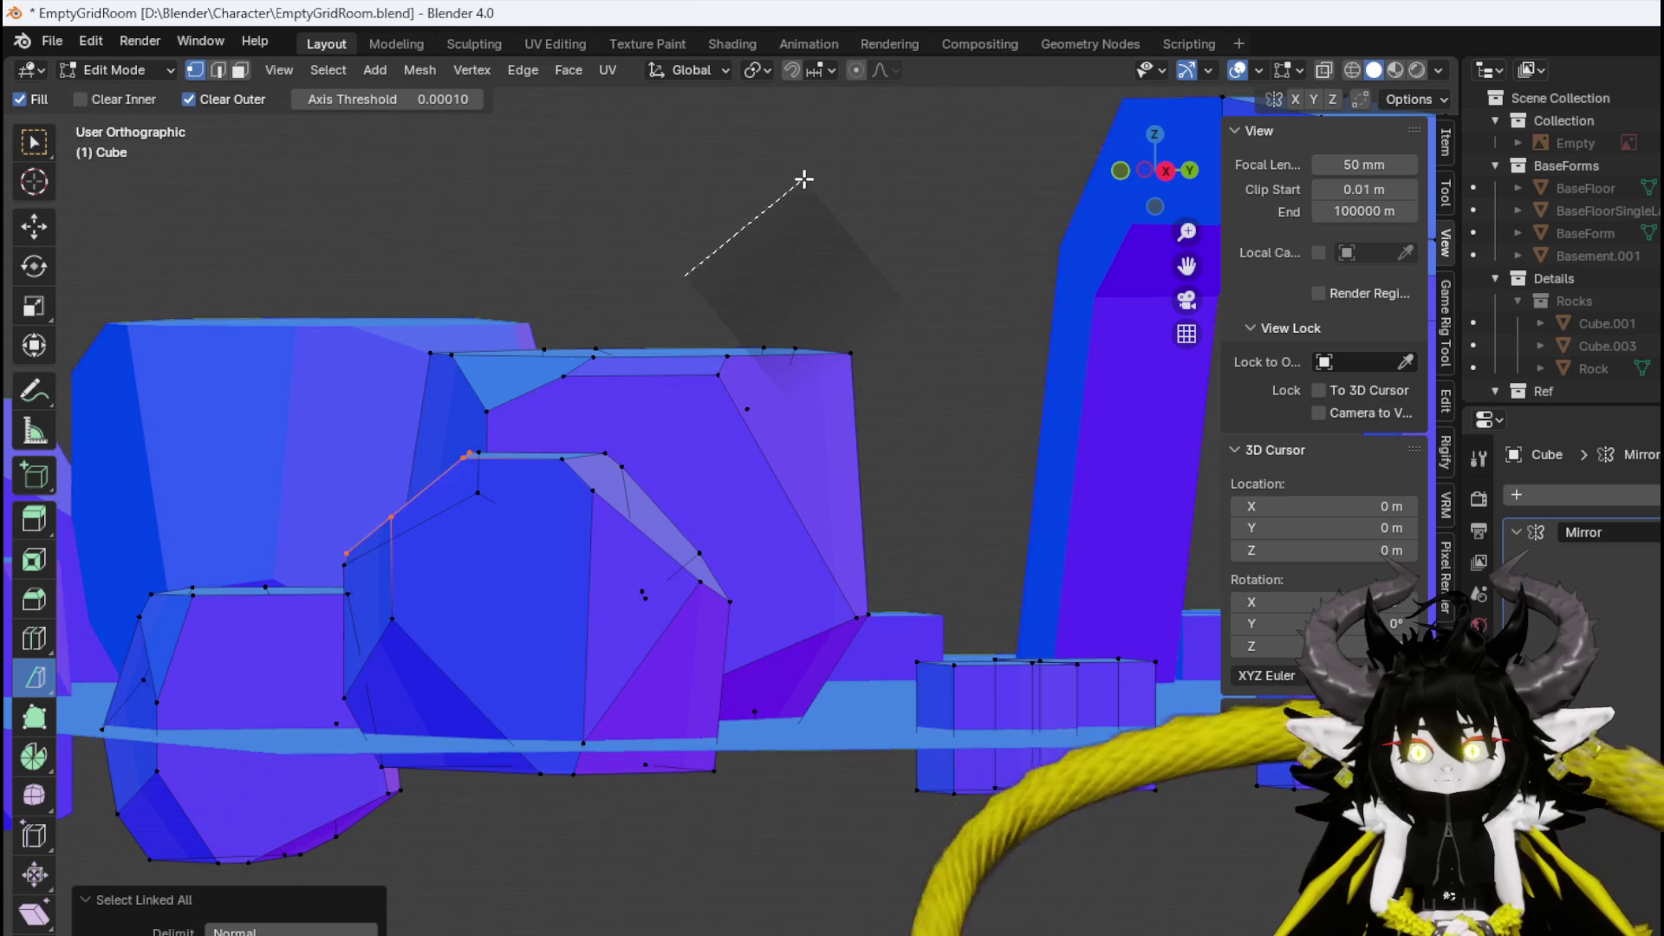
pyautogui.moveTo(804, 180)
pyautogui.mouseDown()
pyautogui.moveTo(614, 320)
pyautogui.moveTo(835, 342)
pyautogui.moveTo(940, 286)
pyautogui.moveTo(765, 237)
pyautogui.moveTo(684, 282)
pyautogui.moveTo(408, 791)
pyautogui.moveTo(241, 552)
pyautogui.moveTo(419, 409)
pyautogui.moveTo(717, 442)
pyautogui.moveTo(563, 485)
pyautogui.moveTo(456, 551)
pyautogui.mouseUp()
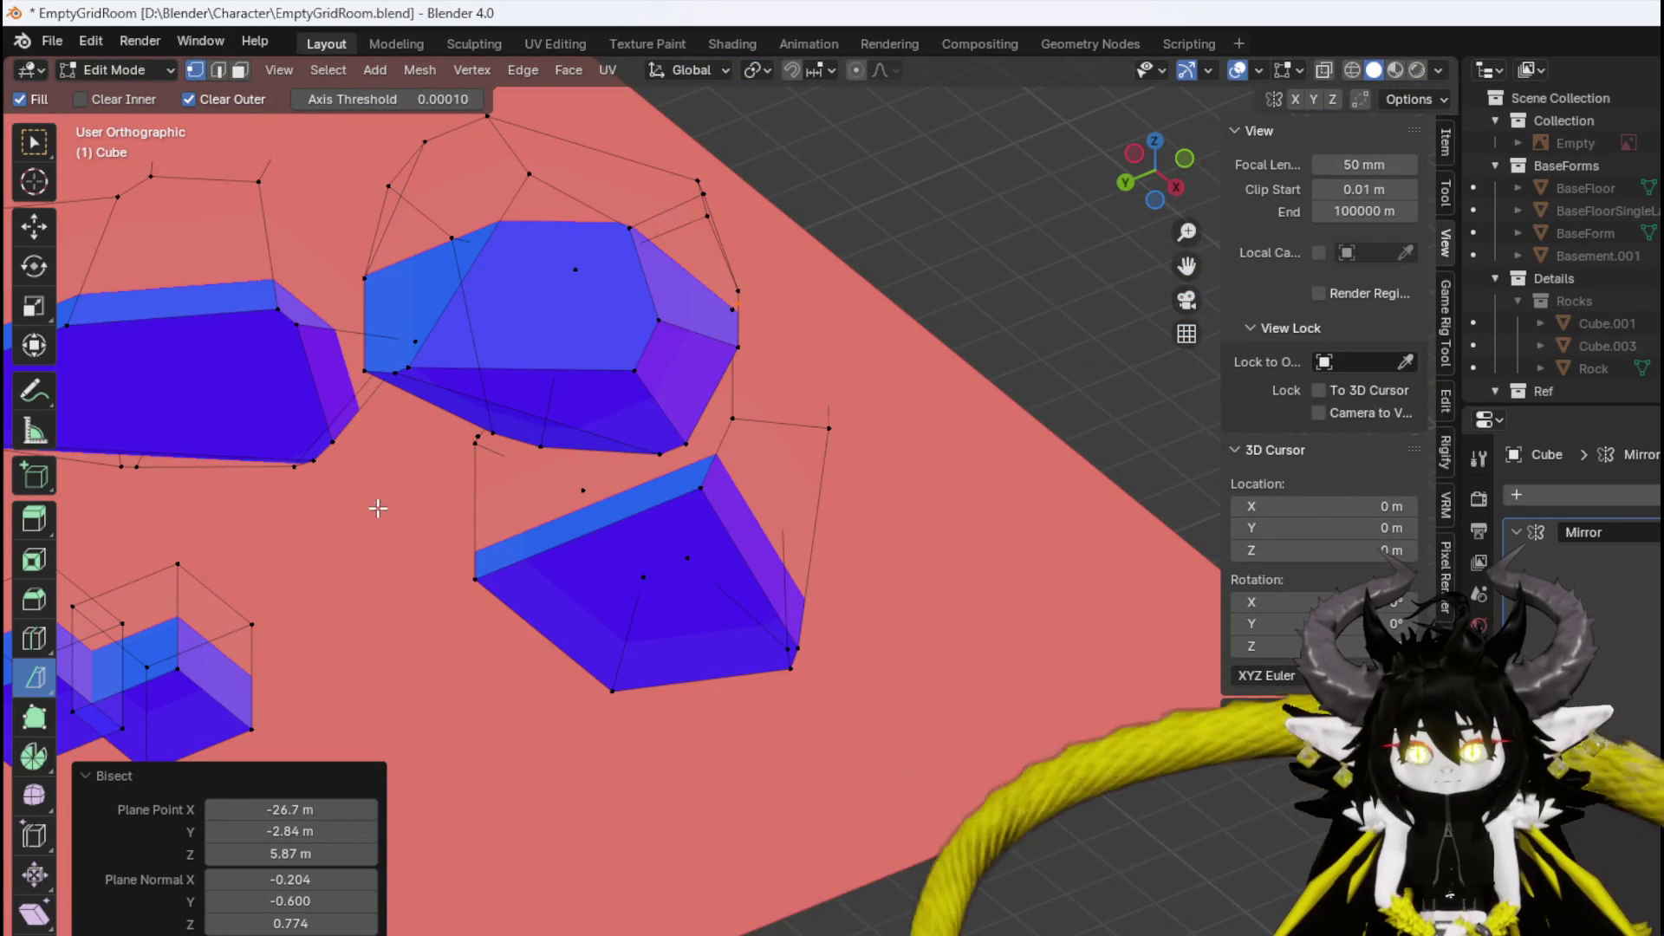
# Cut a corner off the lower rock piece, undoing two cuts that didn't work.
pyautogui.moveTo(376, 504)
pyautogui.mouseDown()
pyautogui.moveTo(490, 538)
pyautogui.moveTo(471, 564)
pyautogui.mouseUp()
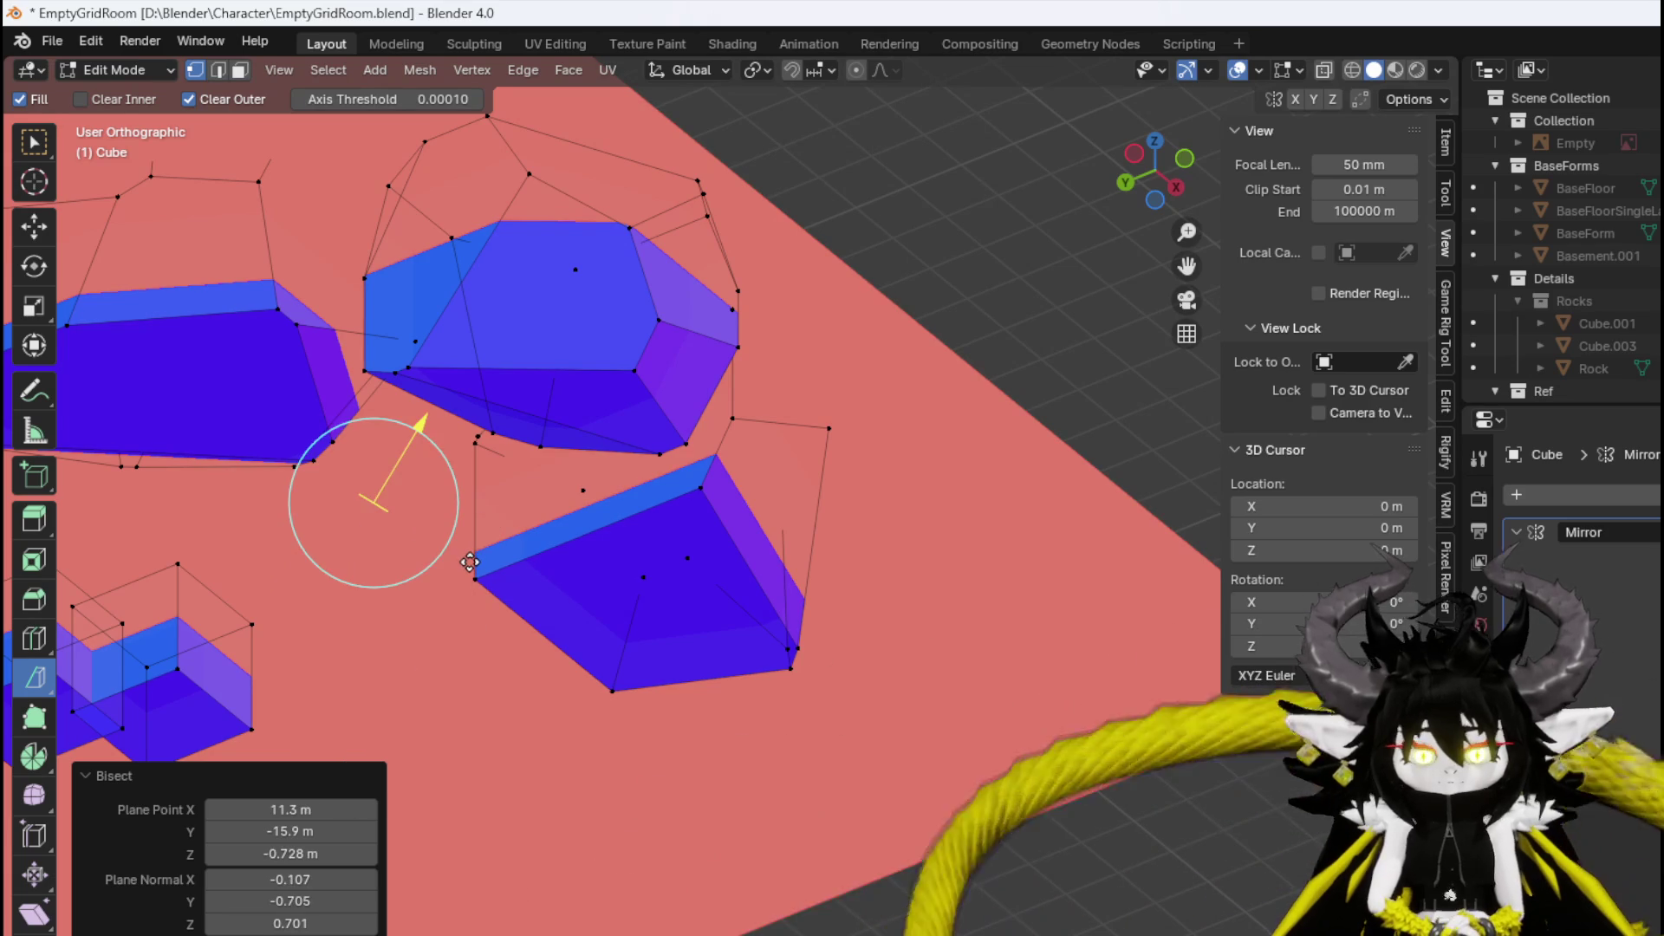
pyautogui.click(700, 488)
pyautogui.hotkey('ctrl', 'l')
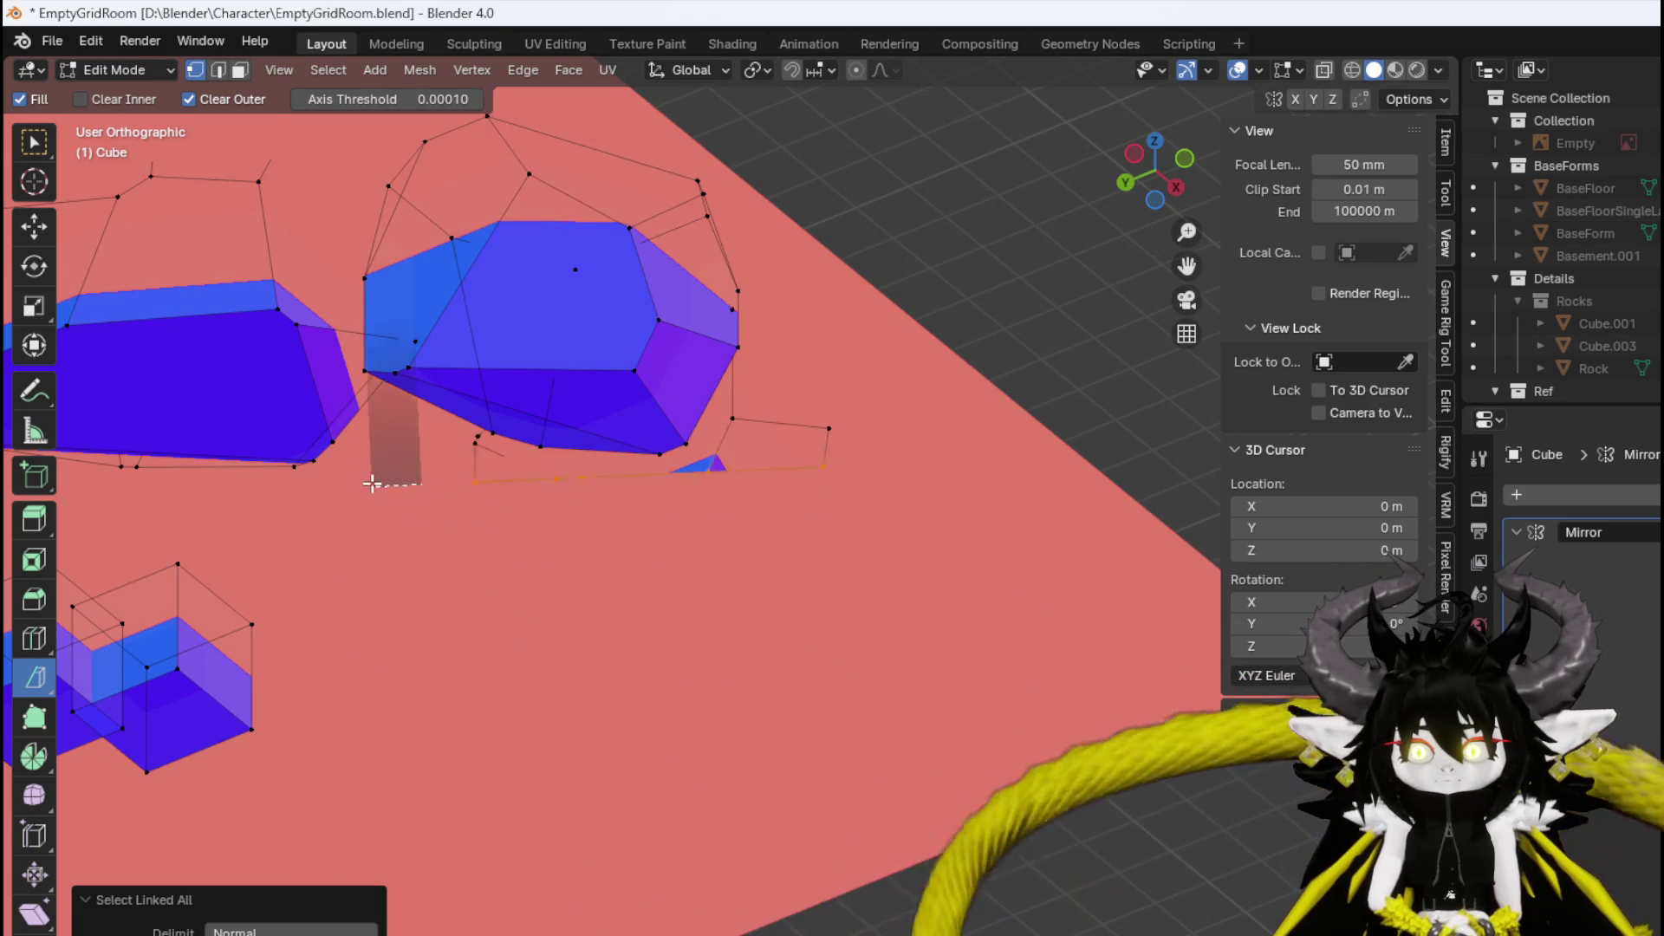
pyautogui.rightClick(411, 459)
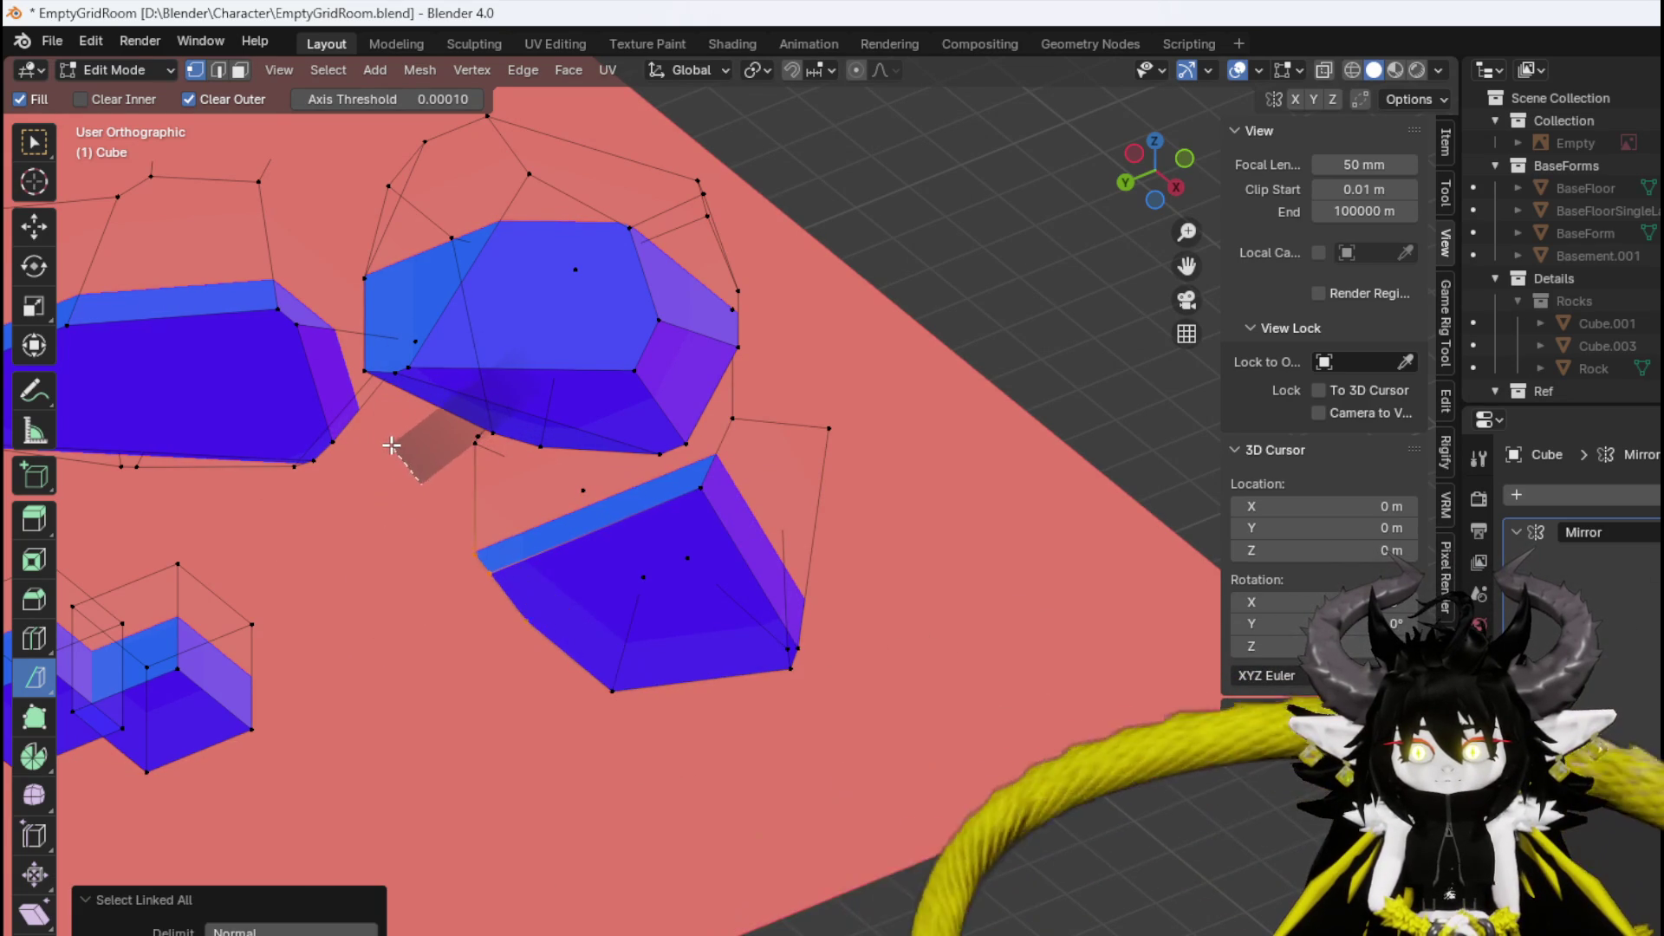
pyautogui.moveTo(381, 435); pyautogui.dragTo(381, 436)
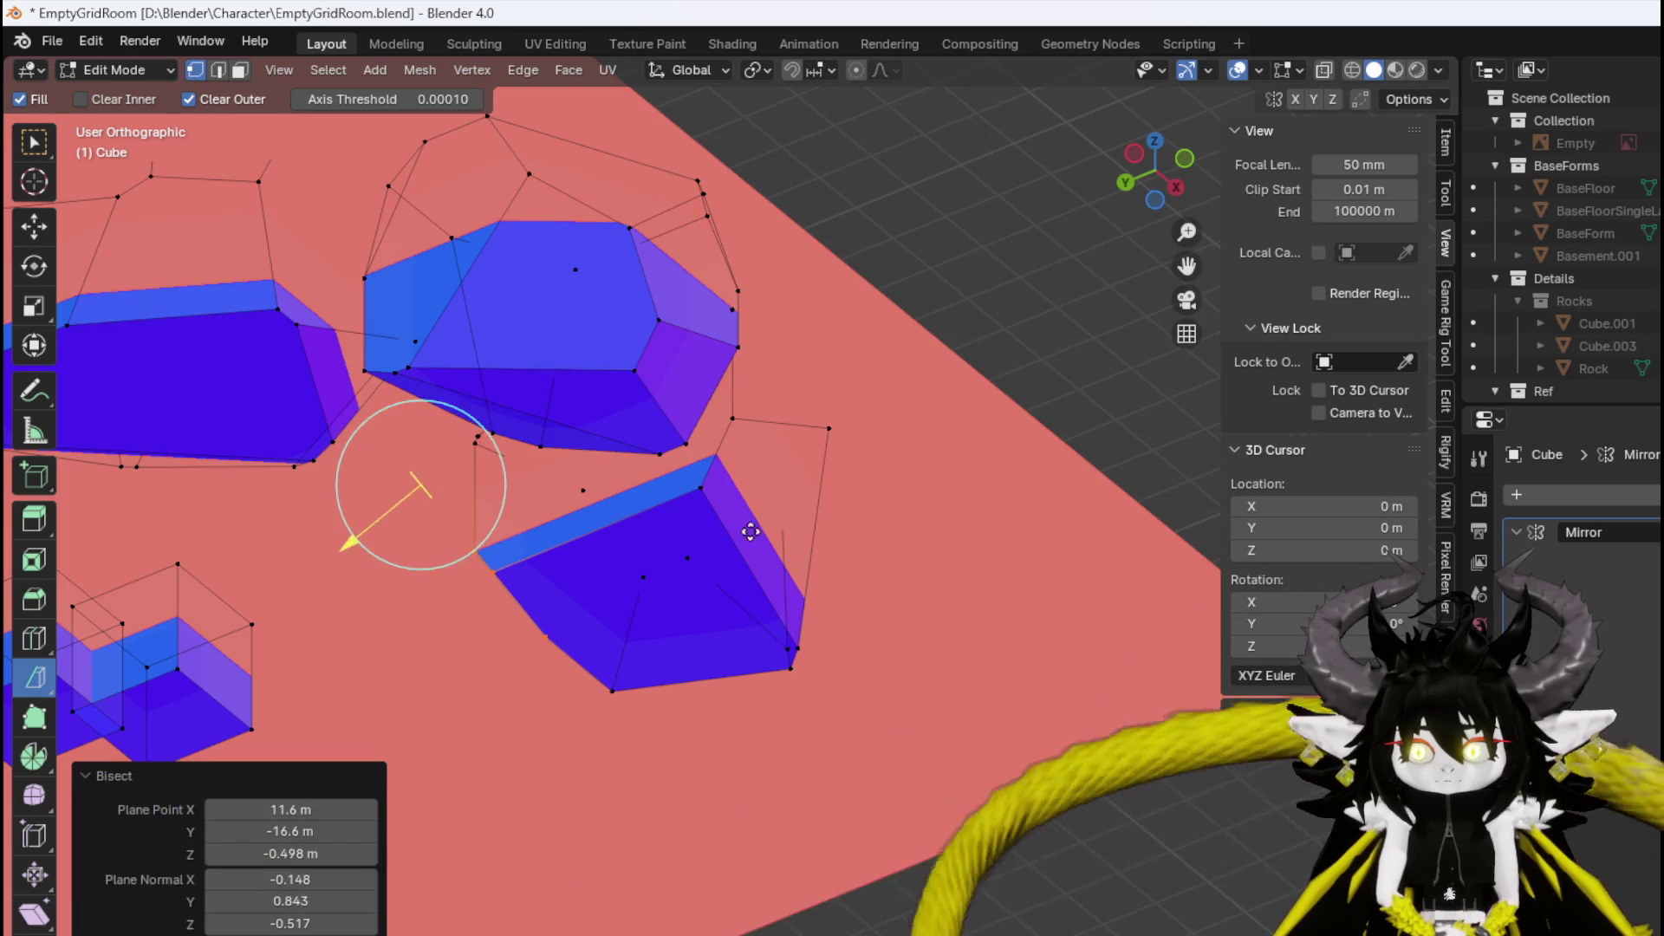
pyautogui.moveTo(1207, 541)
pyautogui.mouseDown()
pyautogui.moveTo(999, 486)
pyautogui.moveTo(1033, 550)
pyautogui.moveTo(869, 538)
pyautogui.moveTo(951, 566)
pyautogui.moveTo(798, 594)
pyautogui.moveTo(861, 576)
pyautogui.moveTo(942, 588)
pyautogui.mouseUp()
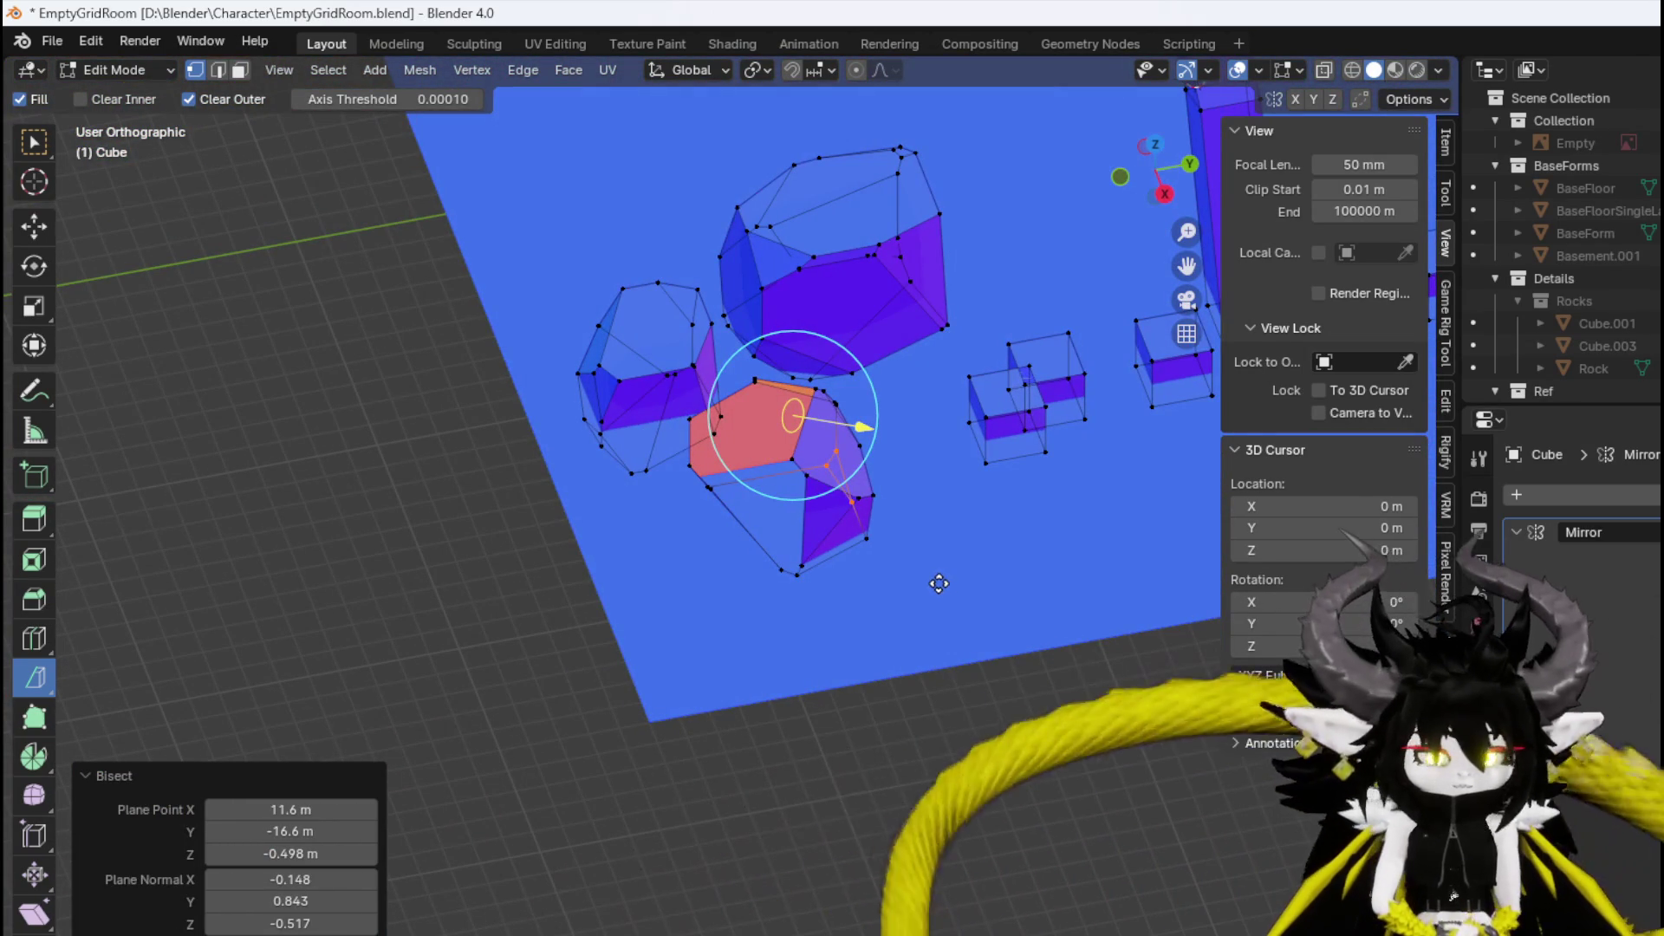
pyautogui.hotkey('ctrl', 'z')
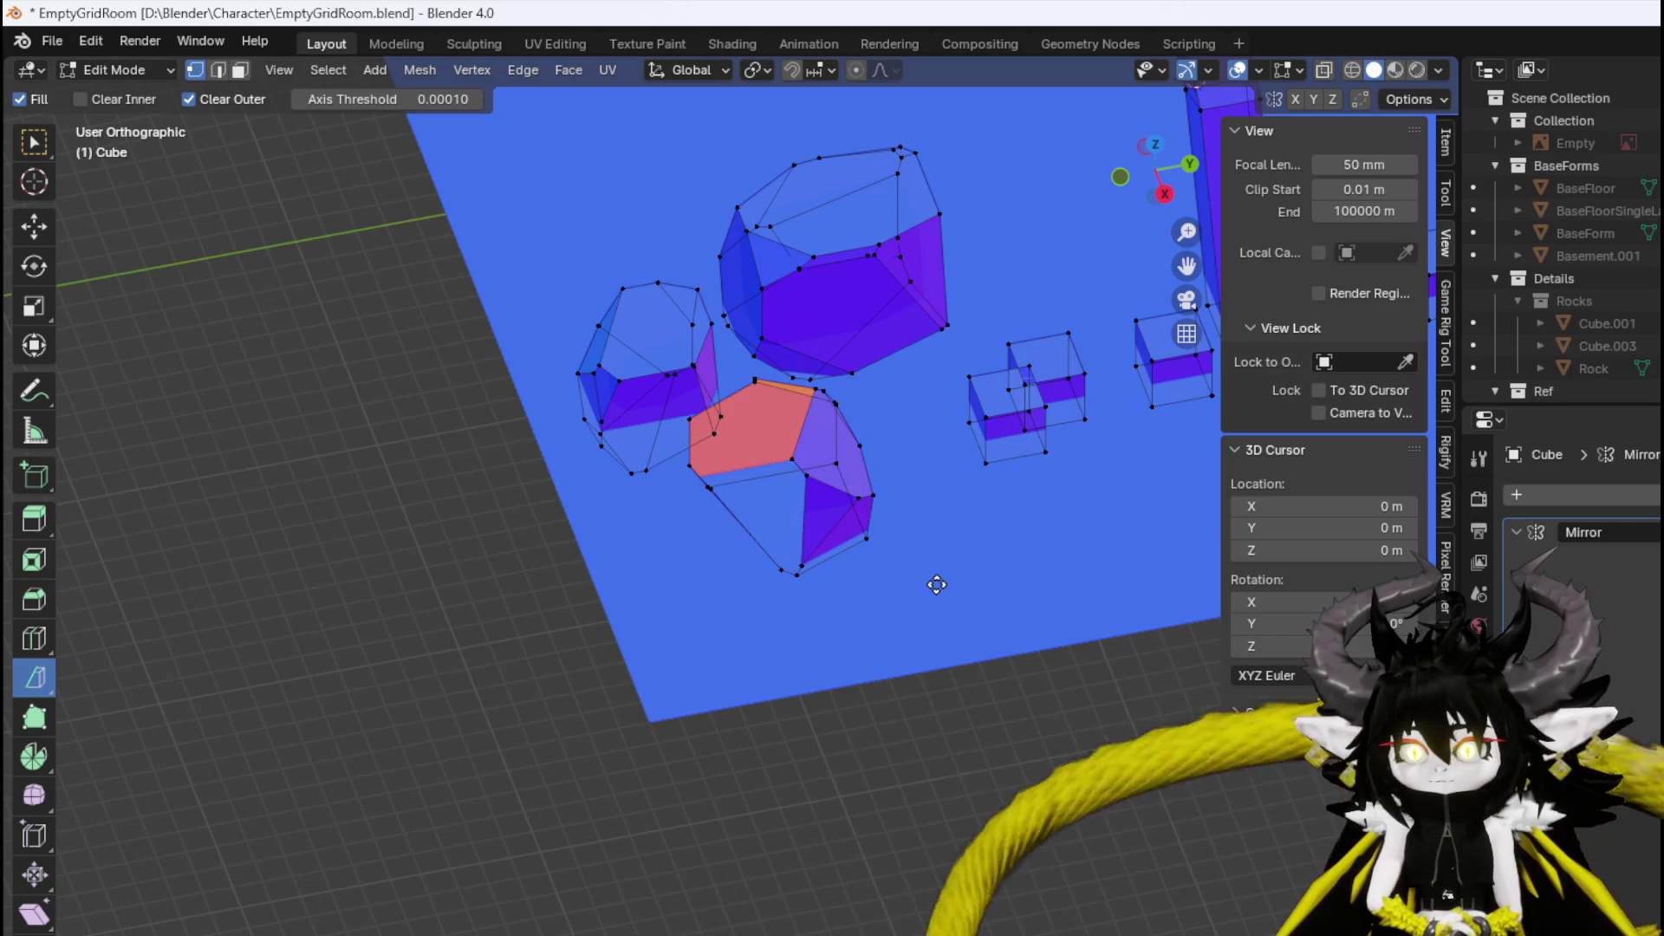
pyautogui.hotkey('ctrl', 'z')
pyautogui.moveTo(936, 579)
pyautogui.mouseDown()
pyautogui.moveTo(855, 546)
pyautogui.moveTo(839, 571)
pyautogui.moveTo(694, 632)
pyautogui.moveTo(643, 485)
pyautogui.moveTo(382, 546)
pyautogui.moveTo(321, 594)
pyautogui.moveTo(149, 558)
pyautogui.moveTo(217, 591)
pyautogui.moveTo(338, 565)
pyautogui.moveTo(780, 605)
pyautogui.moveTo(867, 520)
pyautogui.moveTo(487, 661)
pyautogui.moveTo(520, 483)
pyautogui.moveTo(483, 606)
pyautogui.moveTo(607, 586)
pyautogui.moveTo(568, 598)
pyautogui.moveTo(513, 561)
pyautogui.mouseUp()
pyautogui.hotkey('ctrl', 'l')
pyautogui.scroll(3, 792, 587)
# Slice one more angle into the rock and separate the cut rock as its own object.
pyautogui.press('h')
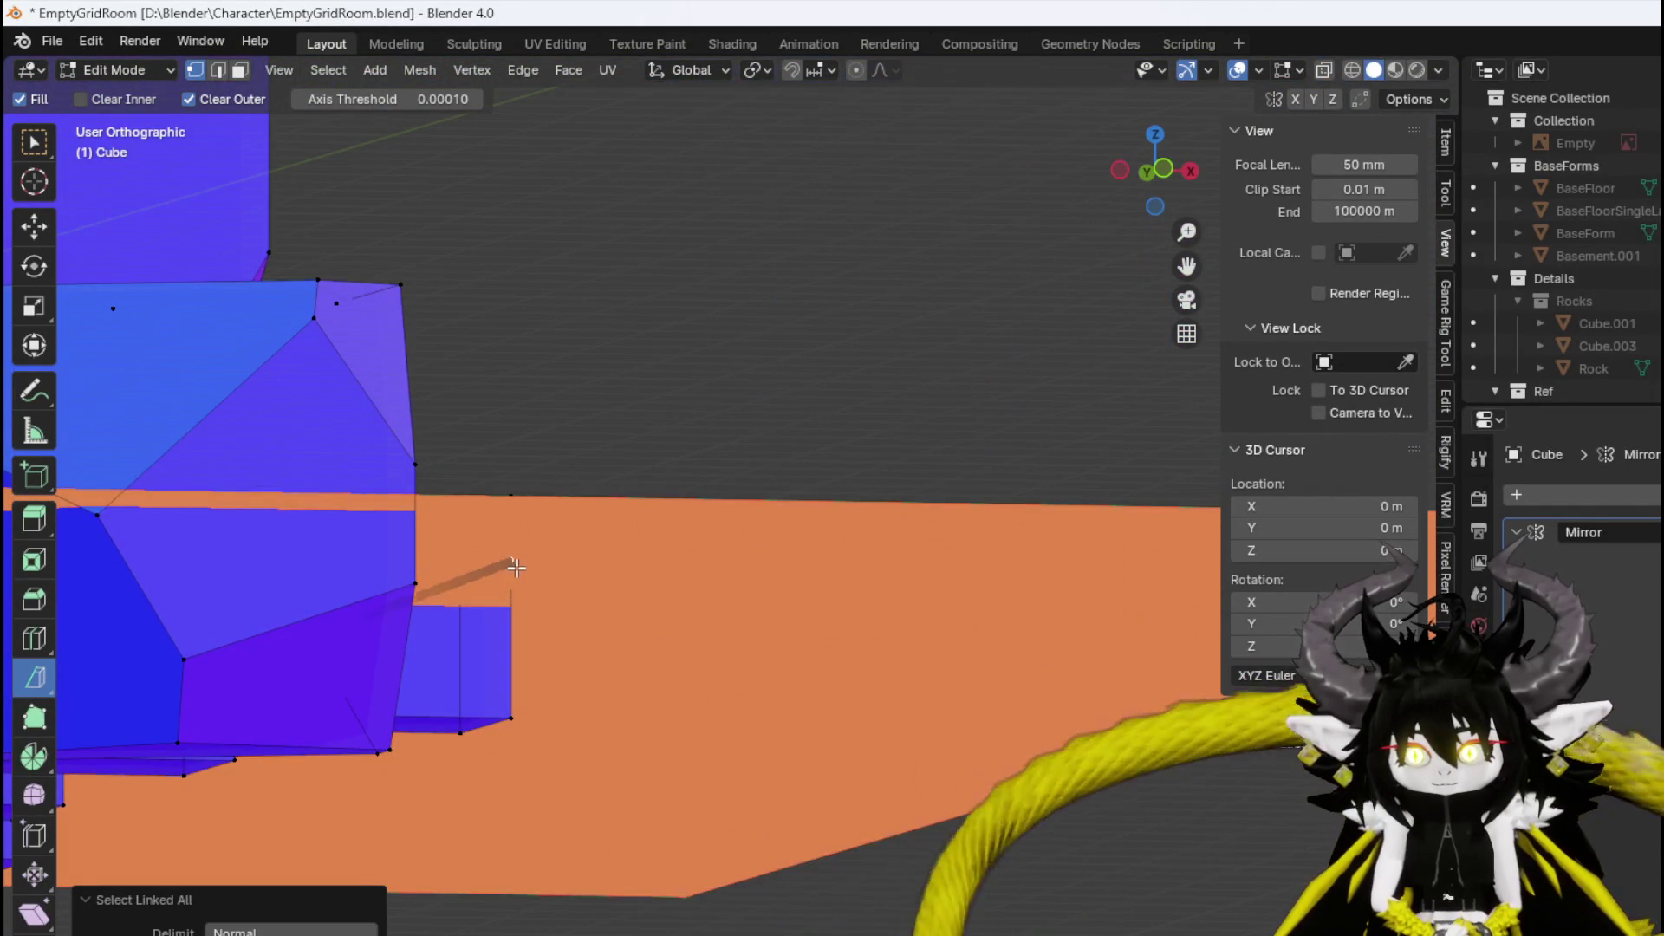
pyautogui.click(514, 562)
pyautogui.hotkey('alt', 'h')
pyautogui.moveTo(385, 457)
pyautogui.mouseDown()
pyautogui.moveTo(551, 620)
pyautogui.moveTo(677, 662)
pyautogui.moveTo(778, 559)
pyautogui.moveTo(724, 551)
pyautogui.moveTo(737, 645)
pyautogui.moveTo(783, 511)
pyautogui.moveTo(644, 623)
pyautogui.mouseUp()
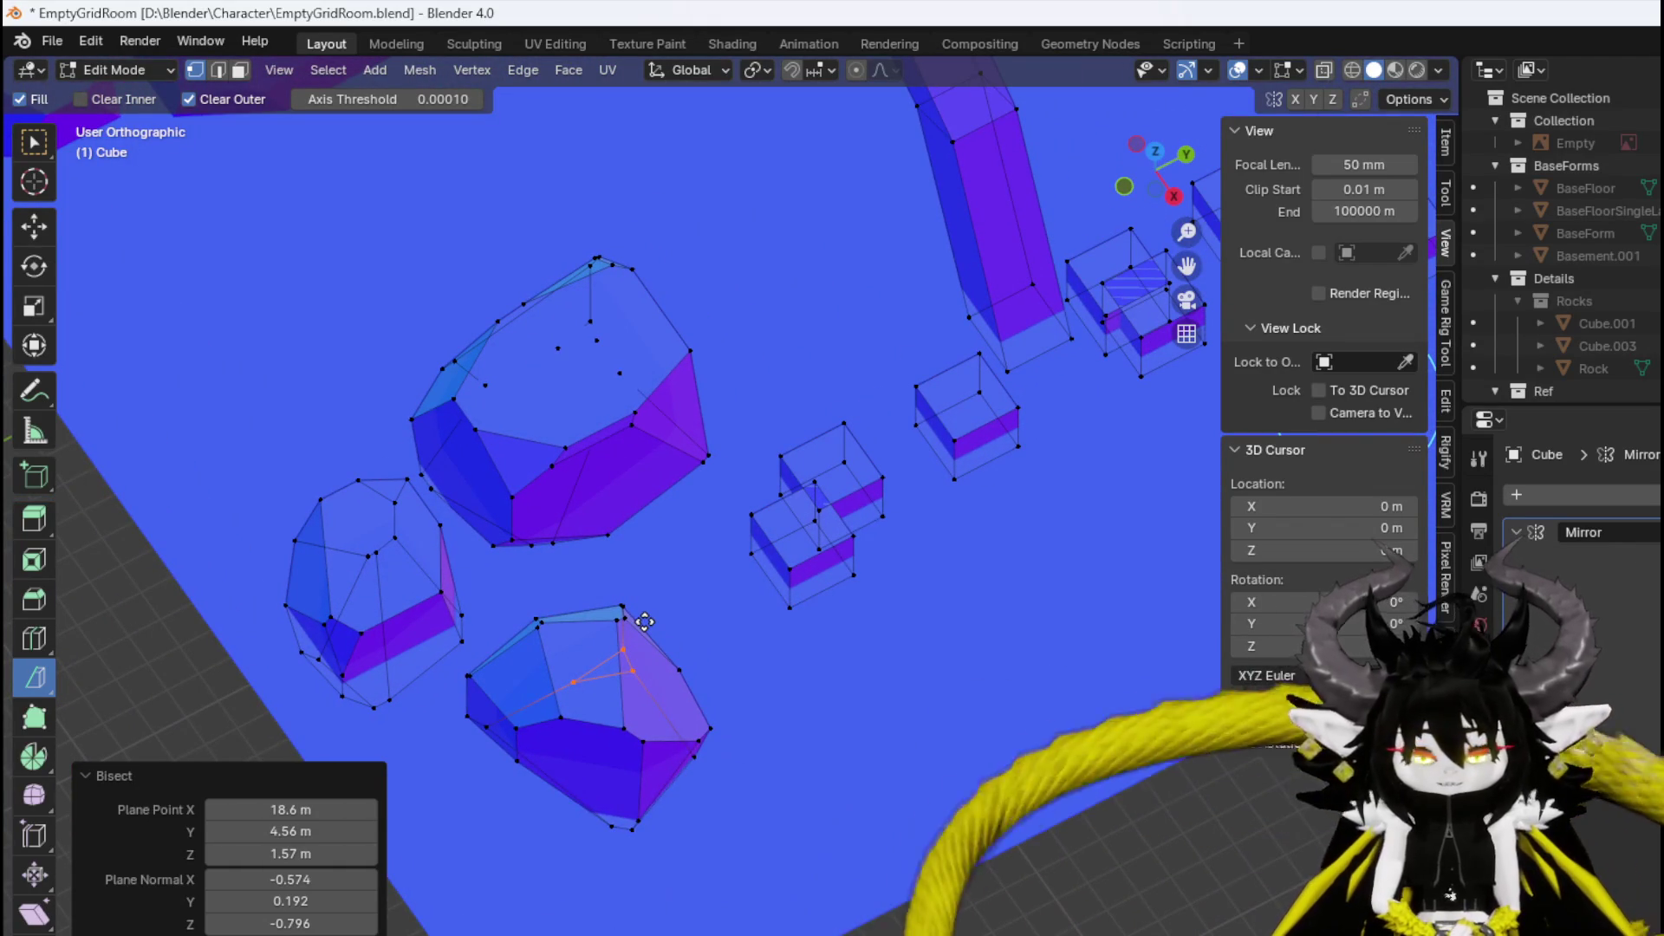
pyautogui.hotkey('ctrl', 'l')
pyautogui.press('o')
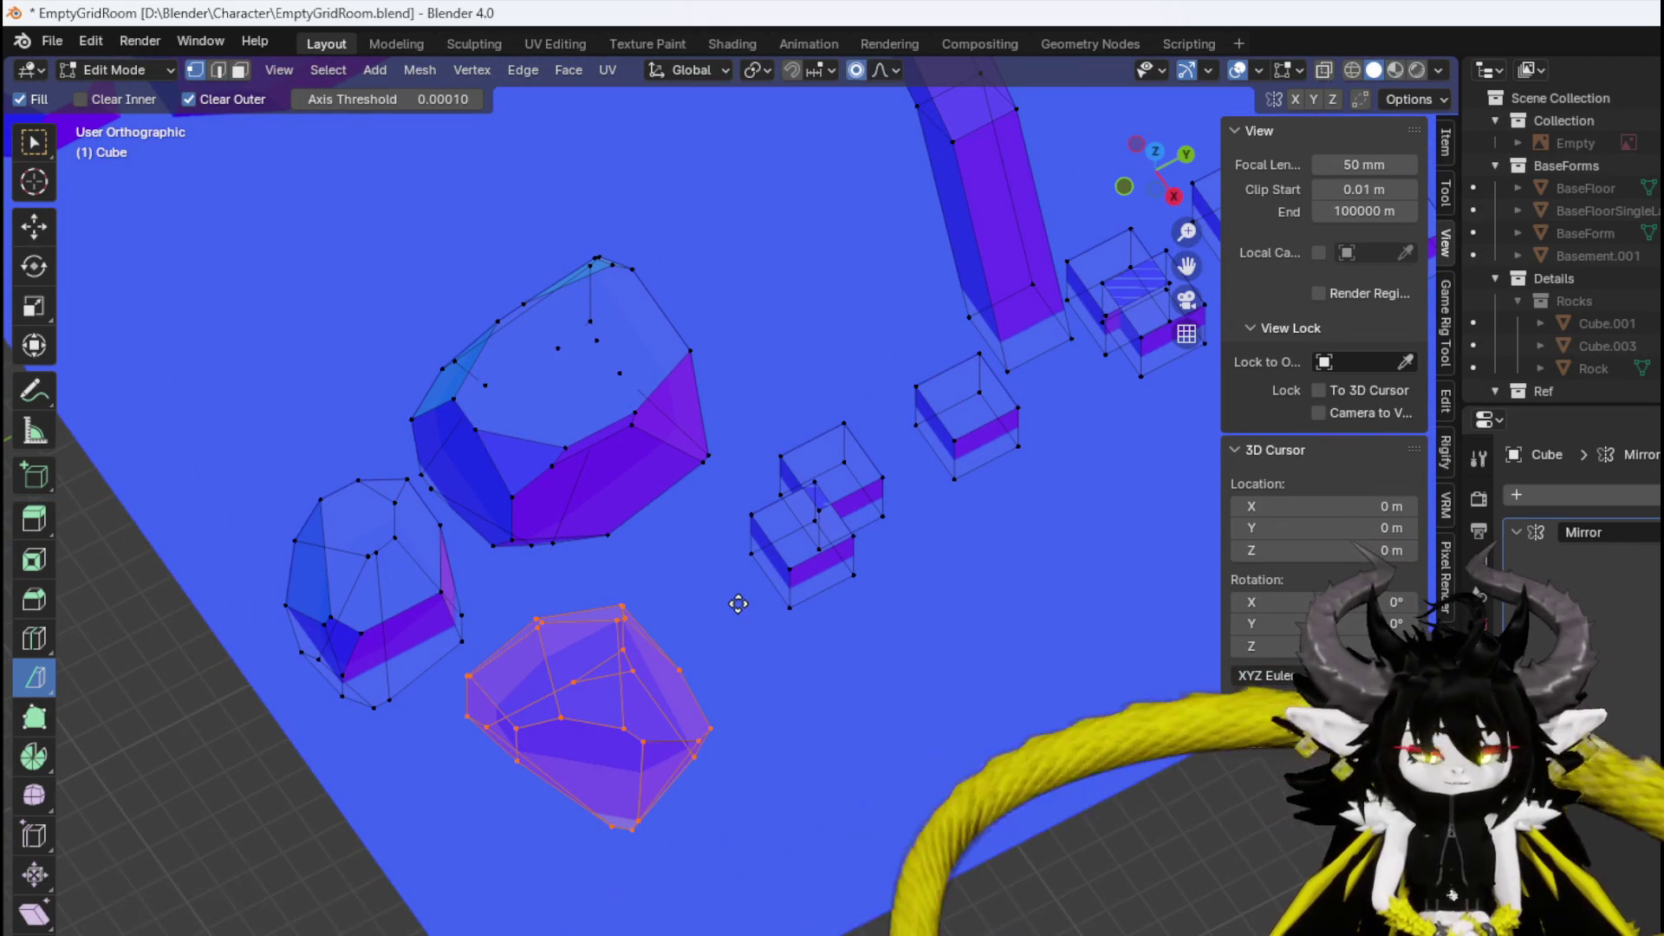
pyautogui.press('p')
pyautogui.click(737, 602)
# In Object Mode, drag Cube.004 in the Outliner into the Rocks collection.
pyautogui.click(113, 69)
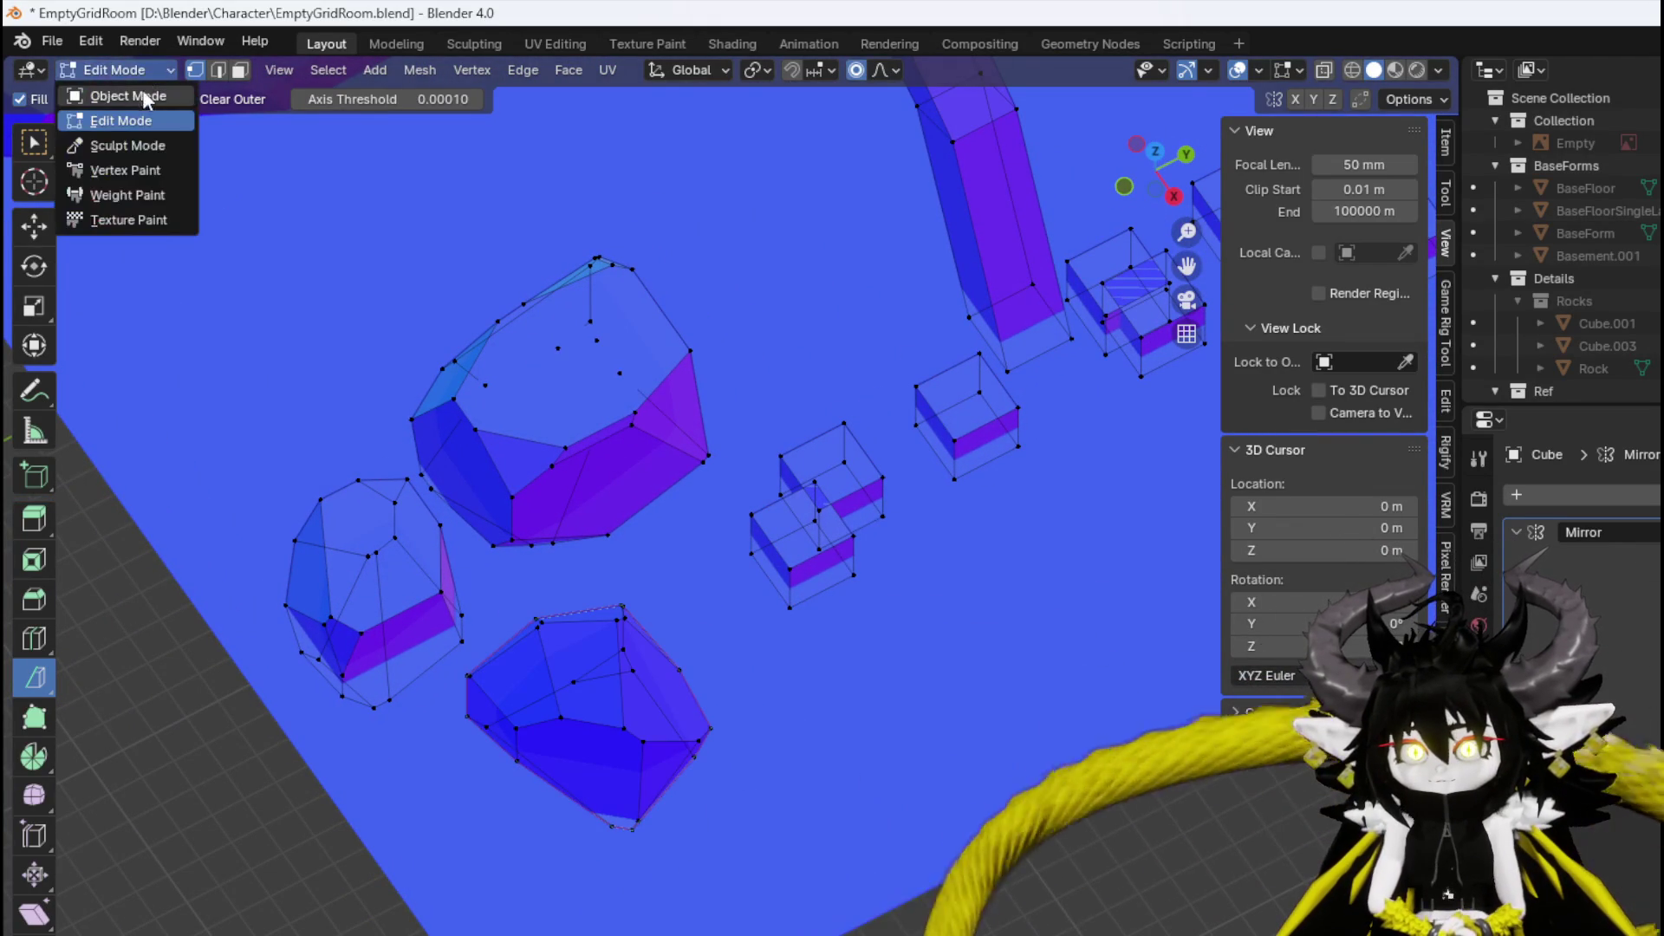
pyautogui.click(130, 100)
pyautogui.scroll(-4, 1641, 320)
pyautogui.scroll(-4, 1645, 324)
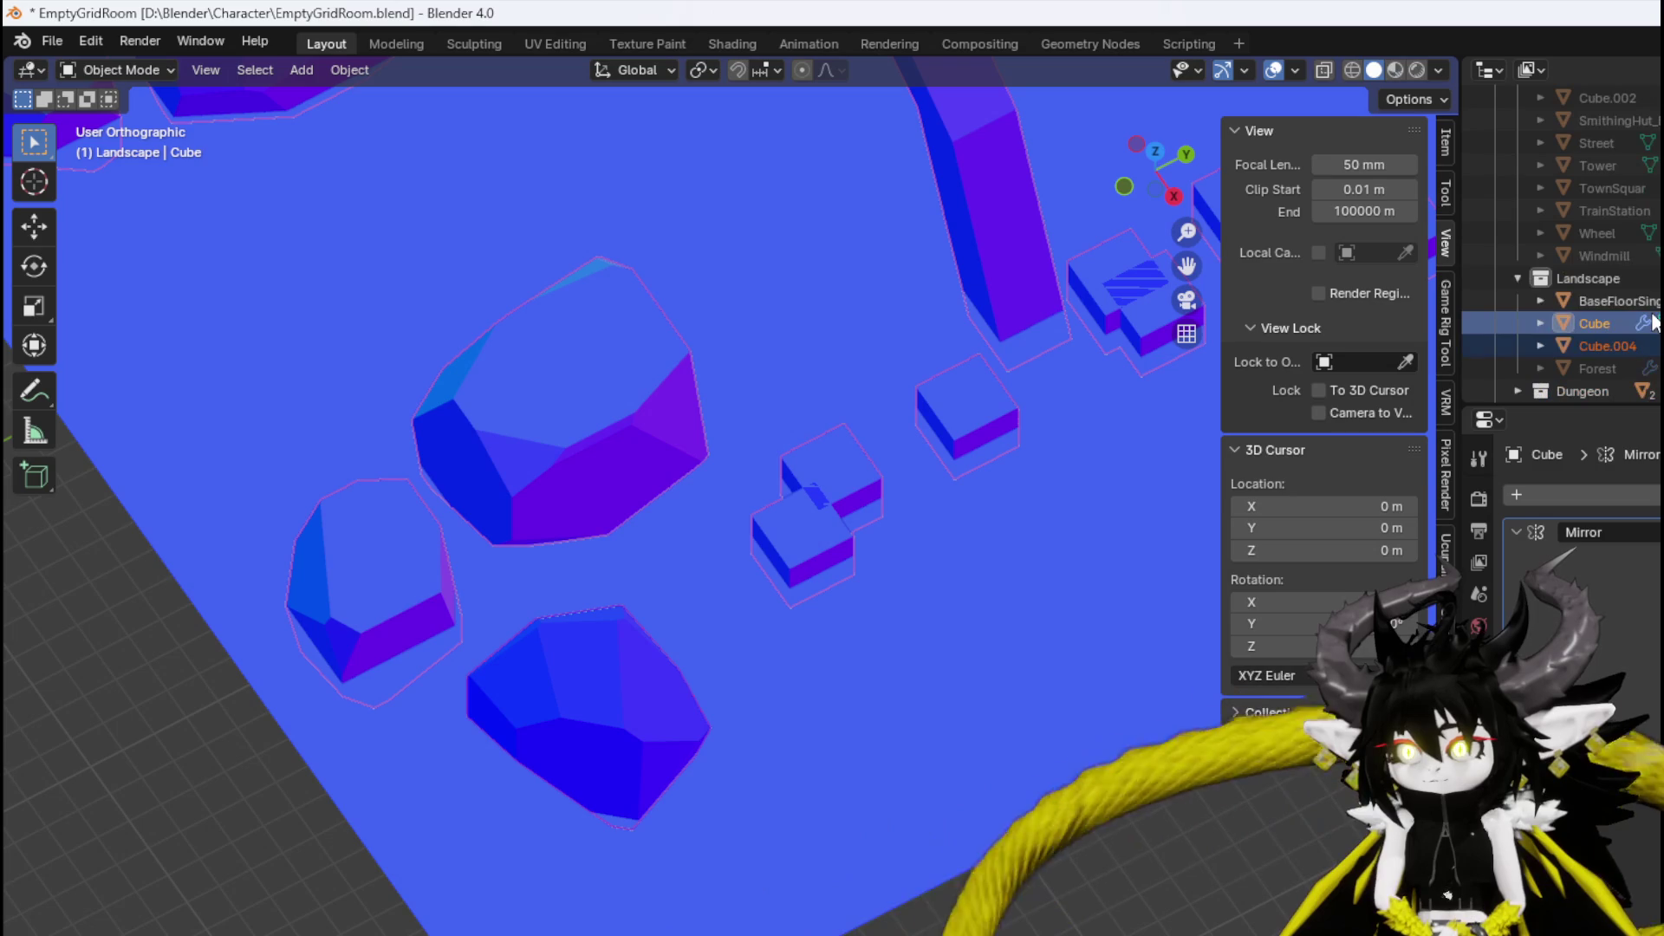
pyautogui.click(1599, 343)
pyautogui.scroll(8, 1616, 342)
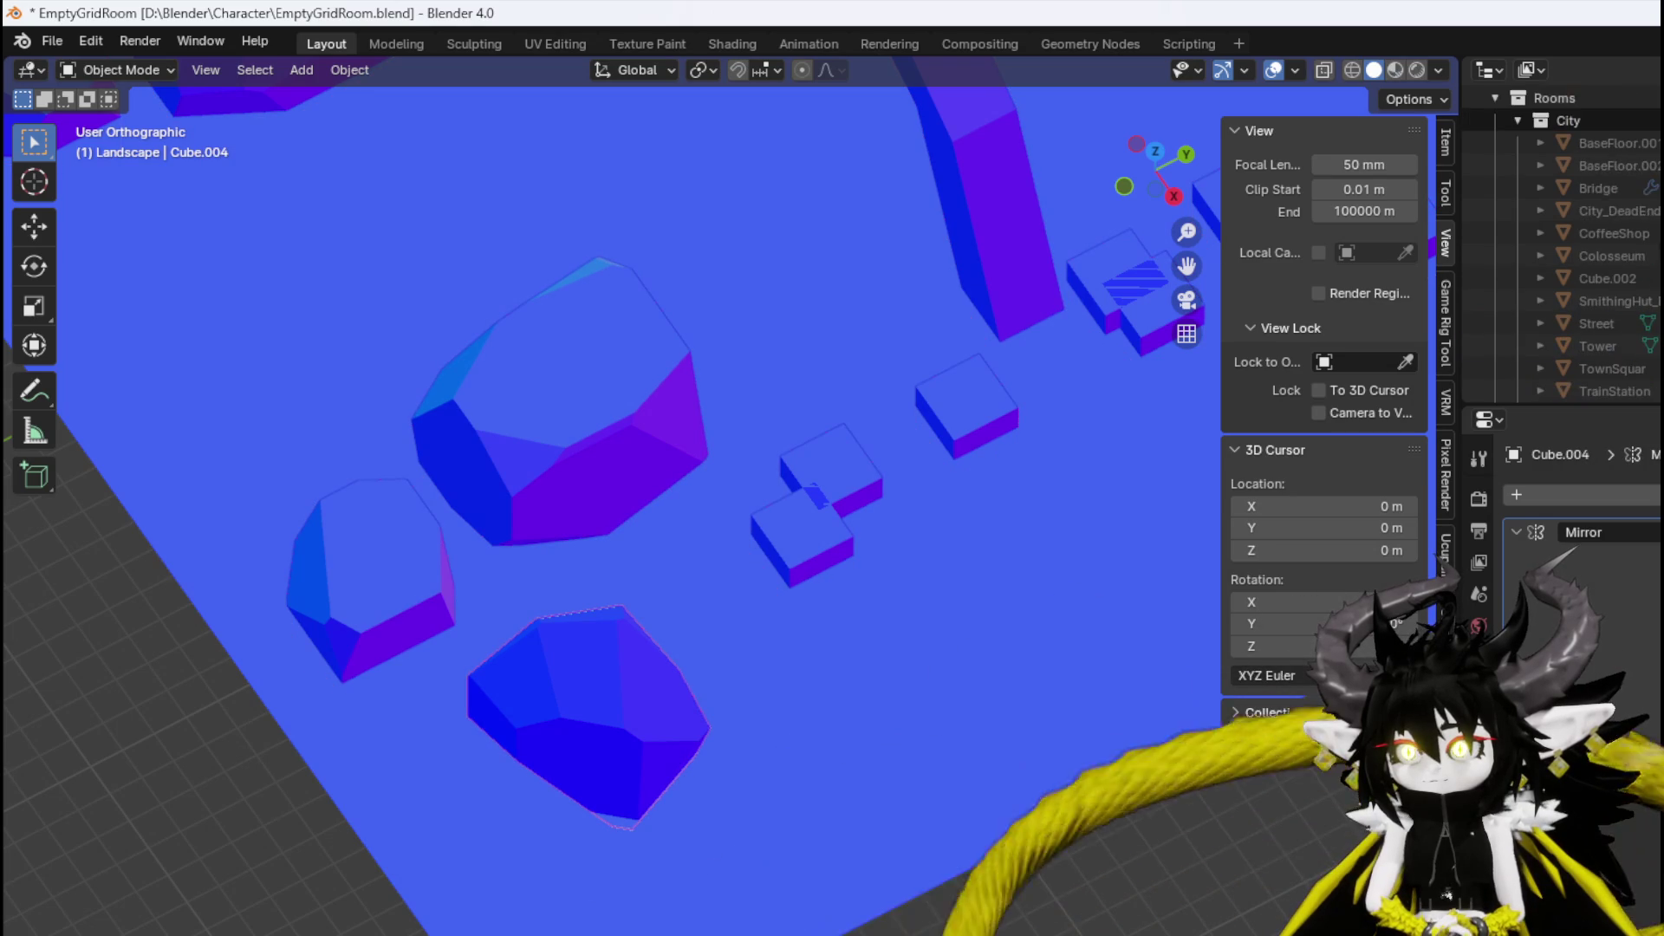
pyautogui.moveTo(1604, 179); pyautogui.dragTo(1658, 204)
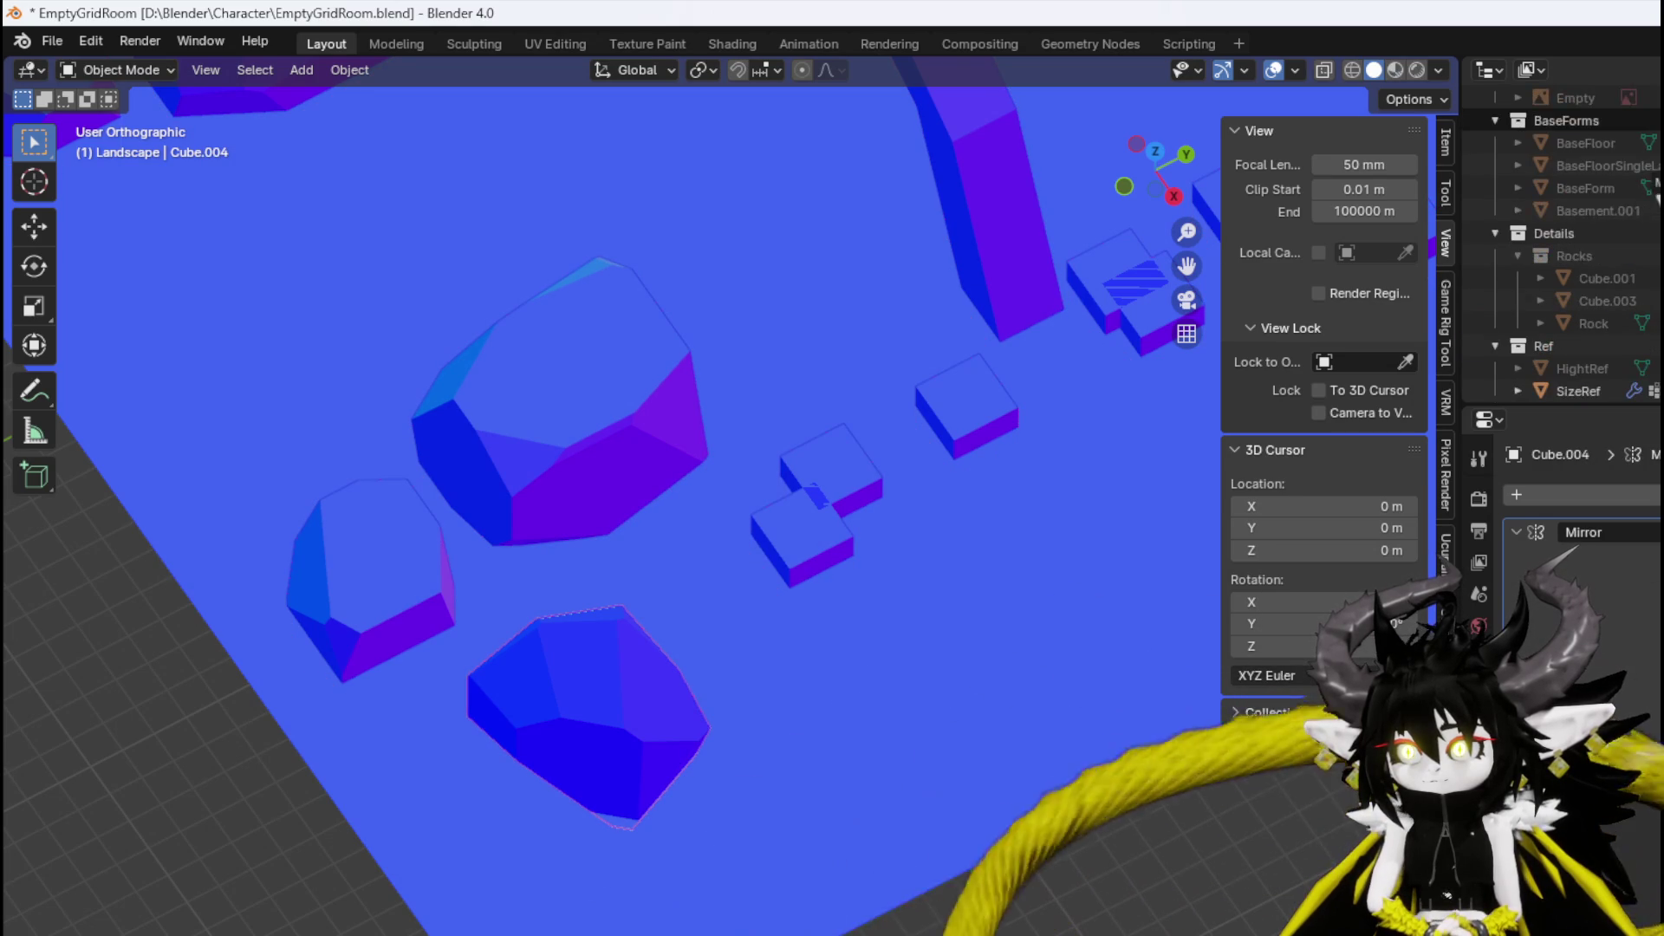
pyautogui.moveTo(1567, 262); pyautogui.dragTo(1572, 257)
pyautogui.click(806, 523)
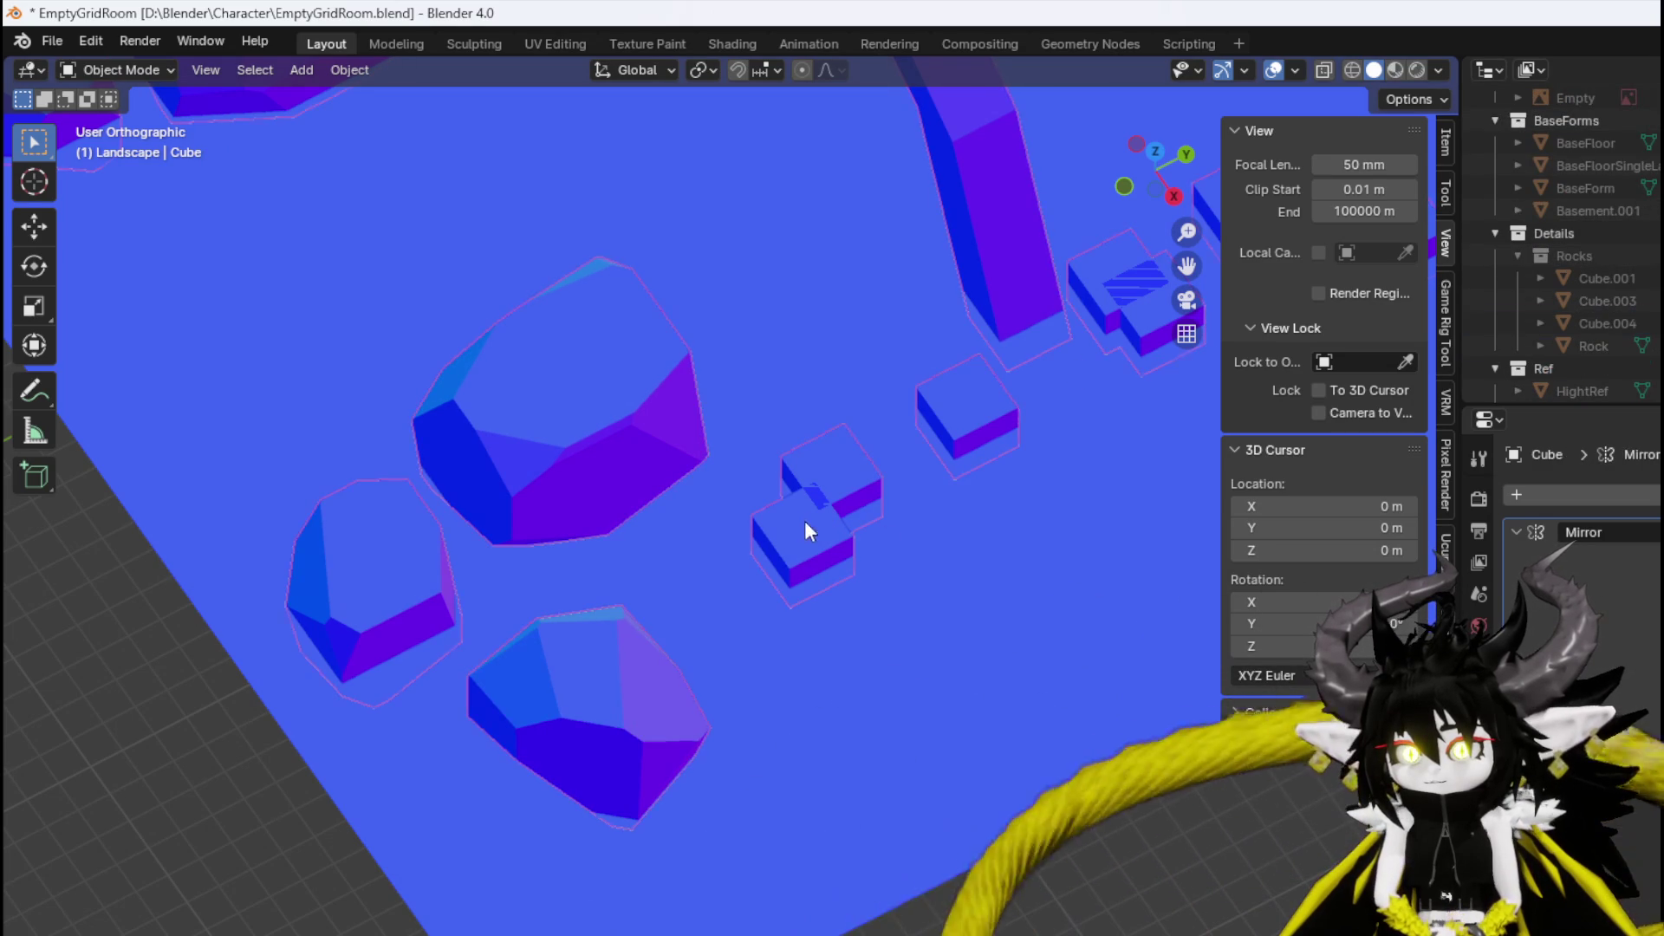
# In Edit Mode, reposition the box in top view and enlarge it about 2.696 times.
pyautogui.click(123, 70)
pyautogui.click(121, 120)
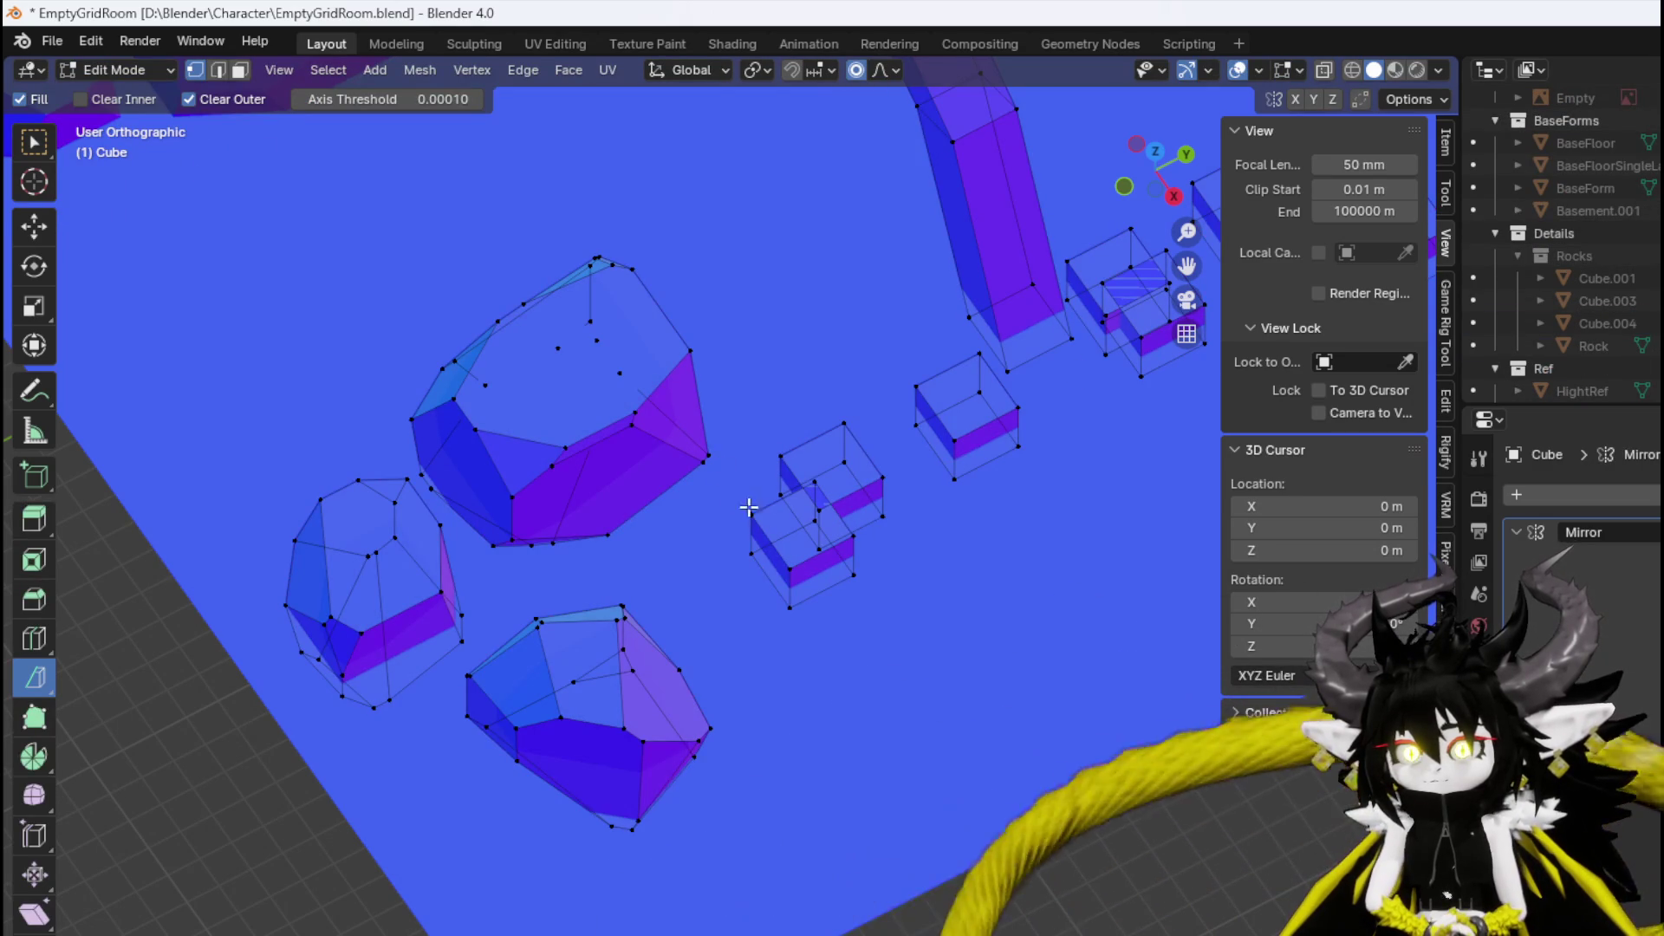
pyautogui.hotkey('ctrl', 'l')
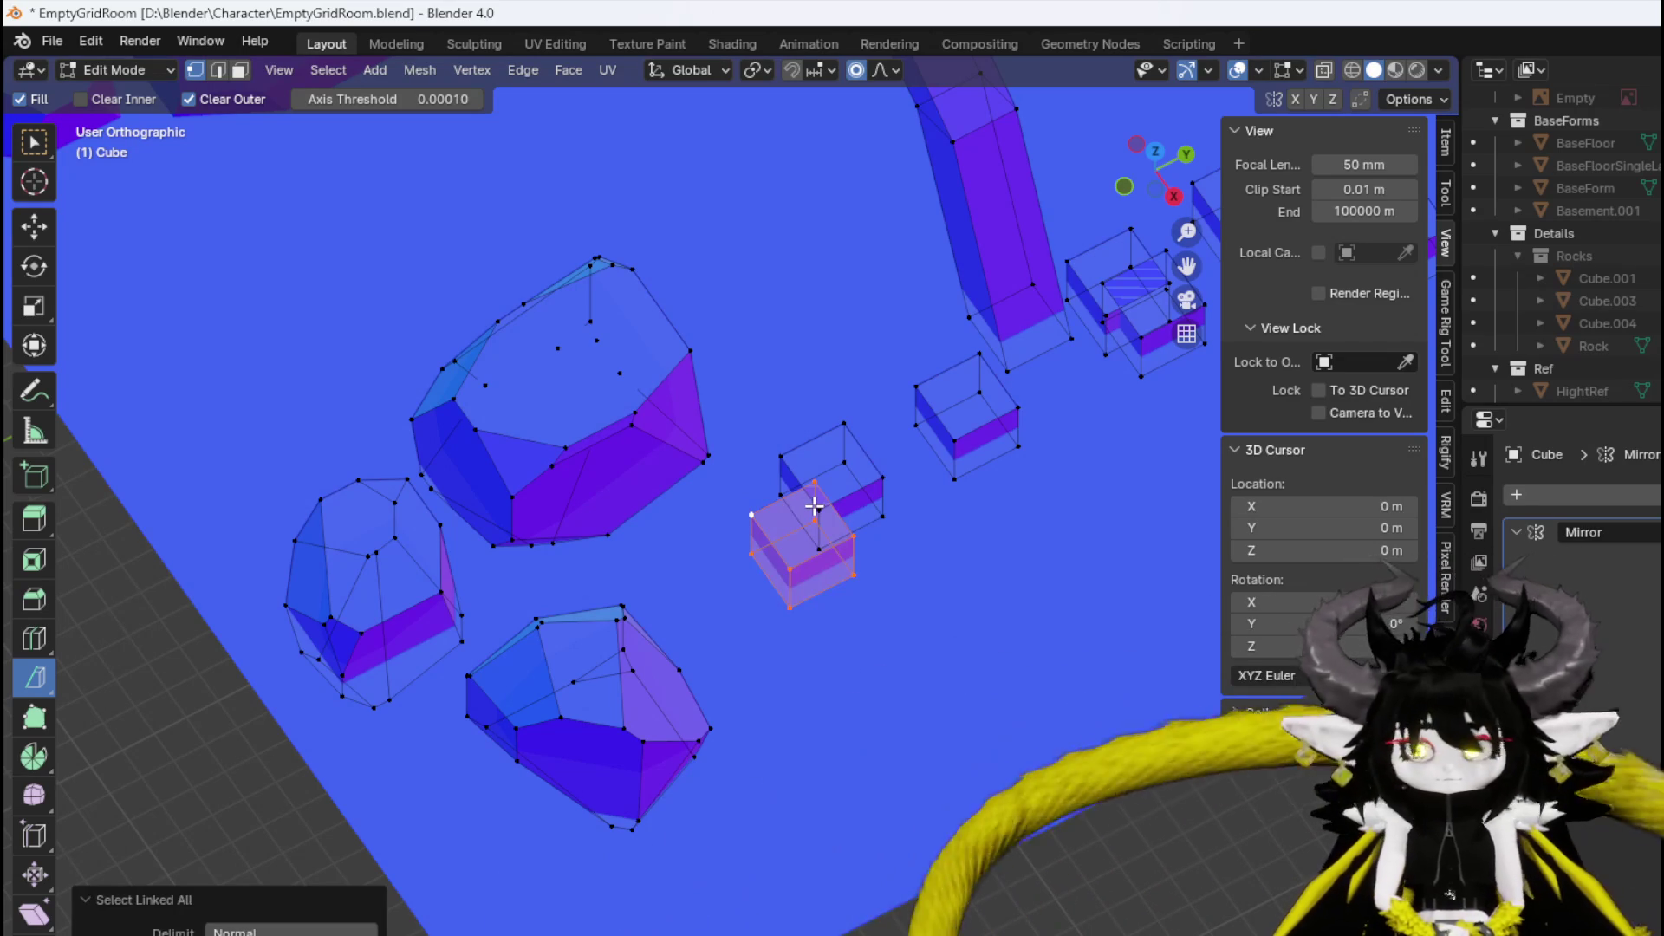
pyautogui.press('KP_7')
pyautogui.press('g')
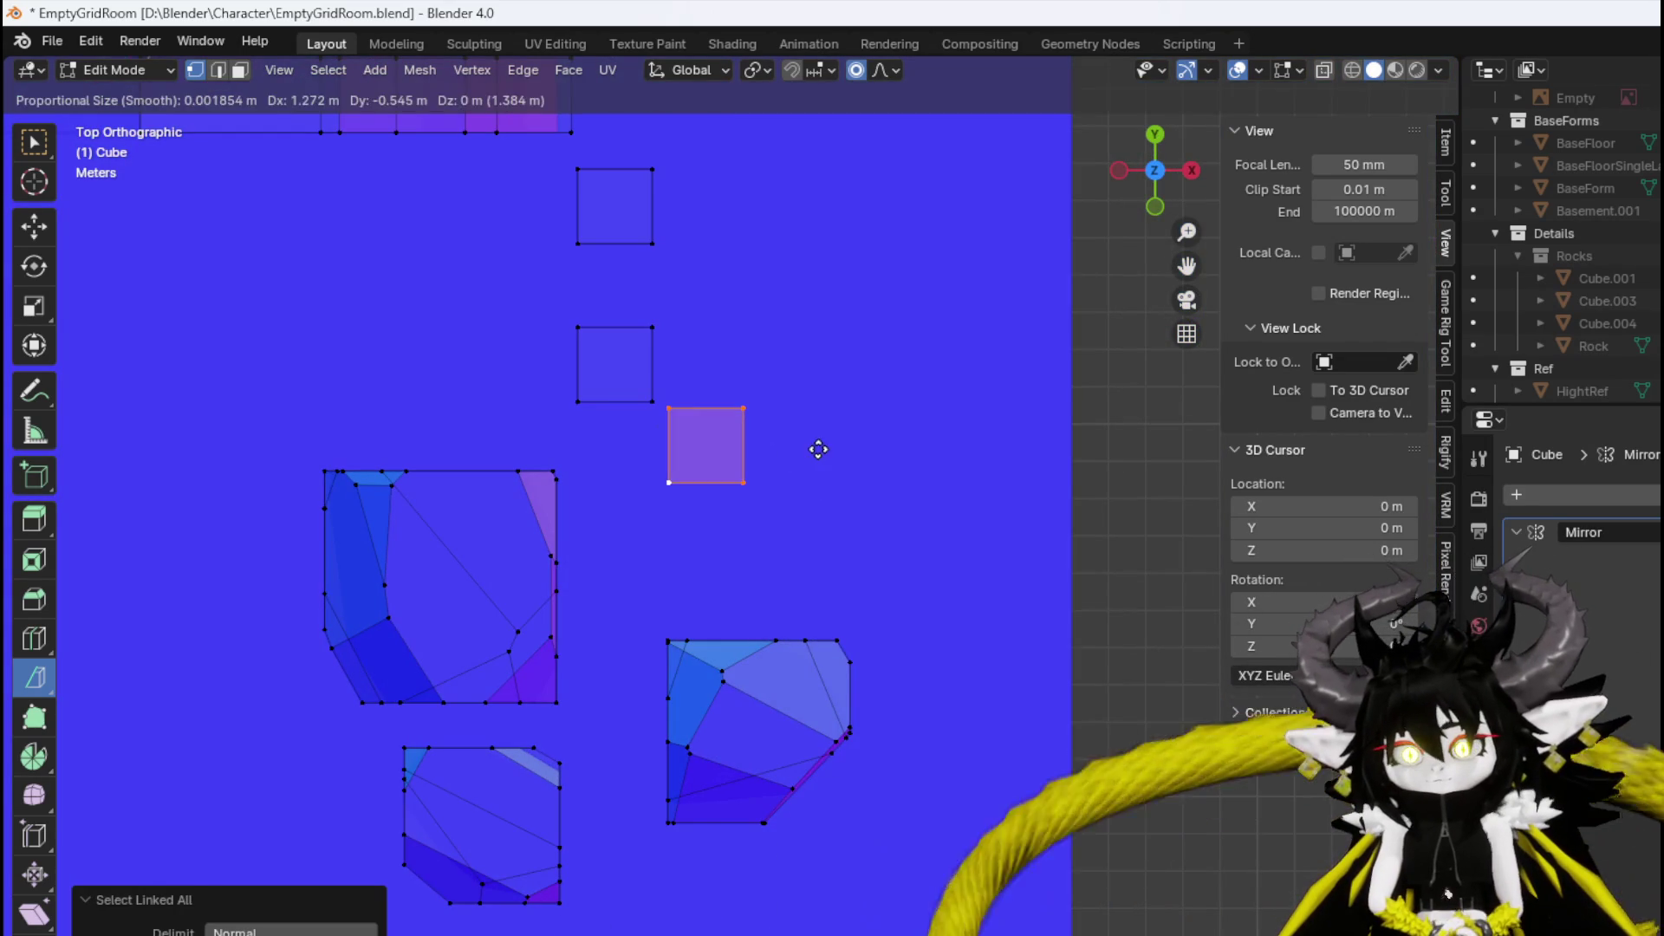
pyautogui.click(807, 461)
pyautogui.press('s')
pyautogui.click(973, 570)
pyautogui.press('g')
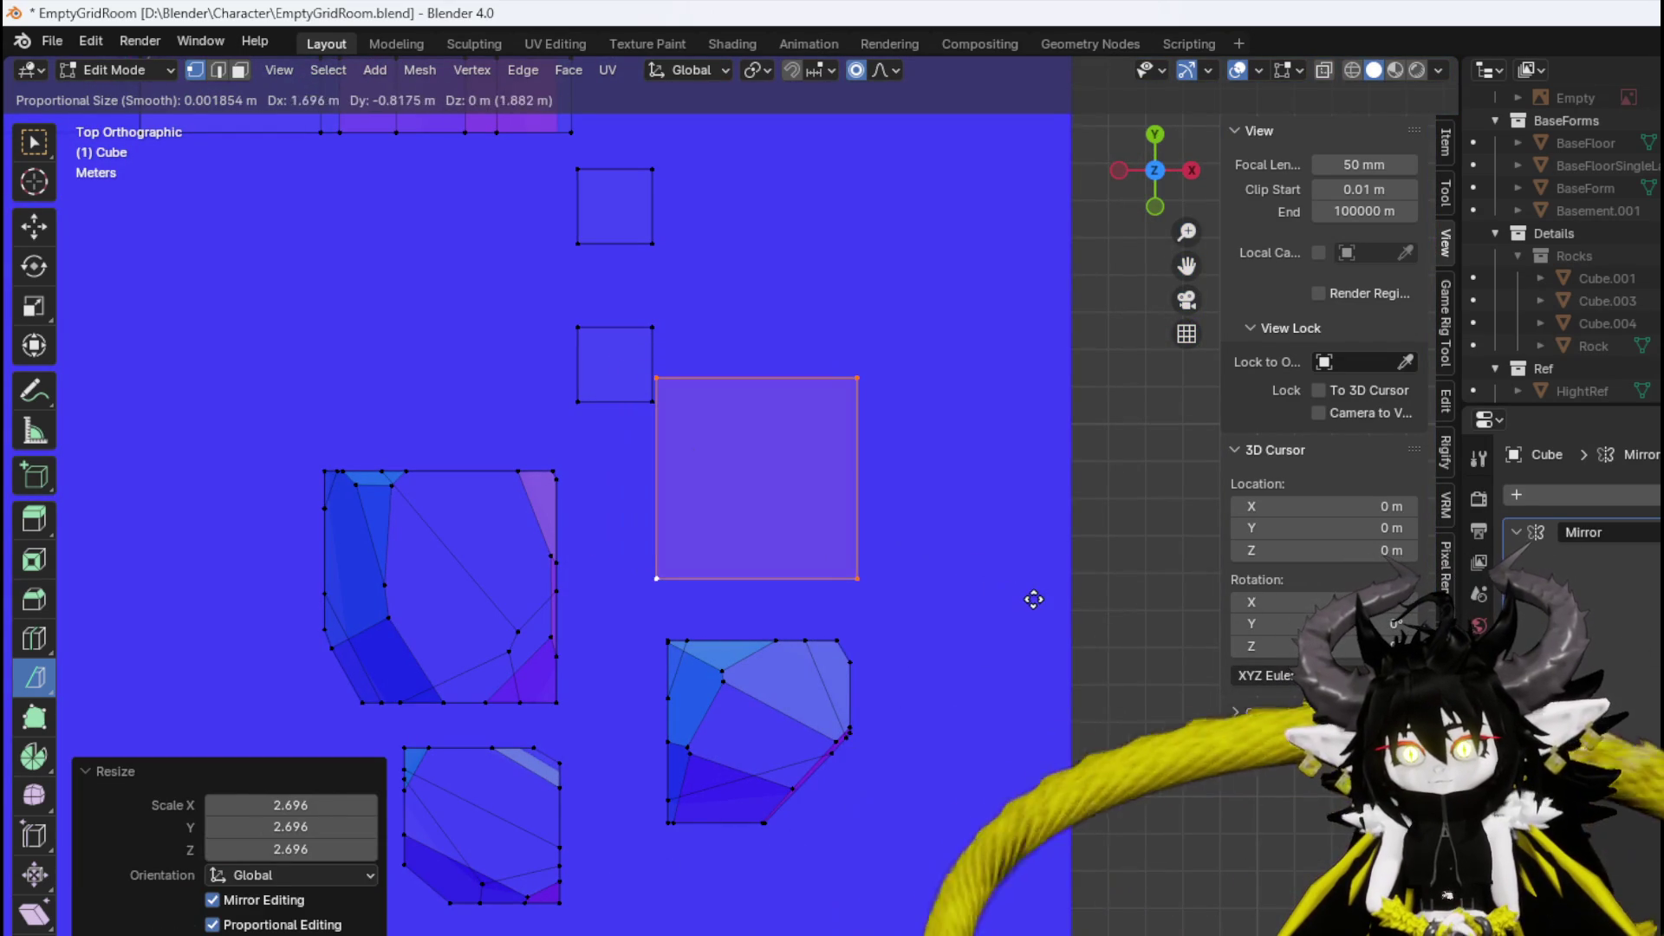
pyautogui.click(1052, 586)
# Raise the enlarged box 1.7562 m into a tall block among the rocks.
pyautogui.moveTo(1051, 587)
pyautogui.mouseDown()
pyautogui.moveTo(855, 420)
pyautogui.moveTo(916, 497)
pyautogui.moveTo(873, 449)
pyautogui.moveTo(887, 482)
pyautogui.moveTo(657, 557)
pyautogui.moveTo(602, 604)
pyautogui.mouseUp()
pyautogui.press('g')
pyautogui.click(966, 472)
pyautogui.scroll(4, 646, 568)
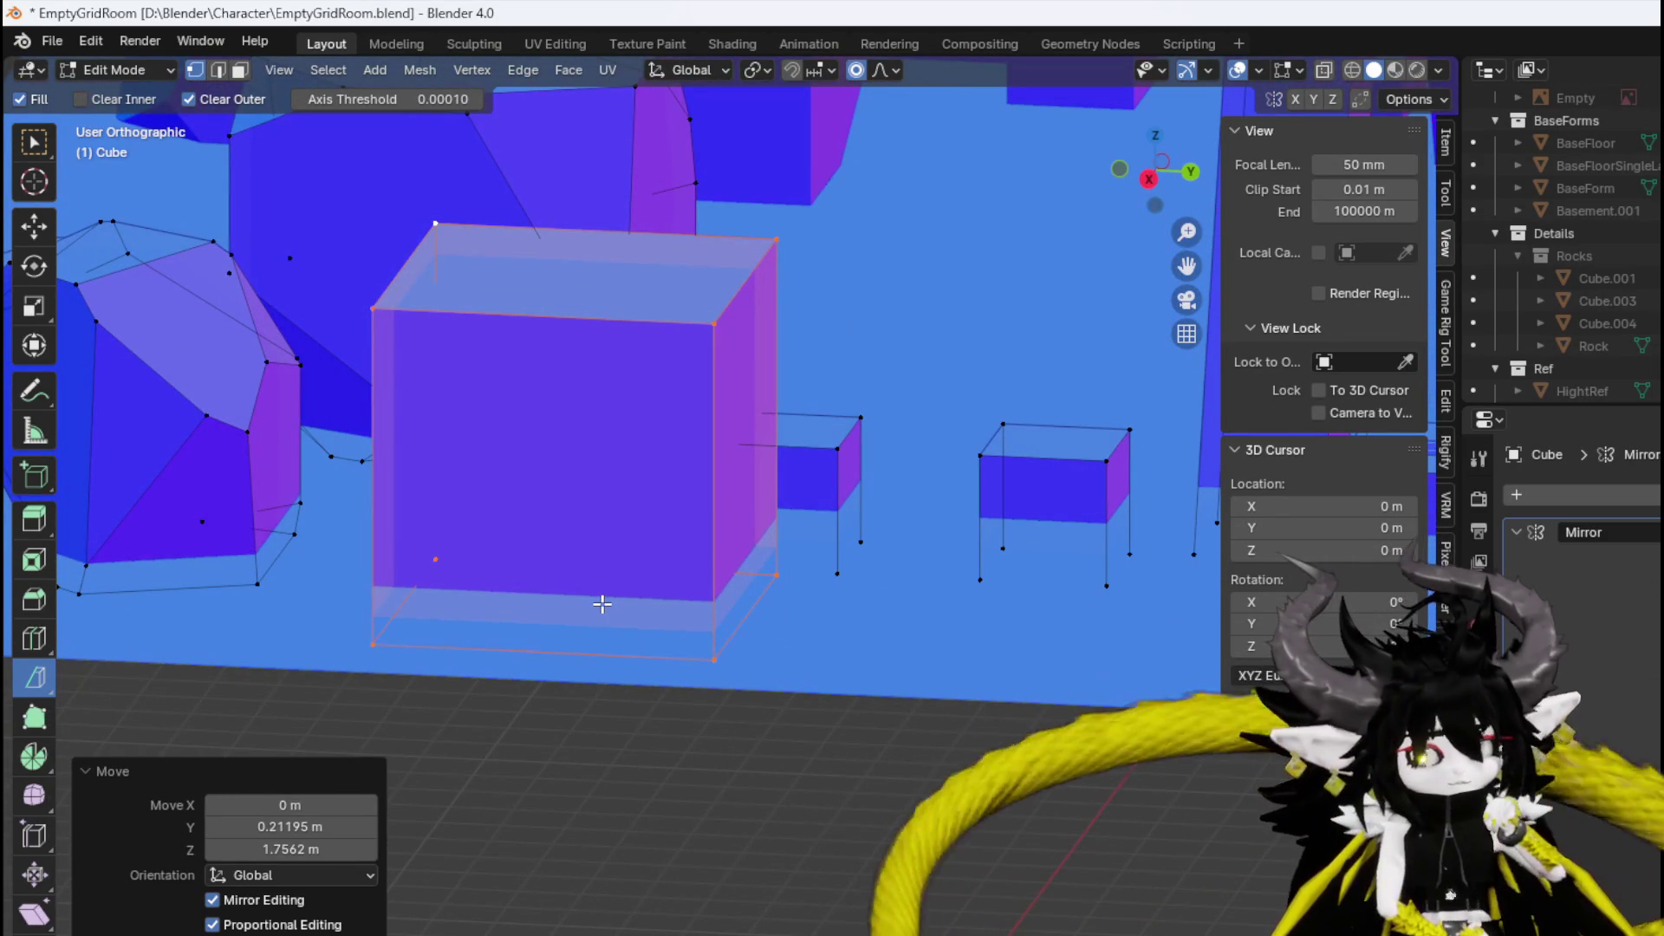
pyautogui.moveTo(587, 543)
pyautogui.mouseDown()
pyautogui.moveTo(613, 513)
pyautogui.moveTo(702, 507)
pyautogui.moveTo(549, 468)
pyautogui.moveTo(691, 508)
pyautogui.mouseUp()
pyautogui.click(99, 77)
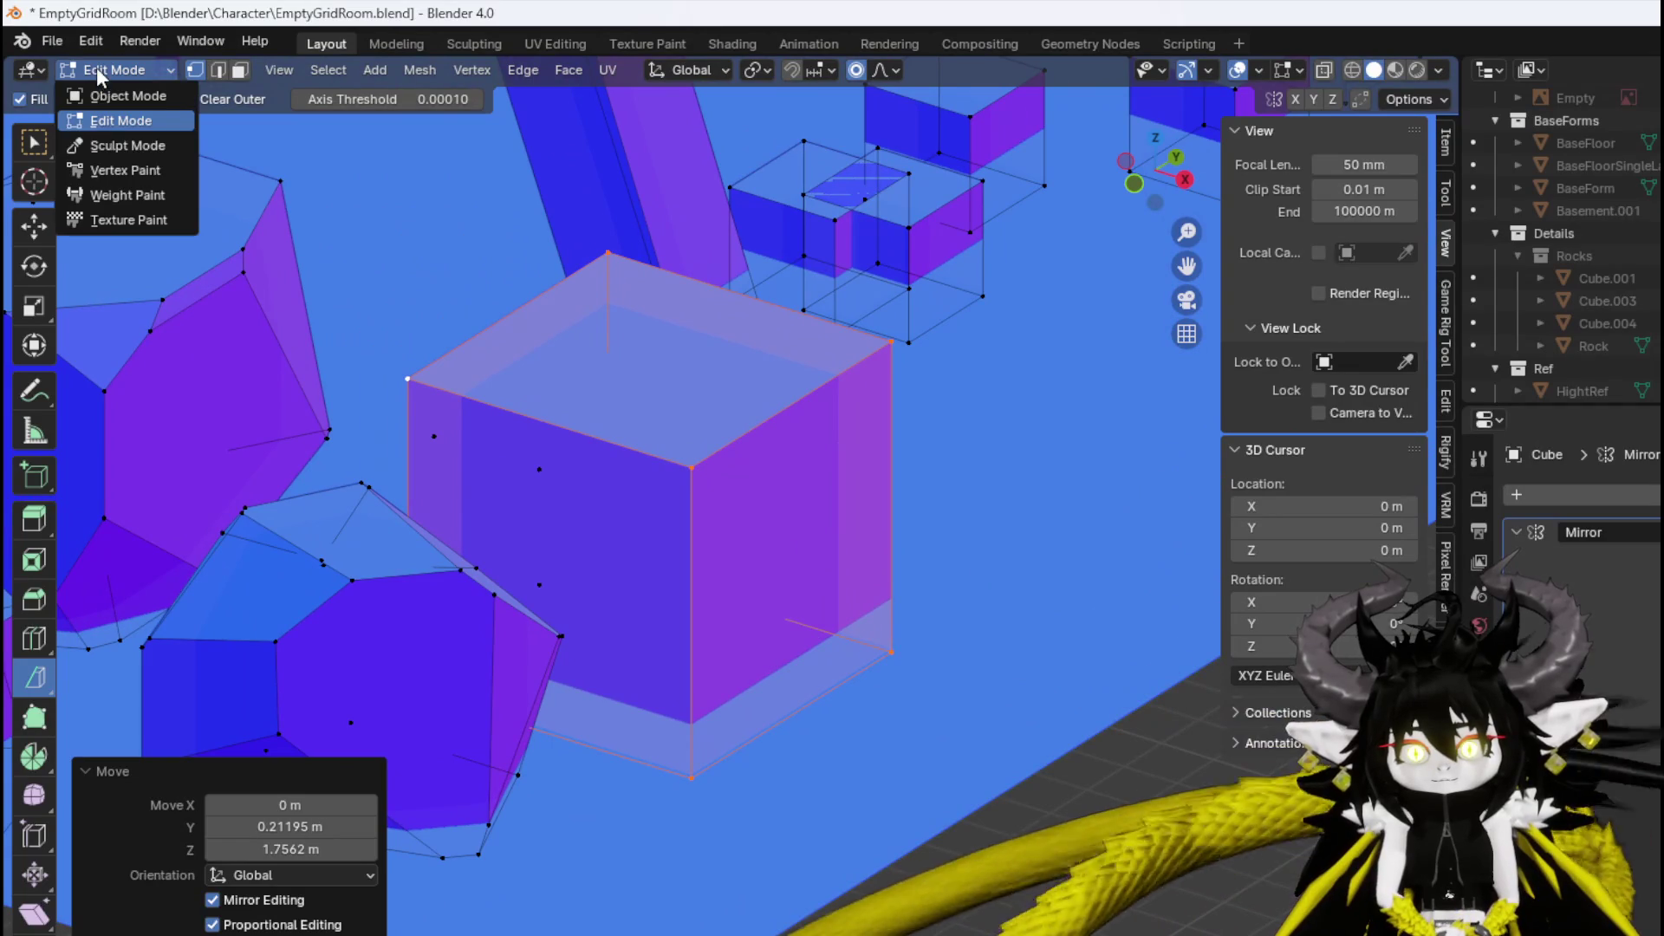
pyautogui.click(118, 118)
pyautogui.moveTo(376, 216)
pyautogui.mouseDown()
pyautogui.moveTo(417, 362)
pyautogui.moveTo(398, 327)
pyautogui.moveTo(398, 372)
pyautogui.moveTo(301, 223)
pyautogui.moveTo(361, 186)
pyautogui.moveTo(372, 245)
pyautogui.moveTo(336, 280)
pyautogui.moveTo(428, 242)
pyautogui.moveTo(348, 270)
pyautogui.moveTo(468, 185)
pyautogui.moveTo(409, 130)
pyautogui.mouseUp()
pyautogui.scroll(2, 417, 362)
pyautogui.hotkey('ctrl', 'l')
# Try several cuts across the raised box from different angles, undoing each one.
pyautogui.moveTo(450, 299); pyautogui.dragTo(785, 290)
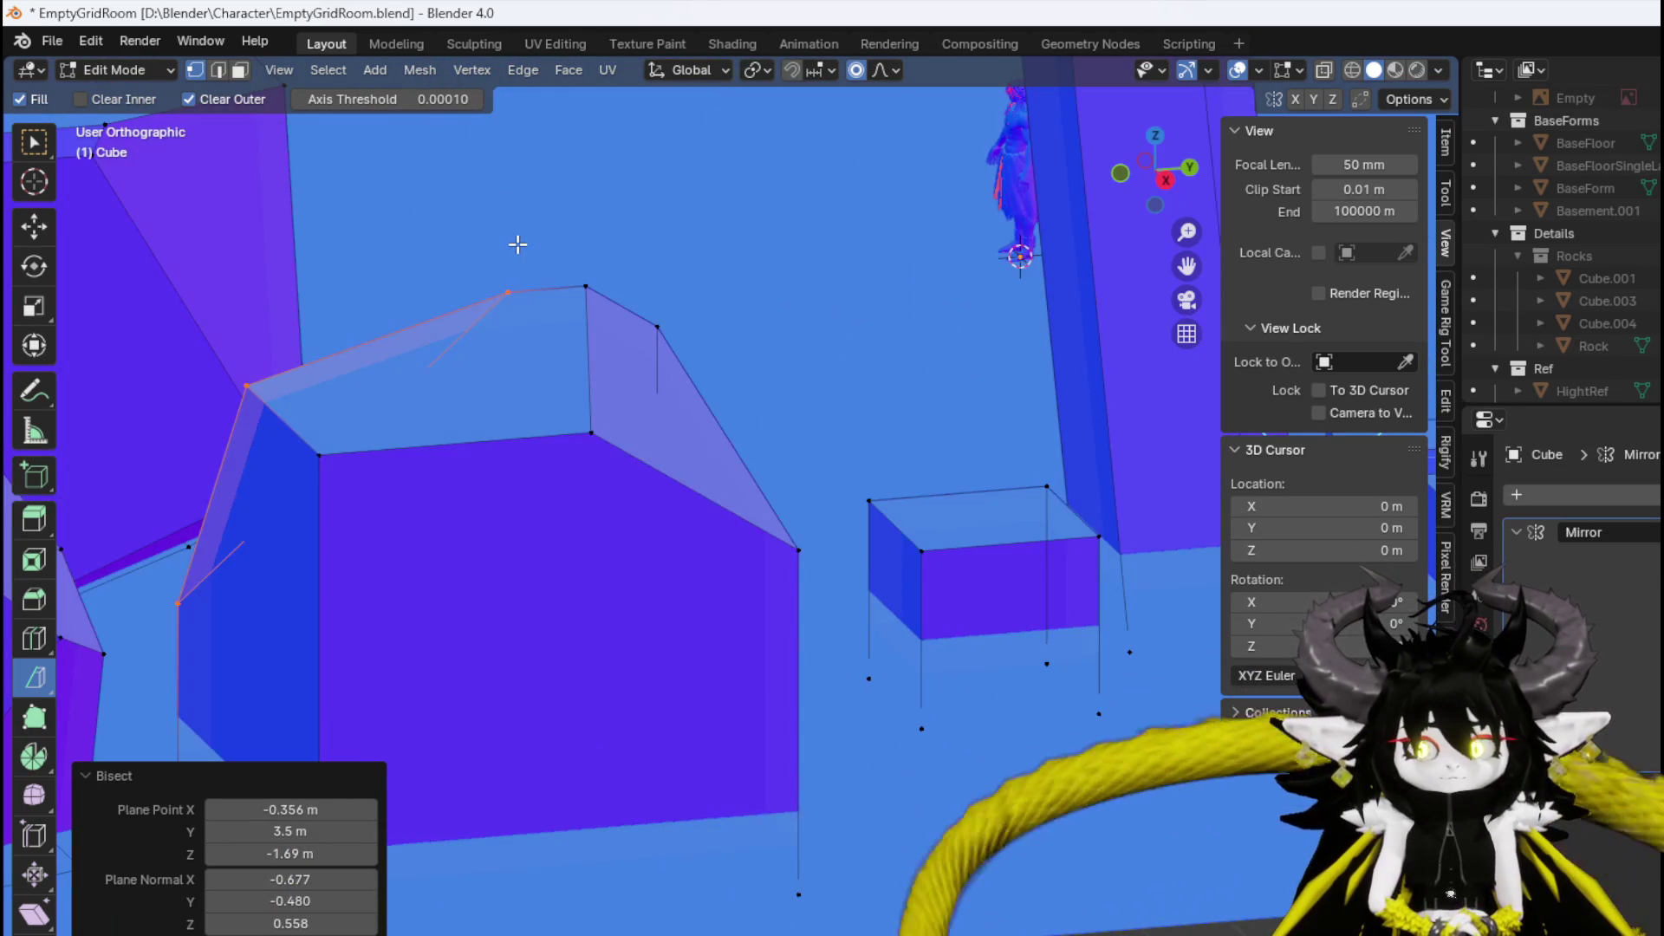
pyautogui.hotkey('ctrl', 'z')
pyautogui.moveTo(472, 201); pyautogui.dragTo(480, 177)
pyautogui.hotkey('ctrl', 'z')
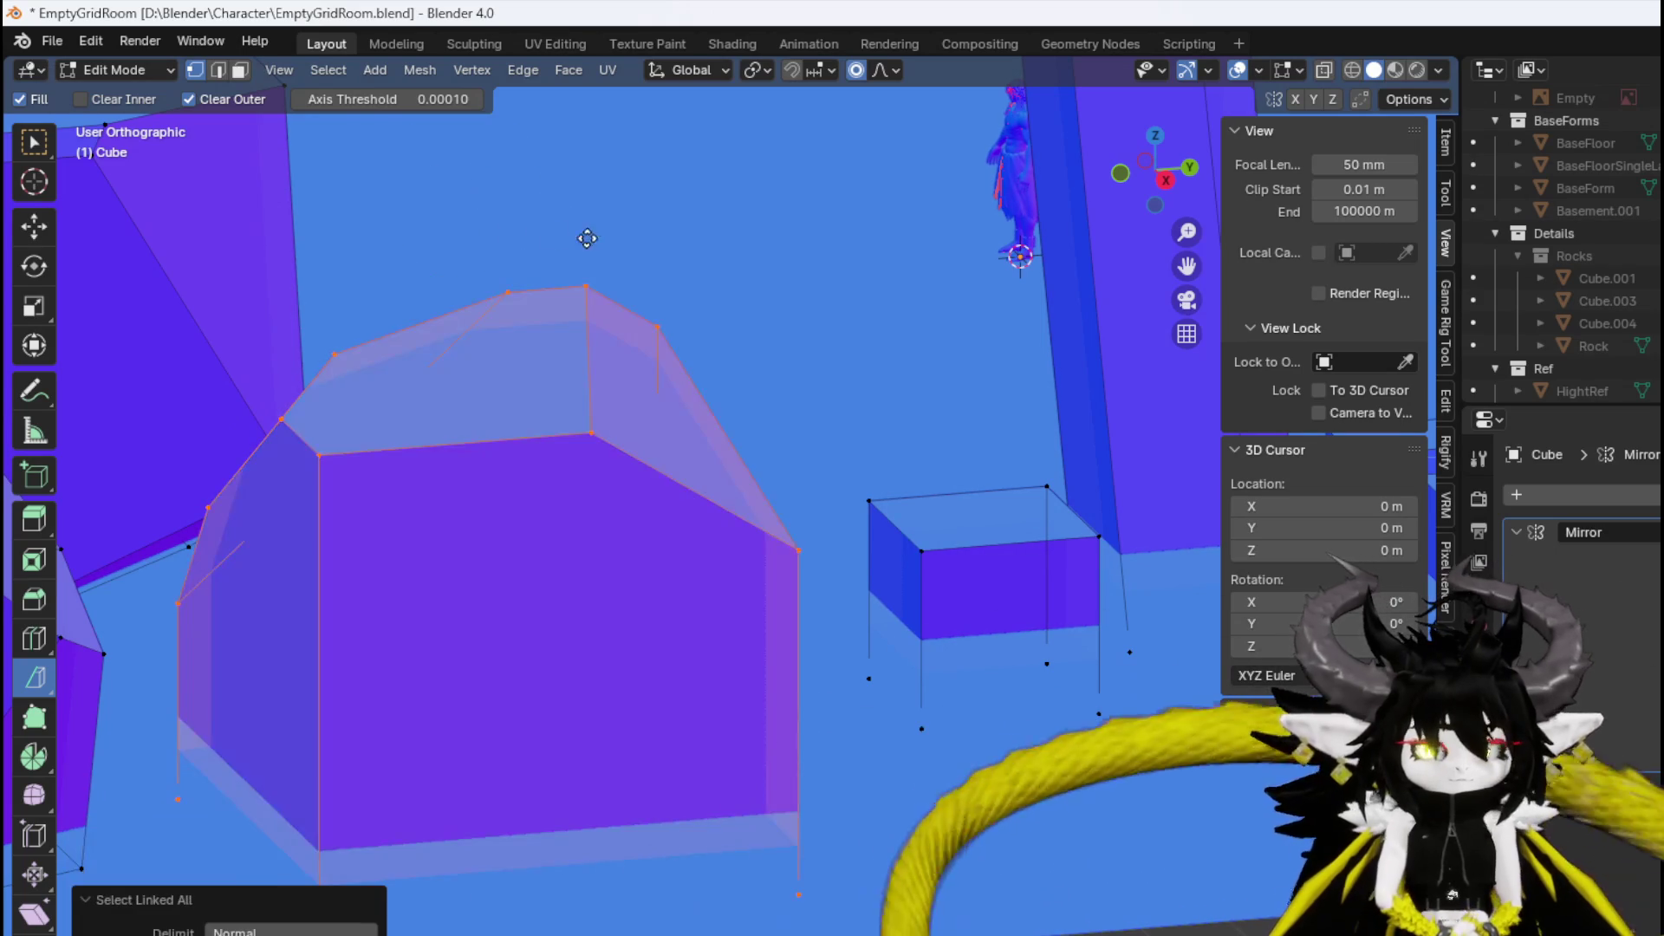
pyautogui.moveTo(583, 242)
pyautogui.mouseDown()
pyautogui.moveTo(658, 342)
pyautogui.moveTo(294, 268)
pyautogui.moveTo(529, 329)
pyautogui.mouseUp()
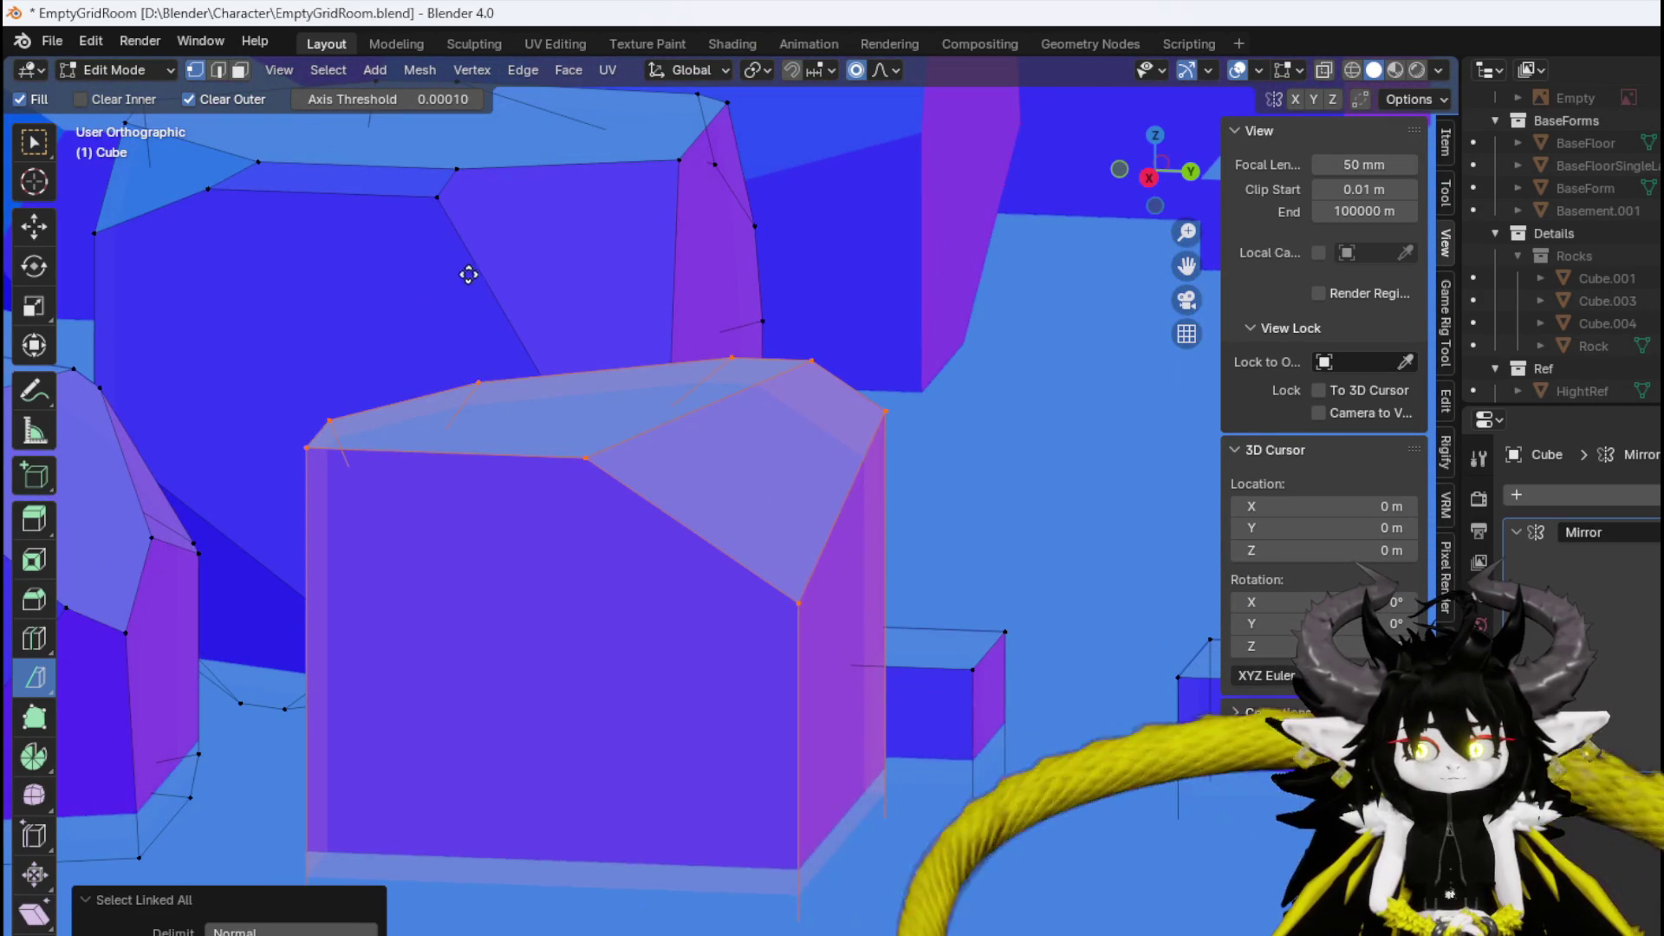
pyautogui.hotkey('ctrl', 'z')
pyautogui.moveTo(468, 275); pyautogui.dragTo(488, 216)
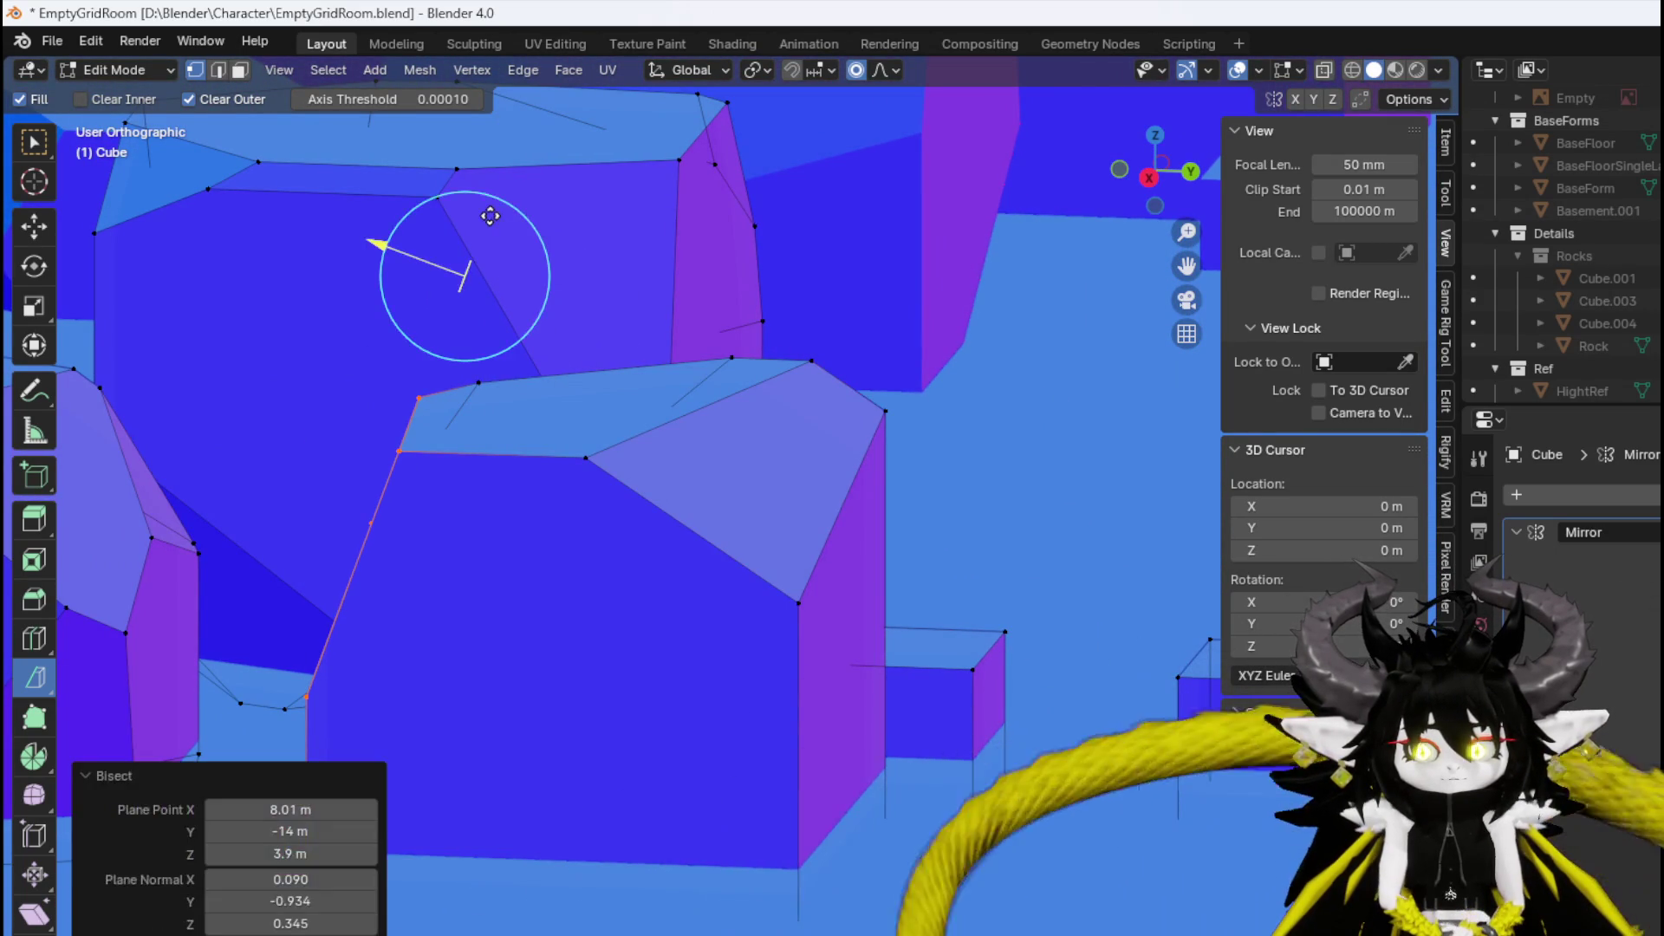
pyautogui.hotkey('ctrl', 'z')
pyautogui.moveTo(757, 286)
pyautogui.mouseDown()
pyautogui.moveTo(850, 338)
pyautogui.moveTo(692, 338)
pyautogui.mouseUp()
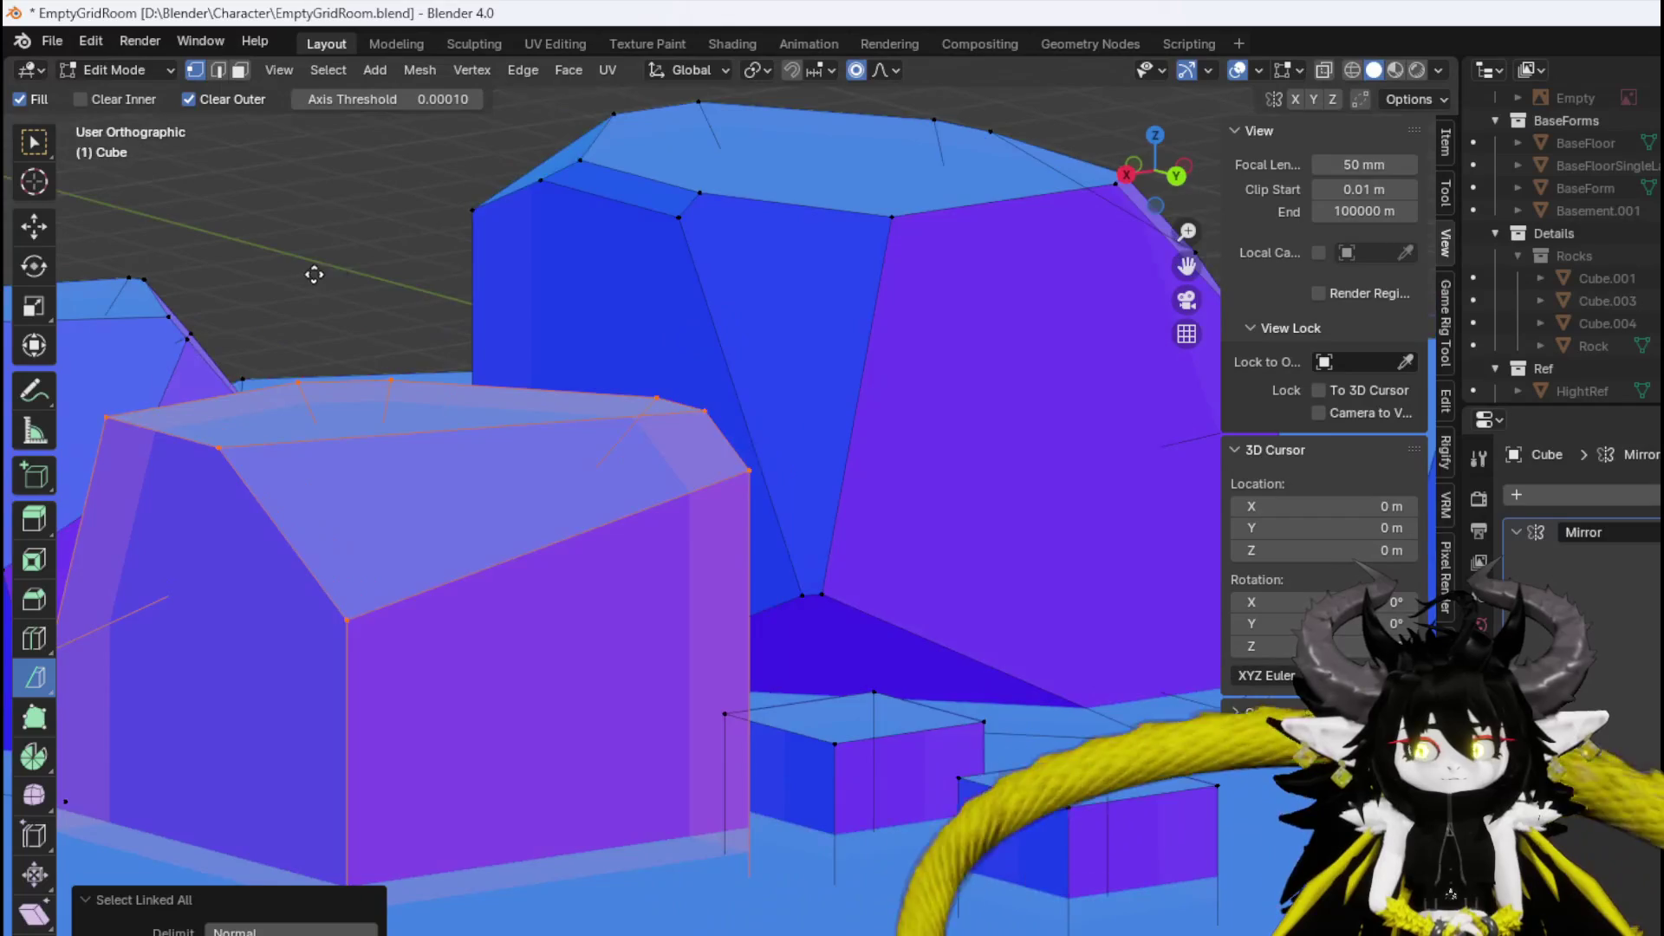
pyautogui.moveTo(310, 274)
pyautogui.mouseDown()
pyautogui.moveTo(521, 278)
pyautogui.moveTo(658, 361)
pyautogui.moveTo(504, 180)
pyautogui.moveTo(680, 249)
pyautogui.moveTo(643, 330)
pyautogui.moveTo(654, 268)
pyautogui.mouseUp()
pyautogui.hotkey('ctrl', 'z')
pyautogui.hotkey('ctrl', 'z')
pyautogui.hotkey('ctrl', 'z')
pyautogui.hotkey('ctrl', 'z')
pyautogui.hotkey('ctrl', 'z')
pyautogui.hotkey('ctrl', 'z')
# Select the connected box mesh and slice it along two diagonals, undoing the second slice.
pyautogui.hotkey('ctrl', 'l')
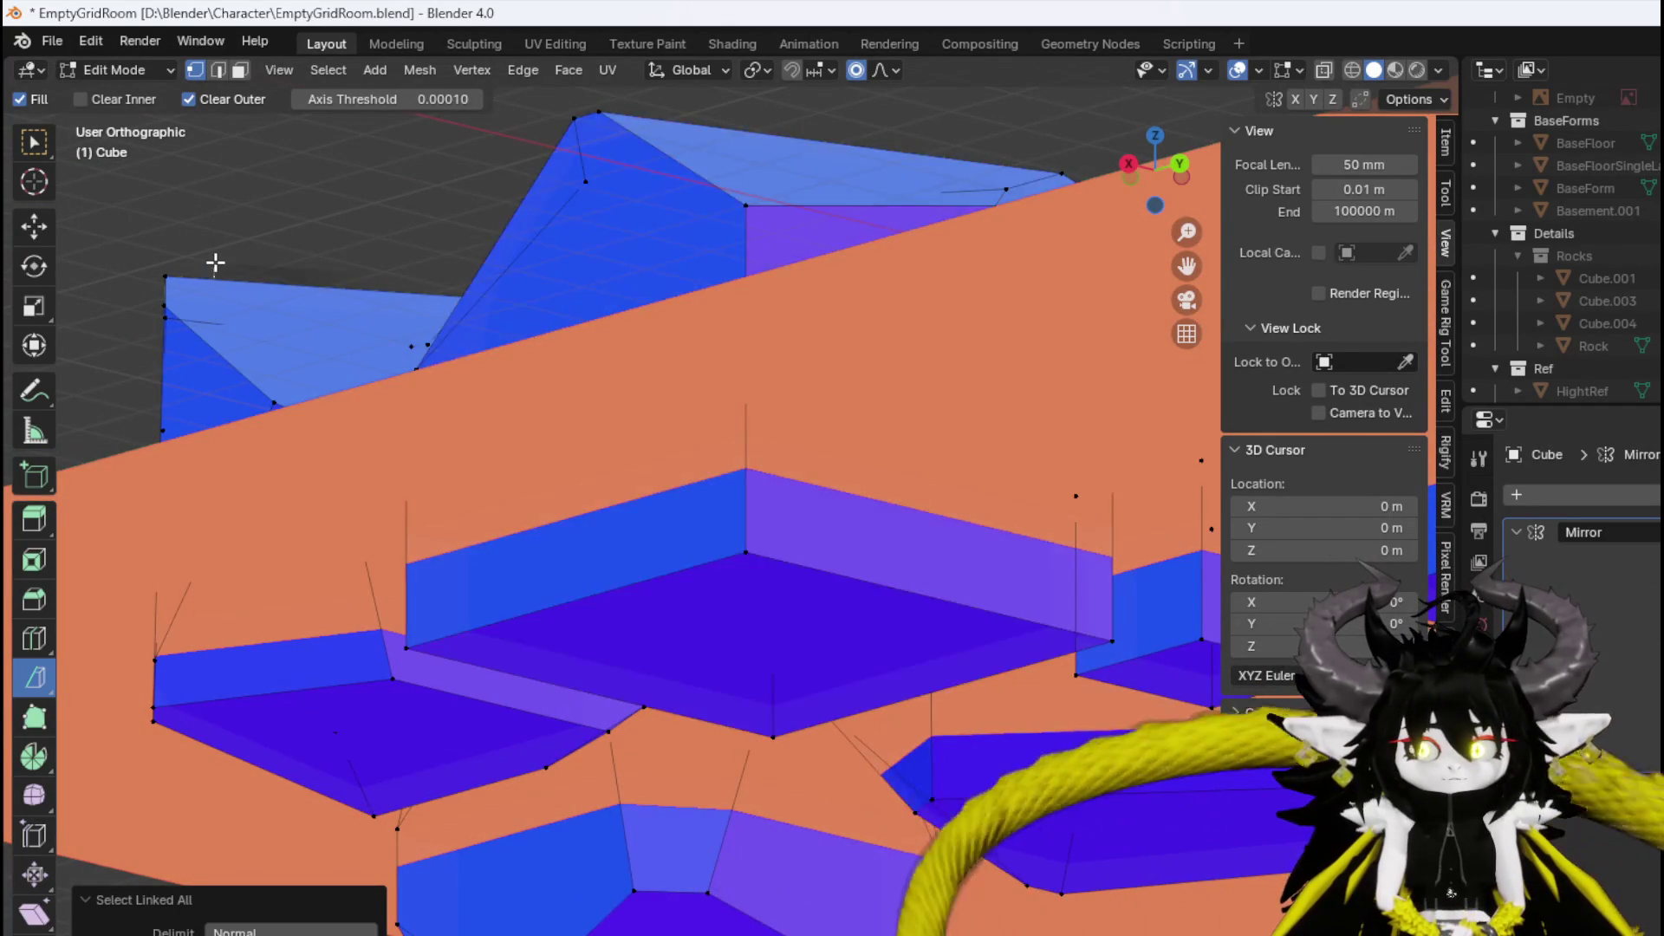
pyautogui.moveTo(215, 260); pyautogui.dragTo(409, 501)
pyautogui.moveTo(212, 275)
pyautogui.mouseDown()
pyautogui.moveTo(193, 245)
pyautogui.moveTo(186, 268)
pyautogui.mouseUp()
pyautogui.hotkey('ctrl', 'z')
# From a low angle, slice angled facets off the left rock's side.
pyautogui.moveTo(602, 398)
pyautogui.mouseDown()
pyautogui.moveTo(705, 486)
pyautogui.moveTo(732, 397)
pyautogui.moveTo(598, 407)
pyautogui.moveTo(544, 440)
pyautogui.mouseUp()
pyautogui.scroll(5, 545, 440)
pyautogui.hscroll(-5, 544, 440)
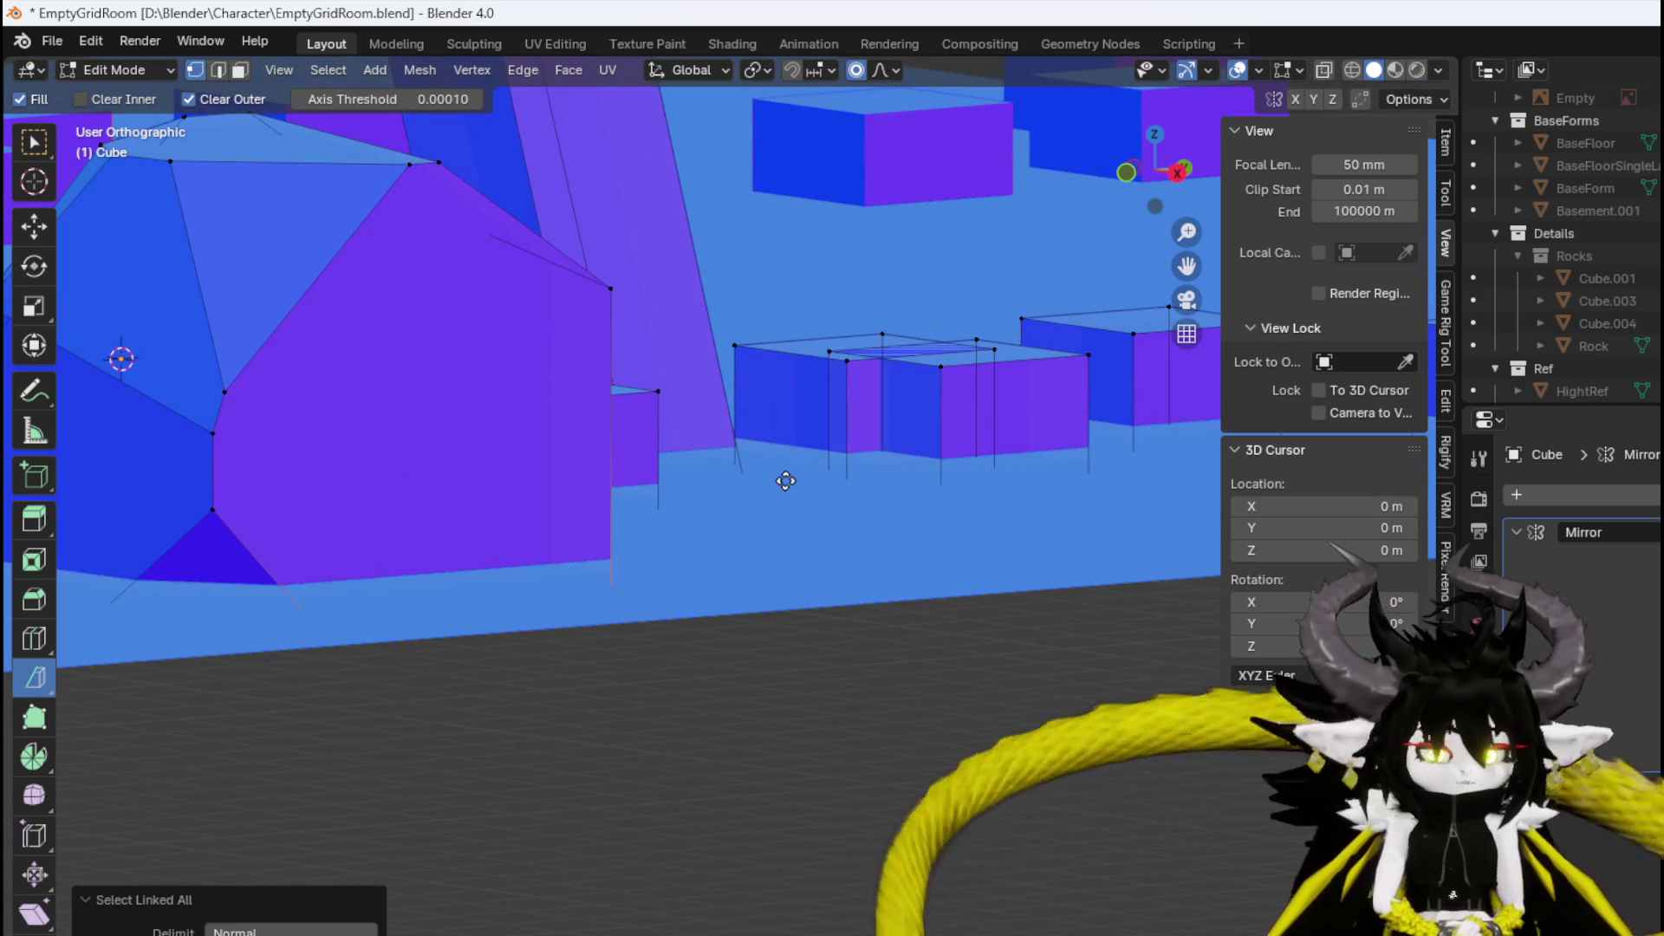
pyautogui.hotkey('ctrl', 'z')
pyautogui.scroll(2, 785, 481)
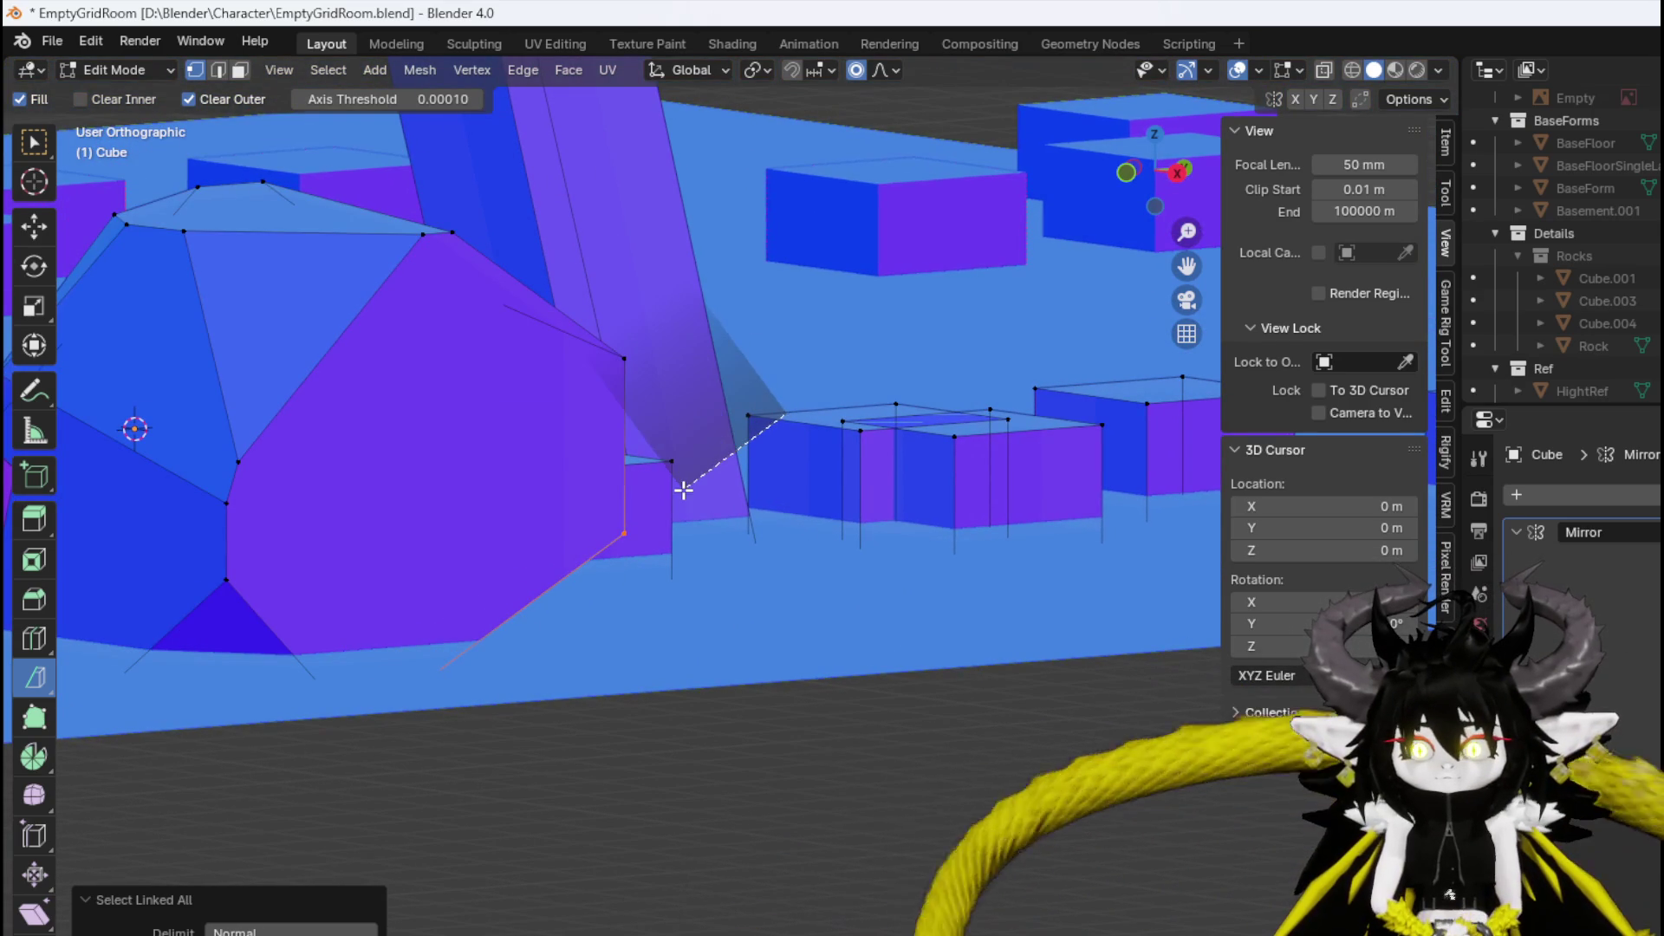
pyautogui.moveTo(684, 491)
pyautogui.mouseDown()
pyautogui.moveTo(1031, 487)
pyautogui.moveTo(684, 375)
pyautogui.moveTo(442, 364)
pyautogui.moveTo(883, 448)
pyautogui.moveTo(835, 420)
pyautogui.moveTo(816, 431)
pyautogui.moveTo(880, 367)
pyautogui.moveTo(839, 494)
pyautogui.moveTo(726, 514)
pyautogui.moveTo(936, 441)
pyautogui.mouseUp()
pyautogui.scroll(3, 670, 495)
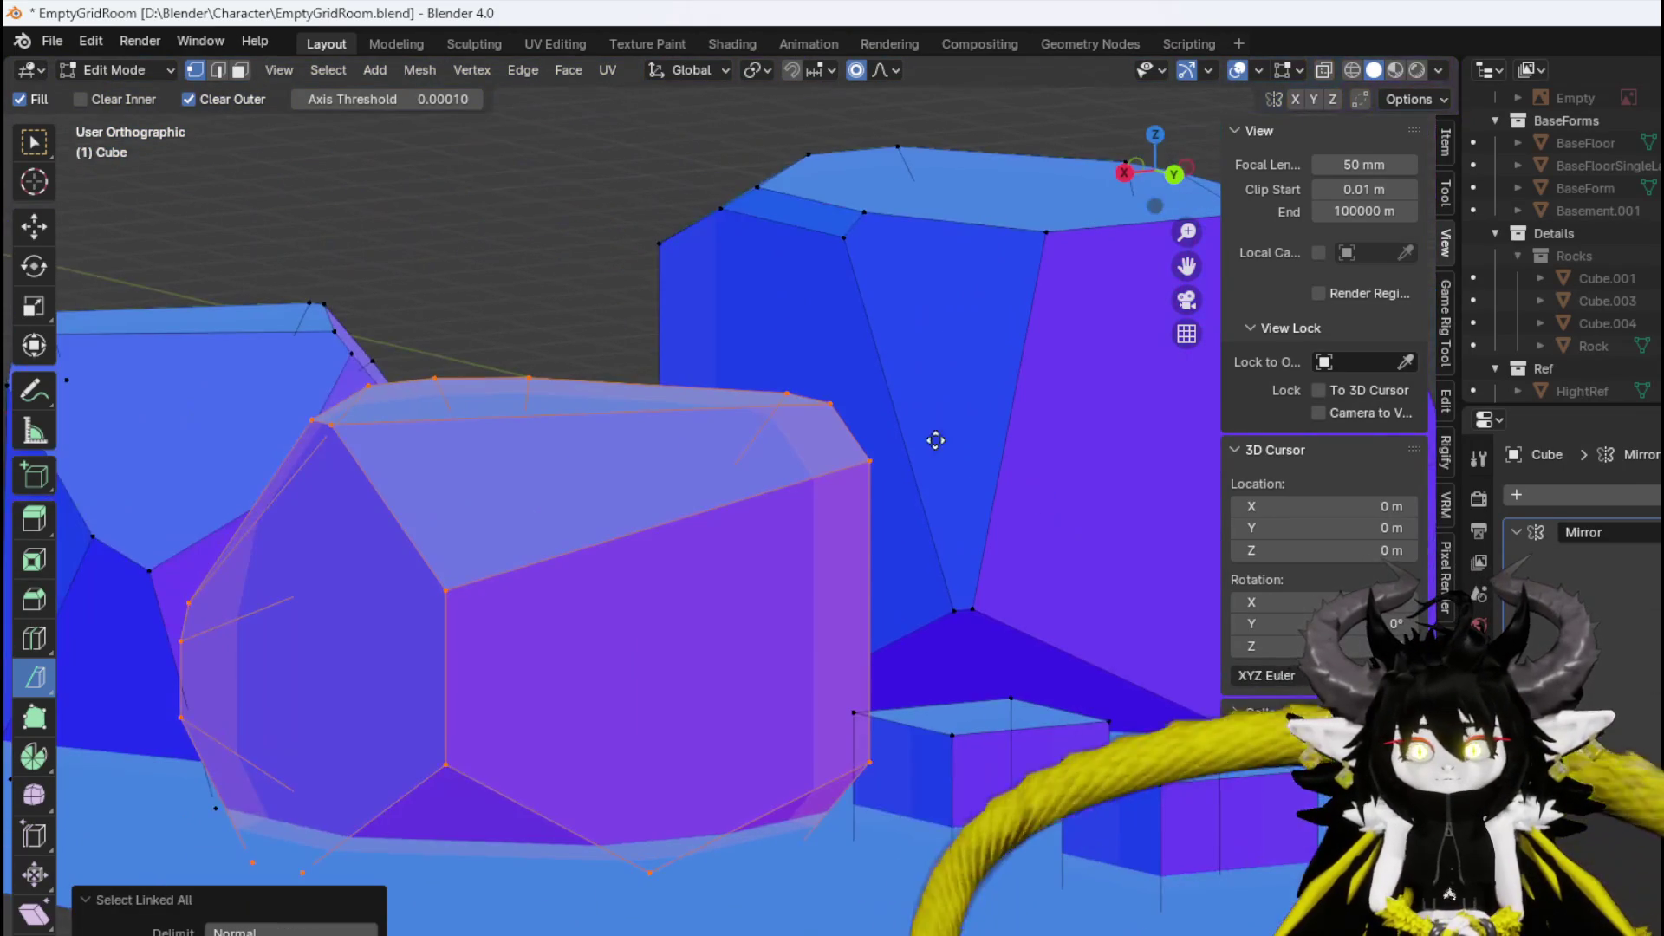
pyautogui.moveTo(764, 288)
pyautogui.mouseDown()
pyautogui.moveTo(776, 320)
pyautogui.moveTo(810, 334)
pyautogui.moveTo(981, 344)
pyautogui.moveTo(1014, 476)
pyautogui.moveTo(1208, 550)
pyautogui.moveTo(1293, 482)
pyautogui.moveTo(650, 353)
pyautogui.moveTo(892, 353)
pyautogui.moveTo(846, 287)
pyautogui.moveTo(1045, 295)
pyautogui.moveTo(531, 334)
pyautogui.moveTo(643, 471)
pyautogui.moveTo(753, 471)
pyautogui.moveTo(1028, 569)
pyautogui.moveTo(1033, 598)
pyautogui.mouseUp()
pyautogui.hotkey('ctrl', 'l')
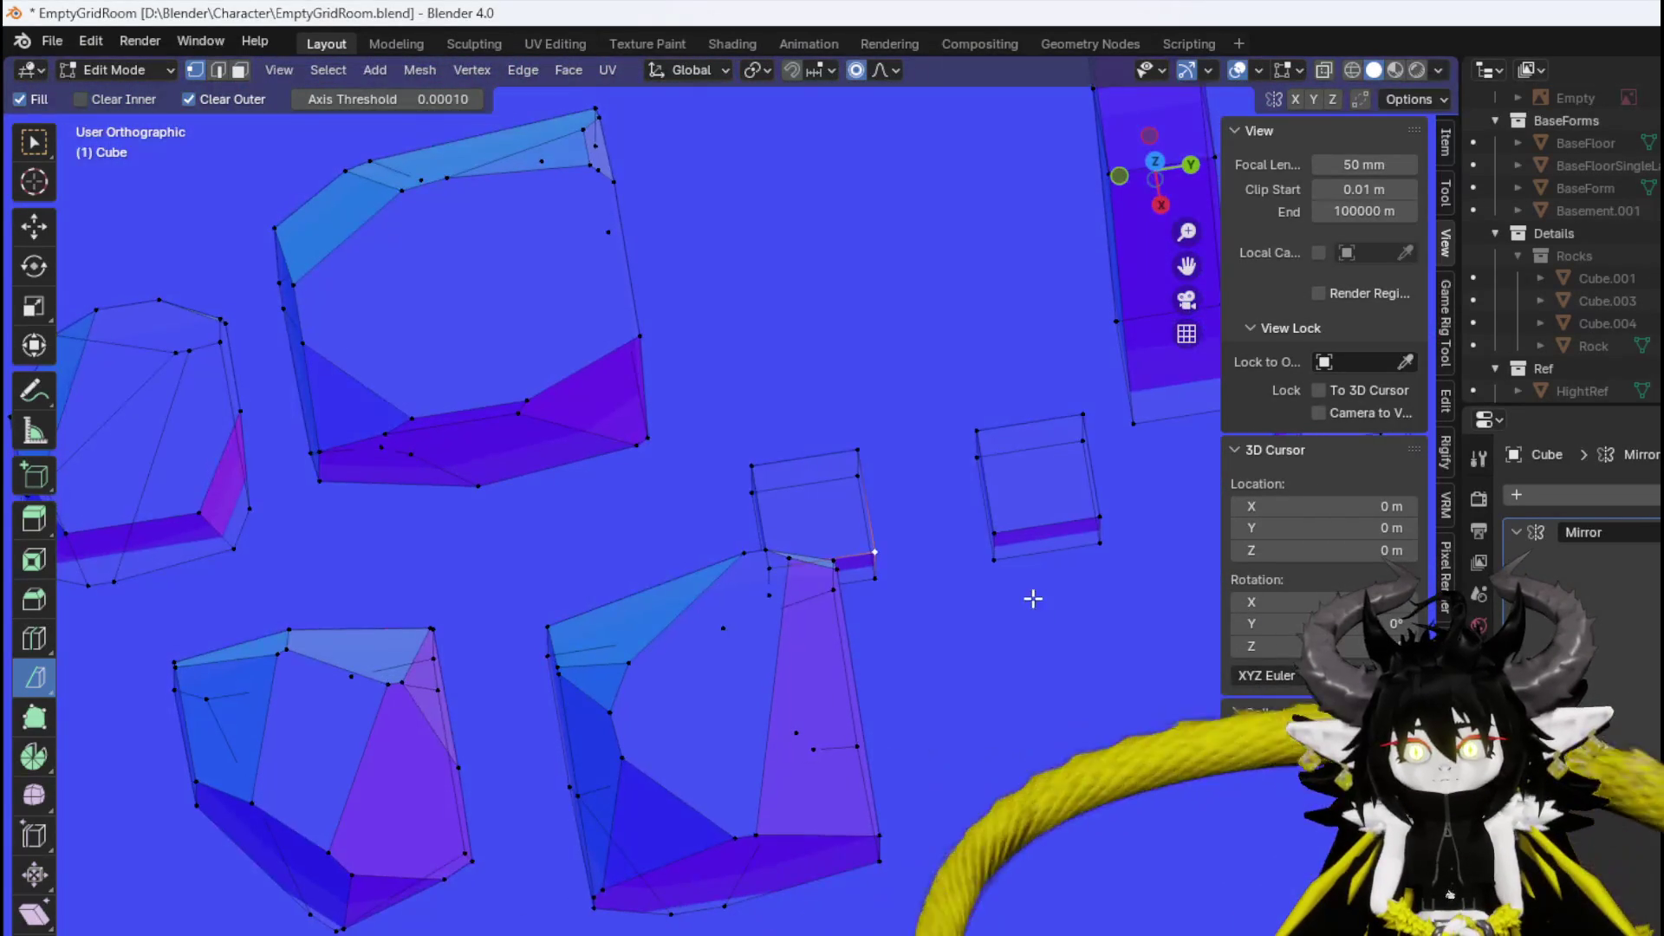
# Select the small box, scale it to about 1.78 times, and raise it higher.
pyautogui.hotkey('ctrl', 'l')
pyautogui.press('g')
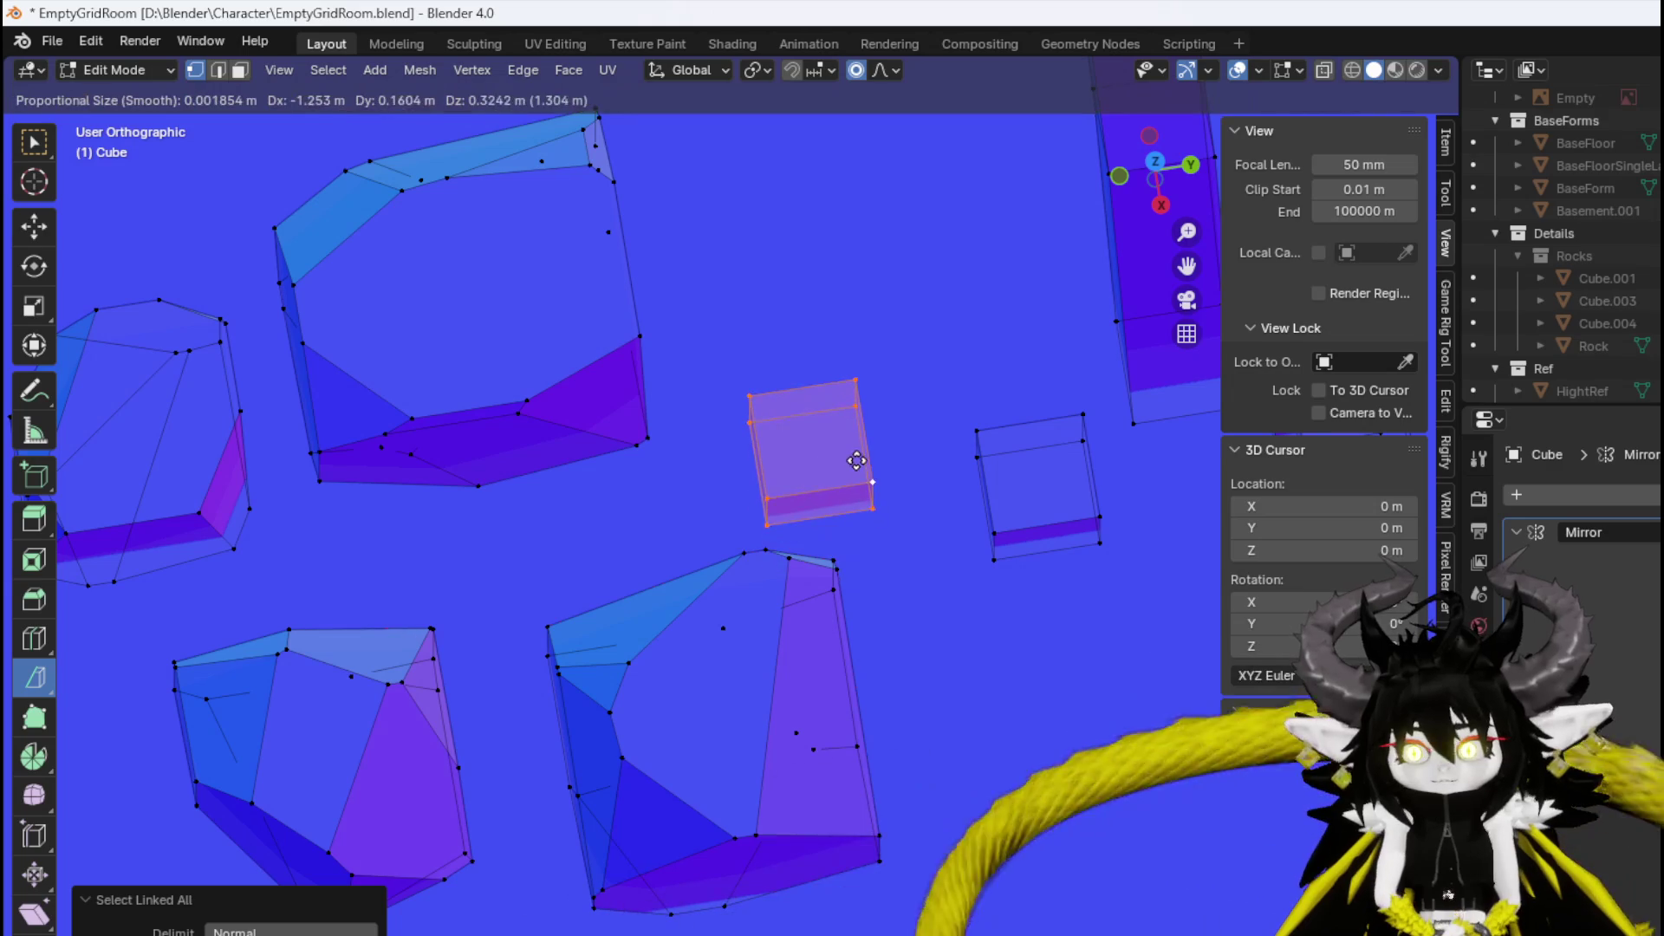
pyautogui.press('Escape')
pyautogui.press('s')
pyautogui.click(932, 485)
pyautogui.press('g')
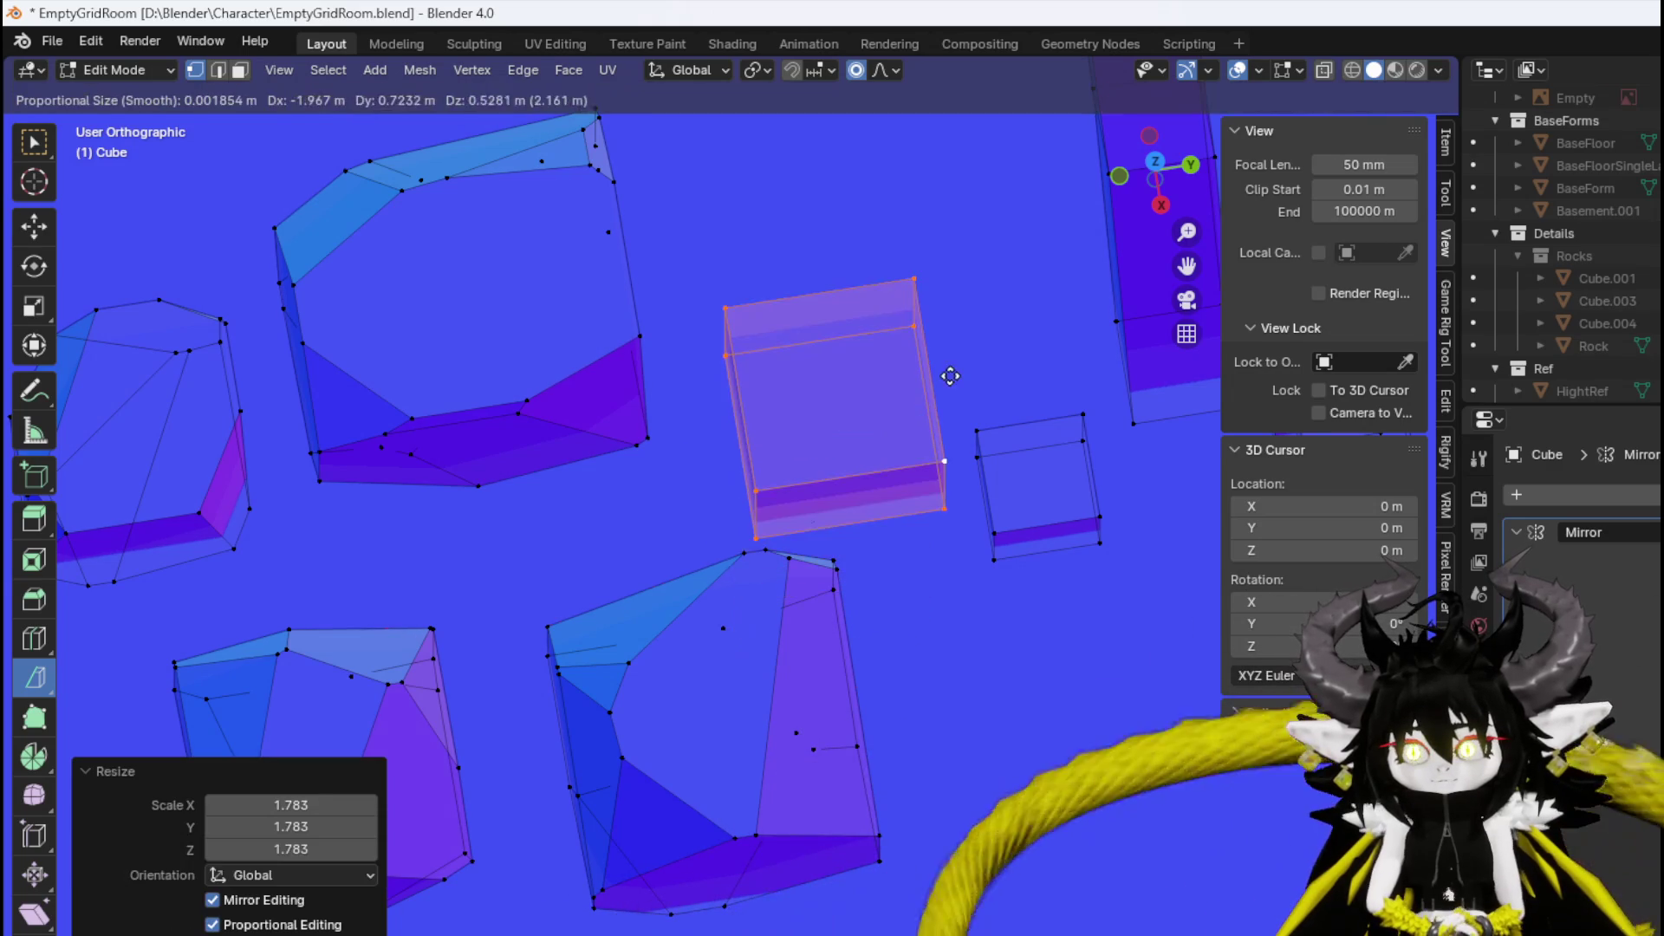
pyautogui.click(676, 380)
# Slice off the enlarged box's left corner and cut another angled facet into it.
pyautogui.moveTo(759, 281); pyautogui.dragTo(627, 214)
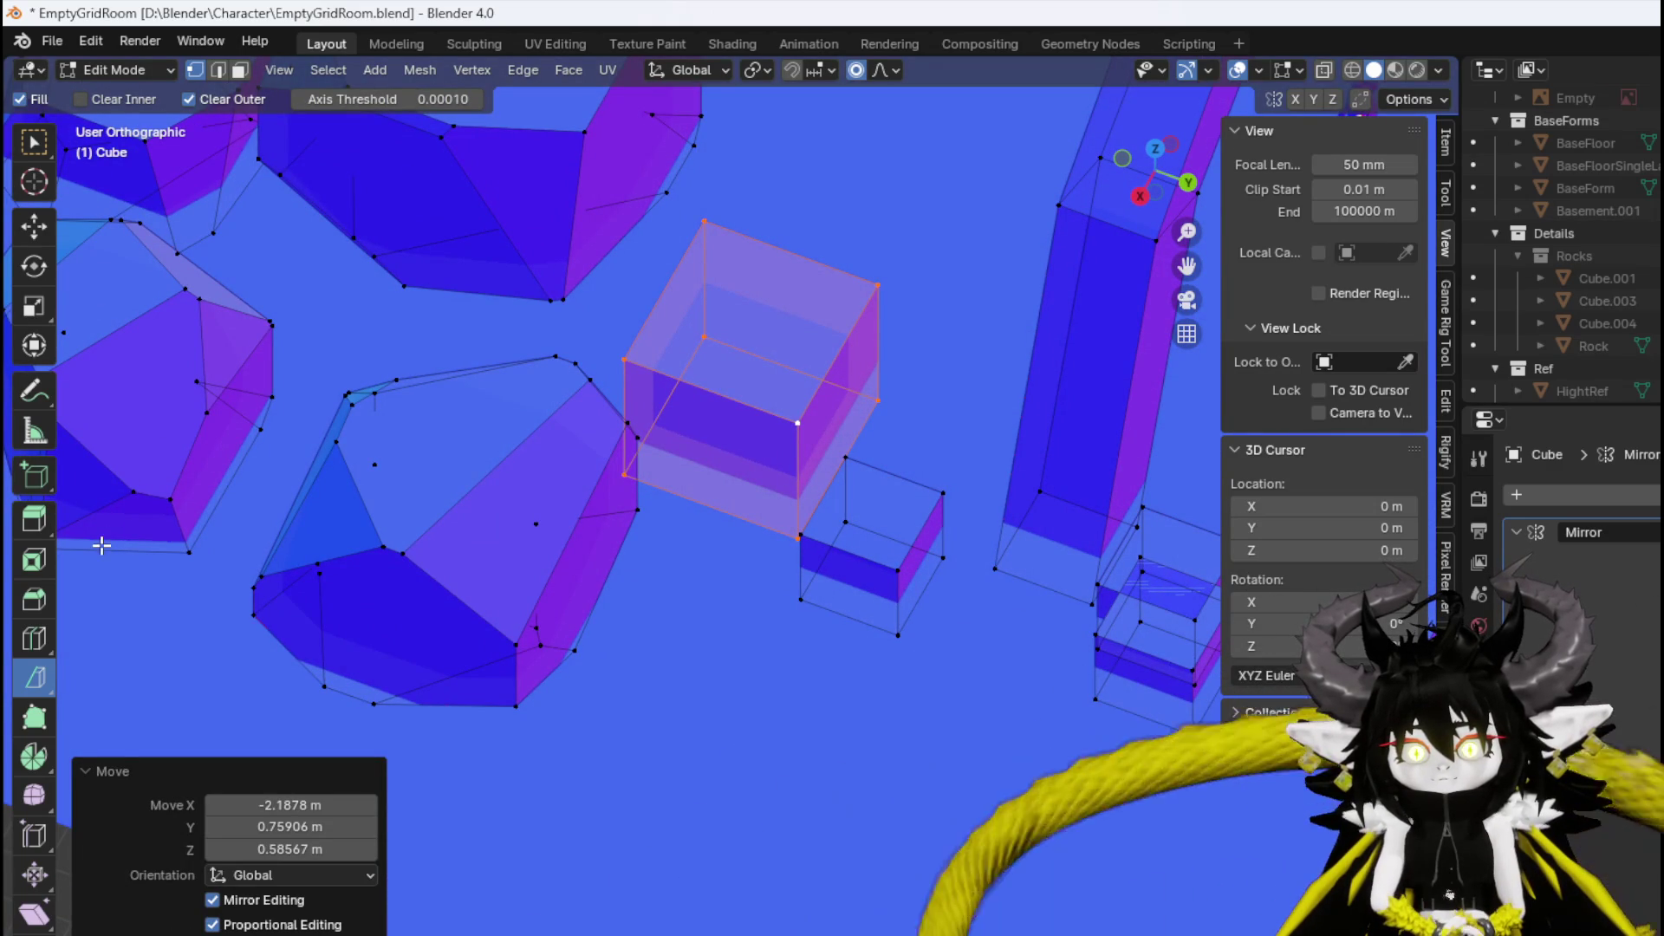
pyautogui.moveTo(597, 372)
pyautogui.mouseDown()
pyautogui.moveTo(523, 498)
pyautogui.moveTo(471, 434)
pyautogui.moveTo(509, 454)
pyautogui.mouseUp()
pyautogui.scroll(3, 601, 479)
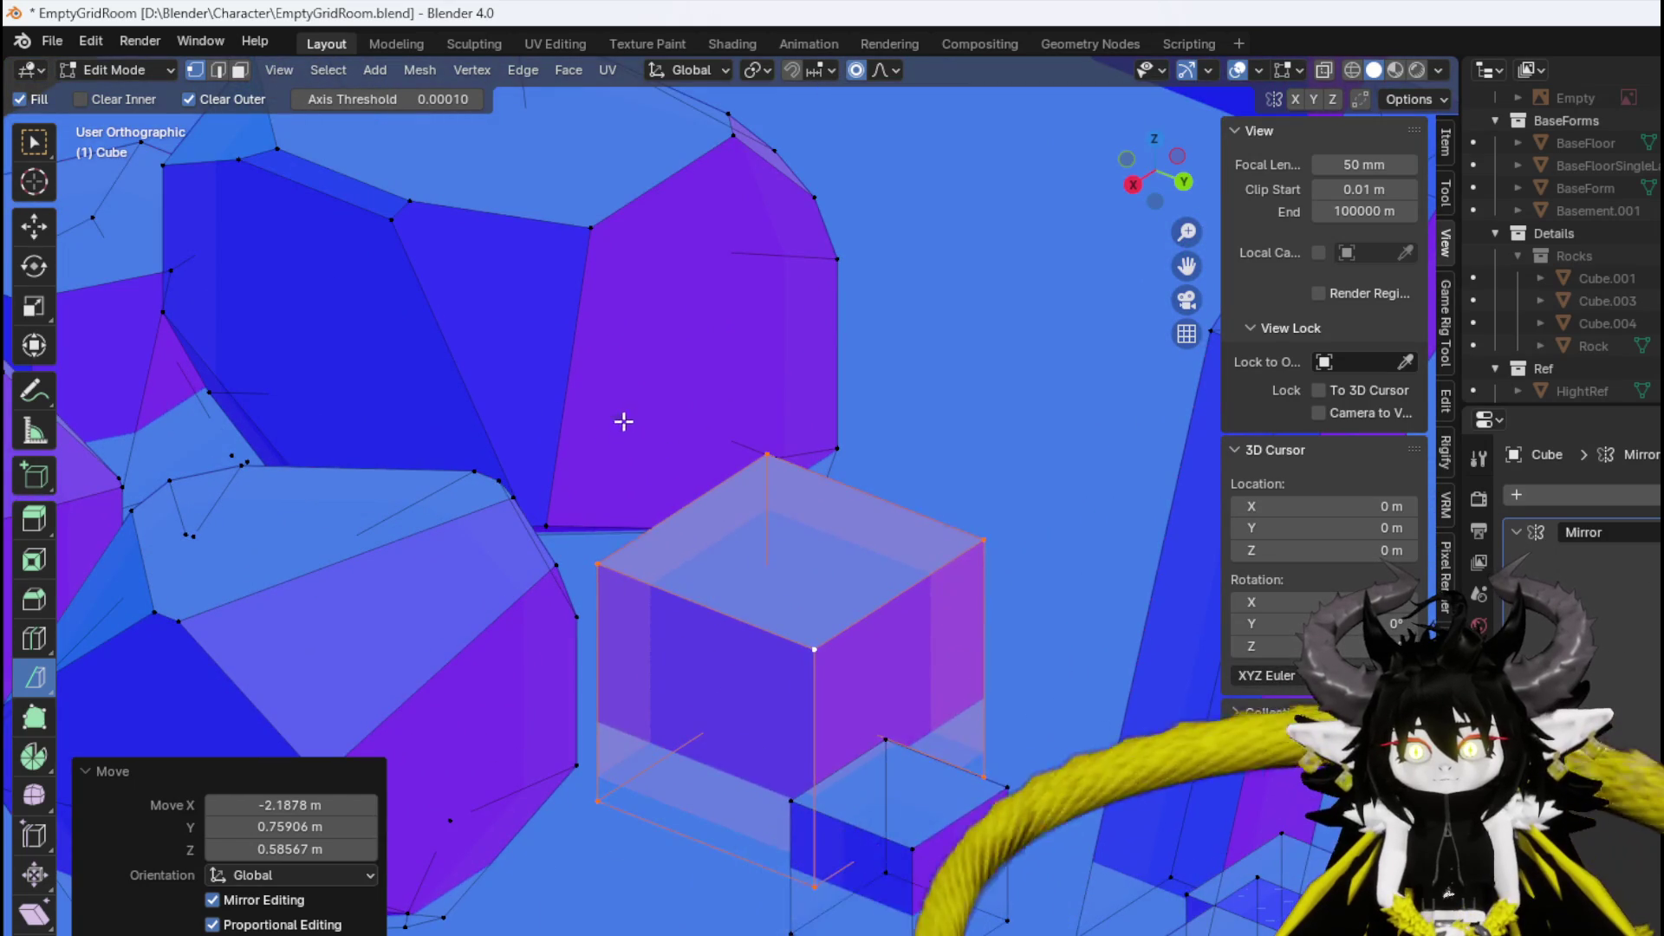
pyautogui.moveTo(624, 421)
pyautogui.mouseDown()
pyautogui.moveTo(620, 453)
pyautogui.moveTo(650, 345)
pyautogui.moveTo(632, 308)
pyautogui.moveTo(608, 305)
pyautogui.mouseUp()
pyautogui.moveTo(1188, 423); pyautogui.dragTo(1048, 468)
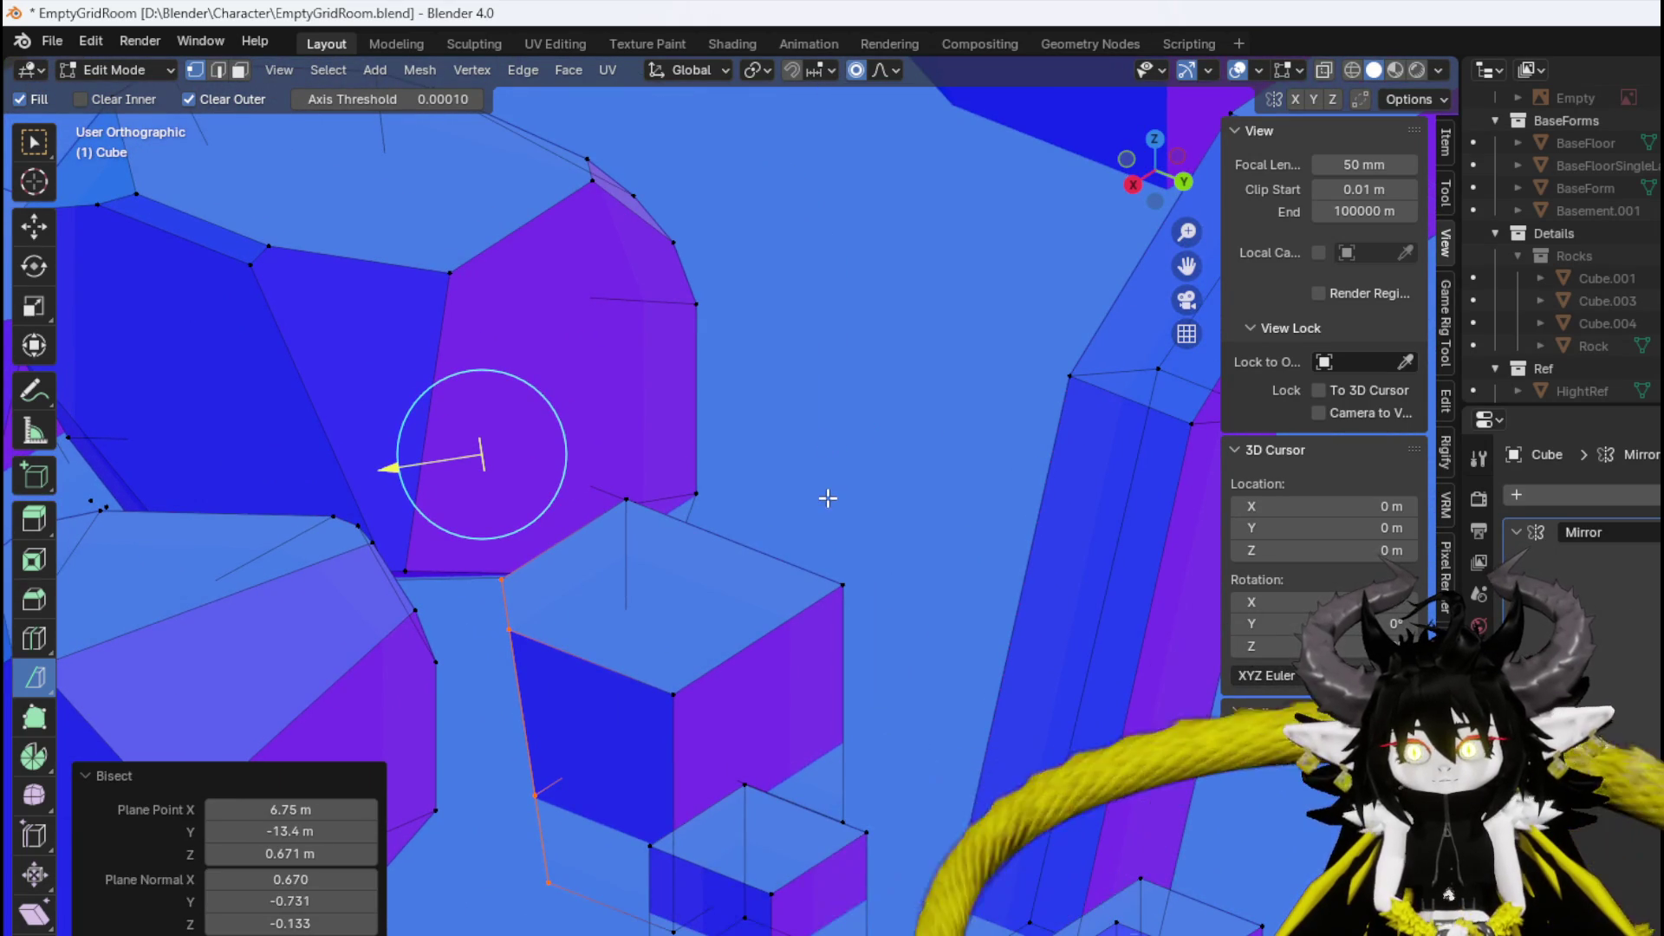
pyautogui.hotkey('ctrl', 'l')
# Try further slices across the cube's top and corner, undoing the unwanted ones.
pyautogui.moveTo(780, 485); pyautogui.dragTo(794, 559)
pyautogui.hotkey('ctrl', 'l')
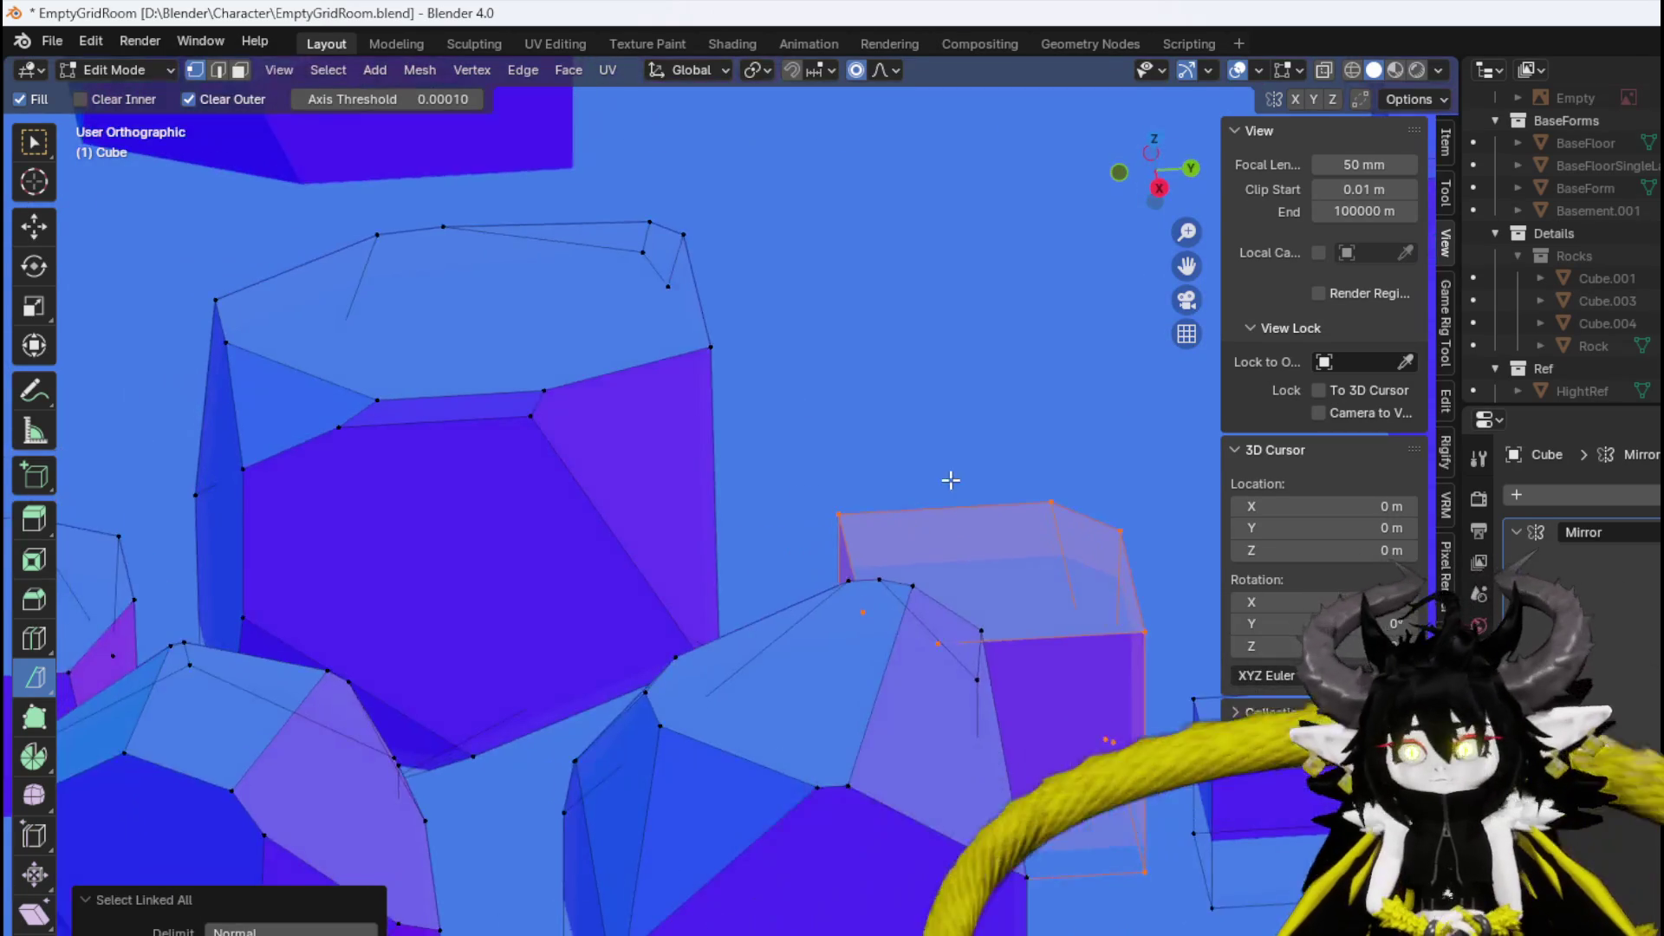
pyautogui.moveTo(733, 407)
pyautogui.mouseDown()
pyautogui.moveTo(847, 382)
pyautogui.moveTo(884, 431)
pyautogui.moveTo(450, 494)
pyautogui.moveTo(670, 480)
pyautogui.mouseUp()
pyautogui.hotkey('ctrl', 'l')
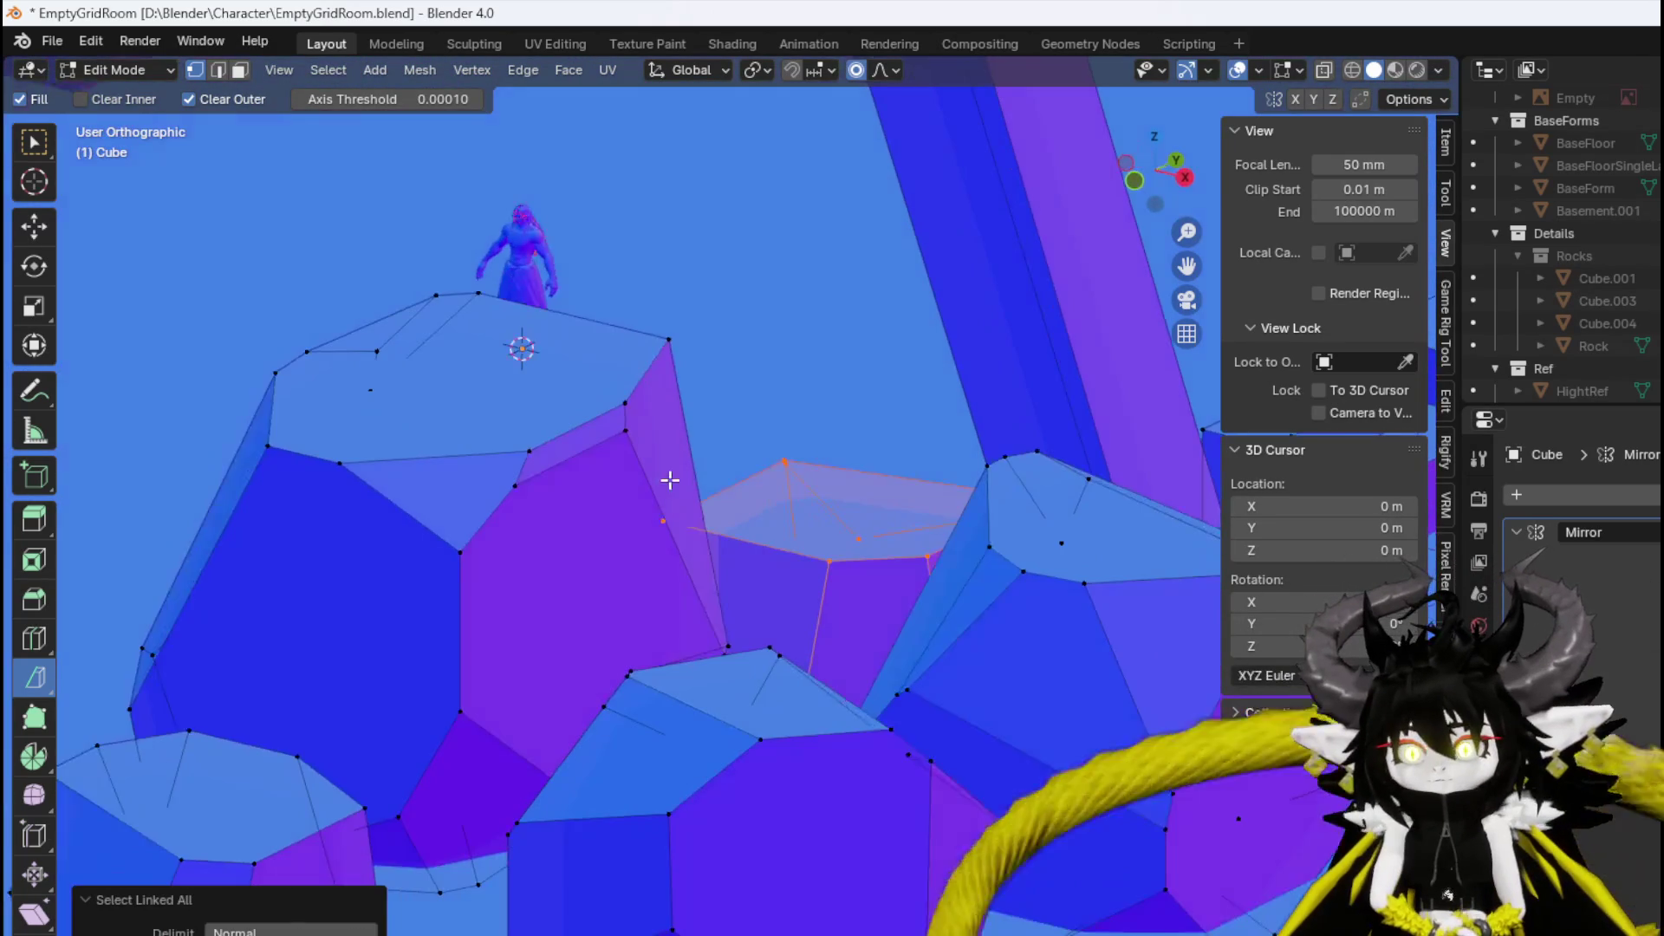
pyautogui.hotkey('ctrl', 'z')
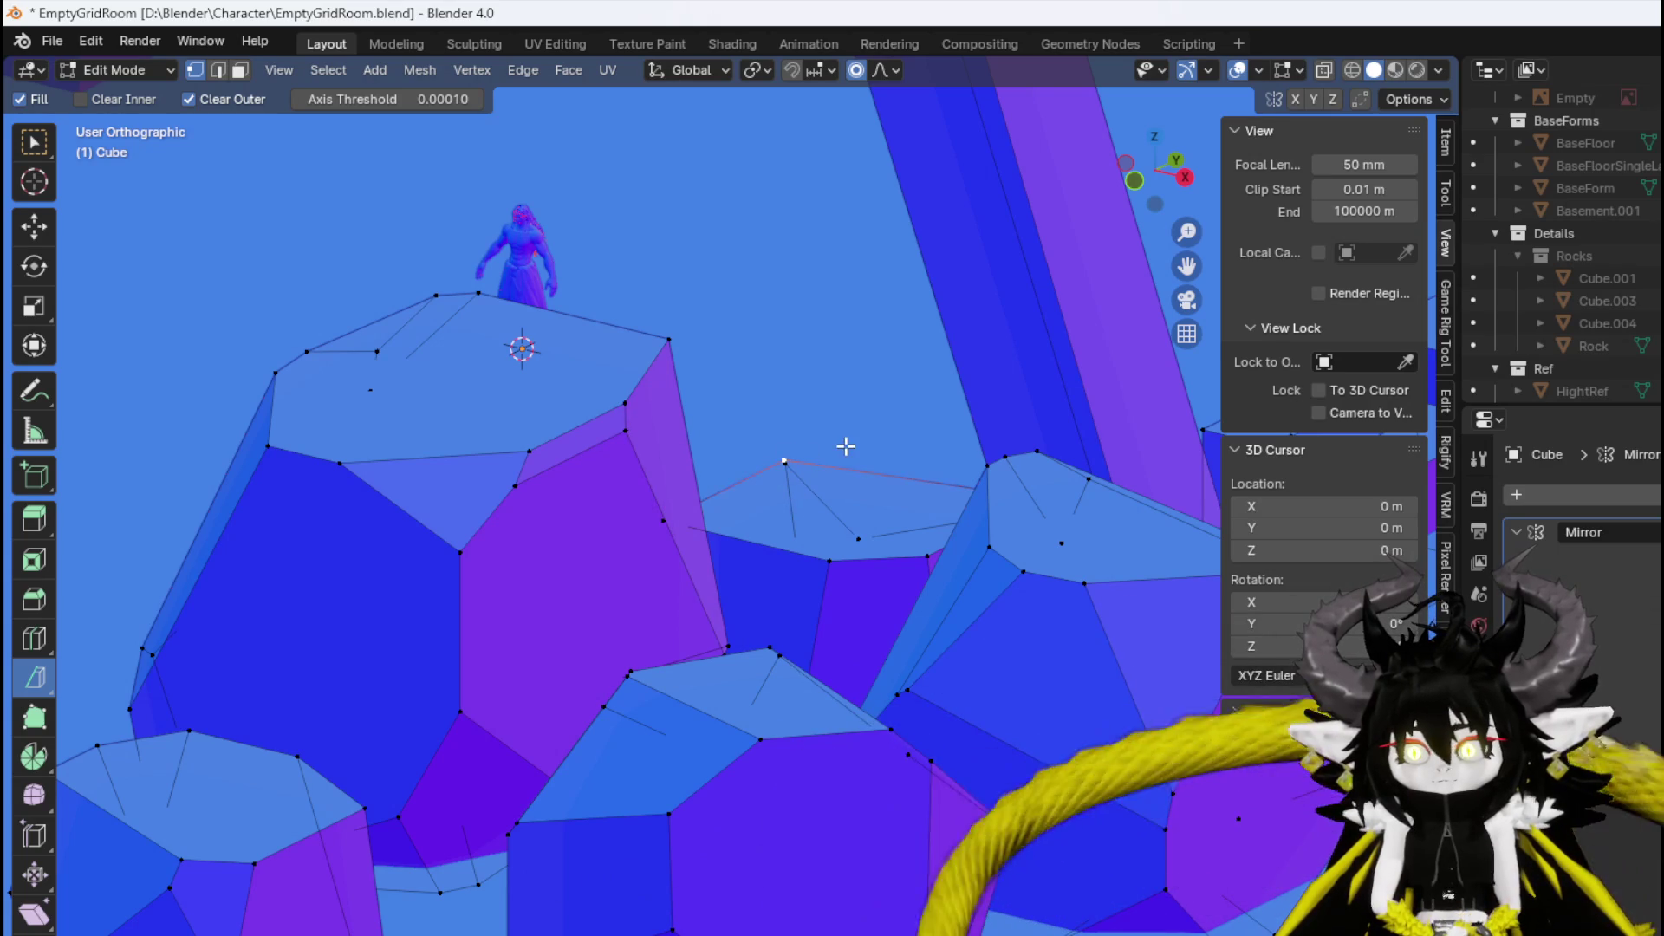
pyautogui.hotkey('ctrl', 'l')
pyautogui.moveTo(835, 427)
pyautogui.mouseDown()
pyautogui.moveTo(780, 453)
pyautogui.moveTo(798, 405)
pyautogui.moveTo(836, 490)
pyautogui.moveTo(754, 468)
pyautogui.moveTo(985, 468)
pyautogui.moveTo(439, 676)
pyautogui.moveTo(799, 426)
pyautogui.mouseUp()
pyautogui.hotkey('ctrl', 'z')
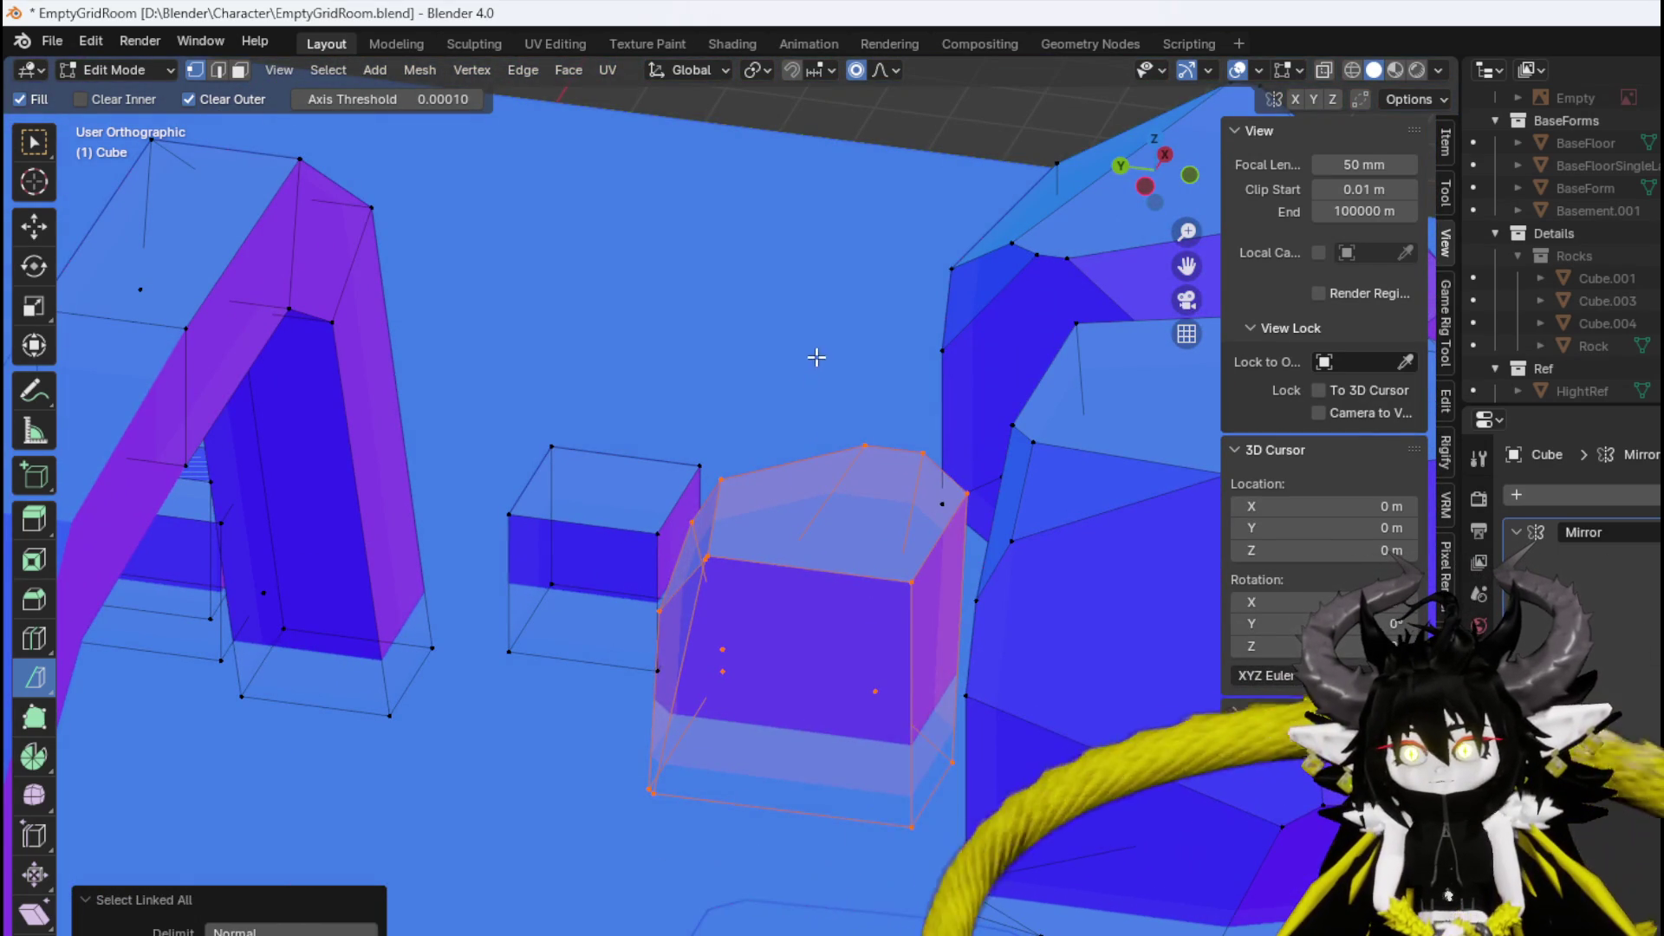
pyautogui.moveTo(817, 357)
pyautogui.mouseDown()
pyautogui.moveTo(902, 431)
pyautogui.moveTo(324, 505)
pyautogui.moveTo(650, 398)
pyautogui.moveTo(668, 410)
pyautogui.mouseUp()
pyautogui.hotkey('ctrl', 'z')
pyautogui.hotkey('ctrl', 'z')
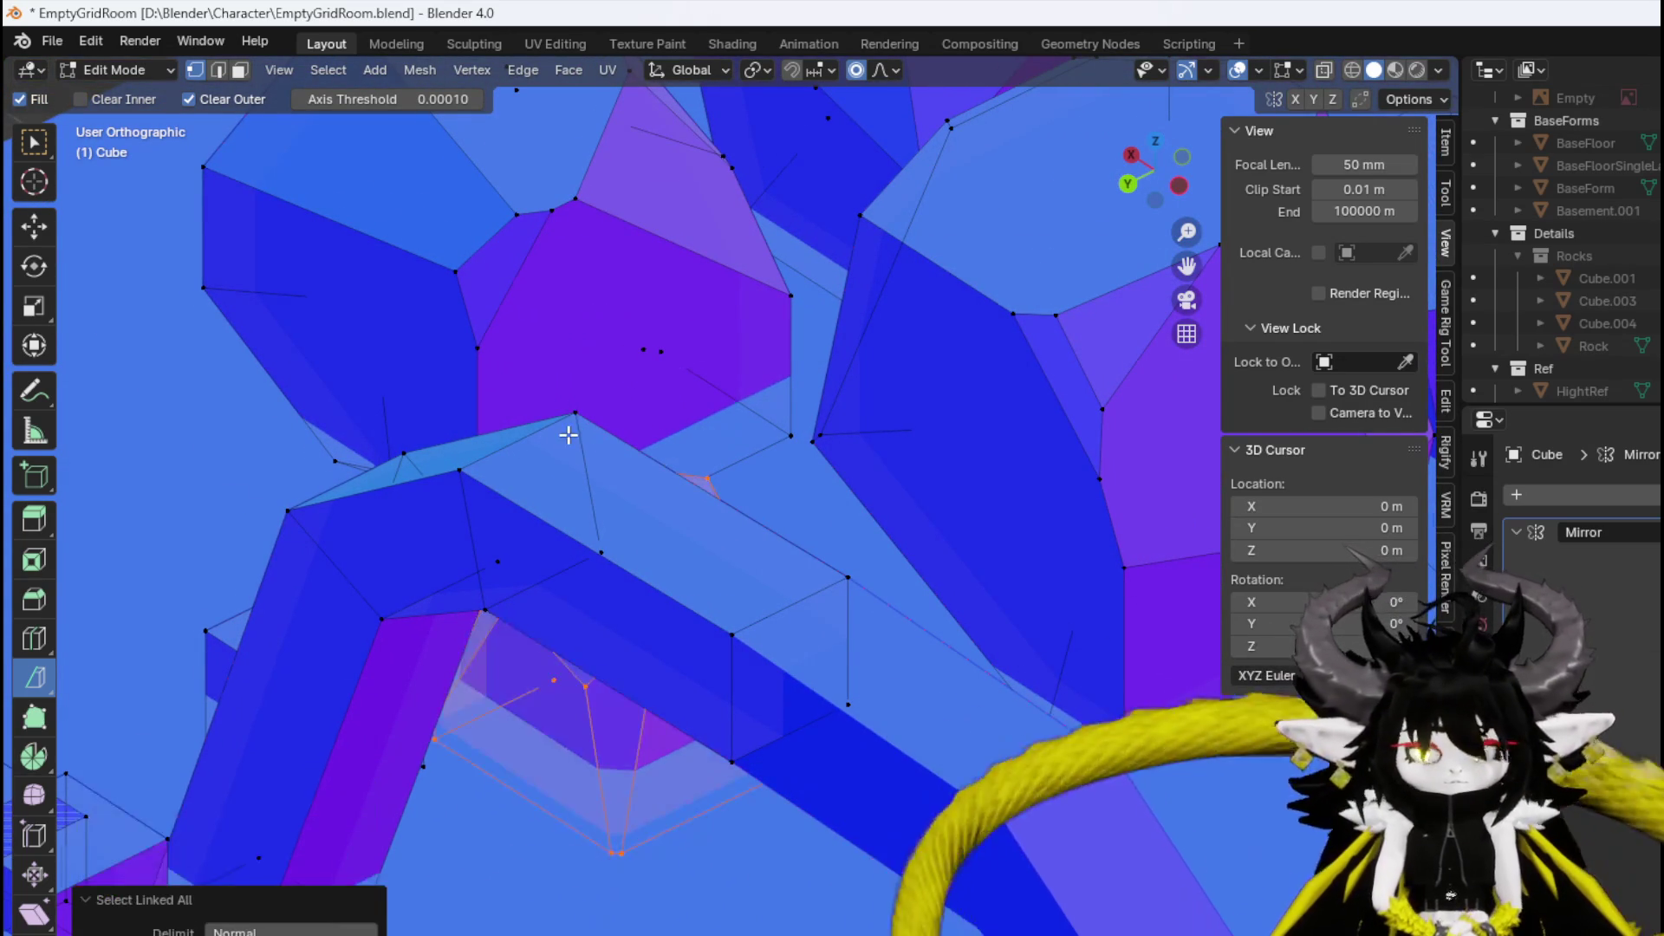
# Test several angled slices across the small rock block and keep the final cut.
pyautogui.moveTo(568, 330)
pyautogui.mouseDown()
pyautogui.moveTo(642, 379)
pyautogui.moveTo(626, 378)
pyautogui.mouseUp()
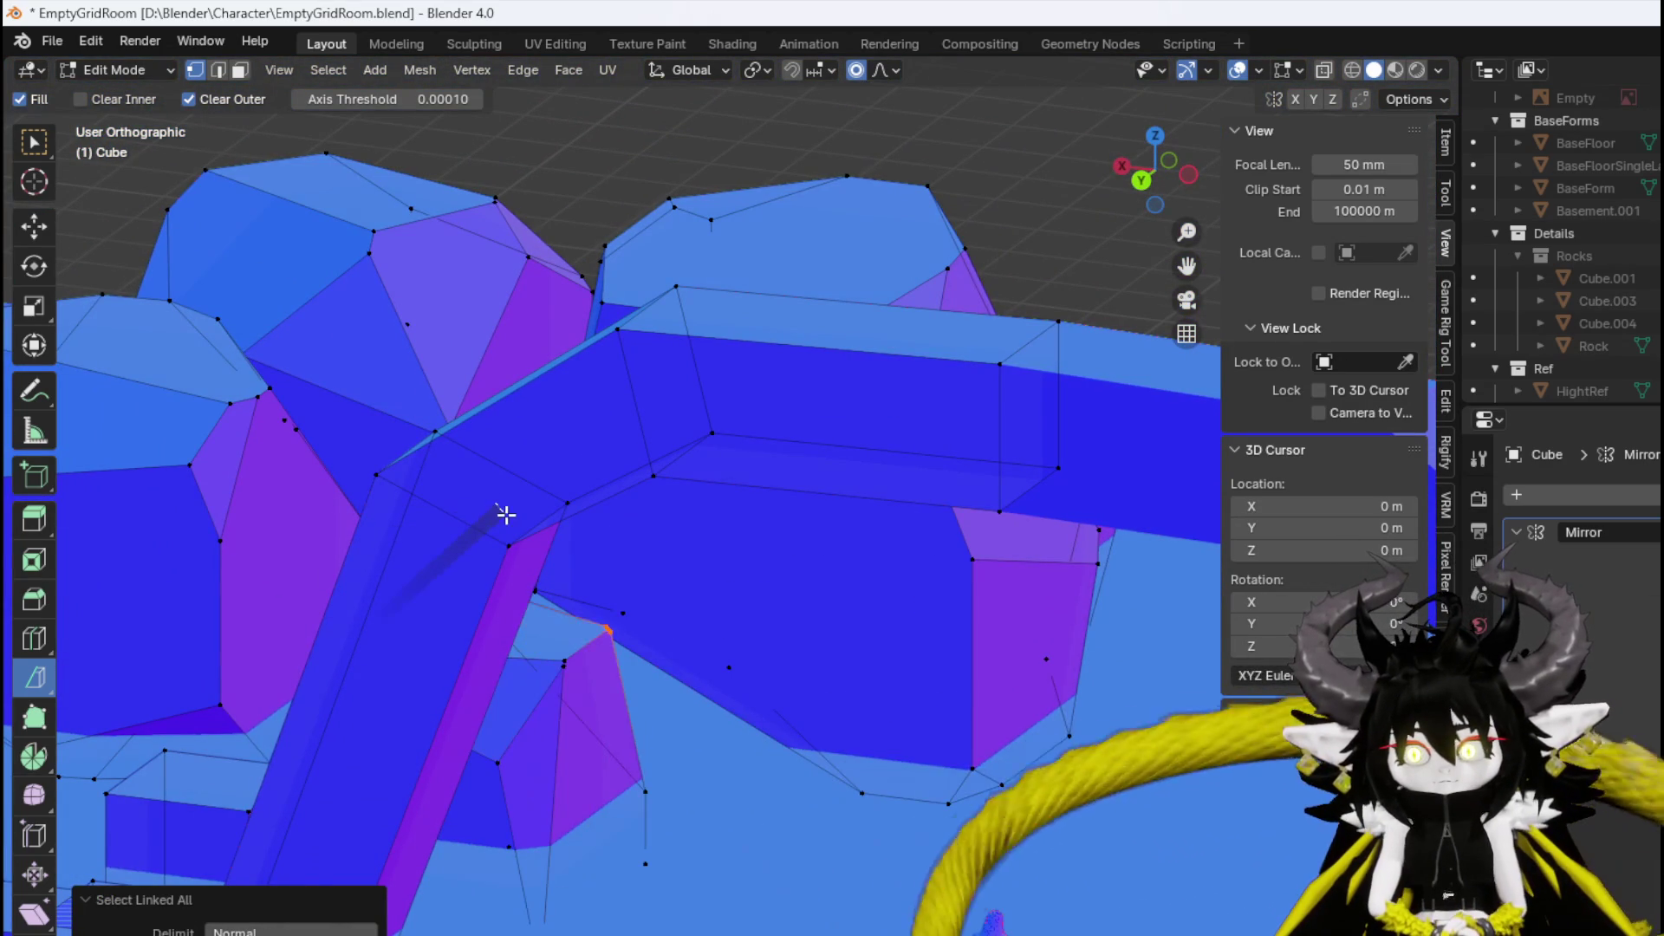
pyautogui.moveTo(502, 516); pyautogui.dragTo(537, 590)
pyautogui.moveTo(537, 590)
pyautogui.mouseDown()
pyautogui.moveTo(603, 531)
pyautogui.moveTo(805, 541)
pyautogui.mouseUp()
pyautogui.hotkey('ctrl', 'z')
pyautogui.moveTo(737, 377)
pyautogui.mouseDown()
pyautogui.moveTo(822, 505)
pyautogui.moveTo(769, 524)
pyautogui.moveTo(899, 543)
pyautogui.moveTo(744, 451)
pyautogui.moveTo(737, 494)
pyautogui.moveTo(824, 471)
pyautogui.moveTo(571, 436)
pyautogui.moveTo(416, 468)
pyautogui.moveTo(407, 485)
pyautogui.mouseUp()
pyautogui.hotkey('ctrl', 'z')
pyautogui.hotkey('ctrl', 'z')
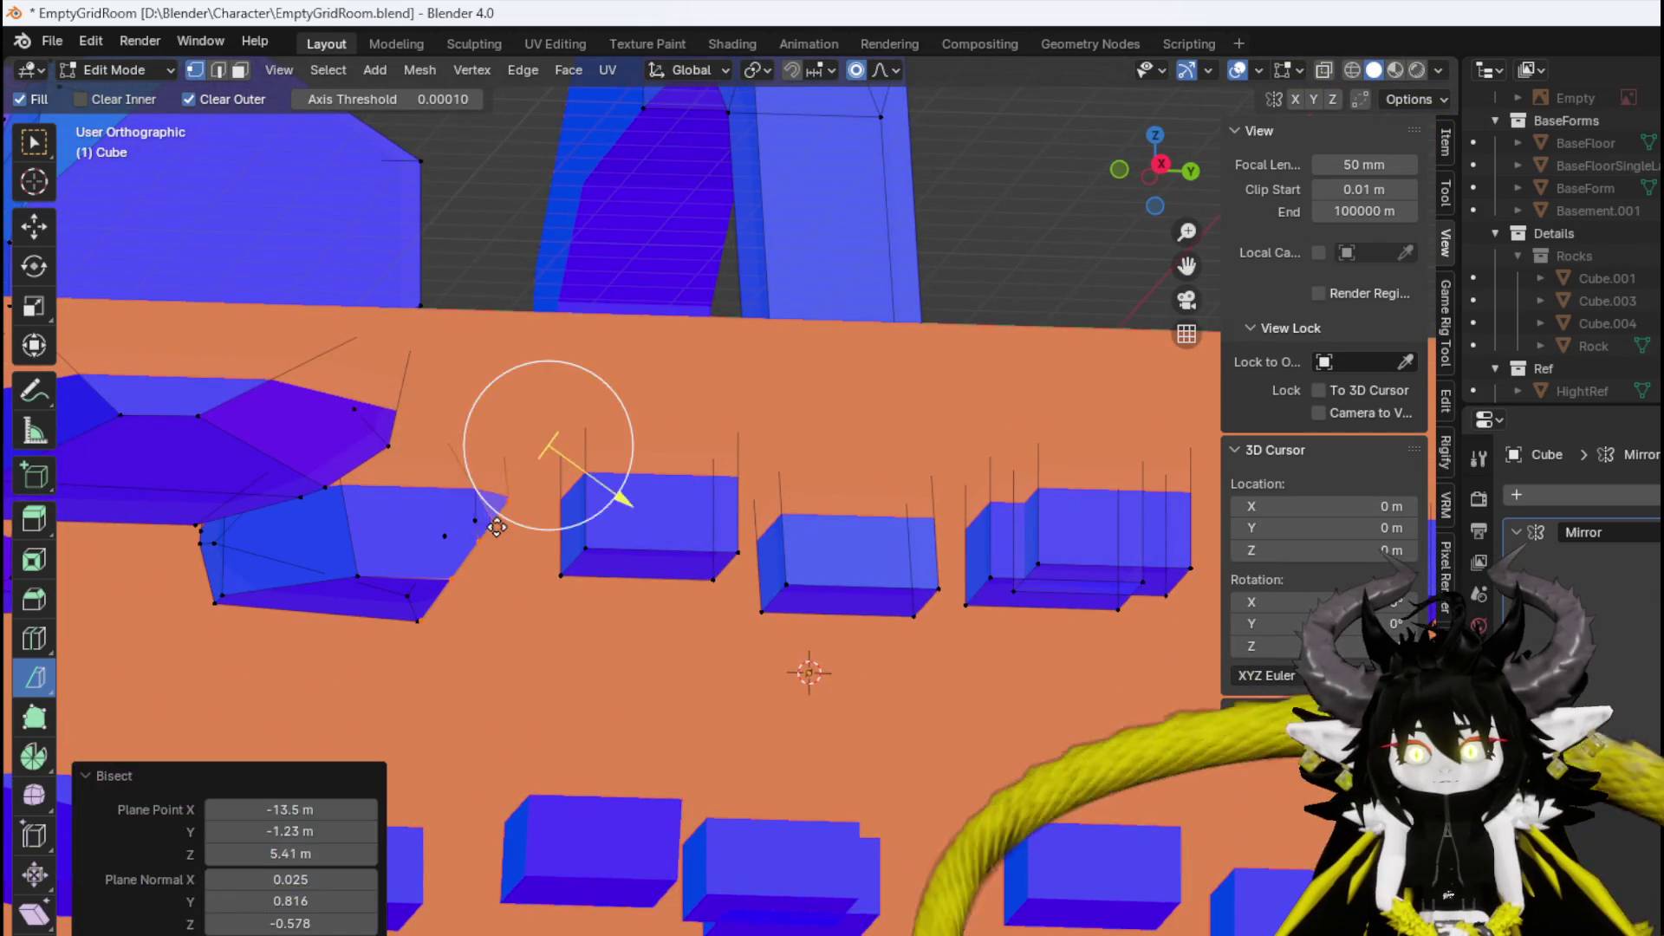
pyautogui.moveTo(538, 445)
pyautogui.mouseDown()
pyautogui.moveTo(535, 534)
pyautogui.moveTo(752, 532)
pyautogui.mouseUp()
pyautogui.hotkey('ctrl', 'z')
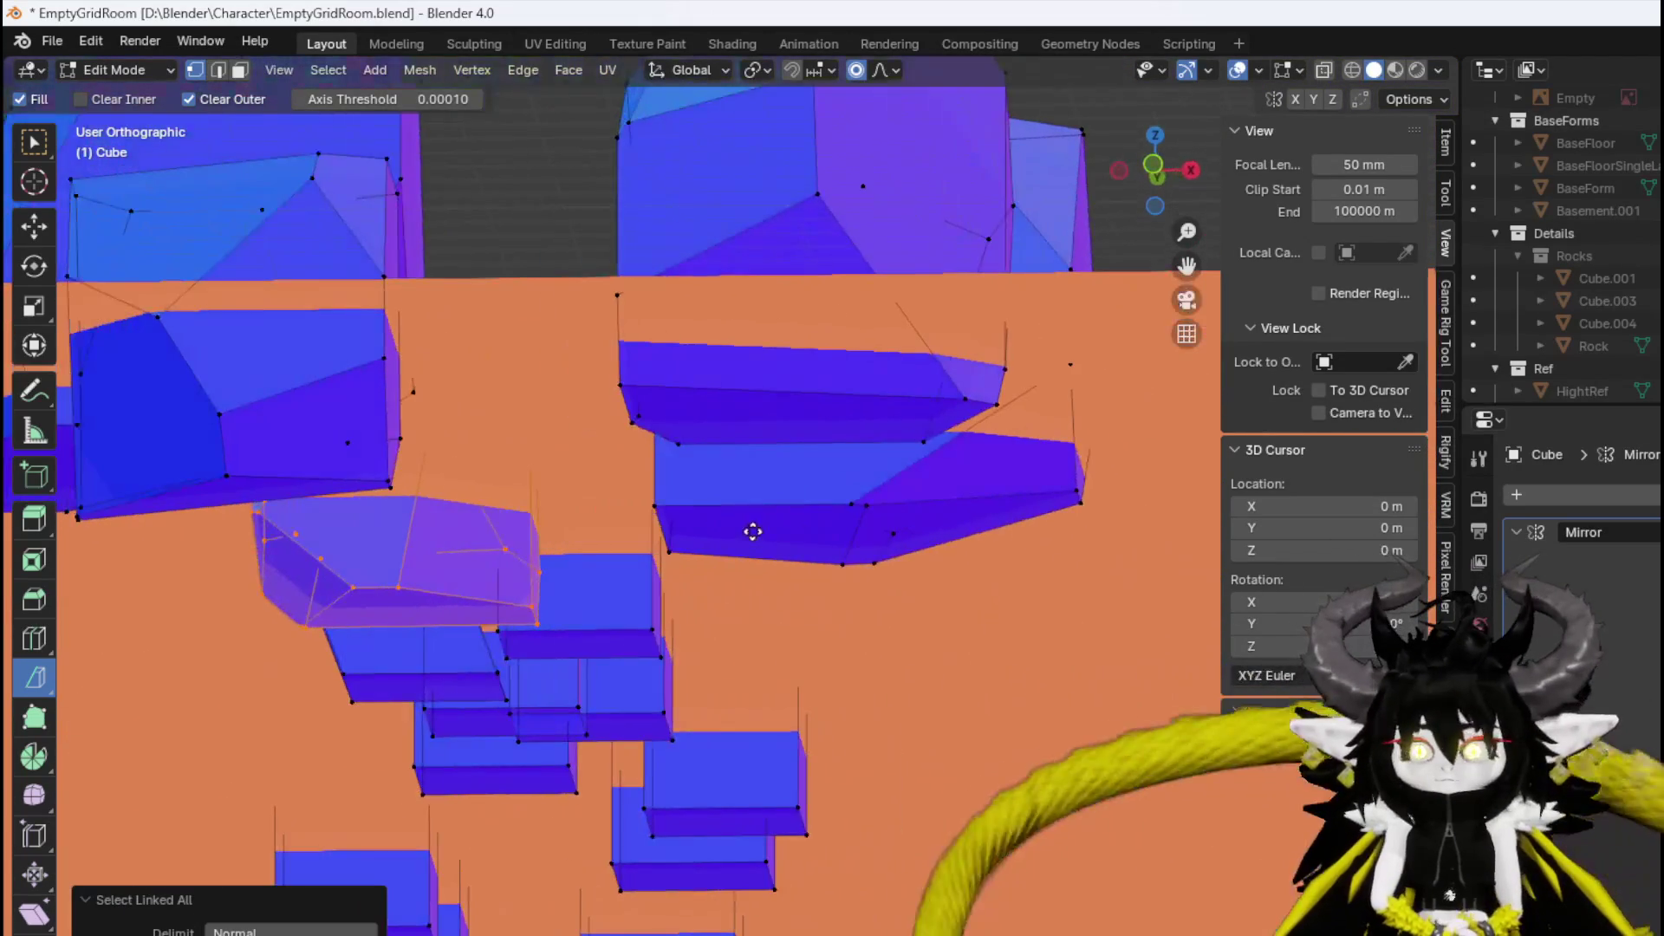
pyautogui.moveTo(578, 475)
pyautogui.mouseDown()
pyautogui.moveTo(555, 520)
pyautogui.moveTo(127, 531)
pyautogui.moveTo(353, 632)
pyautogui.moveTo(427, 524)
pyautogui.moveTo(547, 493)
pyautogui.moveTo(659, 504)
pyautogui.mouseUp()
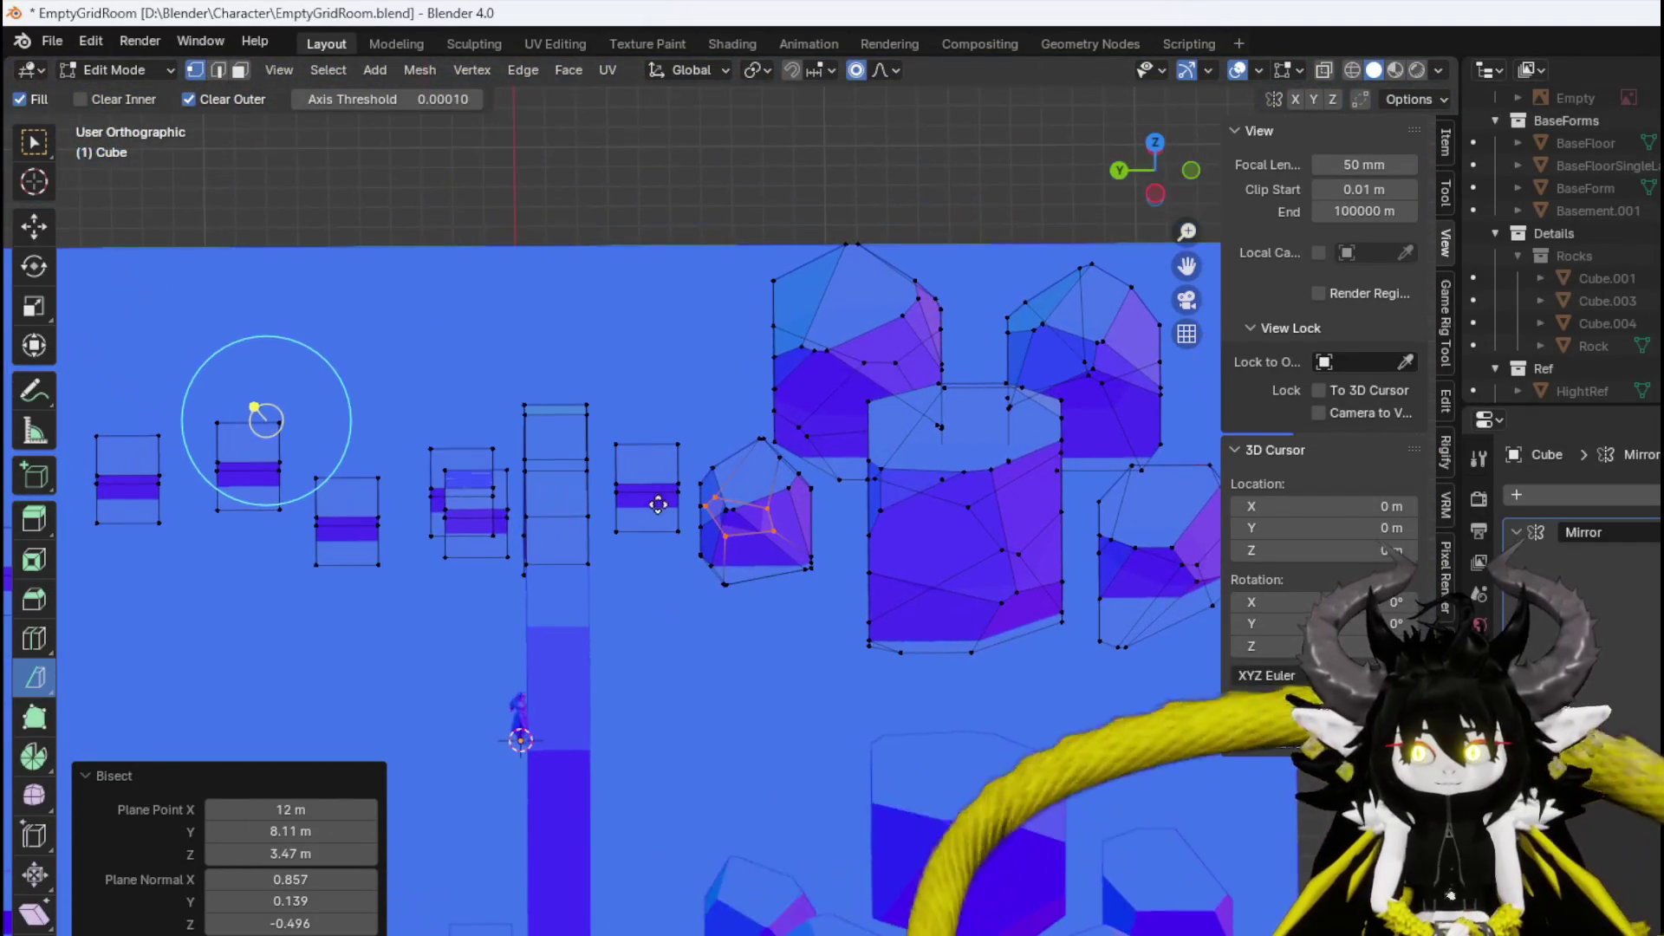
# Select the small box and scale it up to about 1.36 times its size.
pyautogui.click(629, 483)
pyautogui.hotkey('ctrl', 'l')
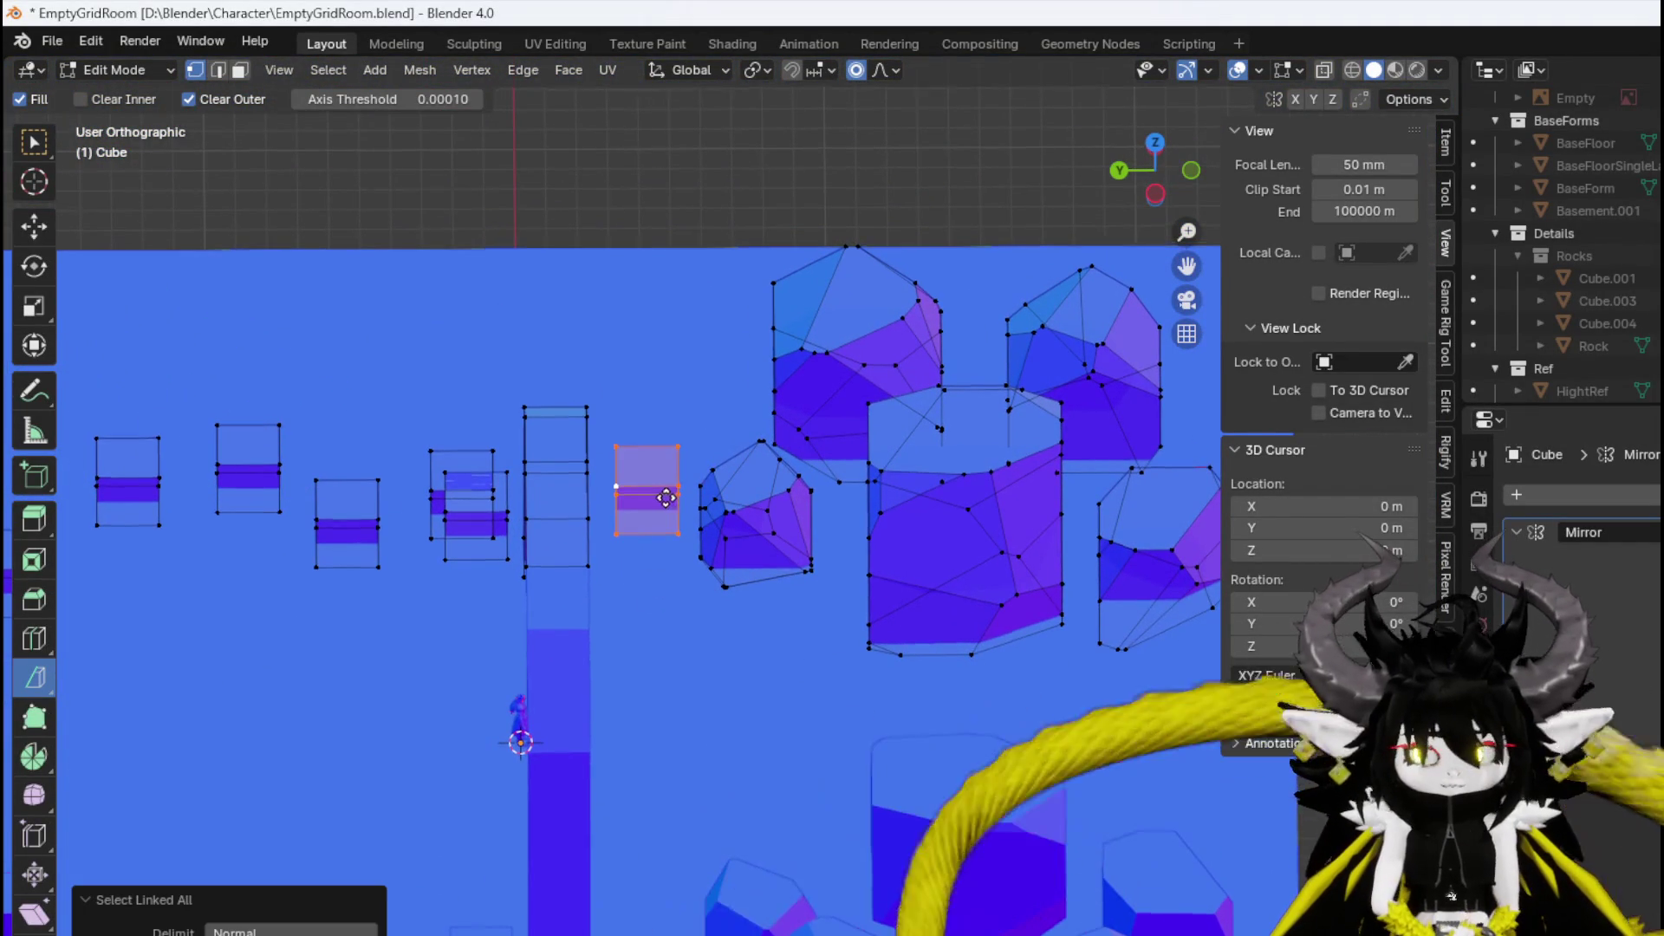
pyautogui.press('s')
pyautogui.click(711, 607)
pyautogui.press('s')
pyautogui.click(736, 572)
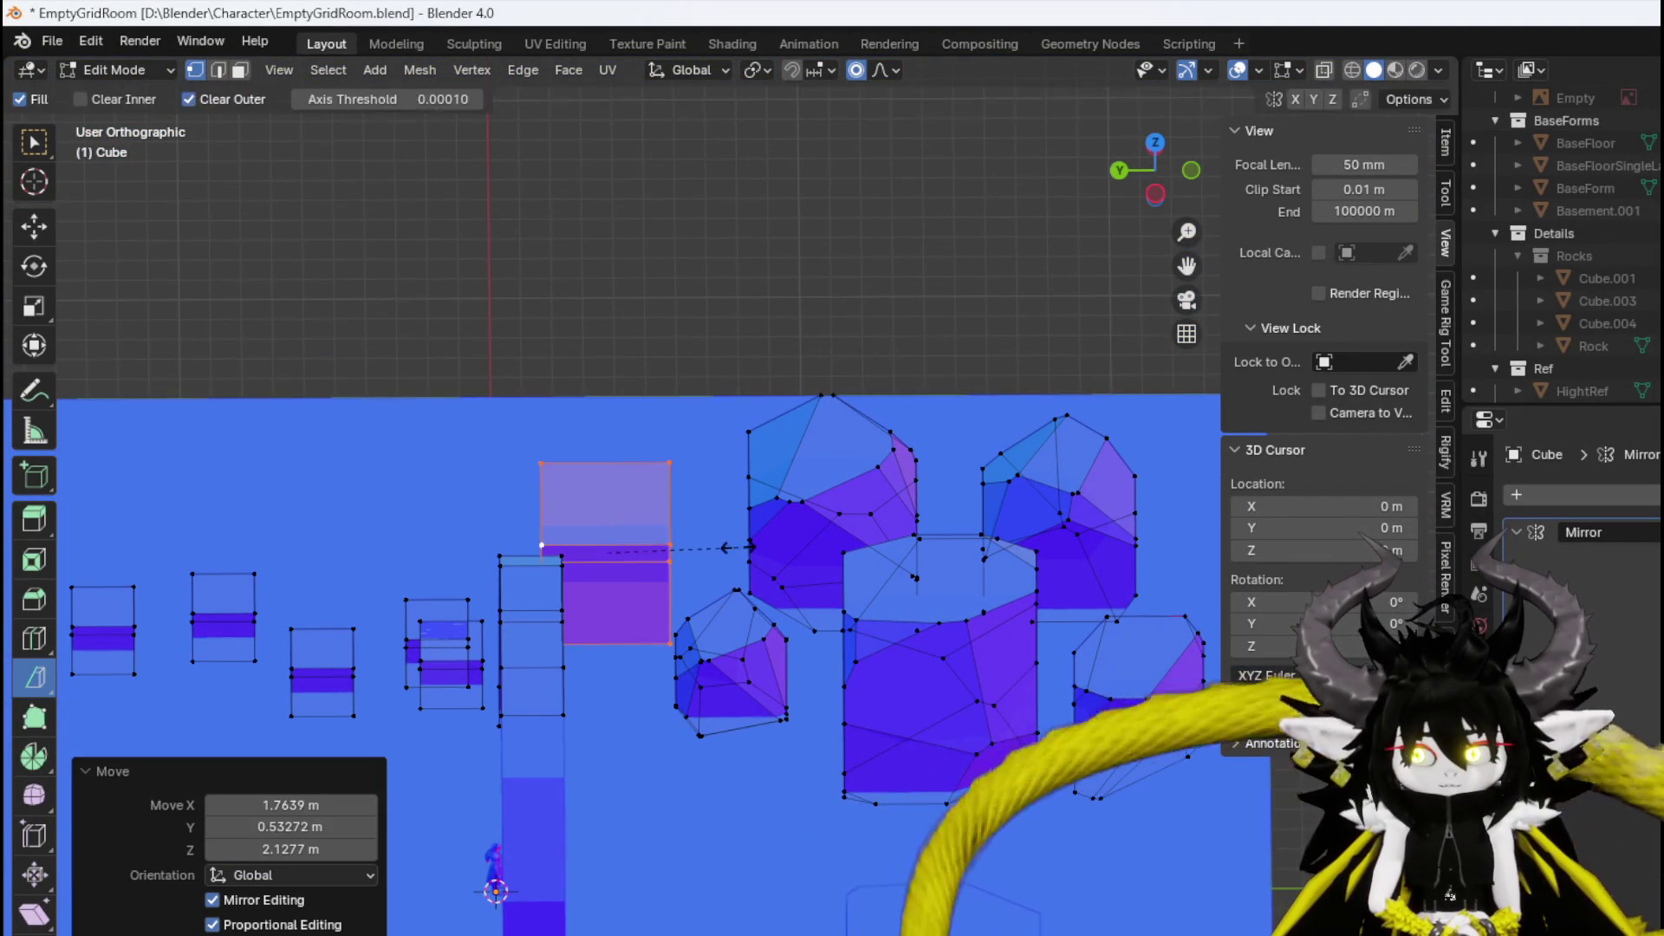
pyautogui.press('s')
pyautogui.click(756, 547)
# Slice angled facets into the enlarged box, undo two slices, and enable X-ray.
pyautogui.moveTo(402, 280); pyautogui.dragTo(473, 425)
pyautogui.moveTo(571, 371)
pyautogui.mouseDown()
pyautogui.moveTo(613, 454)
pyautogui.moveTo(762, 434)
pyautogui.moveTo(820, 365)
pyautogui.mouseUp()
pyautogui.hotkey('ctrl', 'l')
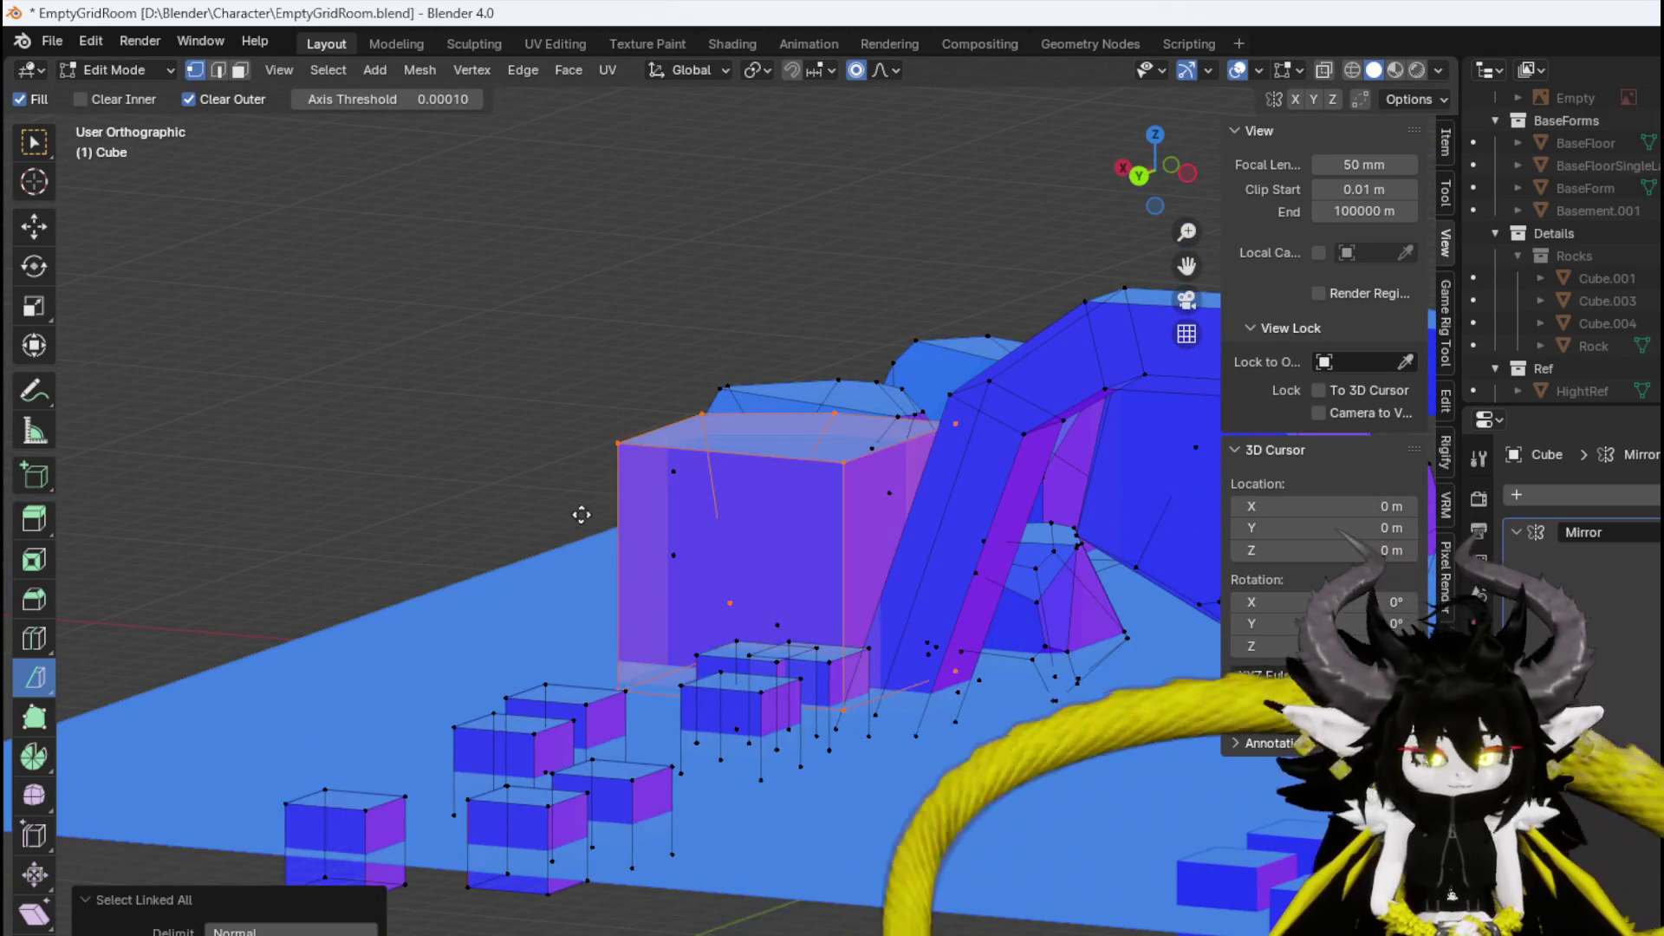
pyautogui.press('KP_Decimal')
pyautogui.moveTo(639, 233)
pyautogui.mouseDown()
pyautogui.moveTo(769, 298)
pyautogui.moveTo(653, 316)
pyautogui.moveTo(744, 316)
pyautogui.moveTo(684, 279)
pyautogui.moveTo(711, 357)
pyautogui.moveTo(877, 346)
pyautogui.moveTo(684, 346)
pyautogui.moveTo(665, 382)
pyautogui.moveTo(803, 393)
pyautogui.moveTo(740, 341)
pyautogui.moveTo(754, 360)
pyautogui.moveTo(832, 345)
pyautogui.moveTo(587, 268)
pyautogui.moveTo(847, 399)
pyautogui.moveTo(876, 458)
pyautogui.moveTo(847, 548)
pyautogui.moveTo(720, 516)
pyautogui.moveTo(871, 531)
pyautogui.moveTo(859, 548)
pyautogui.mouseUp()
pyautogui.hotkey('ctrl', 'l')
pyautogui.hotkey('ctrl', 'z')
pyautogui.hotkey('ctrl', 'z')
pyautogui.click(1322, 72)
pyautogui.hotkey('ctrl', 'z')
# Test angled cuts across the tall rock block, undoing the unwanted ones between orbits.
pyautogui.moveTo(859, 549); pyautogui.dragTo(858, 527)
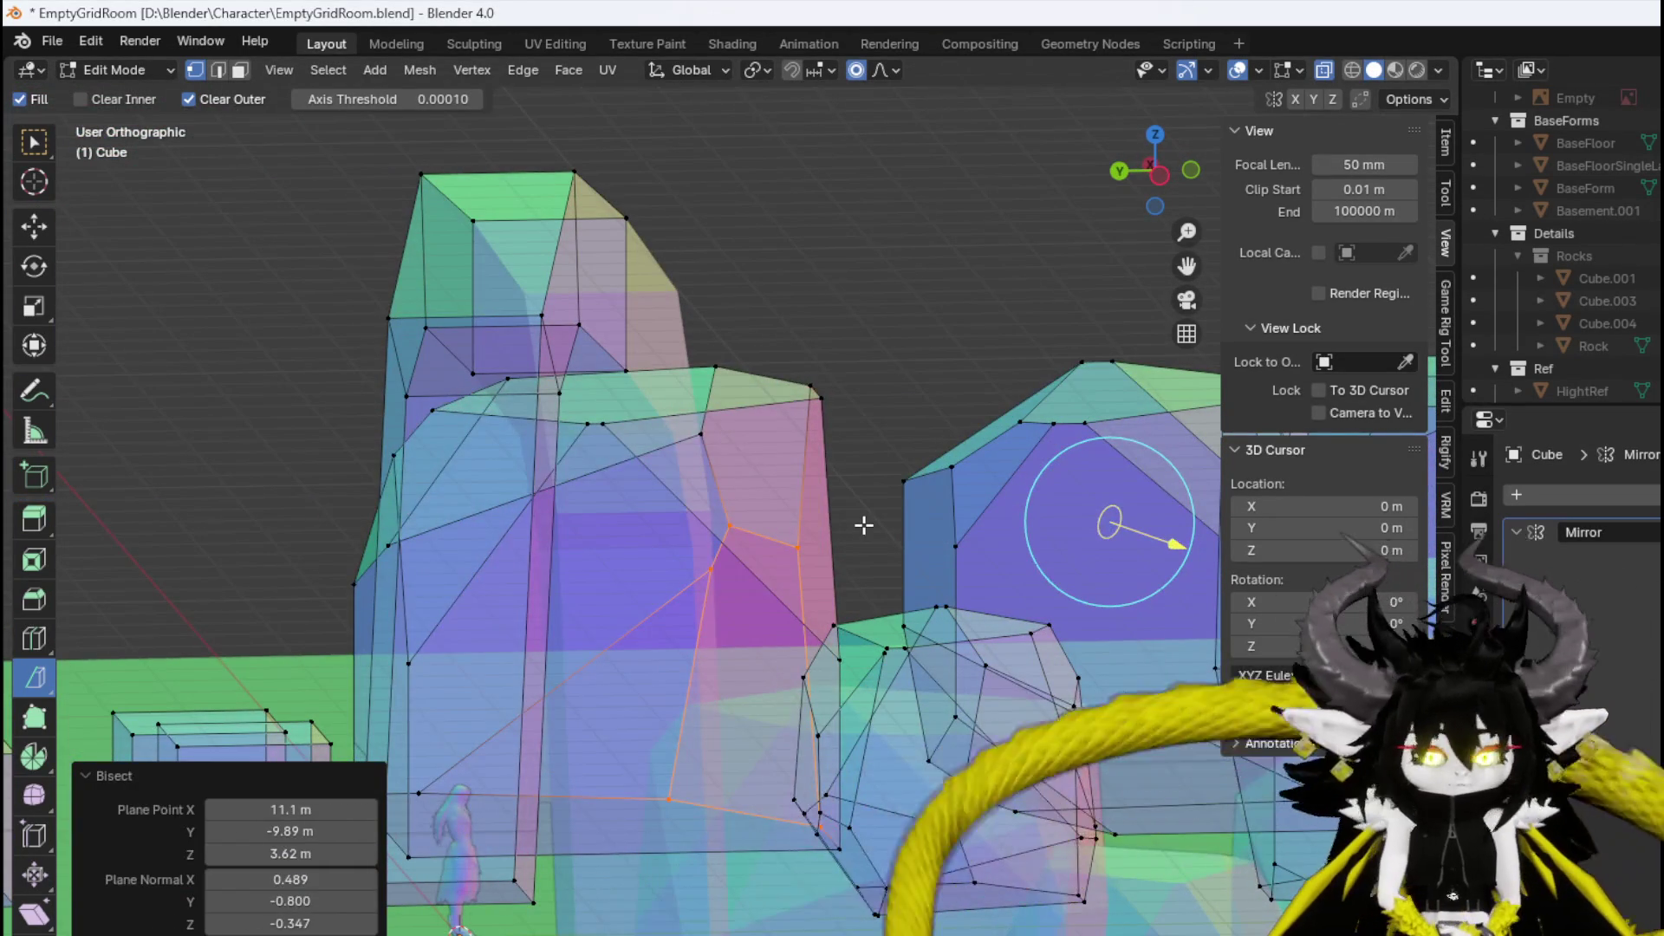
pyautogui.hotkey('ctrl', 'z')
pyautogui.hotkey('ctrl', 'shift', 'z')
pyautogui.hotkey('ctrl', 'z')
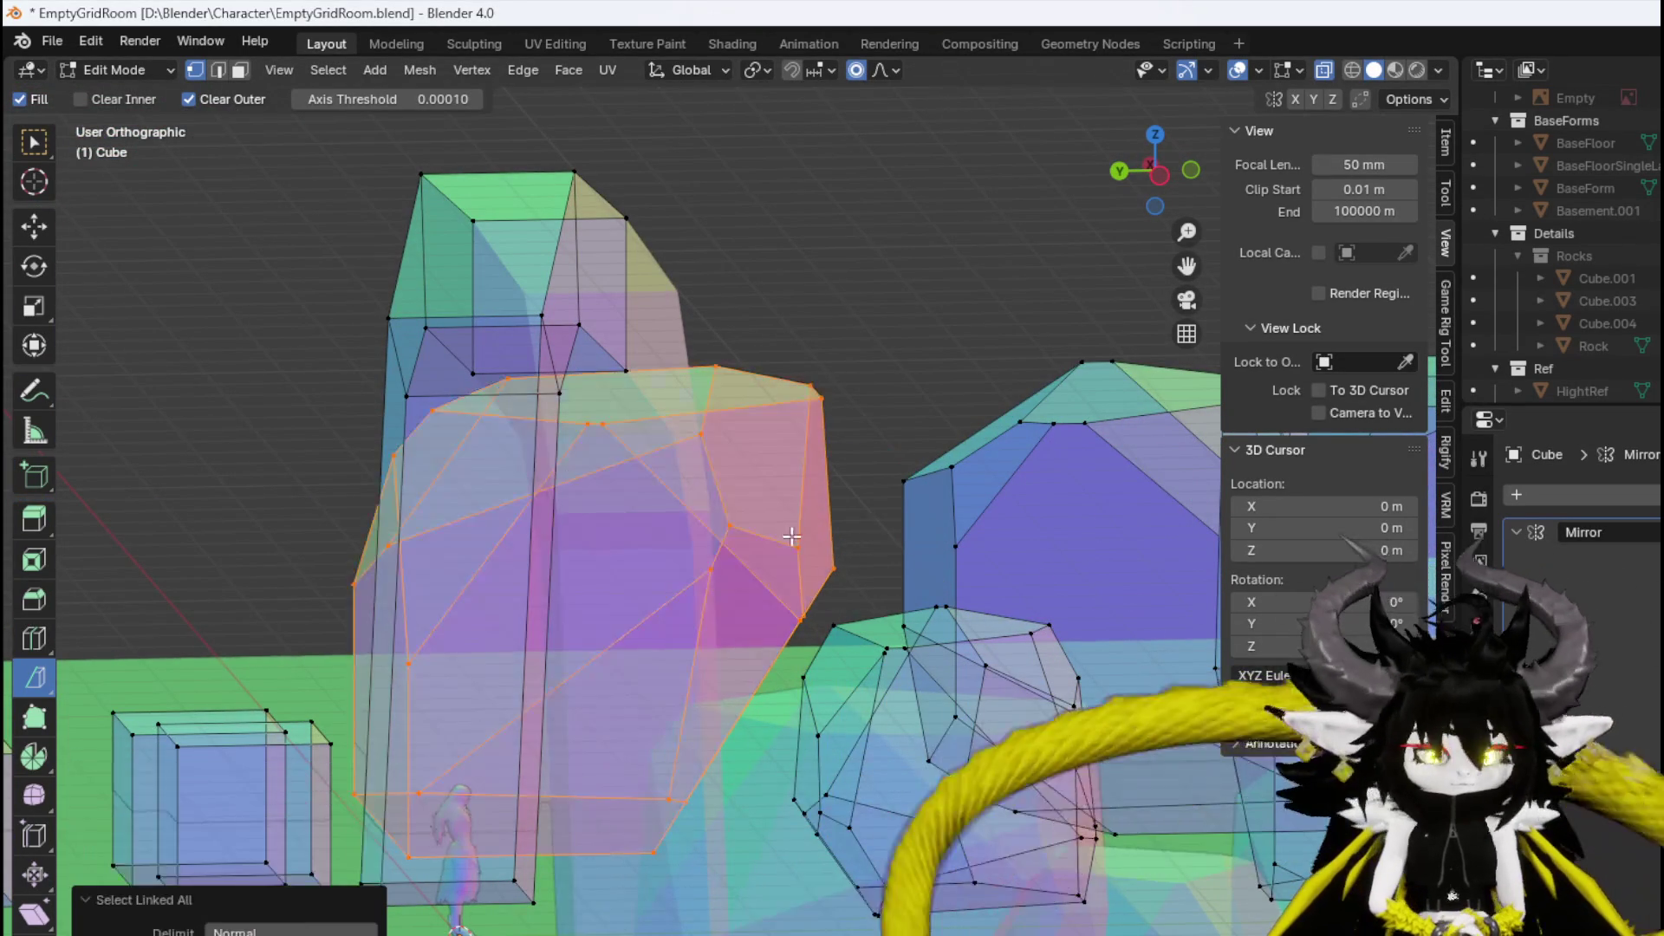
pyautogui.moveTo(791, 537)
pyautogui.mouseDown()
pyautogui.moveTo(867, 520)
pyautogui.moveTo(817, 416)
pyautogui.moveTo(867, 473)
pyautogui.moveTo(834, 500)
pyautogui.moveTo(1029, 476)
pyautogui.moveTo(1003, 515)
pyautogui.mouseUp()
pyautogui.hotkey('ctrl', 'z')
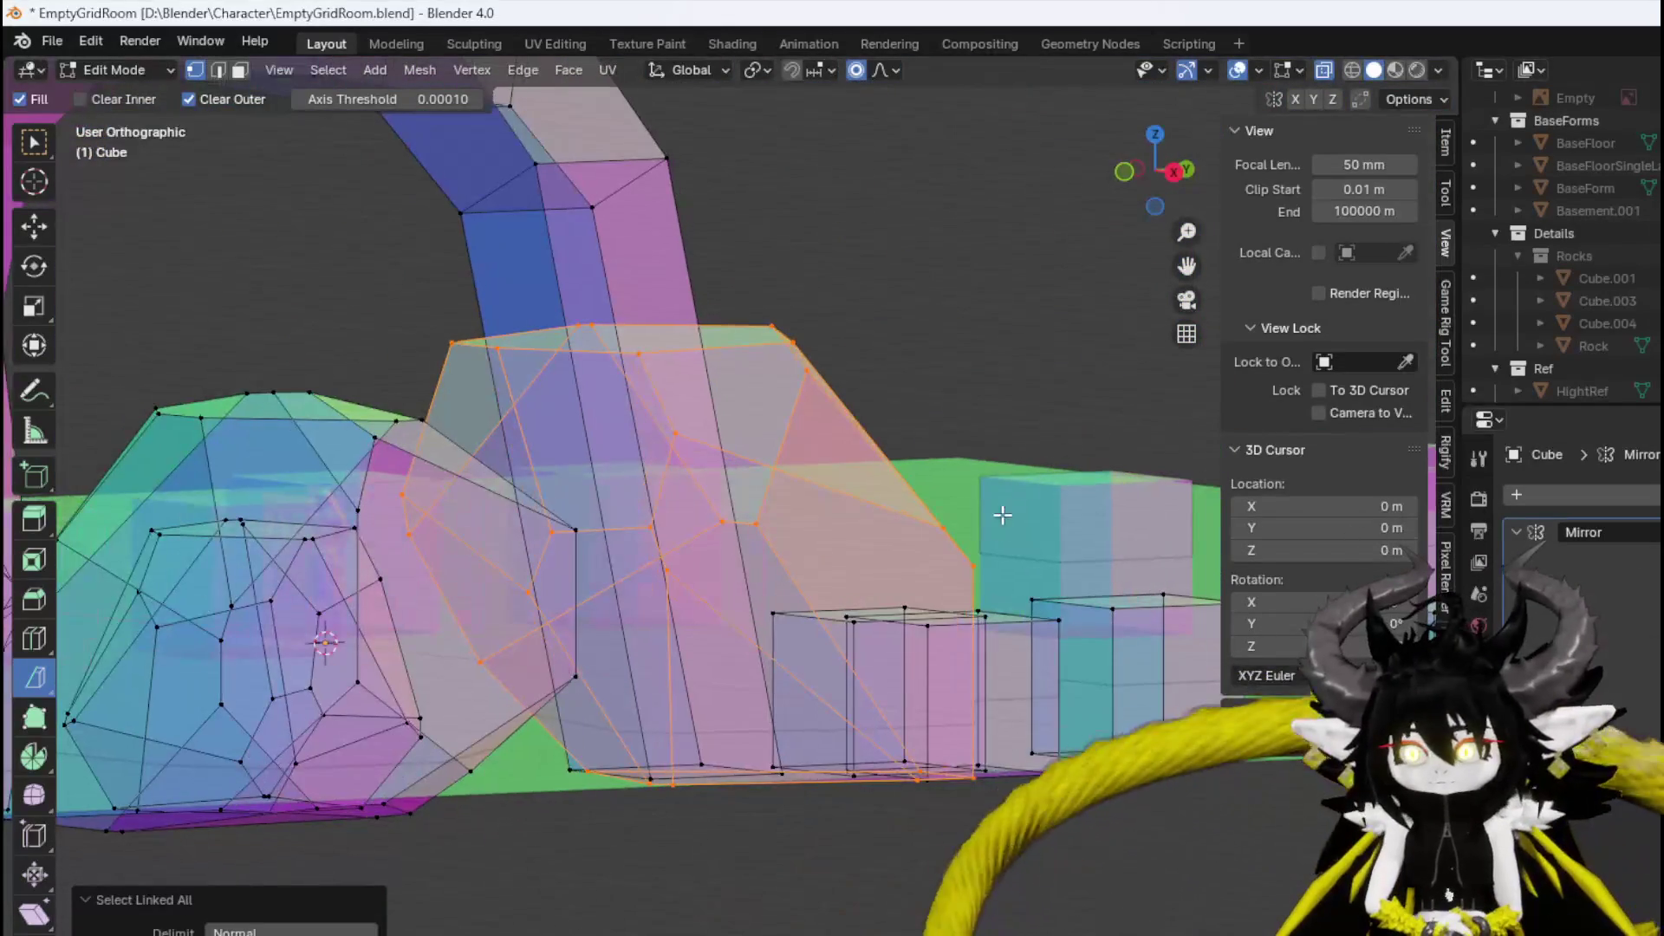
pyautogui.moveTo(993, 584); pyautogui.dragTo(976, 604)
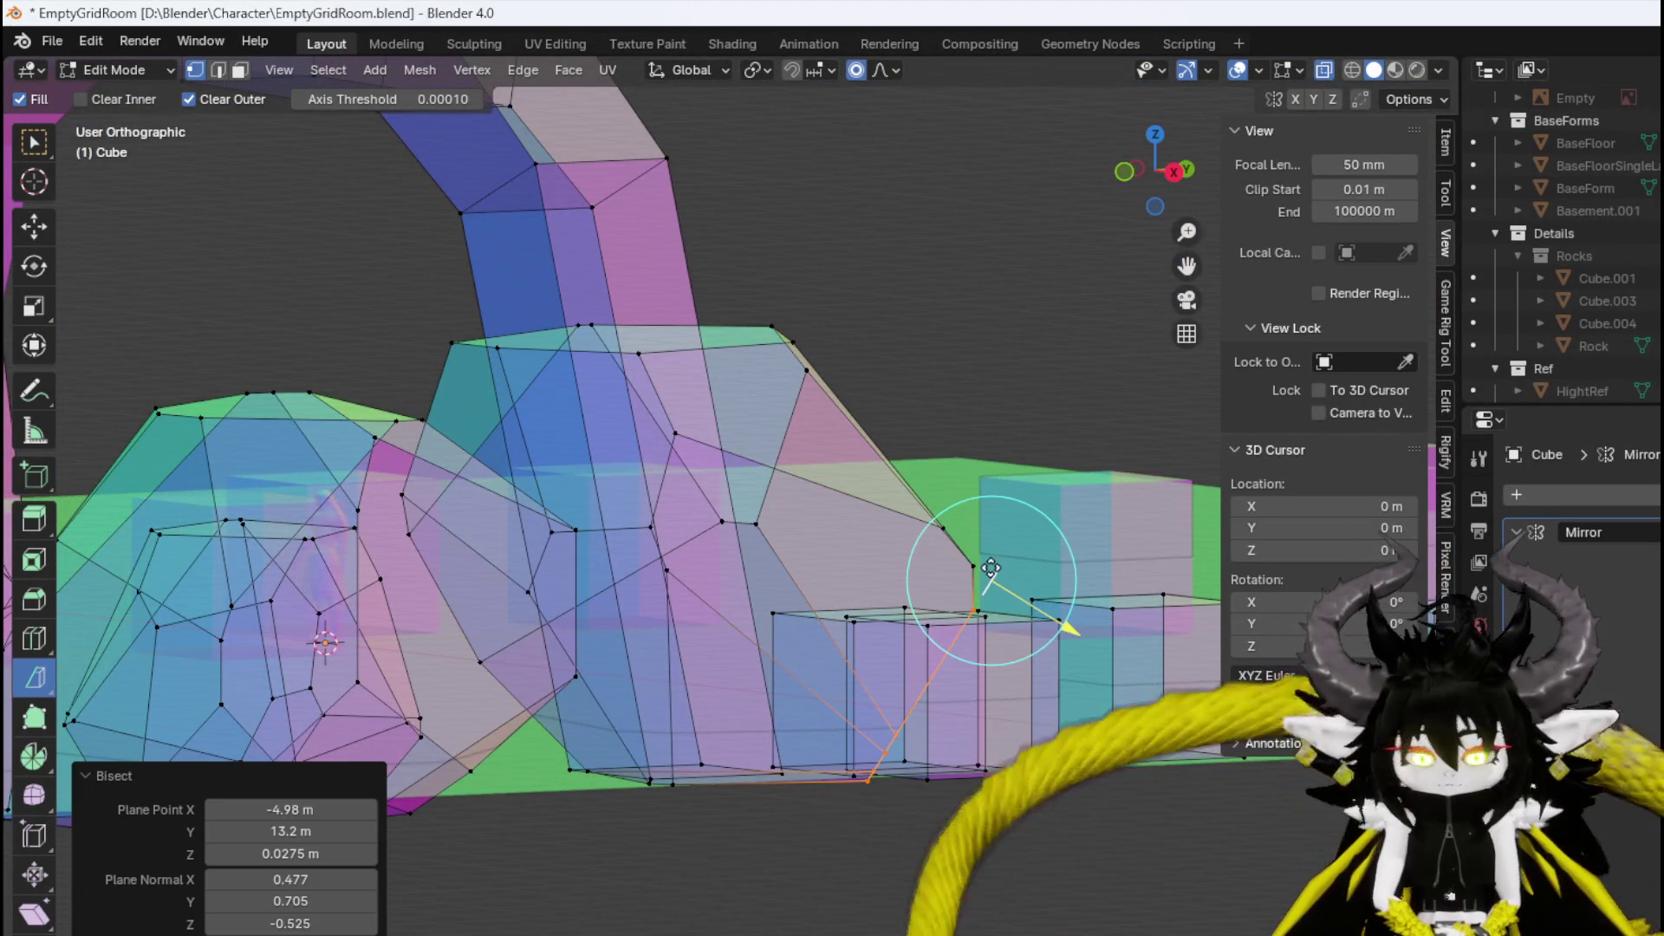
pyautogui.hotkey('ctrl', 'z')
pyautogui.moveTo(948, 427)
pyautogui.mouseDown()
pyautogui.moveTo(798, 476)
pyautogui.moveTo(794, 512)
pyautogui.moveTo(847, 231)
pyautogui.moveTo(874, 265)
pyautogui.moveTo(736, 318)
pyautogui.moveTo(735, 301)
pyautogui.moveTo(581, 318)
pyautogui.moveTo(553, 271)
pyautogui.mouseUp()
pyautogui.hotkey('ctrl', 'z')
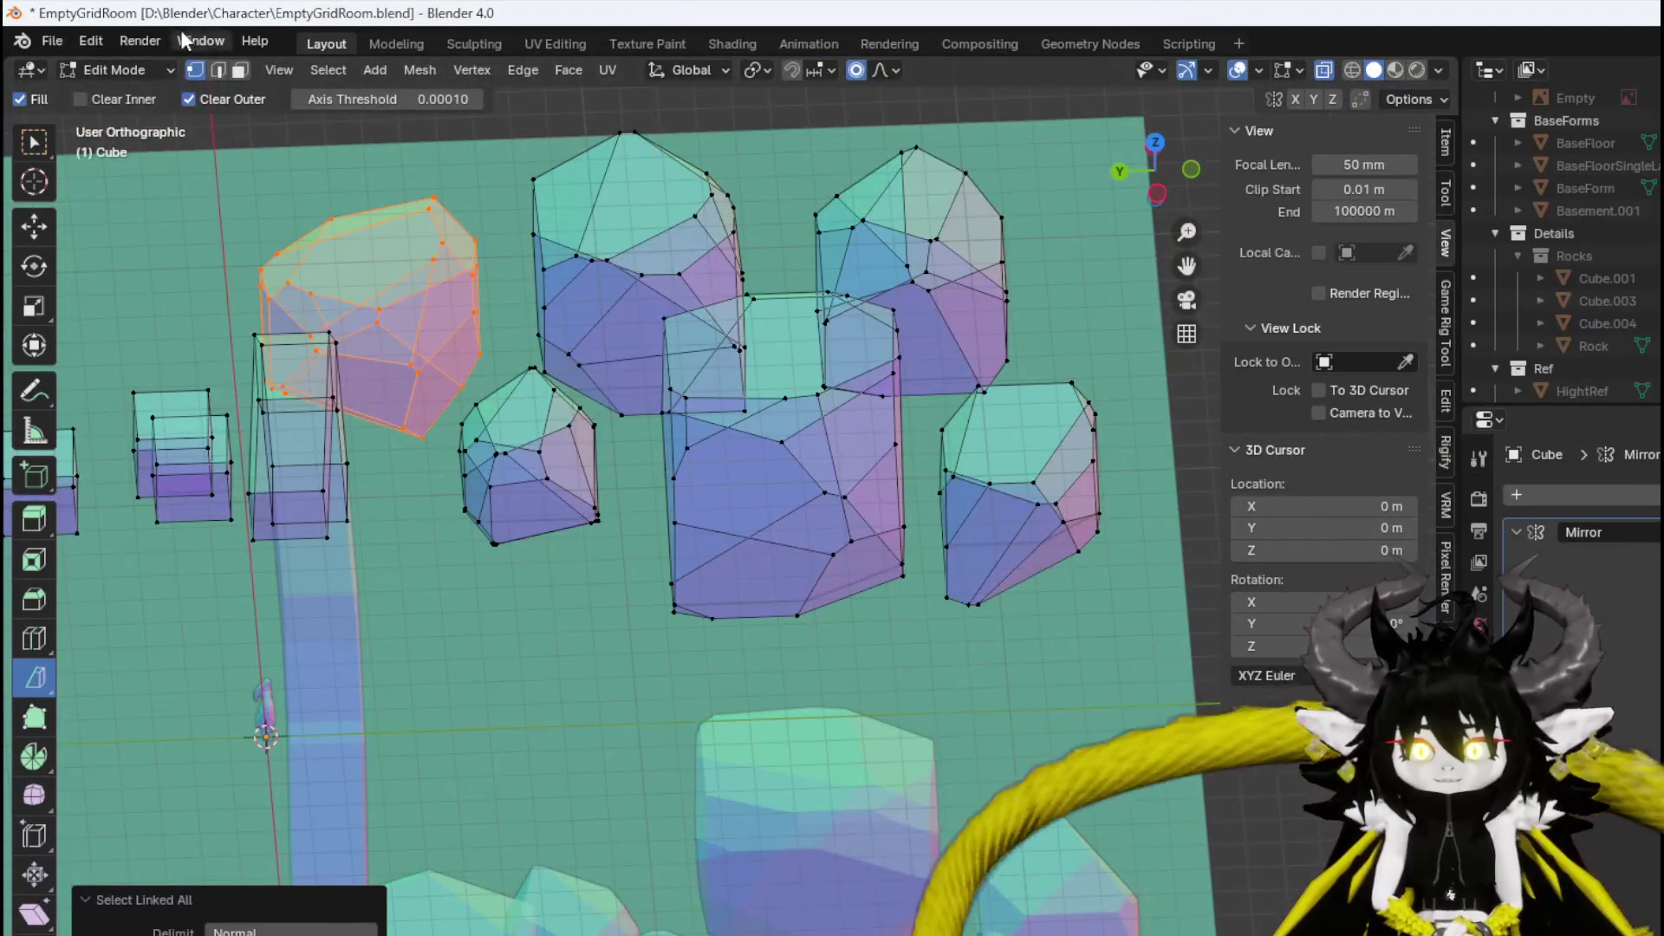
# Return to Object Mode and briefly preview materials before going back to solid shading.
pyautogui.click(113, 69)
pyautogui.click(104, 78)
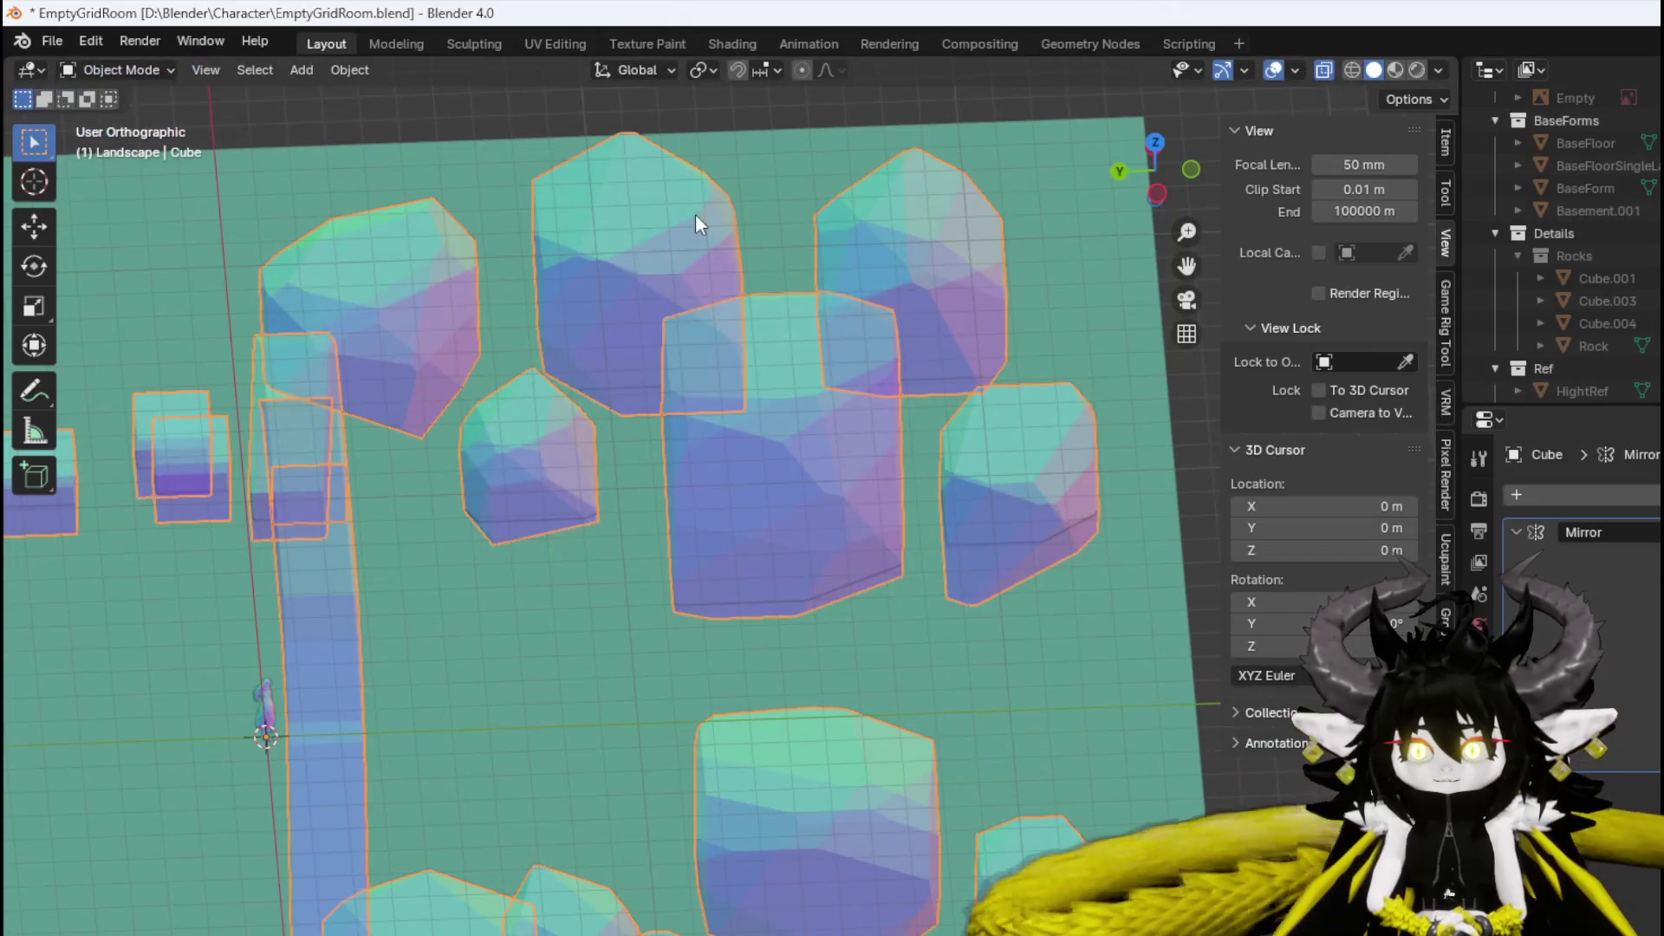
pyautogui.click(1390, 73)
pyautogui.click(1375, 71)
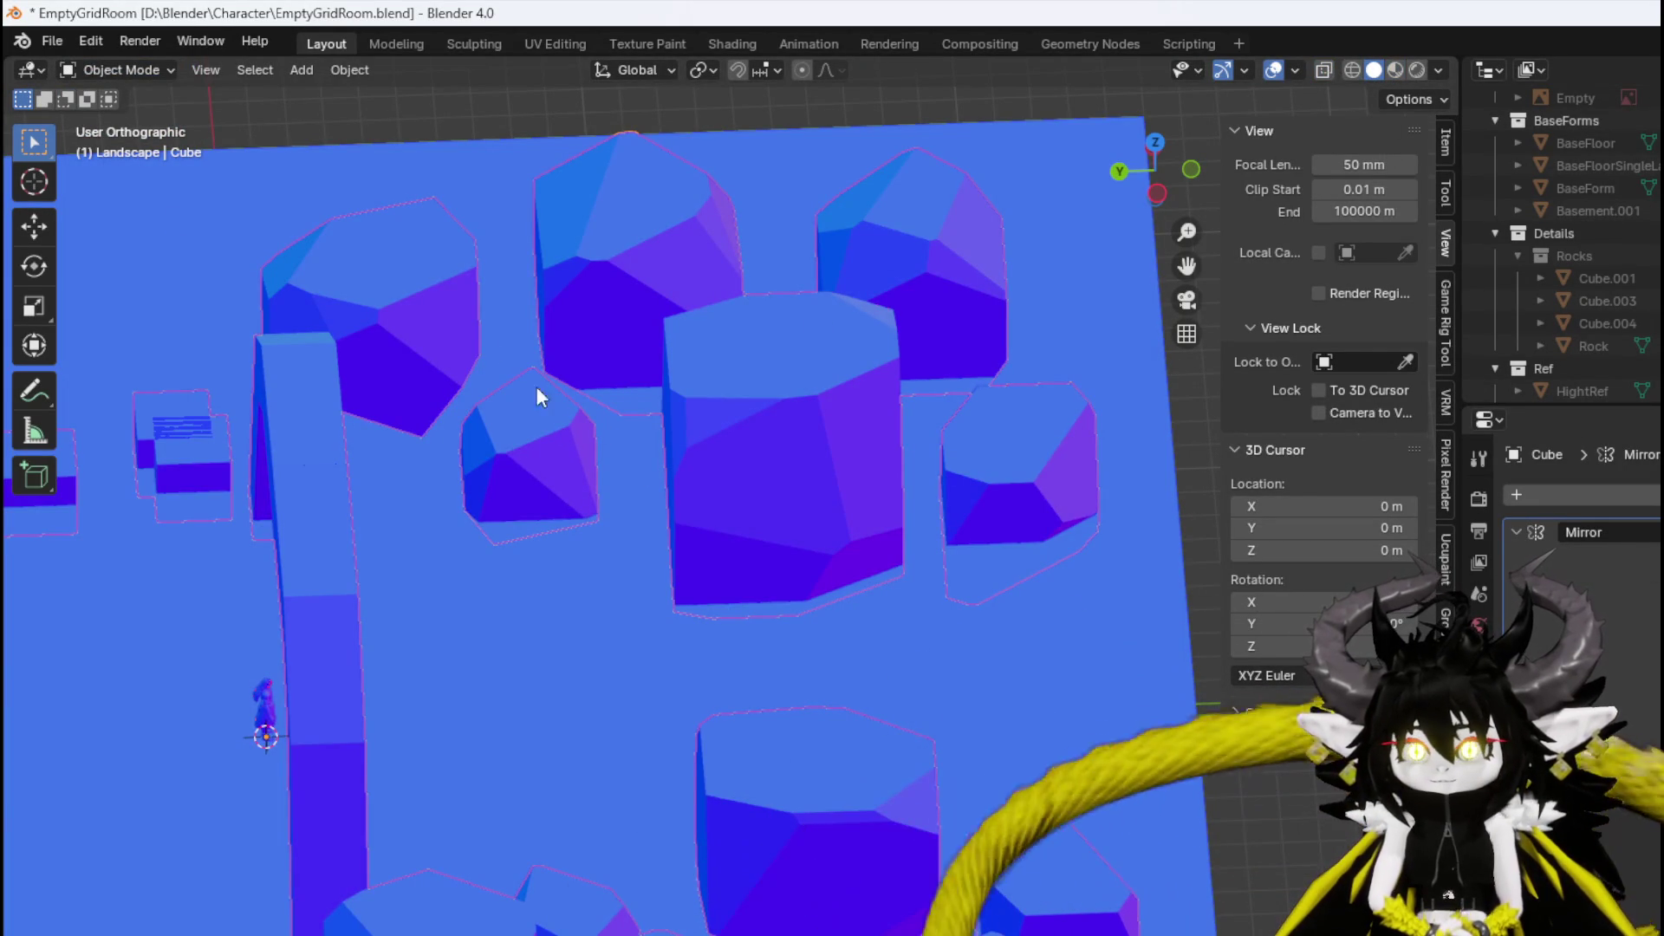
# In Edit Mode, duplicate the top rock and separate the copy into its own object.
pyautogui.click(112, 69)
pyautogui.click(126, 115)
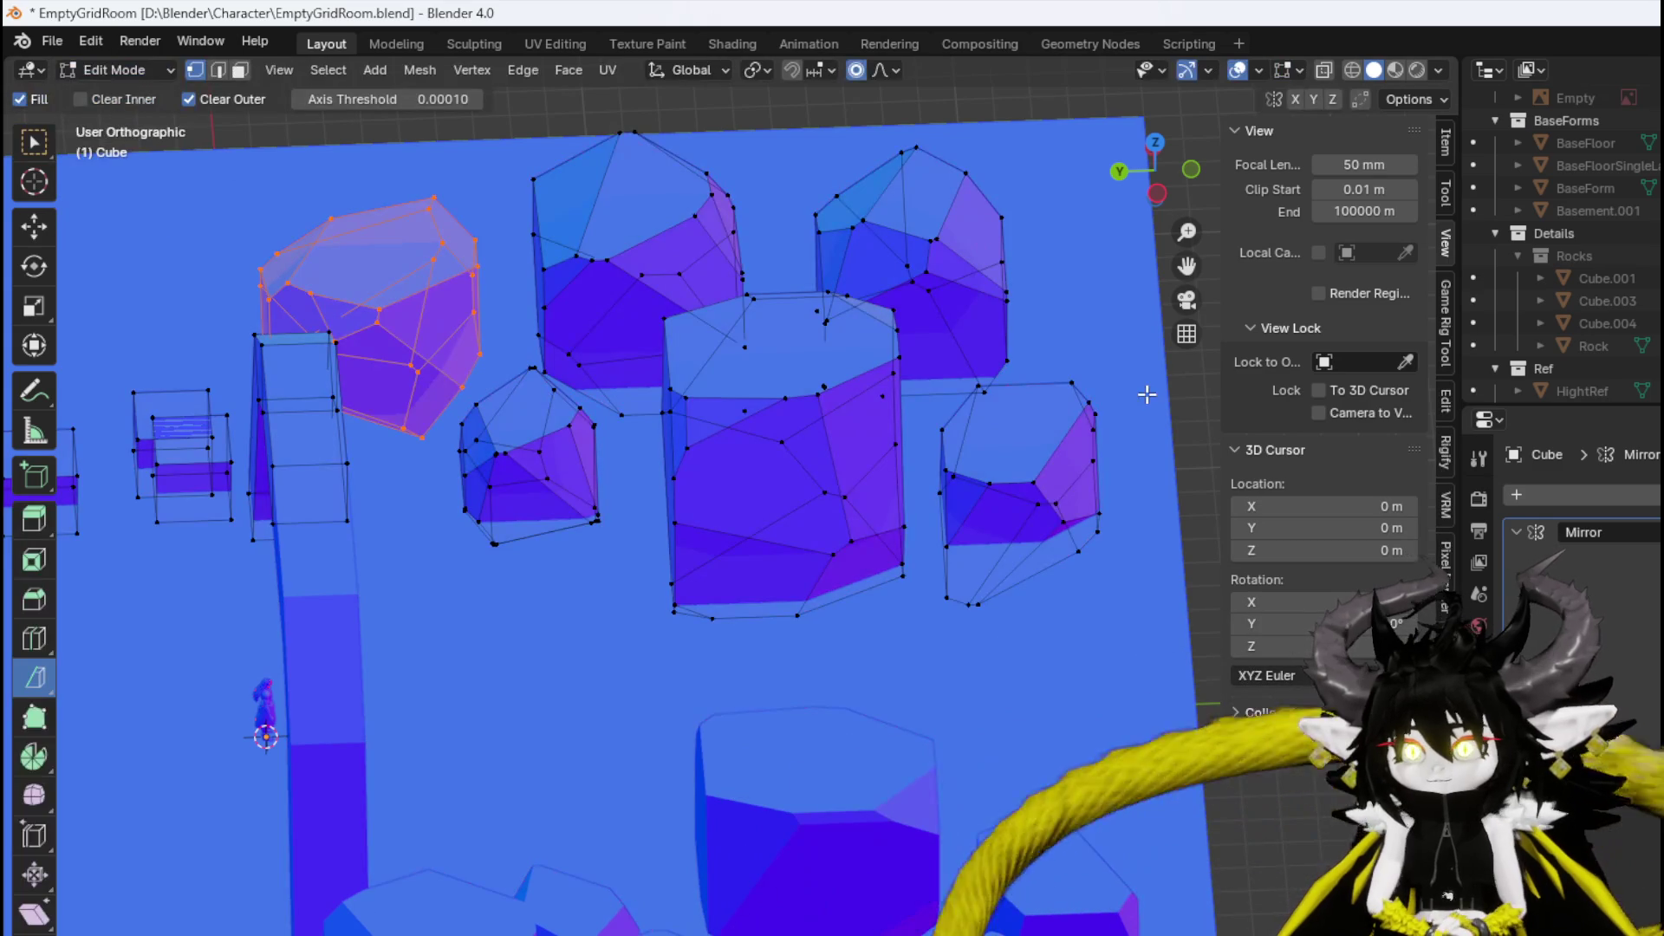
pyautogui.scroll(1, 1512, 304)
pyautogui.scroll(-1, 1494, 314)
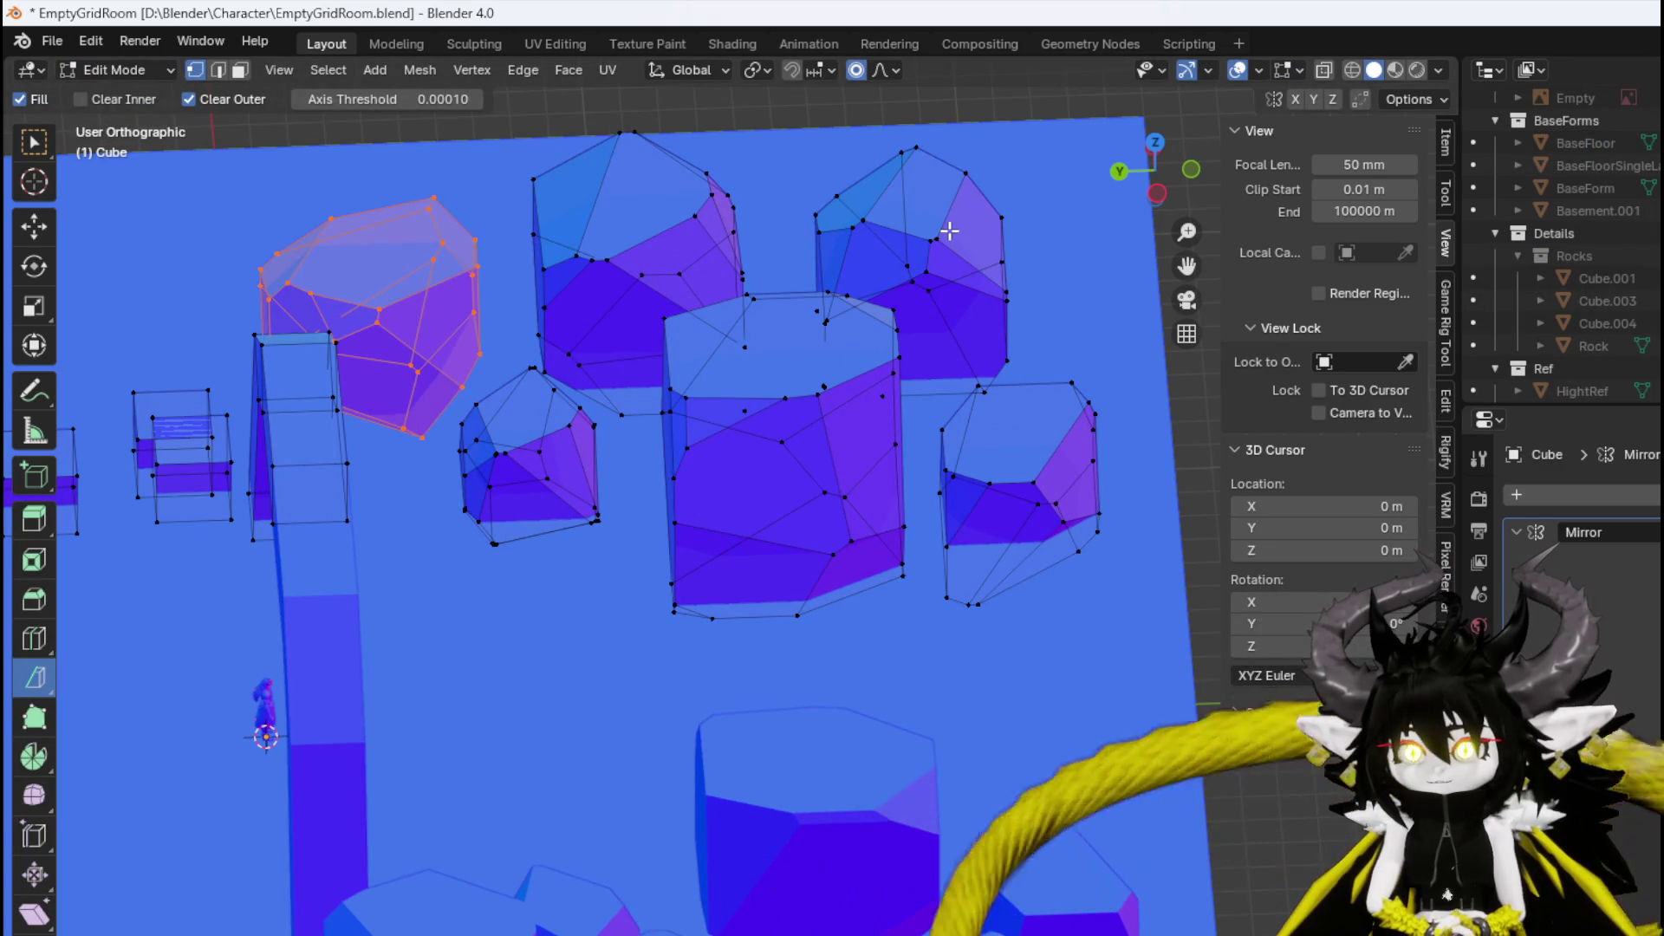
pyautogui.hotkey('alt', 'a')
pyautogui.press('l')
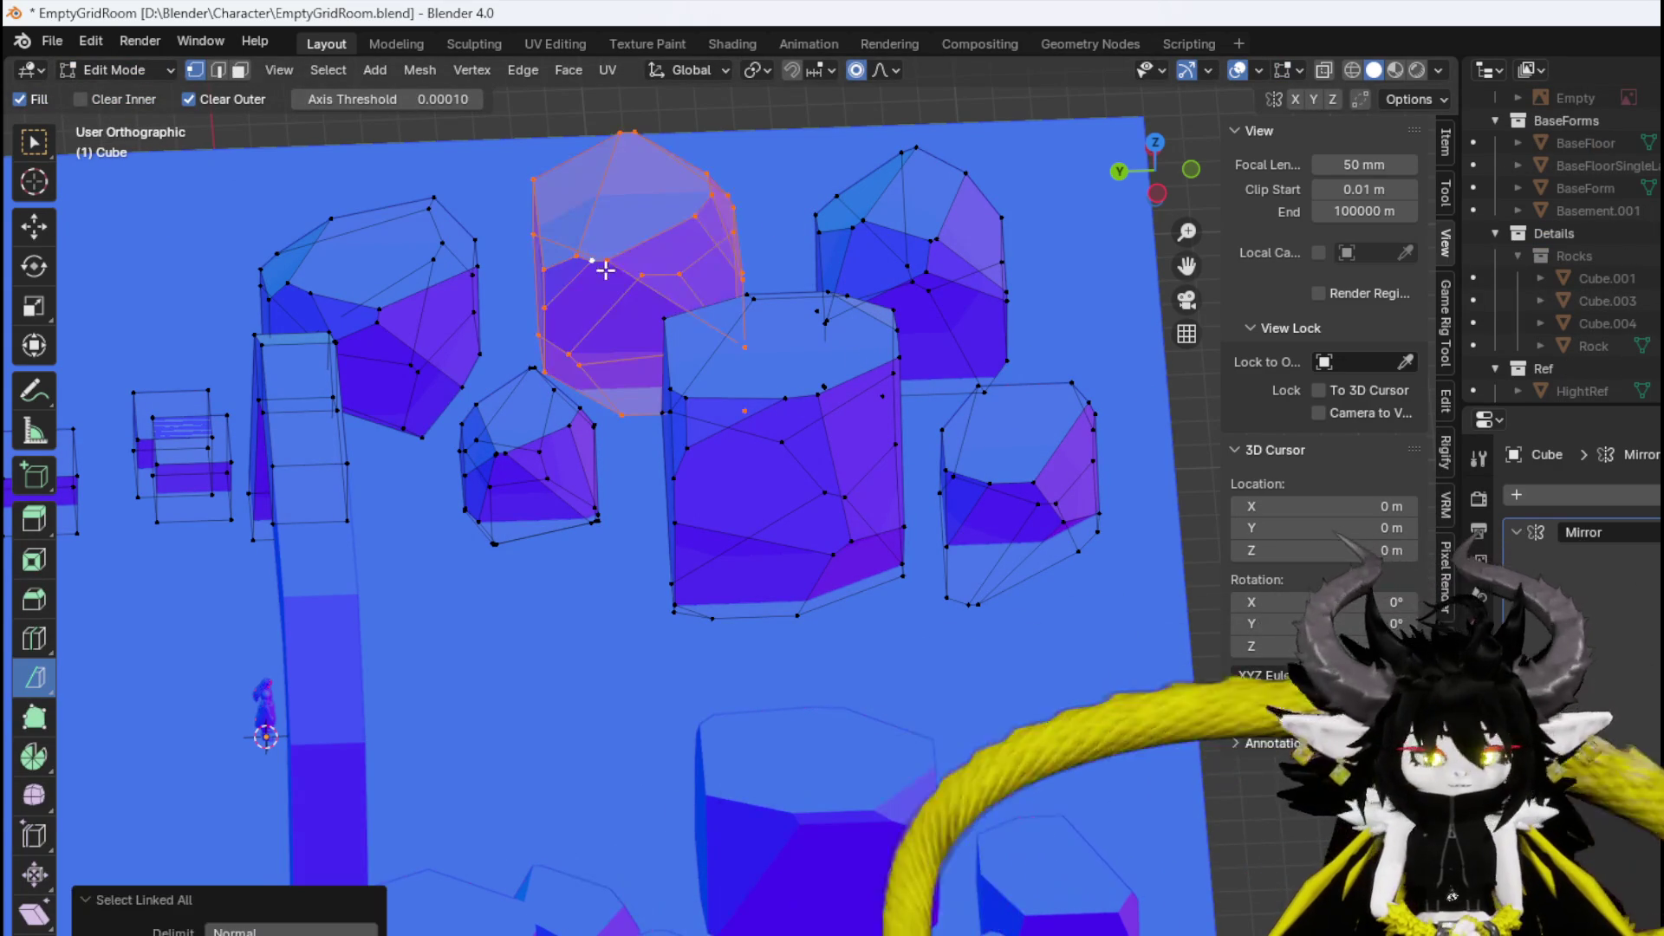
pyautogui.hotkey('shift', 'd')
pyautogui.rightClick(735, 292)
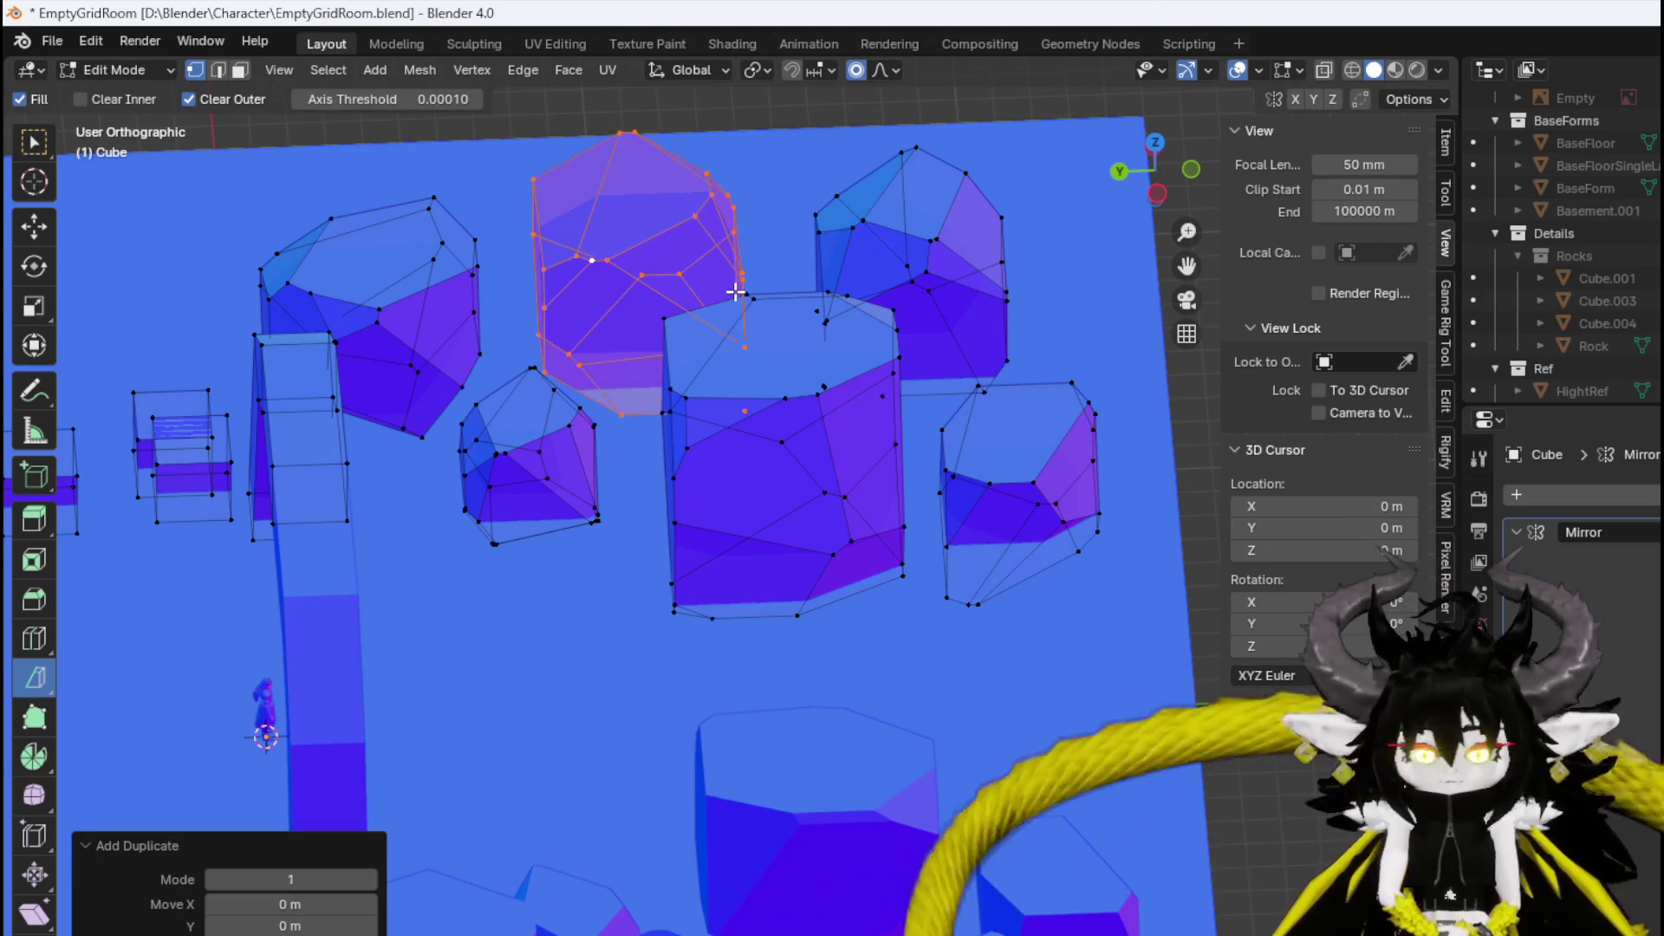
pyautogui.press('p')
pyautogui.click(735, 290)
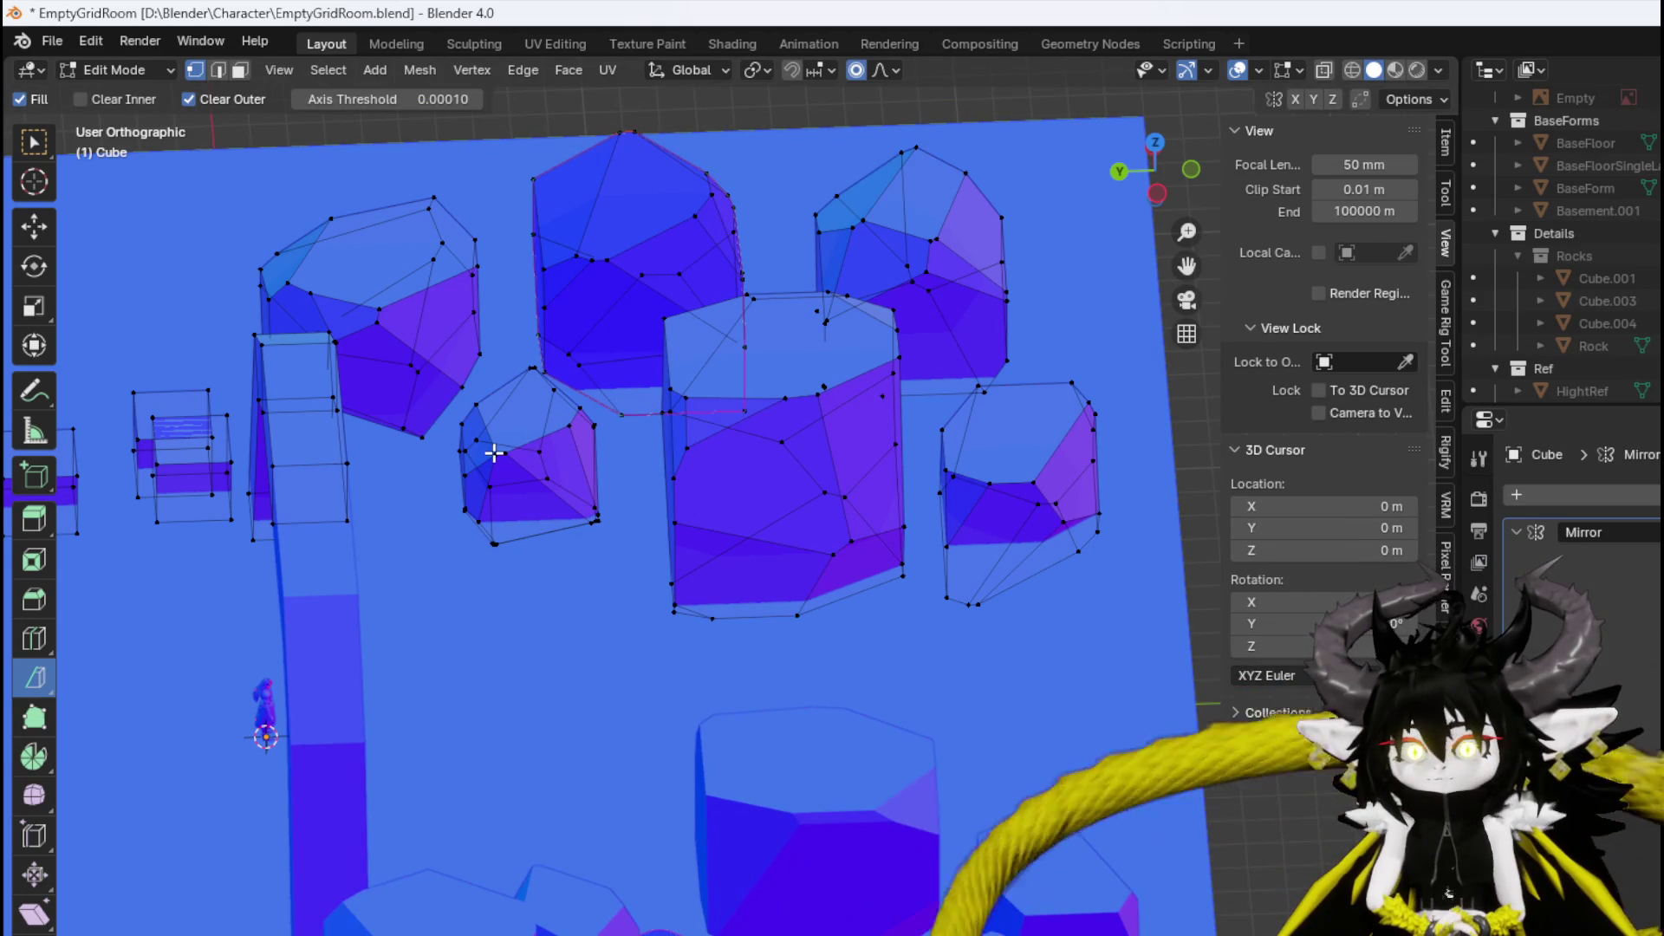
# Select the small rock, move it slightly, and separate it into its own object.
pyautogui.click(596, 438)
pyautogui.hotkey('ctrl', 'l')
pyautogui.press('g')
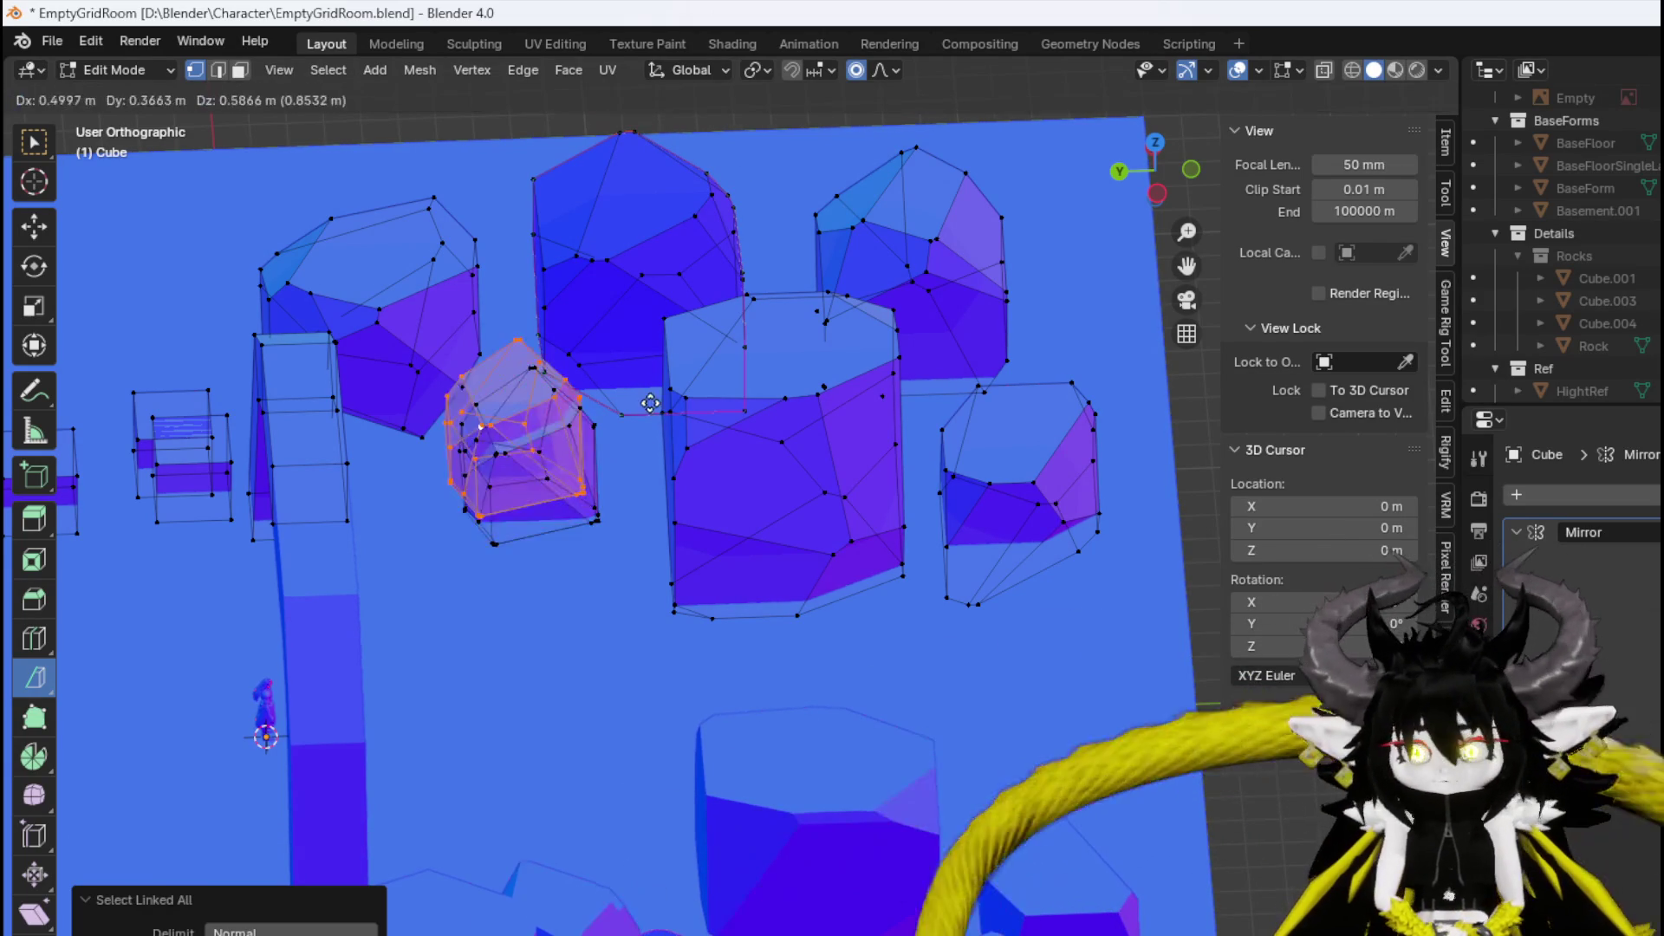
pyautogui.click(650, 403)
pyautogui.press('p')
pyautogui.click(653, 402)
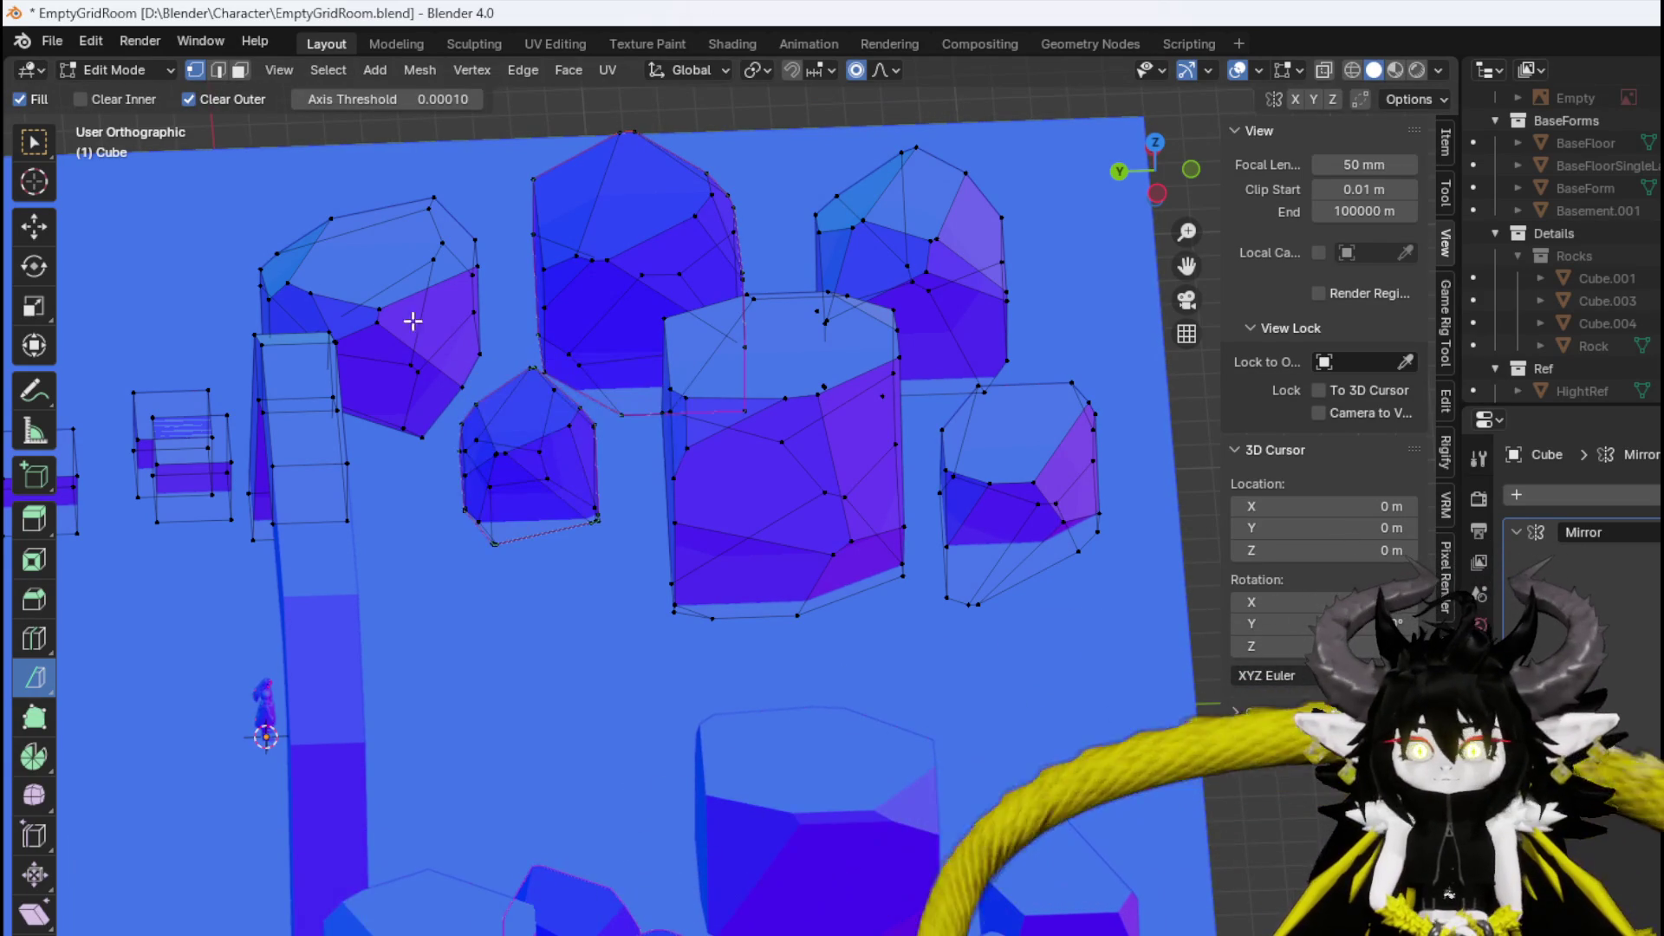
# Duplicate the left rock in place and separate the copy into its own object.
pyautogui.click(379, 309)
pyautogui.hotkey('ctrl', 'l')
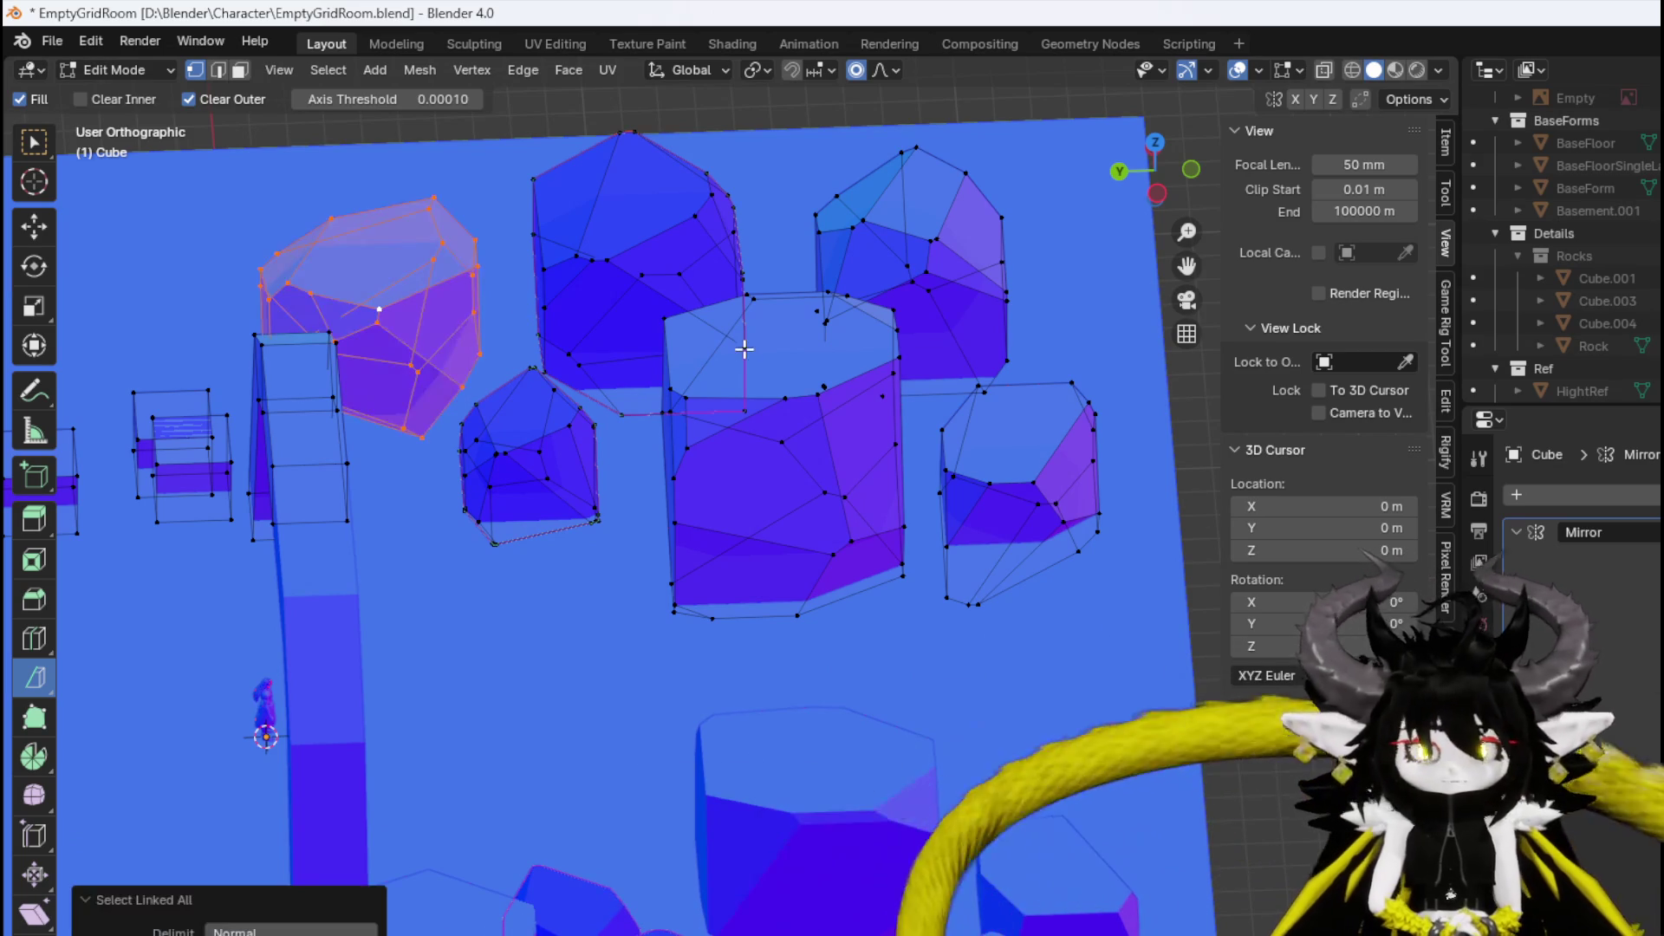
pyautogui.hotkey('shift', 'd')
pyautogui.press('Escape')
pyautogui.press('p')
pyautogui.click(710, 335)
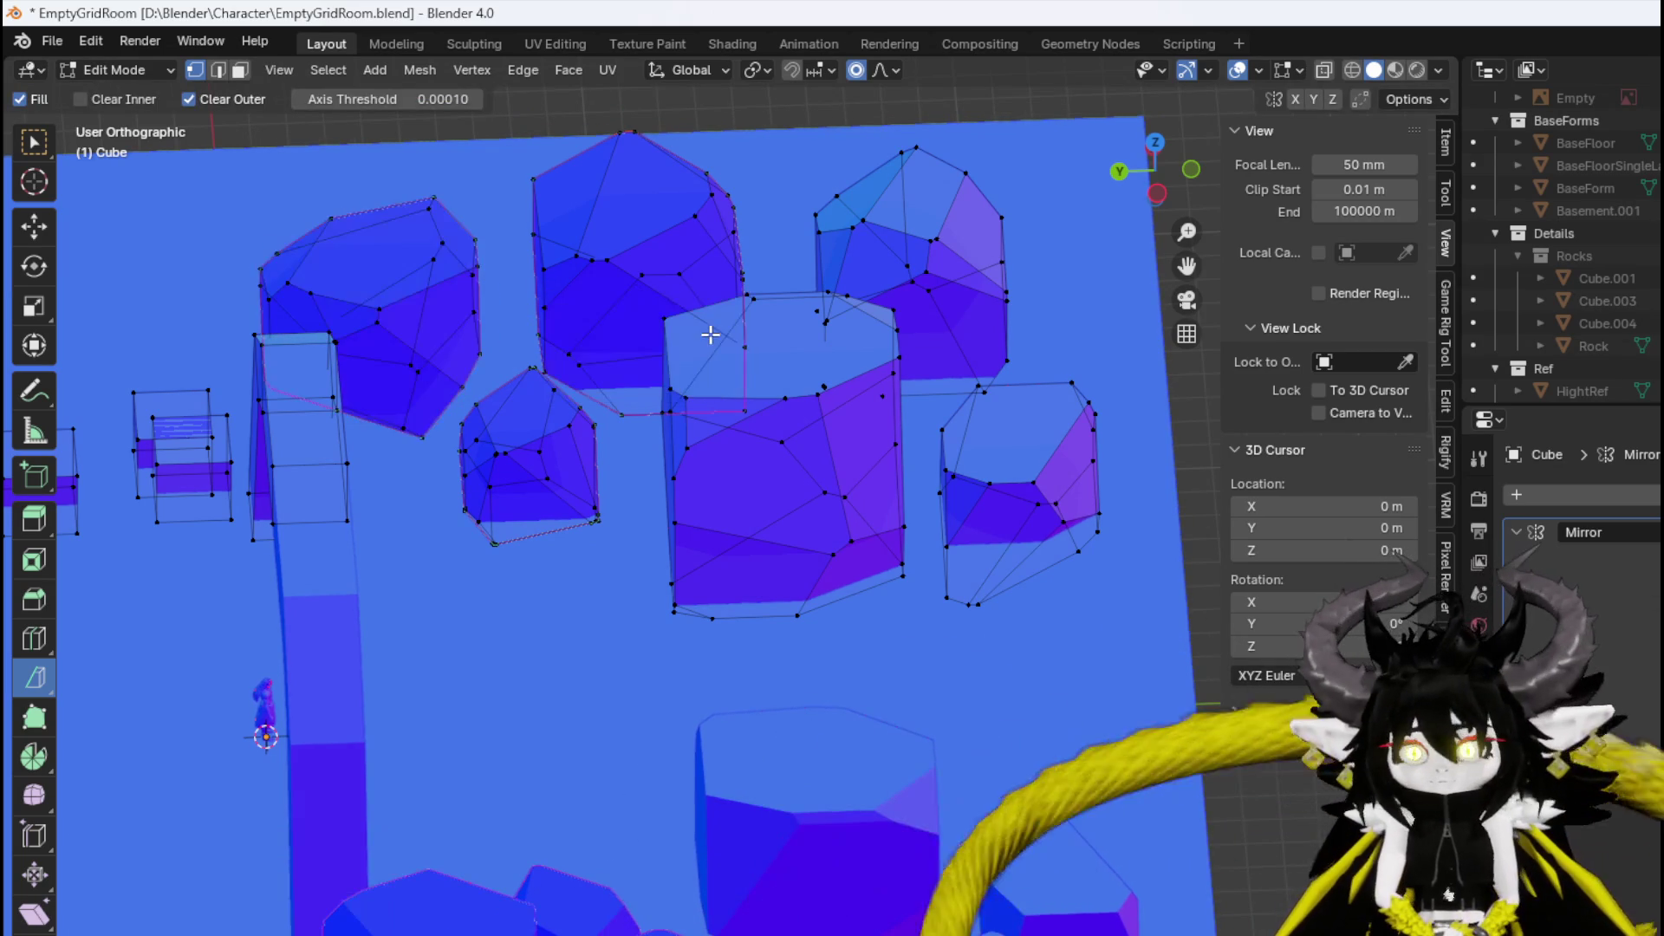
# Move Cube.005, Cube.006 and Cube.007 into the Rocks collection in the Outliner.
pyautogui.scroll(-10, 1560, 243)
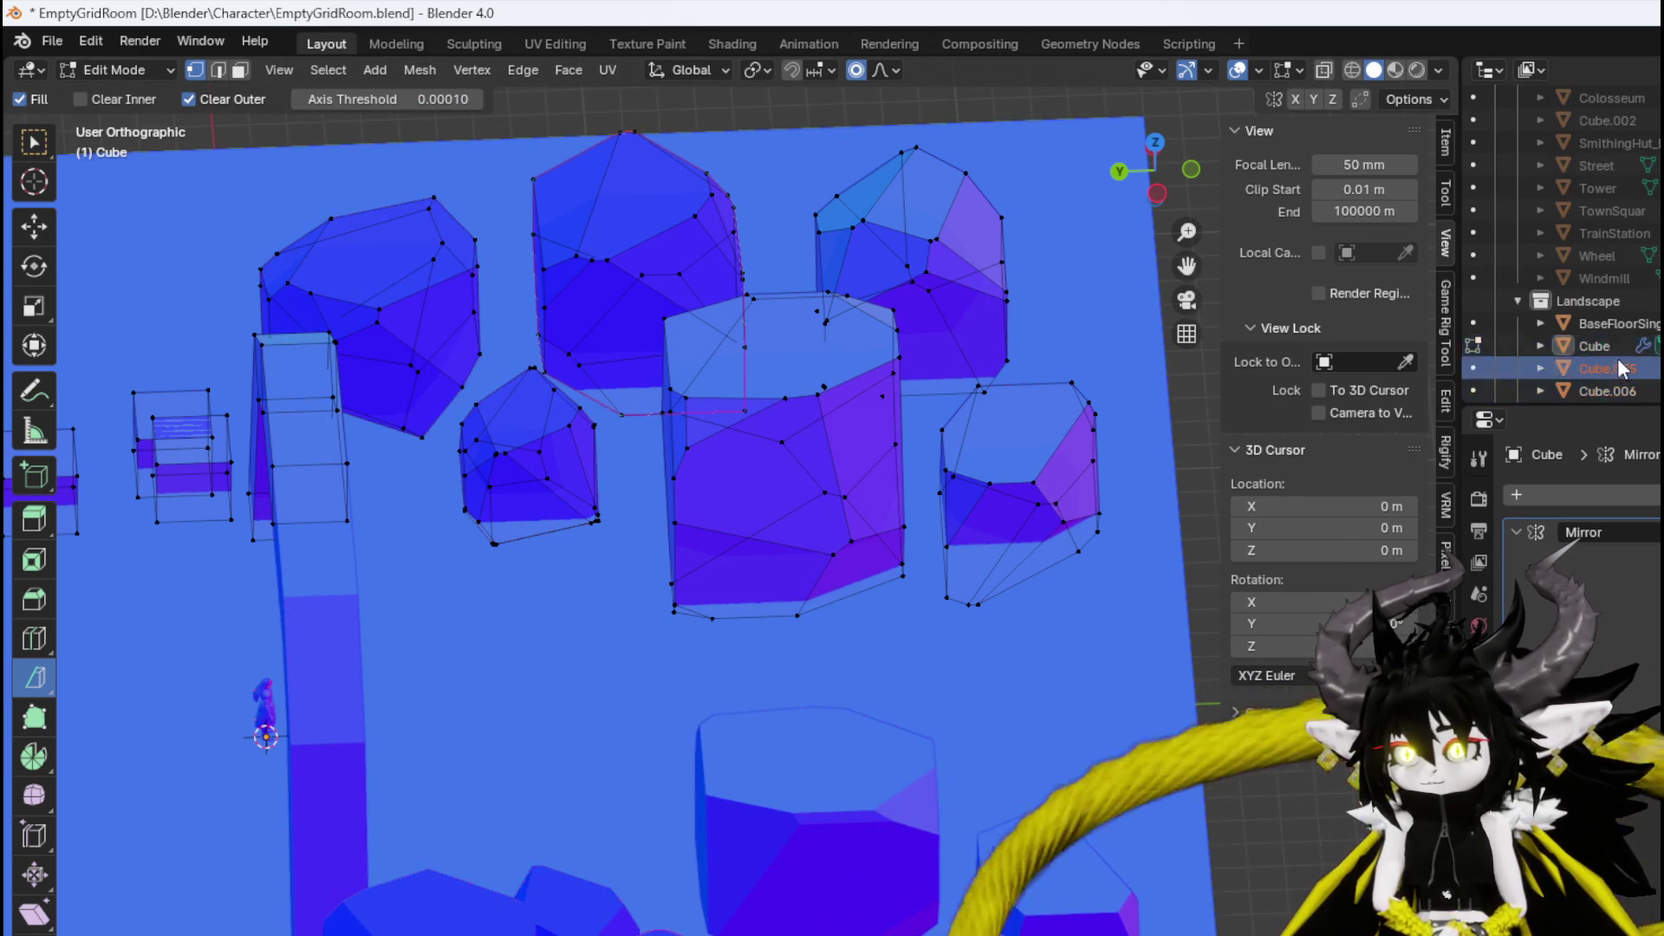
pyautogui.scroll(-4, 1618, 357)
pyautogui.moveTo(1602, 283)
pyautogui.mouseDown()
pyautogui.moveTo(1629, 208)
pyautogui.moveTo(1633, 99)
pyautogui.moveTo(1641, 227)
pyautogui.moveTo(1569, 211)
pyautogui.mouseUp()
# Delete the stray small square pieces above the right rock row.
pyautogui.moveTo(828, 275)
pyautogui.mouseDown()
pyautogui.moveTo(717, 471)
pyautogui.moveTo(627, 361)
pyautogui.moveTo(824, 316)
pyautogui.moveTo(546, 439)
pyautogui.moveTo(580, 405)
pyautogui.mouseUp()
pyautogui.scroll(-2, 704, 293)
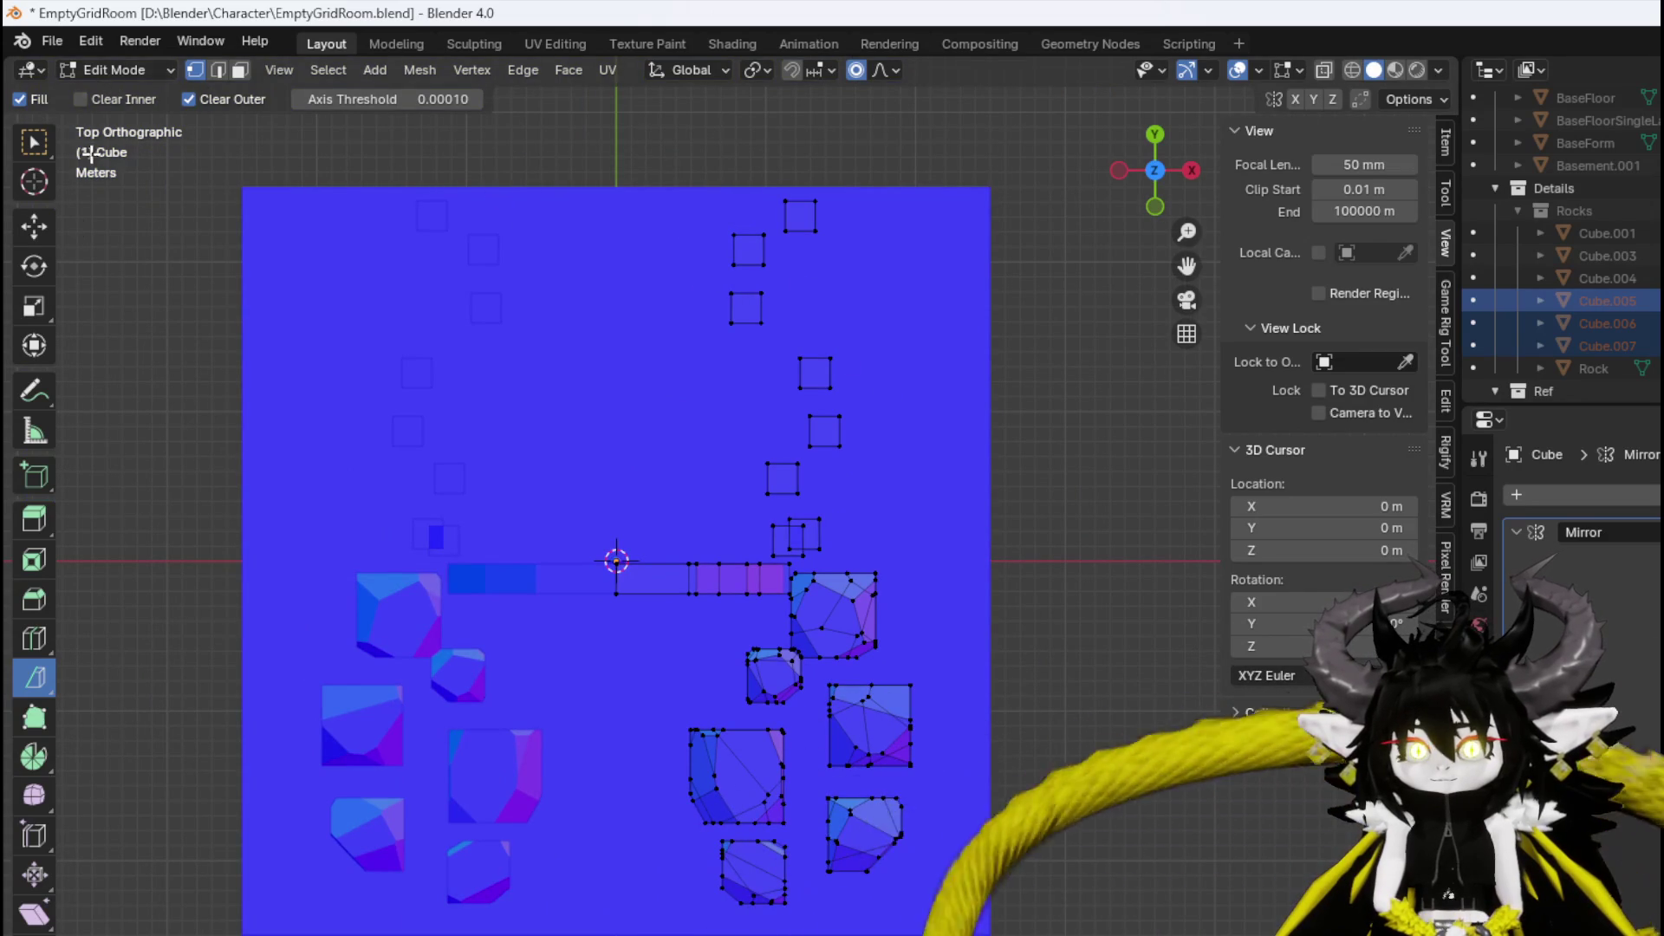
pyautogui.click(32, 149)
pyautogui.moveTo(621, 151)
pyautogui.mouseDown()
pyautogui.moveTo(951, 491)
pyautogui.moveTo(946, 543)
pyautogui.mouseUp()
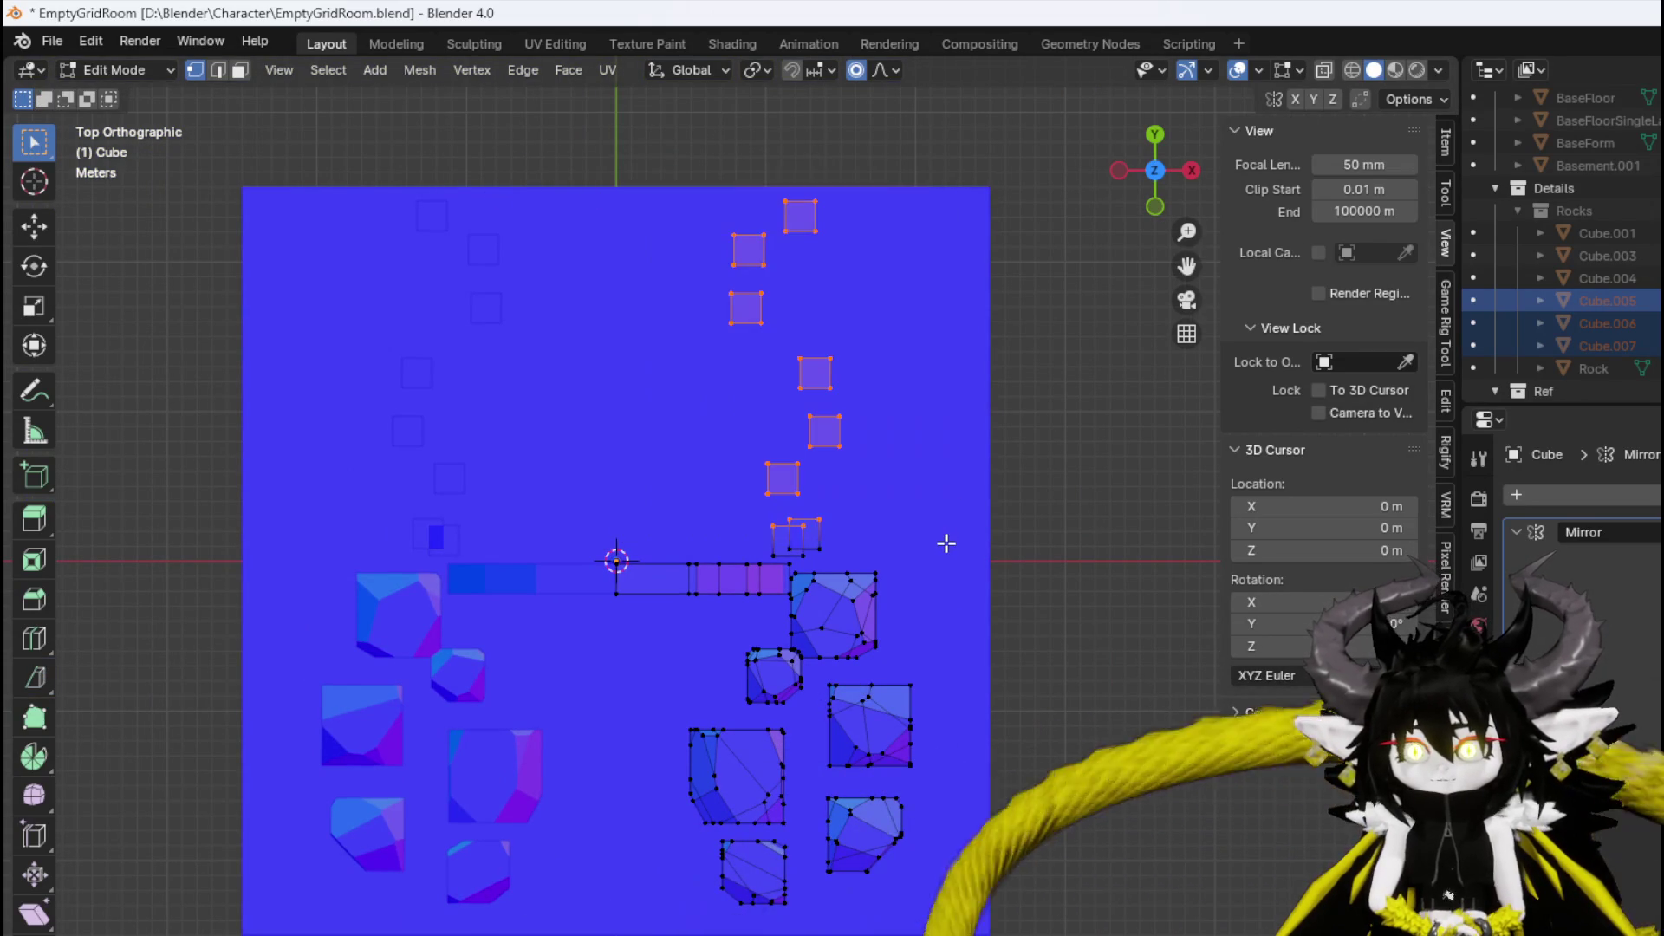
pyautogui.hotkey('ctrl', 'l')
pyautogui.press('x')
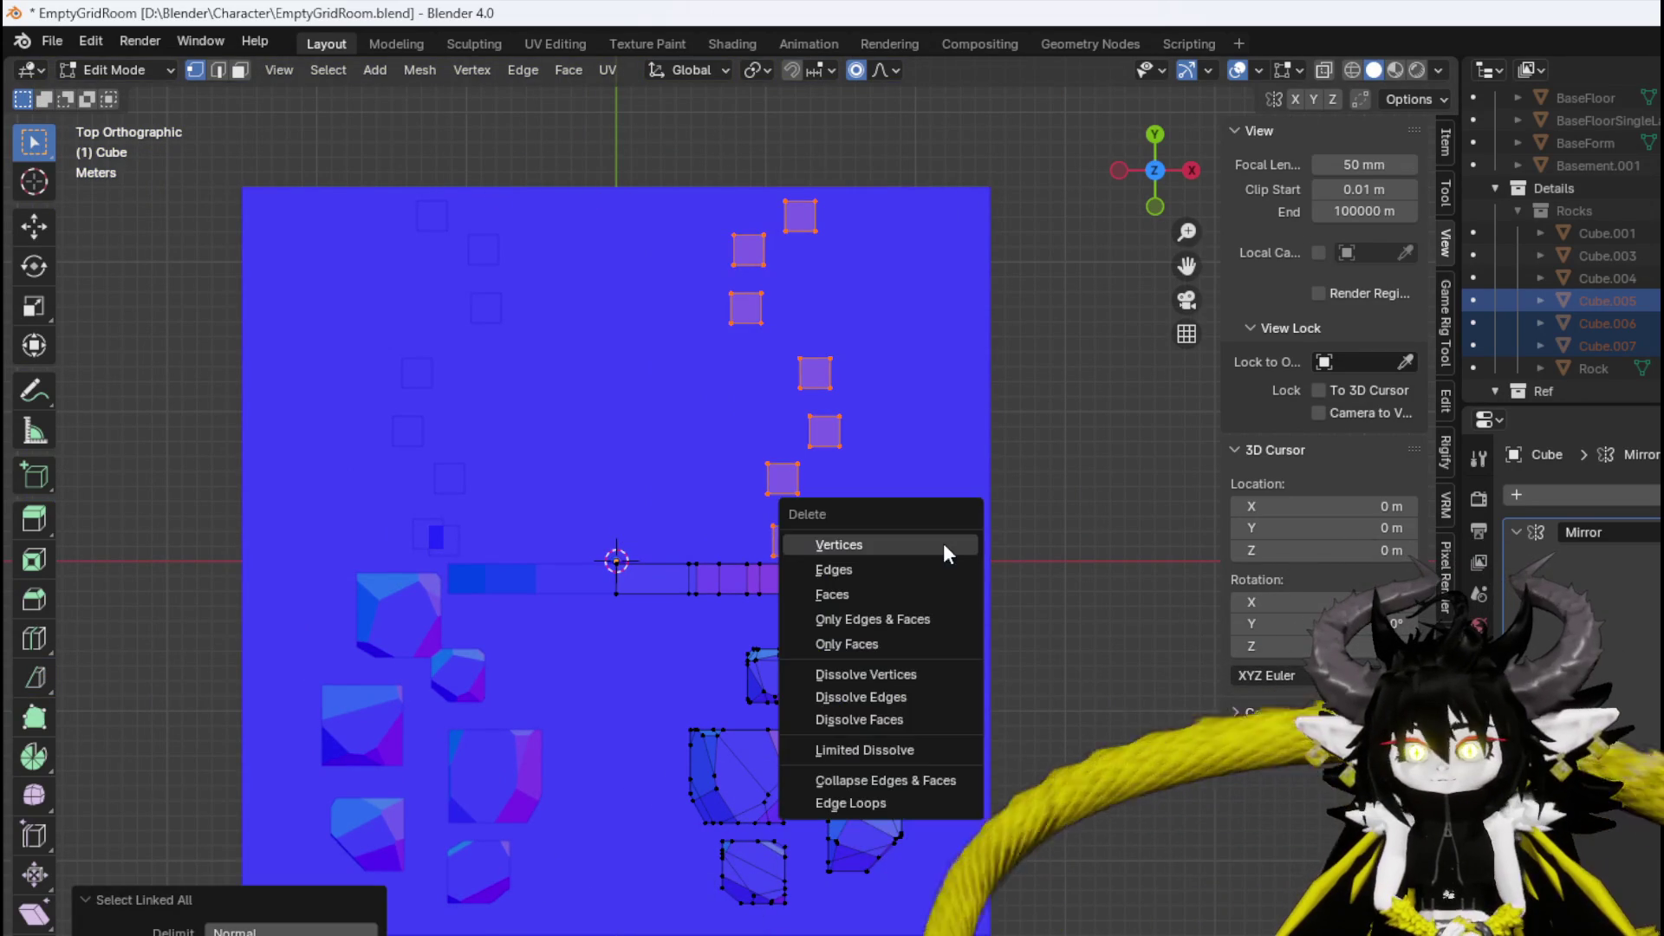
pyautogui.click(933, 546)
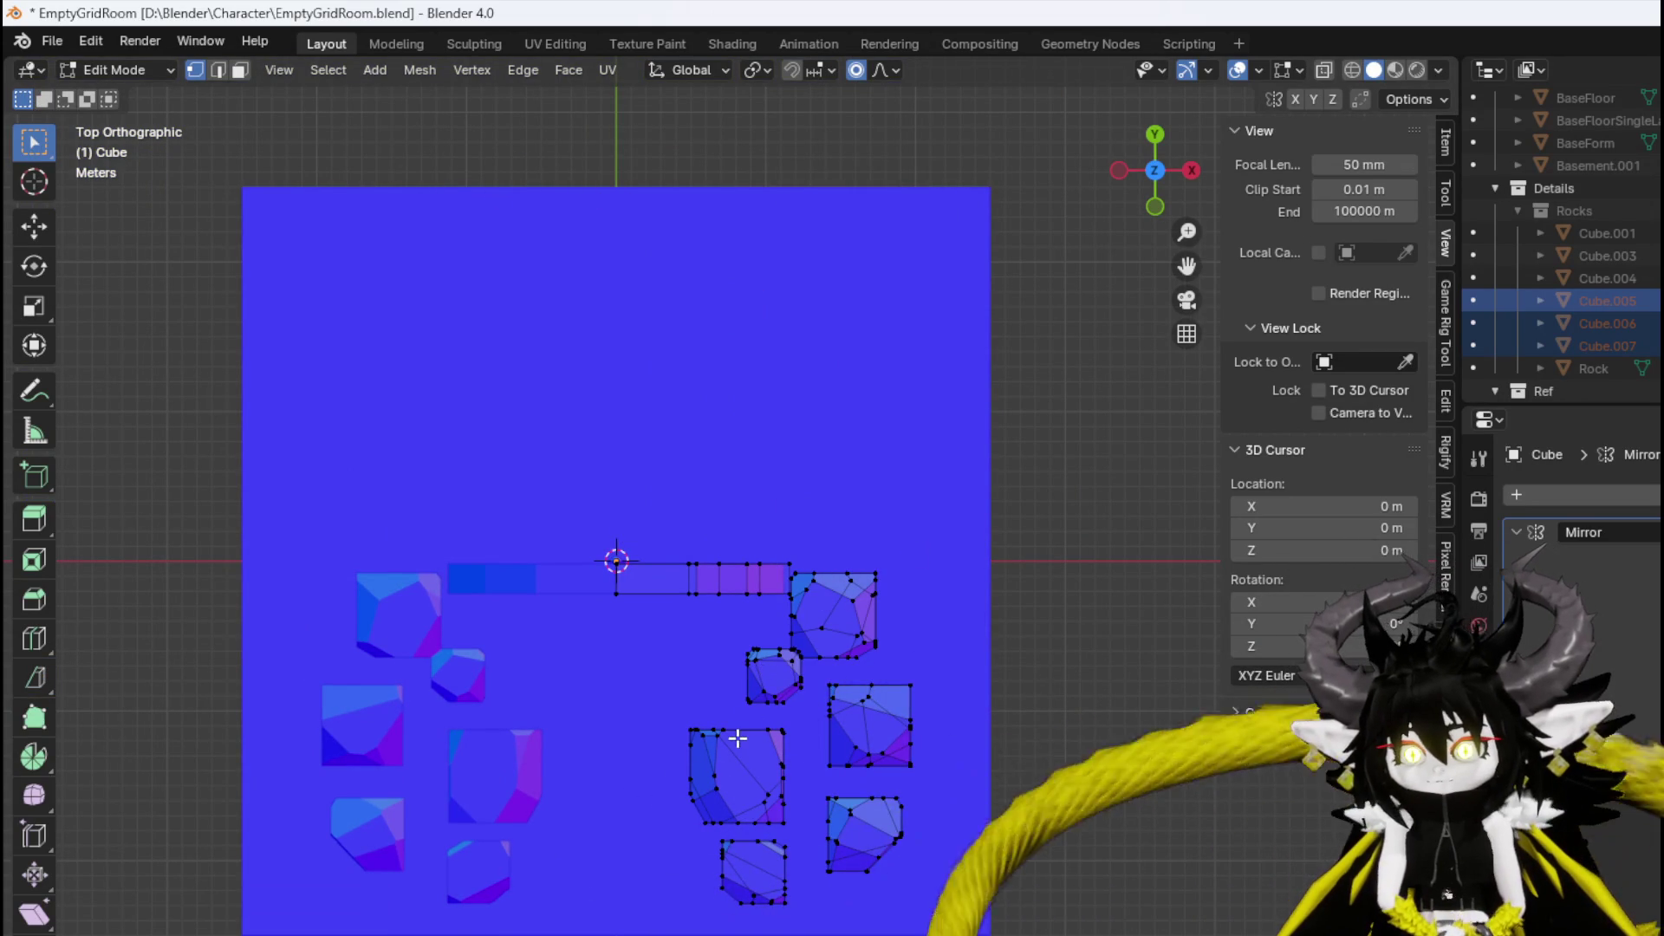
# Place a rotated, enlarged copy of a right-row rock lower in the row.
pyautogui.hotkey('ctrl', 'l')
pyautogui.press('r')
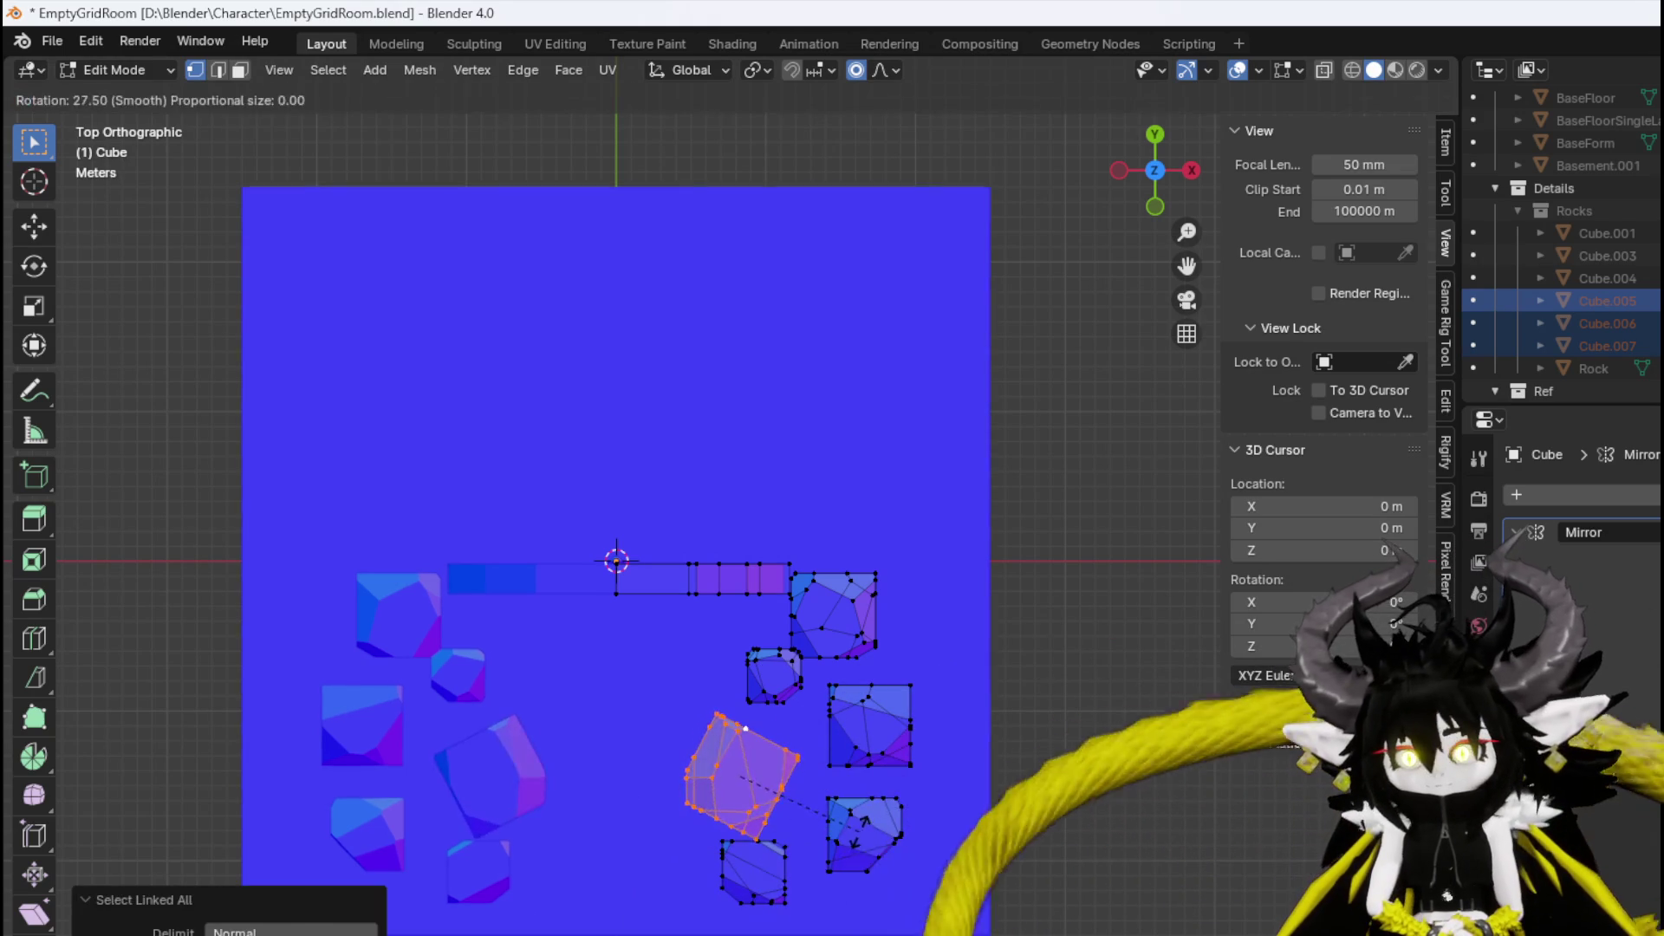
pyautogui.click(911, 763)
pyautogui.press('g')
pyautogui.click(907, 861)
pyautogui.press('g')
pyautogui.click(906, 861)
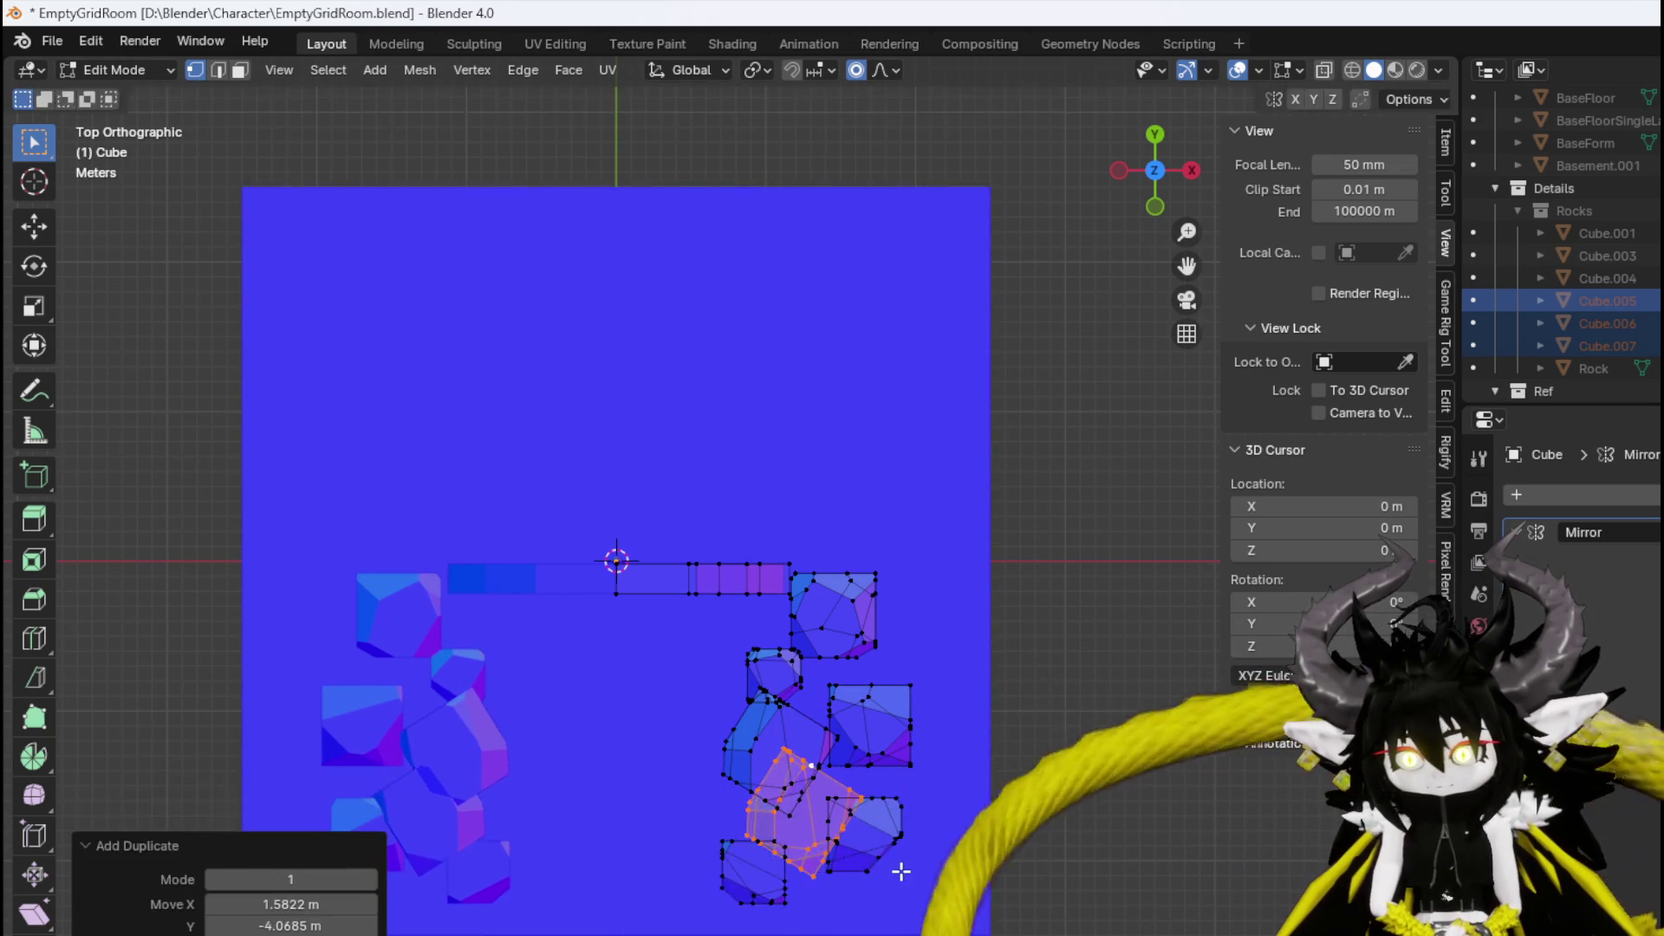
pyautogui.press('r')
pyautogui.click(918, 862)
pyautogui.press('s')
pyautogui.click(945, 892)
# Add a rotated, shrunken rock copy above the corridor's right end.
pyautogui.press('g')
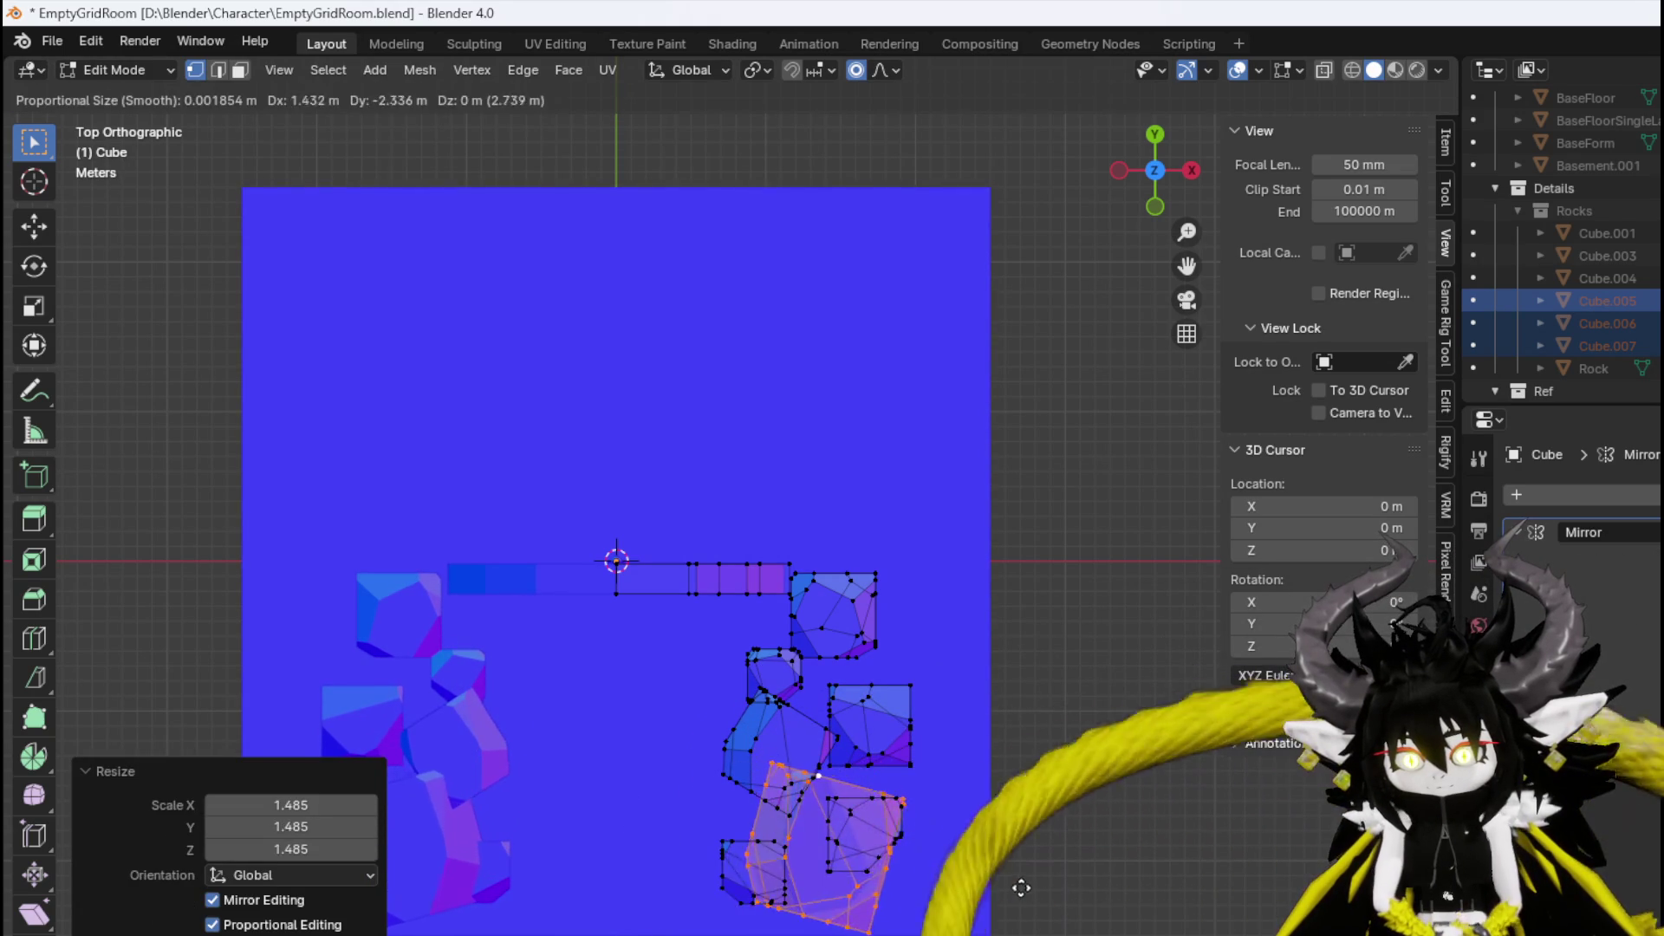
pyautogui.click(1015, 840)
pyautogui.press('g')
pyautogui.click(1027, 490)
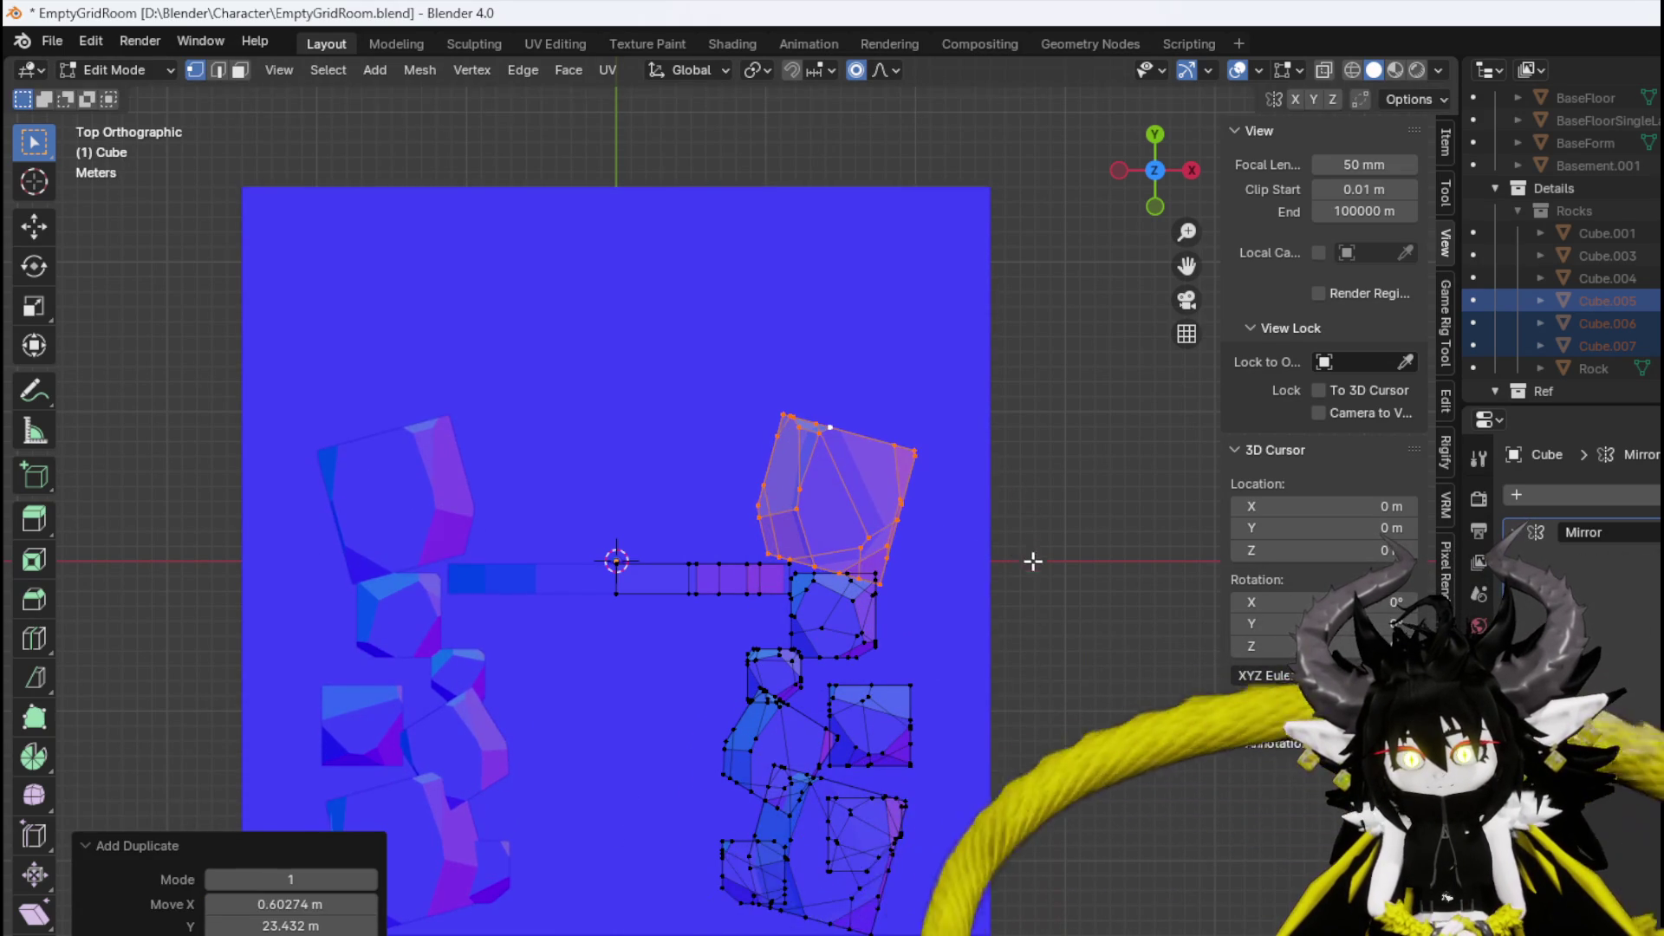
pyautogui.press('r')
pyautogui.click(903, 384)
pyautogui.press('s')
pyautogui.click(910, 463)
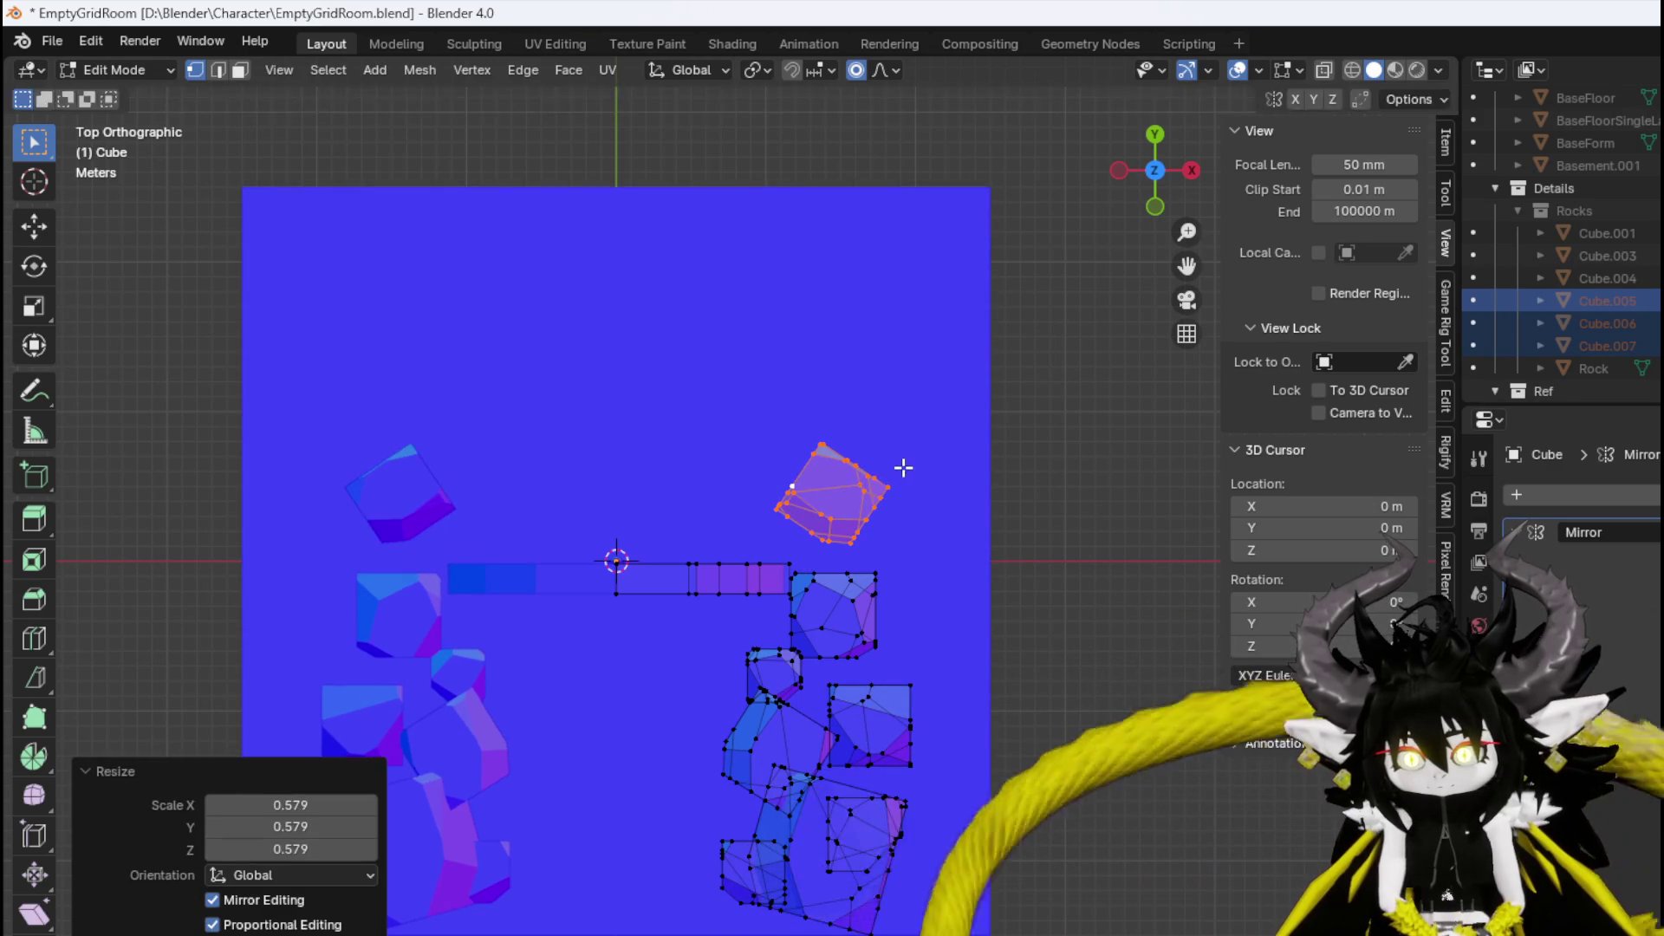
pyautogui.press('g')
pyautogui.click(895, 494)
# Add an enlarged, rotated rock copy near the top of the room.
pyautogui.hotkey('shift', 'd')
pyautogui.click(861, 401)
pyautogui.press('s')
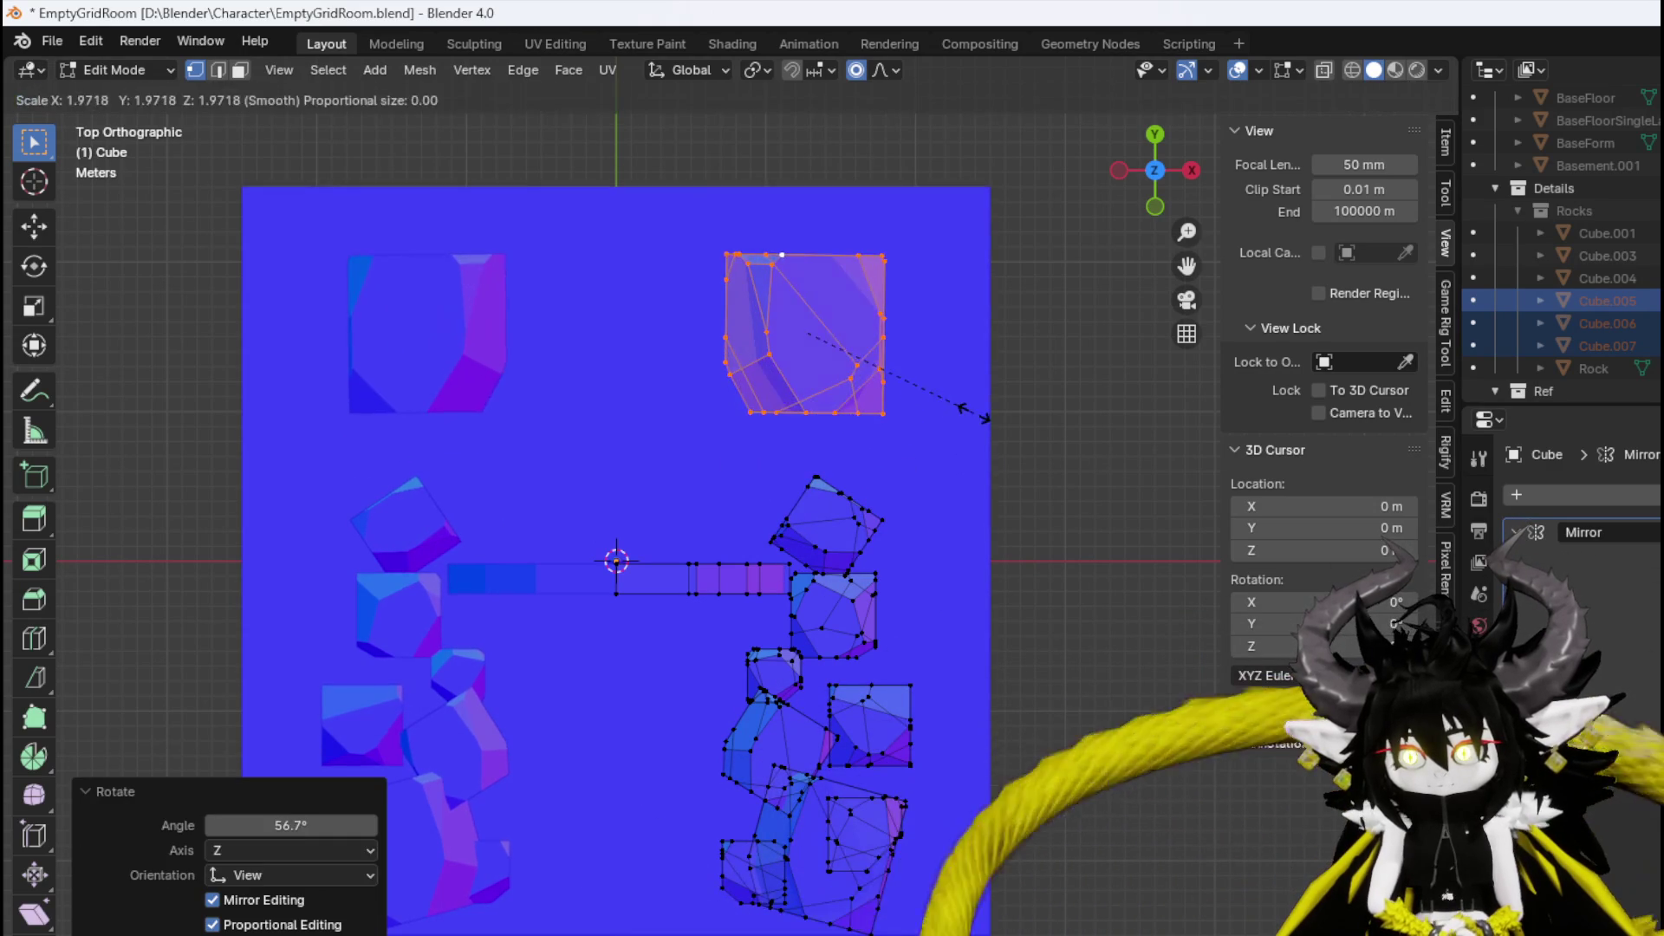
pyautogui.click(999, 379)
pyautogui.press('g')
pyautogui.click(899, 453)
pyautogui.press('r')
pyautogui.click(852, 574)
# Duplicate a right-side rock higher up the right side and scale it to fit.
pyautogui.click(861, 634)
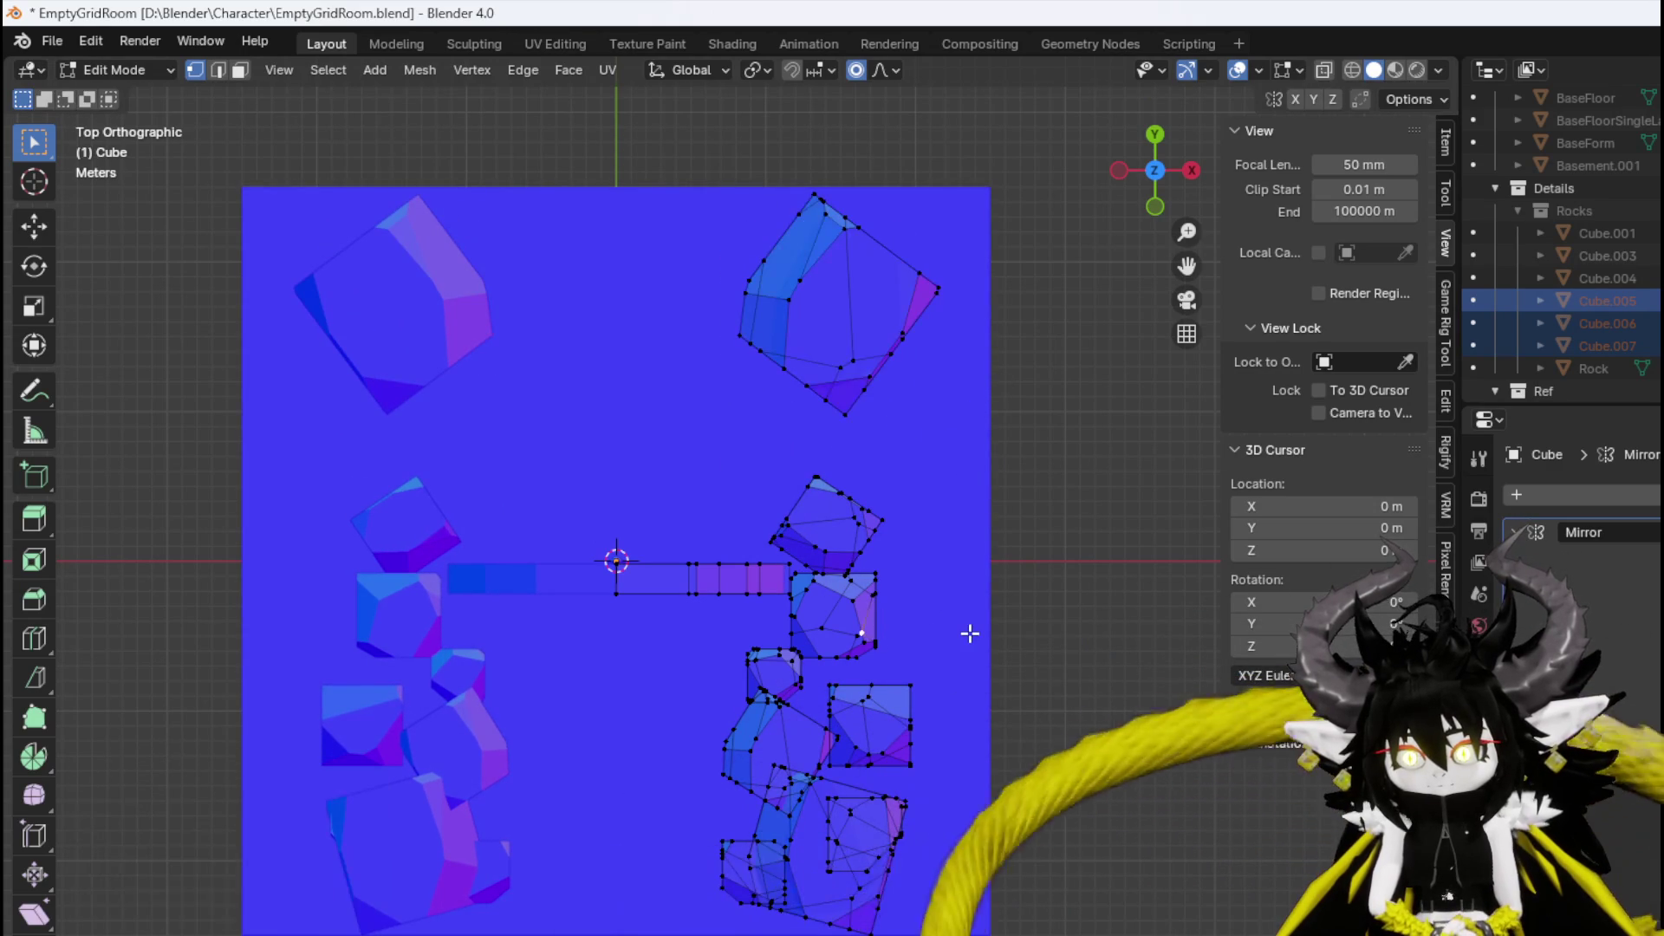
pyautogui.hotkey('ctrl', 'l')
pyautogui.hotkey('shift', 'd')
pyautogui.click(965, 398)
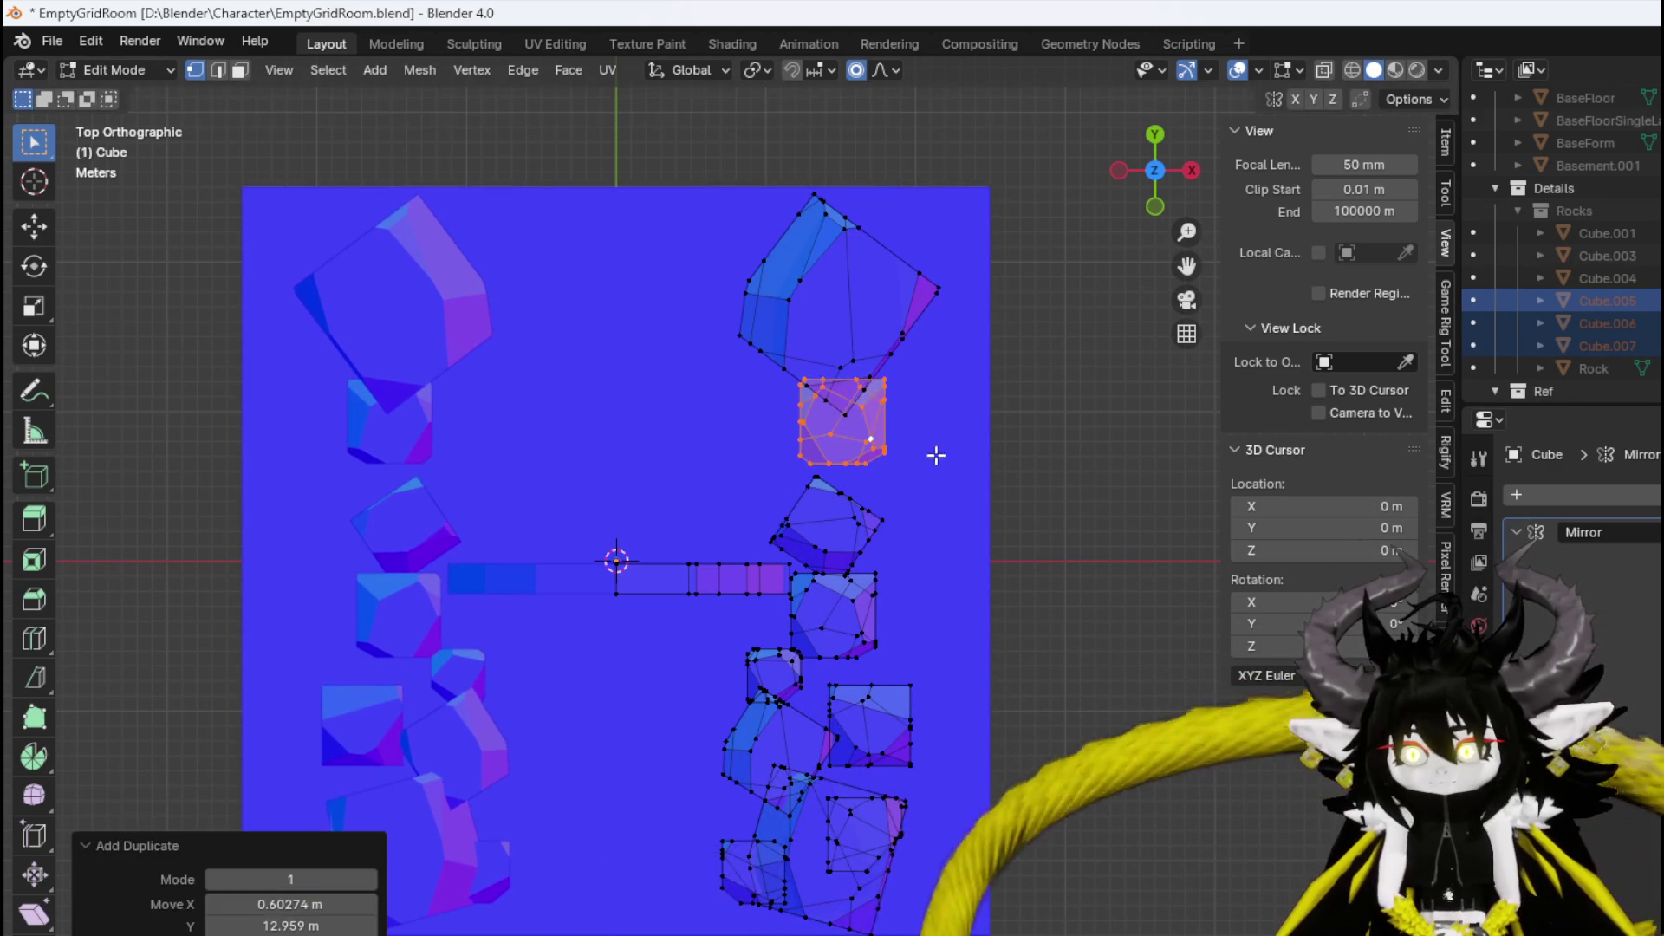
pyautogui.press('g')
pyautogui.click(878, 441)
pyautogui.press('s')
pyautogui.click(921, 453)
# Add another rotated, enlarged rock copy beside the right rock row.
pyautogui.hotkey('shift', 'd')
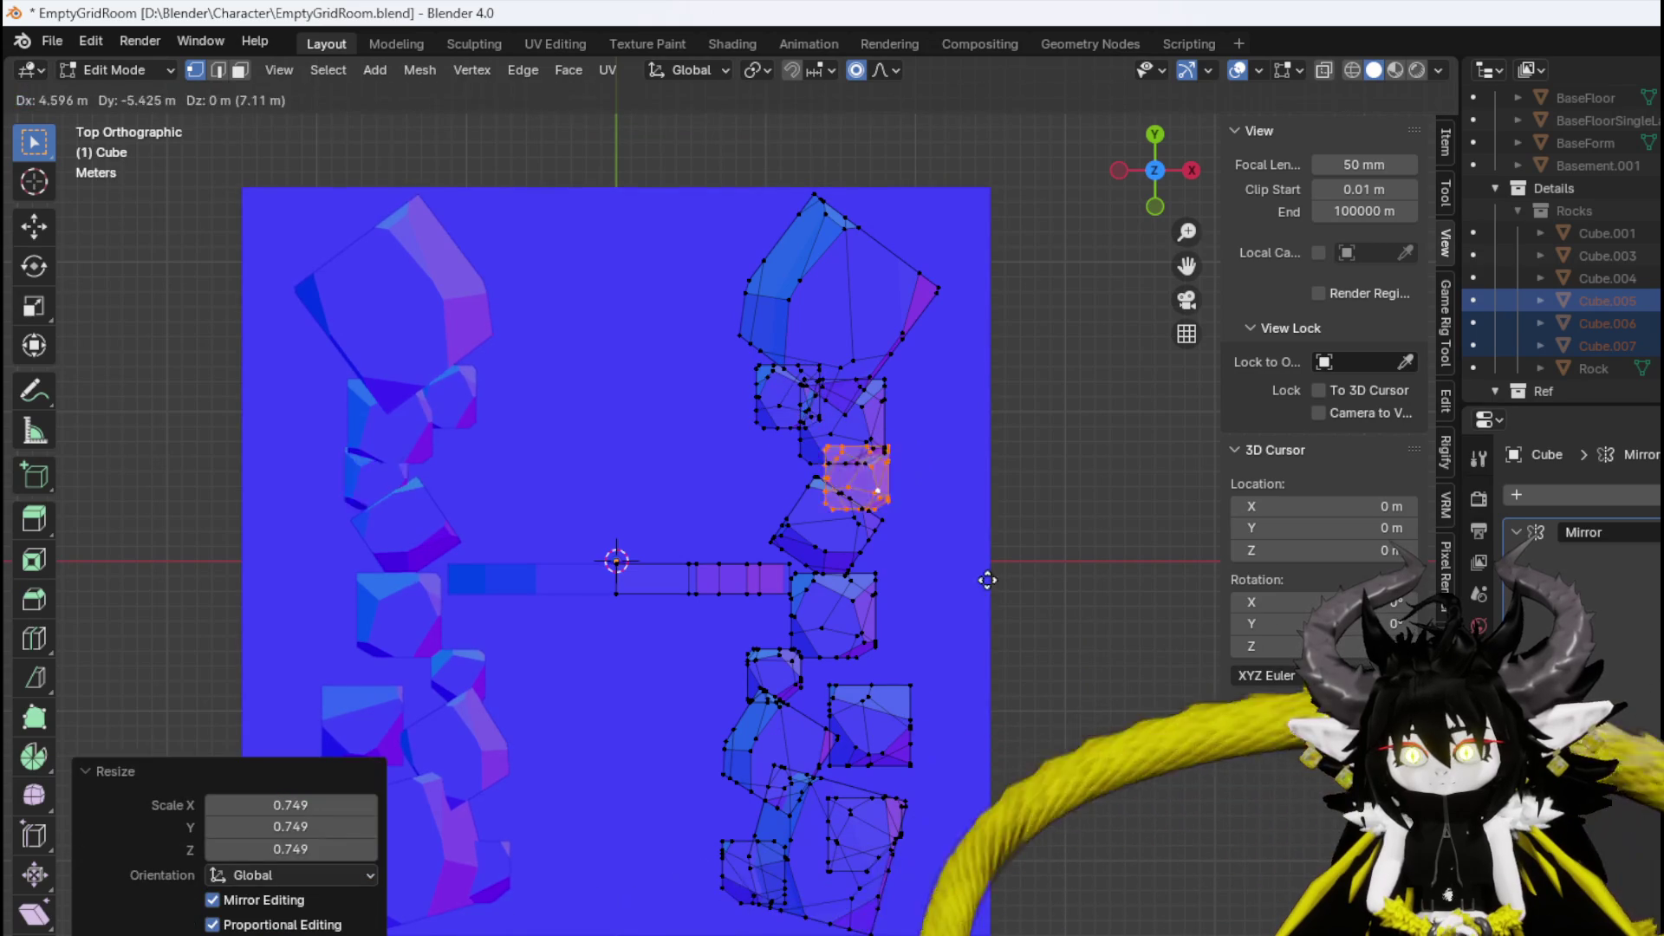
pyautogui.click(997, 589)
pyautogui.press('r')
pyautogui.click(921, 650)
pyautogui.press('s')
pyautogui.click(1014, 689)
pyautogui.press('g')
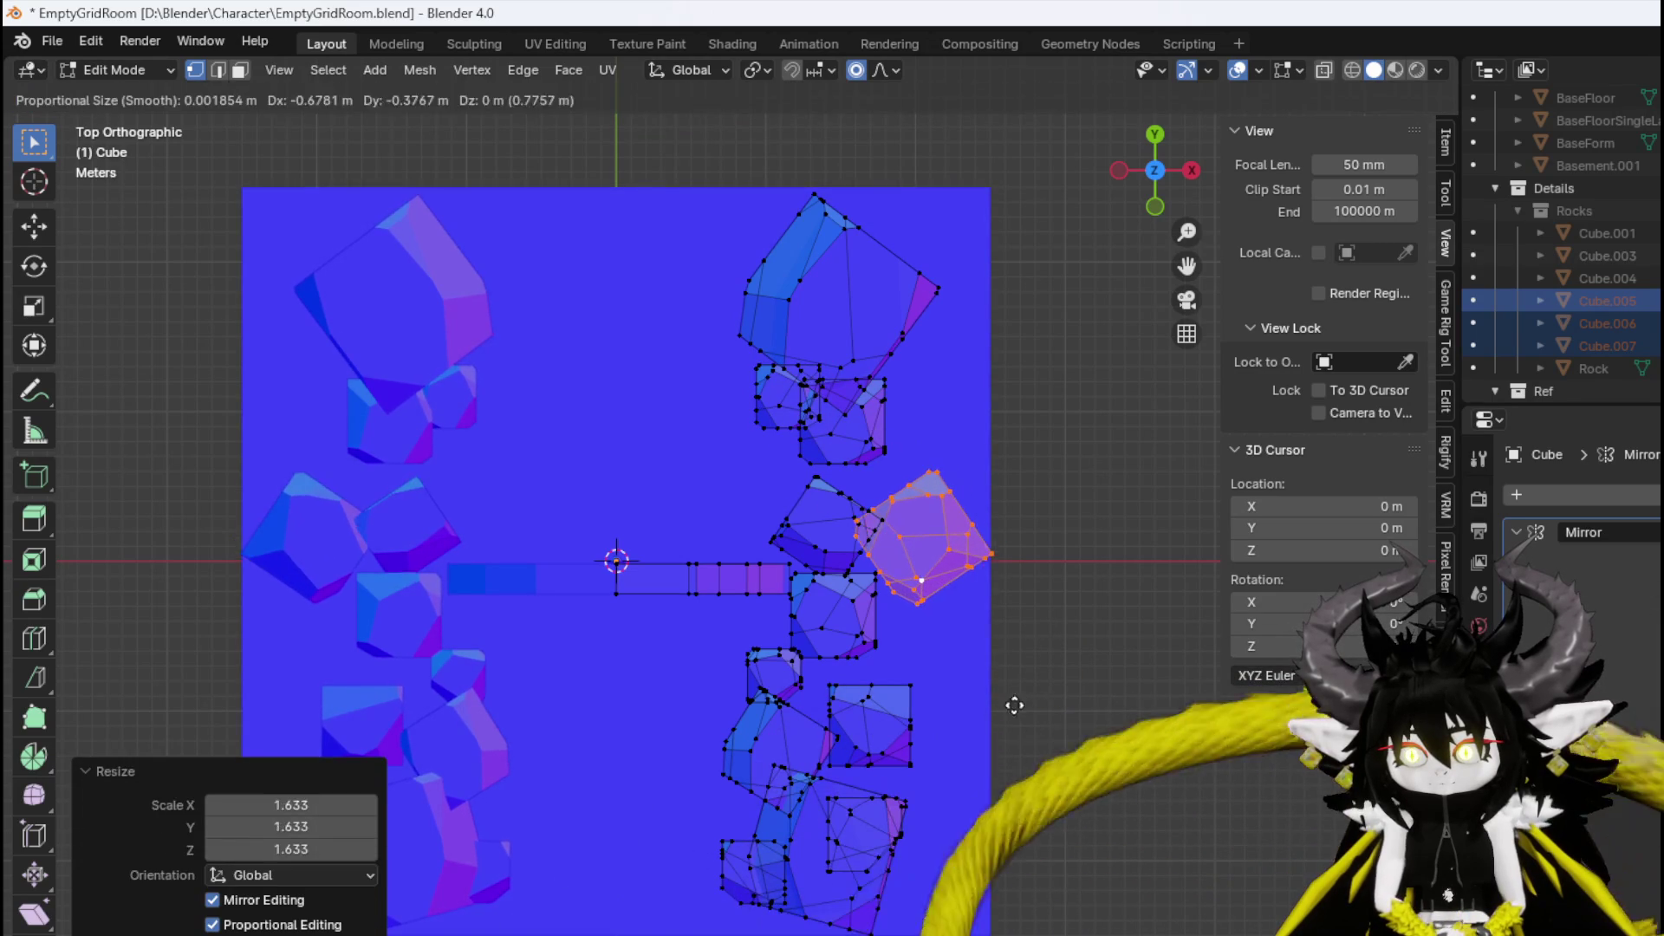
pyautogui.click(953, 720)
# Copy the square rock, rotate it about 30° and set it beside the corridor's right end.
pyautogui.click(873, 696)
pyautogui.hotkey('ctrl', 'l')
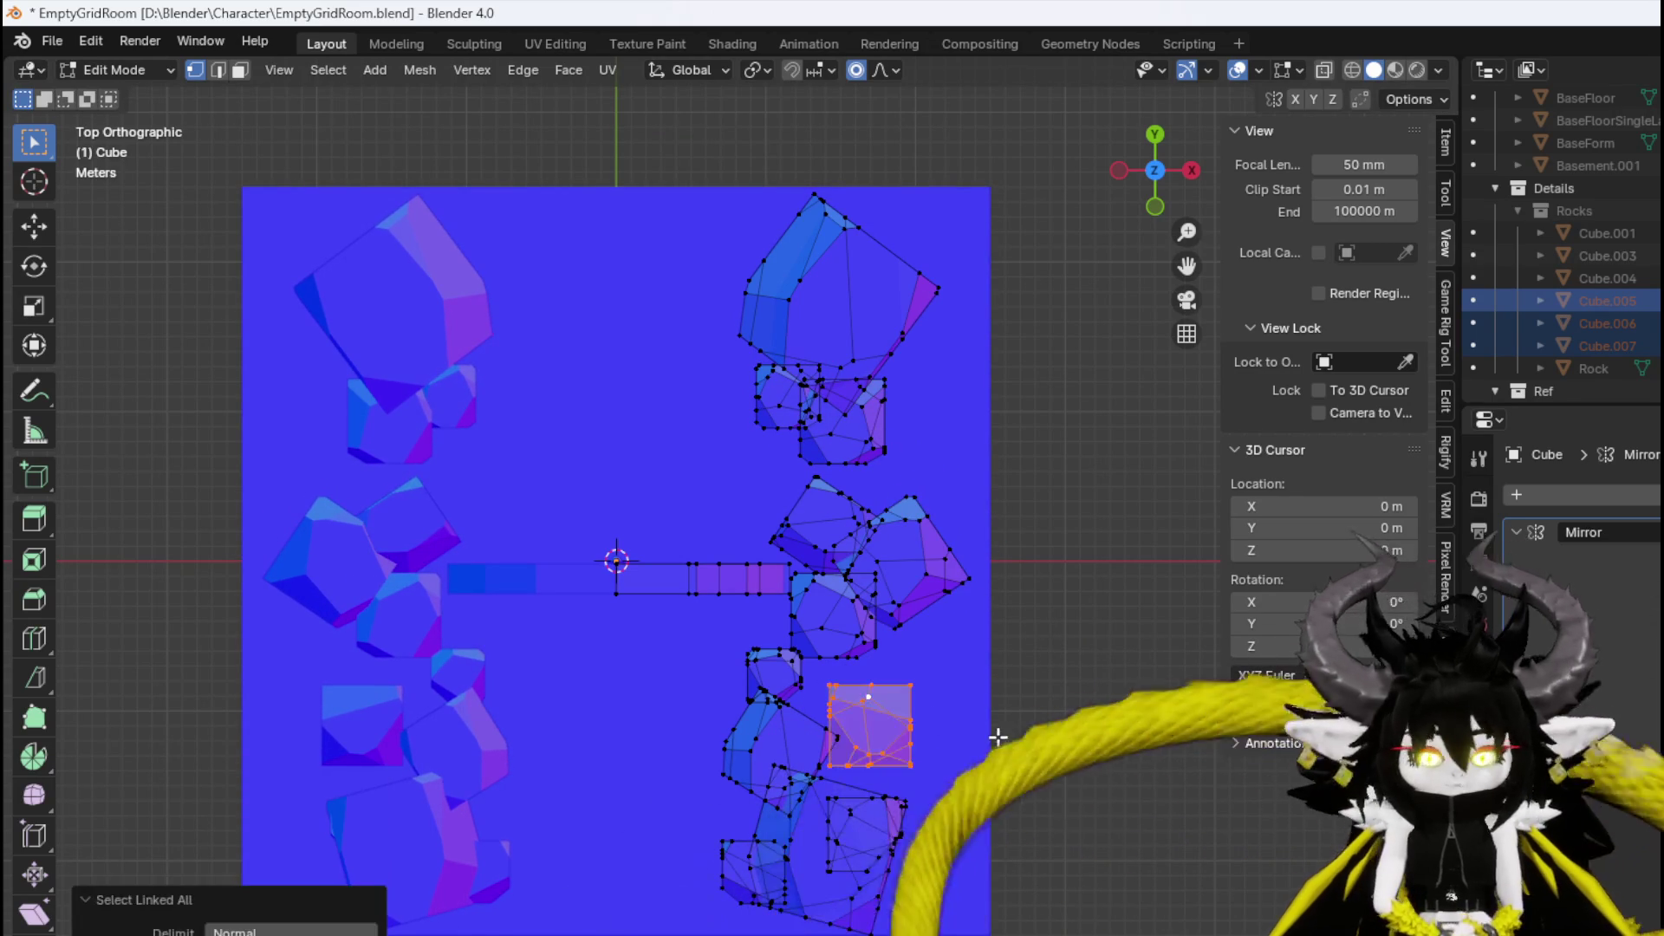
pyautogui.hotkey('shift', 'd')
pyautogui.click(811, 227)
pyautogui.press('r')
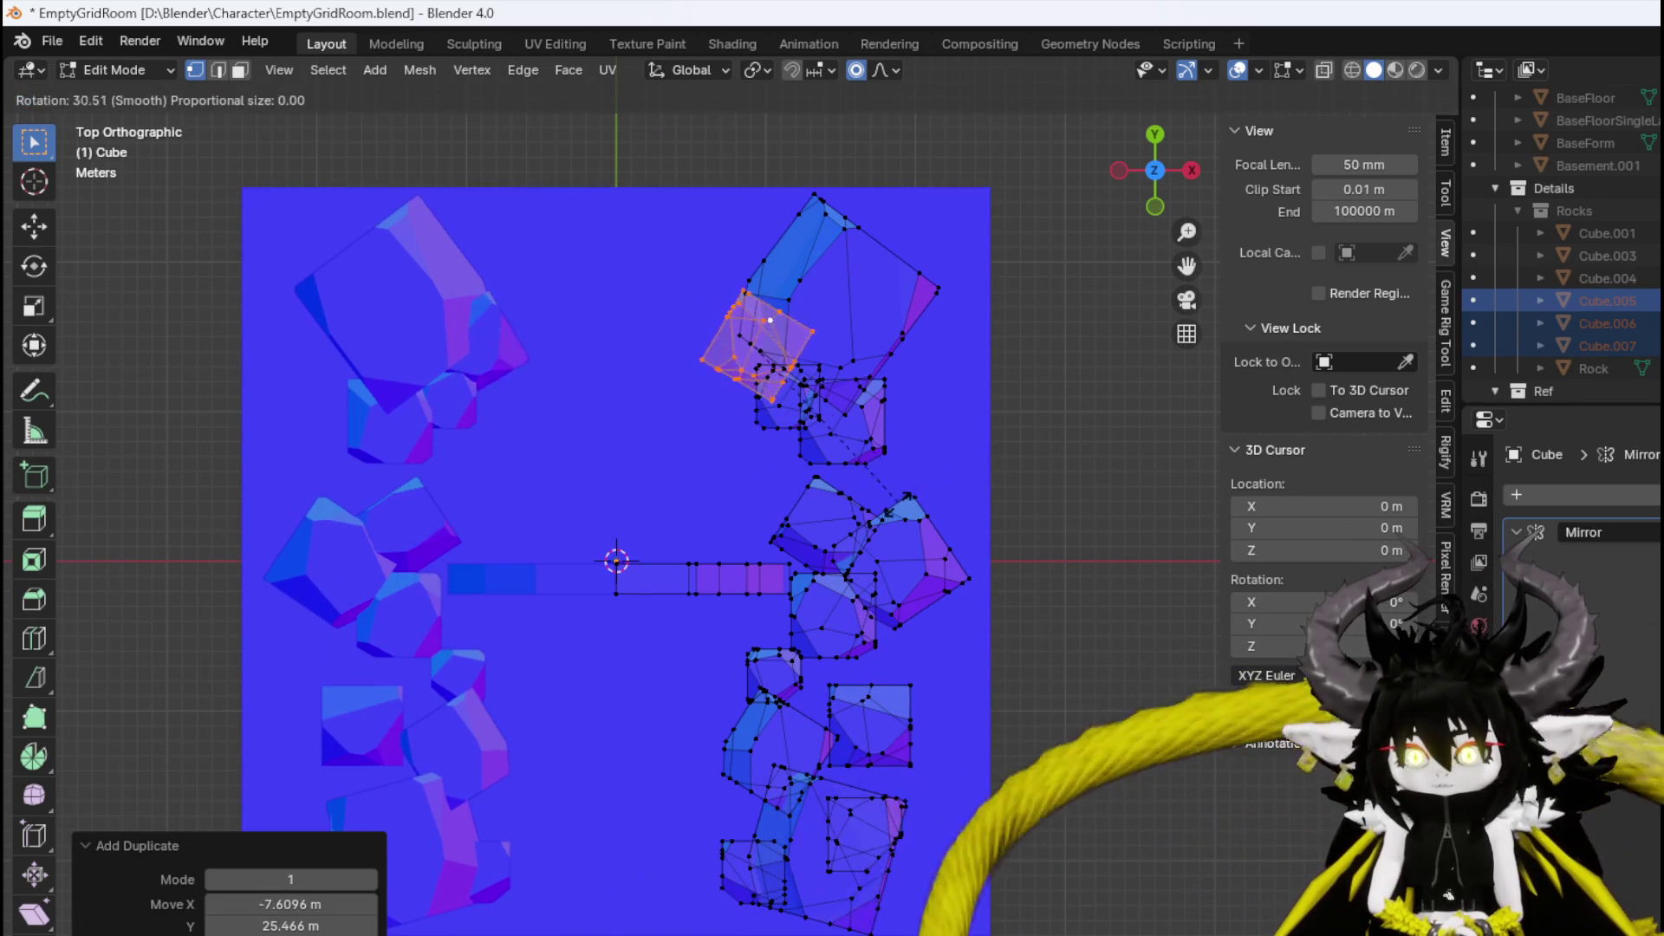
pyautogui.click(756, 512)
pyautogui.press('g')
pyautogui.click(848, 494)
pyautogui.press('g')
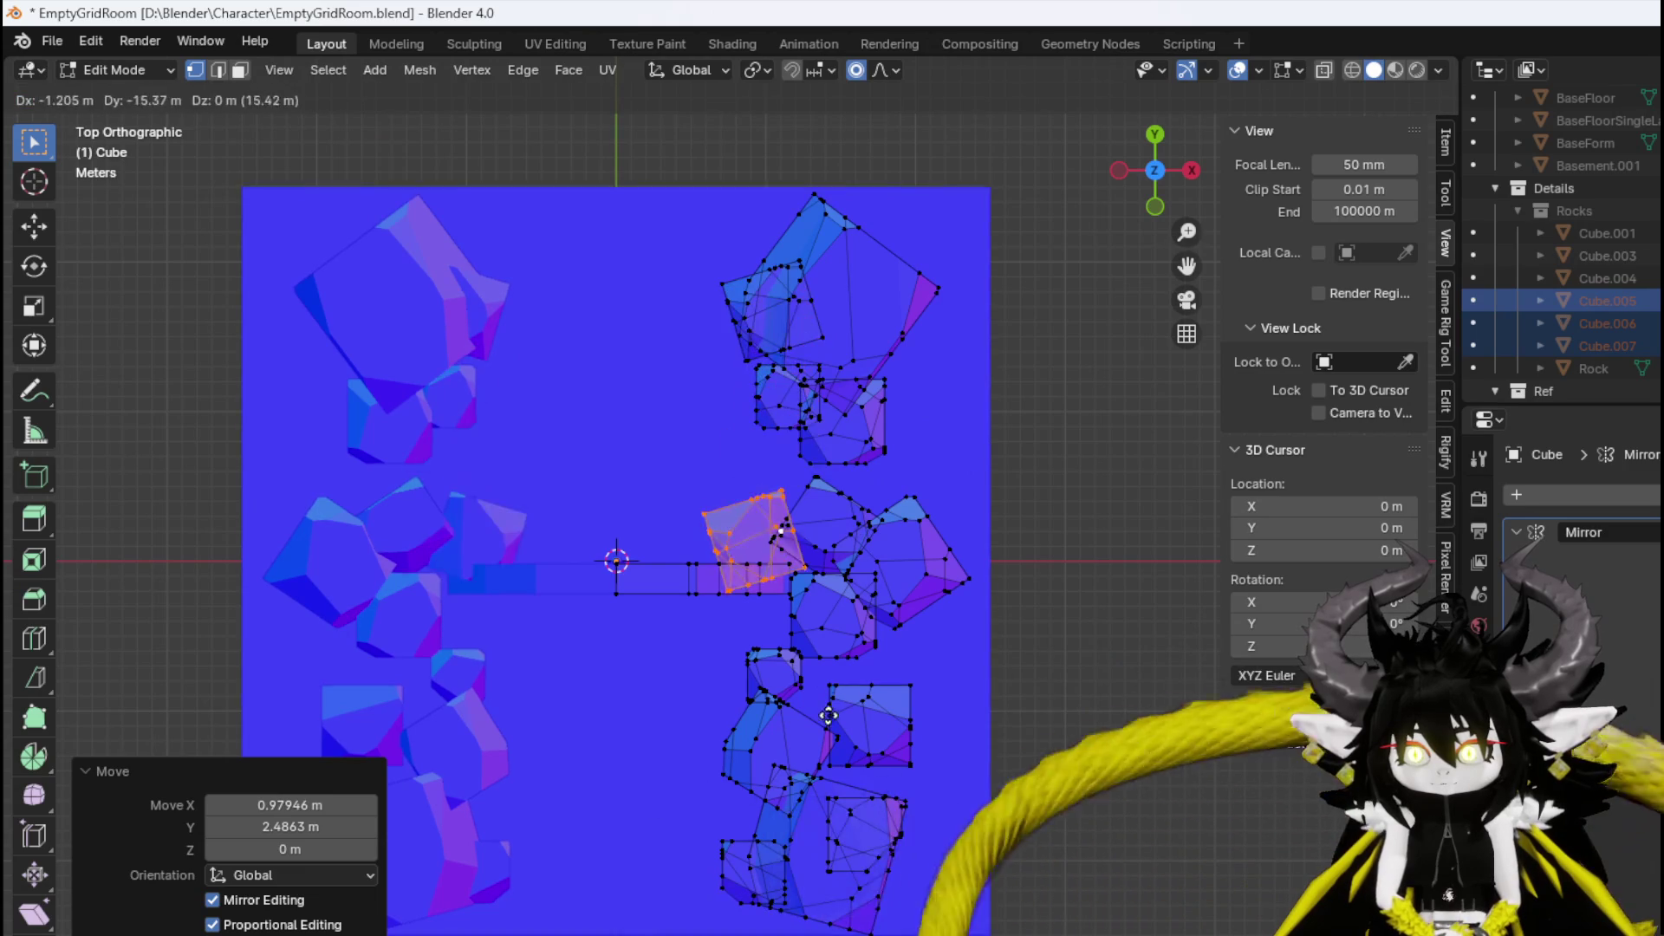
pyautogui.click(856, 656)
# Duplicate the bottom rock twice, rotating the copies and setting them into the wall.
pyautogui.click(835, 798)
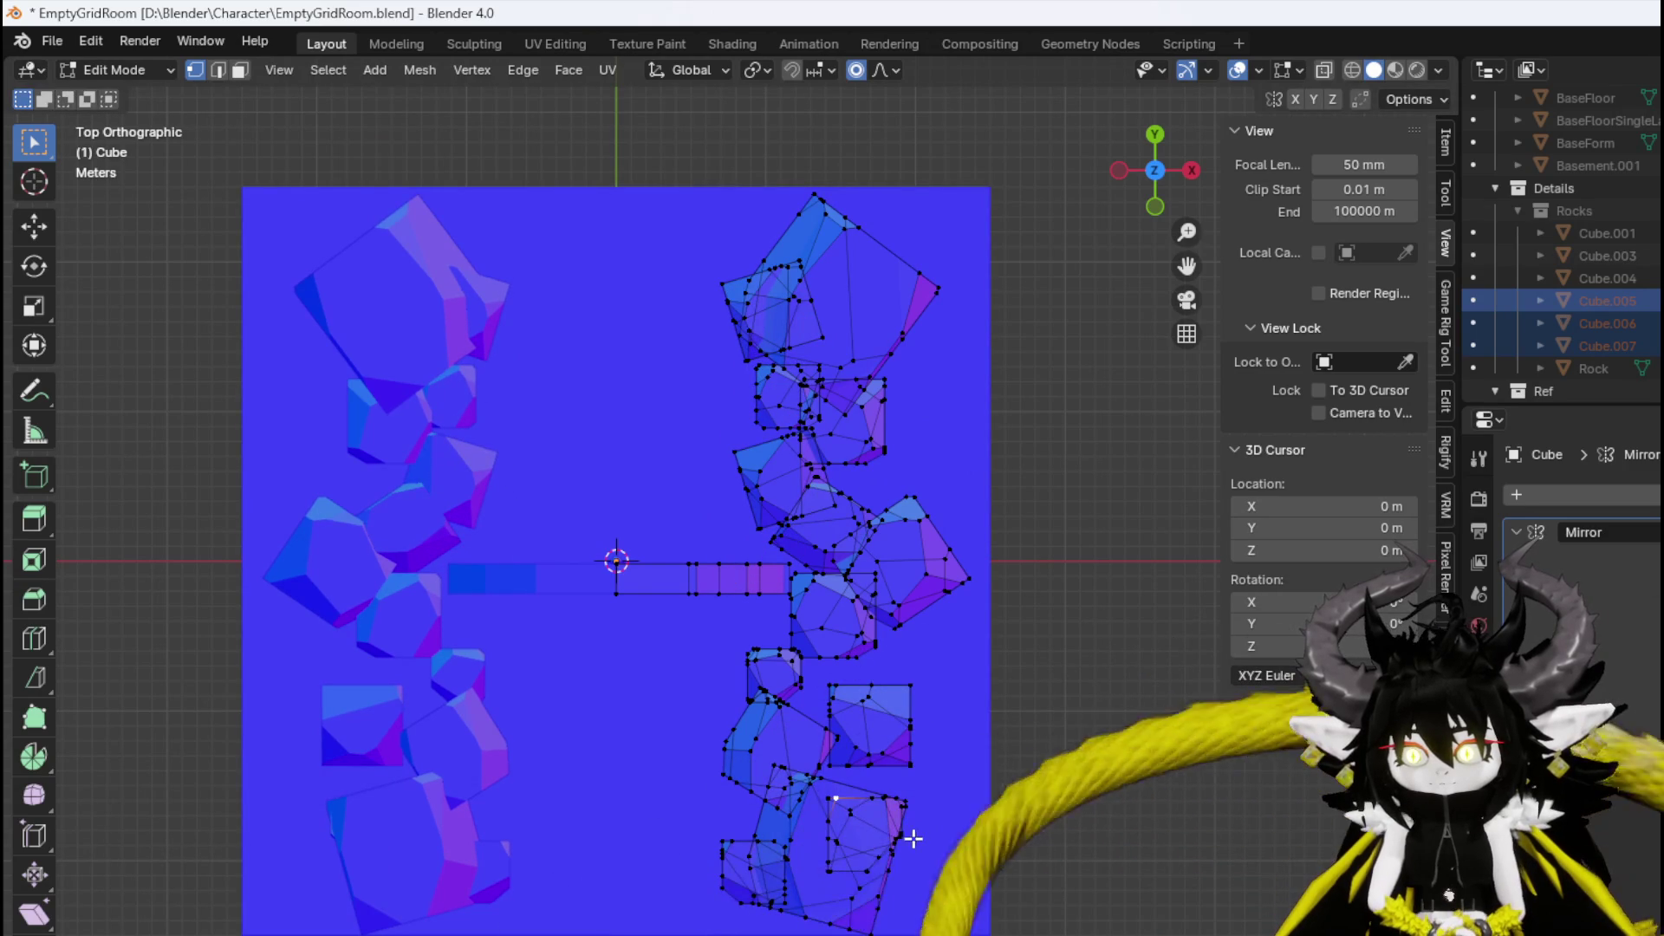
pyautogui.hotkey('ctrl', 'l')
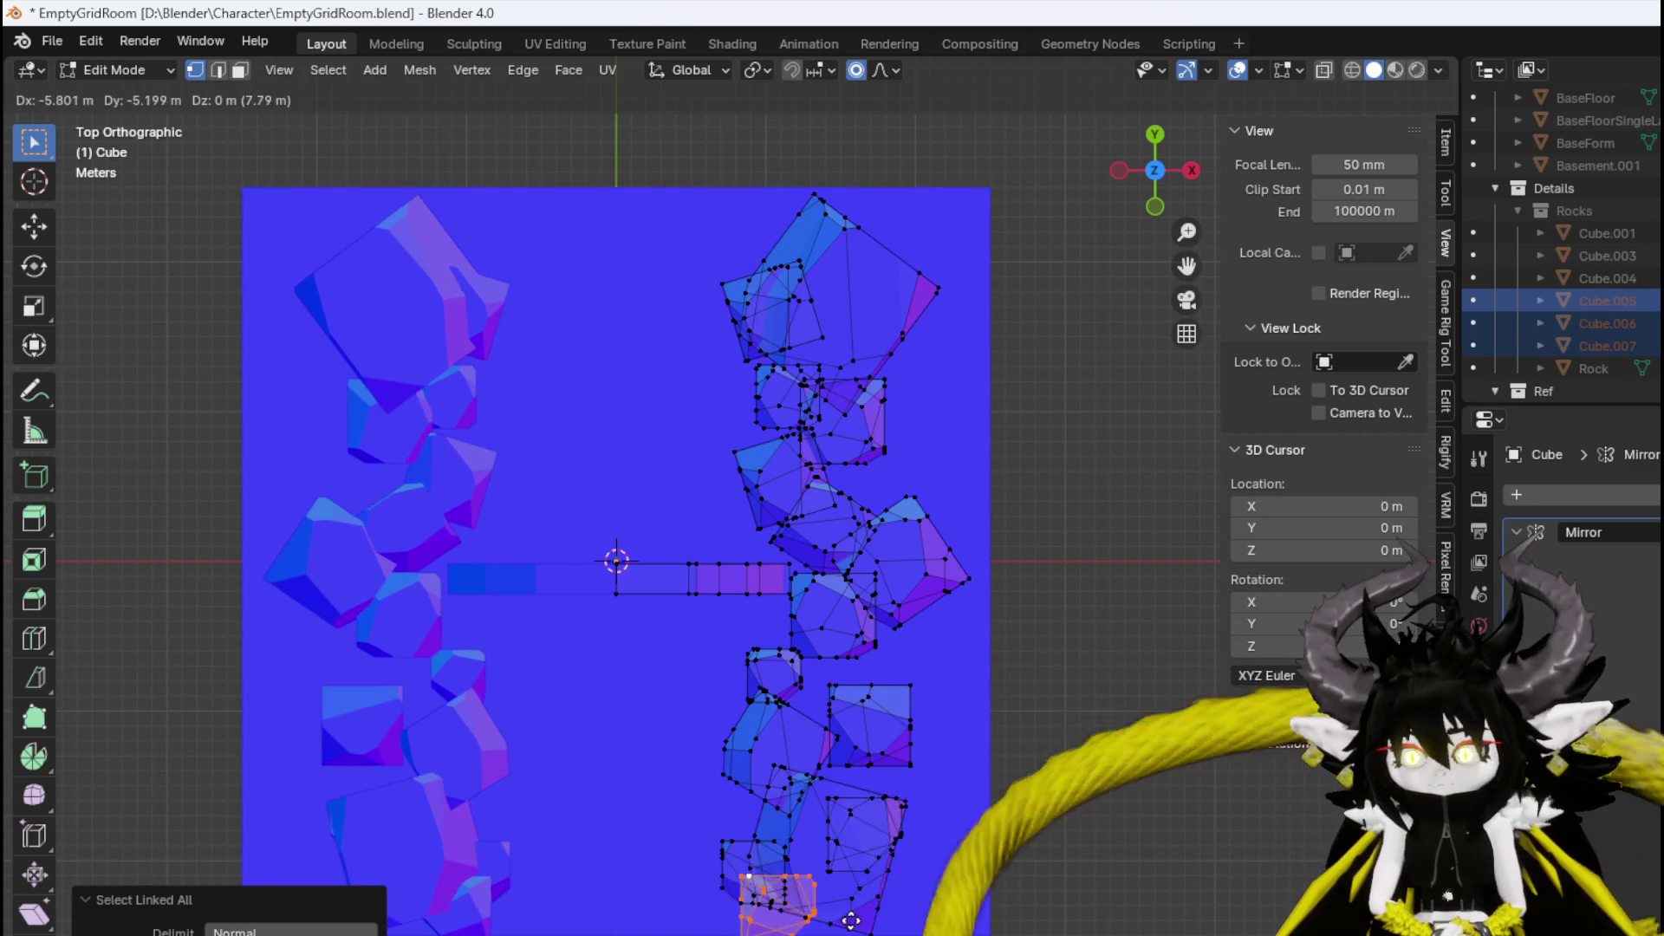
pyautogui.click(853, 919)
pyautogui.press('r')
pyautogui.click(780, 869)
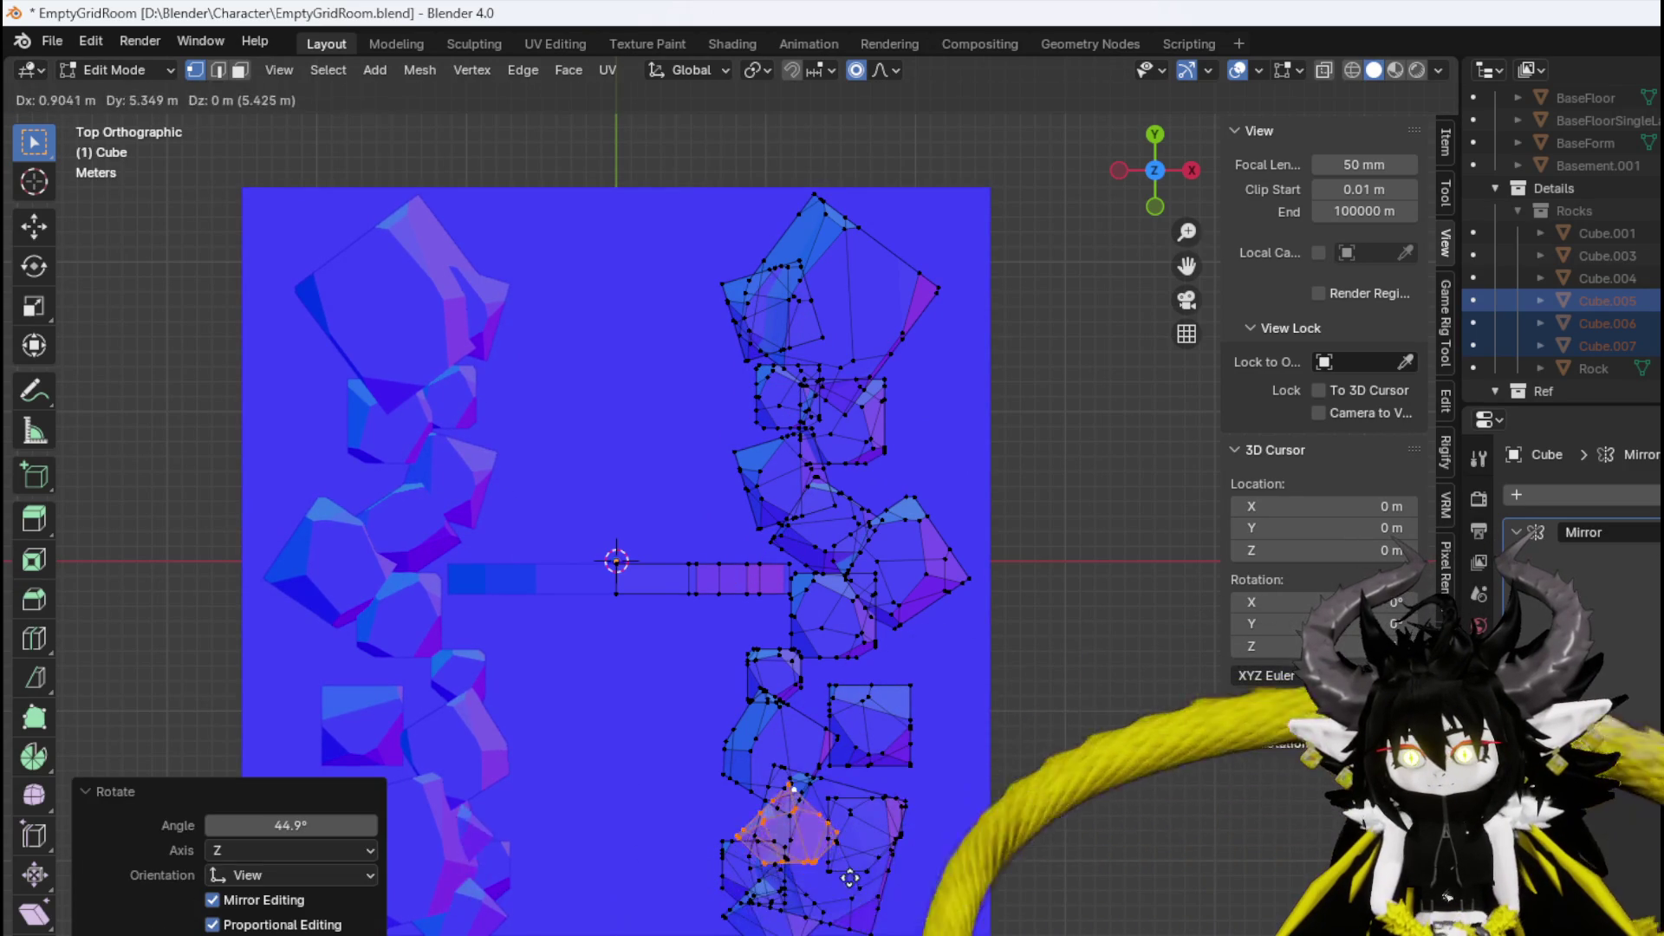
pyautogui.hotkey('shift', 'd')
pyautogui.click(763, 789)
pyautogui.click(816, 777)
pyautogui.press('g')
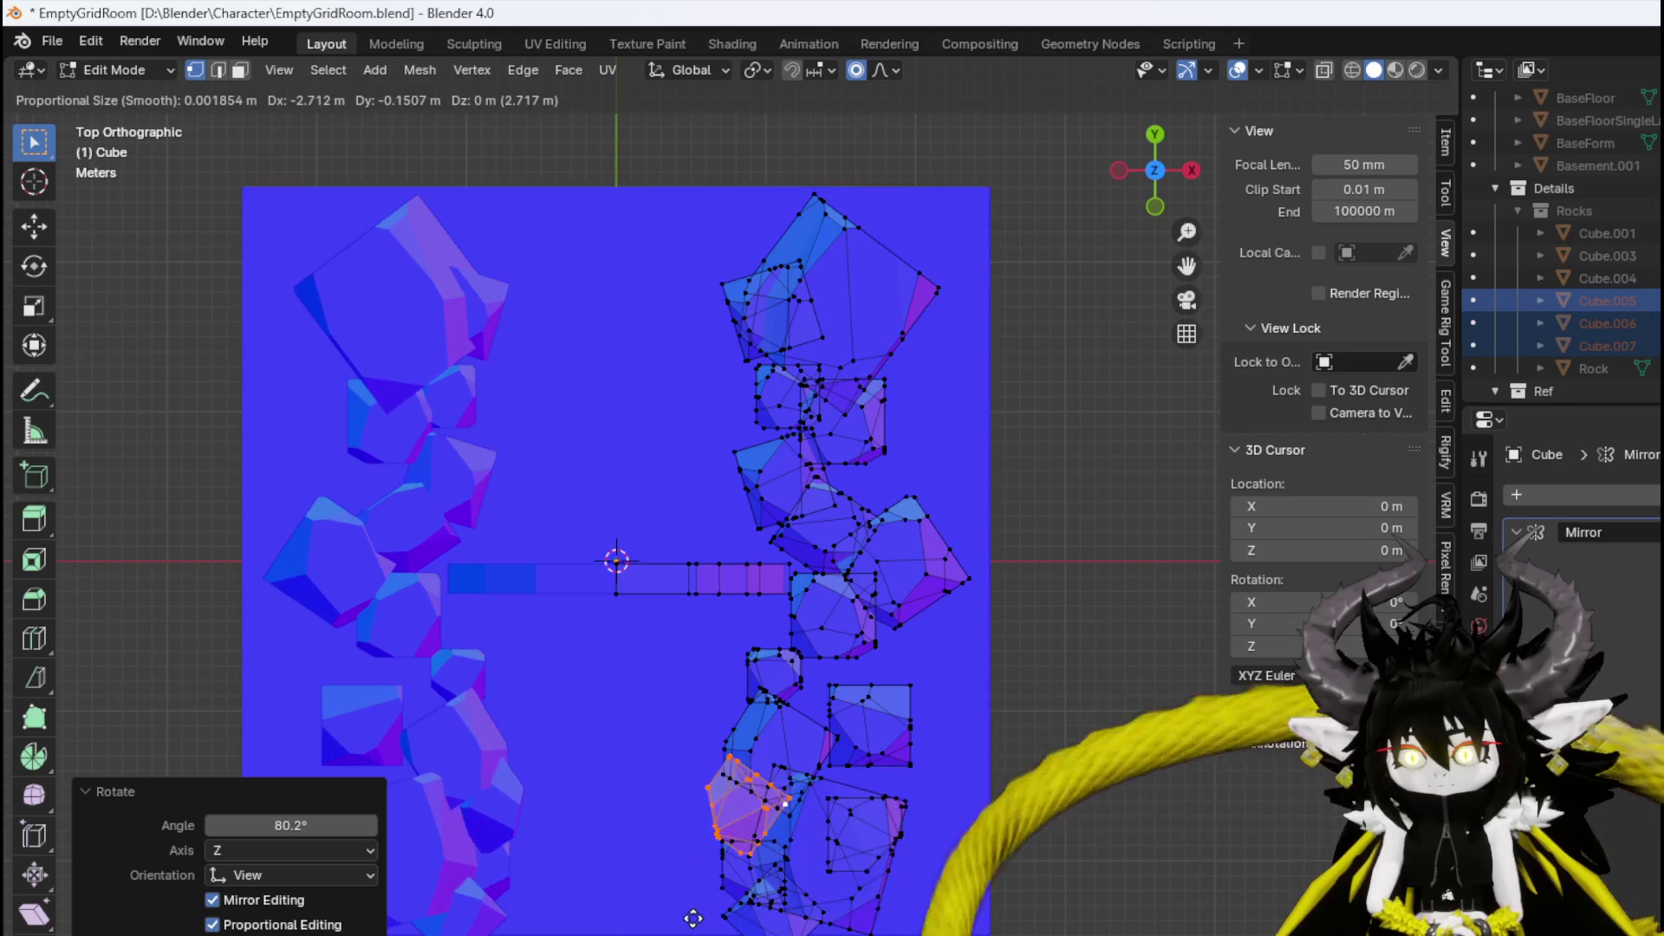
pyautogui.click(717, 902)
pyautogui.press('g')
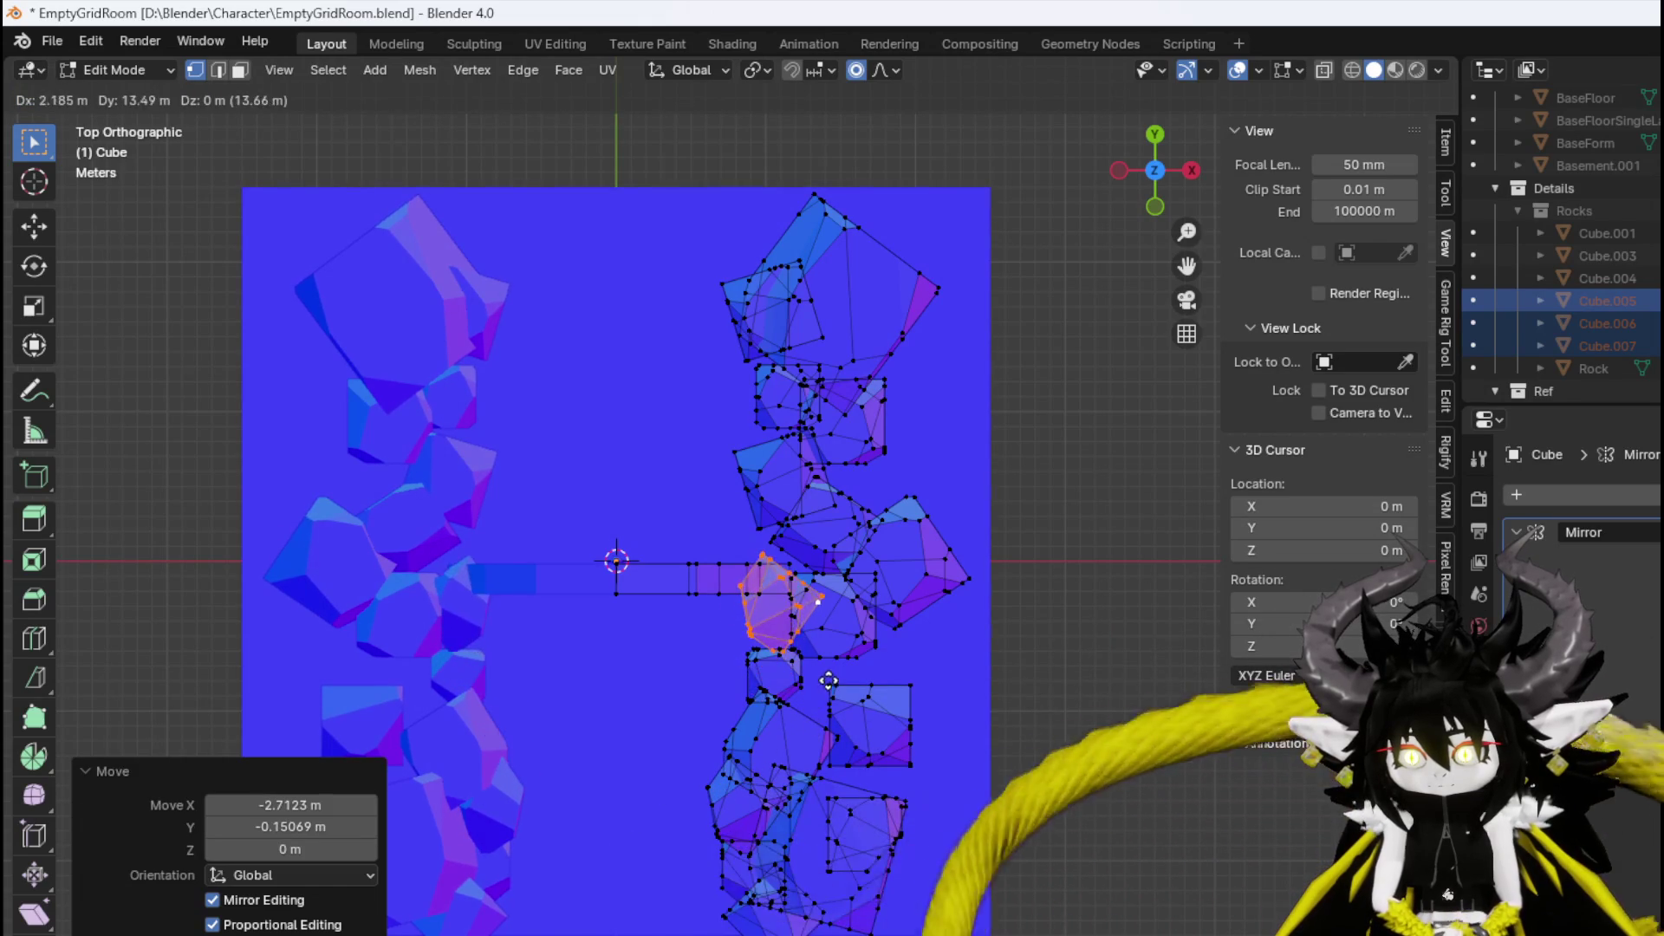
pyautogui.click(828, 681)
# Fill a mid-wall gap with a rock copy scaled up to 2.381.
pyautogui.hotkey('shift', 'd')
pyautogui.click(948, 713)
pyautogui.press('s')
pyautogui.click(867, 607)
pyautogui.press('g')
pyautogui.click(945, 533)
pyautogui.press('g')
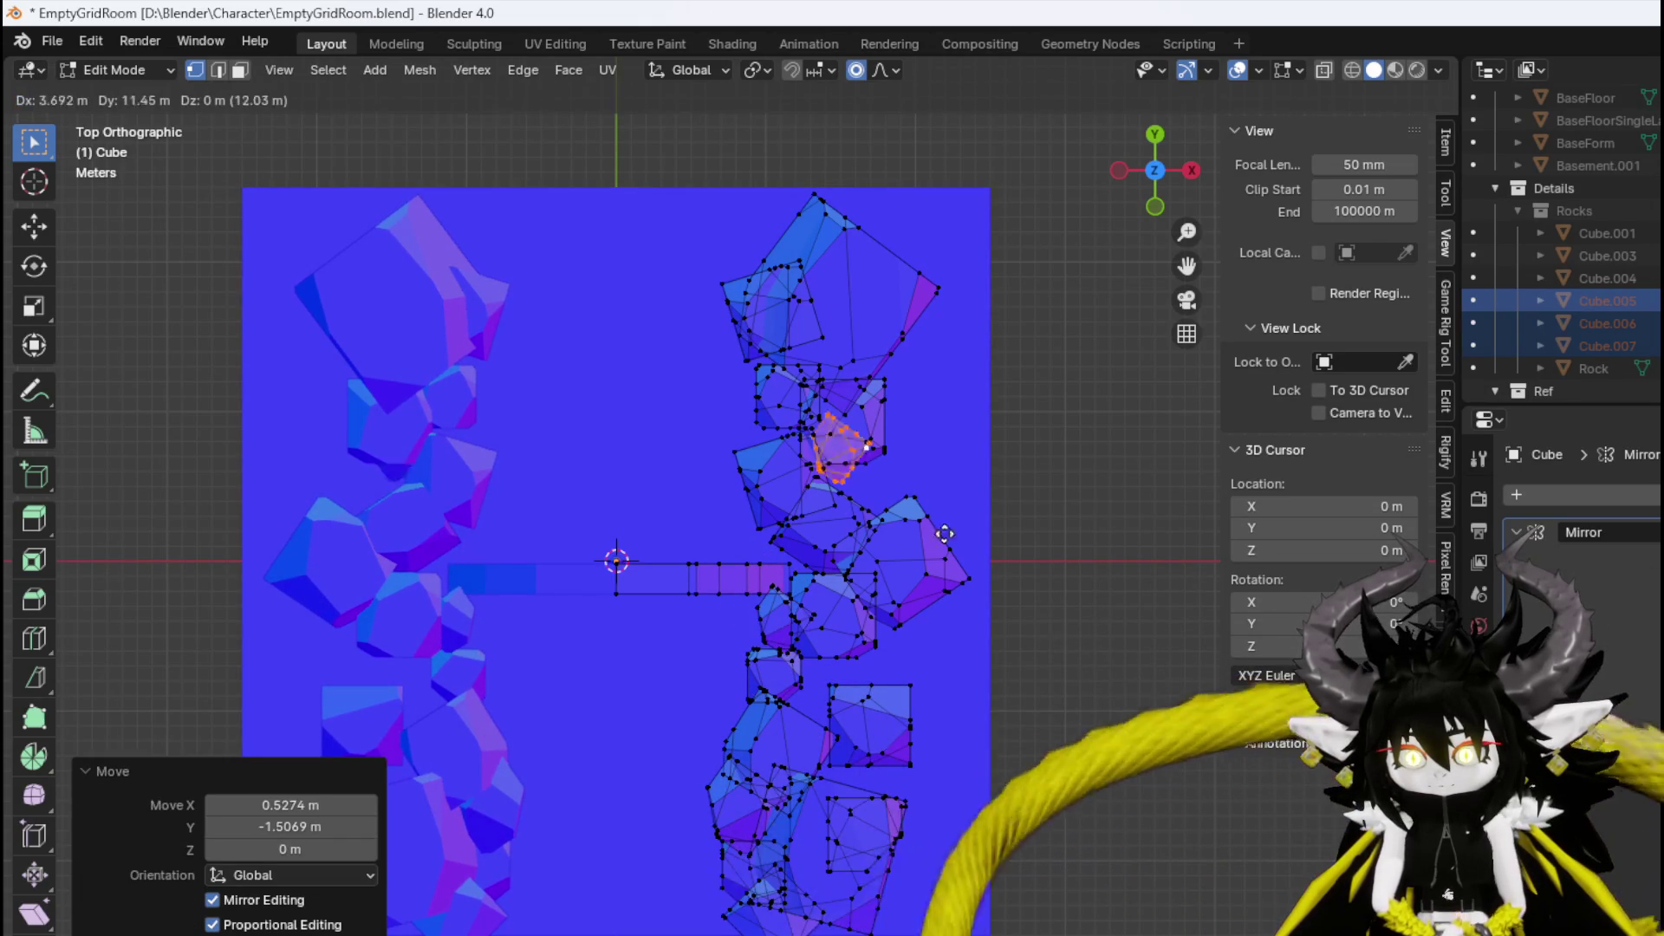
pyautogui.click(953, 588)
pyautogui.press('s')
pyautogui.click(1197, 628)
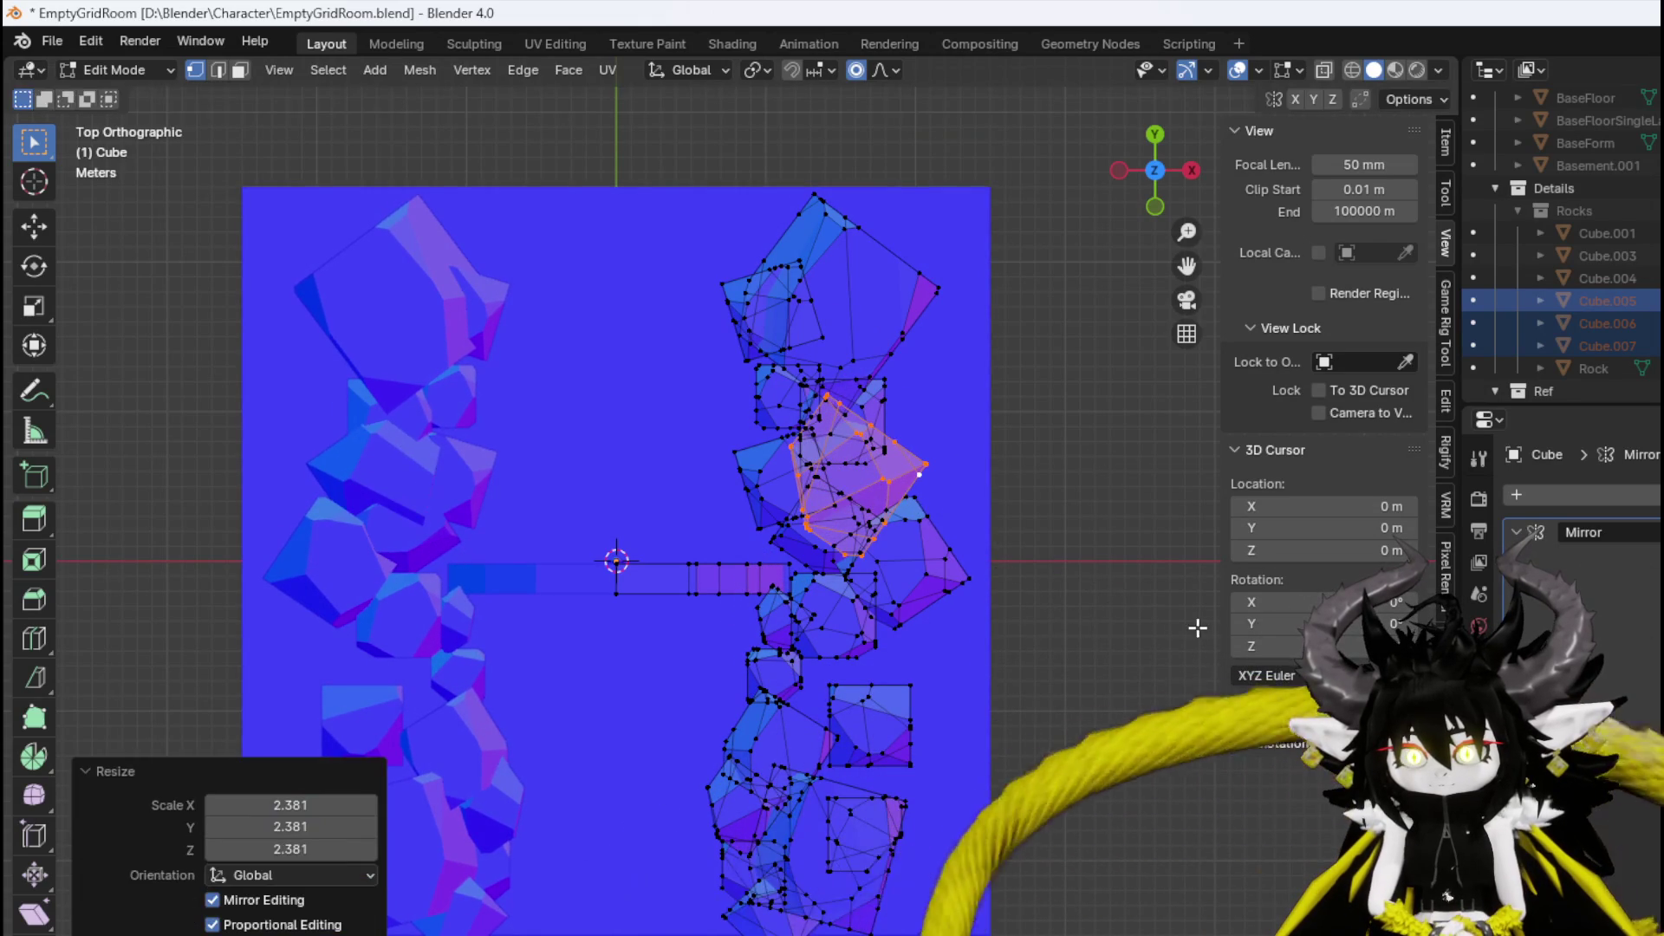
pyautogui.press('g')
pyautogui.click(948, 564)
# Add a rotated, resized rock copy at the room's right edge.
pyautogui.click(928, 575)
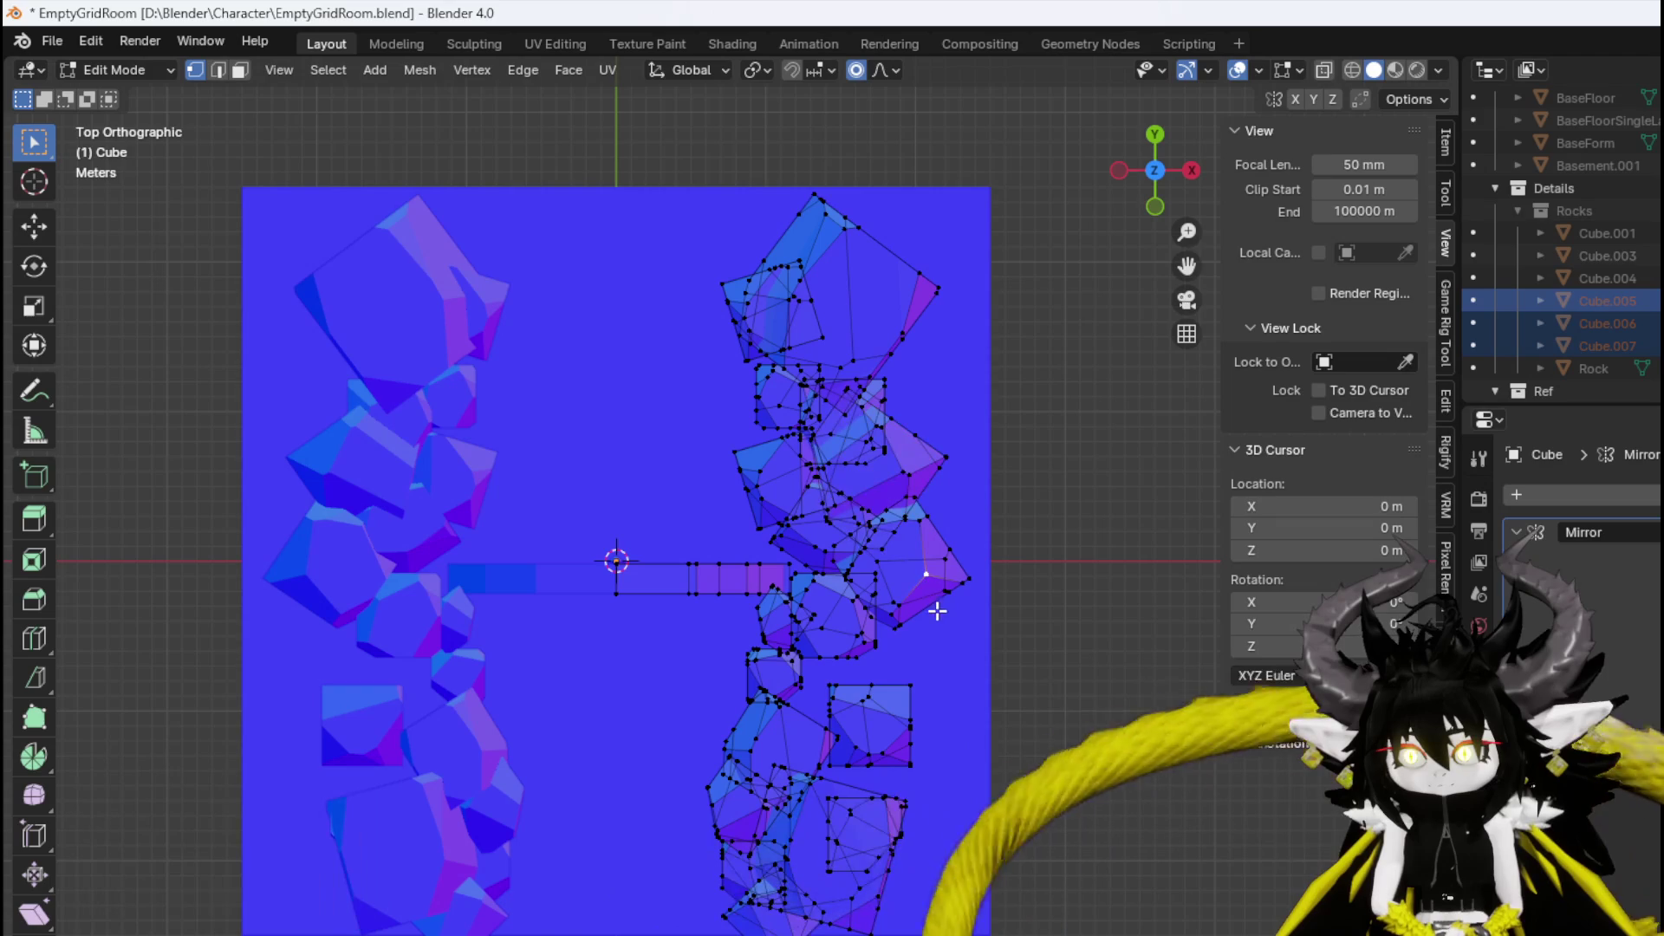
pyautogui.press('l')
pyautogui.hotkey('shift', 'd')
pyautogui.click(1018, 715)
pyautogui.press('r')
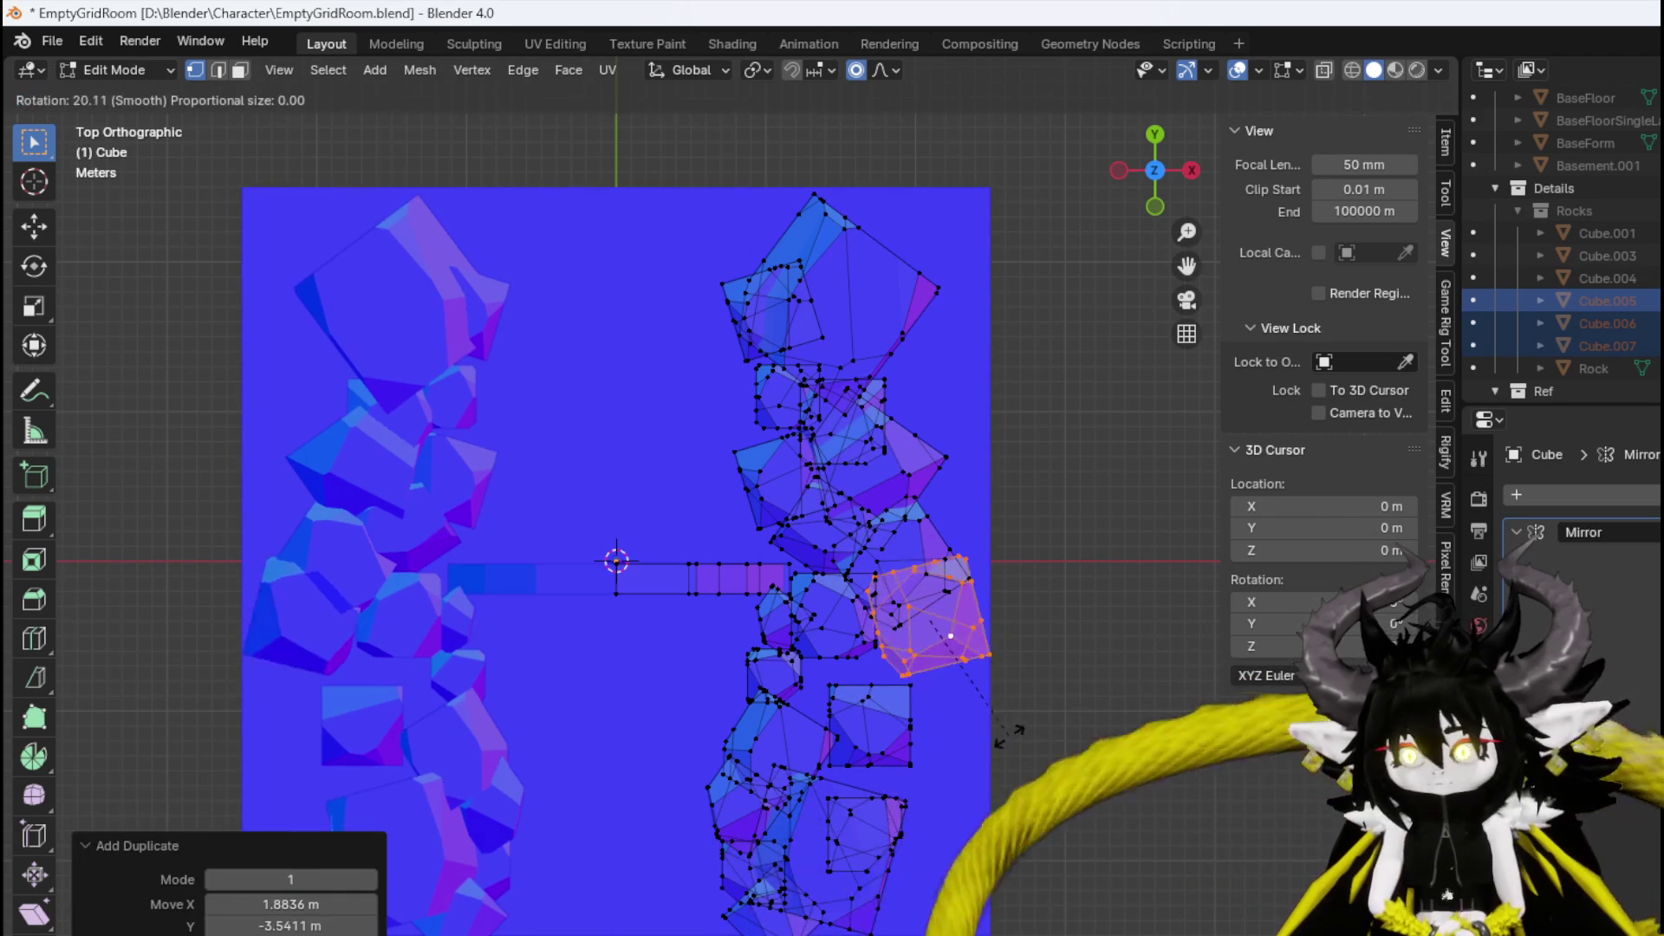
pyautogui.click(971, 747)
pyautogui.press('g')
pyautogui.click(997, 745)
pyautogui.press('s')
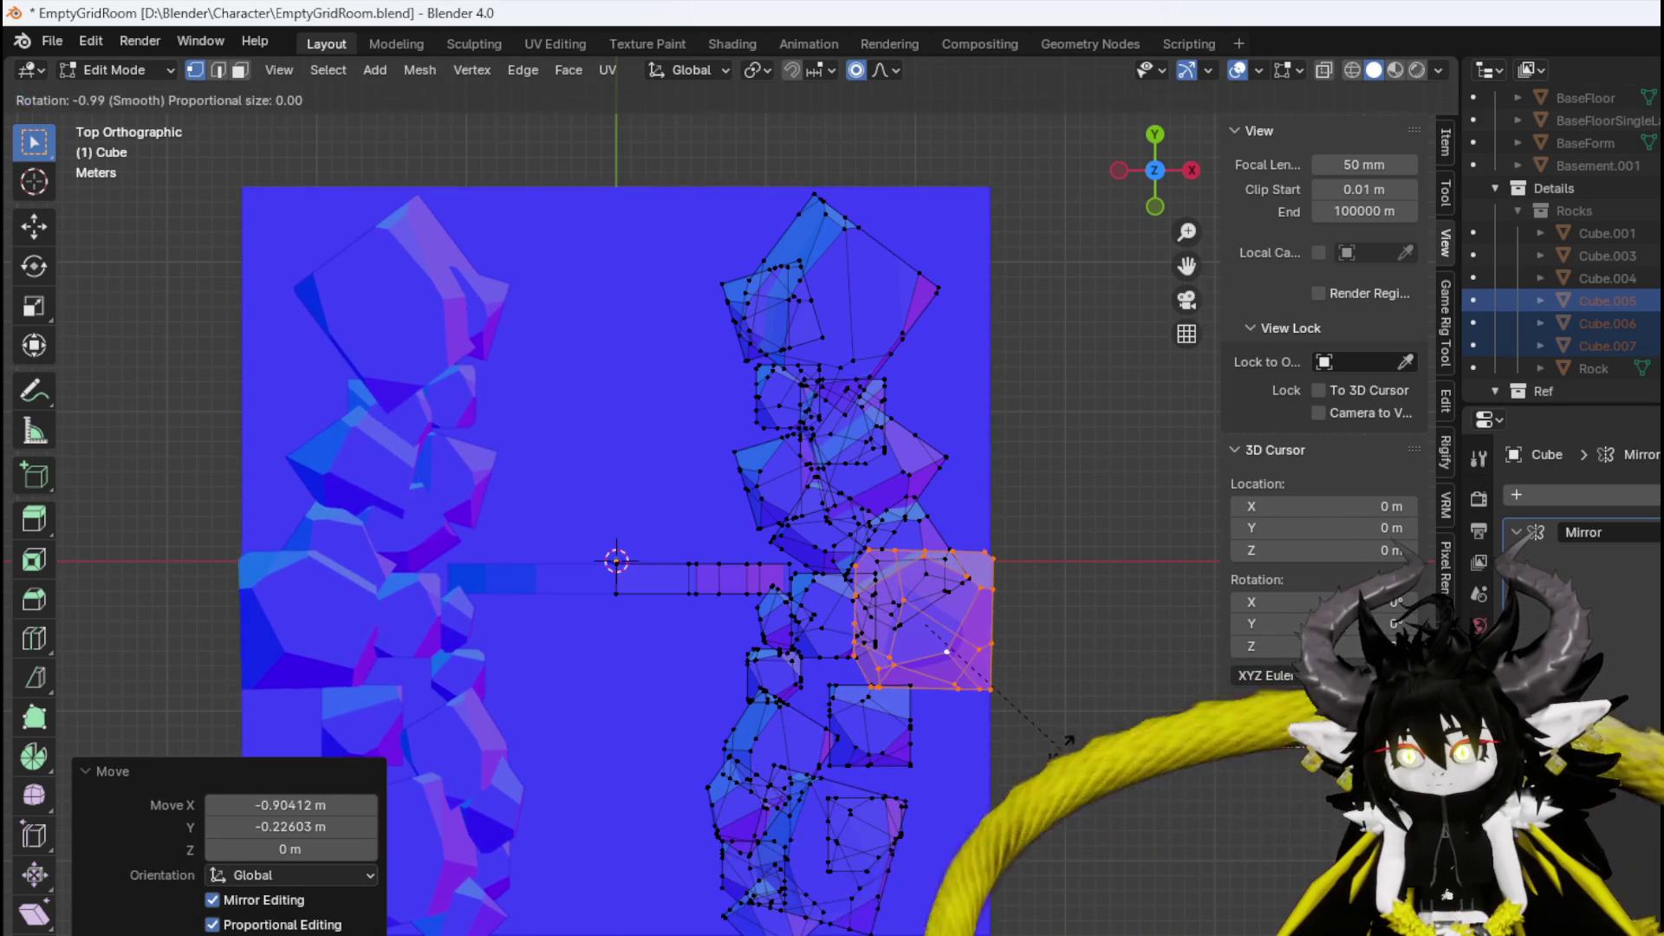
pyautogui.click(1058, 752)
# Copy a lower rock, rotate it about 46.7°, enlarge it to 1.453 and fit it in place.
pyautogui.click(919, 728)
pyautogui.hotkey('ctrl', 'l')
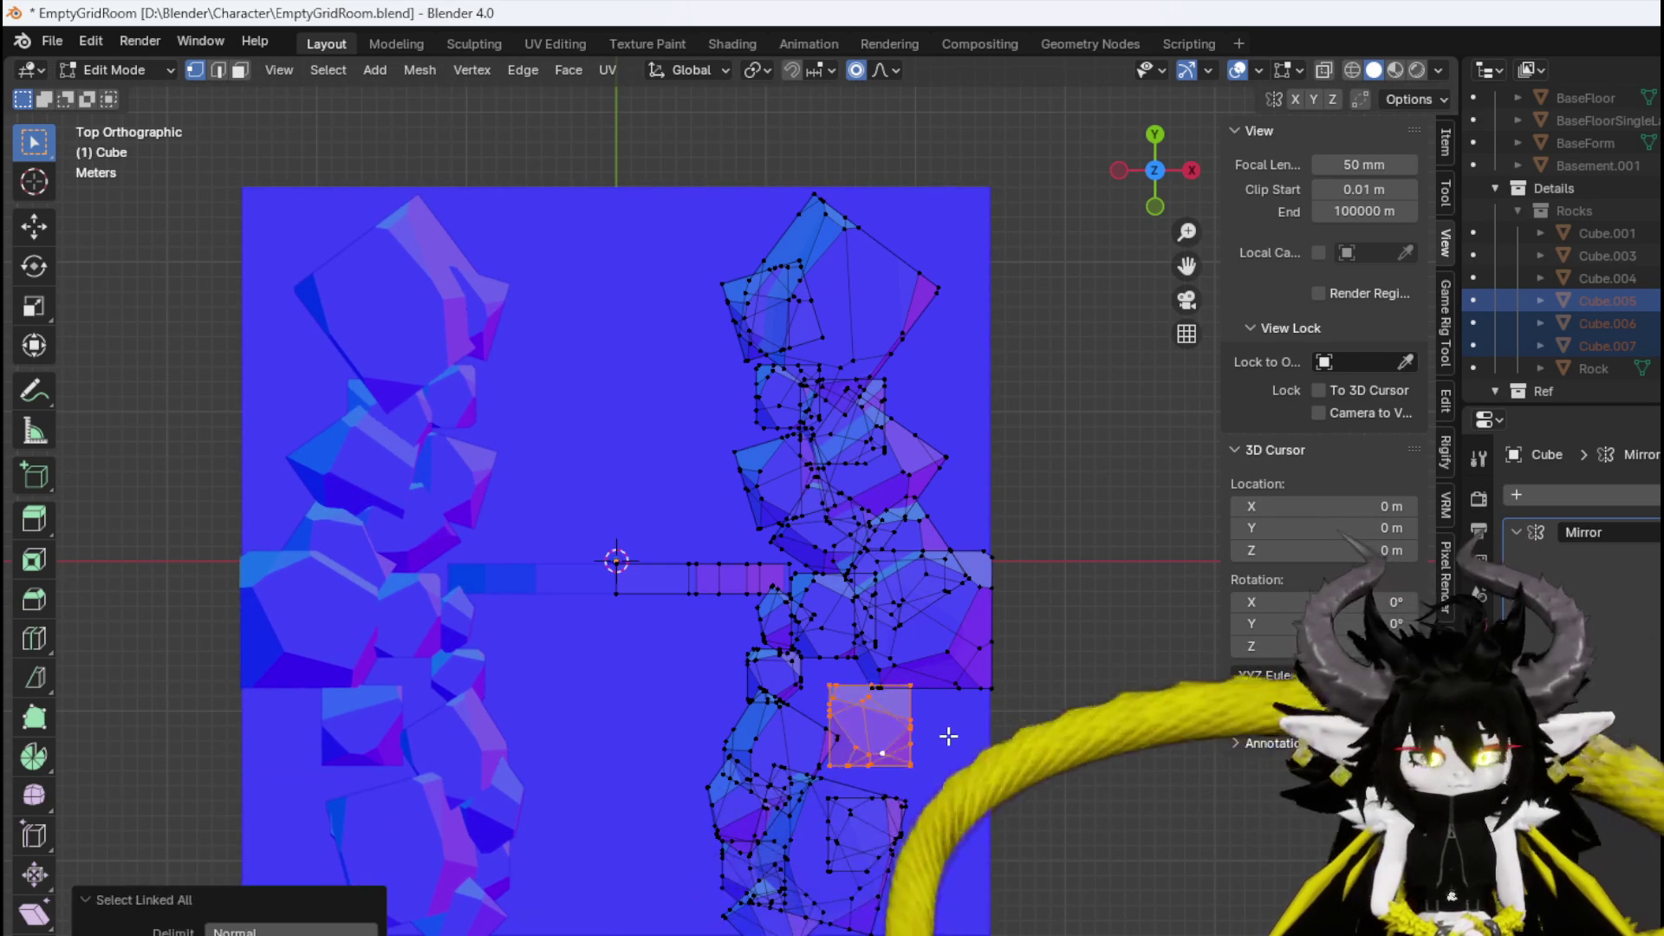
pyautogui.hotkey('shift', 'd')
pyautogui.click(901, 746)
pyautogui.press('r')
pyautogui.click(874, 771)
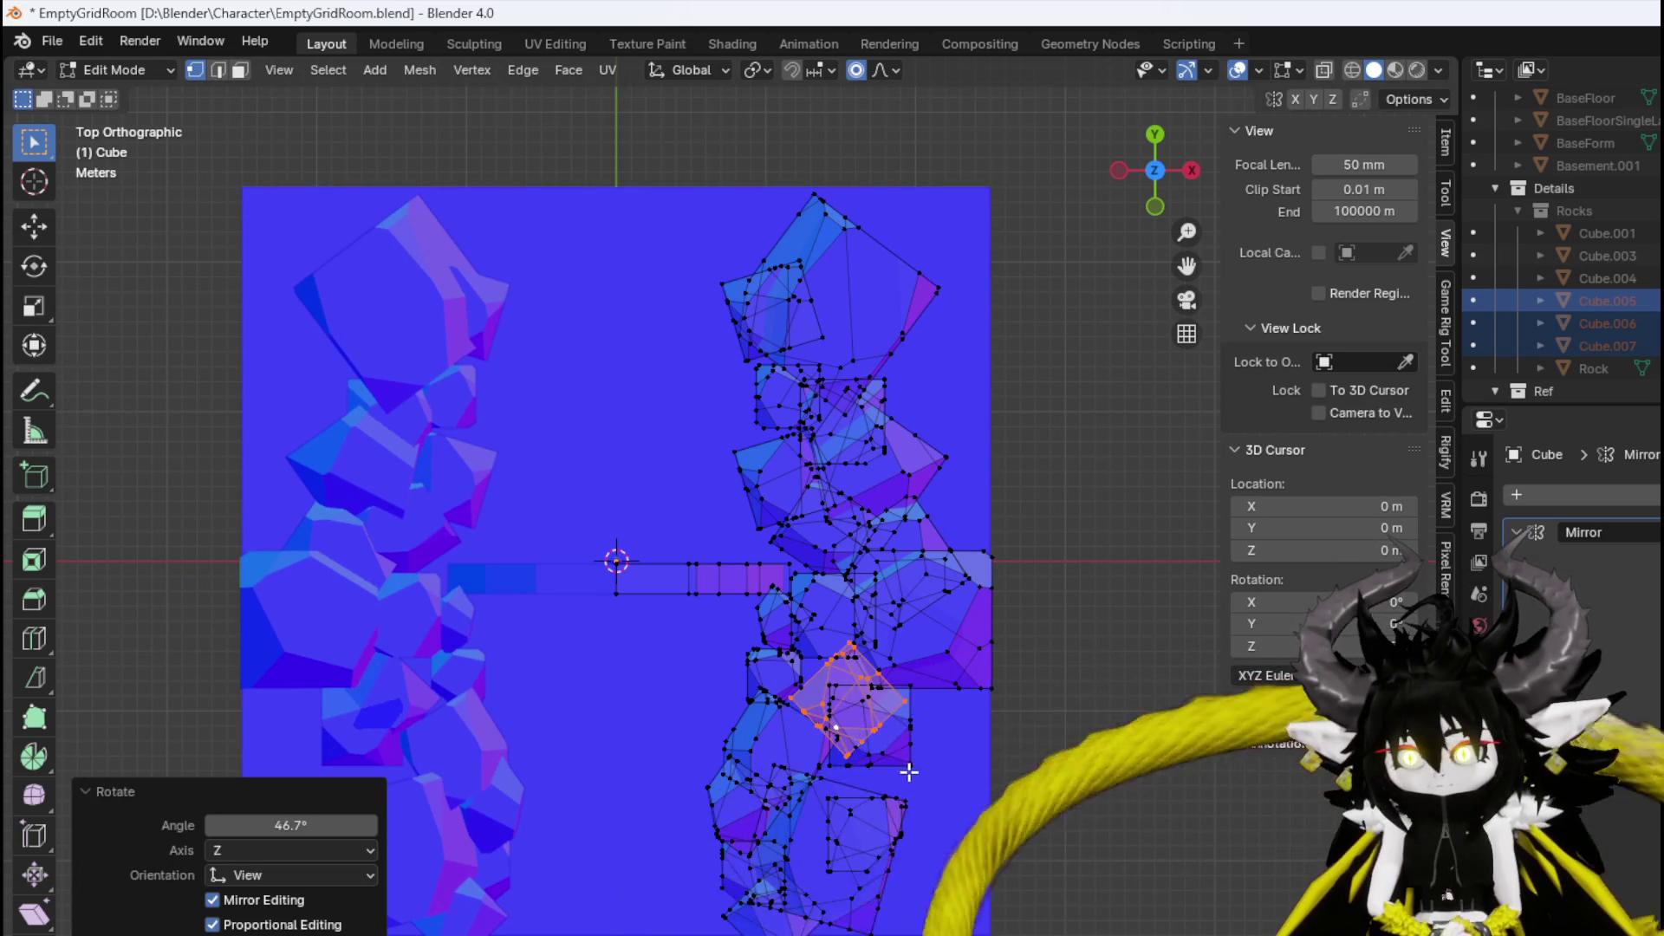
pyautogui.press('s')
pyautogui.click(958, 771)
pyautogui.press('r')
pyautogui.click(969, 750)
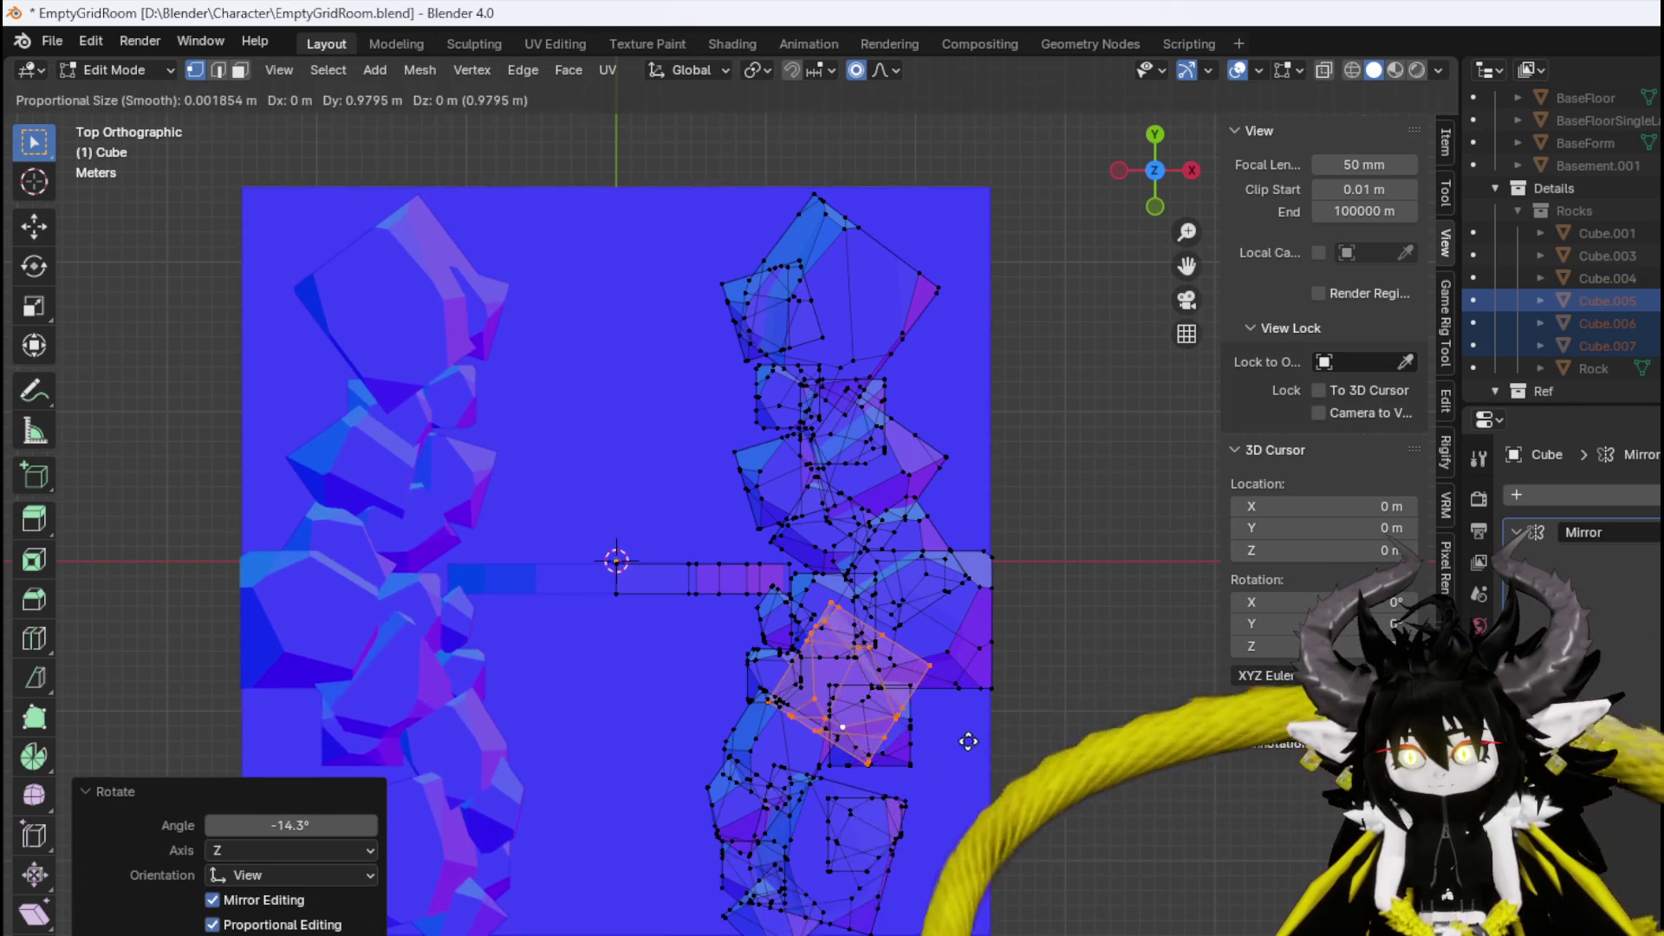
pyautogui.press('g')
pyautogui.click(962, 745)
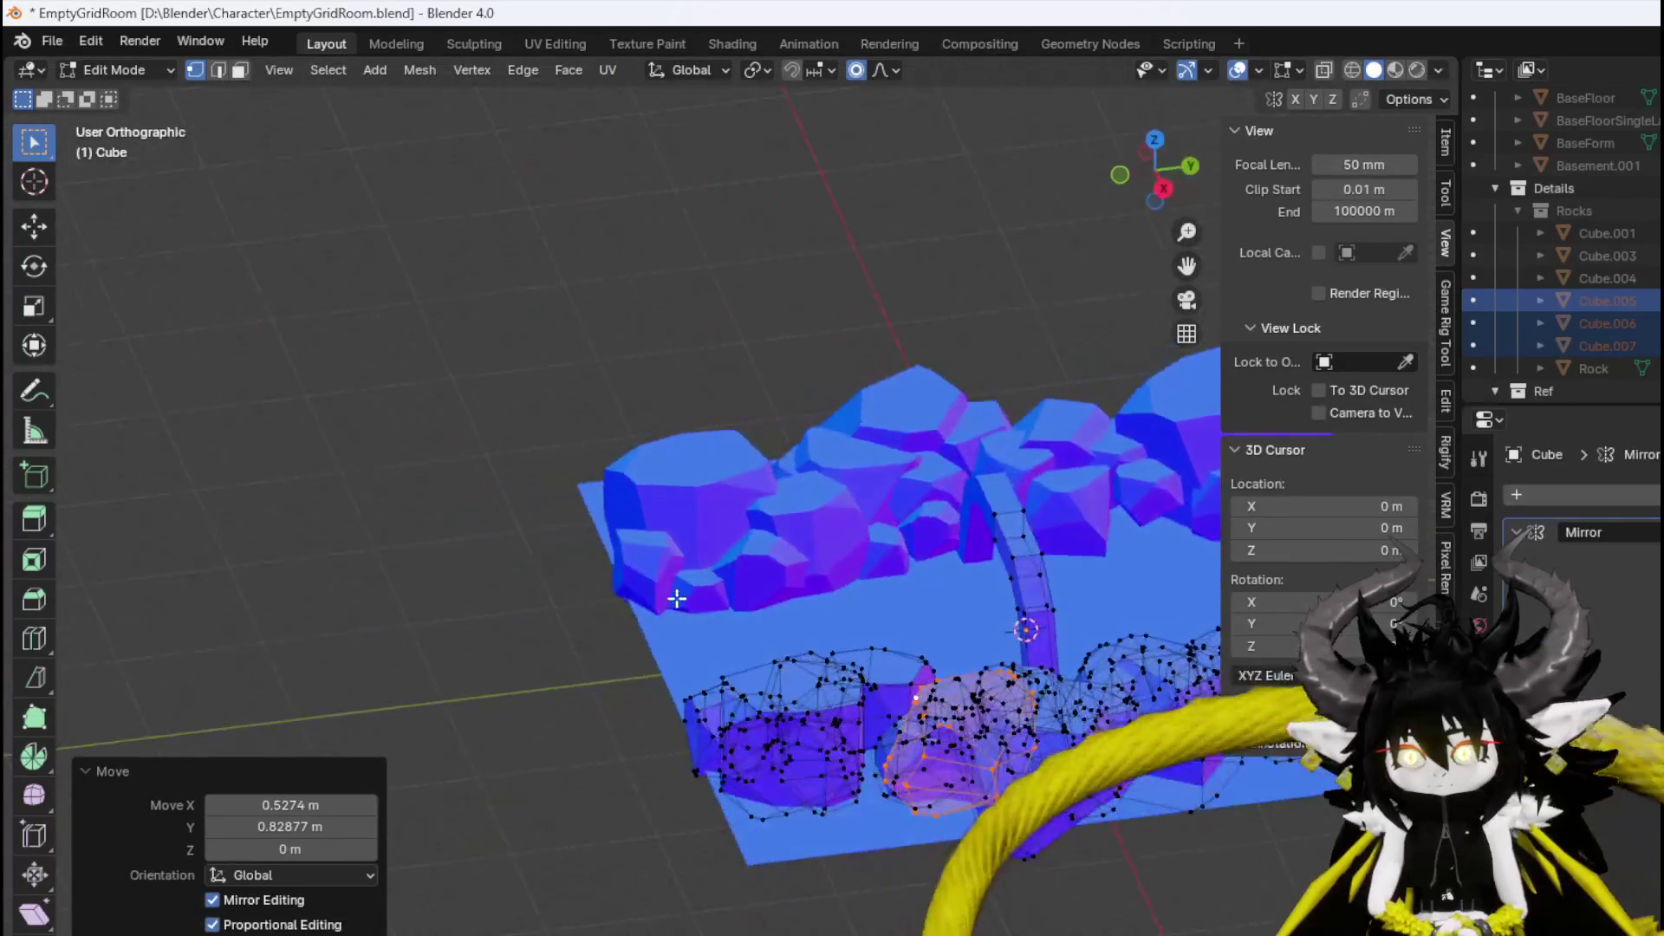
# In top view, fill the bottom-right corner with a corner-rock copy scaled to 1.304.
pyautogui.scroll(6, 872, 578)
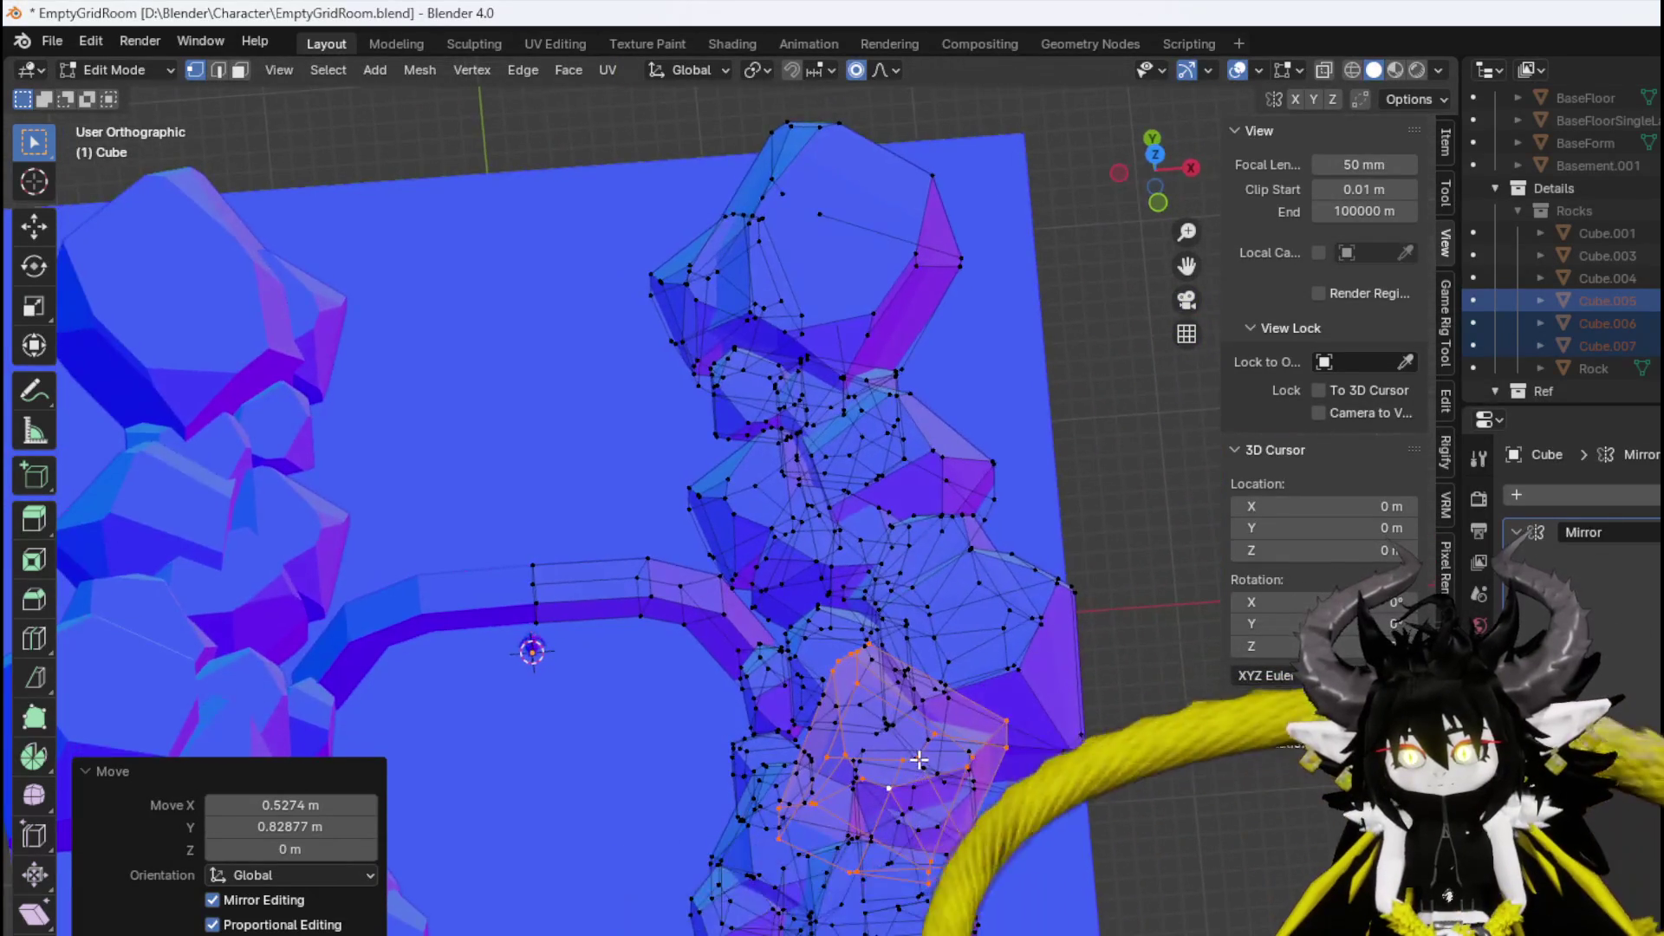
pyautogui.press('KP_7')
pyautogui.click(1065, 738)
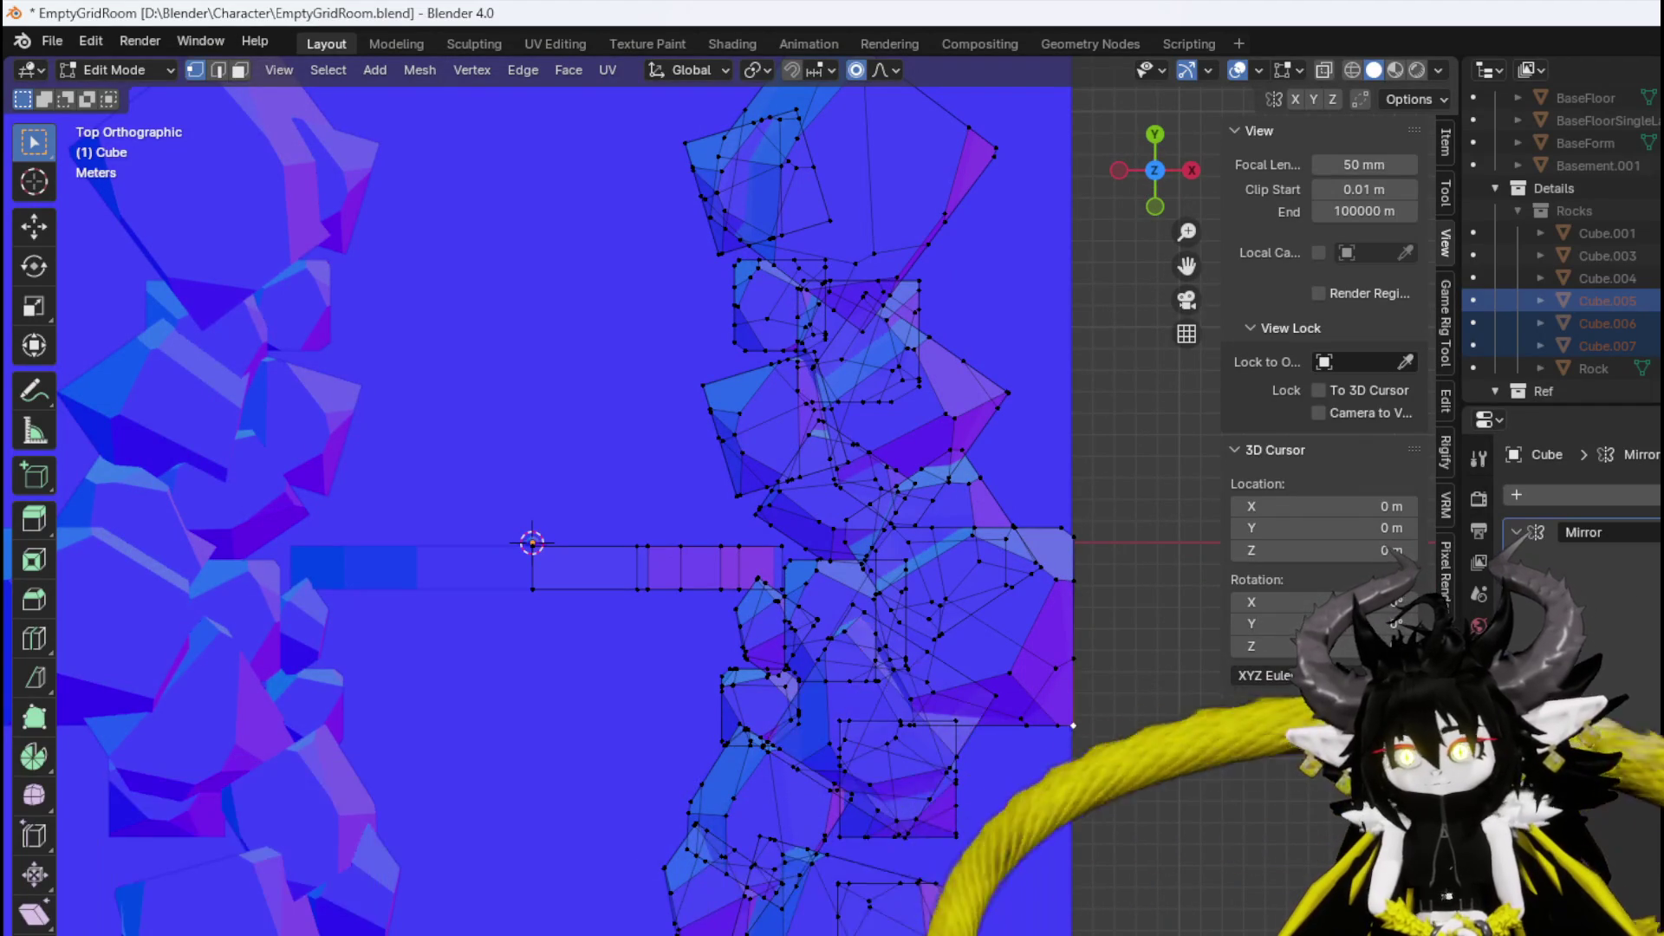
pyautogui.hotkey('ctrl', 'l')
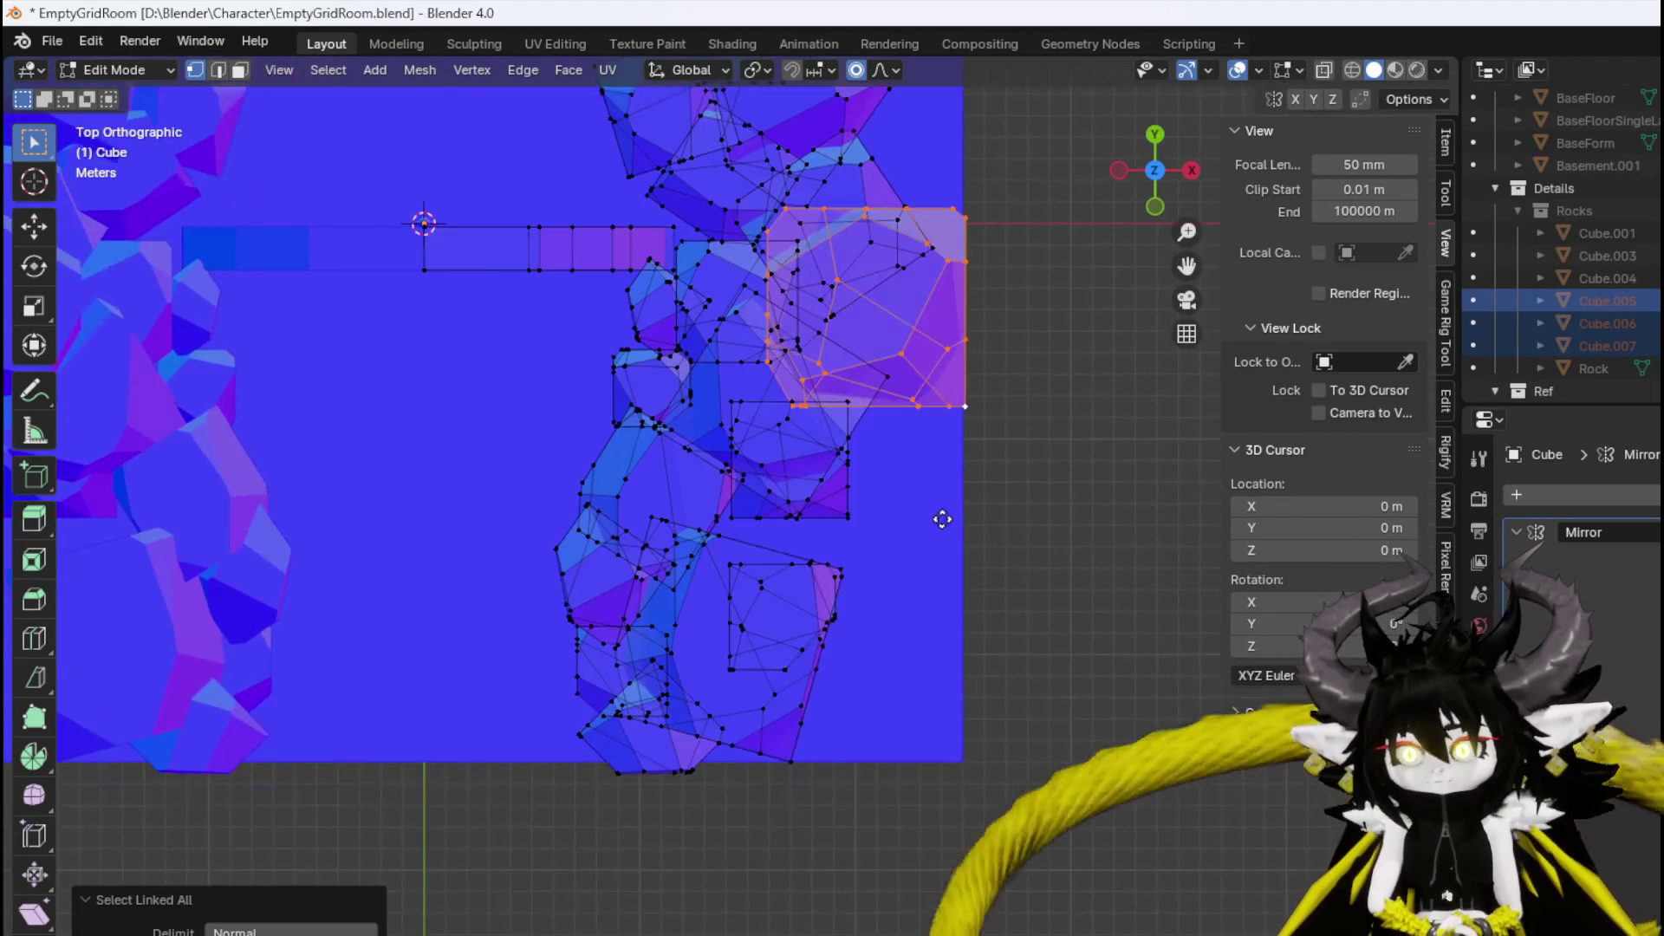
pyautogui.hotkey('shift', 'd')
pyautogui.click(935, 783)
pyautogui.press('s')
pyautogui.click(973, 828)
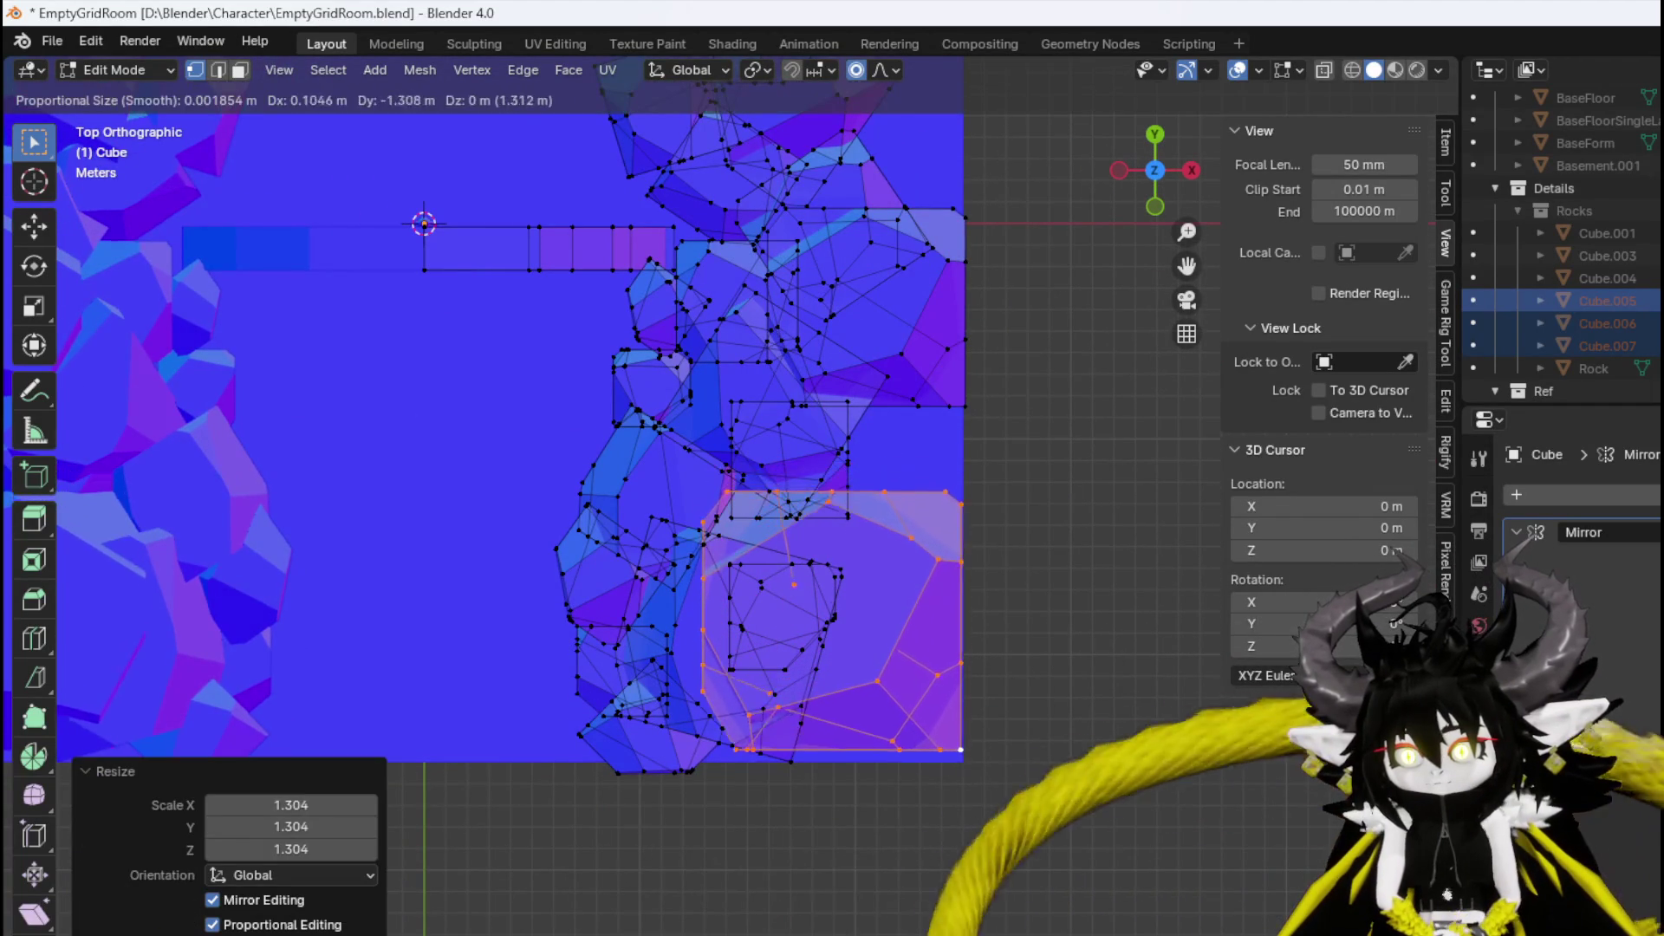
pyautogui.press('g')
pyautogui.click(987, 881)
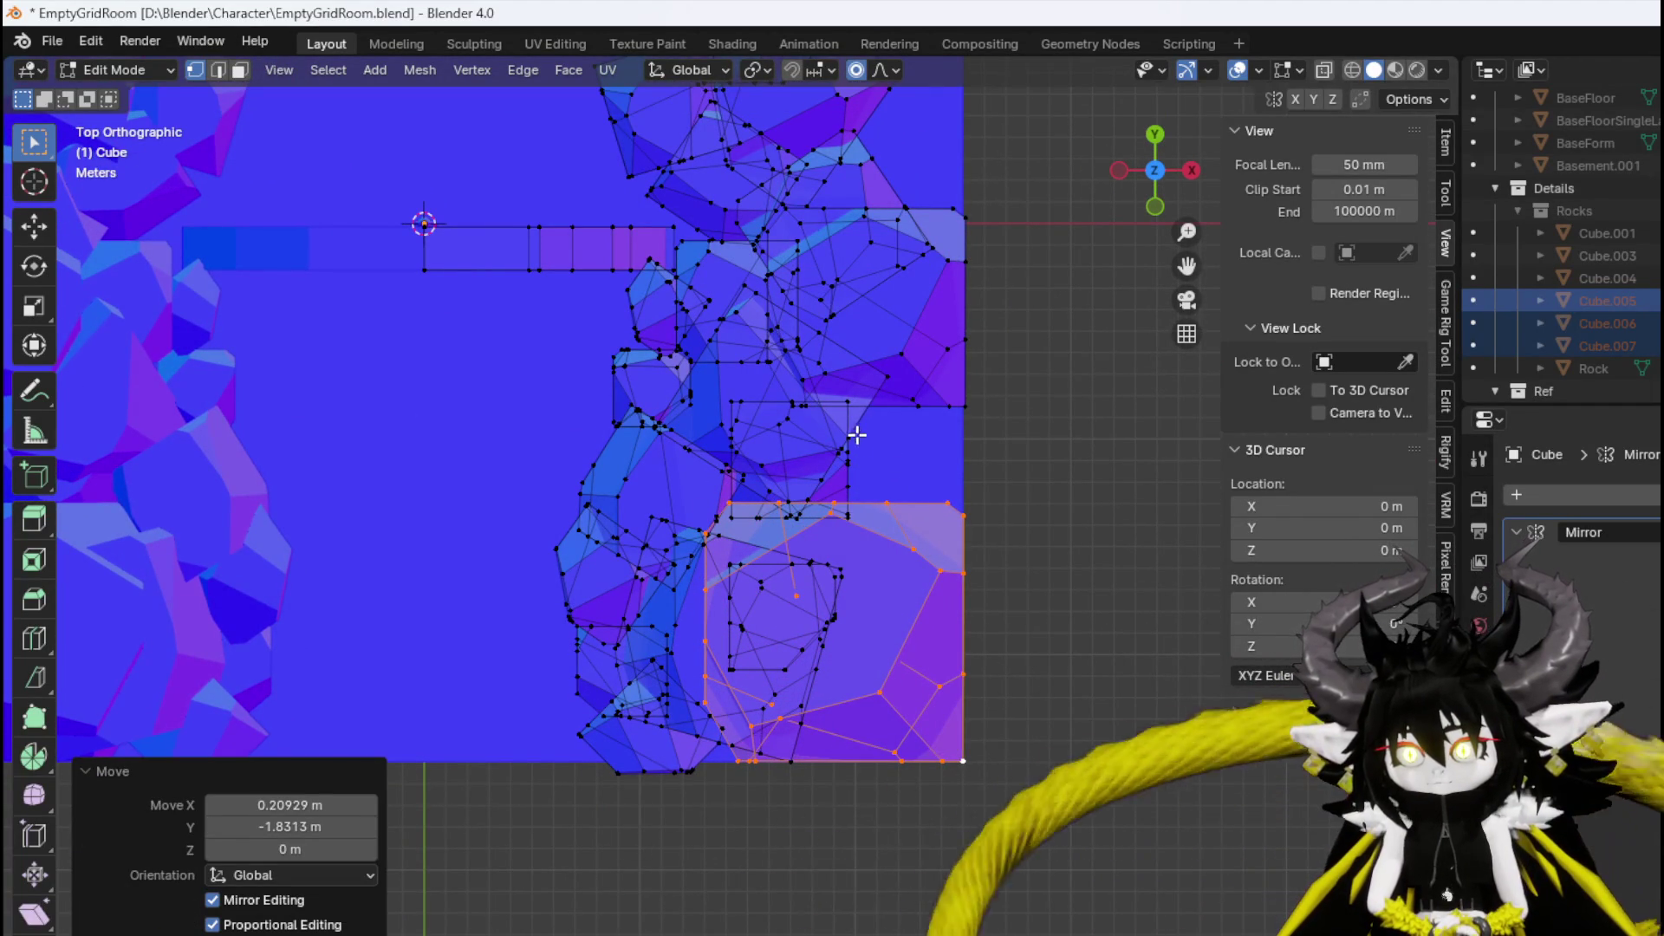
# Shift the small edge rock sideways and rotate it.
pyautogui.click(674, 770)
pyautogui.hotkey('ctrl', 'l')
pyautogui.press('g')
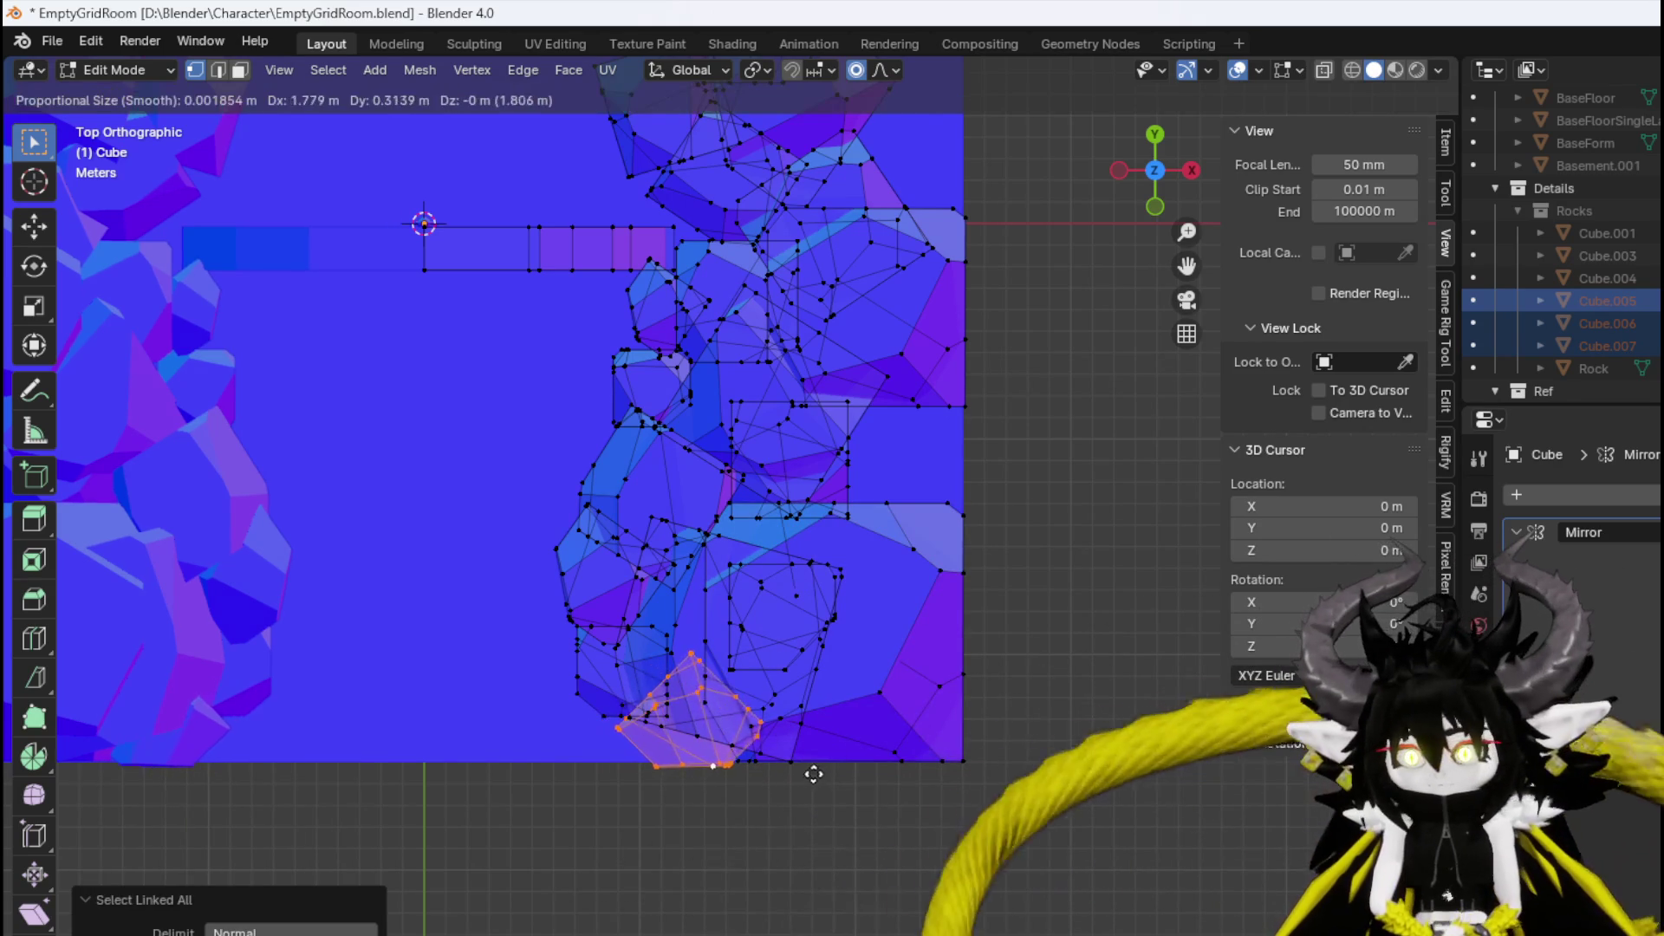
pyautogui.click(823, 773)
pyautogui.press('r')
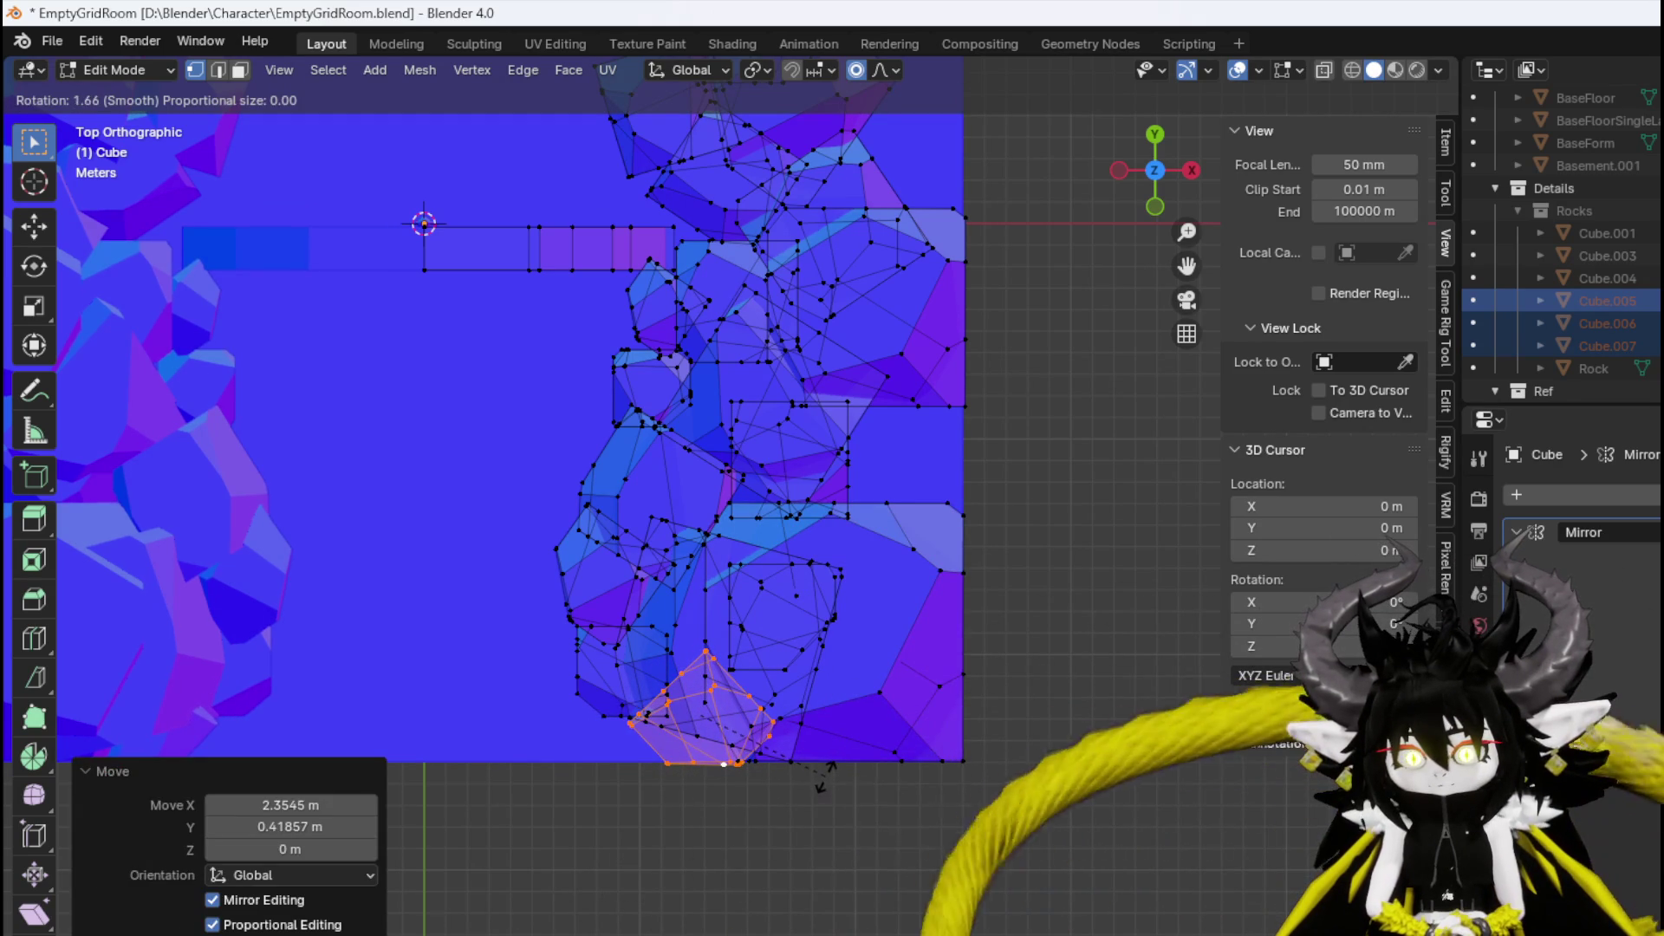
pyautogui.press('Return')
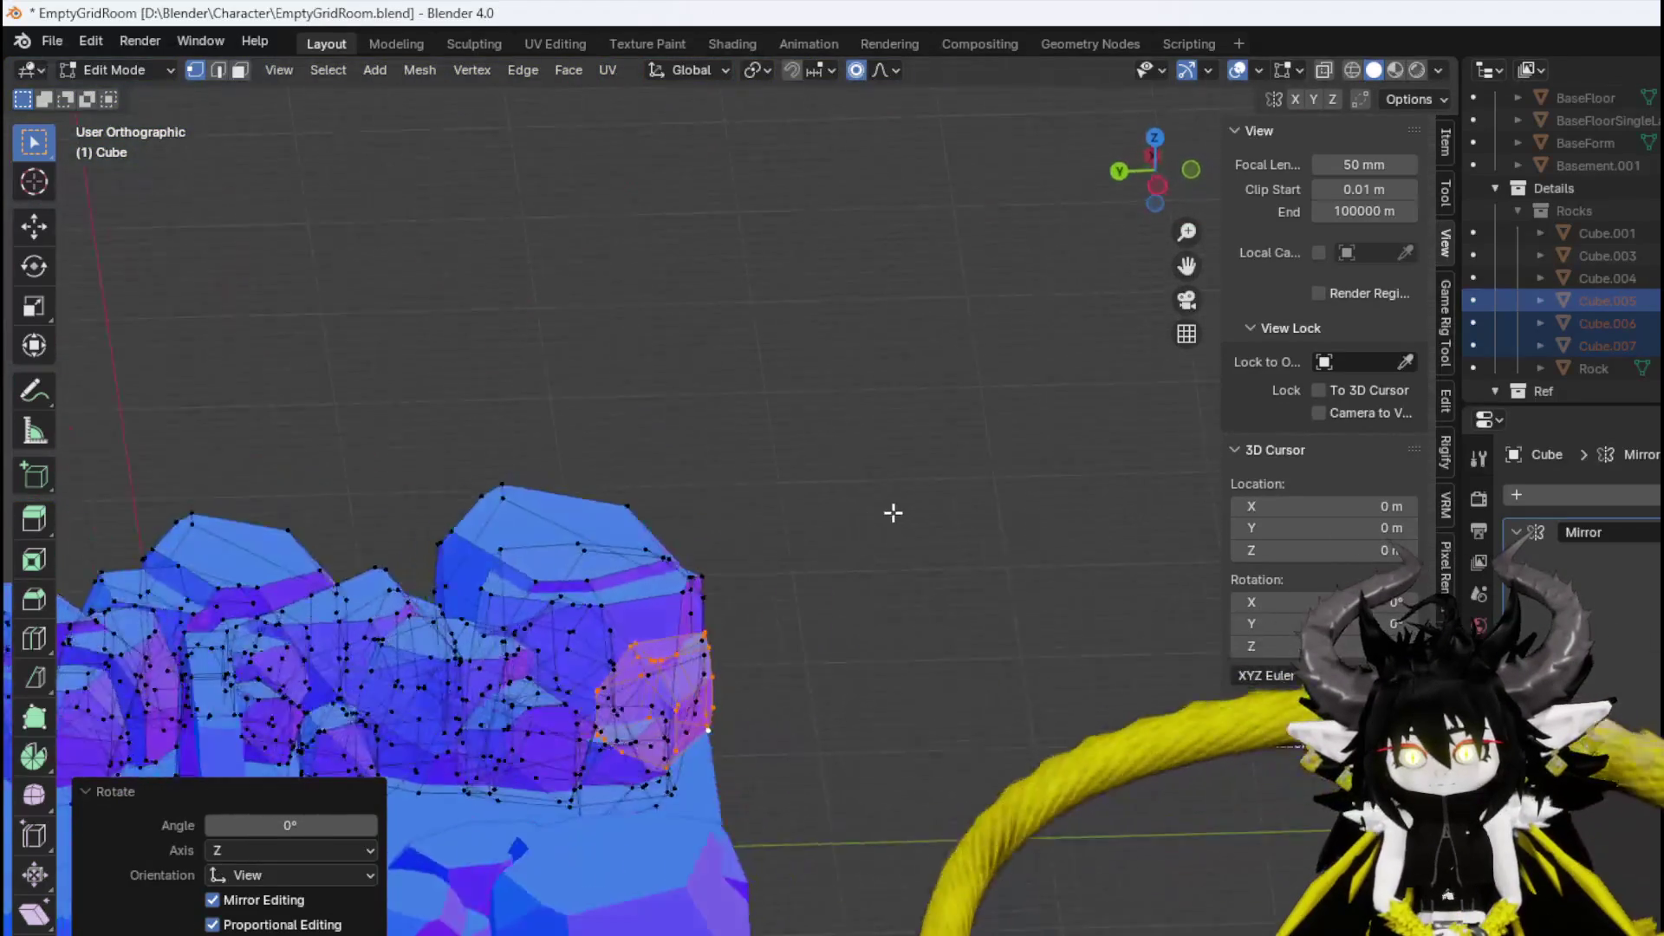
# Shrink the nearby larger rock to 0.873 and inspect the rock wall.
pyautogui.click(640, 600)
pyautogui.hotkey('ctrl', 'l')
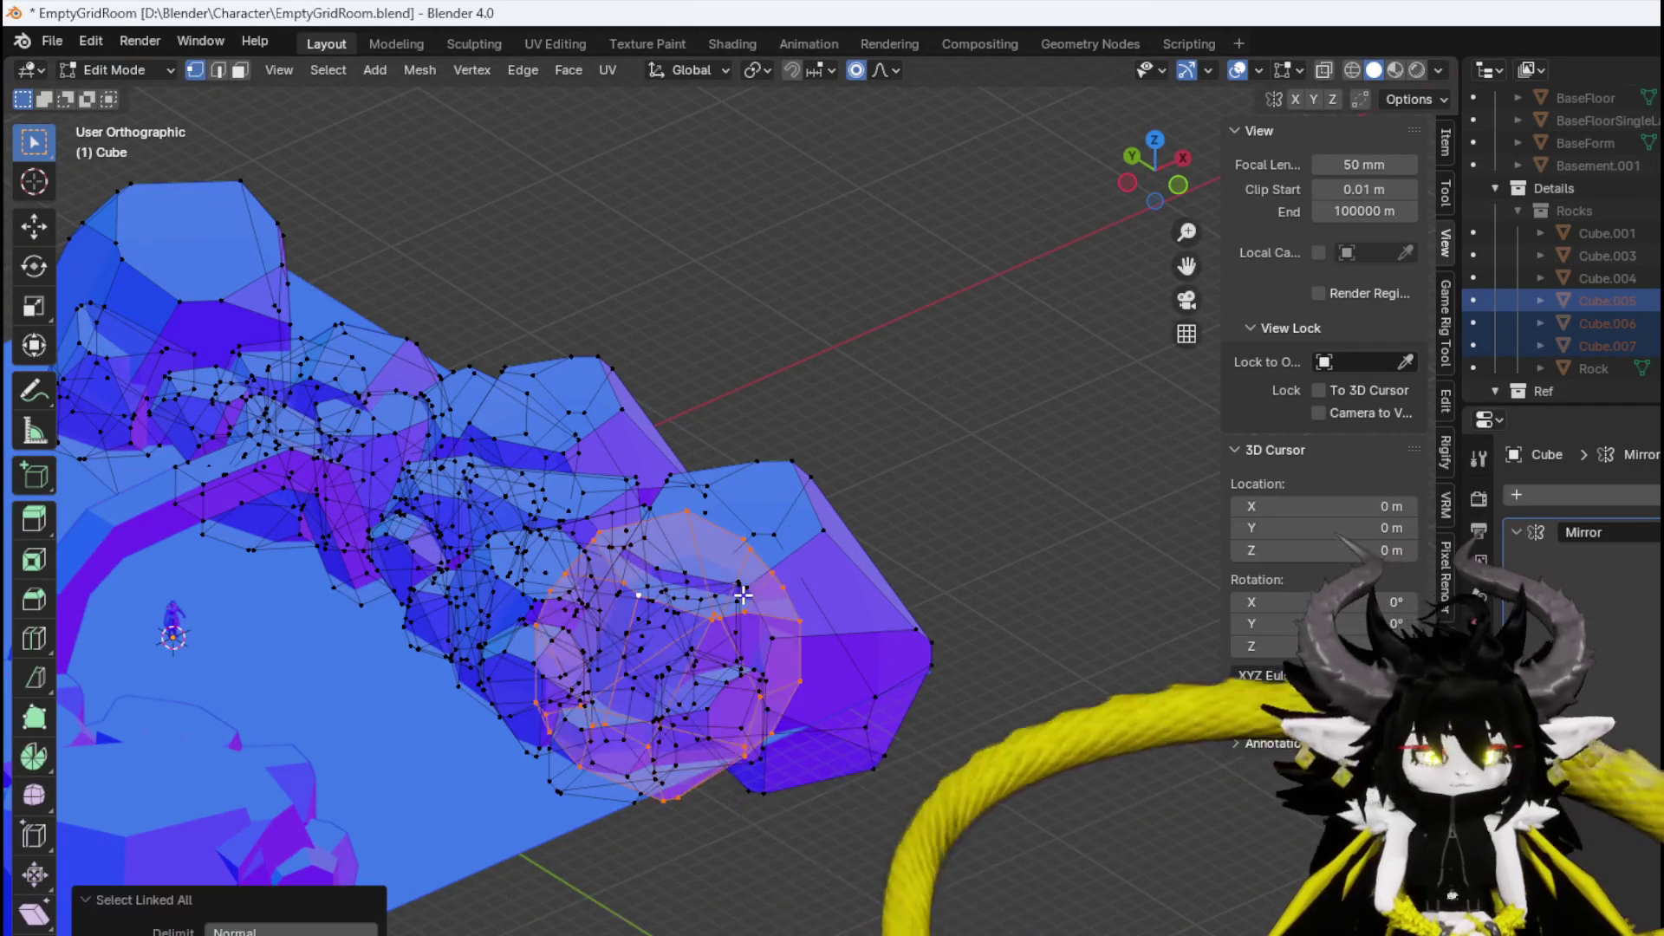
pyautogui.press('s')
pyautogui.click(912, 620)
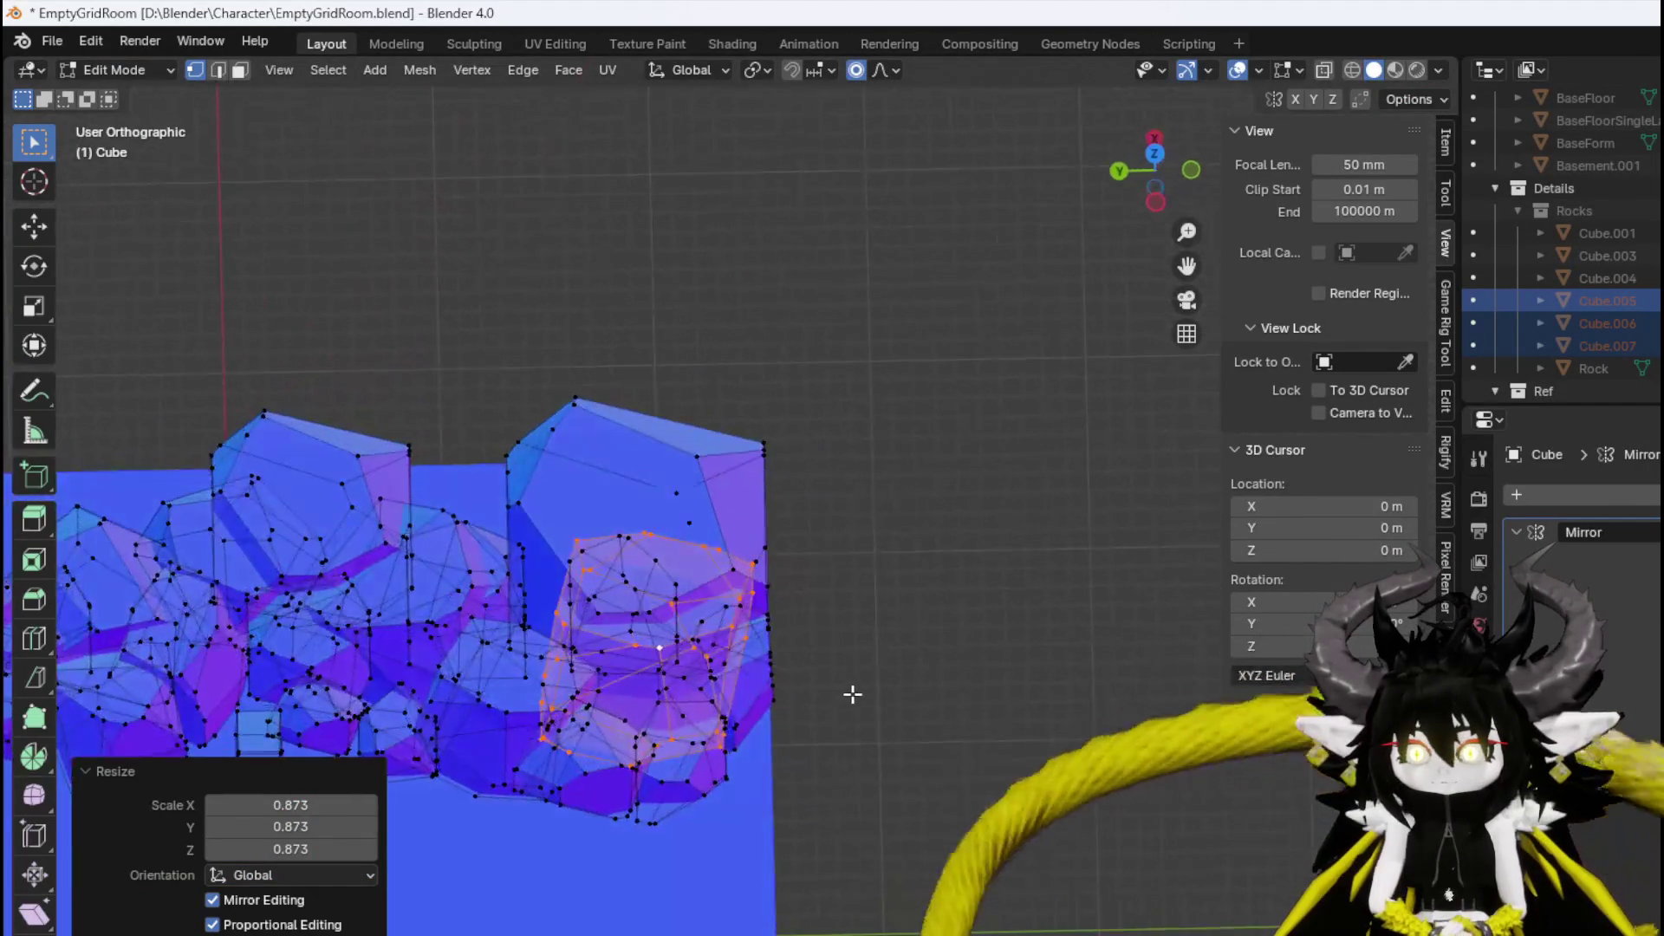
pyautogui.moveTo(750, 680)
pyautogui.mouseDown()
pyautogui.moveTo(632, 762)
pyautogui.moveTo(696, 644)
pyautogui.mouseUp()
pyautogui.click(665, 674)
pyautogui.press('KP_7')
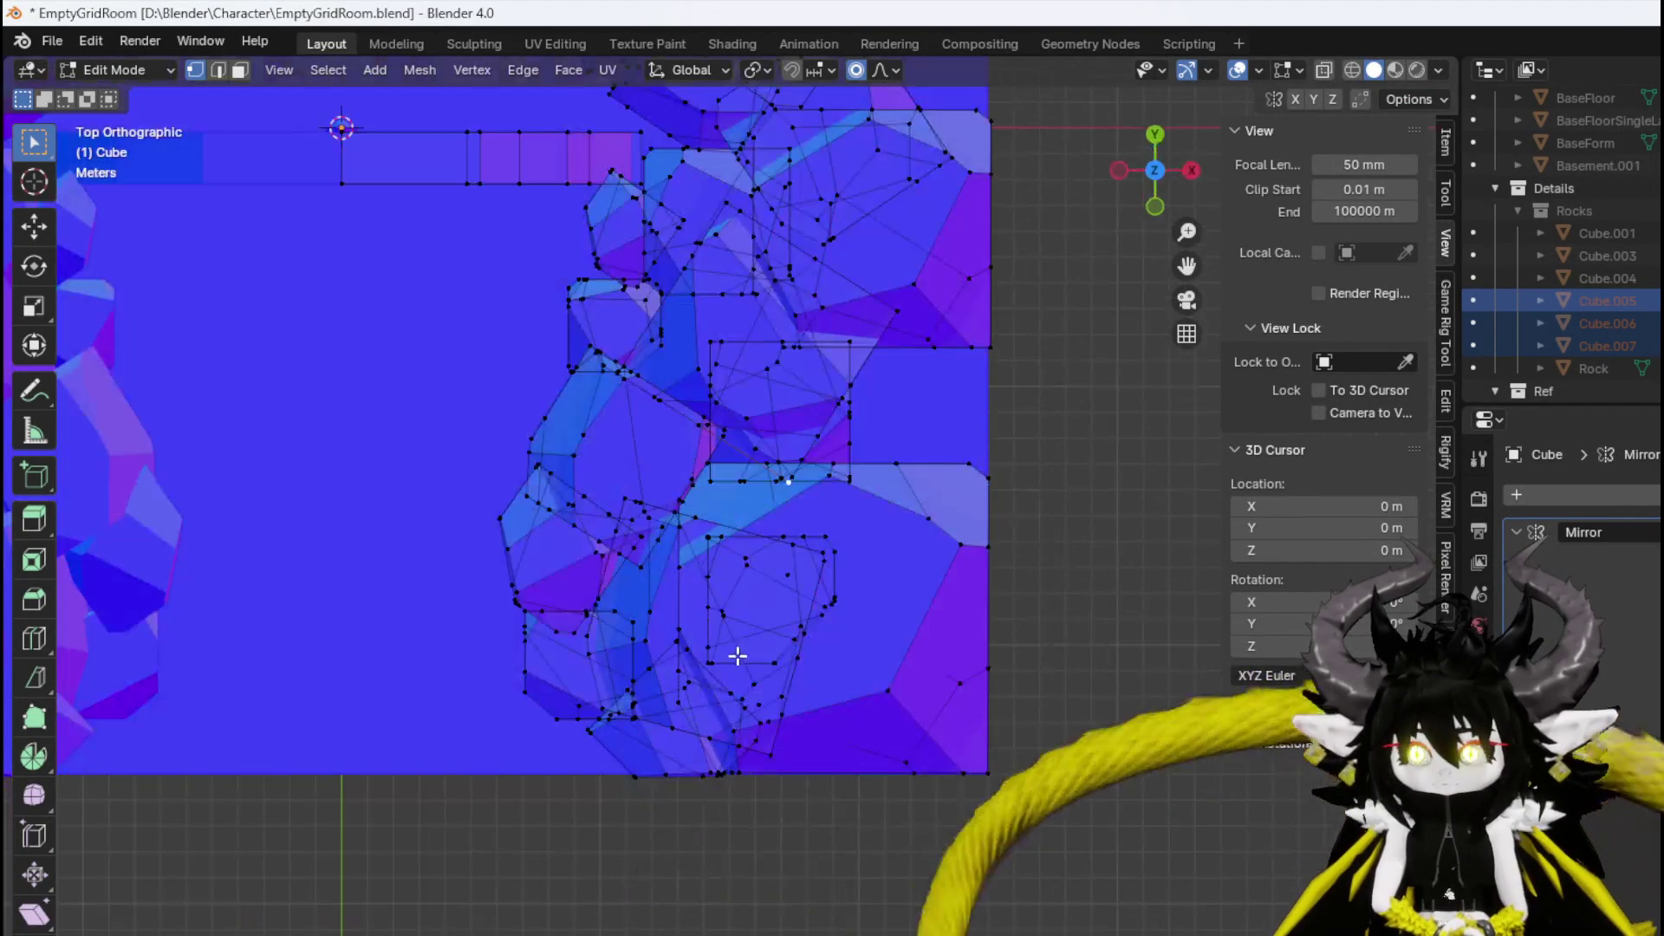
pyautogui.scroll(4, 739, 543)
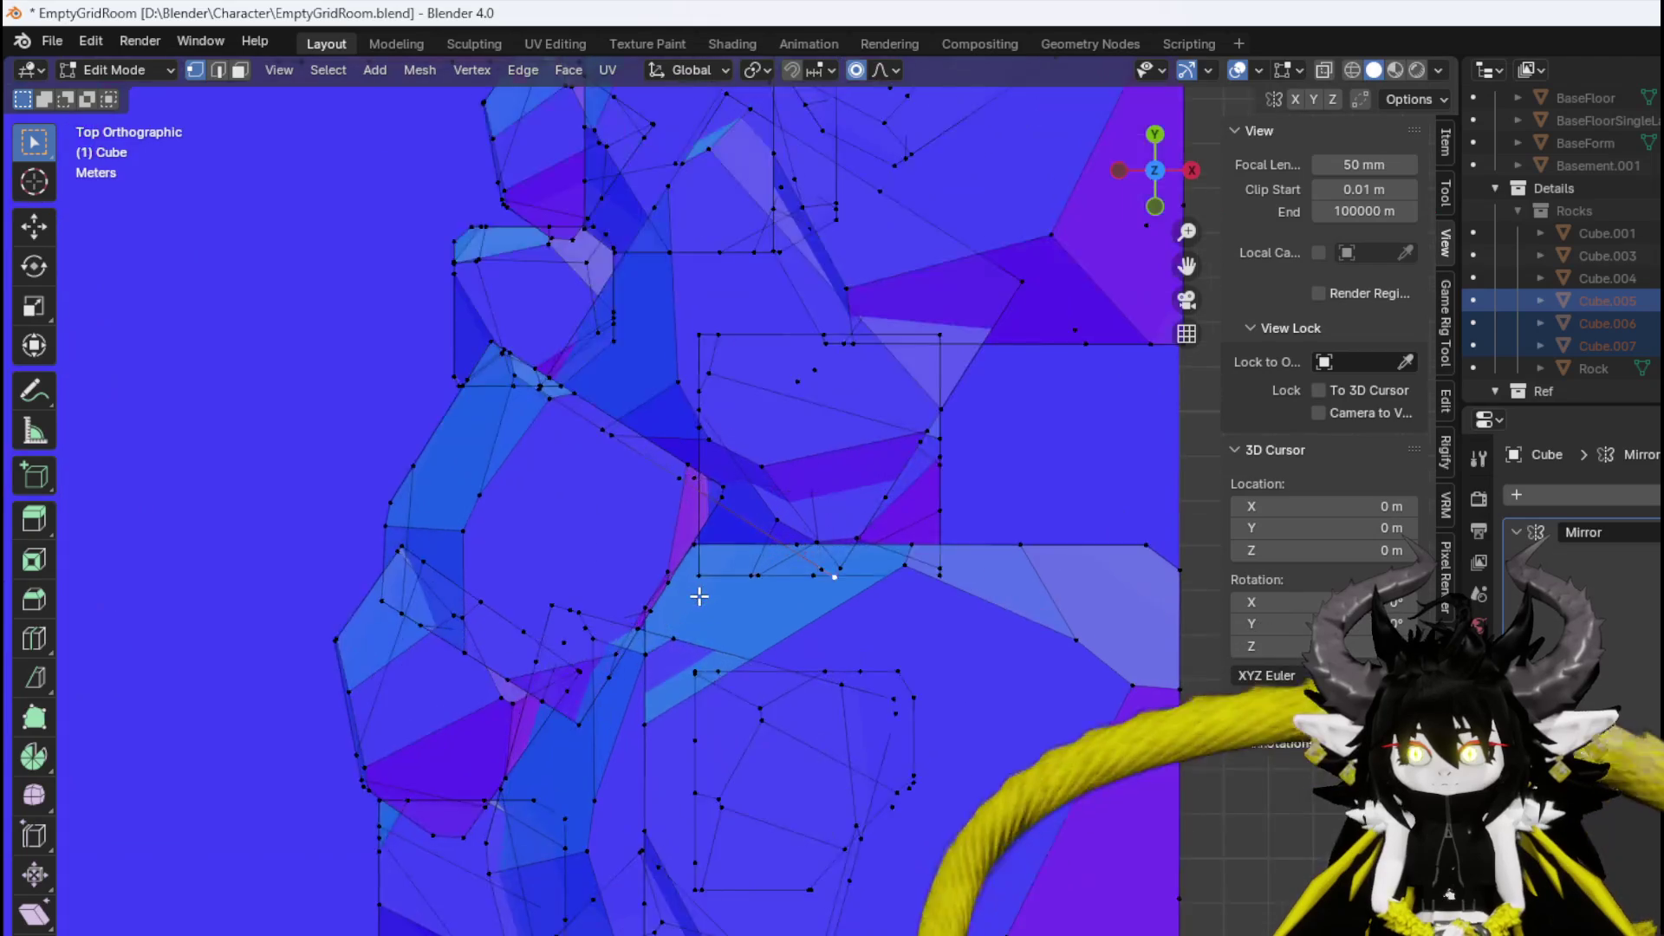
pyautogui.moveTo(699, 595)
pyautogui.mouseDown()
pyautogui.moveTo(922, 461)
pyautogui.moveTo(890, 542)
pyautogui.moveTo(683, 594)
pyautogui.mouseUp()
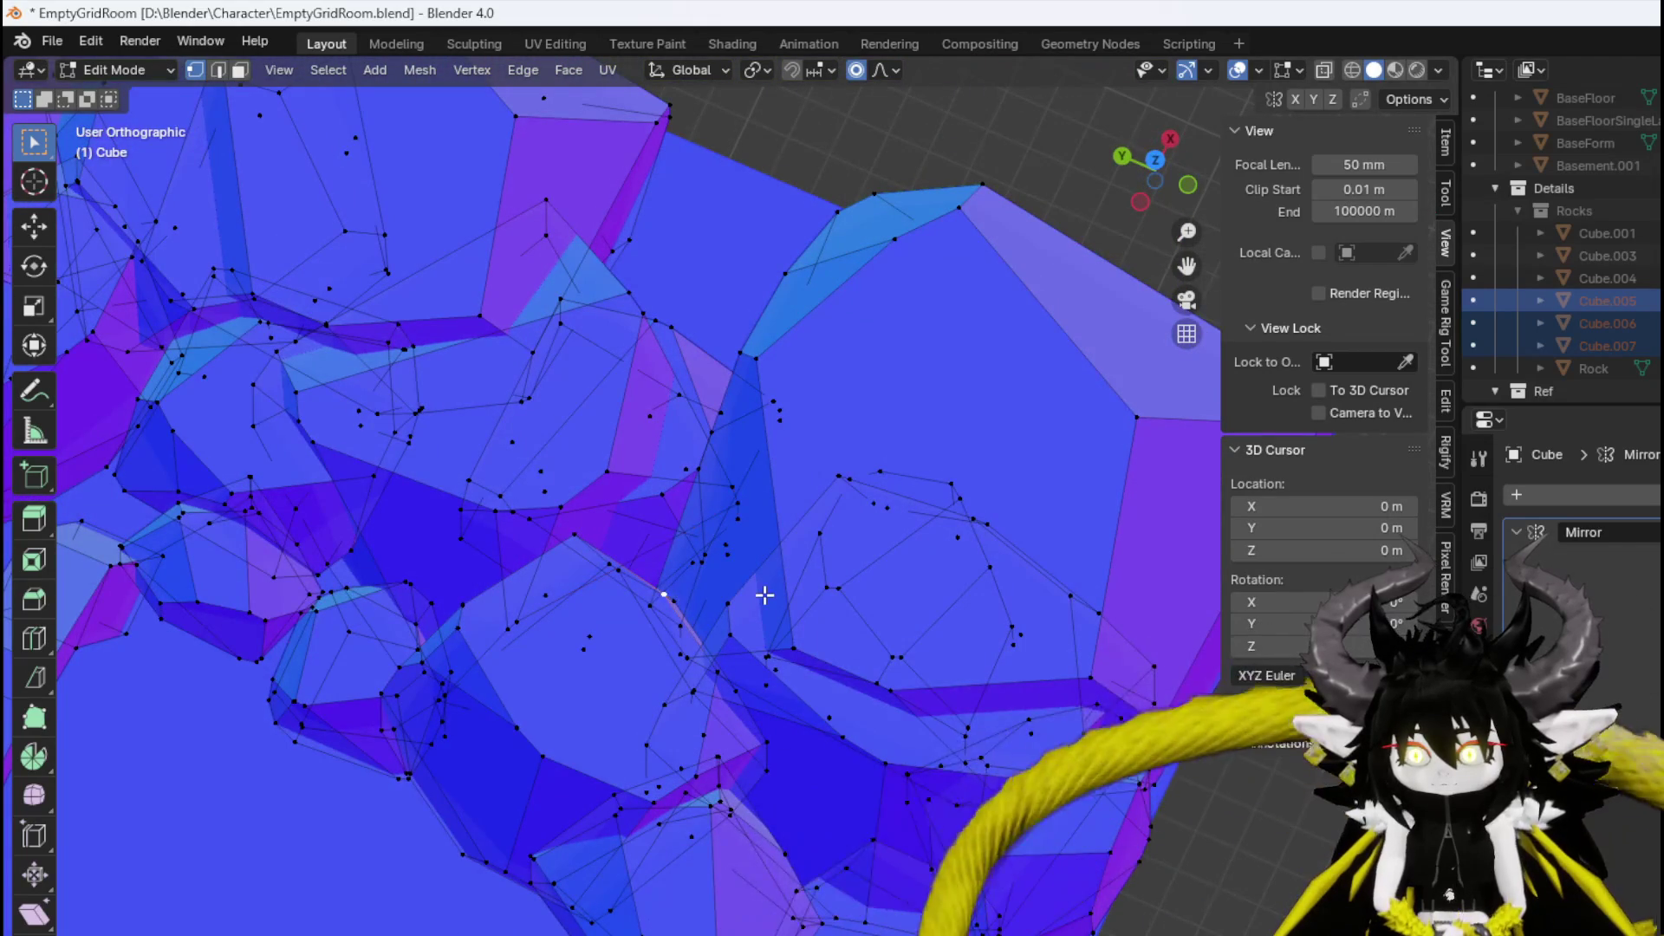
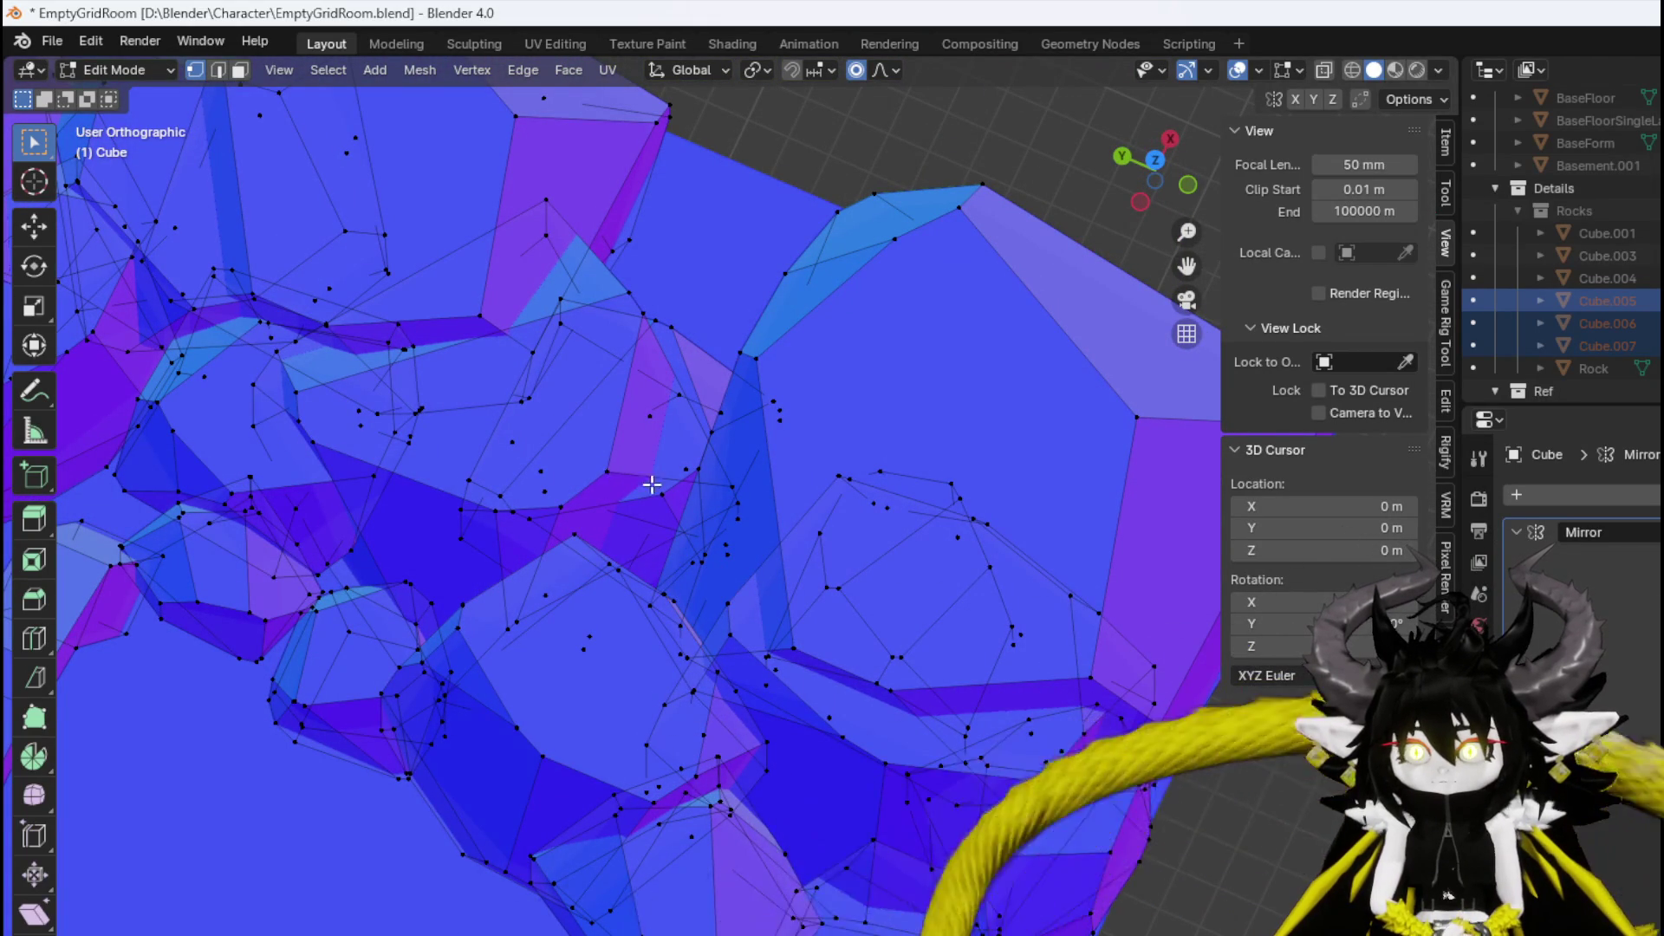
# Select a linked rock chunk, enlarge and move it, then rotate it 36.1°.
pyautogui.moveTo(652, 485)
pyautogui.mouseDown()
pyautogui.moveTo(809, 416)
pyautogui.moveTo(734, 497)
pyautogui.moveTo(743, 515)
pyautogui.mouseUp()
pyautogui.hotkey('ctrl', 'l')
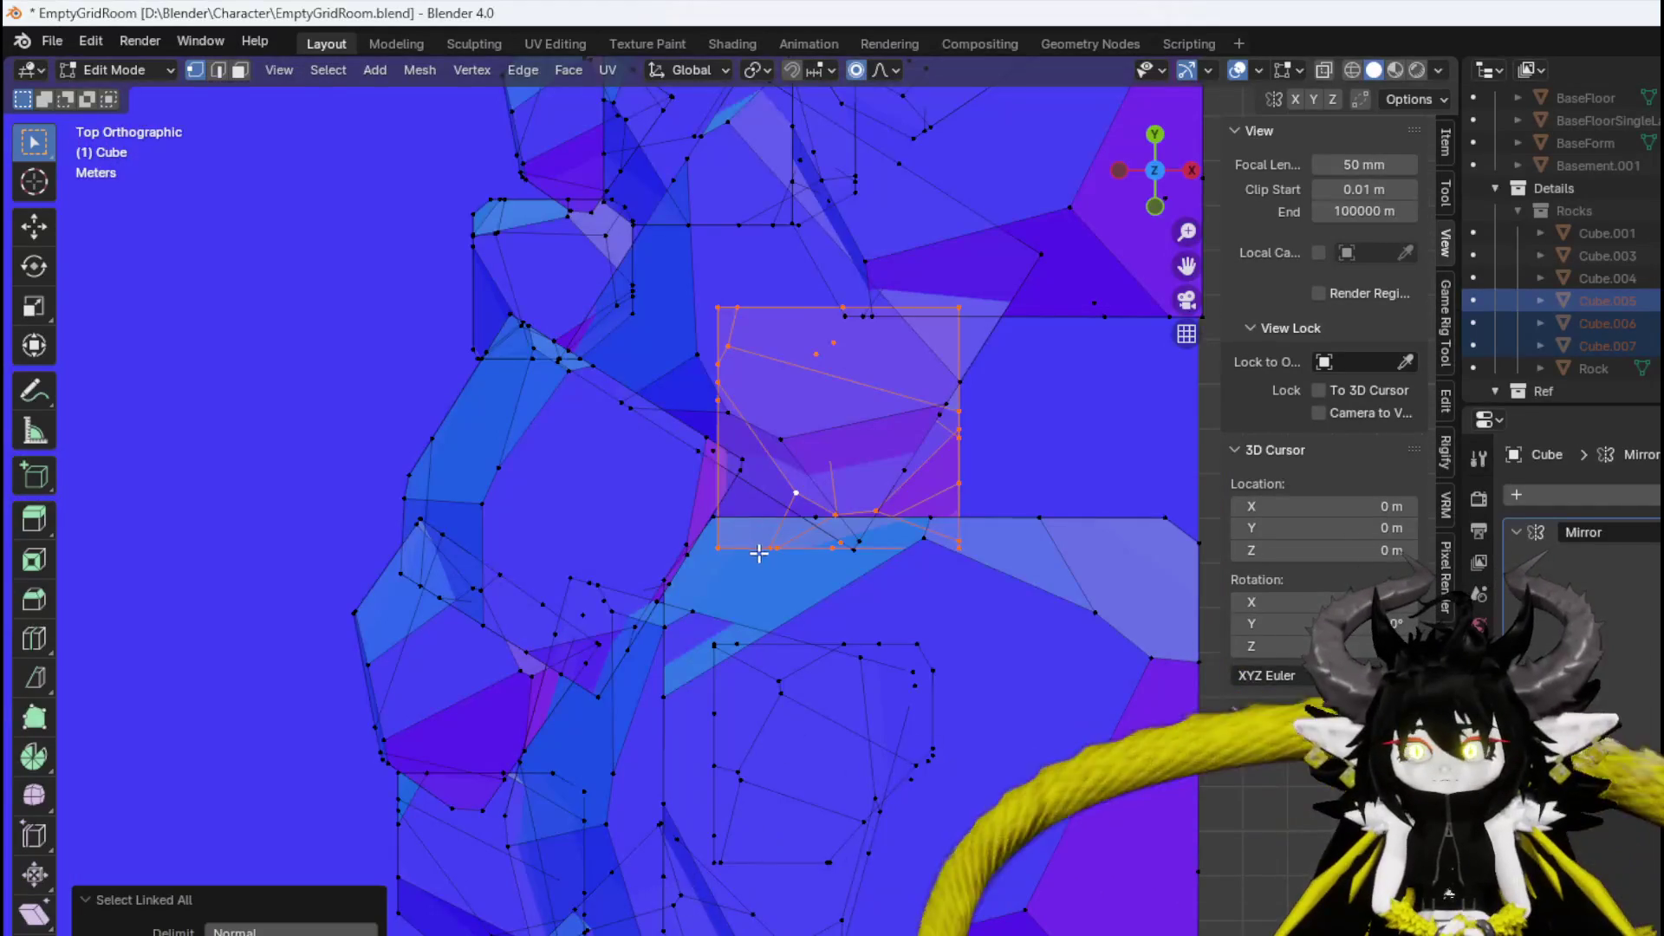
pyautogui.press('s')
pyautogui.click(962, 646)
pyautogui.press('g')
pyautogui.click(968, 691)
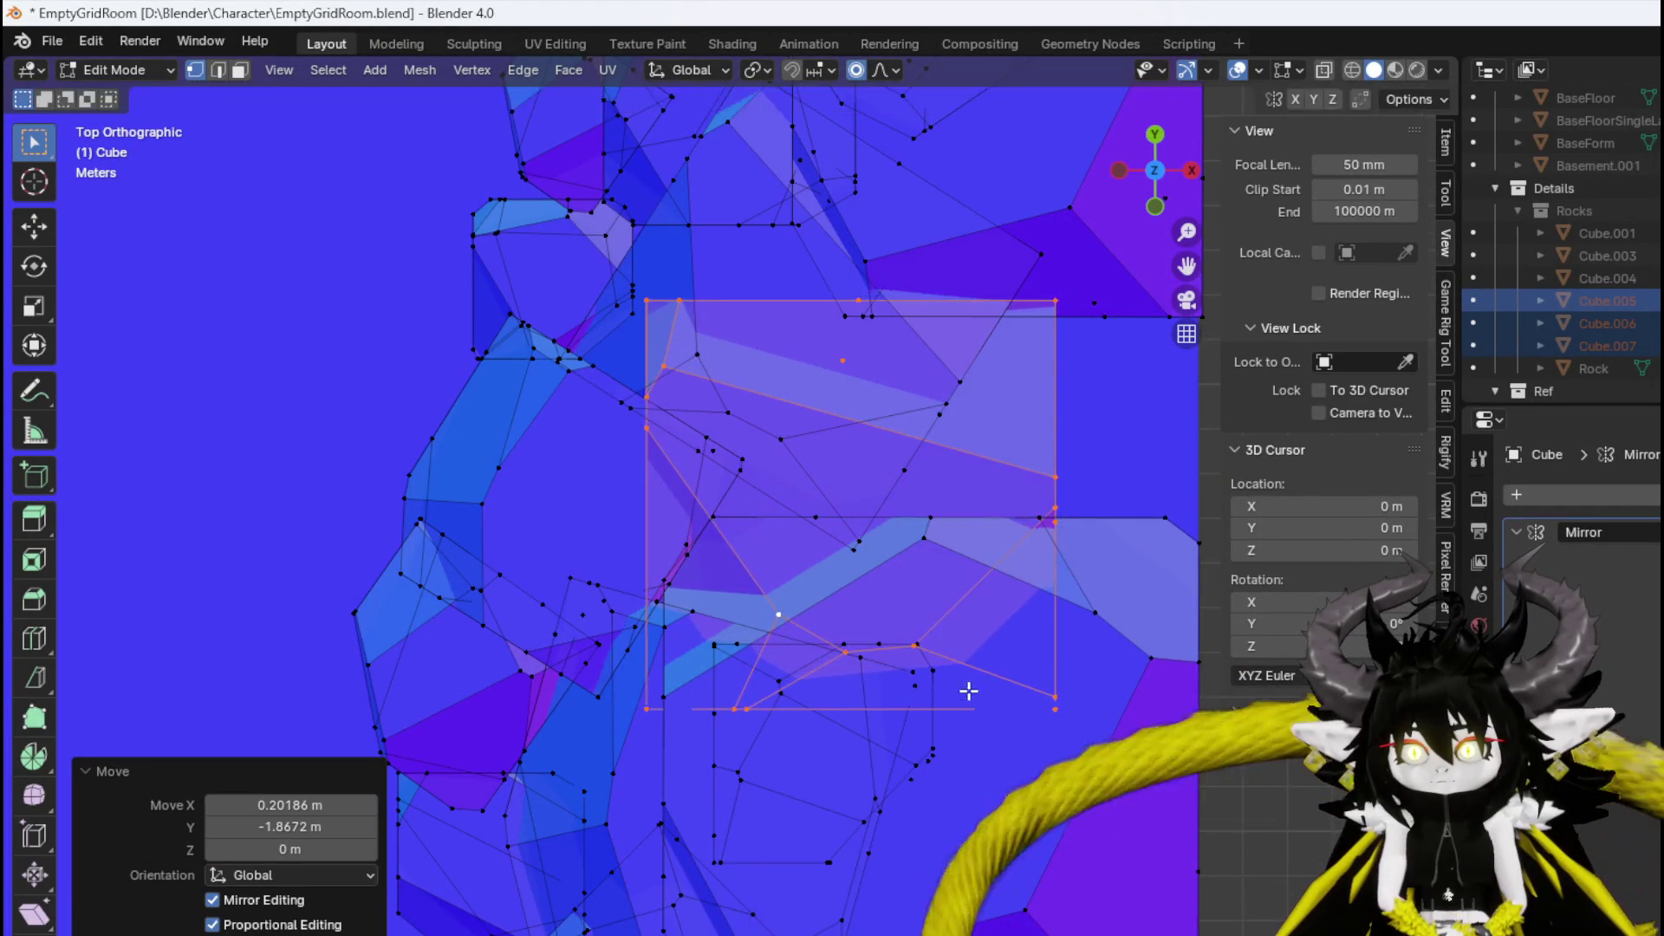
pyautogui.press('r')
pyautogui.click(855, 680)
pyautogui.moveTo(855, 680)
pyautogui.mouseDown()
pyautogui.moveTo(973, 532)
pyautogui.moveTo(951, 500)
pyautogui.moveTo(725, 632)
pyautogui.moveTo(941, 662)
pyautogui.moveTo(781, 614)
pyautogui.mouseUp()
# Reposition the rock chunk in 3D, then rotate it again in top view.
pyautogui.press('g')
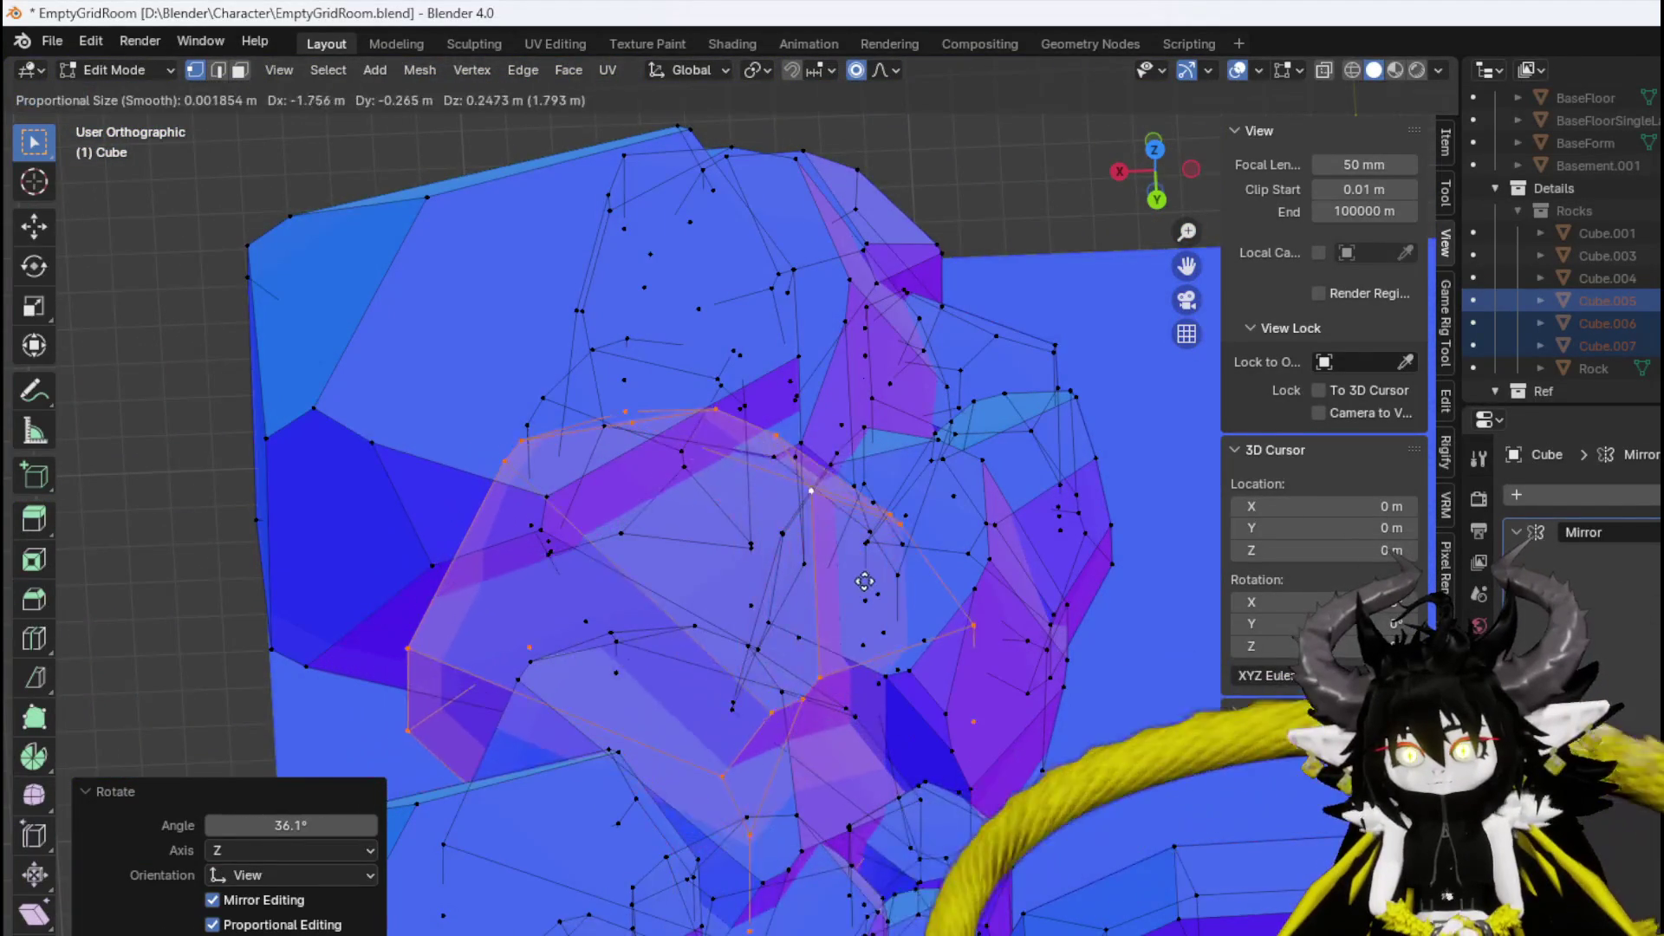
pyautogui.click(837, 572)
pyautogui.press('r')
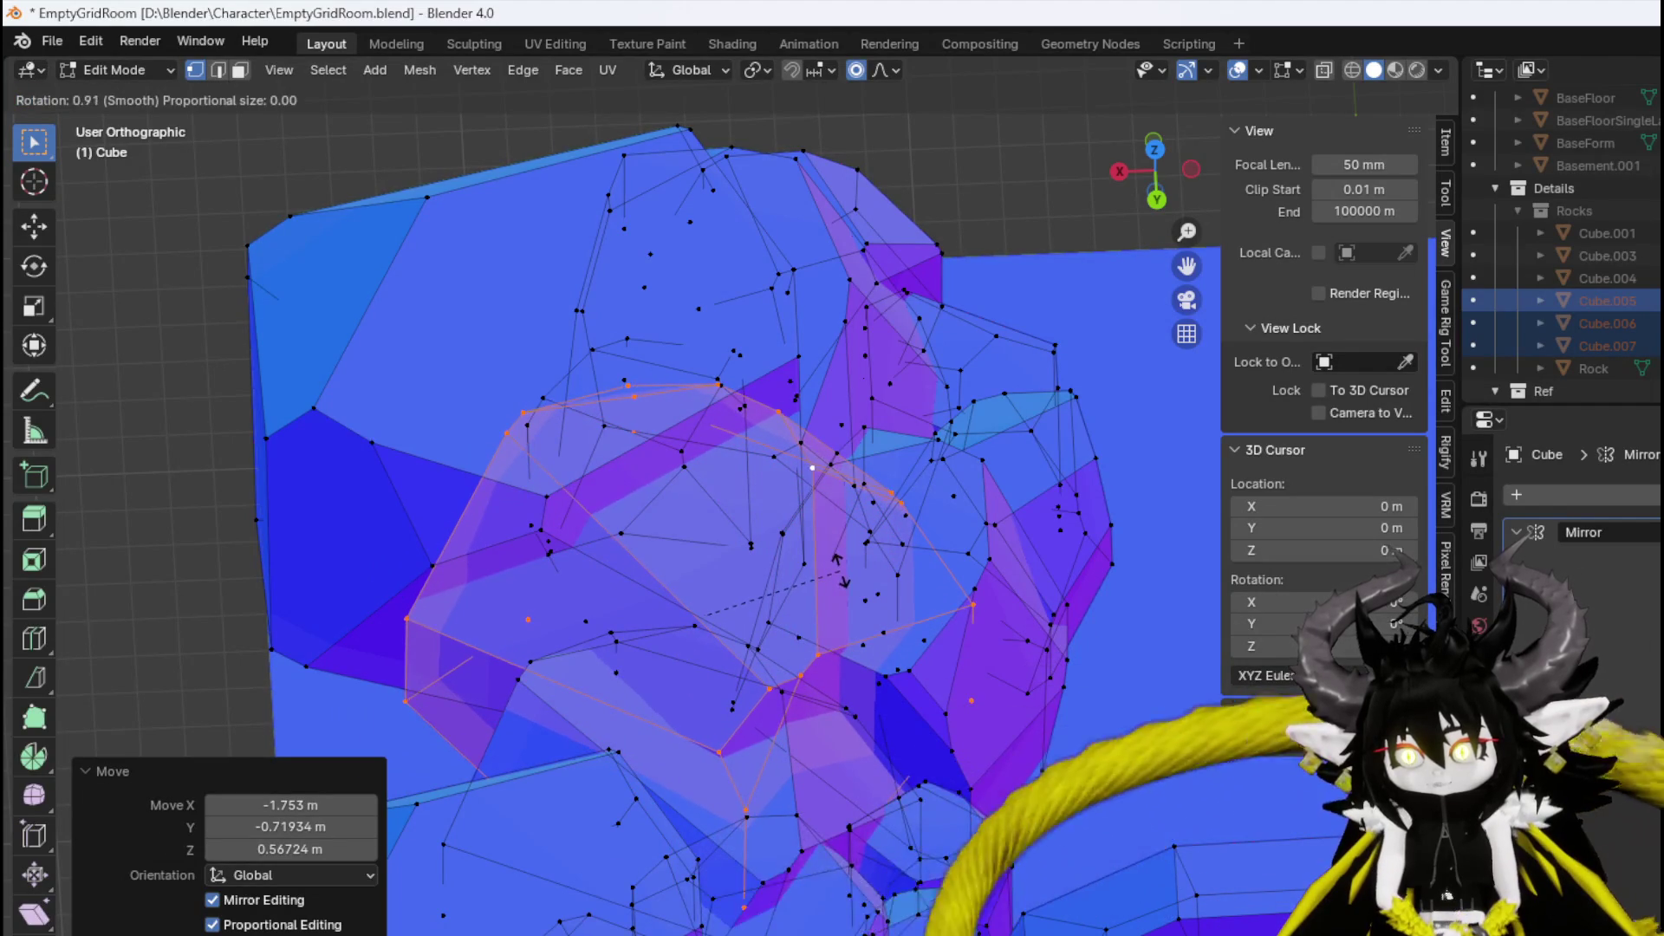
pyautogui.press('Escape')
pyautogui.press('KP_7')
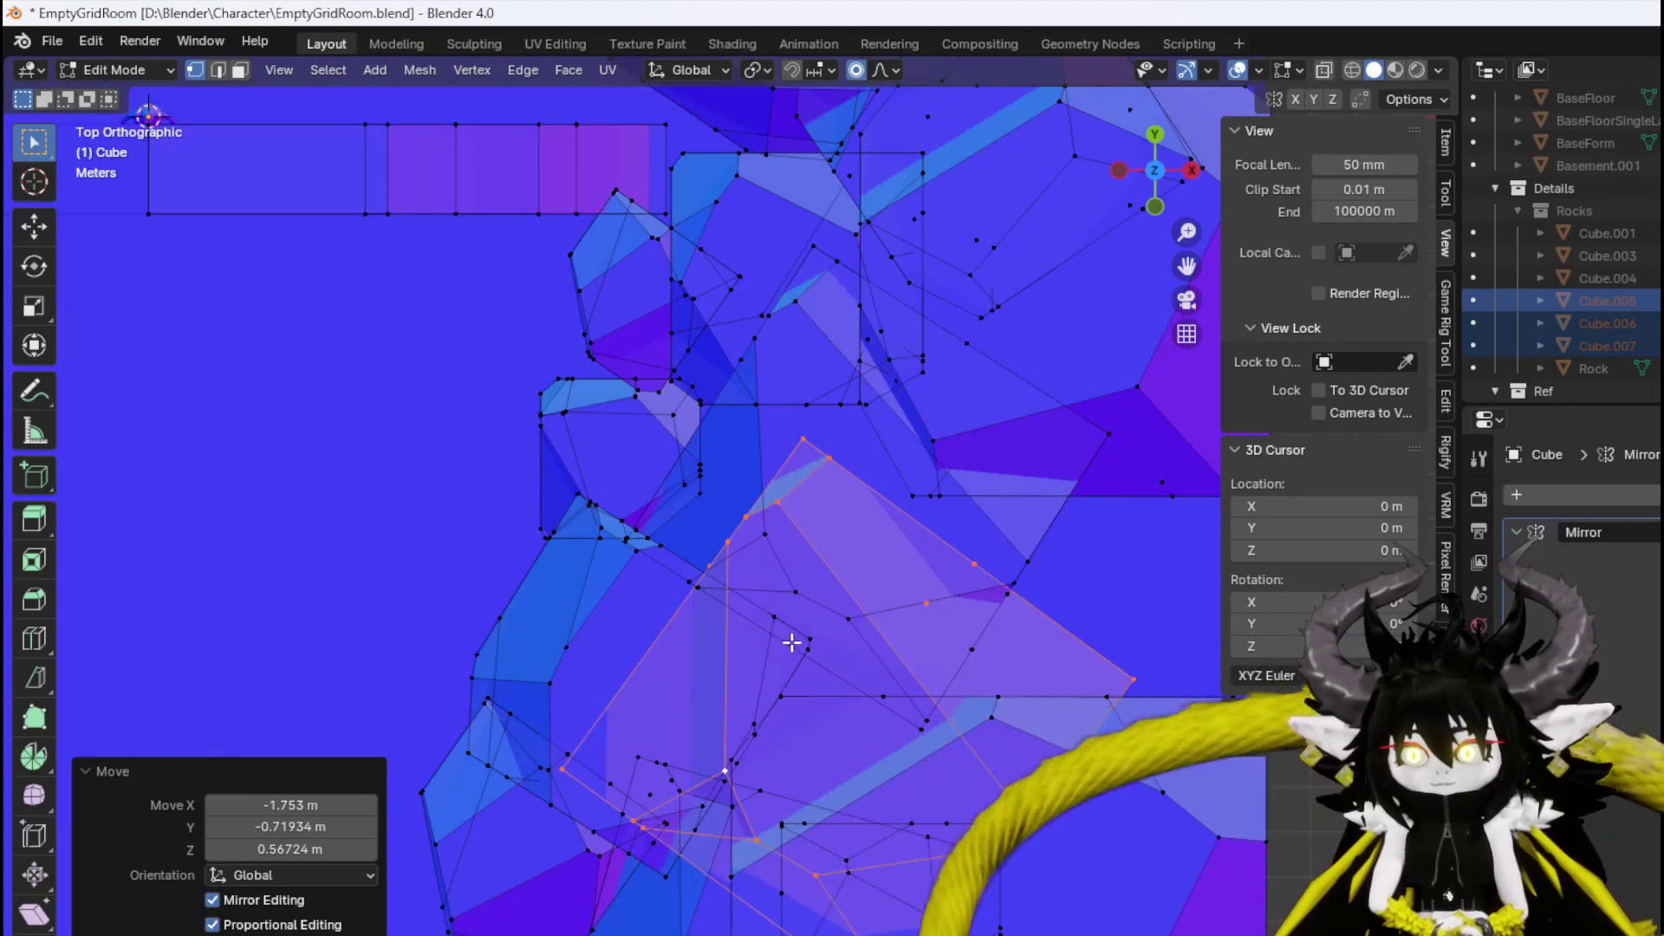
pyautogui.moveTo(791, 643); pyautogui.dragTo(683, 469)
pyautogui.press('r')
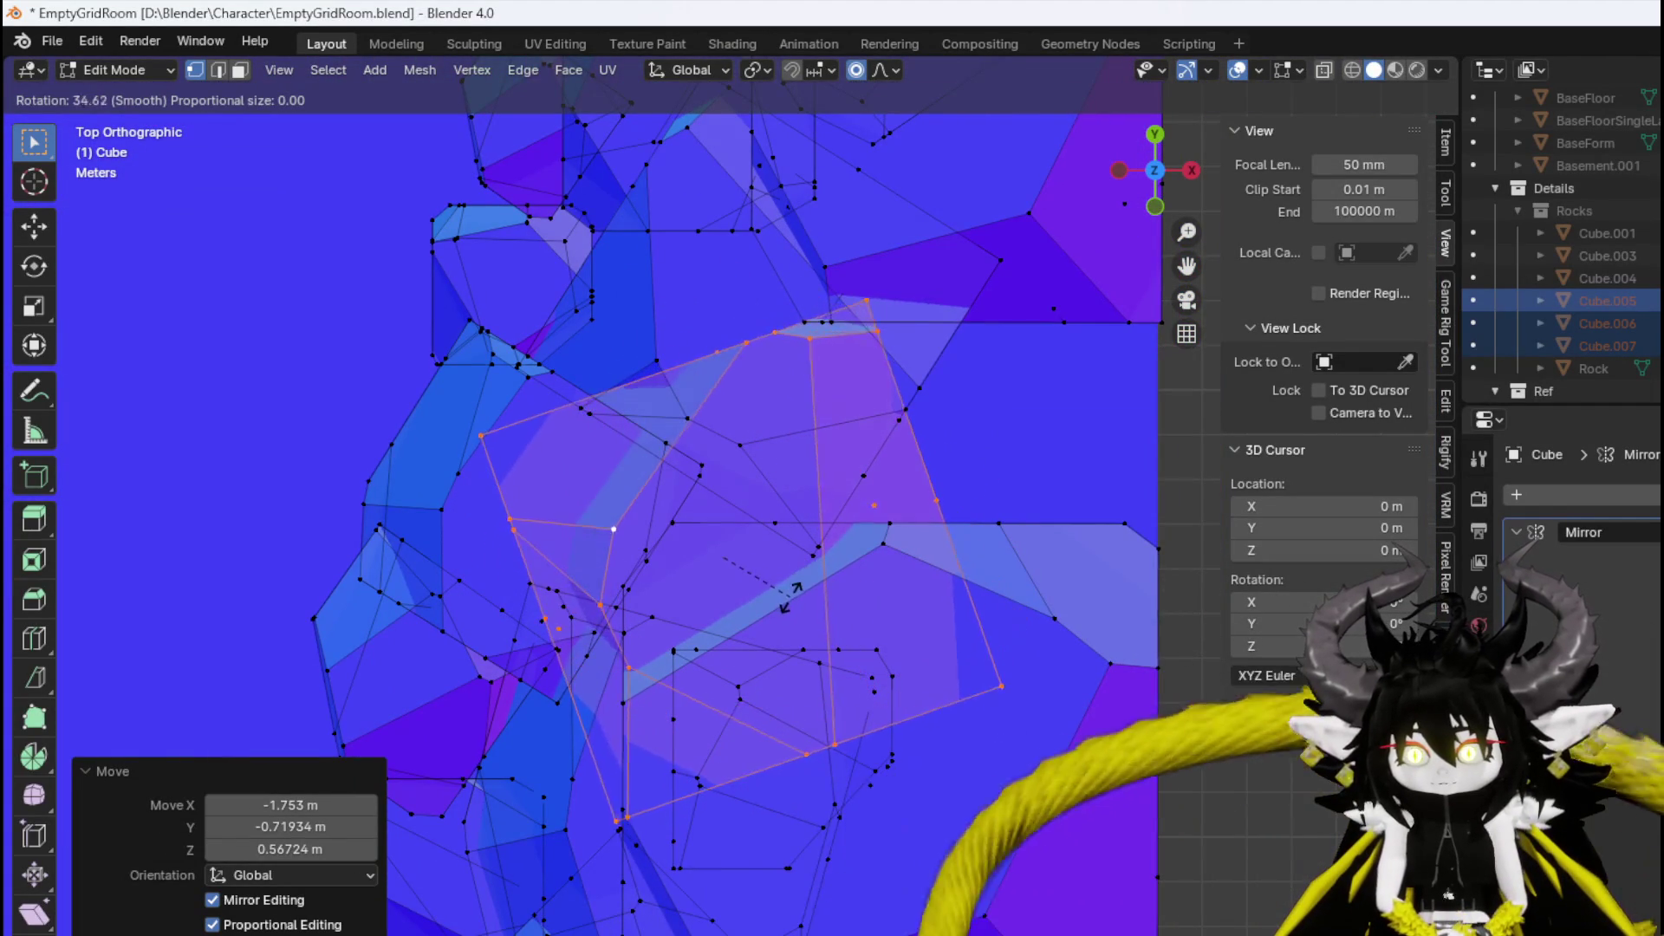
pyautogui.click(788, 576)
# Place a copy of the rock beside the original and square it with the grid.
pyautogui.press('g')
pyautogui.click(748, 507)
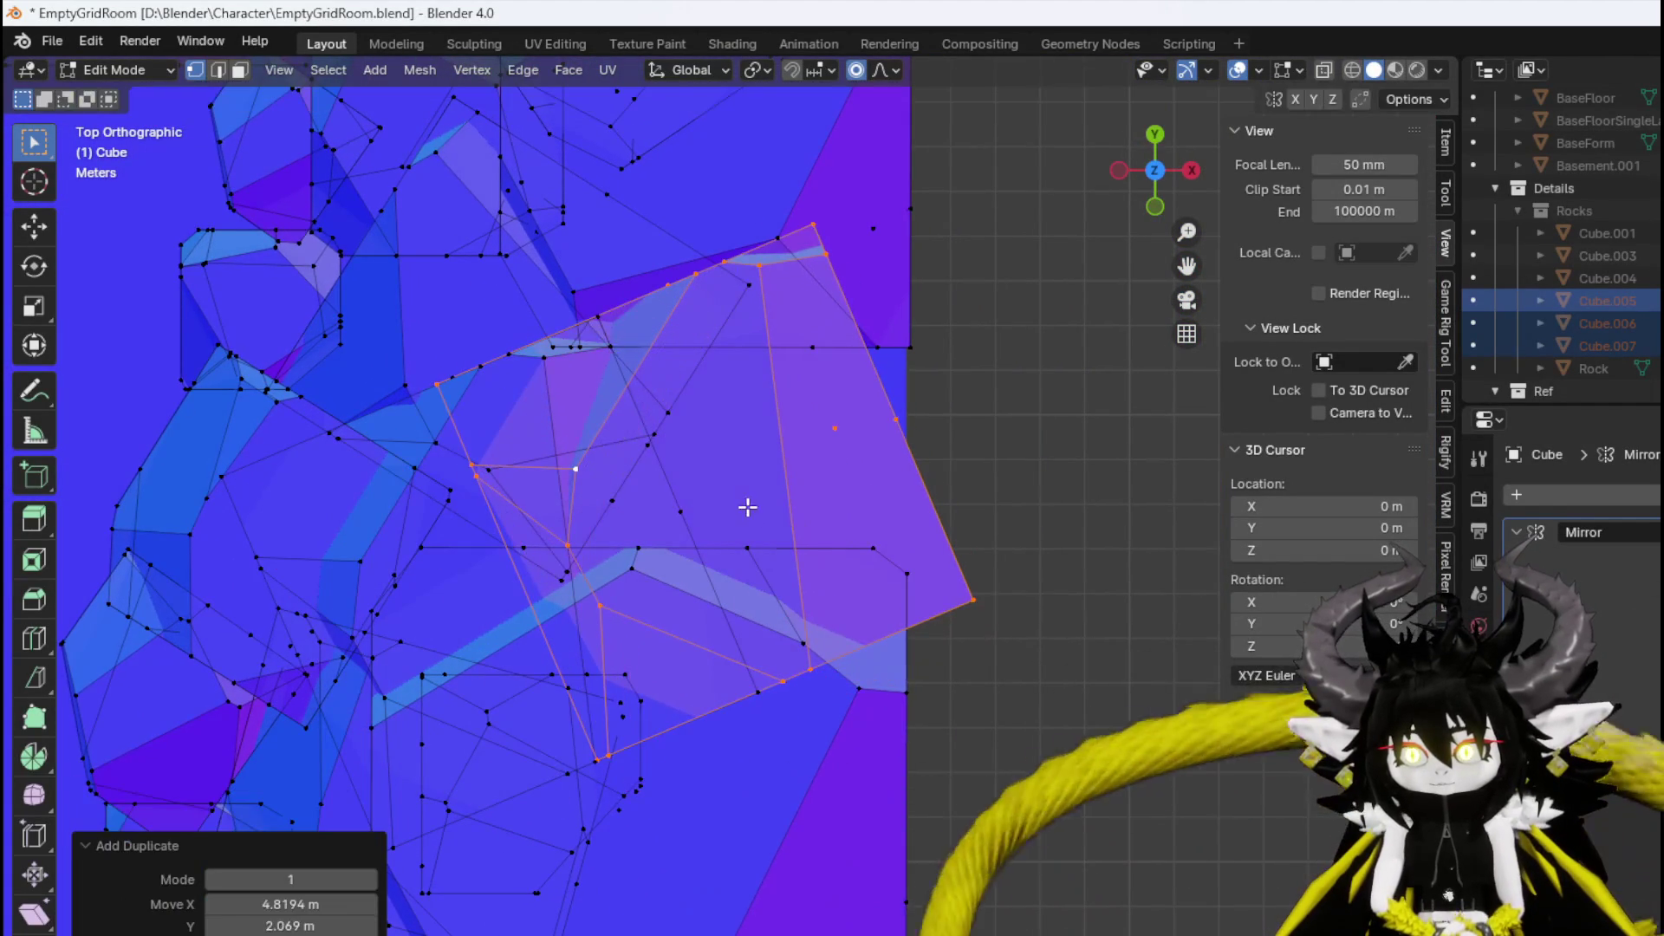
pyautogui.press('r')
pyautogui.click(798, 628)
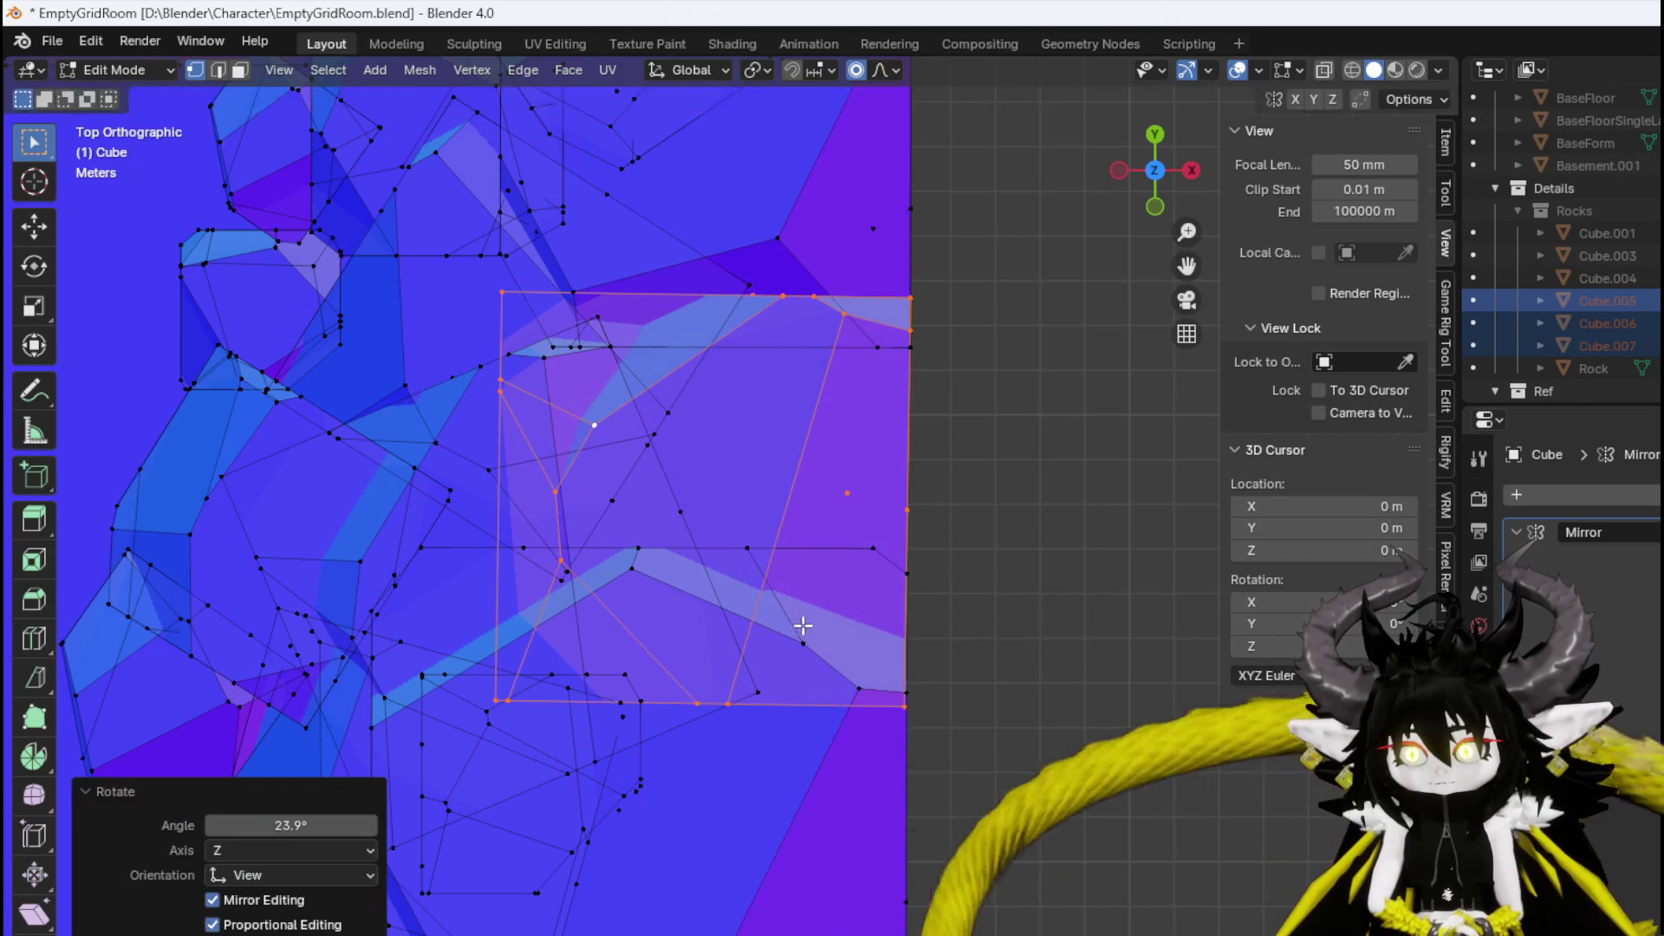
pyautogui.press('g')
pyautogui.click(806, 613)
# Scale the copied rock to 1.156, shift it over and rotate it slightly.
pyautogui.press('s')
pyautogui.click(836, 607)
pyautogui.press('g')
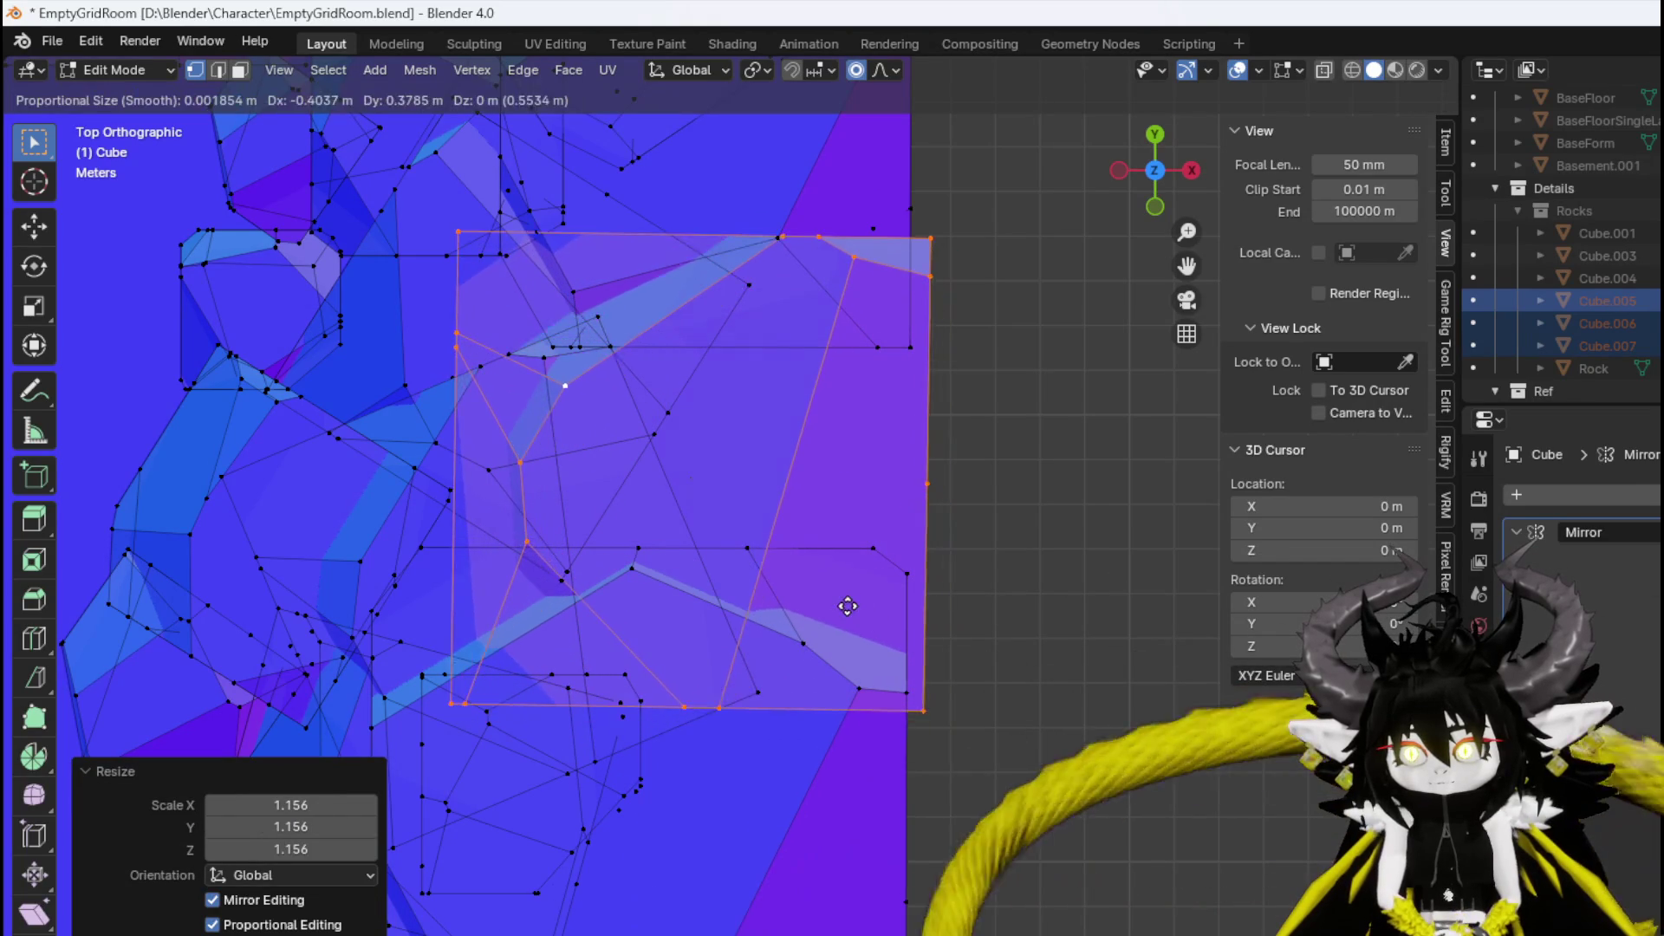
pyautogui.click(867, 603)
pyautogui.press('r')
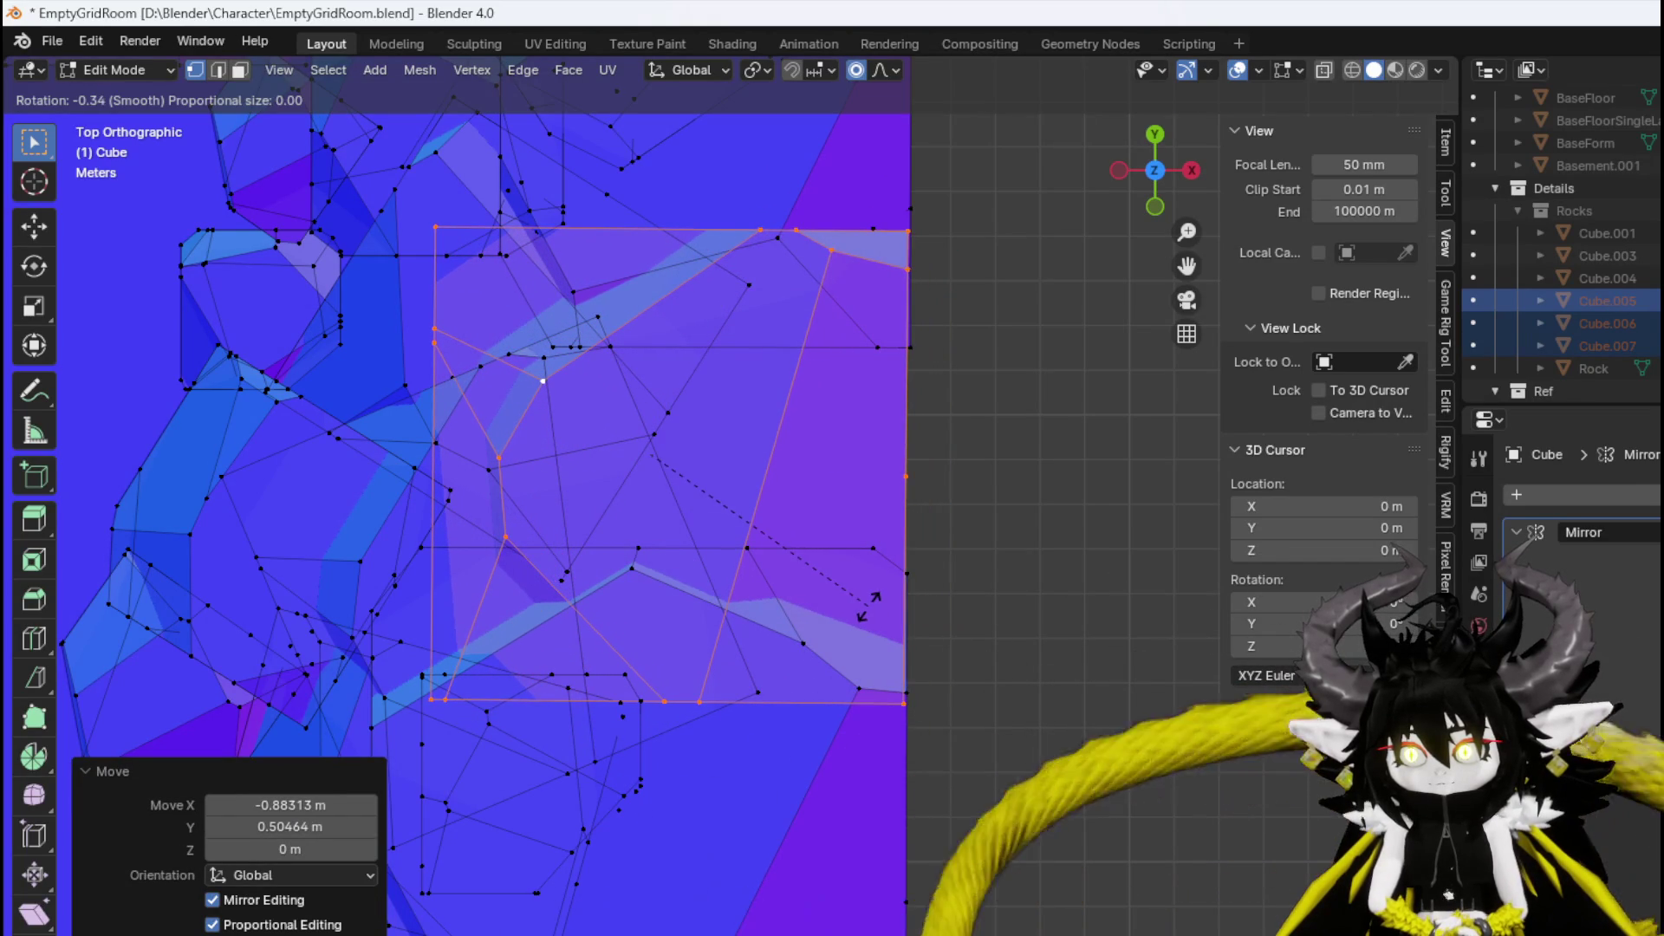
pyautogui.click(870, 604)
pyautogui.moveTo(873, 602)
pyautogui.mouseDown()
pyautogui.moveTo(776, 446)
pyautogui.moveTo(654, 443)
pyautogui.moveTo(694, 546)
pyautogui.moveTo(483, 494)
pyautogui.moveTo(520, 537)
pyautogui.moveTo(493, 550)
pyautogui.mouseUp()
# In top view, duplicate another rock chunk with Shift+D, then rotate and place it.
pyautogui.press('KP_7')
pyautogui.scroll(-3, 615, 395)
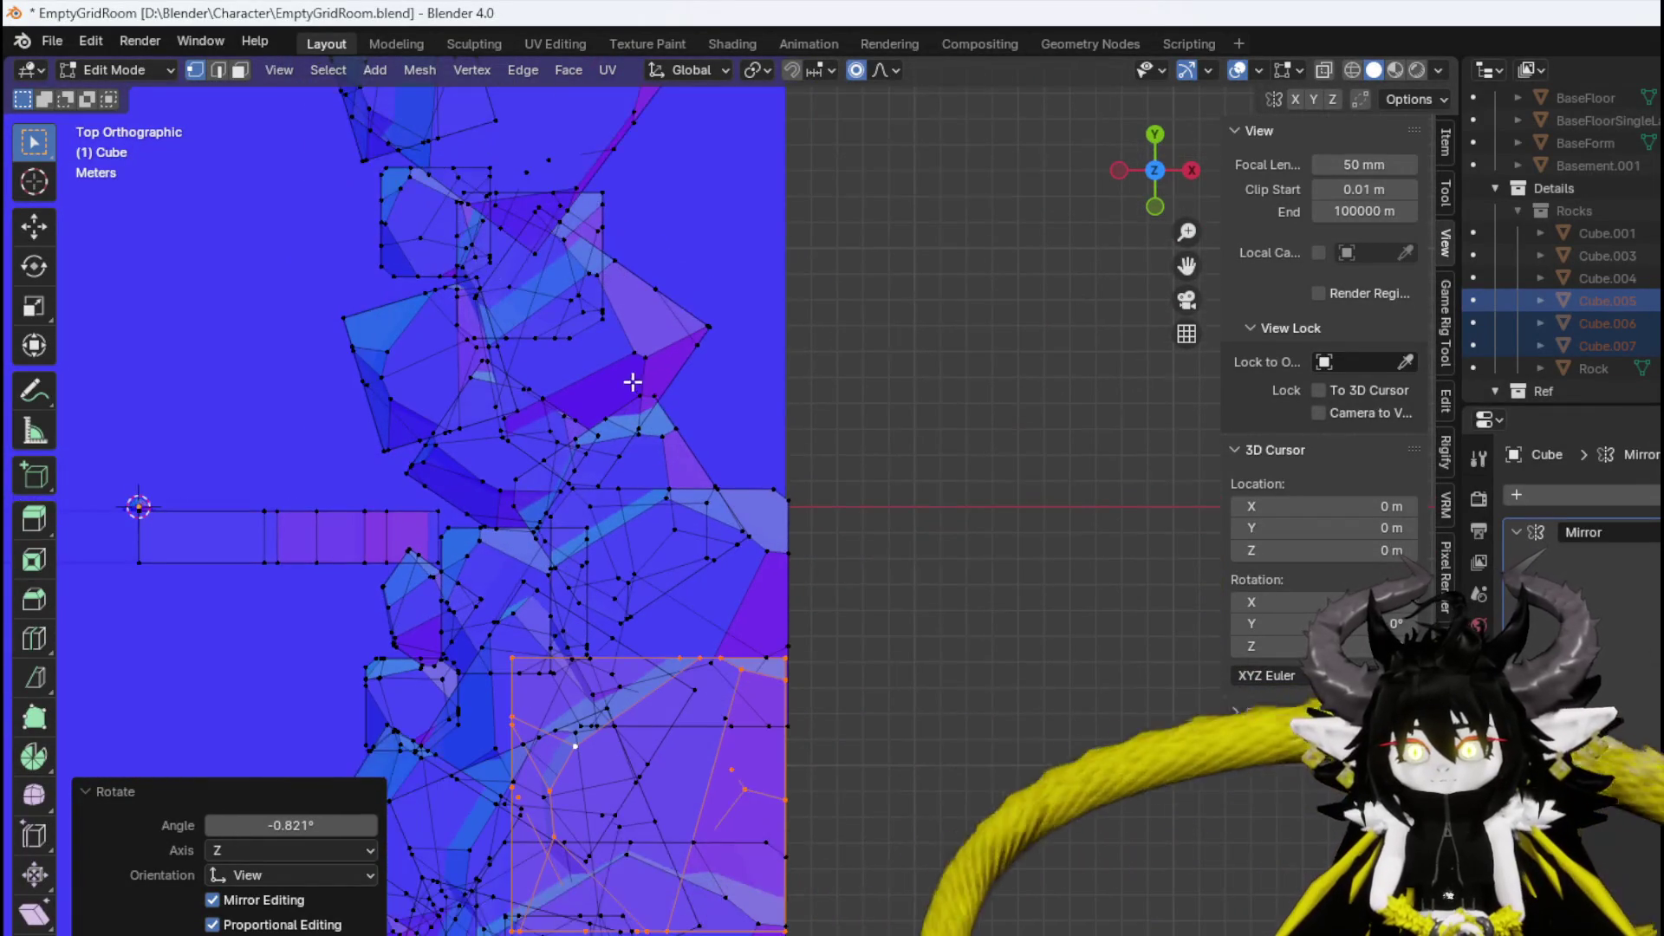
pyautogui.click(625, 318)
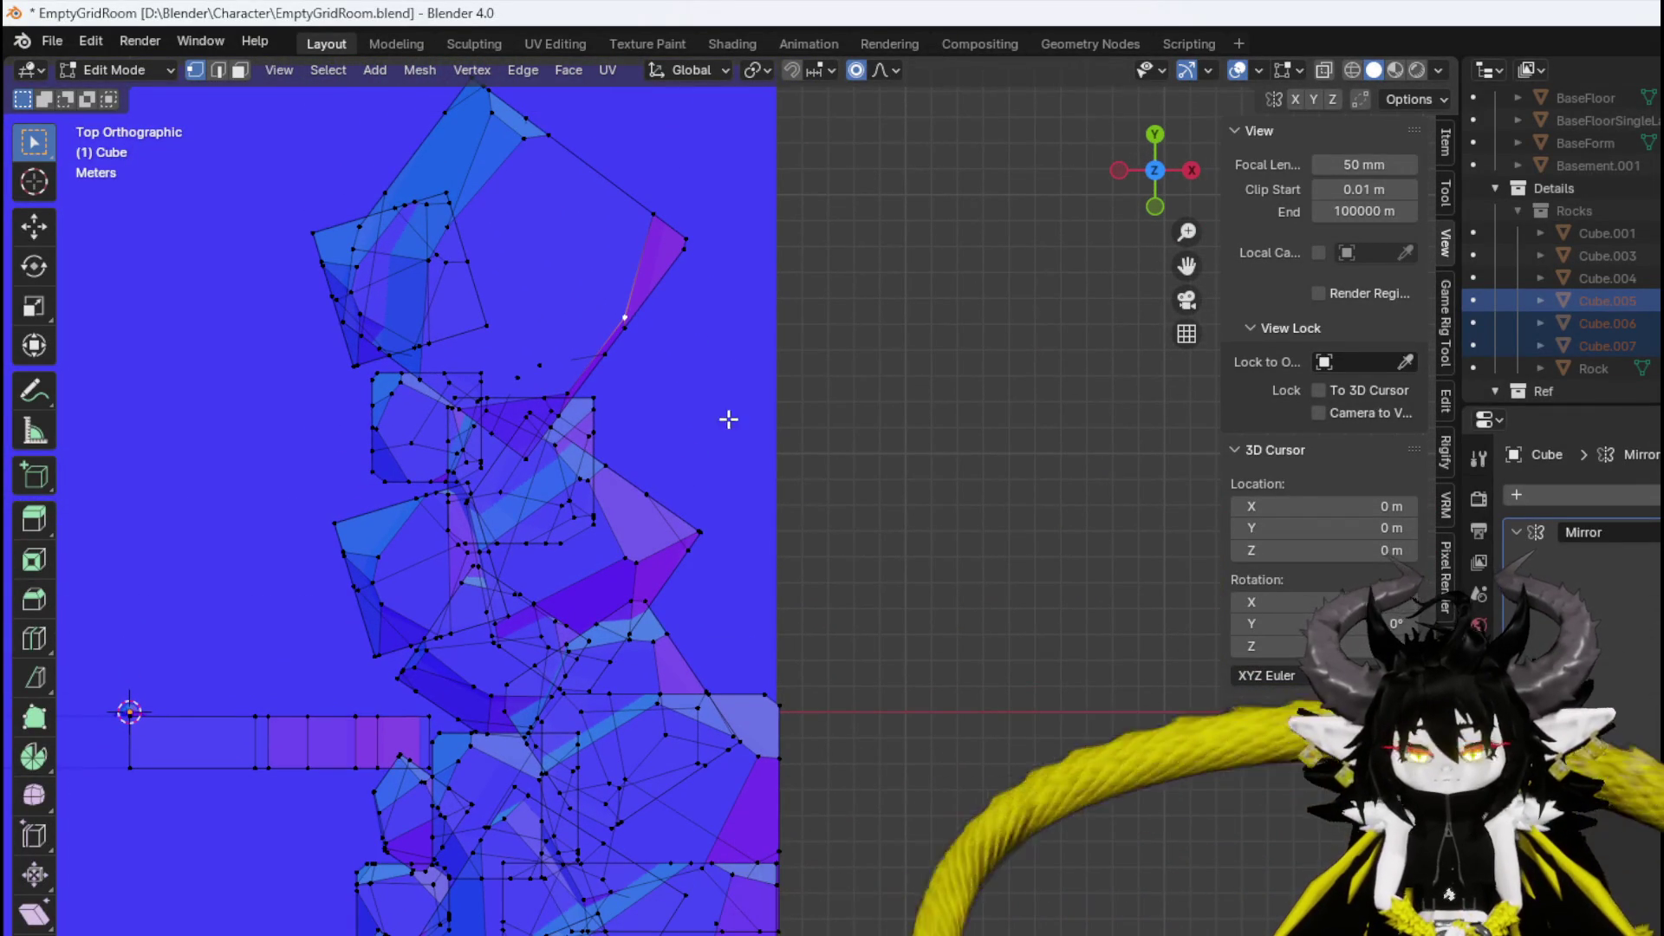
pyautogui.hotkey('ctrl', 'l')
pyautogui.hotkey('shift', 'd')
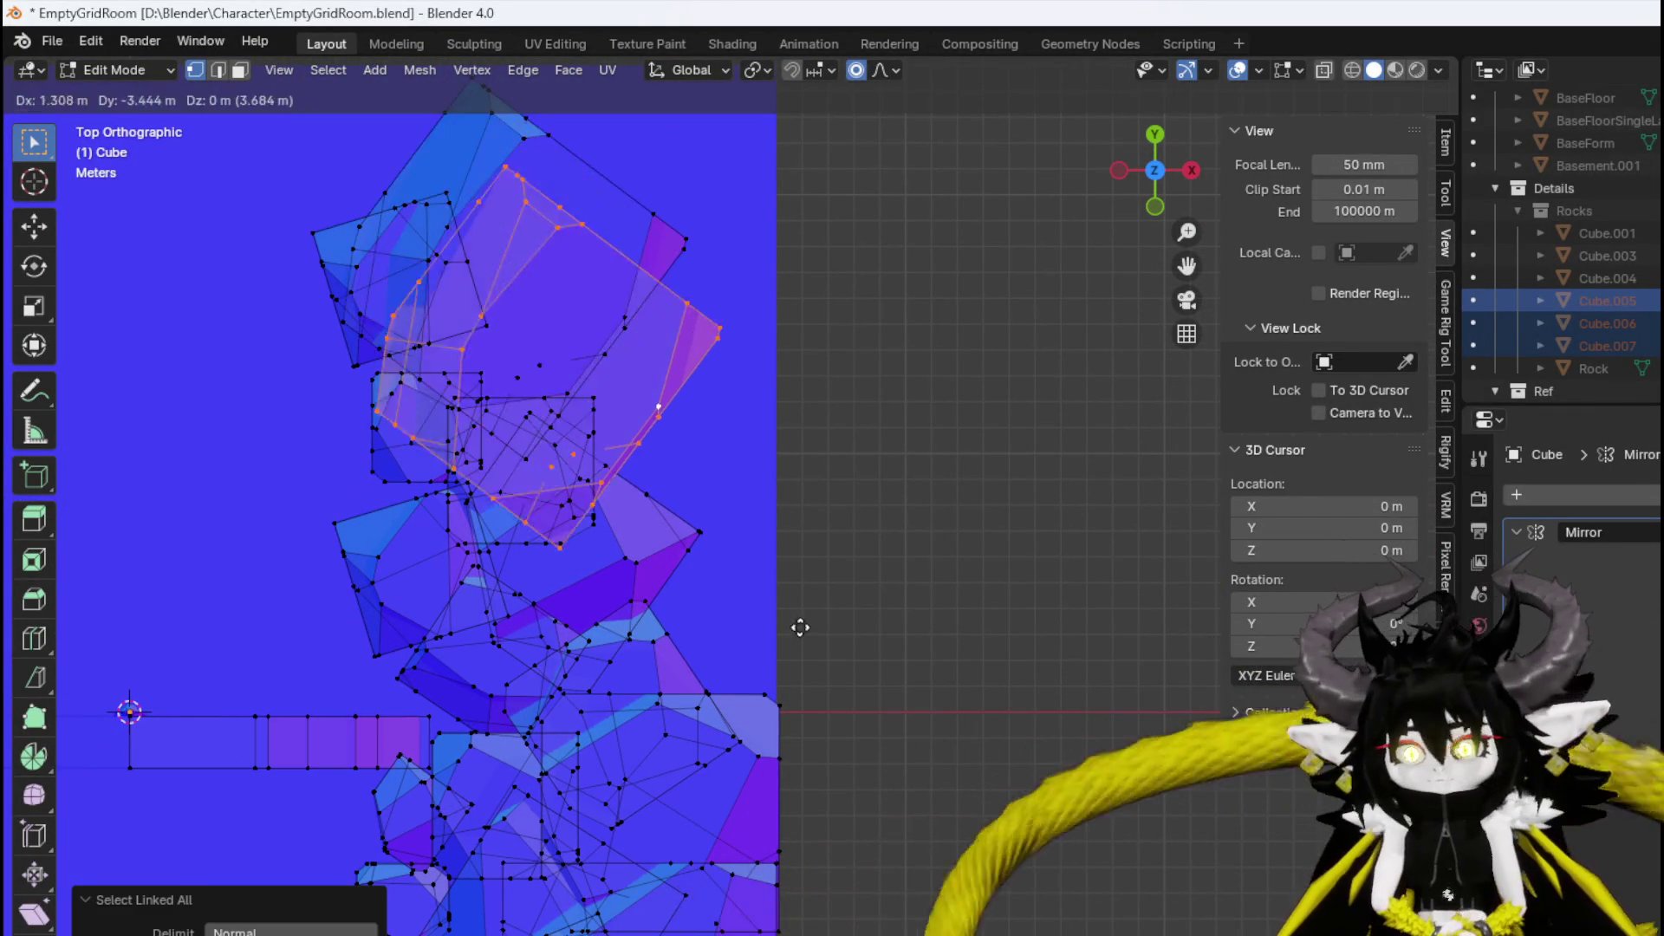
pyautogui.click(780, 554)
pyautogui.press('r')
pyautogui.click(893, 542)
pyautogui.press('g')
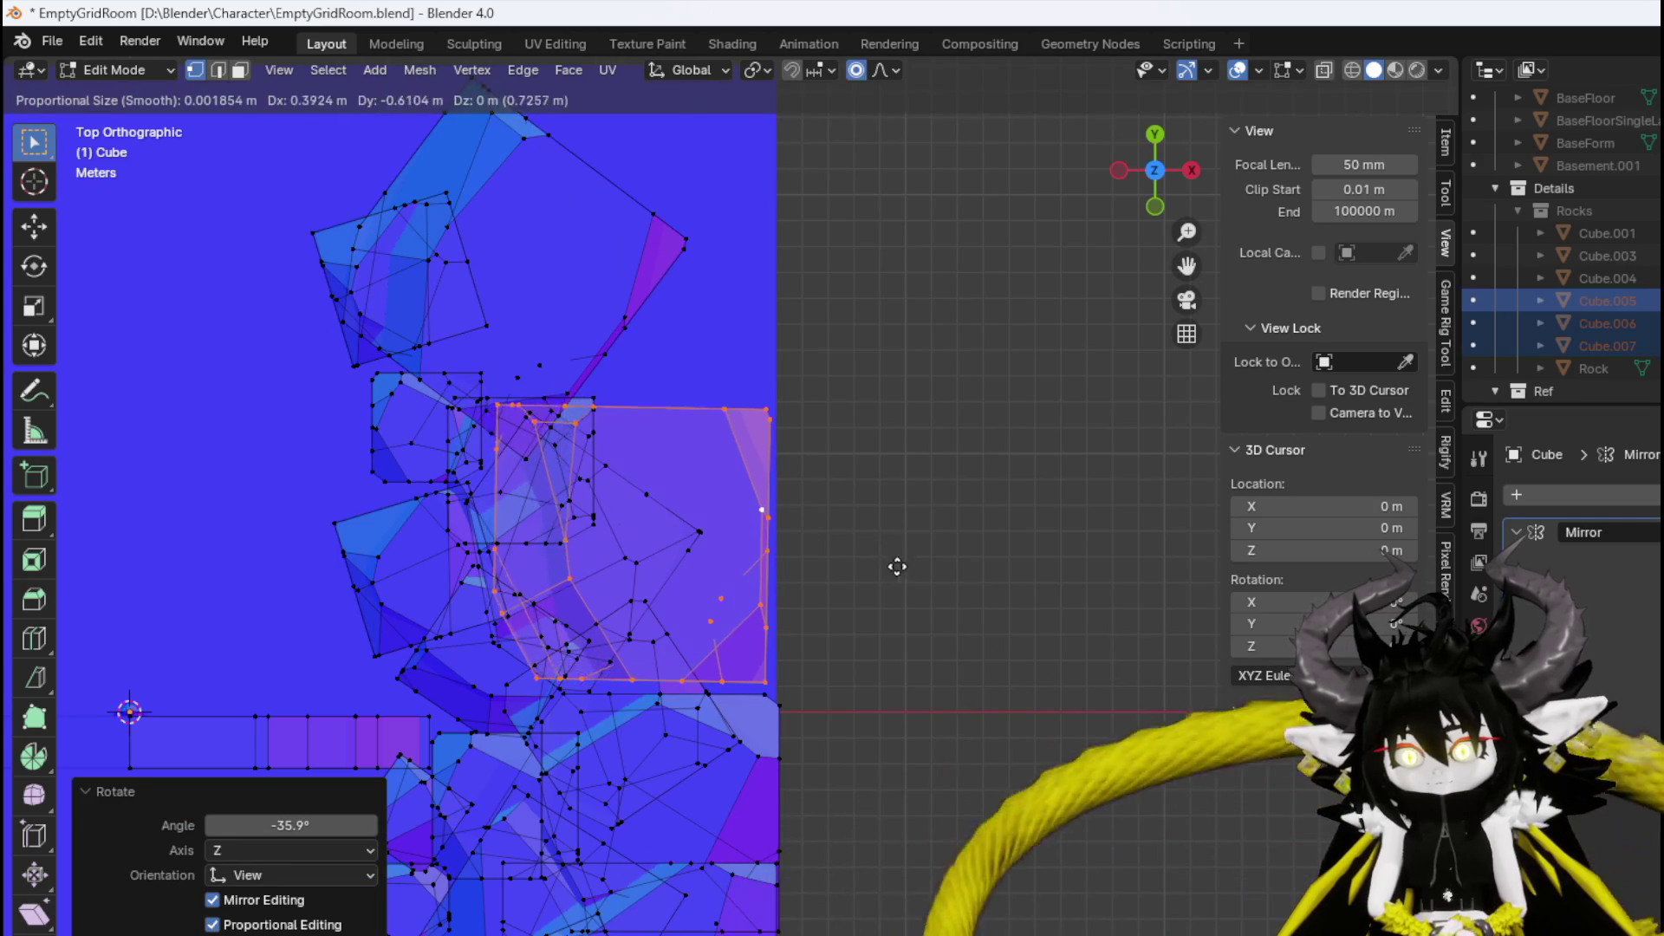
pyautogui.click(908, 580)
# Move the duplicated rock against the centre seam, undoing an unwanted change.
pyautogui.press('g')
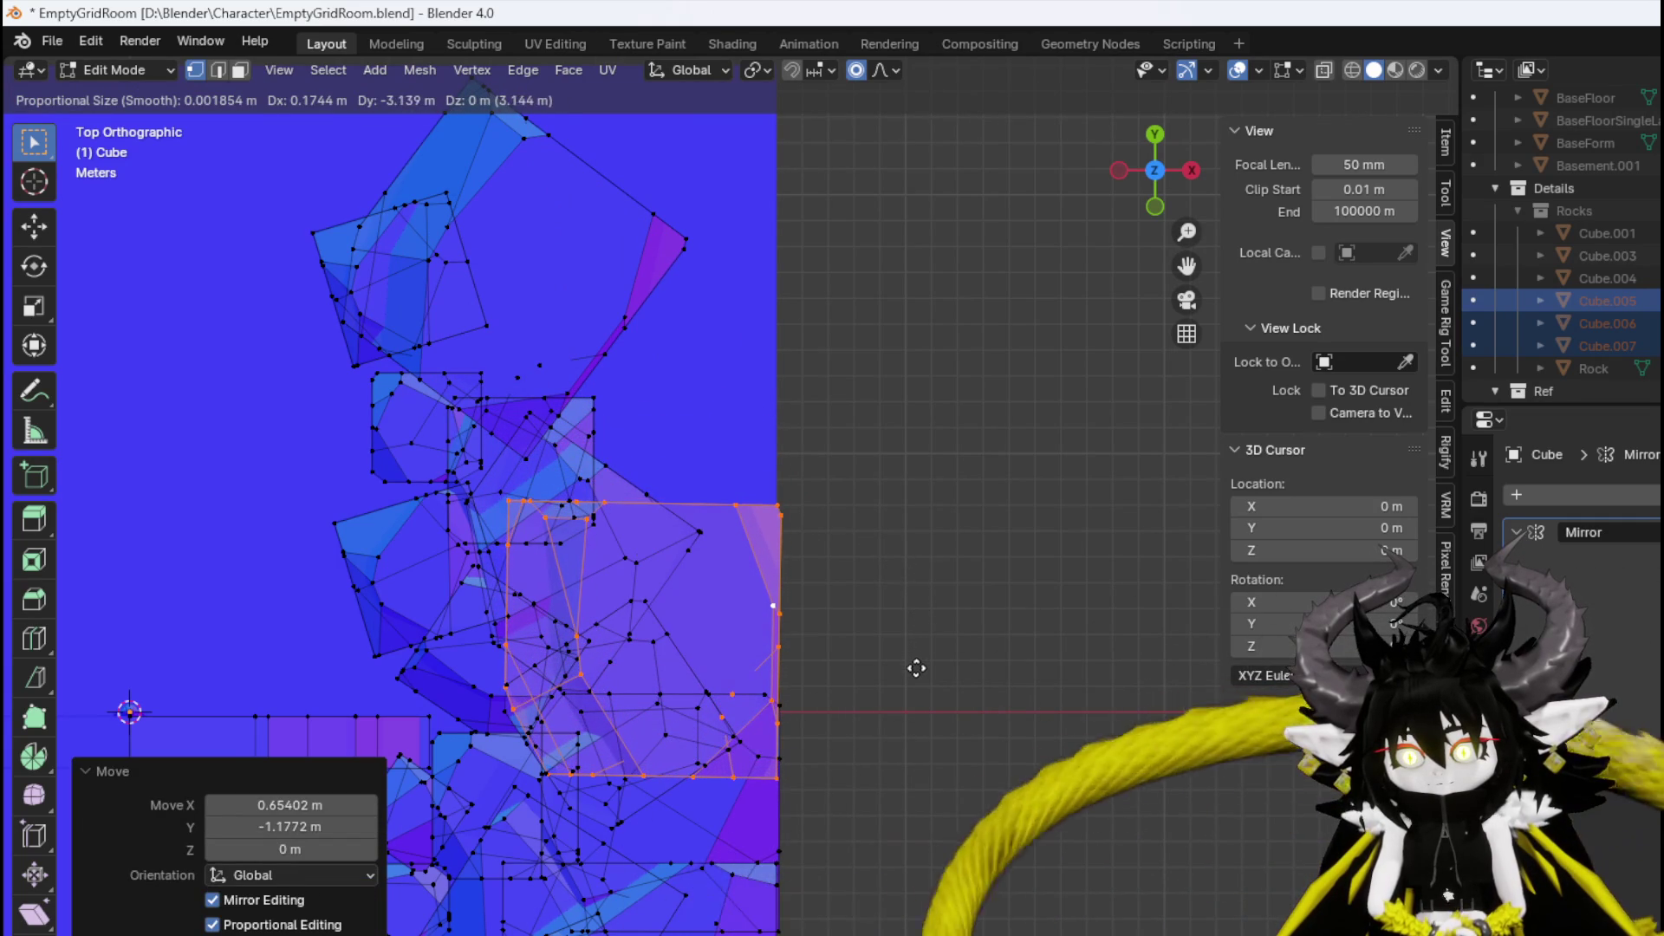
pyautogui.click(916, 667)
pyautogui.press('r')
pyautogui.press('Escape')
pyautogui.hotkey('ctrl', 'z')
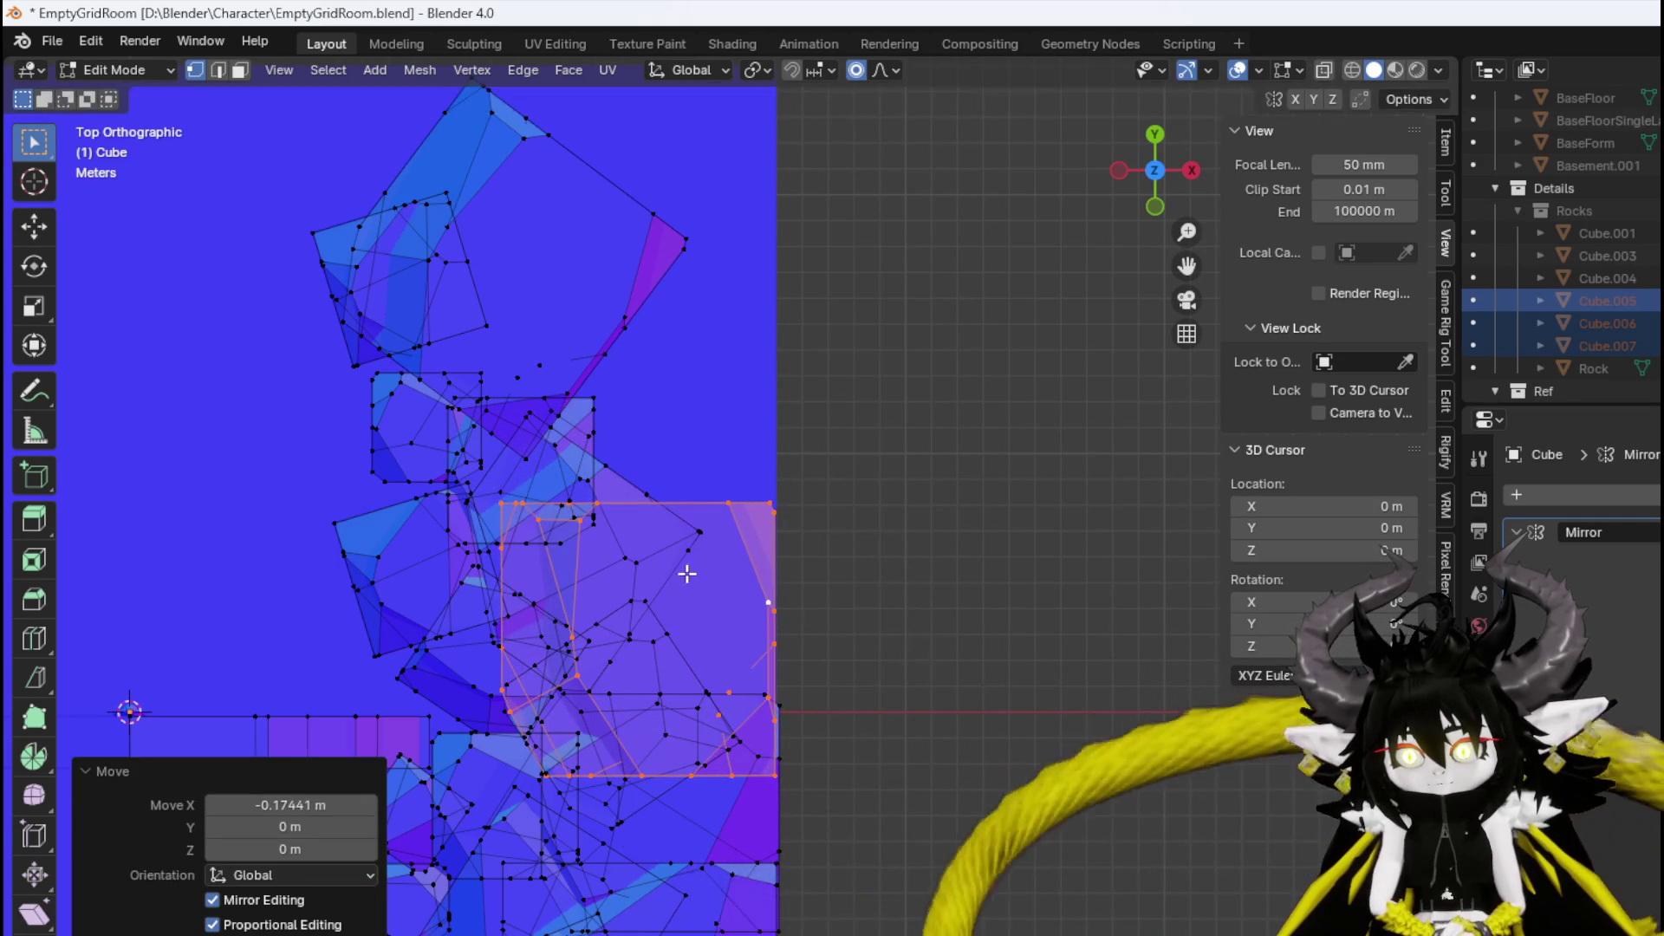
pyautogui.moveTo(691, 572)
pyautogui.mouseDown()
pyautogui.moveTo(728, 335)
pyautogui.moveTo(790, 347)
pyautogui.moveTo(474, 231)
pyautogui.mouseUp()
# Move a rock chunk to the cliff's end and scale it to 1.242.
pyautogui.click(508, 240)
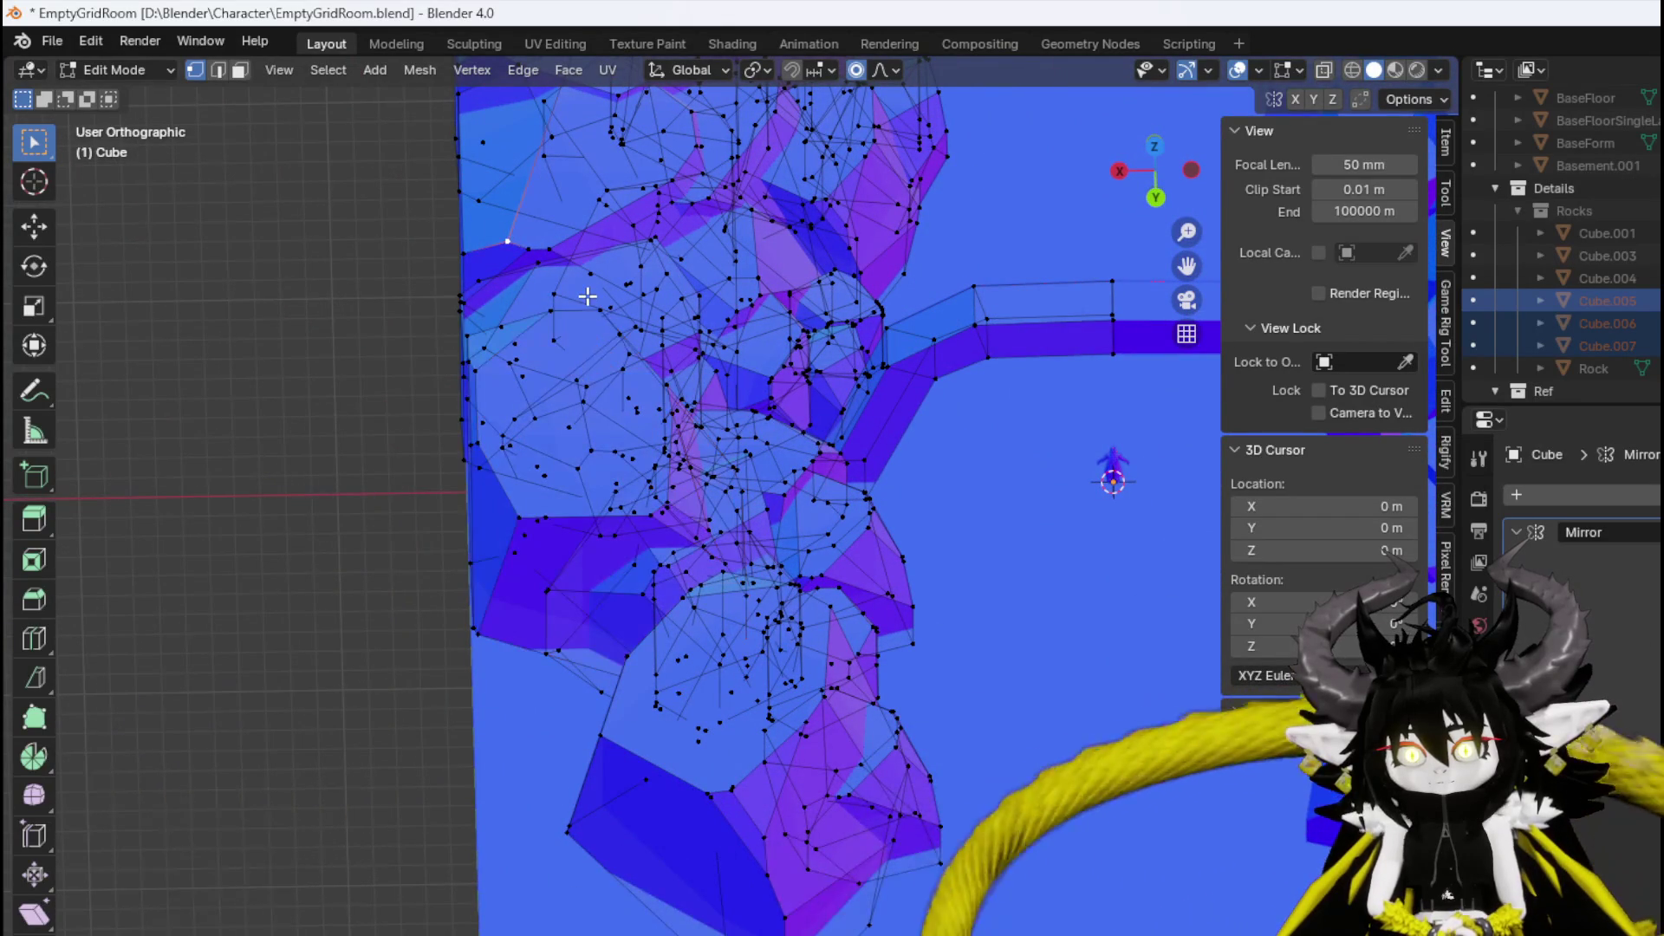
pyautogui.hotkey('ctrl', 'l')
pyautogui.press('KP_7')
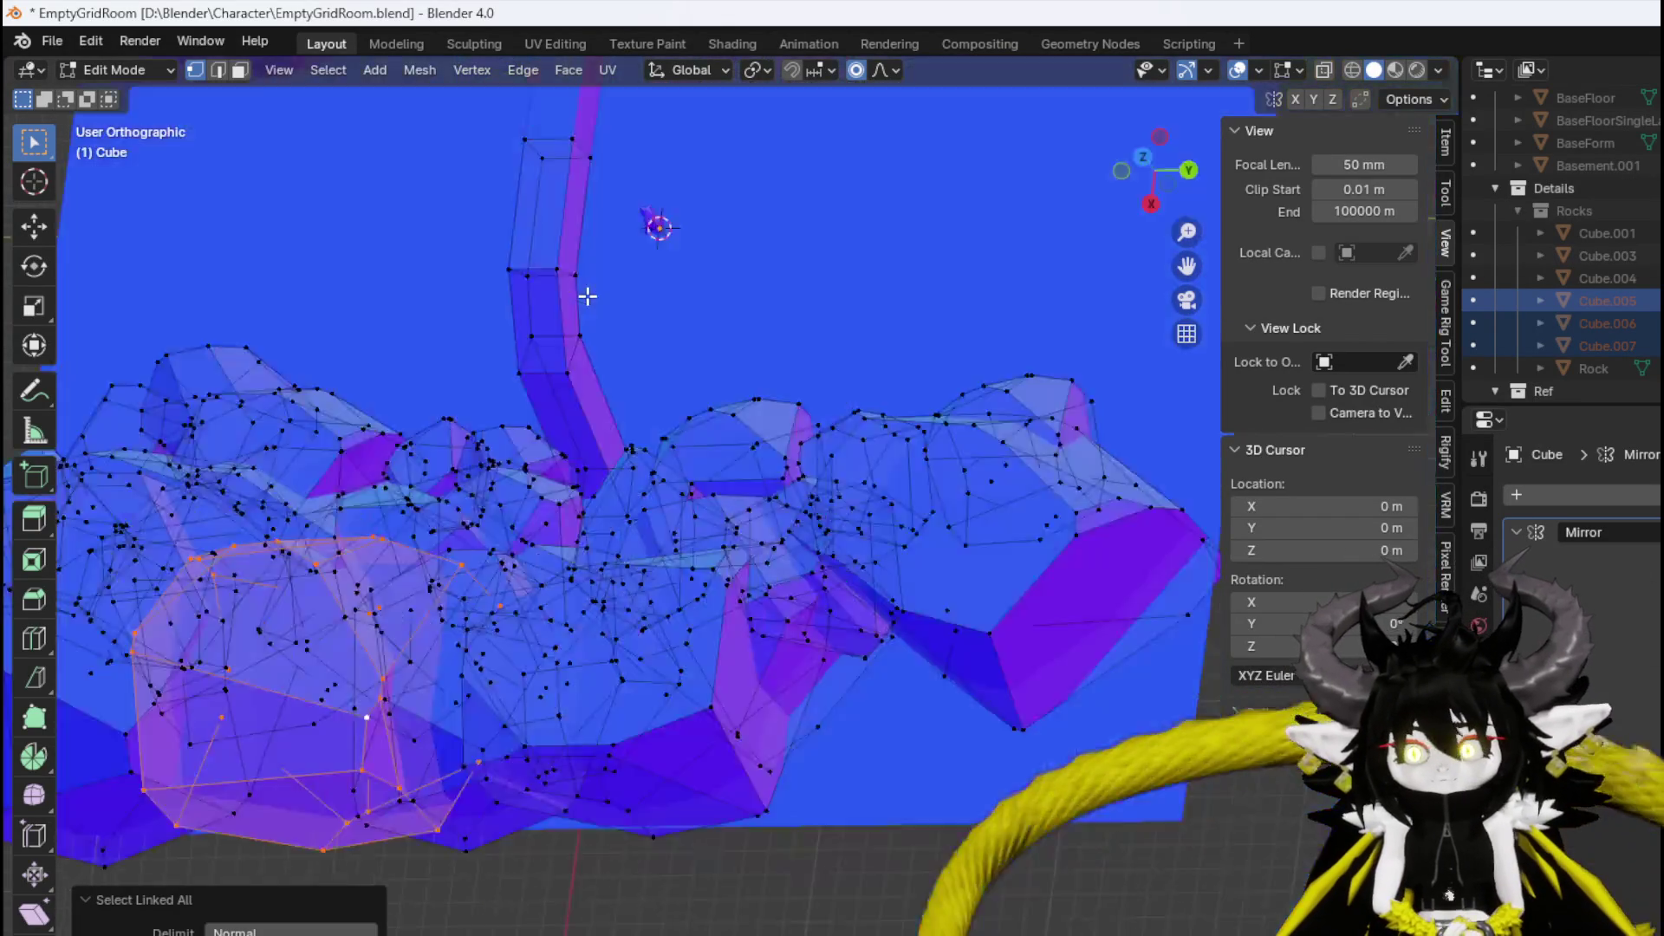
pyautogui.press('g')
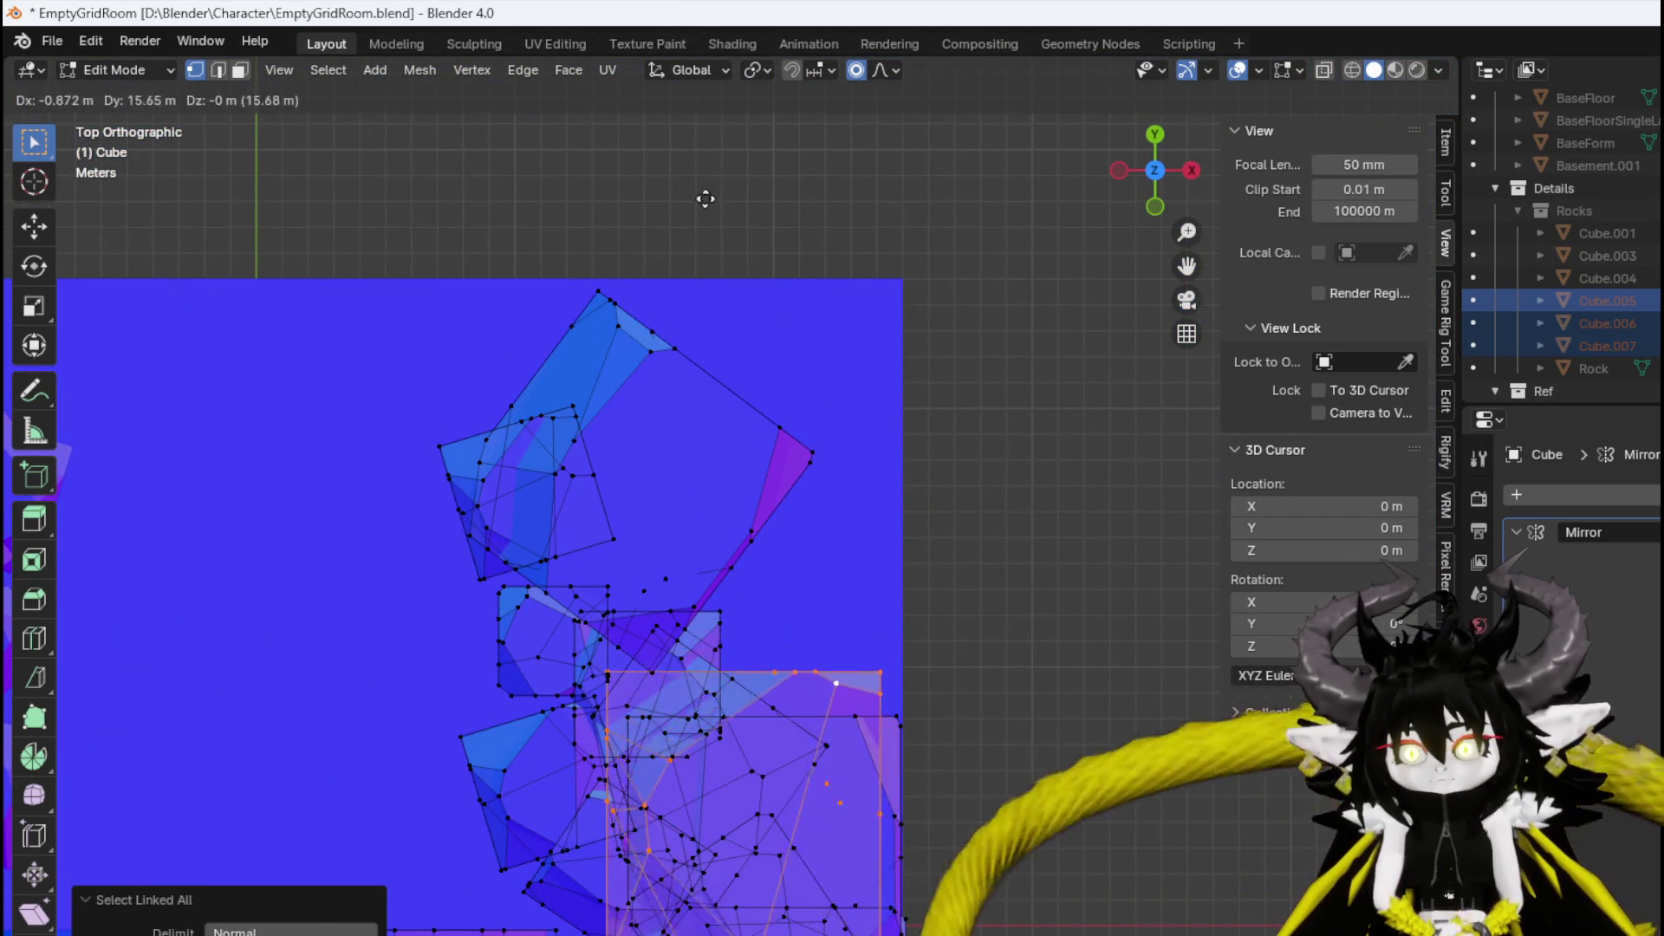
pyautogui.click(705, 194)
pyautogui.press('g')
pyautogui.click(788, 257)
pyautogui.press('s')
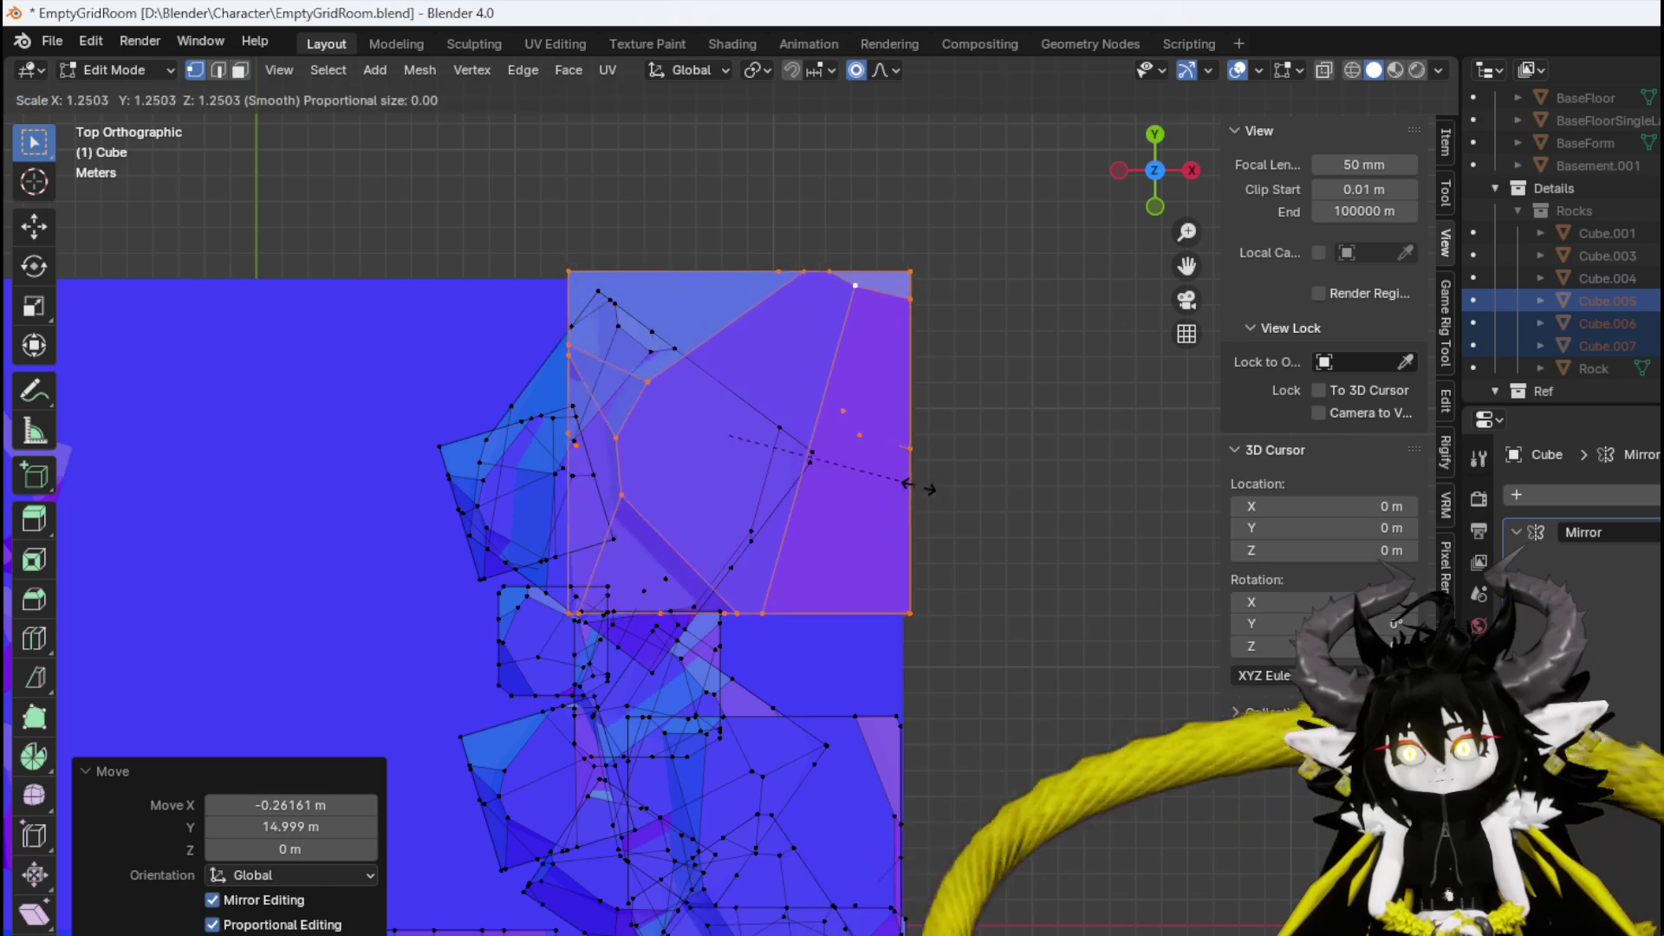
pyautogui.click(910, 497)
pyautogui.press('g')
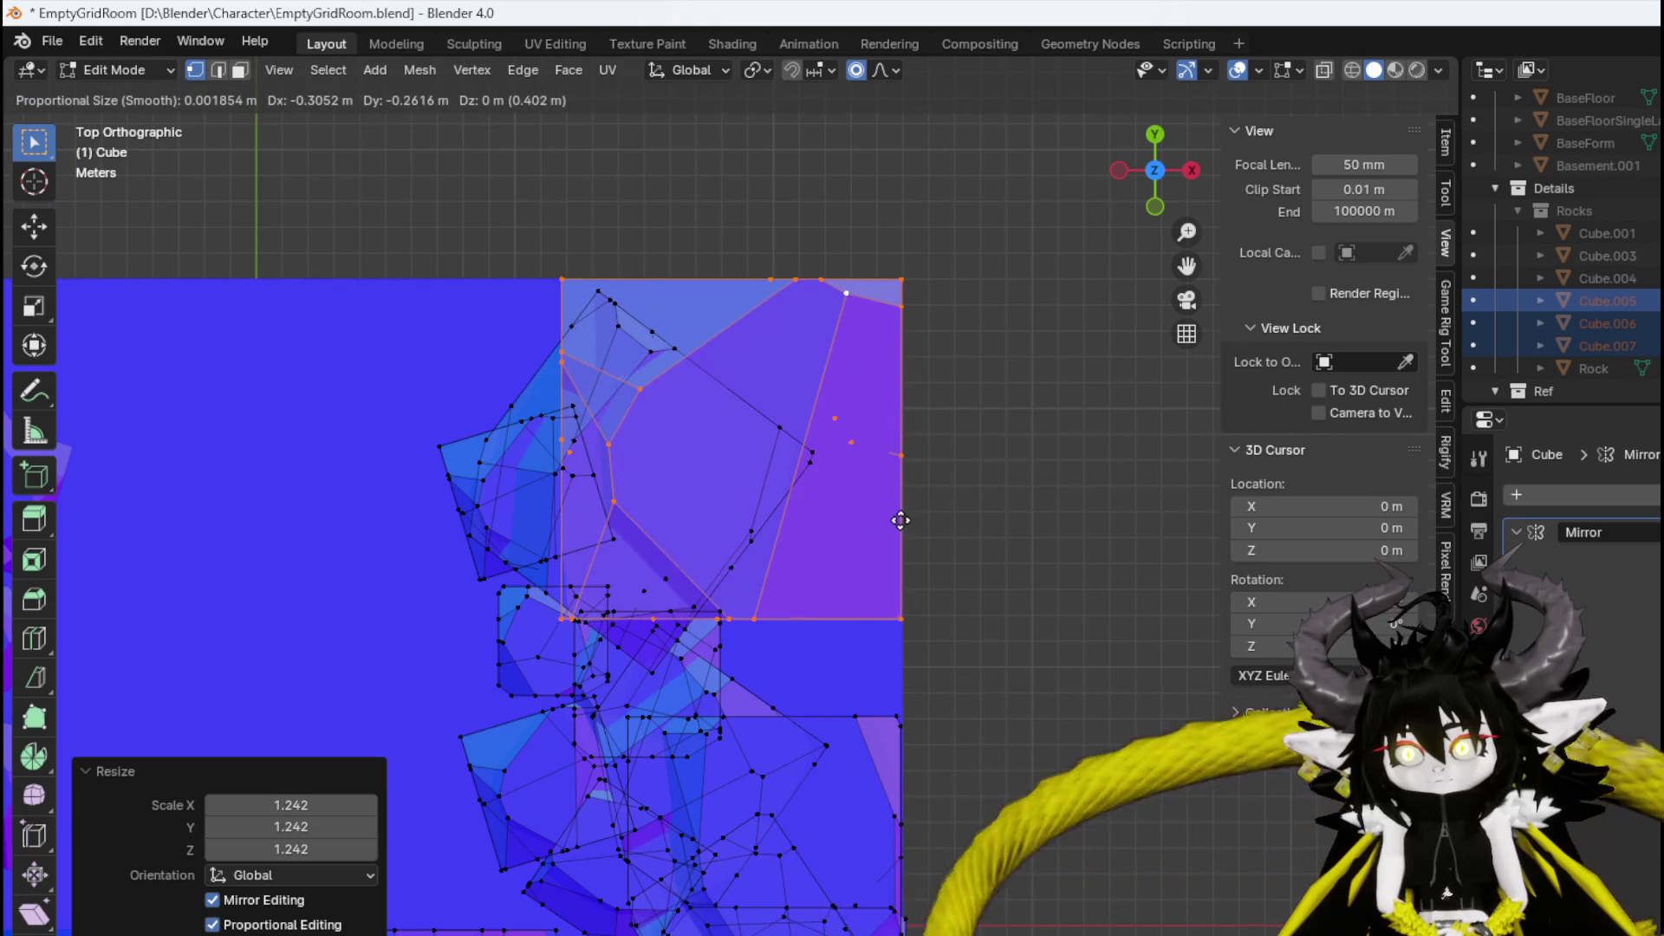
pyautogui.click(900, 520)
# Select the left-end rock chunk and raise it about 1.6 m along Z.
pyautogui.click(639, 329)
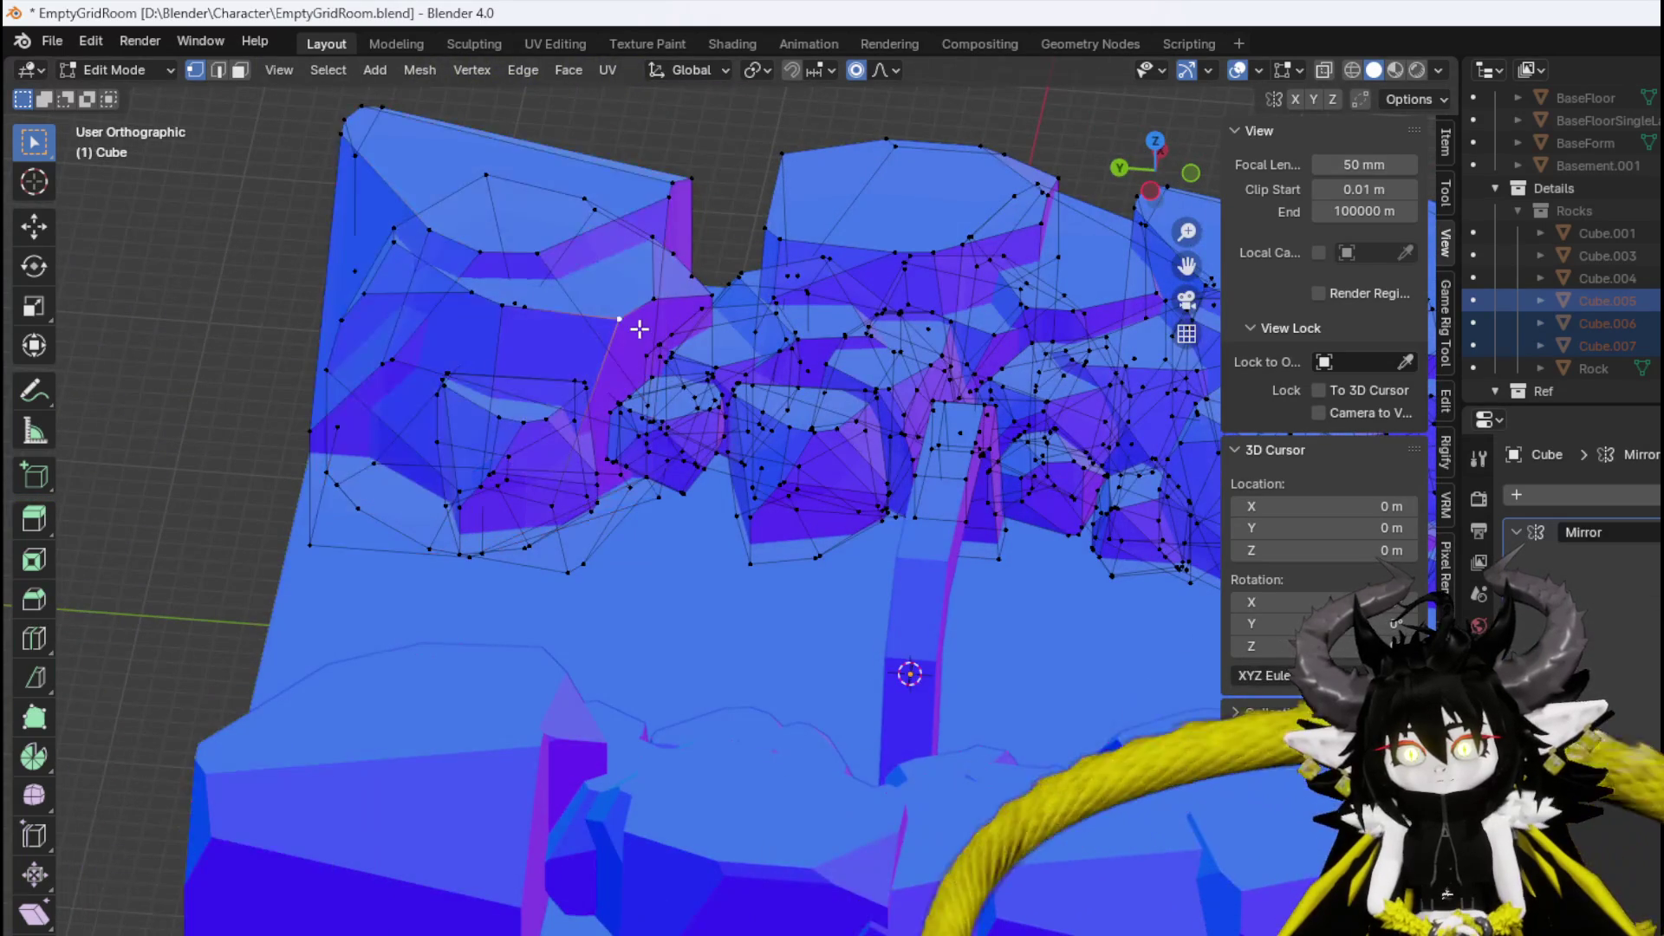
pyautogui.moveTo(639, 329)
pyautogui.mouseDown()
pyautogui.moveTo(679, 420)
pyautogui.moveTo(817, 398)
pyautogui.moveTo(639, 372)
pyautogui.moveTo(662, 315)
pyautogui.moveTo(707, 317)
pyautogui.moveTo(650, 290)
pyautogui.mouseUp()
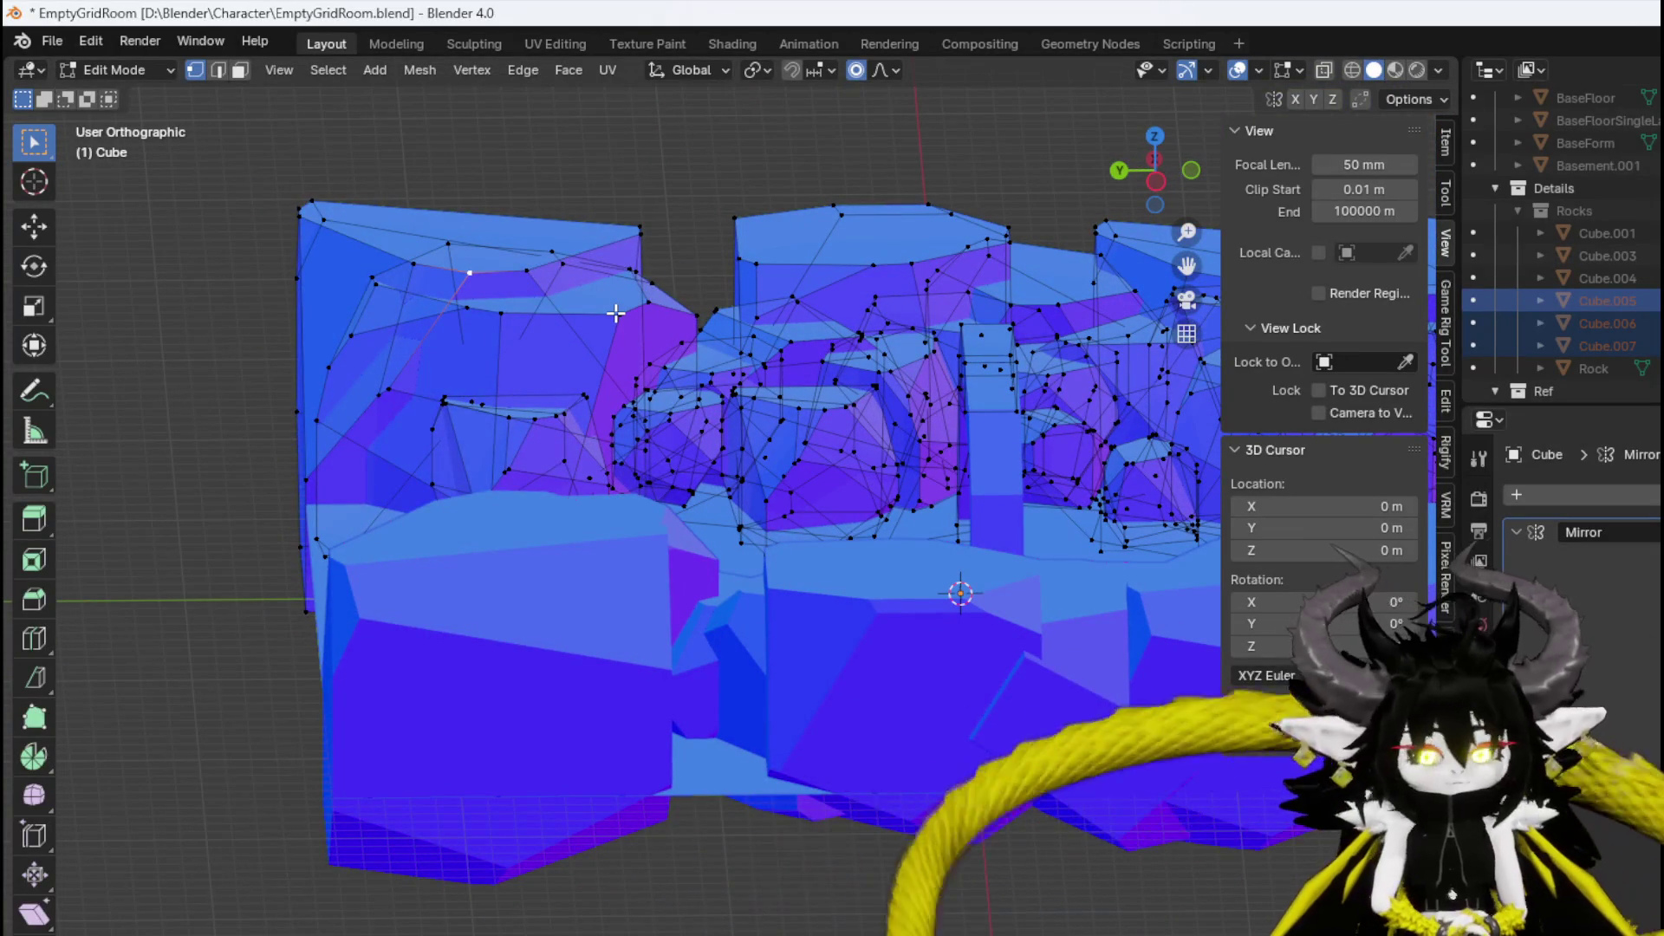
pyautogui.hotkey('ctrl', 'l')
pyautogui.press('g')
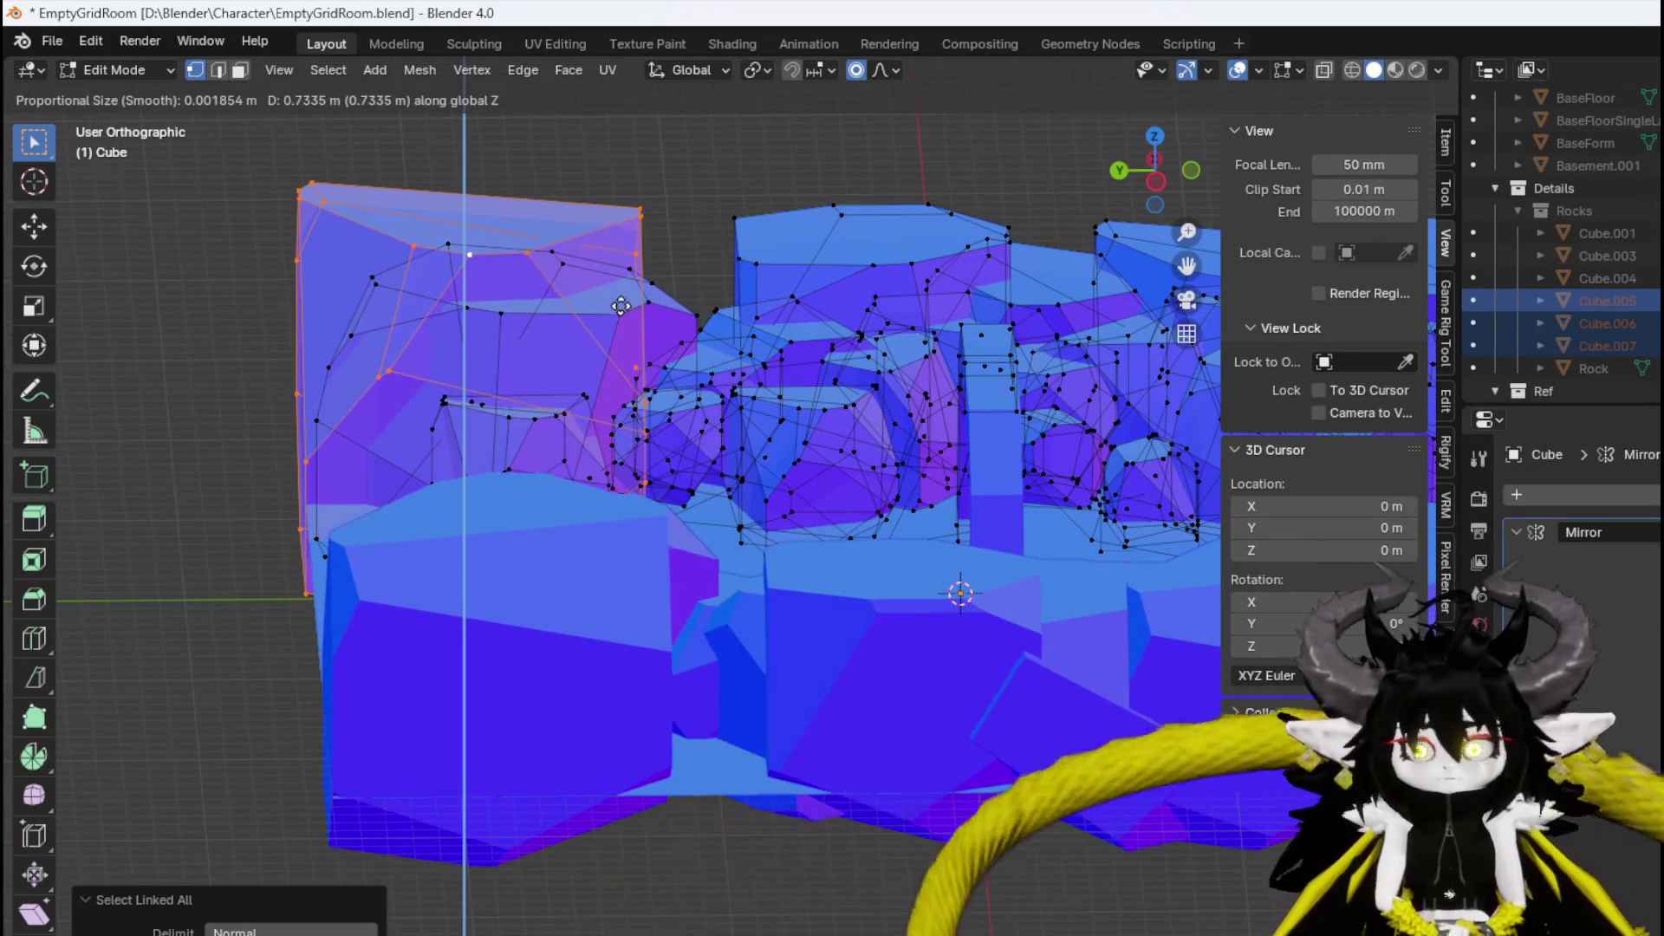
pyautogui.press('Escape')
pyautogui.press('g')
pyautogui.press('z')
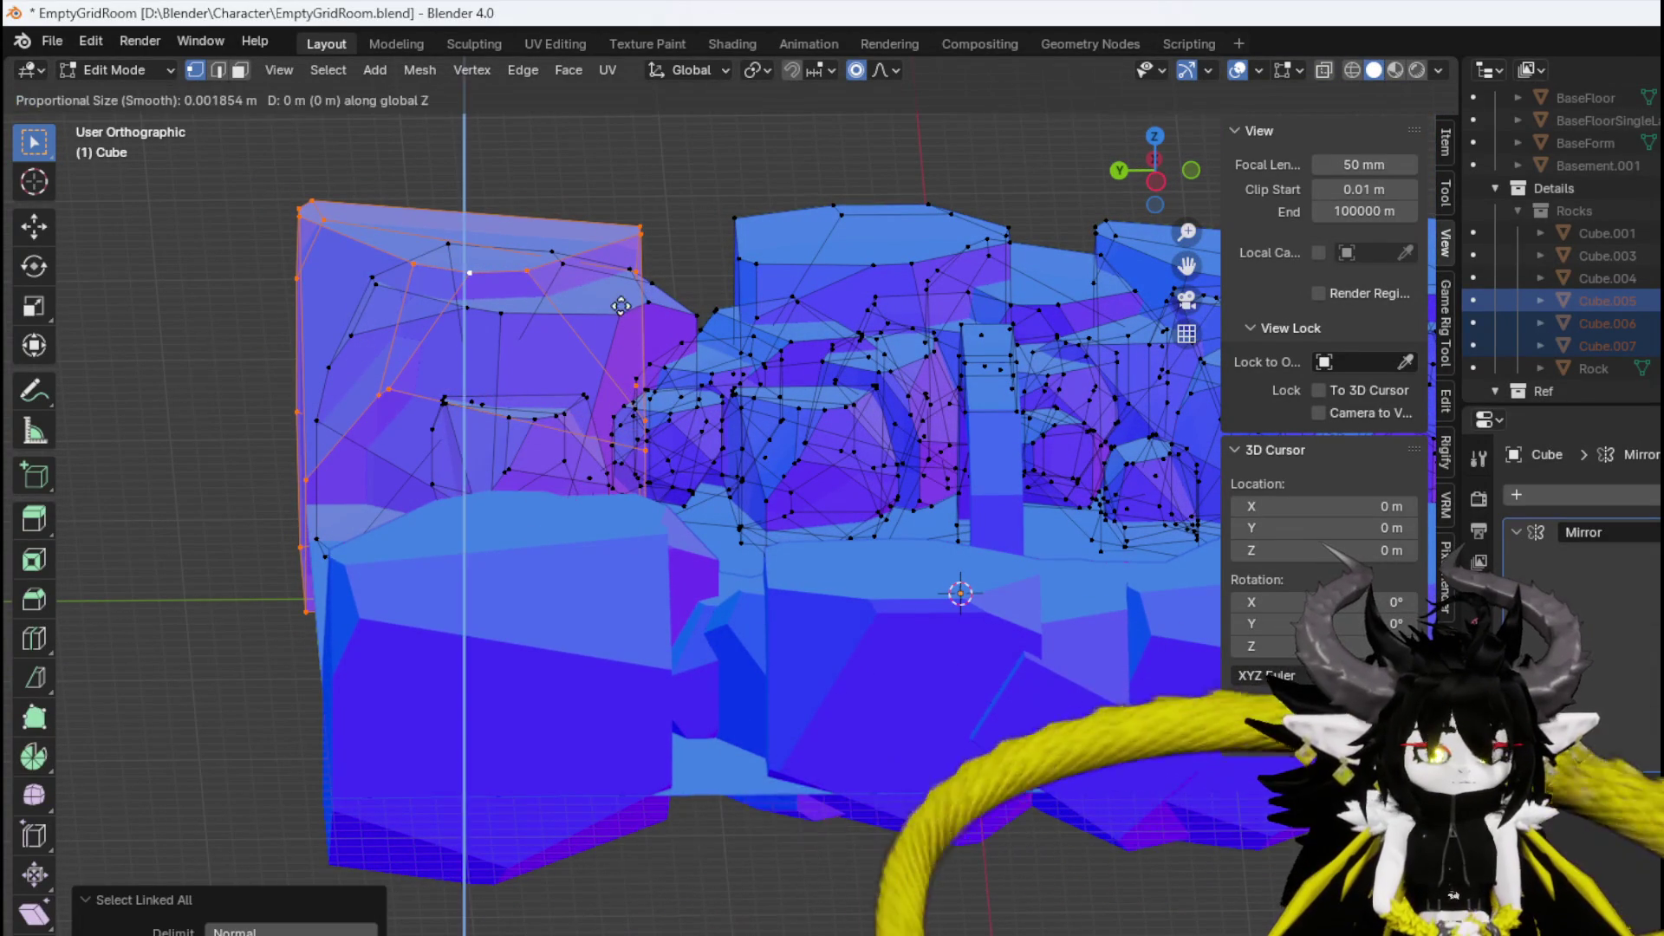
pyautogui.click(624, 267)
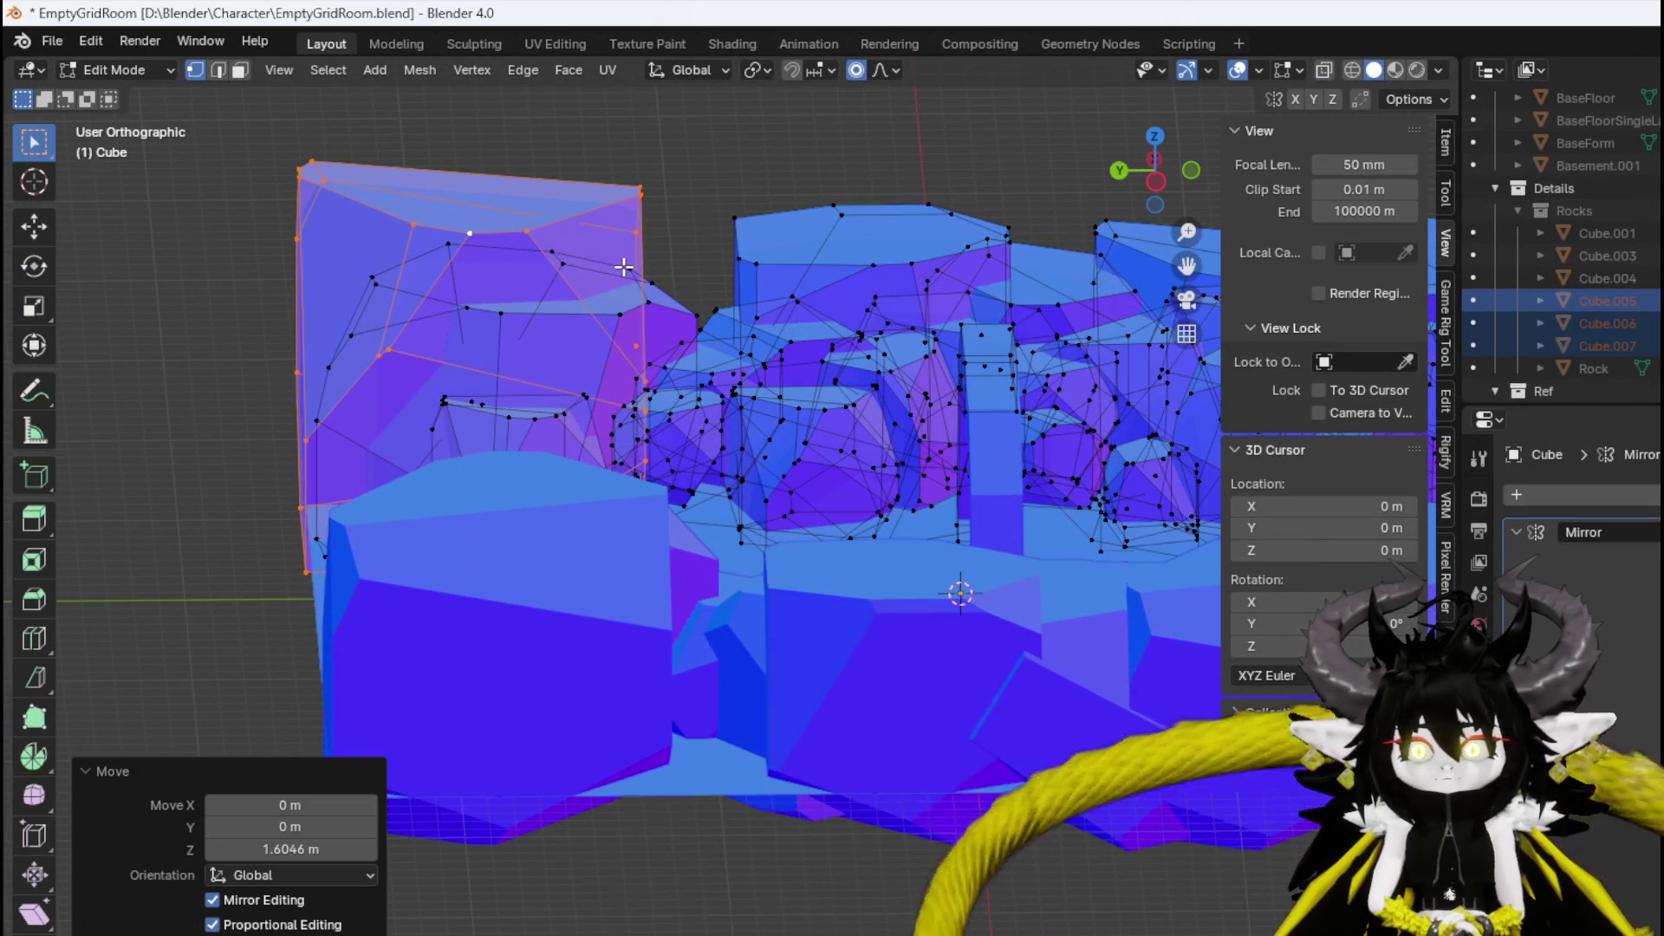
# Nudge the raised rock slightly along Y and inspect the taller cliff section.
pyautogui.press('g')
pyautogui.press('y')
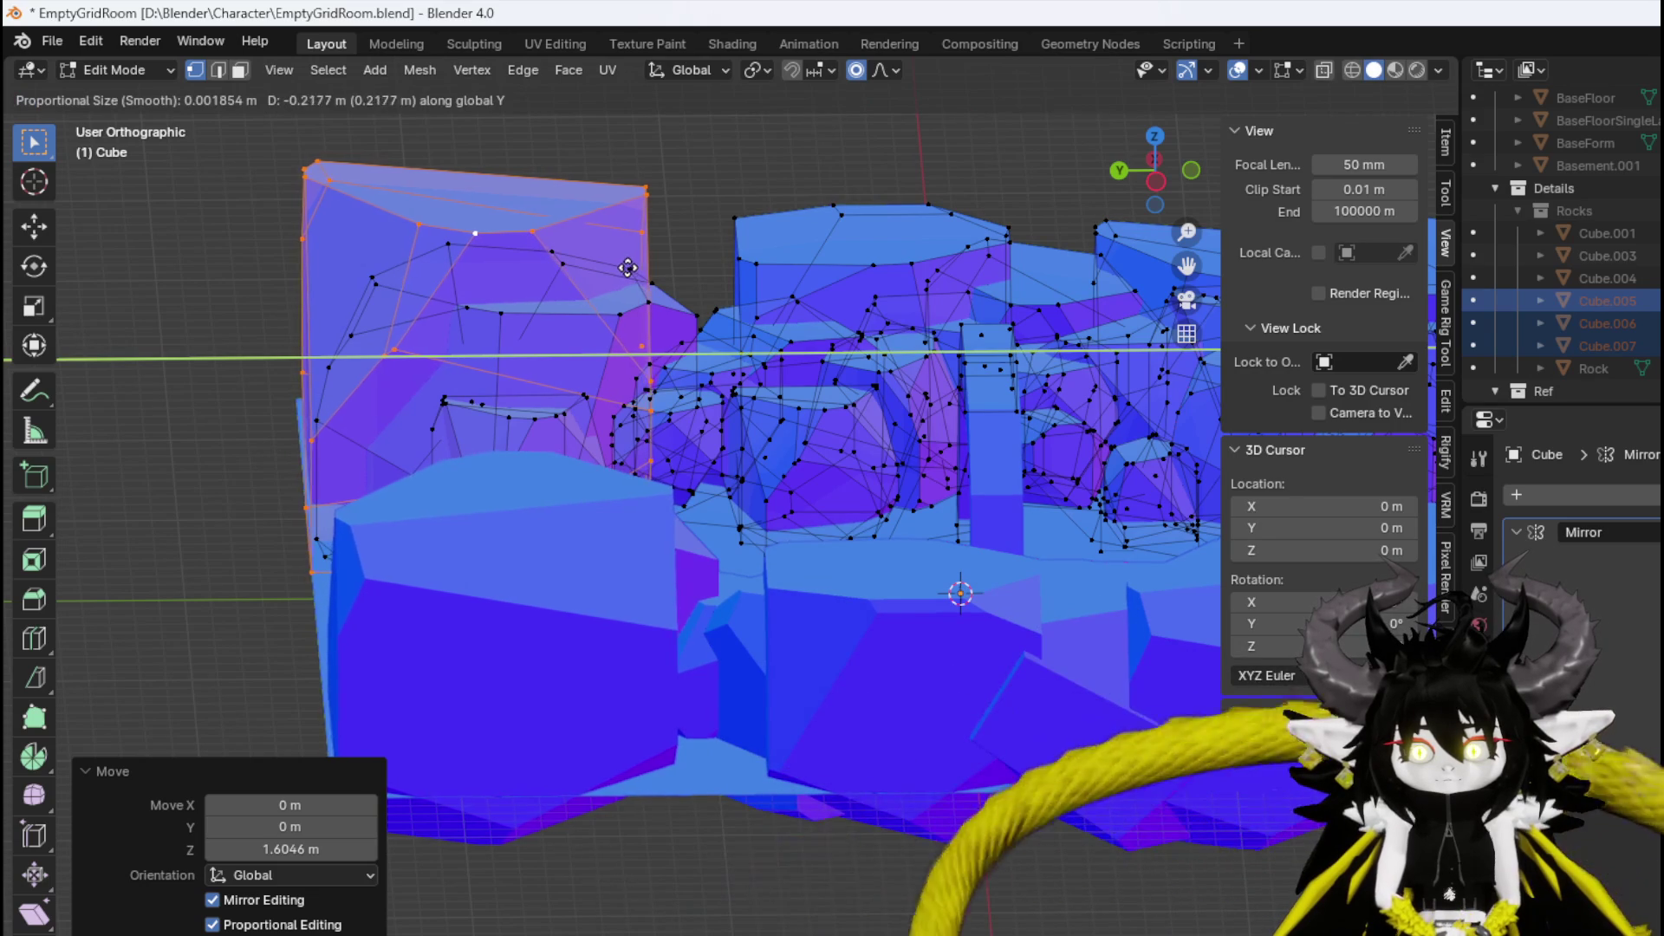
pyautogui.click(627, 267)
pyautogui.moveTo(627, 267)
pyautogui.mouseDown()
pyautogui.moveTo(606, 346)
pyautogui.moveTo(557, 398)
pyautogui.moveTo(577, 480)
pyautogui.mouseUp()
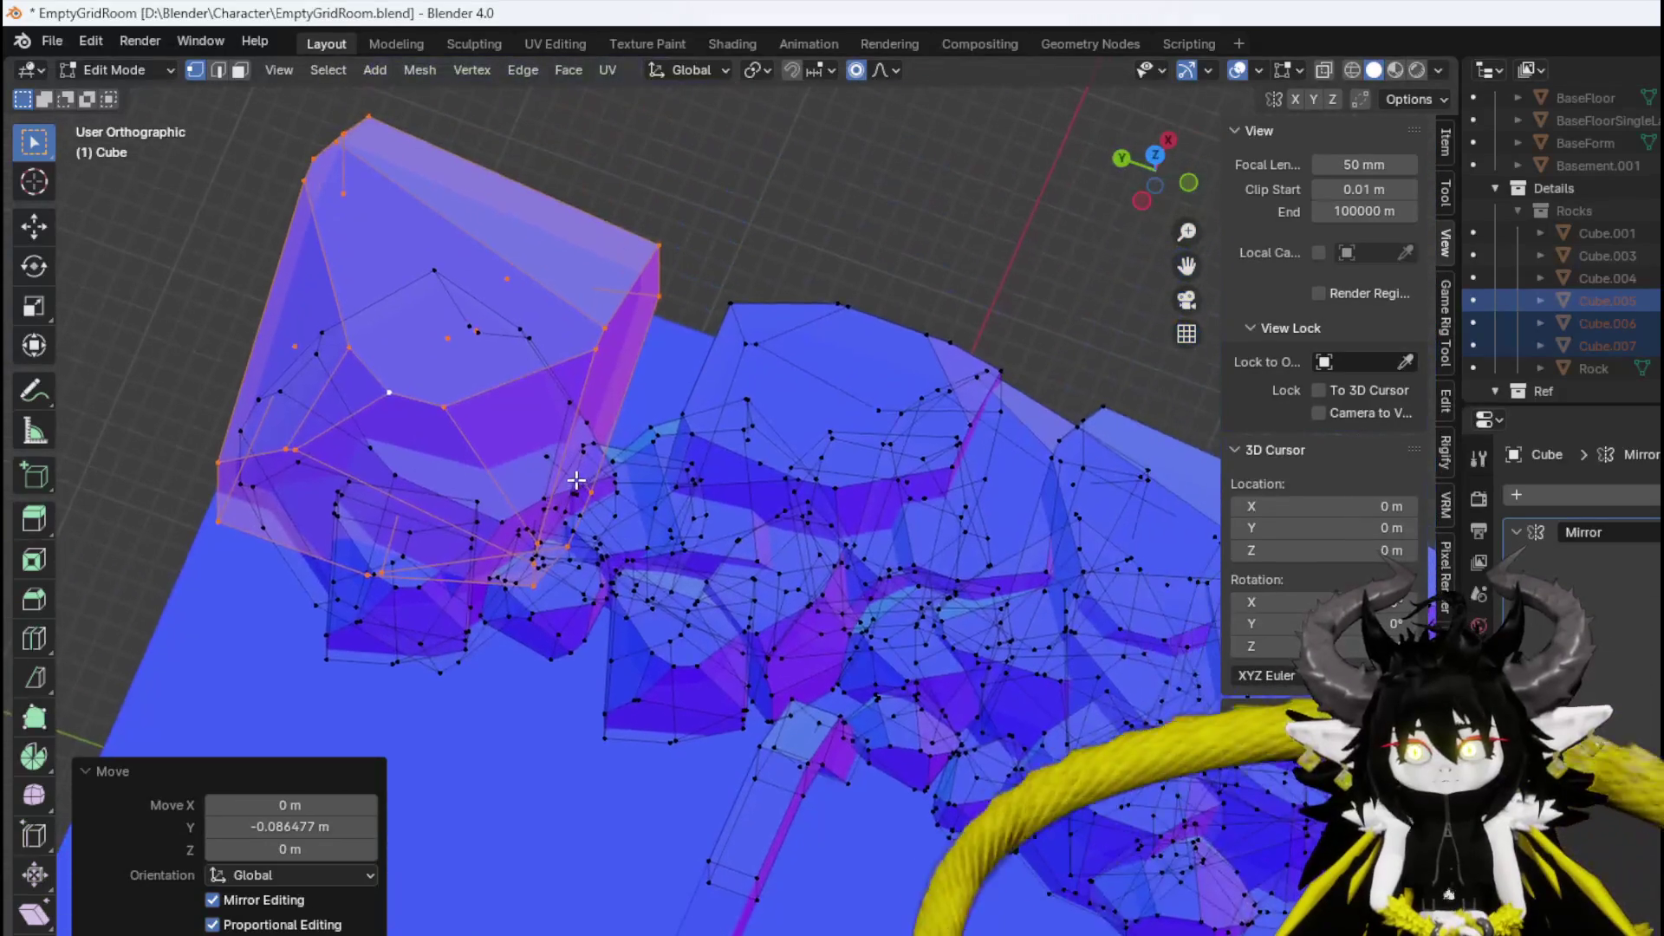
pyautogui.click(662, 436)
# Duplicate a rock chunk, turn it about 48°, enlarge it and add a small extra rotation.
pyautogui.hotkey('ctrl', 'l')
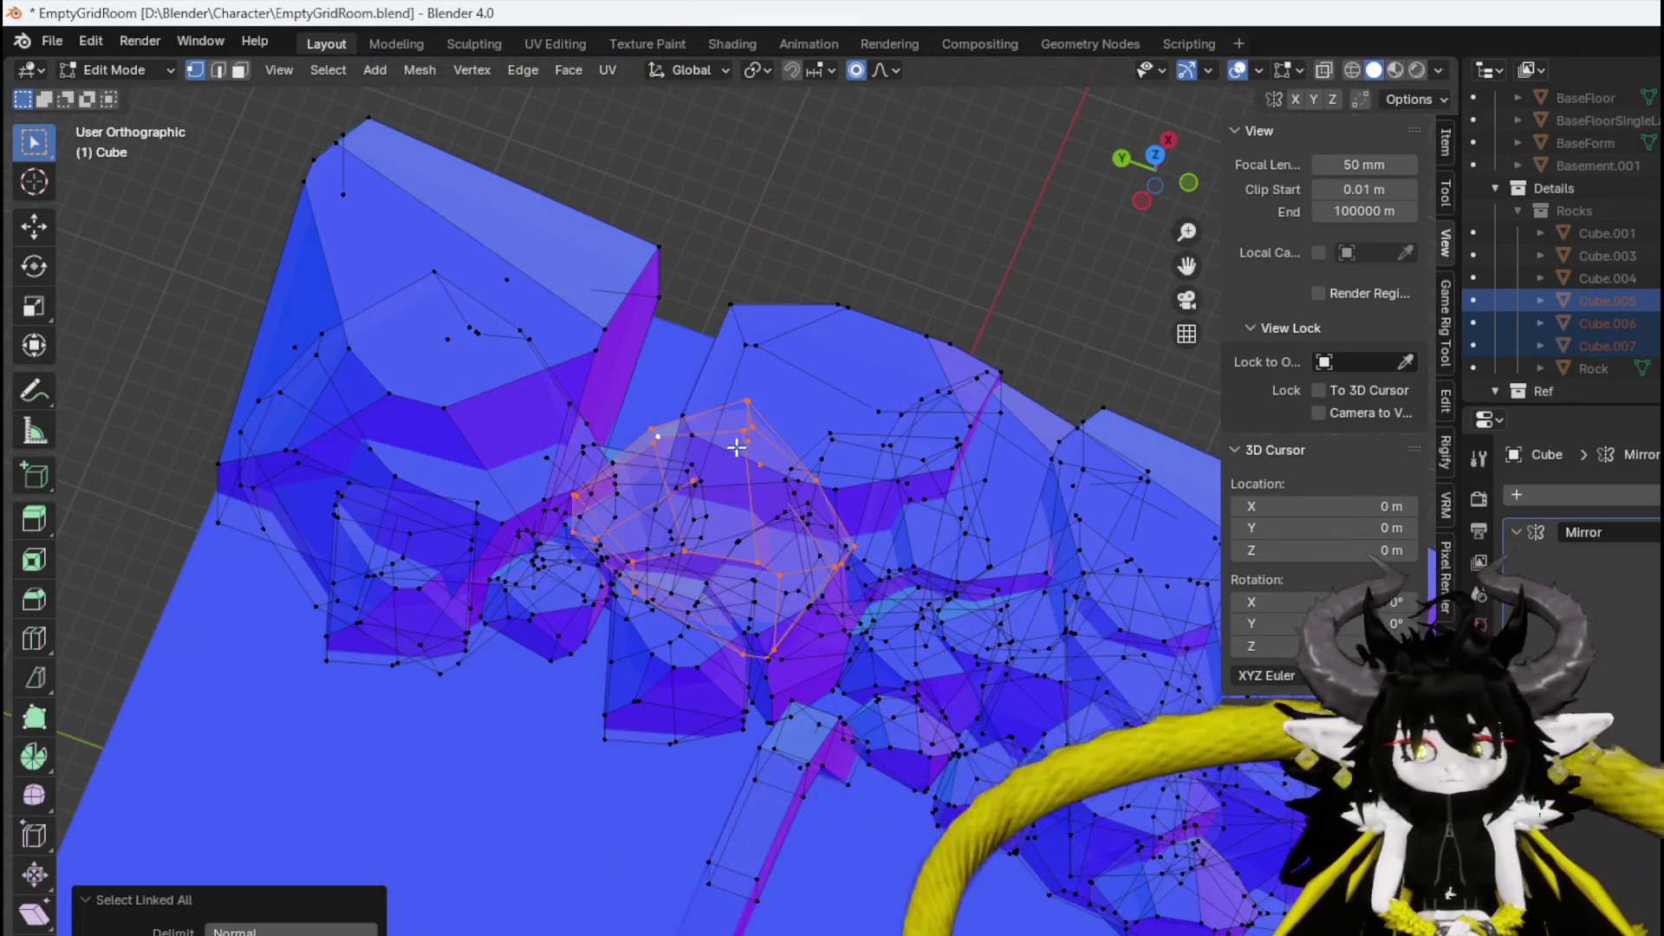
pyautogui.hotkey('shift', 'd')
pyautogui.press('Escape')
pyautogui.press('KP_7')
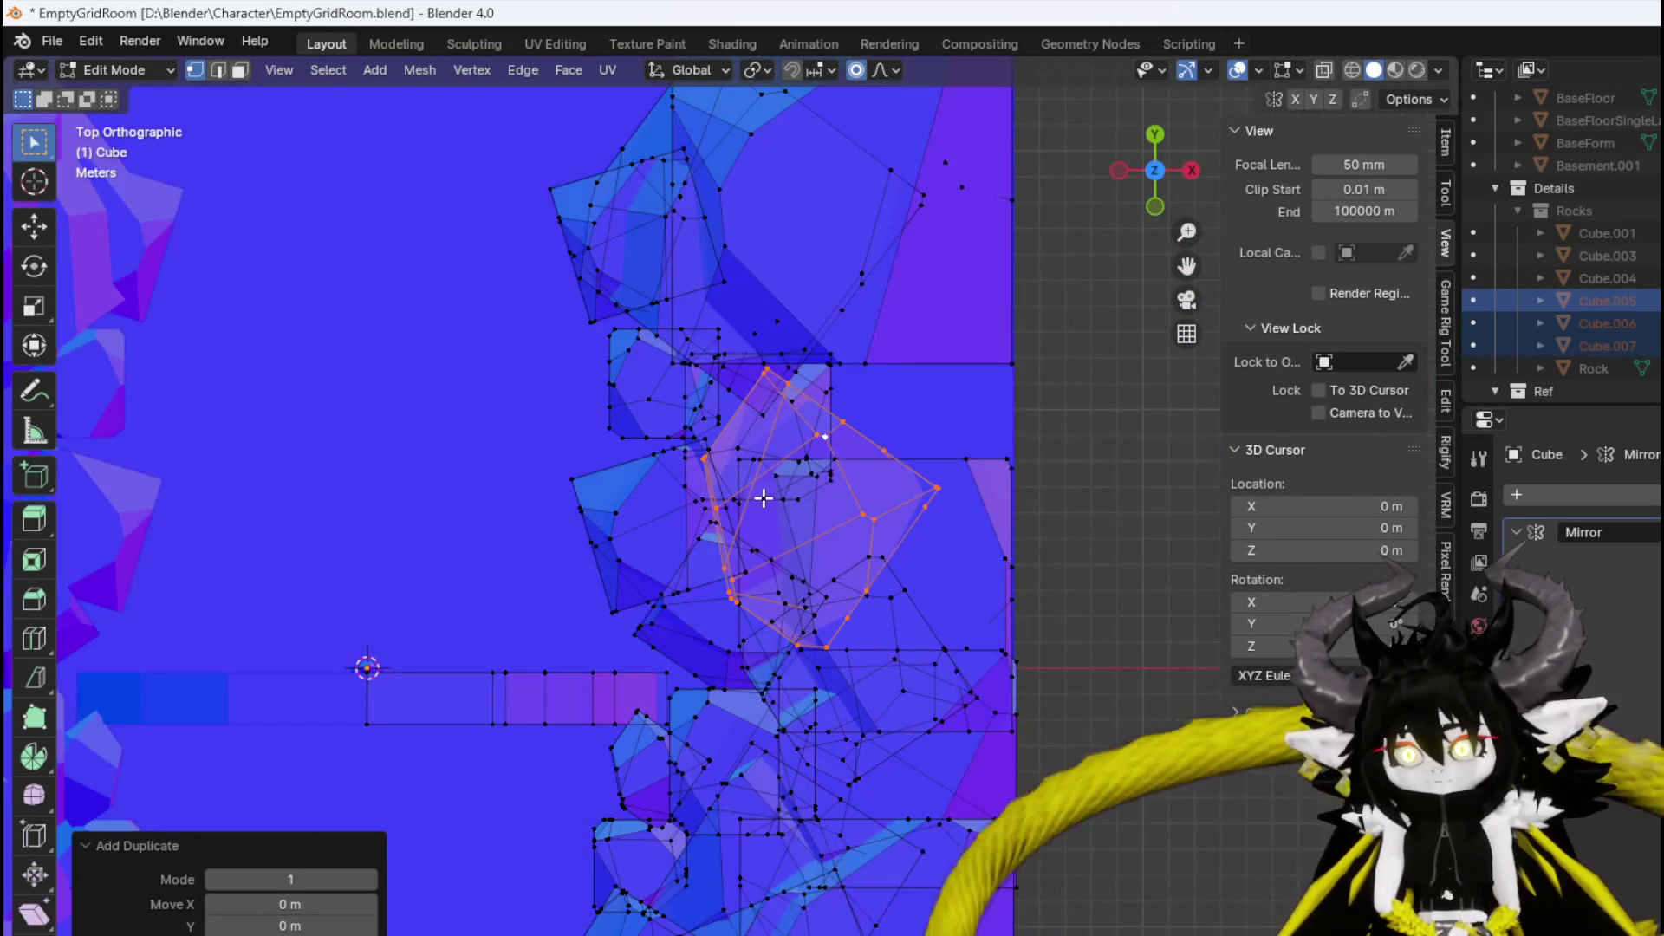
pyautogui.hscroll(5, 764, 497)
pyautogui.press('r')
pyautogui.click(680, 567)
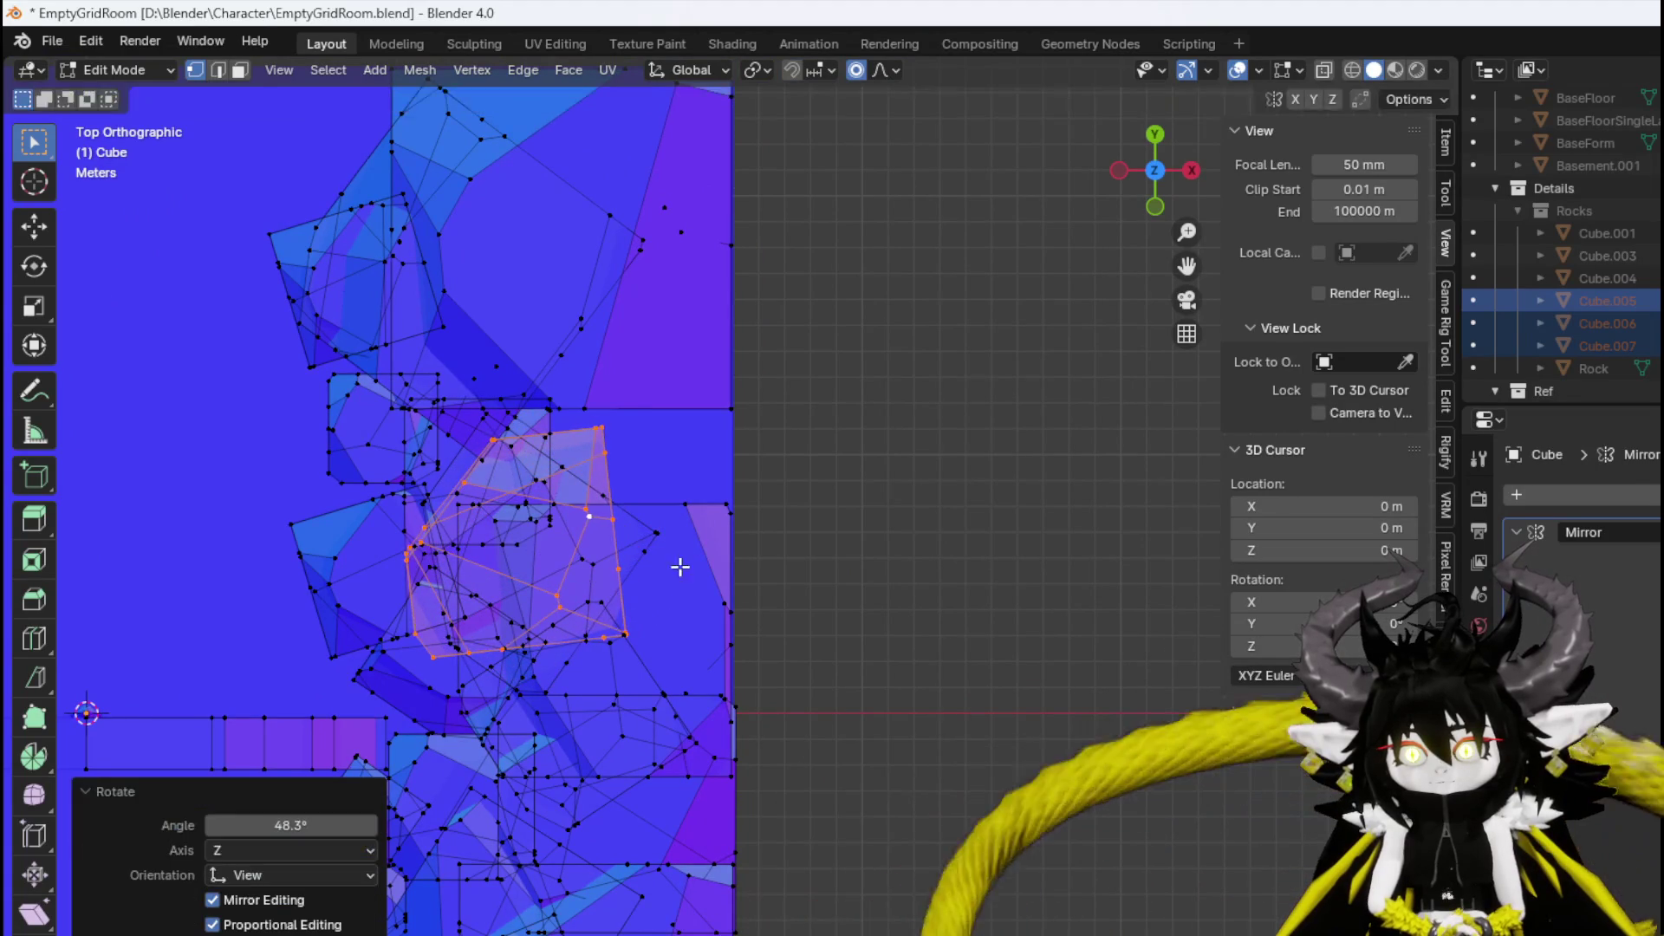
pyautogui.press('s')
pyautogui.click(751, 512)
pyautogui.press('r')
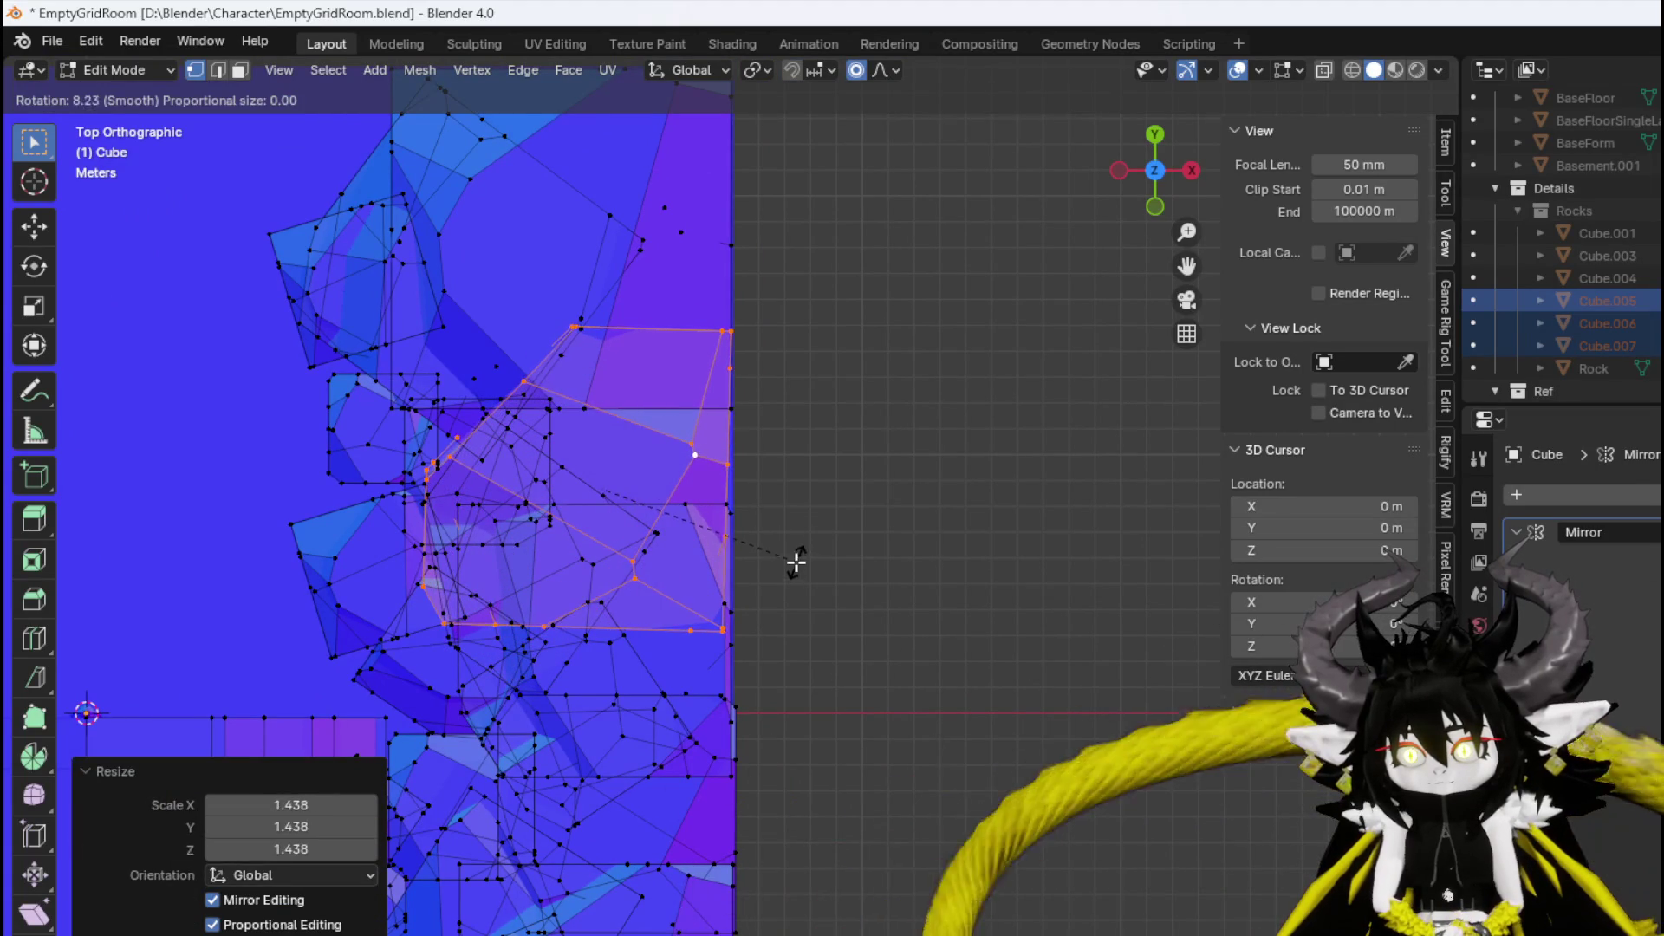
pyautogui.click(796, 563)
# Move the duplicated chunk into place and nudge it slightly along Y.
pyautogui.press('g')
pyautogui.click(802, 506)
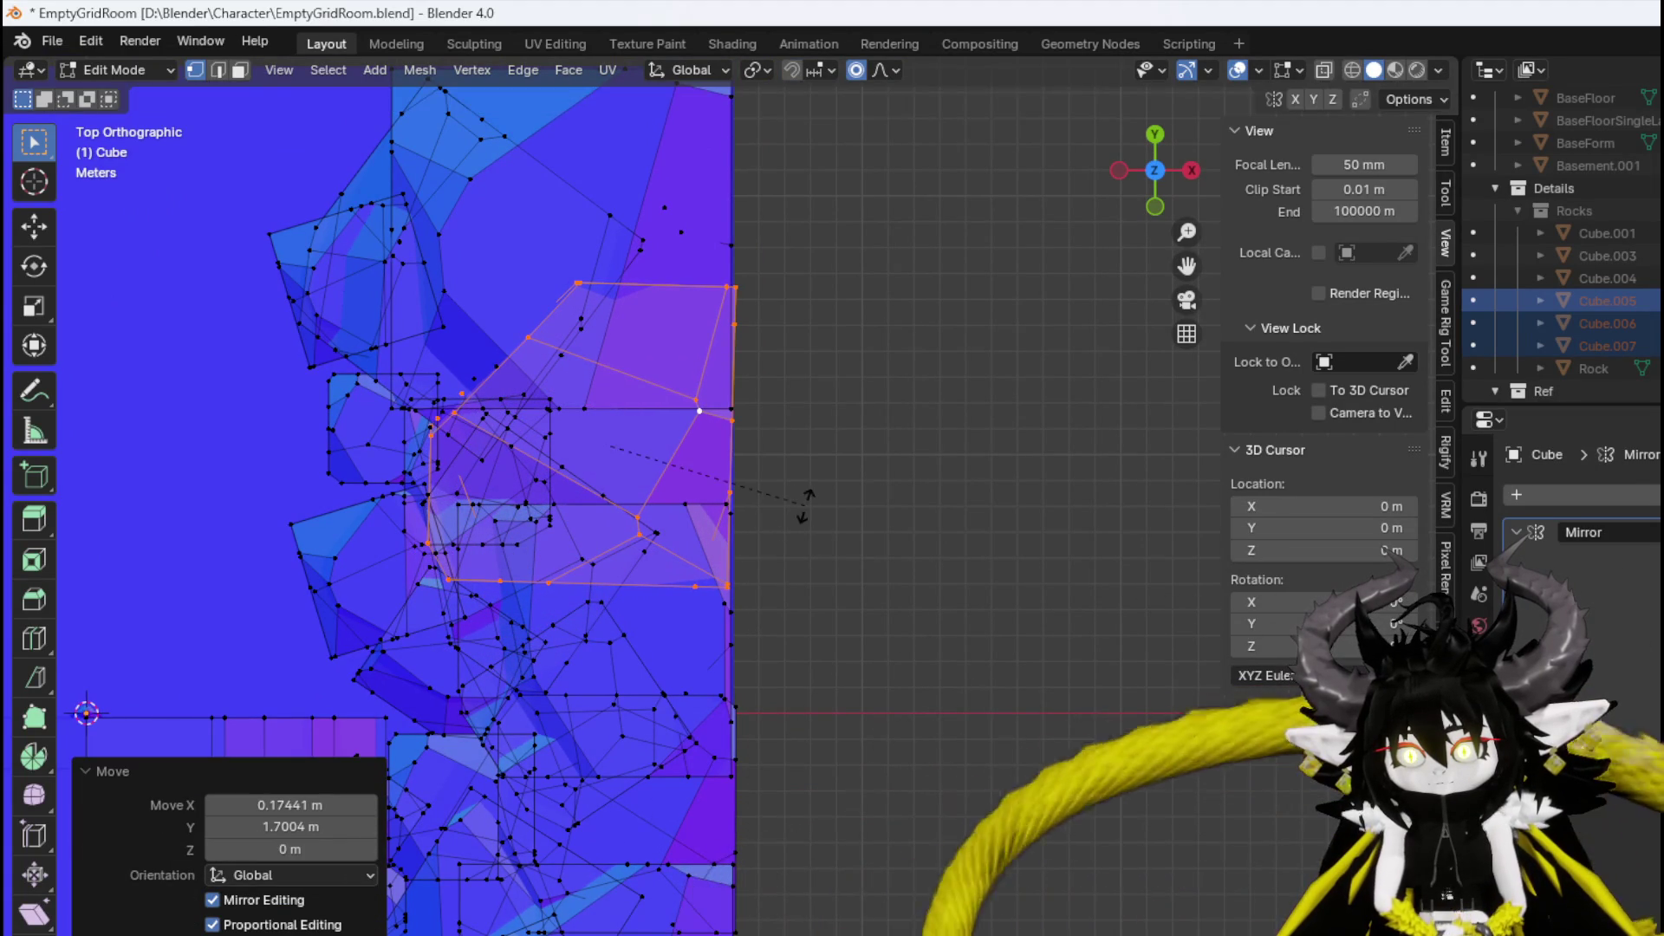
pyautogui.press('r')
pyautogui.rightClick(811, 501)
pyautogui.press('g')
pyautogui.press('y')
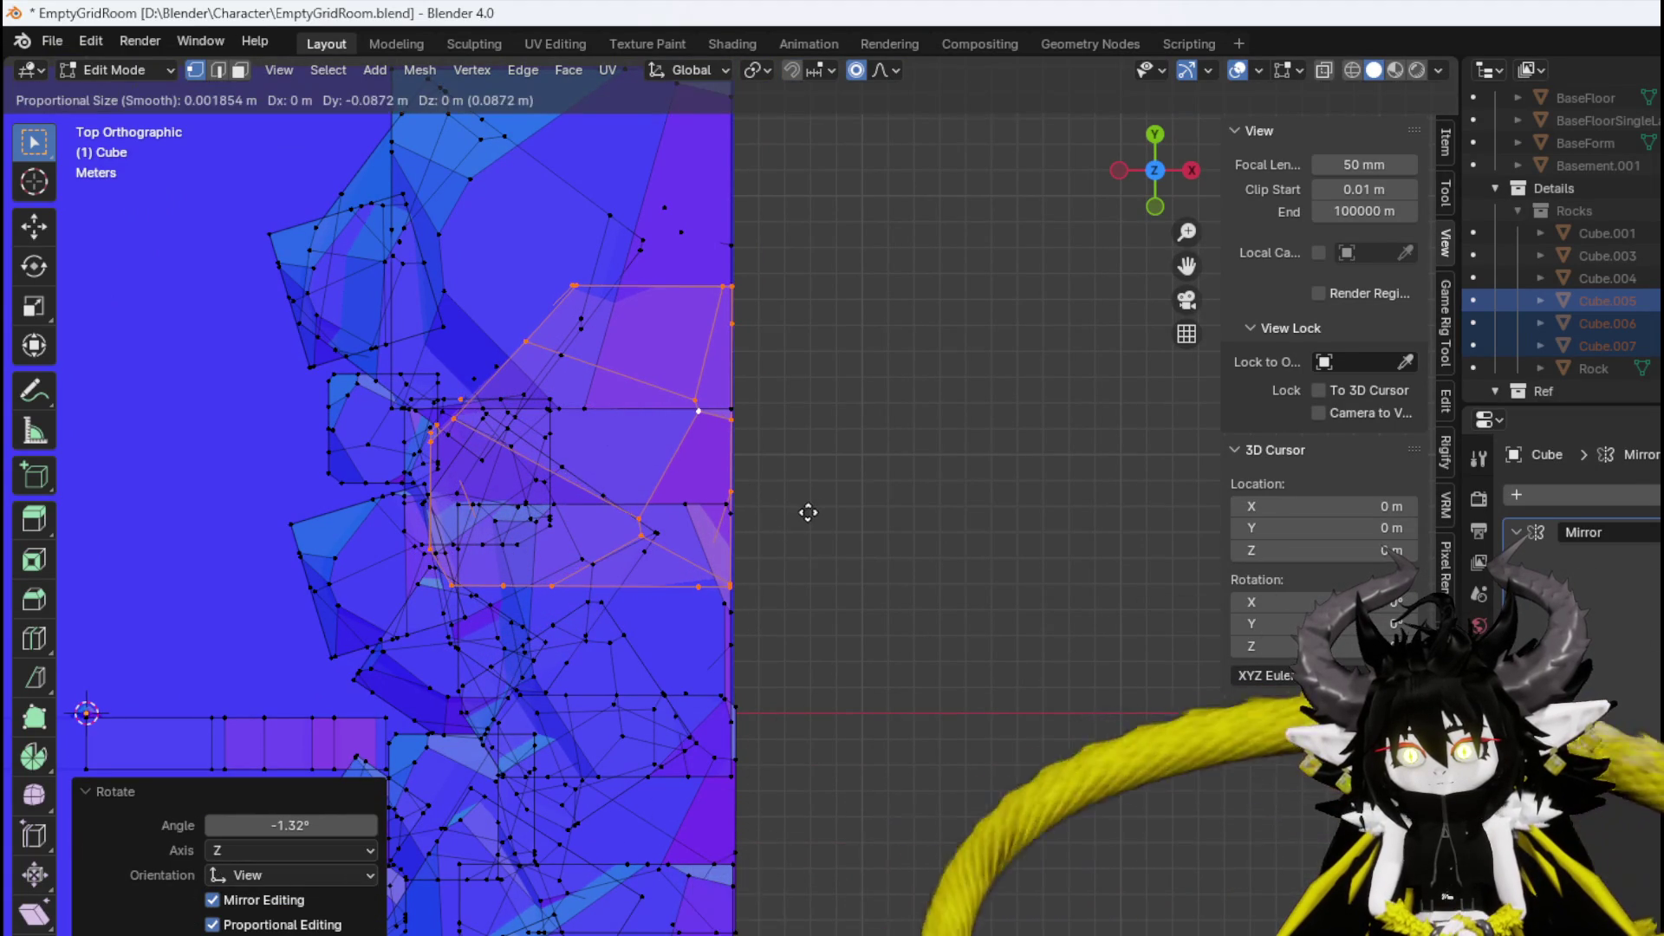
pyautogui.click(806, 509)
pyautogui.moveTo(806, 509)
pyautogui.mouseDown()
pyautogui.moveTo(595, 438)
pyautogui.moveTo(428, 485)
pyautogui.moveTo(520, 502)
pyautogui.moveTo(538, 486)
pyautogui.moveTo(395, 511)
pyautogui.moveTo(445, 550)
pyautogui.moveTo(504, 564)
pyautogui.moveTo(511, 548)
pyautogui.mouseUp()
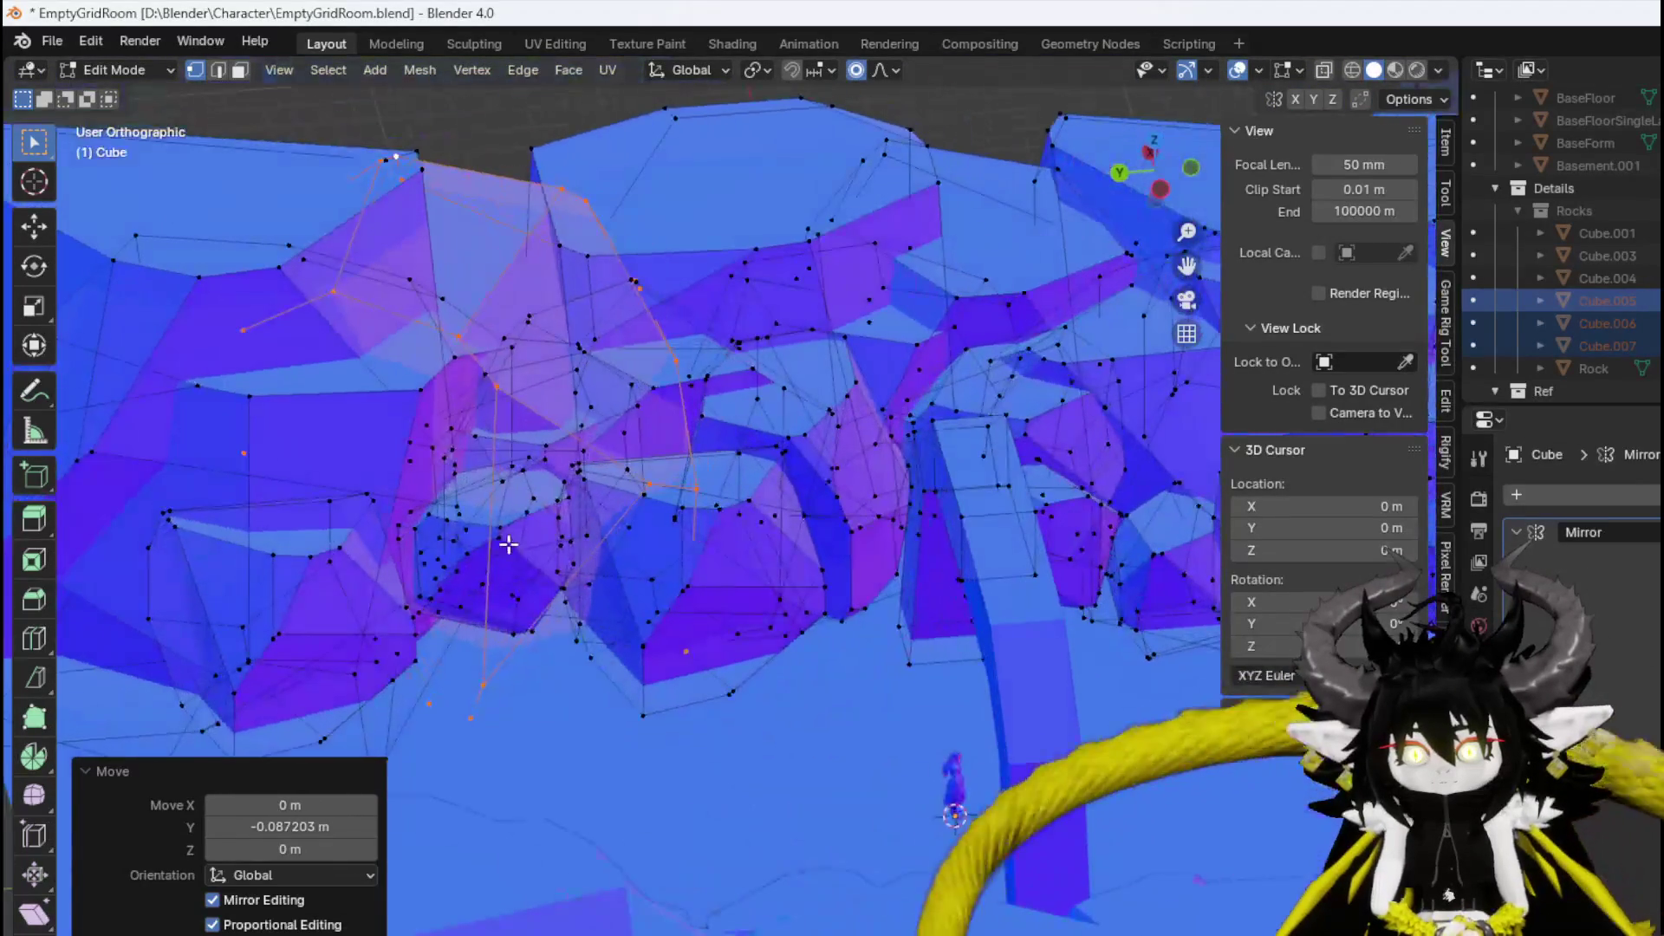
# Lower another rock chunk vertically by about 1.8 m.
pyautogui.click(507, 544)
pyautogui.hotkey('ctrl', 'l')
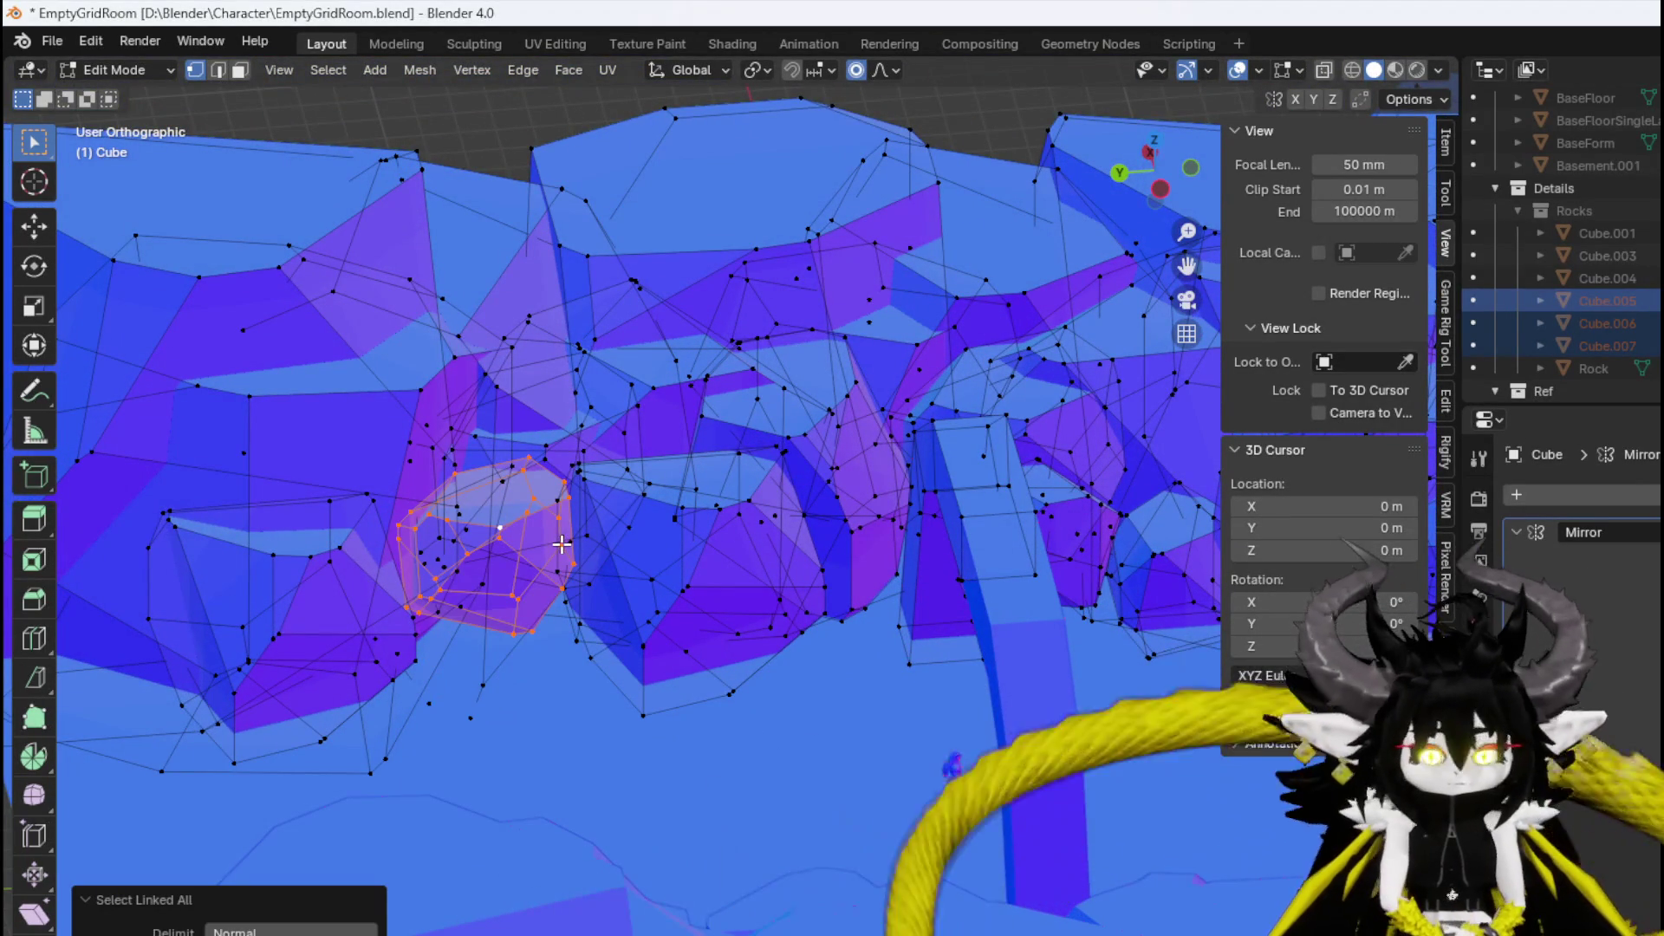
pyautogui.press('g')
pyautogui.press('z')
pyautogui.click(485, 589)
pyautogui.moveTo(485, 589)
pyautogui.mouseDown()
pyautogui.moveTo(471, 572)
pyautogui.moveTo(485, 590)
pyautogui.moveTo(573, 579)
pyautogui.mouseUp()
pyautogui.moveTo(811, 618)
pyautogui.mouseDown()
pyautogui.moveTo(598, 631)
pyautogui.moveTo(446, 669)
pyautogui.moveTo(813, 630)
pyautogui.moveTo(659, 676)
pyautogui.moveTo(721, 586)
pyautogui.mouseUp()
# Duplicate a rock chunk to the left, move it up and rotate it to about -68.6°.
pyautogui.click(721, 603)
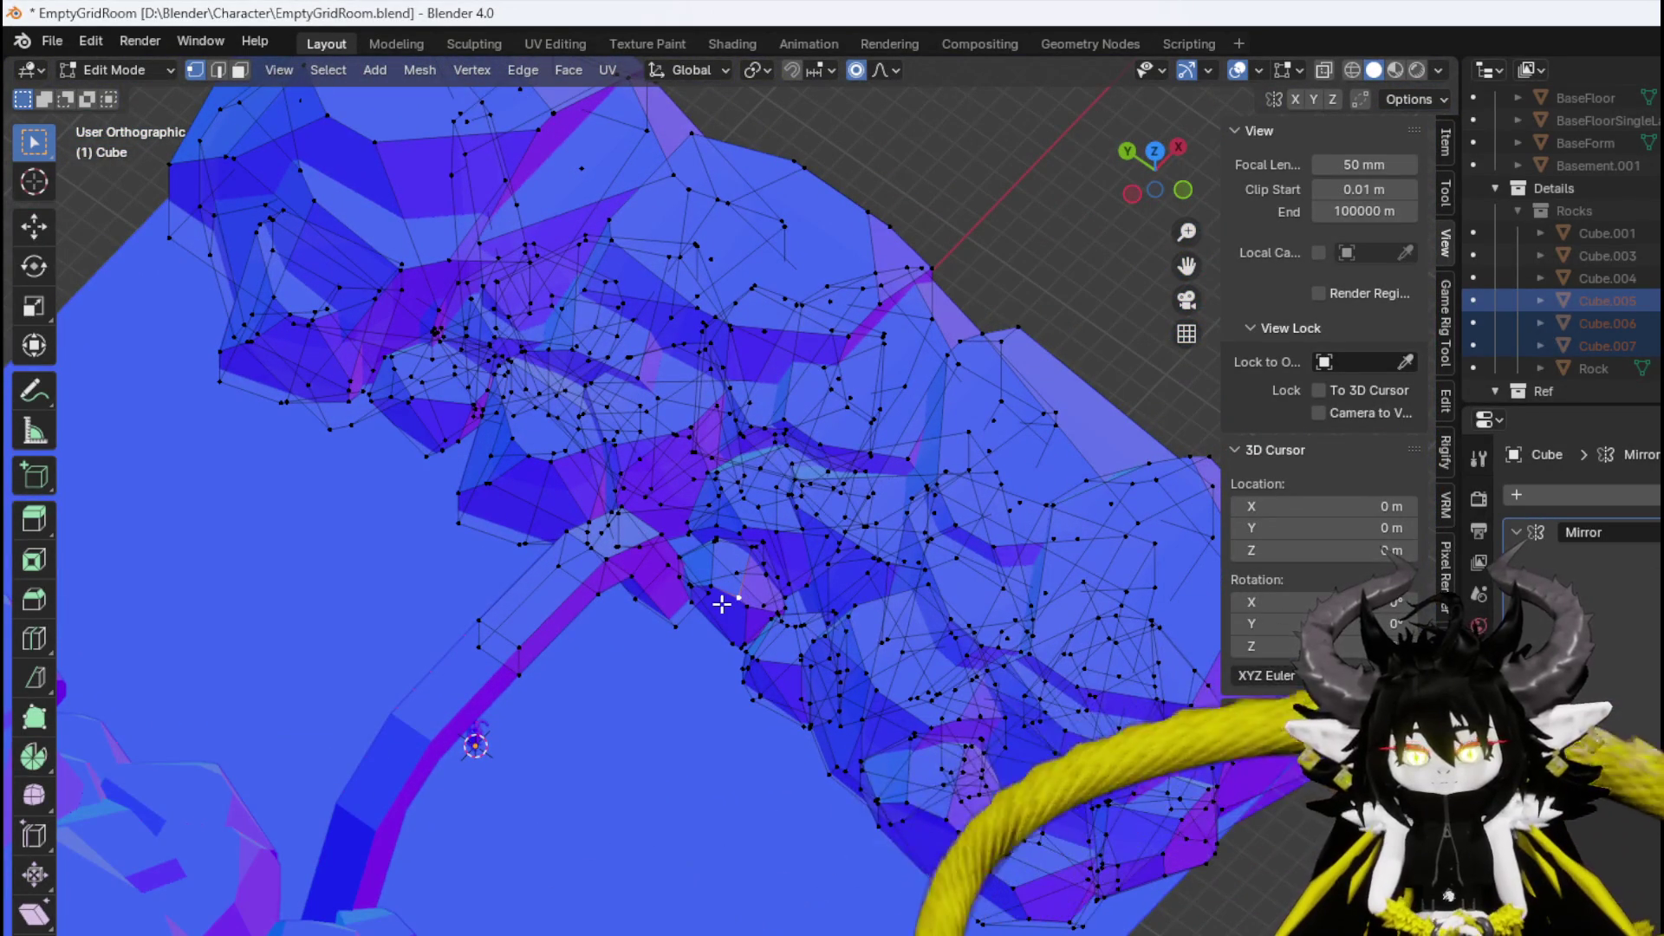
pyautogui.hotkey('ctrl', 'l')
pyautogui.press('KP_7')
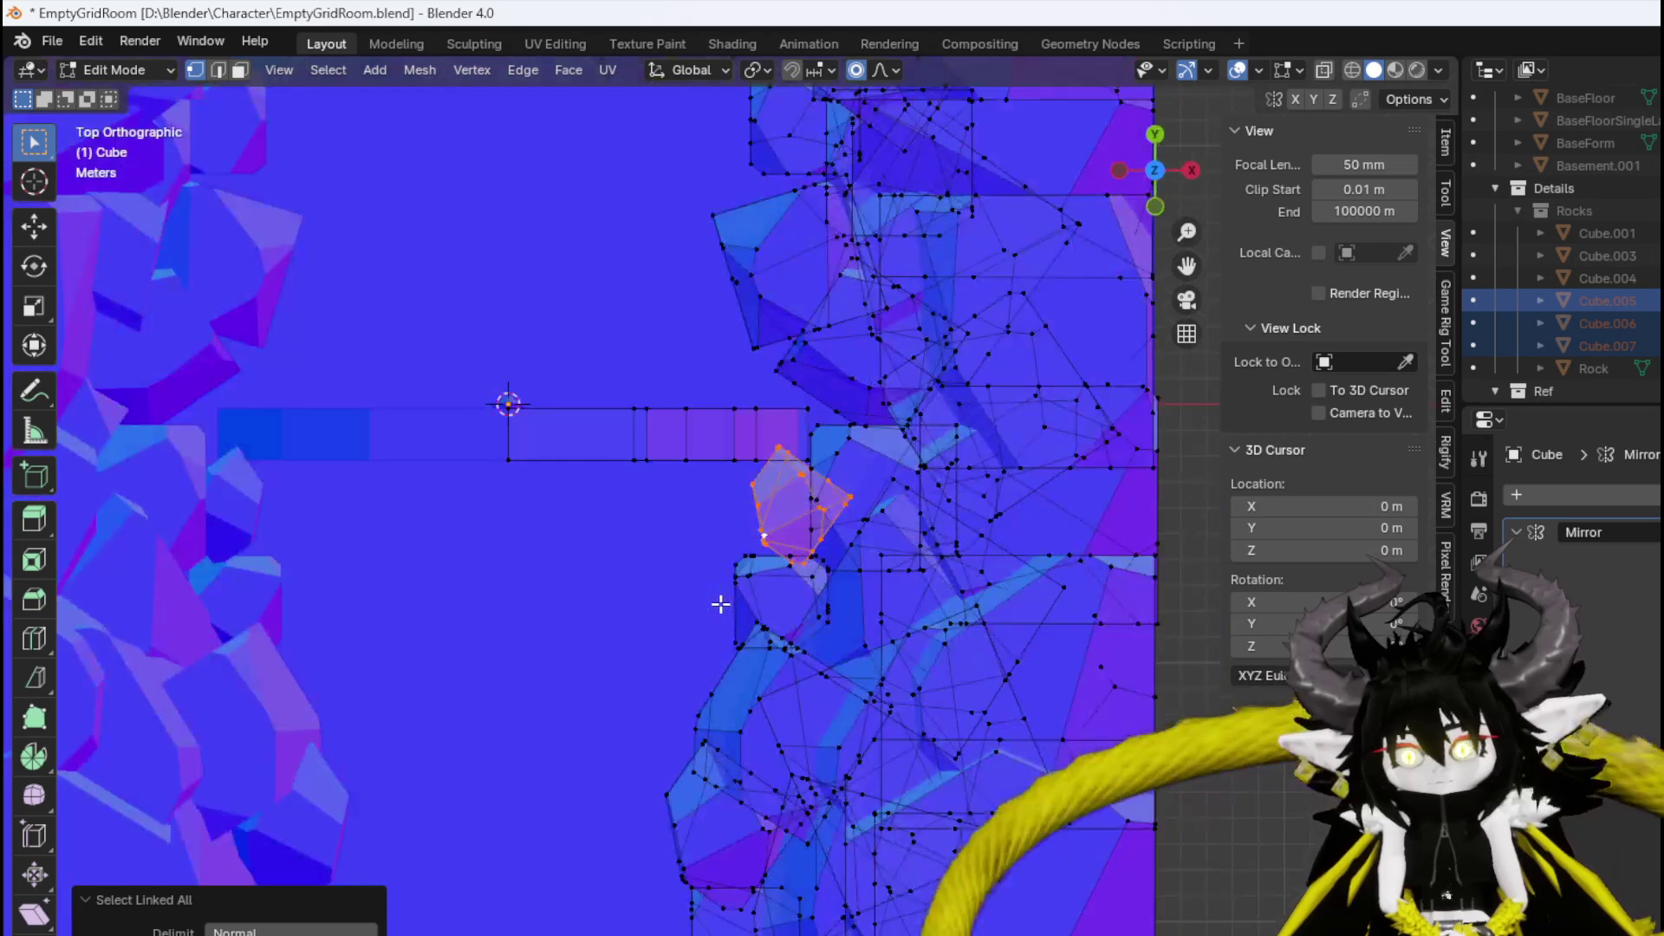
pyautogui.hotkey('shift', 'd')
pyautogui.click(780, 607)
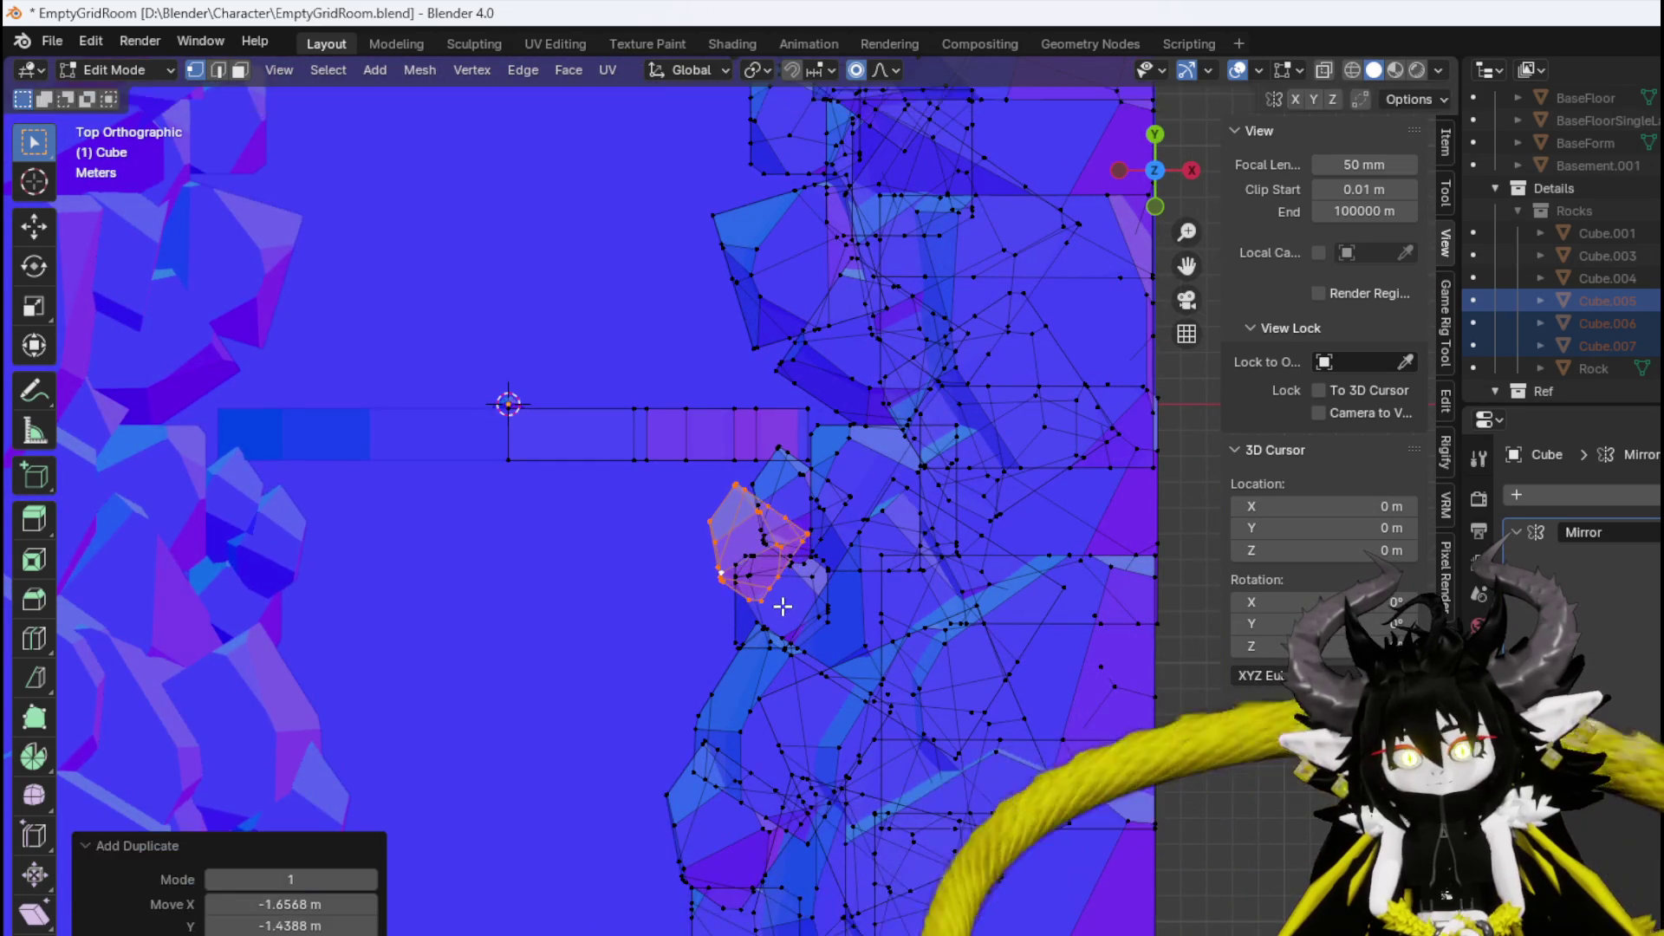
pyautogui.press('r')
pyautogui.click(717, 626)
pyautogui.press('g')
pyautogui.click(732, 486)
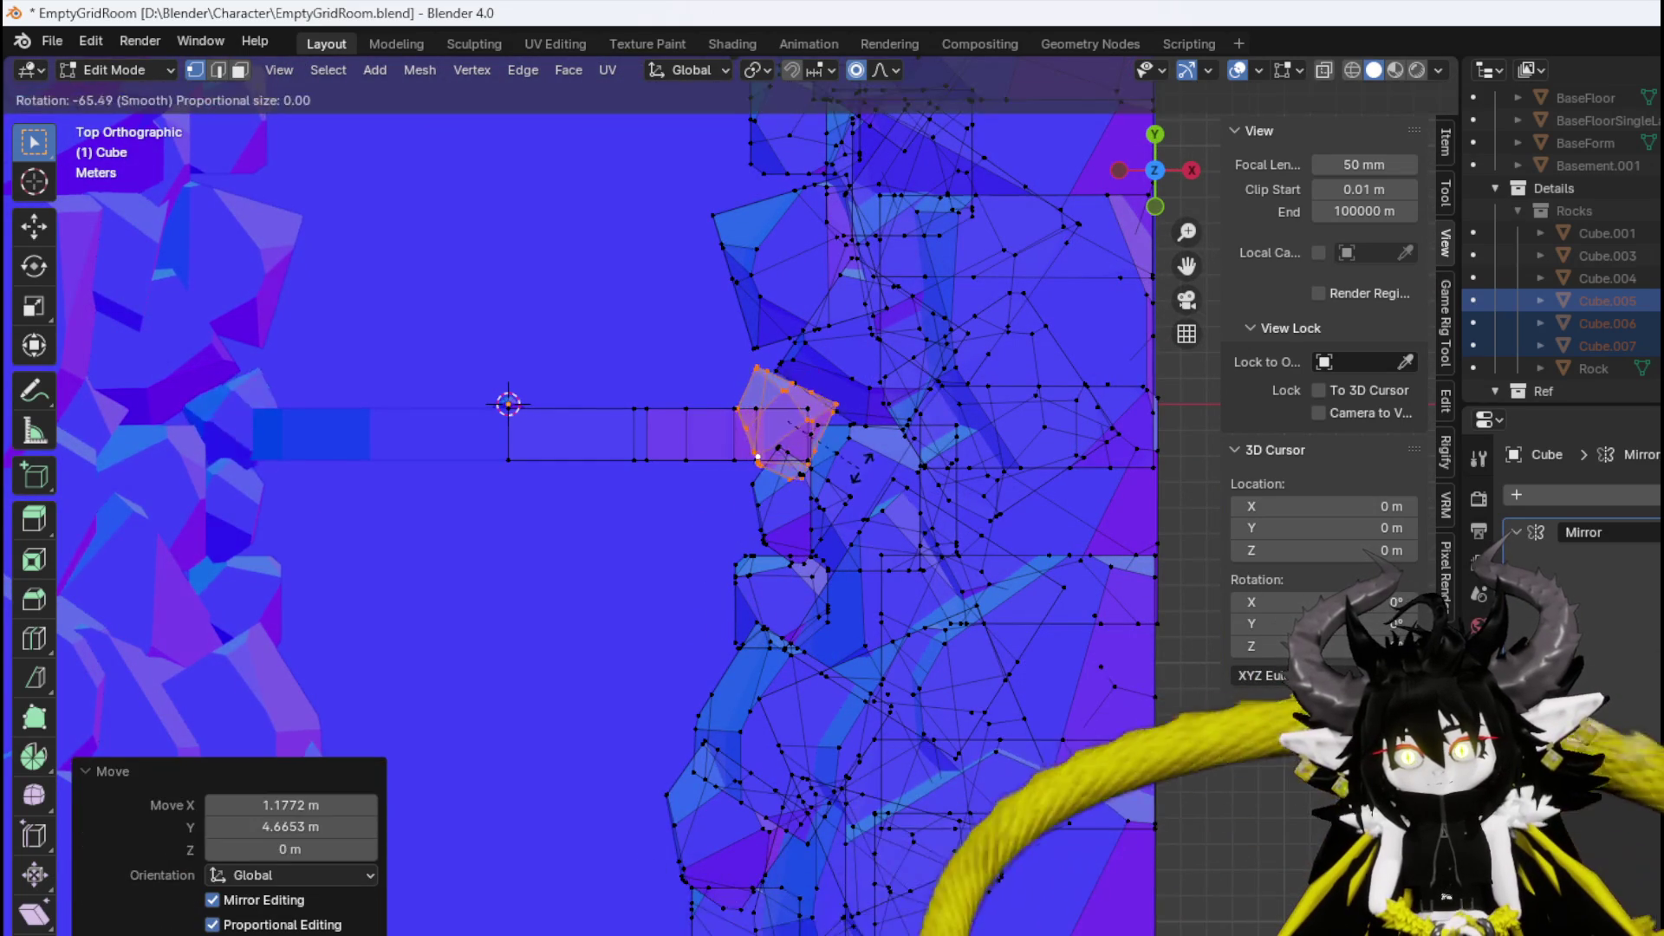
pyautogui.press('r')
pyautogui.click(780, 433)
pyautogui.moveTo(780, 433); pyautogui.dragTo(847, 314)
# Lift the duplicate about 2.9 m vertically and shift it 1.526 m along X.
pyautogui.press('g')
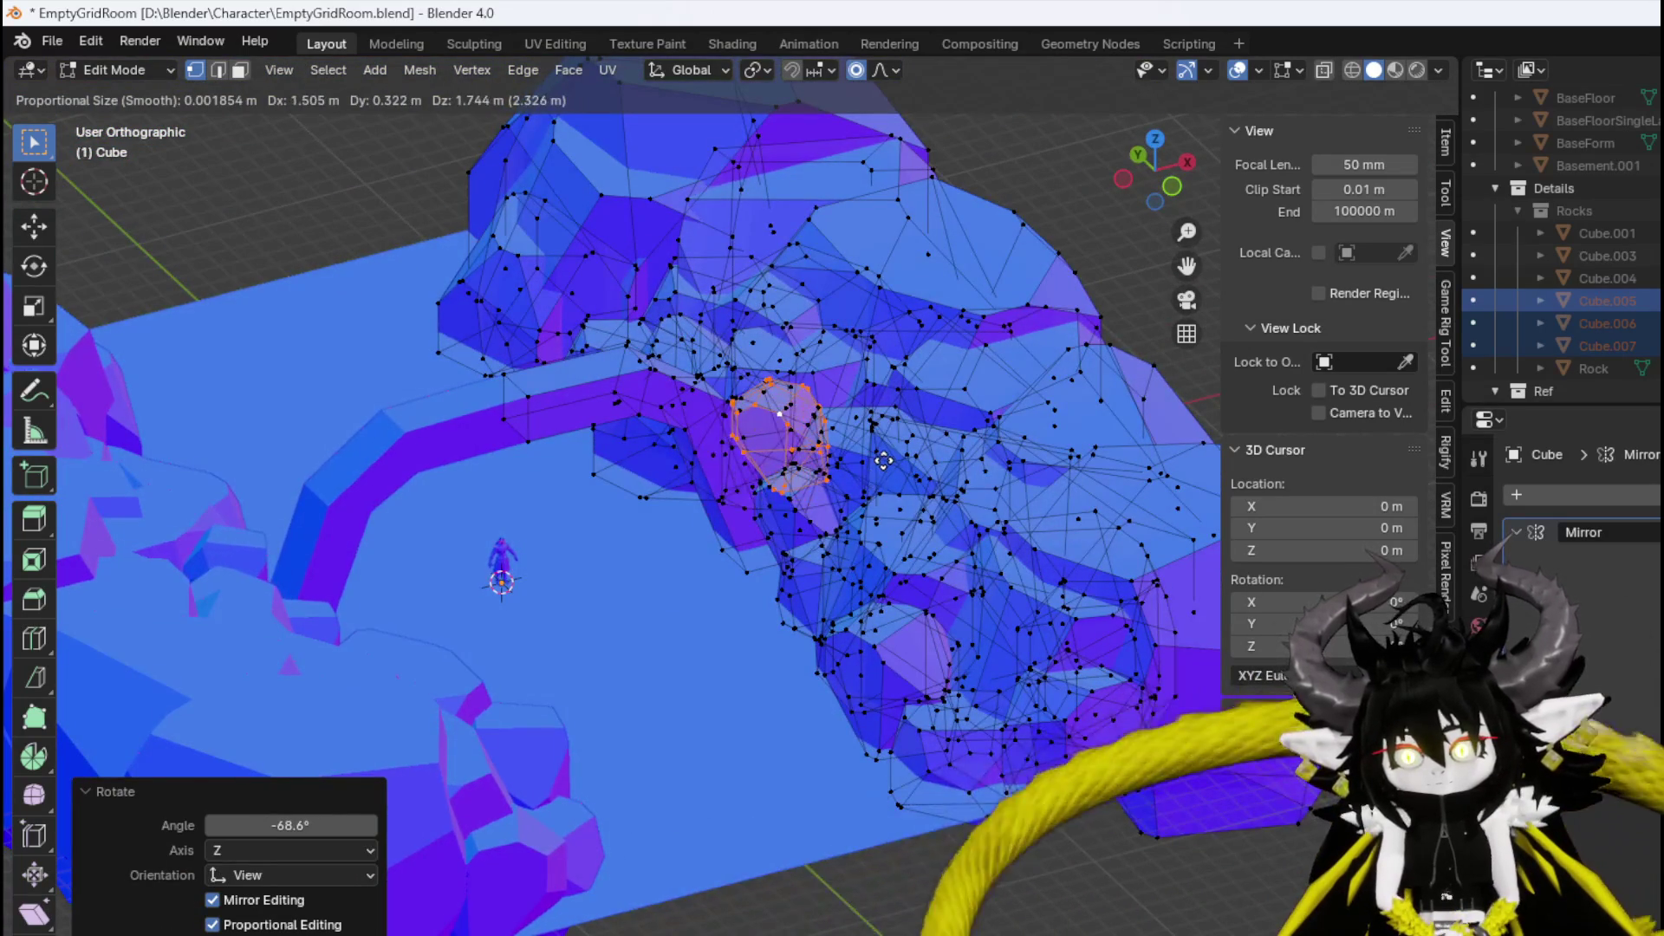
pyautogui.press('z')
pyautogui.click(875, 424)
pyautogui.moveTo(876, 424); pyautogui.dragTo(852, 542)
pyautogui.press('KP_7')
pyautogui.press('g')
pyautogui.press('x')
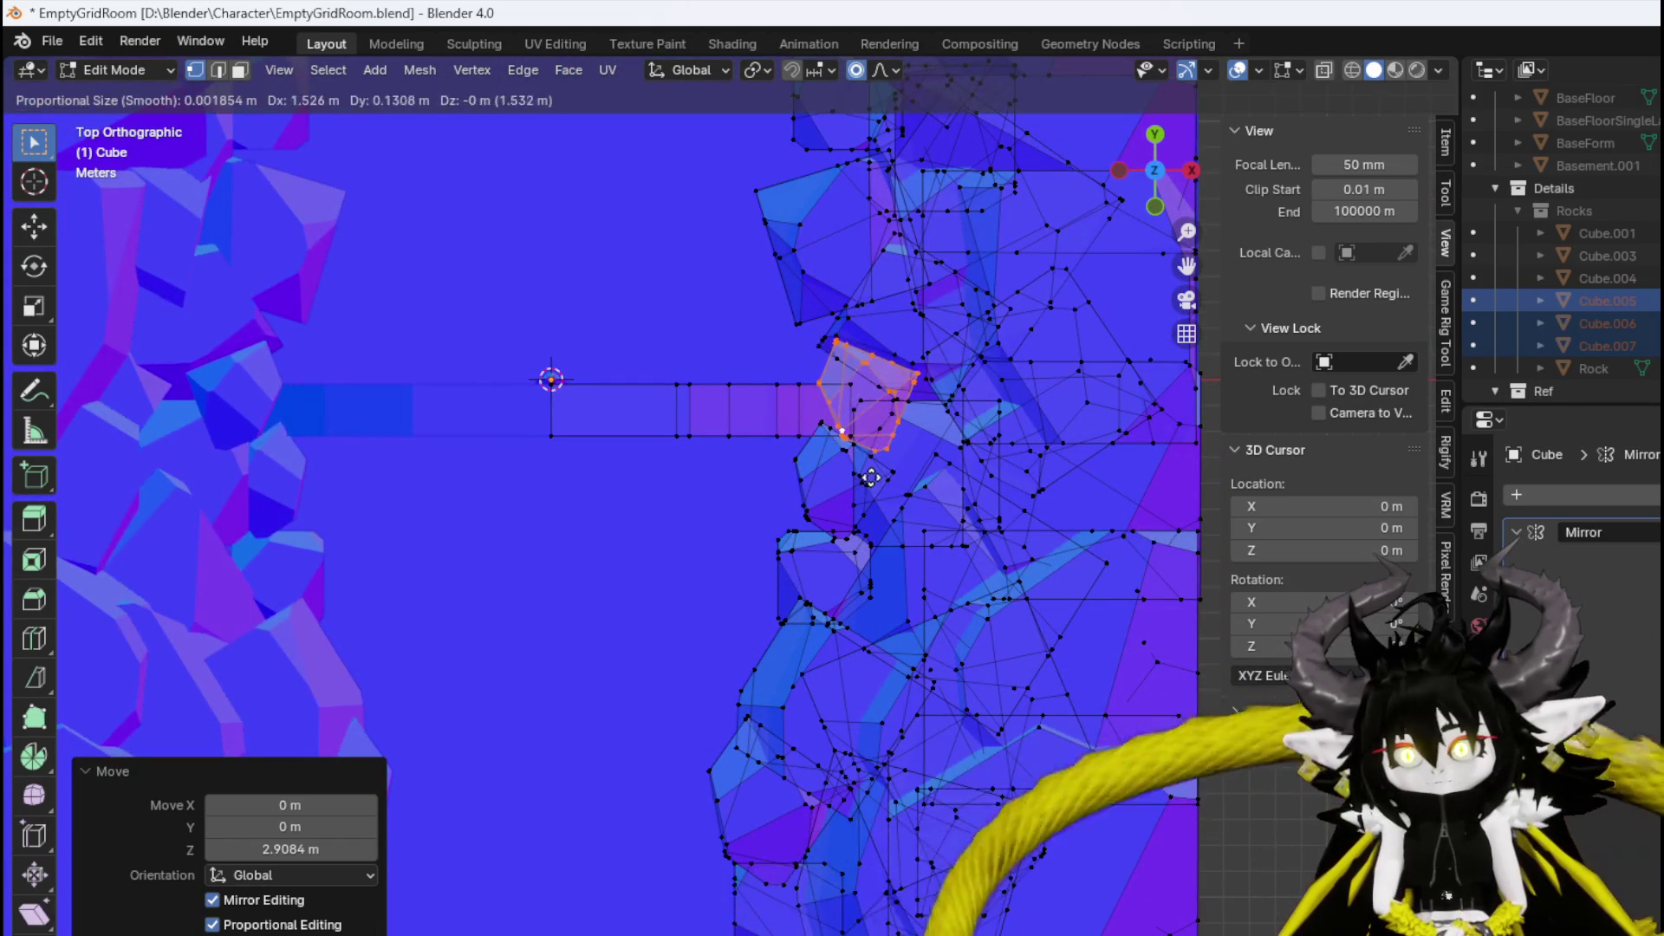
pyautogui.click(849, 482)
pyautogui.moveTo(849, 482); pyautogui.dragTo(731, 299)
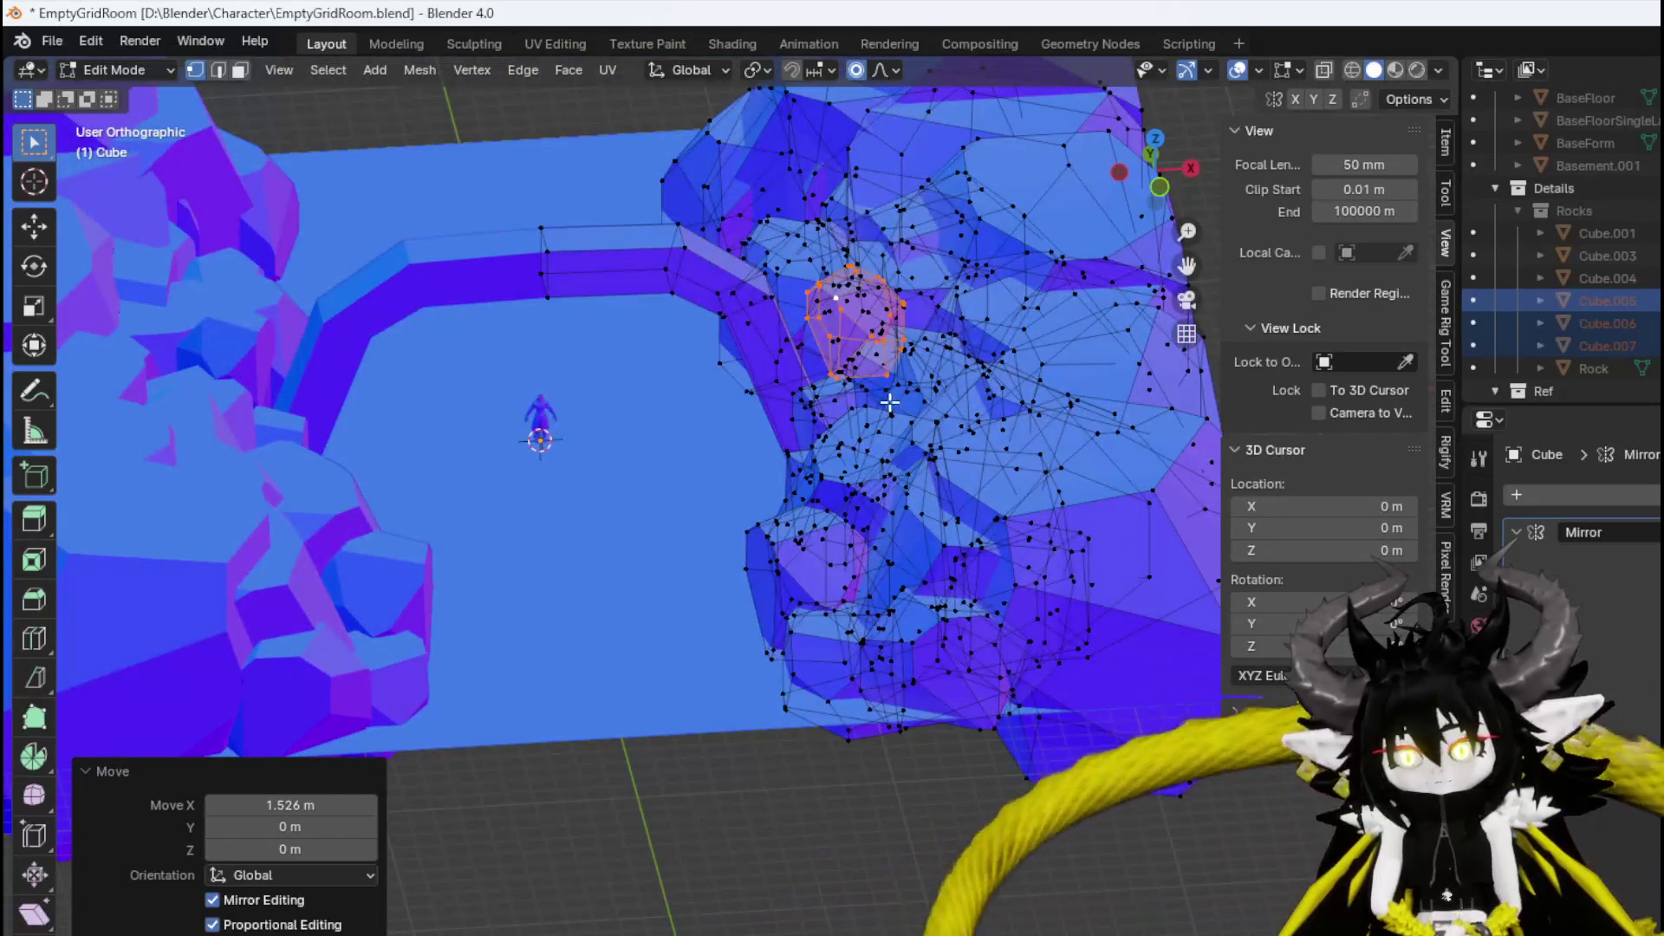
pyautogui.moveTo(891, 401)
pyautogui.mouseDown()
pyautogui.moveTo(1051, 479)
pyautogui.moveTo(861, 445)
pyautogui.mouseUp()
# Place another duplicated rock chunk beside the path and raise it, checking front and side views.
pyautogui.click(605, 424)
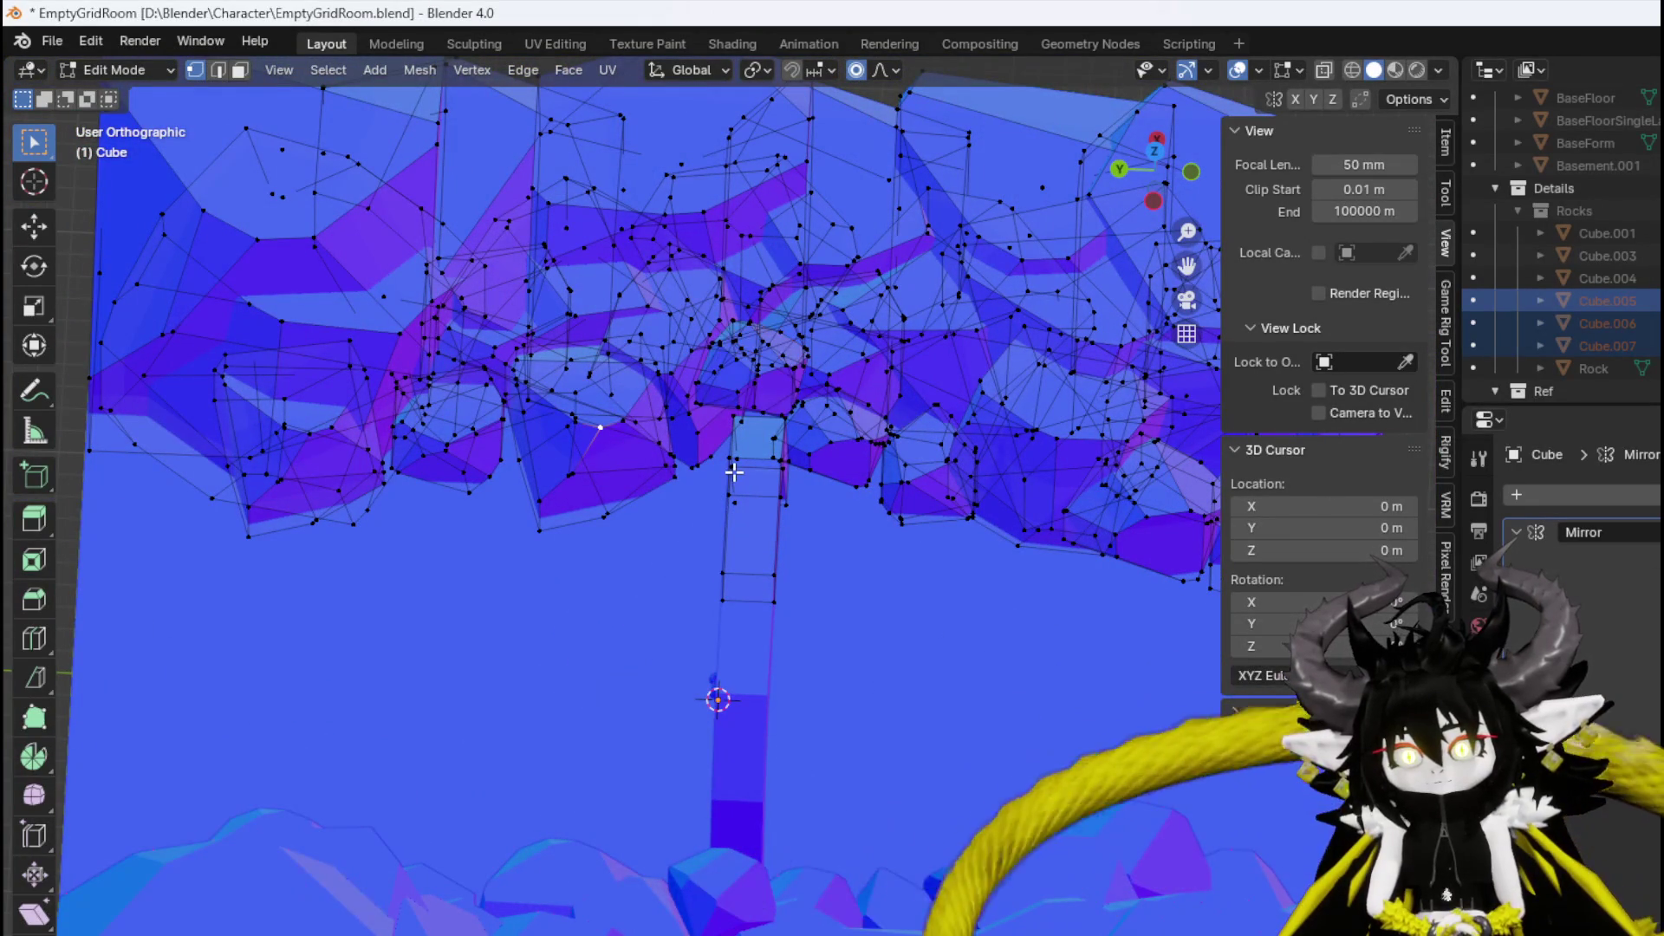
pyautogui.hotkey('ctrl', 'l')
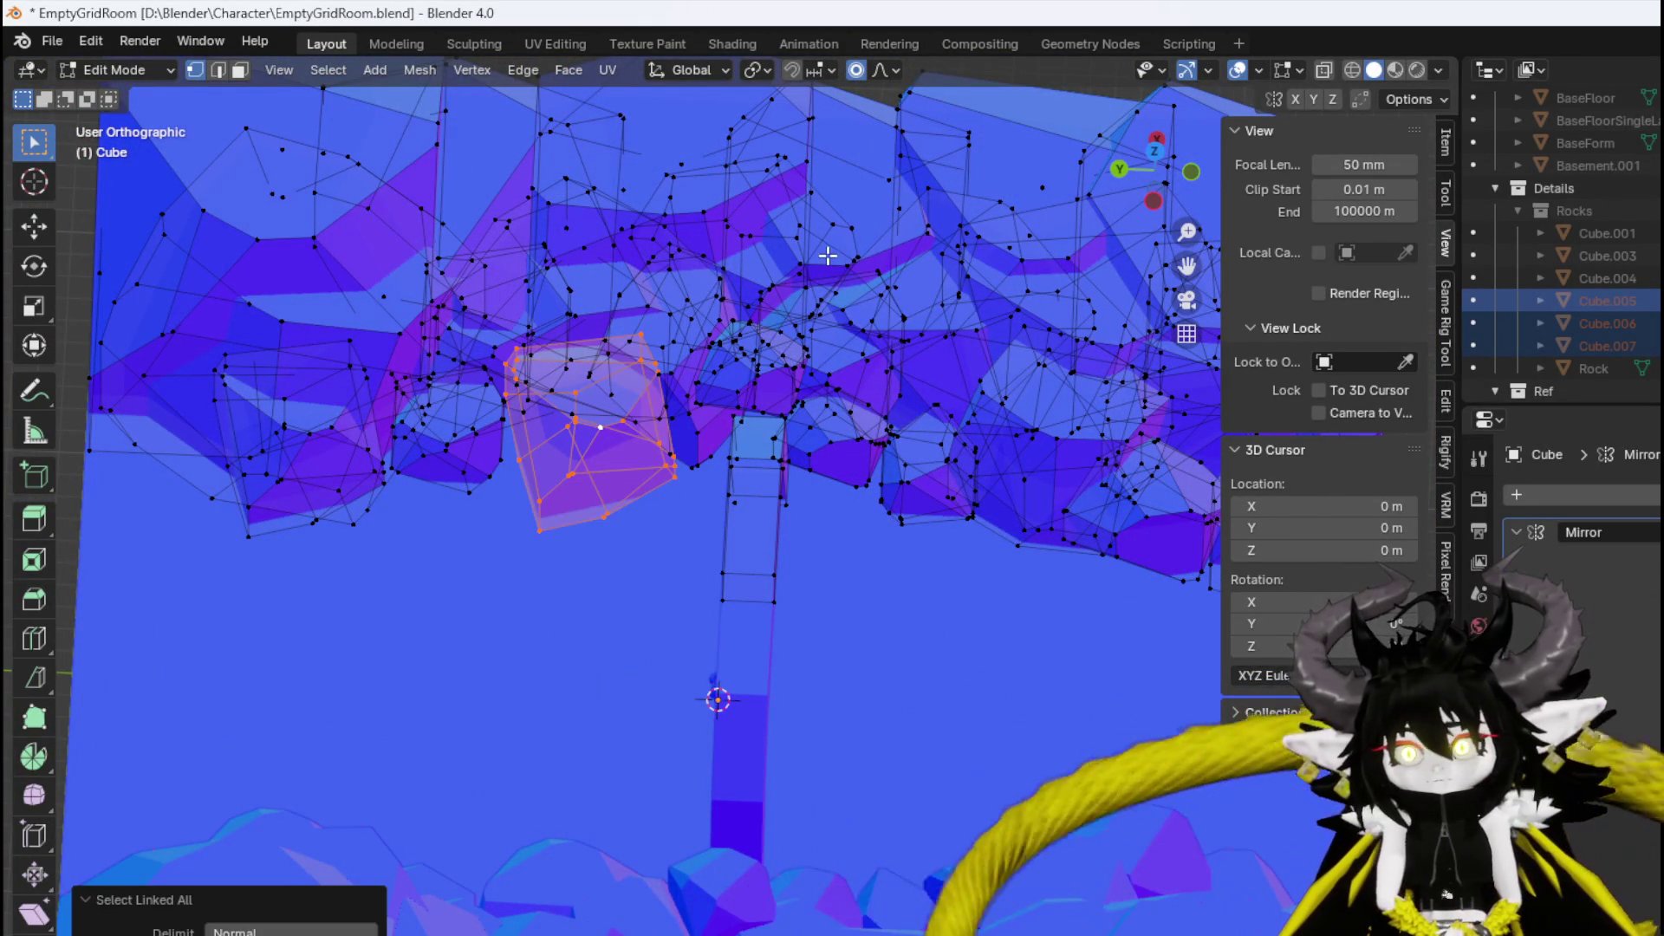
pyautogui.hotkey('ctrl', 'z')
pyautogui.press('KP_7')
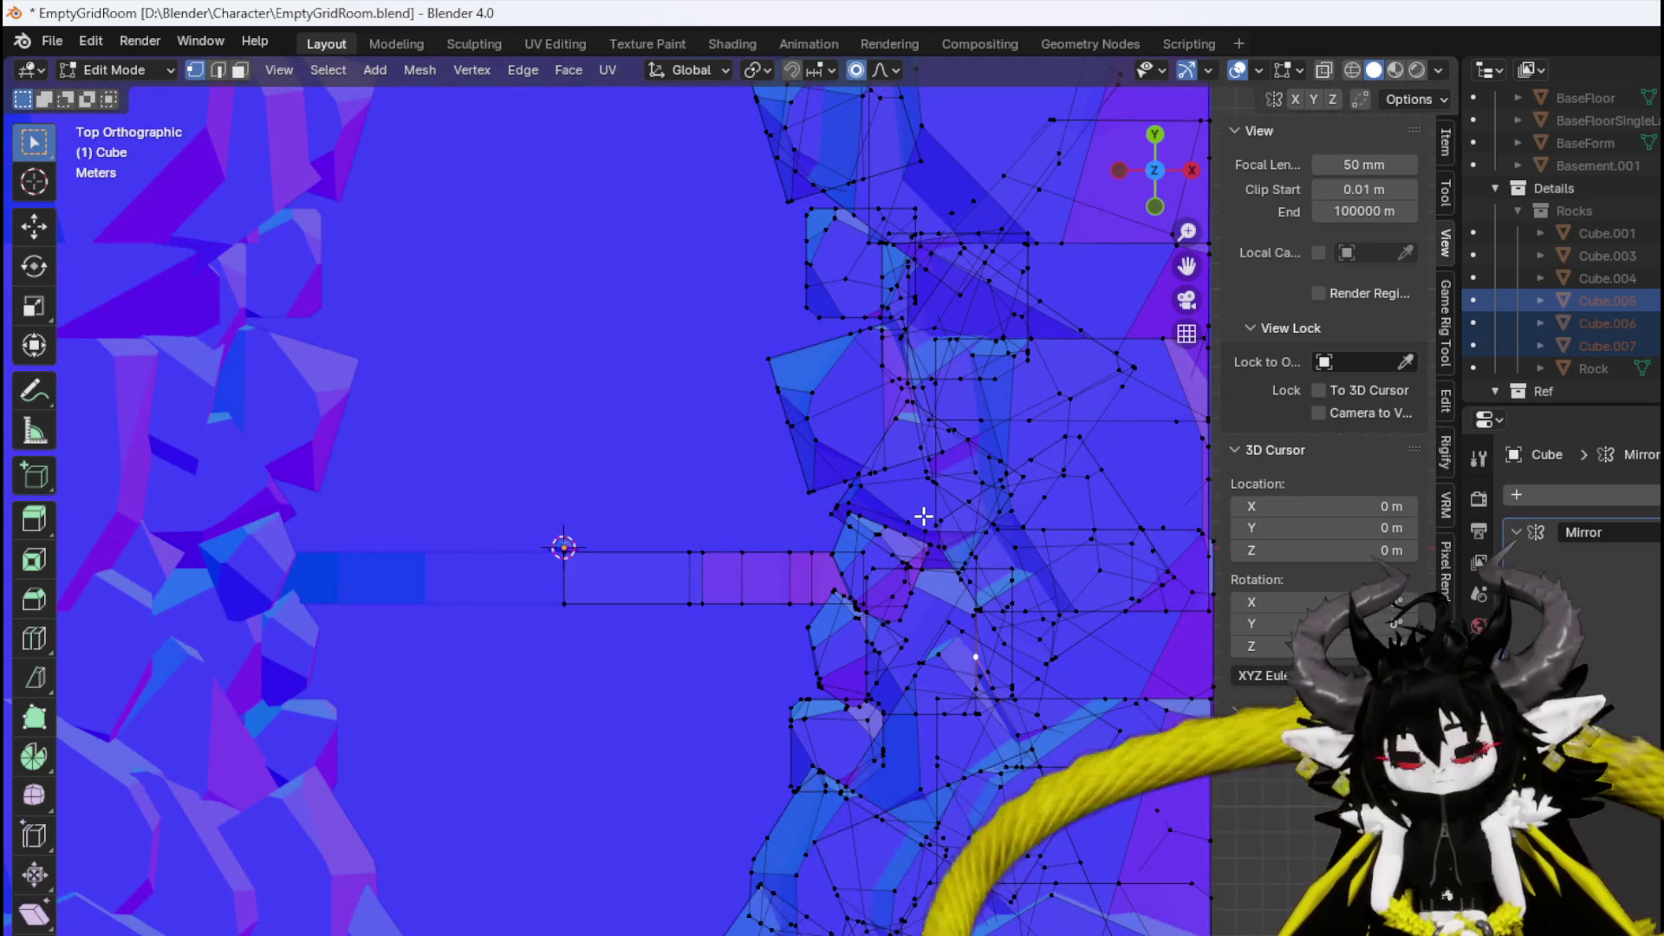
pyautogui.hotkey('ctrl', 'l')
pyautogui.click(669, 564)
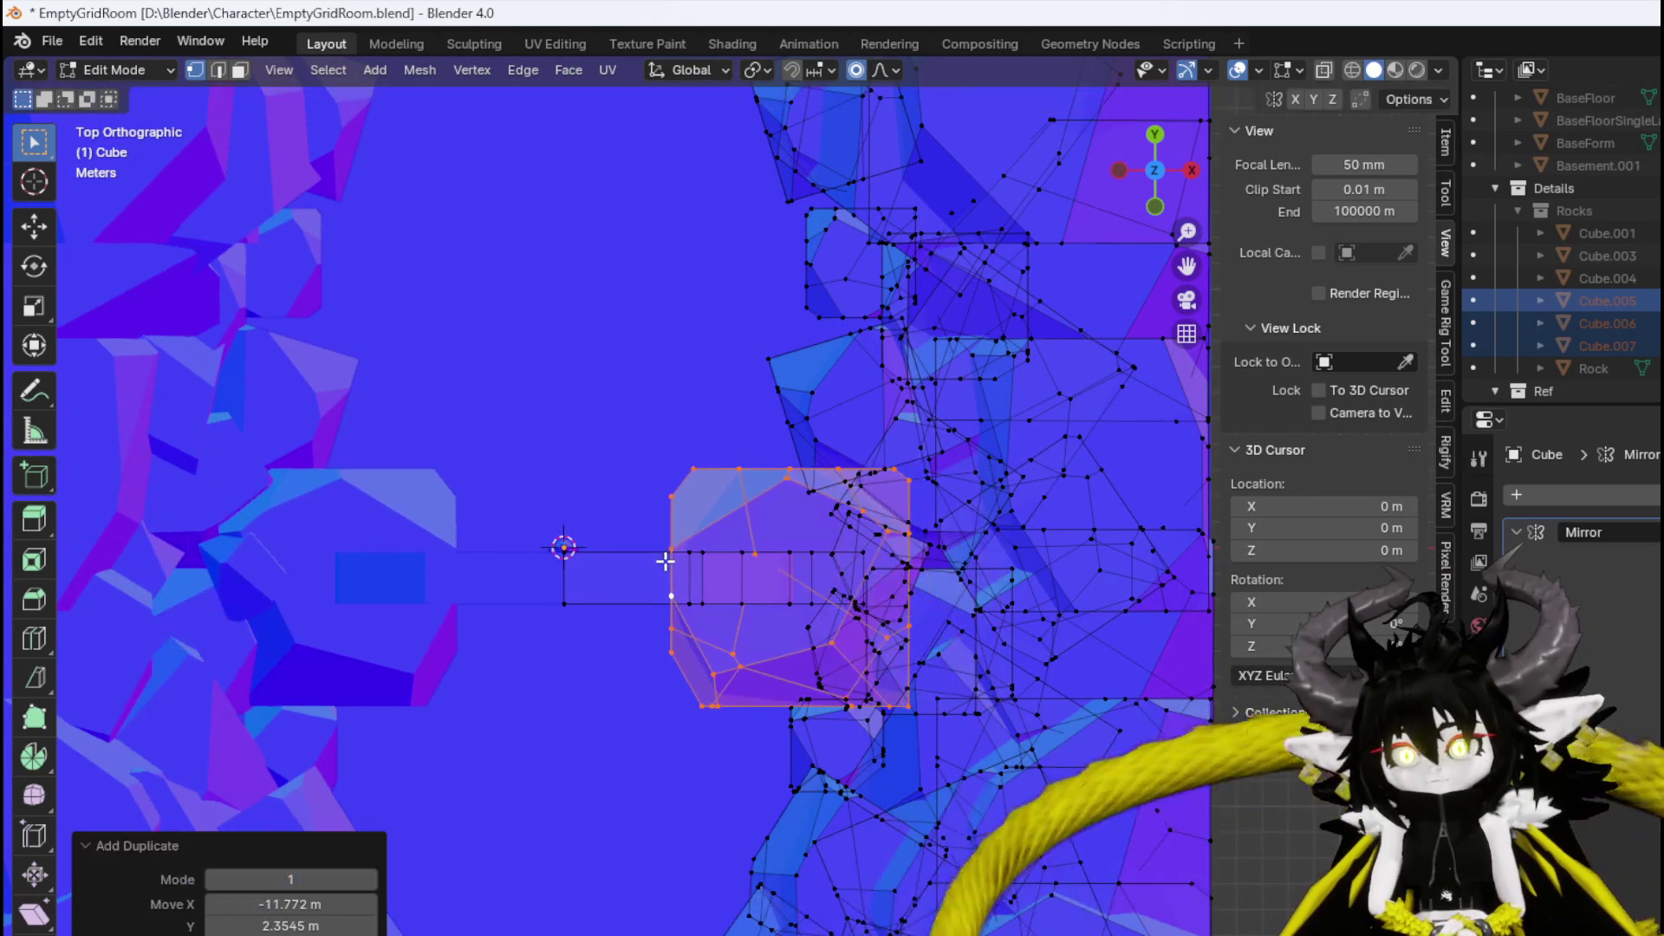
pyautogui.press('KP_1')
pyautogui.press('g')
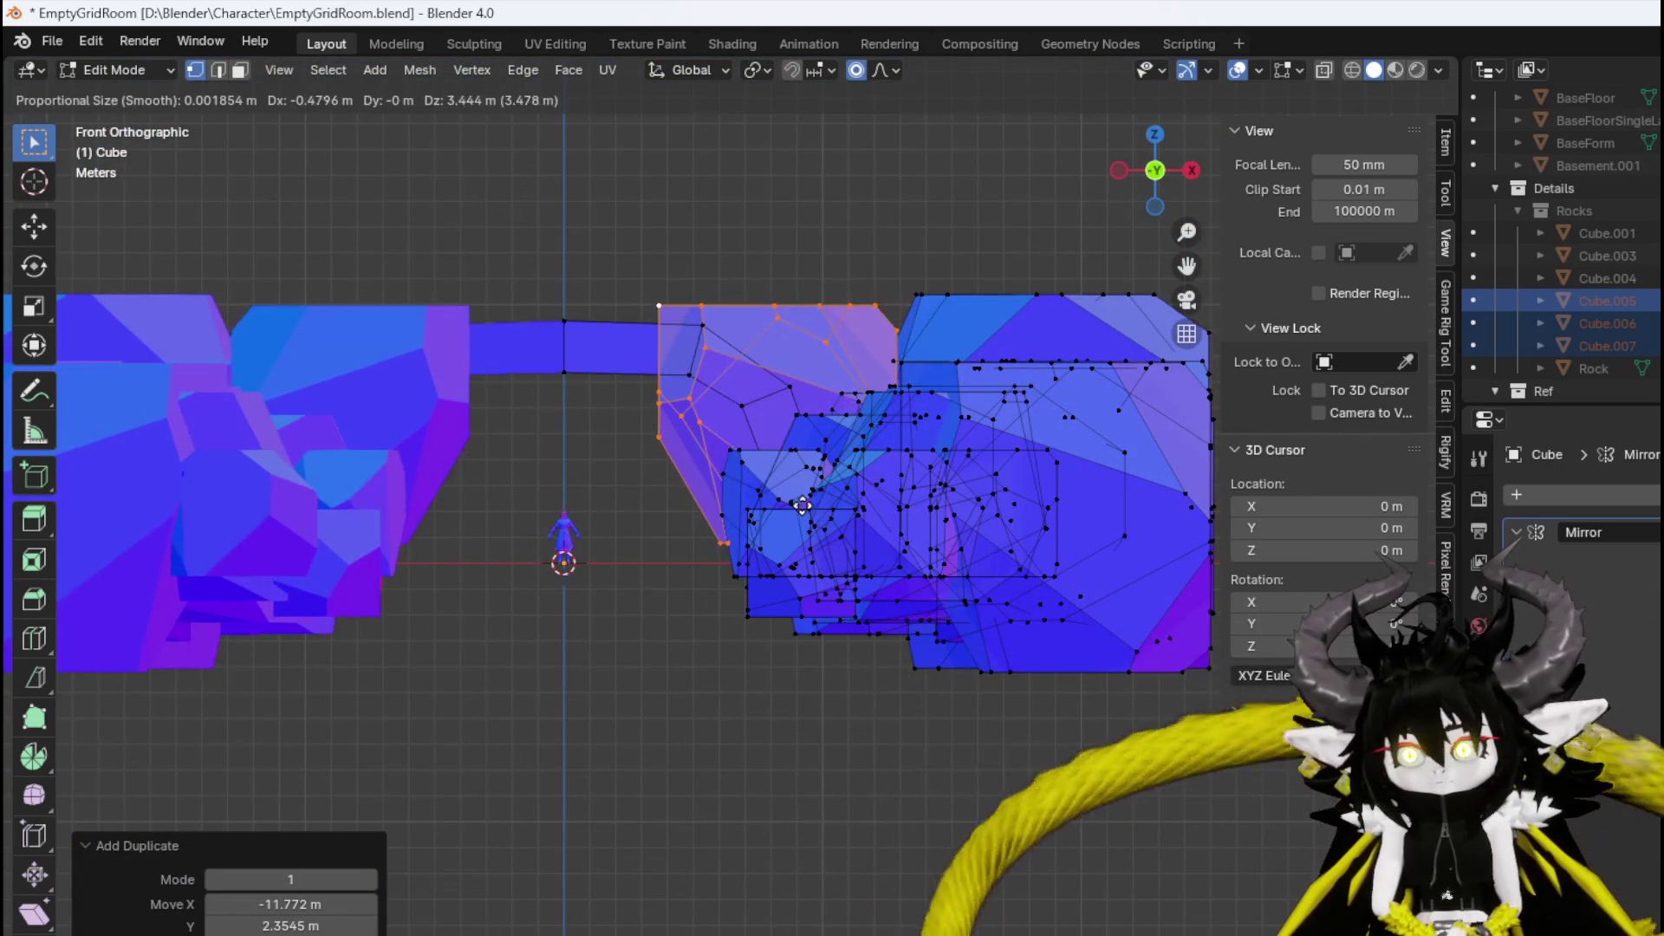
pyautogui.click(839, 471)
pyautogui.moveTo(839, 471); pyautogui.dragTo(779, 574)
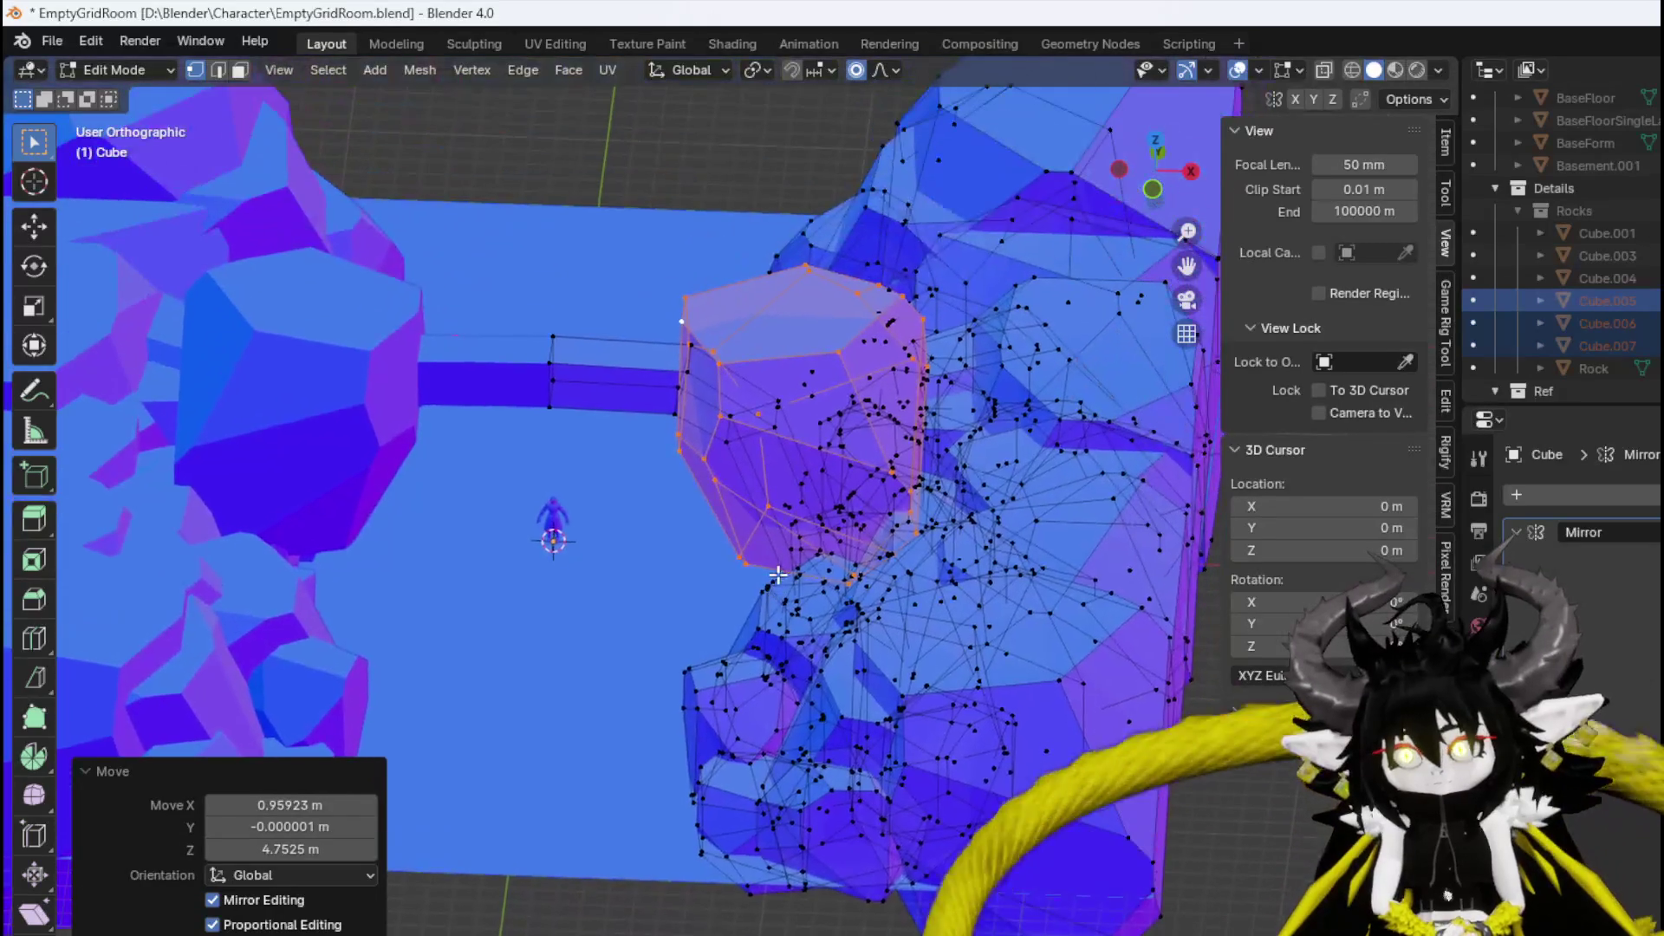
pyautogui.press('KP_3')
pyautogui.press('KP_1')
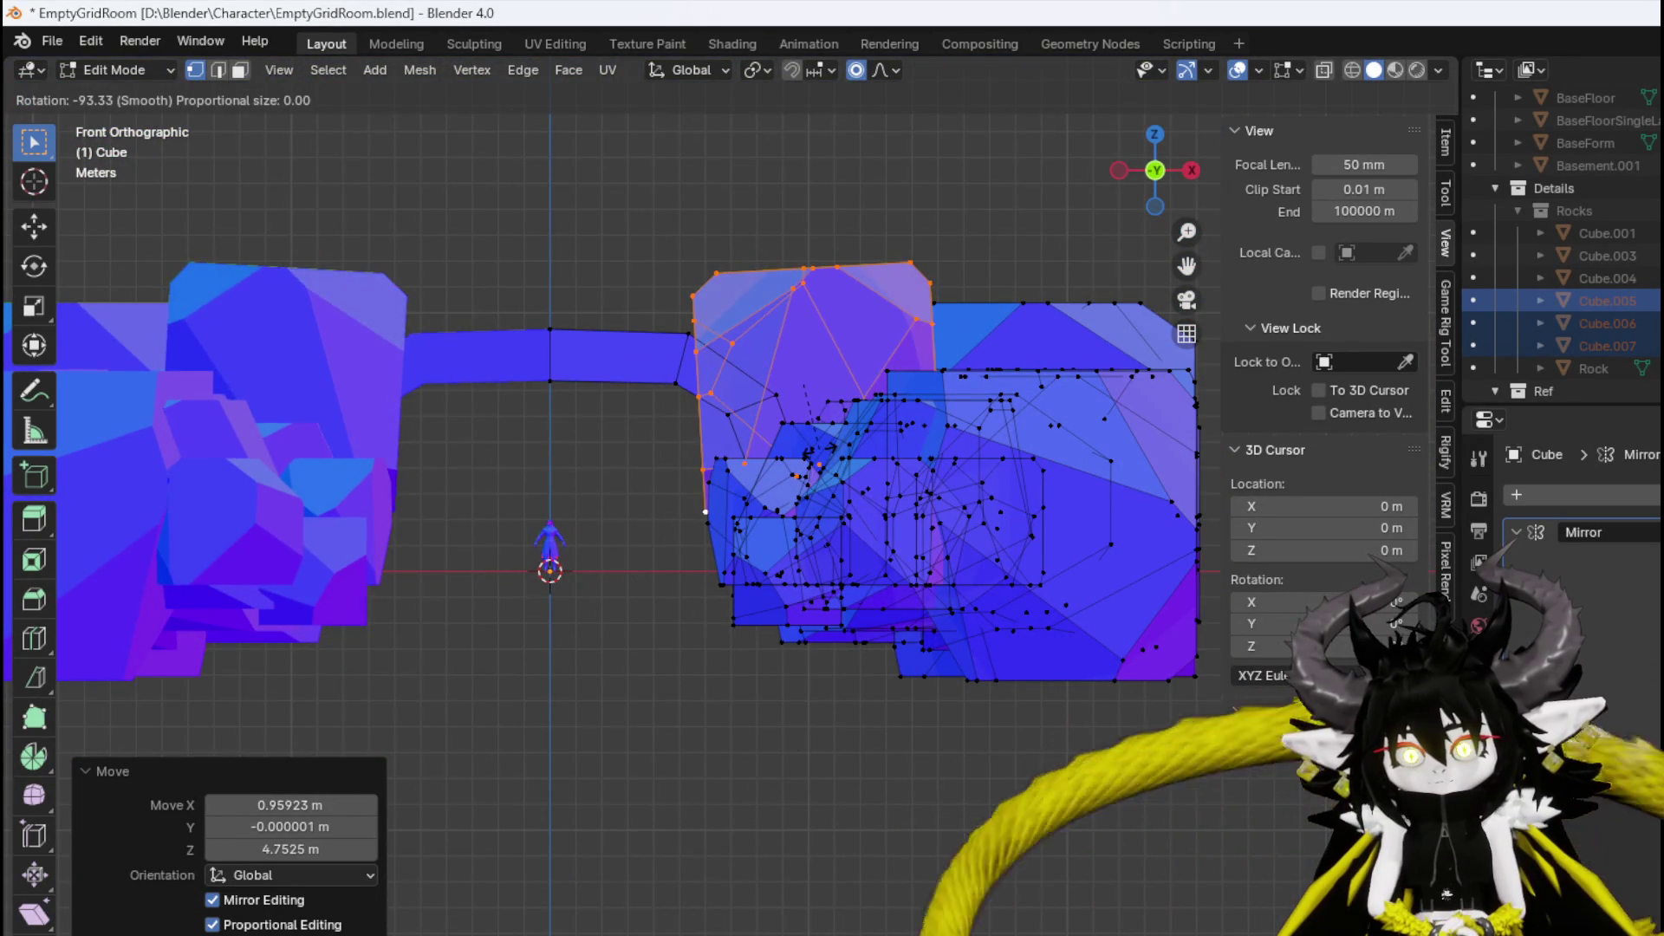
# Turn the chunk about -90°, then rotate it to 146° around the vertical axis.
pyautogui.click(813, 460)
pyautogui.scroll(4, 813, 468)
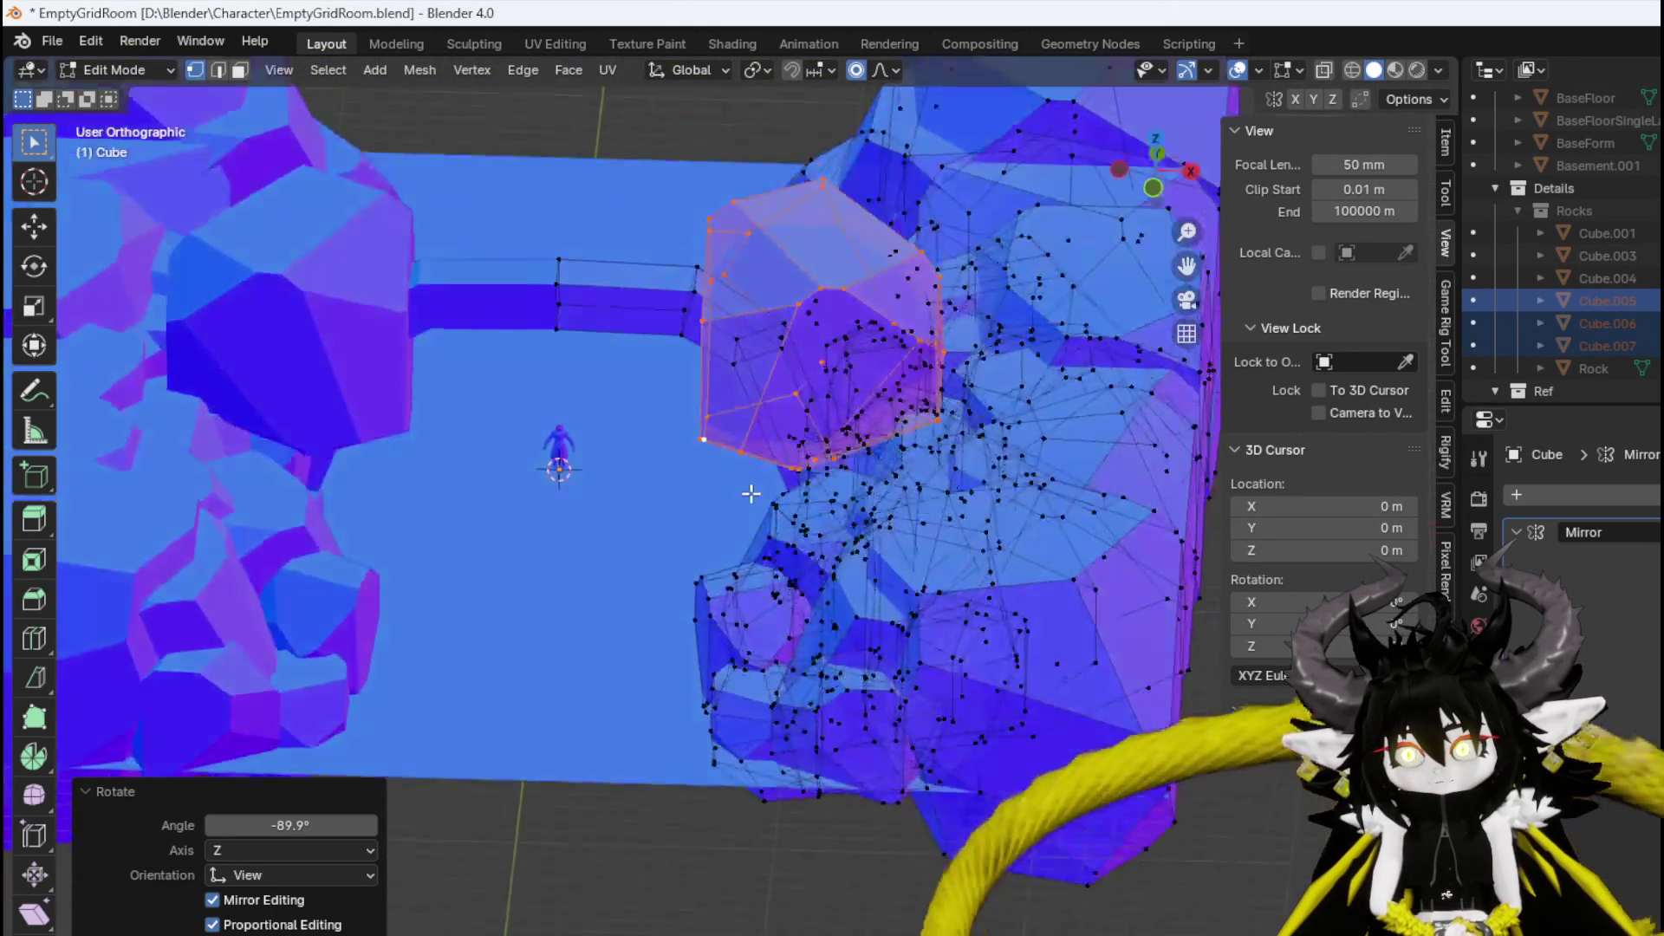
pyautogui.moveTo(813, 468)
pyautogui.mouseDown()
pyautogui.moveTo(793, 520)
pyautogui.moveTo(910, 472)
pyautogui.mouseUp()
pyautogui.press('KP_7')
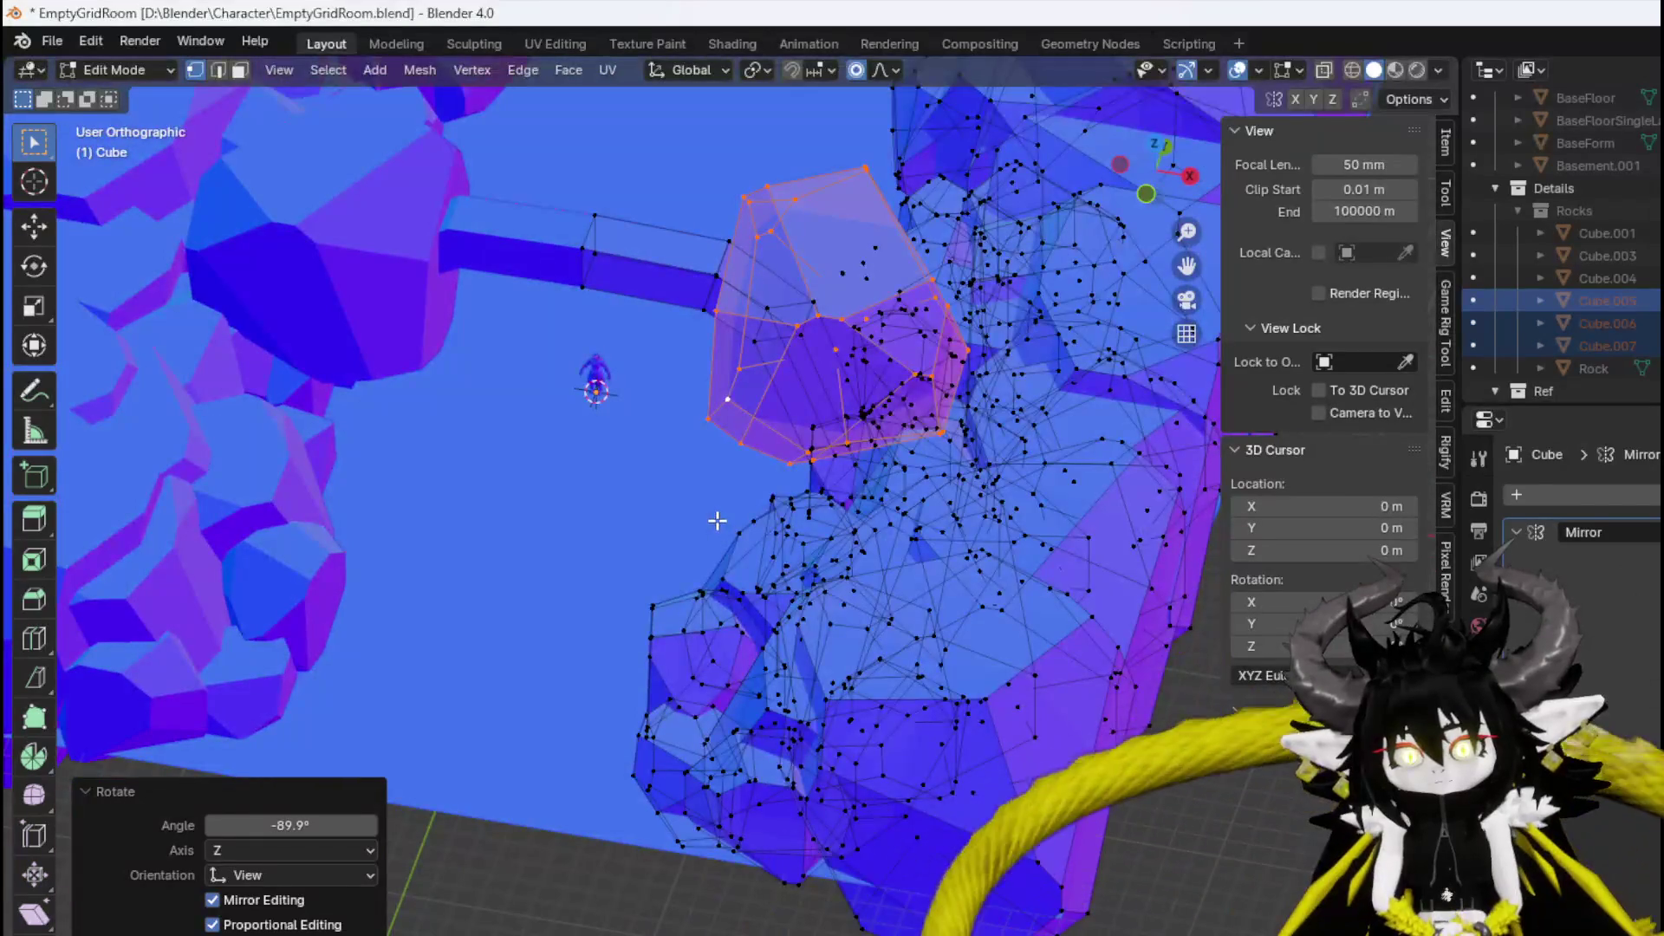
pyautogui.scroll(2, 794, 479)
pyautogui.press('r')
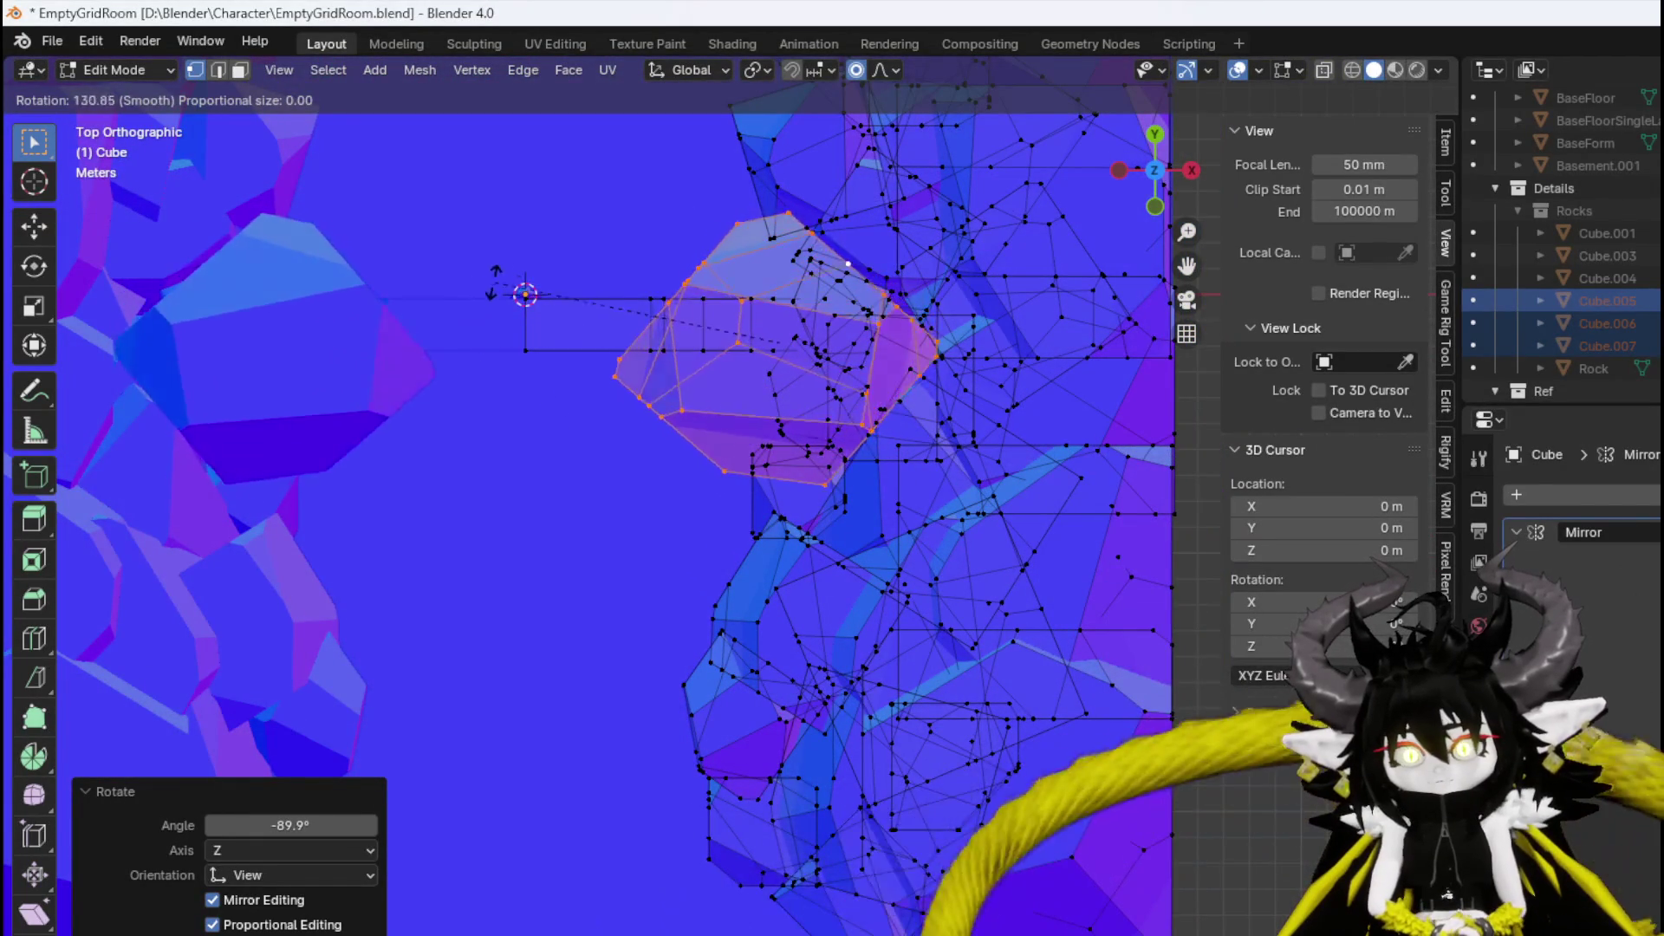
pyautogui.click(642, 445)
pyautogui.moveTo(642, 446)
pyautogui.mouseDown()
pyautogui.moveTo(658, 260)
pyautogui.moveTo(684, 222)
pyautogui.moveTo(814, 254)
pyautogui.moveTo(620, 260)
pyautogui.moveTo(713, 283)
pyautogui.mouseUp()
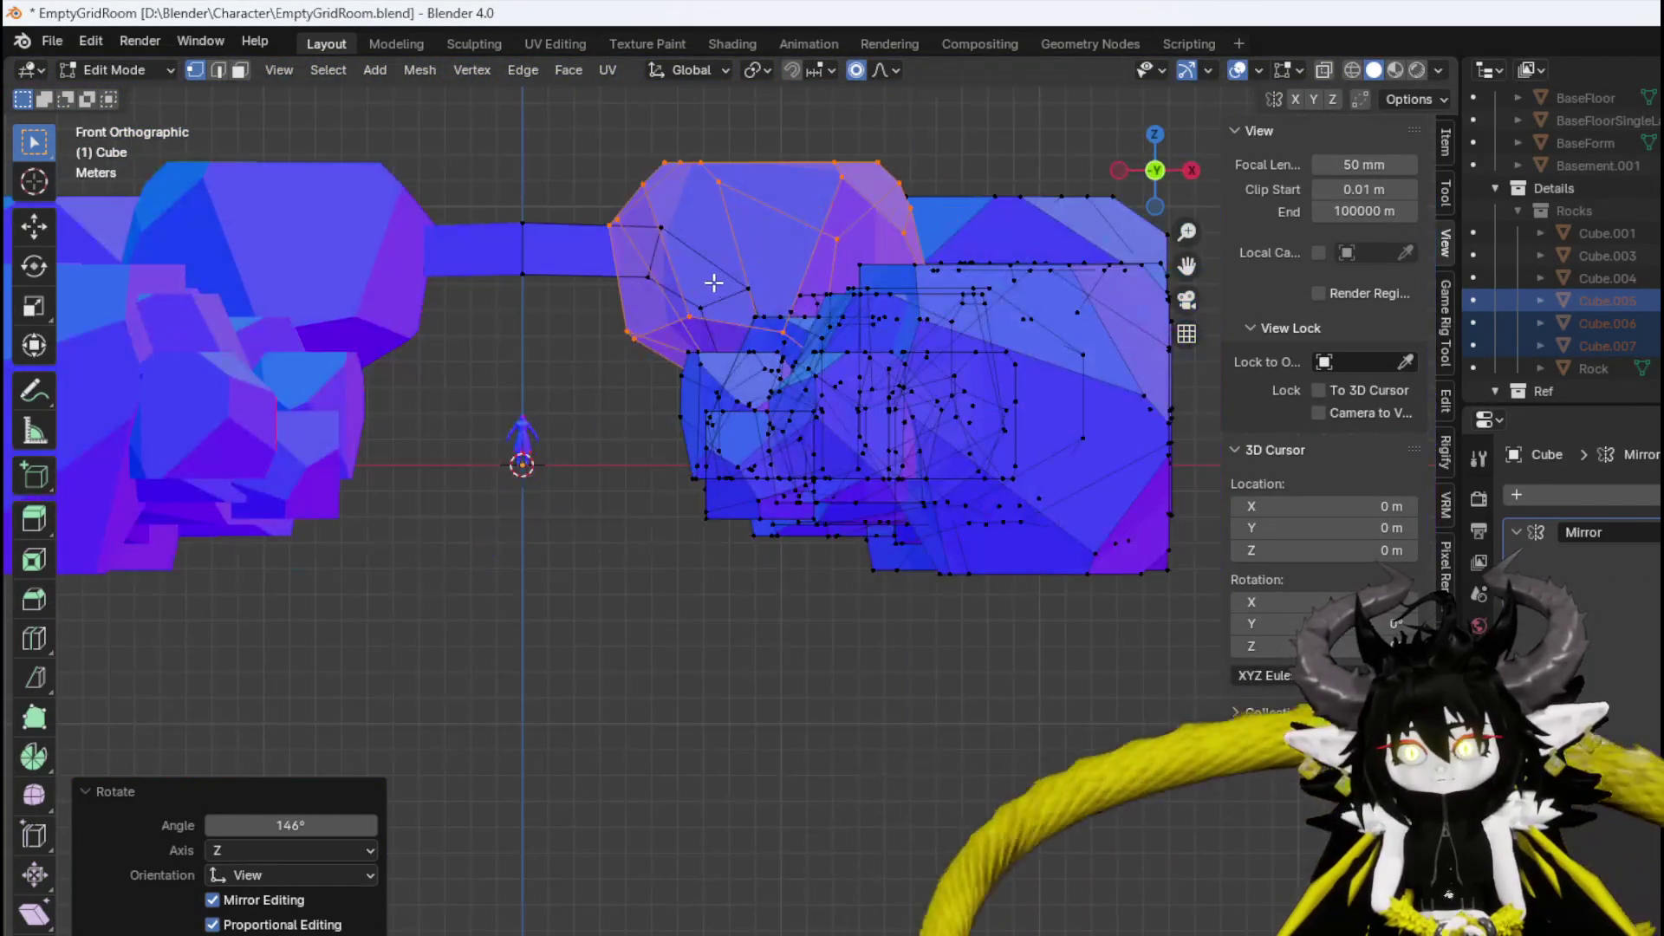
# Move the chunk about 1.7 m along X and down about 1.79 m into the cliff.
pyautogui.press('g')
pyautogui.click(768, 340)
pyautogui.moveTo(768, 340); pyautogui.dragTo(715, 398)
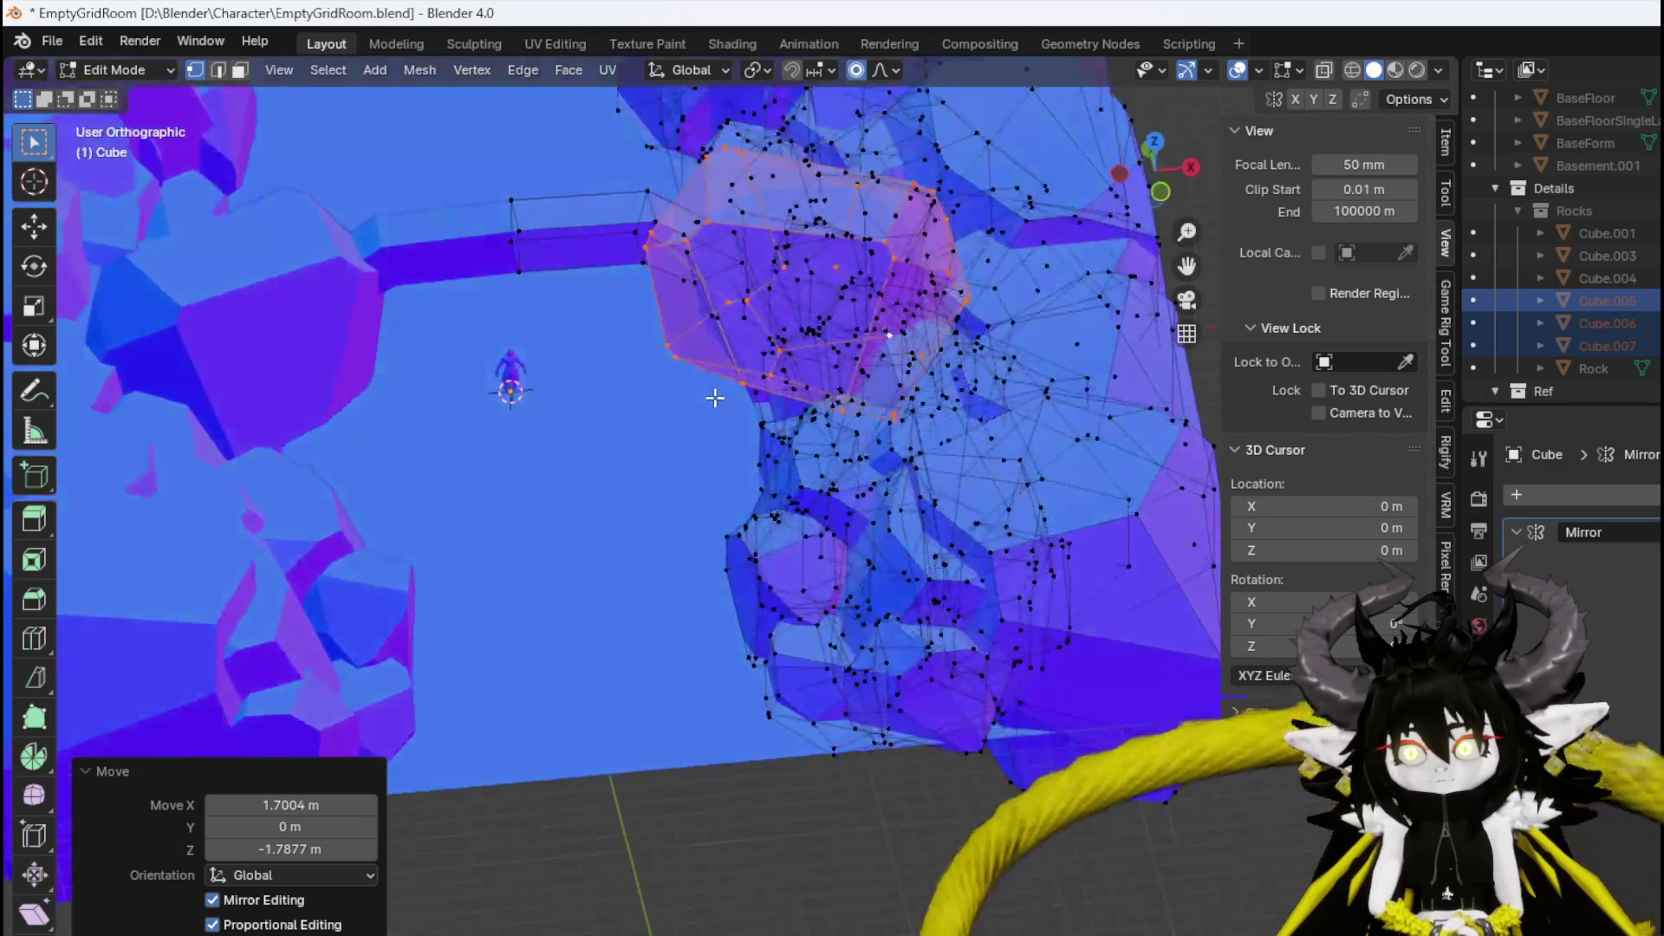
pyautogui.scroll(-3, 728, 416)
pyautogui.scroll(5, 745, 411)
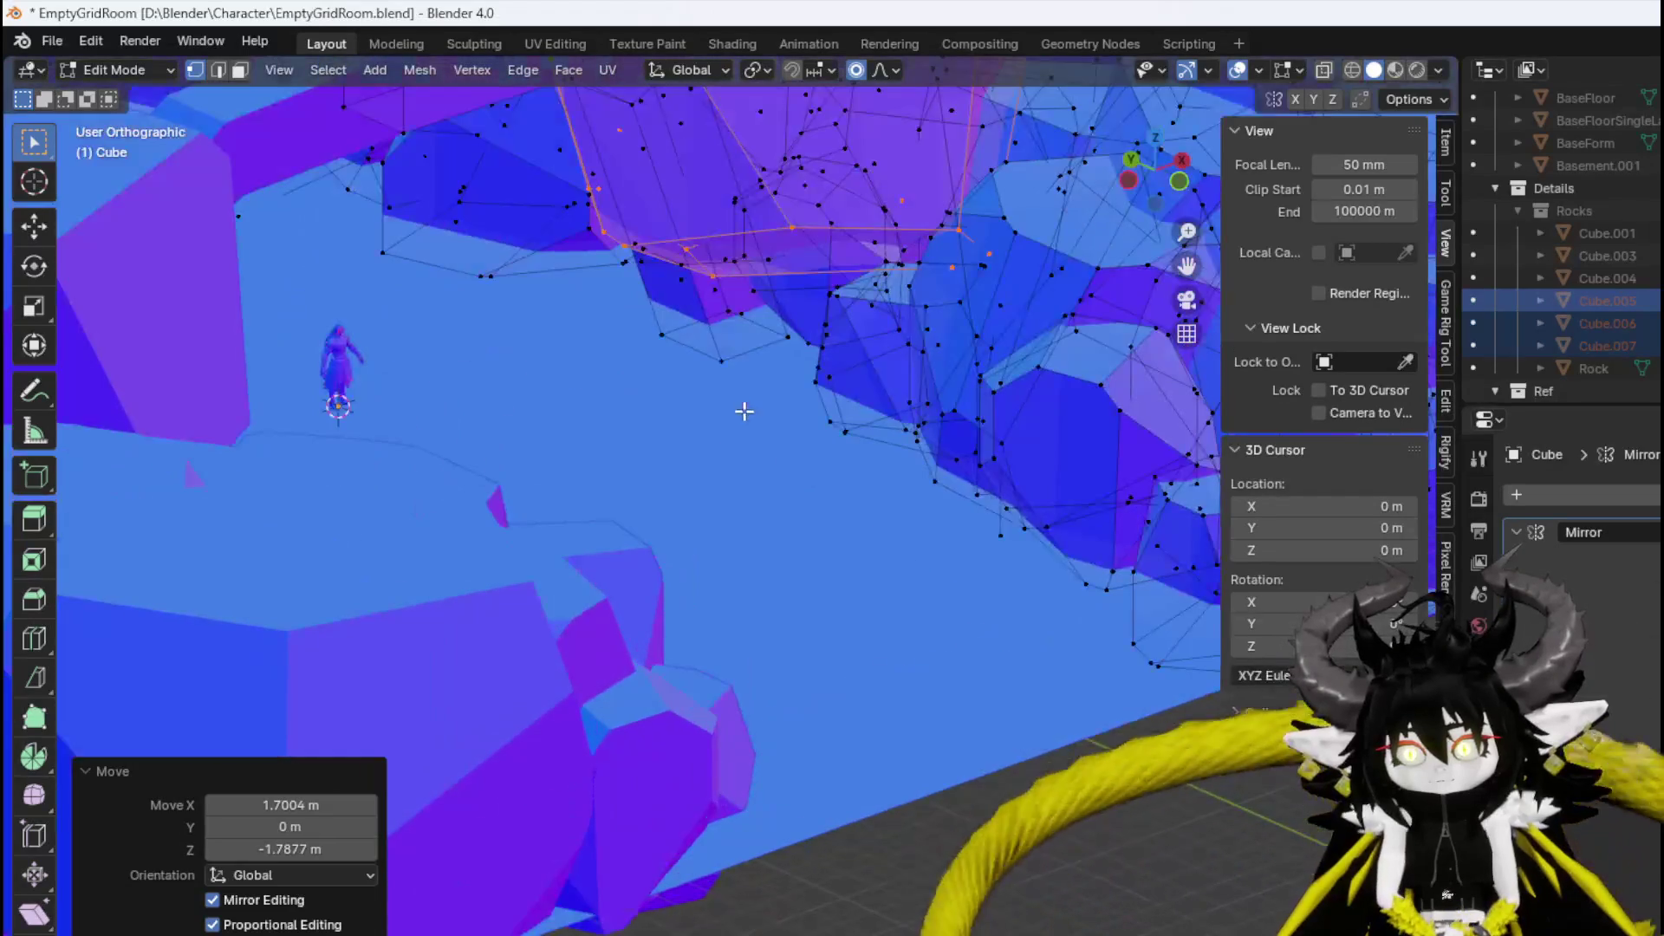
pyautogui.scroll(5, 745, 411)
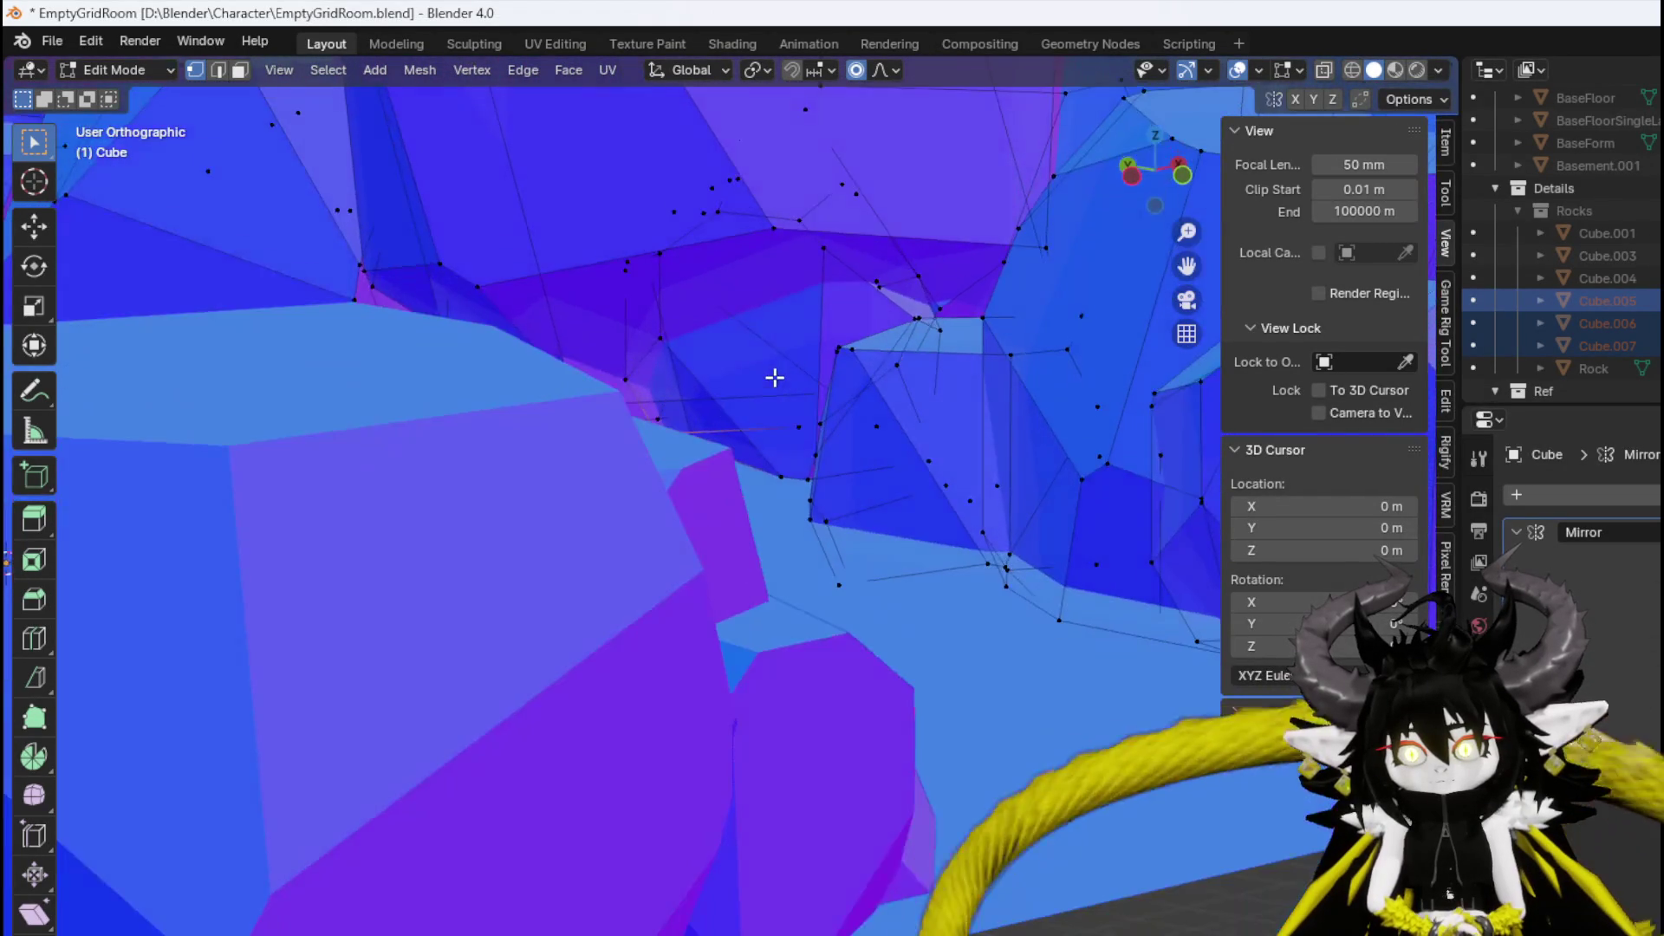
pyautogui.moveTo(774, 377); pyautogui.dragTo(709, 388)
pyautogui.hotkey('ctrl', 'l')
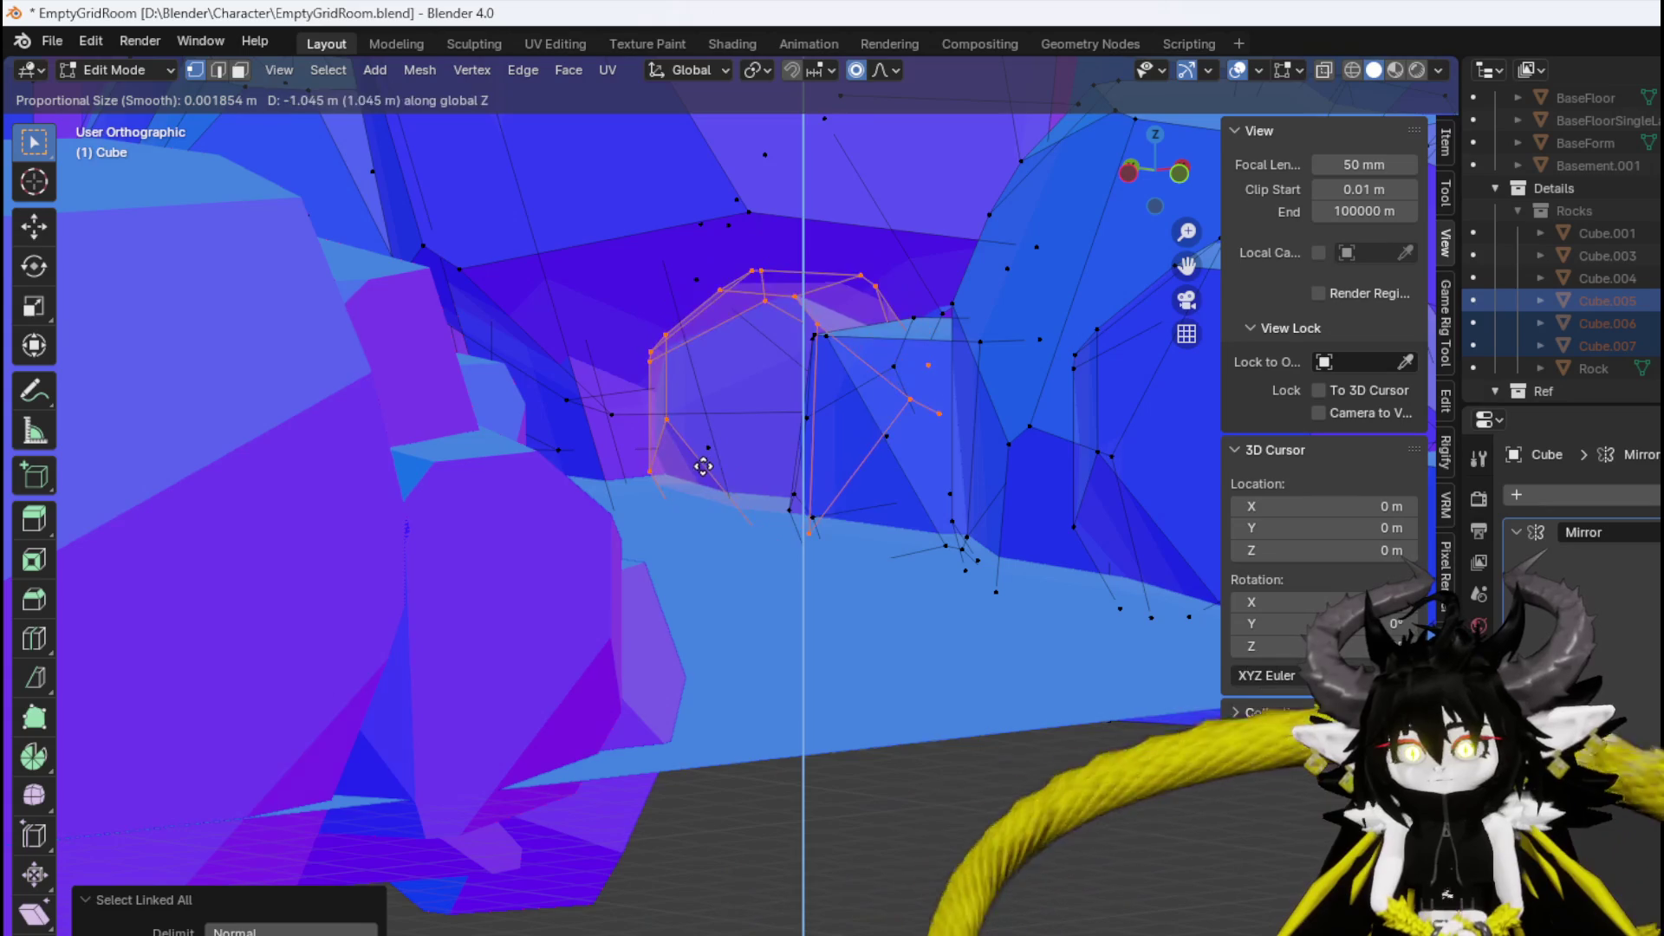
# Lower the selected rock chunk into the cliff.
pyautogui.click(699, 439)
pyautogui.moveTo(699, 439)
pyautogui.mouseDown()
pyautogui.moveTo(684, 475)
pyautogui.moveTo(743, 481)
pyautogui.mouseUp()
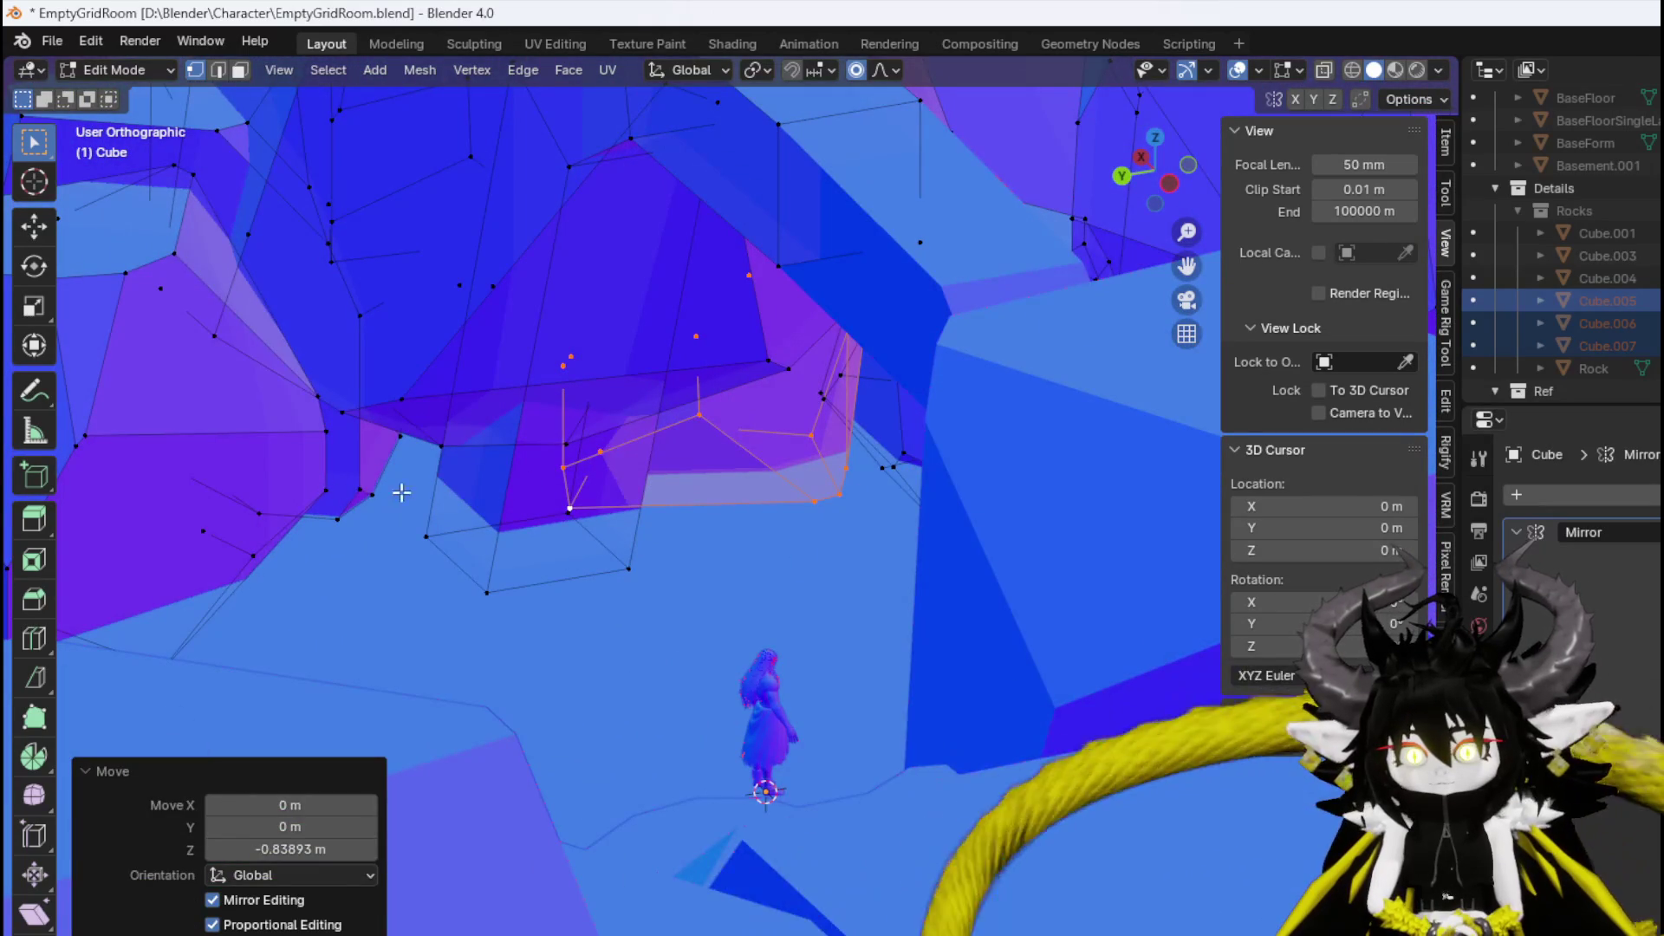
pyautogui.moveTo(368, 492)
pyautogui.mouseDown()
pyautogui.moveTo(501, 509)
pyautogui.moveTo(471, 491)
pyautogui.moveTo(557, 520)
pyautogui.mouseUp()
# Move and rotate the rock chunk into a gap where the cliff meets the path.
pyautogui.press('KP_7')
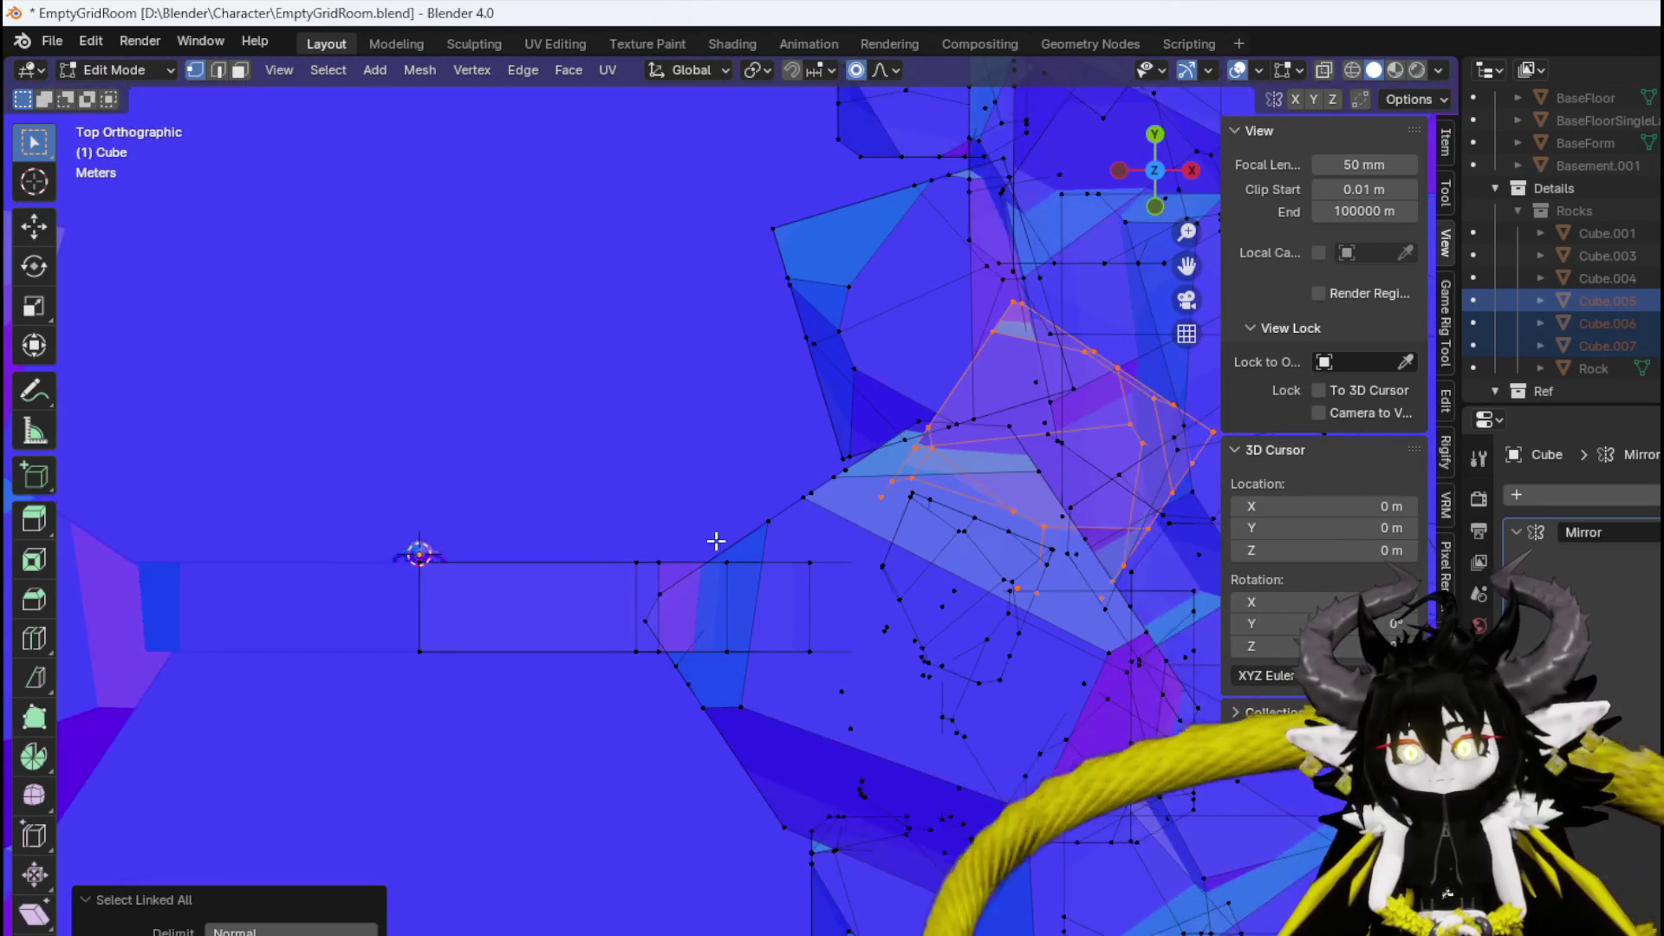
pyautogui.press('g')
pyautogui.click(499, 594)
pyautogui.press('r')
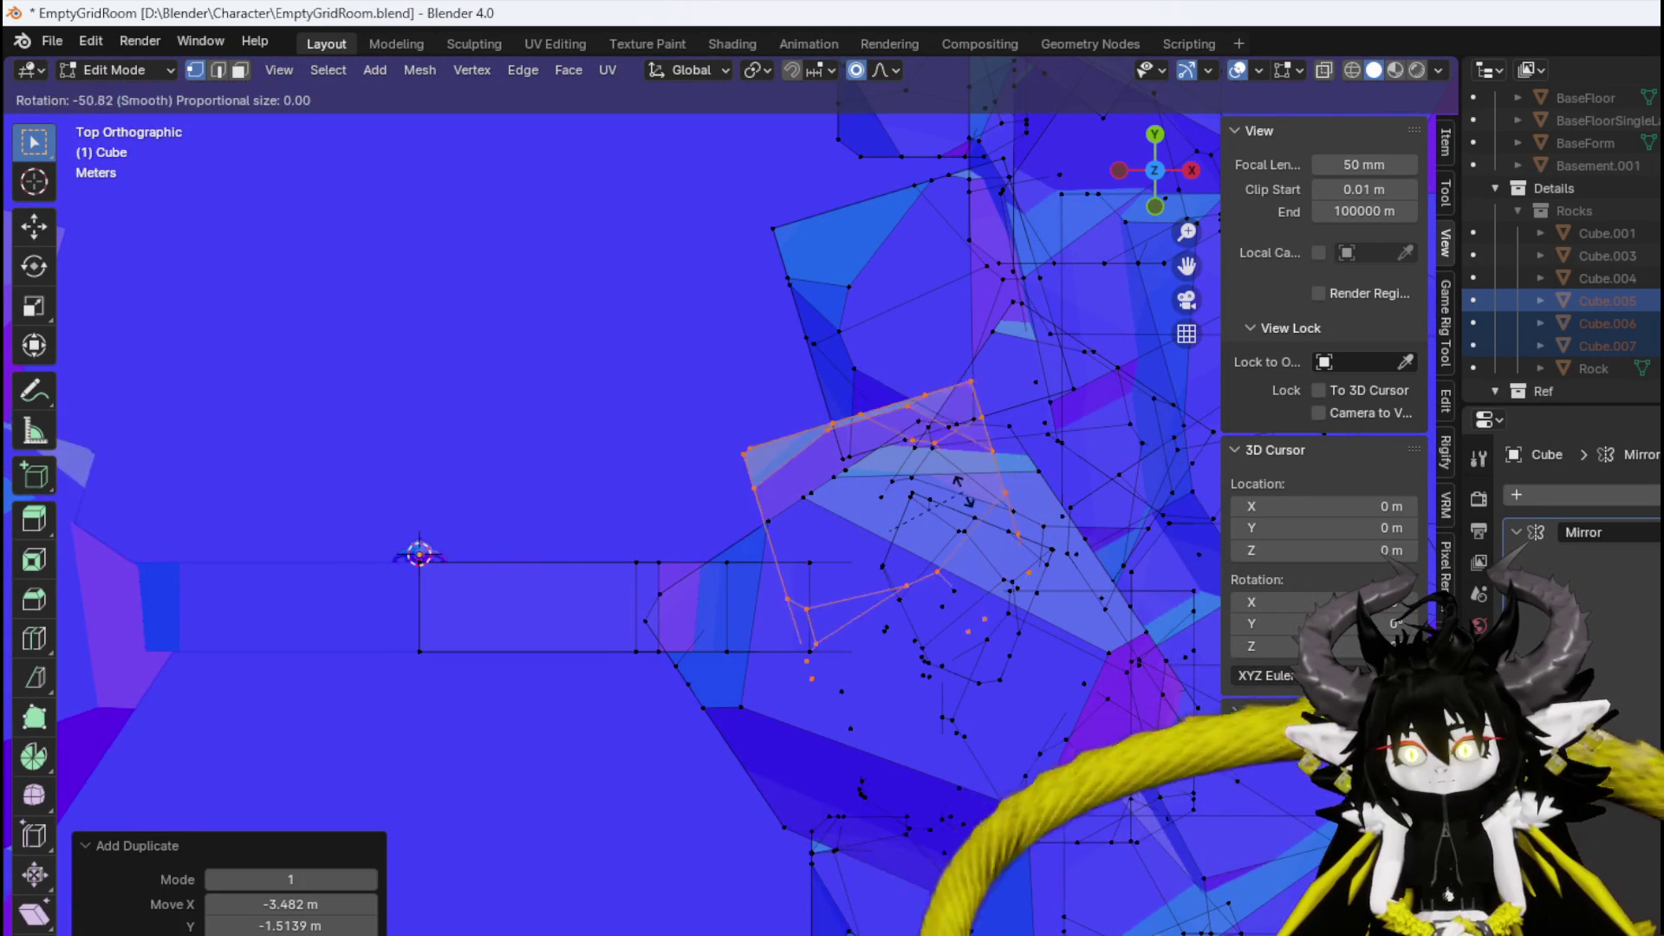
pyautogui.click(958, 518)
pyautogui.moveTo(643, 555)
pyautogui.mouseDown()
pyautogui.moveTo(705, 341)
pyautogui.moveTo(729, 382)
pyautogui.moveTo(737, 334)
pyautogui.moveTo(716, 339)
pyautogui.moveTo(996, 390)
pyautogui.moveTo(788, 387)
pyautogui.moveTo(799, 372)
pyautogui.moveTo(1040, 394)
pyautogui.moveTo(932, 368)
pyautogui.moveTo(803, 413)
pyautogui.moveTo(791, 397)
pyautogui.moveTo(794, 445)
pyautogui.moveTo(699, 384)
pyautogui.mouseUp()
pyautogui.moveTo(444, 422); pyautogui.dragTo(734, 605)
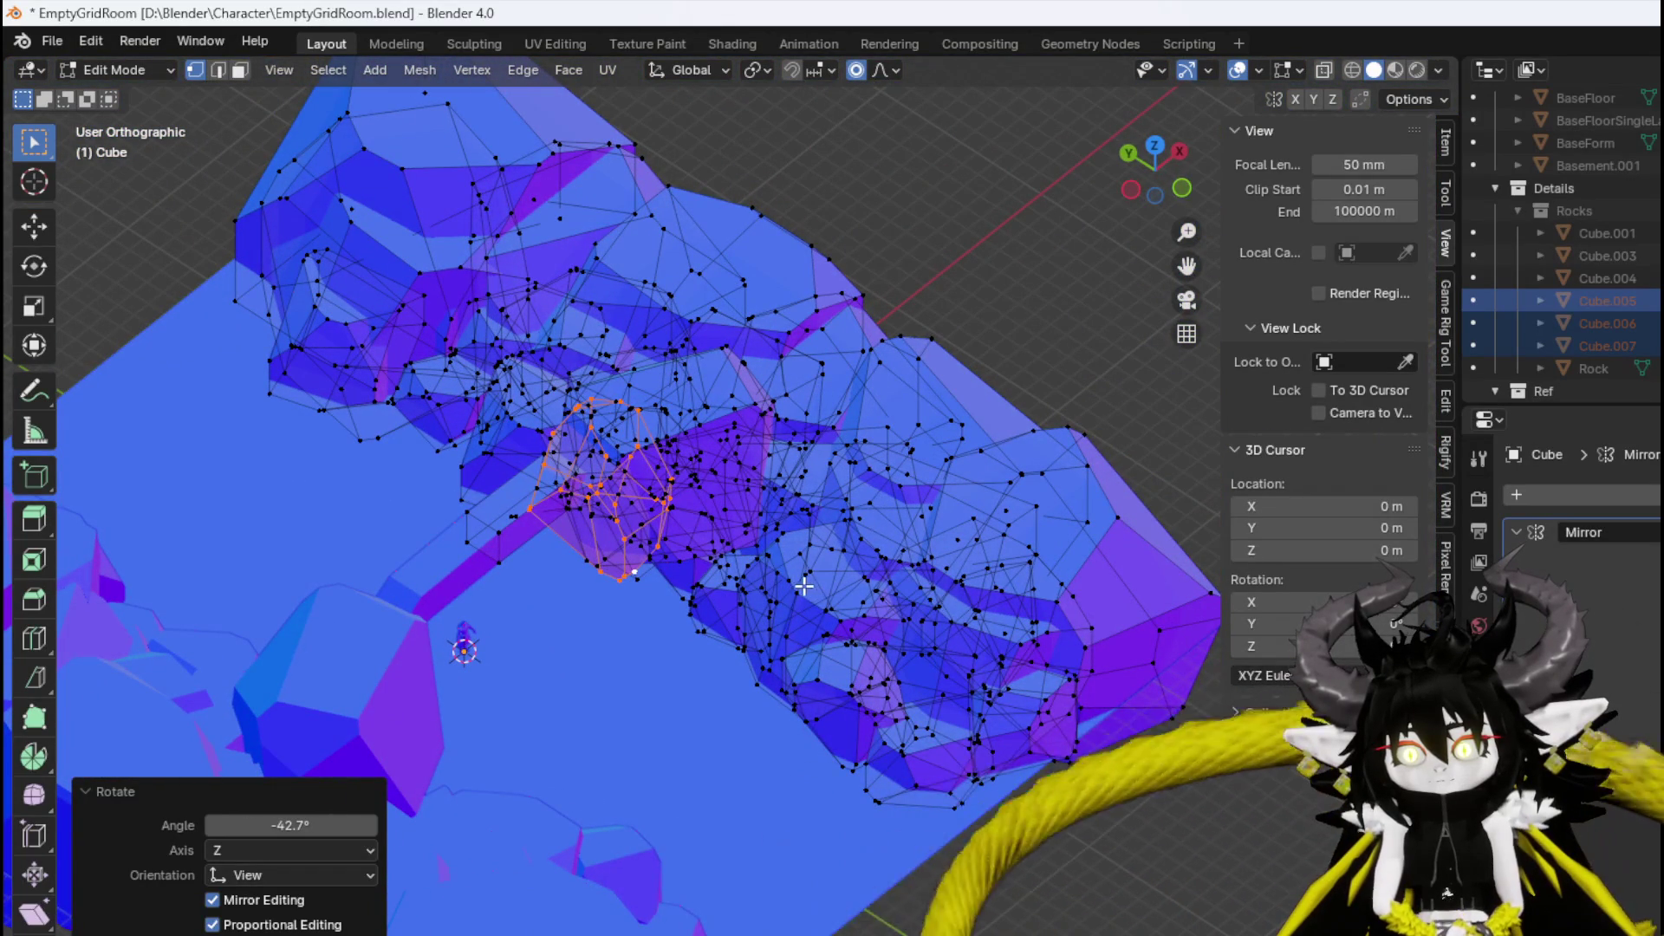
# Select another rock piece and place its copy beside the path opening with several move and rotate adjustments.
pyautogui.hotkey('alt', 'a')
pyautogui.press('KP_1')
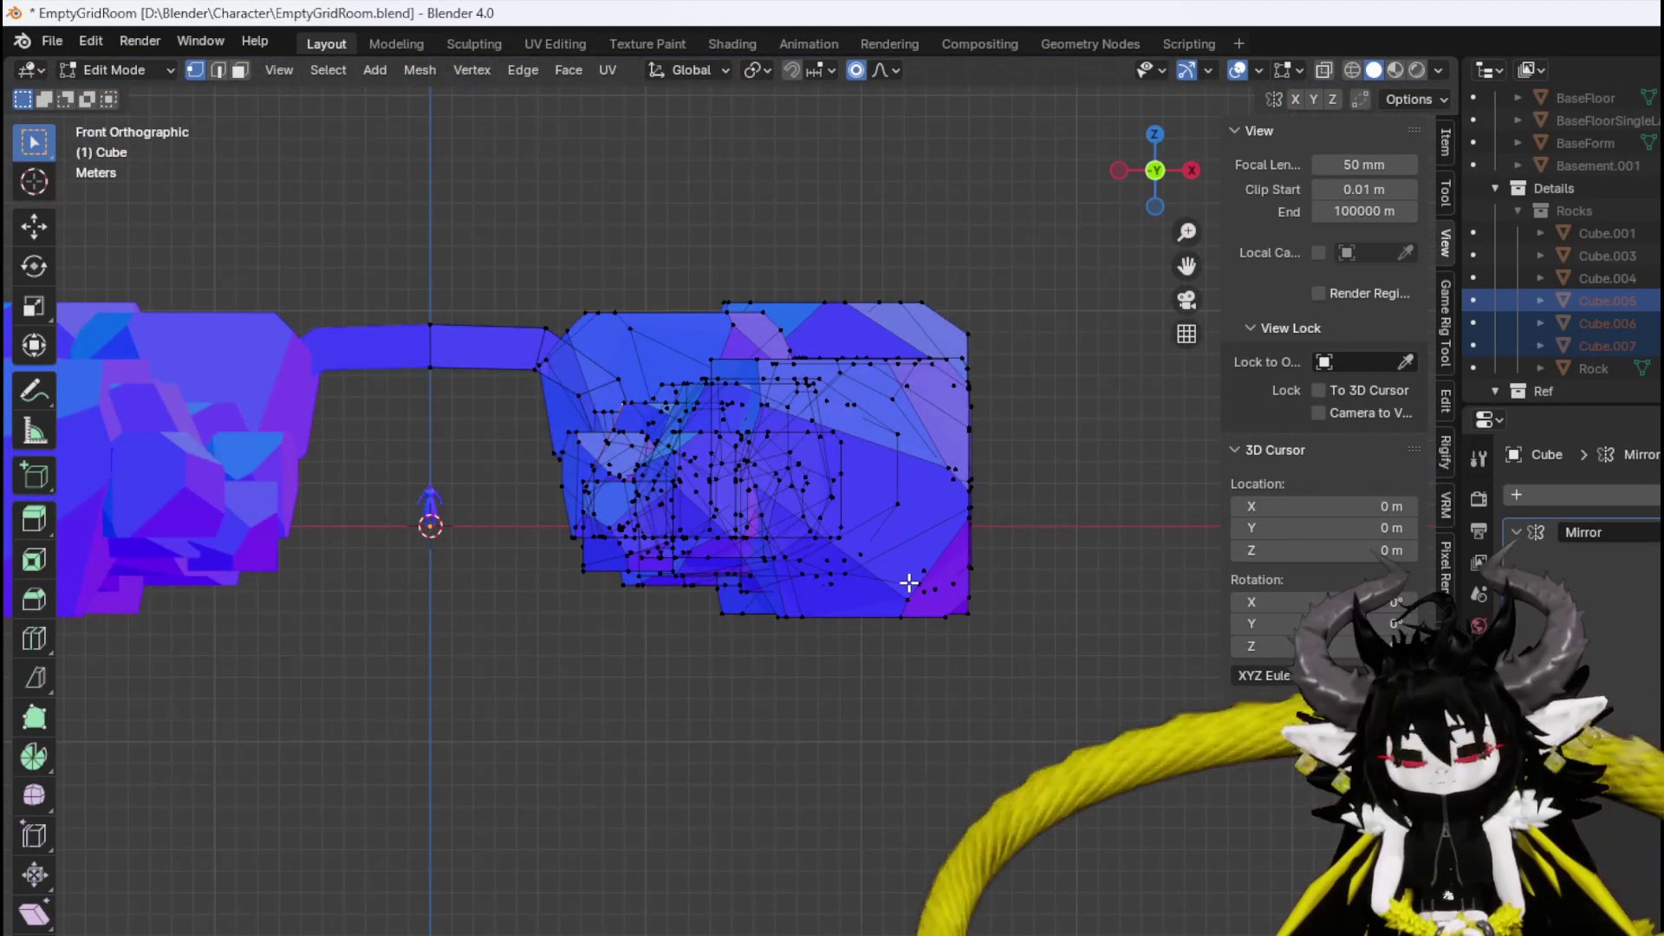
pyautogui.hotkey('ctrl', 'l')
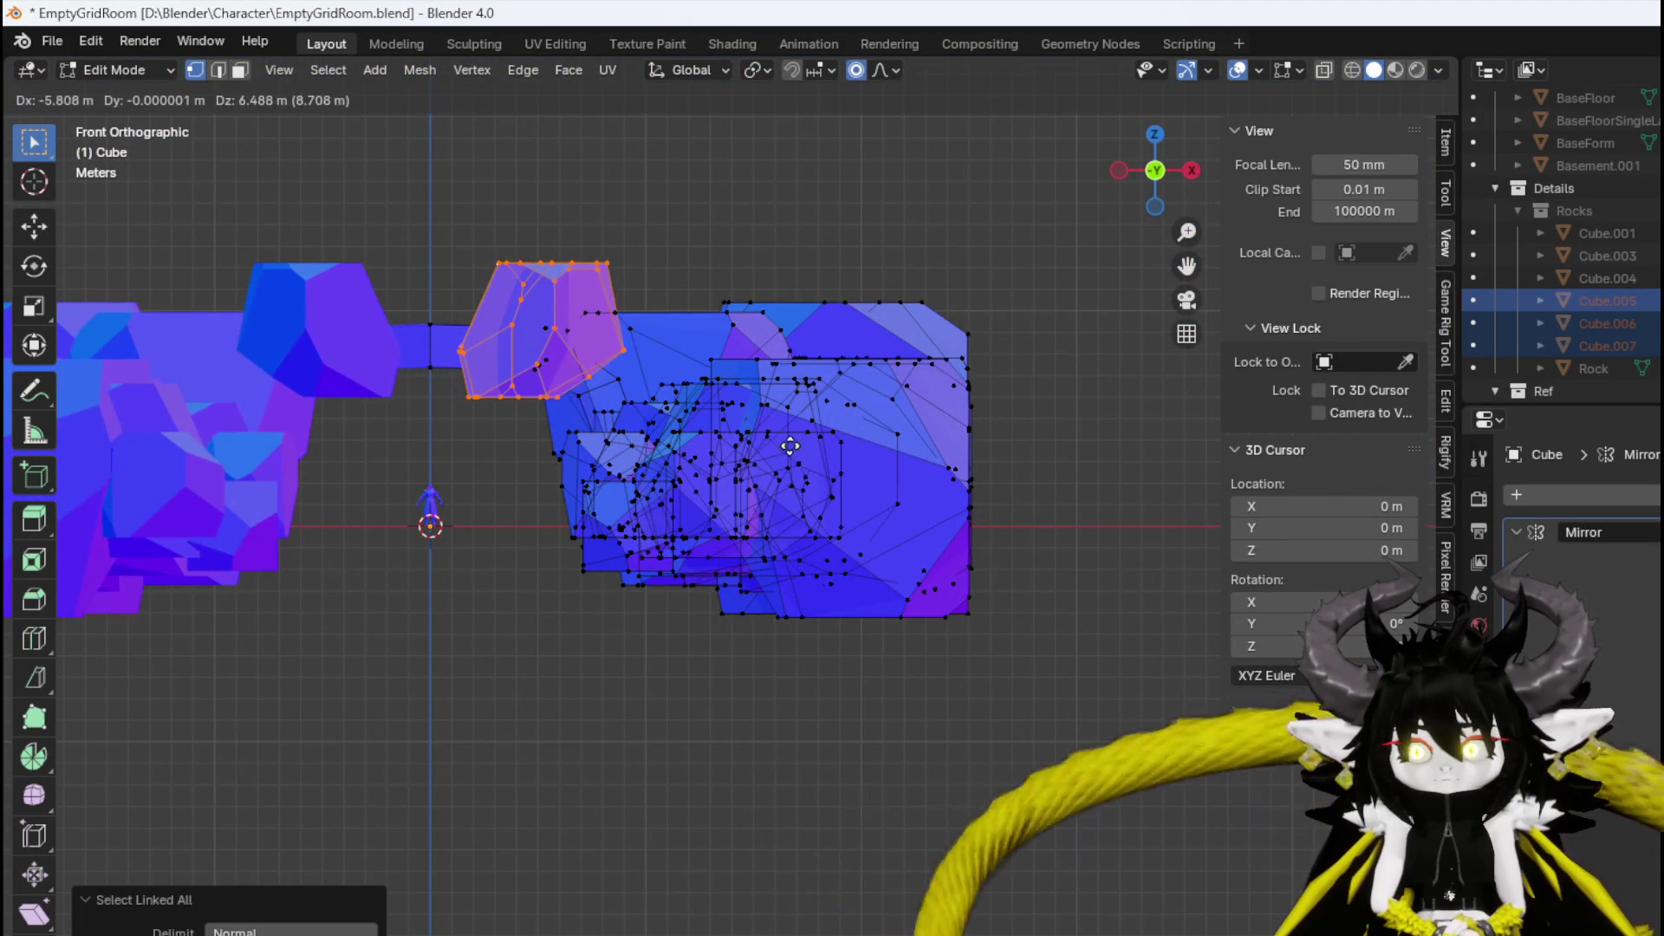
pyautogui.click(788, 469)
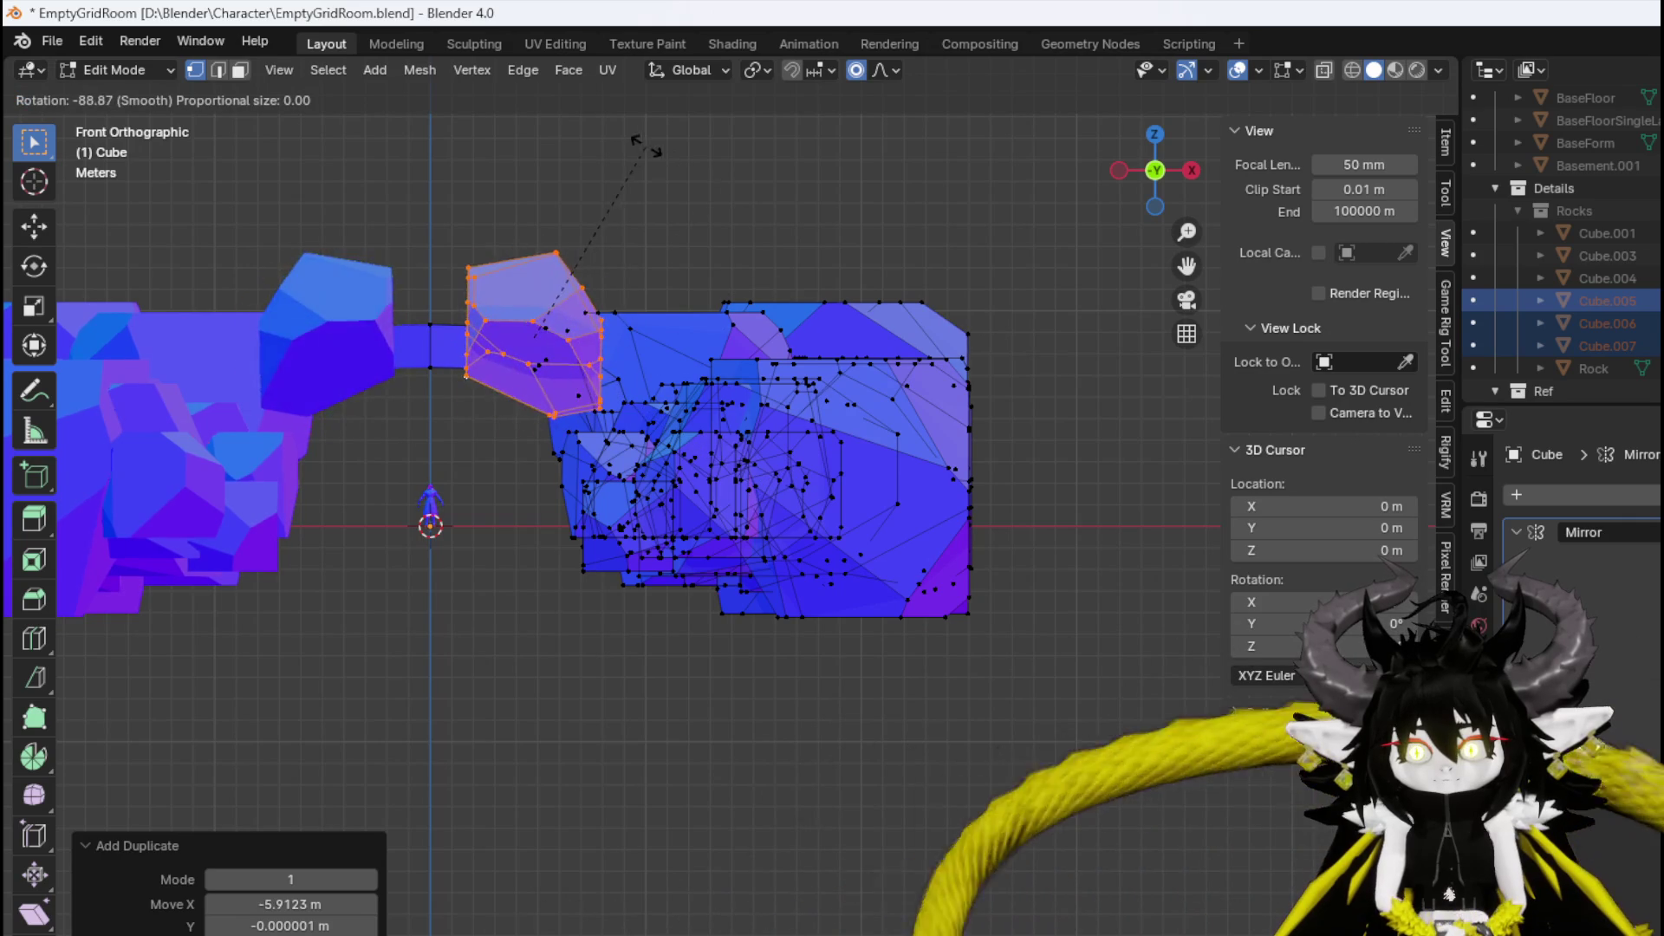
pyautogui.click(656, 179)
pyautogui.press('g')
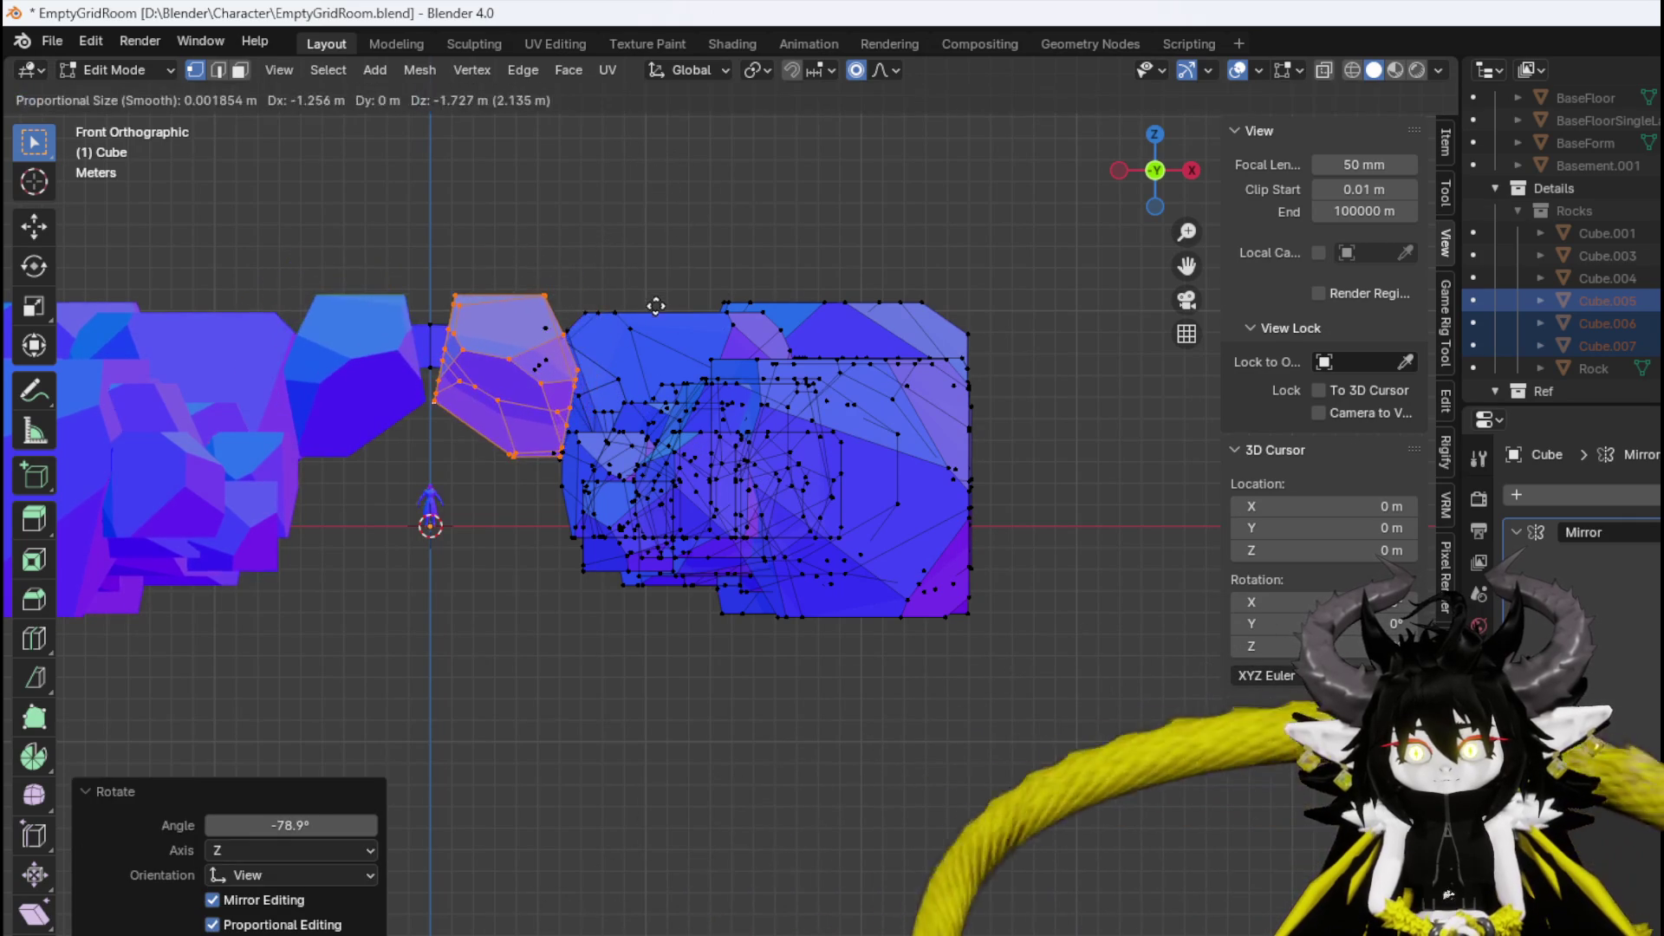
pyautogui.click(656, 295)
pyautogui.press('r')
pyautogui.click(667, 261)
pyautogui.press('g')
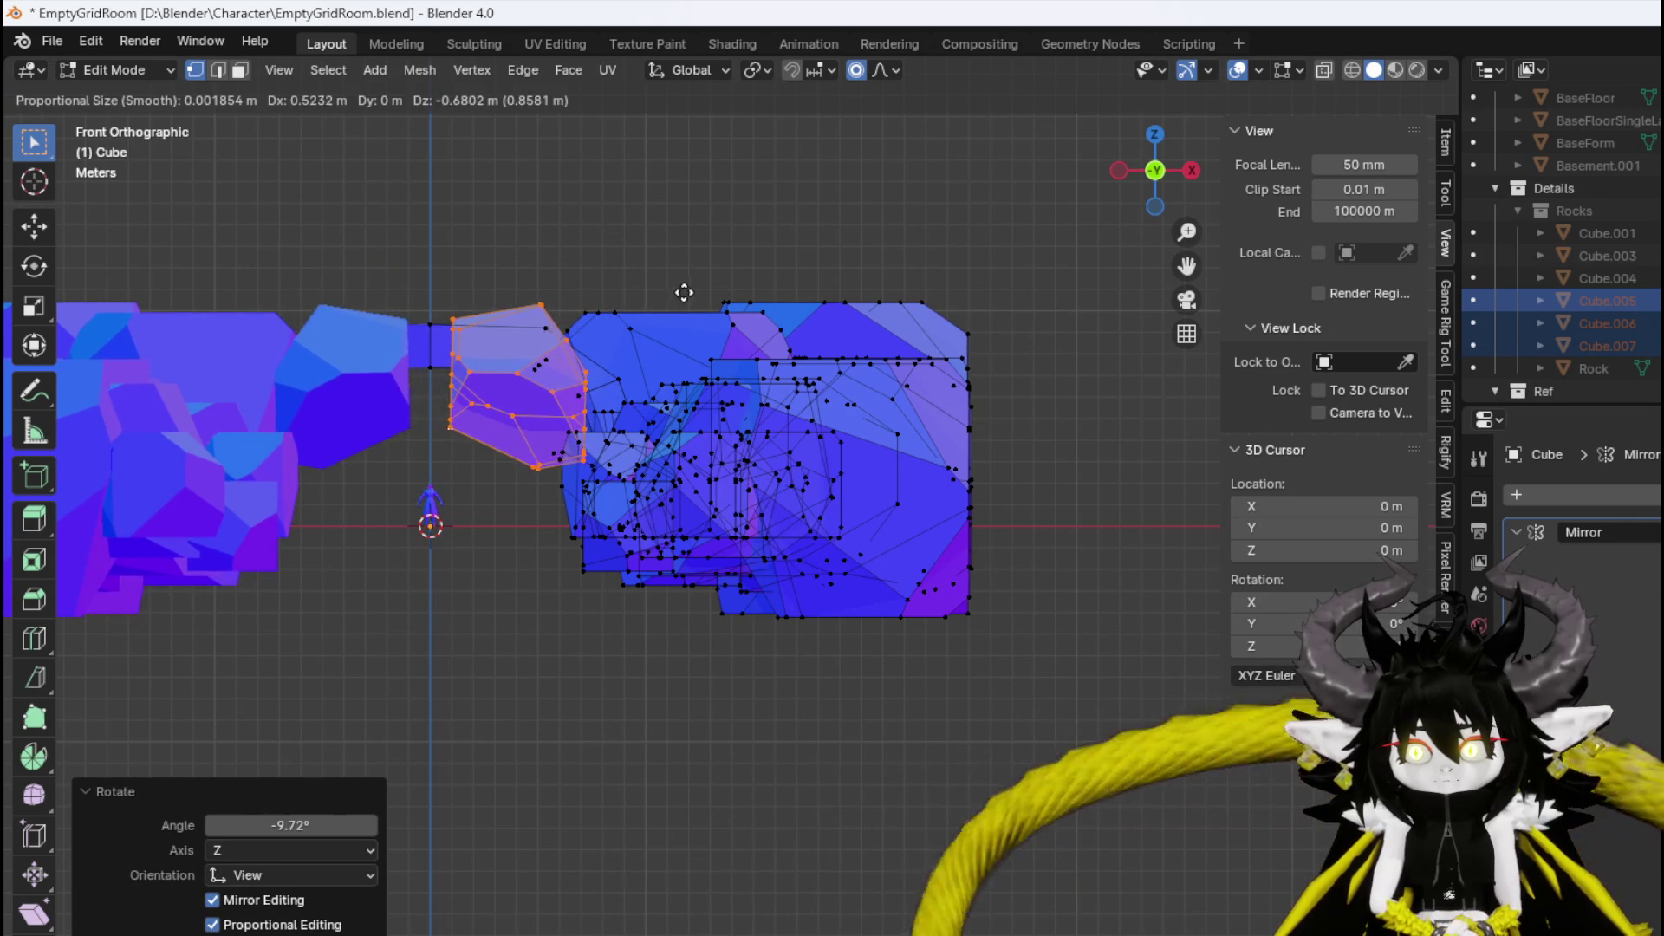
pyautogui.click(729, 297)
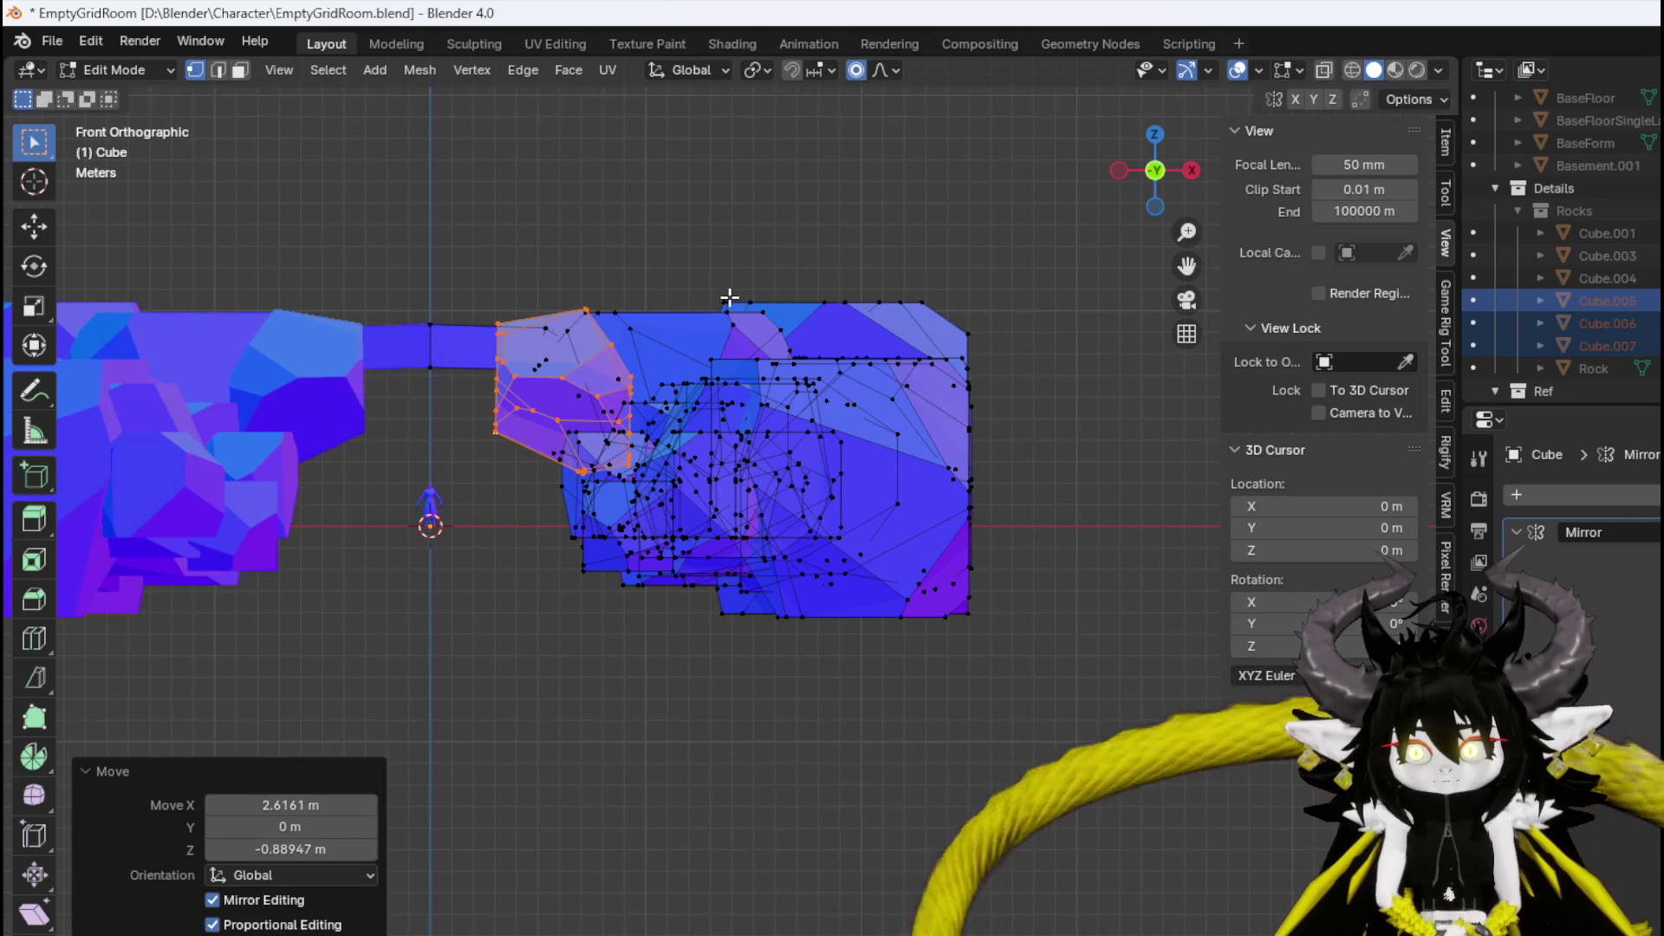
# Rotate the copy 10.4°, nudge it up, then push it 10.569 m along Y.
pyautogui.click(710, 332)
pyautogui.press('g')
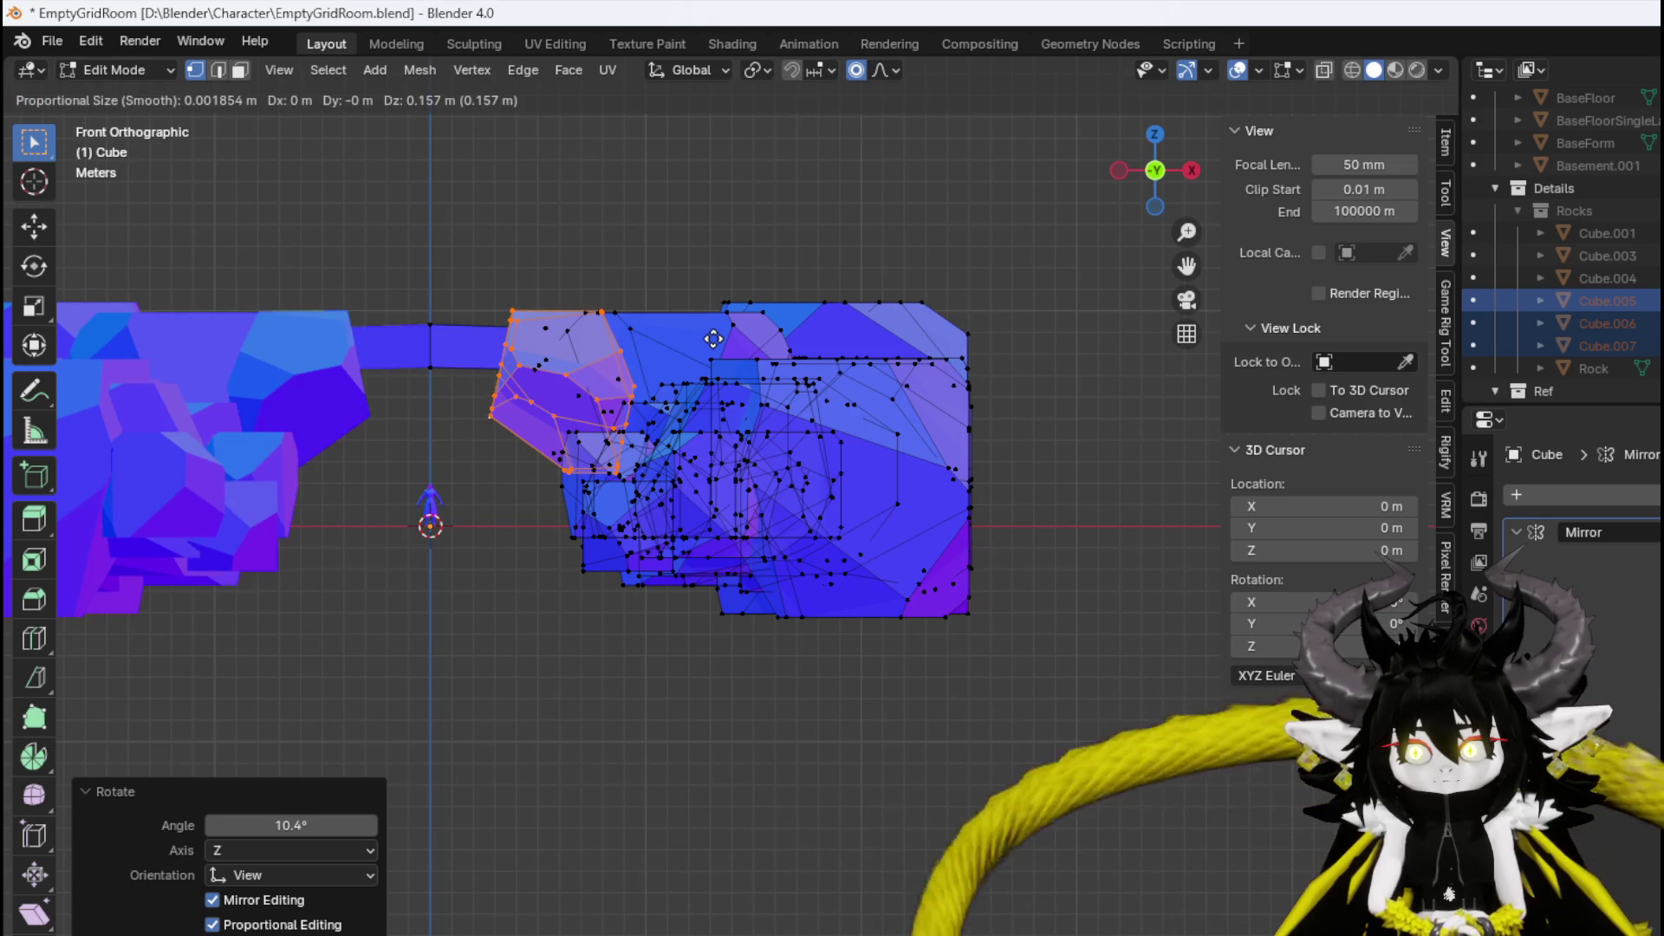
pyautogui.click(713, 339)
pyautogui.press('KP_7')
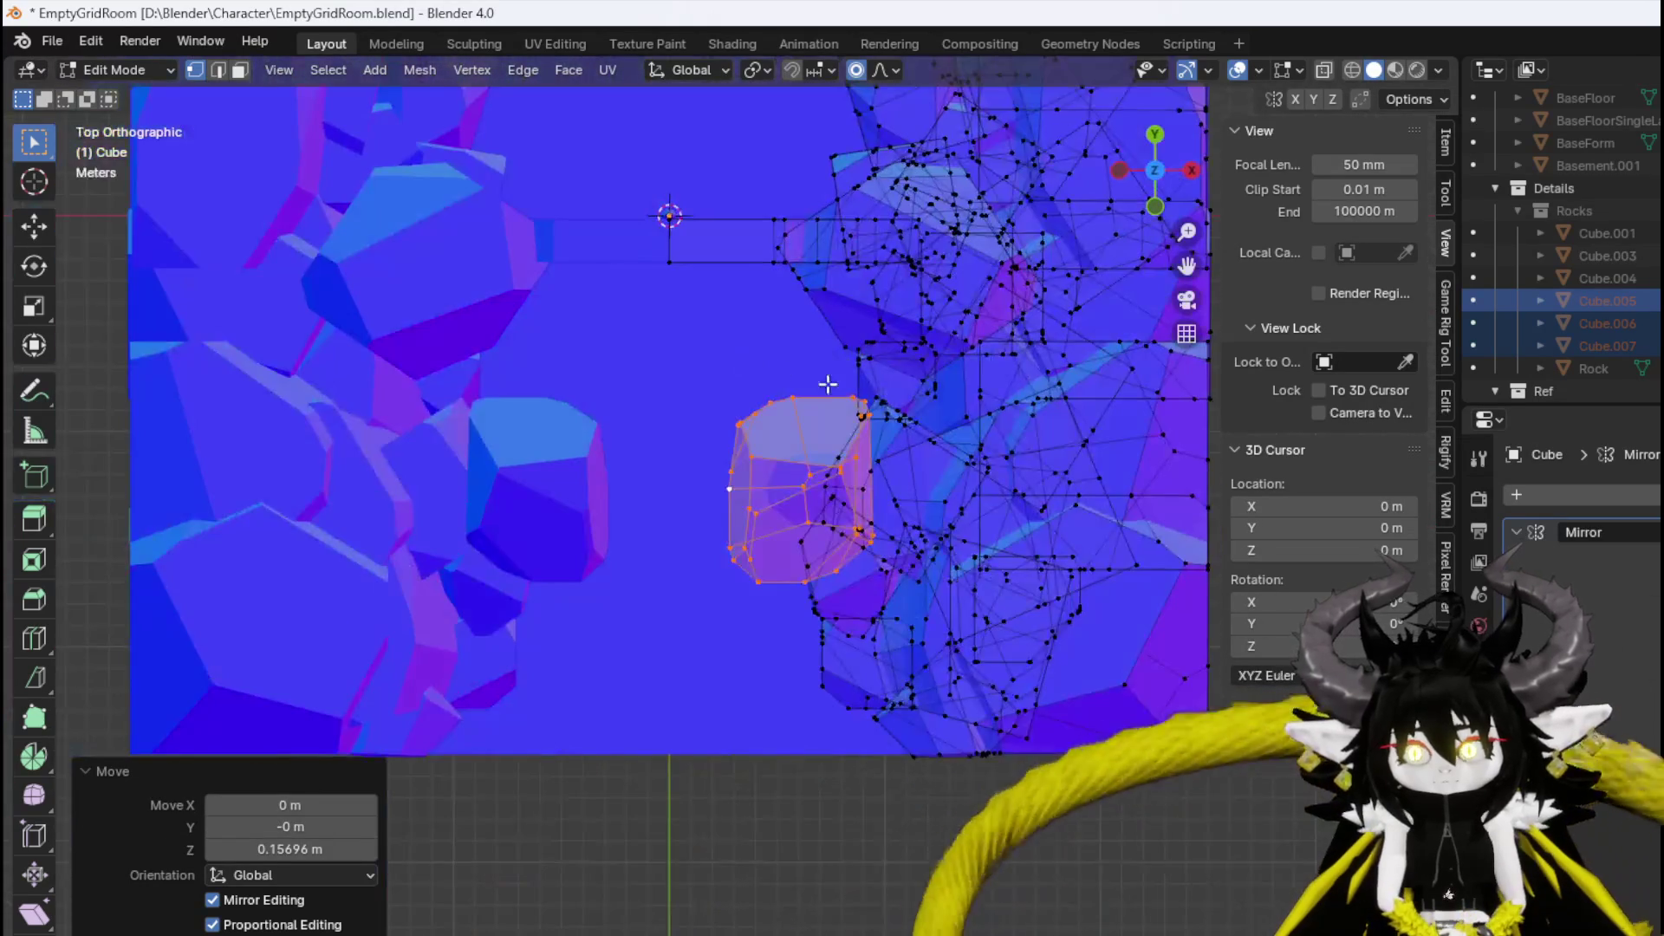
pyautogui.press('g')
pyautogui.press('y')
pyautogui.click(853, 166)
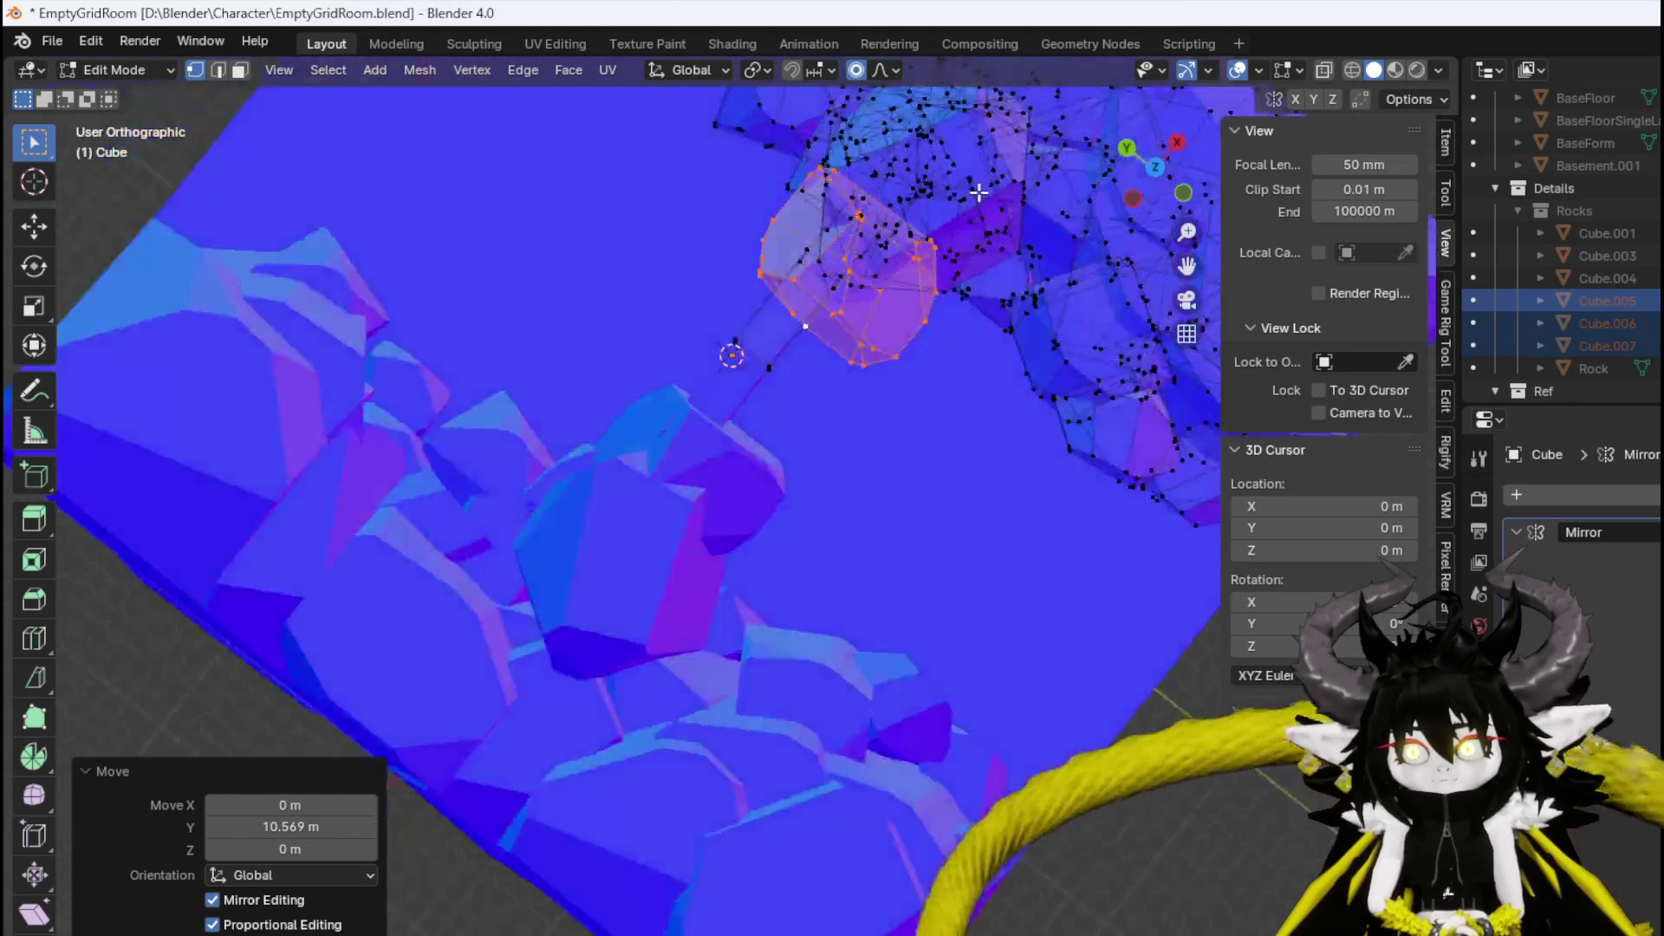
# From the side views, rotate the rock chunk 28.3° and move it to a new position.
pyautogui.press('KP_3')
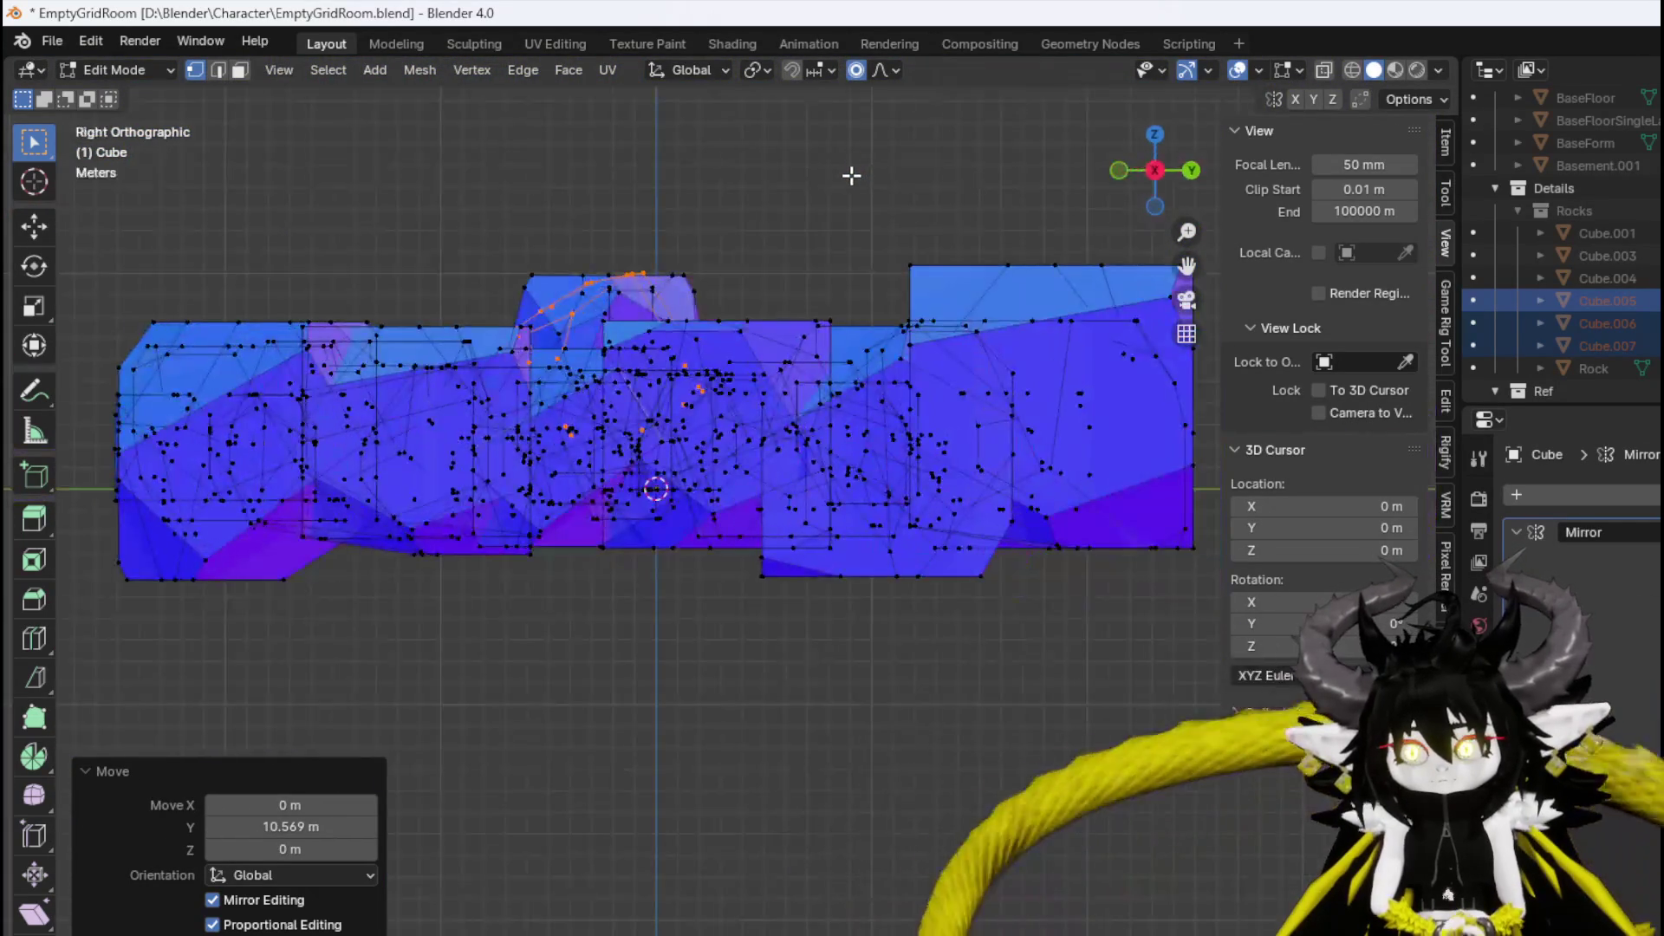
pyautogui.press('KP_1')
pyautogui.press('KP_3')
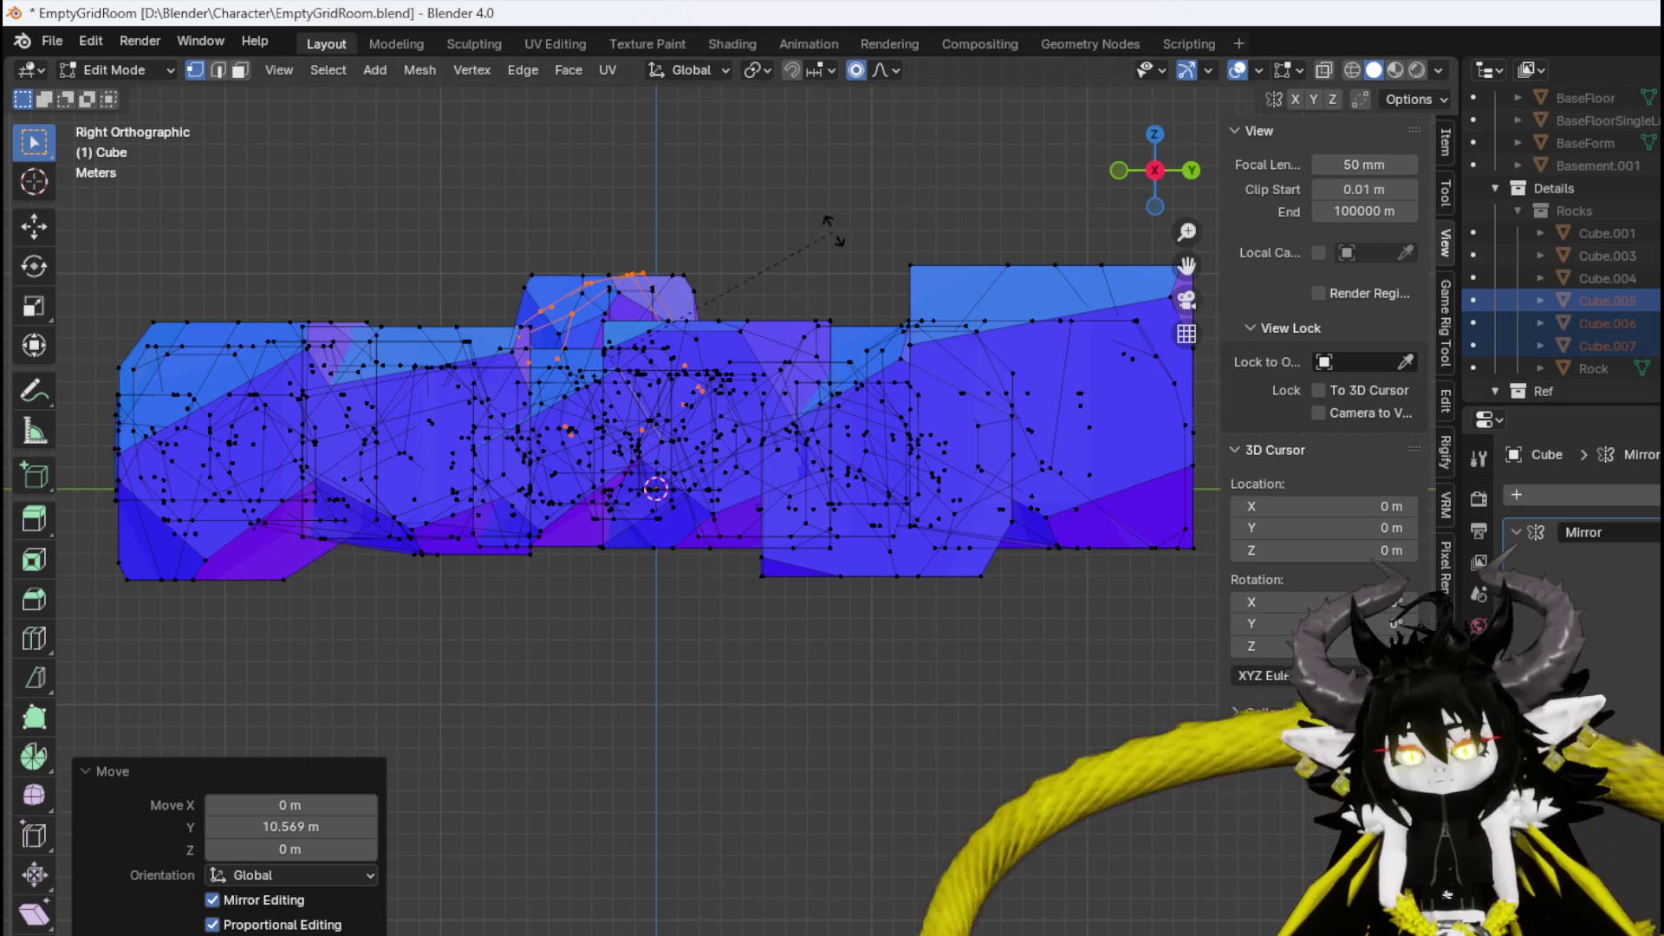
pyautogui.click(830, 340)
pyautogui.press('g')
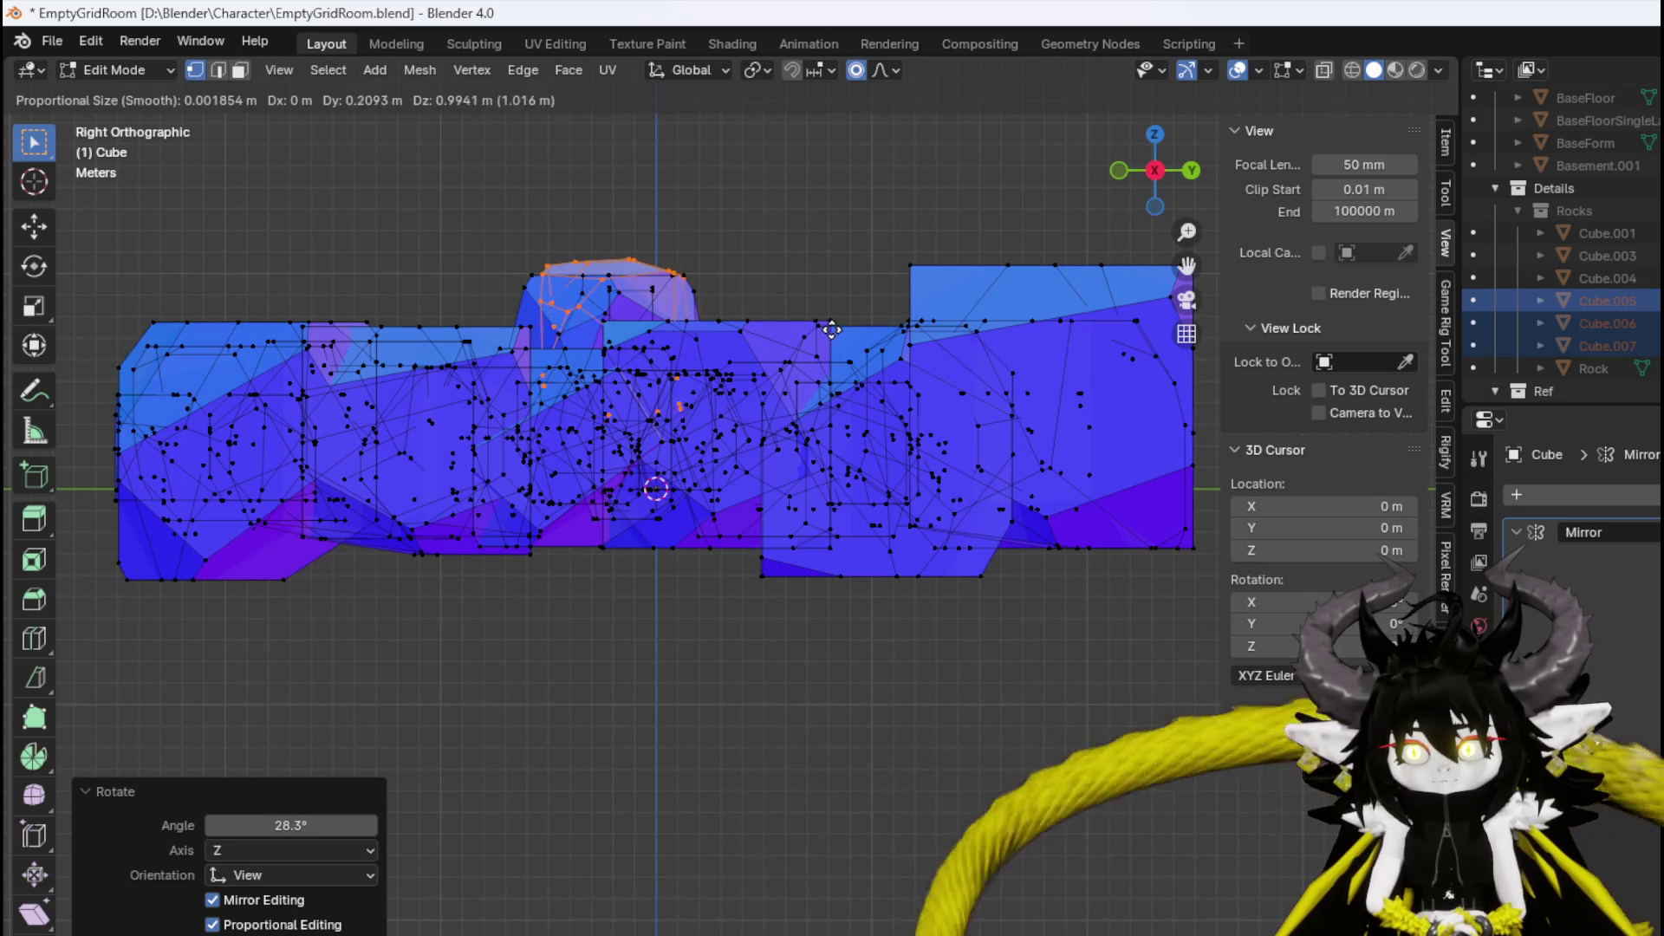
pyautogui.click(832, 333)
# Fine-tune the chunk with a 2.44° rotation, a small move and a 1.55° rotation.
pyautogui.press('r')
pyautogui.click(828, 343)
pyautogui.press('g')
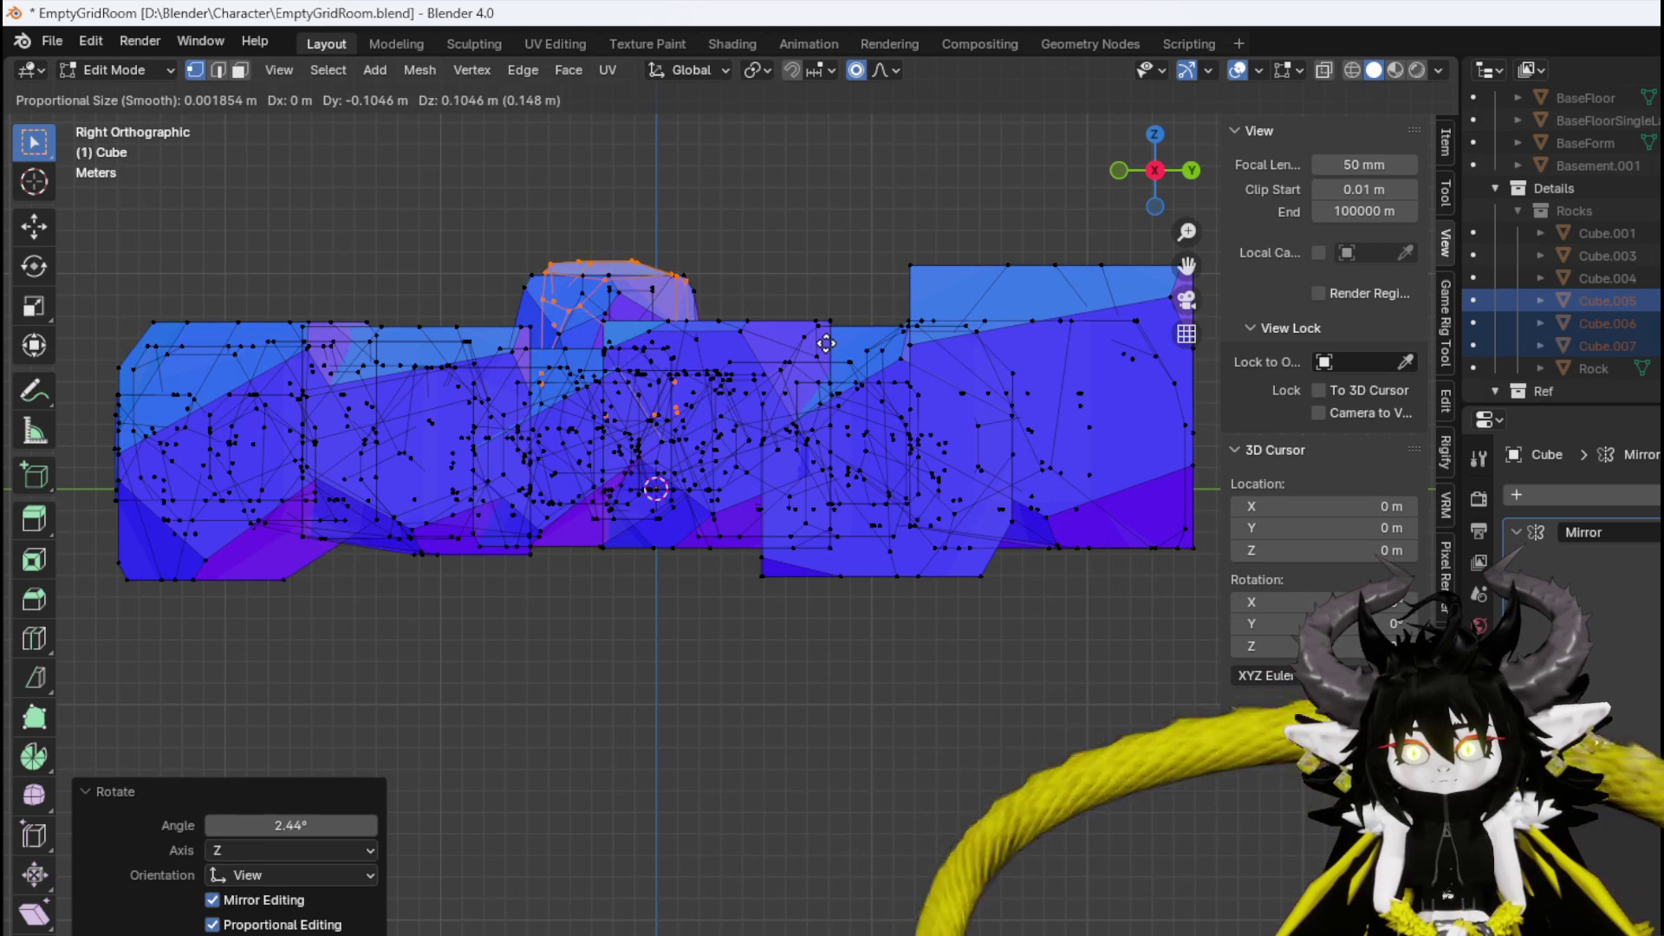
pyautogui.click(826, 344)
pyautogui.press('r')
pyautogui.click(491, 271)
pyautogui.moveTo(491, 271)
pyautogui.mouseDown()
pyautogui.moveTo(743, 315)
pyautogui.moveTo(426, 258)
pyautogui.moveTo(483, 364)
pyautogui.moveTo(568, 368)
pyautogui.moveTo(327, 249)
pyautogui.moveTo(528, 378)
pyautogui.moveTo(590, 341)
pyautogui.moveTo(533, 333)
pyautogui.mouseUp()
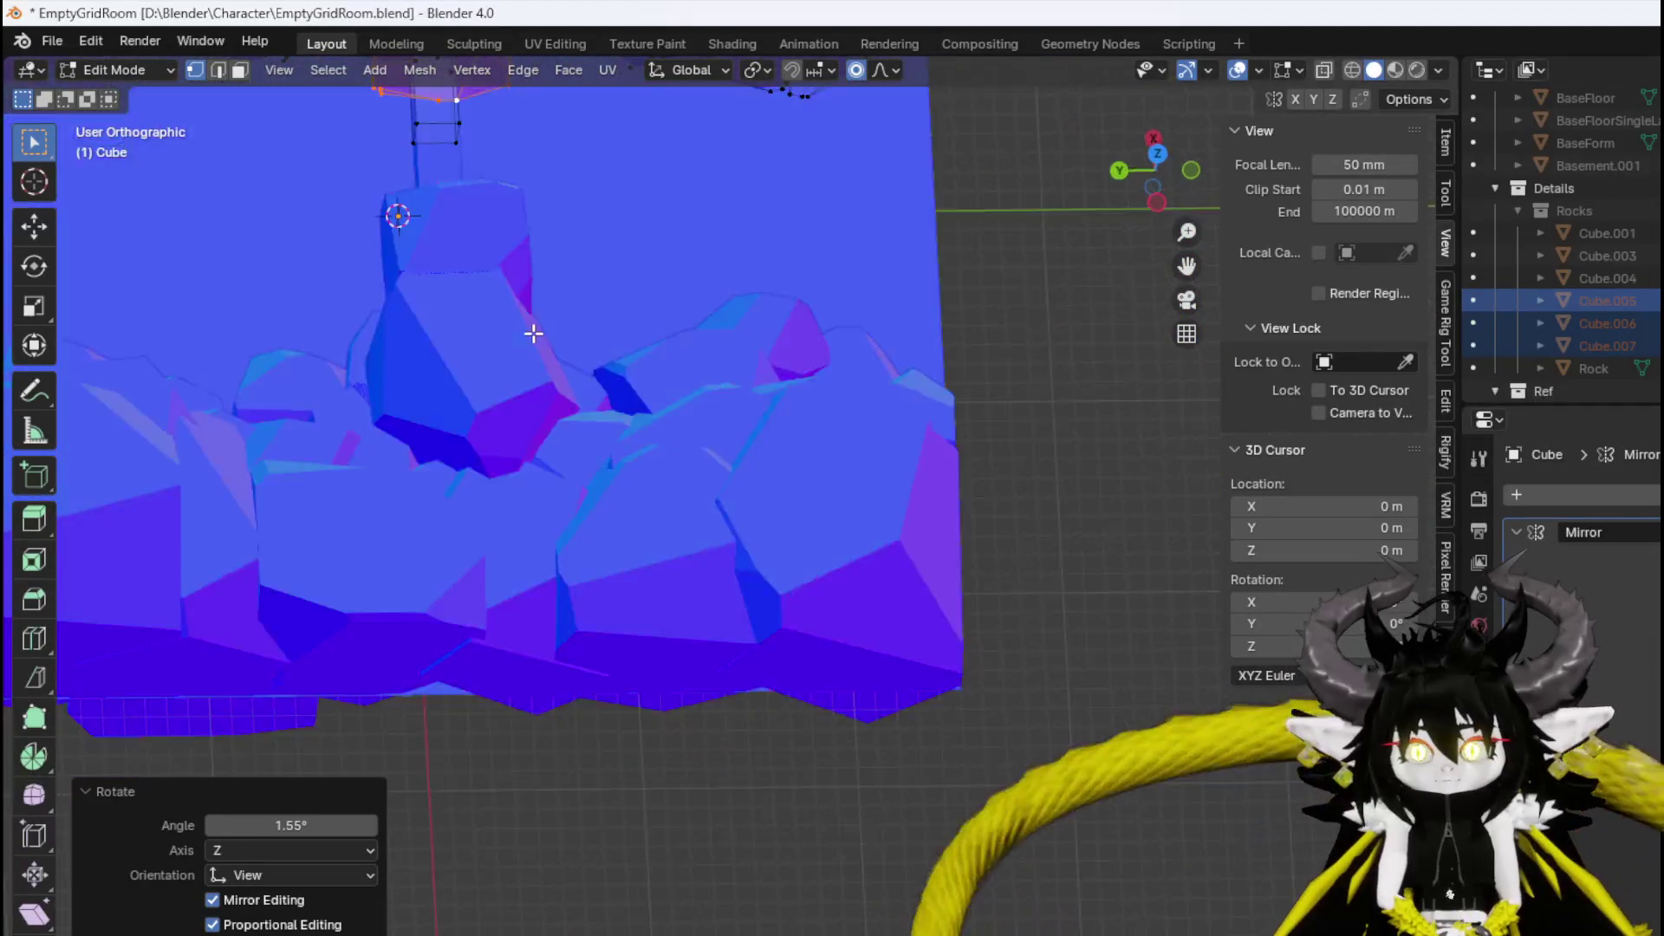
# In a see-through top view, move the chunk and rotate it -18.9°.
pyautogui.press('KP_7')
pyautogui.hotkey('alt', 'z')
pyautogui.press('g')
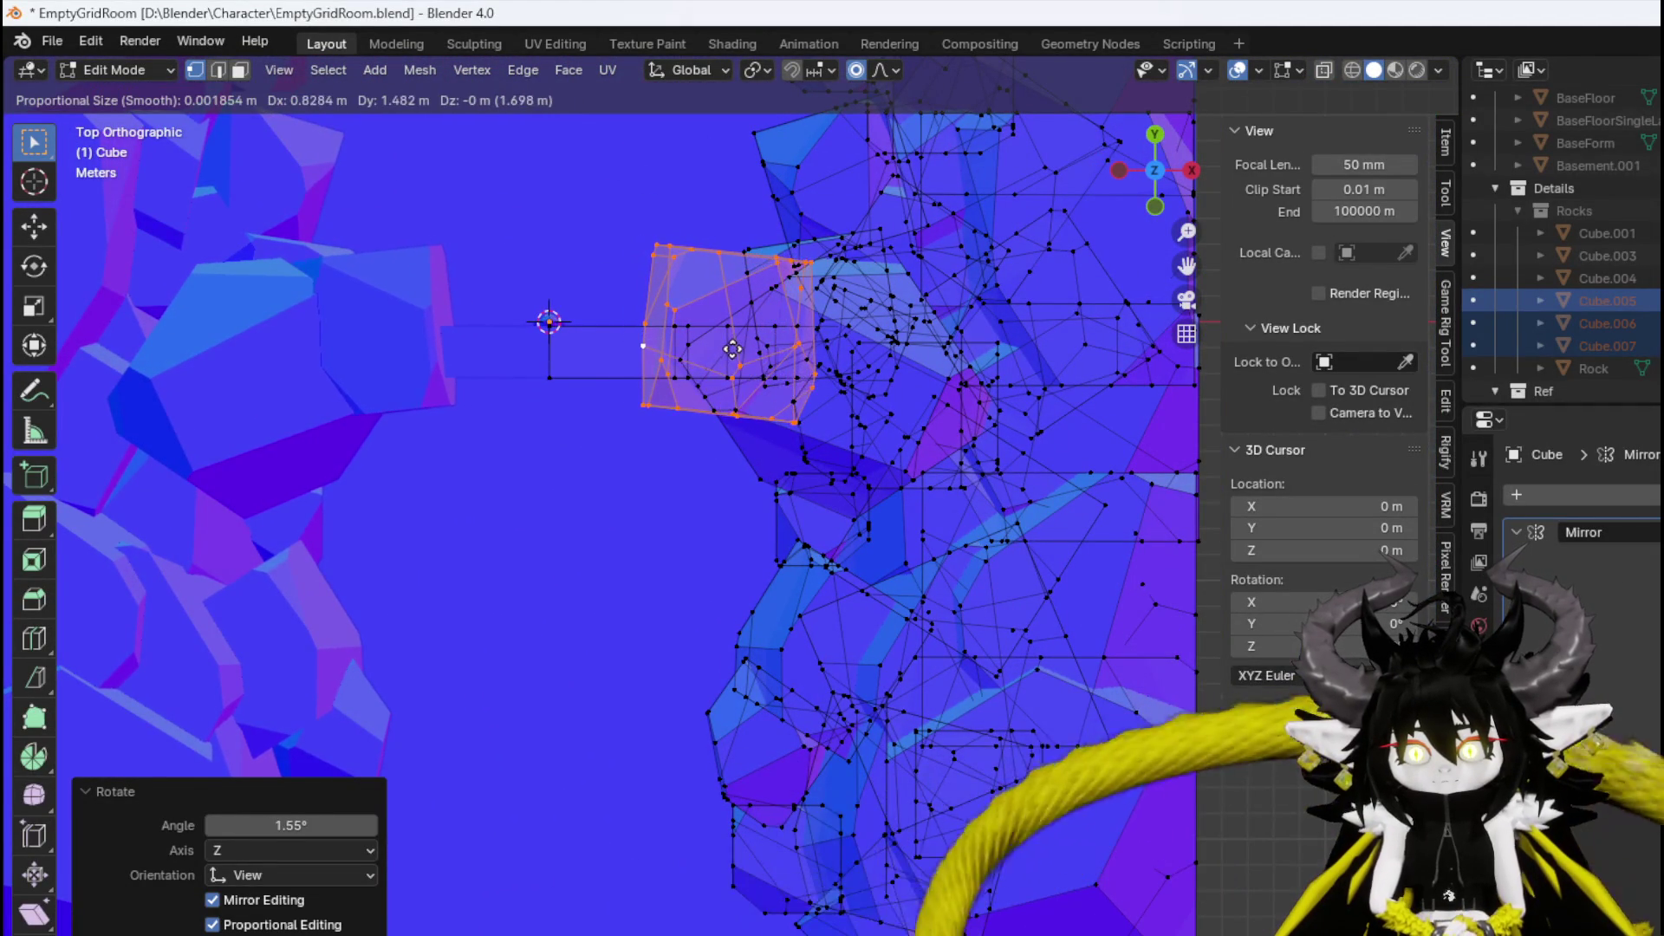
pyautogui.click(733, 348)
pyautogui.press('r')
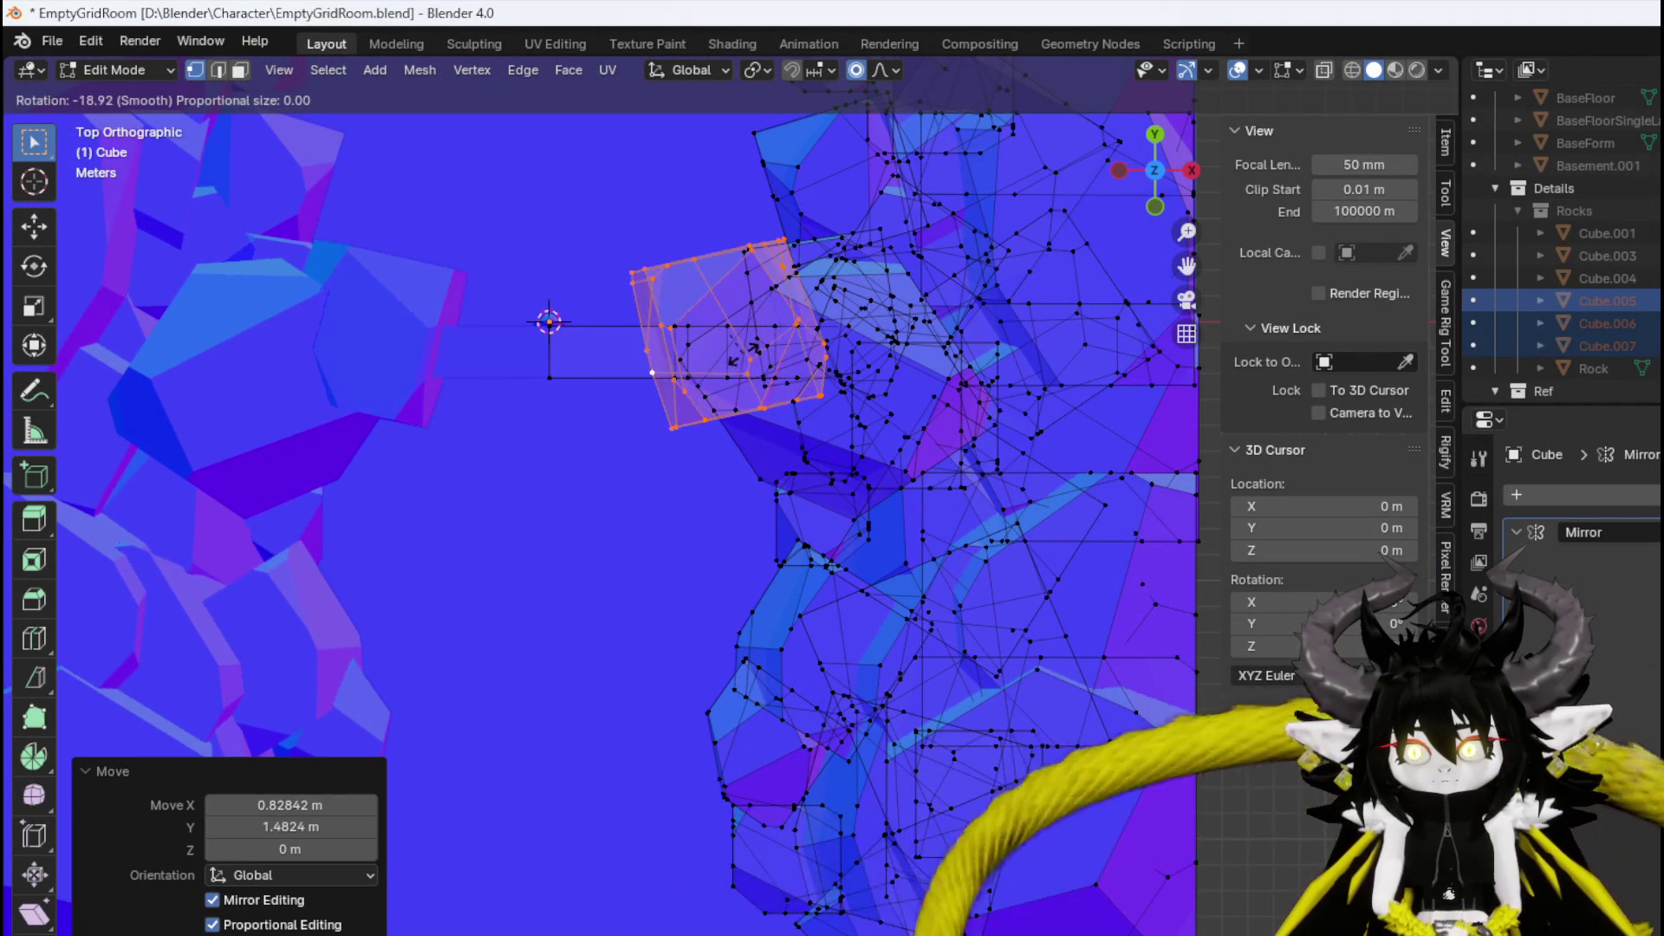
pyautogui.click(743, 355)
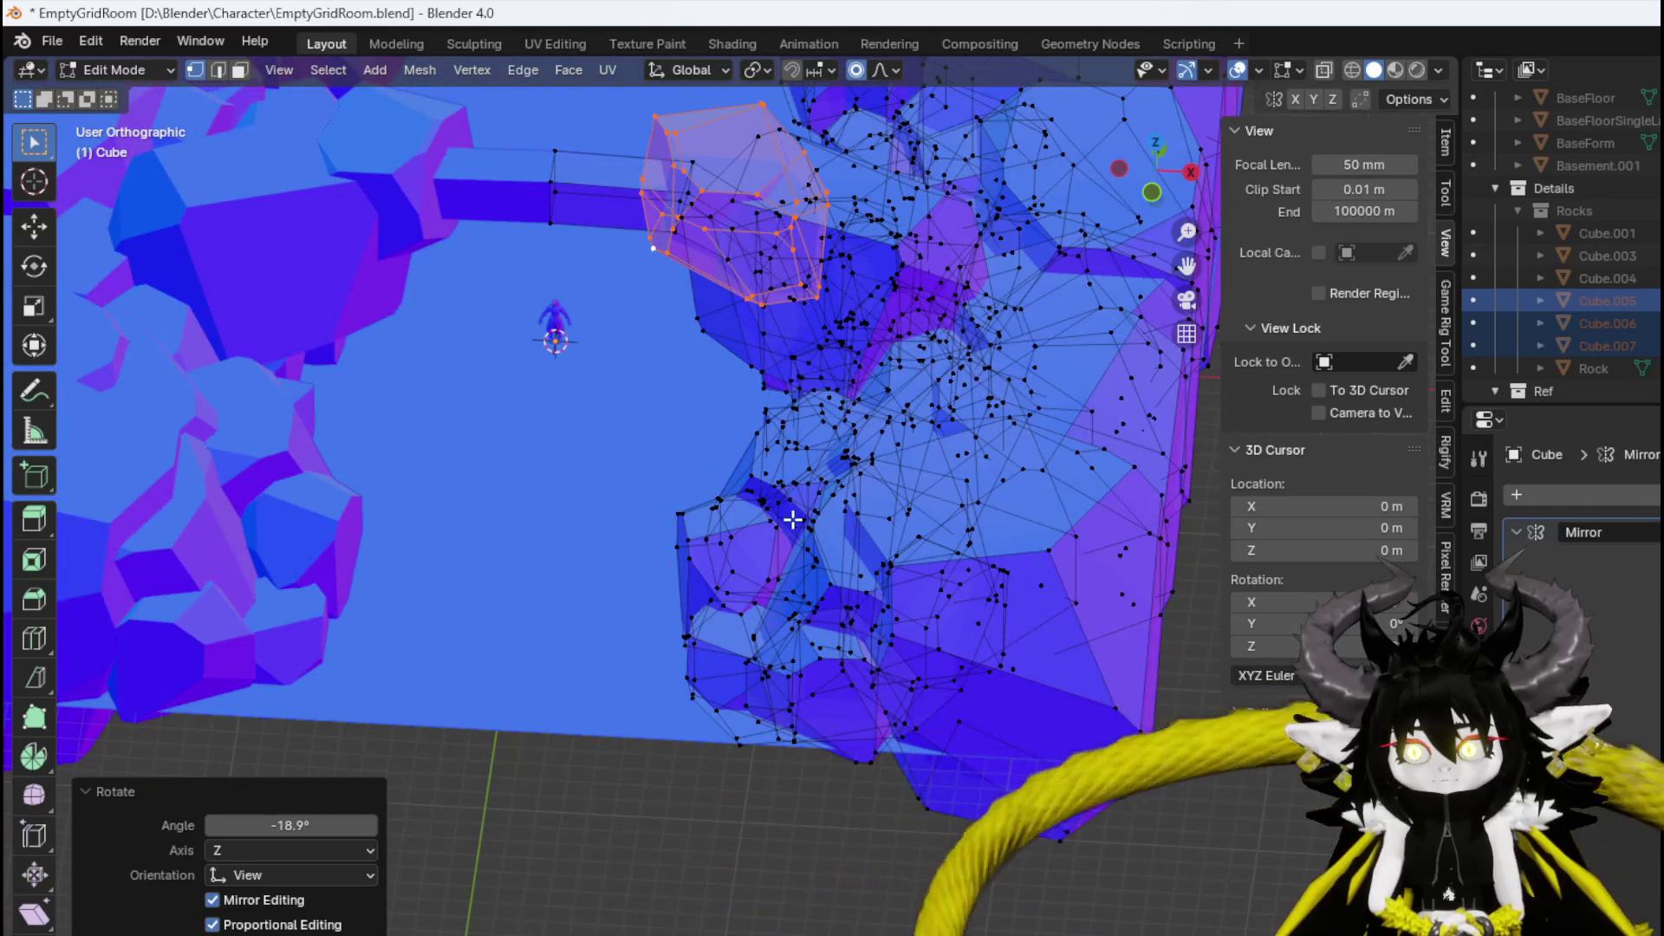
pyautogui.moveTo(774, 431)
pyautogui.mouseDown()
pyautogui.moveTo(736, 476)
pyautogui.moveTo(539, 371)
pyautogui.moveTo(364, 358)
pyautogui.mouseUp()
# Select another whole rock chunk with Ctrl+L and move it to the top of the path.
pyautogui.click(280, 373)
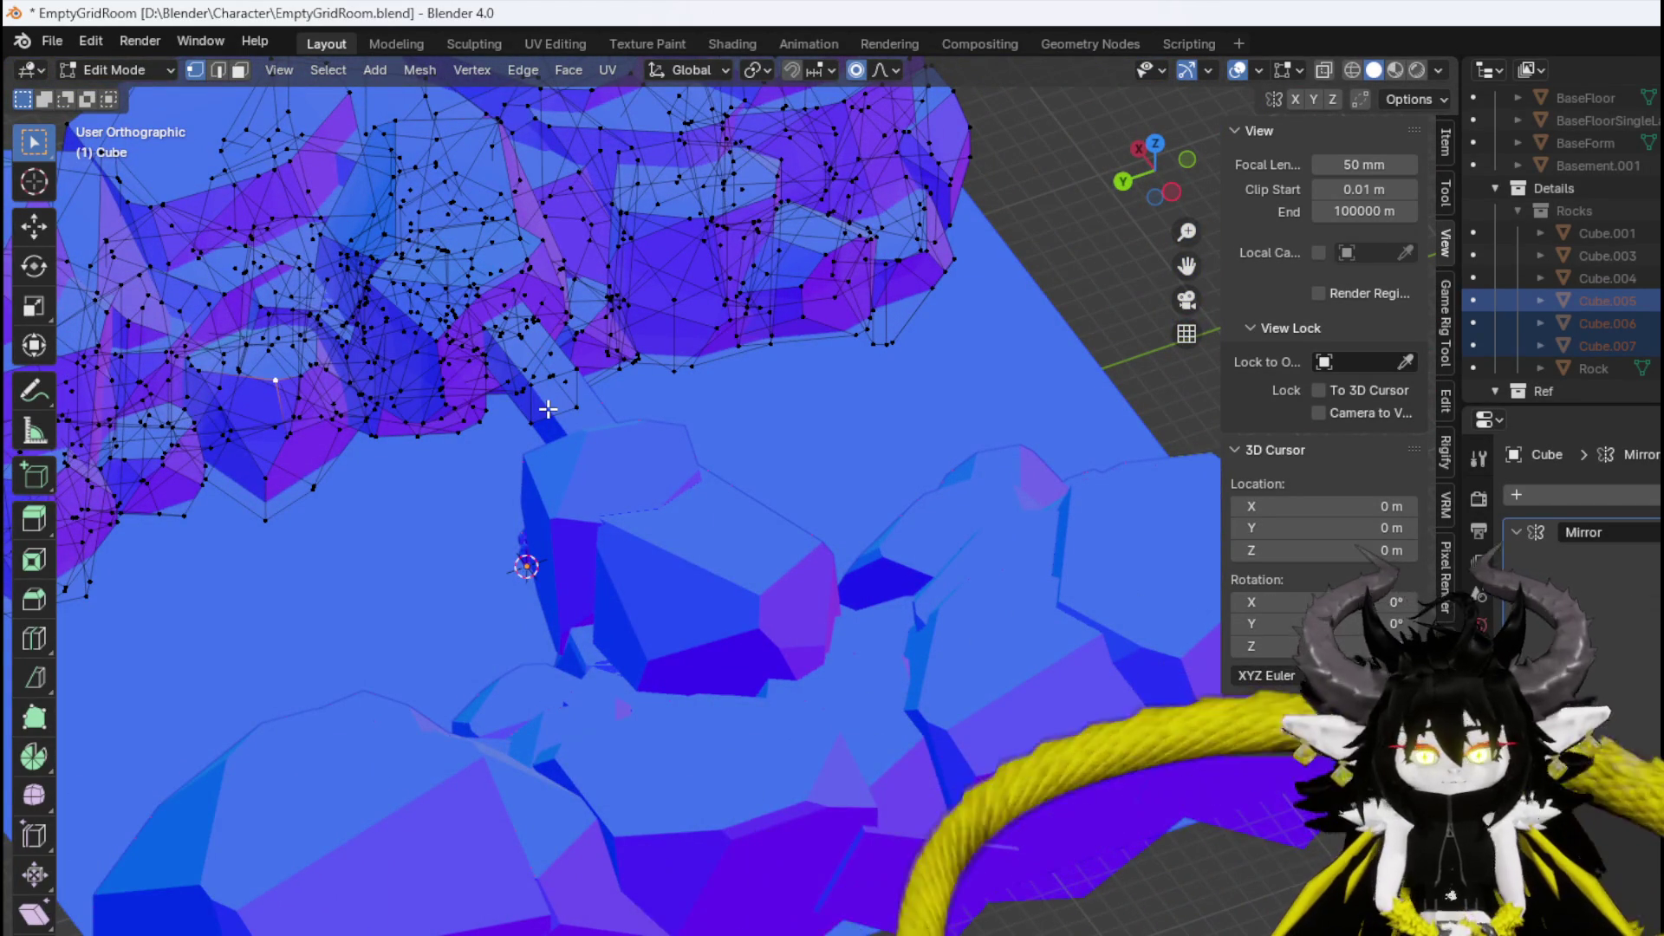
pyautogui.hotkey('ctrl', 'l')
pyautogui.press('KP_3')
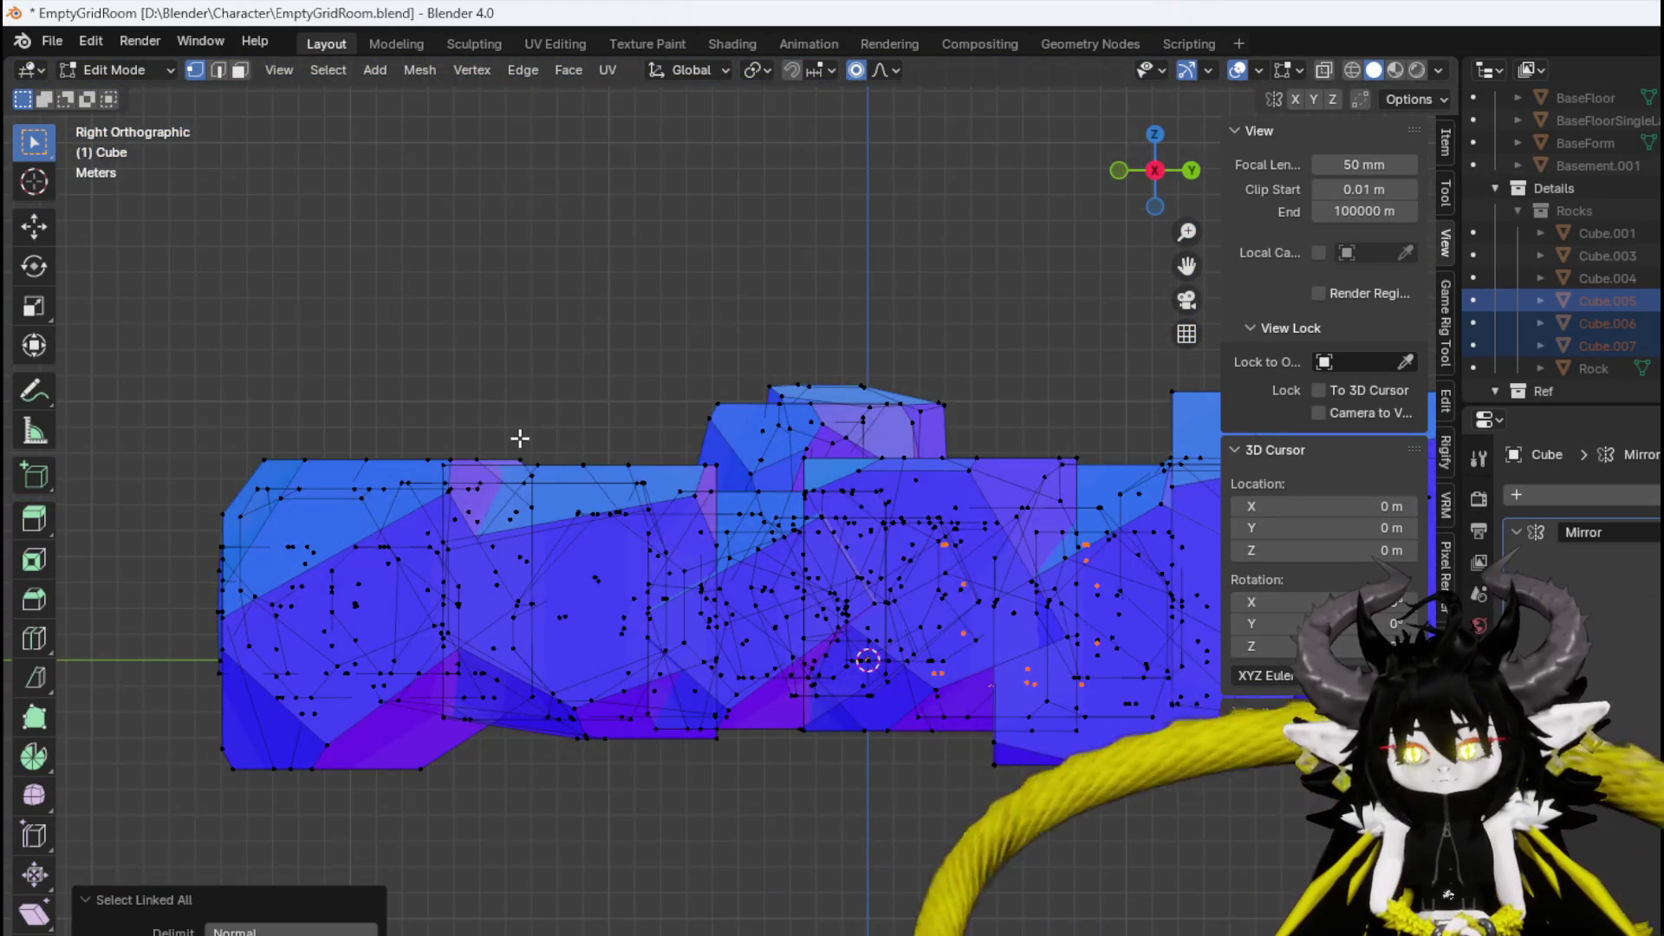
pyautogui.press('KP_1')
pyautogui.press('g')
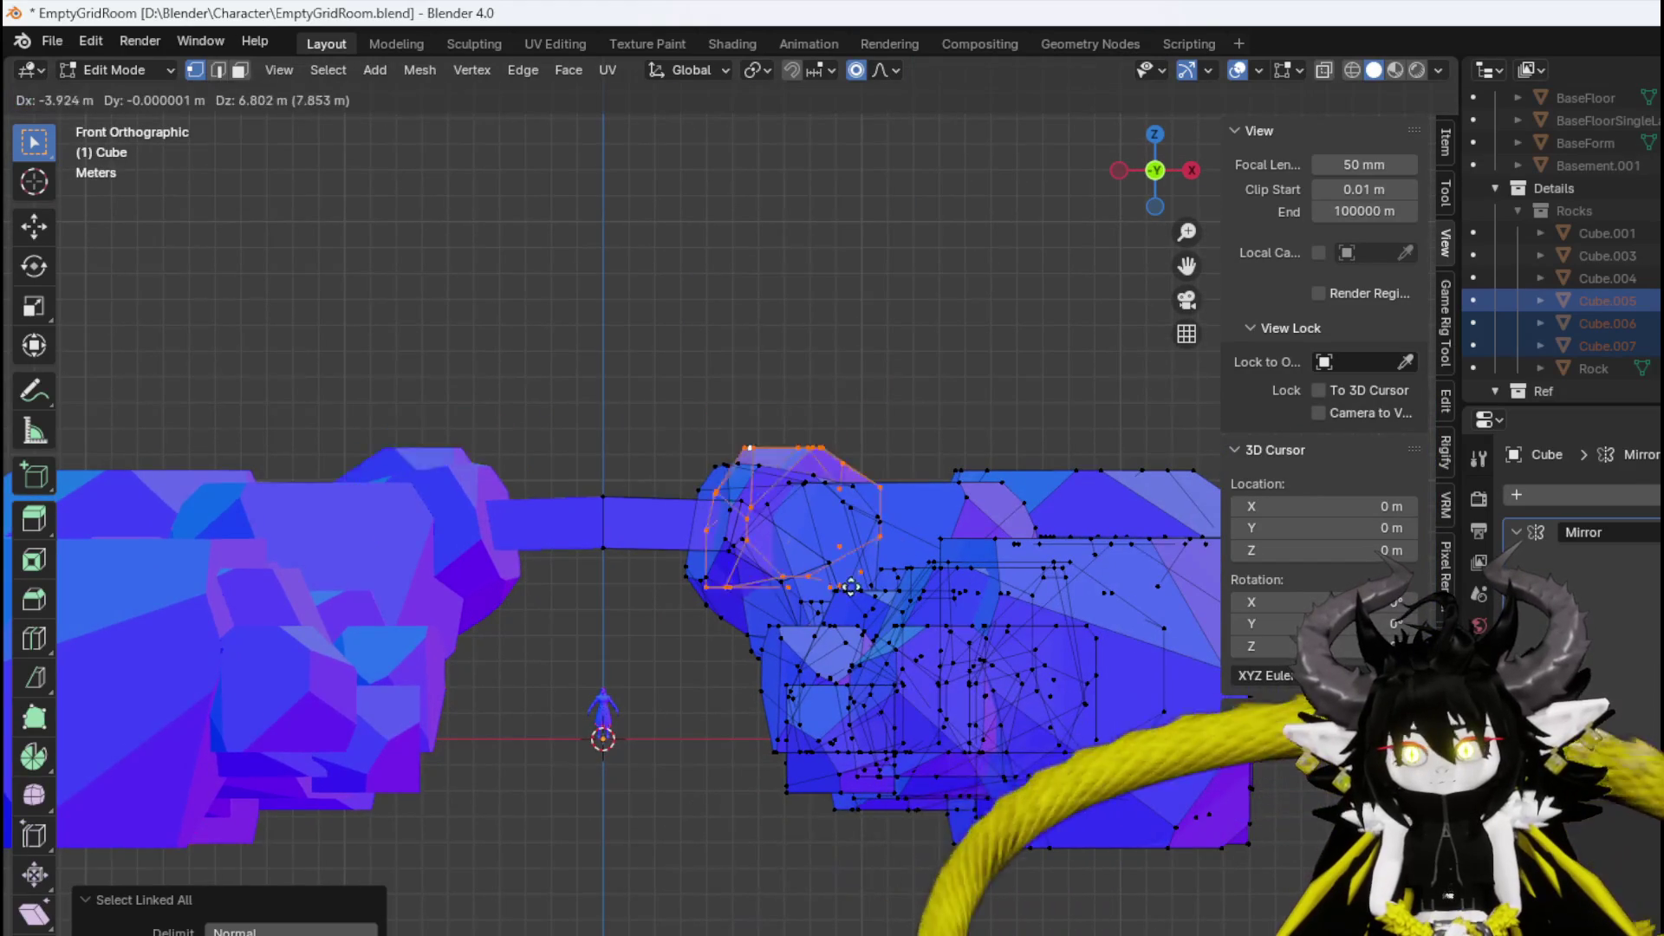
pyautogui.click(795, 592)
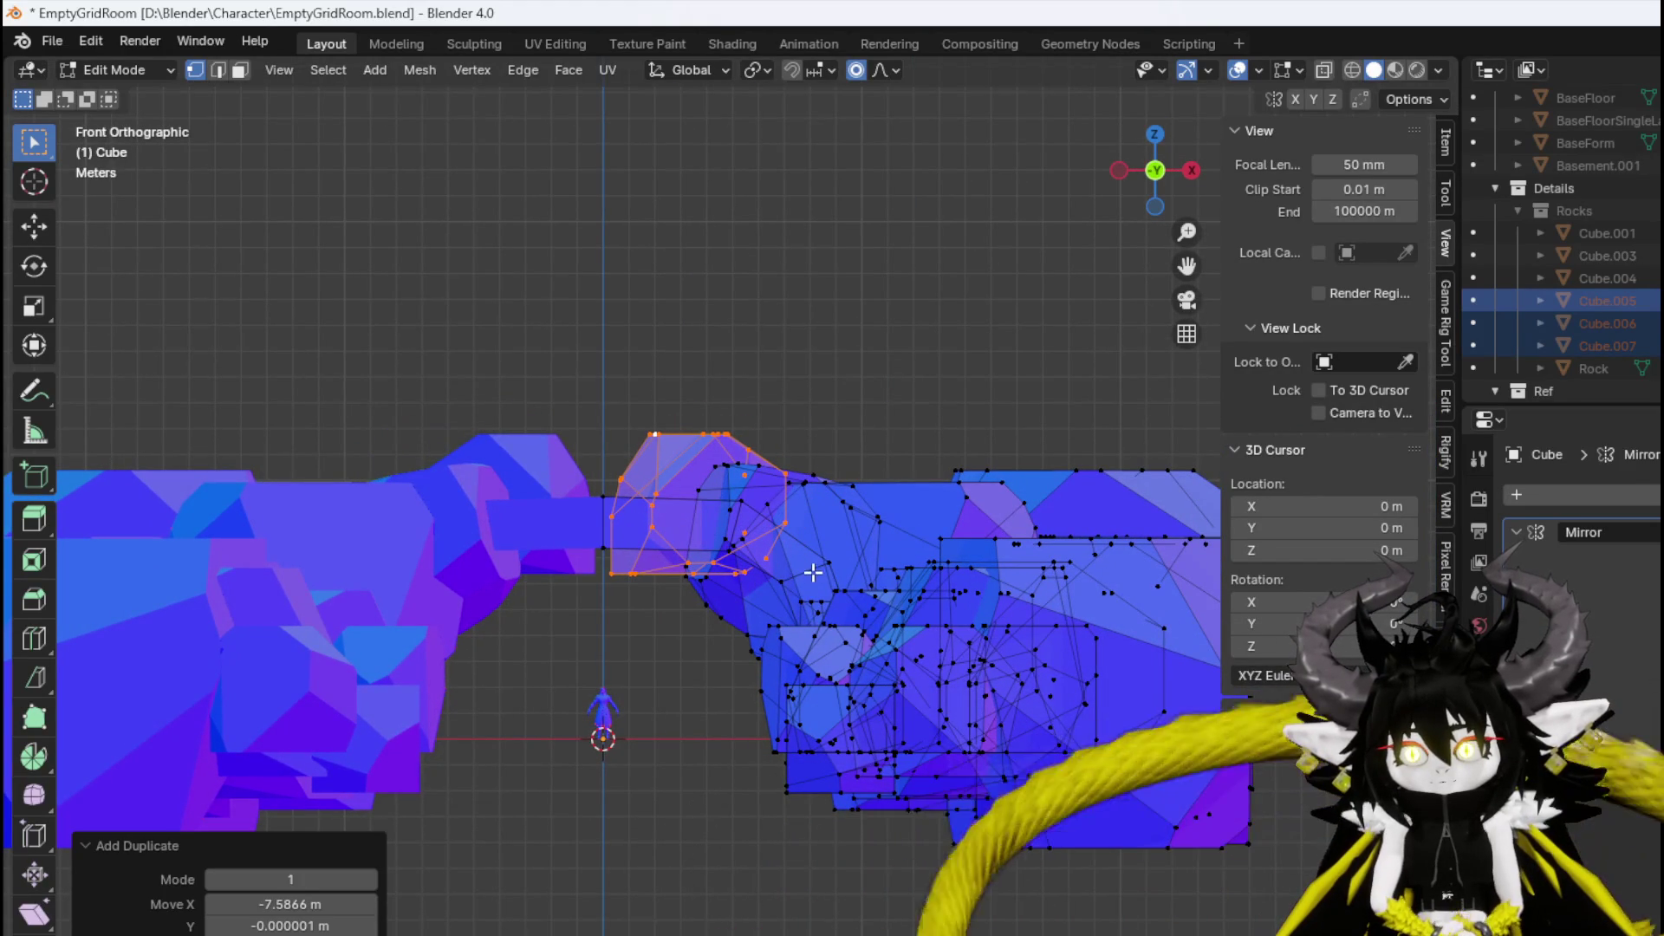
# Rotate the bridging rock block and move it to a new position.
pyautogui.press('r')
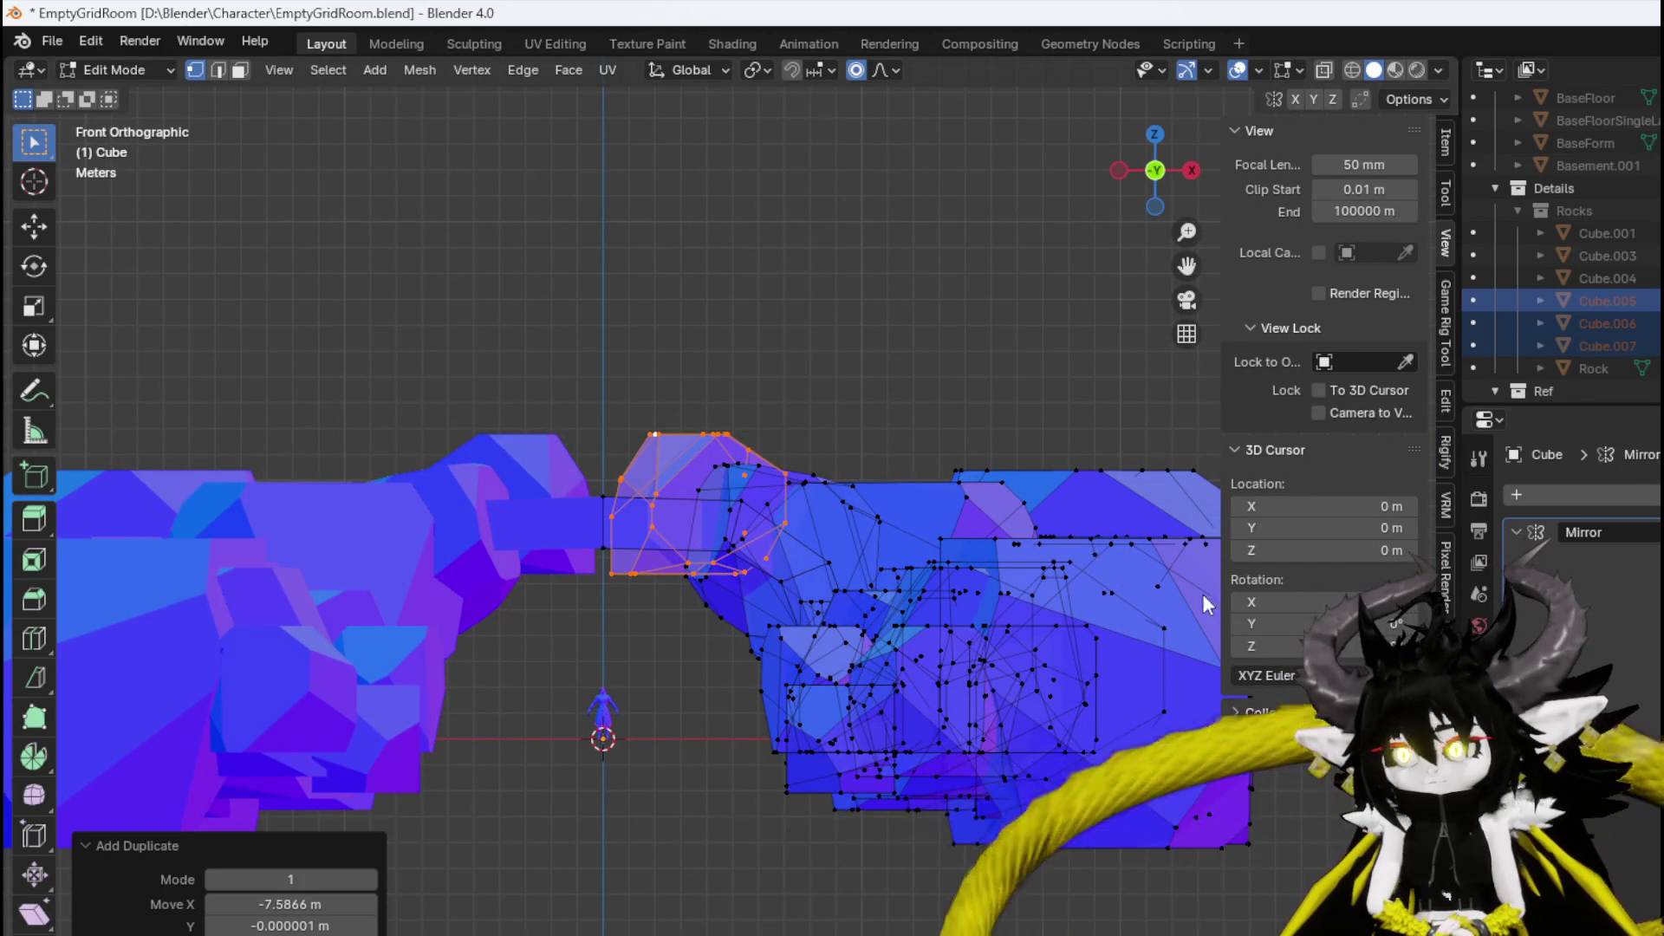
pyautogui.press('r')
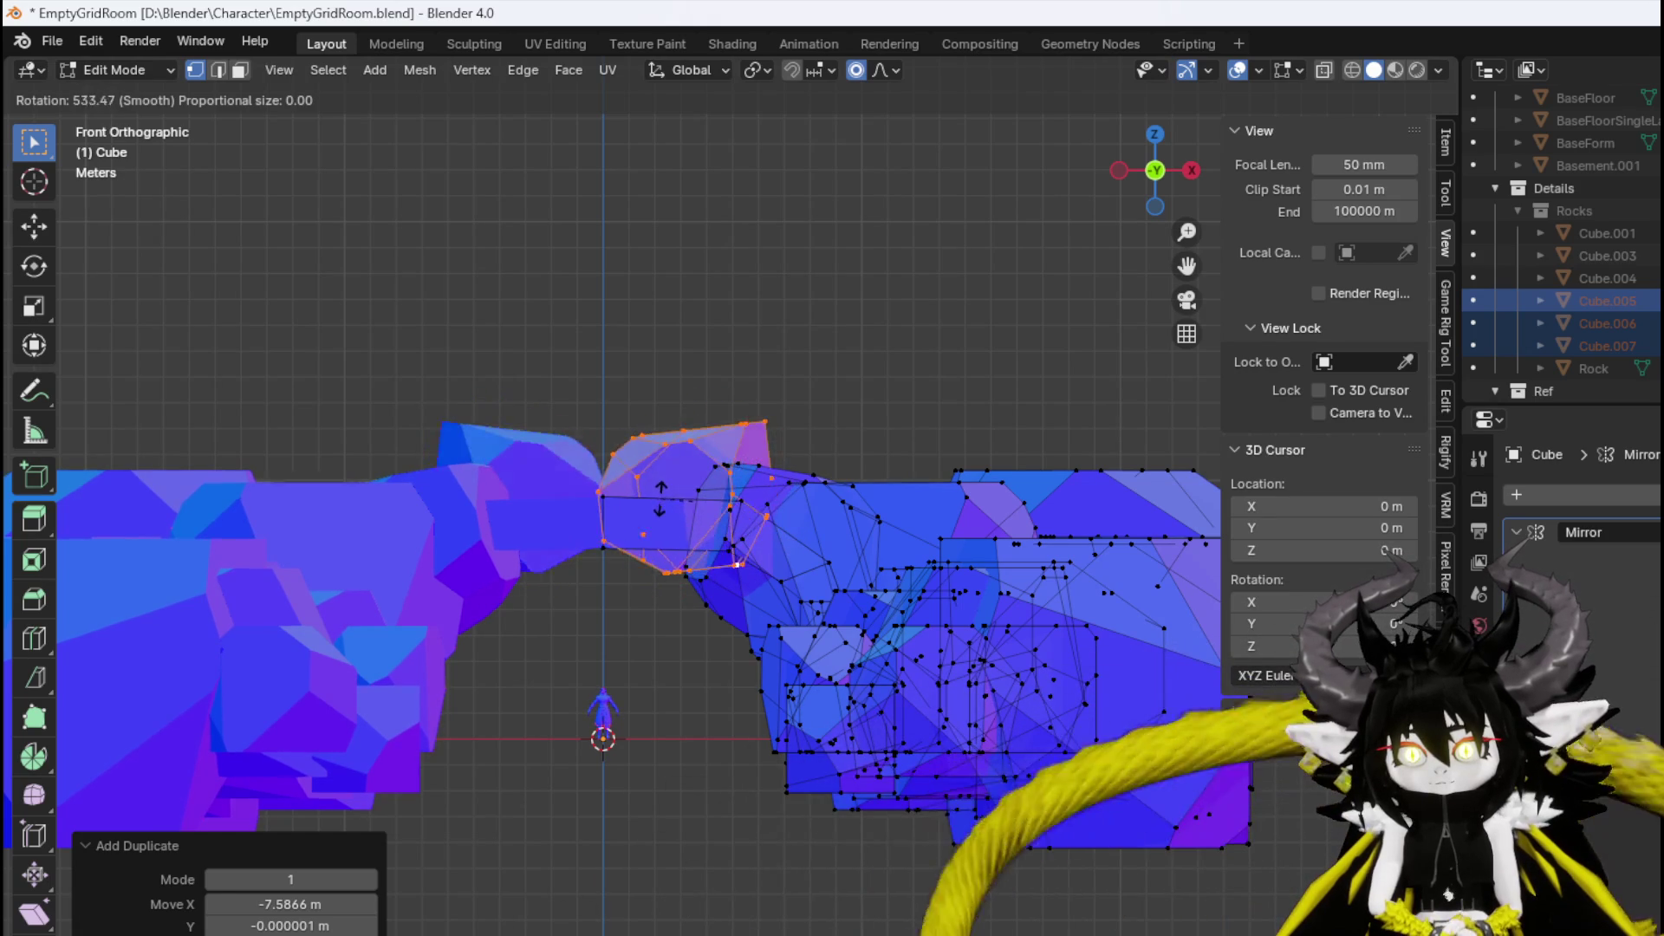
pyautogui.click(665, 500)
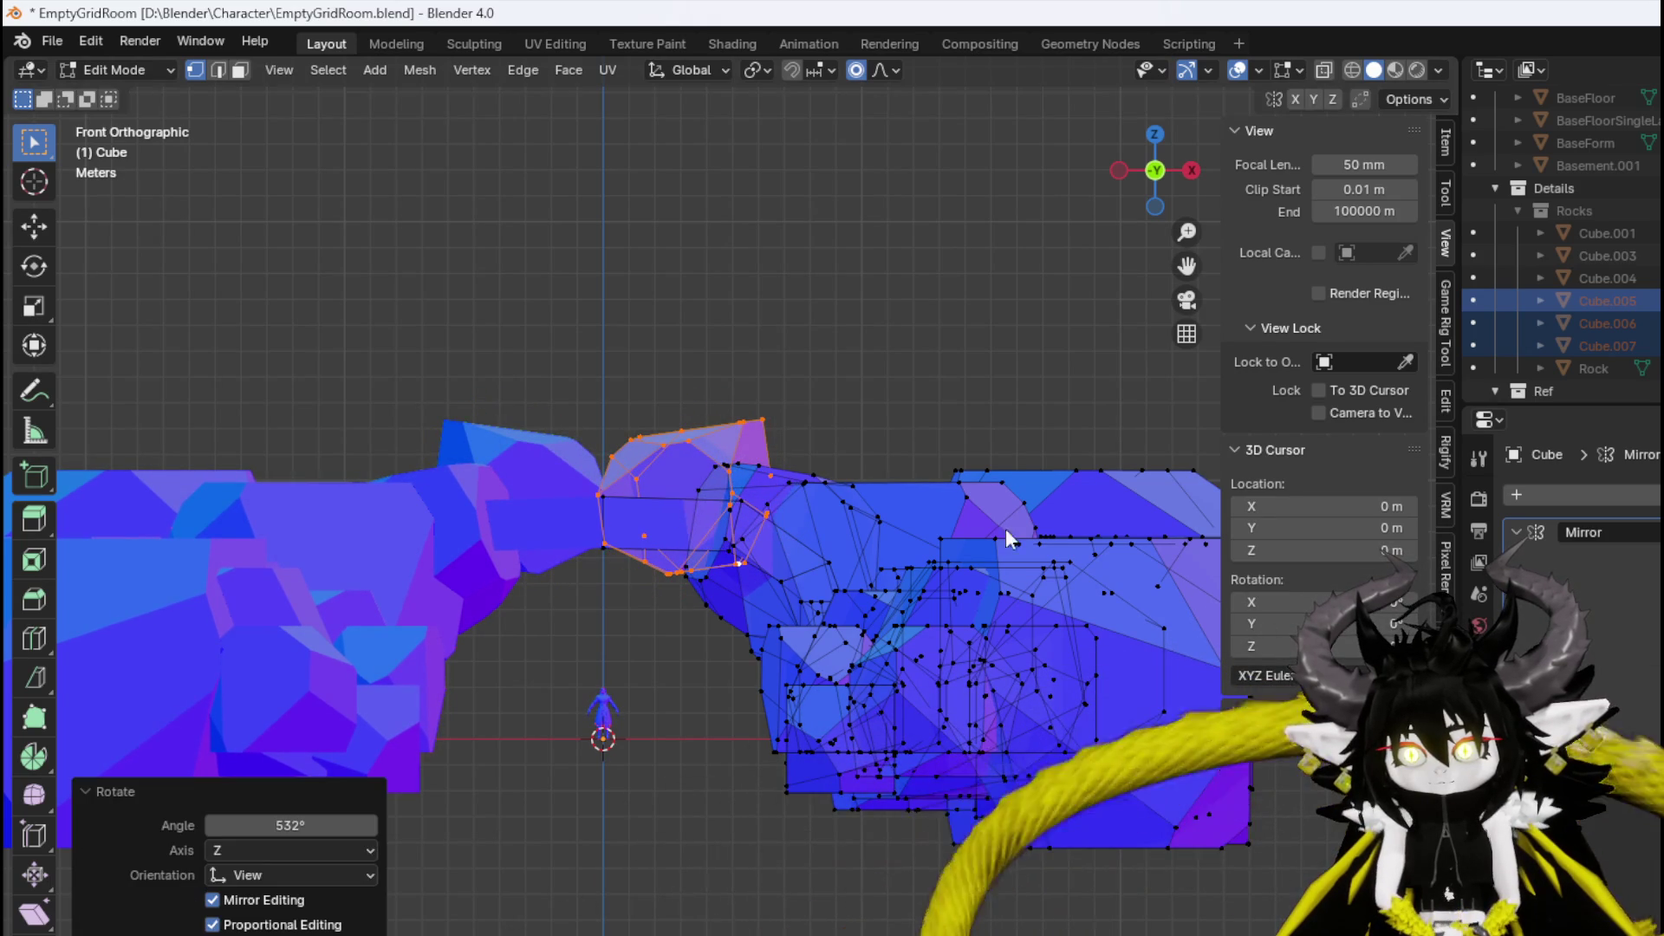
pyautogui.click(995, 559)
pyautogui.press('g')
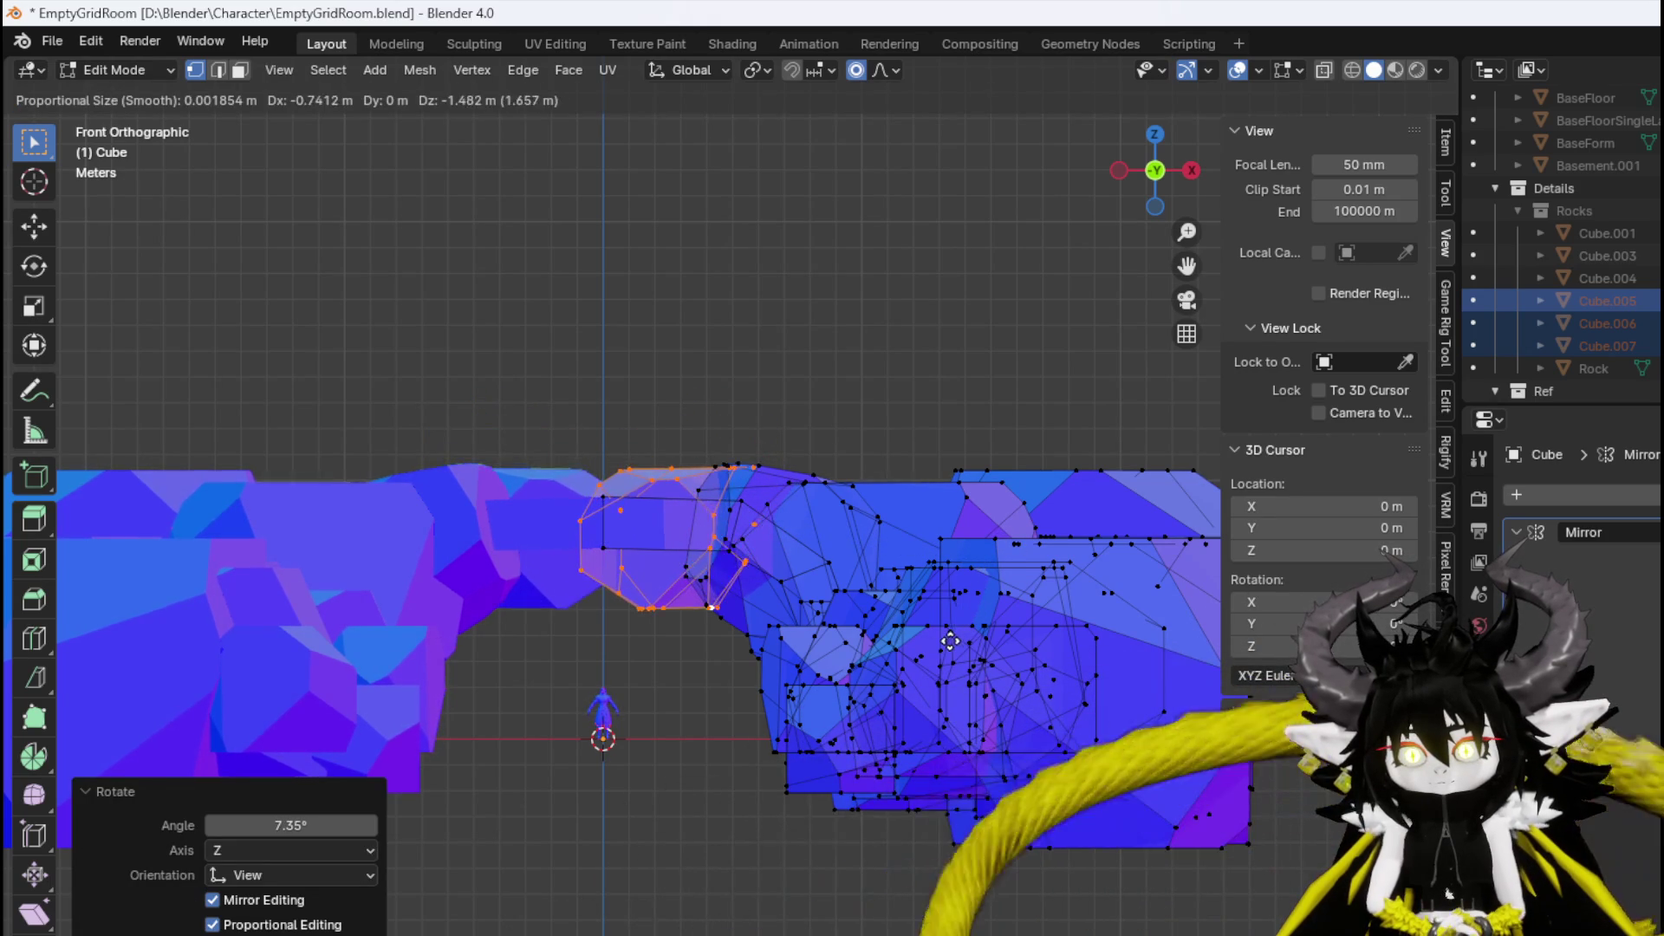
pyautogui.click(932, 635)
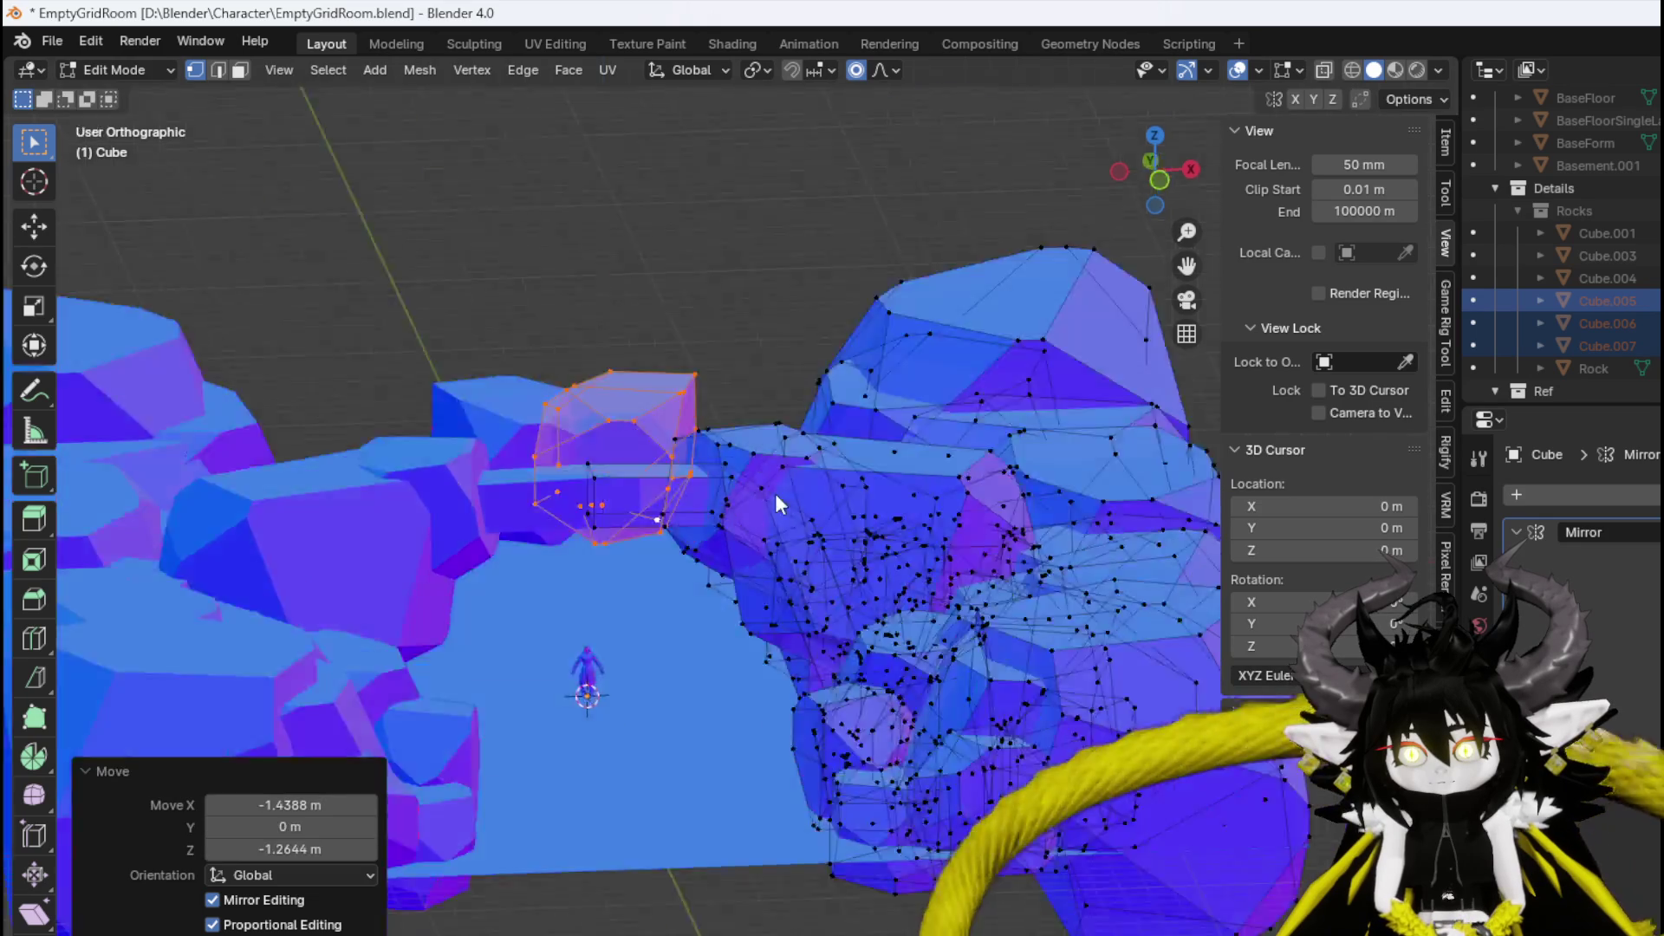
# From the top view, move the block, rotate it 22.5°, reposition it and turn it slightly.
pyautogui.press('KP_7')
pyautogui.press('g')
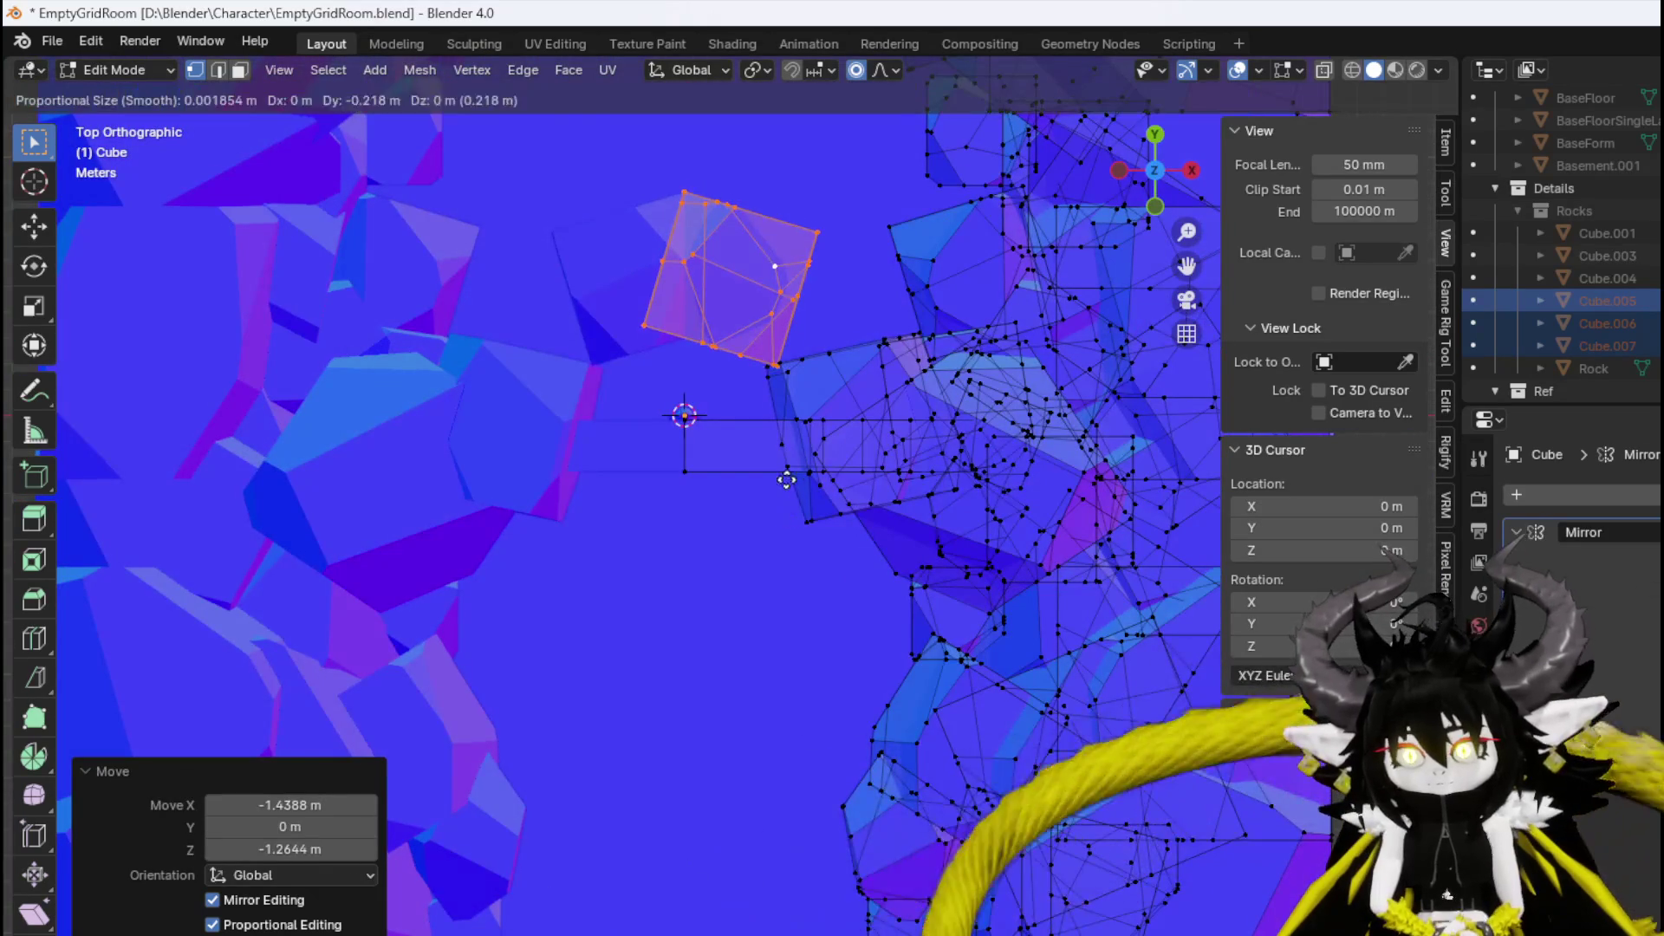
pyautogui.click(798, 646)
pyautogui.write('r22.5')
pyautogui.press('Return')
pyautogui.press('g')
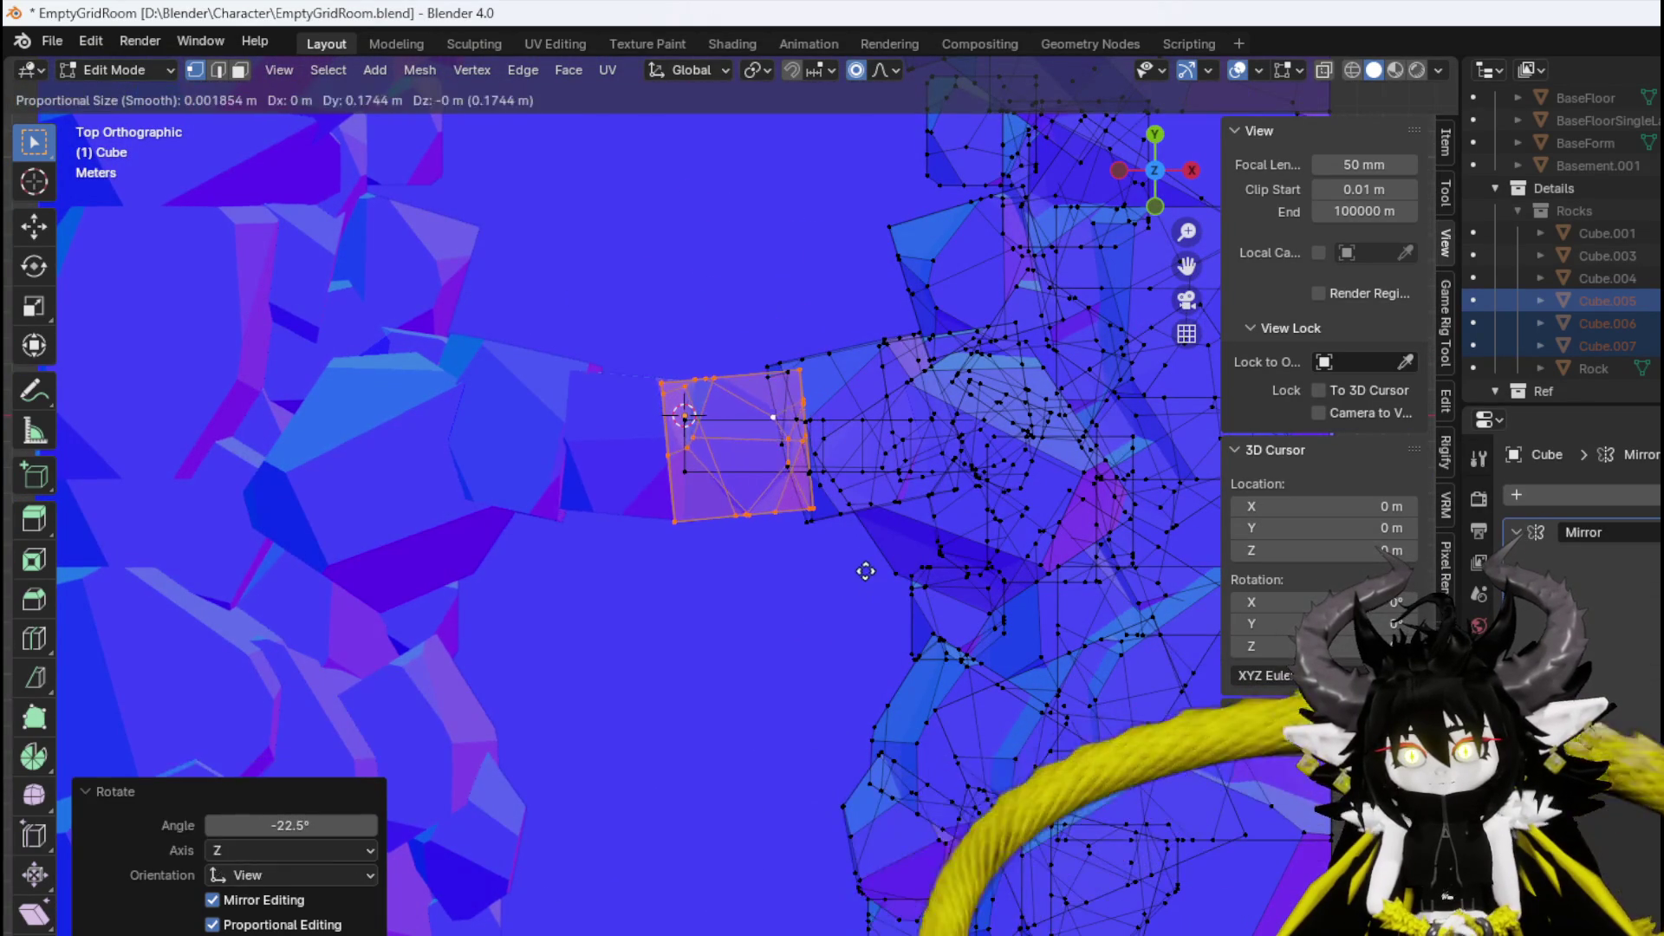
pyautogui.click(875, 564)
pyautogui.press('r')
pyautogui.click(845, 579)
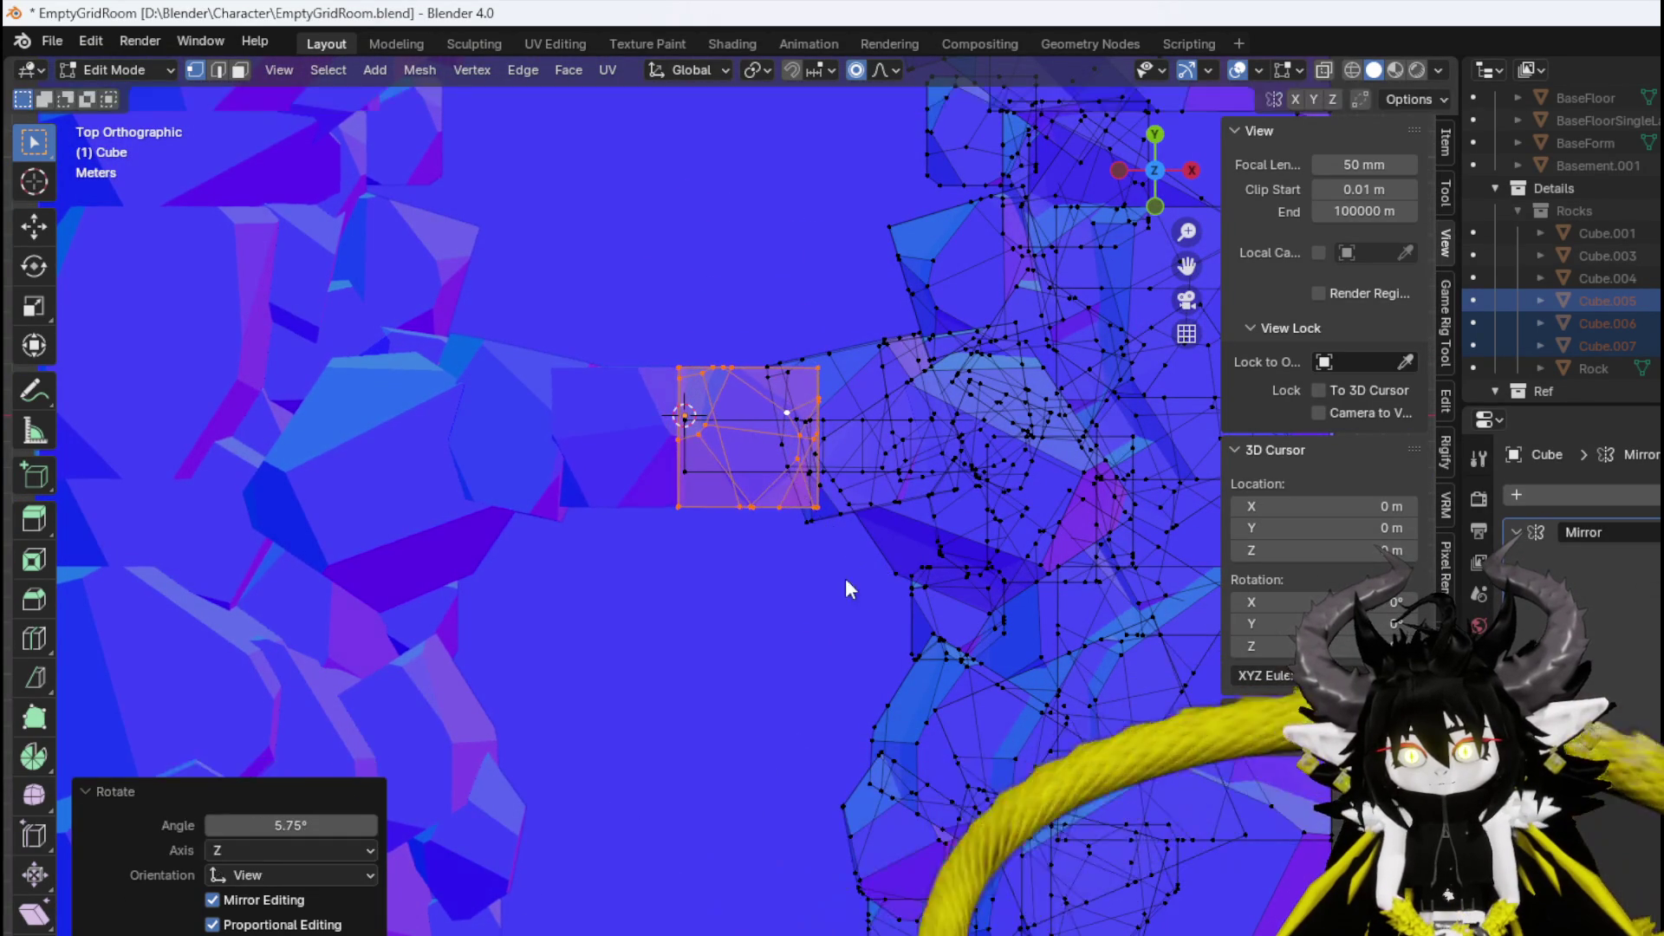
# Adjust the block's position from the front view and shrink it slightly.
pyautogui.press('KP_8')
pyautogui.press('KP_1')
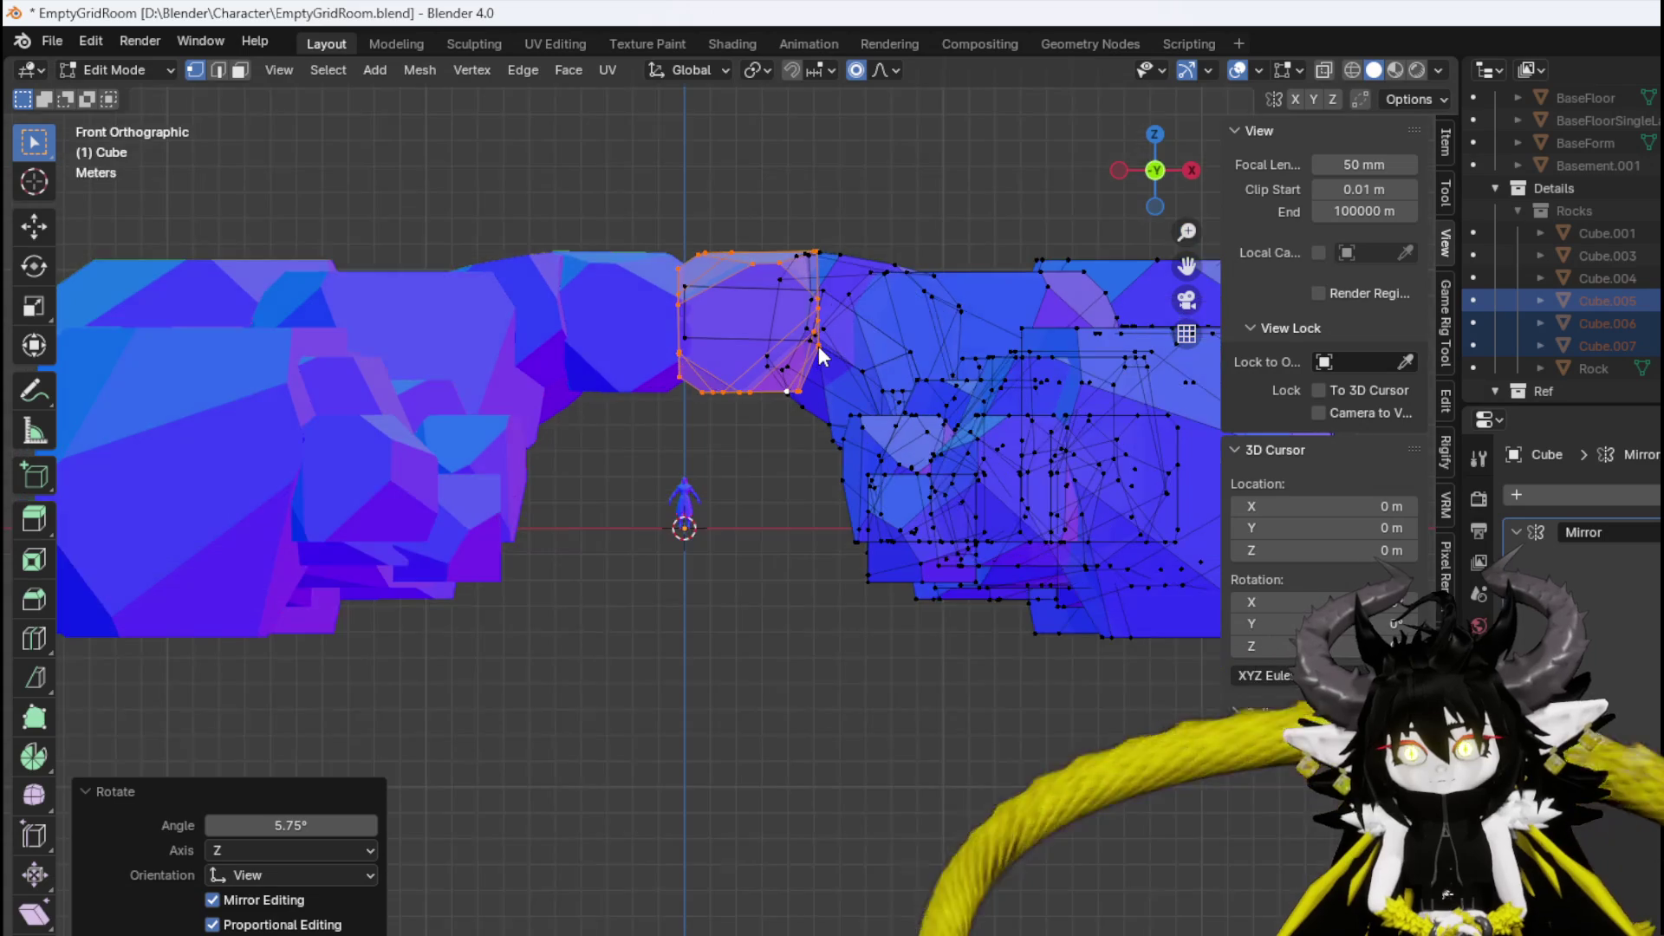
pyautogui.scroll(3, 819, 346)
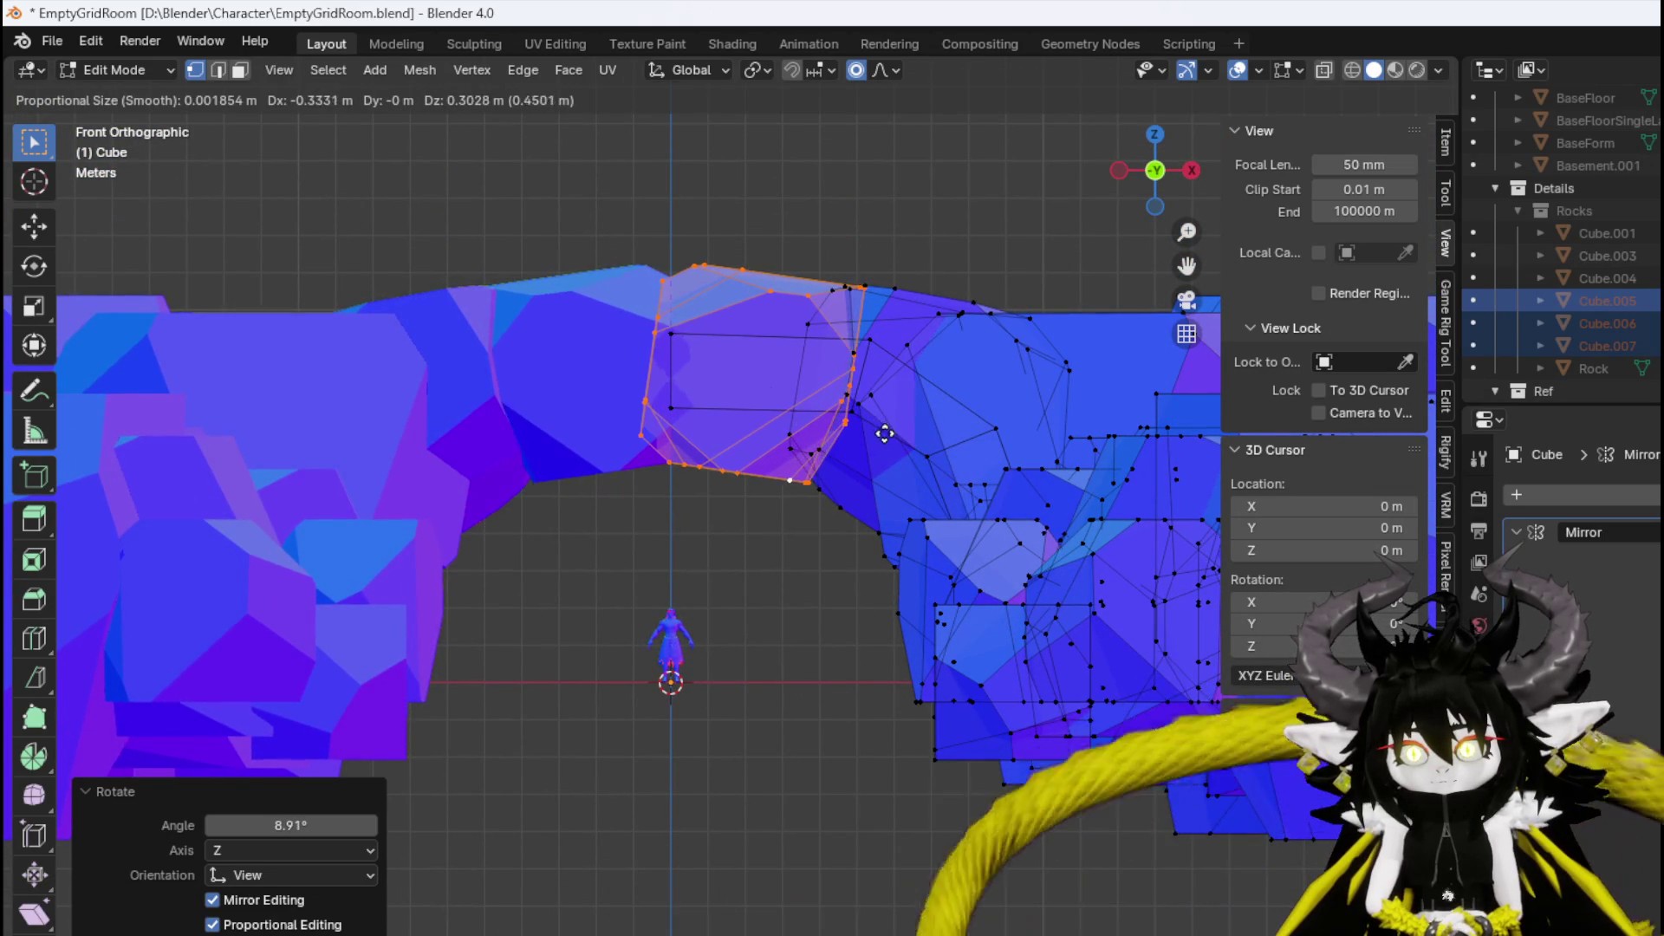
pyautogui.click(891, 440)
pyautogui.moveTo(799, 454)
pyautogui.mouseDown()
pyautogui.moveTo(969, 605)
pyautogui.moveTo(1007, 595)
pyautogui.mouseUp()
pyautogui.press('s')
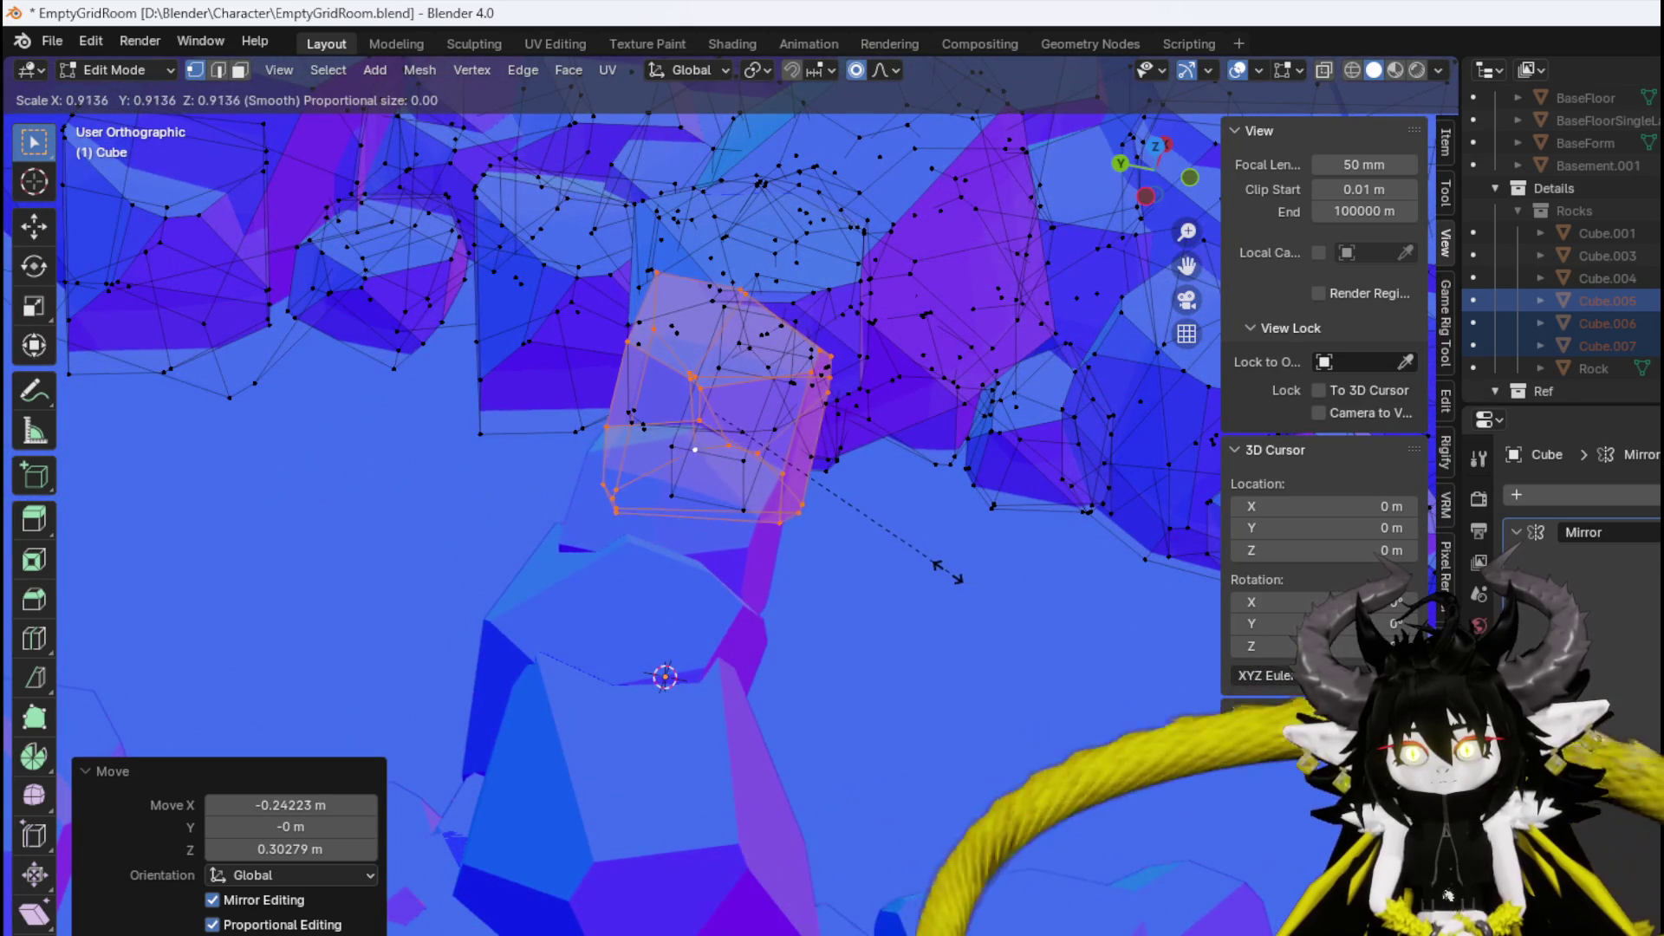
pyautogui.click(963, 574)
# Select the neighbouring rock piece, rotate it 12.1° and move it, cancelling a further rotation.
pyautogui.moveTo(962, 573)
pyautogui.mouseDown()
pyautogui.moveTo(872, 558)
pyautogui.moveTo(733, 494)
pyautogui.moveTo(710, 576)
pyautogui.mouseUp()
pyautogui.click(895, 321)
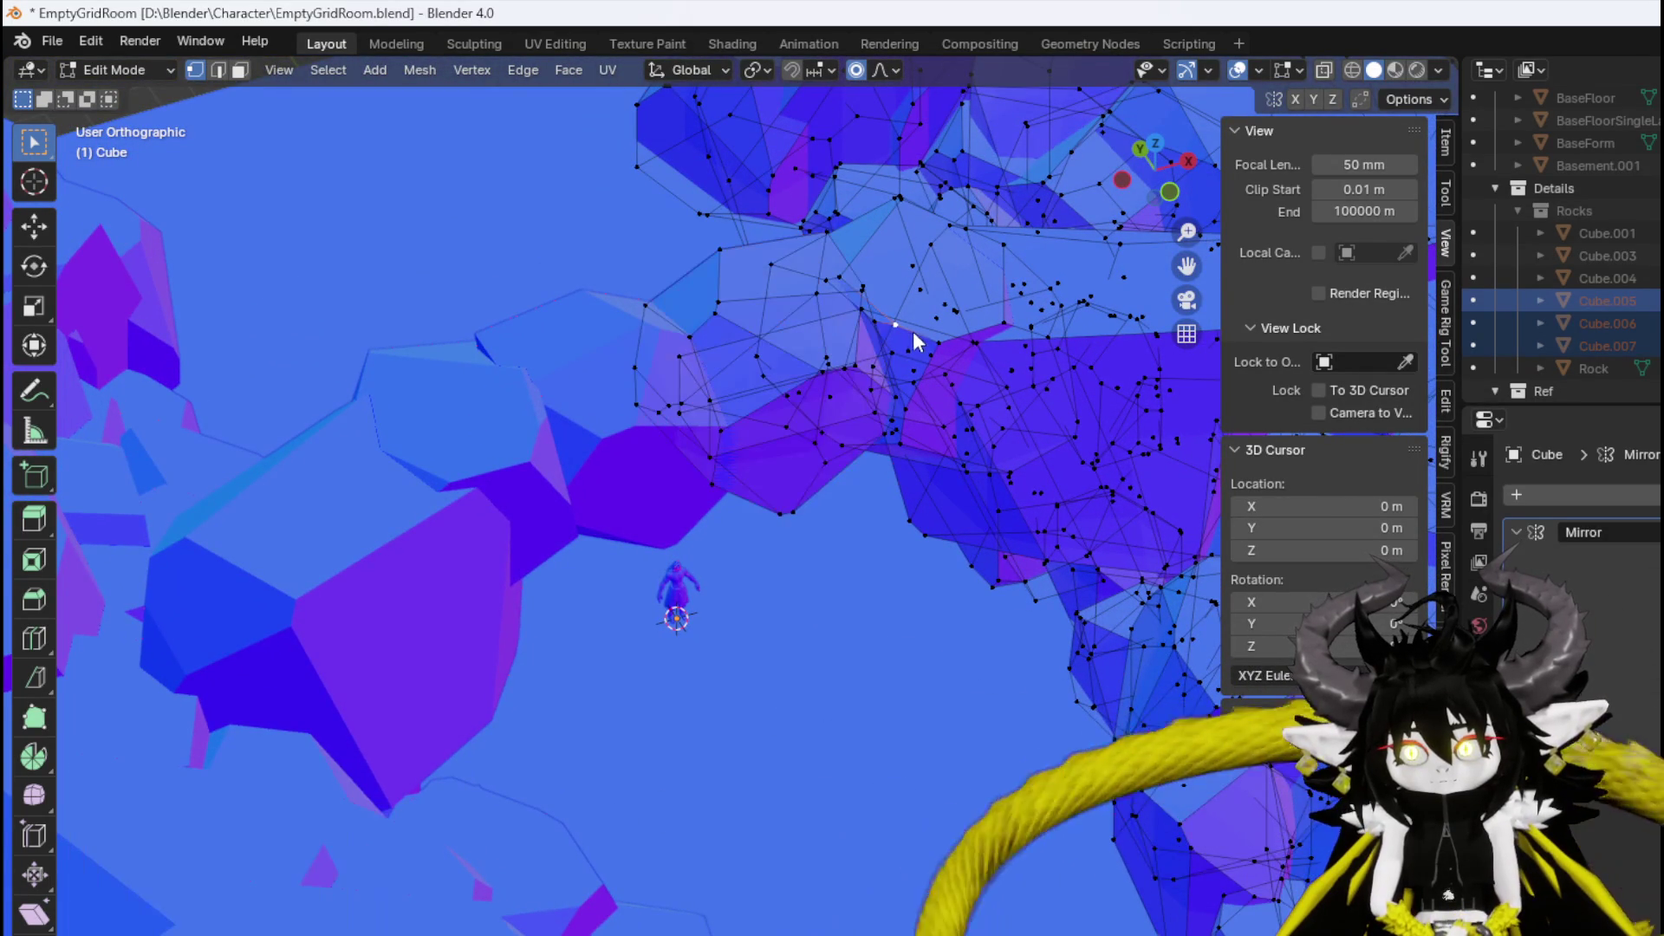
pyautogui.hotkey('ctrl', 'l')
pyautogui.press('KP_7')
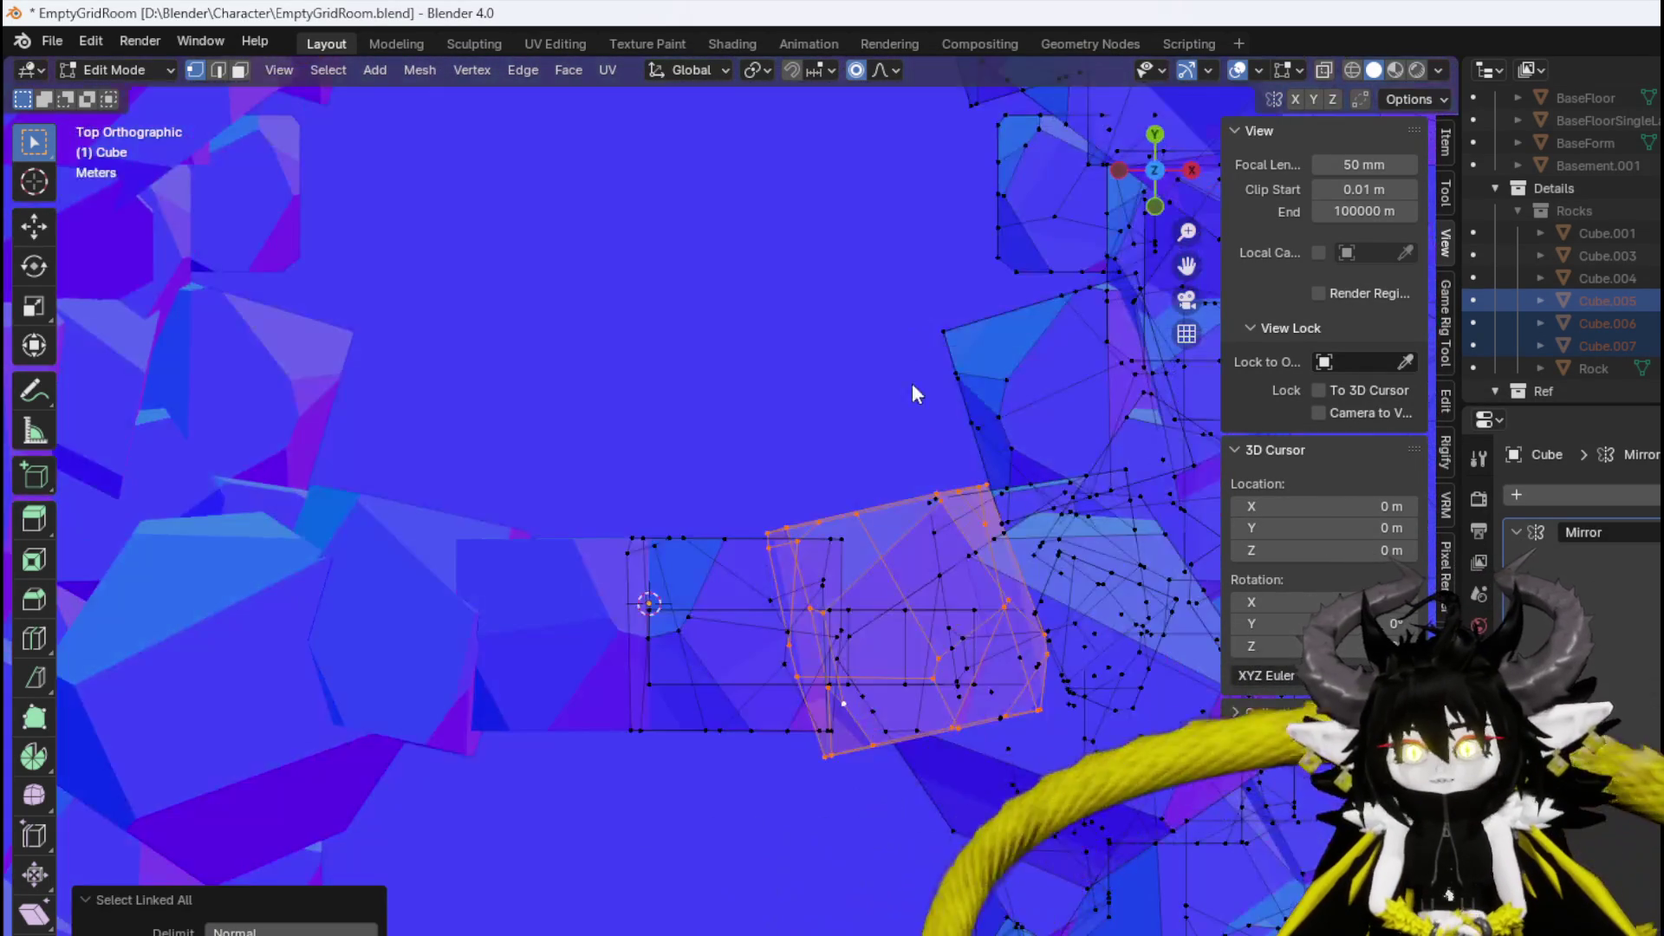
pyautogui.scroll(2, 912, 383)
pyautogui.press('r')
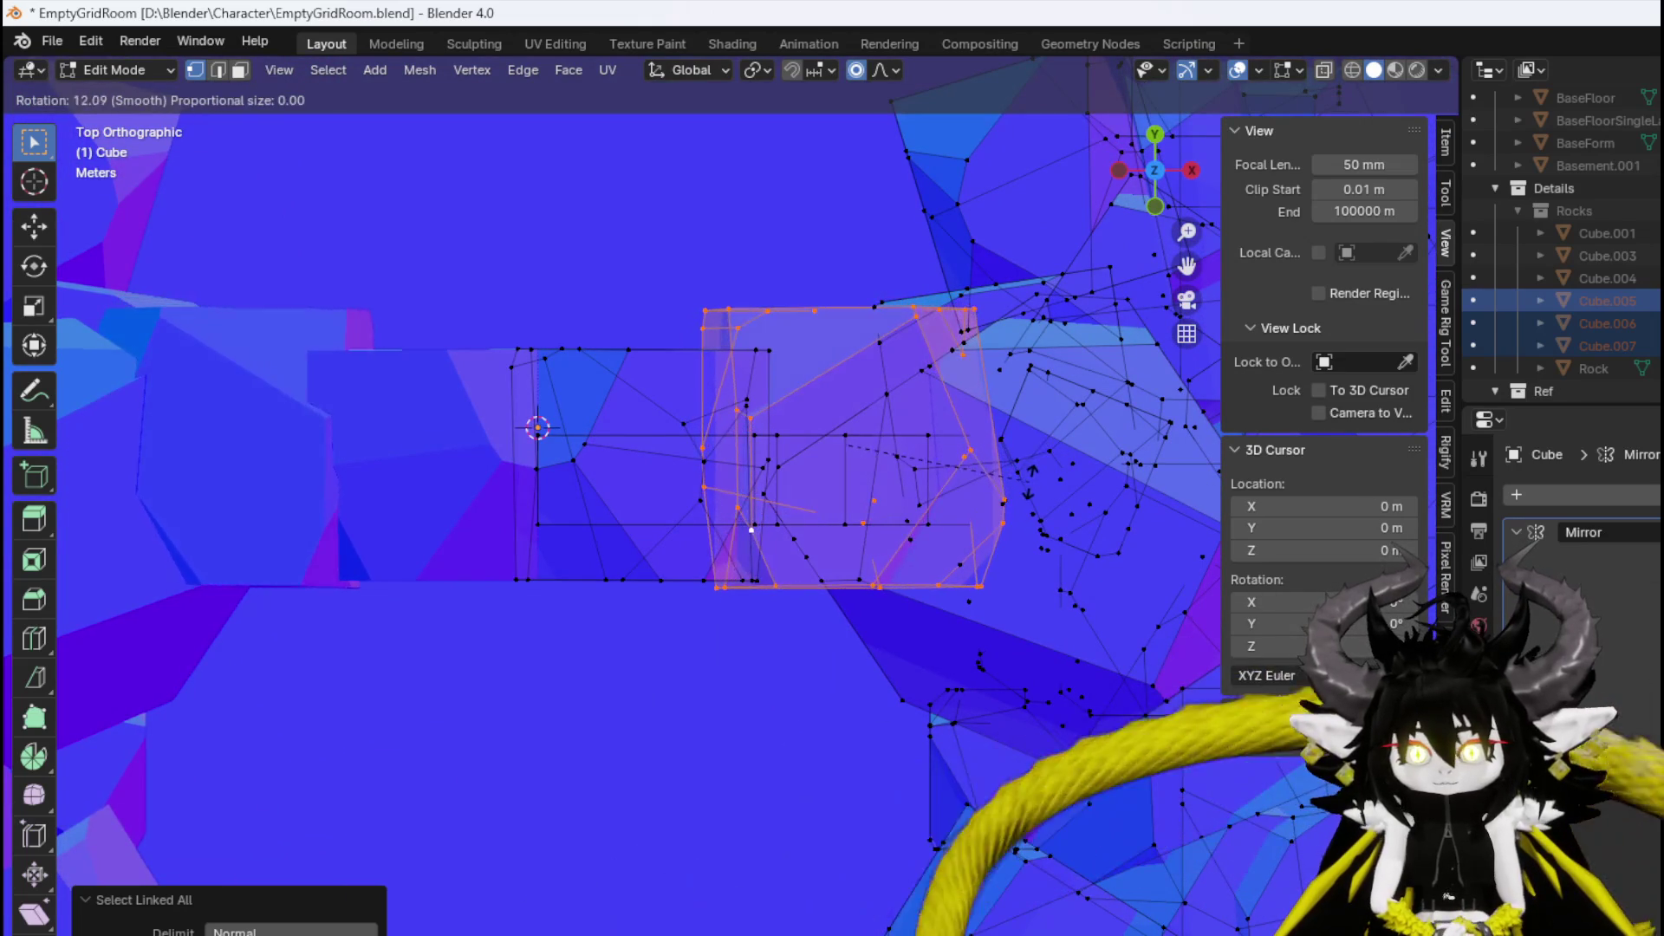
pyautogui.click(1071, 485)
pyautogui.press('g')
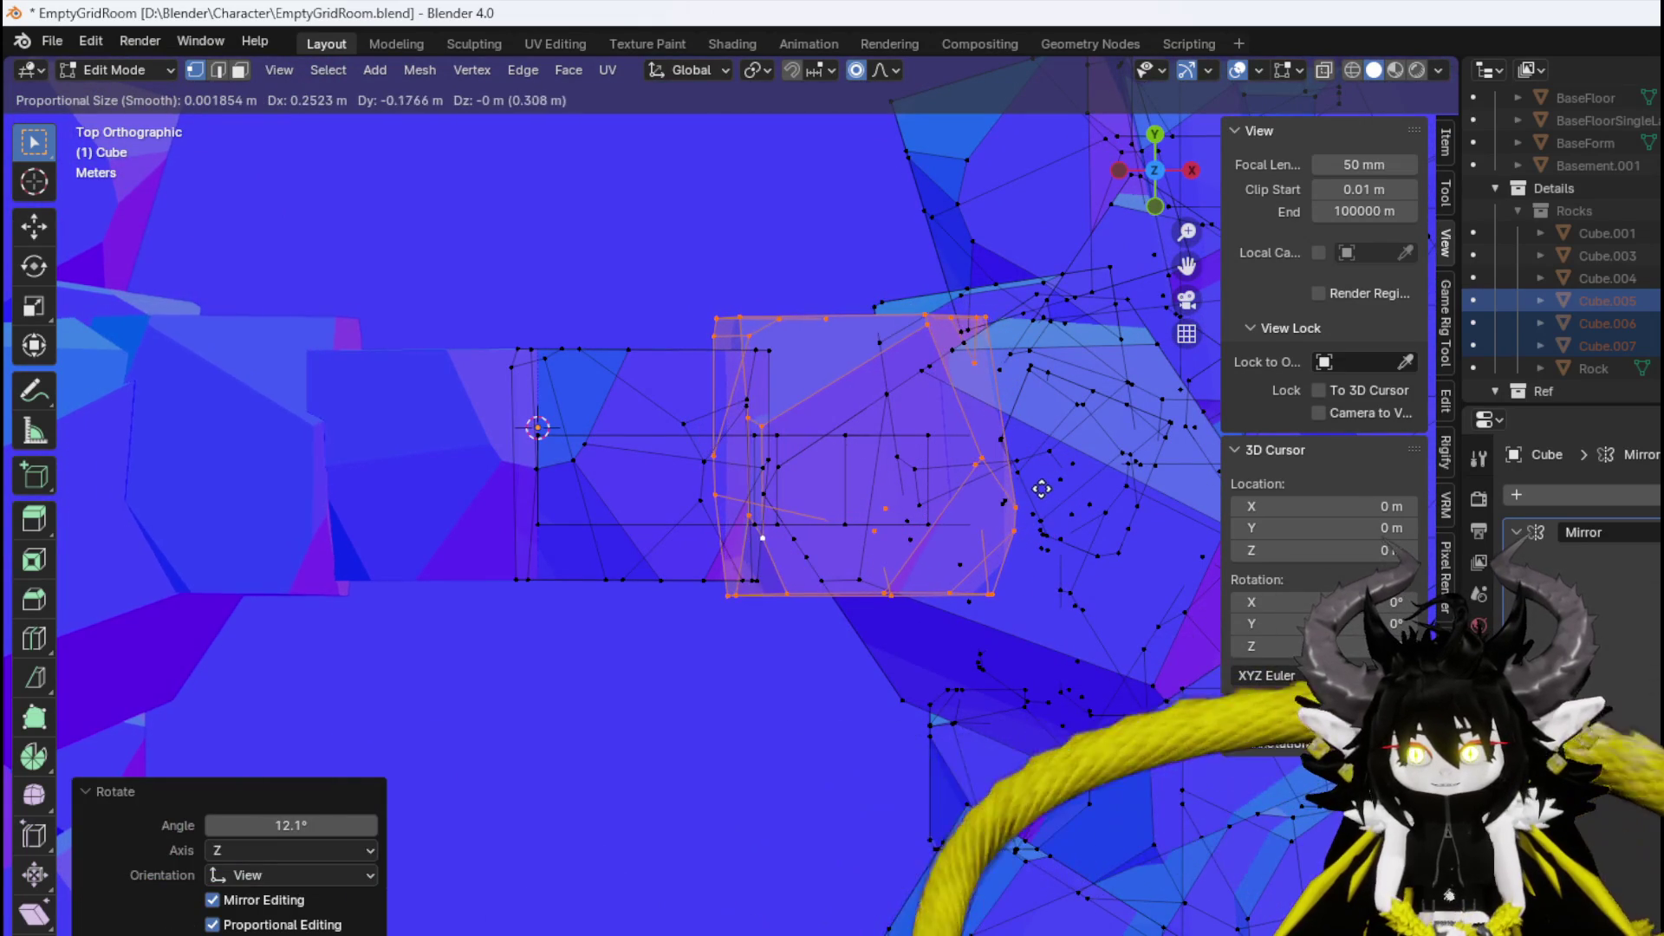
pyautogui.click(1042, 488)
pyautogui.press('r')
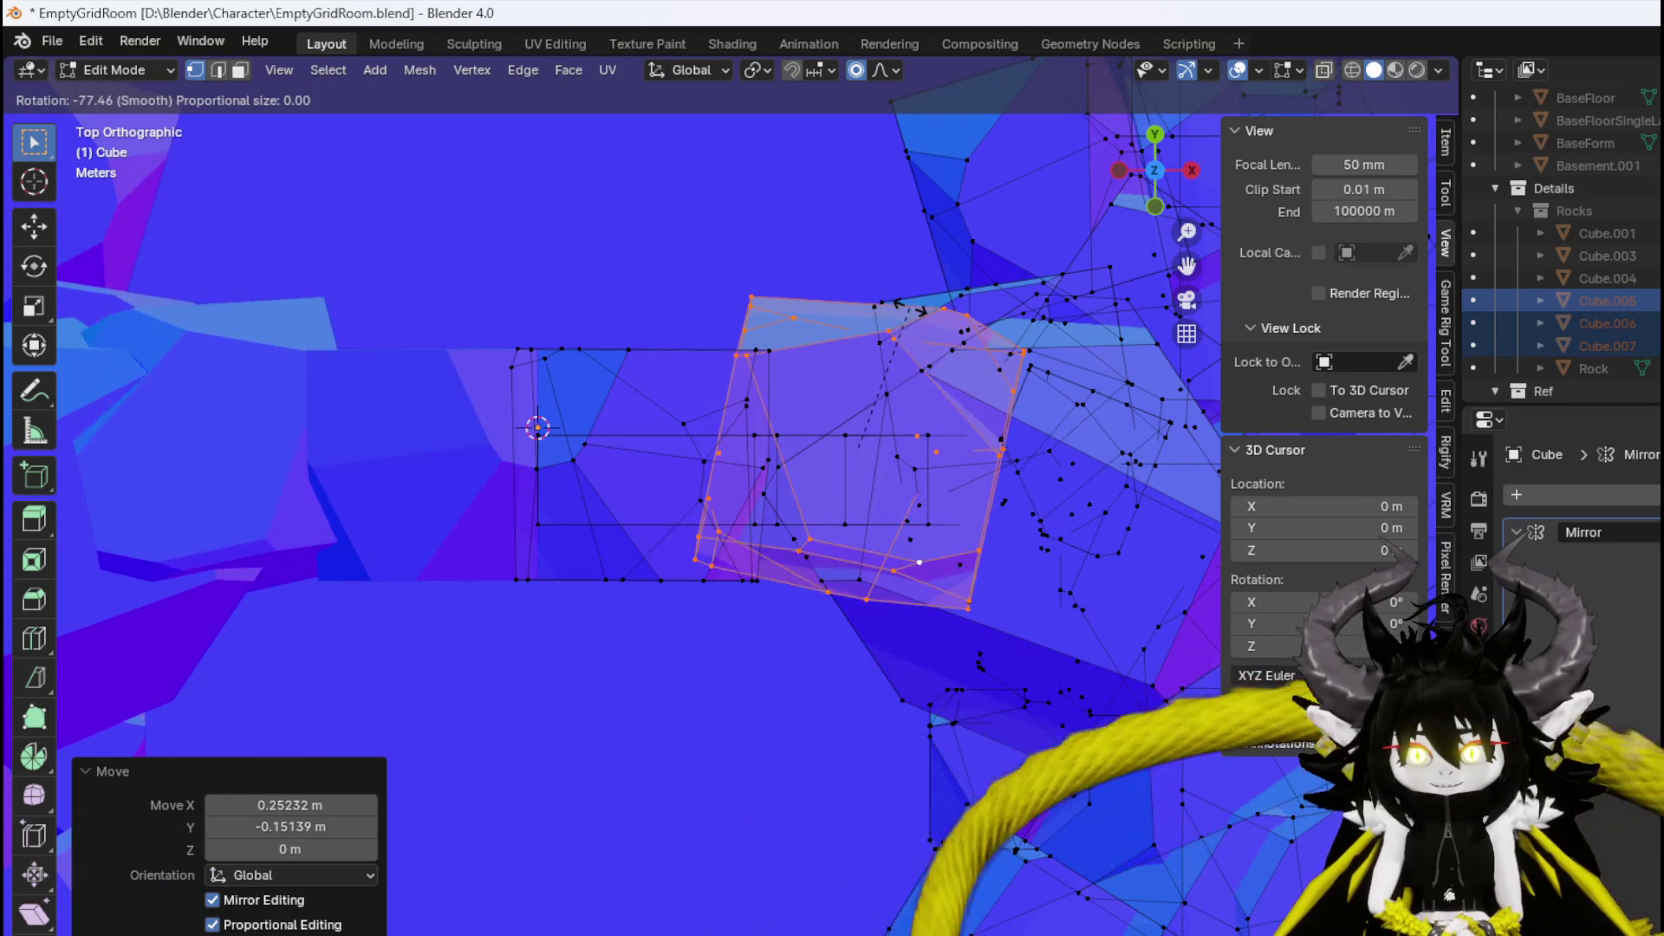
pyautogui.rightClick(1039, 443)
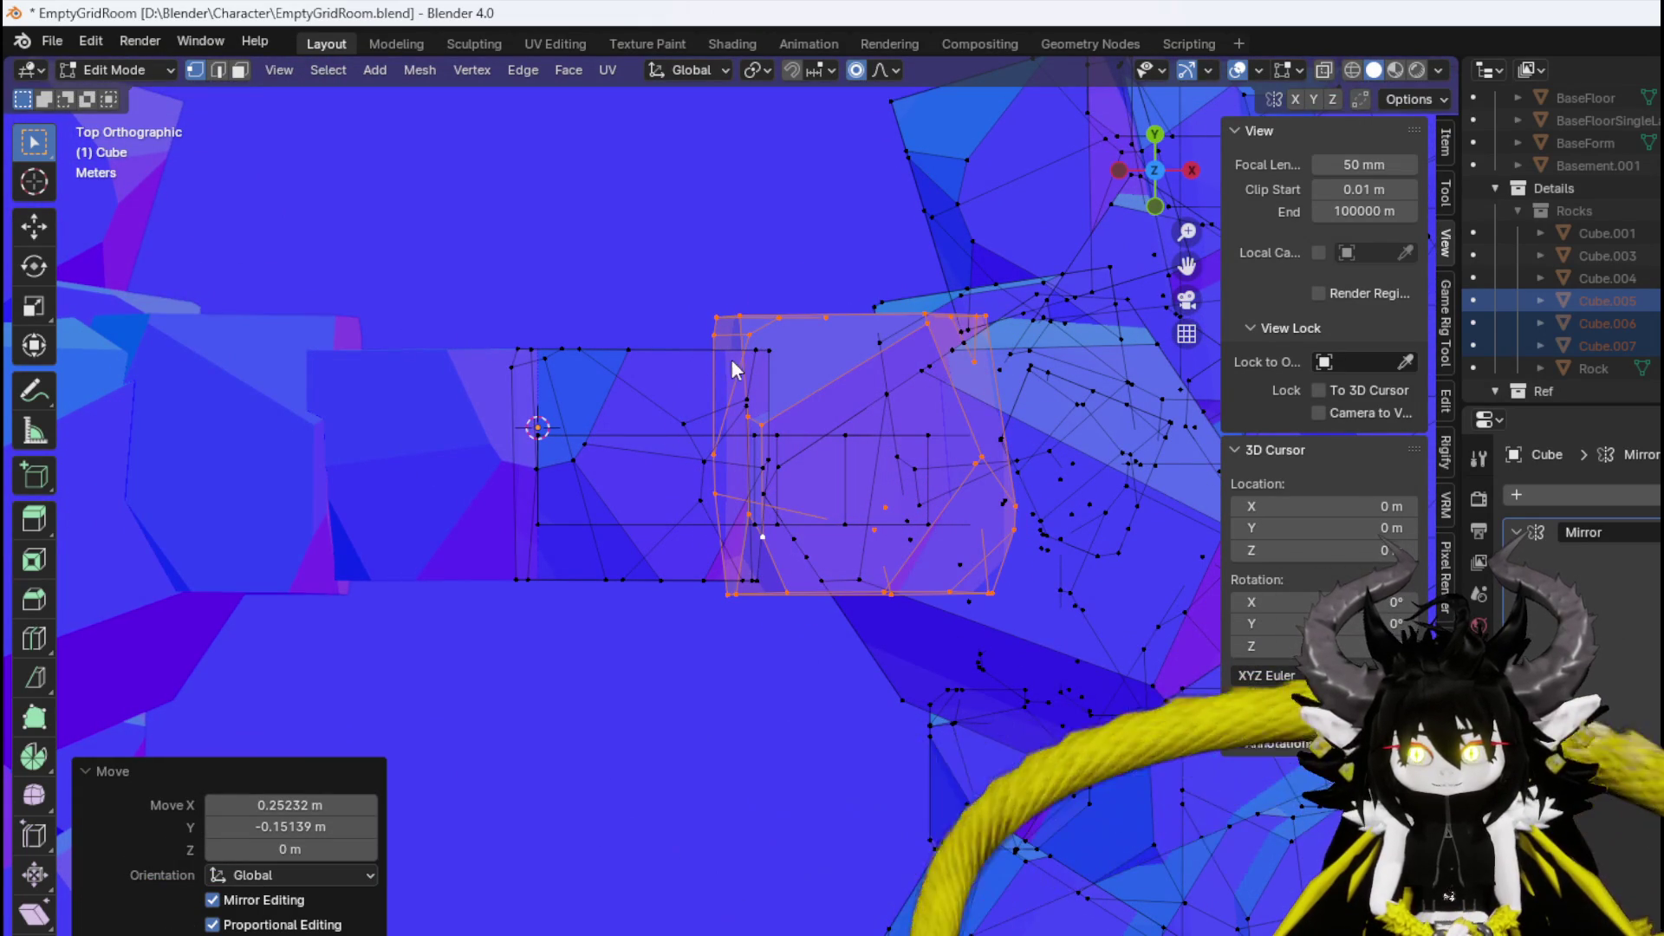
# Select the left rock piece, cancel a trial rotation, and view the whole rock wall.
pyautogui.click(662, 357)
pyautogui.hotkey('ctrl', 'l')
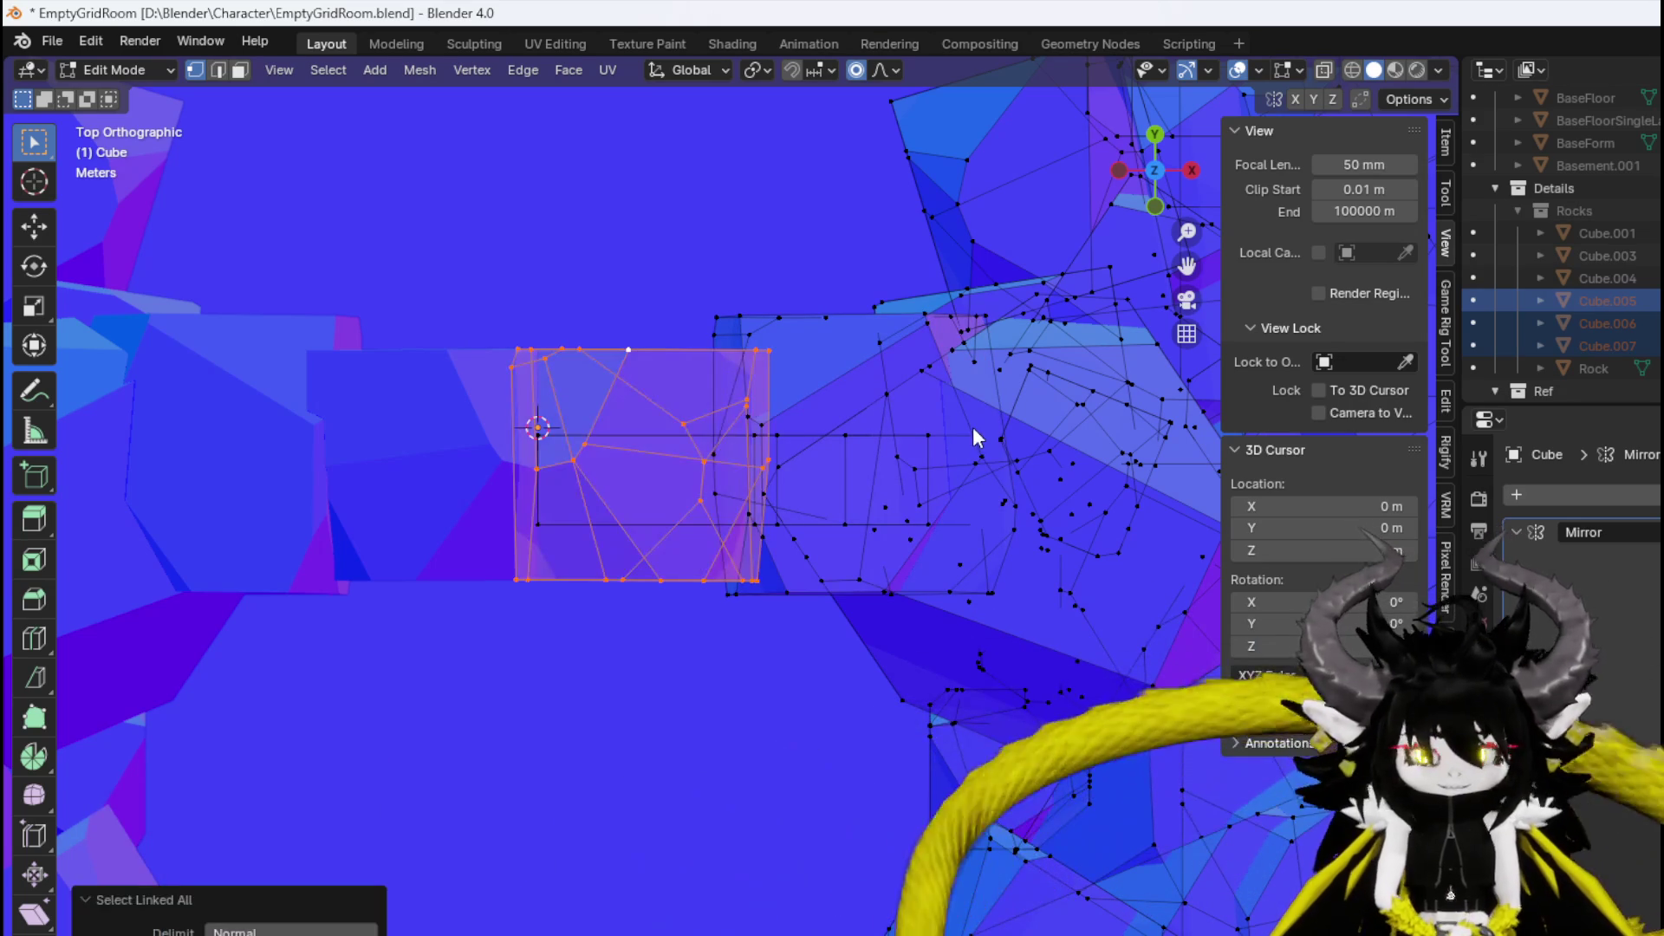
pyautogui.press('r')
pyautogui.rightClick(917, 360)
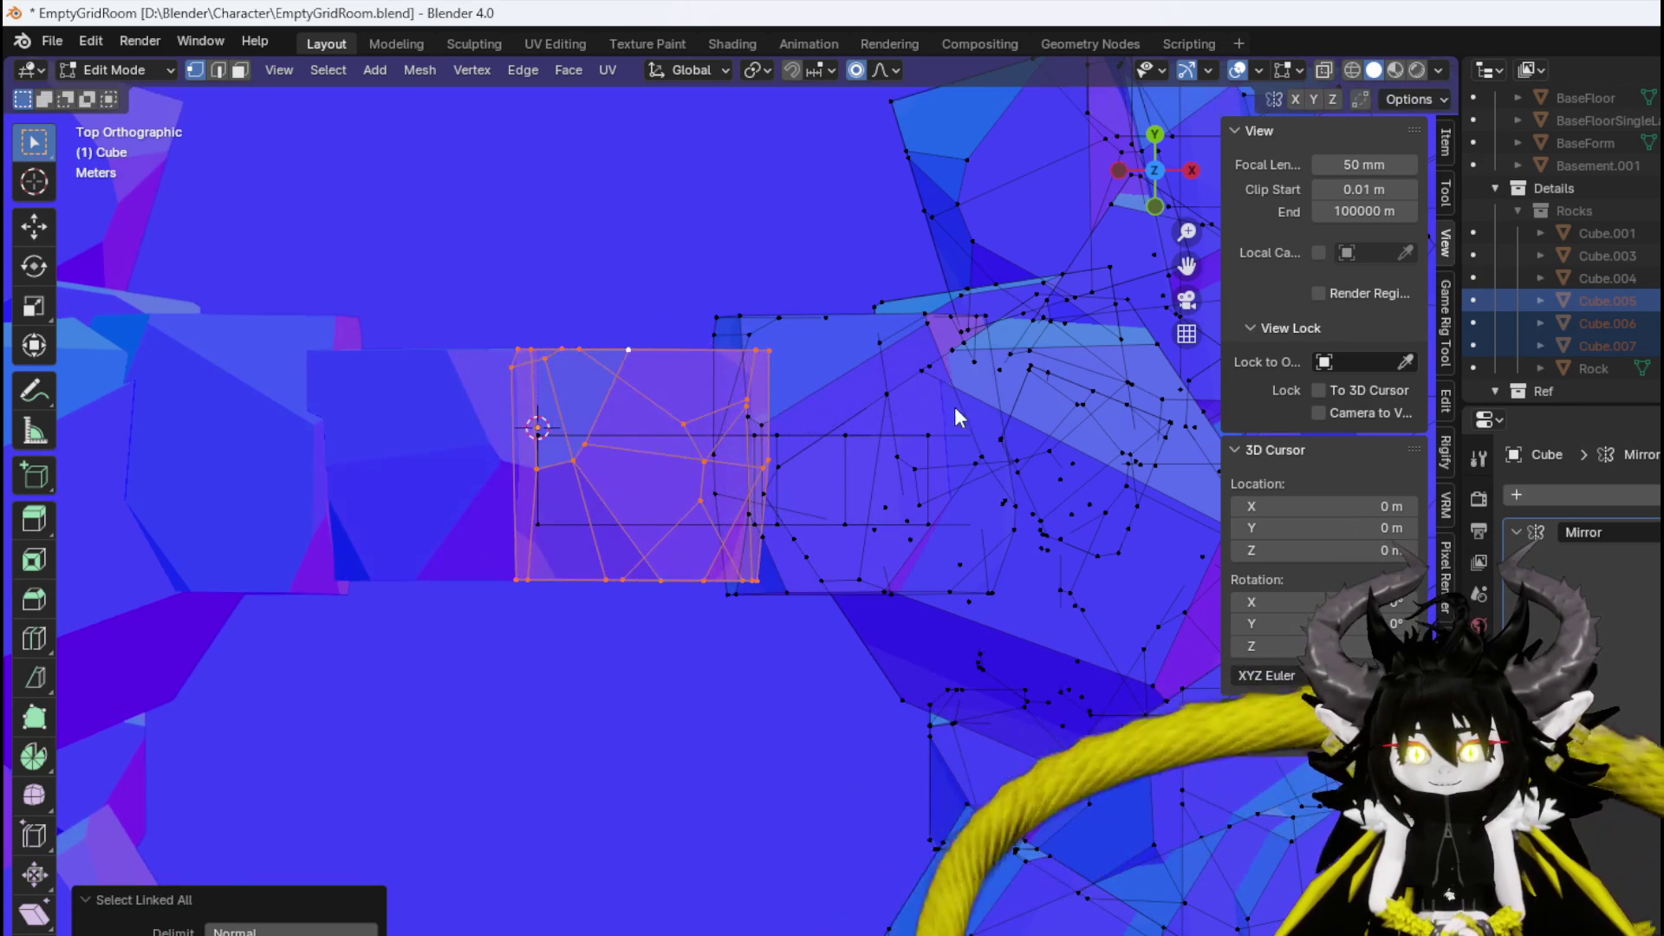
pyautogui.moveTo(663, 428)
pyautogui.mouseDown()
pyautogui.moveTo(664, 282)
pyautogui.moveTo(676, 533)
pyautogui.moveTo(667, 487)
pyautogui.moveTo(924, 461)
pyautogui.moveTo(470, 520)
pyautogui.moveTo(382, 501)
pyautogui.moveTo(541, 480)
pyautogui.moveTo(615, 492)
pyautogui.moveTo(613, 564)
pyautogui.moveTo(673, 587)
pyautogui.moveTo(597, 443)
pyautogui.moveTo(666, 425)
pyautogui.moveTo(614, 429)
pyautogui.mouseUp()
pyautogui.scroll(-3, 673, 486)
pyautogui.scroll(3, 672, 585)
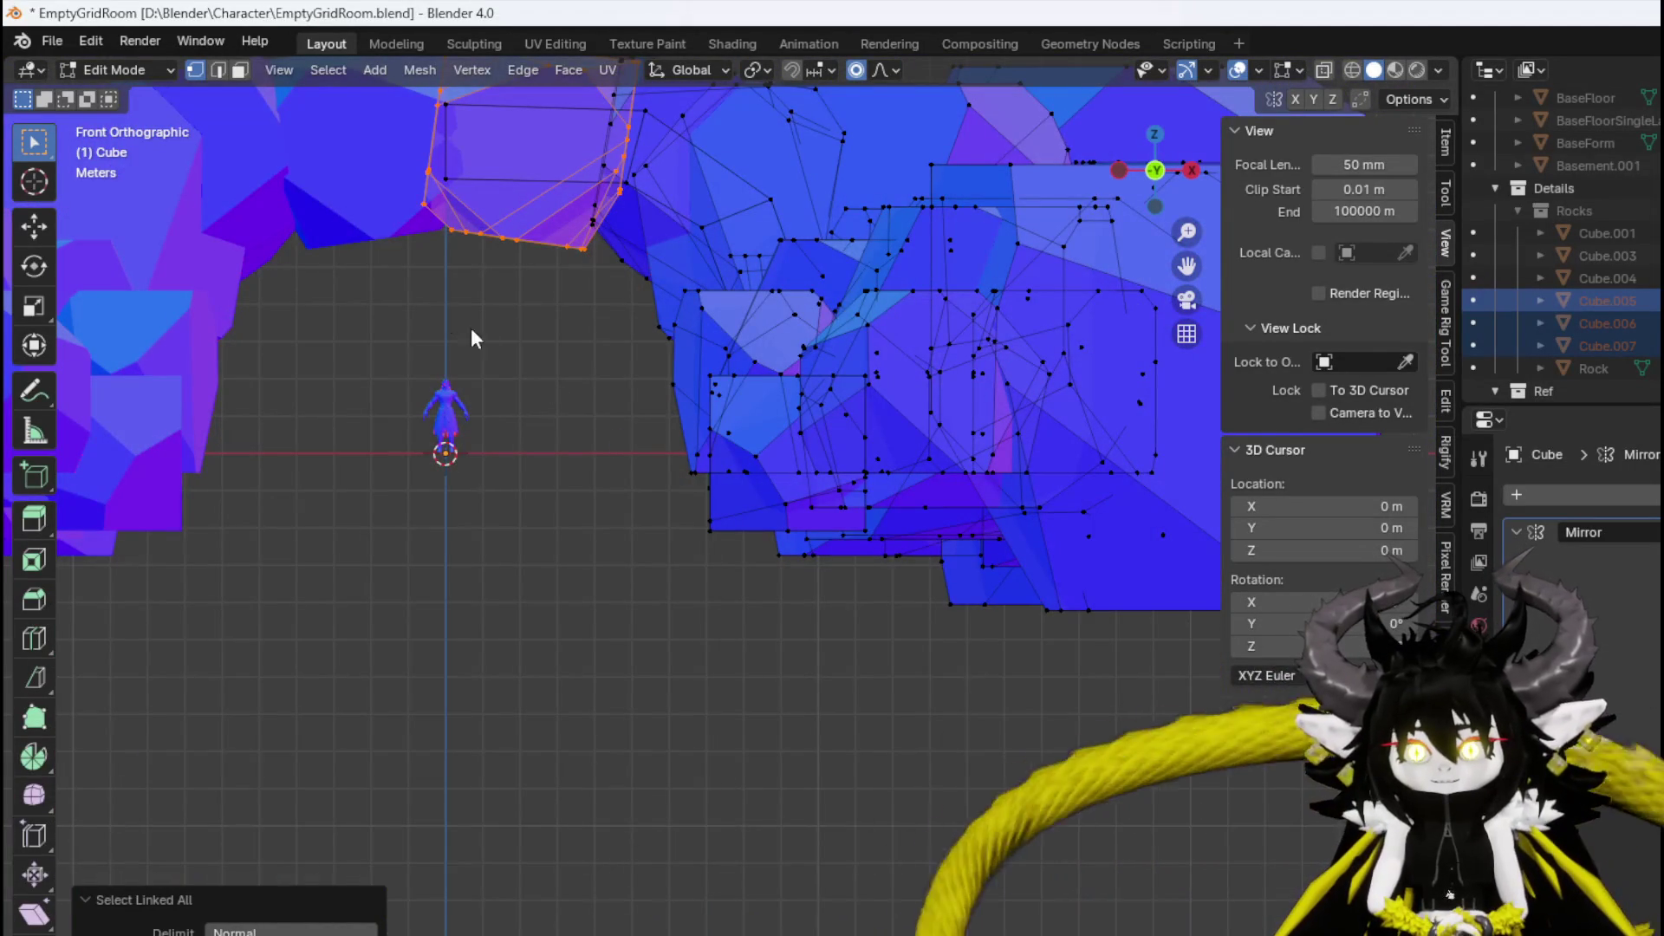
pyautogui.scroll(5, 459, 319)
pyautogui.press('g')
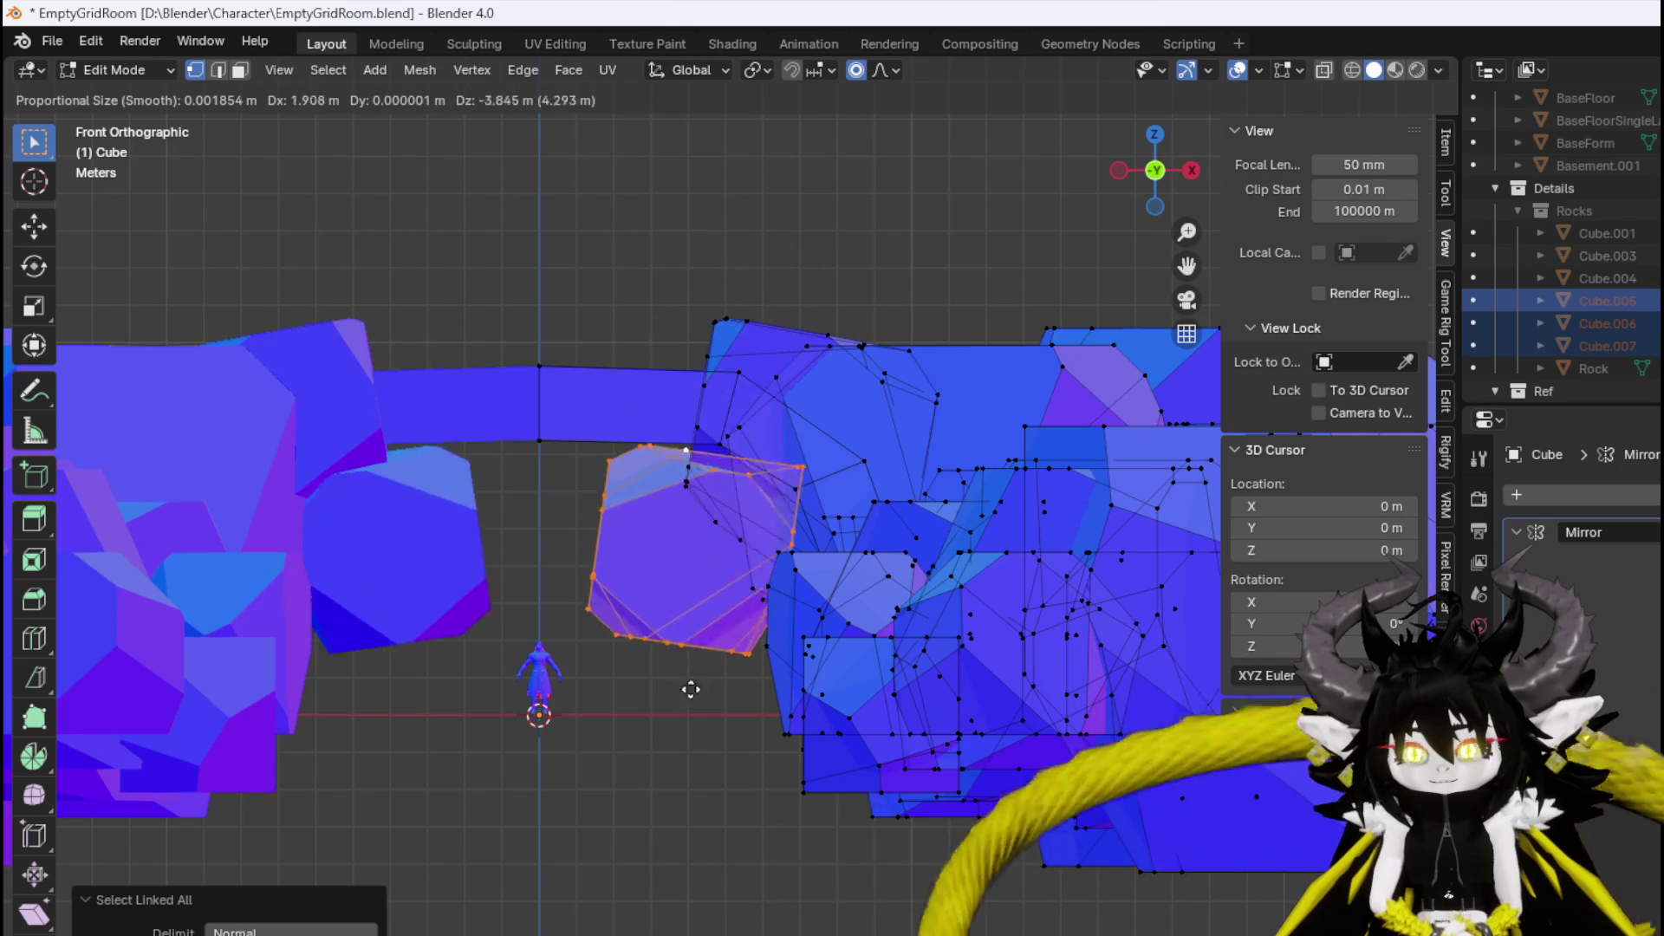
# Delete the rock block over the path and its connected strip spanning the path.
pyautogui.rightClick(726, 789)
pyautogui.press('x')
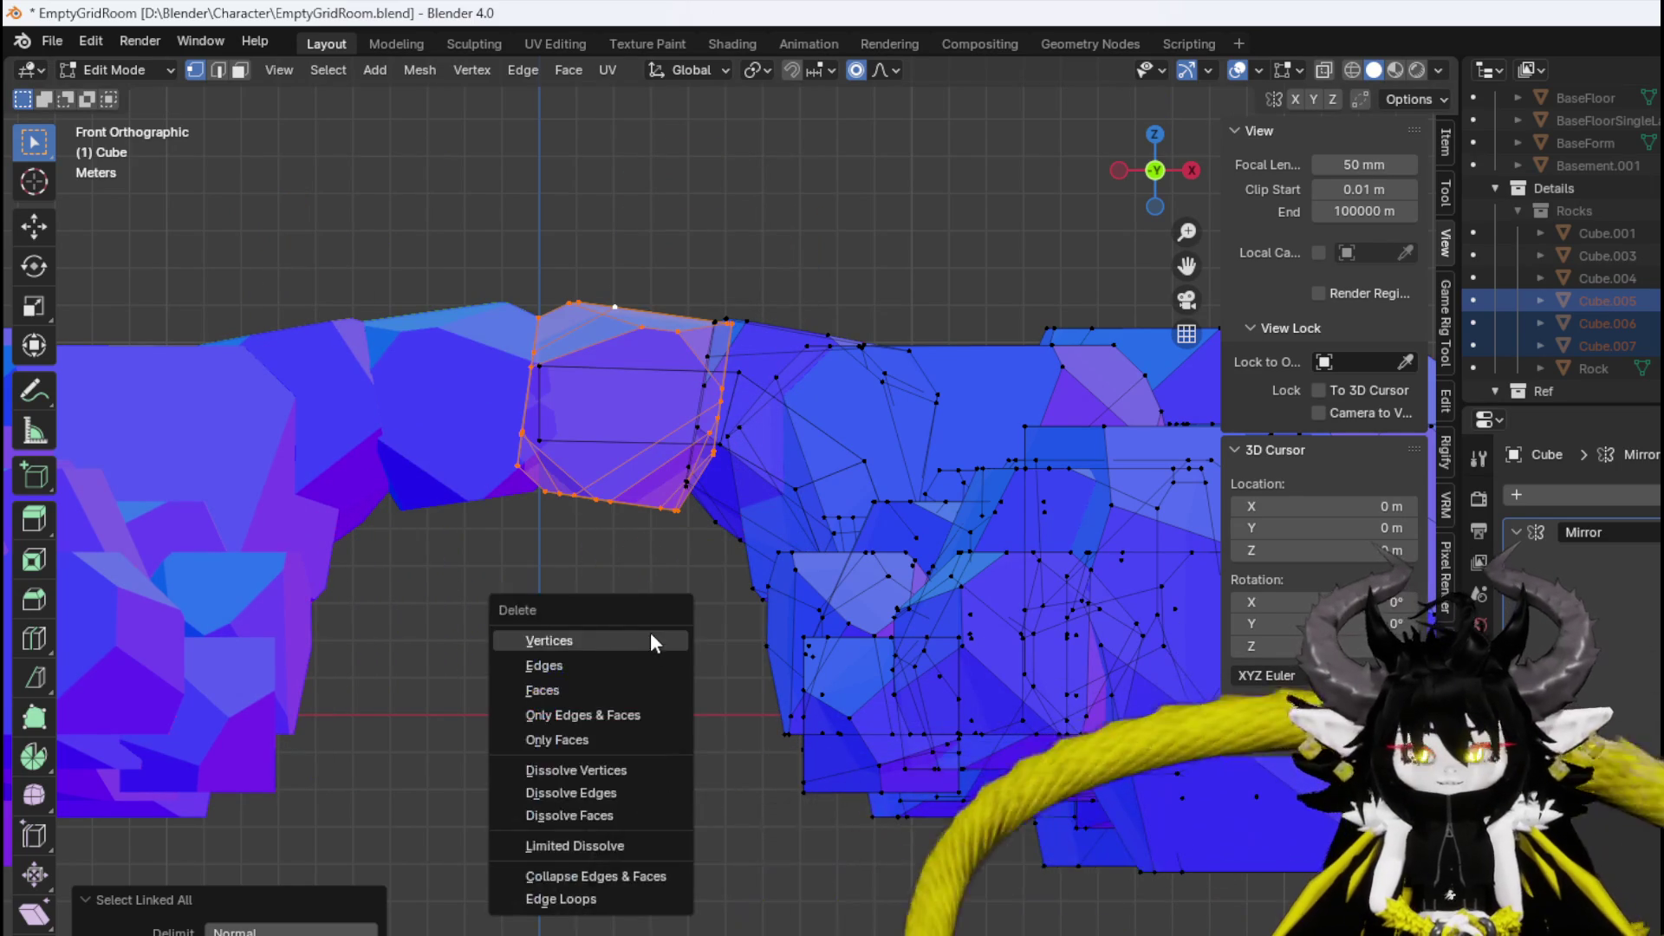
pyautogui.click(650, 632)
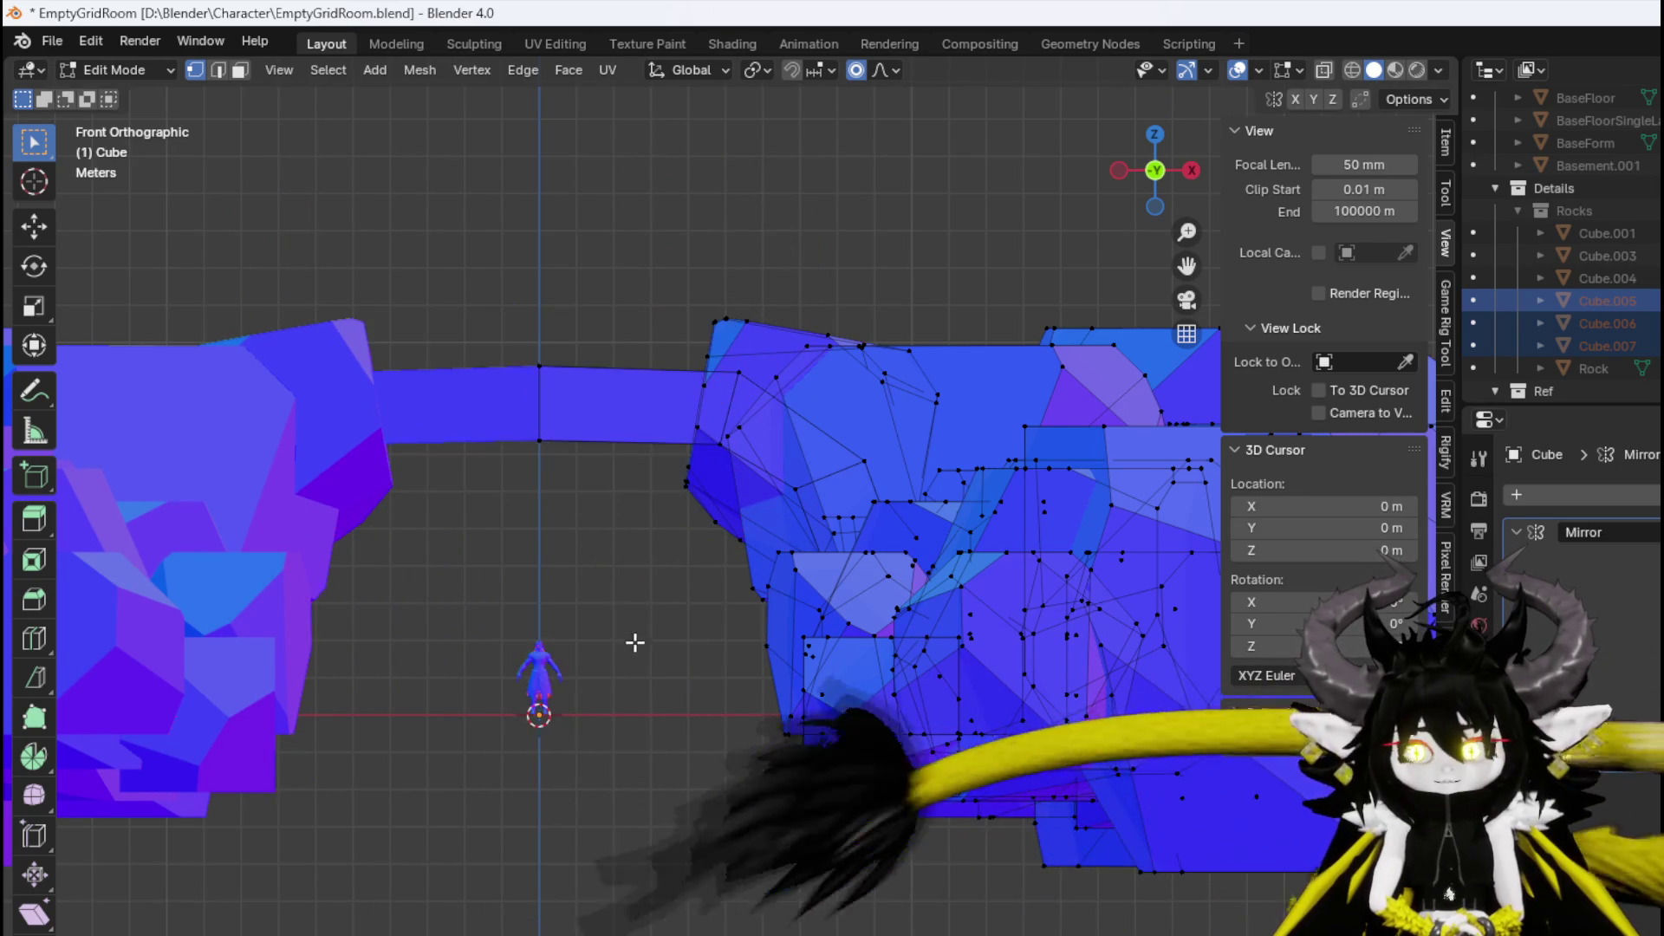
pyautogui.hotkey('ctrl', 'l')
pyautogui.press('x')
pyautogui.click(577, 494)
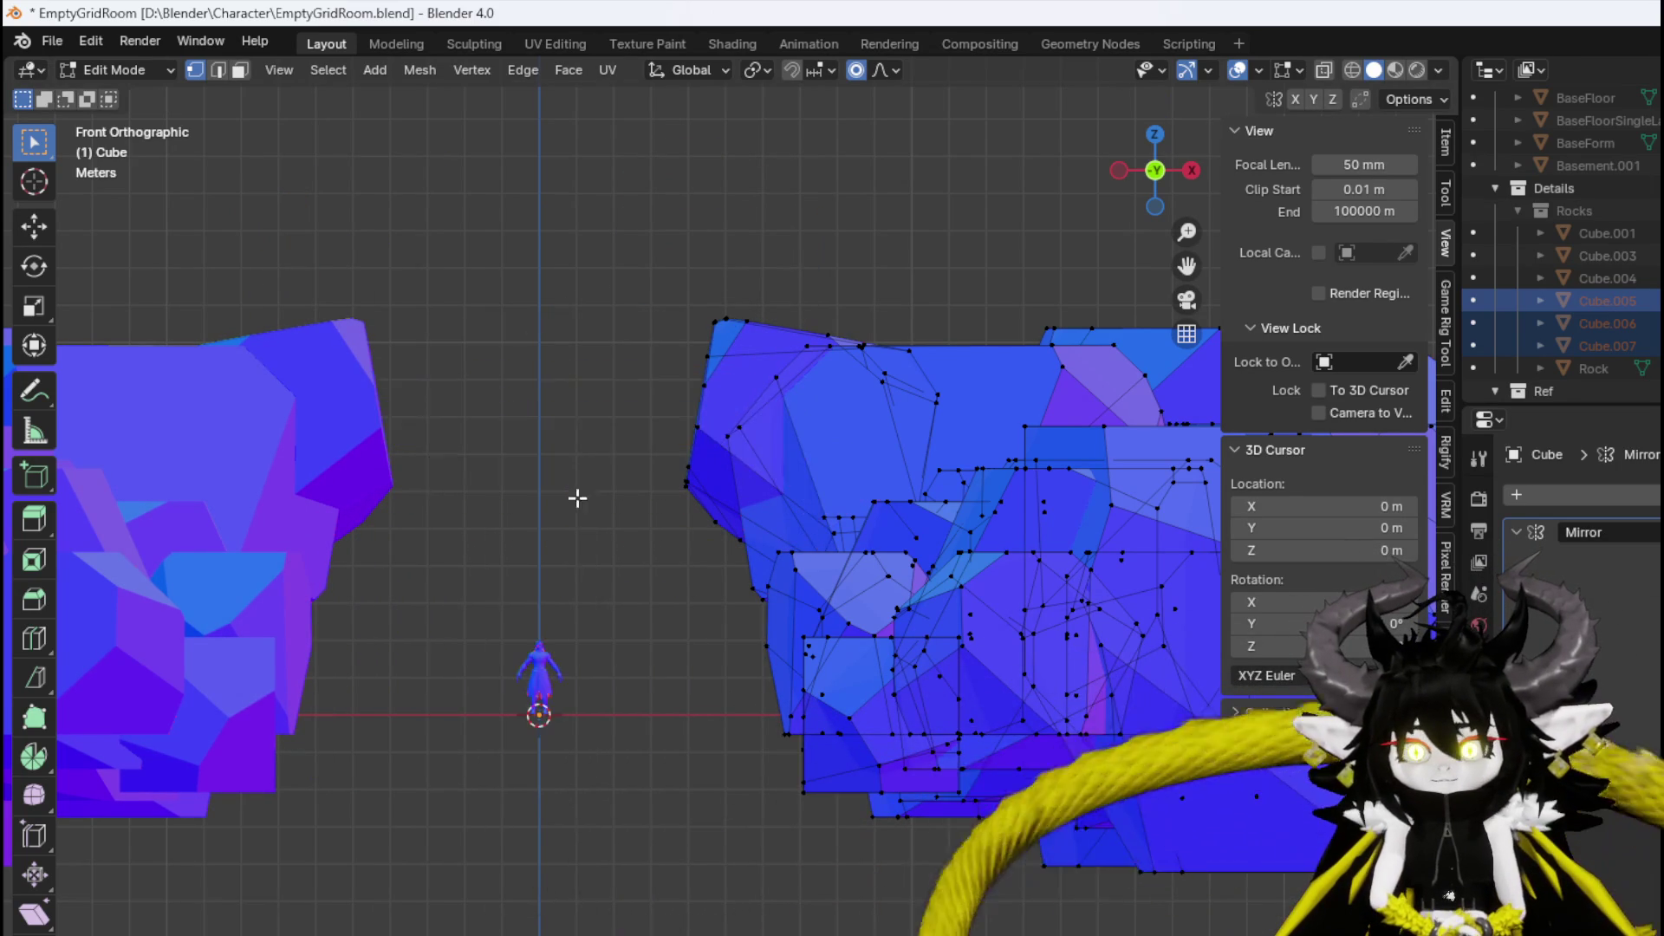
# From the top view, select a separate rock island and move it up and right.
pyautogui.moveTo(576, 494)
pyautogui.mouseDown()
pyautogui.moveTo(616, 564)
pyautogui.moveTo(773, 583)
pyautogui.moveTo(1075, 572)
pyautogui.moveTo(1100, 546)
pyautogui.moveTo(977, 565)
pyautogui.moveTo(531, 547)
pyautogui.moveTo(409, 598)
pyautogui.moveTo(436, 656)
pyautogui.mouseUp()
pyautogui.press('KP_7')
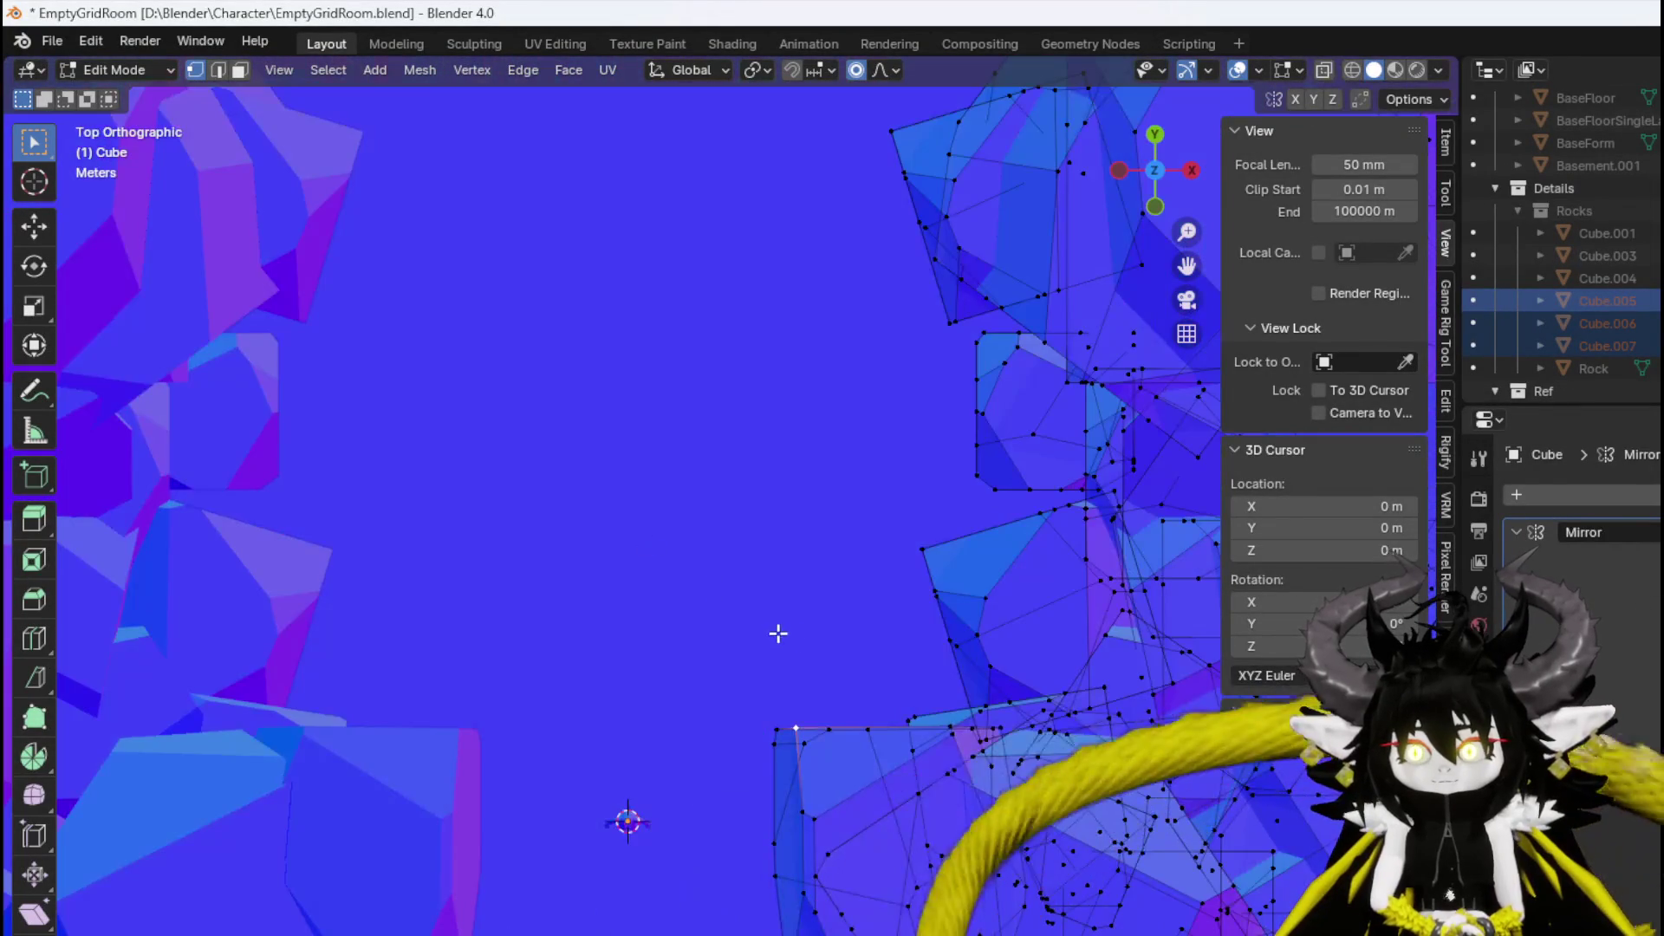
pyautogui.hotkey('ctrl', 'l')
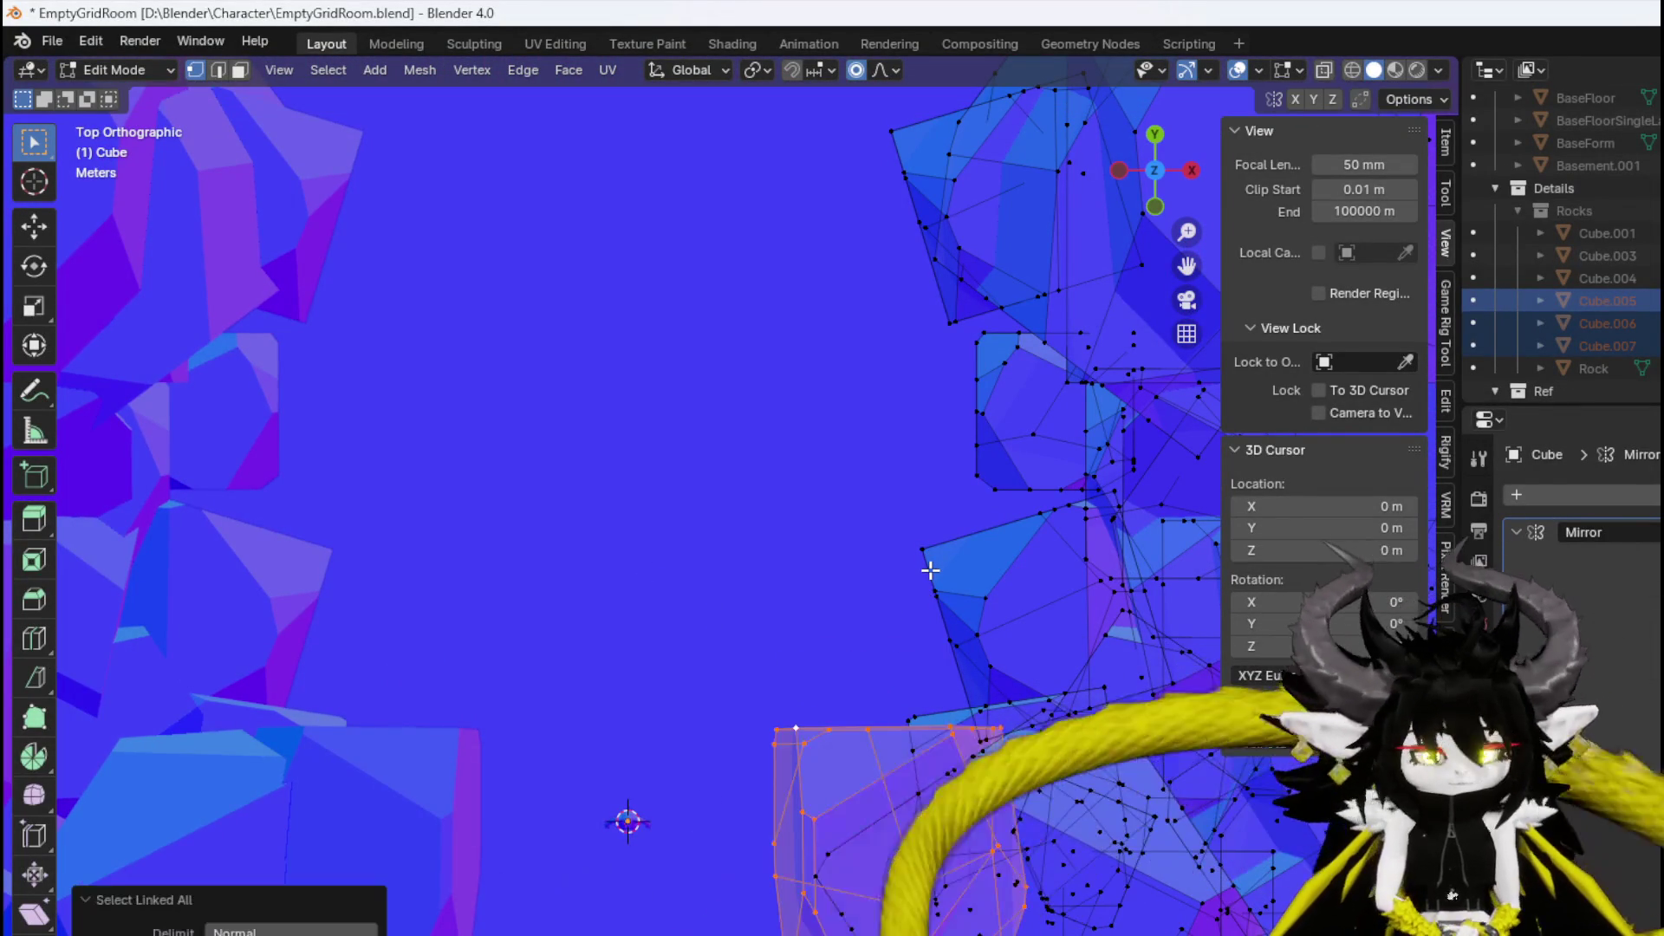
pyautogui.press('g')
pyautogui.click(957, 701)
pyautogui.moveTo(957, 701)
pyautogui.mouseDown()
pyautogui.moveTo(960, 621)
pyautogui.moveTo(762, 483)
pyautogui.moveTo(847, 483)
pyautogui.moveTo(580, 520)
pyautogui.moveTo(630, 387)
pyautogui.moveTo(609, 428)
pyautogui.moveTo(609, 604)
pyautogui.moveTo(446, 594)
pyautogui.moveTo(602, 632)
pyautogui.mouseUp()
# Reposition the selected rock on the right cliff.
pyautogui.press('g')
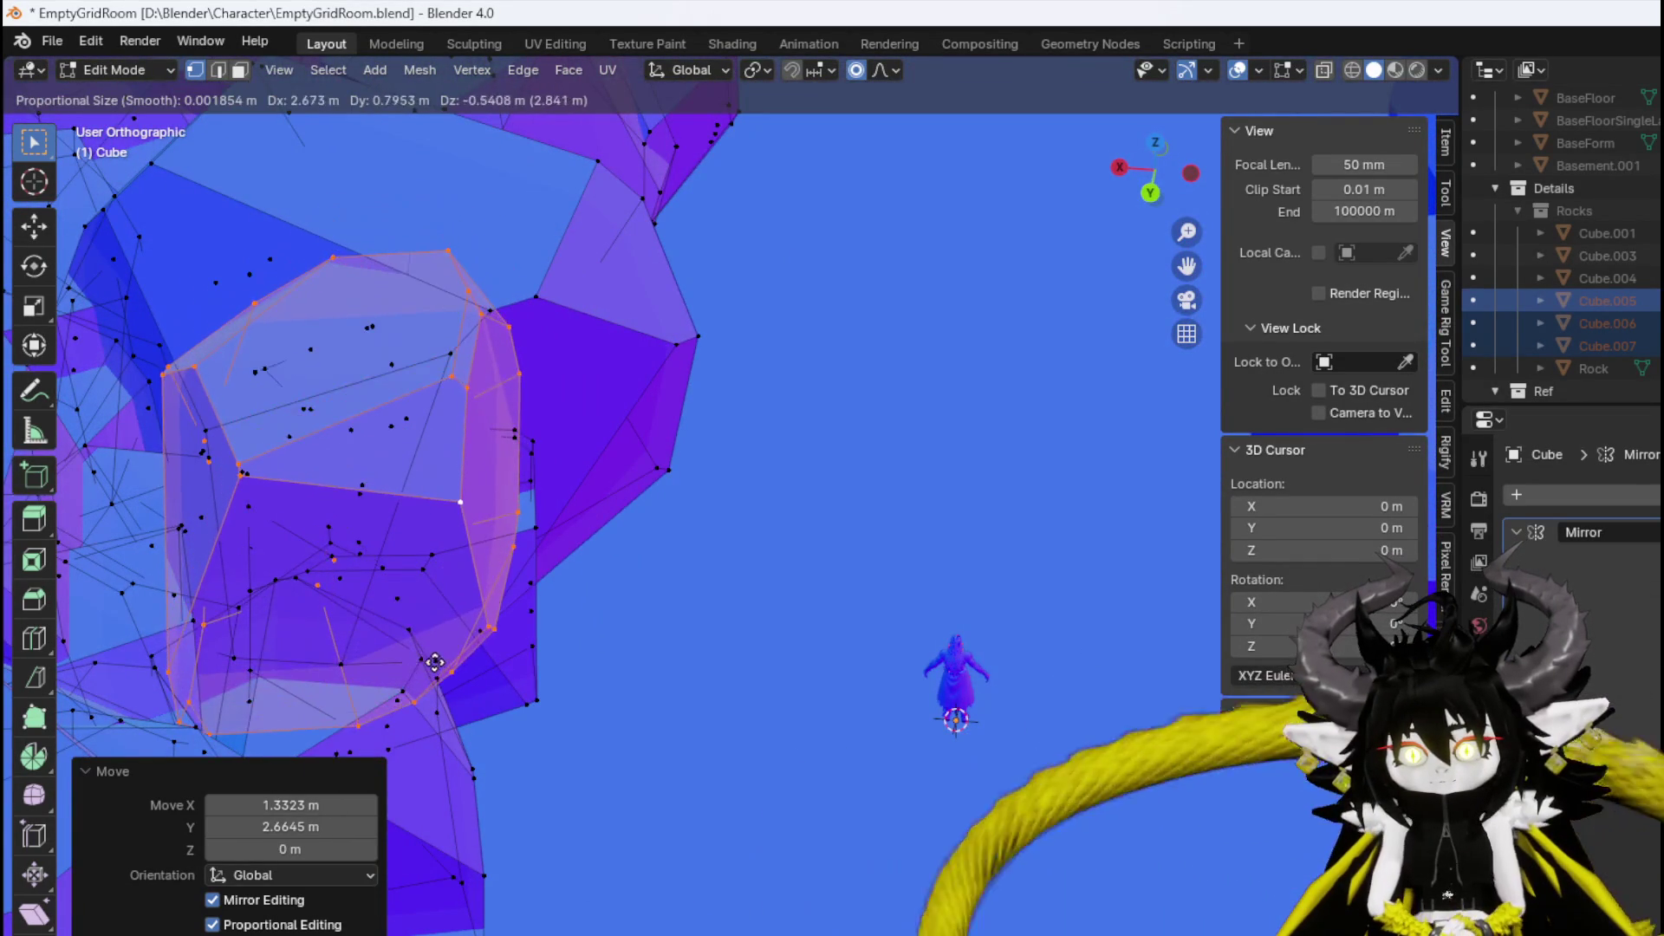
pyautogui.click(435, 661)
pyautogui.moveTo(435, 662); pyautogui.dragTo(288, 559)
pyautogui.press('g')
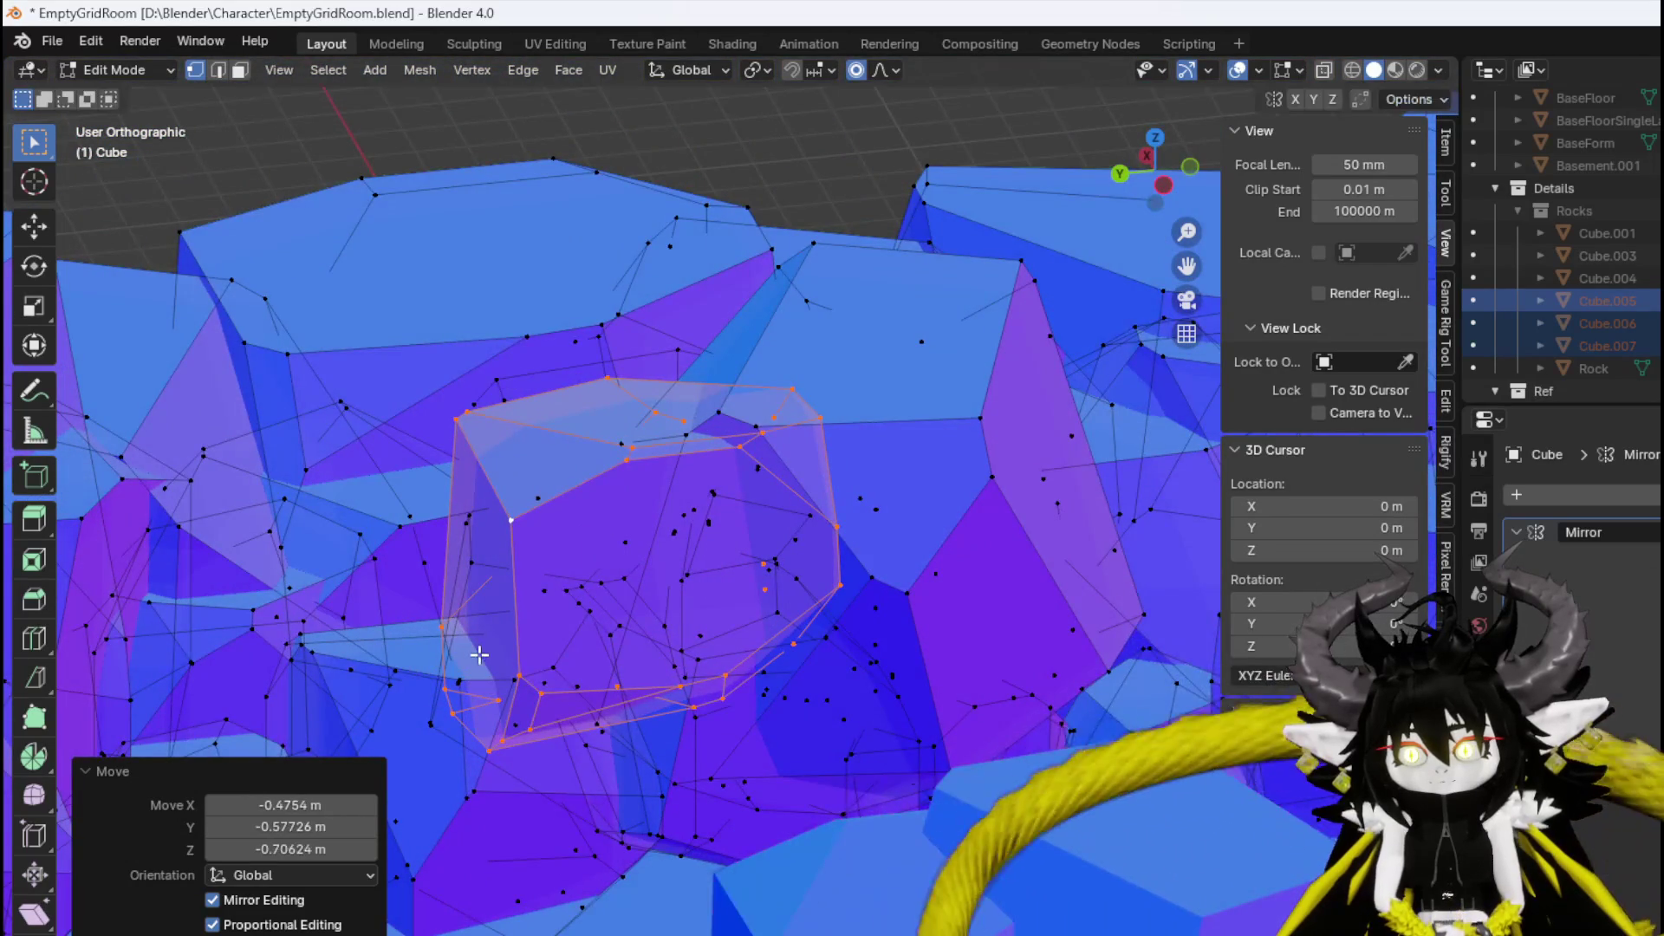
pyautogui.moveTo(479, 654); pyautogui.dragTo(720, 617)
# Duplicate the rock with Shift+D and place the copy on the right cliff.
pyautogui.hotkey('shift', 'd')
pyautogui.click(755, 510)
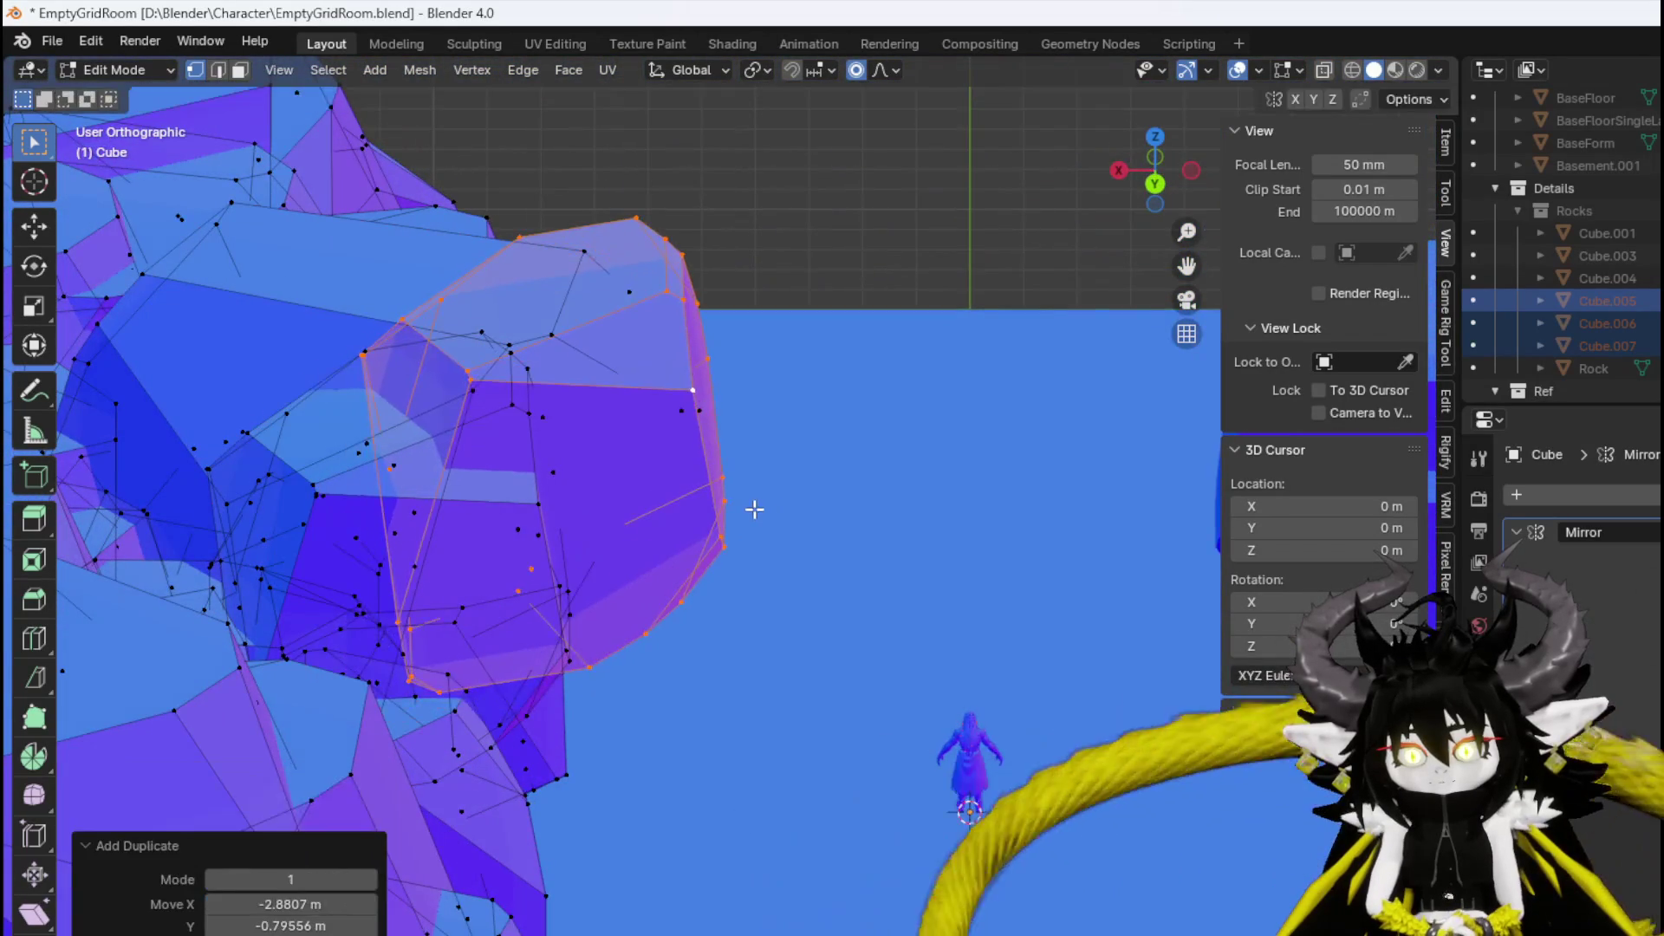
pyautogui.moveTo(754, 509)
pyautogui.mouseDown()
pyautogui.moveTo(457, 531)
pyautogui.moveTo(632, 558)
pyautogui.moveTo(476, 487)
pyautogui.moveTo(735, 674)
pyautogui.mouseUp()
pyautogui.press('g')
pyautogui.click(706, 560)
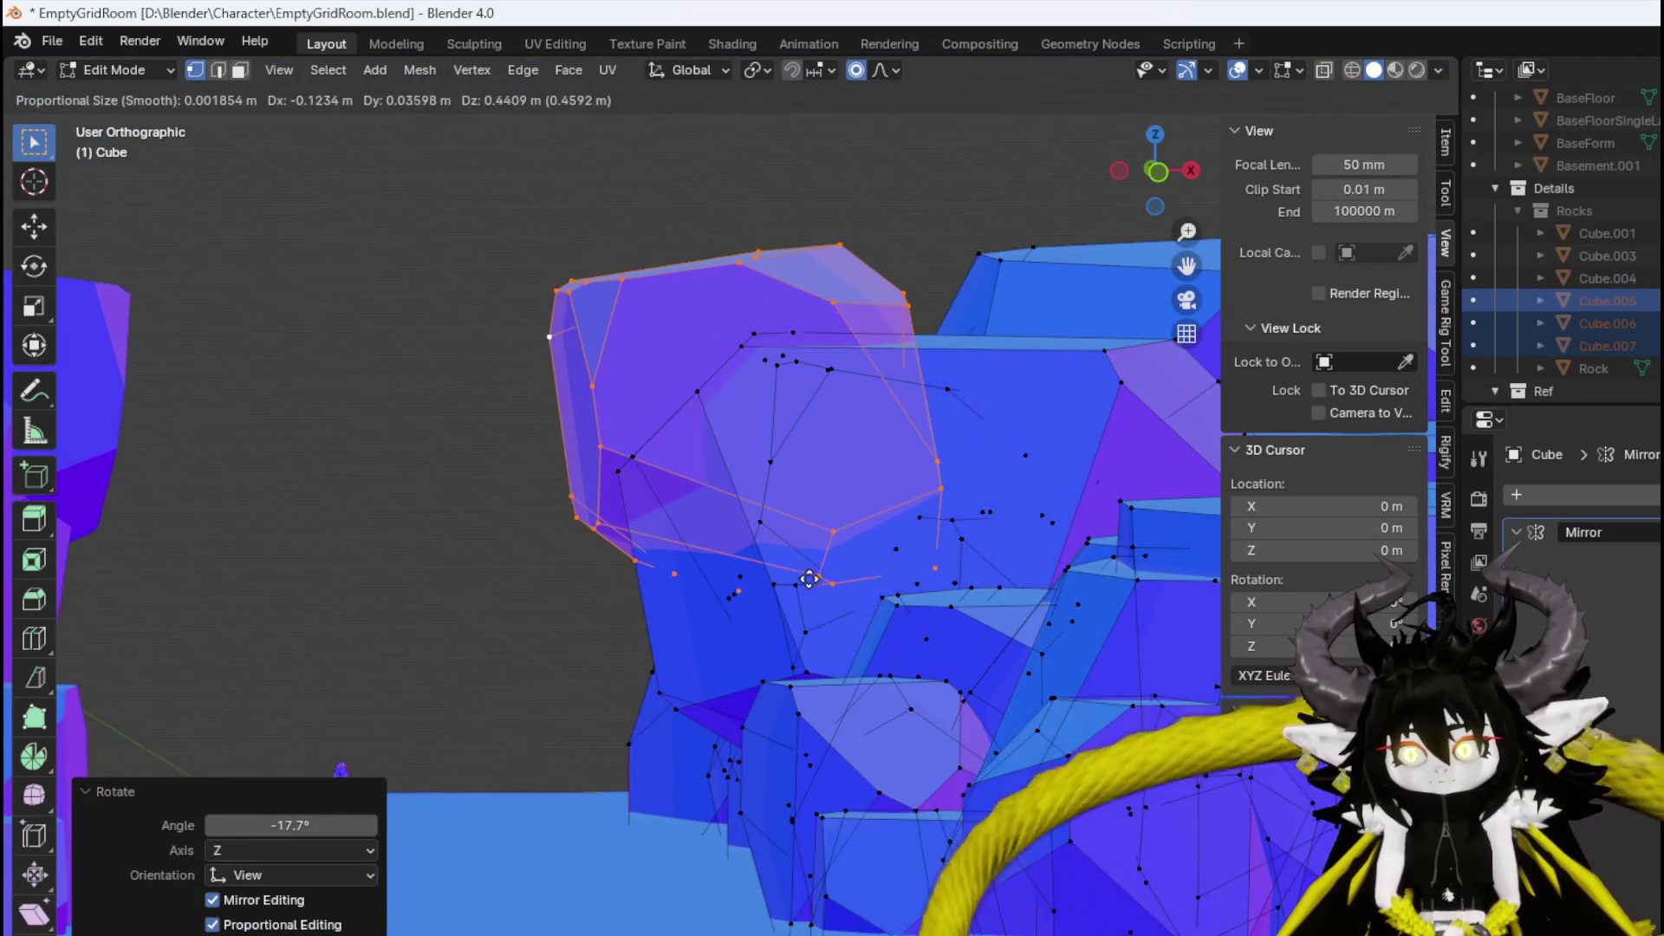
pyautogui.click(808, 579)
pyautogui.moveTo(809, 579); pyautogui.dragTo(842, 687)
pyautogui.scroll(-3, 737, 544)
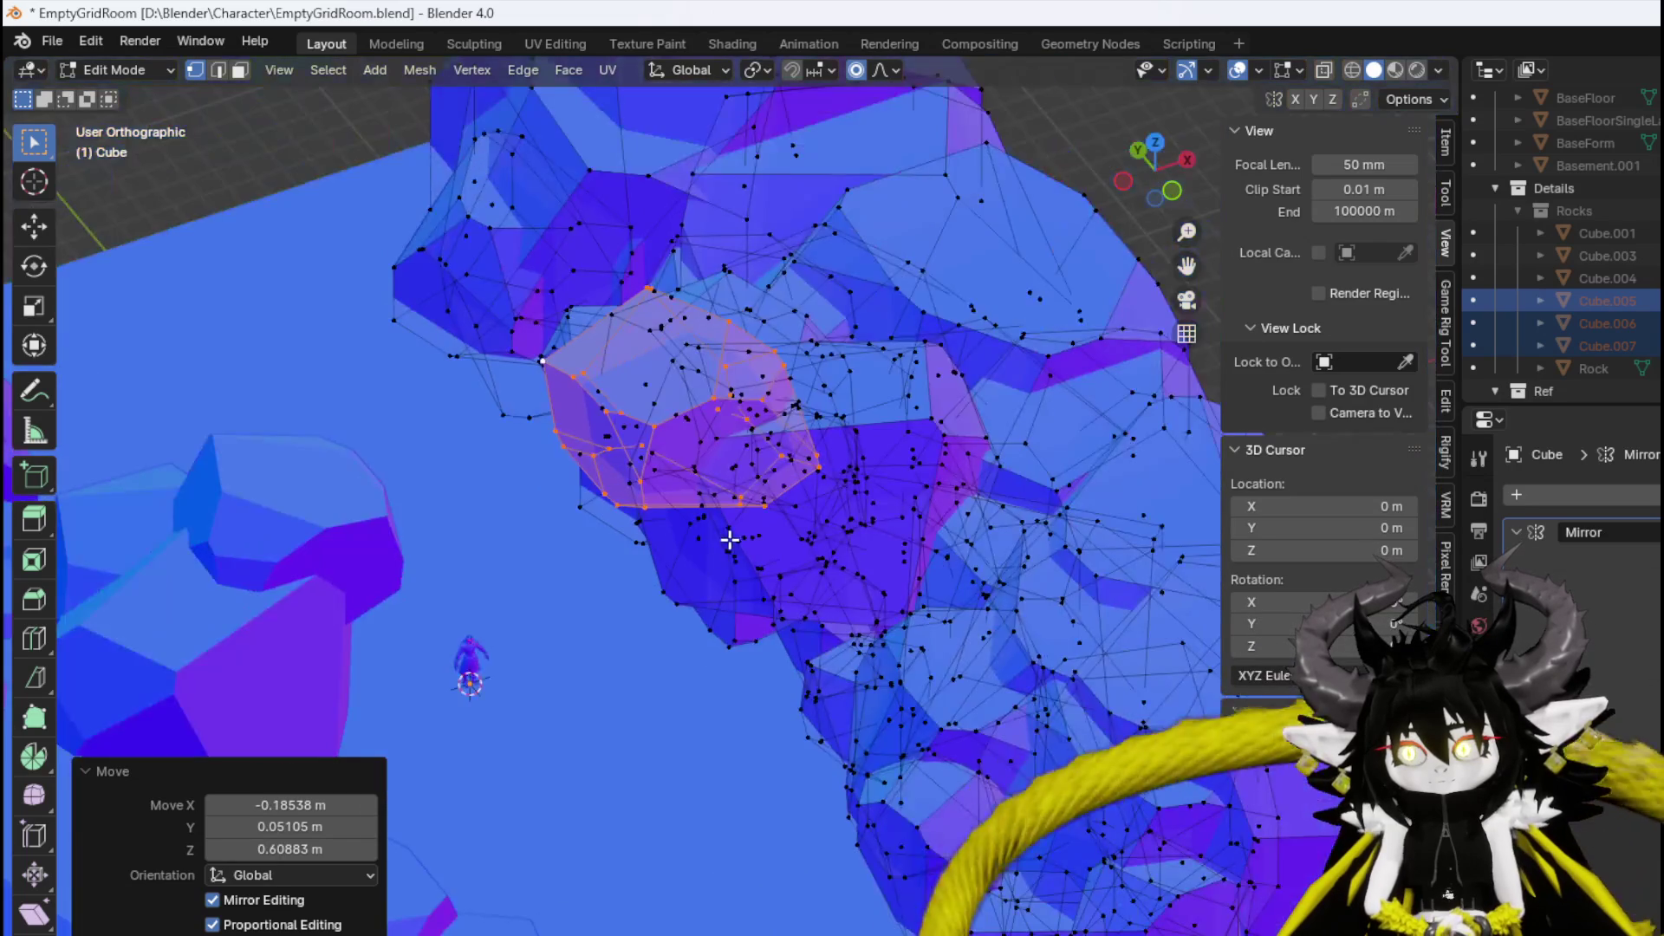
pyautogui.moveTo(732, 542); pyautogui.dragTo(577, 512)
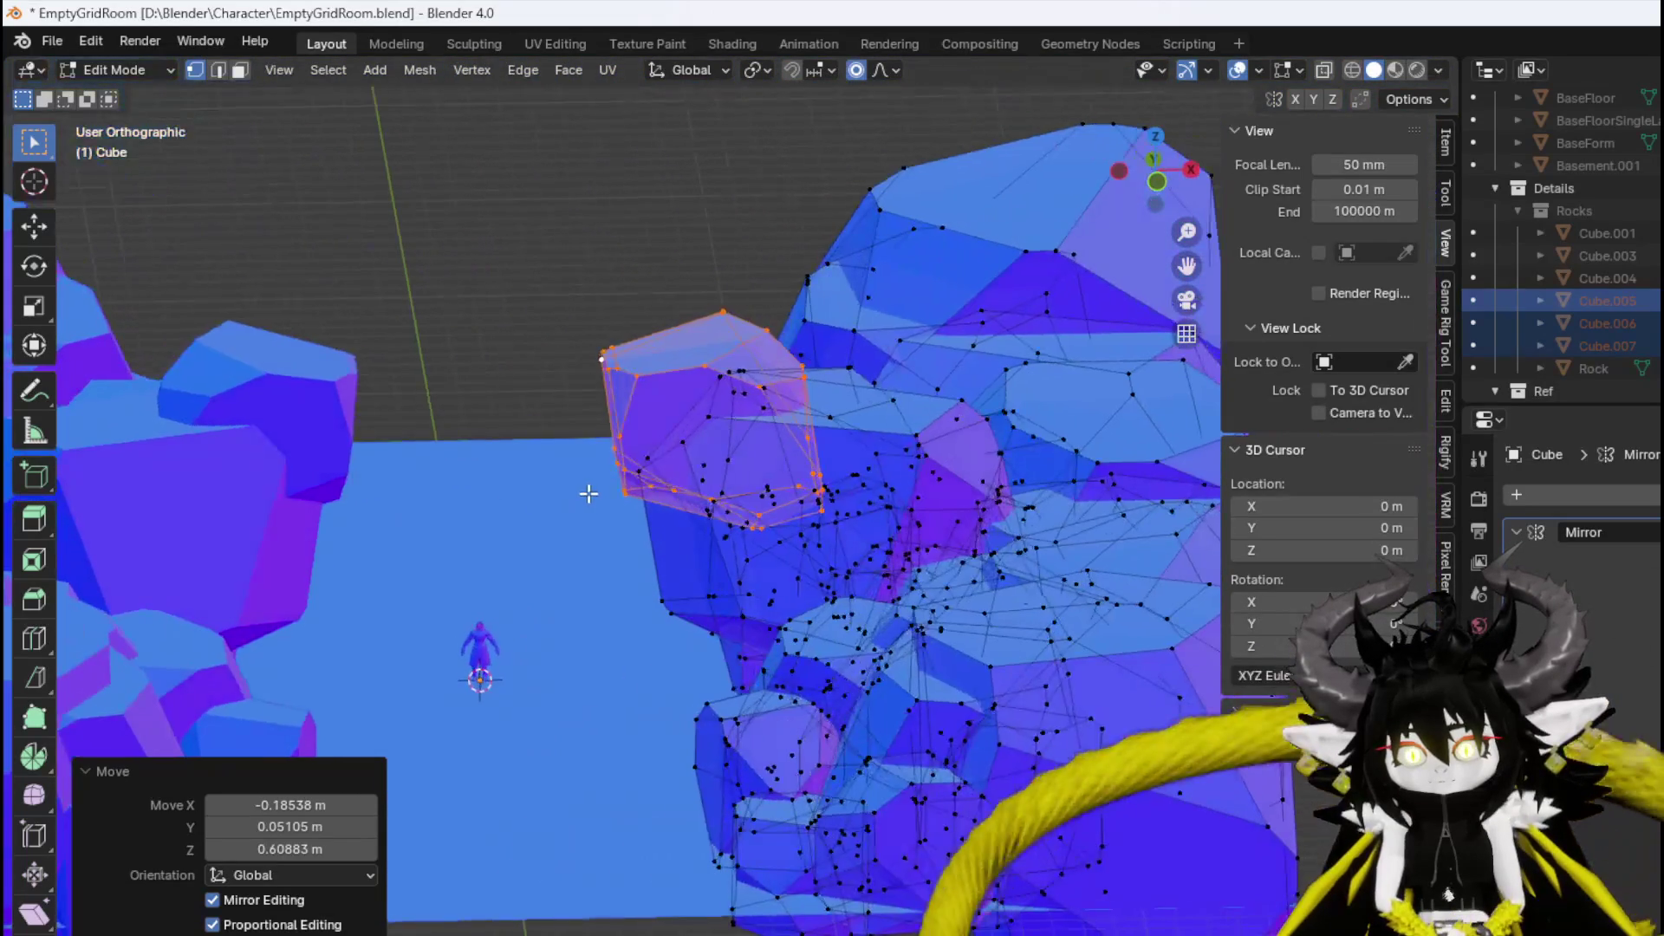
# Move the rock chunk into place, then refine it with rotations and moves from the front view.
pyautogui.press('g')
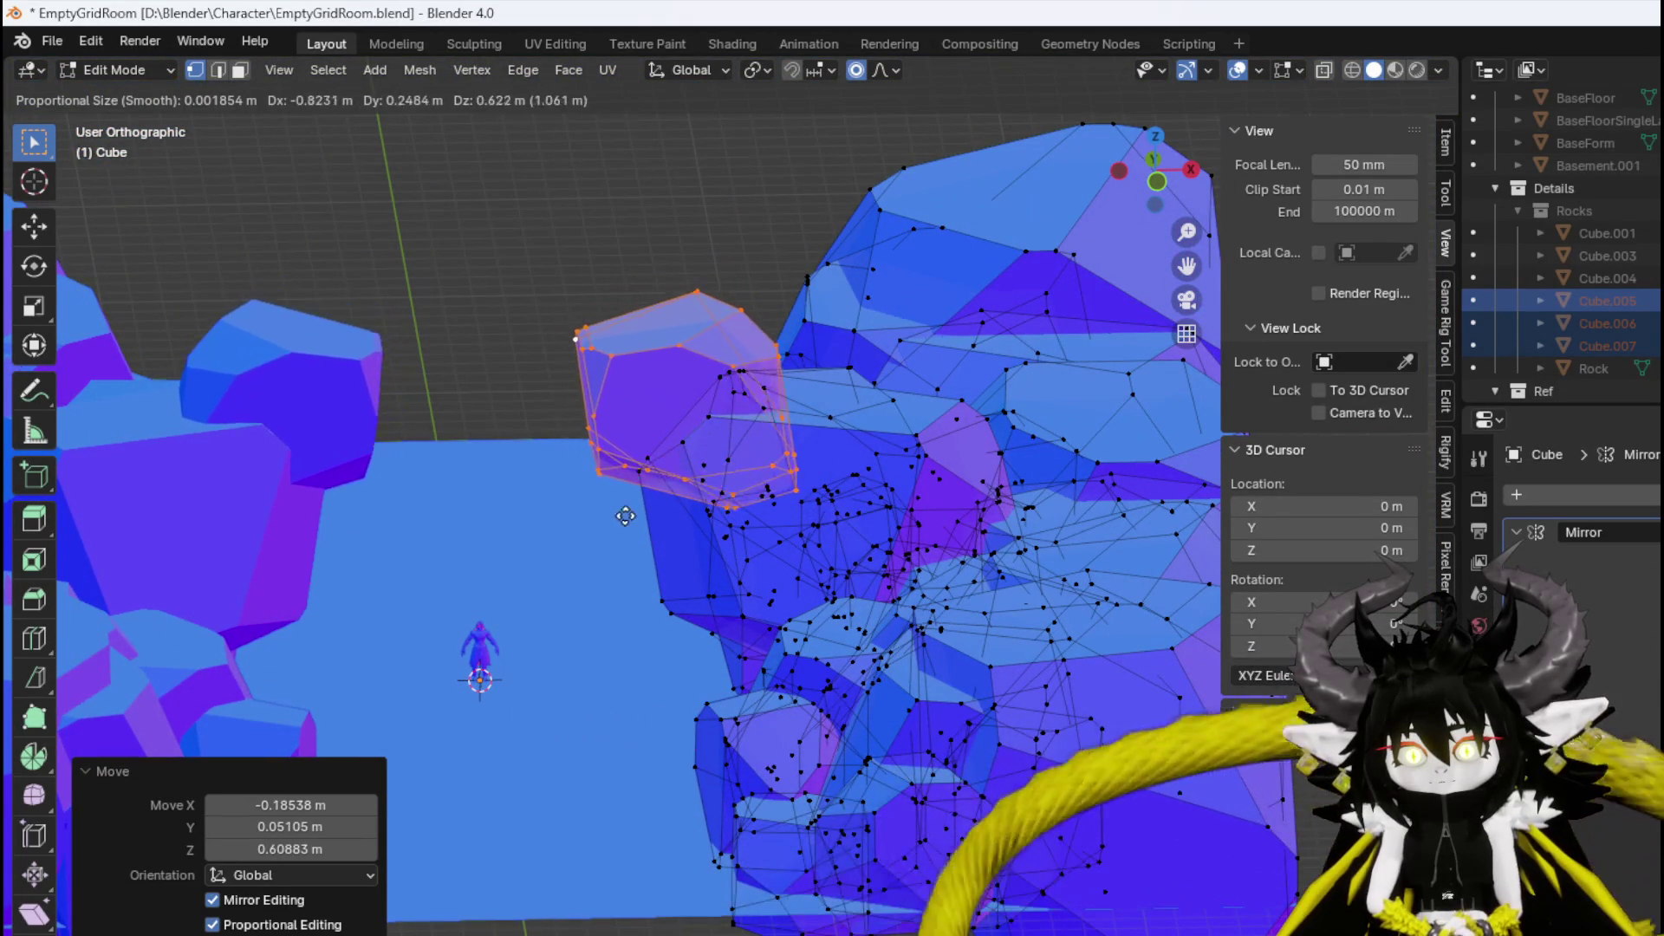
pyautogui.click(667, 501)
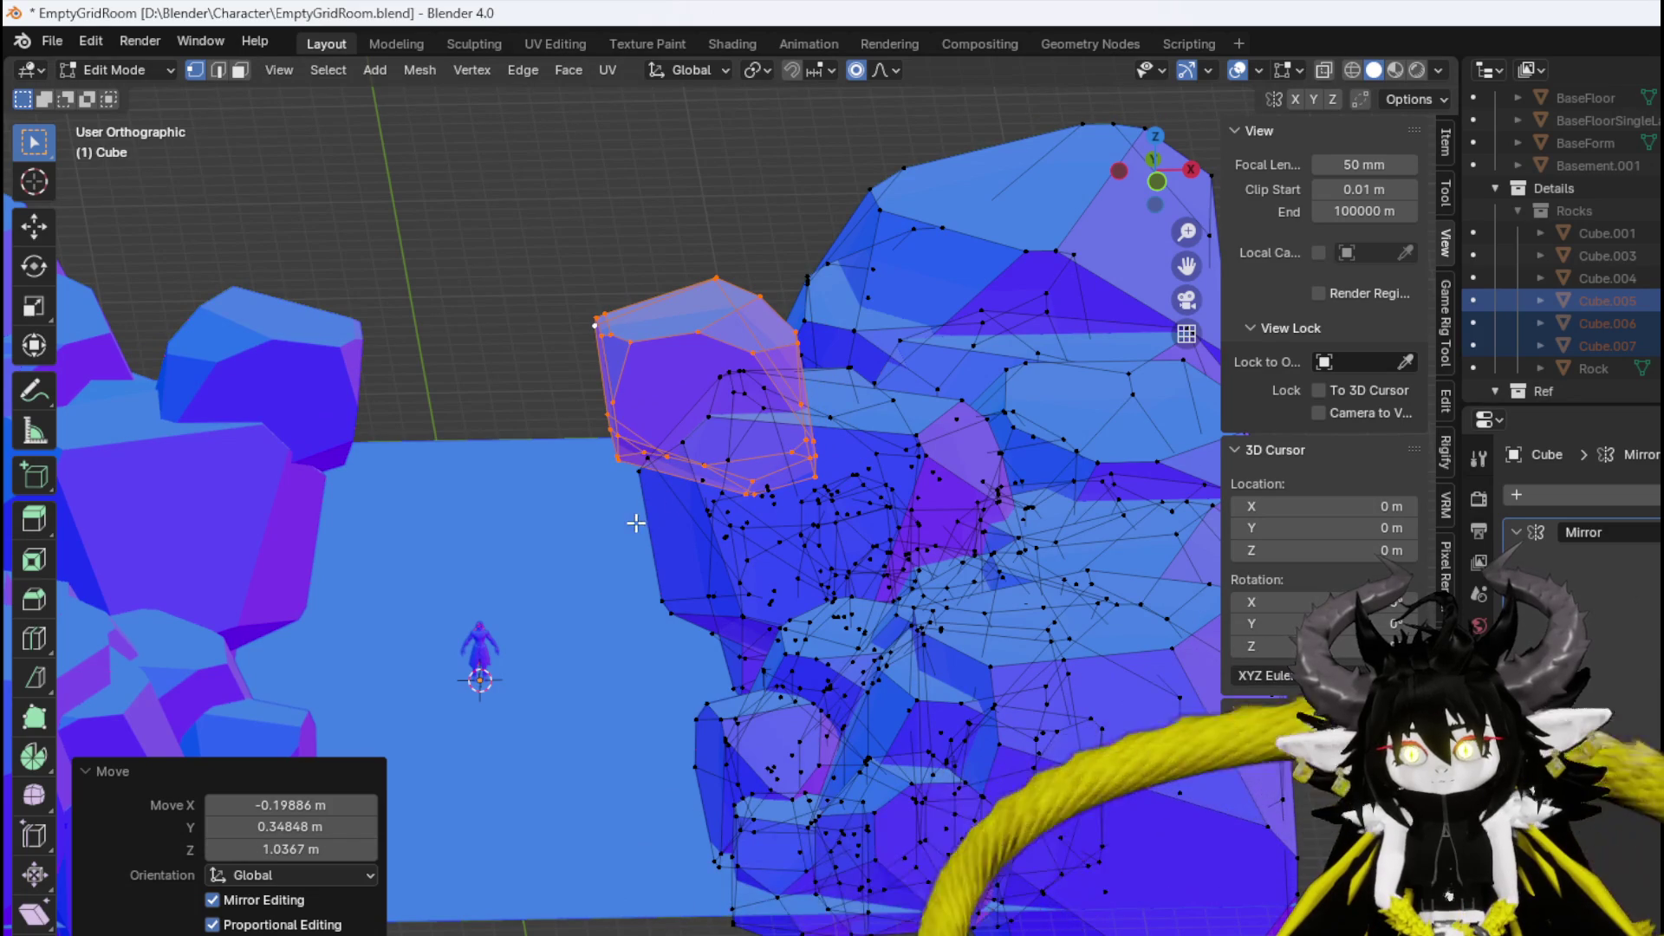
pyautogui.press('KP_1')
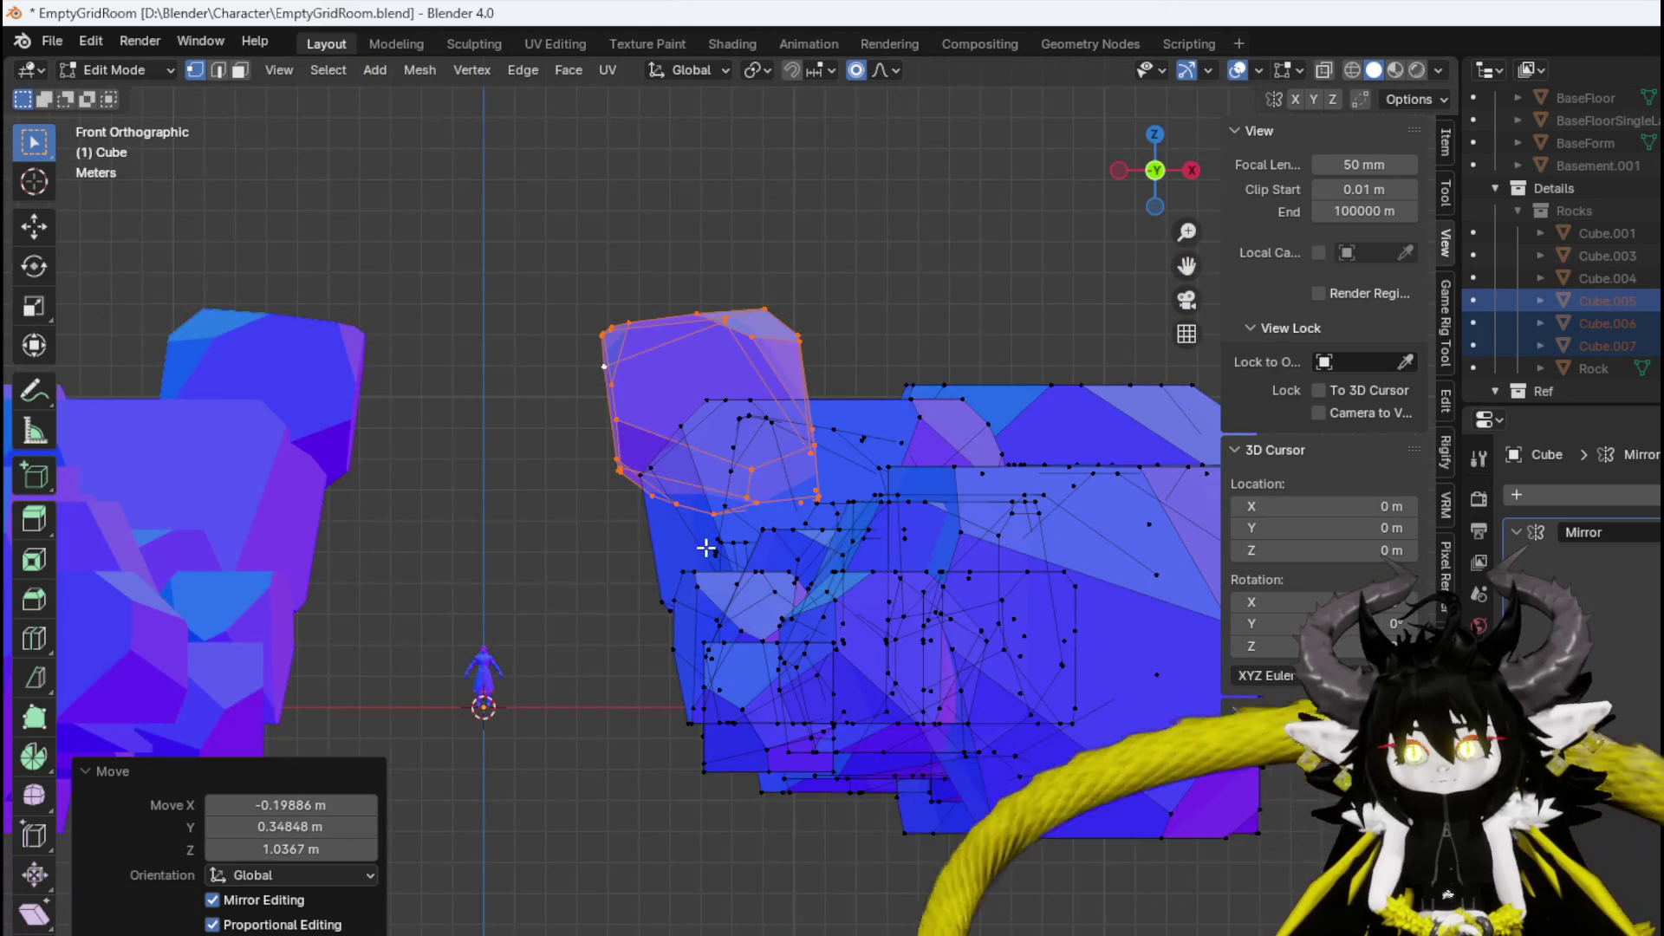
pyautogui.press('r')
pyautogui.click(789, 386)
pyautogui.press('g')
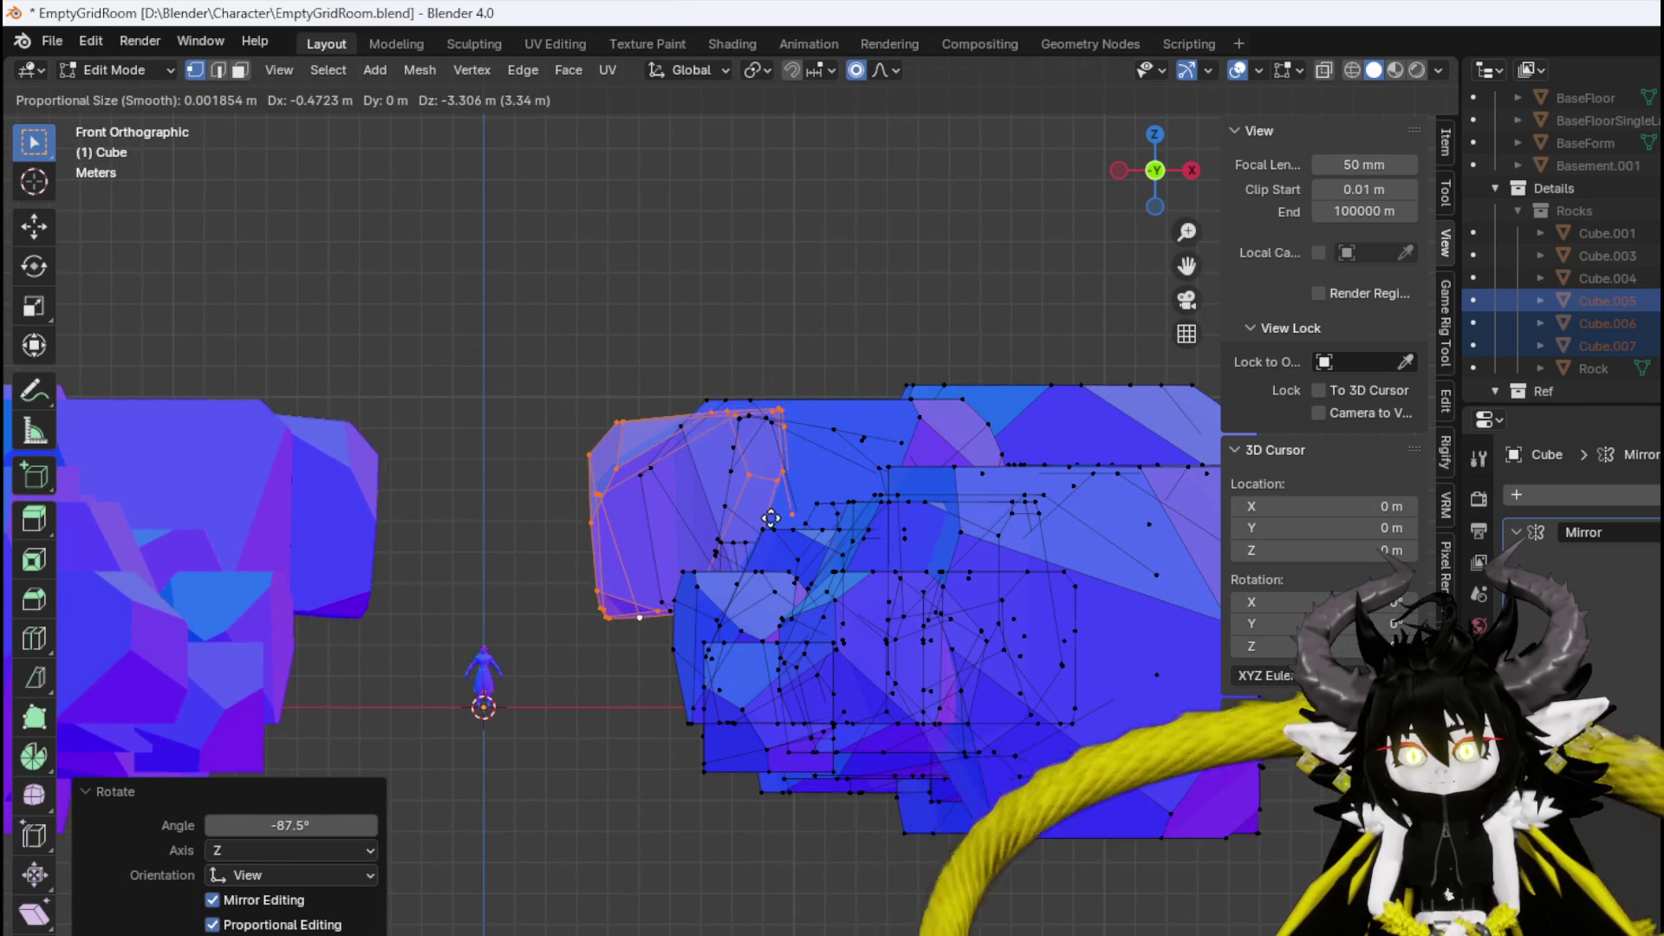
pyautogui.click(770, 518)
pyautogui.press('r')
pyautogui.click(789, 532)
pyautogui.press('g')
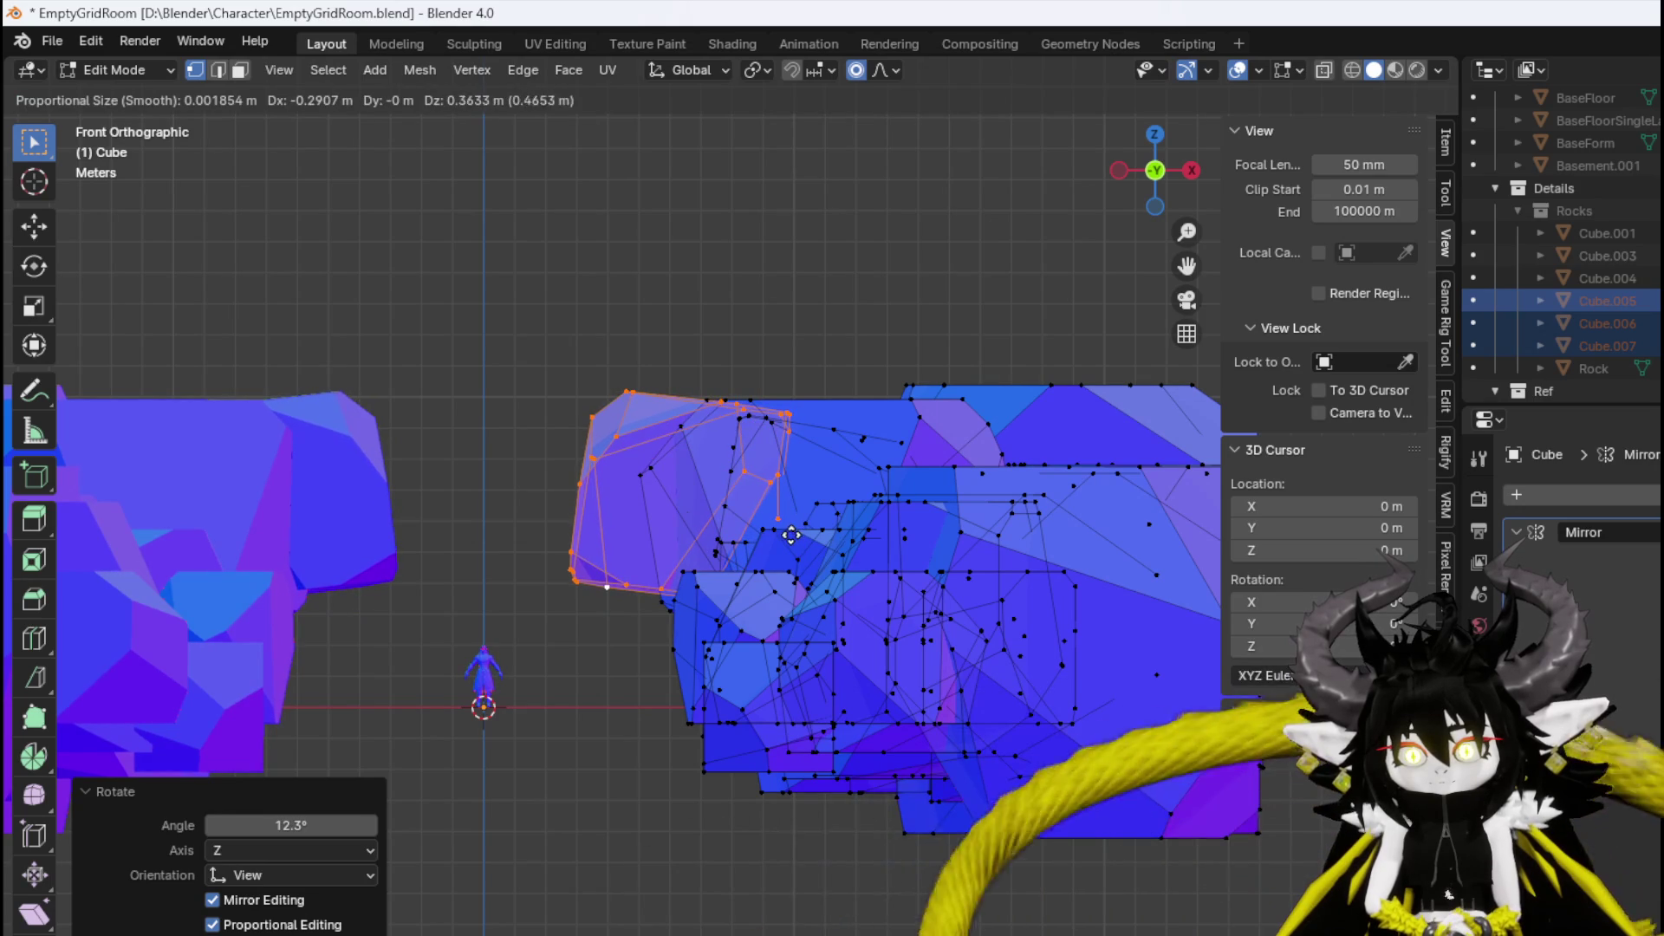
pyautogui.click(791, 535)
# Shift the rock chunk through several moves, one using soft falloff.
pyautogui.press('g')
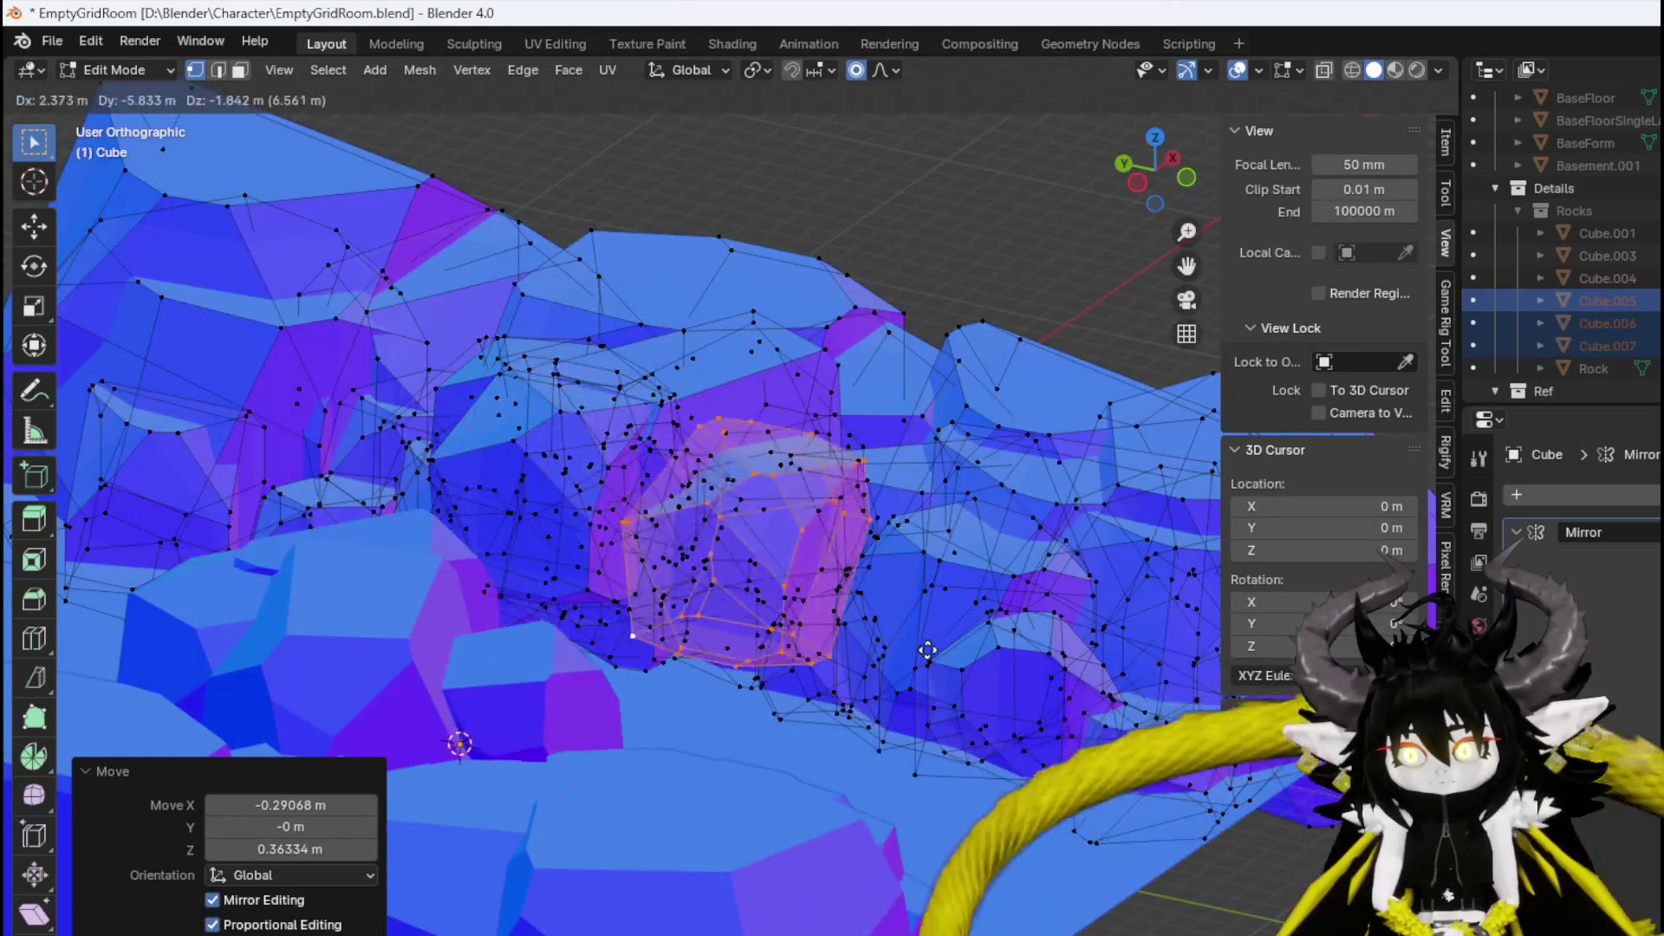
pyautogui.click(919, 652)
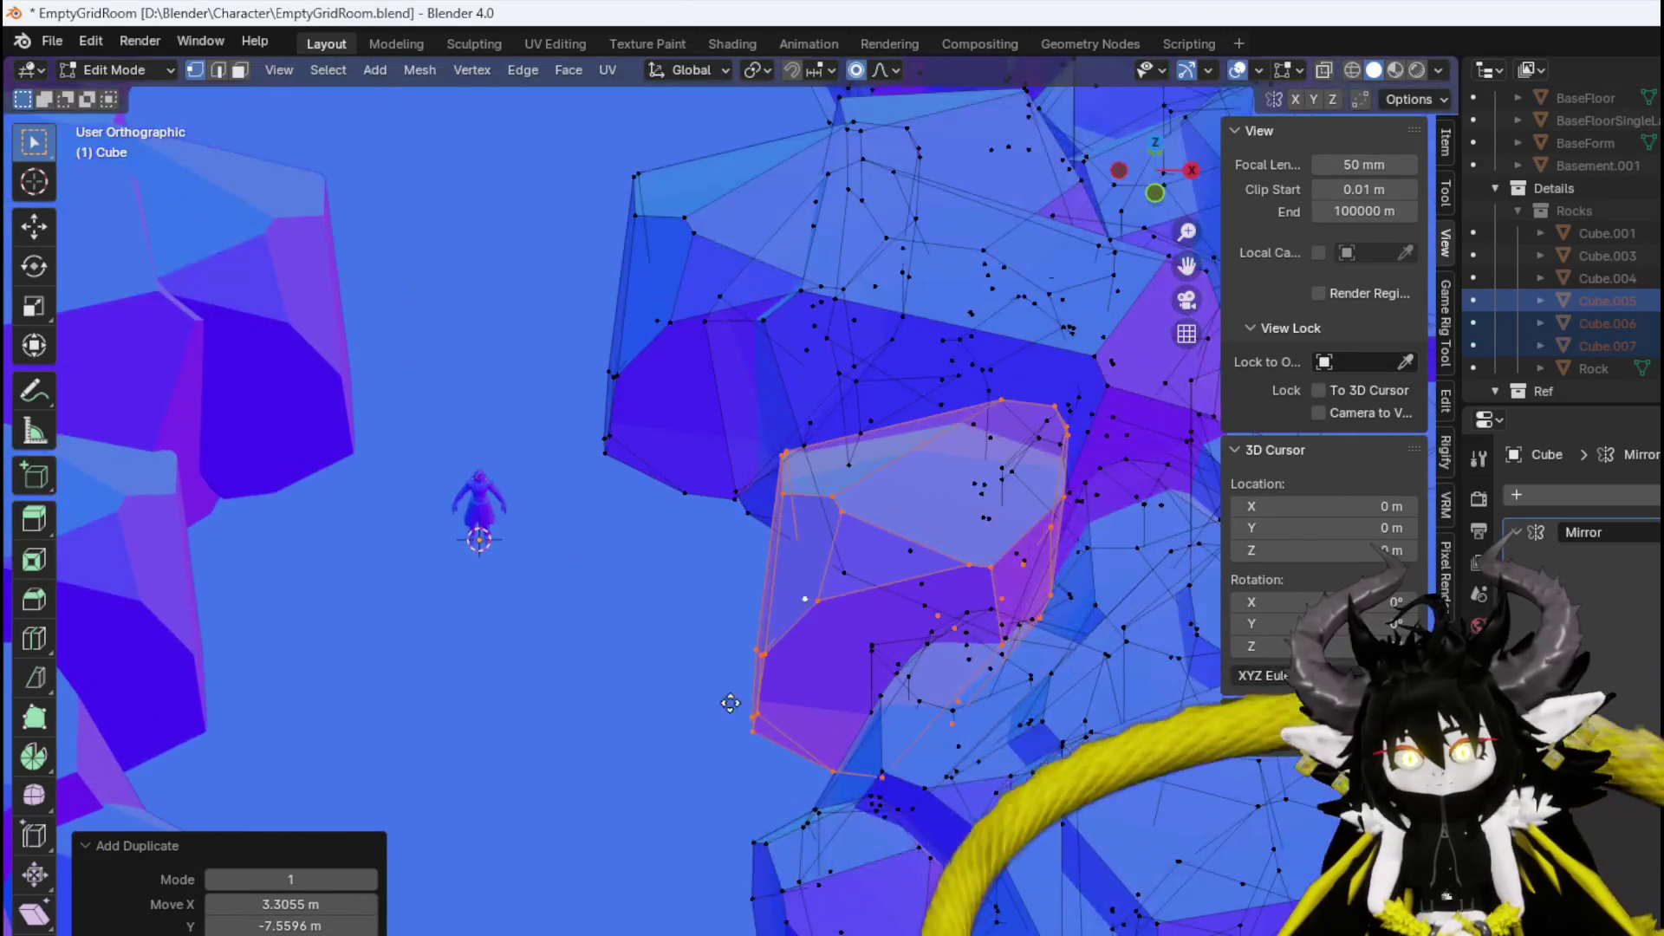
pyautogui.click(833, 714)
pyautogui.press('g')
pyautogui.click(791, 649)
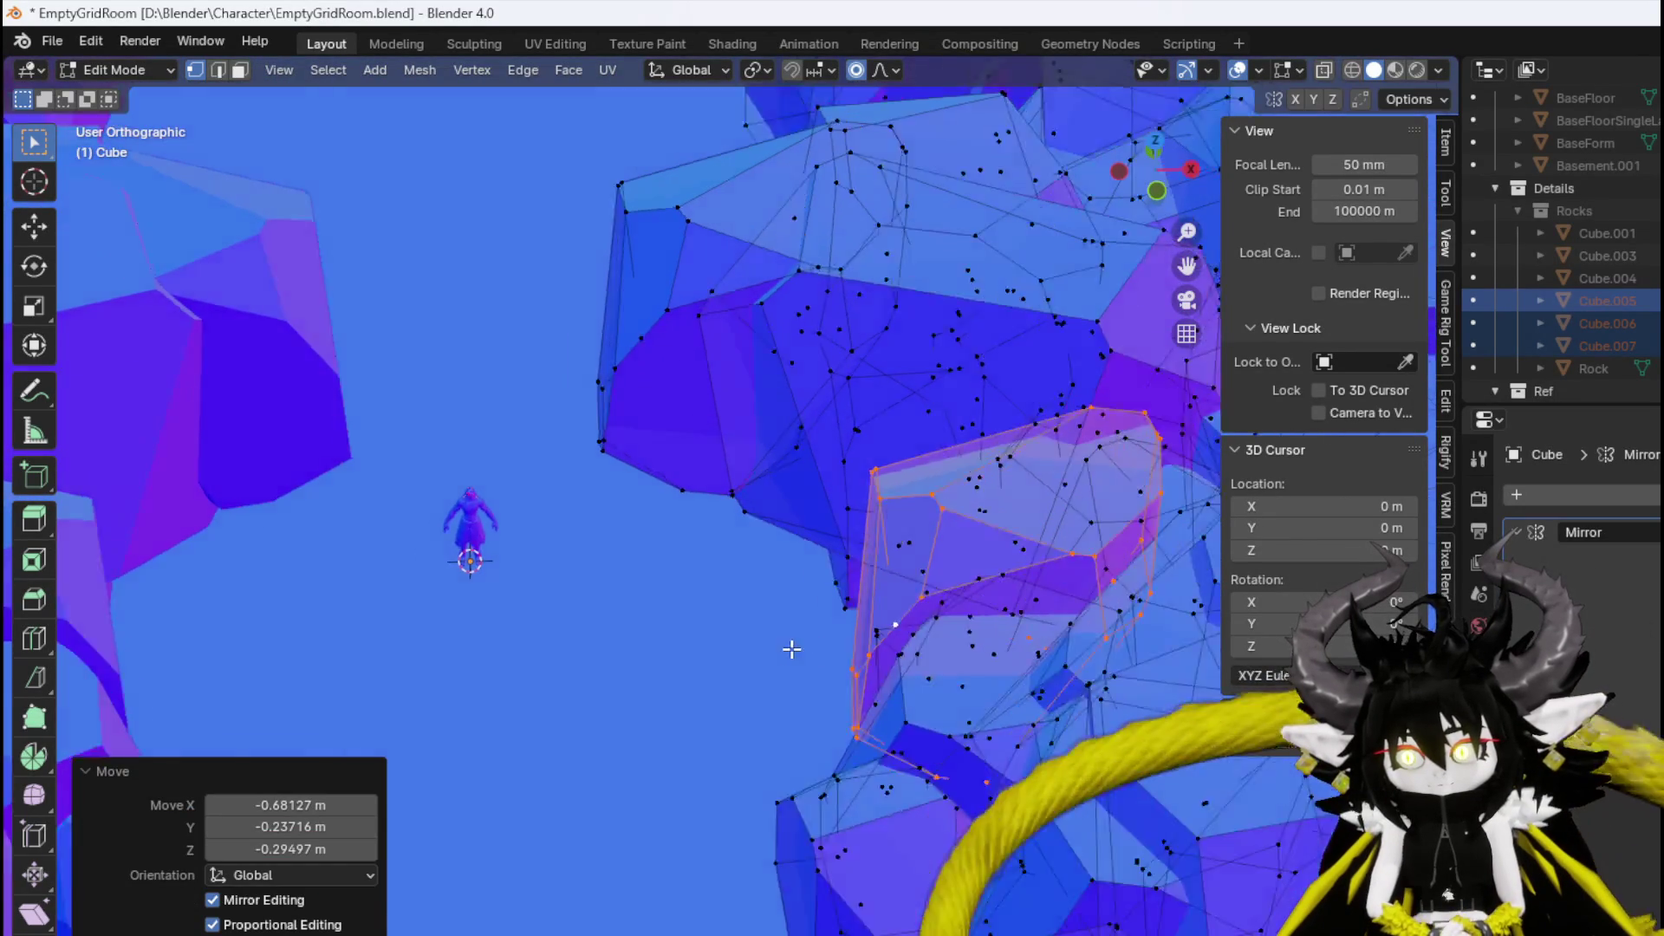
pyautogui.press('g')
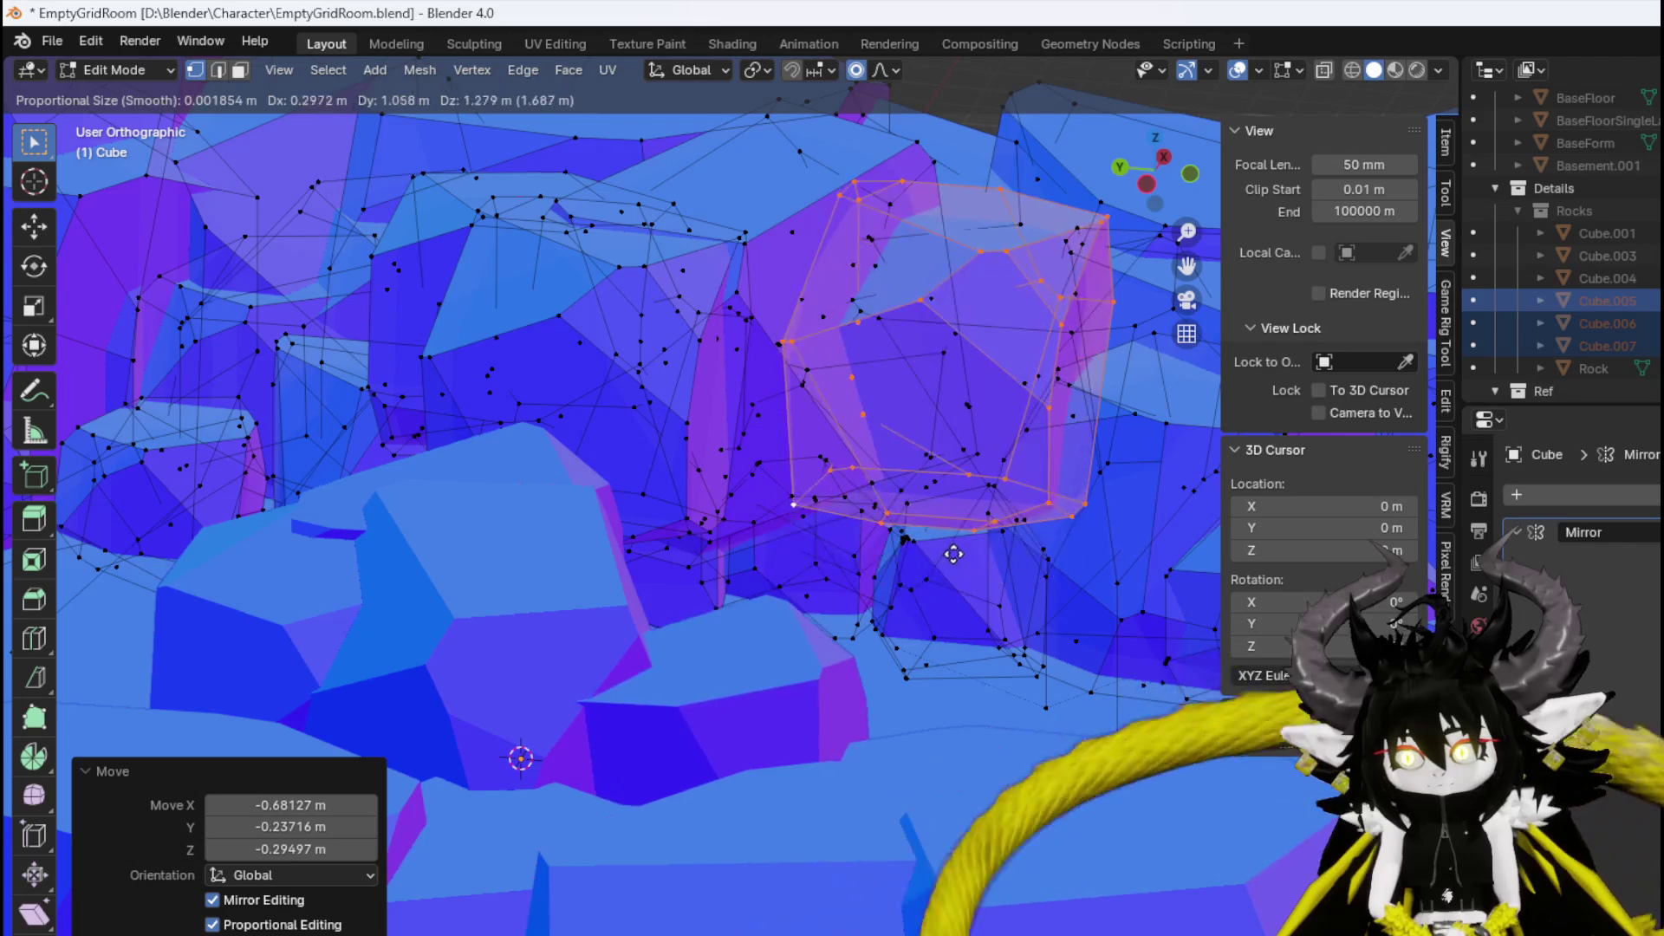
pyautogui.click(954, 553)
pyautogui.press('g')
pyautogui.click(776, 565)
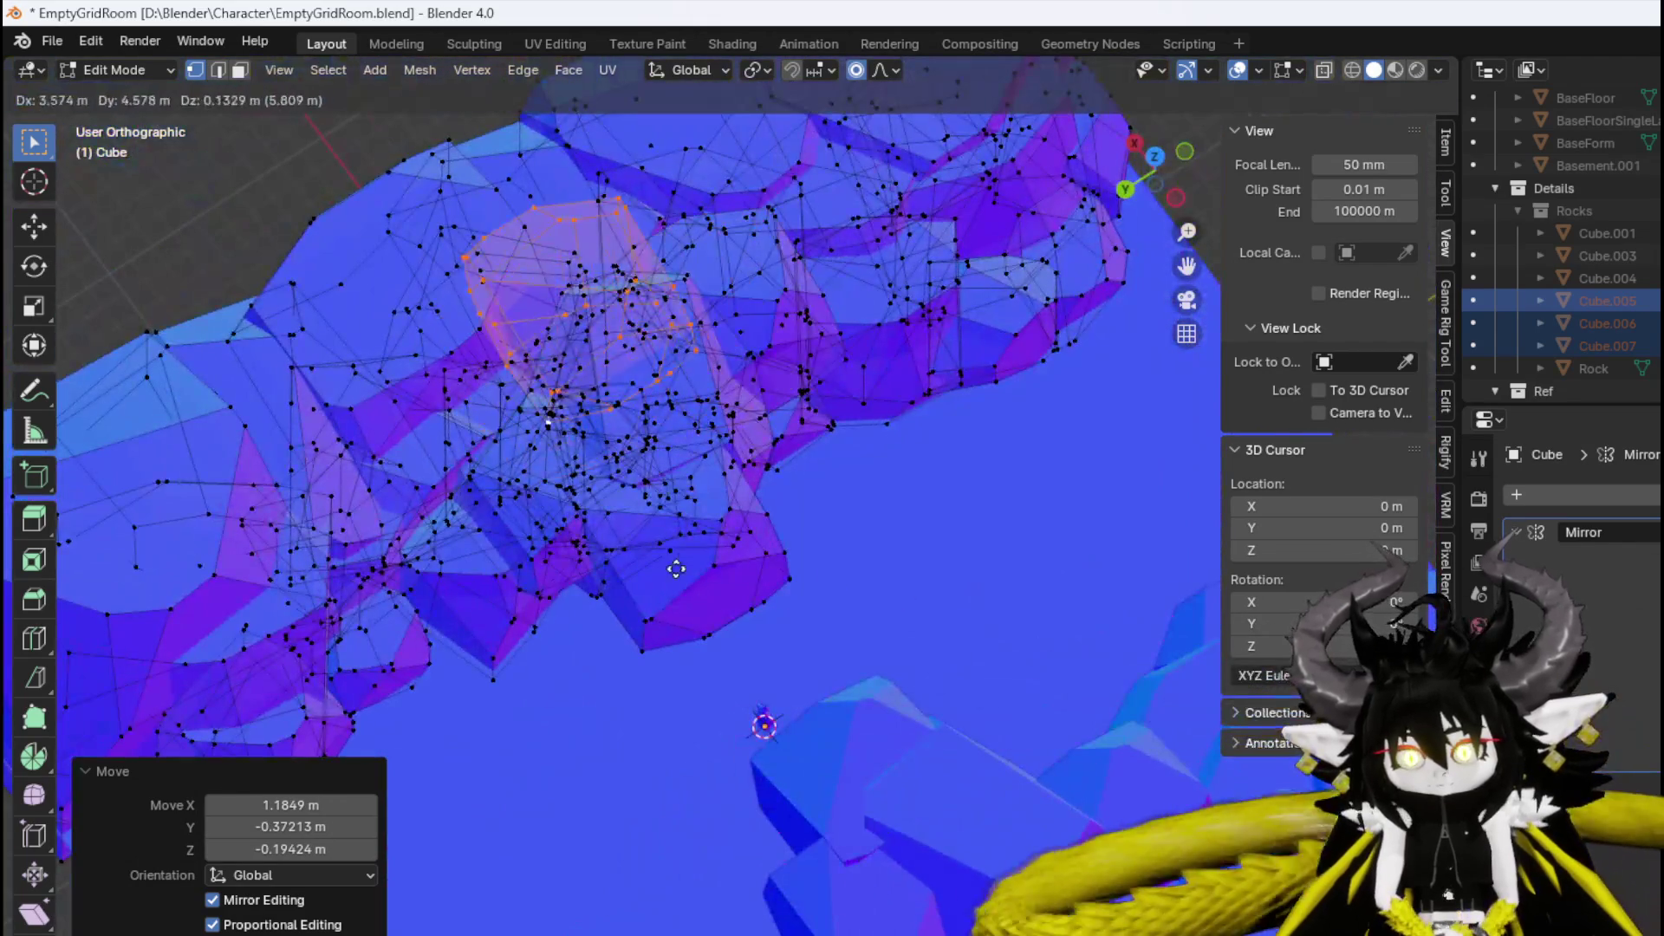
# Duplicate the chunk, place the copy and rotate it 75.2° around the vertical axis.
pyautogui.hotkey('shift', 'd')
pyautogui.click(680, 520)
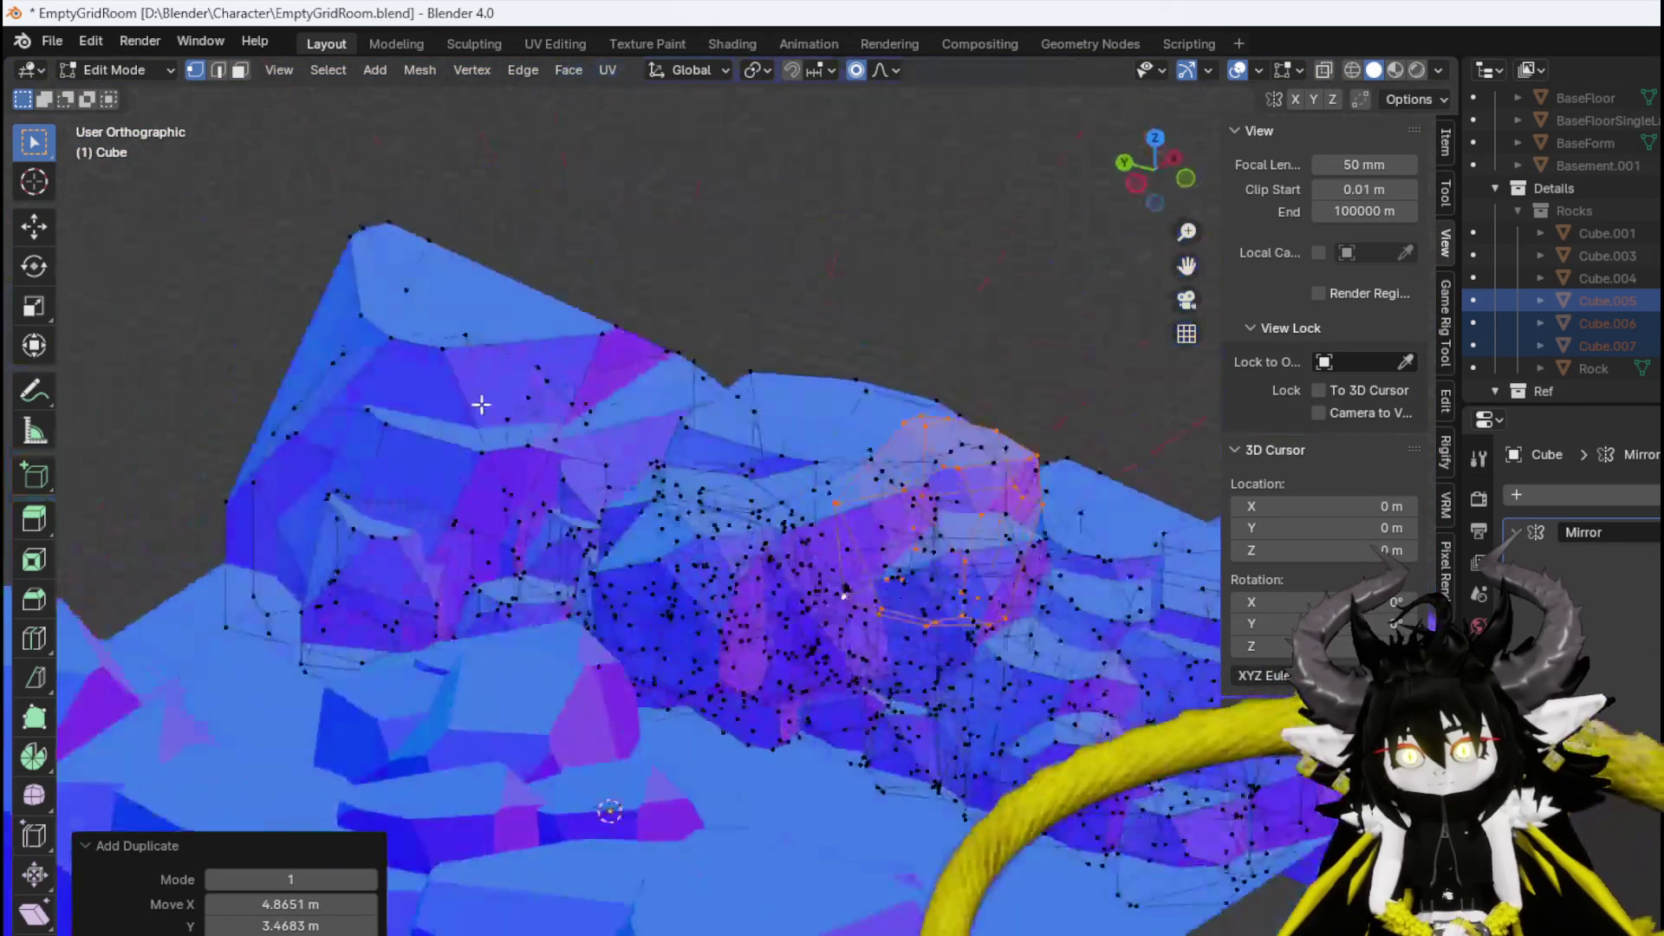
pyautogui.press('g')
pyautogui.click(596, 564)
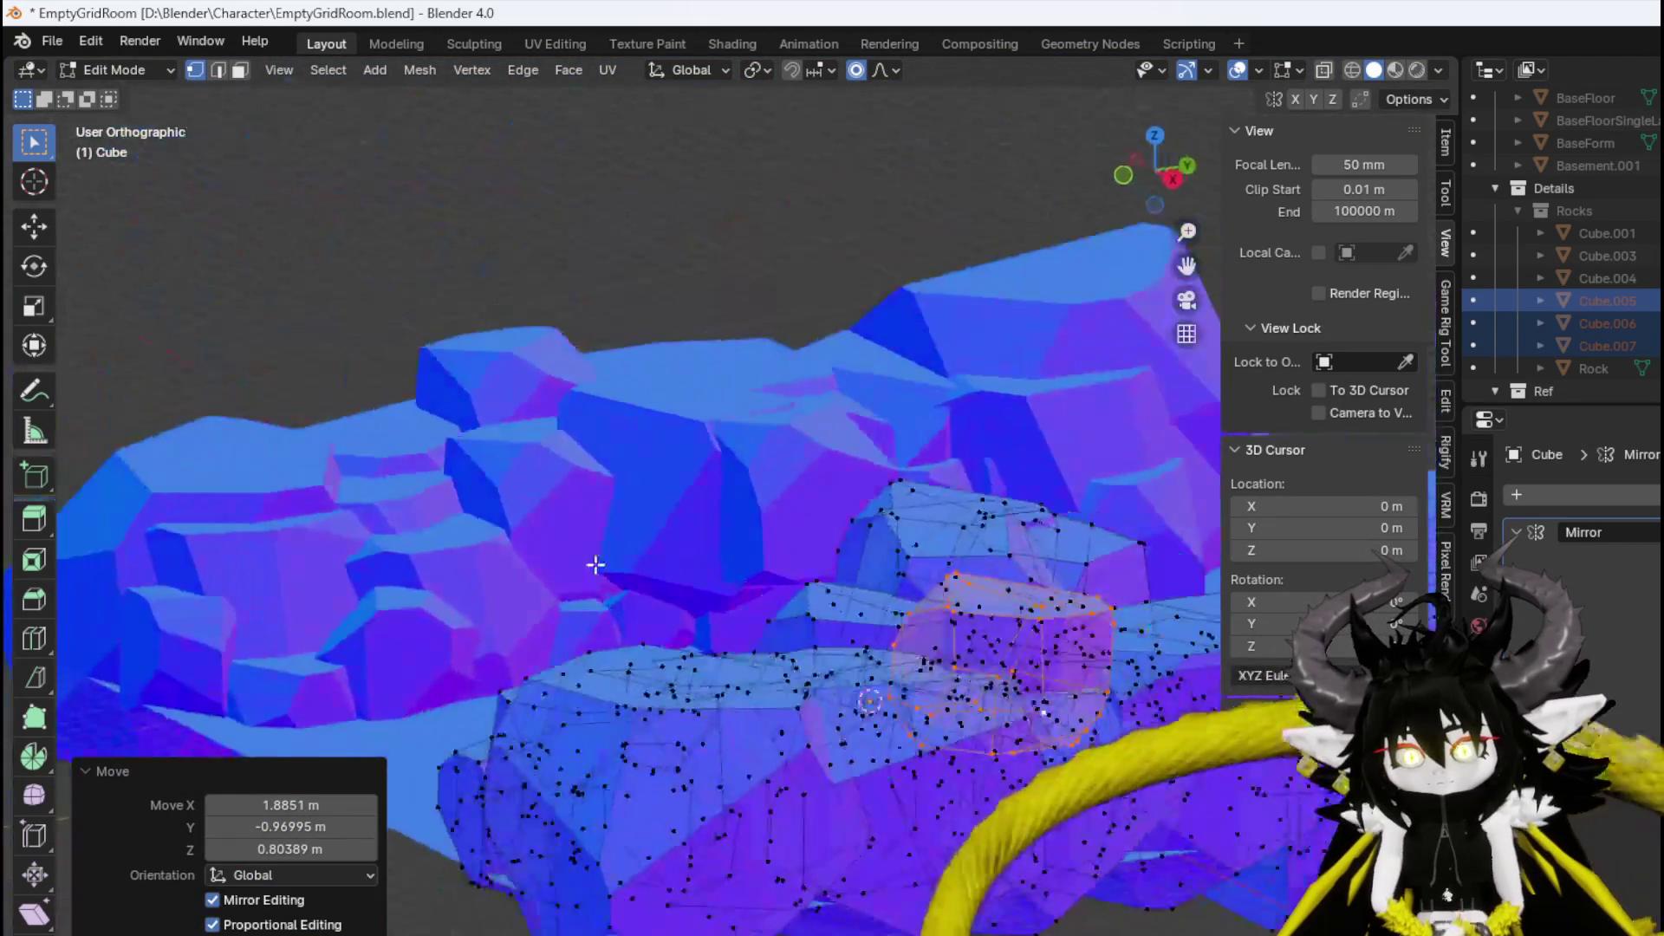
pyautogui.scroll(4, 772, 669)
pyautogui.press('KP_7')
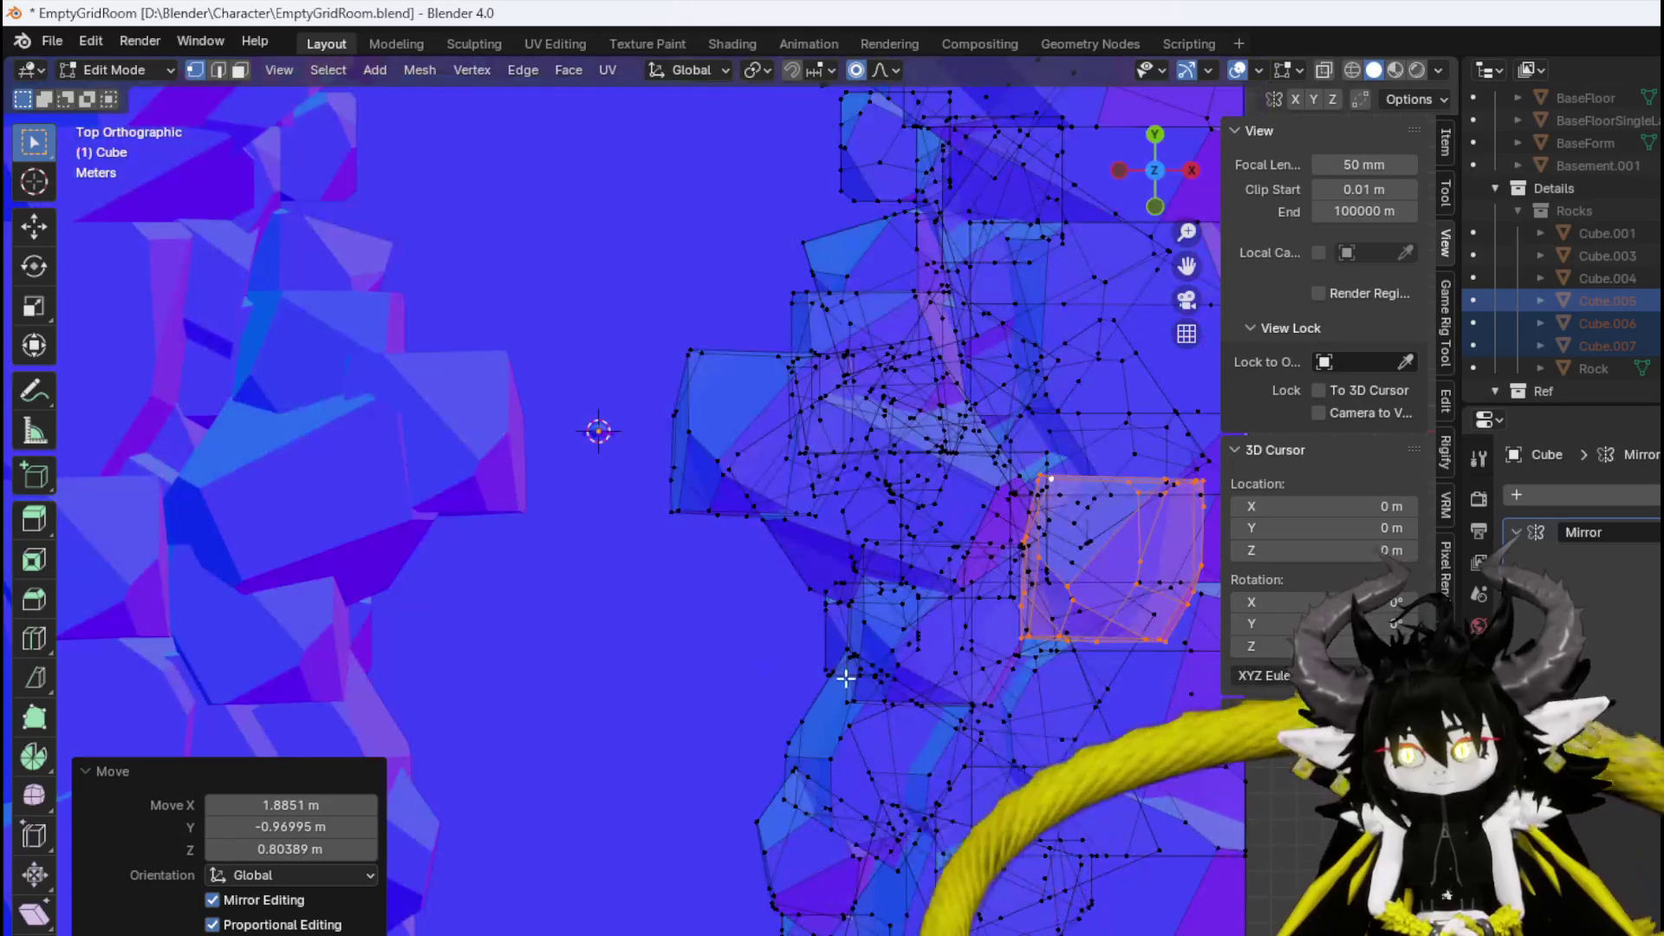
pyautogui.press('r')
pyautogui.click(761, 616)
# Move the chunk right, rotate it 13.2° and nudge it 0.41857 m along X into the cliff.
pyautogui.moveTo(762, 616)
pyautogui.mouseDown()
pyautogui.moveTo(832, 669)
pyautogui.moveTo(754, 486)
pyautogui.moveTo(590, 528)
pyautogui.moveTo(667, 654)
pyautogui.moveTo(736, 654)
pyautogui.moveTo(613, 654)
pyautogui.moveTo(843, 719)
pyautogui.mouseUp()
pyautogui.press('KP_7')
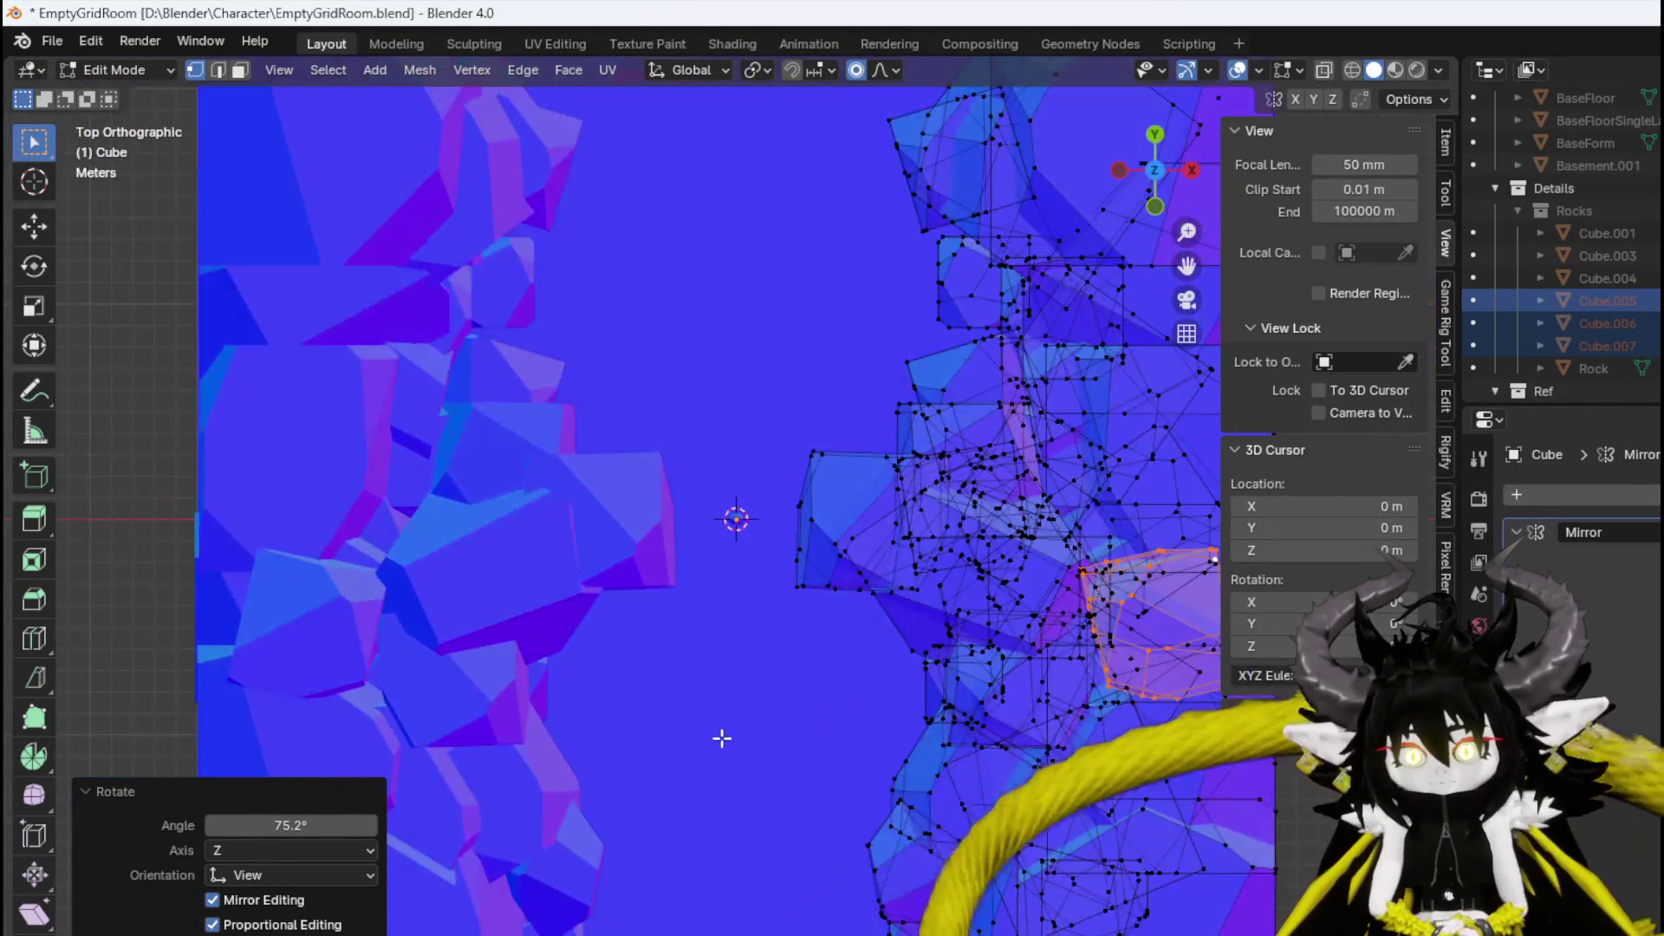
pyautogui.press('g')
pyautogui.click(814, 728)
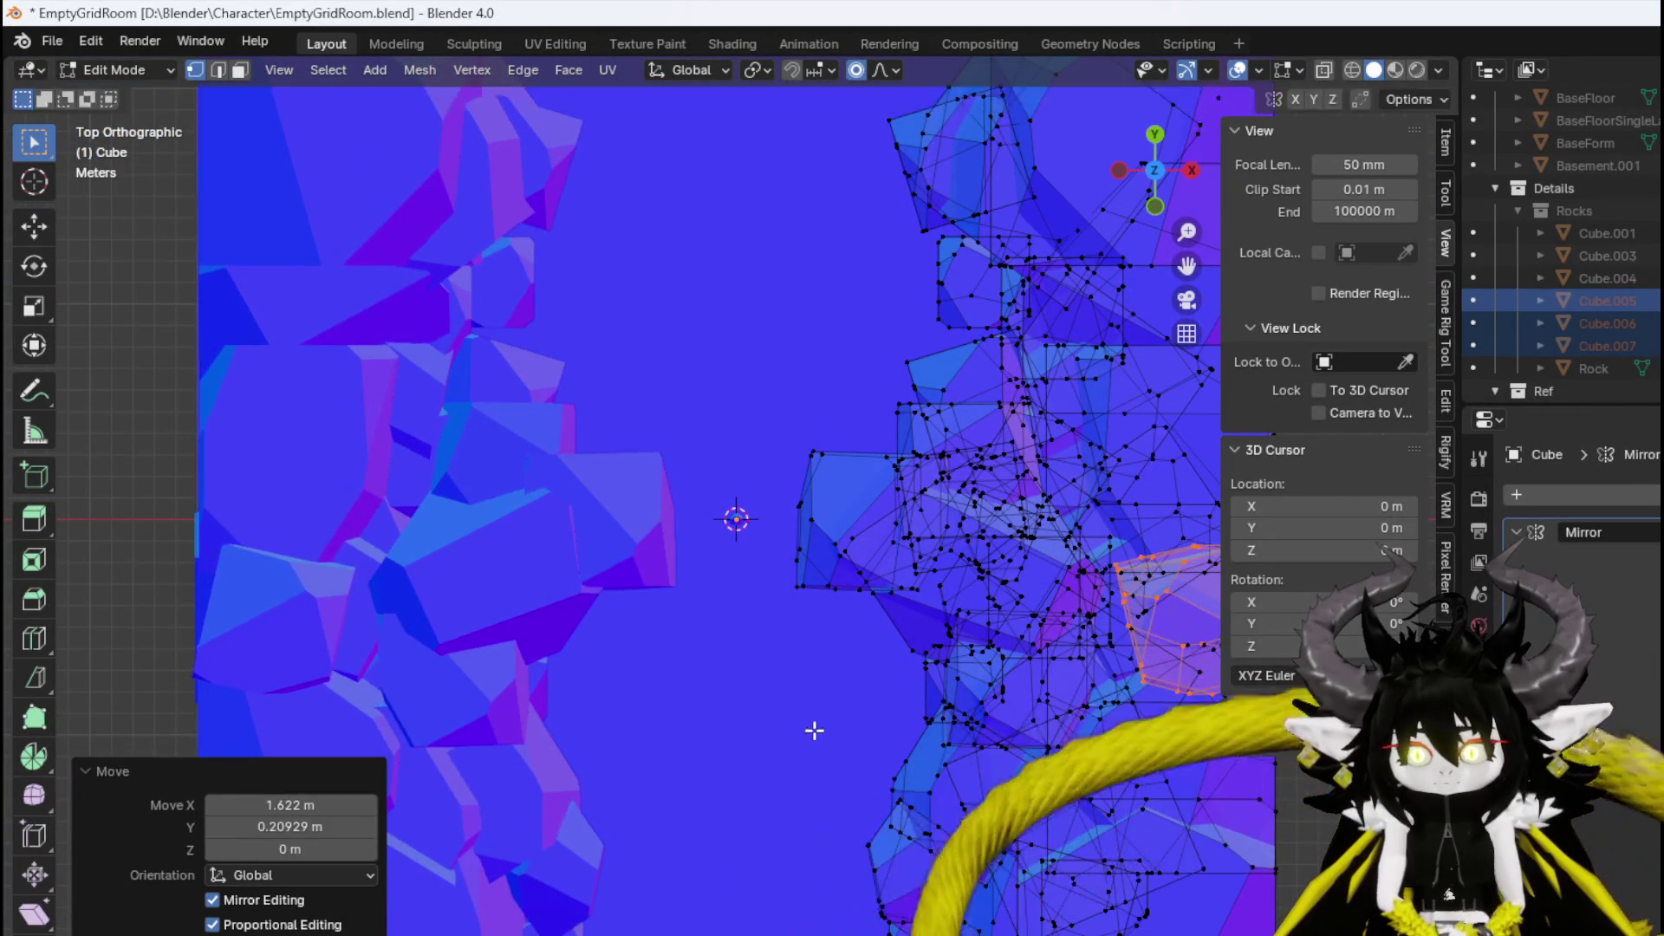
pyautogui.press('r')
pyautogui.click(884, 650)
pyautogui.press('g')
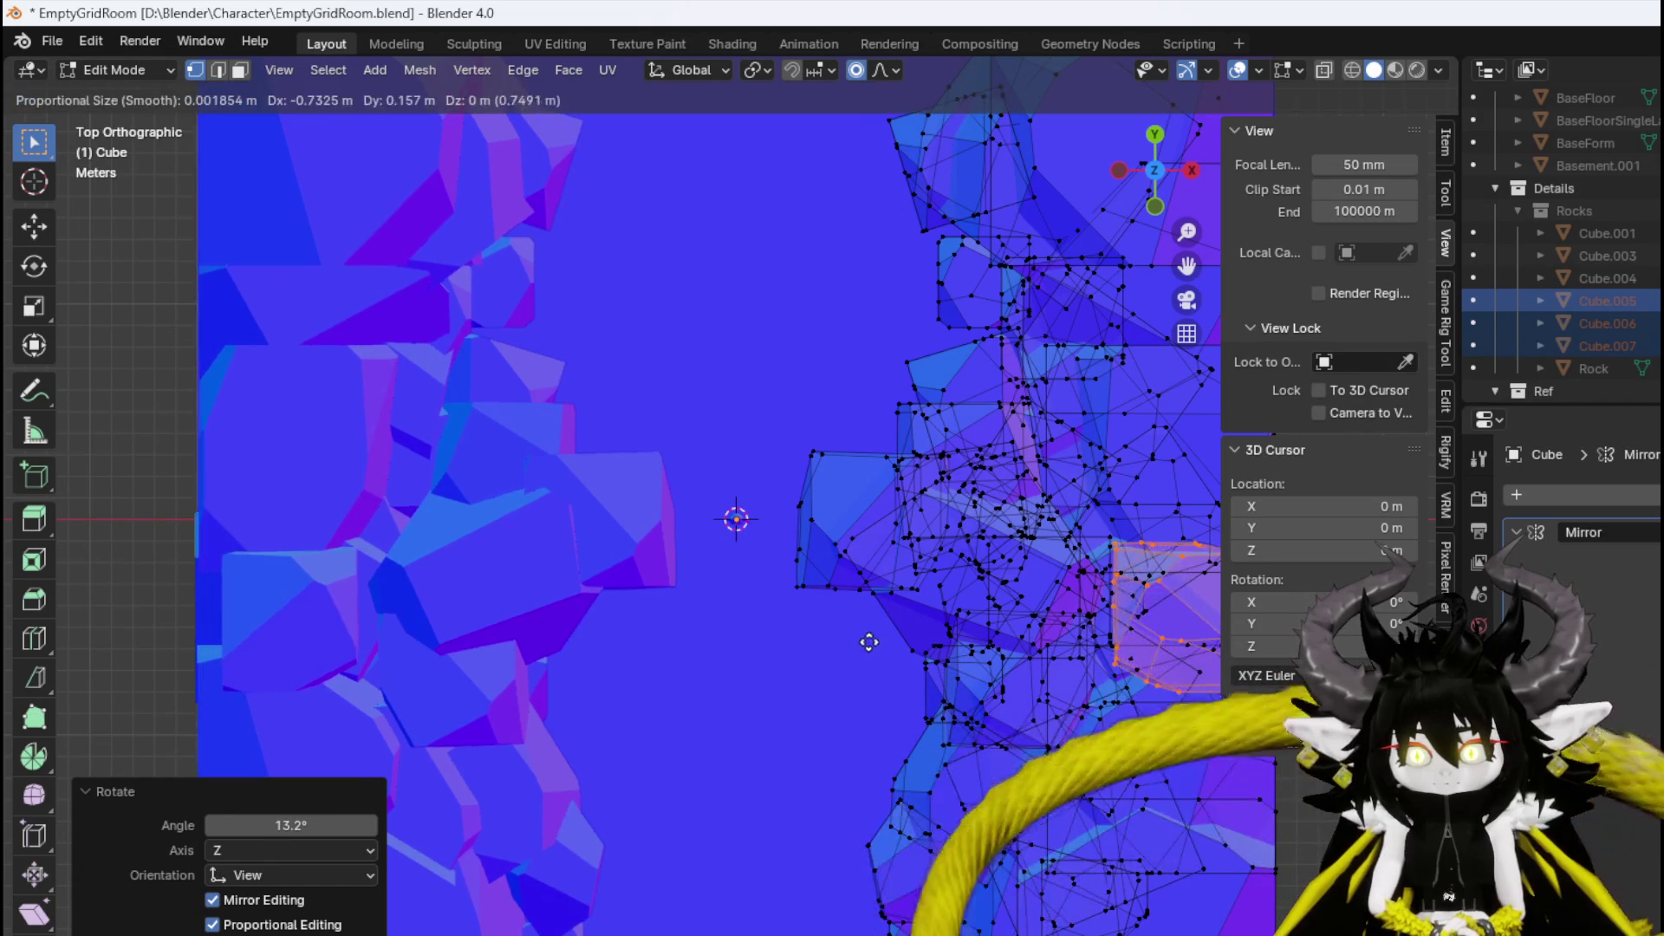
pyautogui.click(893, 646)
pyautogui.moveTo(893, 646)
pyautogui.mouseDown()
pyautogui.moveTo(612, 501)
pyautogui.moveTo(512, 512)
pyautogui.moveTo(791, 549)
pyautogui.moveTo(659, 560)
pyautogui.moveTo(676, 583)
pyautogui.moveTo(239, 238)
pyautogui.mouseUp()
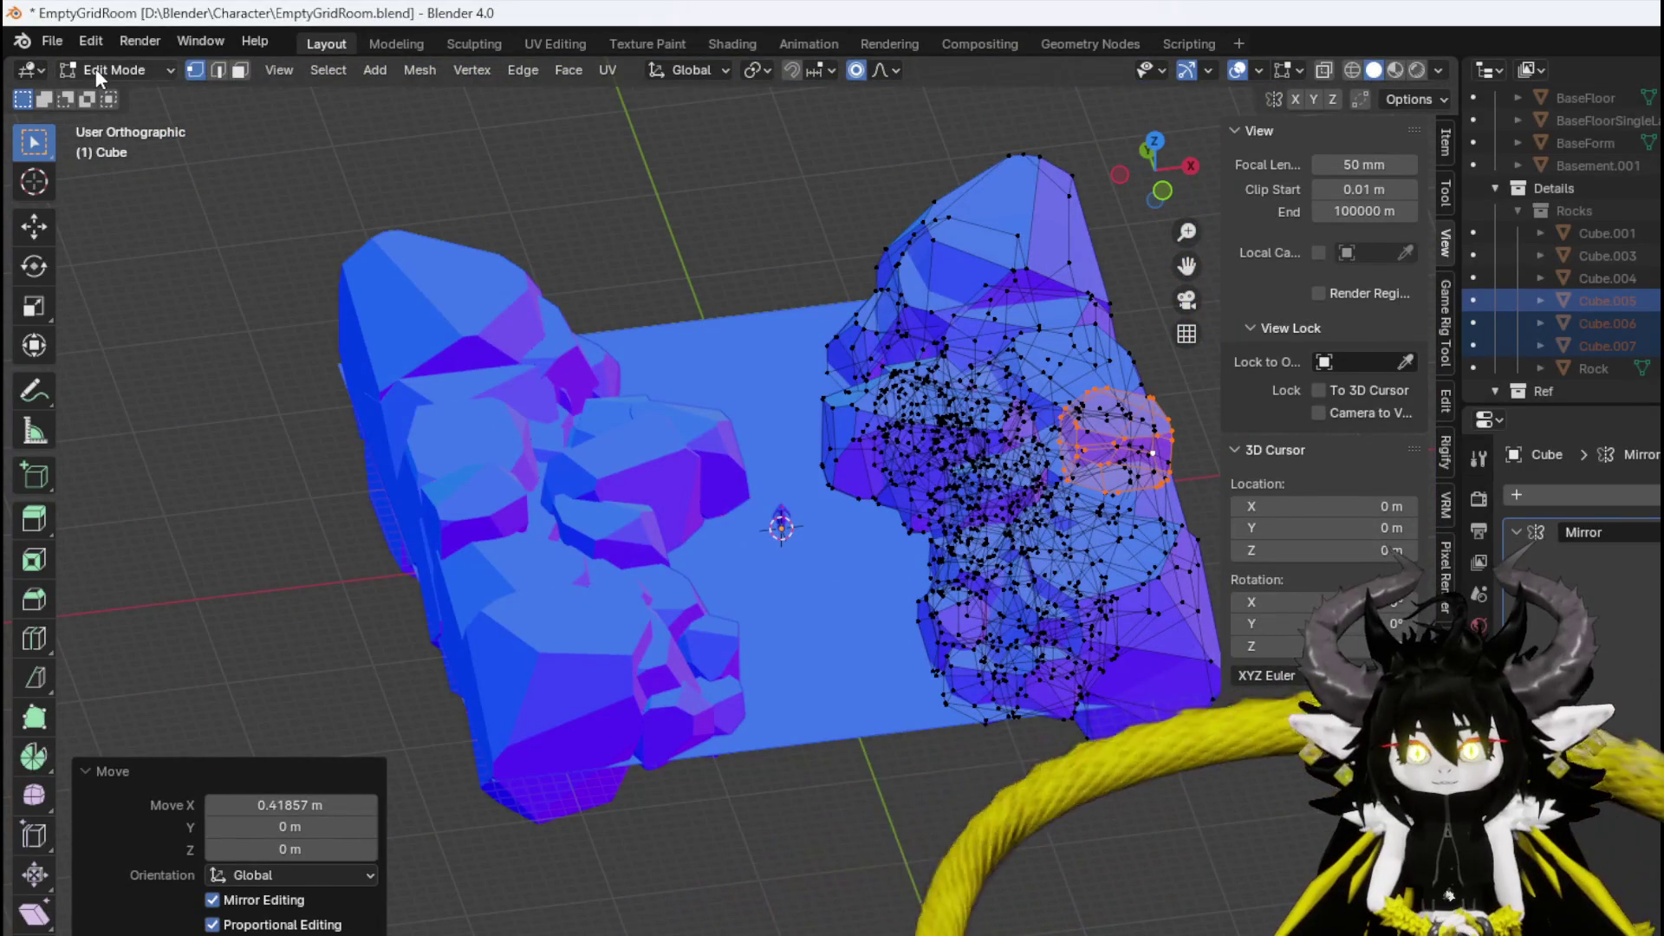
pyautogui.moveTo(762, 529)
pyautogui.mouseDown()
pyautogui.moveTo(710, 543)
pyautogui.moveTo(772, 514)
pyautogui.mouseUp()
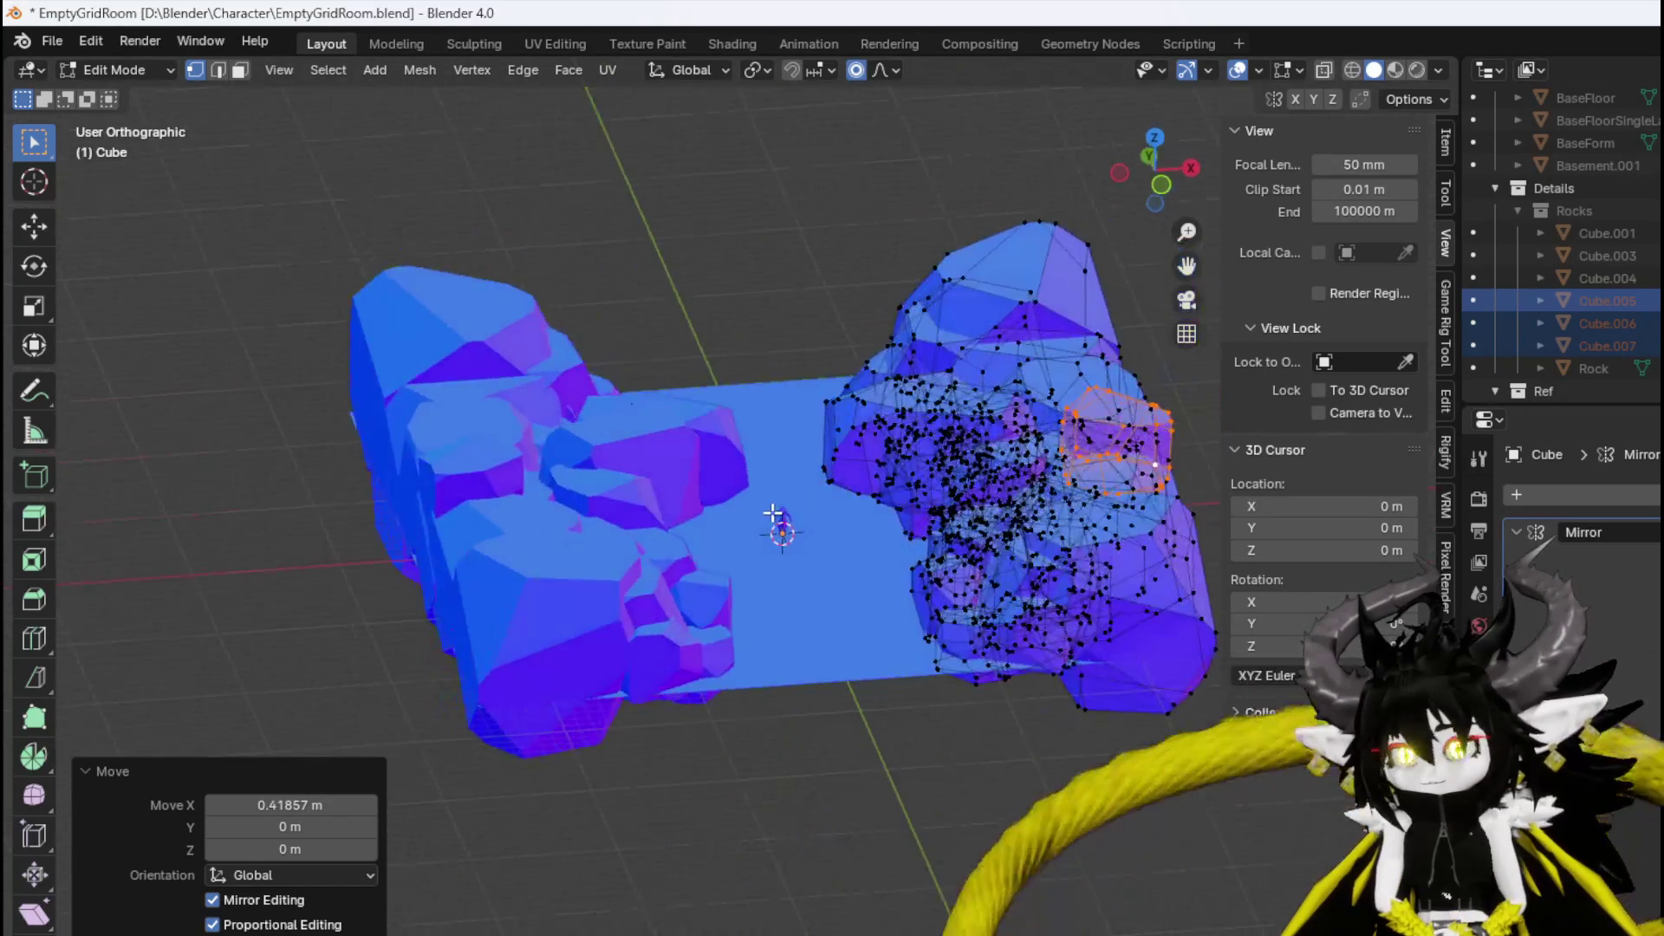
pyautogui.press('KP_1')
# Assign the CobbleStone material to the whole right rock and view it in Material Preview shading.
pyautogui.press('a')
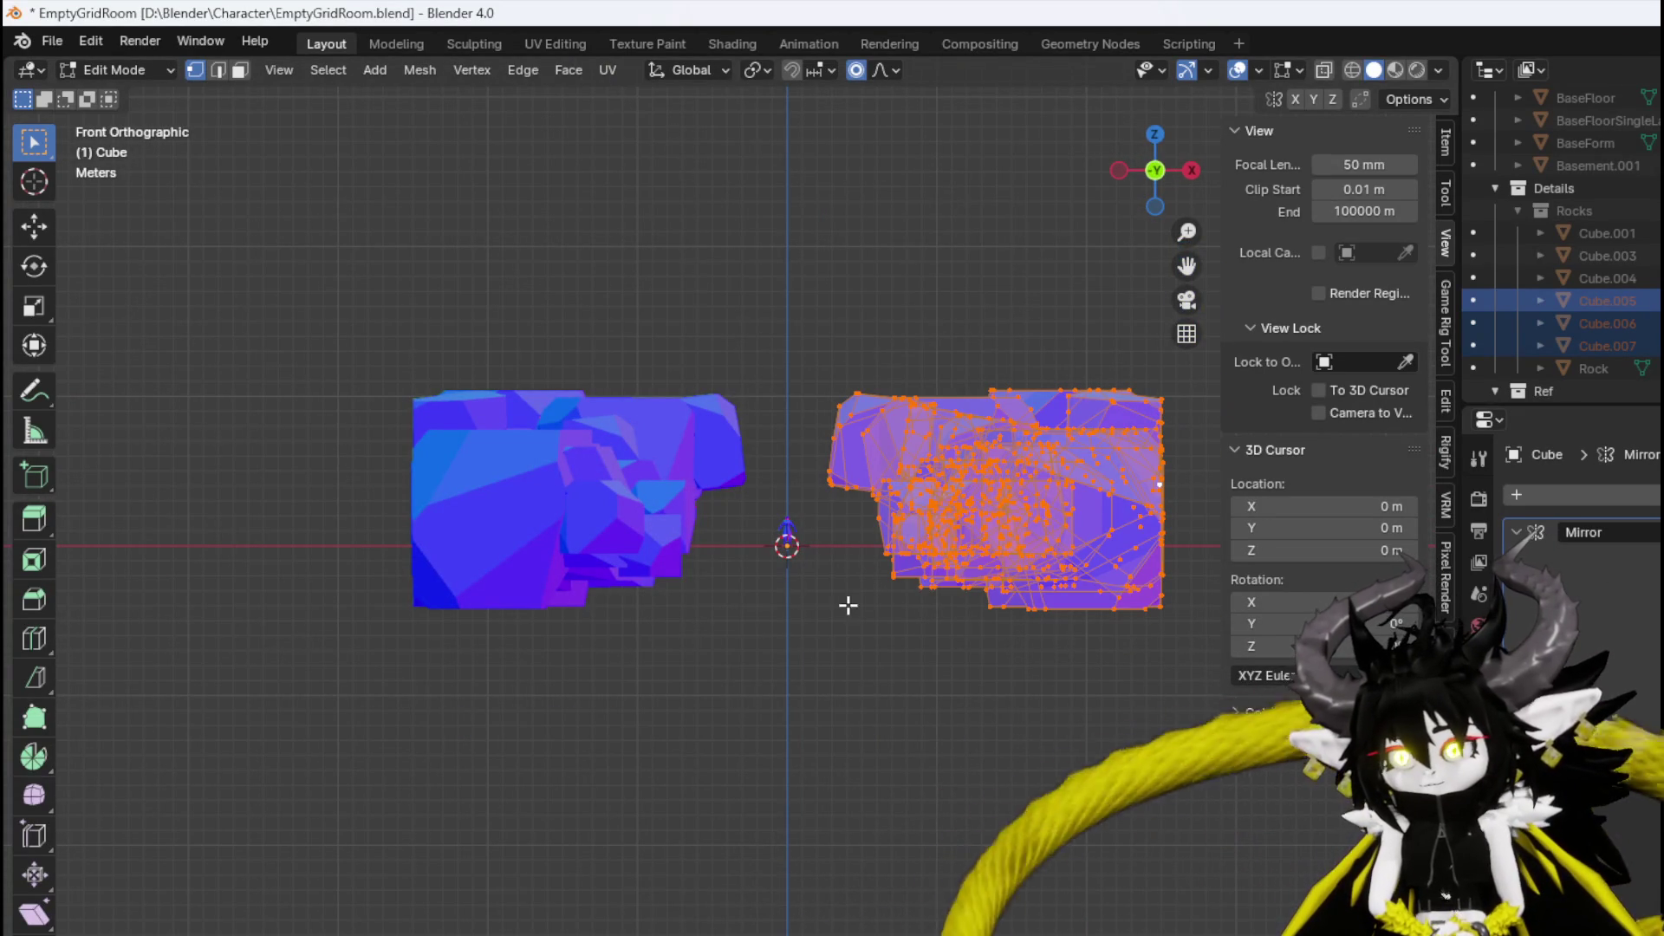
pyautogui.click(1479, 845)
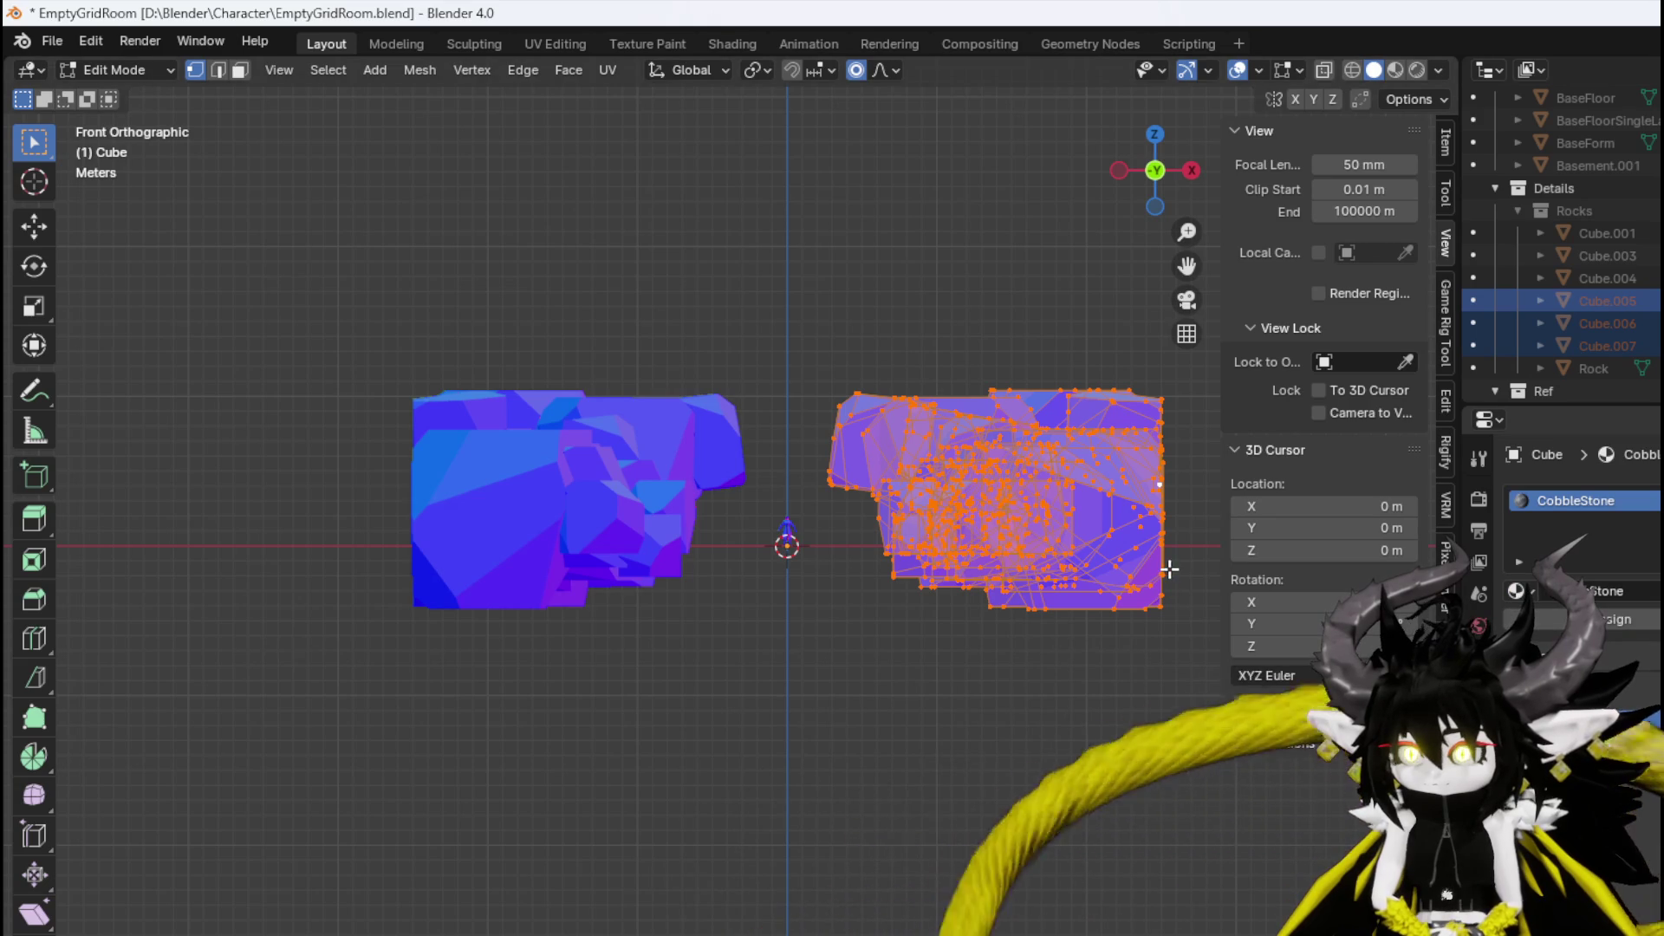
pyautogui.moveTo(1169, 569); pyautogui.dragTo(1067, 668)
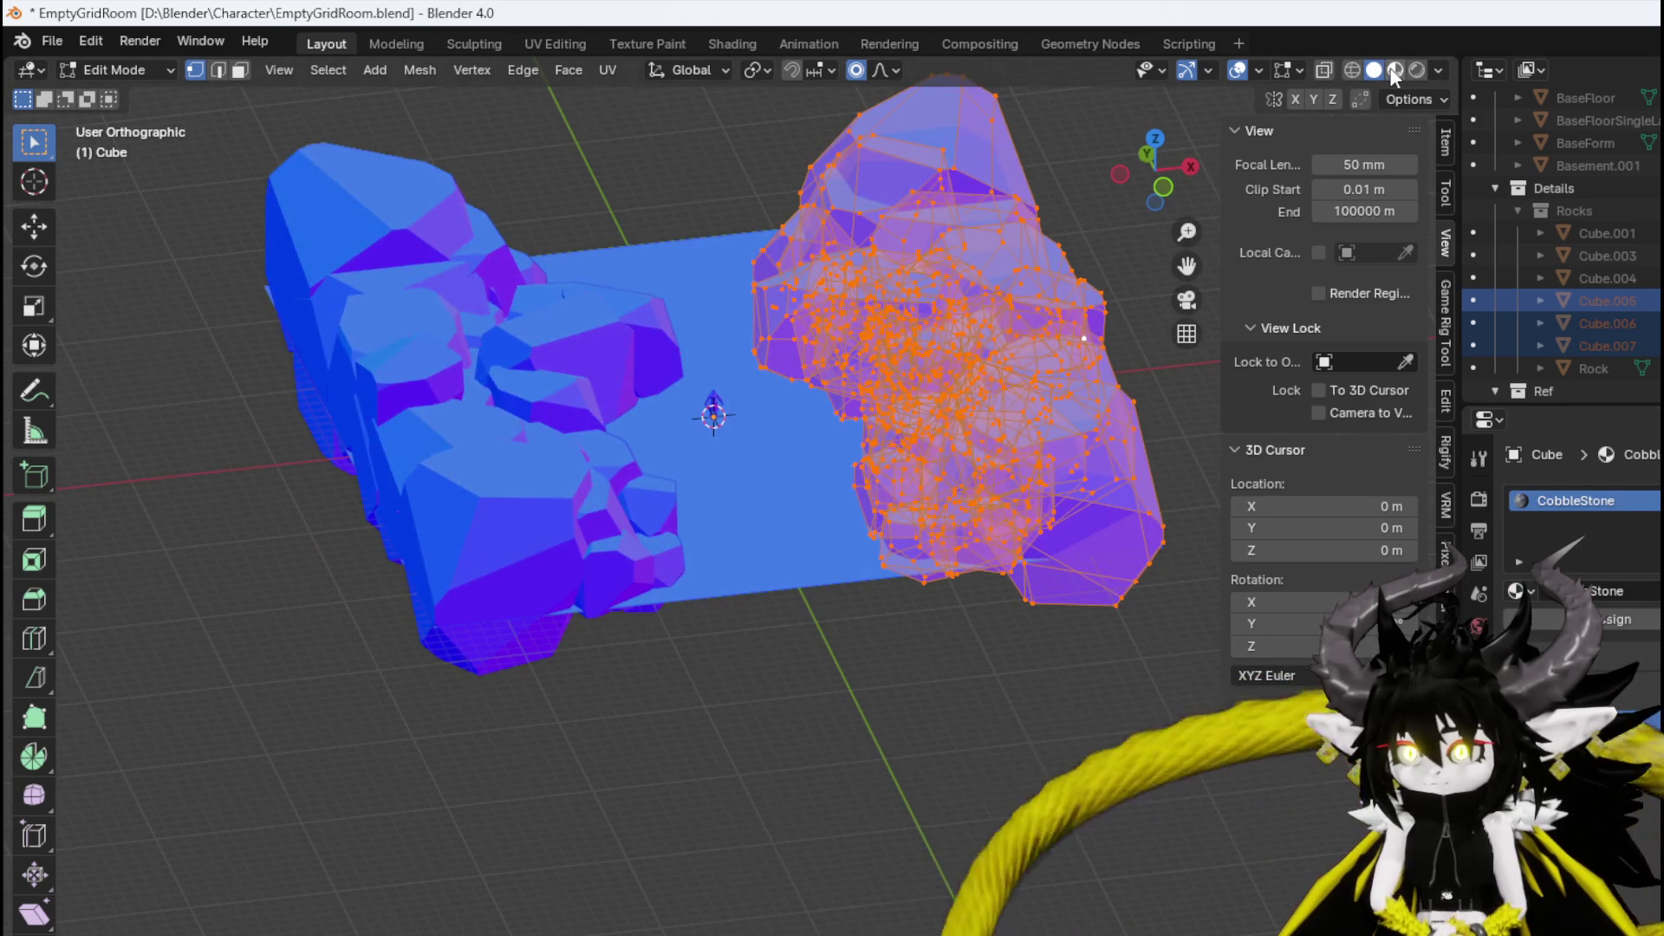
pyautogui.click(1395, 76)
pyautogui.scroll(5, 809, 297)
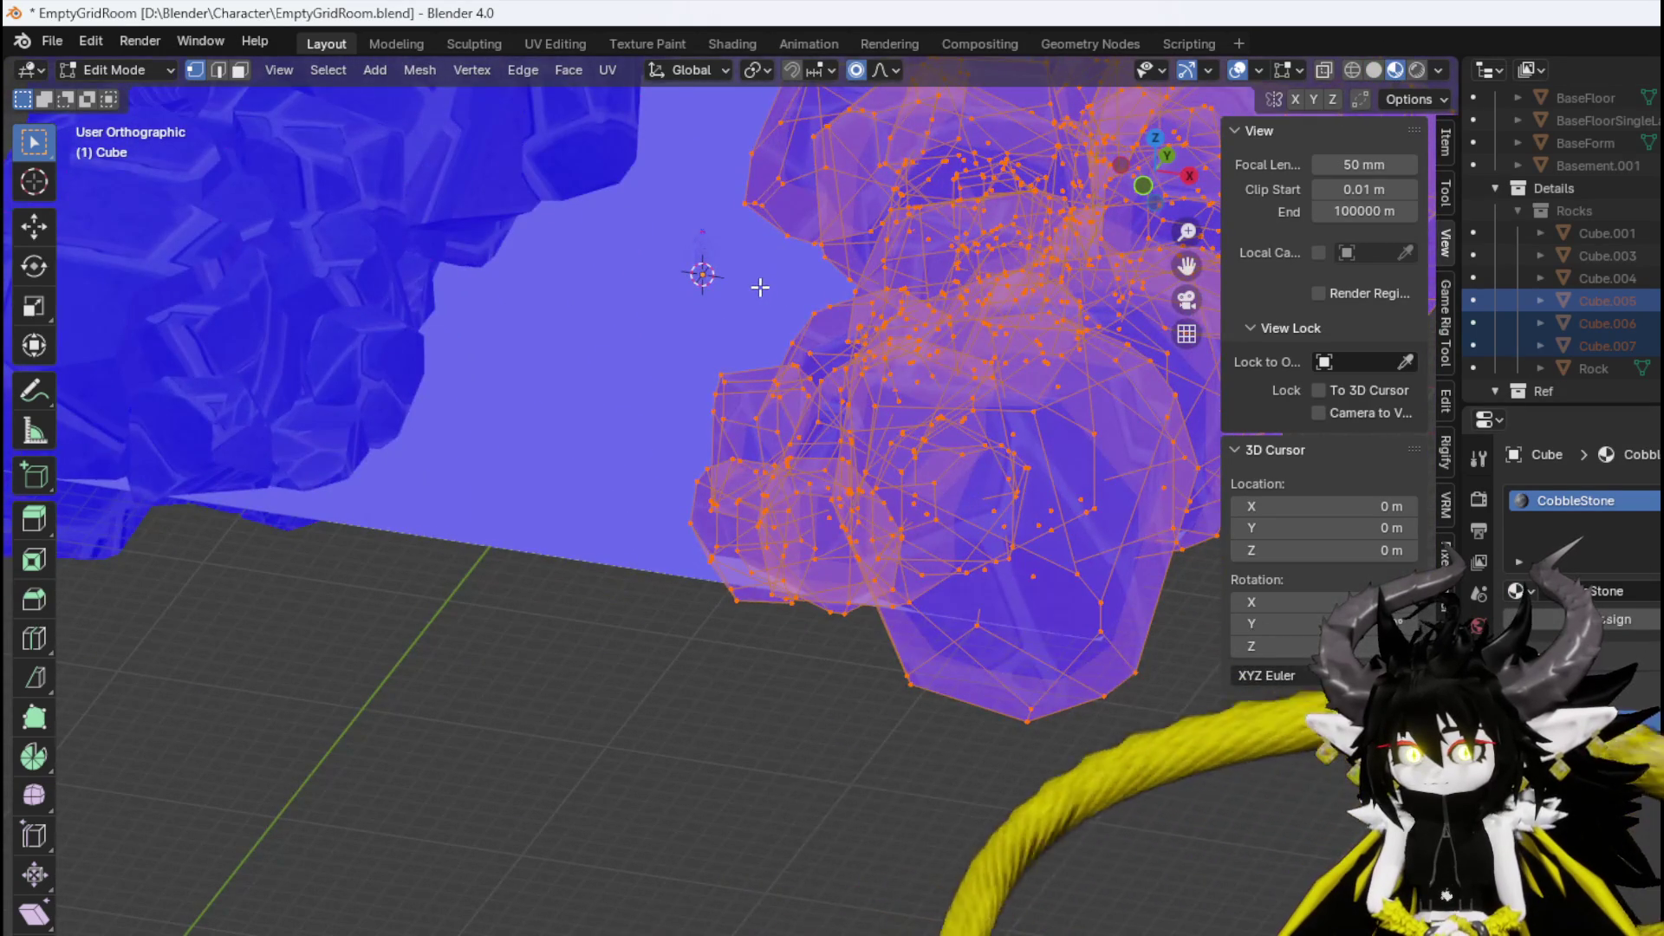
pyautogui.scroll(-3, 760, 287)
pyautogui.moveTo(761, 287)
pyautogui.mouseDown()
pyautogui.moveTo(668, 520)
pyautogui.moveTo(483, 438)
pyautogui.moveTo(304, 441)
pyautogui.moveTo(754, 454)
pyautogui.moveTo(809, 523)
pyautogui.mouseUp()
# Deselect the rock, return to Object Mode, and try selecting floor BaseFloorSingleLayer.001, then undo.
pyautogui.click(815, 522)
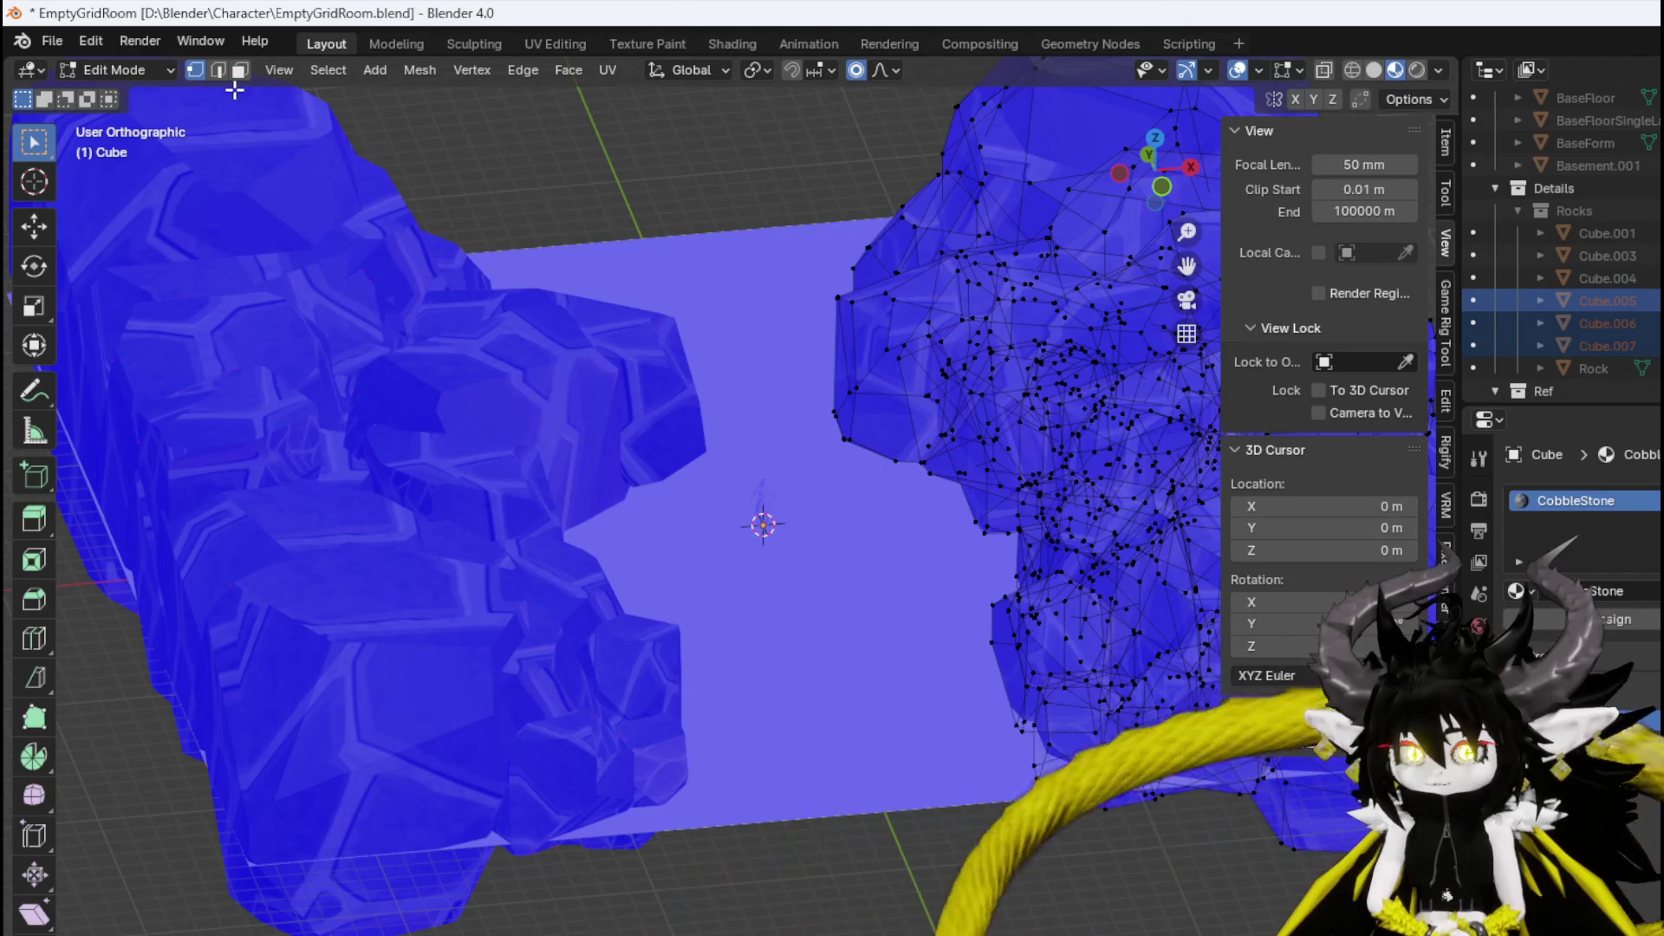
pyautogui.click(113, 70)
pyautogui.click(122, 96)
pyautogui.click(794, 555)
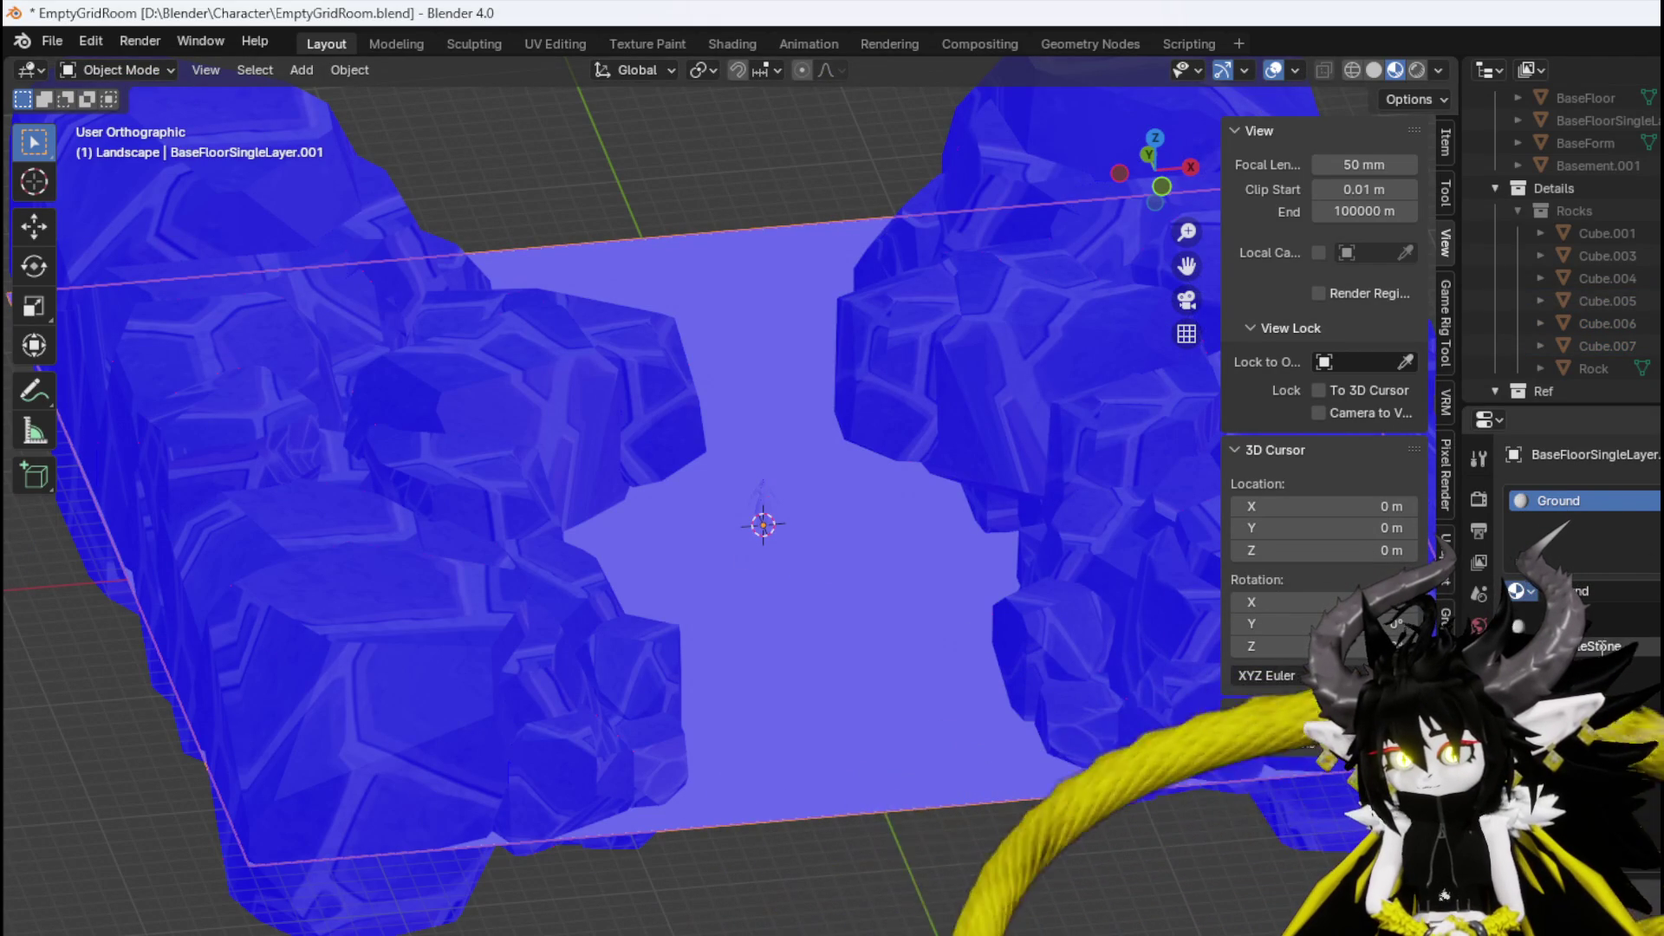
pyautogui.hotkey('ctrl', 'z')
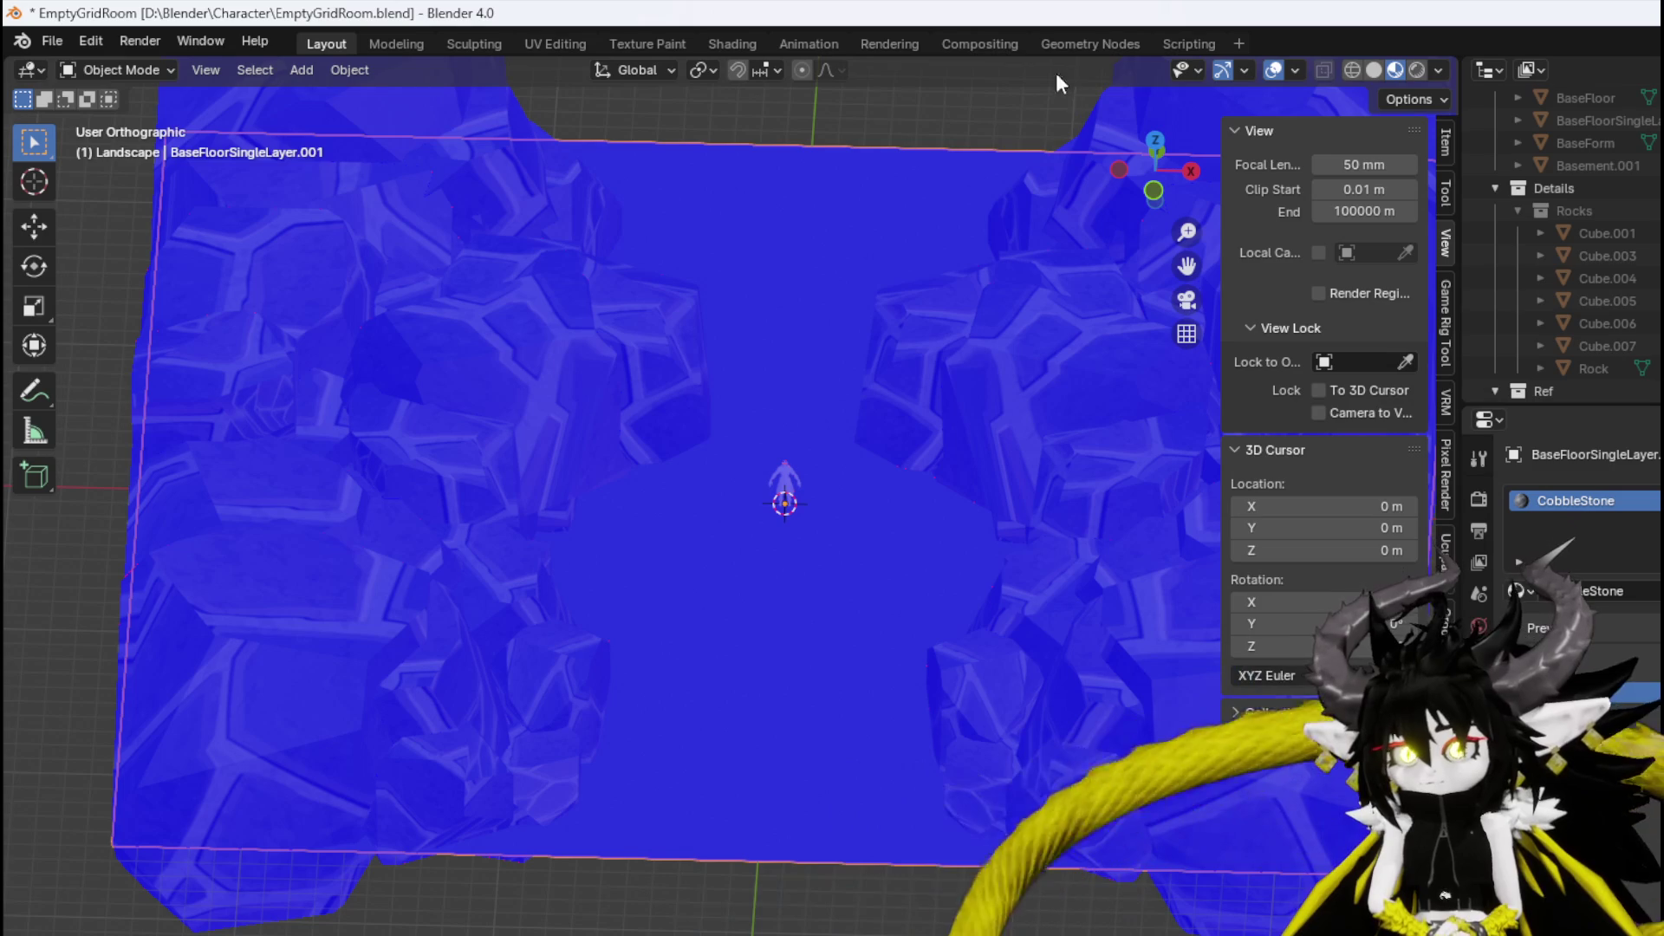
# In UV Editing, scale up the floor's UVs over the cobblestone texture and save the file.
pyautogui.click(551, 45)
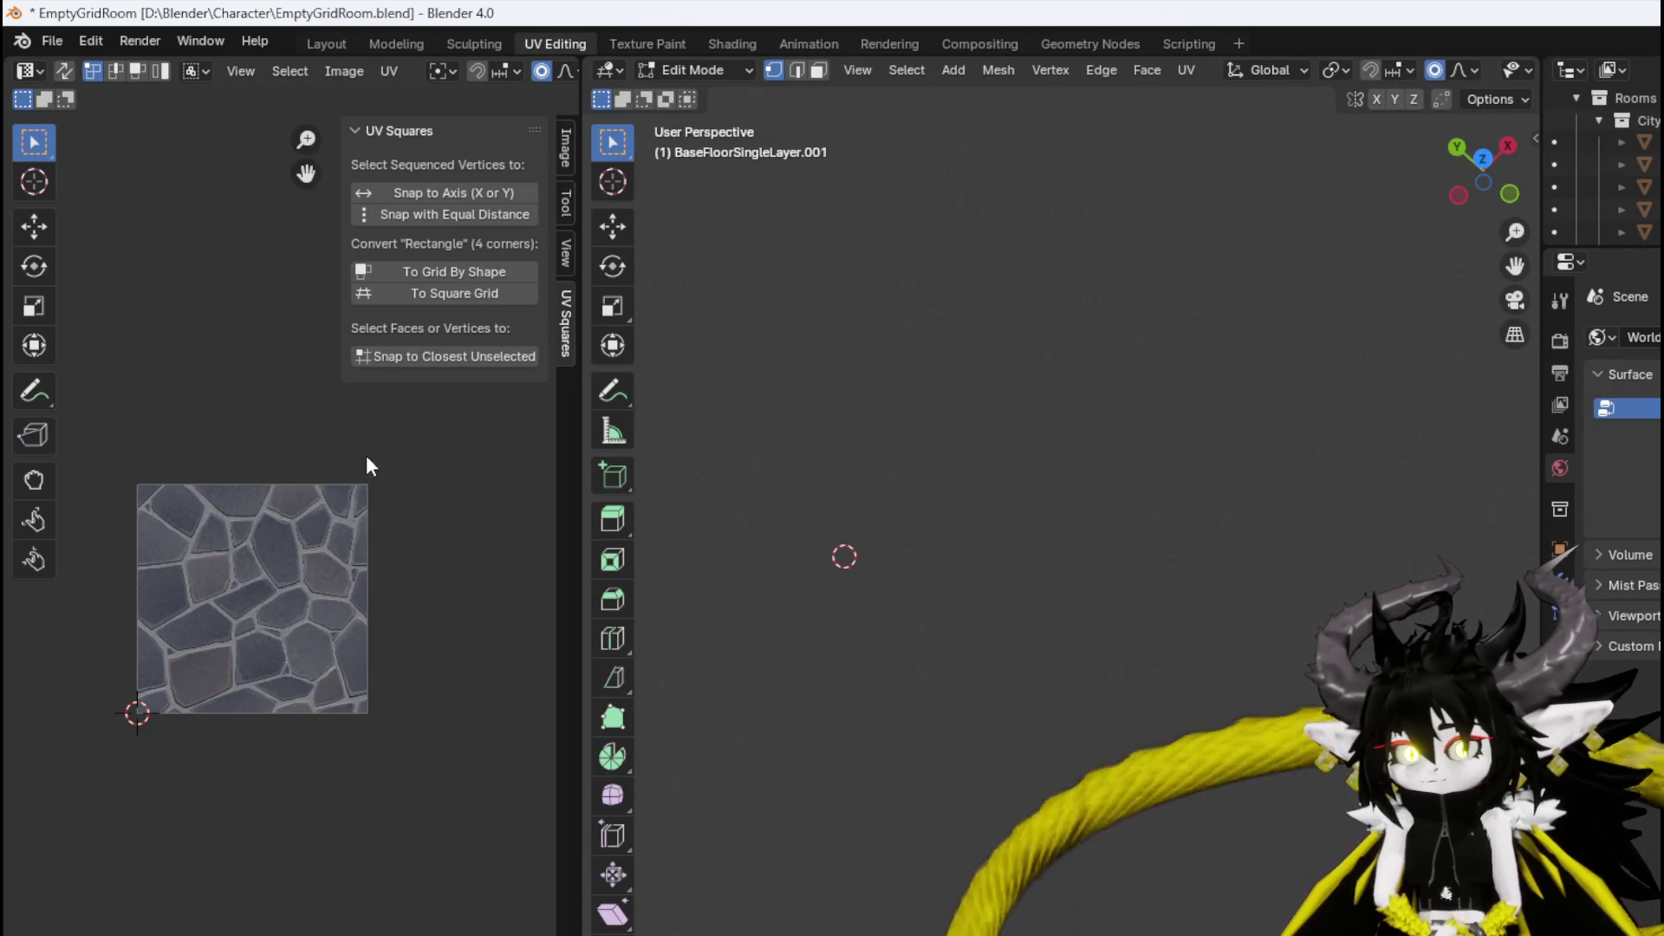
pyautogui.scroll(-1, 897, 432)
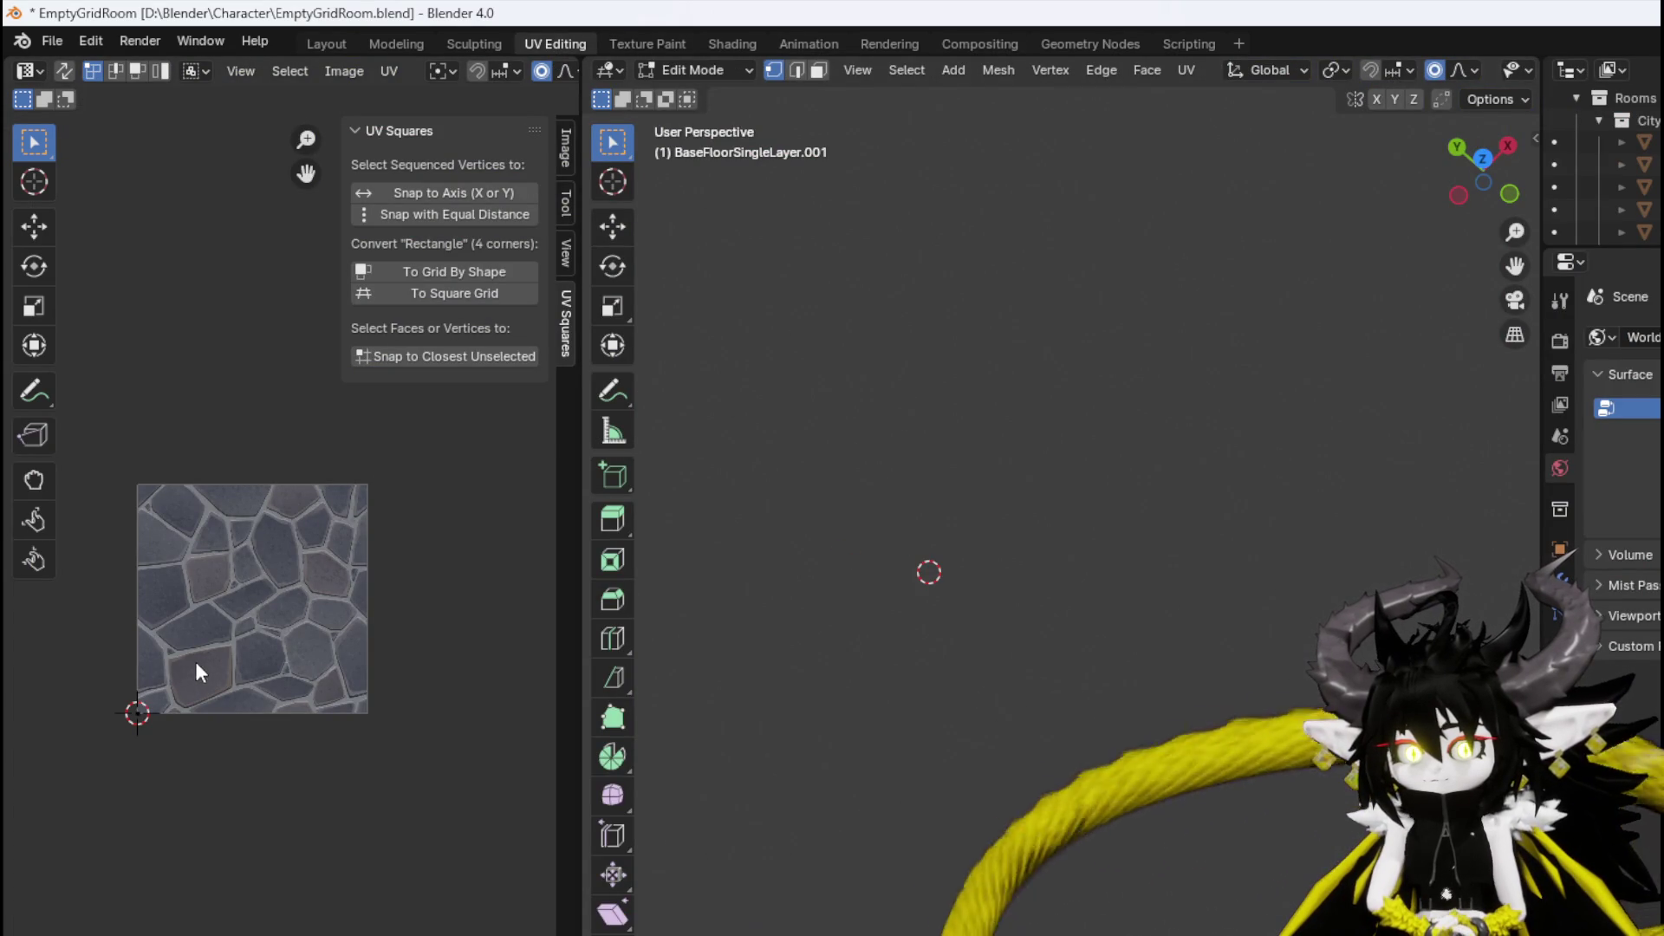
pyautogui.press('s')
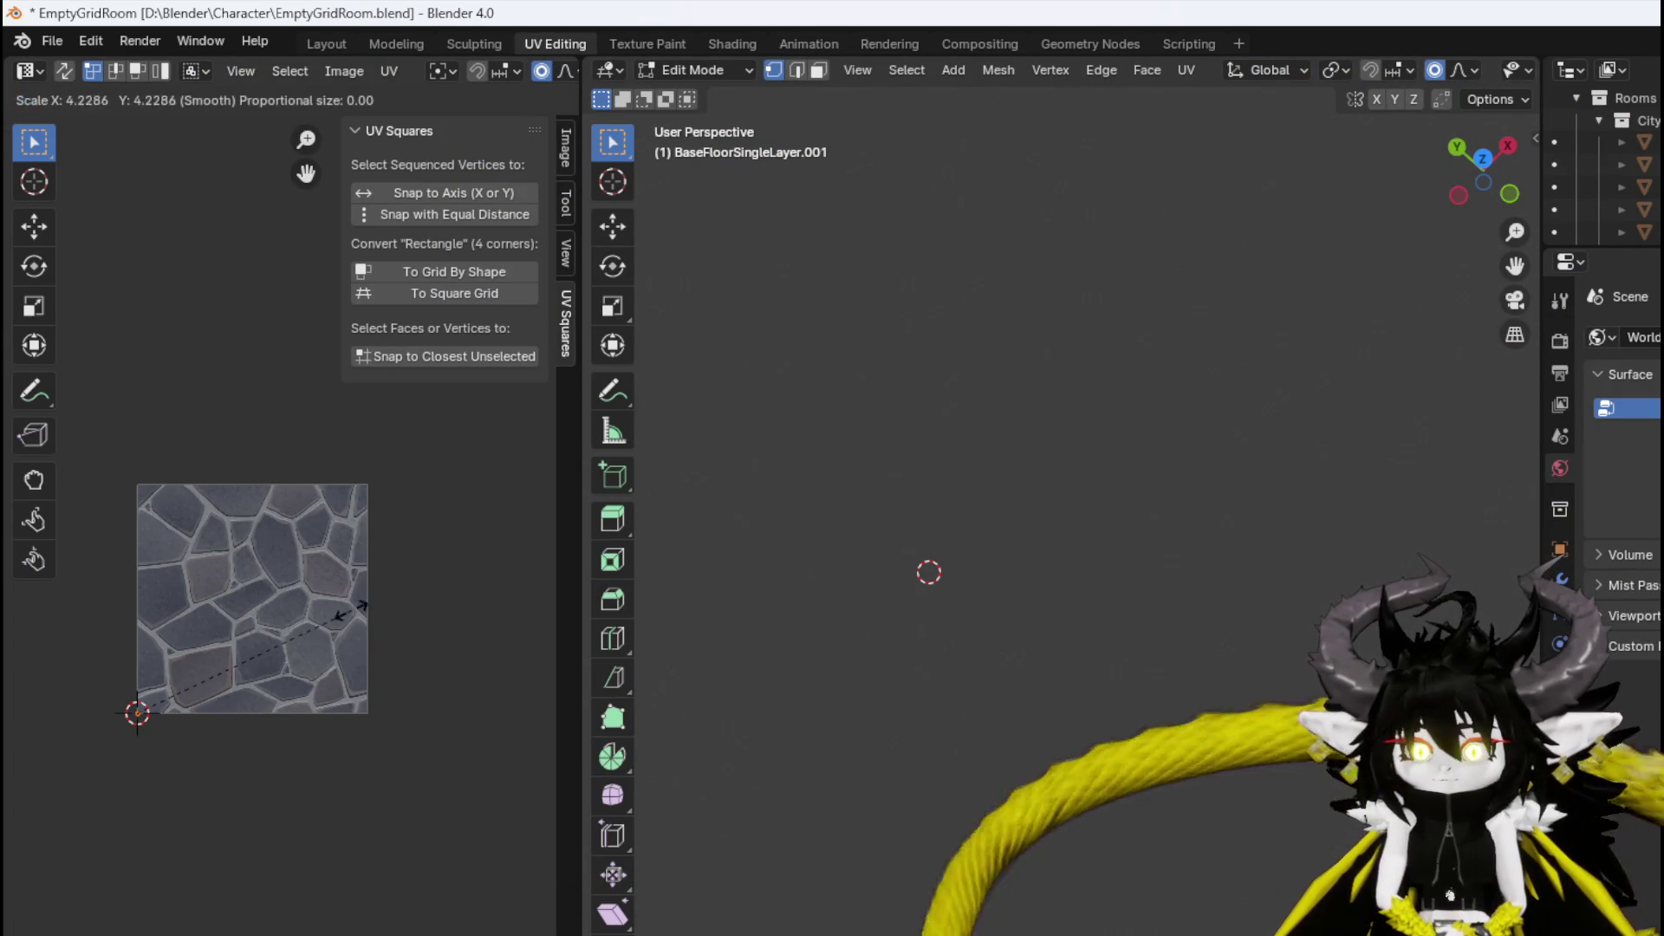
pyautogui.click(336, 631)
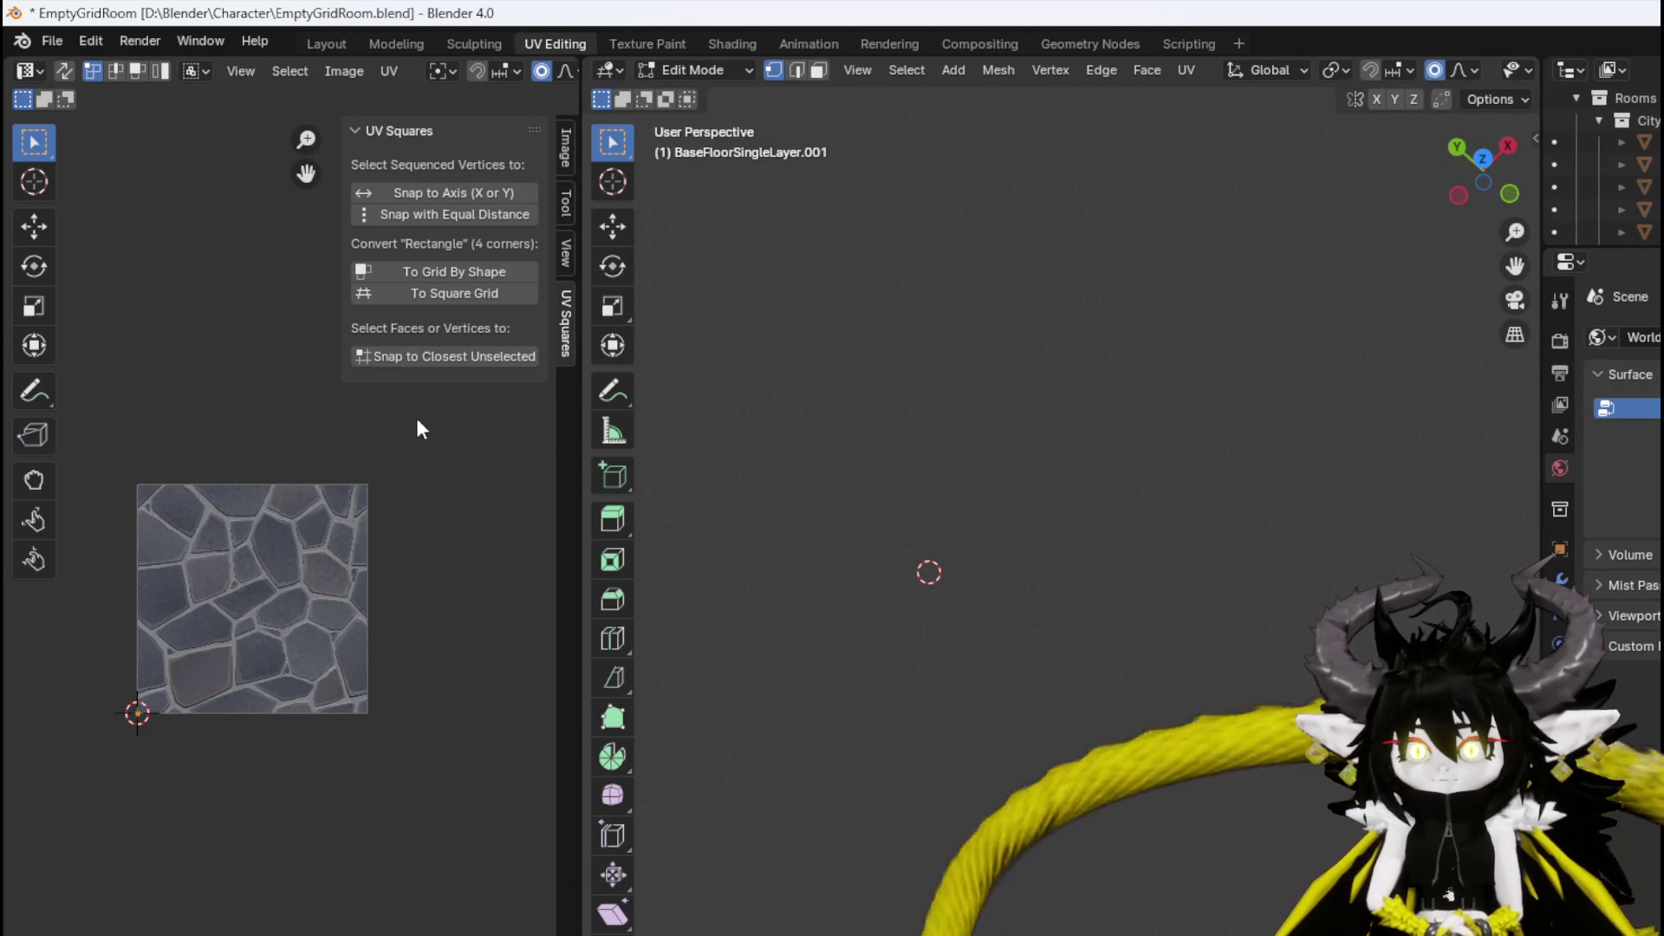
pyautogui.click(52, 41)
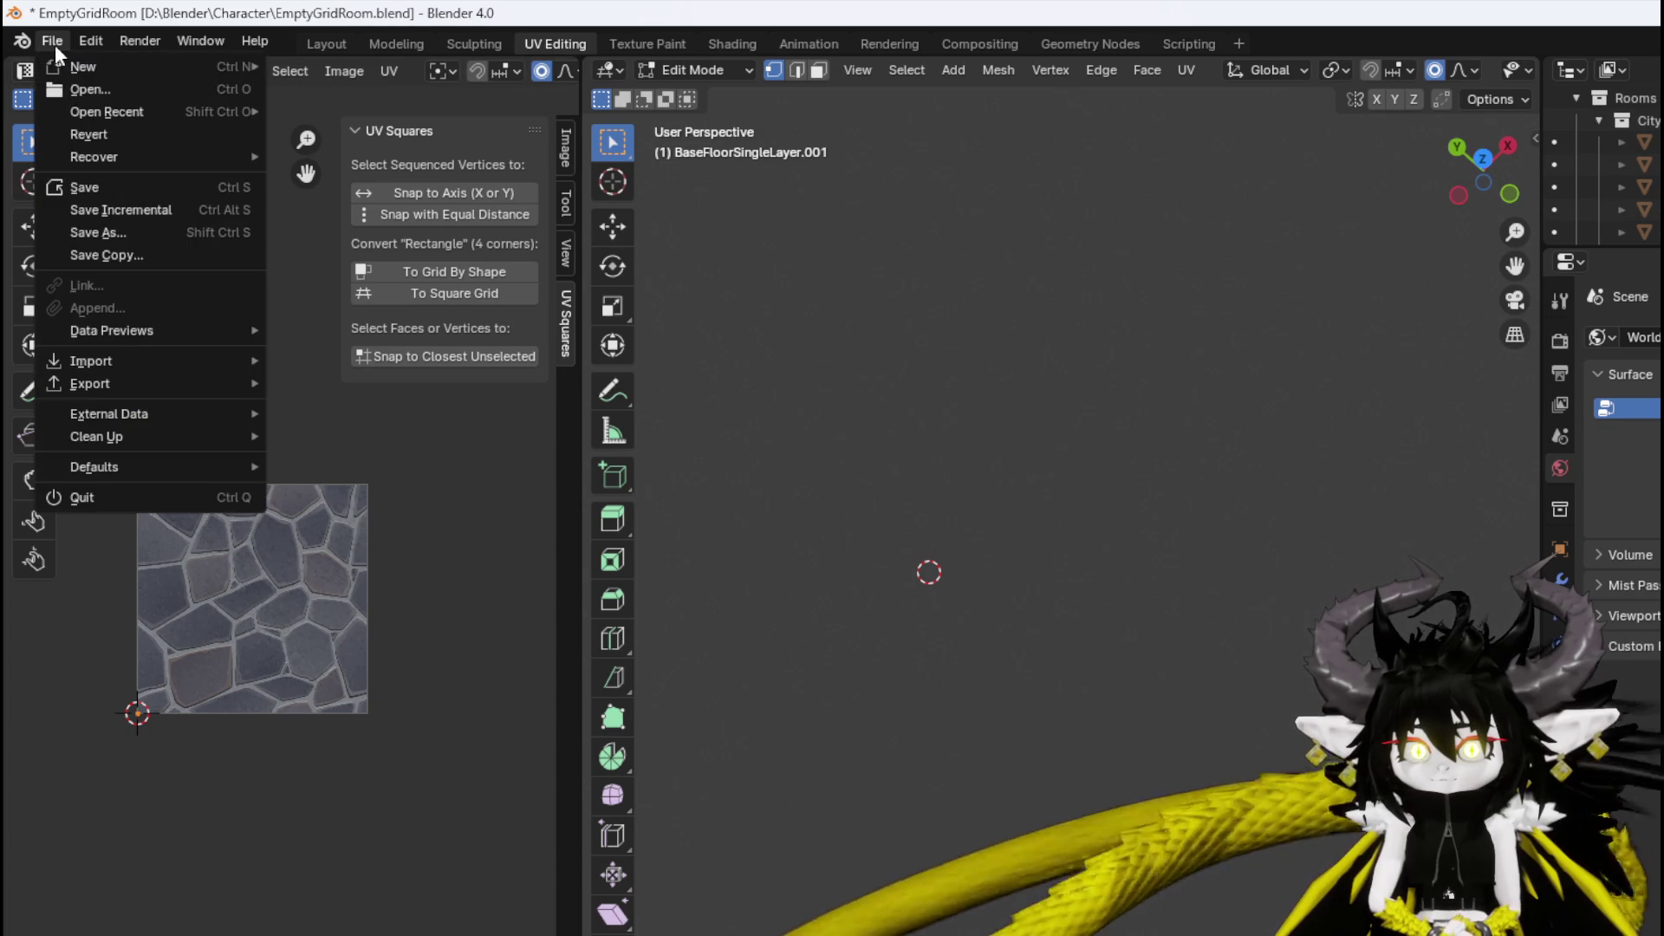
pyautogui.click(103, 189)
# Smart UV Project the floor so its UVs fill the texture square, then save.
pyautogui.scroll(3, 200, 647)
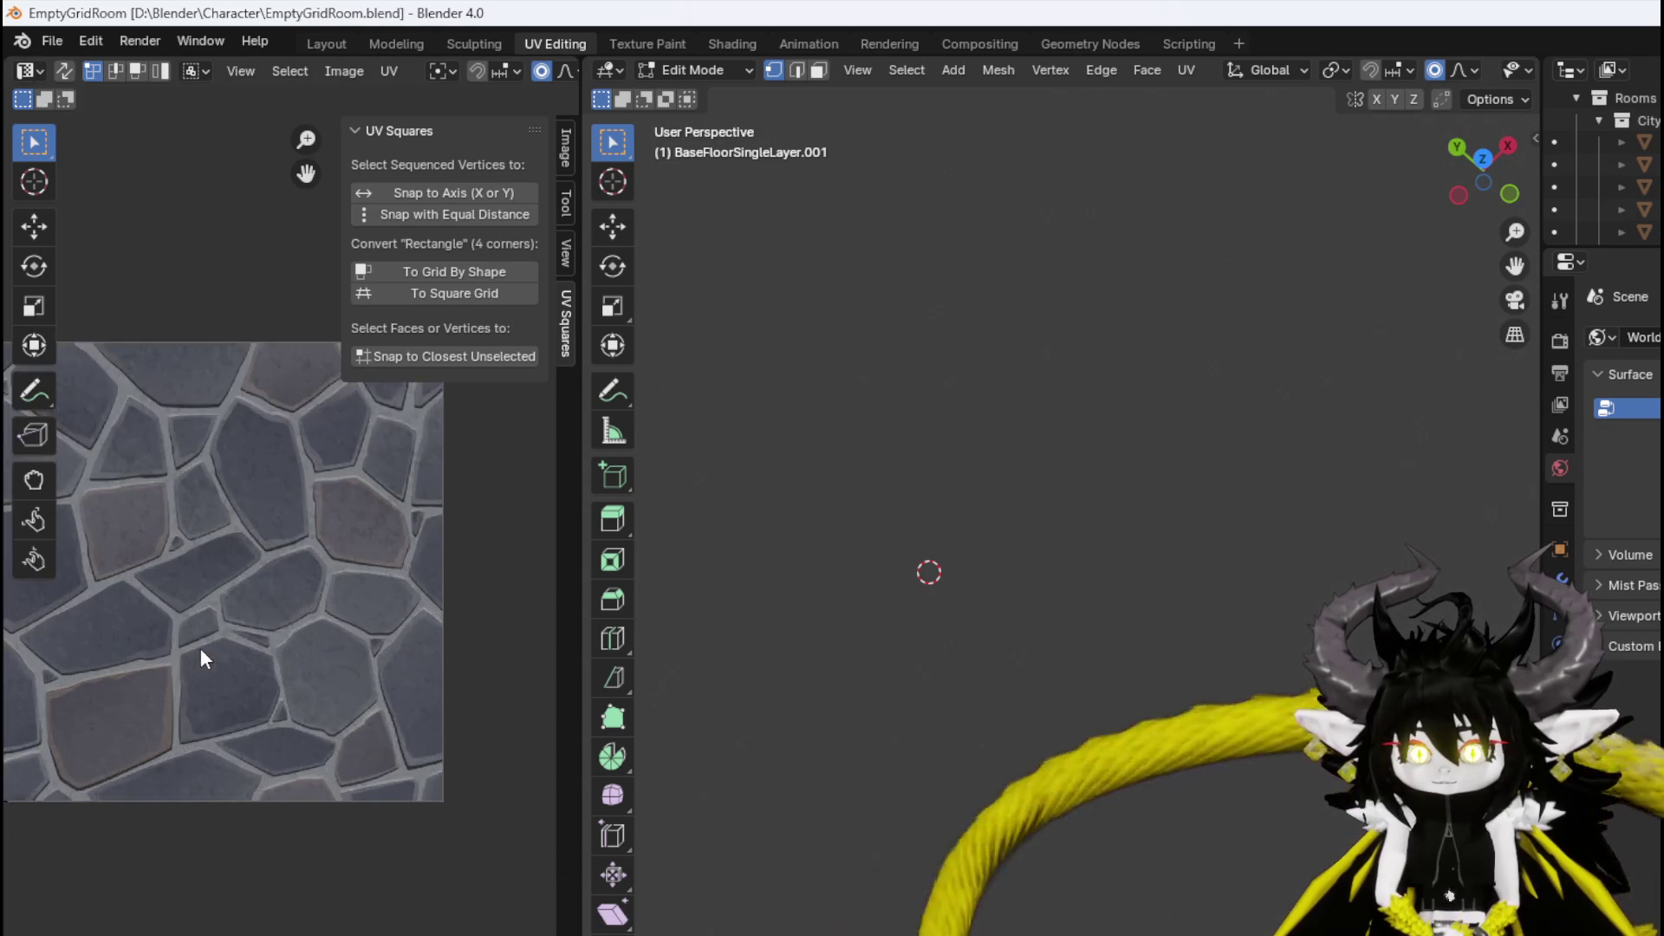
pyautogui.scroll(-1, 200, 640)
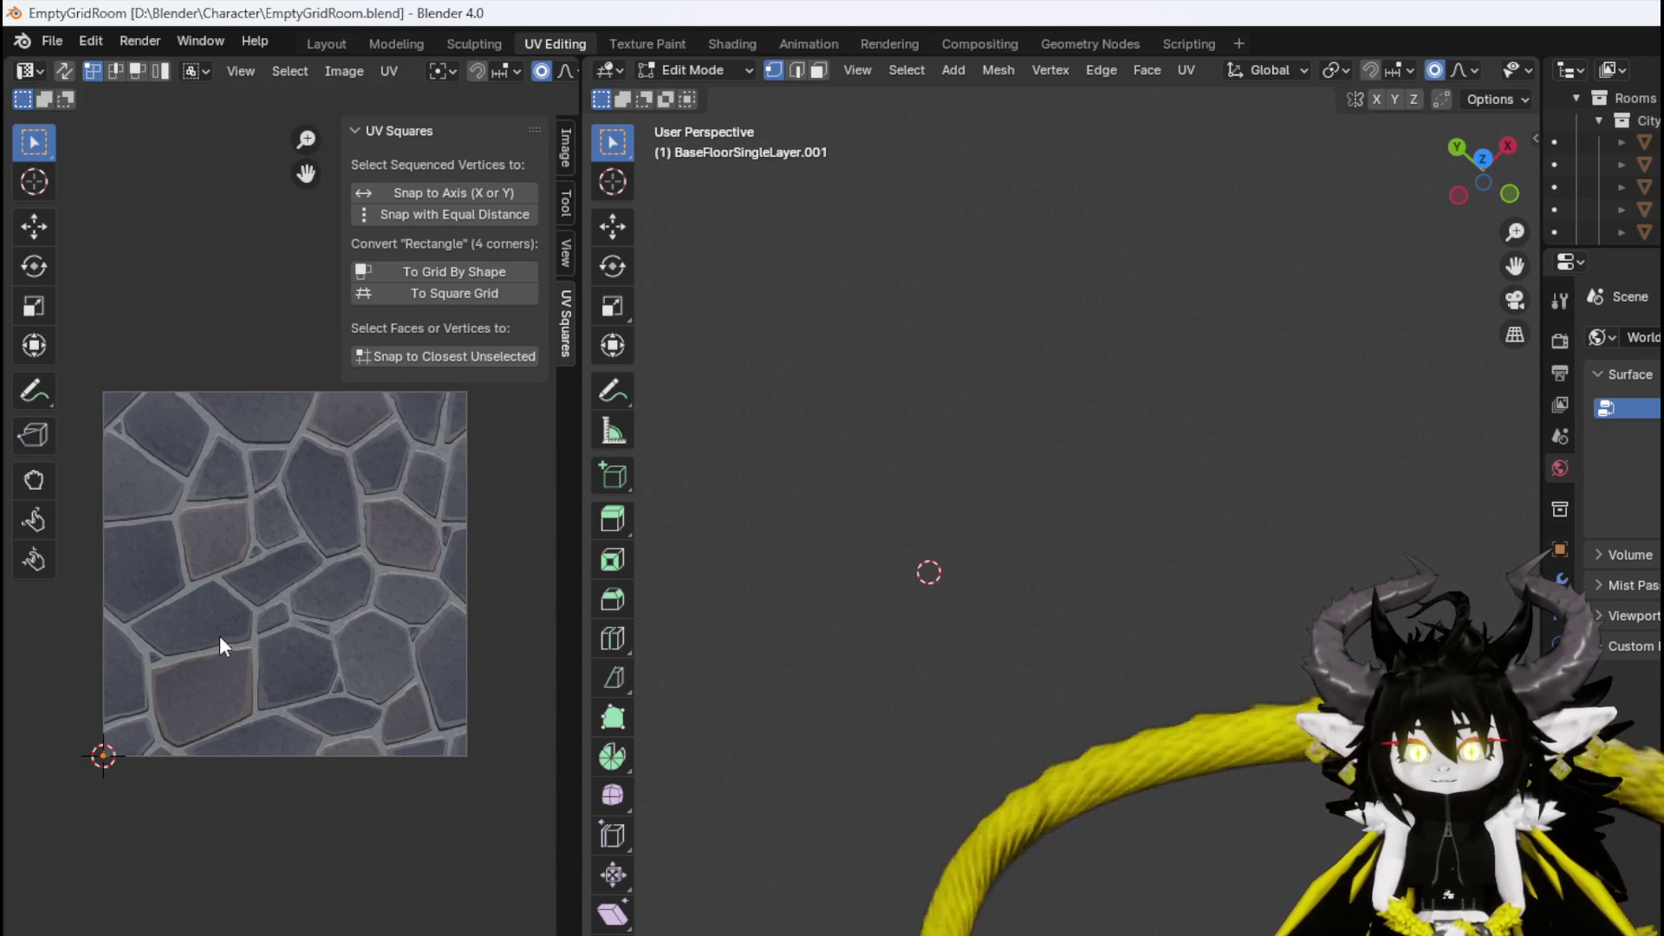
pyautogui.click(379, 75)
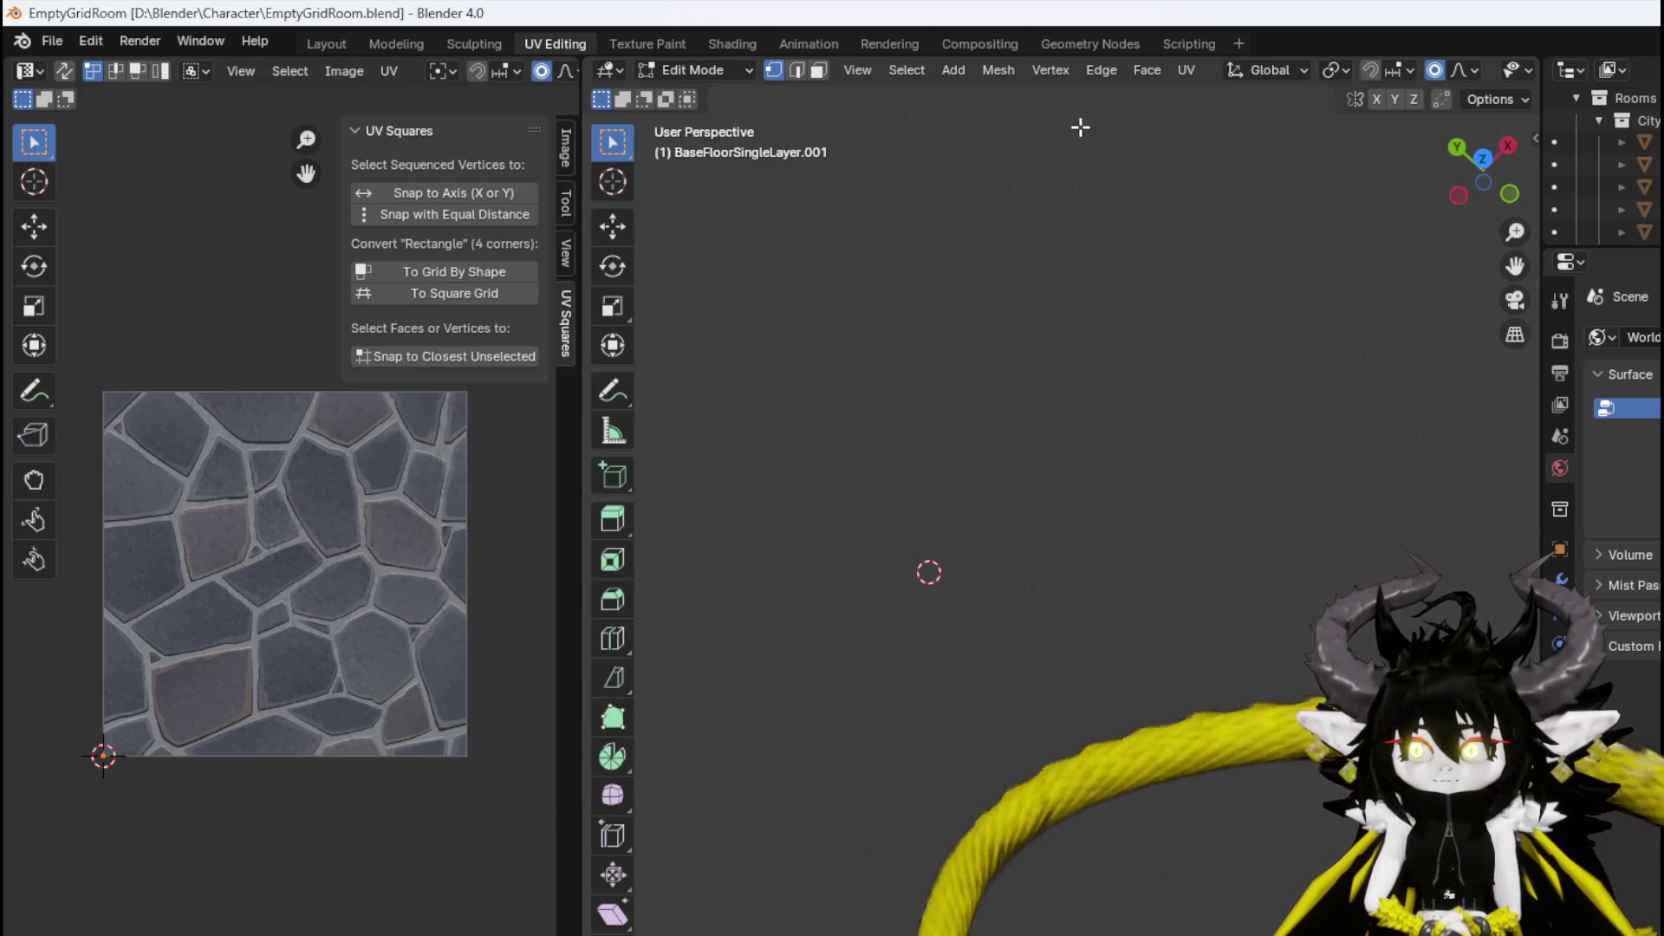
pyautogui.click(1187, 69)
pyautogui.click(1227, 96)
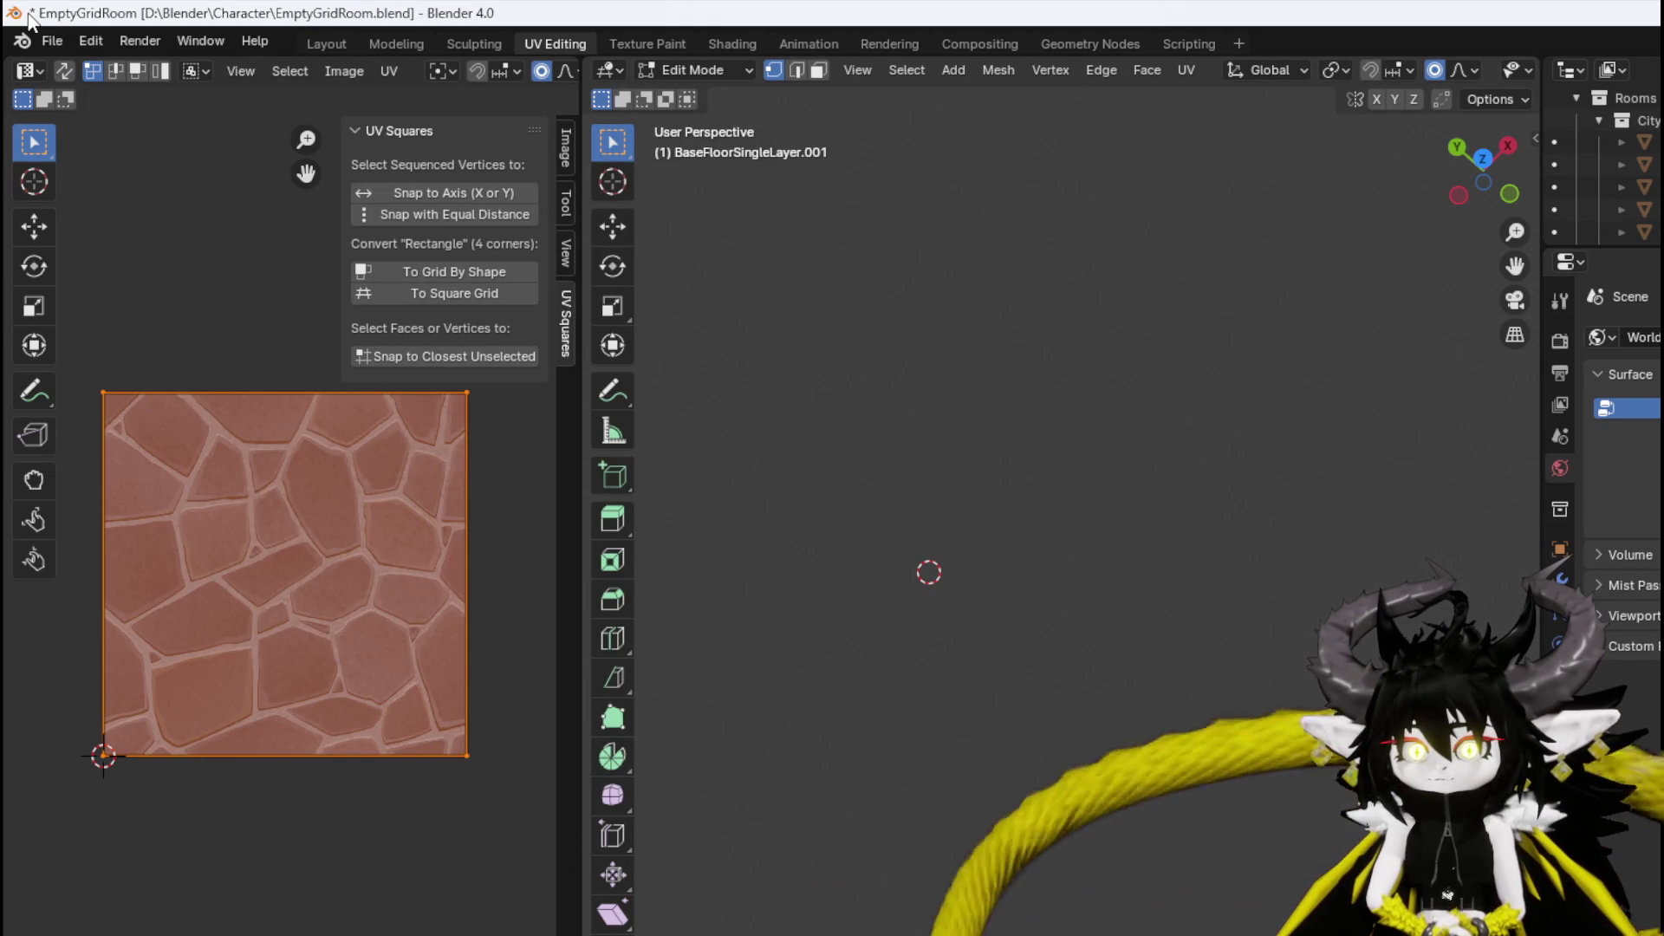
pyautogui.click(52, 39)
pyautogui.click(99, 187)
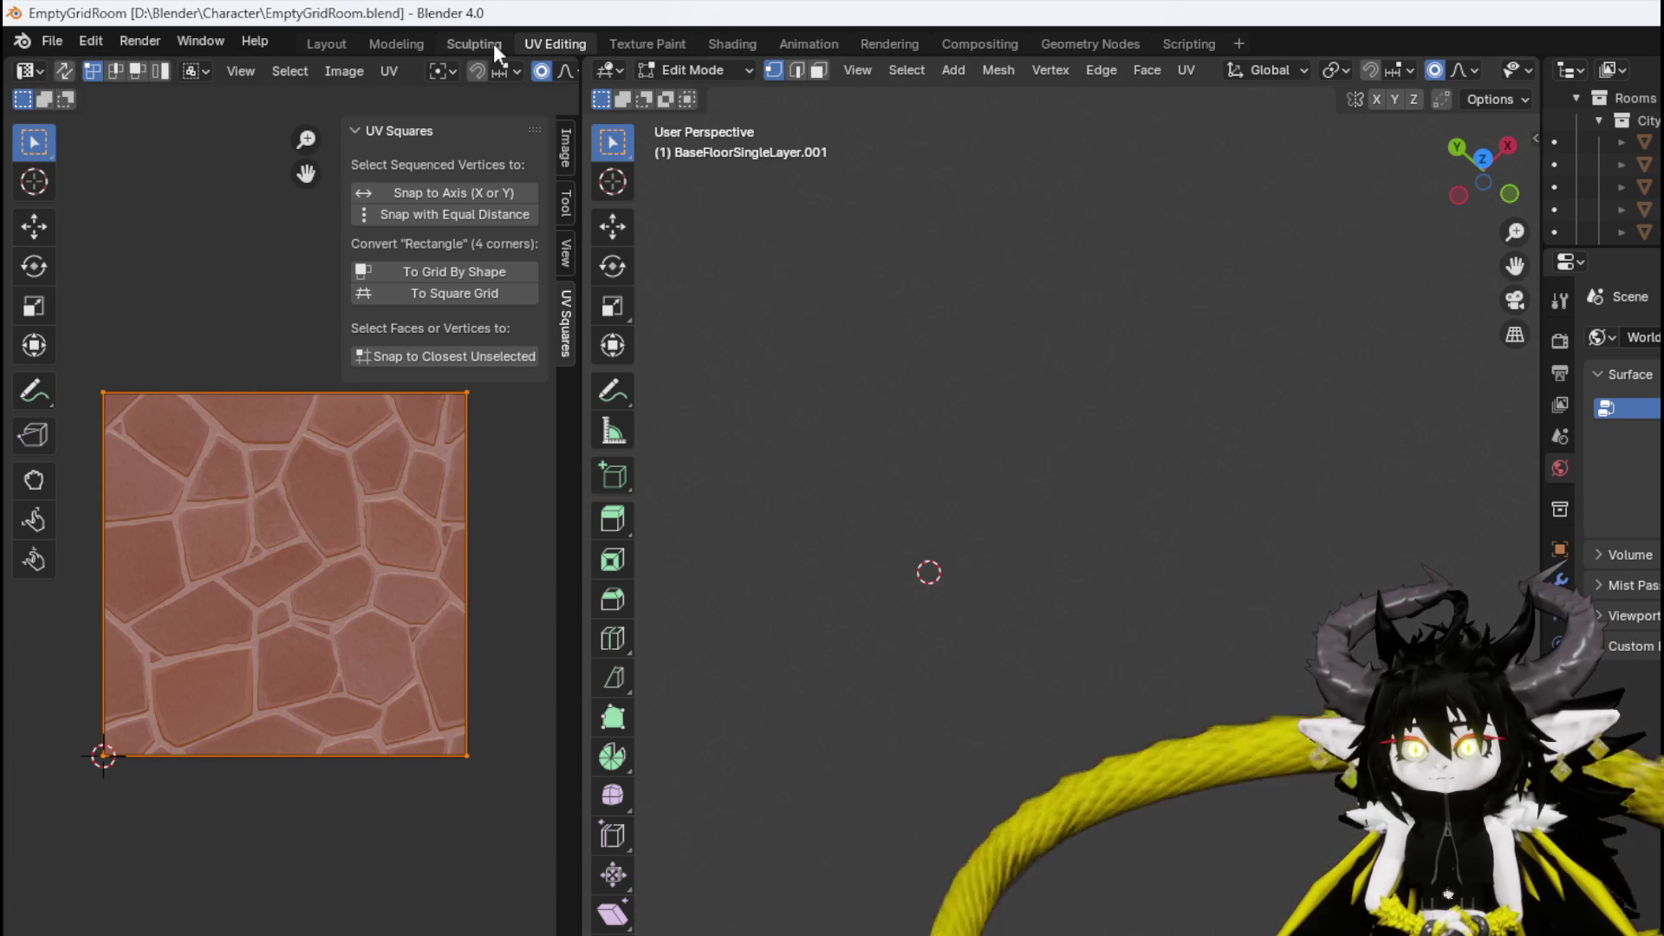
# Back in Layout, select the Cube rock cliffs and enter Edit Mode.
pyautogui.click(326, 44)
pyautogui.moveTo(842, 440)
pyautogui.mouseDown()
pyautogui.moveTo(861, 366)
pyautogui.moveTo(773, 375)
pyautogui.mouseUp()
pyautogui.scroll(5, 754, 416)
pyautogui.moveTo(754, 460)
pyautogui.mouseDown()
pyautogui.moveTo(621, 476)
pyautogui.moveTo(680, 460)
pyautogui.mouseUp()
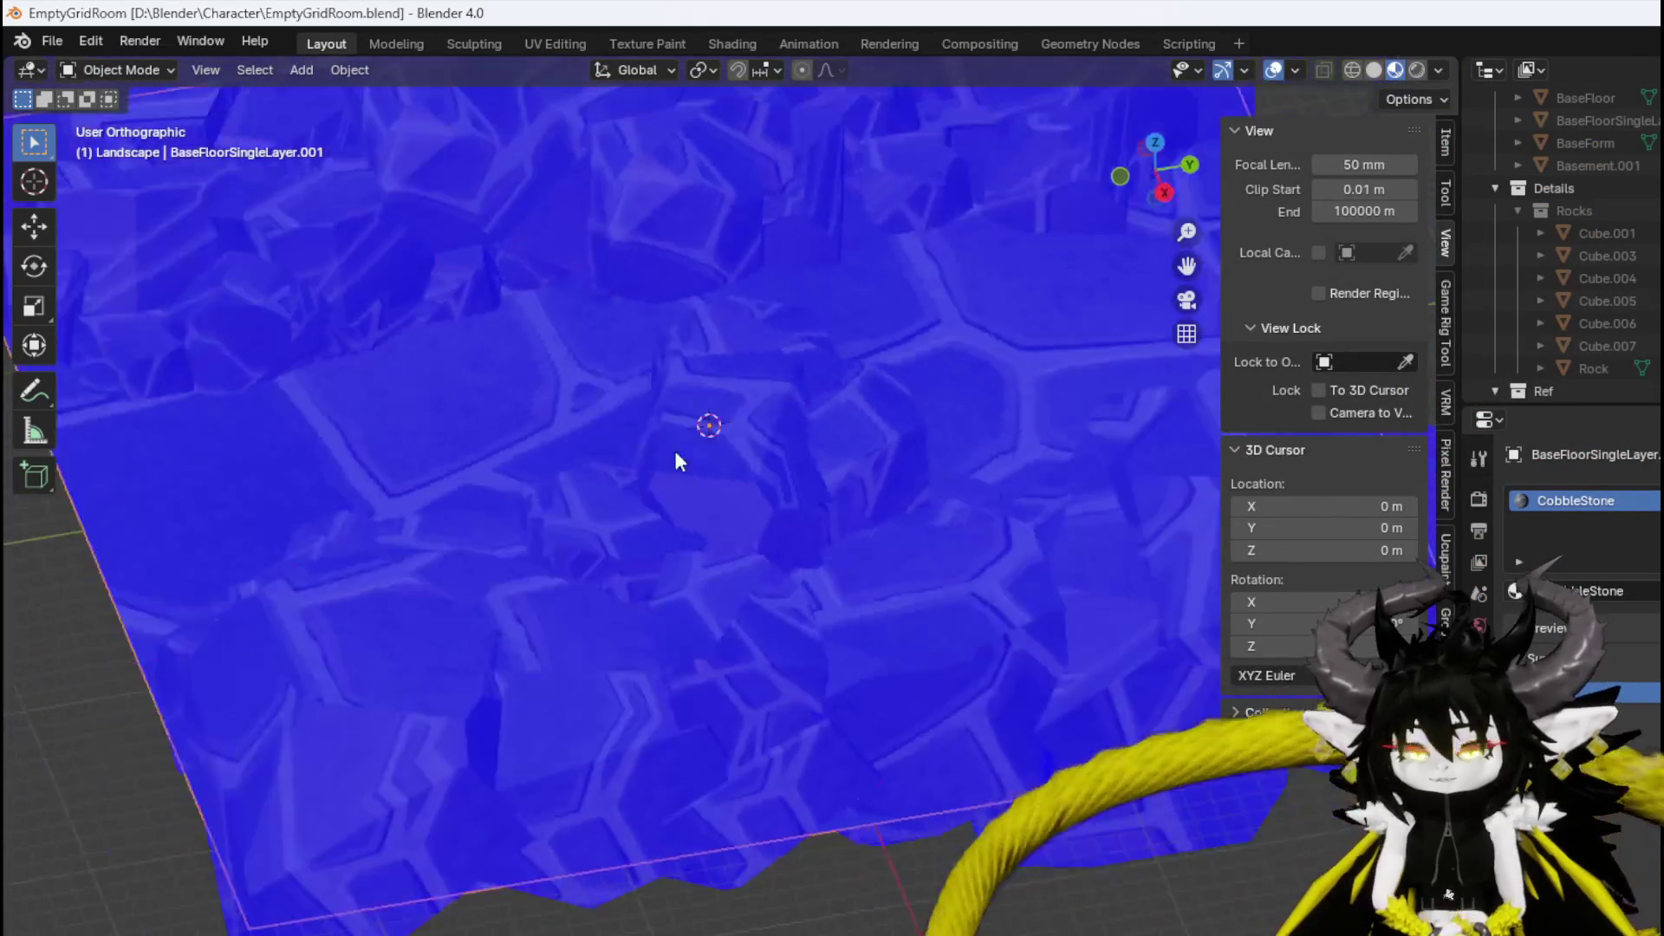
pyautogui.scroll(-5, 754, 442)
pyautogui.click(839, 425)
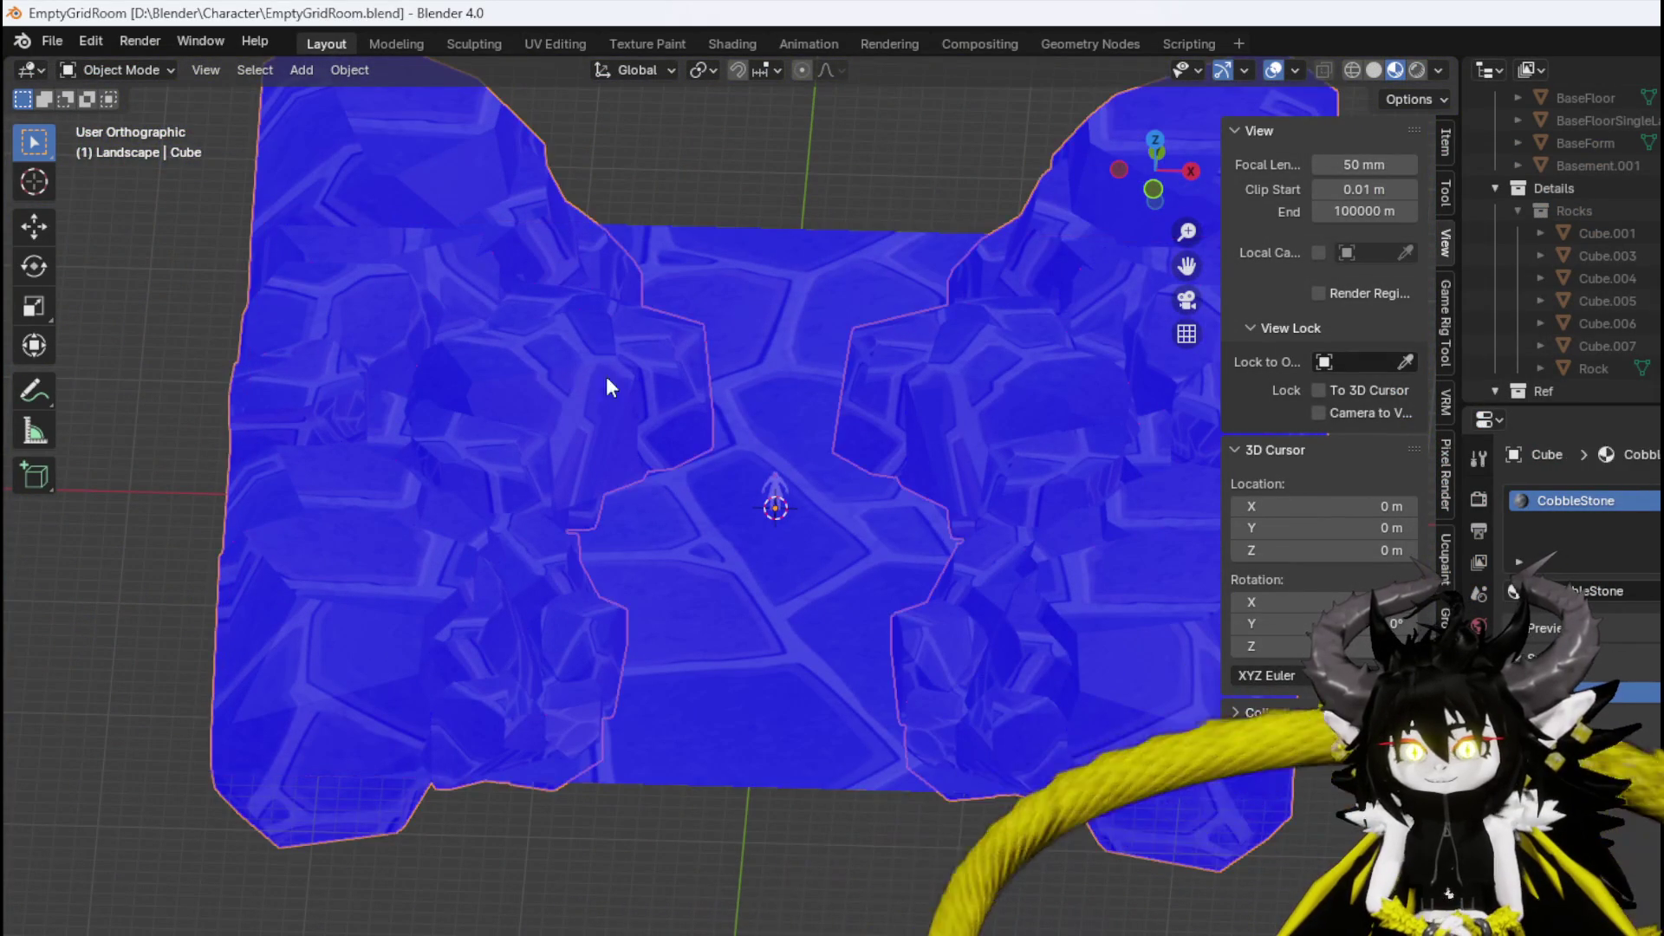
pyautogui.moveTo(608, 384)
pyautogui.mouseDown()
pyautogui.moveTo(988, 420)
pyautogui.moveTo(766, 420)
pyautogui.moveTo(803, 417)
pyautogui.mouseUp()
pyautogui.scroll(2, 763, 422)
pyautogui.scroll(-2, 803, 416)
pyautogui.click(115, 71)
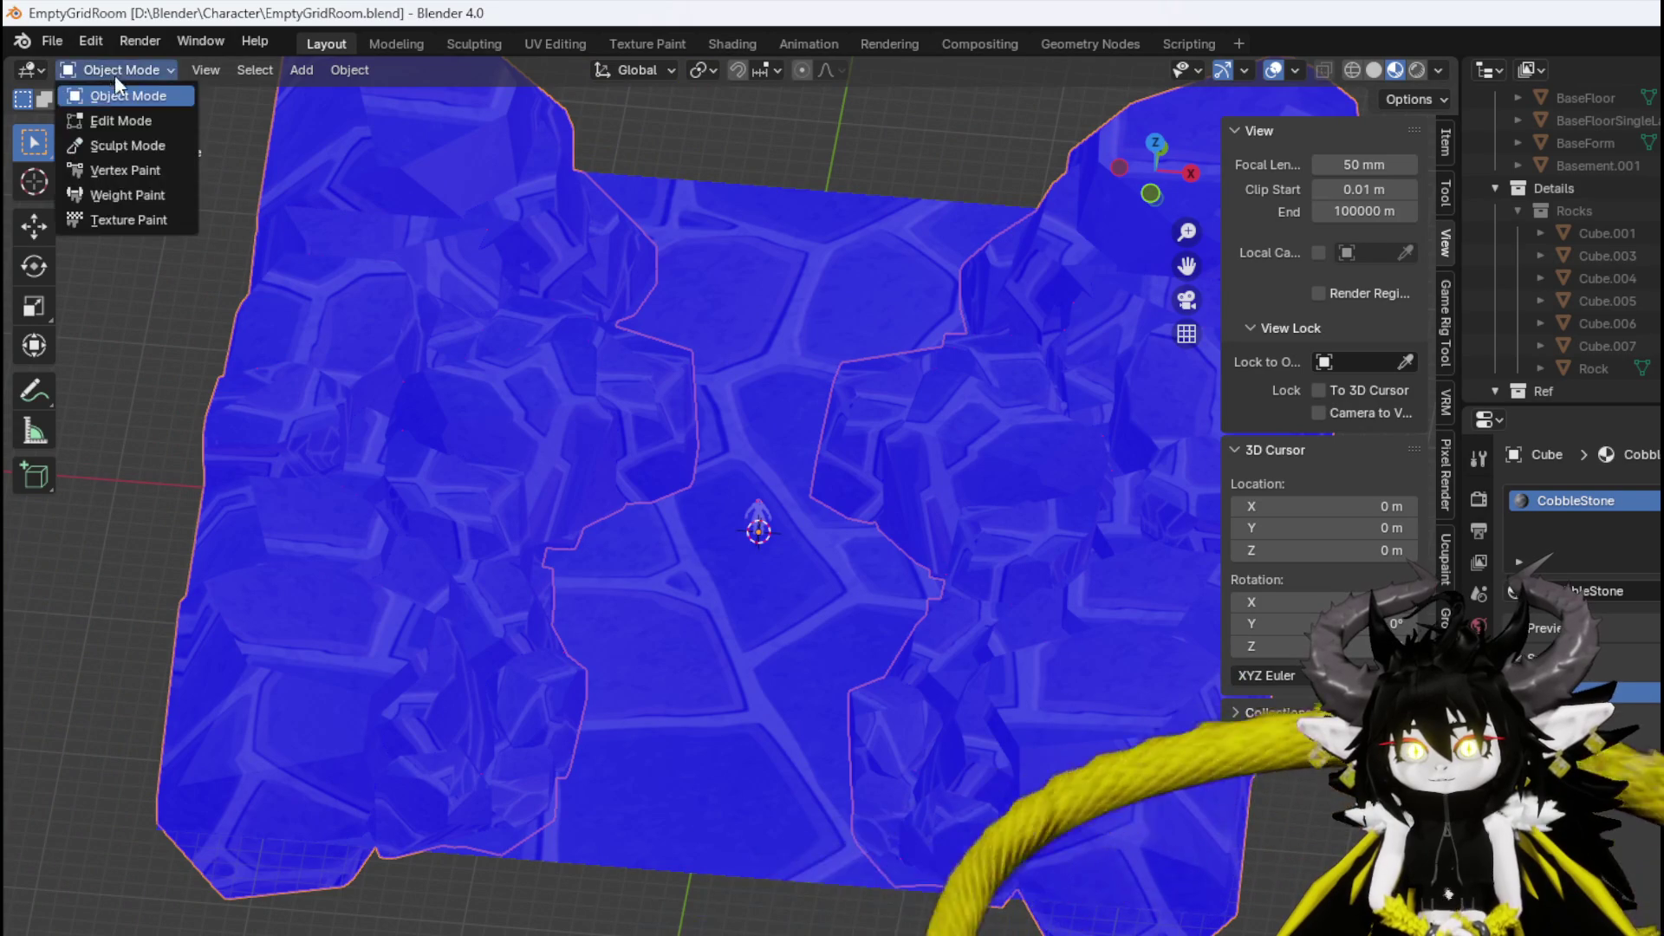
pyautogui.click(134, 124)
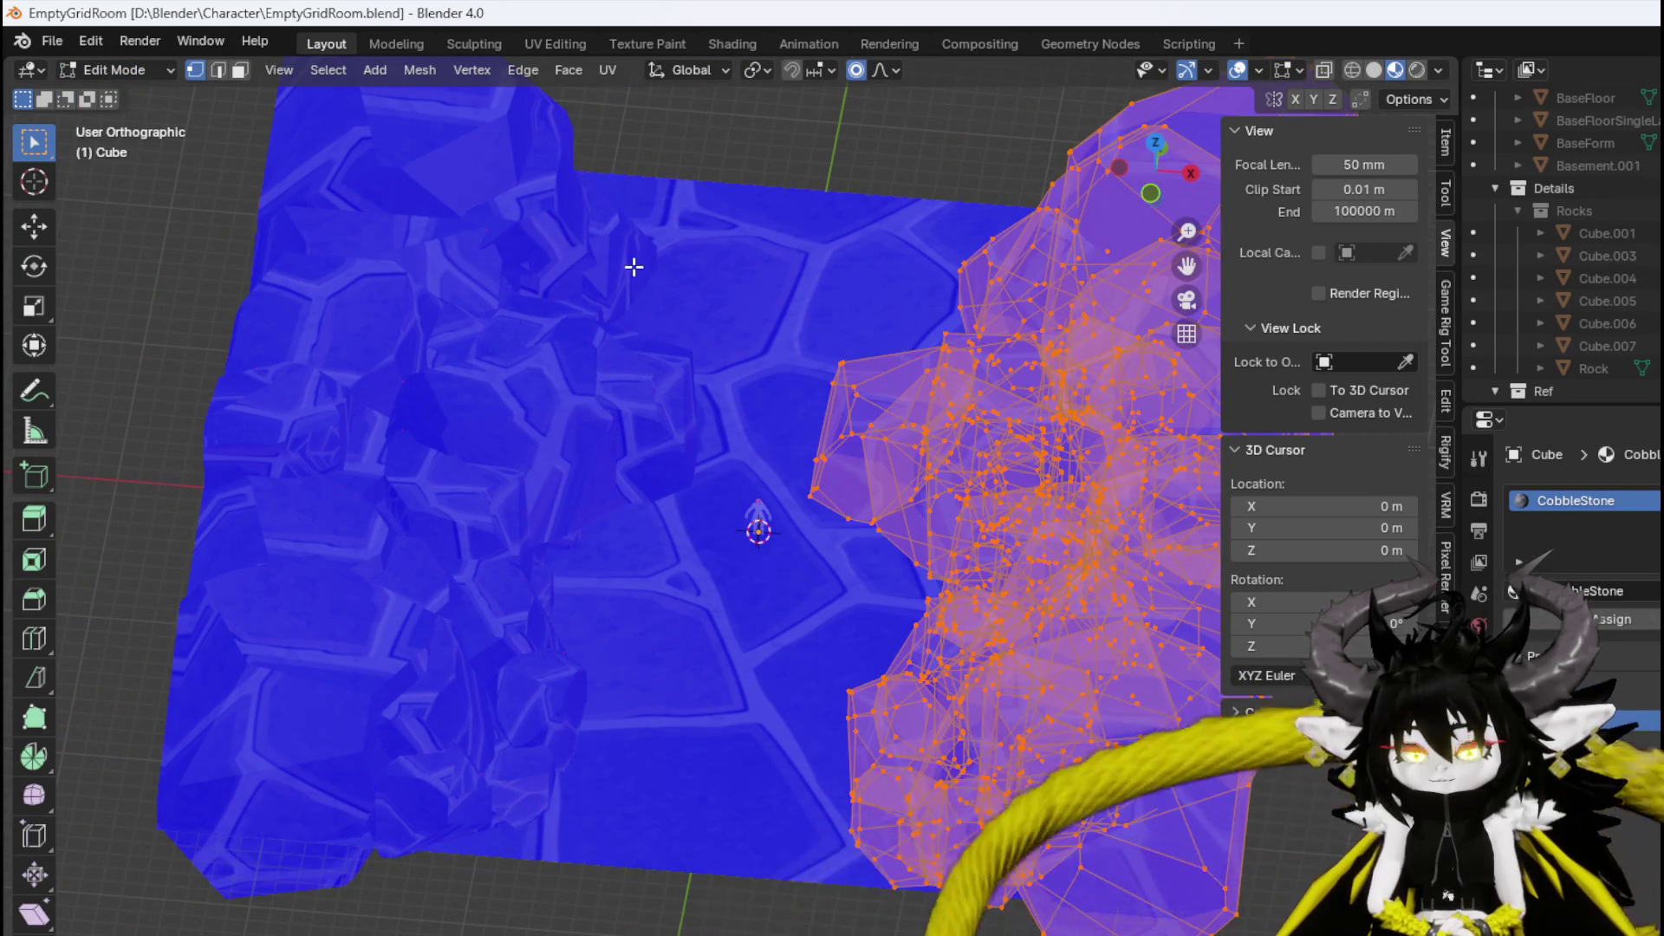
# In UV Editing, select all rock UVs and try Unwrap, then Cube Projection.
pyautogui.click(565, 47)
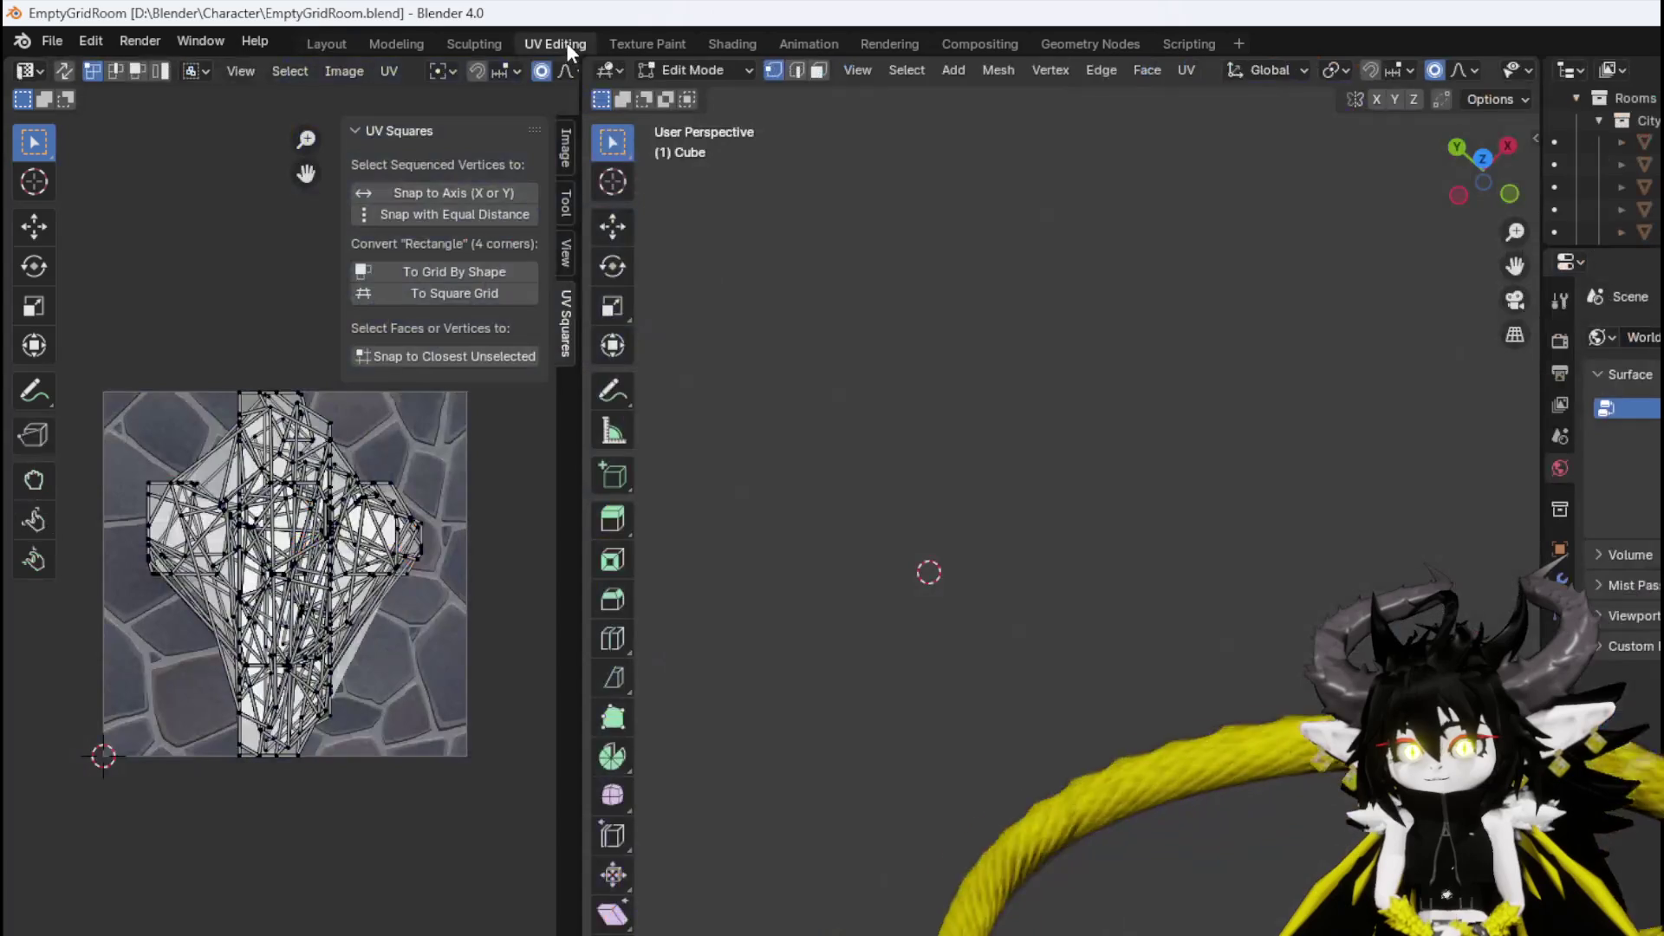
pyautogui.press('a')
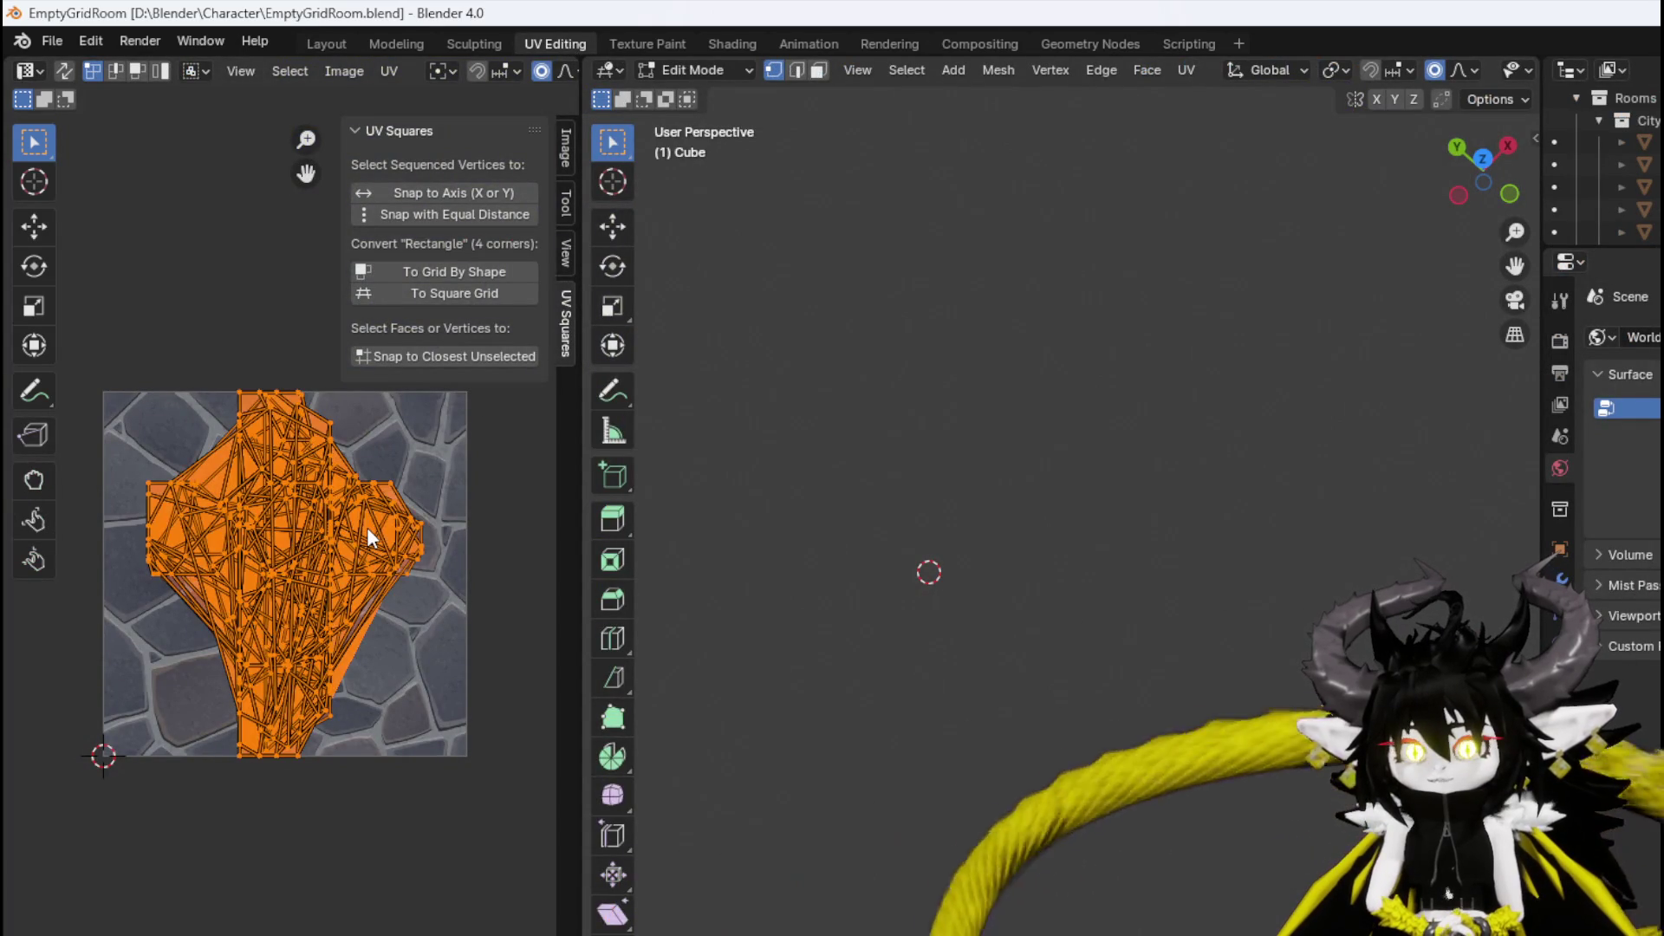
pyautogui.click(1190, 68)
pyautogui.click(1235, 102)
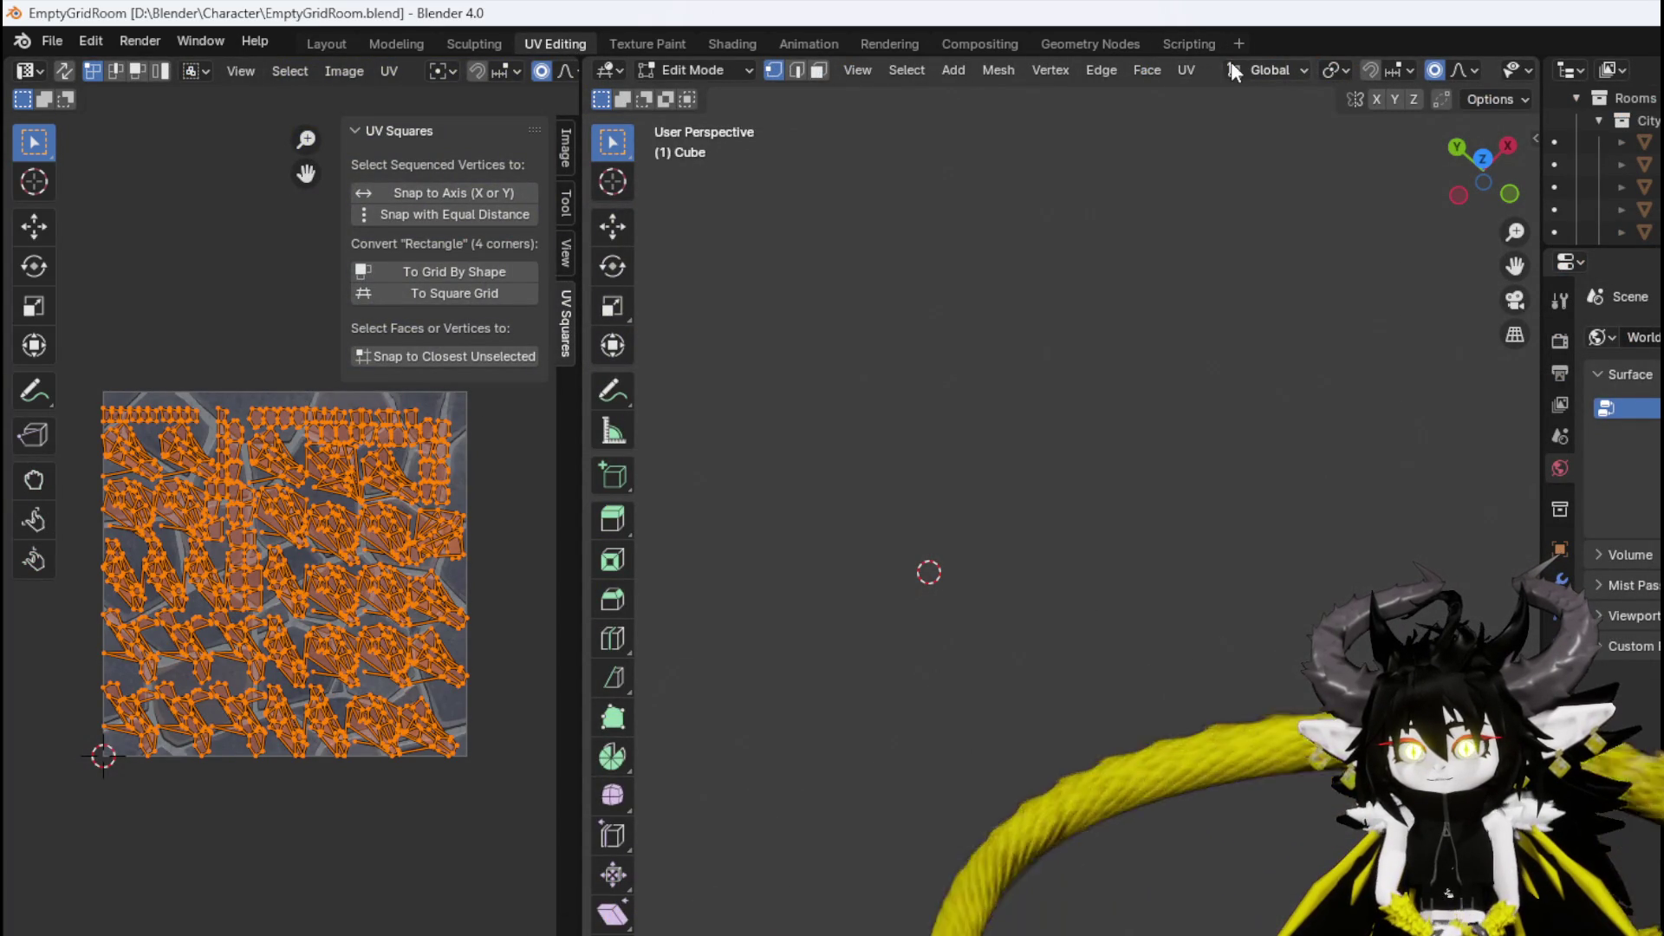
pyautogui.click(1189, 69)
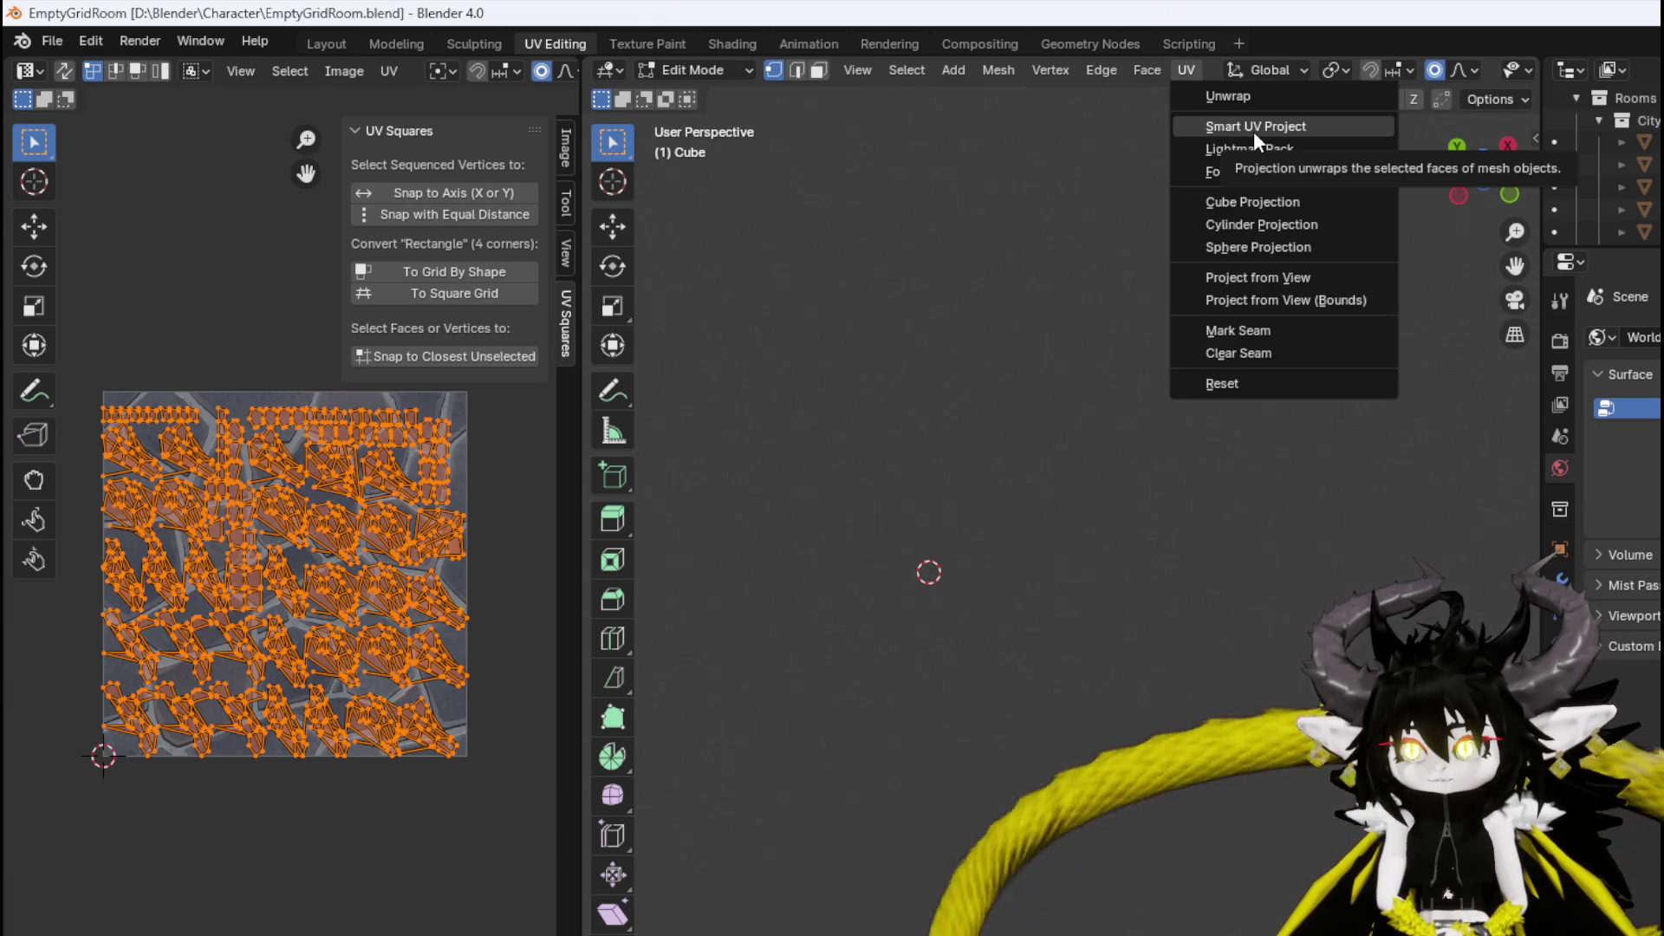
pyautogui.click(1257, 201)
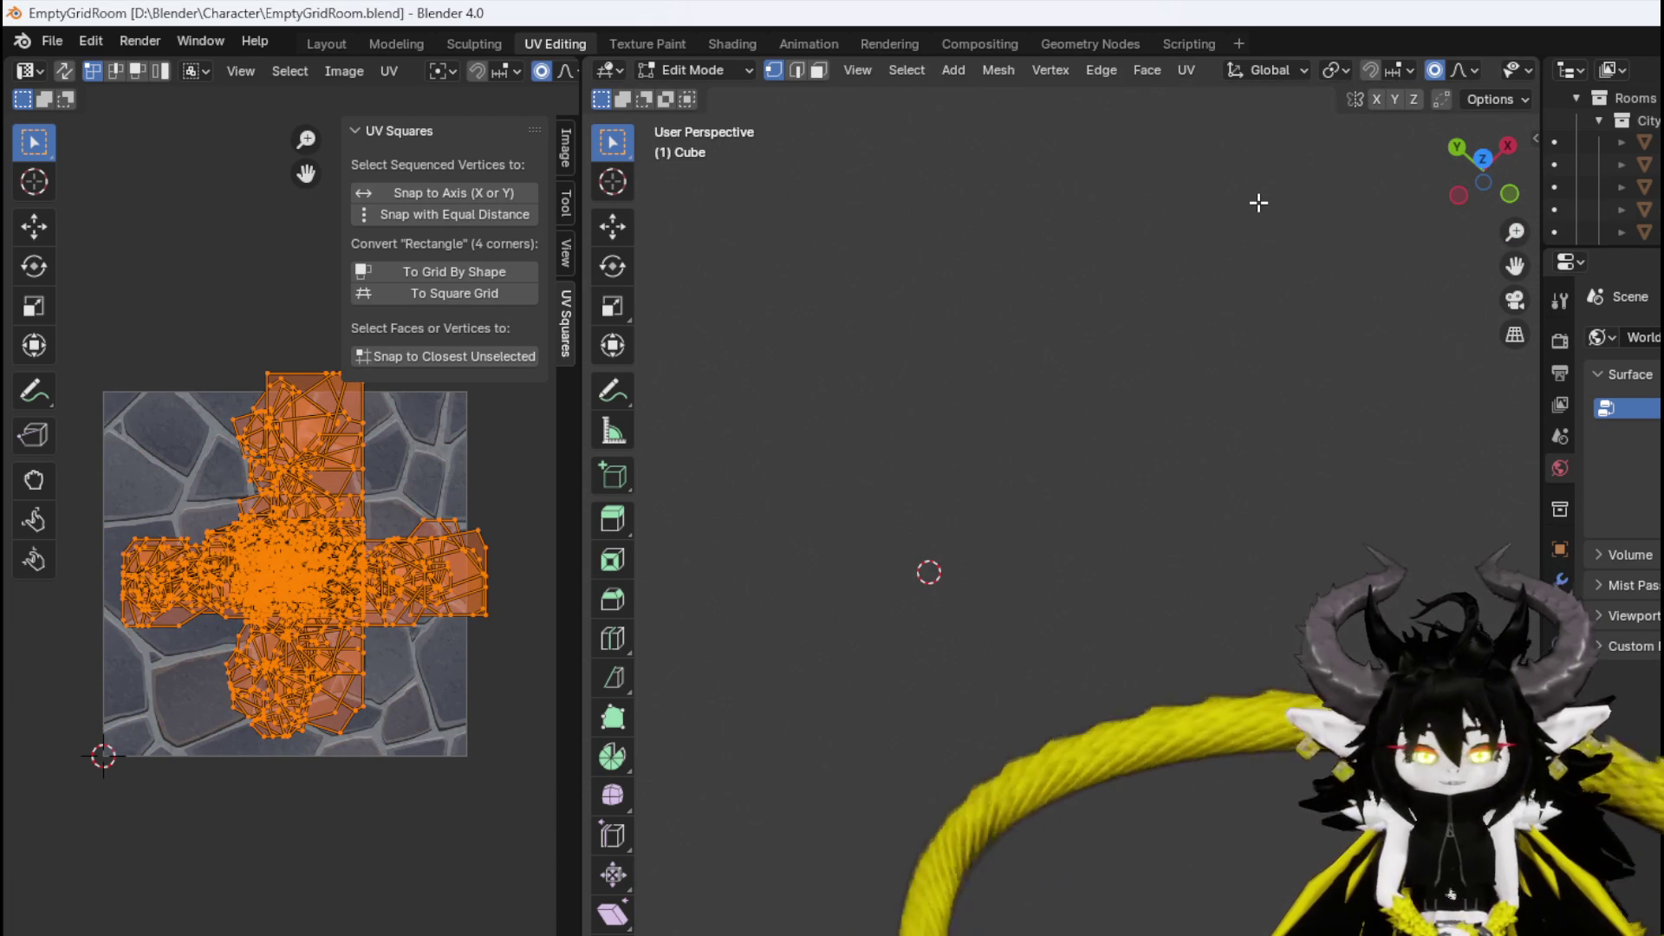
pyautogui.hscroll(1, 425, 450)
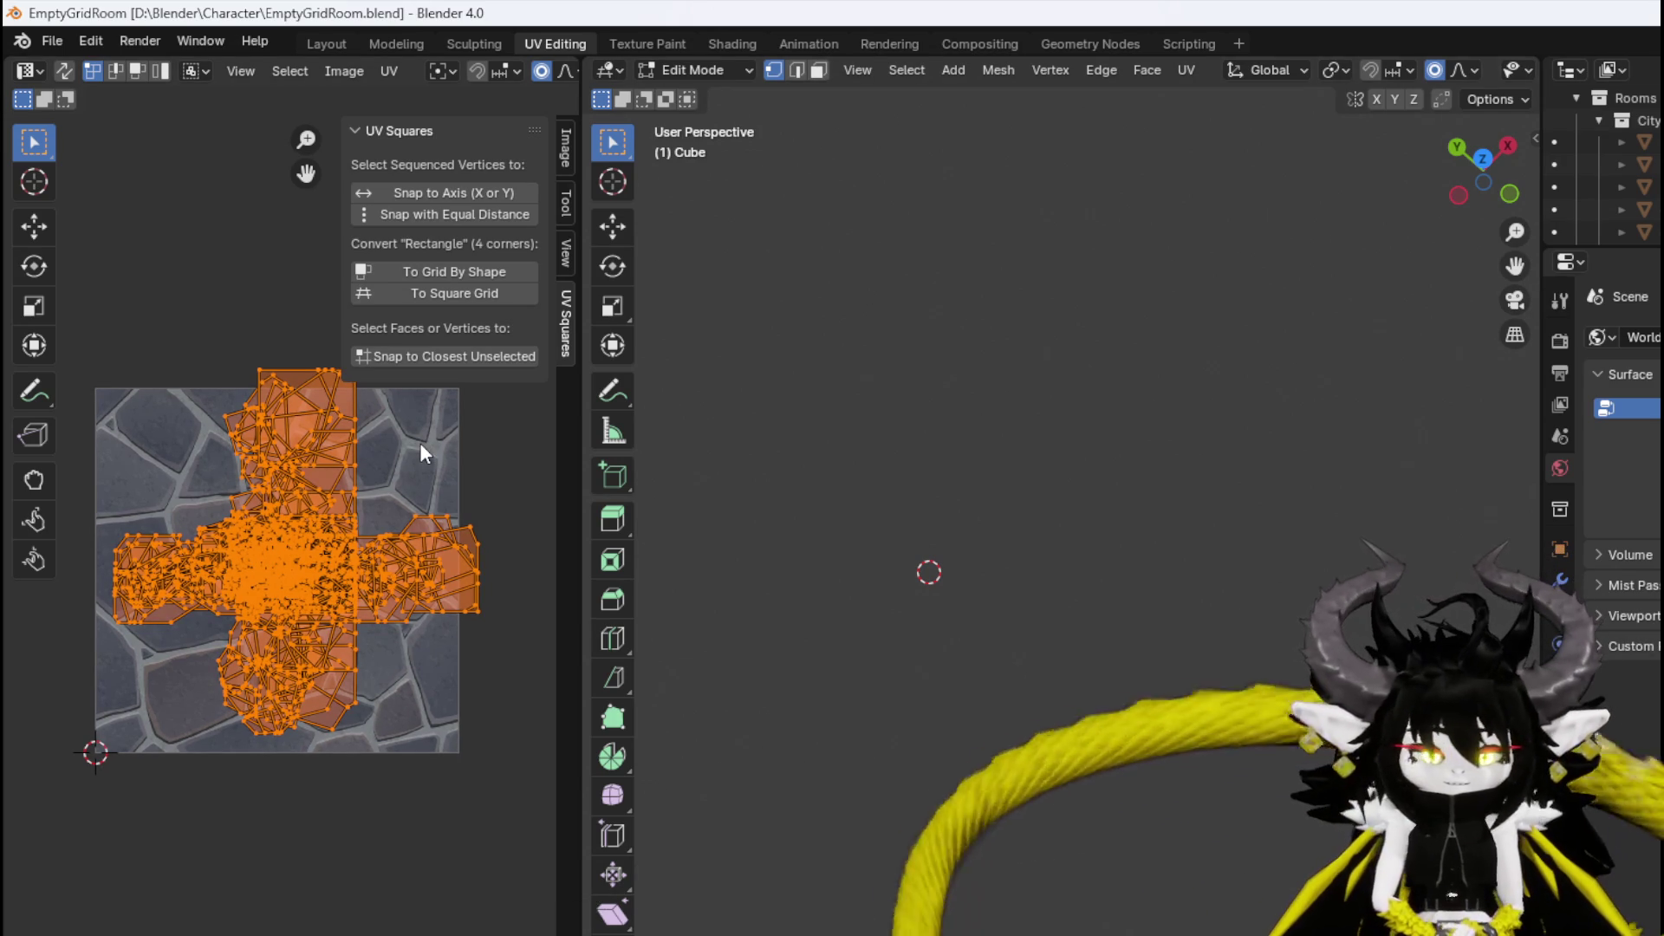
# Undo back to the original rock UV layout and save the blend file.
pyautogui.hotkey('ctrl', 'z')
pyautogui.hotkey('ctrl', 'z')
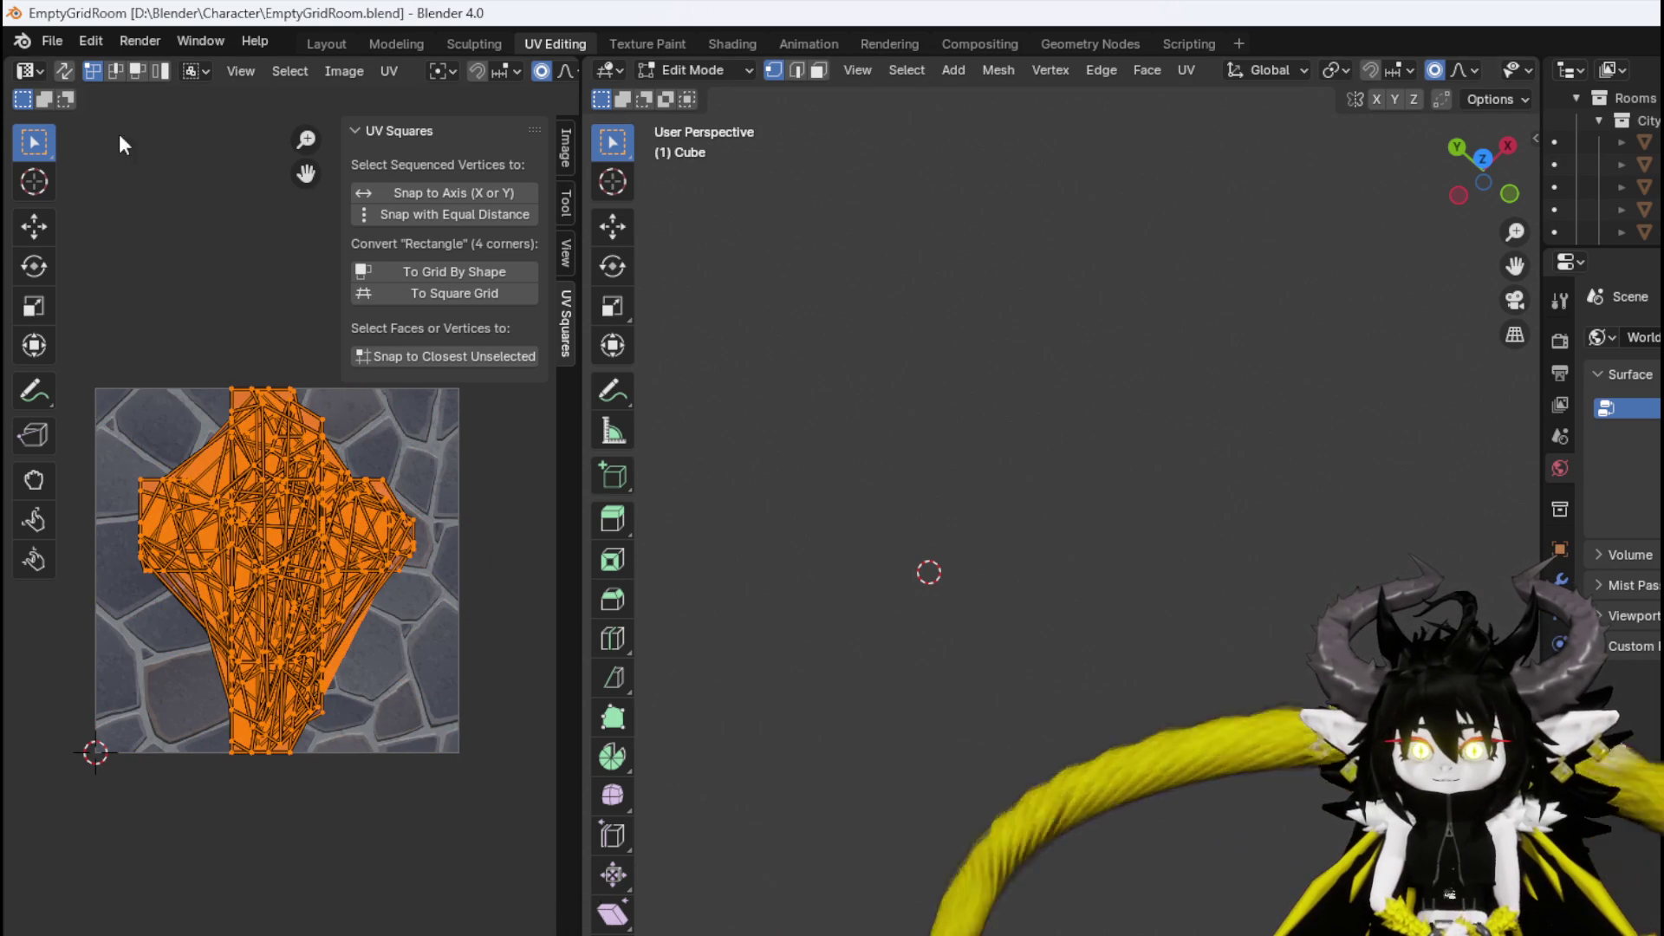
pyautogui.click(52, 41)
pyautogui.click(93, 194)
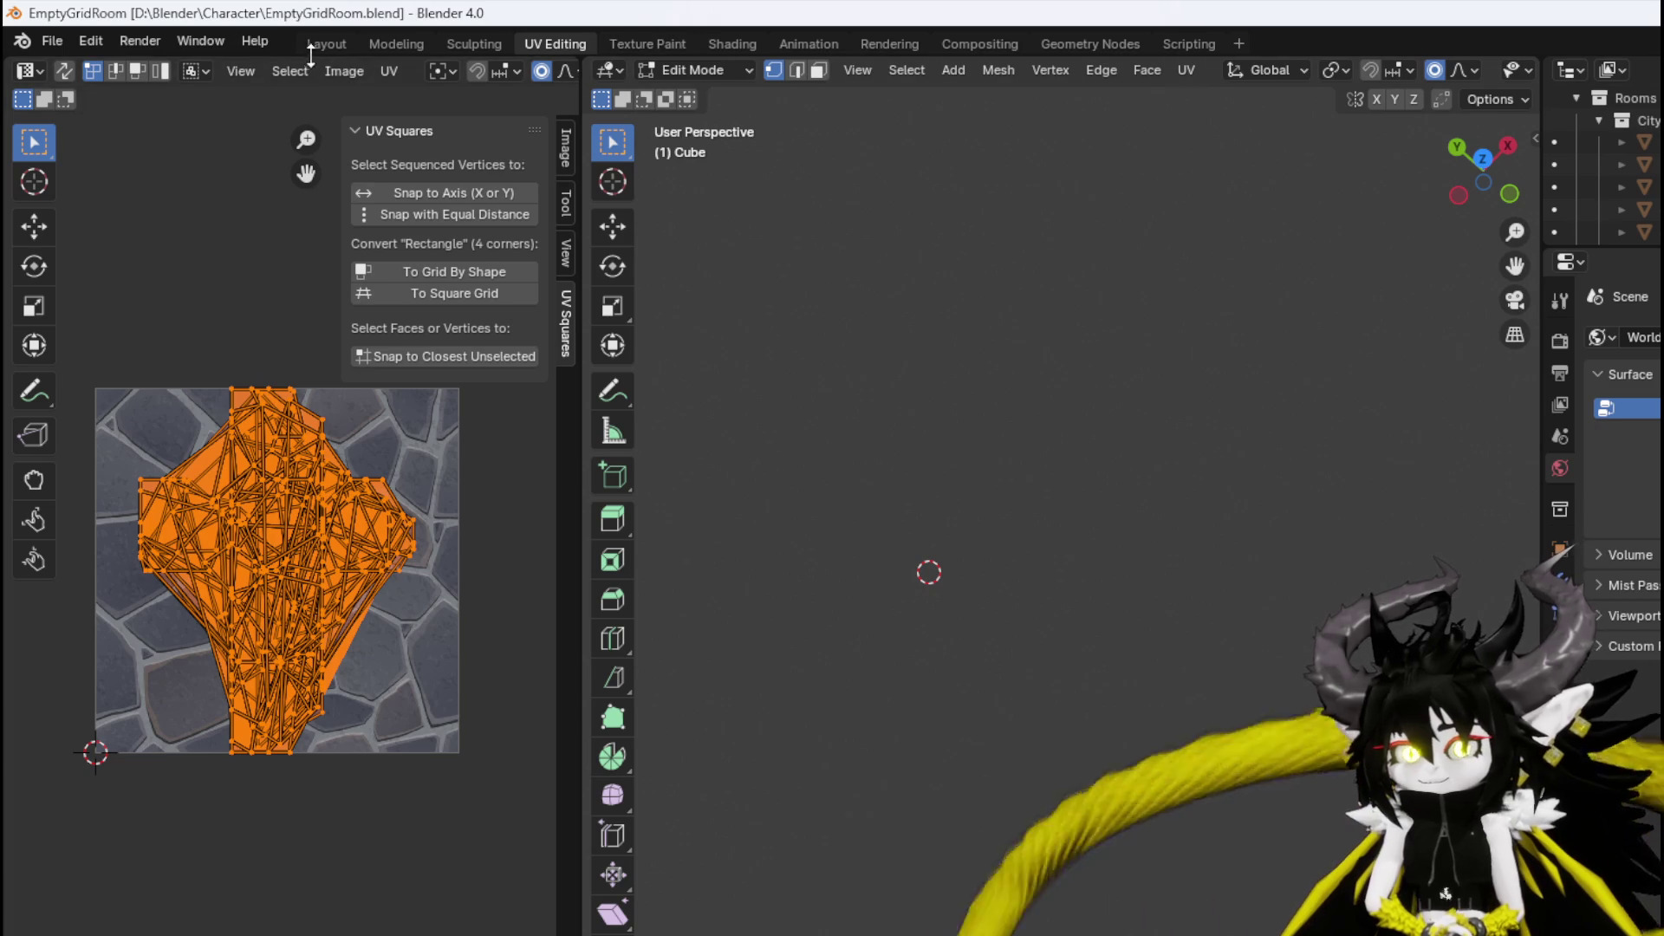
# Return to Layout, orbit to a front view, and inspect the rock's Mirror modifier.
pyautogui.click(344, 41)
pyautogui.moveTo(782, 348)
pyautogui.mouseDown()
pyautogui.moveTo(804, 295)
pyautogui.moveTo(856, 324)
pyautogui.moveTo(633, 399)
pyautogui.mouseUp()
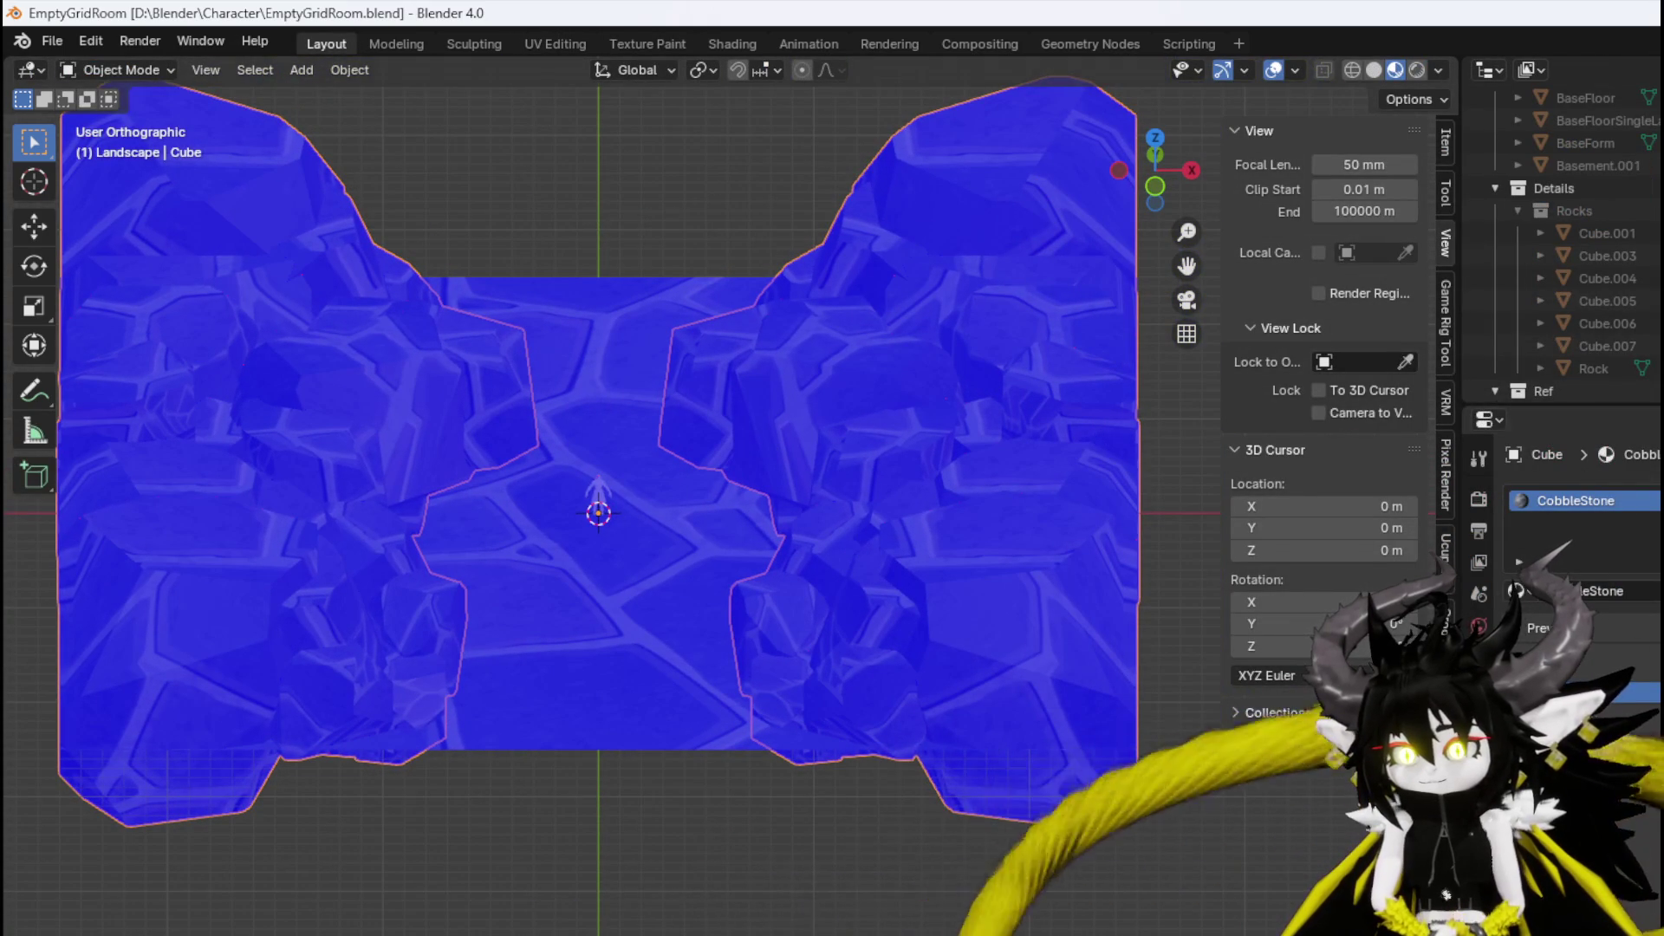
pyautogui.click(1478, 728)
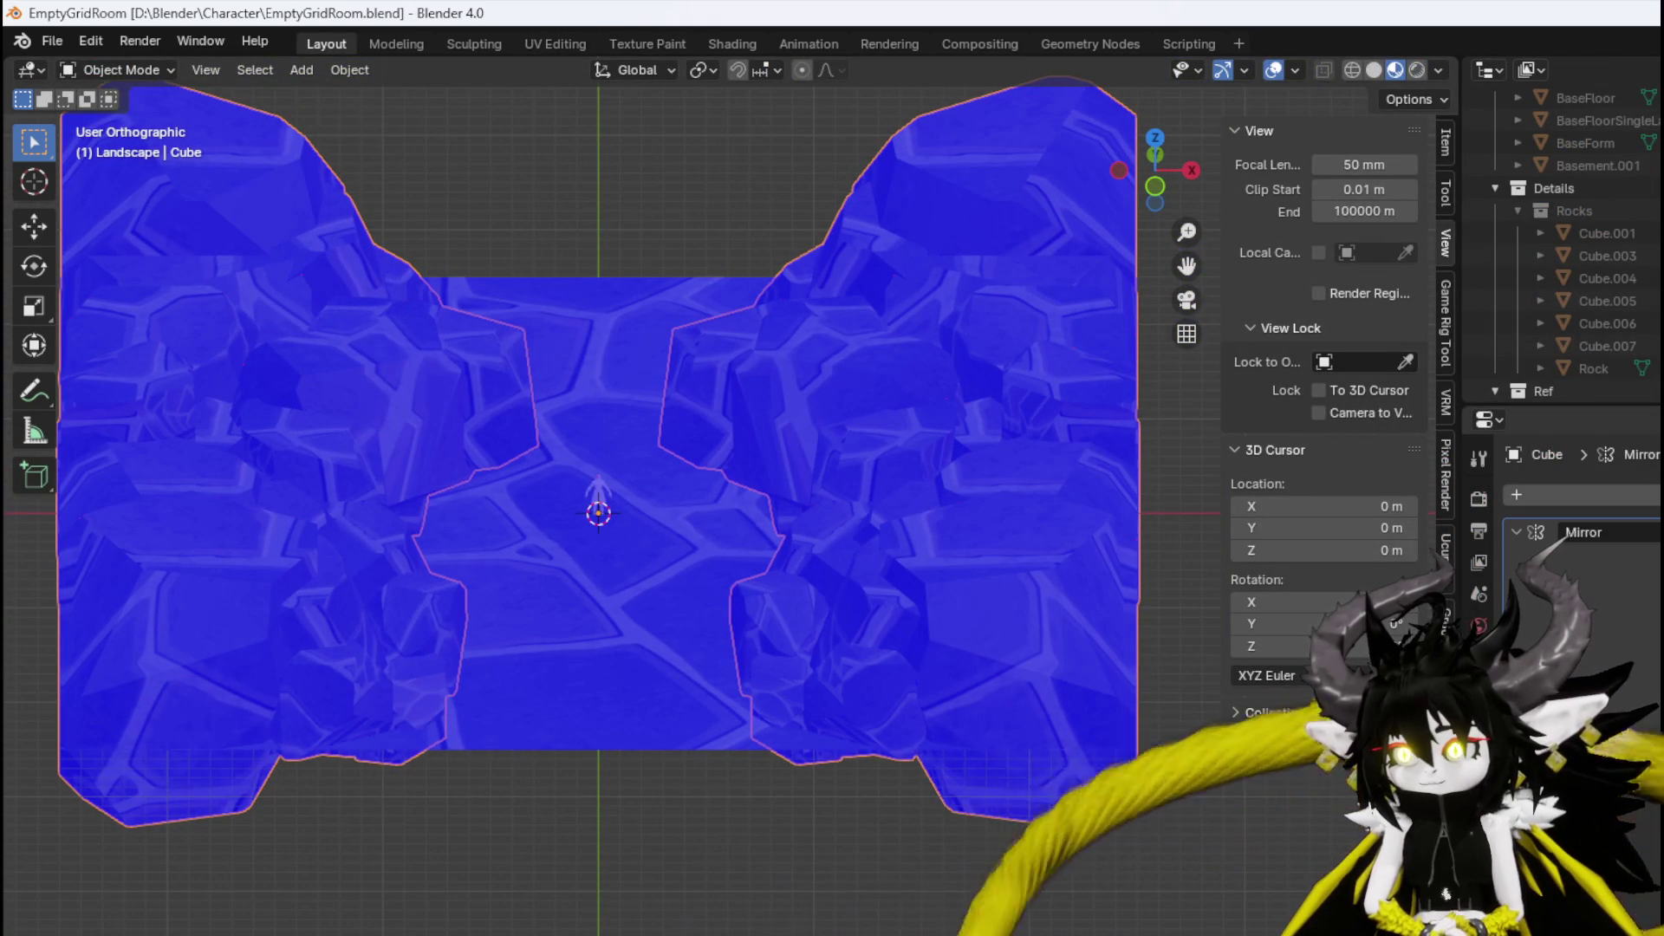
# Toggle X-ray to see the floor, then check CobbleStone on the Cube and BaseFloorSingleLayer.001.
pyautogui.click(639, 553)
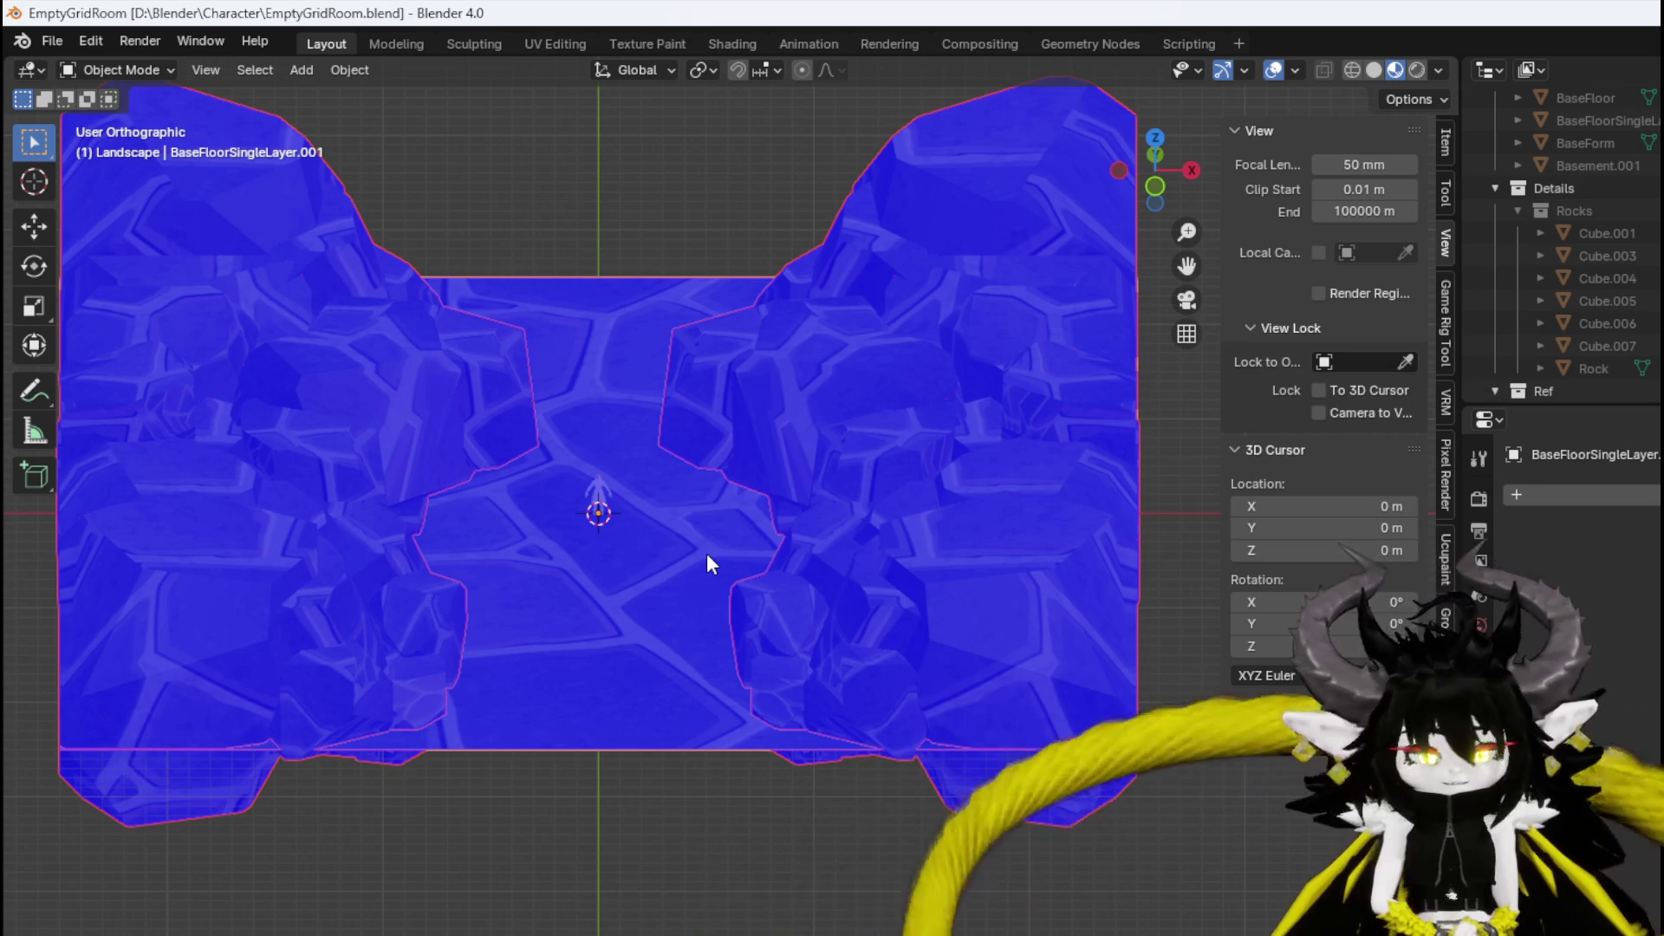
pyautogui.hotkey('alt', 'z')
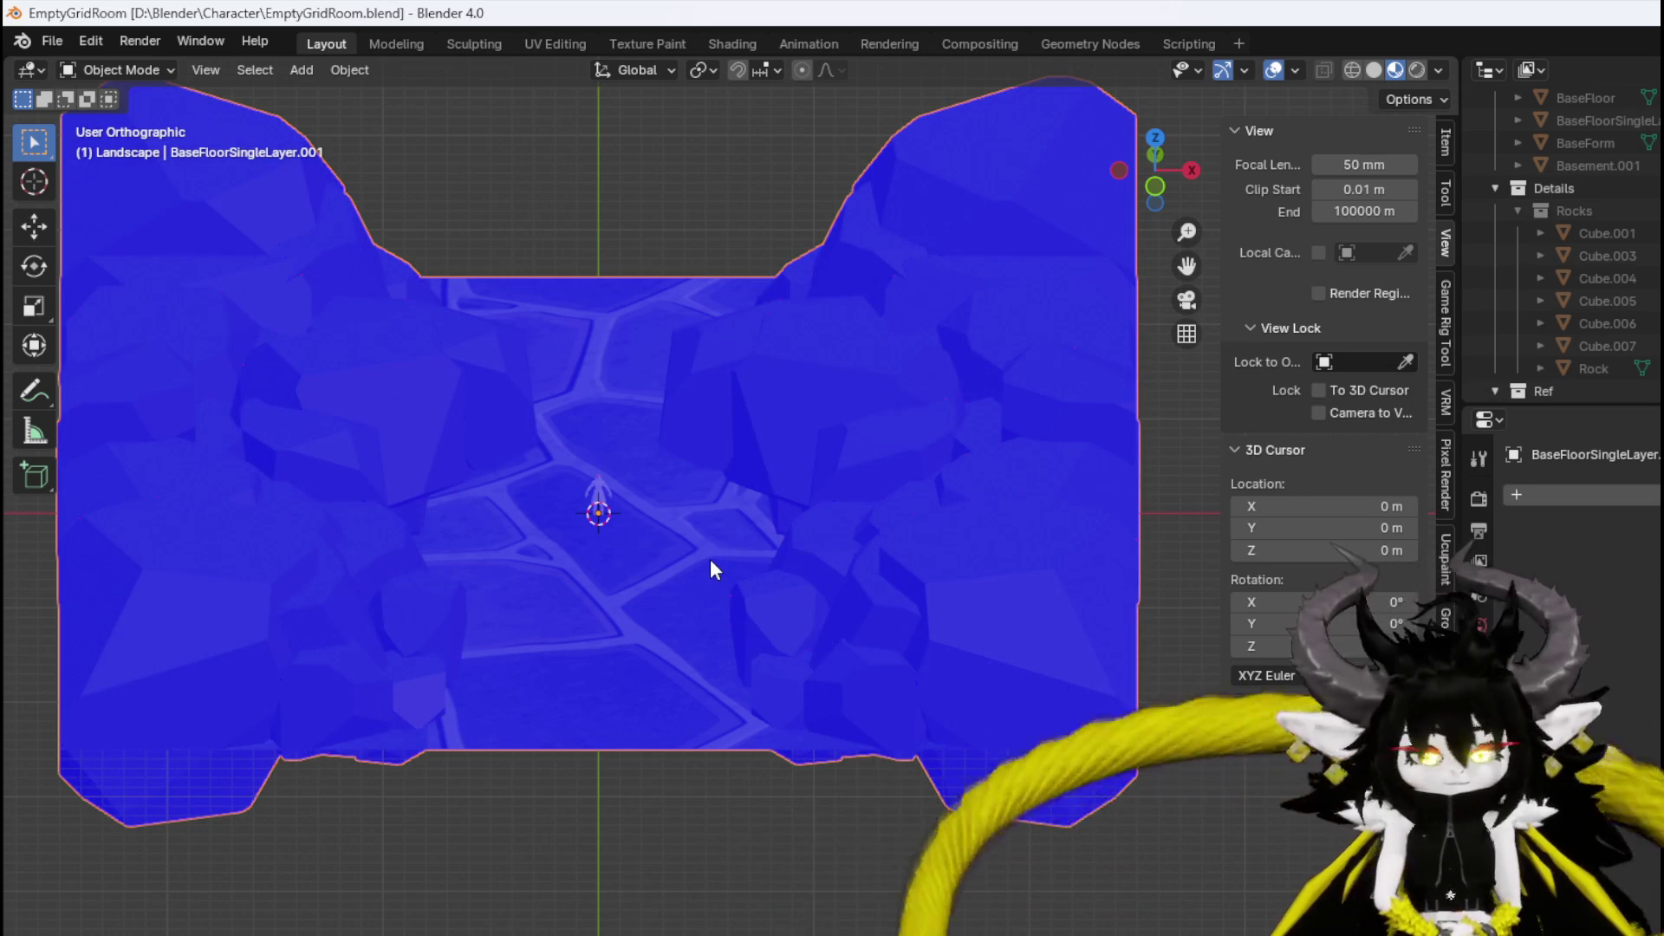
pyautogui.click(710, 559)
pyautogui.hotkey('alt', 'z')
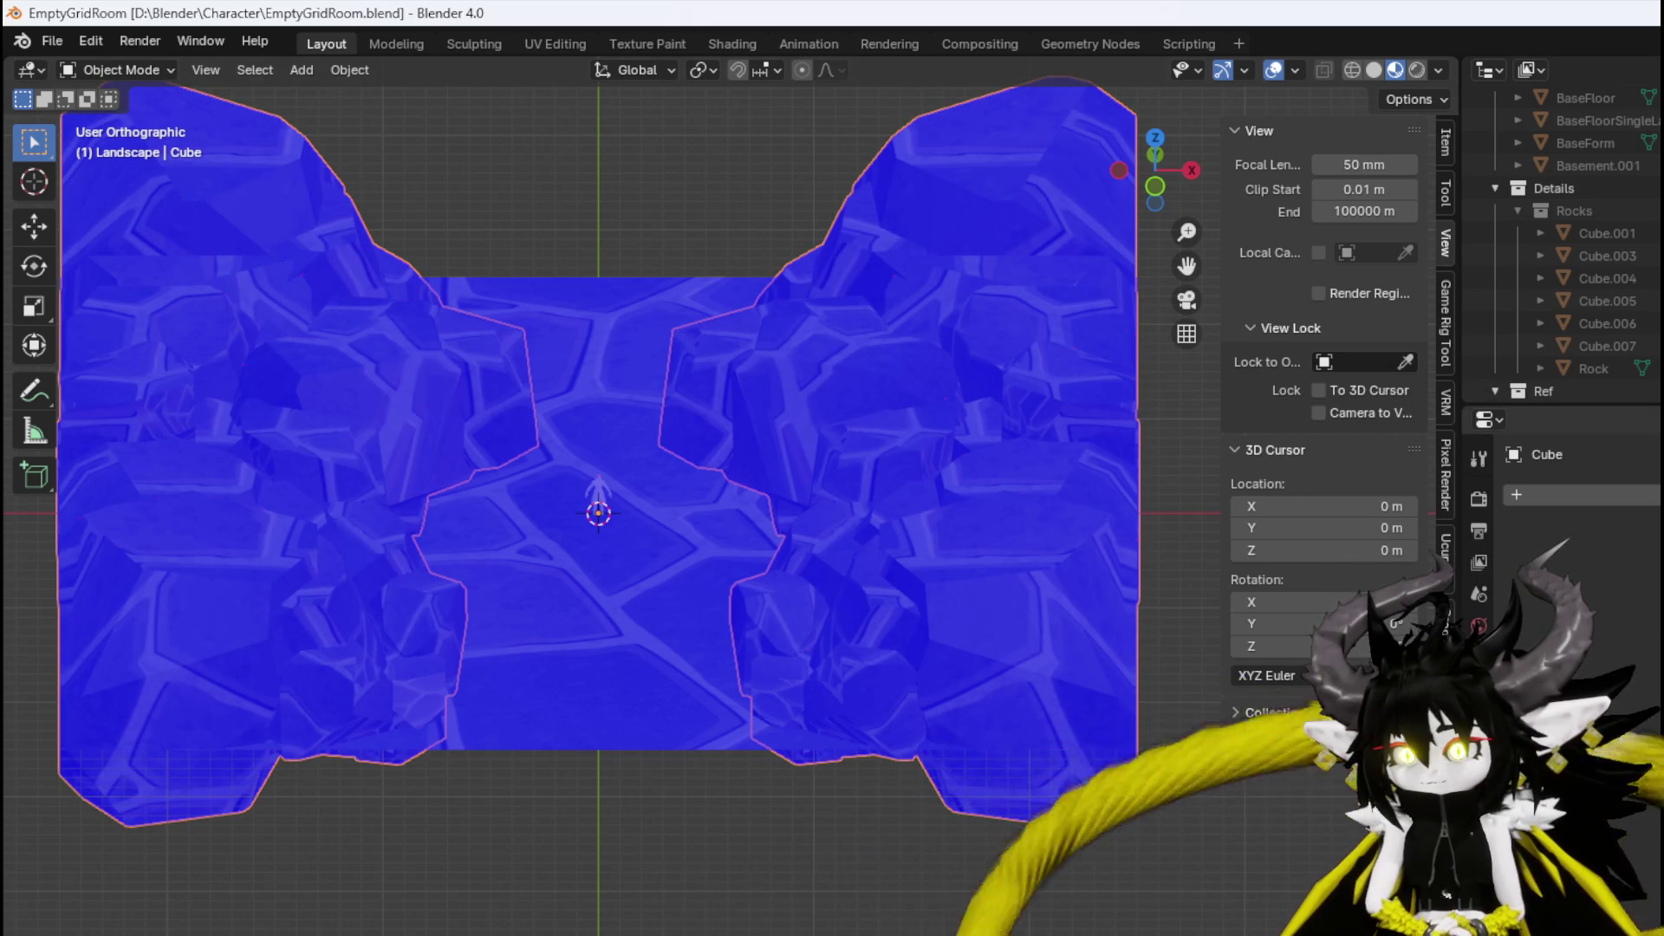
pyautogui.click(1479, 880)
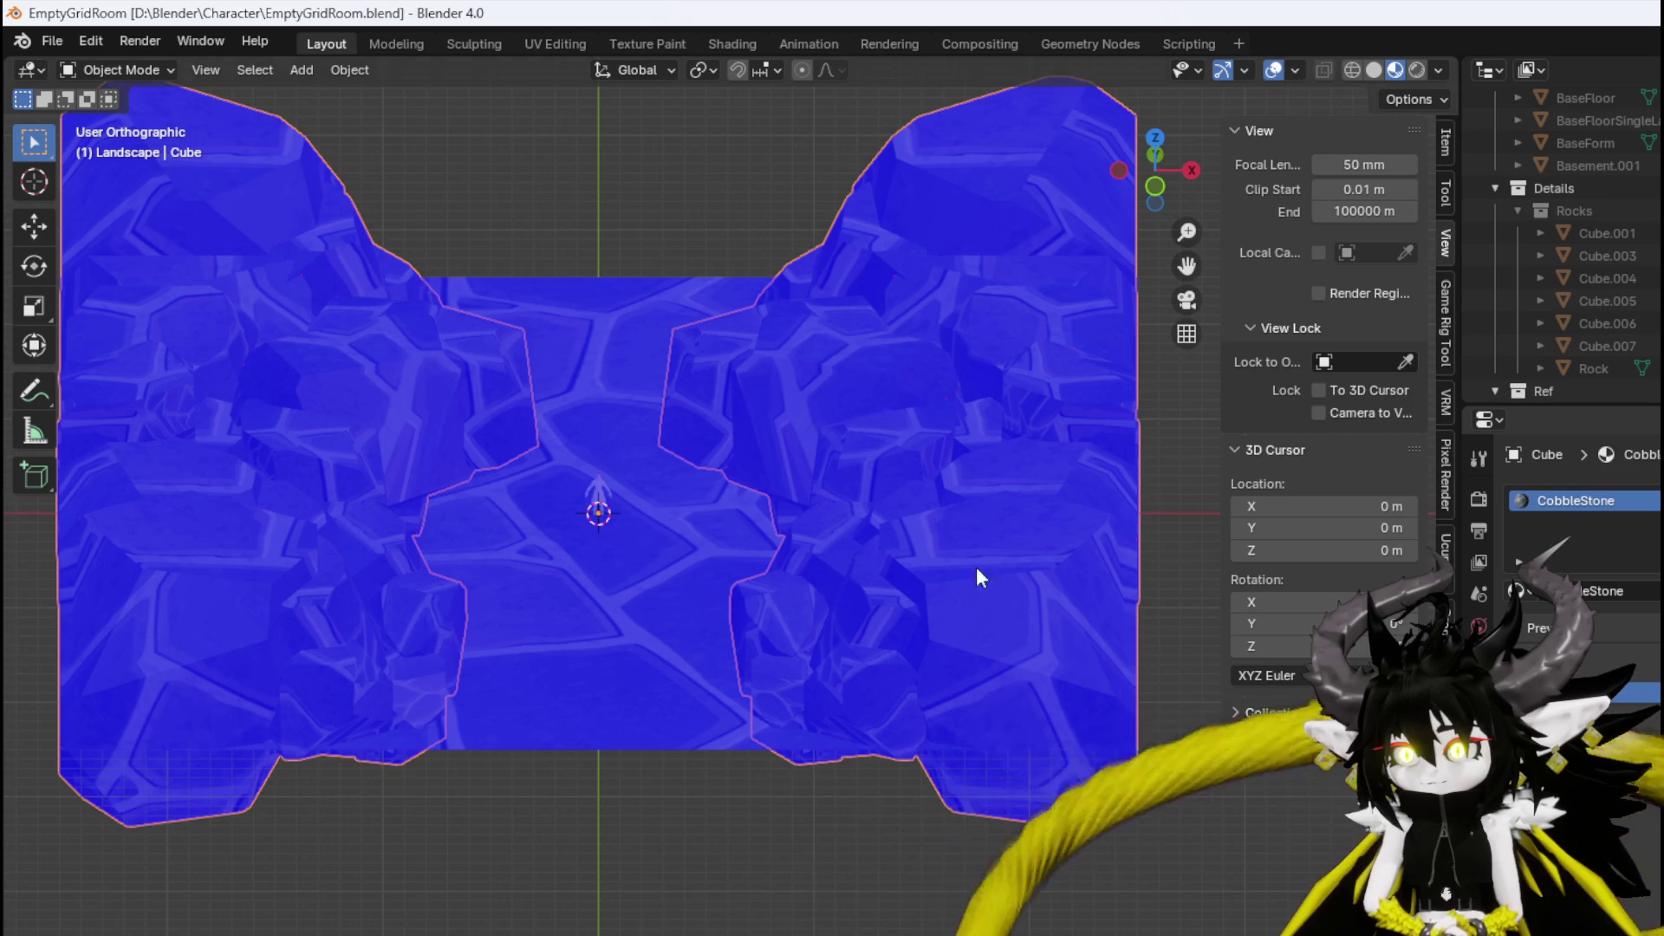
pyautogui.click(589, 588)
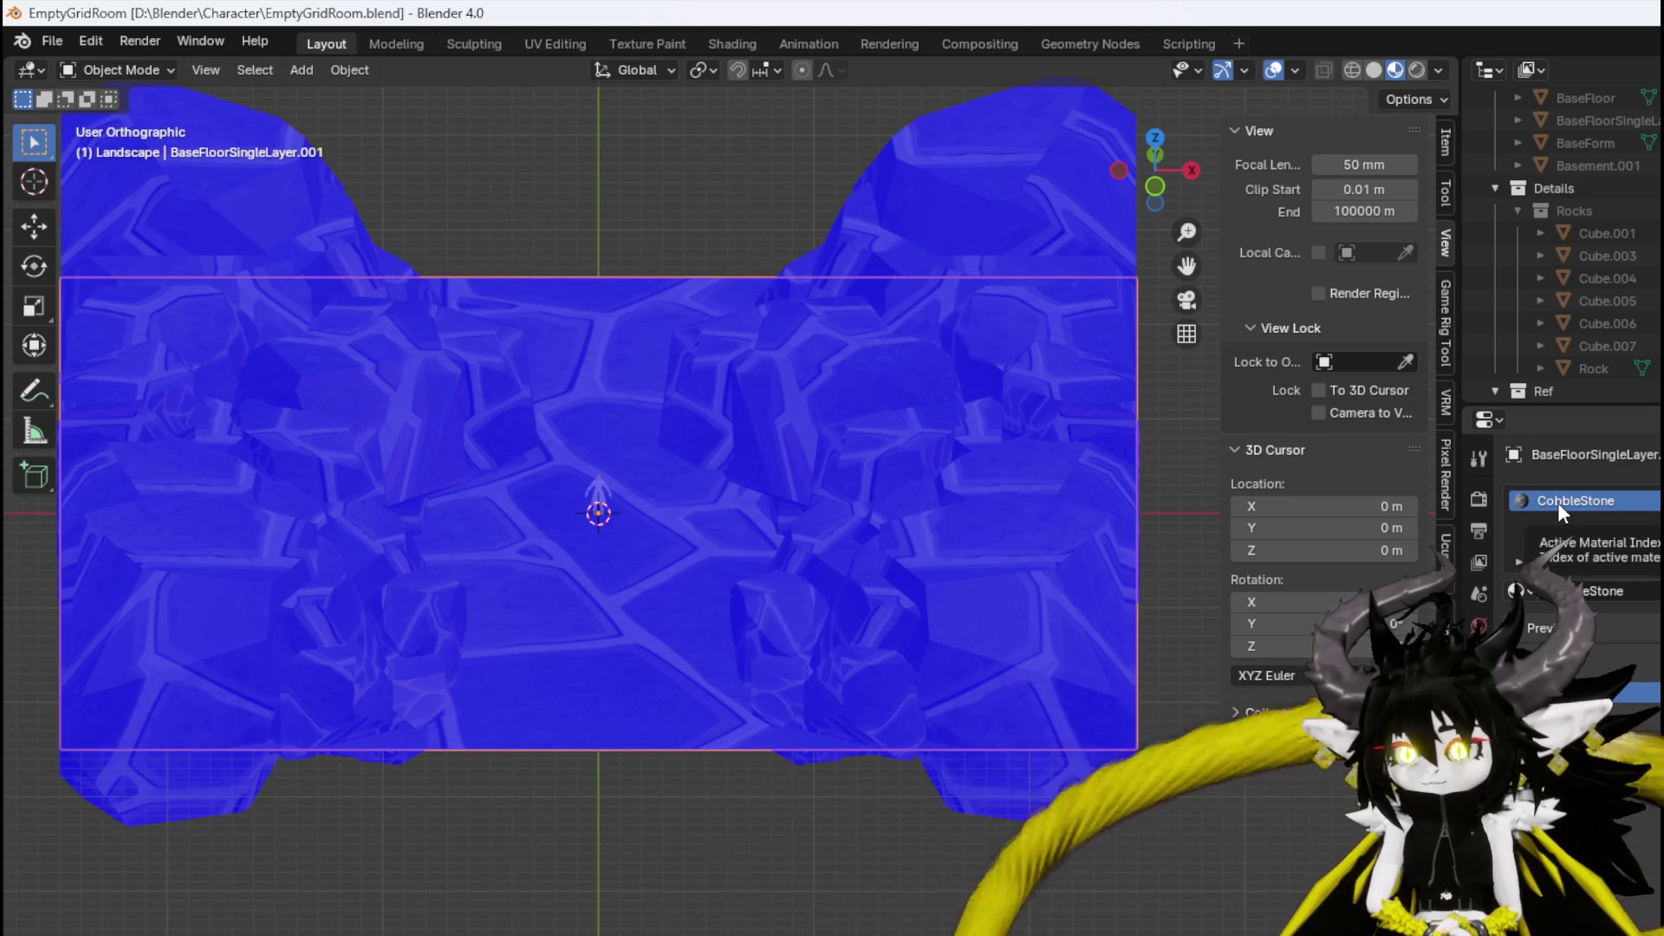